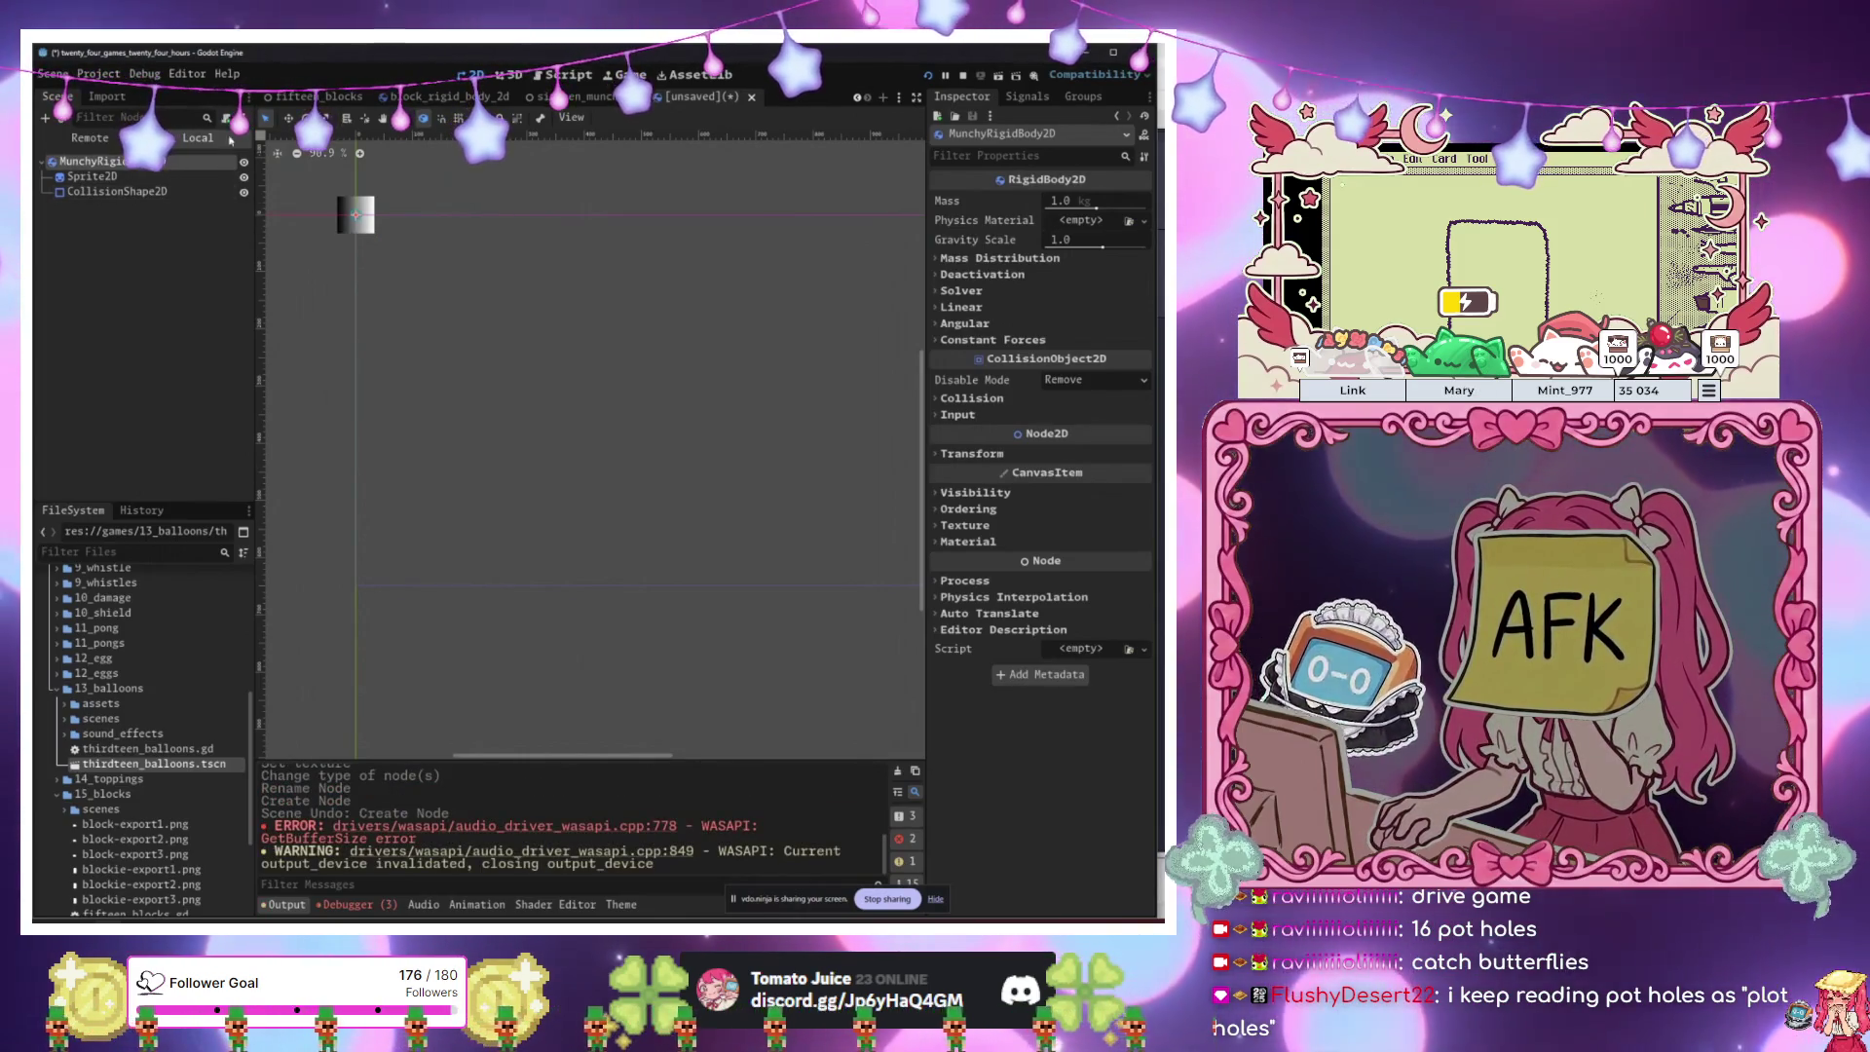
Select the MunchyRigidBody2D root and start attaching a script, which prompts a scene save
{"action": "left_click", "coordinate": [108, 176]}
{"action": "left_click", "coordinate": [188, 163]}
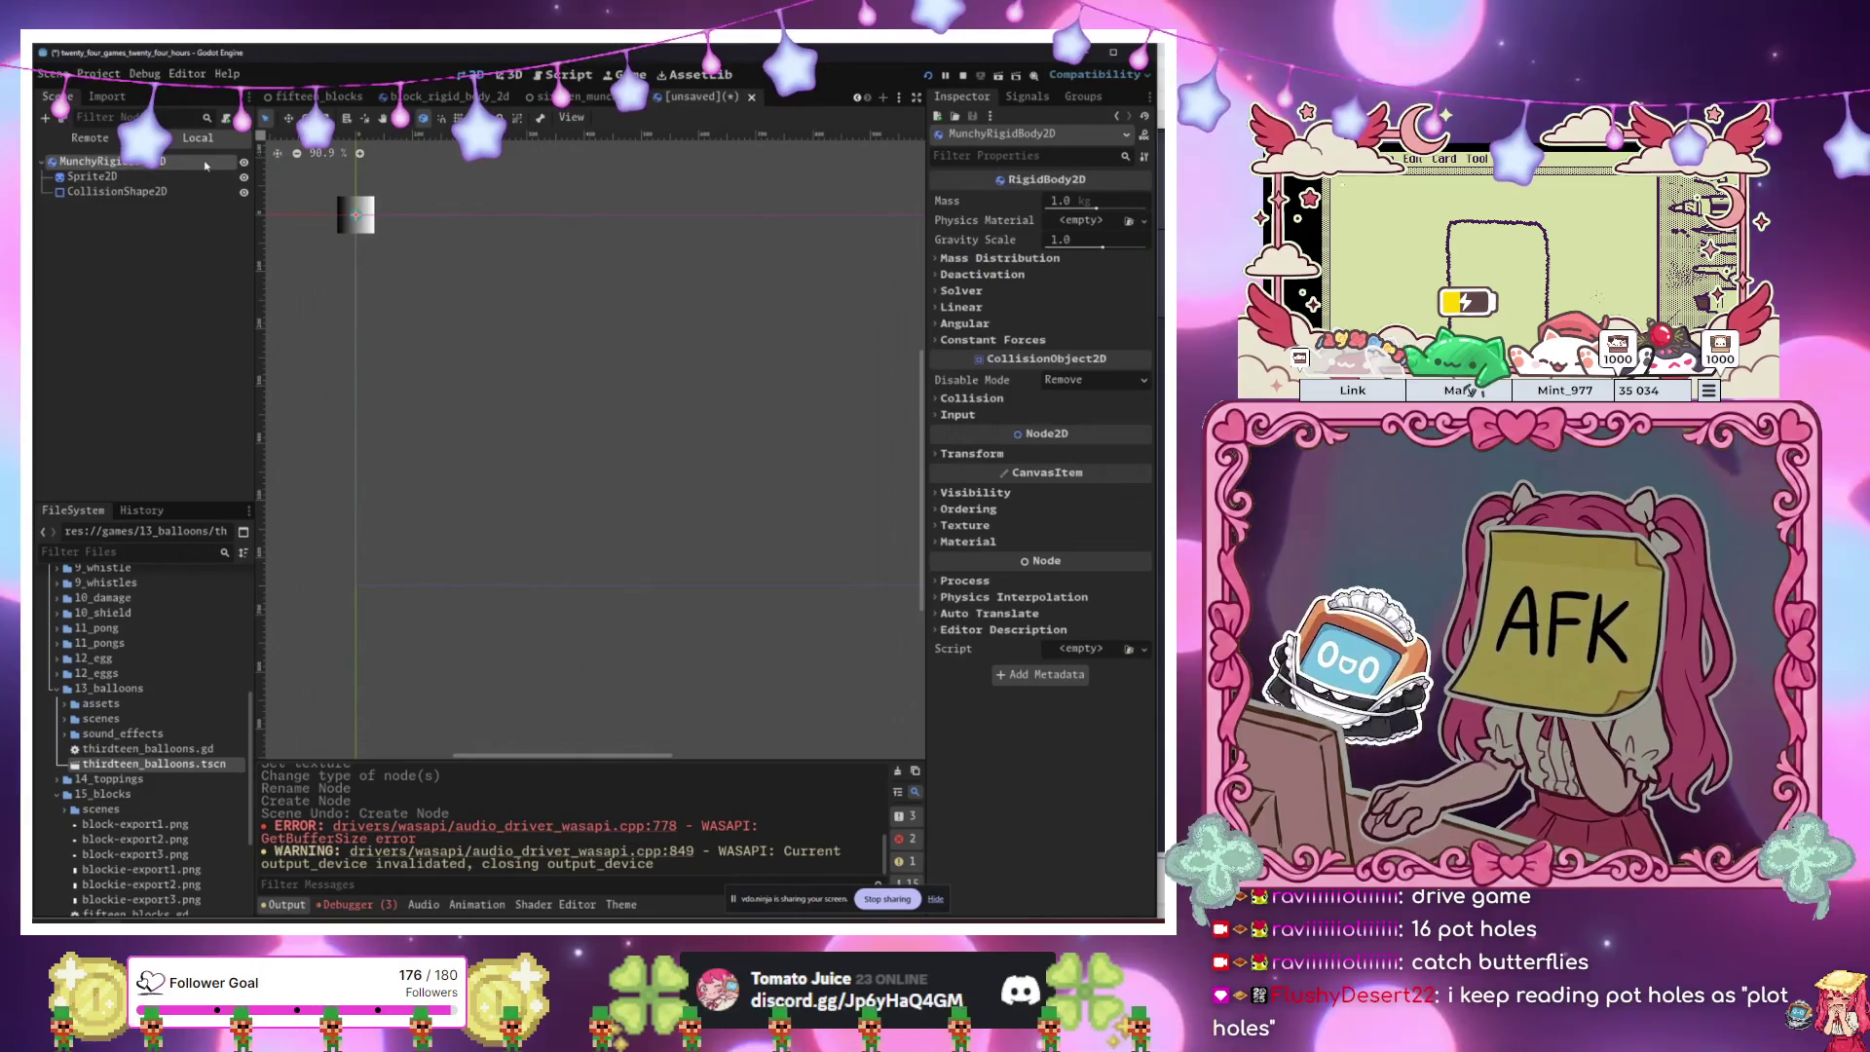
{"action": "left_click", "coordinate": [226, 117]}
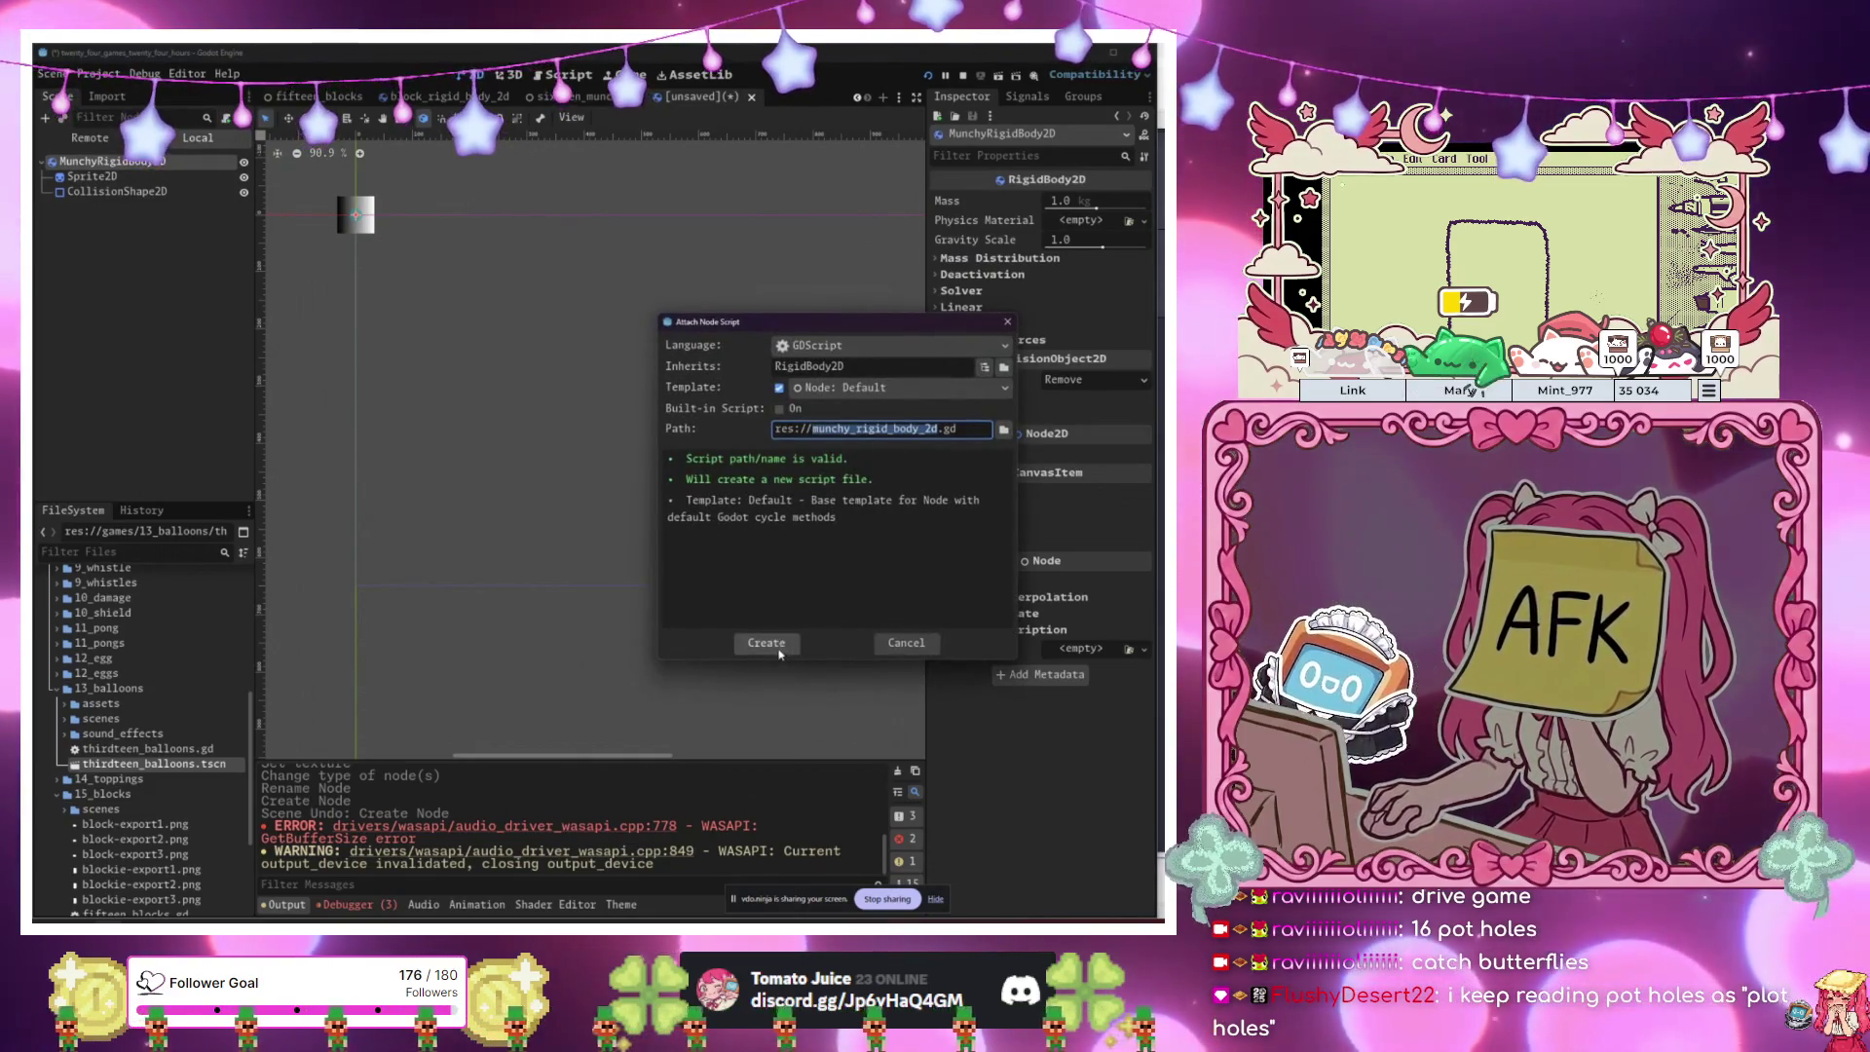
{"action": "left_click", "coordinate": [767, 645]}
Save the scene as munchy_rigid_body_2d.tscn in a new 'scenes' folder
{"action": "key", "text": "ctrl+s"}
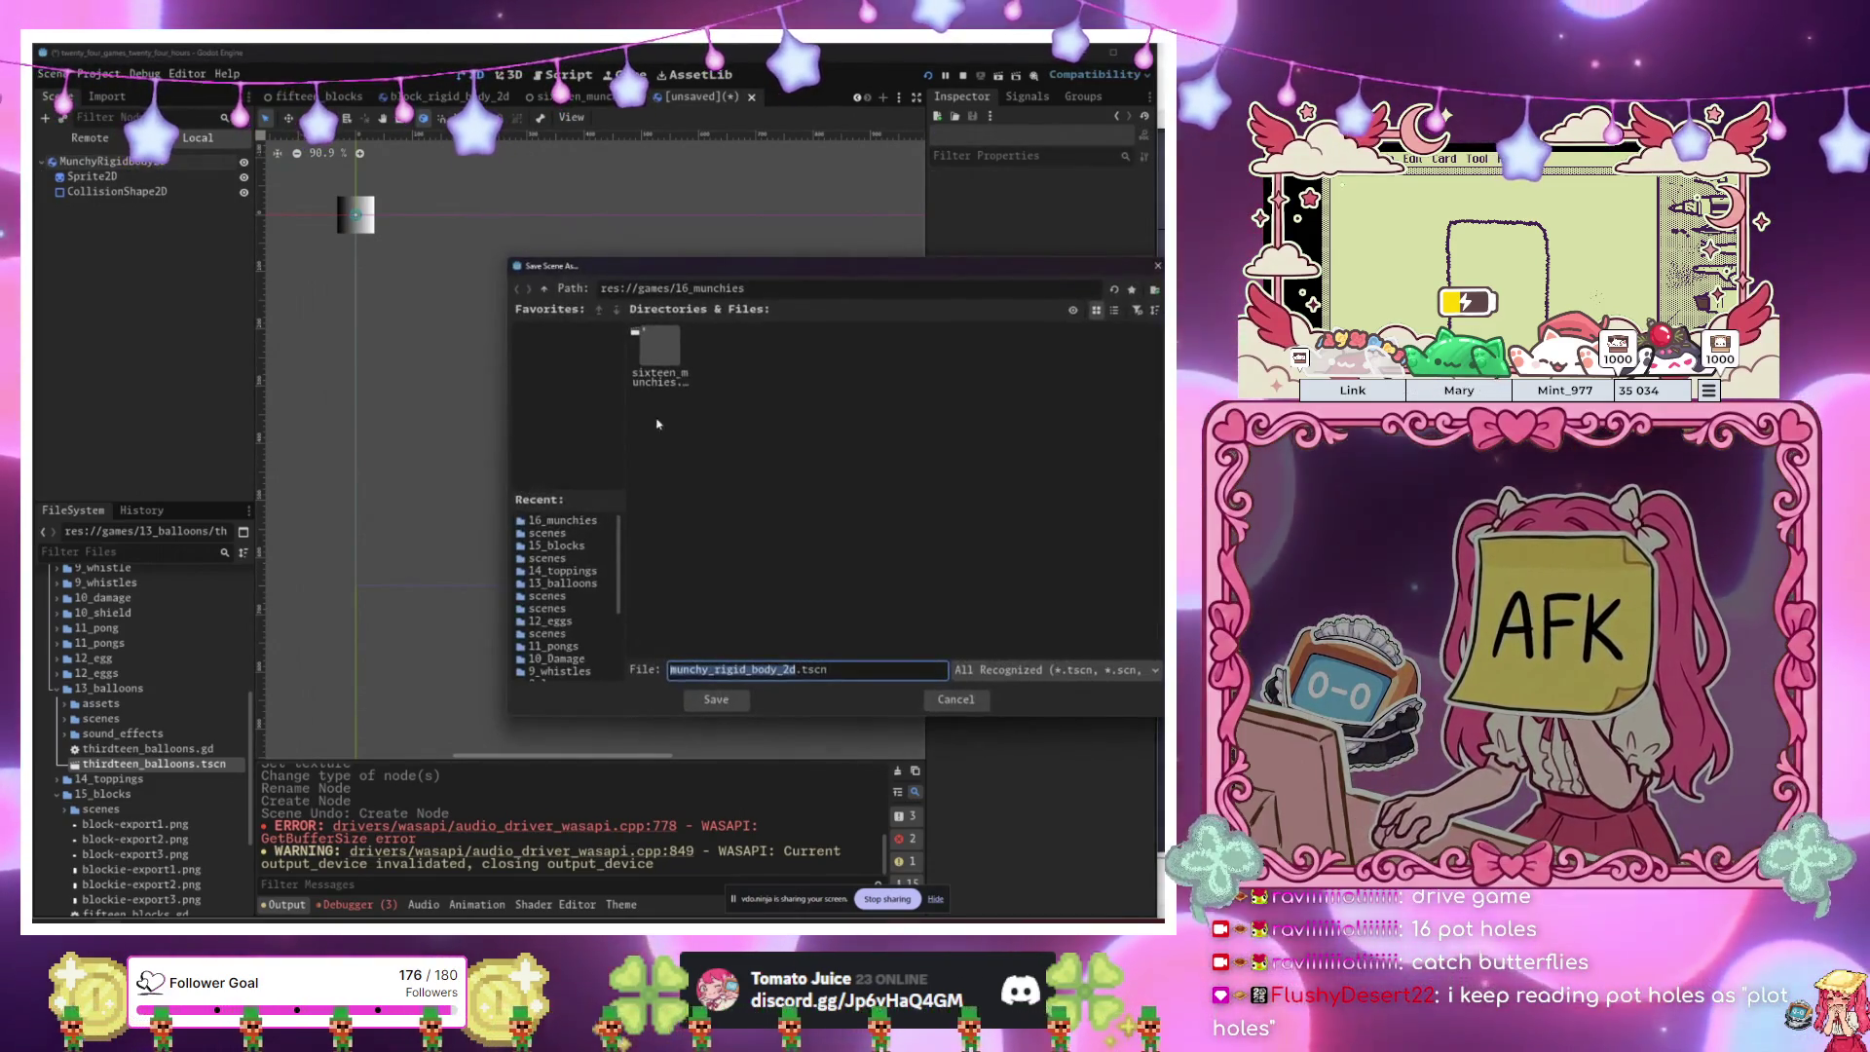
{"action": "right_click", "coordinate": [732, 536]}
{"action": "left_click", "coordinate": [765, 544]}
{"action": "type", "text": "sc"}
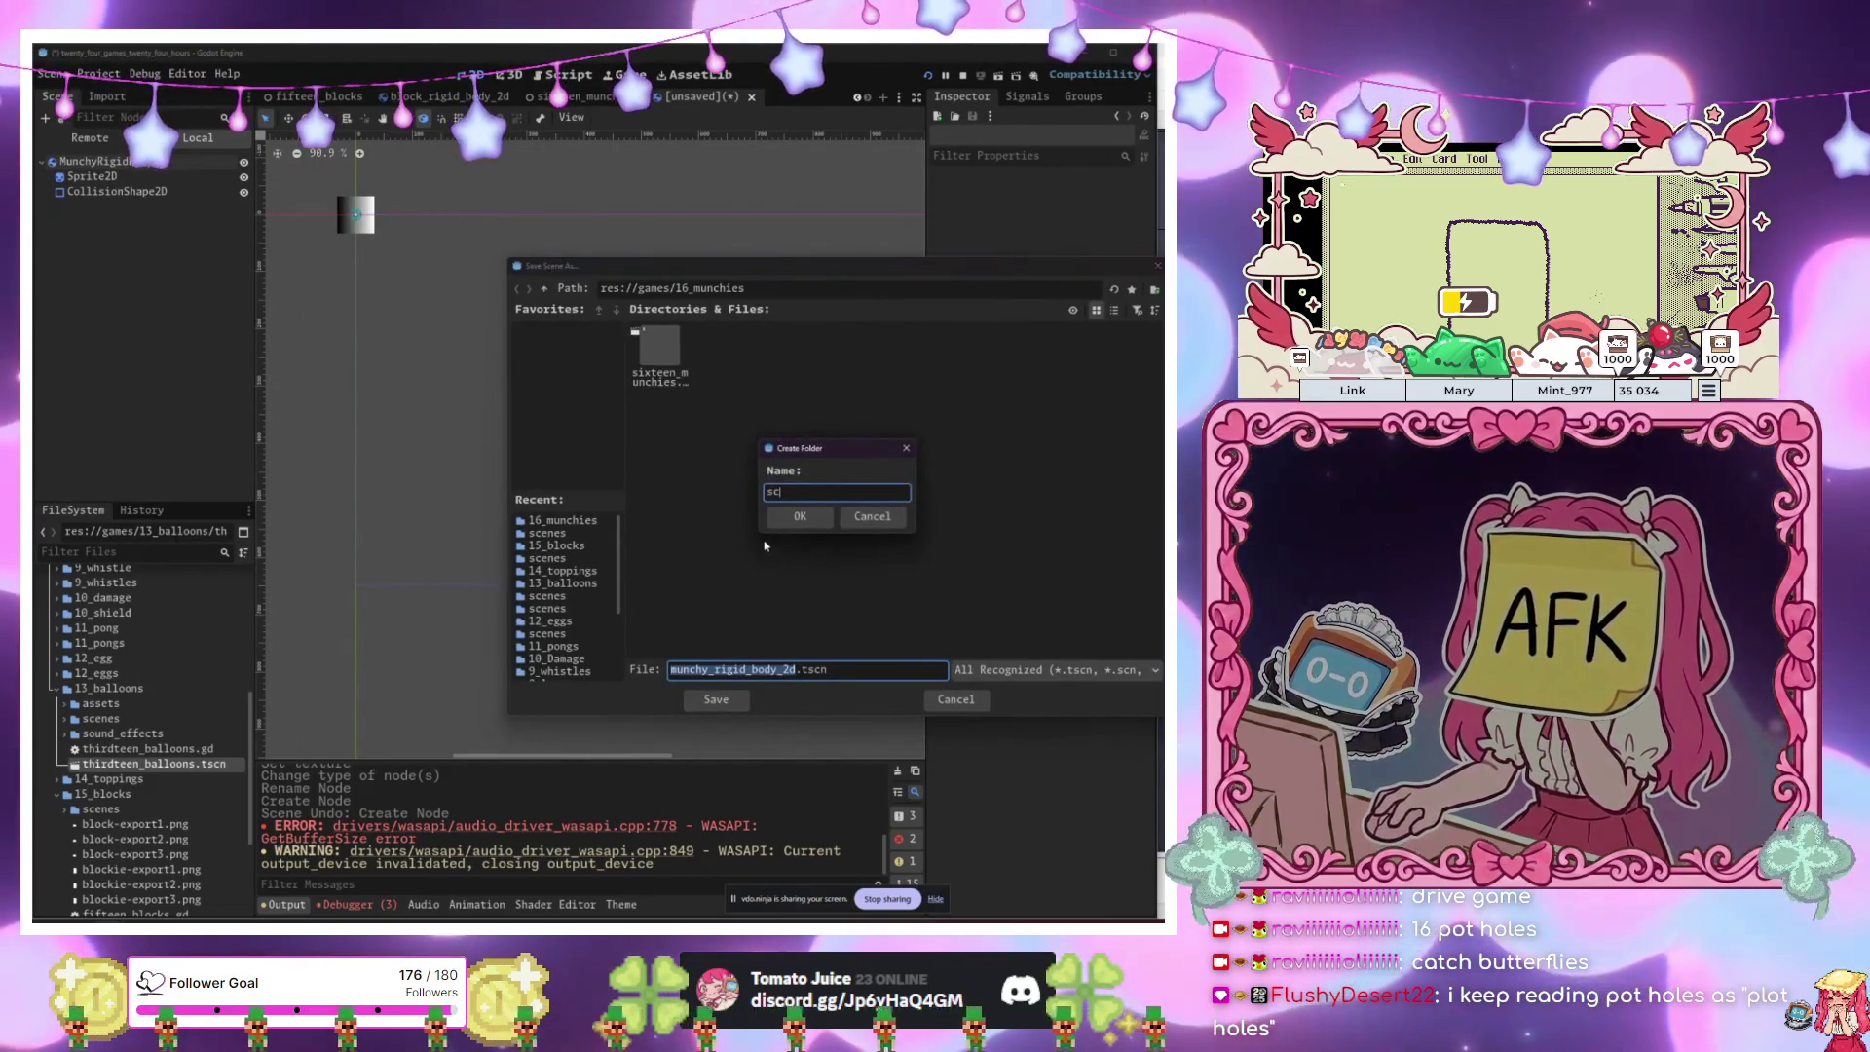
{"action": "type", "text": "enes"}
{"action": "key", "text": "Return"}
{"action": "left_click", "coordinate": [721, 700]}
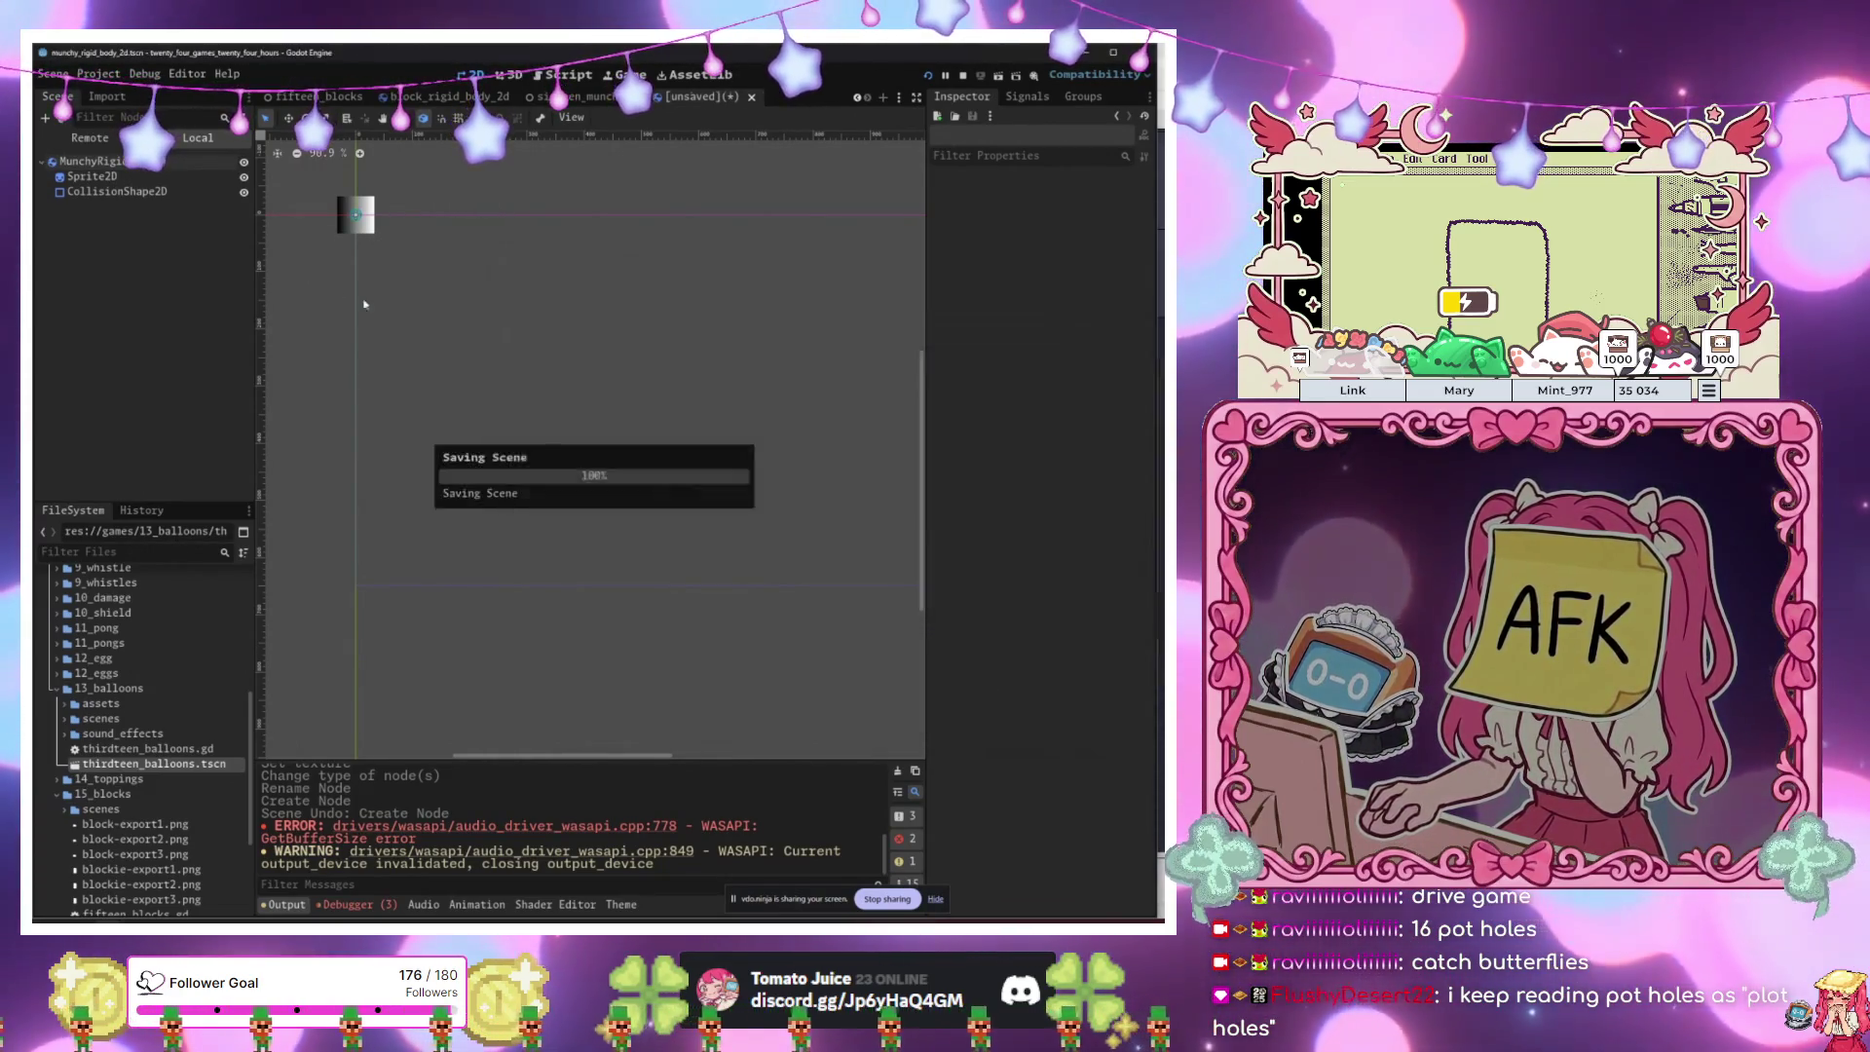
Attach munchy_rigid_body_2d.gd to the root and add a class_name line above extends RigidBody2D
{"action": "left_click", "coordinate": [226, 118]}
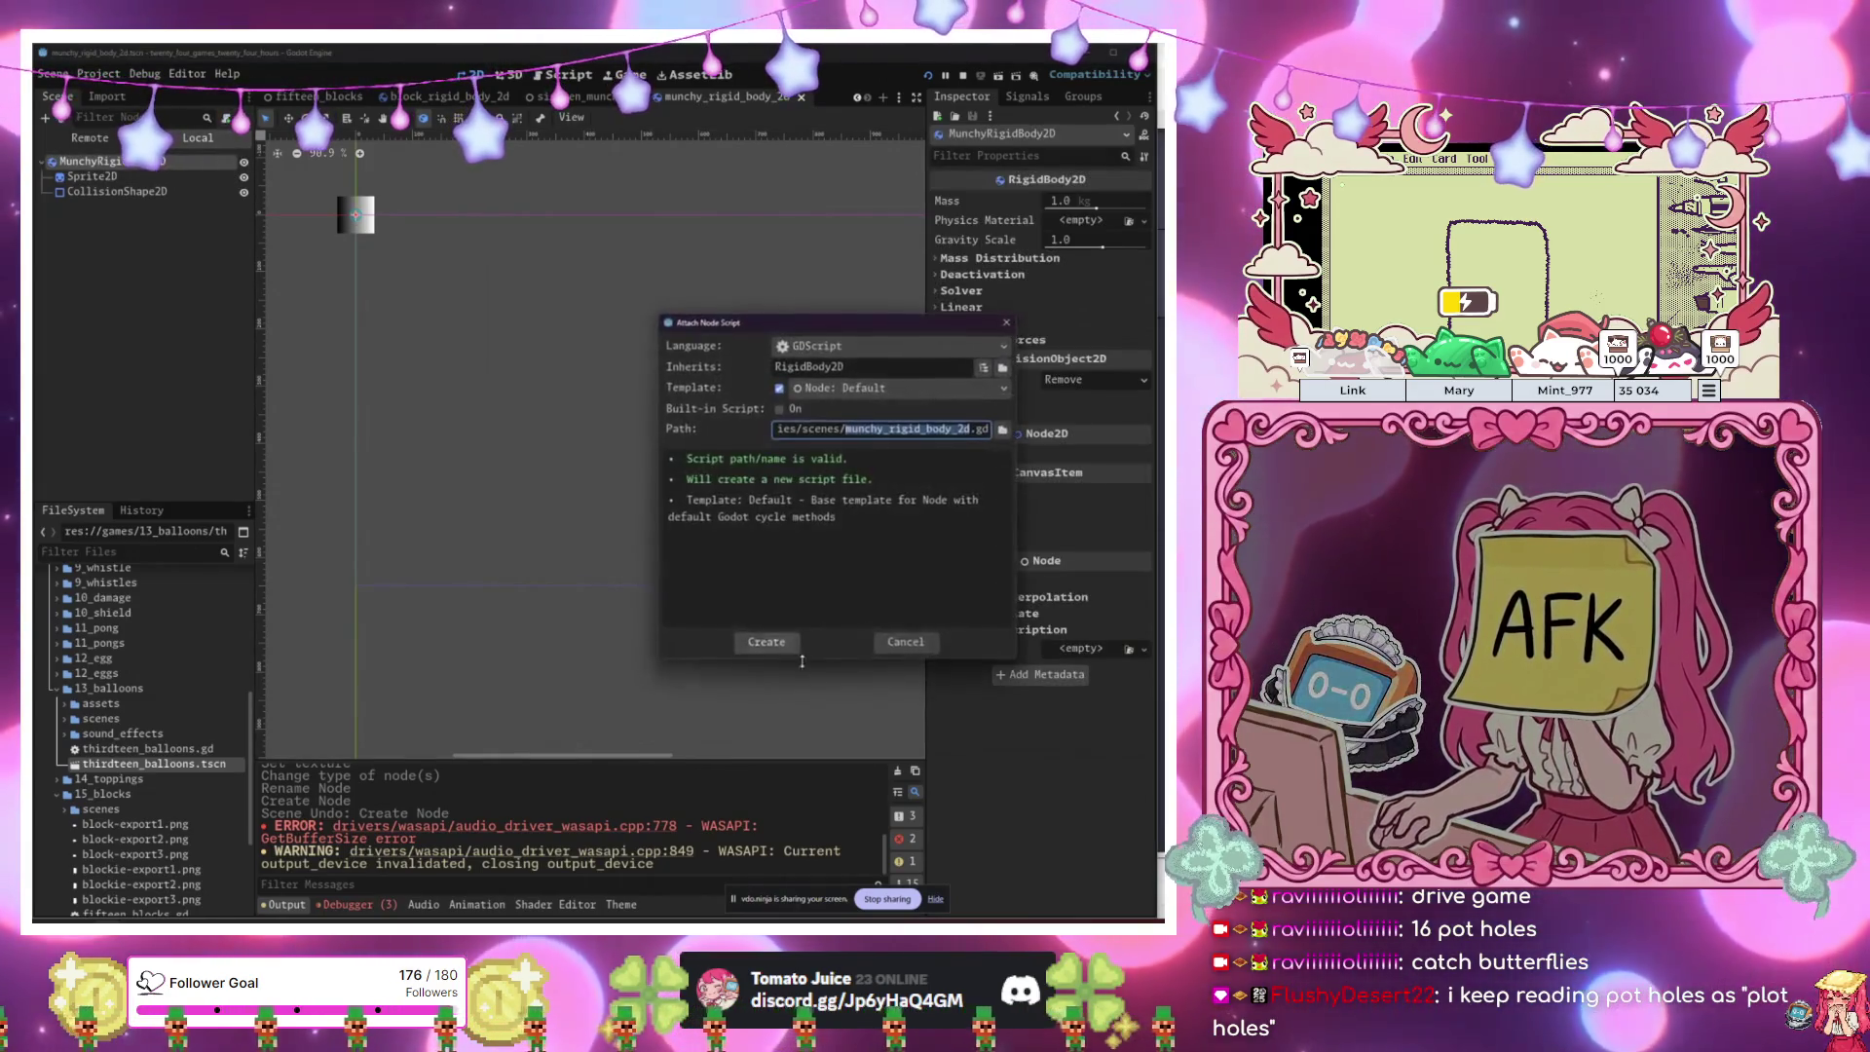
{"action": "key", "text": "Return"}
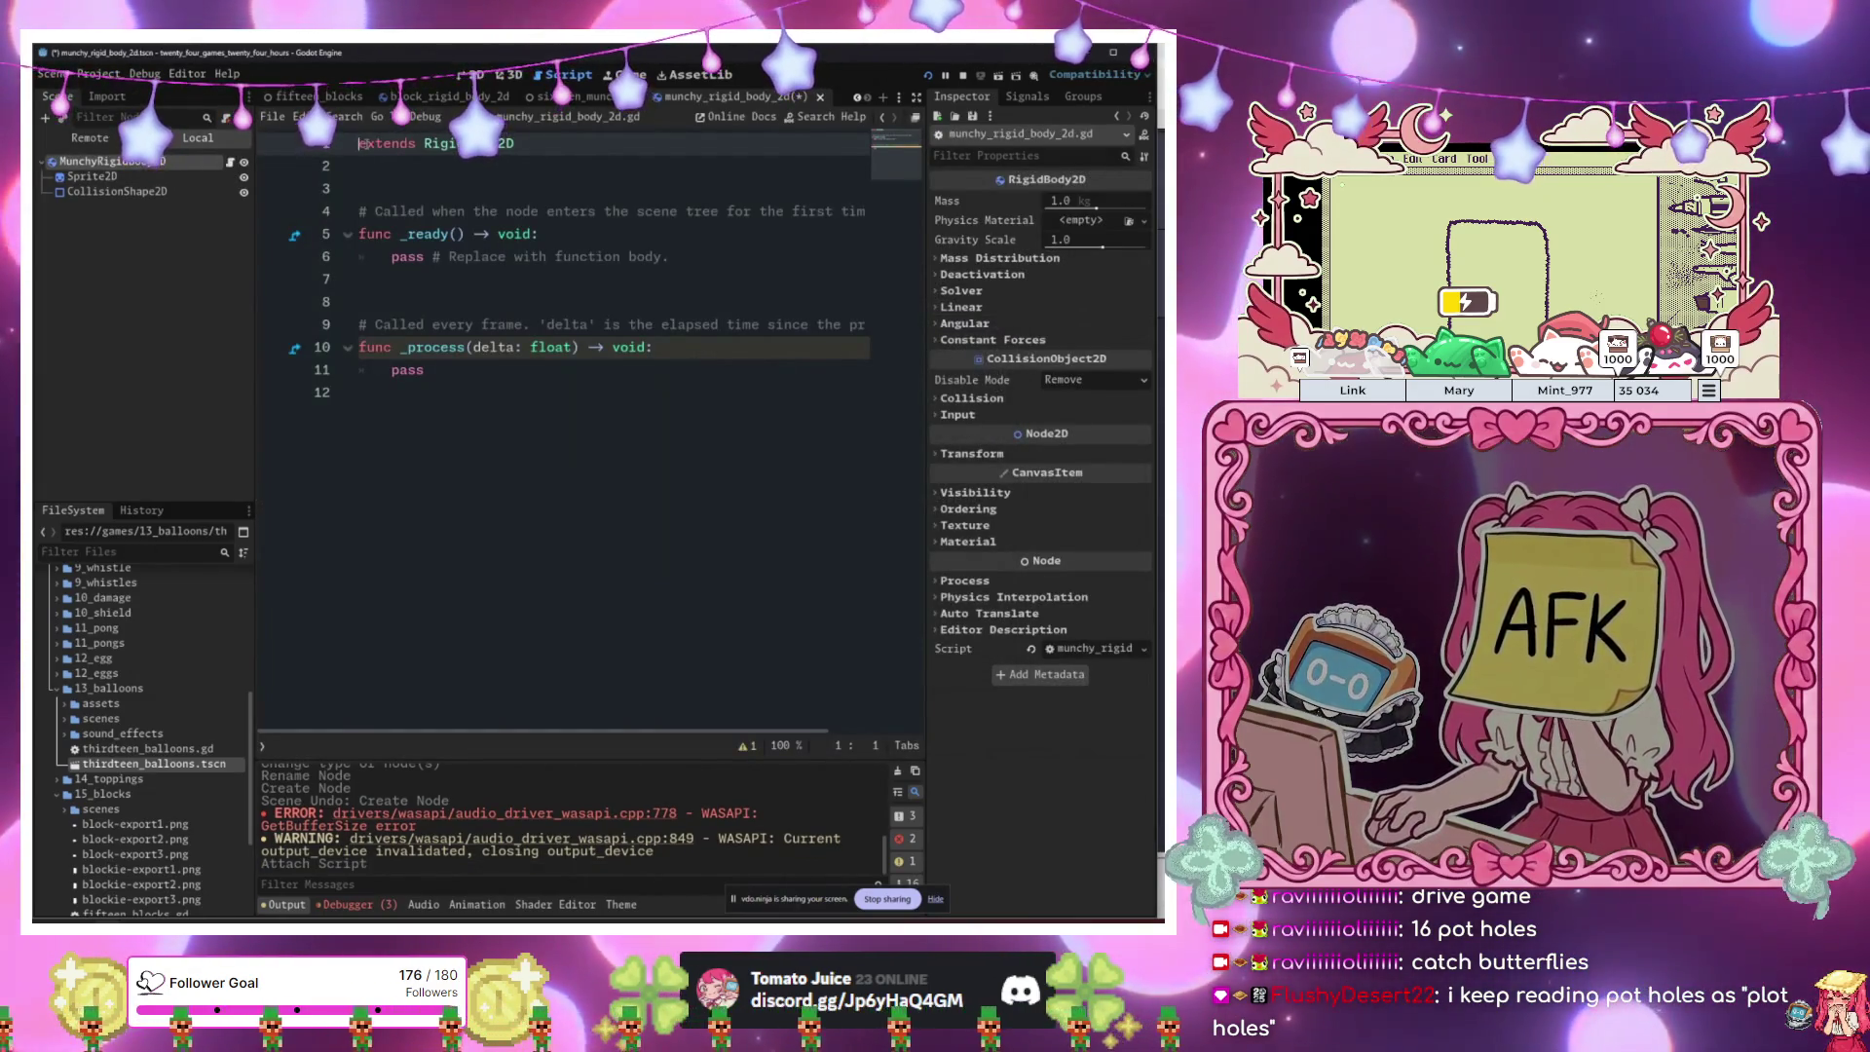
{"action": "key", "text": "Return"}
{"action": "key", "text": "Up"}
{"action": "type", "text": "class_name"}
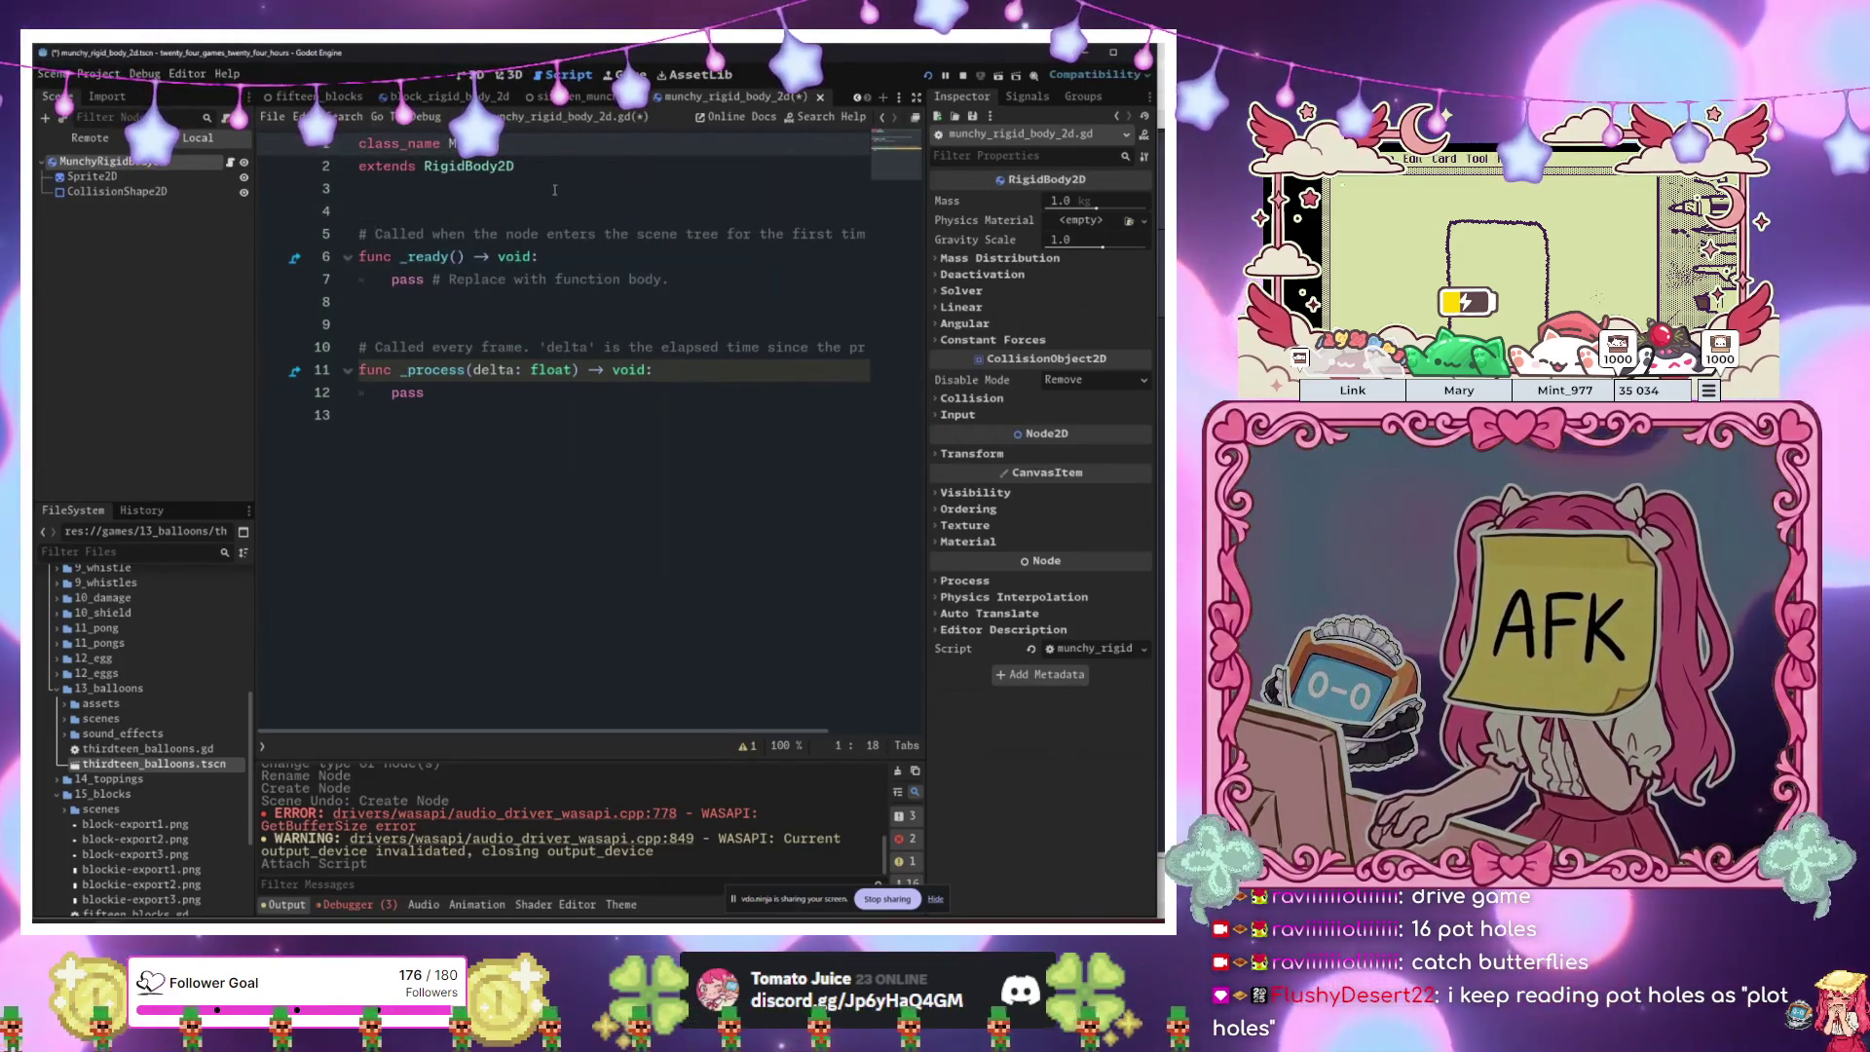
{"action": "key", "text": "BackSpace"}
{"action": "key", "text": "Down"}
{"action": "key", "text": "Down"}
{"action": "key", "text": "Down"}
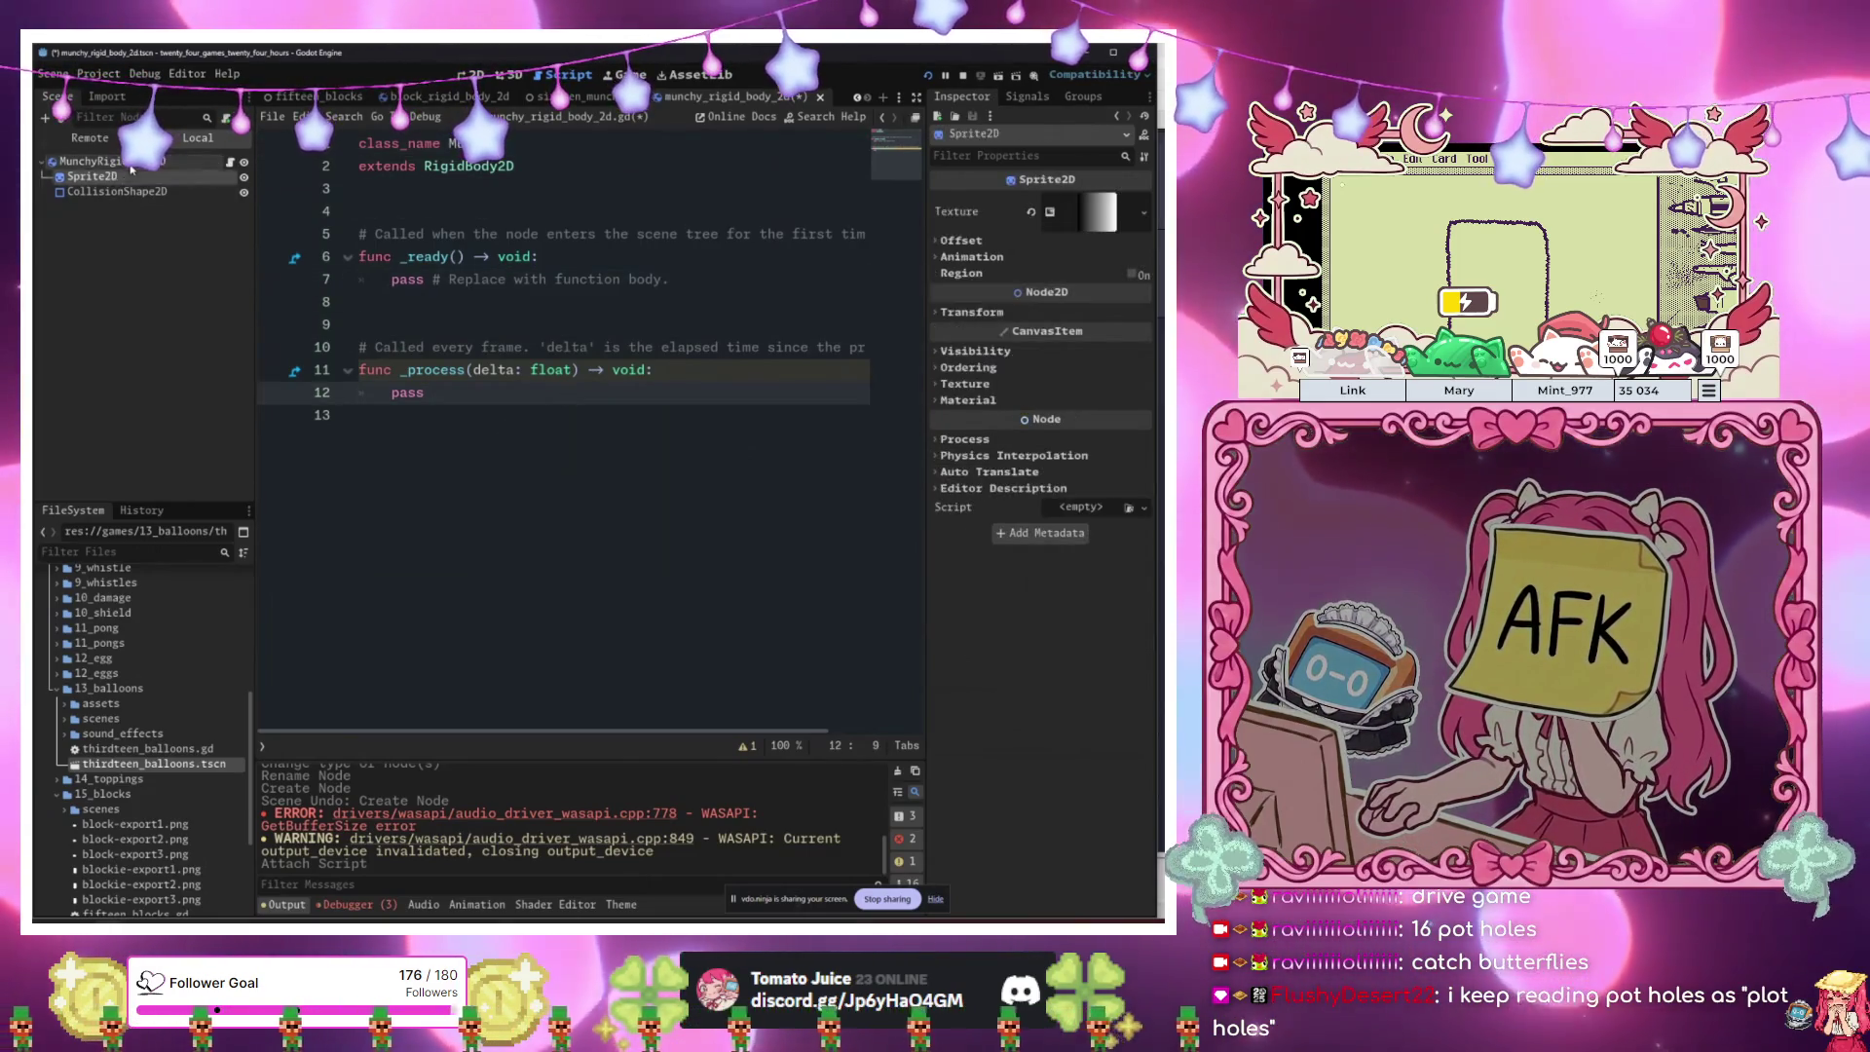
{"action": "left_click_drag", "start_coordinate": [261, 200], "coordinate": [389, 212]}
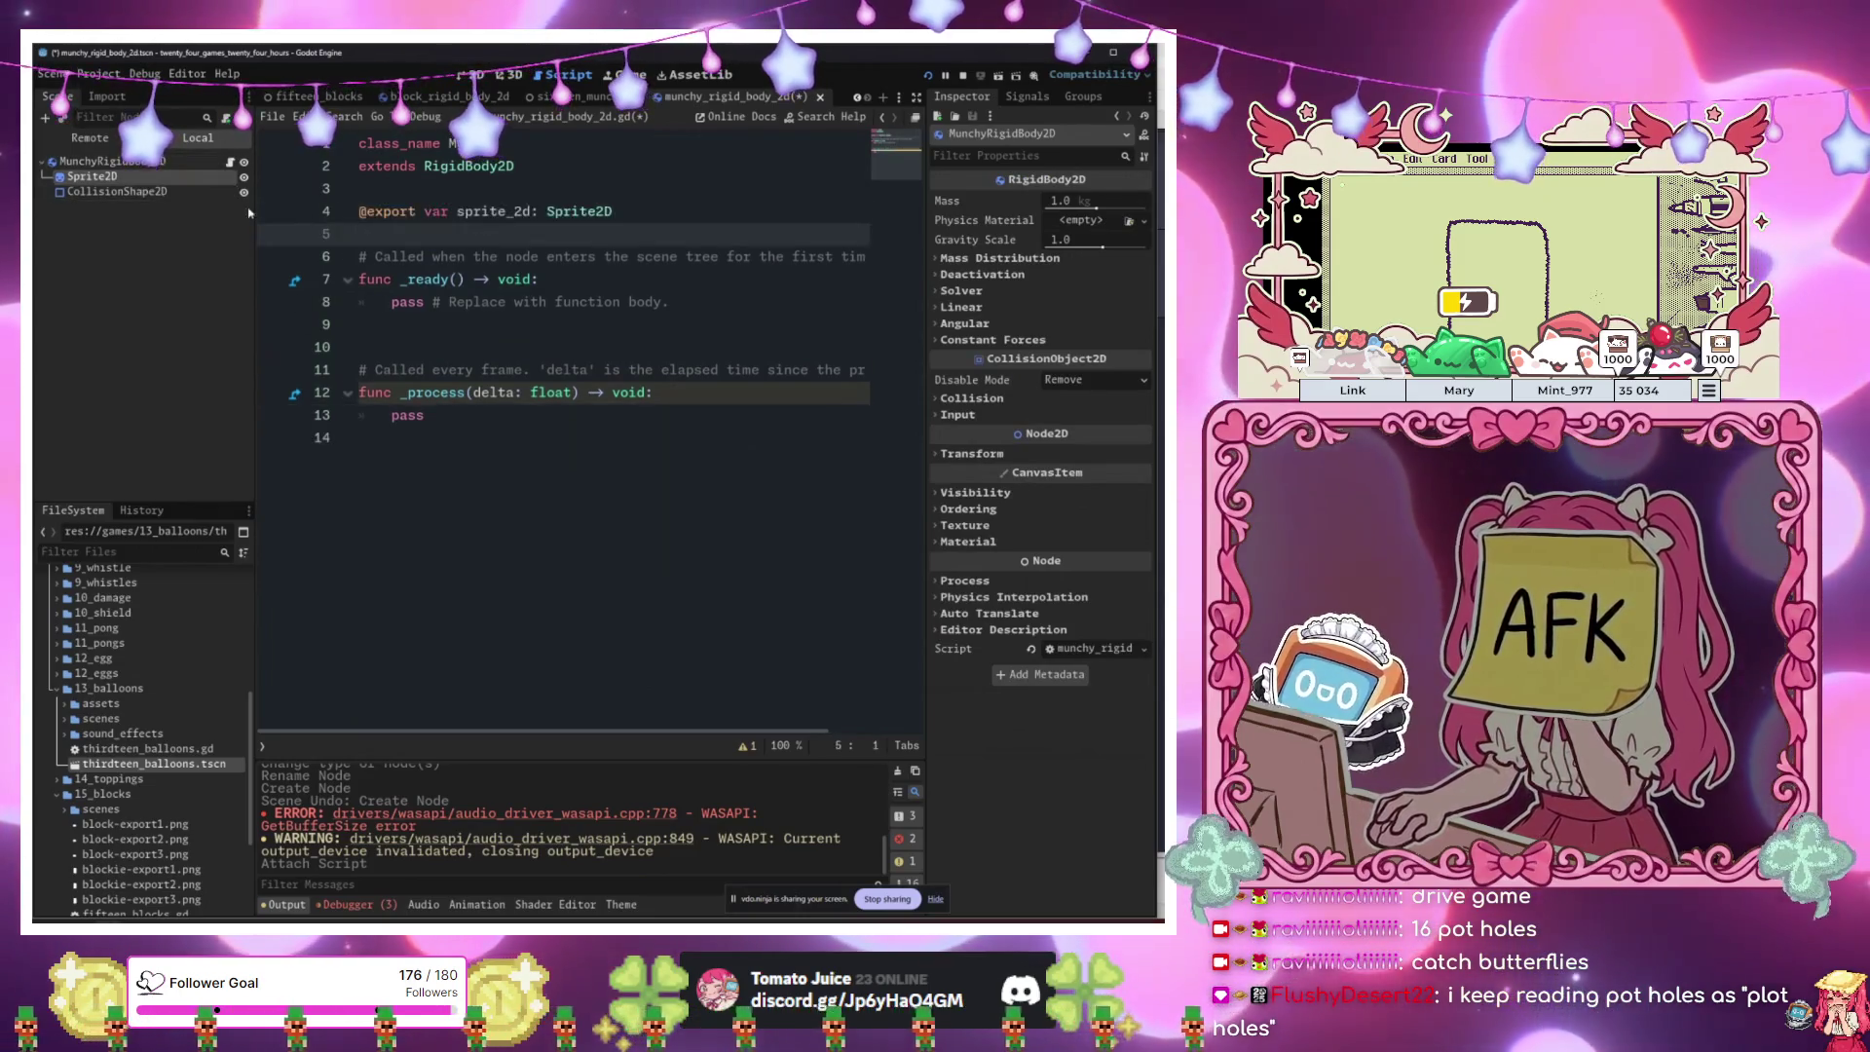
{"action": "left_click_drag", "start_coordinate": [117, 191], "coordinate": [389, 234]}
{"action": "left_click", "coordinate": [480, 378]}
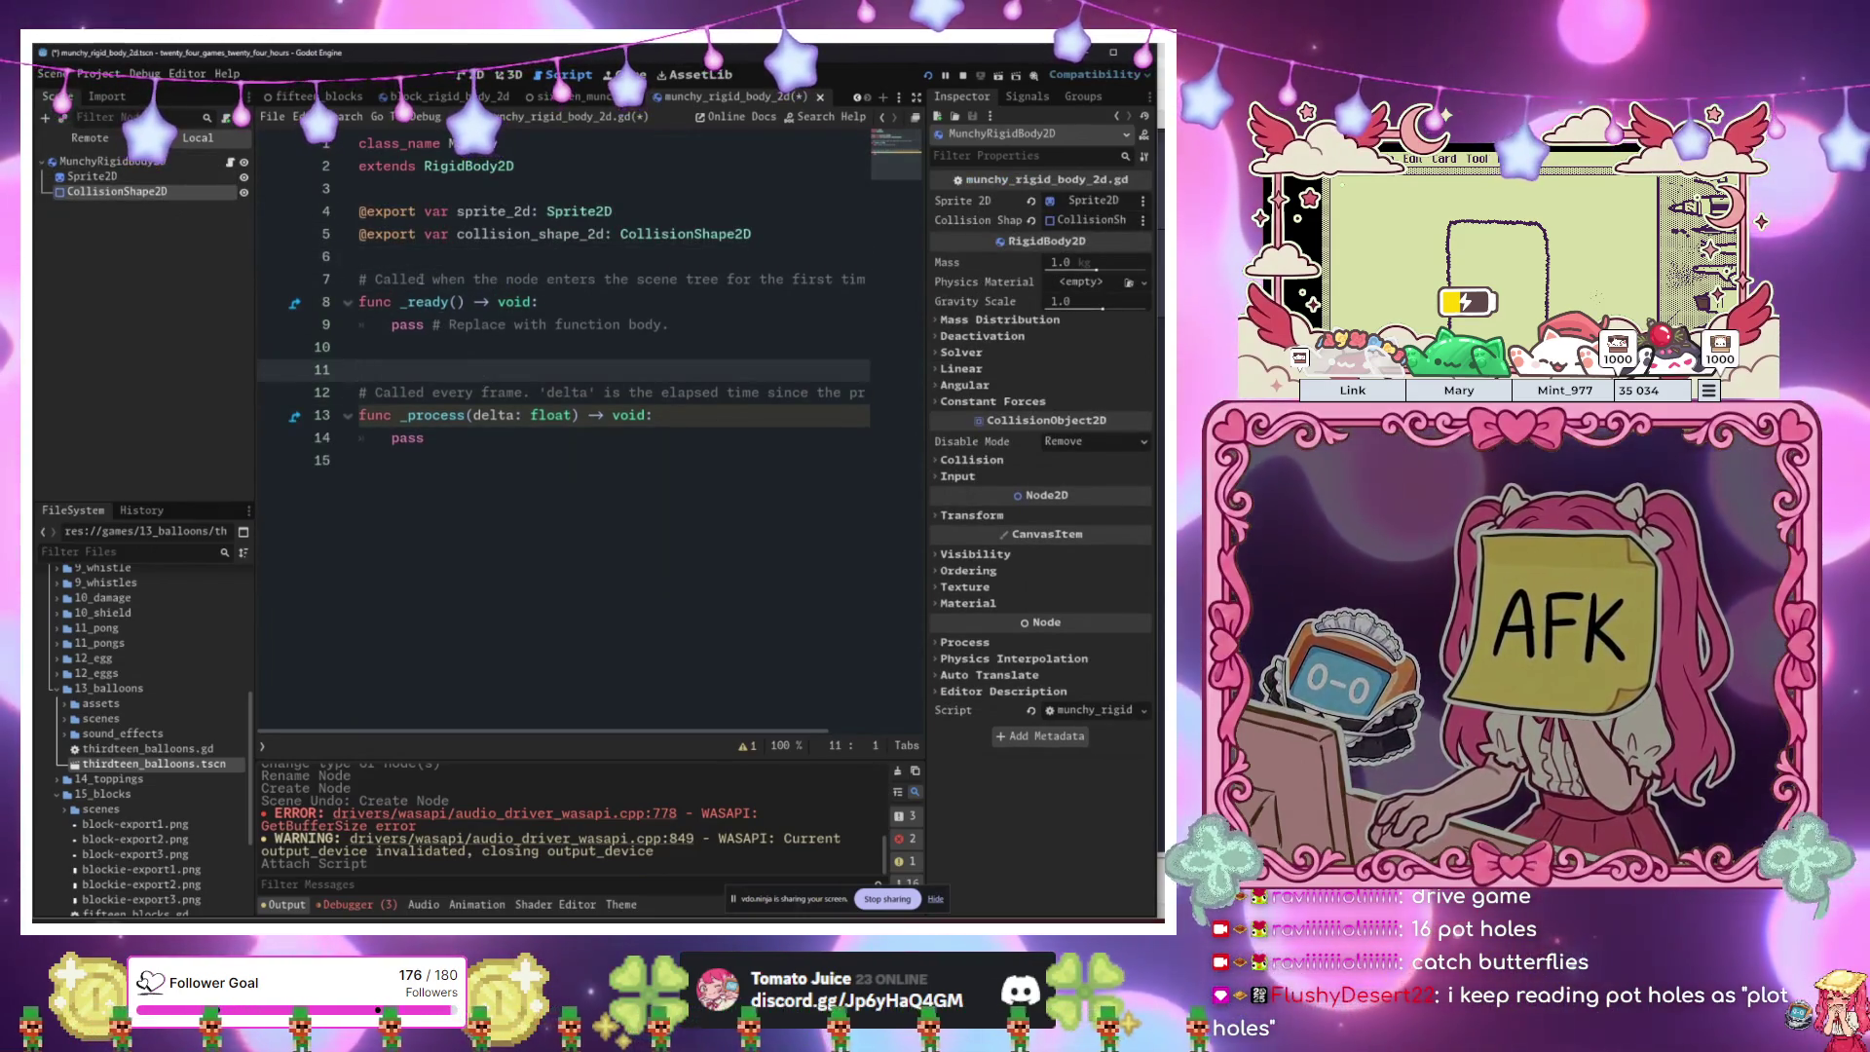
Check the Sprite2D in the 2D view, then return to the script's last line
{"action": "left_click", "coordinate": [159, 179]}
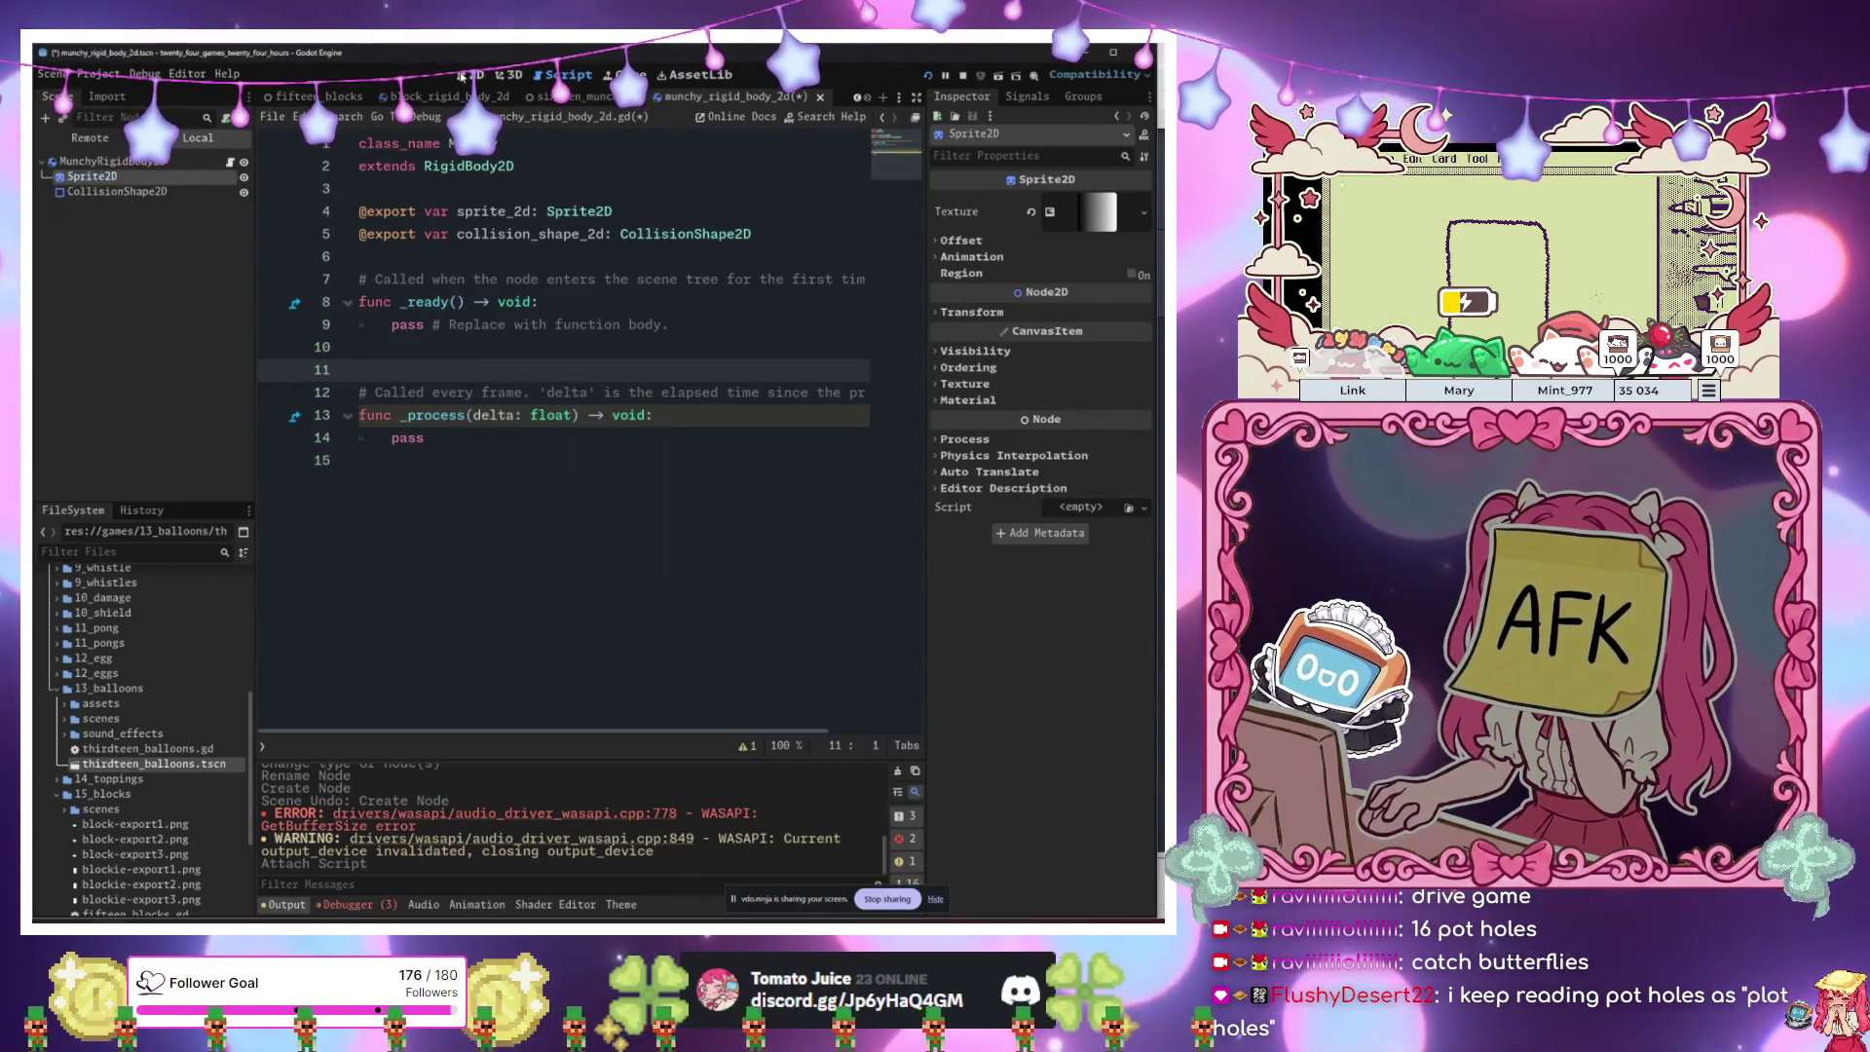
{"action": "left_click", "coordinate": [465, 75]}
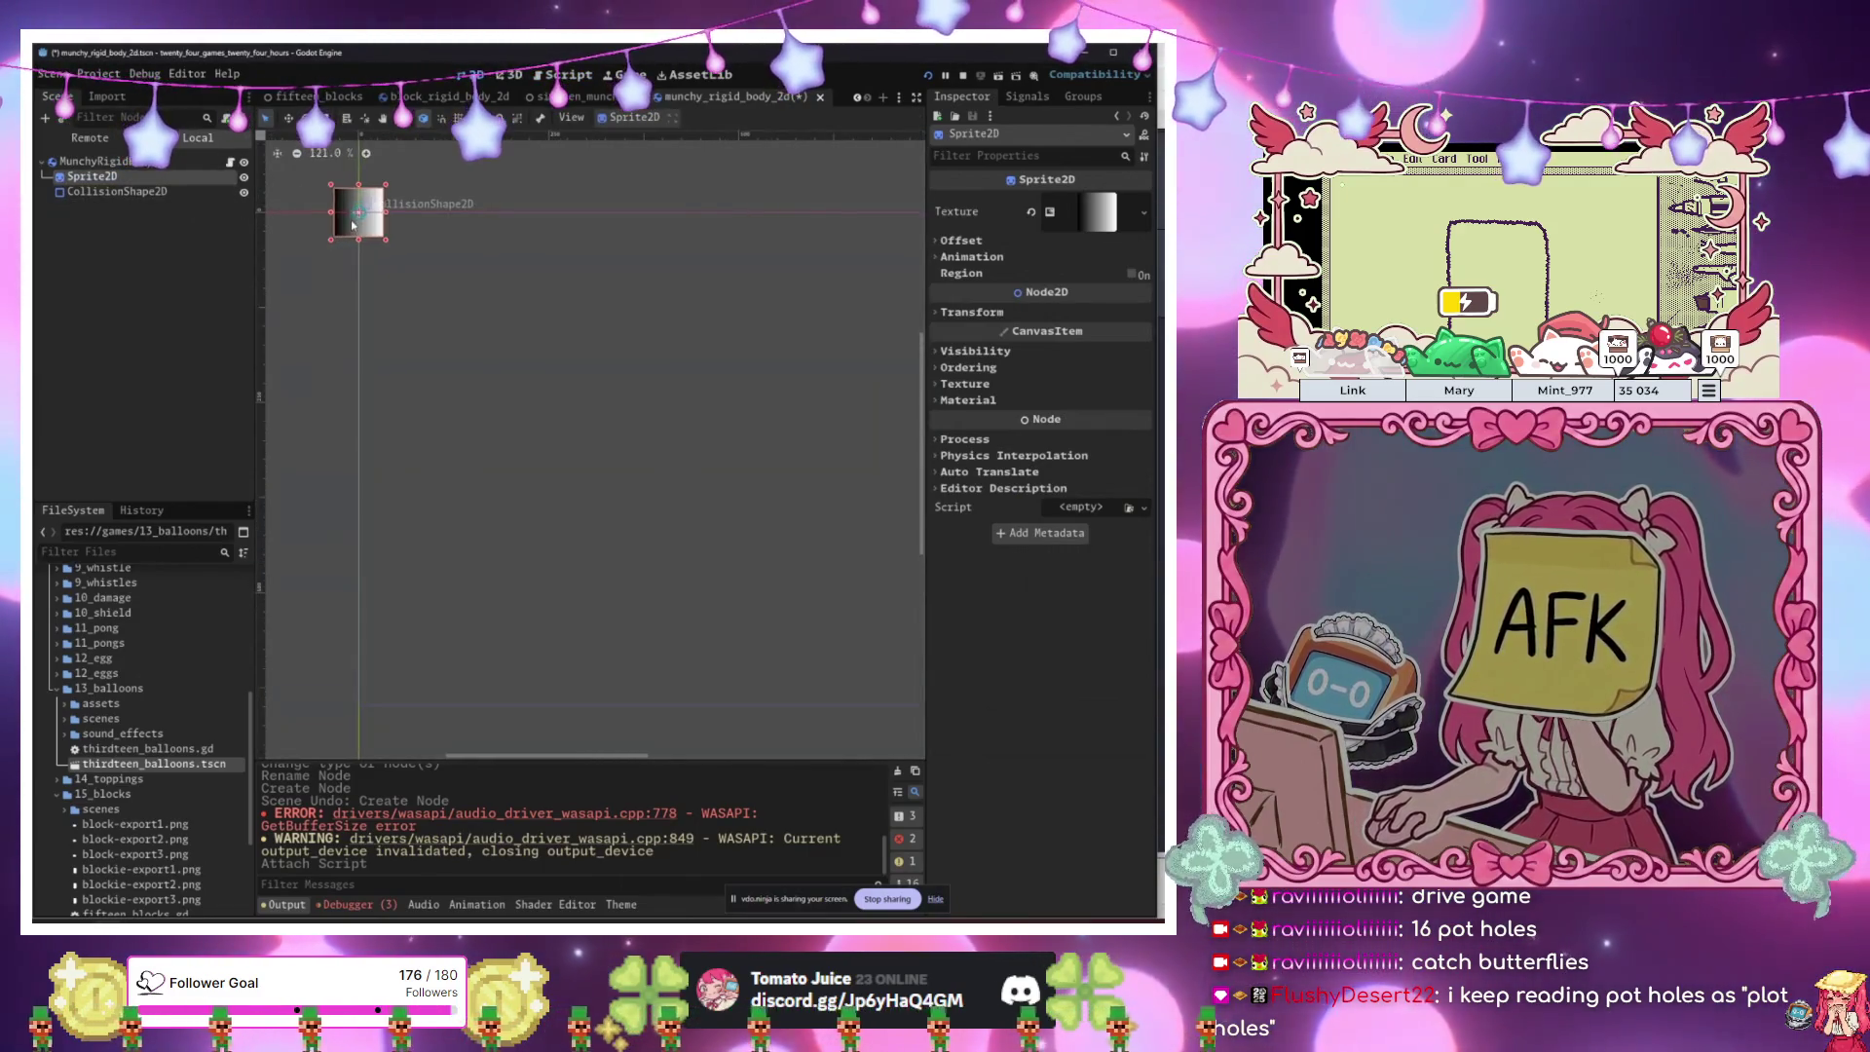
{"action": "scroll", "coordinate": [352, 225], "scroll_direction": "up", "scroll_amount": 3}
{"action": "left_click", "coordinate": [231, 165]}
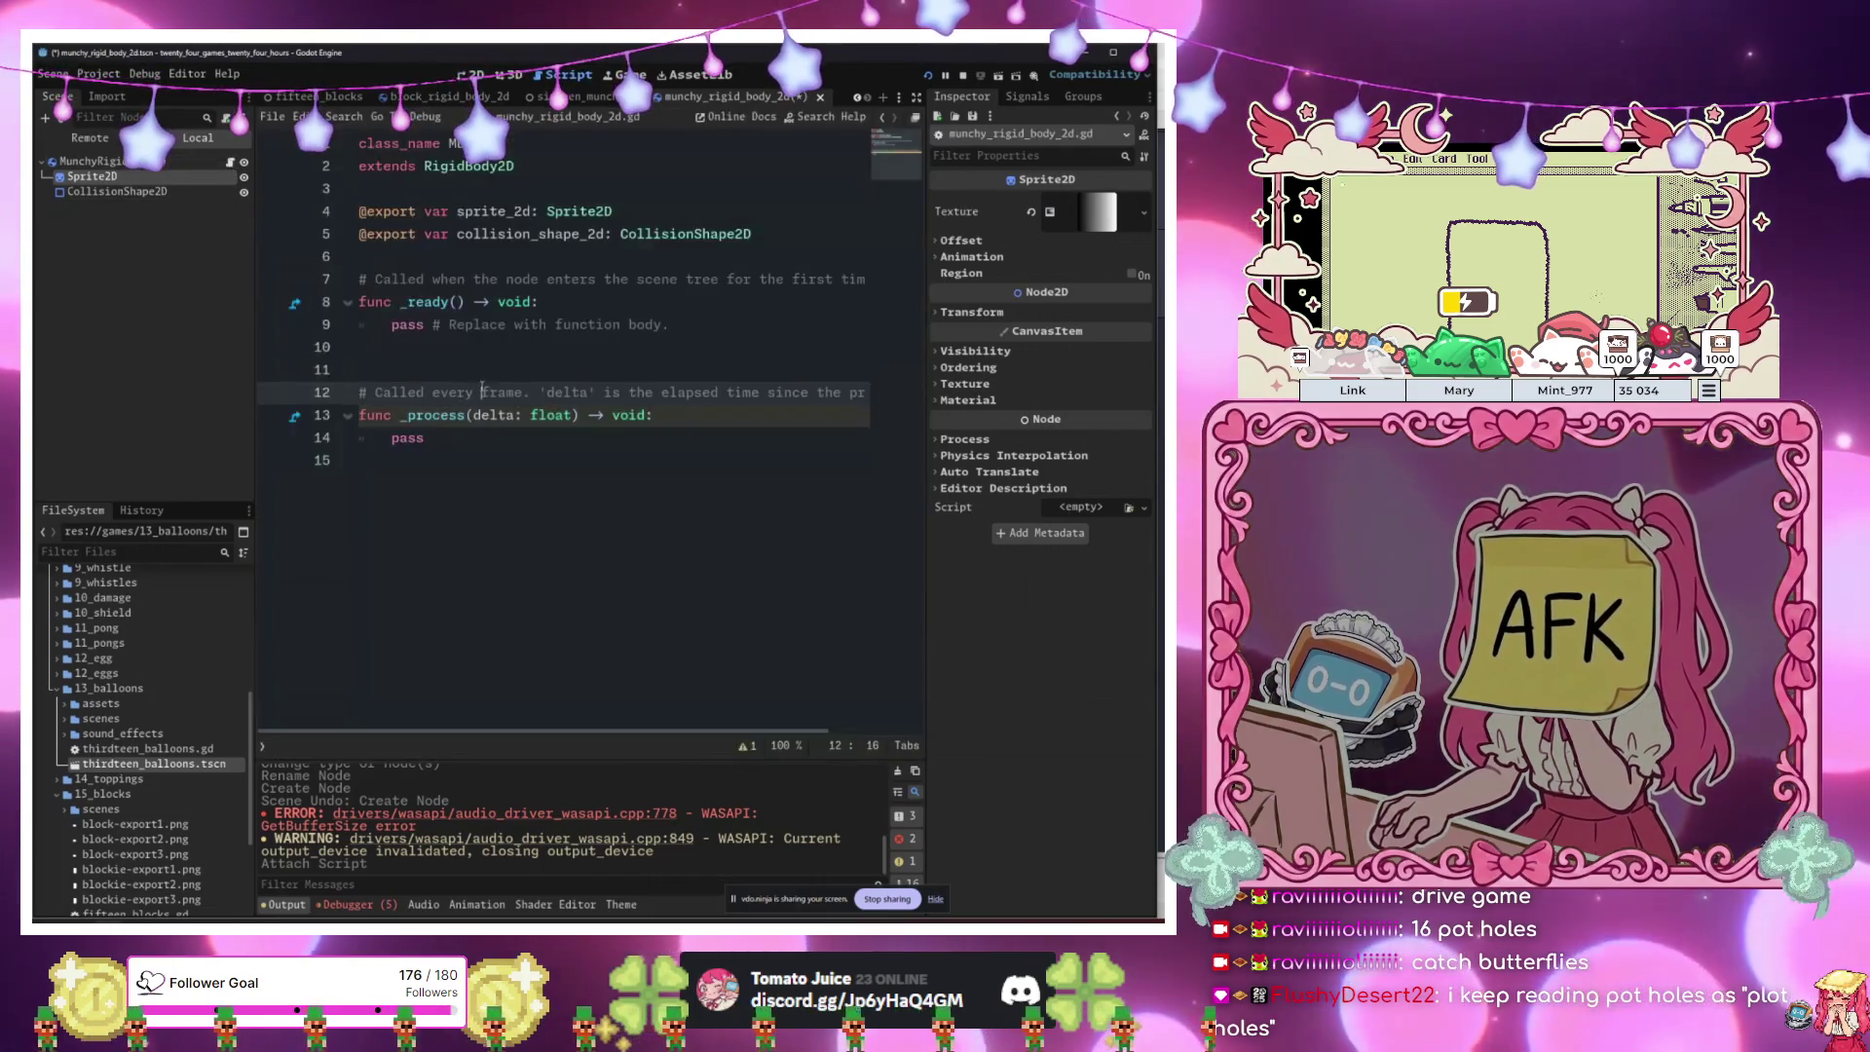
{"action": "left_click", "coordinate": [515, 465]}
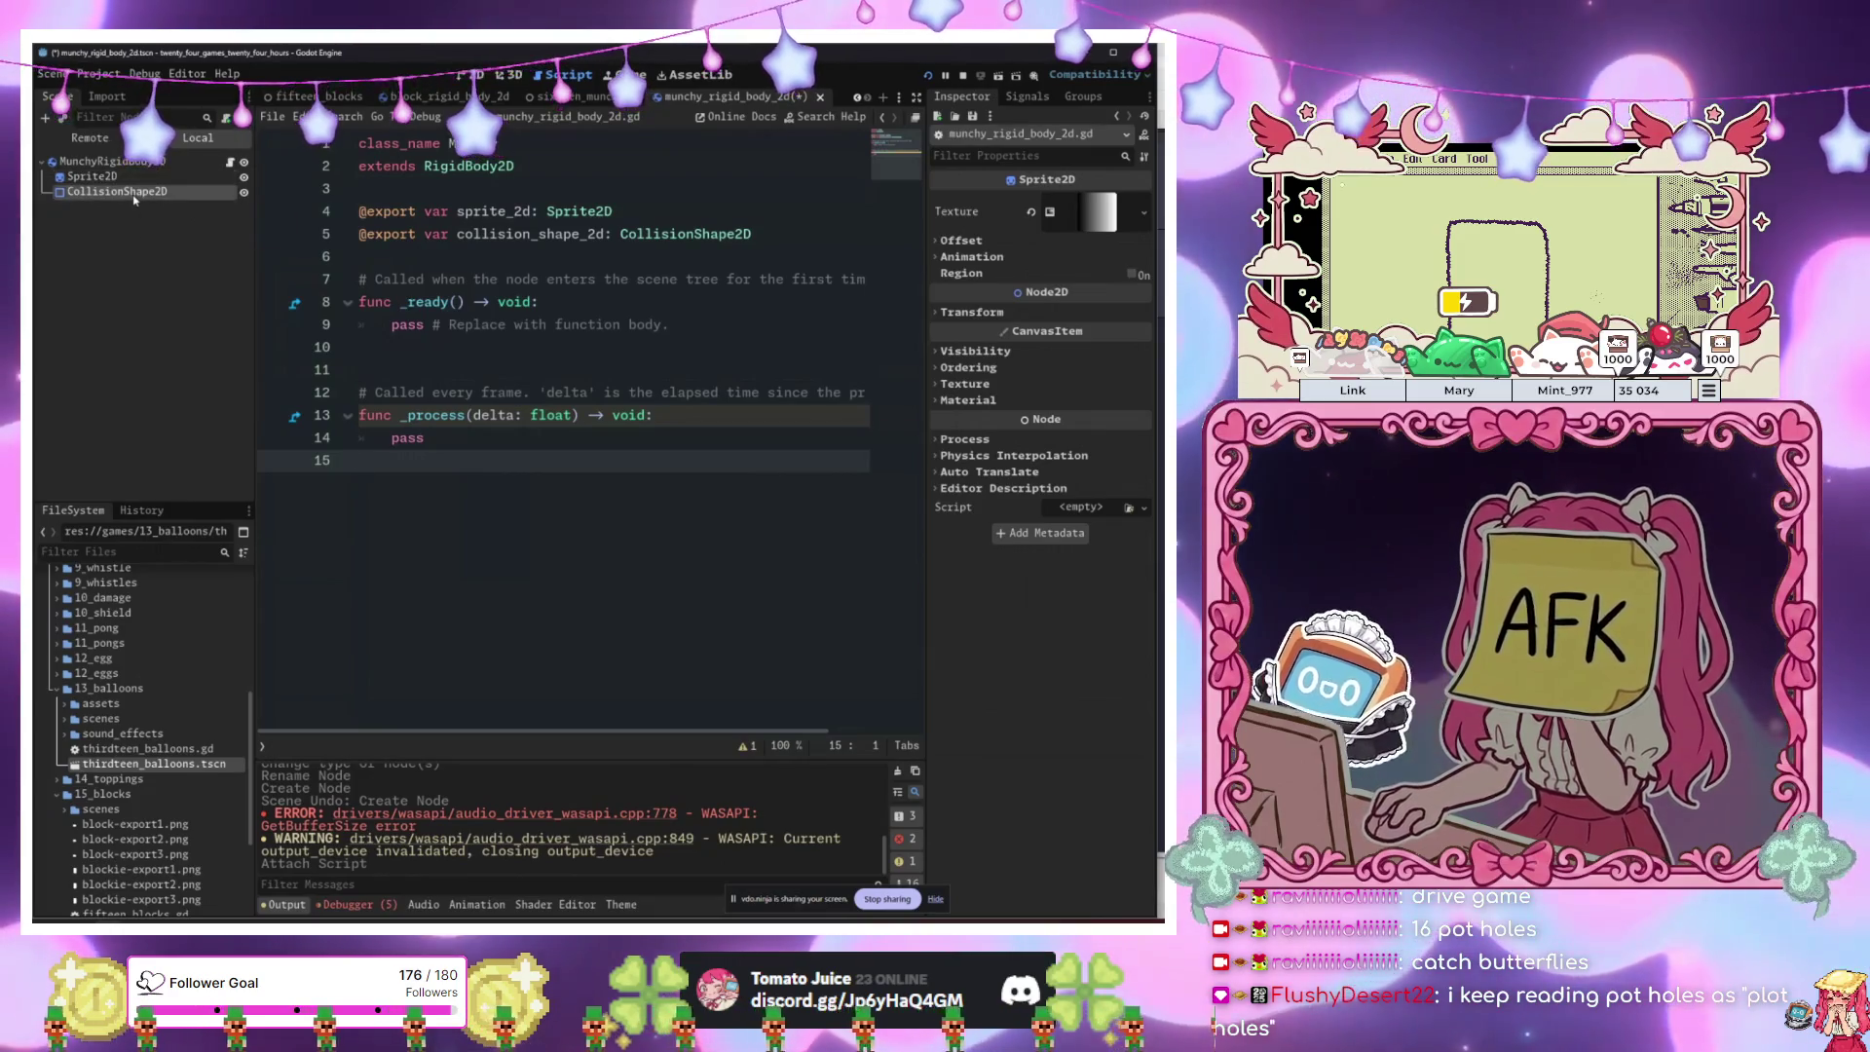
Review the sprite texture, then drag the CollisionShape2D radius to about 42.82 px
{"action": "left_click", "coordinate": [93, 177]}
{"action": "left_click", "coordinate": [1099, 211]}
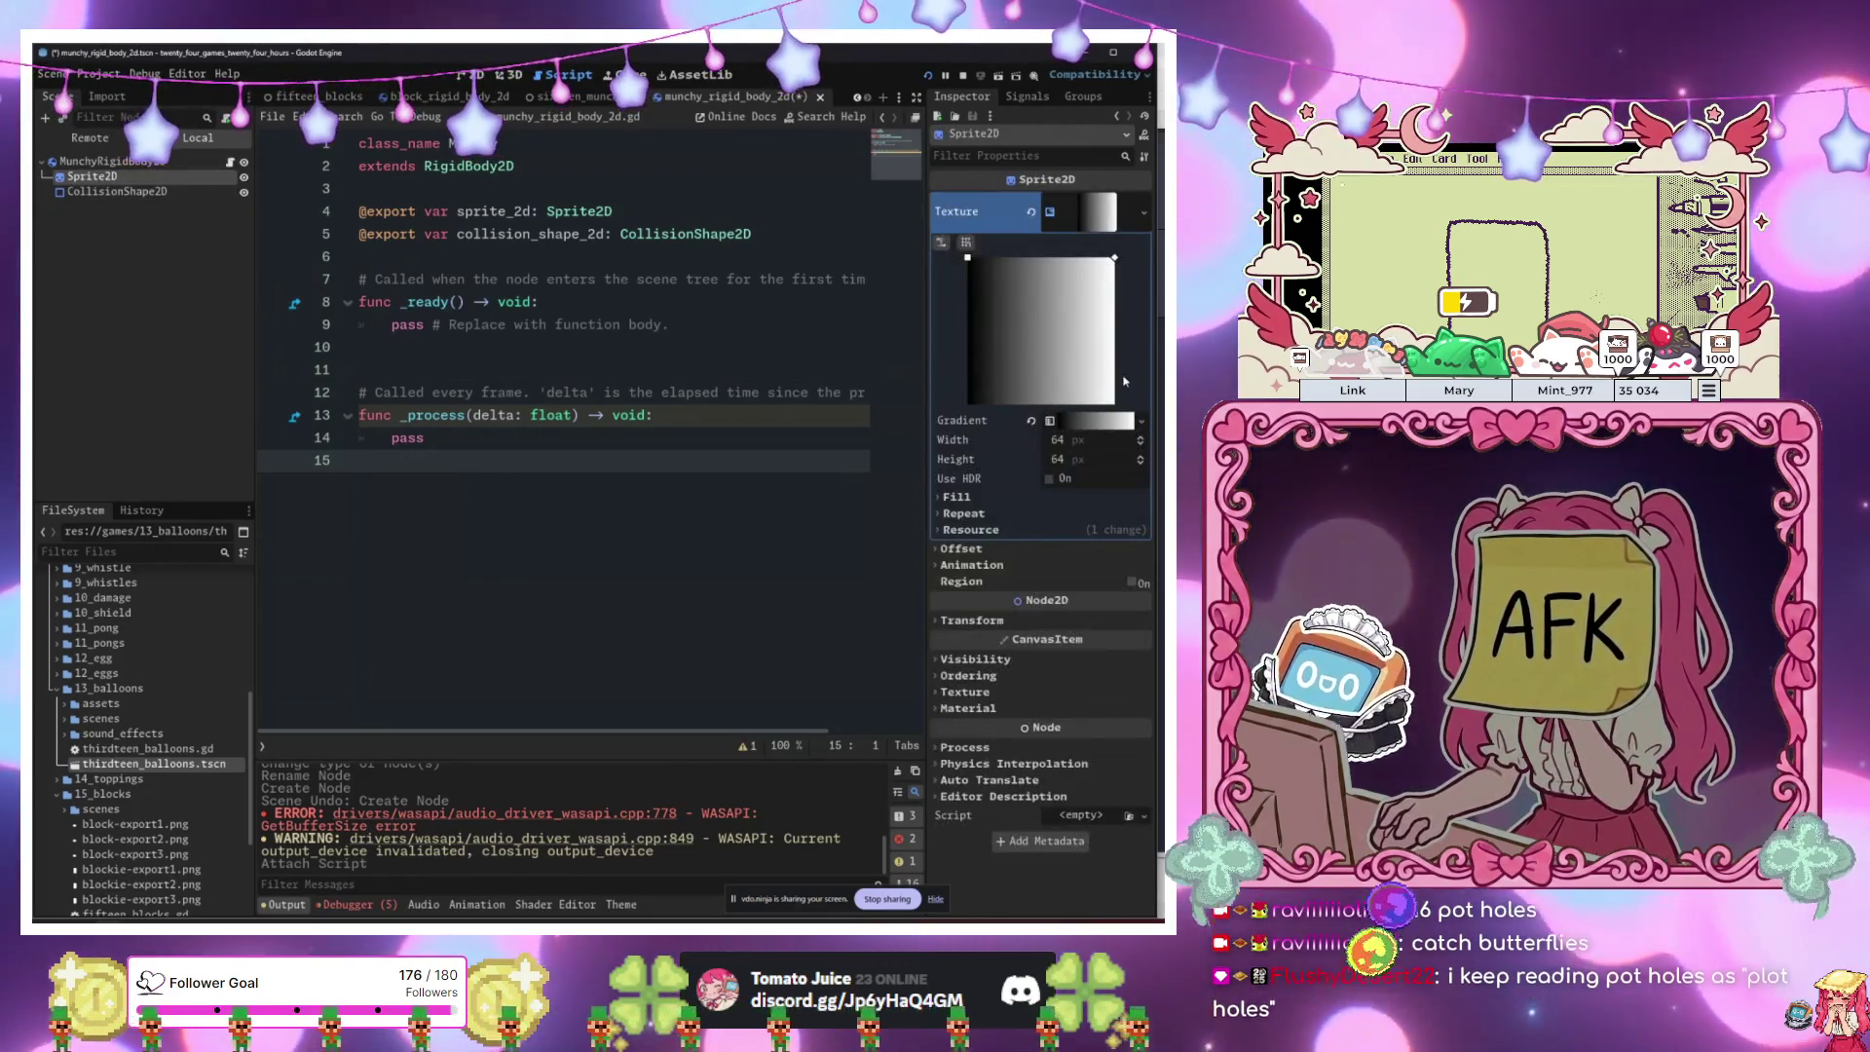
{"action": "left_click", "coordinate": [181, 191]}
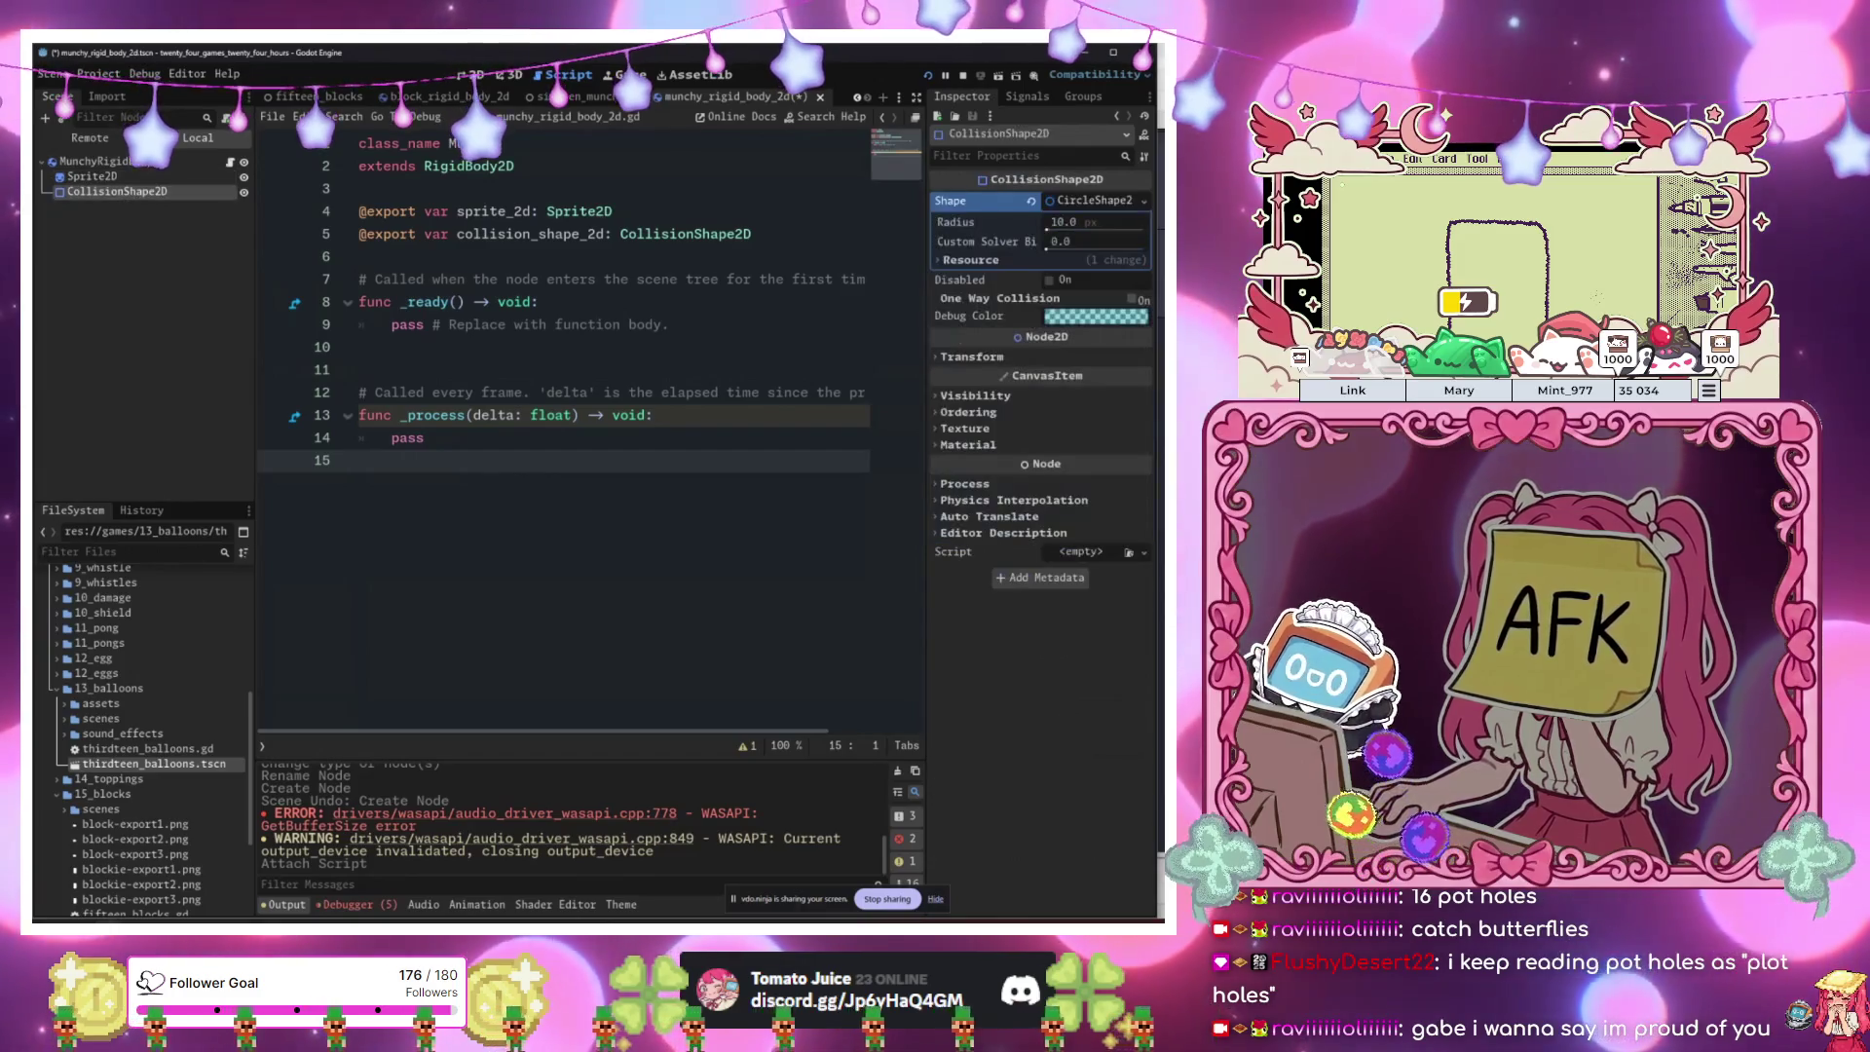
{"action": "left_click", "coordinate": [1008, 358]}
{"action": "left_click", "coordinate": [1009, 358]}
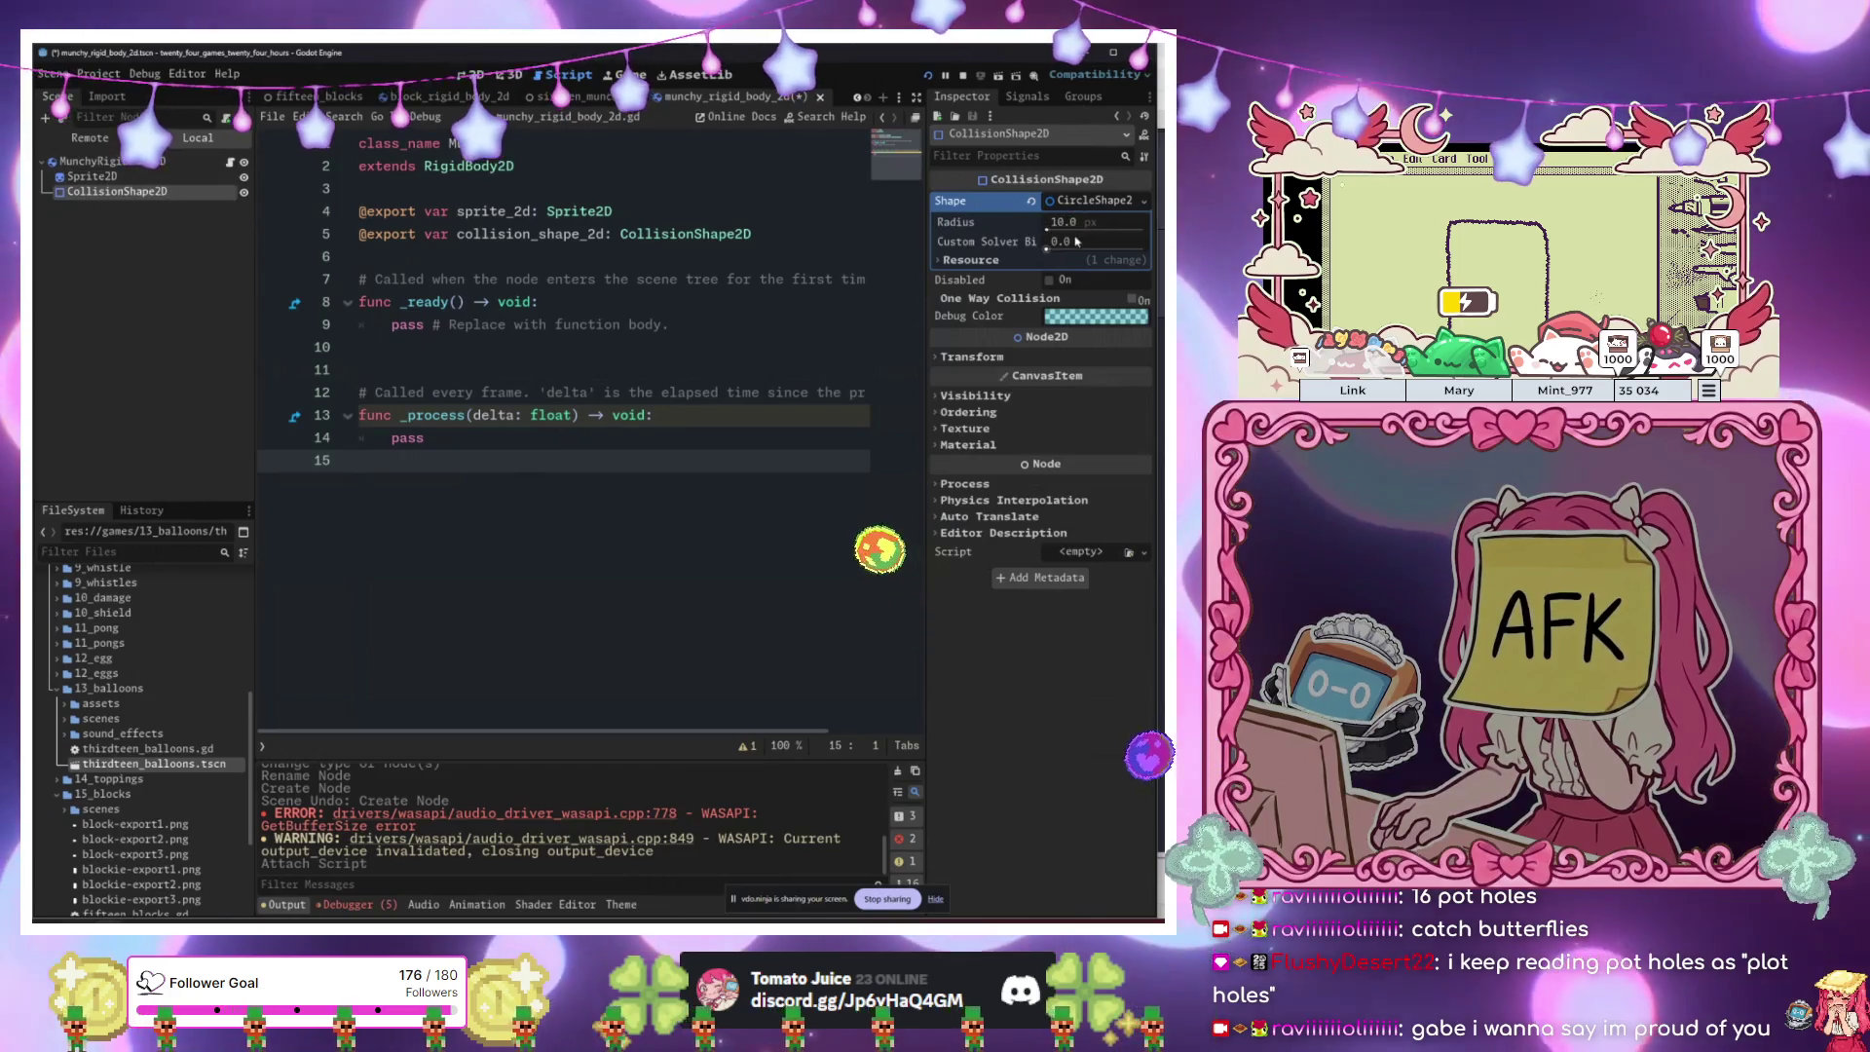
{"action": "left_click_drag", "start_coordinate": [1048, 230], "coordinate": [1068, 239]}
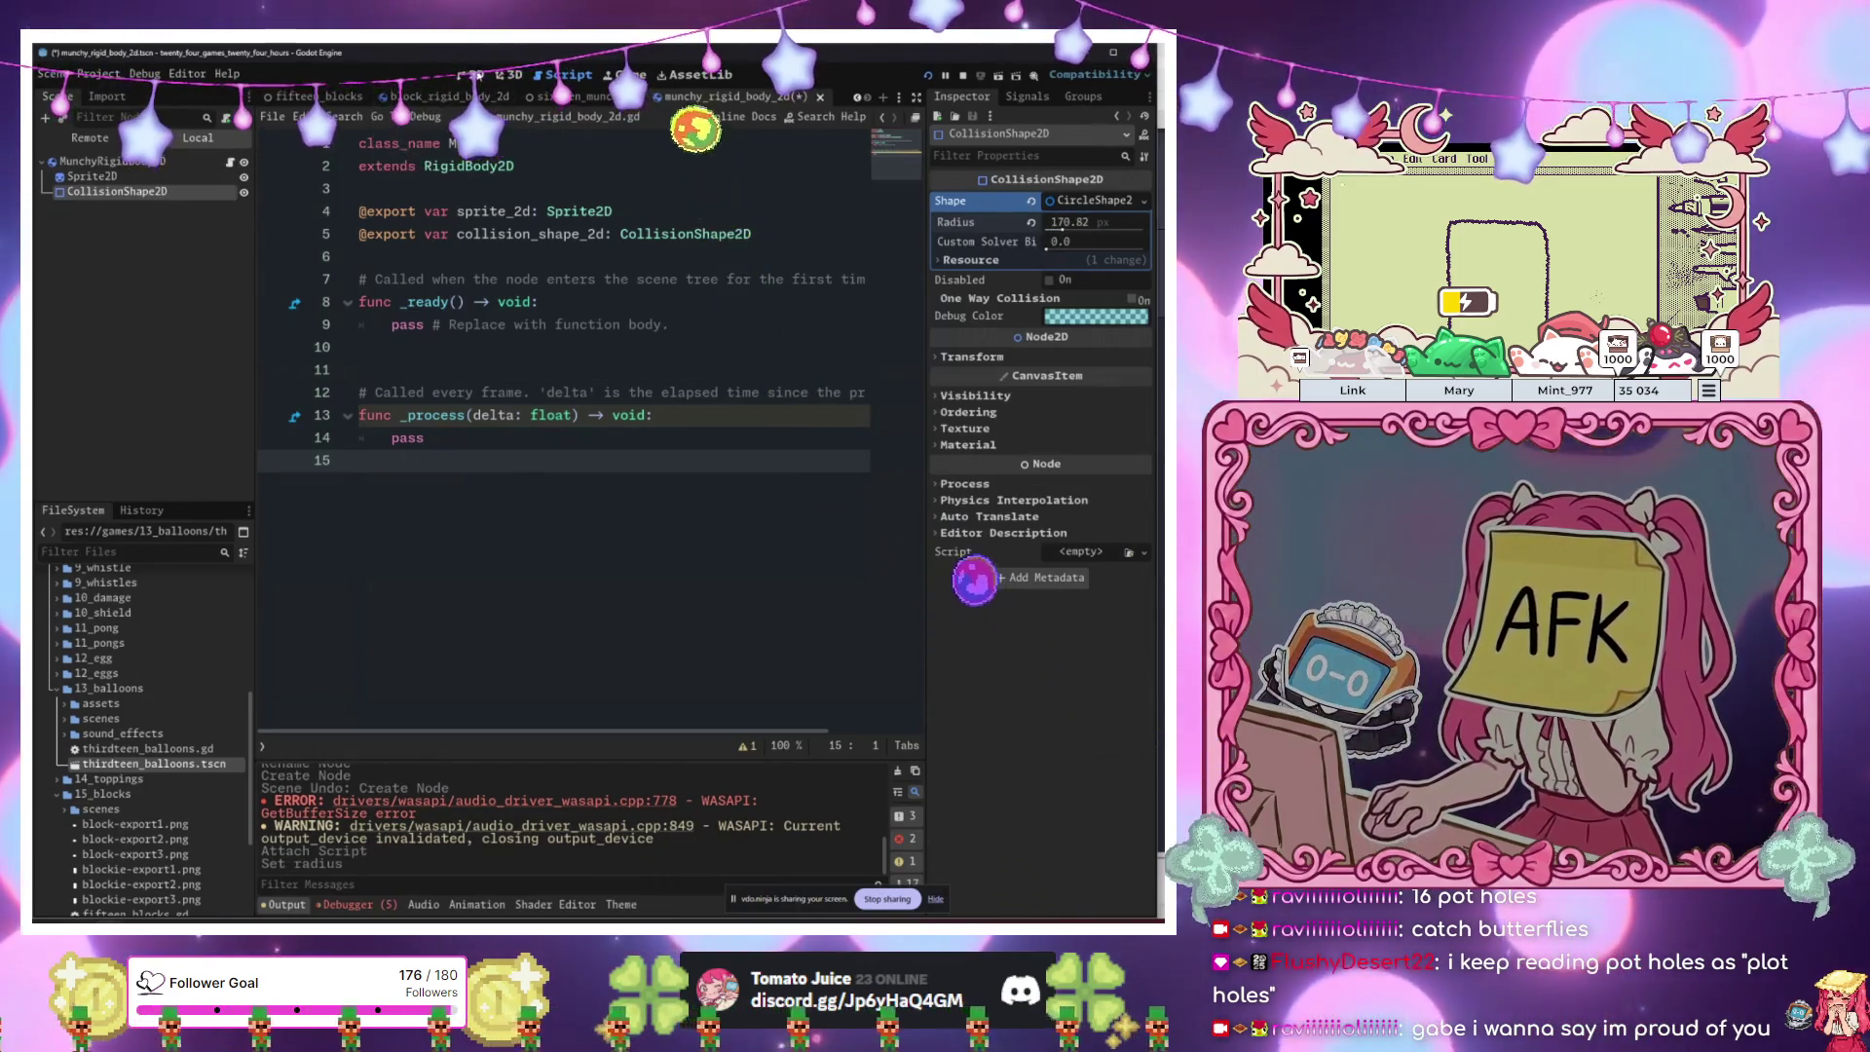
{"action": "key", "text": "ctrl+F1"}
{"action": "left_click_drag", "start_coordinate": [1062, 230], "coordinate": [1050, 230]}
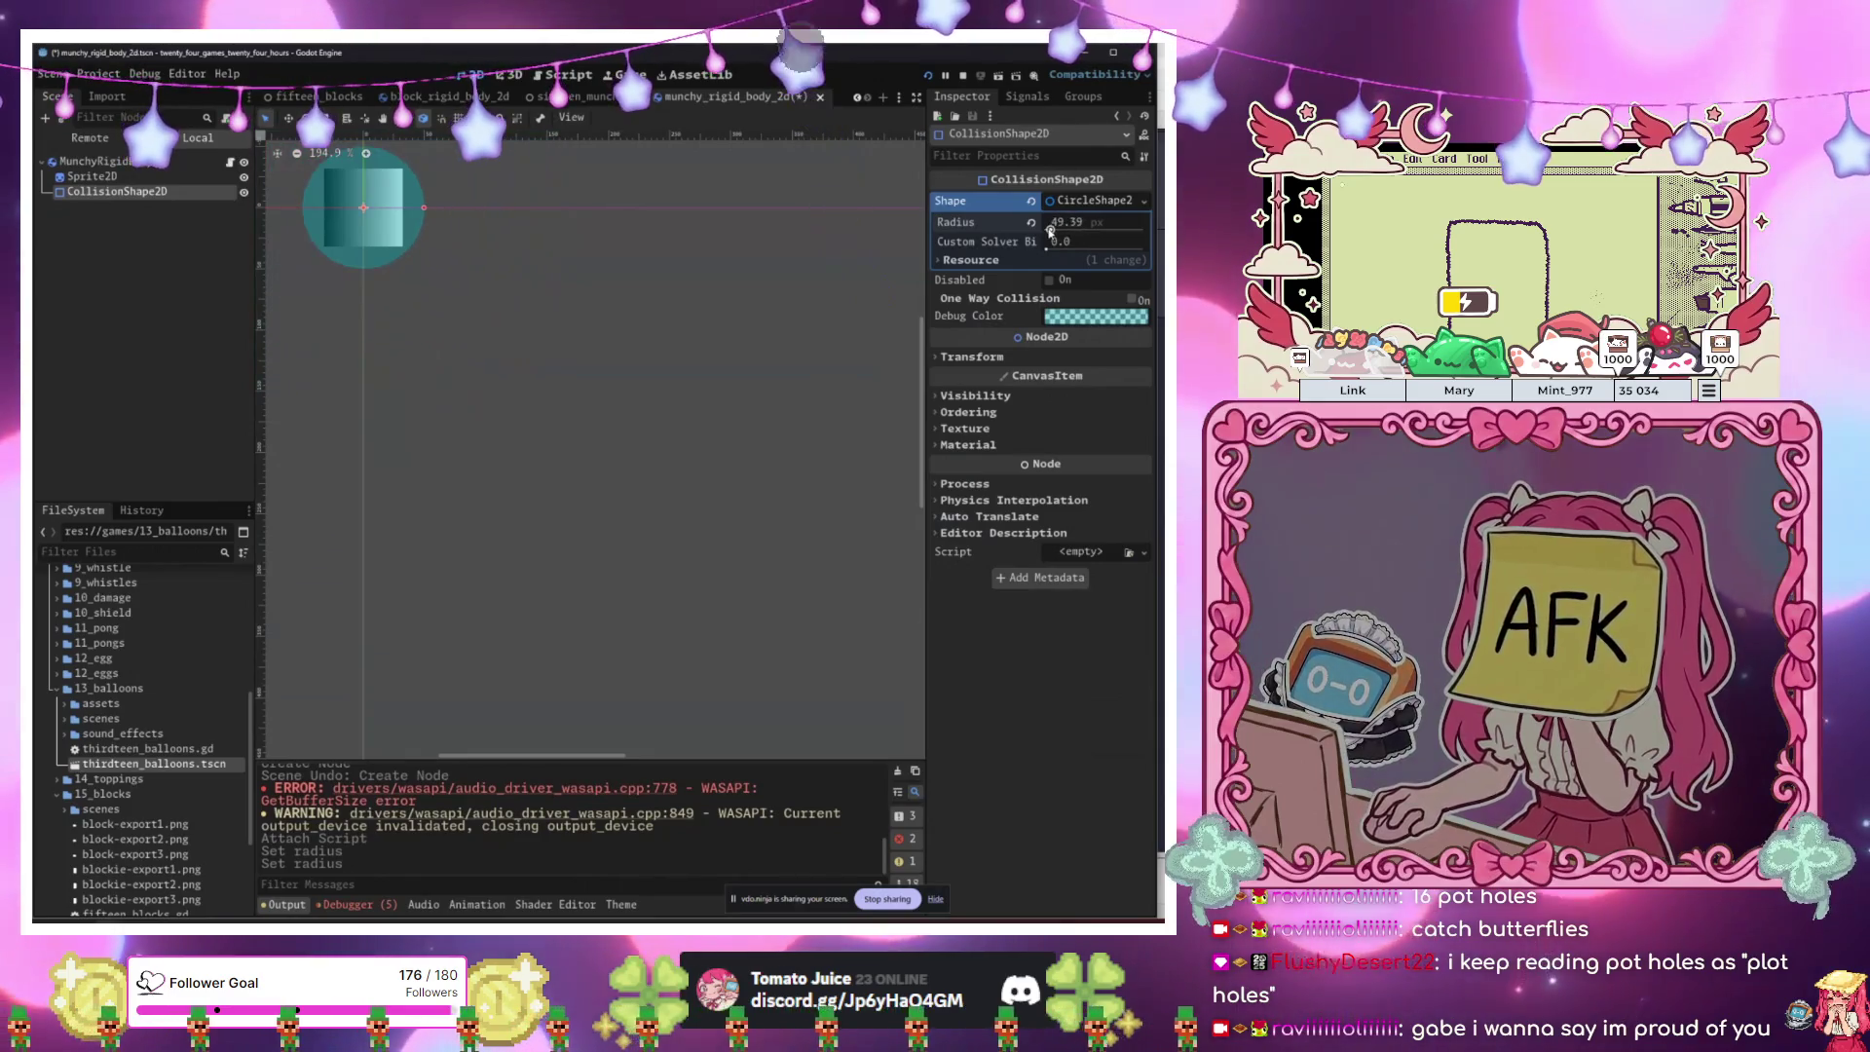
Verify the collision circle fits the sprite, then switch to the sixteen_munchies scene
{"action": "left_click", "coordinate": [704, 408]}
{"action": "scroll", "coordinate": [634, 322], "scroll_direction": "left", "scroll_amount": 5}
{"action": "scroll", "coordinate": [523, 294], "scroll_direction": "up", "scroll_amount": 1}
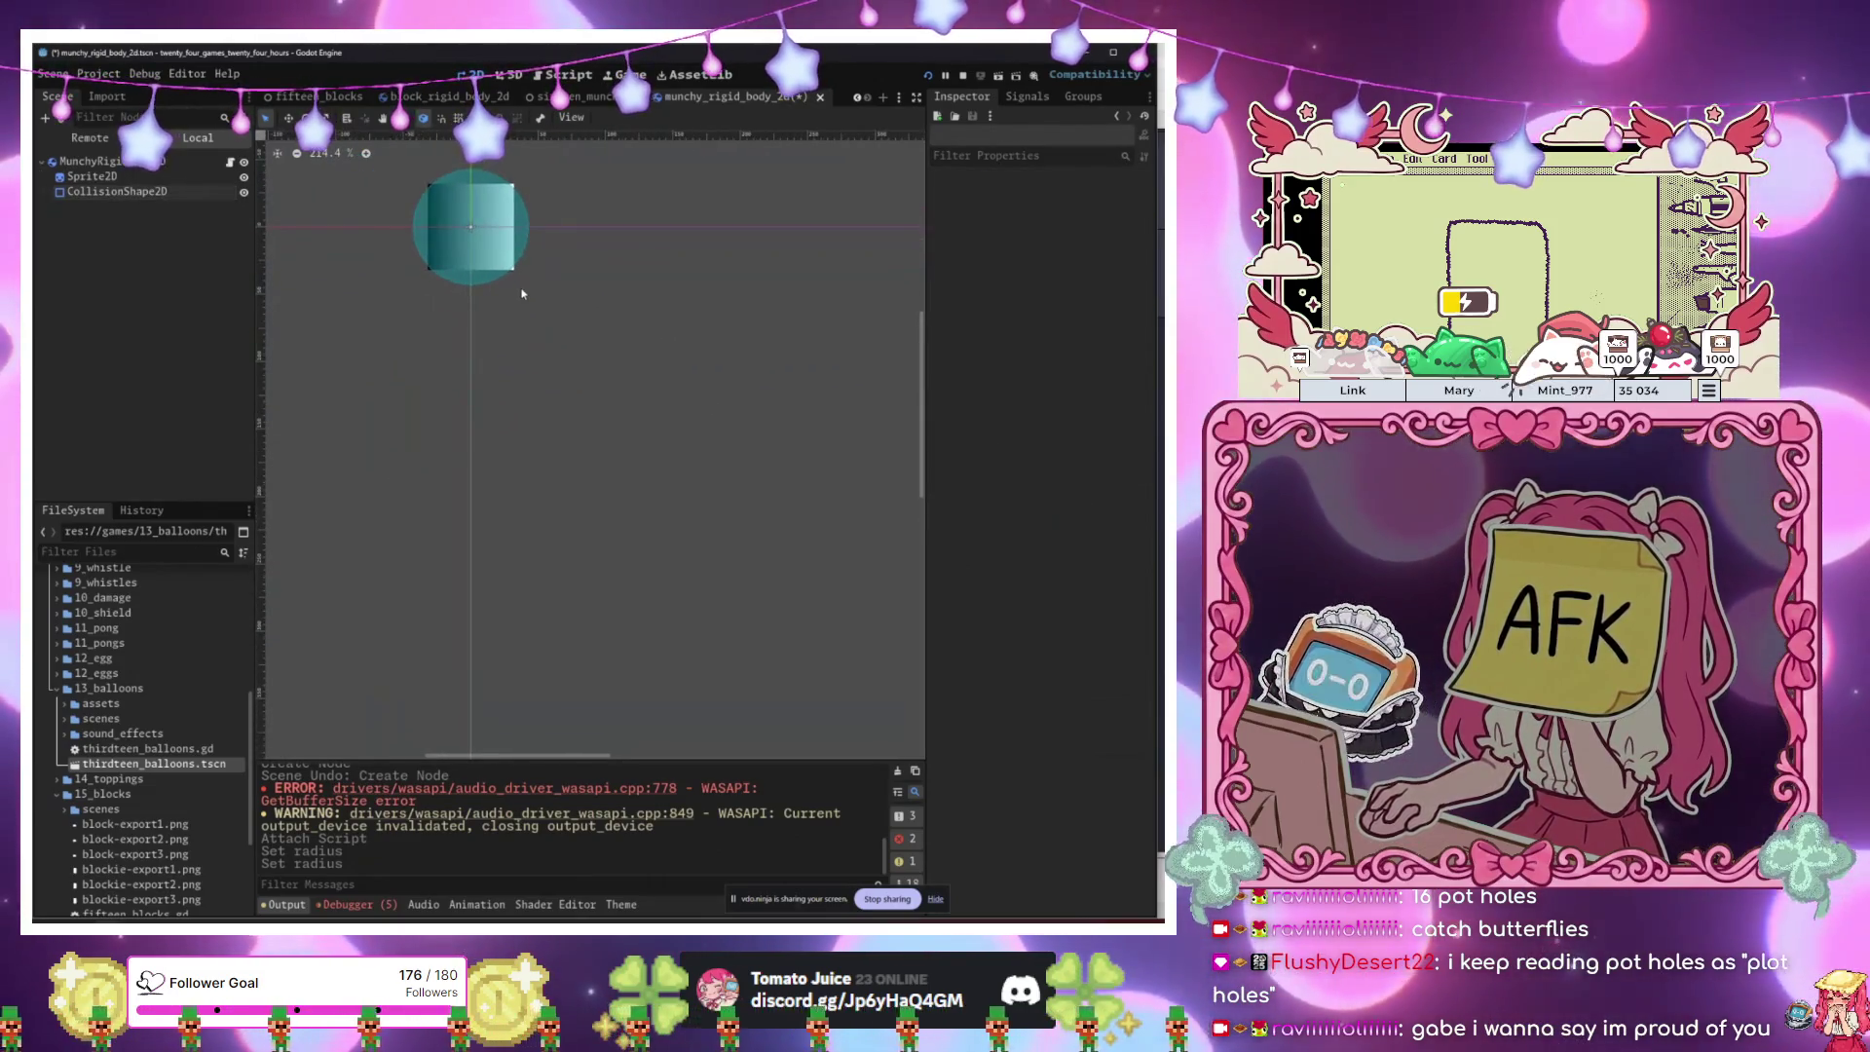
{"action": "scroll", "coordinate": [604, 341], "scroll_direction": "left", "scroll_amount": 3}
{"action": "scroll", "coordinate": [679, 393], "scroll_direction": "up", "scroll_amount": 3}
{"action": "left_click", "coordinate": [543, 377]}
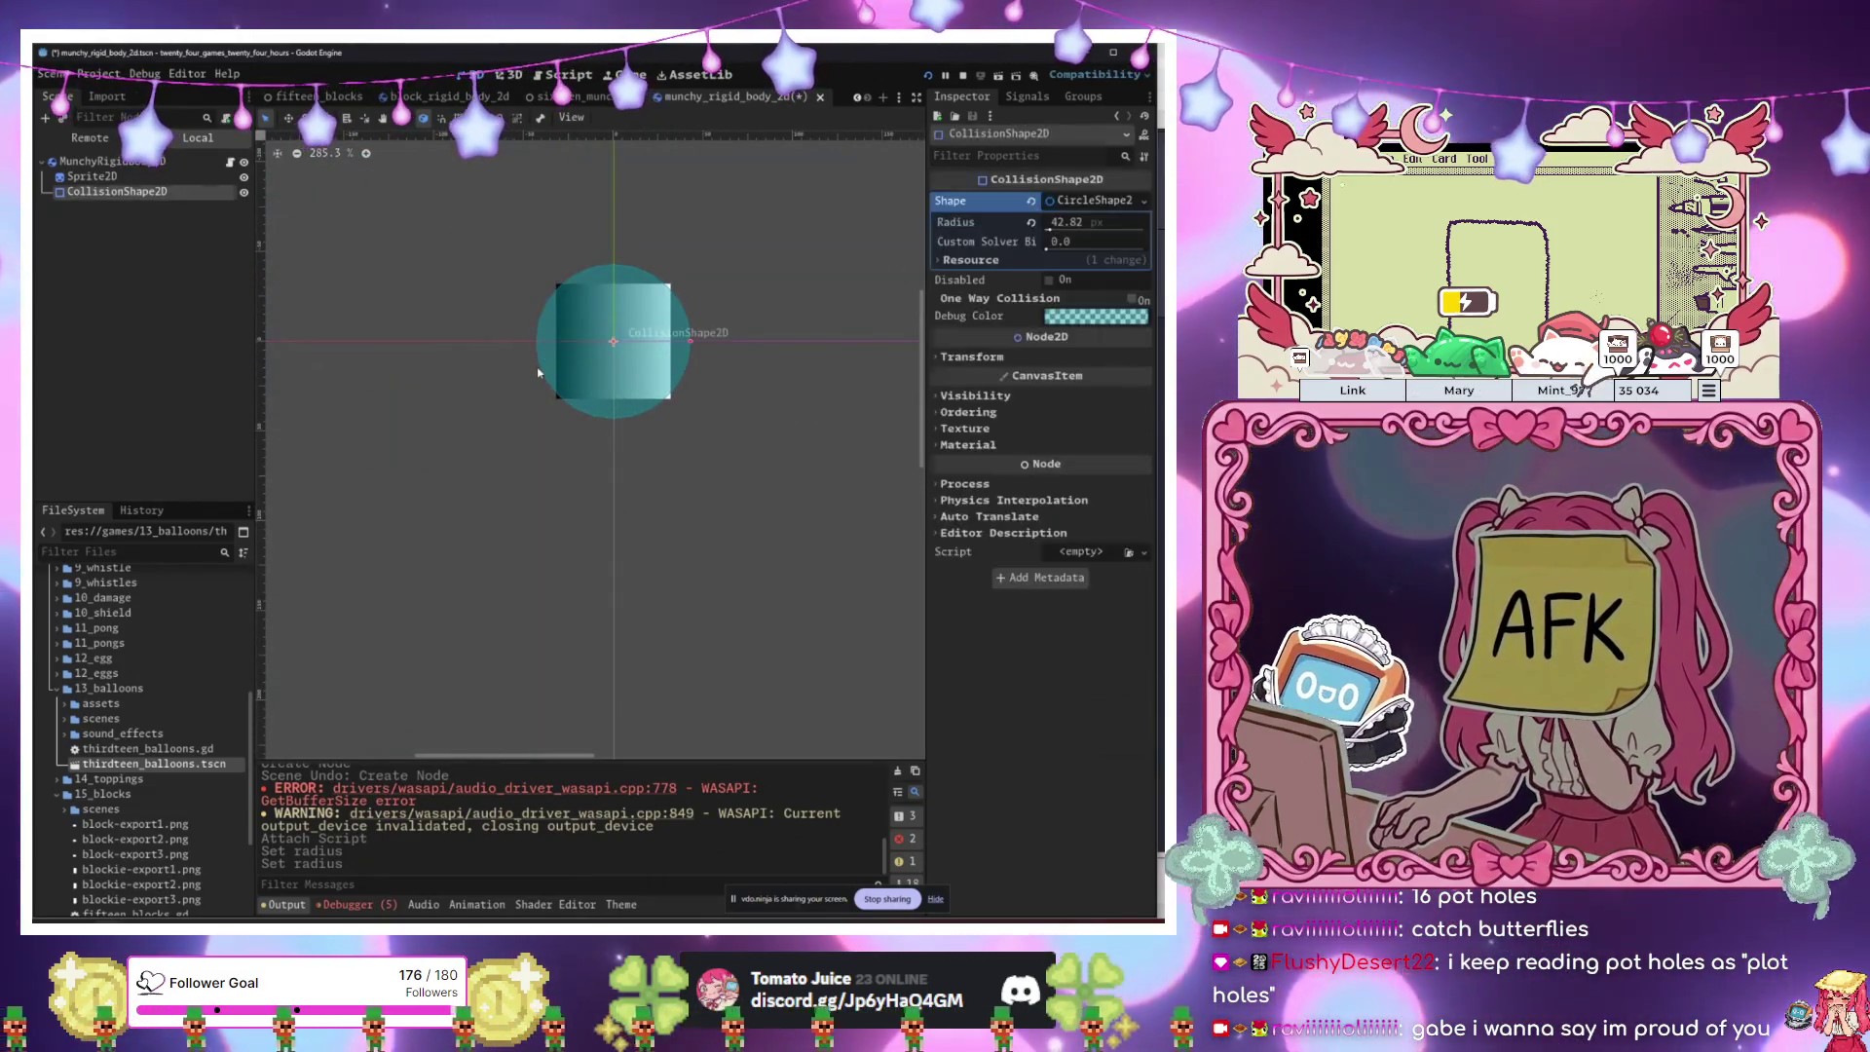
{"action": "left_click", "coordinate": [576, 426]}
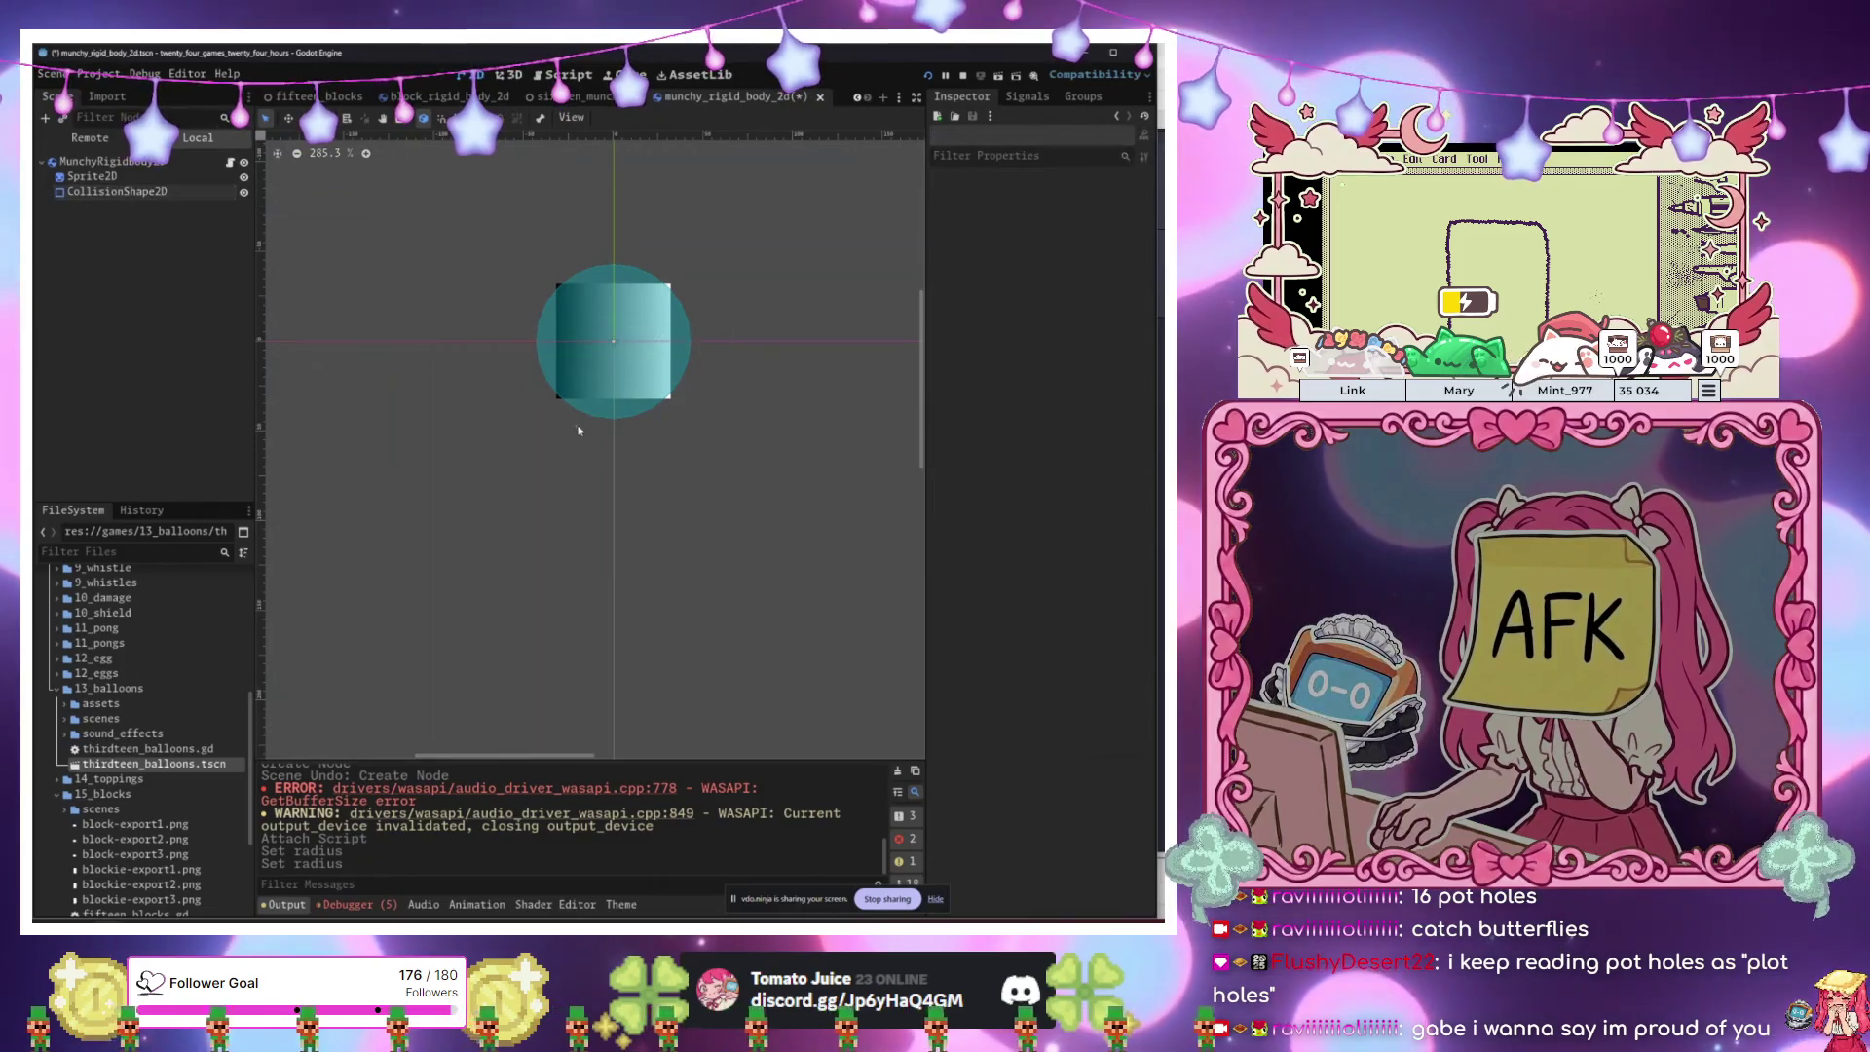
{"action": "left_click", "coordinate": [583, 96]}
Add an Area2D under MonsterAnimatableBody2D and give it a CollisionShape2D child
{"action": "scroll", "coordinate": [292, 352], "scroll_direction": "up", "scroll_amount": 5}
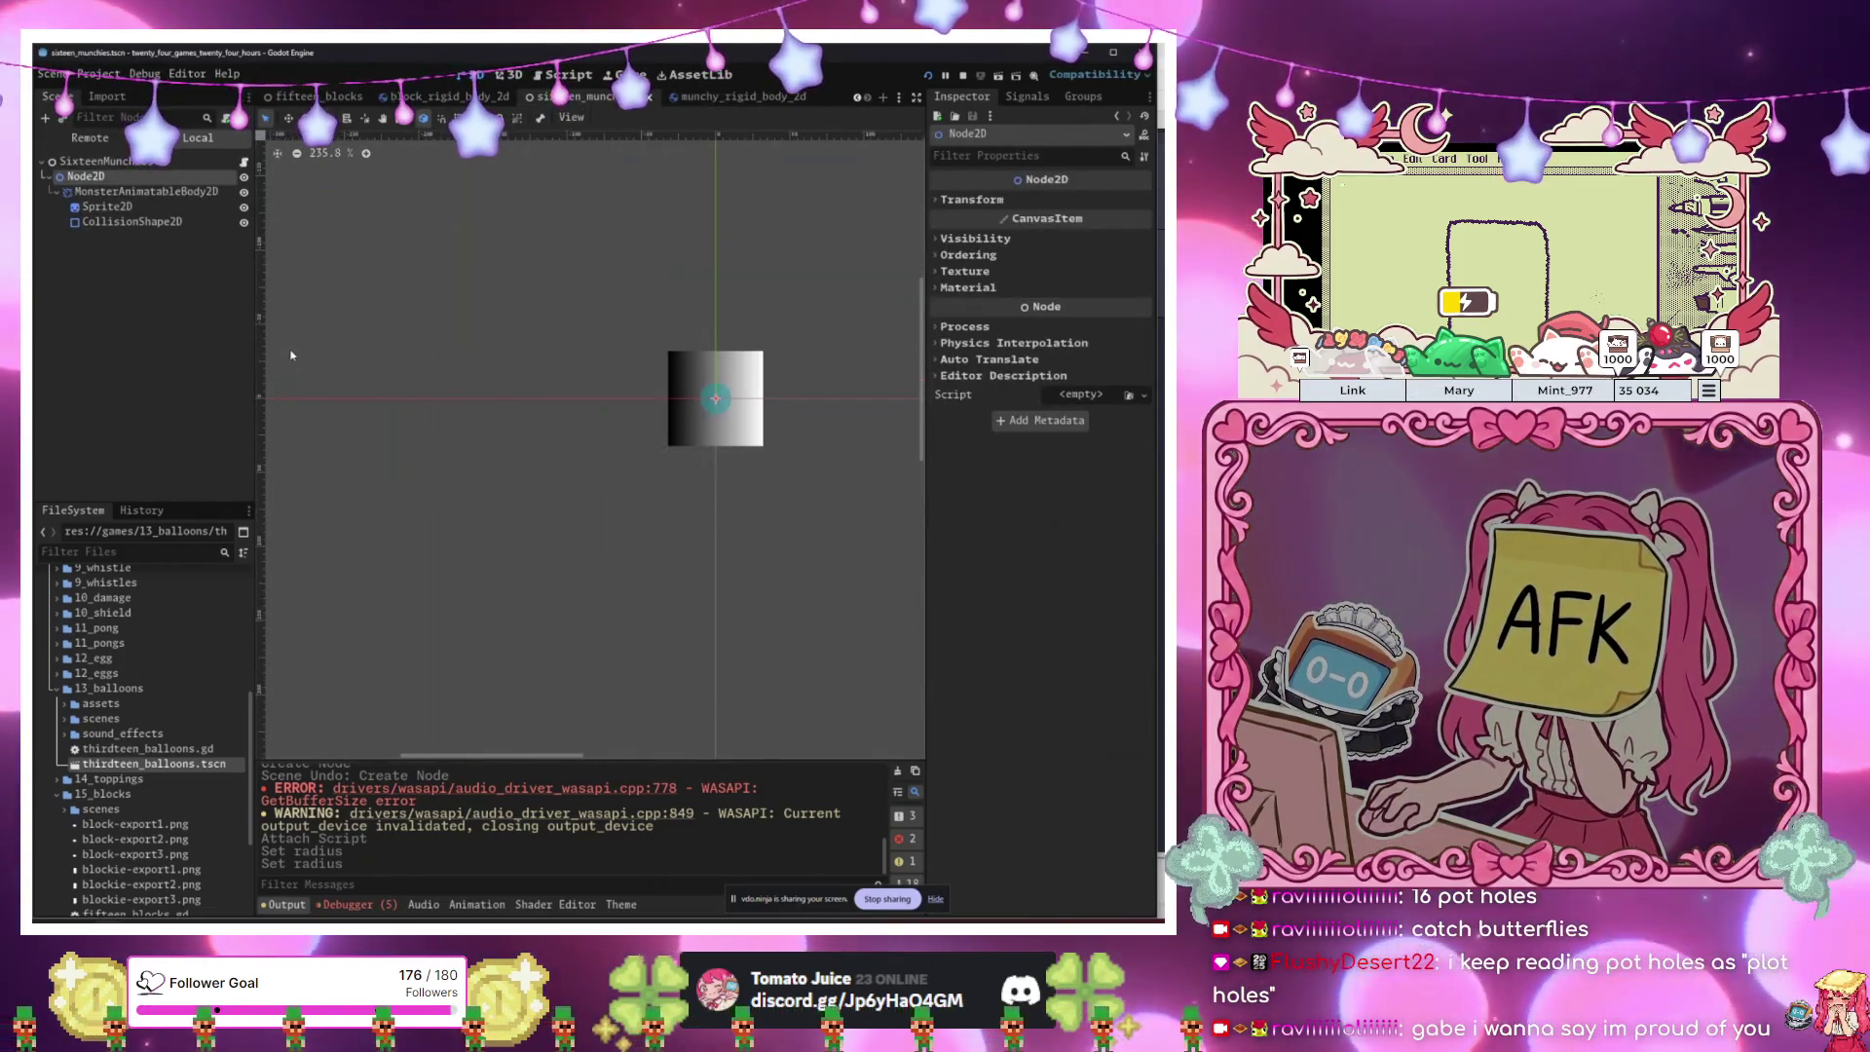
{"action": "scroll", "coordinate": [579, 422], "scroll_direction": "down", "scroll_amount": 1}
{"action": "left_click", "coordinate": [139, 194]}
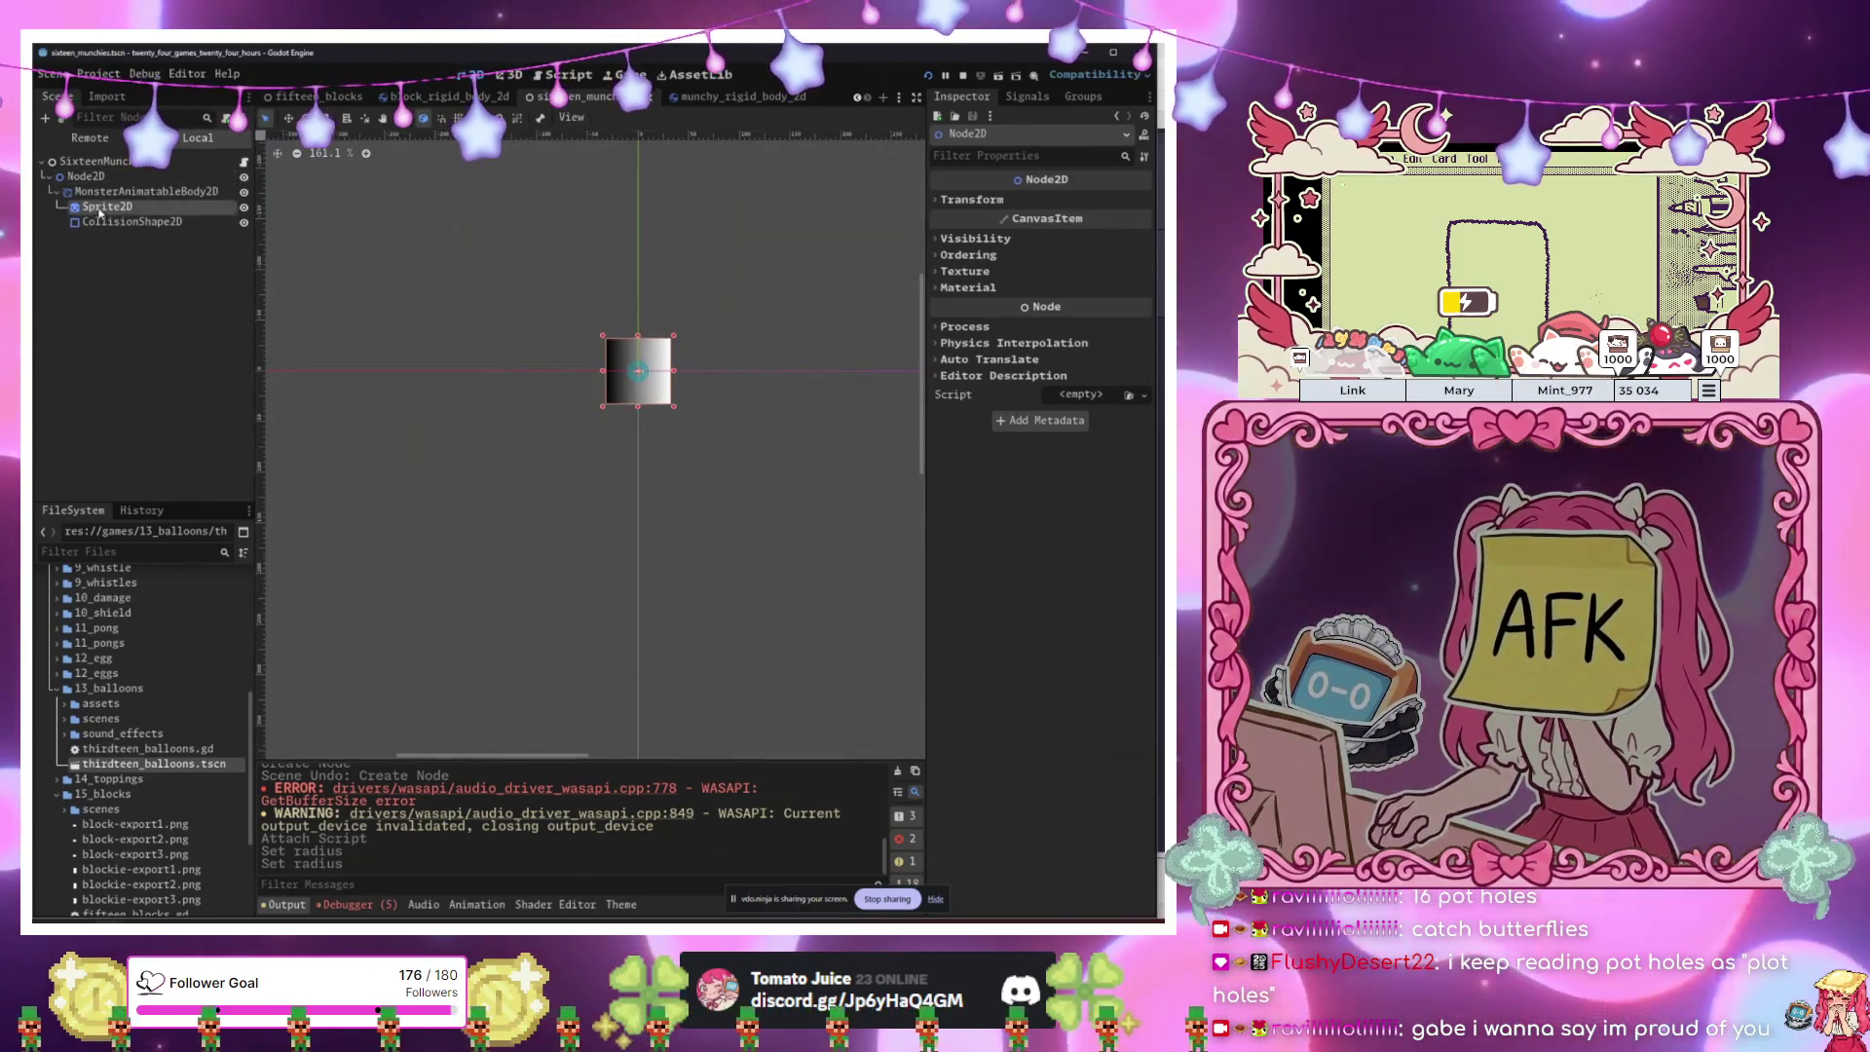
{"action": "key", "text": "ctrl+a"}
{"action": "type", "text": "area"}
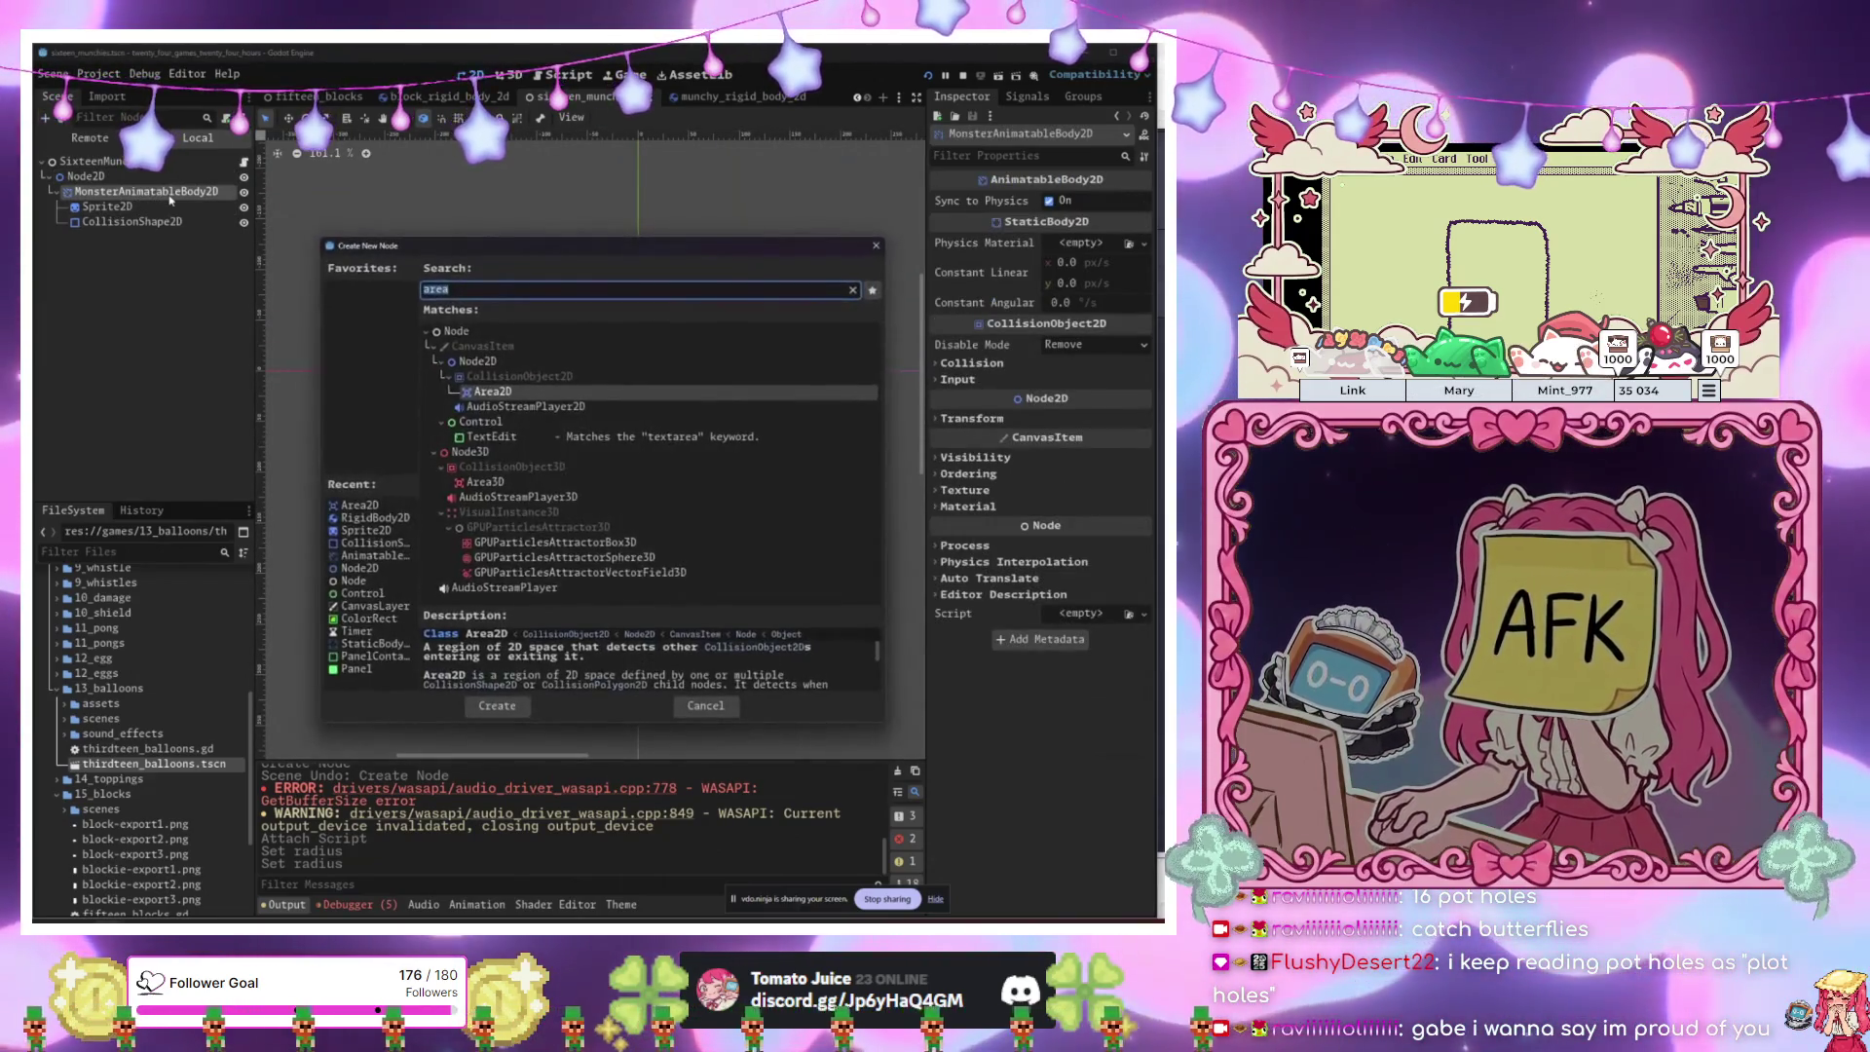
{"action": "key", "text": "Return"}
{"action": "key", "text": "ctrl+a"}
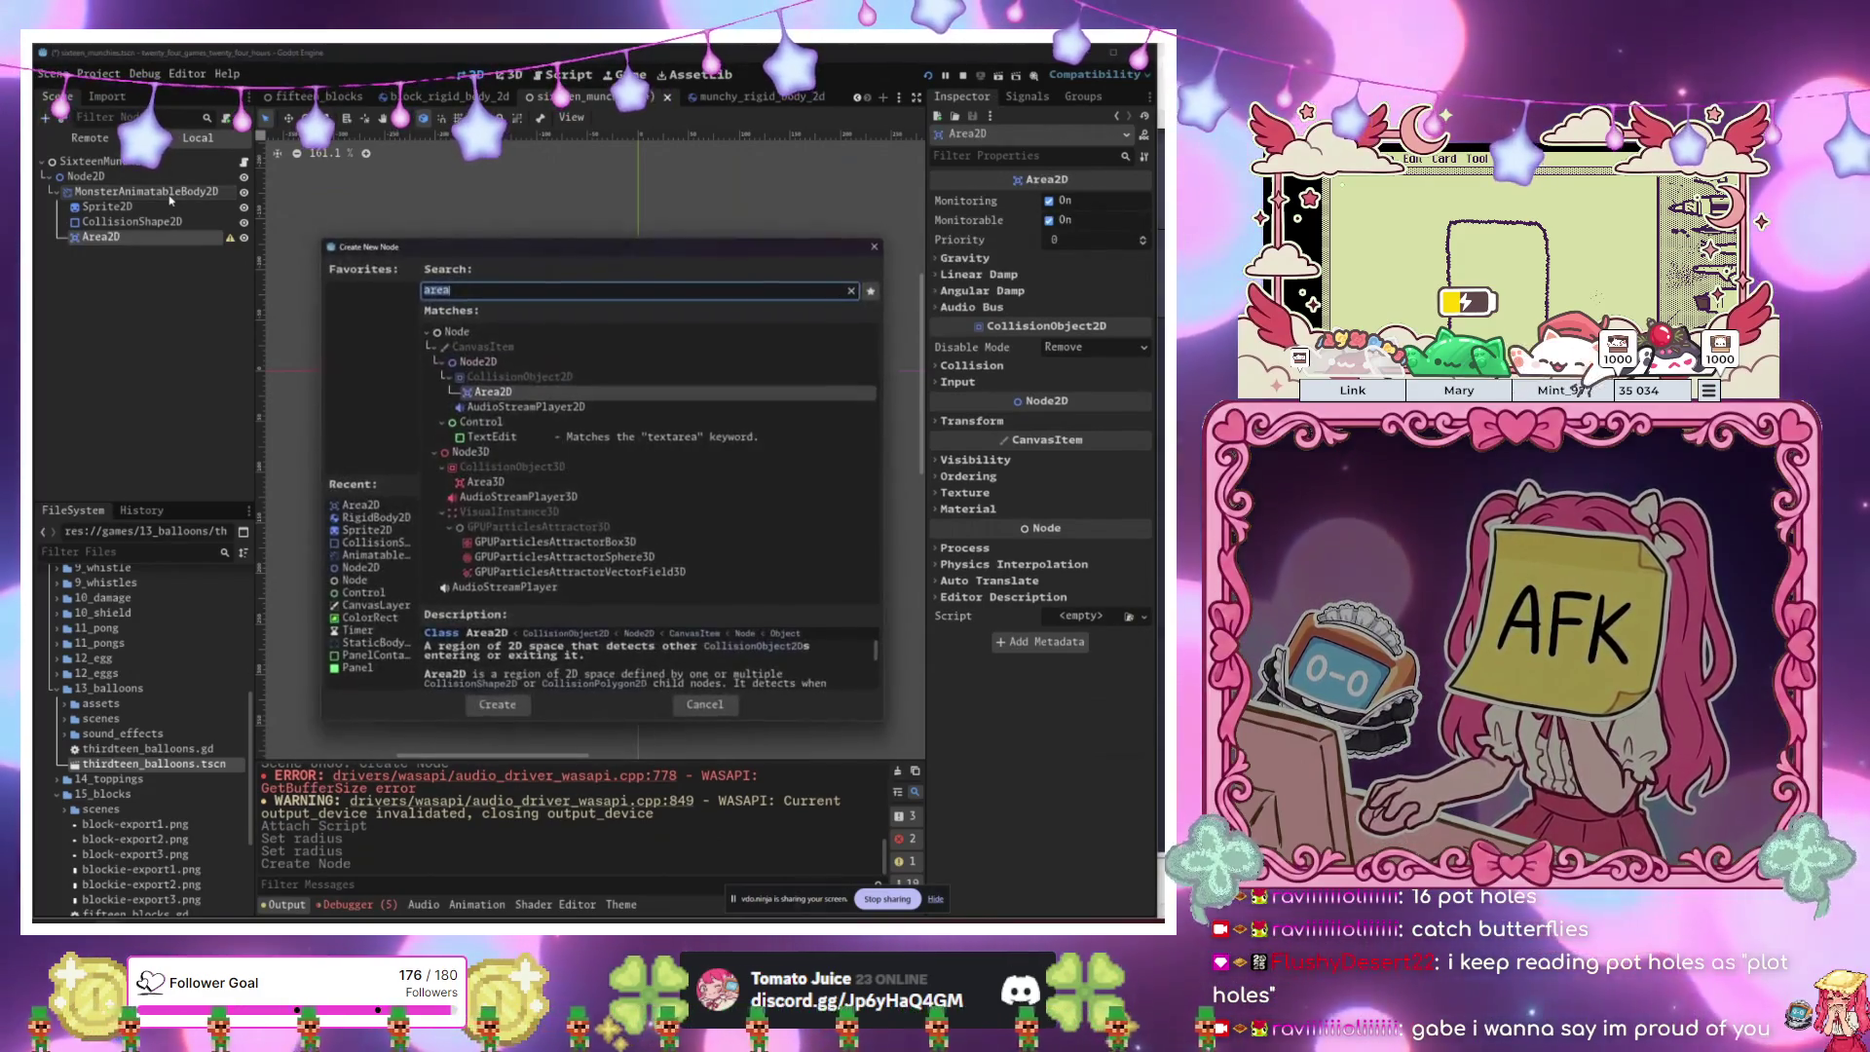
{"action": "type", "text": "coll"}
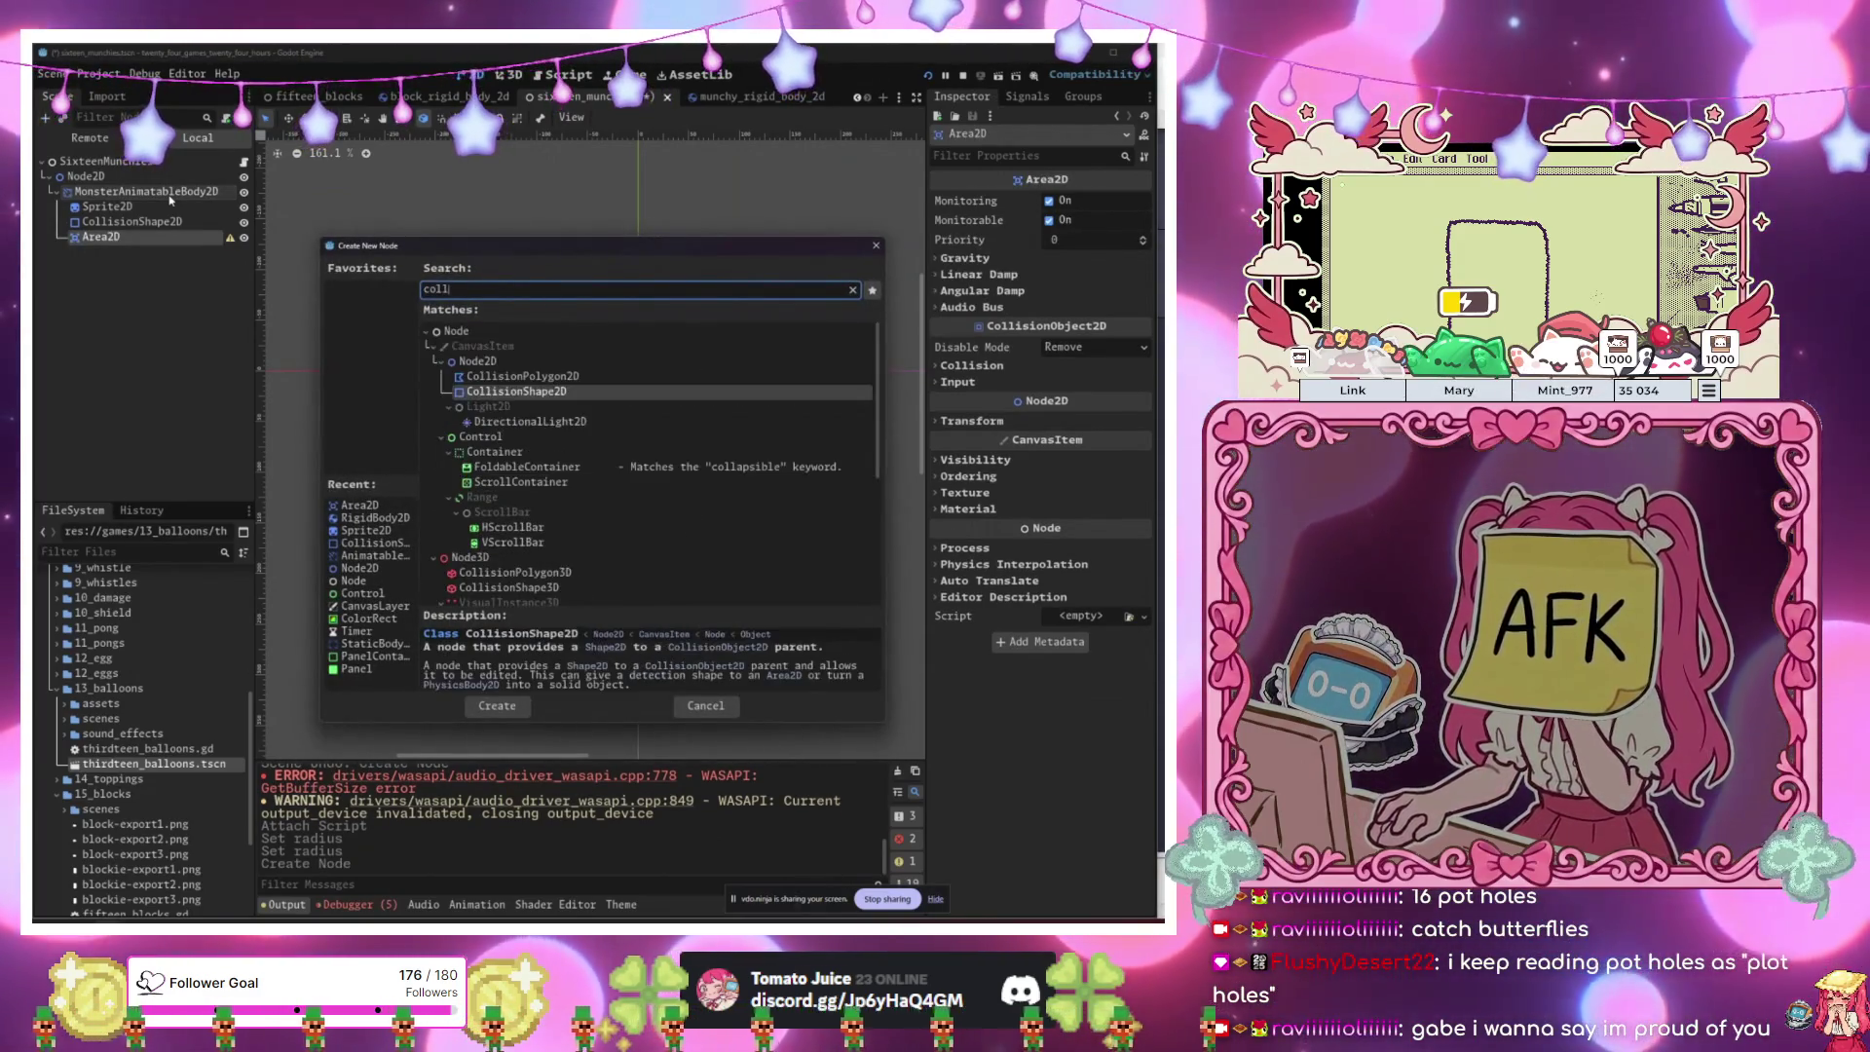
{"action": "key", "text": "Return"}
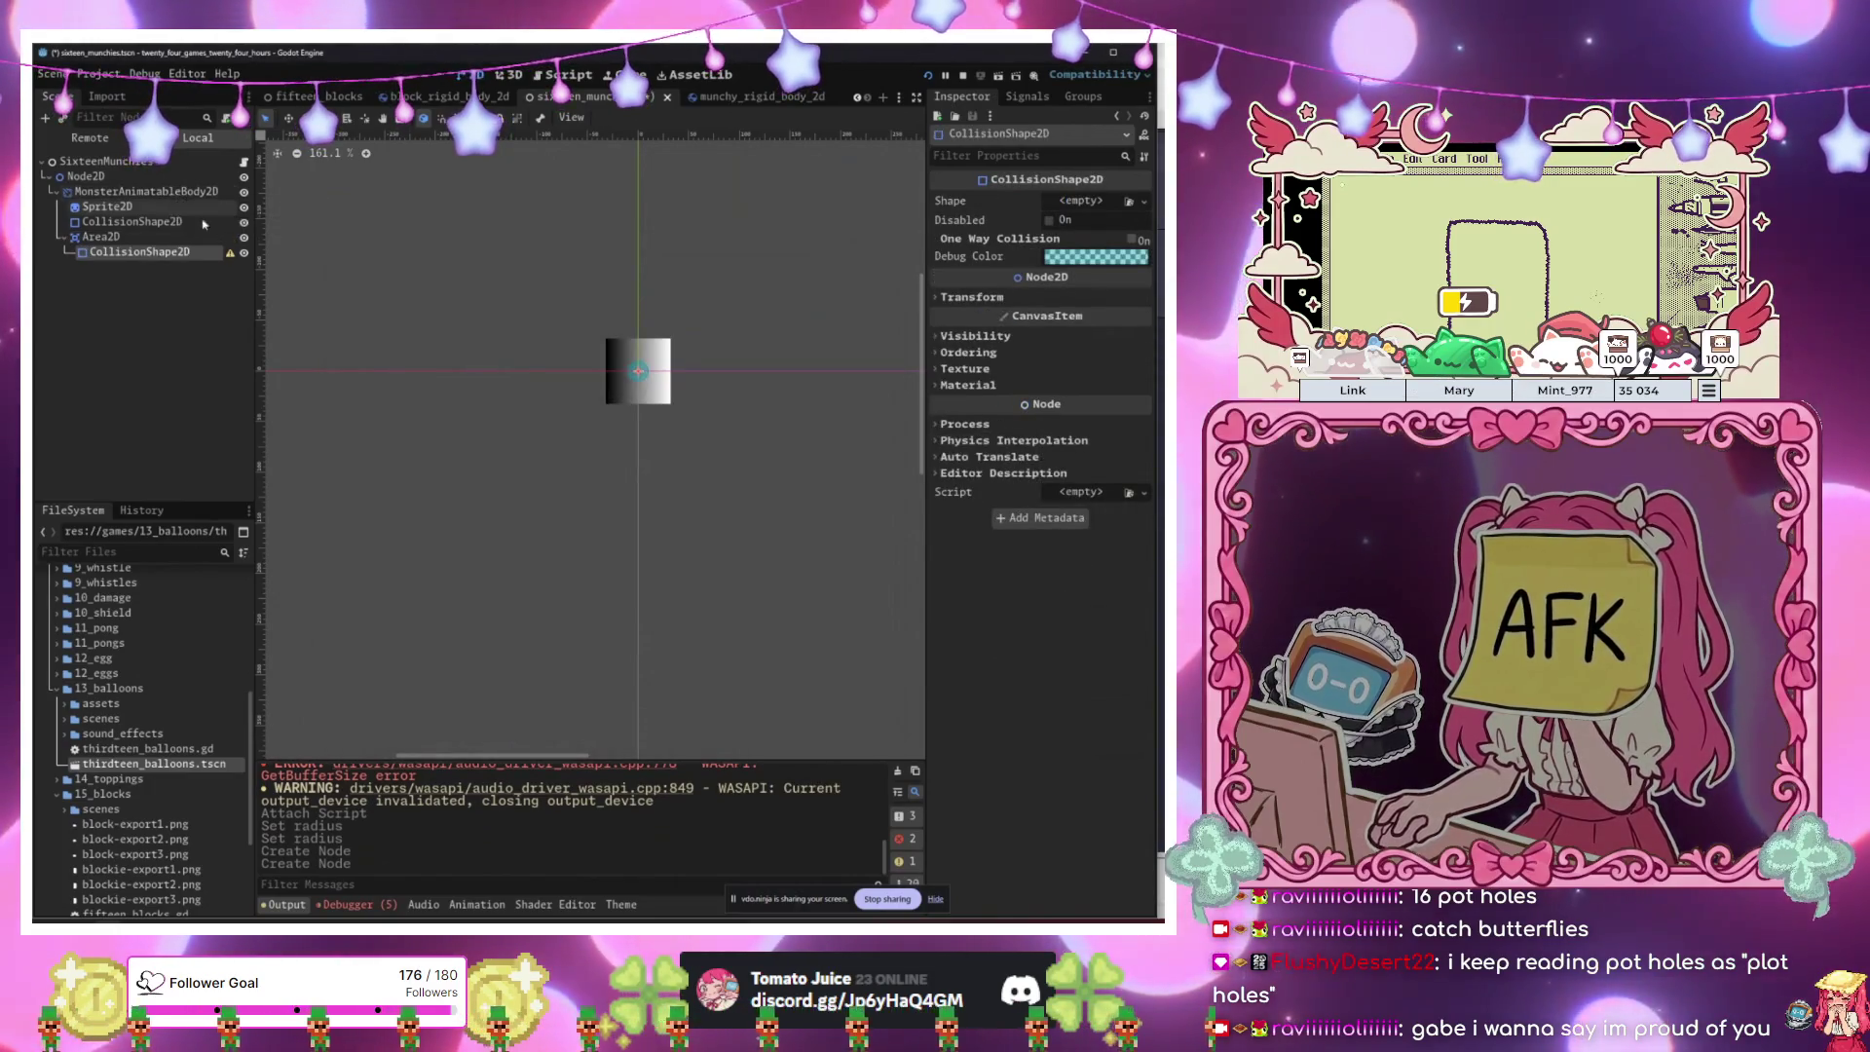
Assign a new CircleShape2D to the CollisionShape2D under the Area2D
{"action": "left_click", "coordinate": [137, 237]}
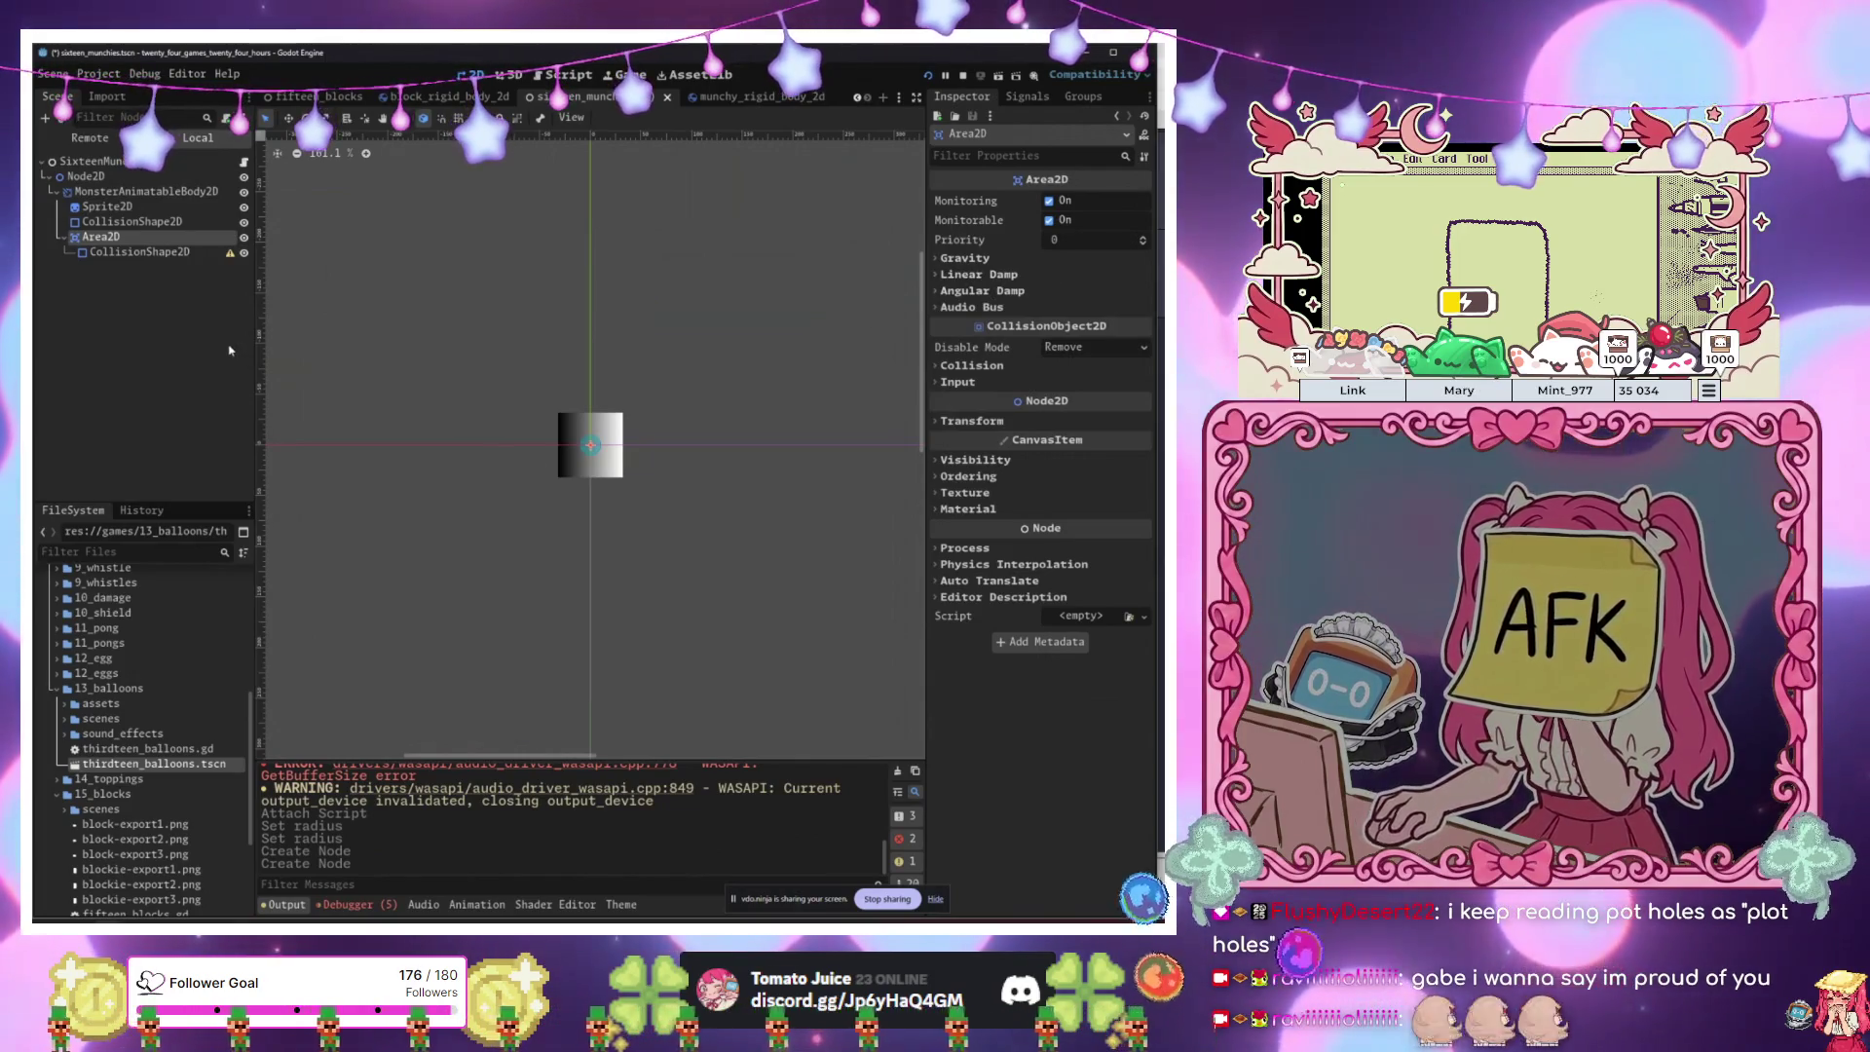
{"action": "left_click", "coordinate": [132, 221]}
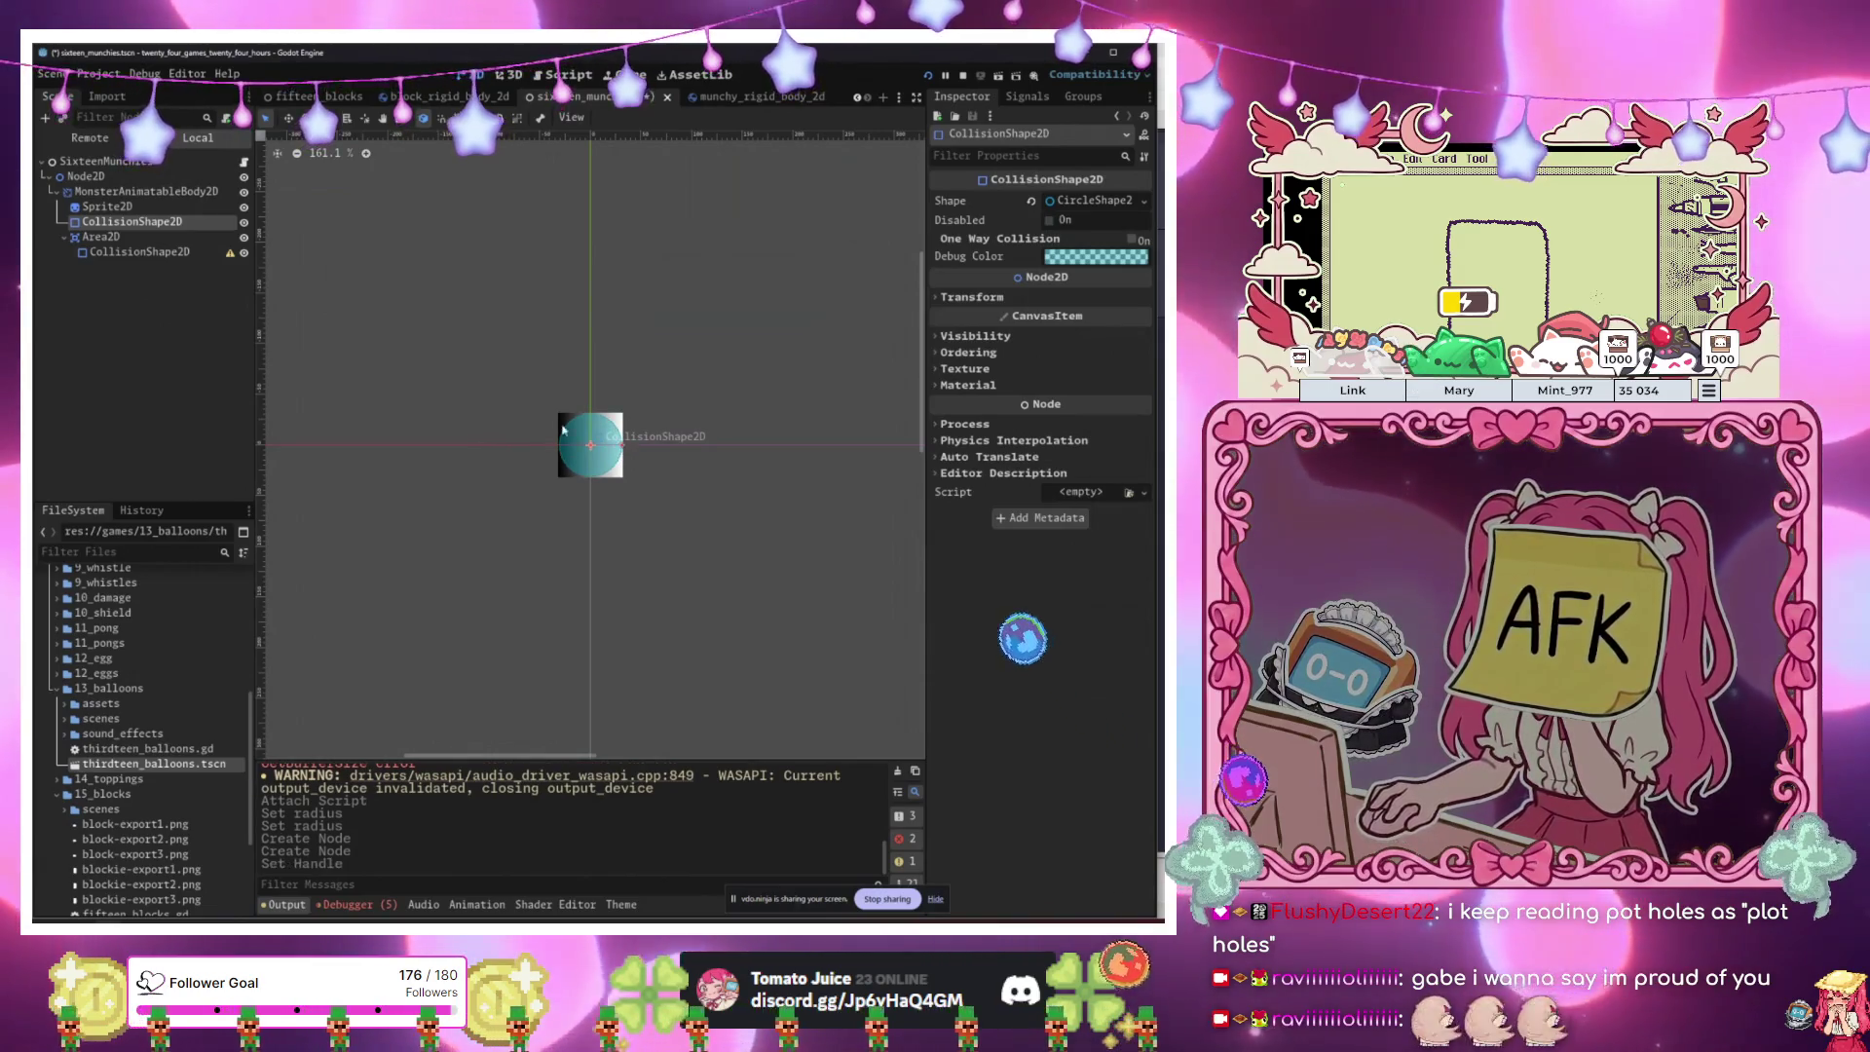
{"action": "left_click", "coordinate": [124, 239]}
{"action": "left_click", "coordinate": [125, 251]}
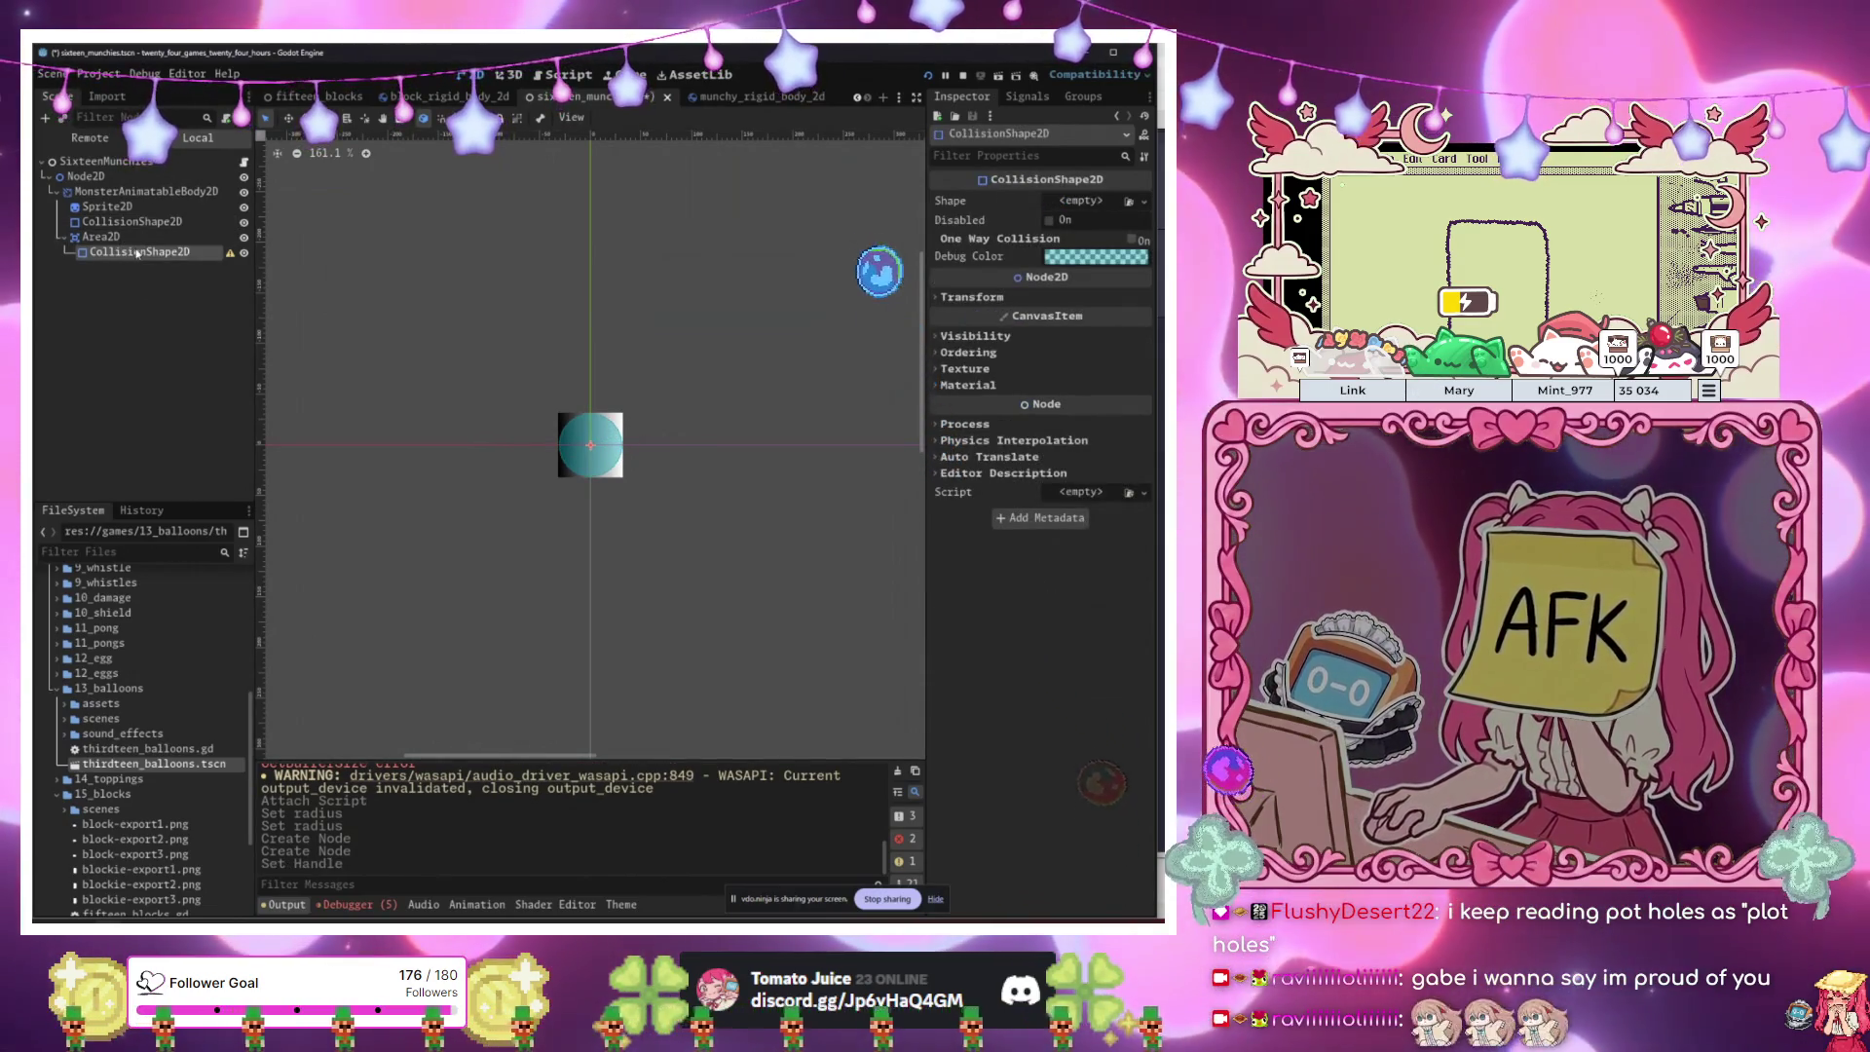
{"action": "left_click", "coordinate": [103, 237]}
{"action": "left_click", "coordinate": [115, 252]}
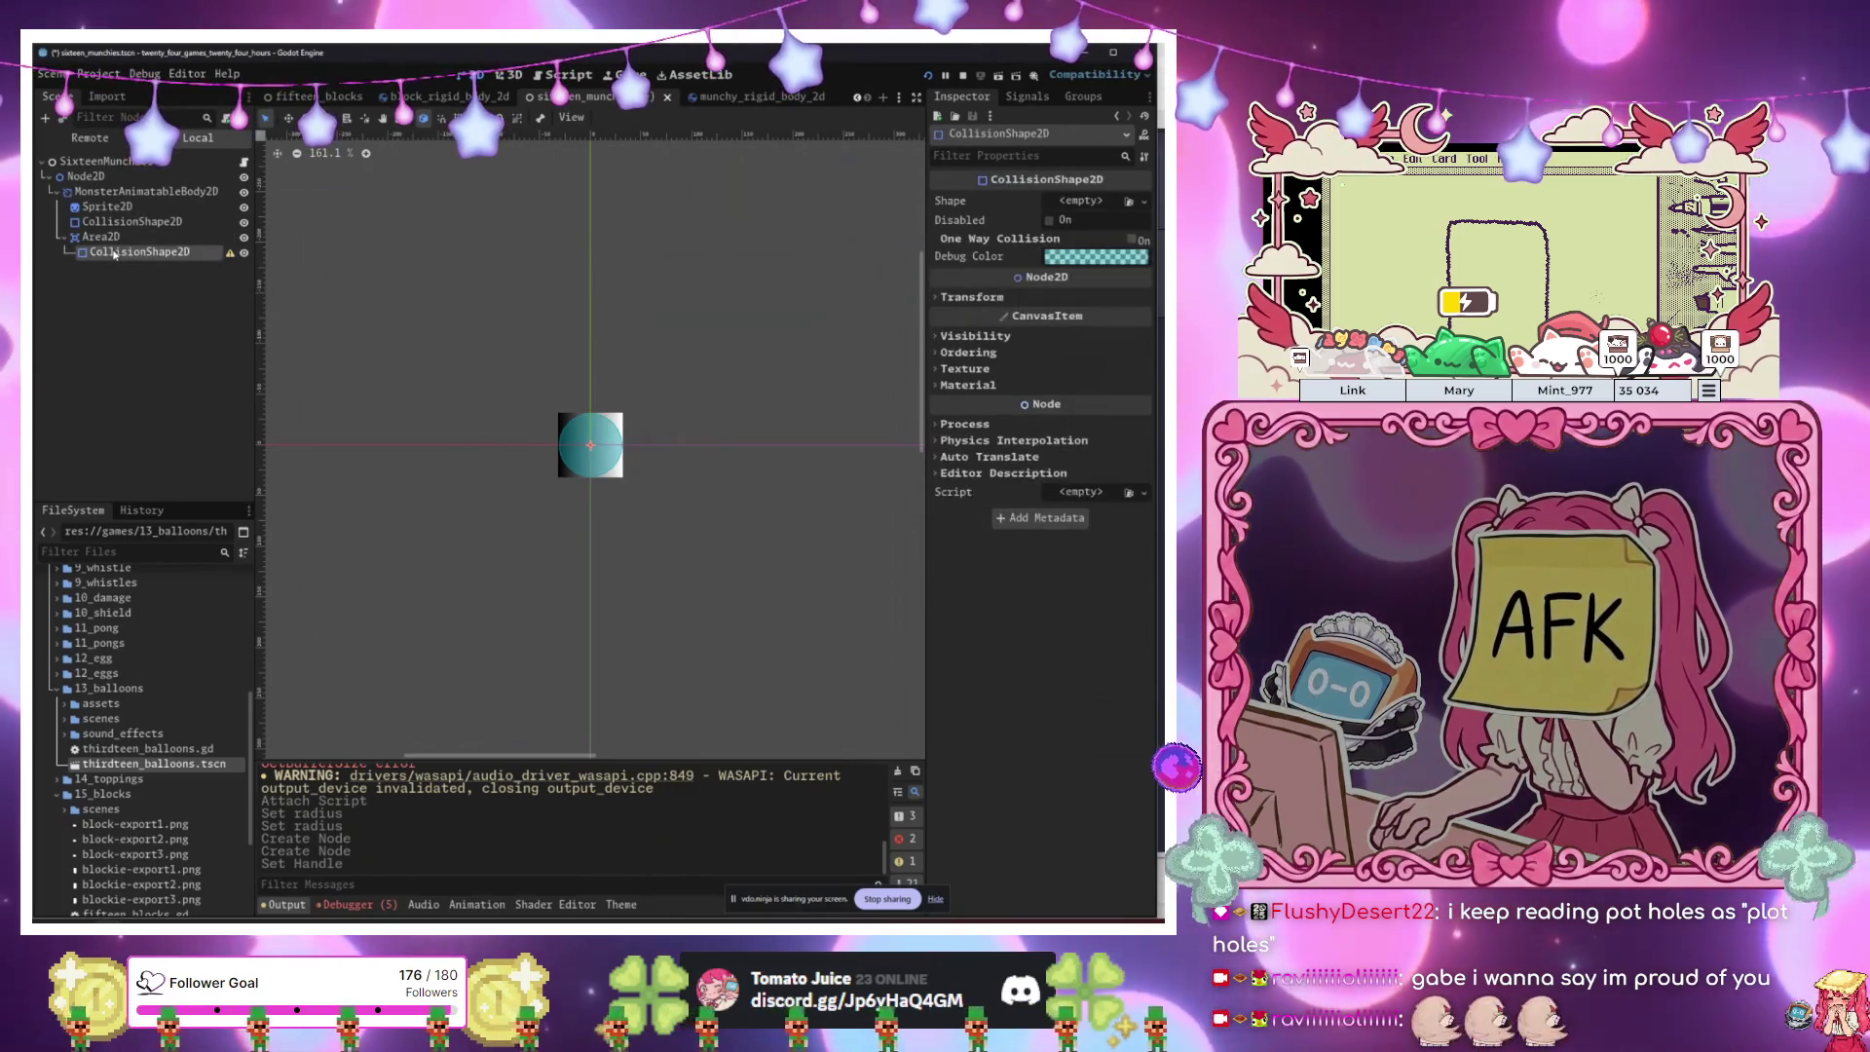
{"action": "left_click", "coordinate": [1088, 200]}
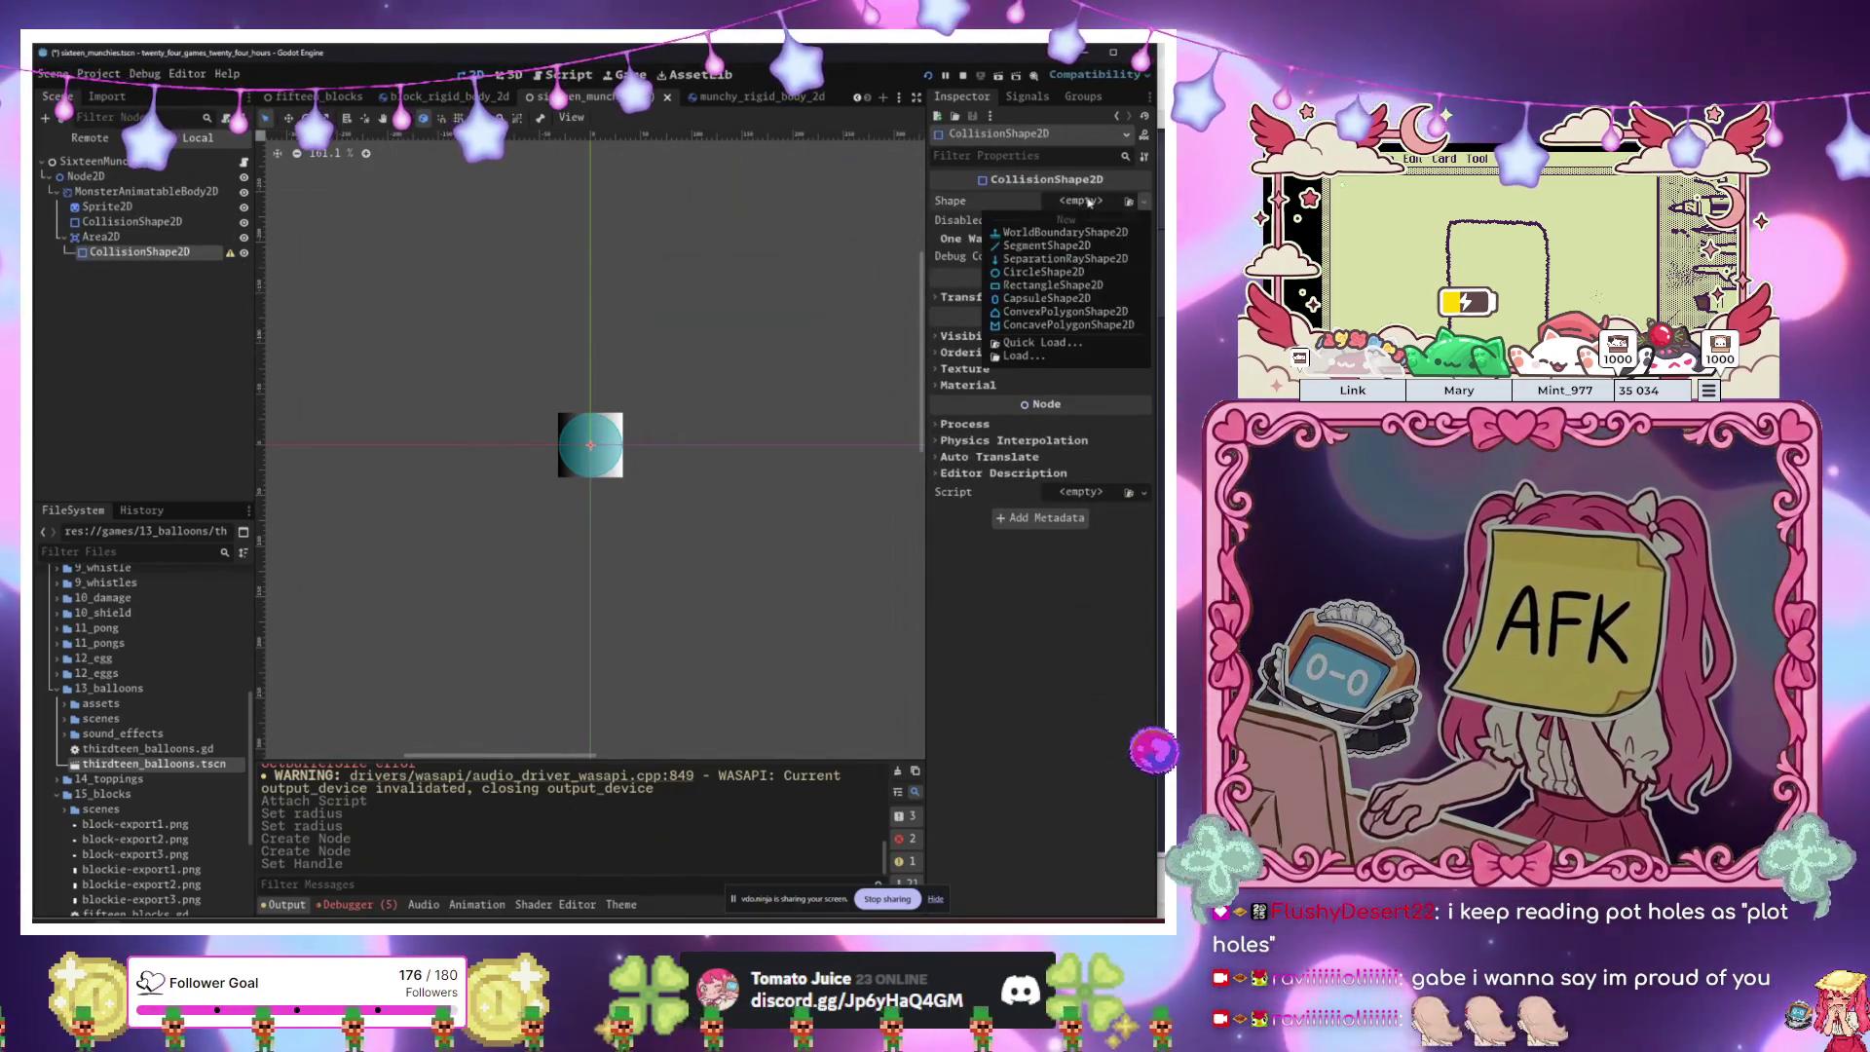
{"action": "left_click", "coordinate": [1050, 272]}
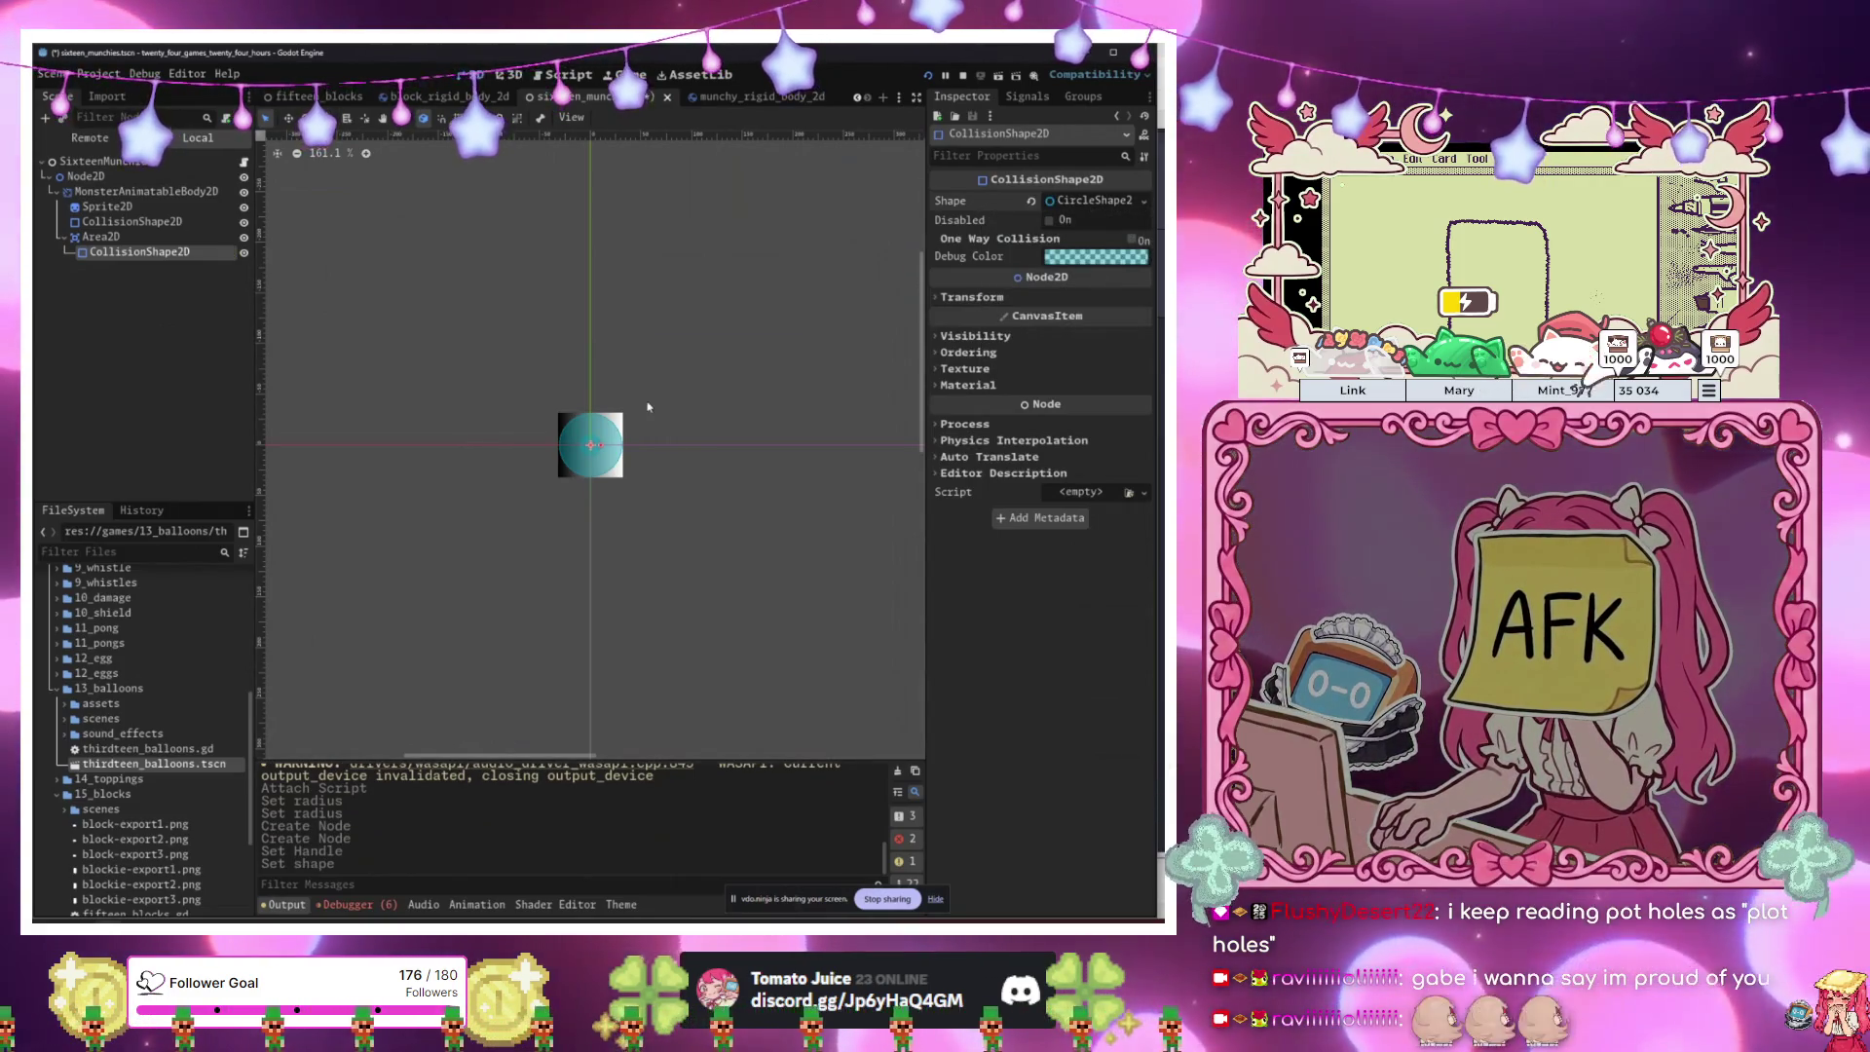
Select the Area2D's collision shape and drag its circle radius larger
{"action": "left_click", "coordinate": [604, 438]}
{"action": "scroll", "coordinate": [603, 446], "scroll_direction": "up", "scroll_amount": 5}
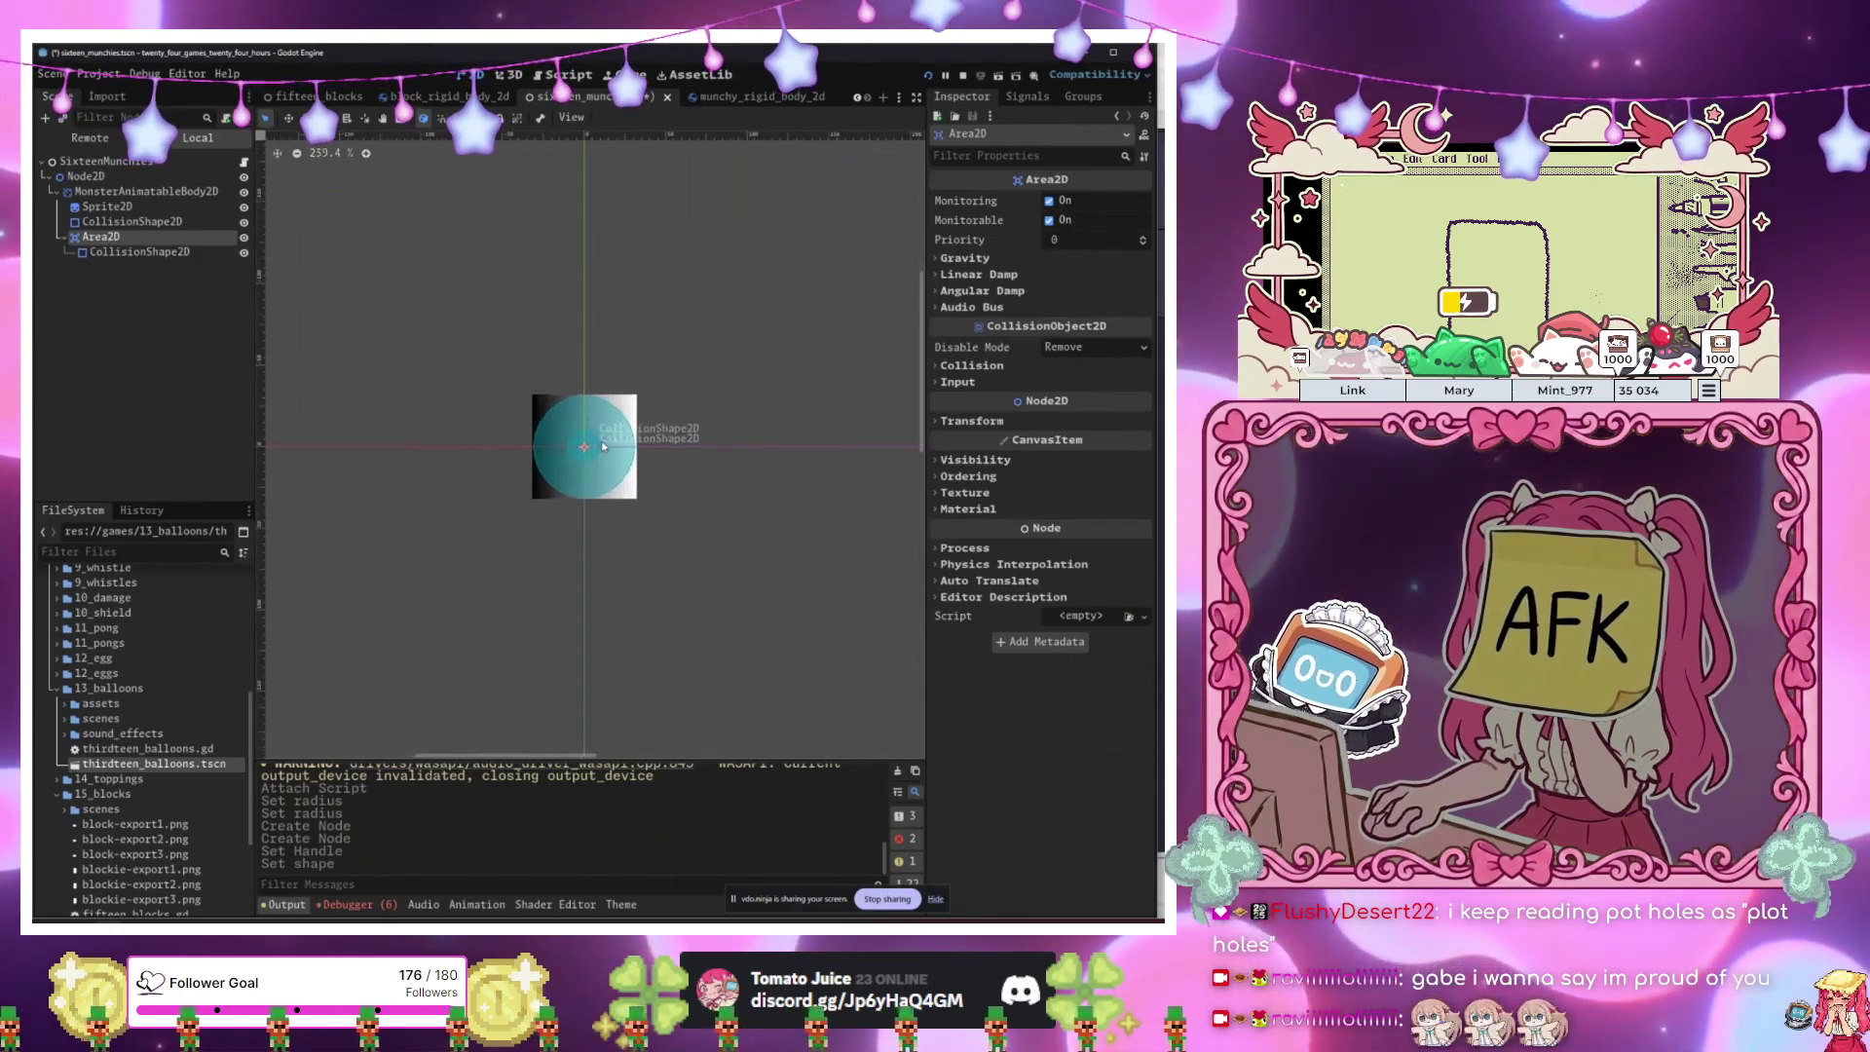
{"action": "scroll", "coordinate": [589, 448], "scroll_direction": "up", "scroll_amount": 4}
{"action": "left_click", "coordinate": [139, 251]}
{"action": "left_click", "coordinate": [102, 237]}
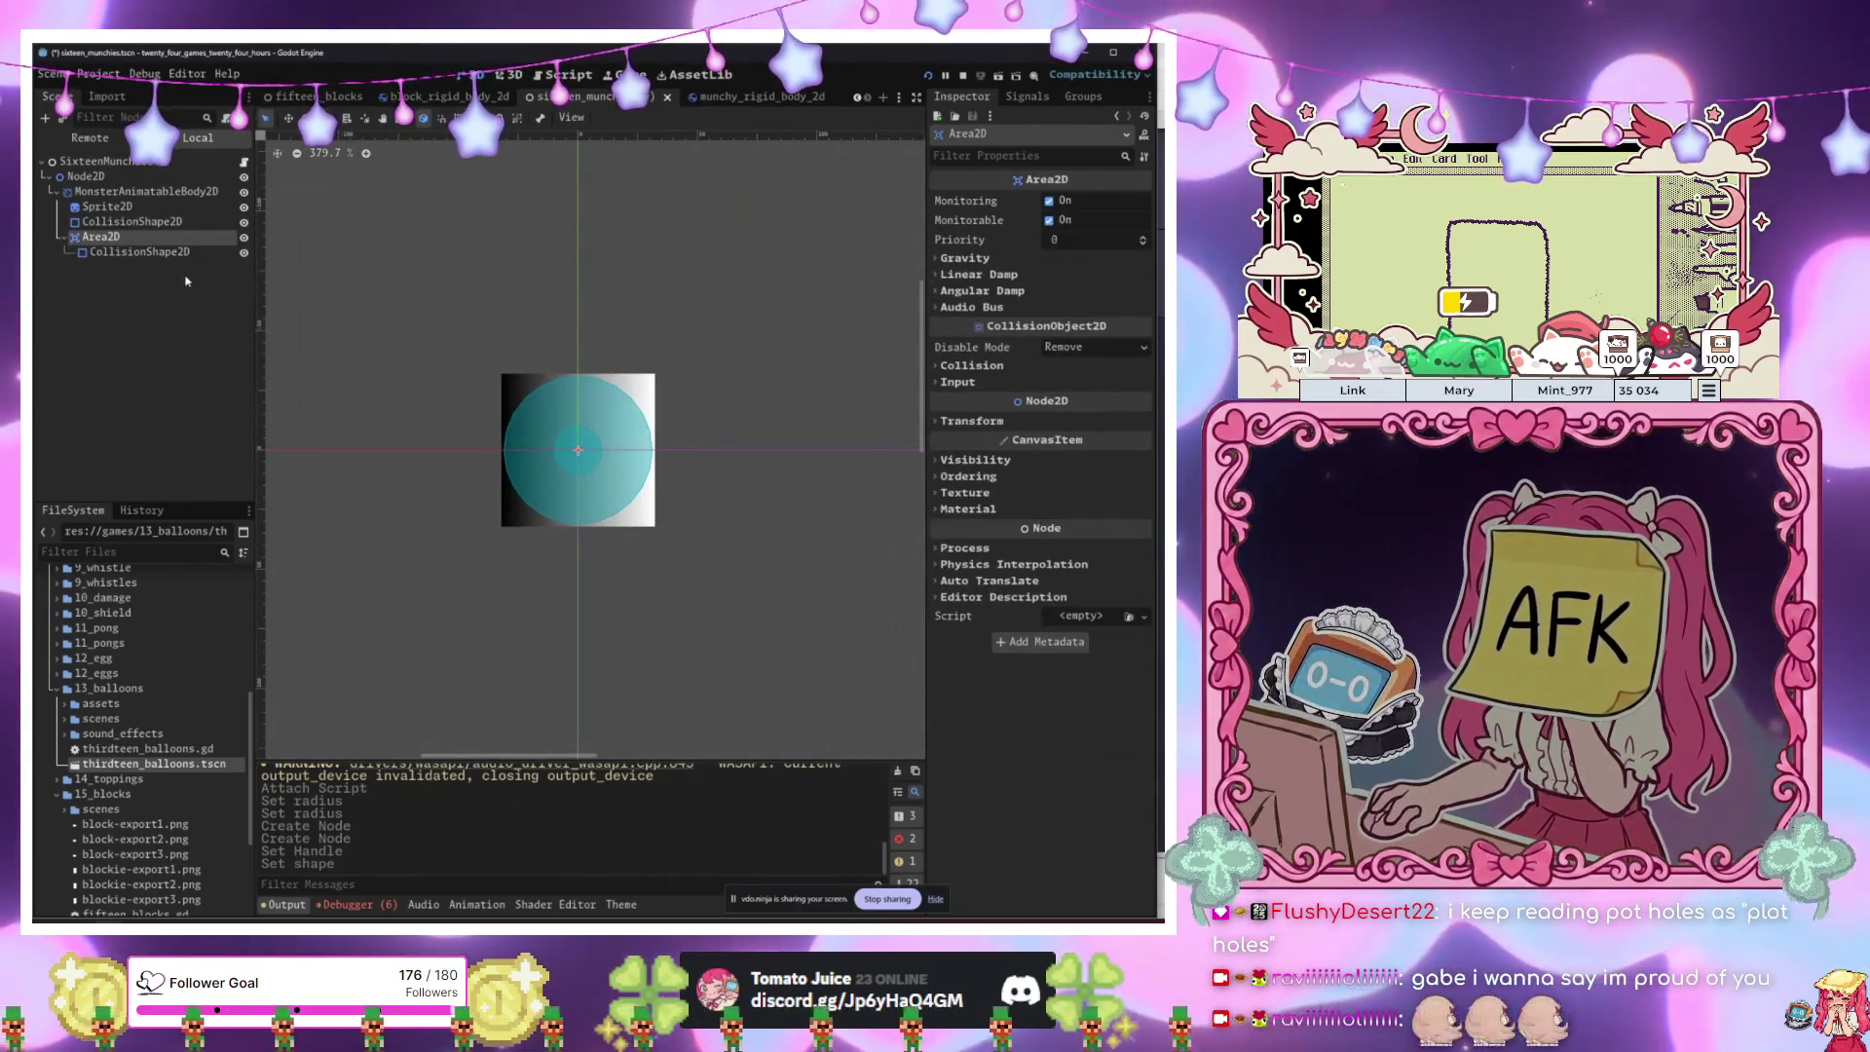
{"action": "key", "text": "Down"}
{"action": "mouse_move", "coordinate": [603, 450]}
{"action": "left_mouse_down"}
{"action": "mouse_move", "coordinate": [710, 451]}
{"action": "mouse_move", "coordinate": [691, 450]}
{"action": "left_mouse_up"}
Set the shape's debug colour to yellow and shrink the circle to the sprite's size
{"action": "left_click", "coordinate": [1095, 256]}
{"action": "left_click_drag", "start_coordinate": [1085, 429], "coordinate": [1087, 455]}
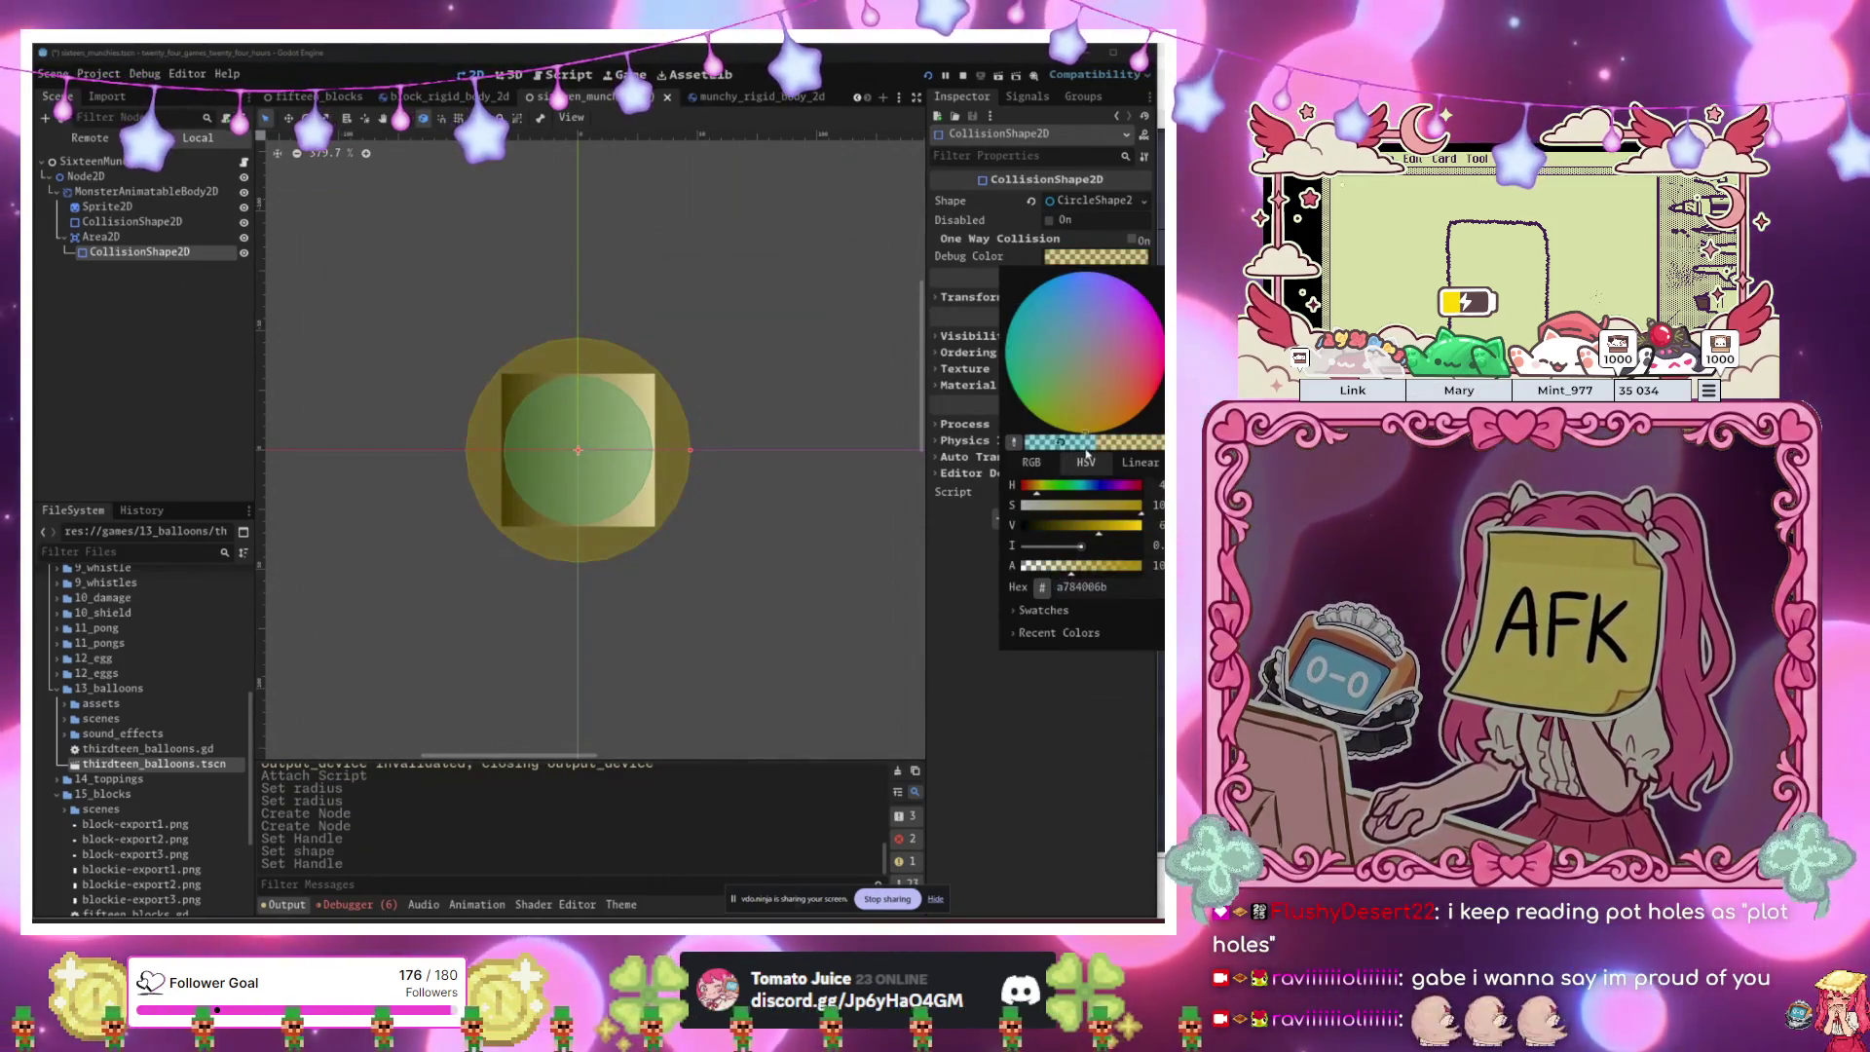
{"action": "left_click", "coordinate": [689, 455]}
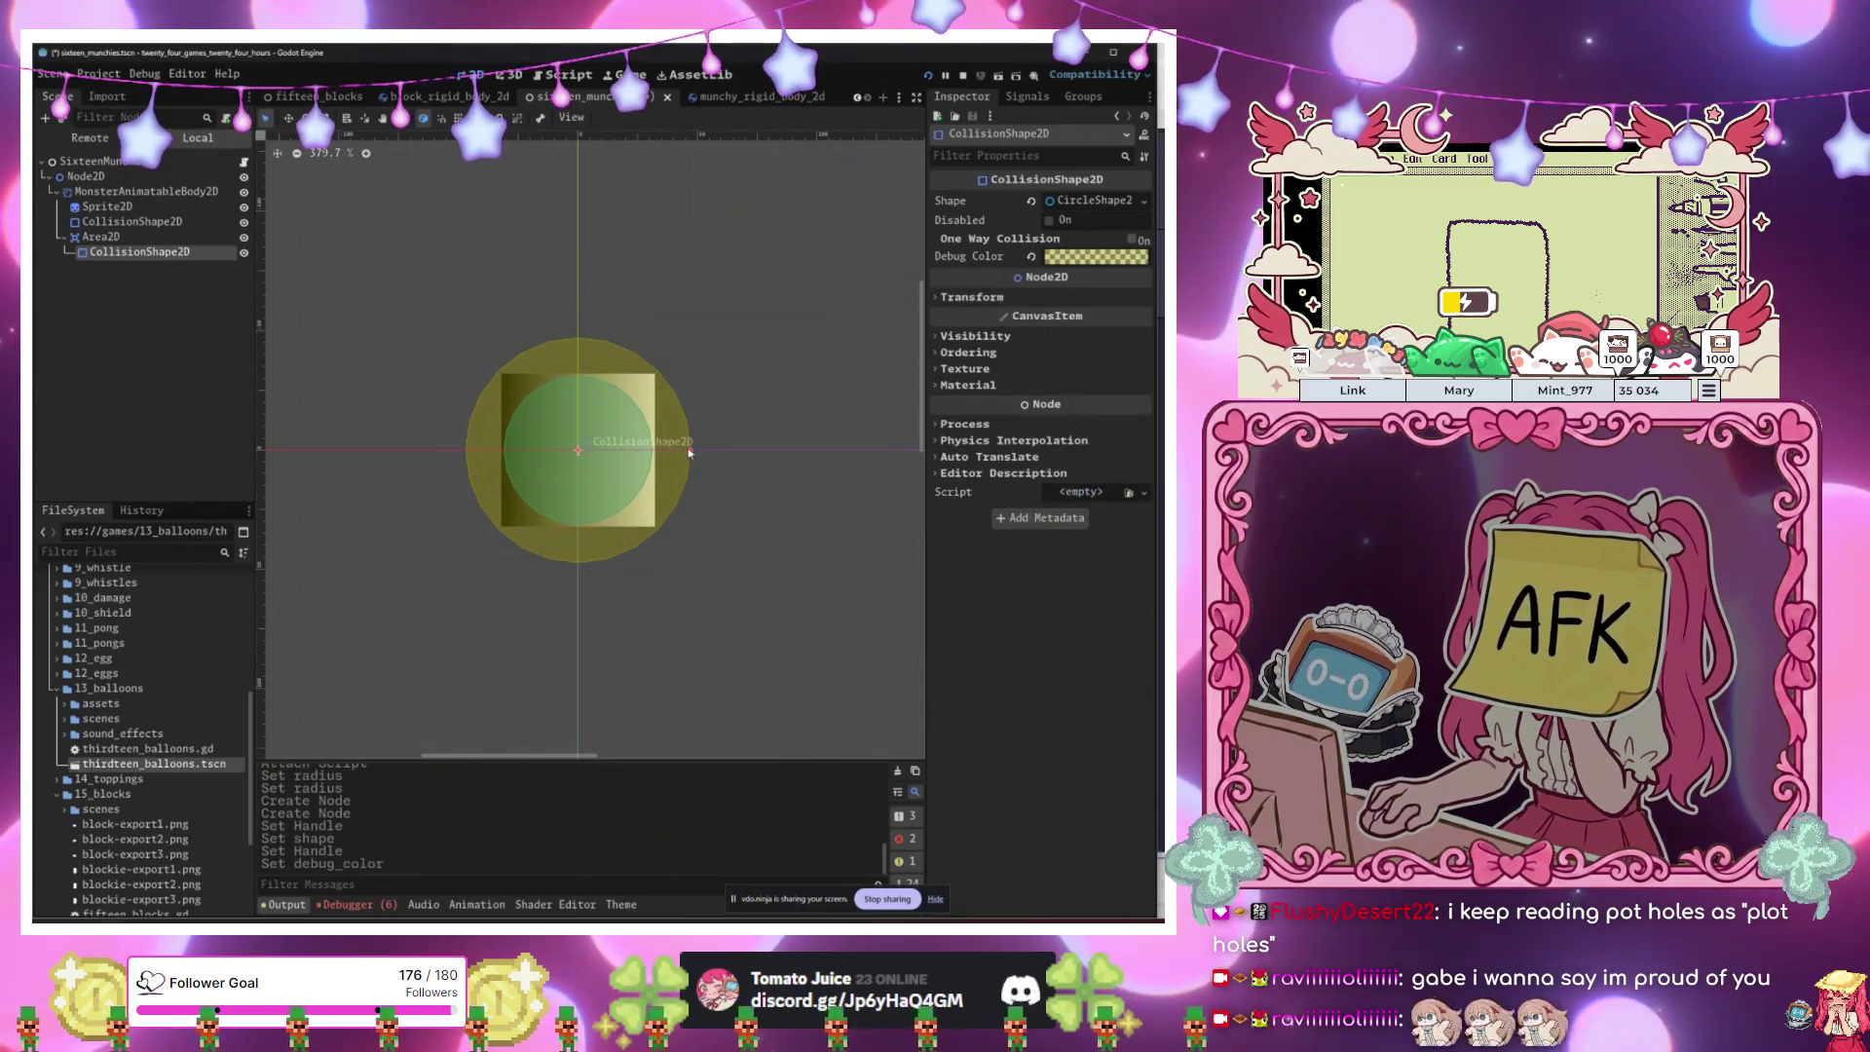
{"action": "left_click_drag", "start_coordinate": [688, 456], "coordinate": [667, 448]}
{"action": "left_click", "coordinate": [751, 542]}
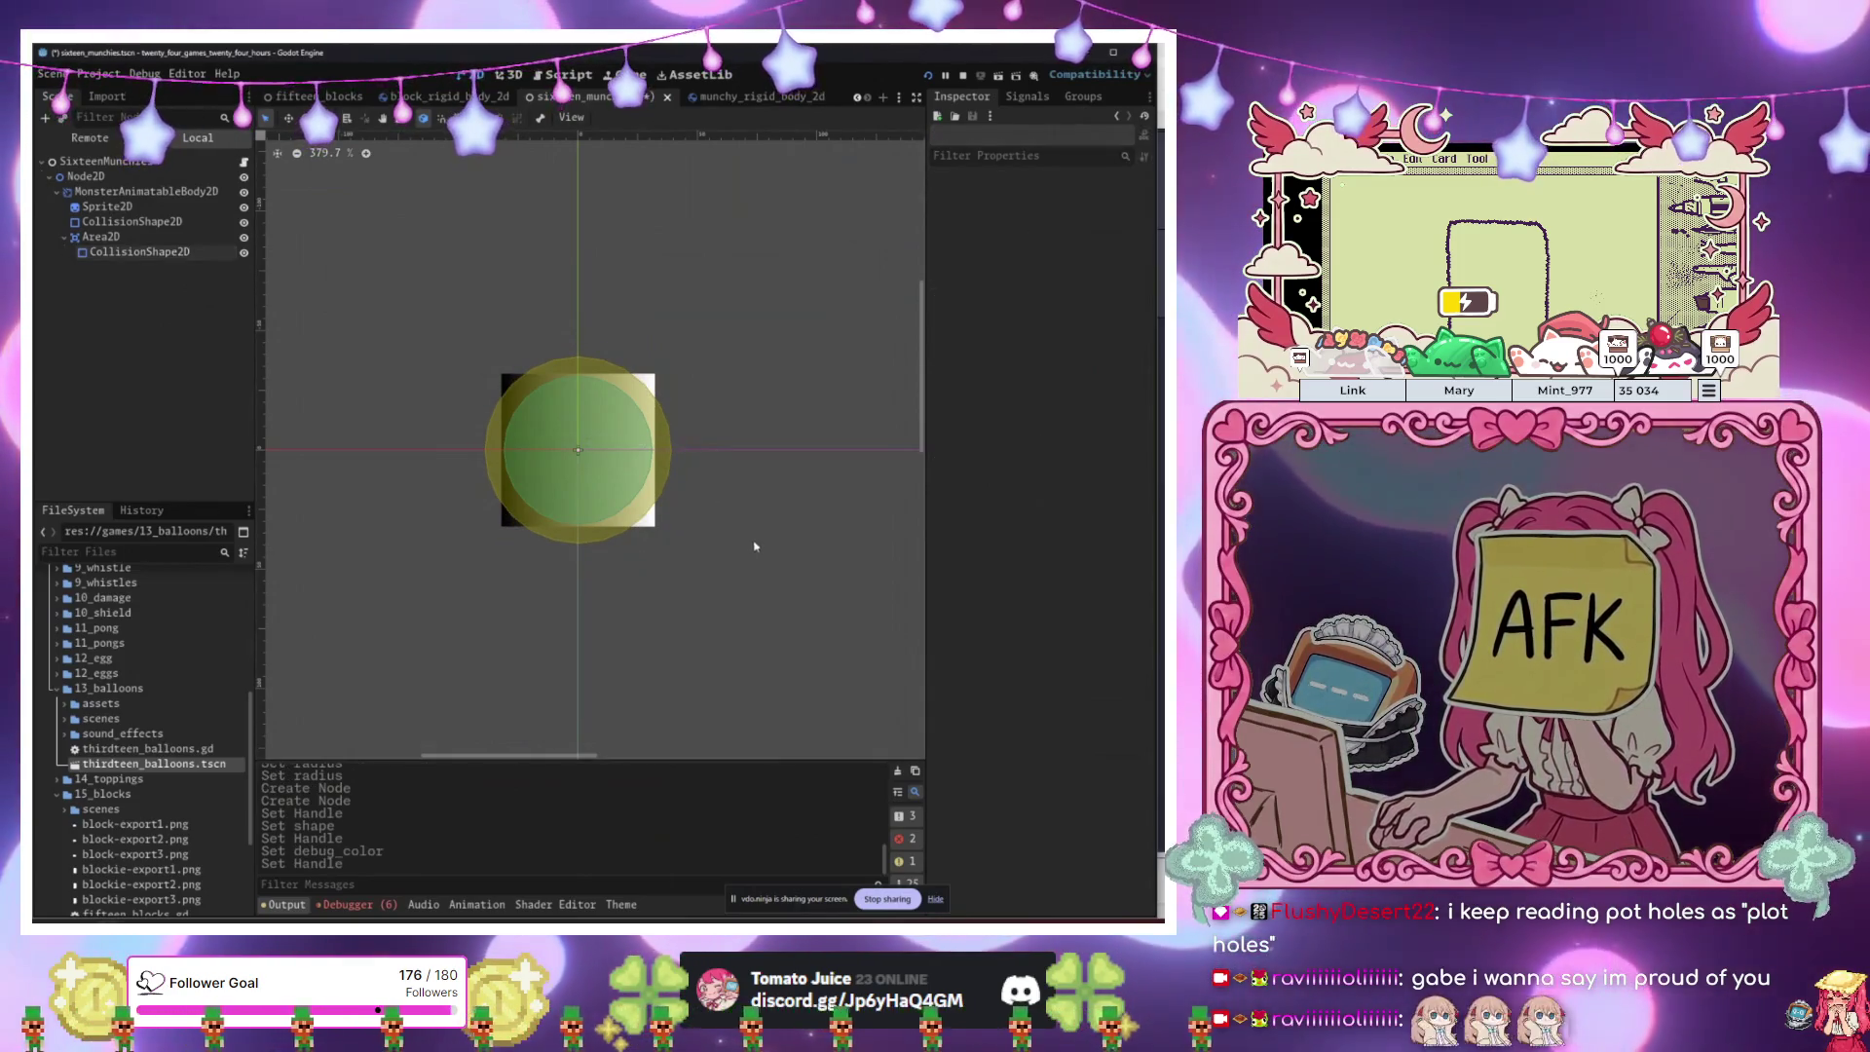
Rename the Area2D node to MonsterArea2D
{"action": "scroll", "coordinate": [649, 458], "scroll_direction": "down", "scroll_amount": 2}
{"action": "scroll", "coordinate": [649, 458], "scroll_direction": "down", "scroll_amount": 2}
{"action": "left_click", "coordinate": [169, 236]}
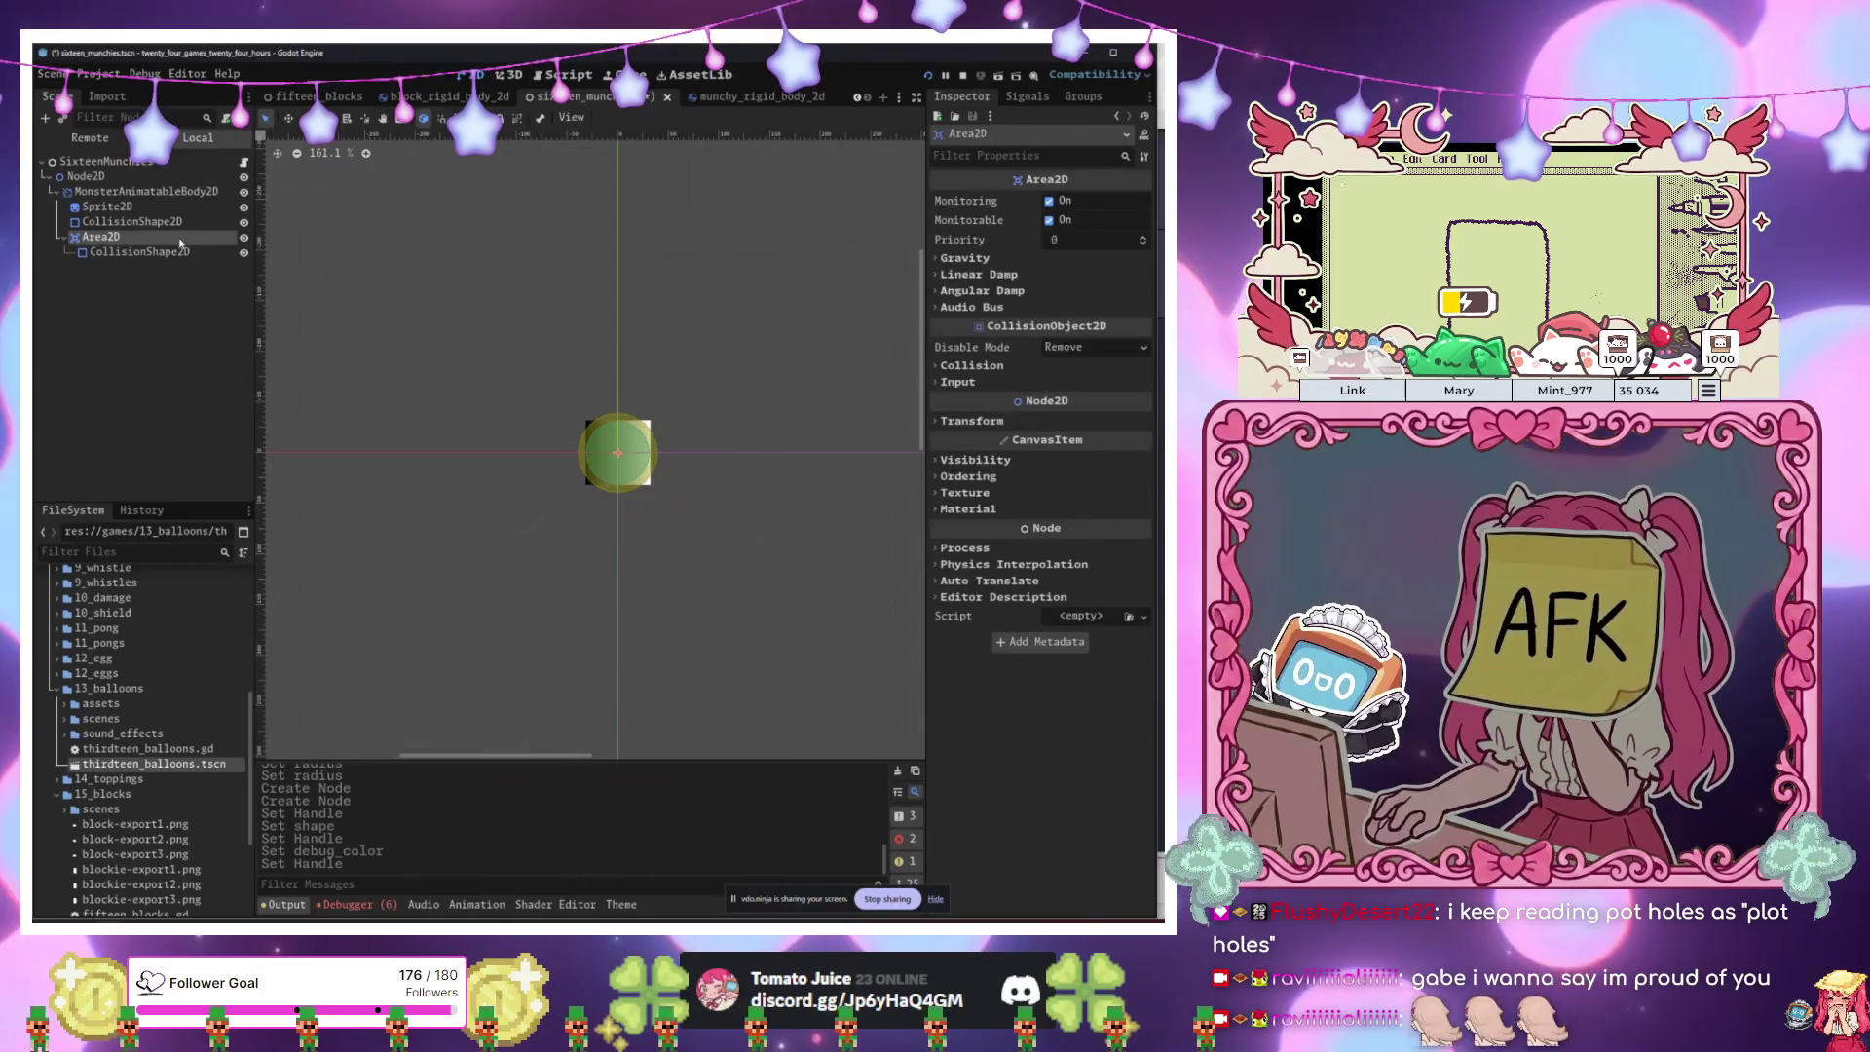
{"action": "left_click", "coordinate": [177, 178]}
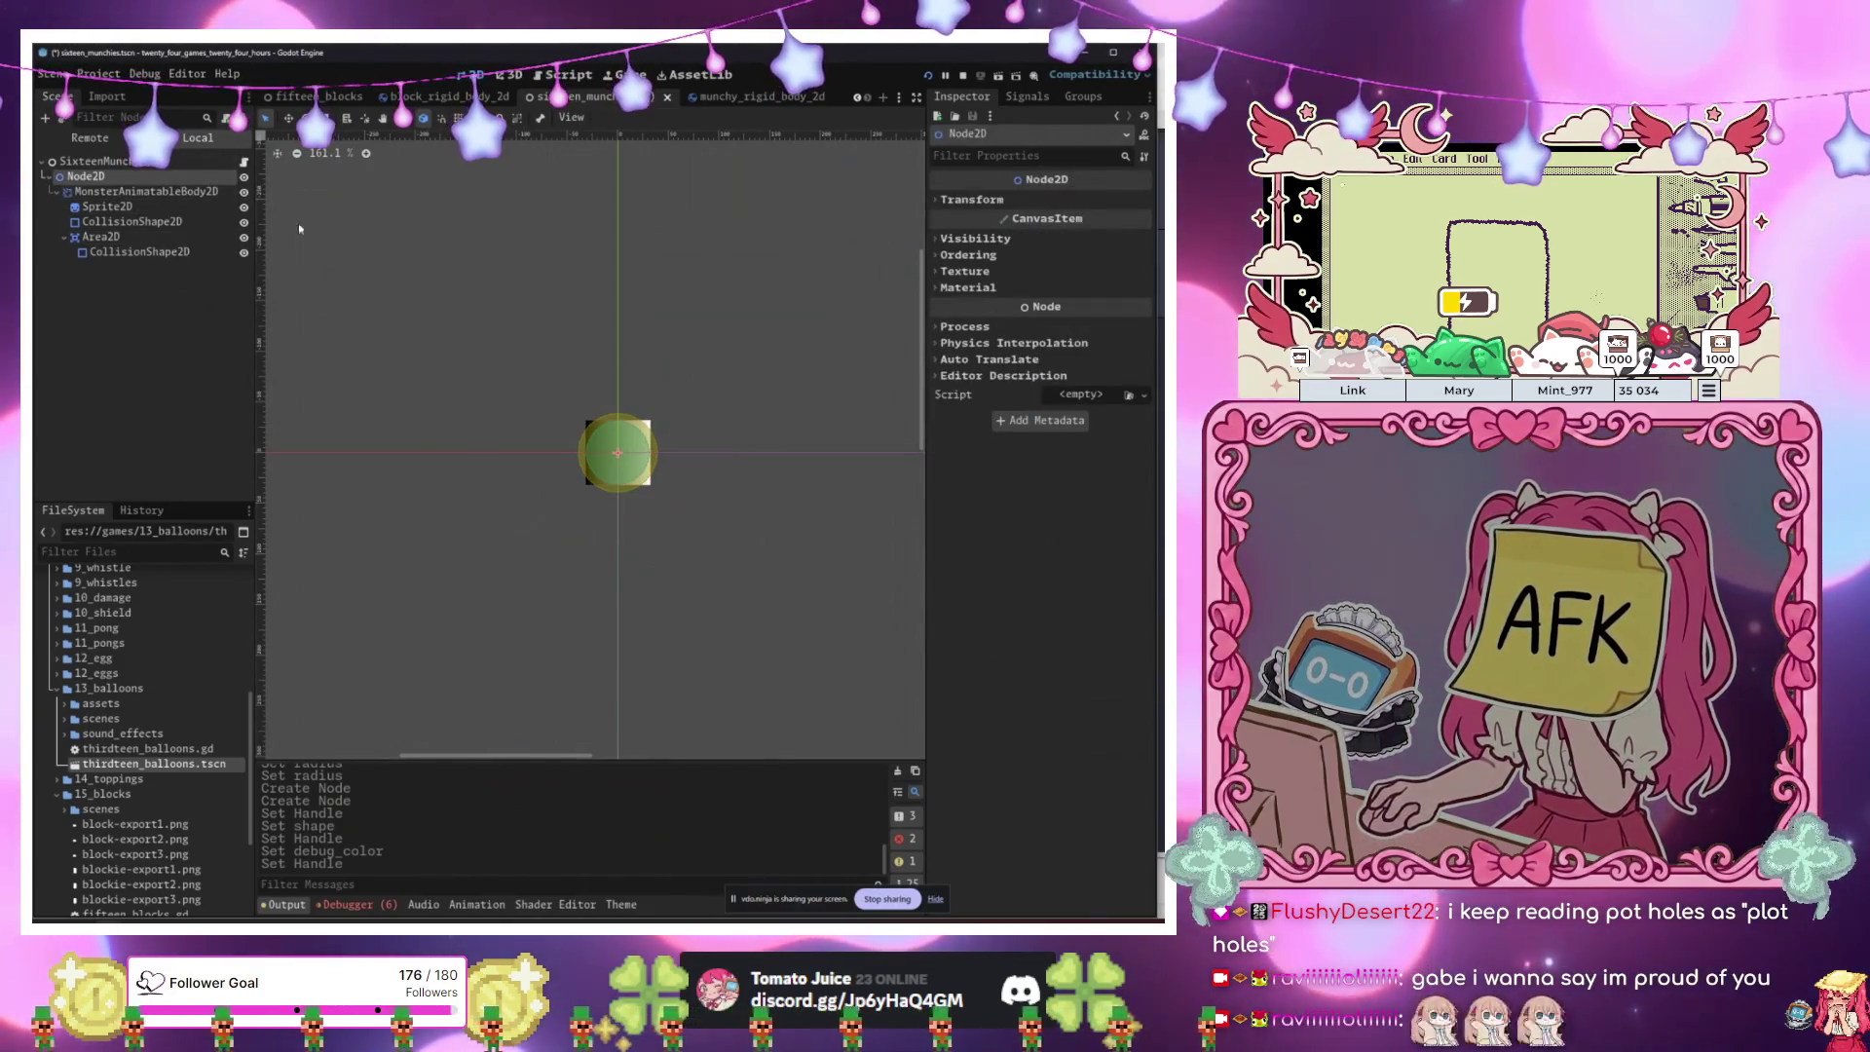
{"action": "left_click", "coordinate": [126, 239]}
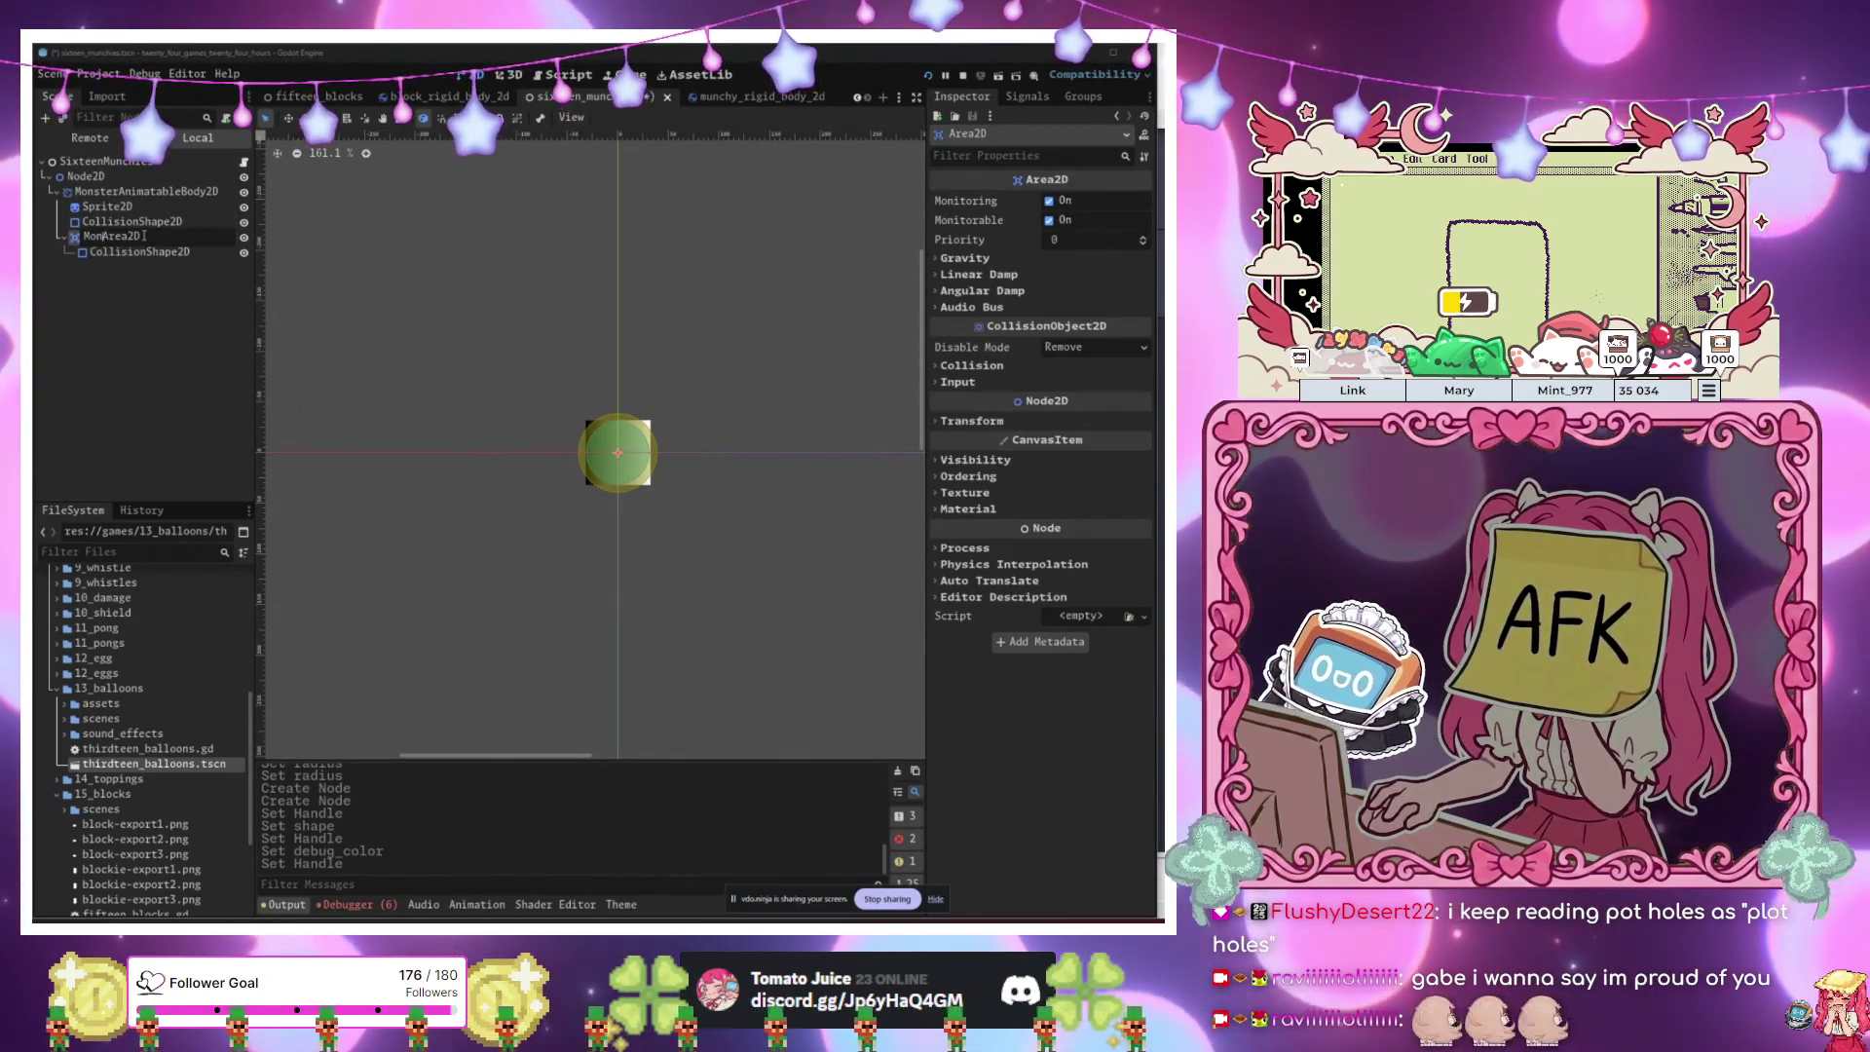
{"action": "key", "text": "Return"}
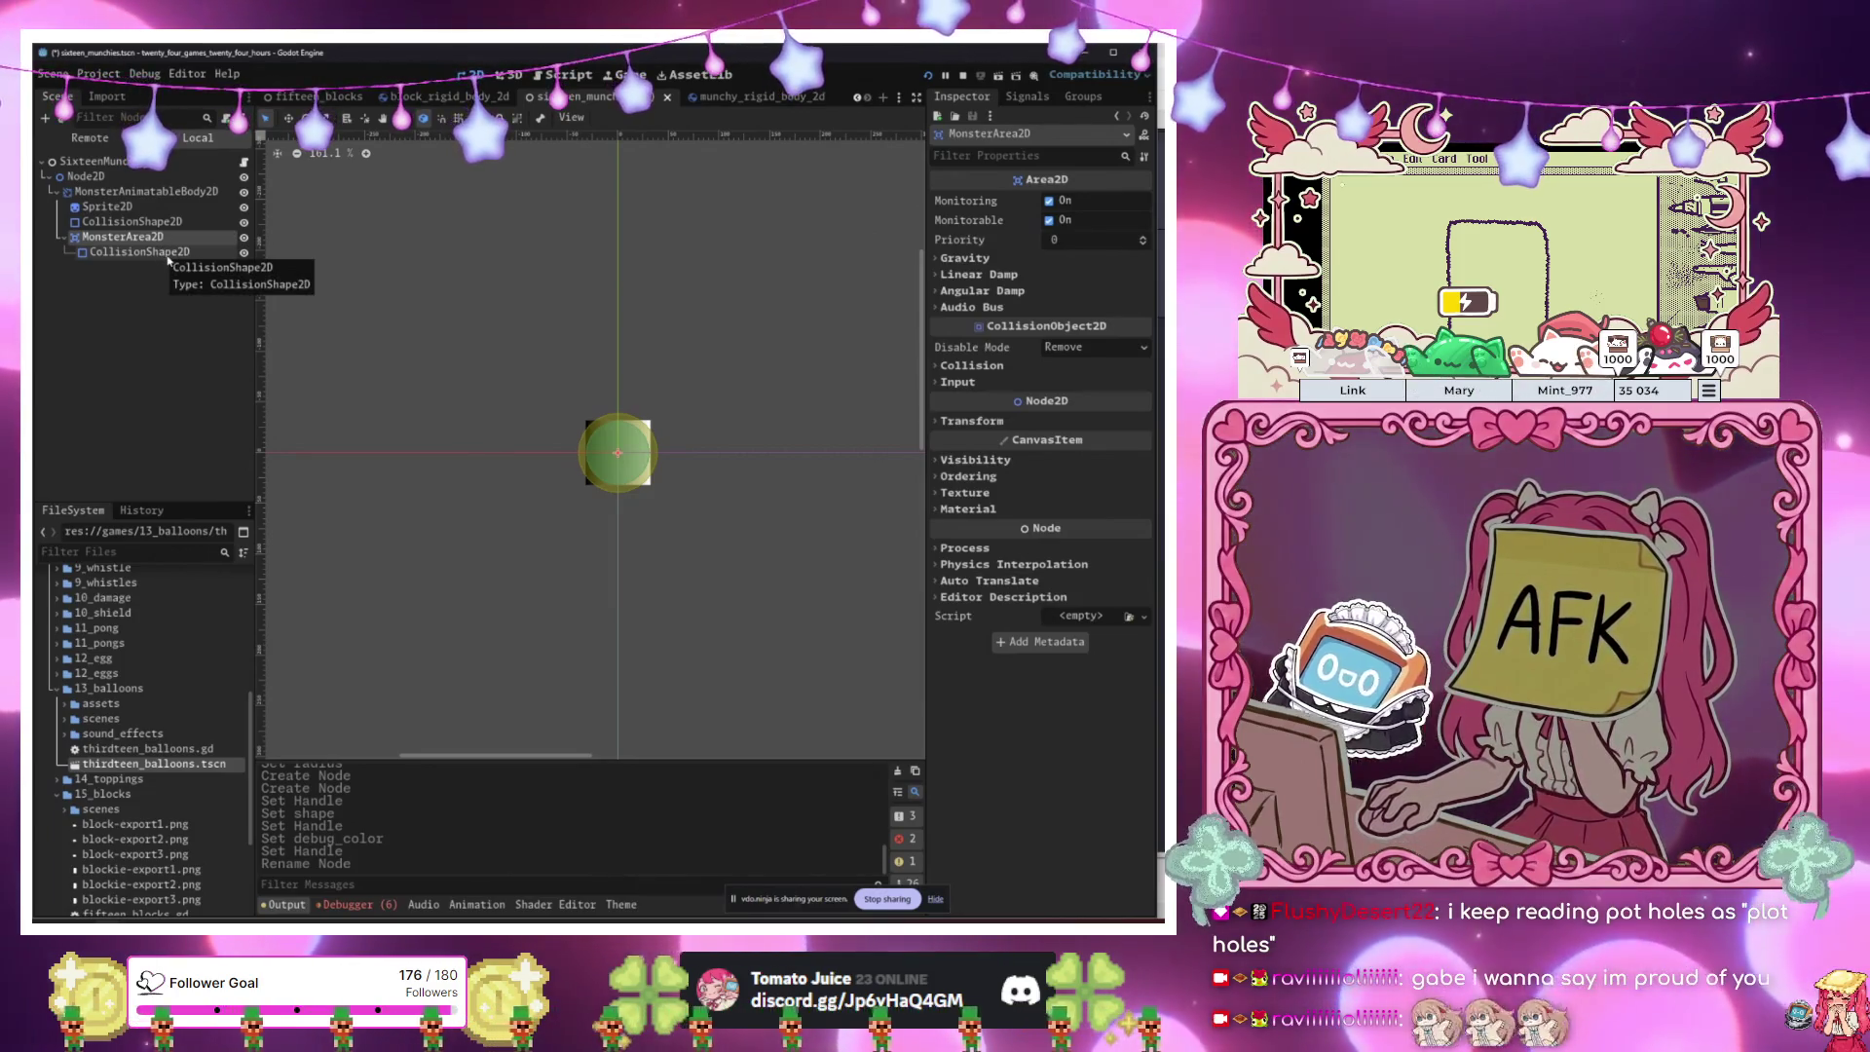
Put MonsterArea2D on collision layer 2 and mask 2
{"action": "left_click", "coordinate": [176, 256]}
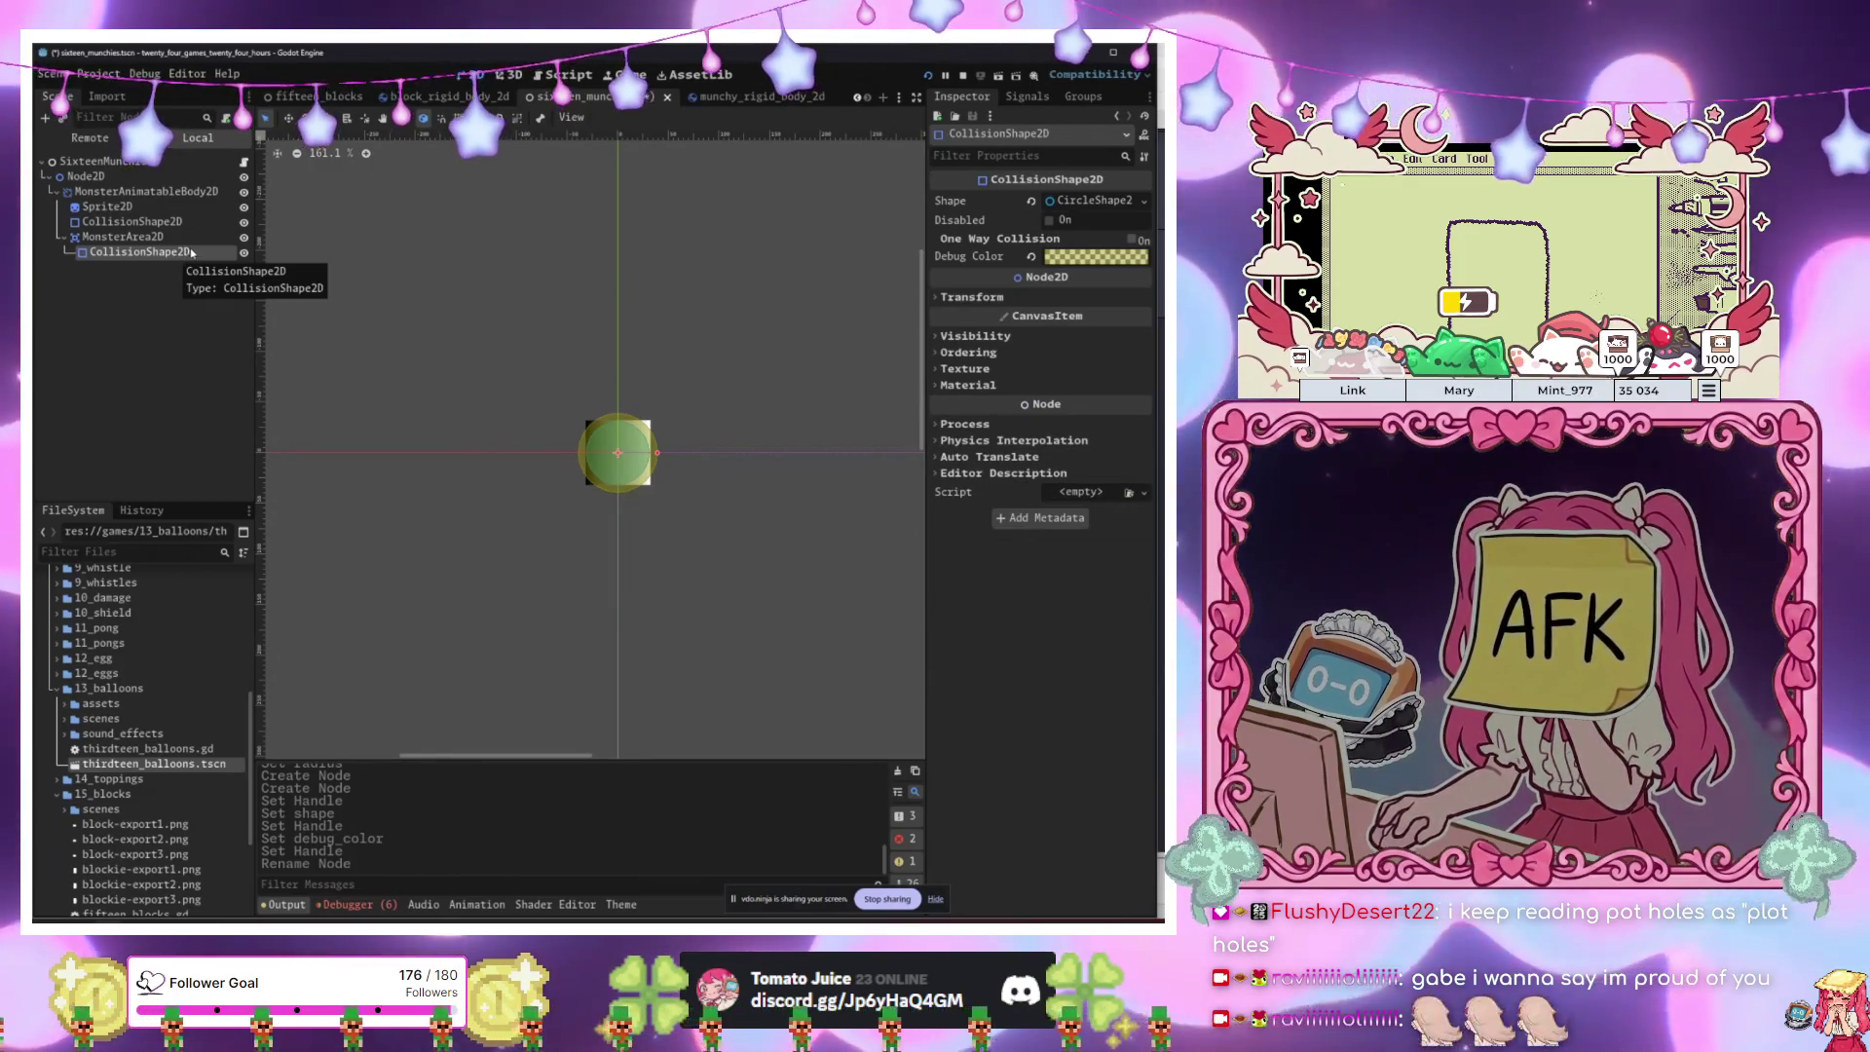
{"action": "left_click", "coordinate": [195, 239]}
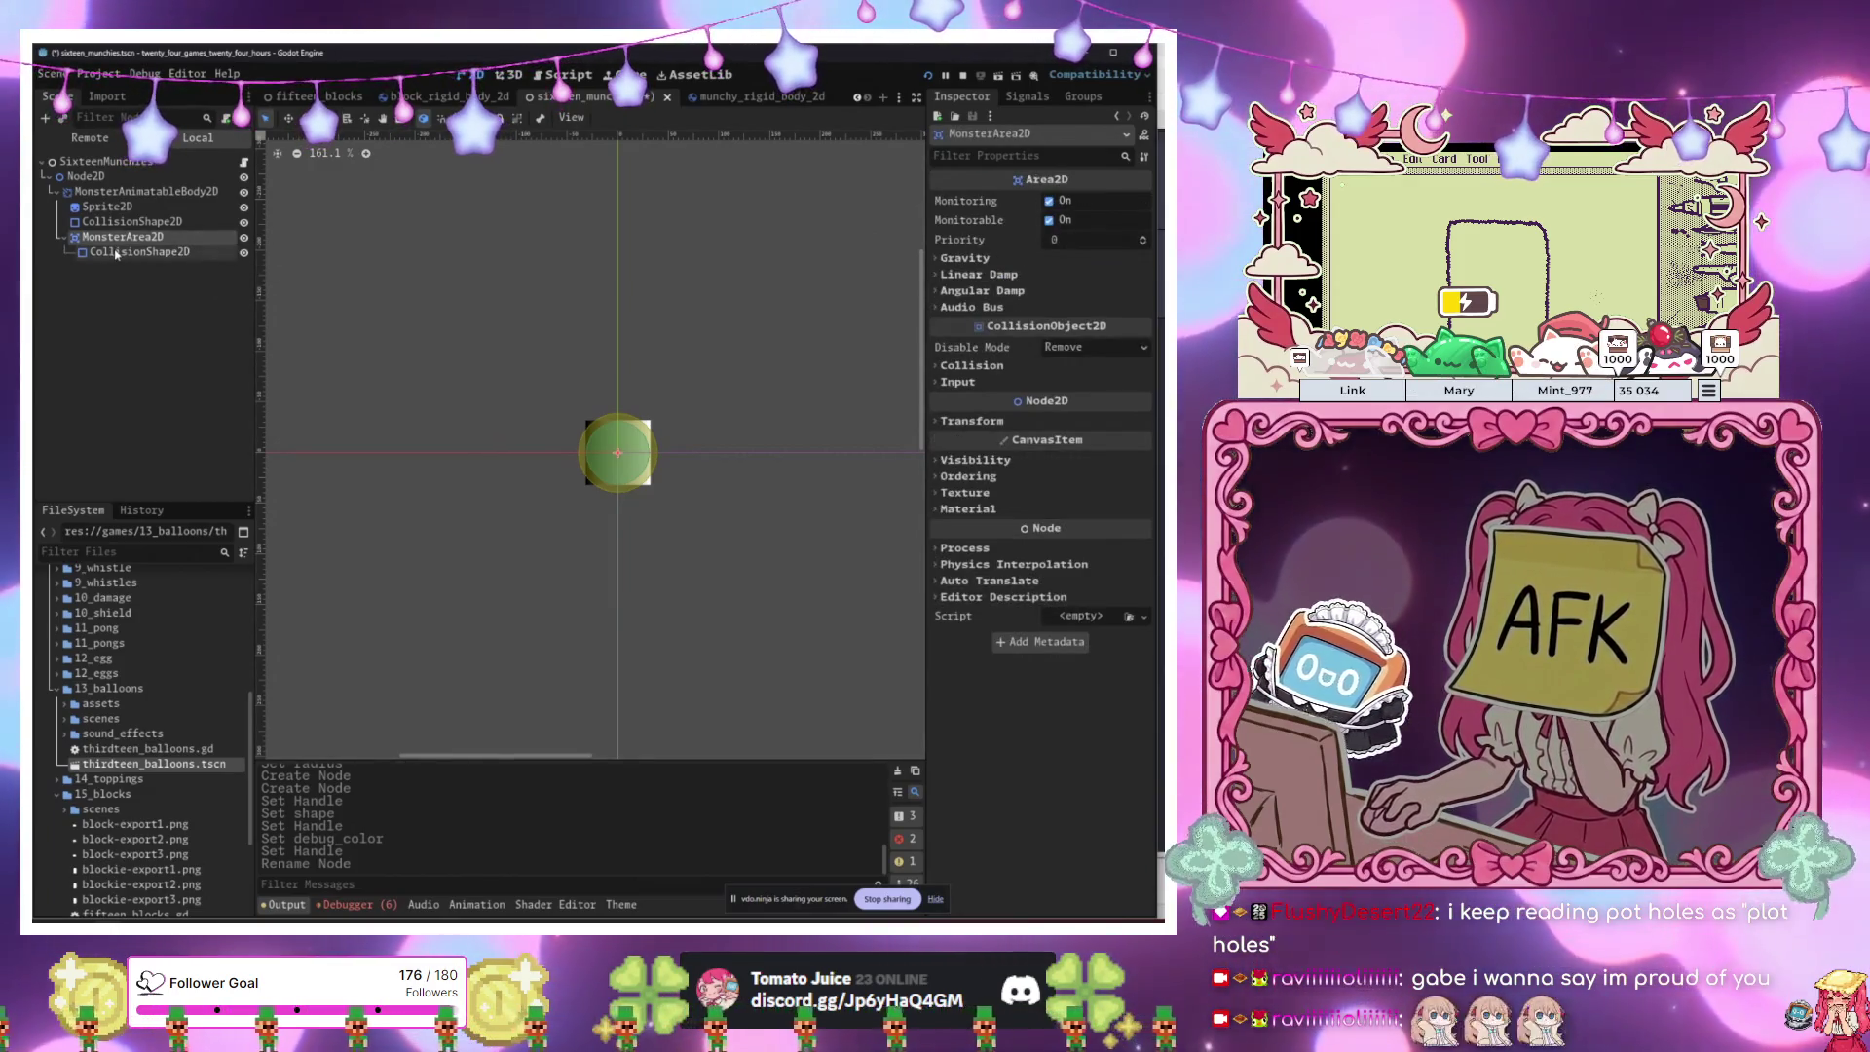
{"action": "left_click", "coordinate": [996, 367]}
{"action": "left_click", "coordinate": [964, 408]}
{"action": "left_click", "coordinate": [967, 470]}
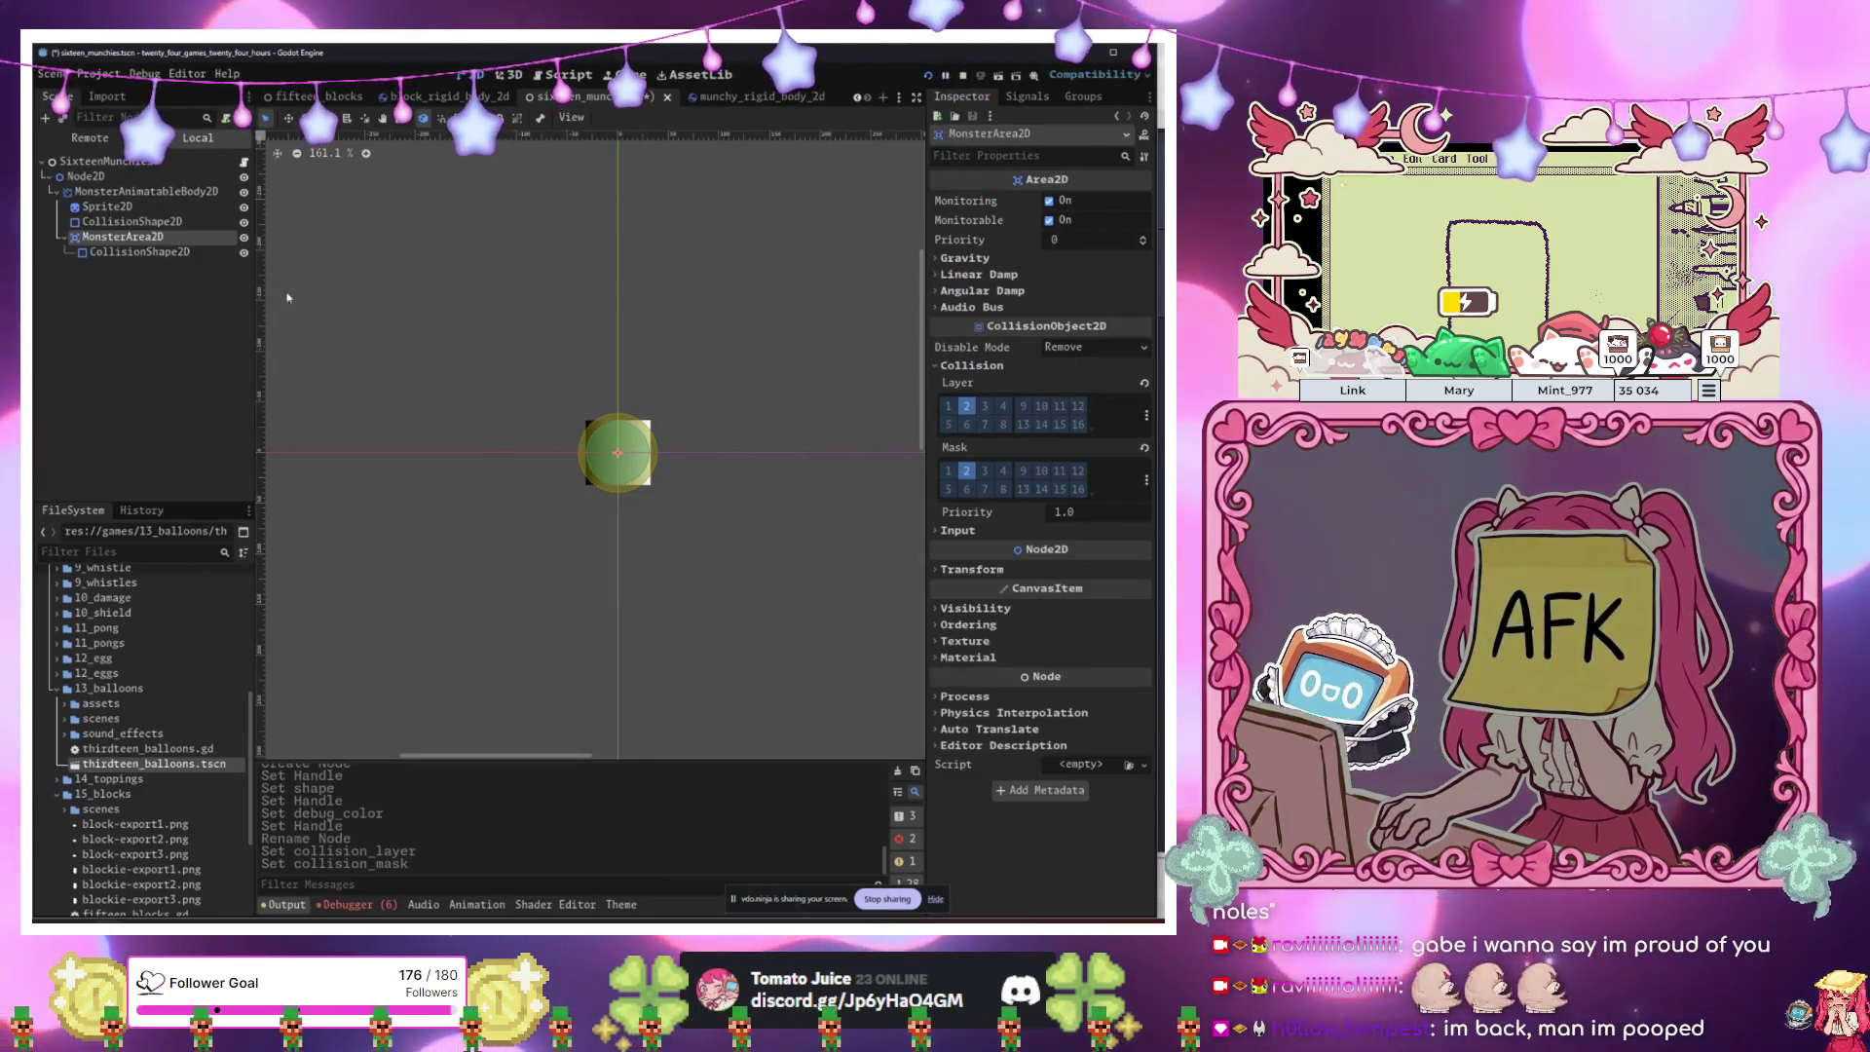
In munchy_rigid_body_2d, enable collision layer 2 and mask 2 on MunchyRigidBody2D
{"action": "left_click", "coordinate": [778, 102]}
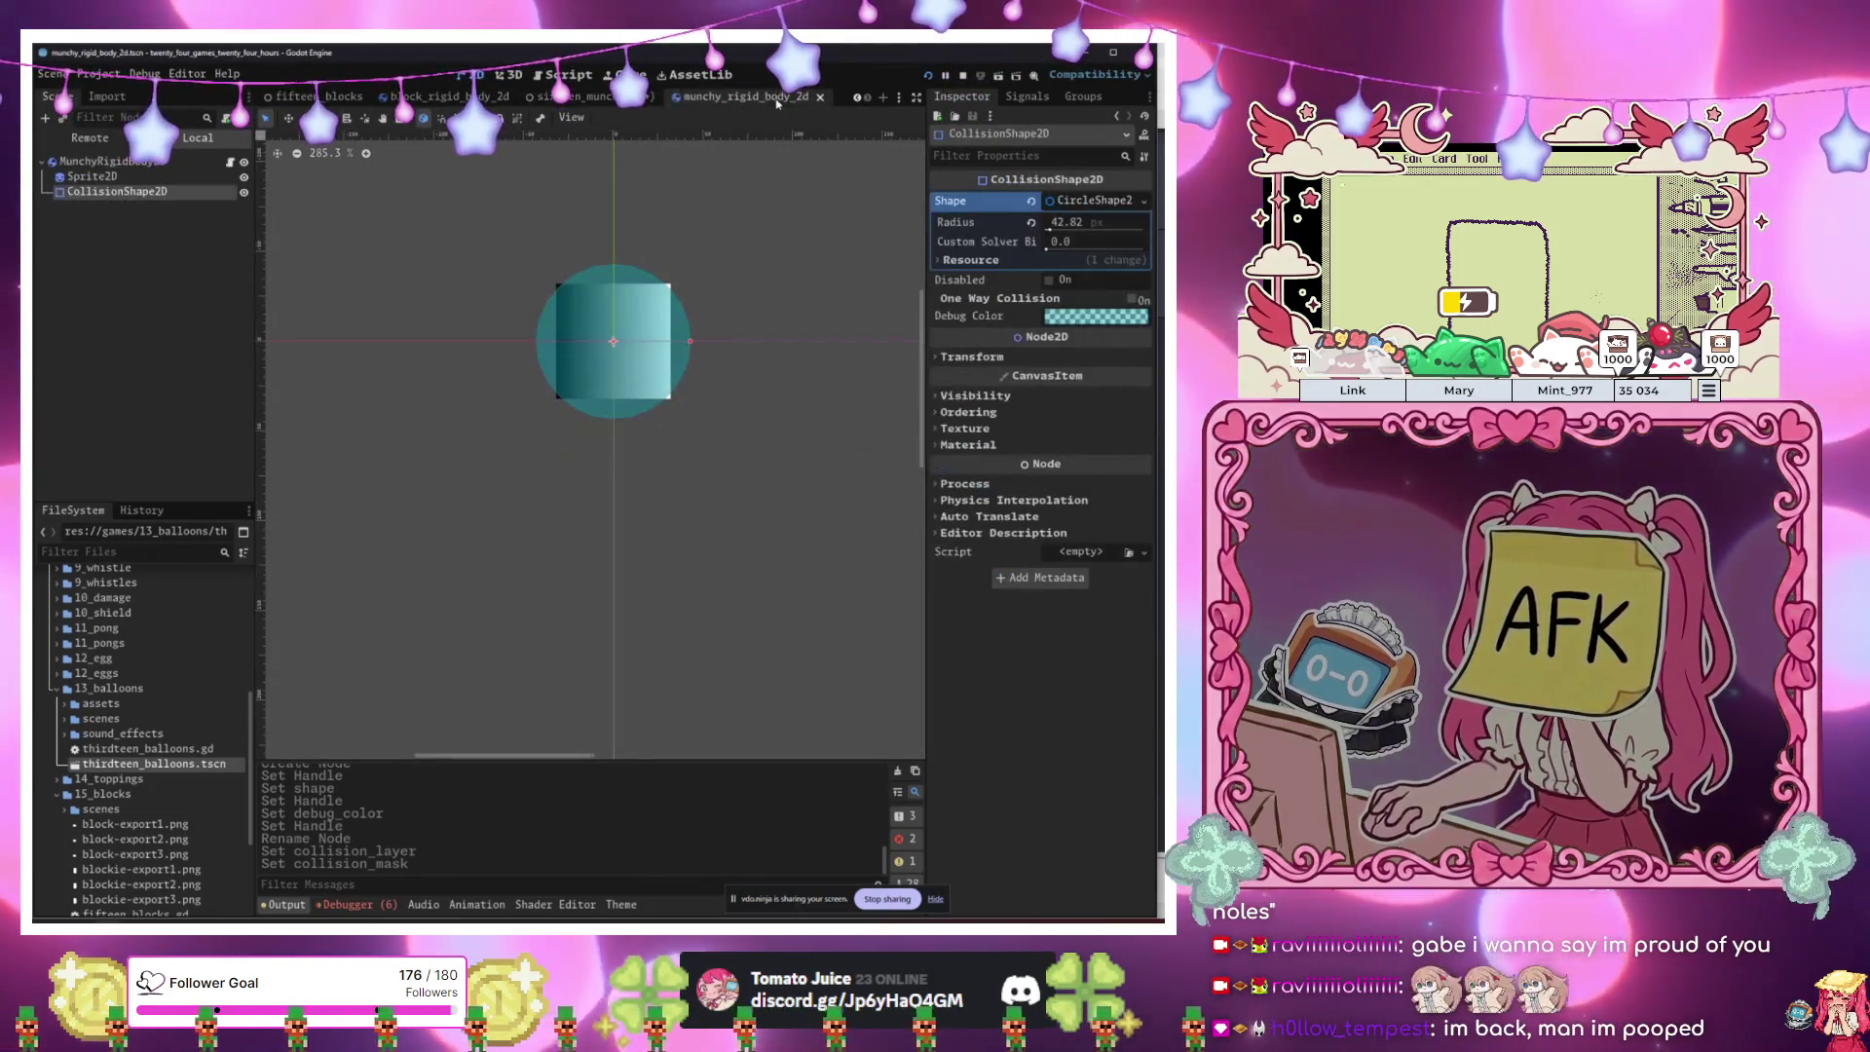
{"action": "left_click", "coordinate": [98, 177]}
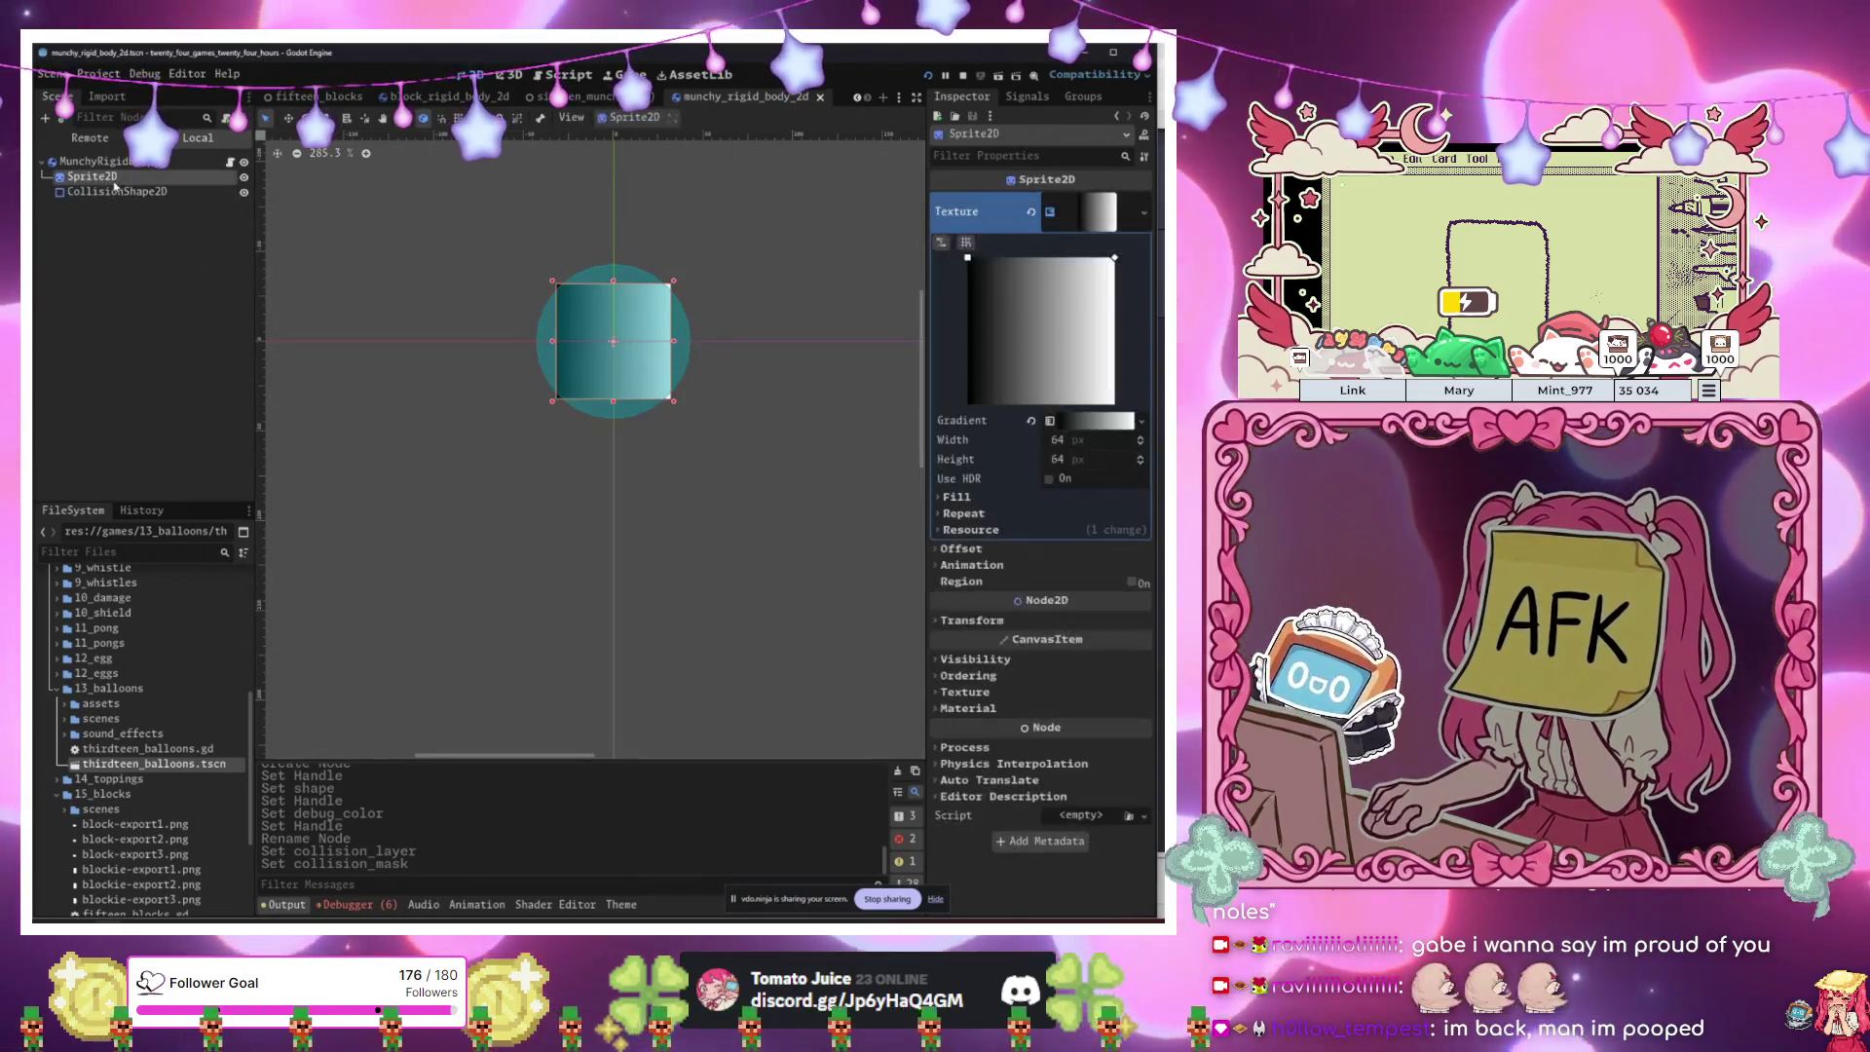
{"action": "left_click", "coordinate": [122, 191]}
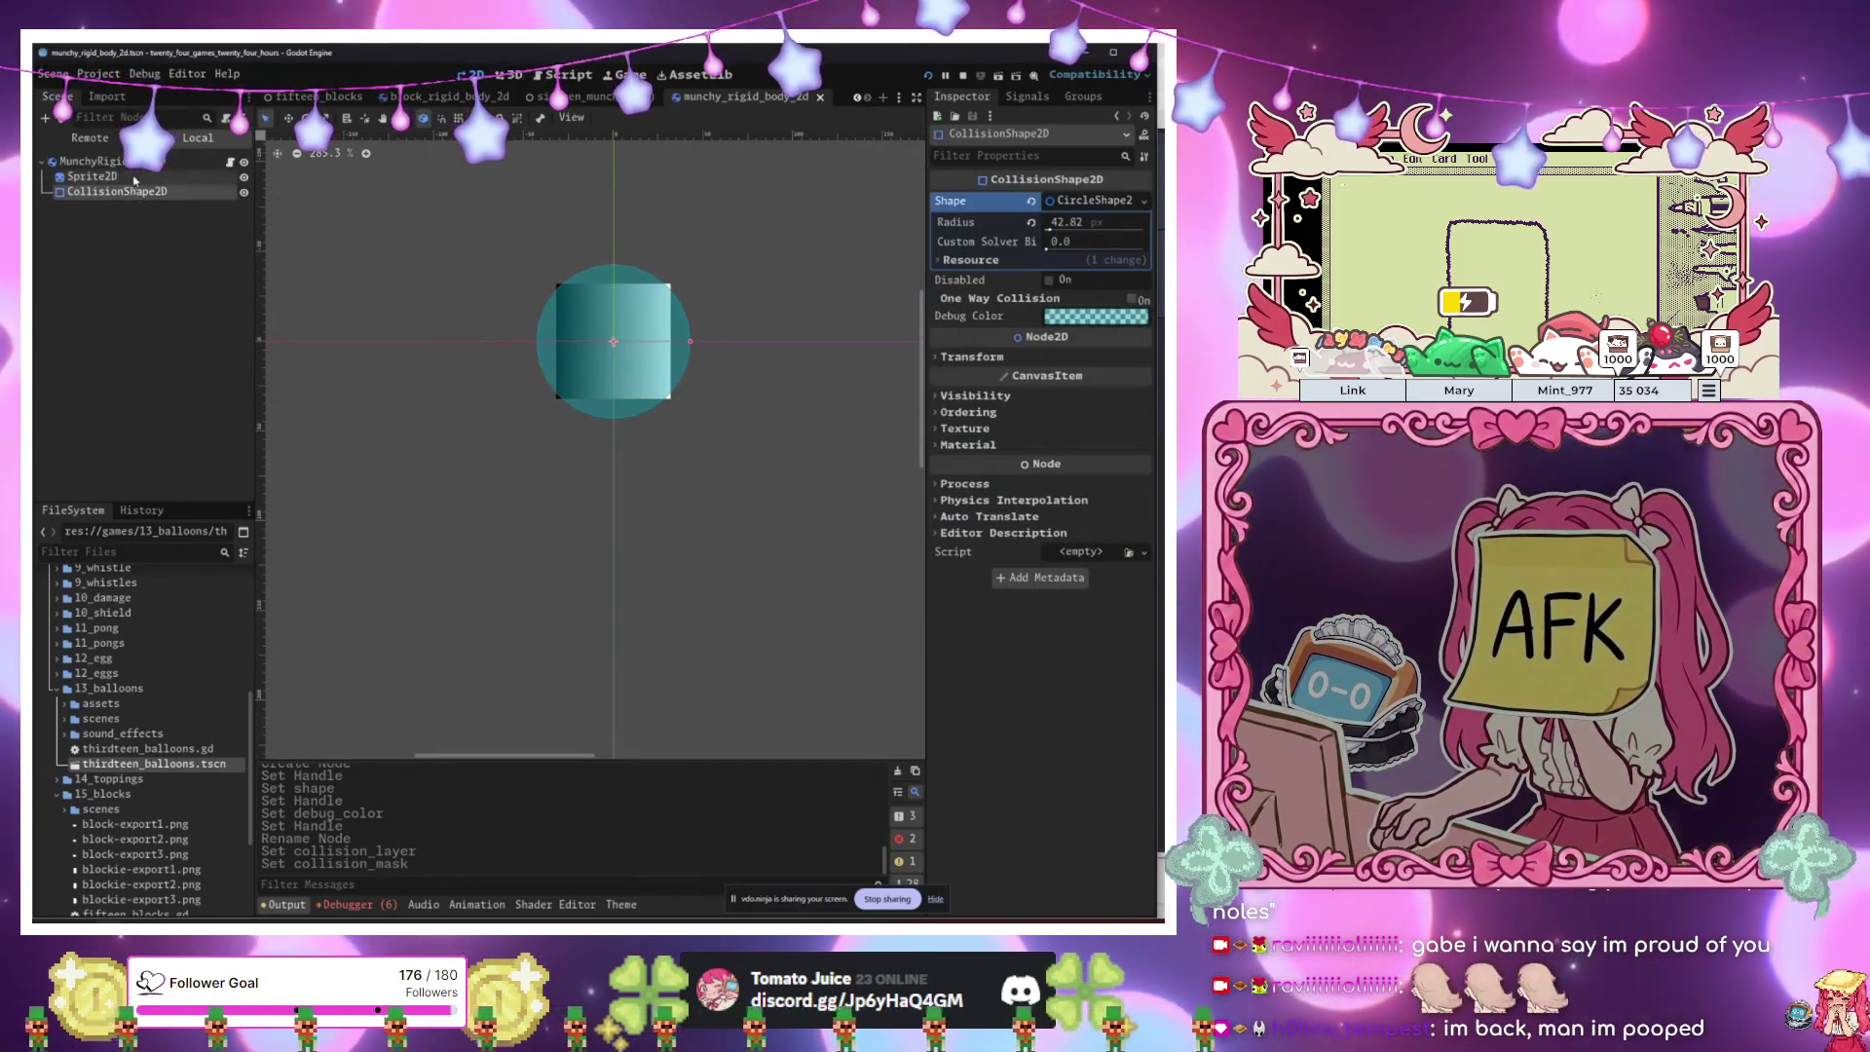
{"action": "left_click", "coordinate": [136, 164]}
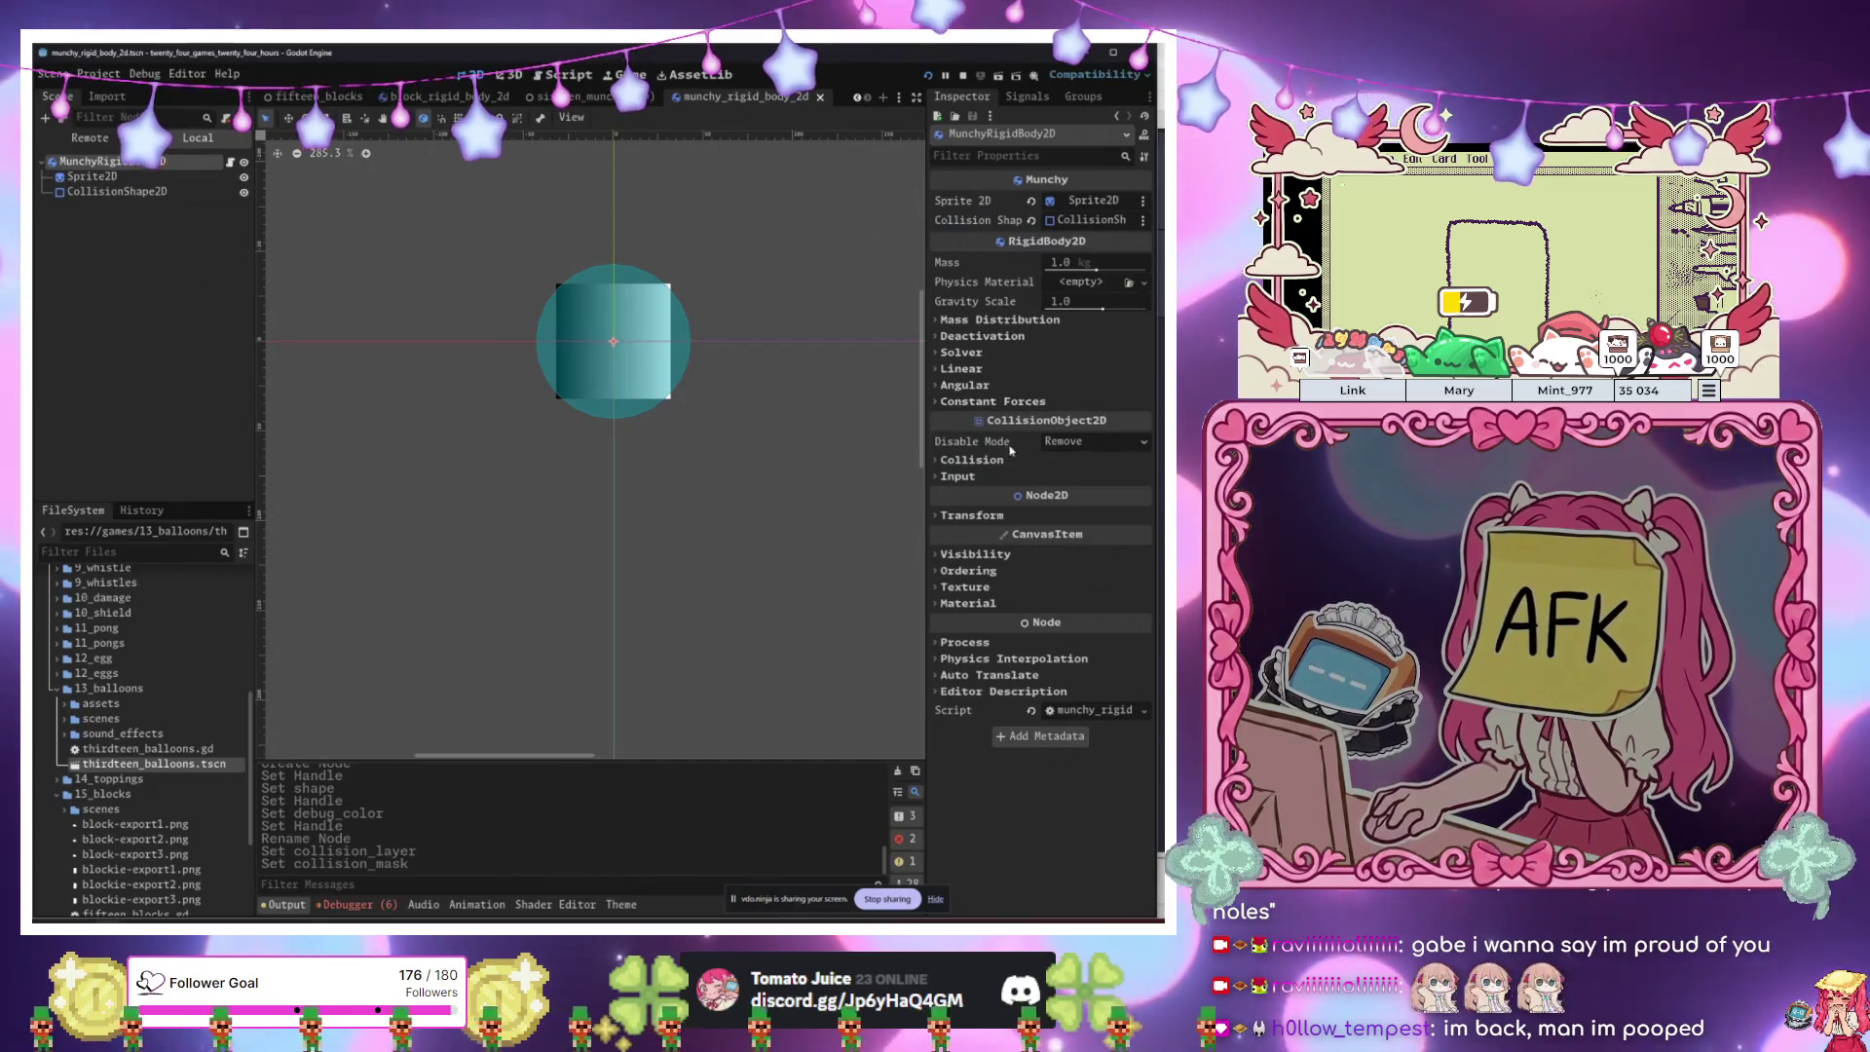
{"action": "left_click", "coordinate": [974, 459]}
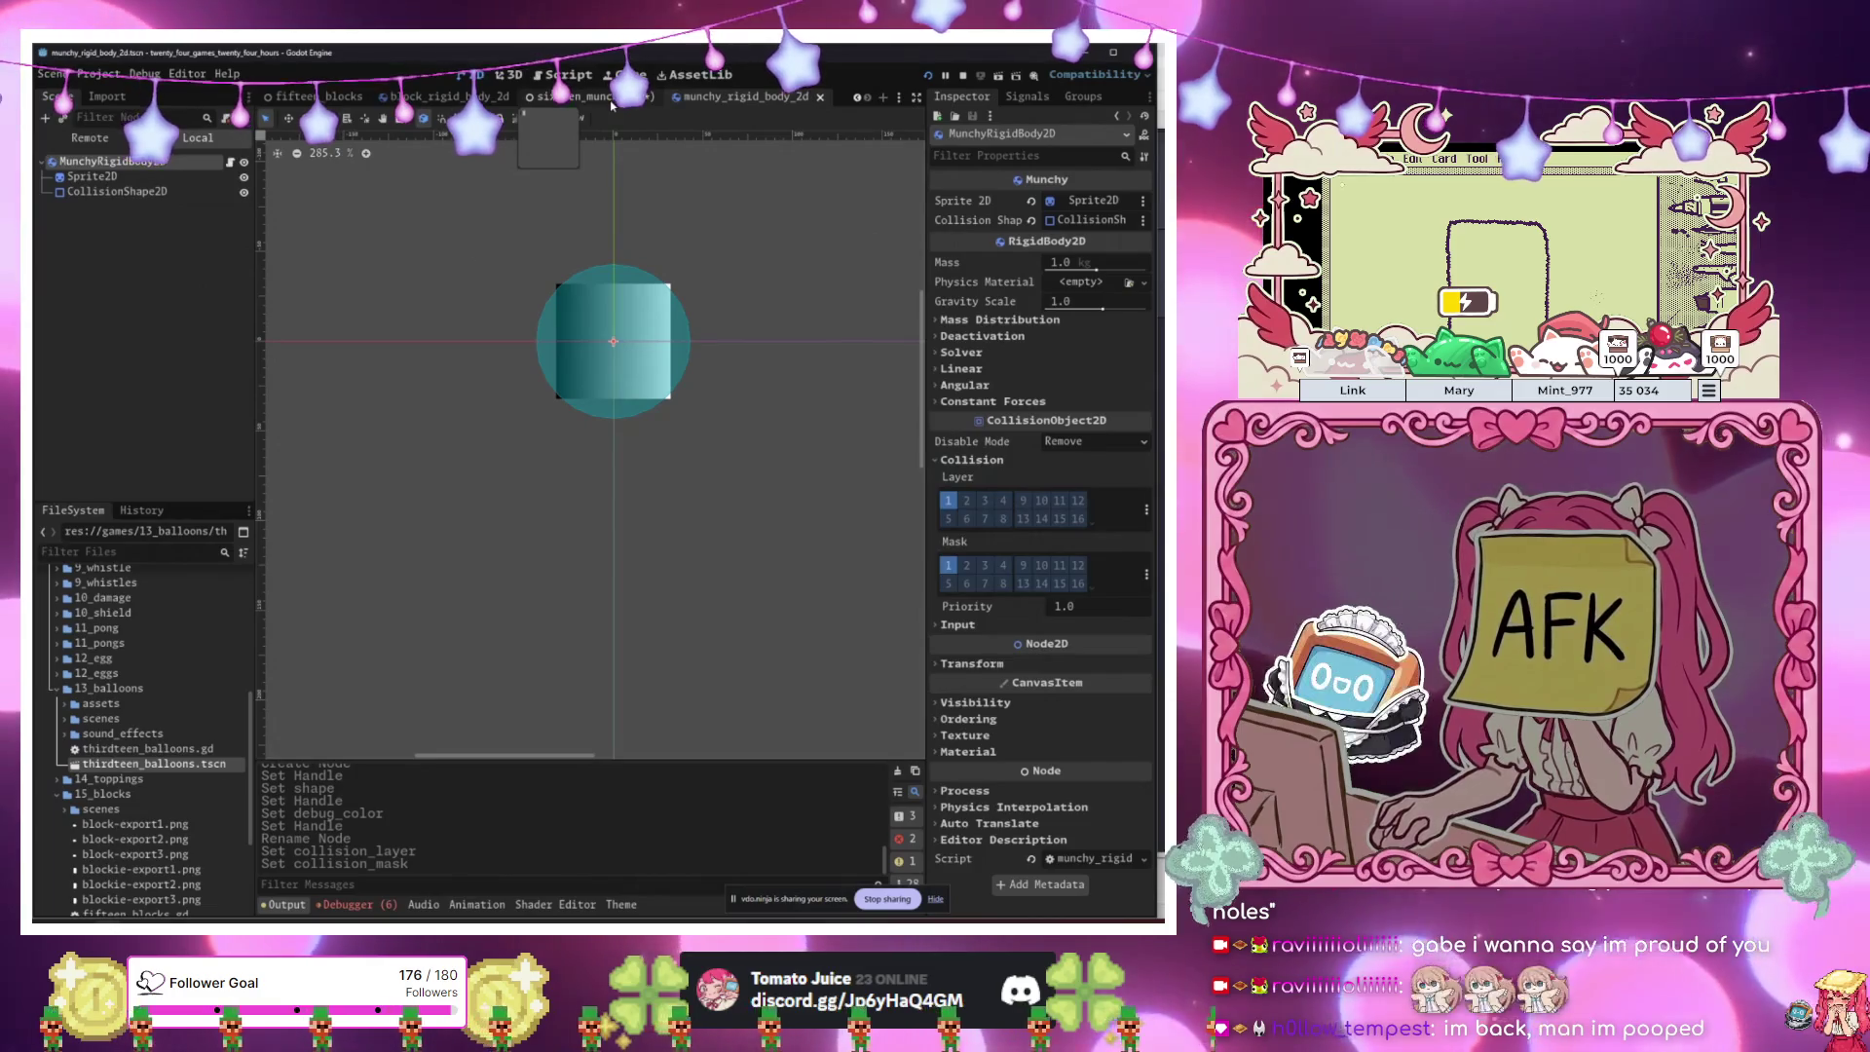
{"action": "left_click", "coordinate": [966, 500]}
{"action": "left_click", "coordinate": [973, 564]}
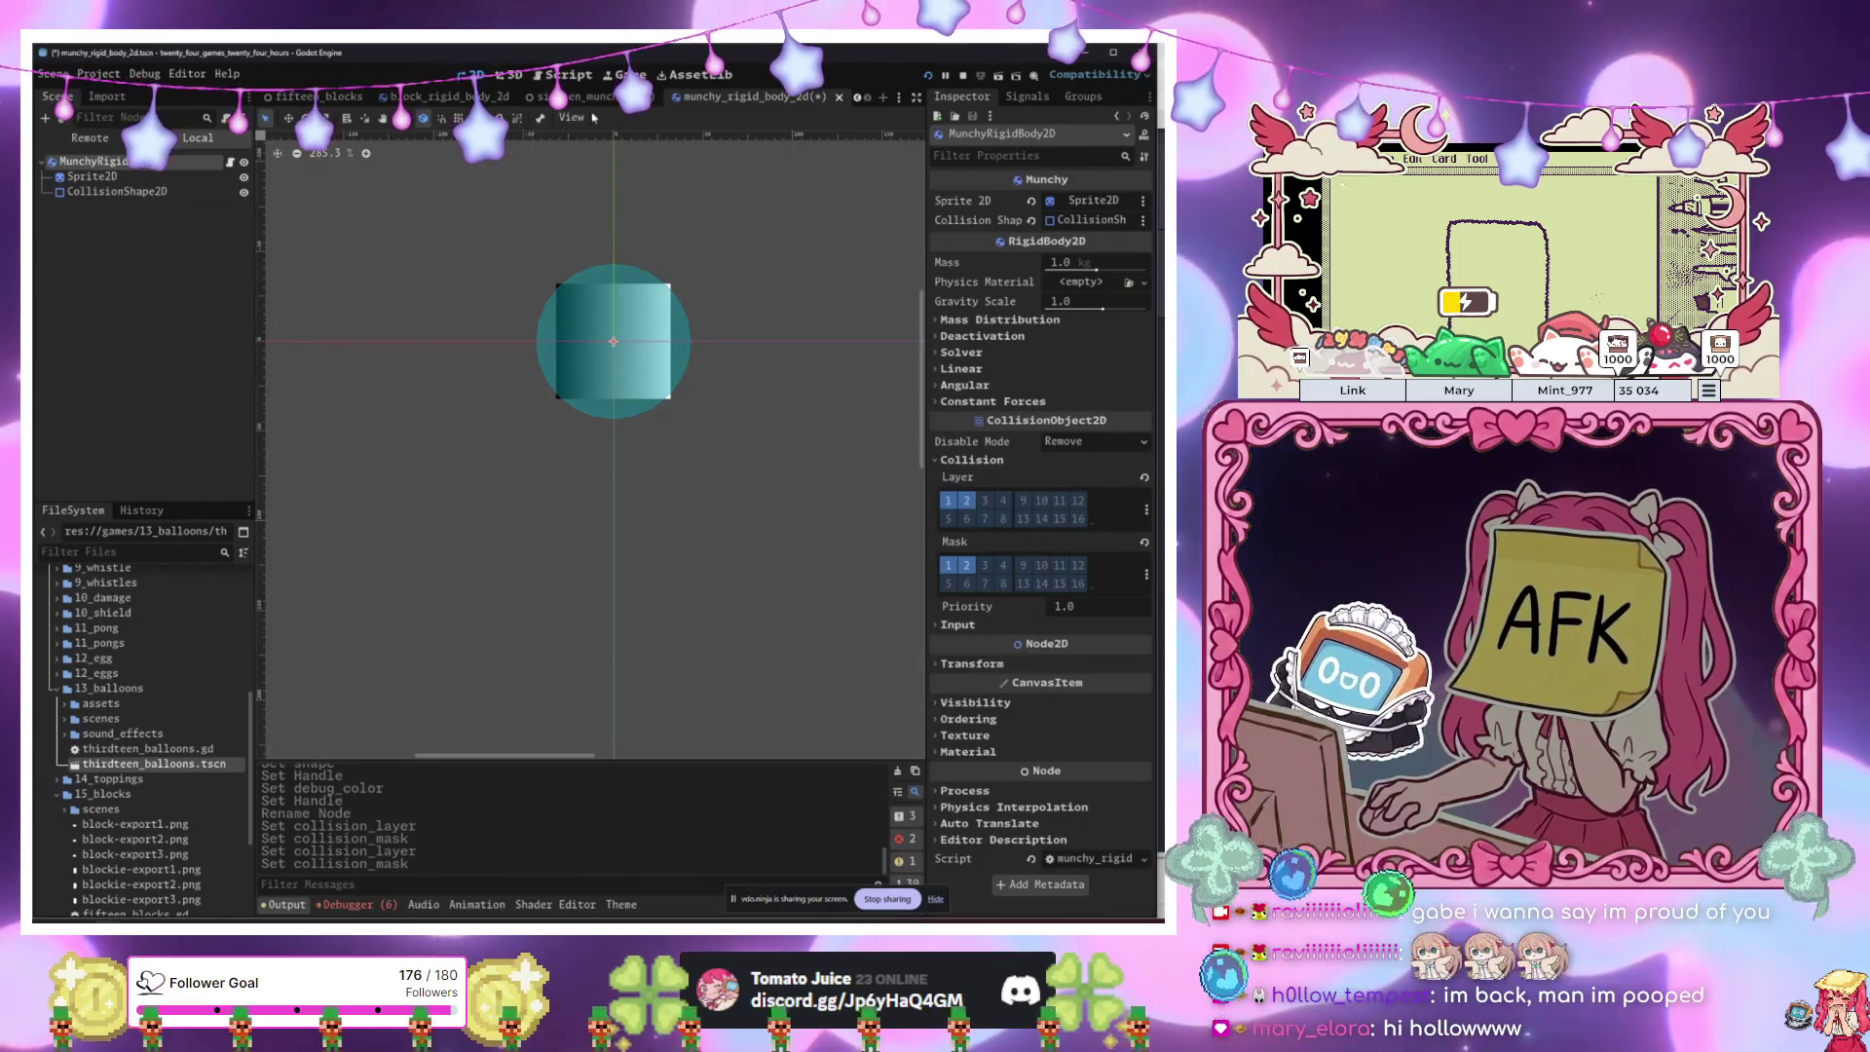
Back in sixteen_munchies, confirm MonsterAnimatableBody2D stays on layer 1 and reselect MonsterArea2D
{"action": "left_click", "coordinate": [591, 96]}
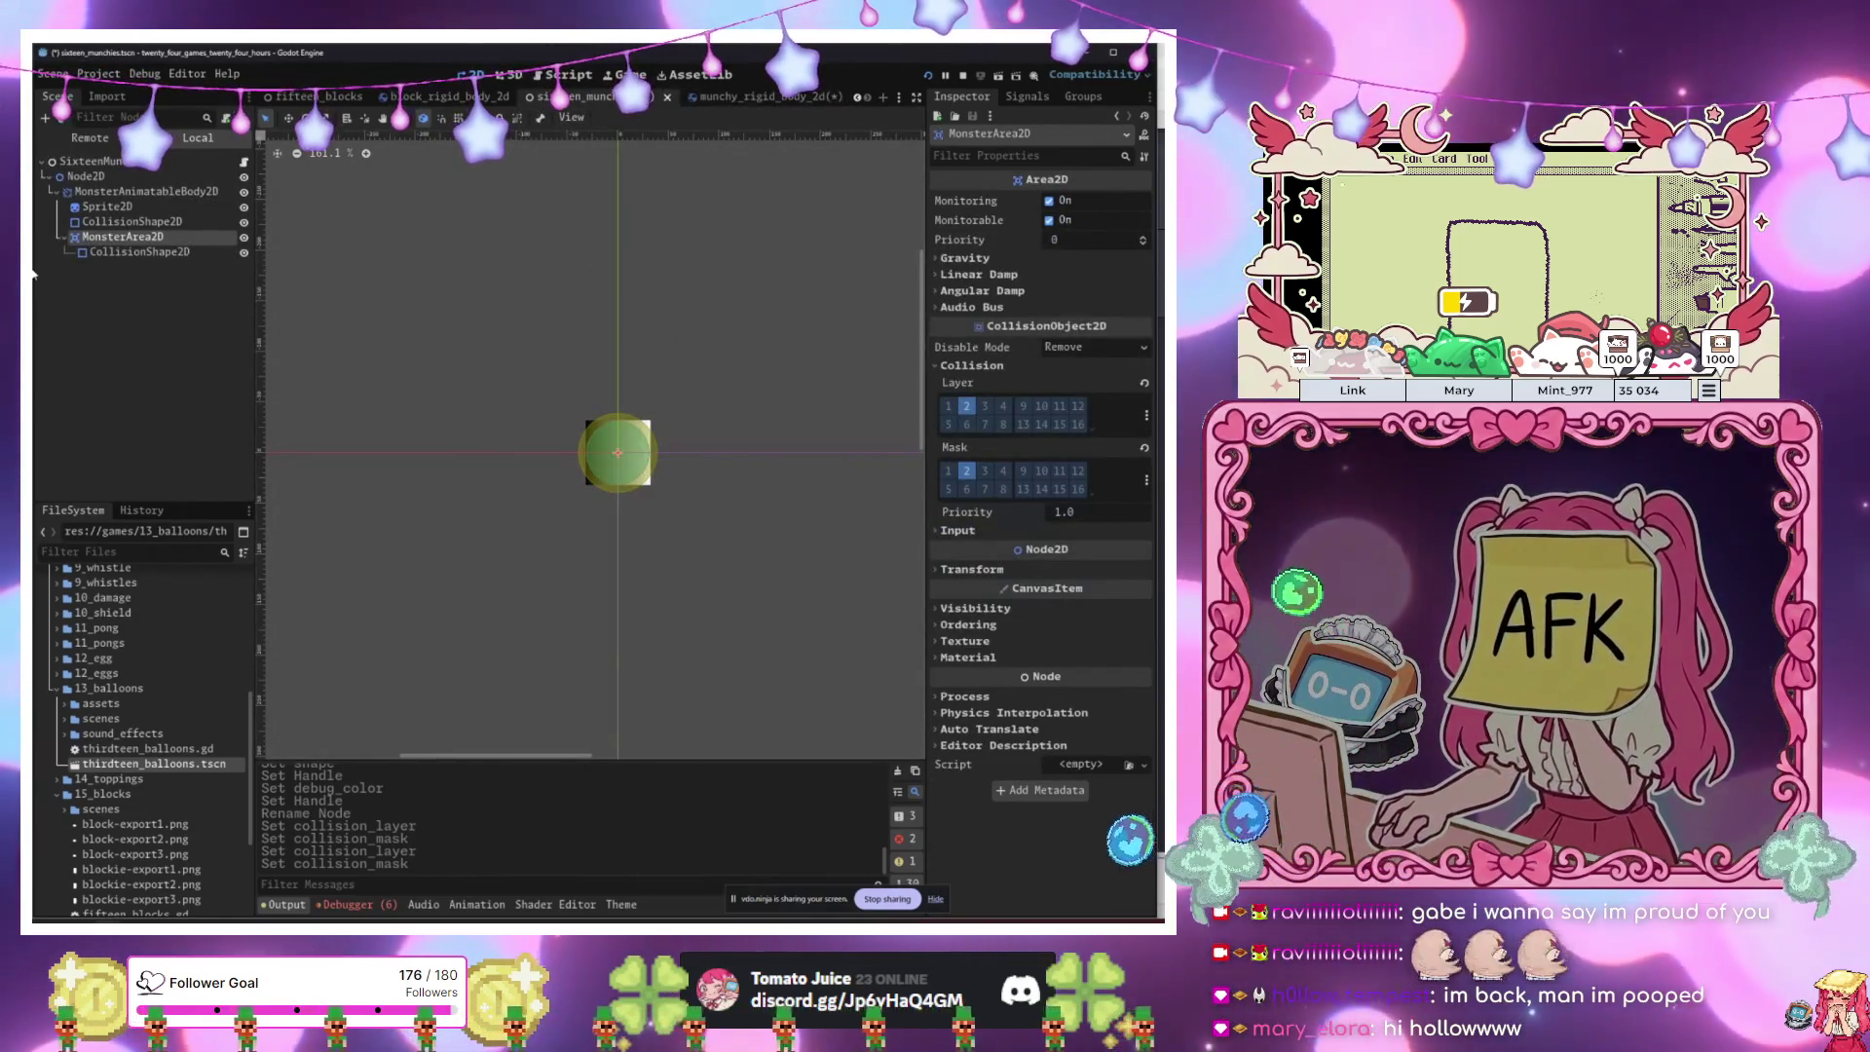
{"action": "left_click", "coordinate": [160, 195]}
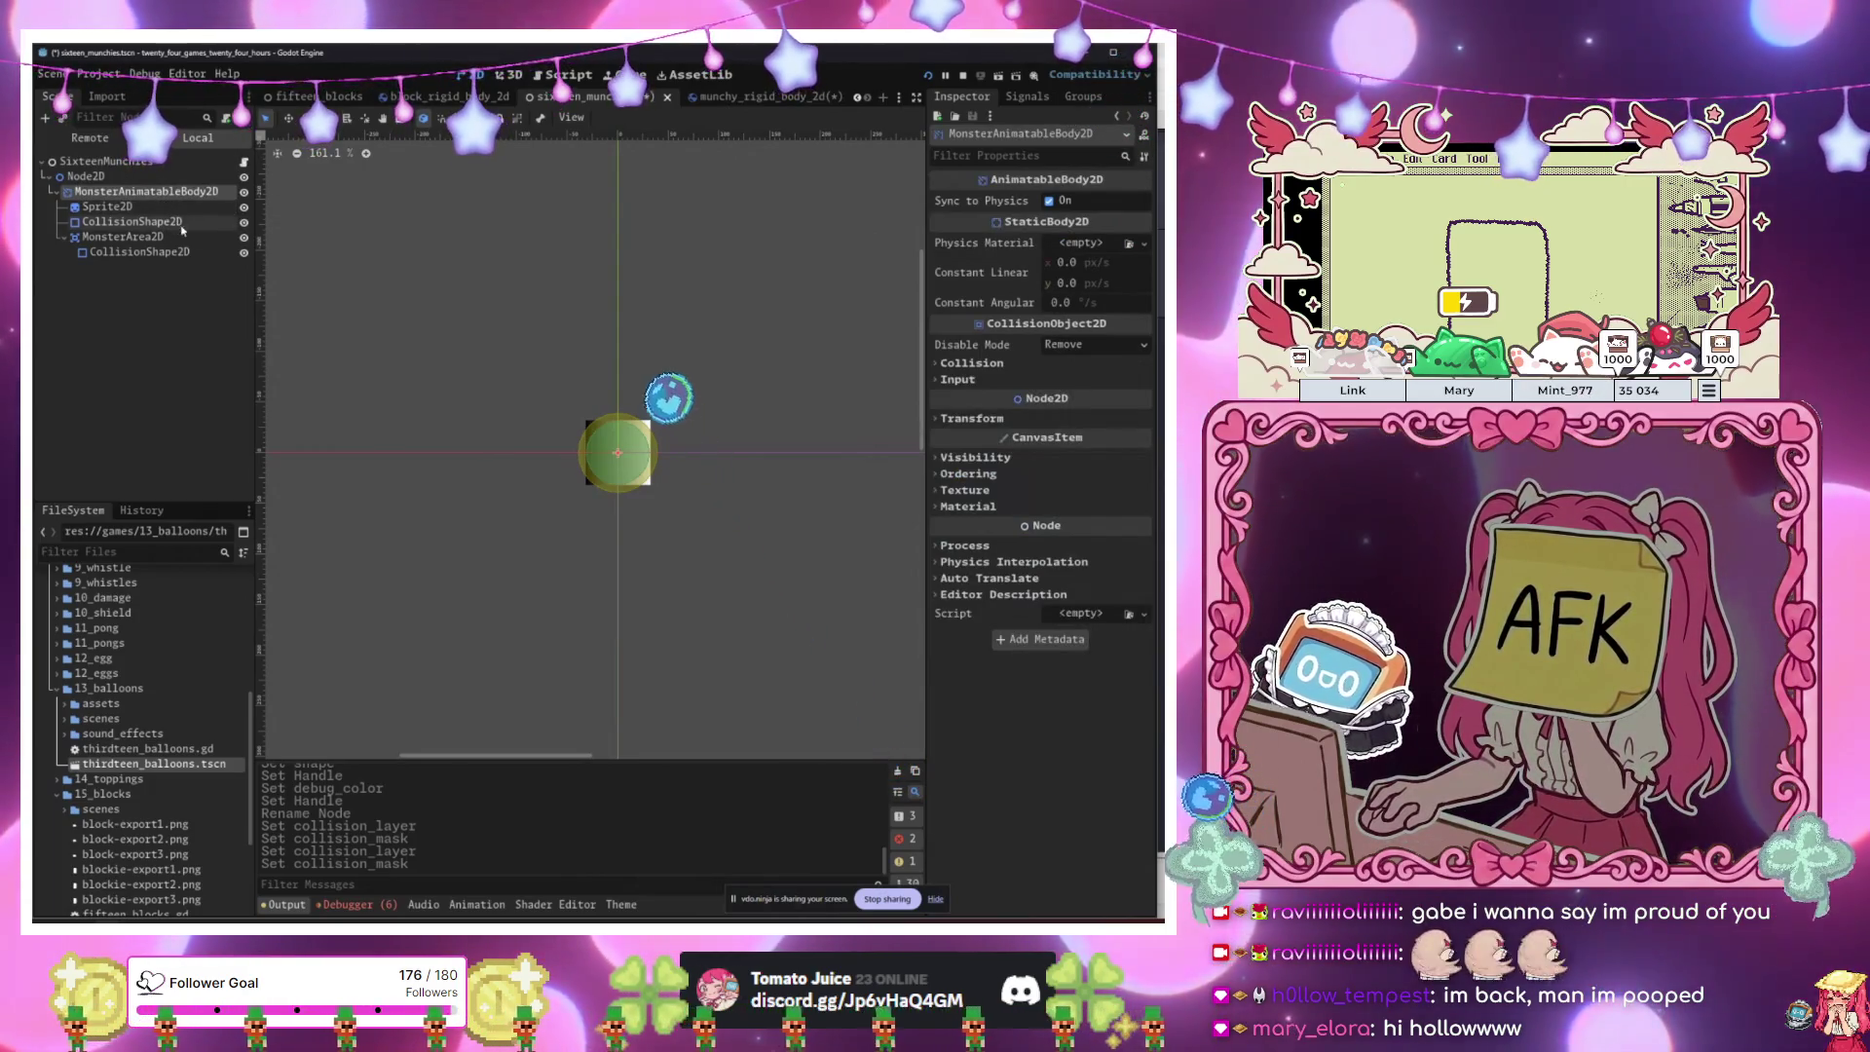
{"action": "left_click", "coordinate": [972, 362]}
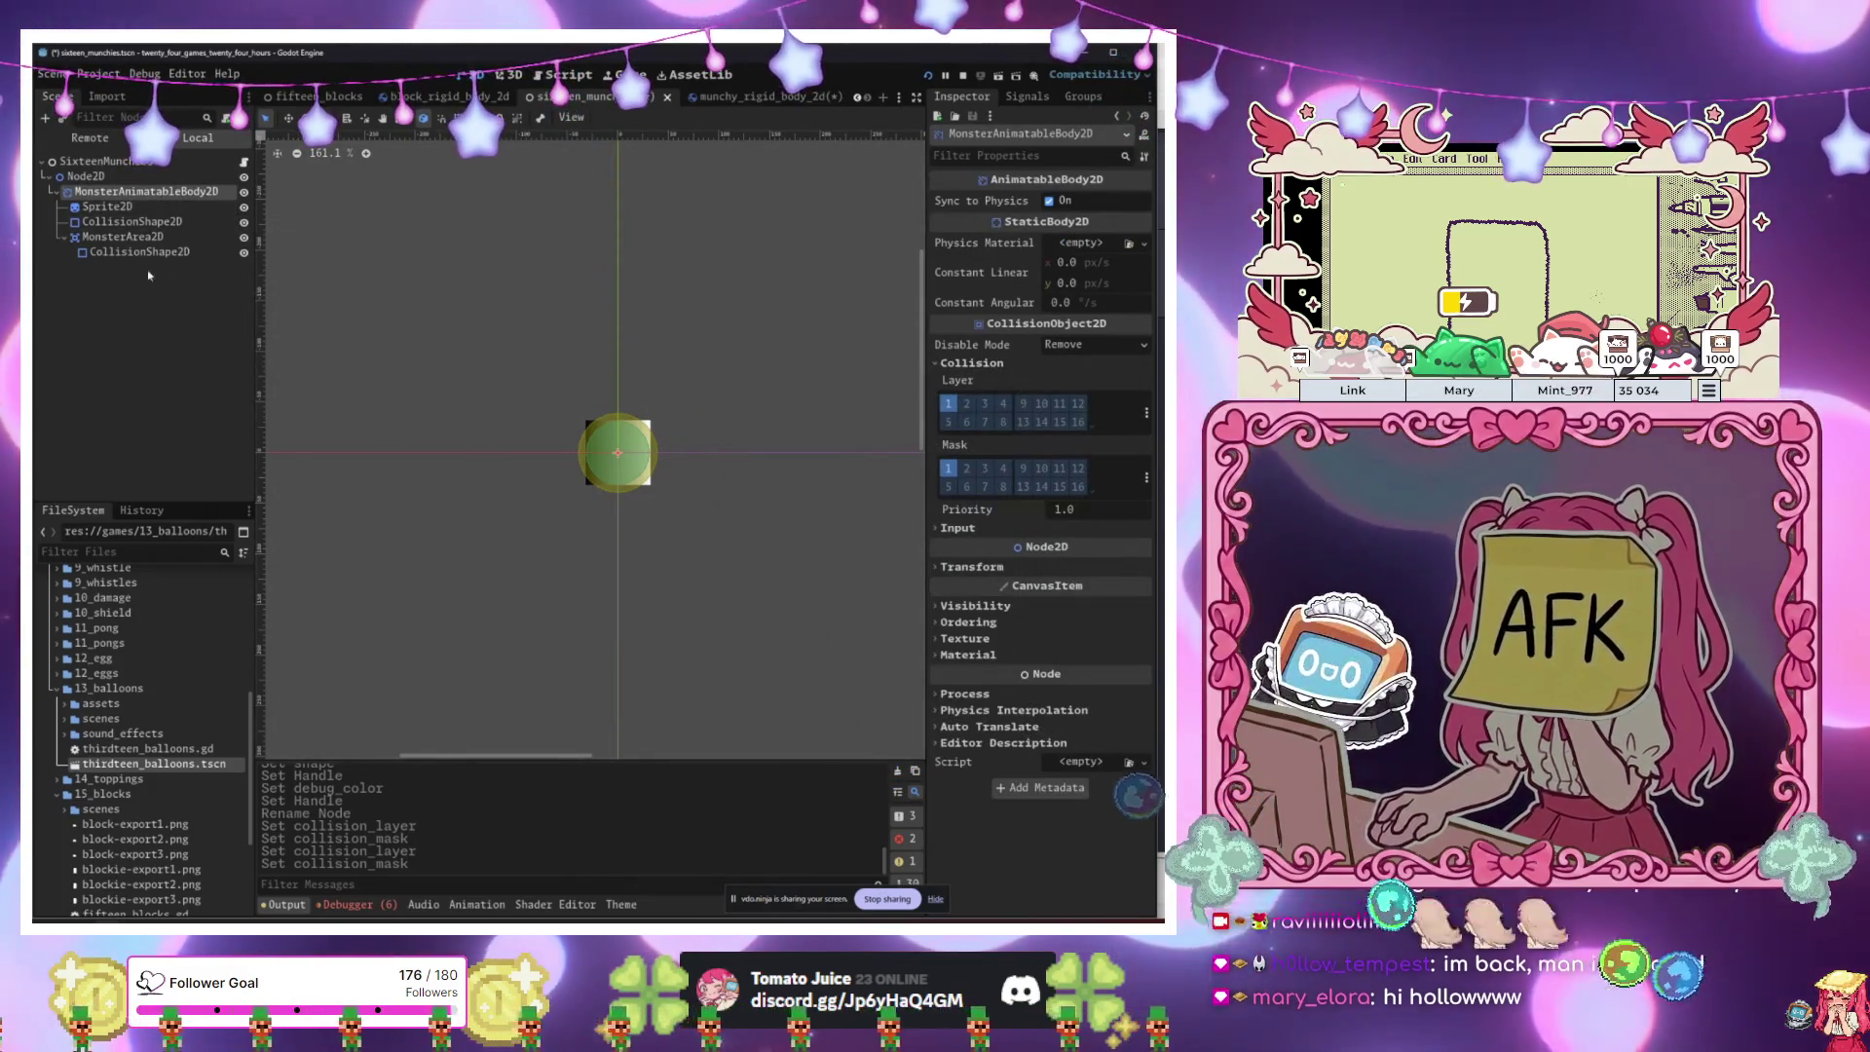
{"action": "left_click", "coordinate": [130, 241]}
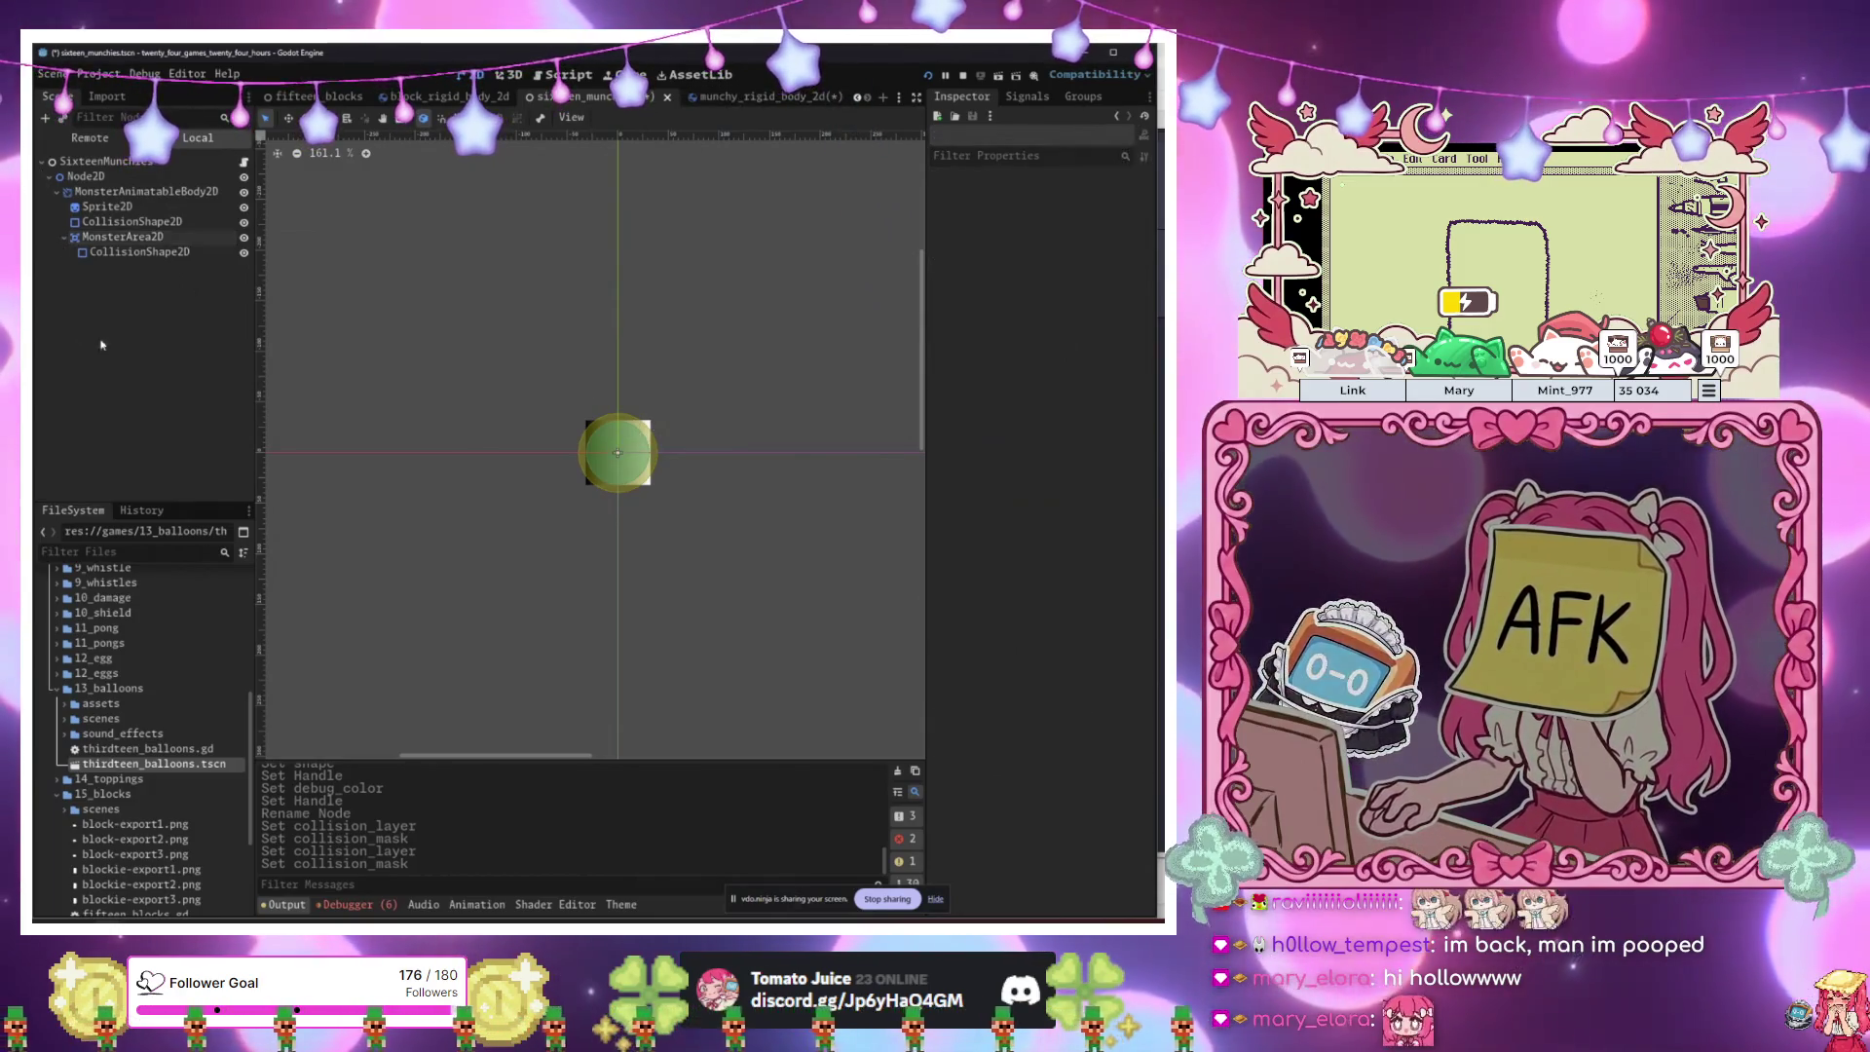
Connect MonsterArea2D's body_entered signal to the script, checking the block script for reference
{"action": "left_click", "coordinate": [1023, 98]}
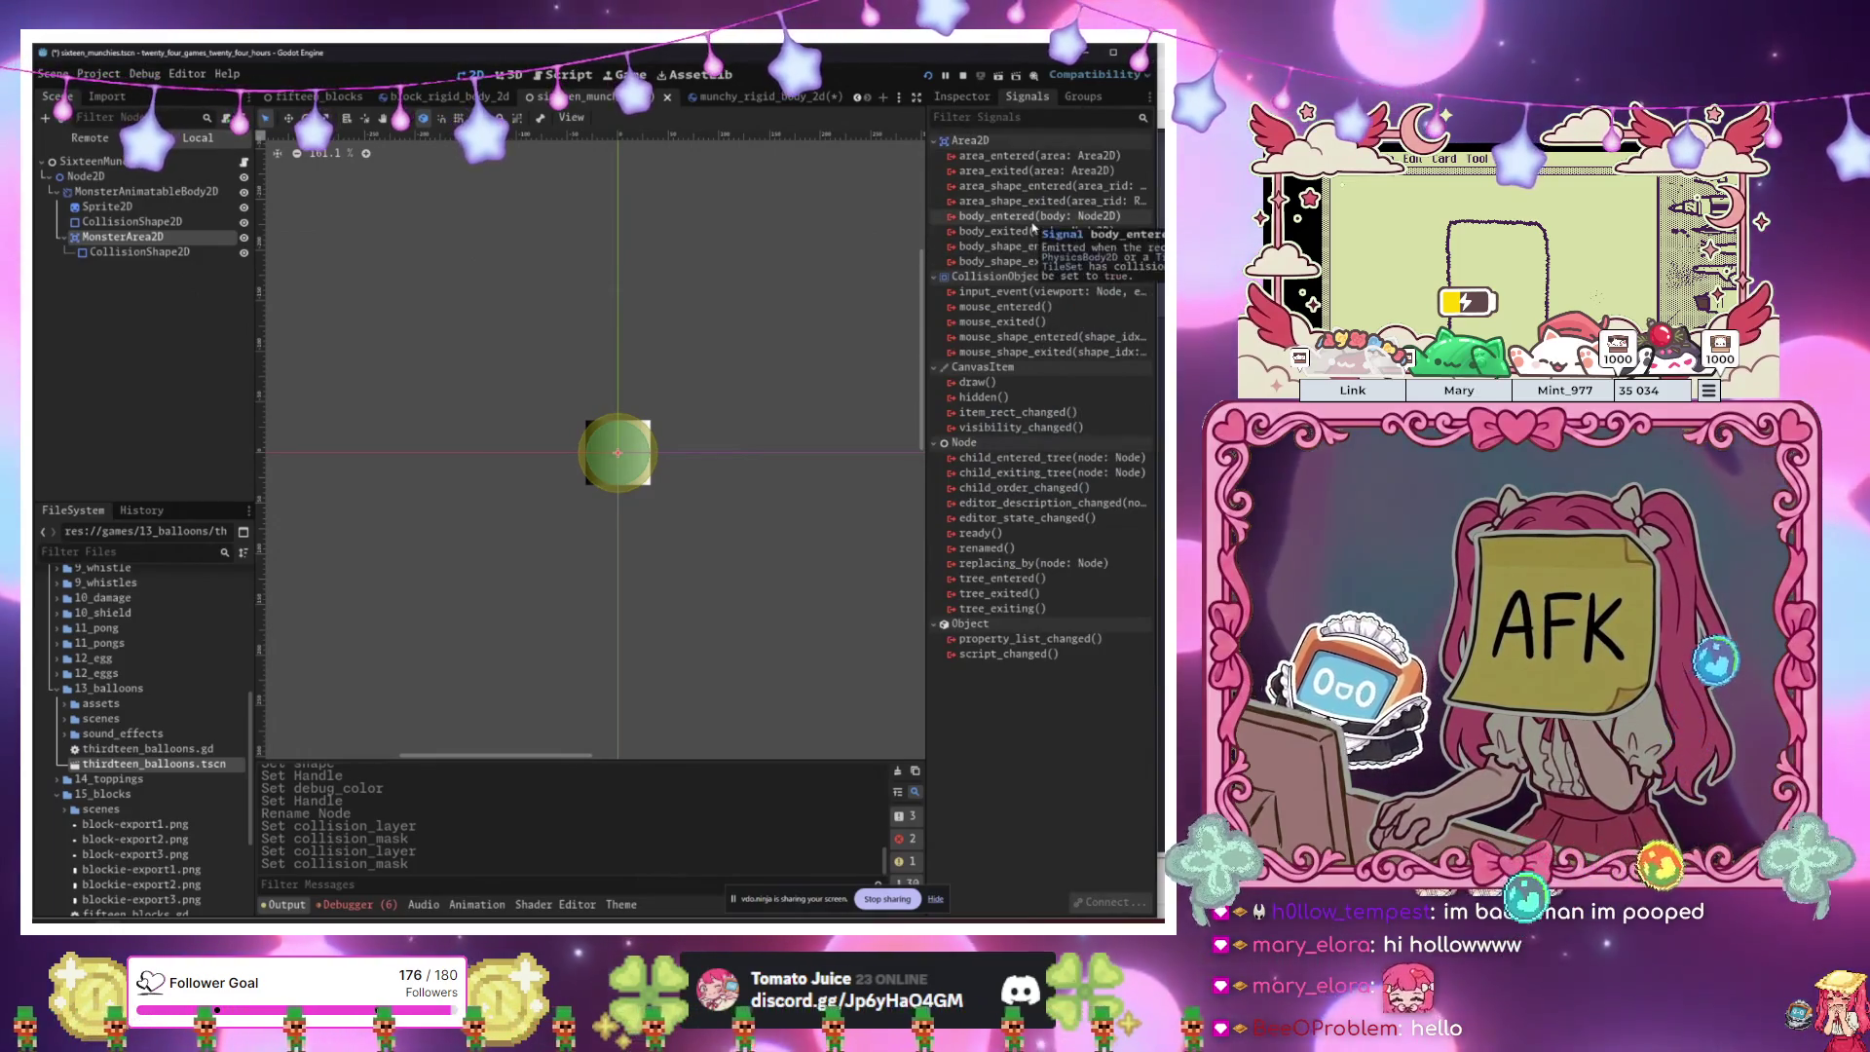
{"action": "double_click", "coordinate": [1034, 218]}
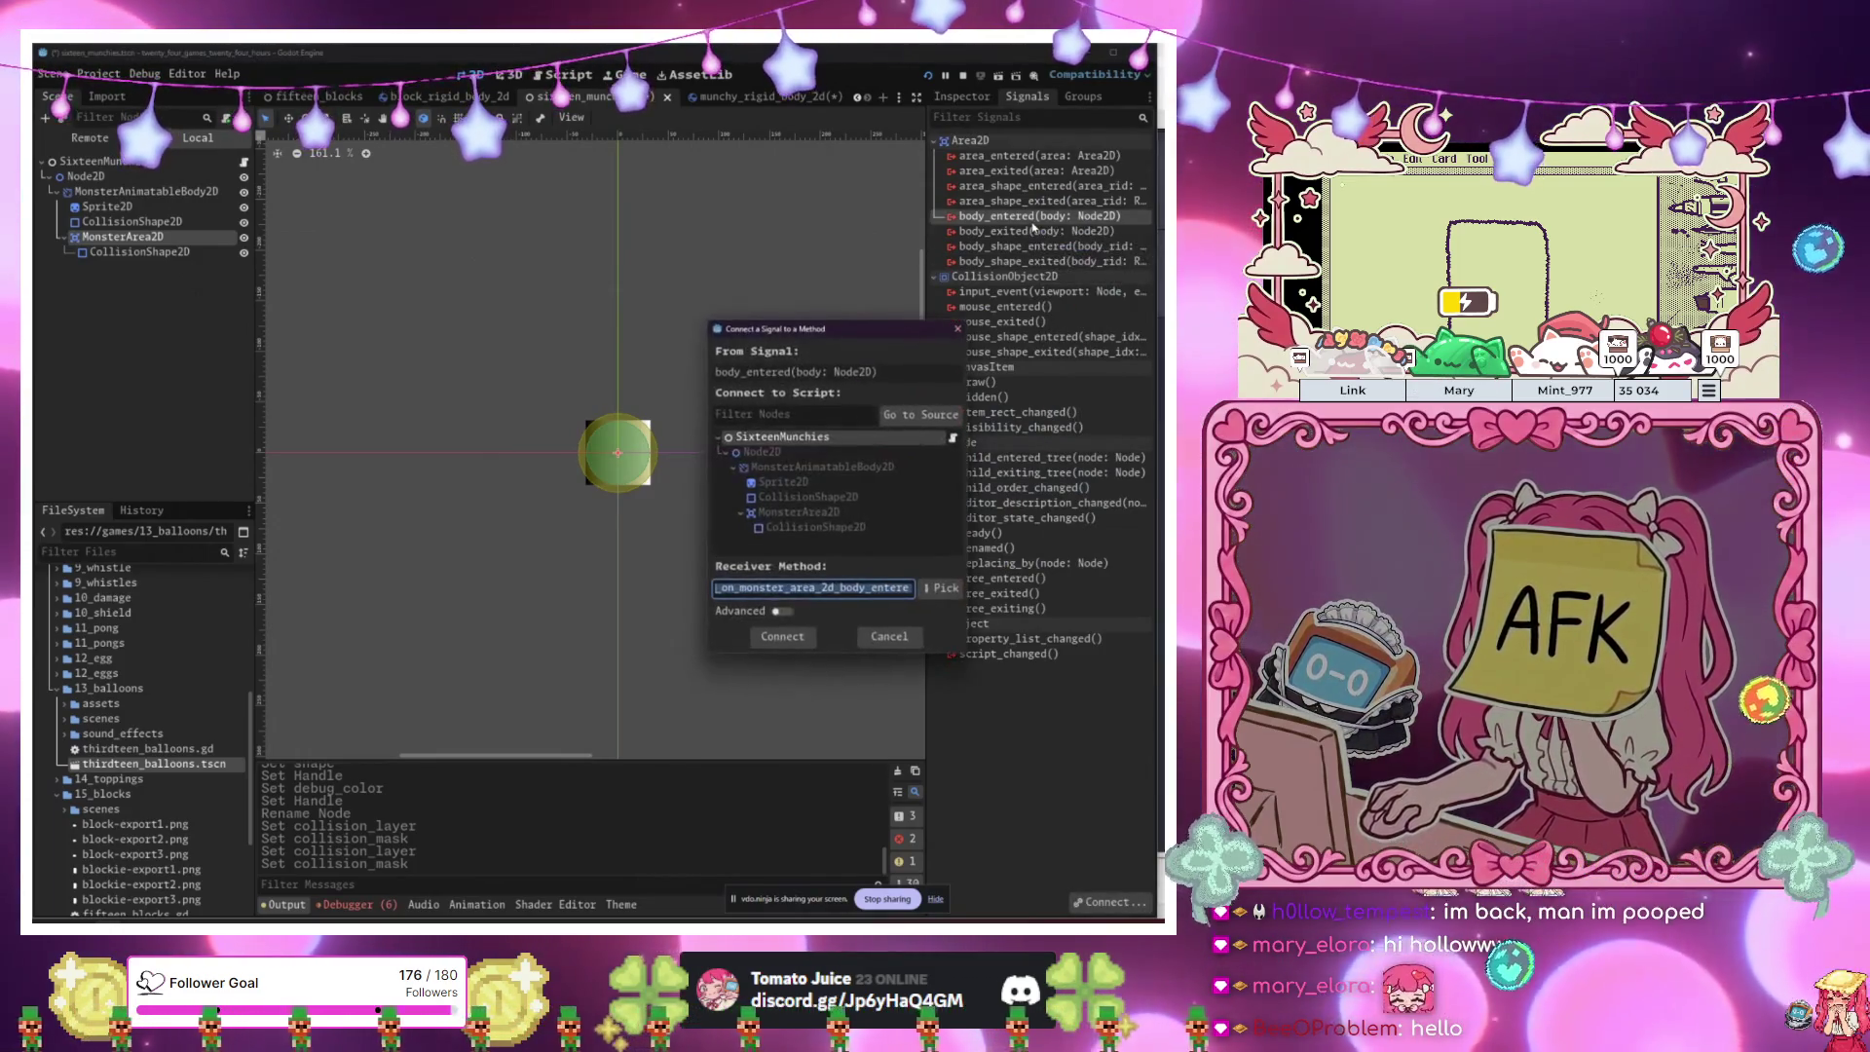
{"action": "left_click", "coordinate": [783, 636]}
{"action": "left_click", "coordinate": [760, 97]}
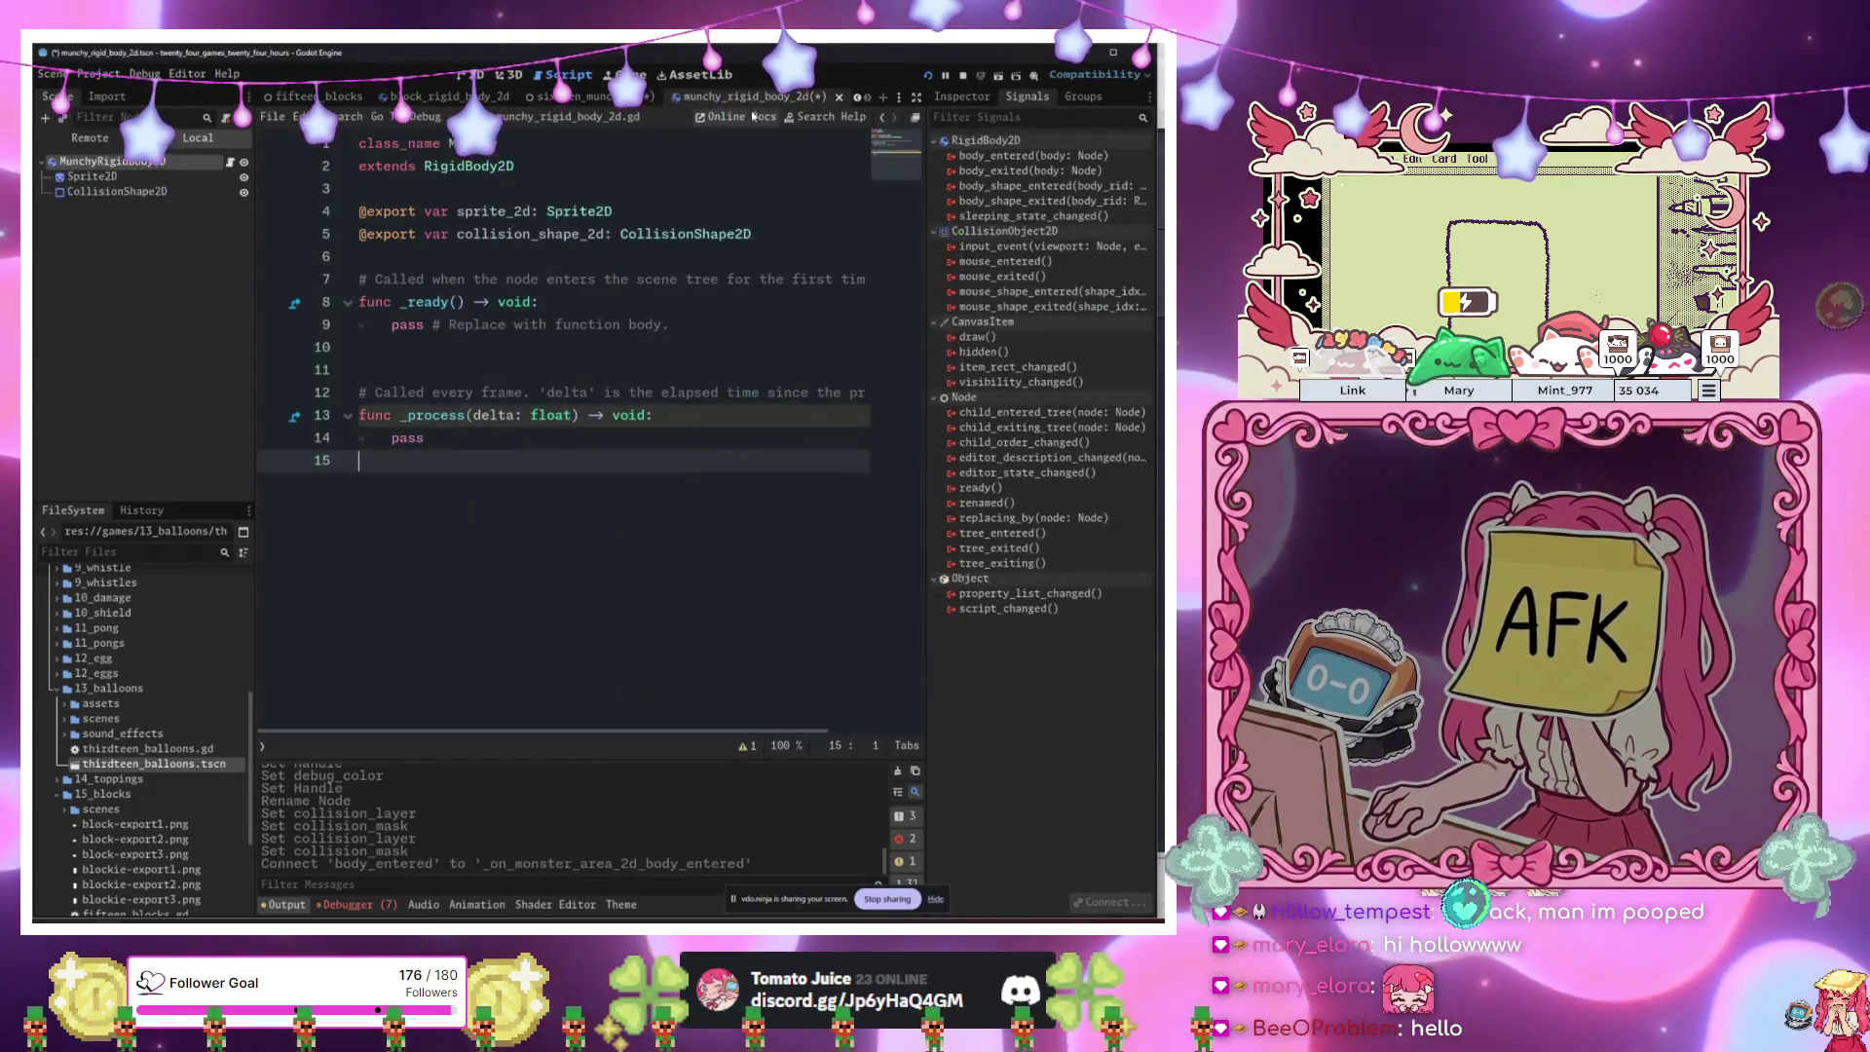
{"action": "left_click", "coordinate": [448, 96]}
{"action": "left_click", "coordinate": [487, 256]}
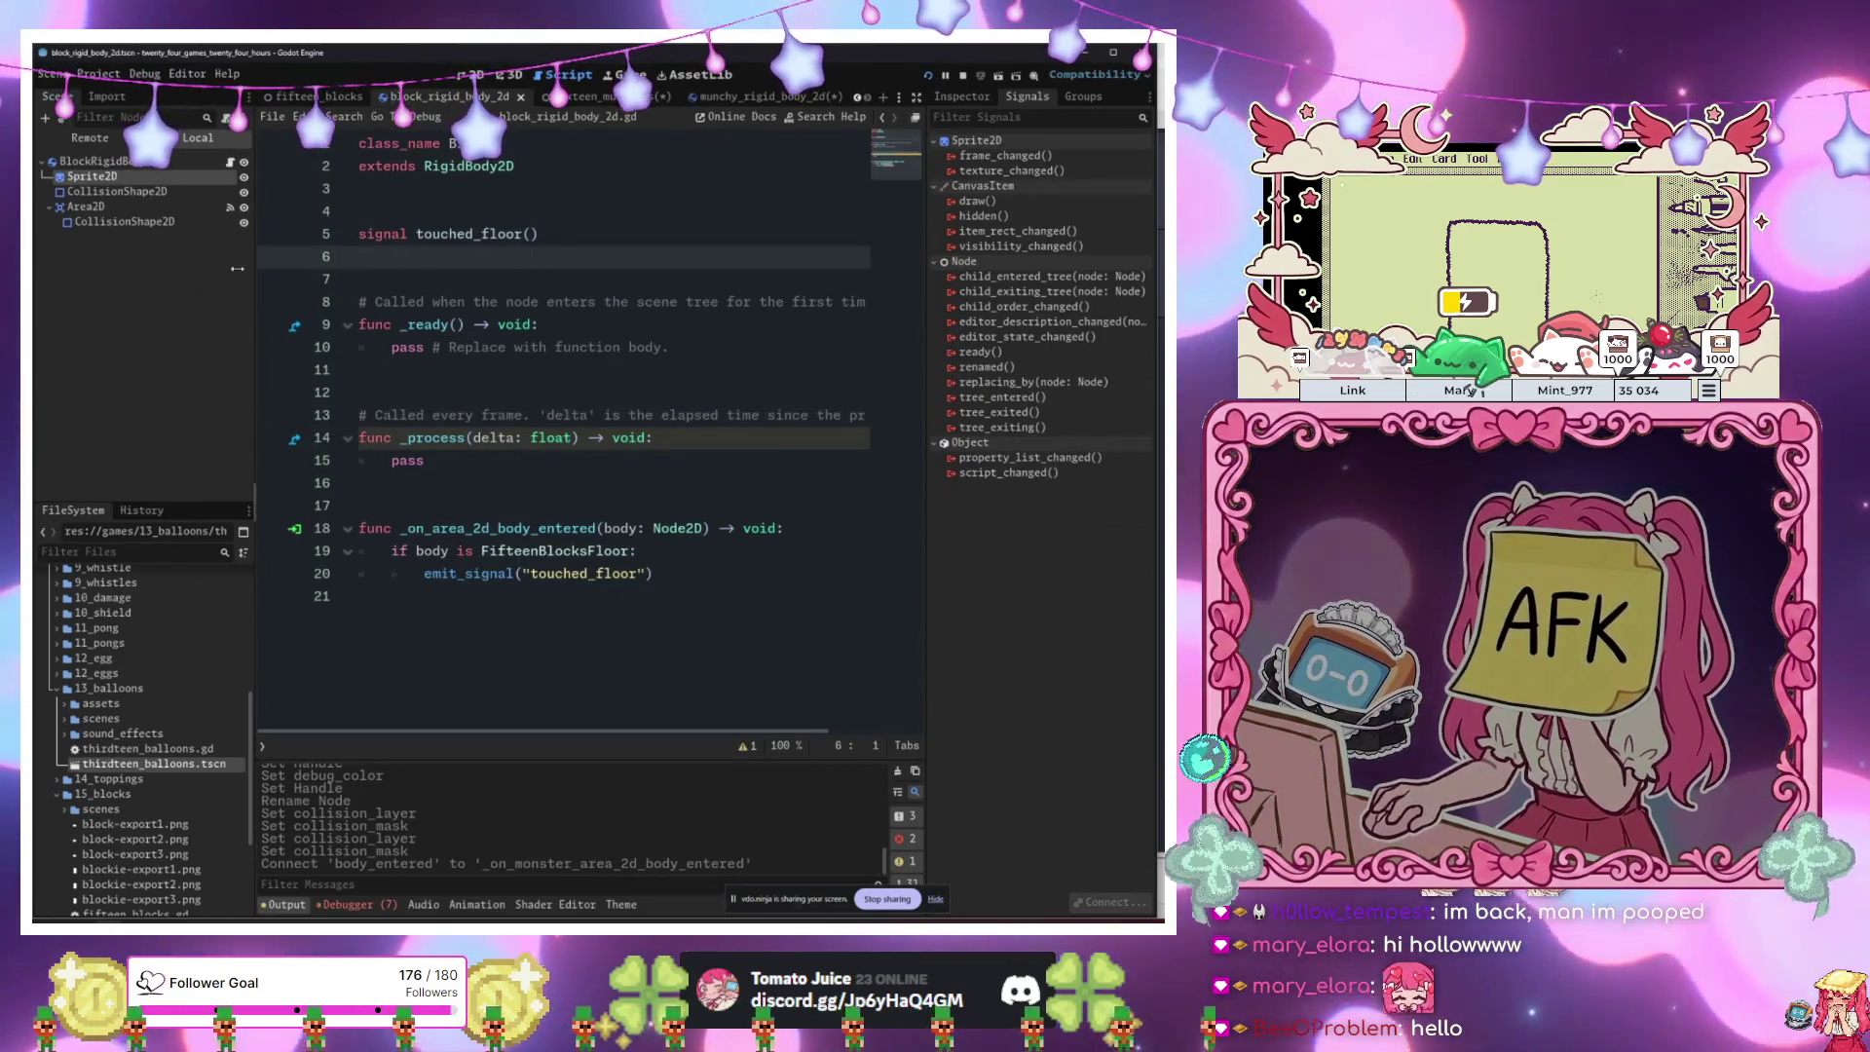
{"action": "left_click", "coordinate": [583, 96]}
Replace the handler's pass with 'if body is Munchy:' and 'attempt_to_munch(body)'
{"action": "left_click", "coordinate": [665, 484]}
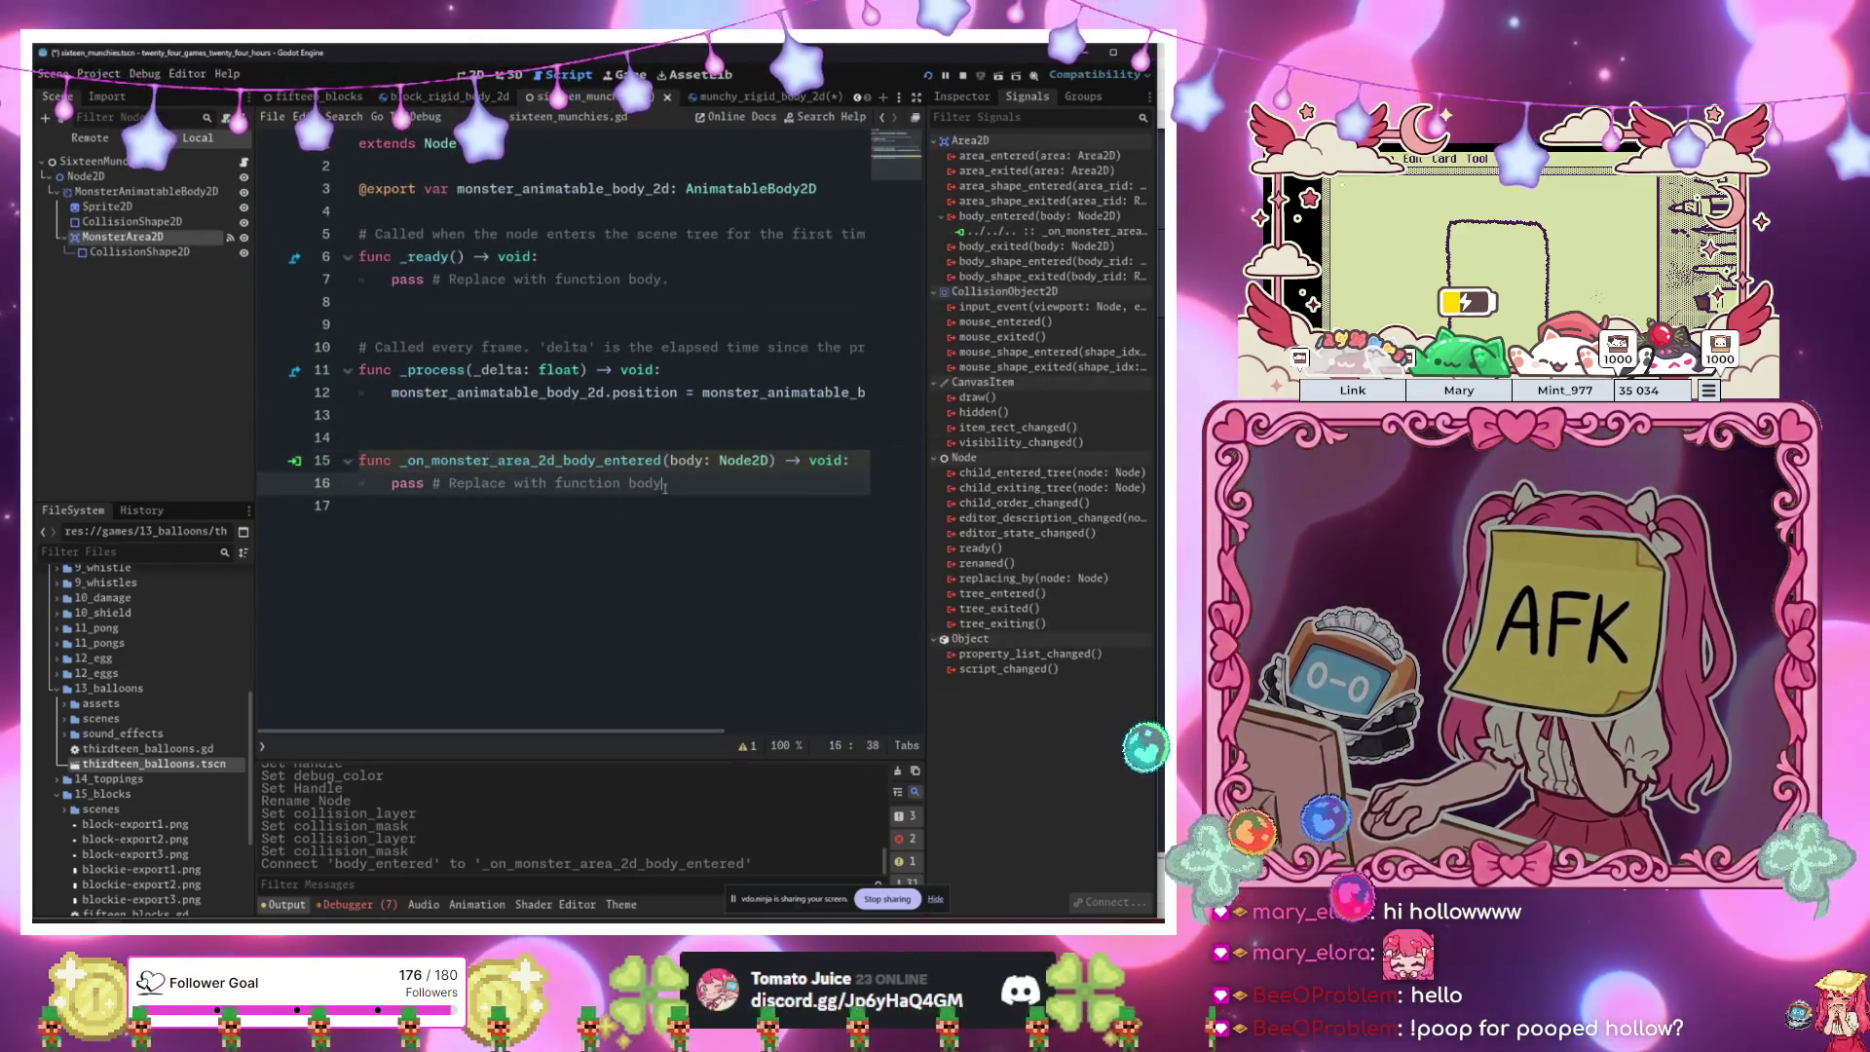
{"action": "key", "text": "shift+Home"}
{"action": "type", "text": "if."}
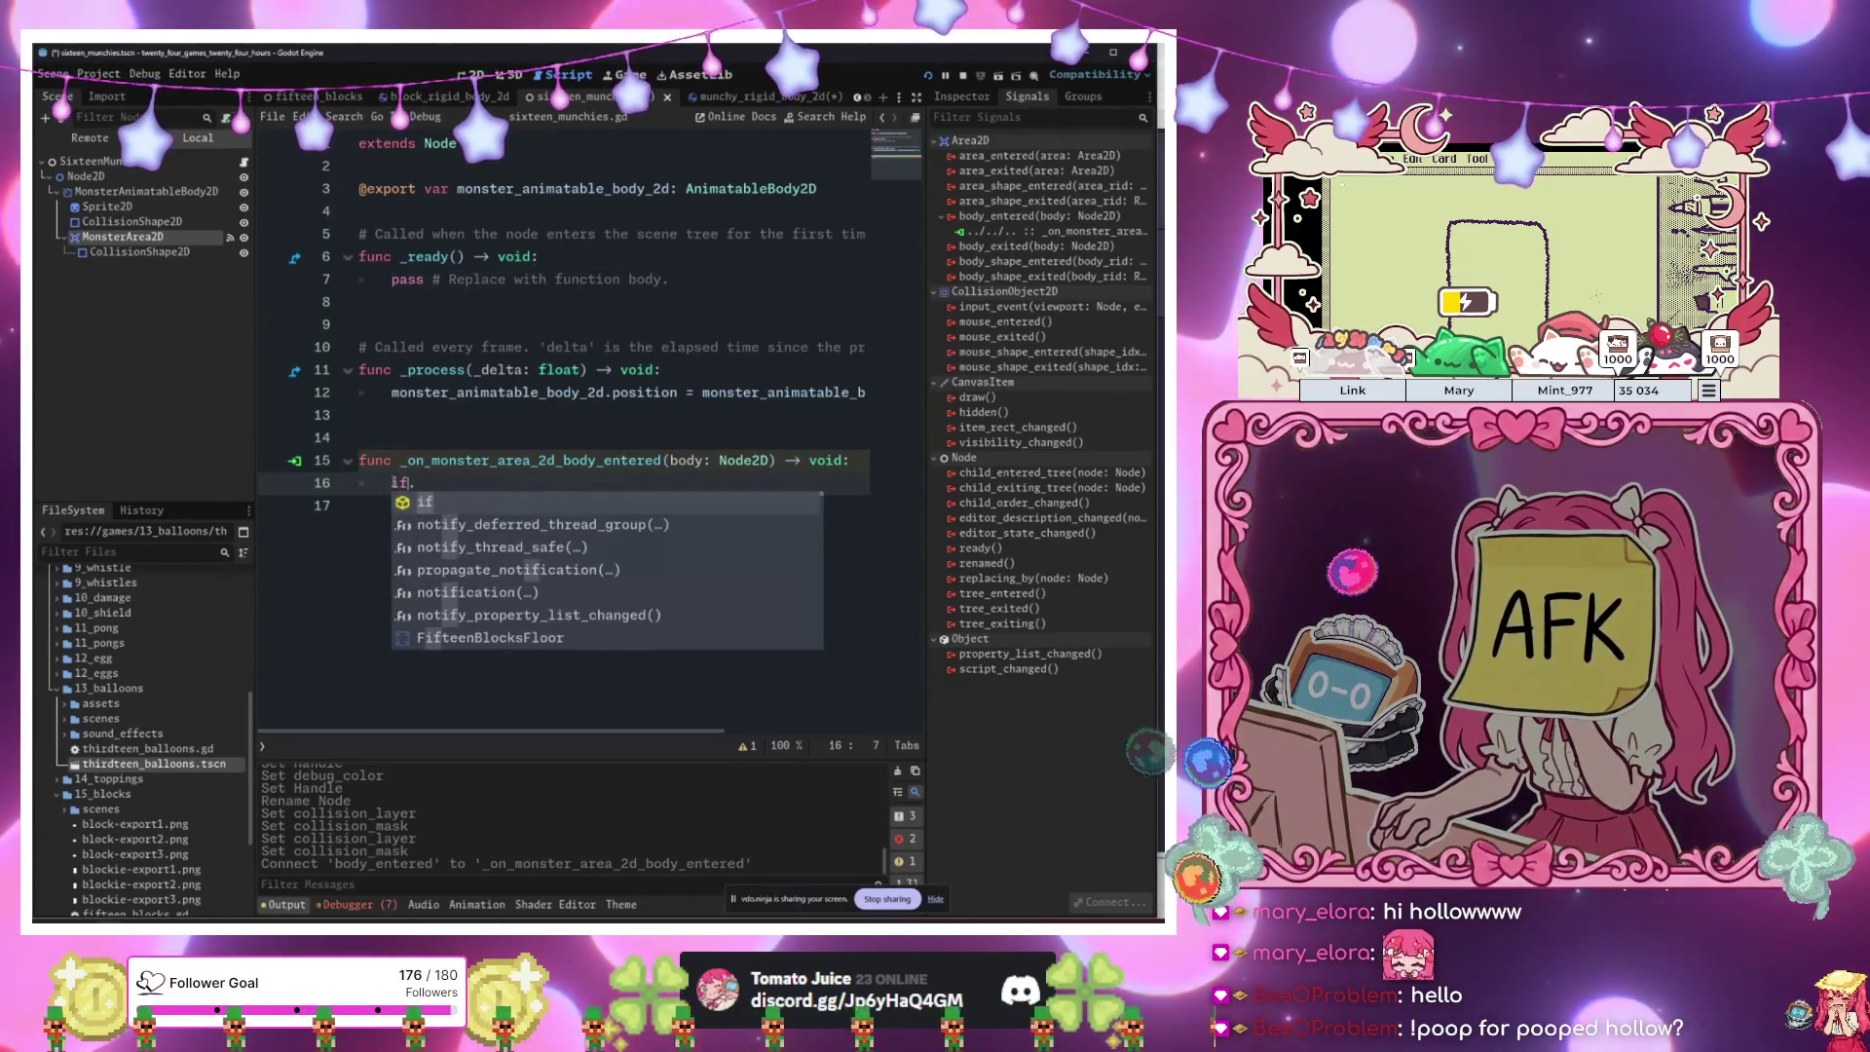
{"action": "key", "text": "BackSpace"}
{"action": "type", "text": "body is "}
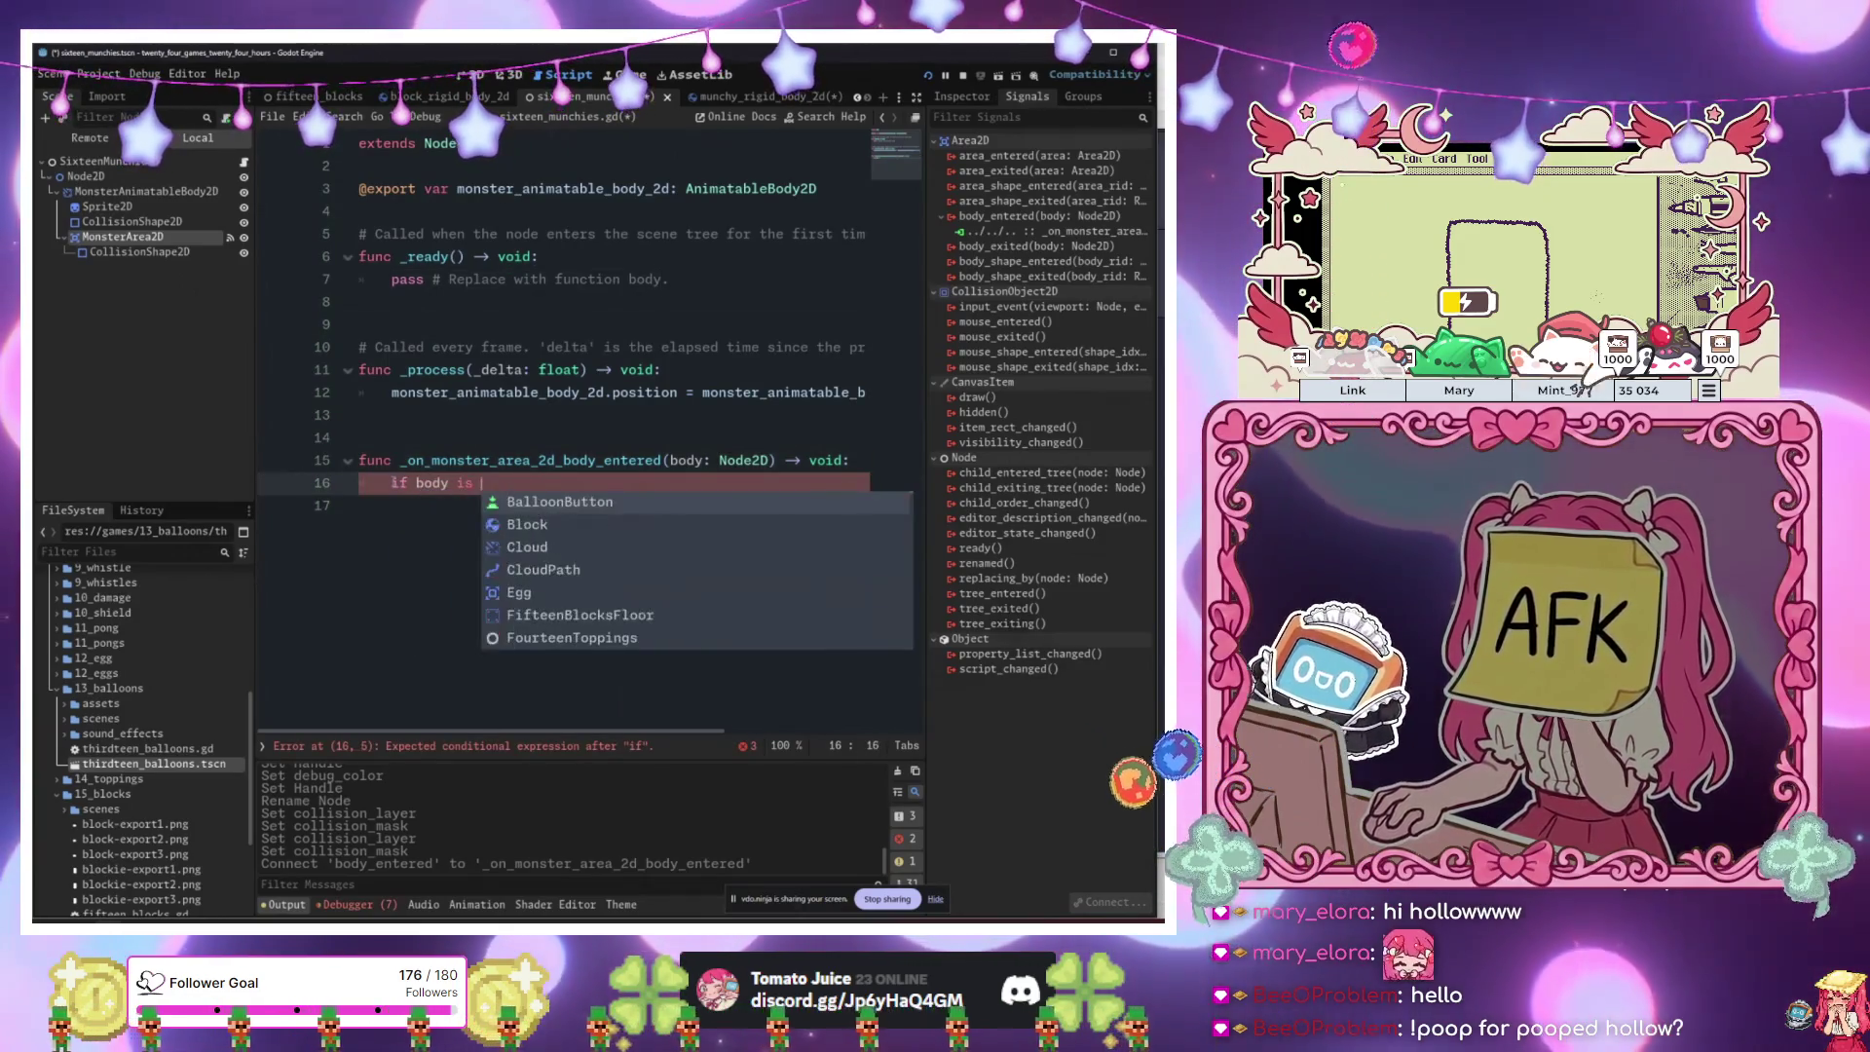
{"action": "type", "text": "Munchy:"}
{"action": "key", "text": "Return"}
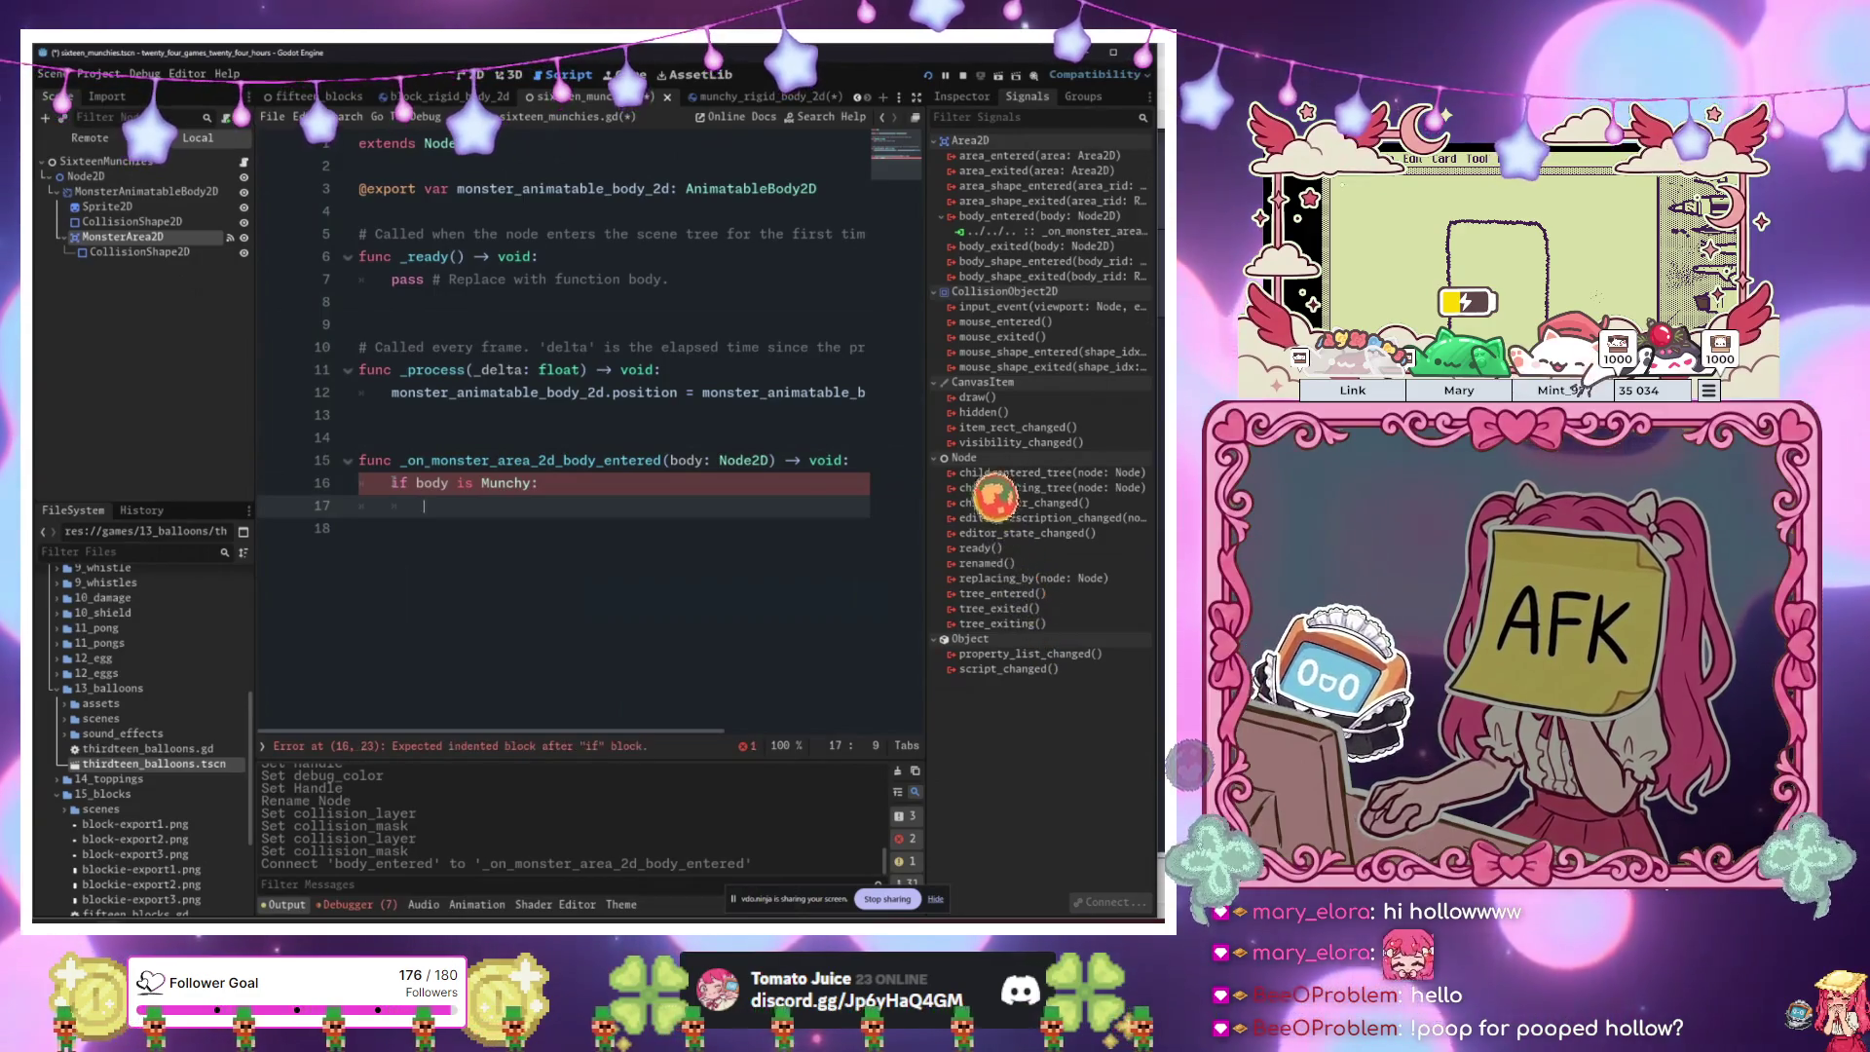
{"action": "type", "text": "munch()"}
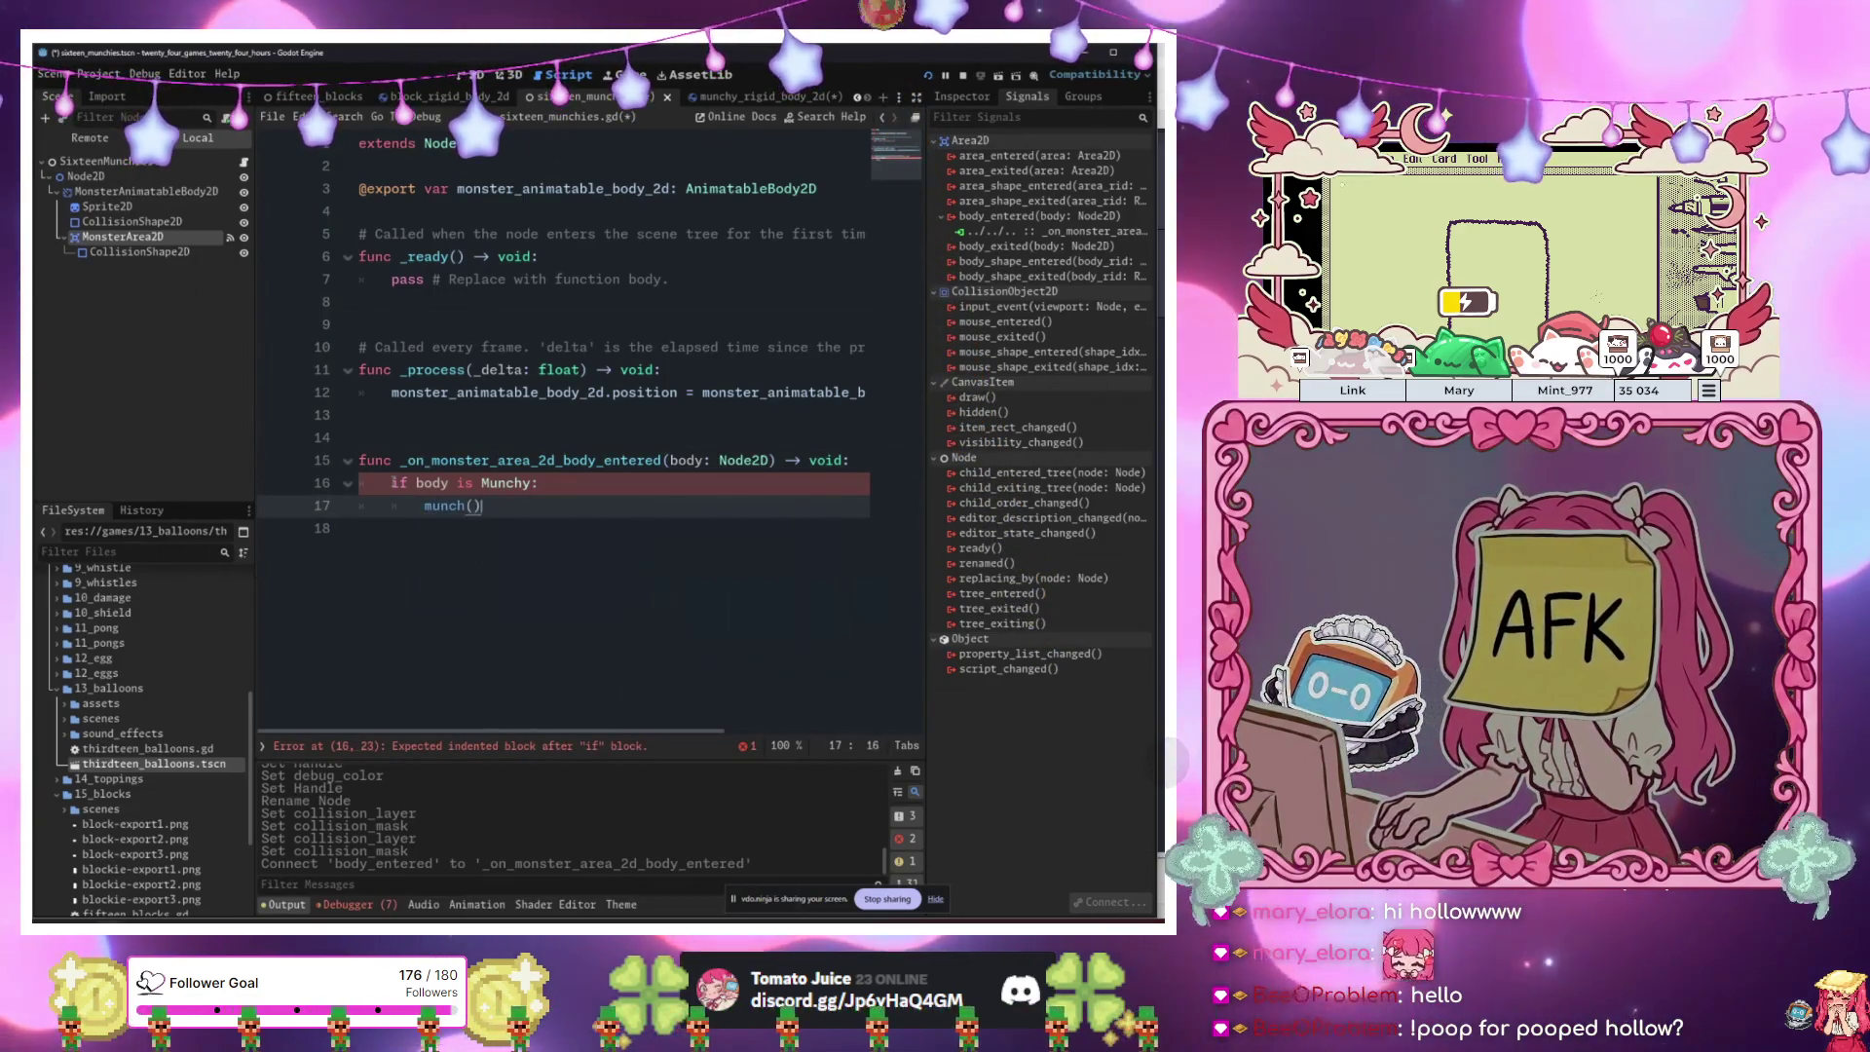
{"action": "key", "text": "BackSpace"}
{"action": "type", "text": "body"}
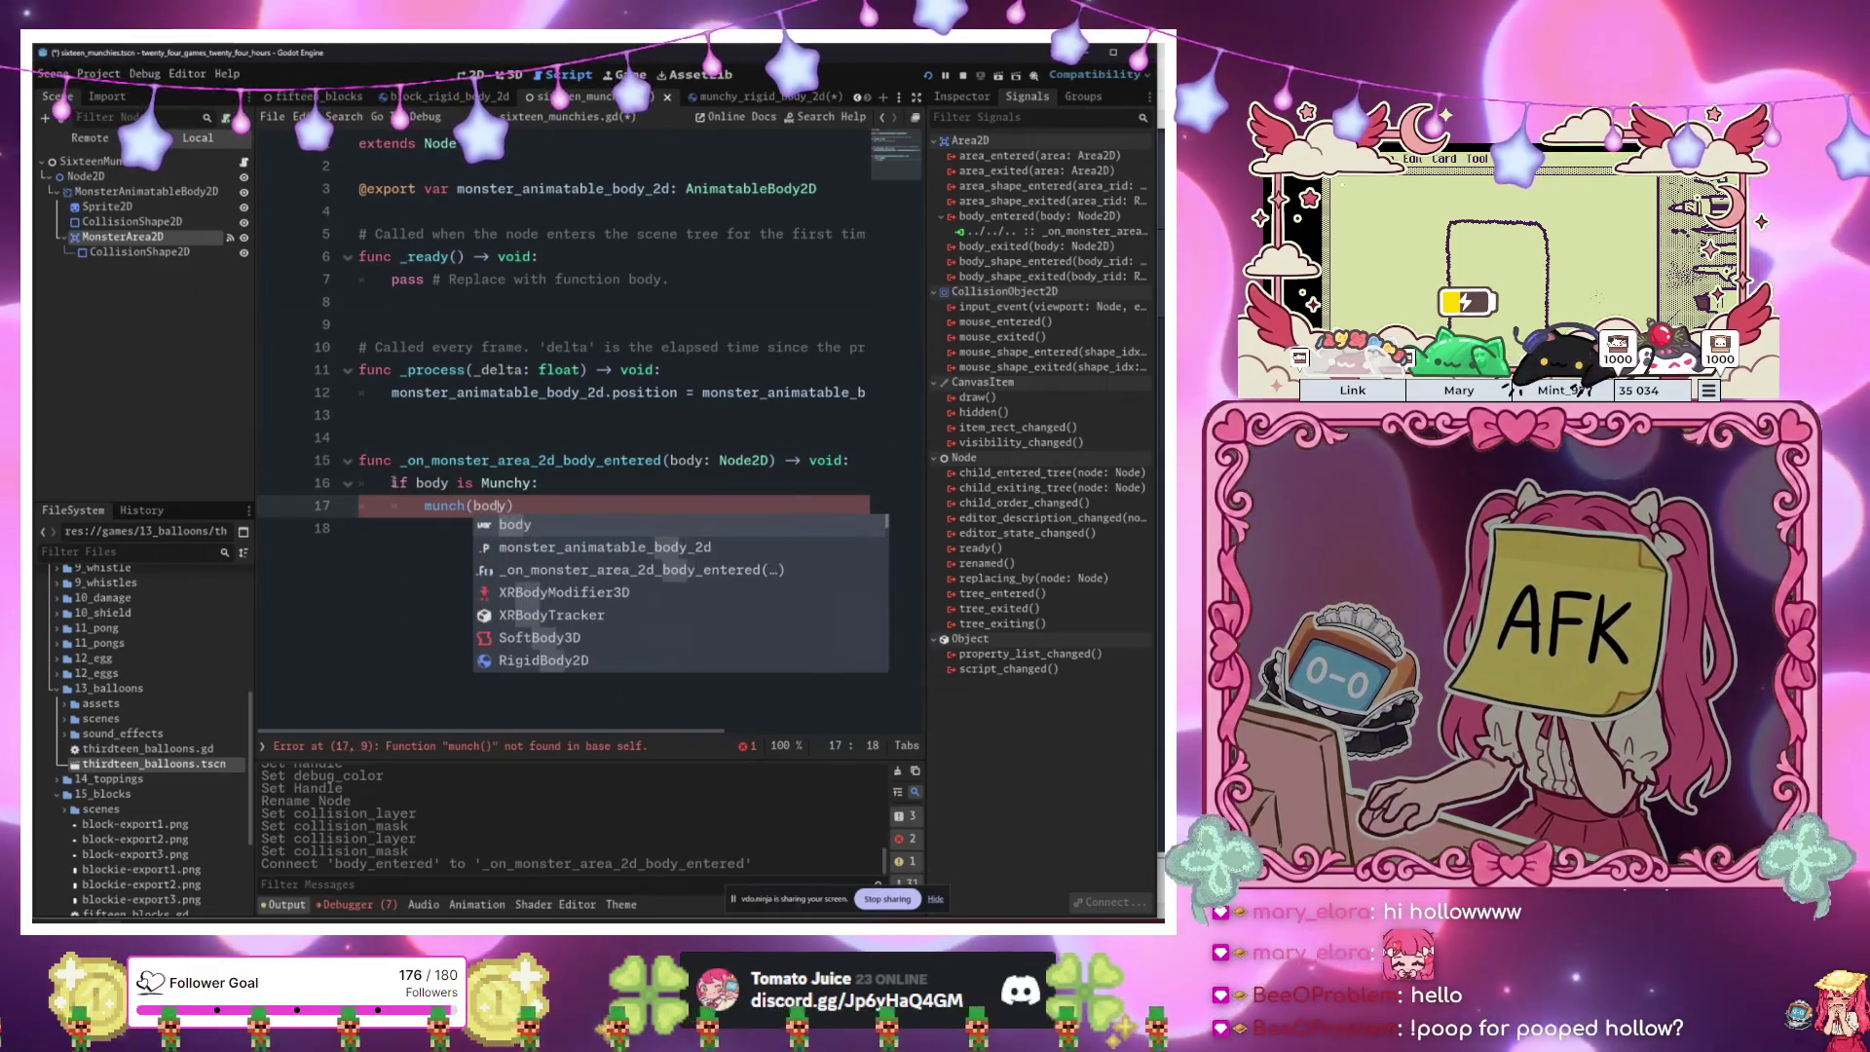
{"action": "left_click", "coordinate": [424, 506]}
{"action": "type", "text": "attempt_to_"}
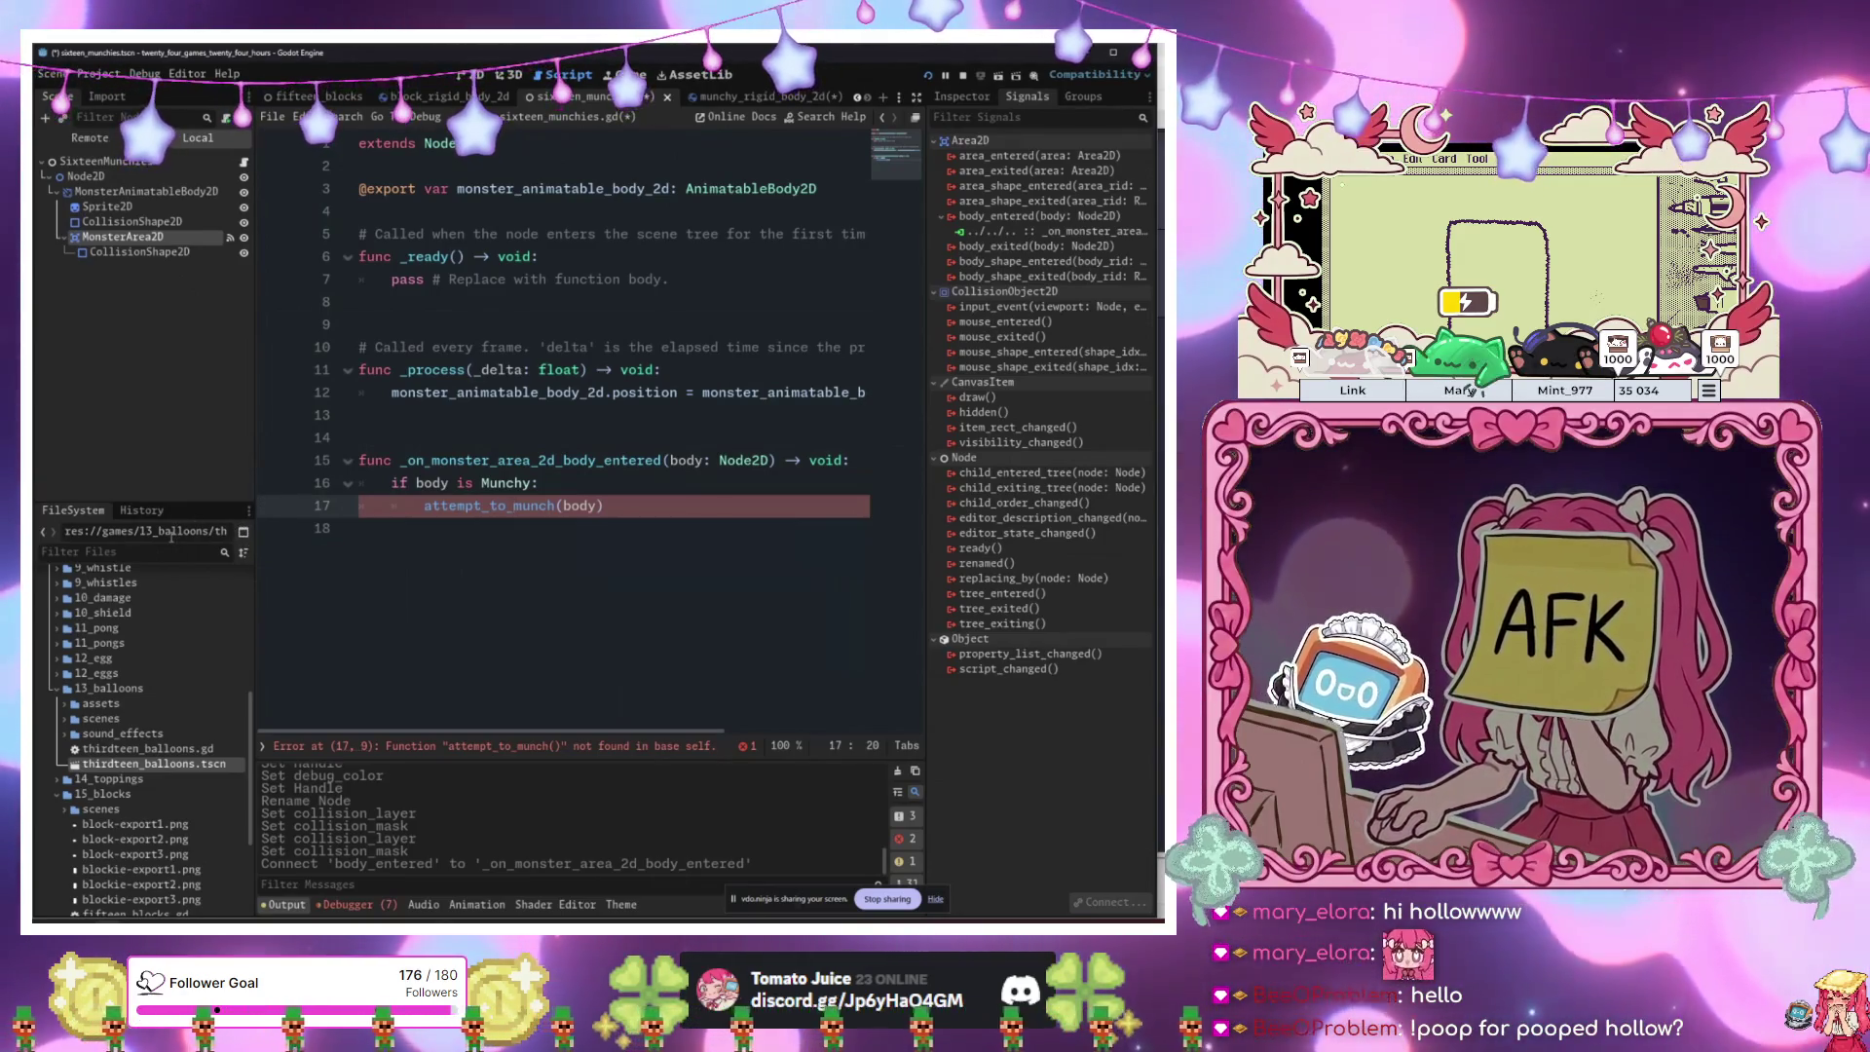
{"action": "left_click", "coordinate": [626, 526]}
{"action": "left_click", "coordinate": [653, 508]}
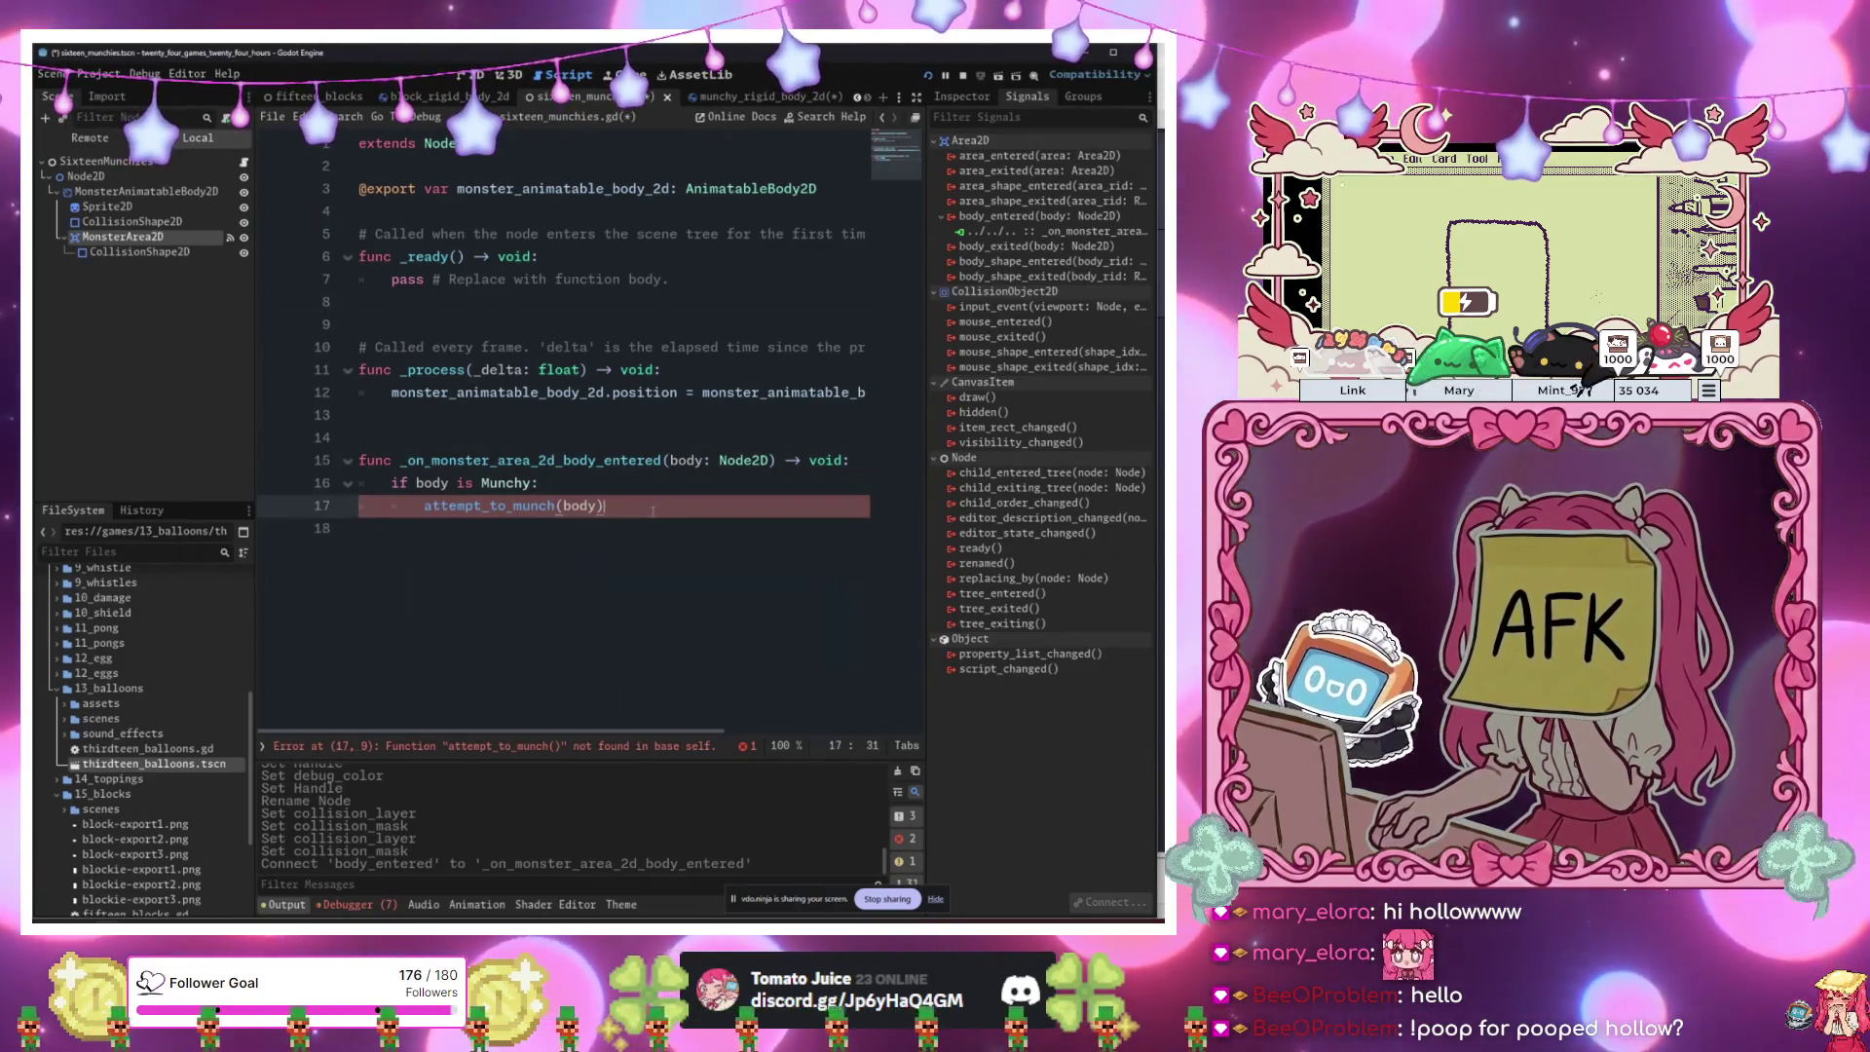
Insert blank lines after _process to make room for a new function
{"action": "left_click", "coordinate": [584, 419]}
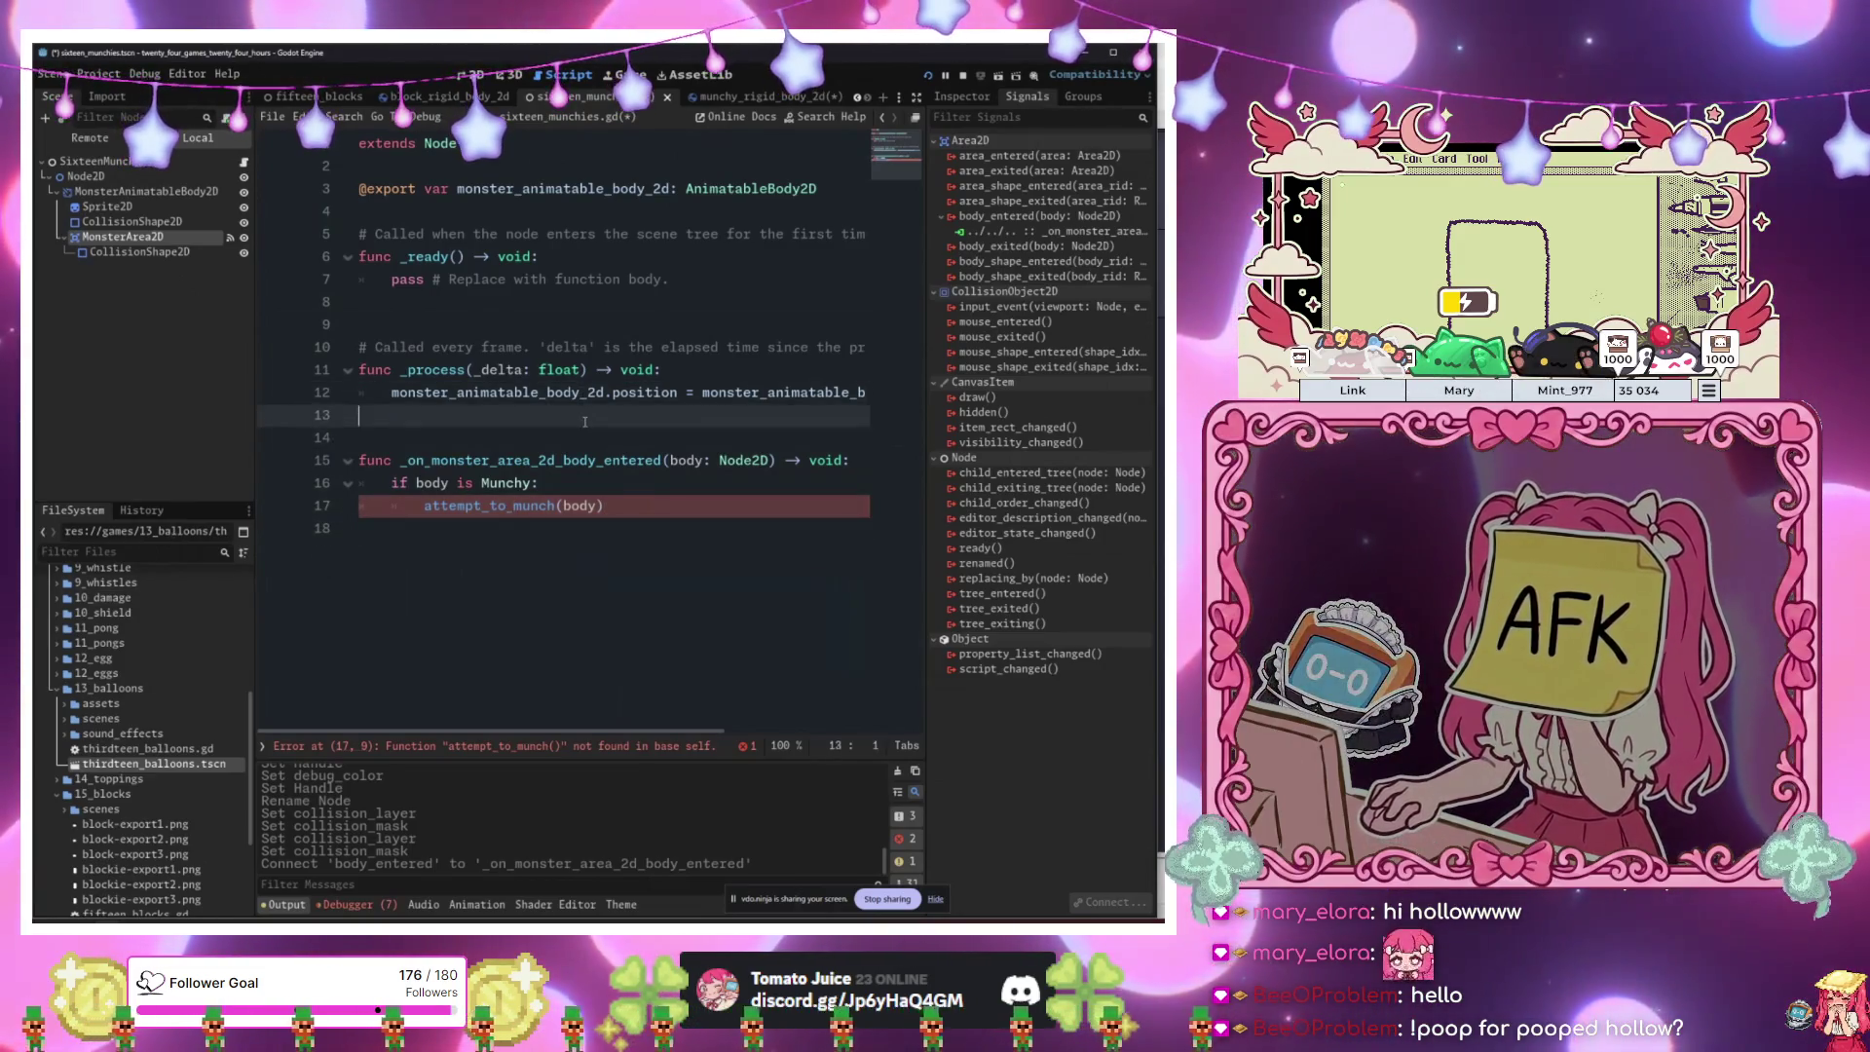
{"action": "key", "text": "Return"}
{"action": "key", "text": "Return"}
{"action": "key", "text": "Return"}
{"action": "key", "text": "Up"}
{"action": "key", "text": "Up"}
Write 'func attempt_to_munch(body: Munchy) -> void:' with an indented pass body
{"action": "type", "text": "var "}
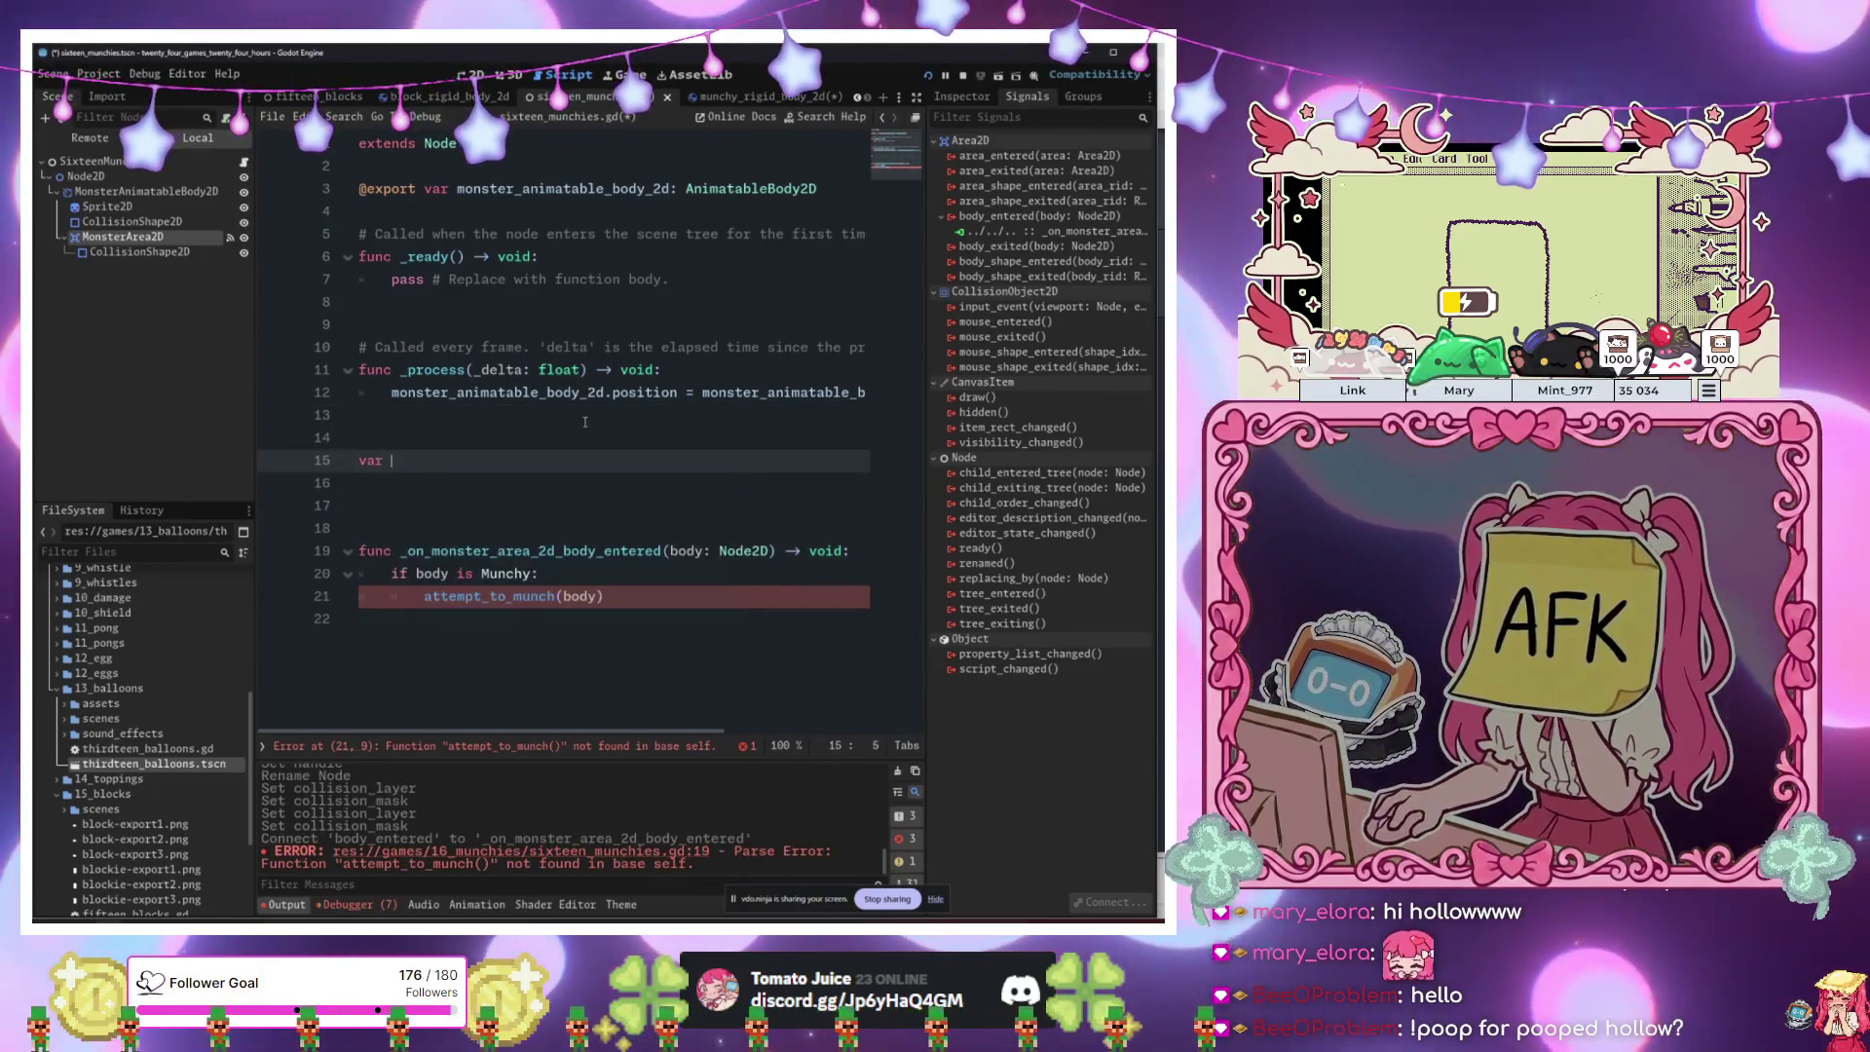
{"action": "type", "text": "a"}
{"action": "type", "text": "attempt_to_much"}
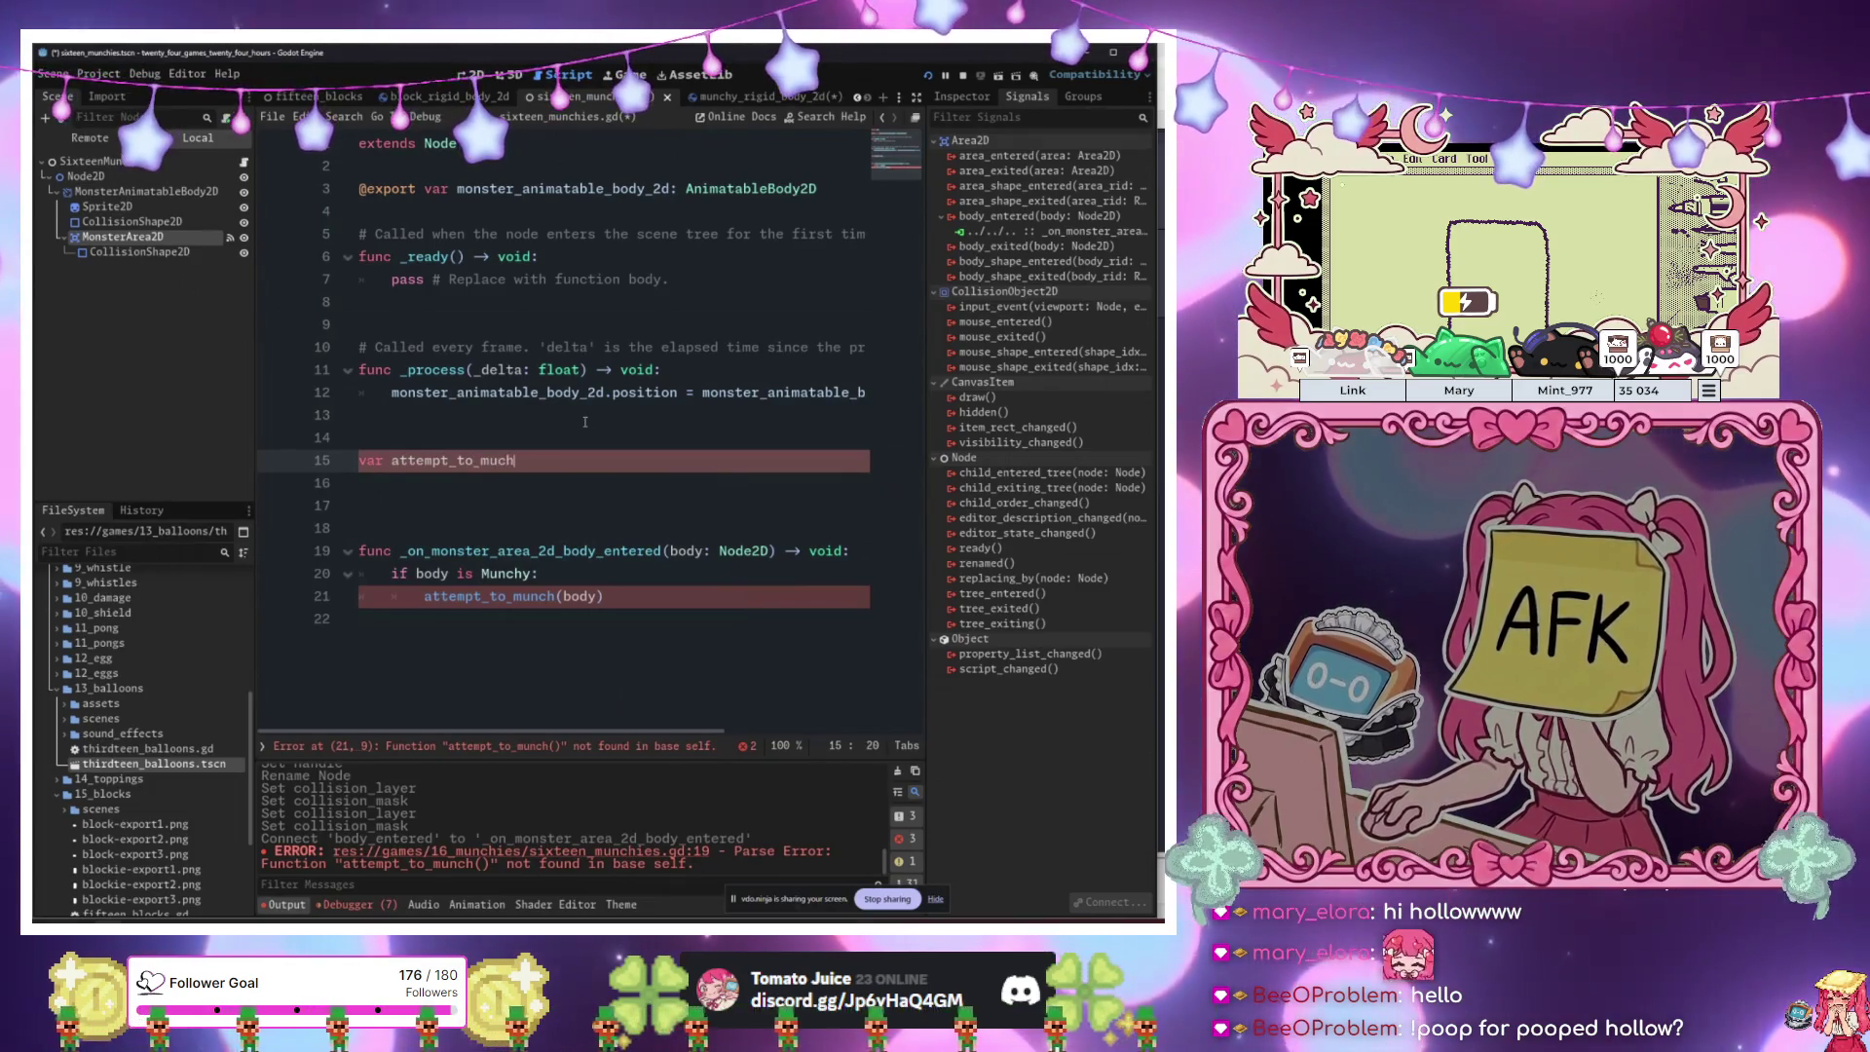
{"action": "type", "text": "nch("}
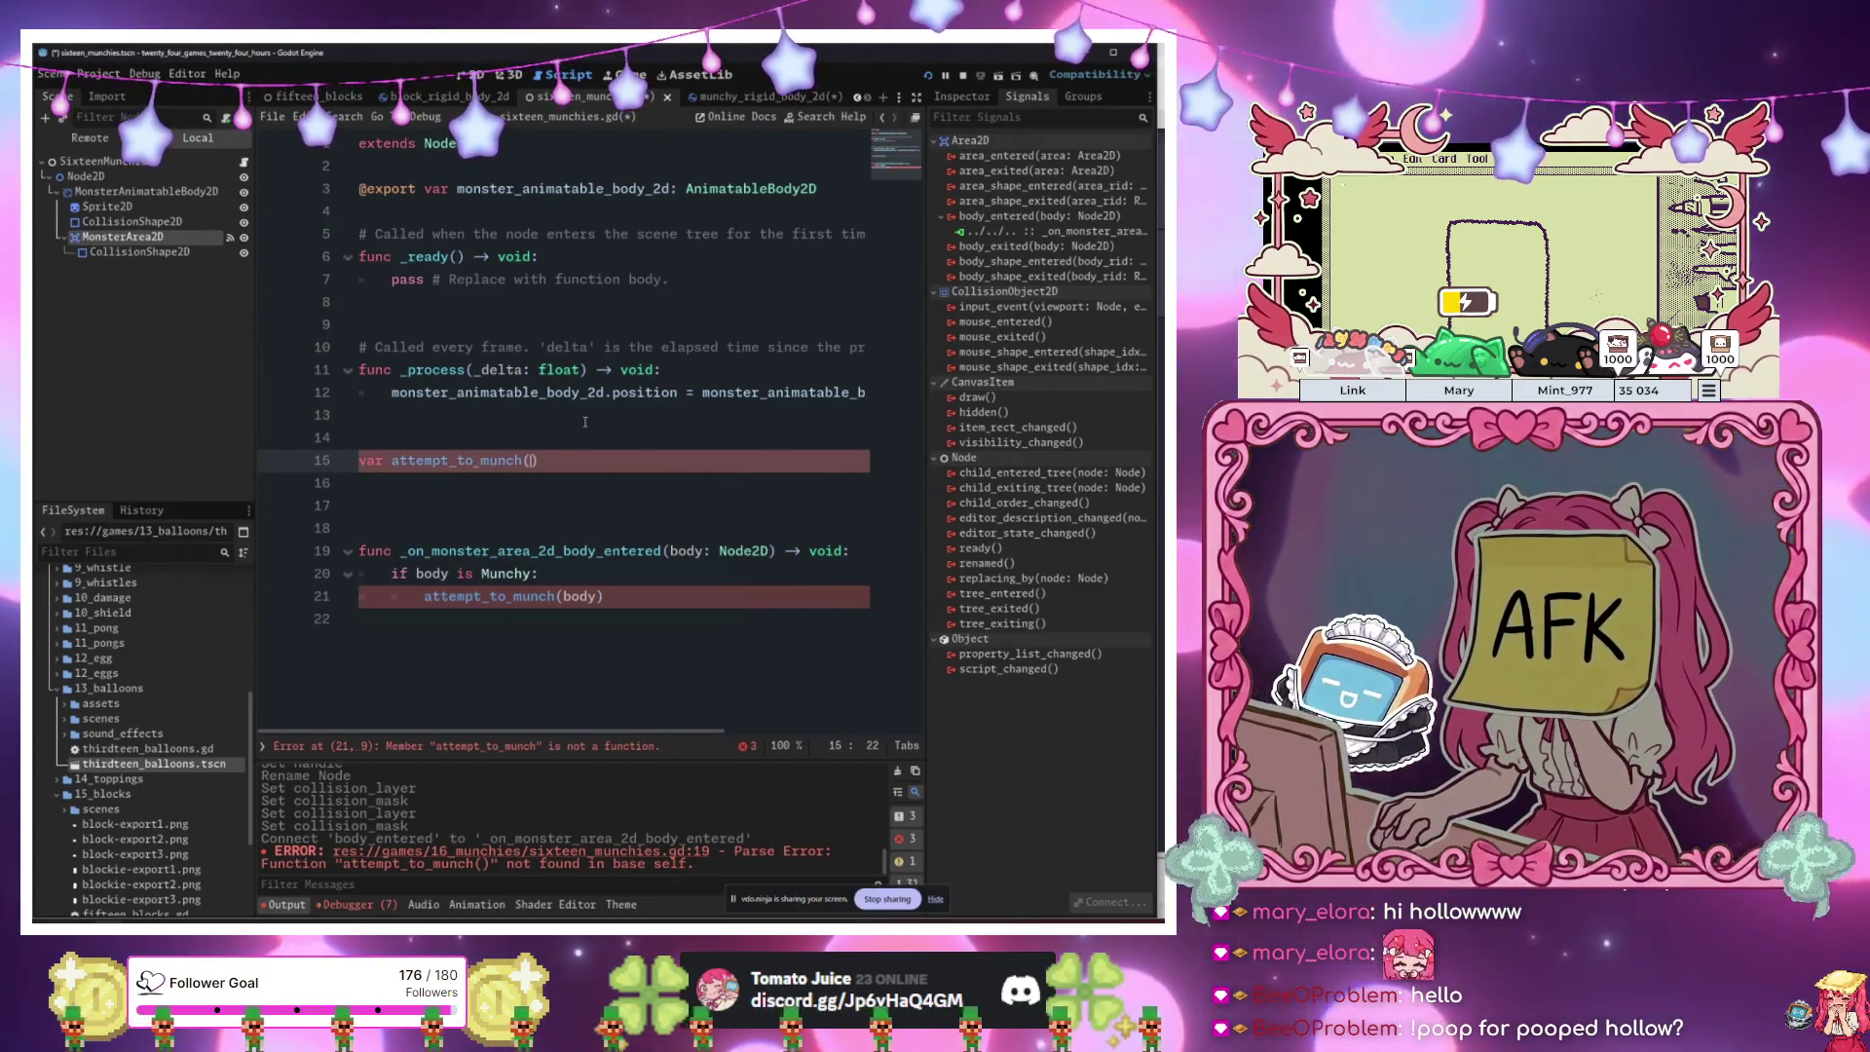
{"action": "type", "text": "body:"}
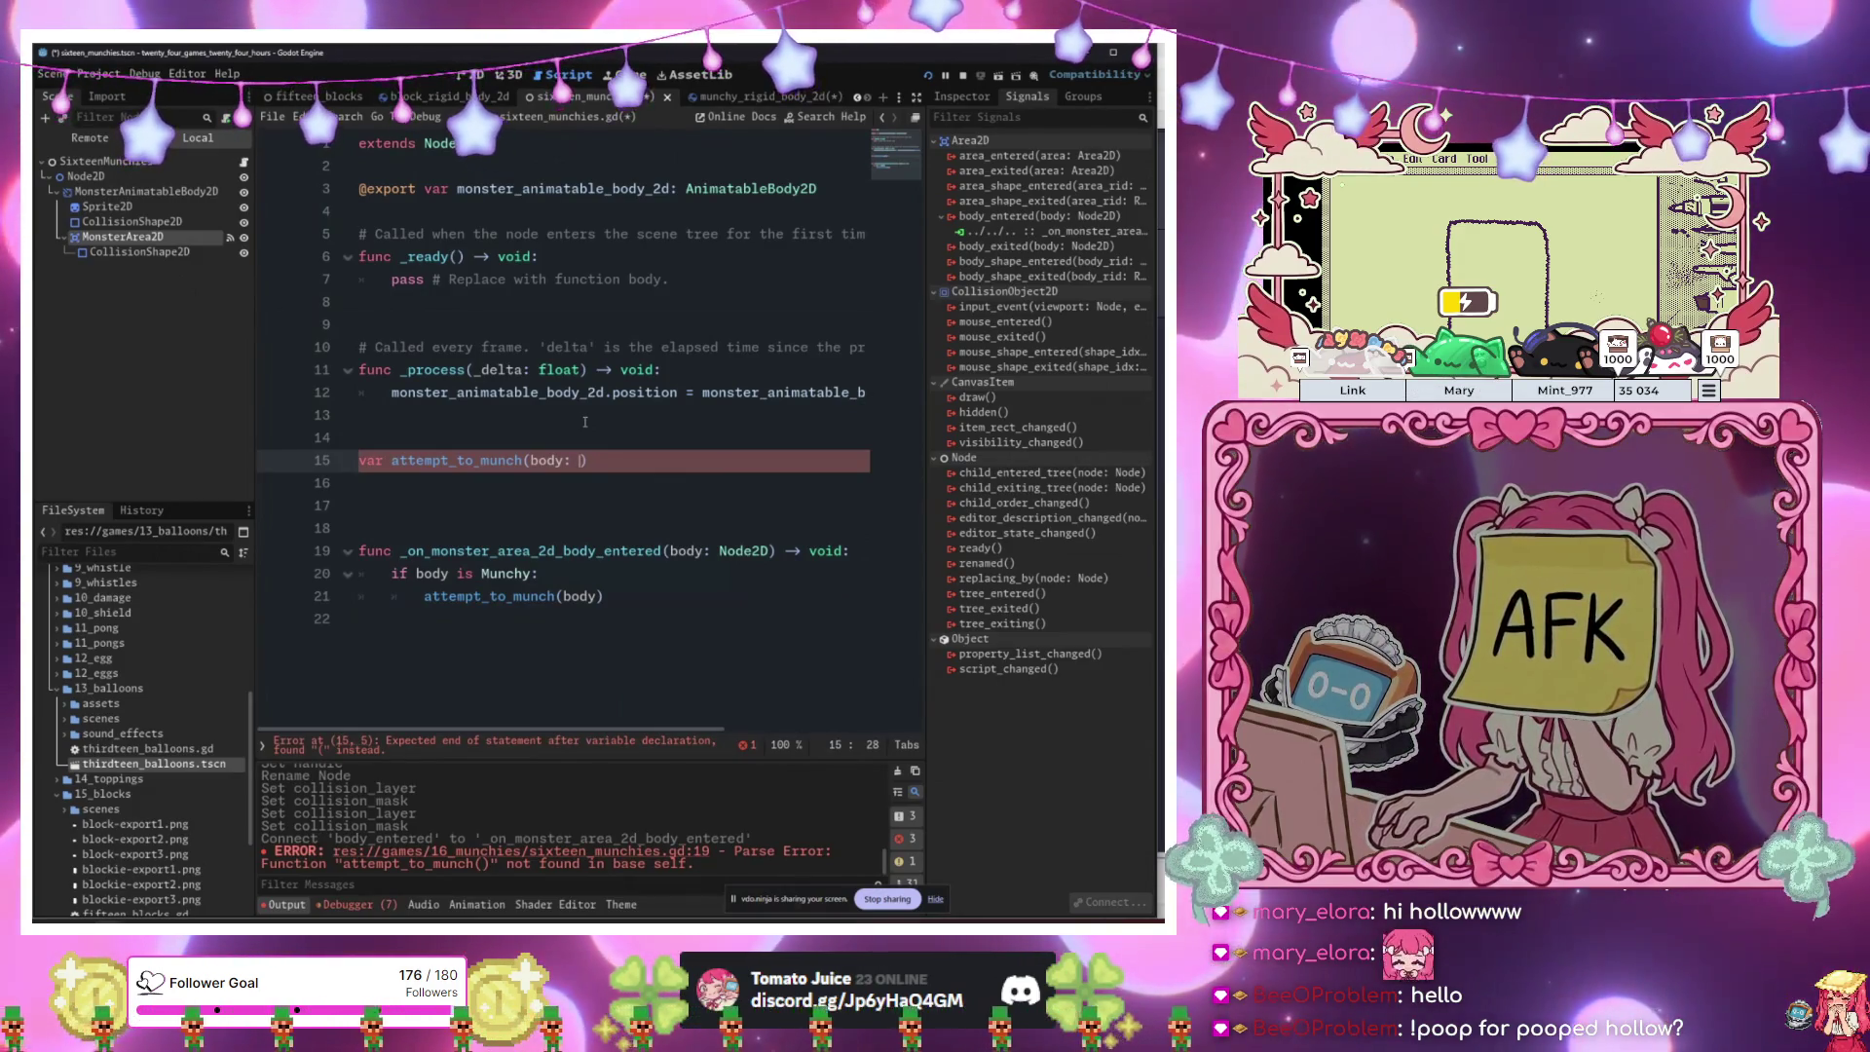
{"action": "type", "text": "2D"}
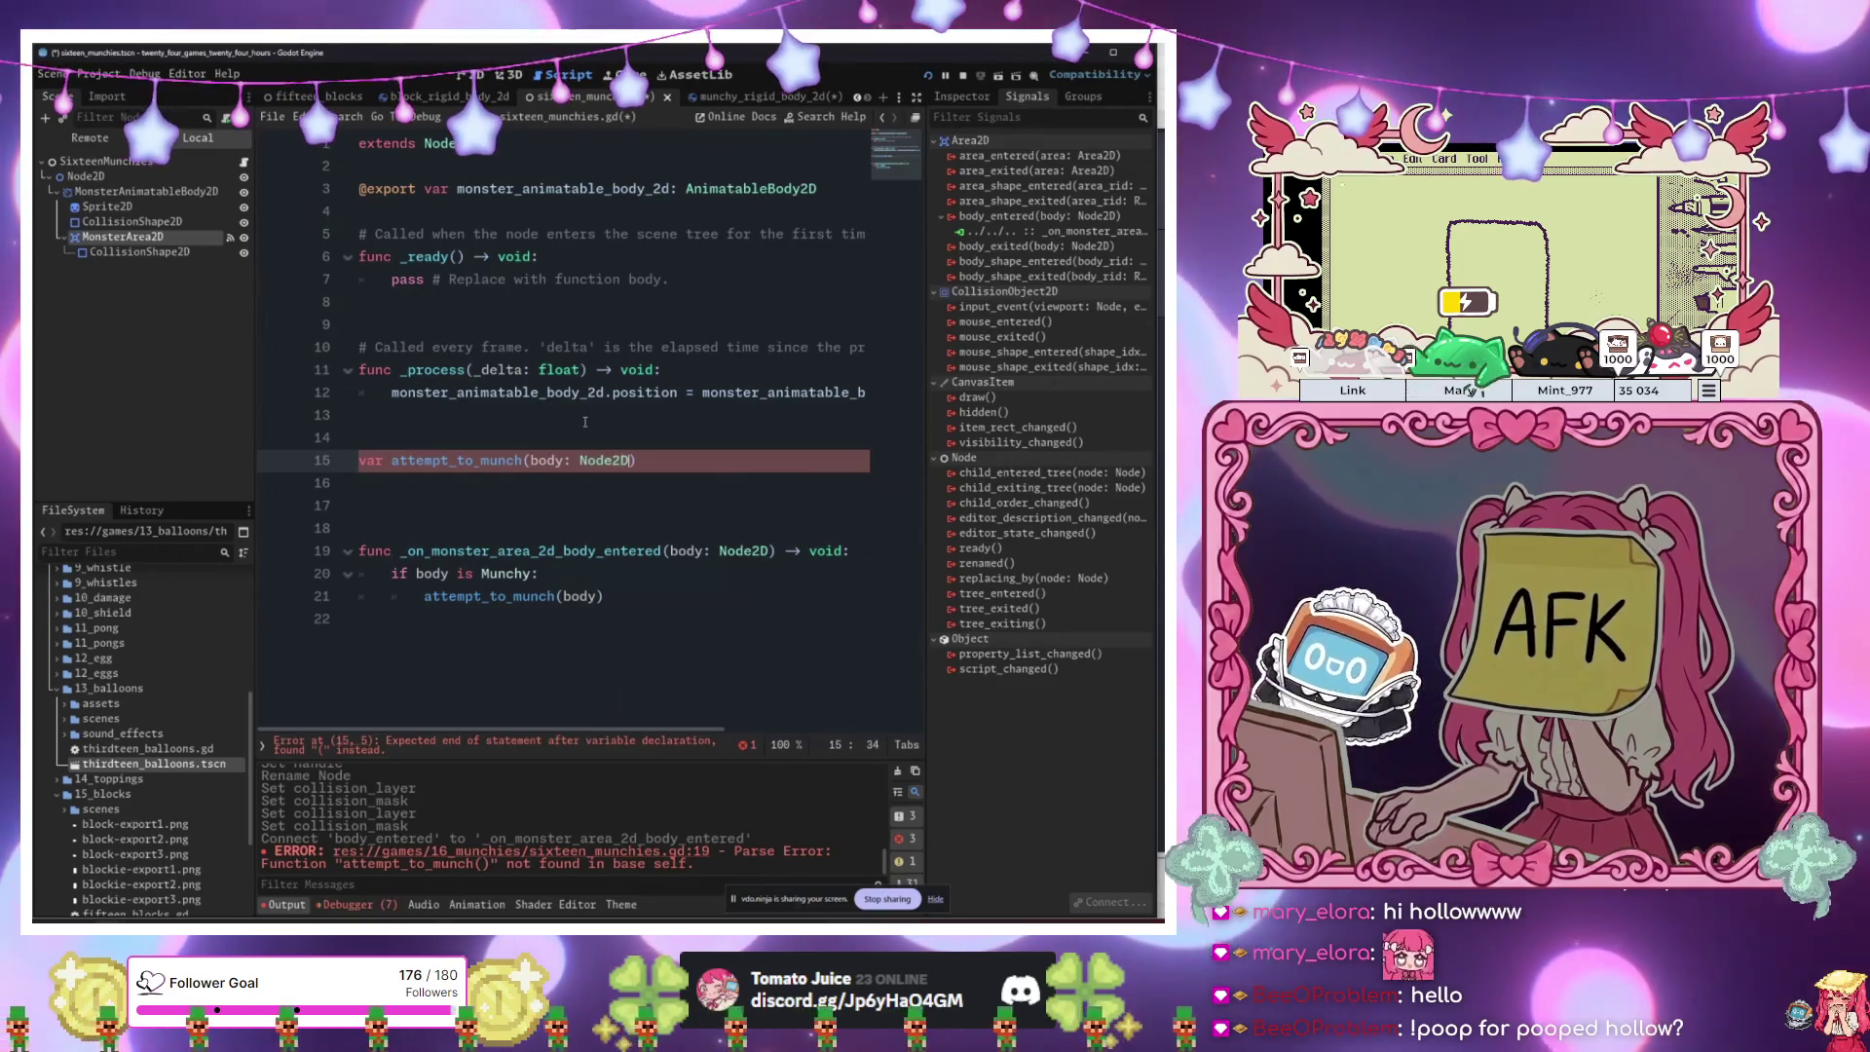
{"action": "key", "text": "BackSpace"}
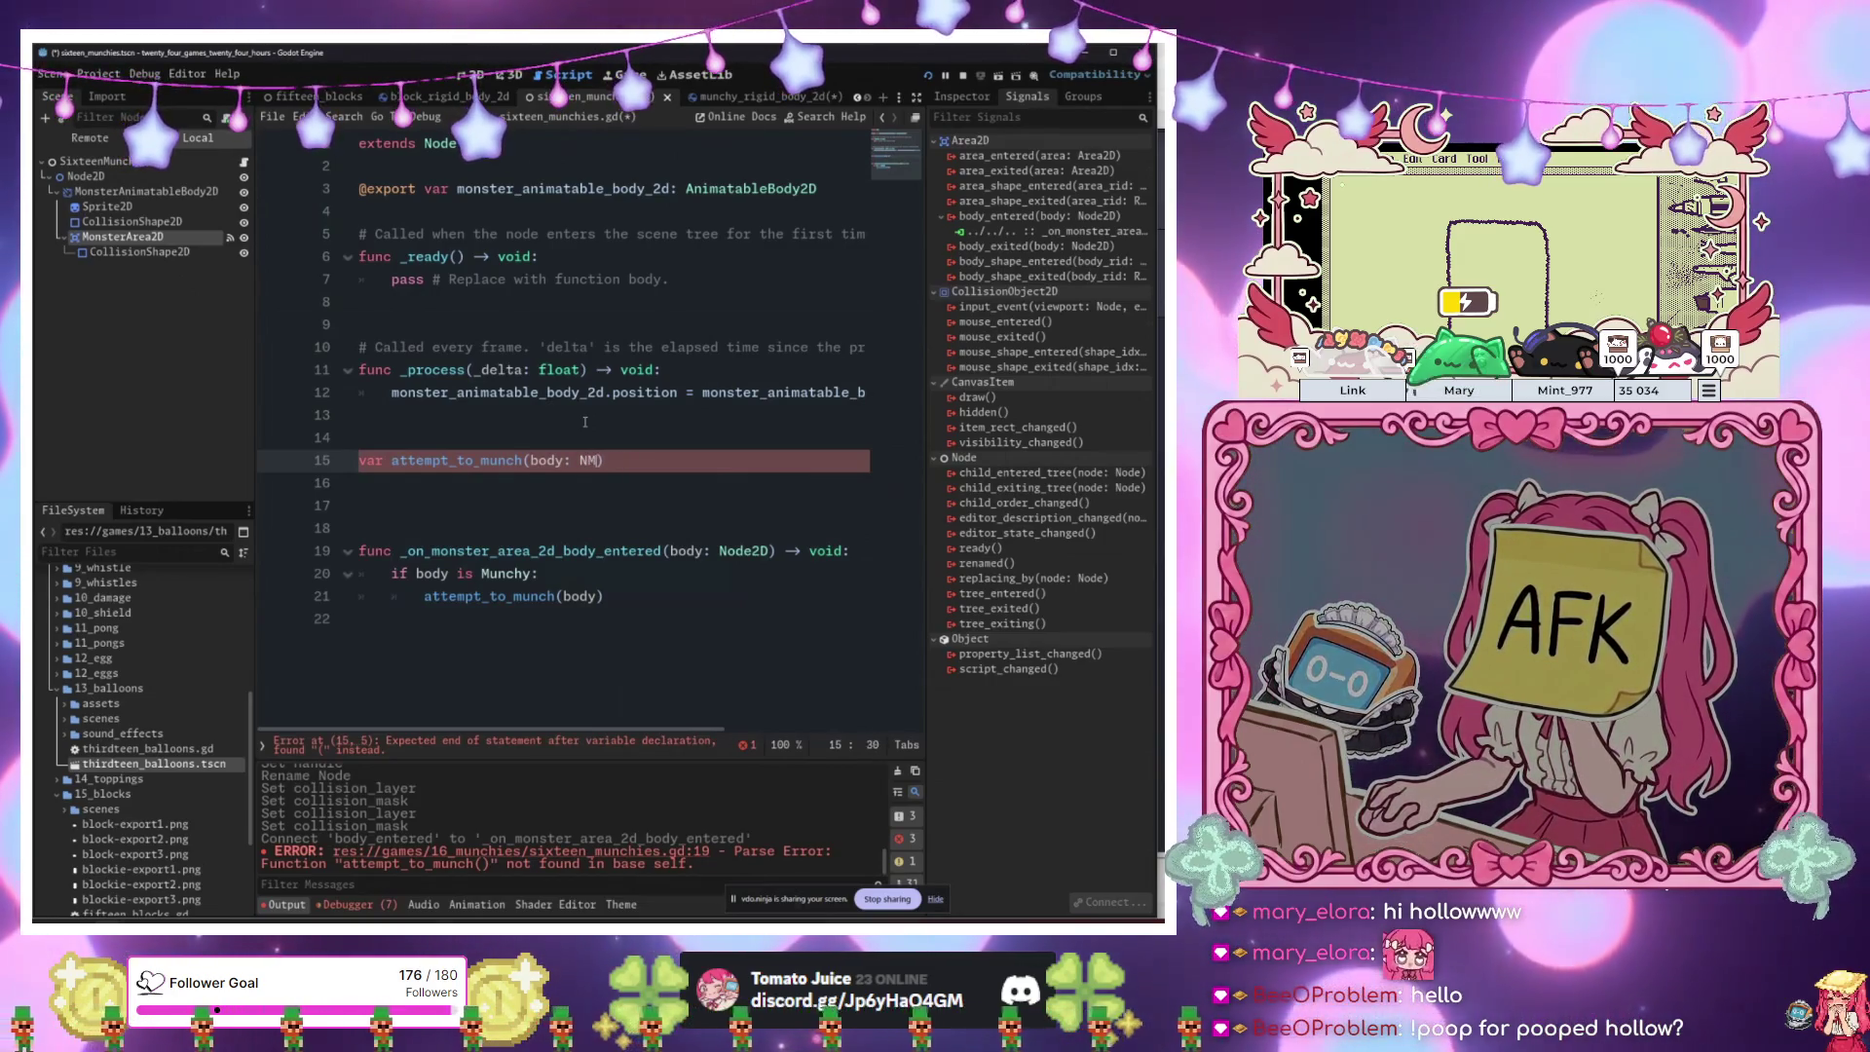
{"action": "type", "text": "M"}
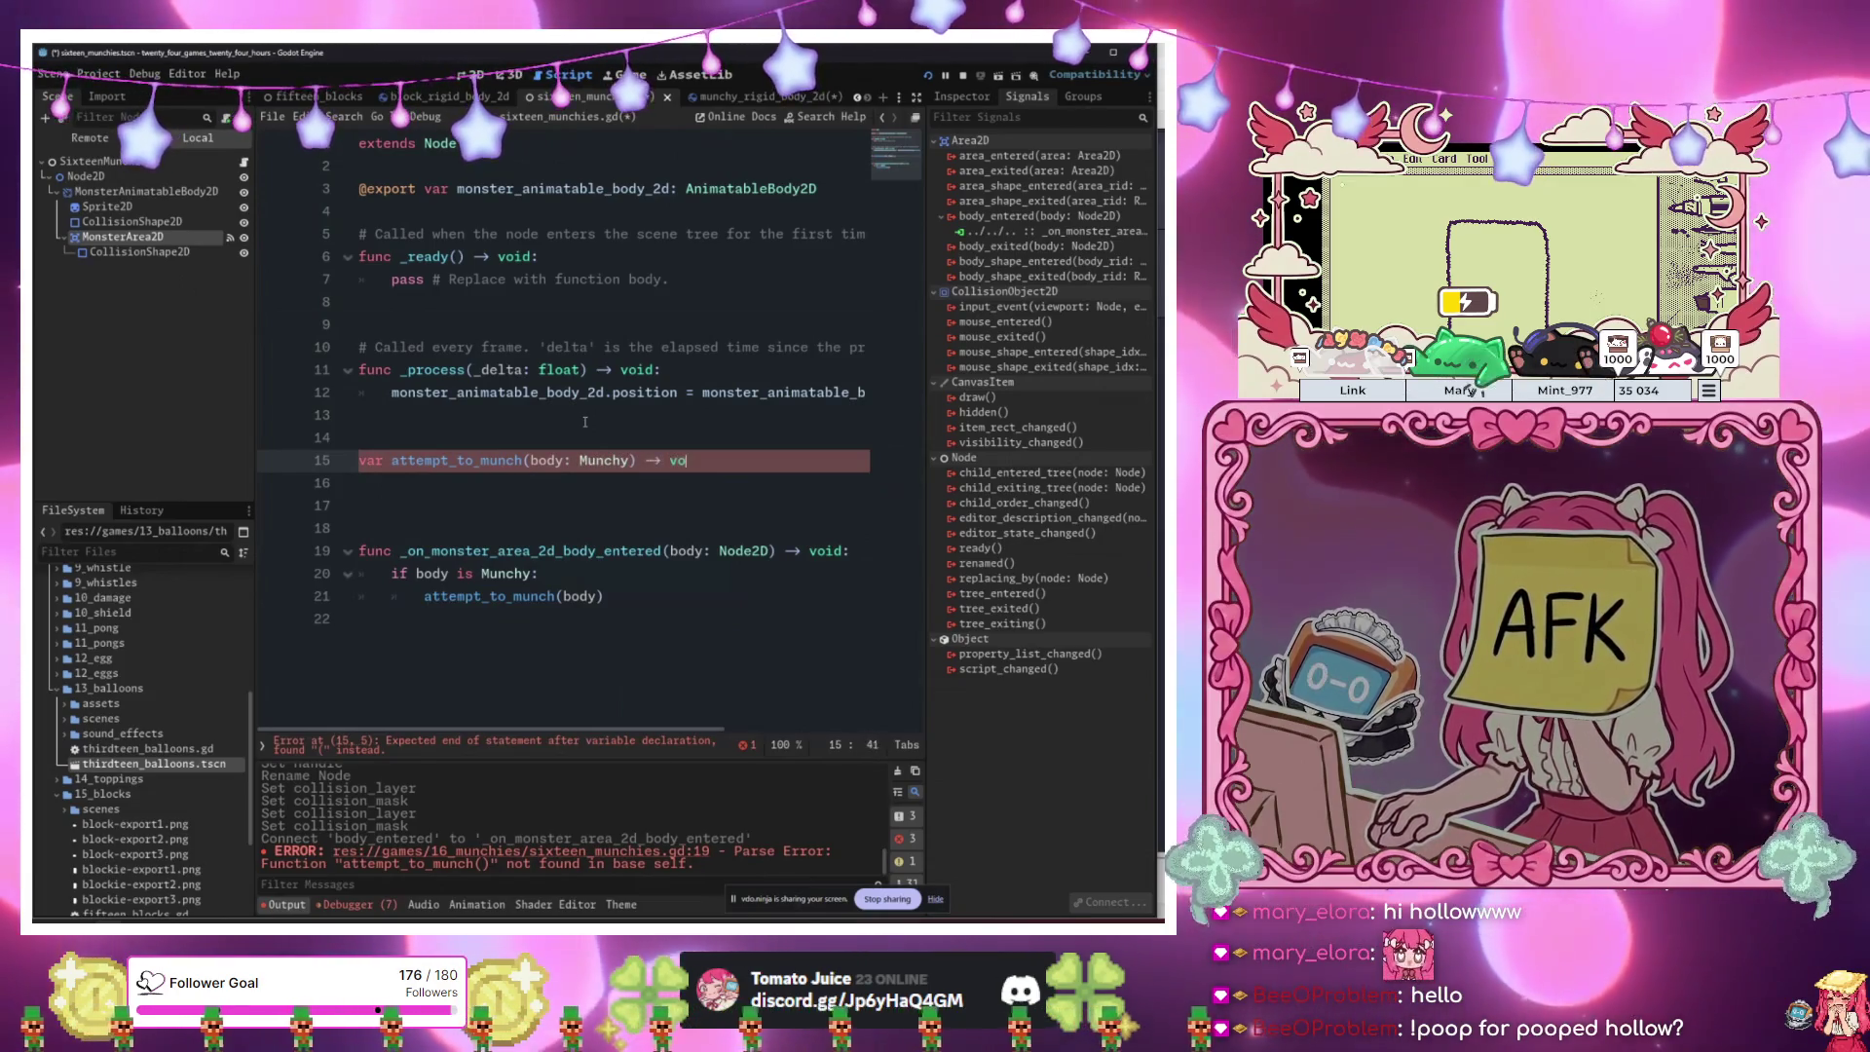
{"action": "key", "text": "Return"}
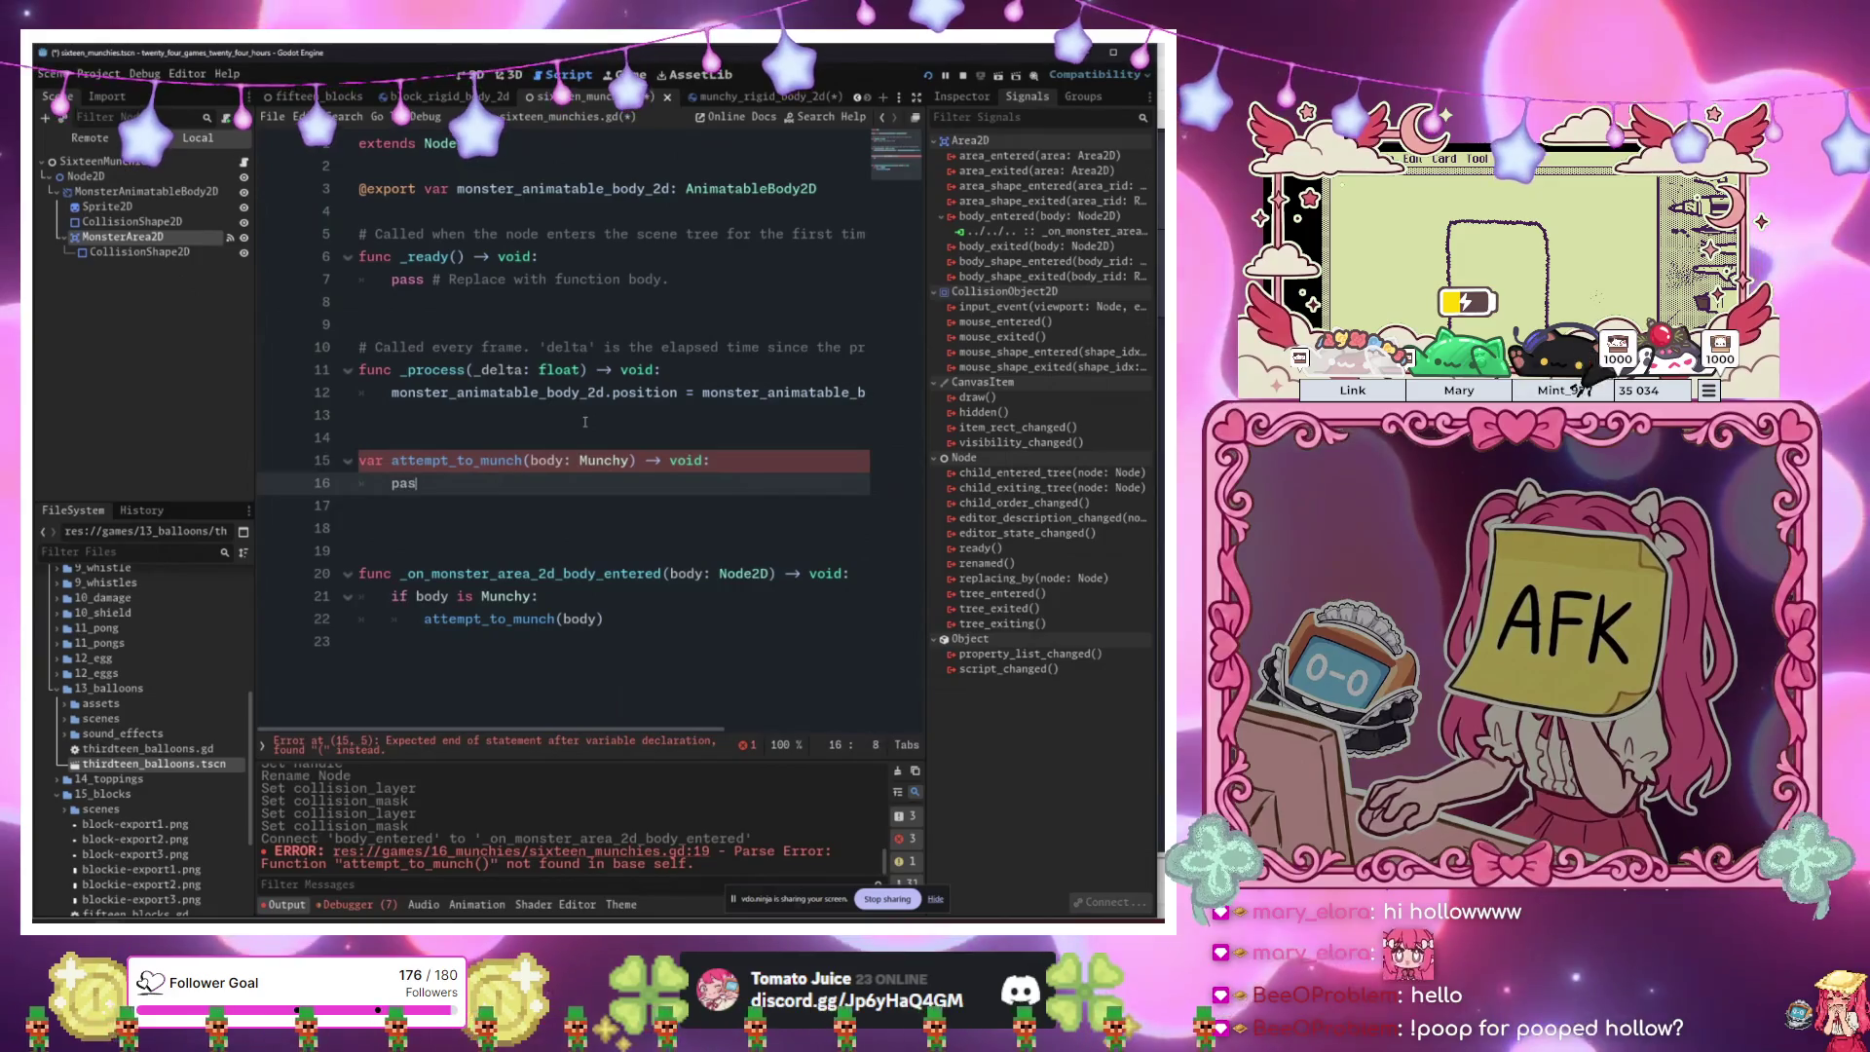
{"action": "key", "text": "Up"}
{"action": "key", "text": "Home"}
{"action": "key", "text": "ctrl+Delete"}
{"action": "type", "text": "f"}
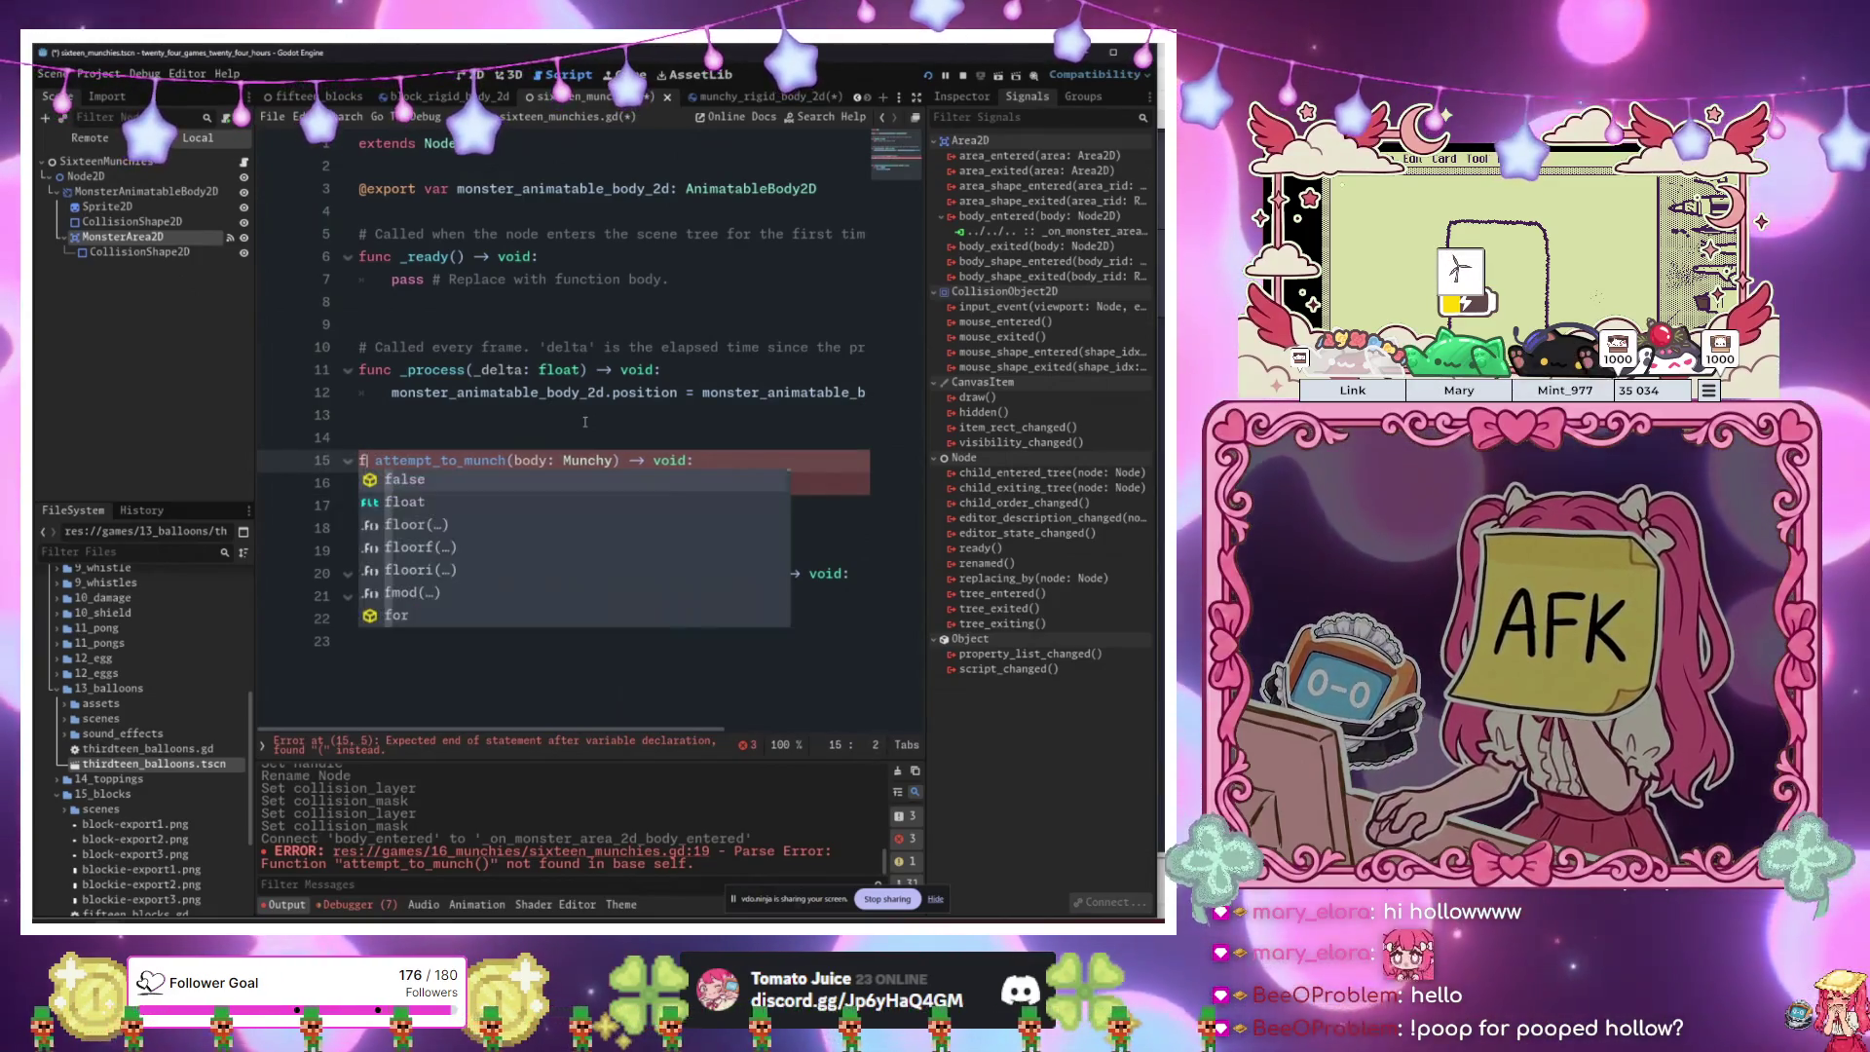
{"action": "type", "text": "unc"}
{"action": "key", "text": "Down"}
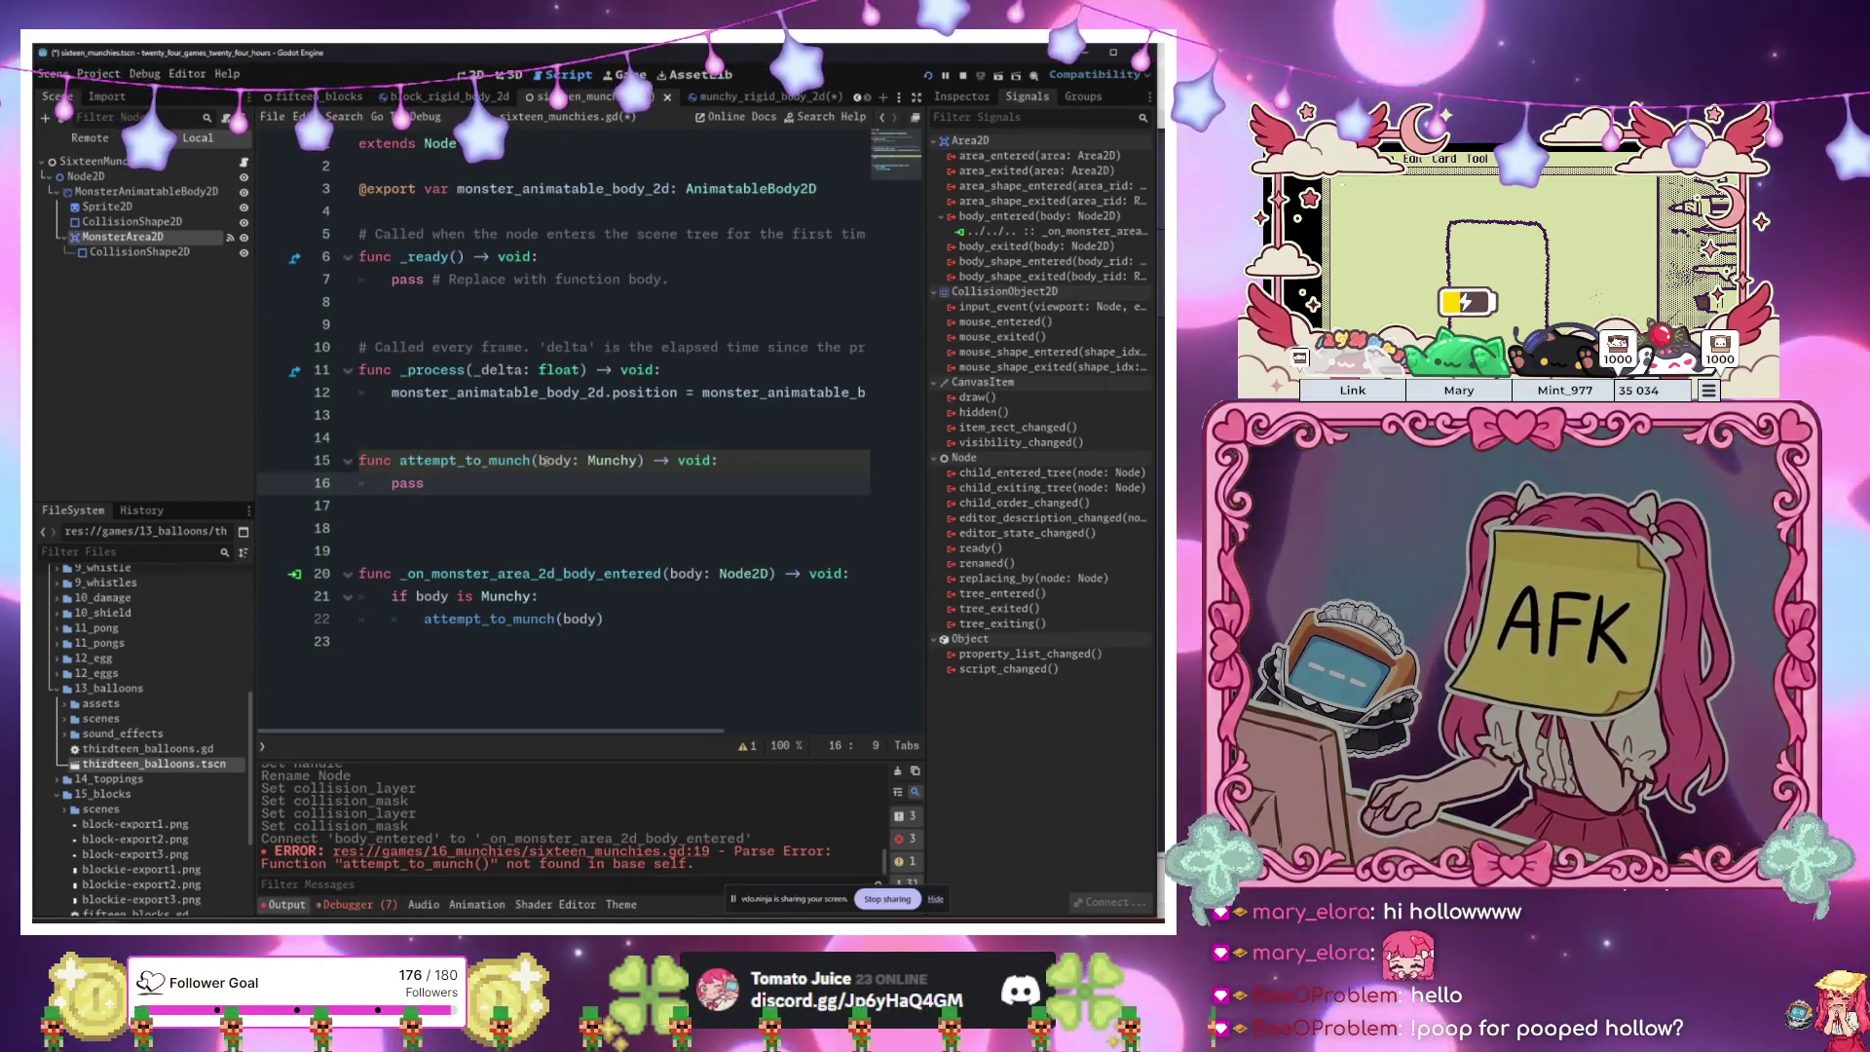
{"action": "left_click", "coordinate": [138, 164]}
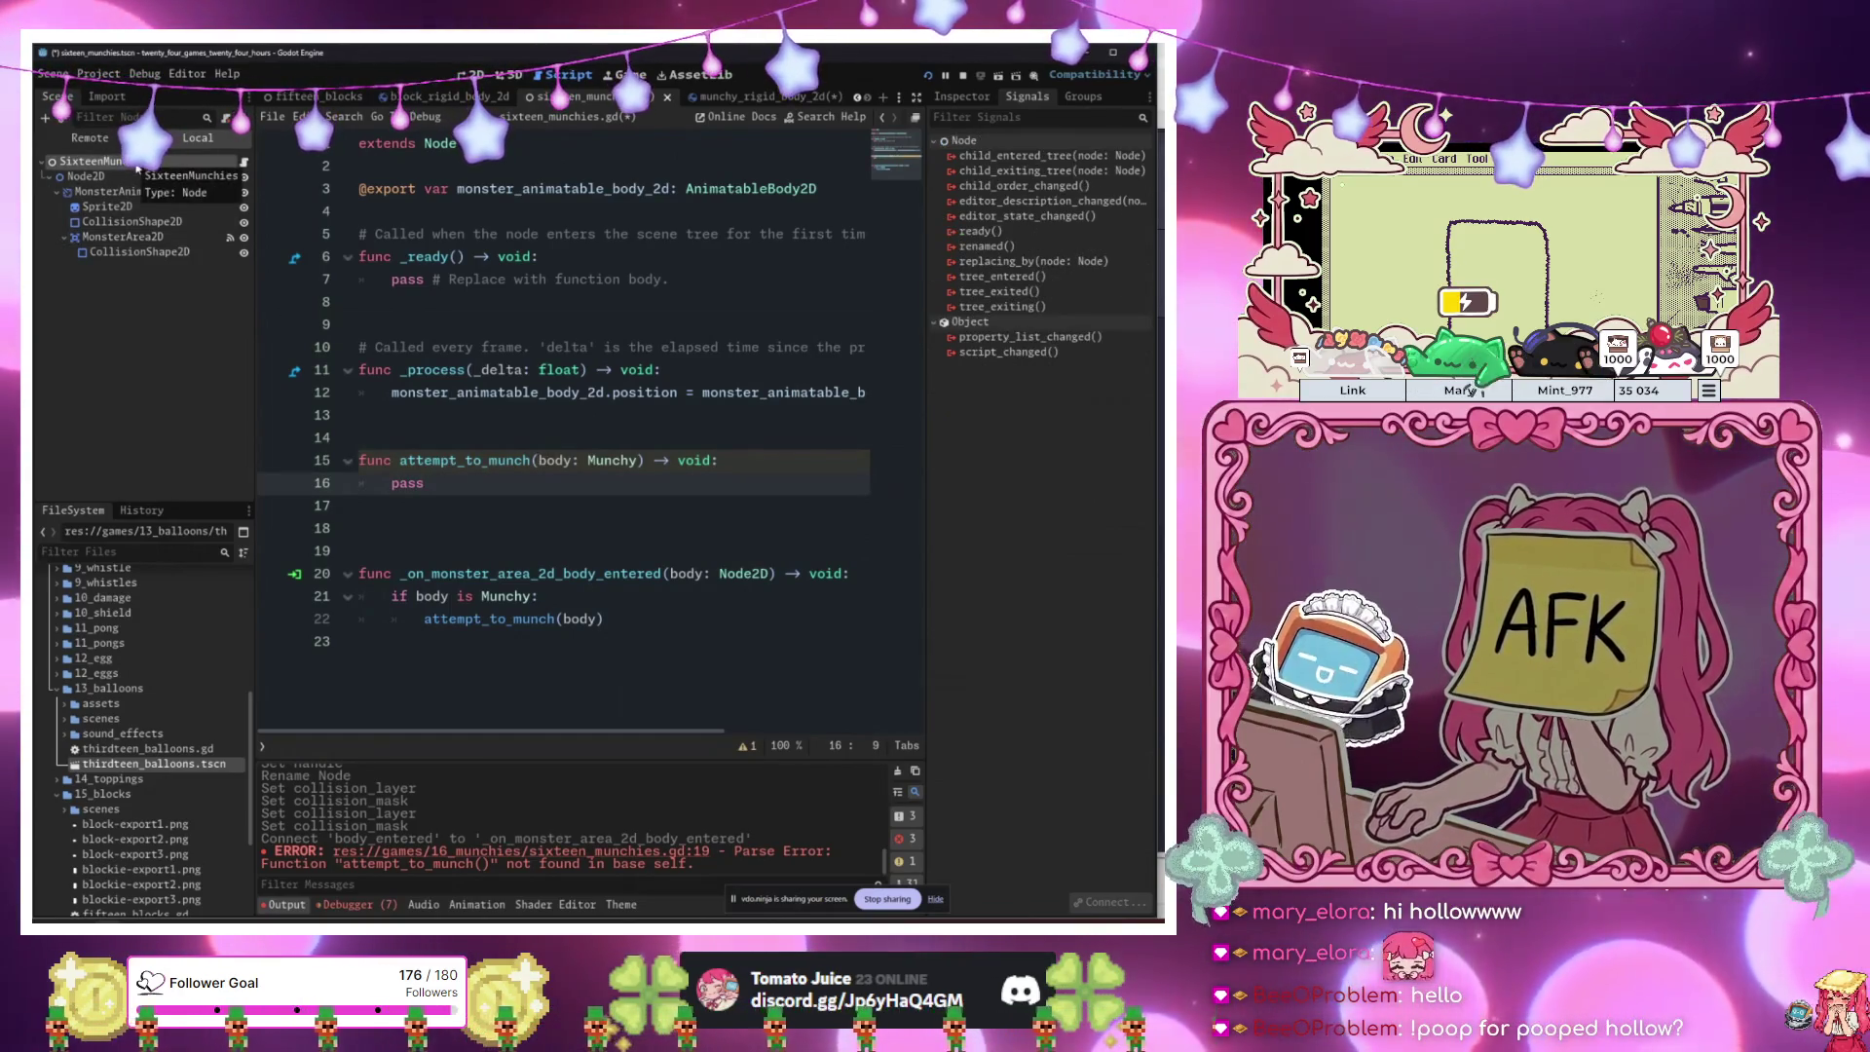
Add a CanvasLayer node and move the Node2D under it
{"action": "key", "text": "ctrl+a"}
{"action": "type", "text": "canv"}
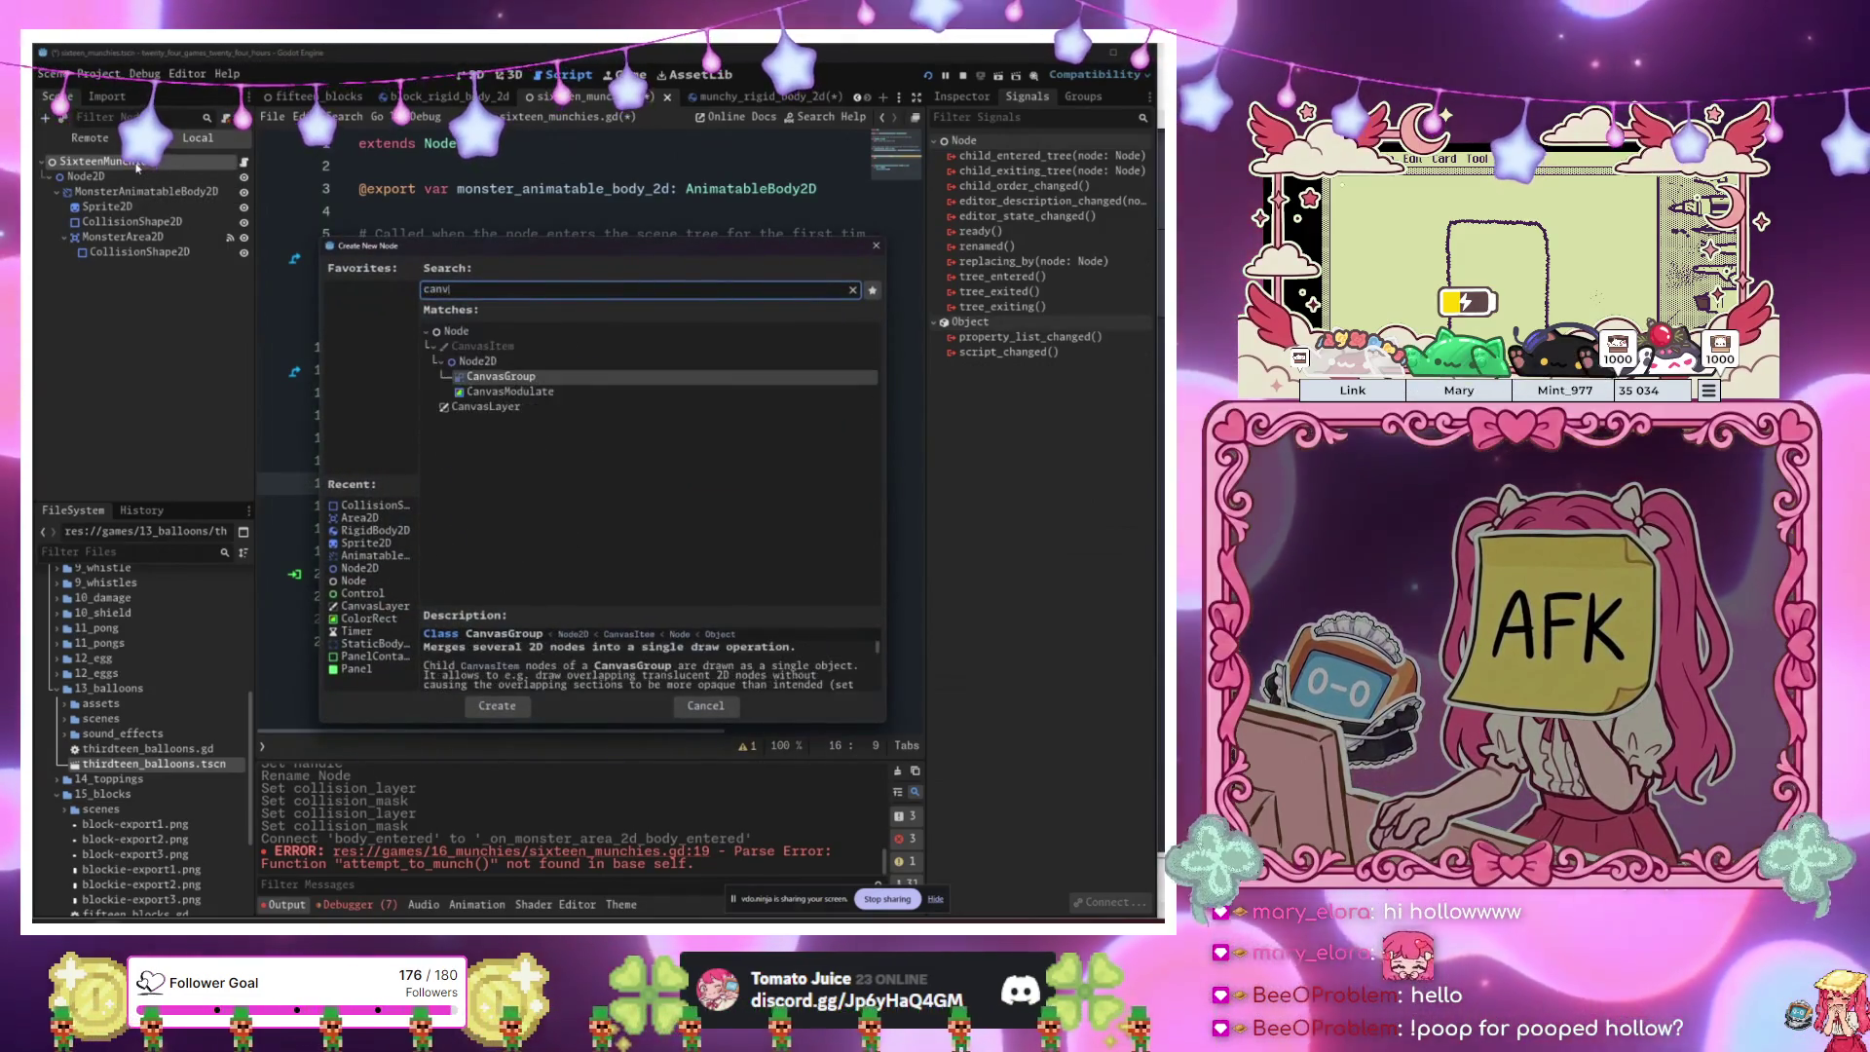
{"action": "key", "text": "Down"}
{"action": "key", "text": "Down"}
{"action": "key", "text": "Return"}
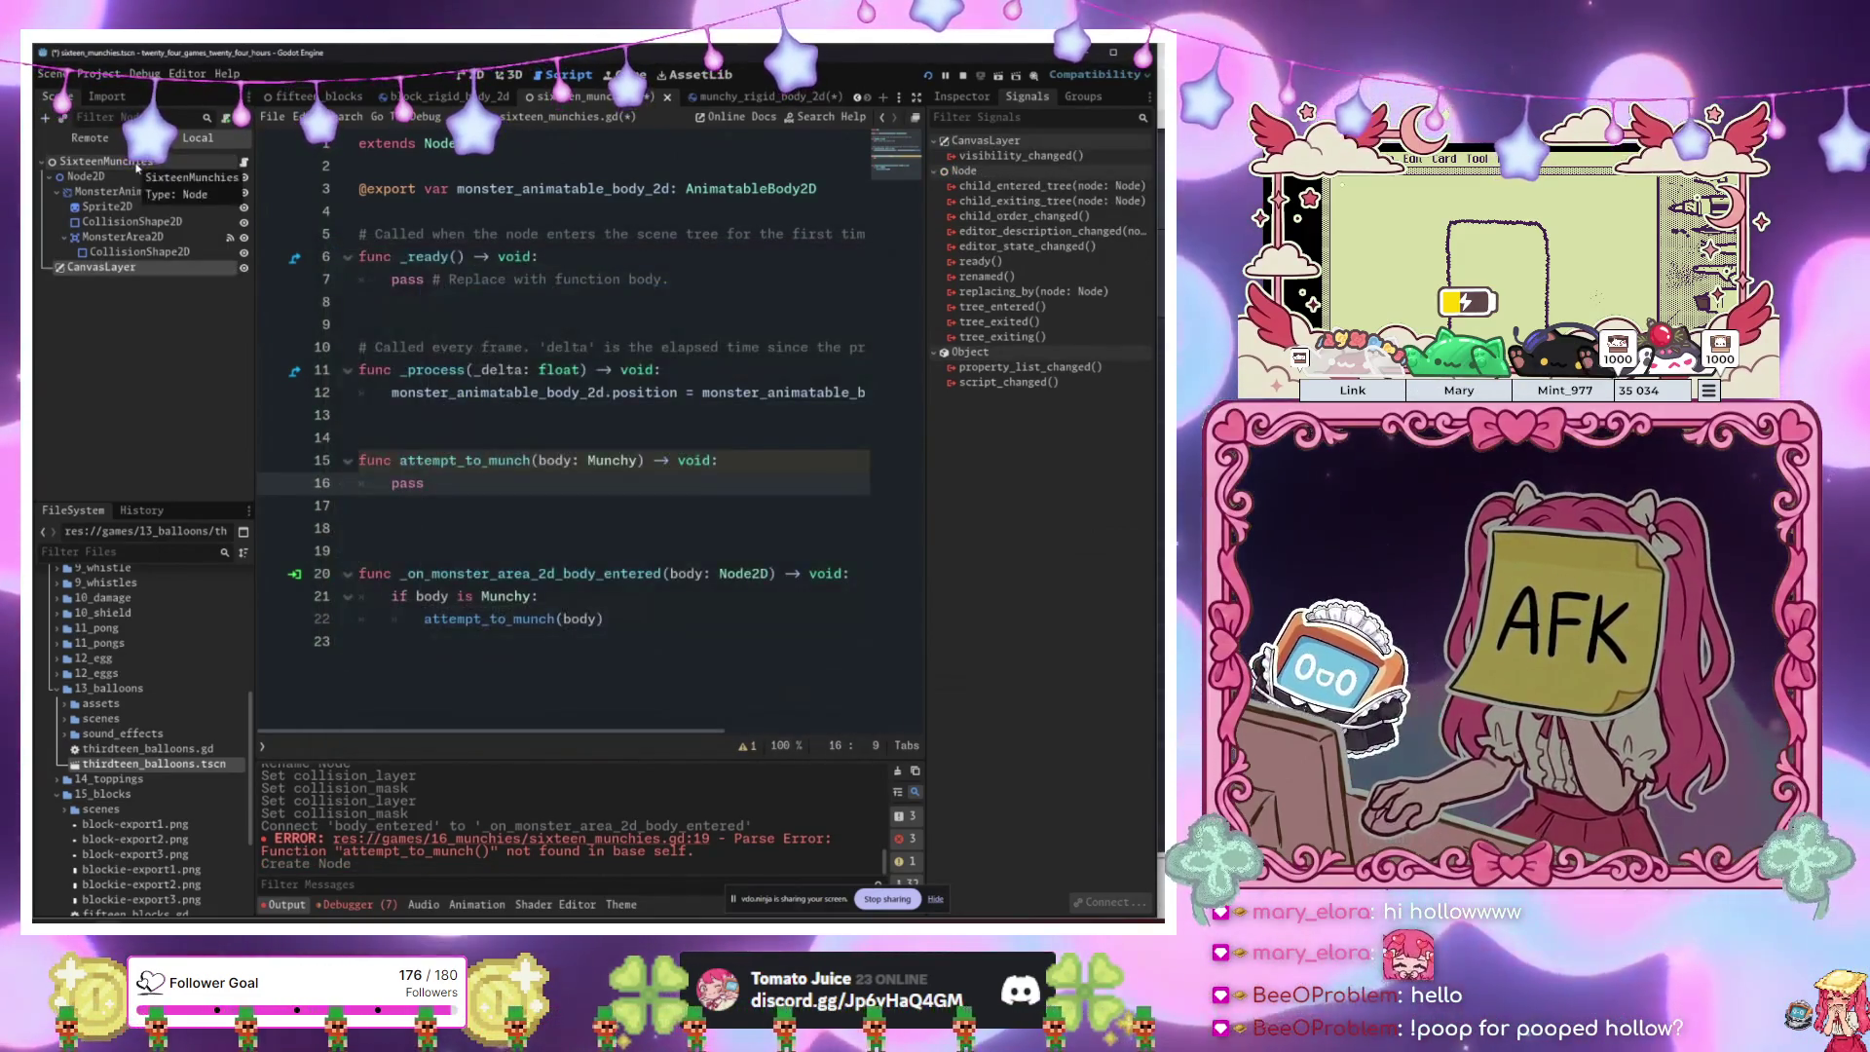
{"action": "double_click", "coordinate": [93, 176]}
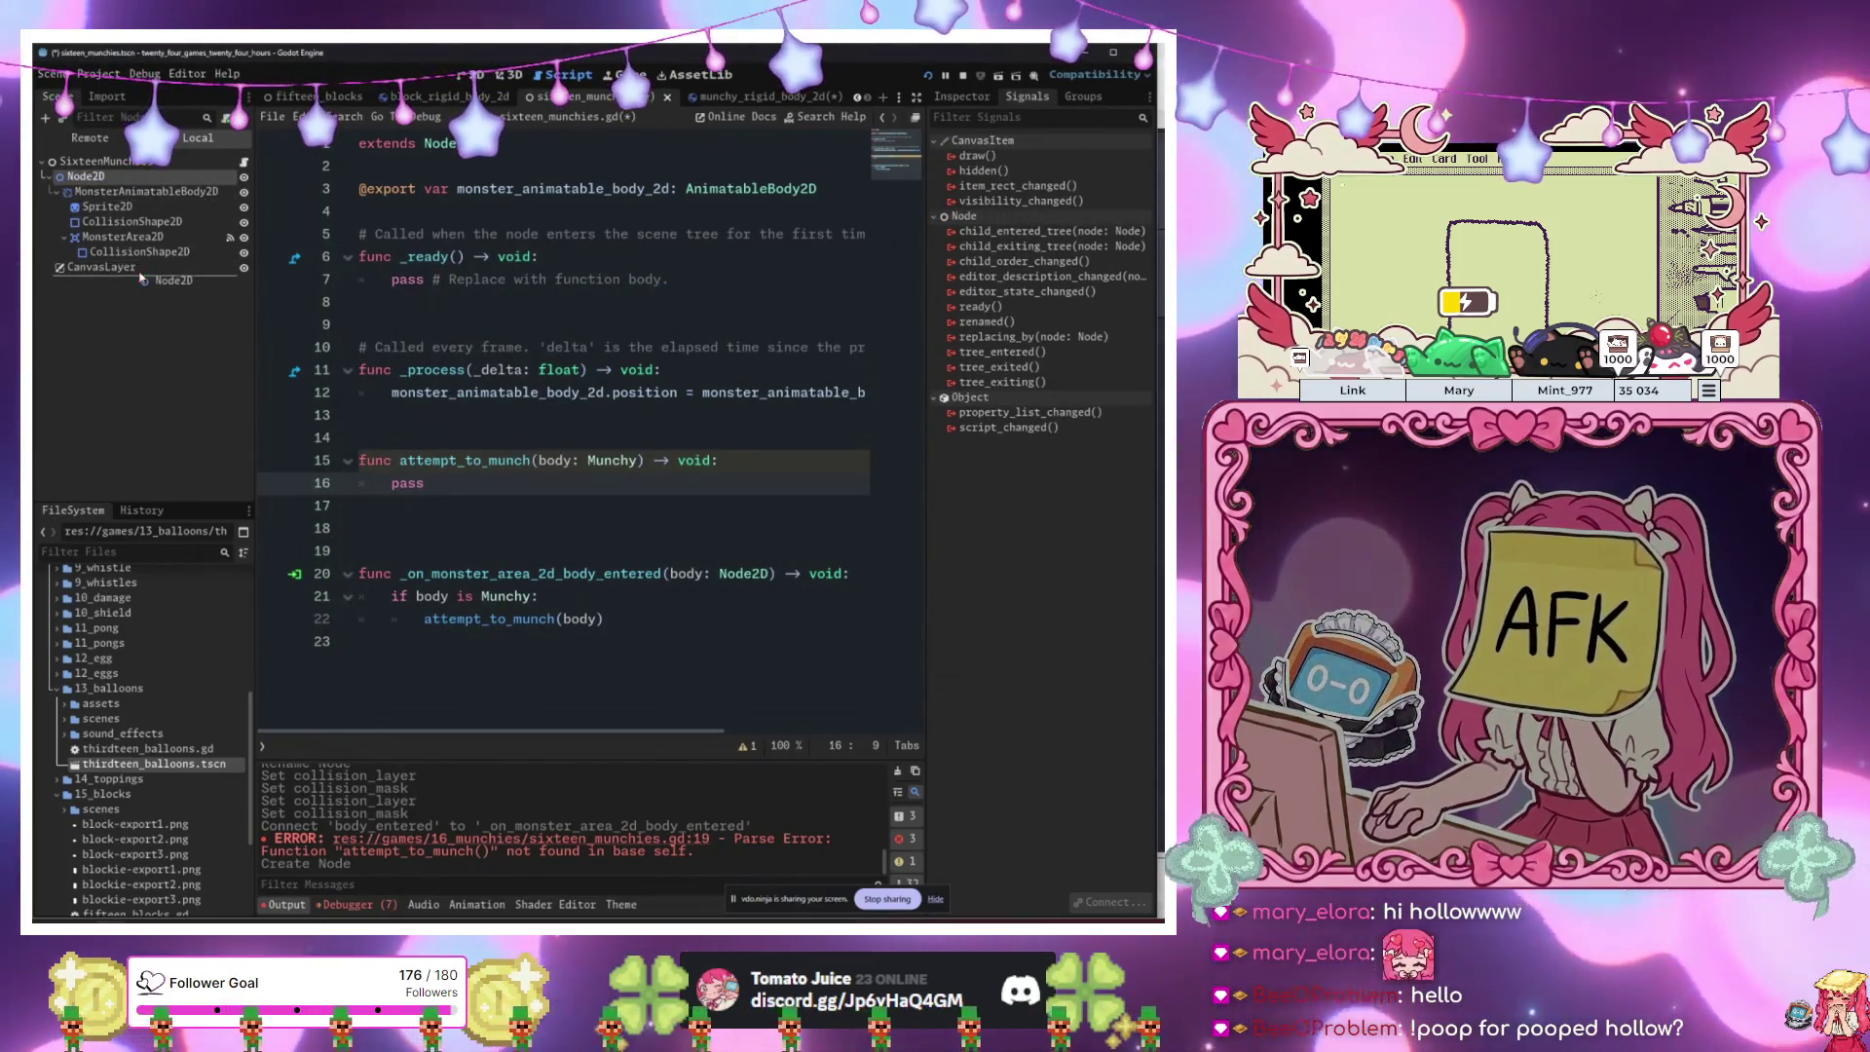
{"action": "left_click_drag", "start_coordinate": [126, 178], "coordinate": [108, 266]}
Add a second CanvasLayer with a Control child holding a ReferenceRect
{"action": "key", "text": "ctrl+a"}
{"action": "key", "text": "Down"}
{"action": "key", "text": "Down"}
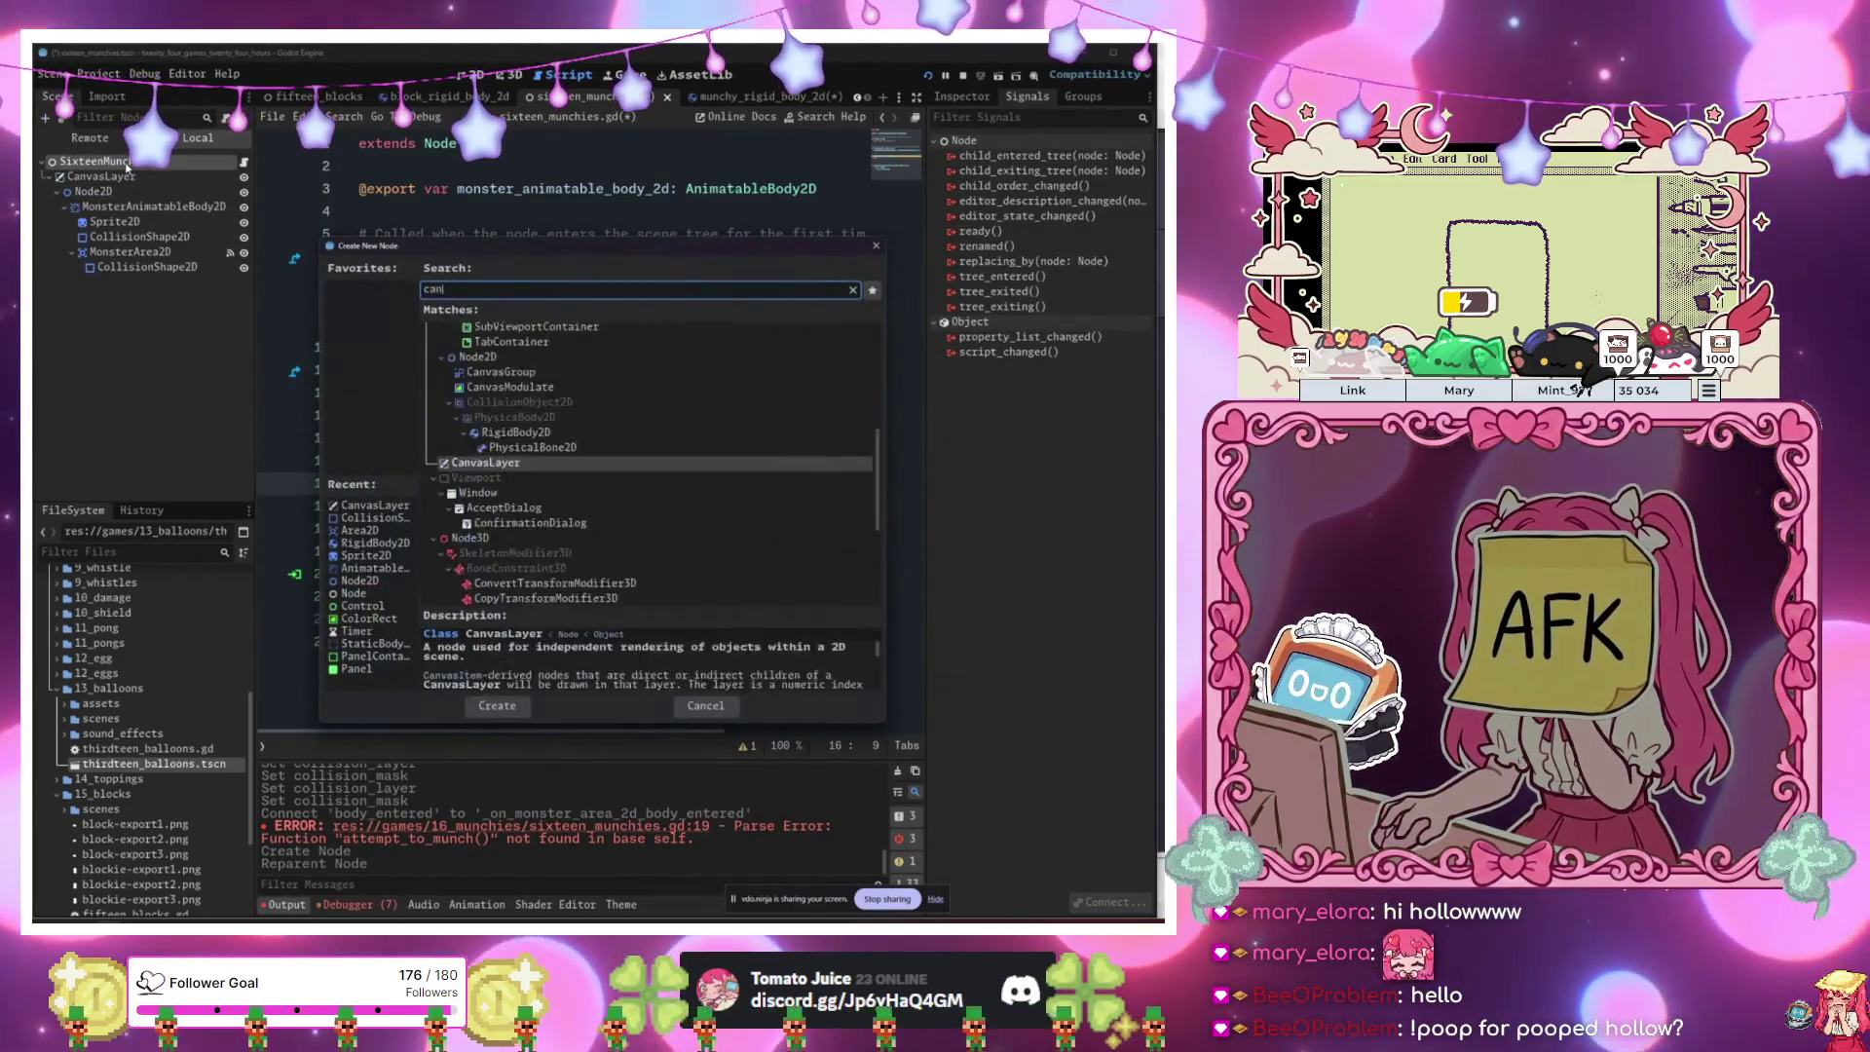
{"action": "key", "text": "Return"}
{"action": "key", "text": "ctrl+a"}
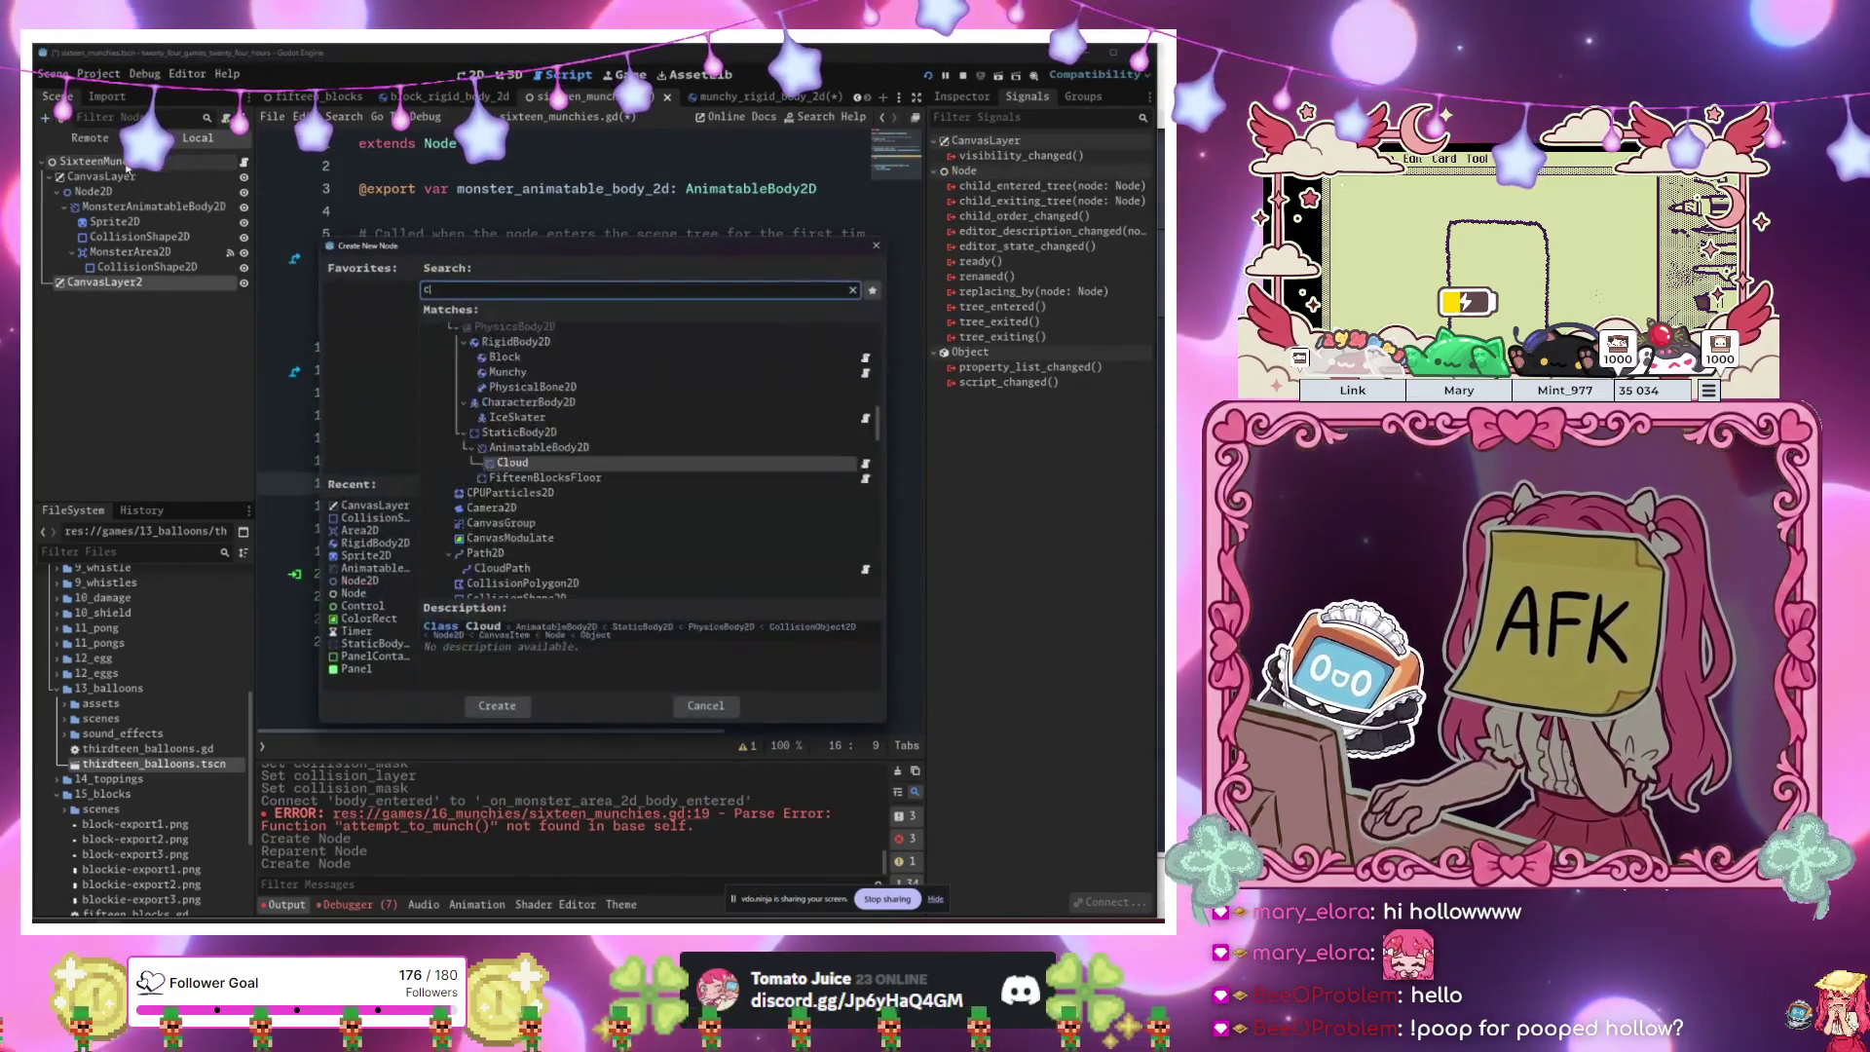
{"action": "type", "text": "control"}
{"action": "key", "text": "Return"}
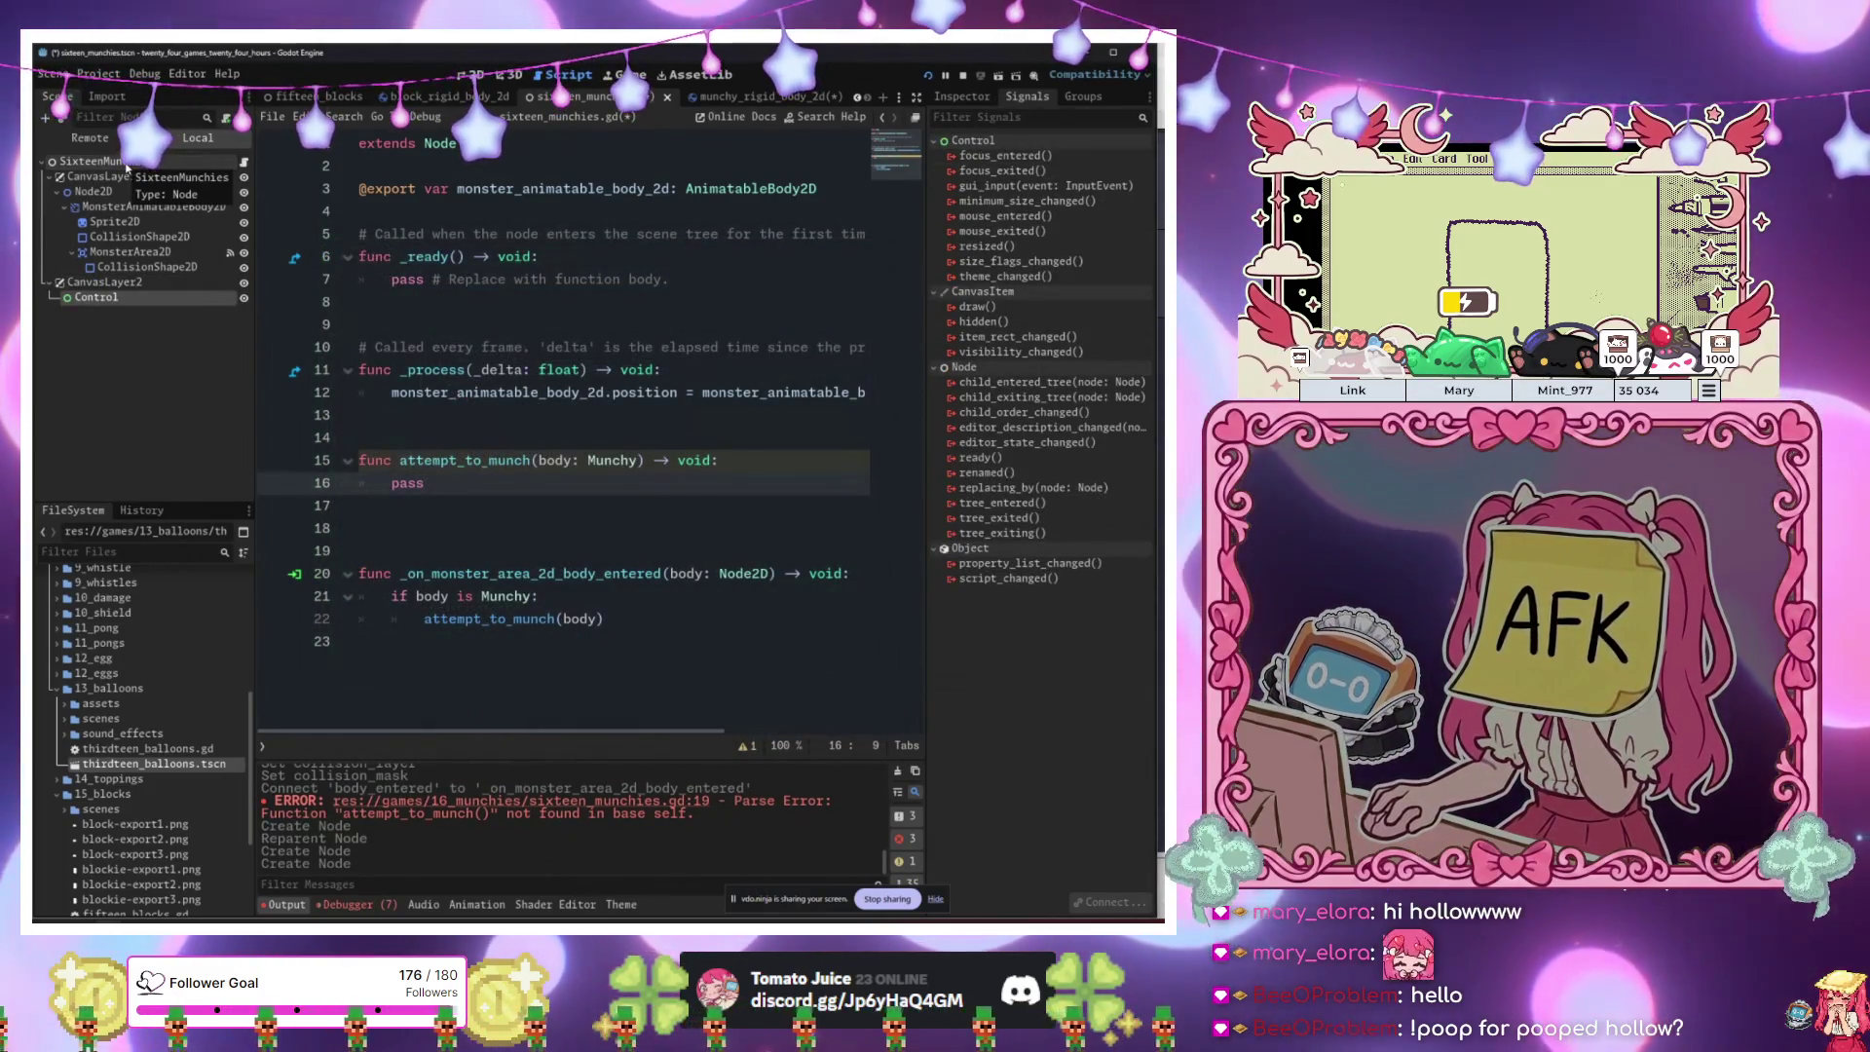
{"action": "key", "text": "ctrl+a"}
{"action": "type", "text": "refere"}
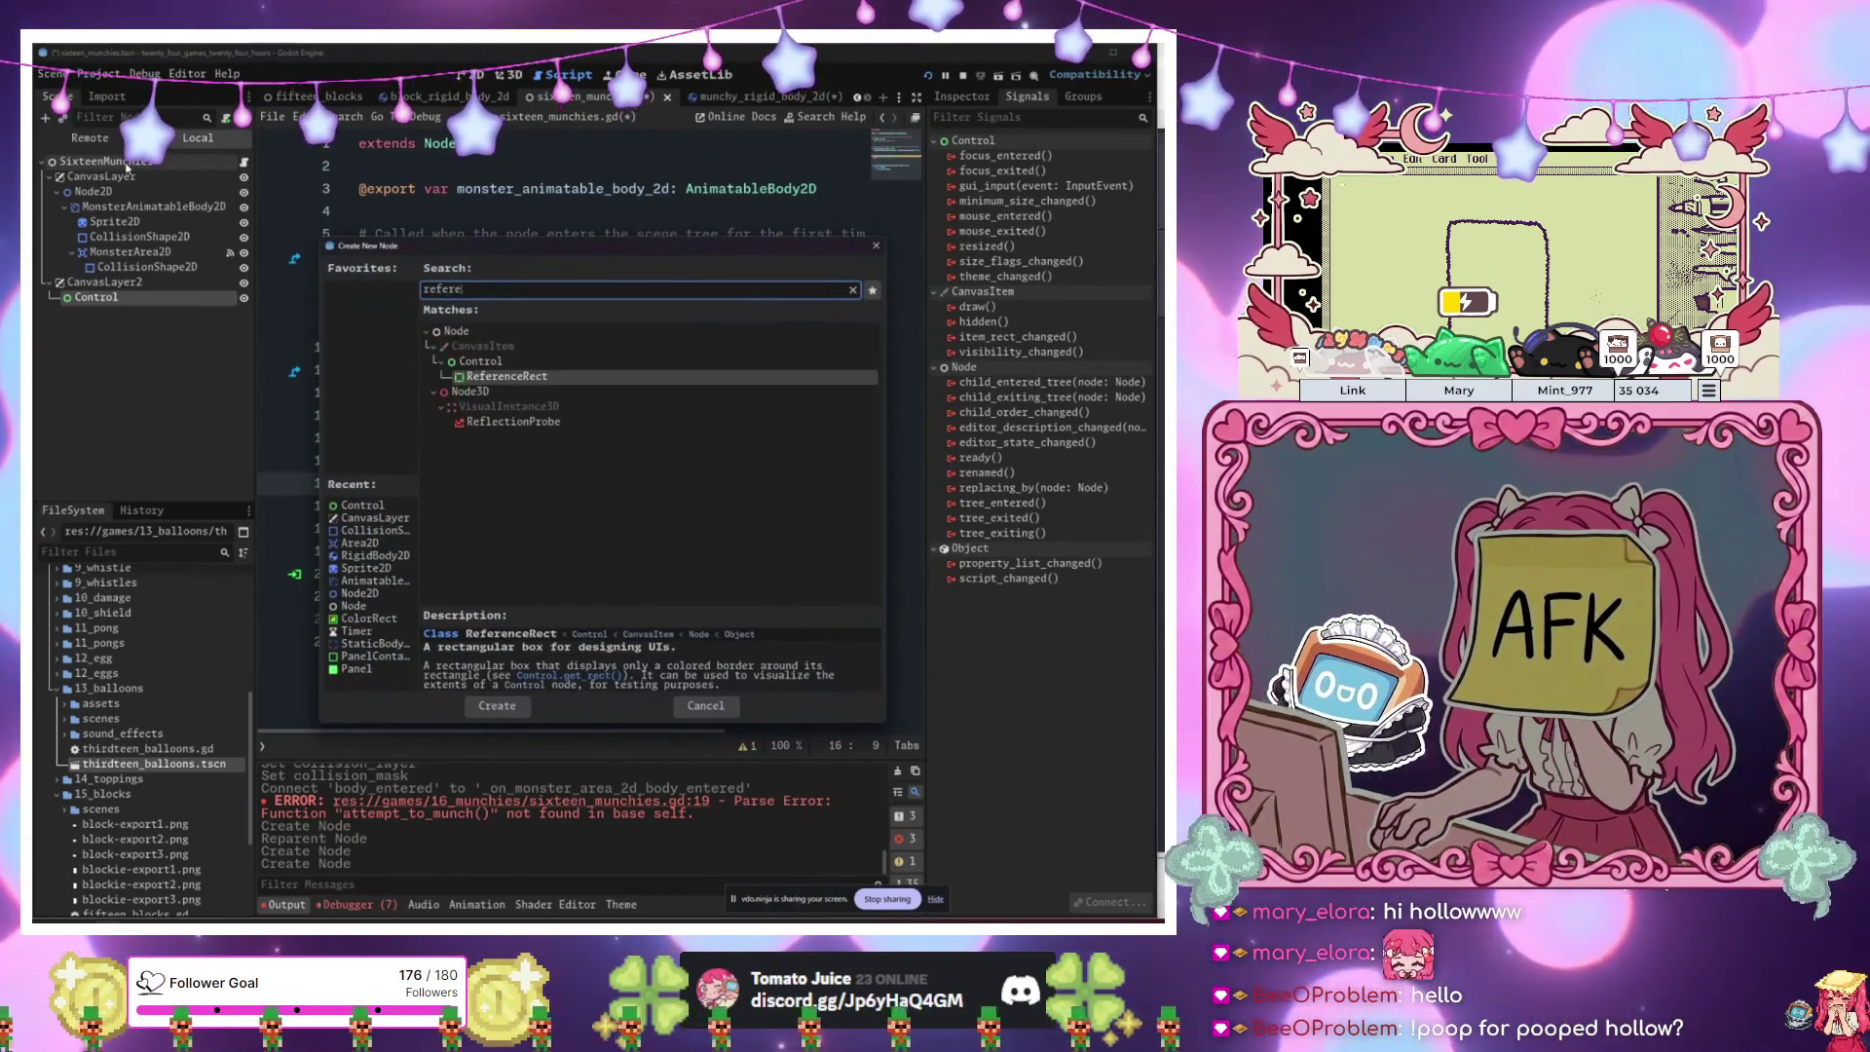
{"action": "key", "text": "Return"}
Run the scene, then stretch the ReferenceRect into a tall rectangle on the 2D canvas
{"action": "key", "text": "F6"}
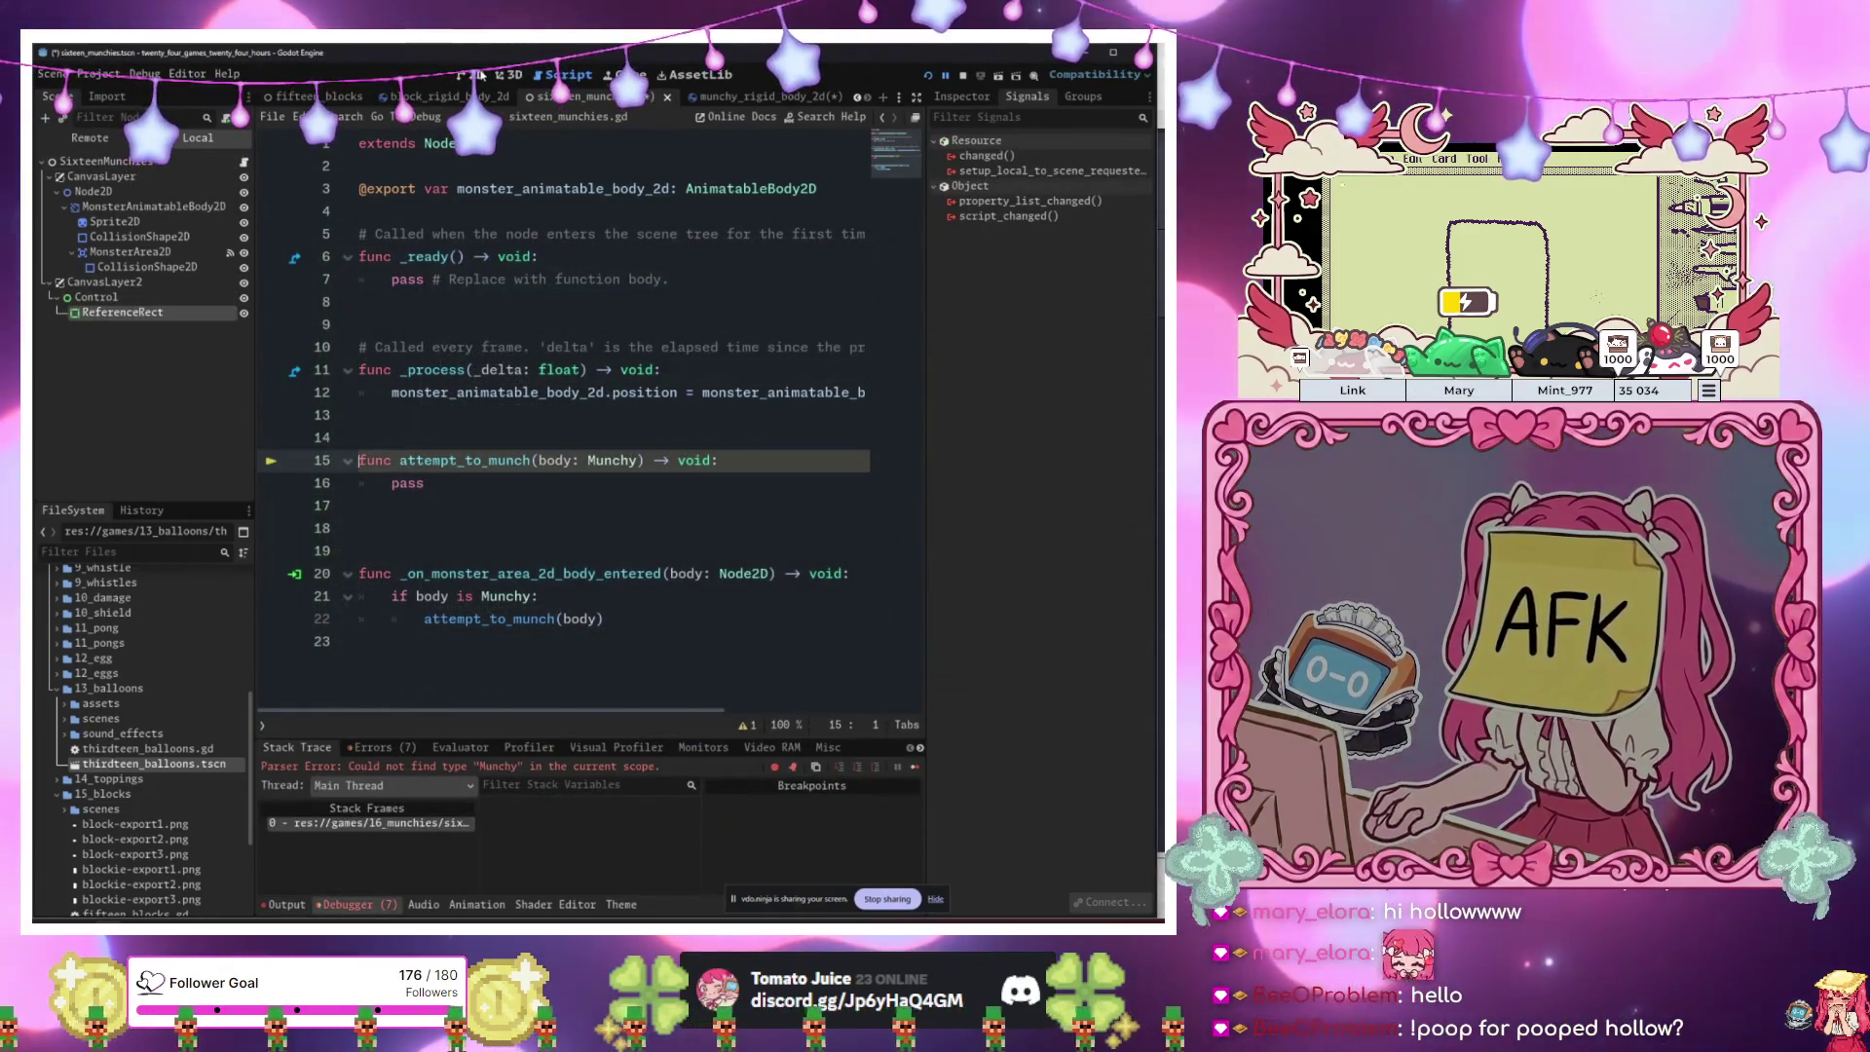
{"action": "left_click", "coordinate": [478, 75]}
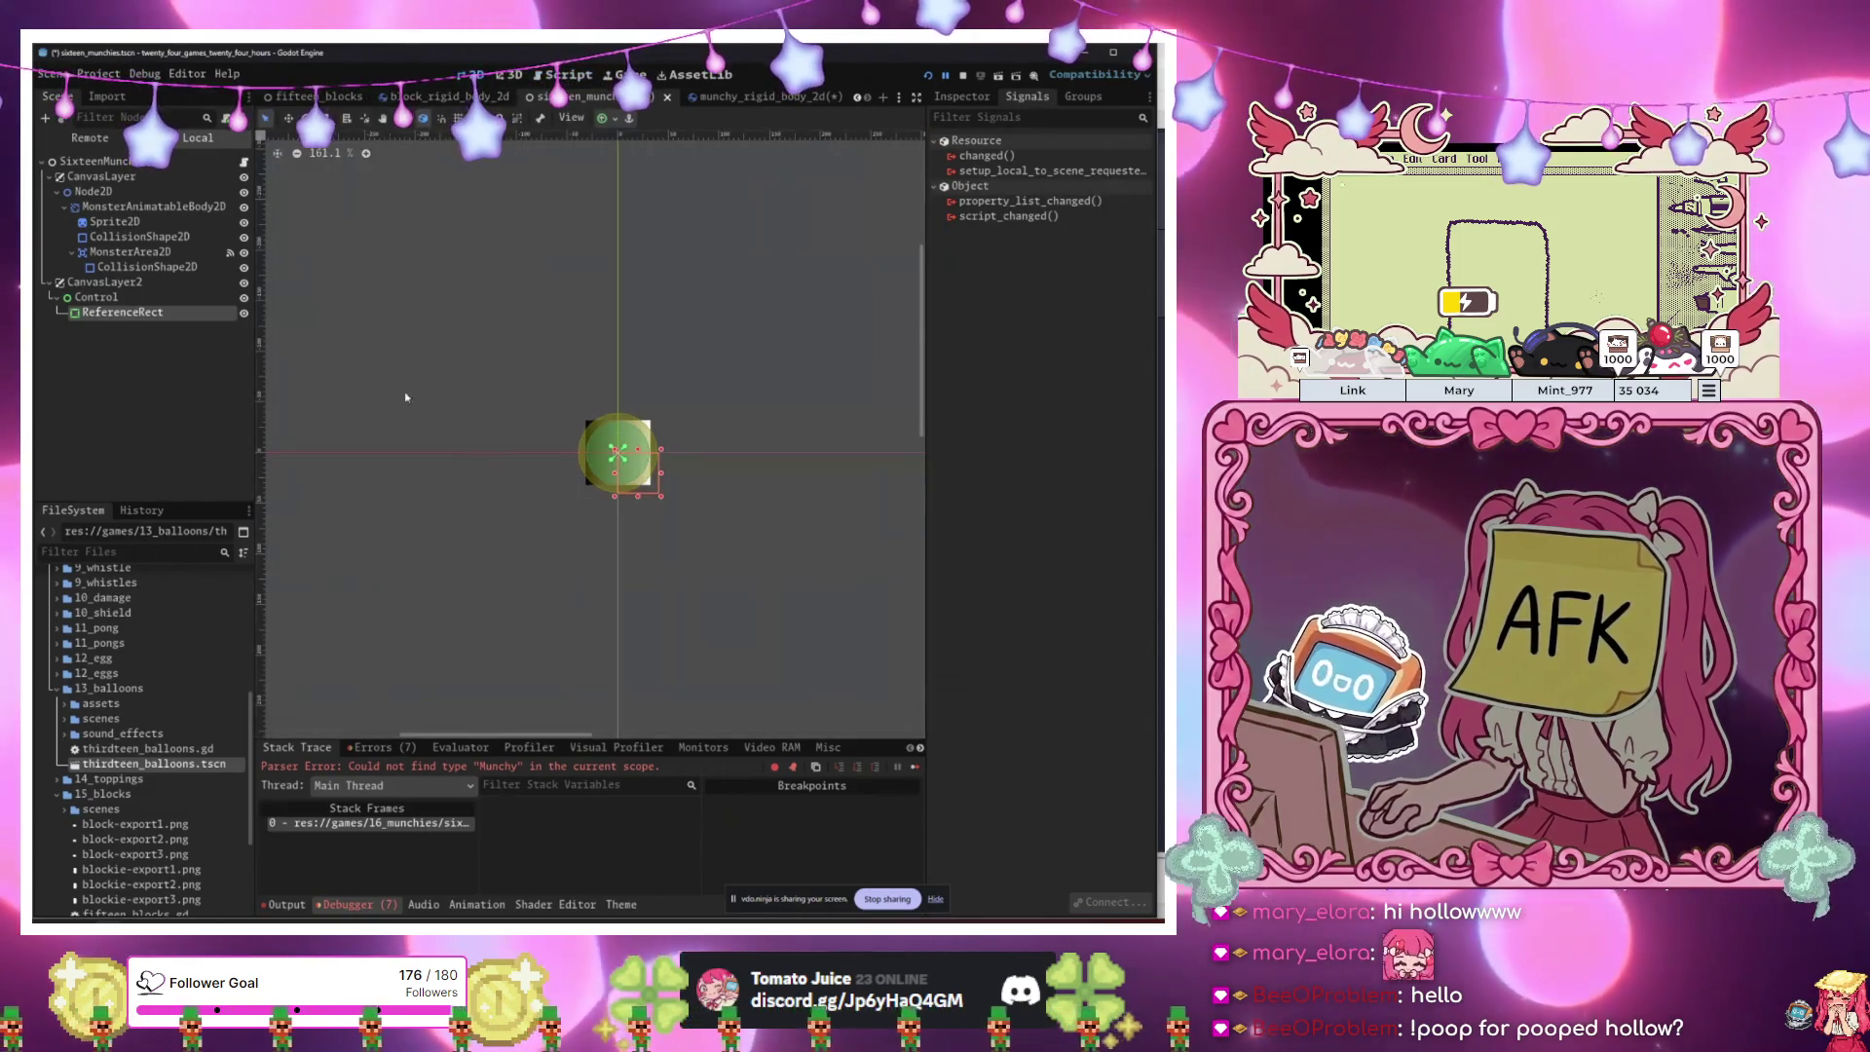
{"action": "scroll", "coordinate": [406, 397], "scroll_direction": "down", "scroll_amount": 5}
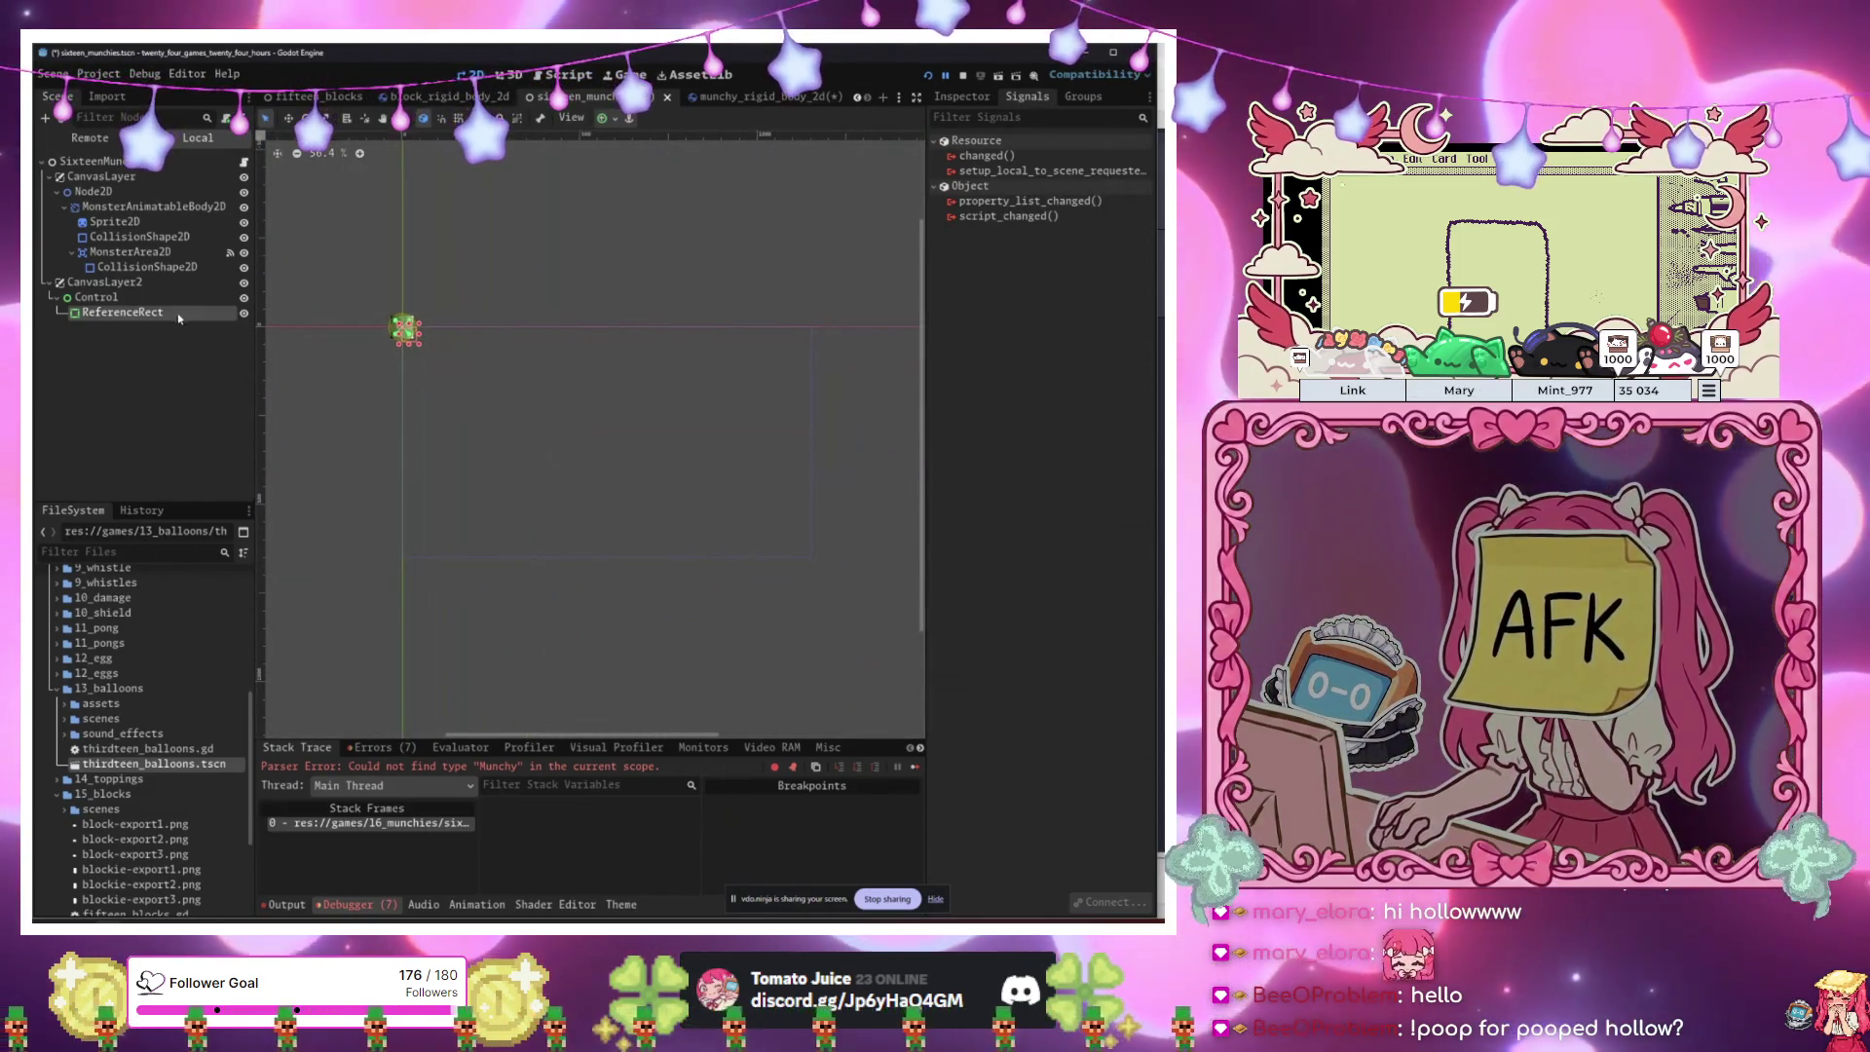
{"action": "left_click", "coordinate": [170, 314]}
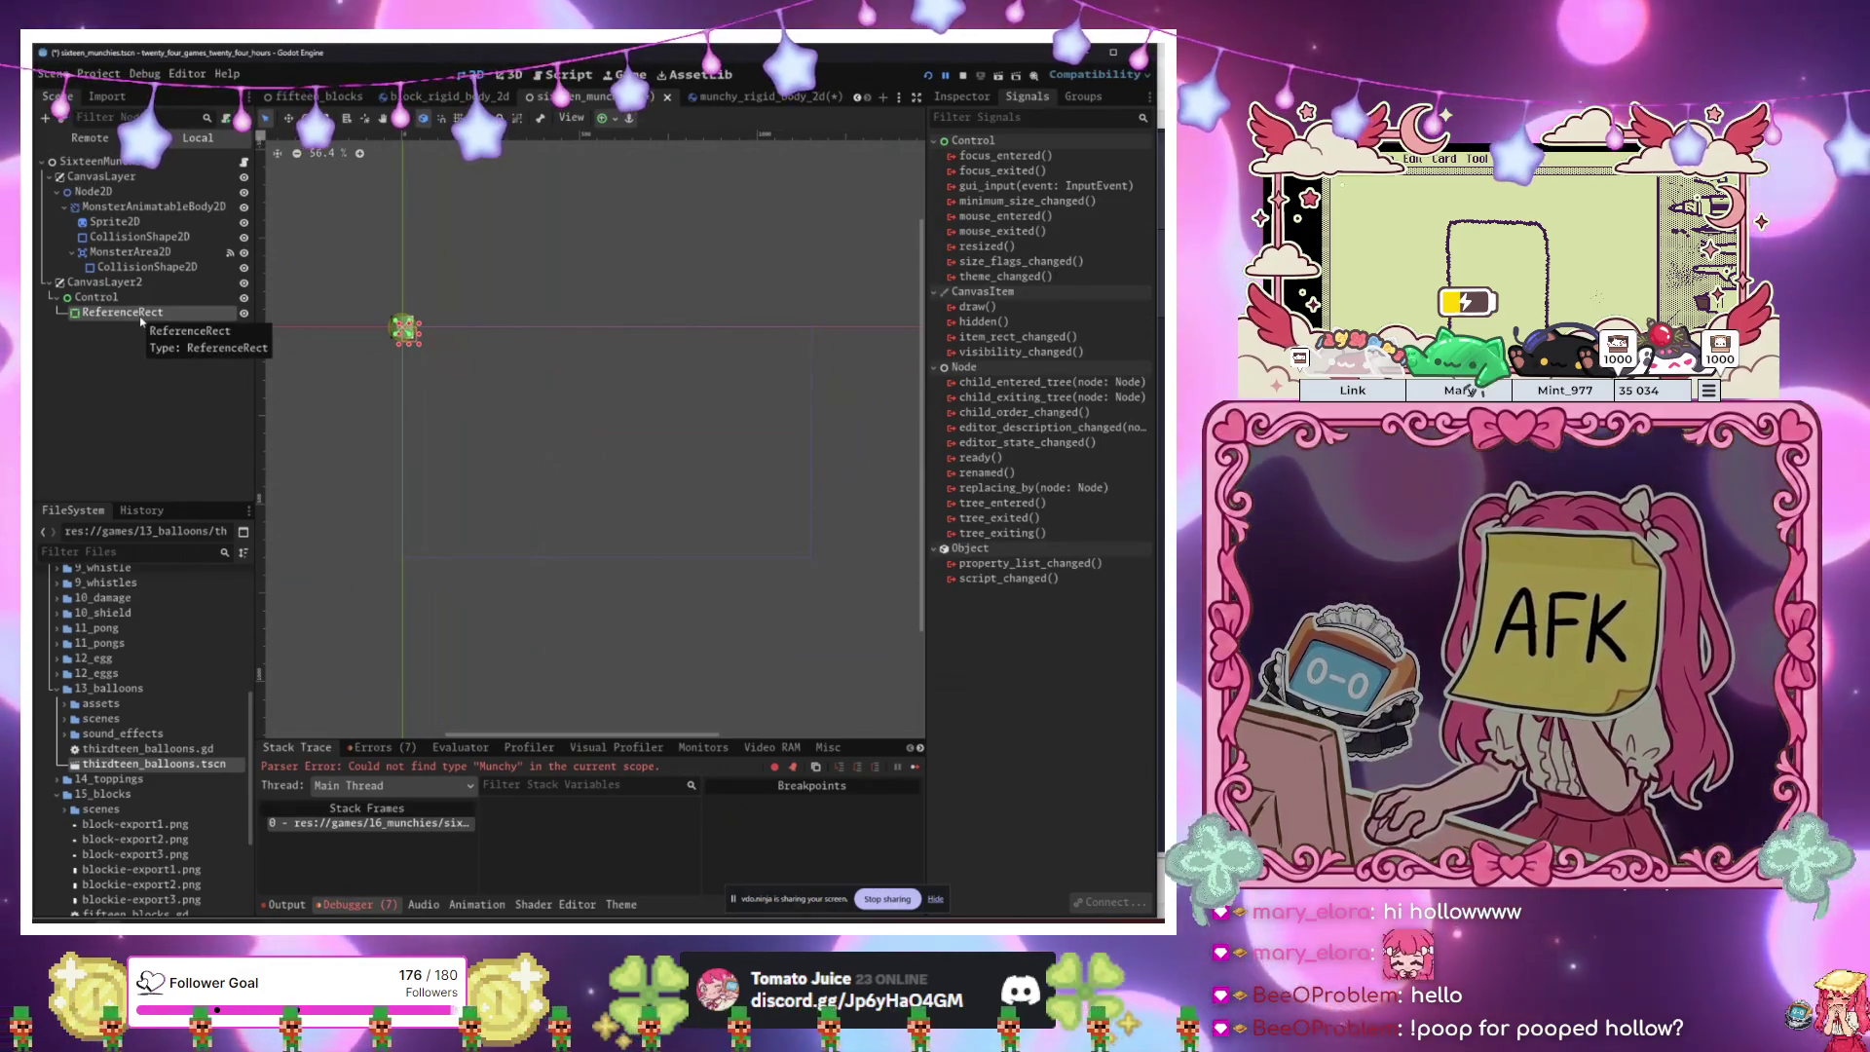
{"action": "left_click", "coordinate": [146, 297]}
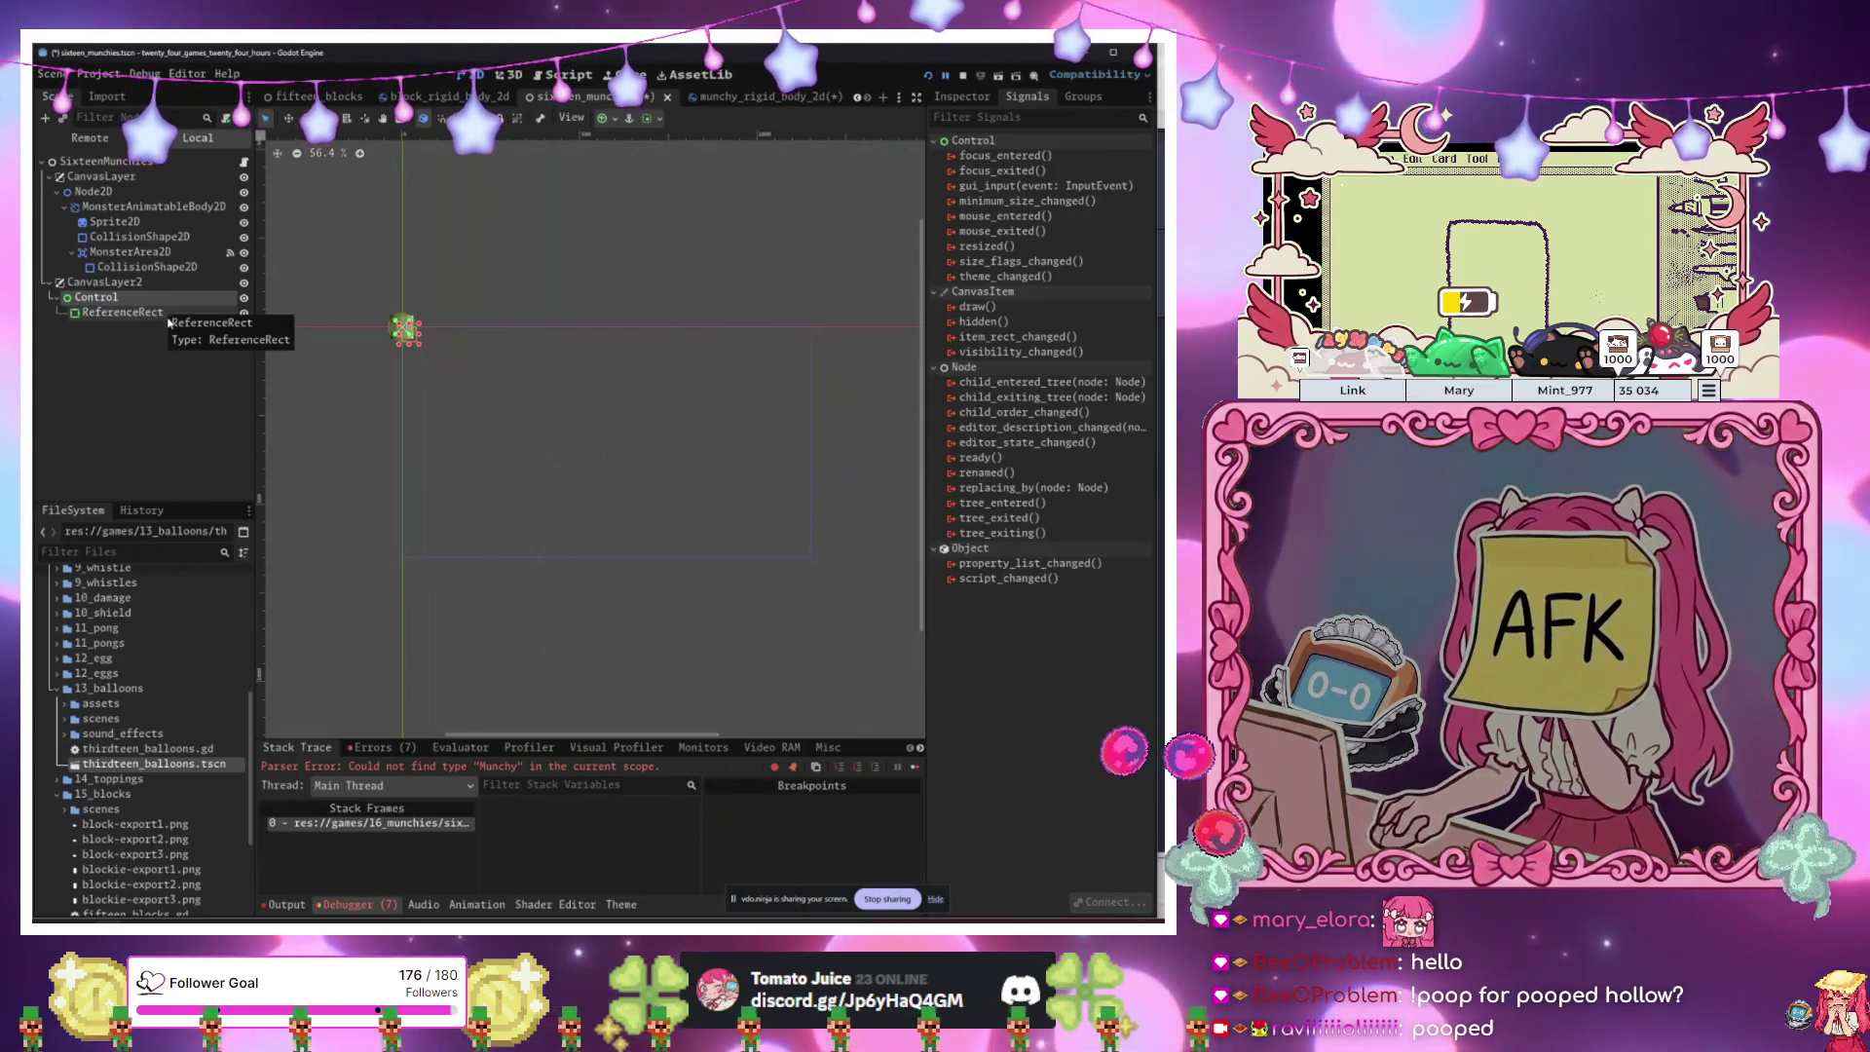
{"action": "left_click", "coordinate": [166, 312]}
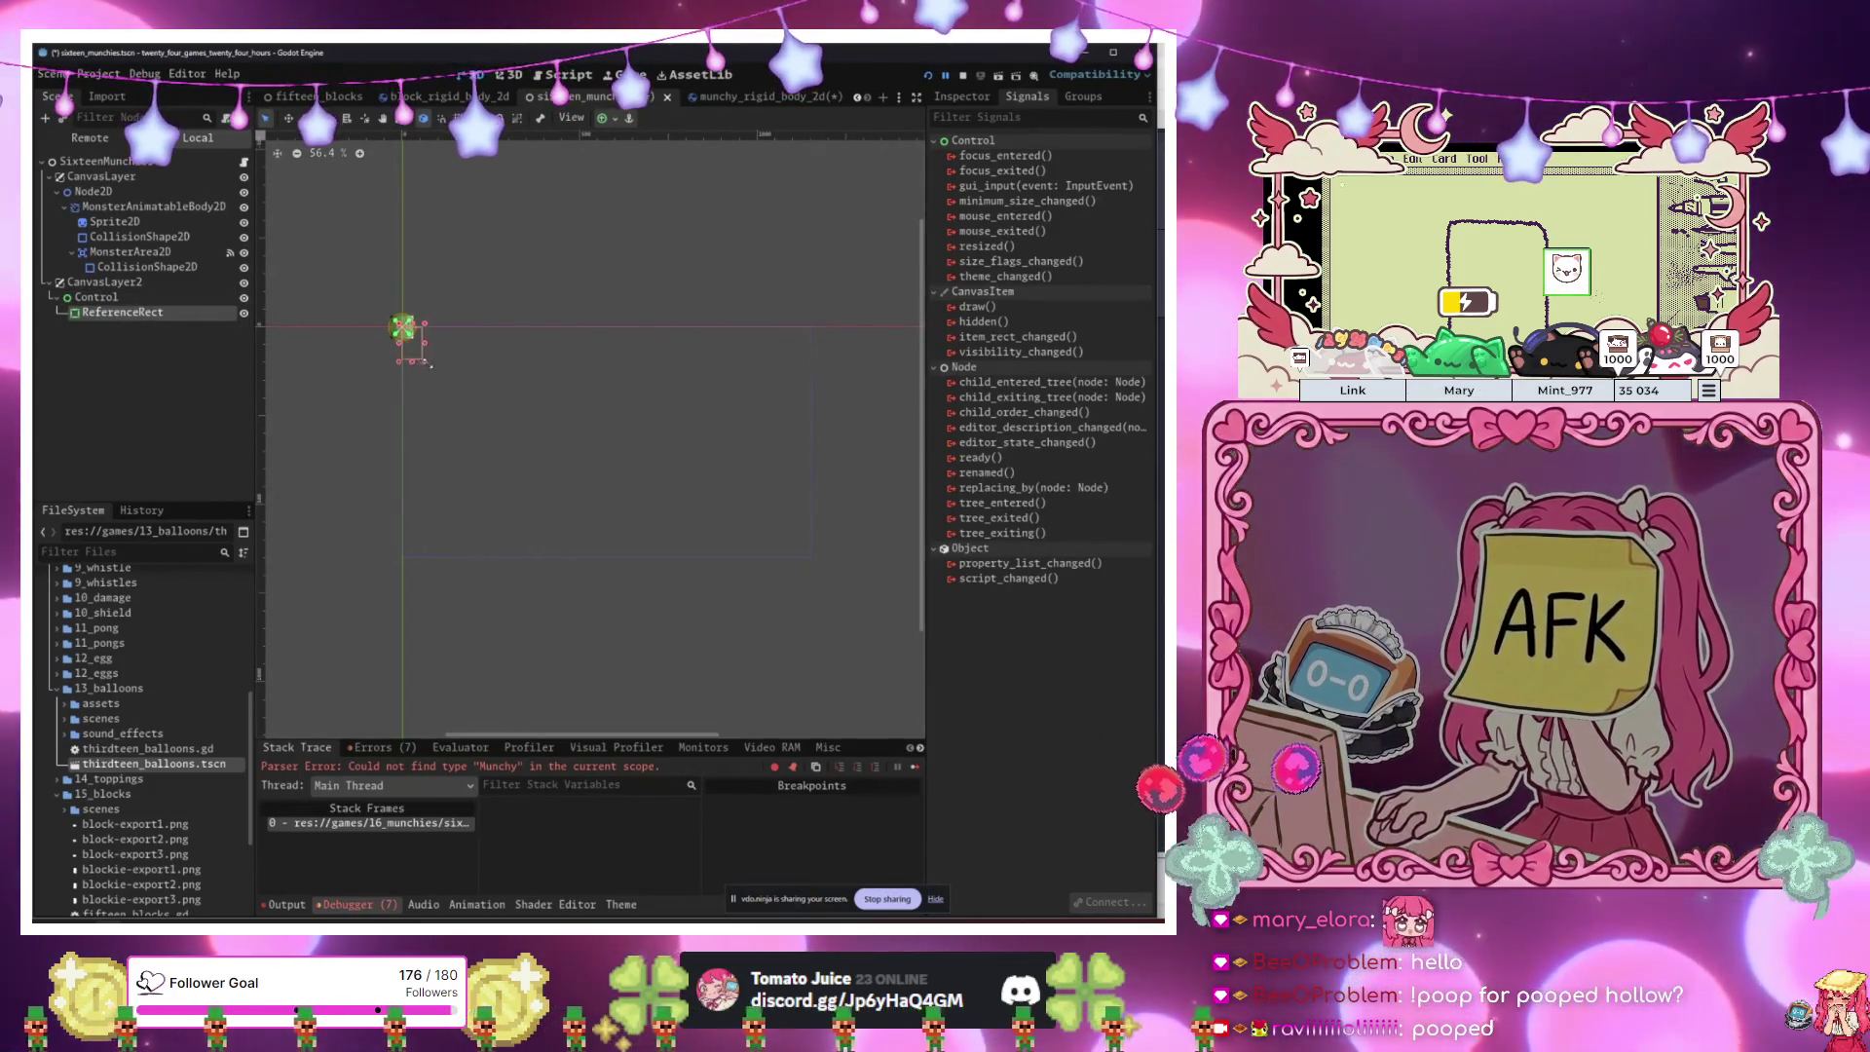
{"action": "mouse_move", "coordinate": [426, 362]}
{"action": "left_mouse_down"}
{"action": "mouse_move", "coordinate": [466, 523]}
{"action": "mouse_move", "coordinate": [531, 537]}
{"action": "left_mouse_up"}
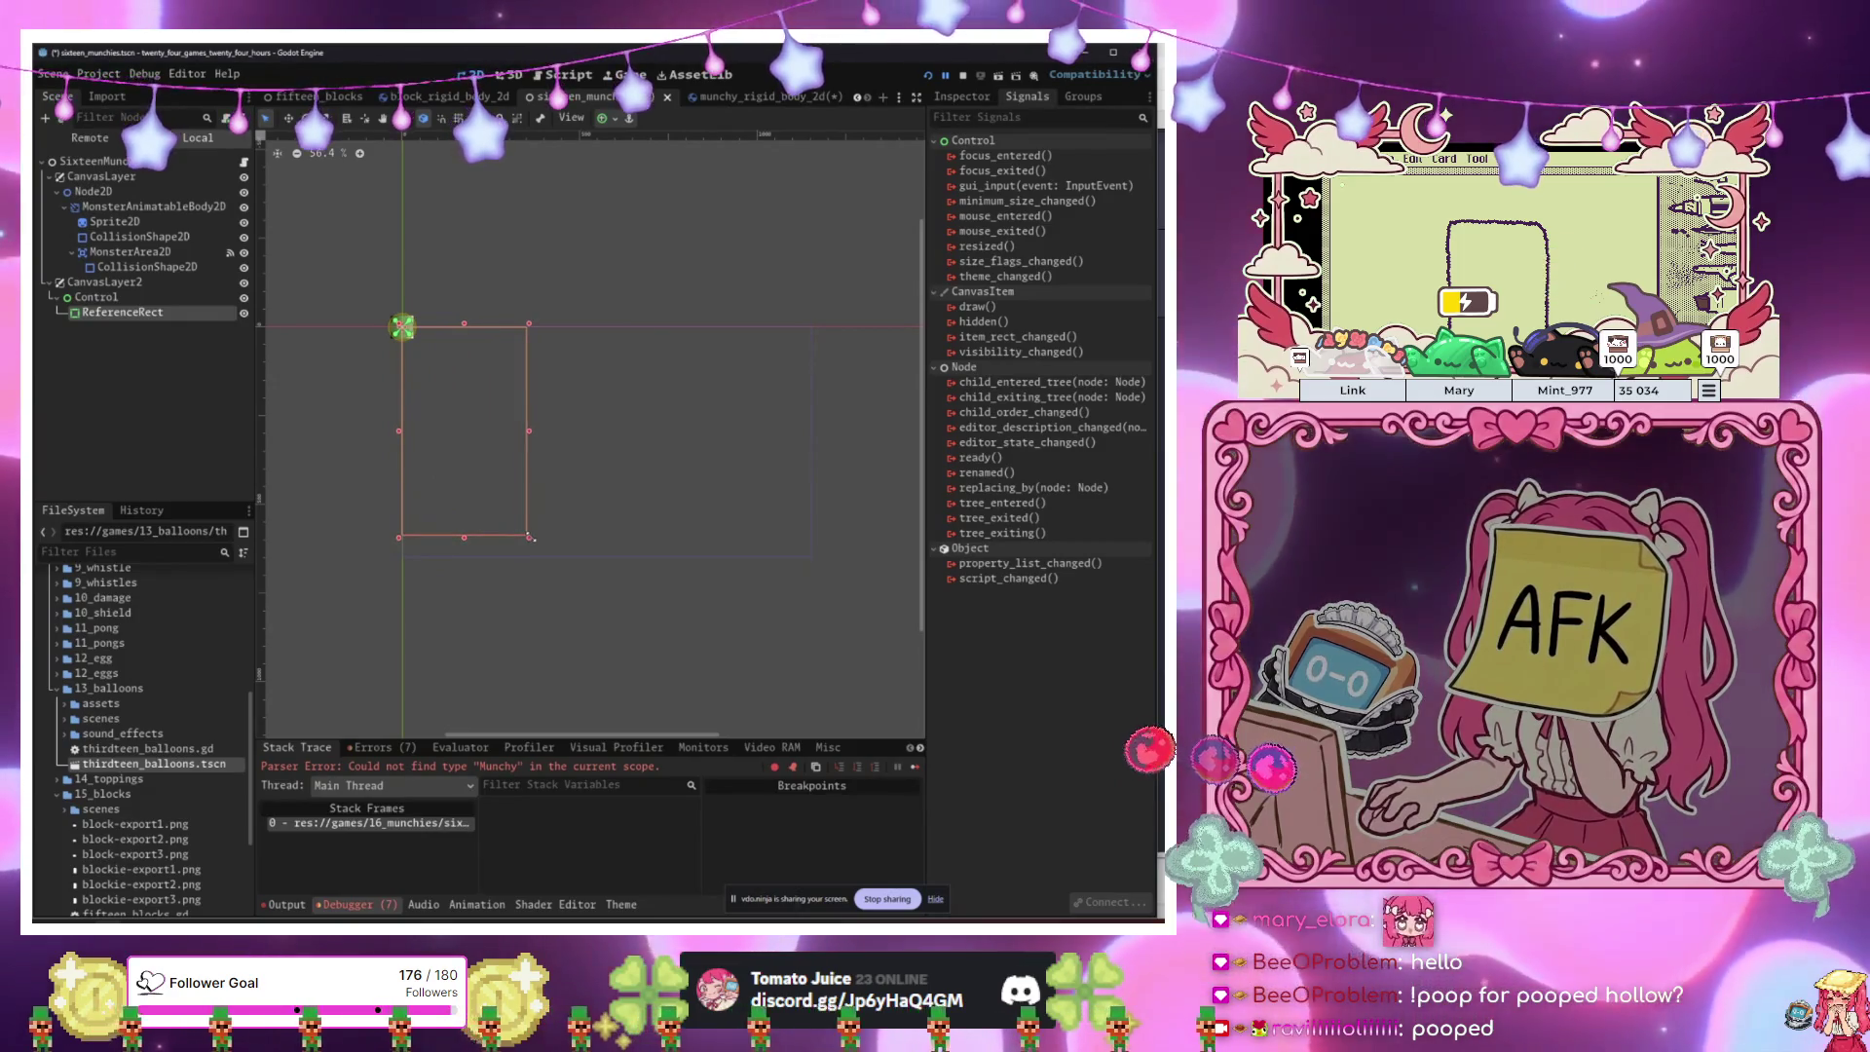
{"action": "left_click", "coordinate": [96, 297]}
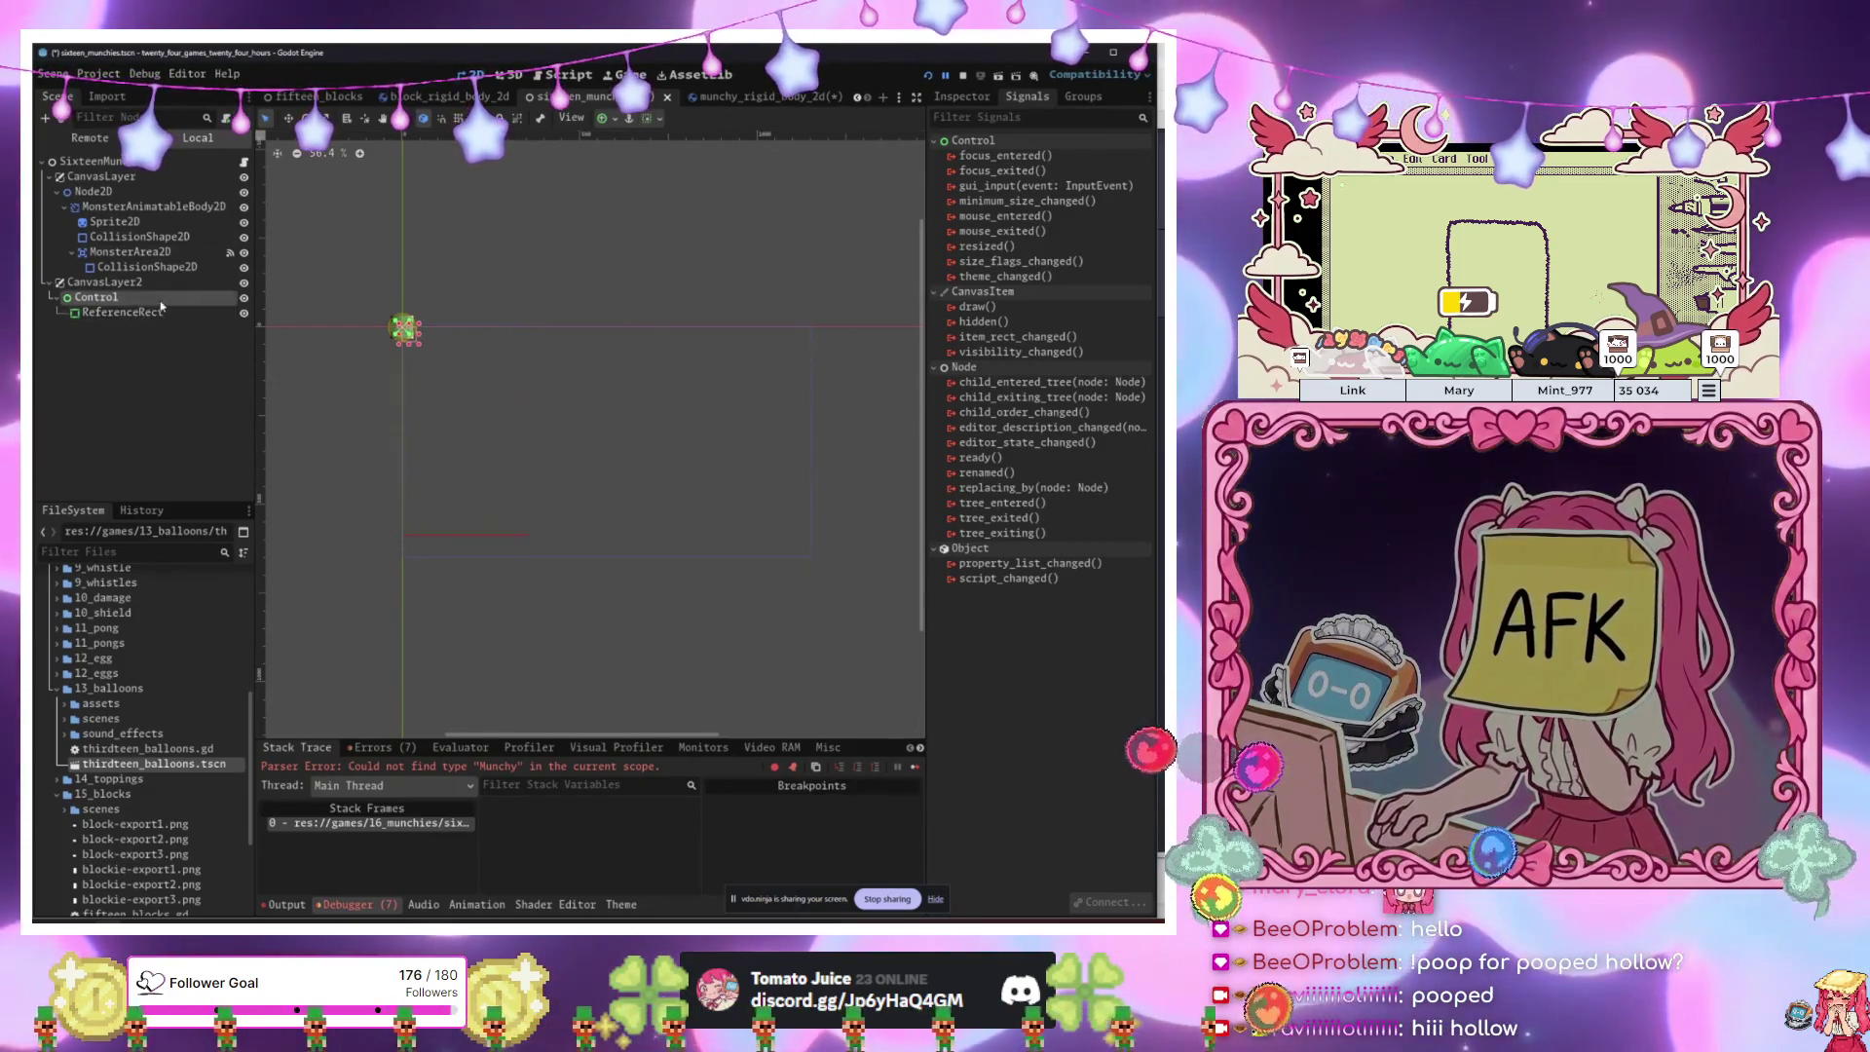
{"action": "left_click", "coordinate": [165, 313]}
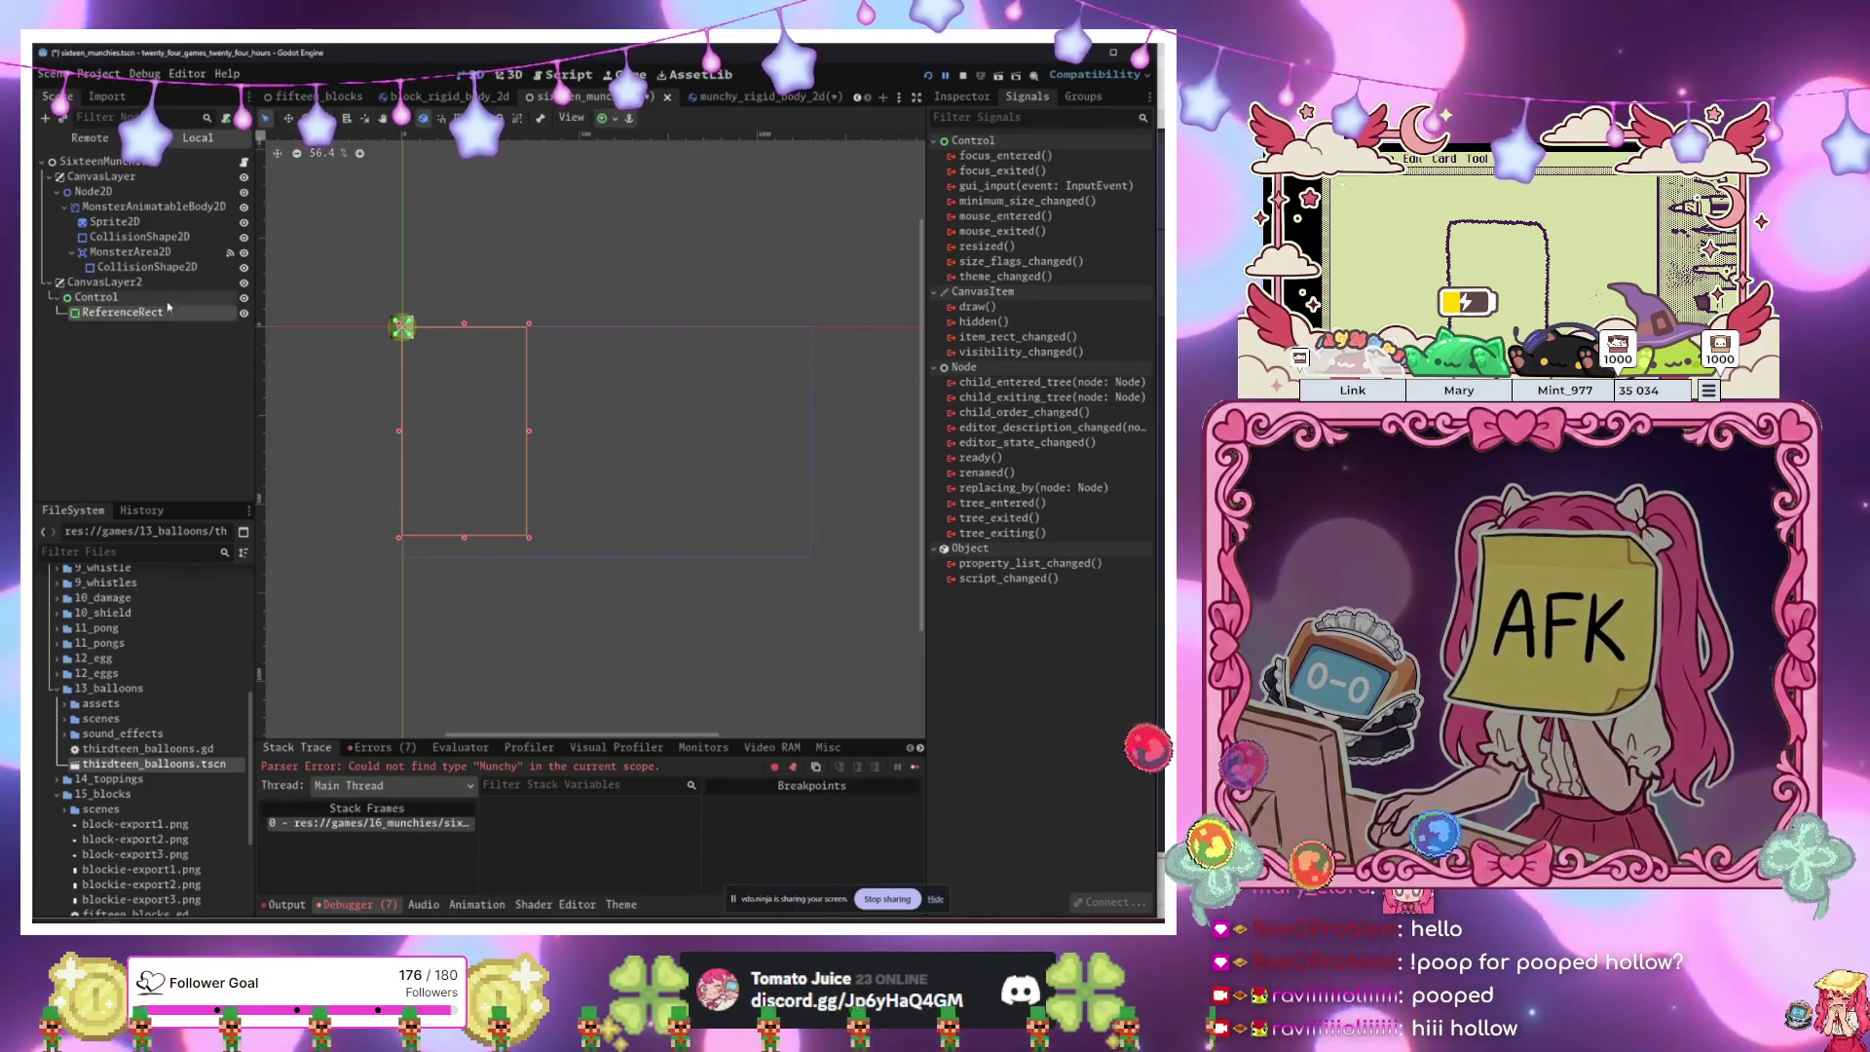
Nest a MarginContainer, then an HBoxContainer, then a Control under the outer Control
{"action": "left_click", "coordinate": [173, 300]}
{"action": "key", "text": "ctrl+a"}
{"action": "type", "text": "marg"}
{"action": "key", "text": "Return"}
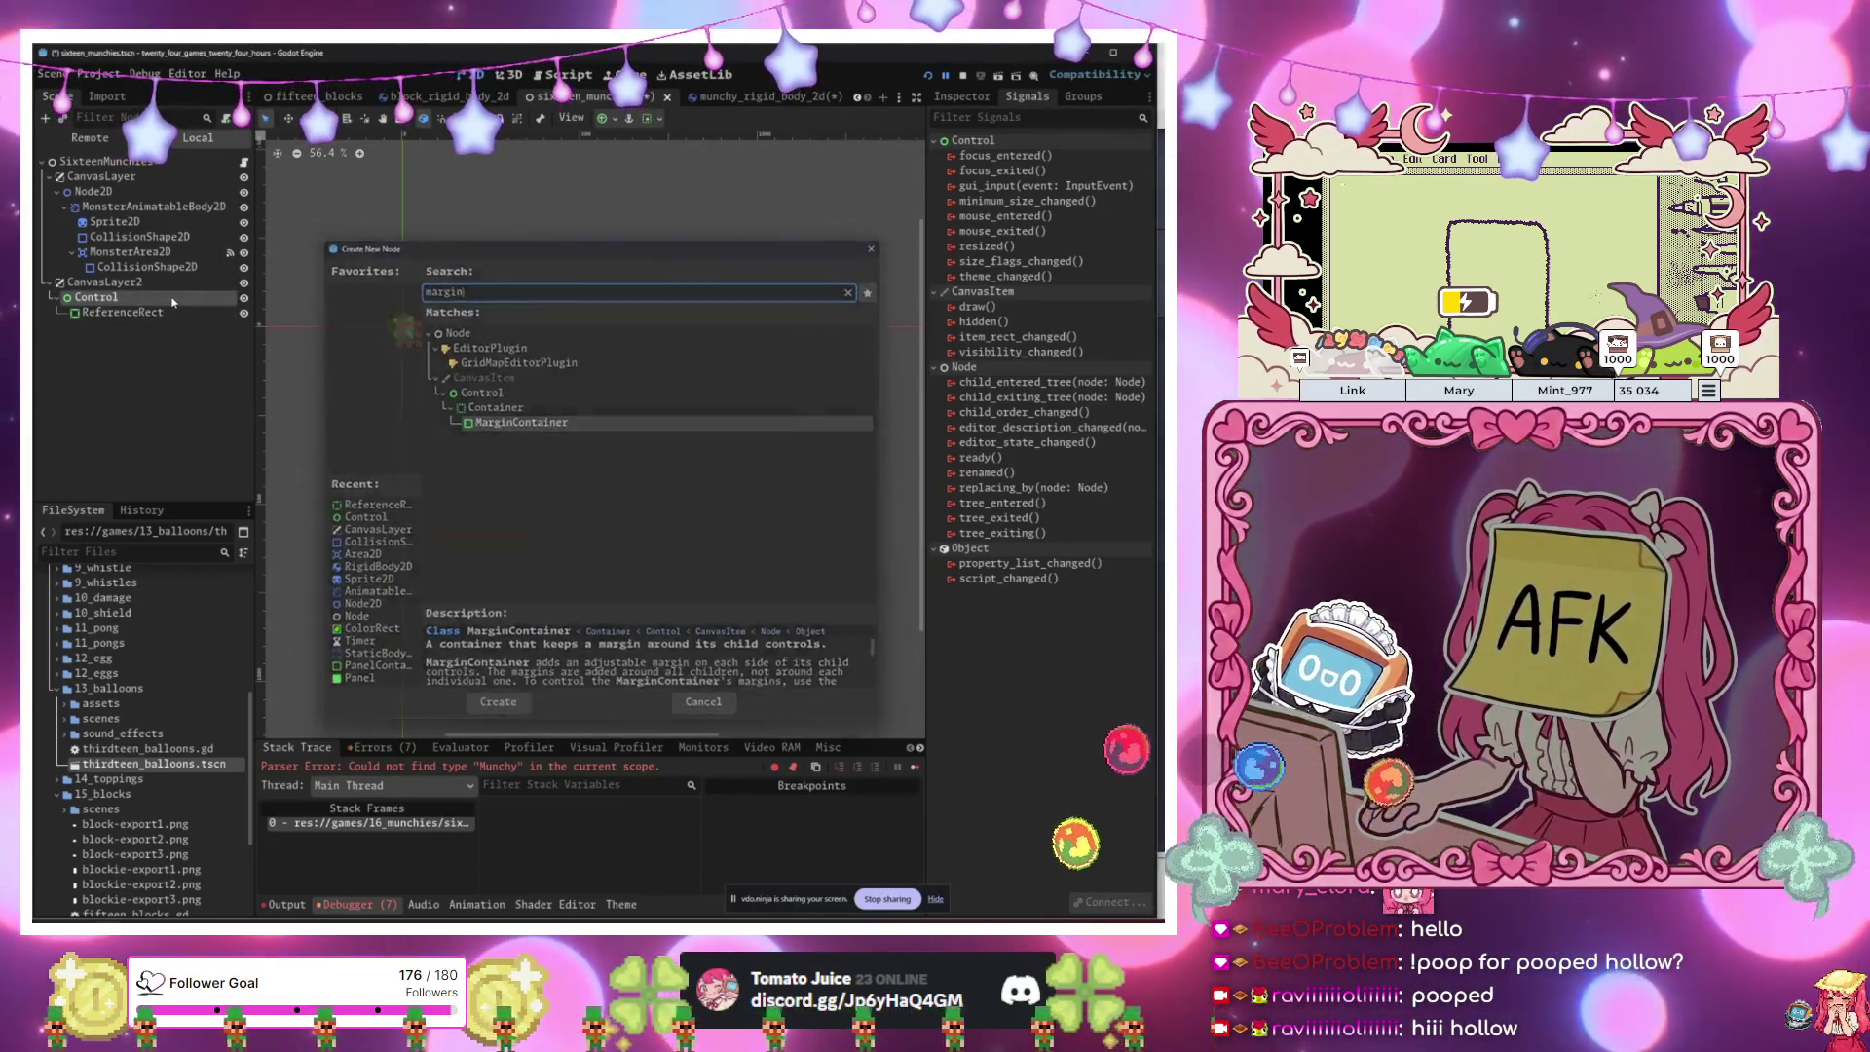
{"action": "key", "text": "ctrl+a"}
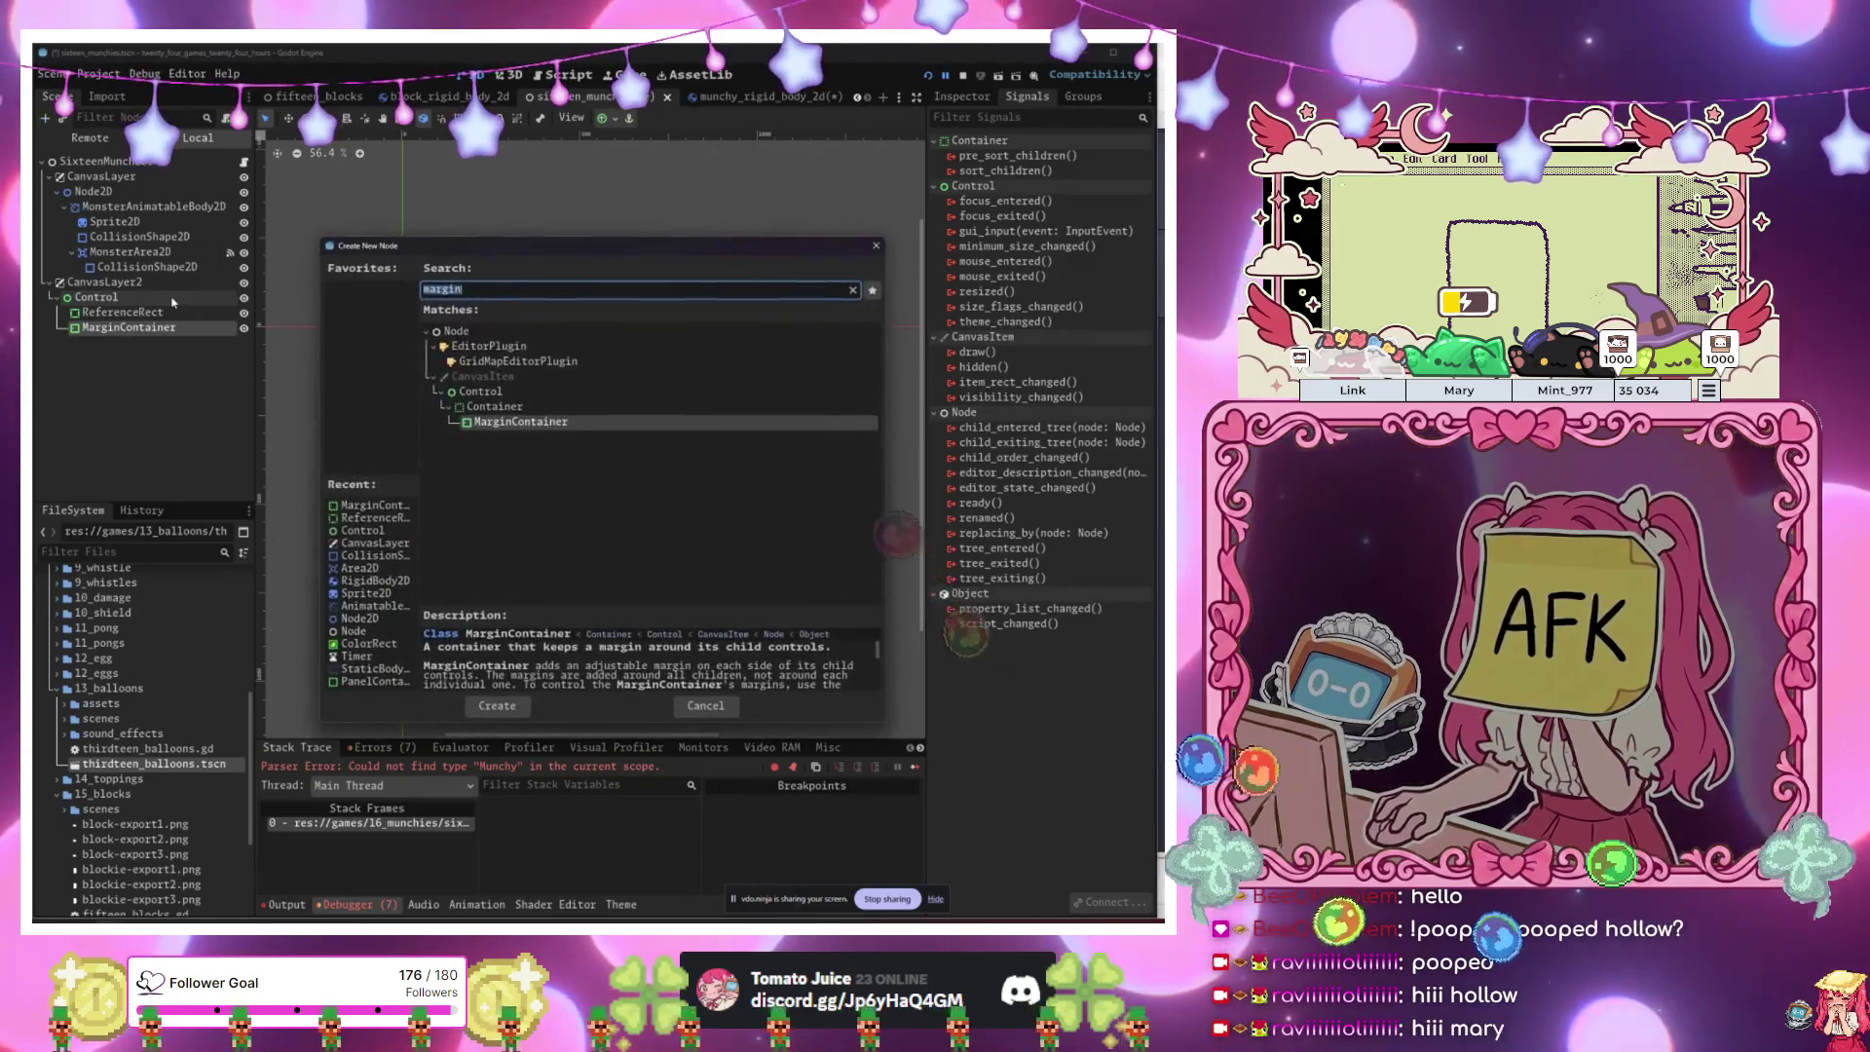
{"action": "type", "text": "hbox"}
{"action": "key", "text": "Return"}
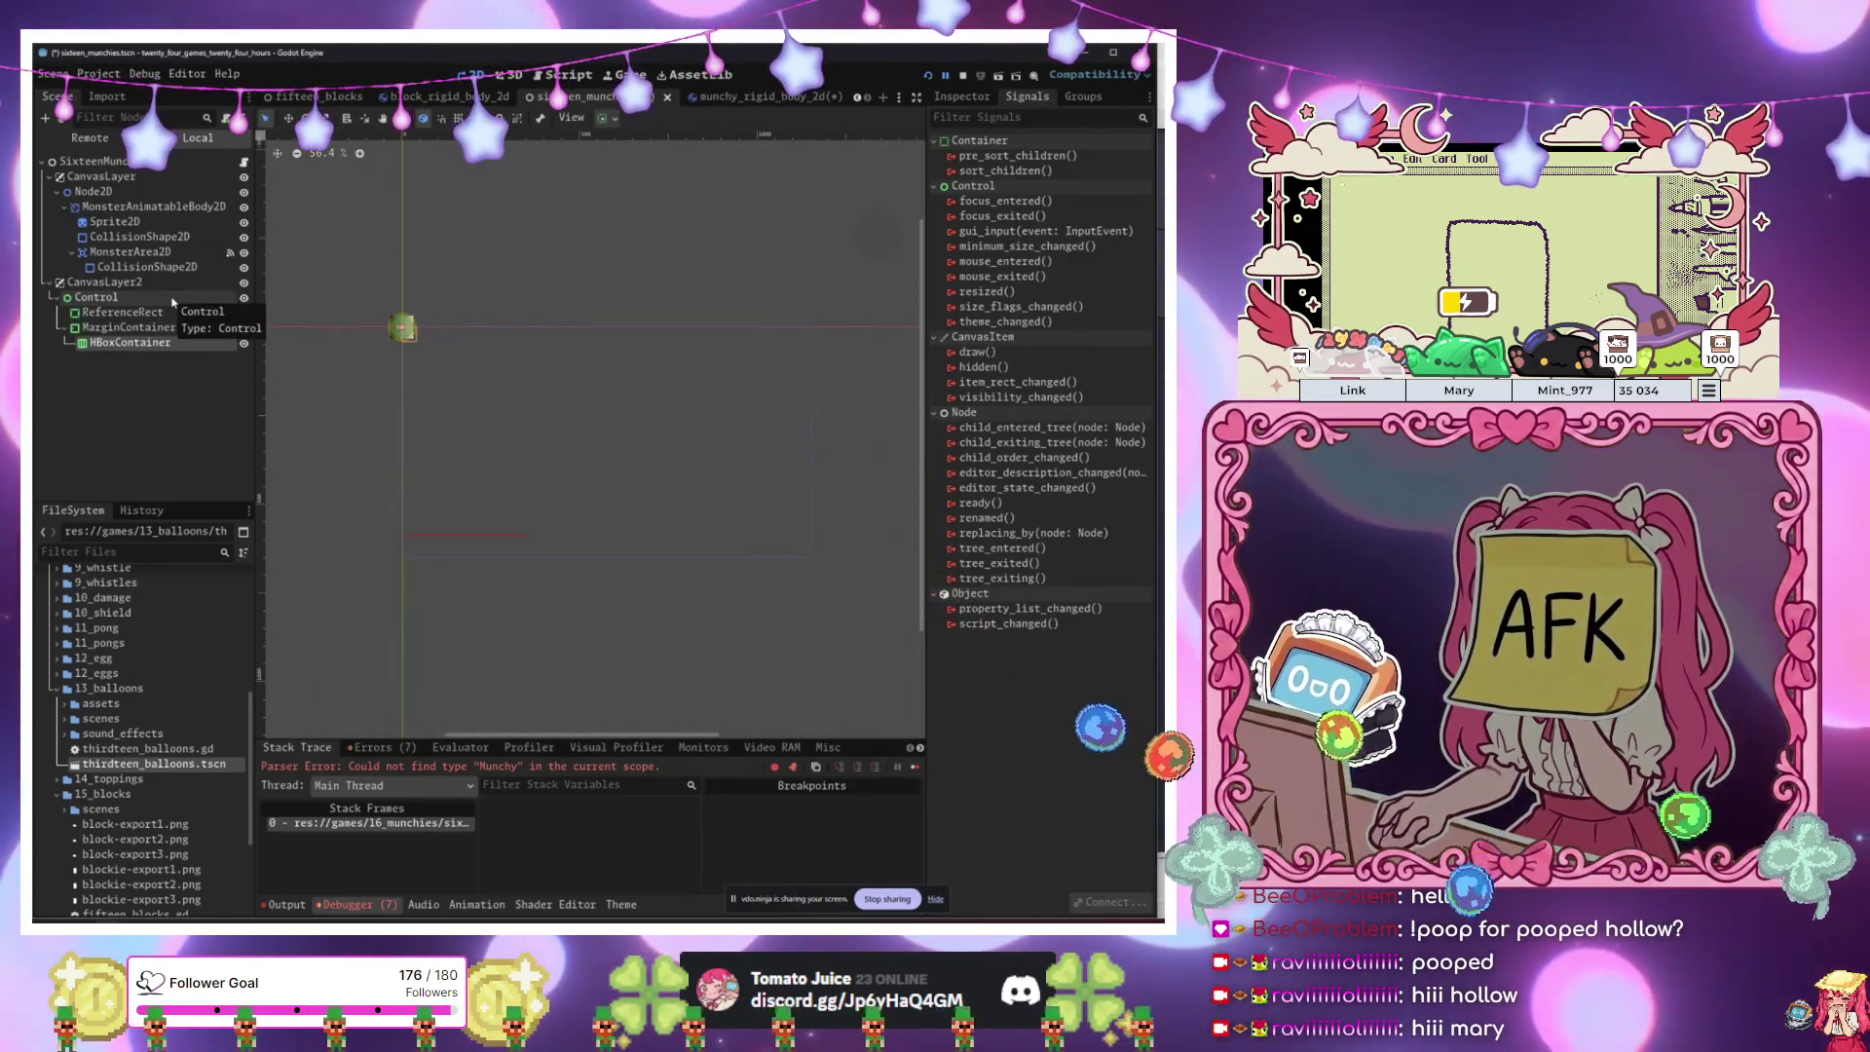
{"action": "key", "text": "ctrl+a"}
{"action": "type", "text": "control"}
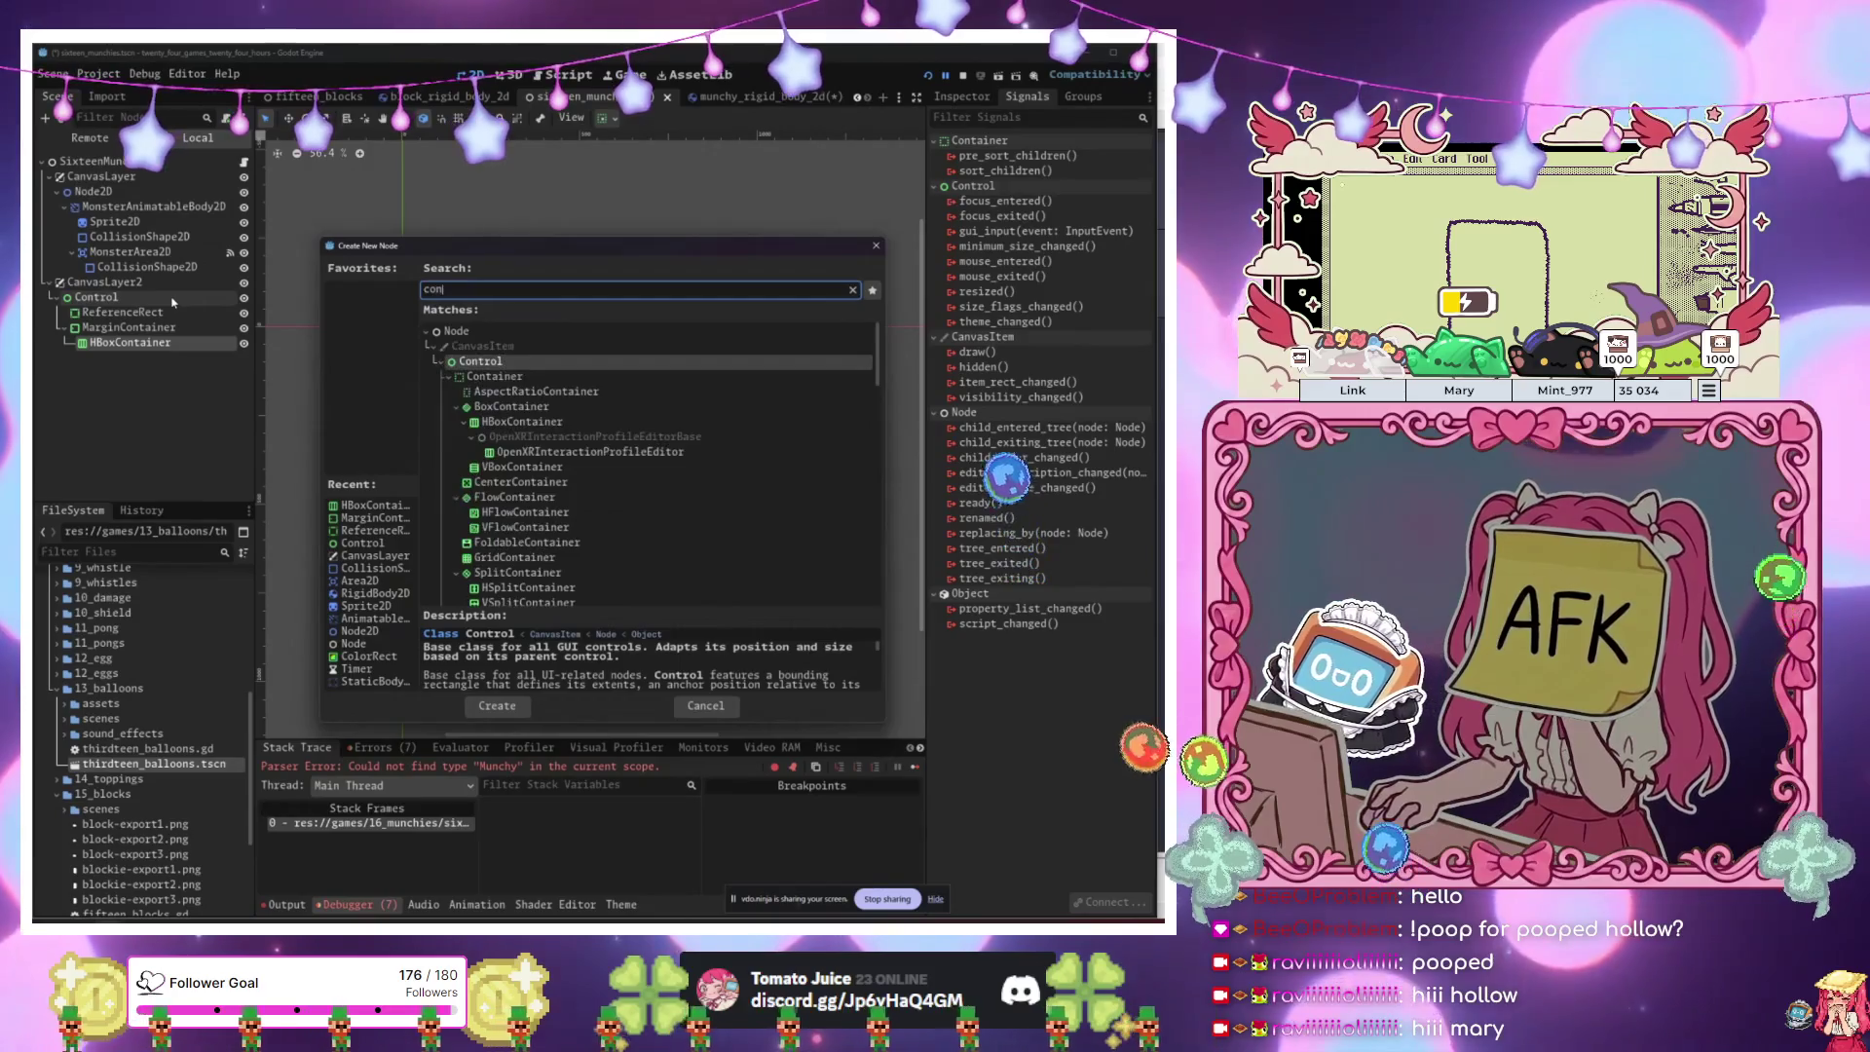
{"action": "key", "text": "Return"}
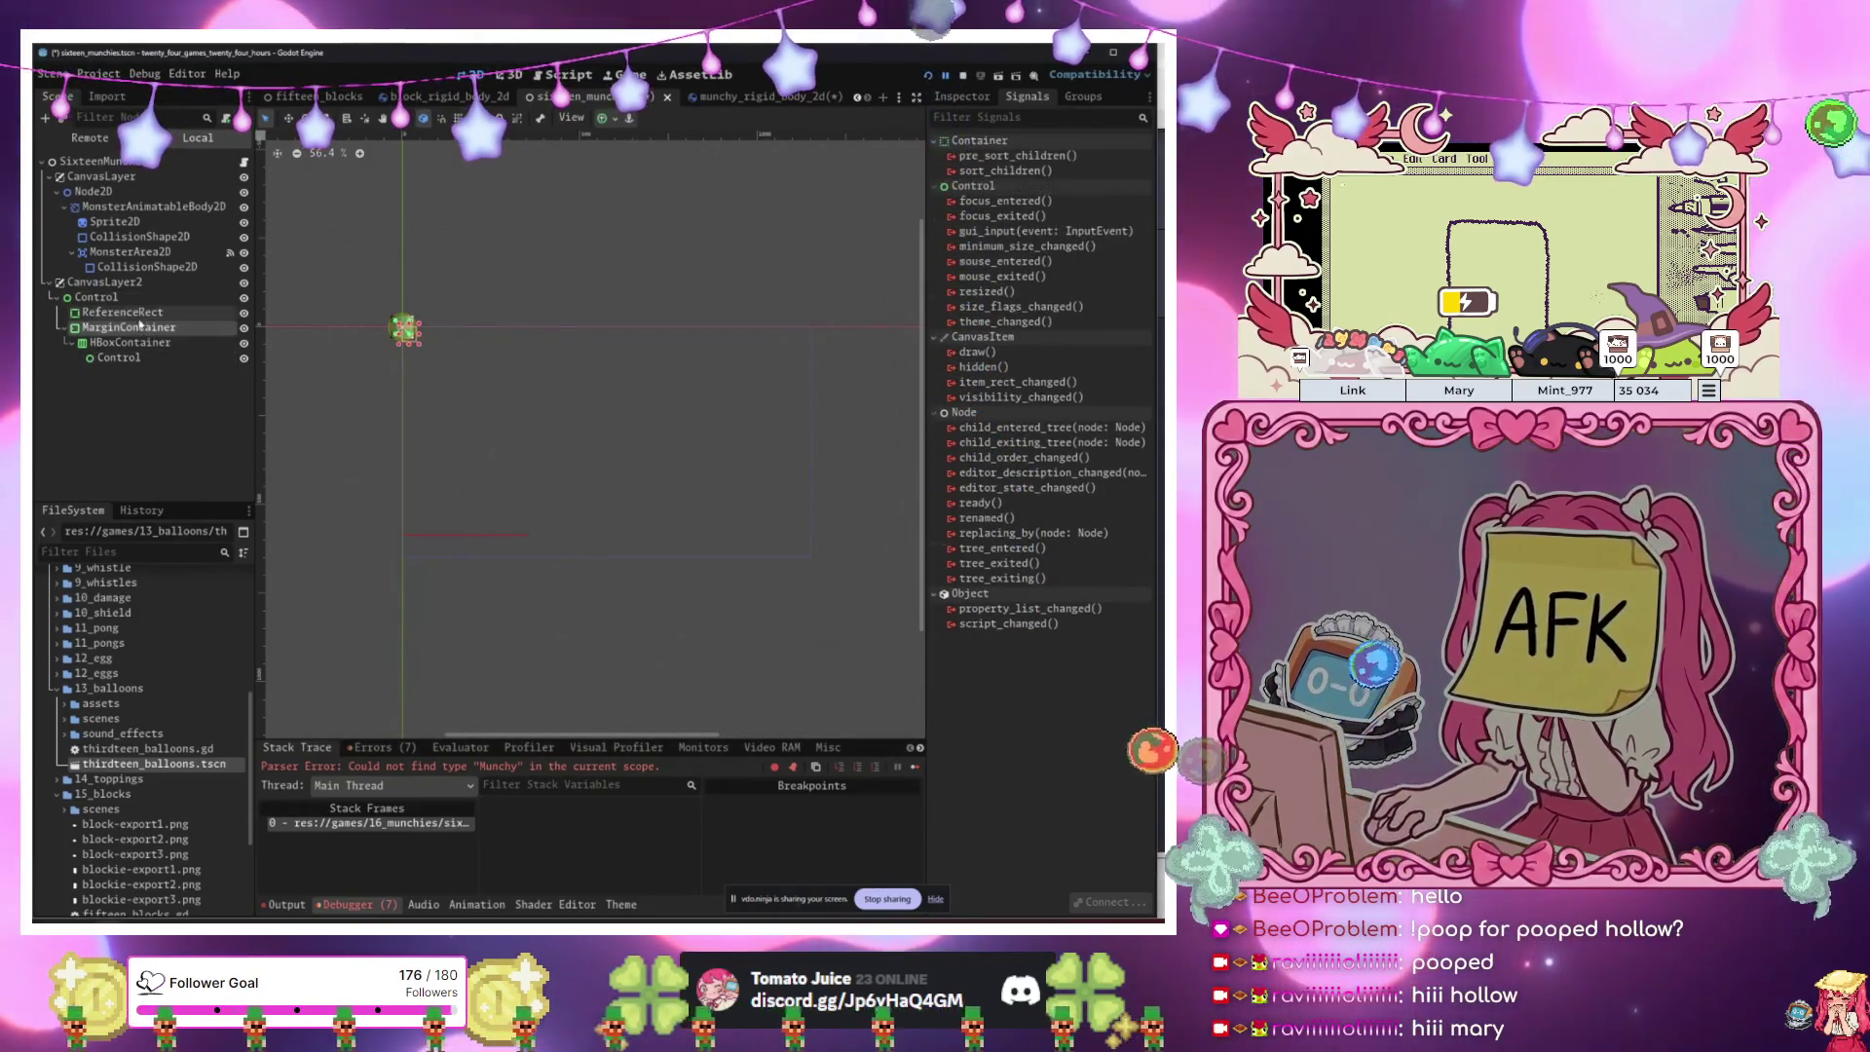
Move ReferenceRect into the HBoxContainer and duplicate it as ReferenceRect2 after the Control
{"action": "left_click", "coordinate": [131, 313]}
{"action": "left_click_drag", "start_coordinate": [167, 350], "coordinate": [153, 351]}
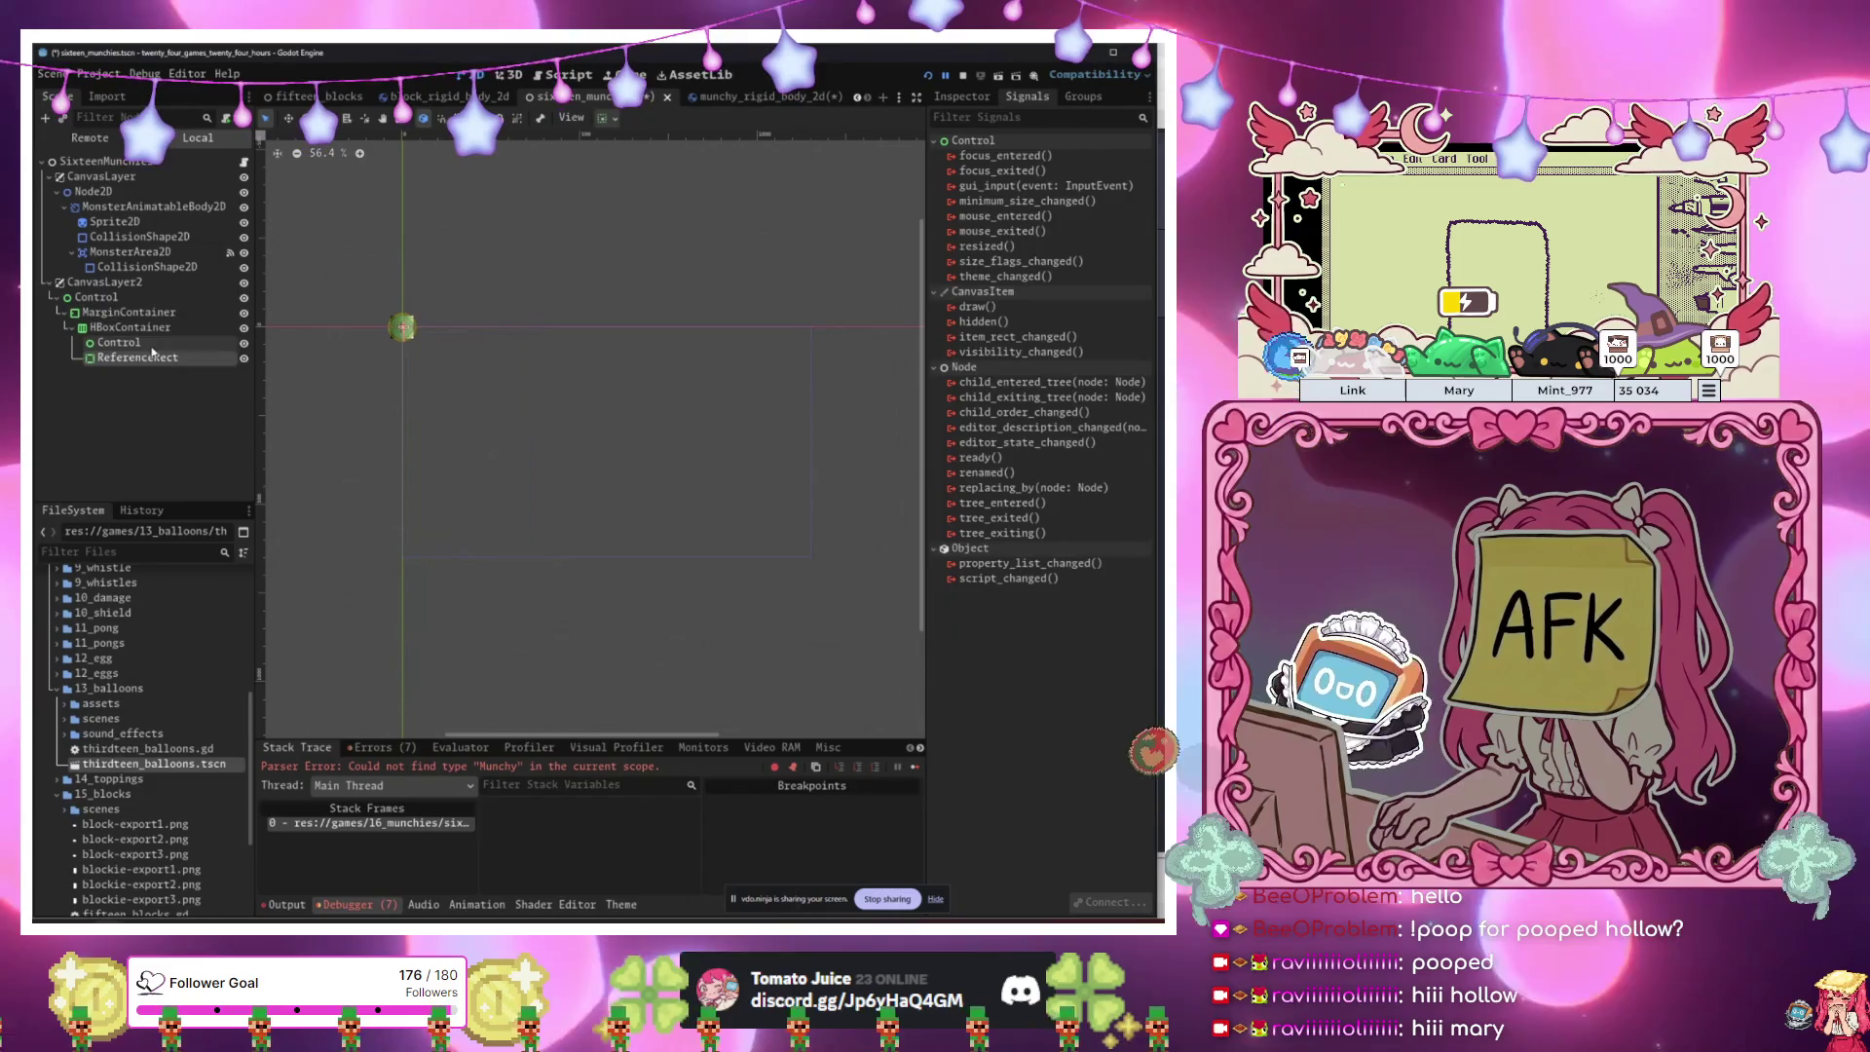
{"action": "key", "text": "ctrl+d"}
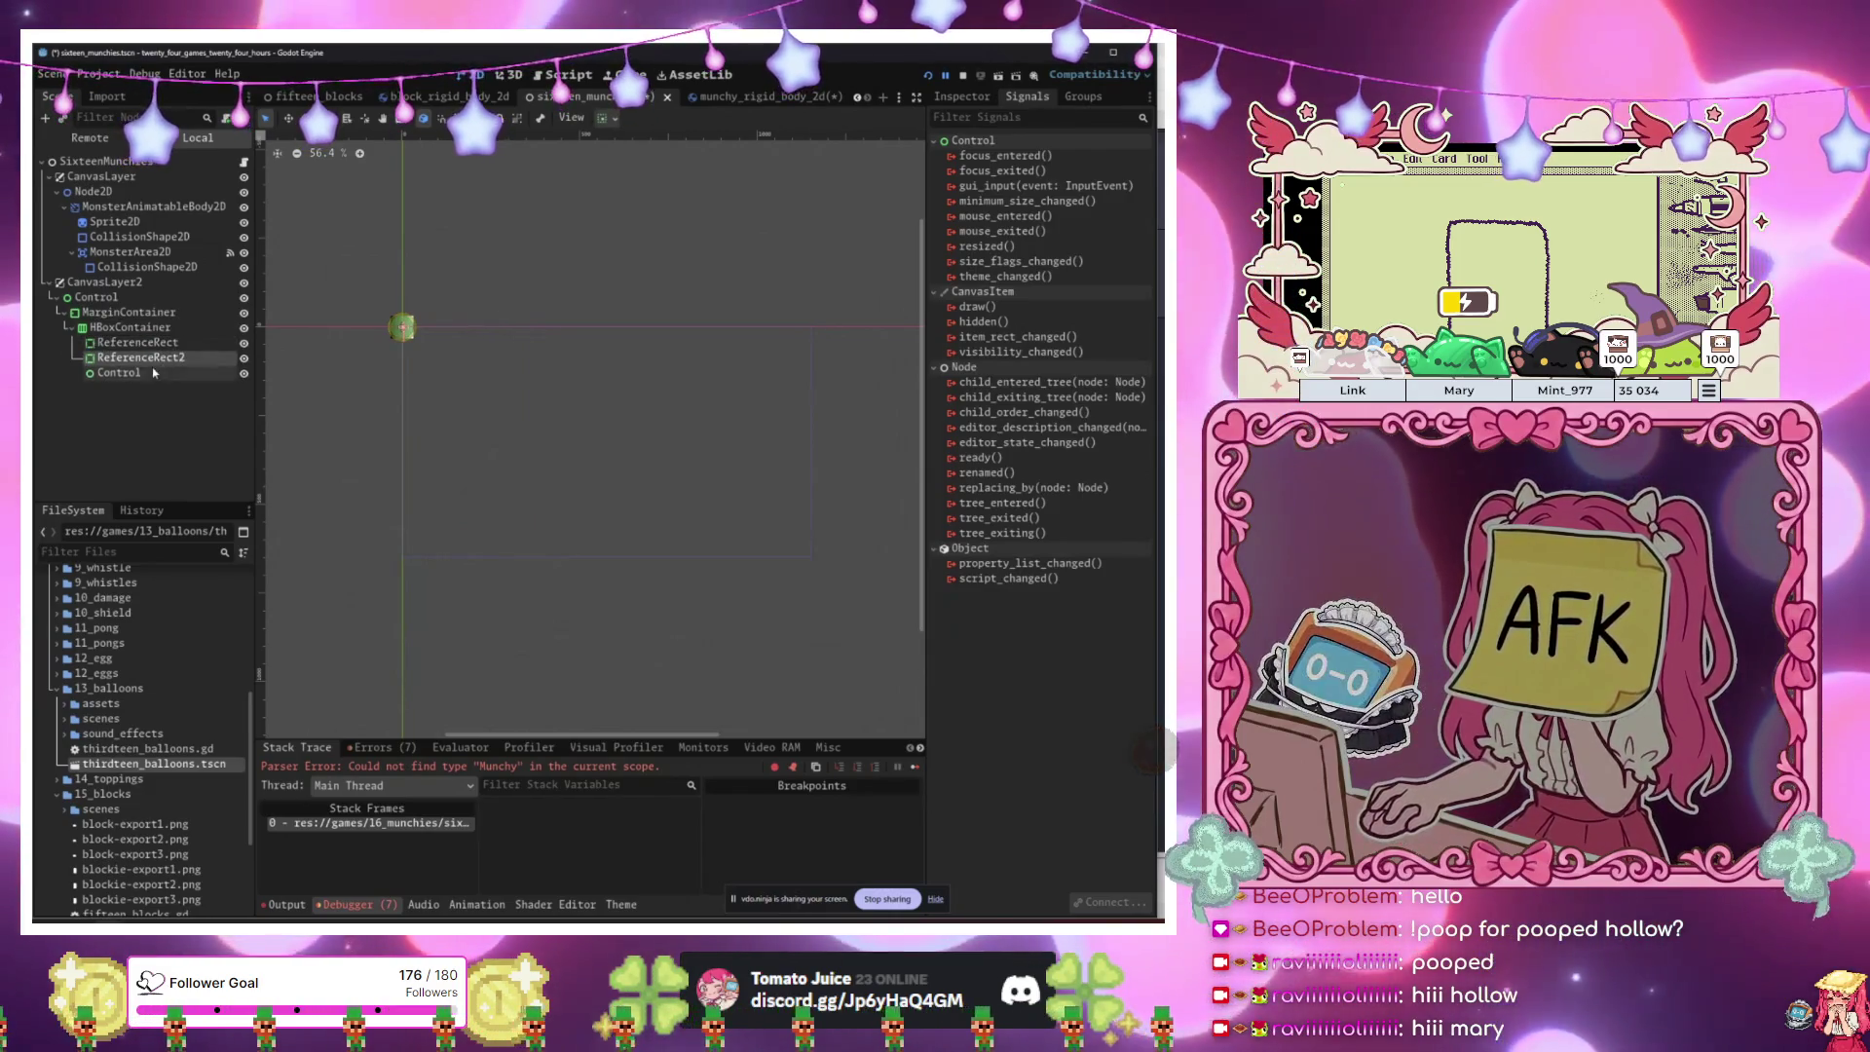
{"action": "left_click_drag", "start_coordinate": [146, 383], "coordinate": [146, 379]}
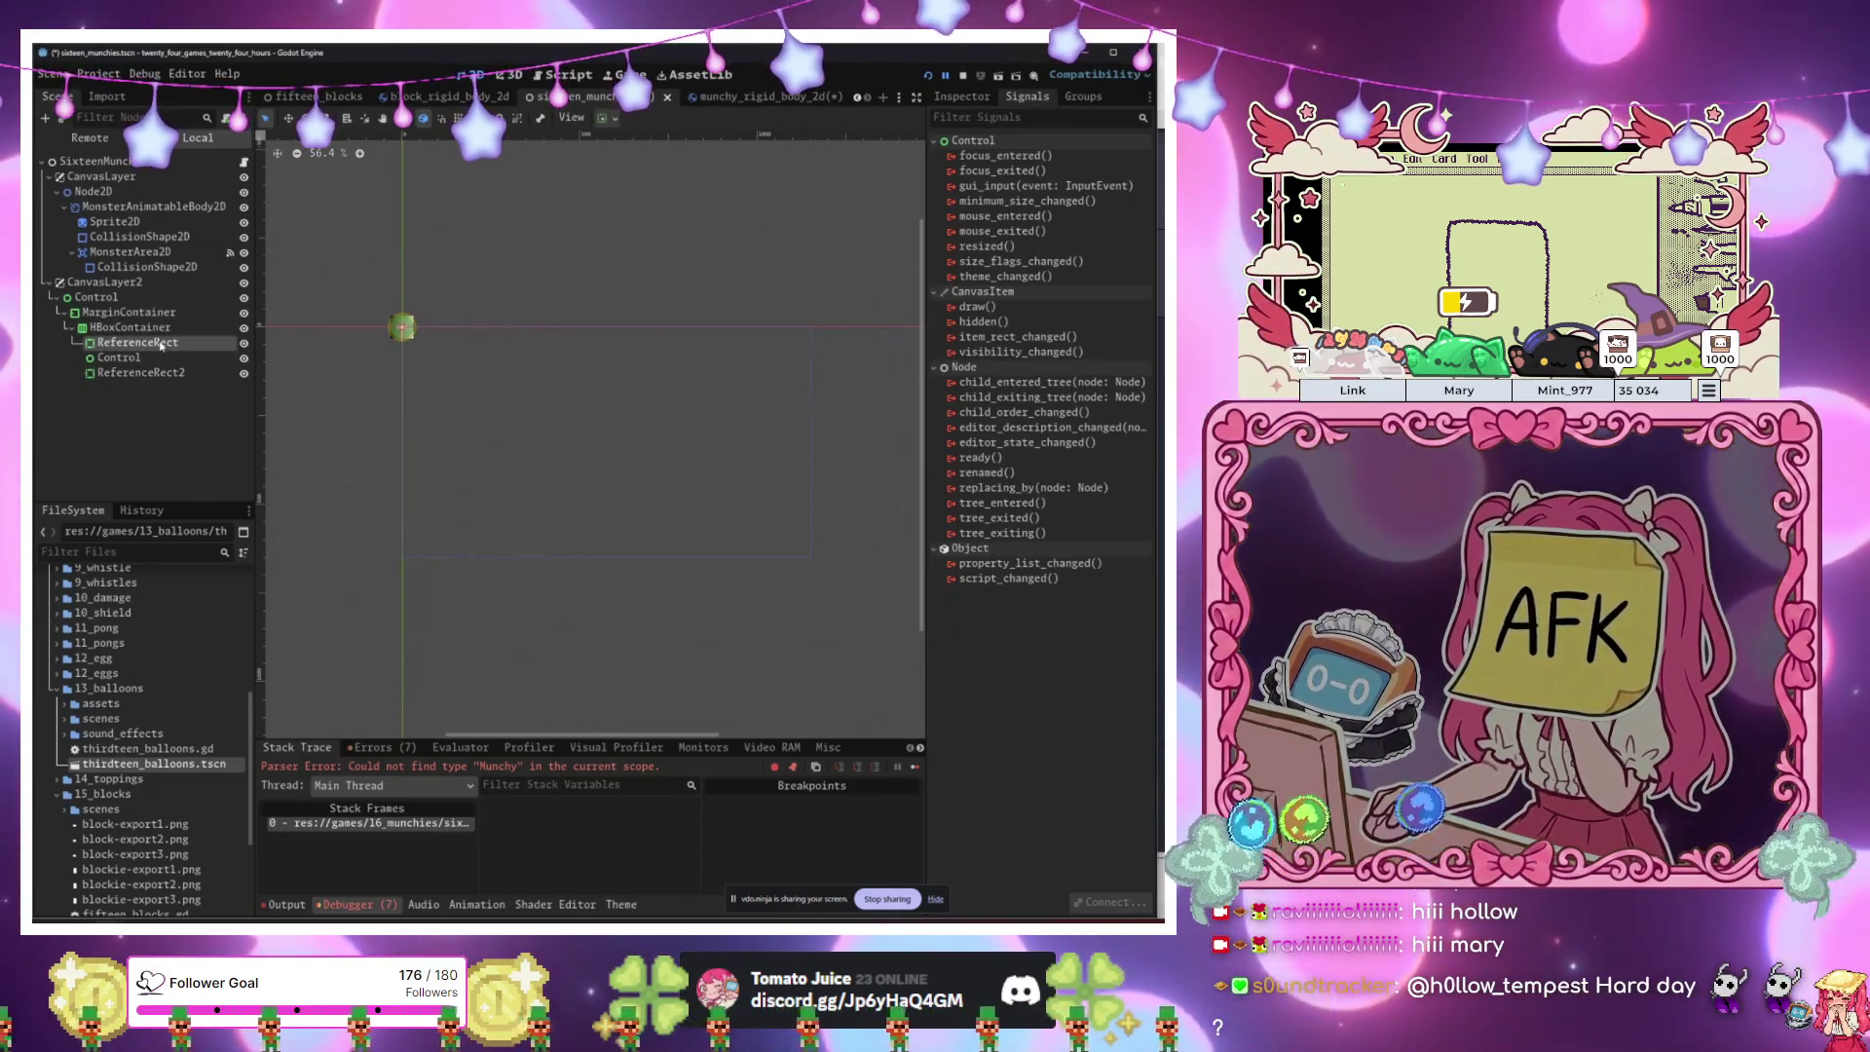
{"action": "left_click", "coordinate": [142, 313]}
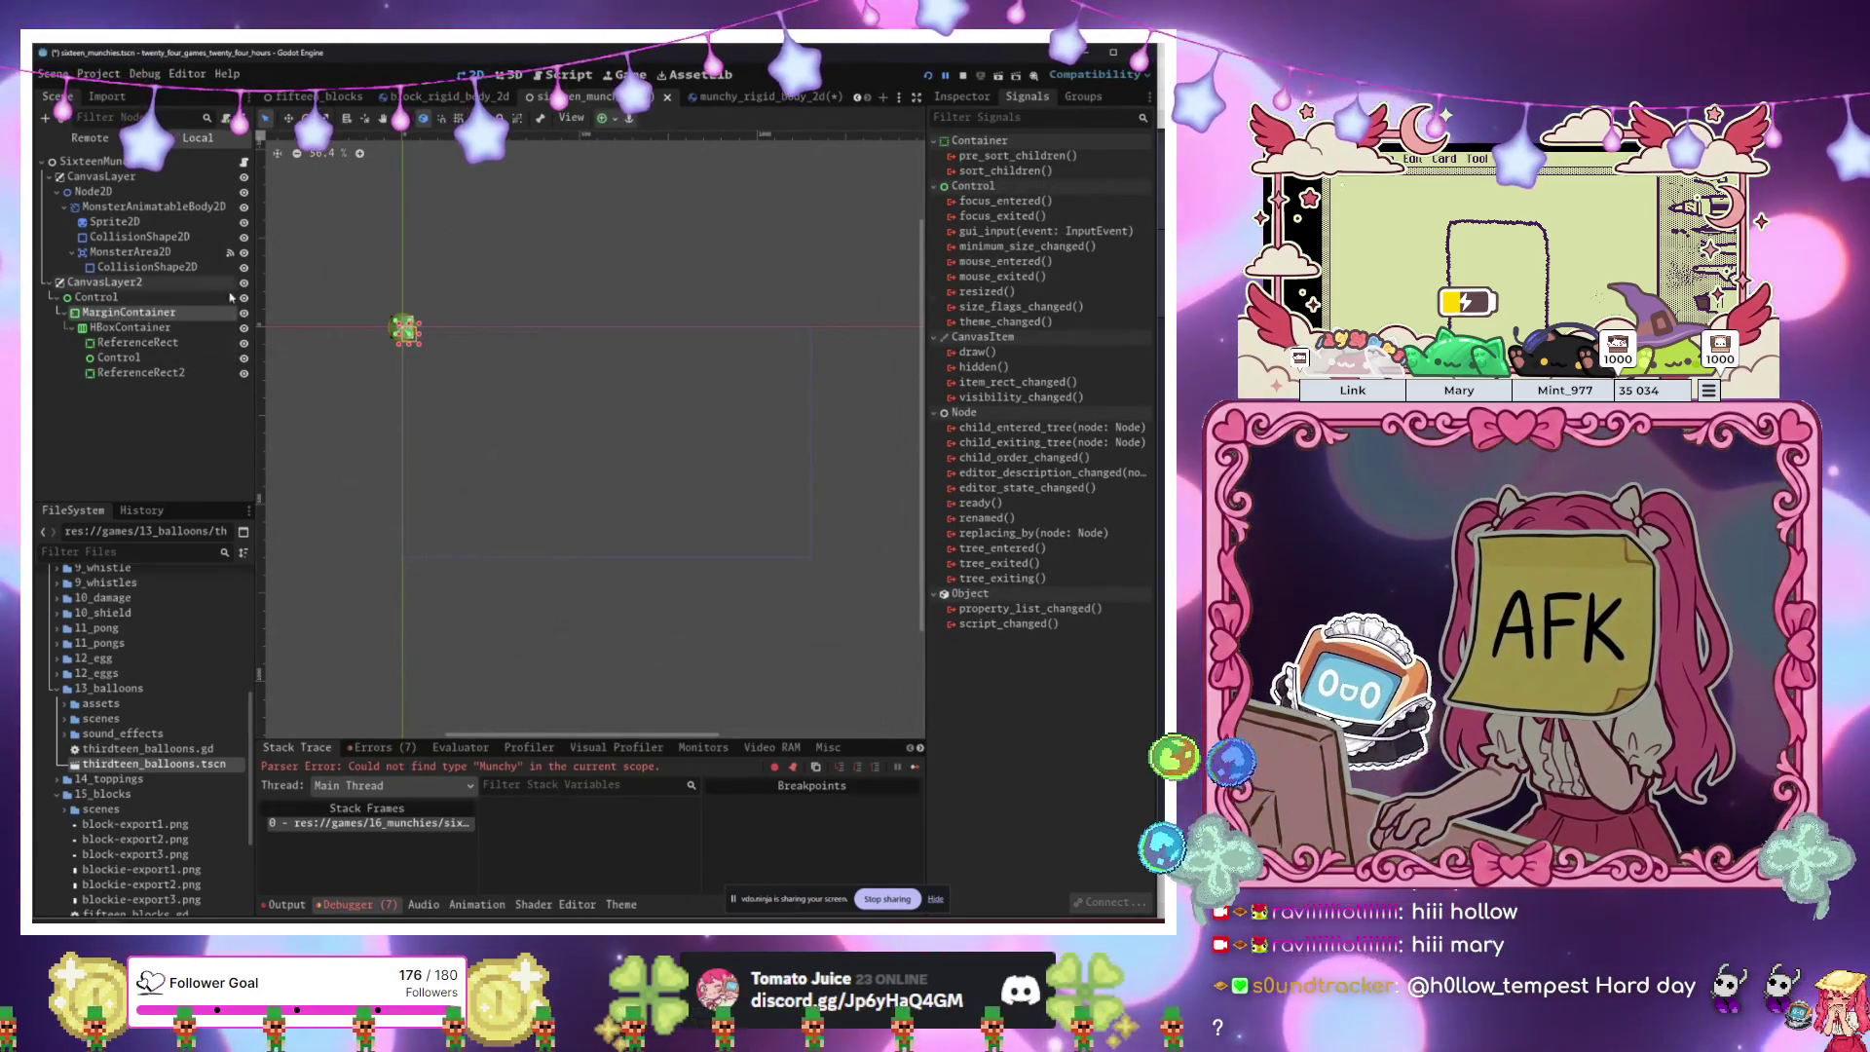
Use the anchor layout presets to make the MarginContainer fill the whole screen
{"action": "left_click", "coordinate": [232, 297]}
{"action": "left_click", "coordinate": [603, 118]}
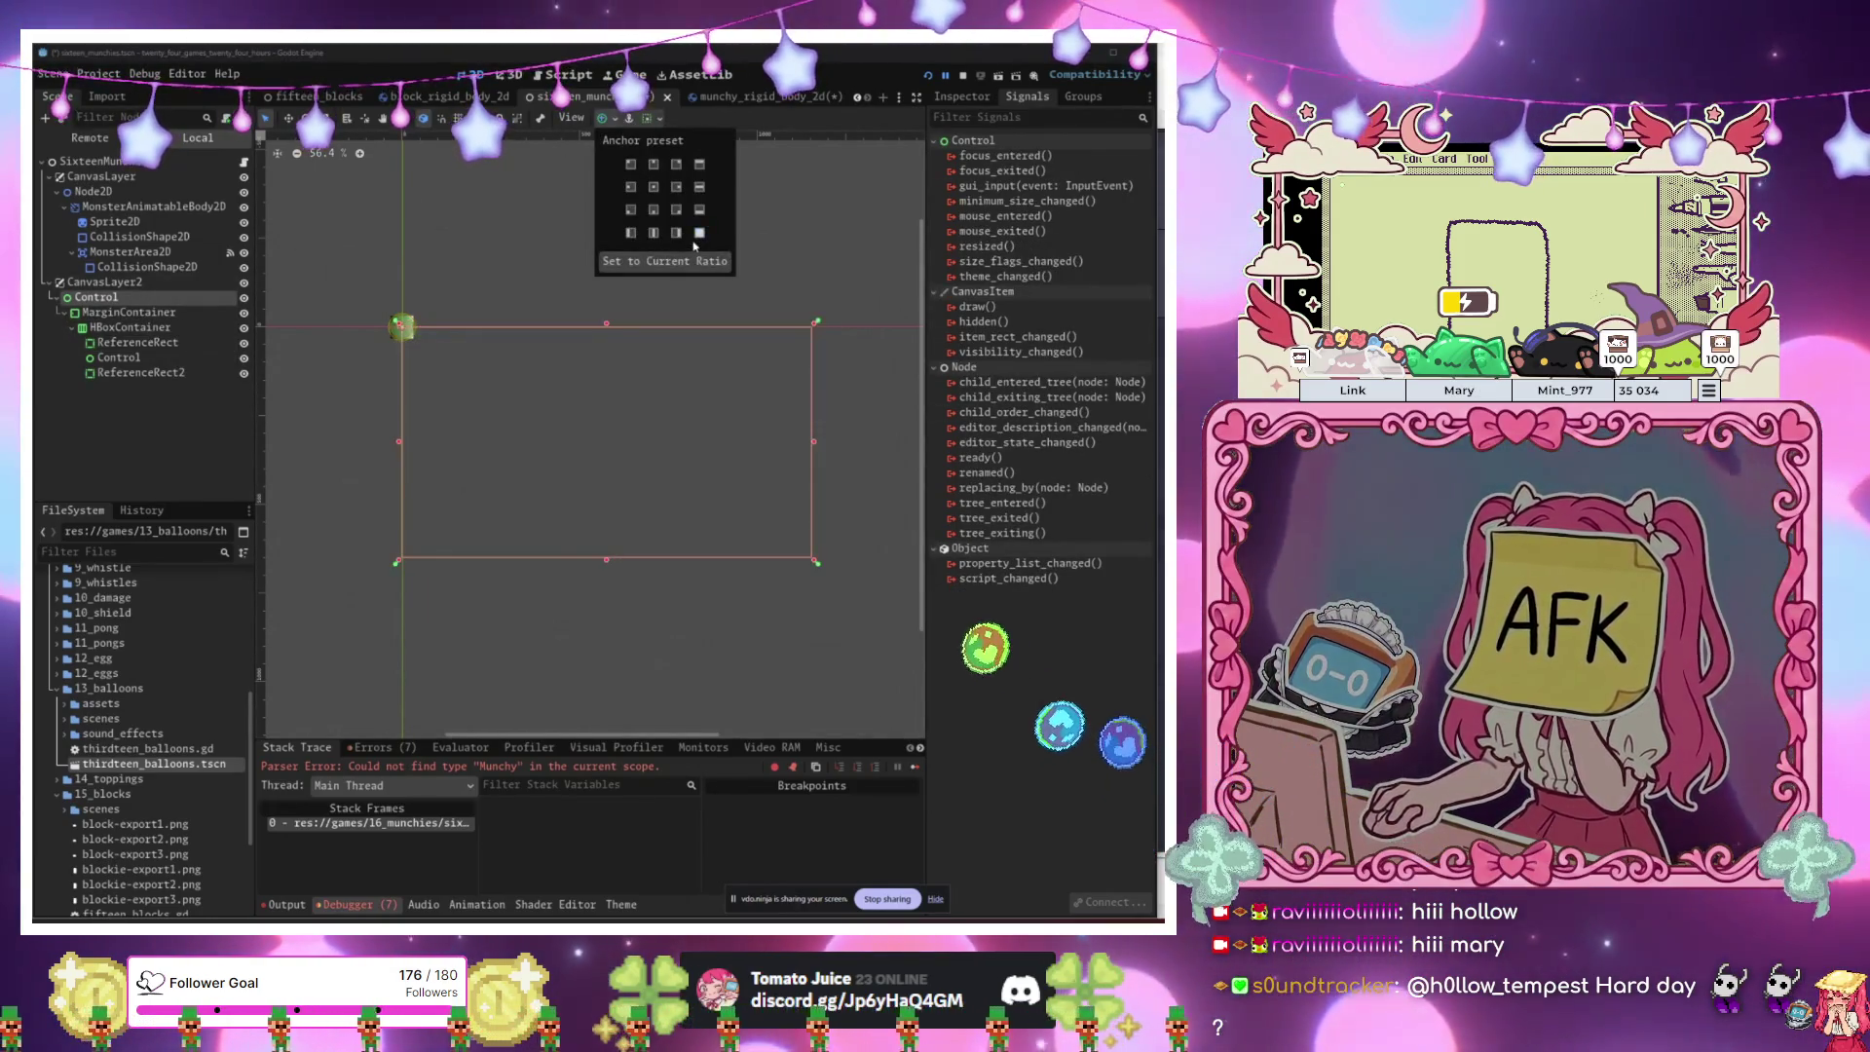
{"action": "left_click", "coordinate": [694, 232]}
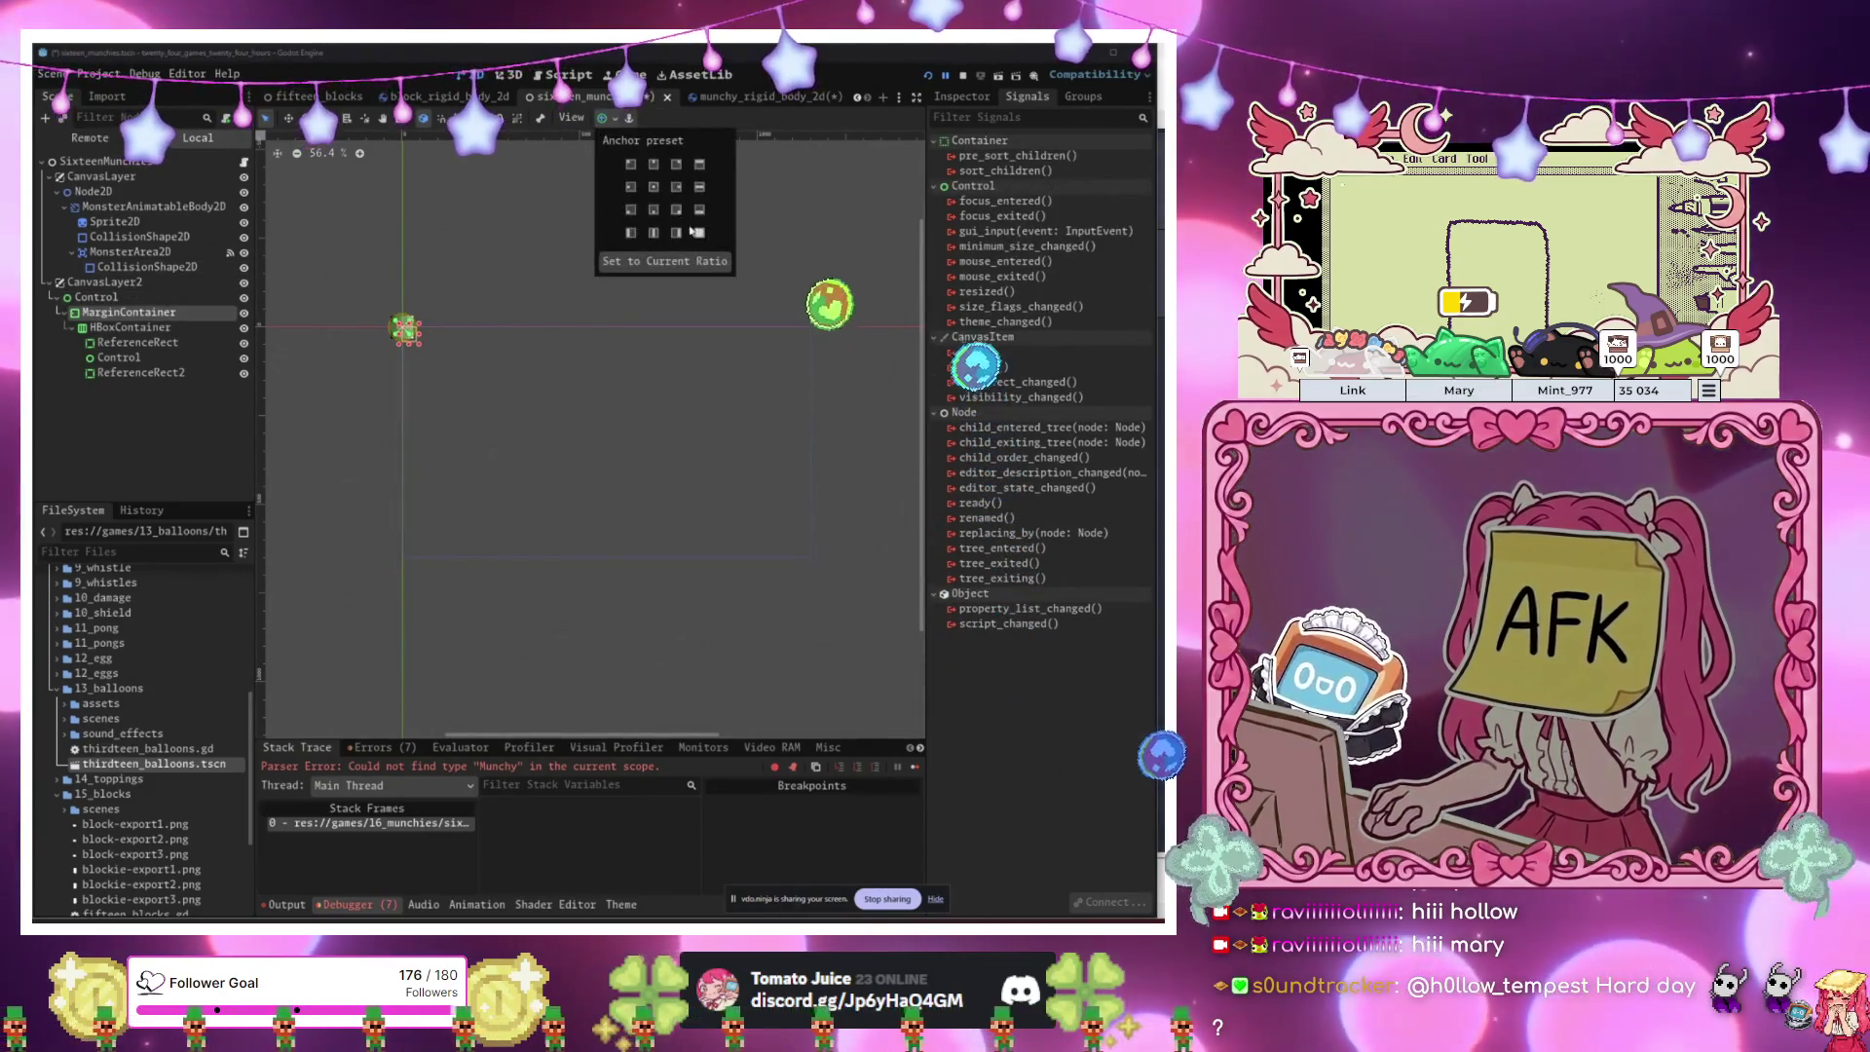
{"action": "left_click", "coordinate": [130, 327]}
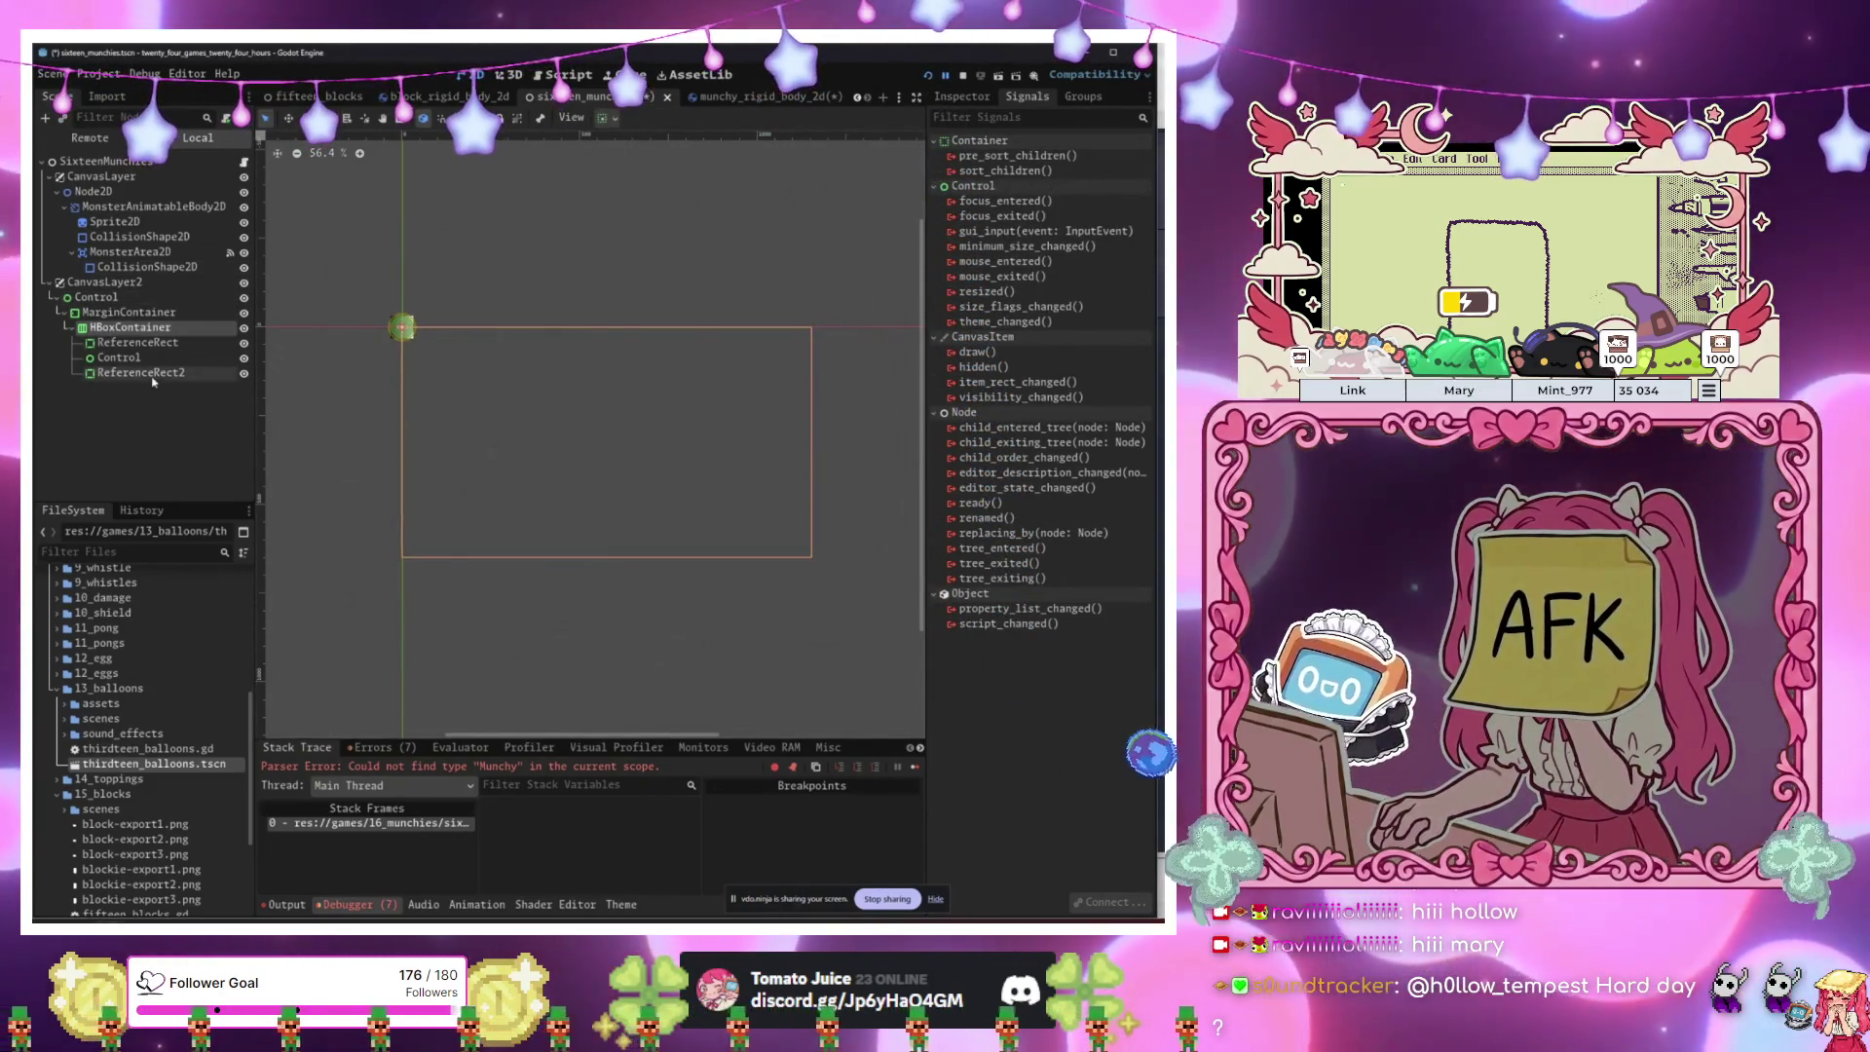
Set both ReferenceRect and ReferenceRect2 to expand horizontally in the container
{"action": "left_click", "coordinate": [146, 343]}
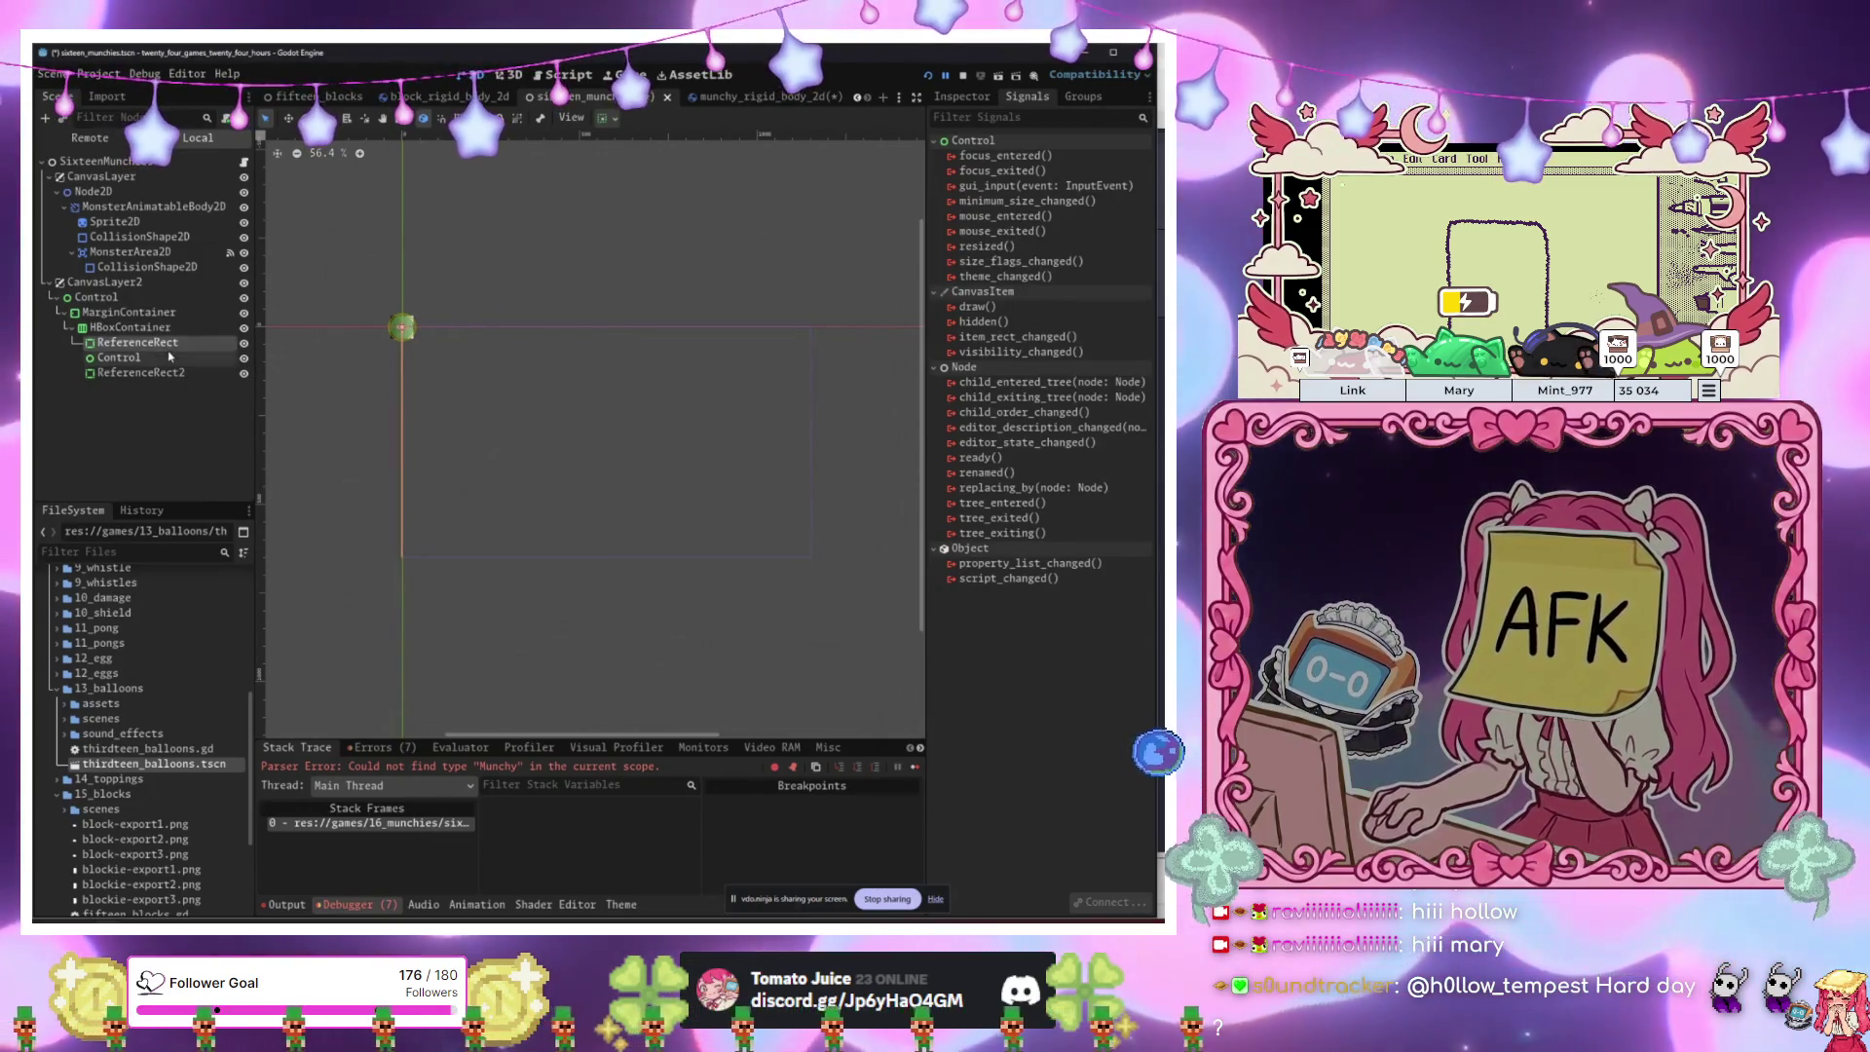
{"action": "left_click", "coordinate": [605, 118]}
{"action": "left_click", "coordinate": [714, 187]}
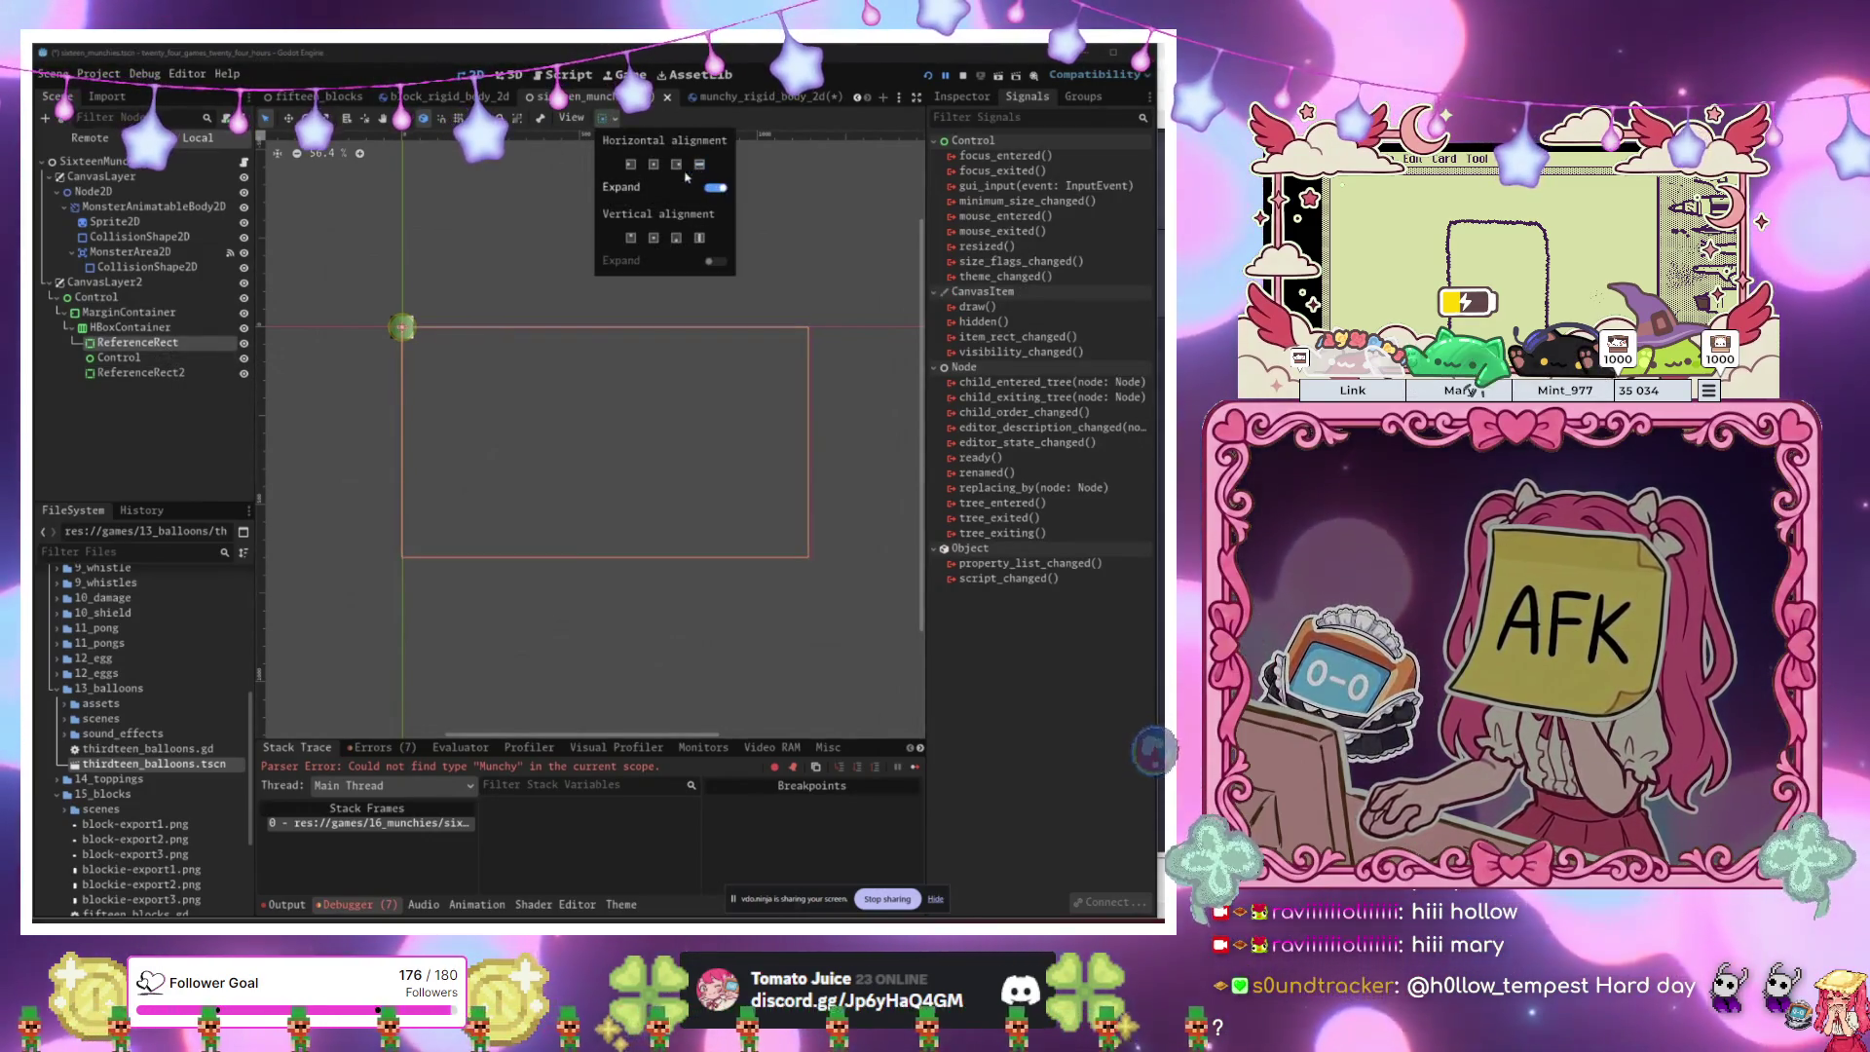
{"action": "left_click", "coordinate": [141, 372]}
{"action": "left_click", "coordinate": [614, 117]}
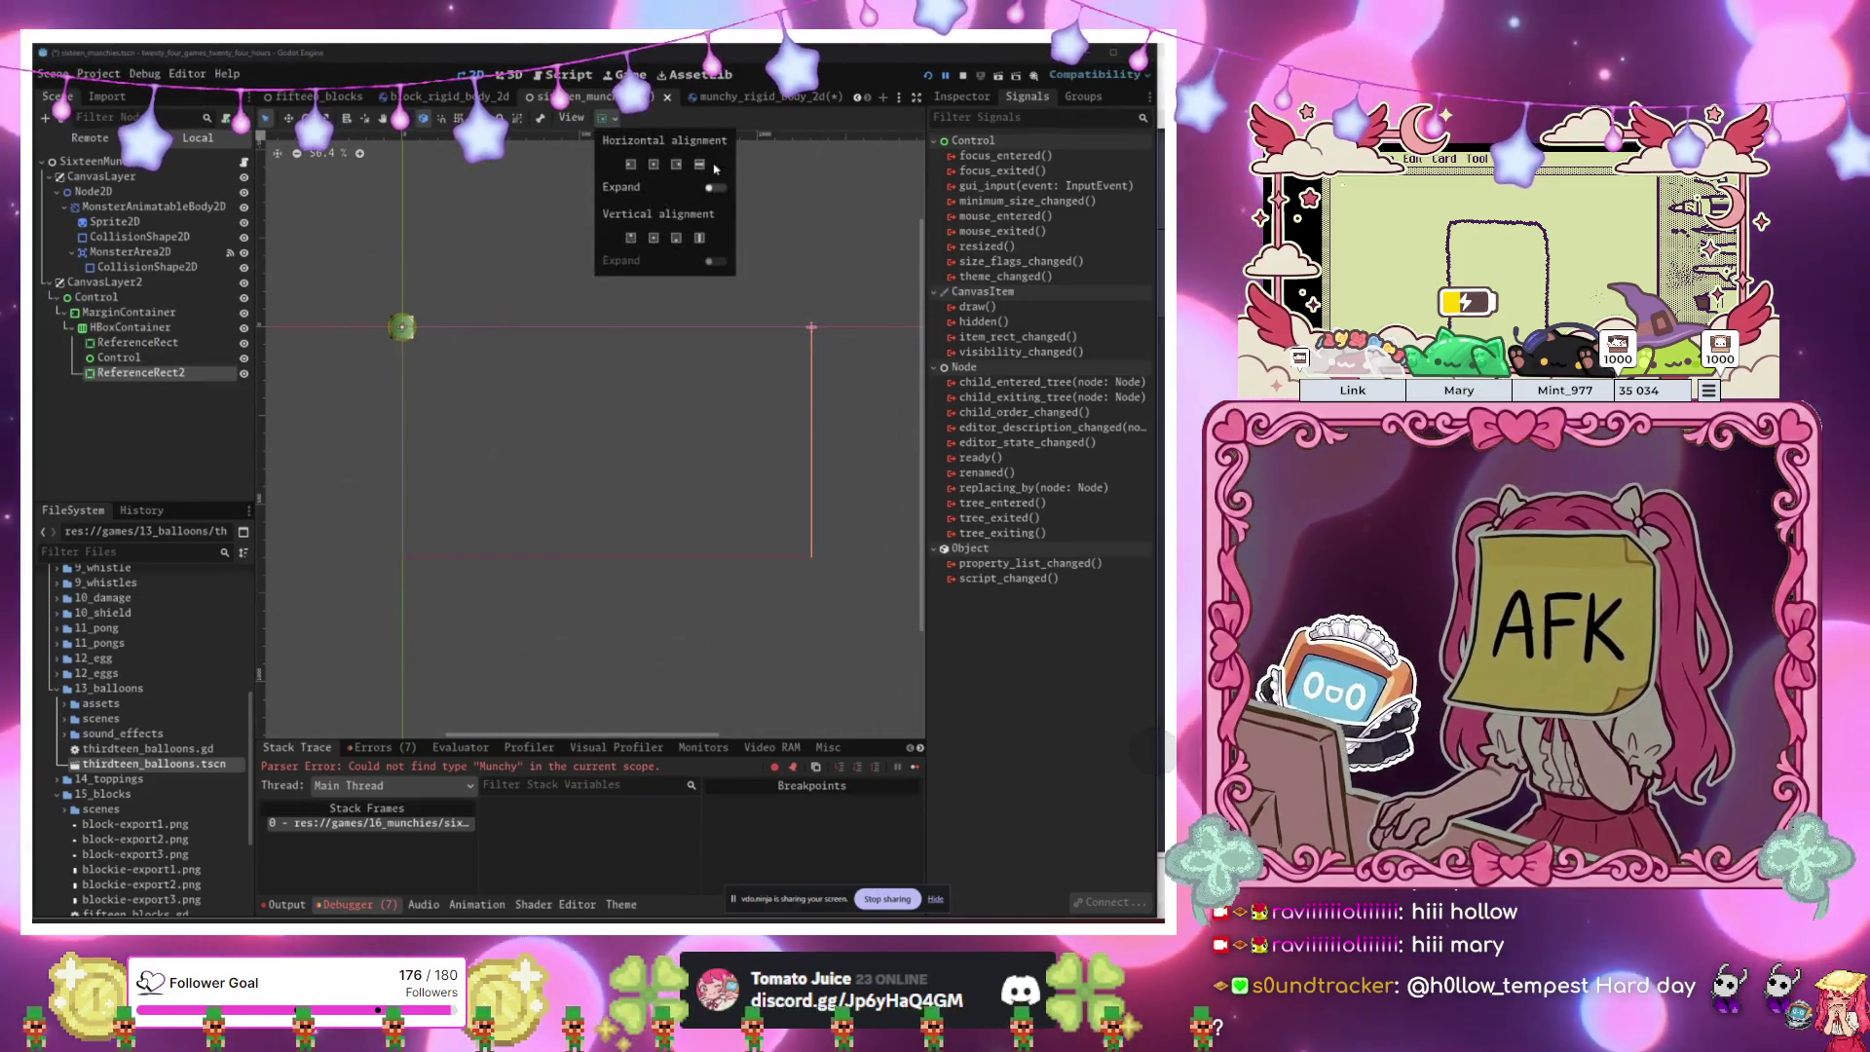
{"action": "left_click", "coordinate": [711, 188]}
{"action": "left_click", "coordinate": [789, 293]}
Give the middle Control a custom minimum width of 105.95 px
{"action": "left_click", "coordinate": [803, 298]}
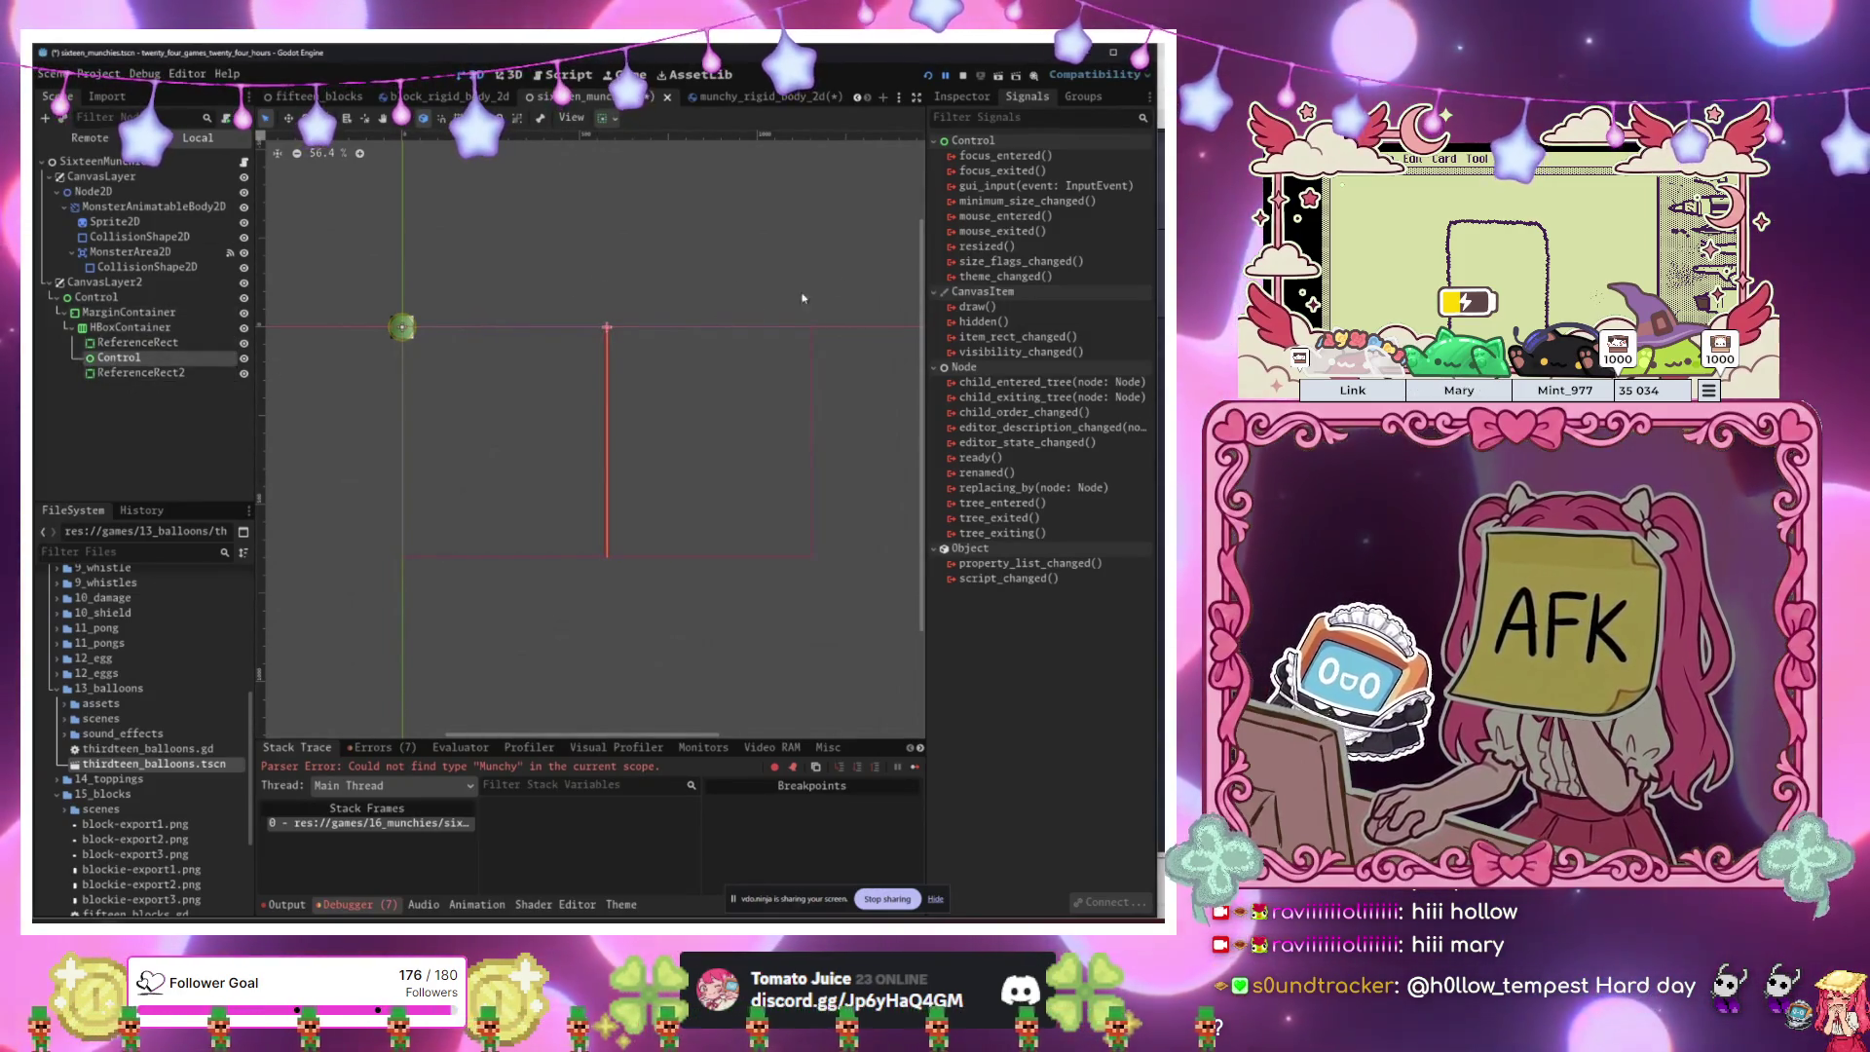
{"action": "left_click", "coordinate": [963, 98]}
{"action": "left_click", "coordinate": [989, 199]}
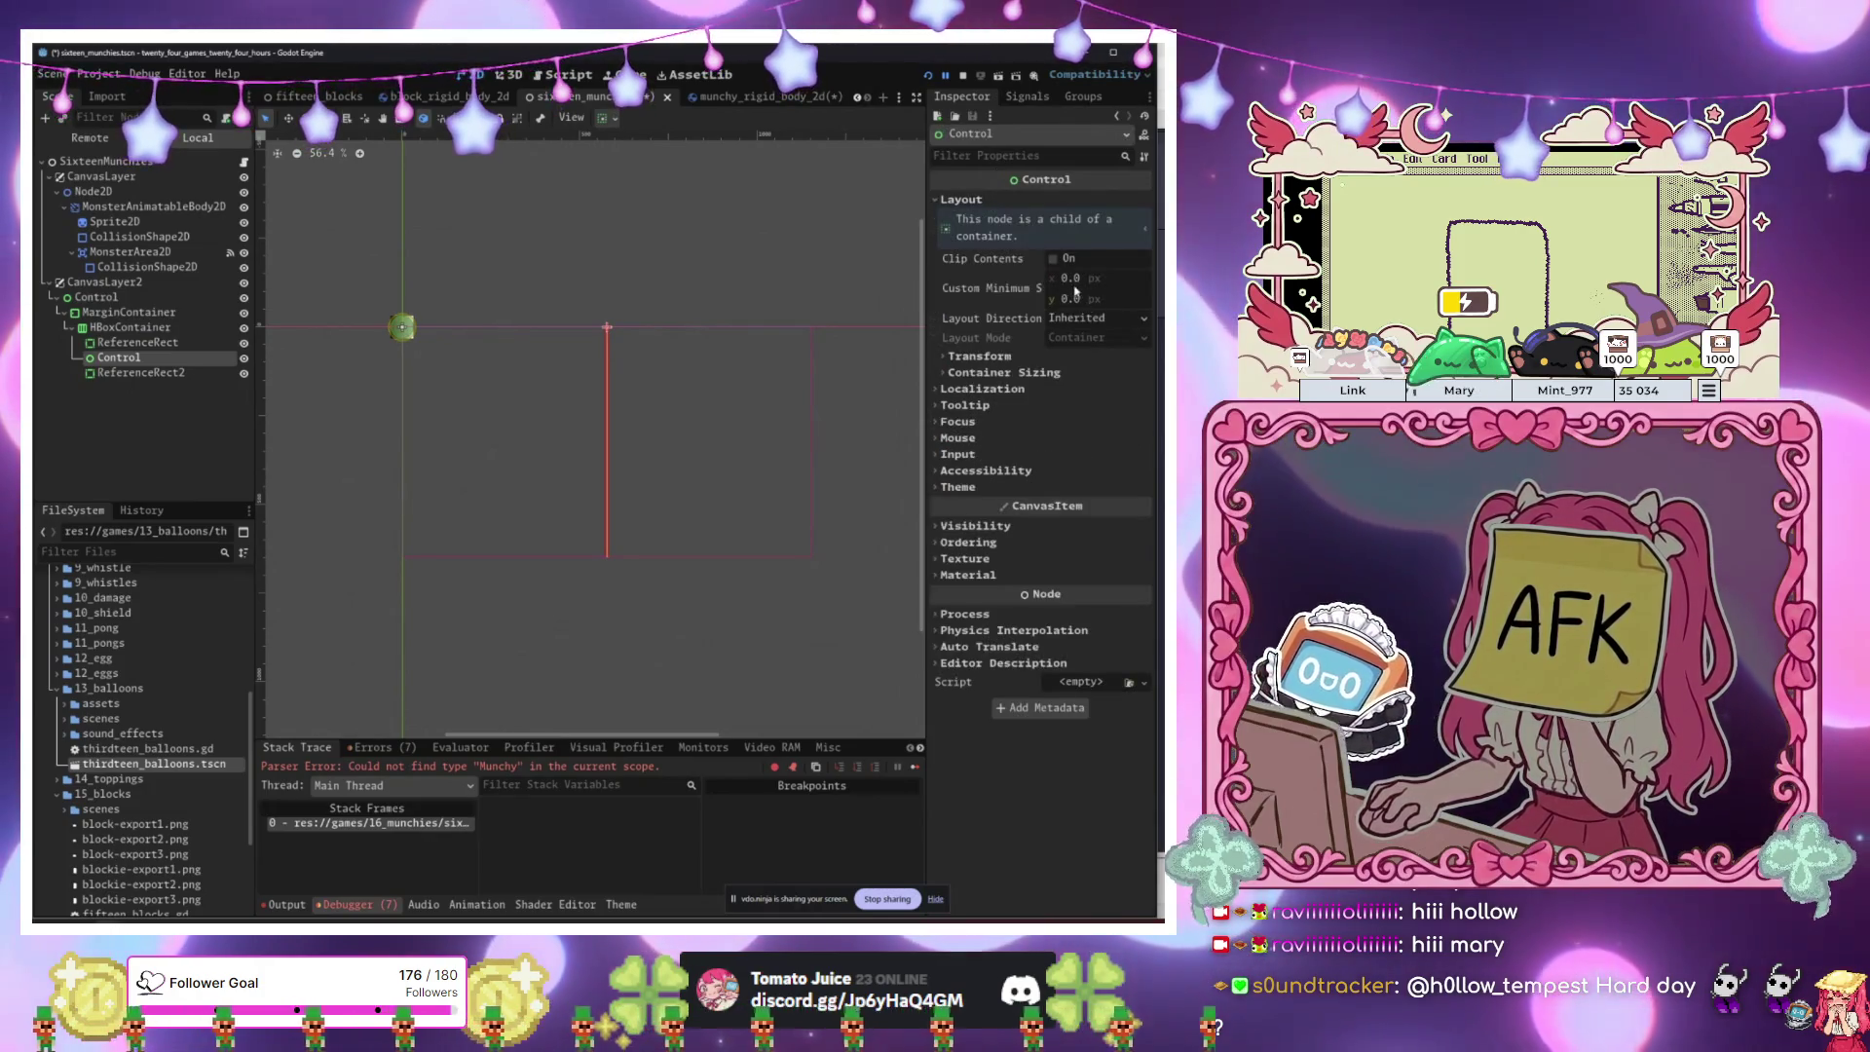
{"action": "left_click_drag", "start_coordinate": [1076, 282], "coordinate": [1135, 283]}
Override the MarginContainer's left, top and right margin constants to 30, bottom left at 0
{"action": "left_click", "coordinate": [191, 316]}
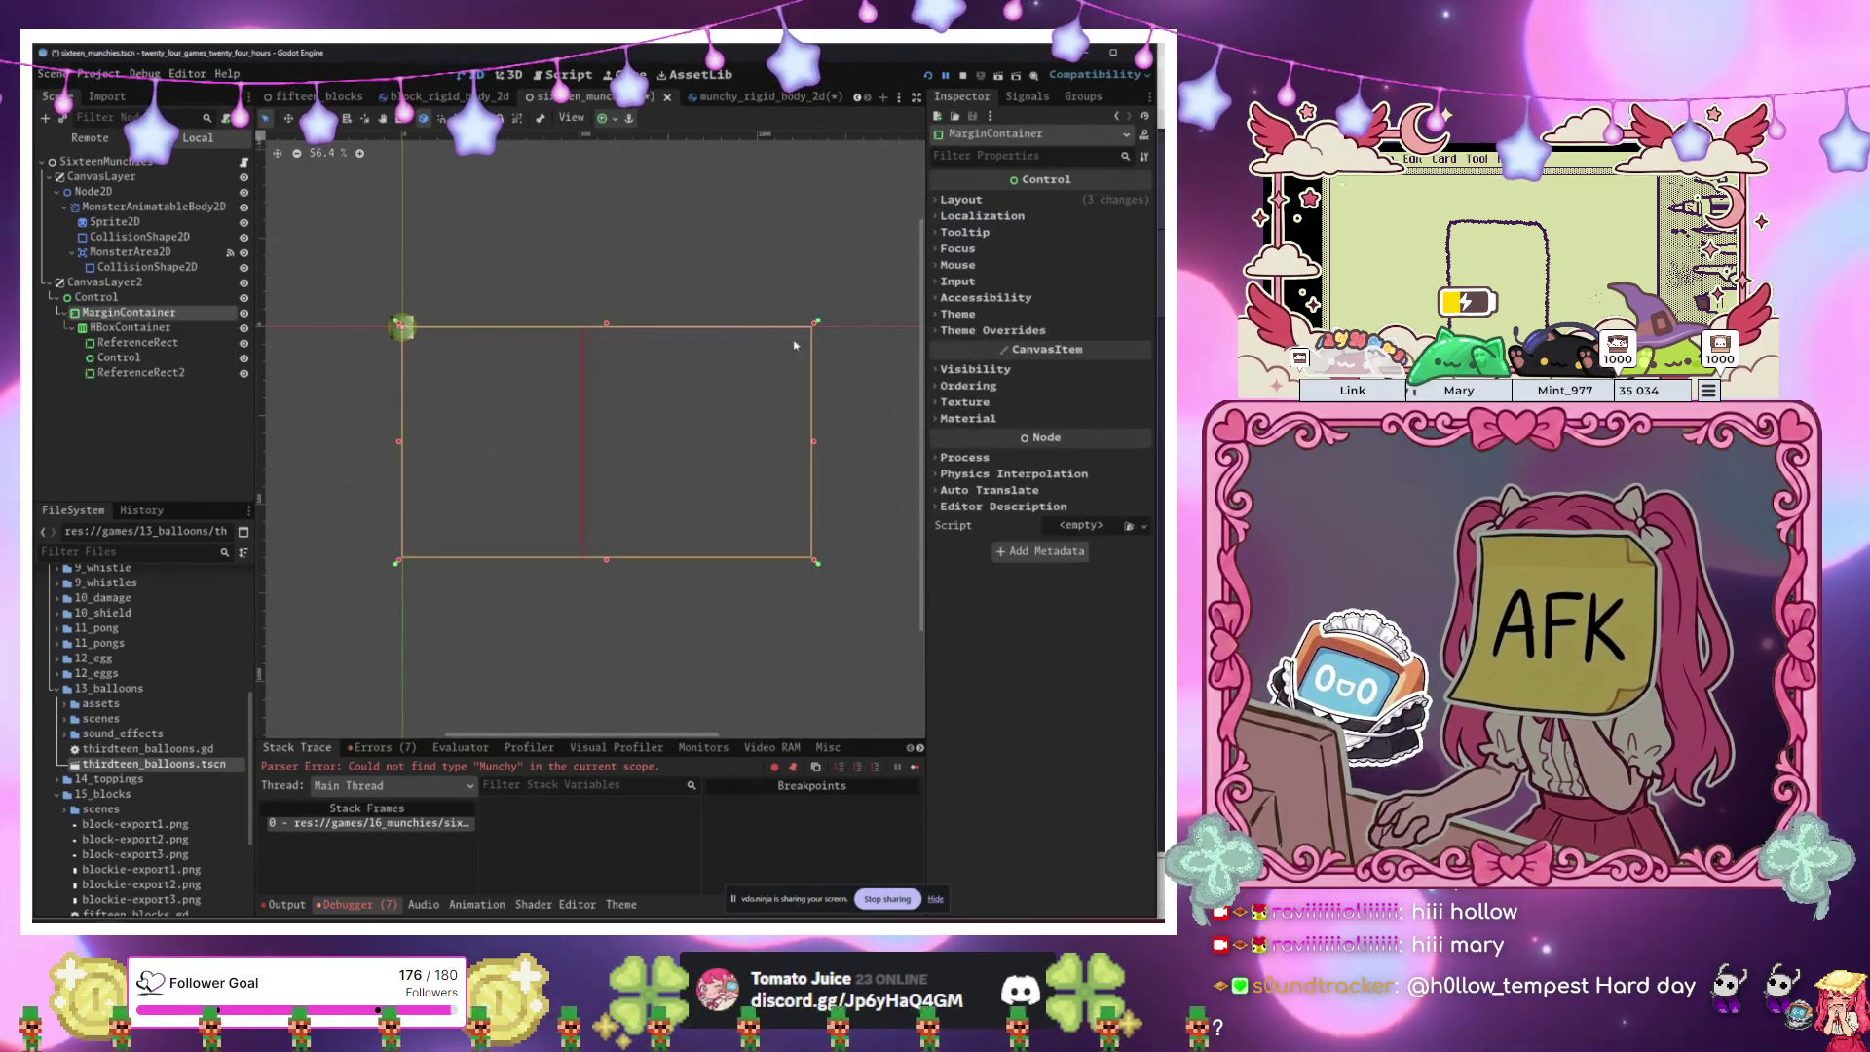
{"action": "left_click", "coordinate": [1018, 331]}
{"action": "left_click", "coordinate": [1023, 347]}
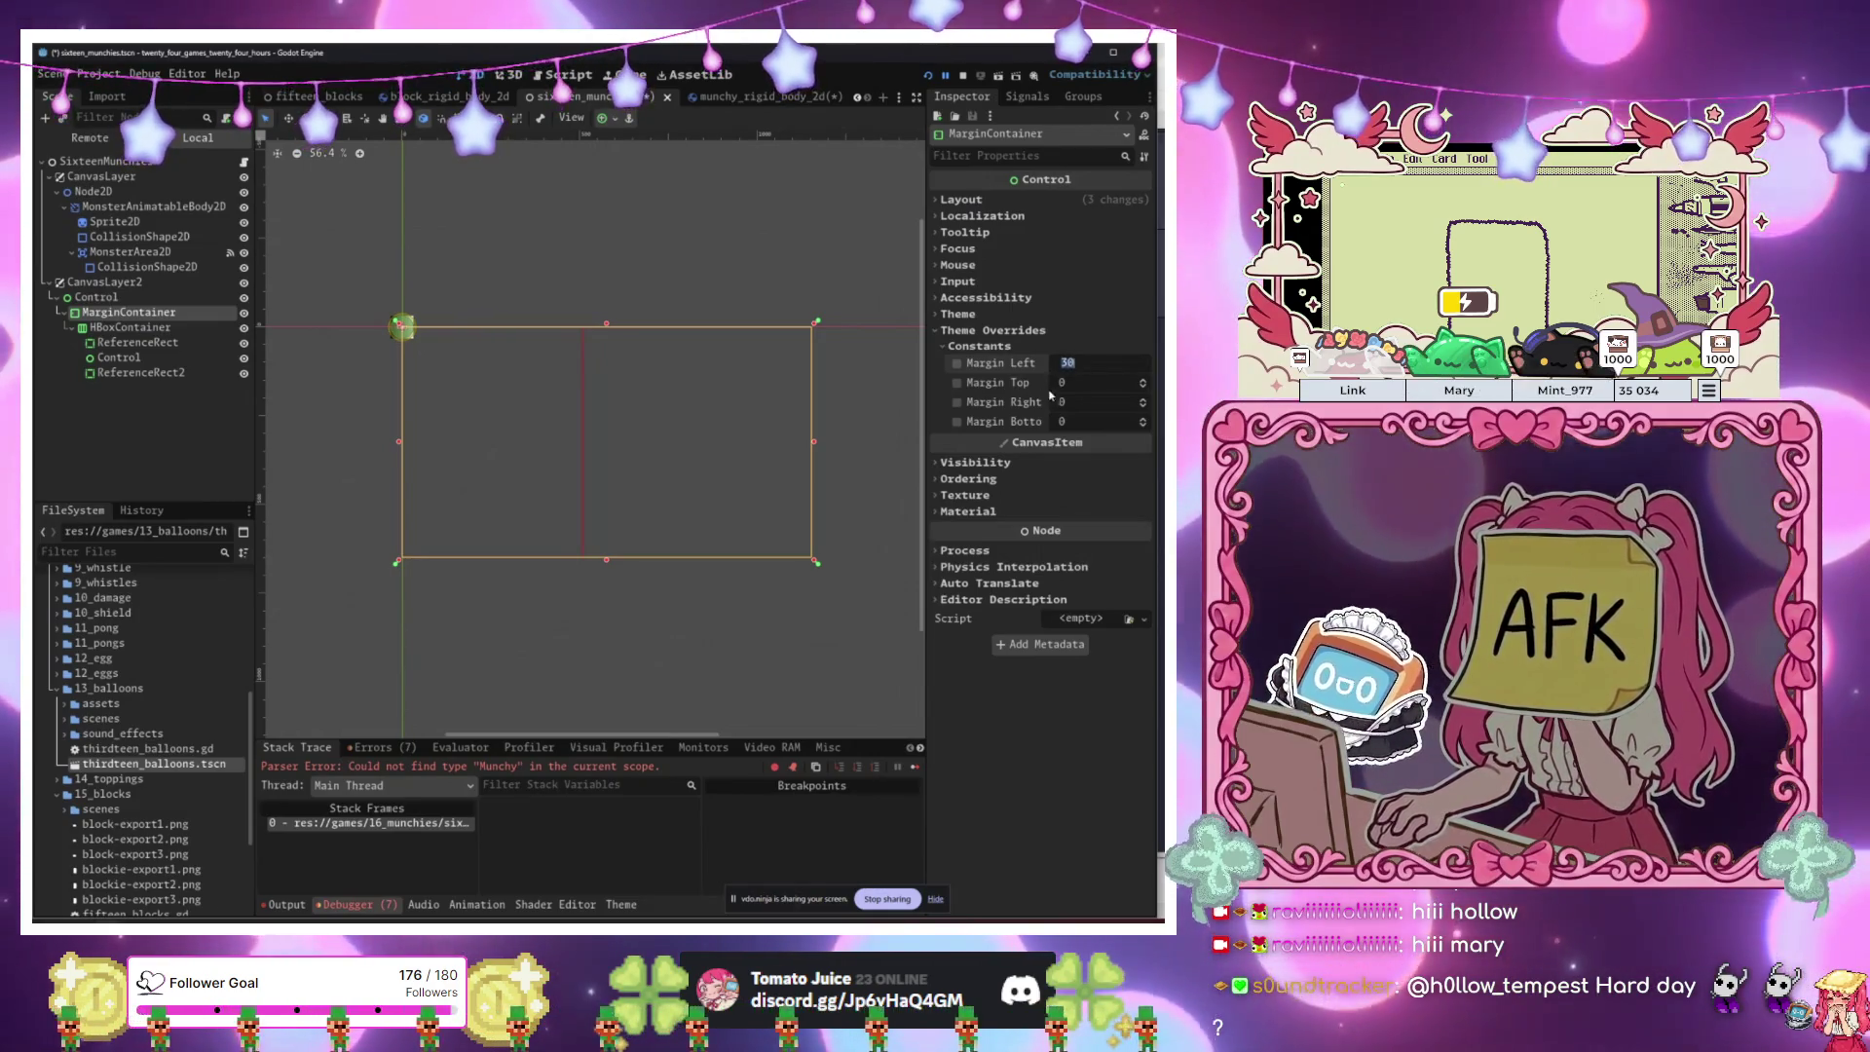
{"action": "key", "text": "Tab"}
{"action": "type", "text": "30"}
{"action": "key", "text": "Tab"}
{"action": "type", "text": "30"}
{"action": "key", "text": "Tab"}
{"action": "type", "text": "30"}
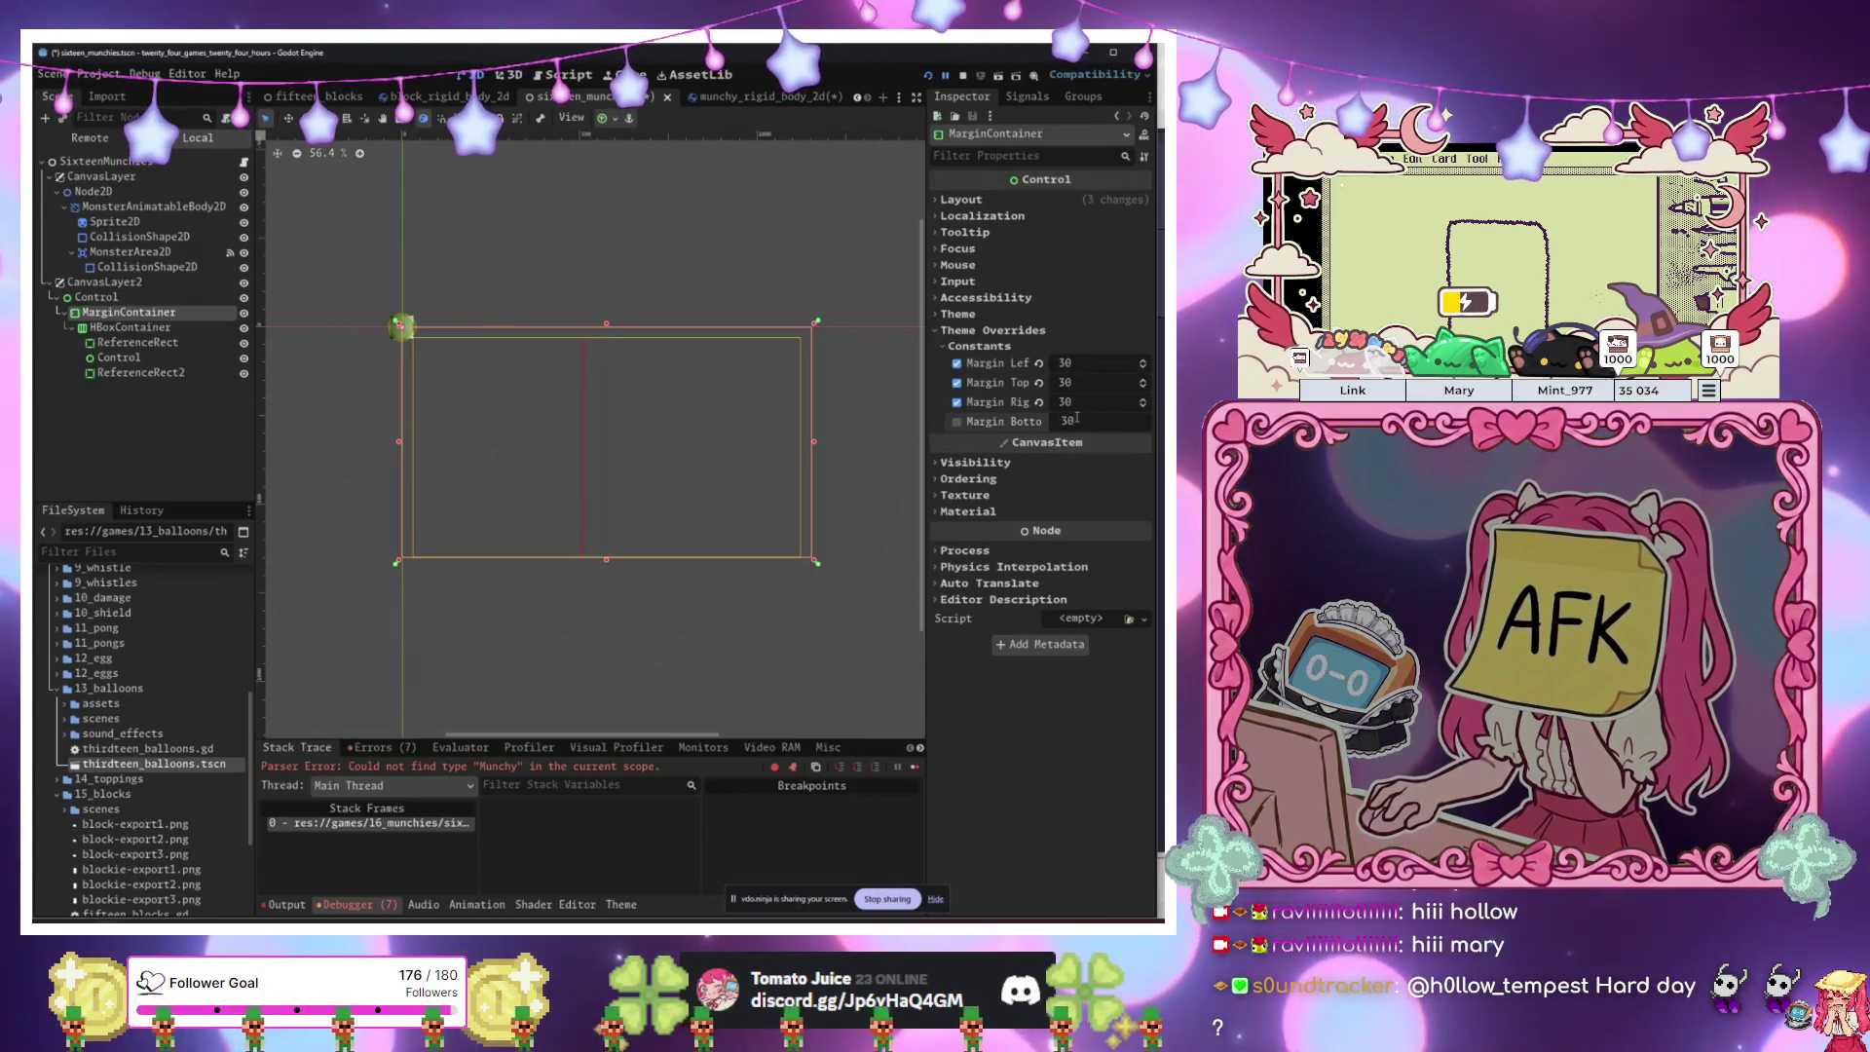
{"action": "key", "text": "Escape"}
{"action": "left_click", "coordinate": [1078, 421]}
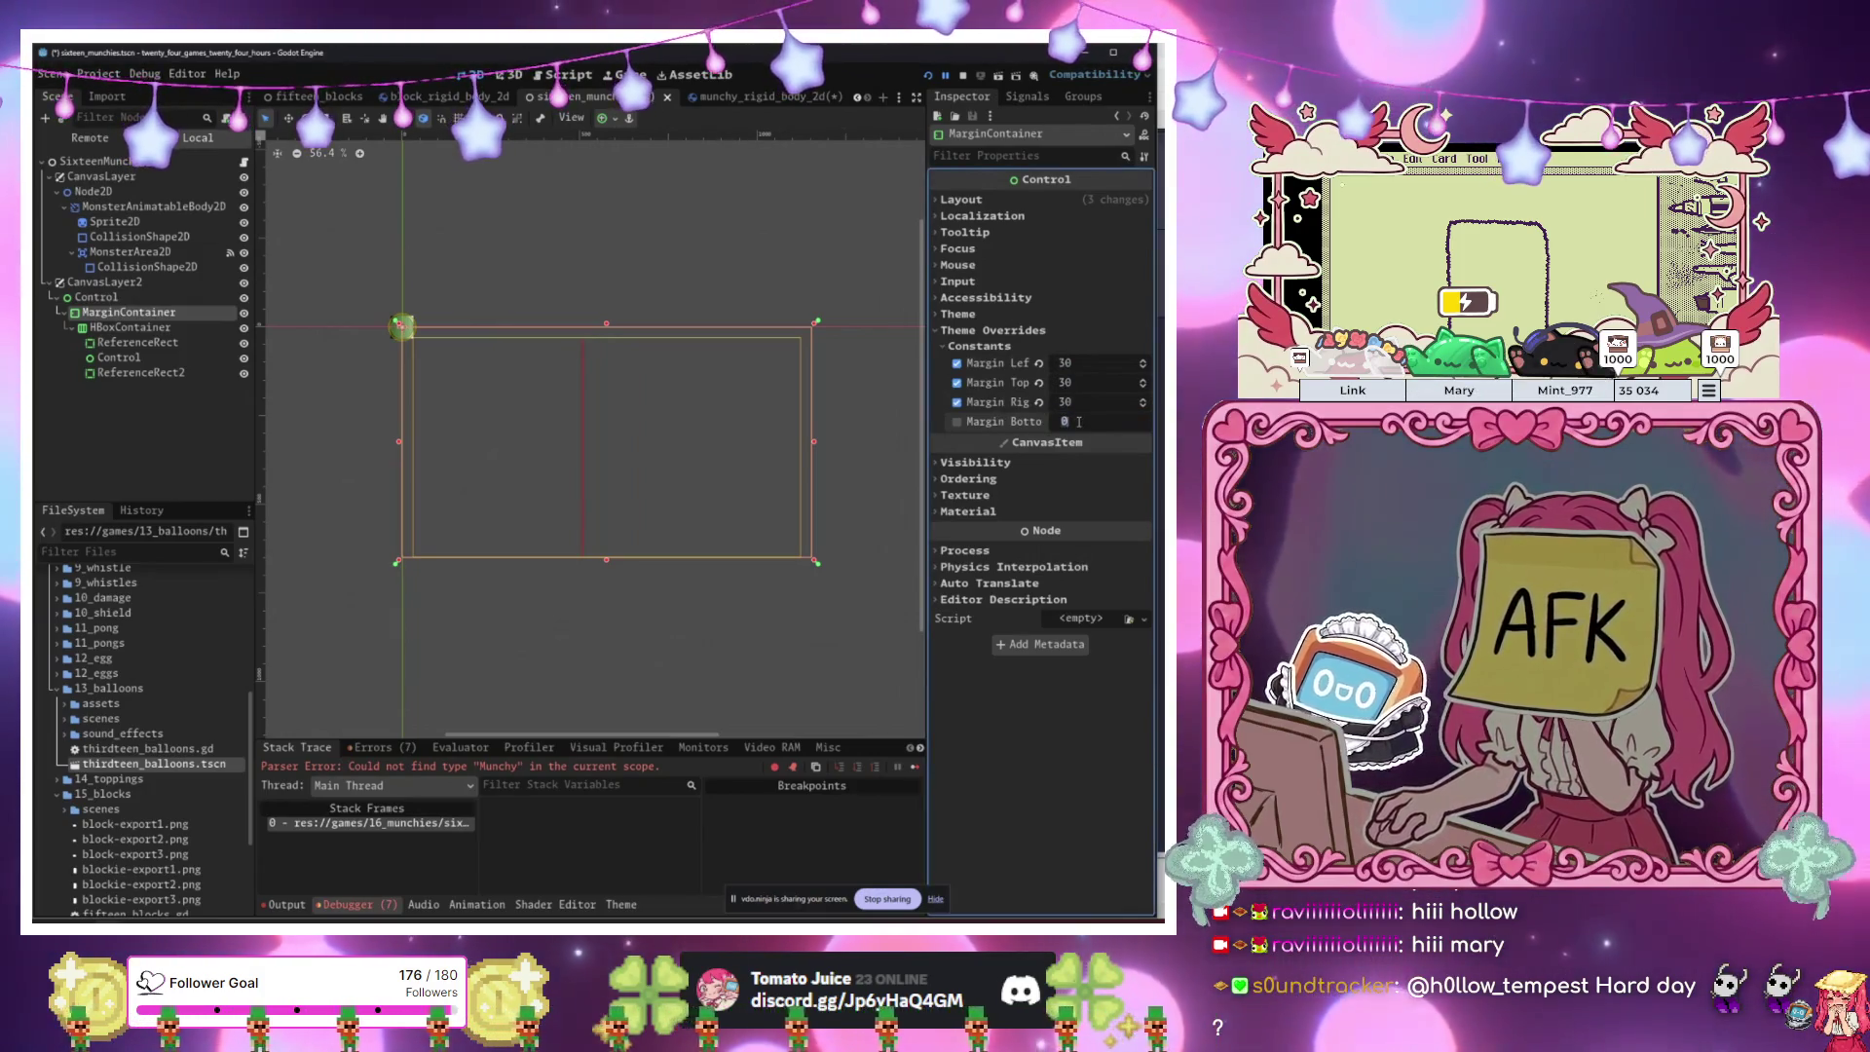
Set the Border Width of both reference rectangles to 14 px
{"action": "left_click", "coordinate": [659, 634]}
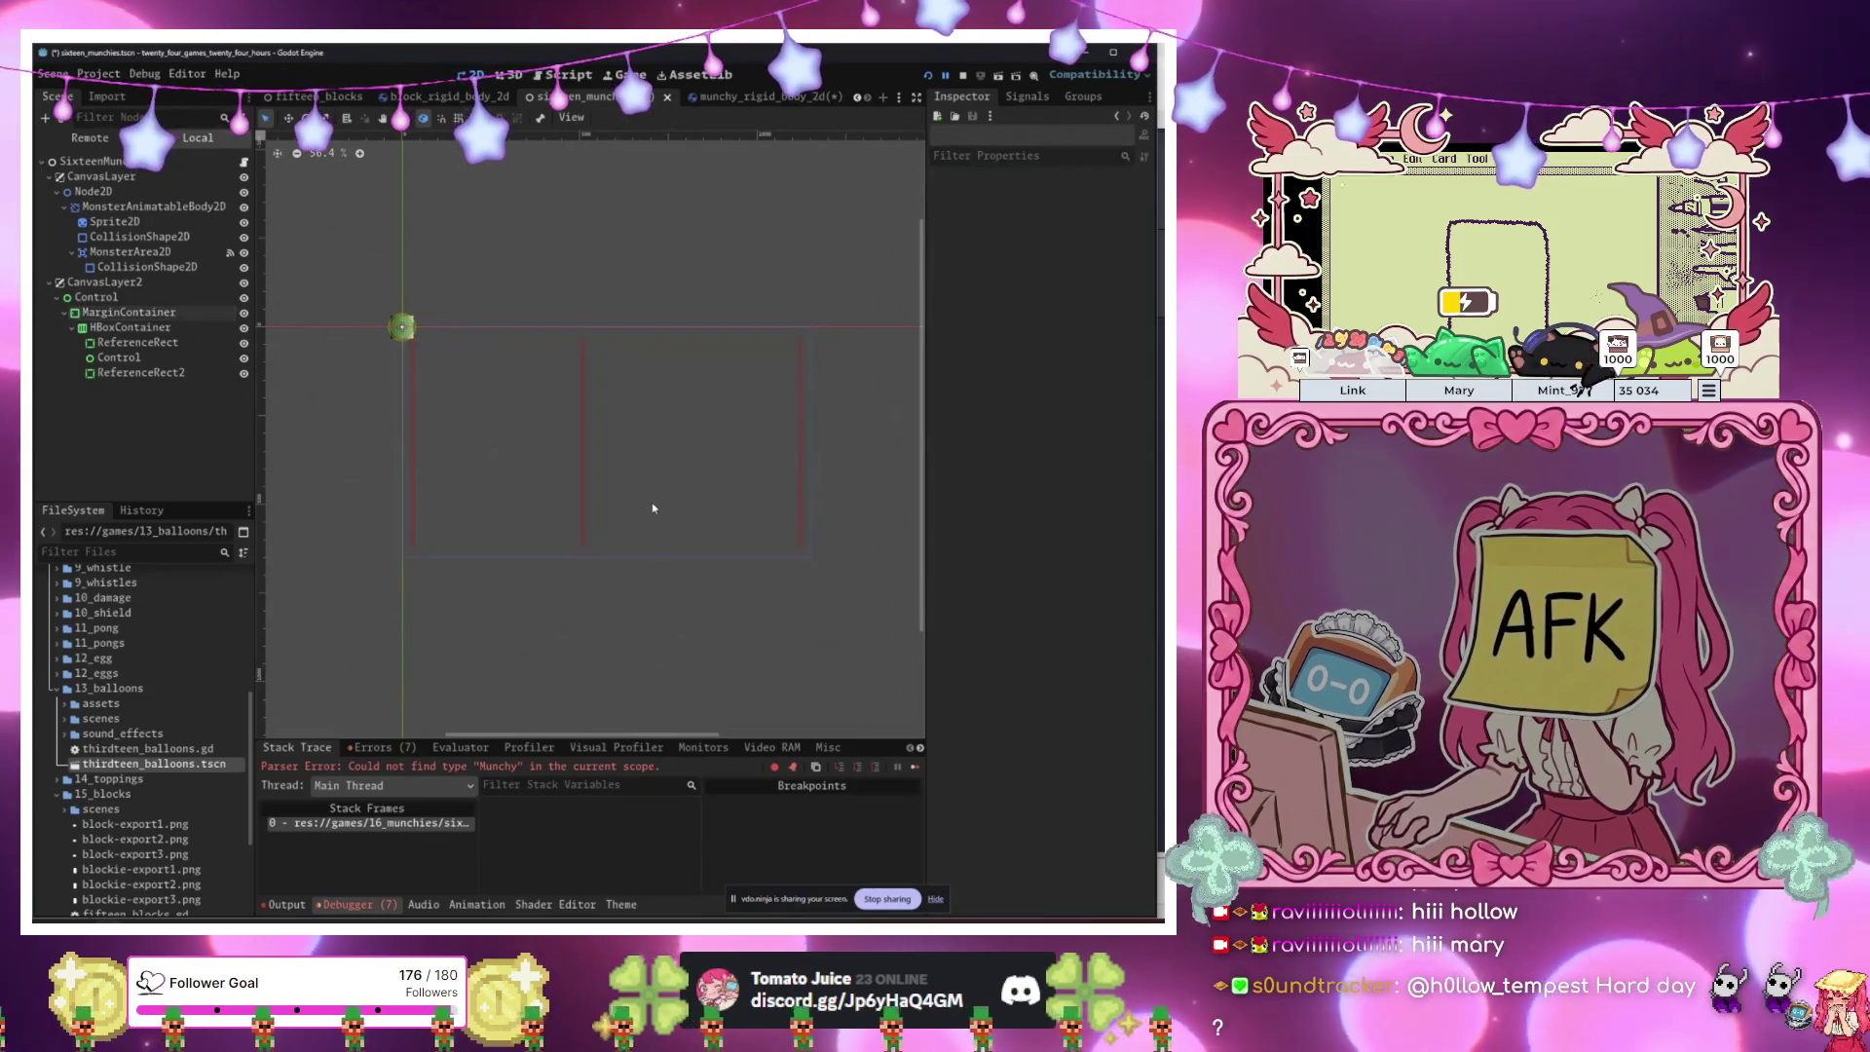
{"action": "left_click", "coordinate": [653, 508]}
{"action": "scroll", "coordinate": [653, 508], "scroll_direction": "up", "scroll_amount": 4}
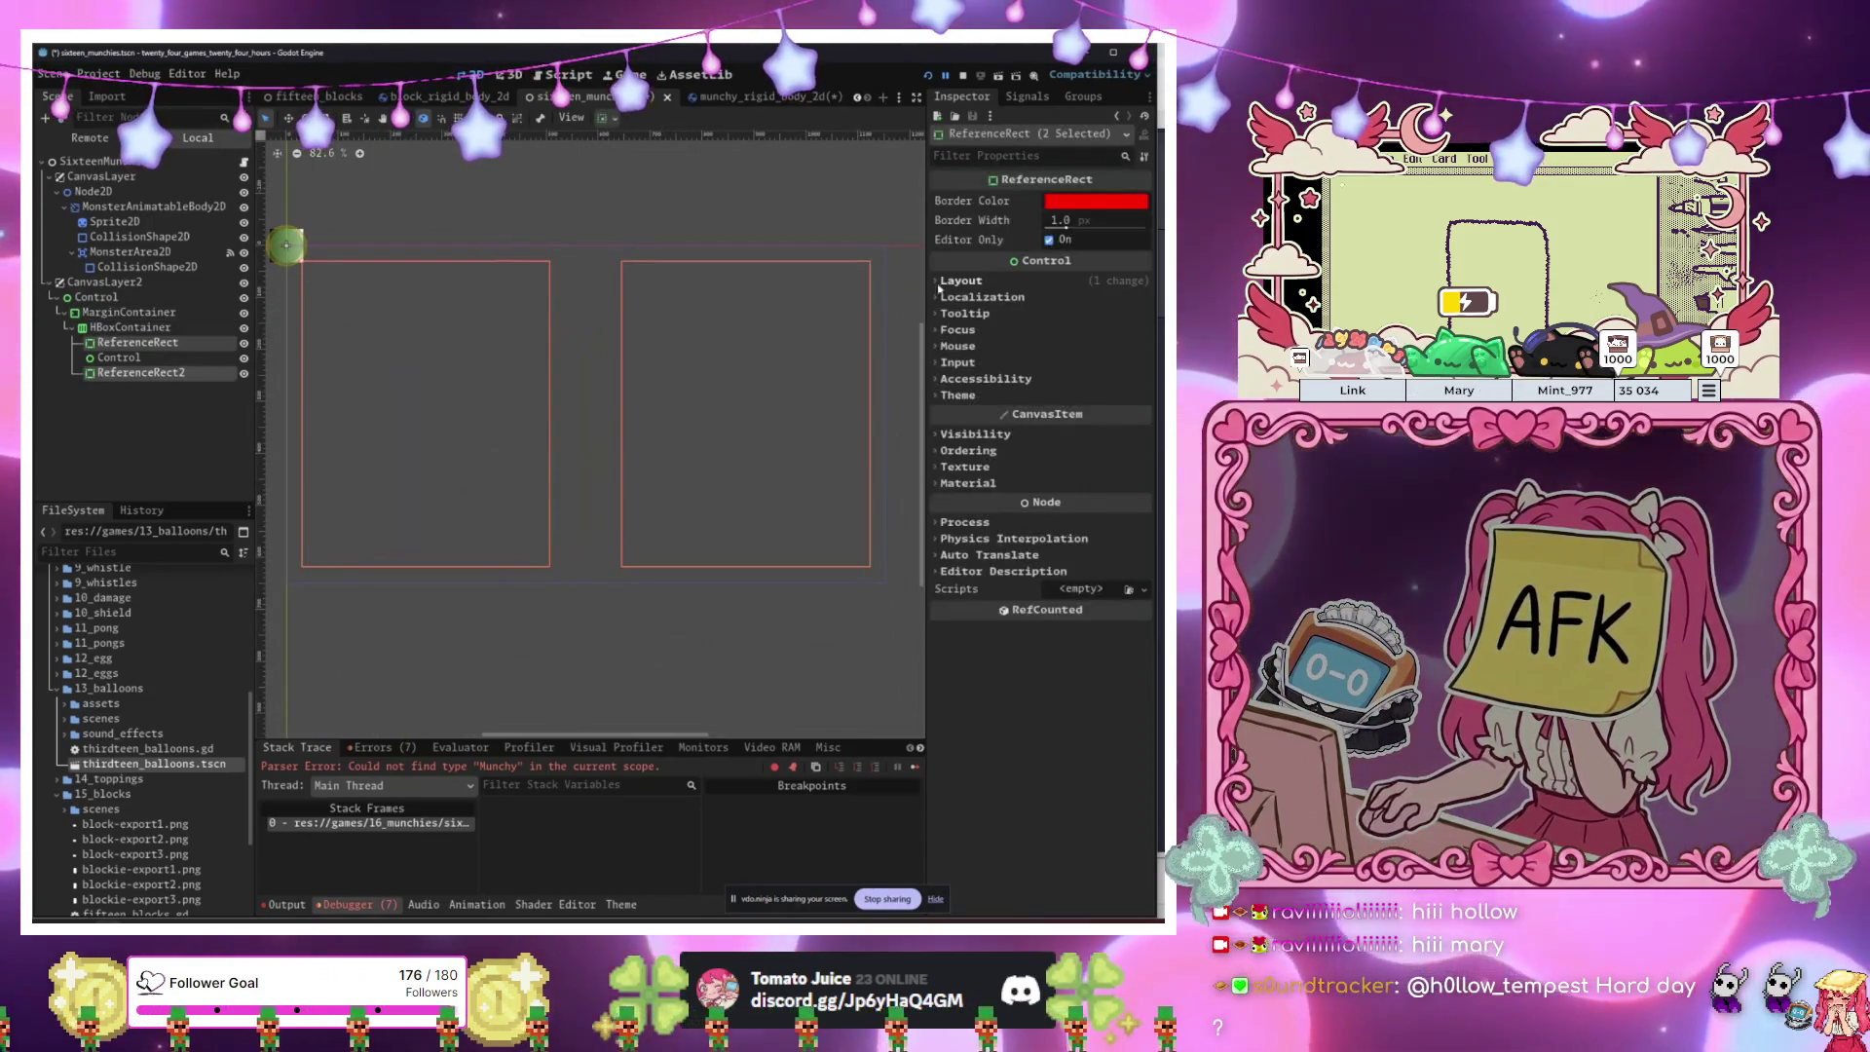
{"action": "left_click_drag", "start_coordinate": [1060, 220], "coordinate": [1111, 220]}
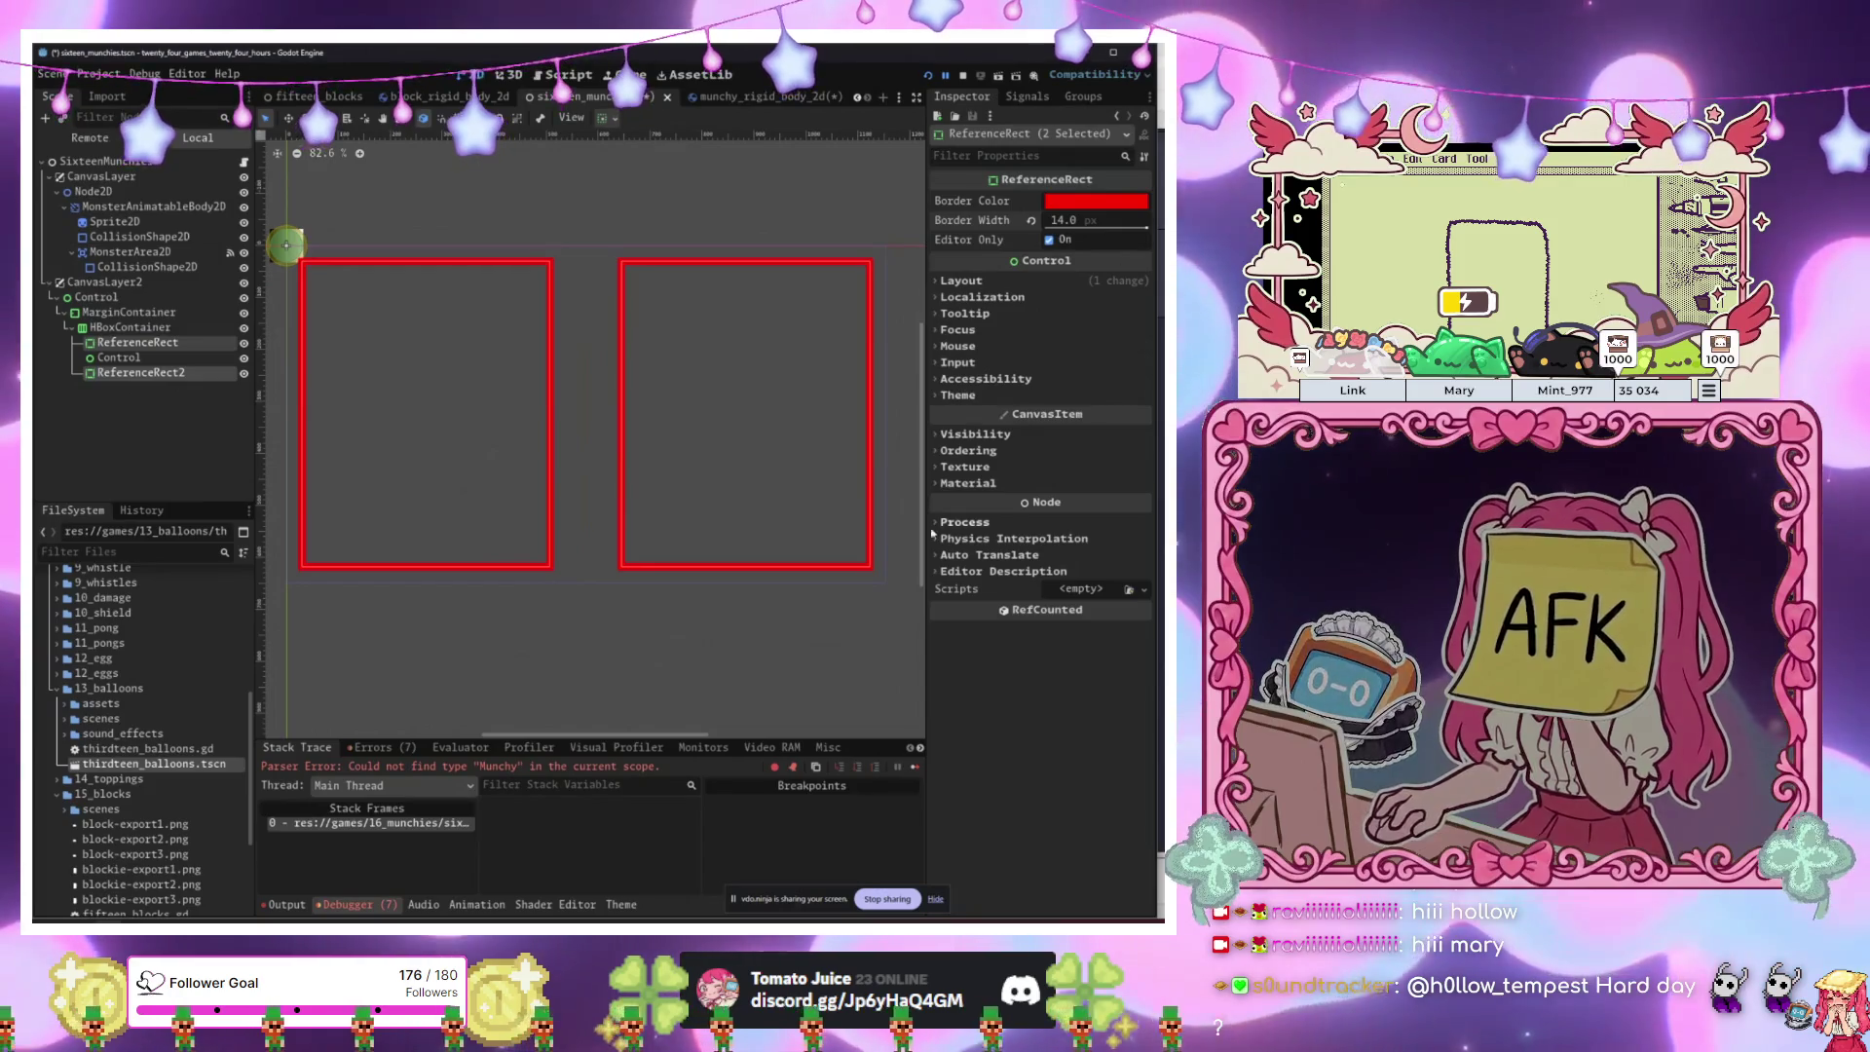
{"action": "left_click", "coordinate": [585, 588]}
{"action": "scroll", "coordinate": [584, 589], "scroll_direction": "down", "scroll_amount": 5}
{"action": "left_click", "coordinate": [514, 439]}
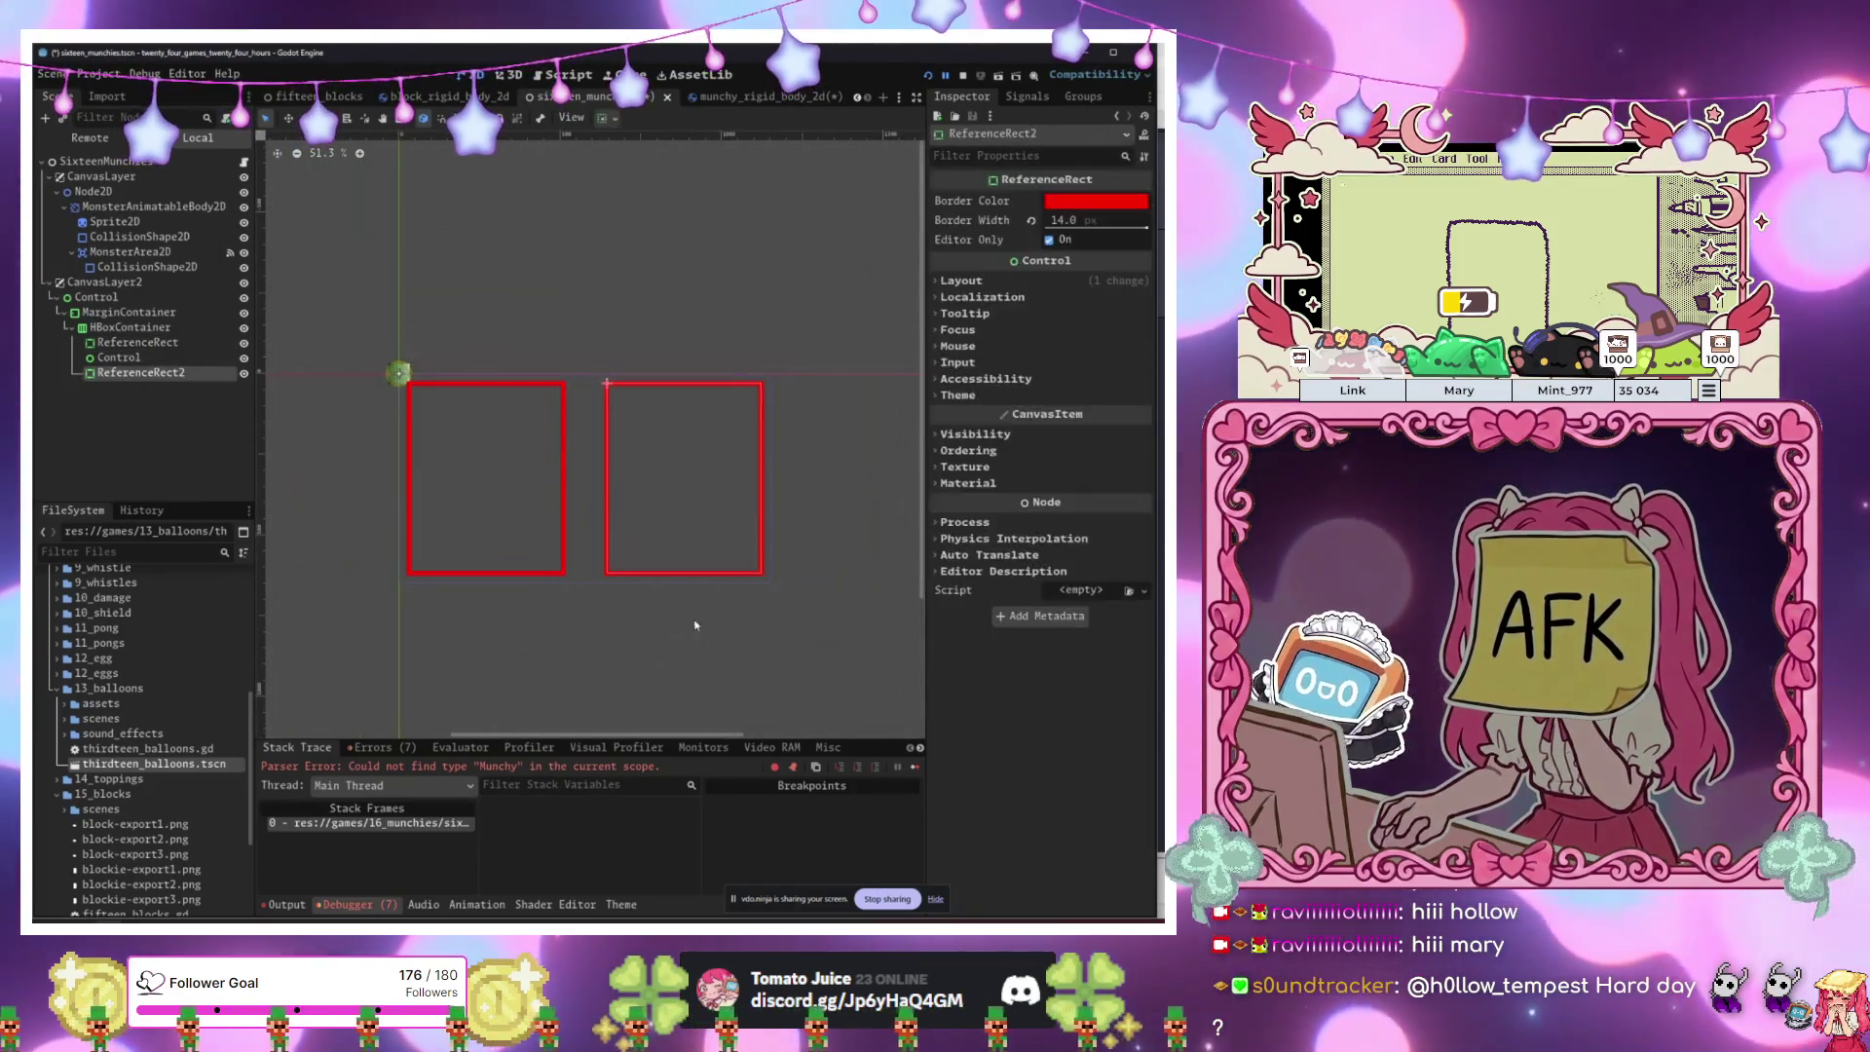
{"action": "left_click", "coordinate": [668, 555]}
{"action": "scroll", "coordinate": [392, 389], "scroll_direction": "down", "scroll_amount": 3}
Rename them SpawnReferenceRect and SpawnReferenceRect2, then return to the munchies script
{"action": "left_click", "coordinate": [137, 342]}
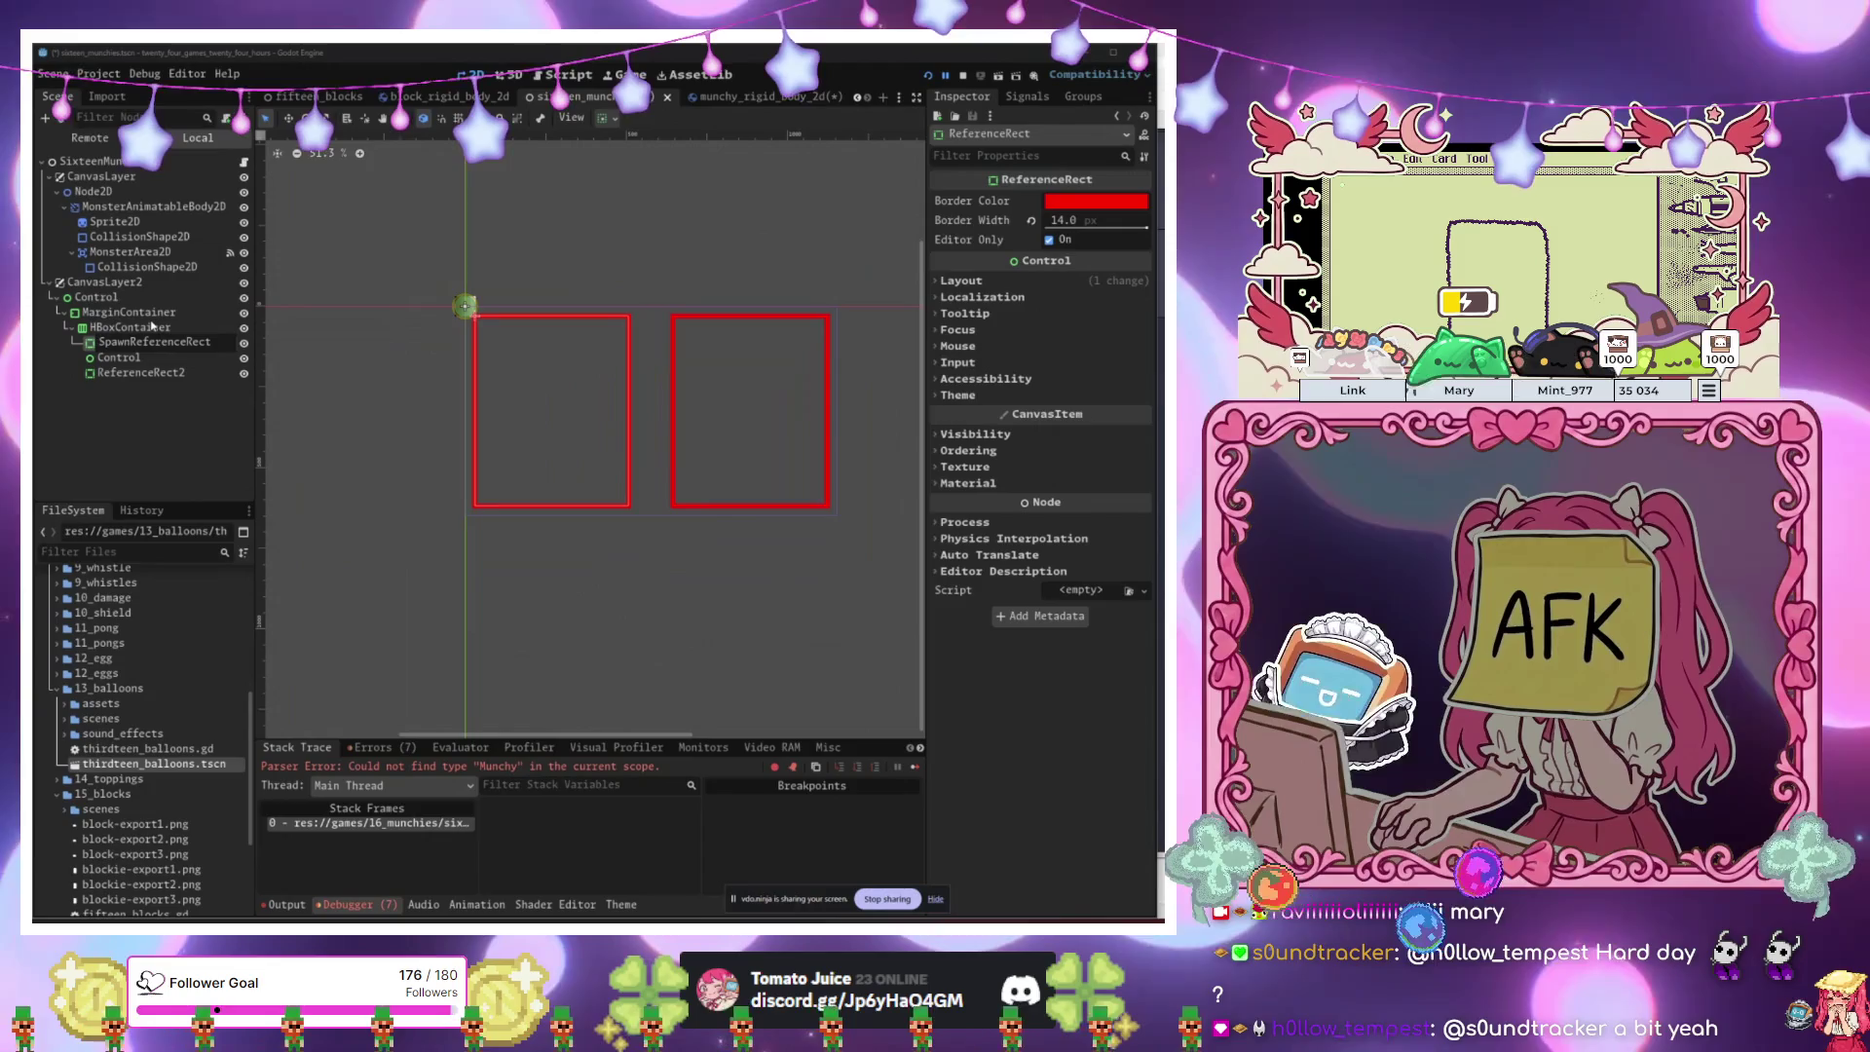
{"action": "key", "text": "Return"}
{"action": "key", "text": "Down"}
{"action": "key", "text": "Down"}
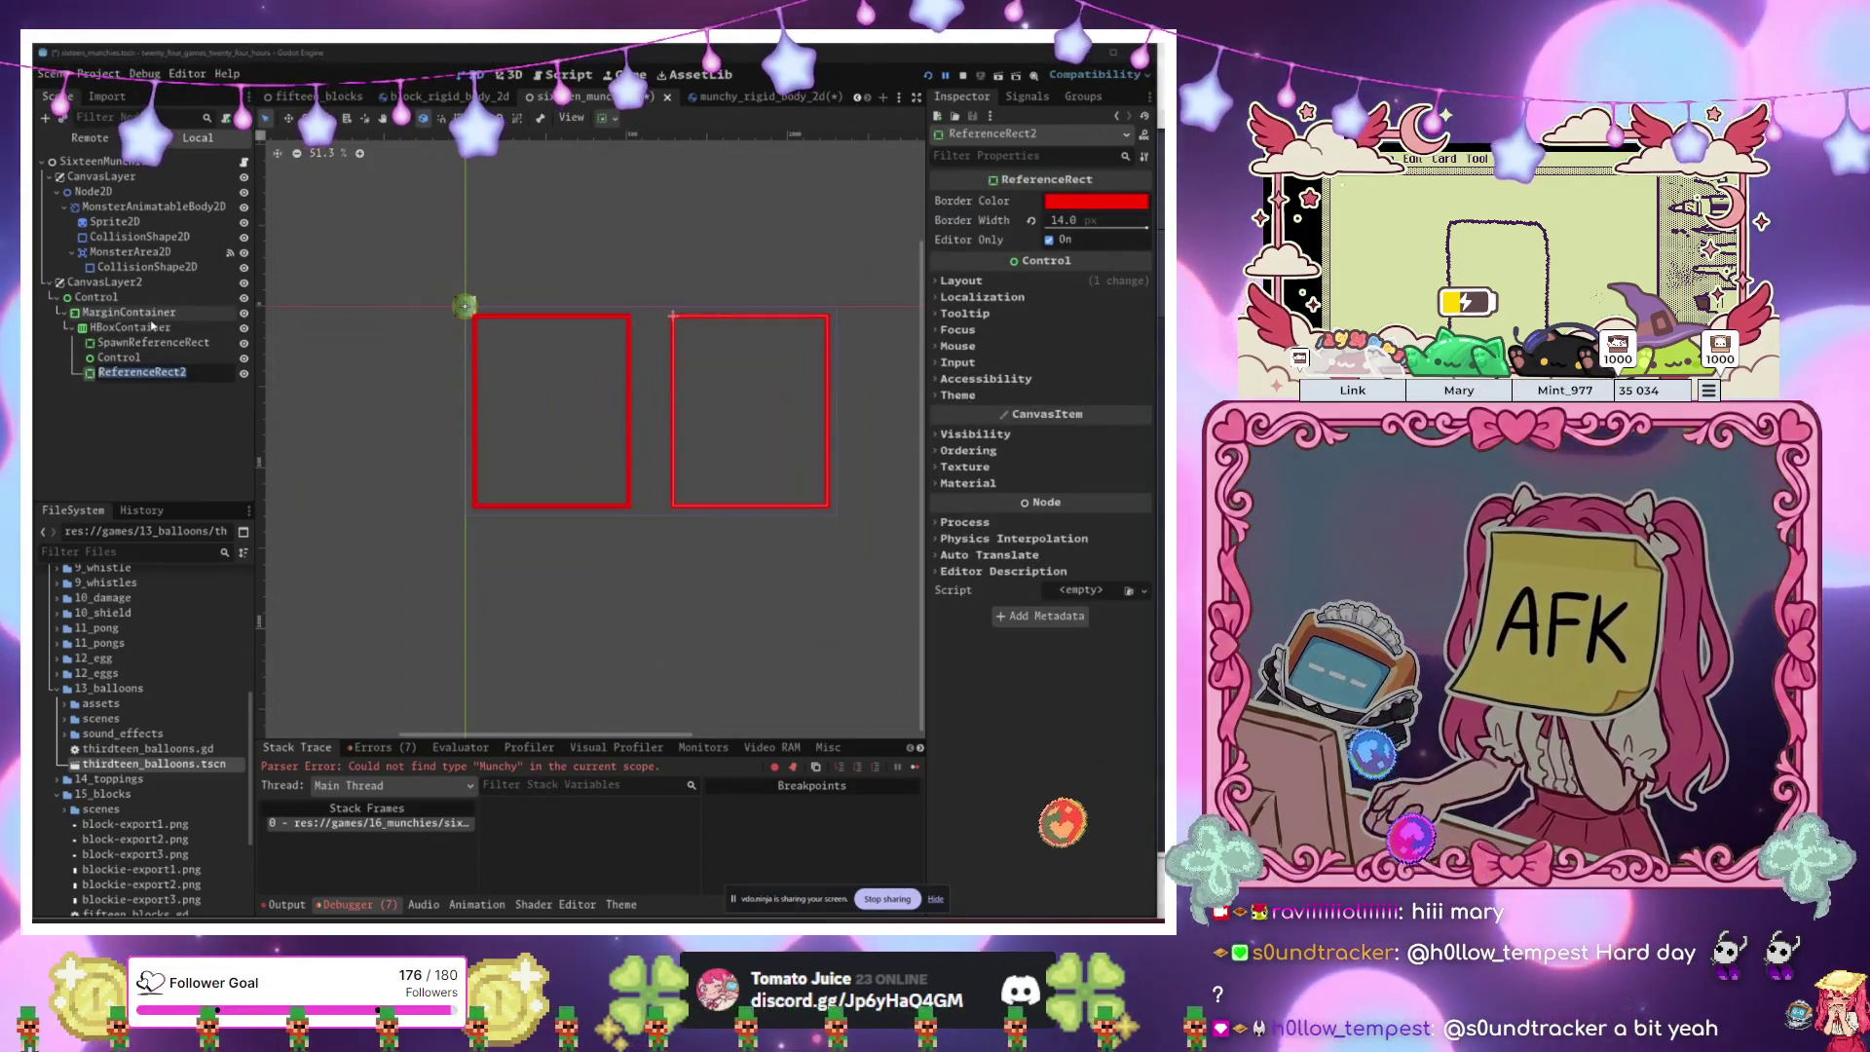
{"action": "key", "text": "F2"}
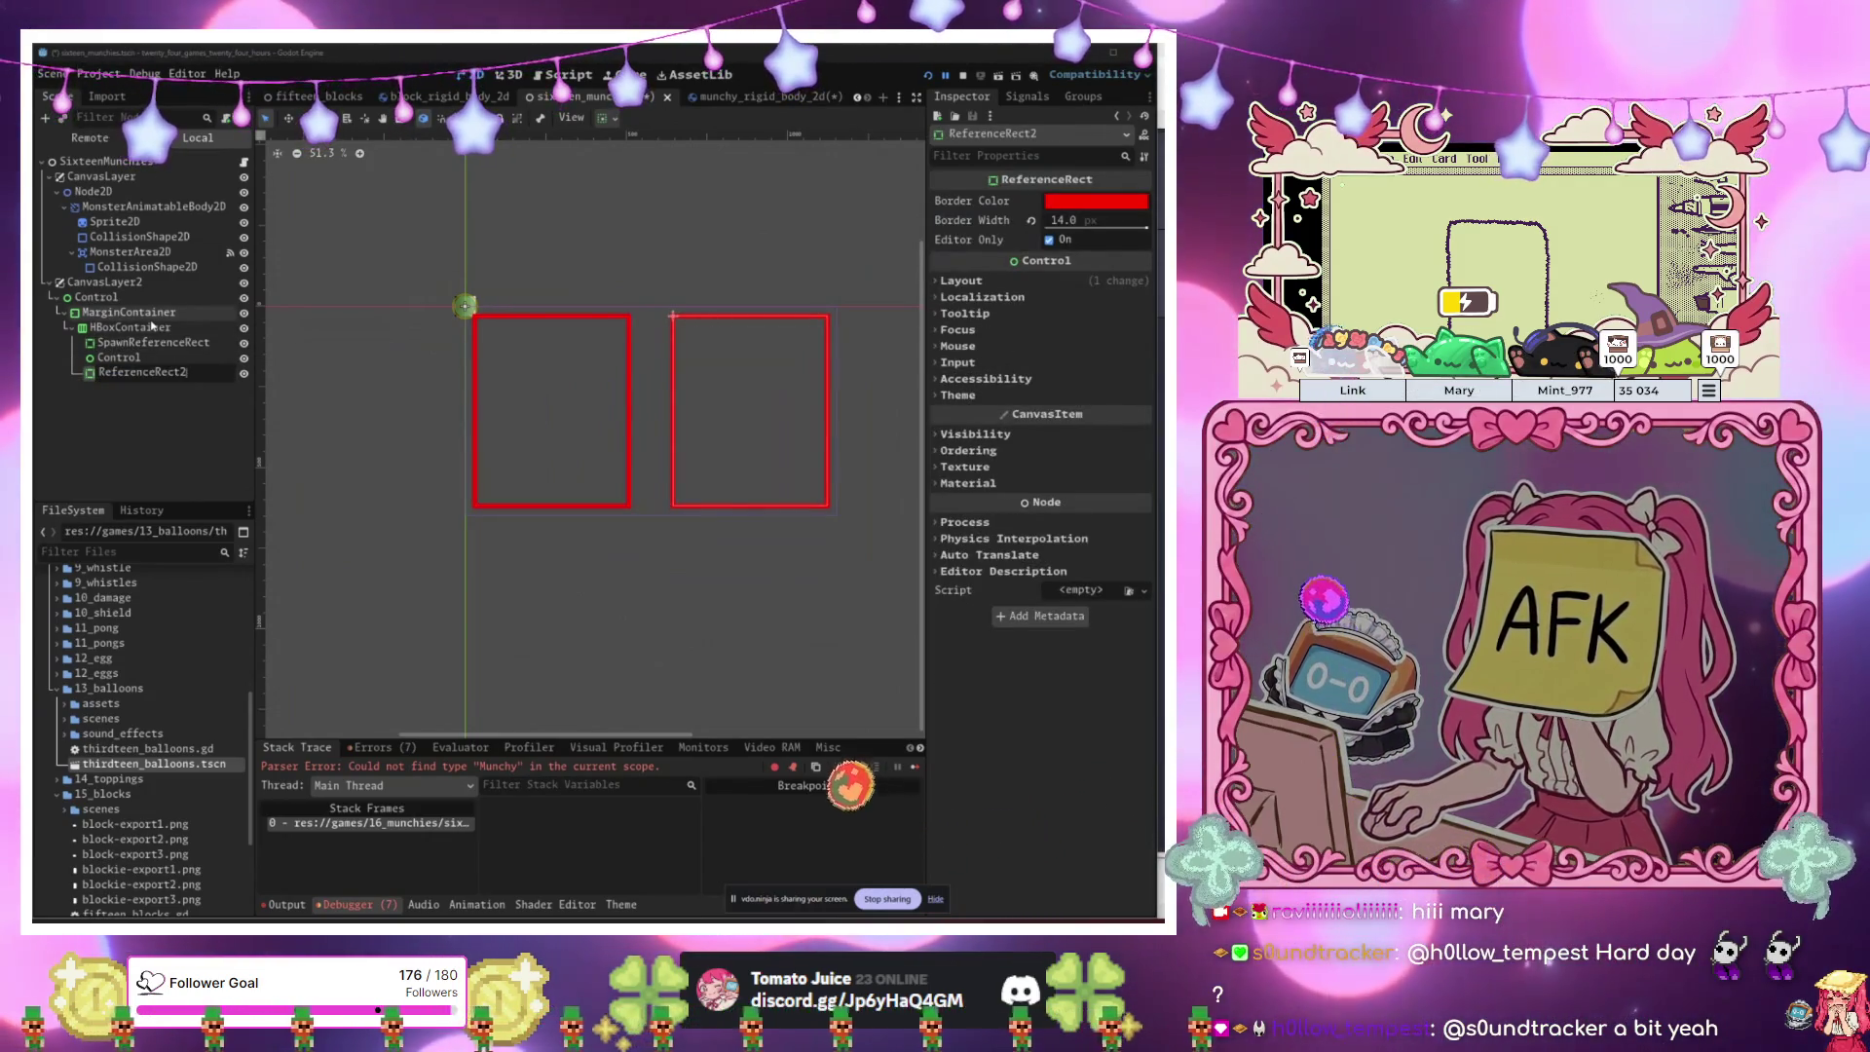
{"action": "type", "text": "Spaw"}
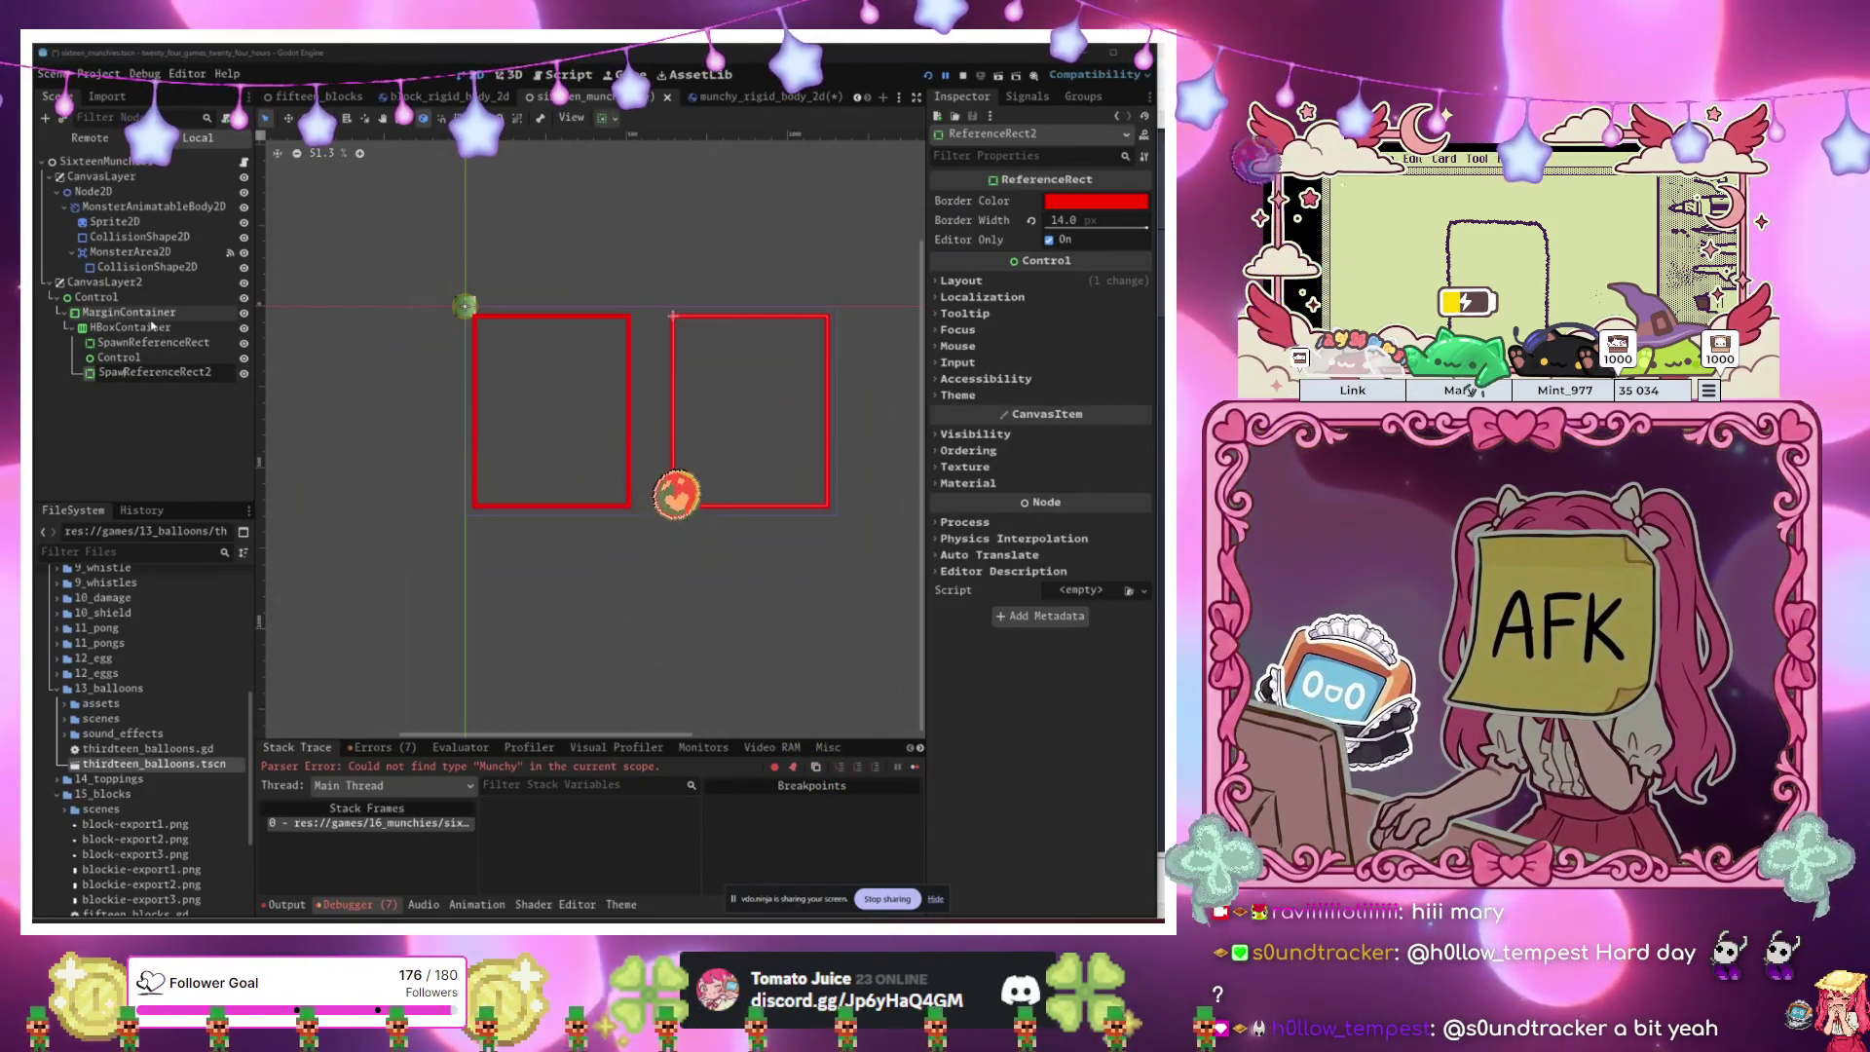
{"action": "type", "text": "n"}
{"action": "key", "text": "Return"}
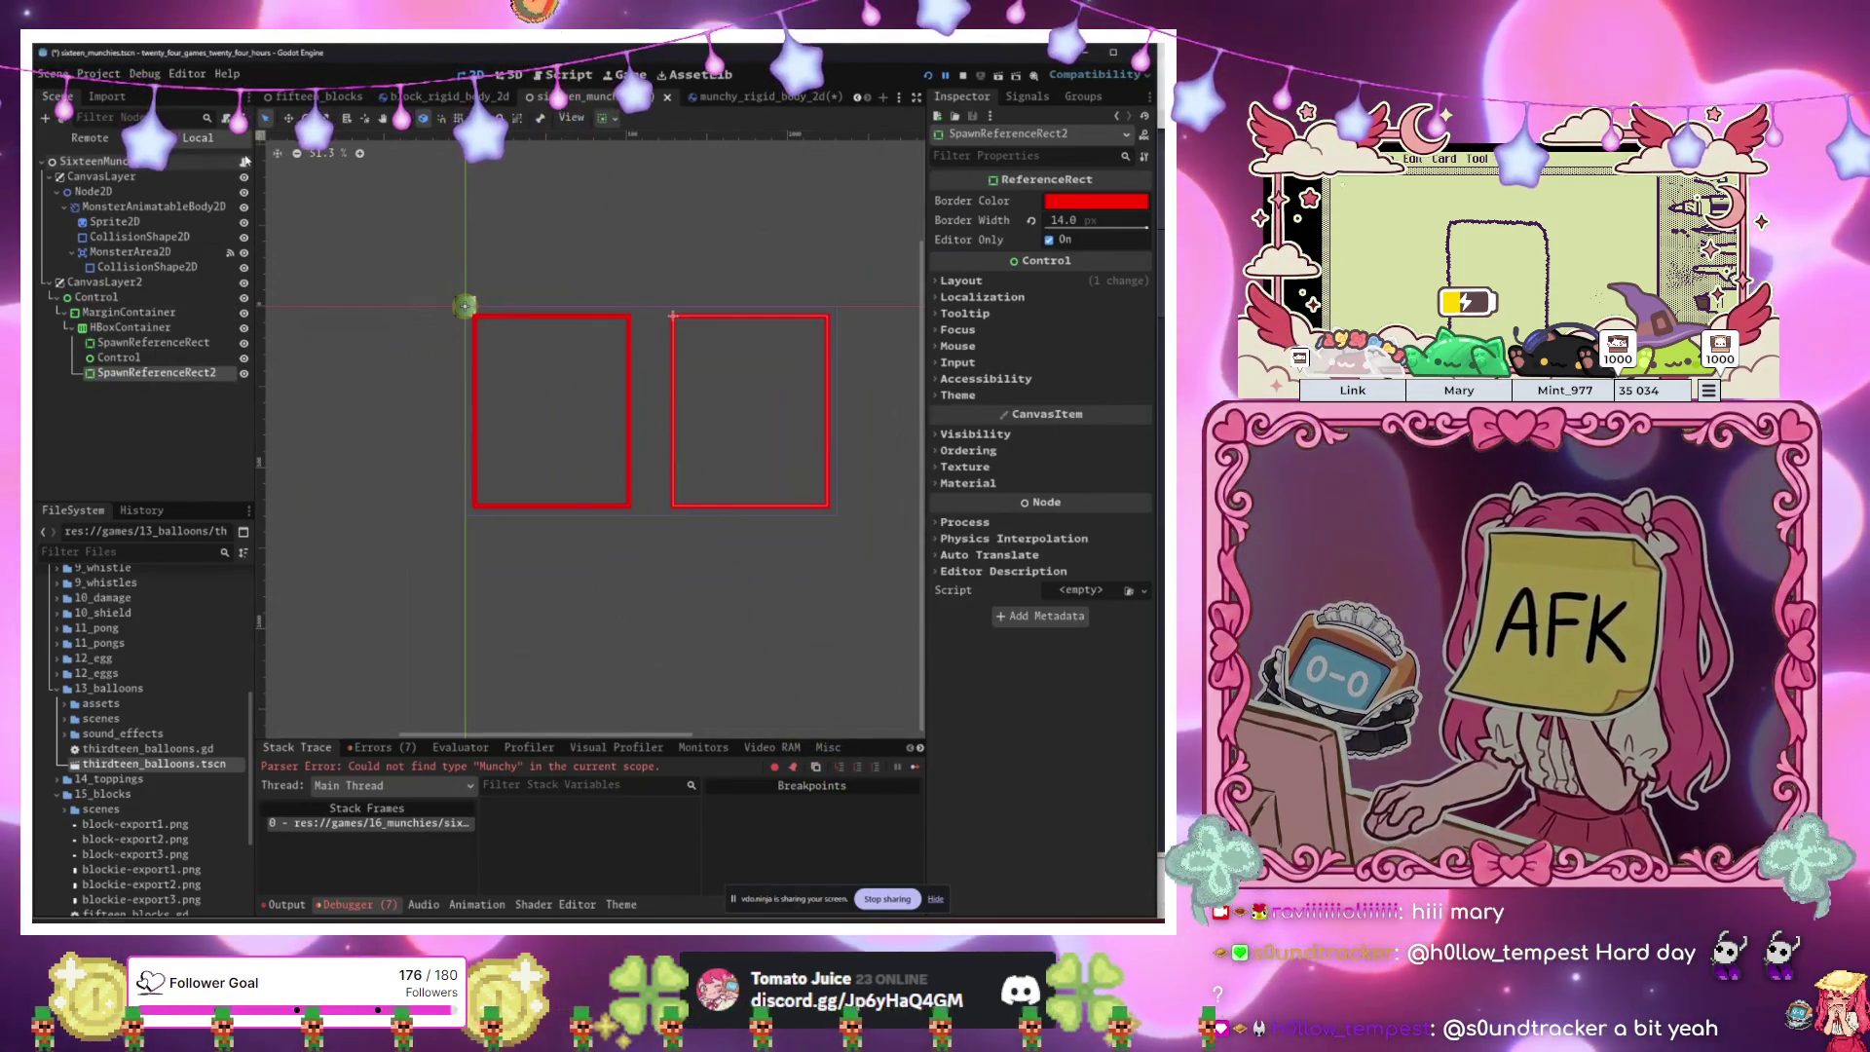
{"action": "key", "text": "ctrl+F3"}
Ctrl-drag both SpawnReferenceRect nodes into the script as exported ReferenceRect vars and remove the extra blank line
{"action": "left_click", "coordinate": [153, 342], "text": "ctrl"}
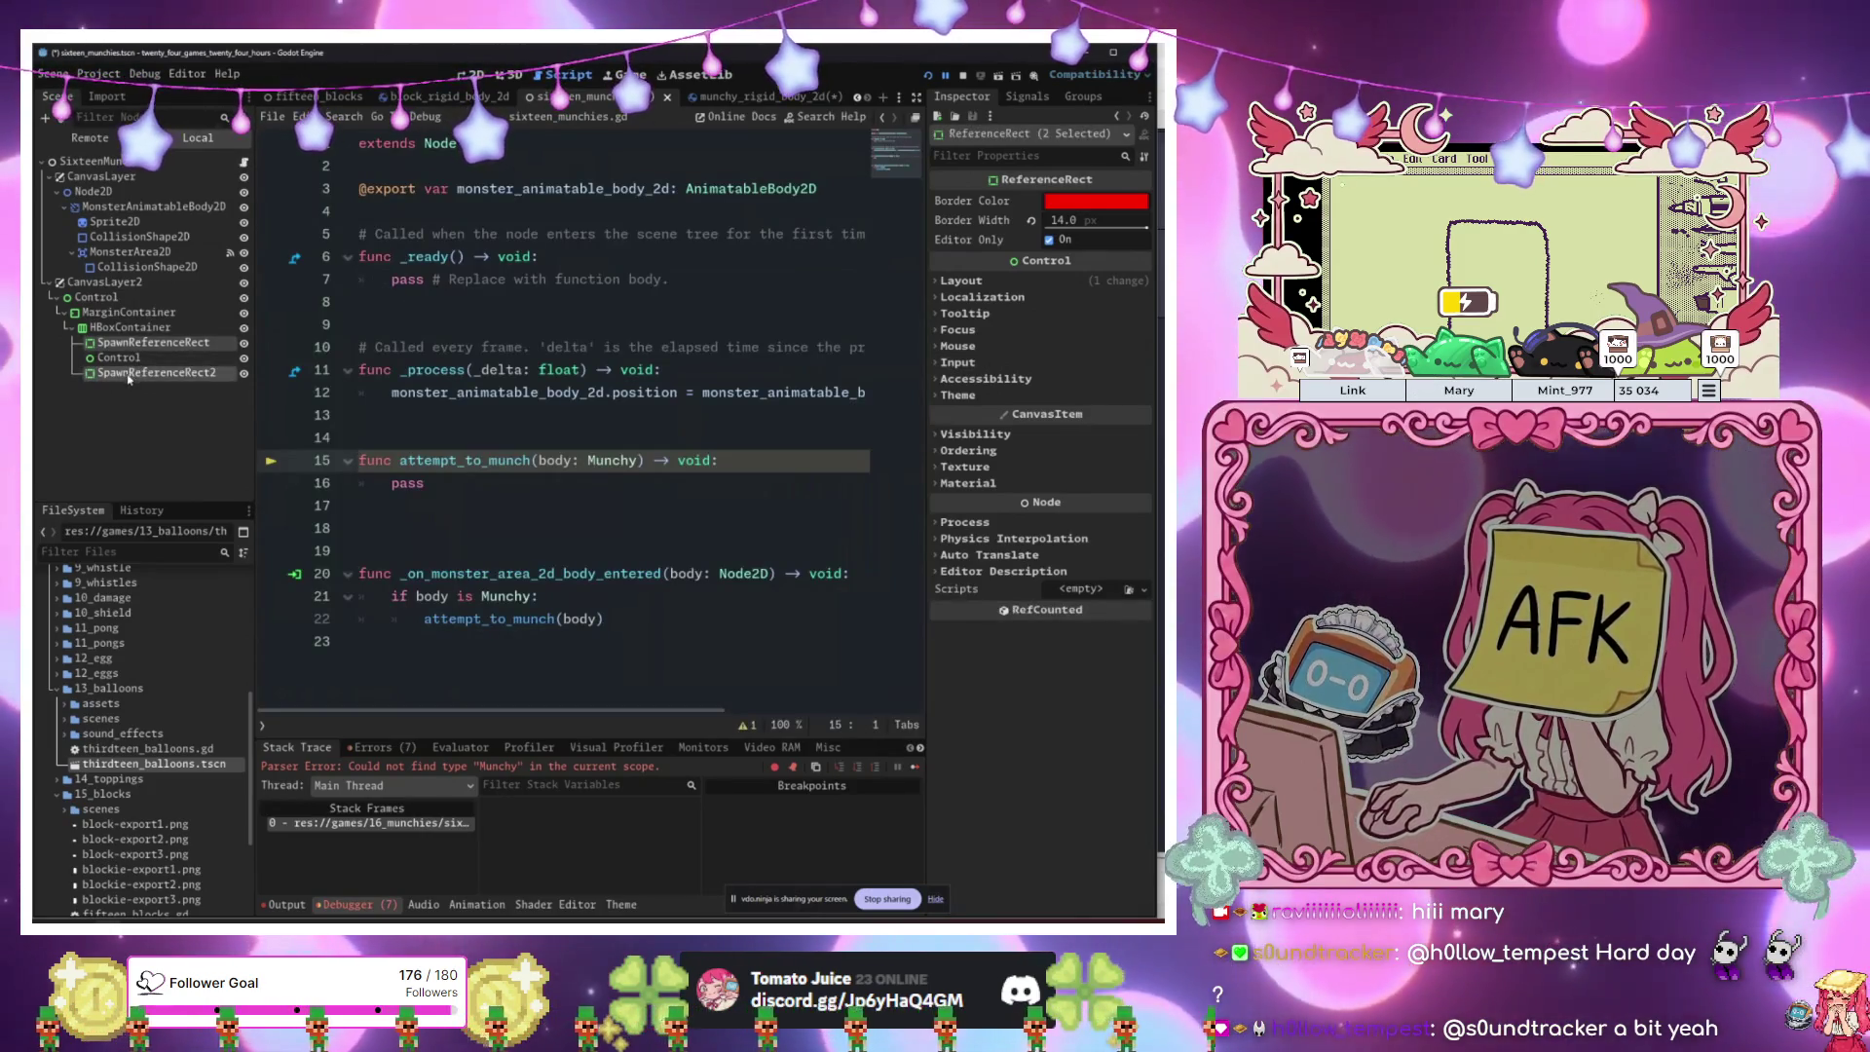
{"action": "mouse_move", "coordinate": [153, 342]}
{"action": "left_mouse_down"}
{"action": "mouse_move", "coordinate": [389, 234]}
{"action": "mouse_move", "coordinate": [492, 327]}
{"action": "left_mouse_up"}
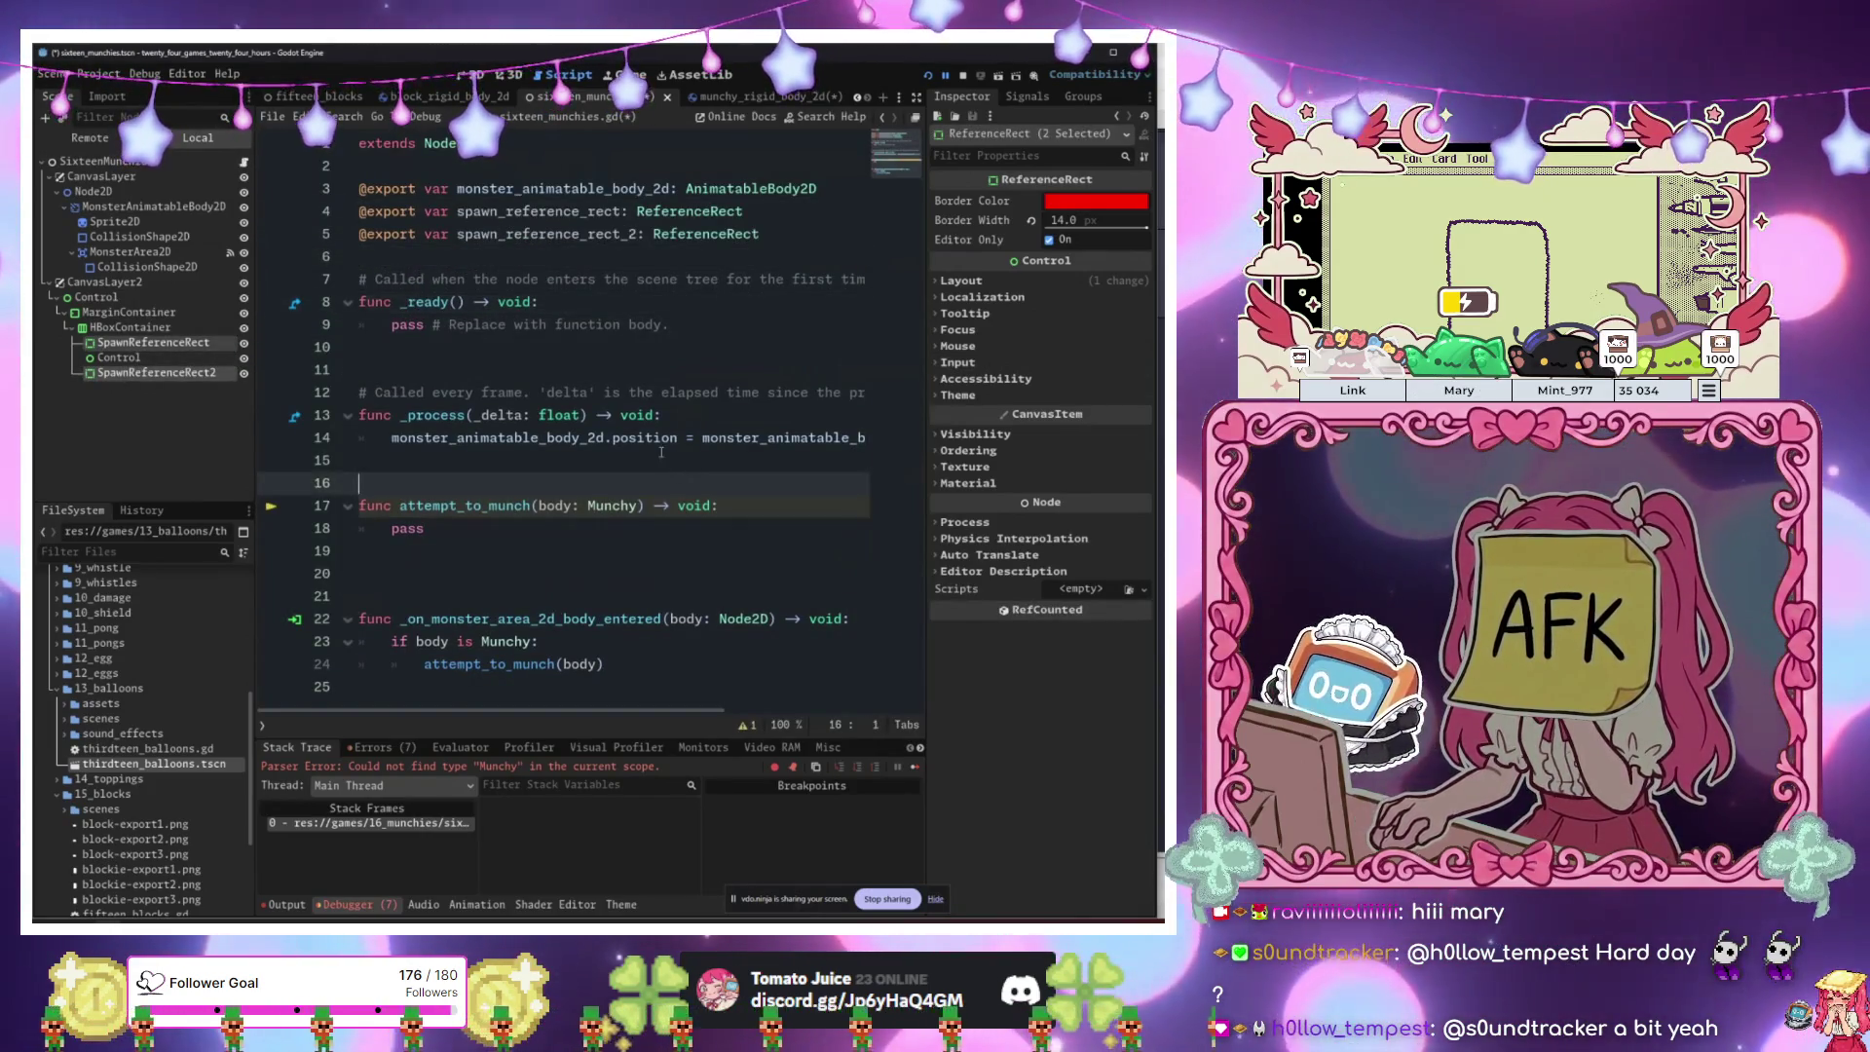
{"action": "left_click", "coordinate": [644, 443]}
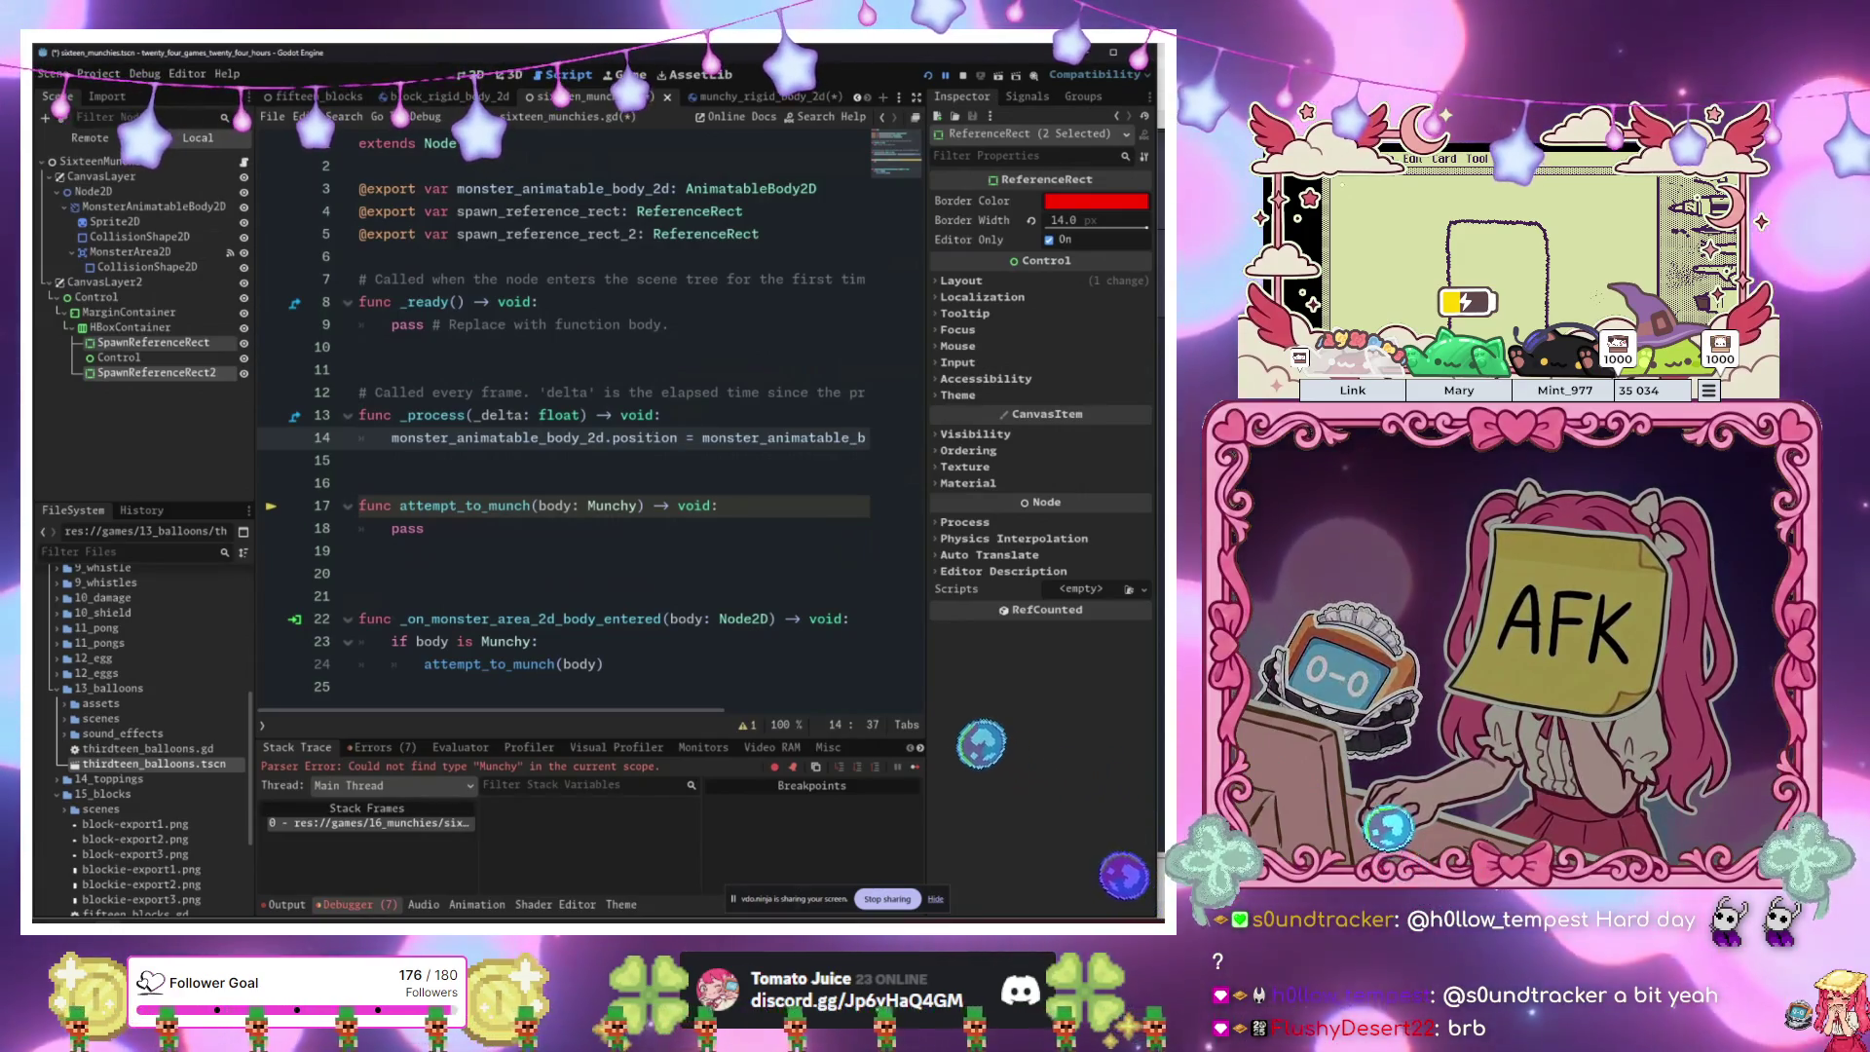
{"action": "left_click", "coordinate": [476, 595]}
{"action": "key", "text": "BackSpace"}
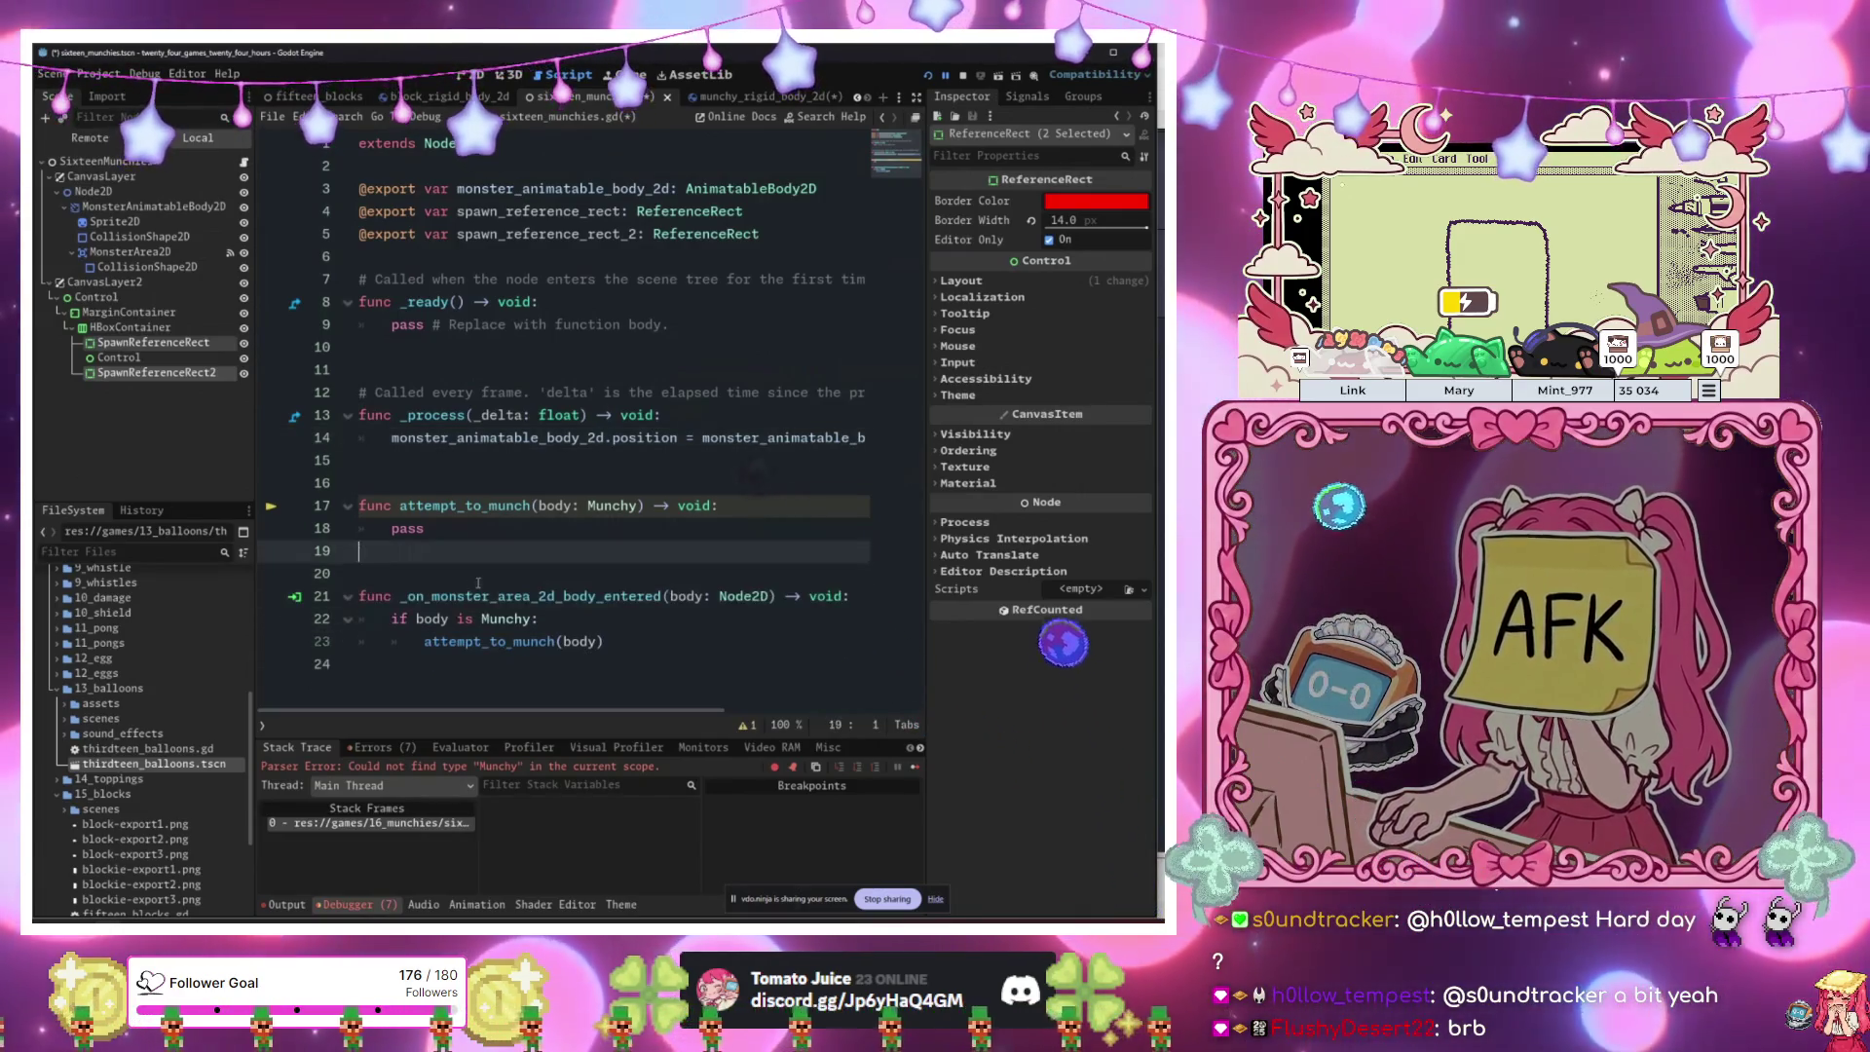
{"action": "left_click", "coordinate": [466, 352]}
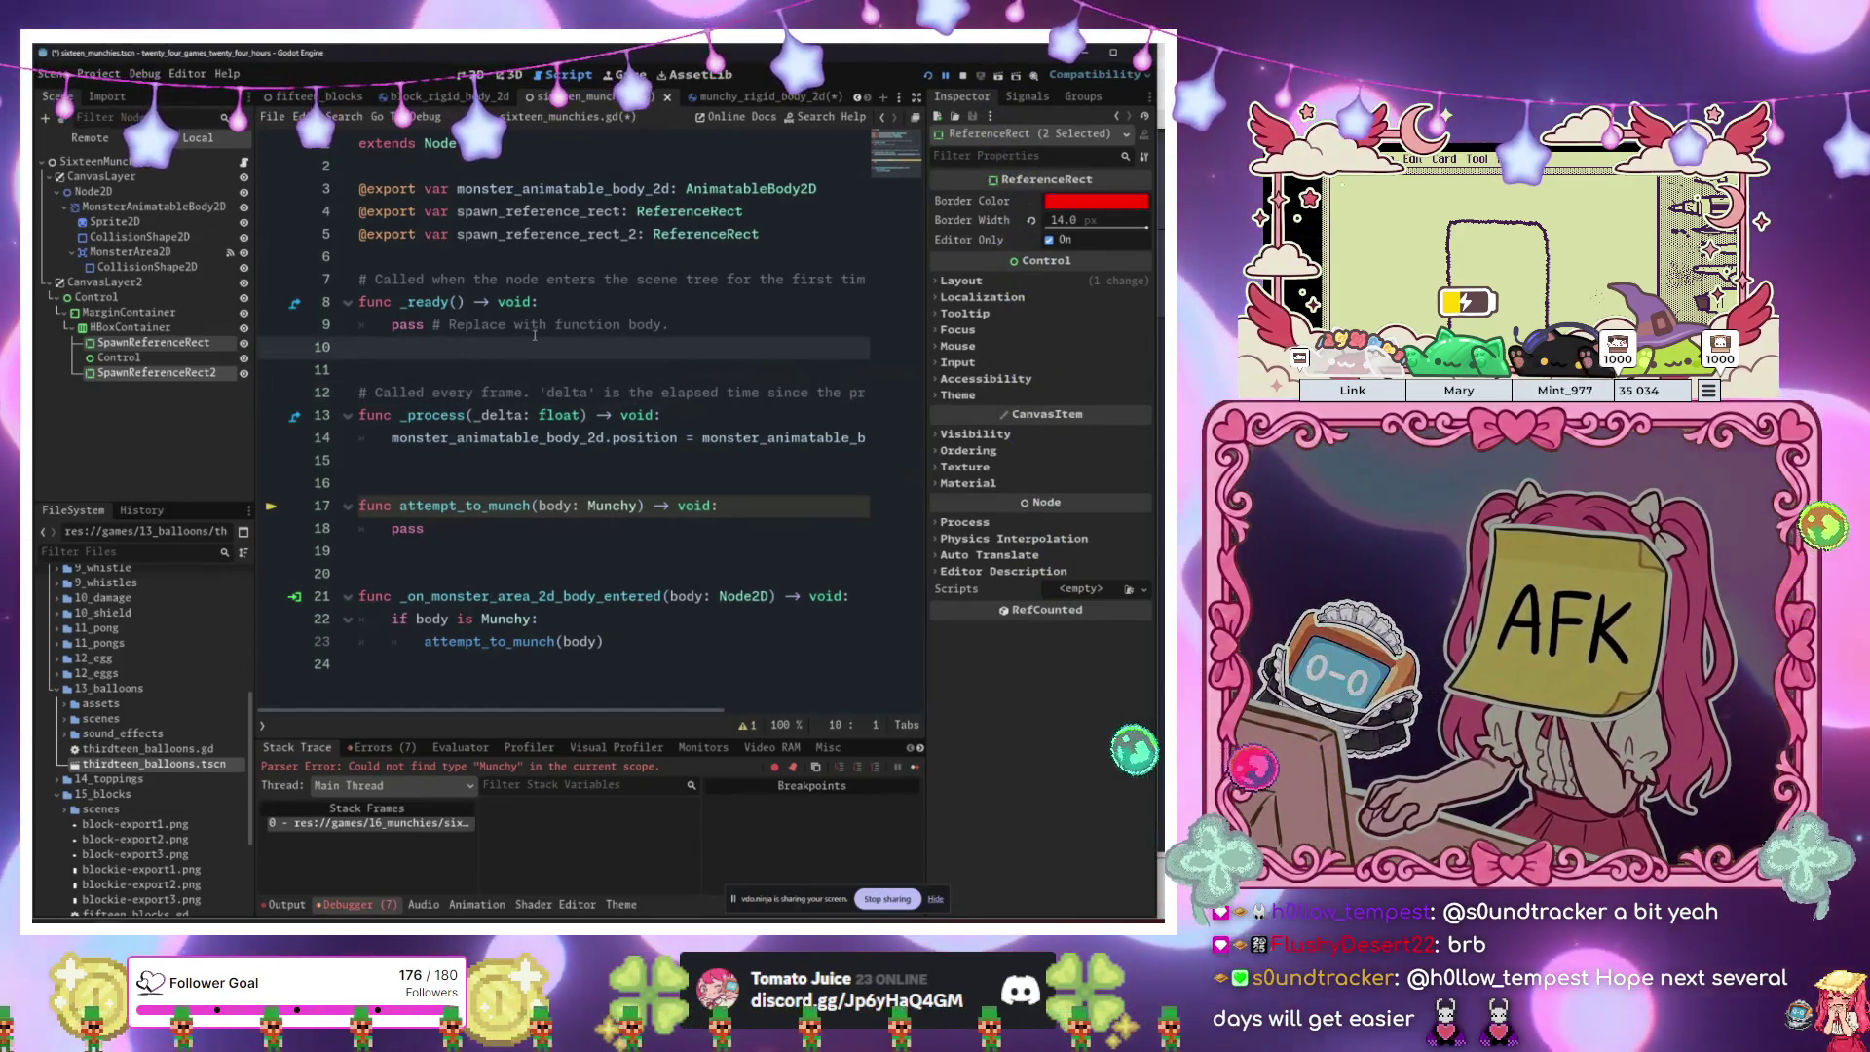
Write 'func spawn_munchies() -> void:' with a pass body above attempt_to_munch, and open blank lines below extends Node
{"action": "left_click", "coordinate": [592, 378]}
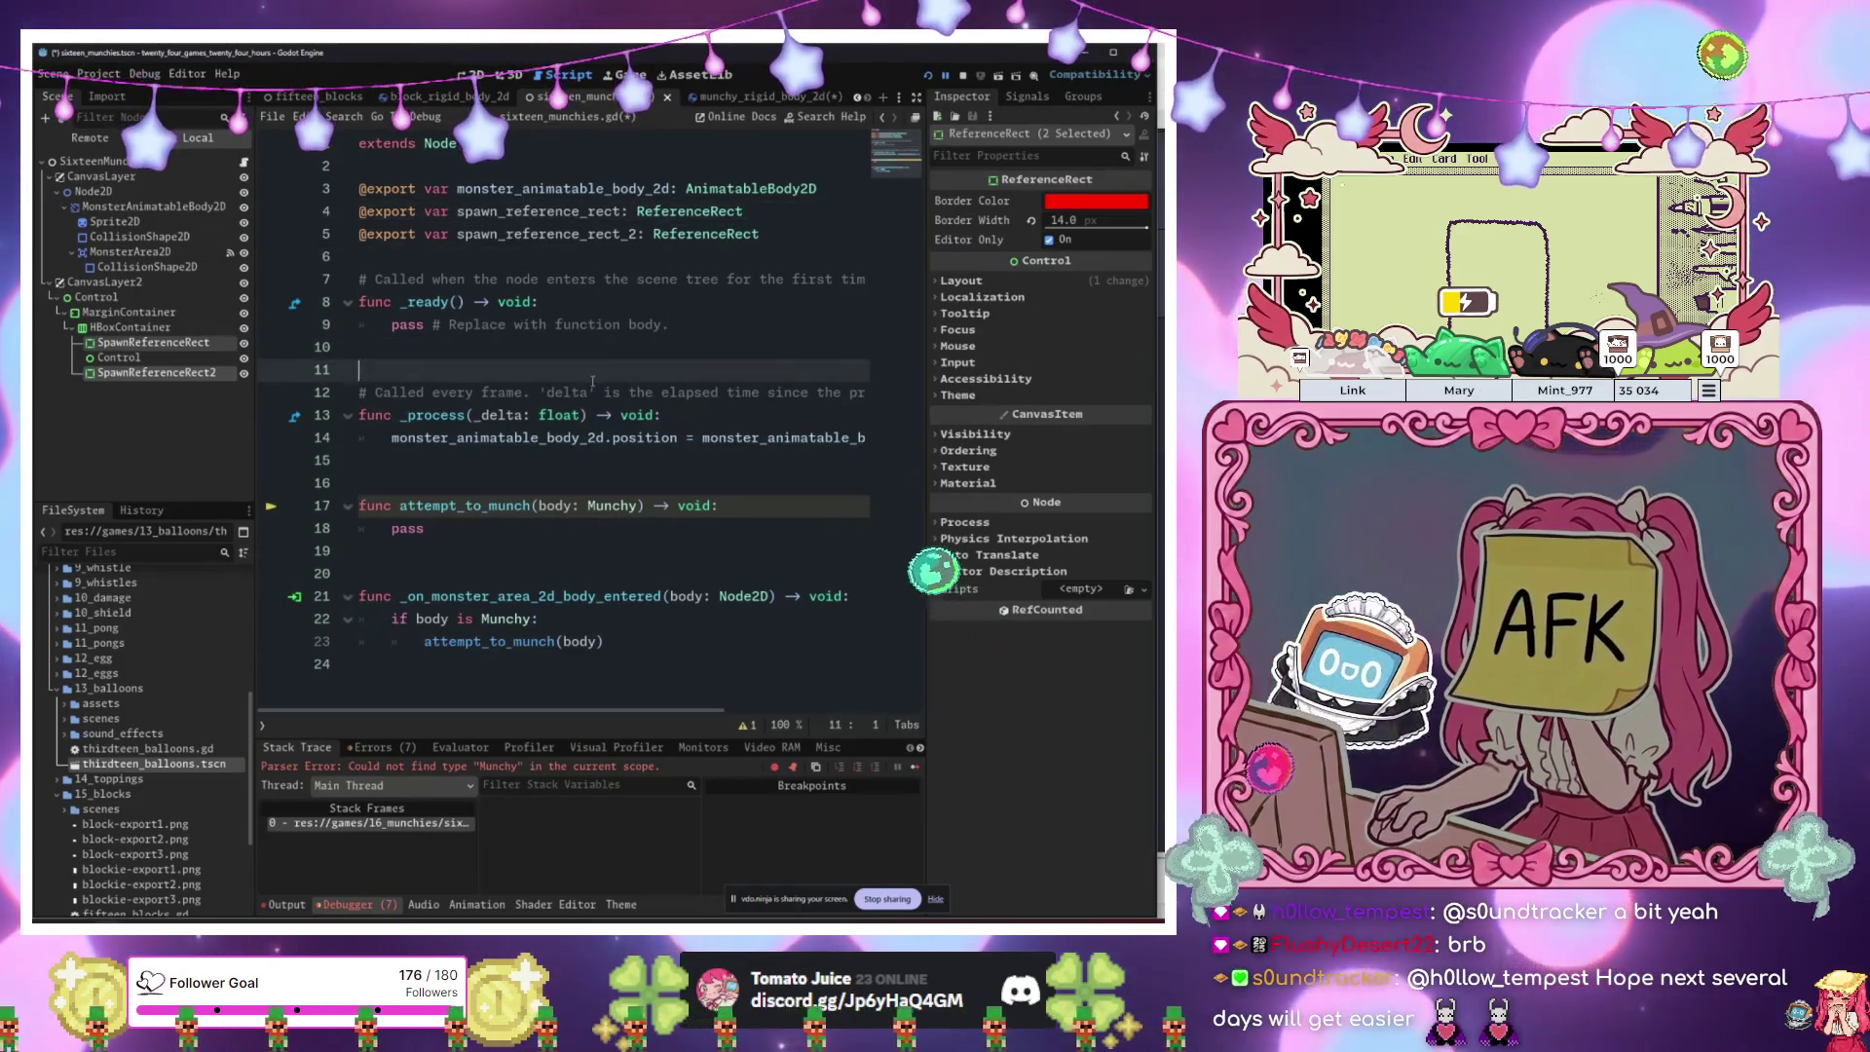
{"action": "left_click", "coordinate": [565, 526]}
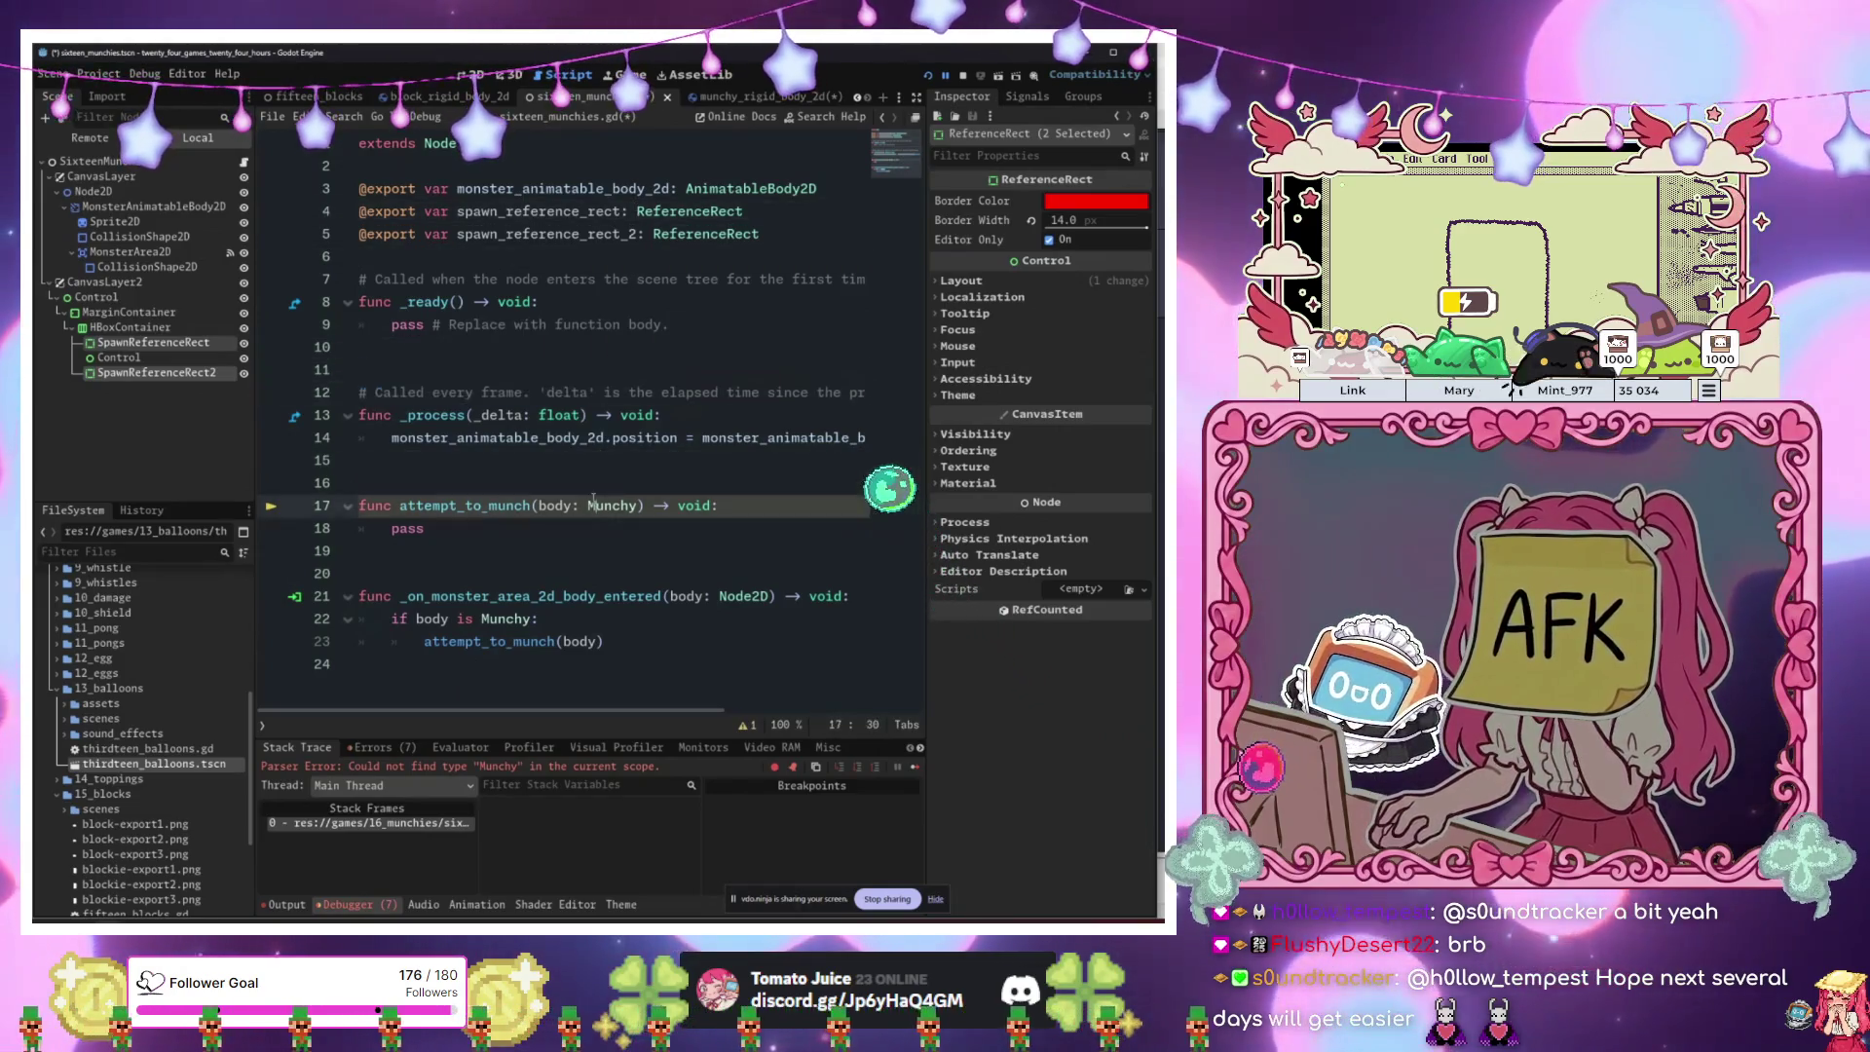
{"action": "left_click", "coordinate": [549, 479]}
{"action": "key", "text": "Return"}
{"action": "key", "text": "Return"}
{"action": "key", "text": "Return"}
{"action": "key", "text": "Up"}
{"action": "key", "text": "Up"}
{"action": "type", "text": "fund"}
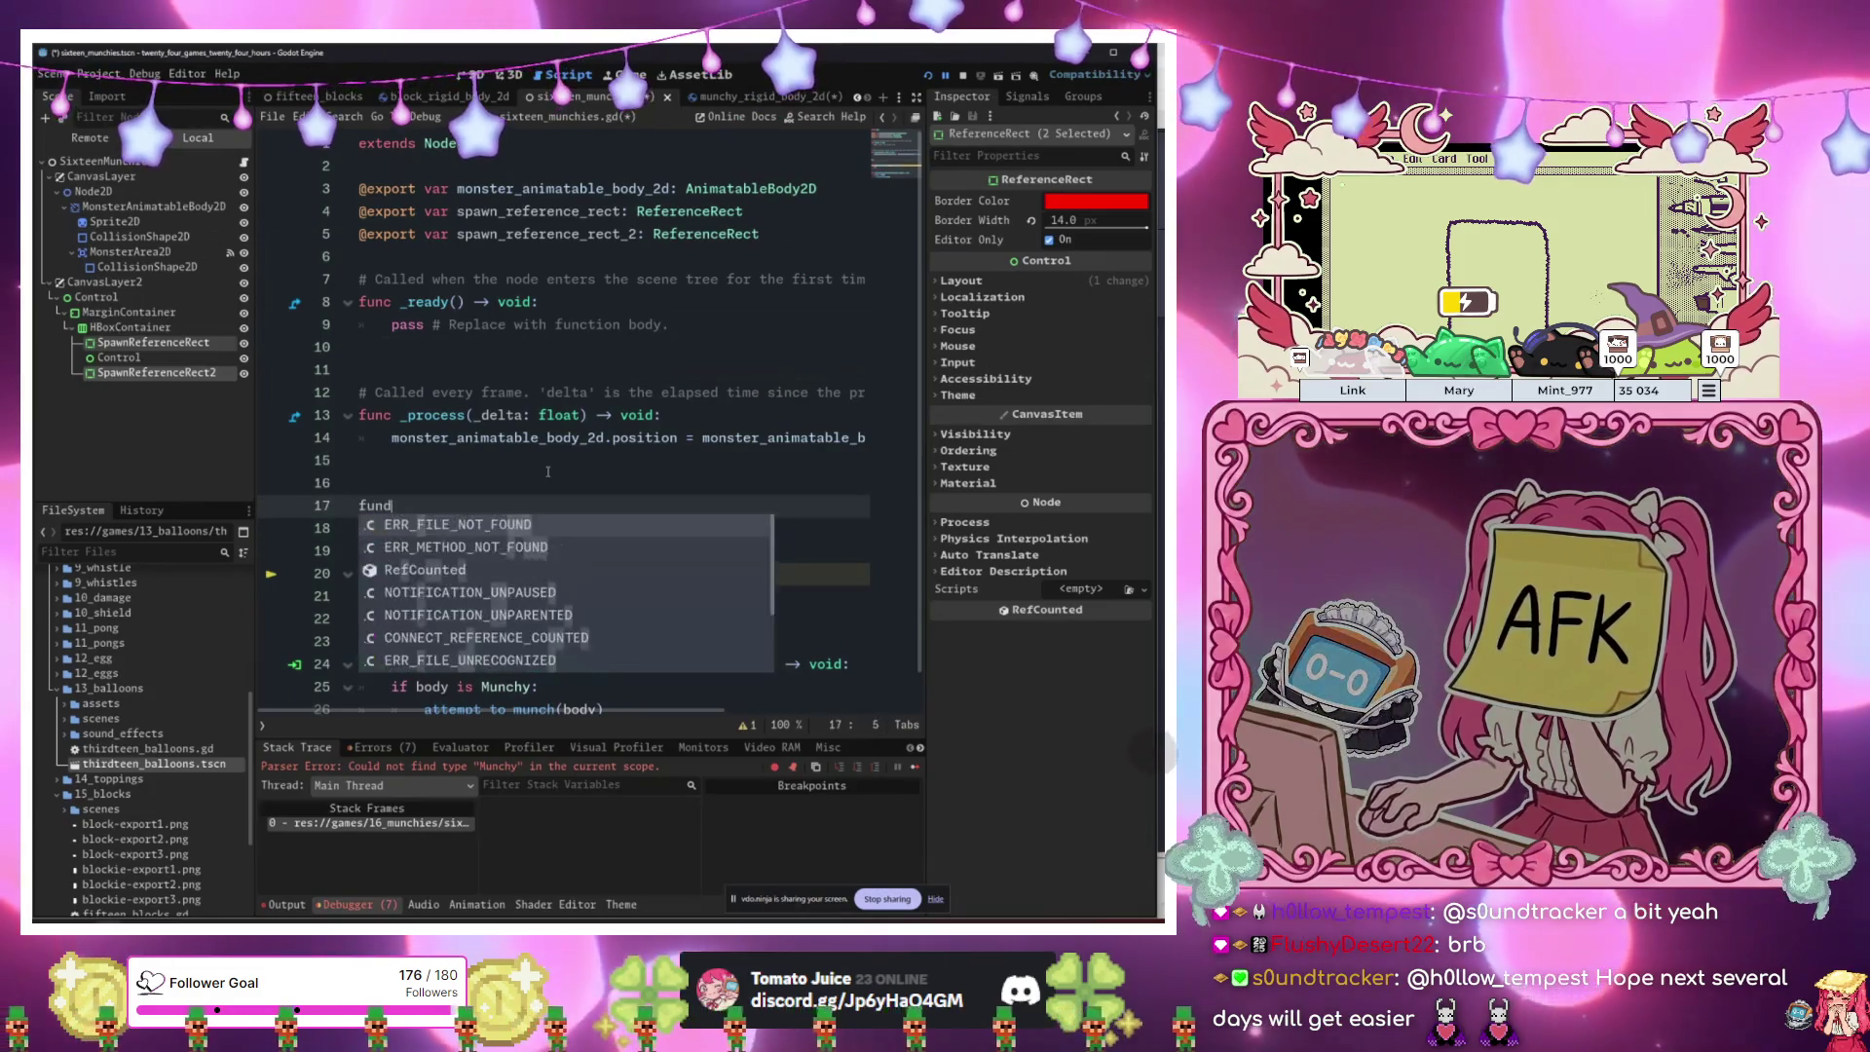
{"action": "key", "text": "BackSpace"}
{"action": "type", "text": "c spawn_"}
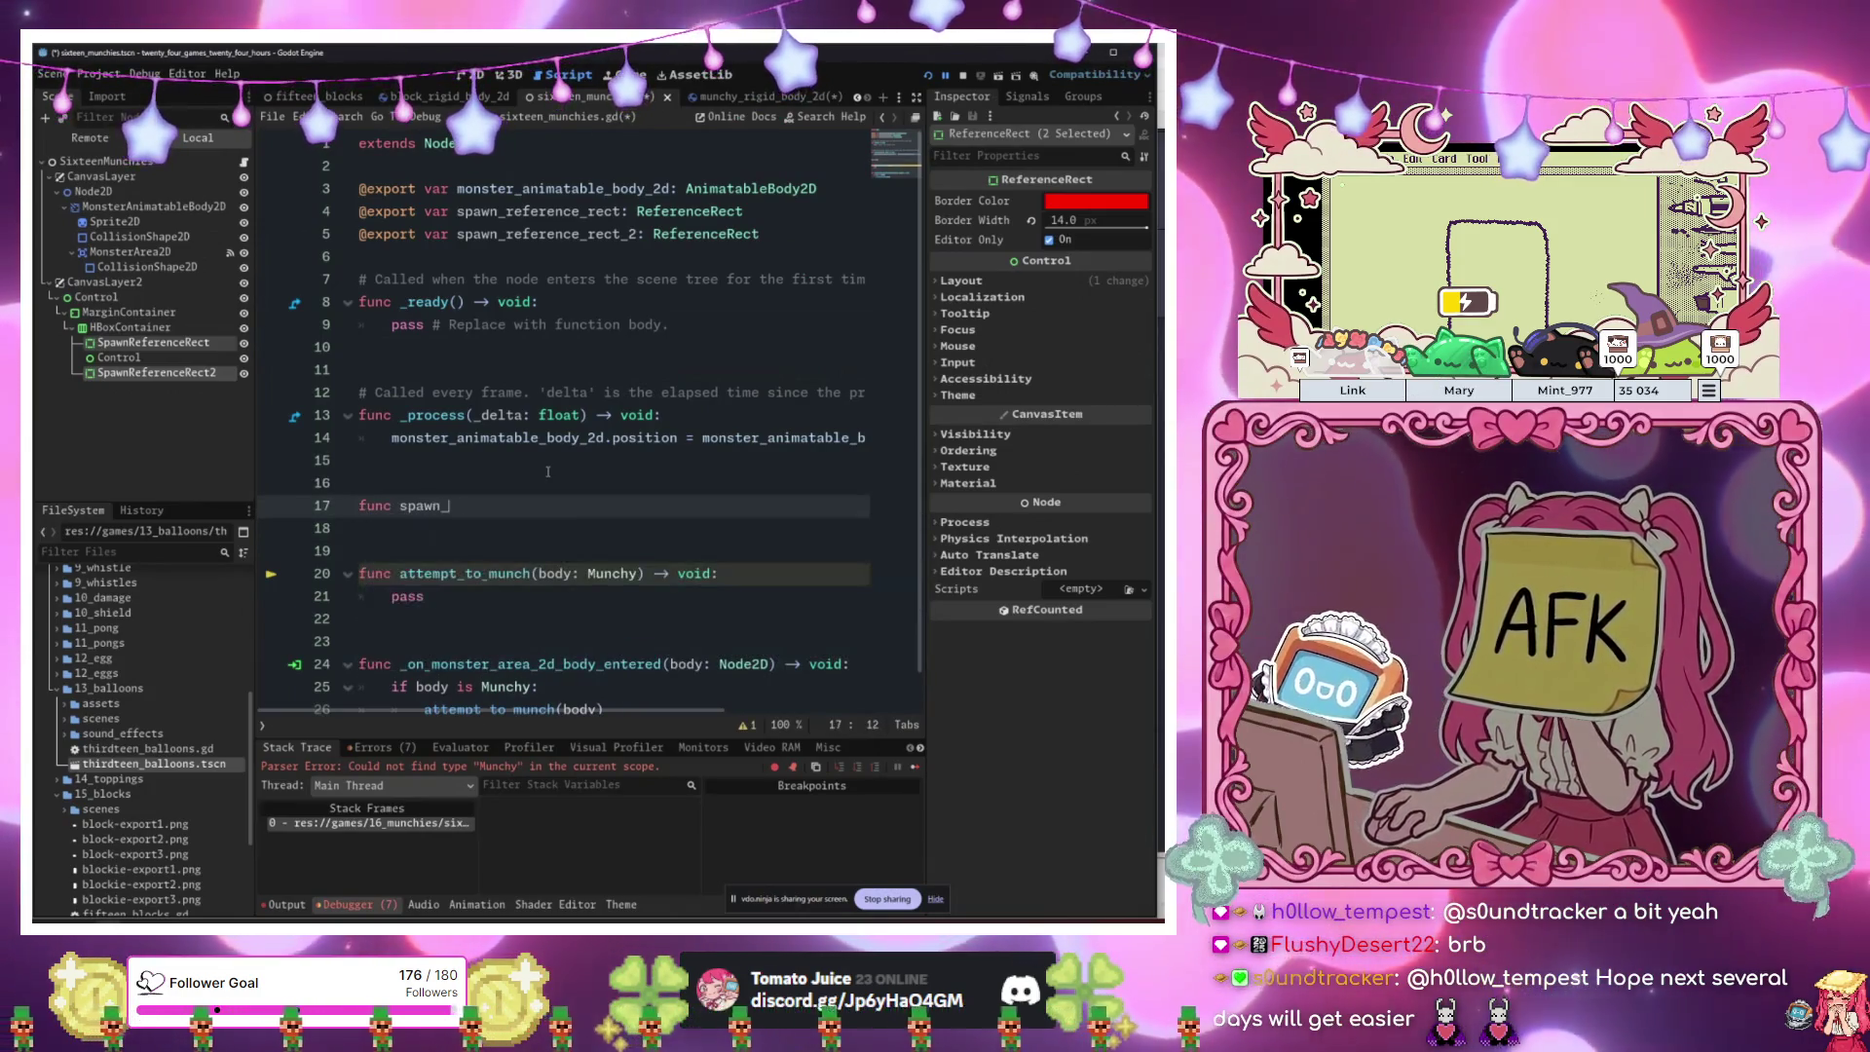
{"action": "type", "text": "muc"}
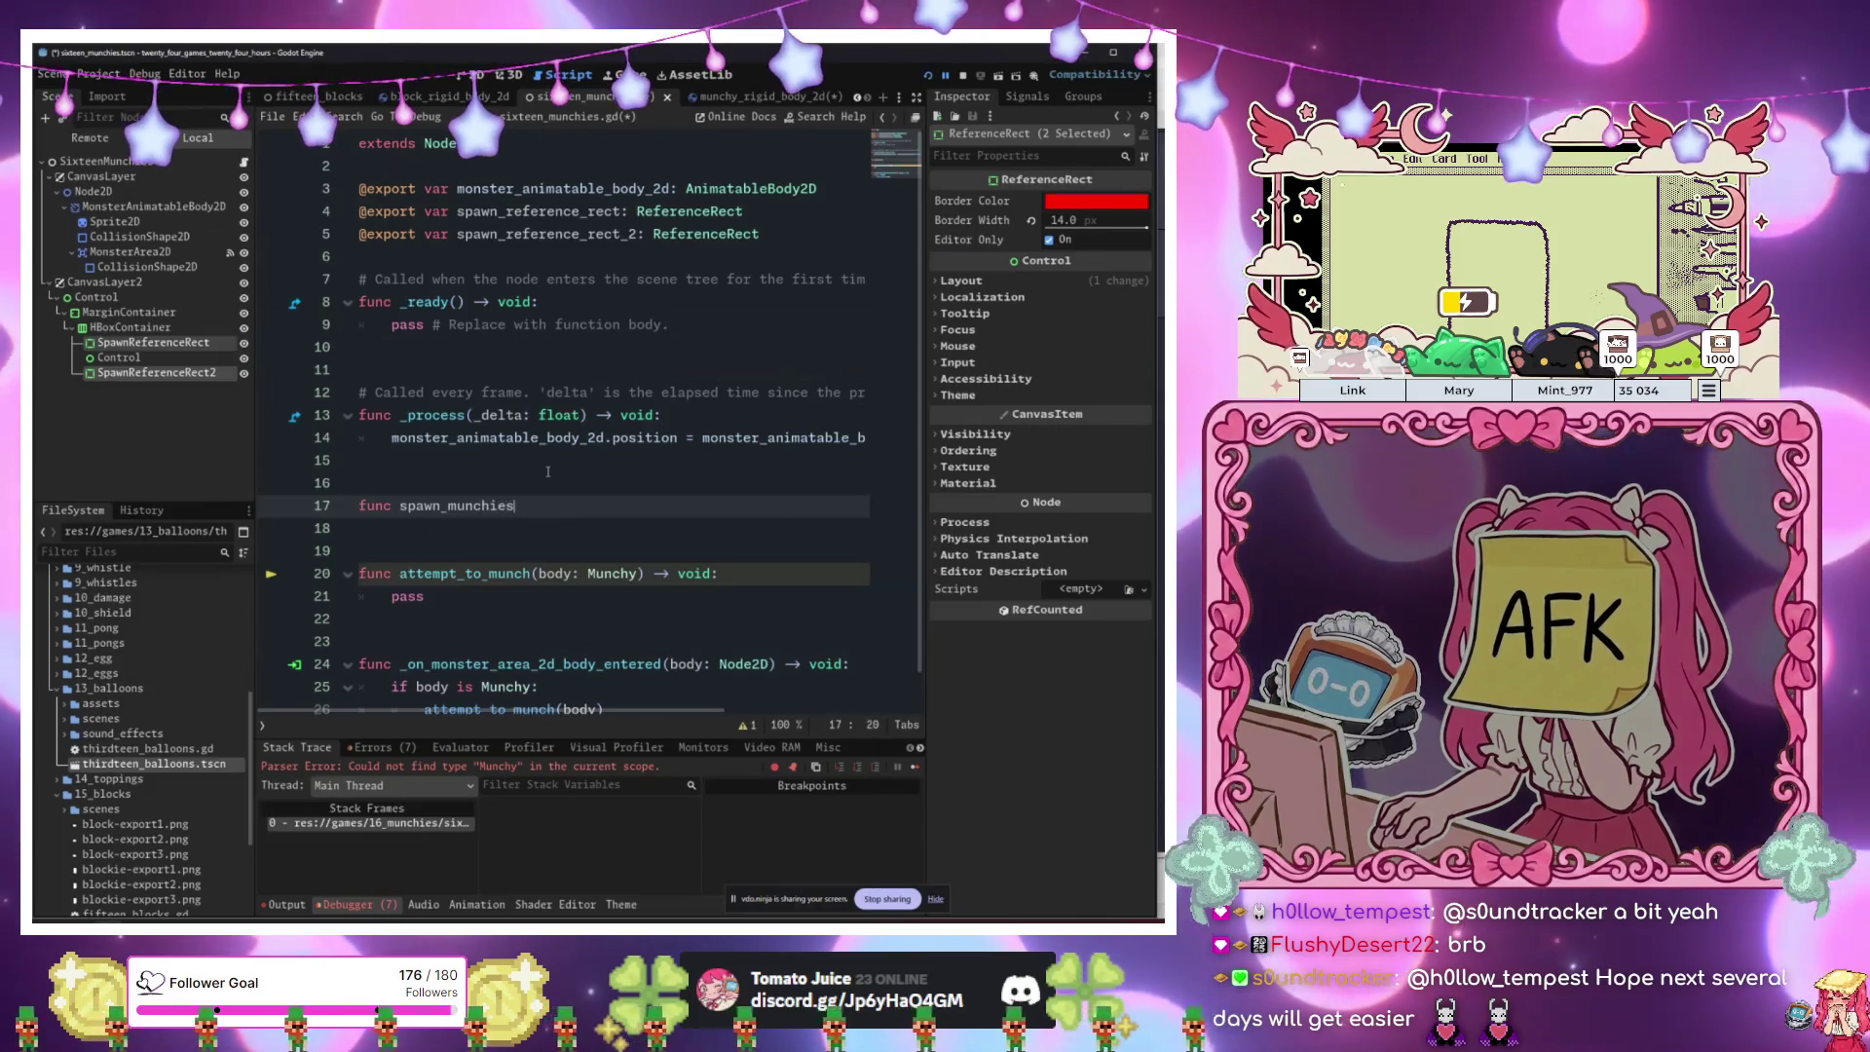
{"action": "type", "text": "void:"}
{"action": "key", "text": "Return"}
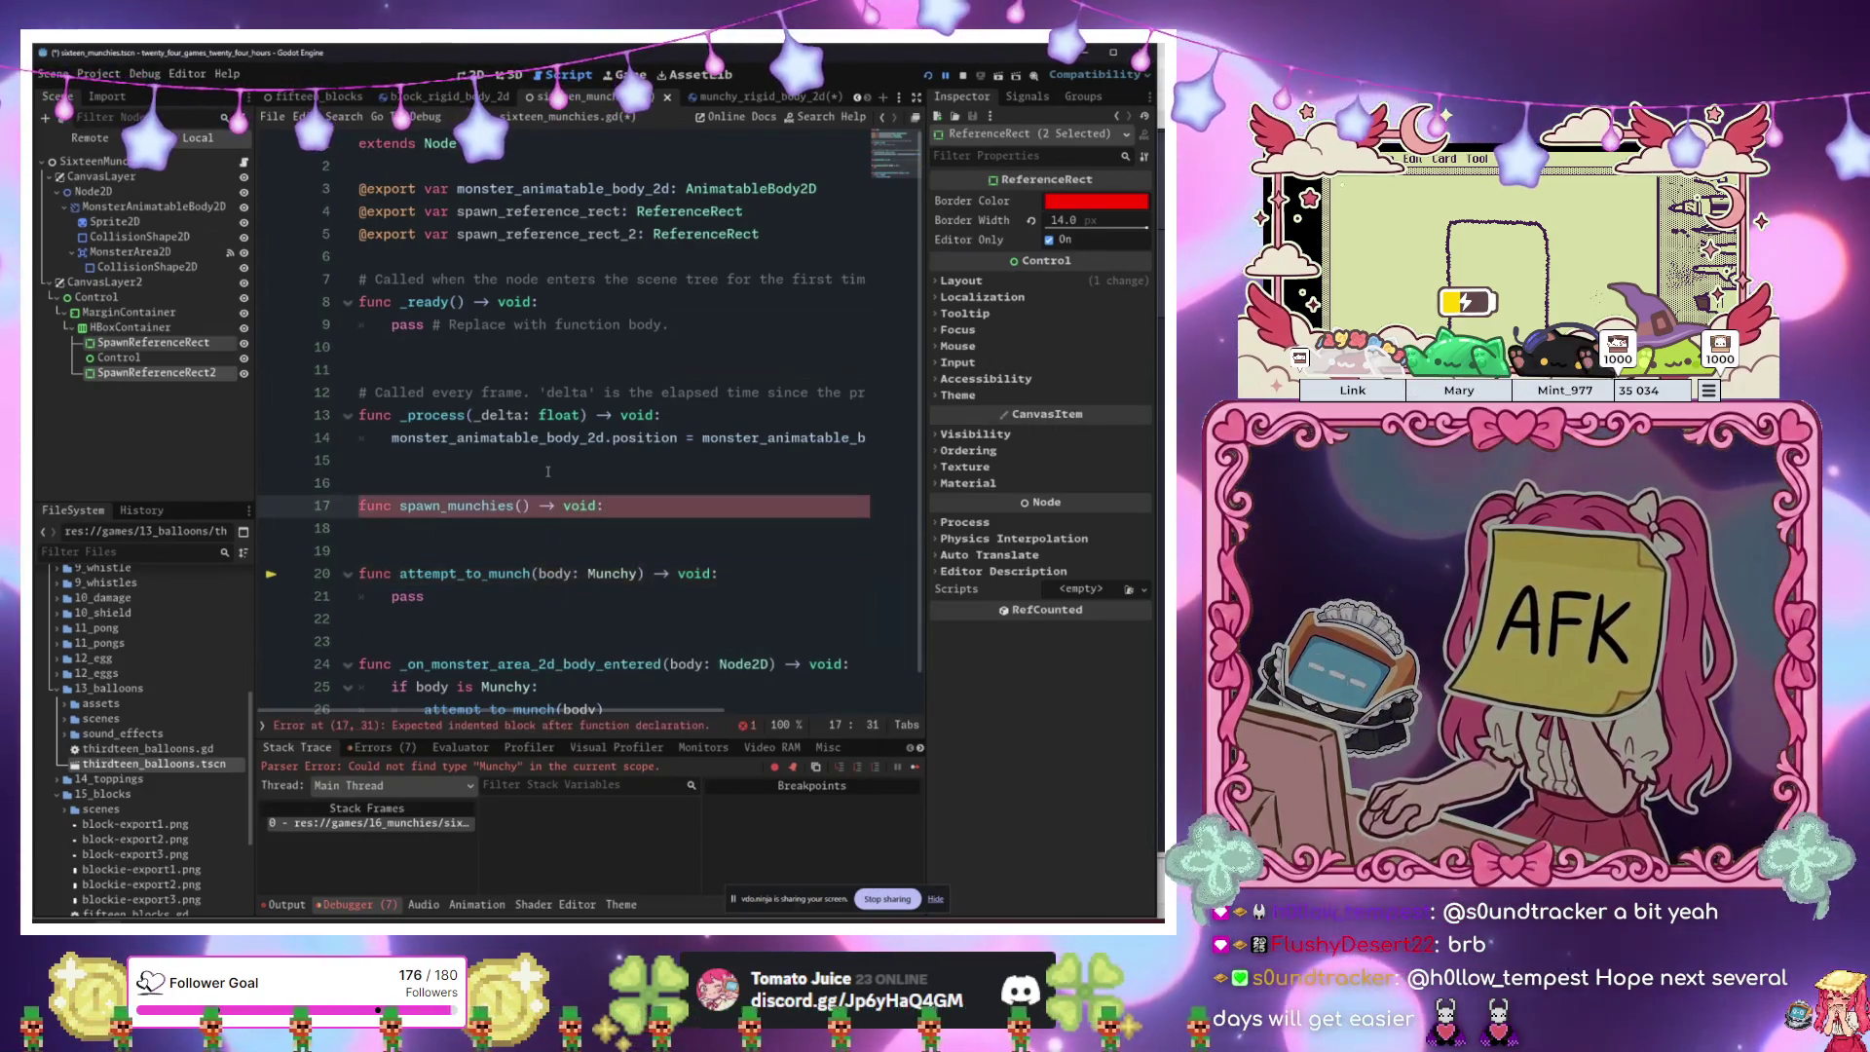
{"action": "type", "text": "pass"}
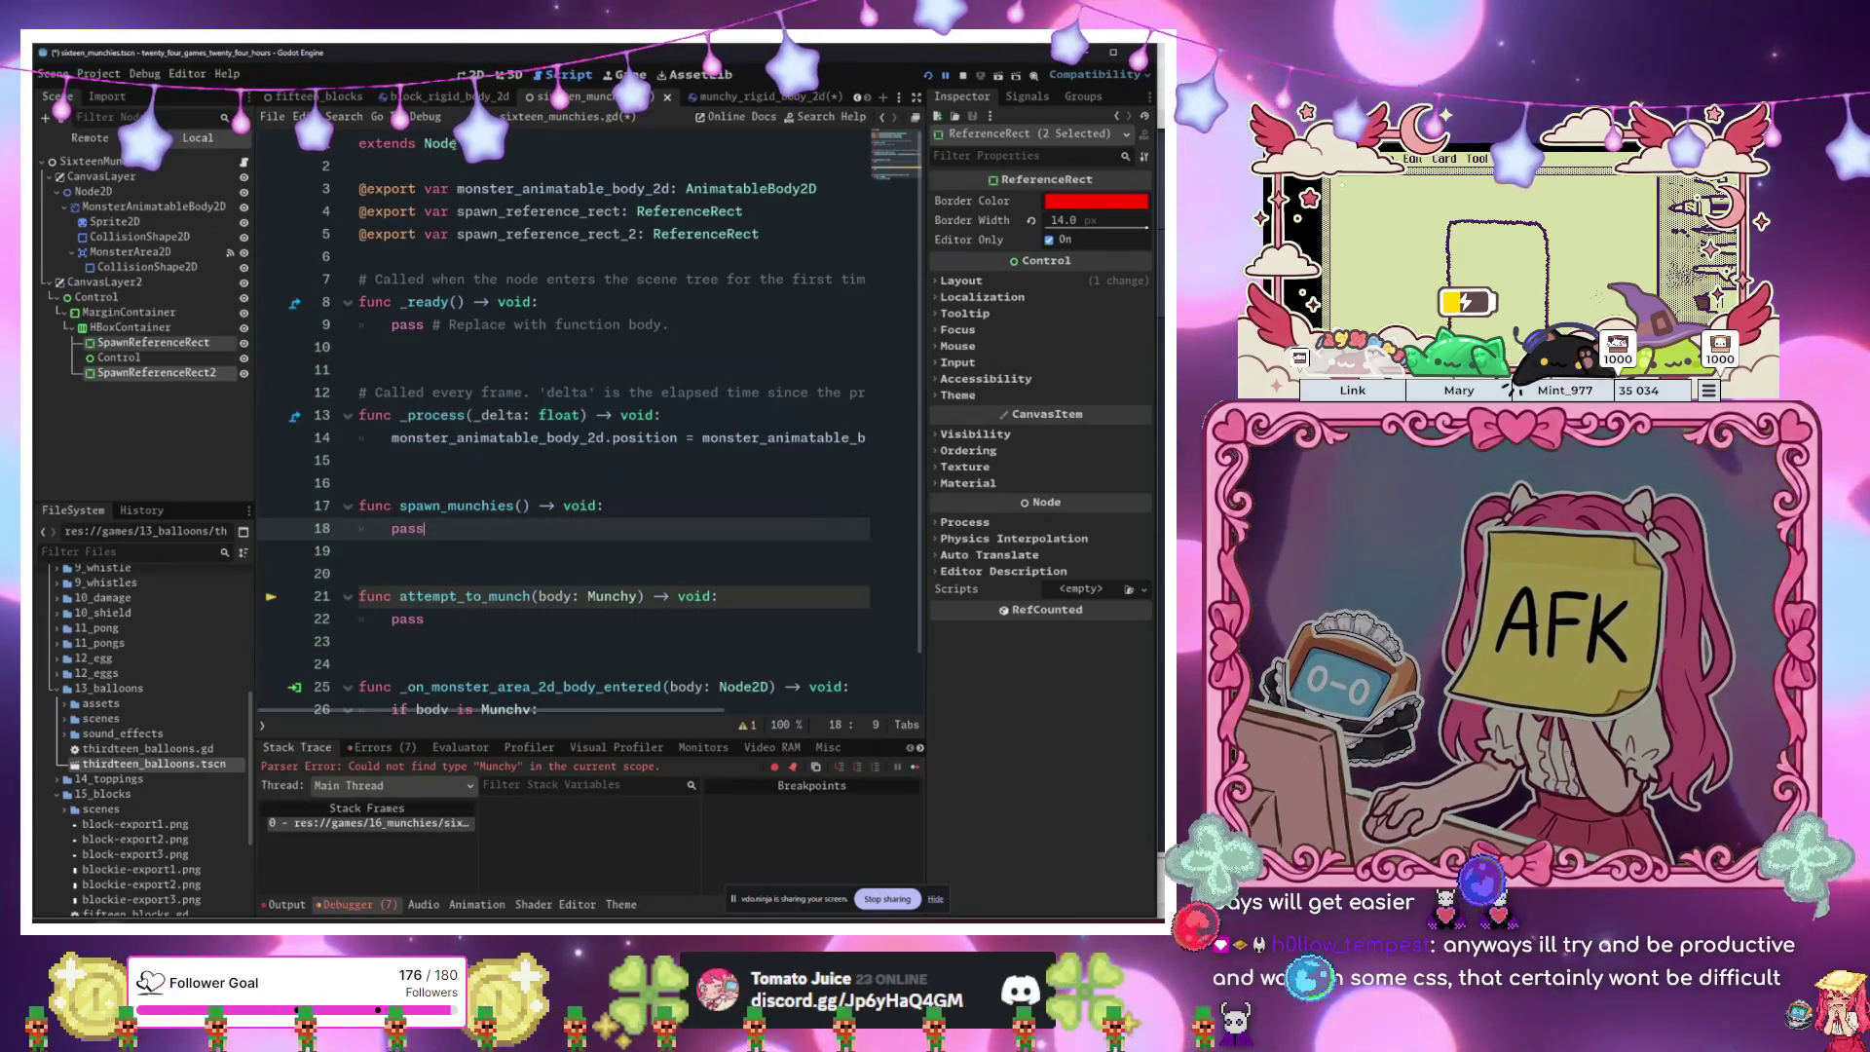
{"action": "left_click", "coordinate": [454, 166]}
{"action": "key", "text": "Return"}
{"action": "key", "text": "Return"}
{"action": "key", "text": "Return"}
{"action": "key", "text": "Up"}
{"action": "key", "text": "Up"}
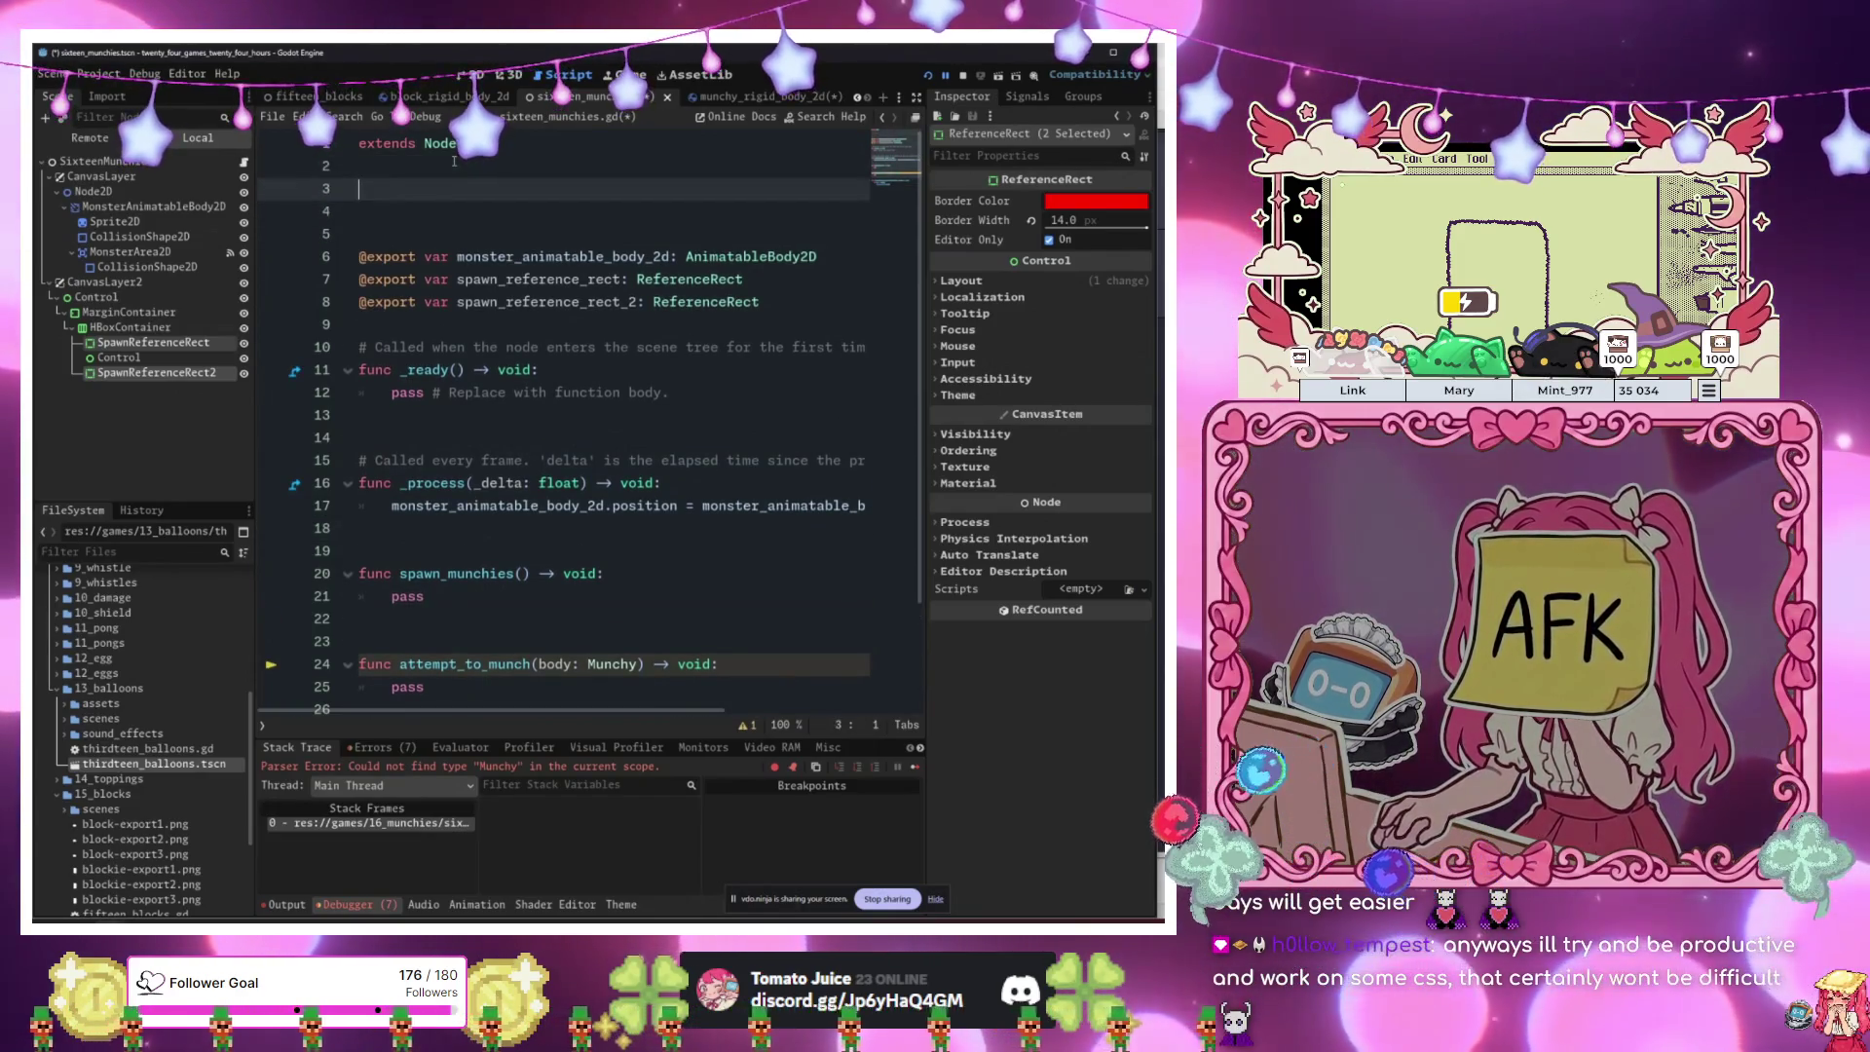
Export amount_of_munchies: int = 16 and begin 'for i: int in amount_of_munchies:' in spawn_munchies
{"action": "type", "text": "@export var amou"}
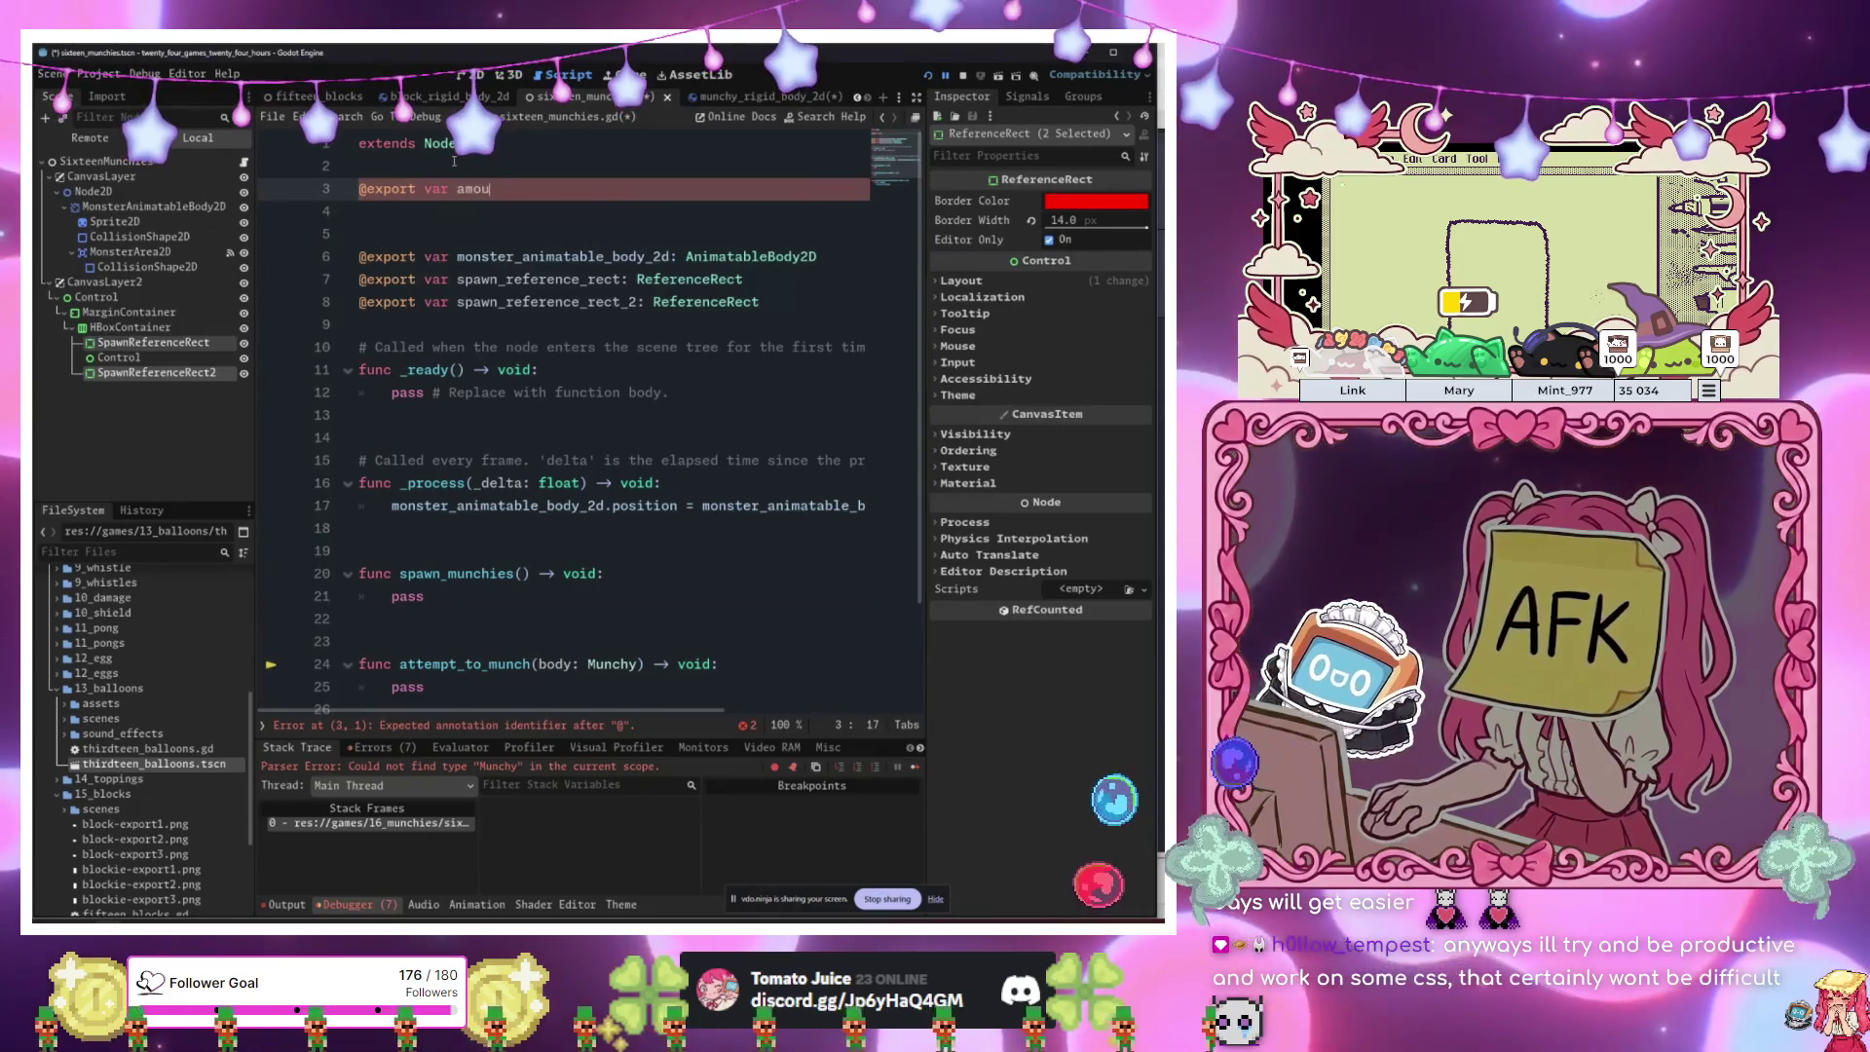
{"action": "type", "text": "nt_of_m"}
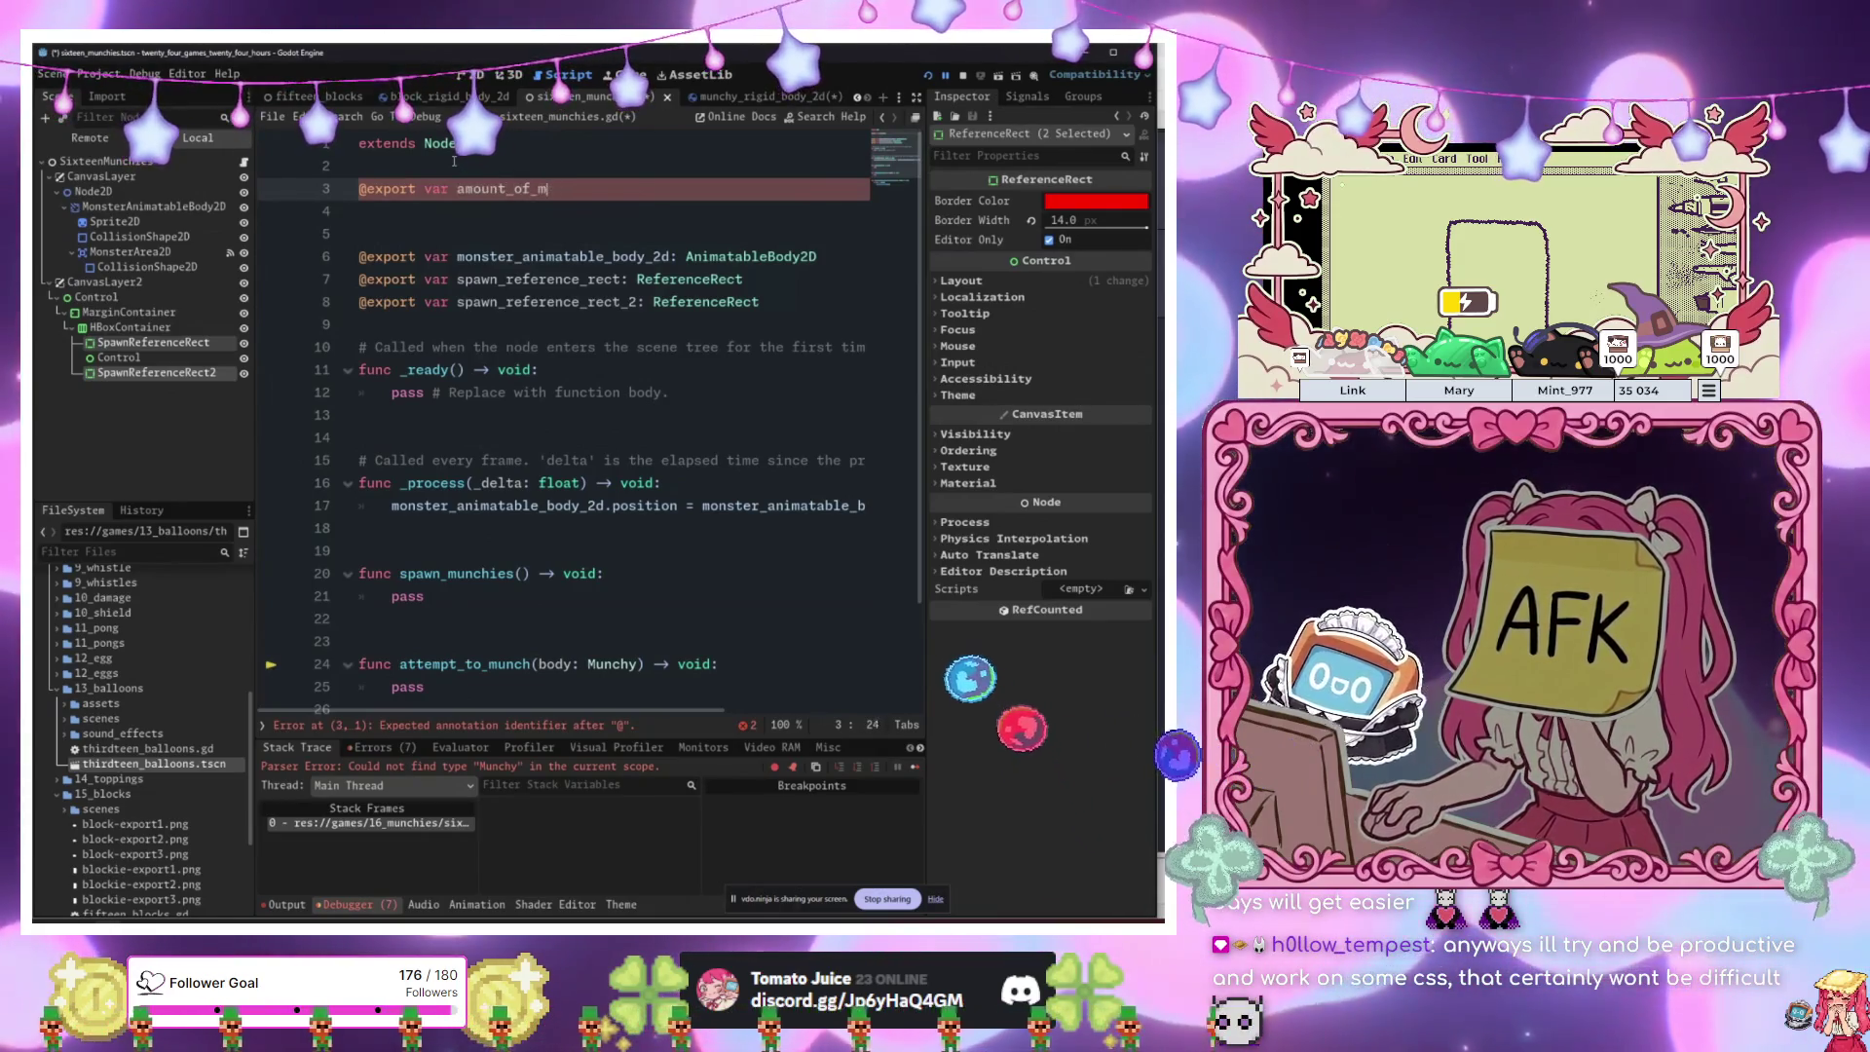
{"action": "type", "text": "unchies: "}
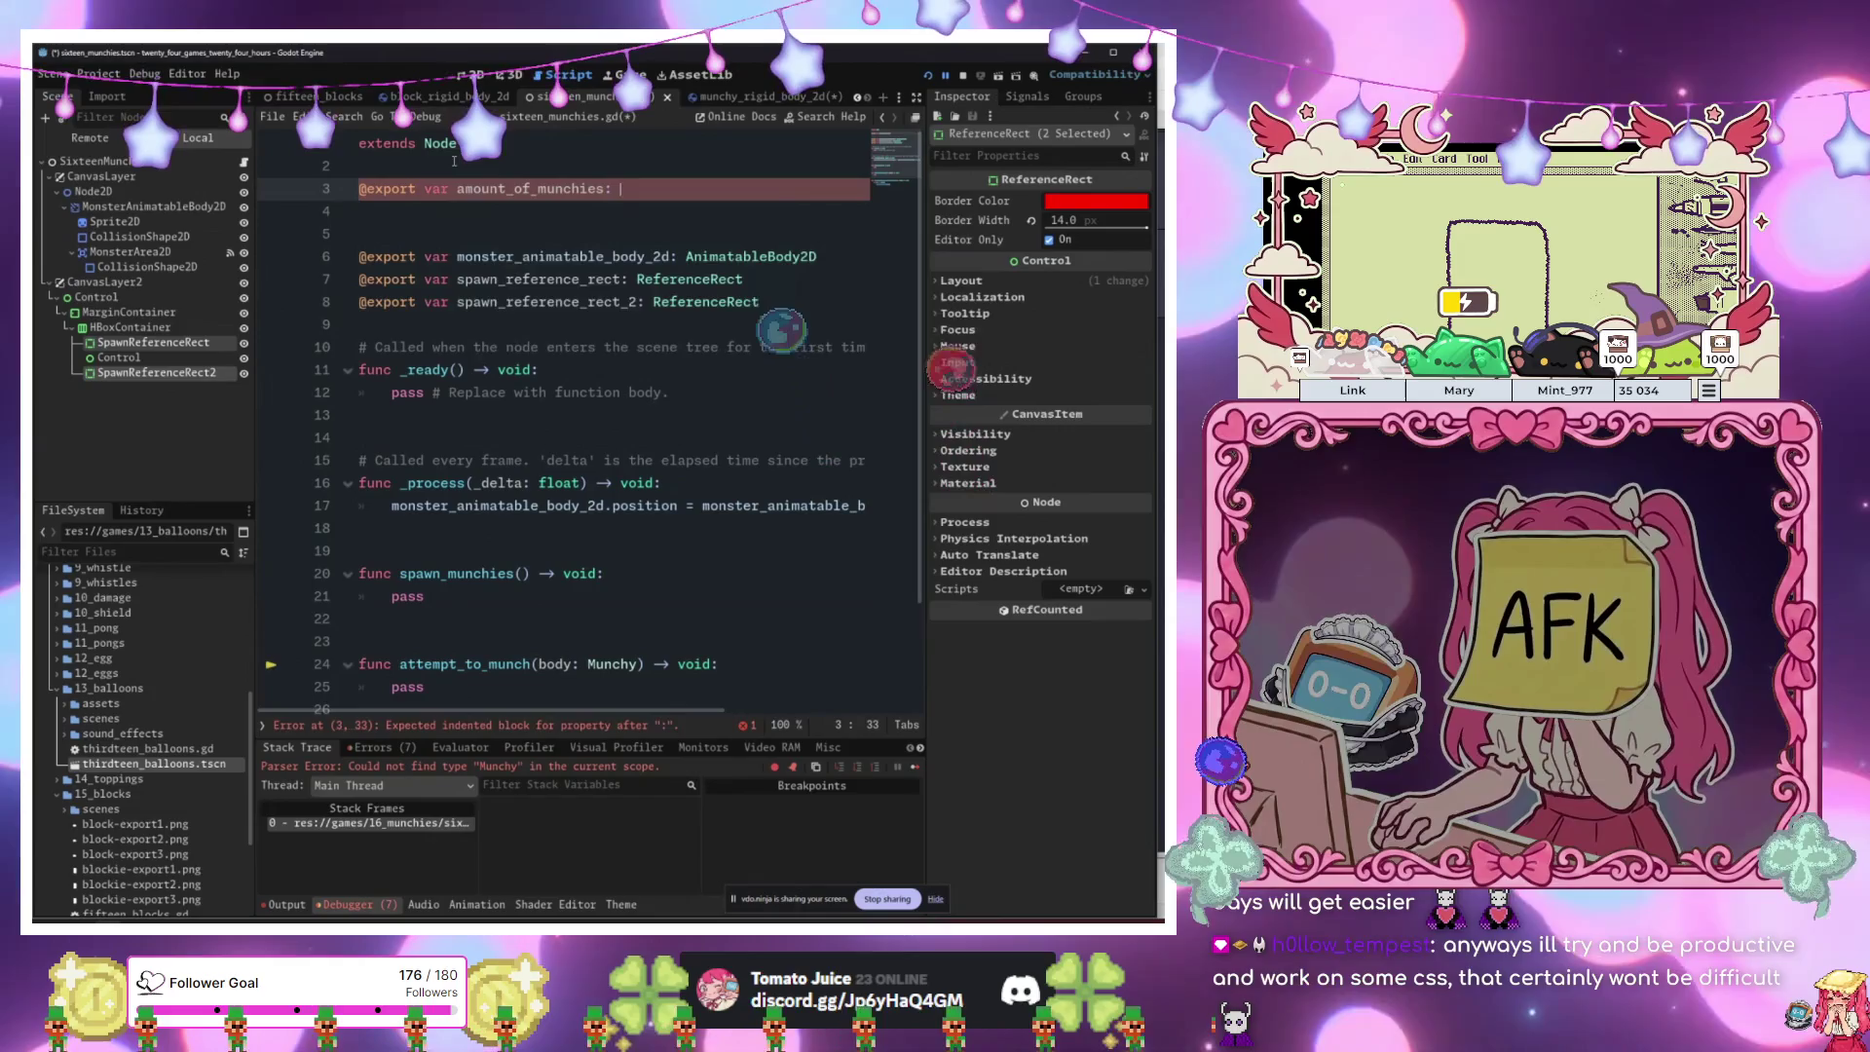
{"action": "type", "text": "int = 16"}
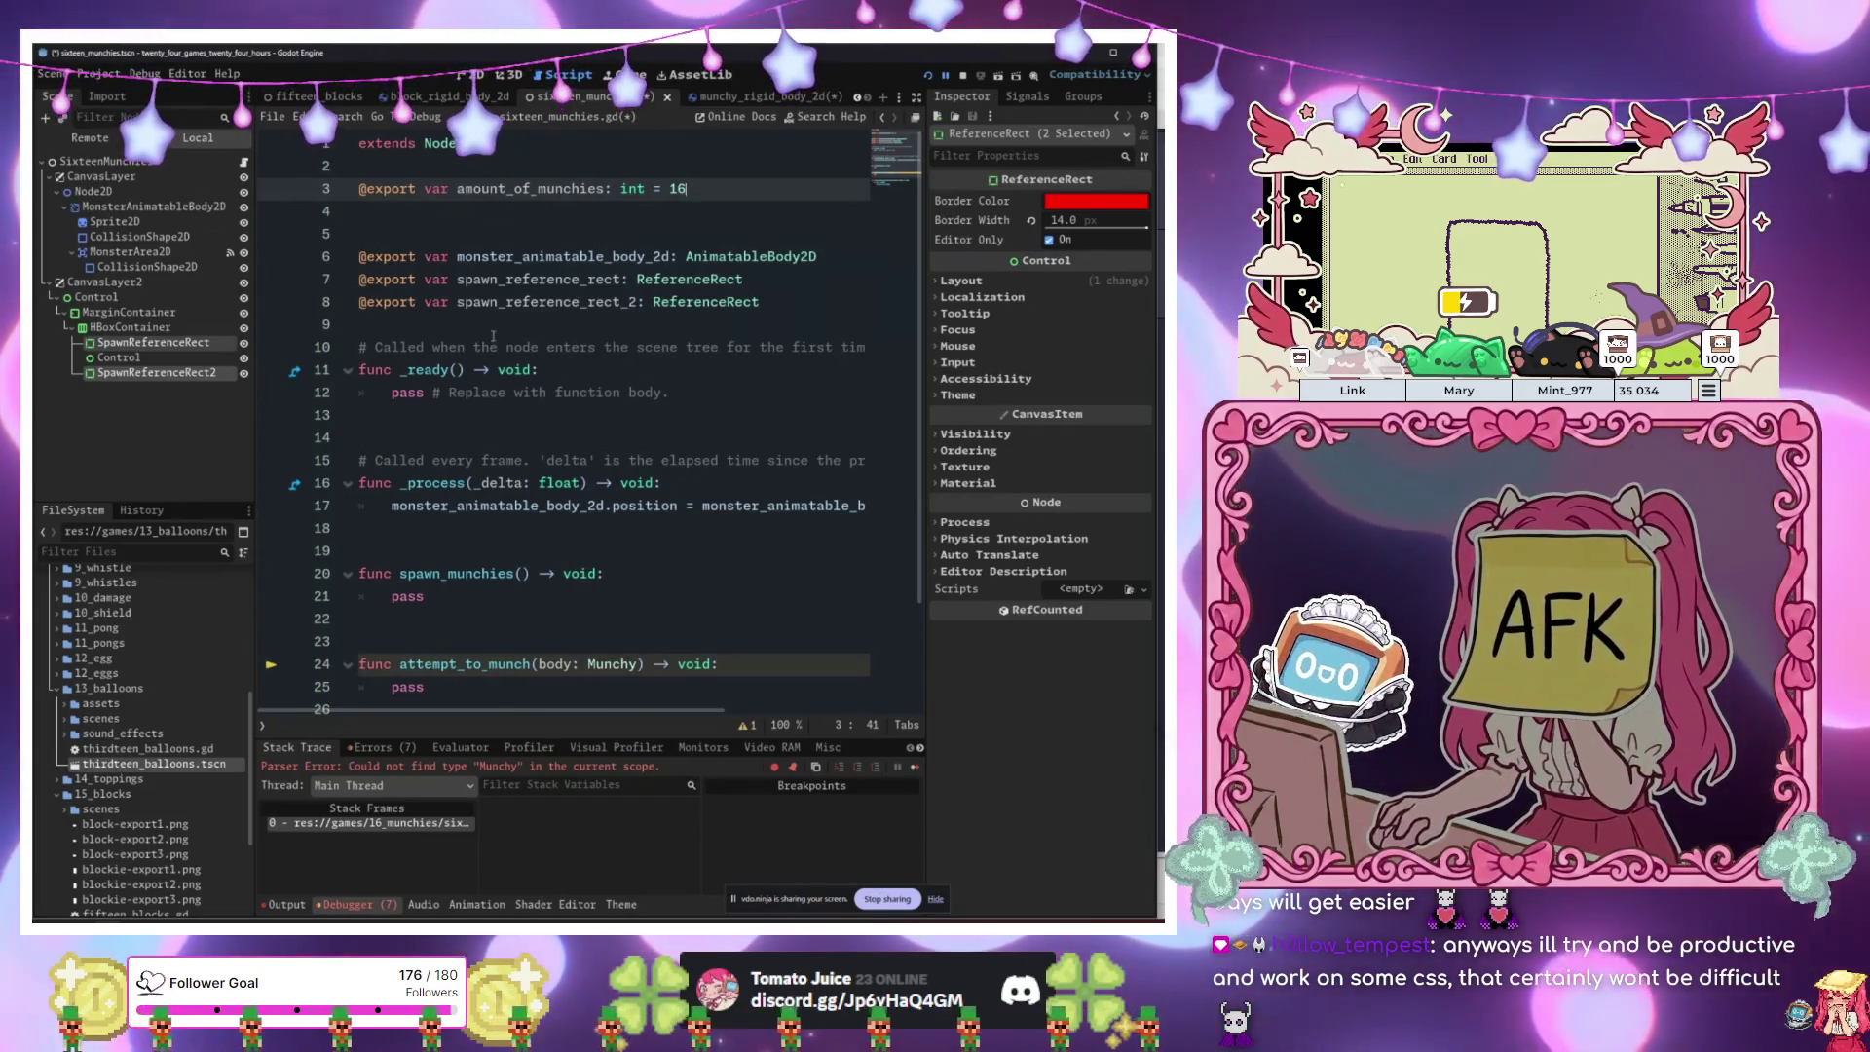
{"action": "scroll", "coordinate": [496, 328], "scroll_direction": "down", "scroll_amount": 2}
{"action": "left_click", "coordinate": [574, 476]}
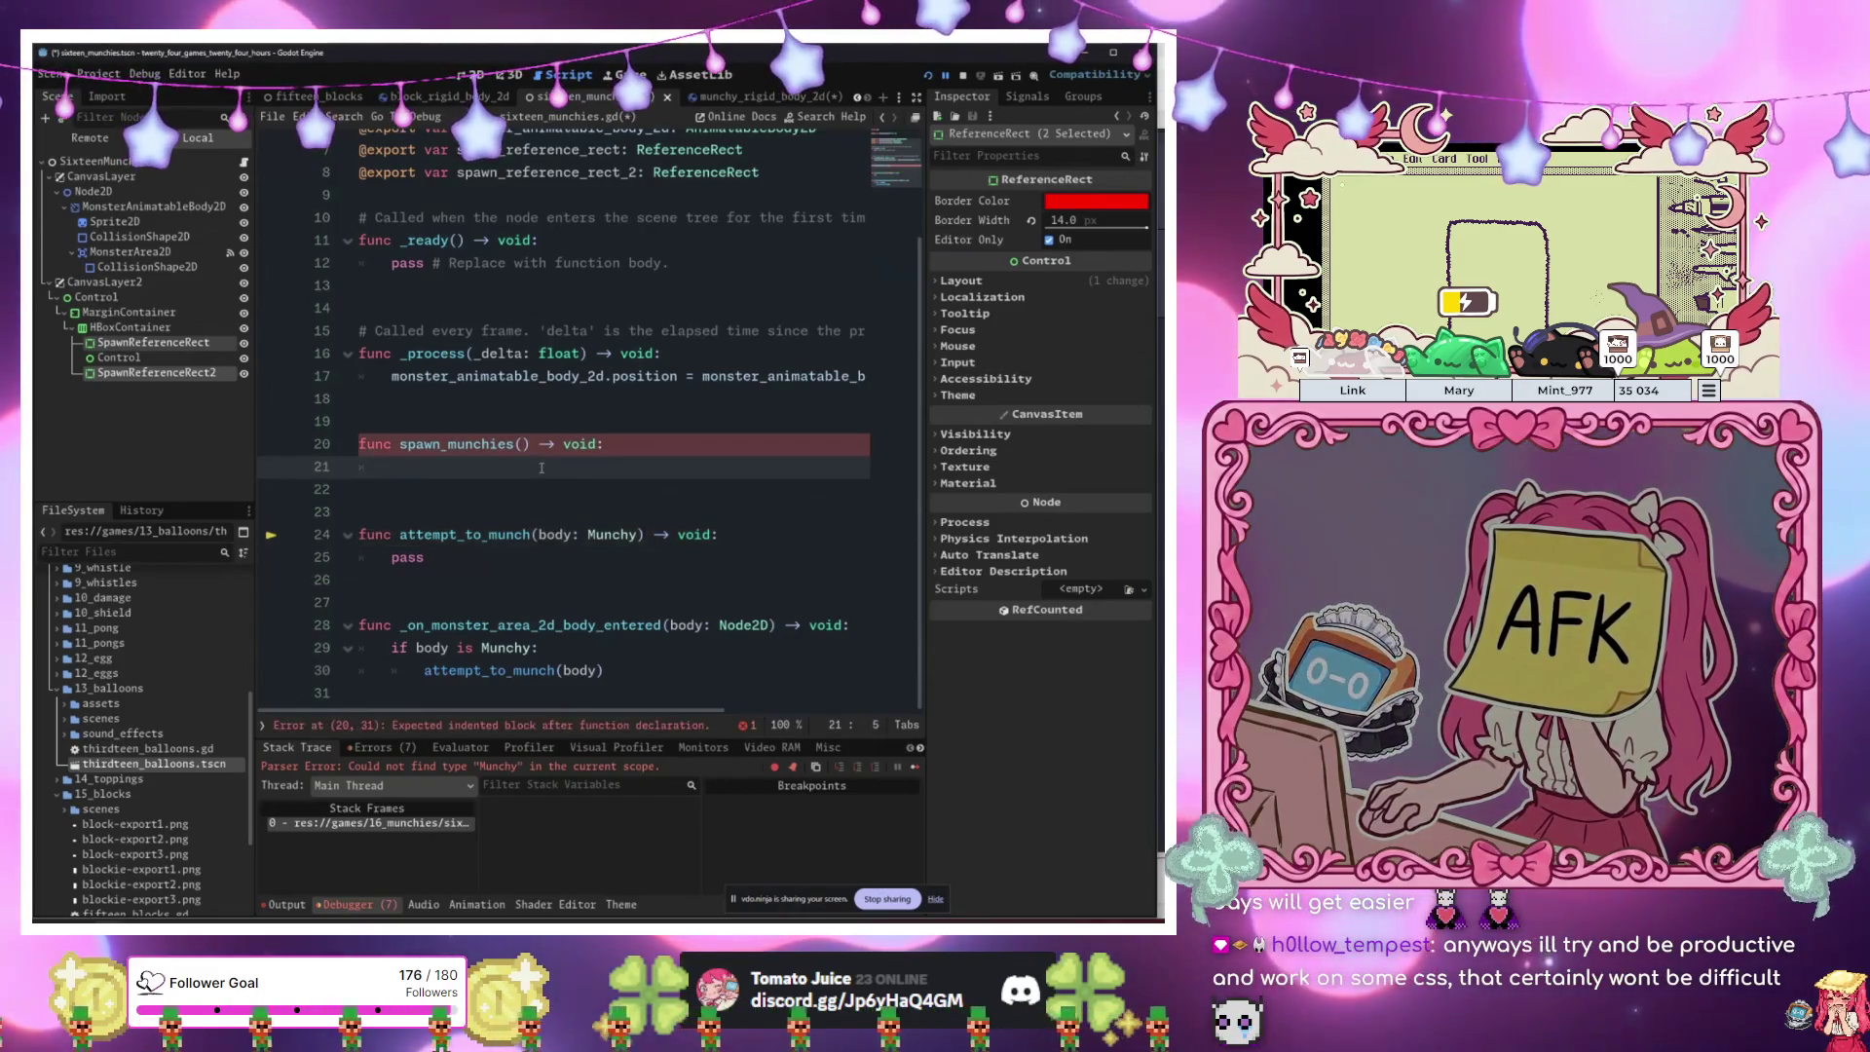
{"action": "type", "text": "for i: int in amount_of_munchies:"}
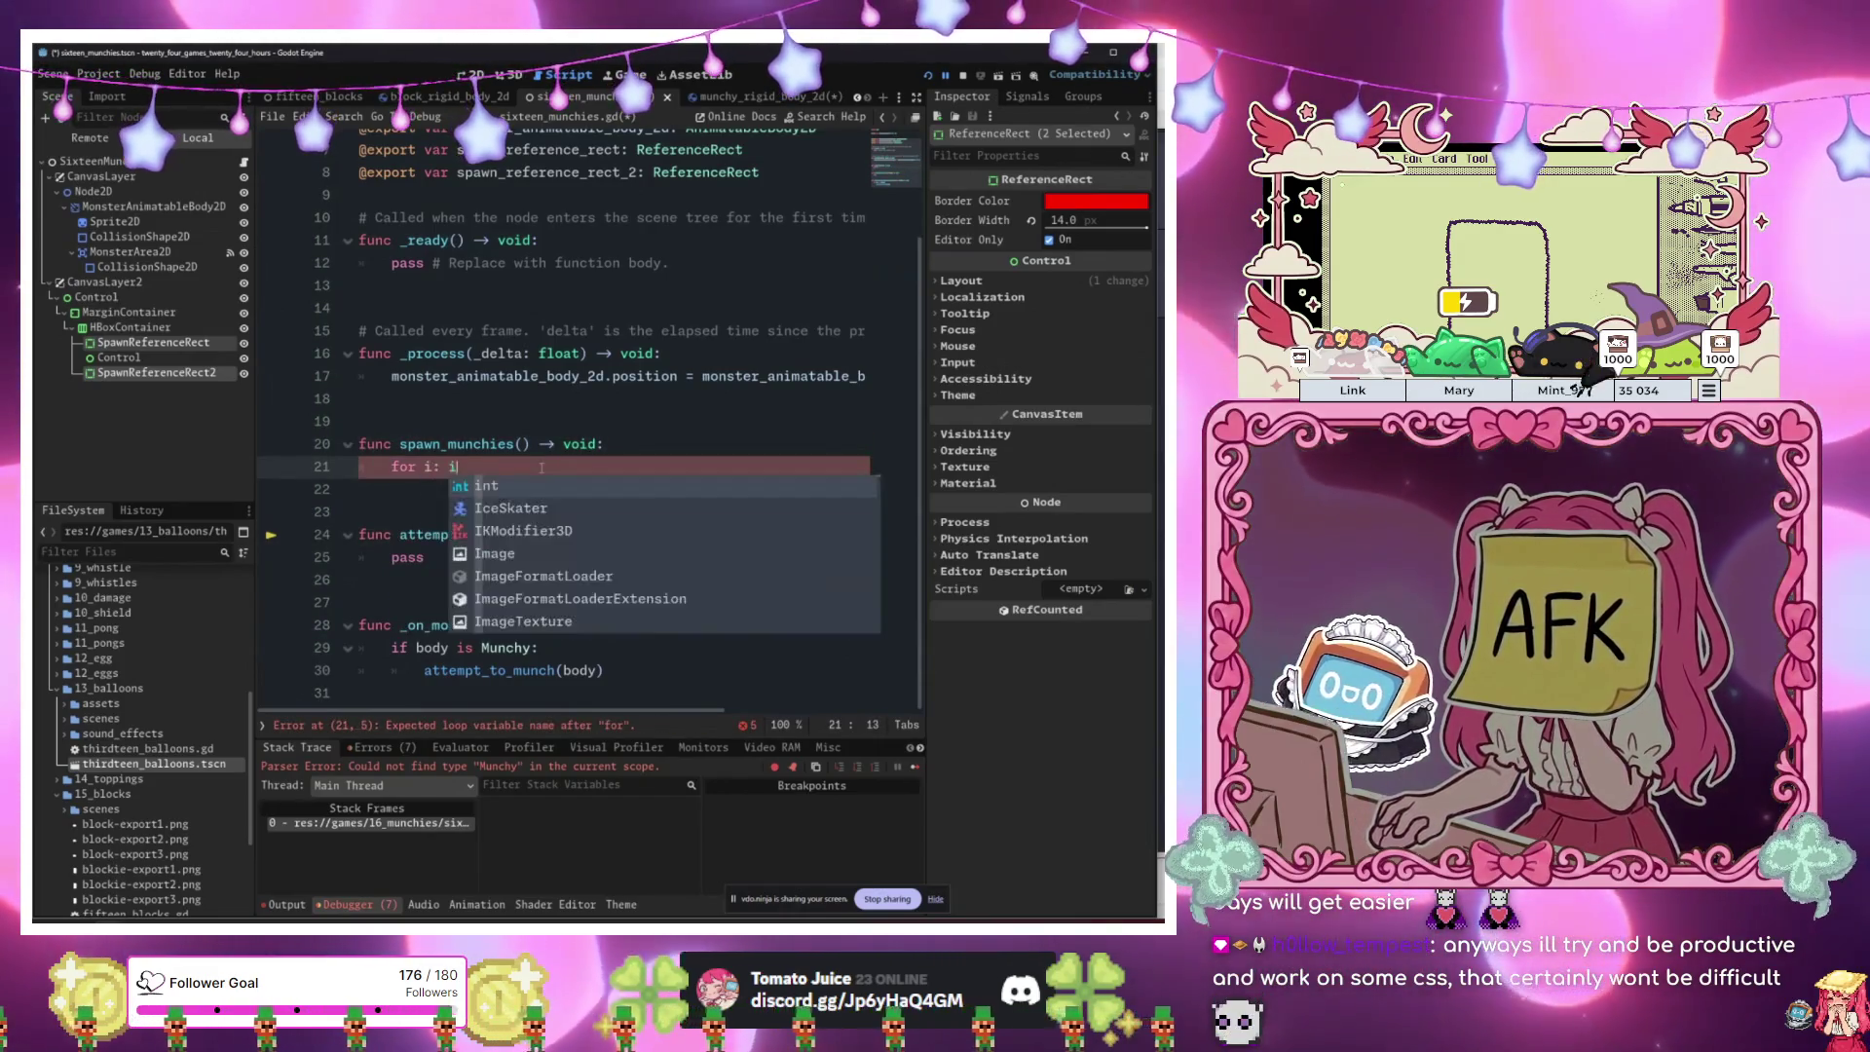
{"action": "key", "text": "Return"}
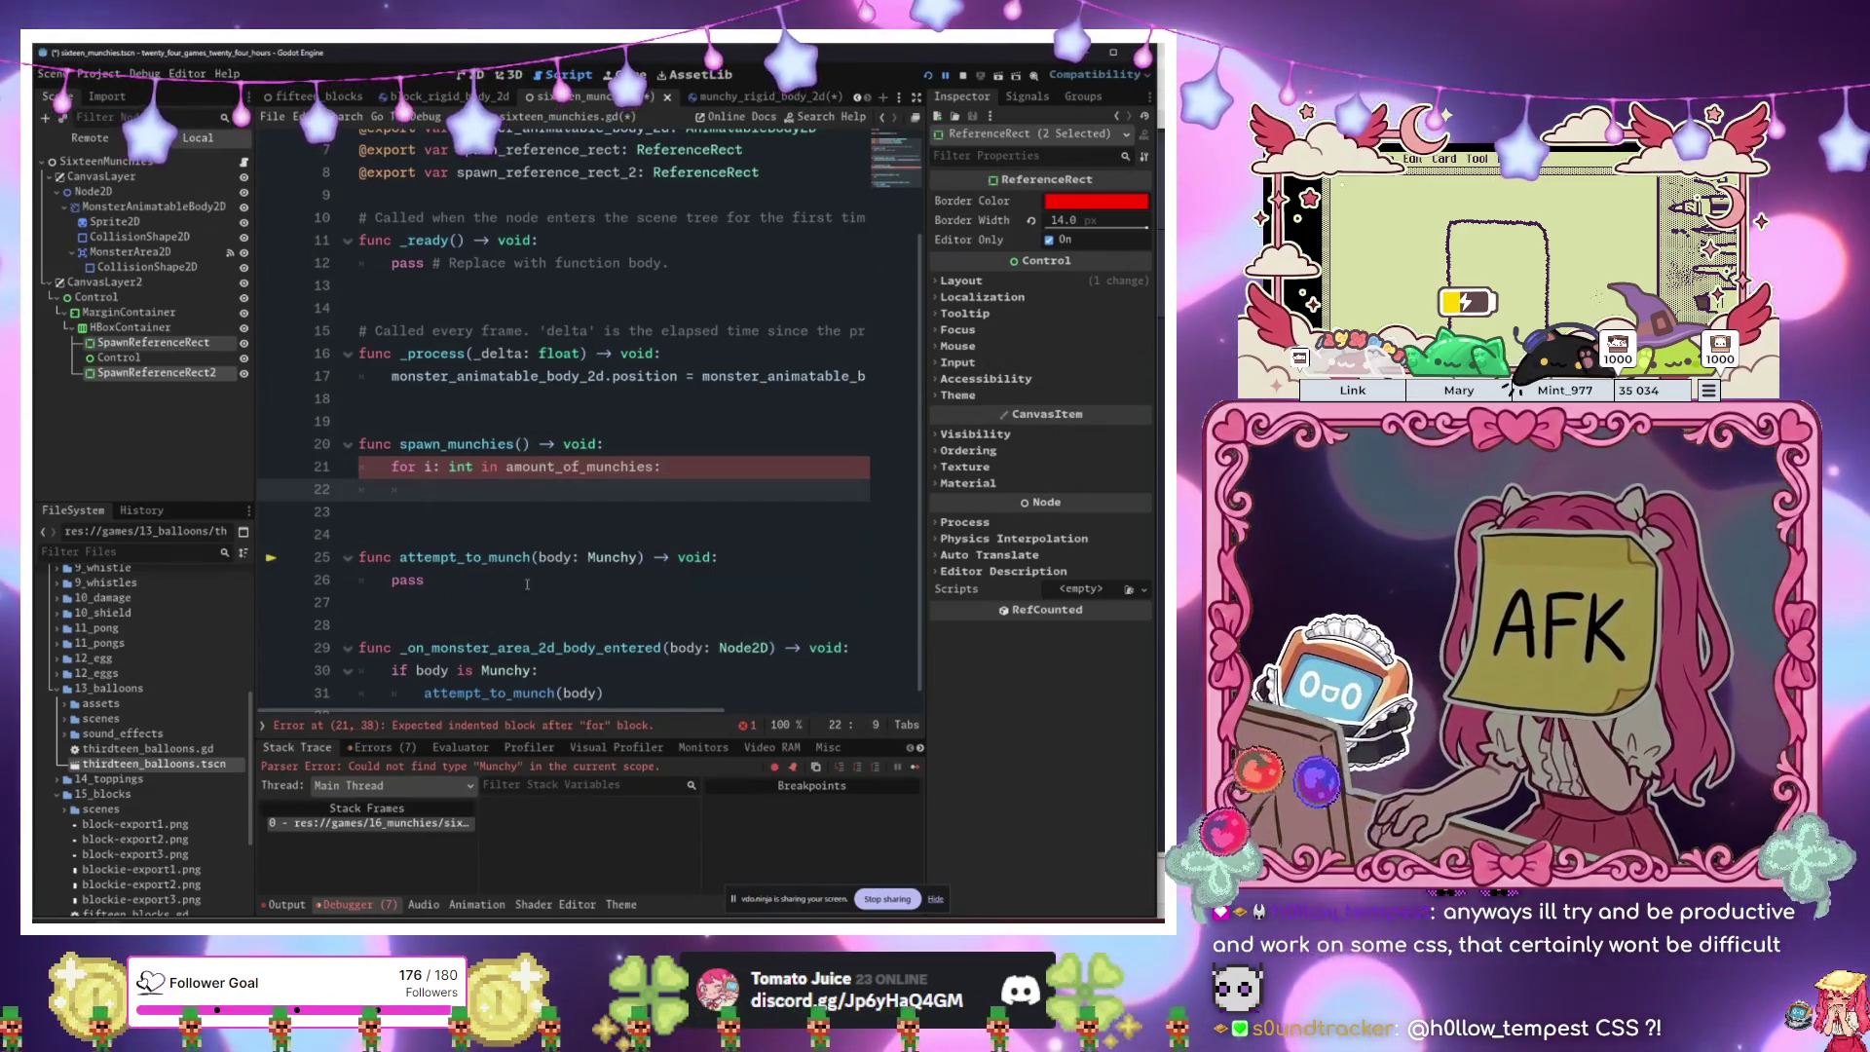
Filter FileSystem for 'munch' and drag munchy_rigid_body_2d.tscn into the script as an exported PackedScene
{"action": "left_click", "coordinate": [127, 552]}
{"action": "type", "text": "mu"}
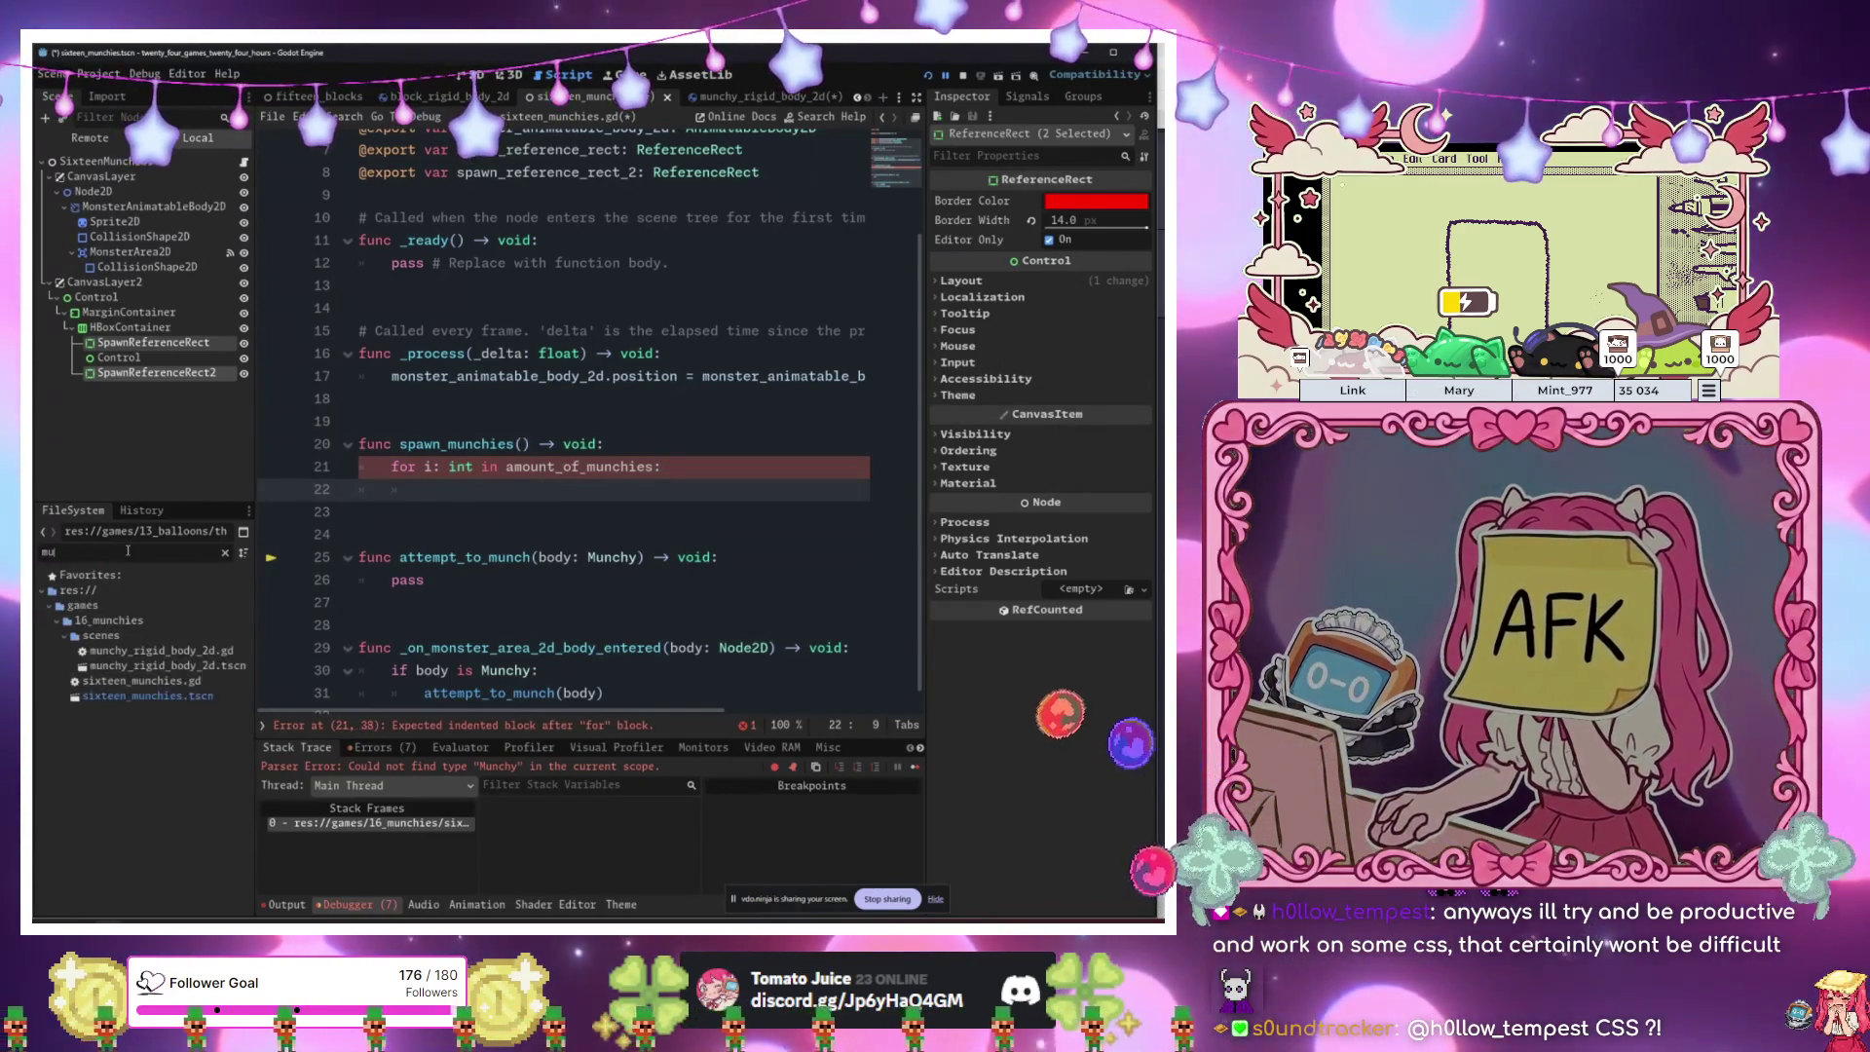
{"action": "type", "text": "nch"}
{"action": "scroll", "coordinate": [363, 628], "scroll_direction": "up", "scroll_amount": 2}
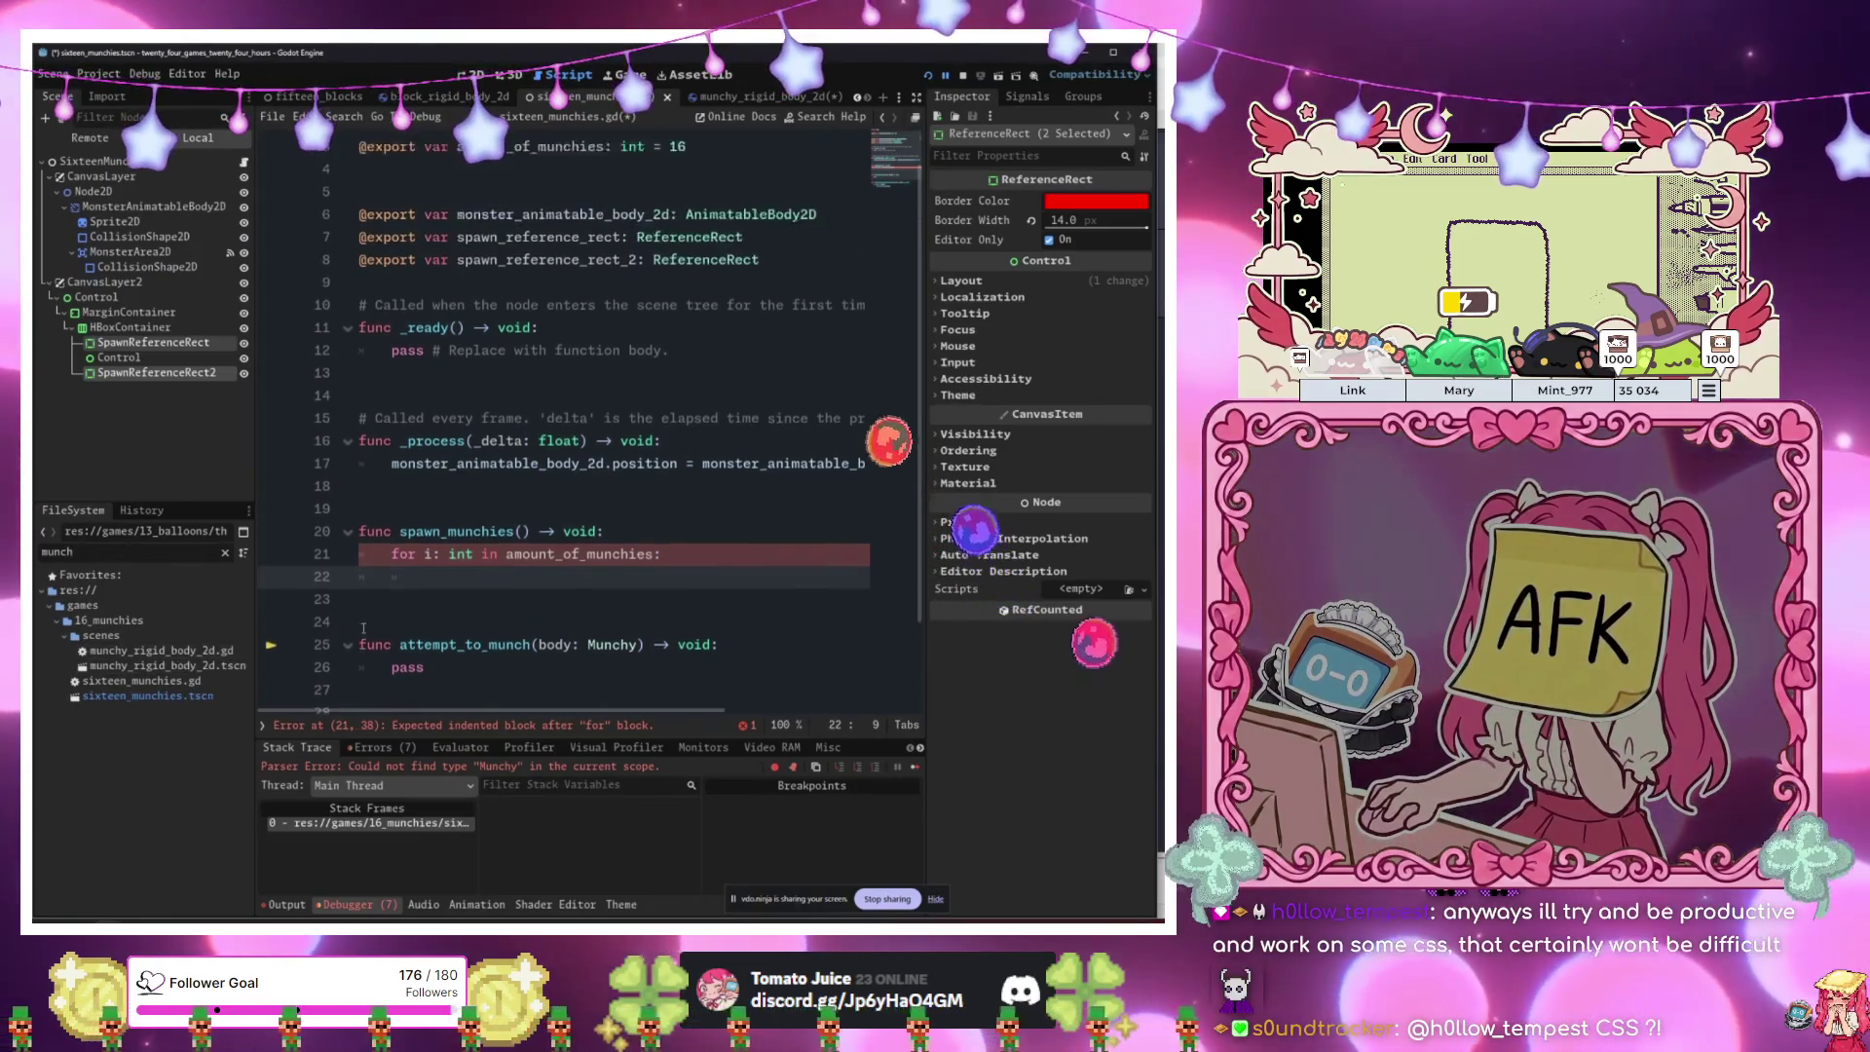
{"action": "scroll", "coordinate": [363, 628], "scroll_direction": "up", "scroll_amount": 1}
{"action": "mouse_move", "coordinate": [168, 666]}
{"action": "left_mouse_down"}
{"action": "mouse_move", "coordinate": [467, 311]}
{"action": "mouse_move", "coordinate": [506, 326]}
{"action": "left_mouse_up"}
Rename the export munchy_rigid_body_2d_scene and write 'var munchy: Munchy = munchy_rigid_body_2d_scene.instantiate()' in the loop
{"action": "scroll", "coordinate": [549, 513], "scroll_direction": "down", "scroll_amount": 3}
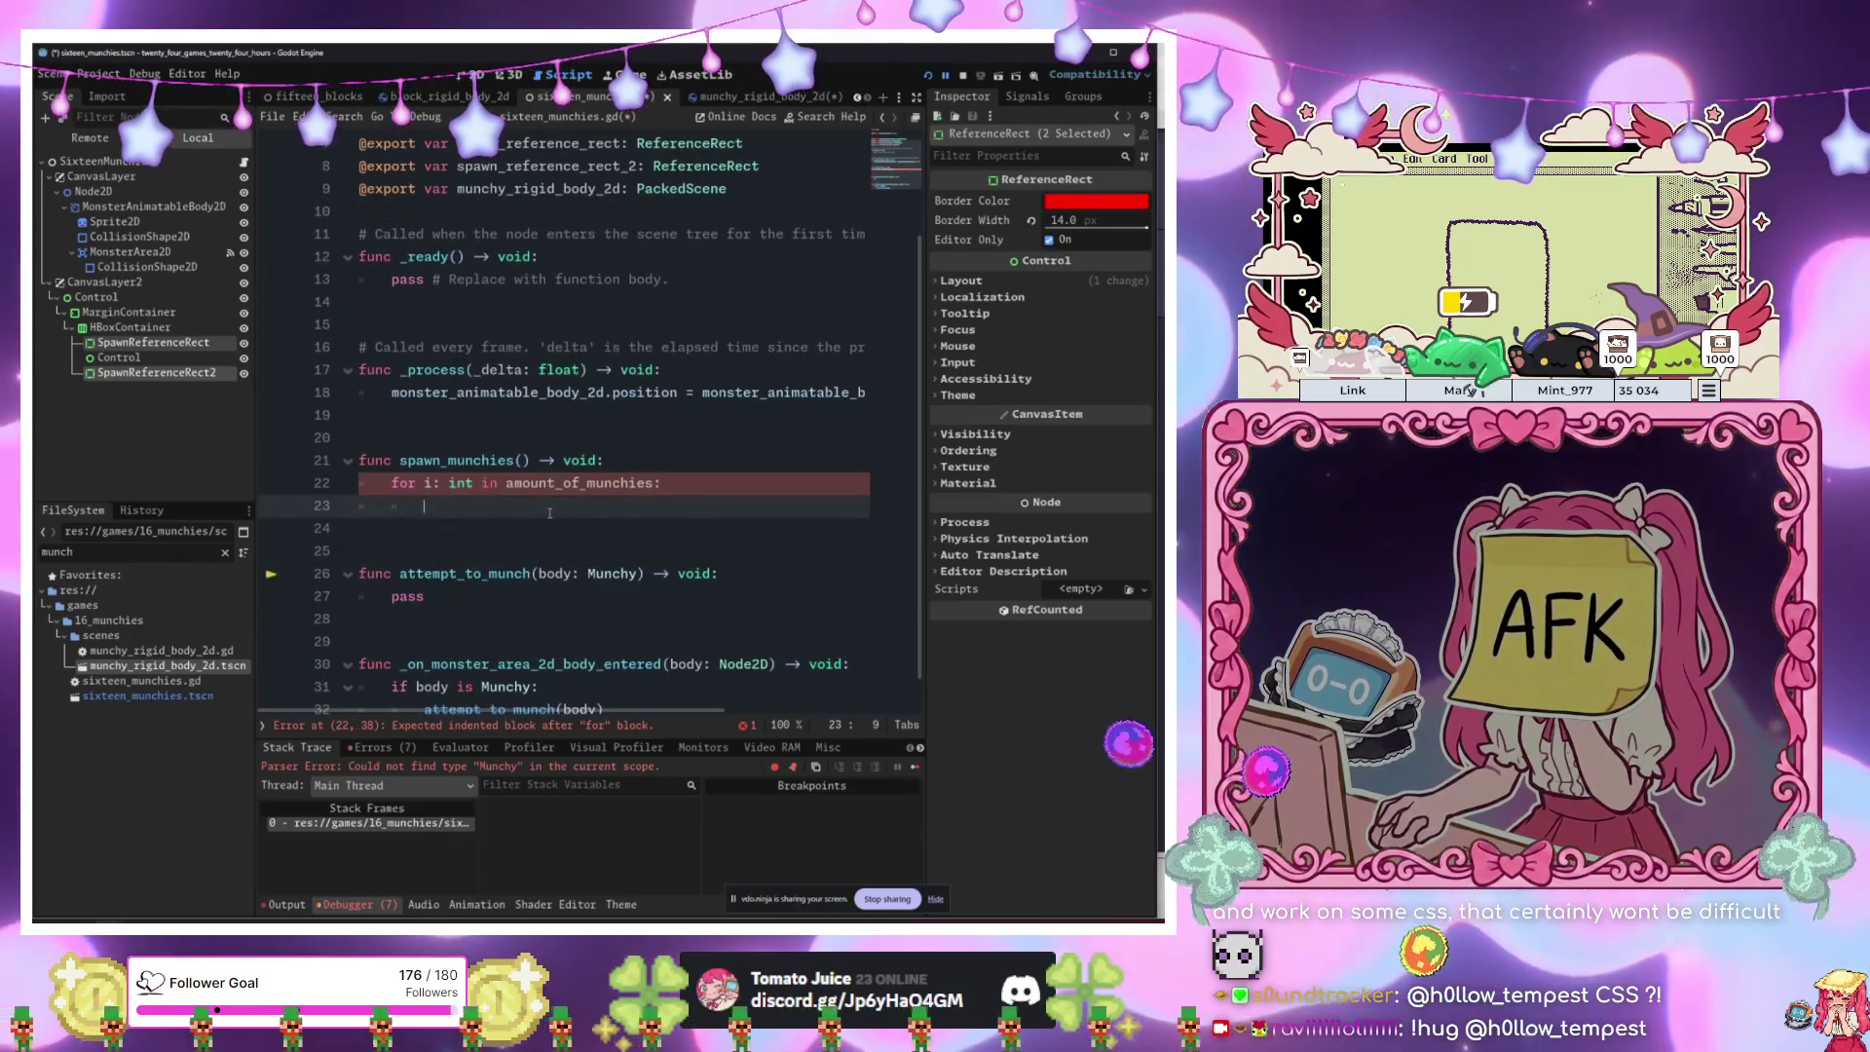
{"action": "type", "text": "munchy_rigid_body_2d."}
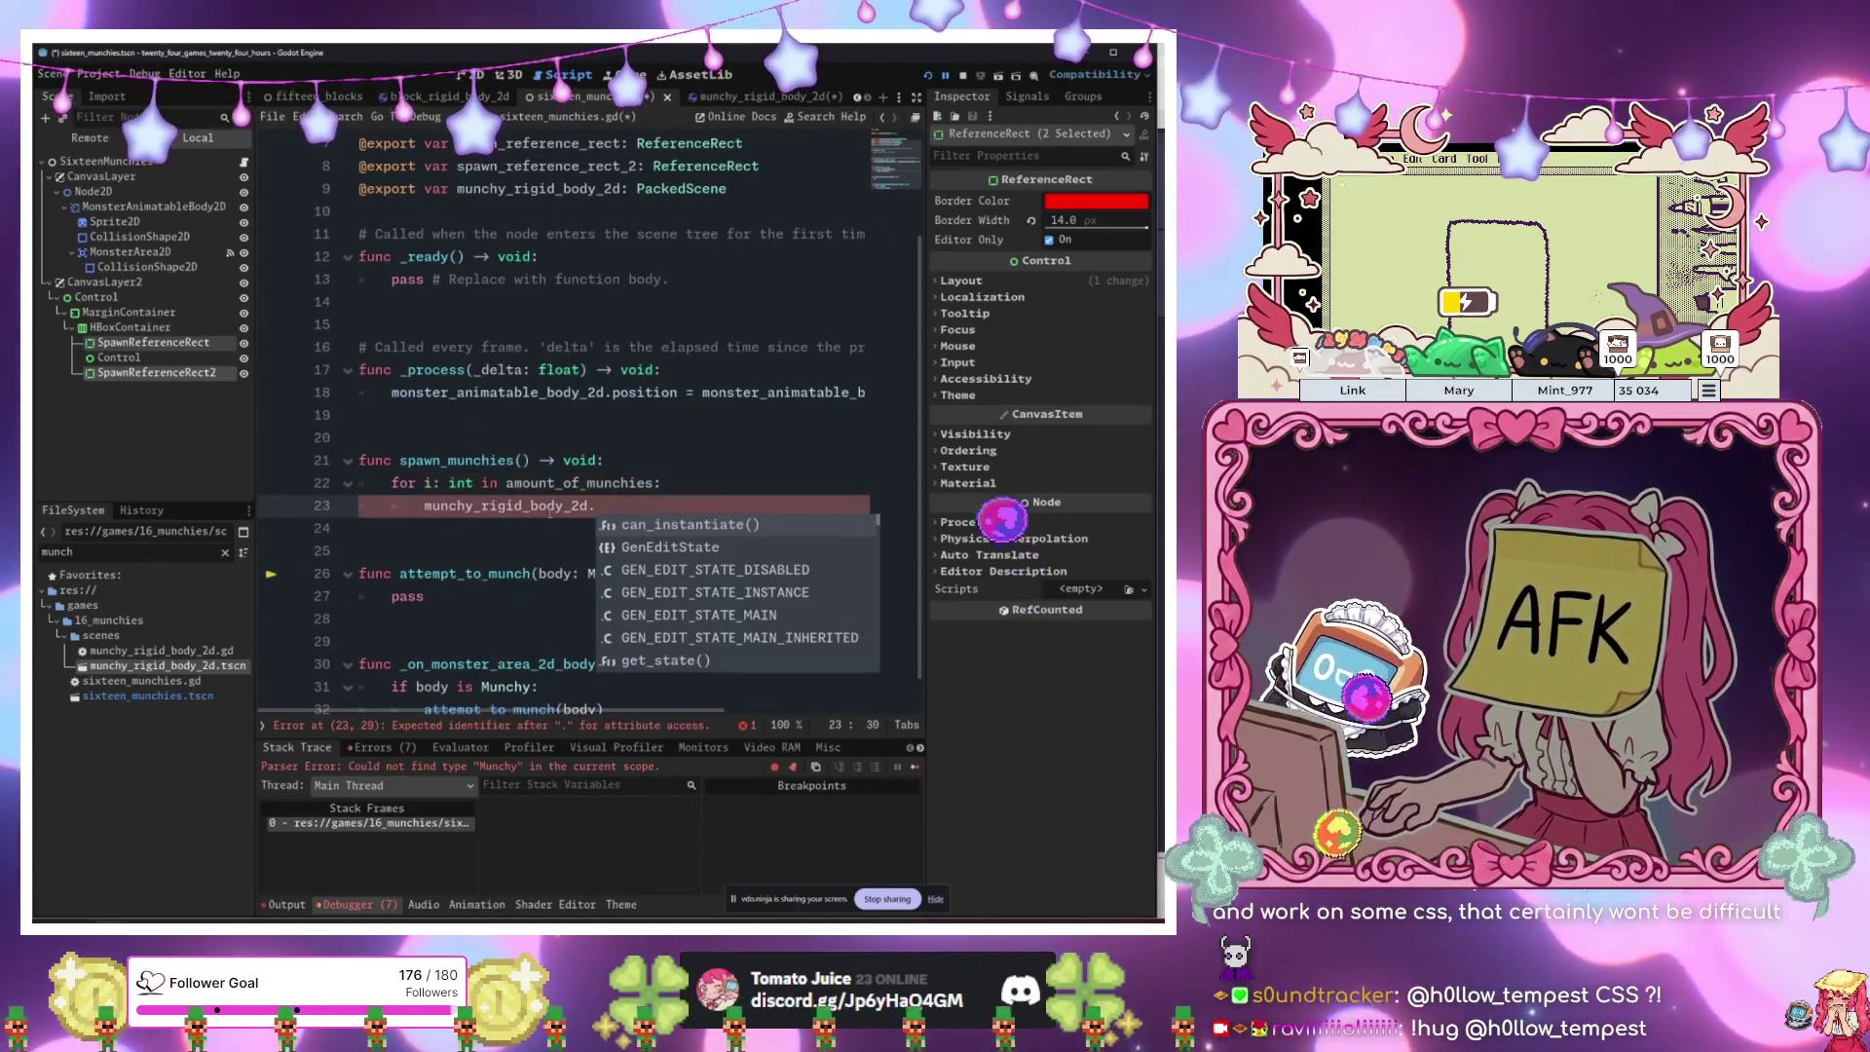
{"action": "key", "text": "BackSpace"}
{"action": "scroll", "coordinate": [549, 320], "scroll_direction": "up", "scroll_amount": 2}
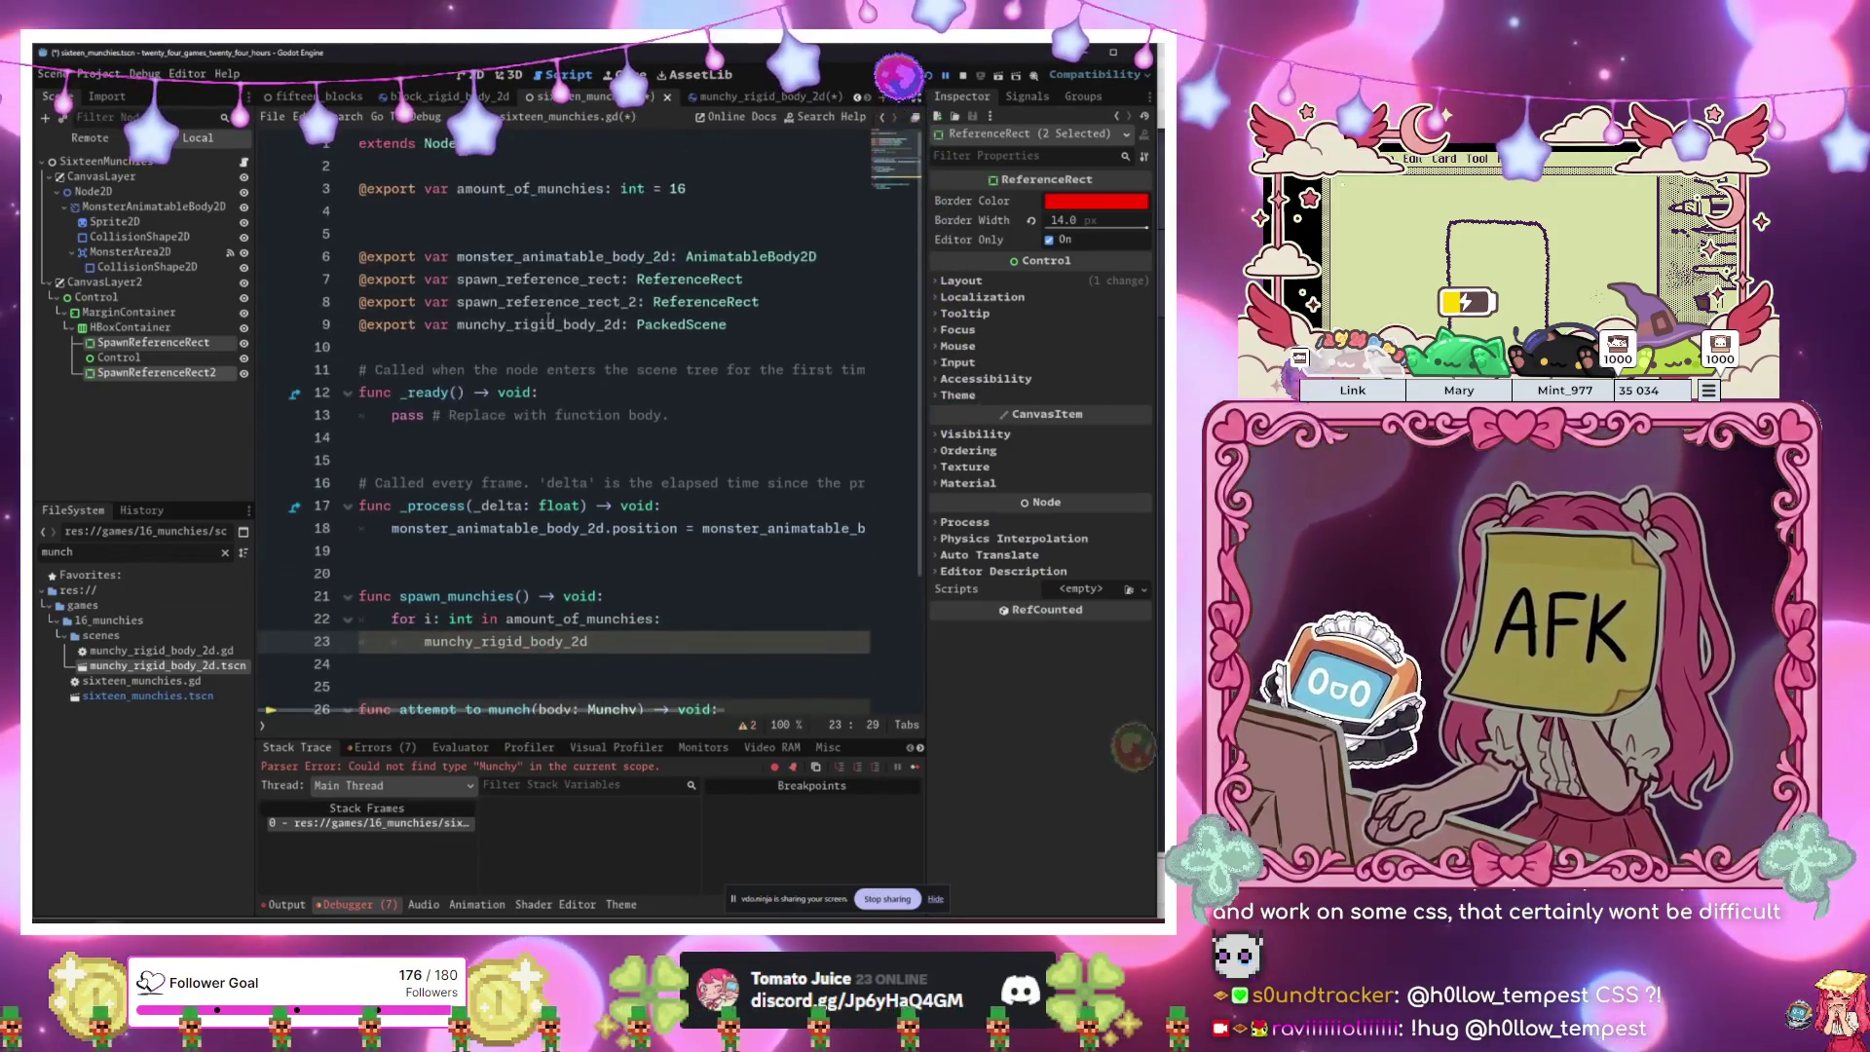
{"action": "left_click", "coordinate": [621, 324]}
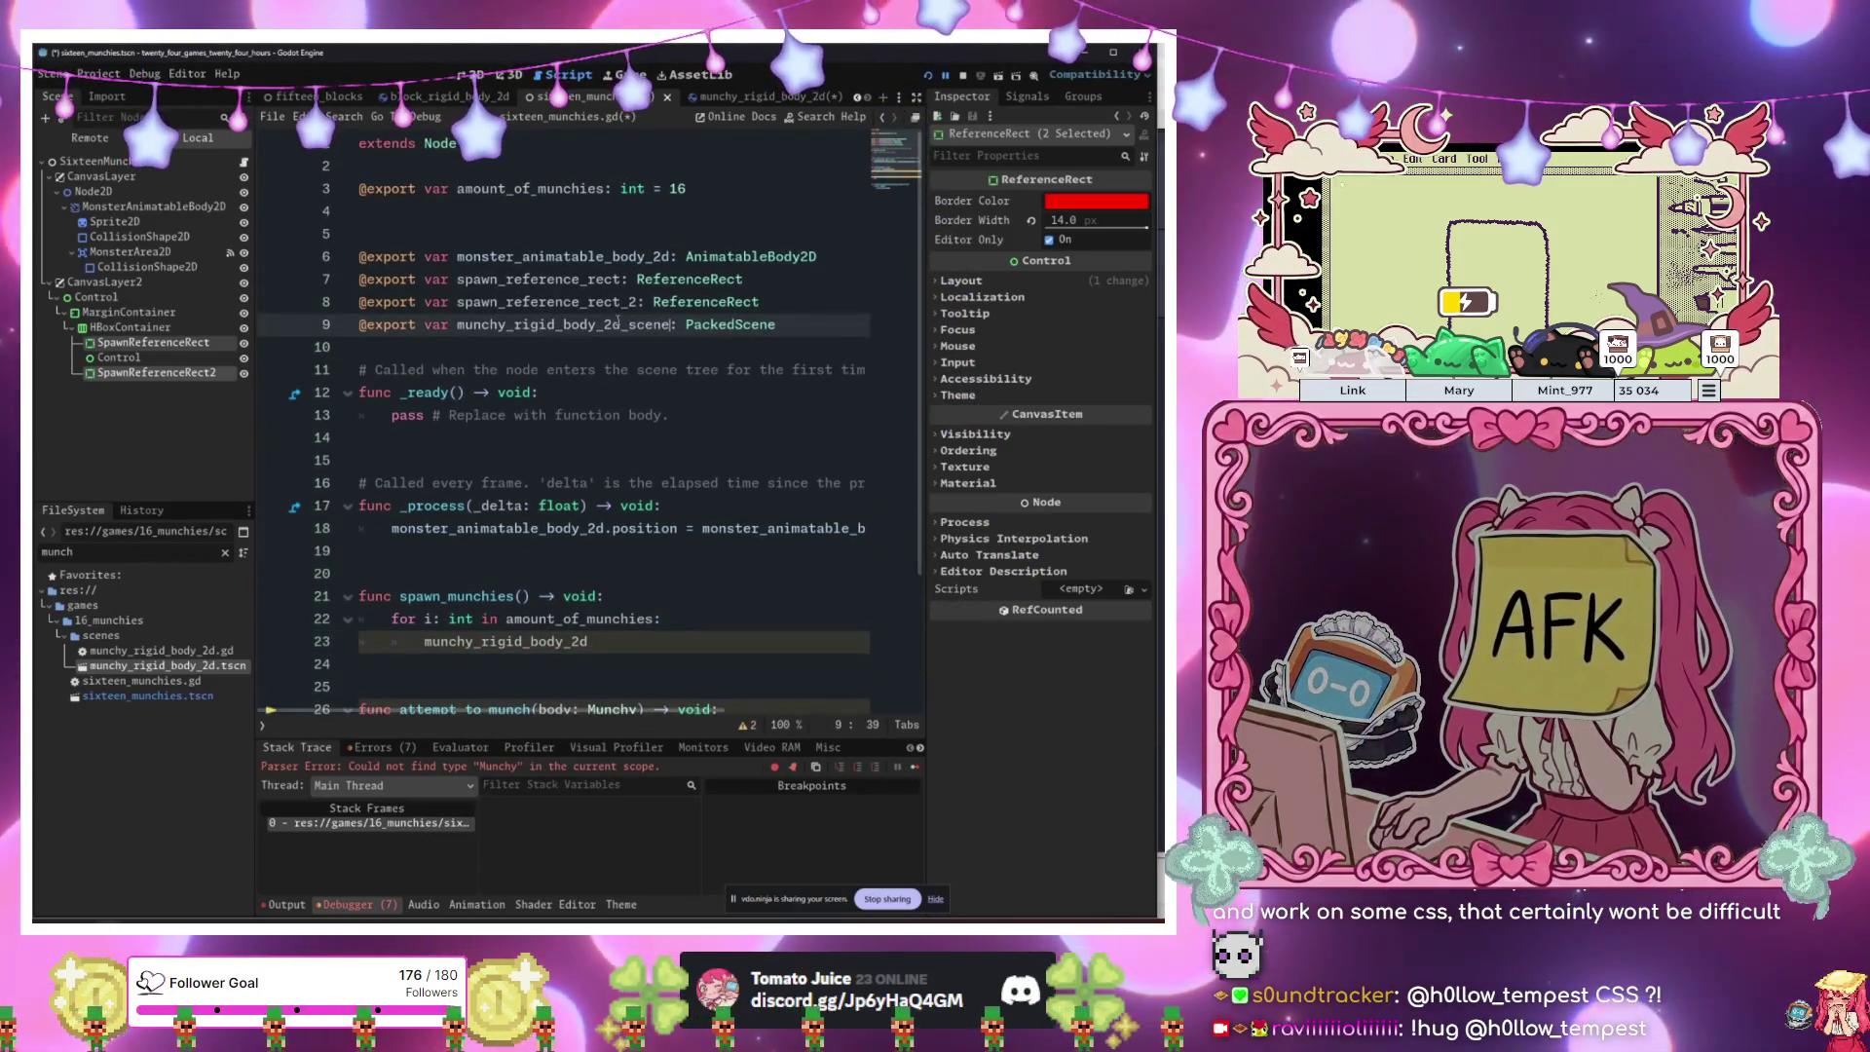
{"action": "scroll", "coordinate": [614, 438], "scroll_direction": "down", "scroll_amount": 2}
{"action": "left_click", "coordinate": [614, 505]}
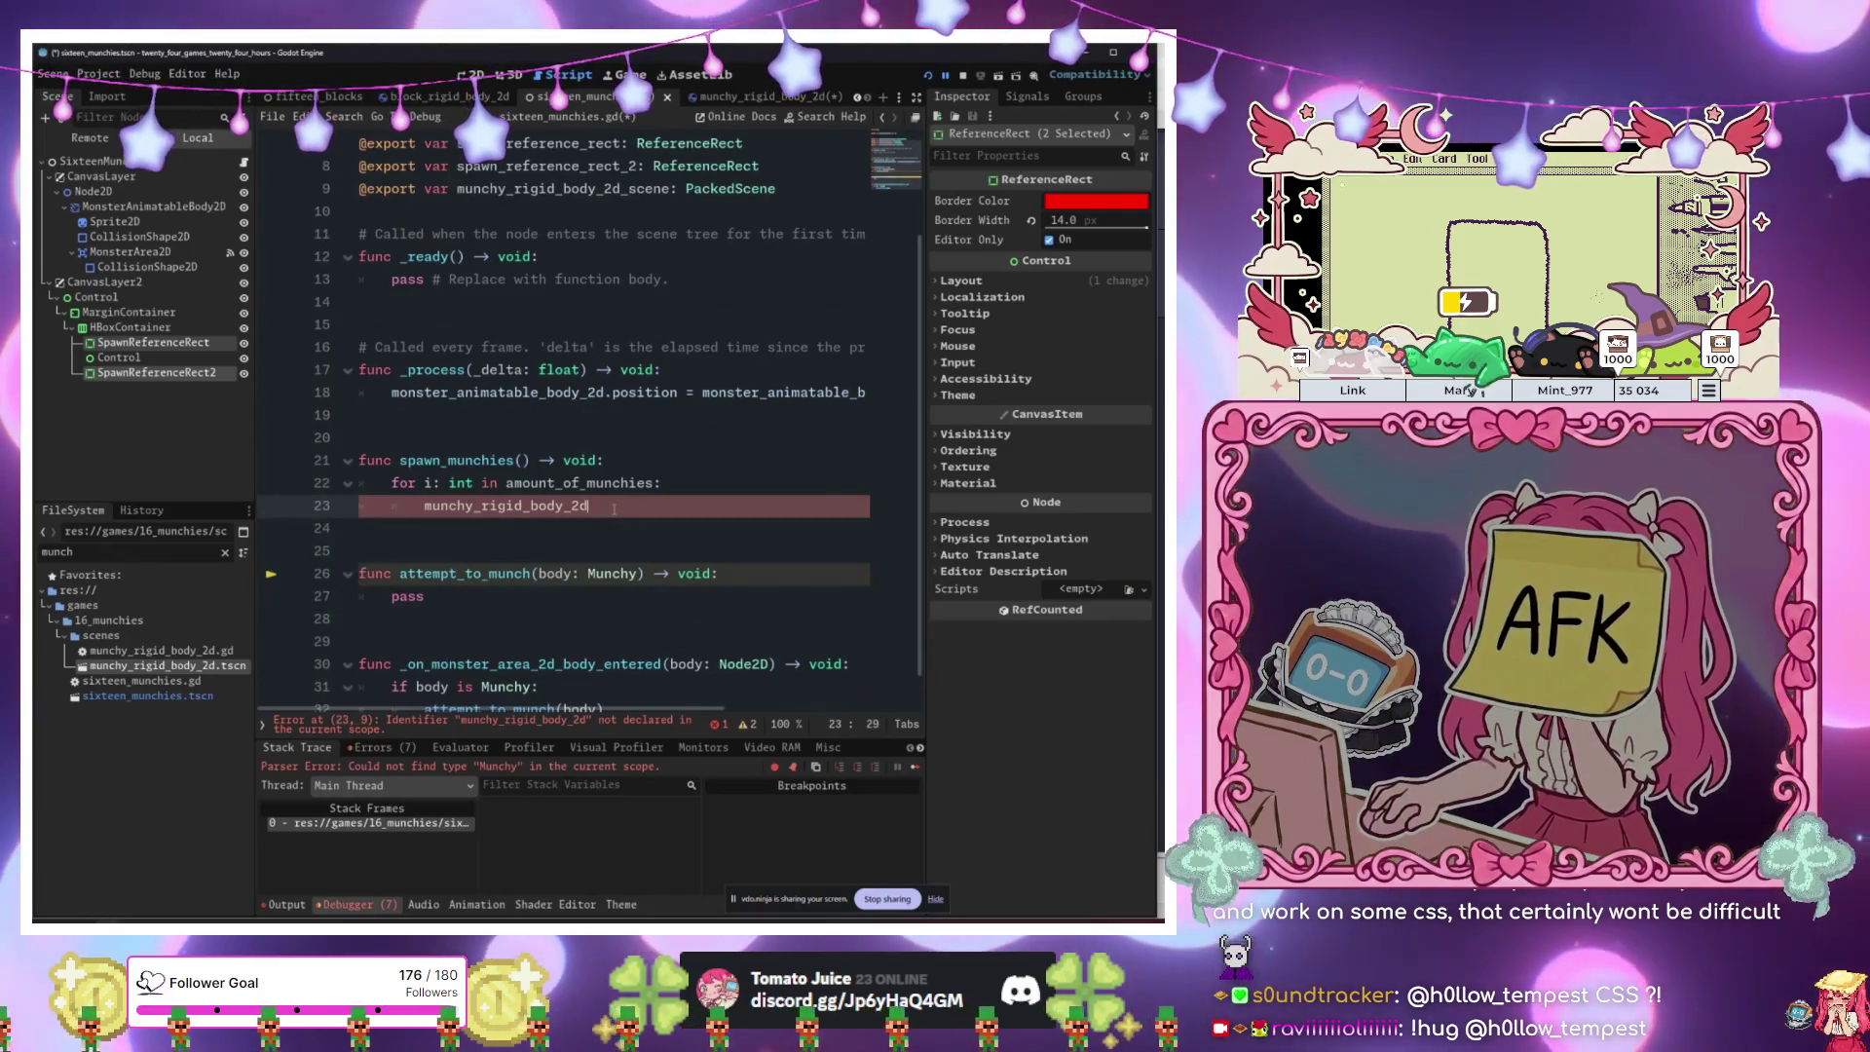
{"action": "key", "text": "BackSpace"}
{"action": "key", "text": "BackSpace"}
{"action": "type", "text": "scene.instantiate("}
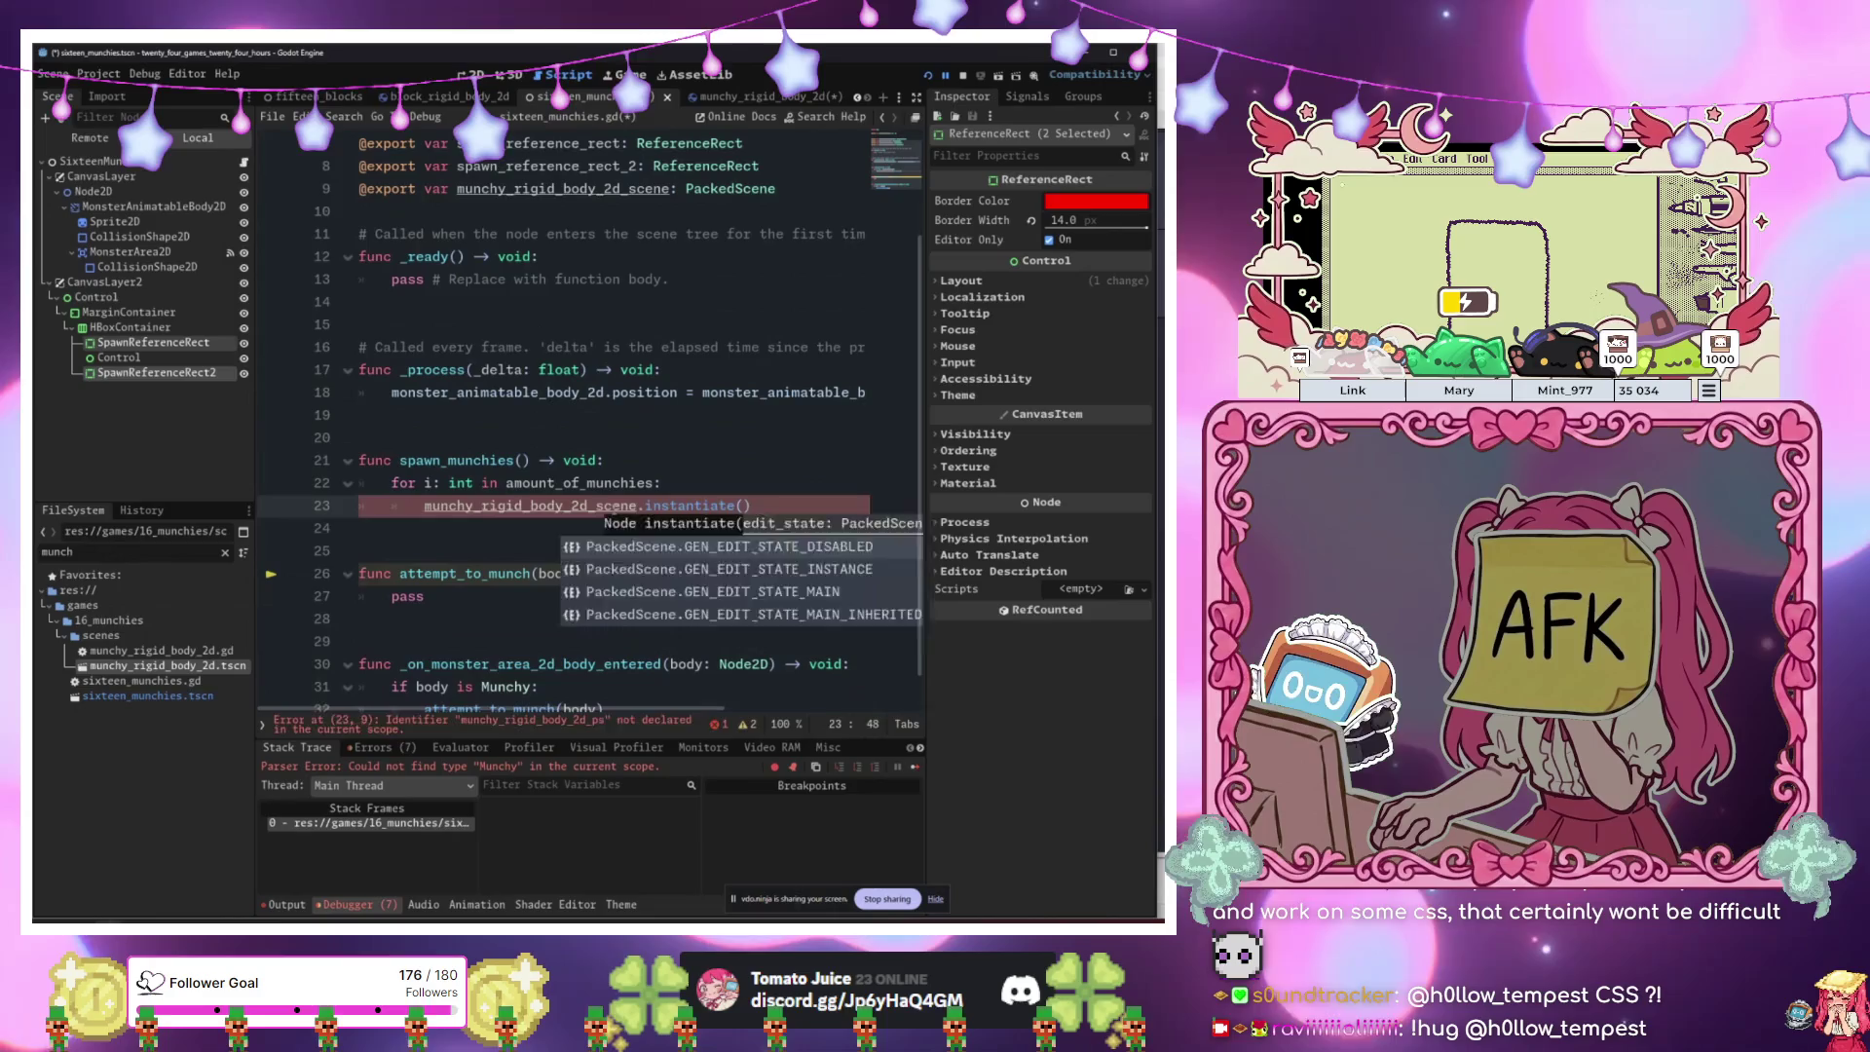
{"action": "key", "text": "Return"}
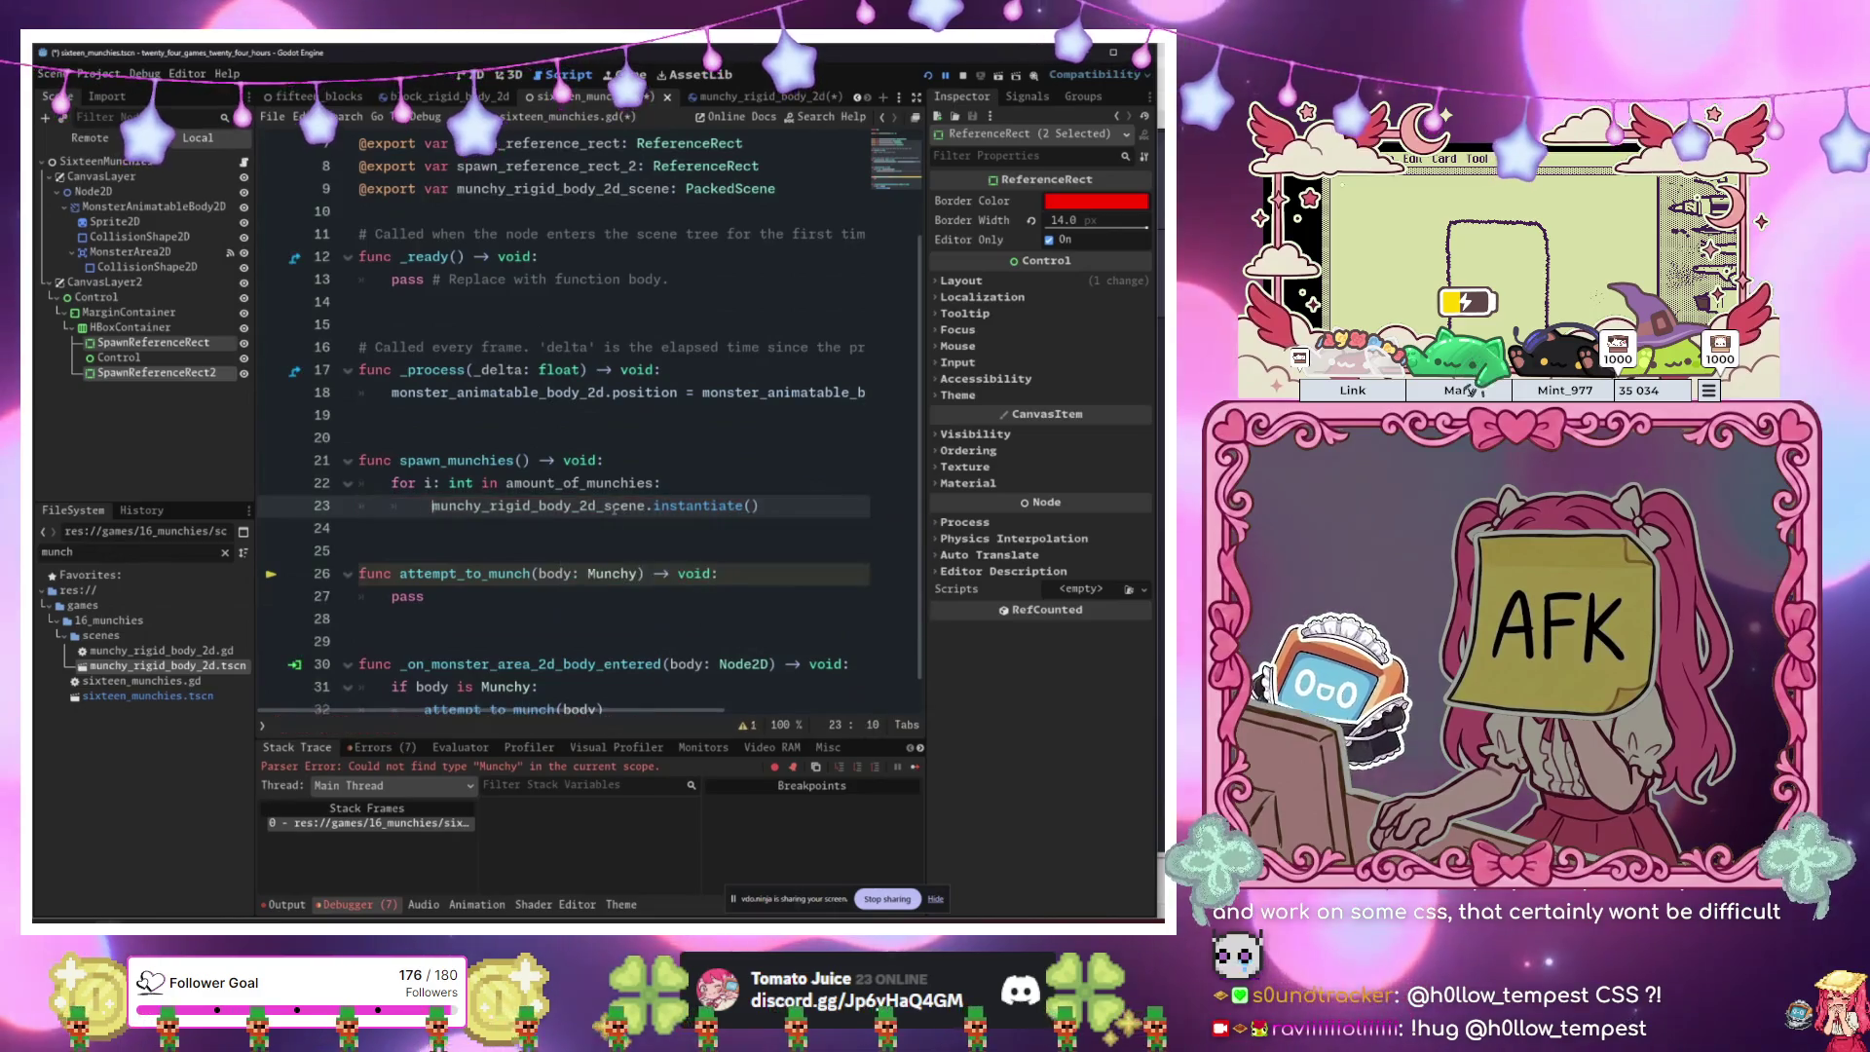
{"action": "key", "text": "Home"}
{"action": "type", "text": "var mun"}
{"action": "type", "text": "chy: "}
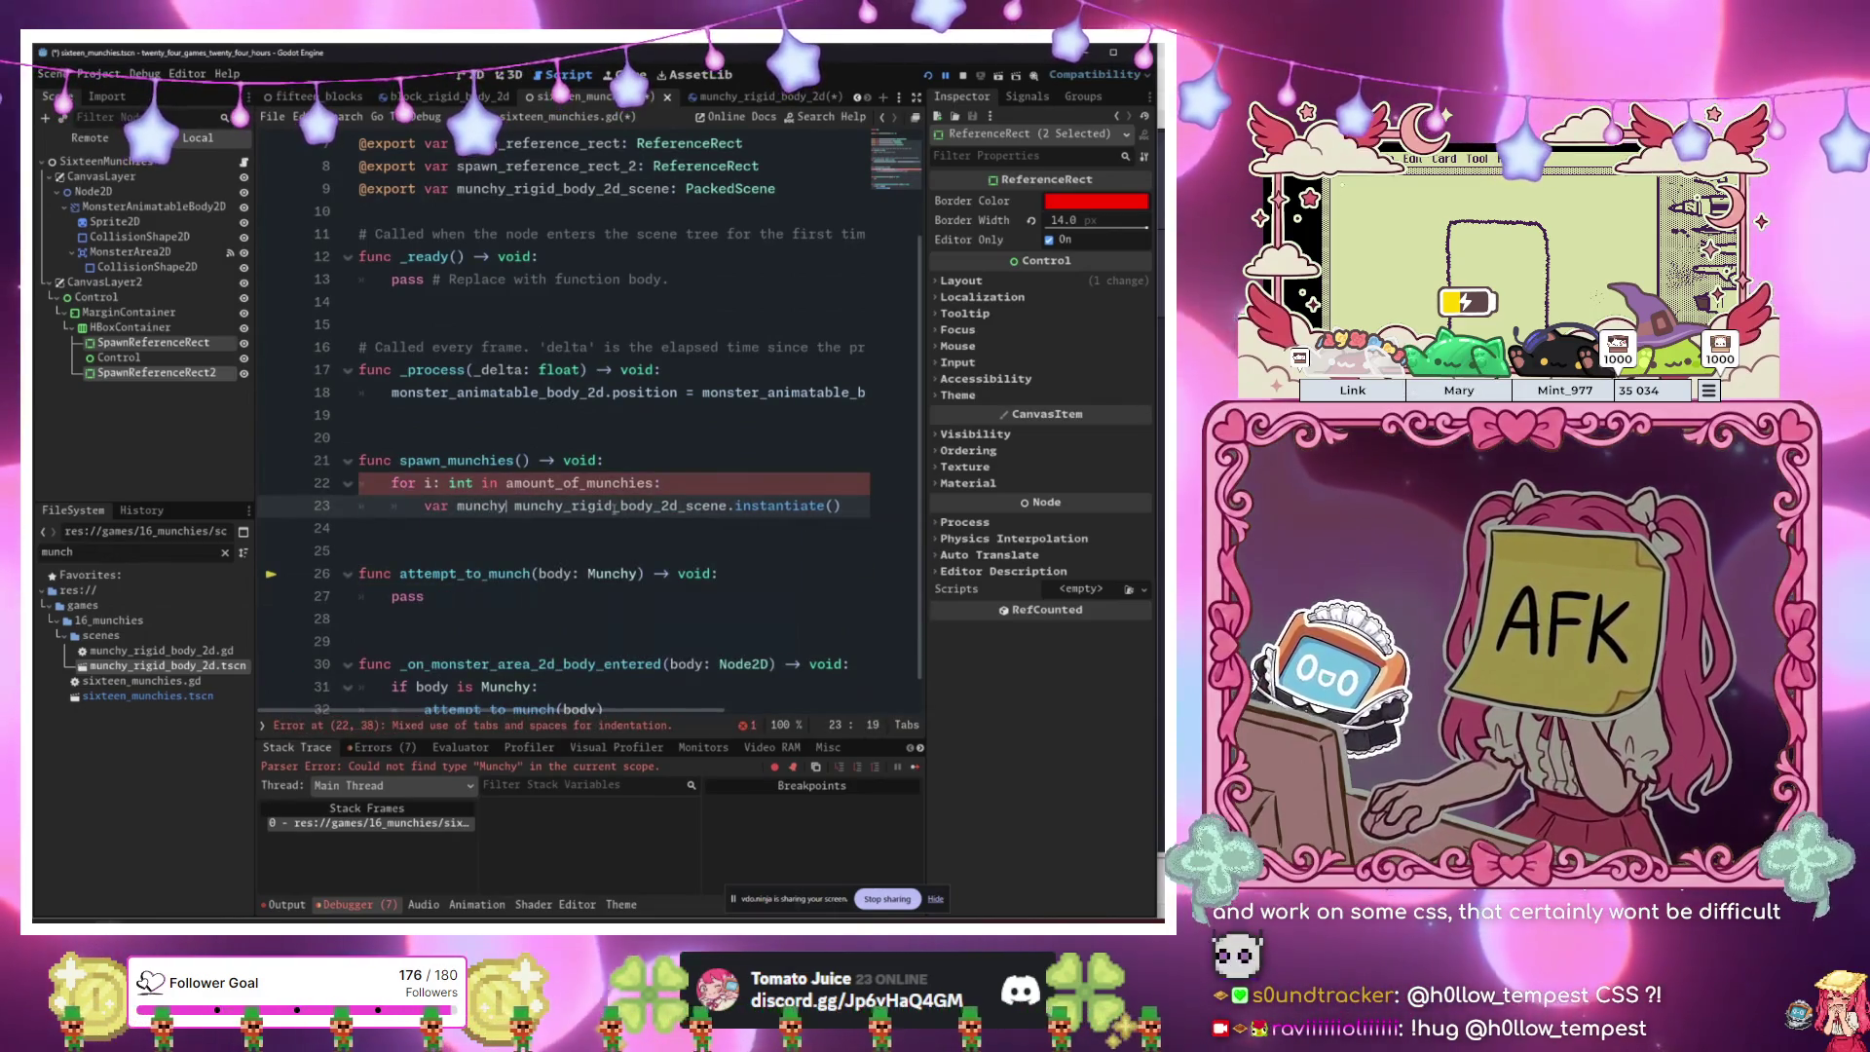
{"action": "type", "text": "Munchy ="}
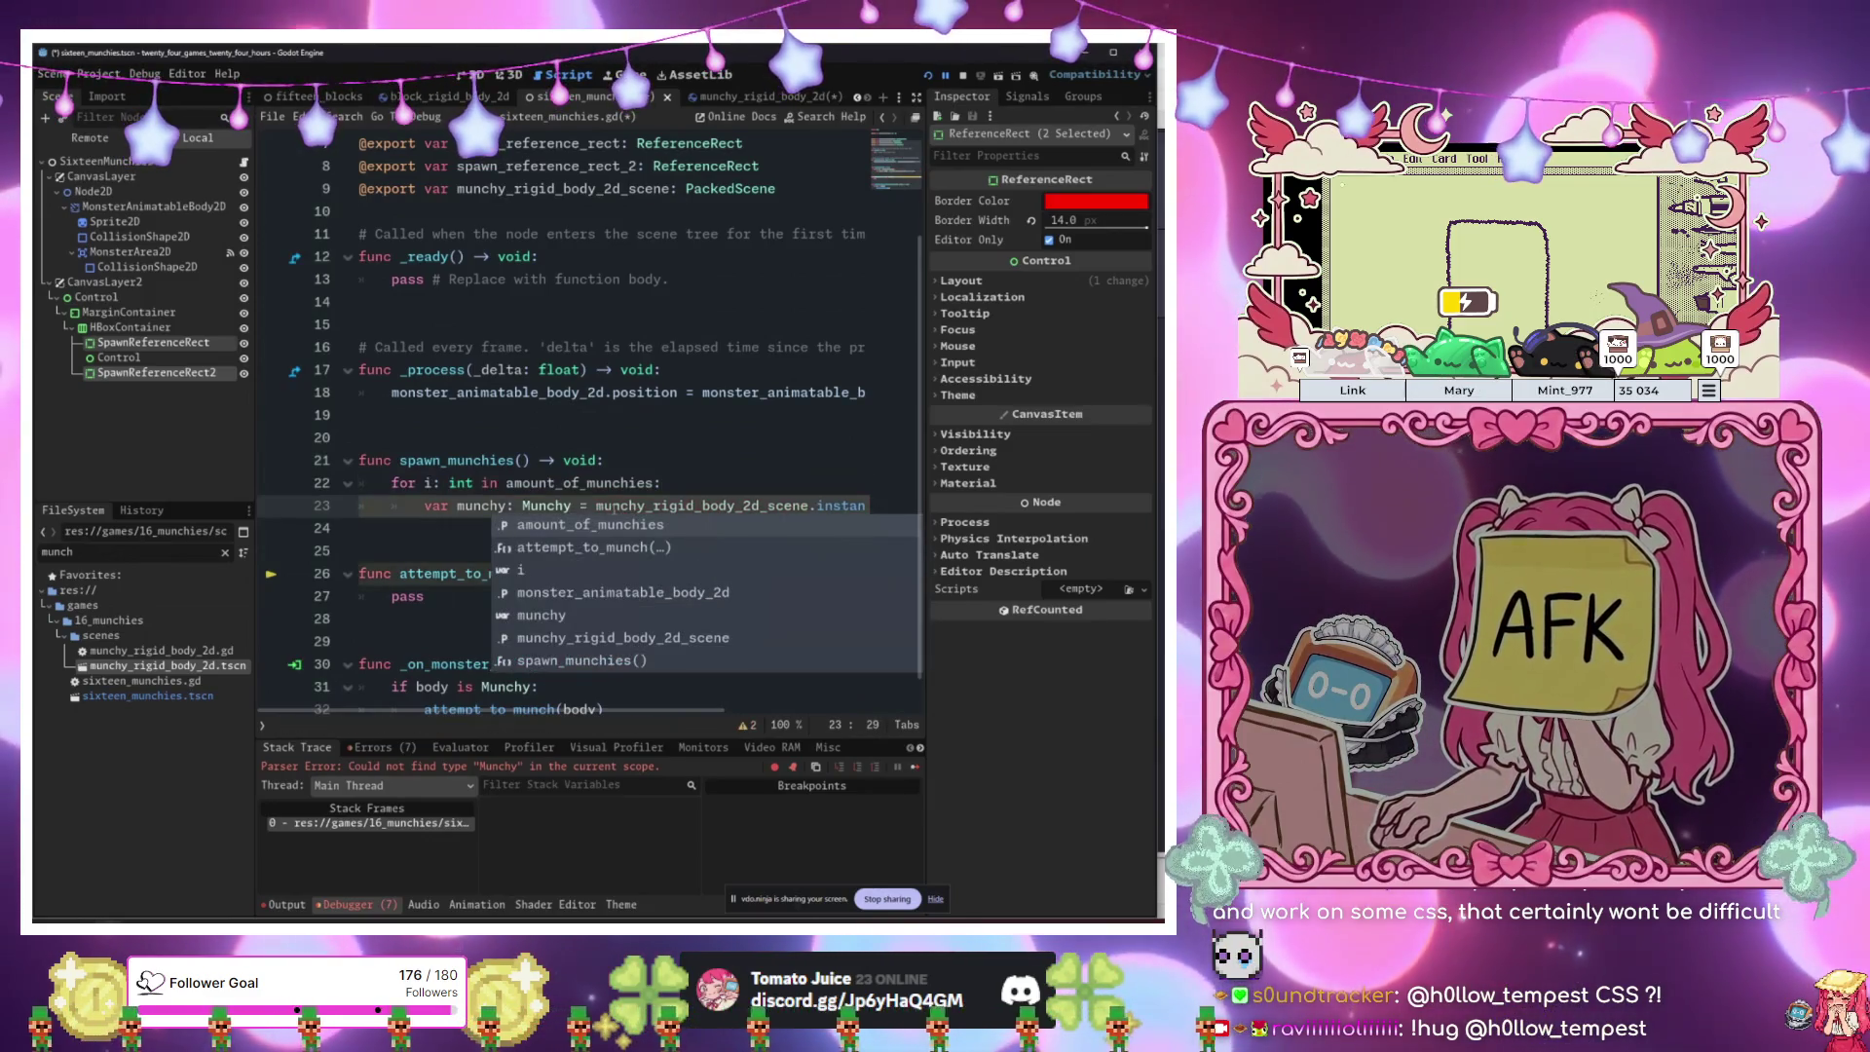
{"action": "scroll", "coordinate": [633, 448], "scroll_direction": "up", "scroll_amount": 2}
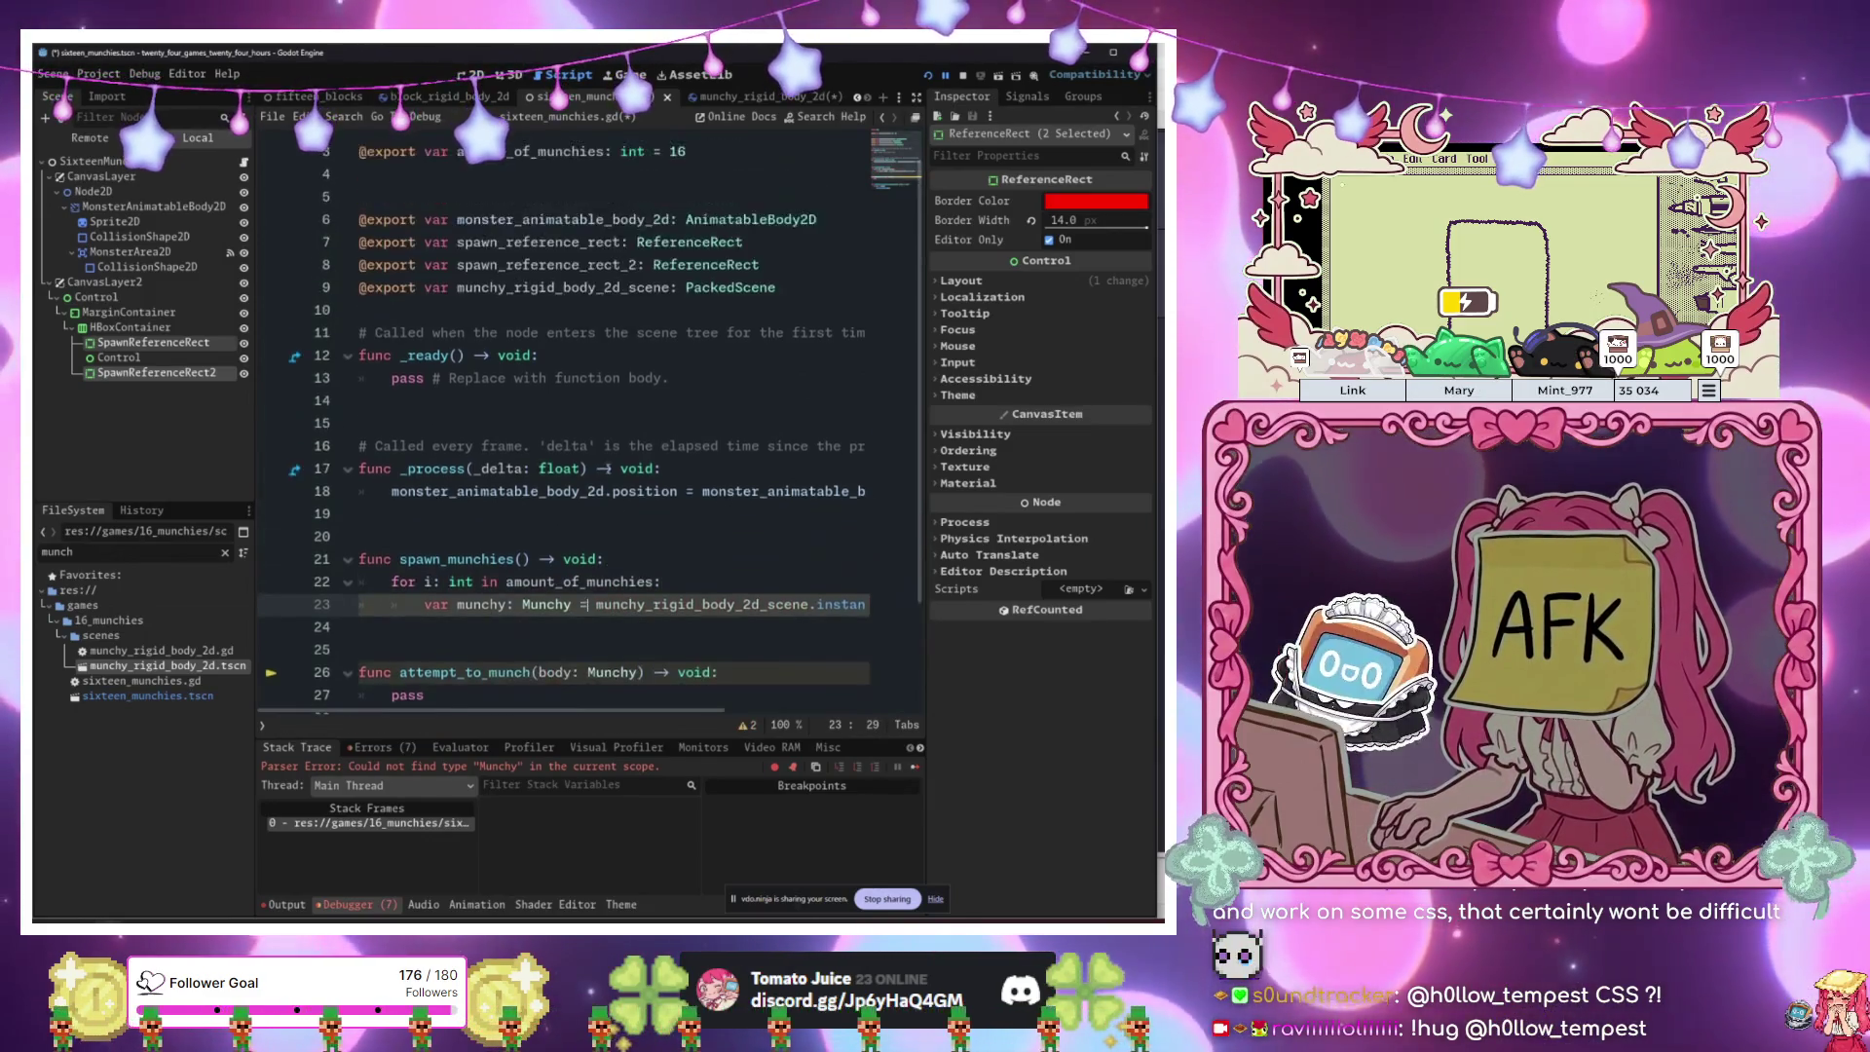
{"action": "left_click", "coordinate": [655, 415]}
Assign munchy_rigid_body_2d.tscn to SixteenMunchies' Munchy Rigid Body 2D Scene property and save
{"action": "left_click", "coordinate": [107, 163]}
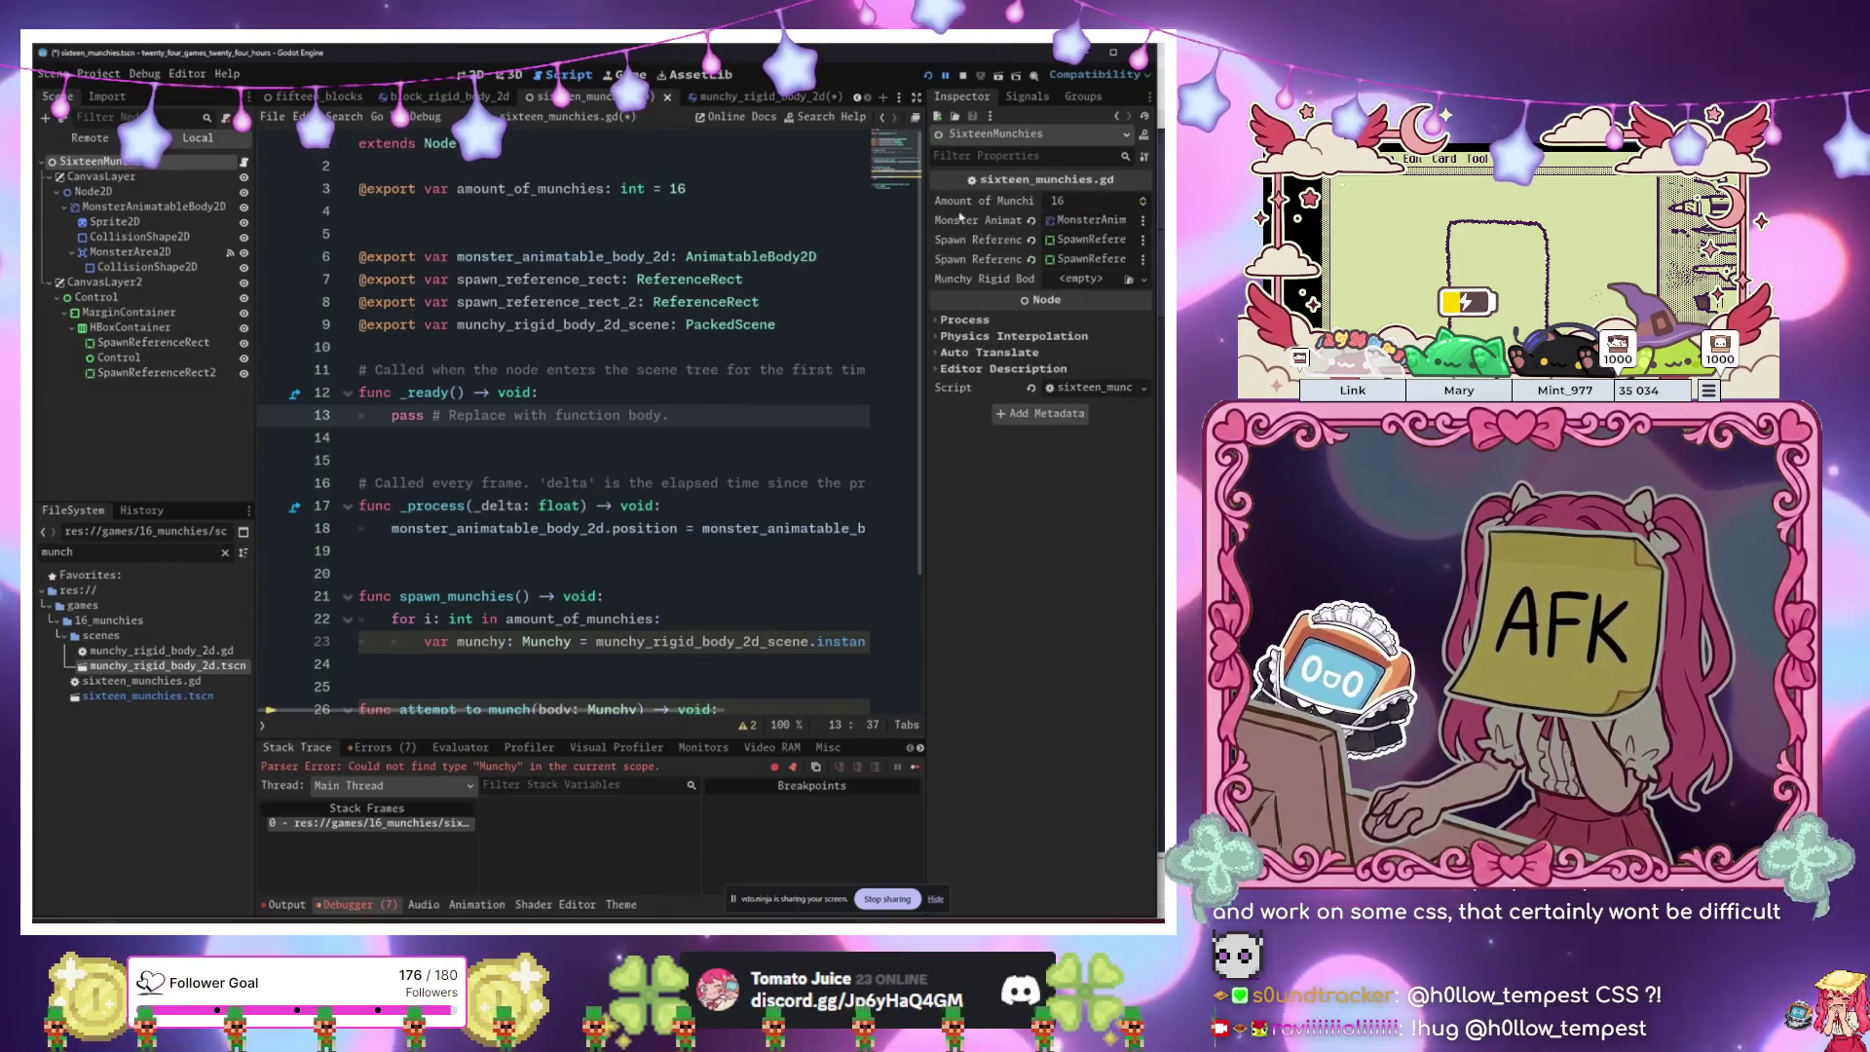
{"action": "mouse_move", "coordinate": [160, 665]}
{"action": "left_mouse_down"}
{"action": "mouse_move", "coordinate": [224, 653]}
{"action": "mouse_move", "coordinate": [584, 394]}
{"action": "mouse_move", "coordinate": [1076, 289]}
{"action": "left_mouse_up"}
{"action": "key", "text": "ctrl+s"}
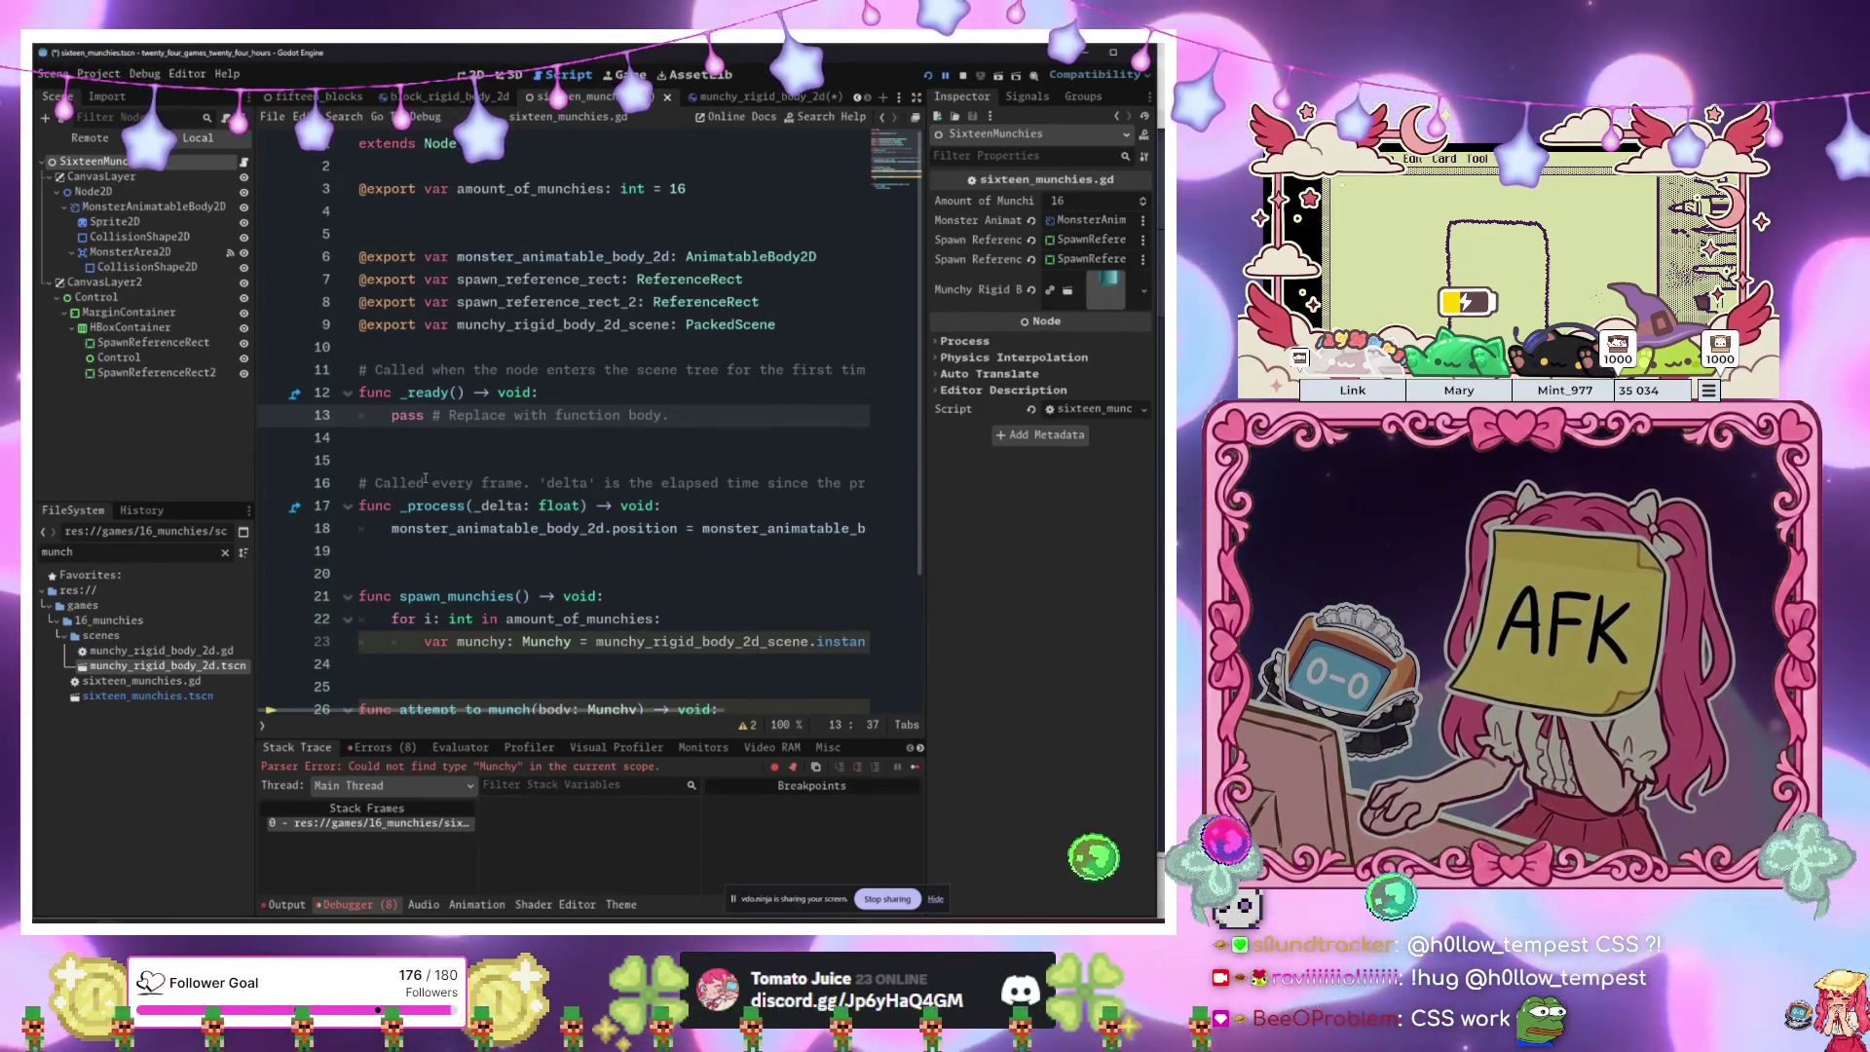
{"action": "left_click", "coordinate": [413, 505]}
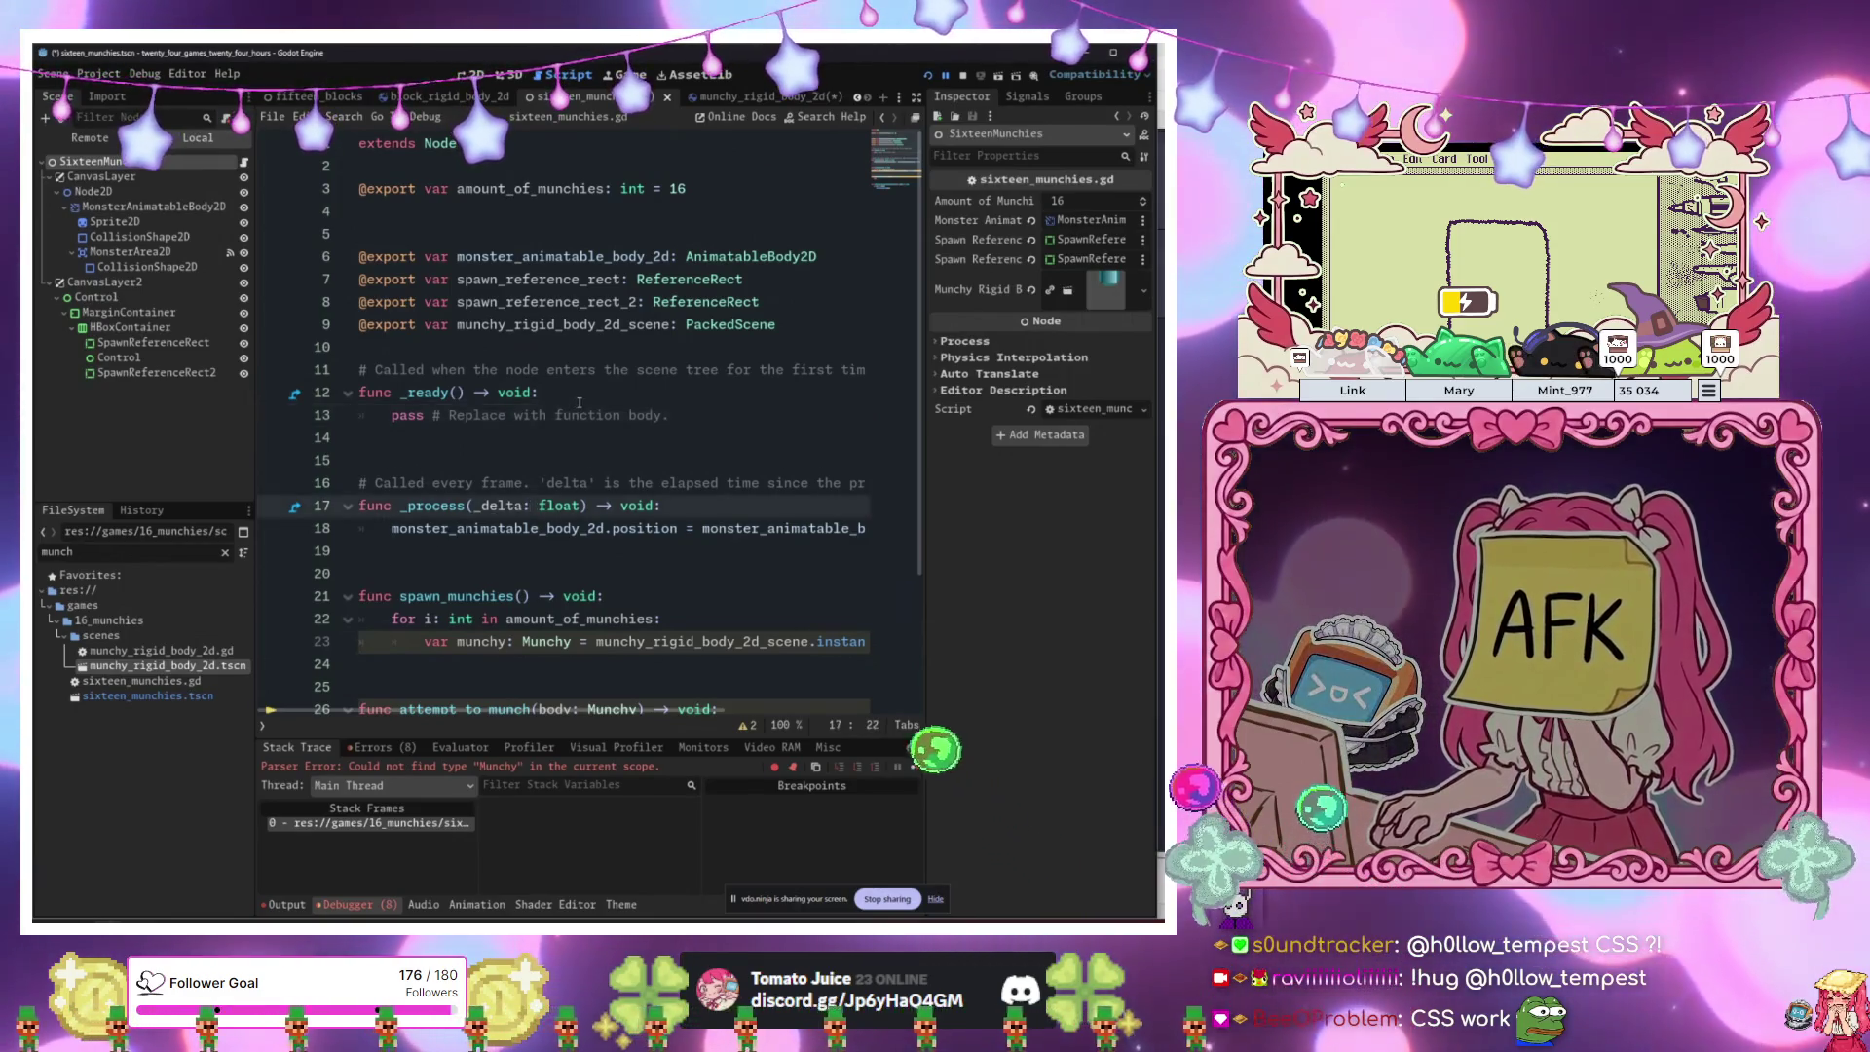
{"action": "scroll", "coordinate": [487, 526], "scroll_direction": "down", "scroll_amount": 3}
{"action": "left_click", "coordinate": [575, 559]}
{"action": "left_click", "coordinate": [563, 536]}
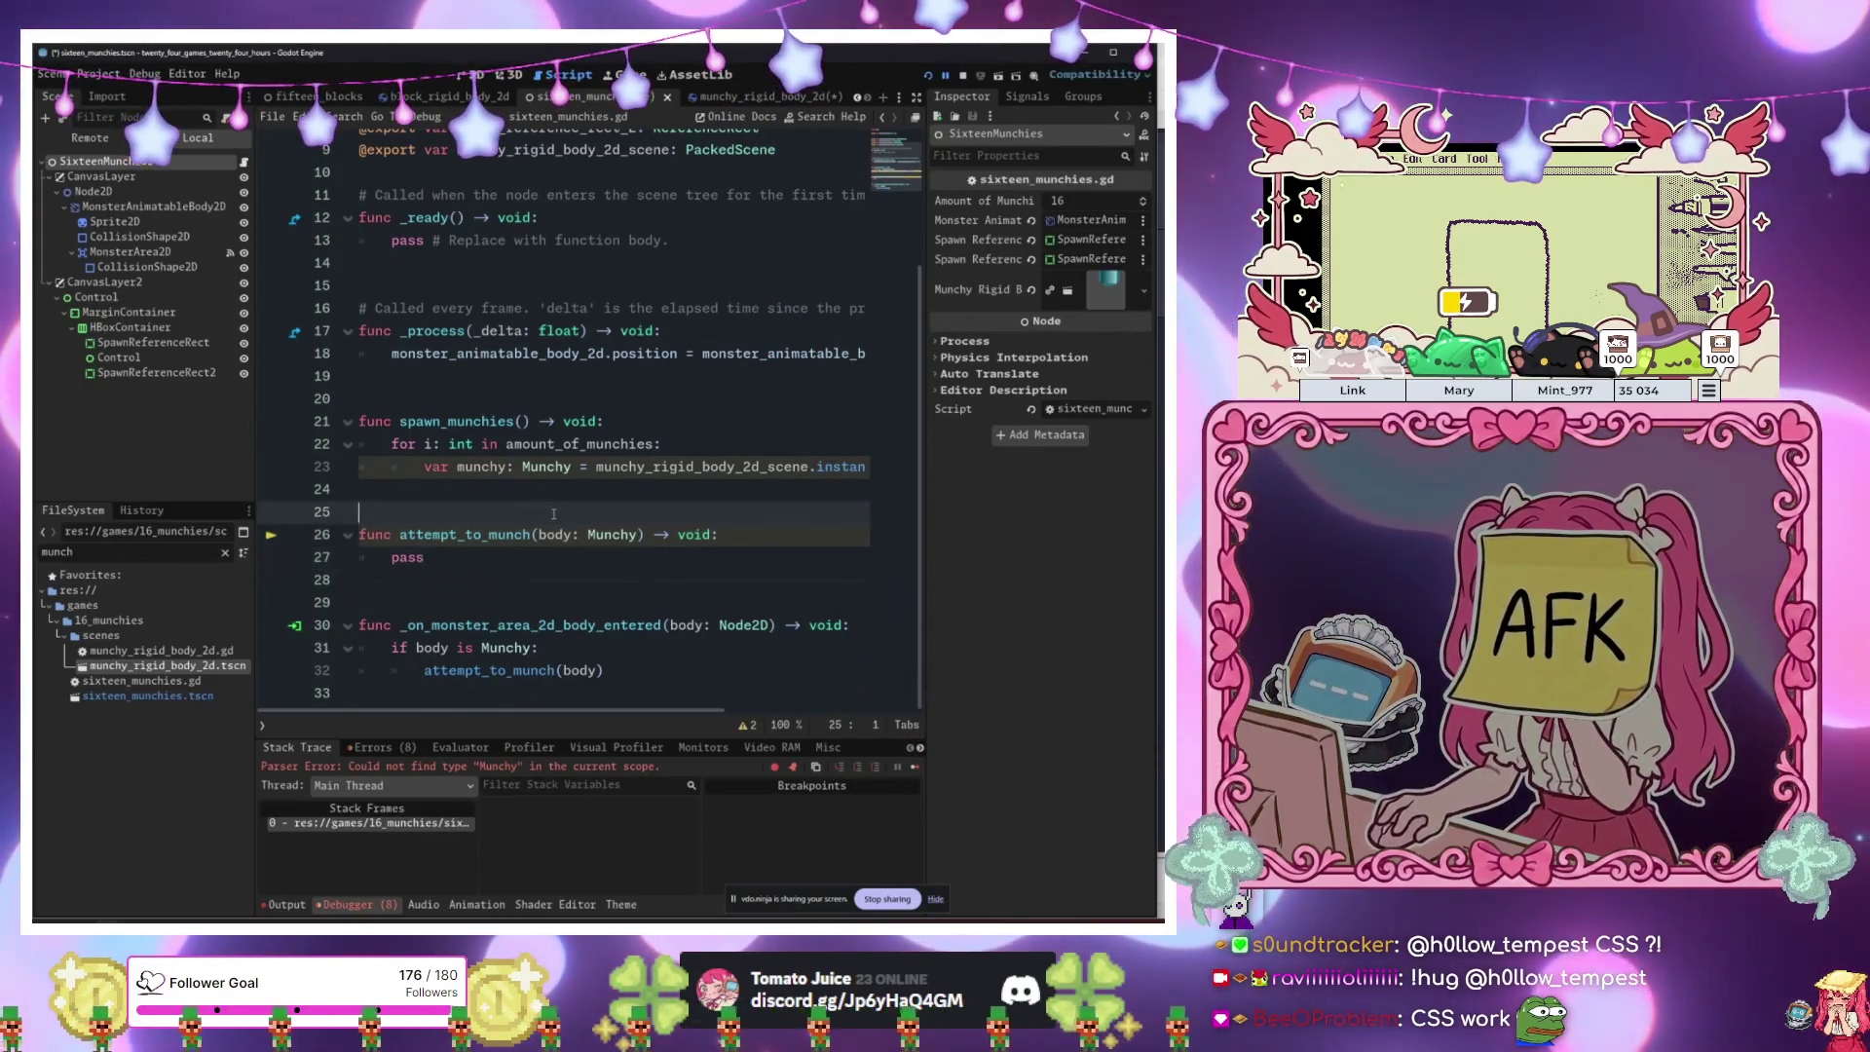
Declare var coin_flip: bool = randi_range(0, 1) inside the spawn loop
{"action": "left_click", "coordinate": [577, 494]}
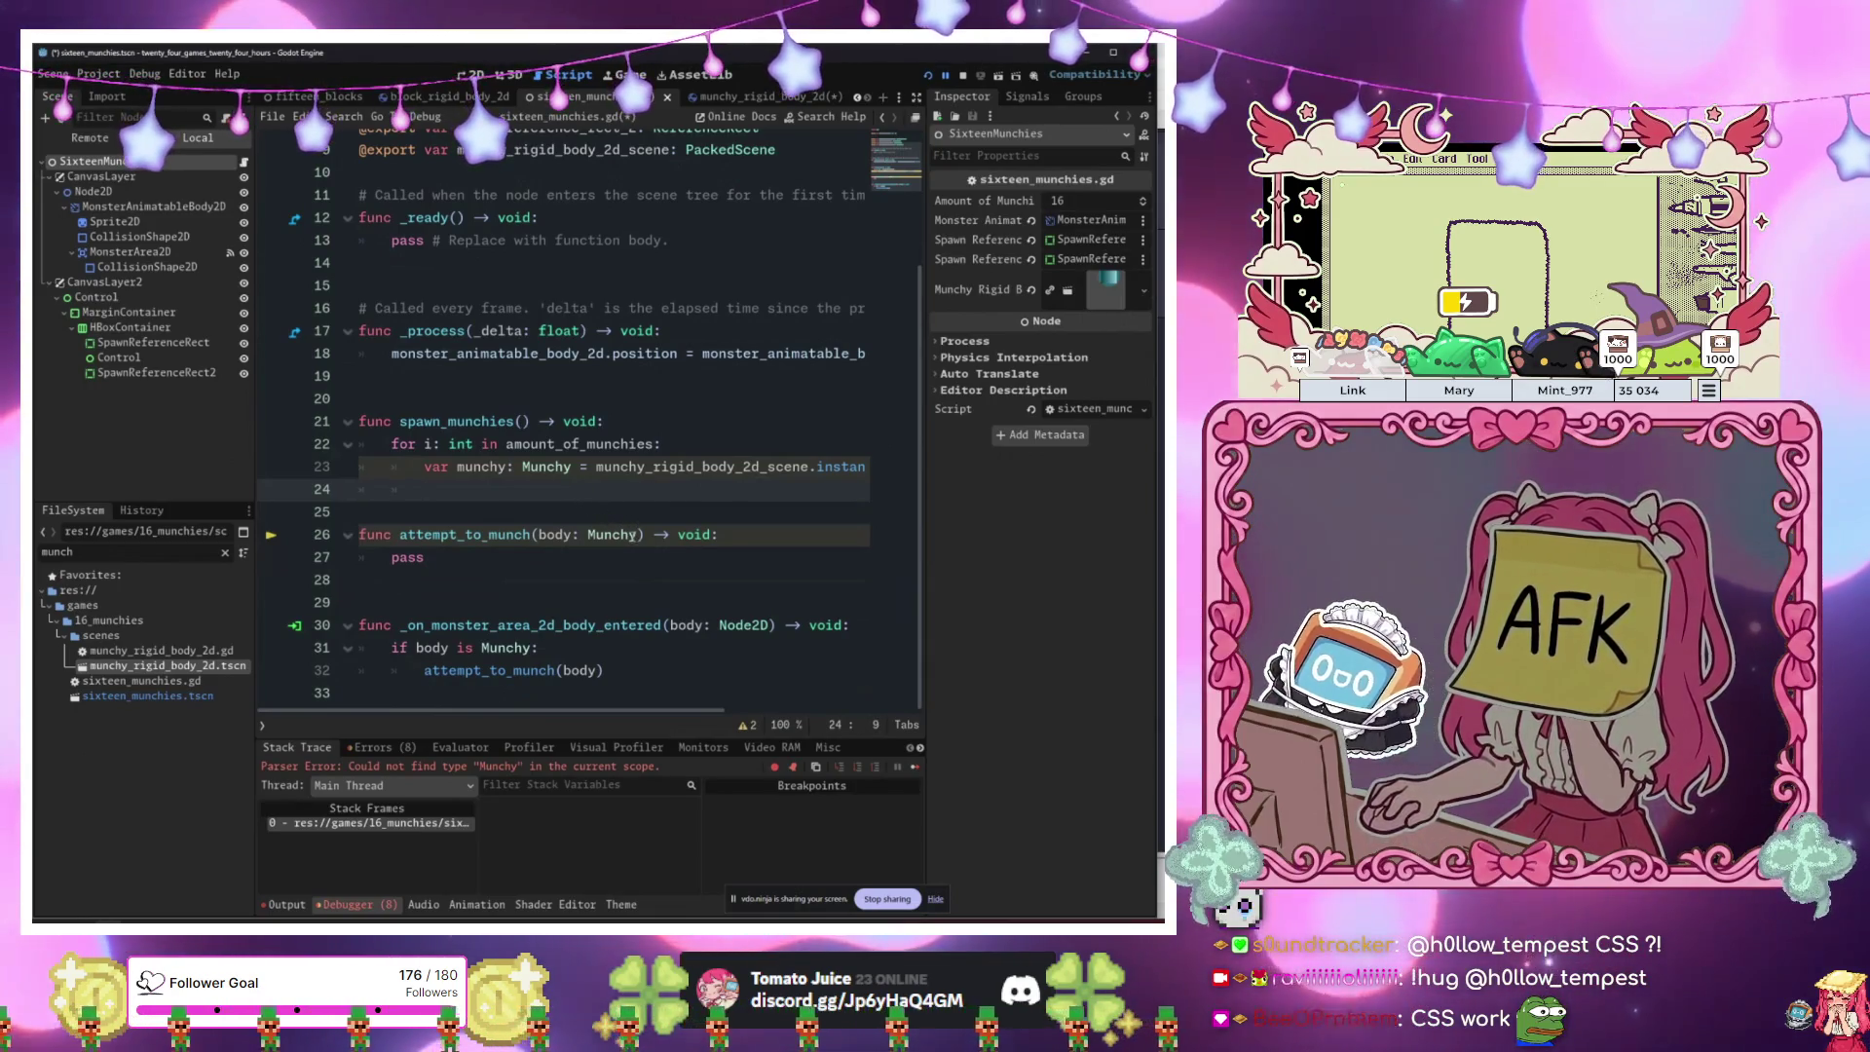
{"action": "left_click", "coordinate": [638, 502]}
{"action": "left_click", "coordinate": [647, 490]}
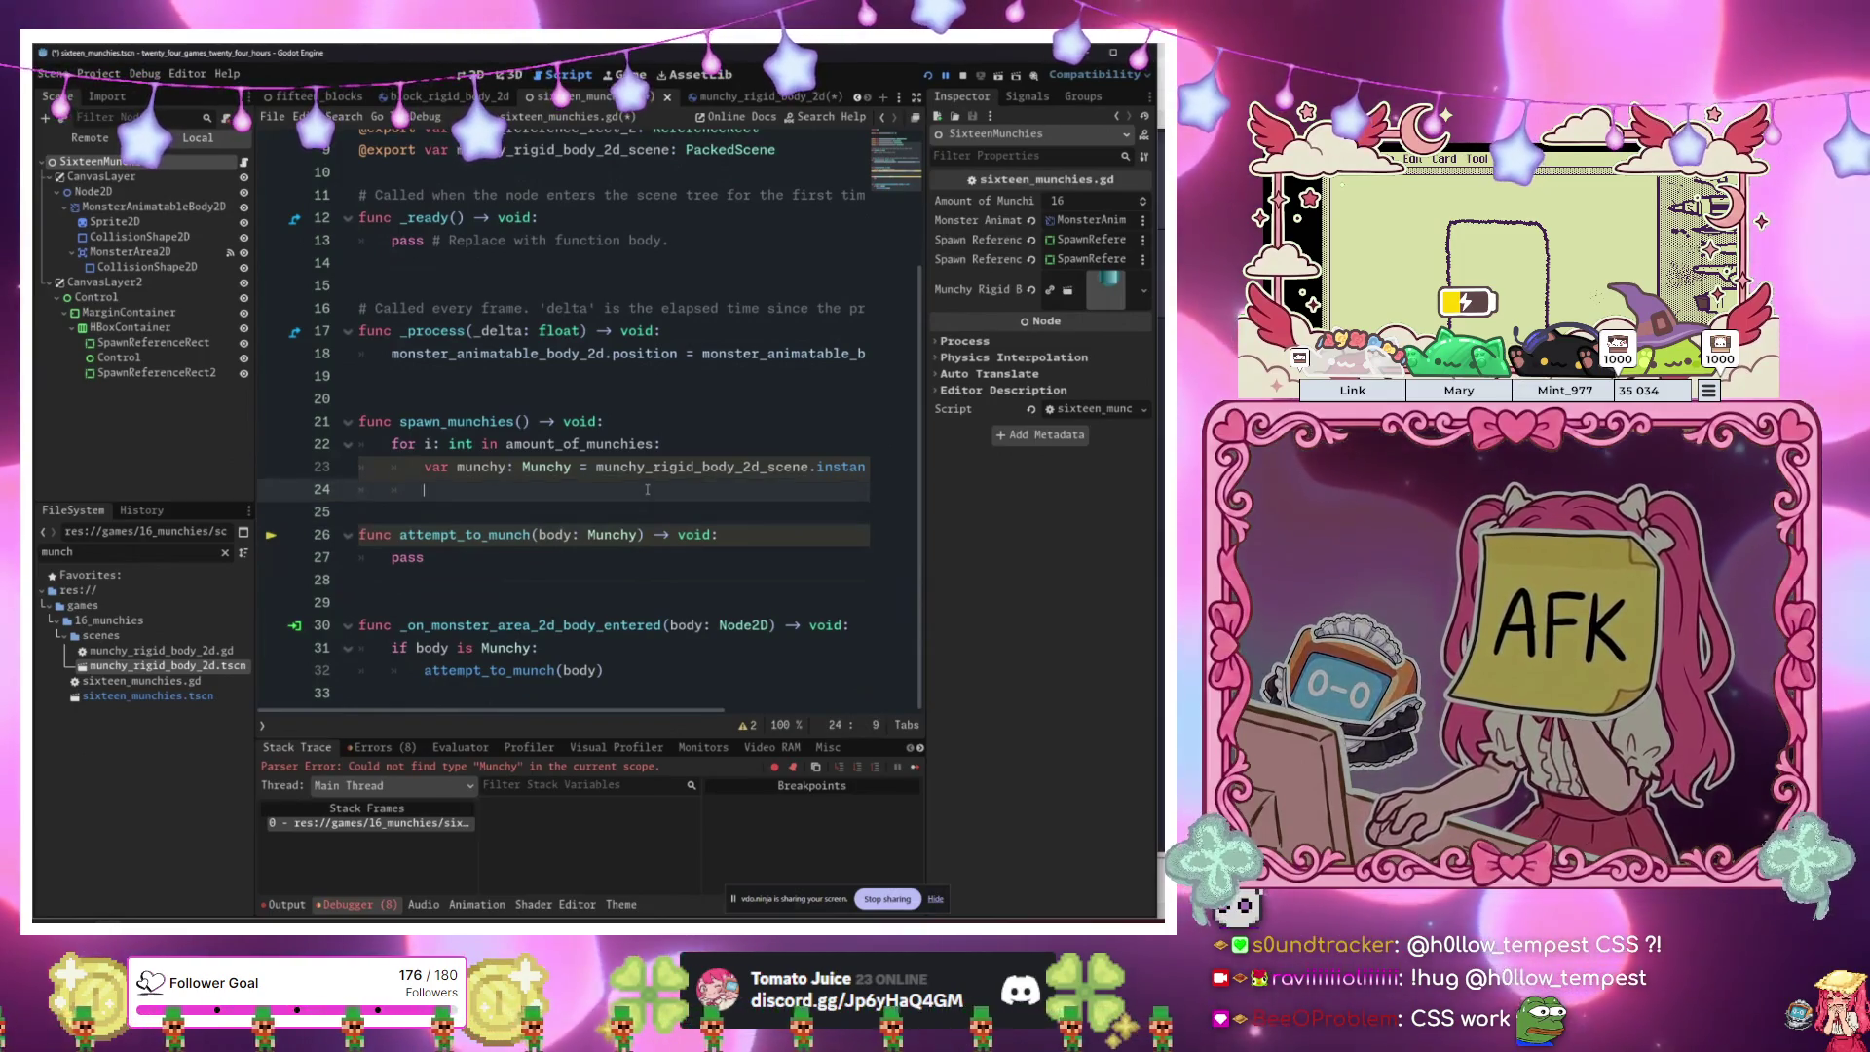
{"action": "type", "text": "unchy"}
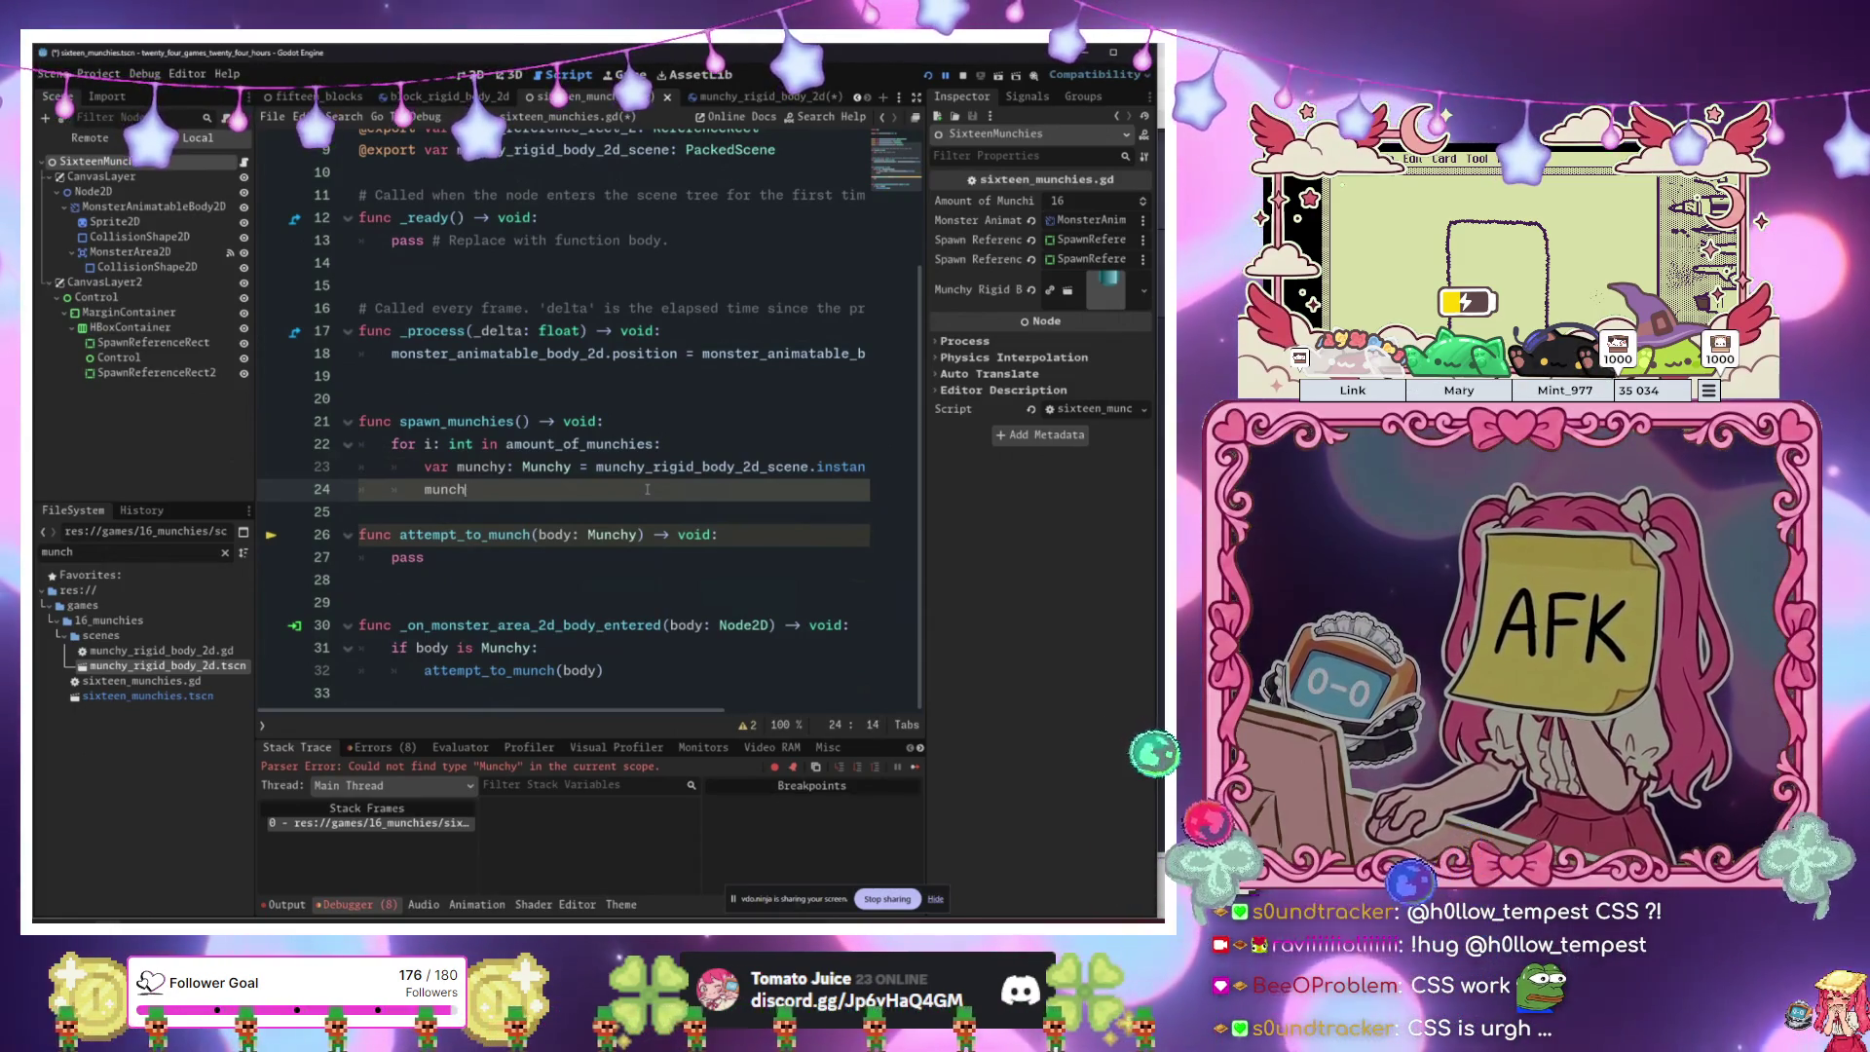
{"action": "key", "text": "BackSpace"}
{"action": "key", "text": "BackSpace"}
{"action": "type", "text": "var coin_flip:"}
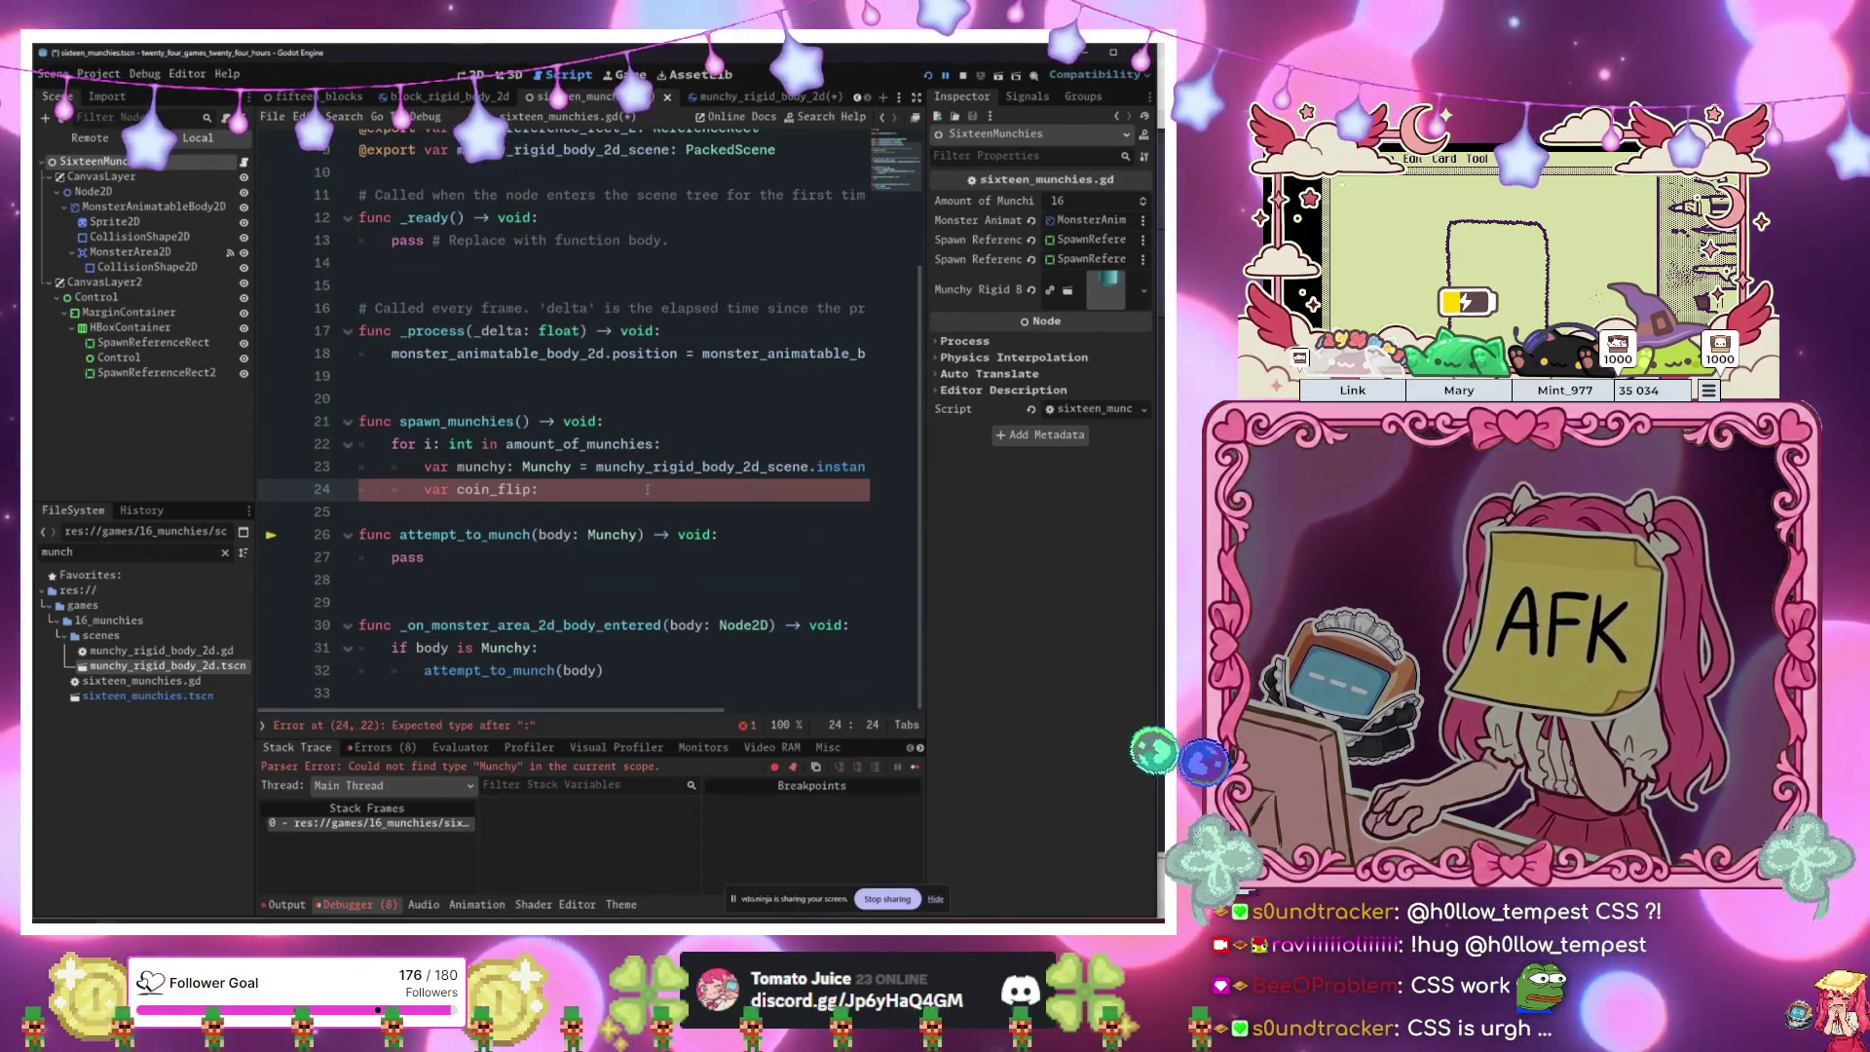
{"action": "type", "text": "bool = ran"}
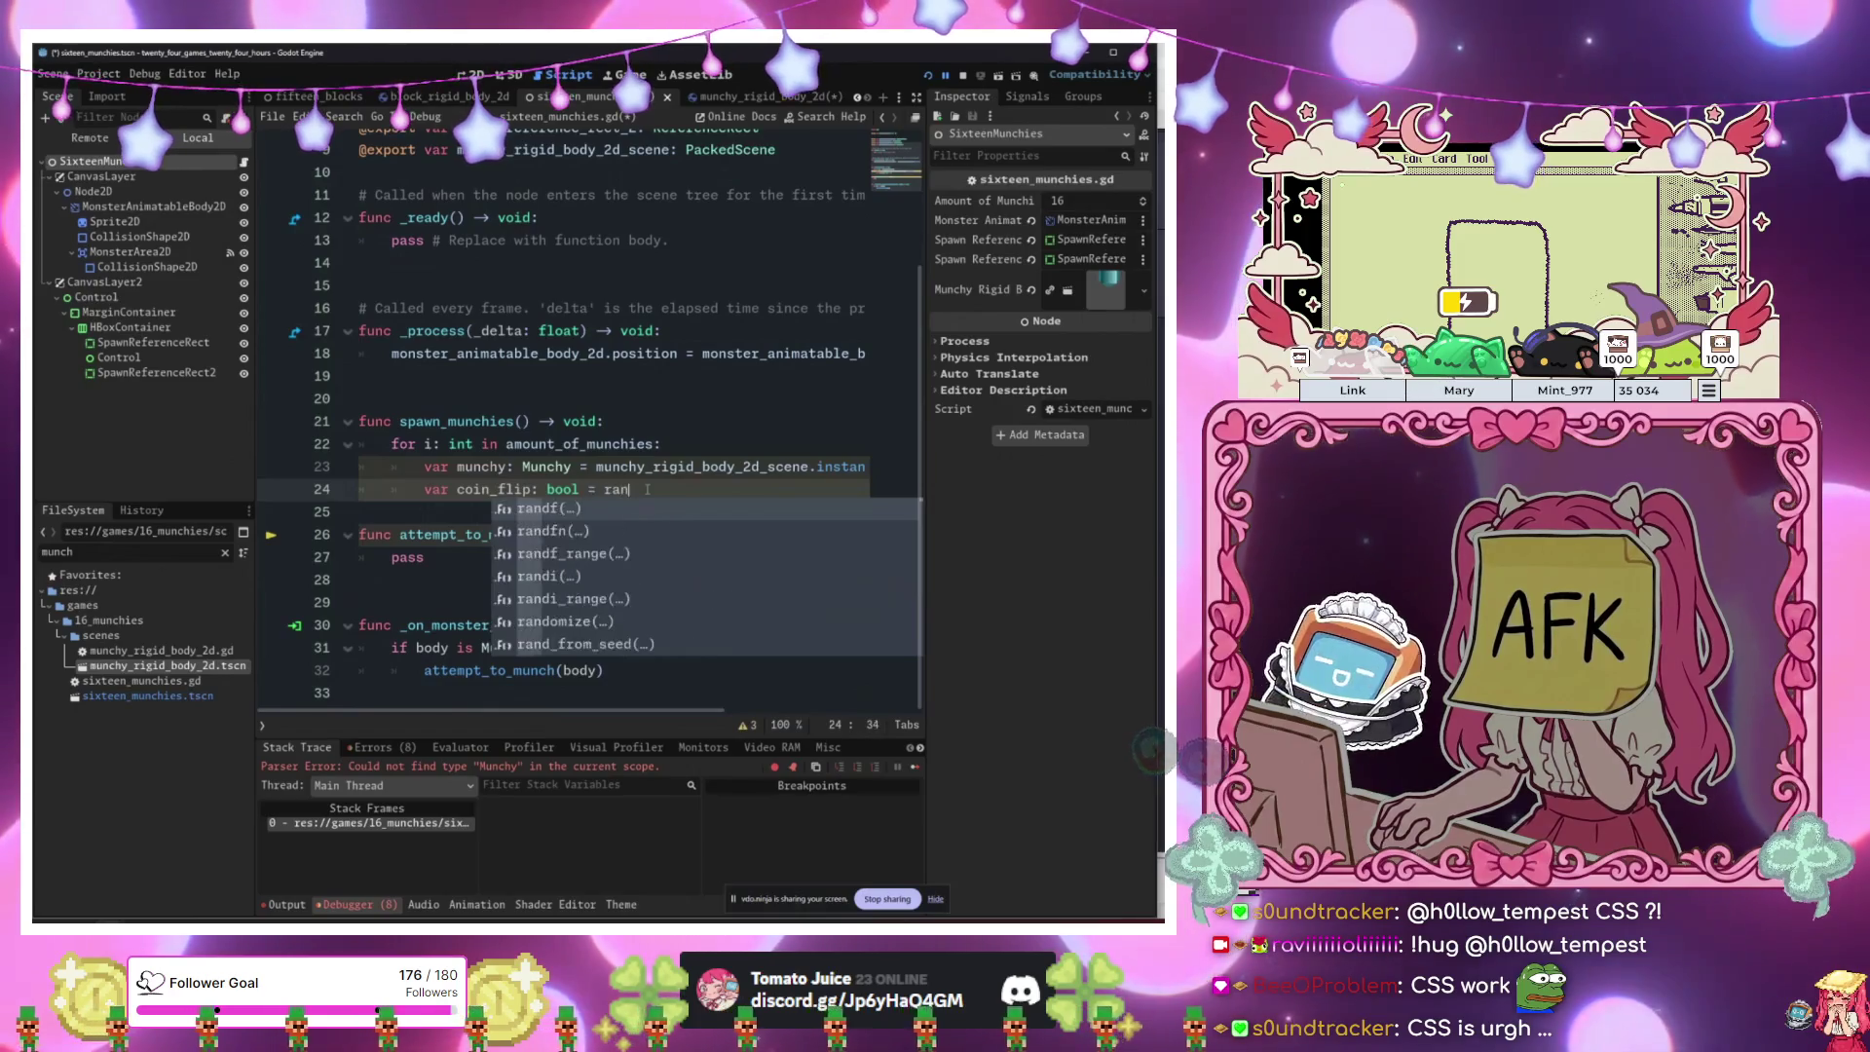
{"action": "type", "text": "di"}
{"action": "key", "text": "Down"}
{"action": "key", "text": "Return"}
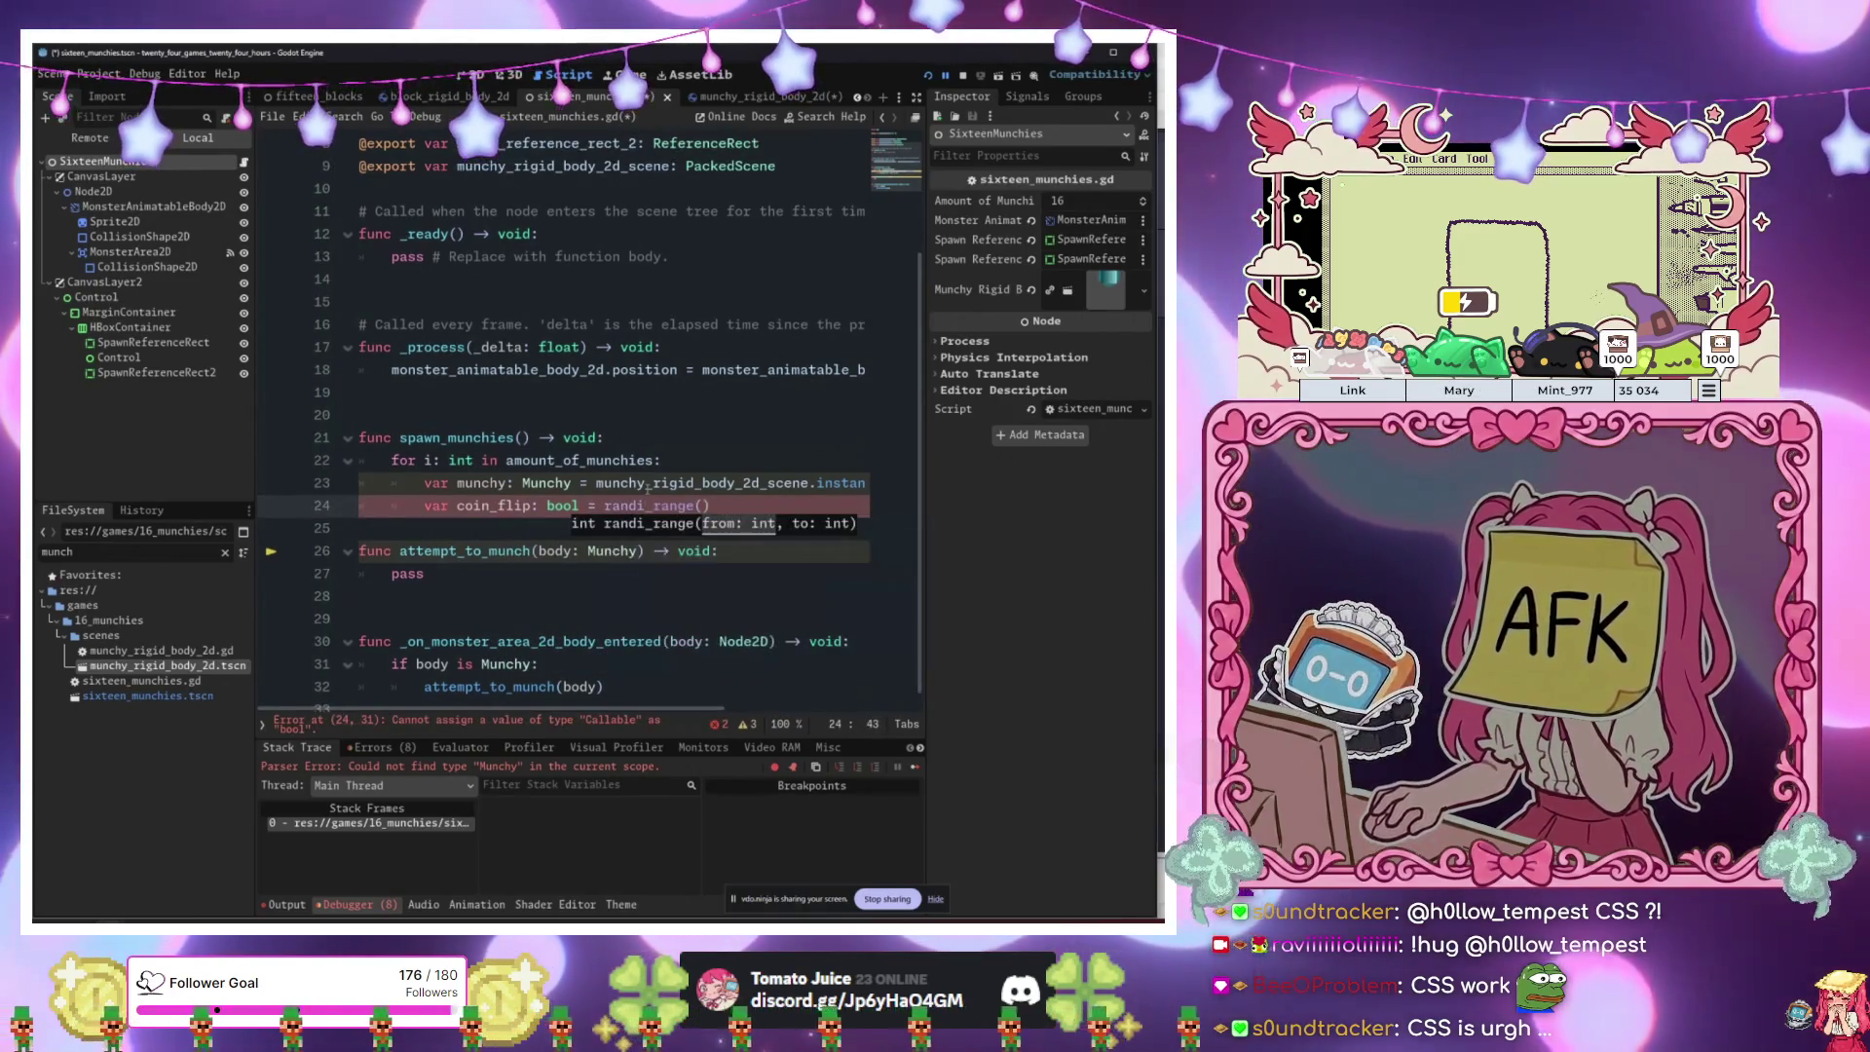
{"action": "type", "text": ", 1"}
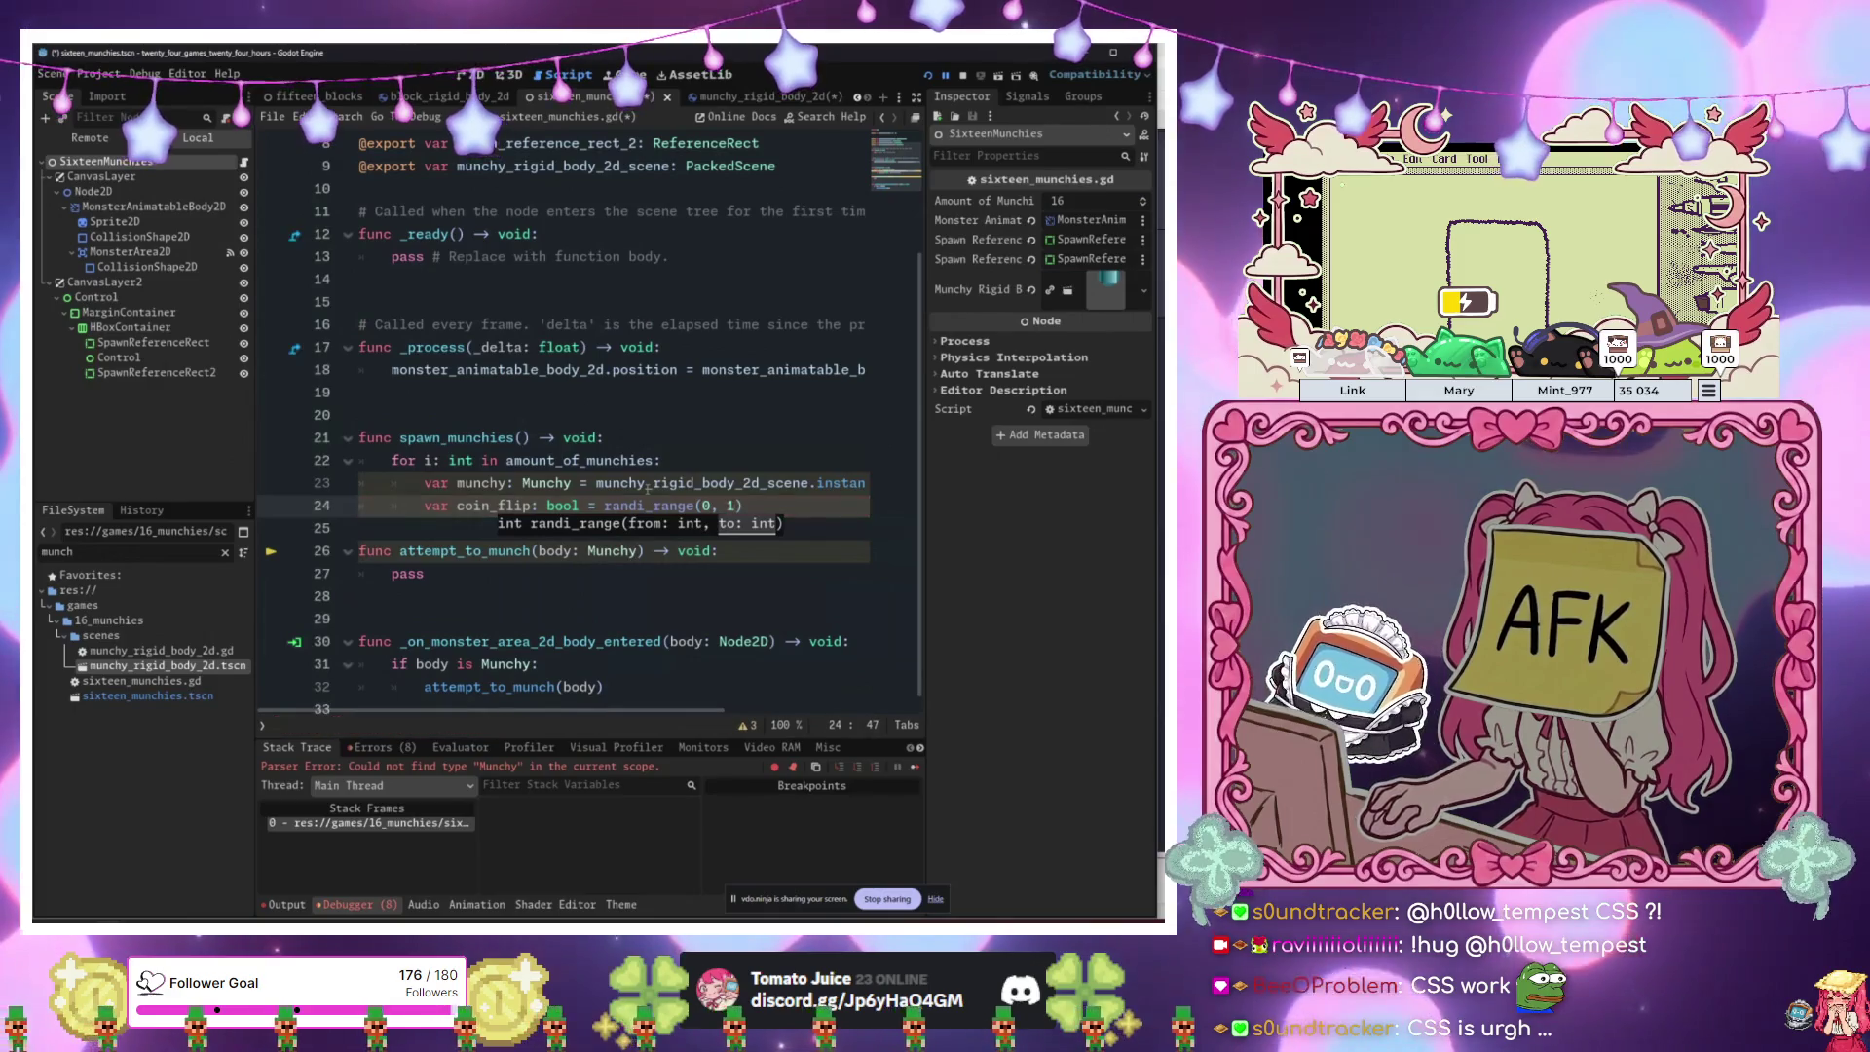
{"action": "left_click", "coordinate": [767, 506]}
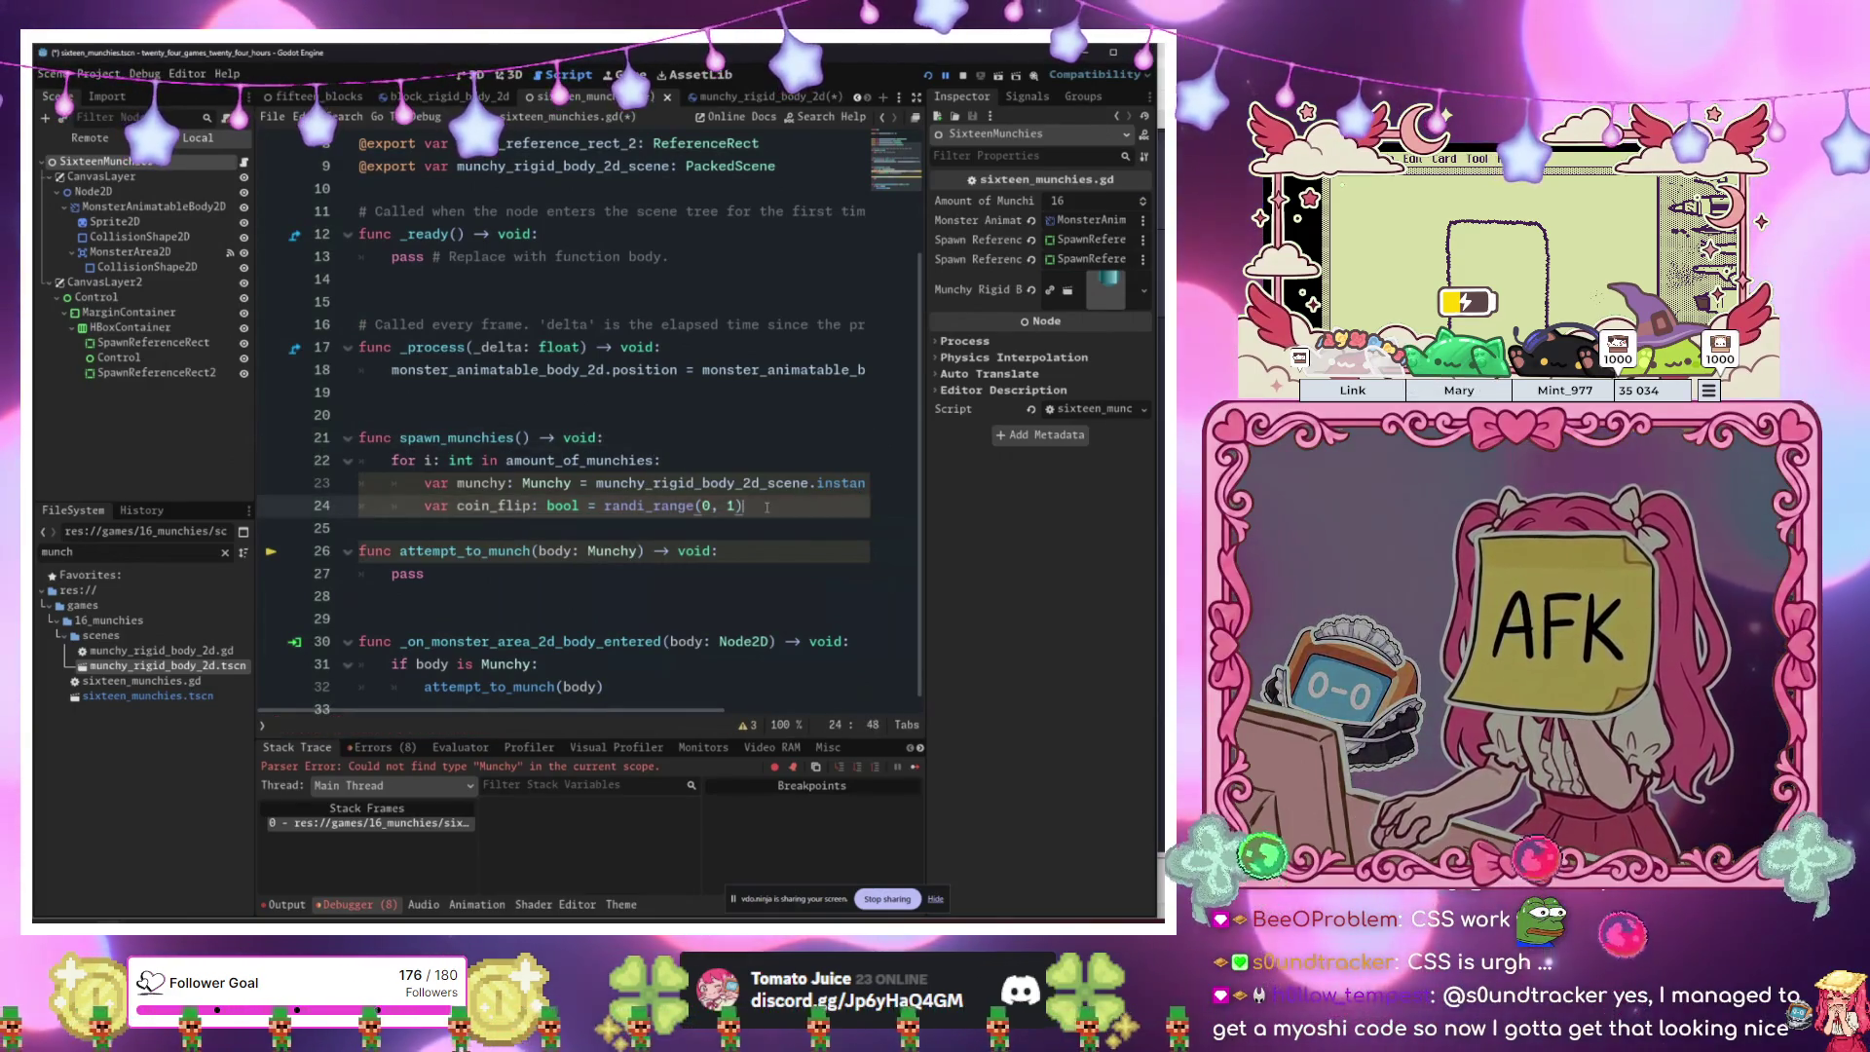
Add an if coin_flip: block, begin a spawn_reference_rect declaration above it, and save the script
{"action": "key", "text": "Return"}
{"action": "key", "text": "Return"}
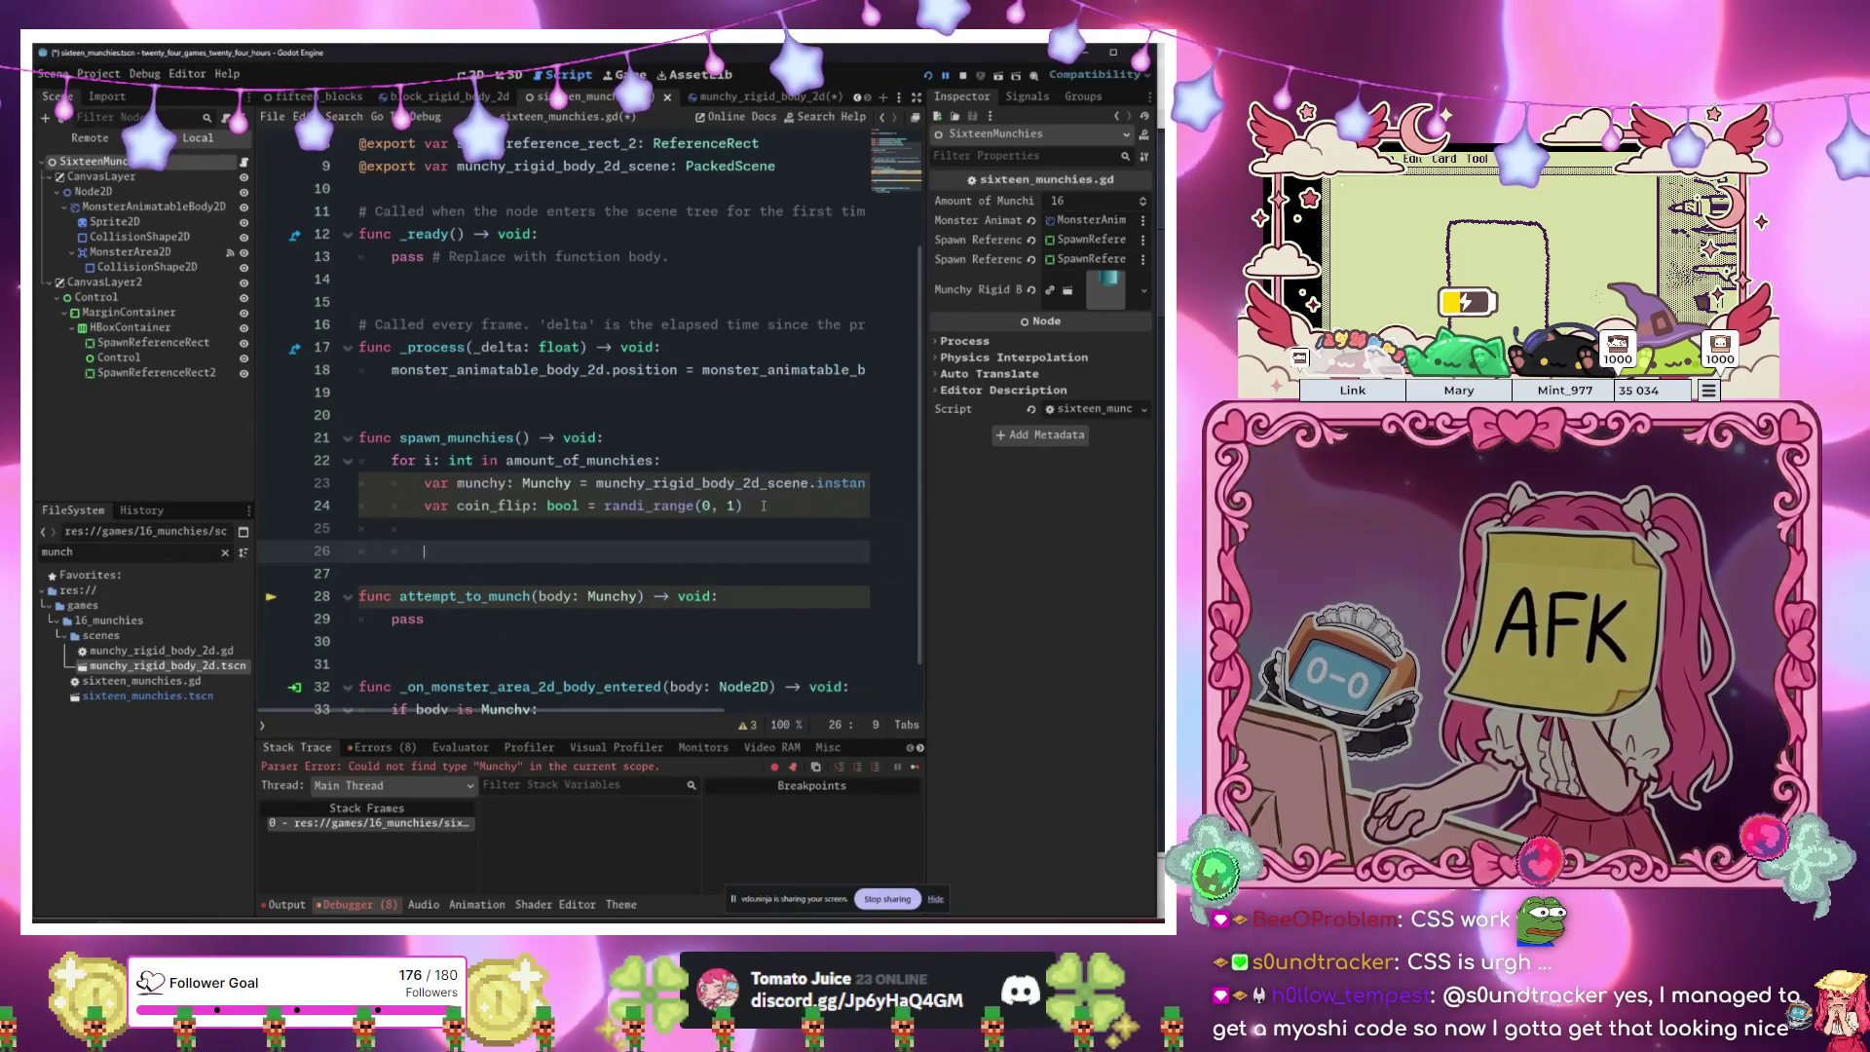
{"action": "type", "text": "if coin_flip:"}
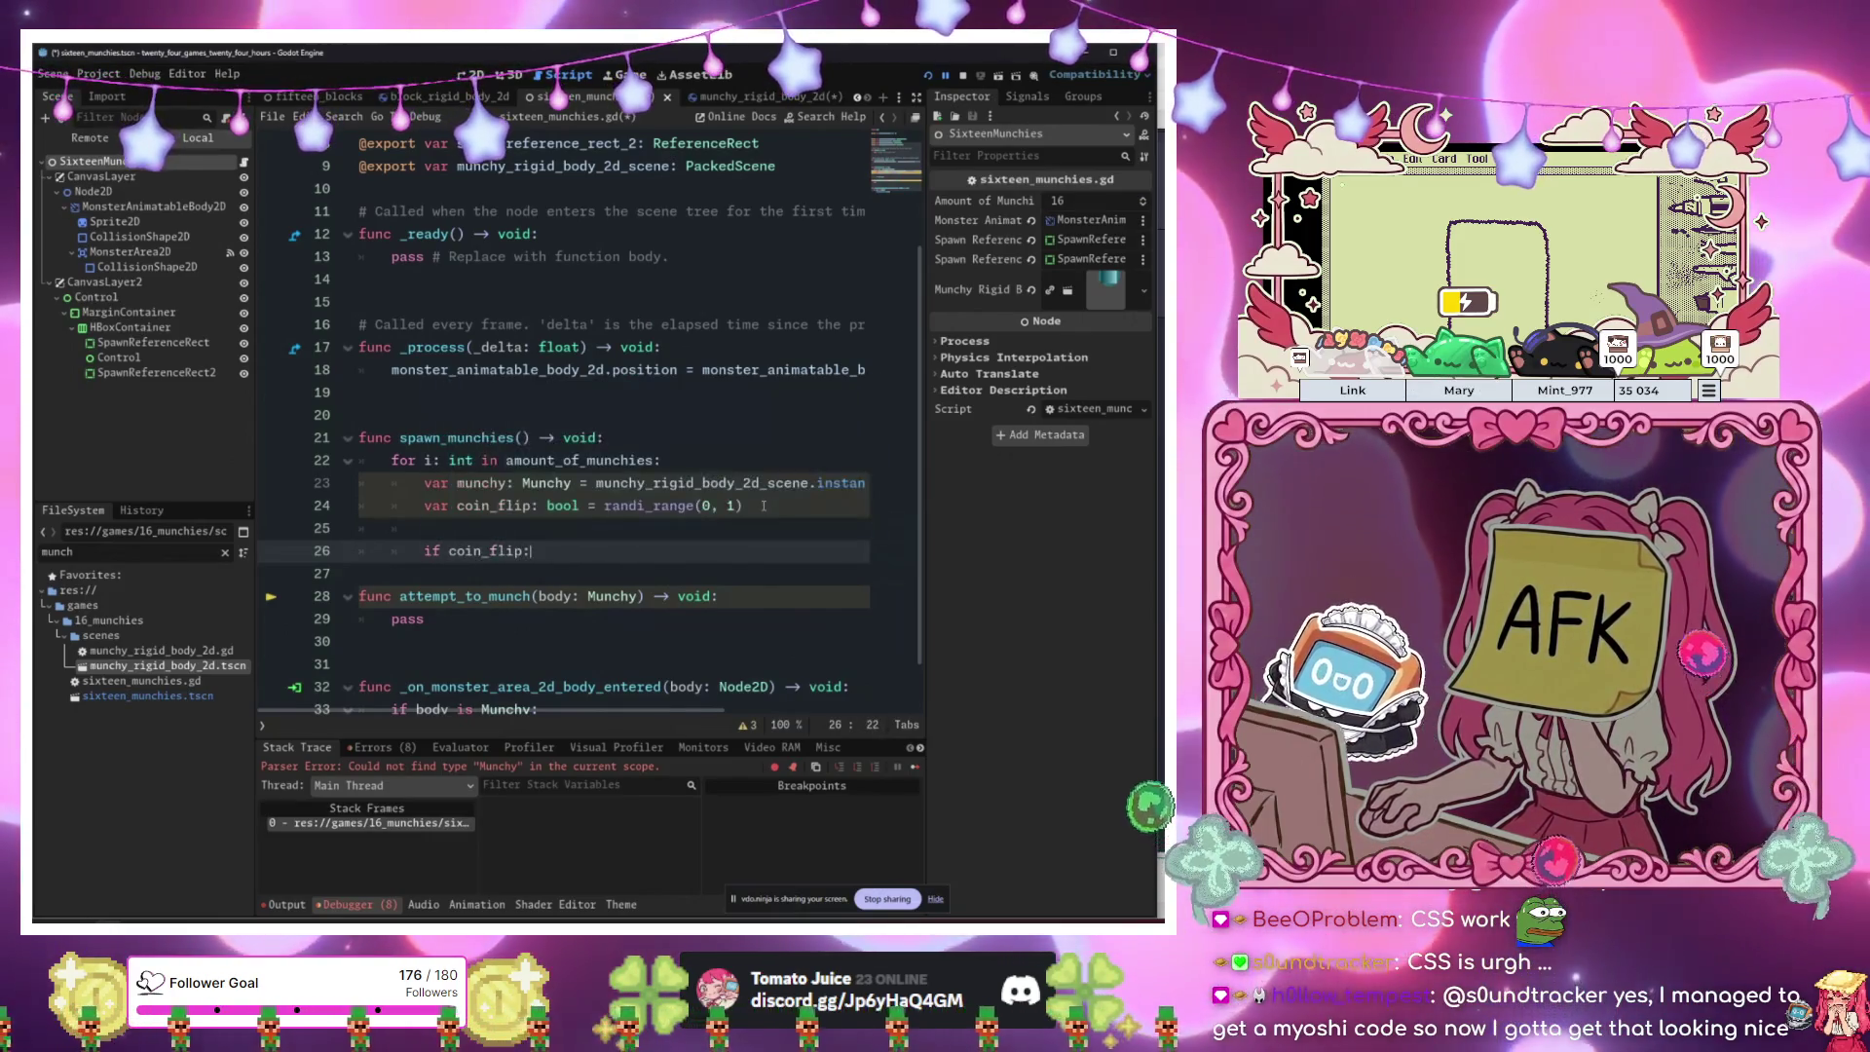
{"action": "key", "text": "Return"}
{"action": "left_click", "coordinate": [764, 506]}
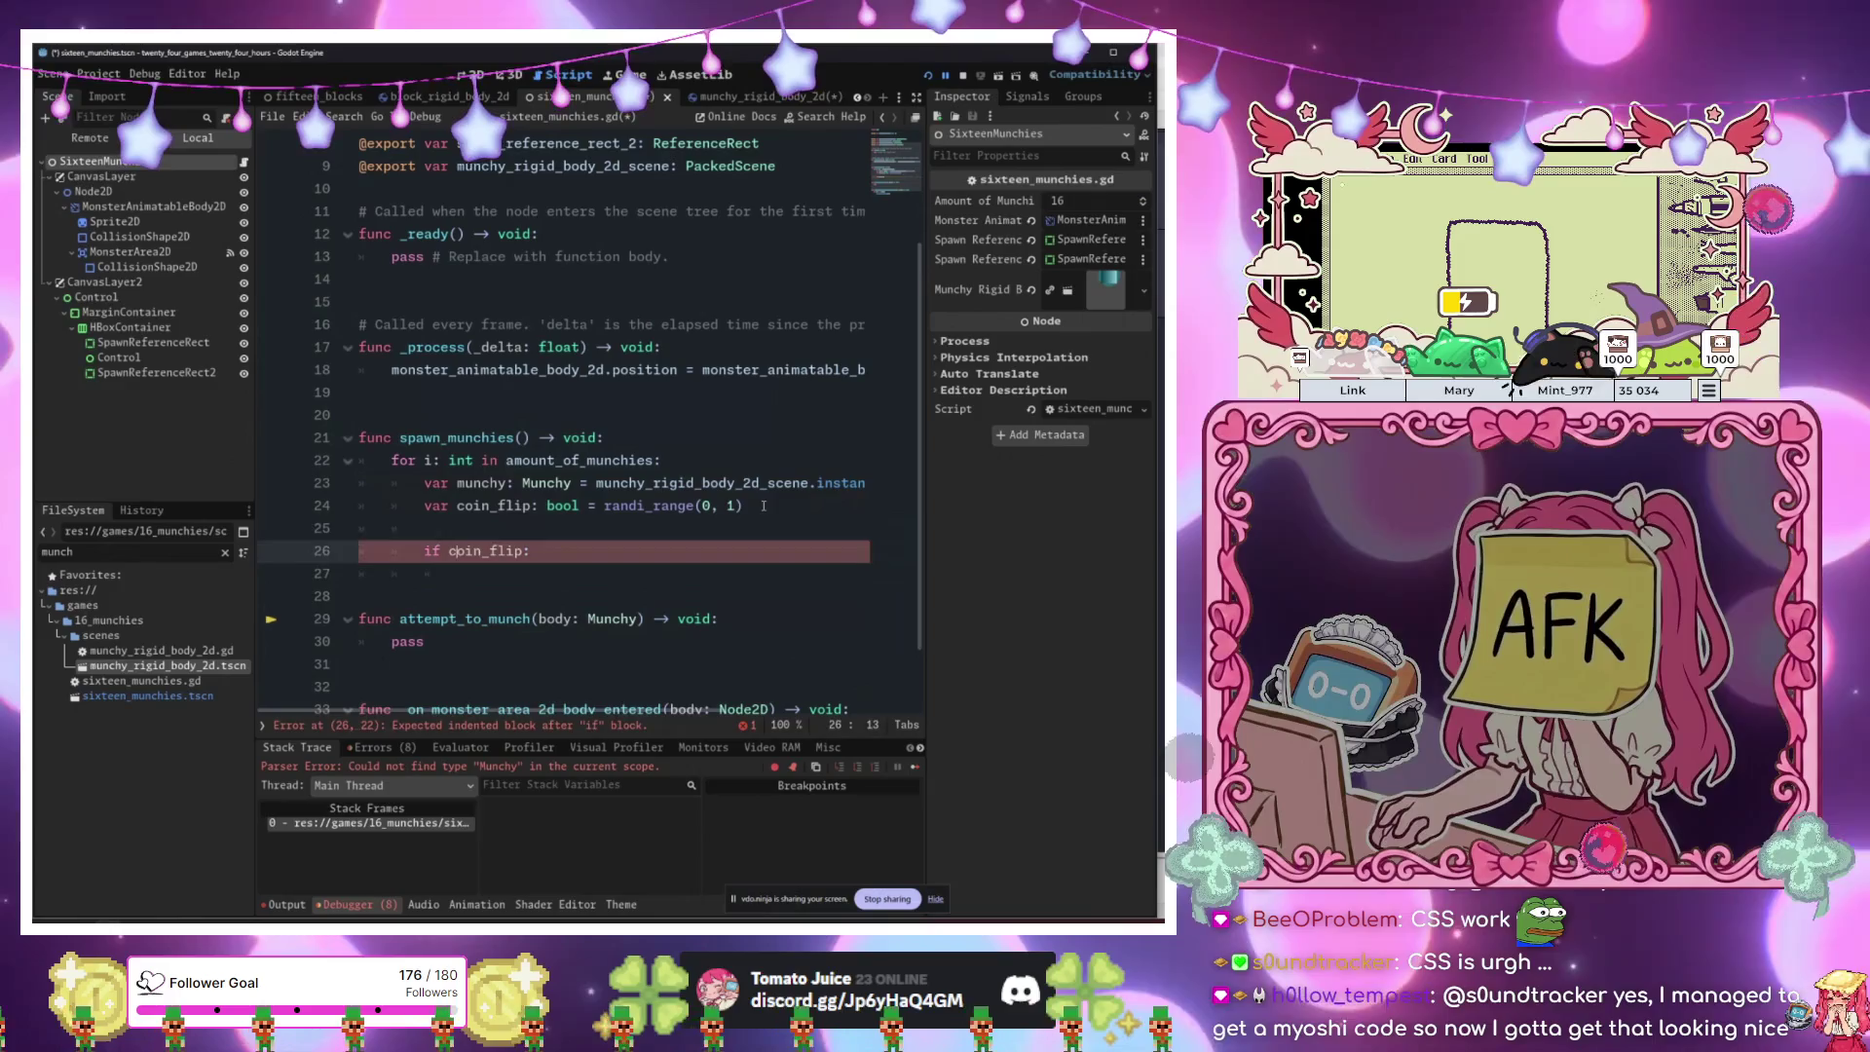
{"action": "key", "text": "Return"}
{"action": "type", "text": "var spawn_"}
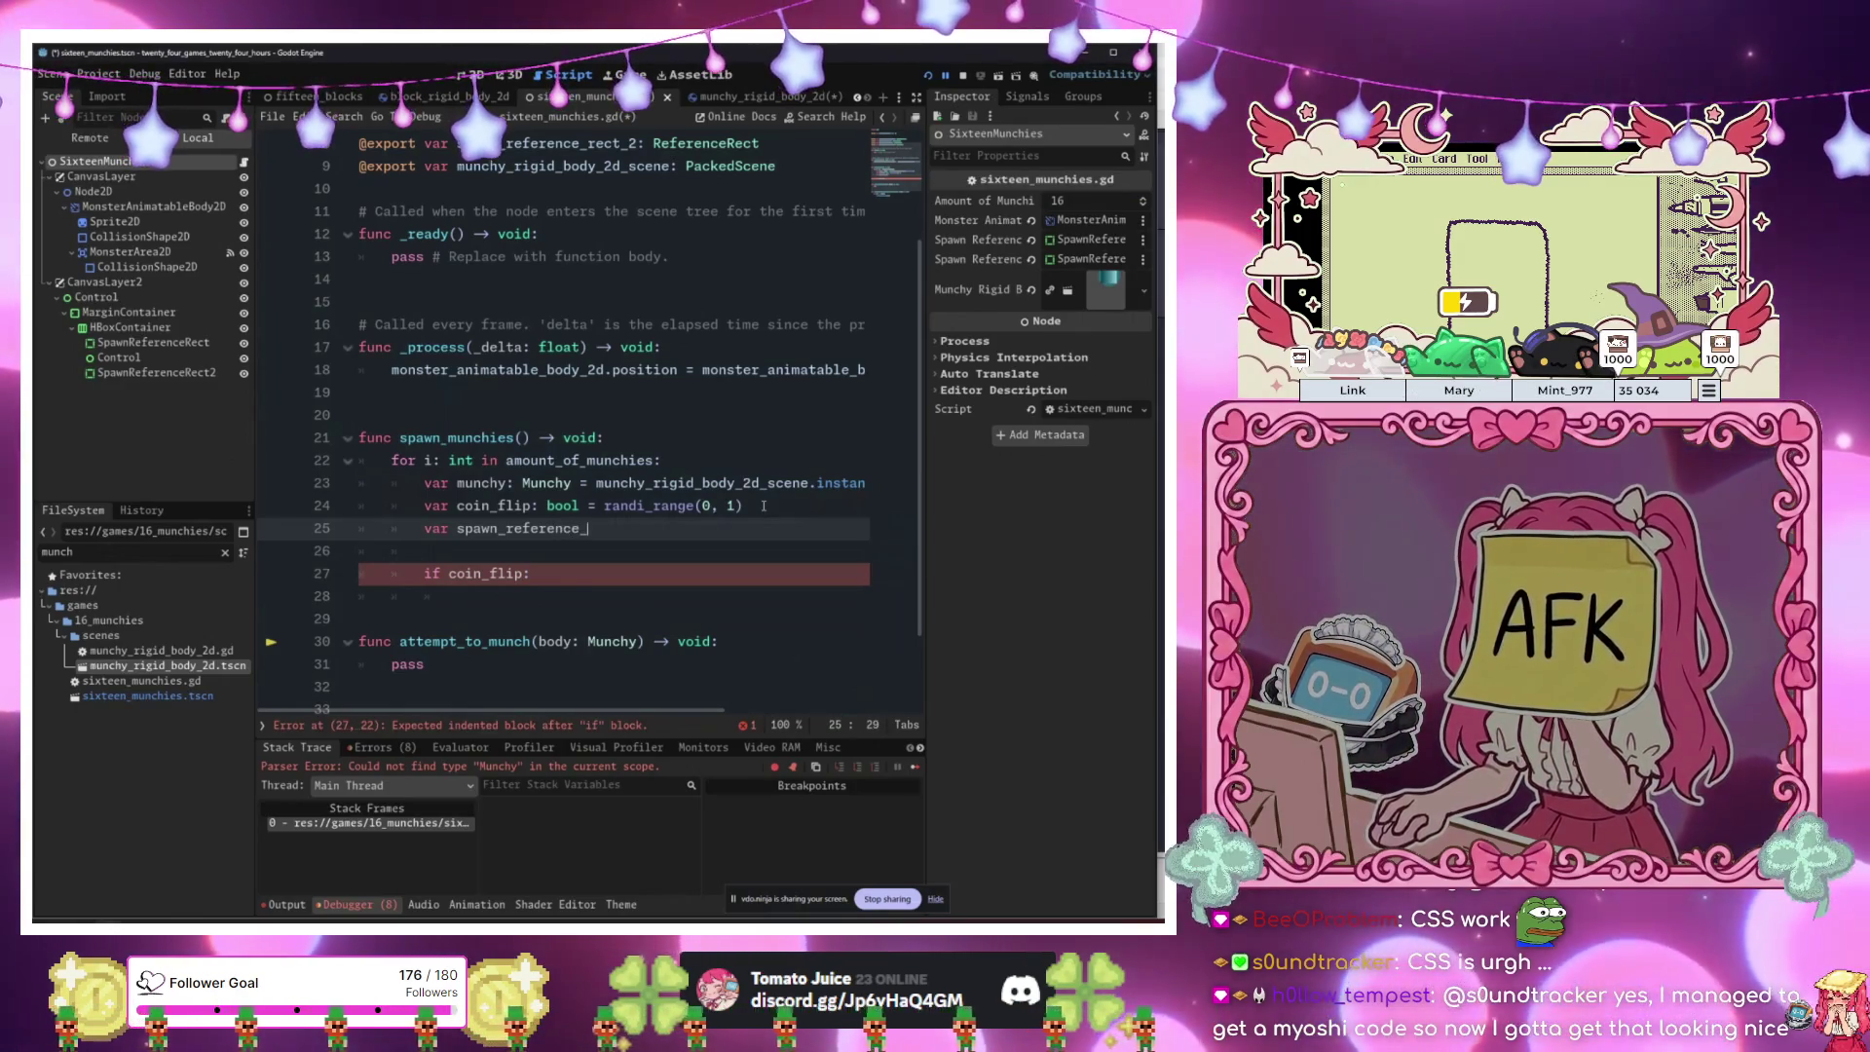
{"action": "type", "text": "rect"}
{"action": "key", "text": "ctrl+s"}
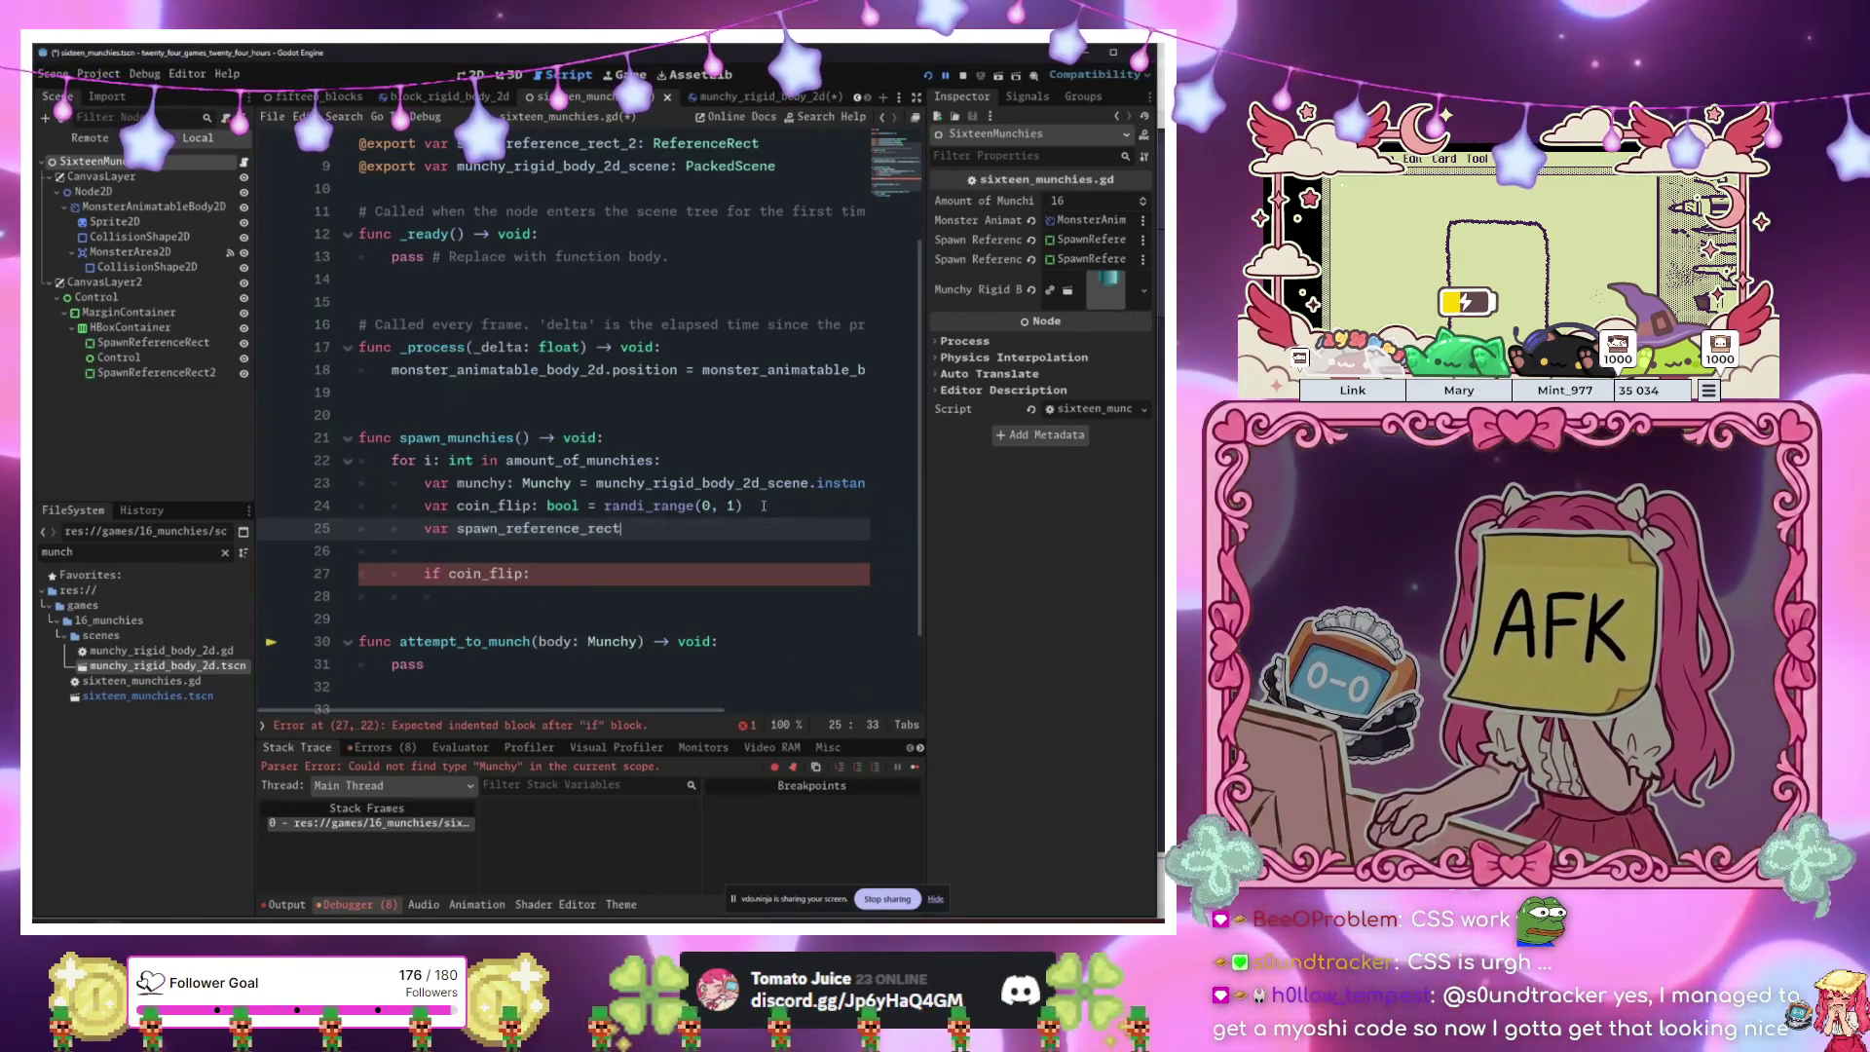
Declare var spawn_rect: ReferenceRect and assign spawn_reference_rect to it under if coin_flip
{"action": "key", "text": "BackSpace"}
{"action": "key", "text": "BackSpace"}
{"action": "key", "text": "BackSpace"}
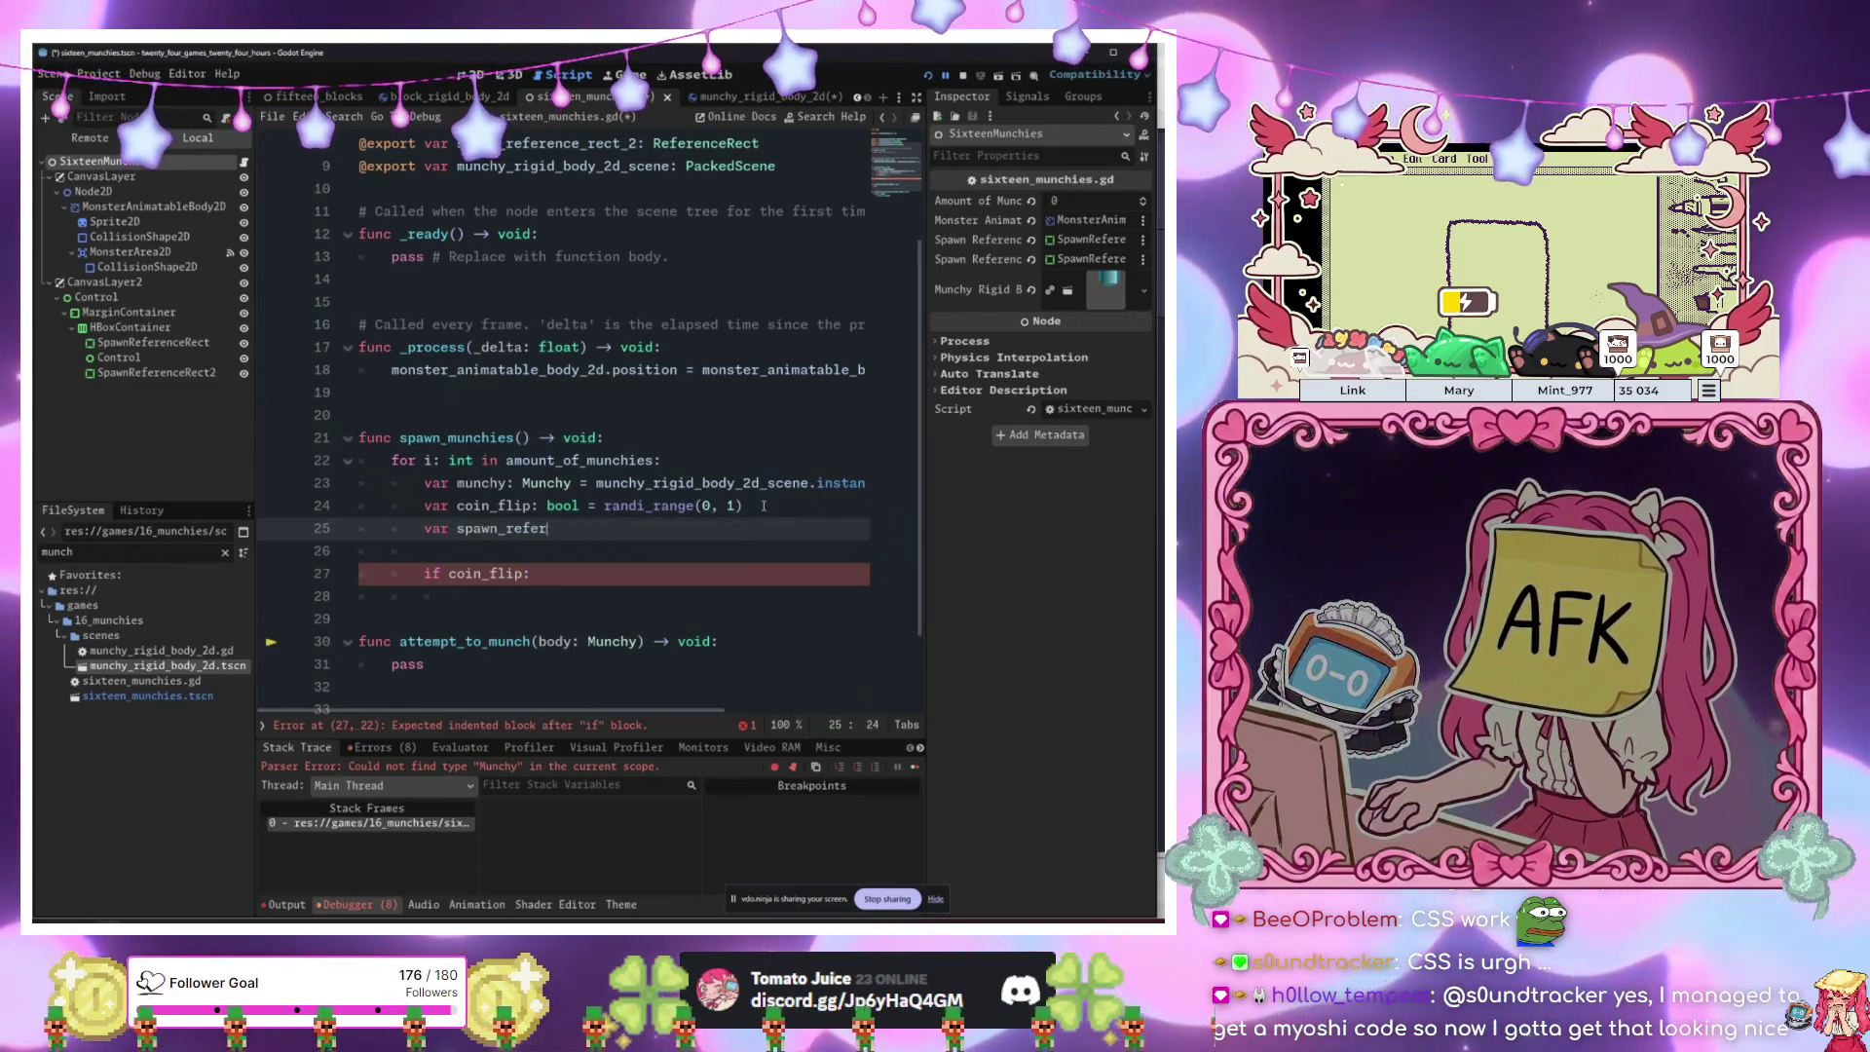
{"action": "type", "text": "Refere"}
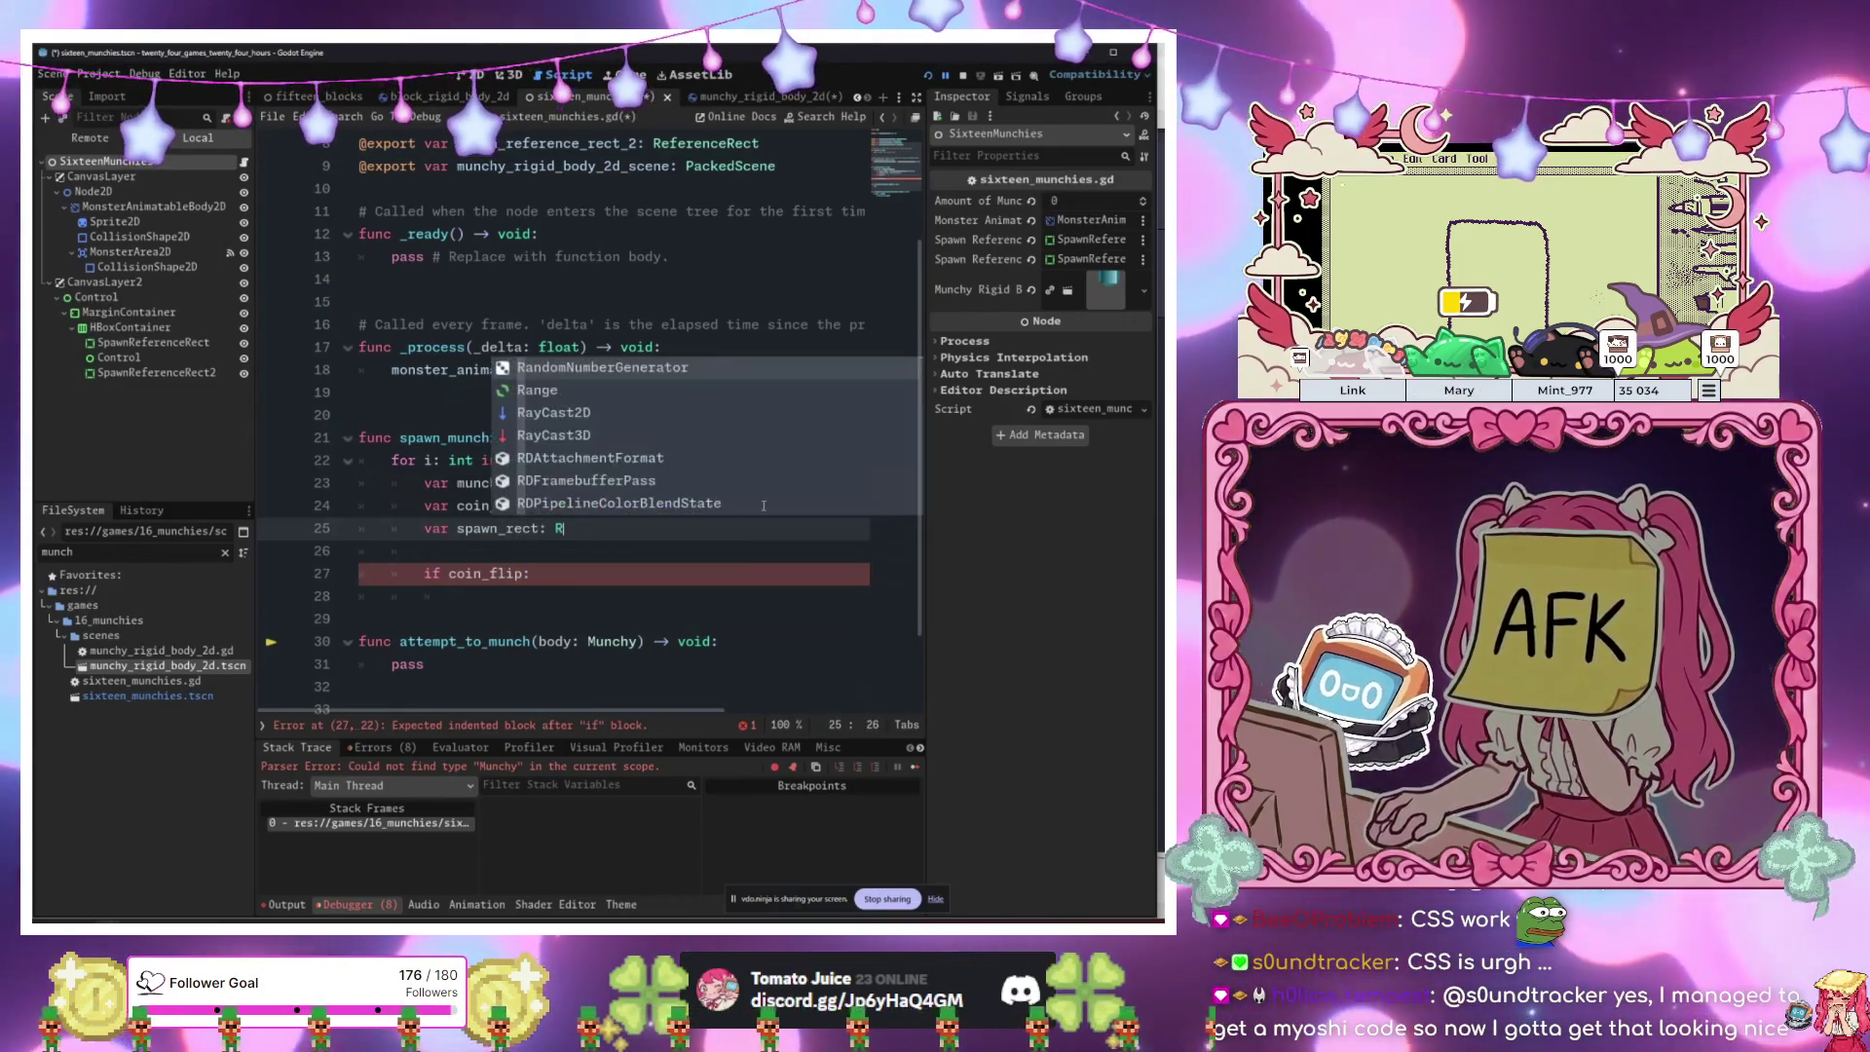
{"action": "key", "text": "Return"}
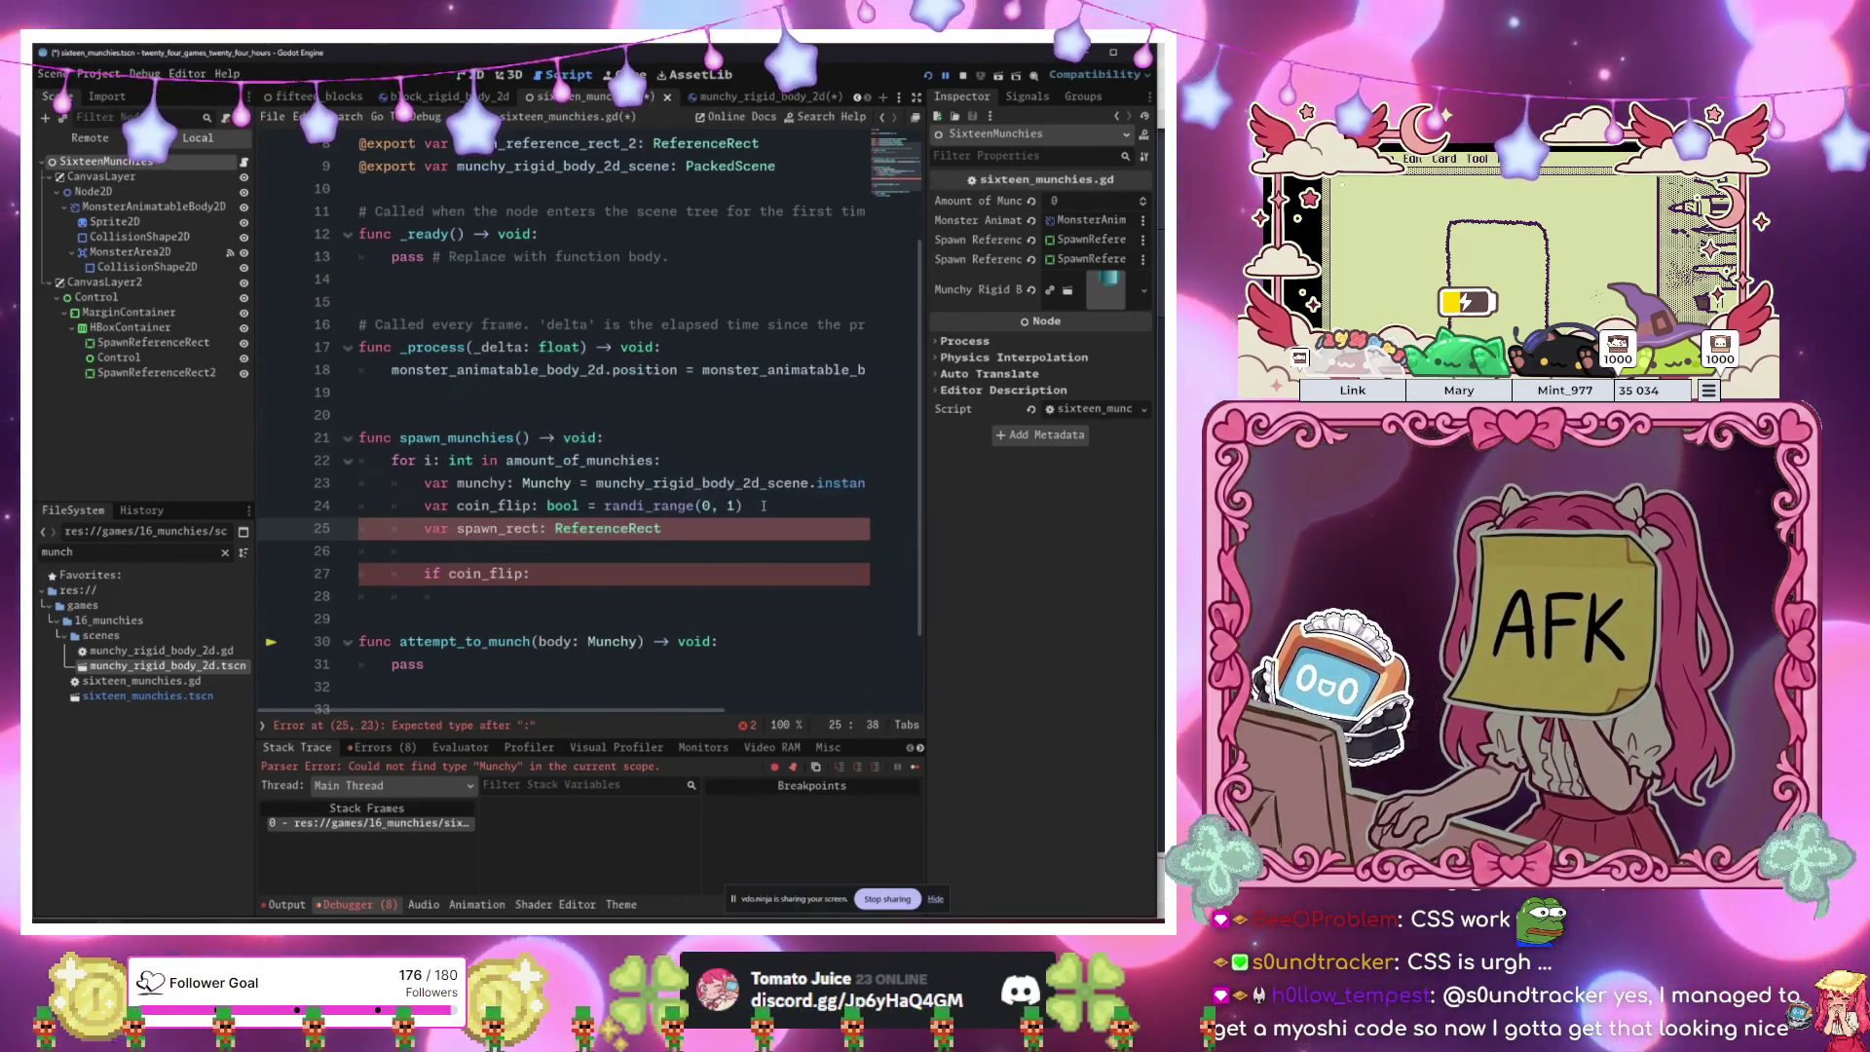
{"action": "key", "text": "Down"}
{"action": "key", "text": "Down"}
{"action": "key", "text": "Down"}
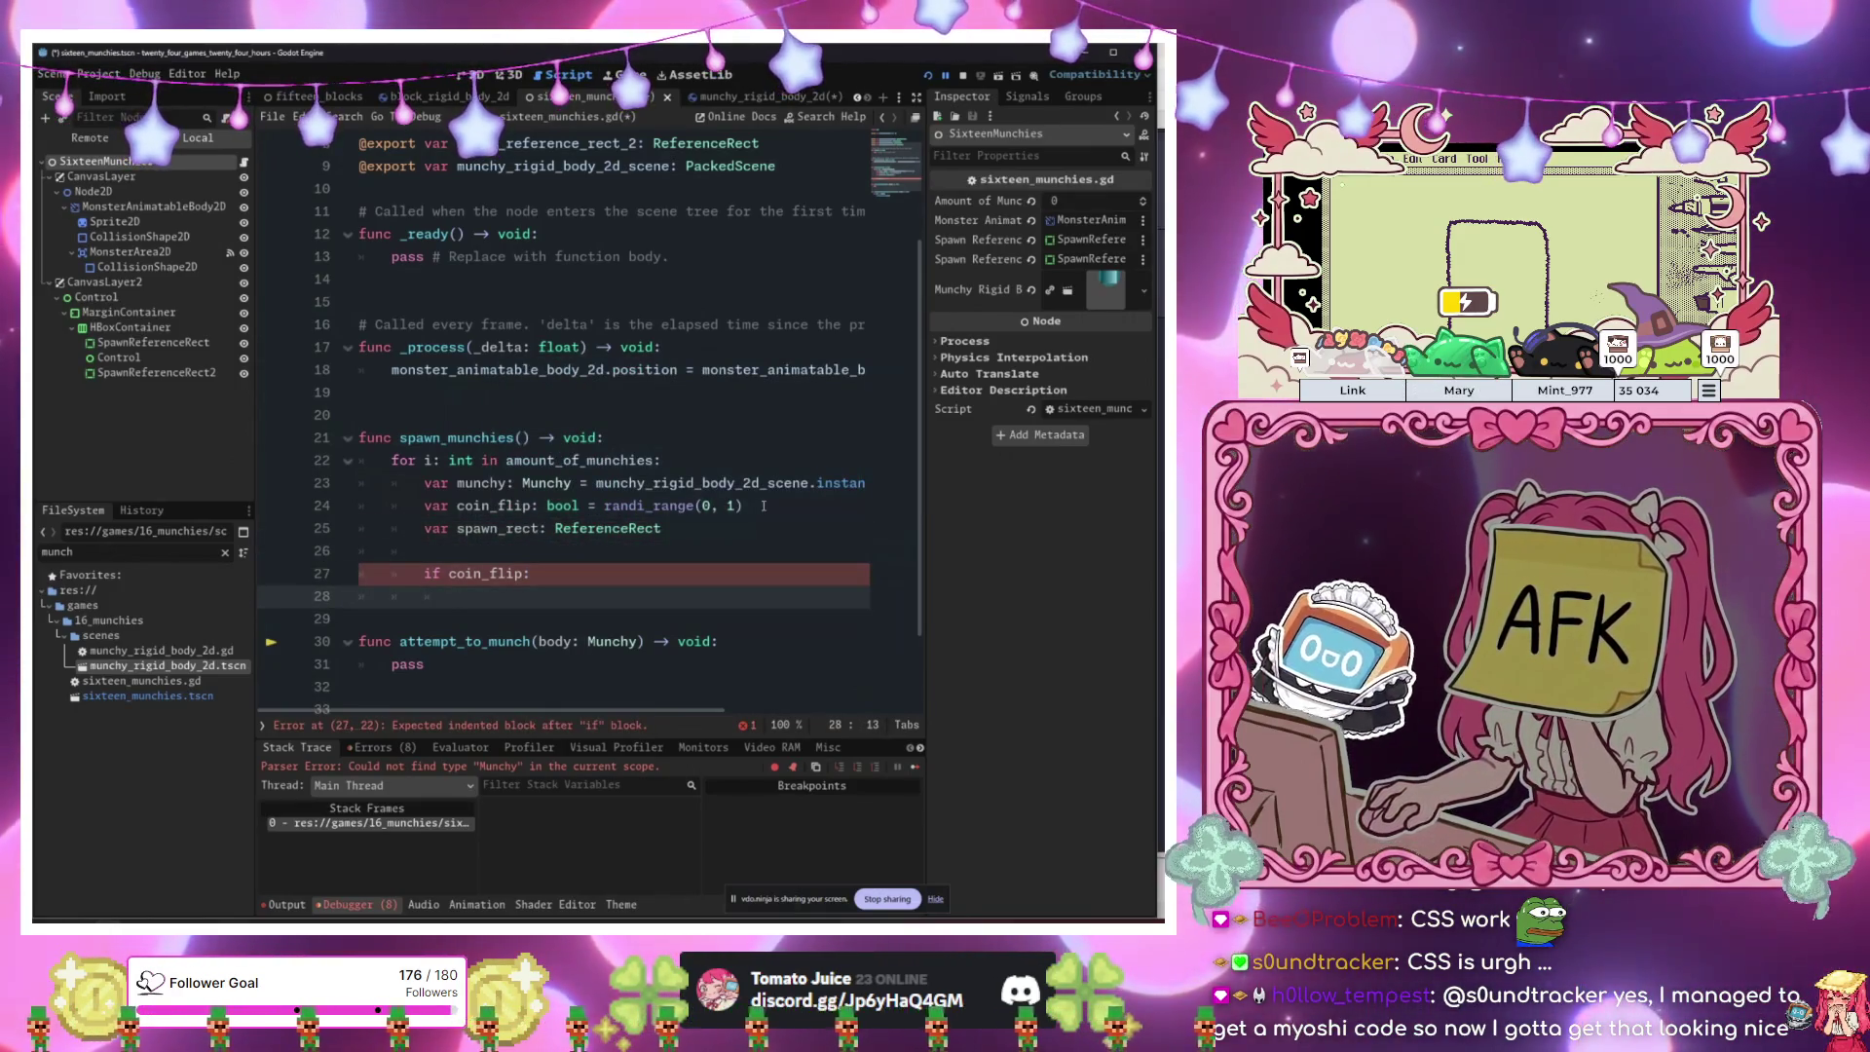
{"action": "type", "text": "pawn"}
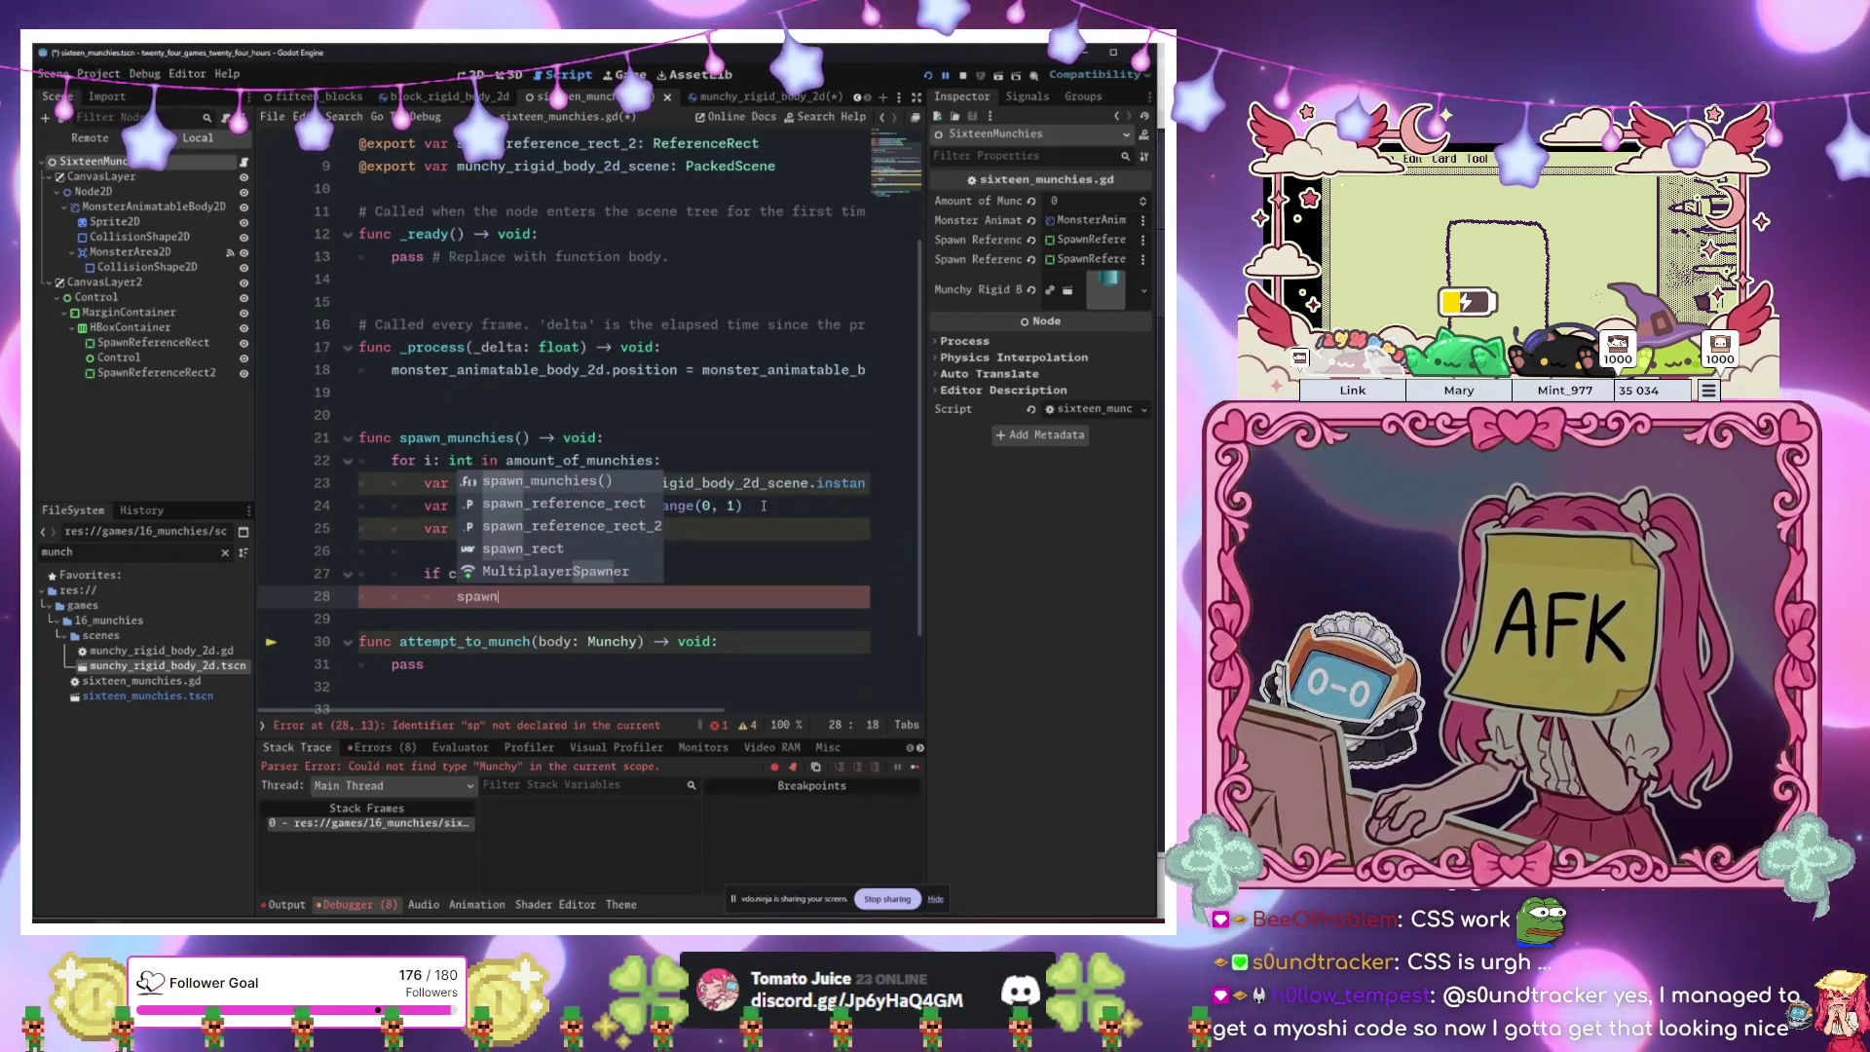
{"action": "key", "text": "Down"}
{"action": "key", "text": "Down"}
{"action": "key", "text": "Down"}
{"action": "key", "text": "Return"}
{"action": "type", "text": "= spaw"}
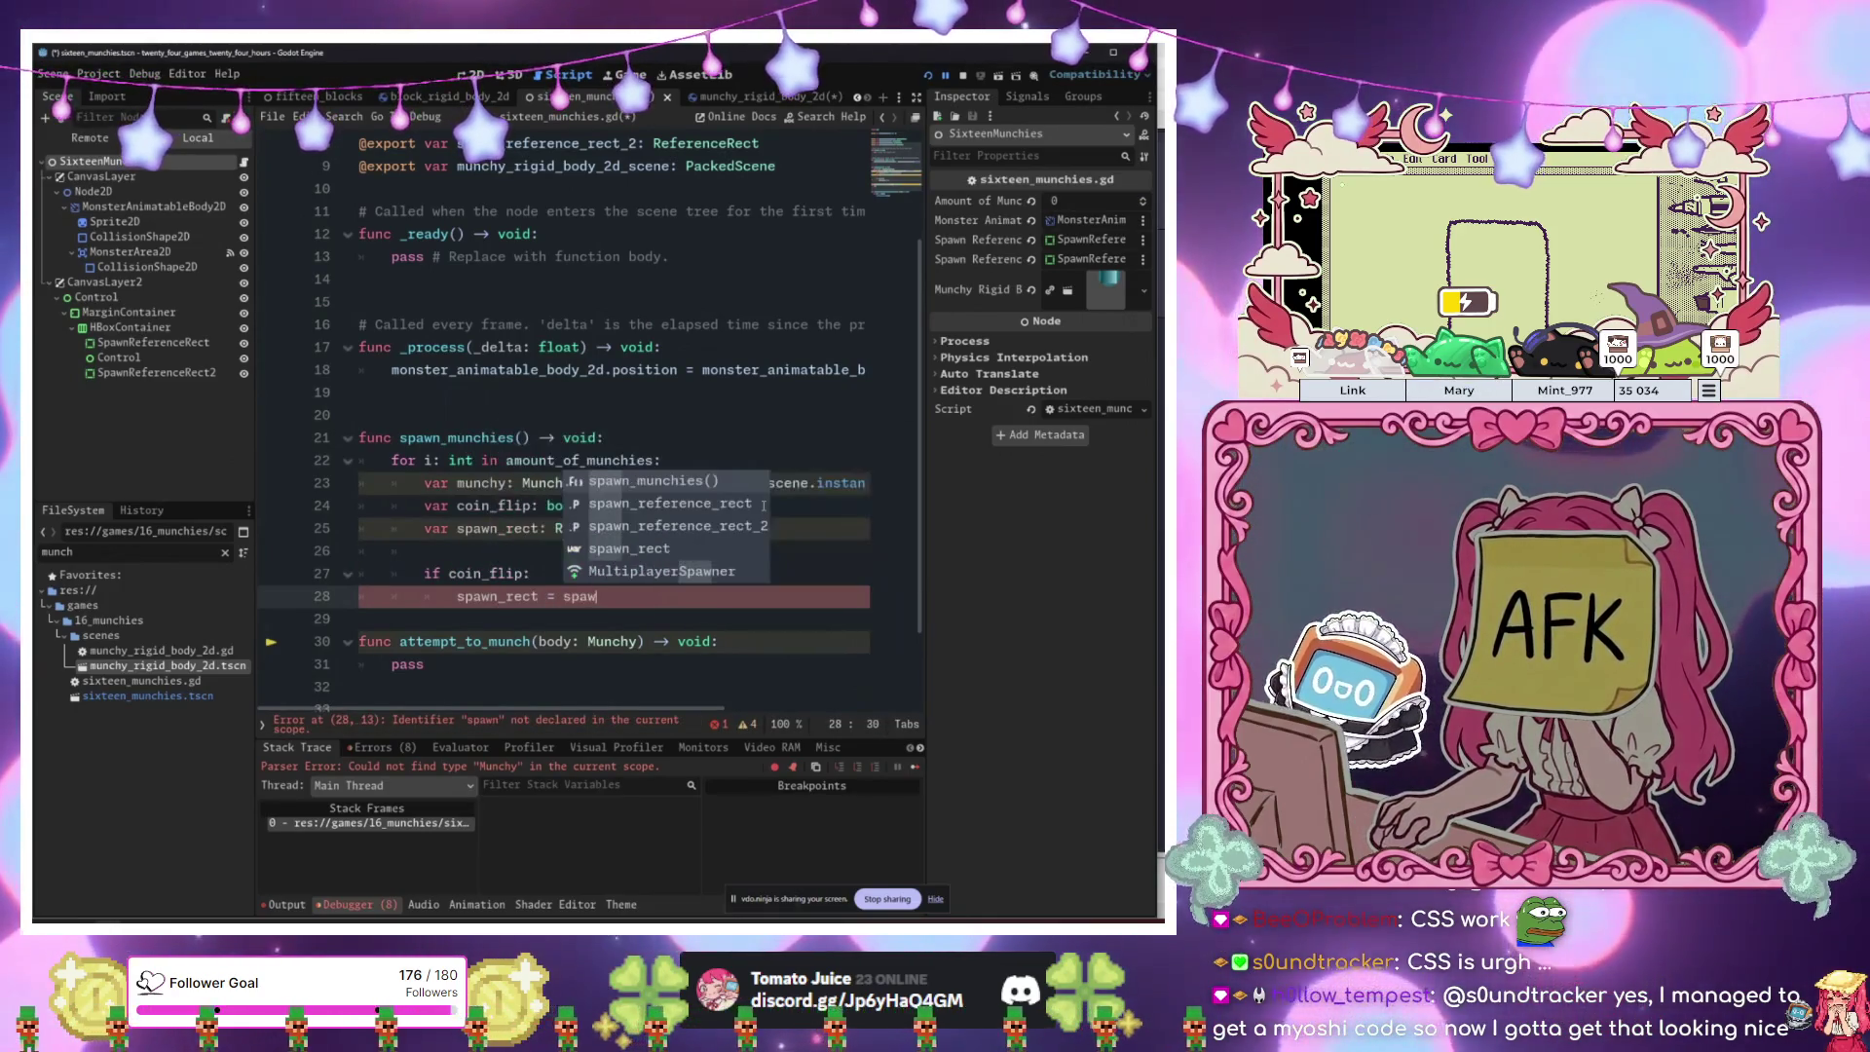
{"action": "key", "text": "Down"}
{"action": "key", "text": "Return"}
Add an else: branch assigning spawn_reference_rect_2 to spawn_rect
{"action": "key", "text": "Return"}
{"action": "key", "text": "BackSpace"}
{"action": "type", "text": "else"}
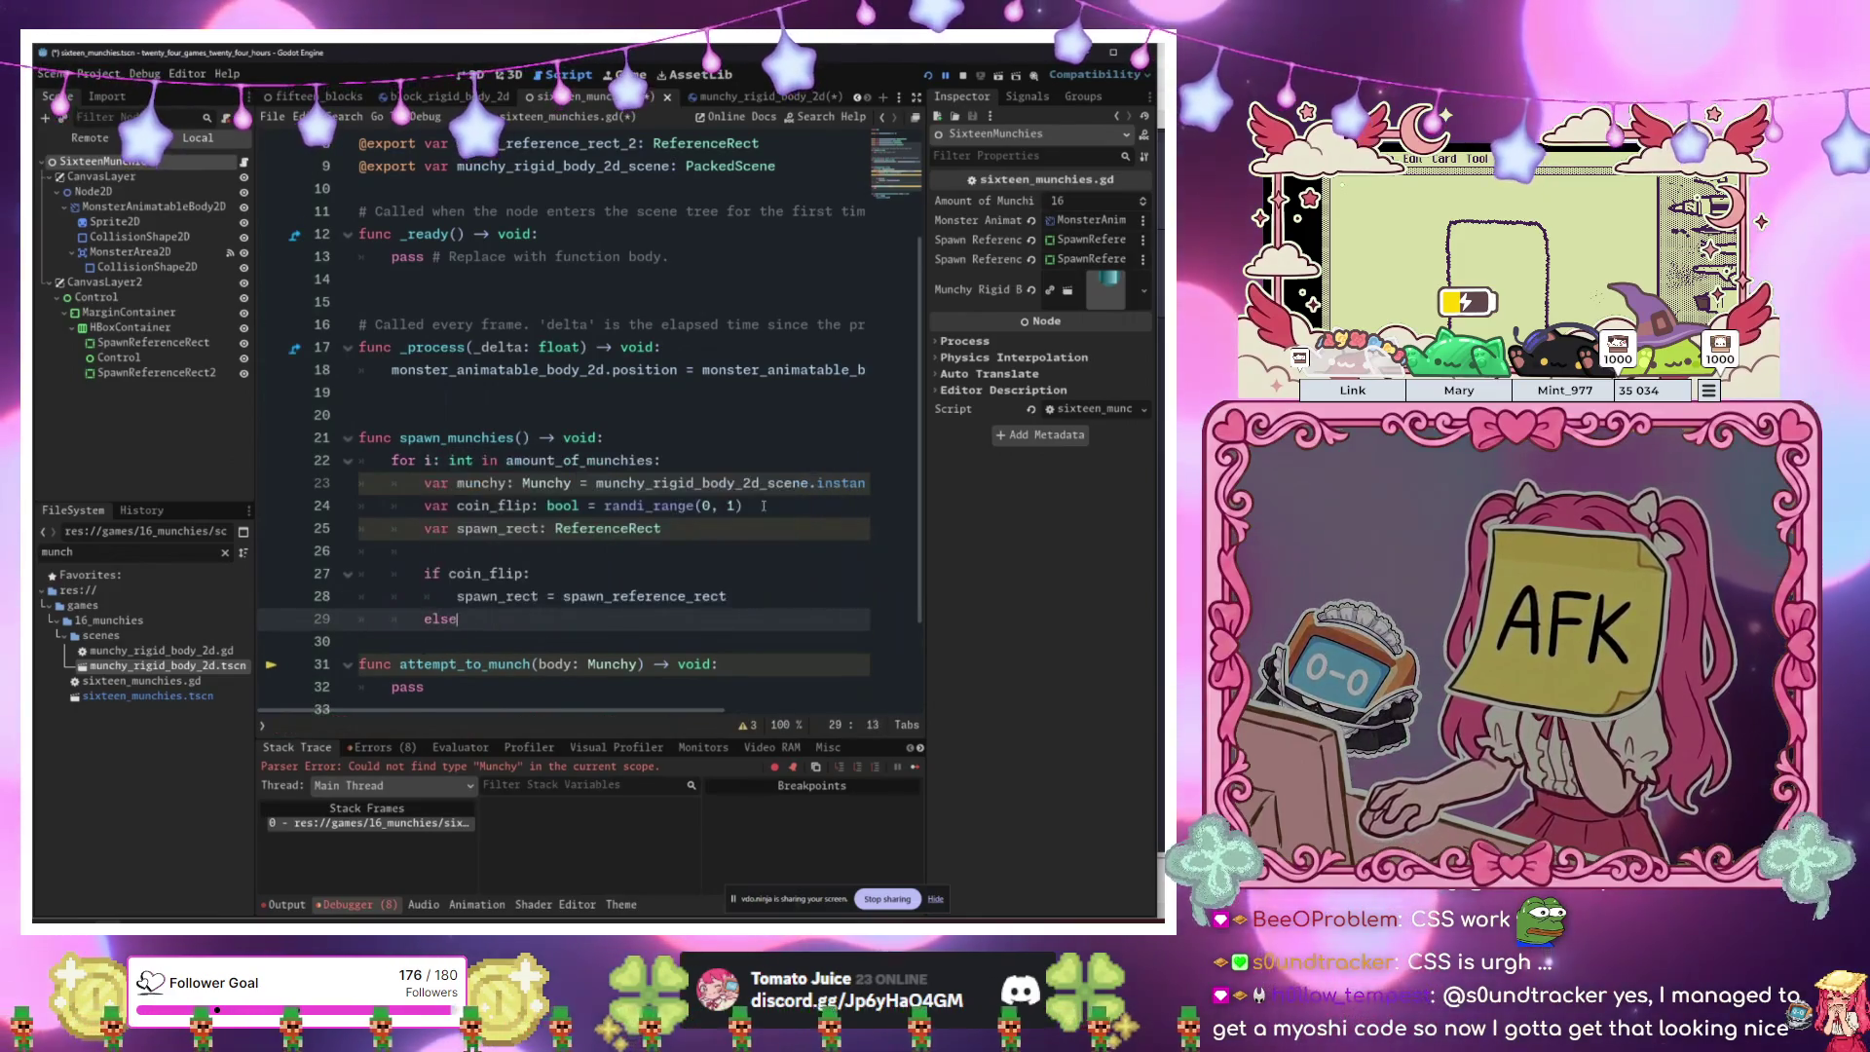
{"action": "type", "text": ":"}
{"action": "key", "text": "Return"}
{"action": "type", "text": "spaw"}
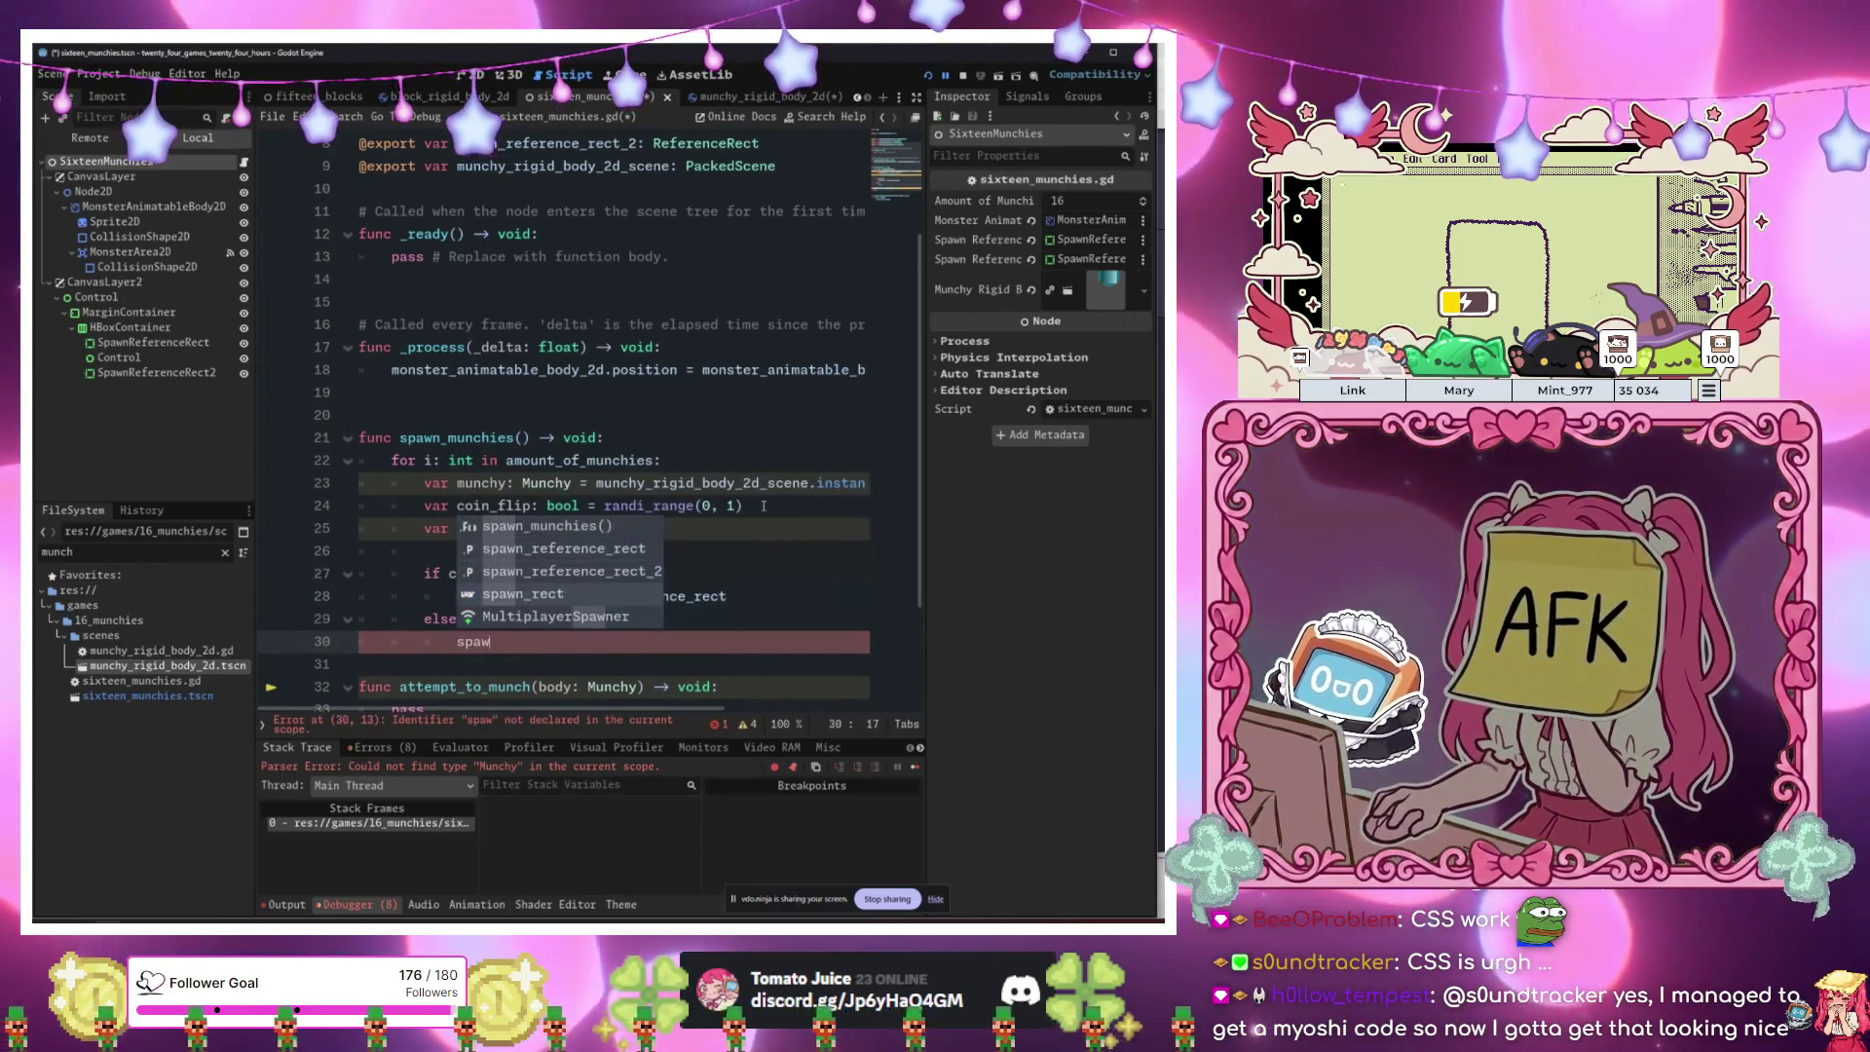
{"action": "key", "text": "Down"}
{"action": "key", "text": "Down"}
{"action": "key", "text": "Down"}
{"action": "key", "text": "Return"}
{"action": "type", "text": "= spawn"}
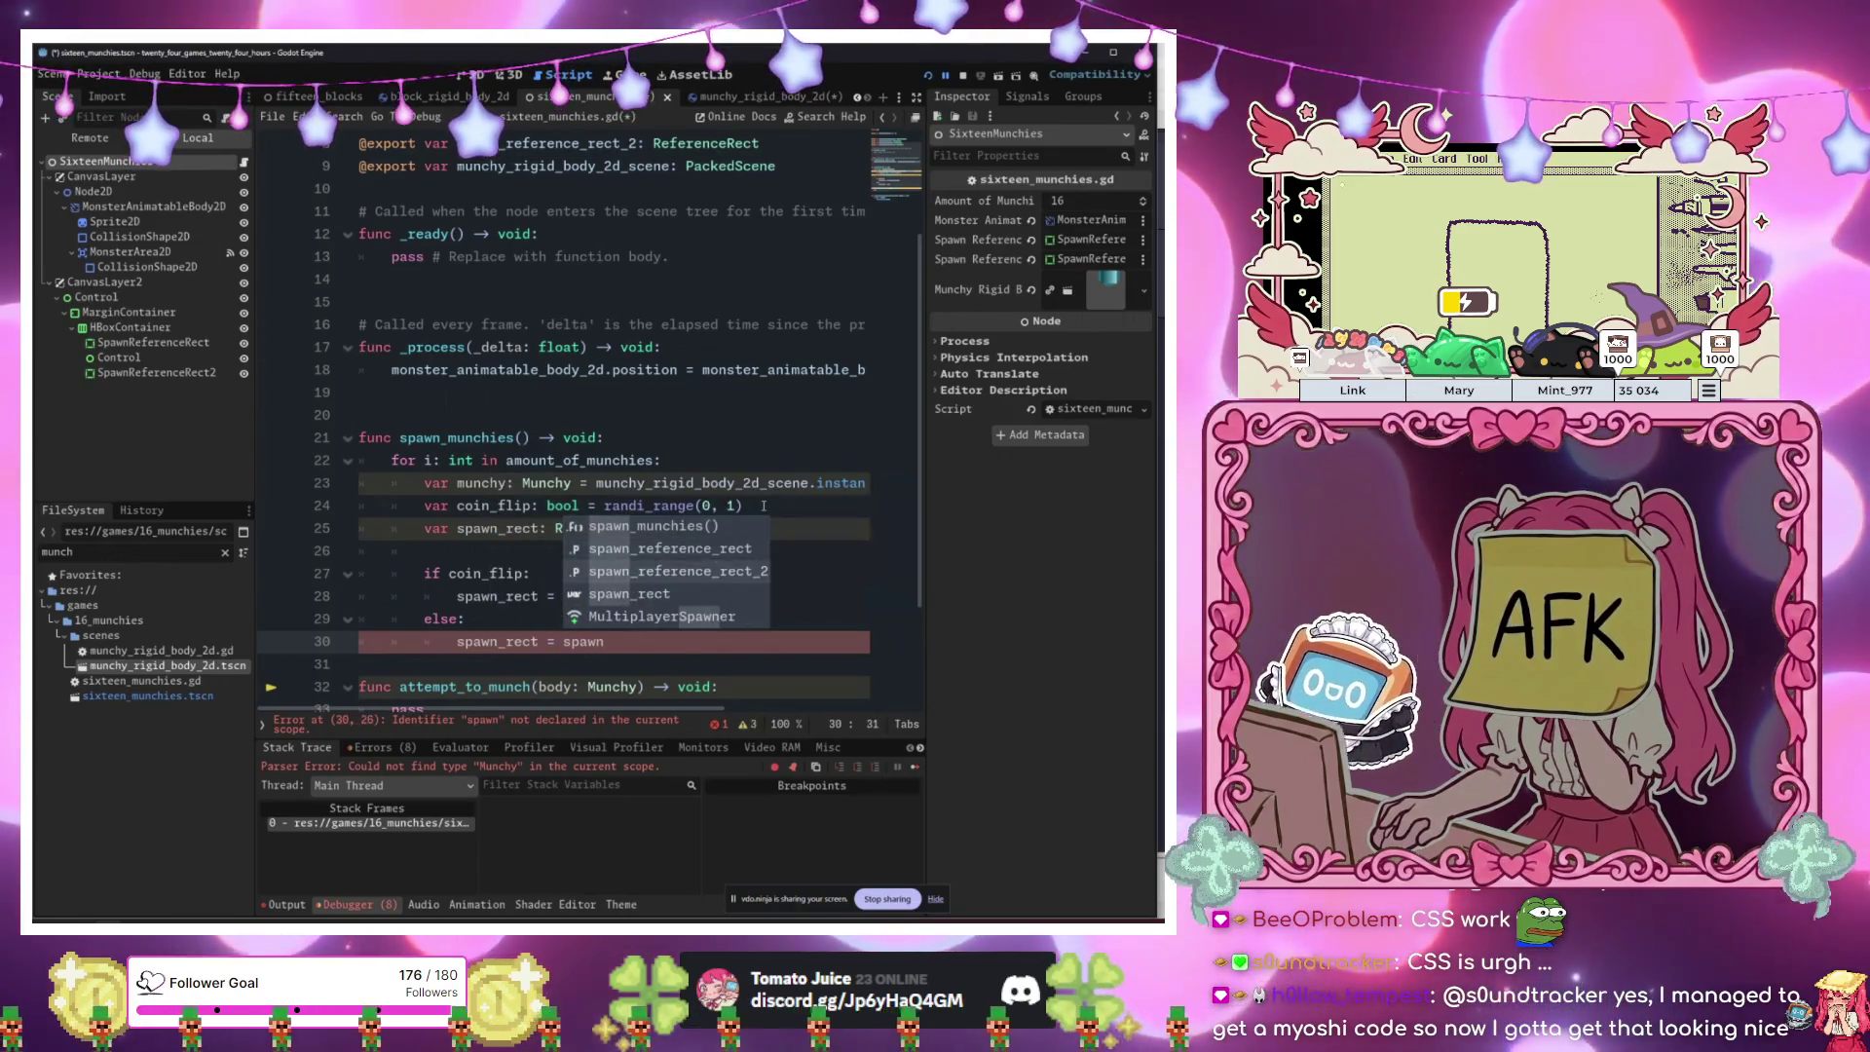
{"action": "key", "text": "Down"}
{"action": "key", "text": "Down"}
{"action": "key", "text": "Return"}
{"action": "key", "text": "Return"}
{"action": "key", "text": "Return"}
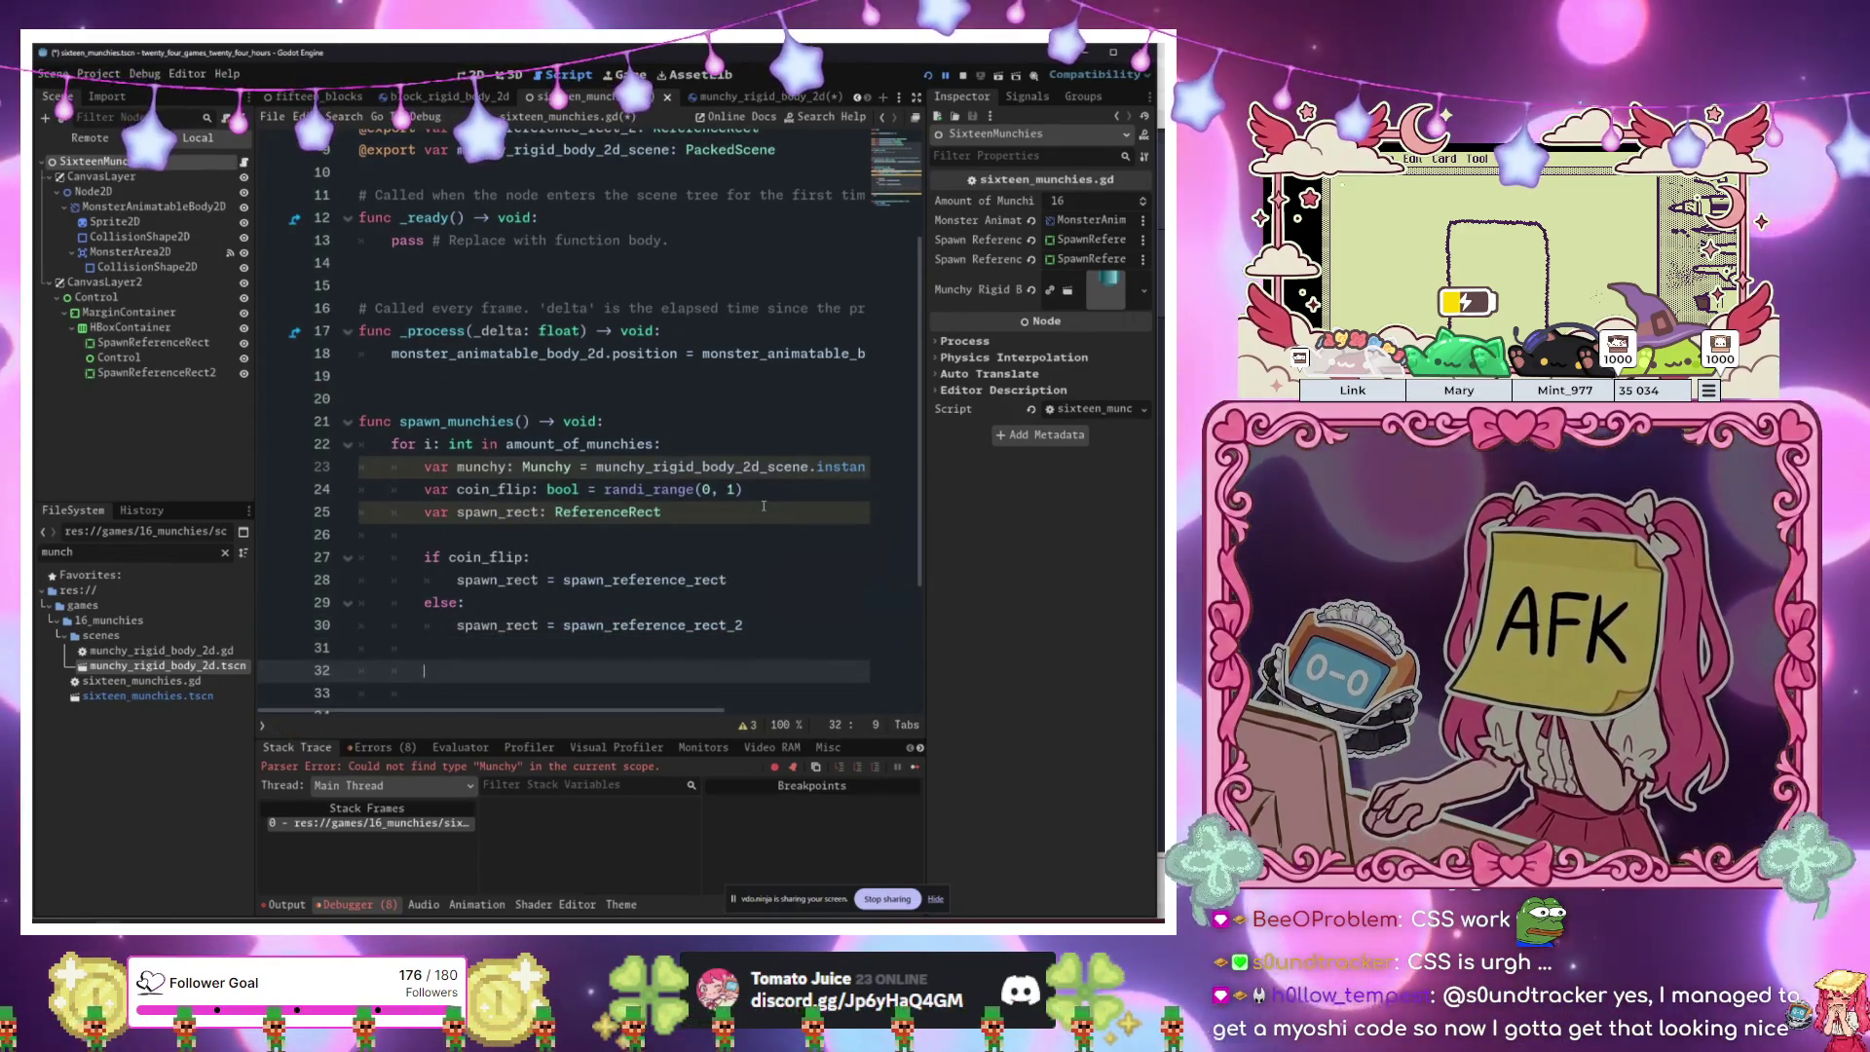
{"action": "key", "text": "ctrl+space"}
{"action": "key", "text": "Escape"}
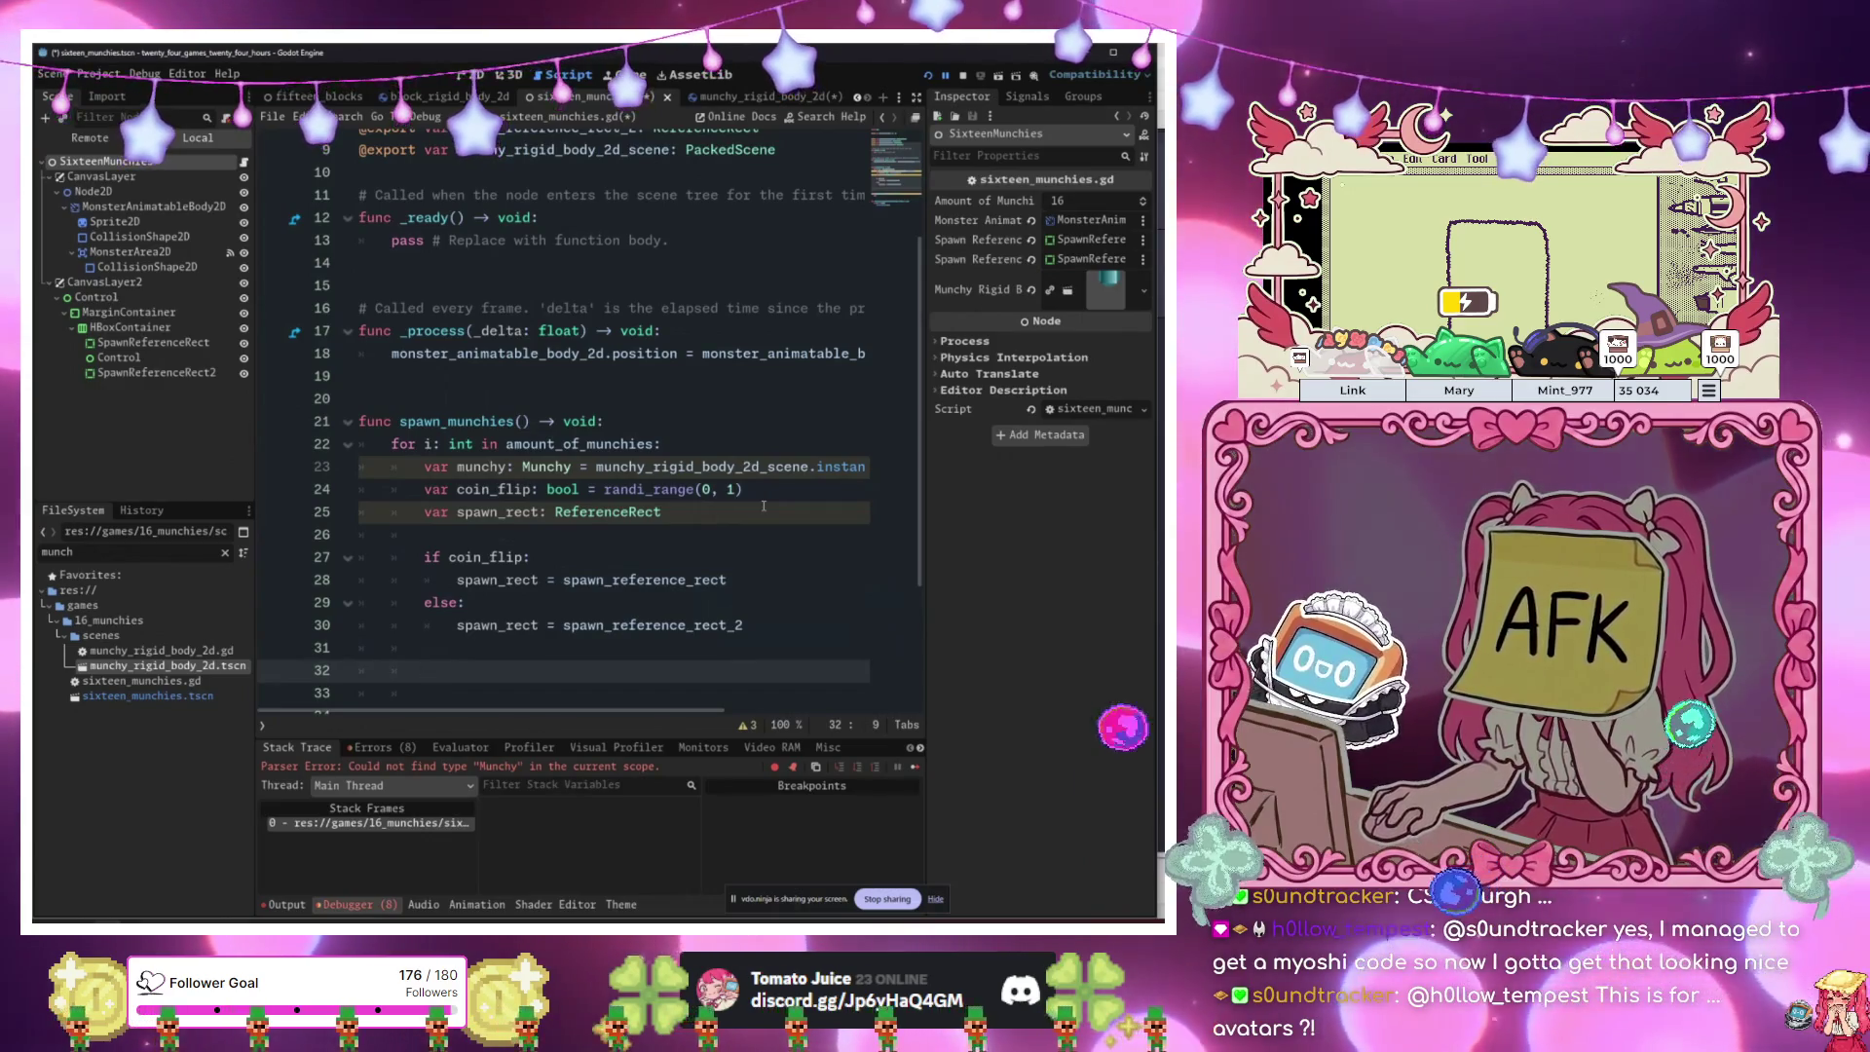
Start a munchy.position.x line built from spawn_reference_rect's position.x
{"action": "type", "text": "munchy.p"}
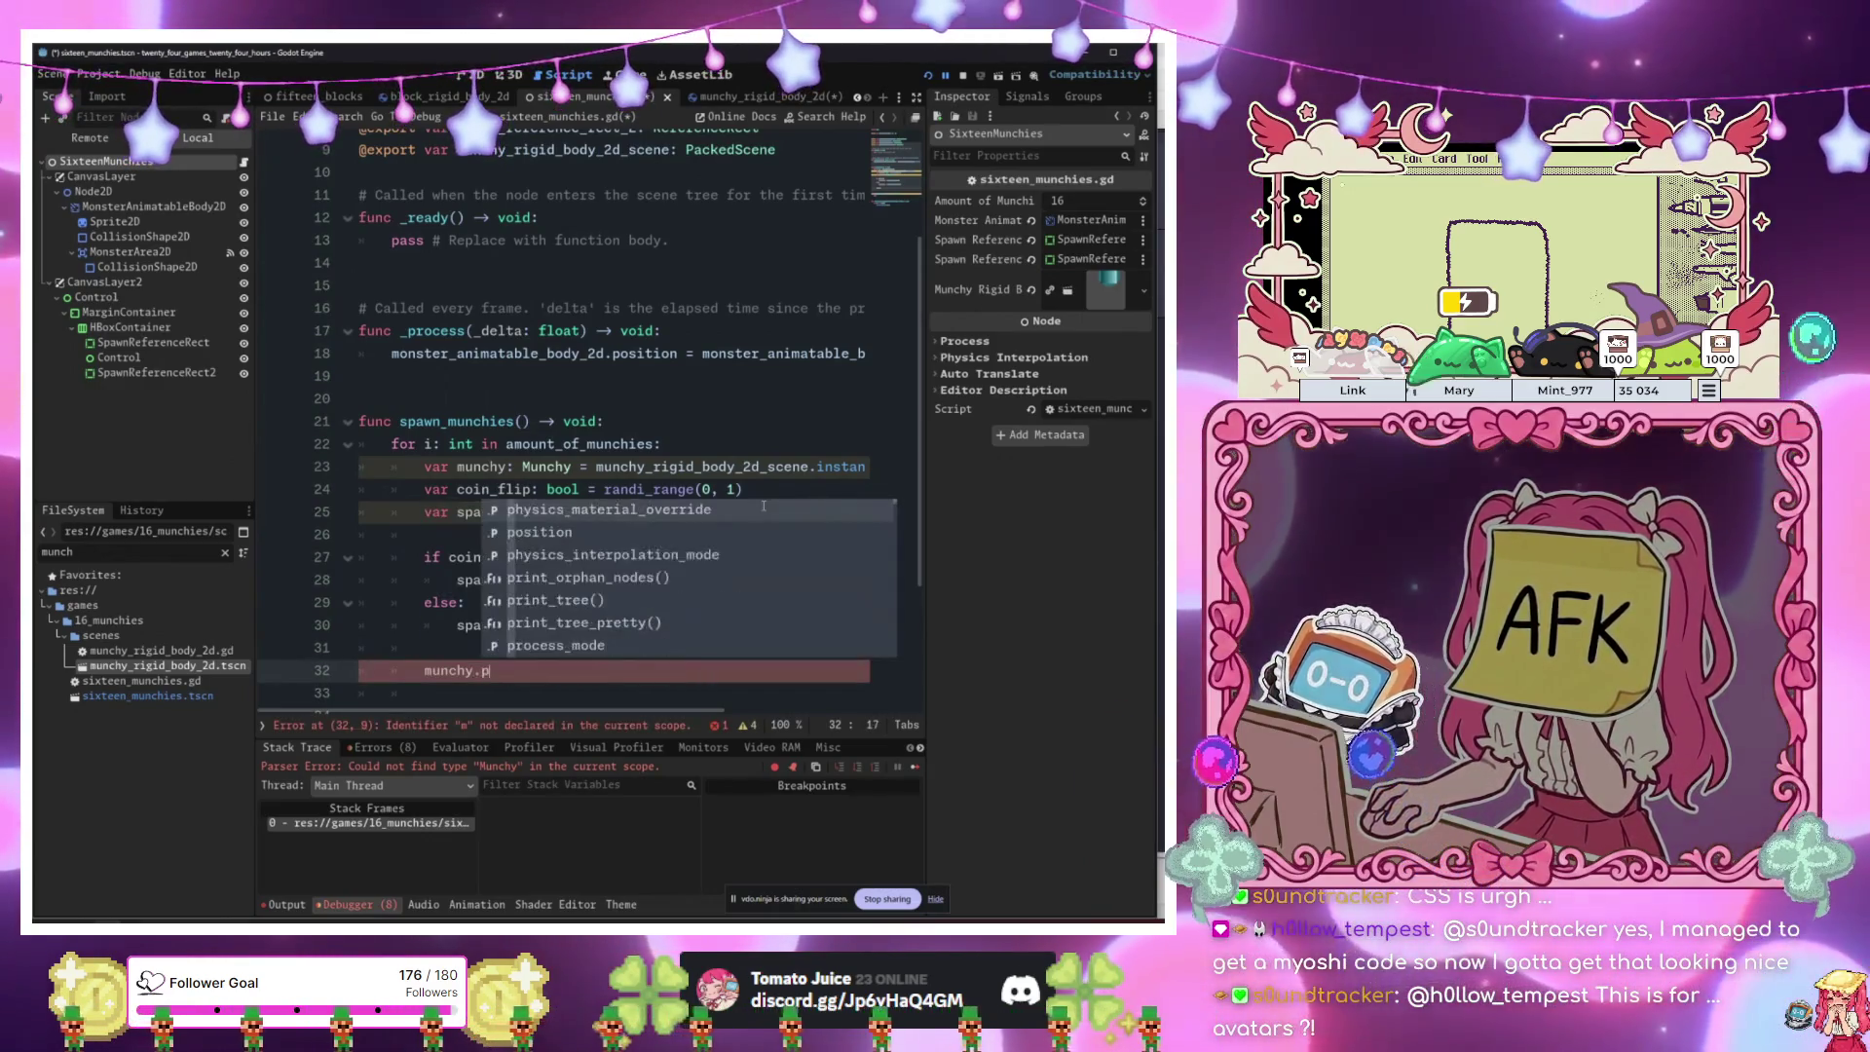
{"action": "type", "text": "osition ="}
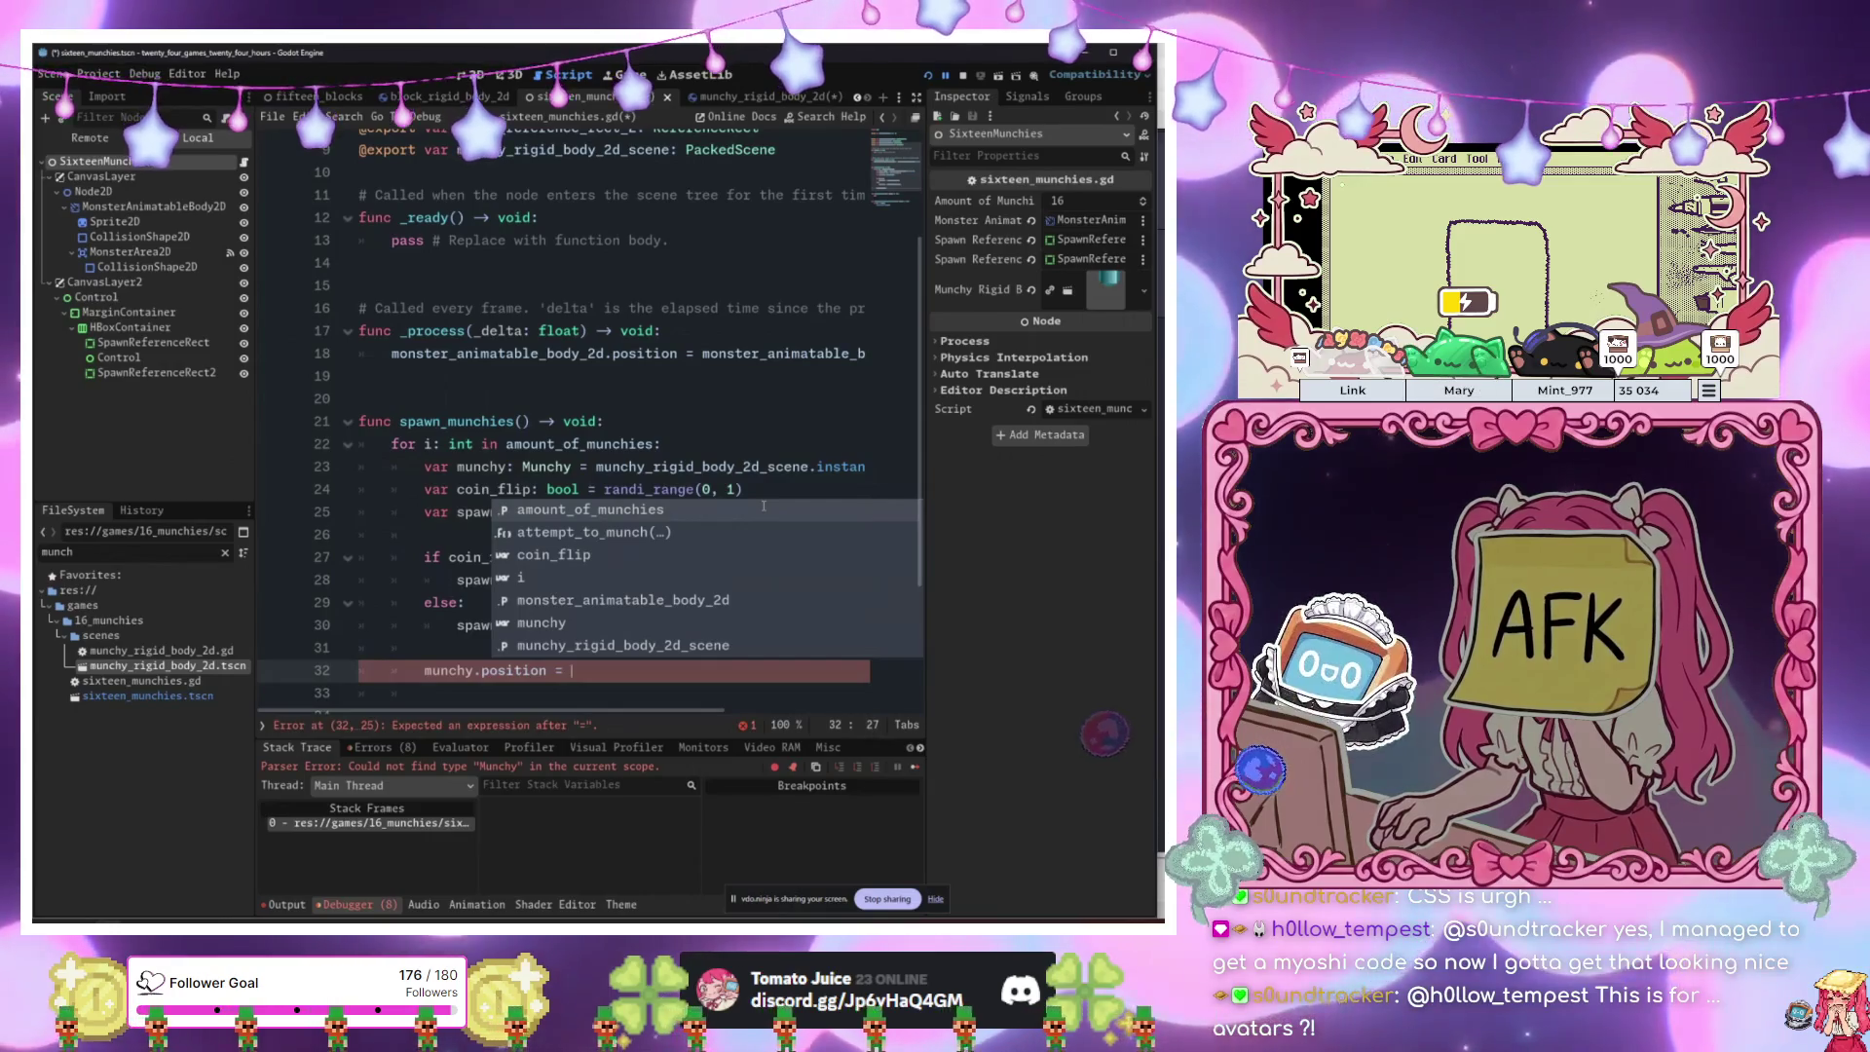
{"action": "key", "text": "BackSpace"}
{"action": "key", "text": "BackSpace"}
{"action": "key", "text": "BackSpace"}
{"action": "type", "text": ".x = spawn_"}
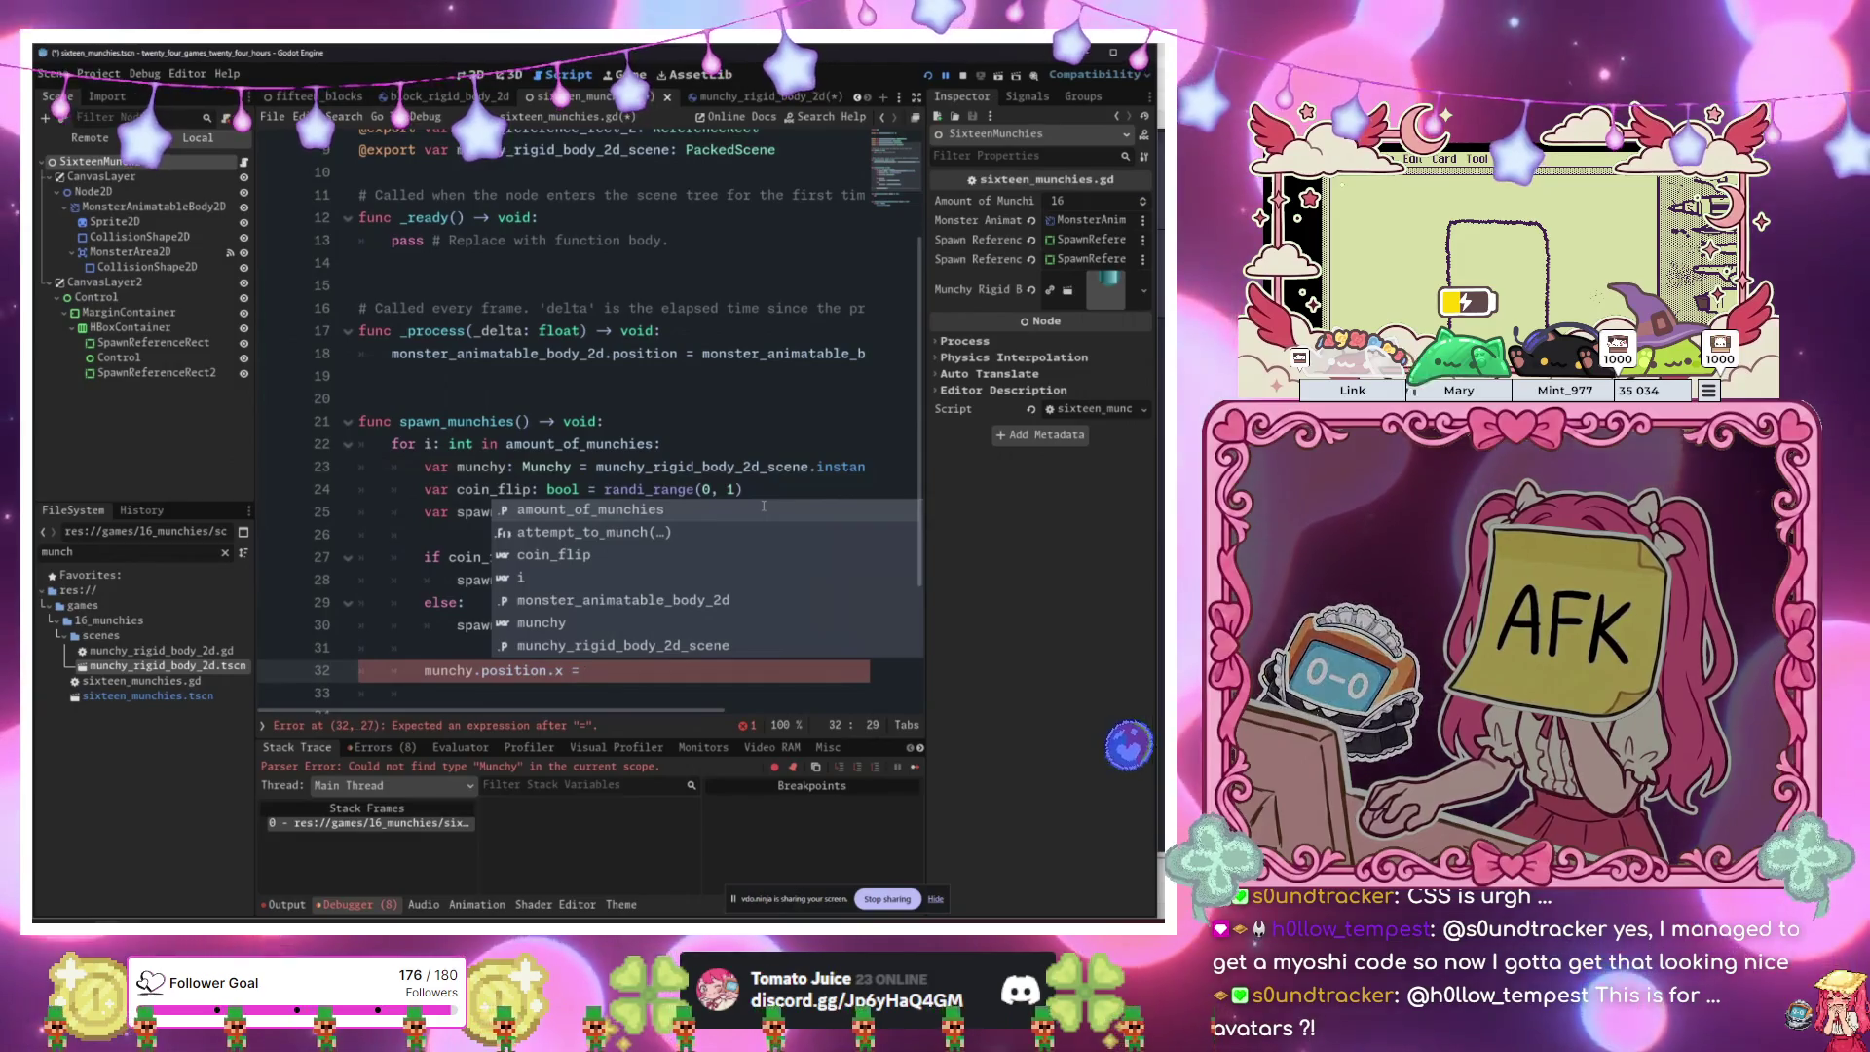
{"action": "type", "text": "re"}
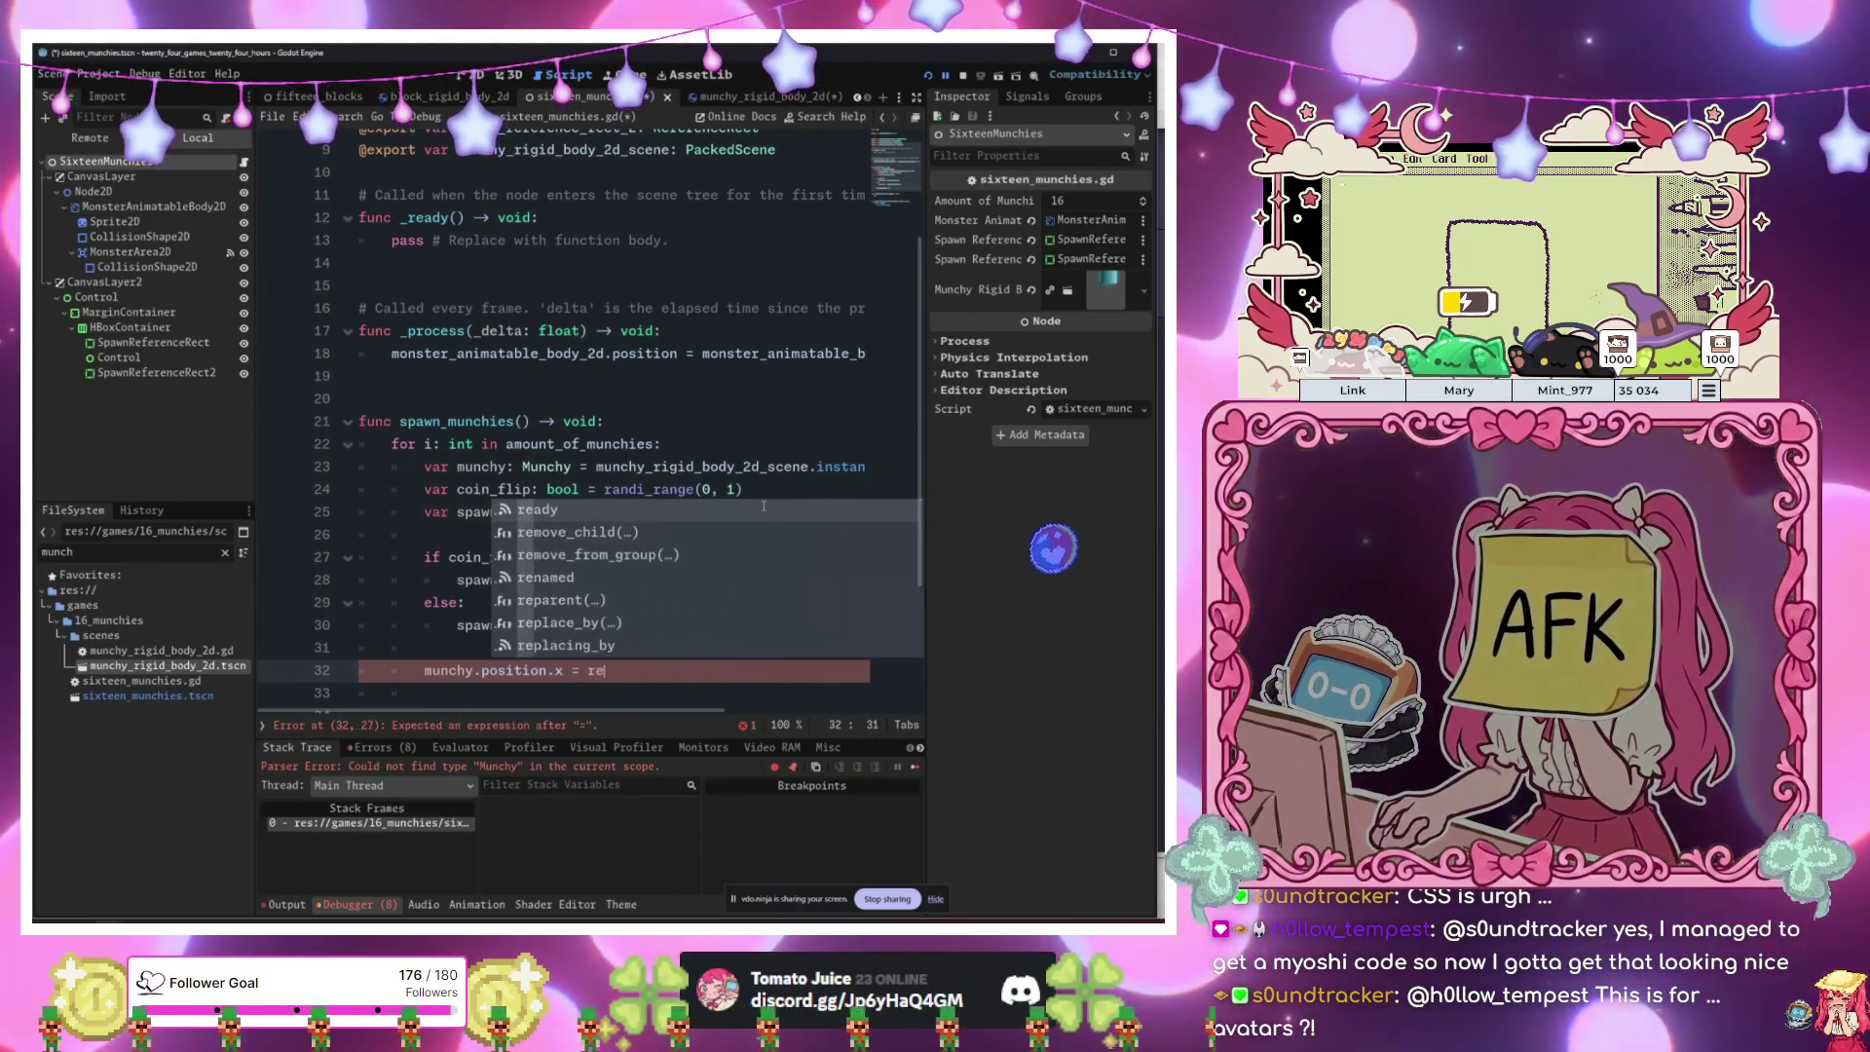
{"action": "type", "text": "fer"}
{"action": "key", "text": "Return"}
{"action": "type", "text": "."}
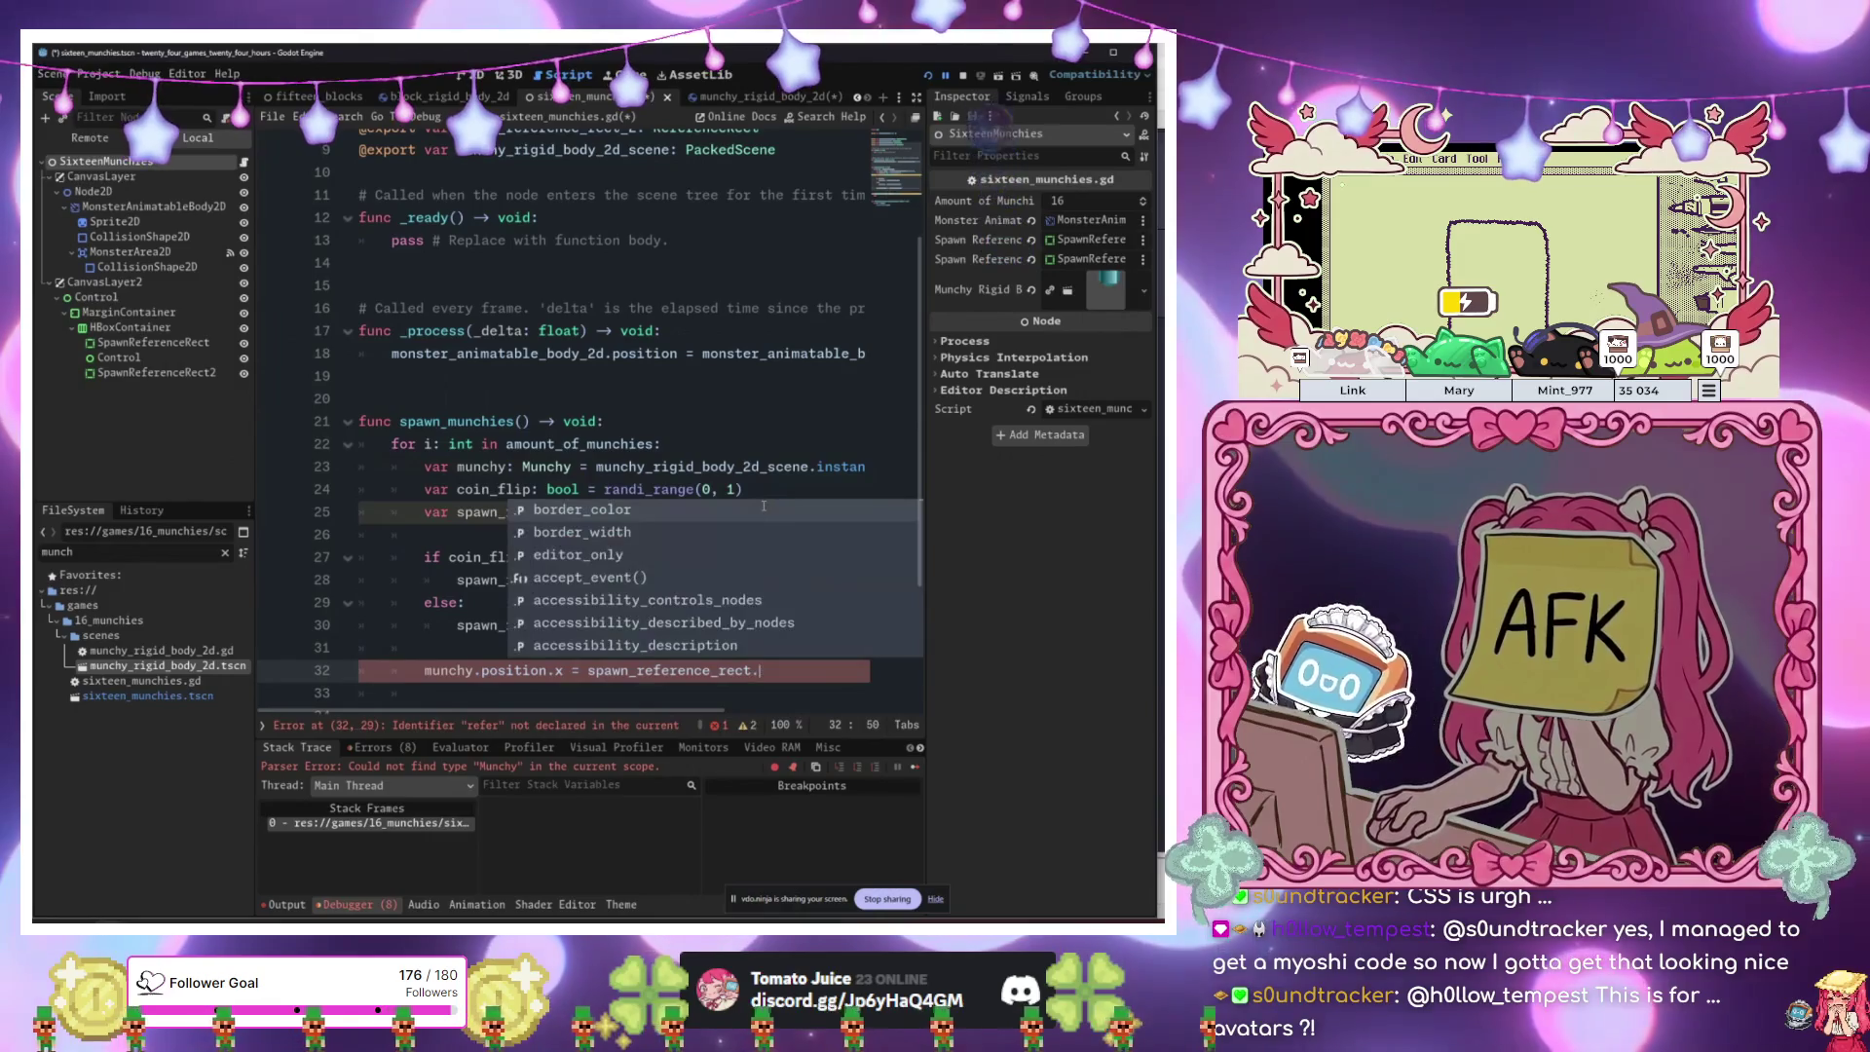
{"action": "key", "text": "BackSpace"}
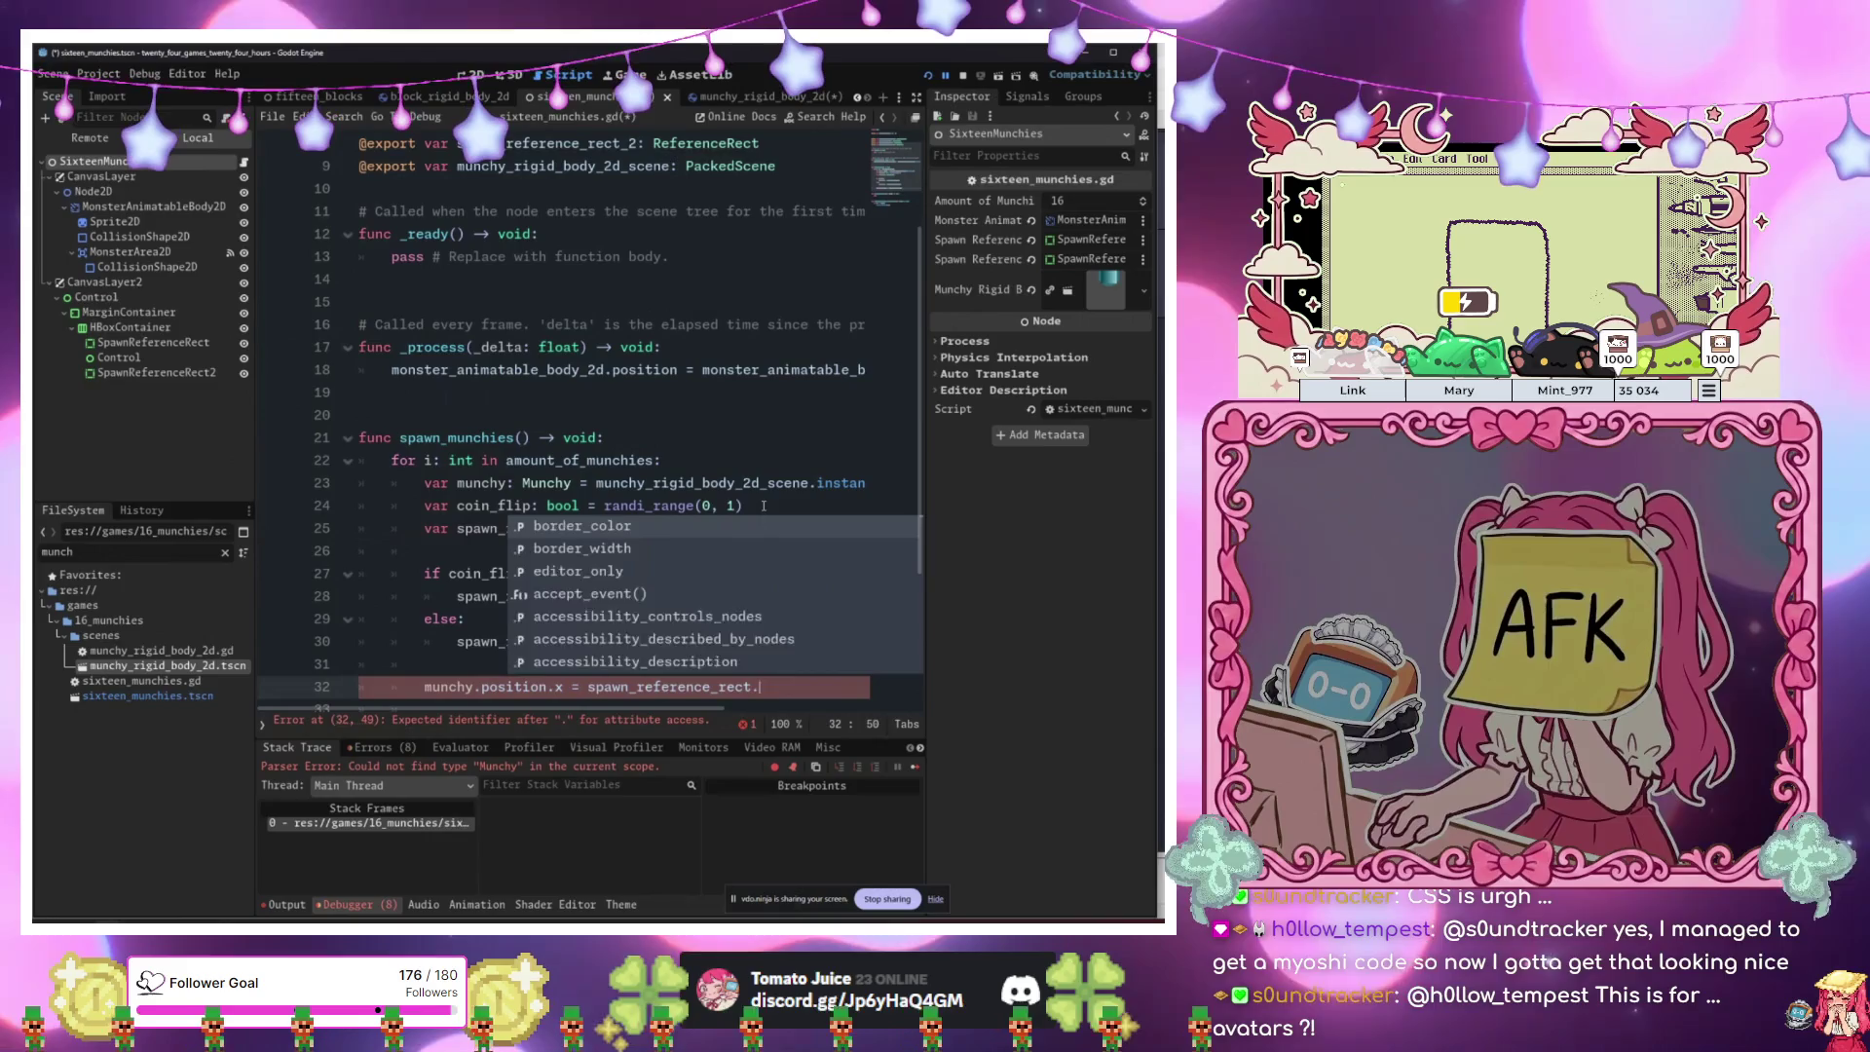
{"action": "type", "text": "positionx"}
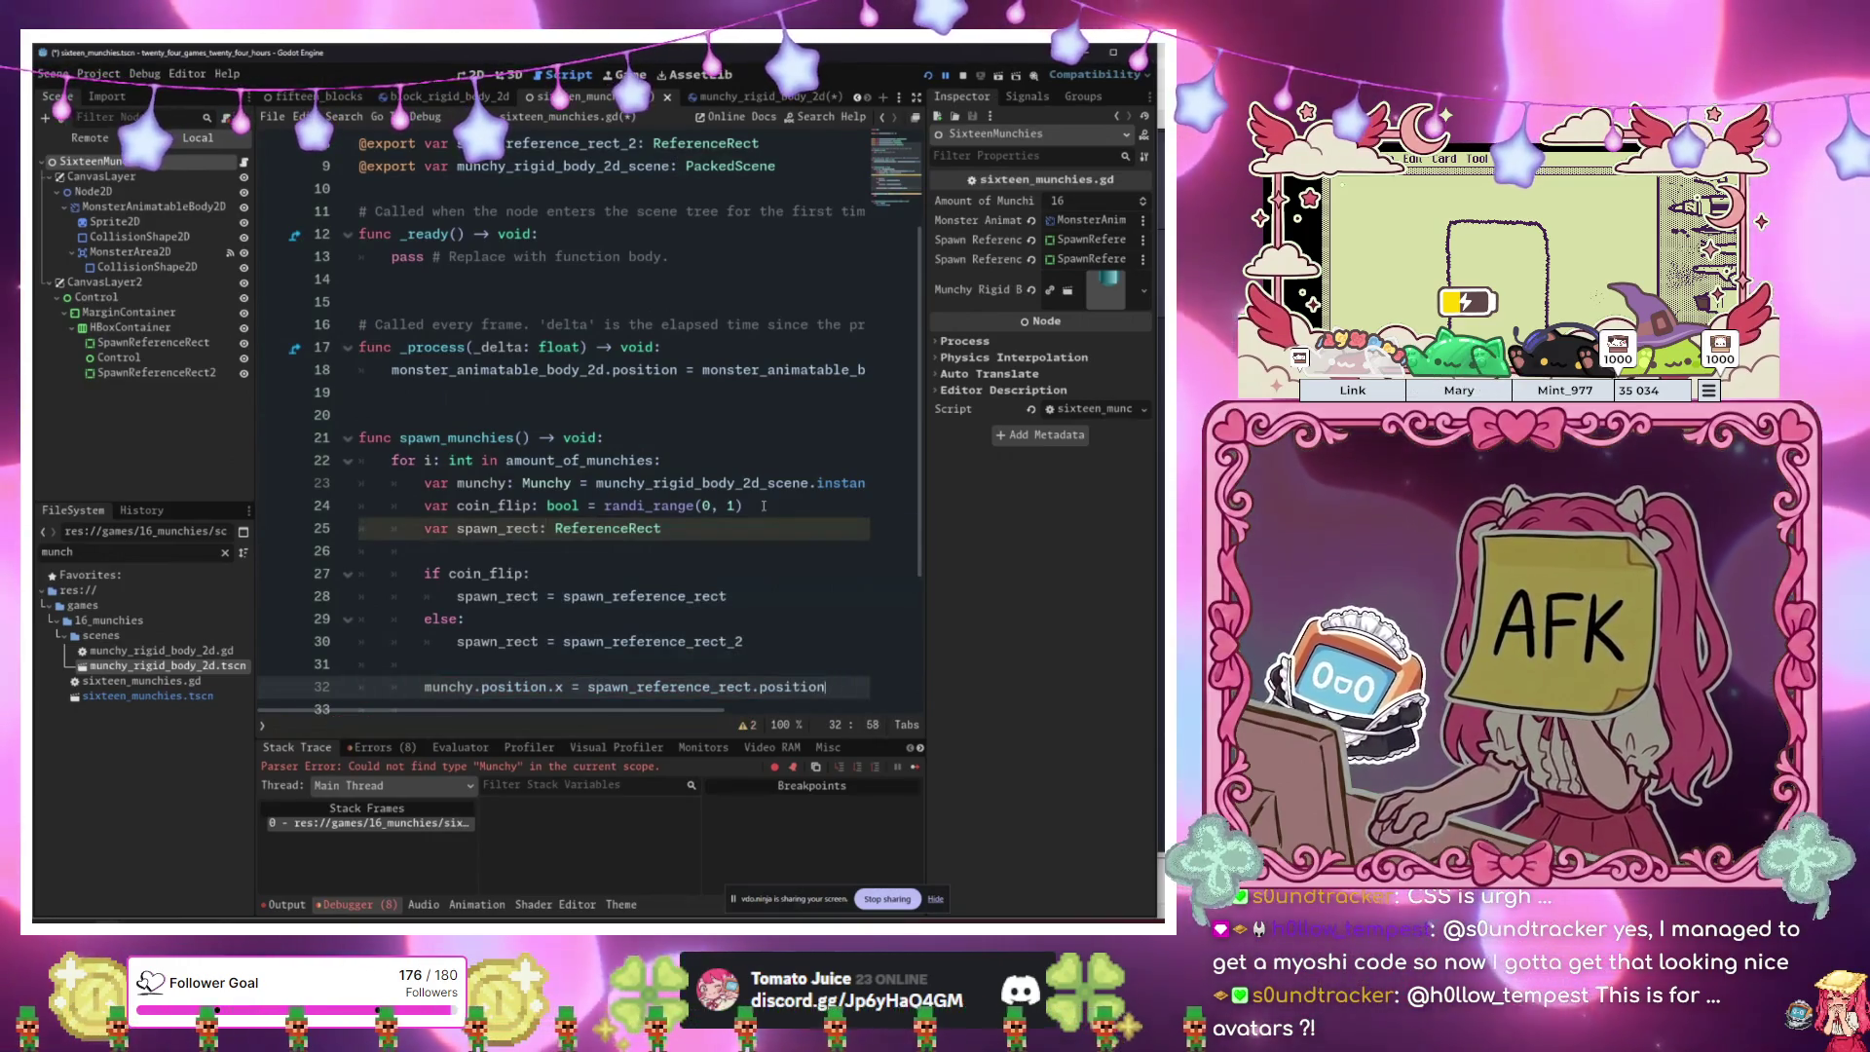
{"action": "type", "text": ".x + spa"}
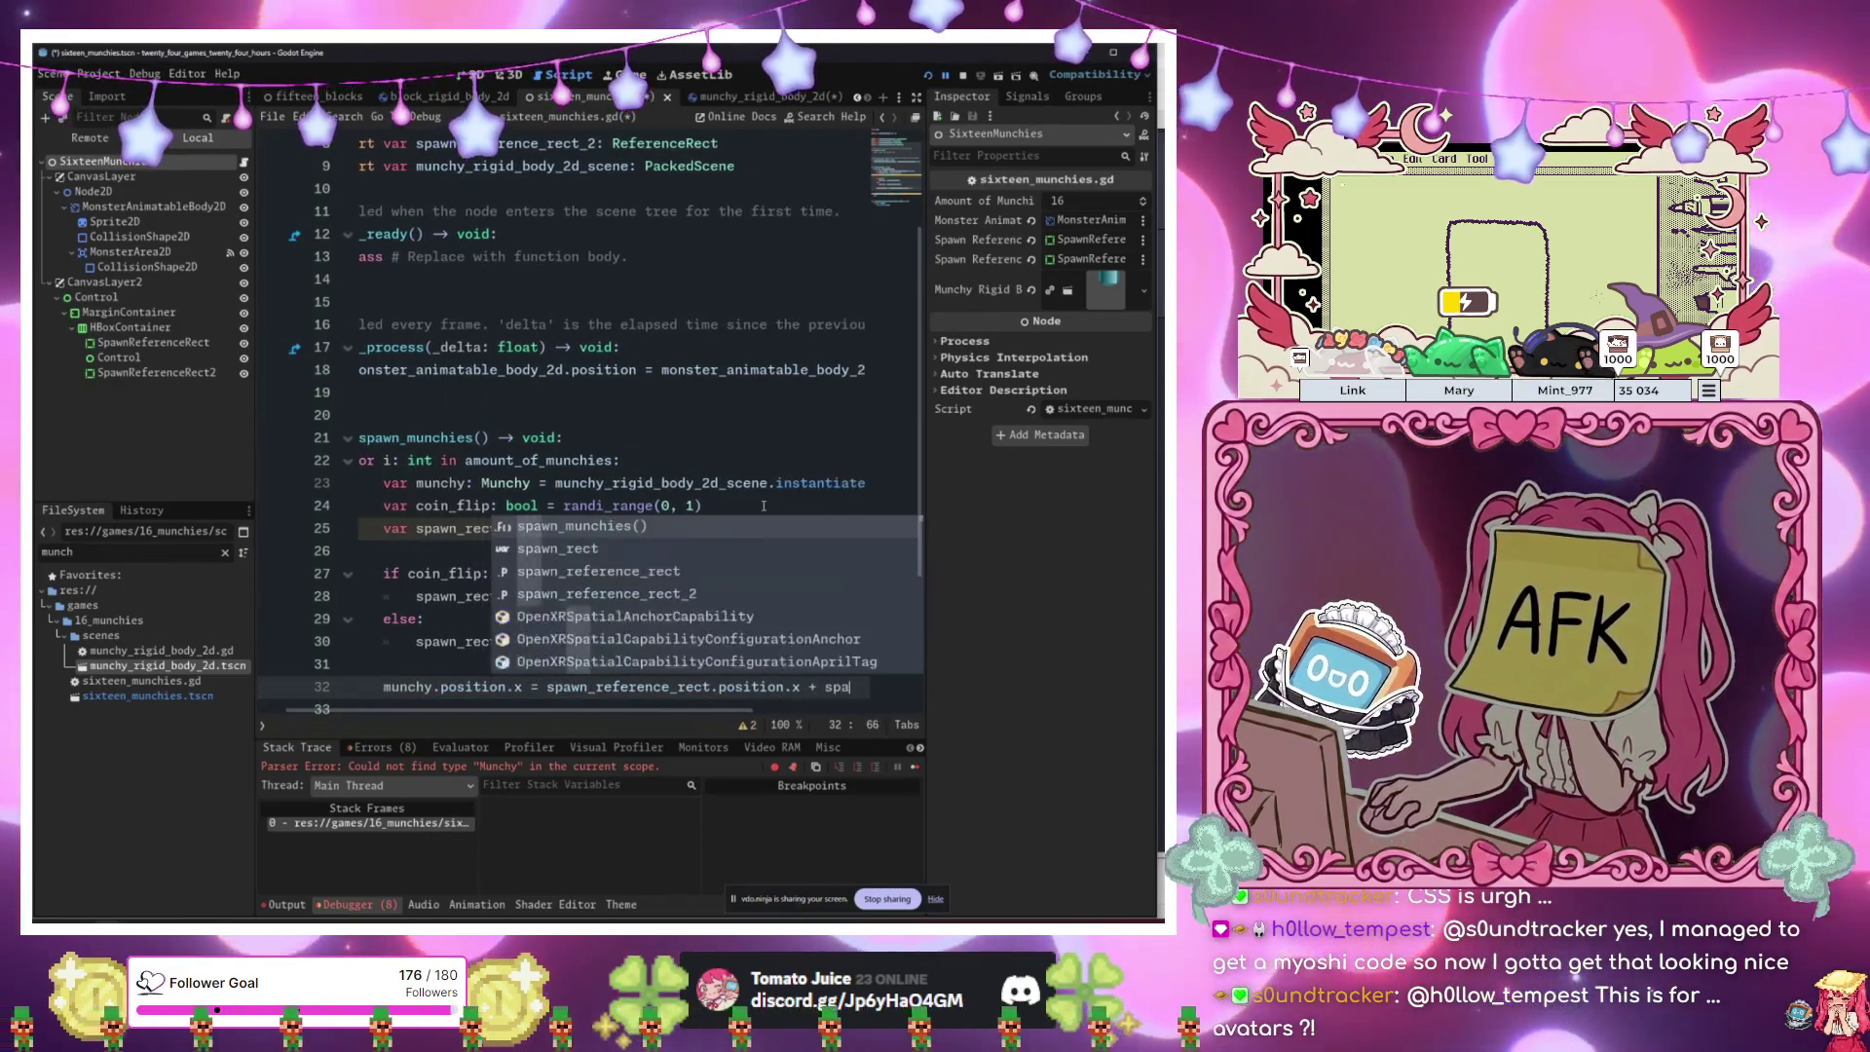
{"action": "type", "text": "wn_reference_rect."}
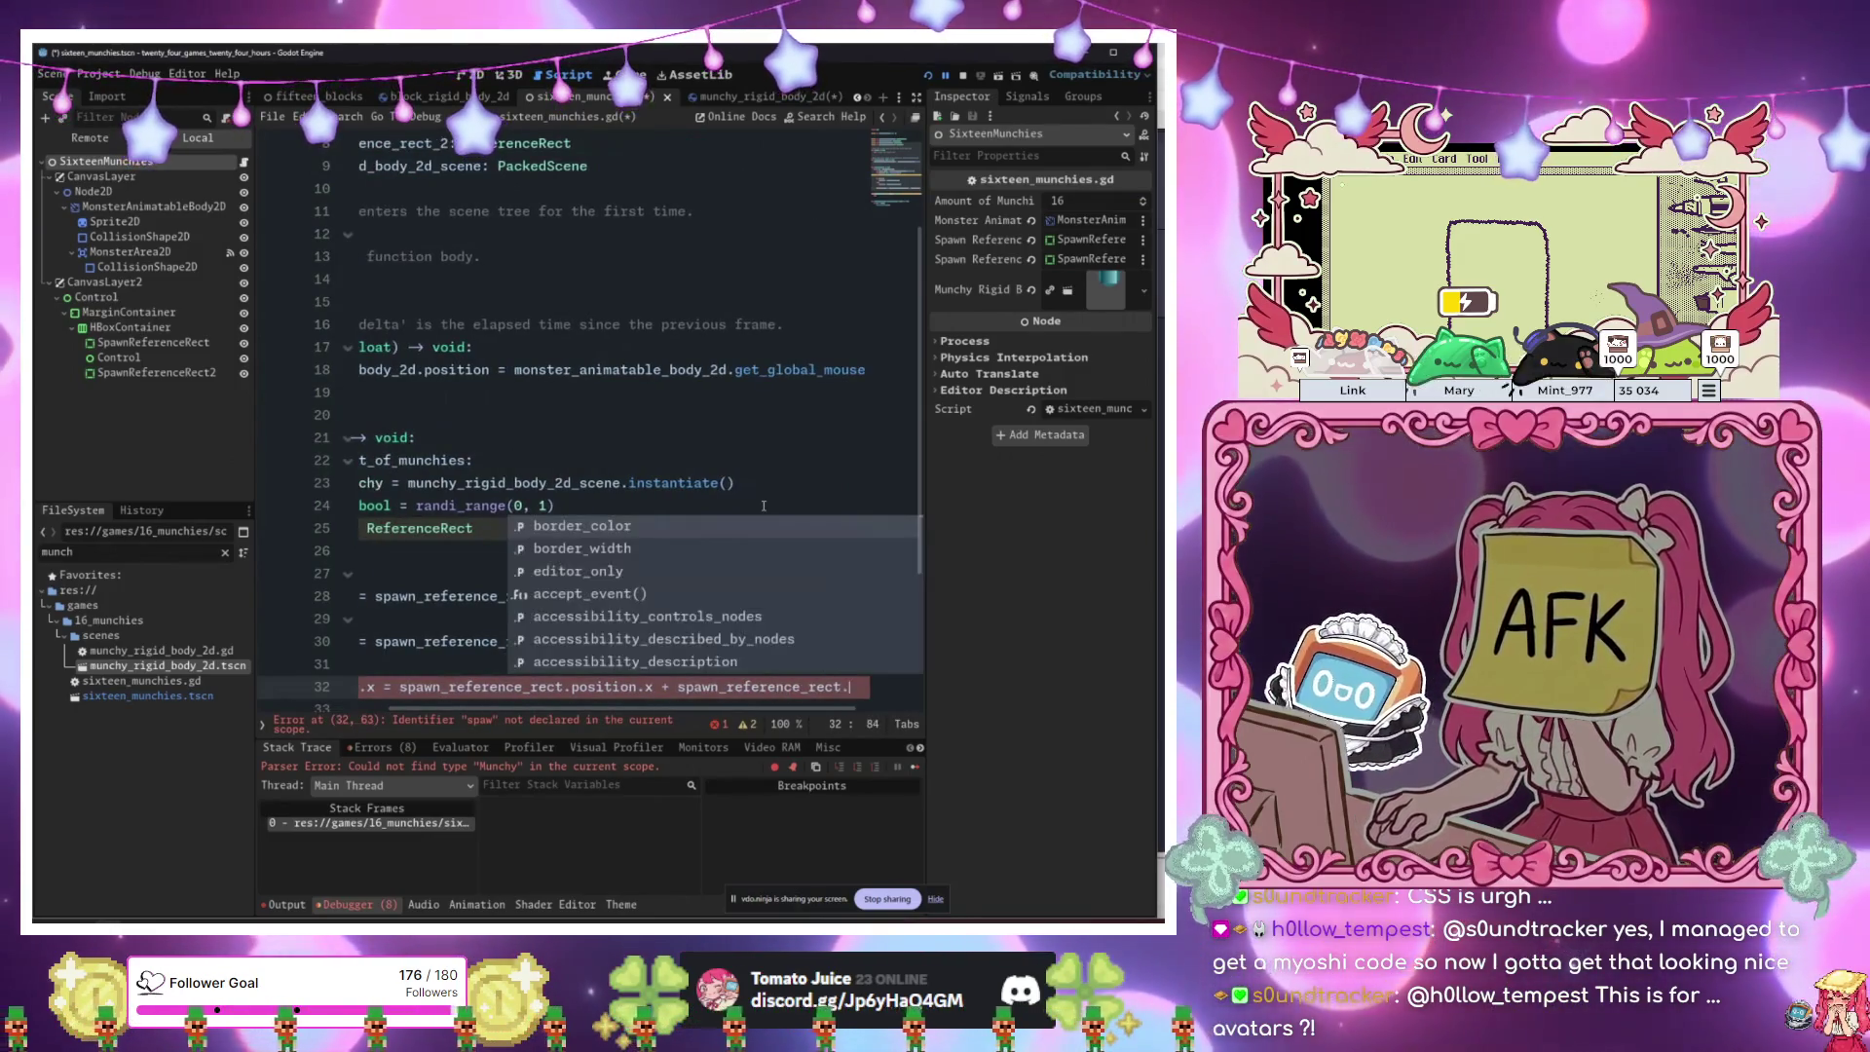
{"action": "type", "text": "po"}
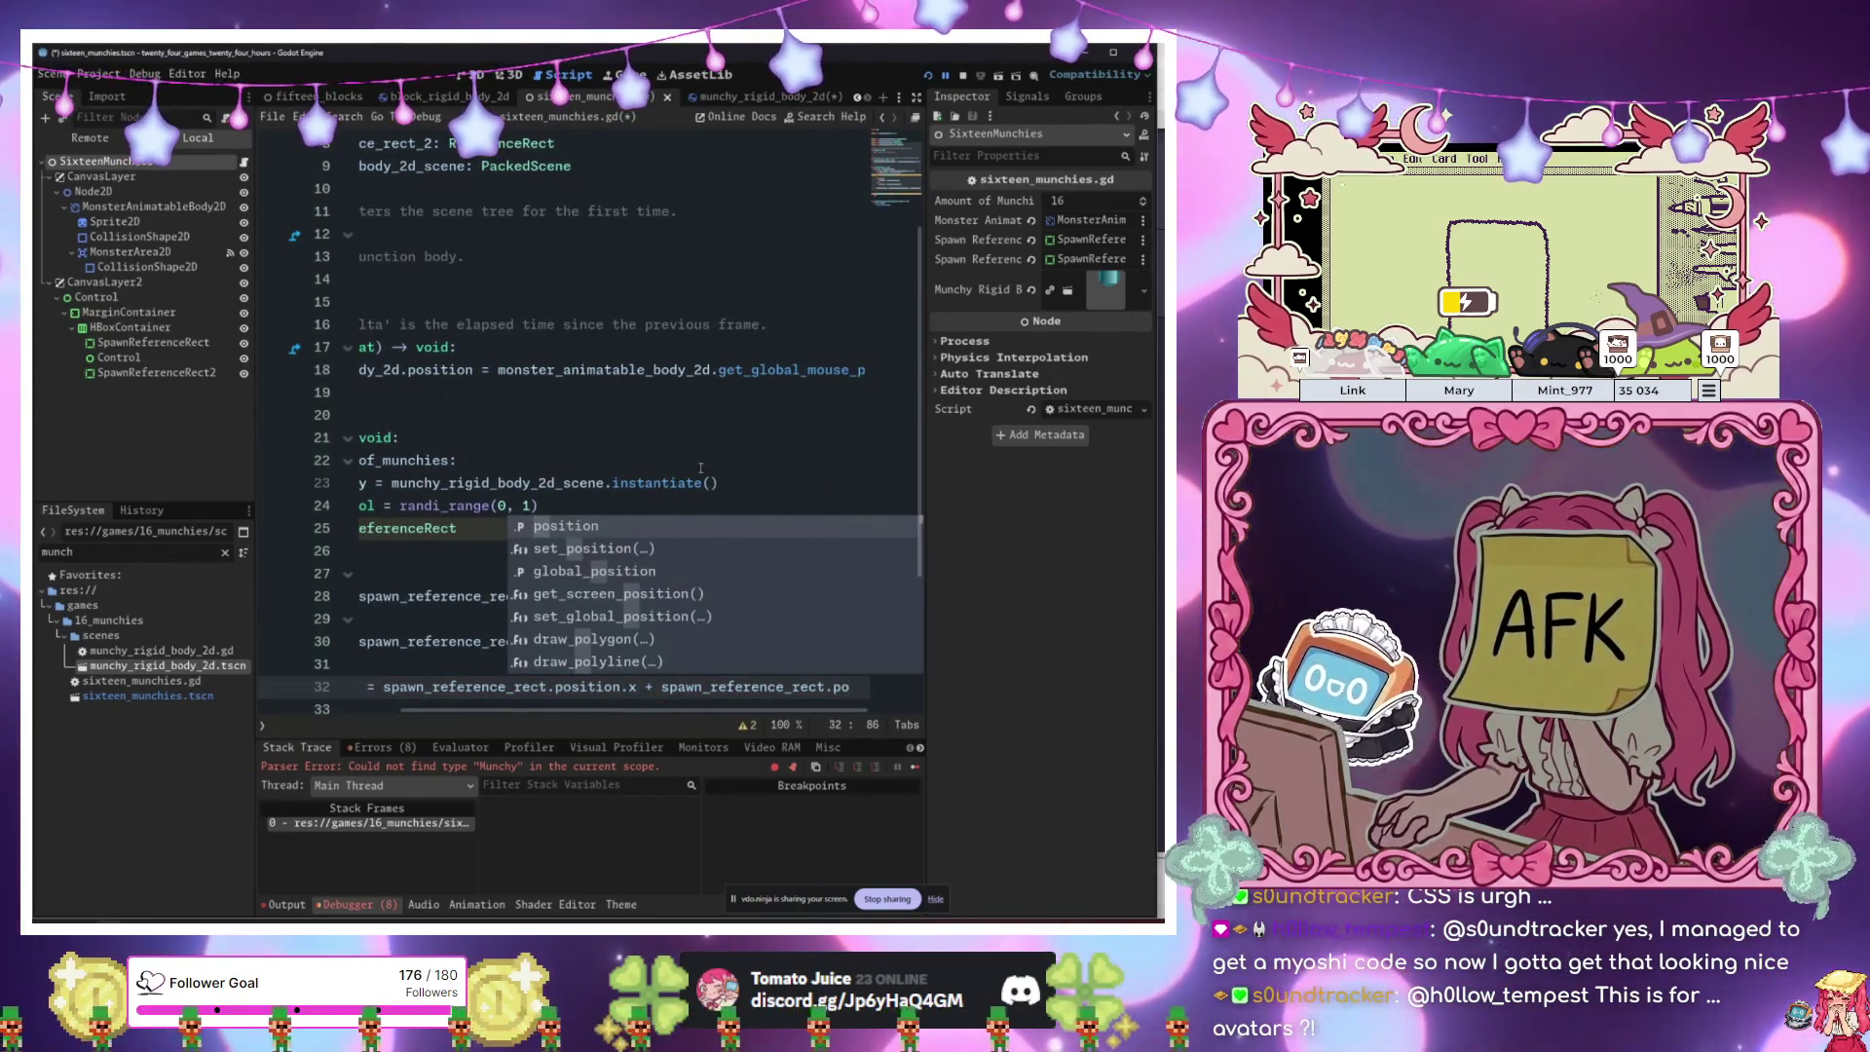
Shorten the names to spawn_rect and extend the line with '+ (' for the width term
{"action": "left_click", "coordinate": [700, 468]}
{"action": "mouse_move", "coordinate": [711, 687]}
{"action": "left_mouse_down"}
{"action": "mouse_move", "coordinate": [645, 687]}
{"action": "mouse_move", "coordinate": [865, 687]}
{"action": "left_mouse_up"}
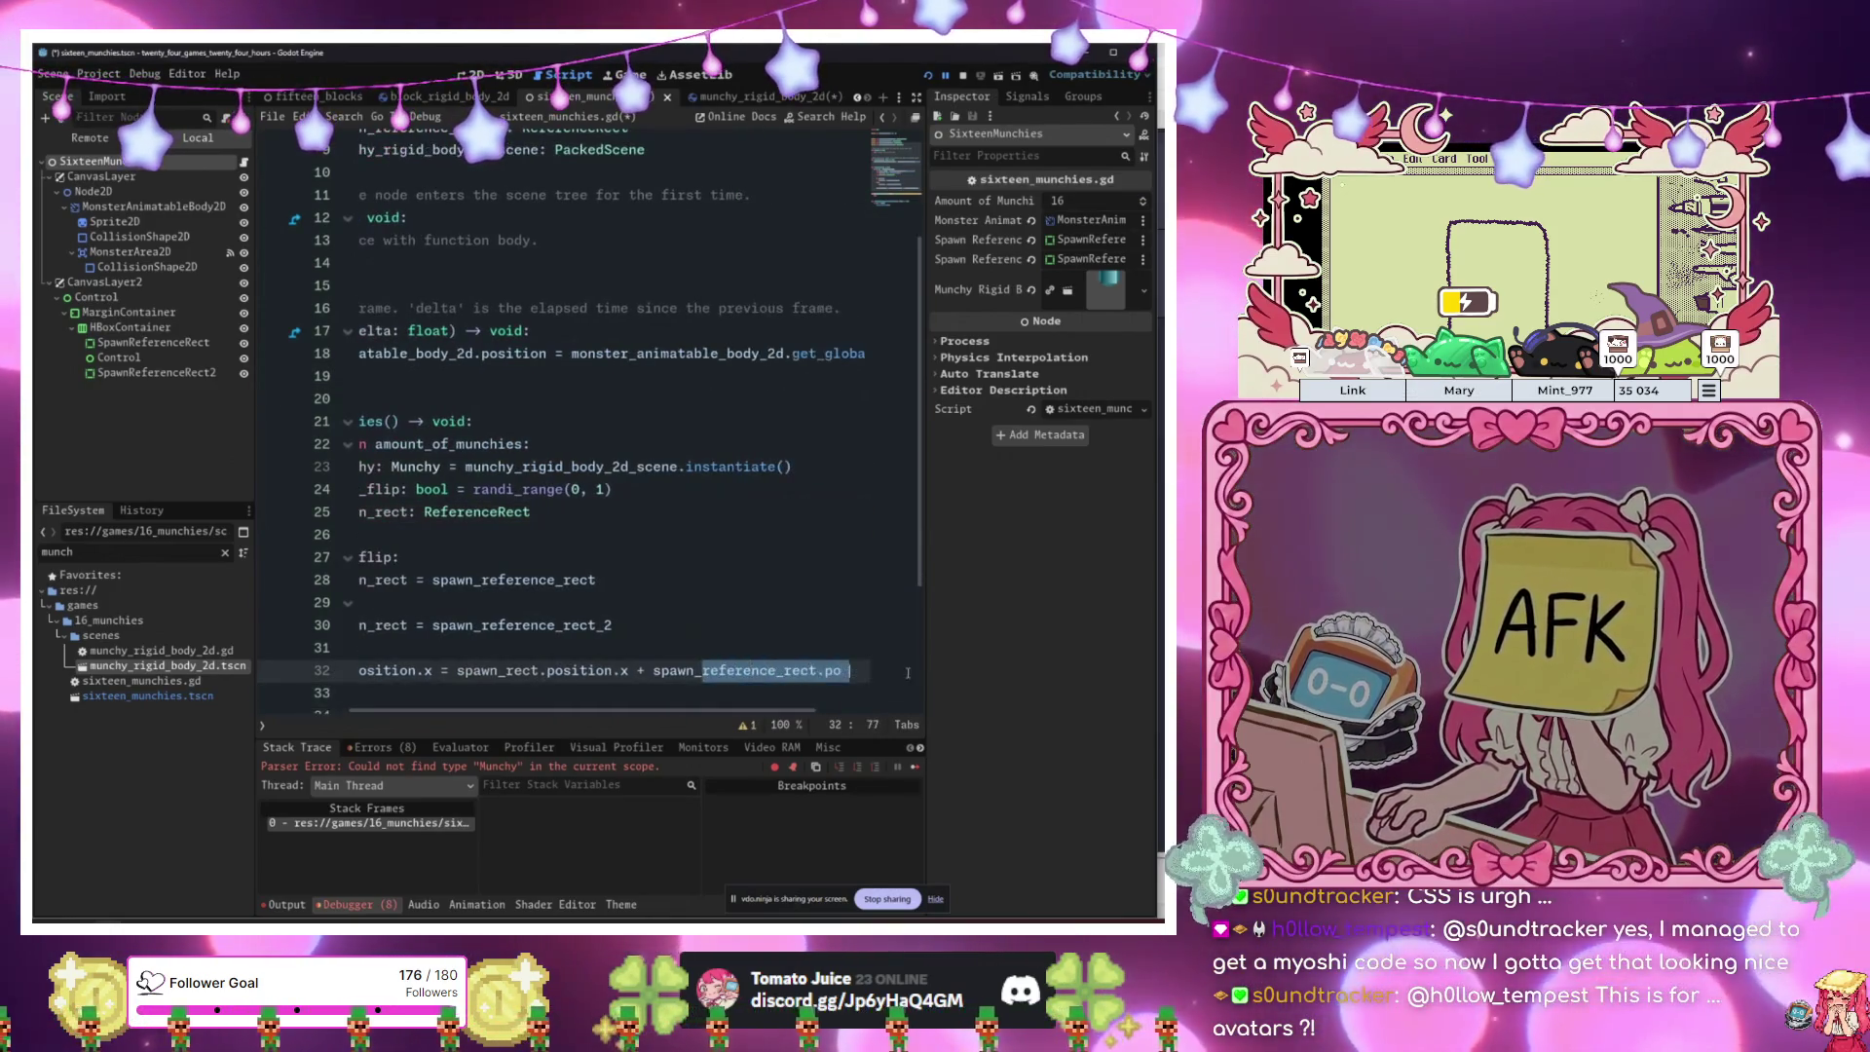
{"action": "left_click", "coordinate": [789, 670]}
{"action": "key", "text": "BackSpace"}
{"action": "key", "text": "BackSpace"}
{"action": "key", "text": "BackSpace"}
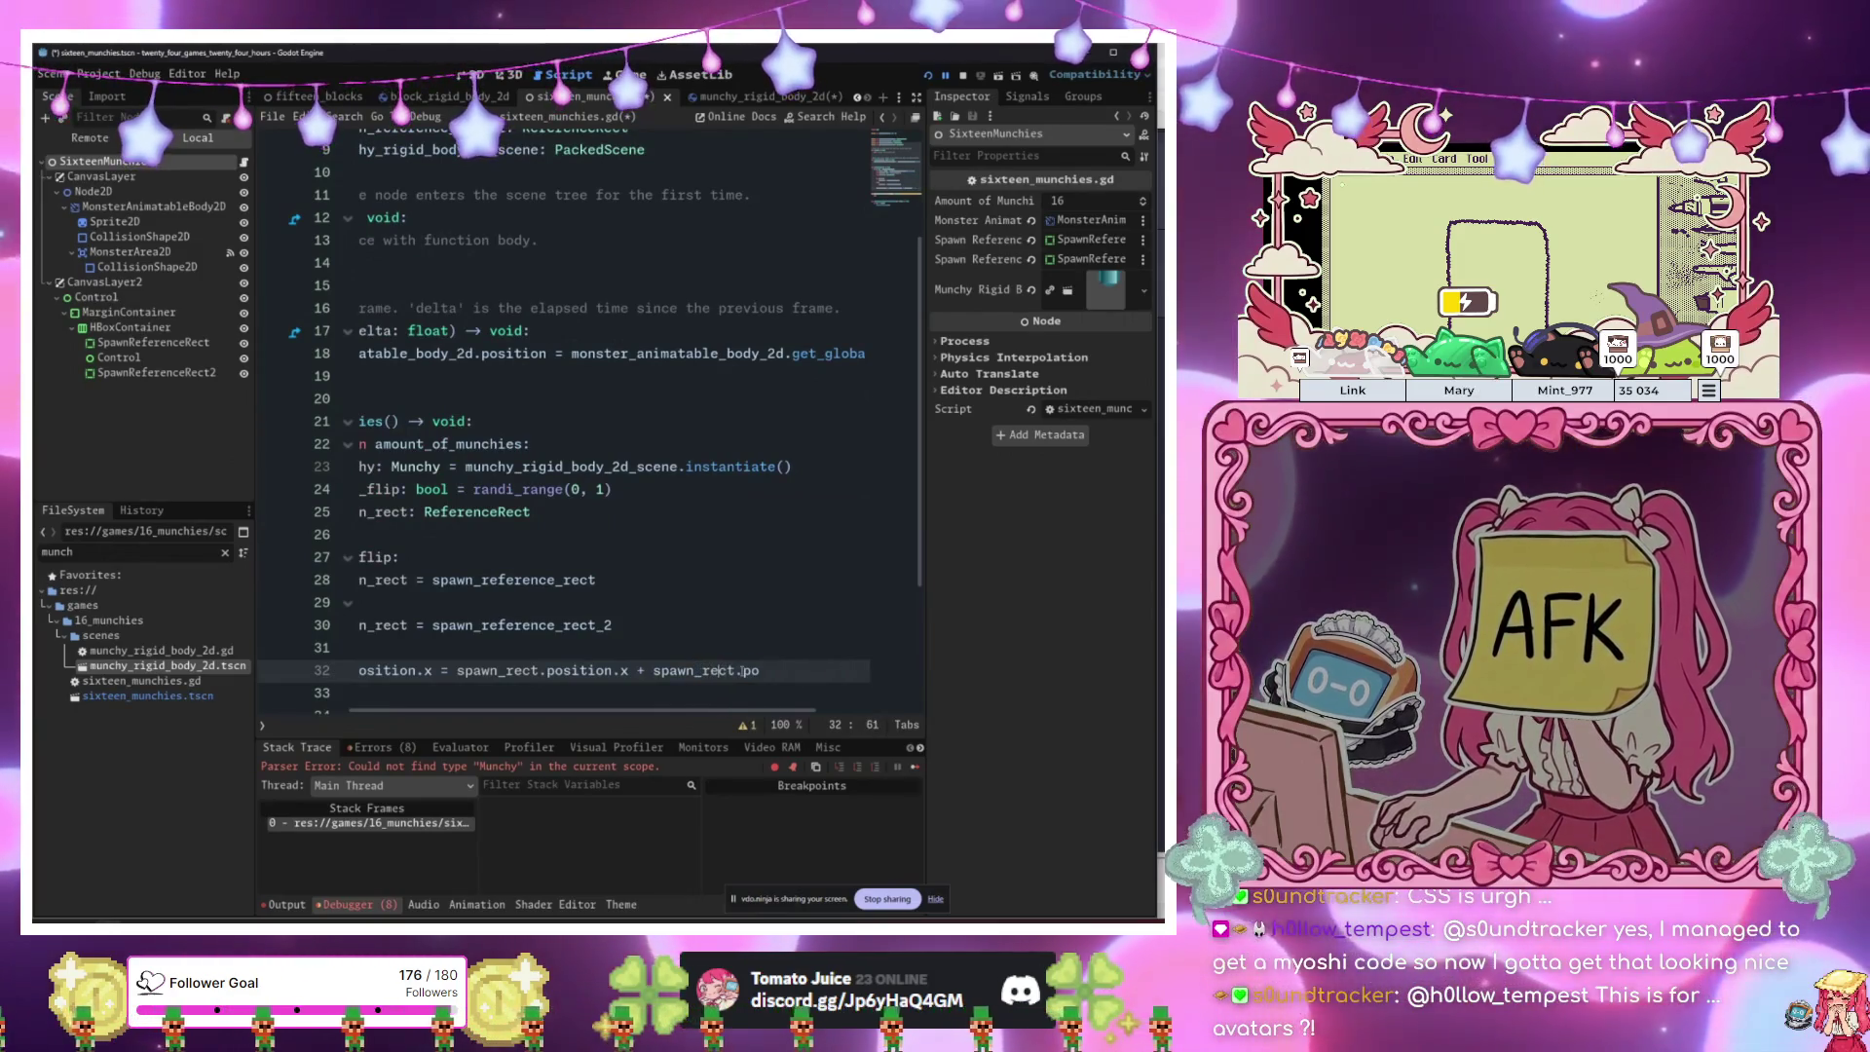
{"action": "left_click", "coordinate": [777, 670]}
{"action": "type", "text": "sition.x"}
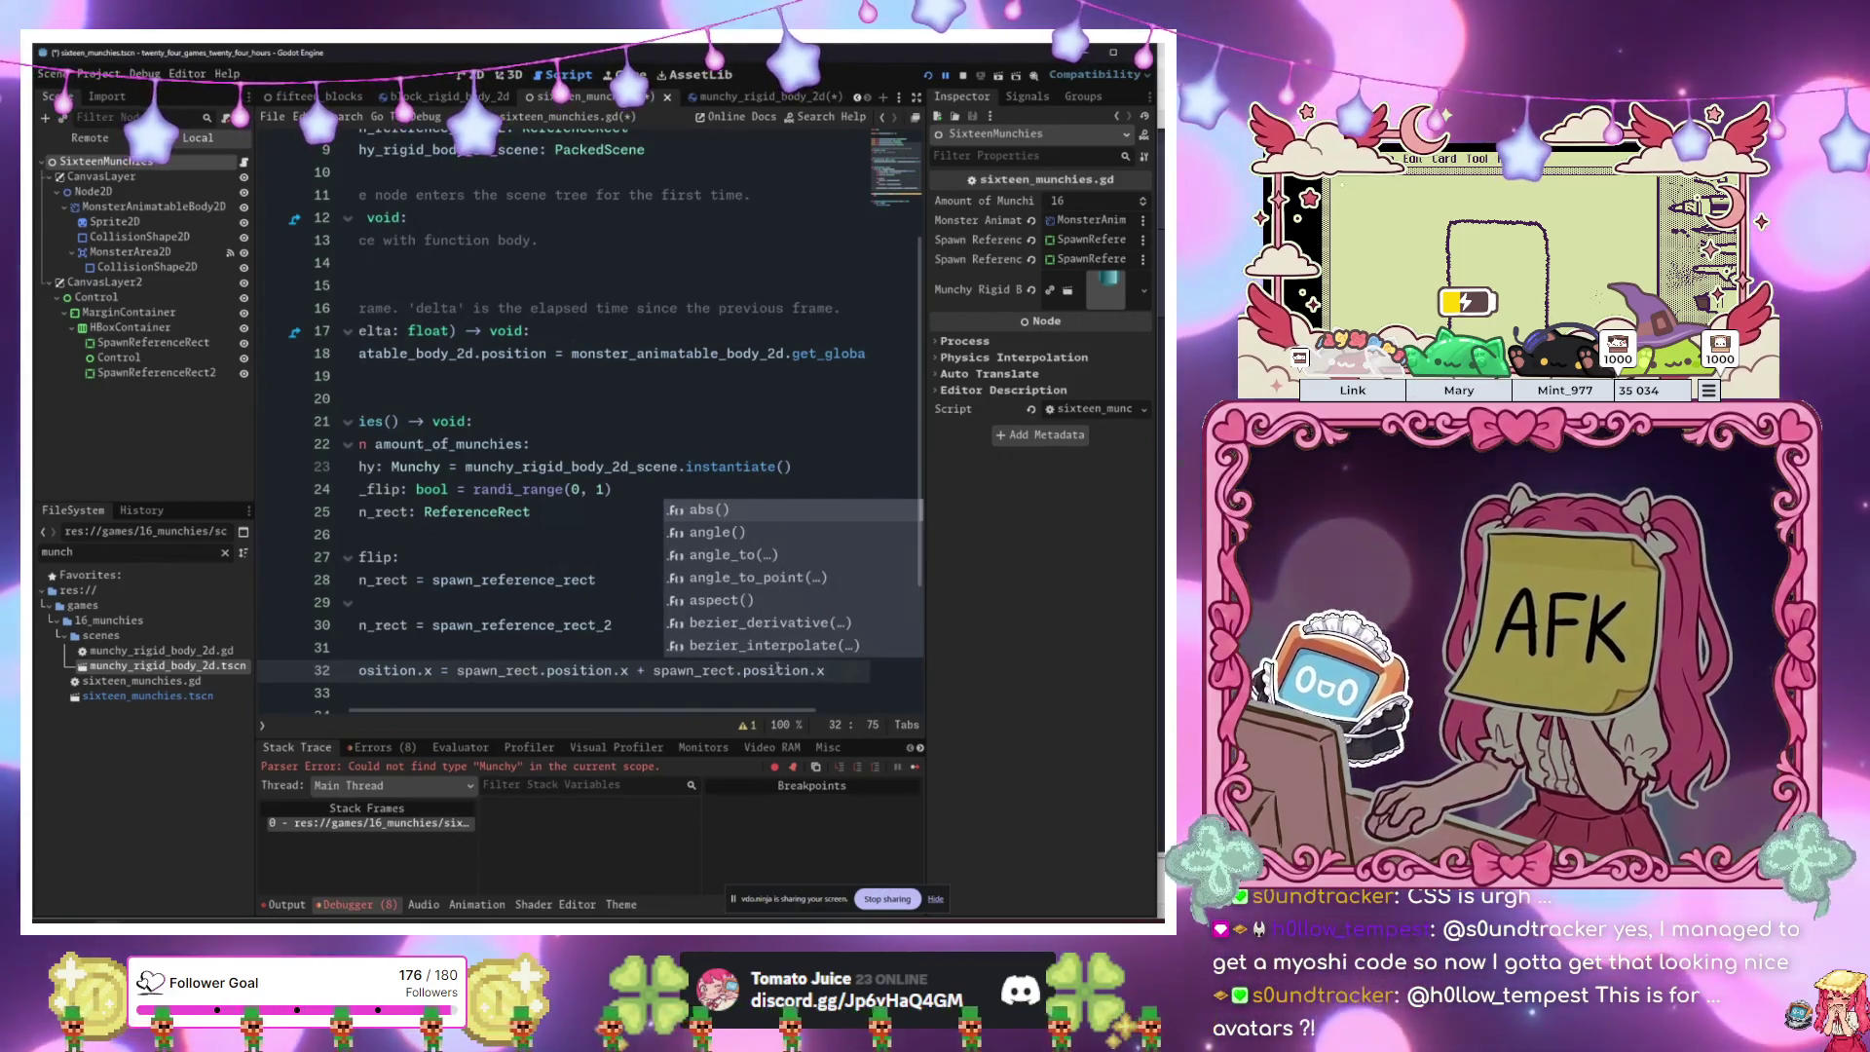
{"action": "type", "text": " + "}
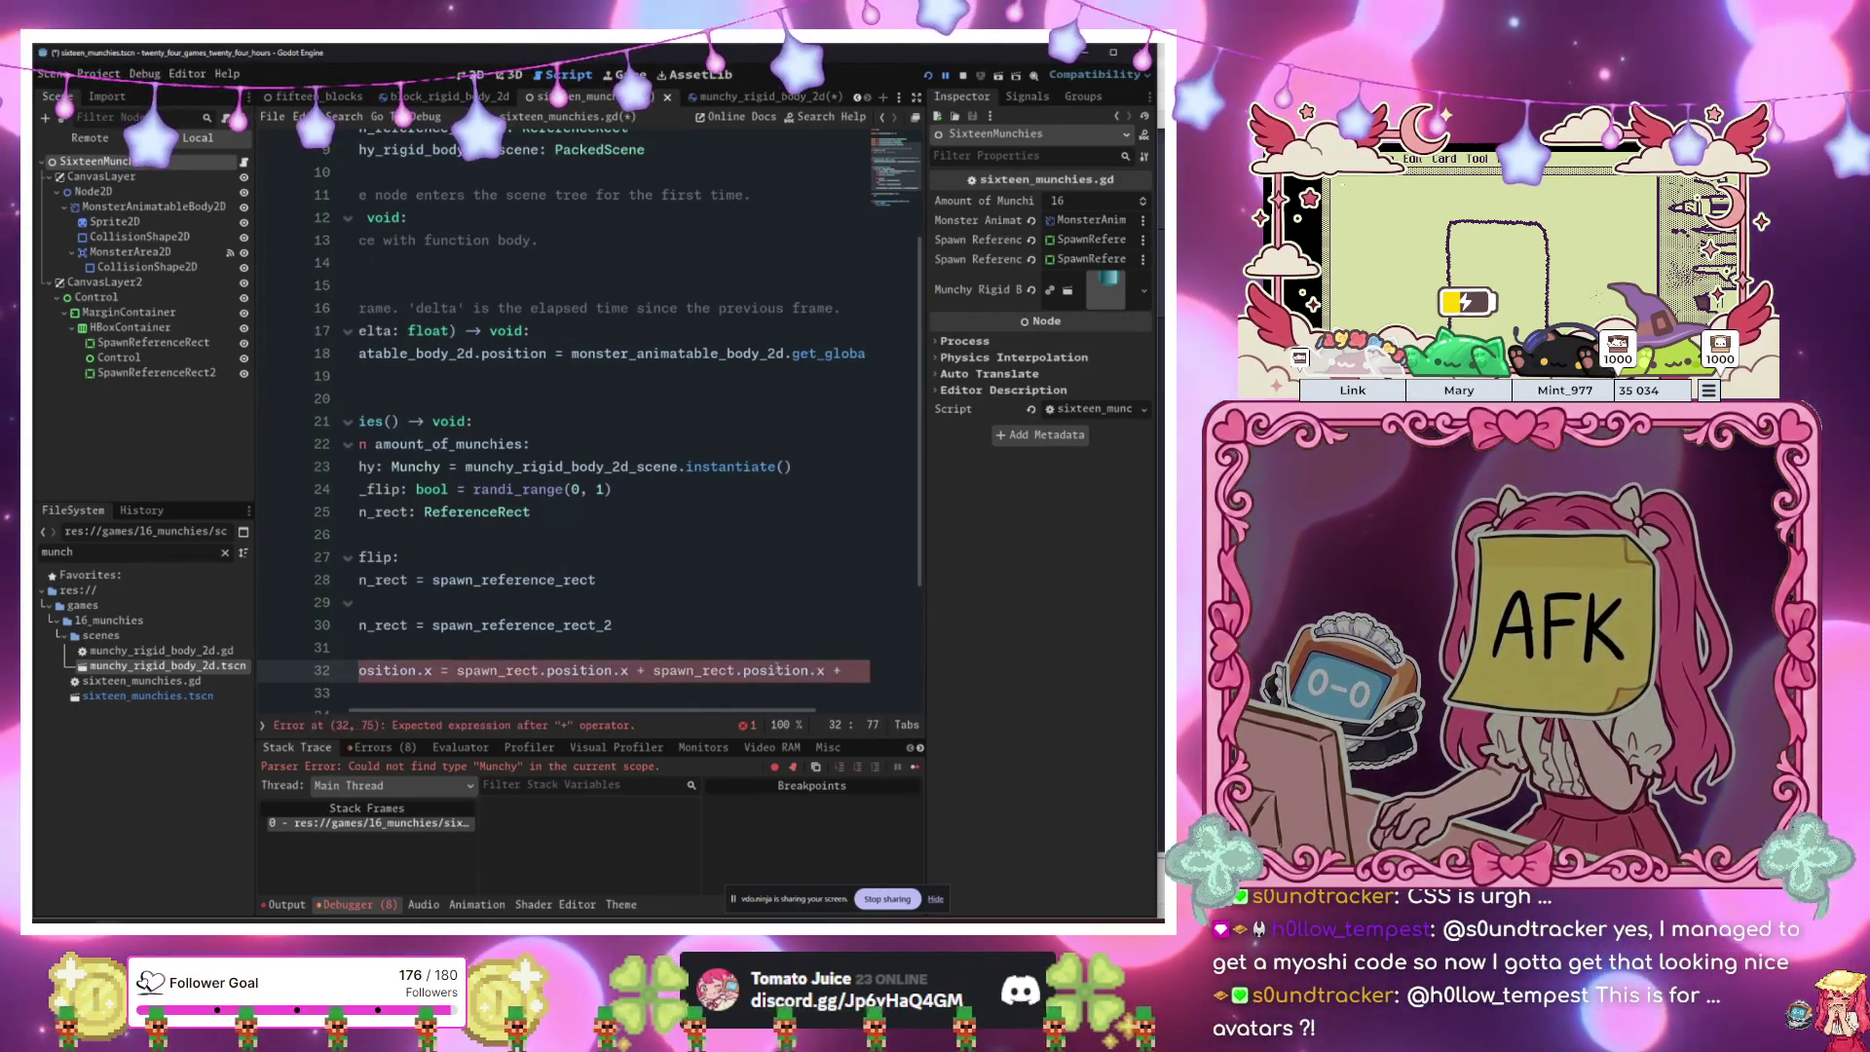
{"action": "type", "text": "("}
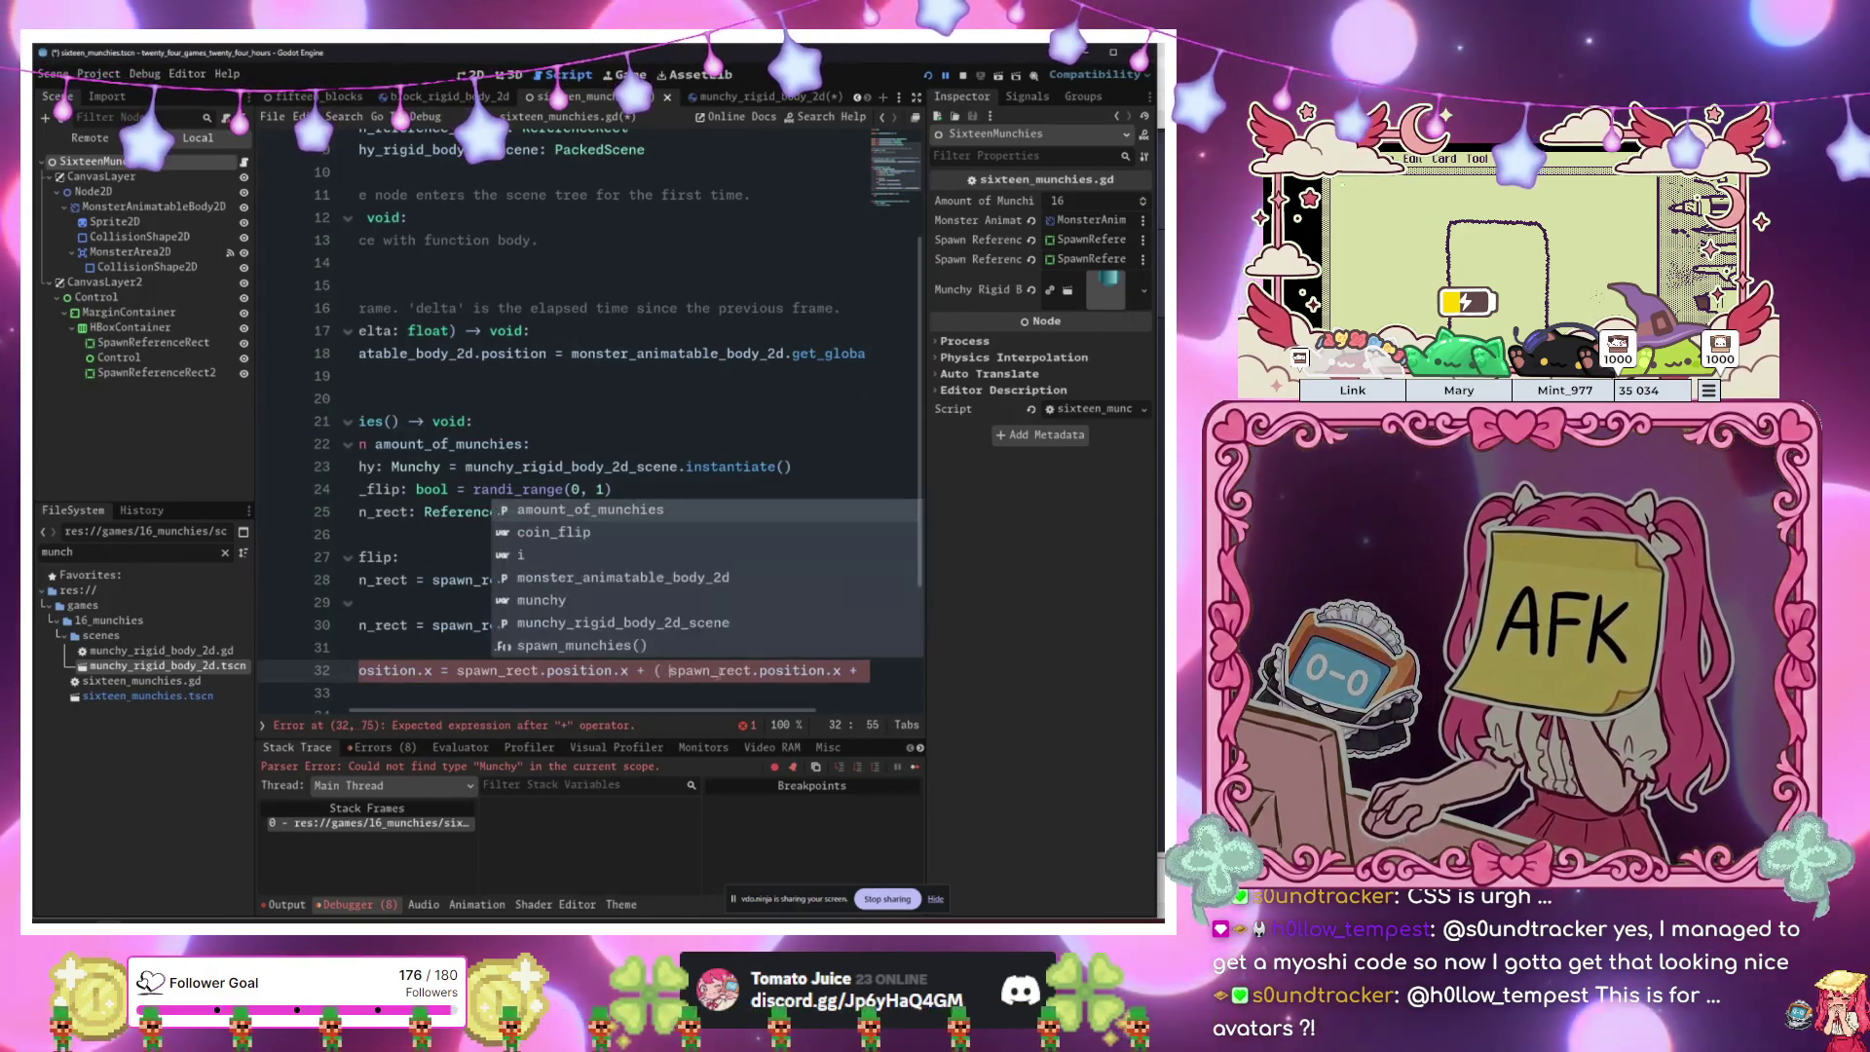
{"action": "key", "text": "End"}
{"action": "key", "text": "Left"}
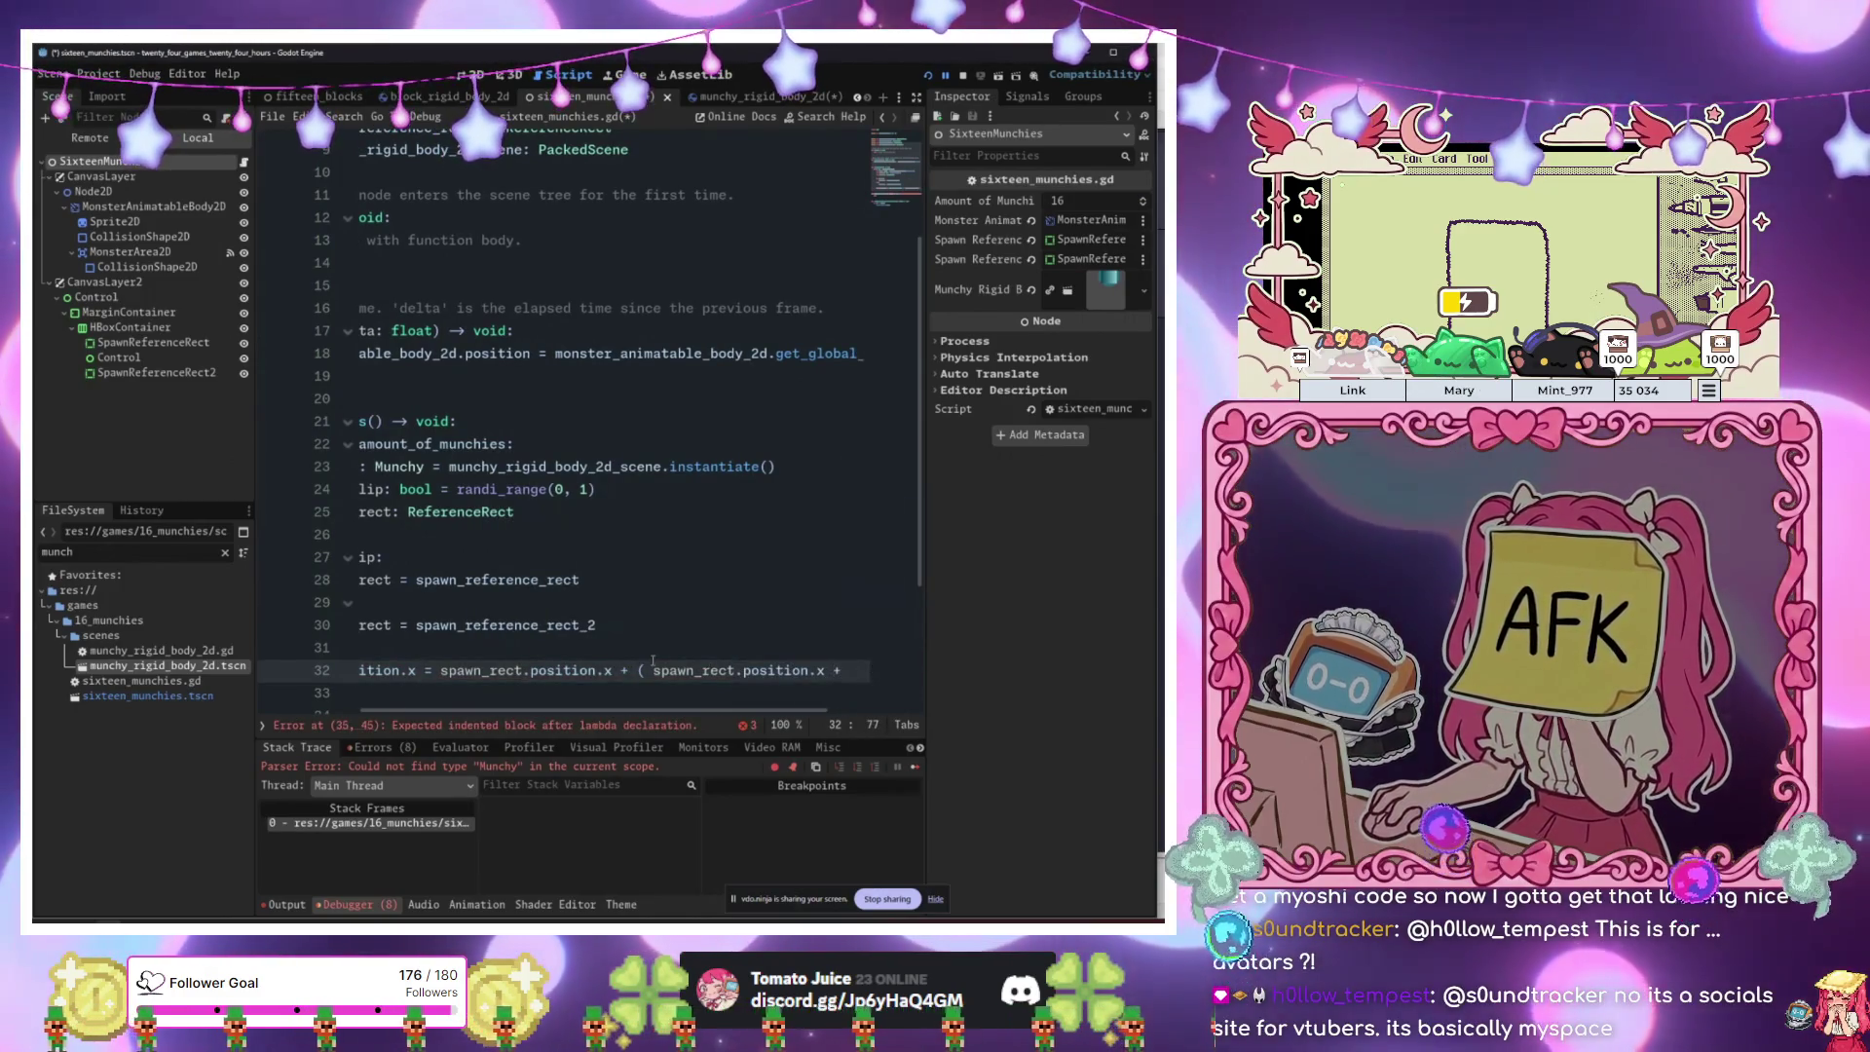
Wrap the x-position expression in a randi_range call on line 32
{"action": "left_click", "coordinate": [608, 656]}
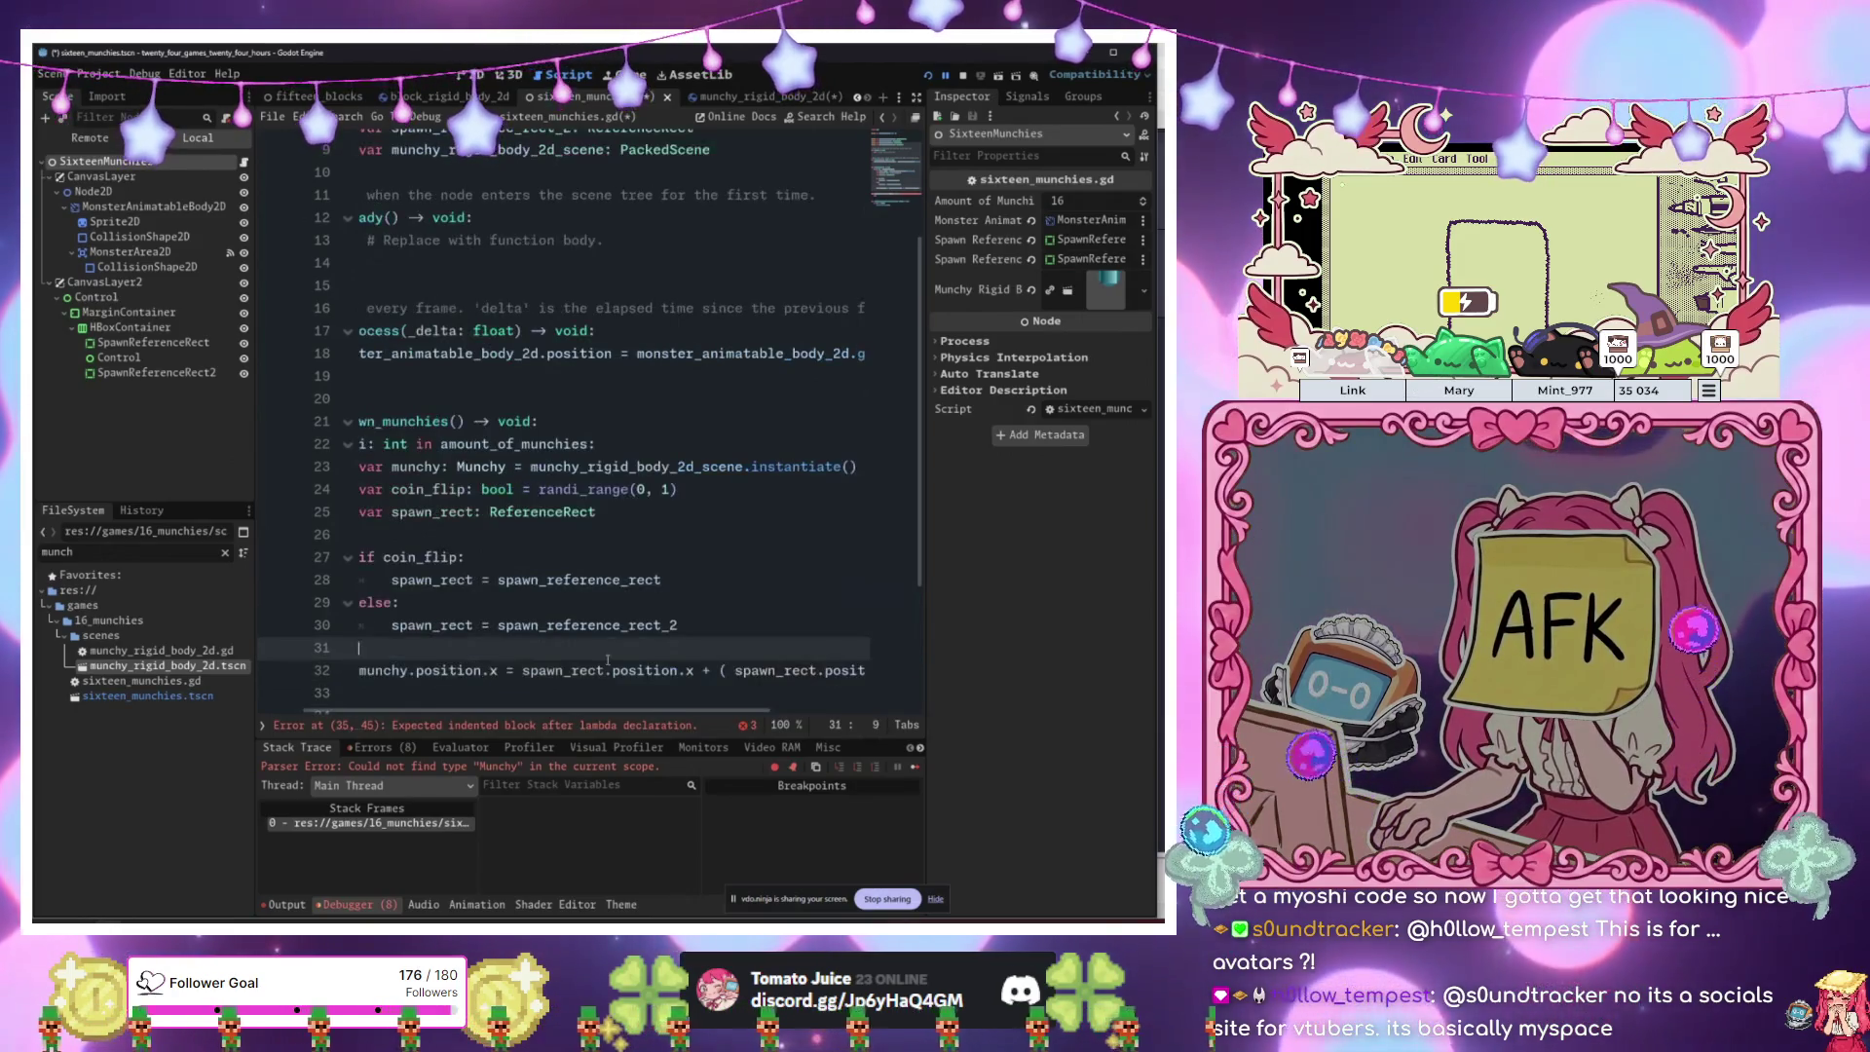
{"action": "left_click", "coordinate": [587, 672]}
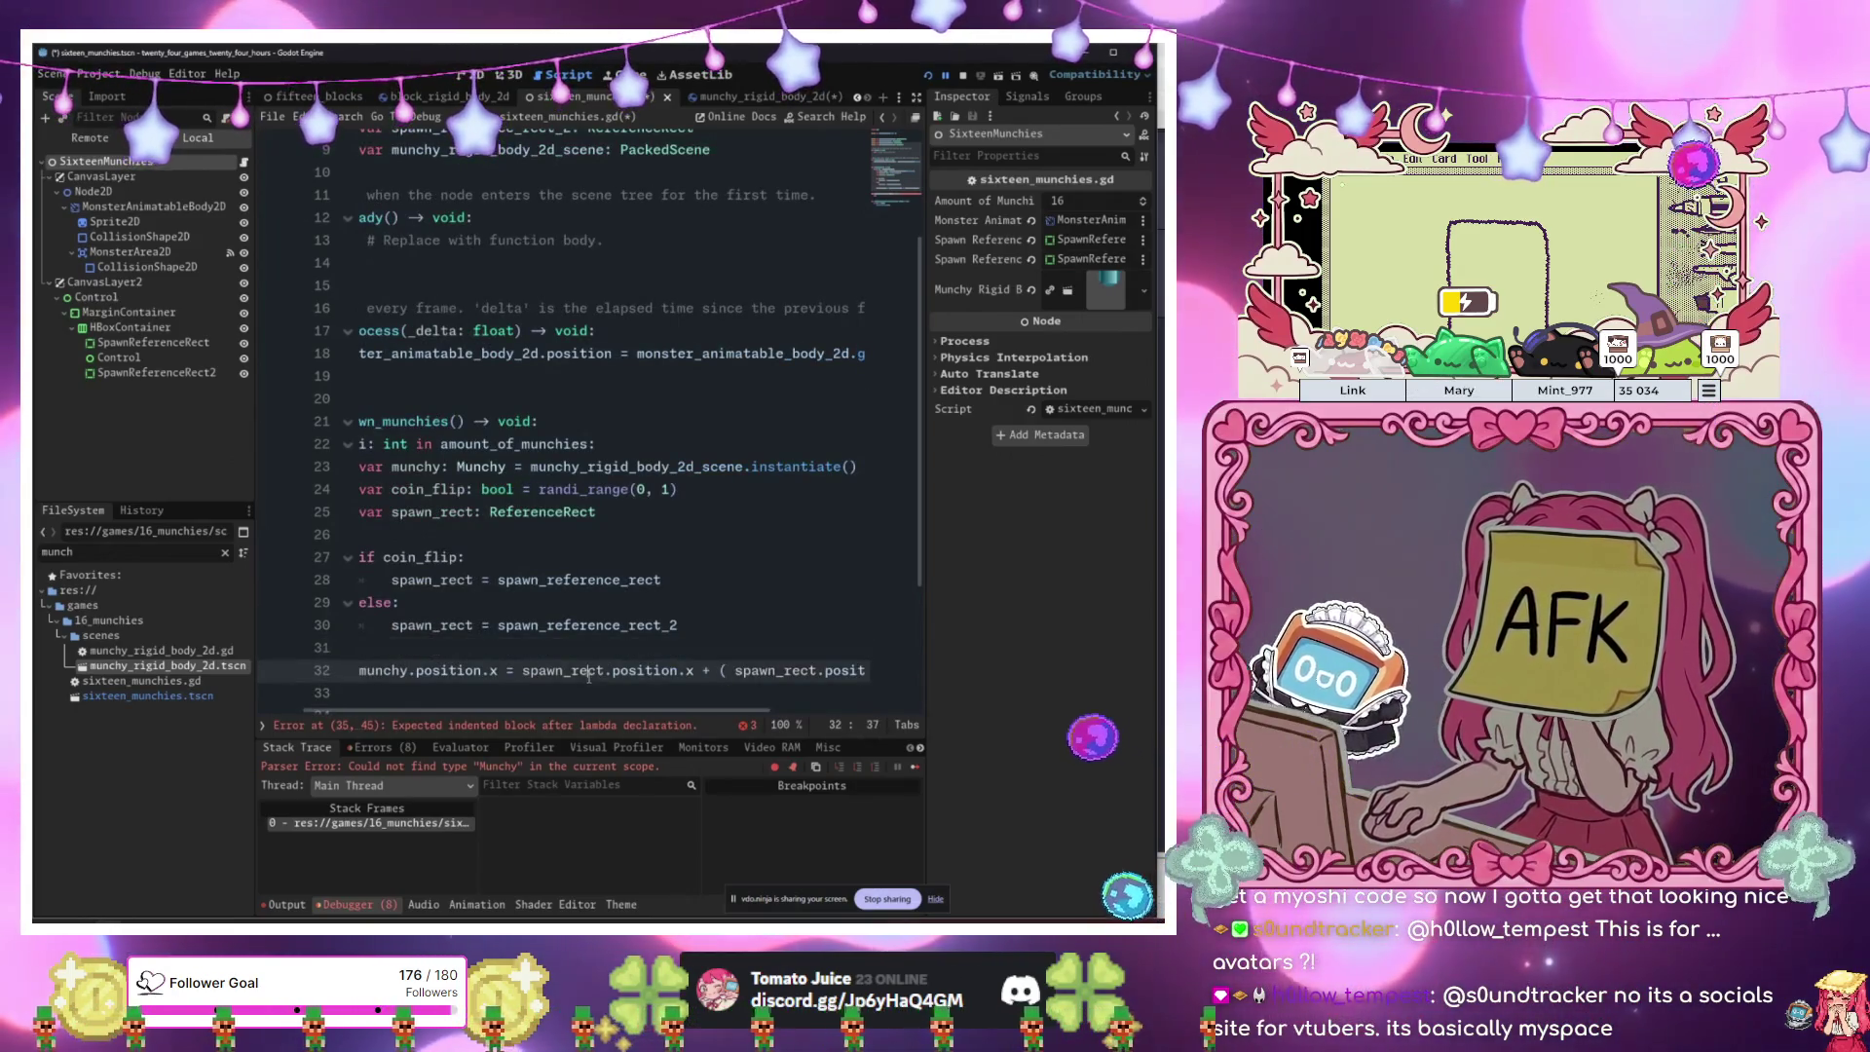
{"action": "left_click", "coordinate": [526, 670]}
{"action": "type", "text": "rab"}
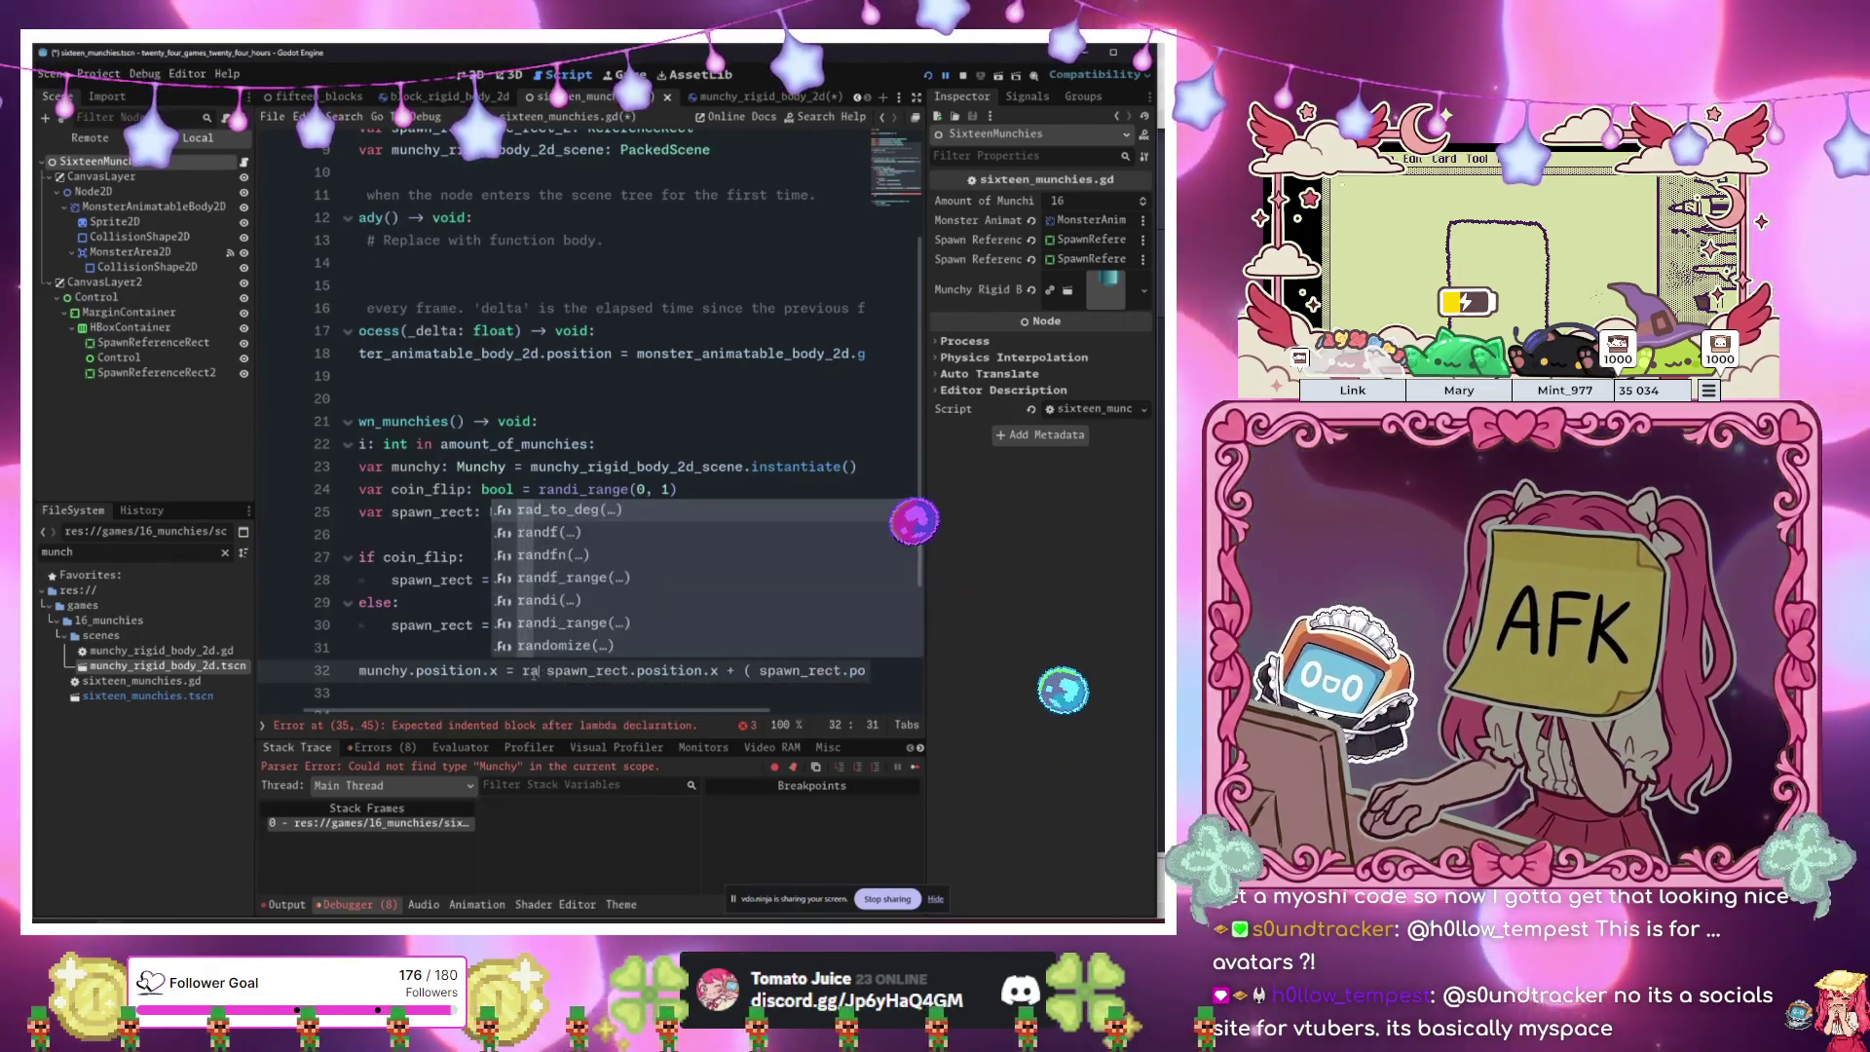
{"action": "key", "text": "BackSpace"}
{"action": "type", "text": "ndi"}
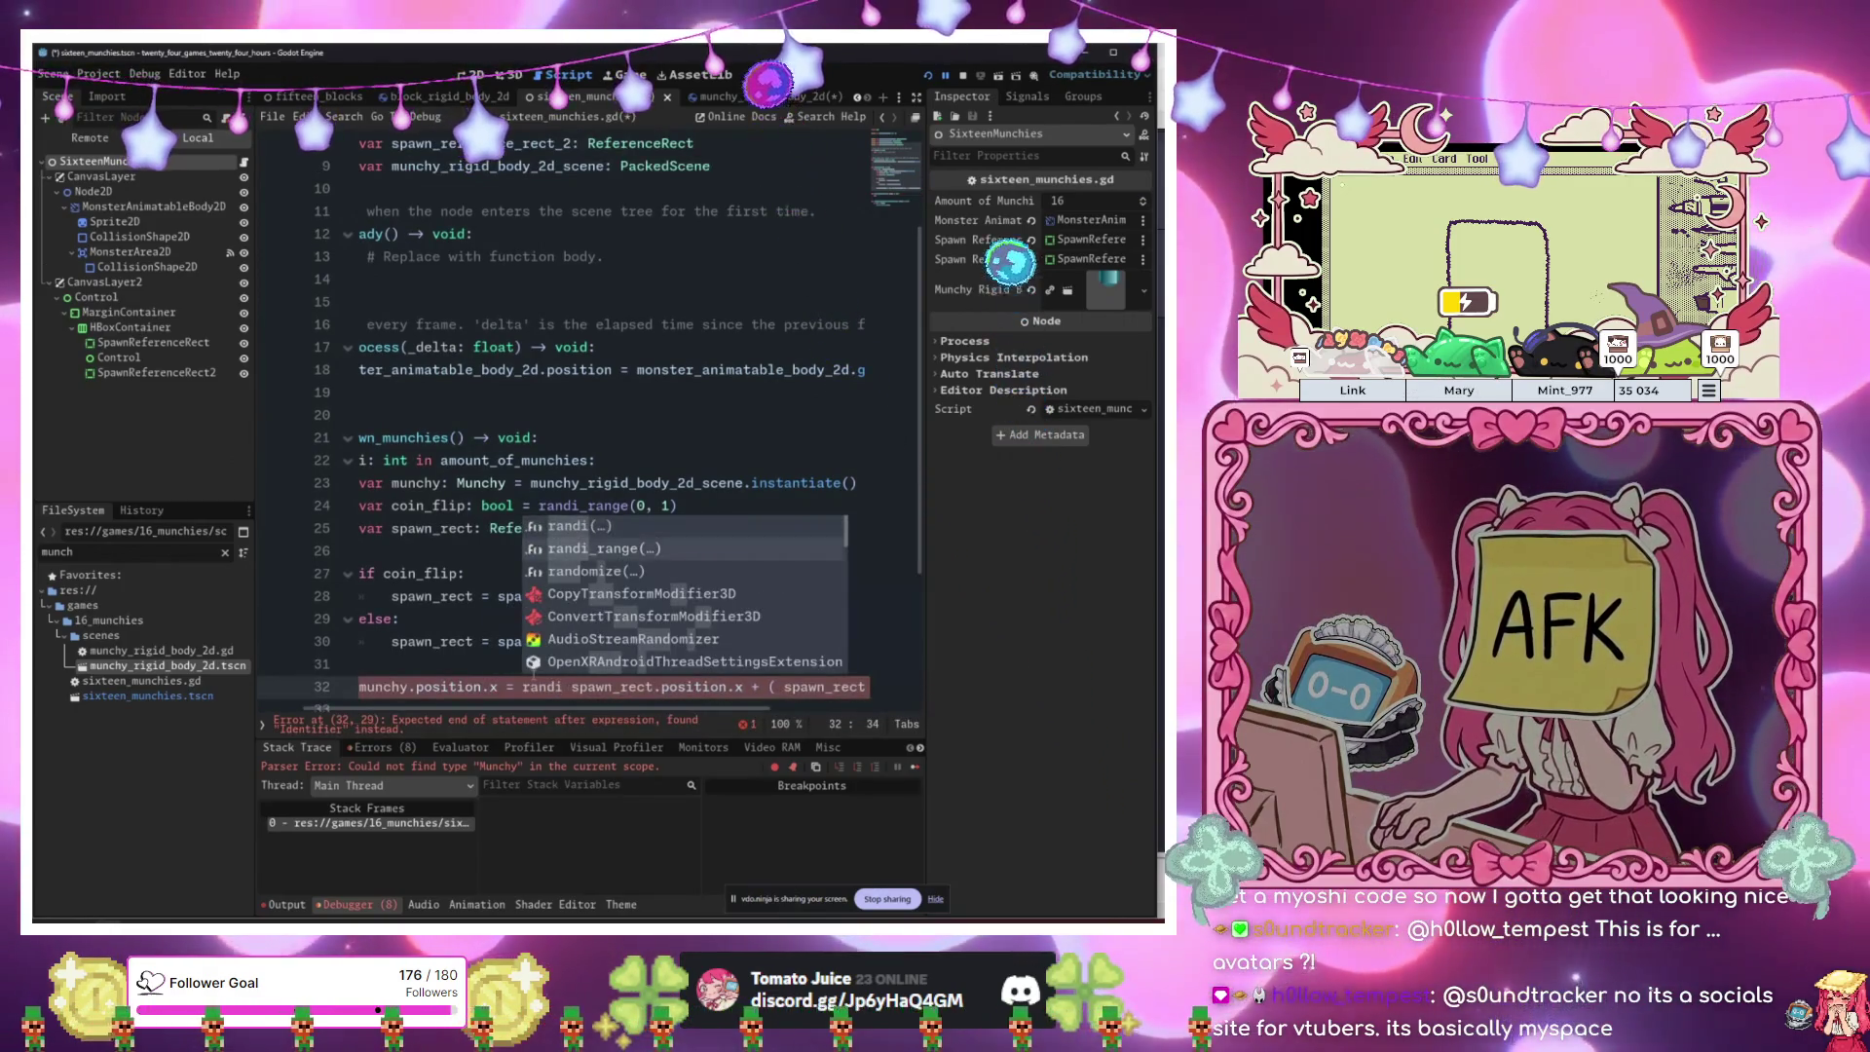
{"action": "key", "text": "Return"}
Complete randi_range(spawn_rect.position.x, spawn_rect.position.x + spawn_rect.size.x) and copy the line to line 33
{"action": "key", "text": "BackSpace"}
{"action": "key", "text": "Delete"}
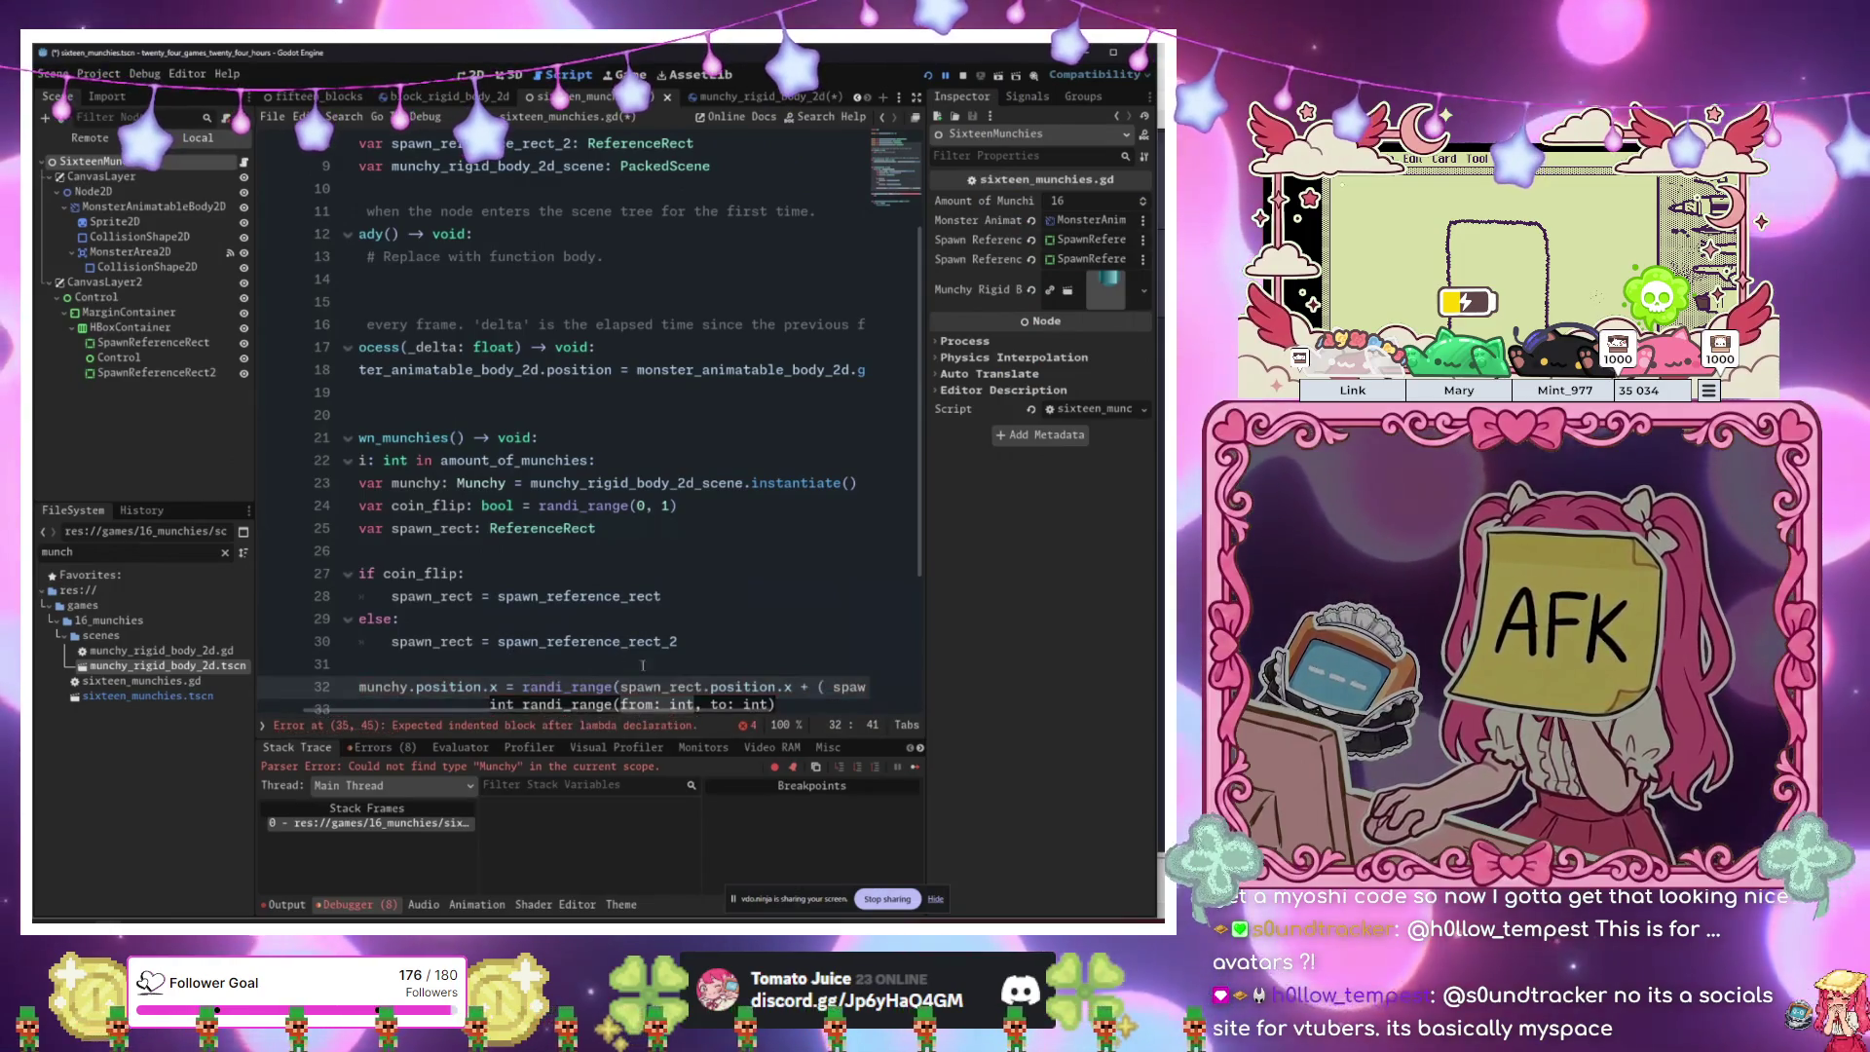
{"action": "type", "text": ","}
{"action": "left_click", "coordinate": [819, 690]}
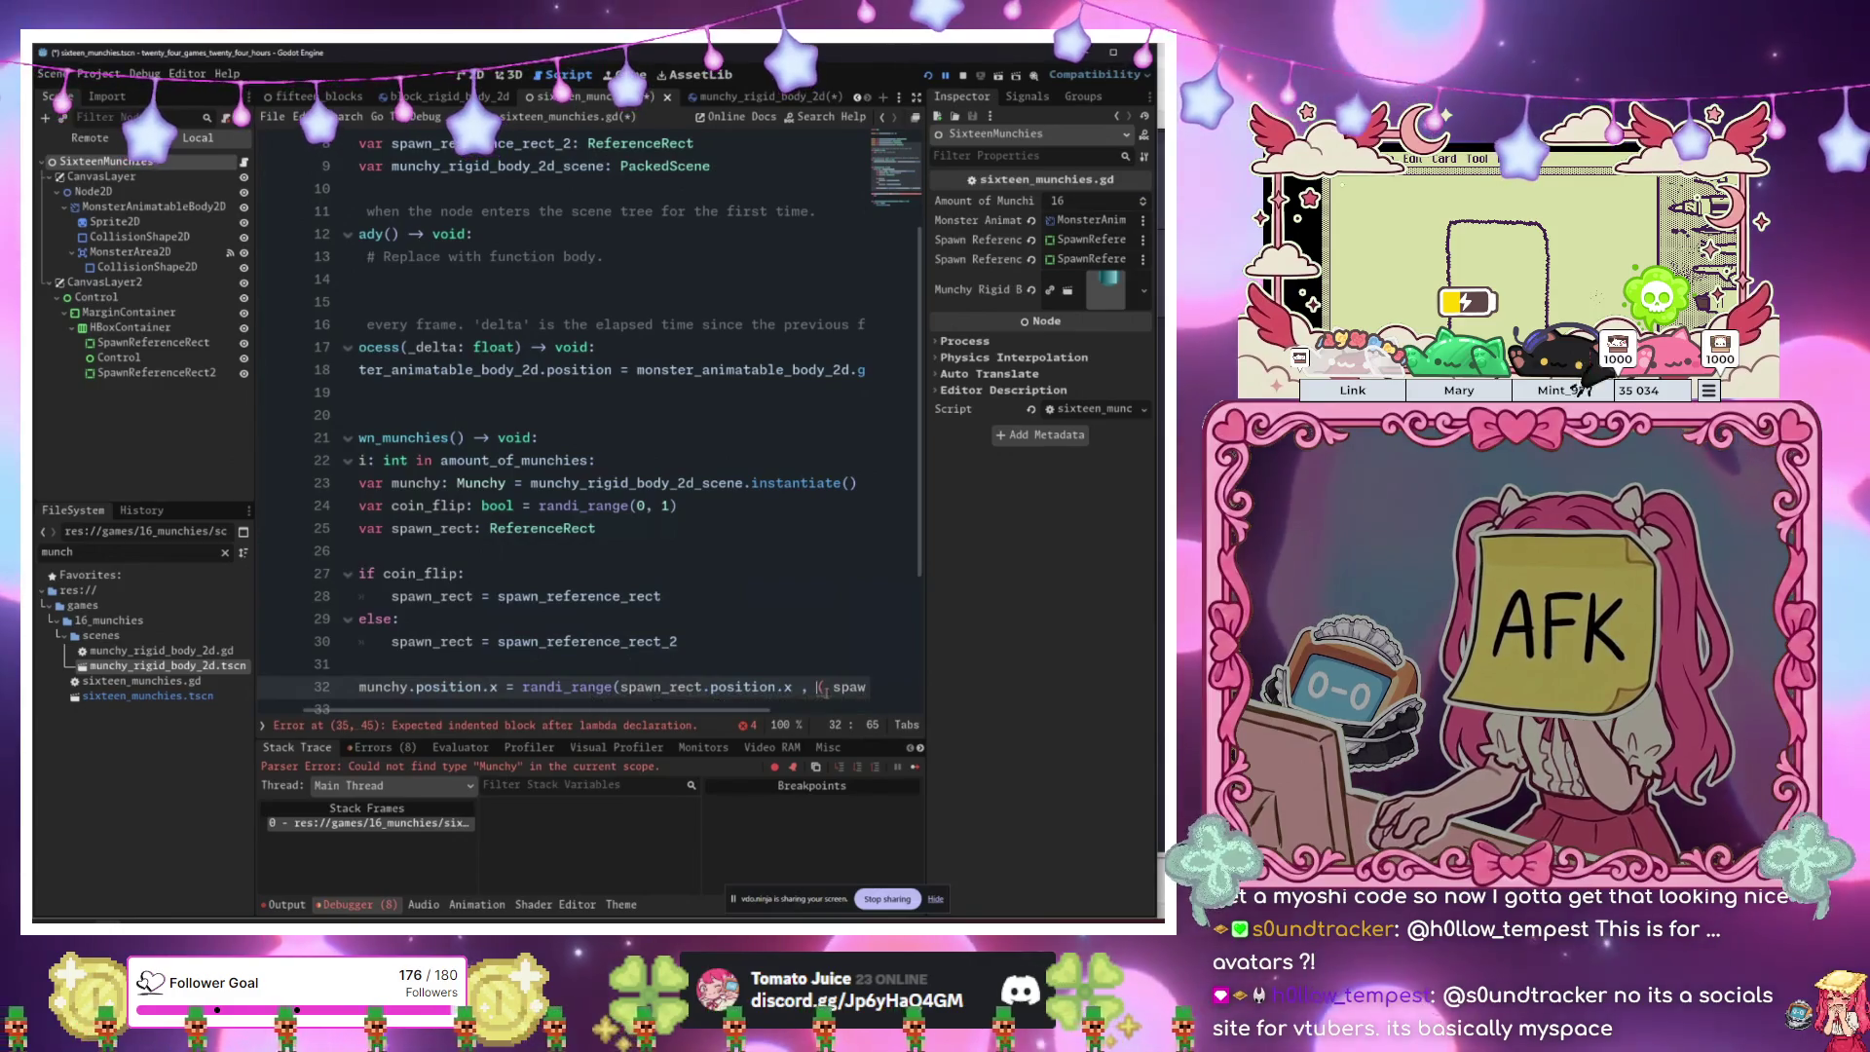
{"action": "type", "text": "_rect.position.x + "}
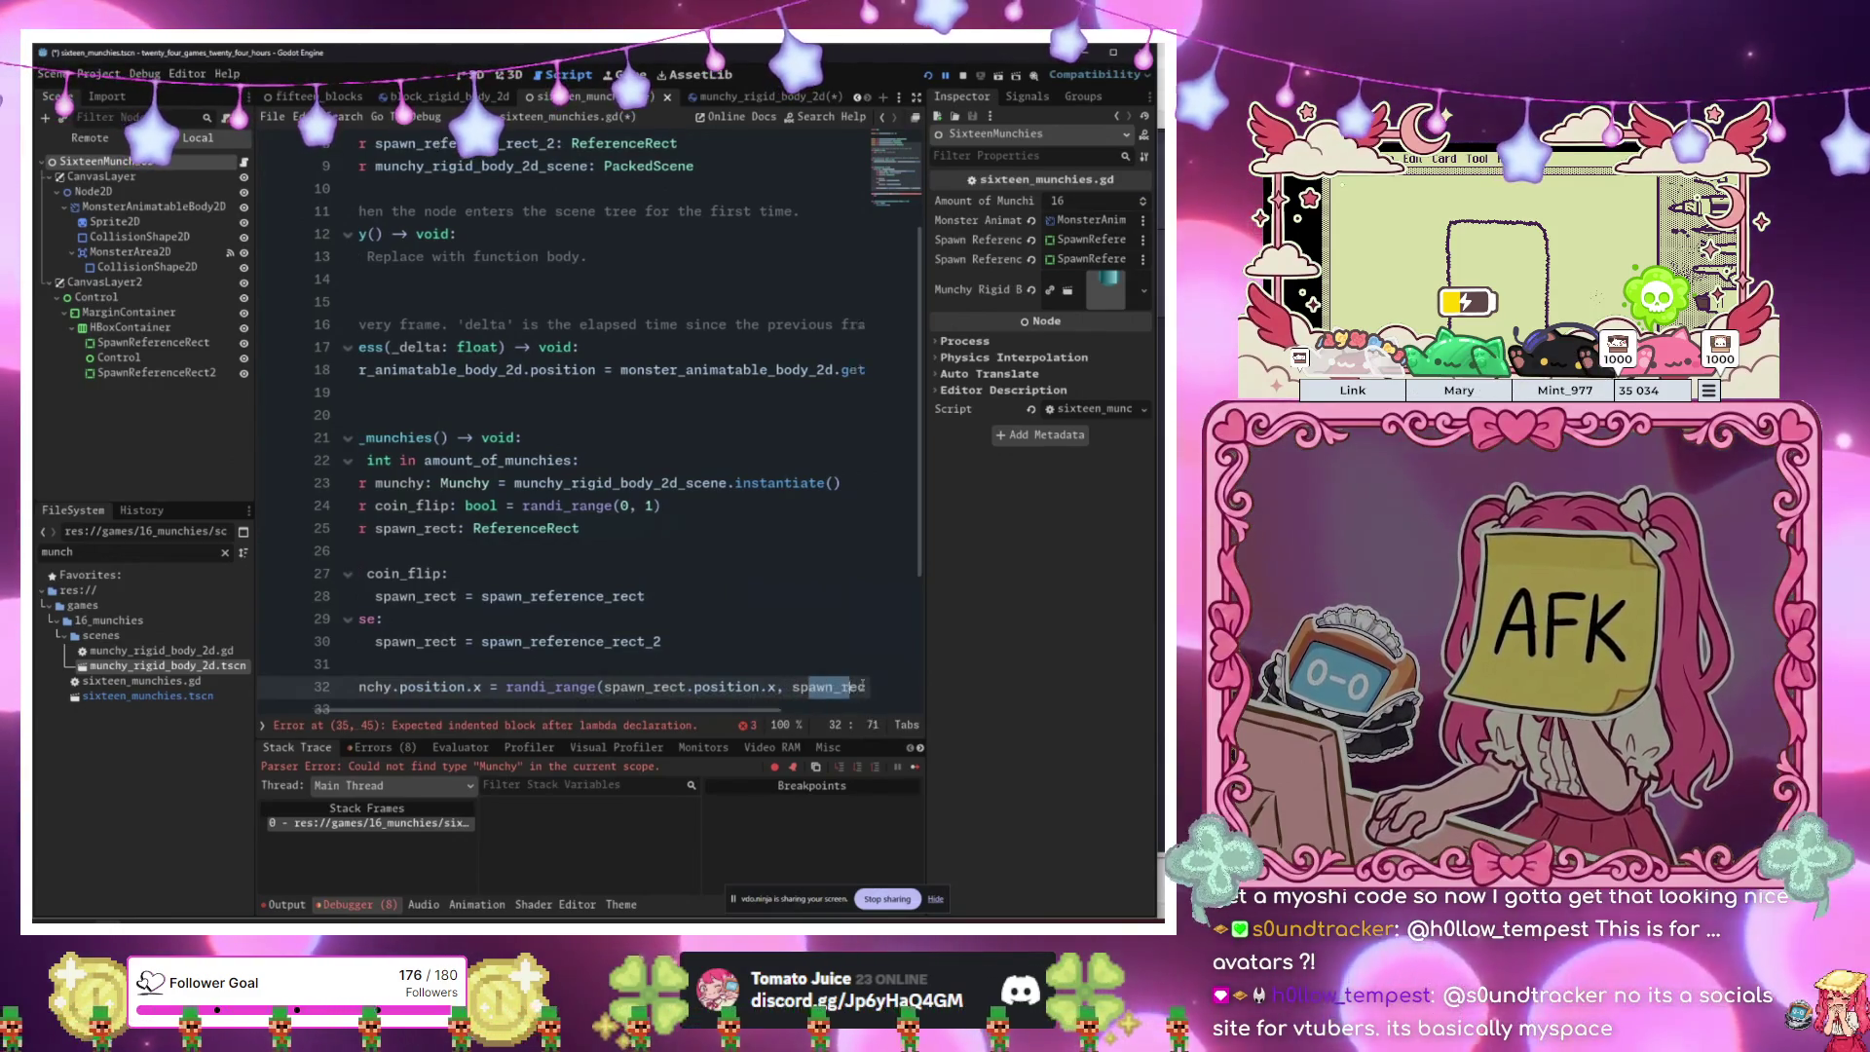
{"action": "type", "text": "spaw"}
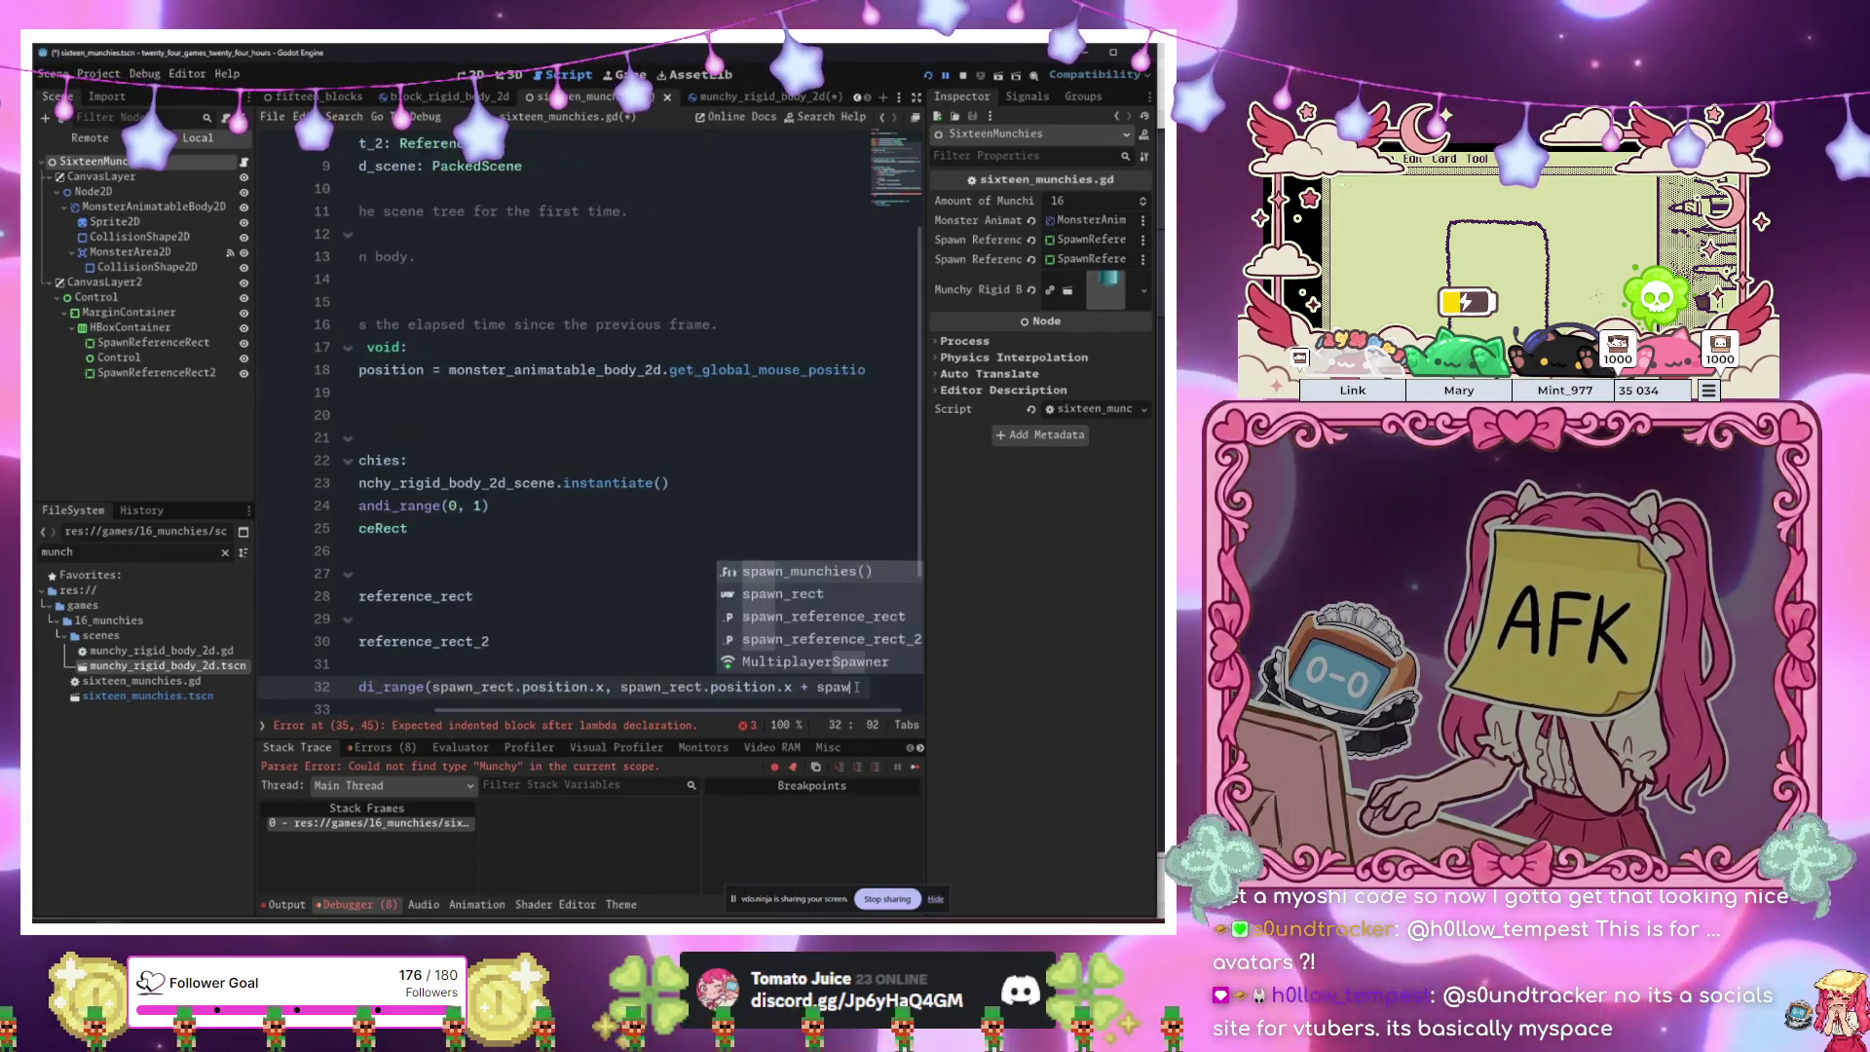
{"action": "type", "text": "n_rect.size"}
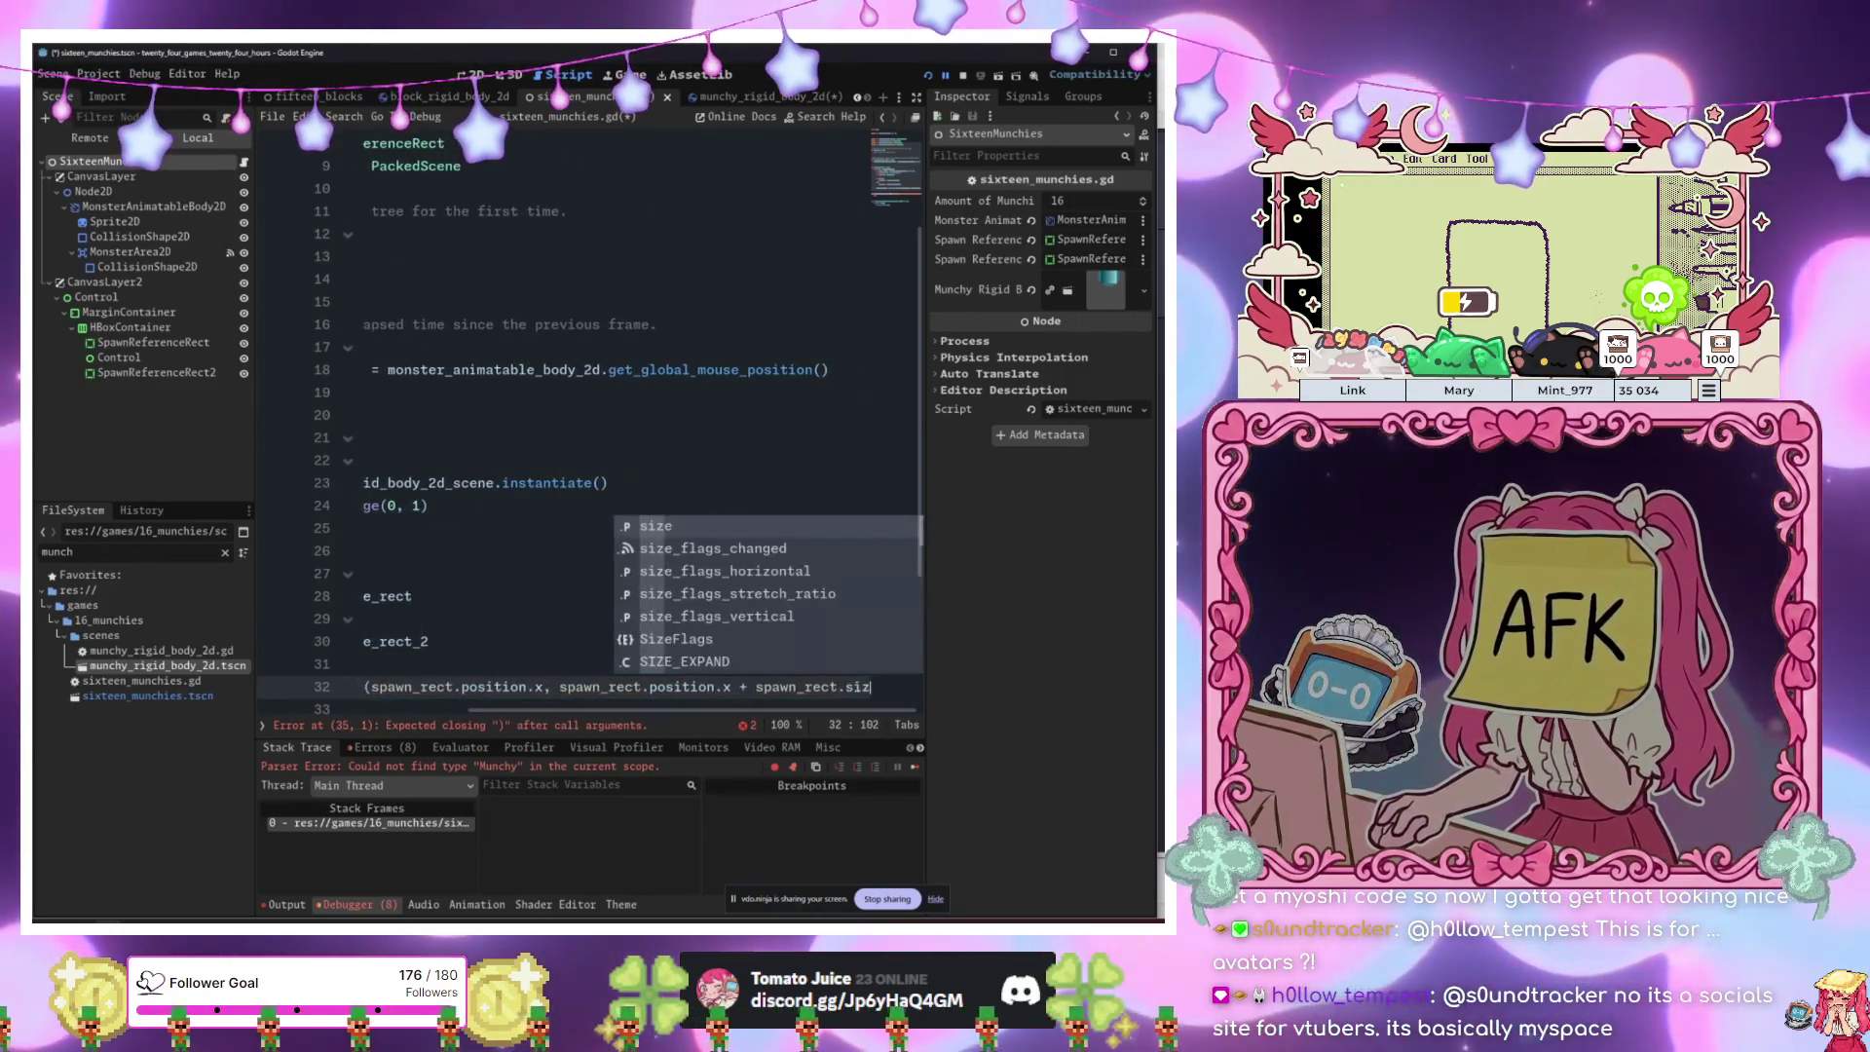
{"action": "type", "text": ".x))"}
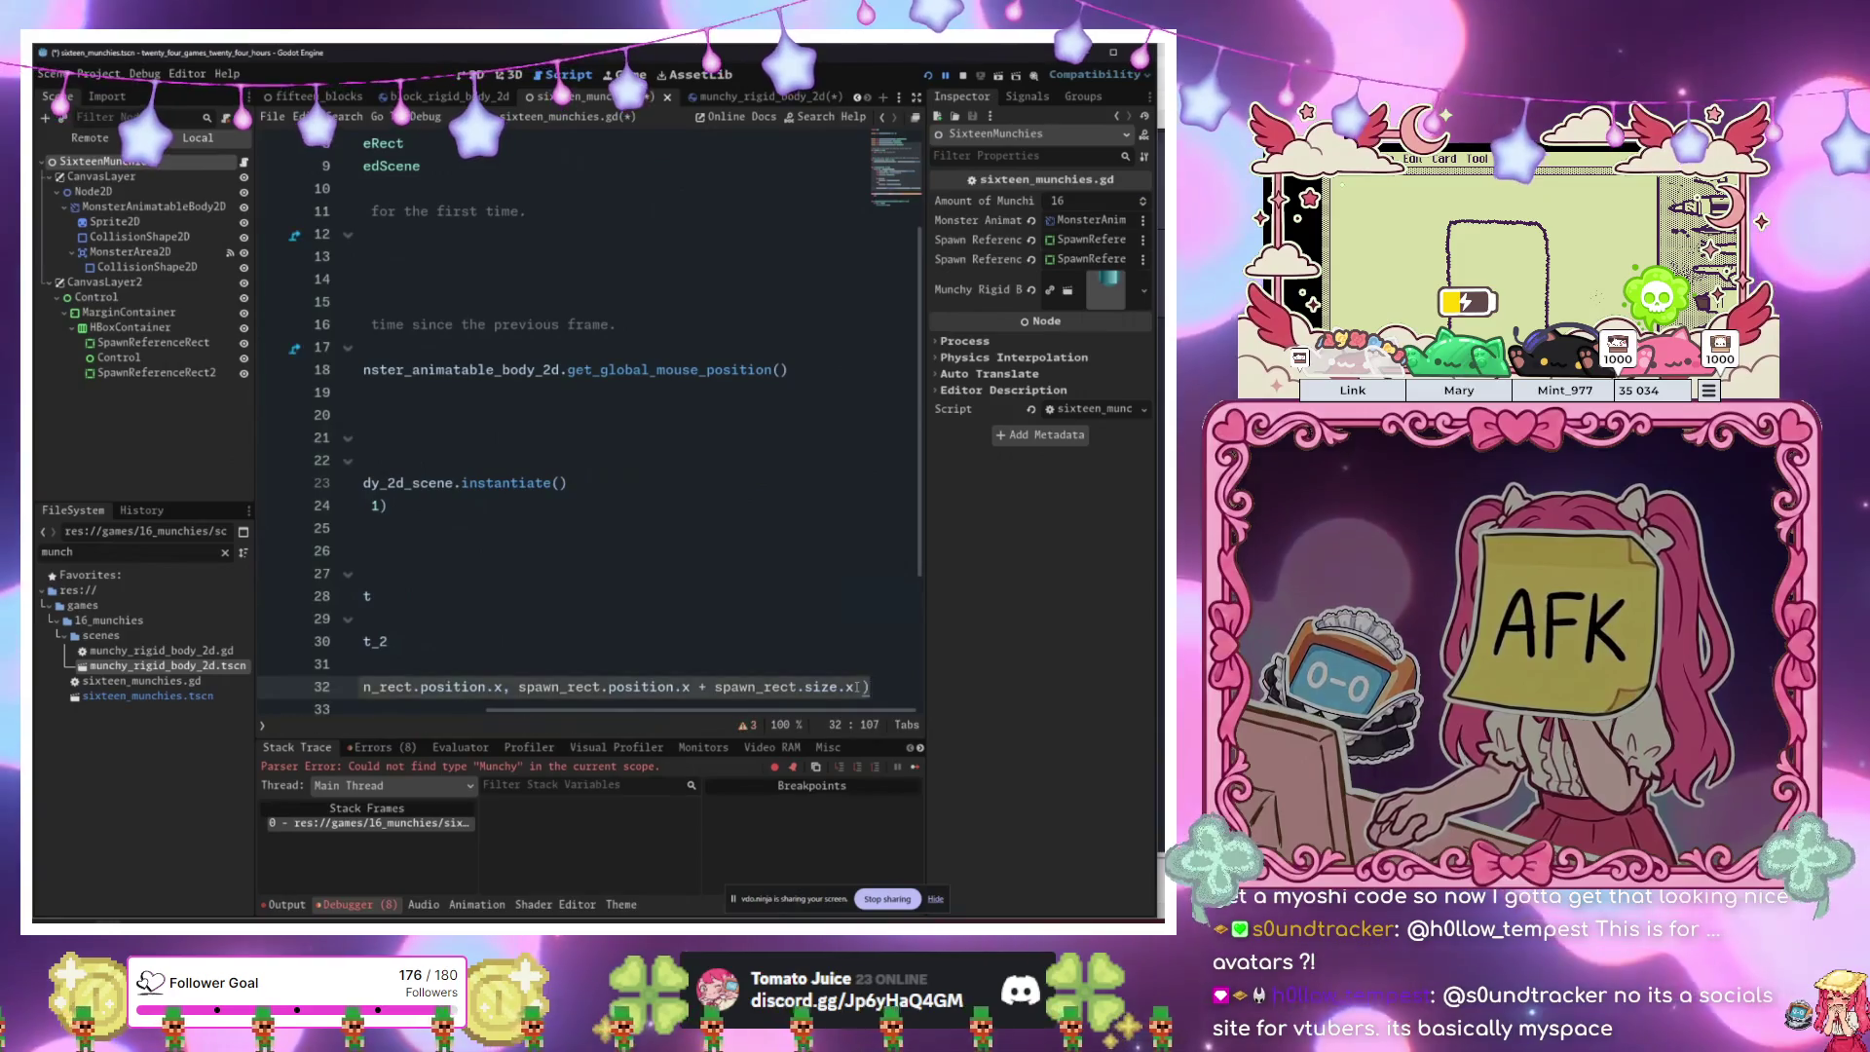
{"action": "key", "text": "Return"}
{"action": "key", "text": "ctrl+v"}
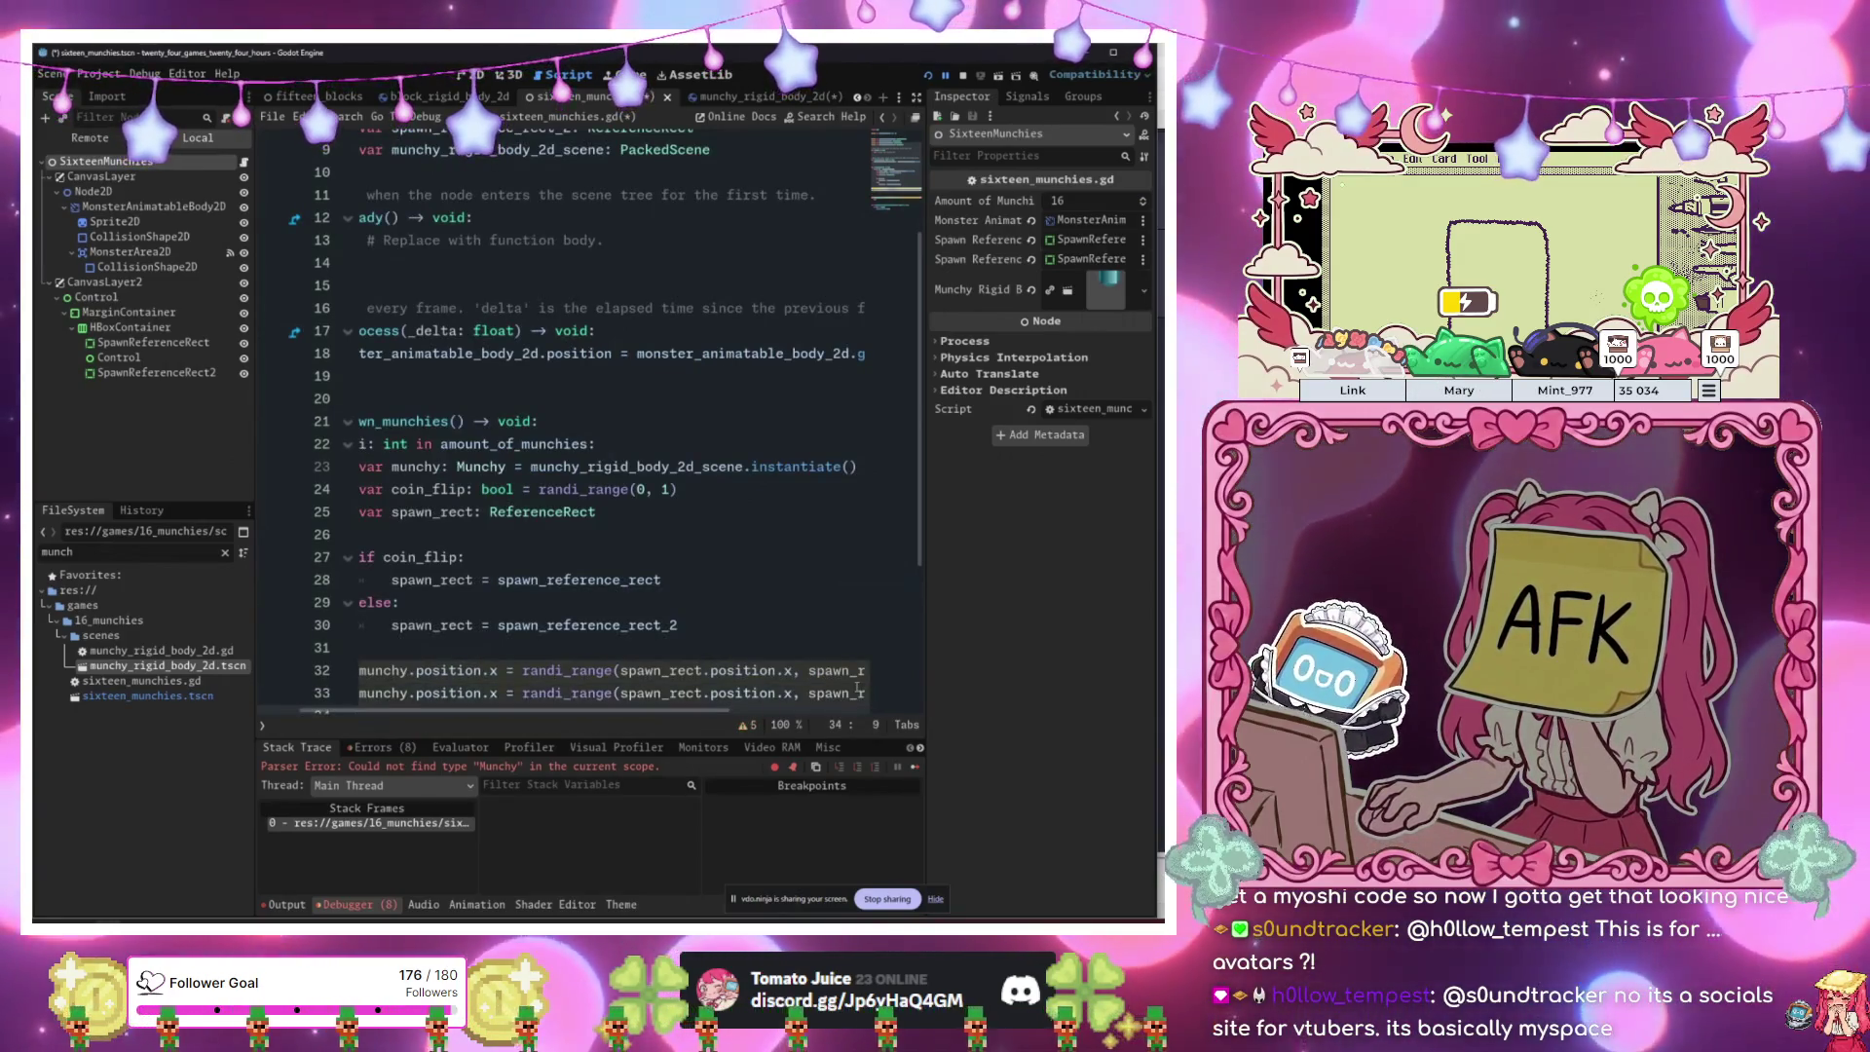
Switch line 33 to set munchy.position.y from spawn_rect's y range, then open Create New Node under Node2D
{"action": "left_click", "coordinate": [495, 693]}
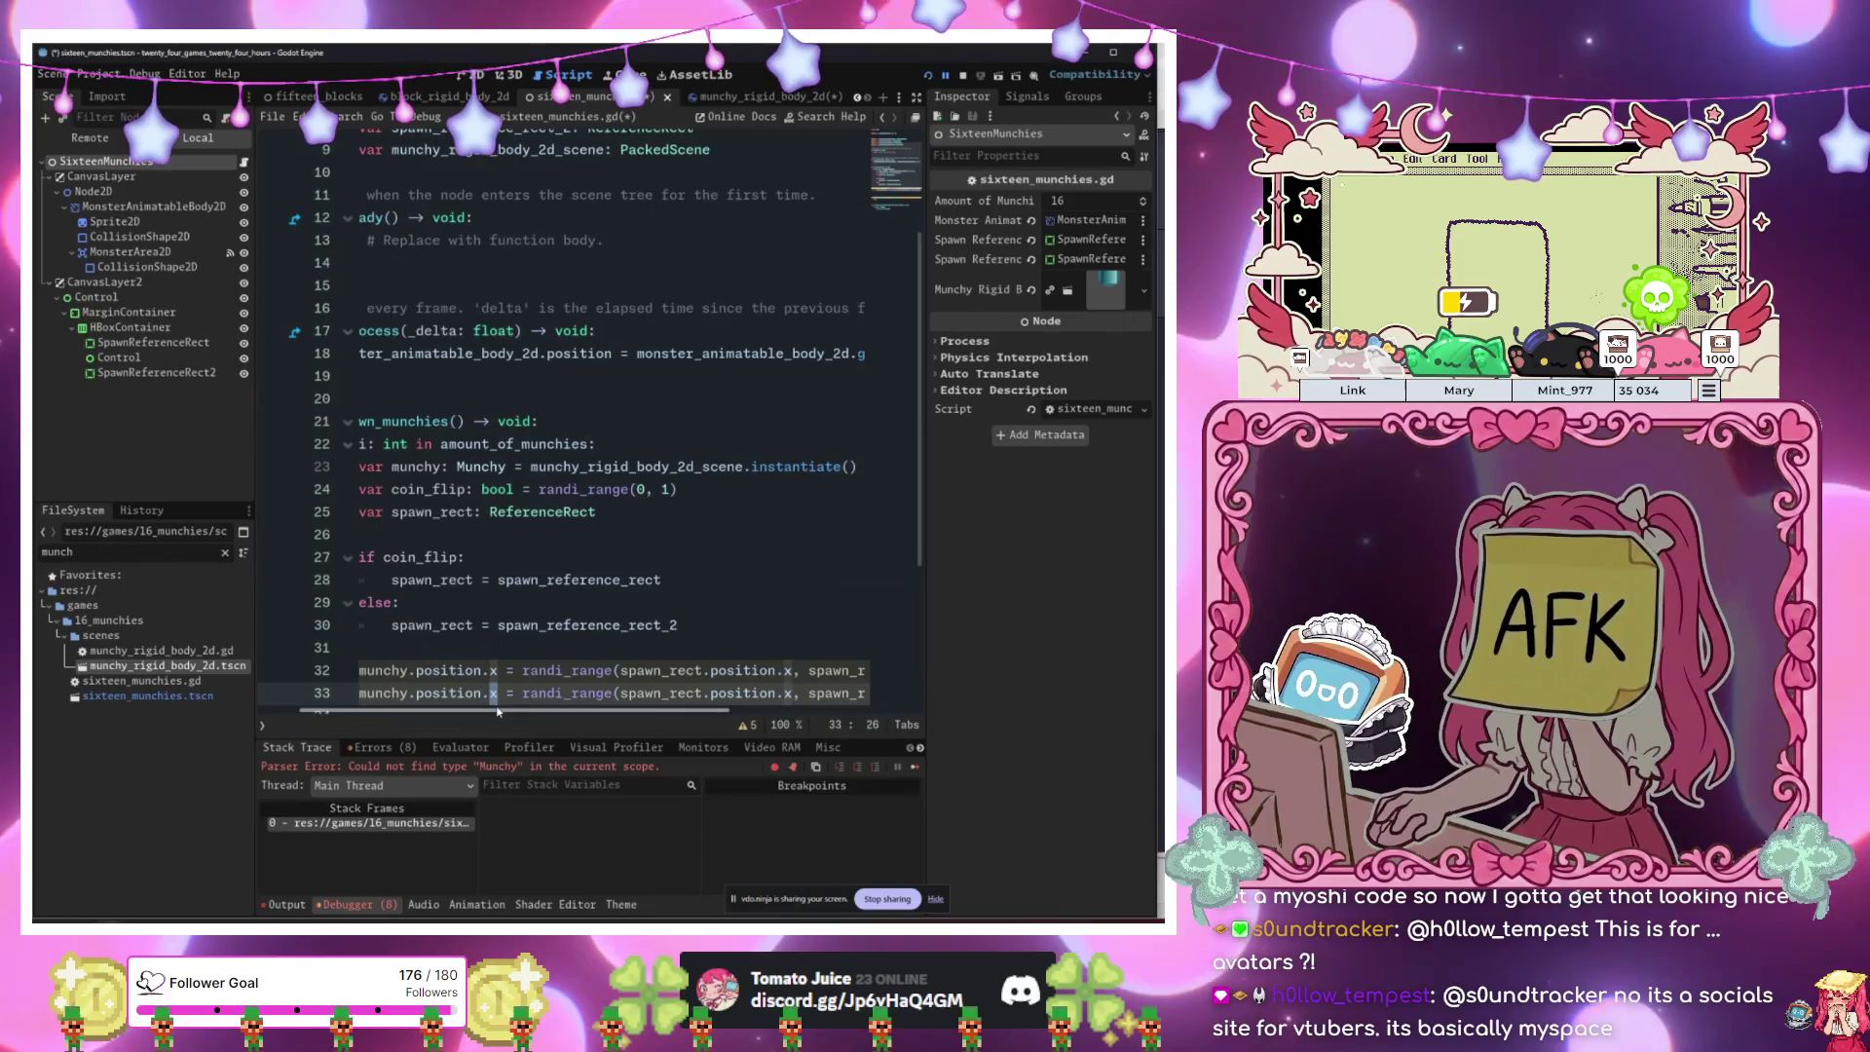
{"action": "scroll", "coordinate": [497, 713], "scroll_direction": "right", "scroll_amount": 5}
{"action": "type", "text": "y"}
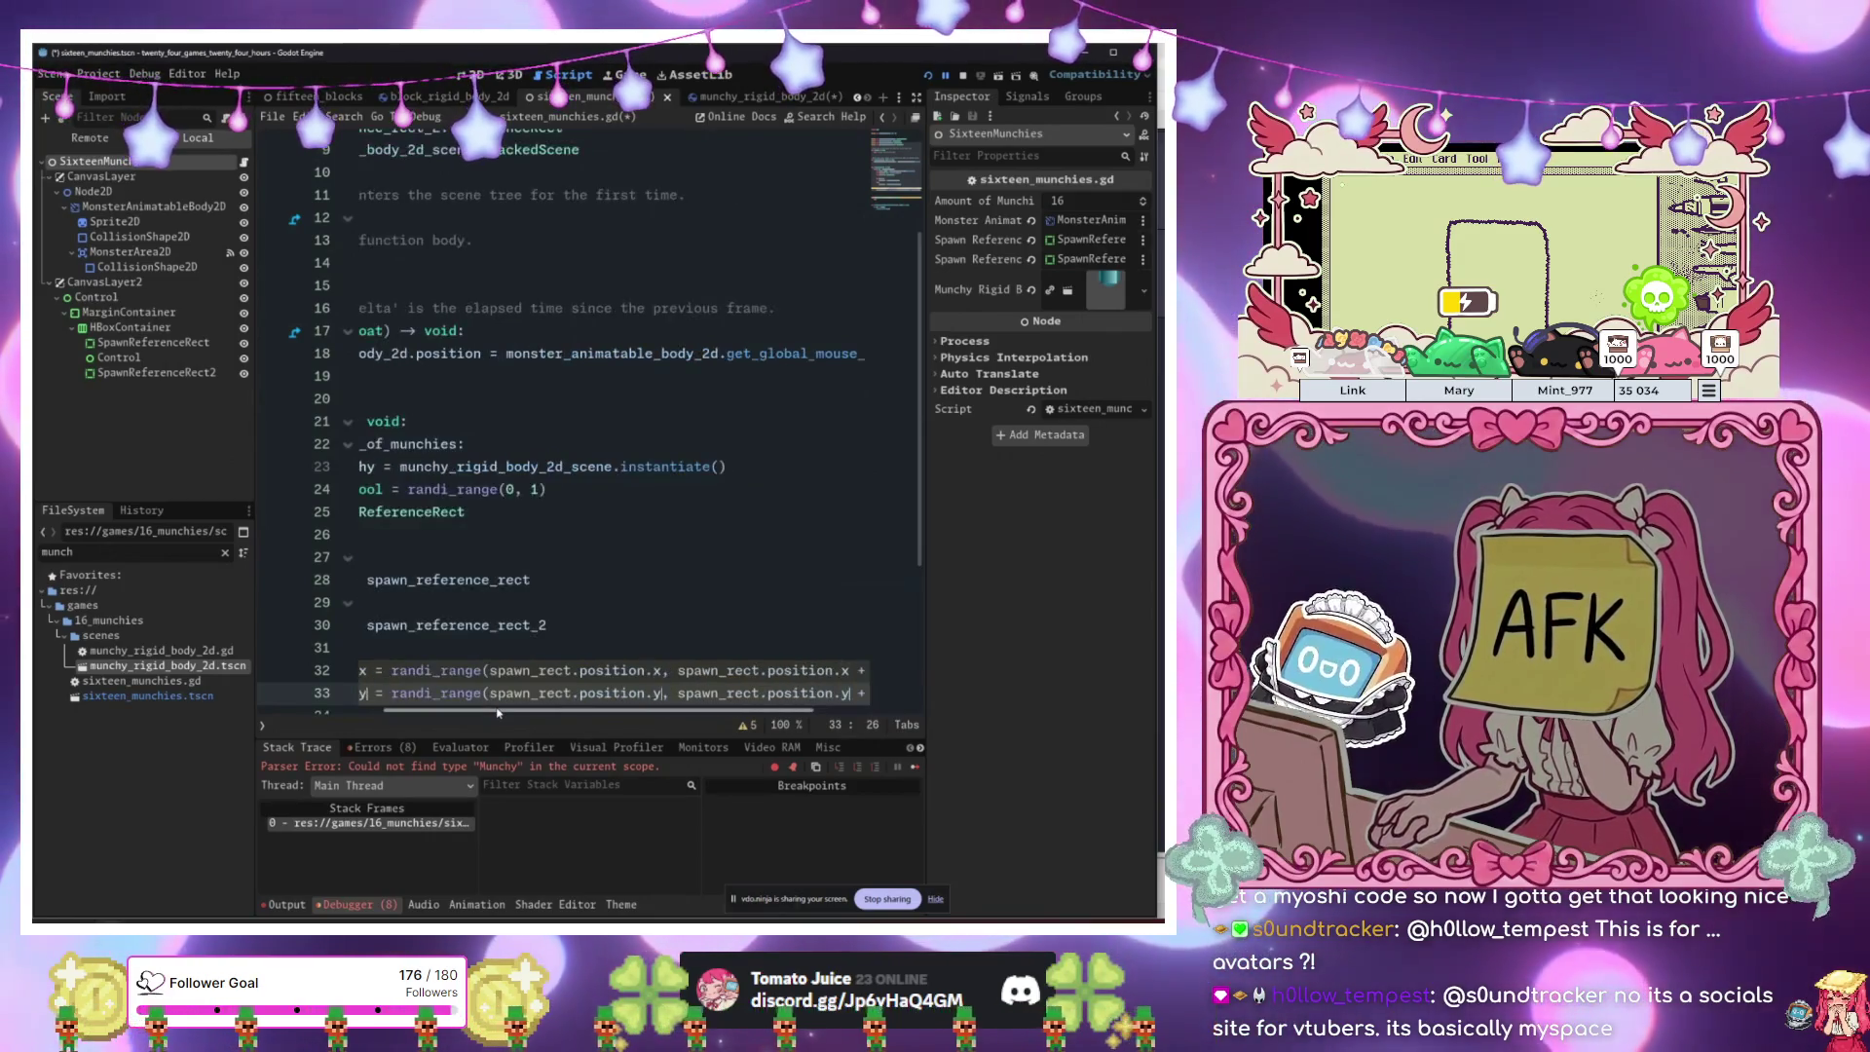
{"action": "left_click", "coordinate": [615, 692]}
{"action": "scroll", "coordinate": [623, 584], "scroll_direction": "down", "scroll_amount": 4}
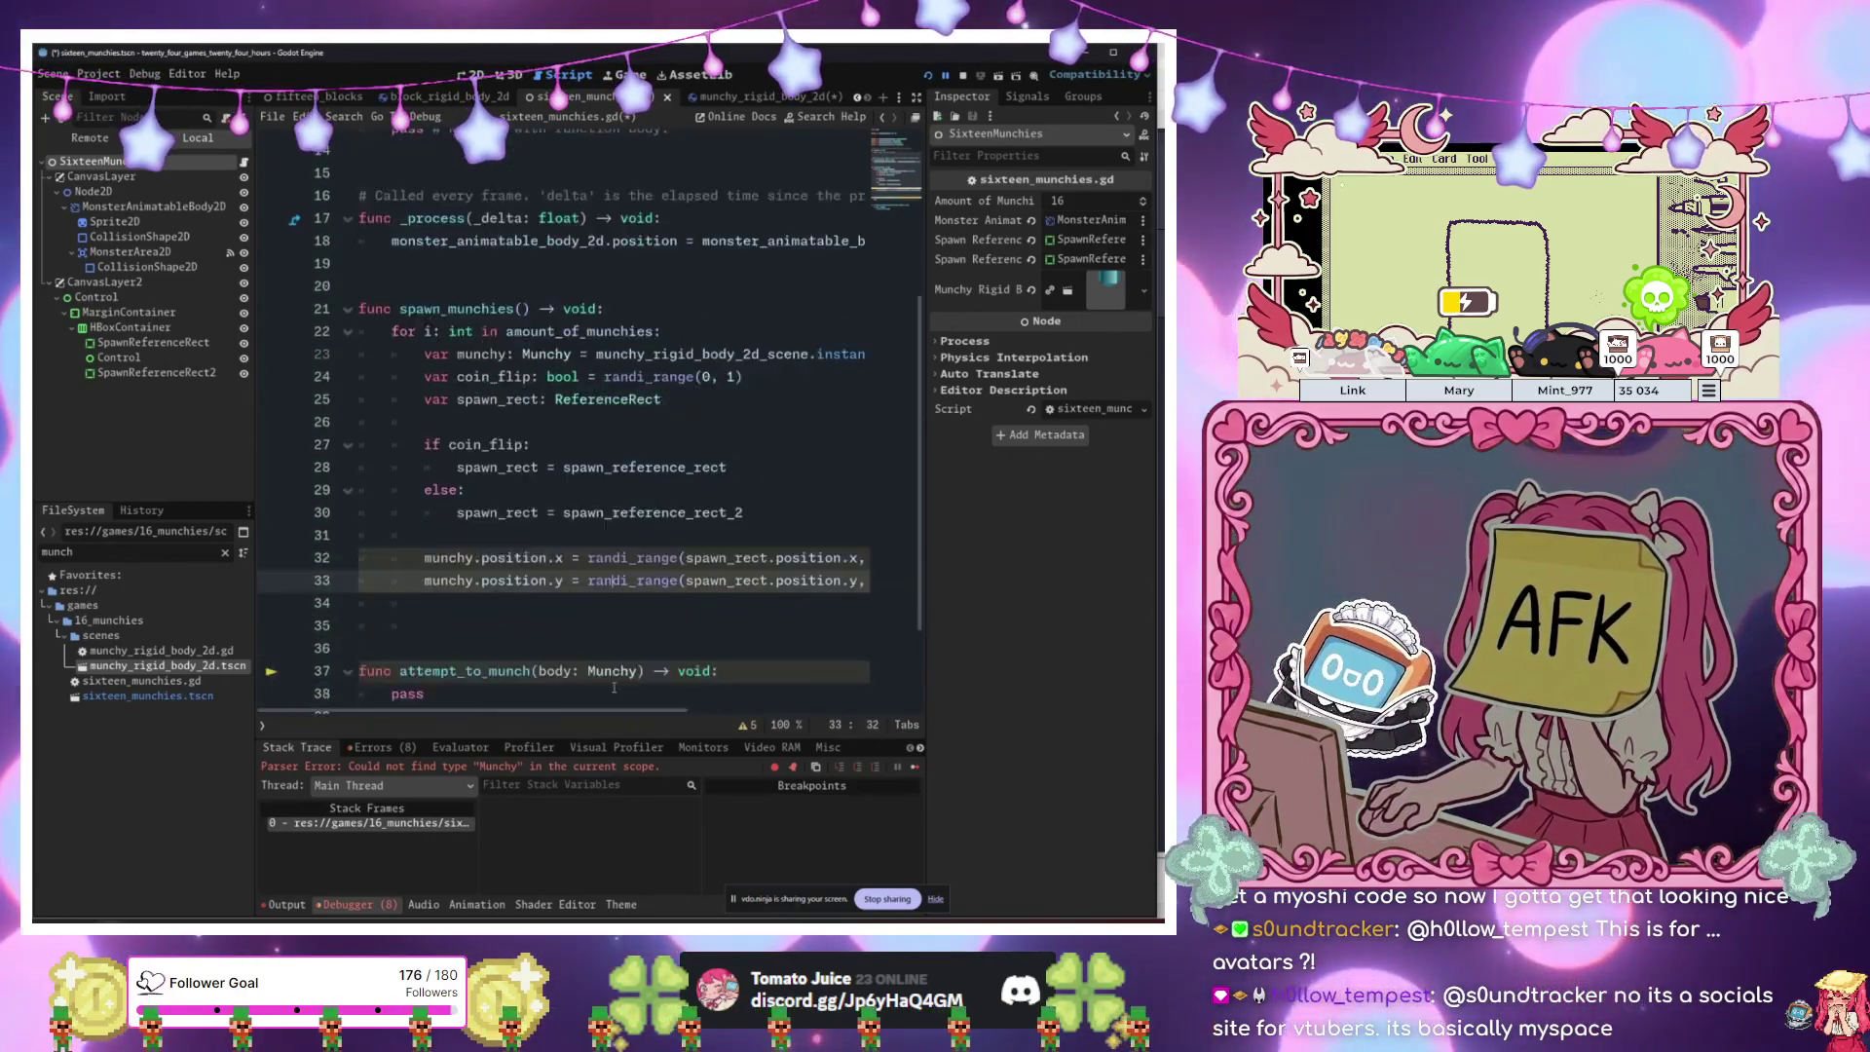
{"action": "left_click", "coordinate": [636, 472]}
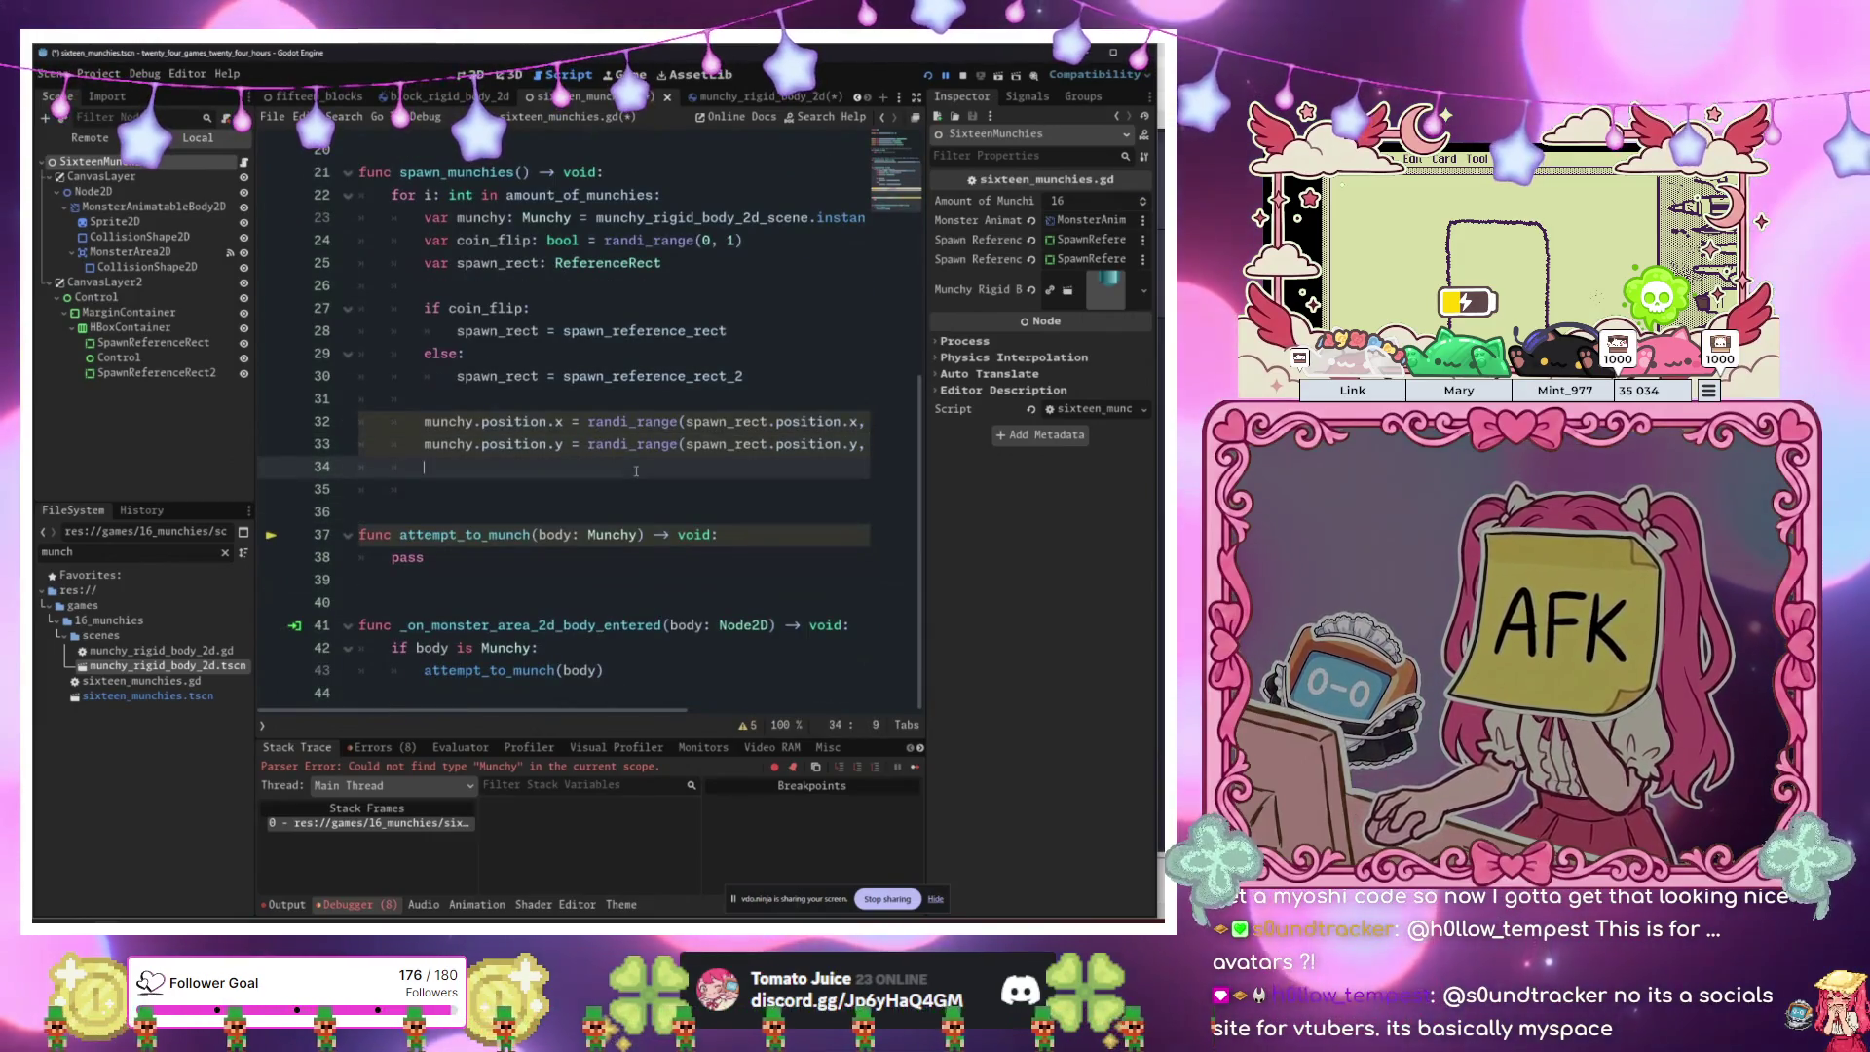
{"action": "key", "text": "Return"}
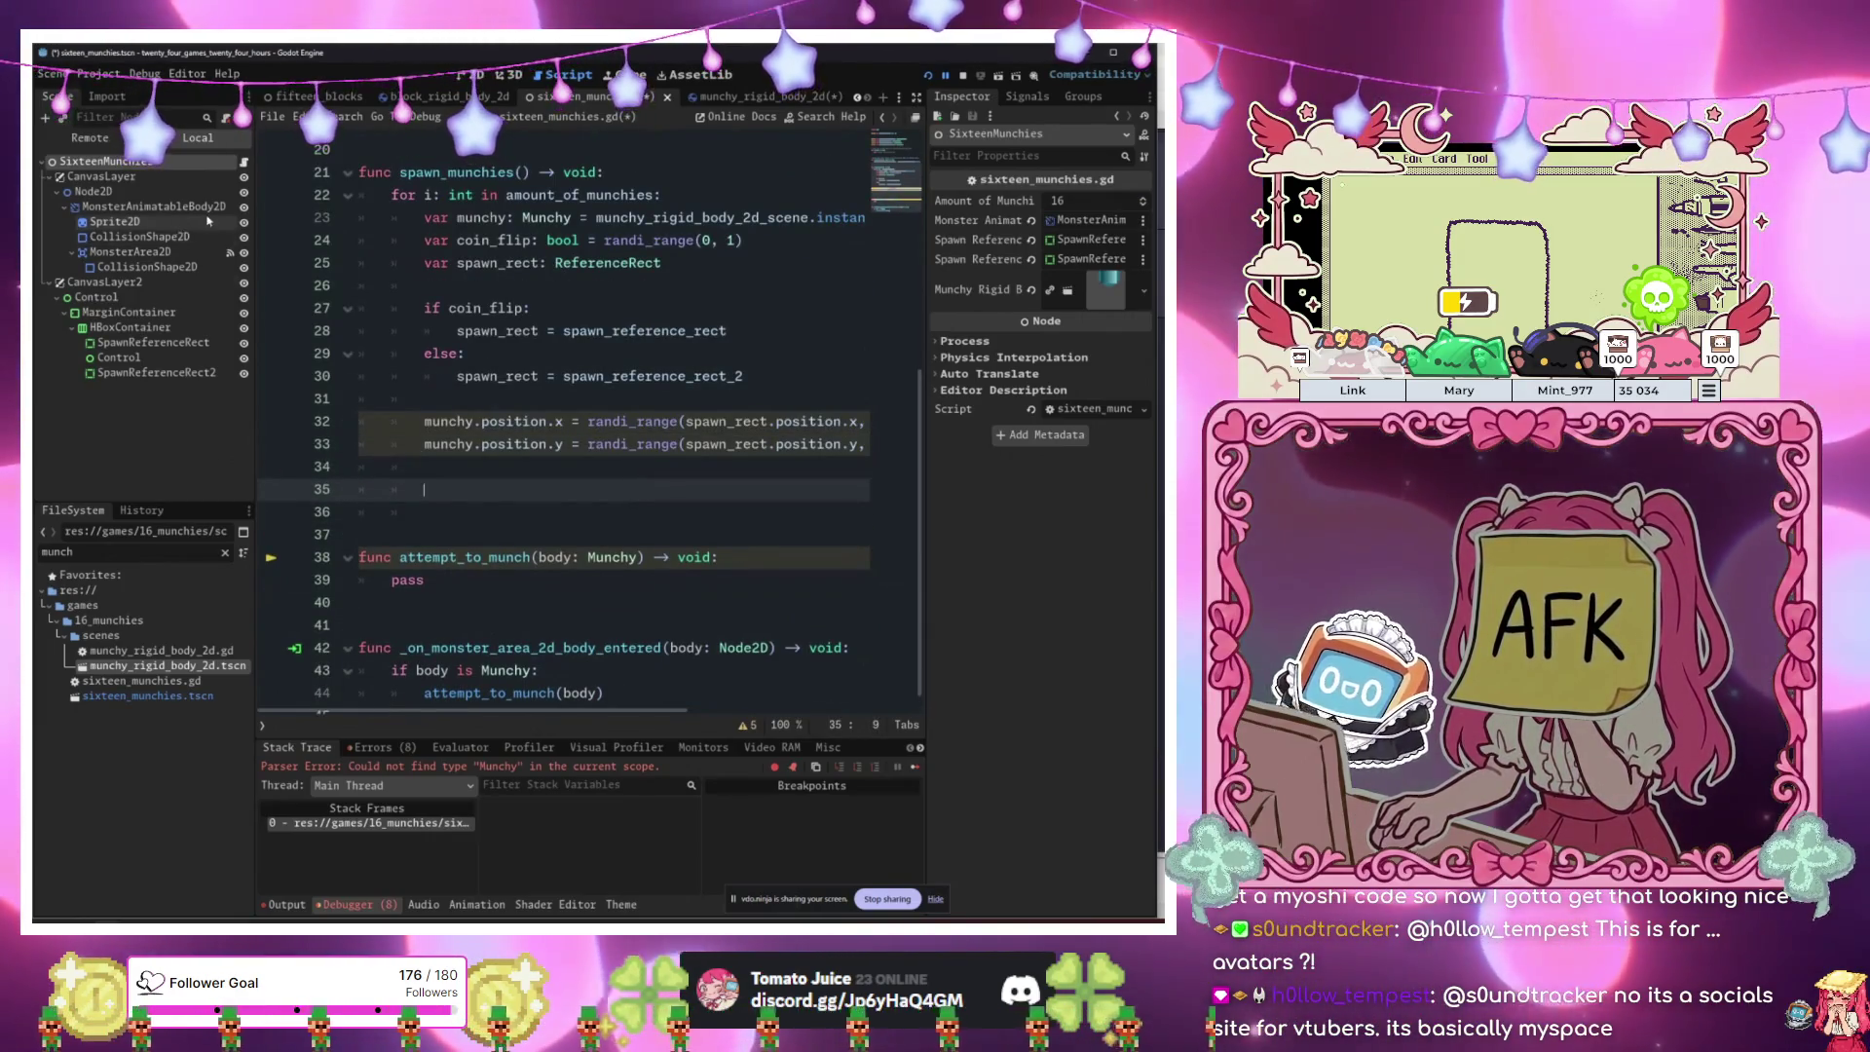
{"action": "left_click", "coordinate": [160, 191]}
{"action": "key", "text": "ctrl+a"}
Add a Node2D child under Node2D, undoing a stray plain Node, and name it MunchyContainerNode2D
{"action": "type", "text": "m"}
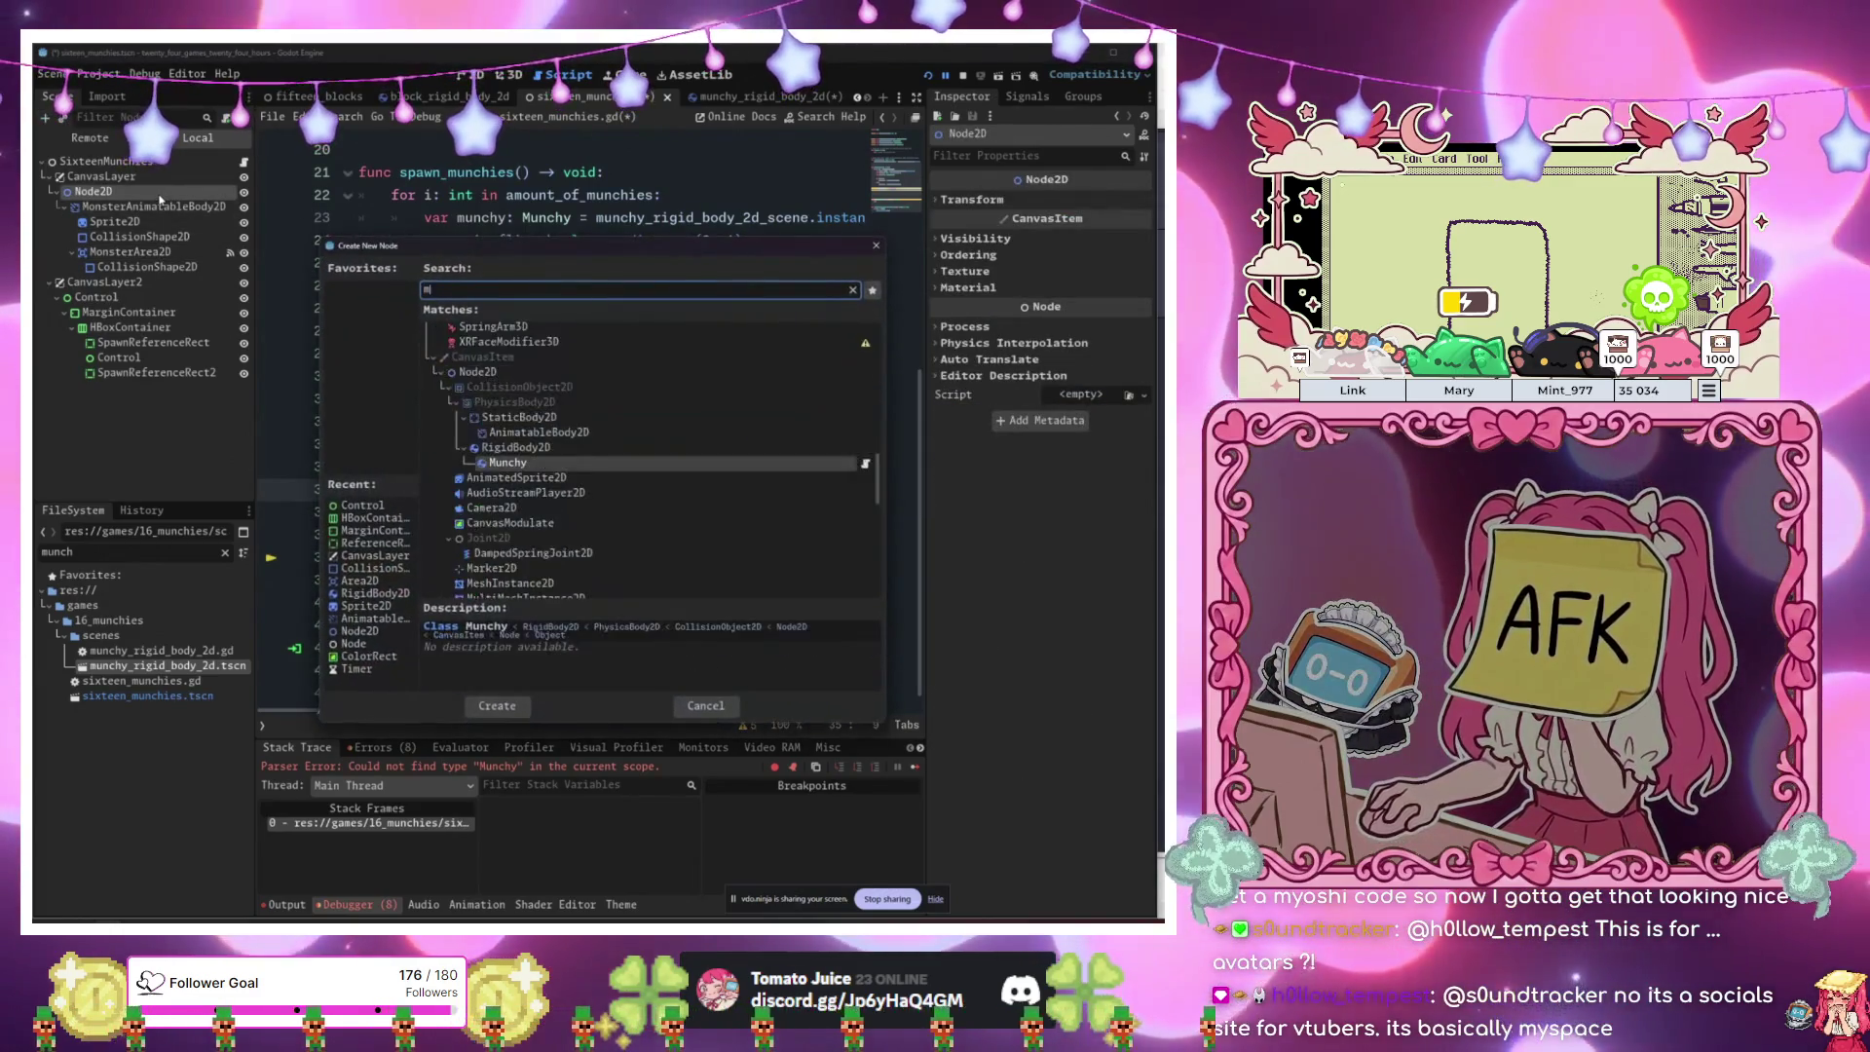
{"action": "type", "text": "ode"}
{"action": "key", "text": "Return"}
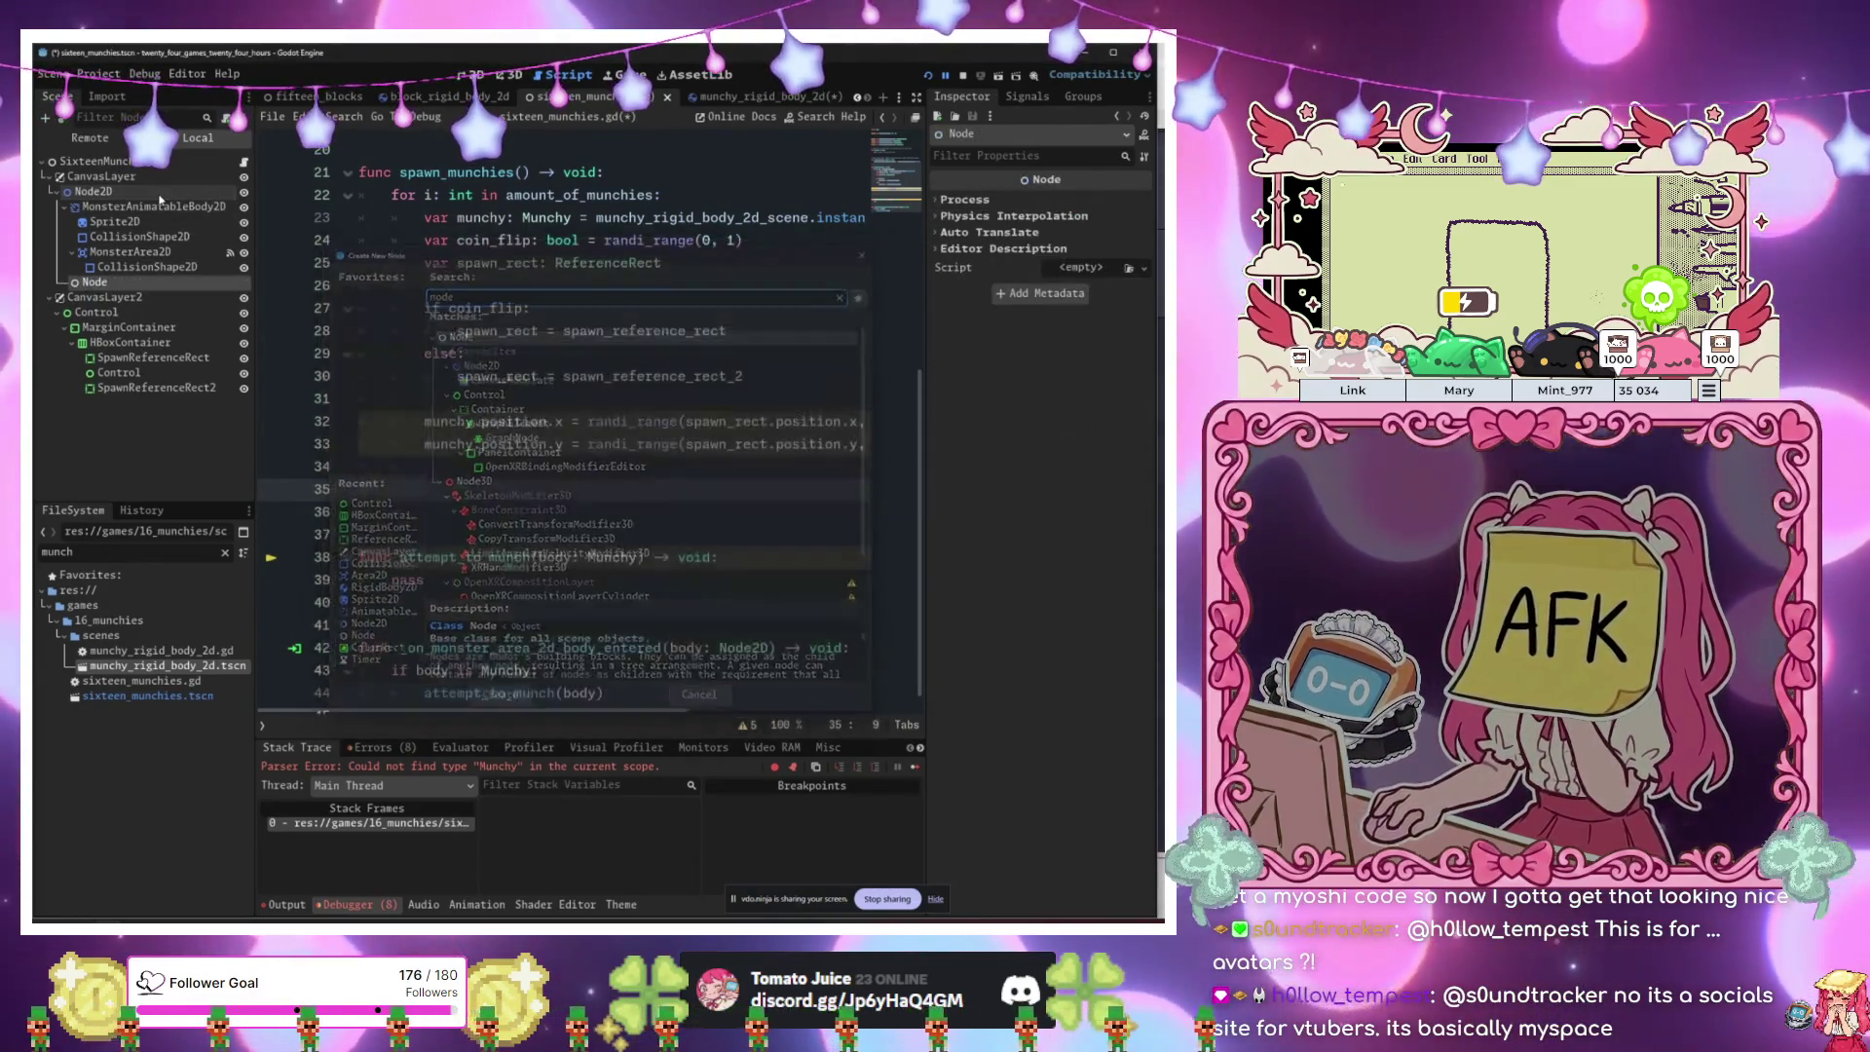
{"action": "key", "text": "ctrl+z"}
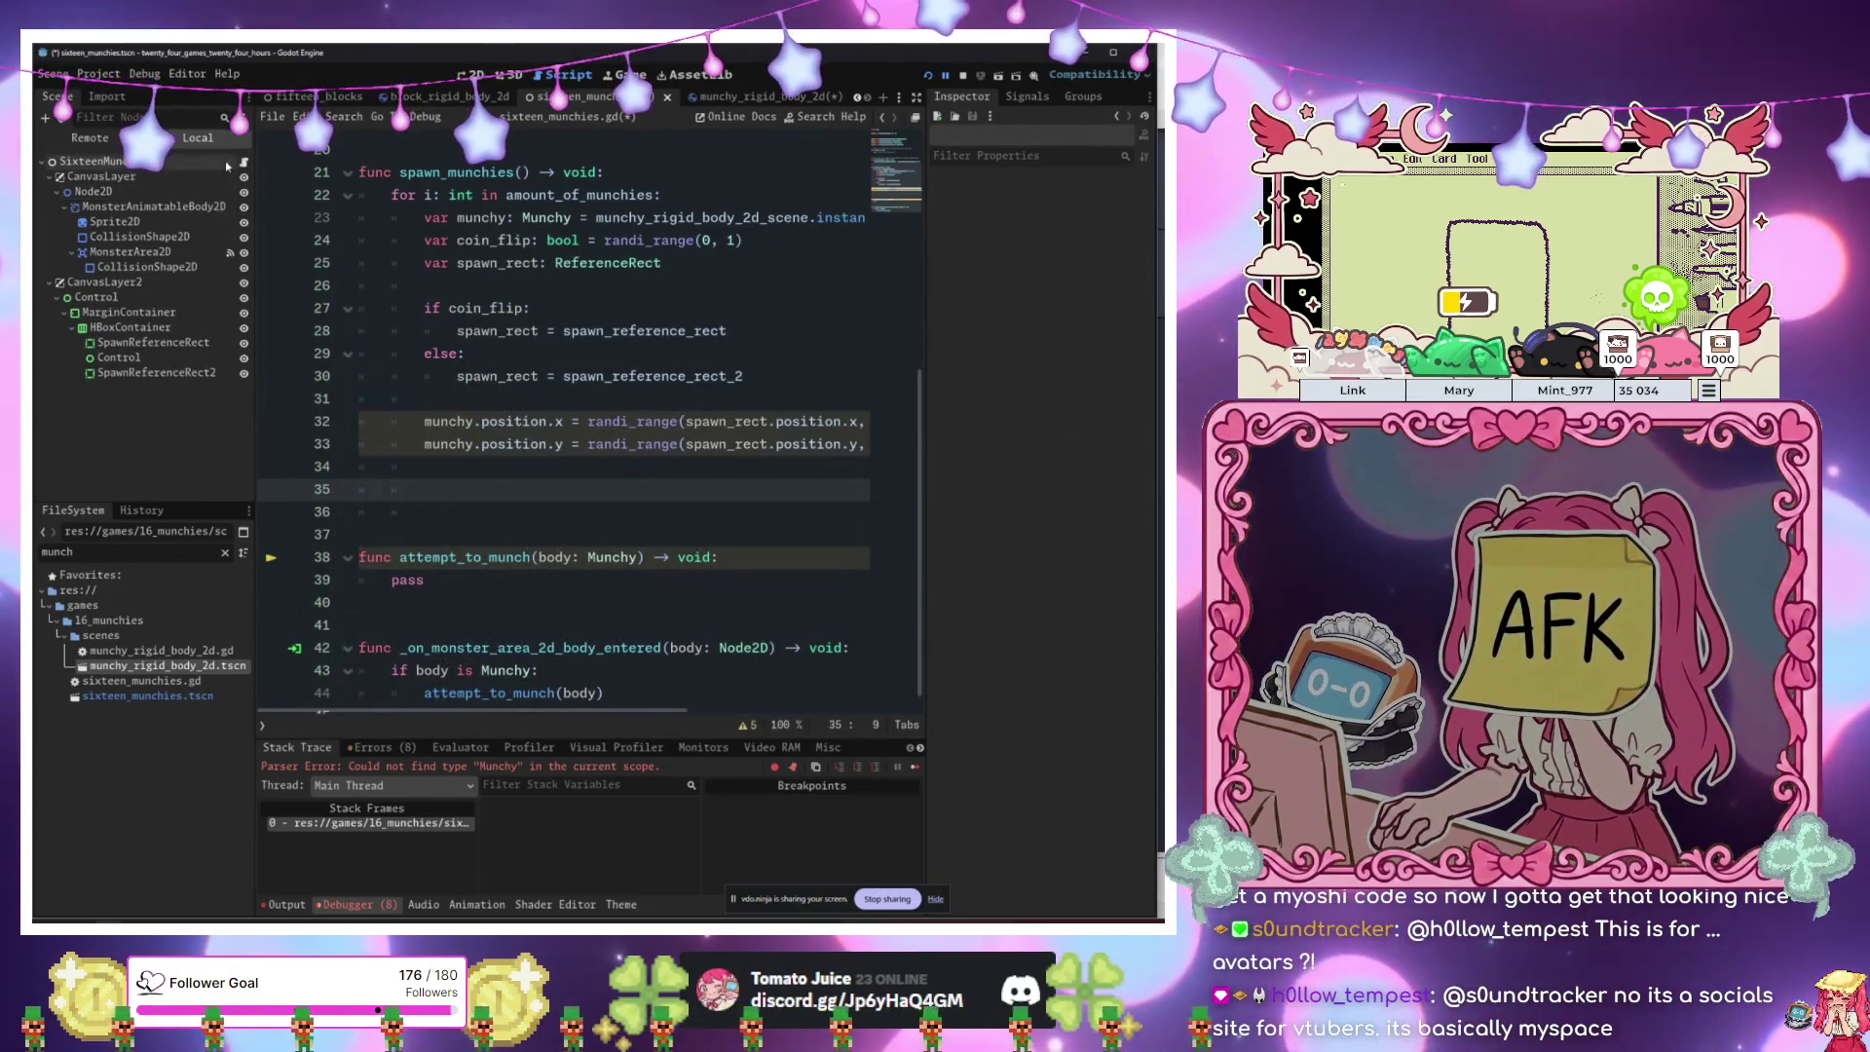
{"action": "left_click", "coordinate": [194, 193]}
{"action": "key", "text": "ctrl+a"}
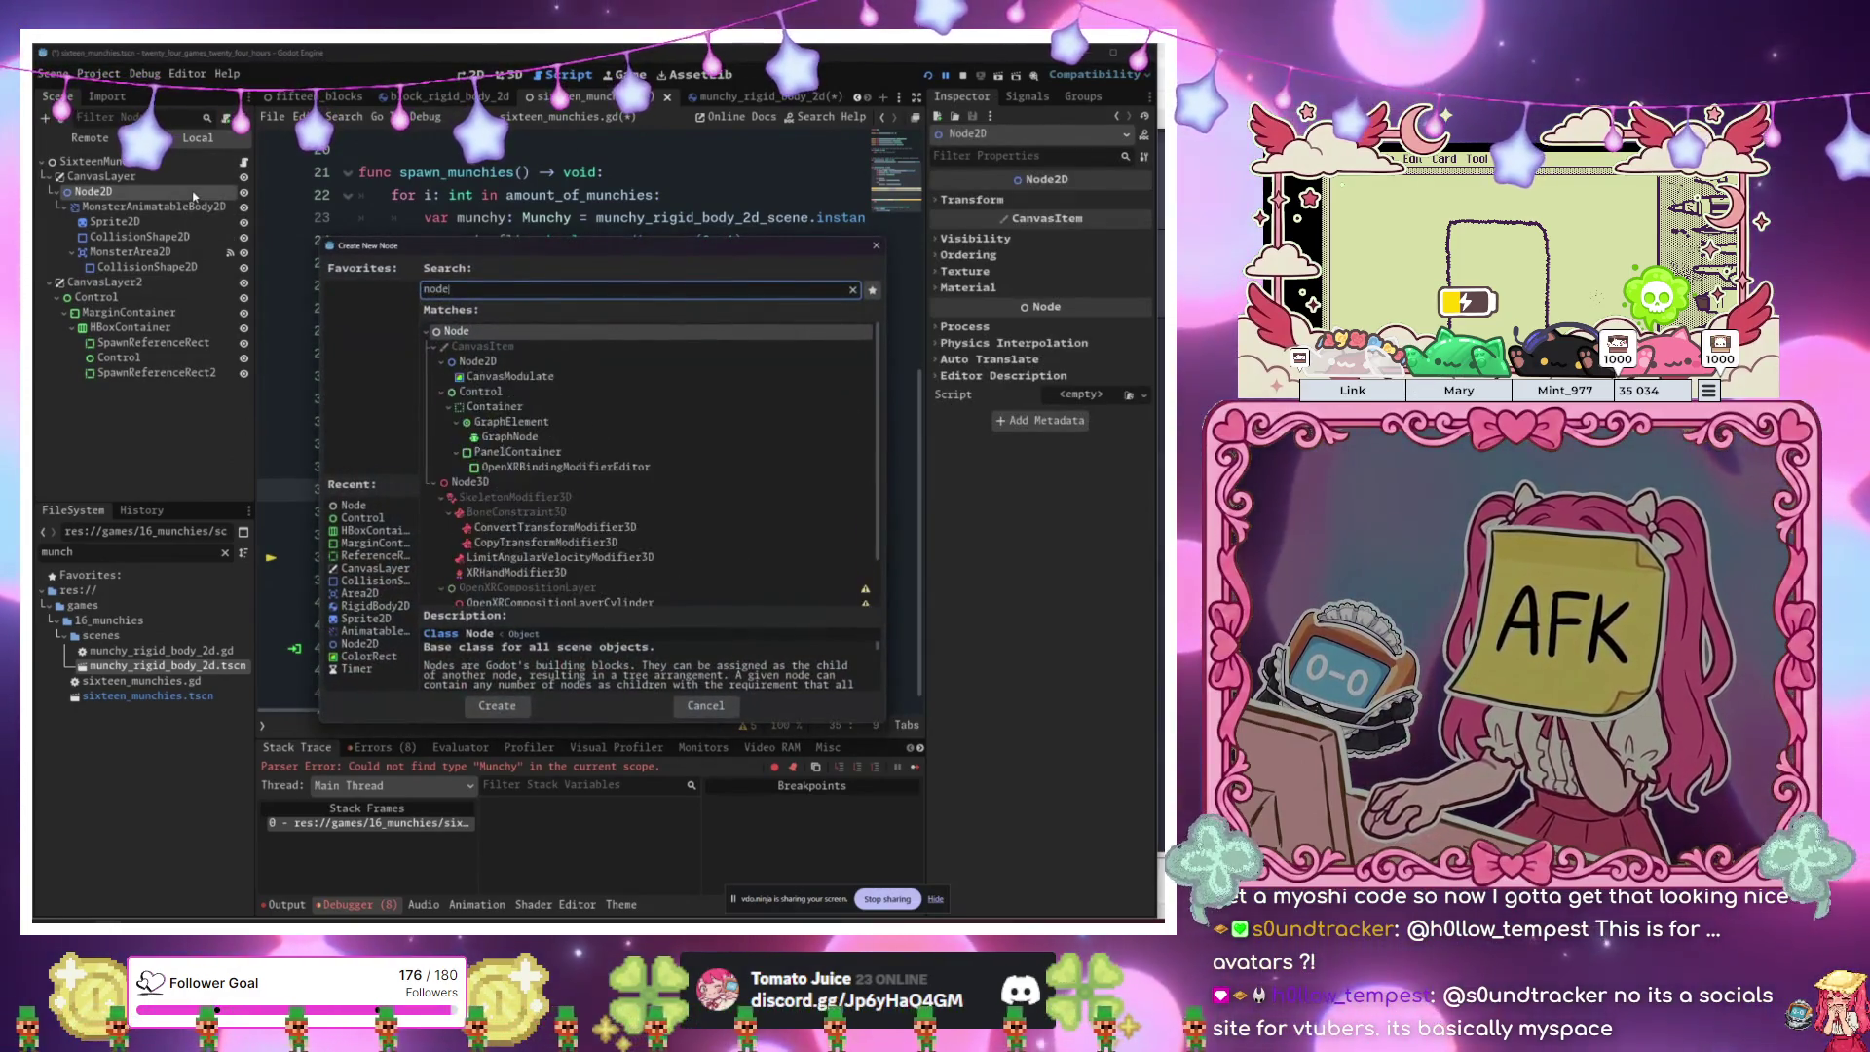
{"action": "type", "text": "2d"}
{"action": "key", "text": "Return"}
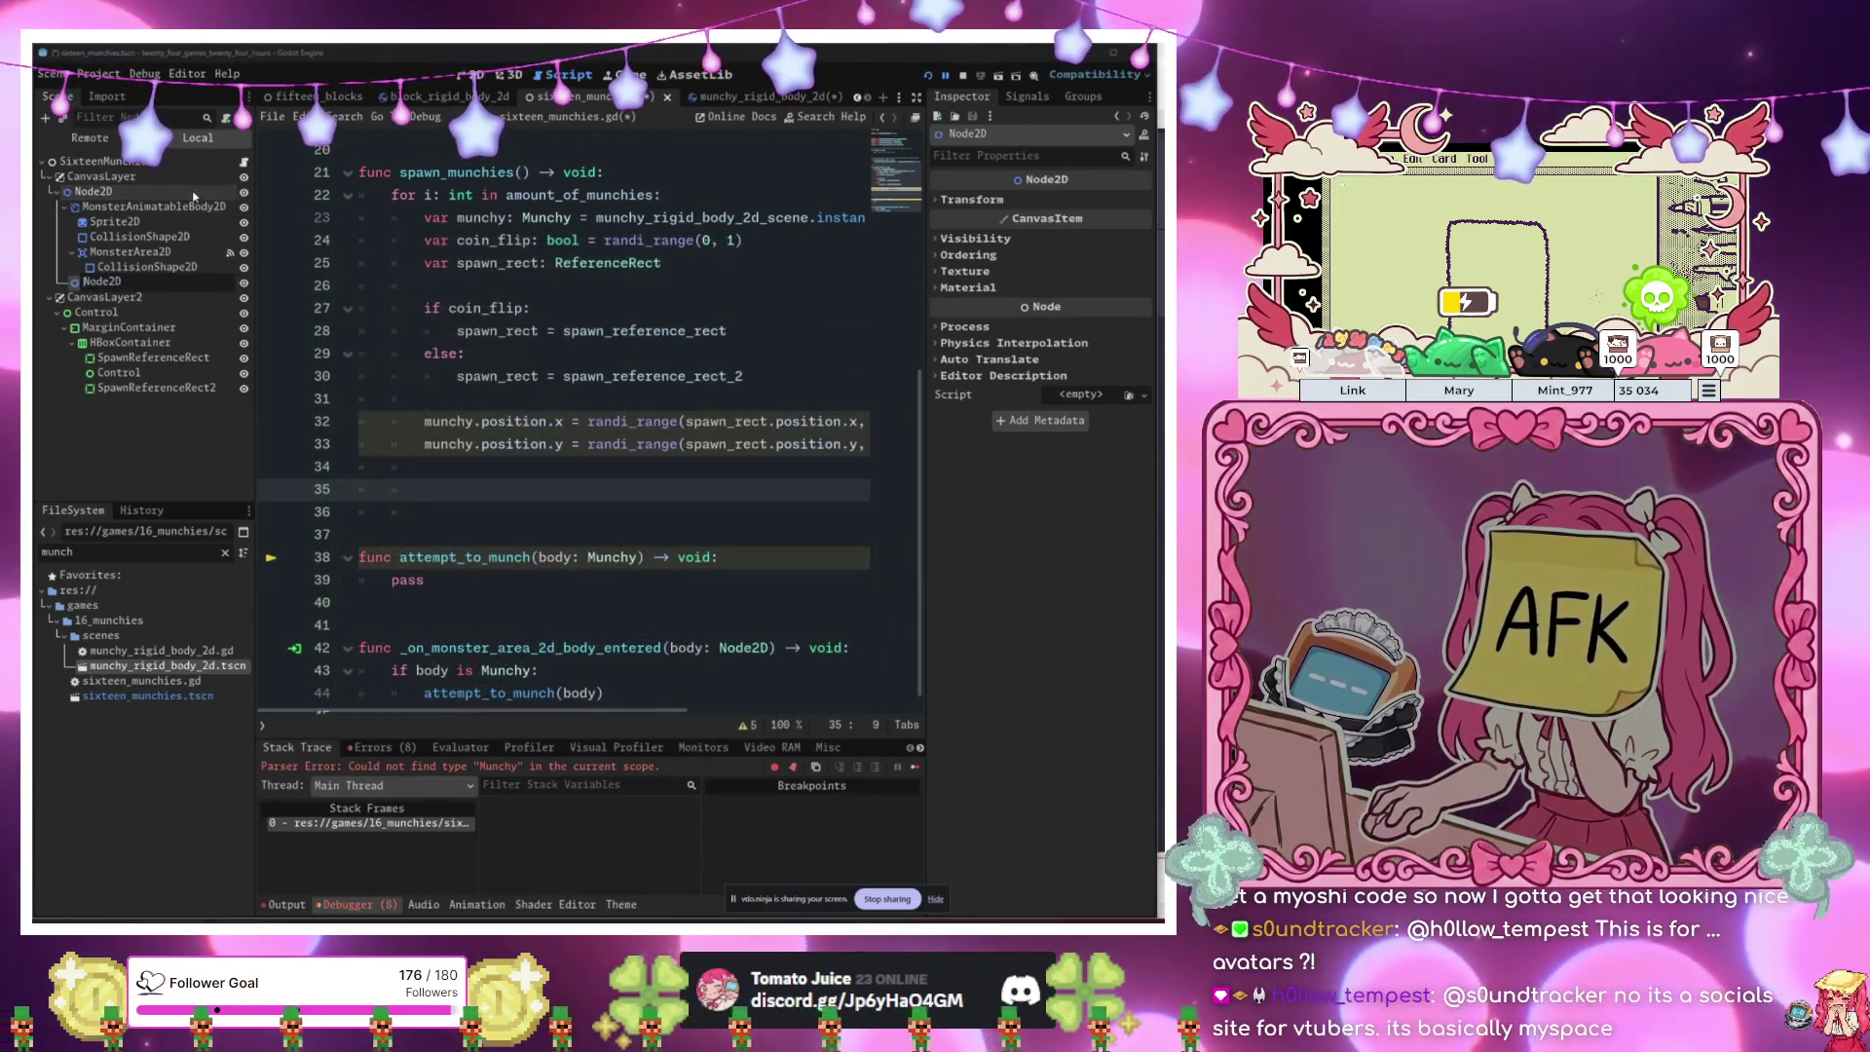
{"action": "type", "text": "nchyCo"}
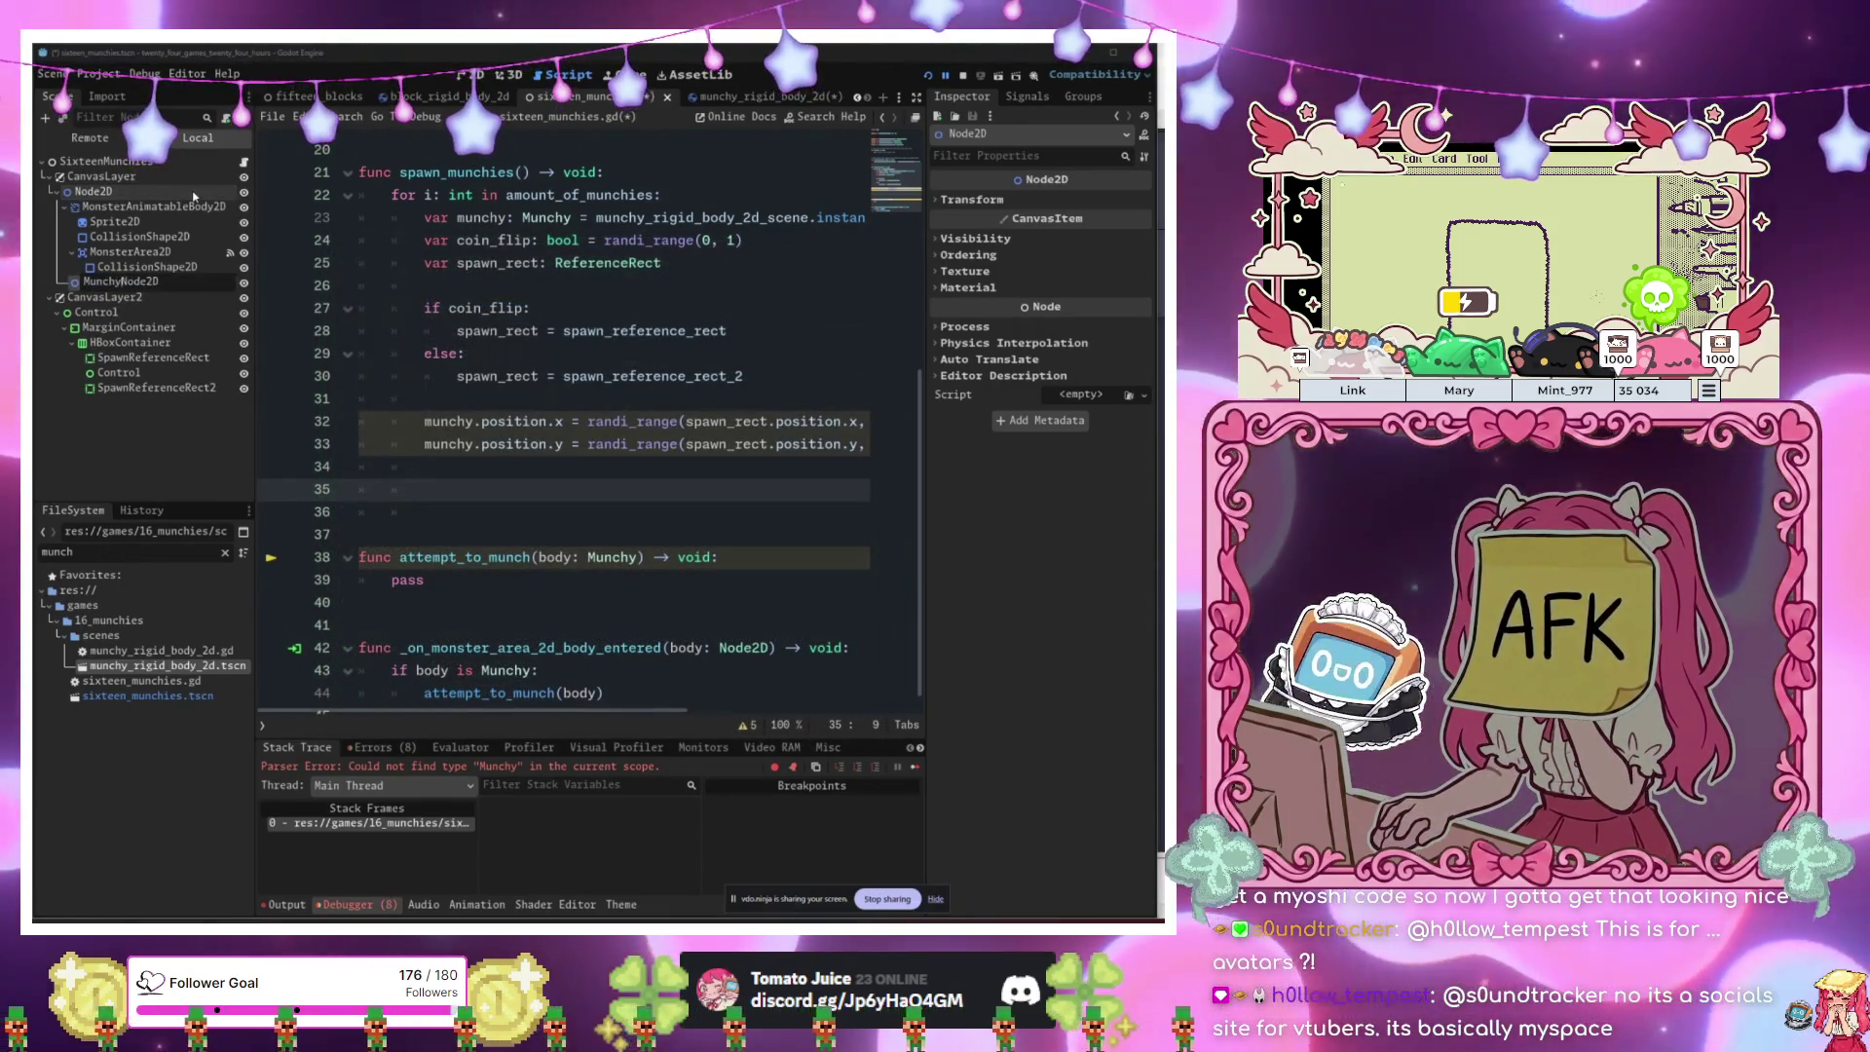
{"action": "type", "text": "ntainer"}
{"action": "key", "text": "Return"}
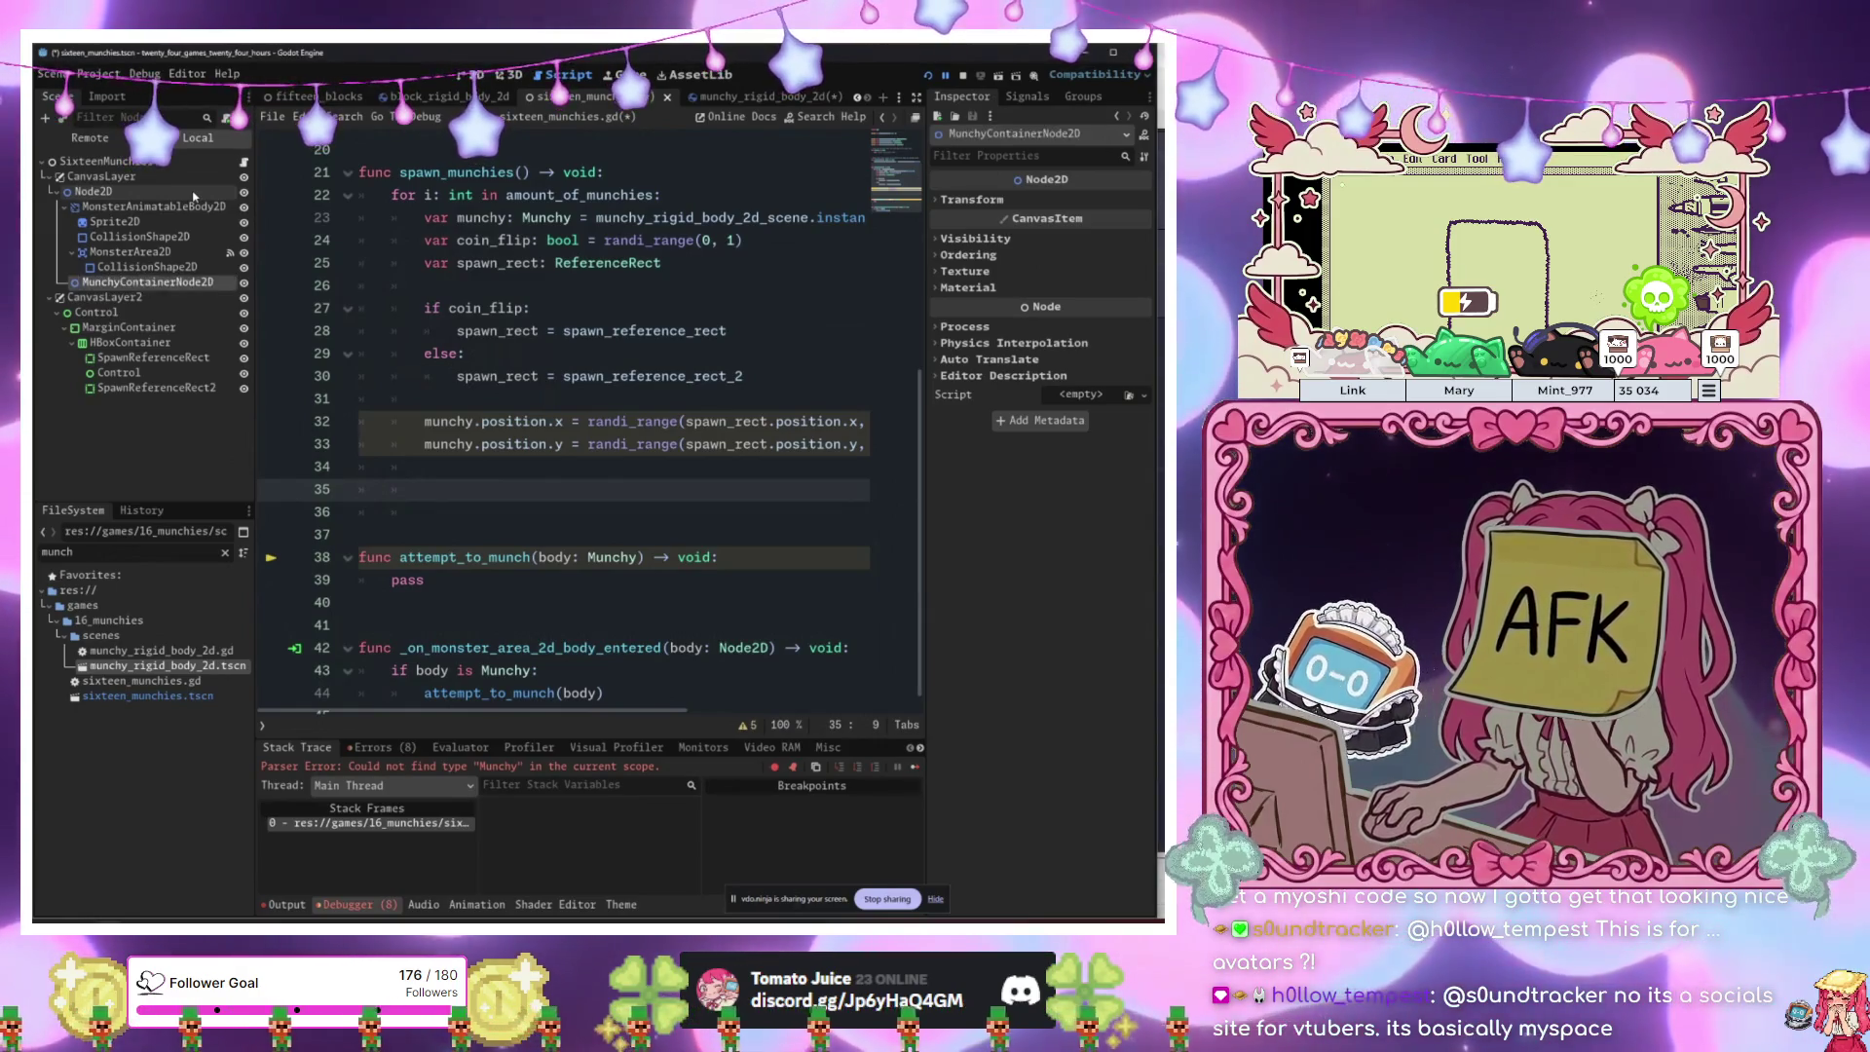
{"action": "scroll", "coordinate": [521, 414], "scroll_direction": "up", "scroll_amount": 4}
{"action": "scroll", "coordinate": [521, 414], "scroll_direction": "up", "scroll_amount": 2}
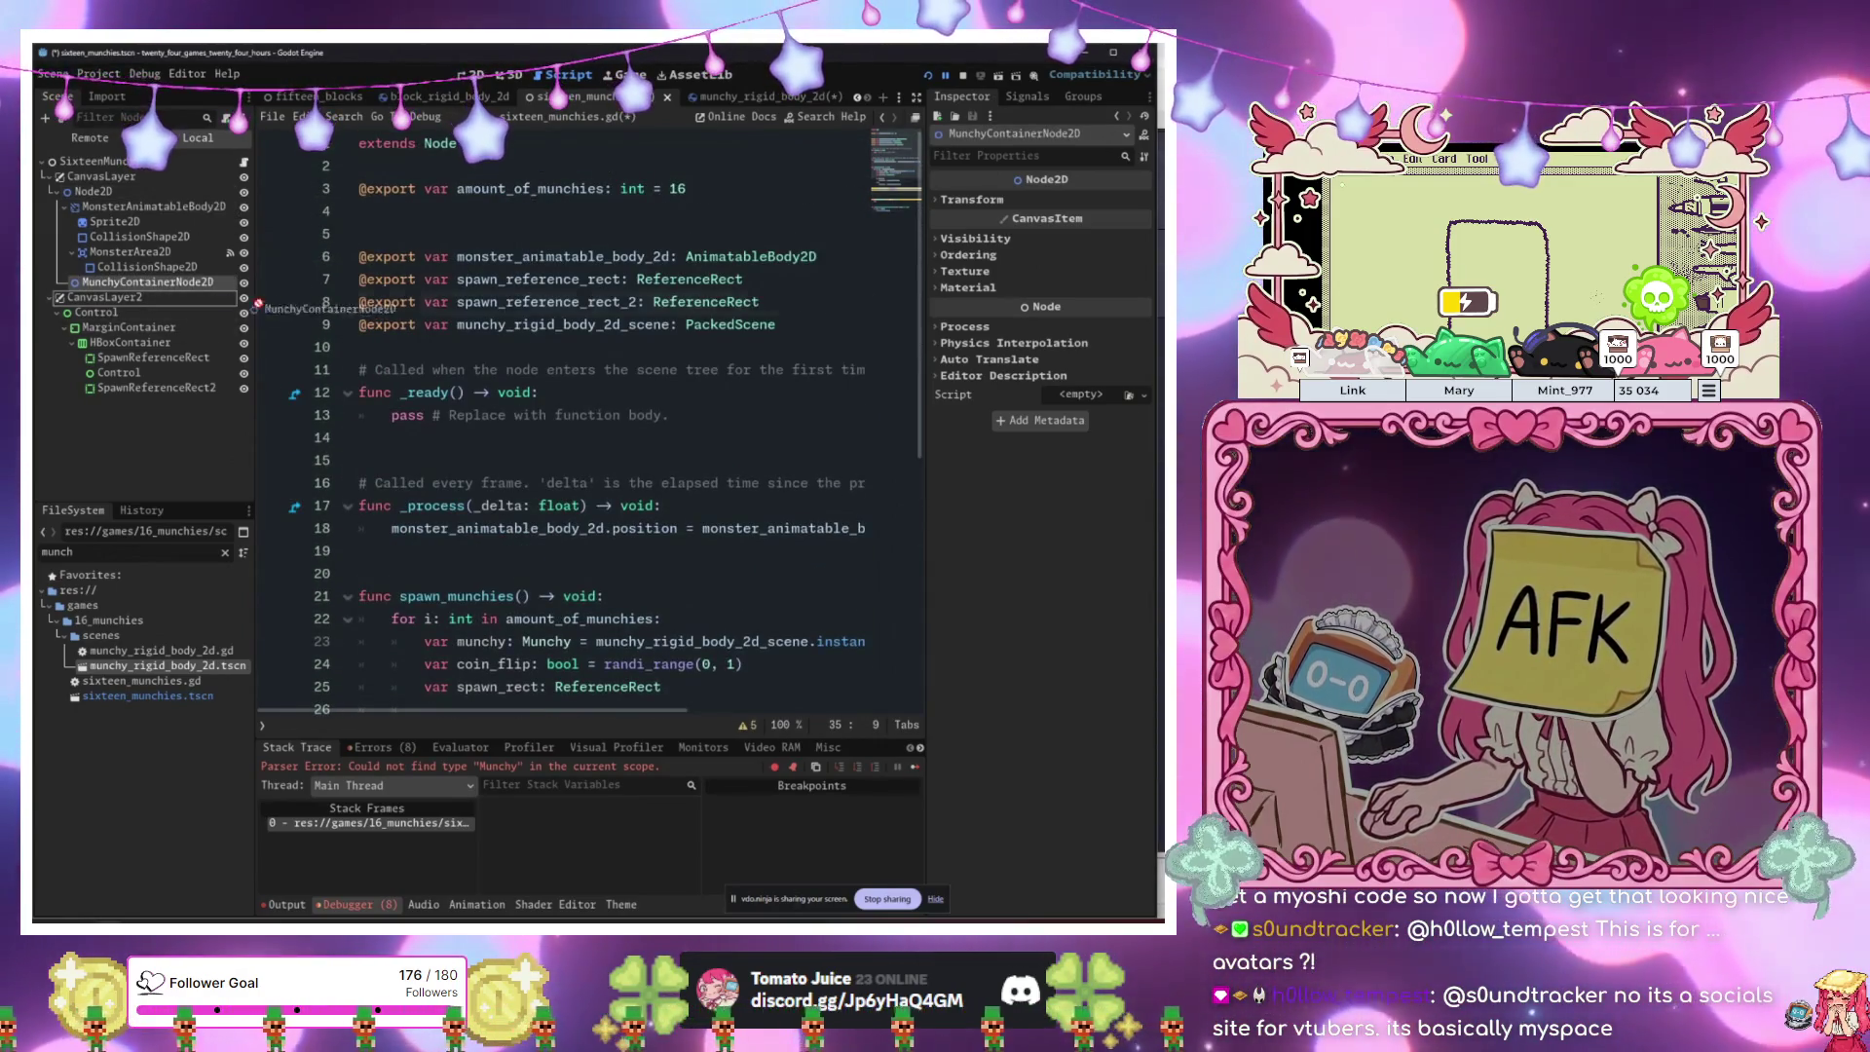
Reference MunchyContainerNode2D in the script and call munchy_container_node_2d.add_child(munchy) in the loop
{"action": "left_click_drag", "start_coordinate": [146, 281], "coordinate": [410, 363]}
{"action": "scroll", "coordinate": [521, 414], "scroll_direction": "down", "scroll_amount": 7}
{"action": "left_click", "coordinate": [532, 466]}
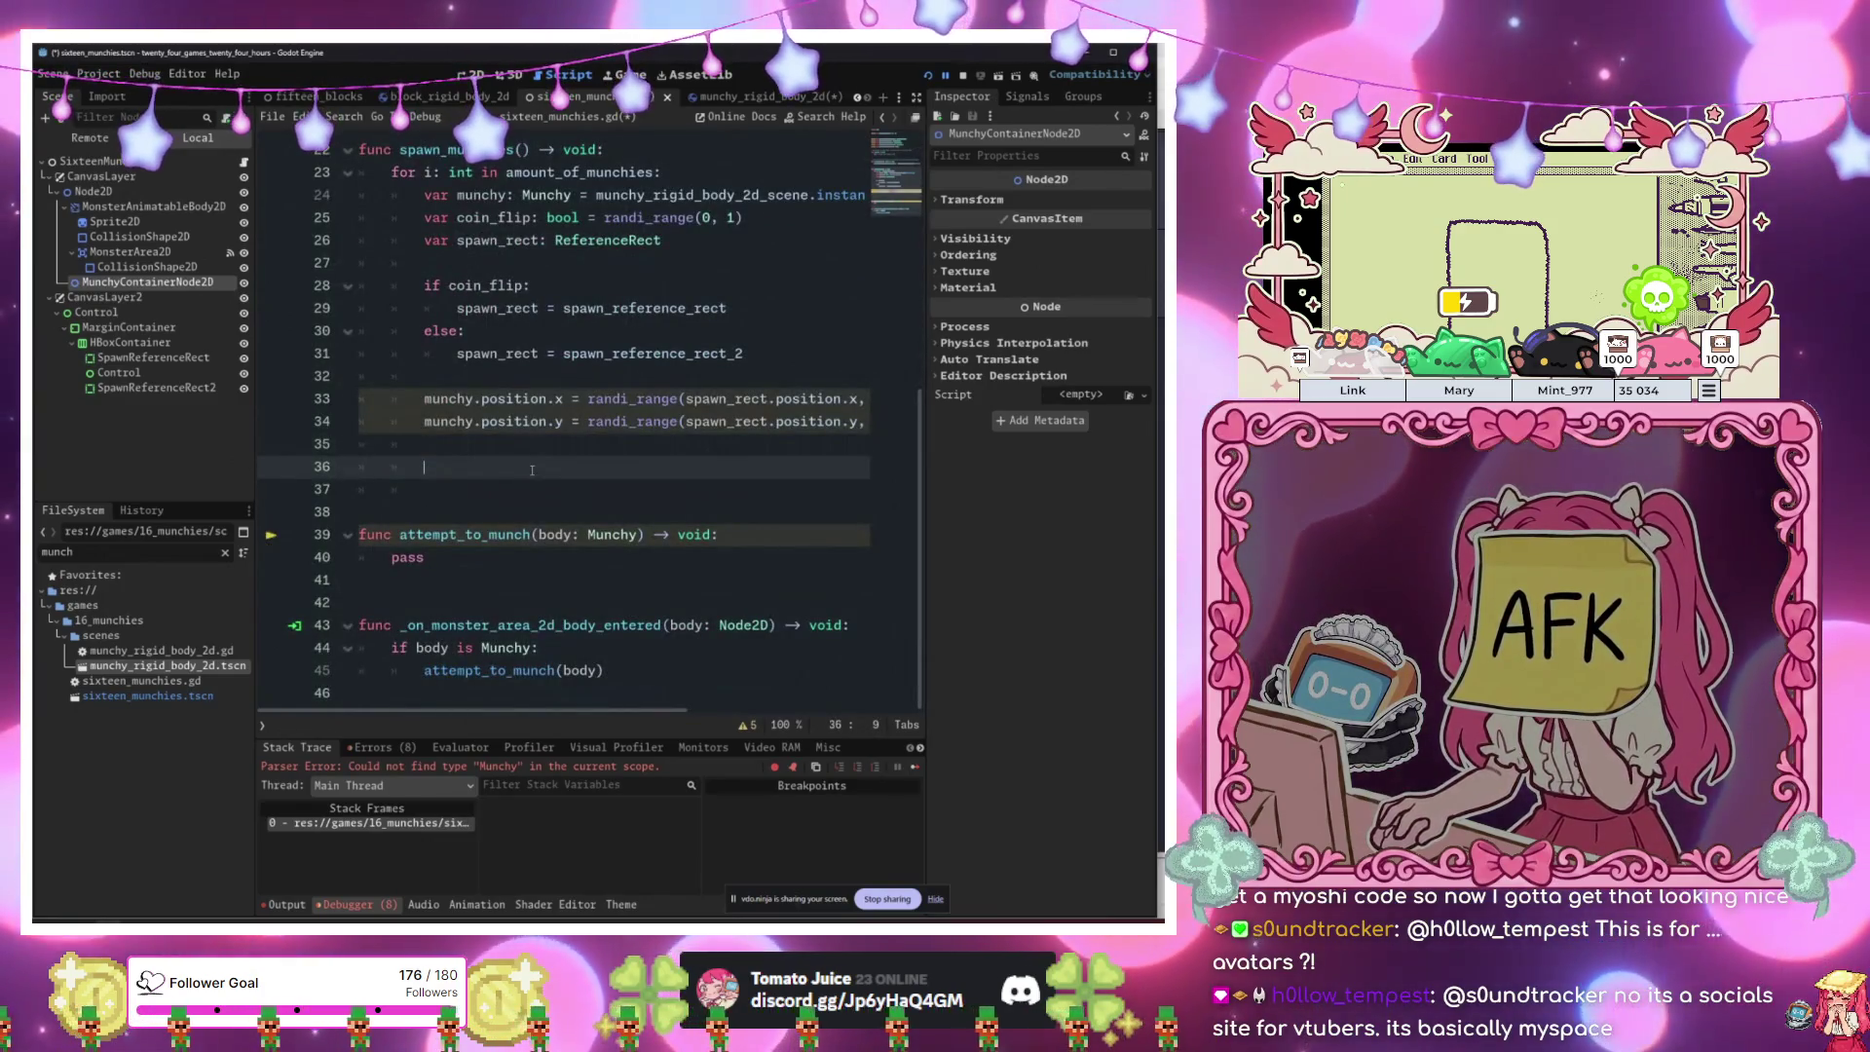
{"action": "type", "text": "much"}
{"action": "key", "text": "Down"}
{"action": "key", "text": "Return"}
{"action": "type", "text": ".add"}
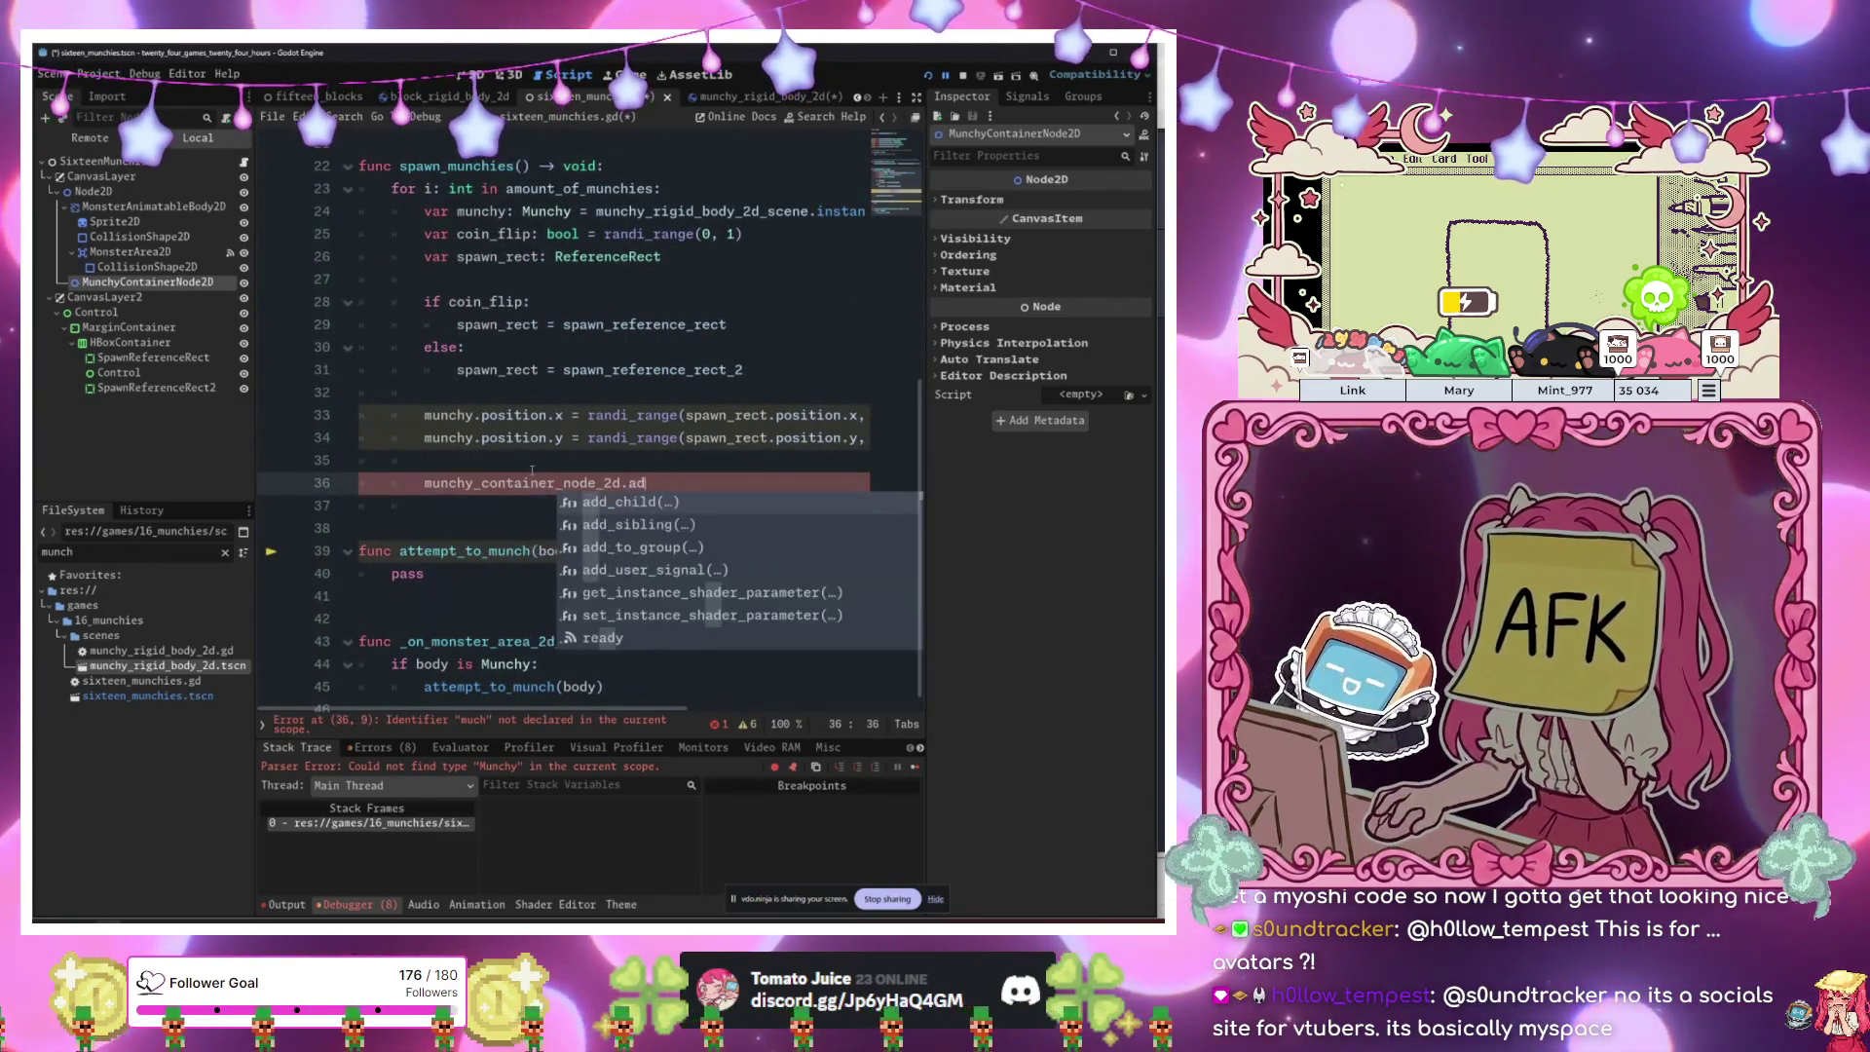
{"action": "key", "text": "Return"}
{"action": "type", "text": "m"}
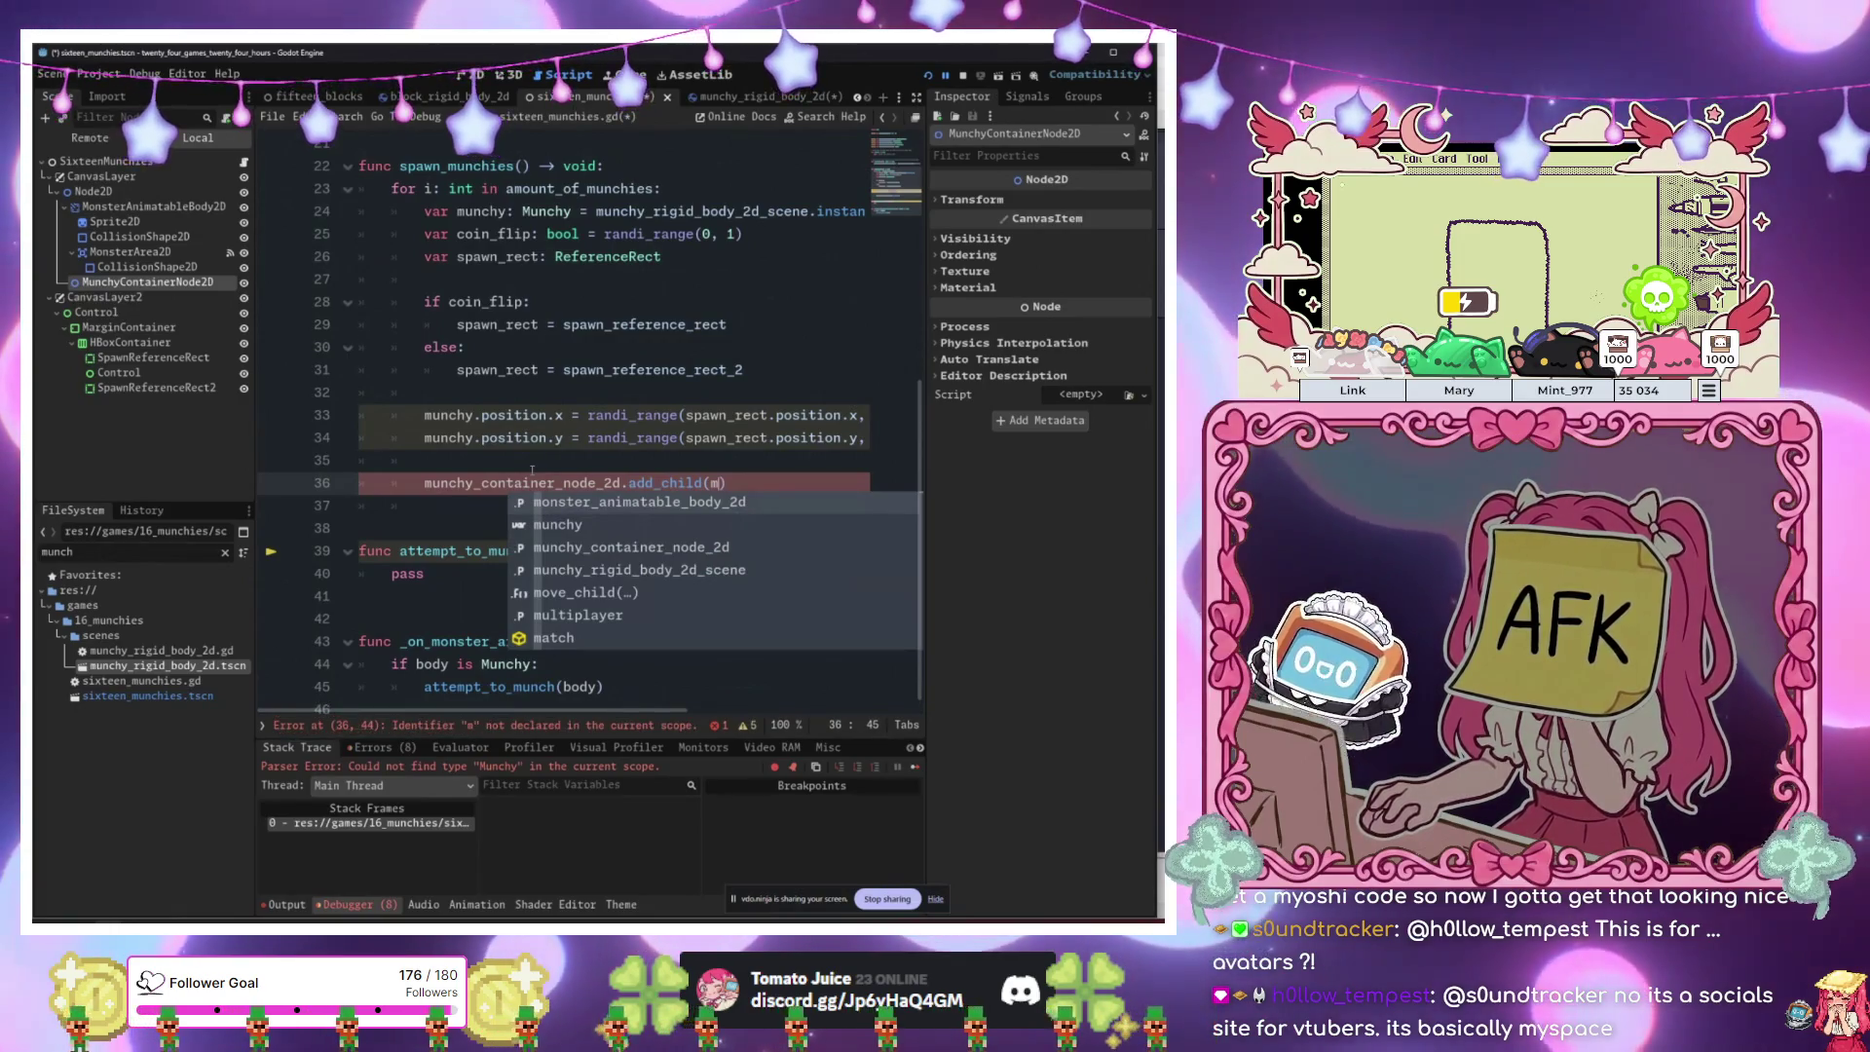
{"action": "key", "text": "Down"}
{"action": "key", "text": "Return"}
Move the add_child call above the position lines with a blank line before it, and save
{"action": "key", "text": "alt+Up"}
{"action": "key", "text": "alt+Up"}
{"action": "key", "text": "alt+Up"}
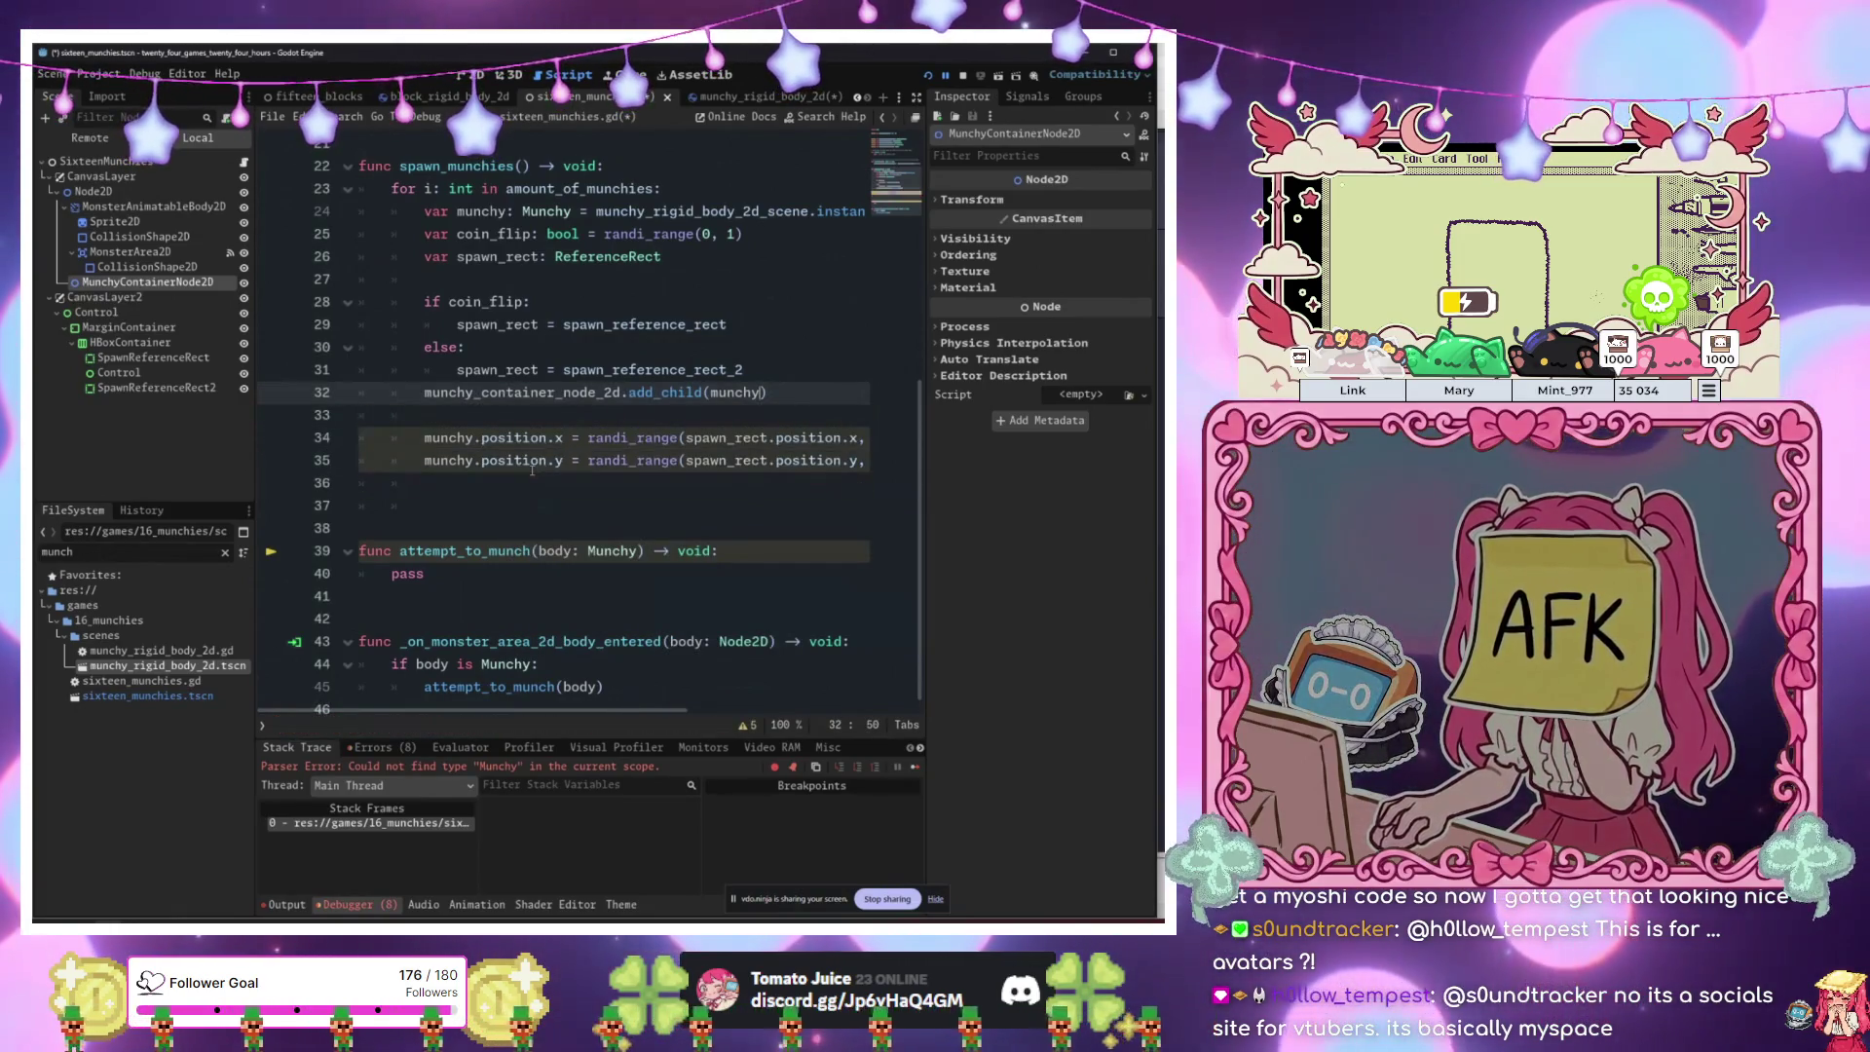
{"action": "key", "text": "Up"}
{"action": "key", "text": "Return"}
{"action": "left_click_drag", "start_coordinate": [532, 461], "coordinate": [532, 483]}
{"action": "key", "text": "ctrl+s"}
{"action": "scroll", "coordinate": [527, 469], "scroll_direction": "up", "scroll_amount": 2}
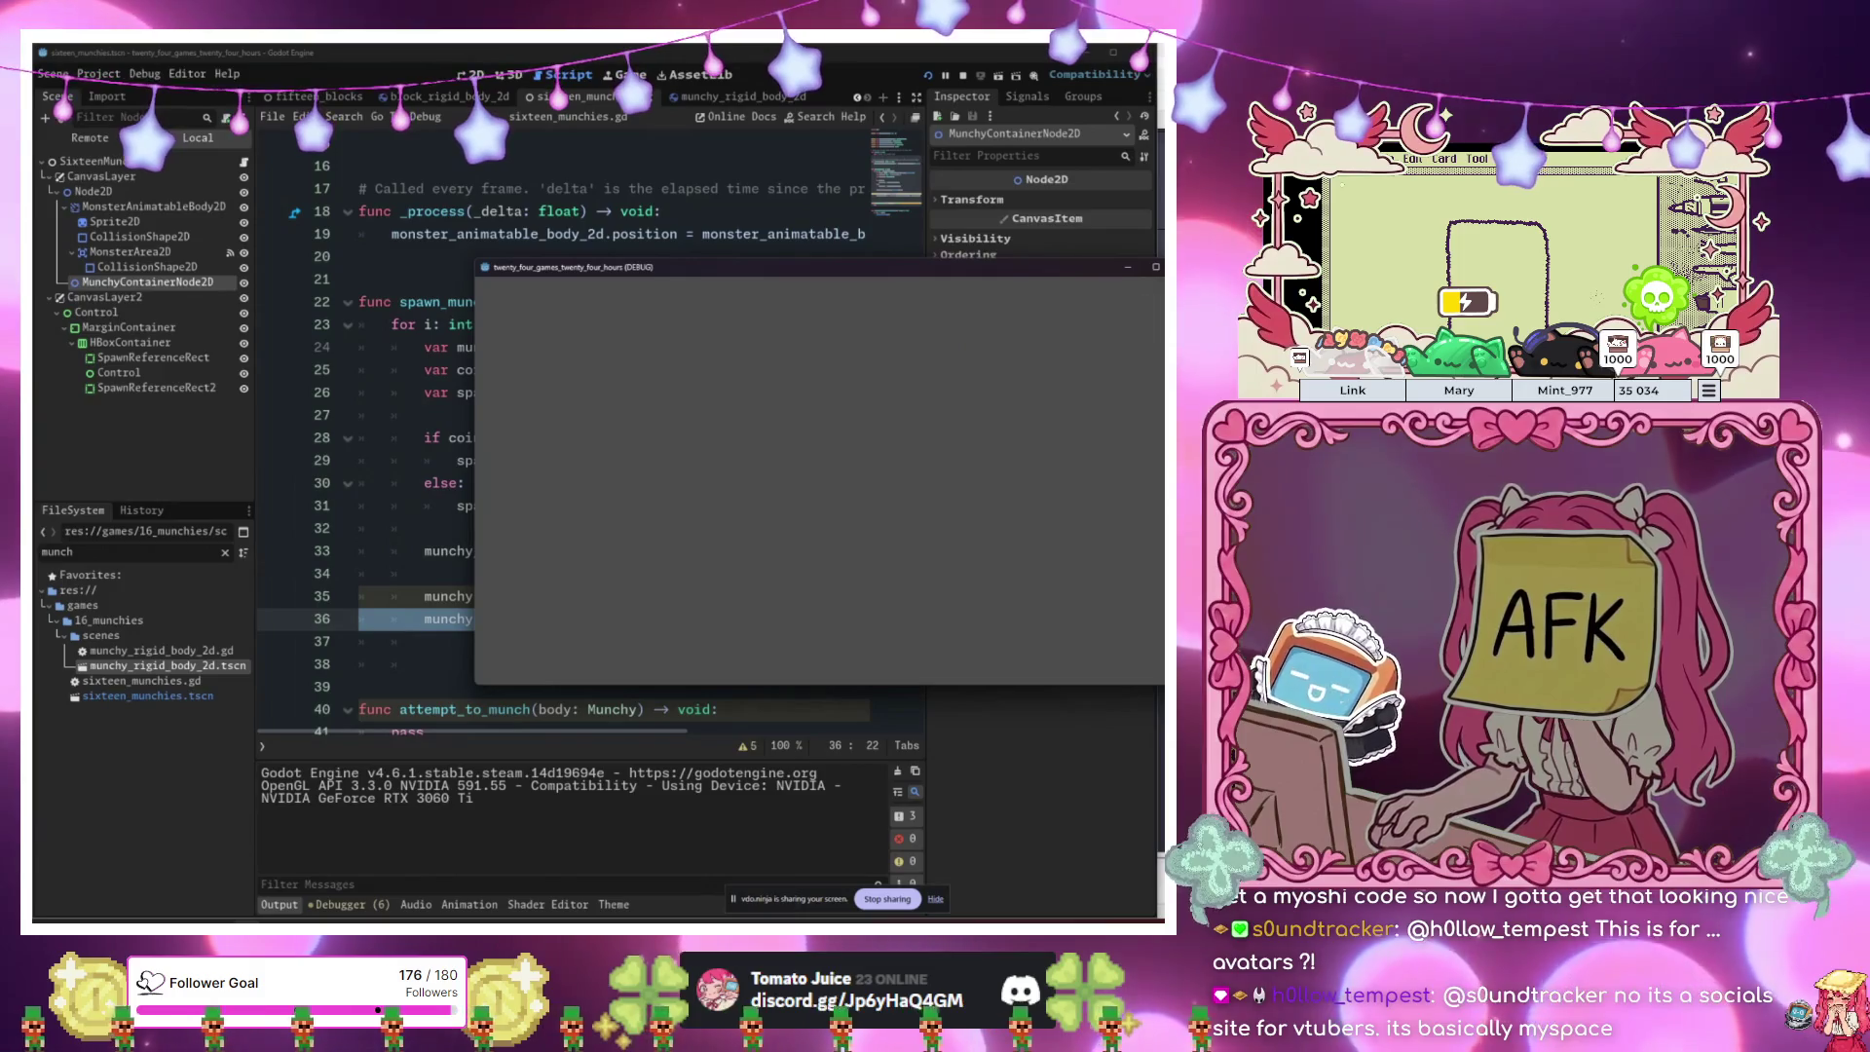
Stop the game and replace pass in _ready with a spawn_munchies() call
{"action": "key", "text": "F8"}
{"action": "scroll", "coordinate": [584, 487], "scroll_direction": "up", "scroll_amount": 4}
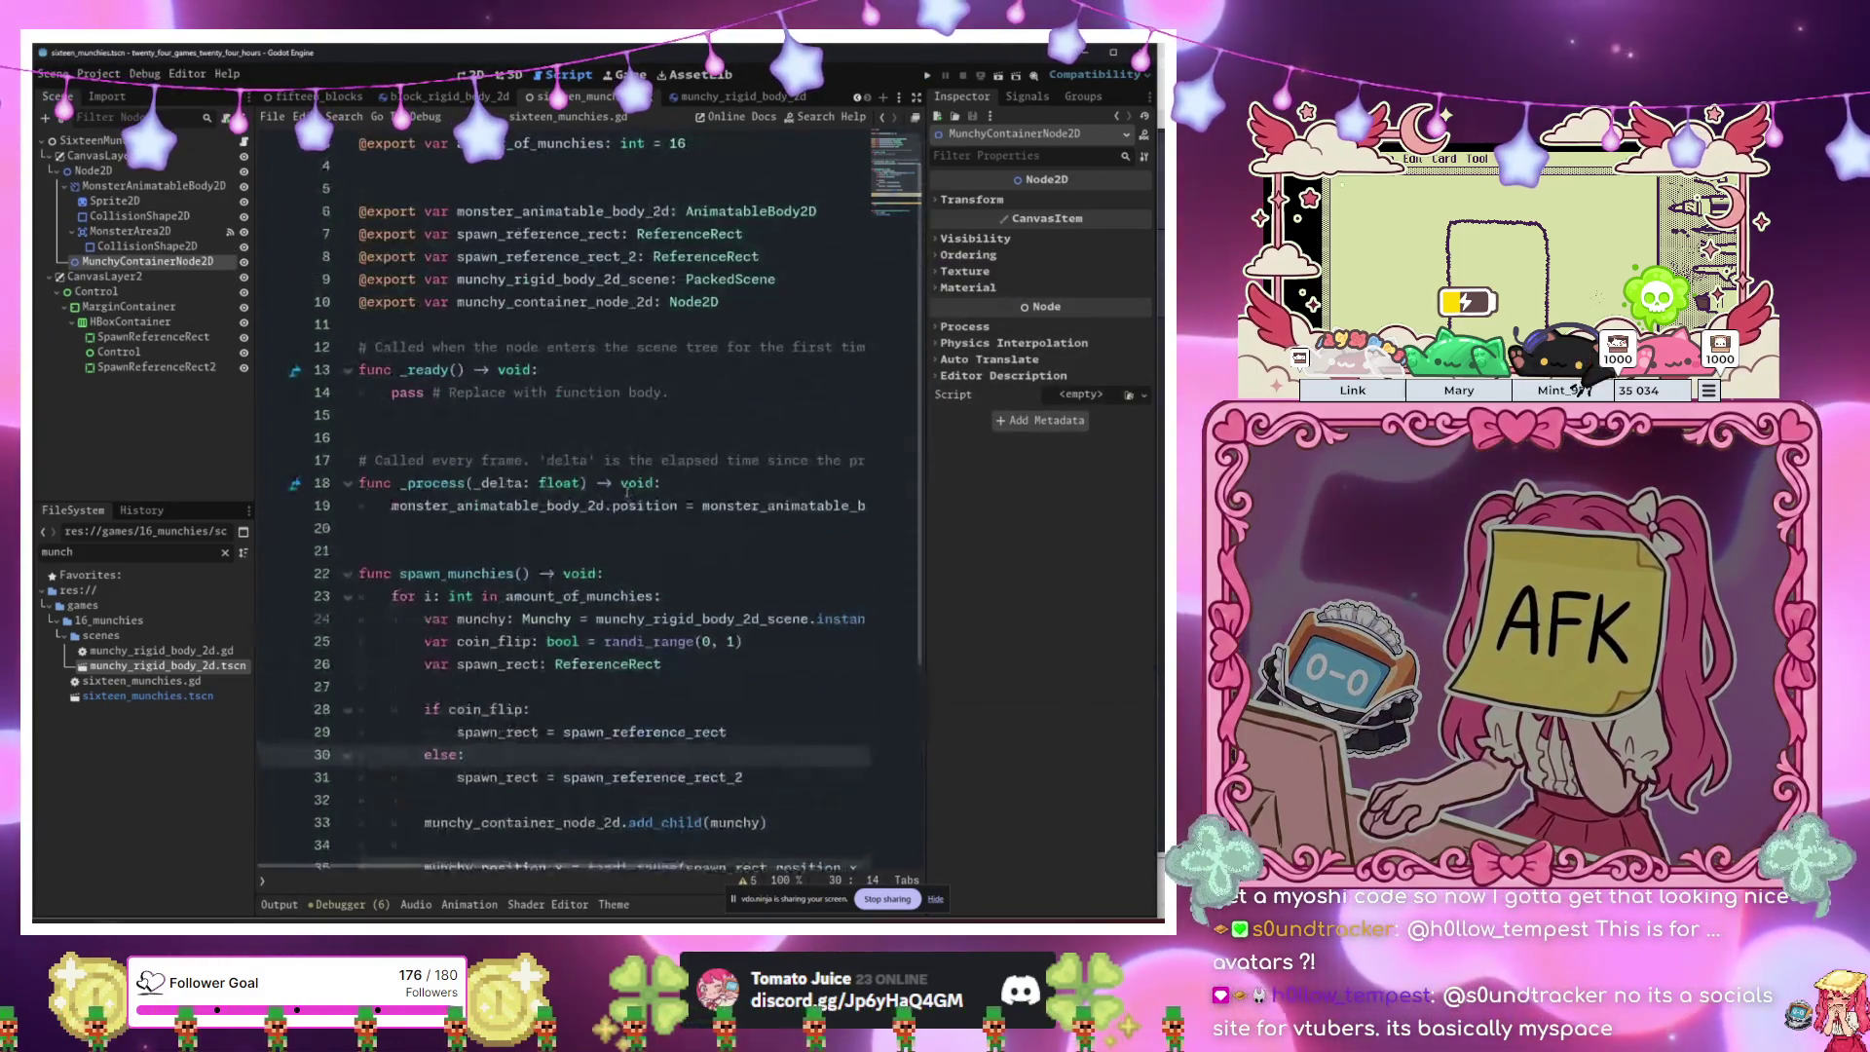
{"action": "left_click", "coordinate": [621, 391]}
{"action": "left_click_drag", "start_coordinate": [689, 392], "coordinate": [390, 392]}
{"action": "type", "text": "sp"}
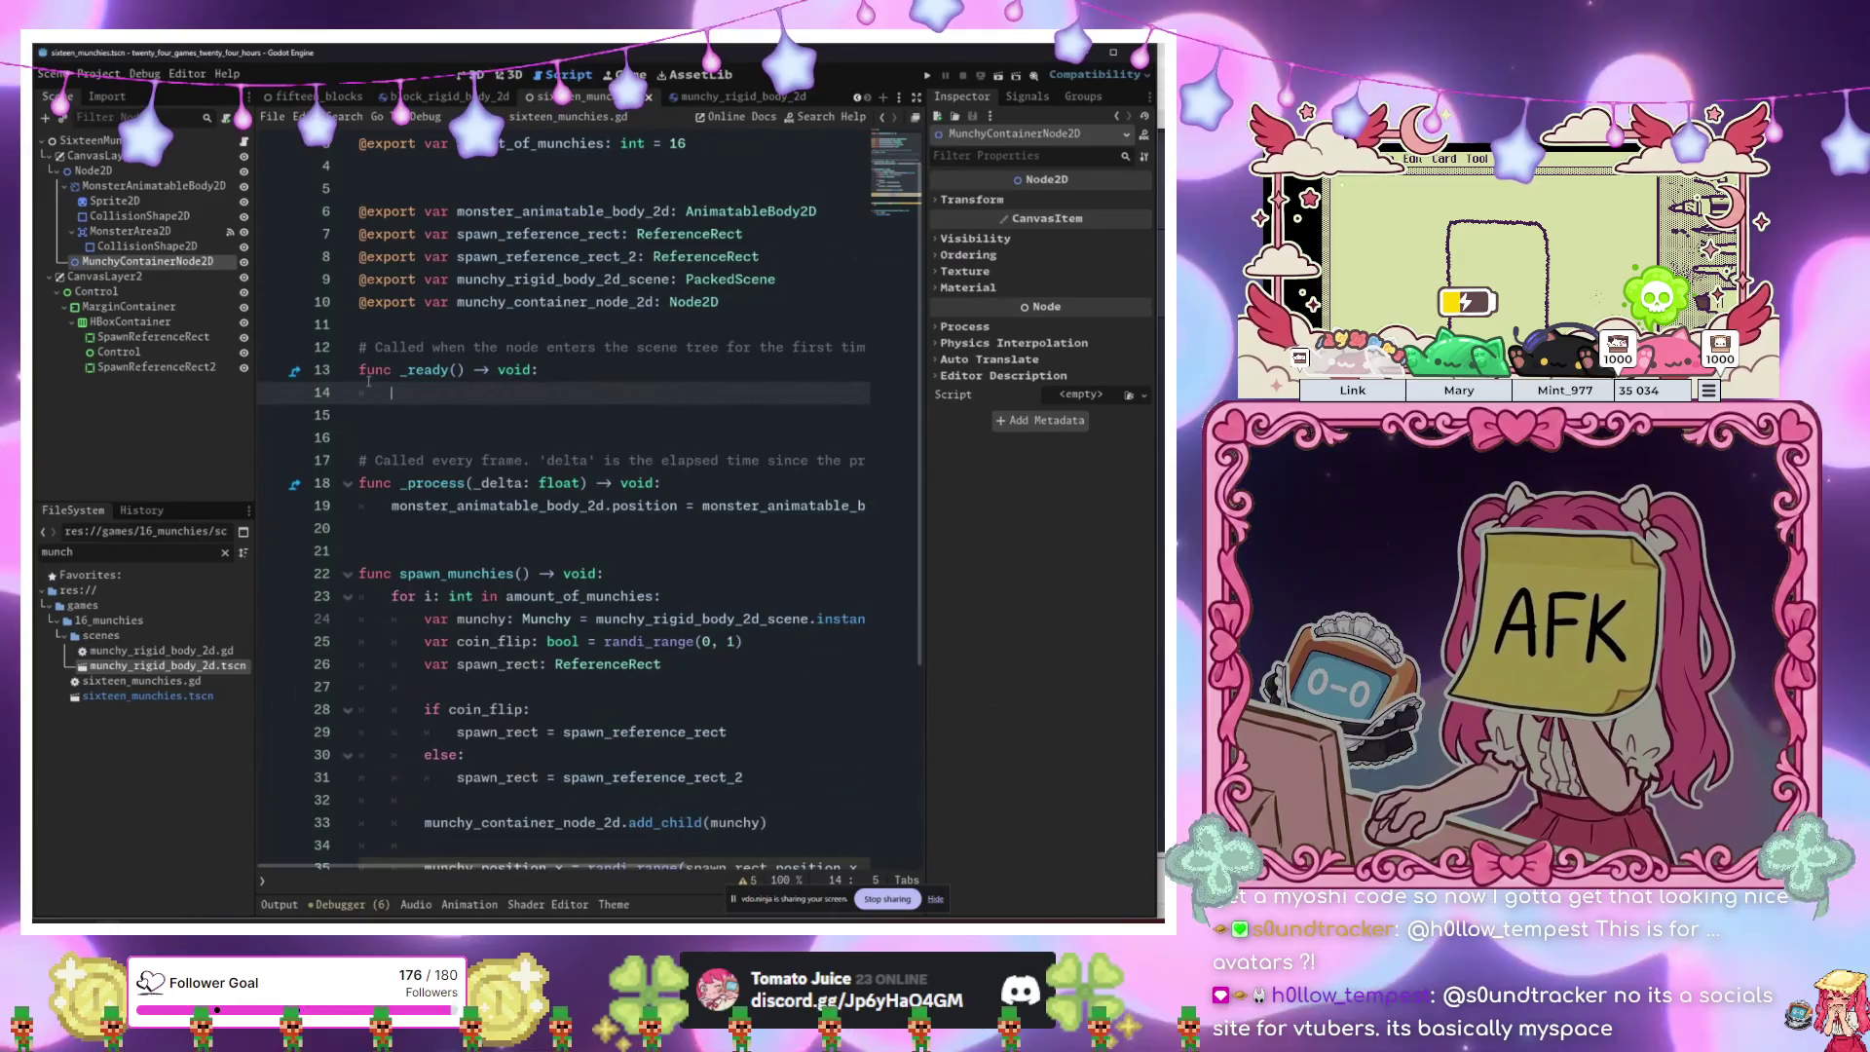
{"action": "key", "text": "Return"}
Run the scene three times with F6 to watch the munchies spawn
{"action": "left_click", "coordinate": [673, 362]}
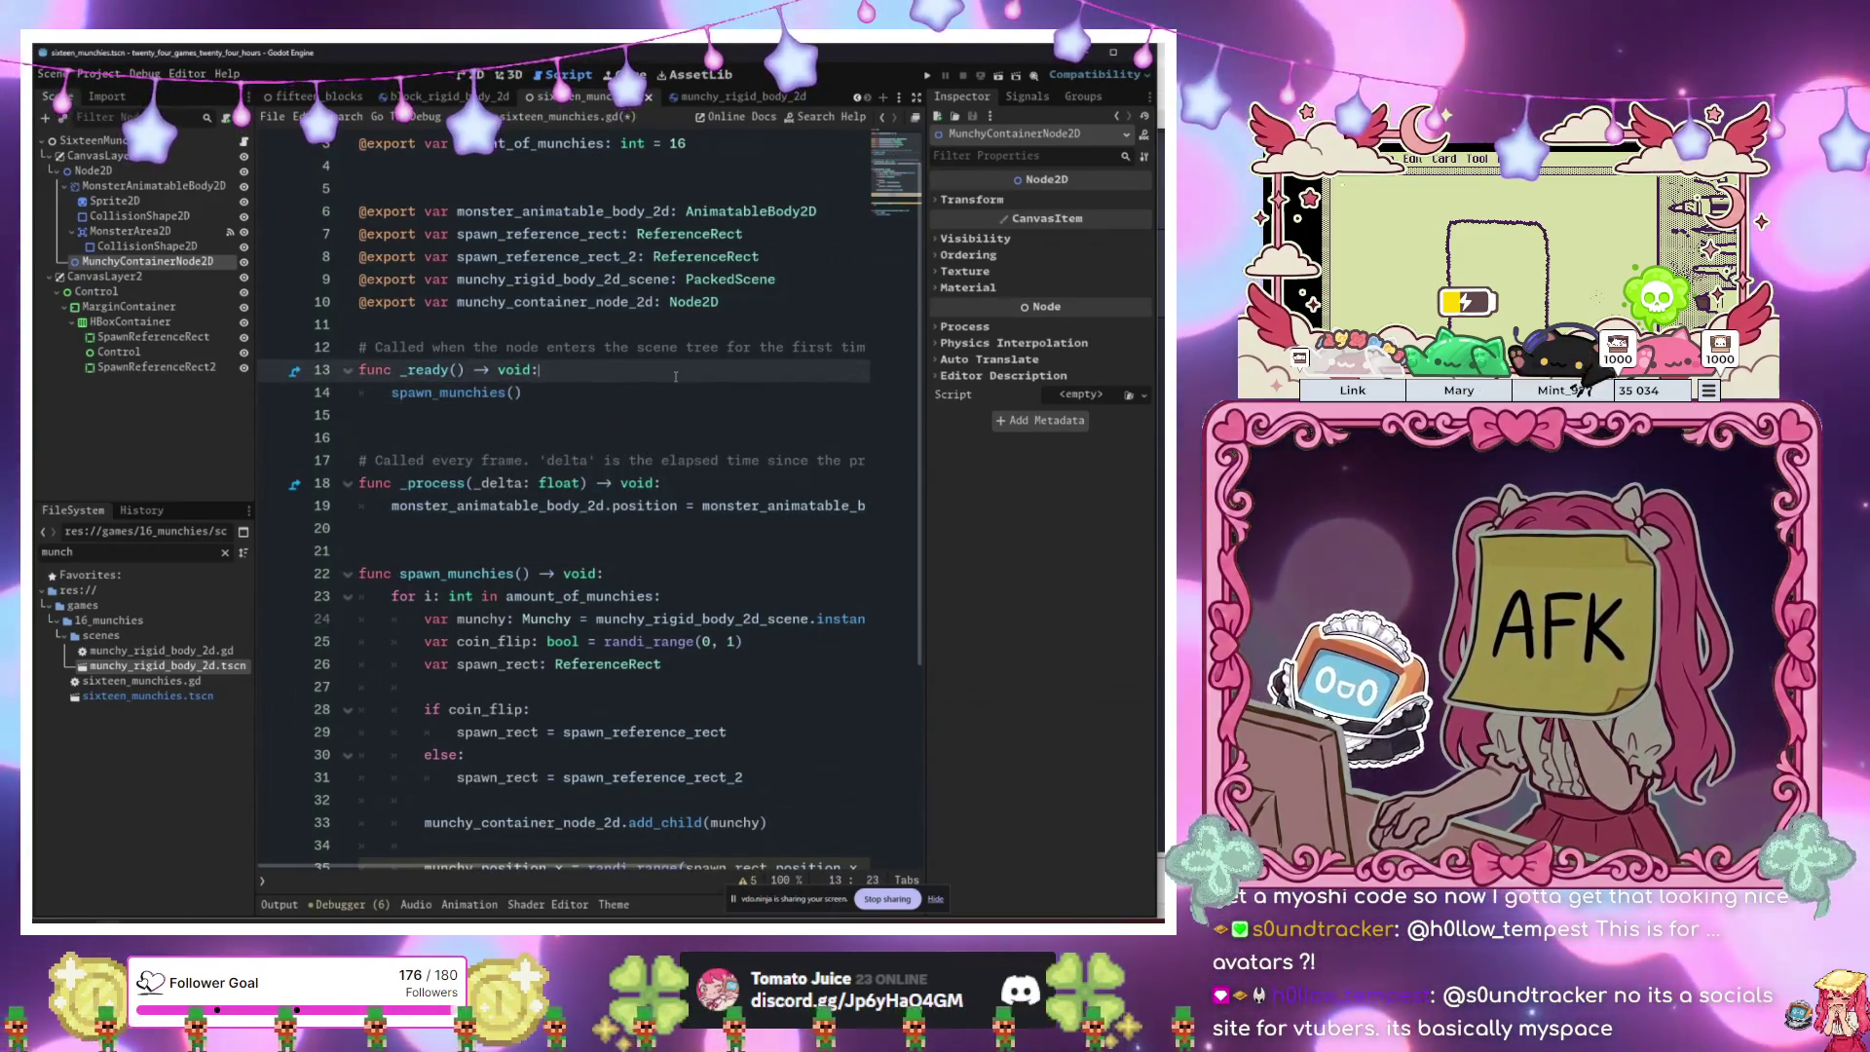
{"action": "key", "text": "F6"}
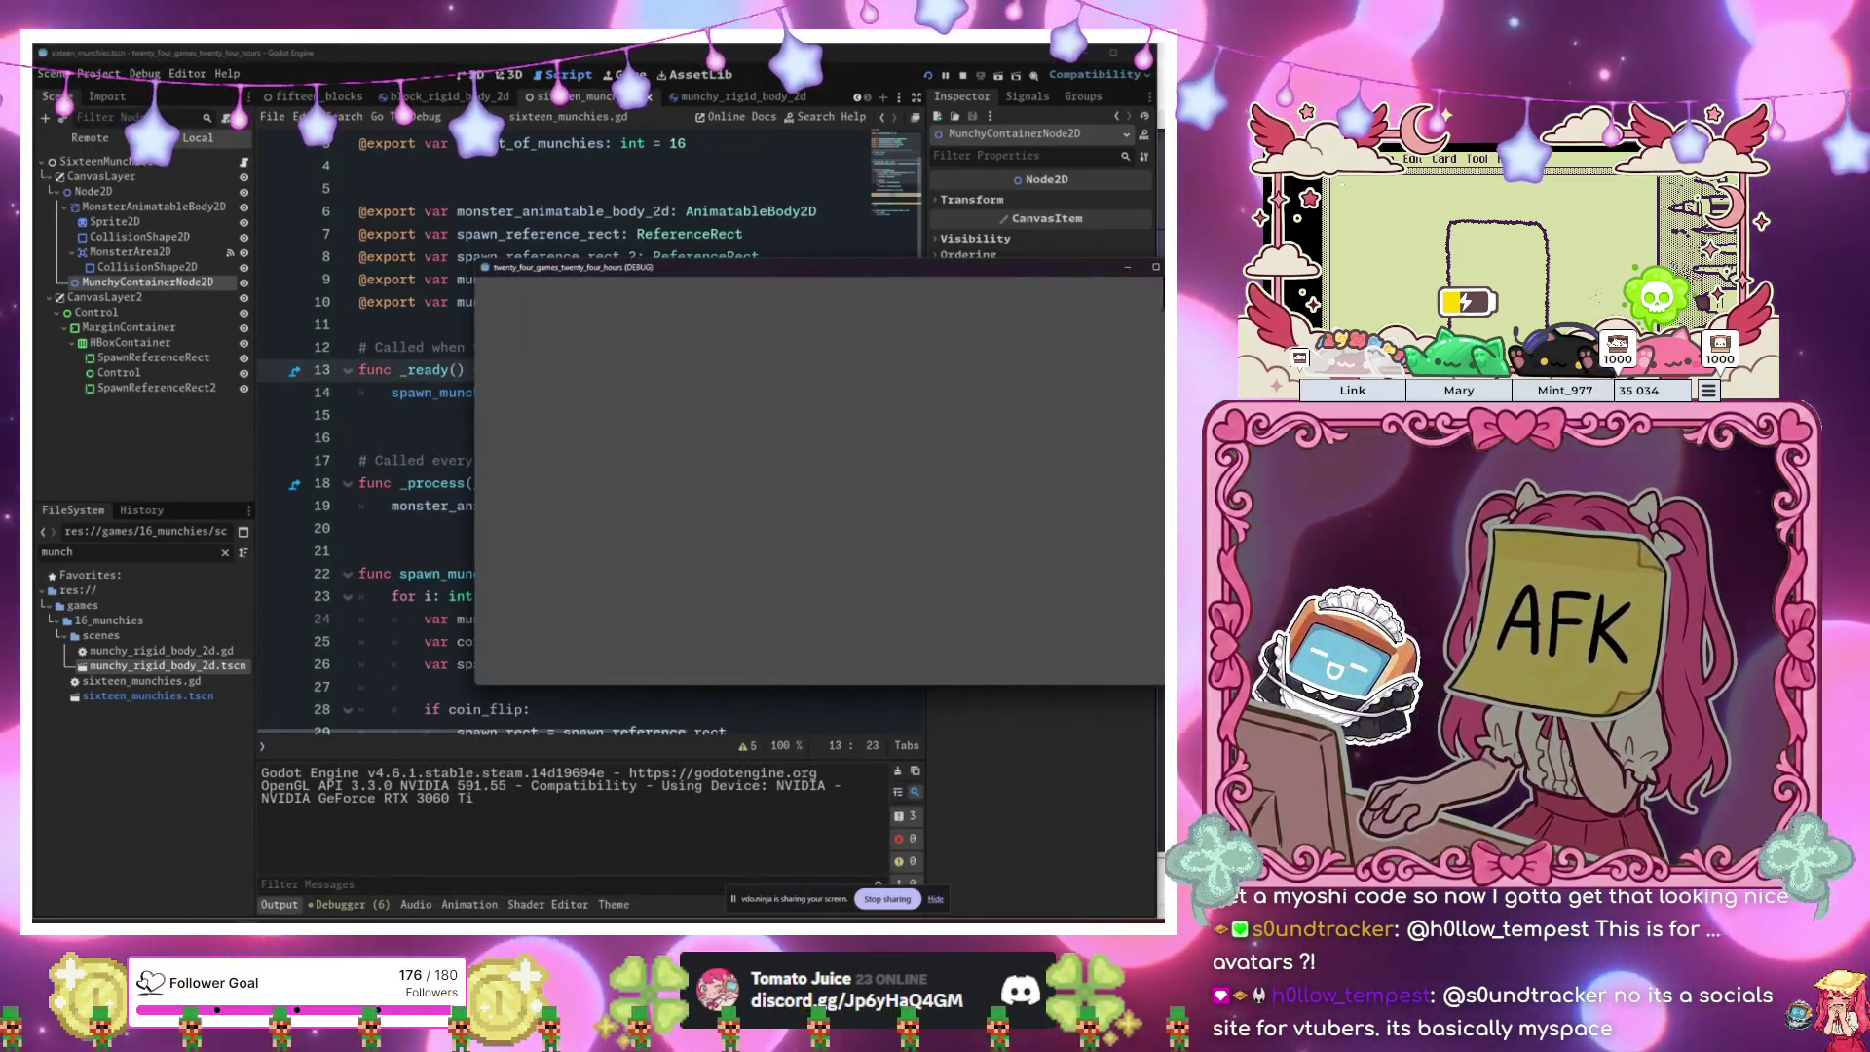
{"action": "left_click", "coordinate": [682, 437]}
{"action": "key", "text": "F6"}
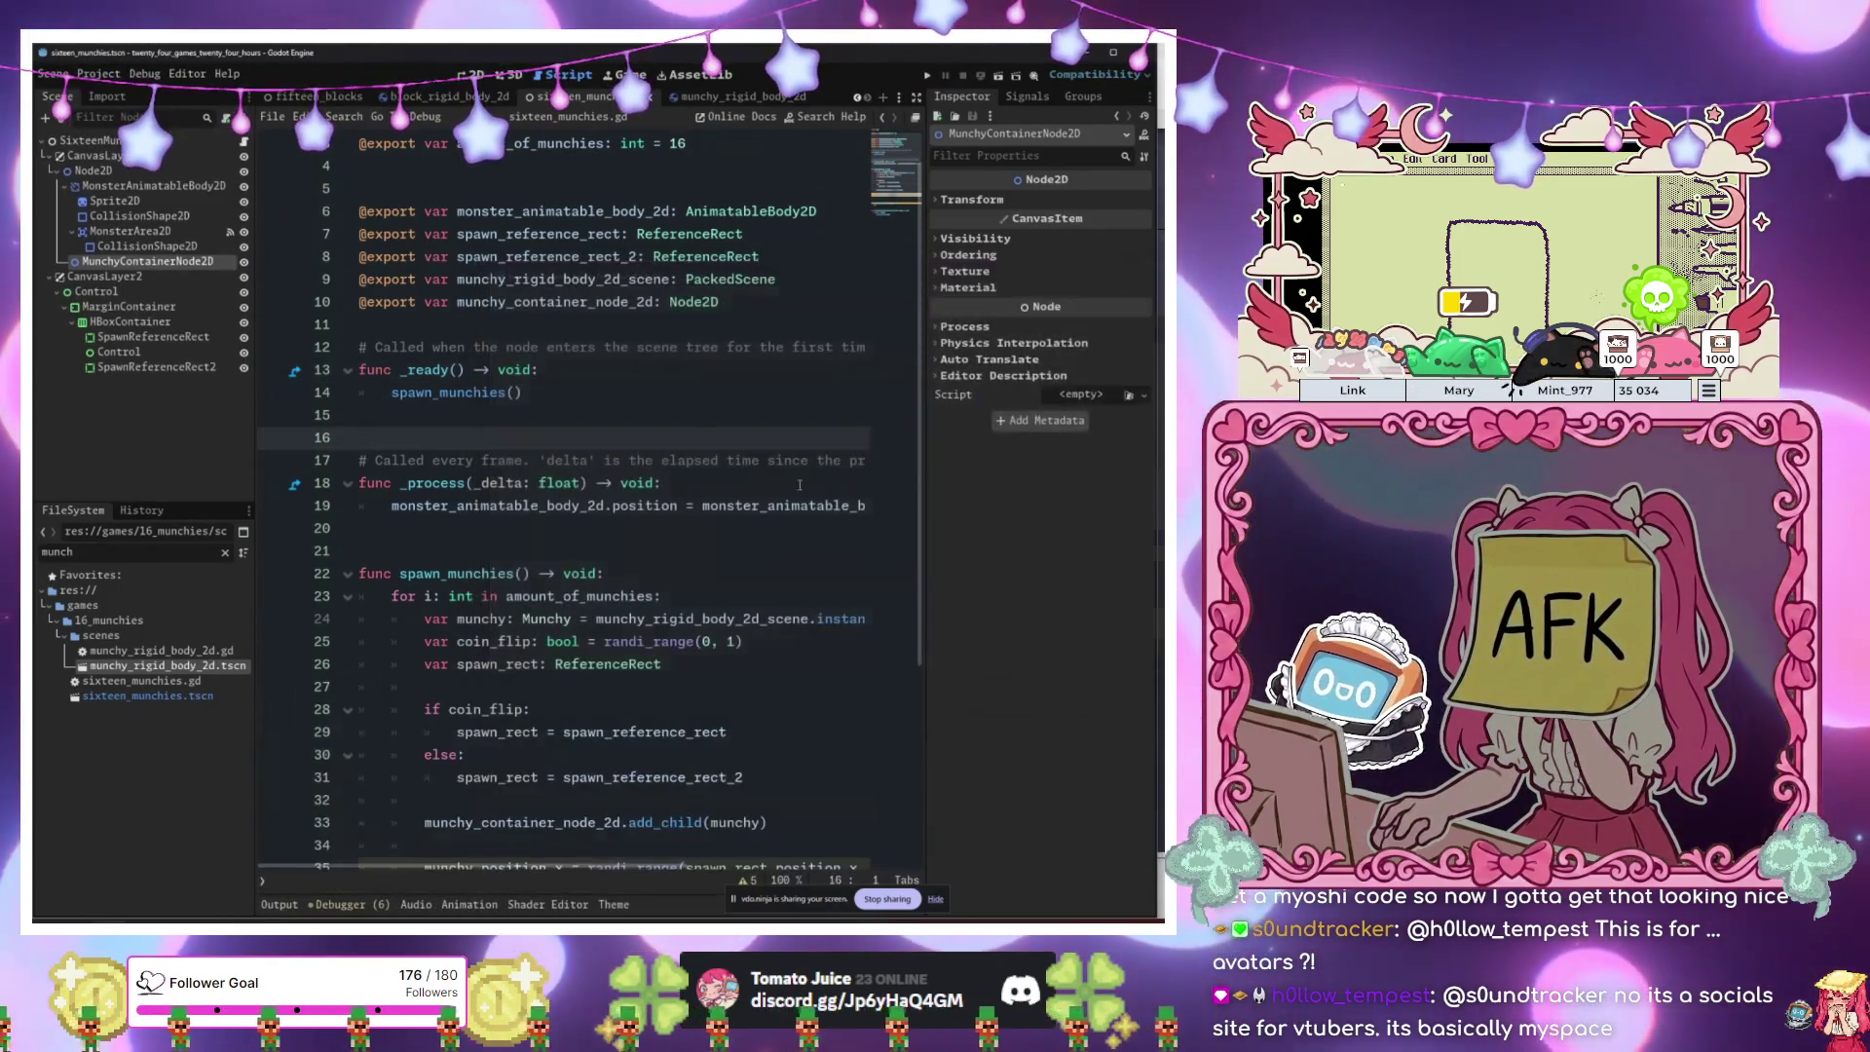
{"action": "left_click", "coordinate": [647, 506]}
{"action": "key", "text": "F6"}
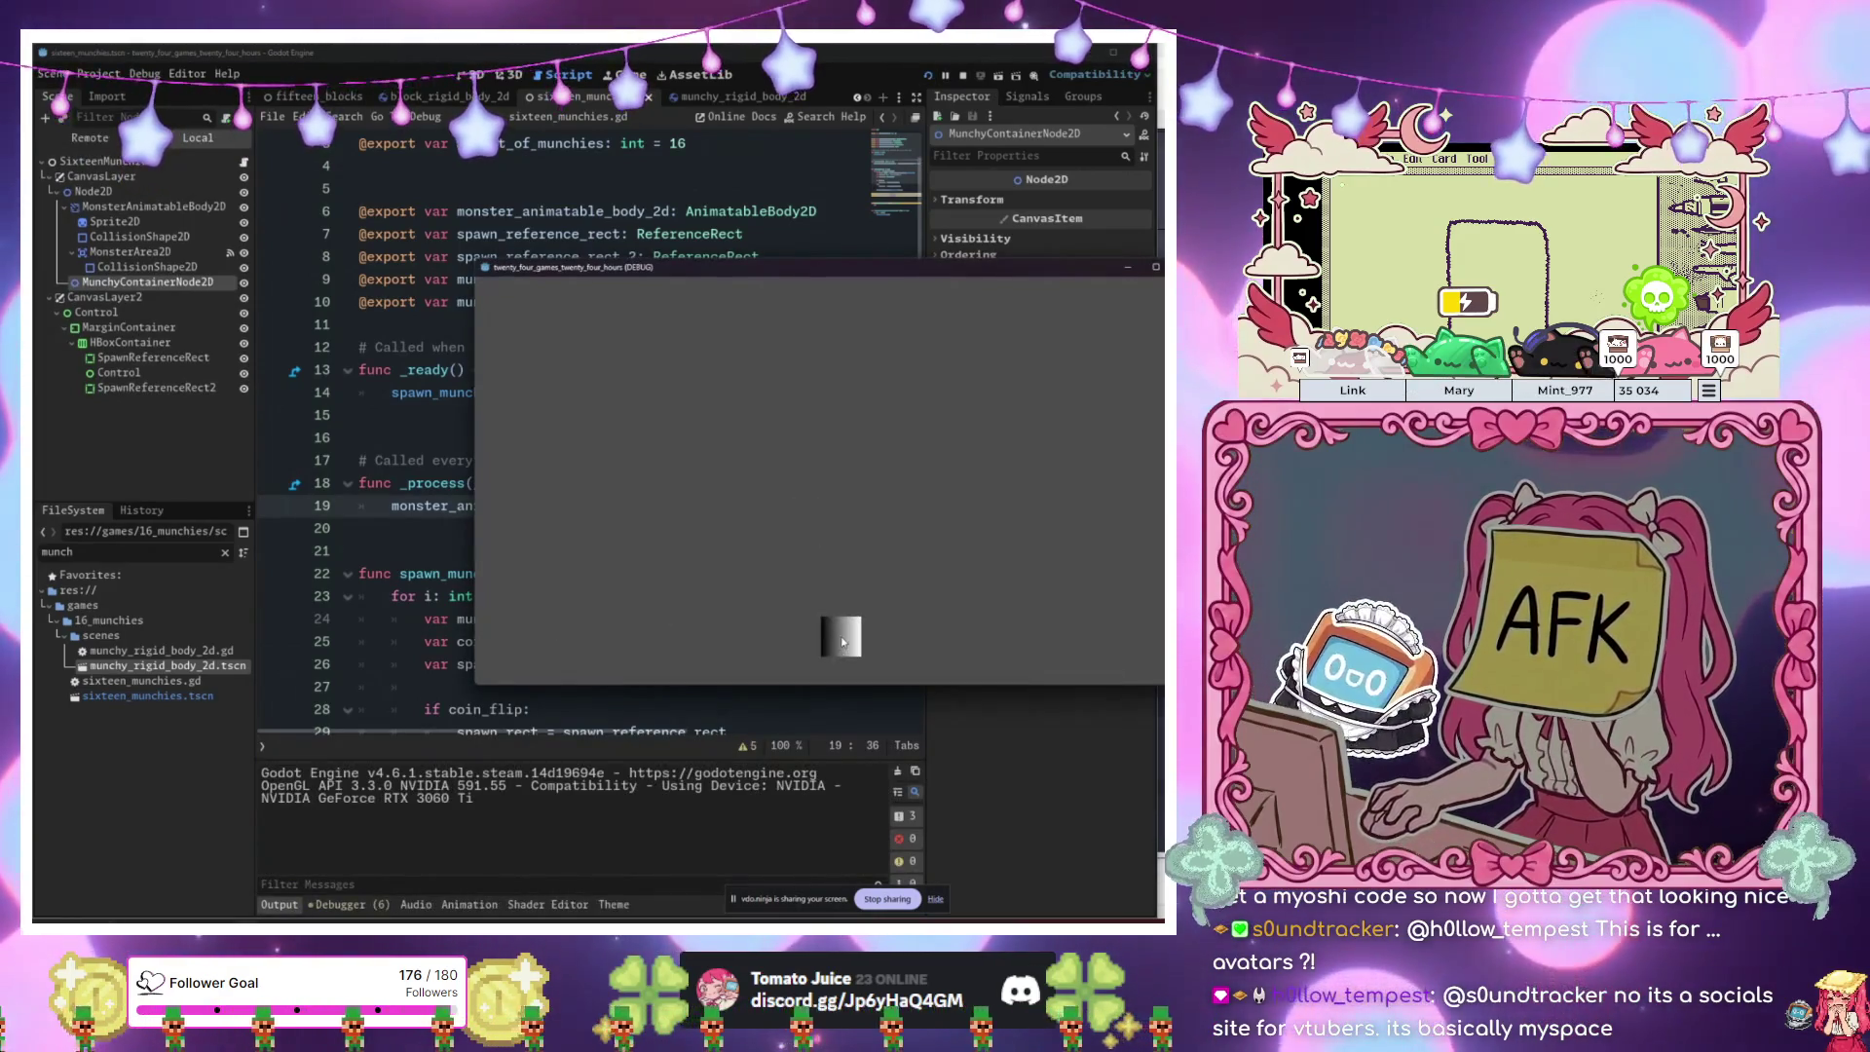
{"action": "left_click", "coordinate": [1157, 268]}
{"action": "left_click", "coordinate": [741, 413]}
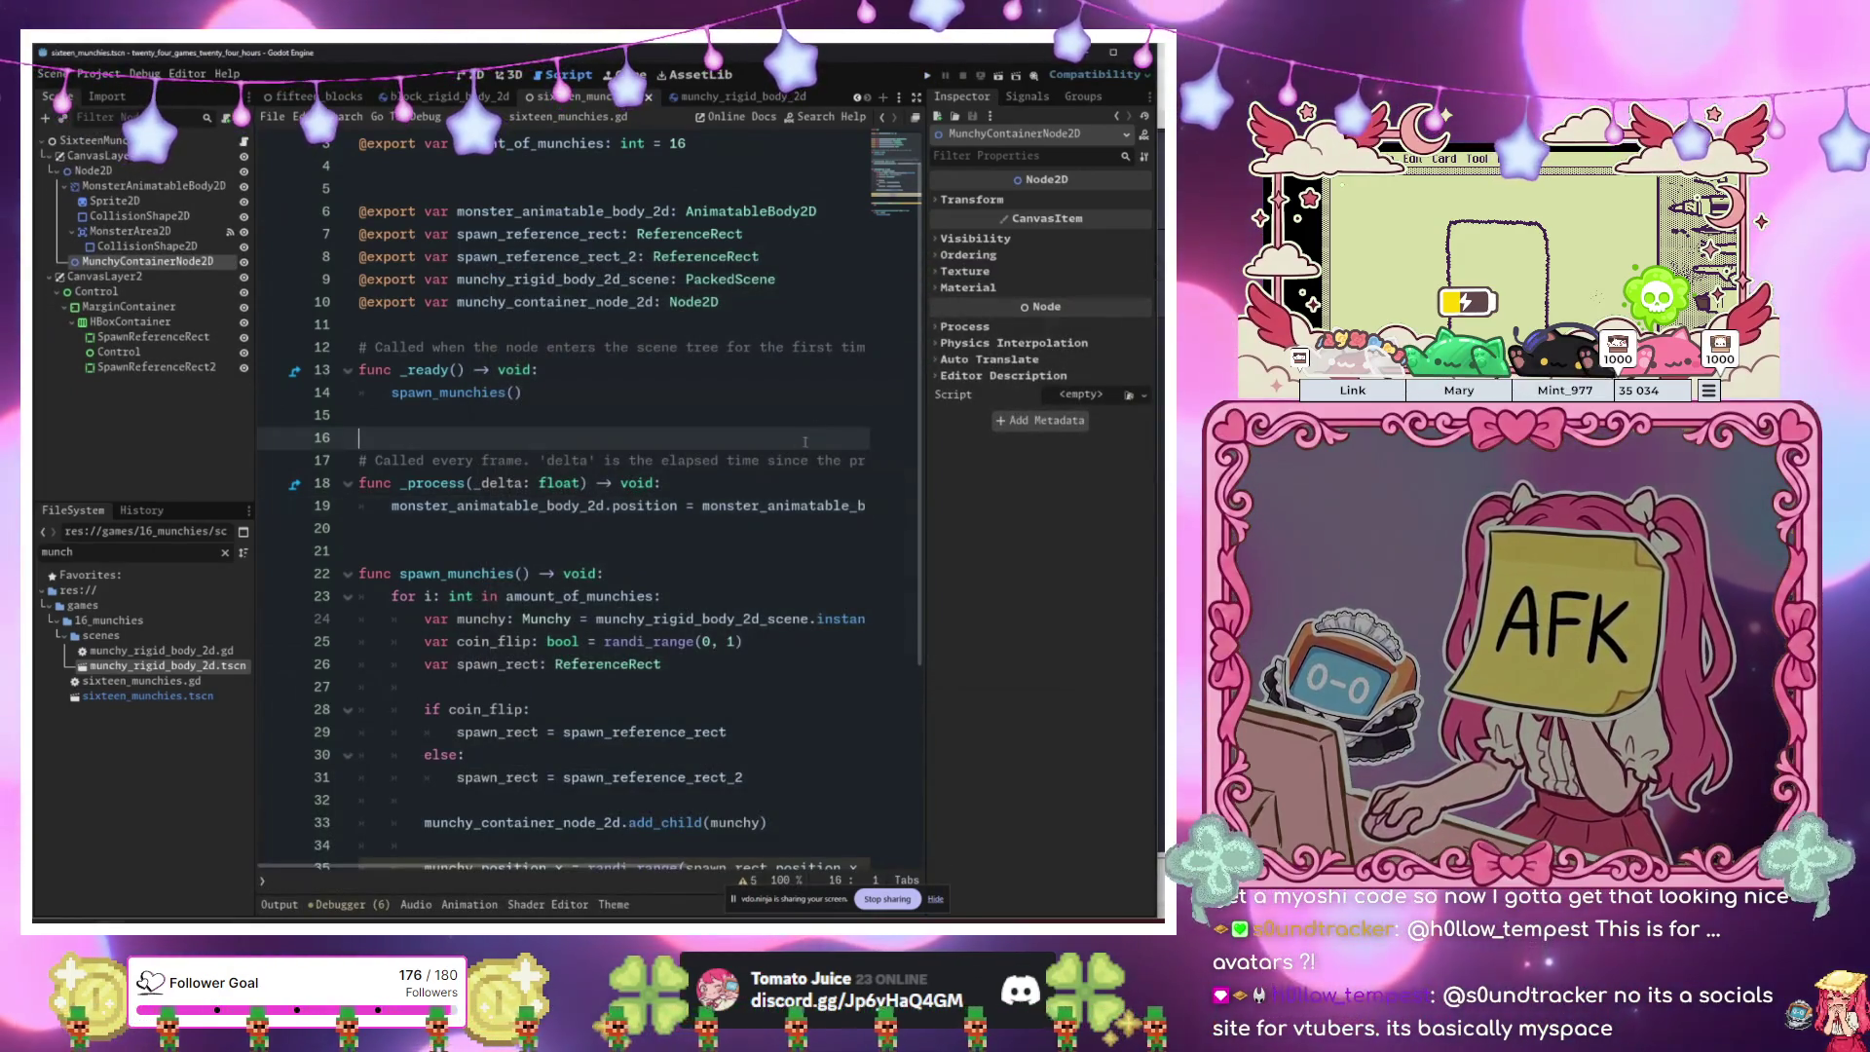
{"action": "scroll", "coordinate": [778, 475], "scroll_direction": "down", "scroll_amount": 4}
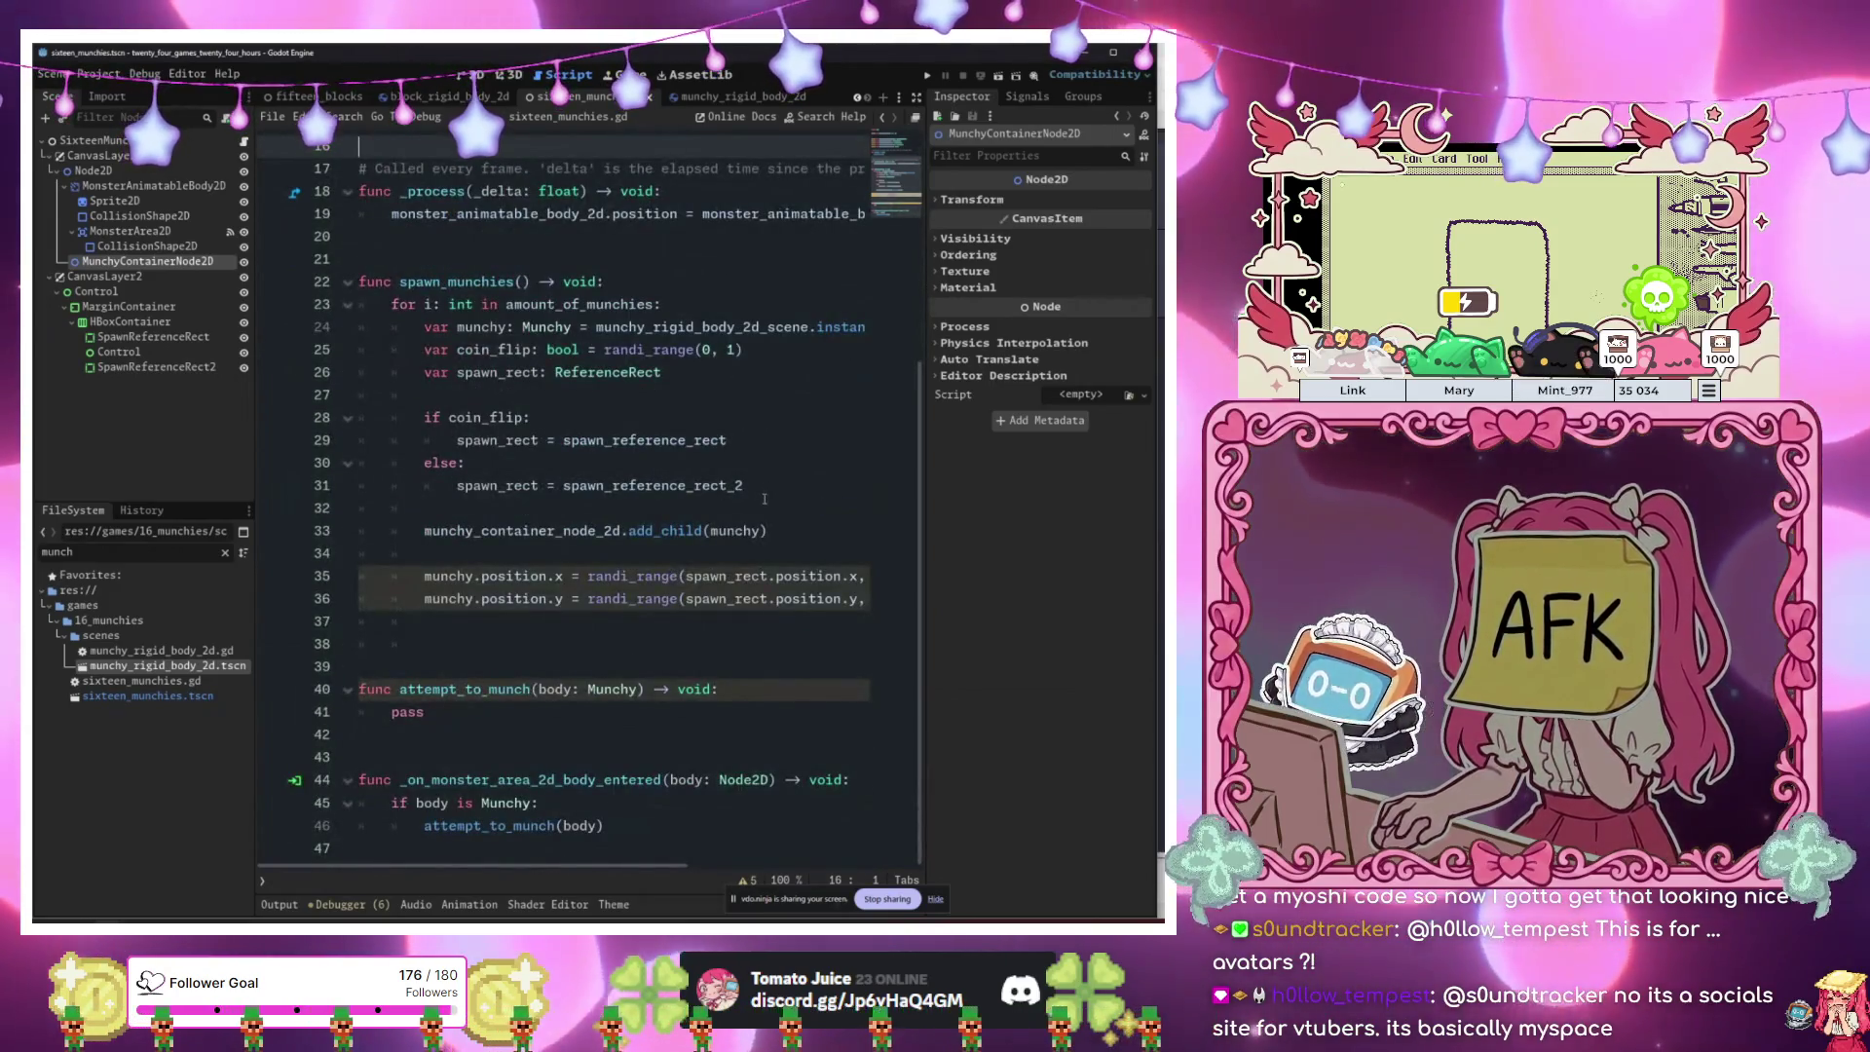
{"action": "left_click", "coordinate": [687, 658]}
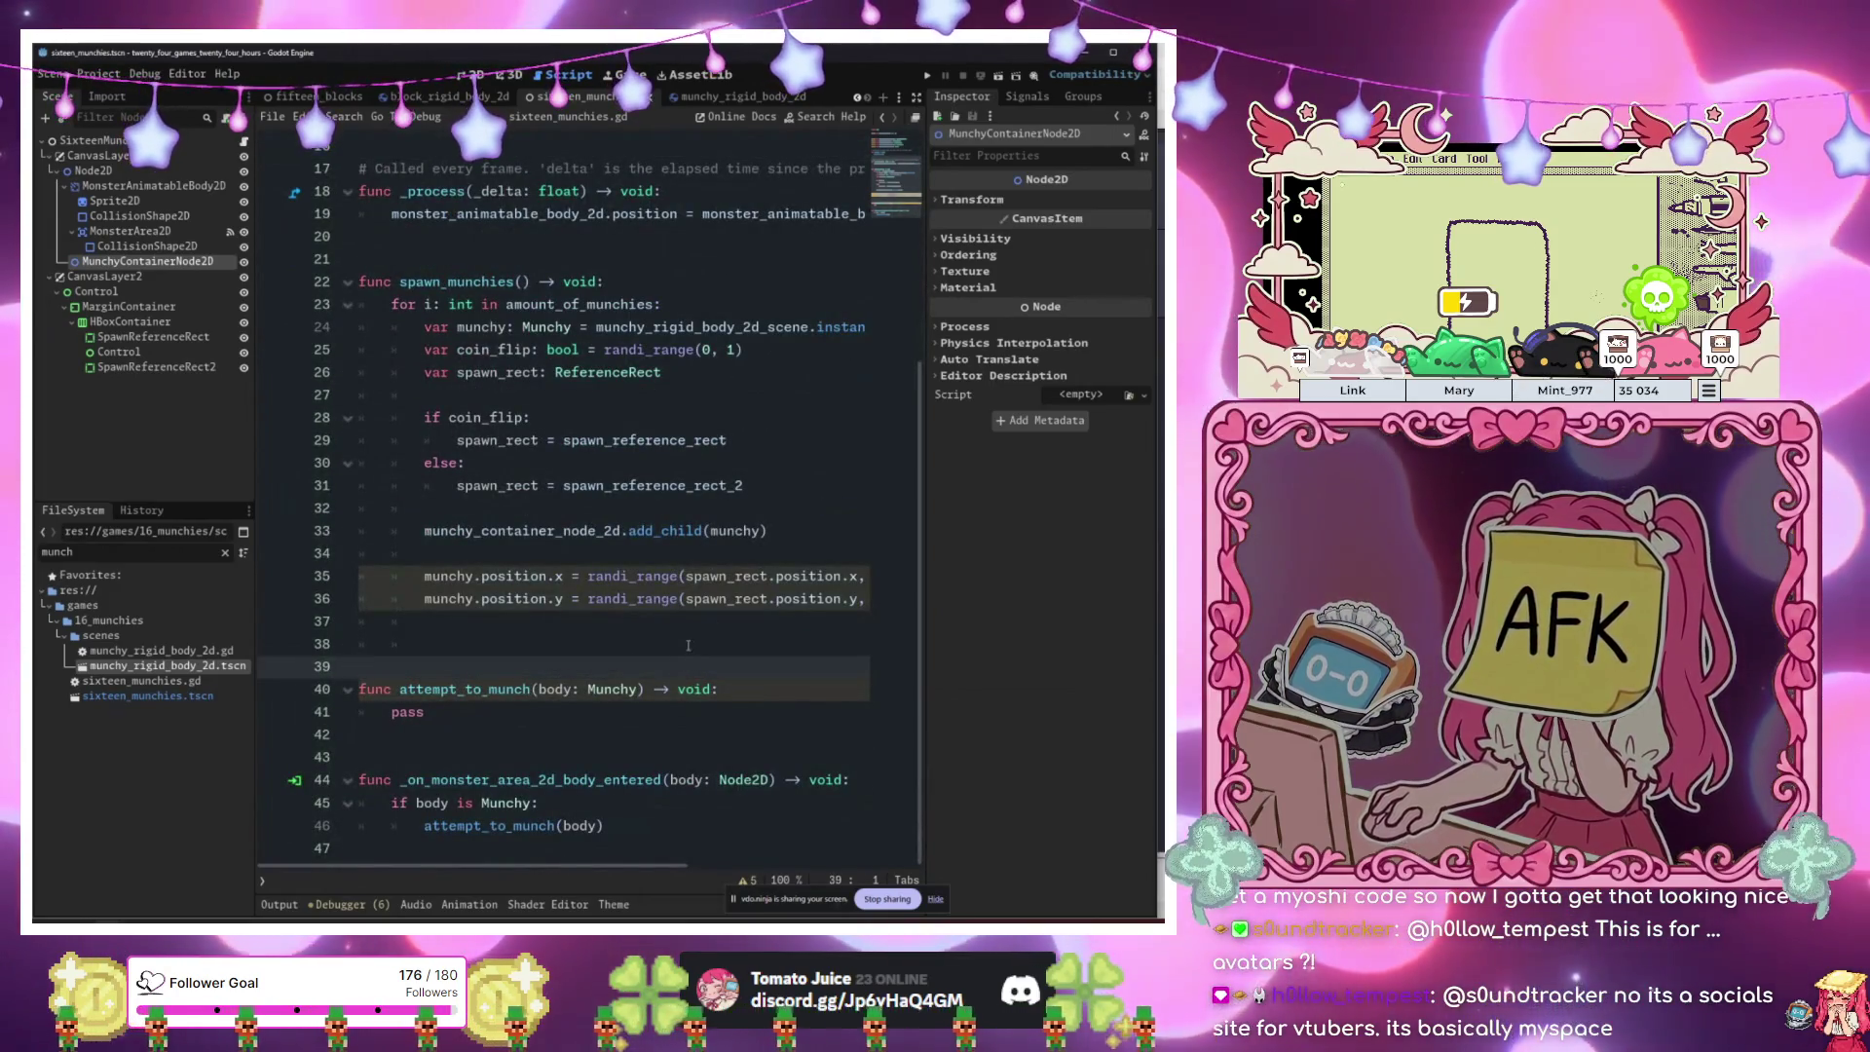
{"action": "left_click", "coordinate": [701, 599]}
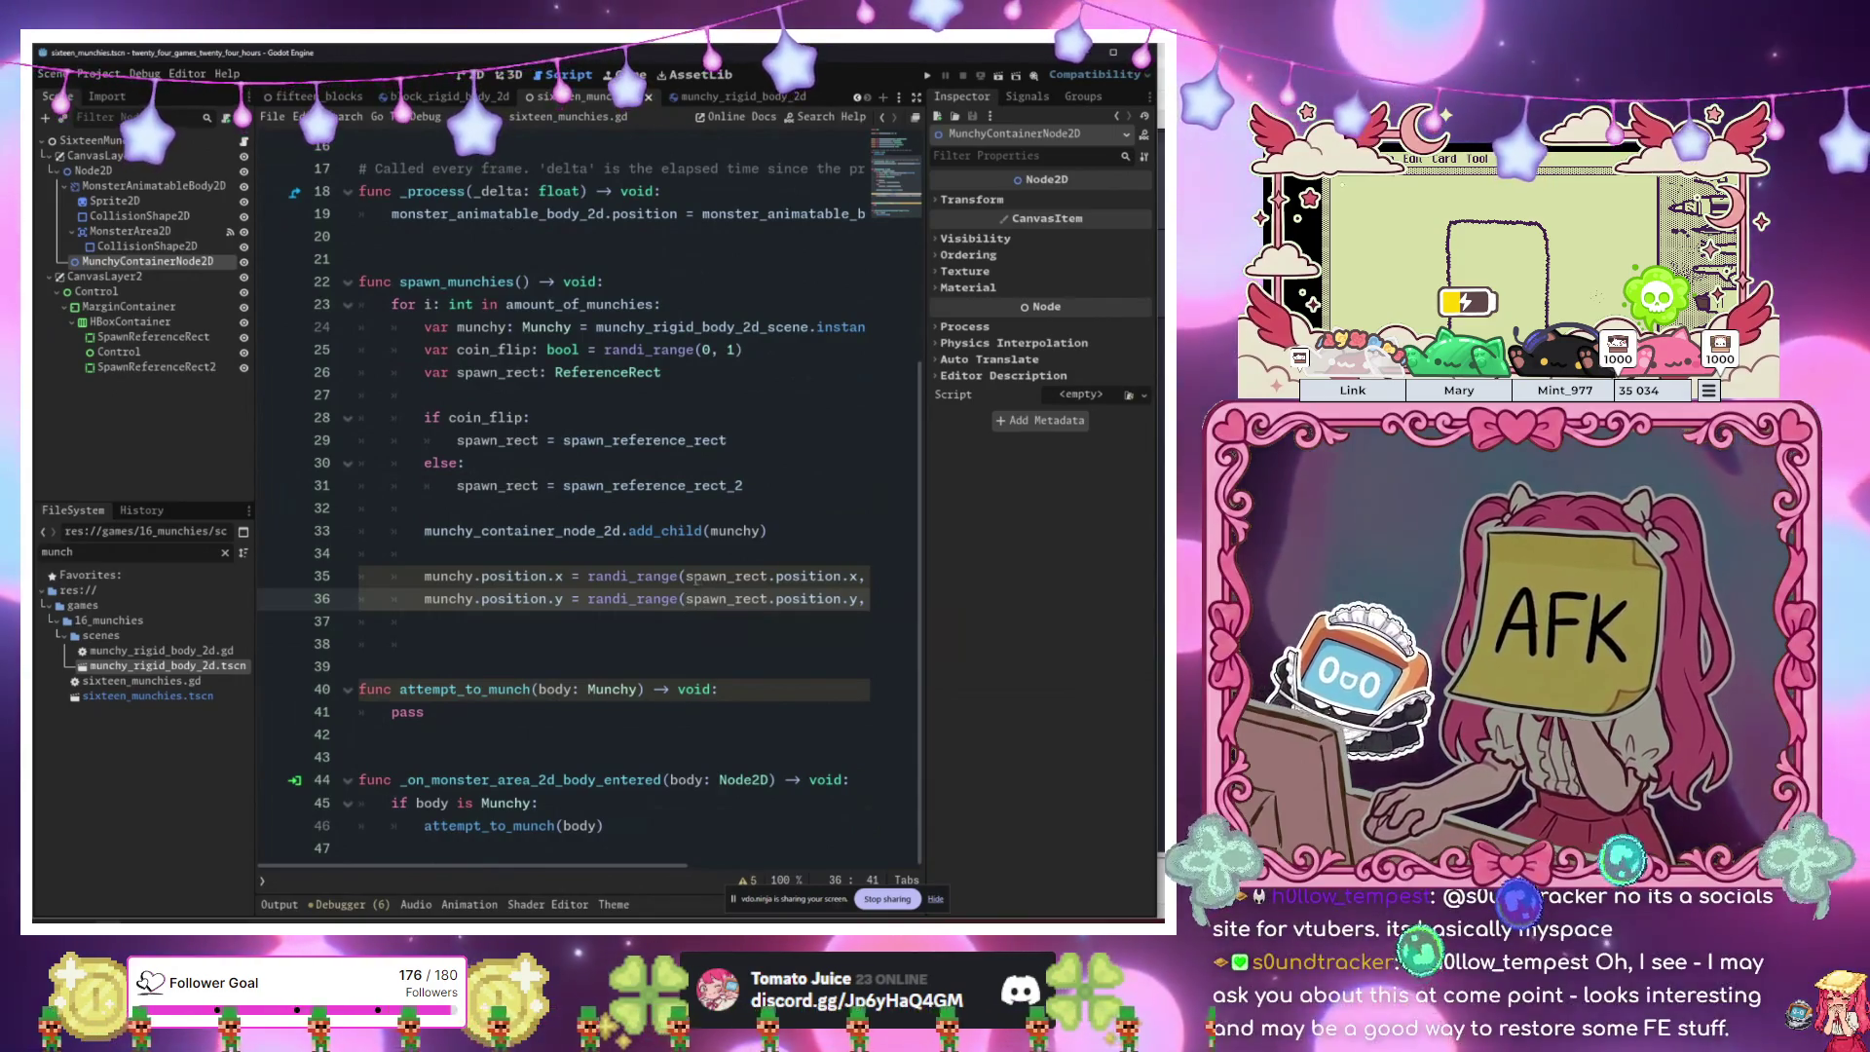
Change randi_range to randf_range on both position lines 35 and 36
{"action": "left_click", "coordinate": [646, 575]}
{"action": "type", "text": "f"}
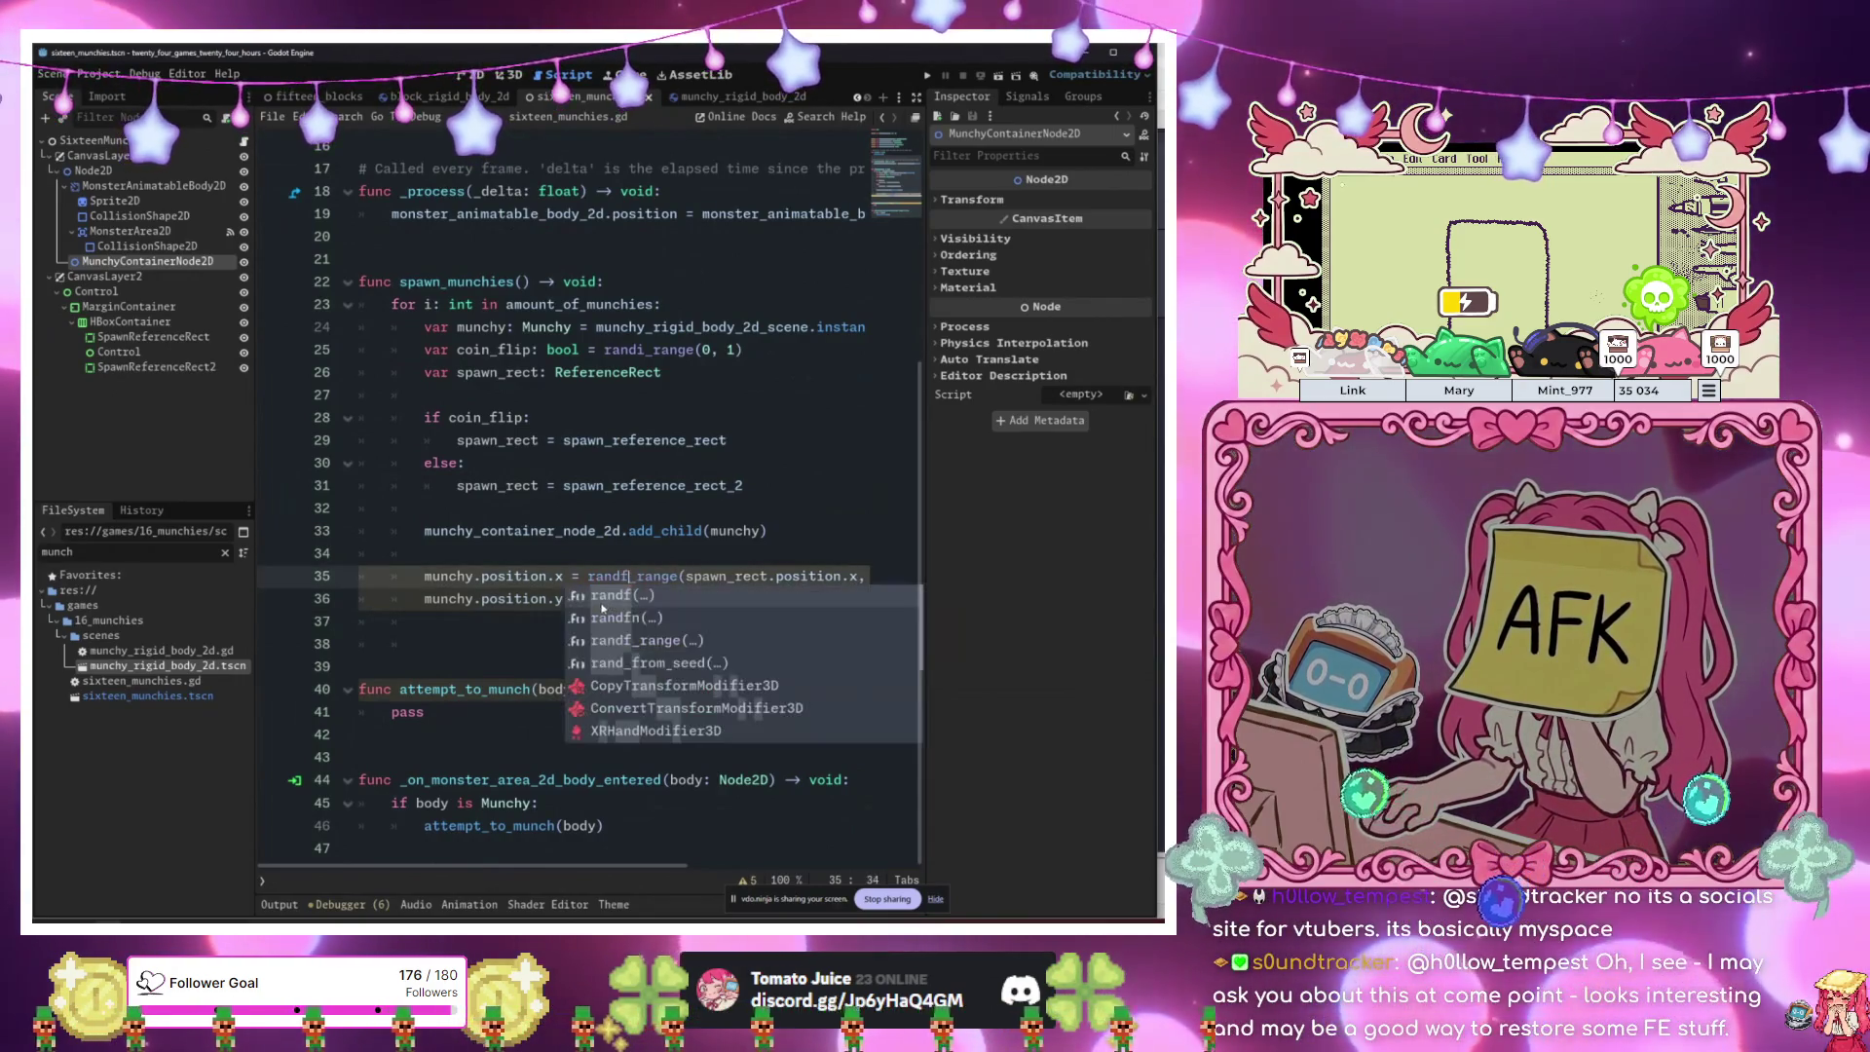
{"action": "left_click", "coordinate": [604, 576]}
{"action": "left_click", "coordinate": [631, 599]}
{"action": "key", "text": "BackSpace"}
{"action": "type", "text": "f"}
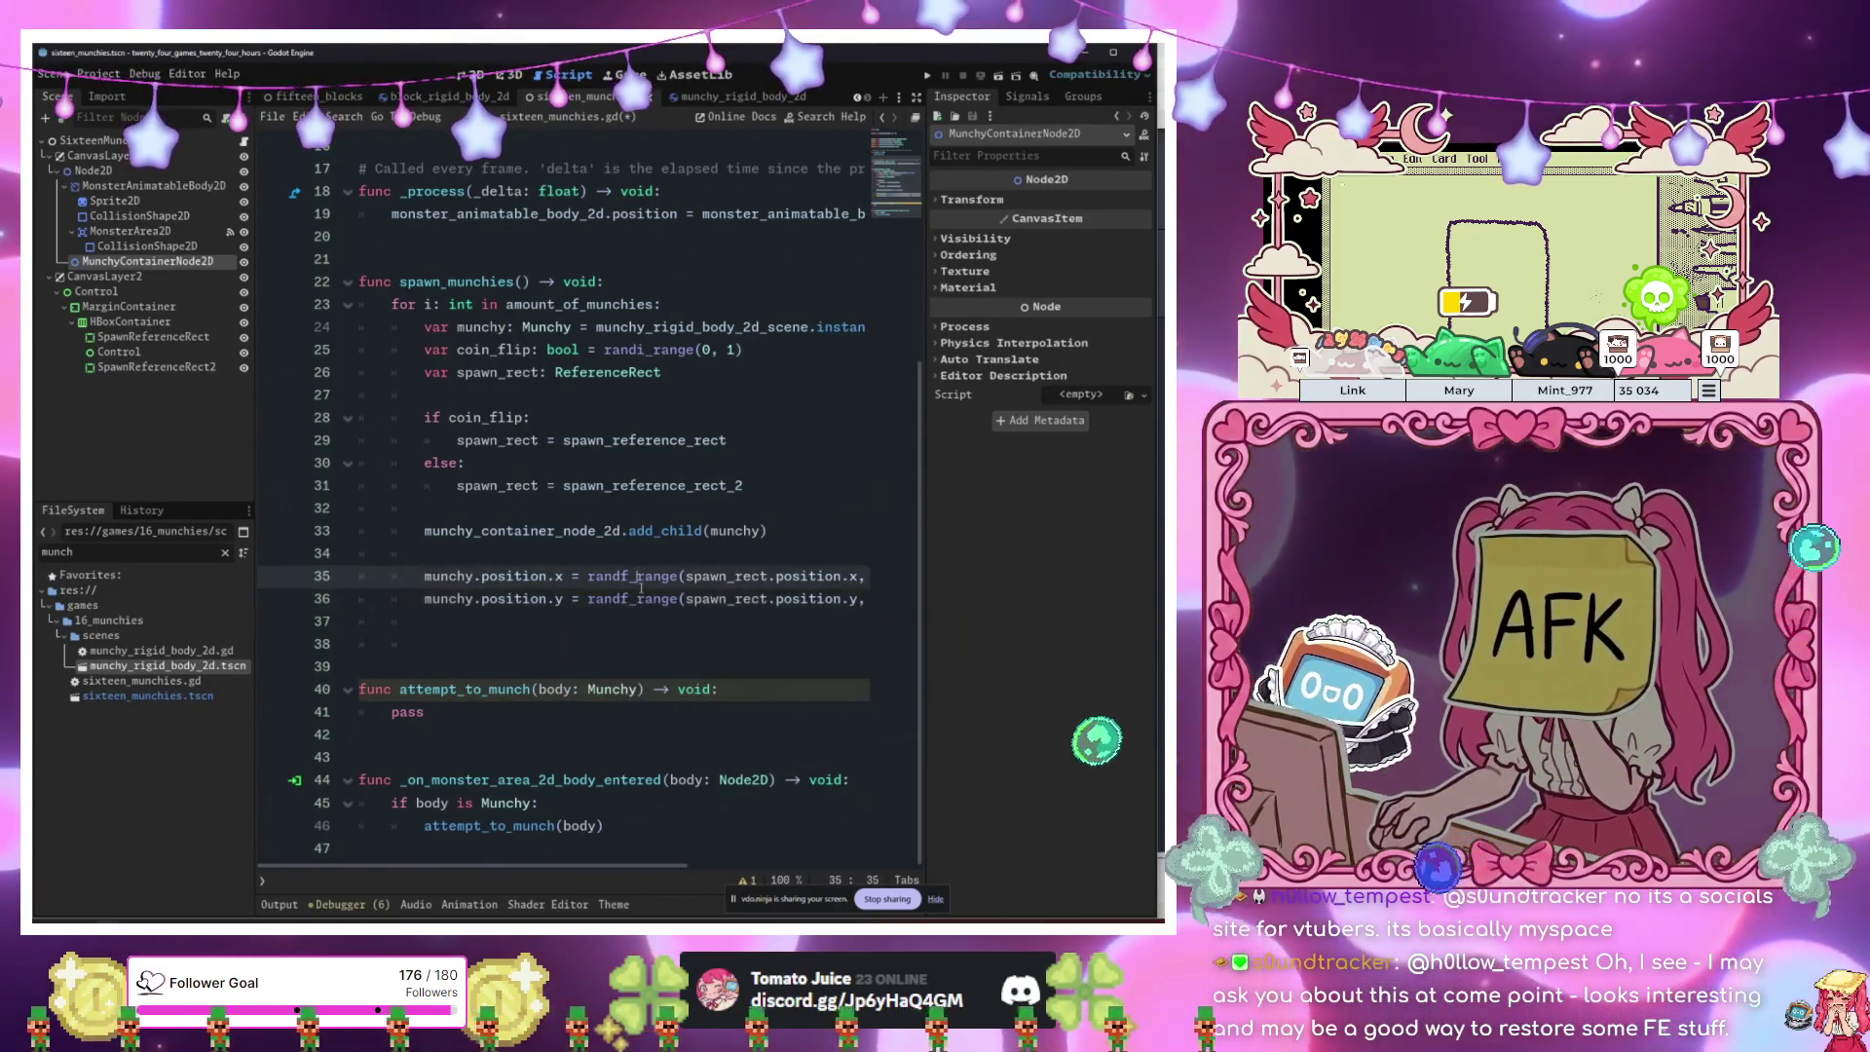
Test-run the game three times, then switch to the munchy_rigid_body_2d scene
{"action": "key", "text": "F5"}
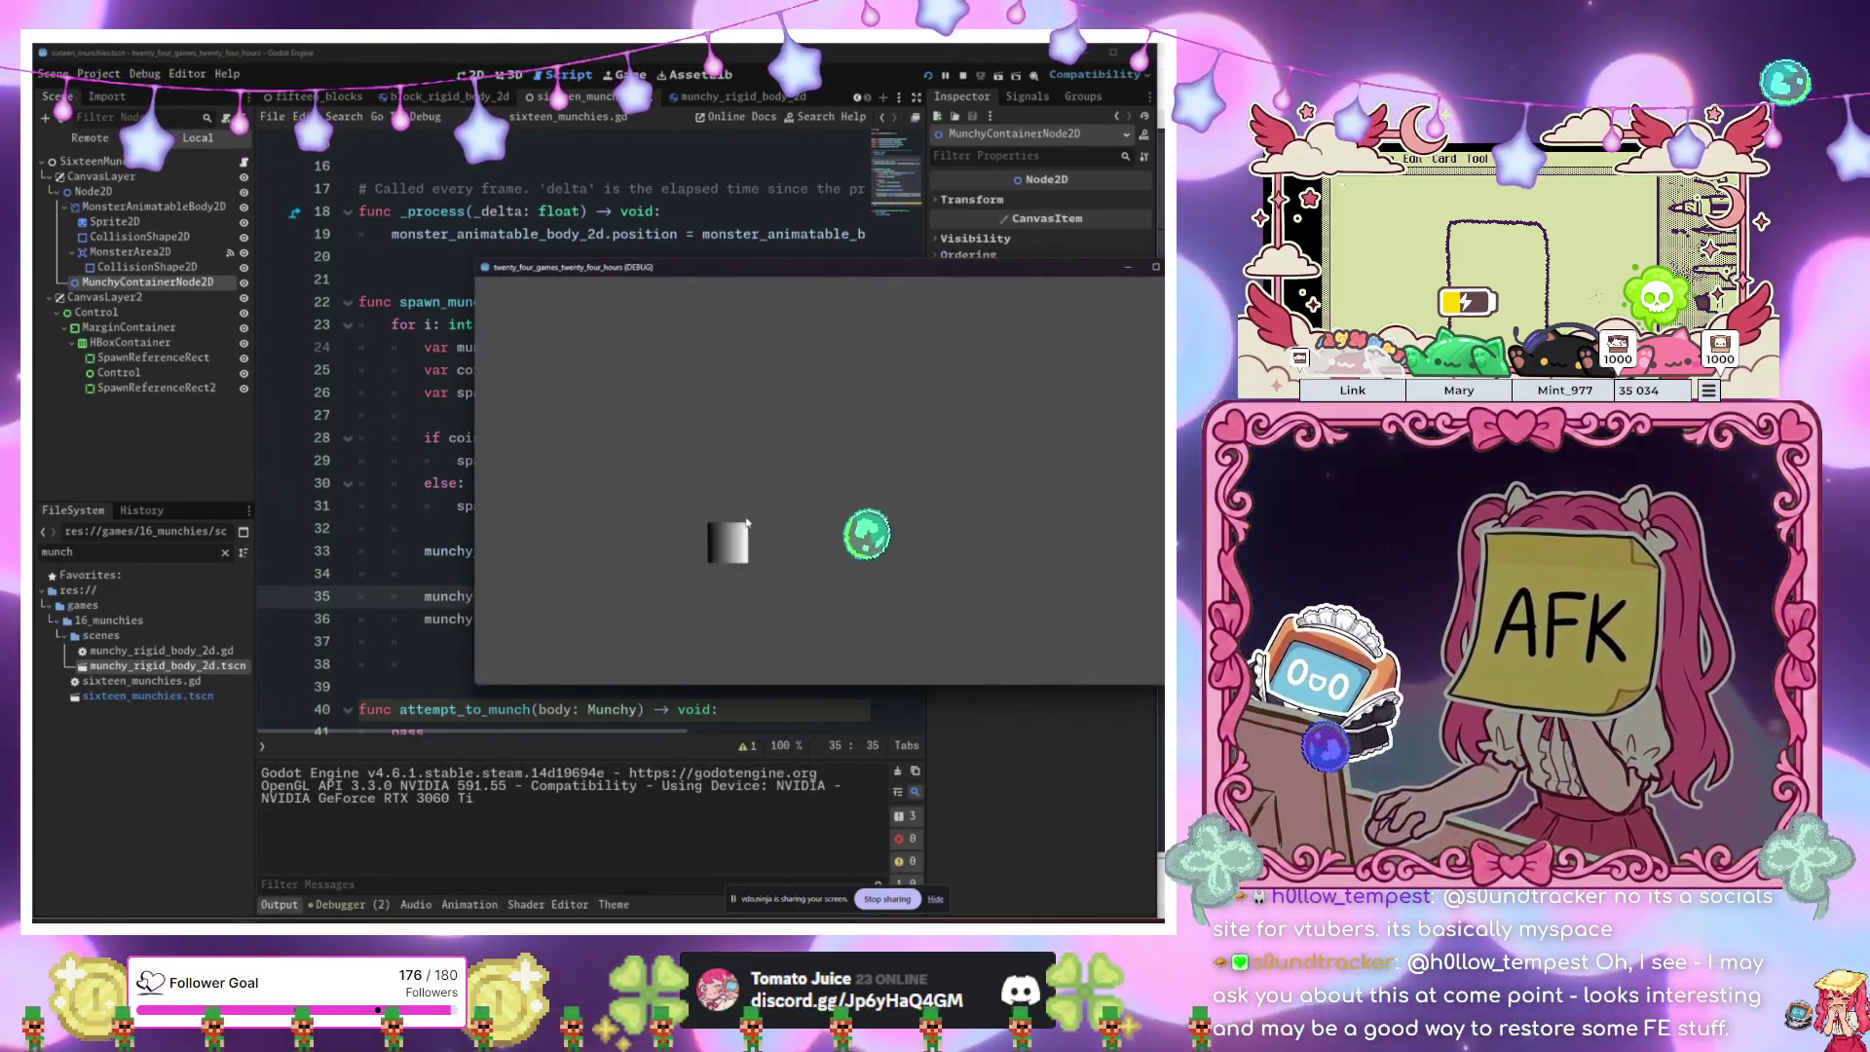
{"action": "left_click", "coordinate": [794, 417]}
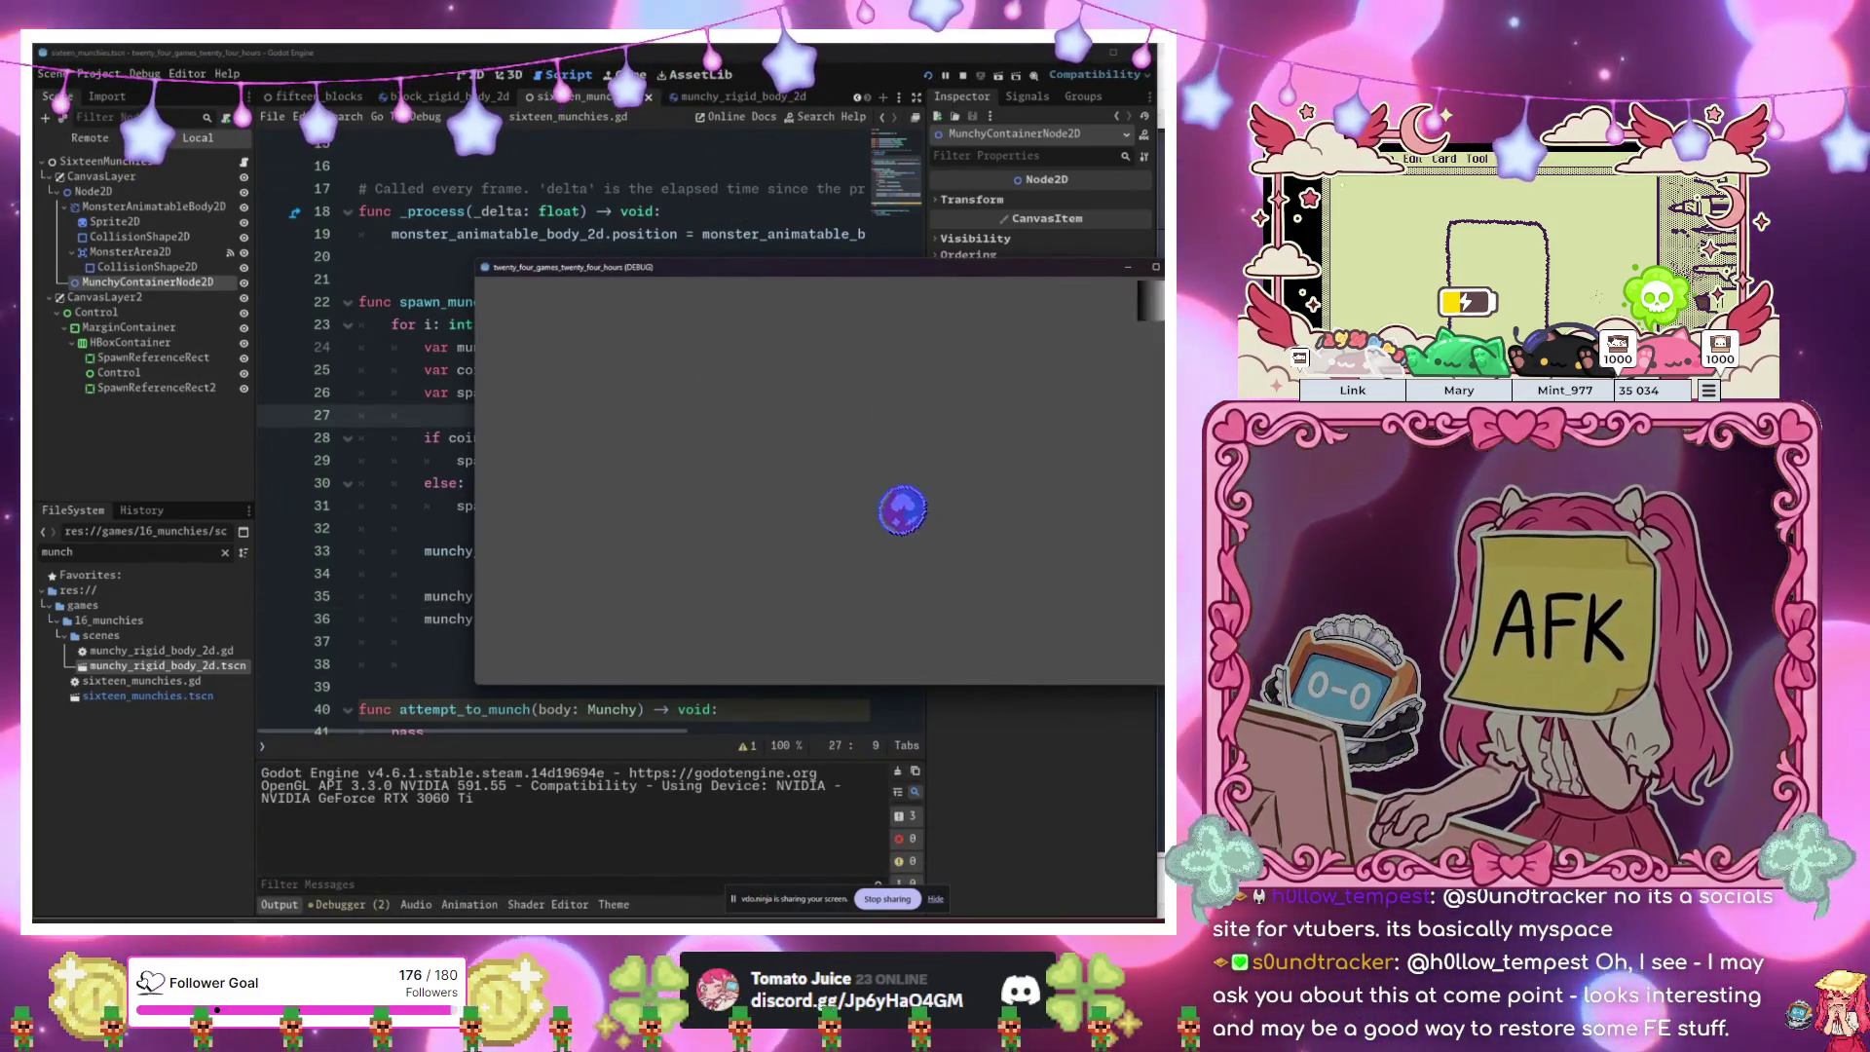
{"action": "key", "text": "F8"}
{"action": "left_click", "coordinate": [765, 473]}
{"action": "key", "text": "F6"}
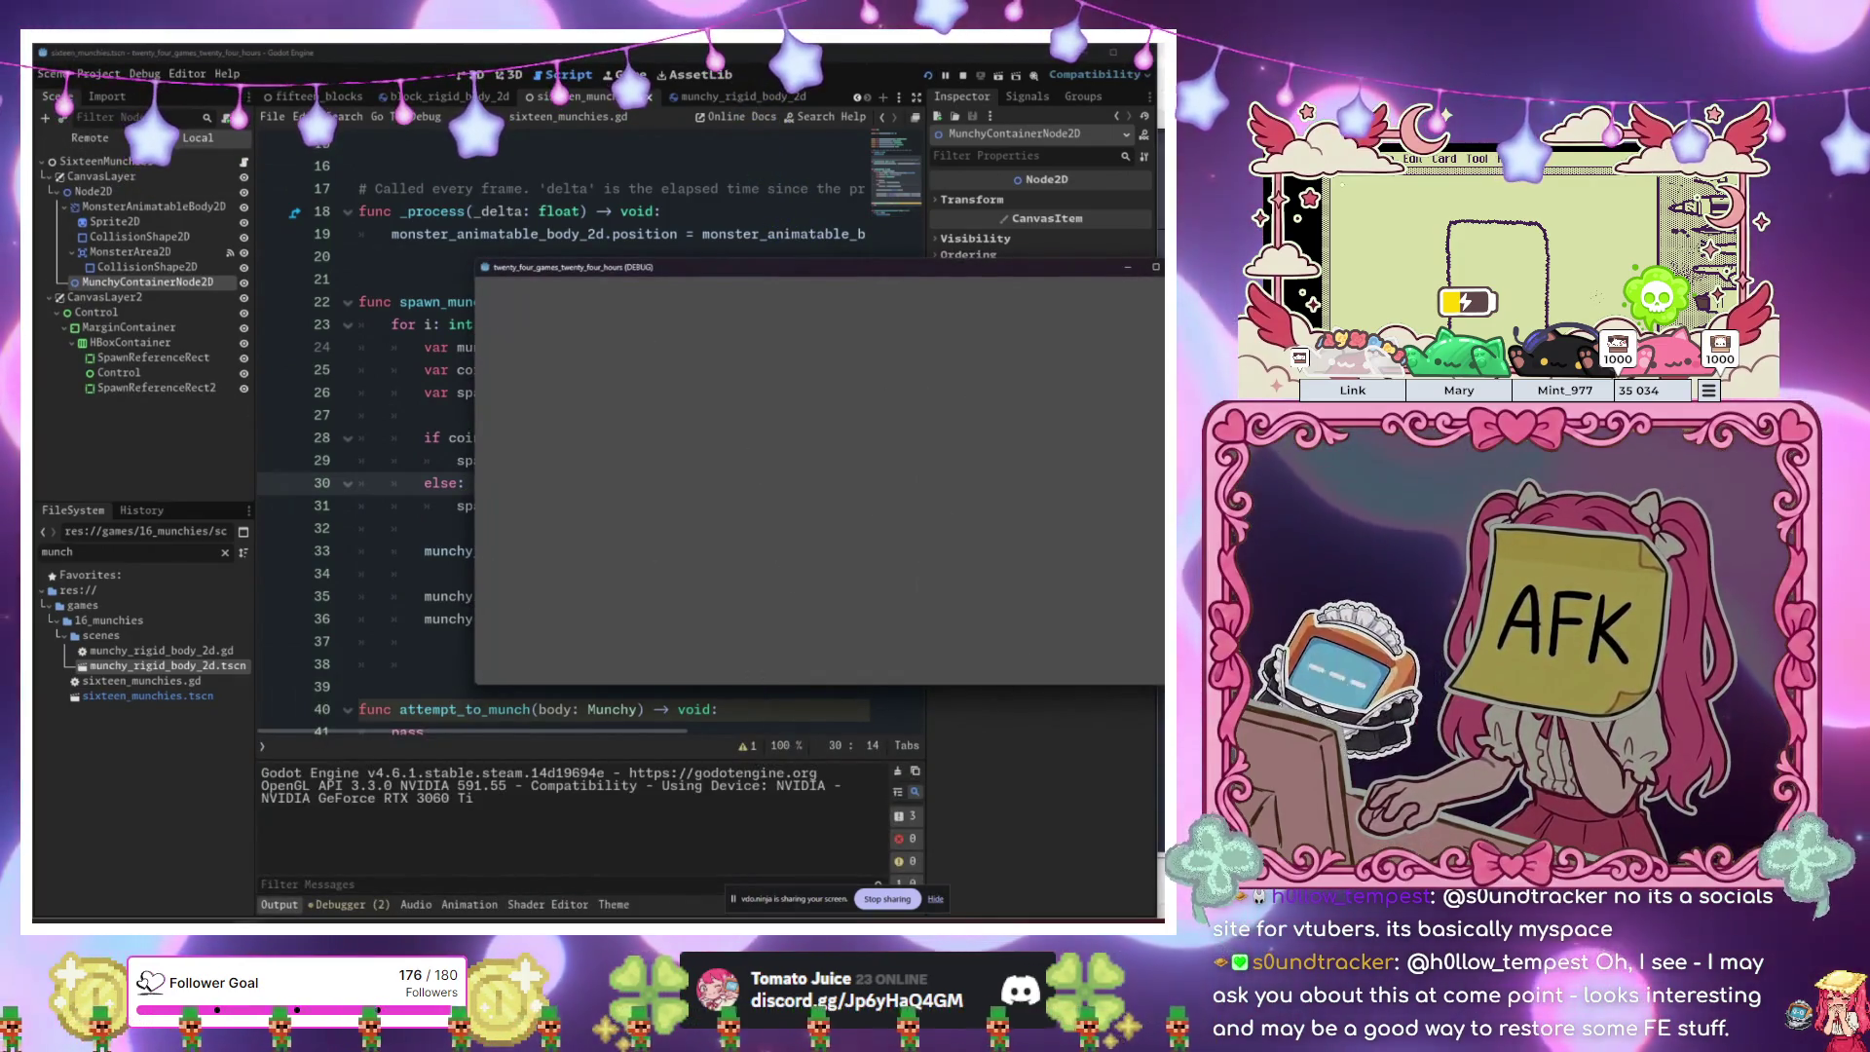
{"action": "key", "text": "F8"}
{"action": "key", "text": "F6"}
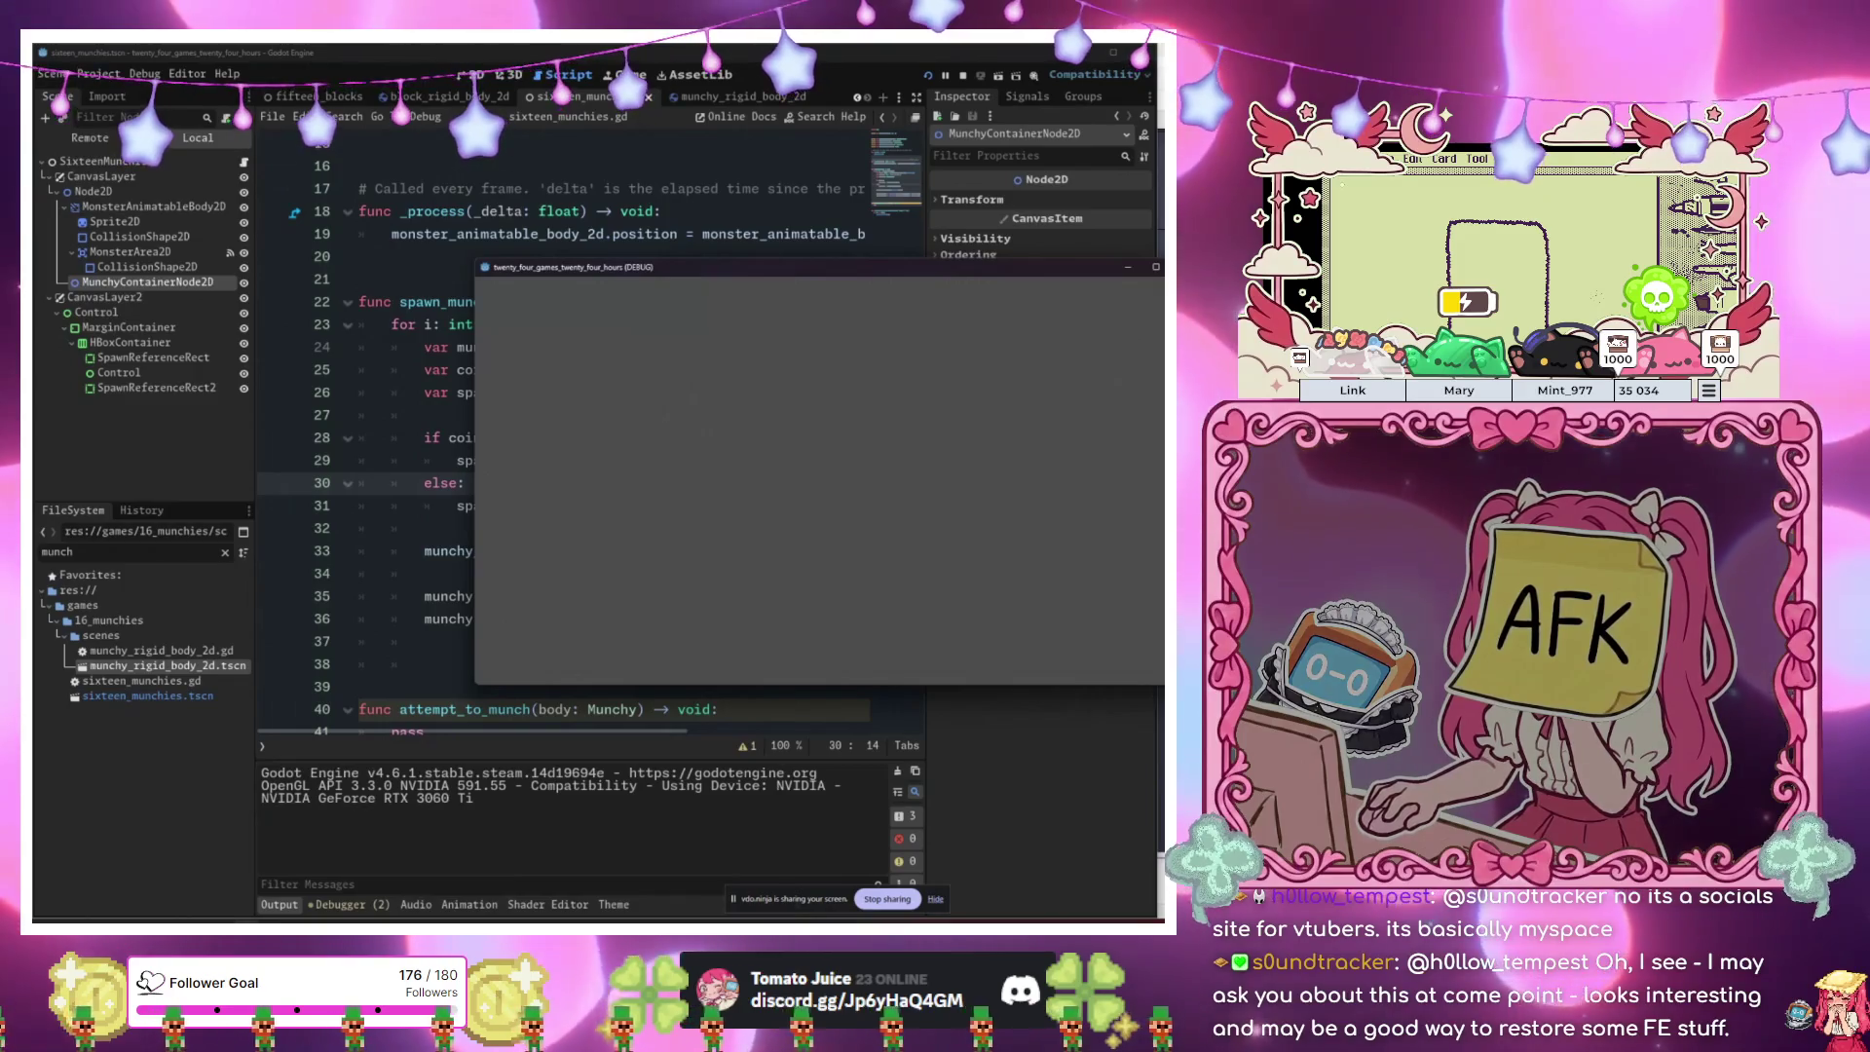
{"action": "key", "text": "F8"}
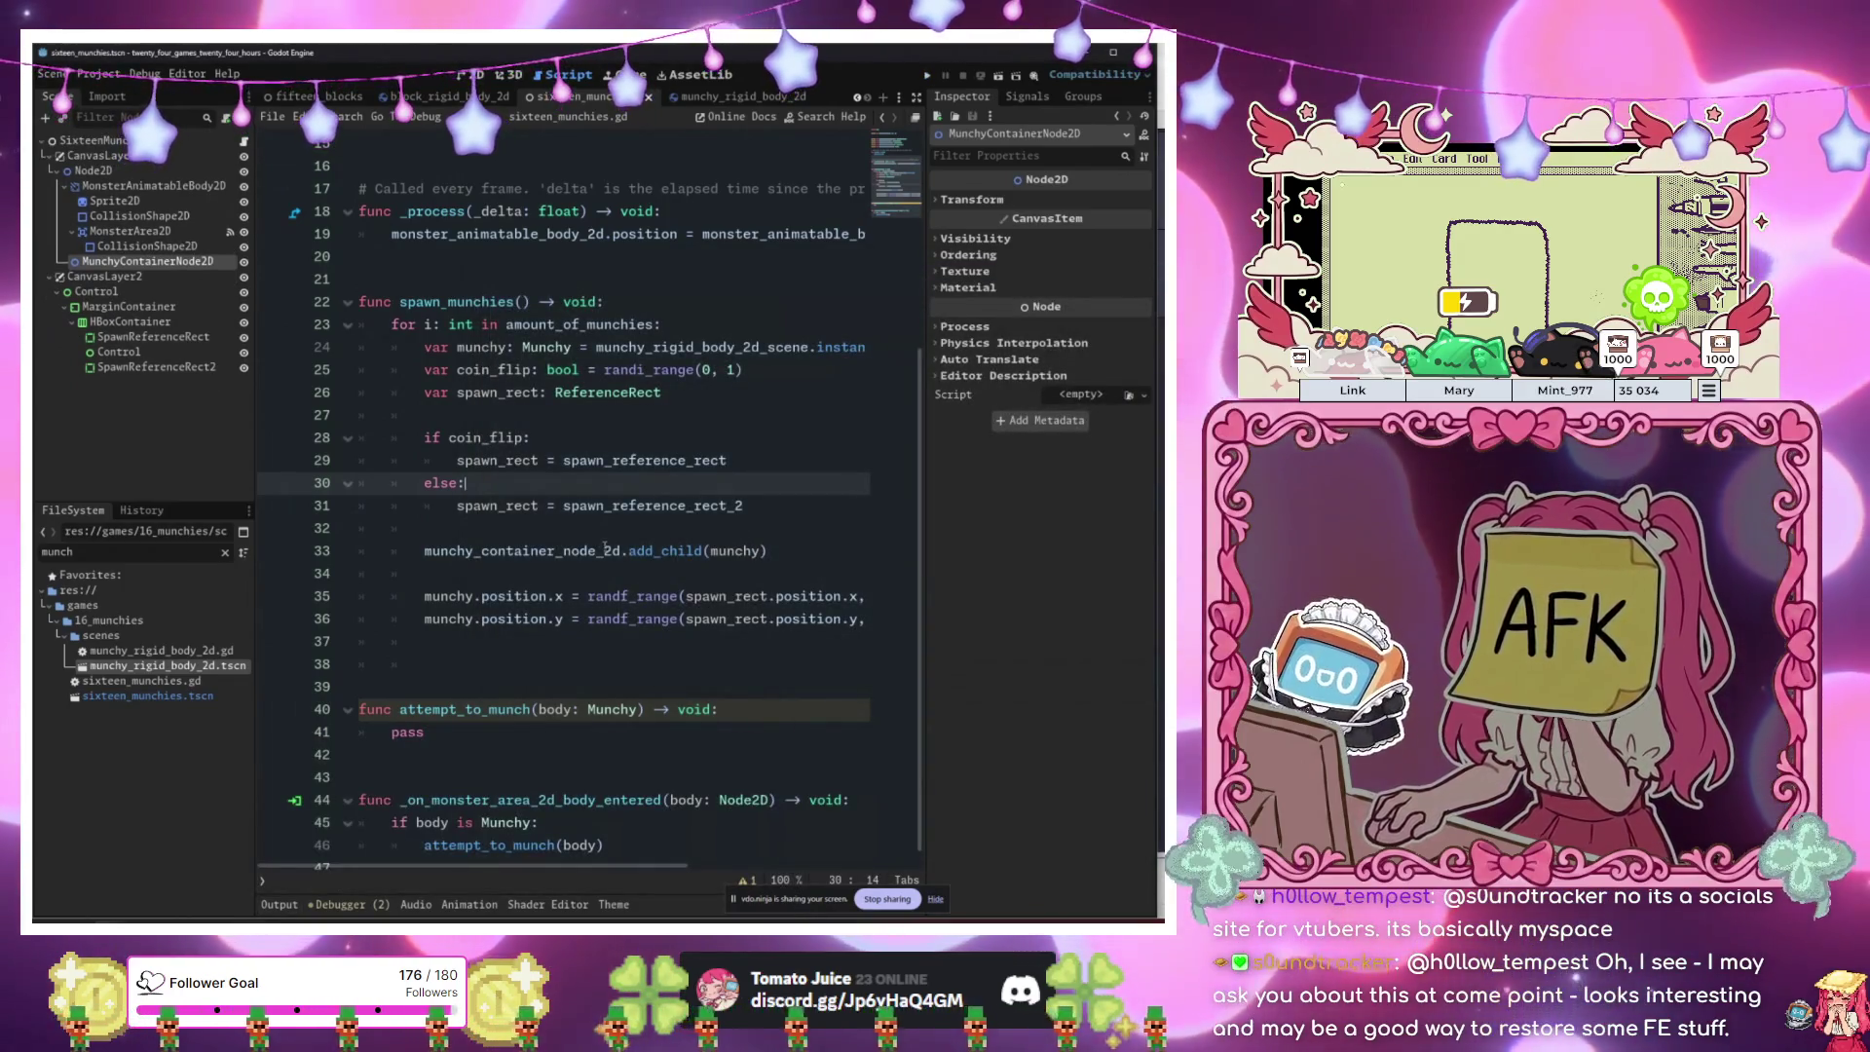
{"action": "left_click", "coordinate": [741, 96]}
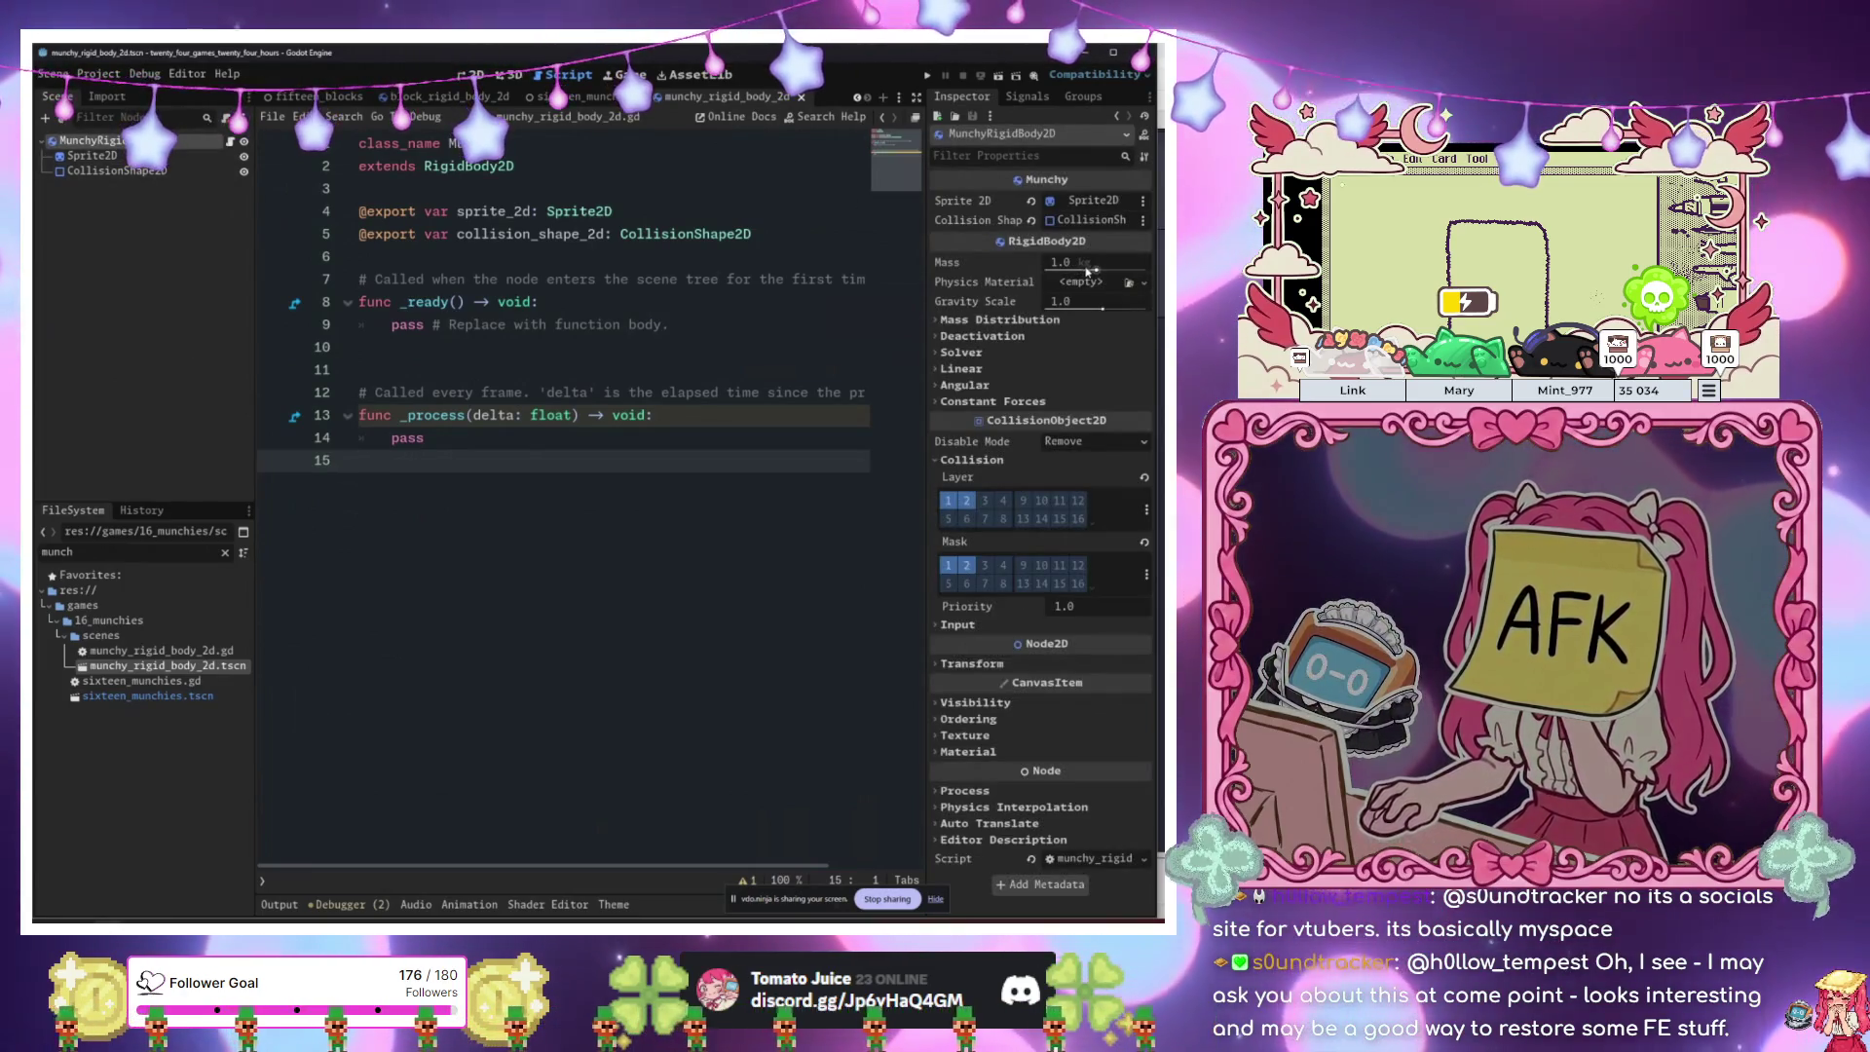
Raise the Munchy's Mass to 1000 and run the game to fling a heavy munchy
{"action": "left_click_drag", "start_coordinate": [1088, 271], "coordinate": [1157, 278]}
{"action": "key", "text": "F5"}
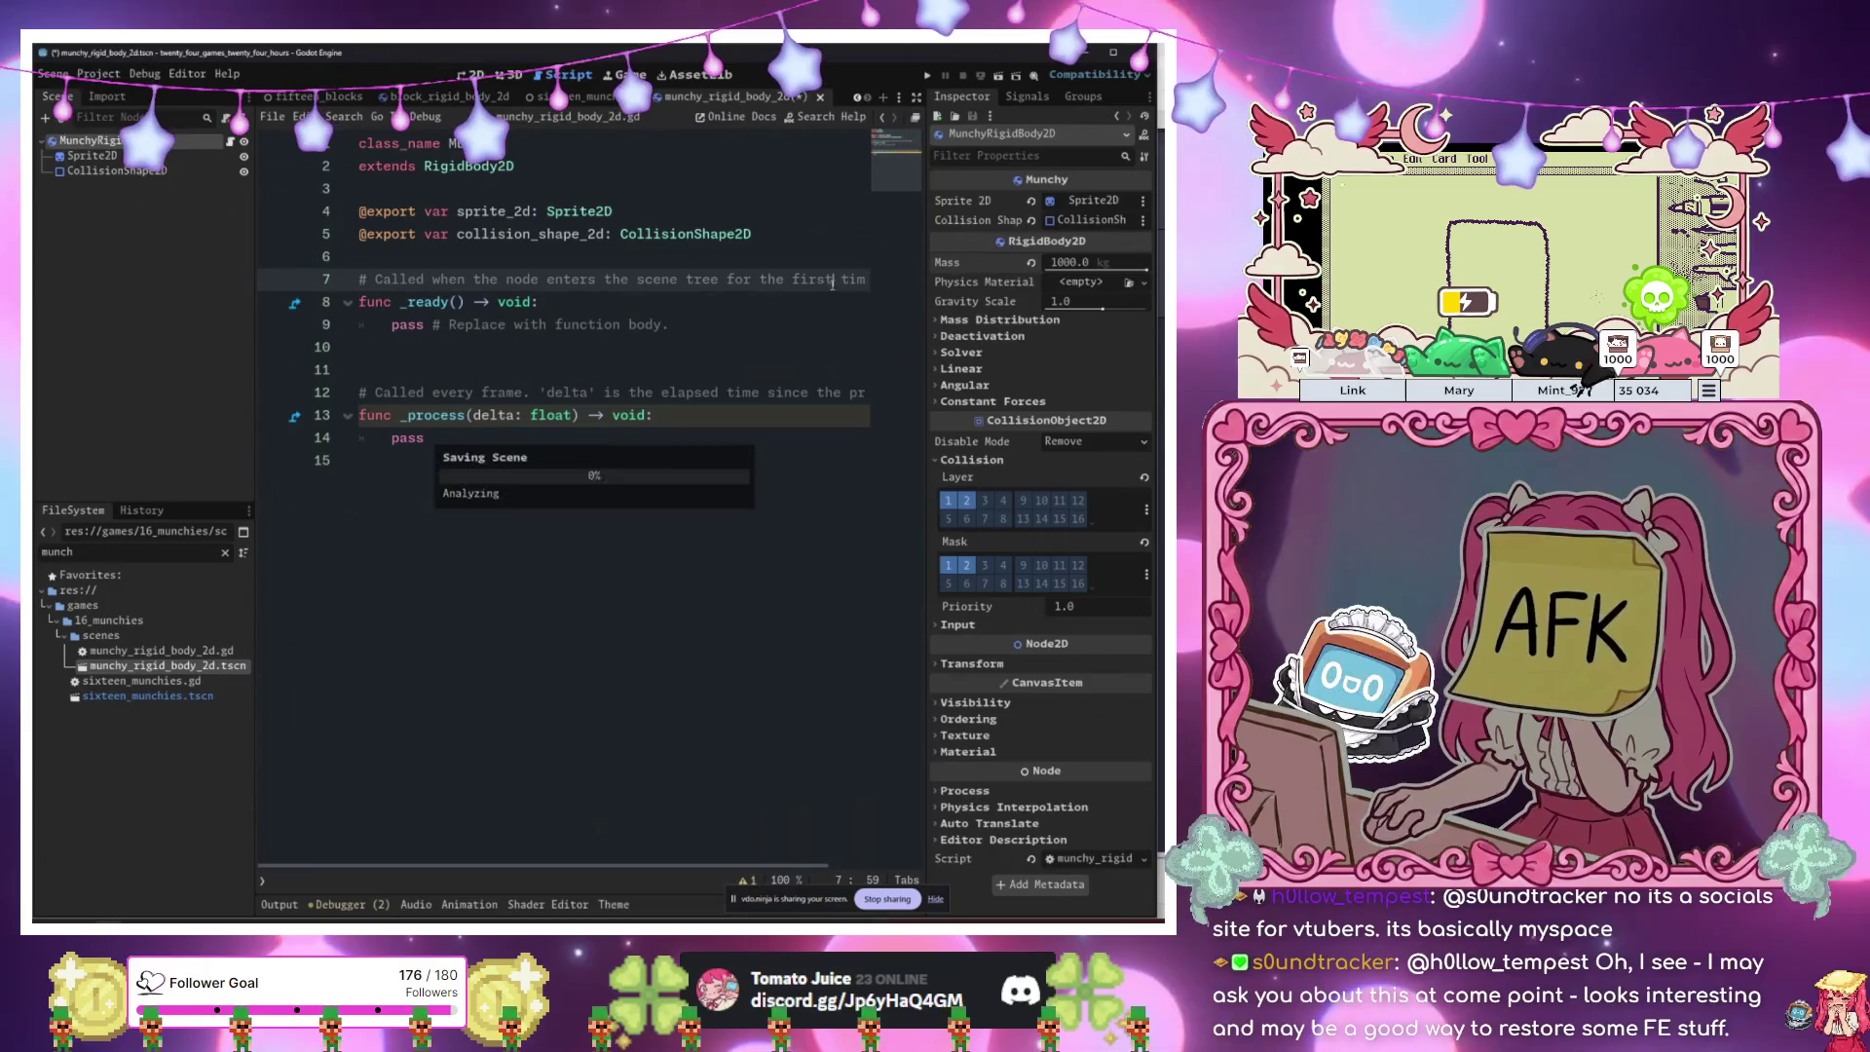
{"action": "mouse_move", "coordinate": [852, 333]}
{"action": "left_mouse_down"}
{"action": "mouse_move", "coordinate": [823, 468]}
{"action": "mouse_move", "coordinate": [711, 546]}
{"action": "left_mouse_up"}
{"action": "key", "text": "F8"}
Rerun the game briefly, then undo and redo the collision_shape_2d export line
{"action": "left_click", "coordinate": [865, 392]}
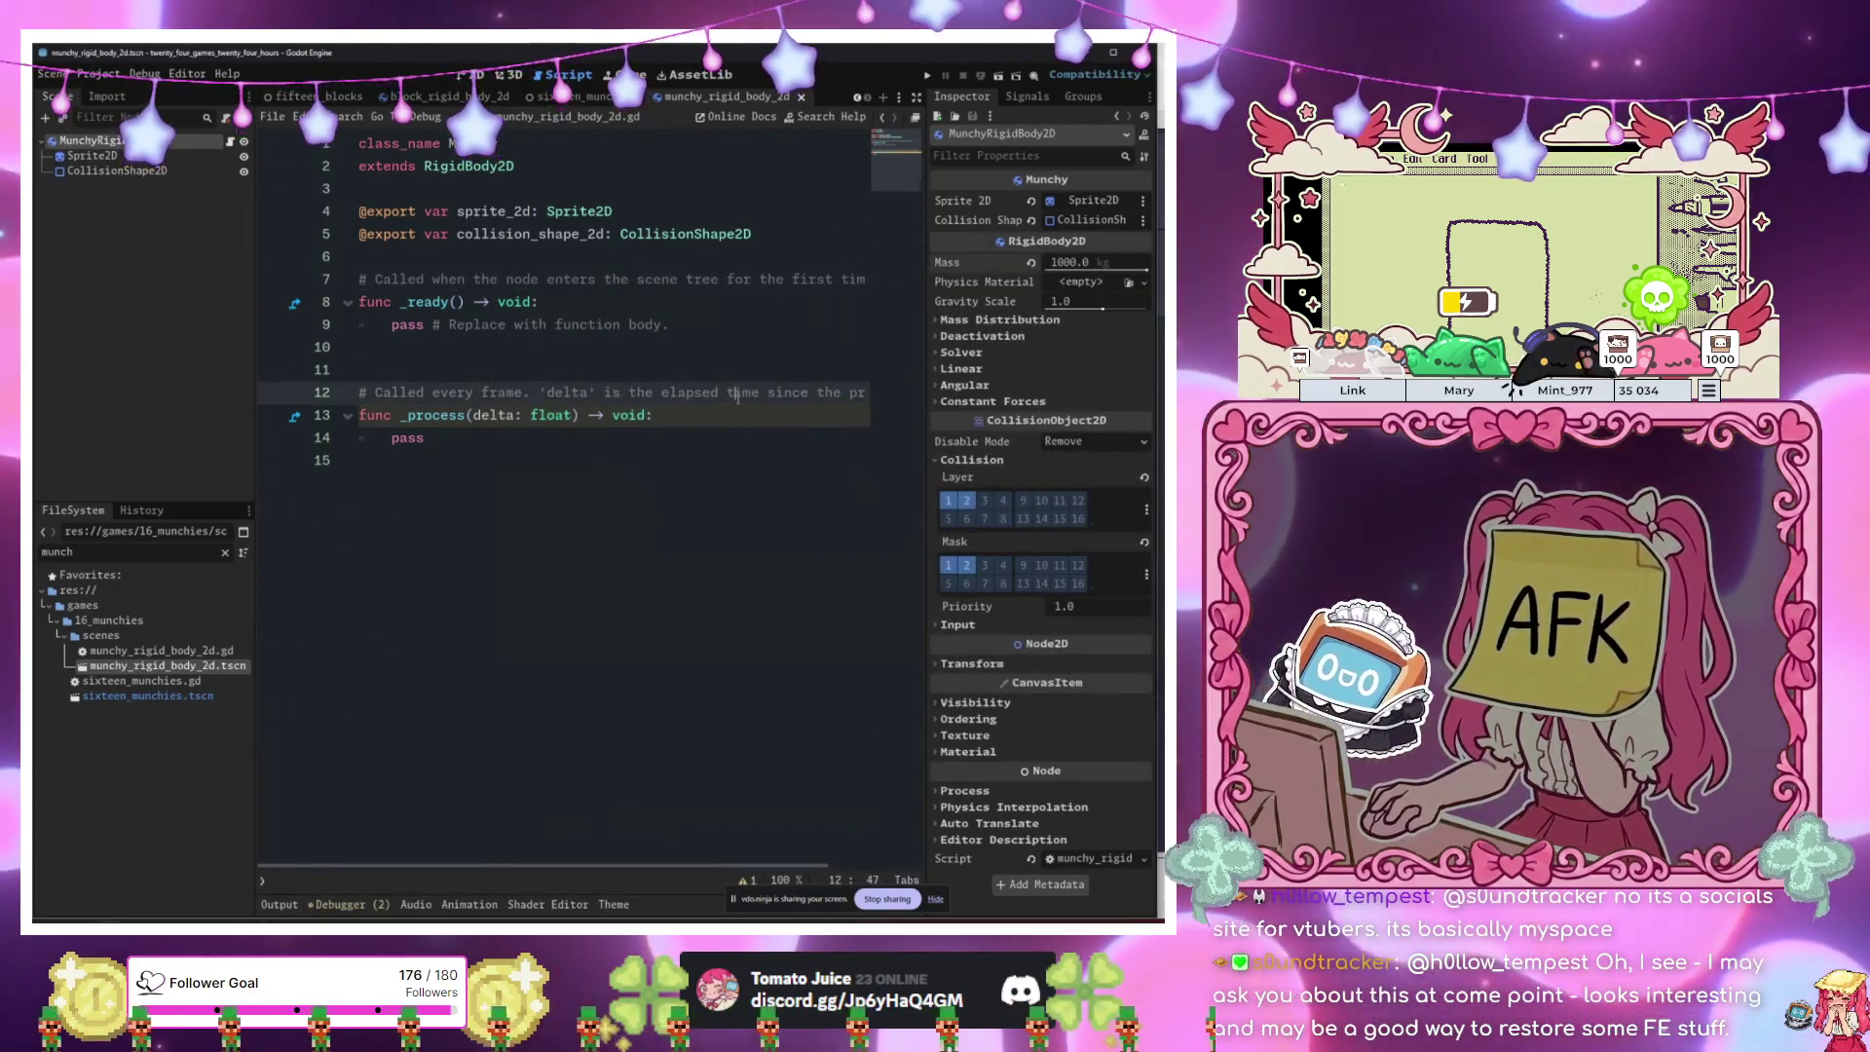
{"action": "key", "text": "F5"}
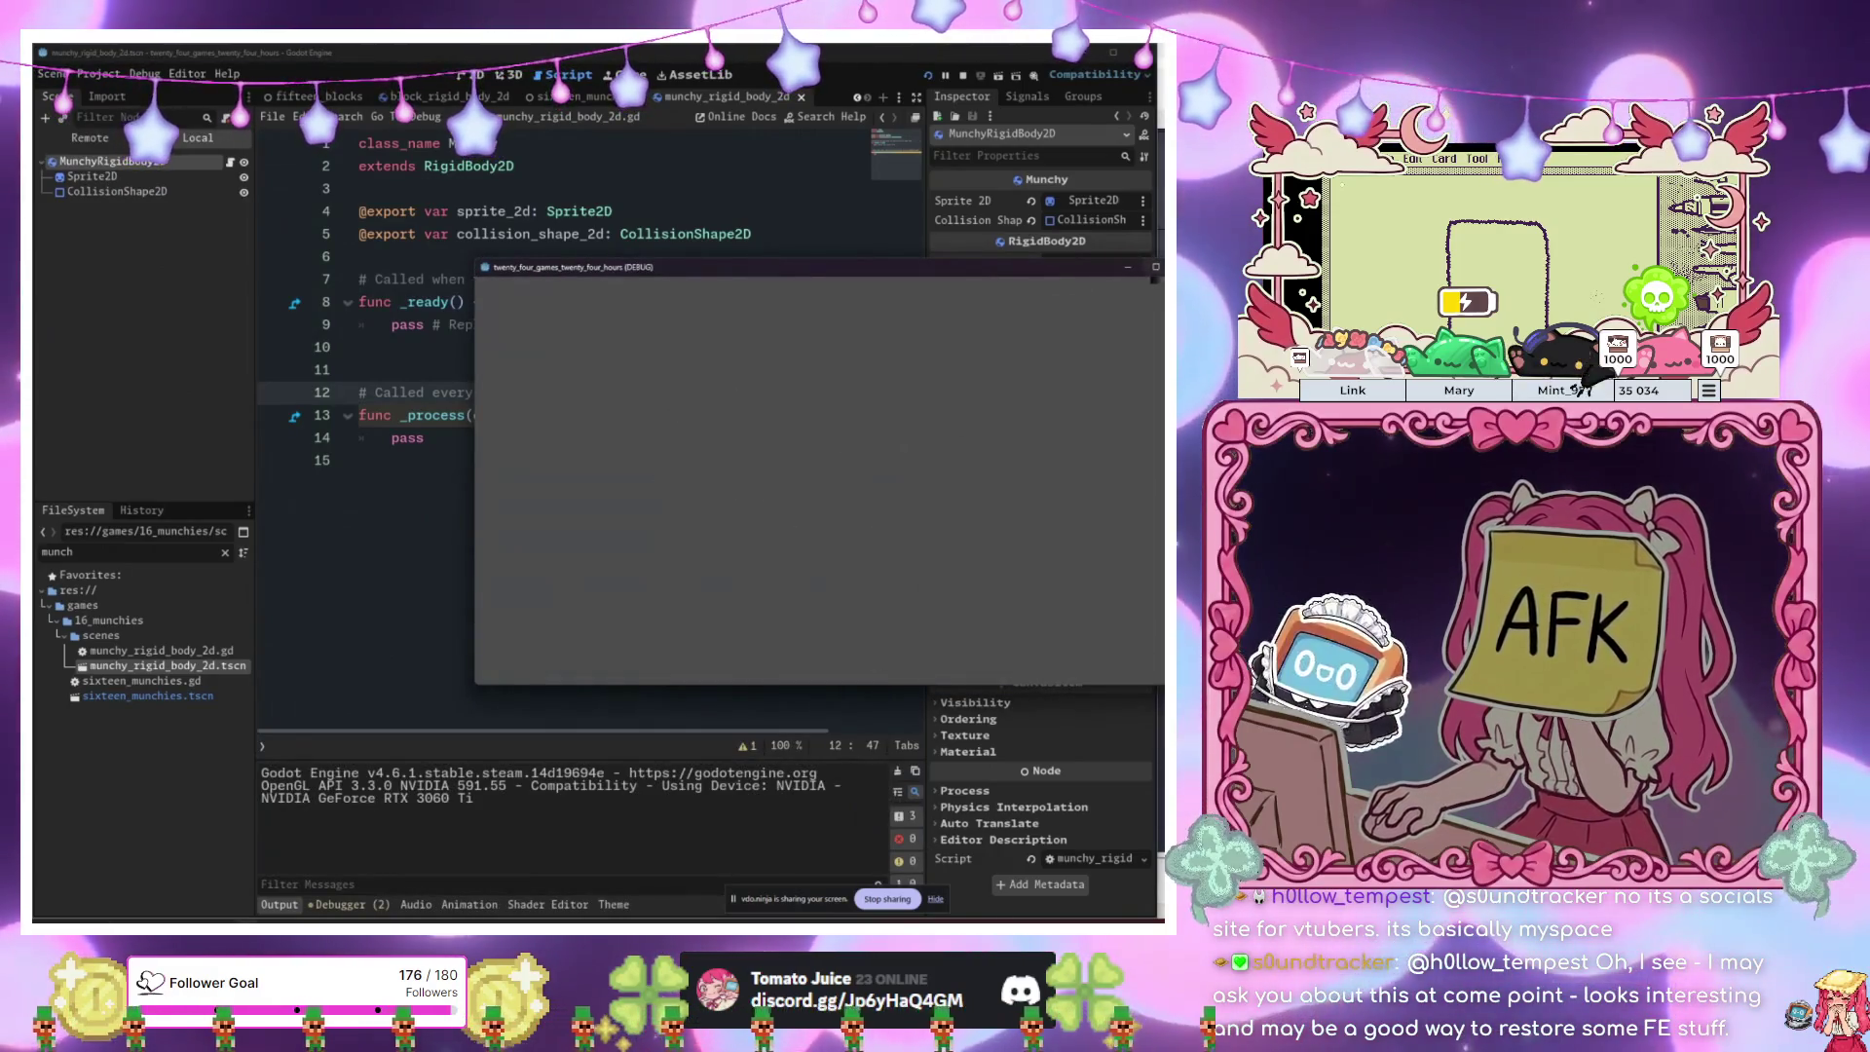
{"action": "key", "text": "F8"}
{"action": "key", "text": "ctrl+z"}
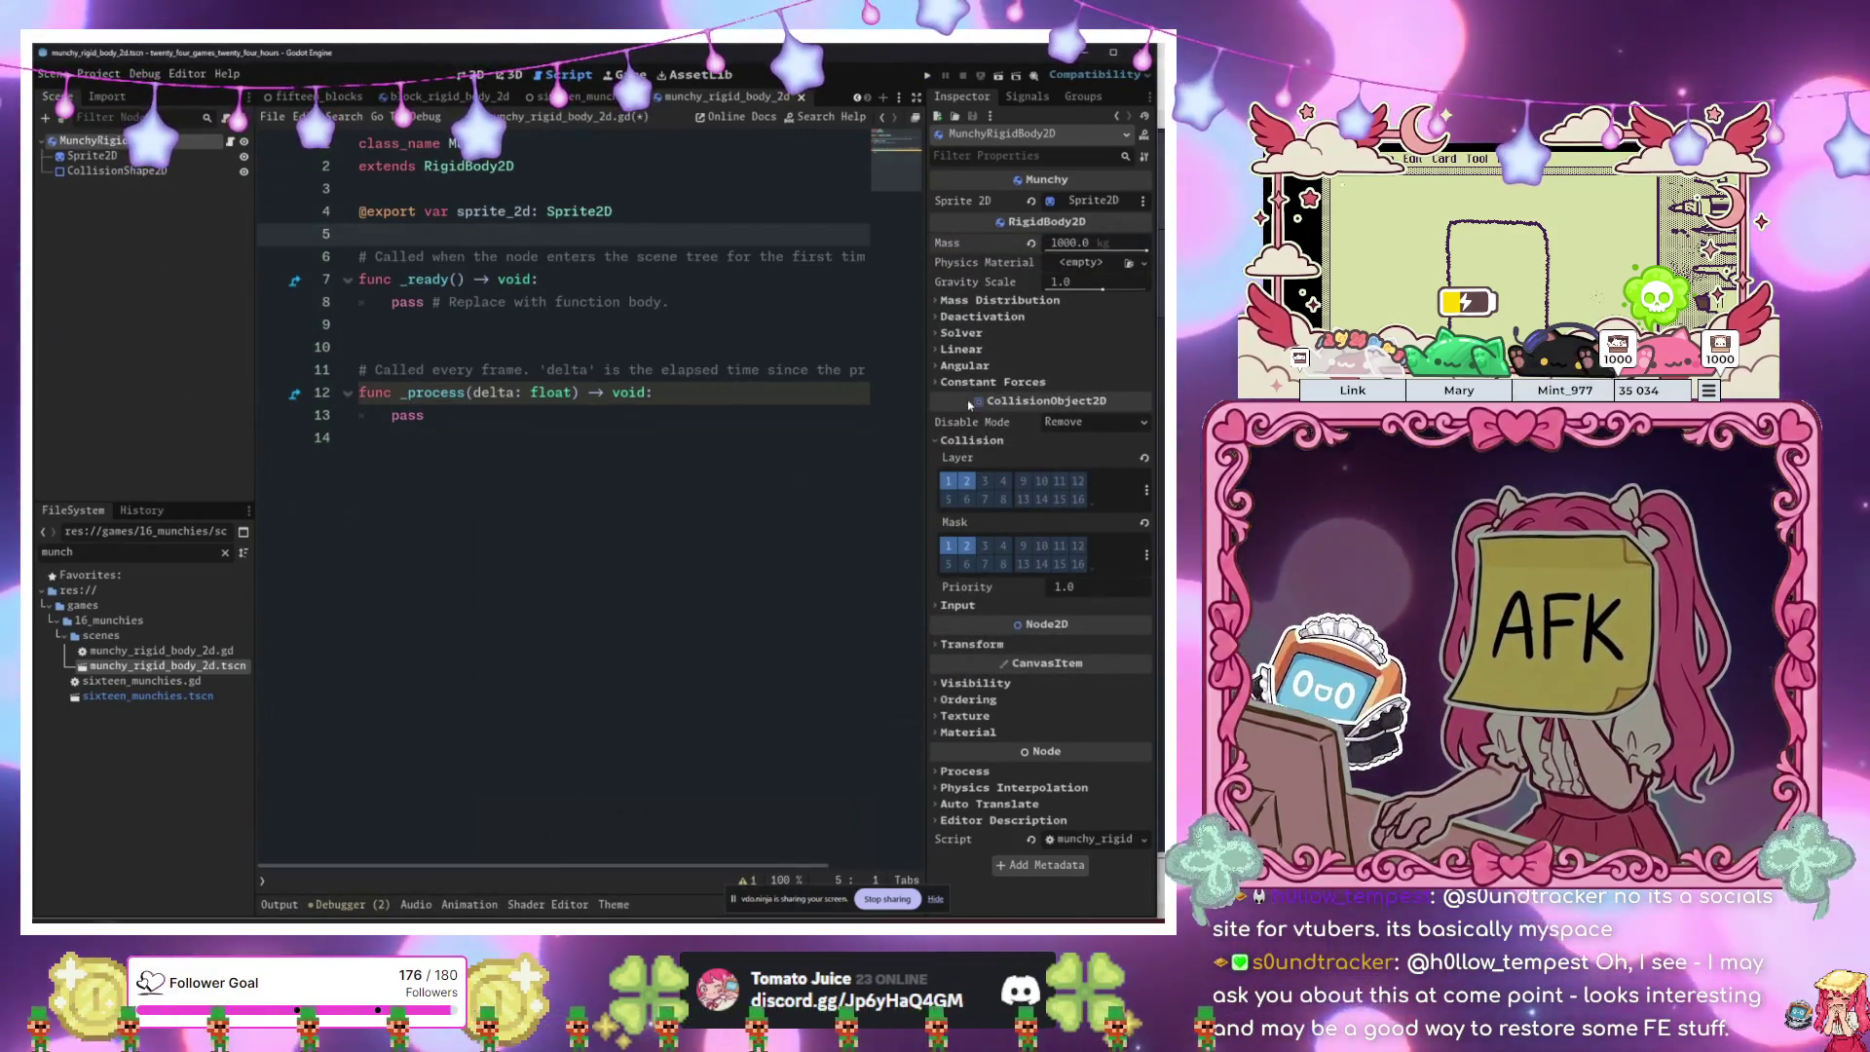
{"action": "key", "text": "ctrl+shift+z"}
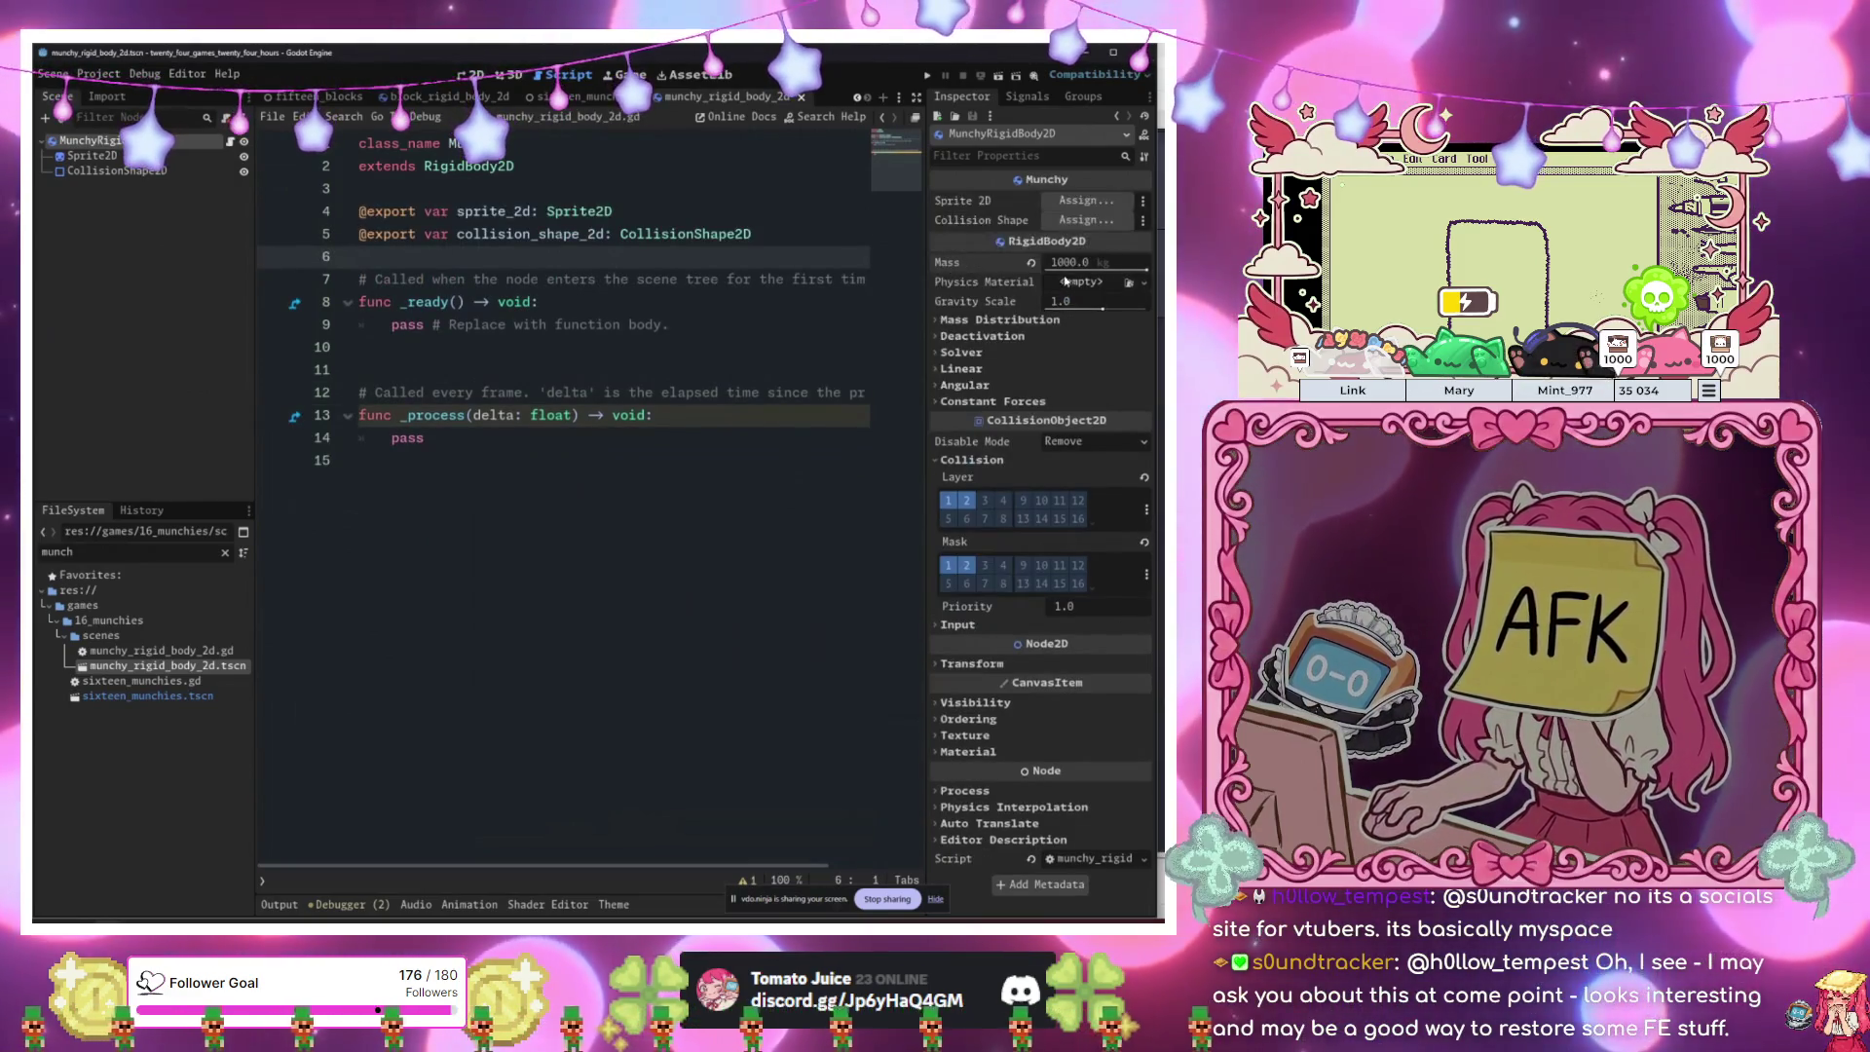
Reset Mass to 1.0 and link the Sprite2D and CollisionShape2D child nodes to their exports
{"action": "left_click", "coordinate": [1031, 263]}
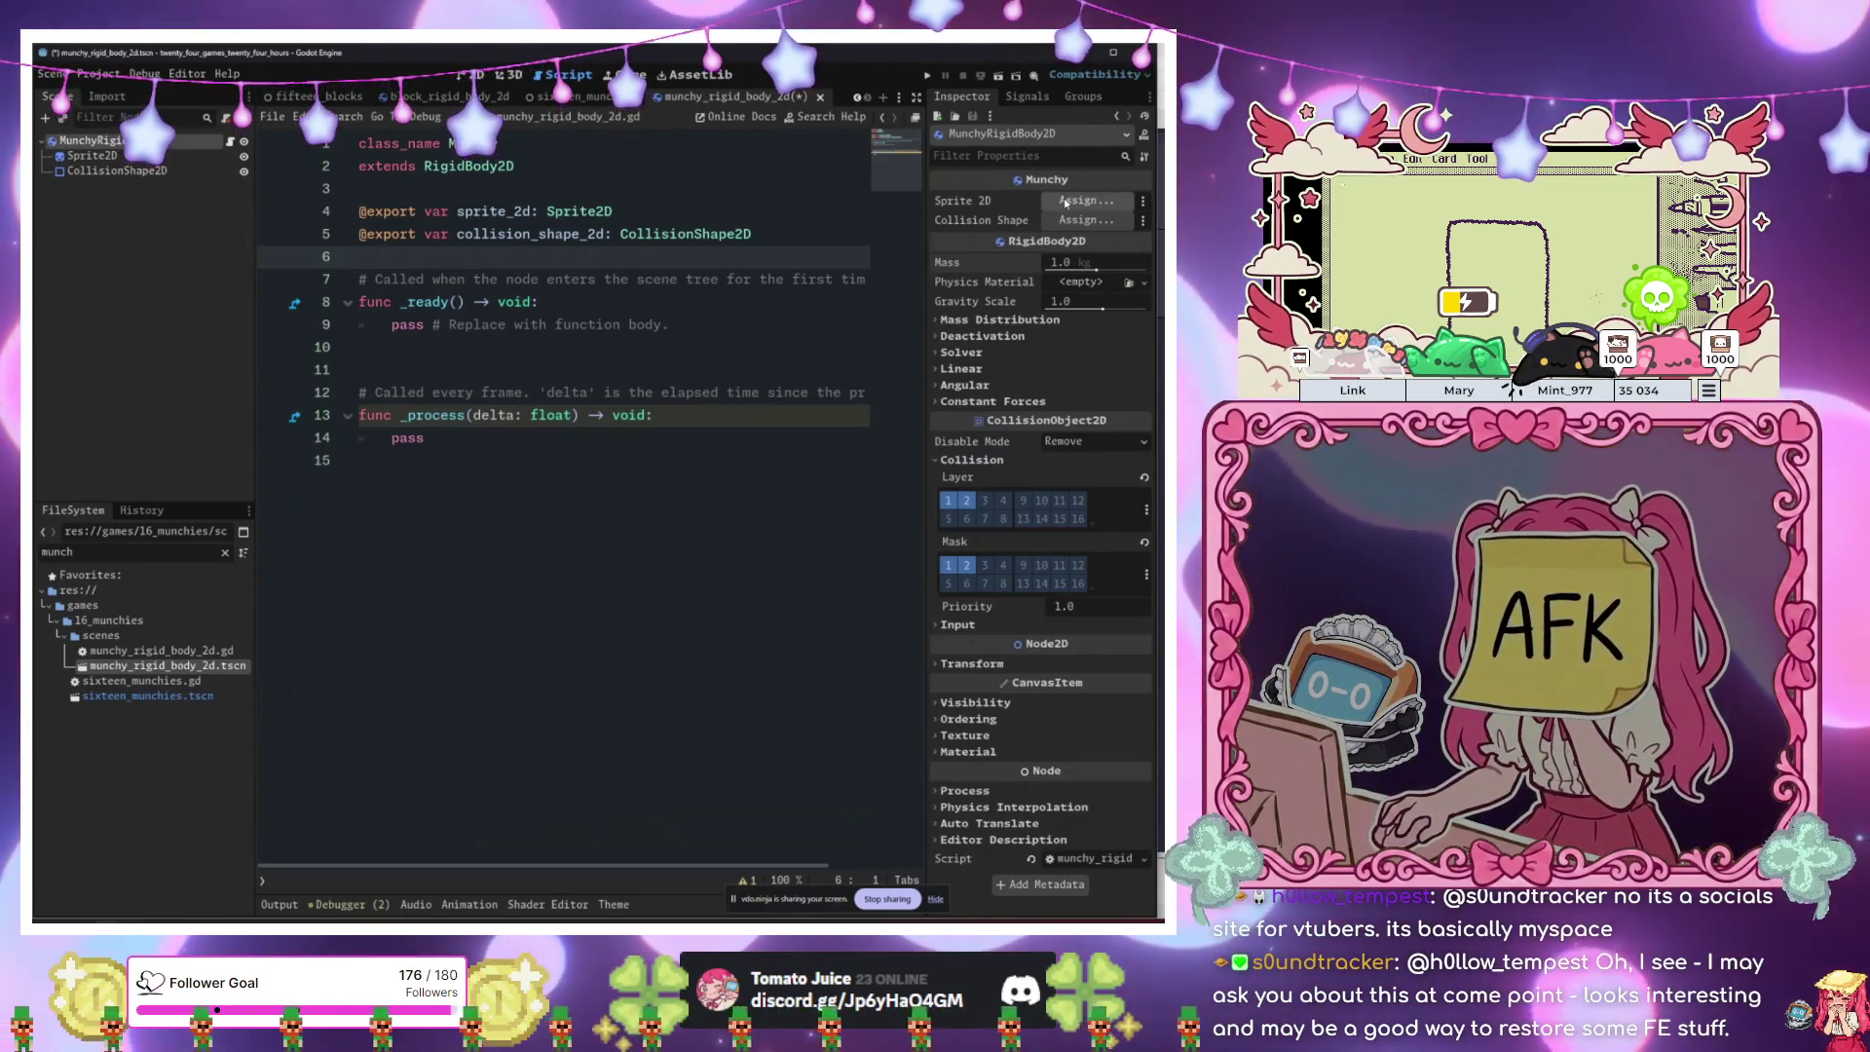
{"action": "left_click", "coordinate": [1087, 200]}
{"action": "double_click", "coordinate": [838, 352]}
{"action": "left_click", "coordinate": [1087, 220]}
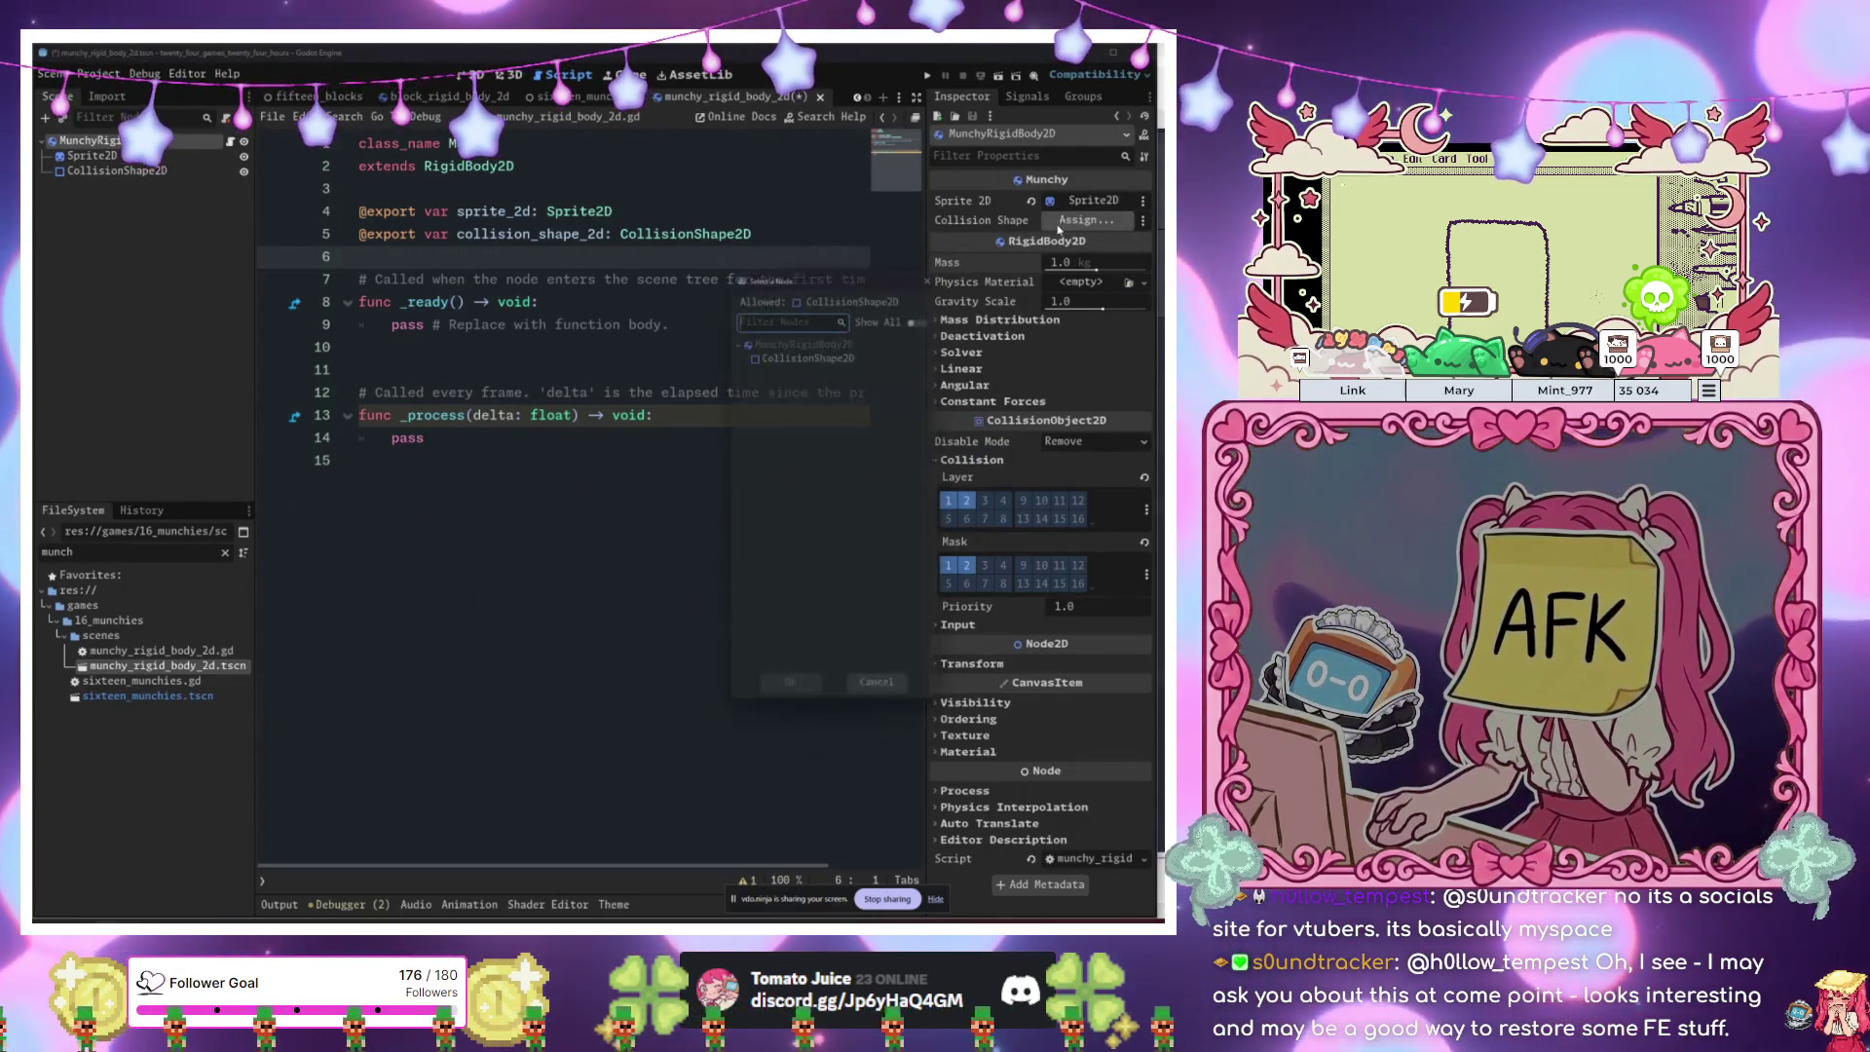
{"action": "double_click", "coordinate": [861, 352]}
{"action": "left_click", "coordinate": [797, 359]}
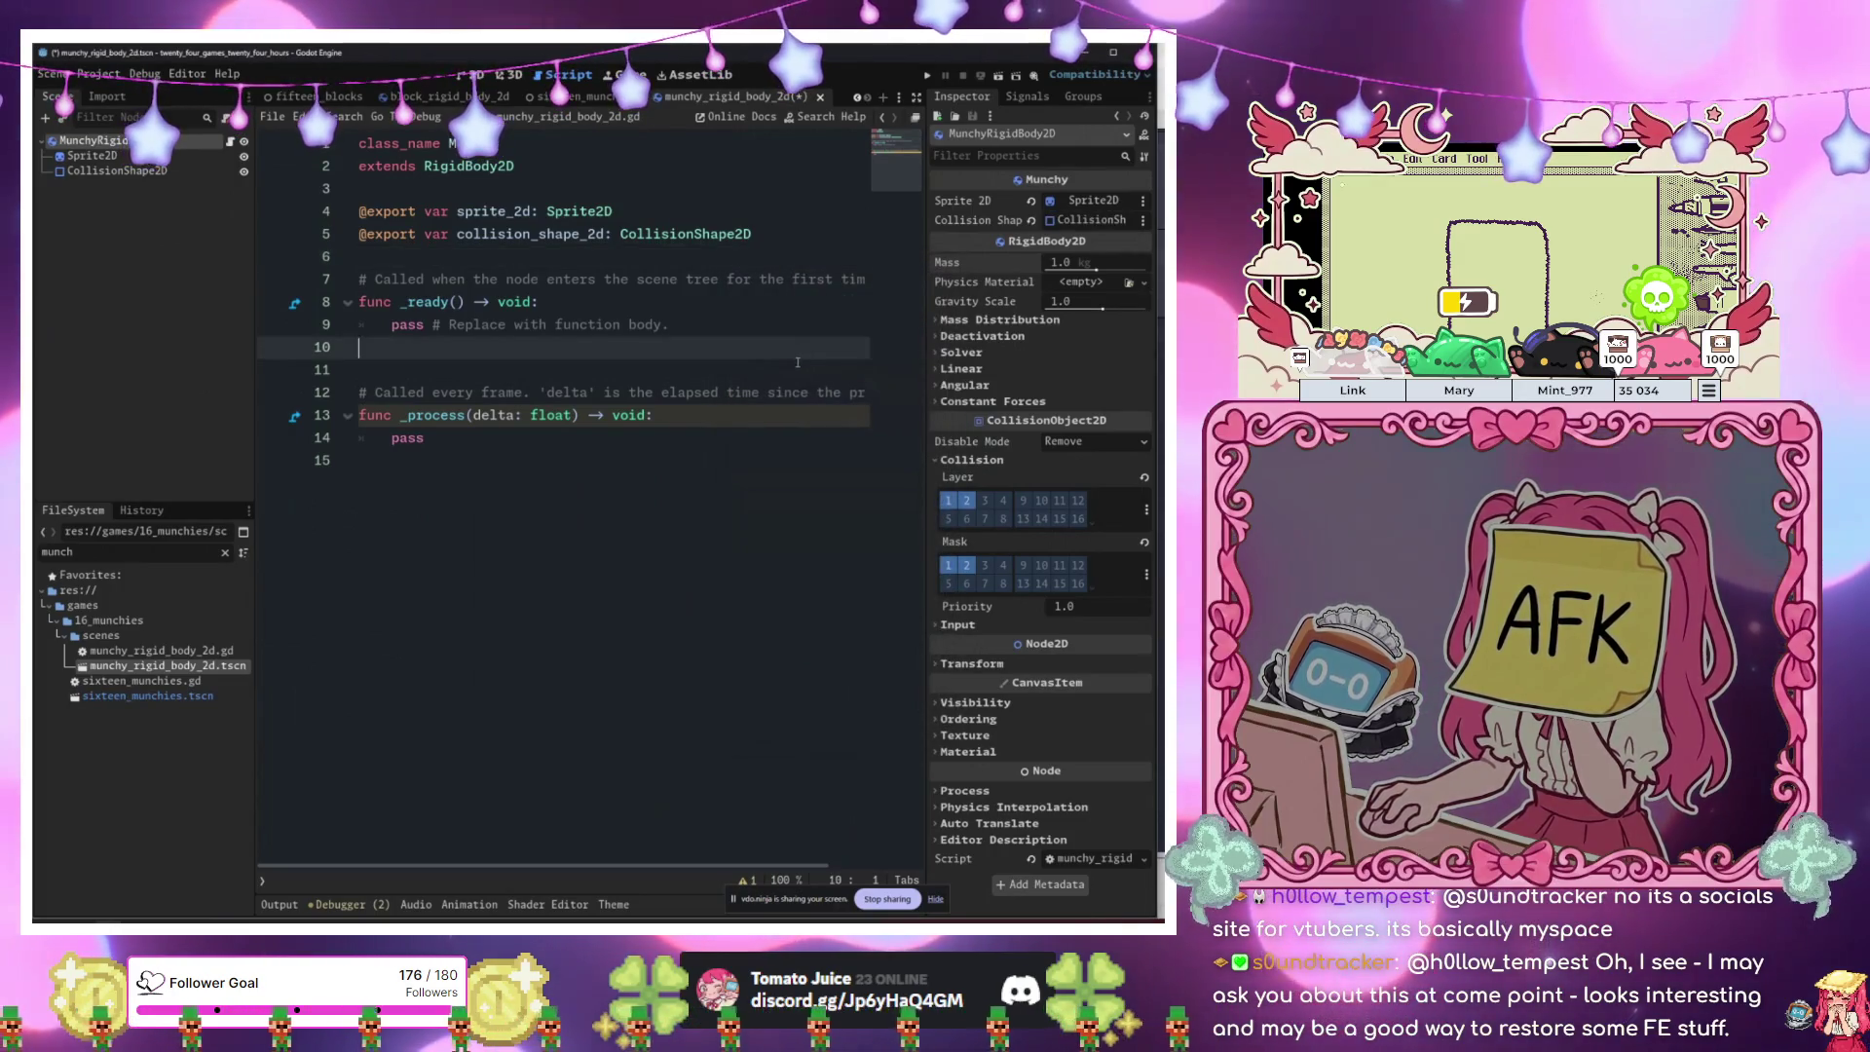
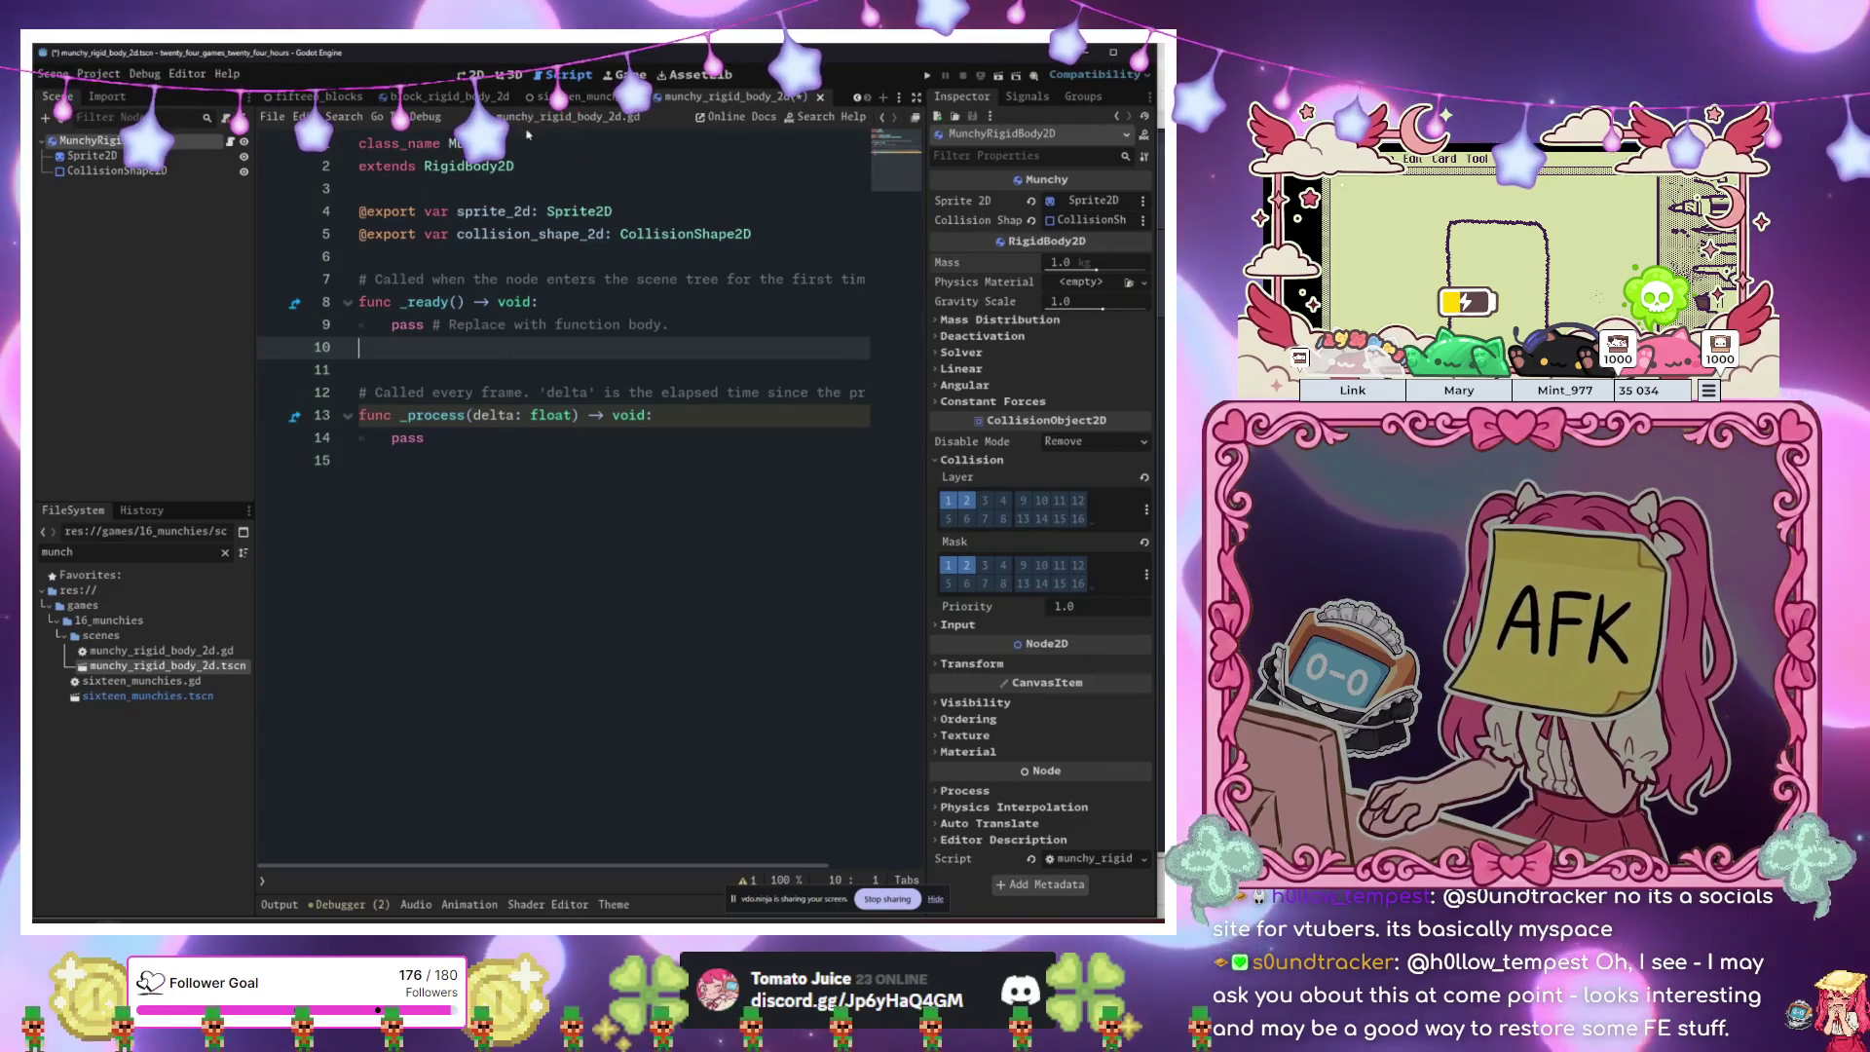
Change the Munchy scene's root node type from RigidBody2D to Area2D
{"action": "right_click", "coordinate": [156, 233]}
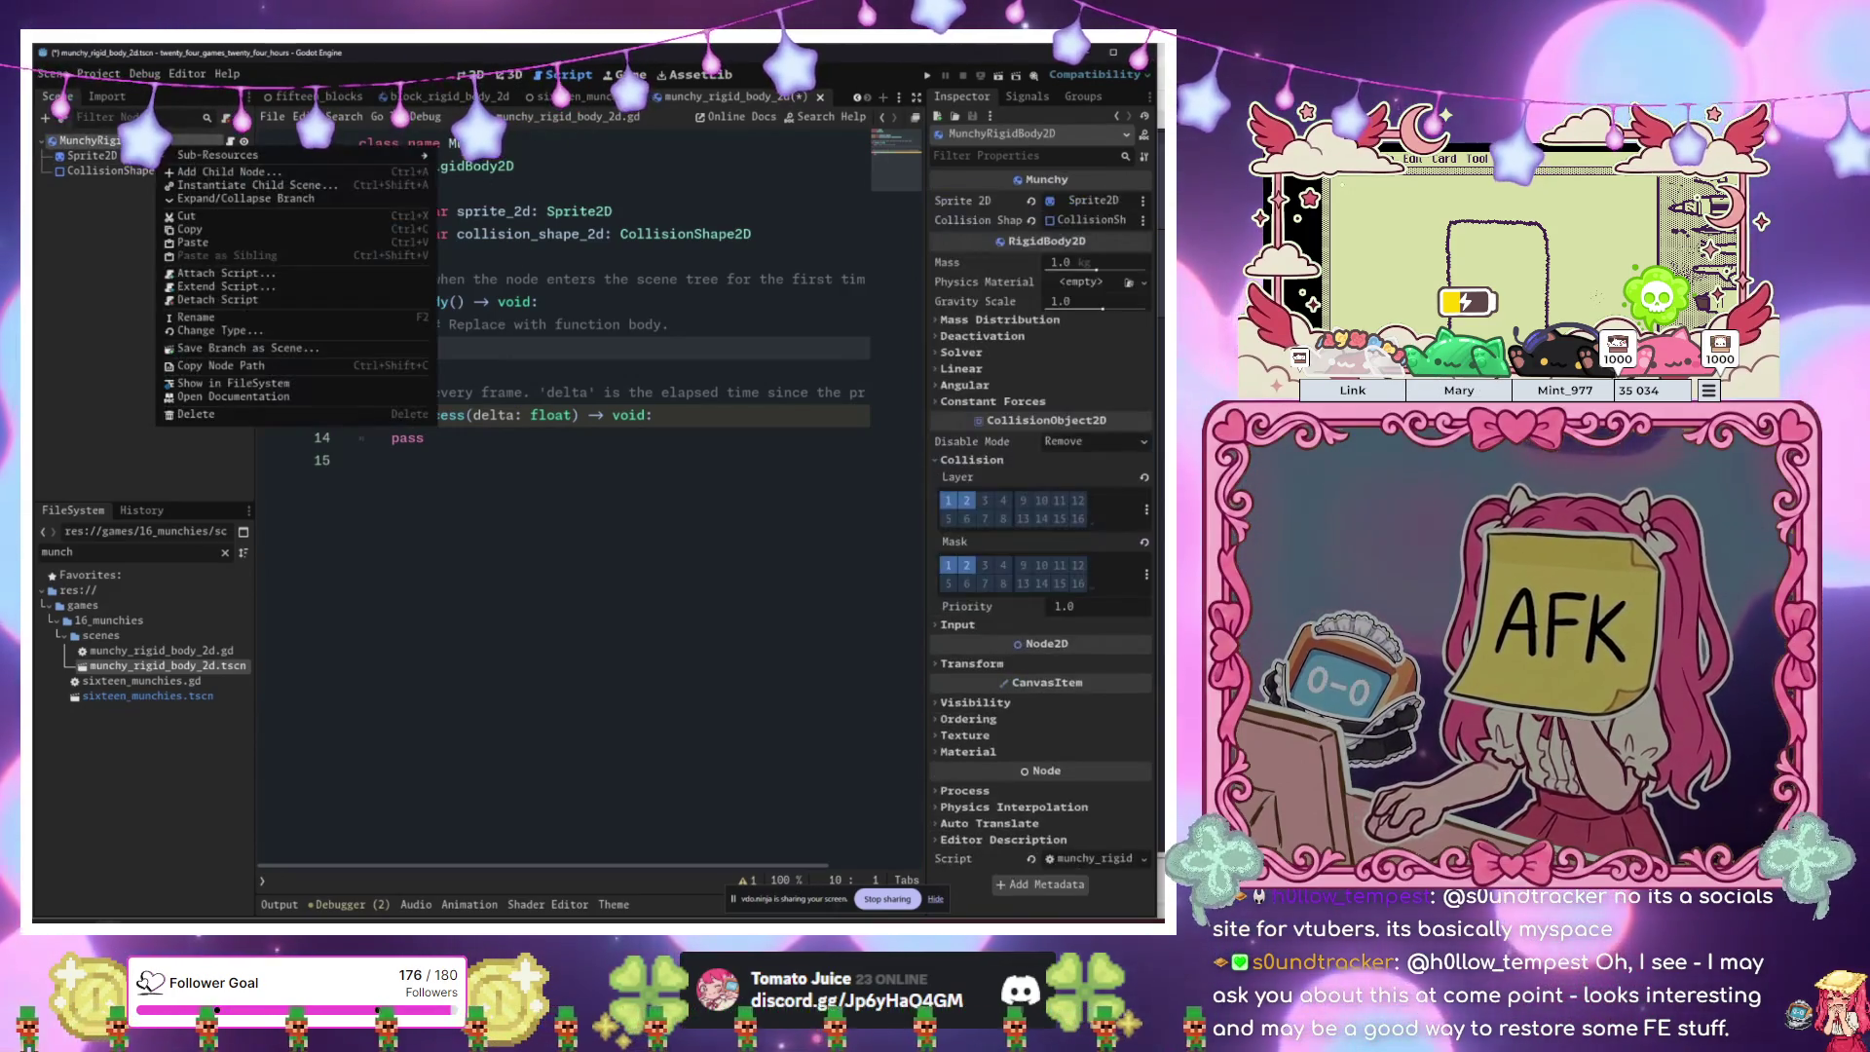
{"action": "left_click", "coordinate": [233, 338]}
{"action": "type", "text": "area2d"}
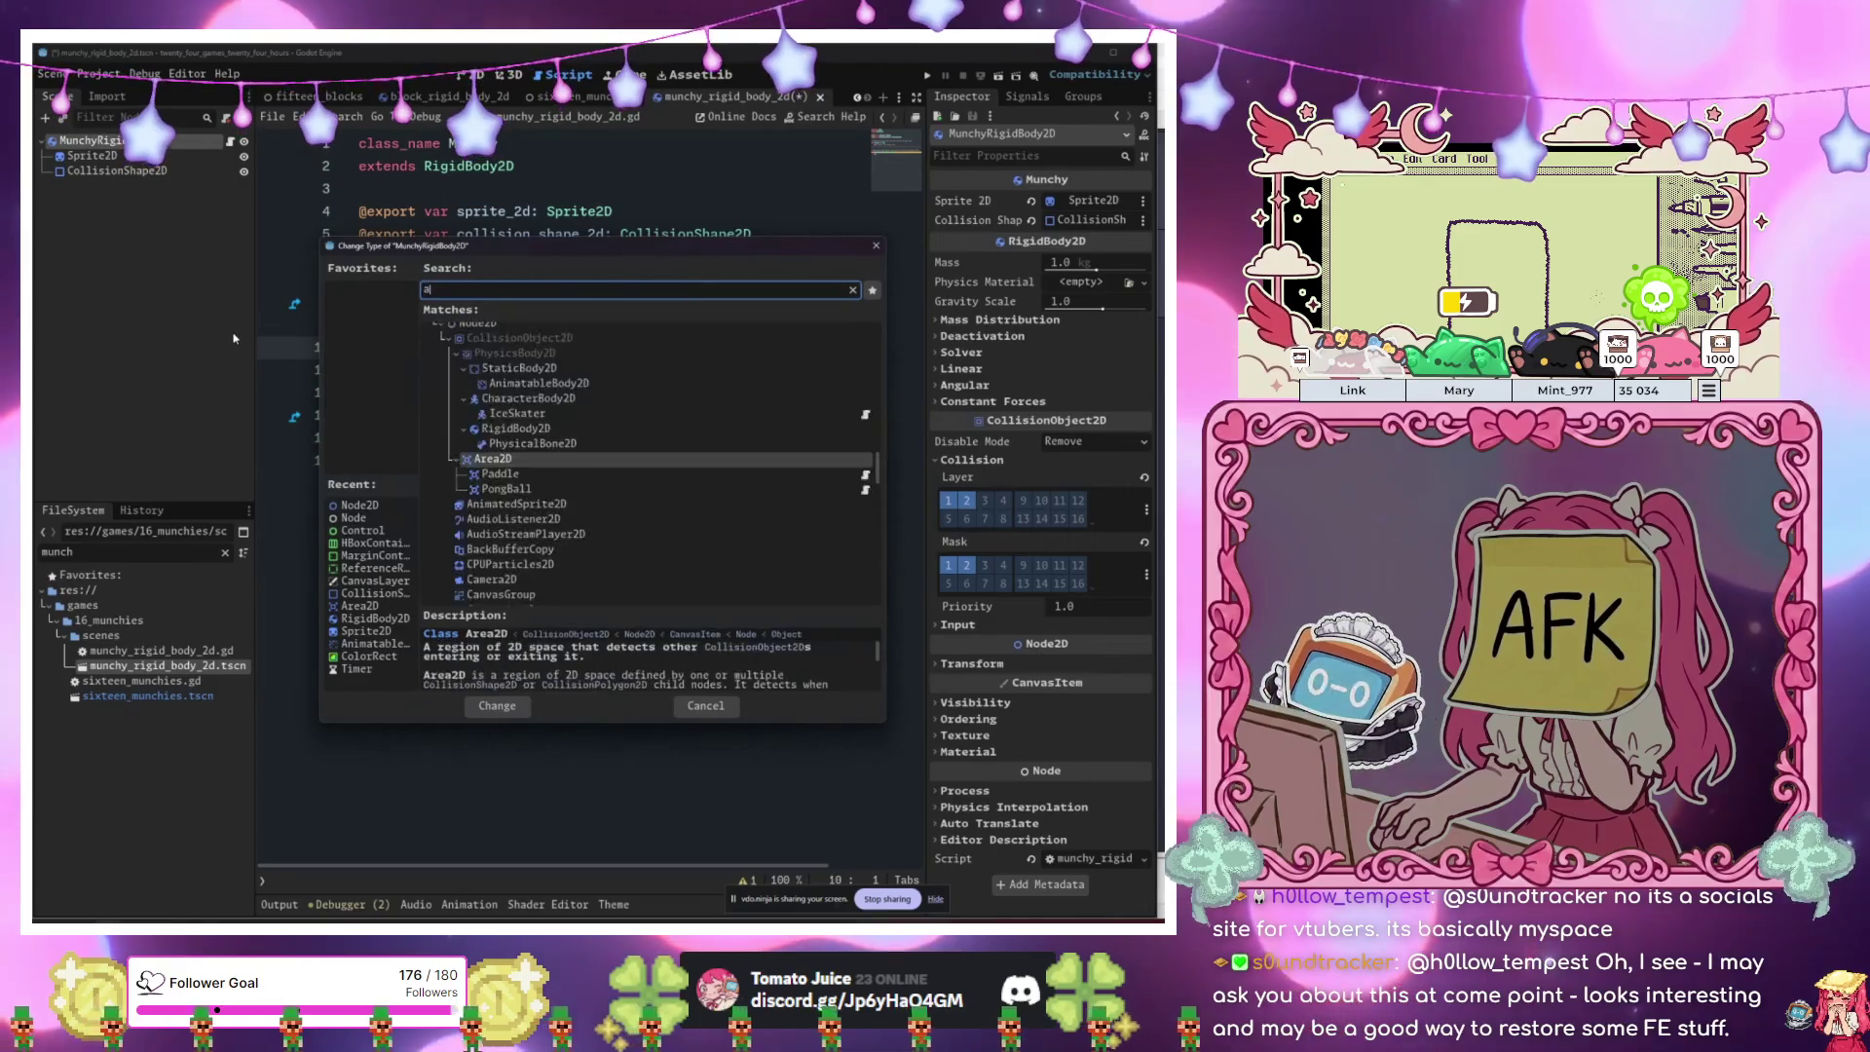
{"action": "key", "text": "Return"}
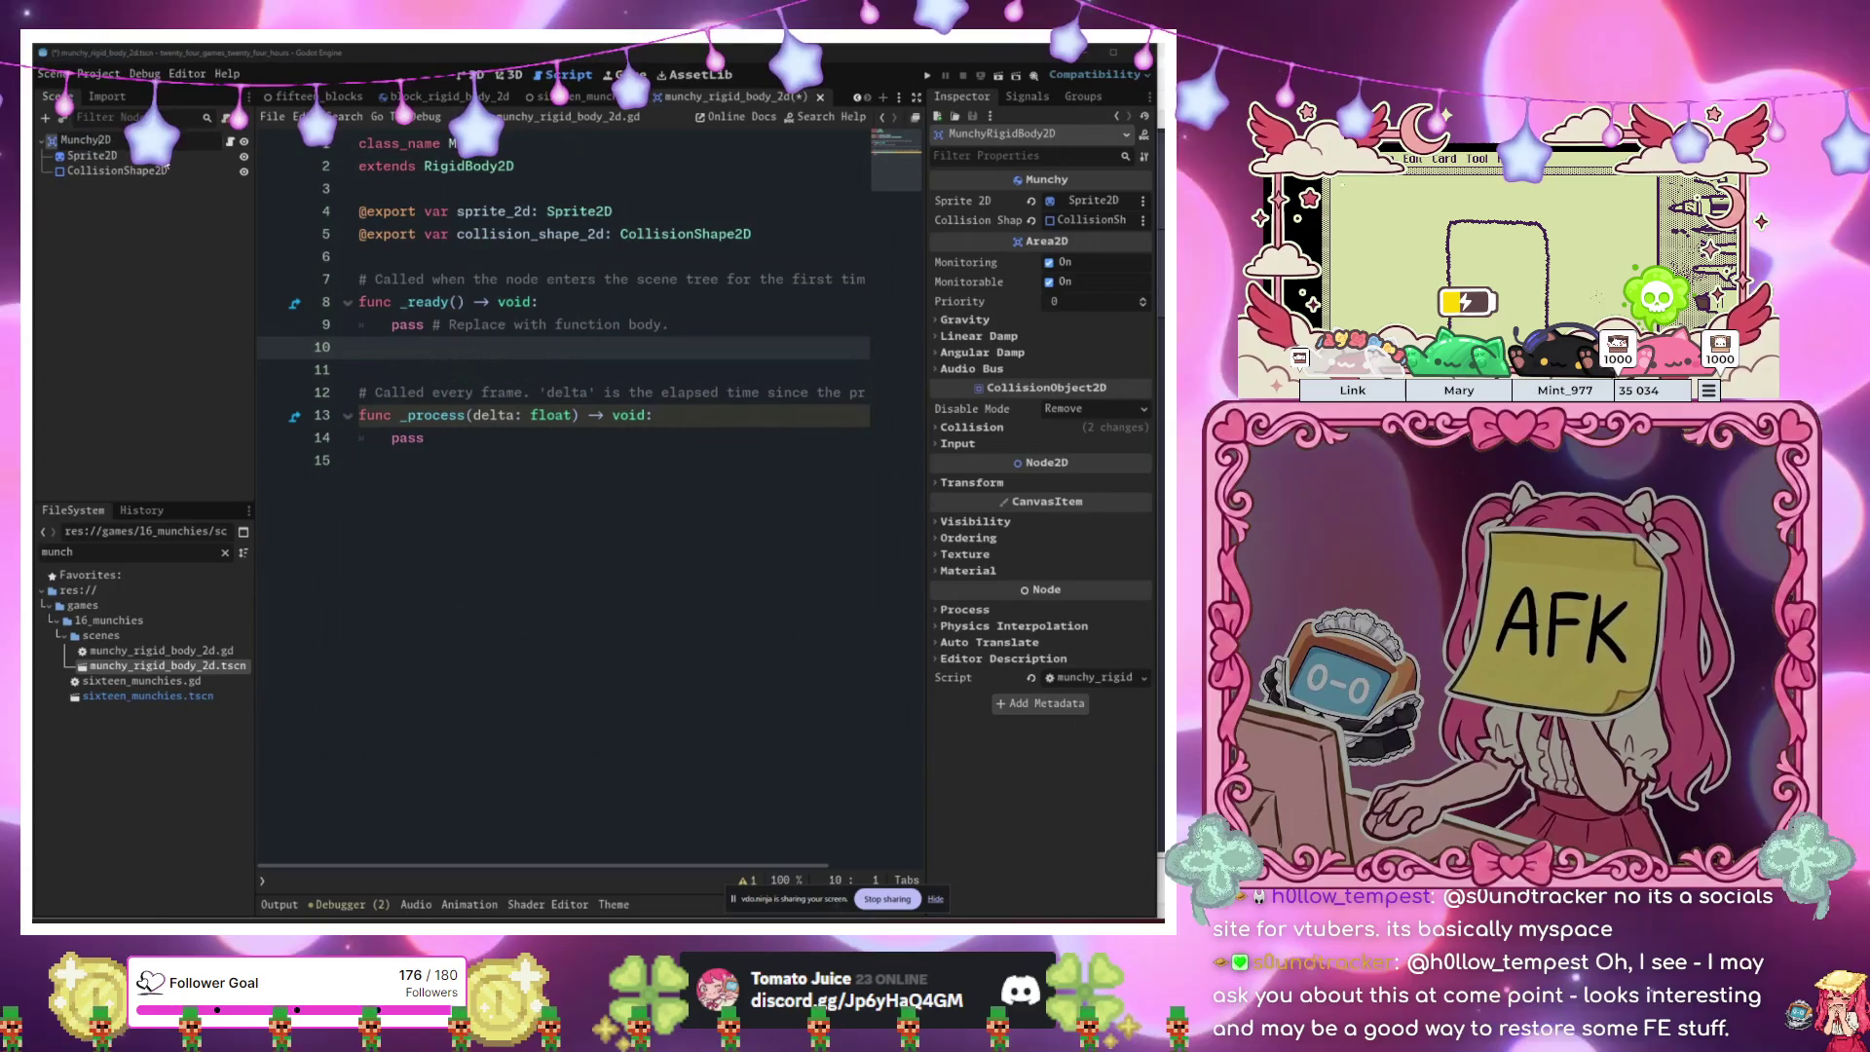
Make the Munchy script extend Area2D instead of RigidBody2D and save it
{"action": "left_click", "coordinate": [459, 165]}
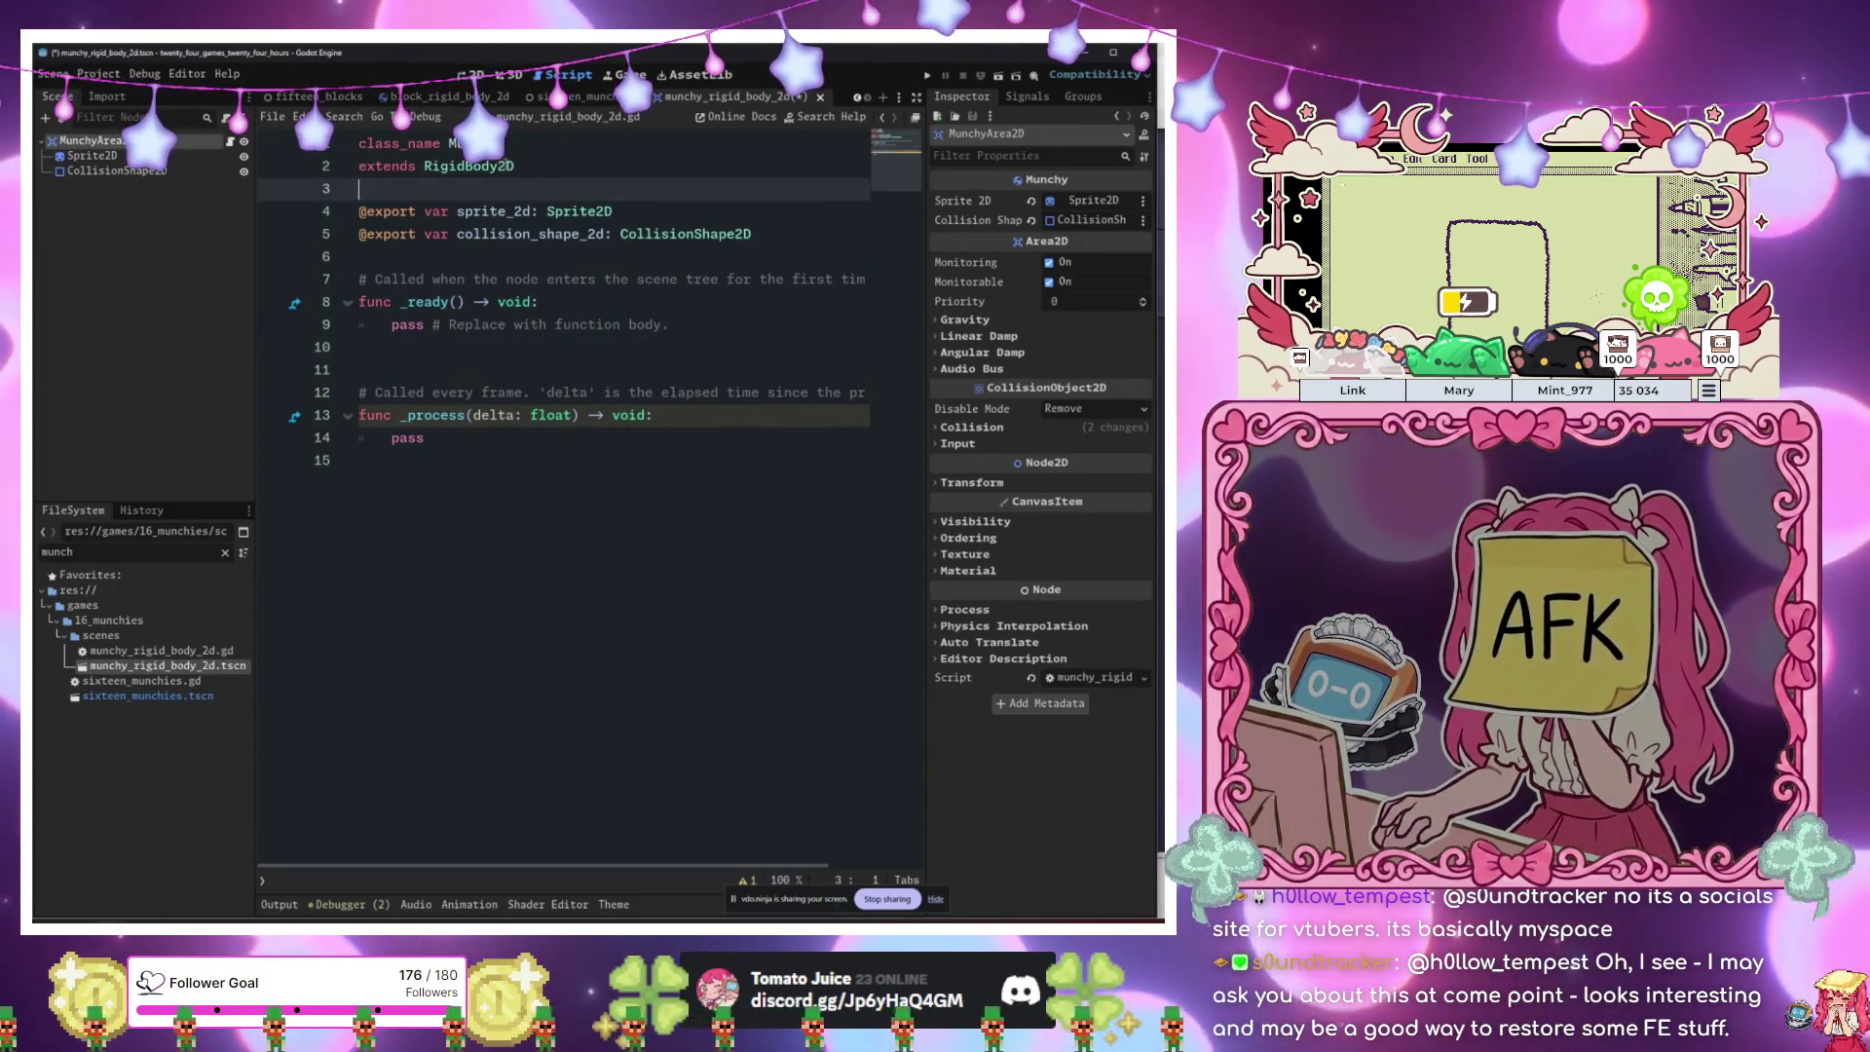
{"action": "type", "text": "Area"}
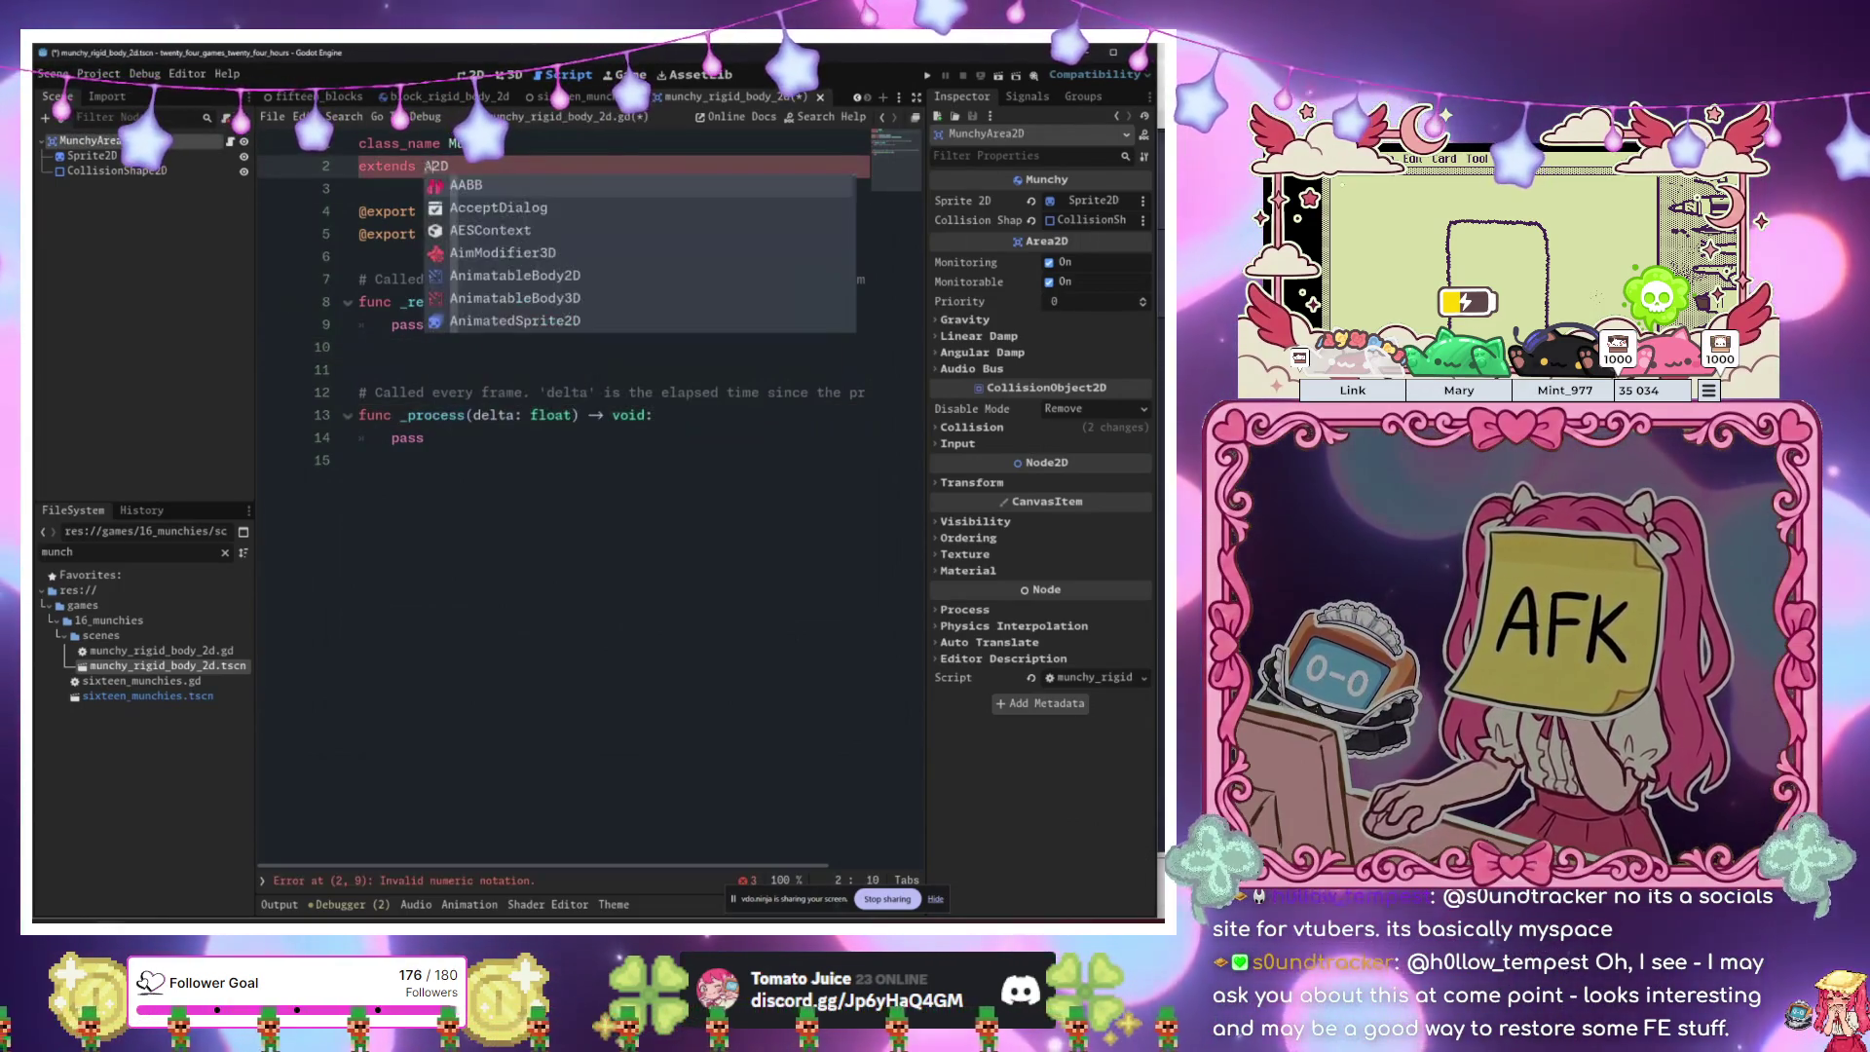
{"action": "left_click", "coordinate": [661, 565]}
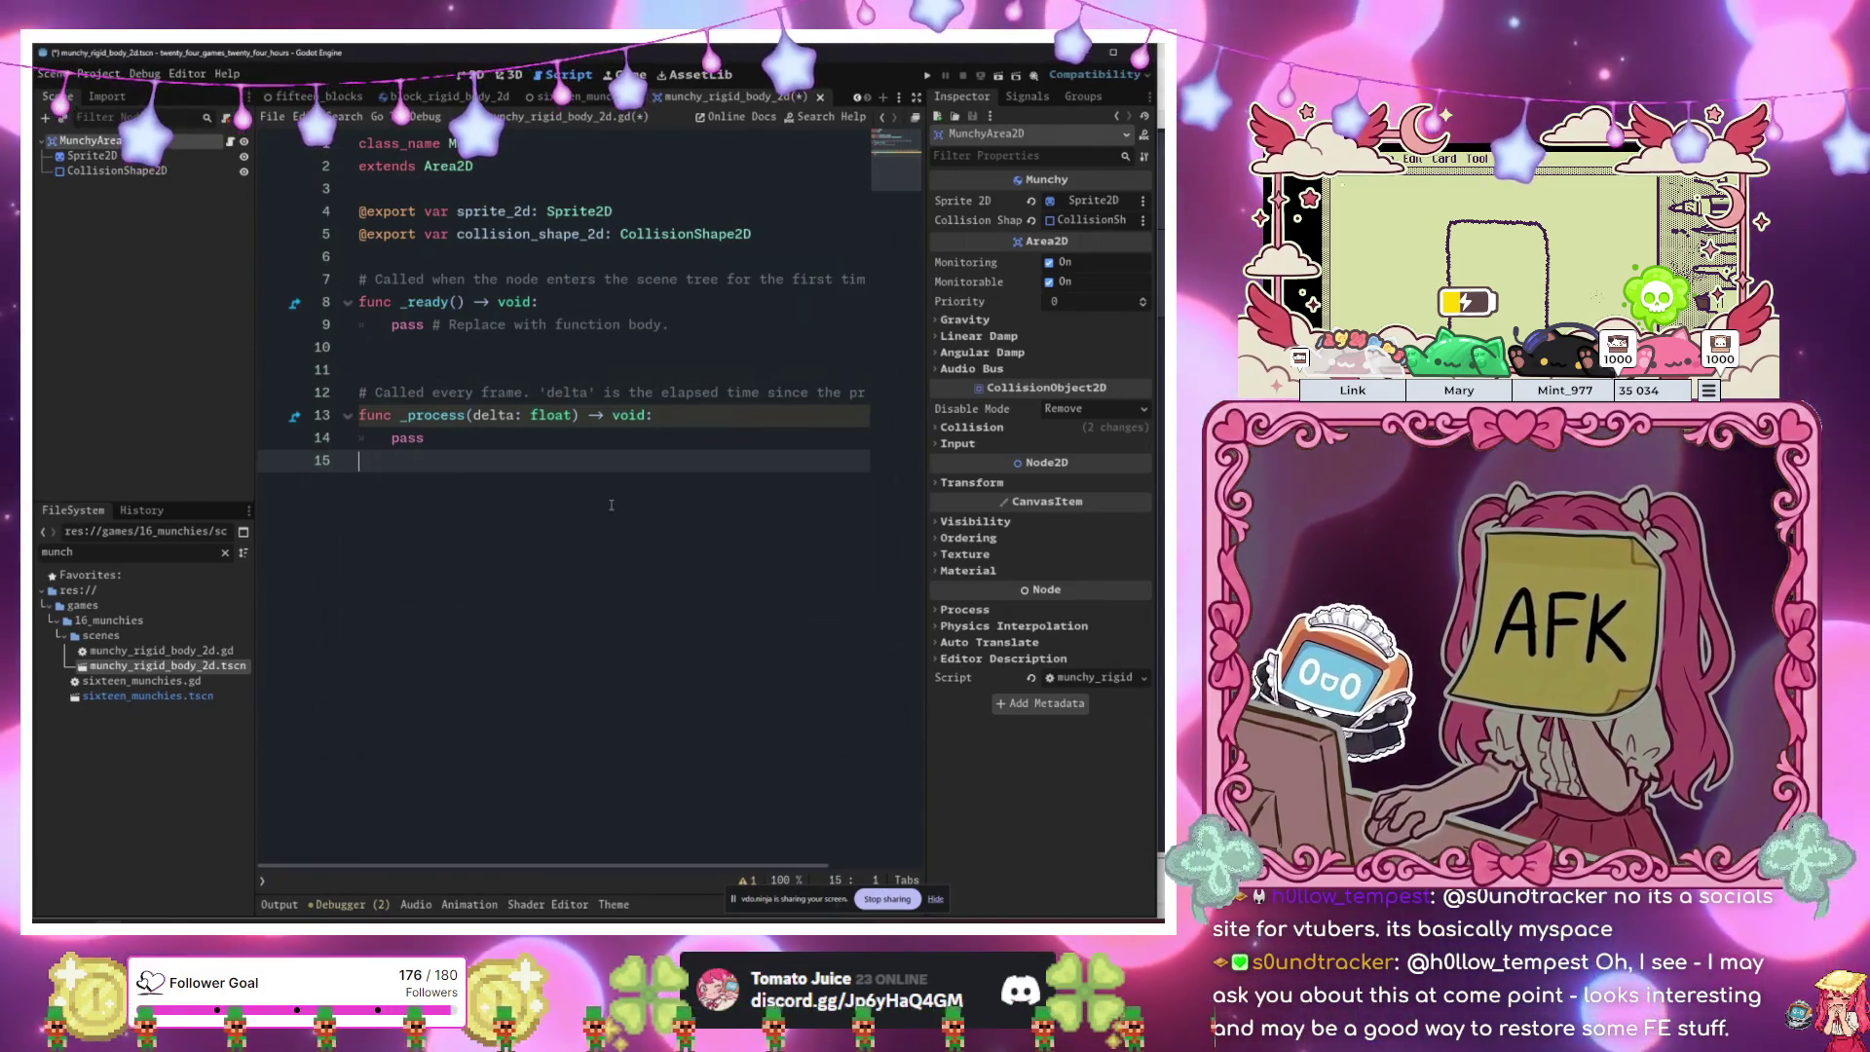
{"action": "left_click", "coordinate": [645, 413]}
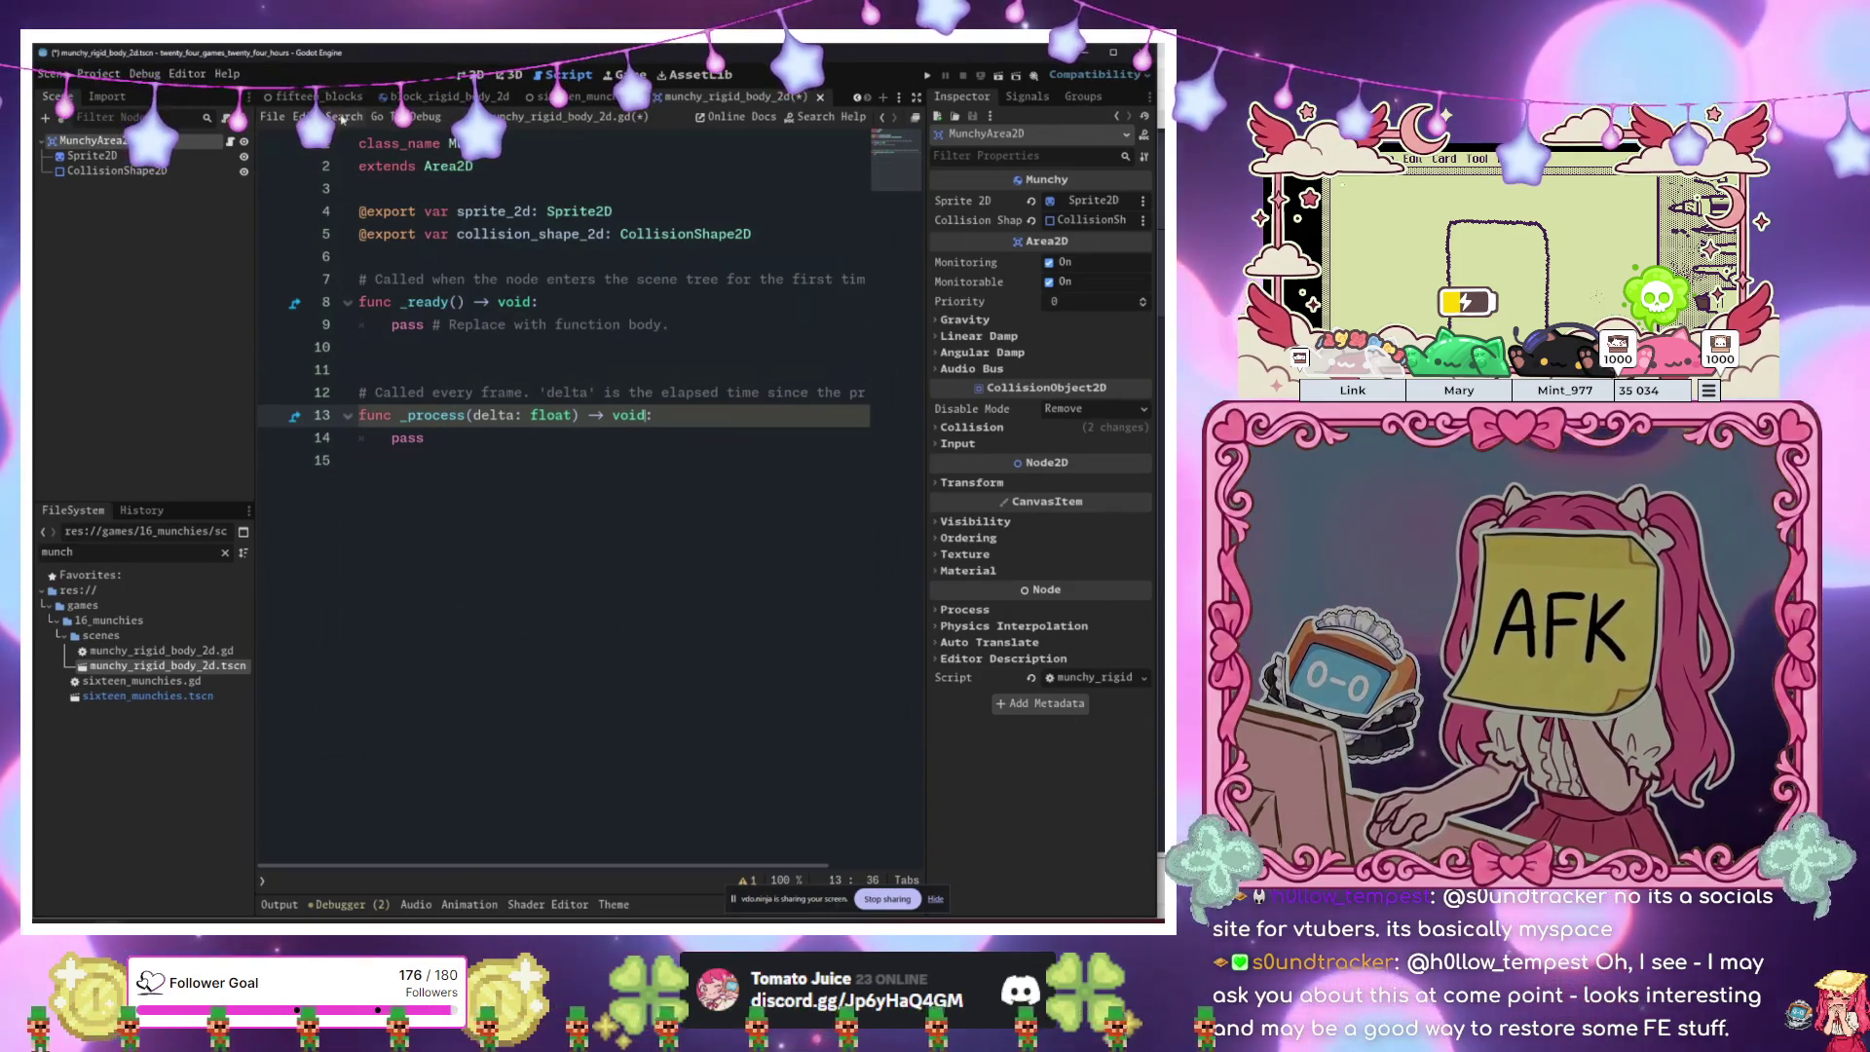
{"action": "left_click", "coordinate": [551, 280]}
{"action": "key", "text": "ctrl+s"}
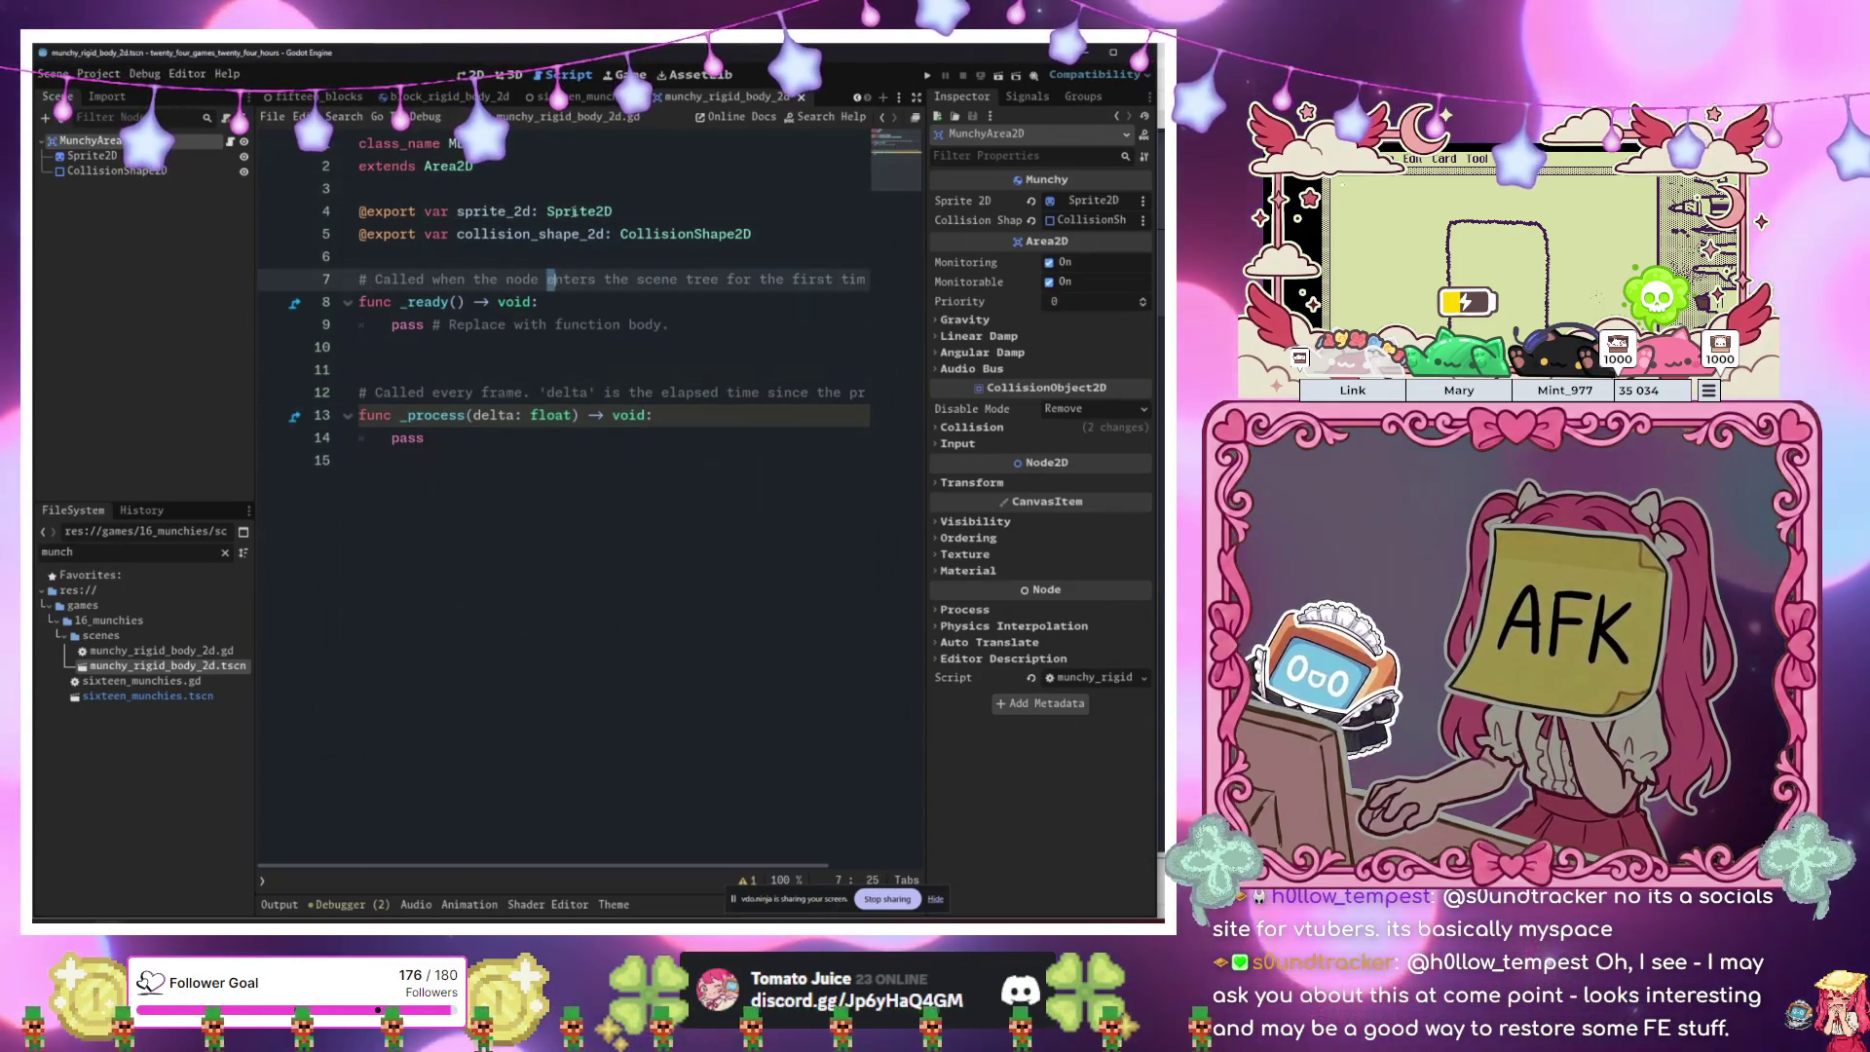
Switch to the block_rigid_body_2d scene and its script
{"action": "left_click", "coordinate": [574, 234]}
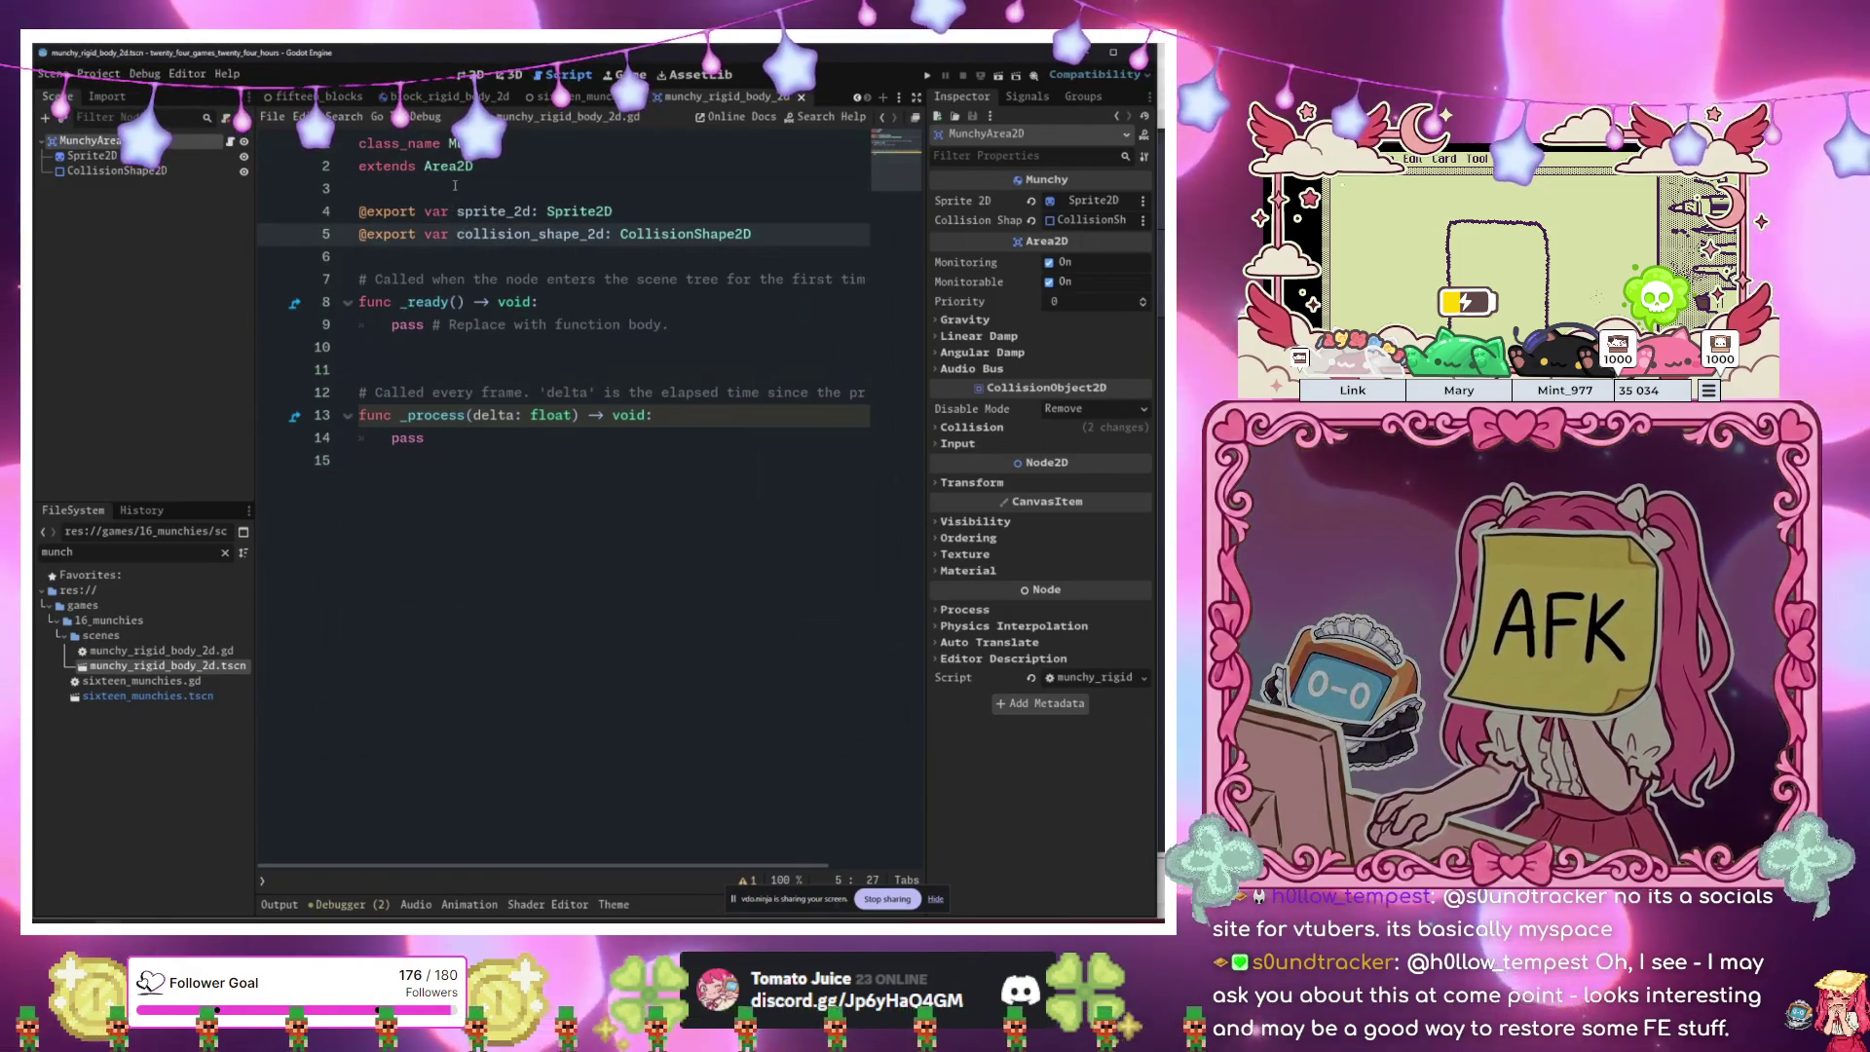
{"action": "left_click", "coordinate": [566, 256]}
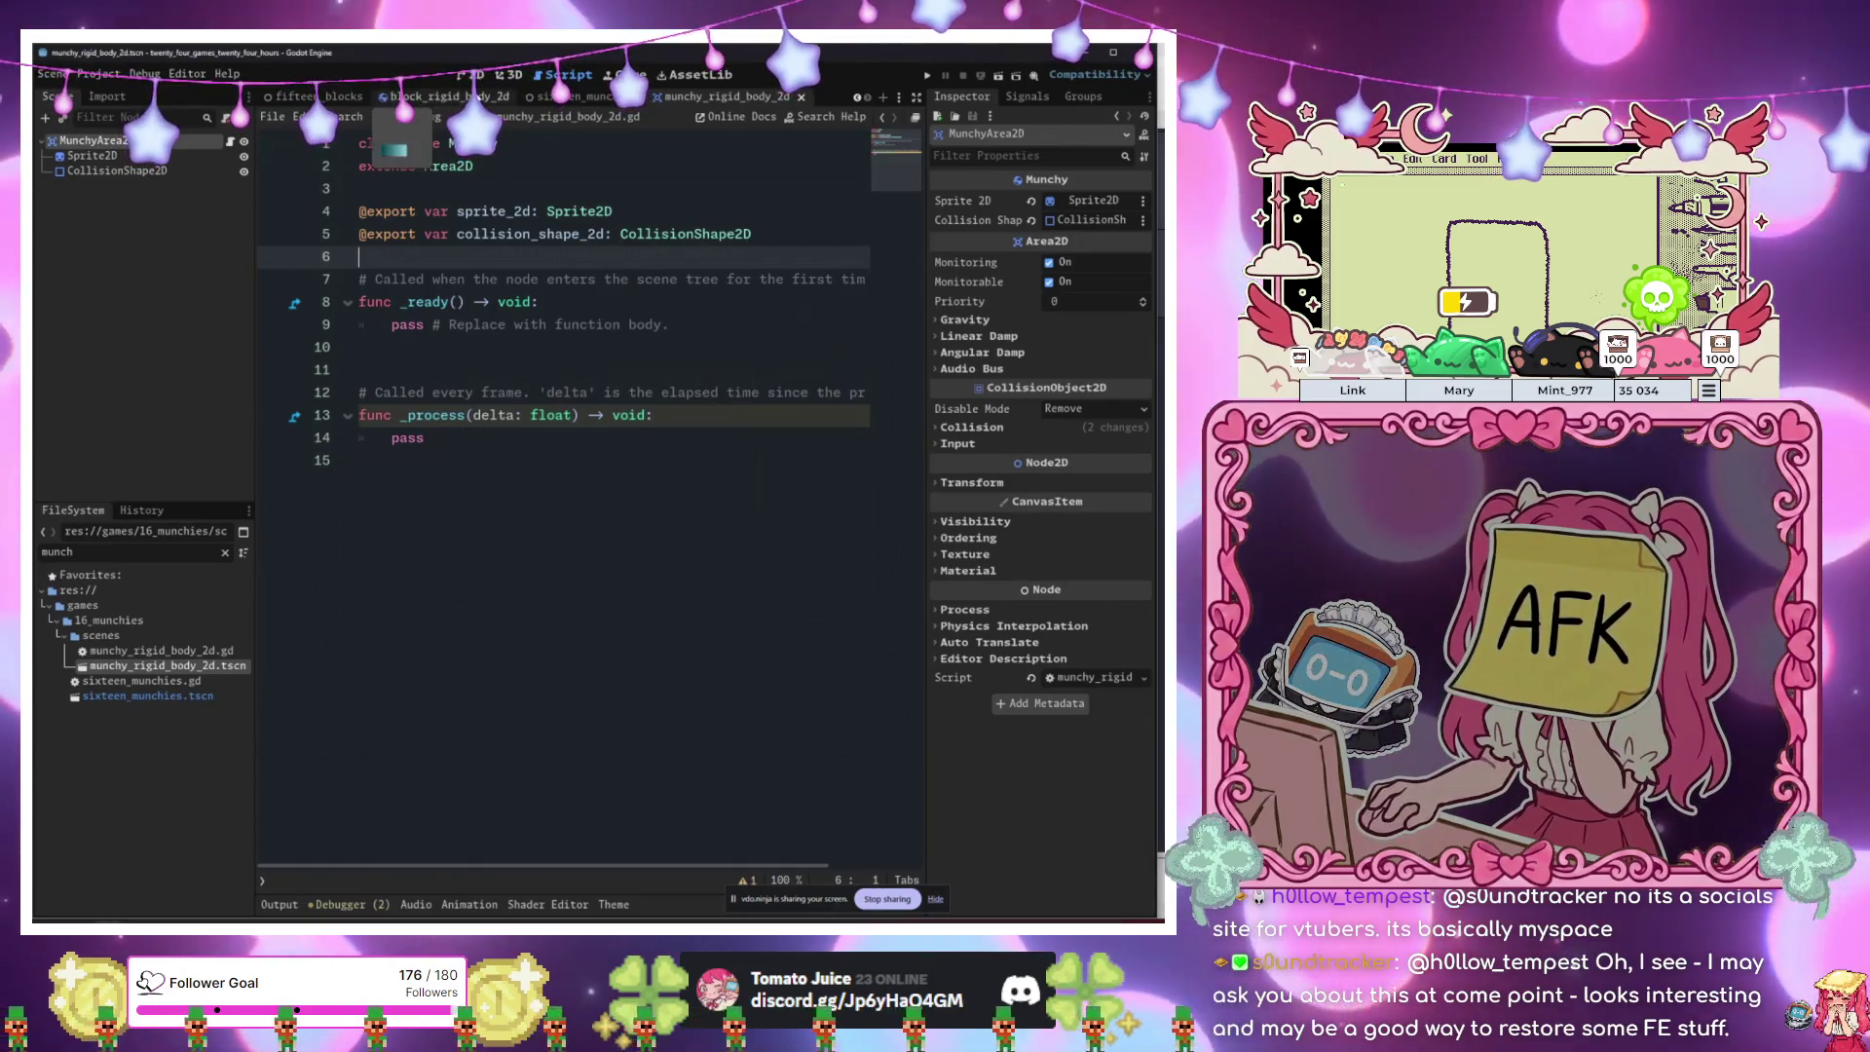
{"action": "left_click", "coordinate": [458, 96]}
{"action": "left_click", "coordinate": [651, 574]}
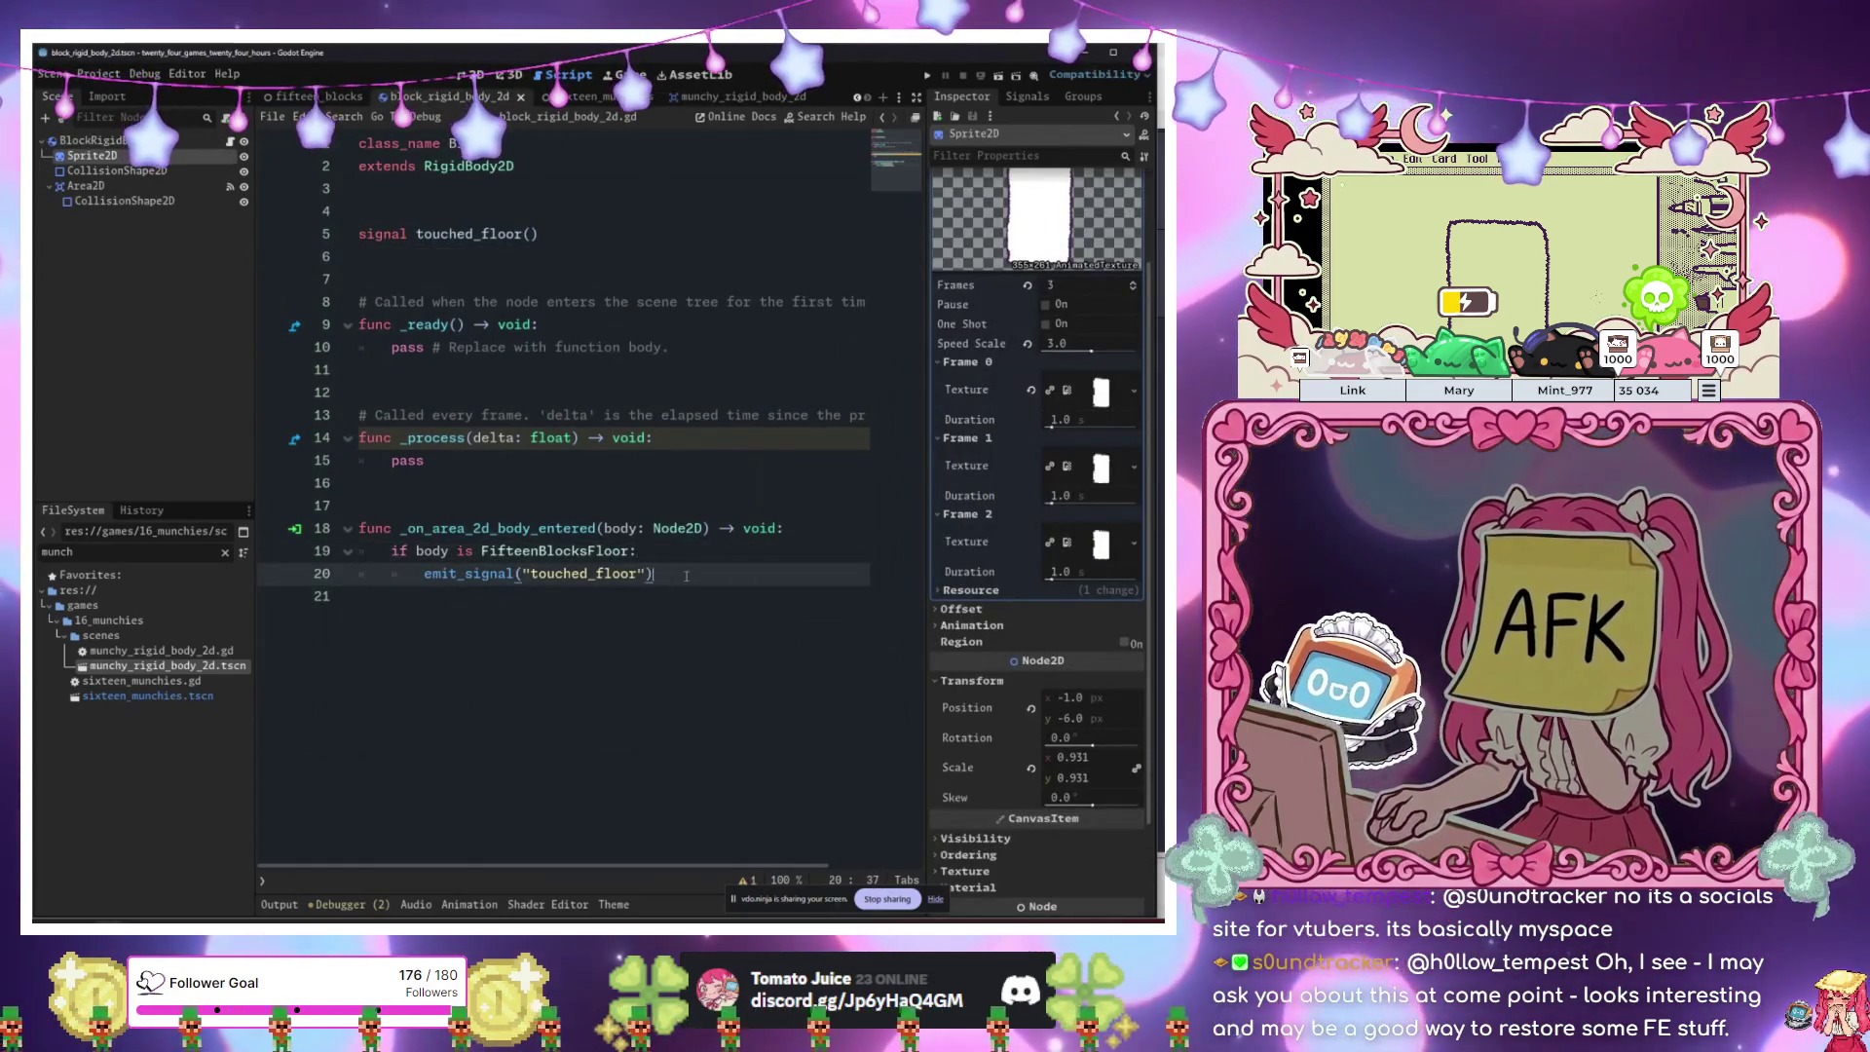
Connect MonsterArea2D's area_entered signal to a new handler in sixteen_munchies.gd
{"action": "left_click", "coordinate": [606, 97]}
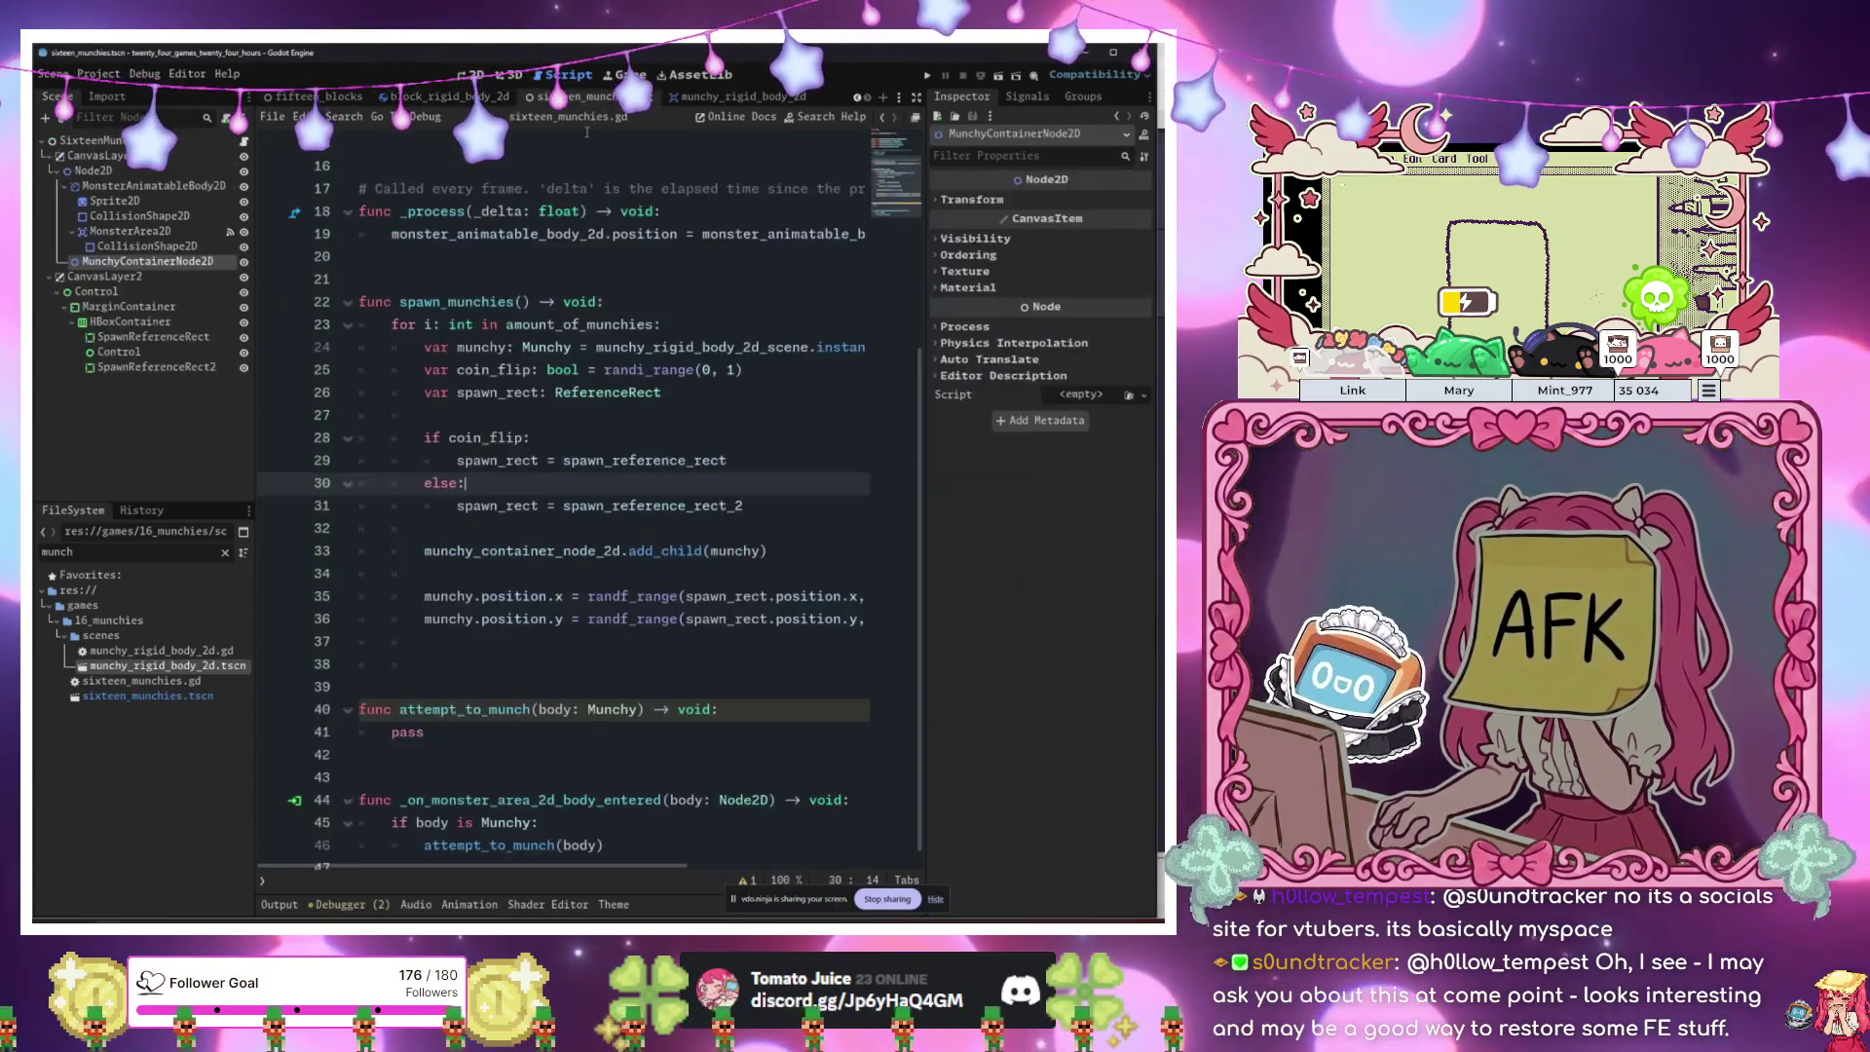
{"action": "left_click", "coordinate": [606, 760]}
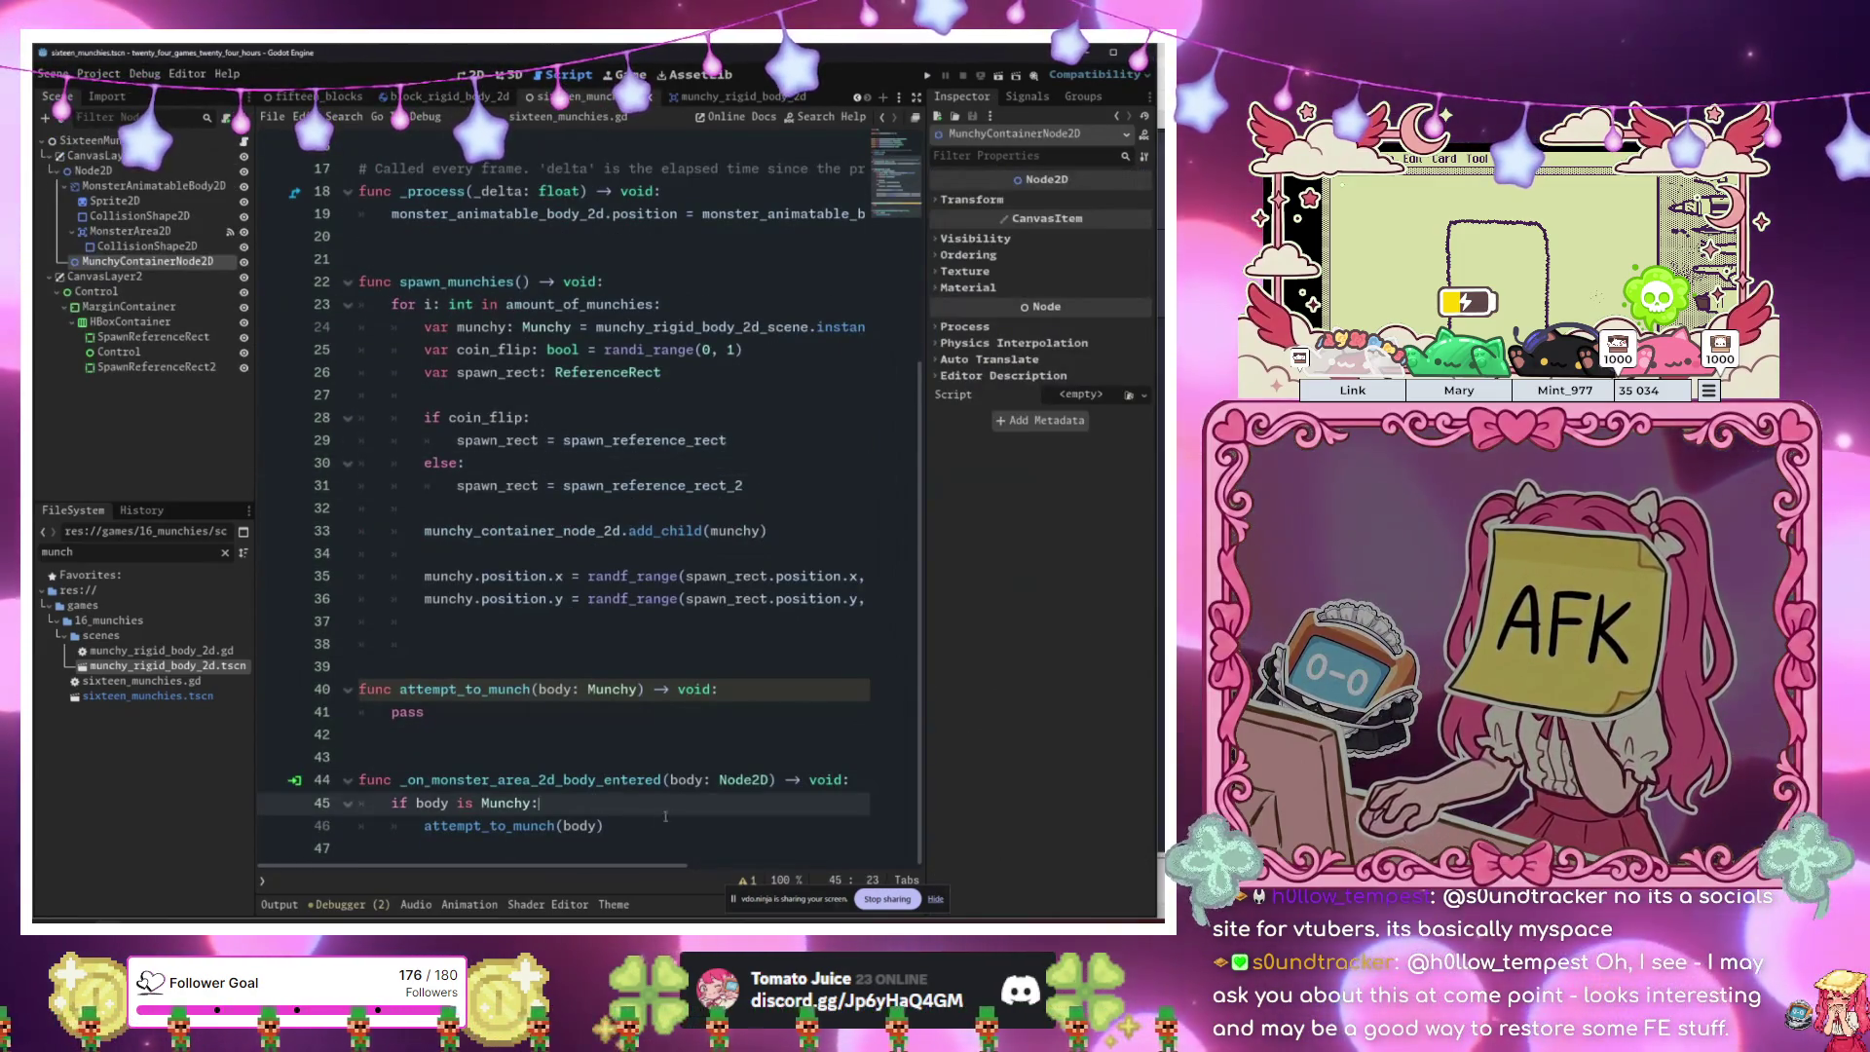
{"action": "left_click", "coordinate": [691, 779]}
{"action": "left_click", "coordinate": [587, 779]}
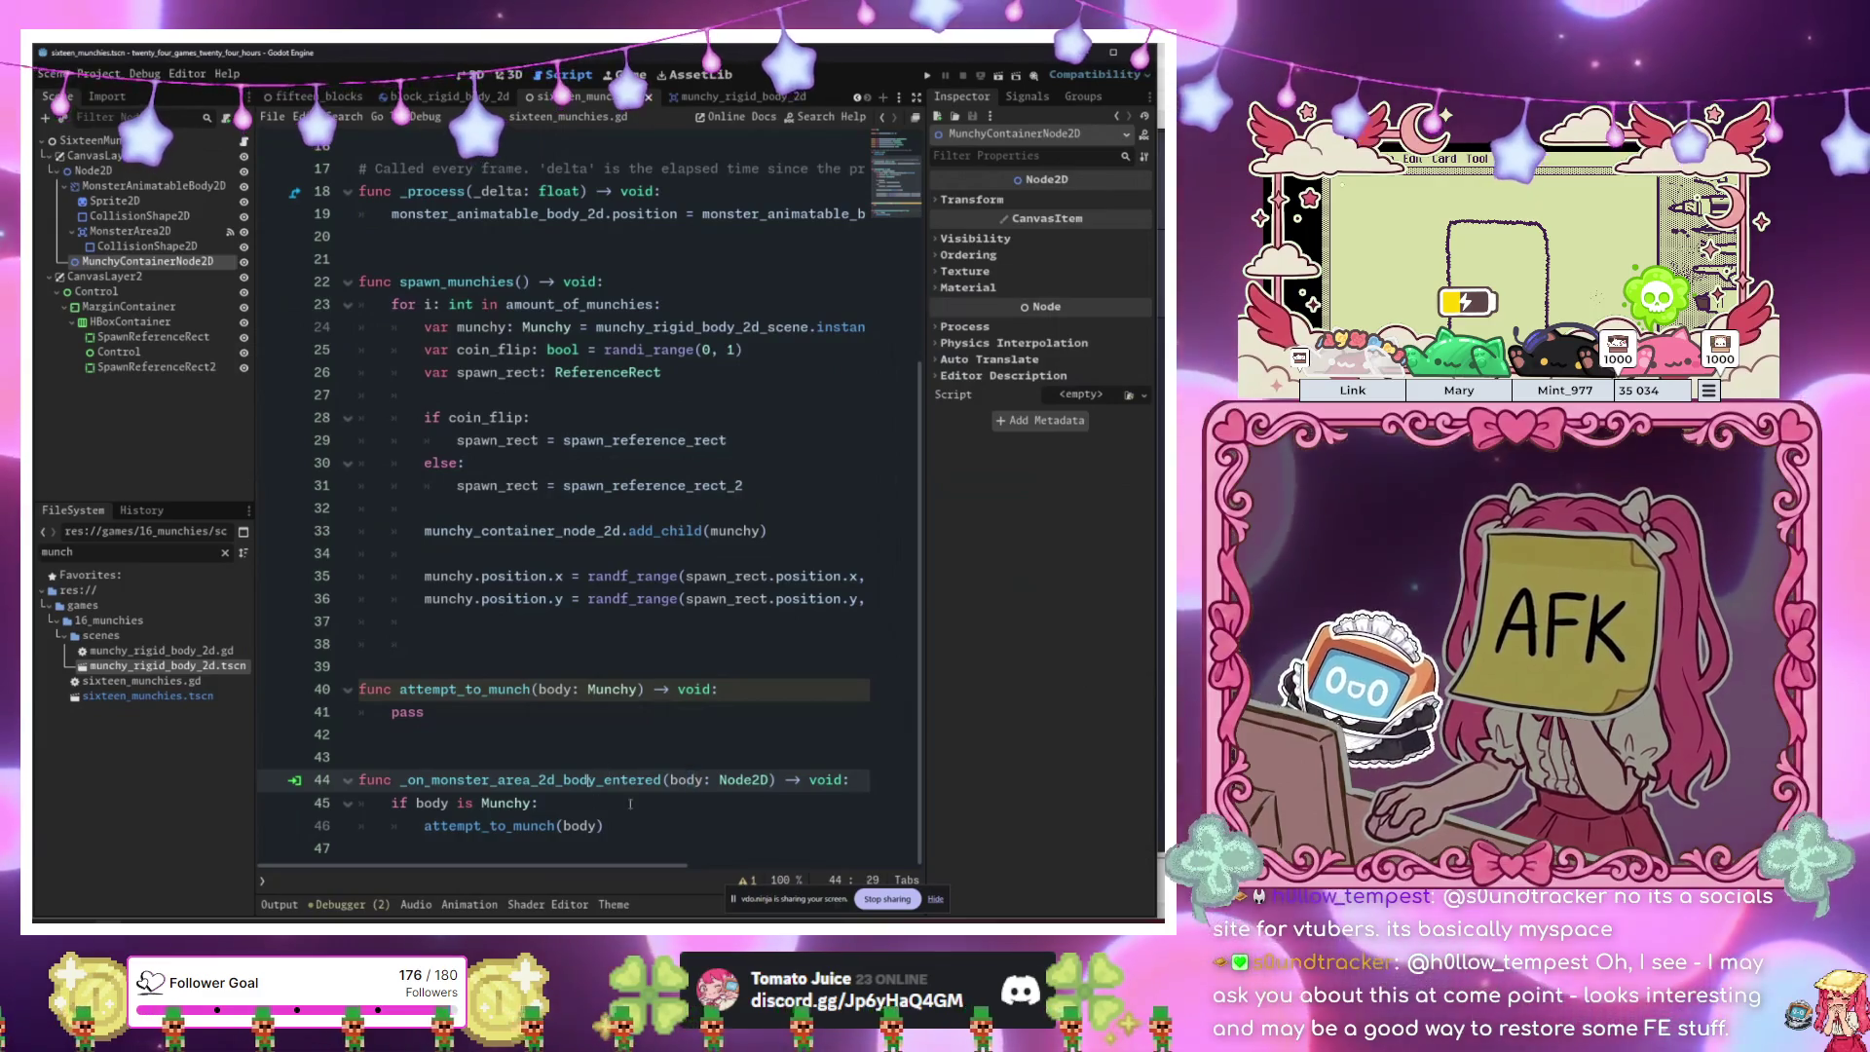
{"action": "left_click", "coordinate": [130, 231]}
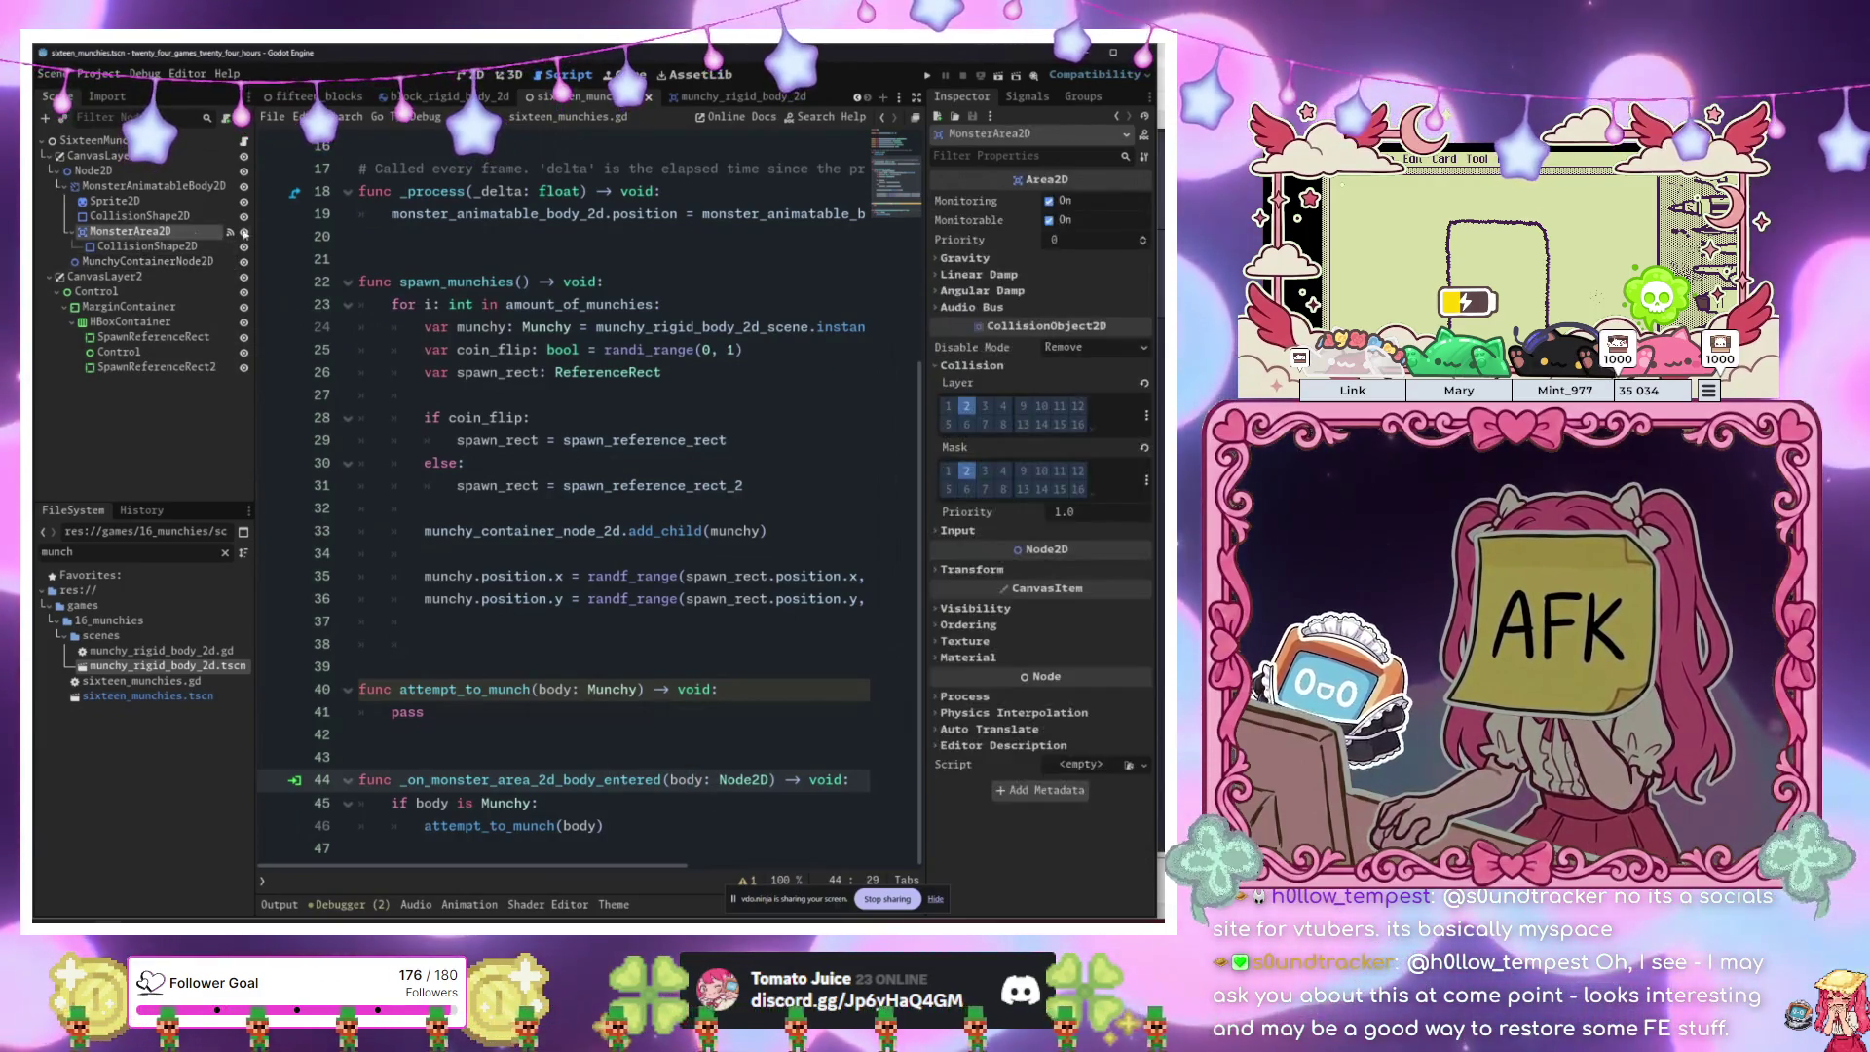
{"action": "left_click", "coordinate": [1027, 96]}
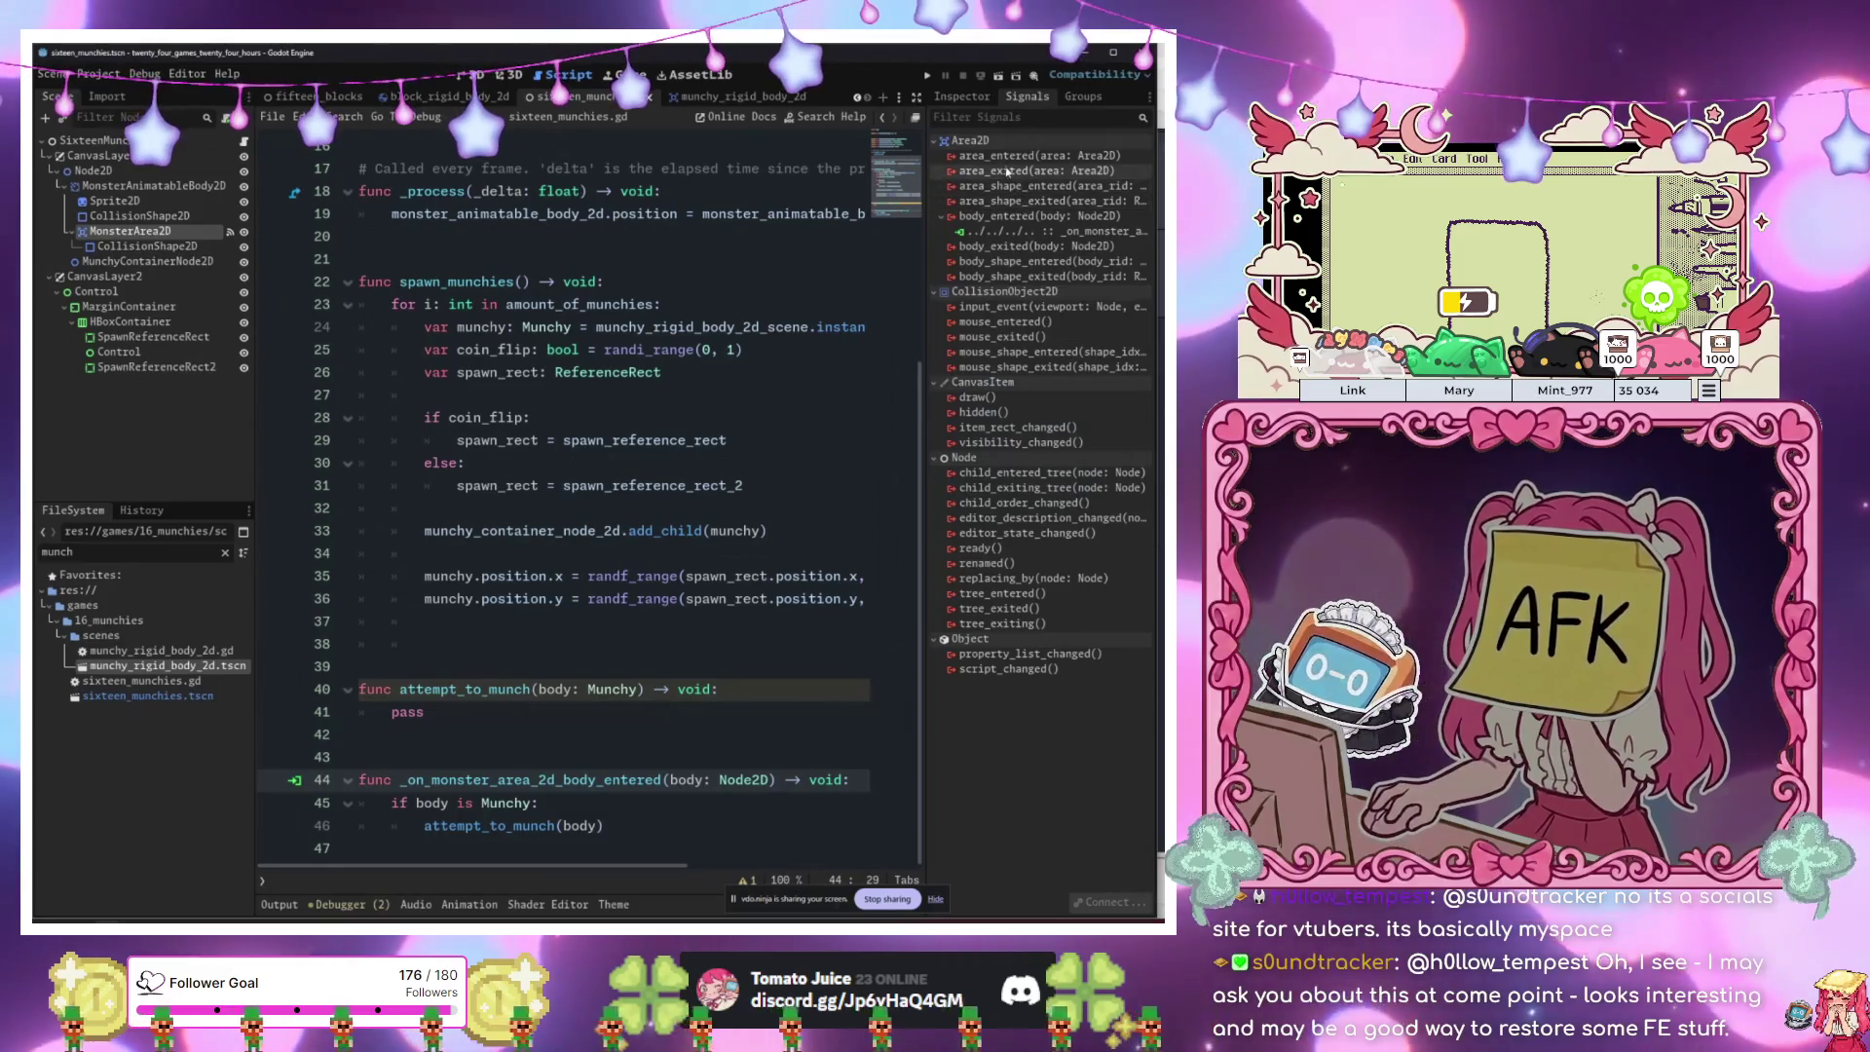
{"action": "double_click", "coordinate": [1023, 155]}
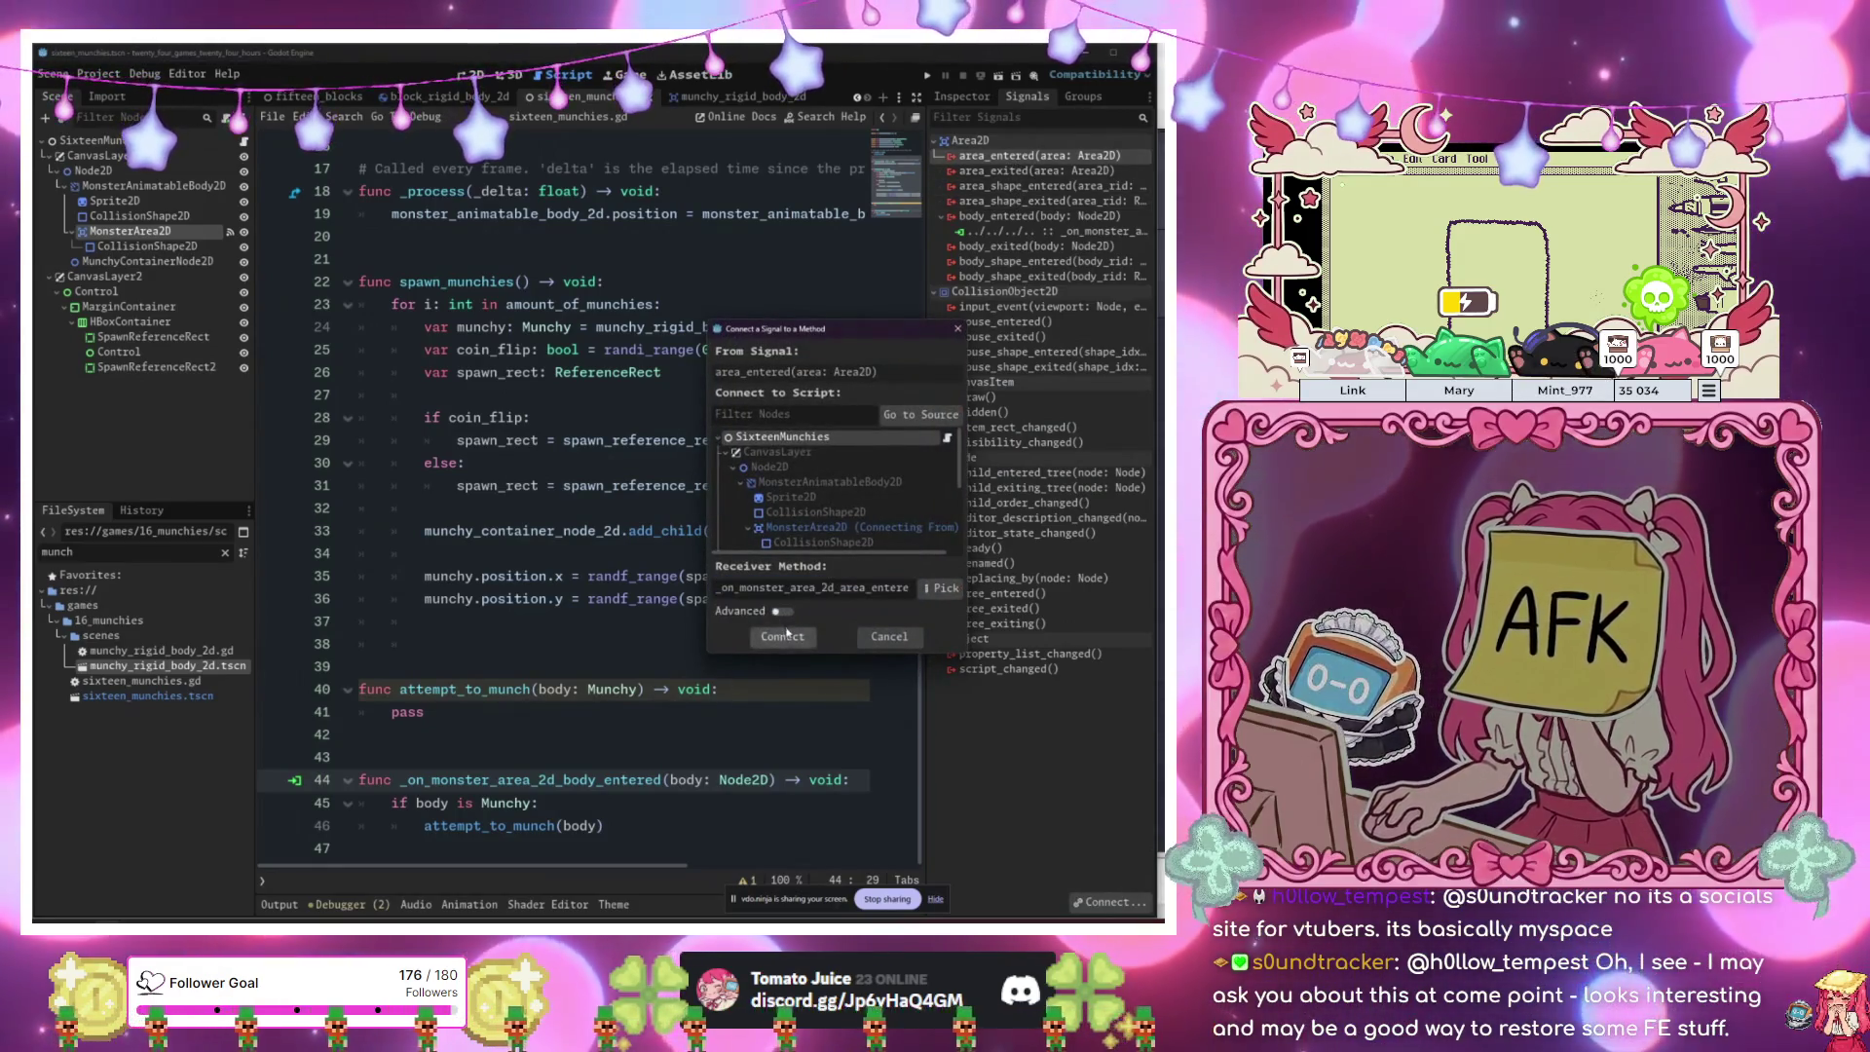
{"action": "left_click", "coordinate": [782, 637]}
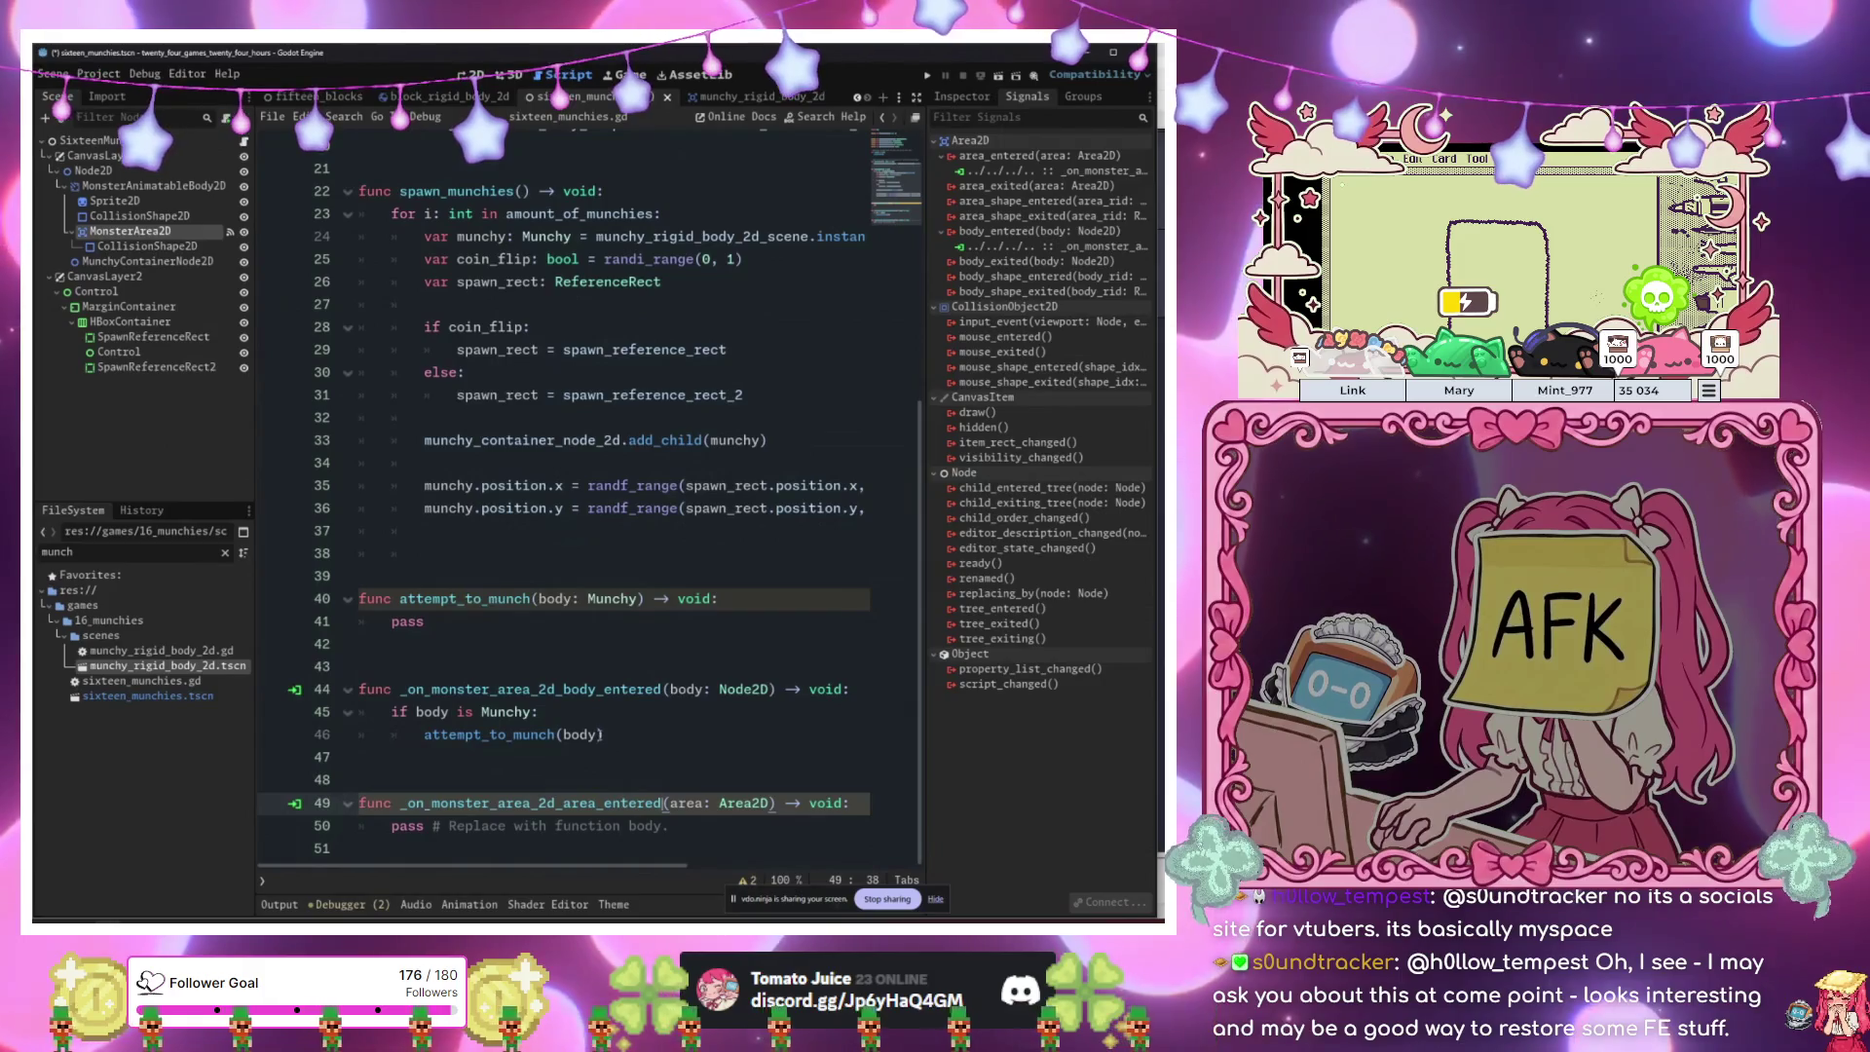
Paste the body_entered handler's if-block over the new area_entered handler's placeholder
{"action": "double_click", "coordinate": [580, 735]}
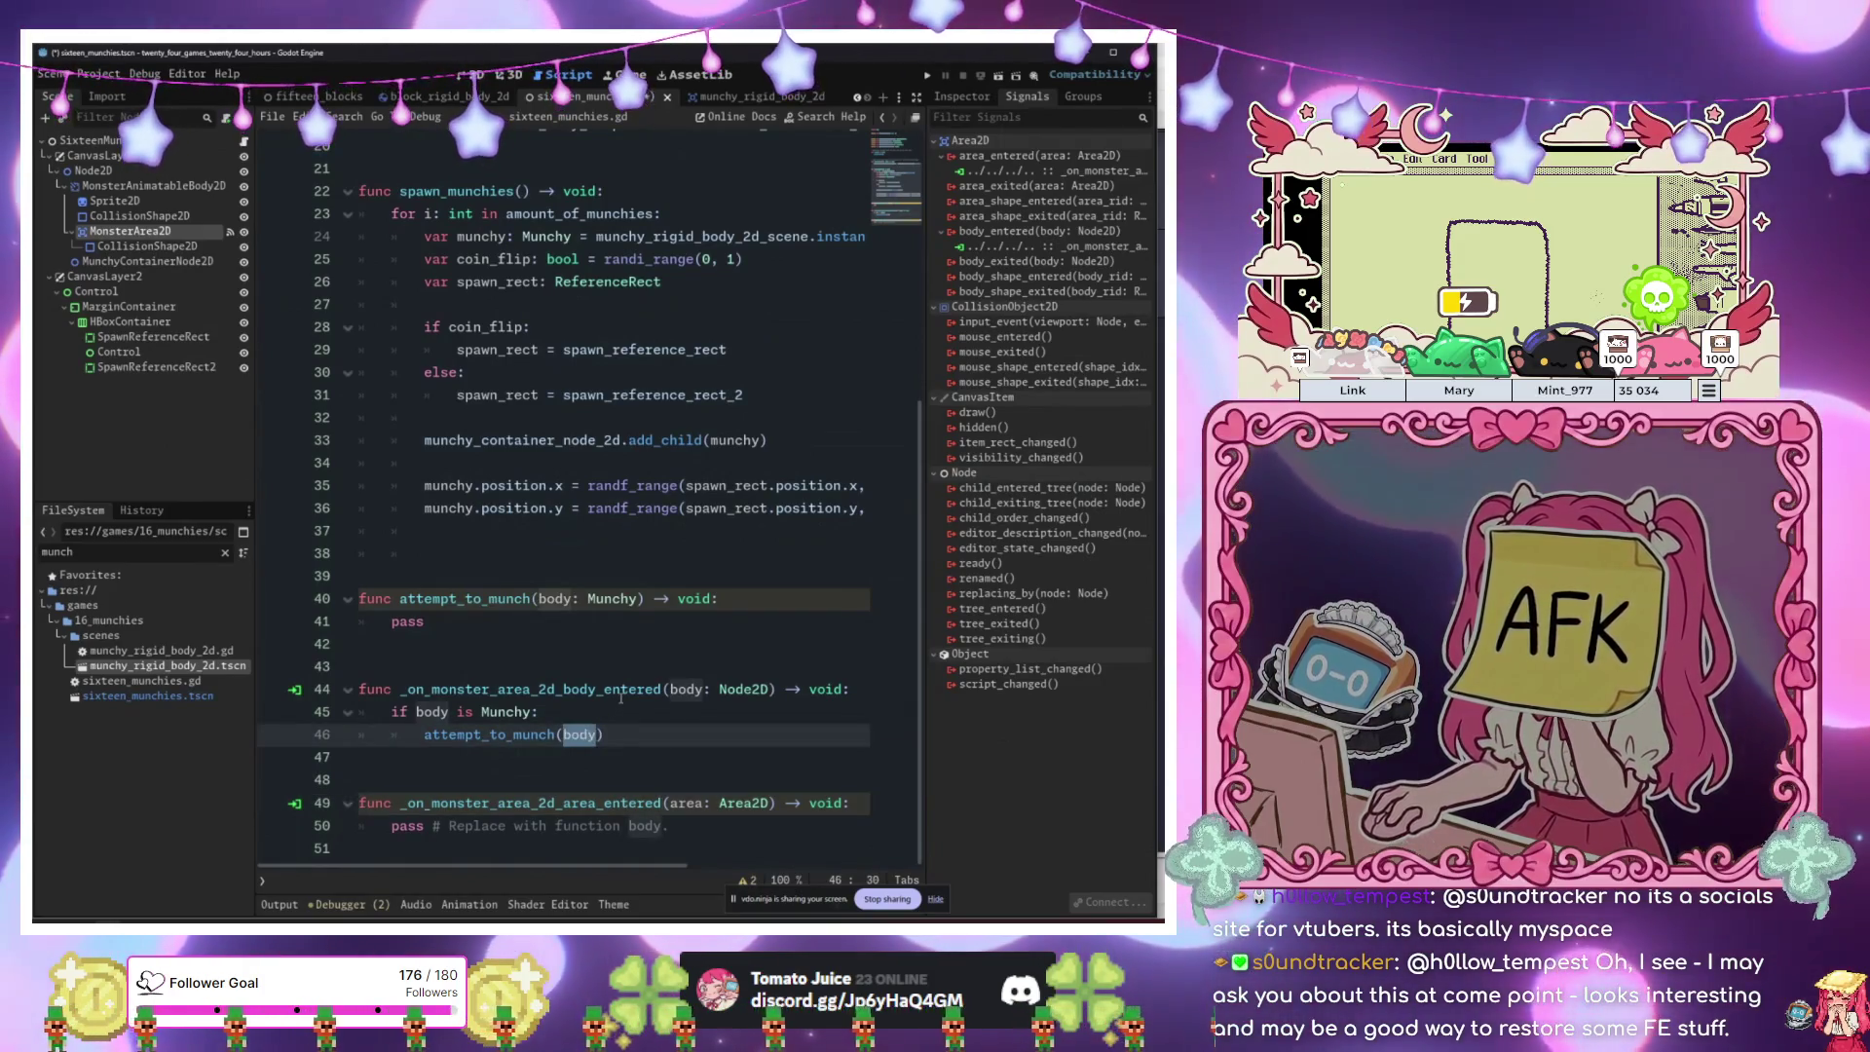
{"action": "type", "text": "muncht"}
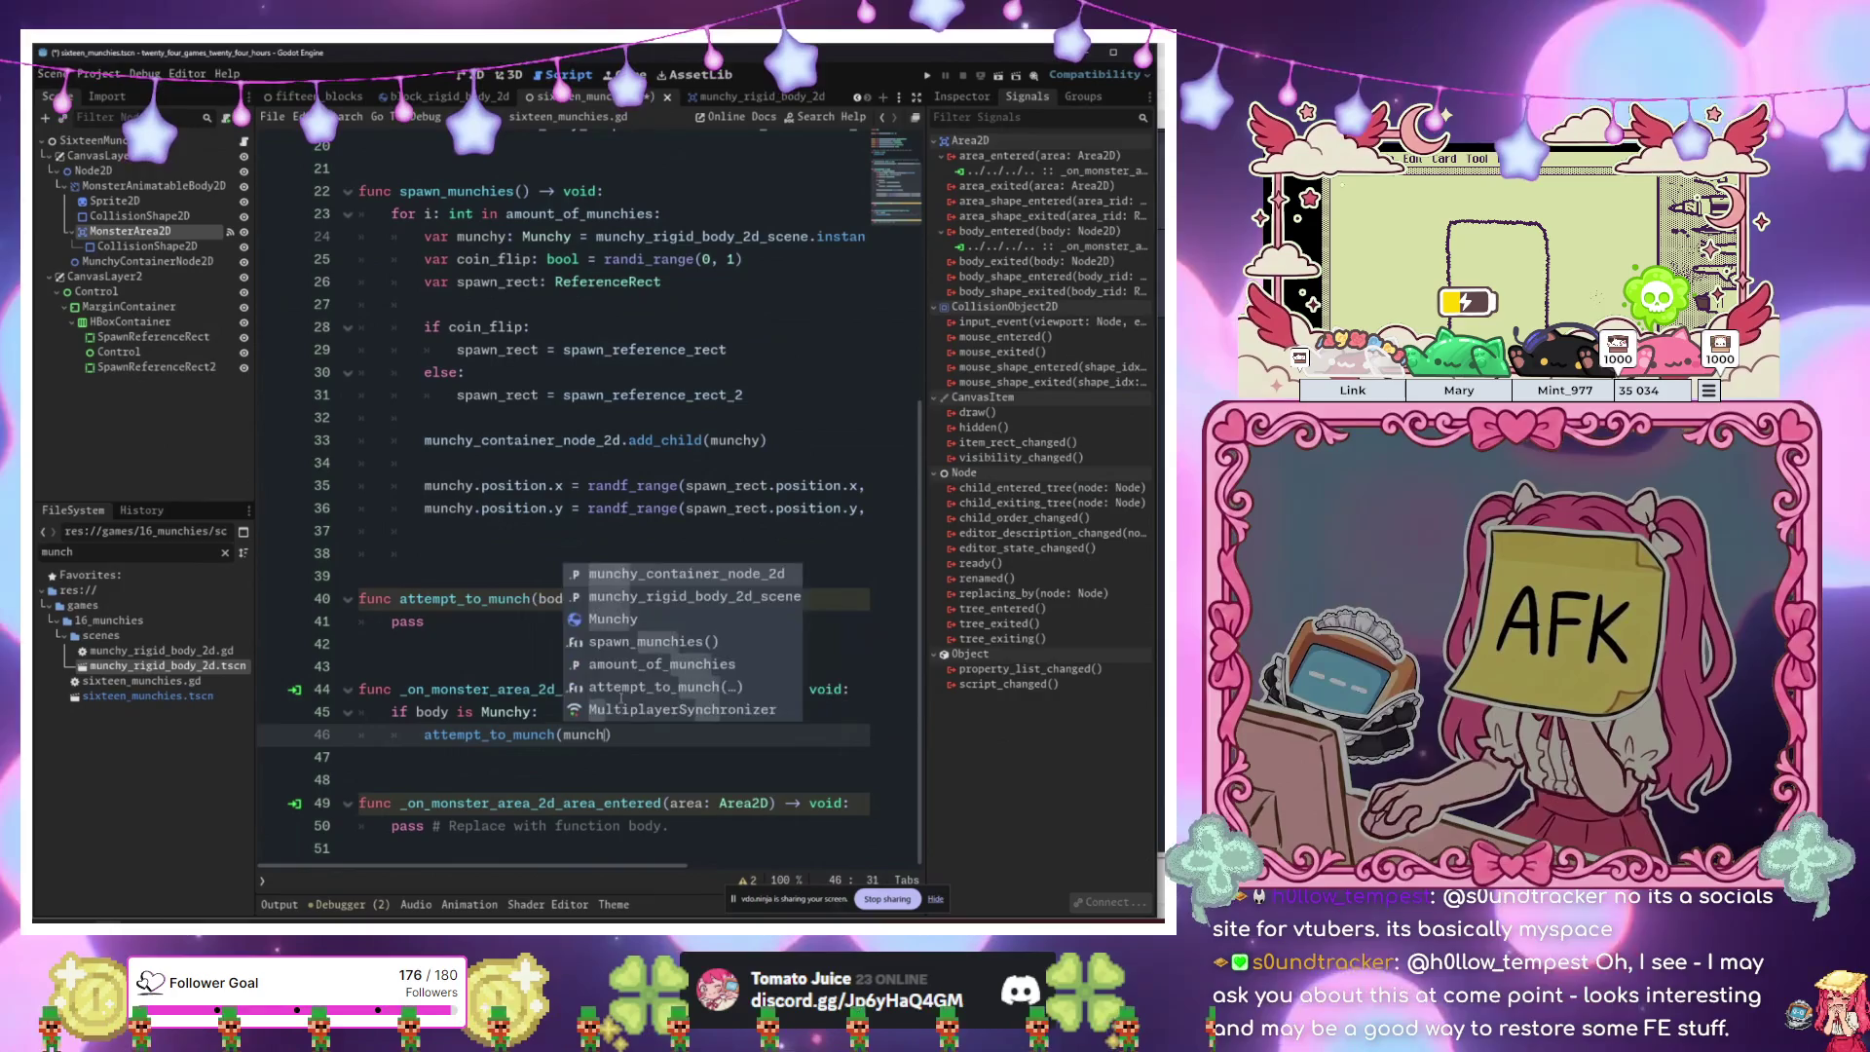
{"action": "key", "text": "BackSpace"}
{"action": "key", "text": "BackSpace"}
{"action": "key", "text": "BackSpace"}
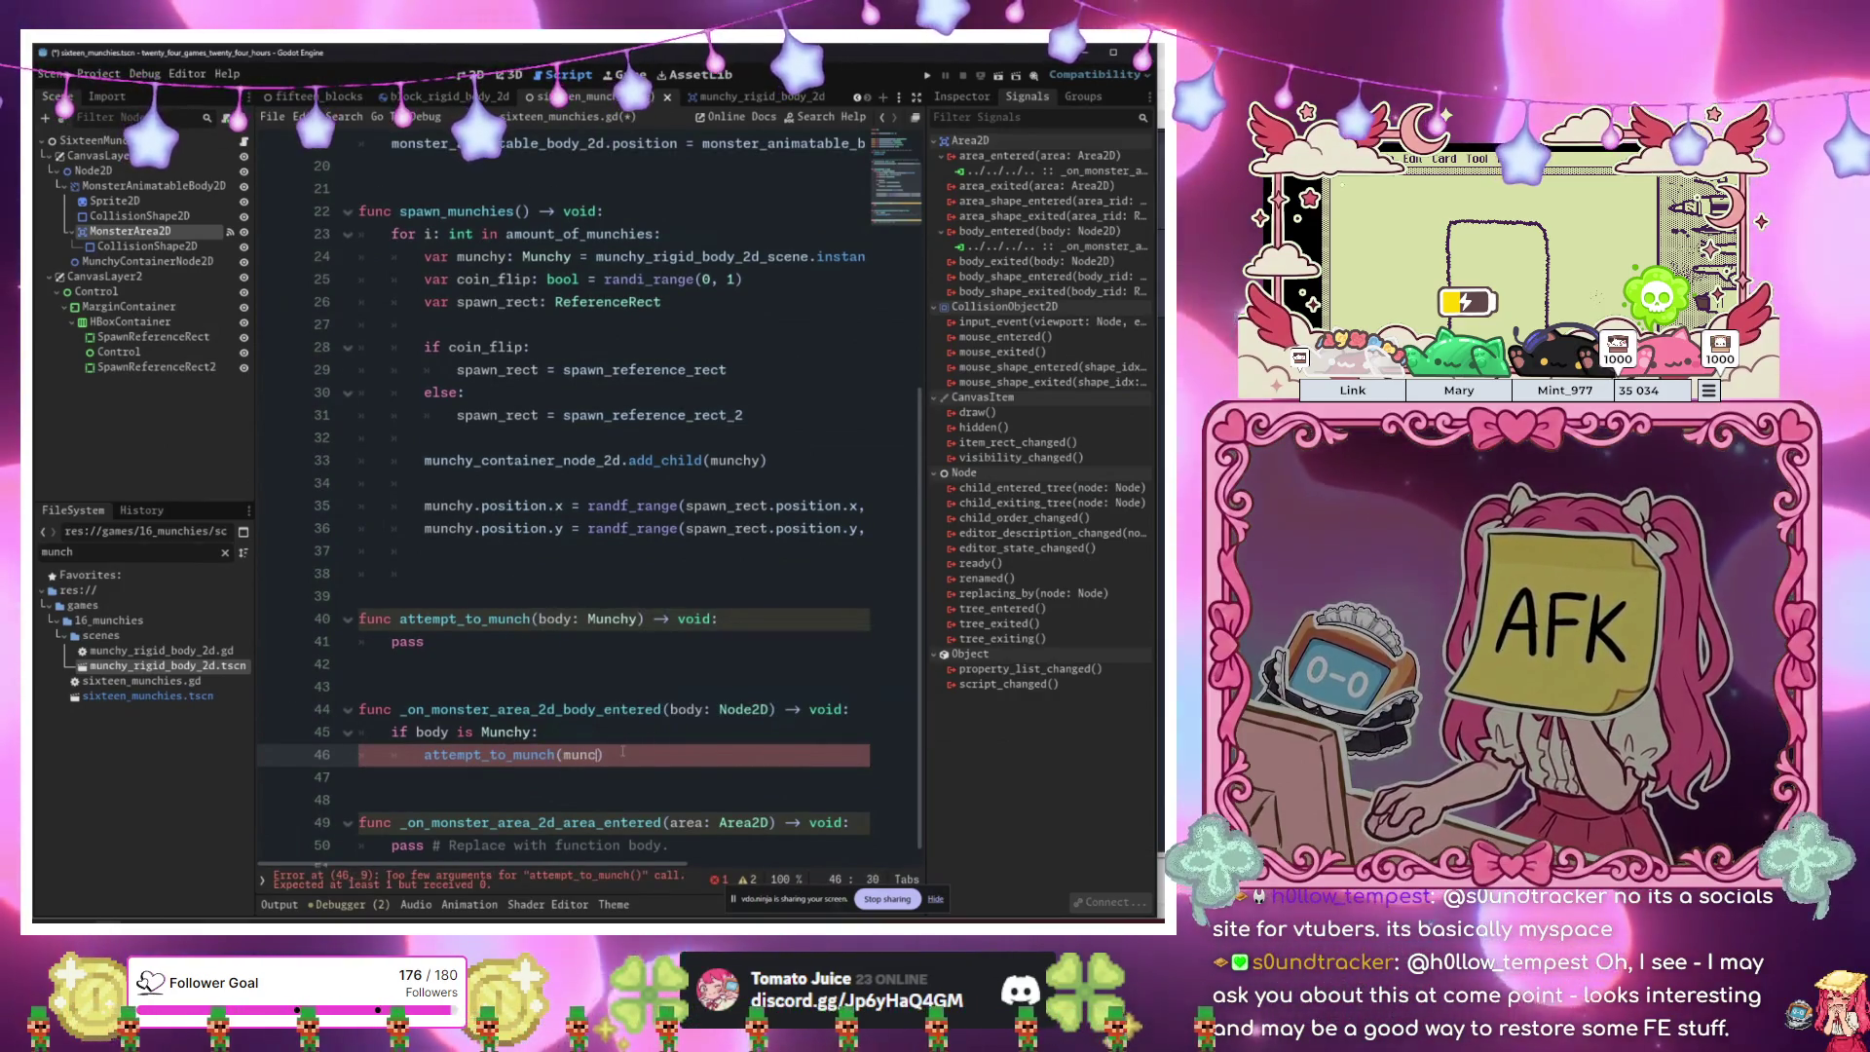
{"action": "key", "text": "ctrl+s"}
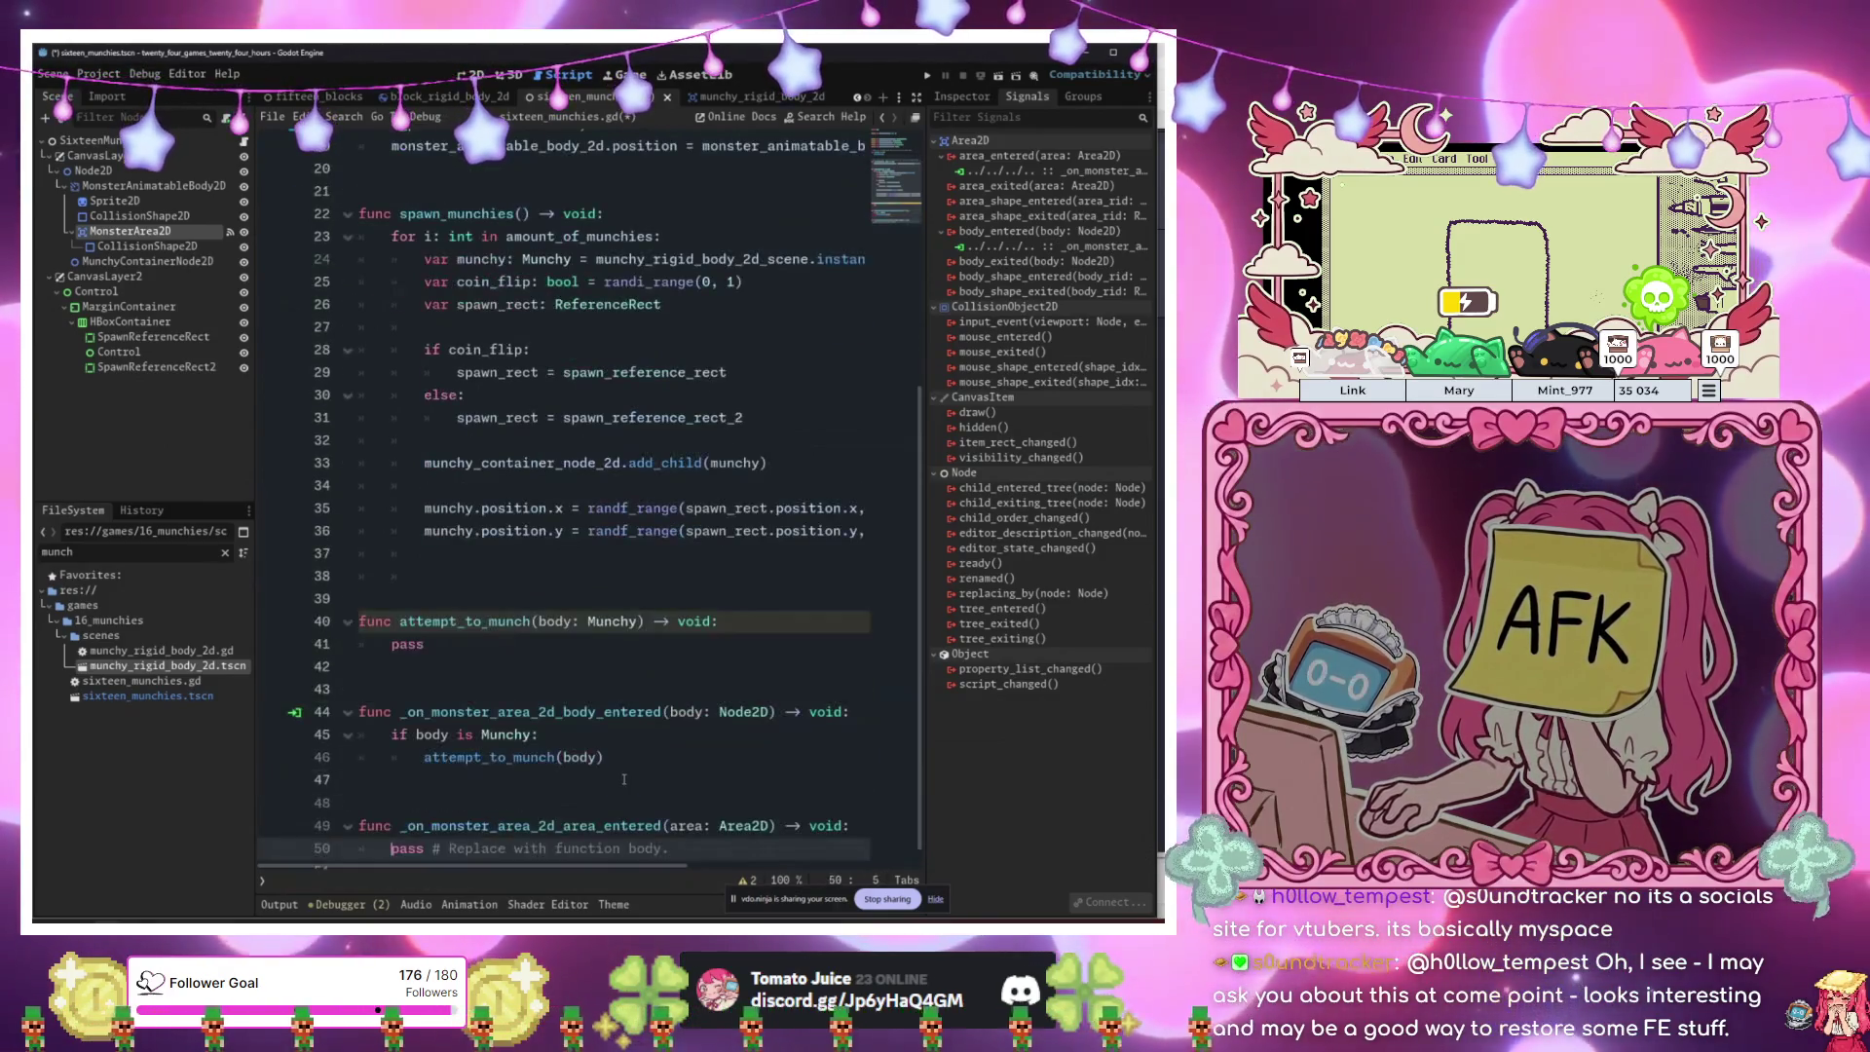
{"action": "mouse_move", "coordinate": [623, 754]}
{"action": "left_mouse_down"}
{"action": "mouse_move", "coordinate": [526, 757]}
{"action": "mouse_move", "coordinate": [393, 712]}
{"action": "left_mouse_up"}
{"action": "left_click", "coordinate": [532, 801]}
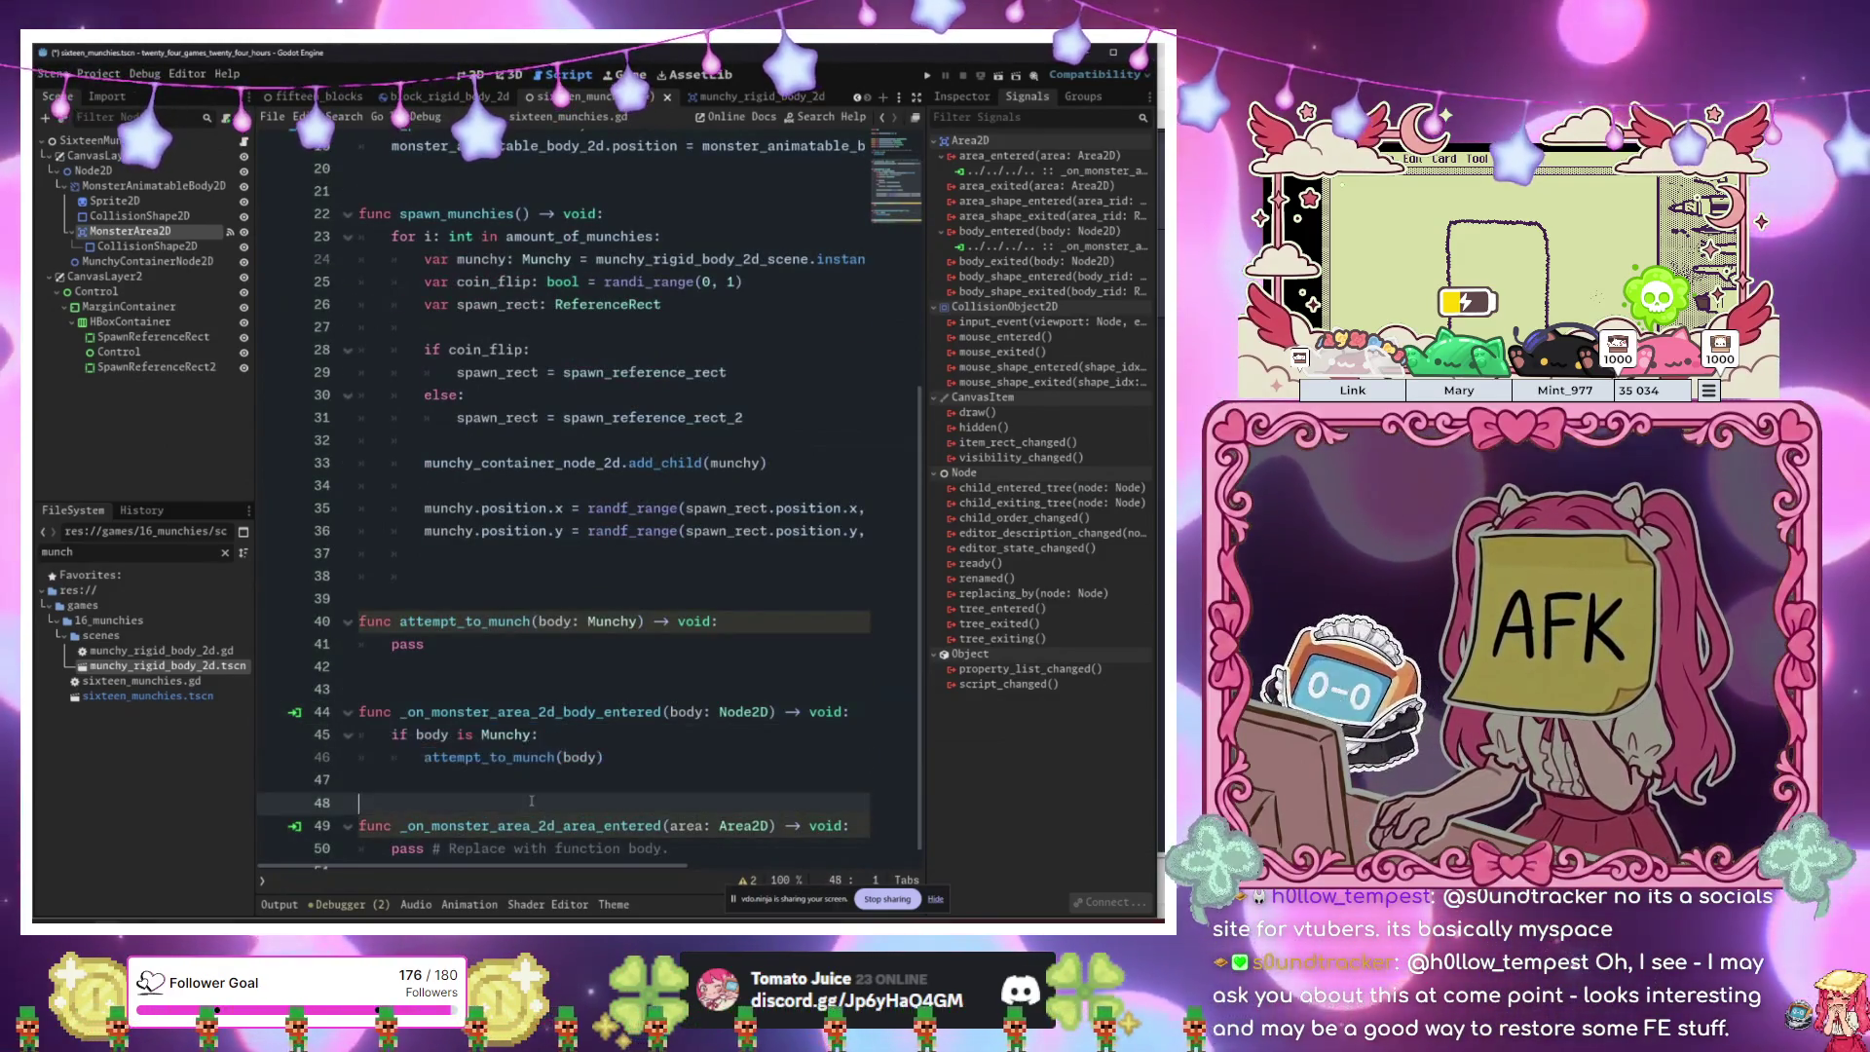
{"action": "left_click_drag", "start_coordinate": [698, 849], "coordinate": [431, 846]}
{"action": "type", "text": "if body is Munchy: \t\tattempt_to_munch(body)"}
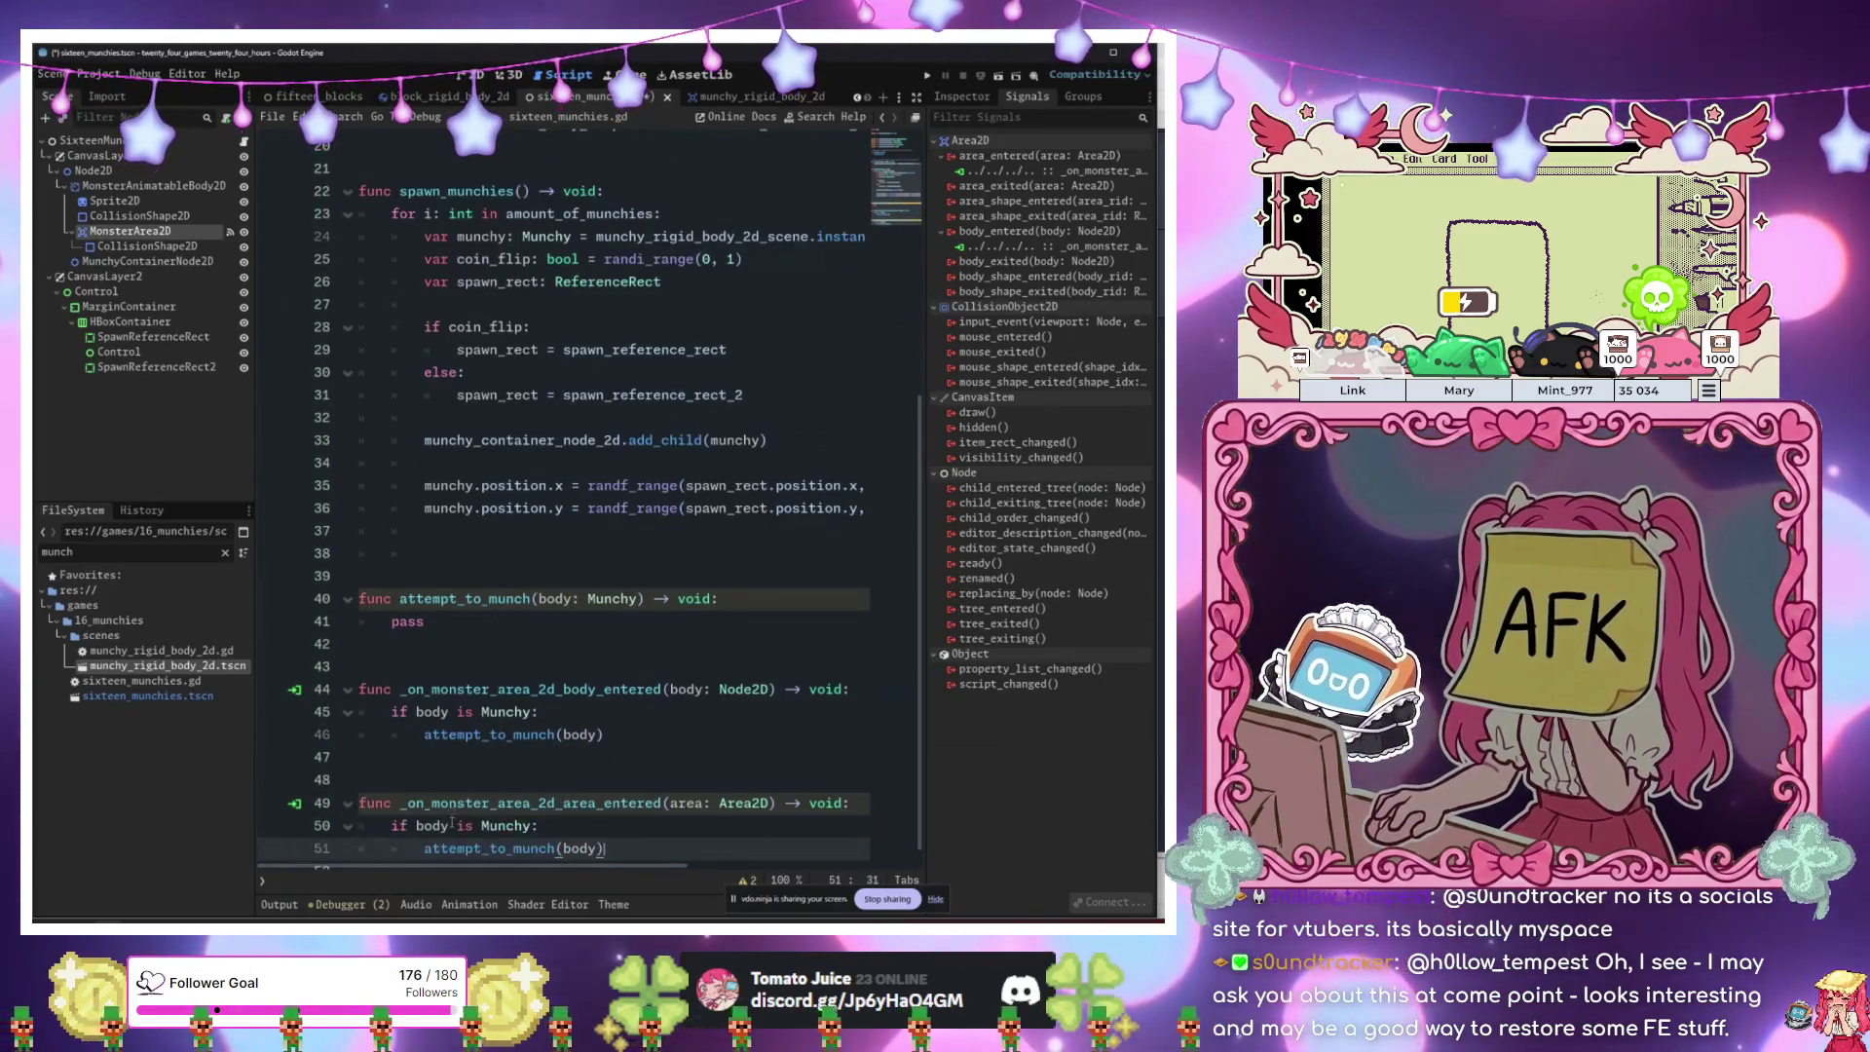
Rename both occurrences of body to area in the pasted block, then select the old body_entered handler
{"action": "double_click", "coordinate": [432, 845]}
{"action": "key", "text": "ctrl+d"}
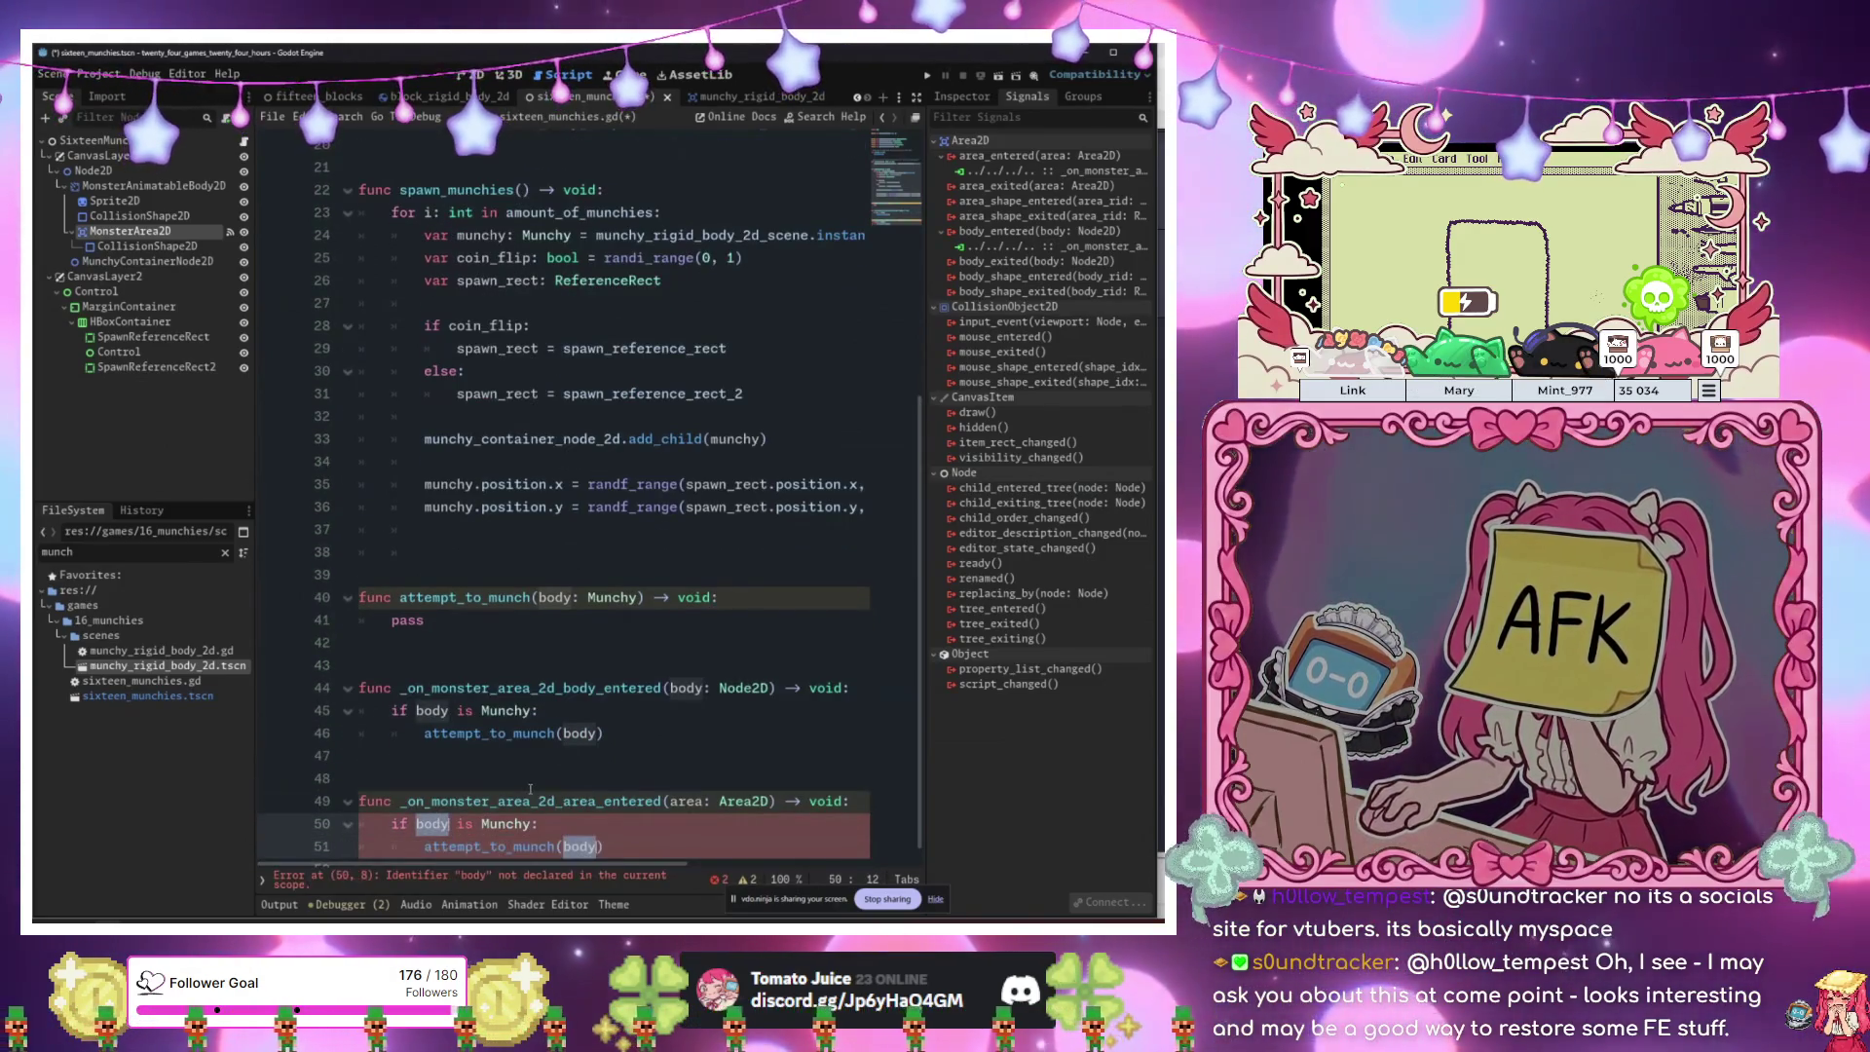
{"action": "type", "text": "sr"}
{"action": "key", "text": "BackSpace"}
{"action": "key", "text": "BackSpace"}
{"action": "type", "text": "area"}
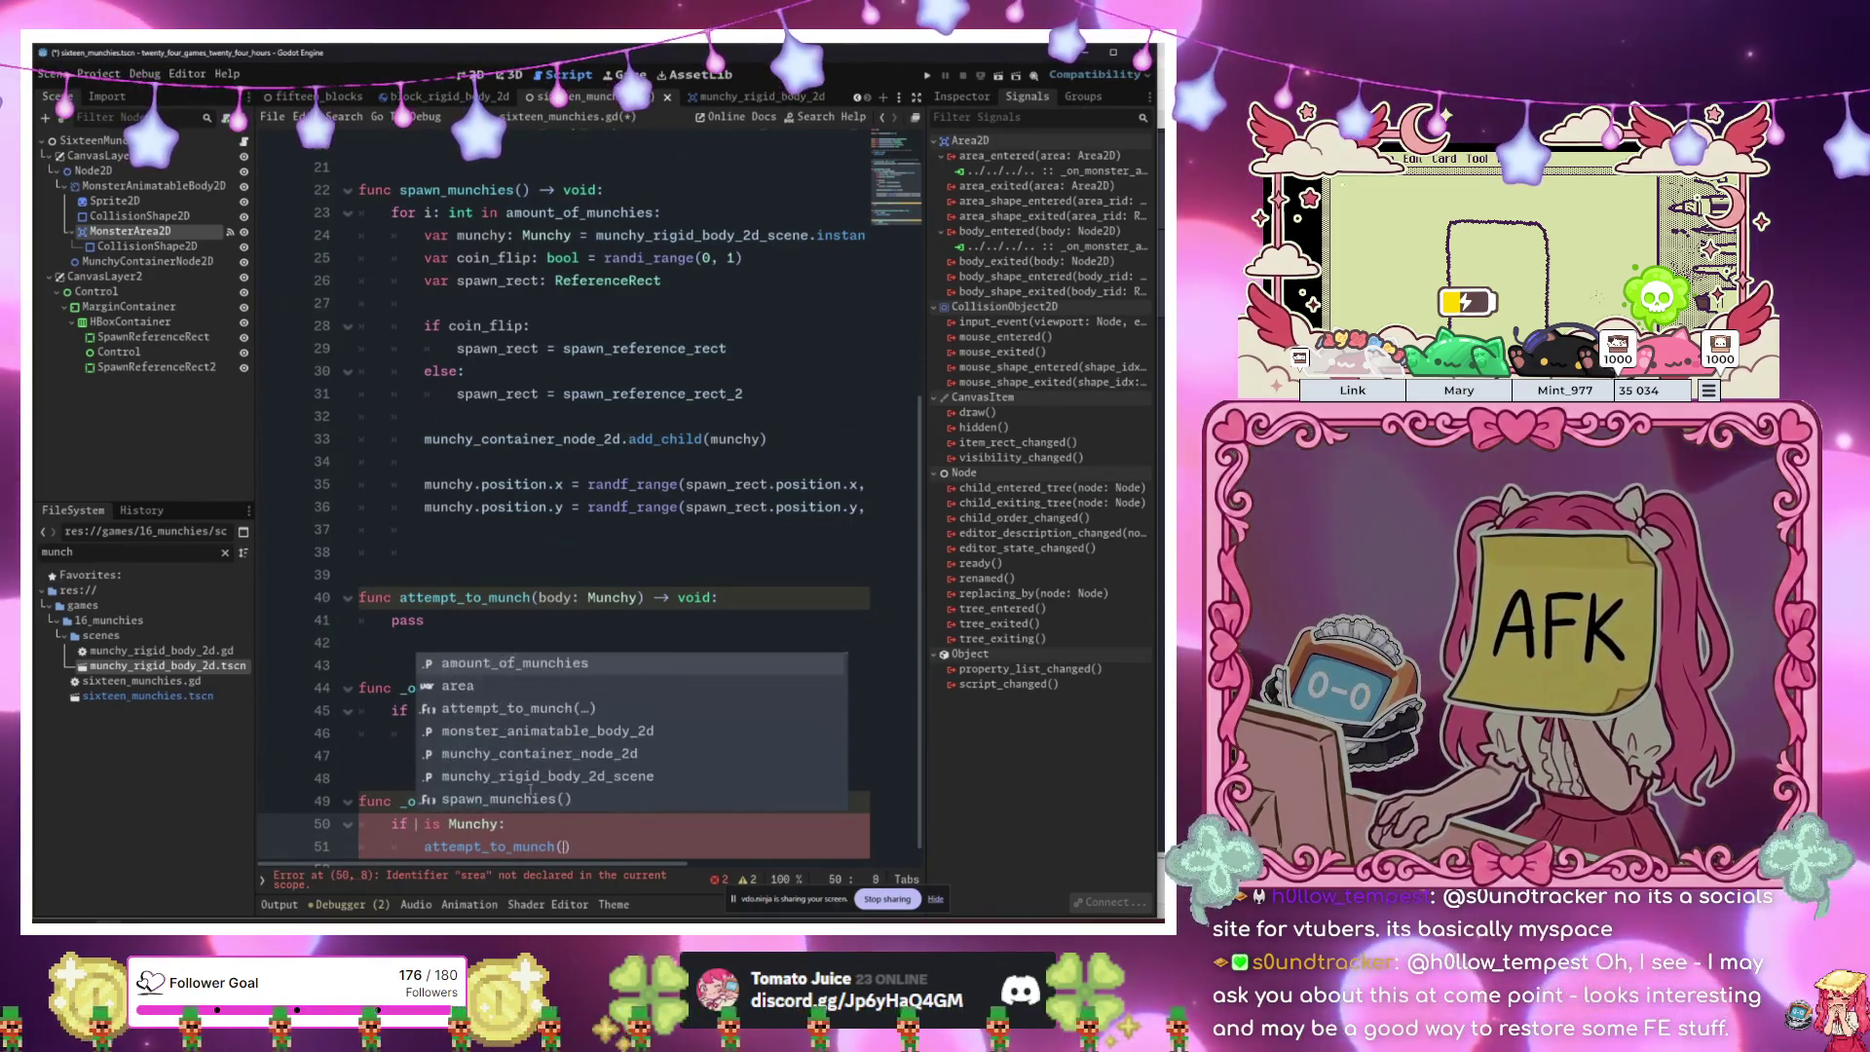
{"action": "left_click", "coordinate": [554, 693]}
{"action": "mouse_move", "coordinate": [358, 709]}
{"action": "left_mouse_down"}
{"action": "mouse_move", "coordinate": [487, 755]}
{"action": "mouse_move", "coordinate": [606, 755]}
{"action": "left_mouse_up"}
Delete the old body_entered handler and disconnect the body_entered signal
{"action": "key", "text": "BackSpace"}
{"action": "right_click", "coordinate": [1037, 246]}
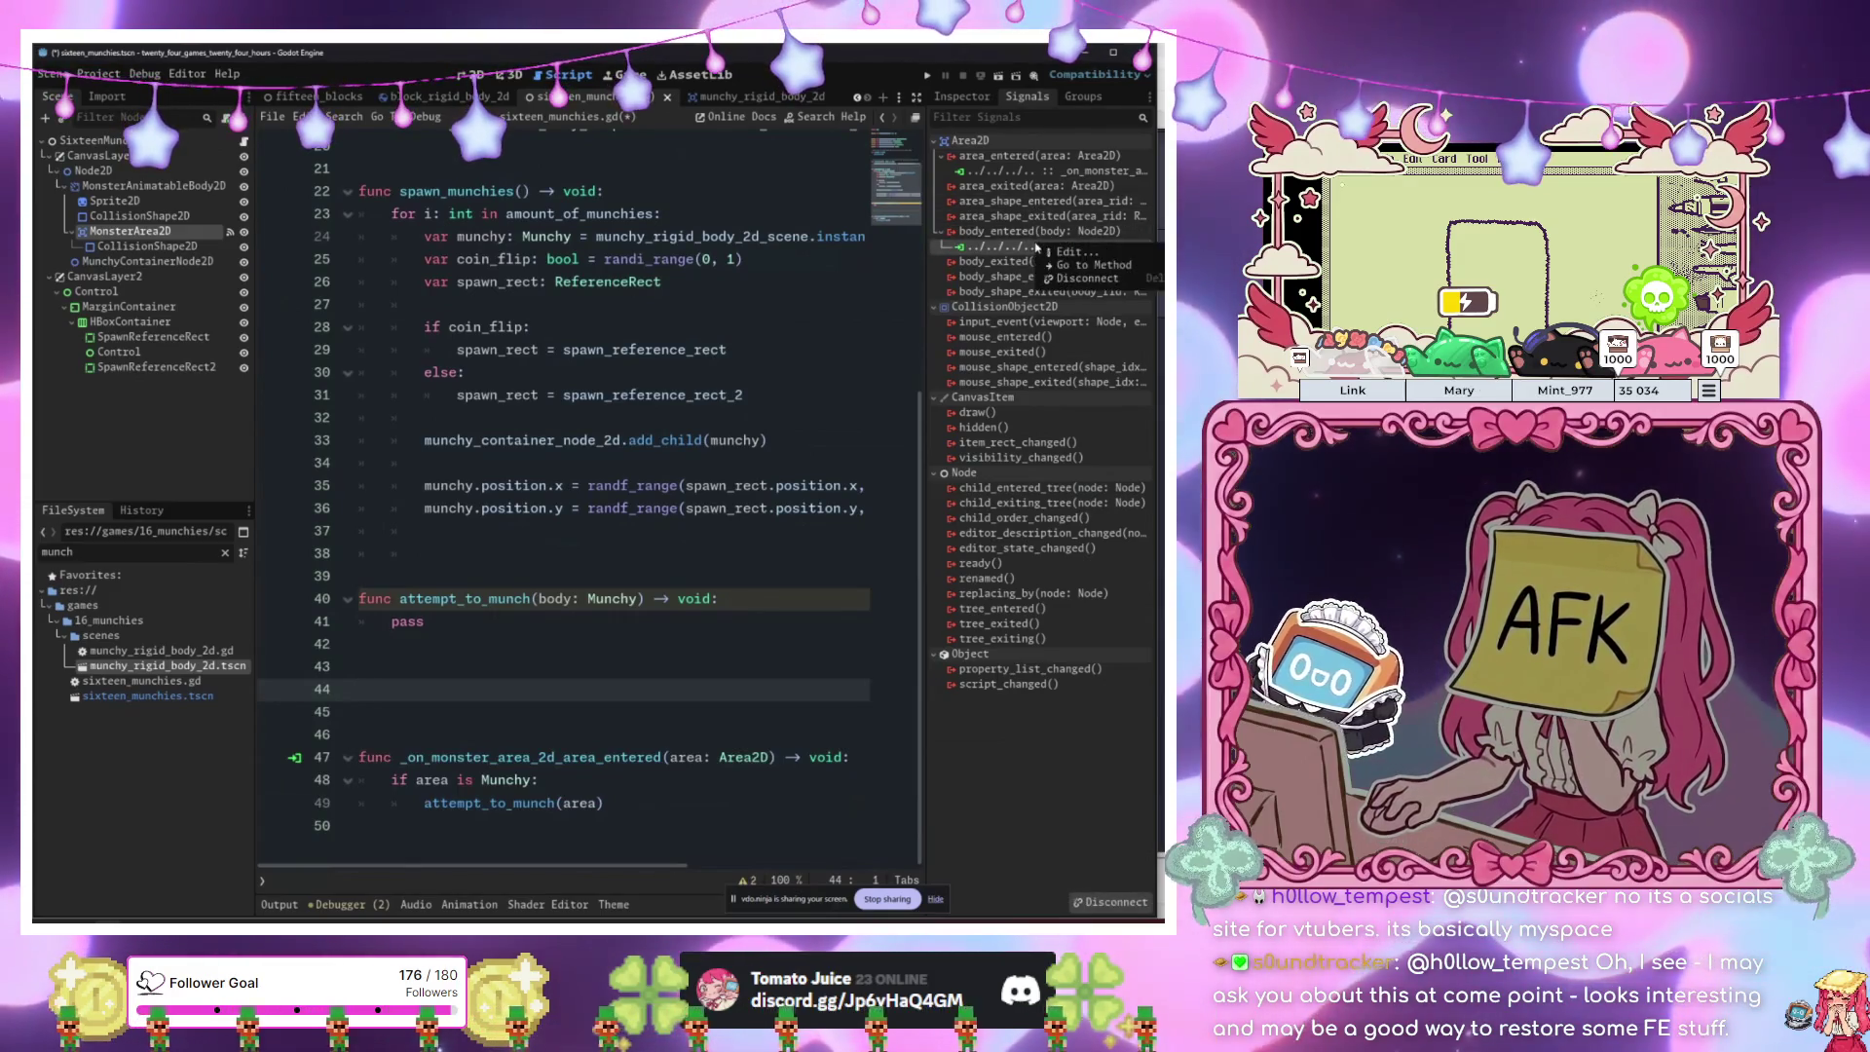
{"action": "left_click", "coordinate": [1084, 278]}
{"action": "left_click", "coordinate": [588, 671]}
Rename attempt_to_munch's parameter to munchy and tidy its pass body
{"action": "double_click", "coordinate": [563, 598]}
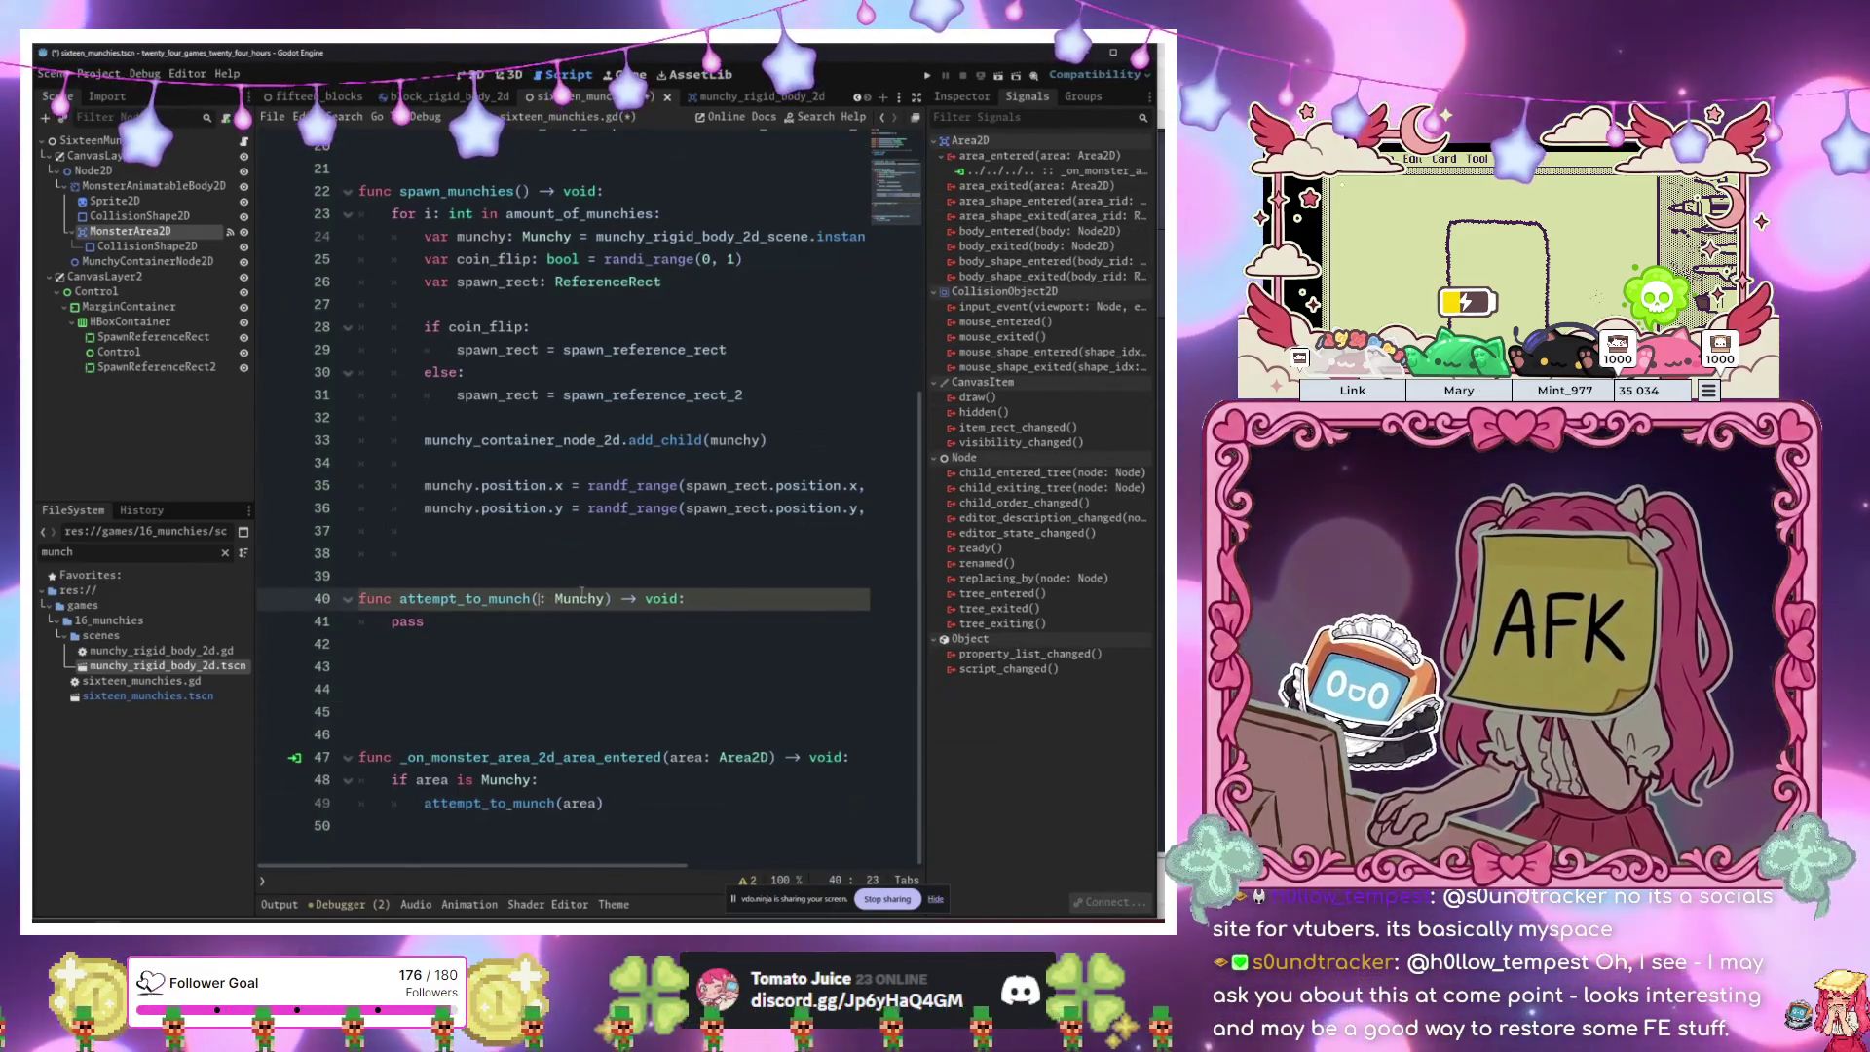
{"action": "type", "text": "munchy"}
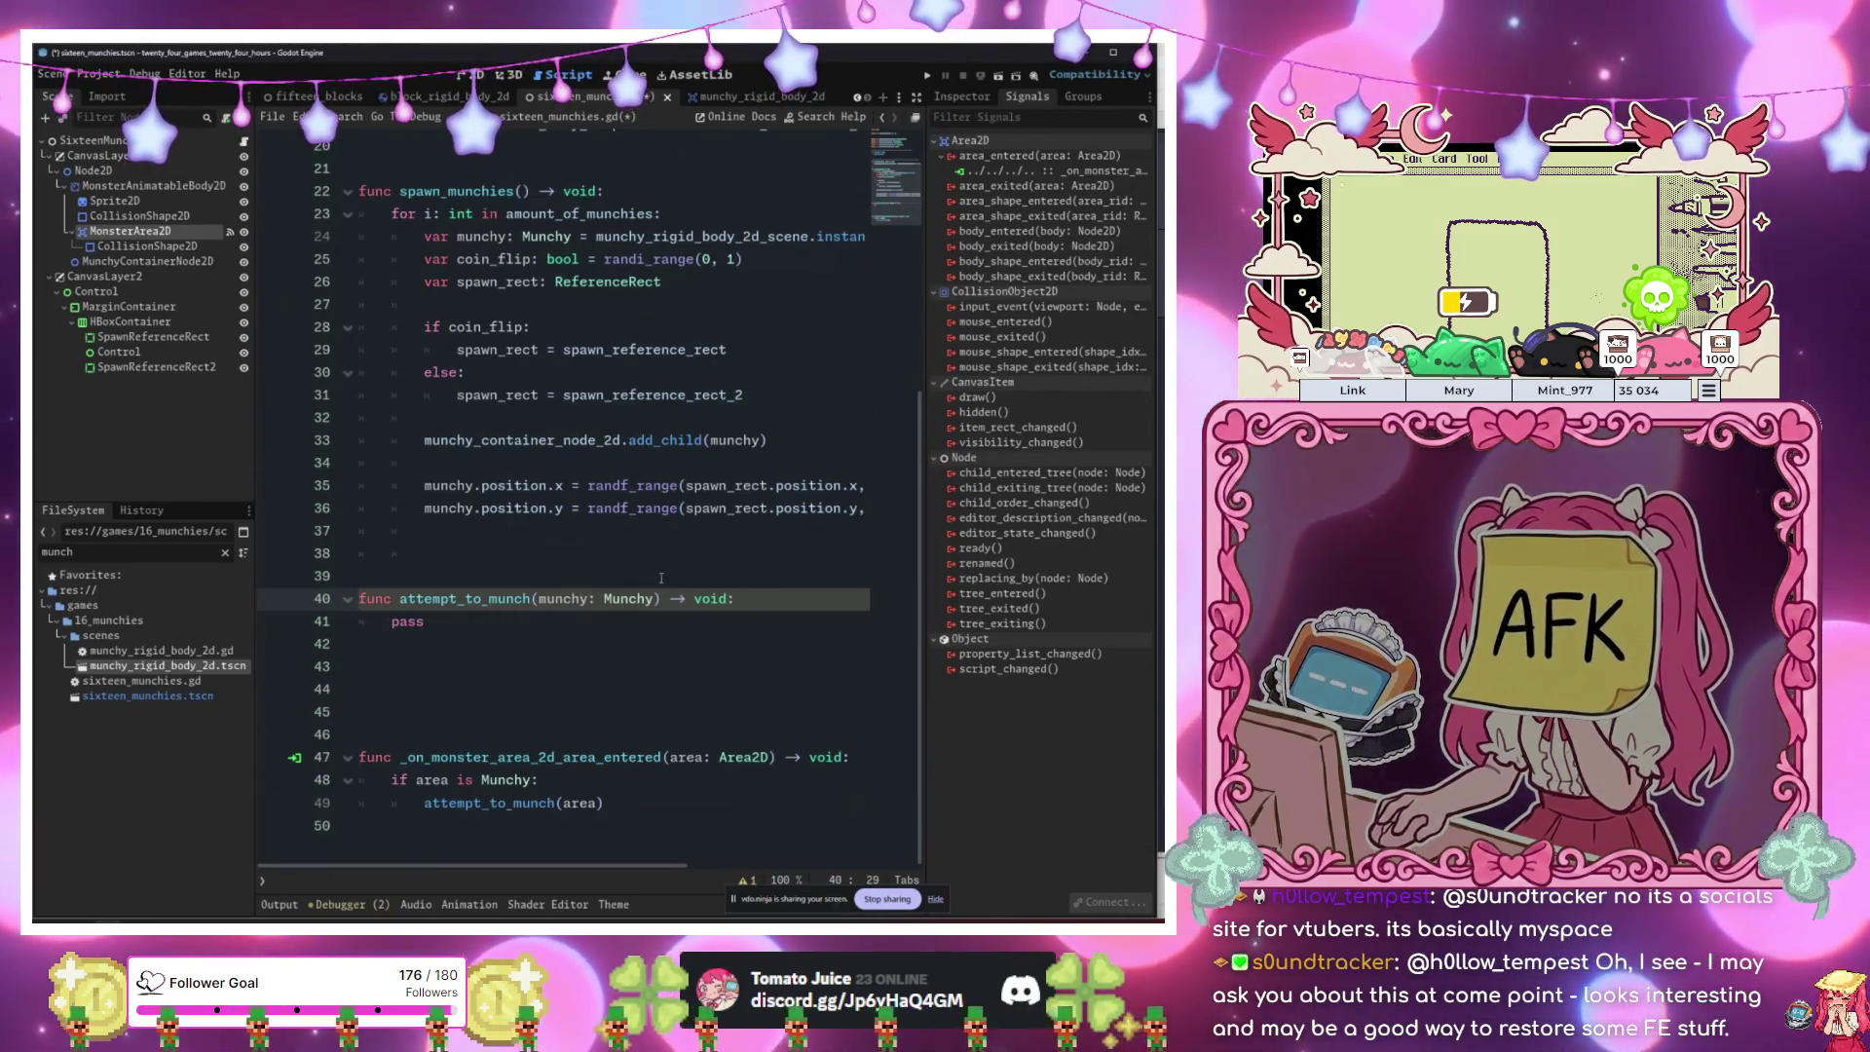
{"action": "left_click", "coordinate": [615, 647]}
{"action": "key", "text": "BackSpace"}
{"action": "type", "text": "s"}
{"action": "key", "text": "Delete"}
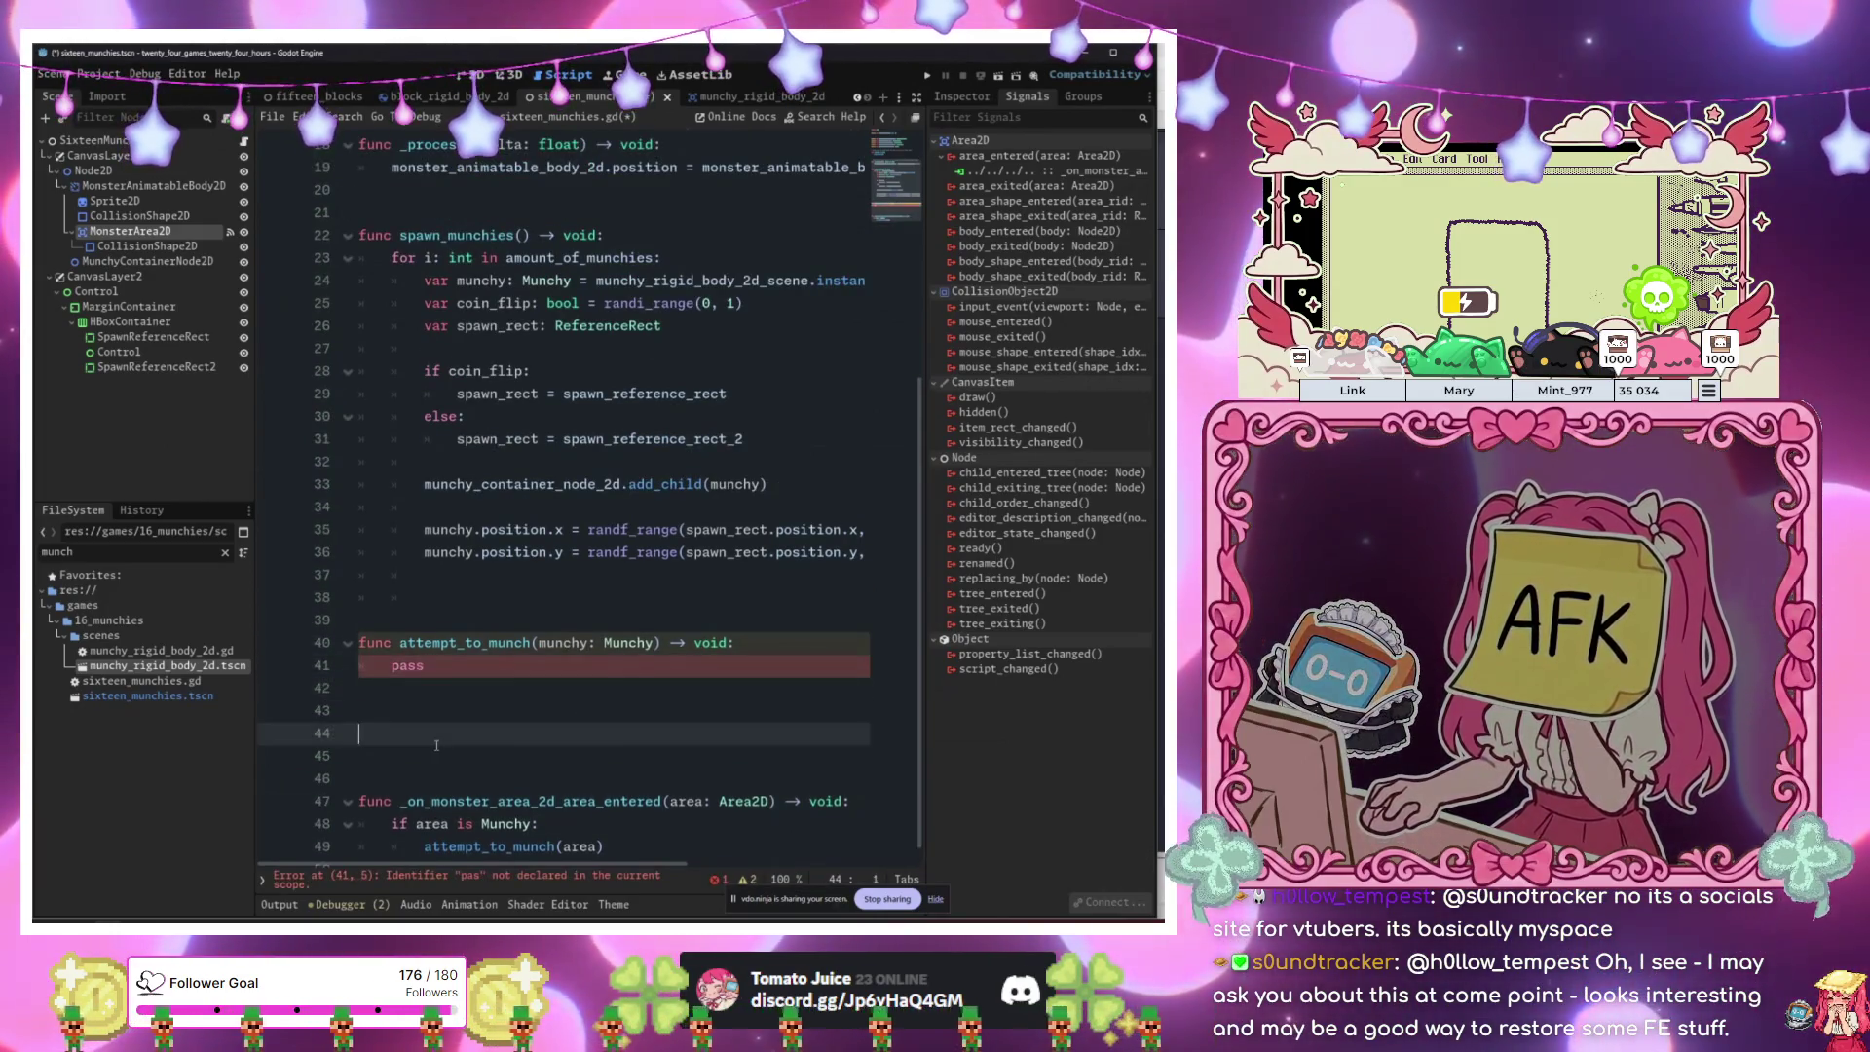
Check the 2D scene view, then return to sixteen_munchies.gd at empty line 4
{"action": "scroll", "coordinate": [487, 487], "scroll_direction": "up", "scroll_amount": 1}
{"action": "left_click", "coordinate": [475, 553]}
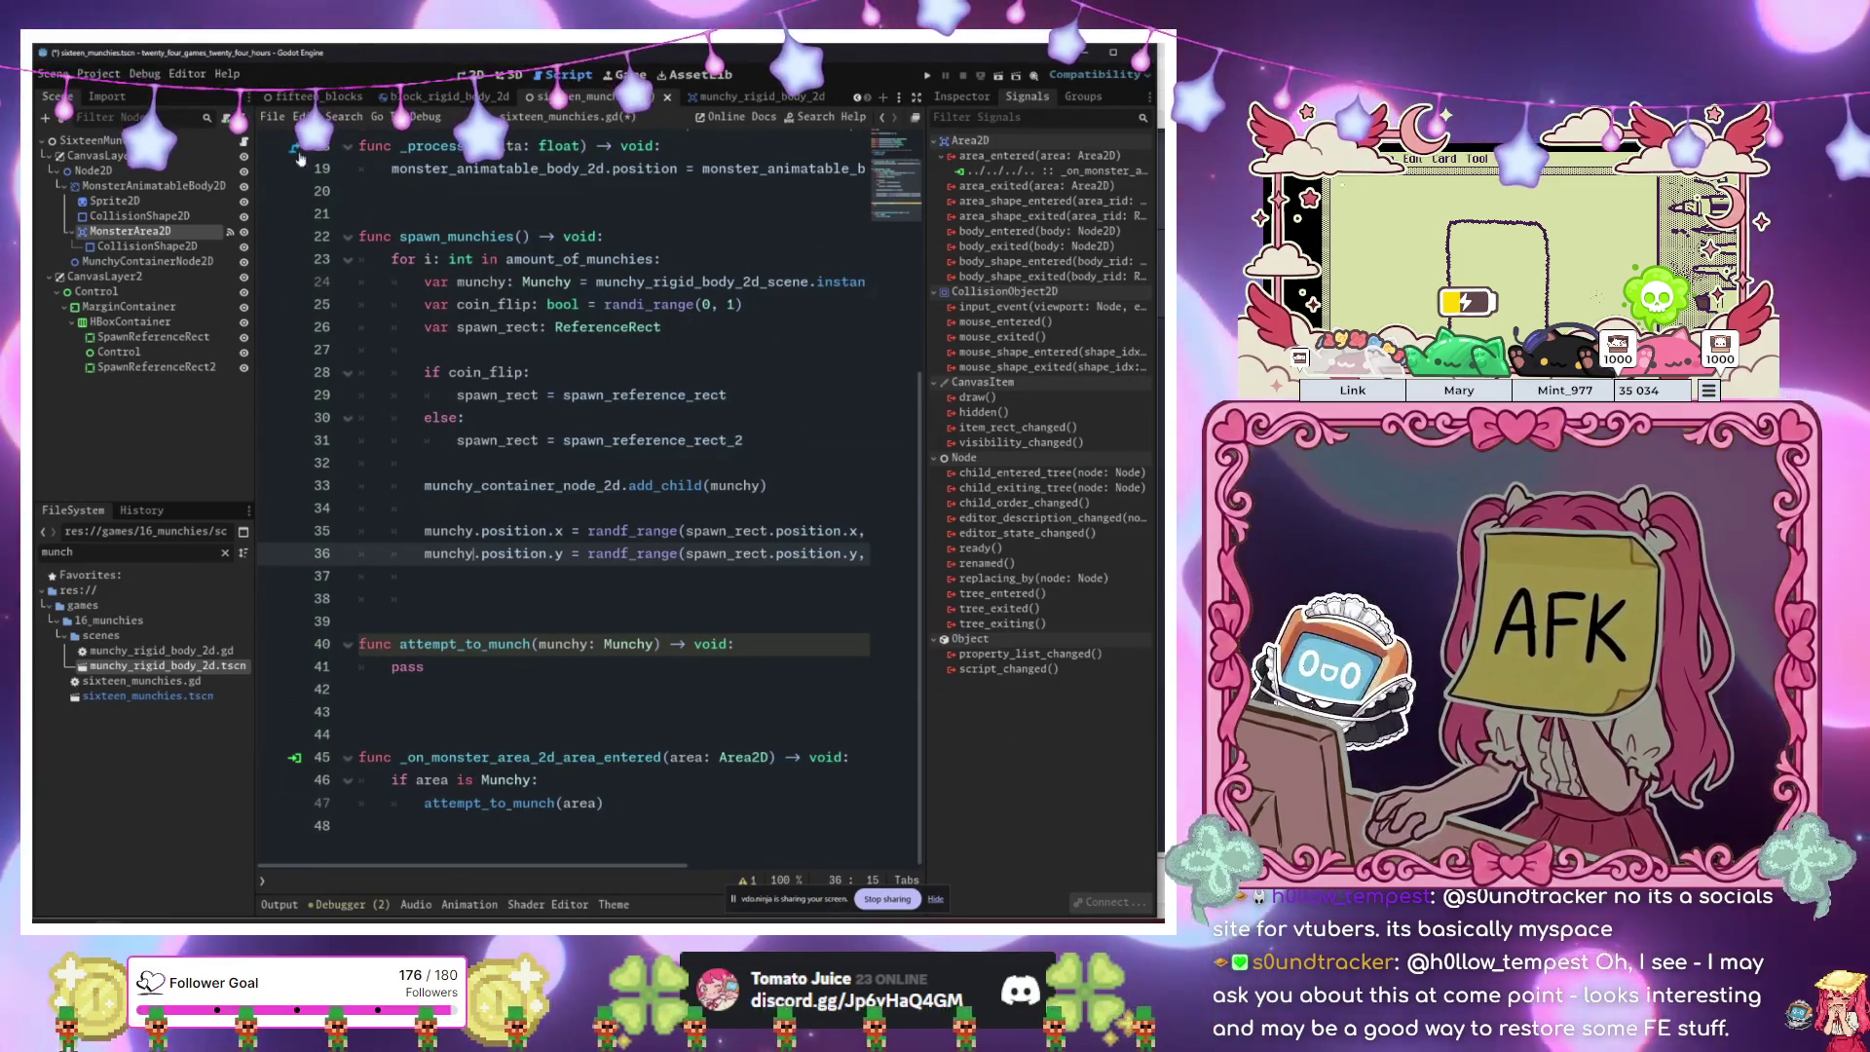
{"action": "key", "text": "ctrl+F1"}
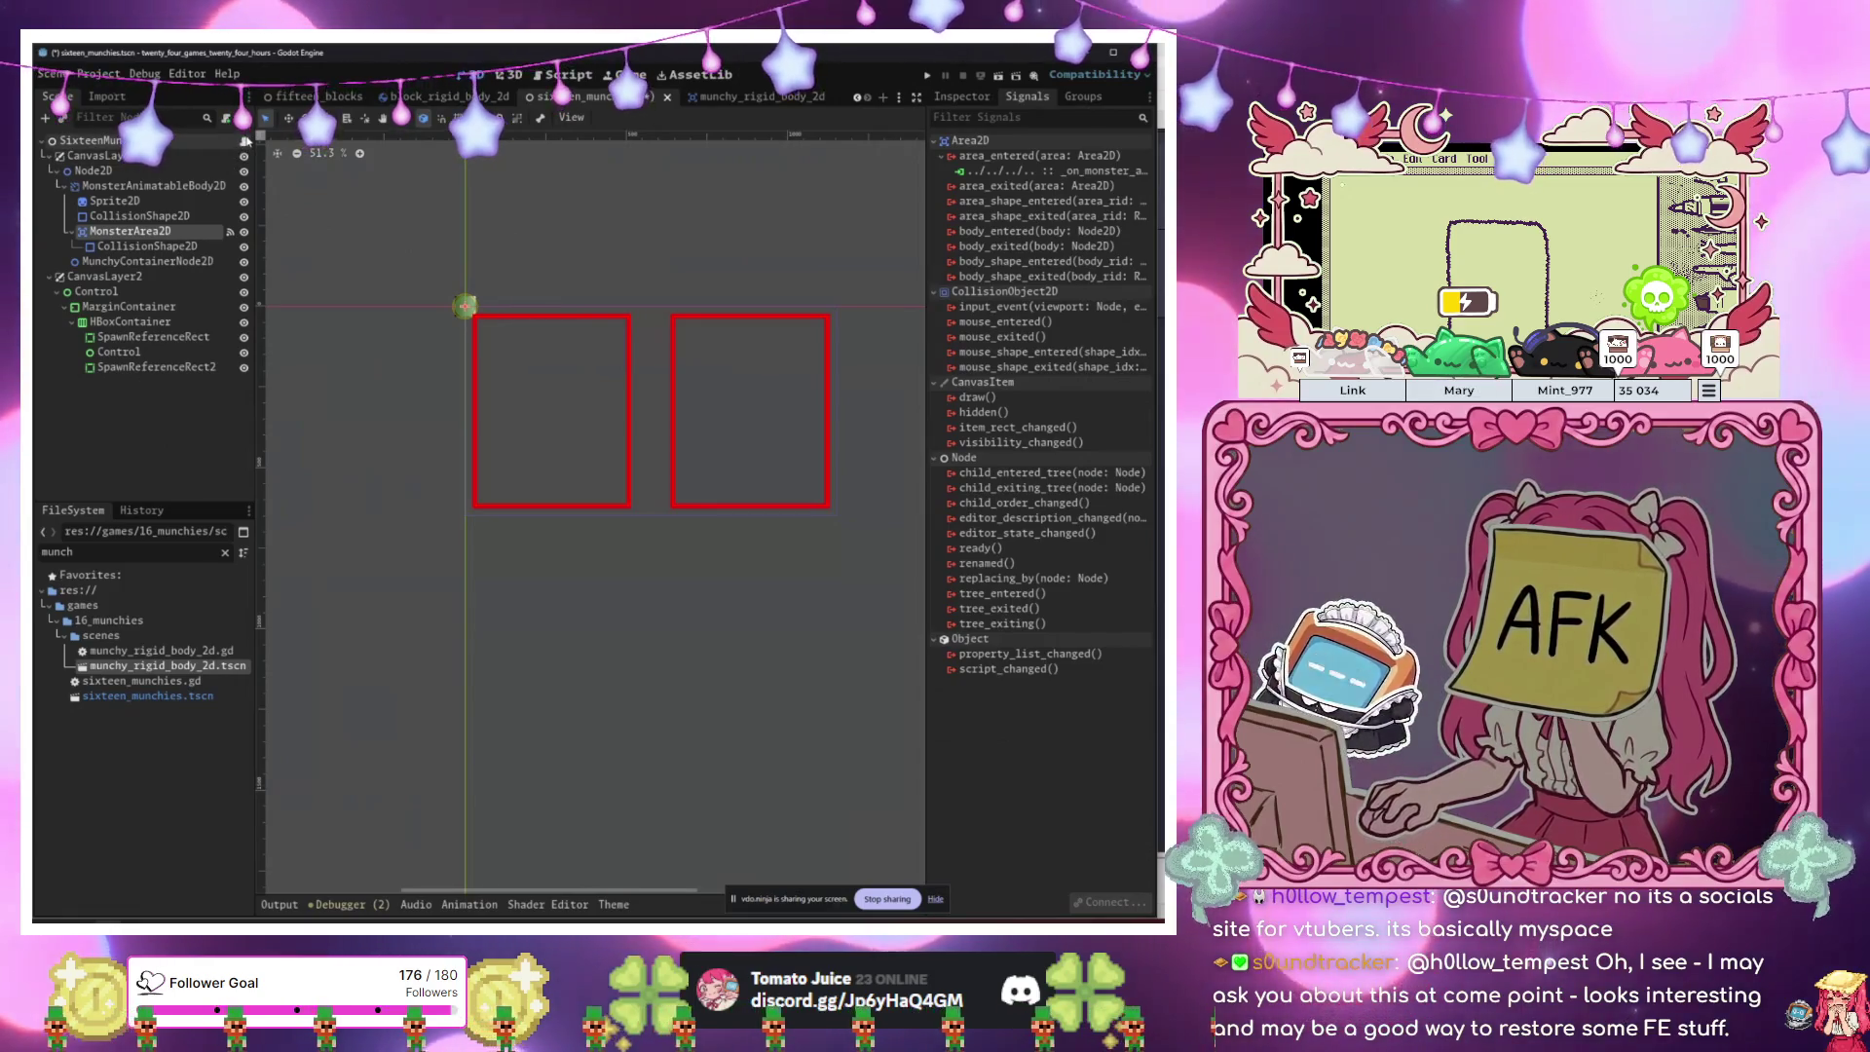
{"action": "key", "text": "ctrl+F3"}
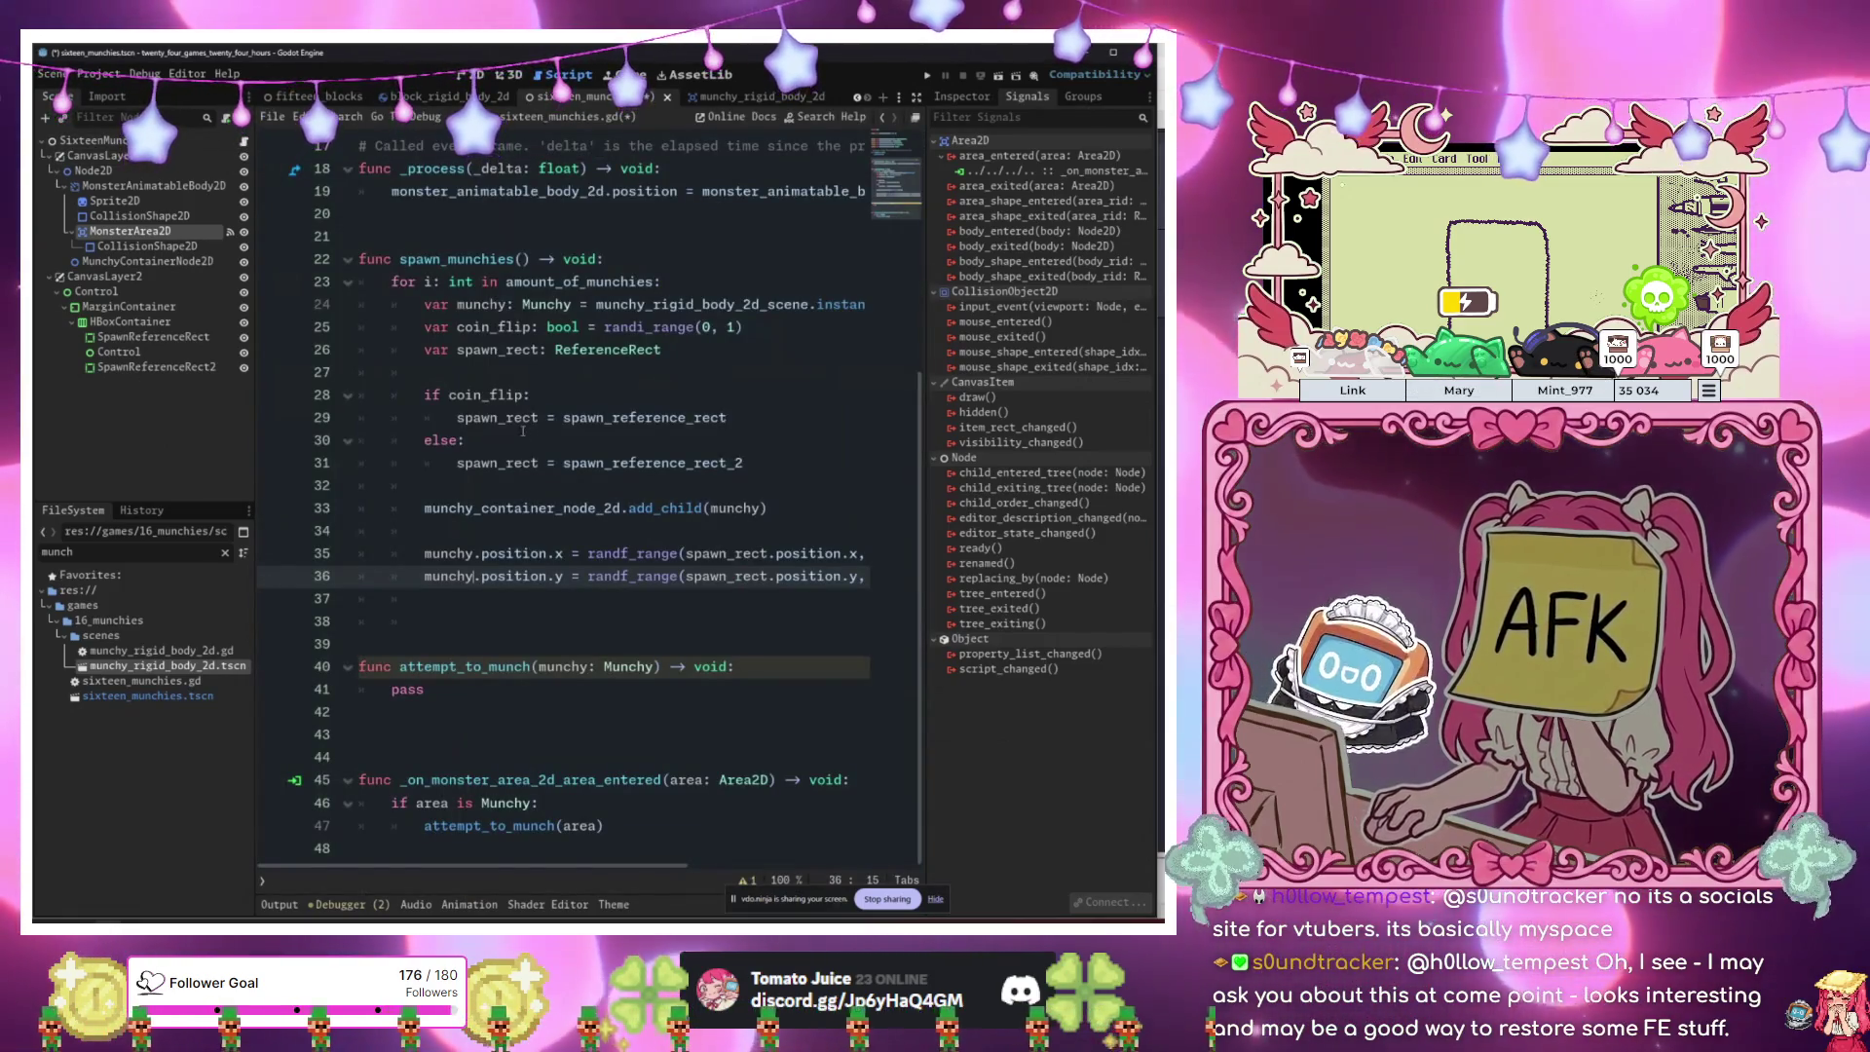
{"action": "left_click", "coordinate": [584, 420]}
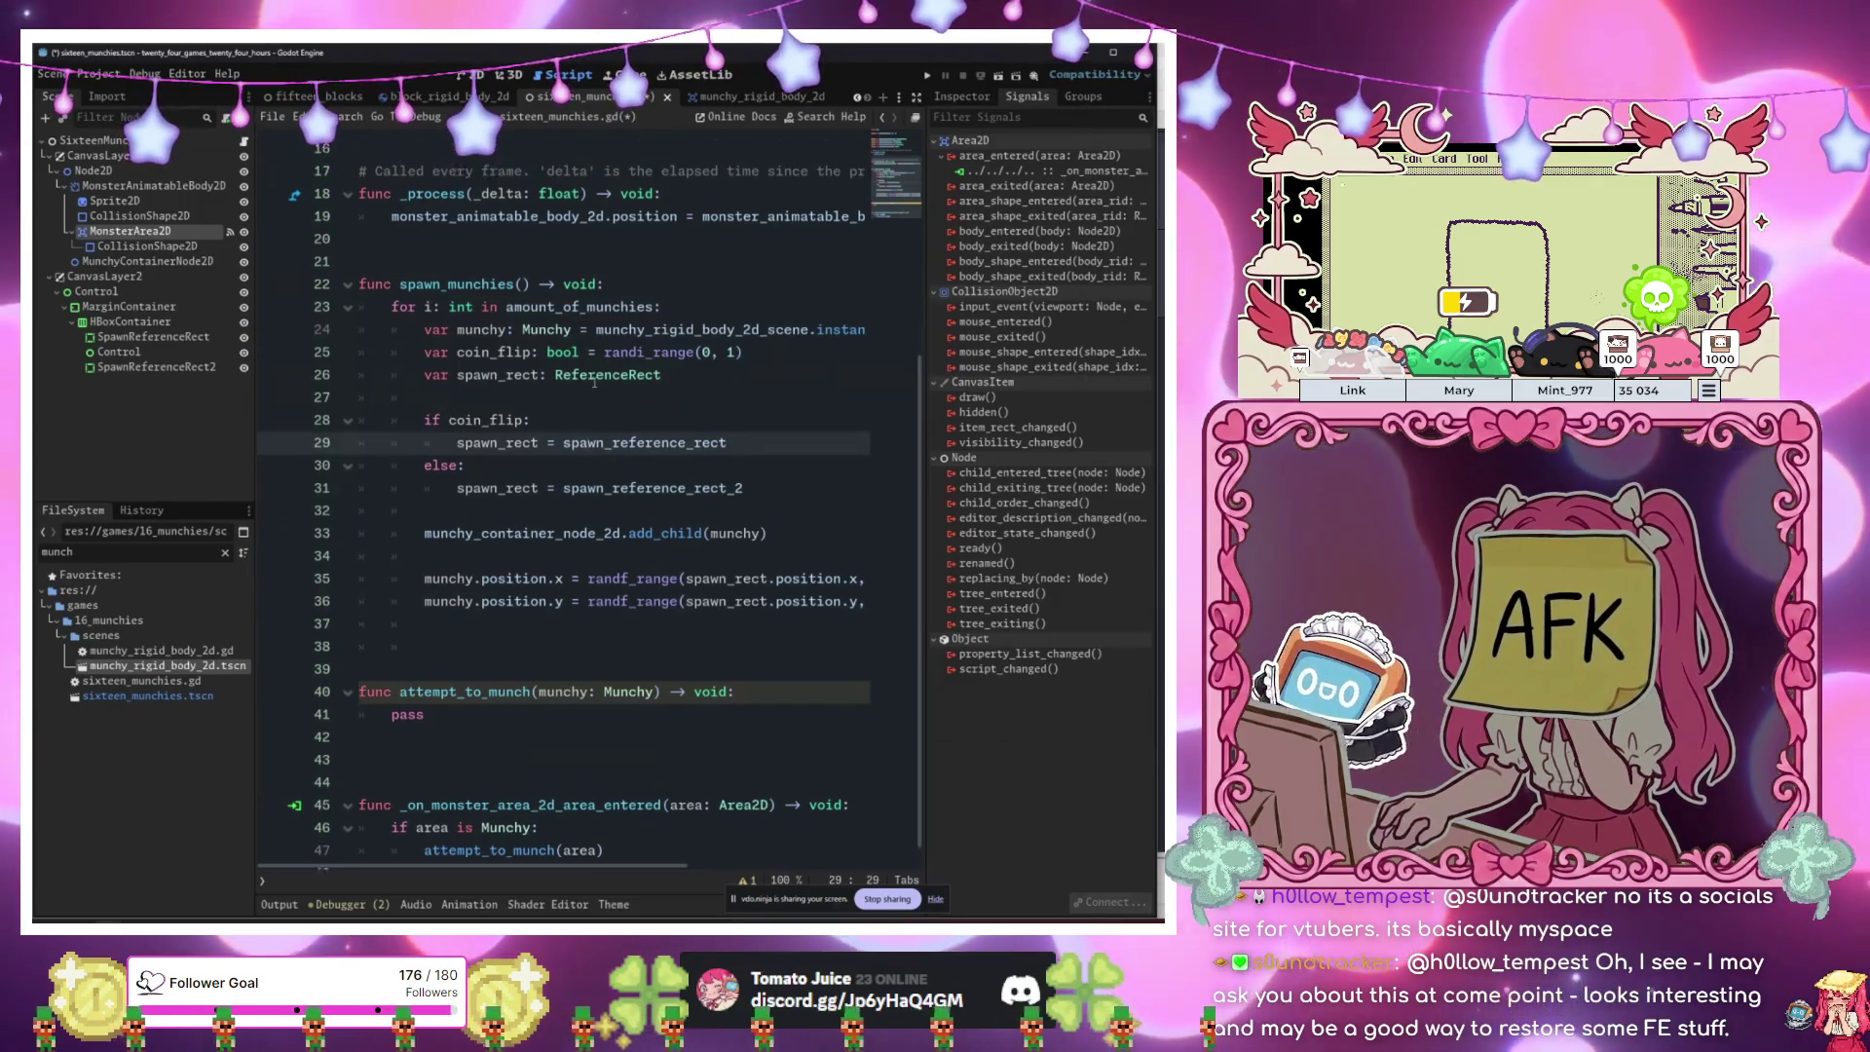
{"action": "scroll", "coordinate": [690, 211], "scroll_direction": "up", "scroll_amount": 5}
{"action": "left_click", "coordinate": [690, 212]}
{"action": "type", "text": "@export var growth"}
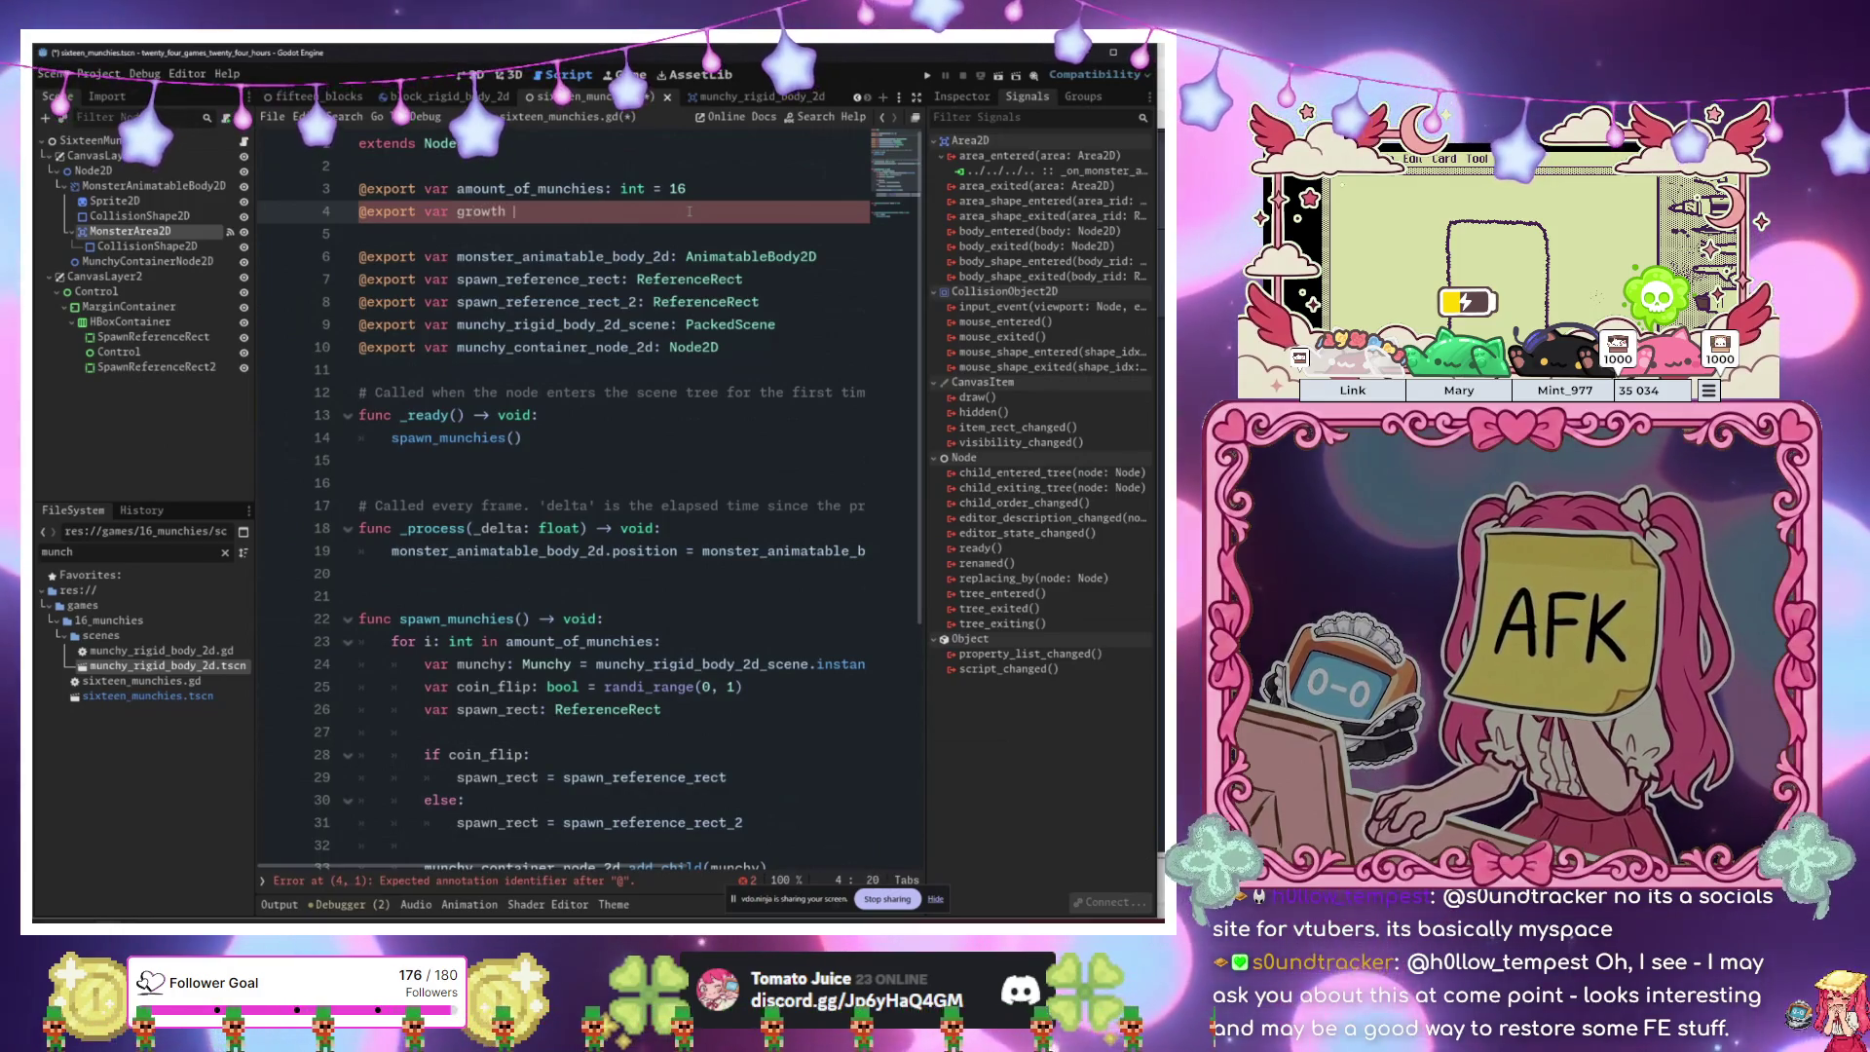
{"action": "key", "text": "BackSpace"}
{"action": "type", "text": "_scale"}
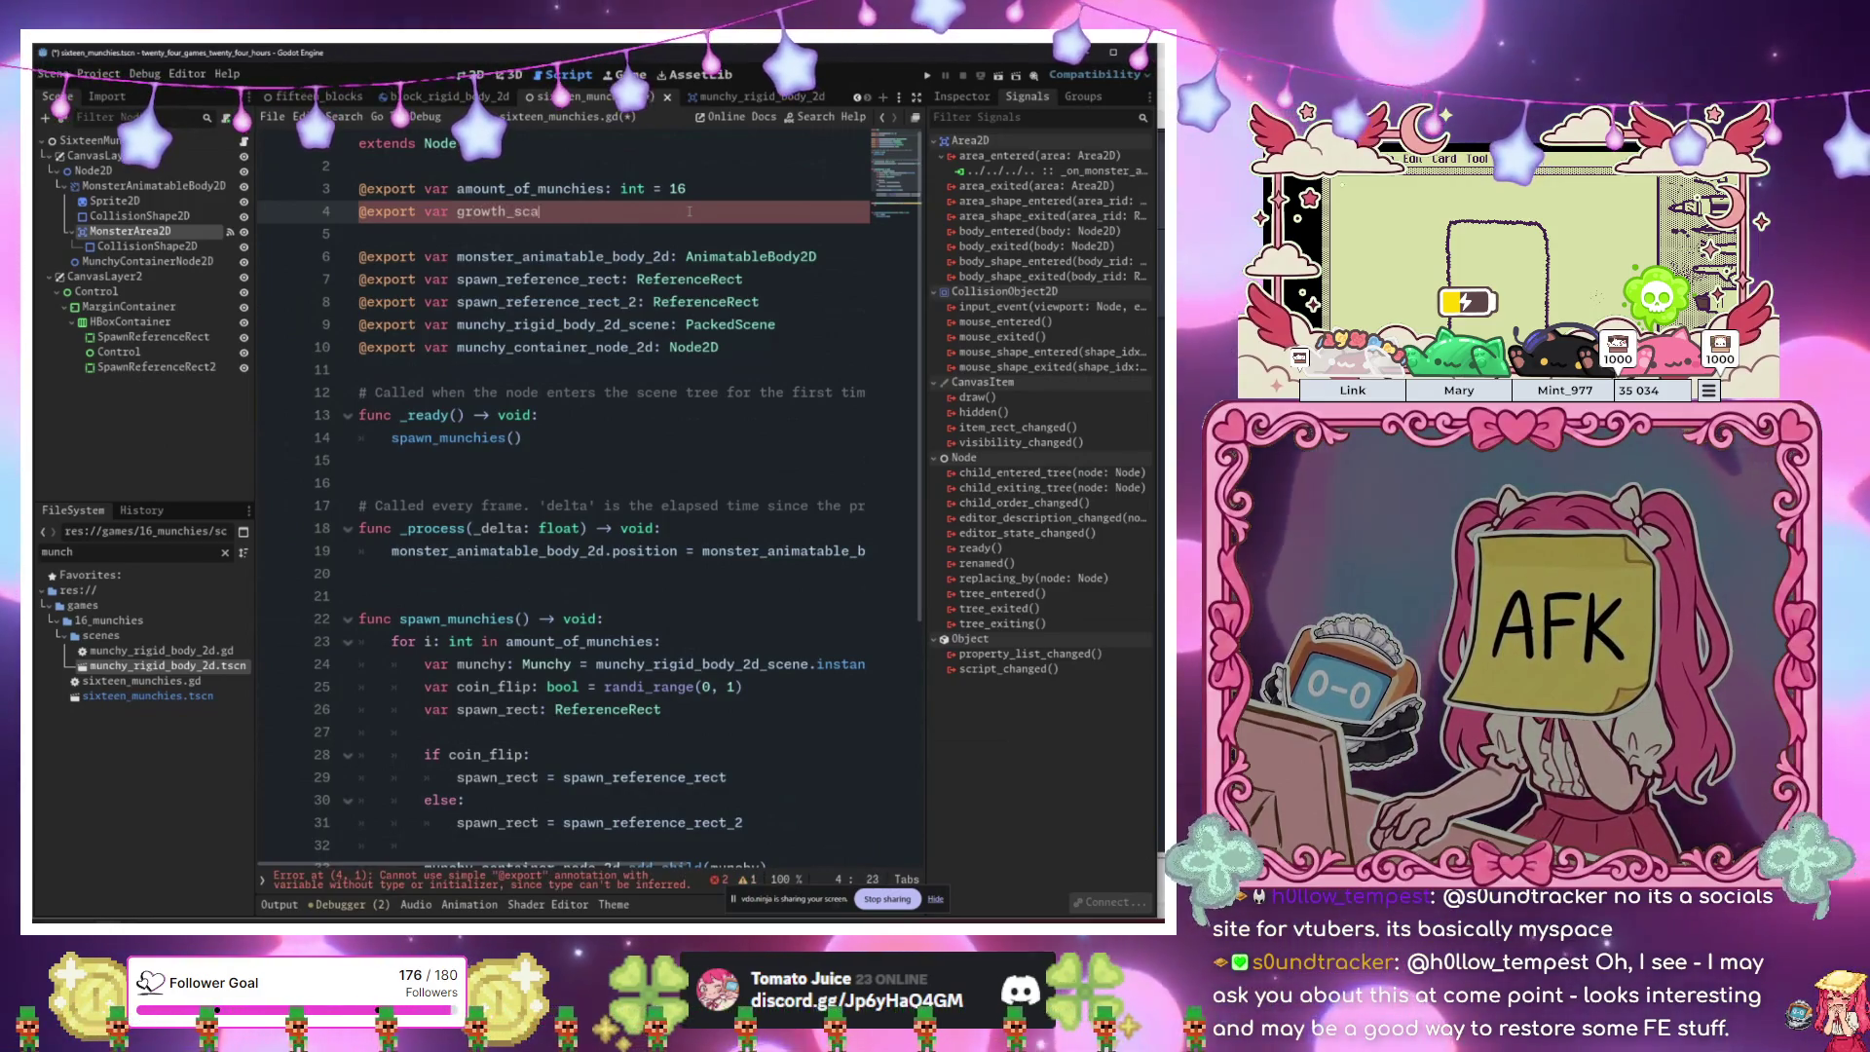
{"action": "type", "text": ":"}
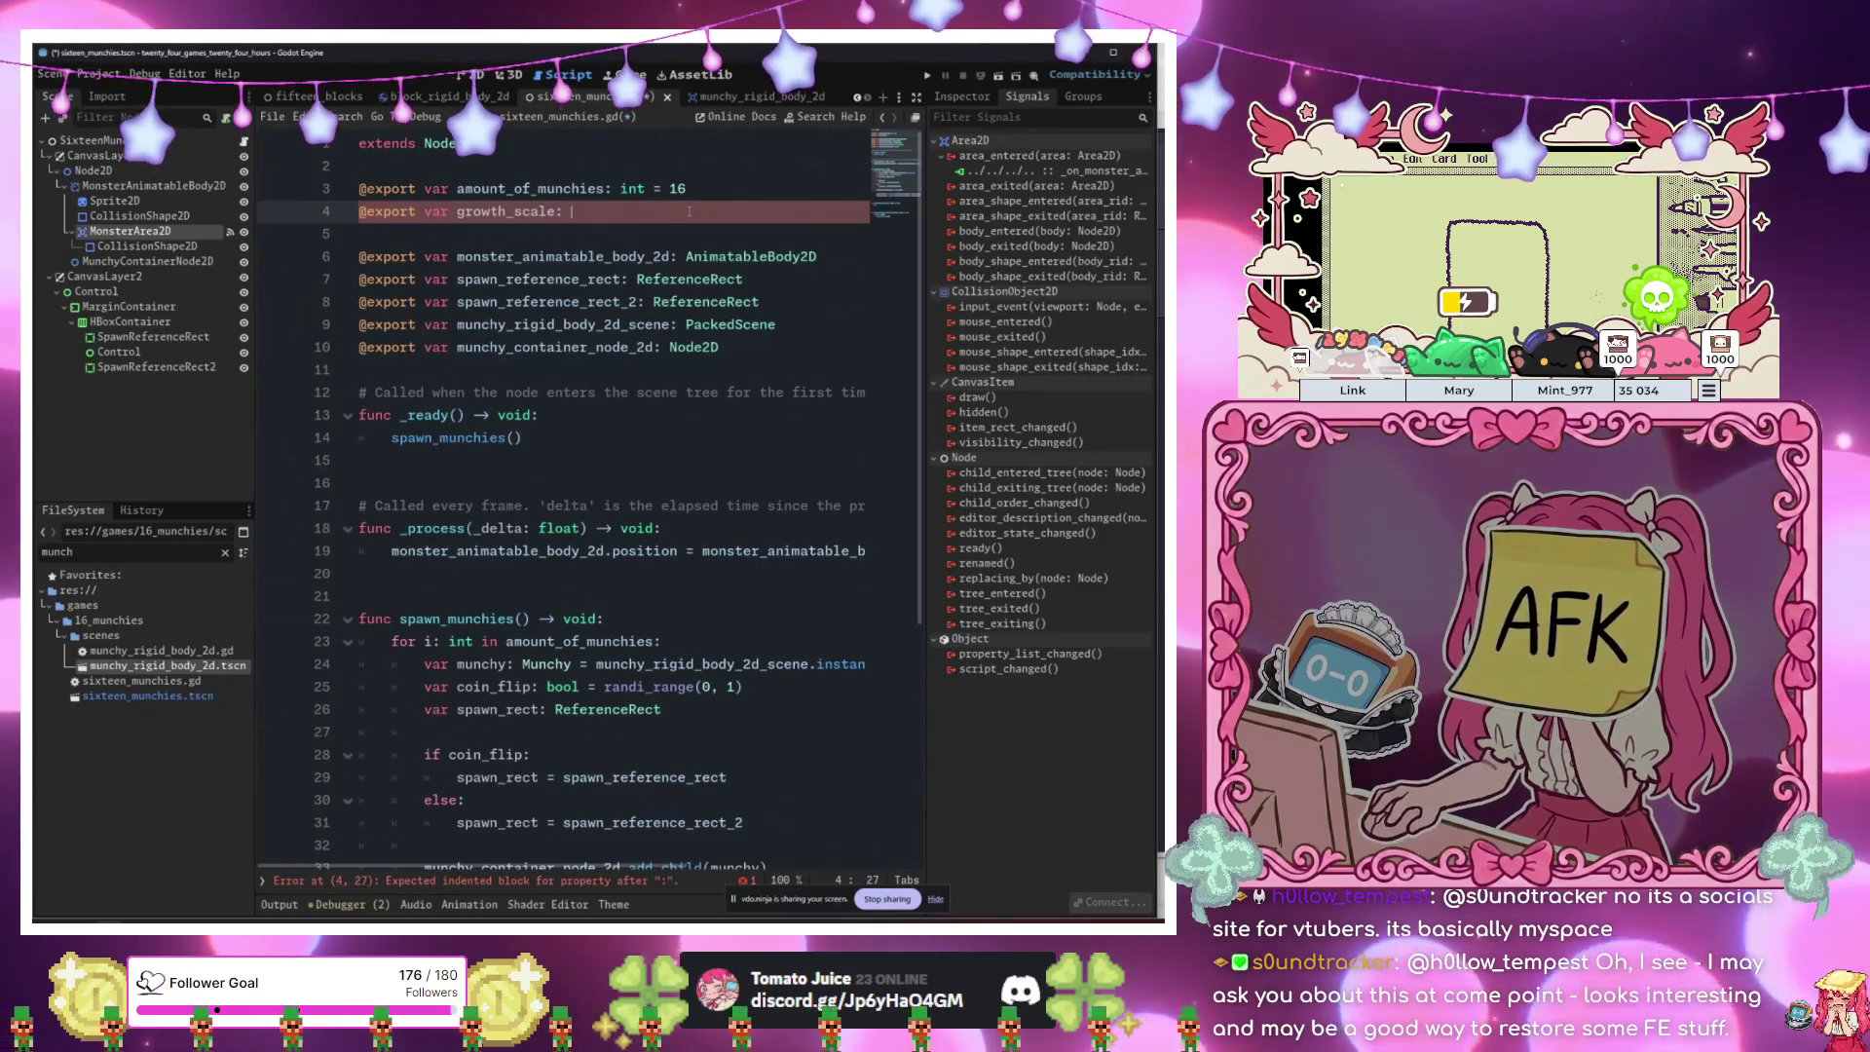
{"action": "key", "text": "BackSpace"}
{"action": "key", "text": "BackSpace"}
{"action": "key", "text": "BackSpace"}
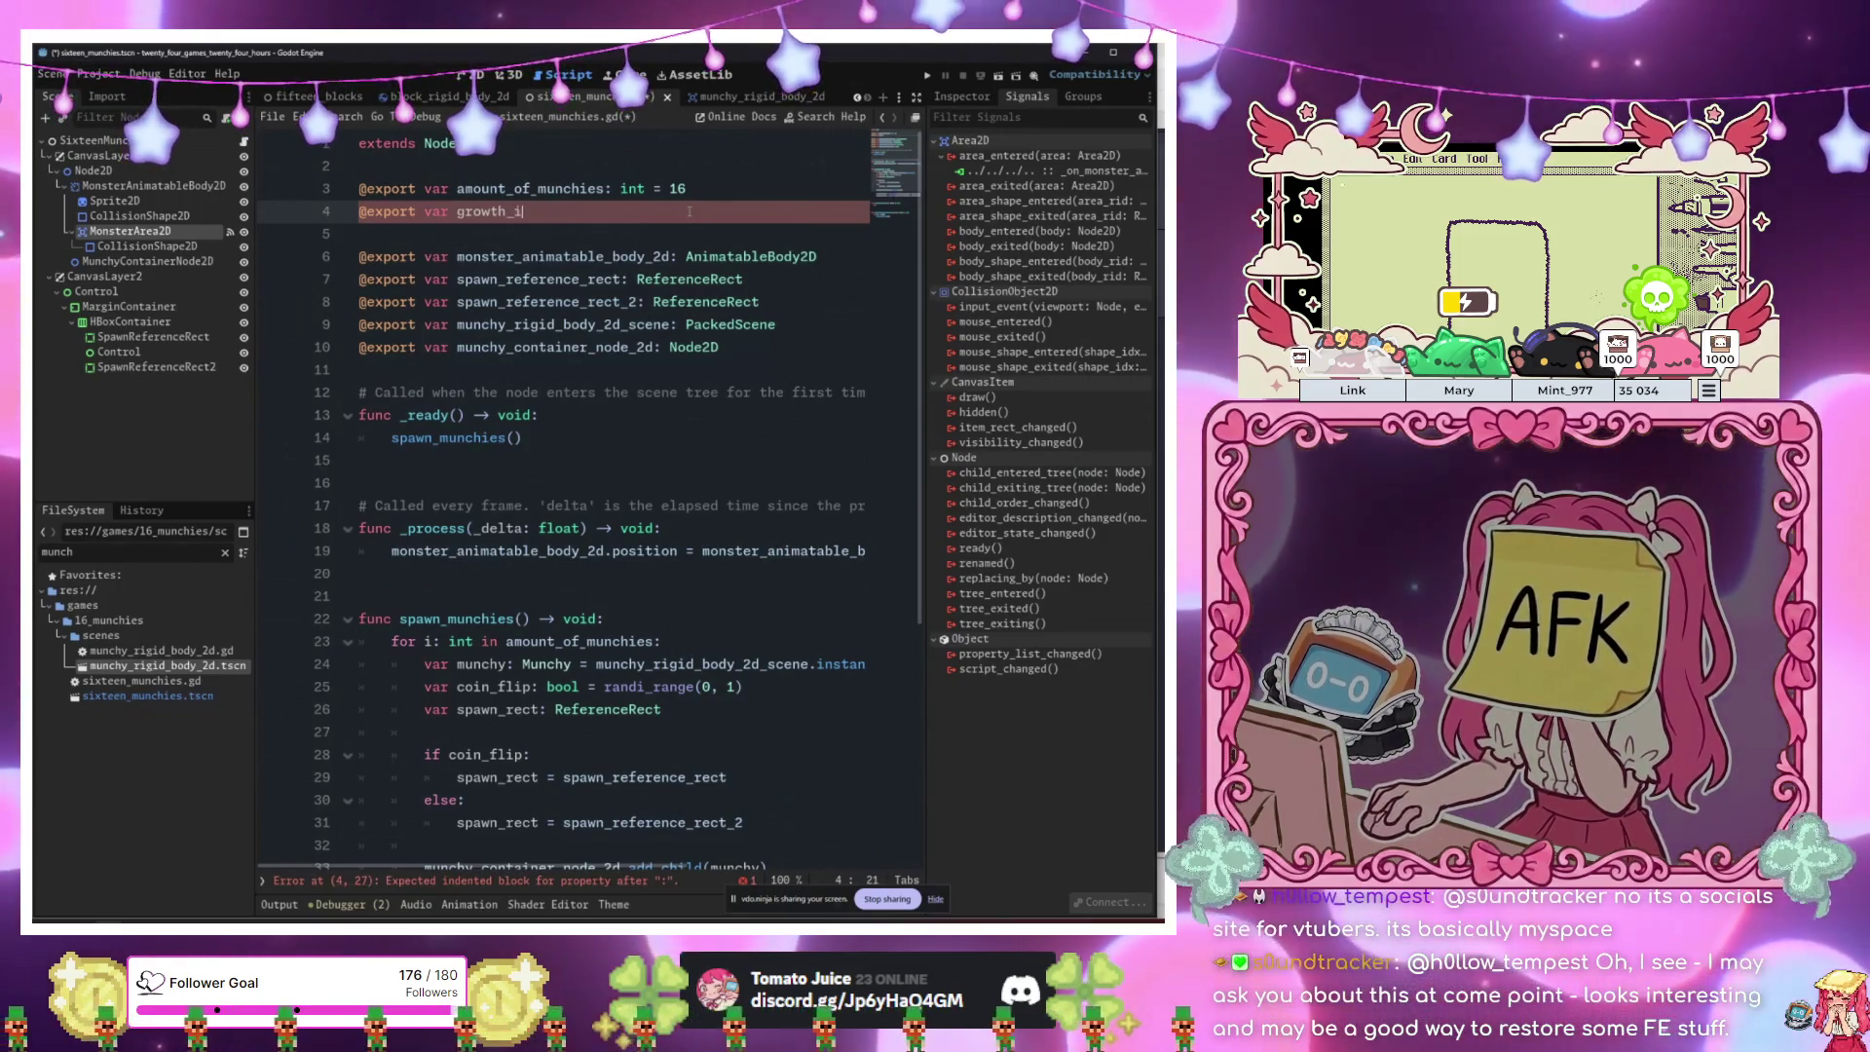
{"action": "type", "text": "increase: float = "}
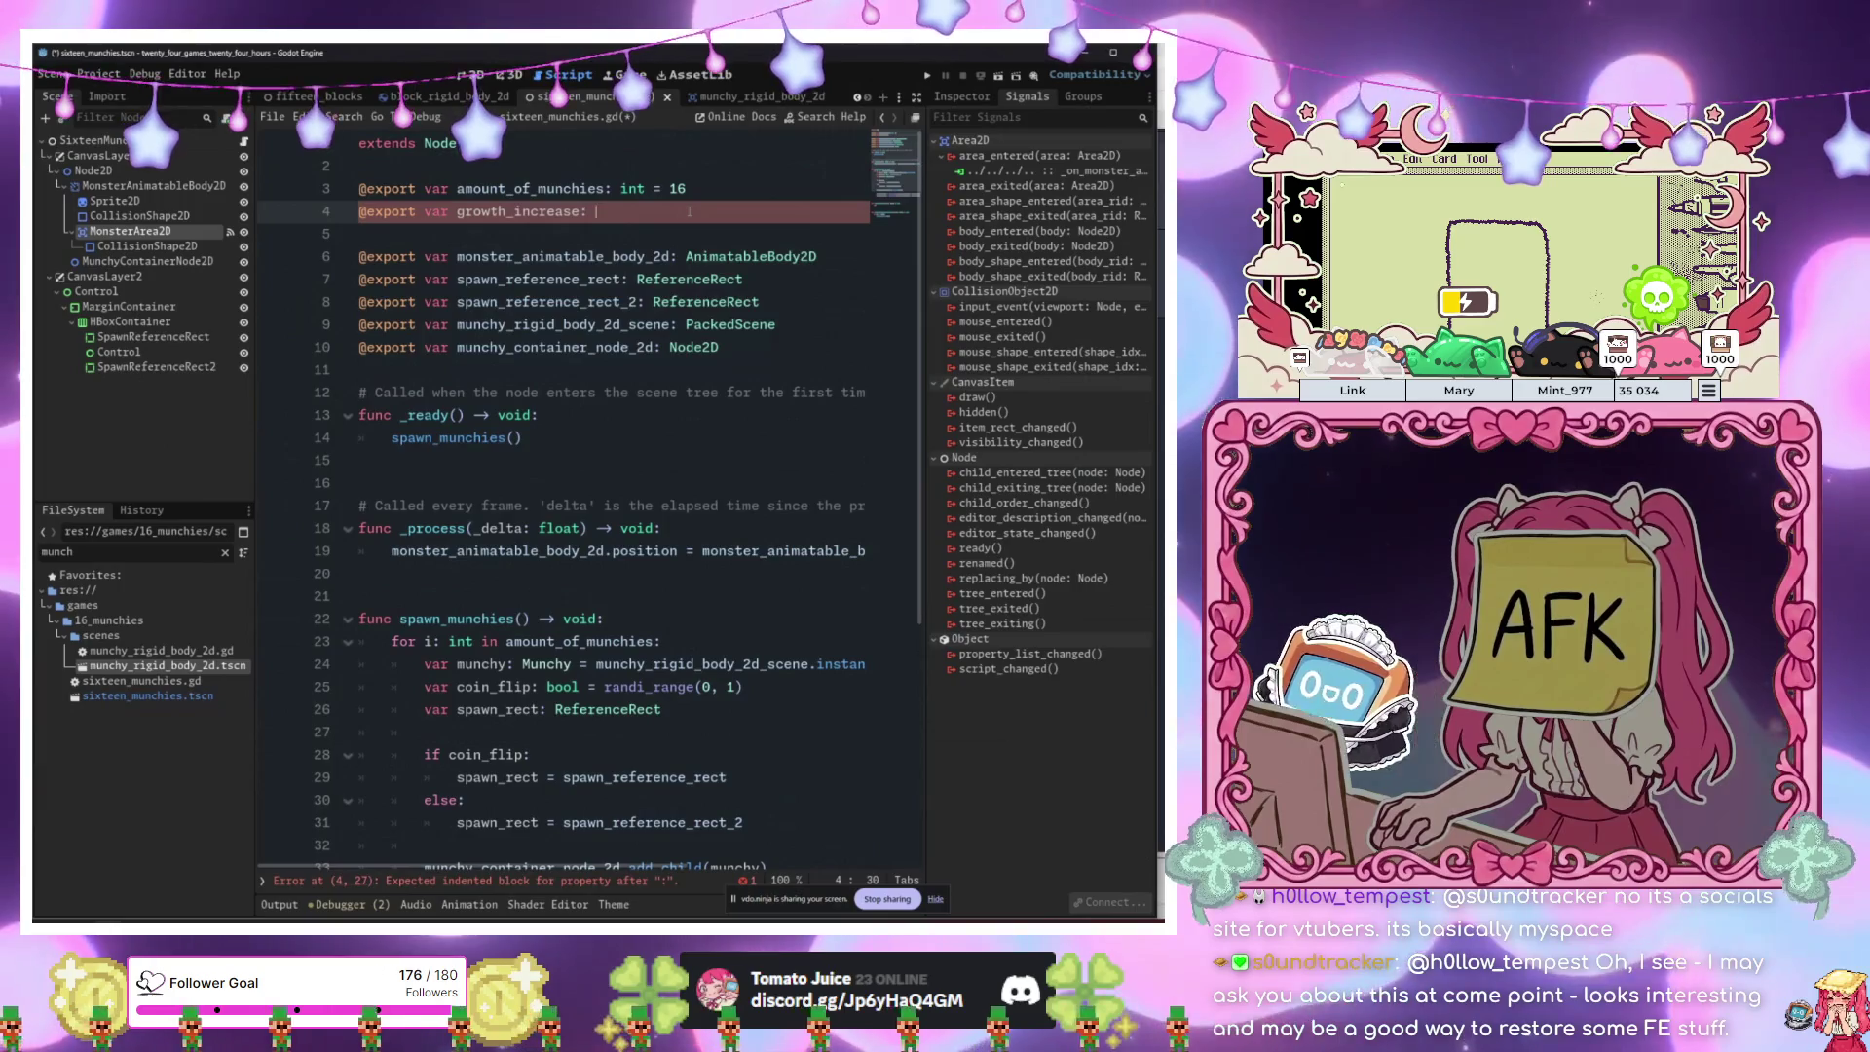
{"action": "type", "text": "0."}
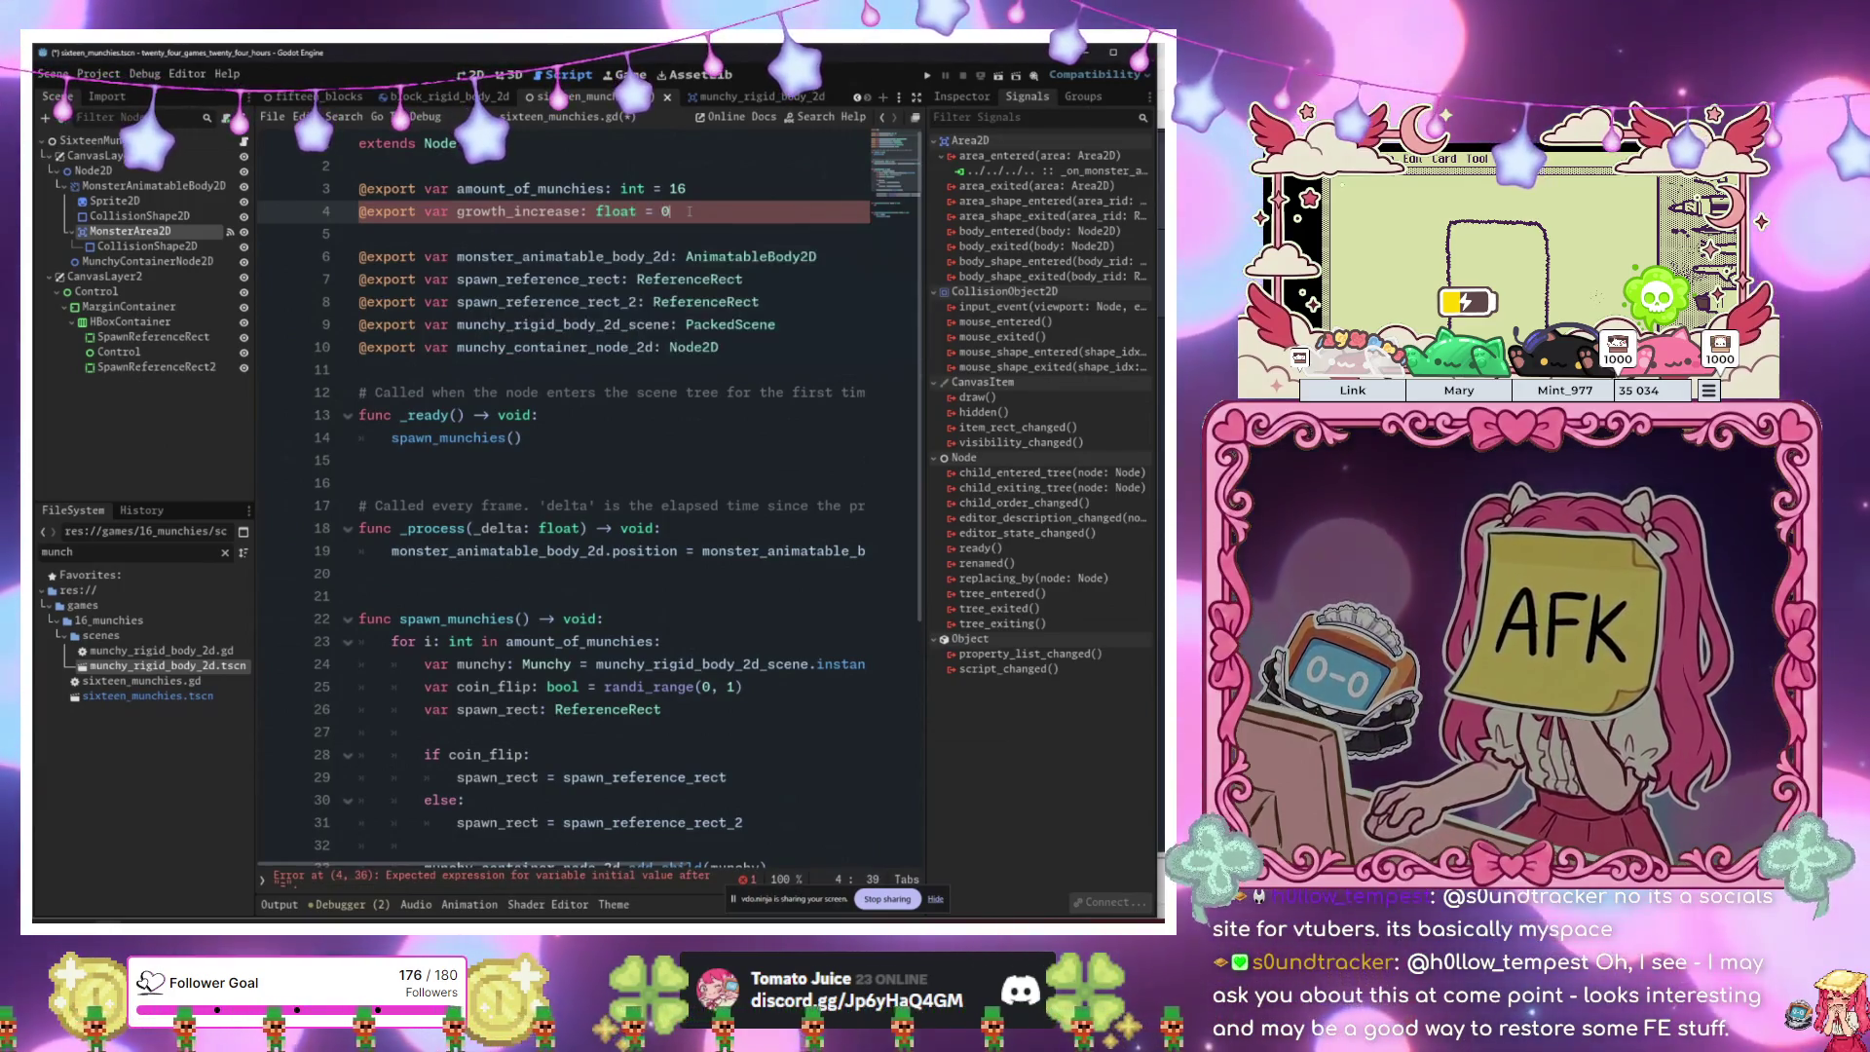
{"action": "type", "text": "4"}
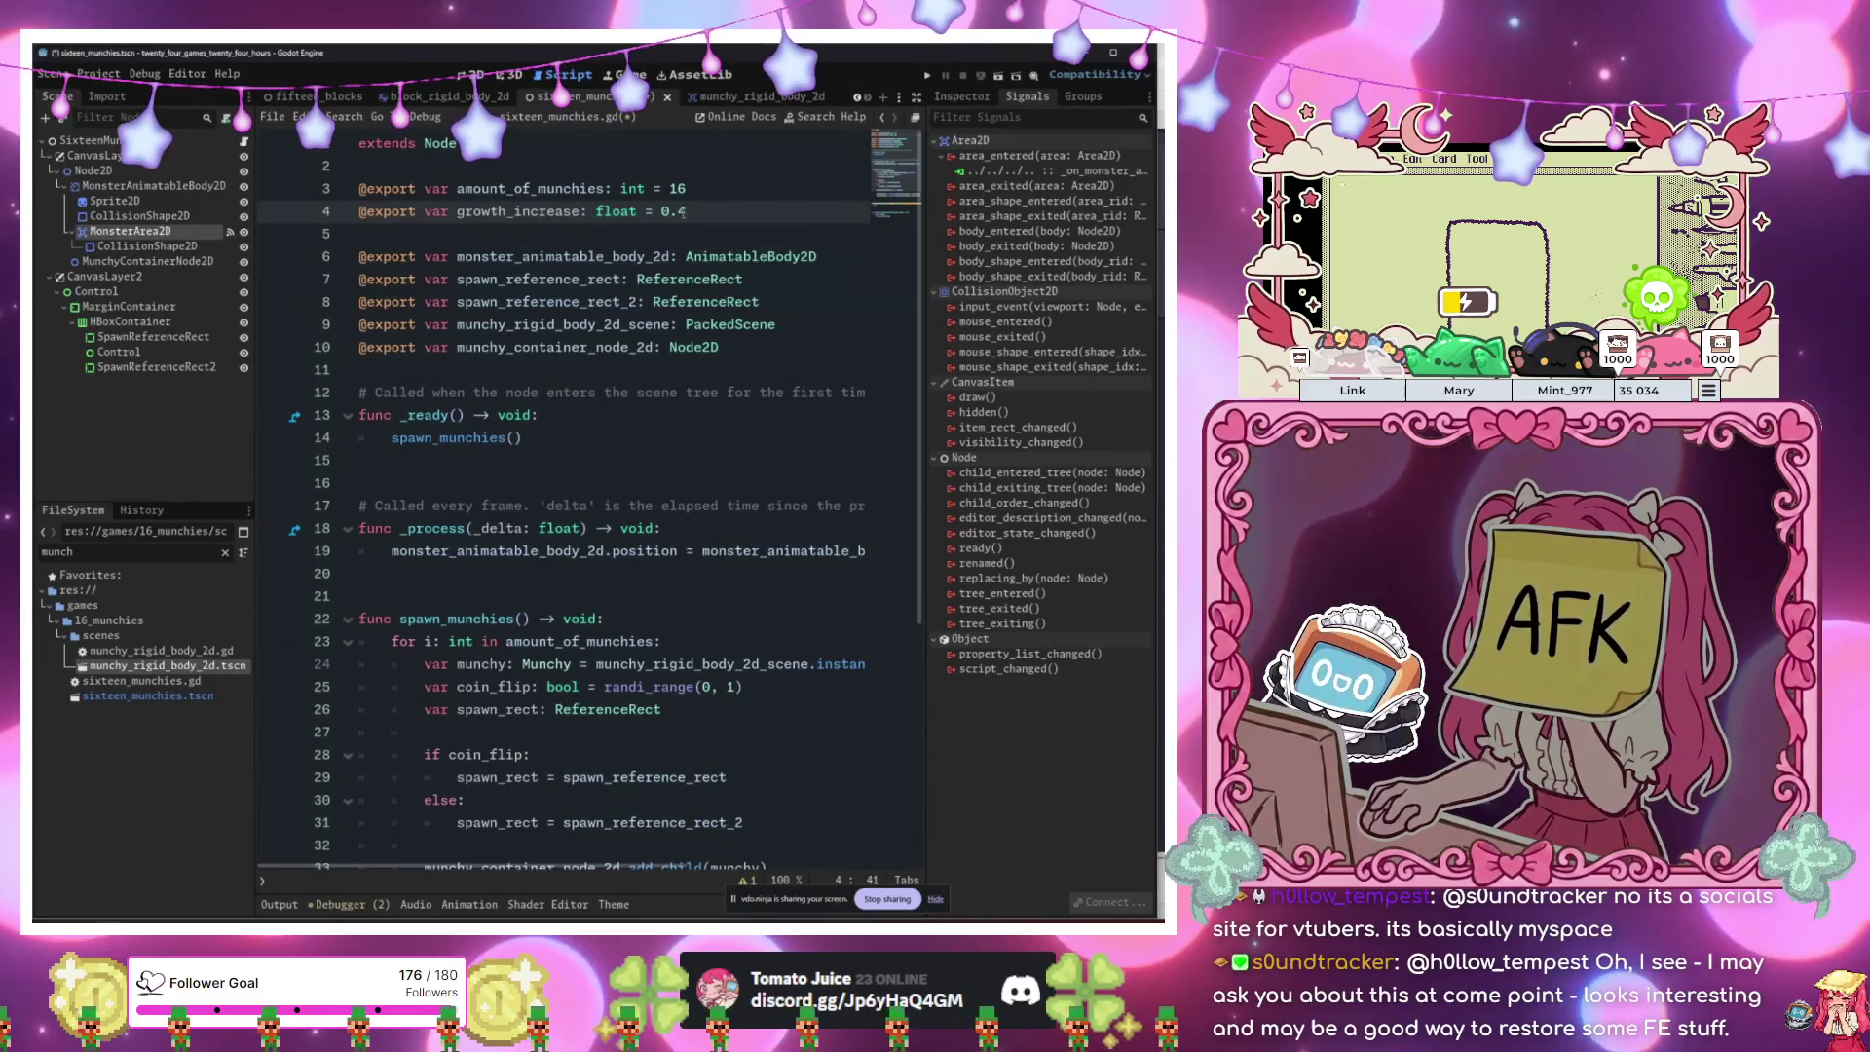
{"action": "scroll", "coordinate": [603, 584], "scroll_direction": "down", "scroll_amount": 5}
{"action": "left_click", "coordinate": [603, 695]}
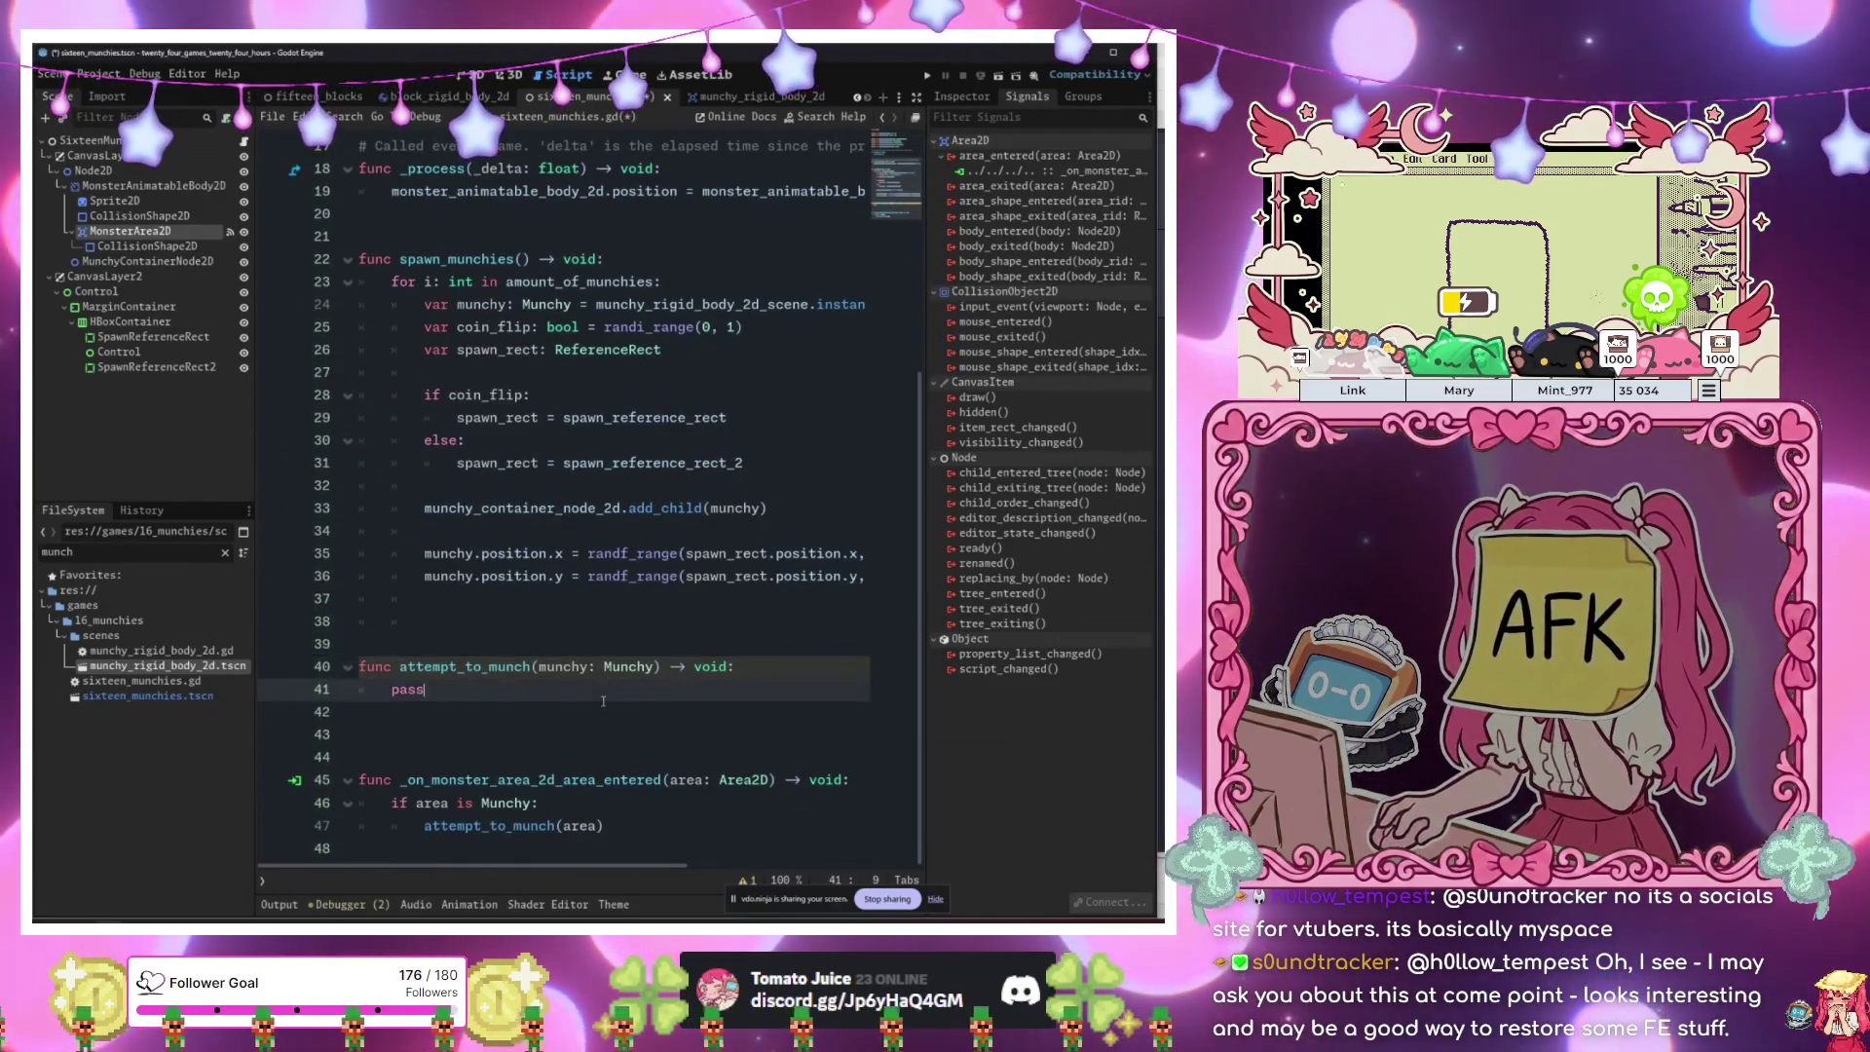
{"action": "left_click", "coordinate": [614, 693]}
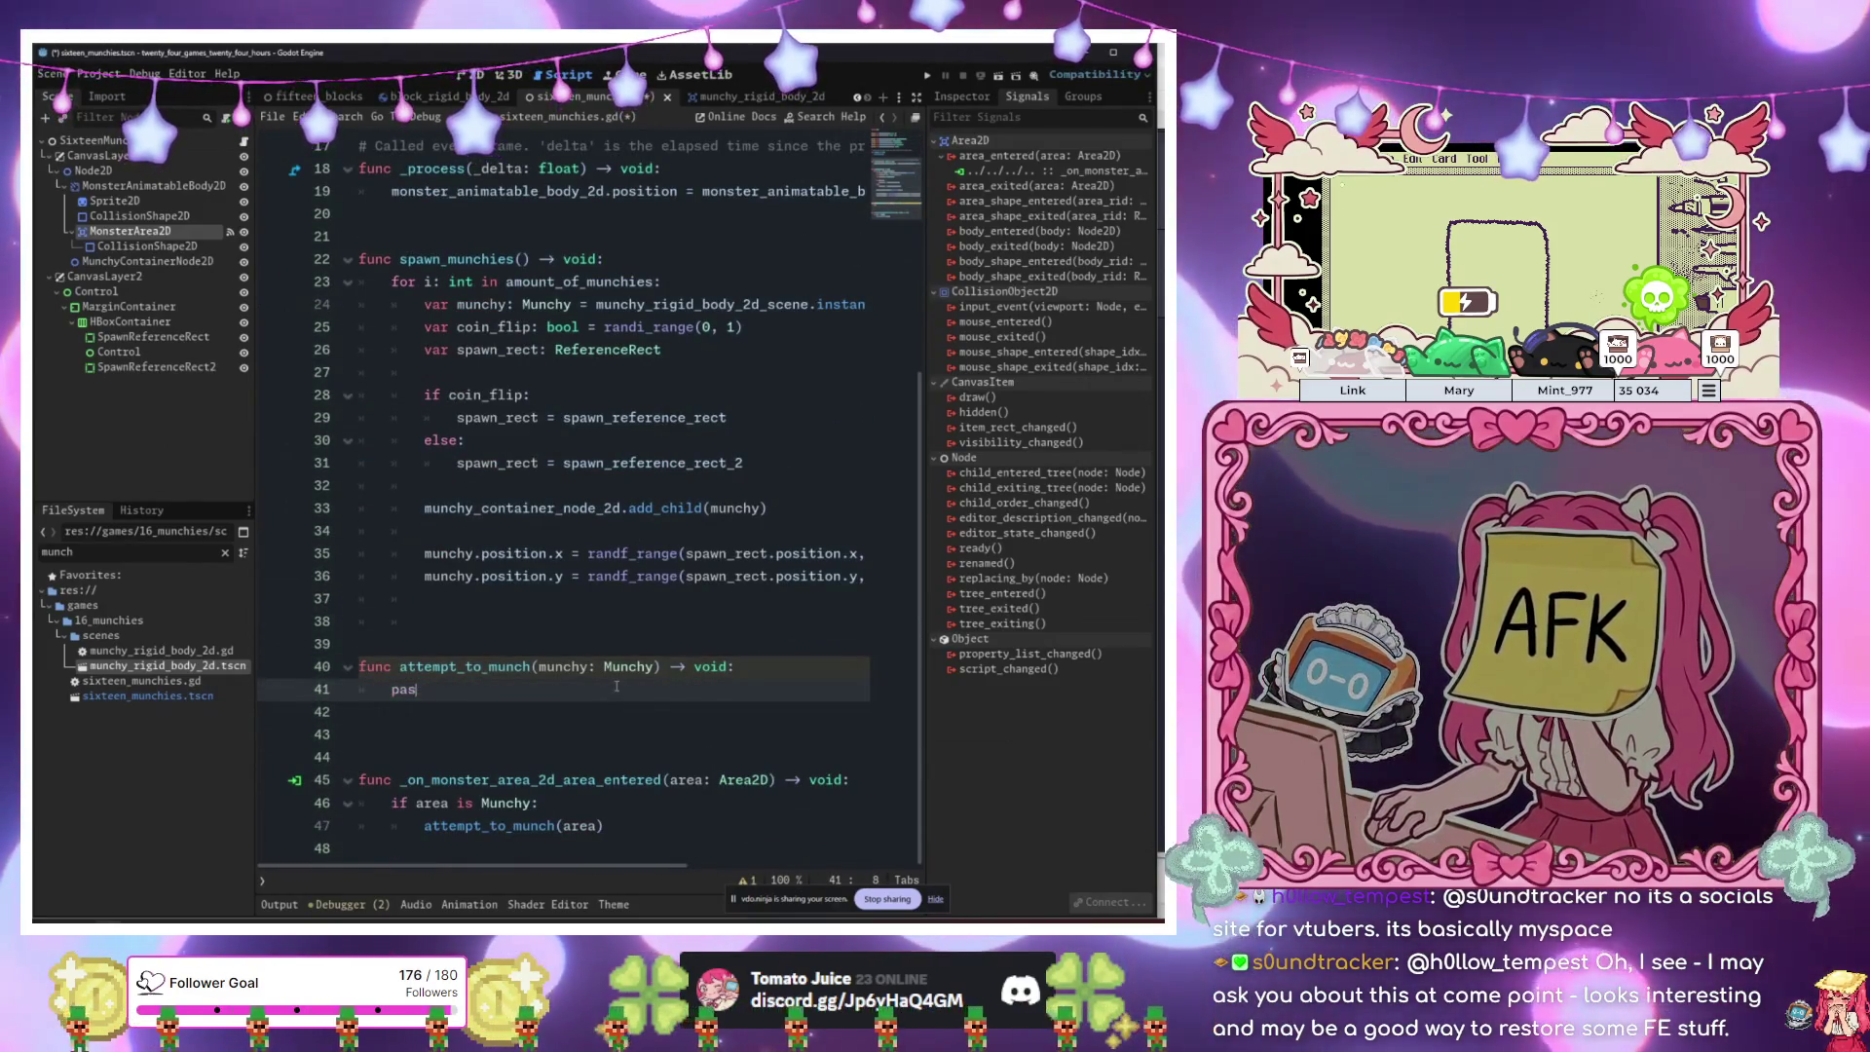
Replace pass in attempt_to_munch by typing 'if munchy.scale <= mon'
{"action": "type", "text": "if munchy.s"}
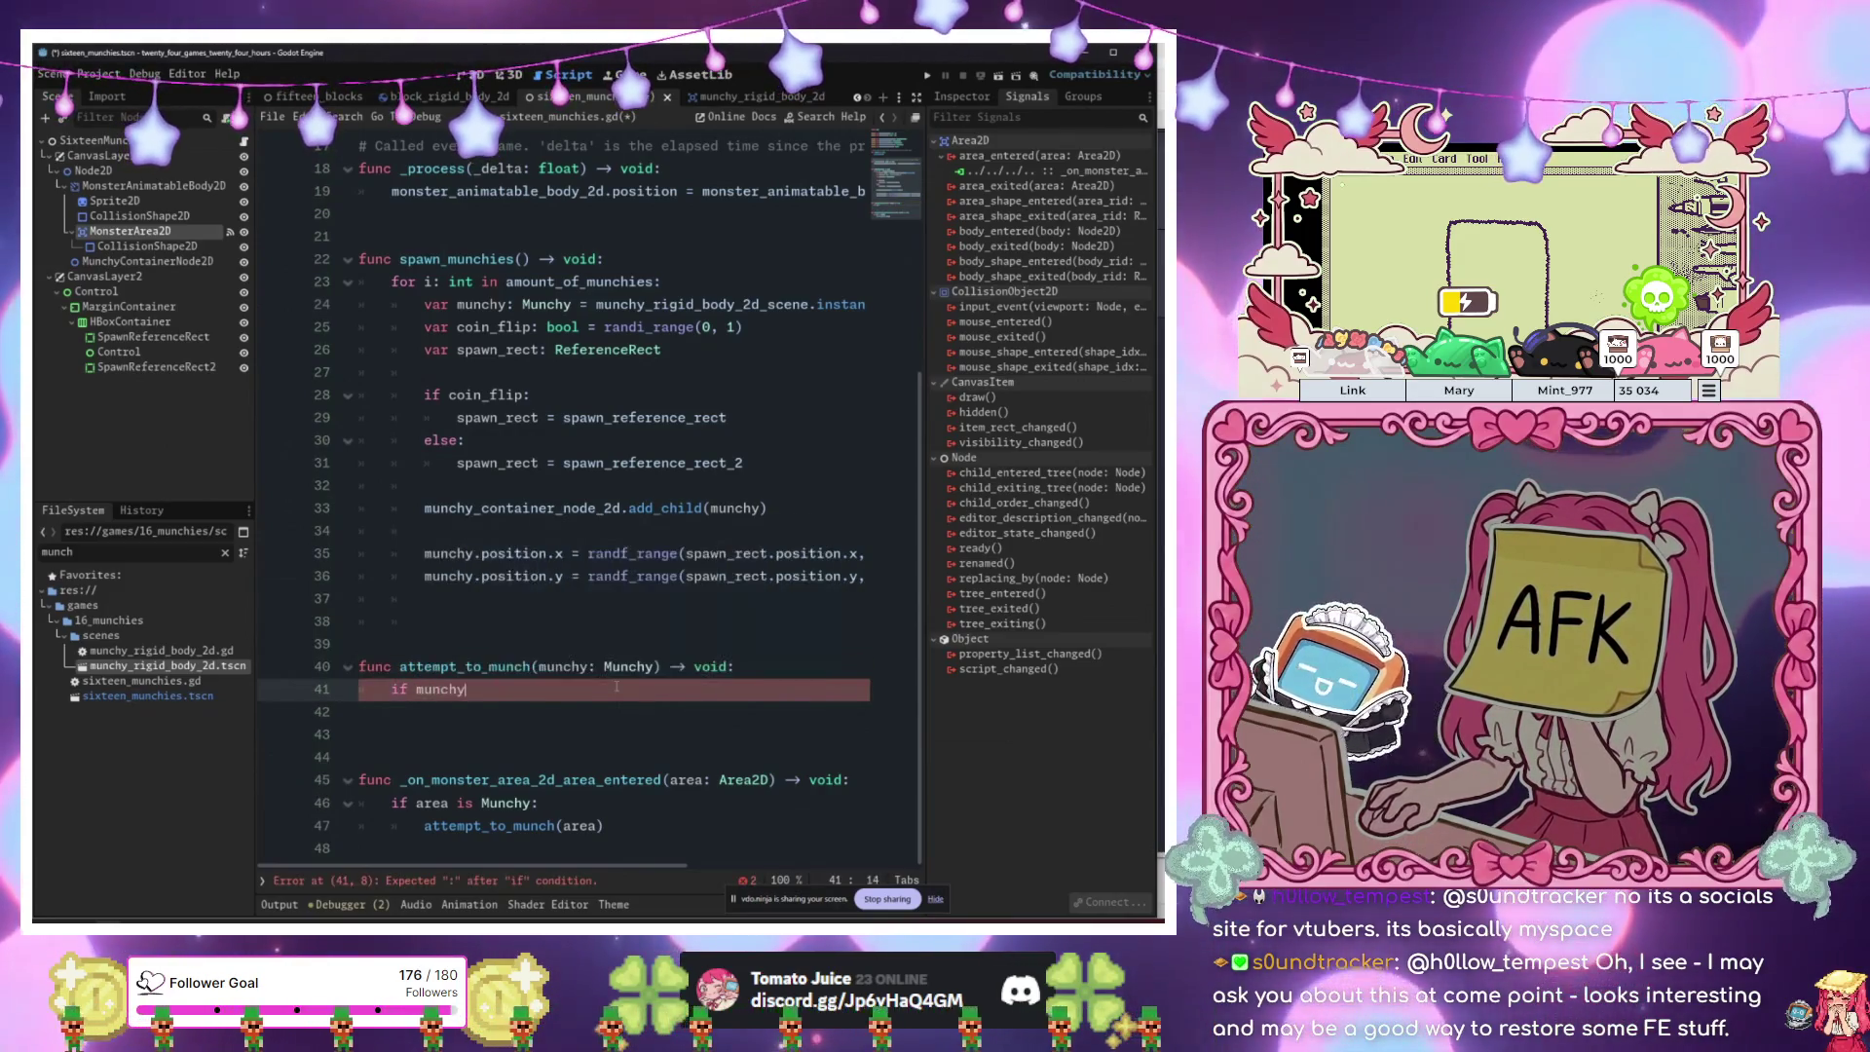
{"action": "type", "text": "cale <"}
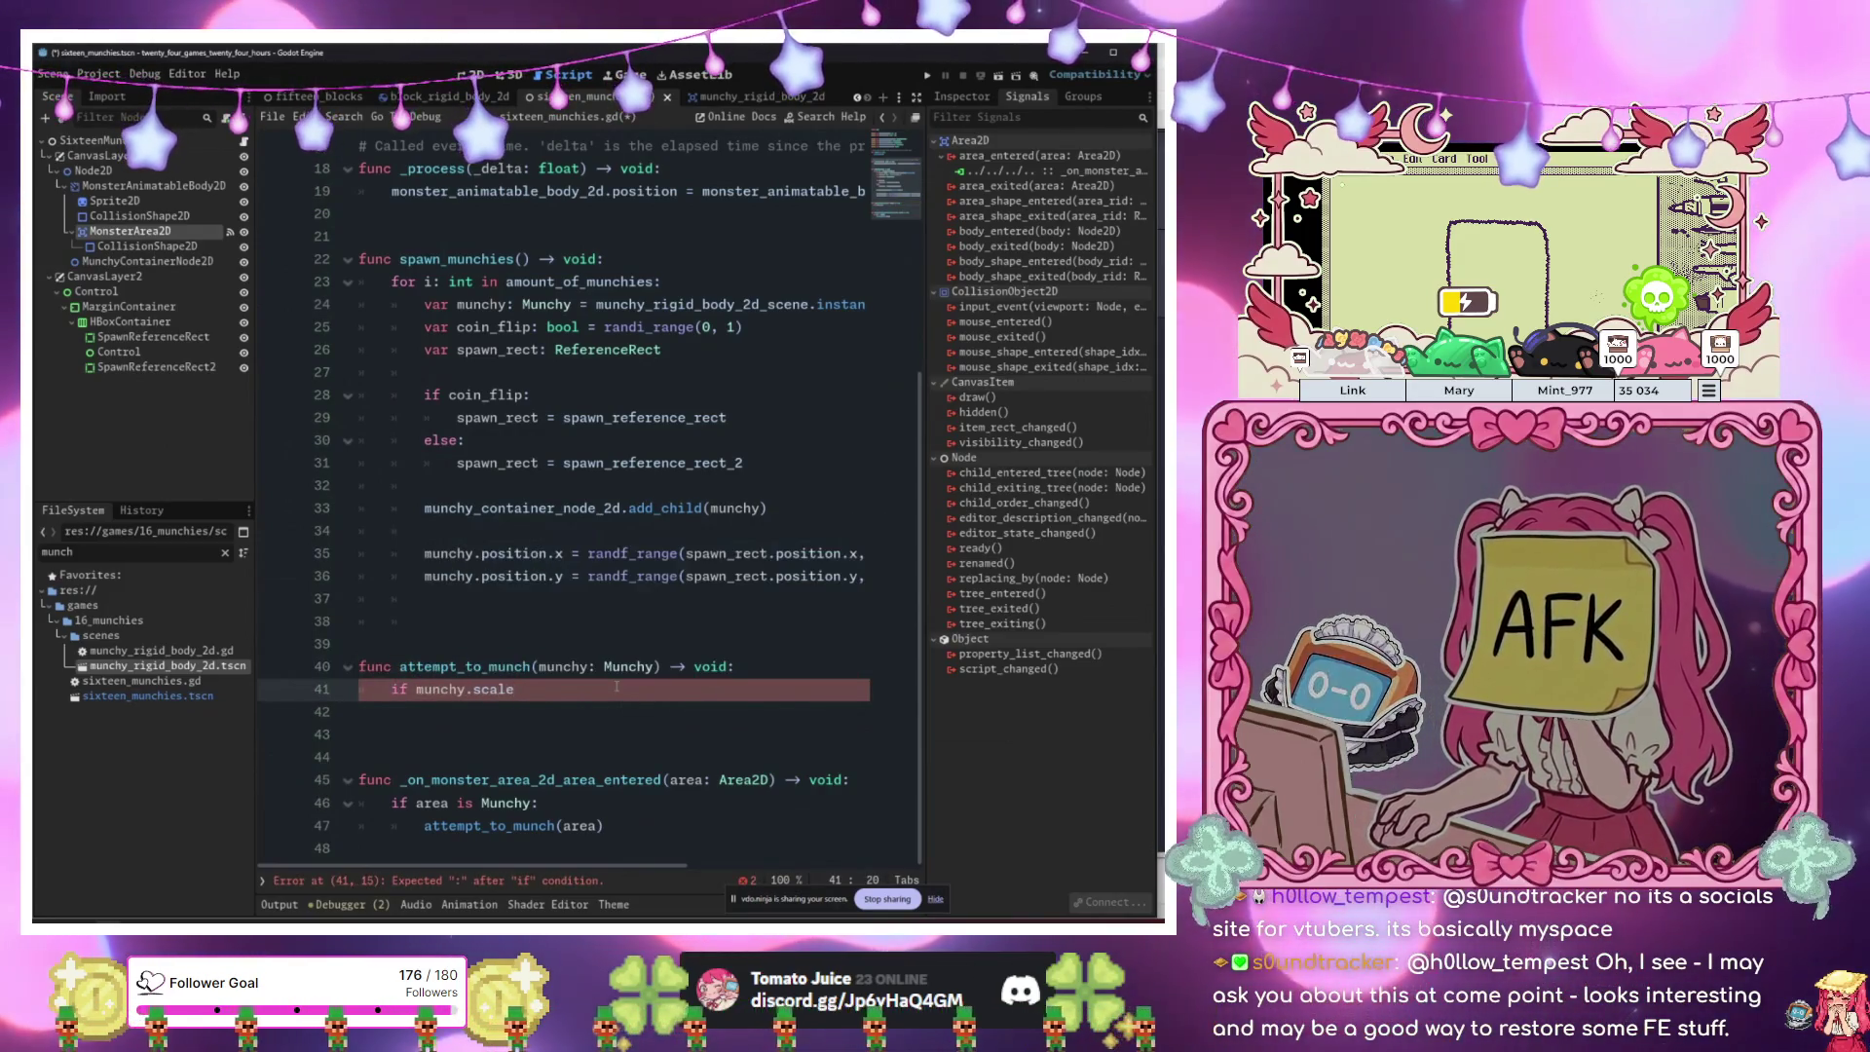
{"action": "type", "text": "= "}
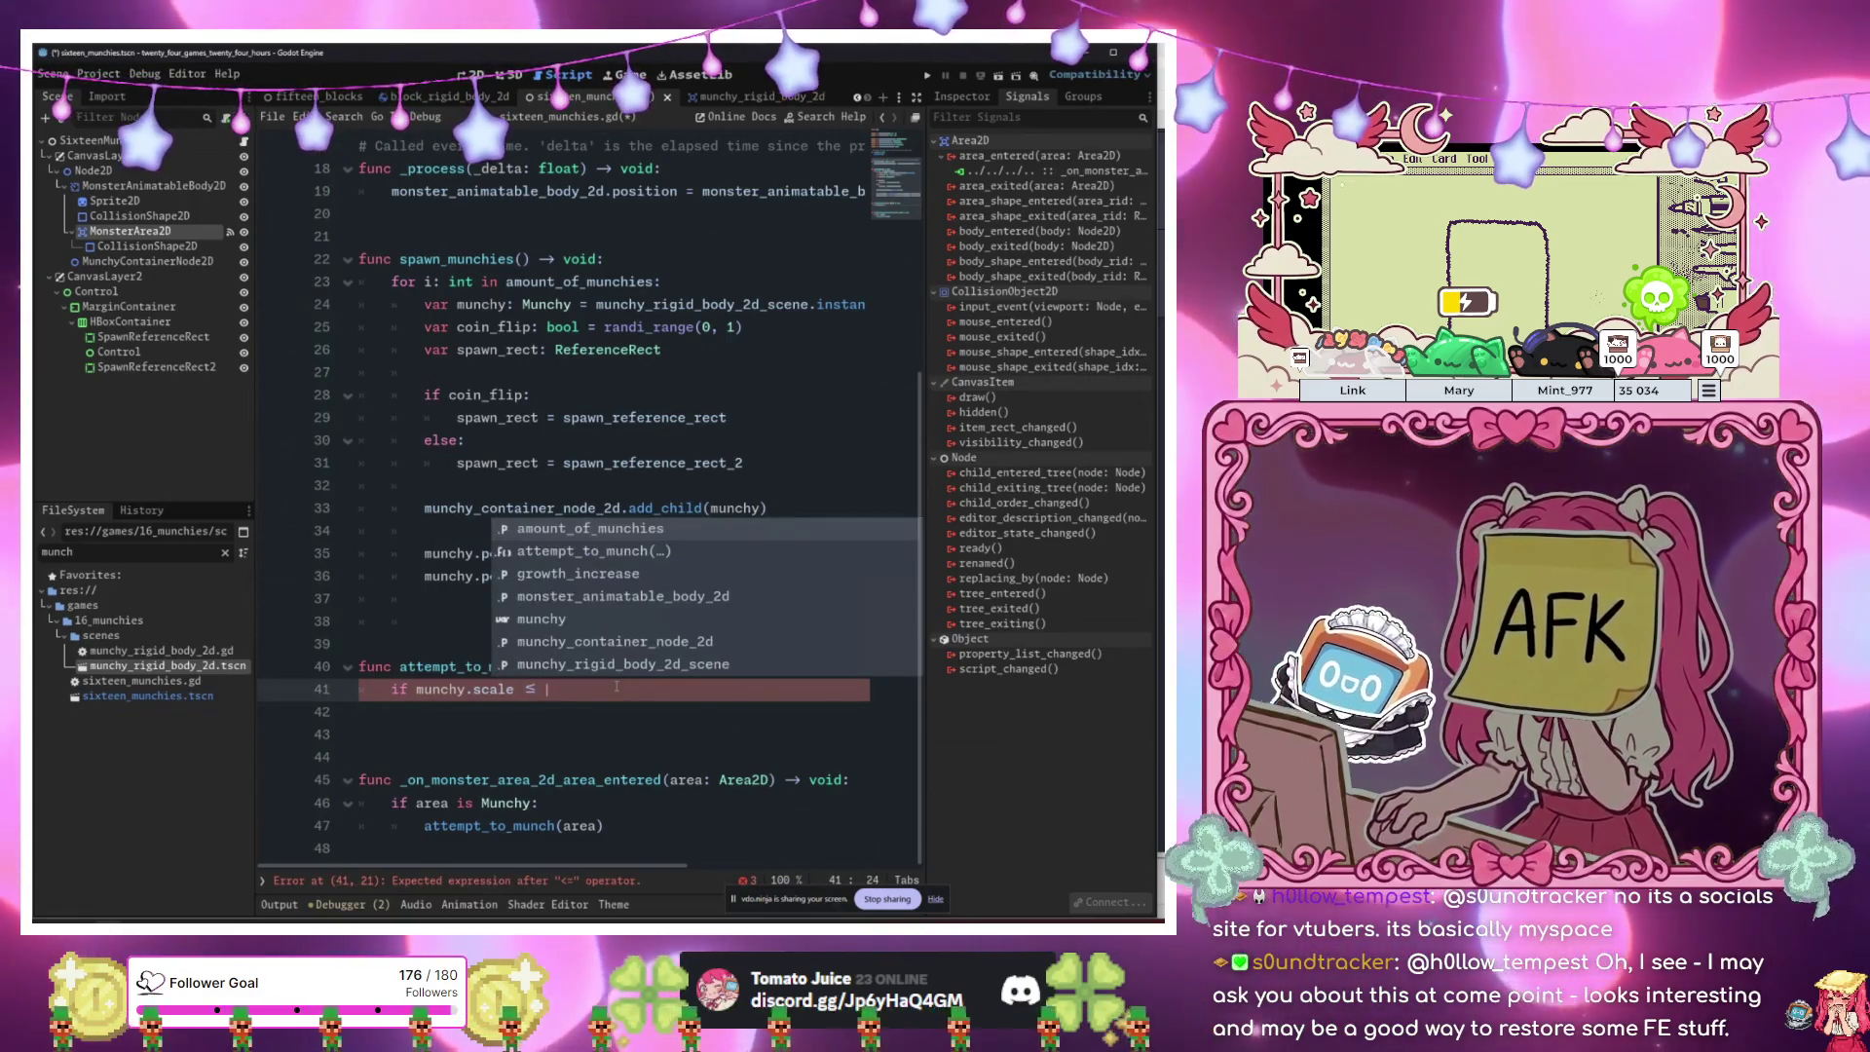
{"action": "type", "text": "mon"}
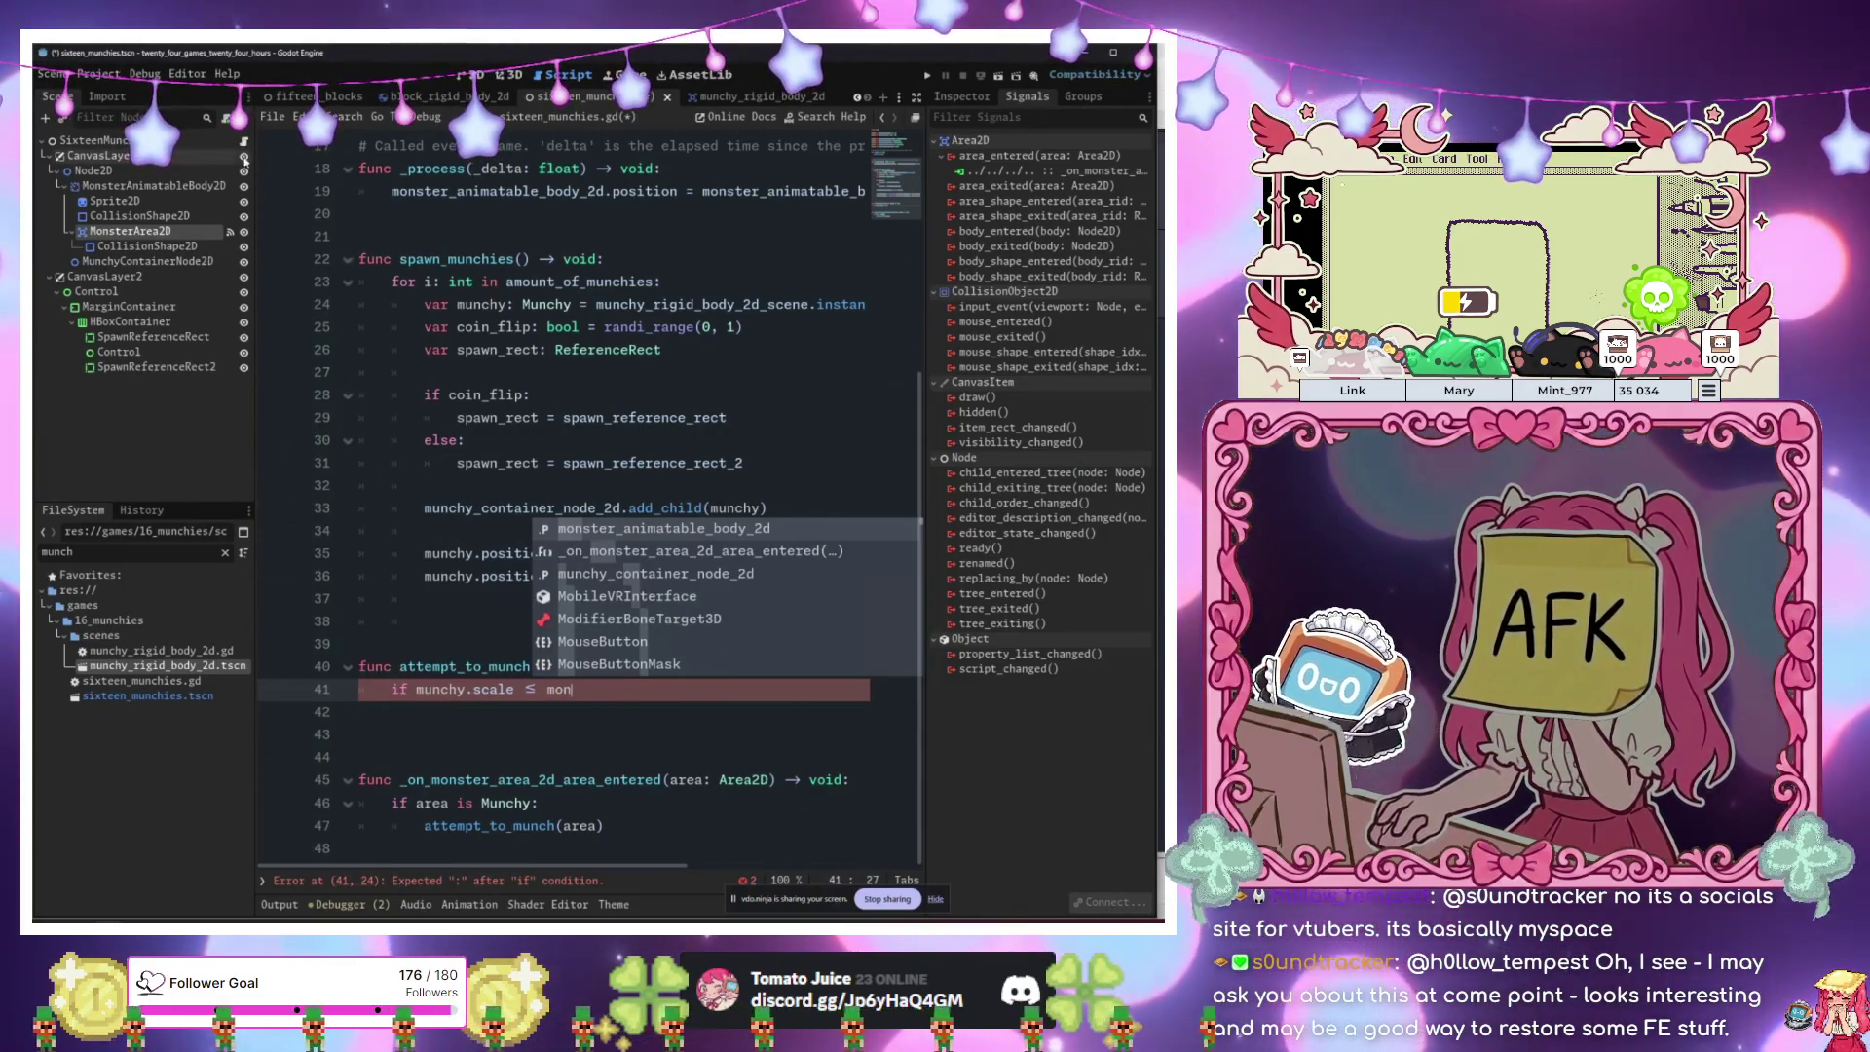
{"action": "left_click", "coordinate": [180, 186]}
{"action": "key", "text": "ctrl+F1"}
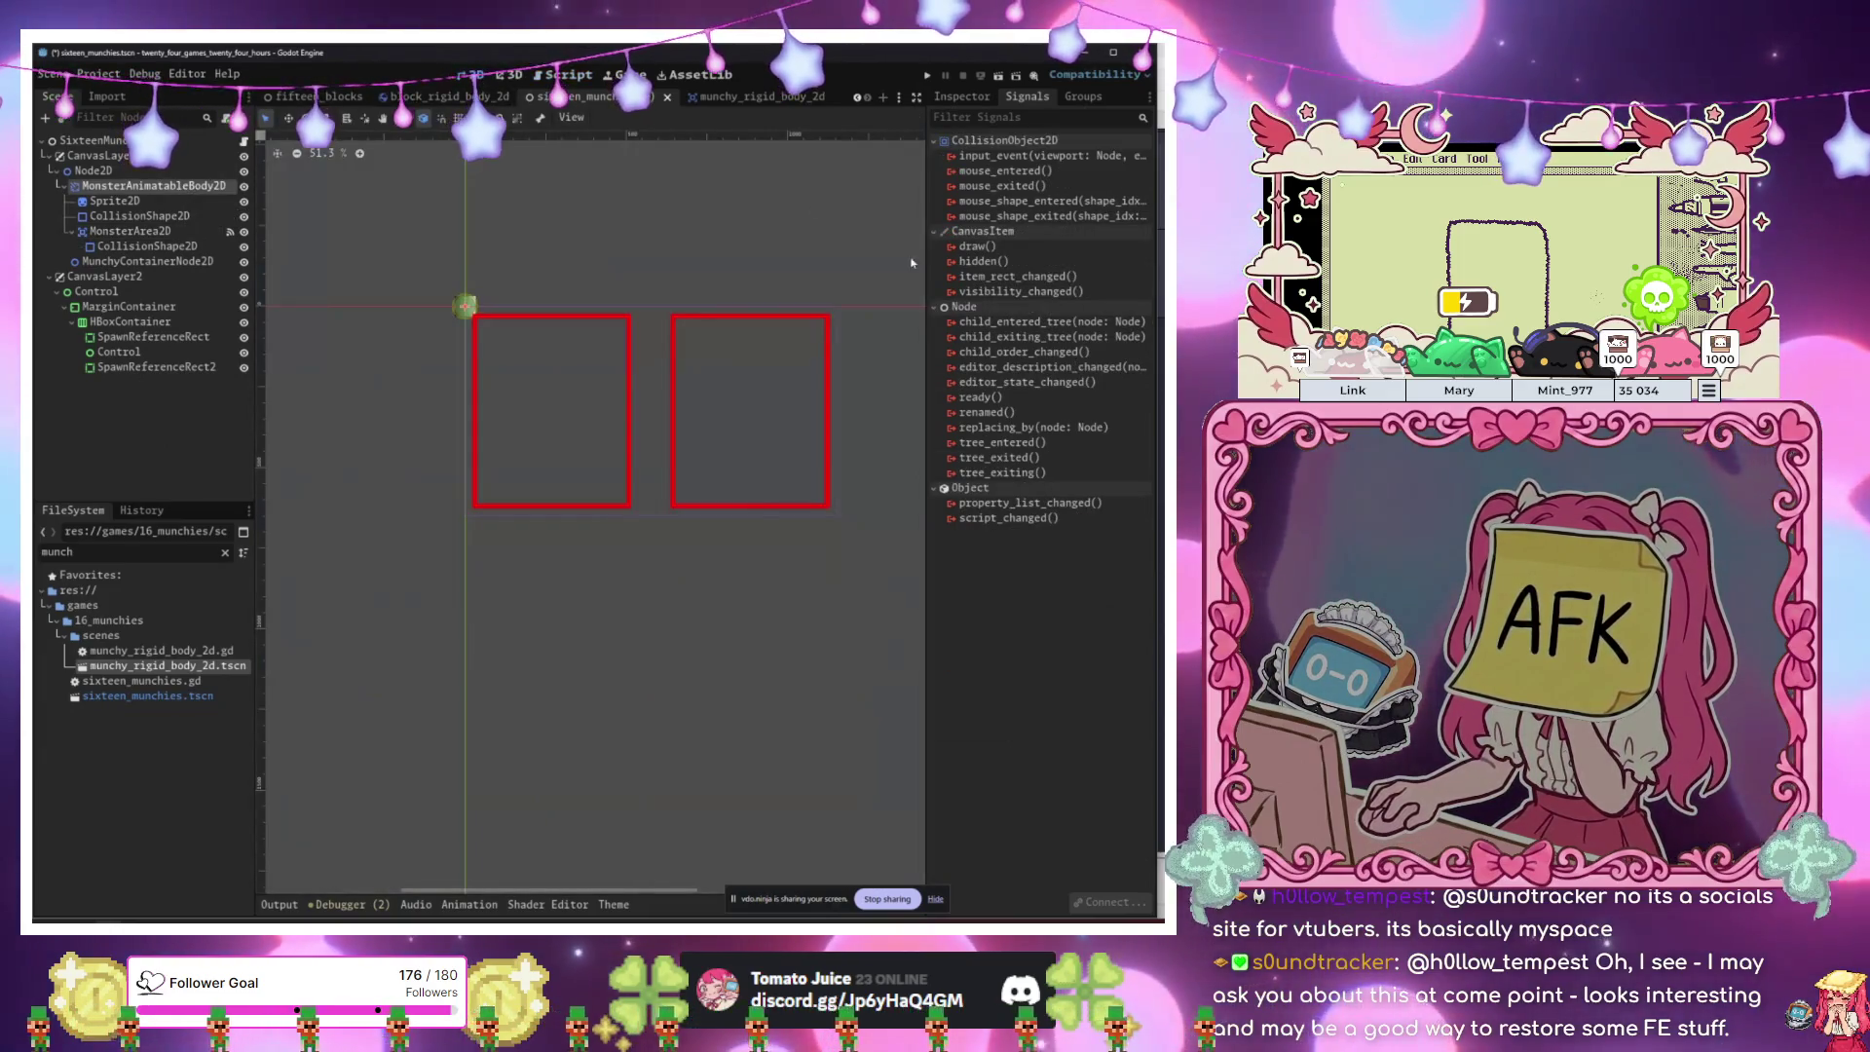
{"action": "left_click", "coordinate": [962, 96]}
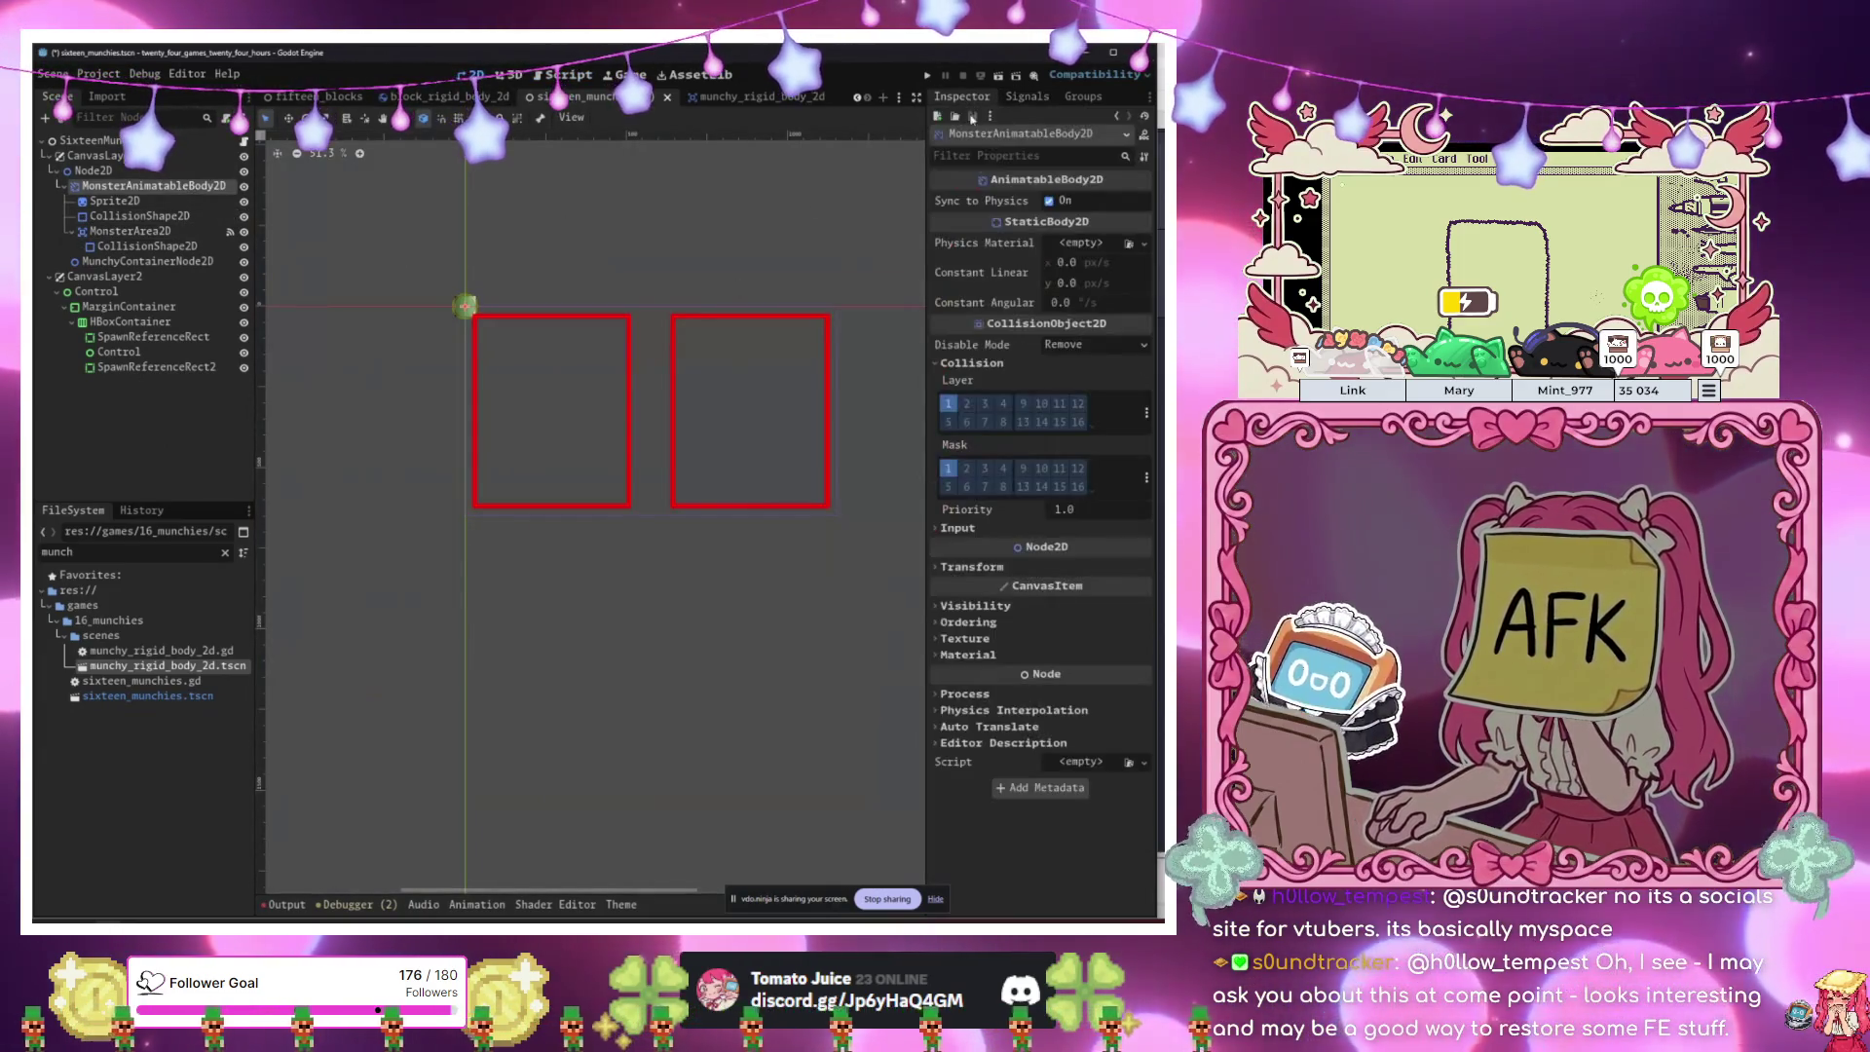
{"action": "left_click", "coordinate": [991, 564]}
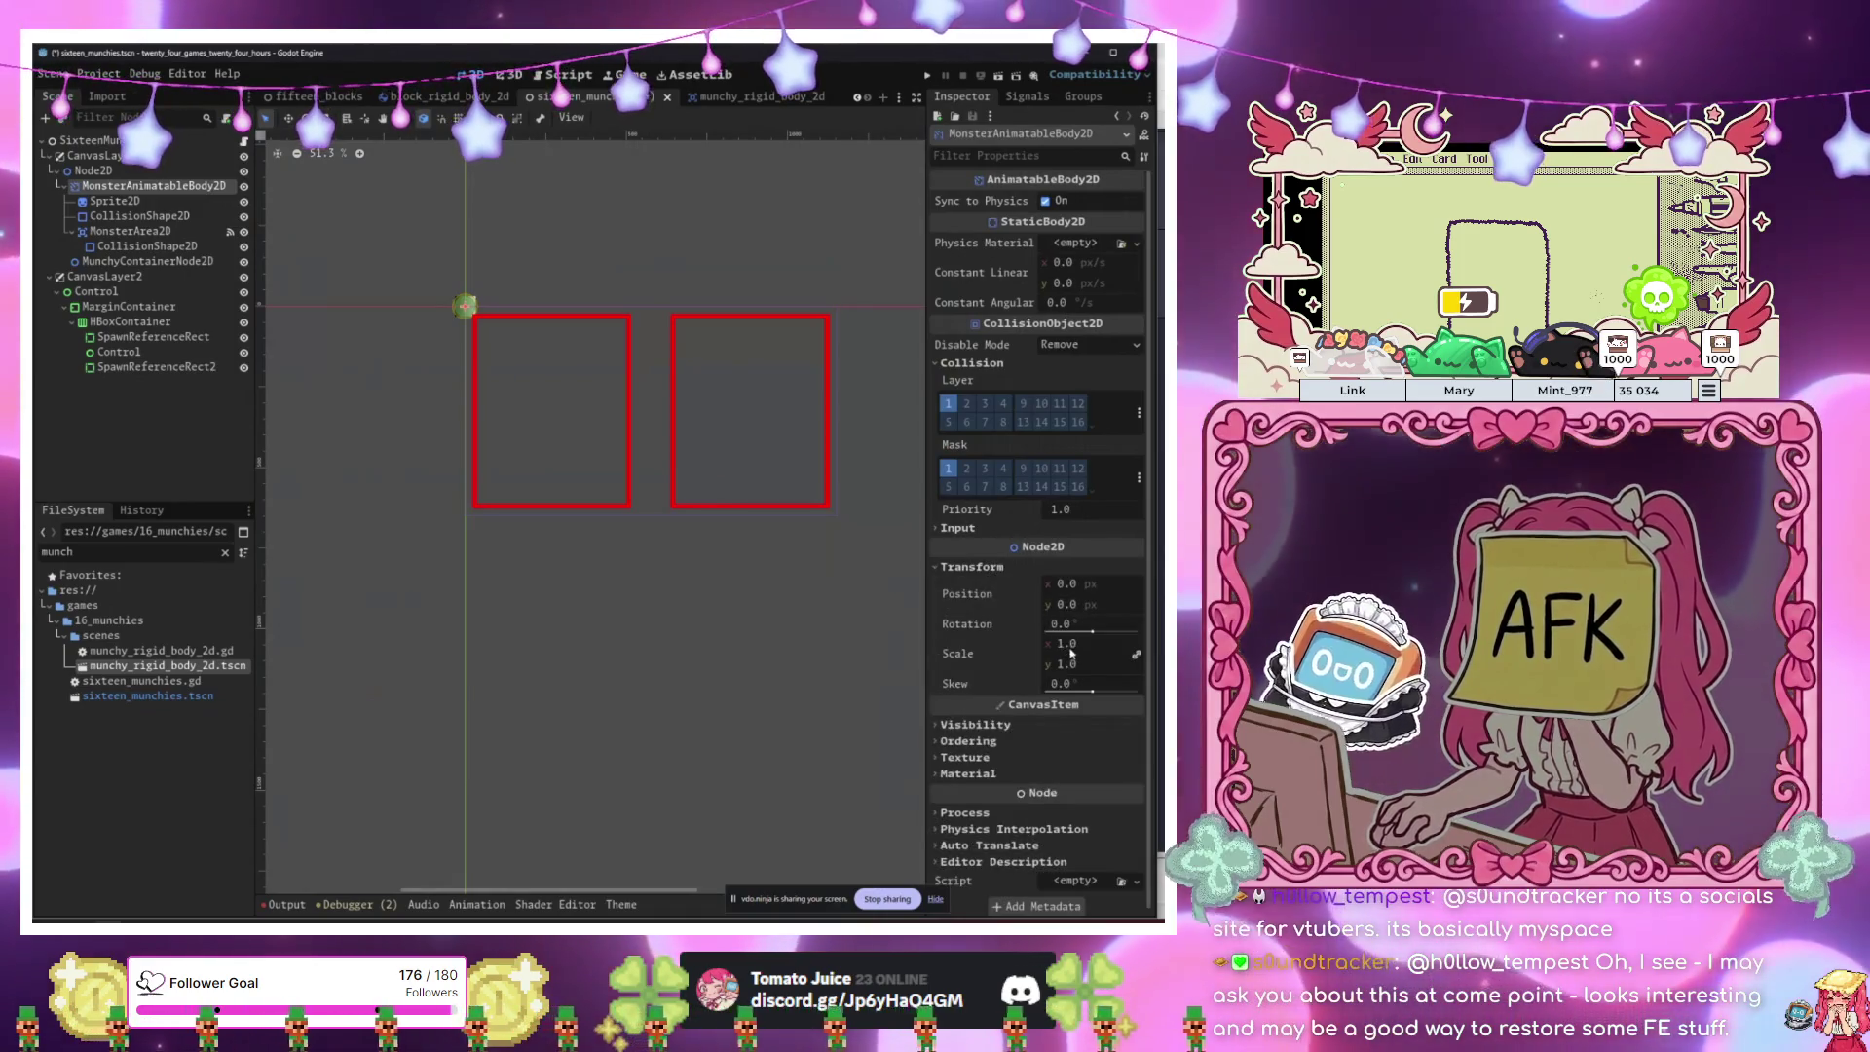
{"action": "left_click", "coordinate": [353, 317]}
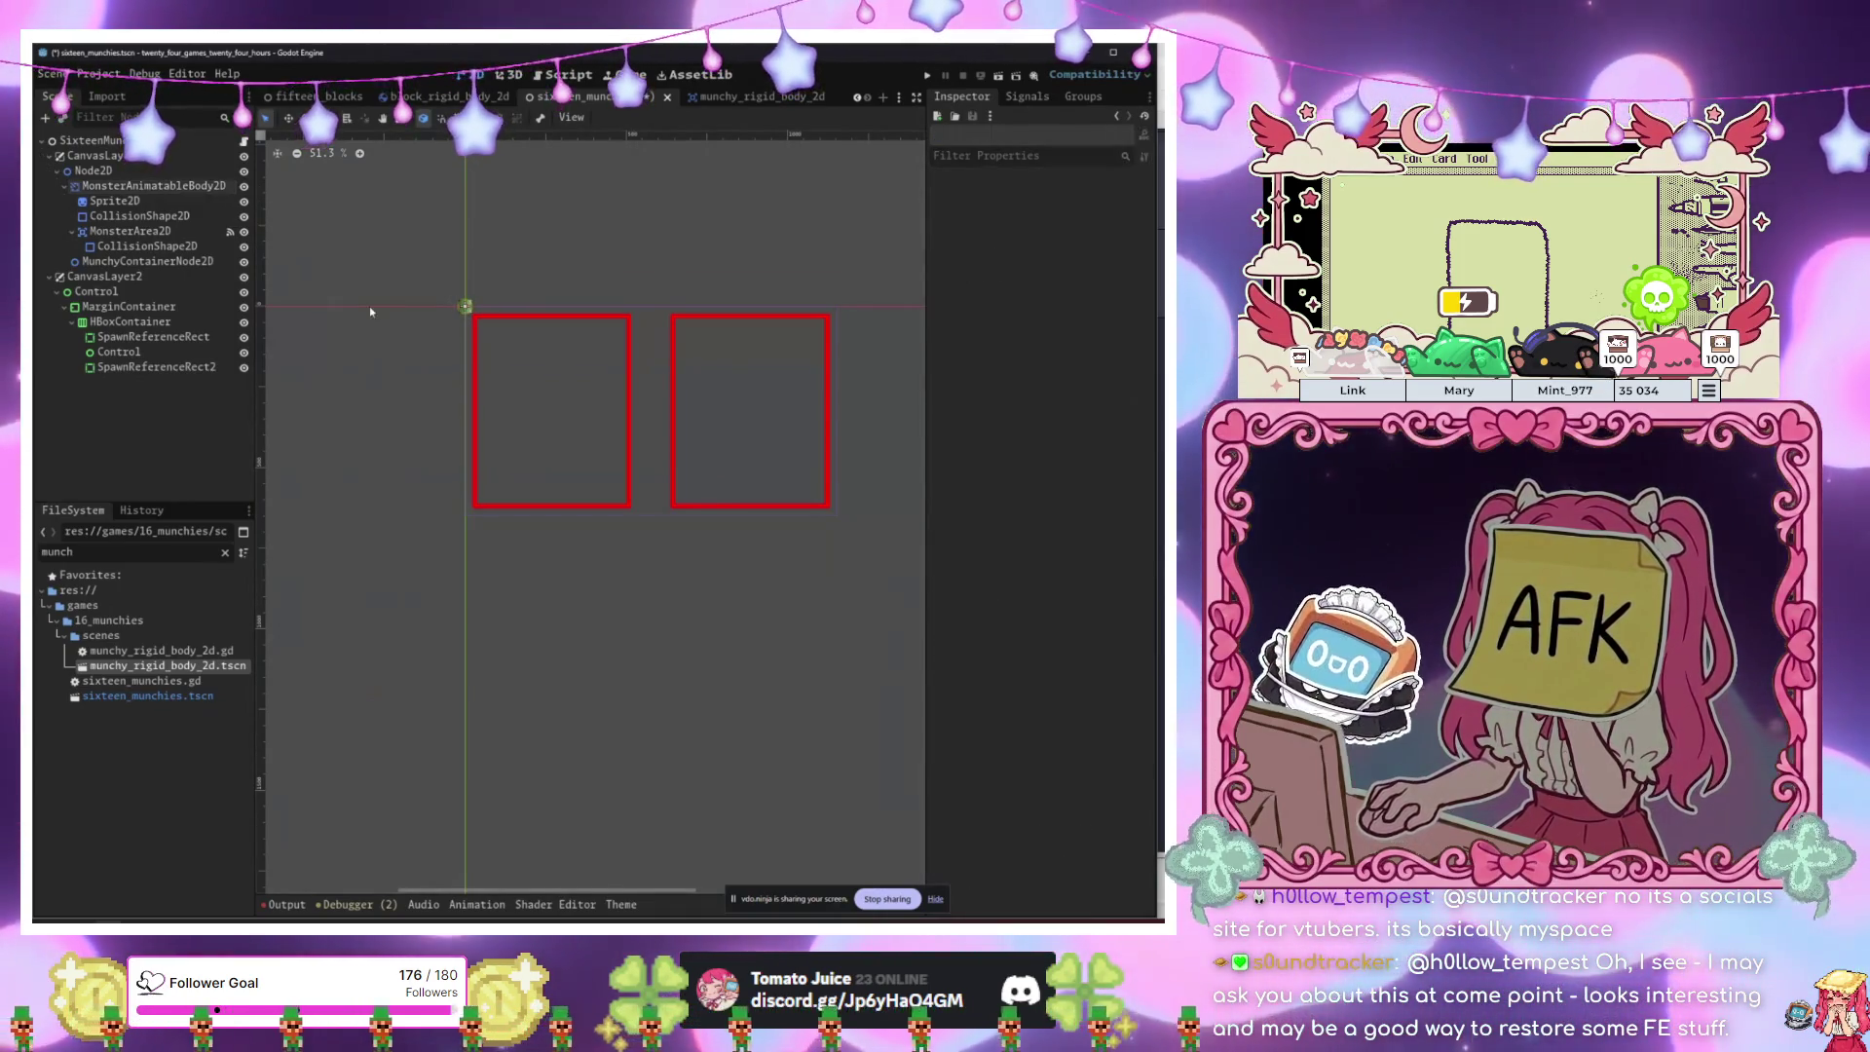
{"action": "scroll", "coordinate": [380, 308], "scroll_direction": "up", "scroll_amount": 4}
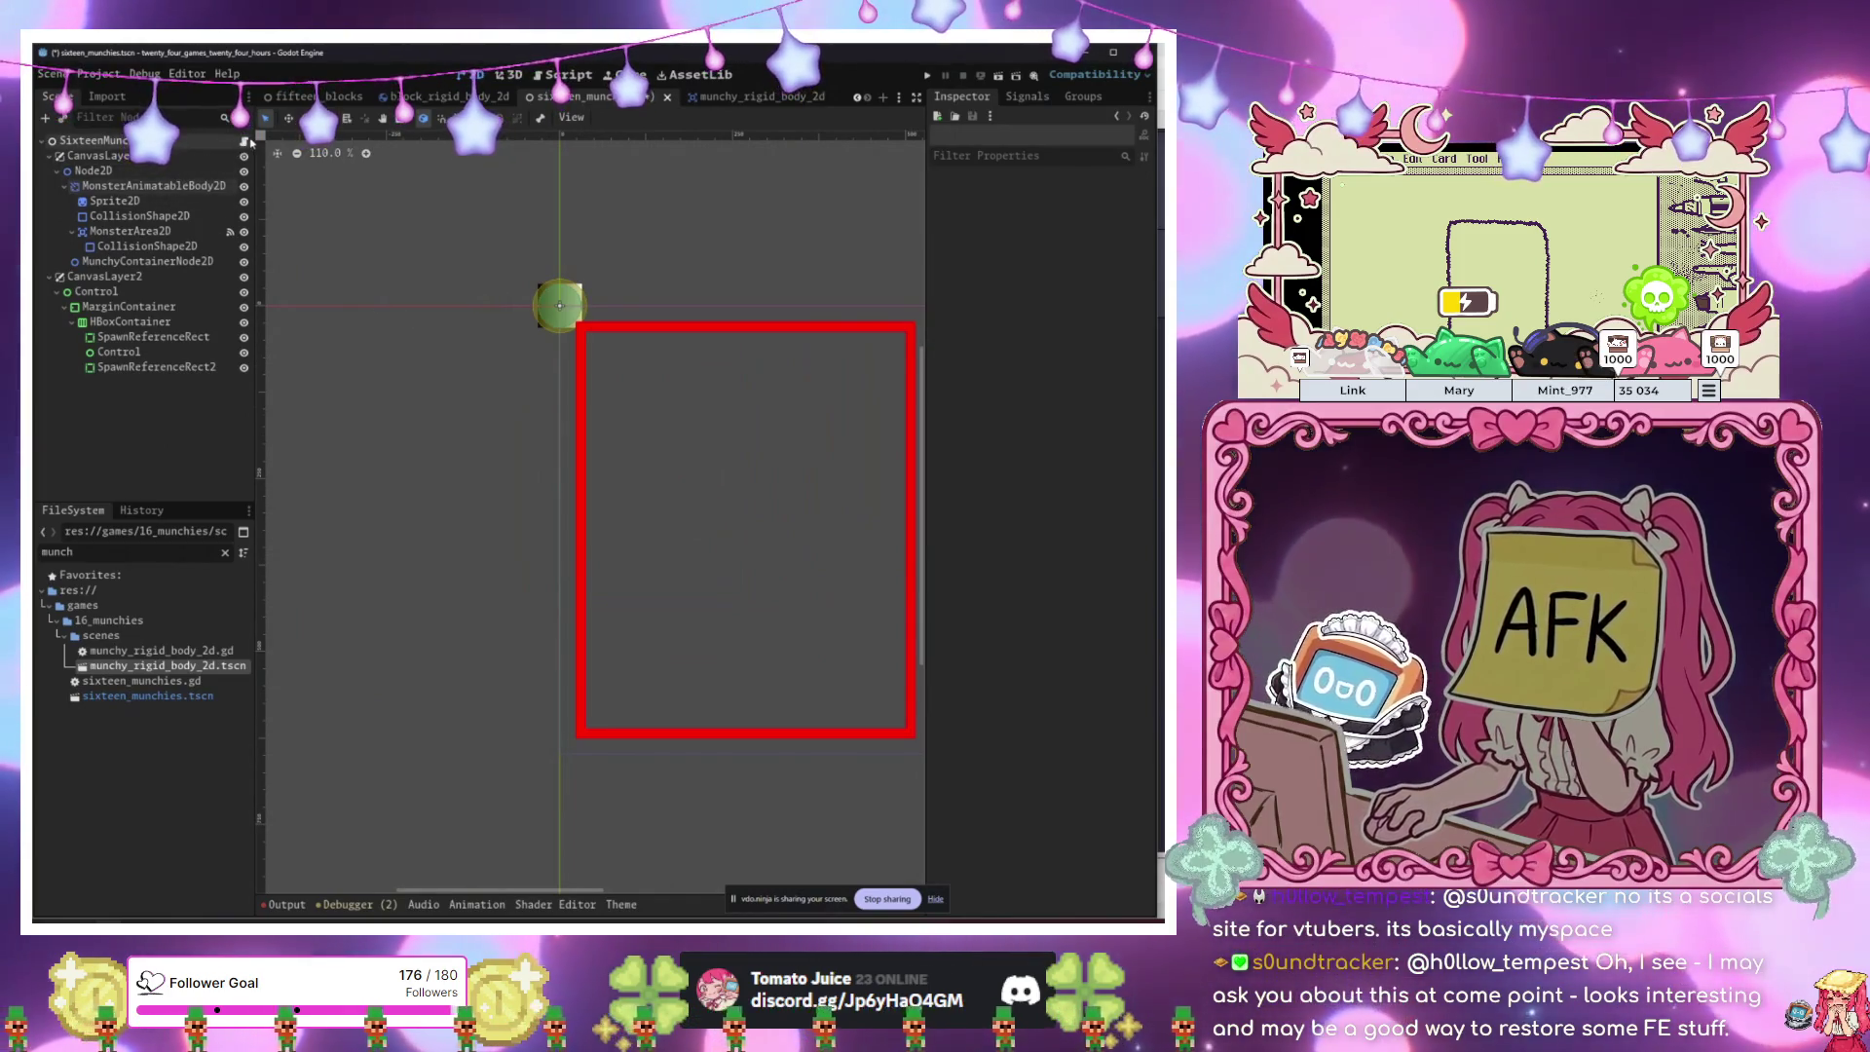
{"action": "key", "text": "ctrl+F3"}
{"action": "left_click", "coordinate": [596, 721]}
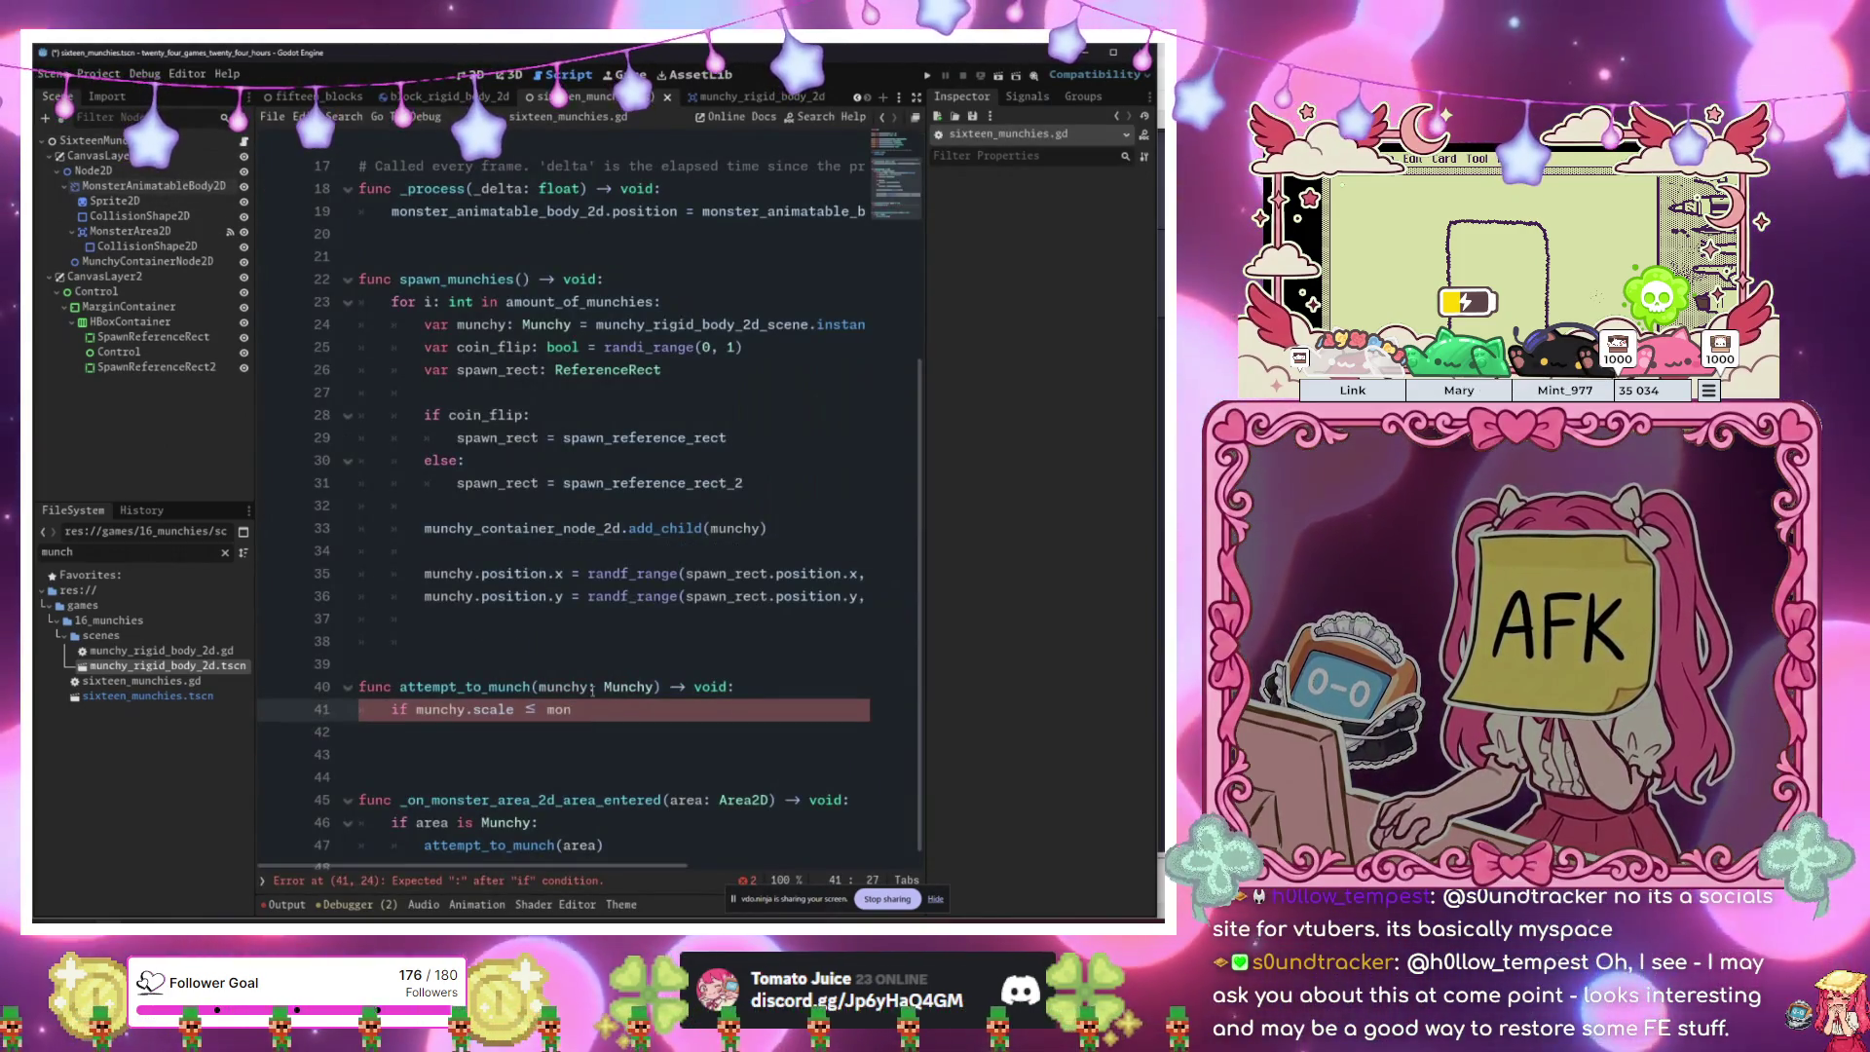
Complete the condition as 'if not munchy.scale <= monster_animatable_body_2d.scale:' with a pass body
{"action": "type", "text": "ster_animatable_body_2d.sc"}
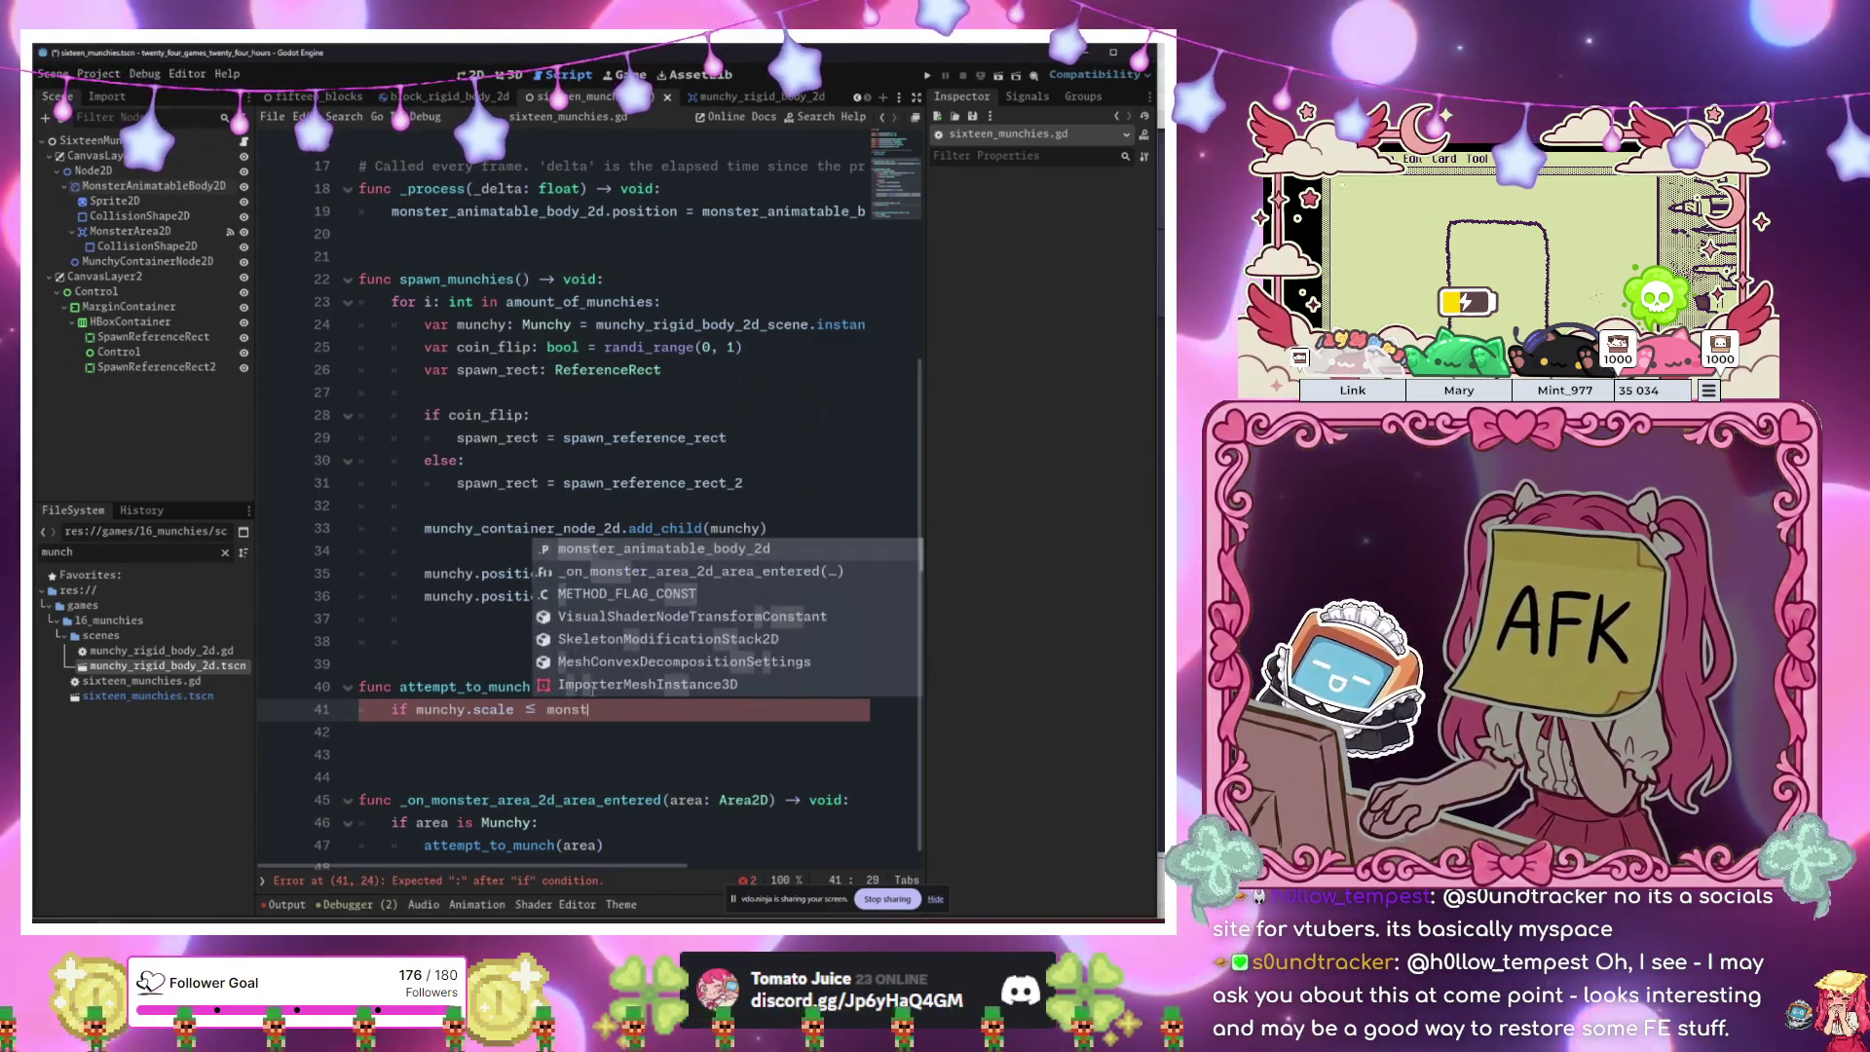
{"action": "type", "text": "ale:"}
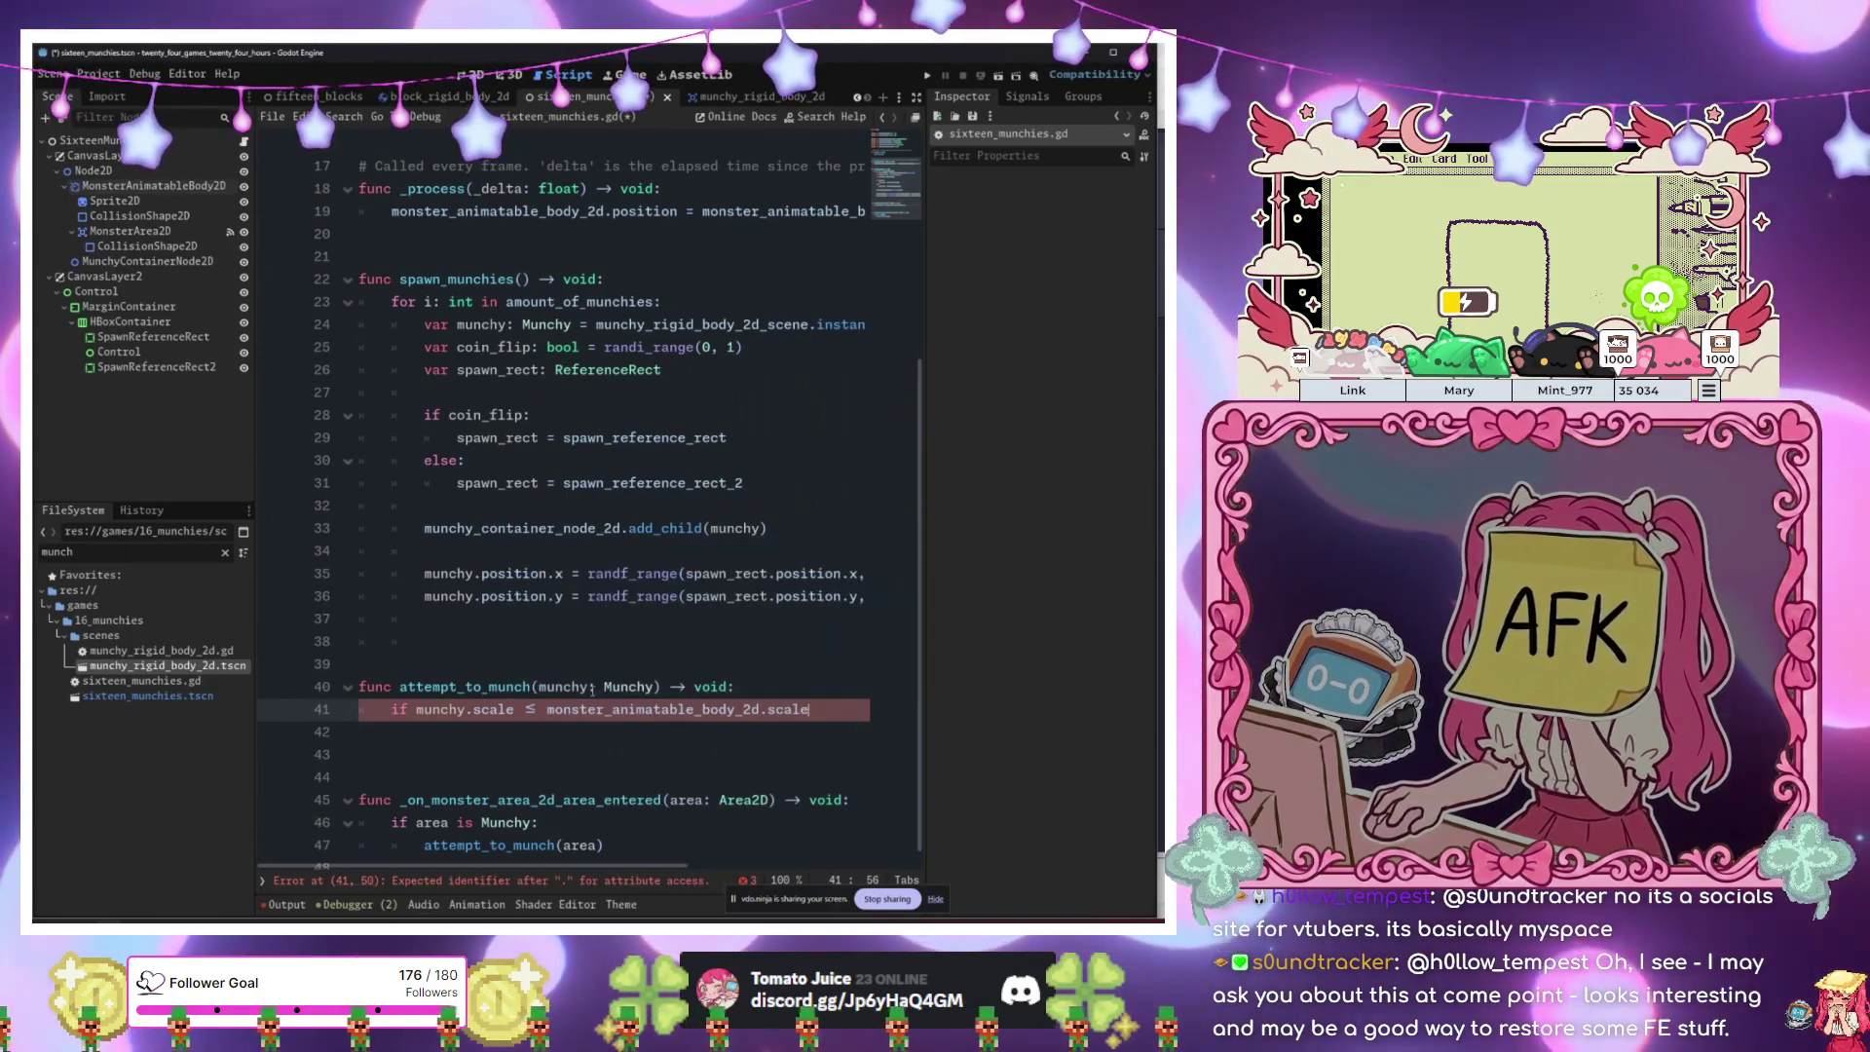
{"action": "key", "text": "Return"}
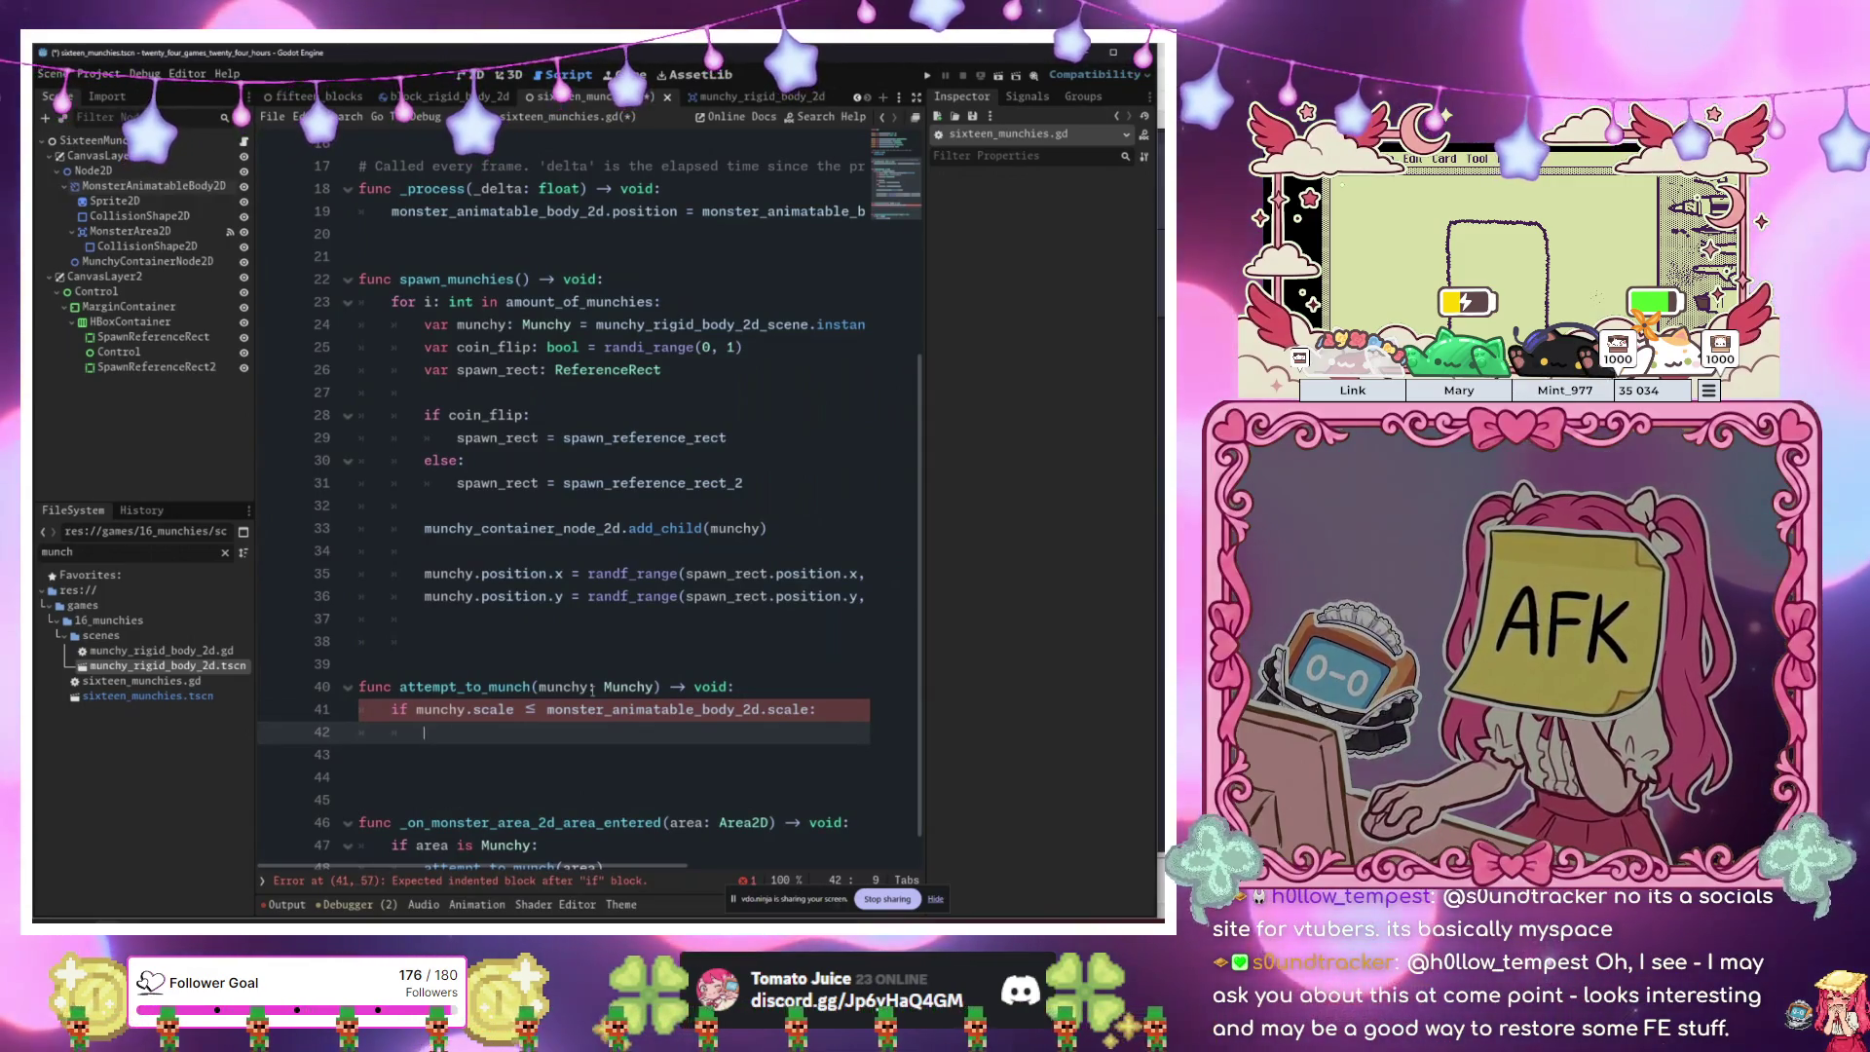
{"action": "type", "text": "ass"}
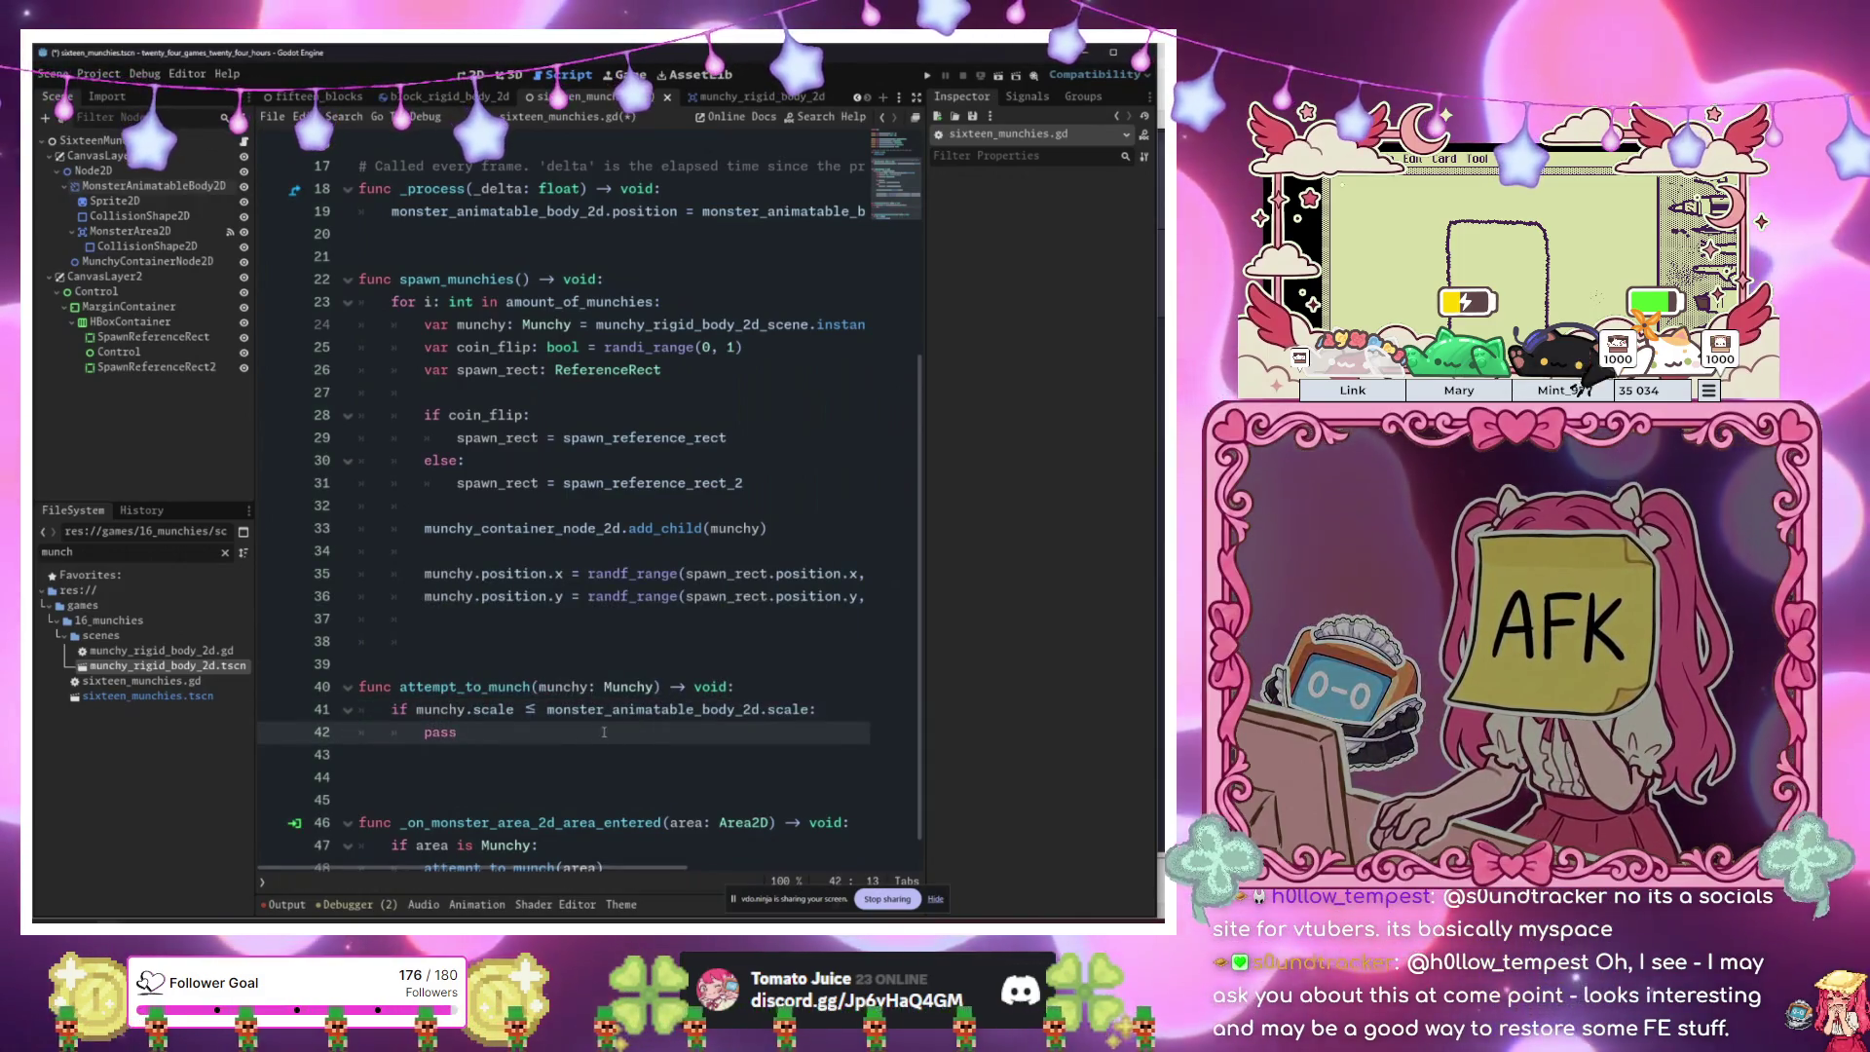
{"action": "left_click", "coordinate": [597, 785]}
{"action": "left_click", "coordinate": [585, 726]}
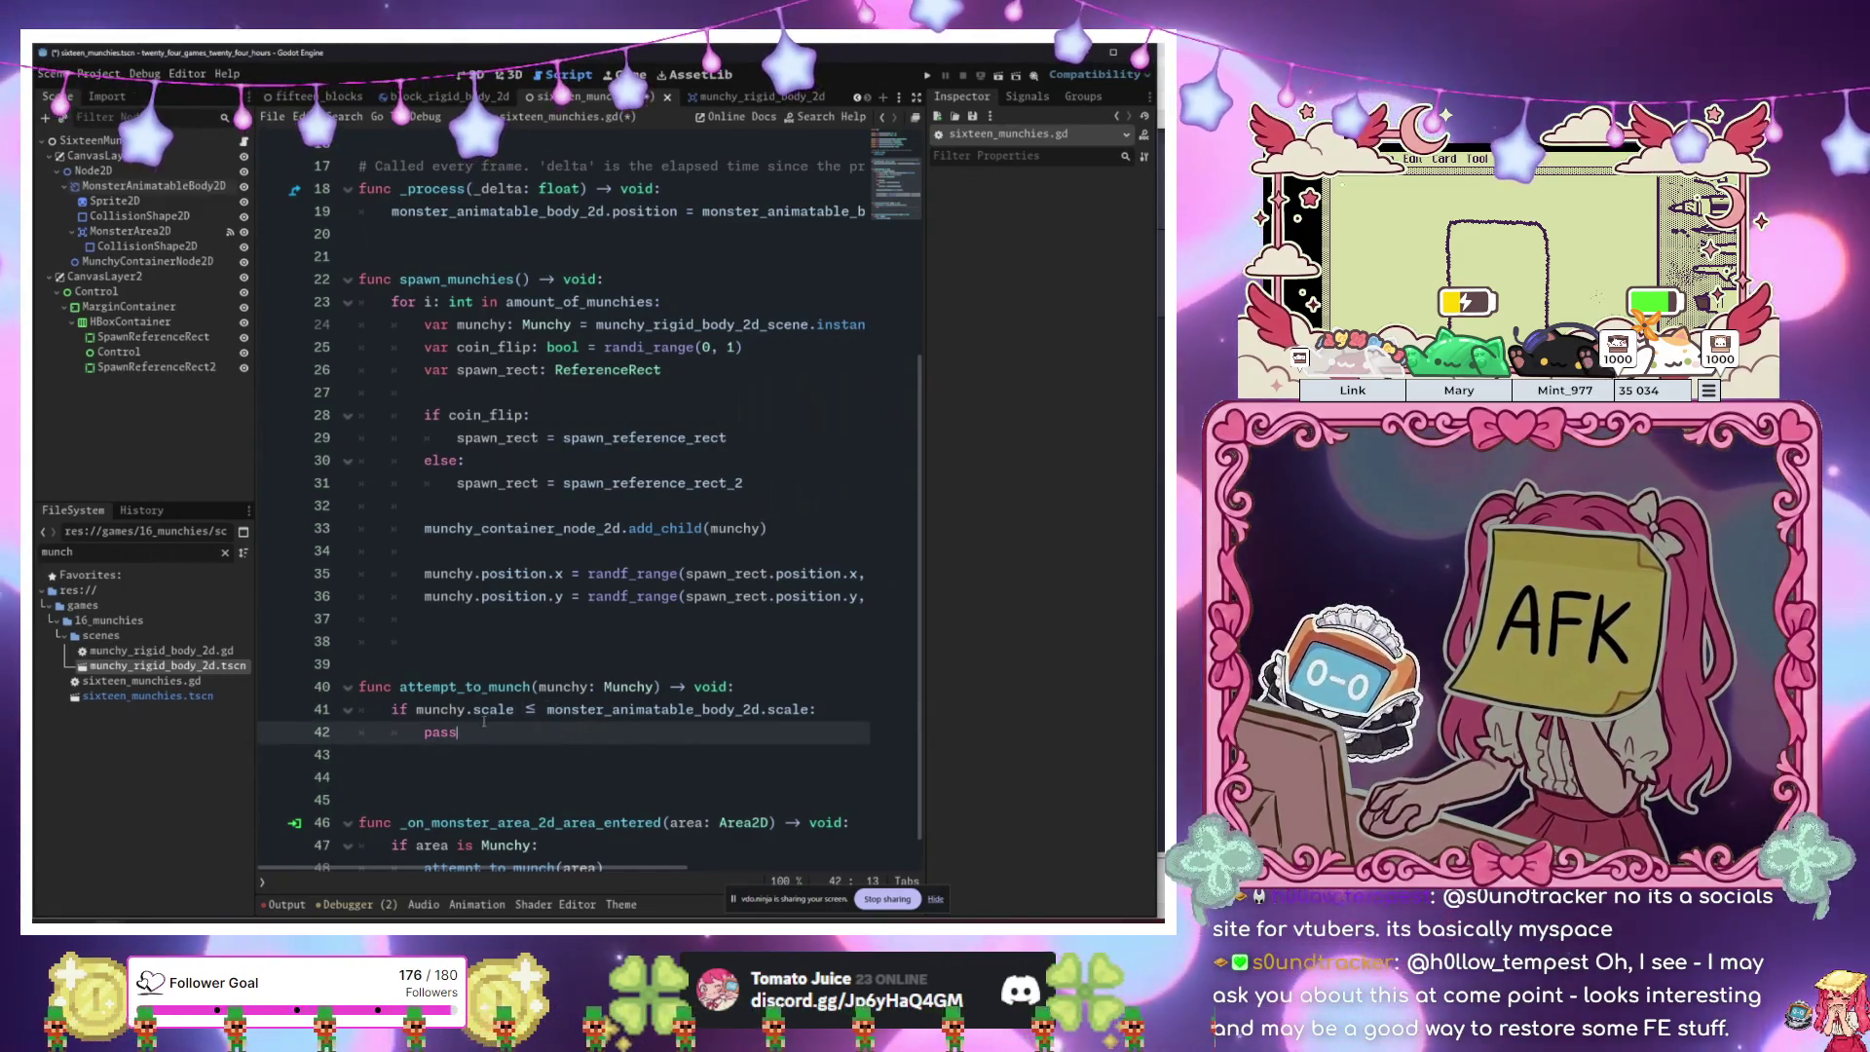
{"action": "left_click", "coordinate": [417, 710]}
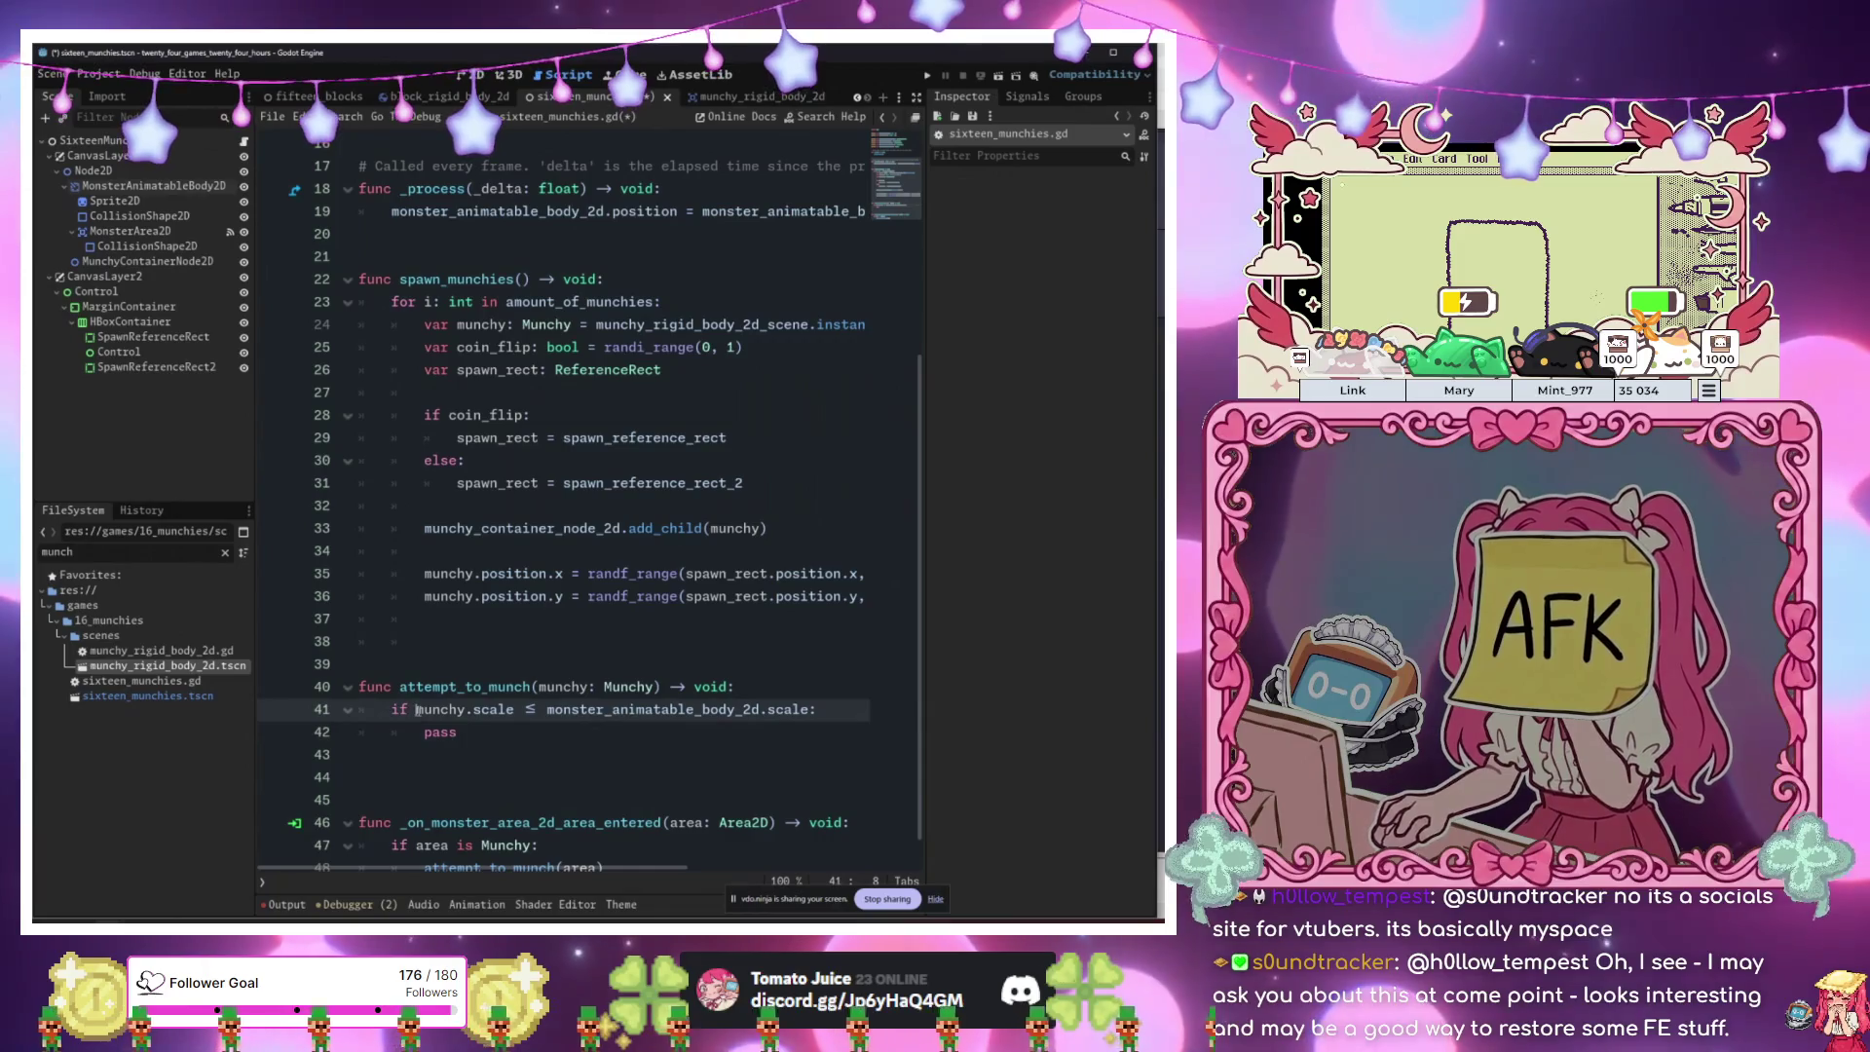
{"action": "type", "text": "not"}
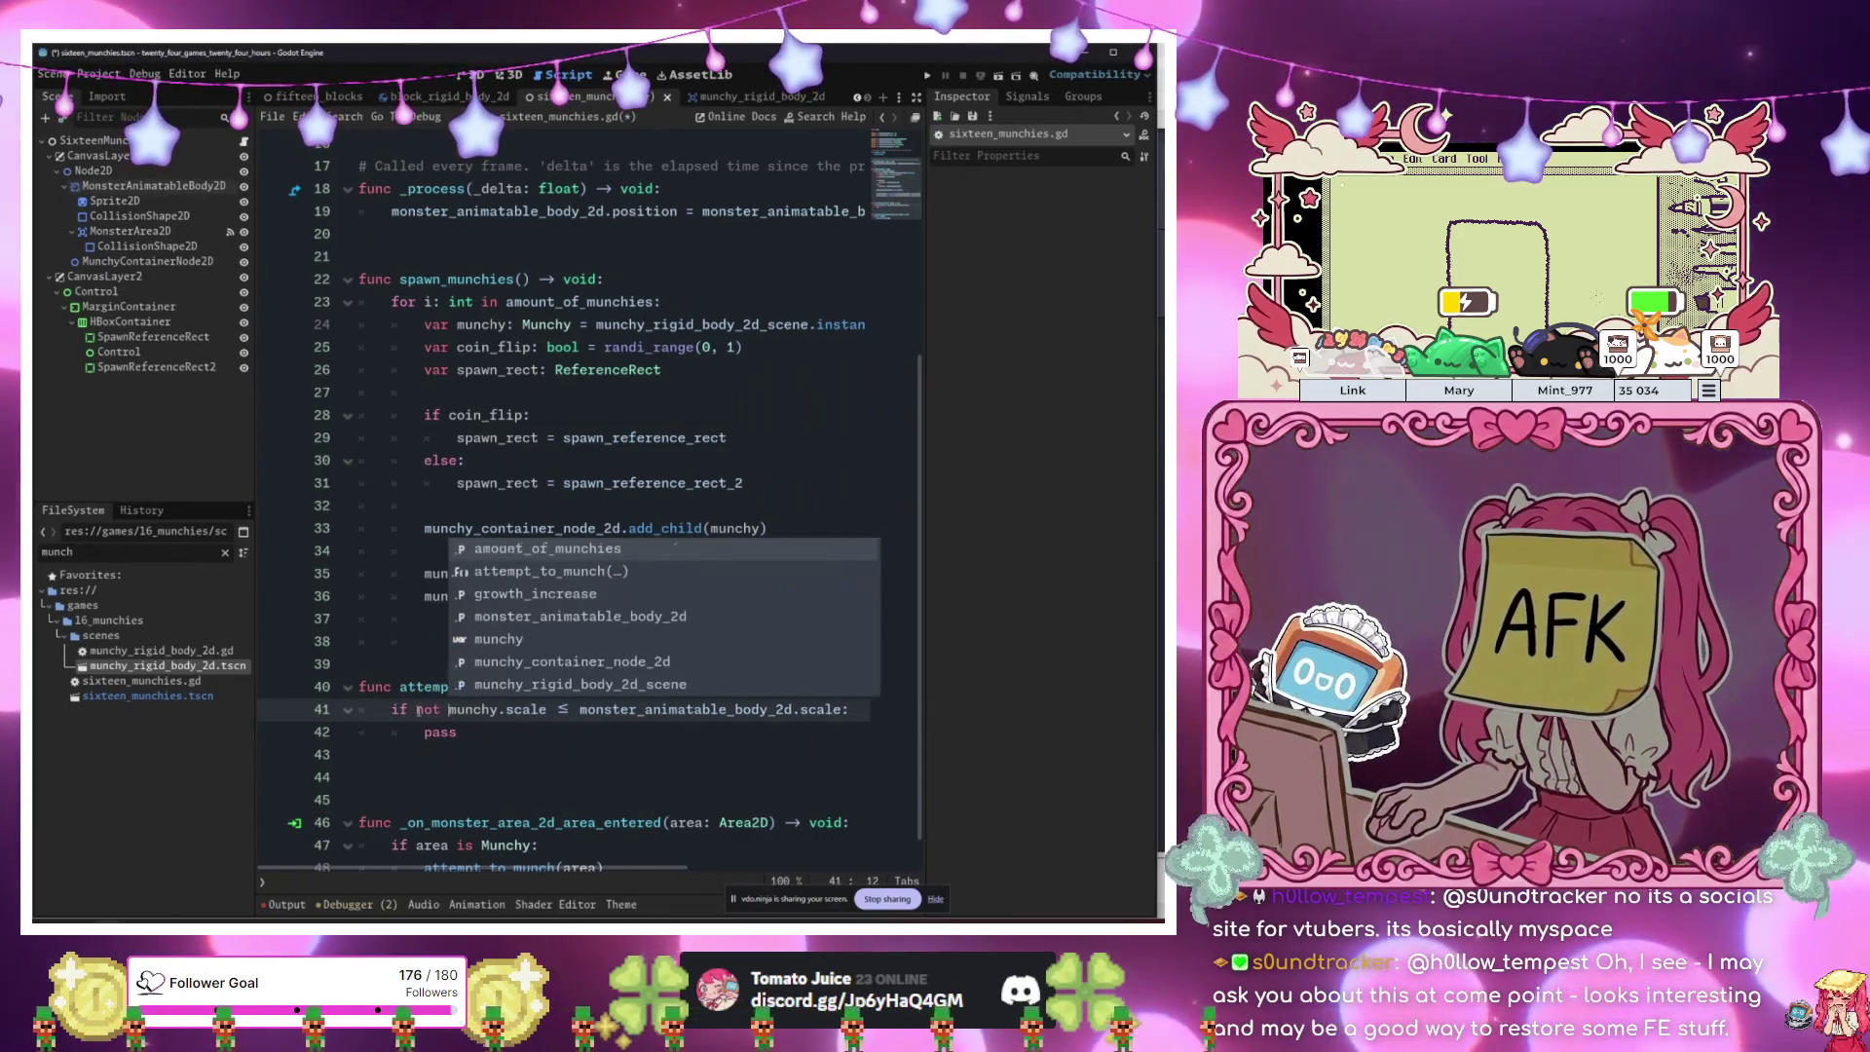
Replace the pass with return and add a munchy.queue_free() call below
{"action": "double_click", "coordinate": [440, 731]}
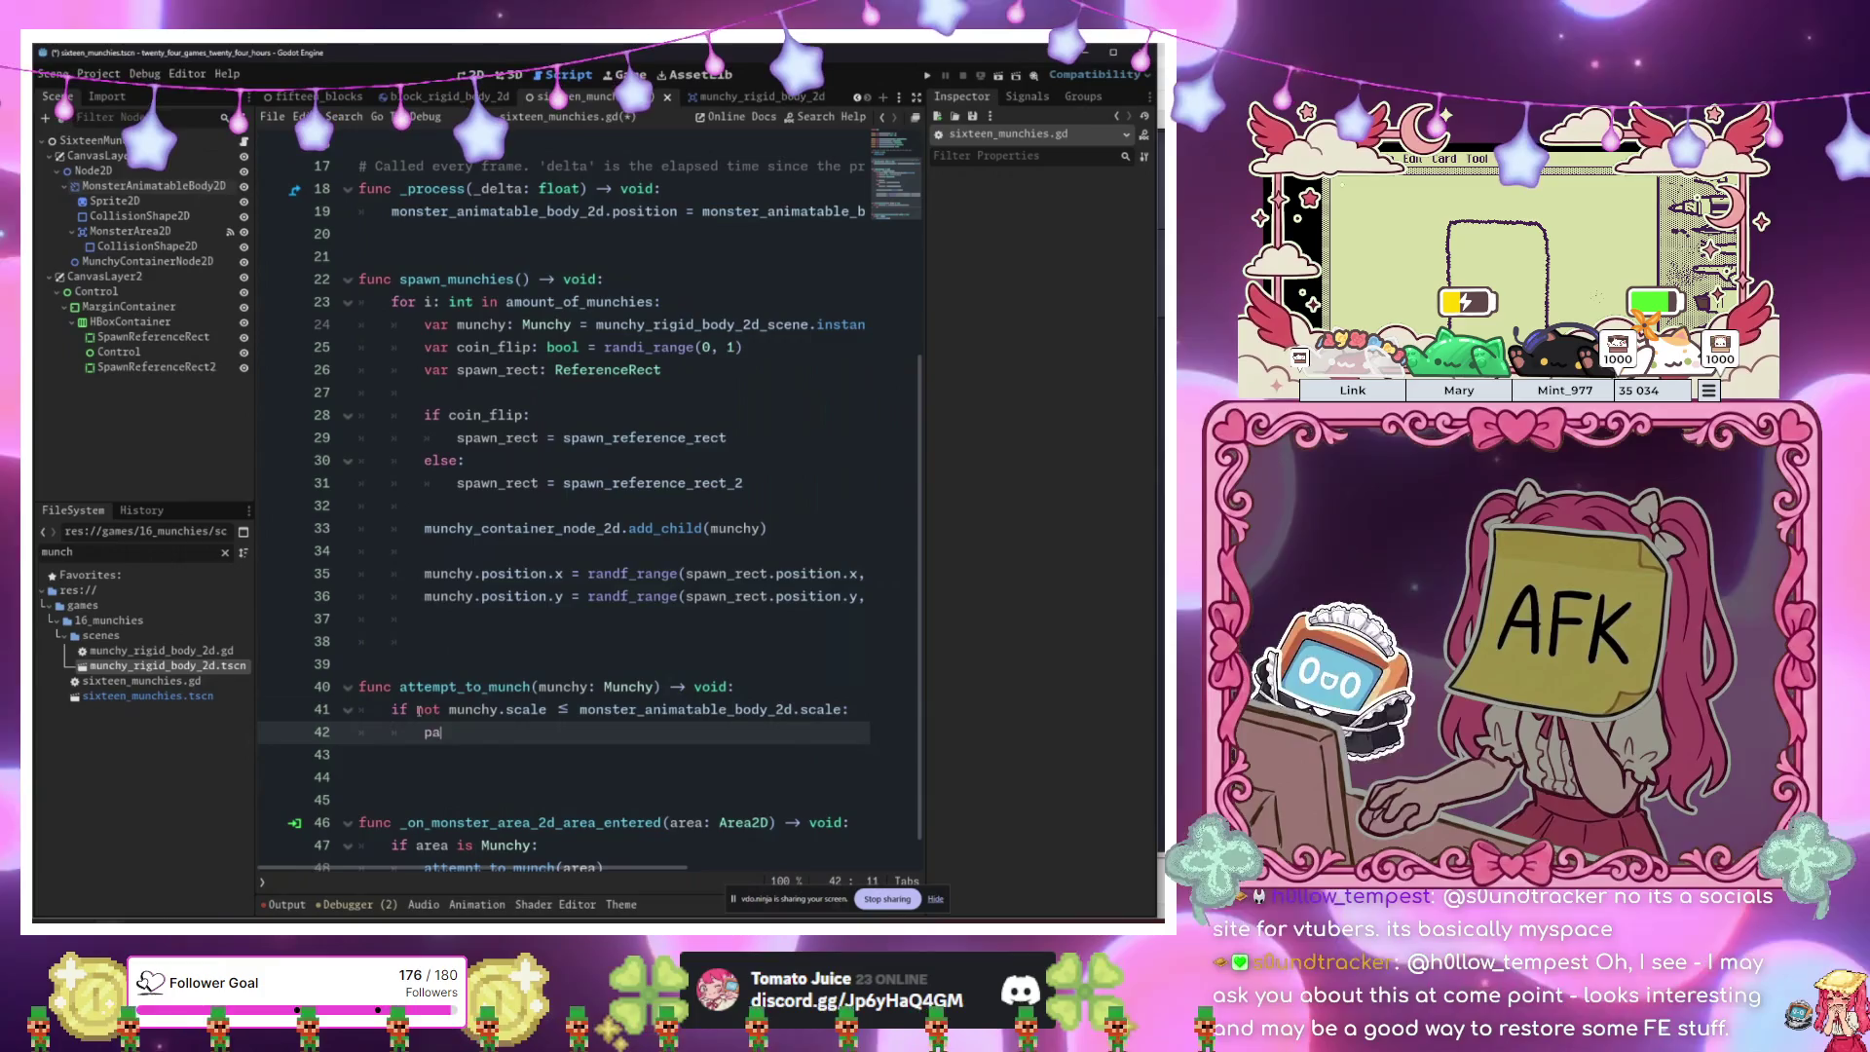
{"action": "type", "text": "reutn"}
{"action": "key", "text": "BackSpace"}
{"action": "key", "text": "BackSpace"}
{"action": "key", "text": "BackSpace"}
{"action": "type", "text": "turn"}
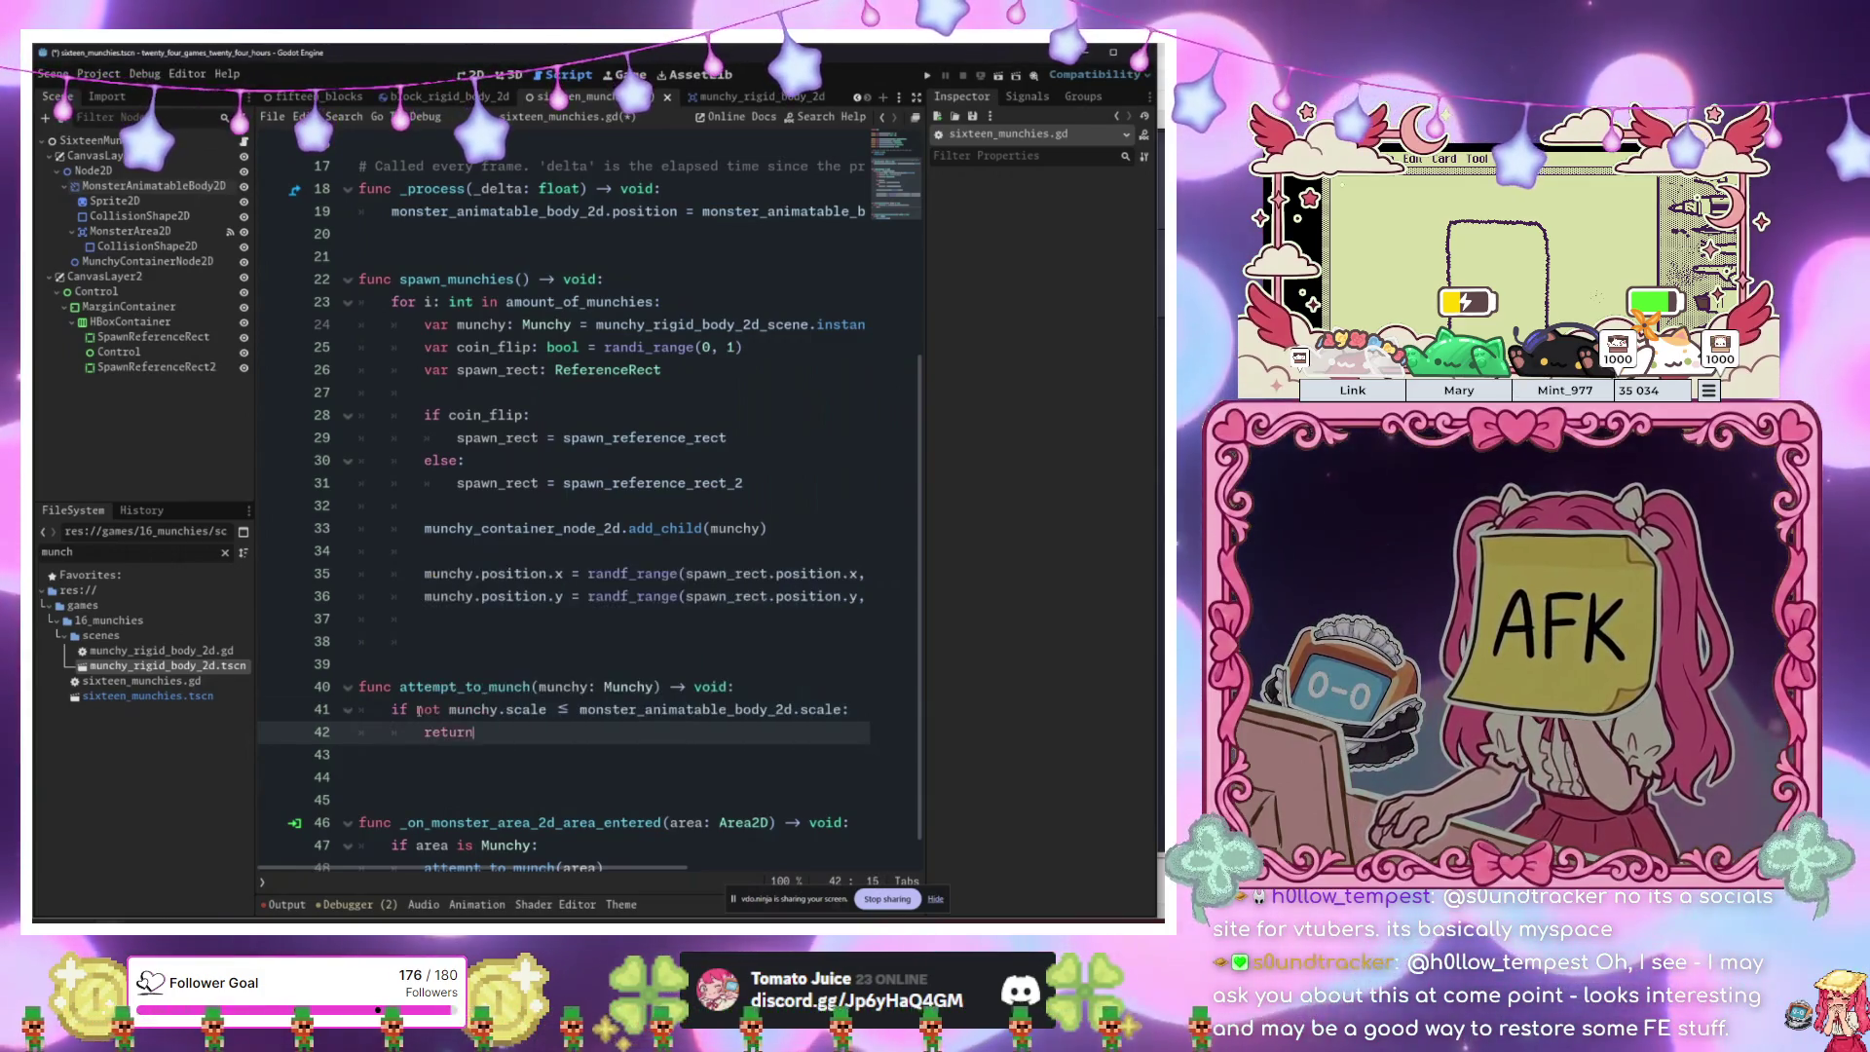
{"action": "key", "text": "Return"}
{"action": "key", "text": "Return"}
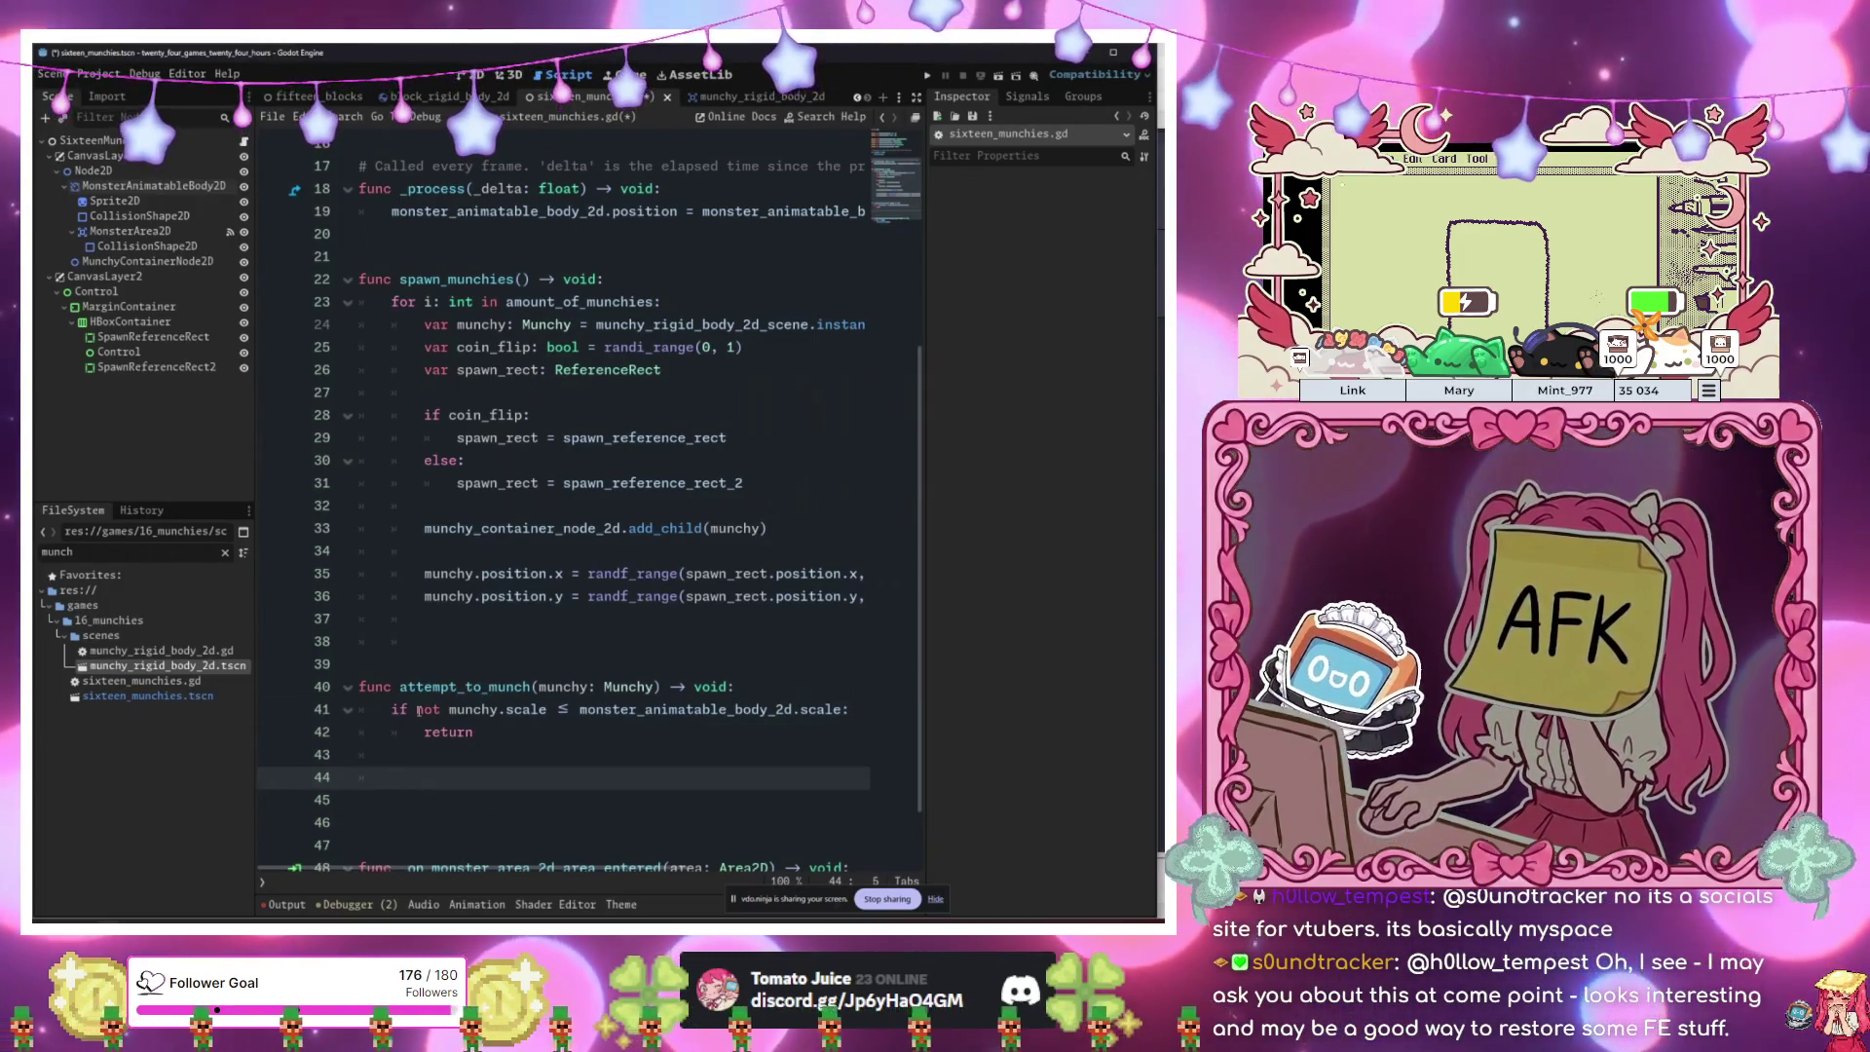
{"action": "type", "text": "munchy.qu"}
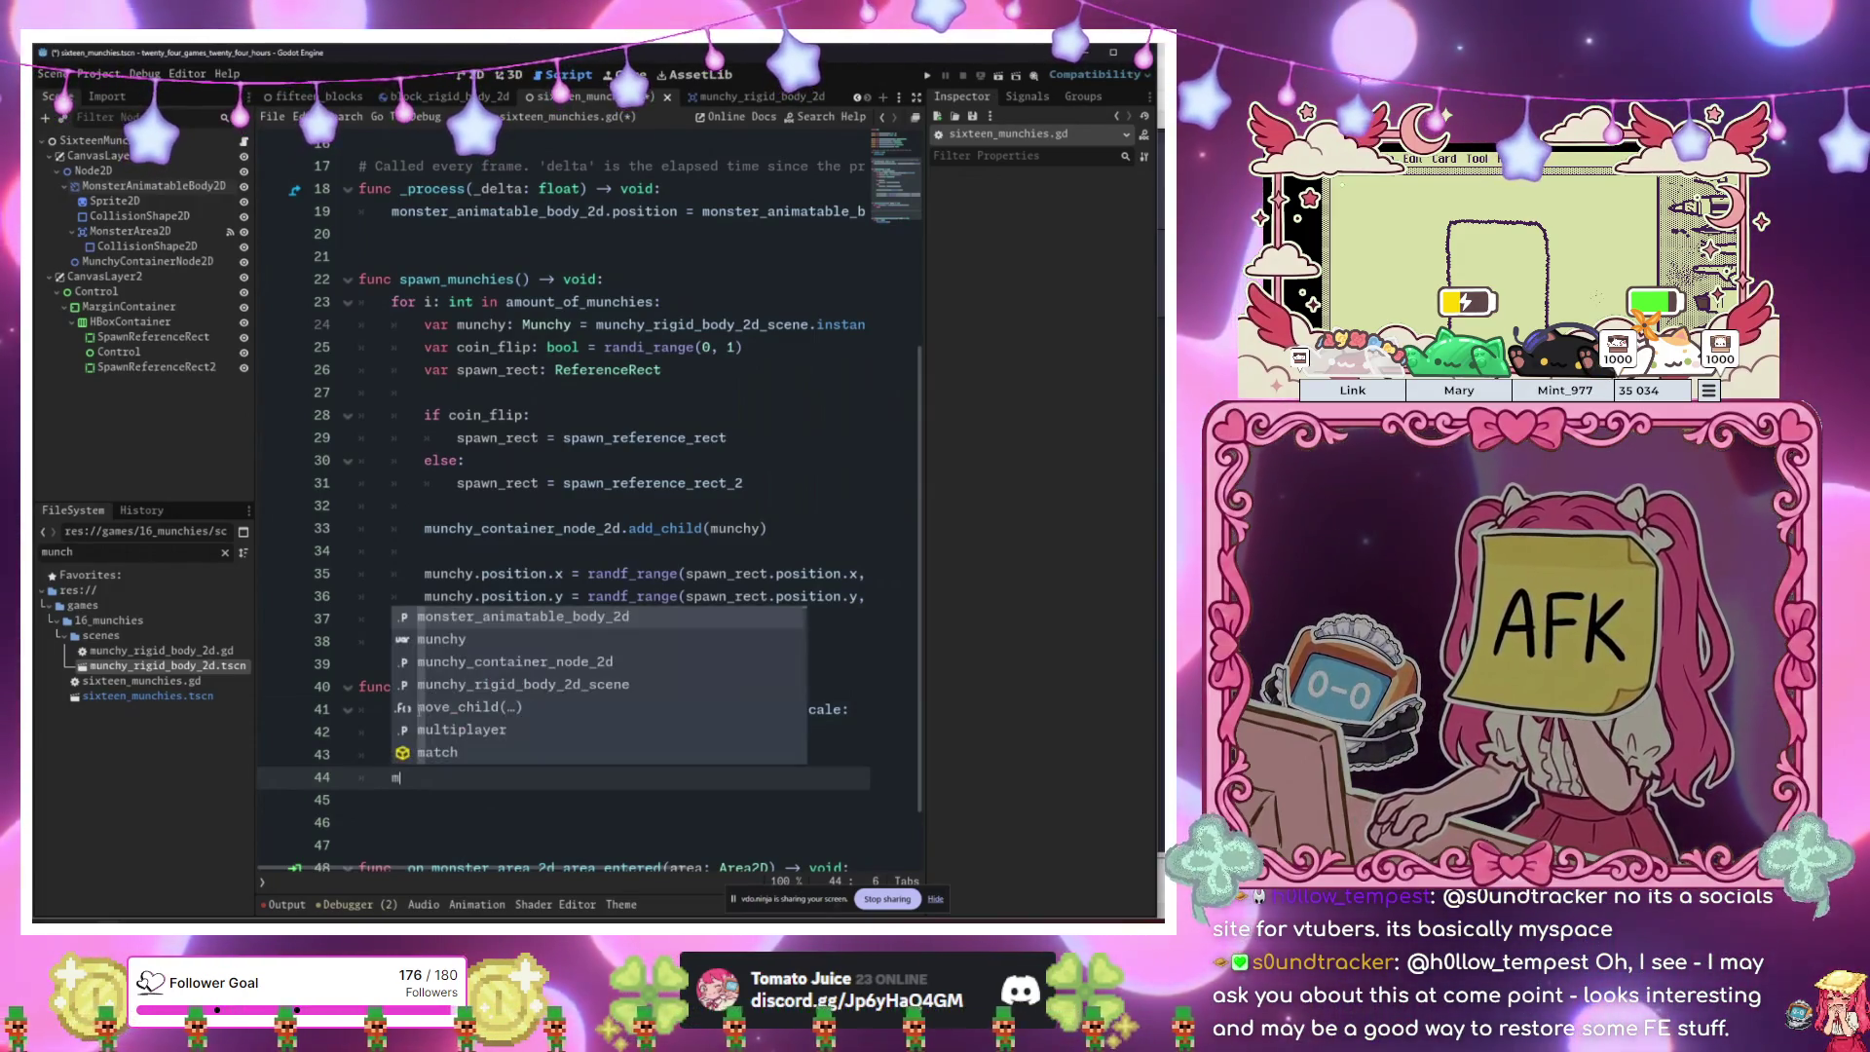
{"action": "key", "text": "Down"}
{"action": "key", "text": "Down"}
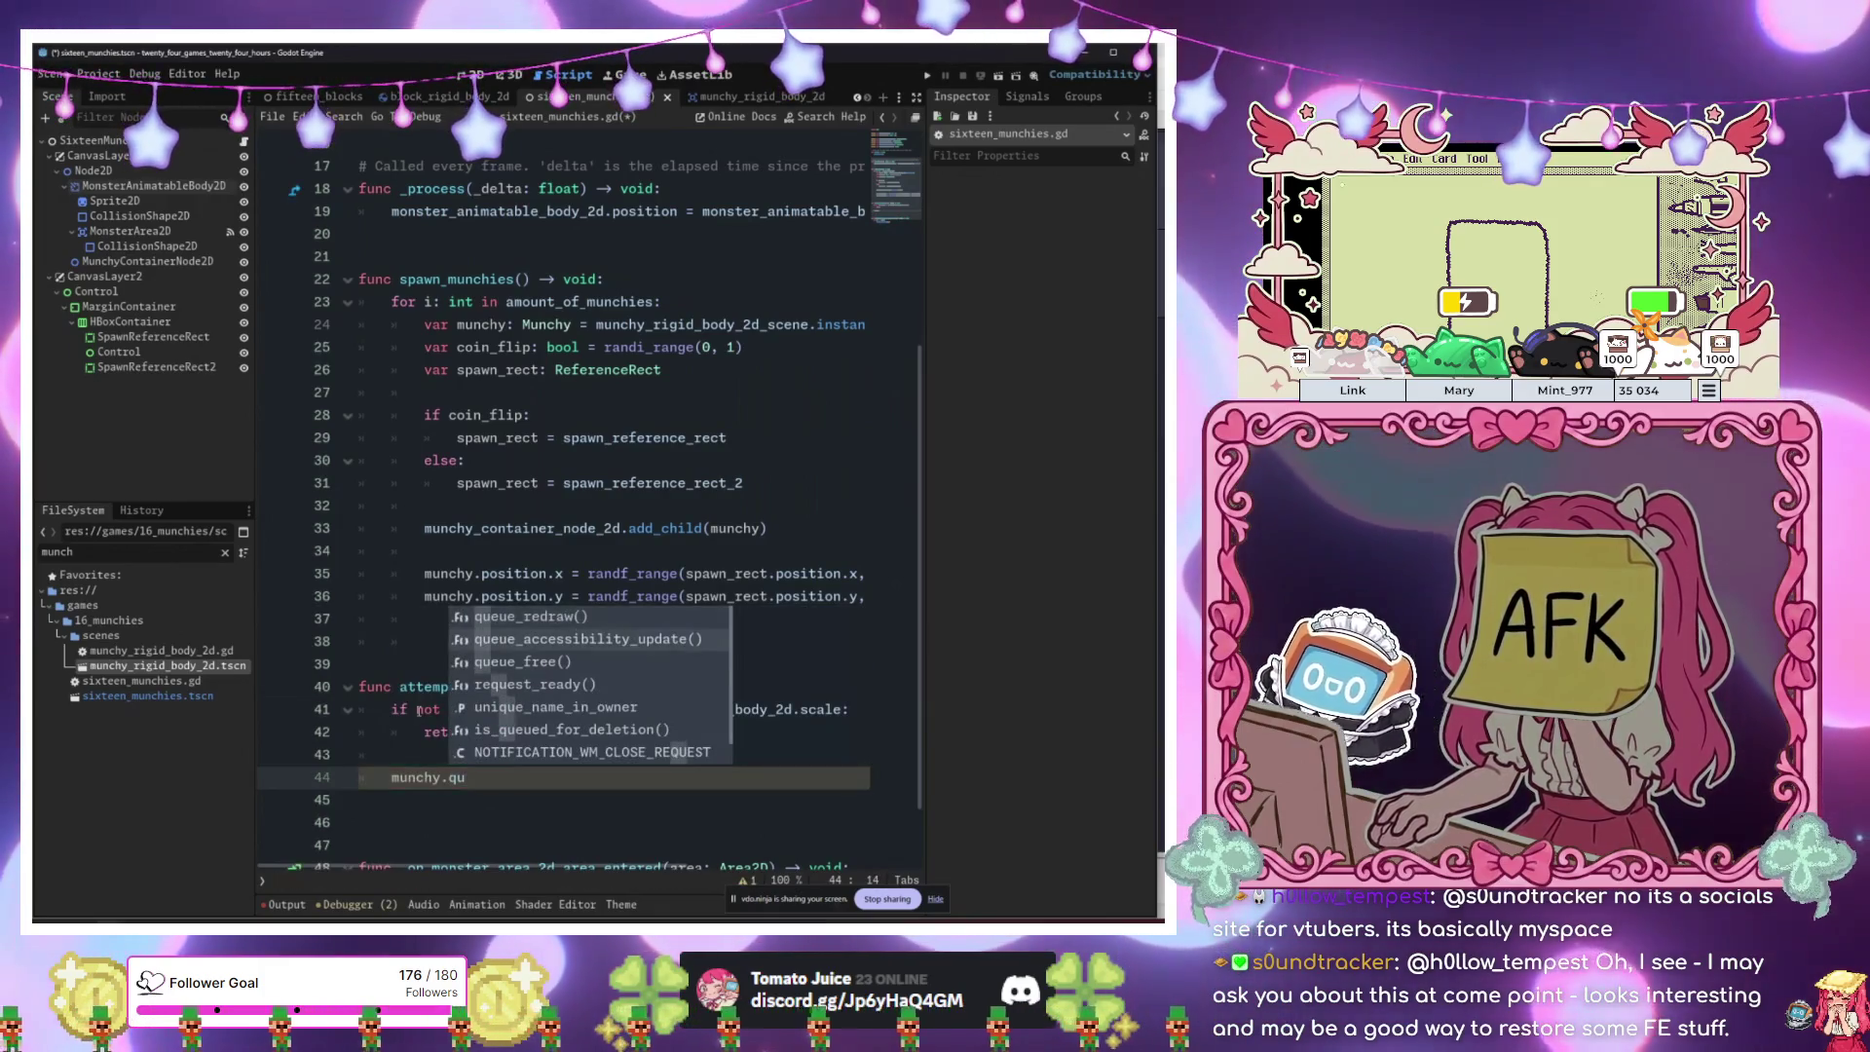
{"action": "key", "text": "Return"}
{"action": "key", "text": "Up"}
{"action": "key", "text": "Return"}
{"action": "key", "text": "Up"}
Add 'monster_animatable_body_2d.scale += munchy.scale / 2' above the free call
{"action": "type", "text": "monster_animatable_body_2d.s"}
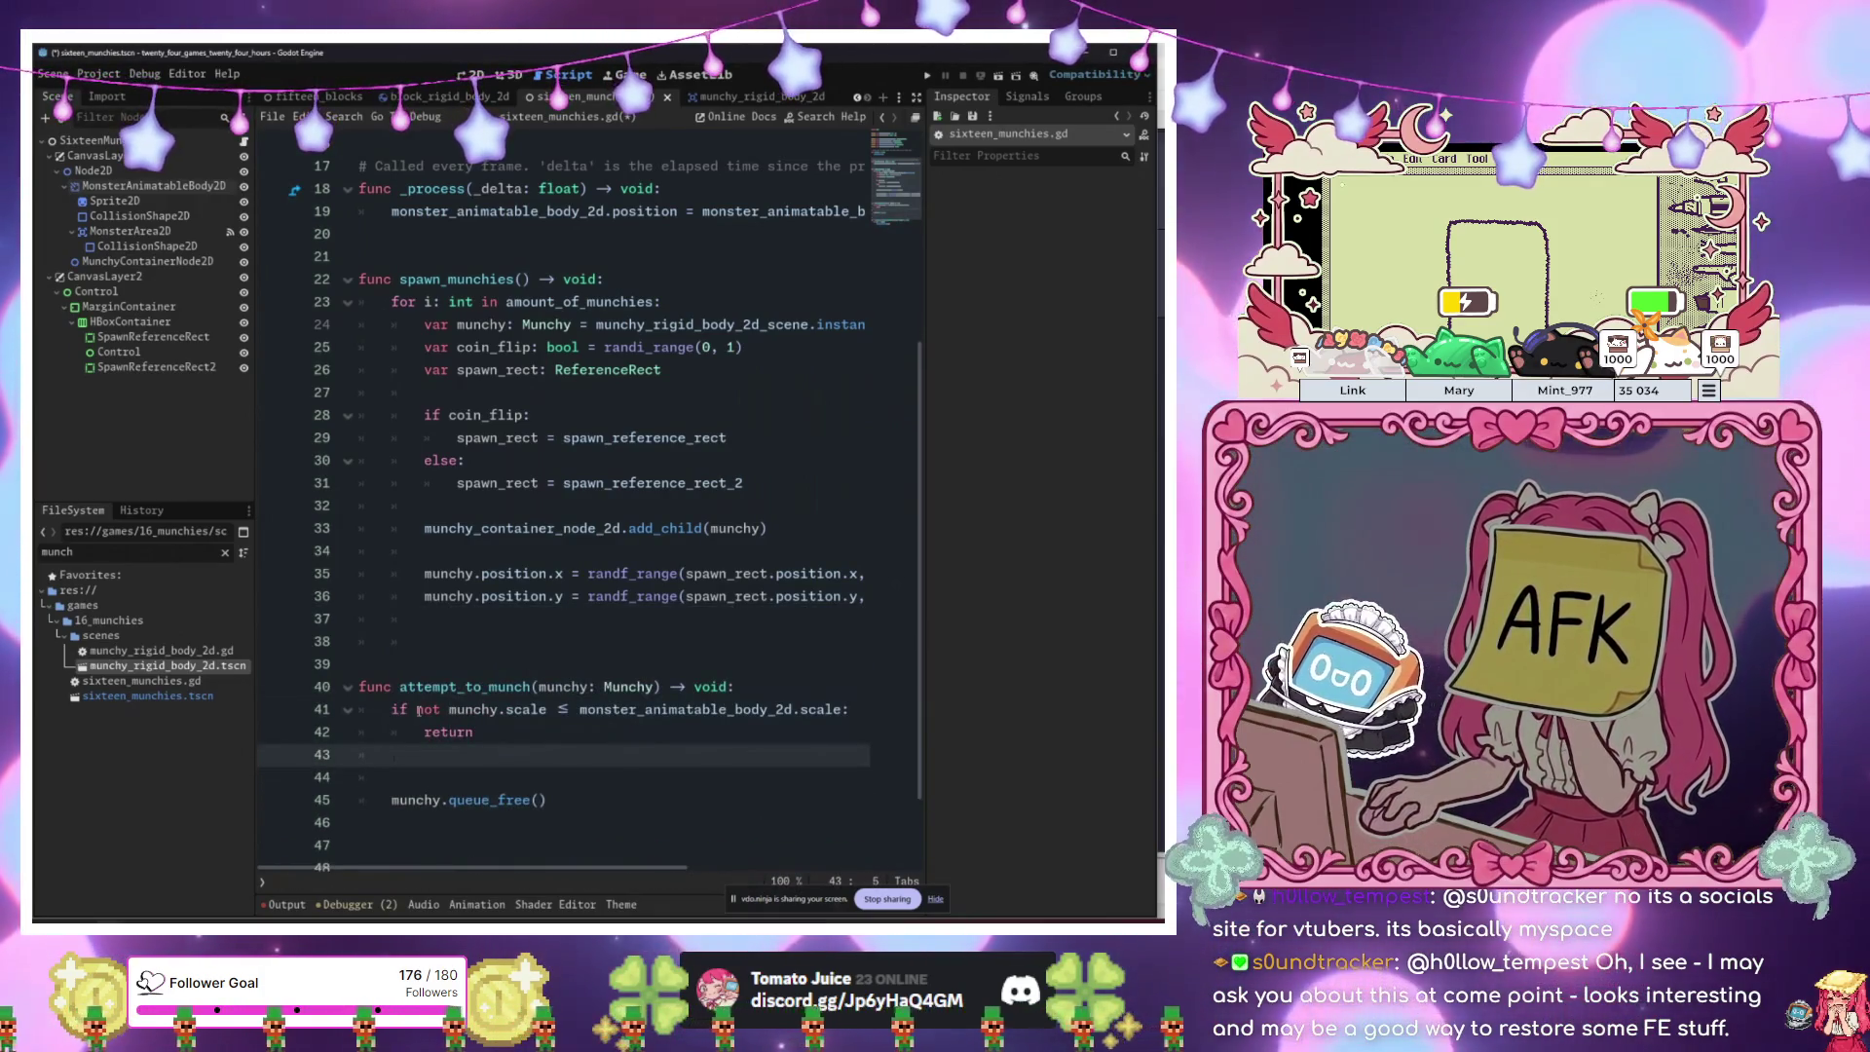
{"action": "type", "text": "cale "}
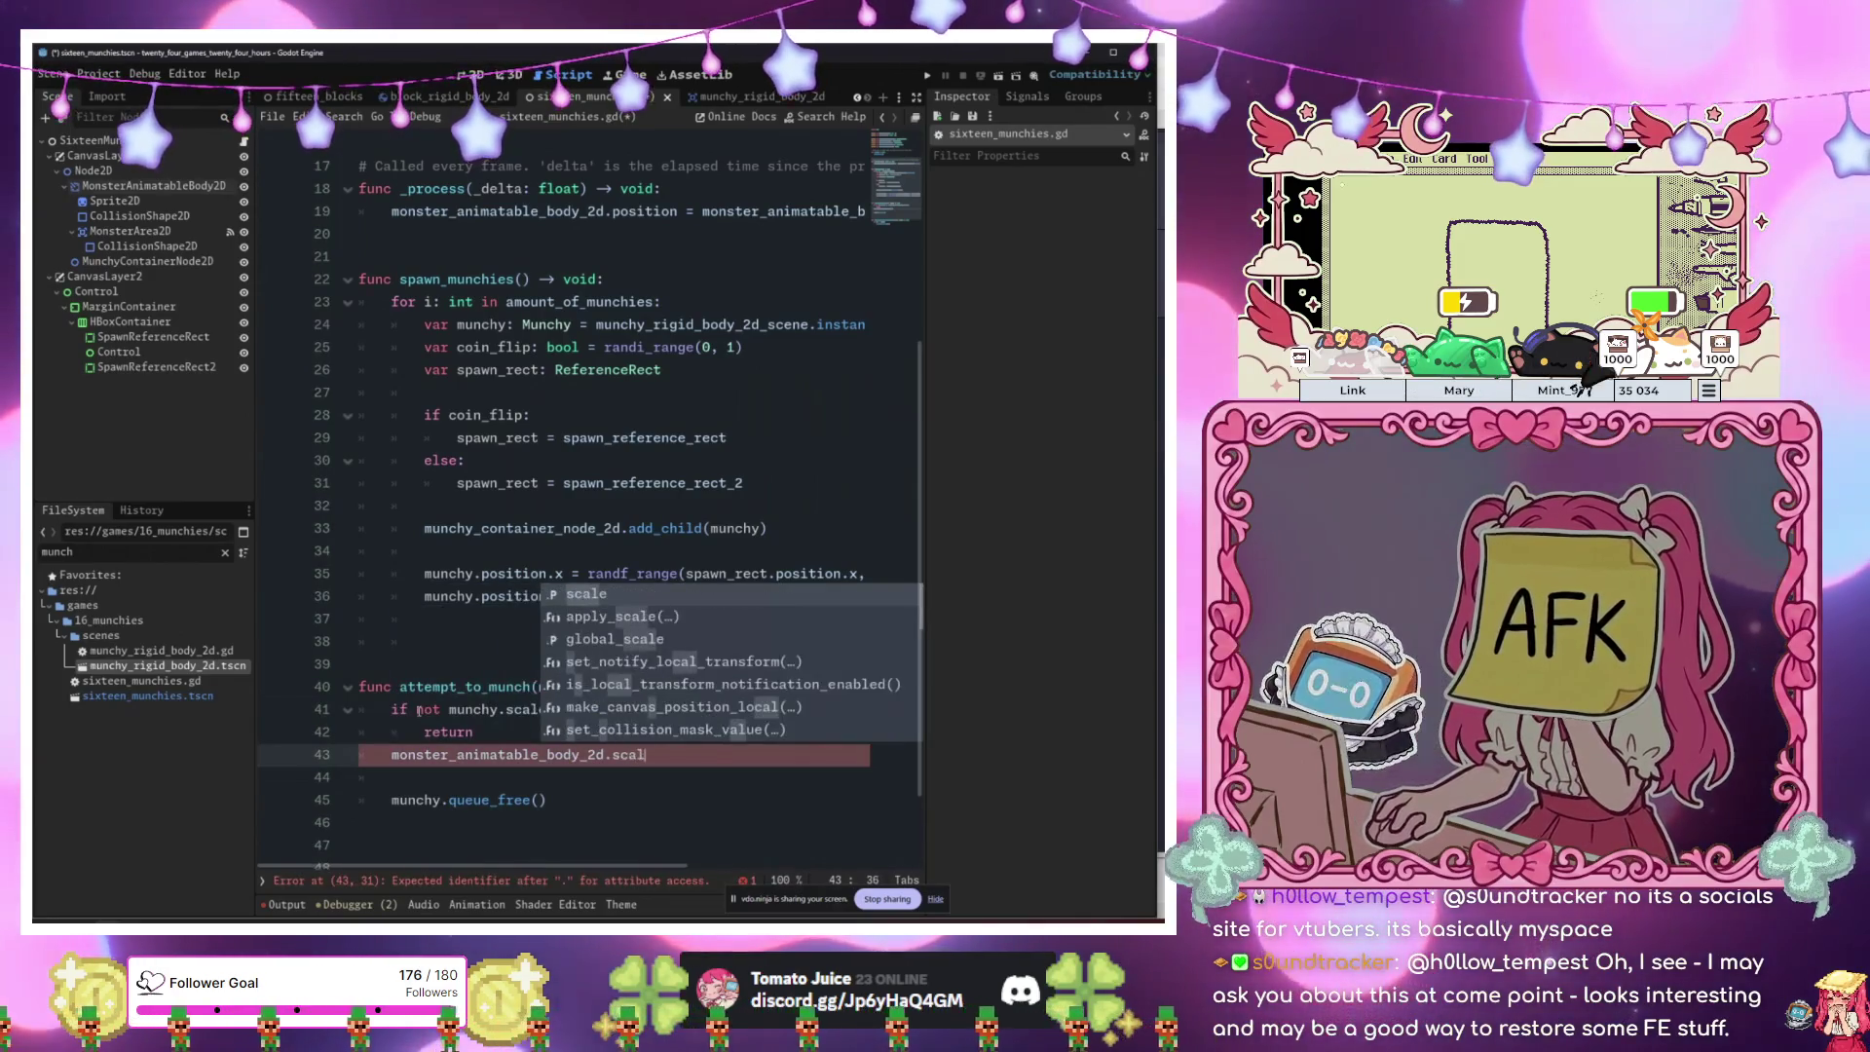
{"action": "type", "text": "+= "}
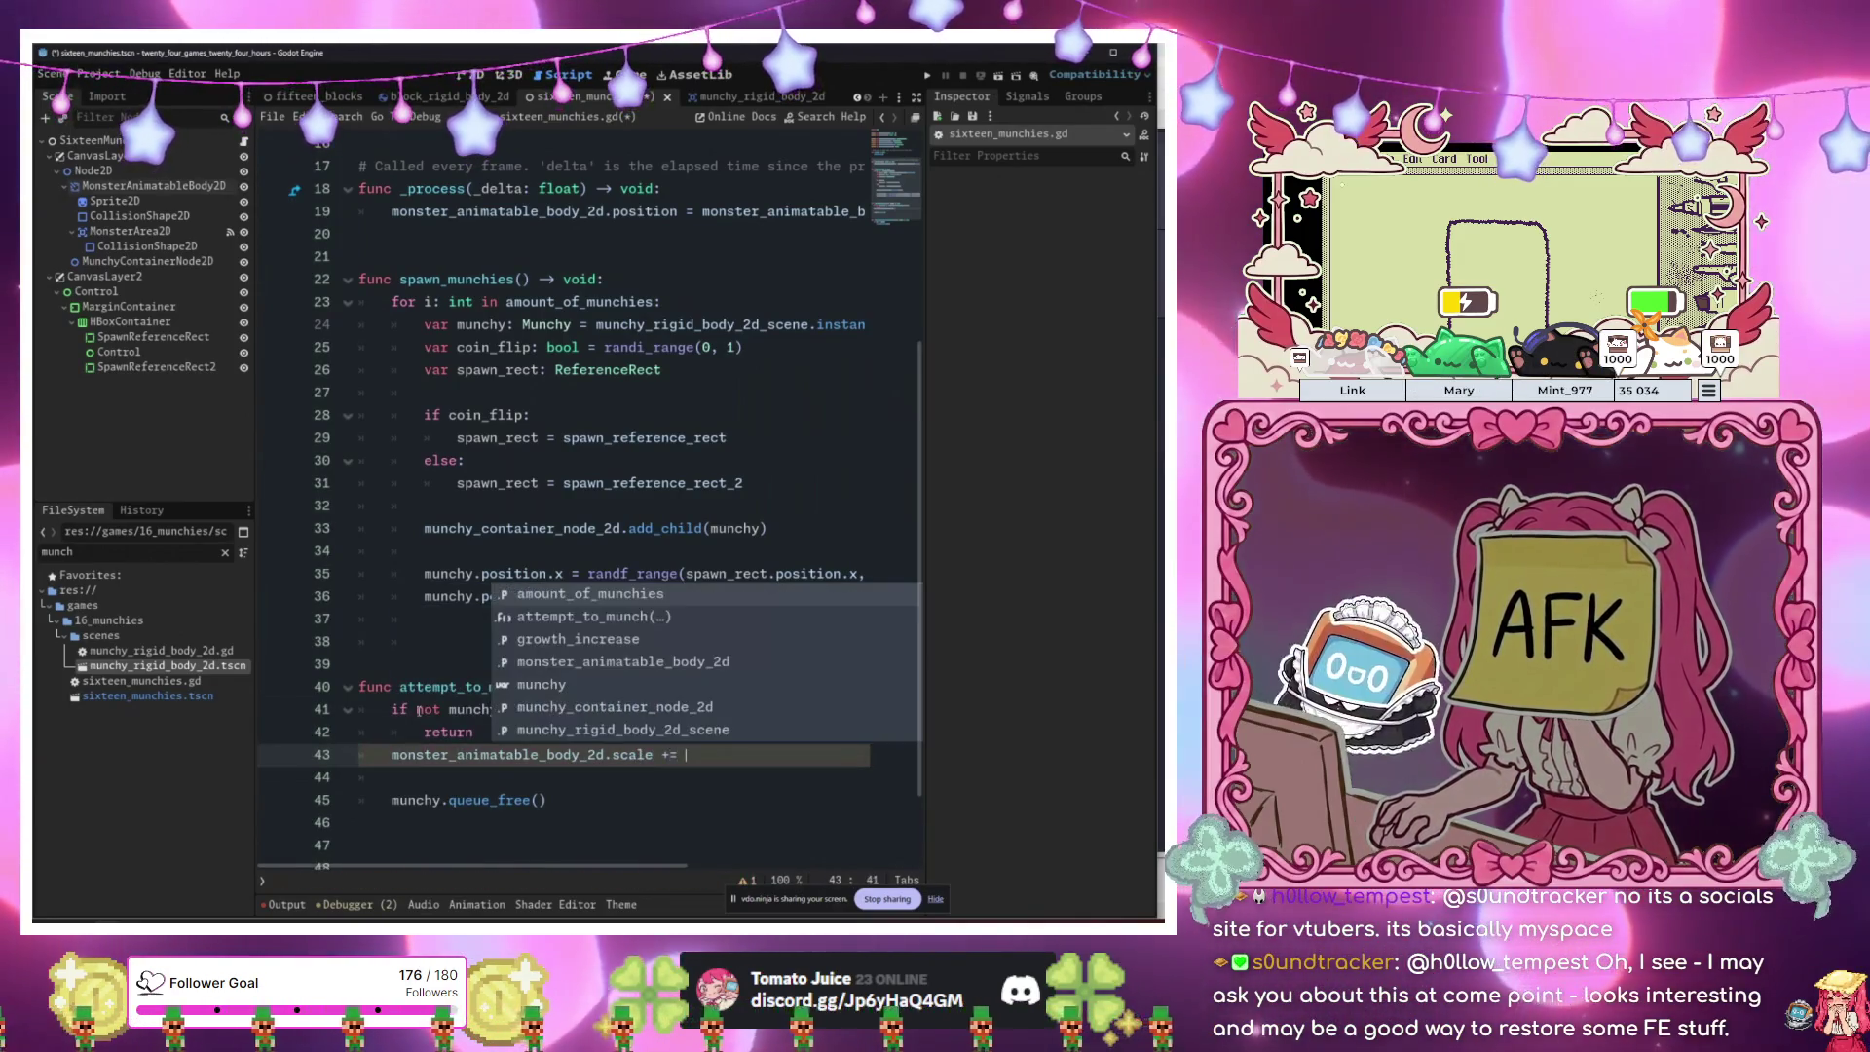
{"action": "type", "text": "mu"}
{"action": "key", "text": "Return"}
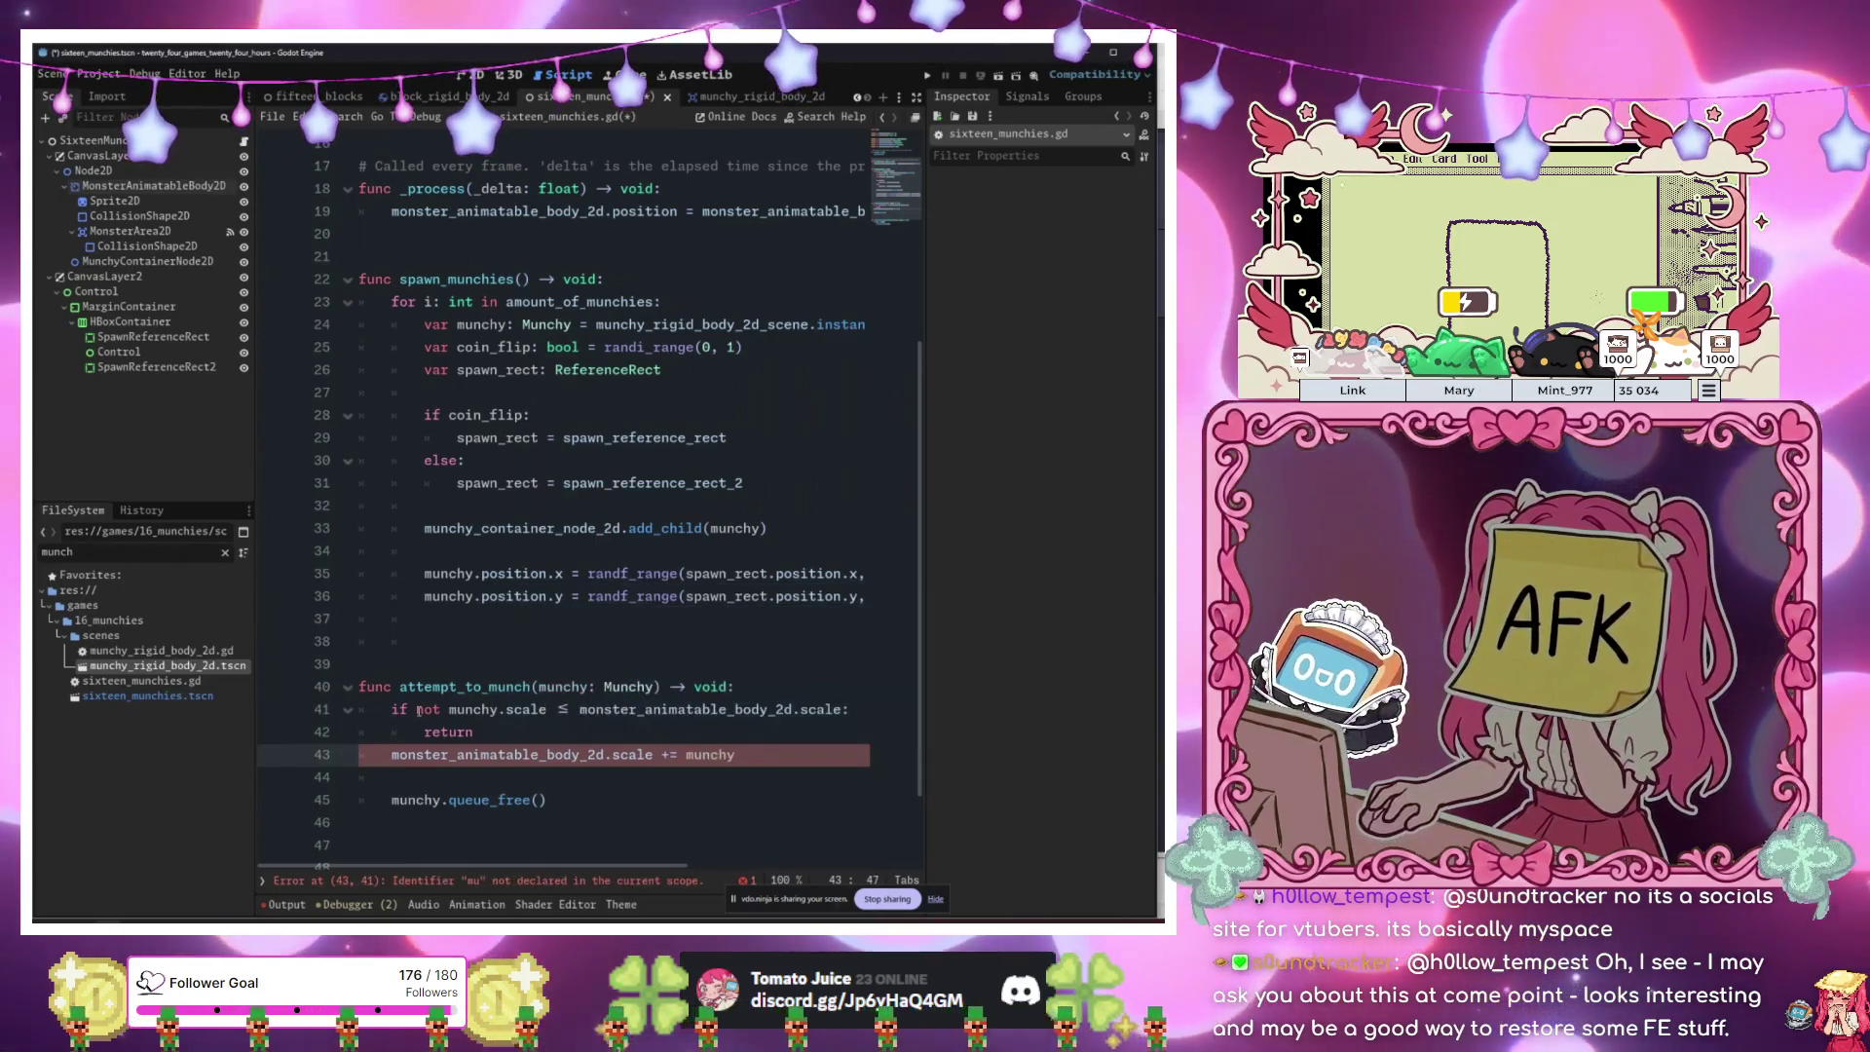
{"action": "type", "text": "/ 2"}
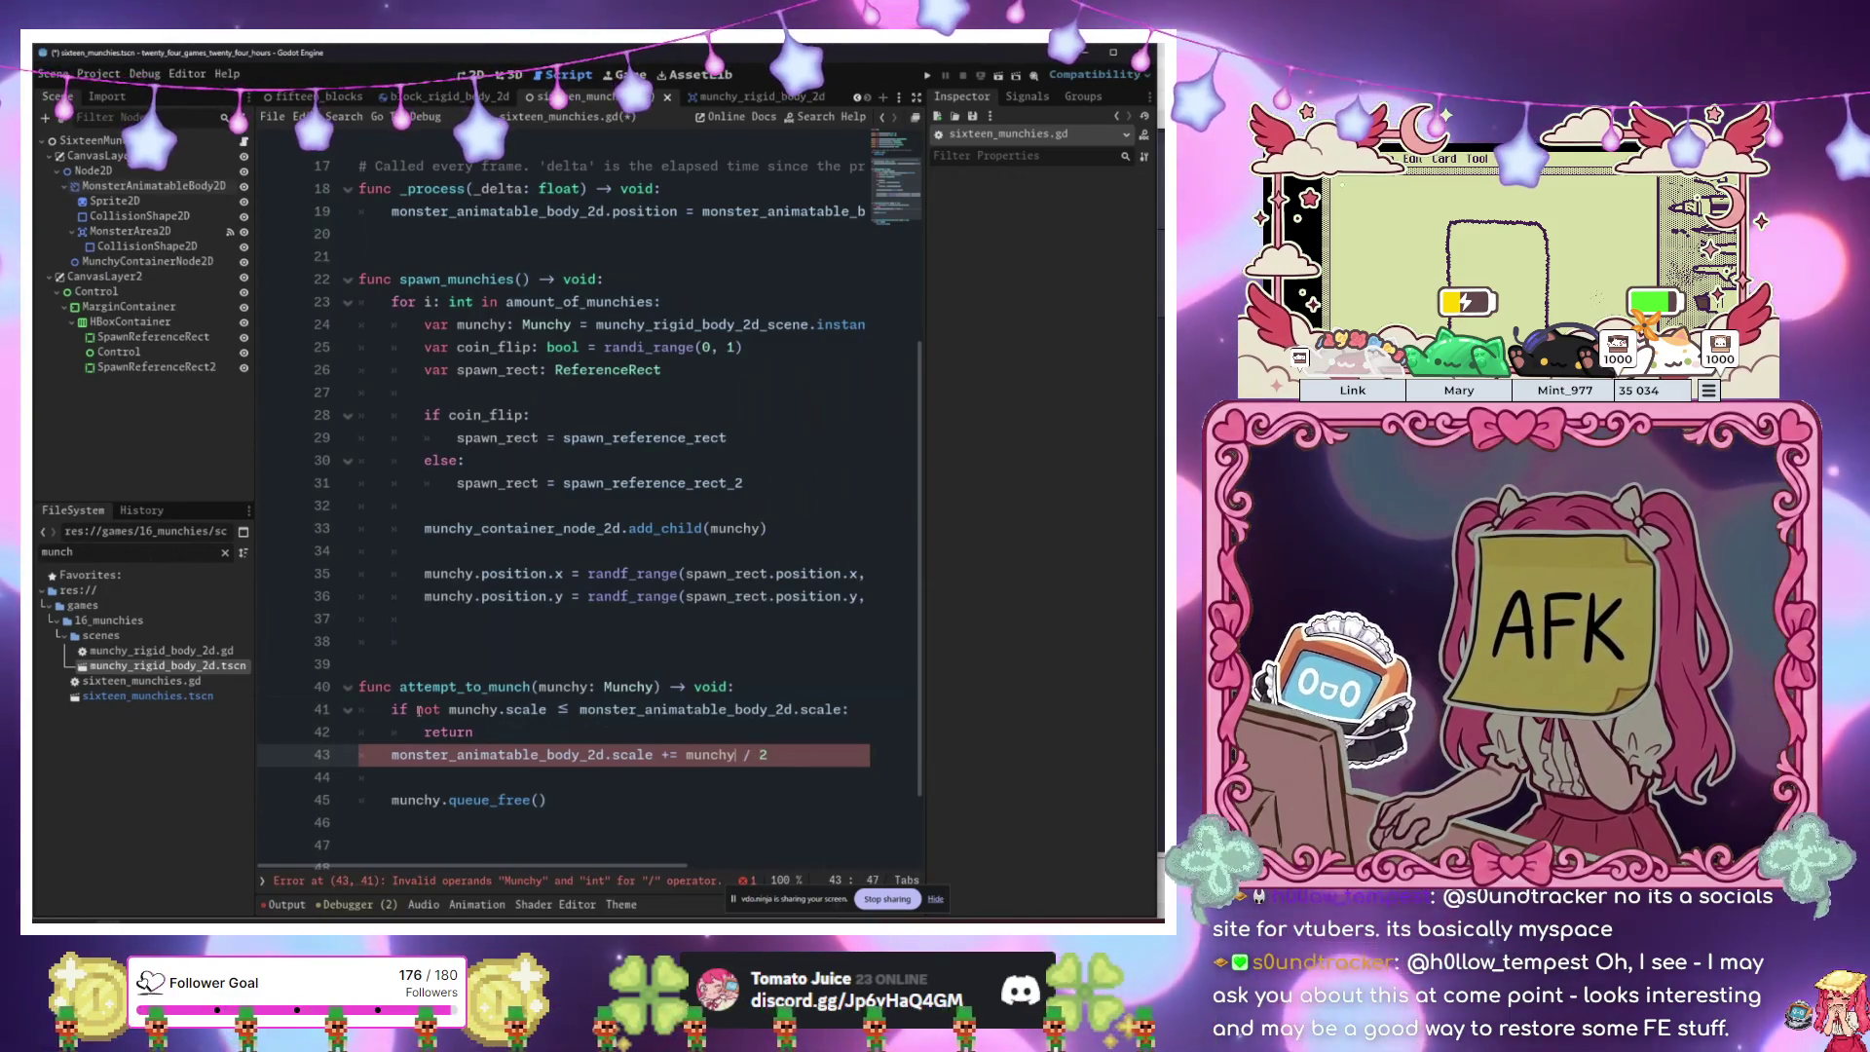
{"action": "type", "text": ".sca"}
{"action": "key", "text": "Return"}
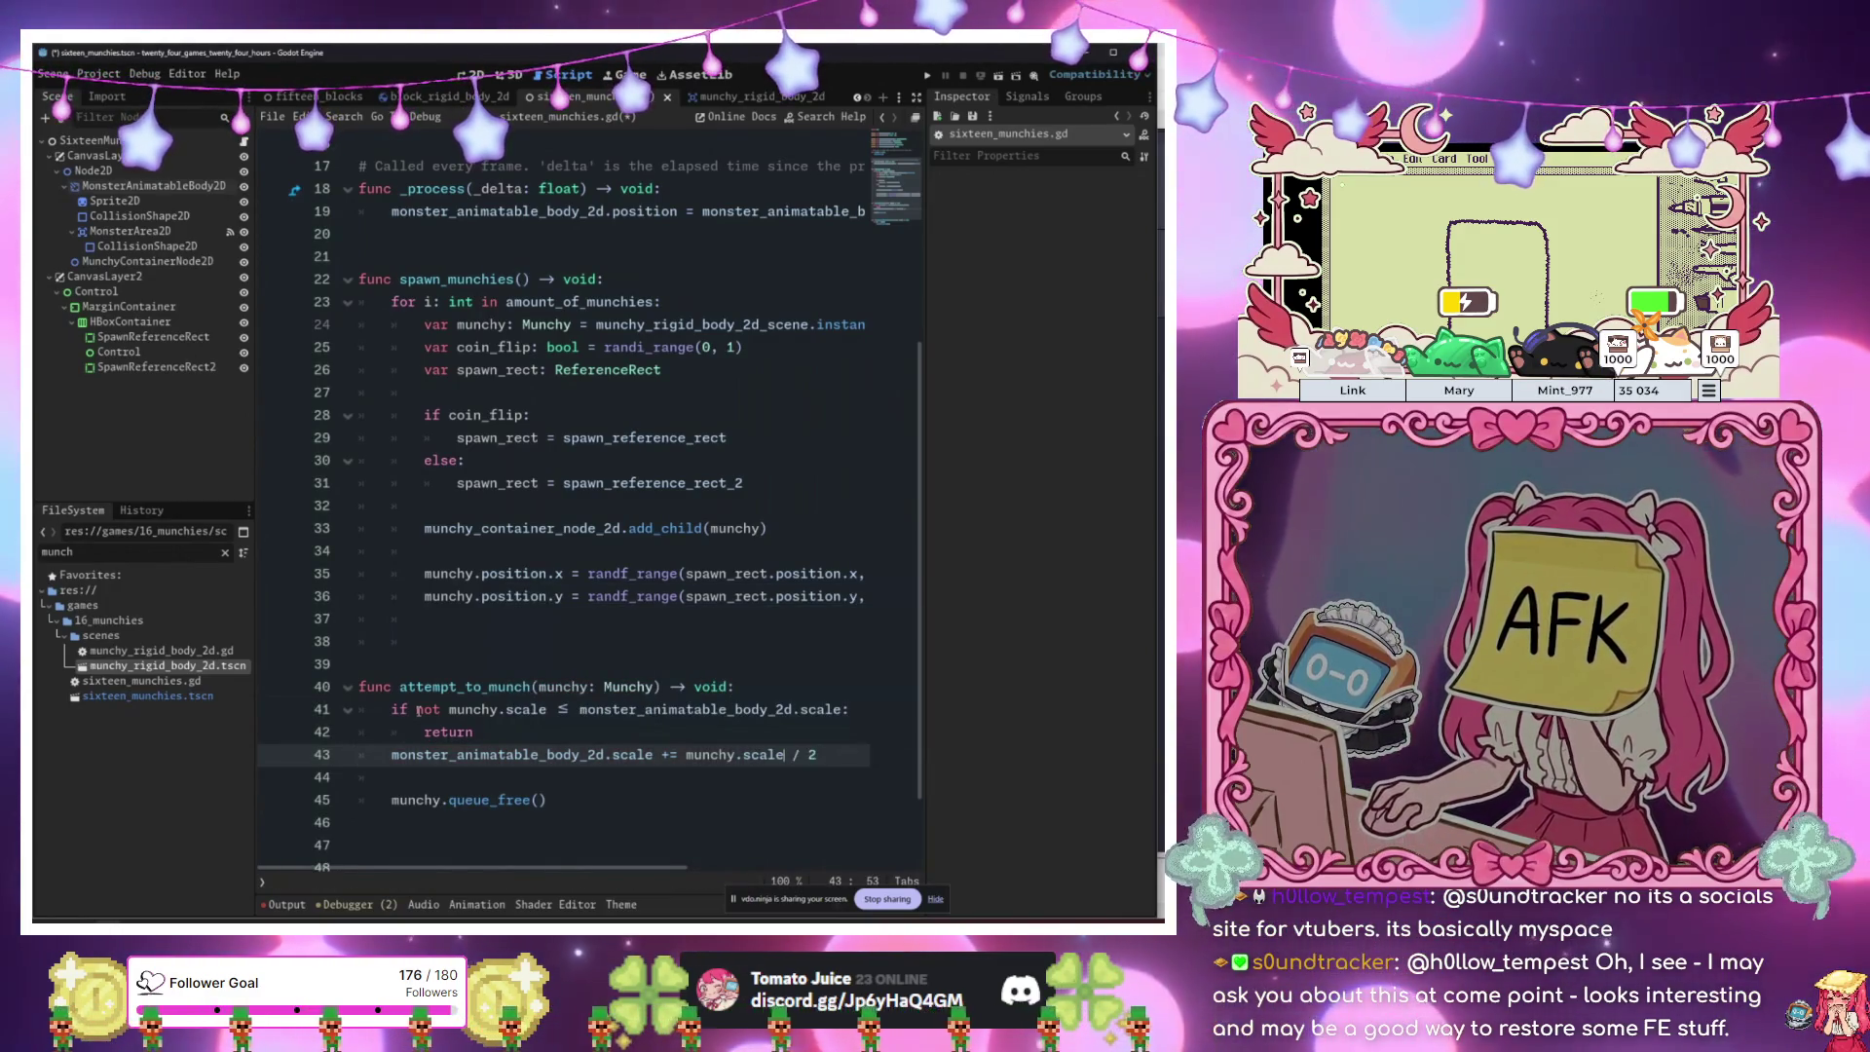
Run the game twice to test munching, moving the game window aside to see the code
{"action": "left_click", "coordinate": [633, 641]}
{"action": "key", "text": "F5"}
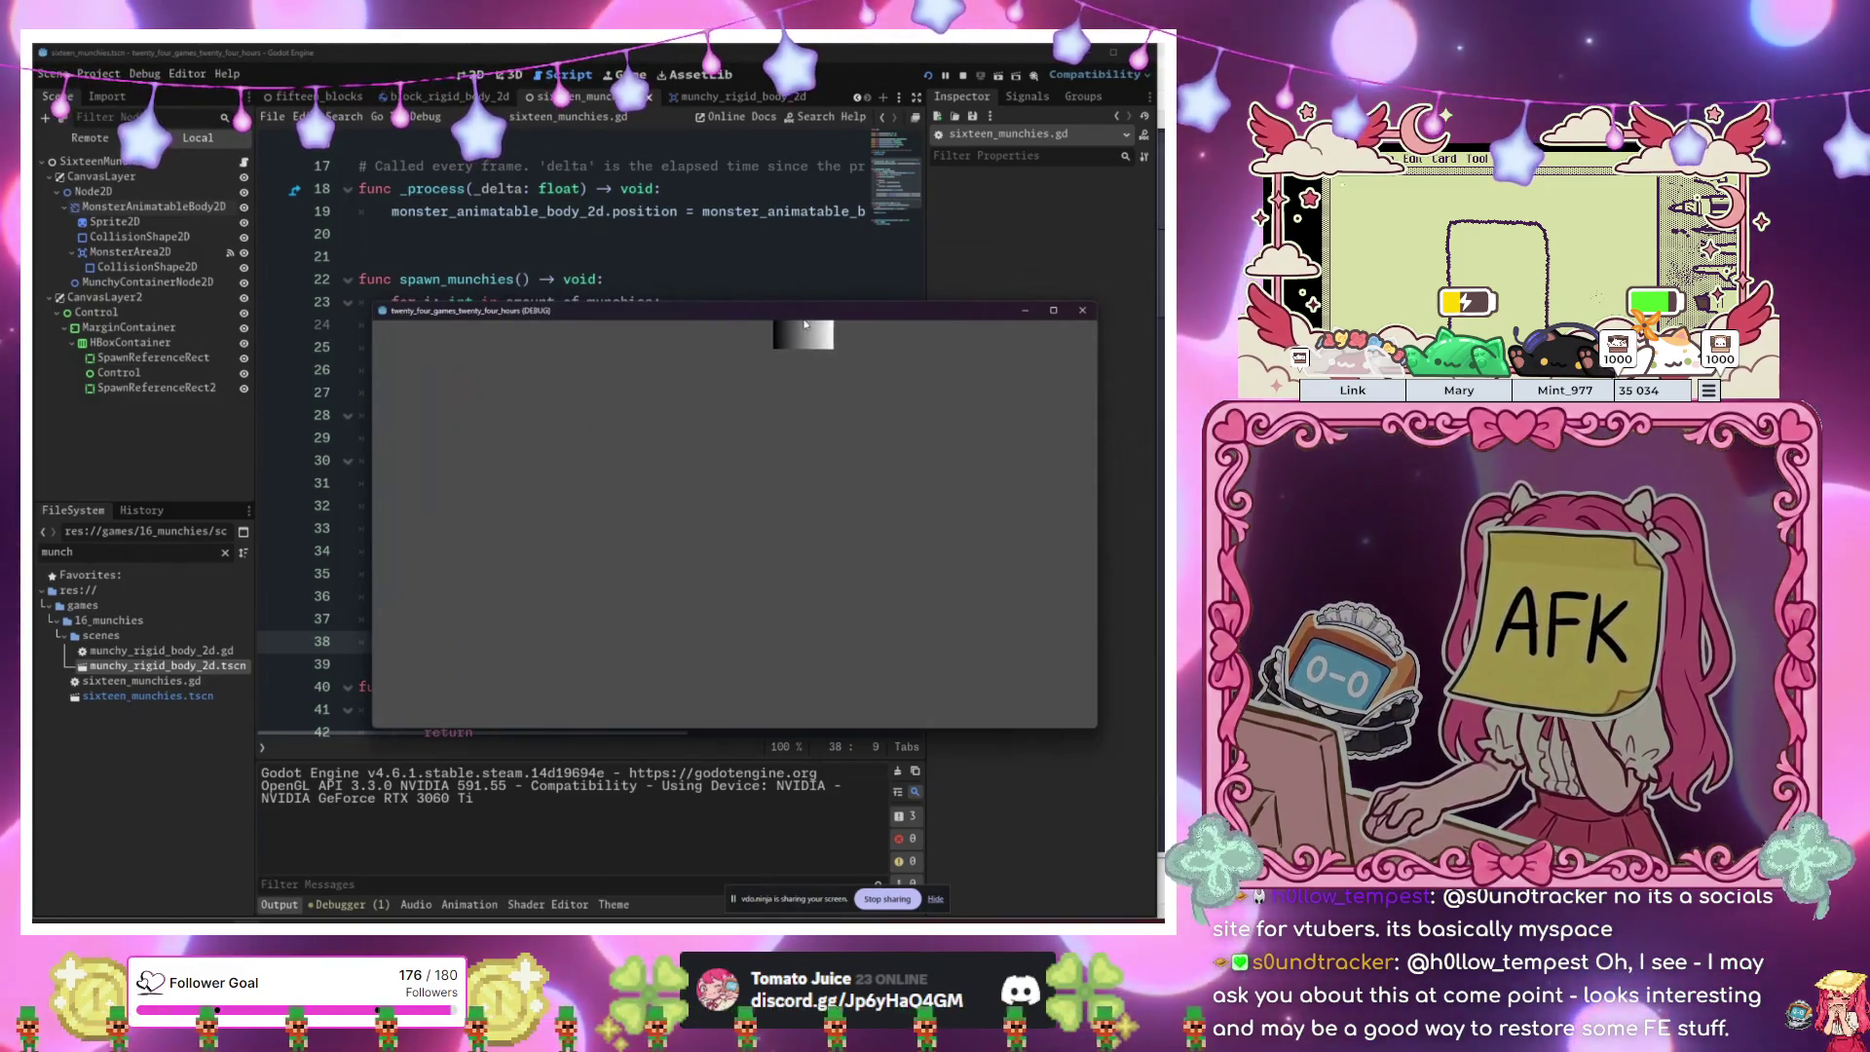
{"action": "left_click_drag", "start_coordinate": [805, 314], "coordinate": [814, 454]}
{"action": "scroll", "coordinate": [600, 381], "scroll_direction": "up", "scroll_amount": 5}
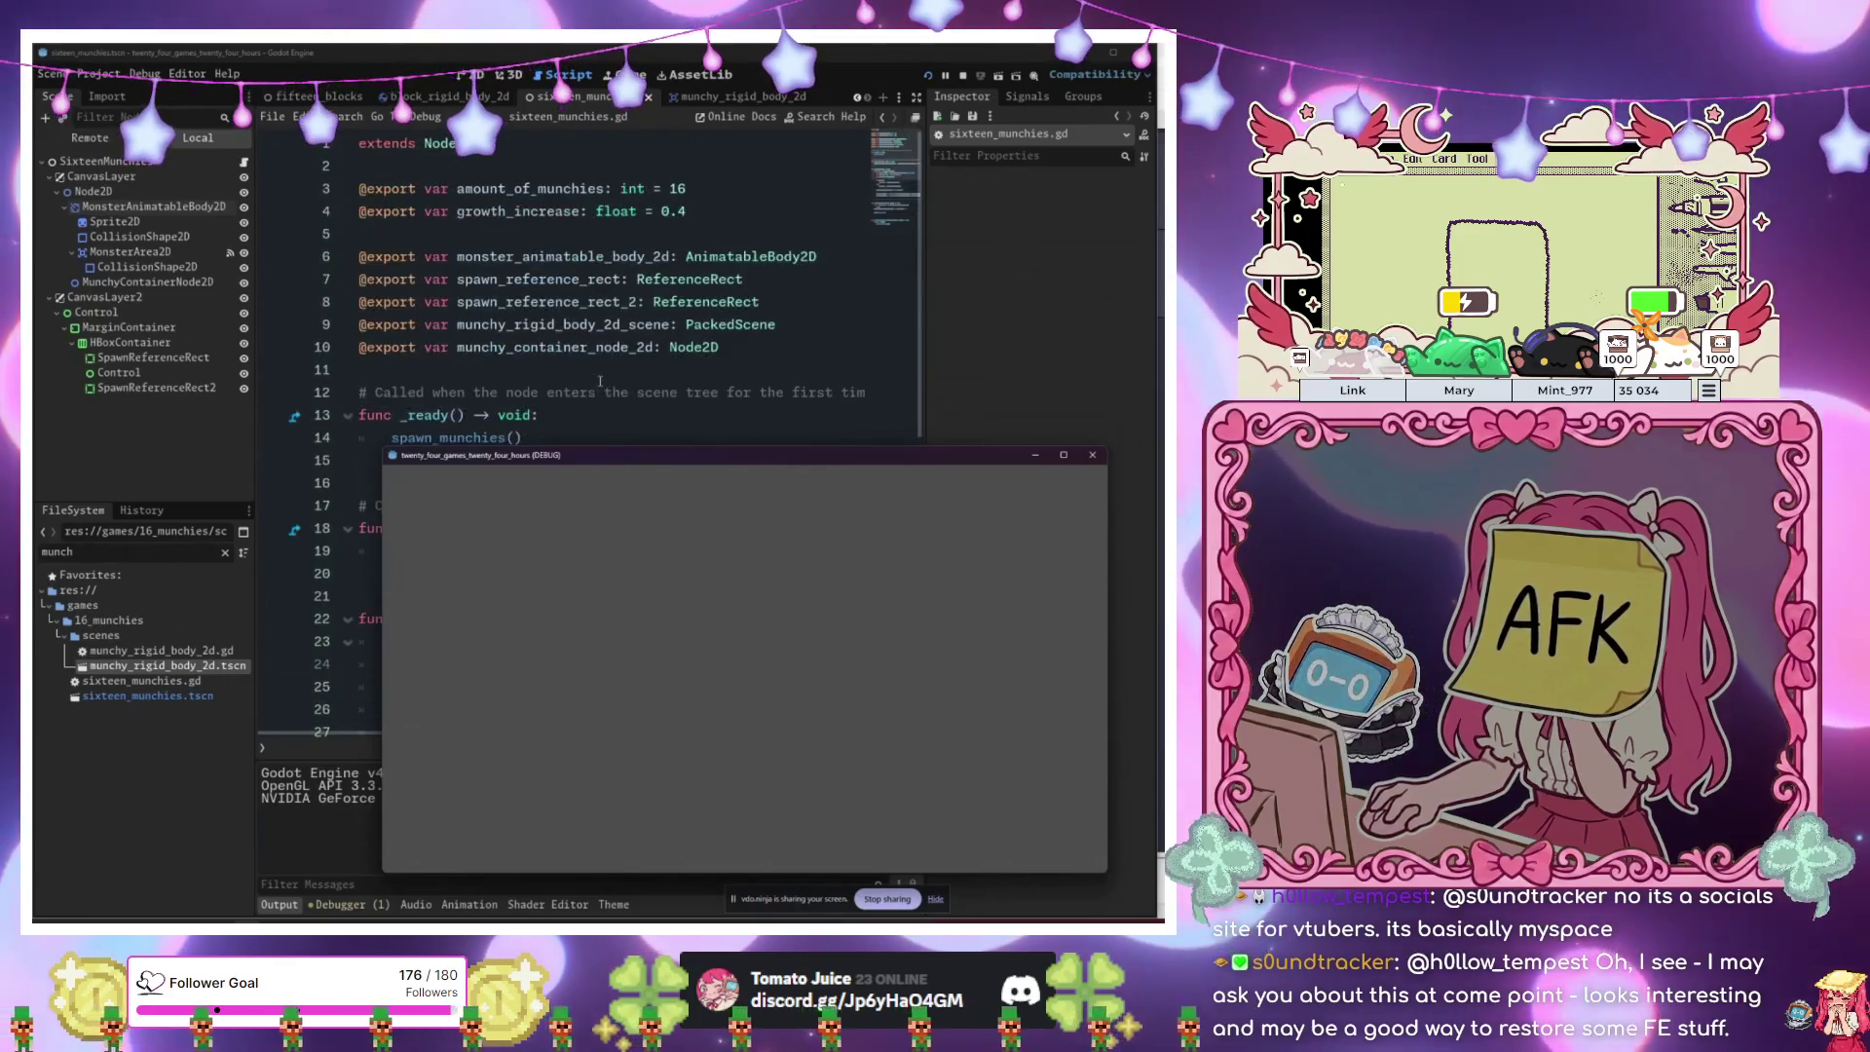
{"action": "key", "text": "alt+F4"}
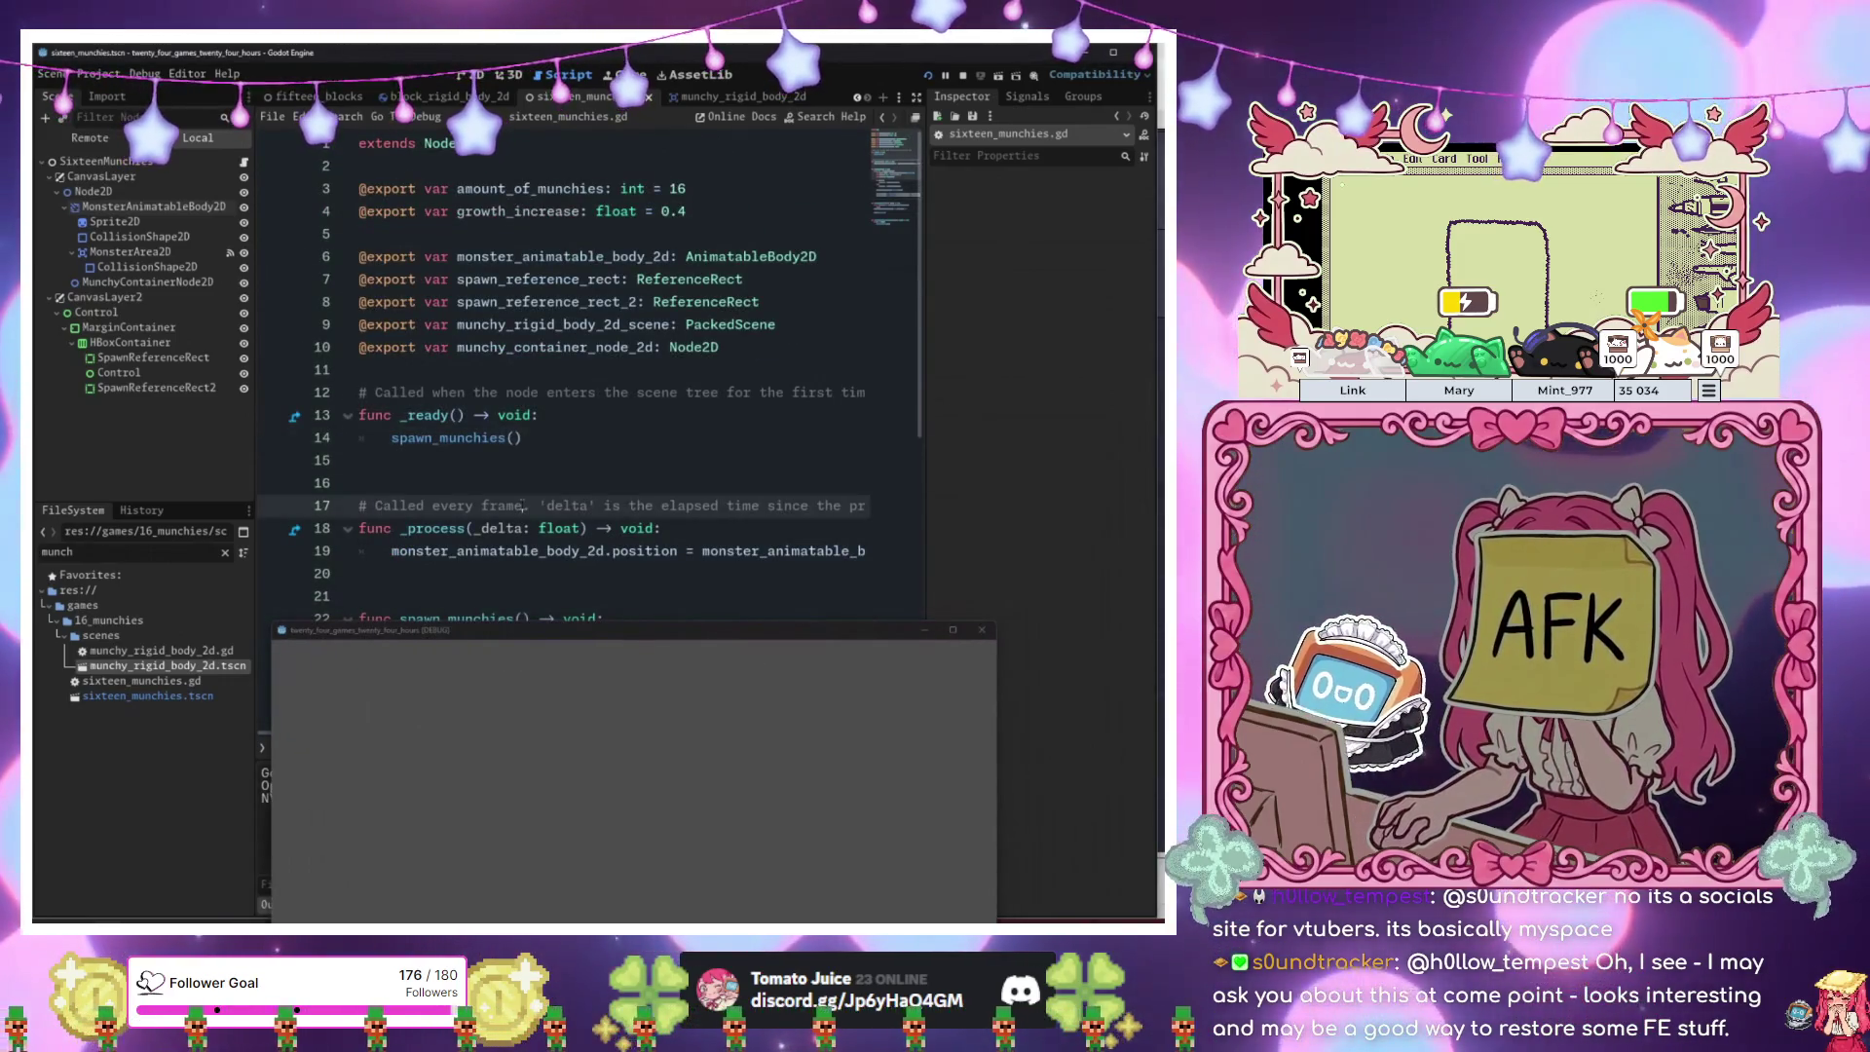
{"action": "key", "text": "F6"}
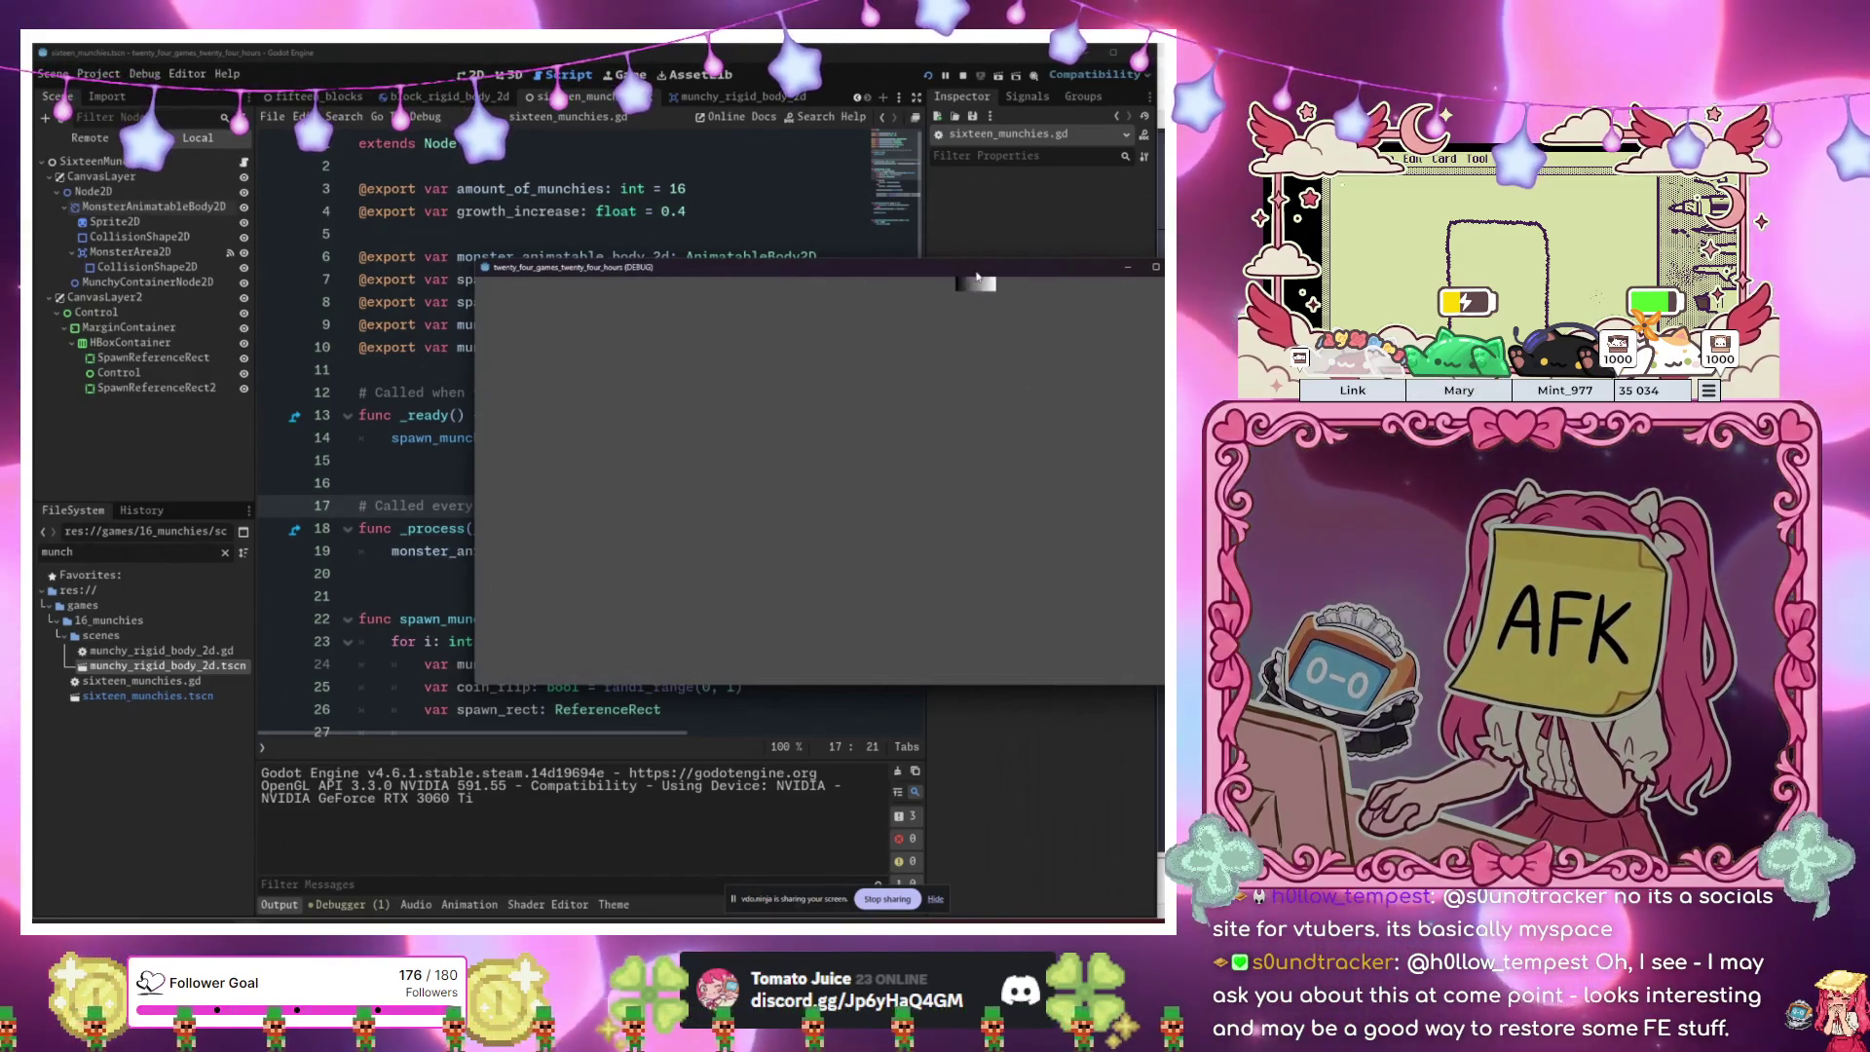
{"action": "left_click_drag", "start_coordinate": [977, 273], "coordinate": [1164, 600]}
{"action": "scroll", "coordinate": [575, 468], "scroll_direction": "down", "scroll_amount": 9}
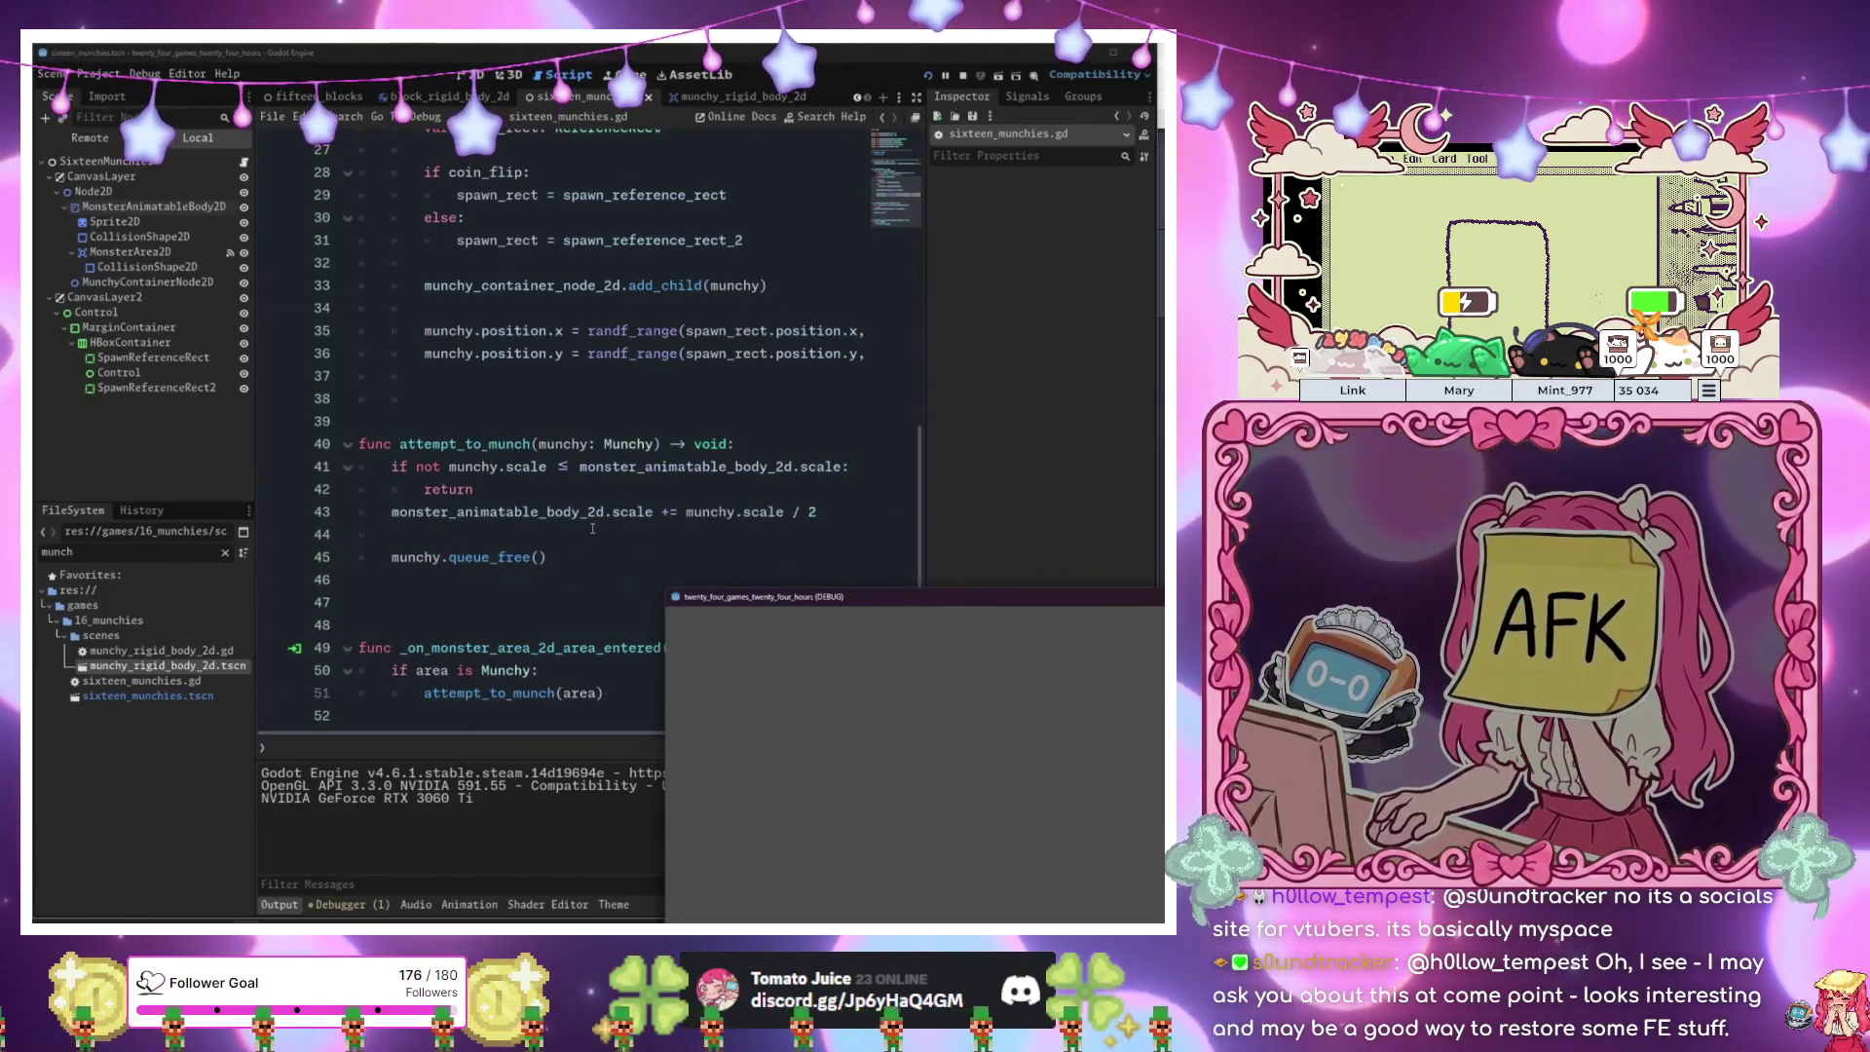
{"action": "scroll", "coordinate": [615, 562], "scroll_direction": "up", "scroll_amount": 3}
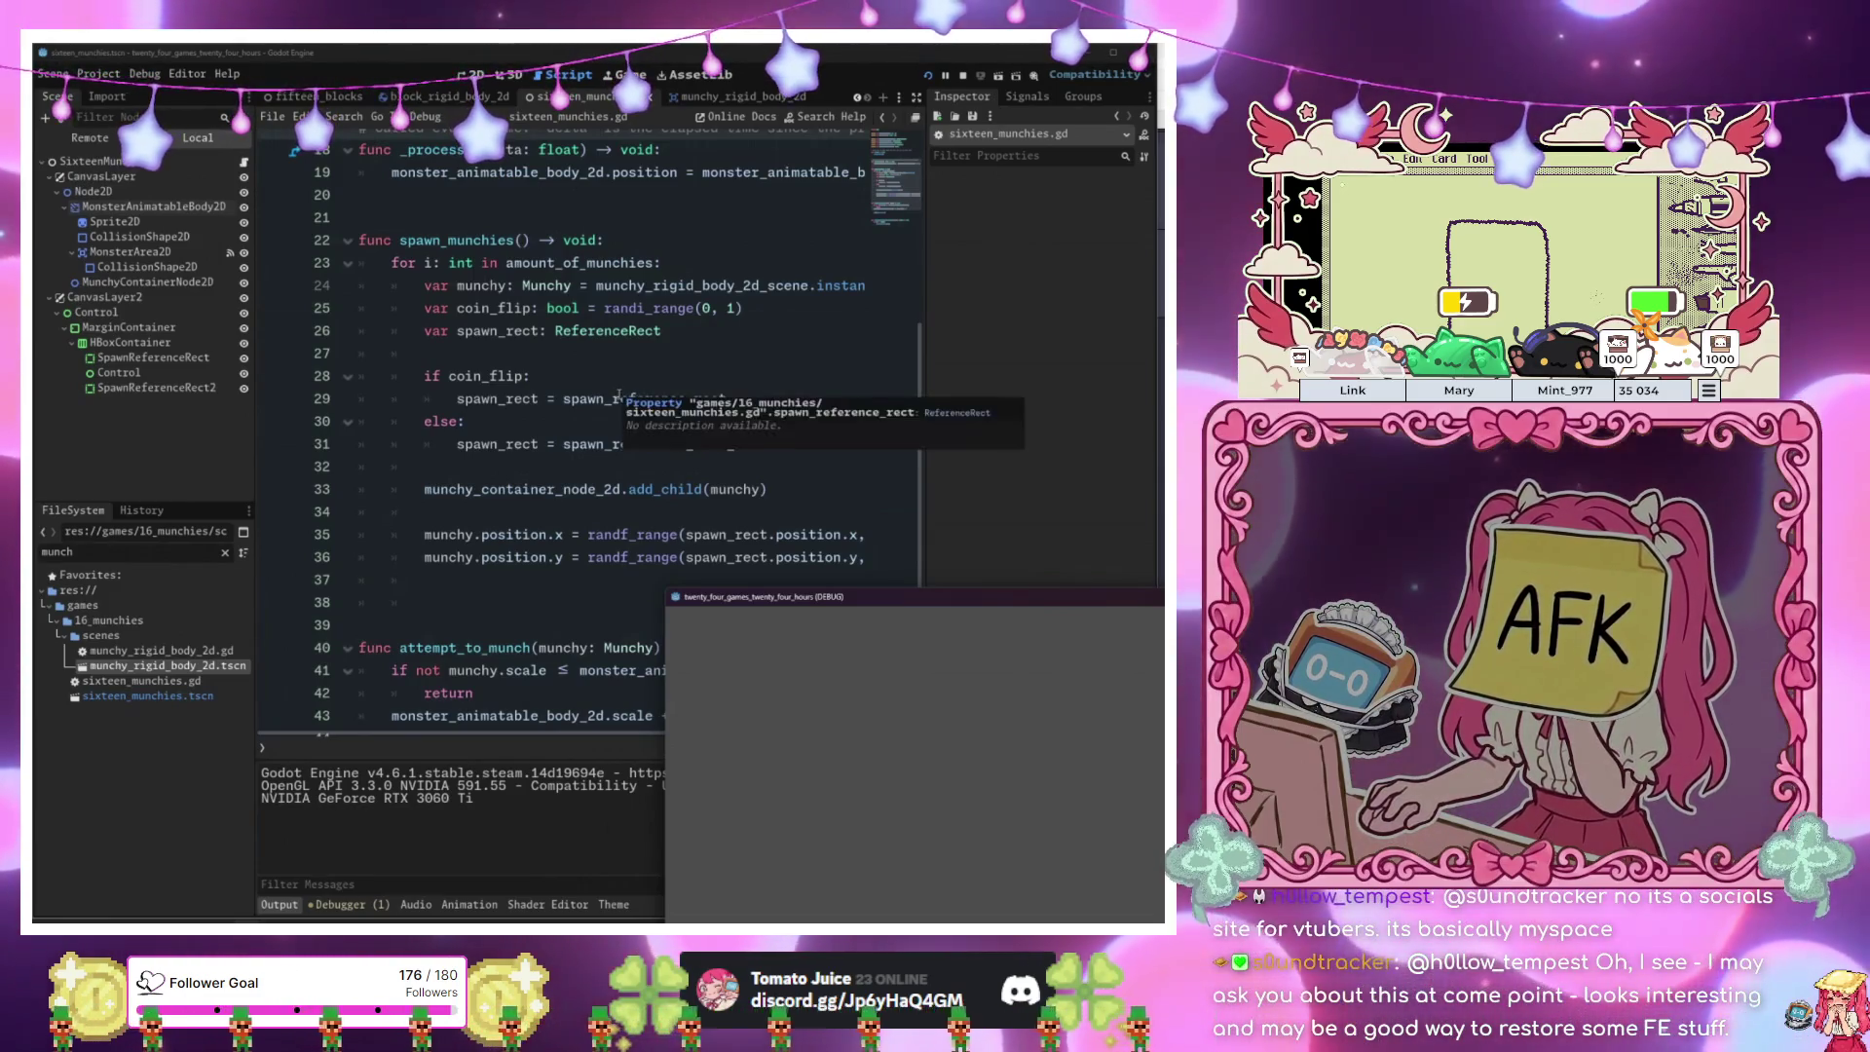
Comment out the munchy.queue_free() lines 44–45 and rerun the game
{"action": "left_click", "coordinate": [628, 458]}
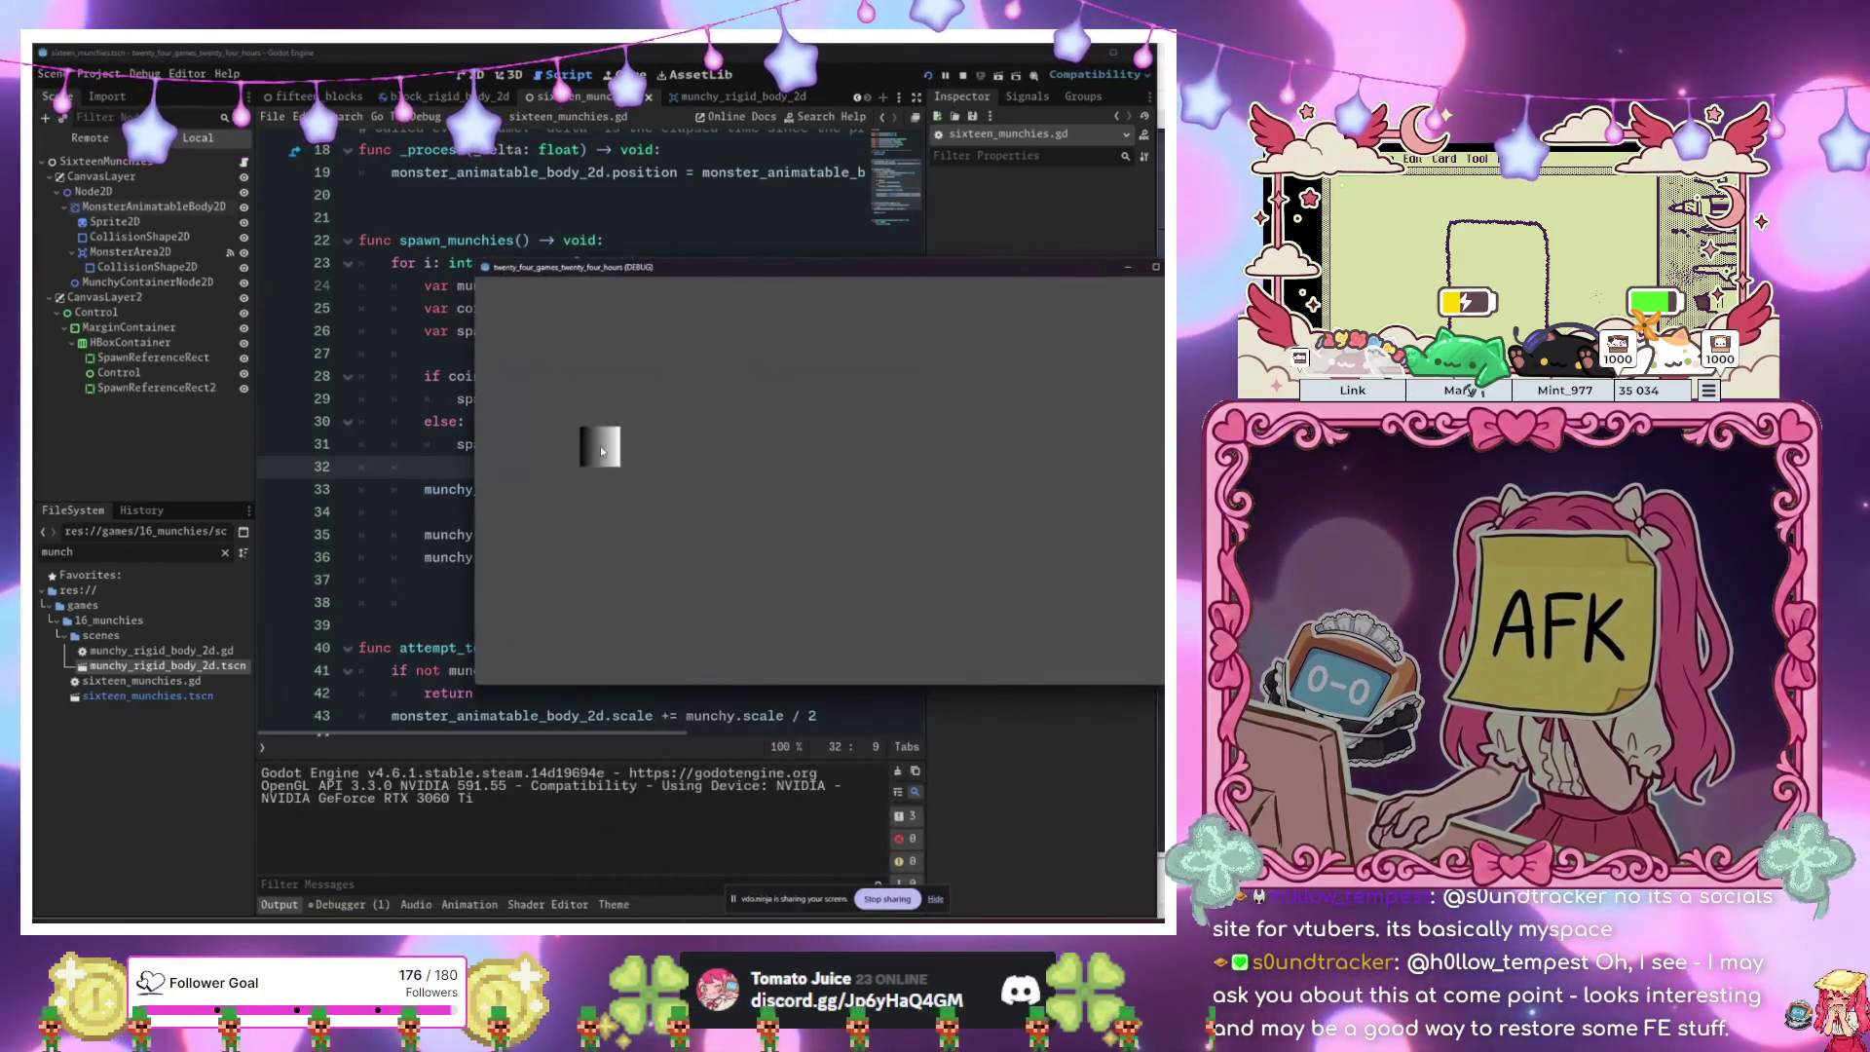
{"action": "scroll", "coordinate": [409, 458], "scroll_direction": "down", "scroll_amount": 3}
{"action": "left_click", "coordinate": [442, 466]}
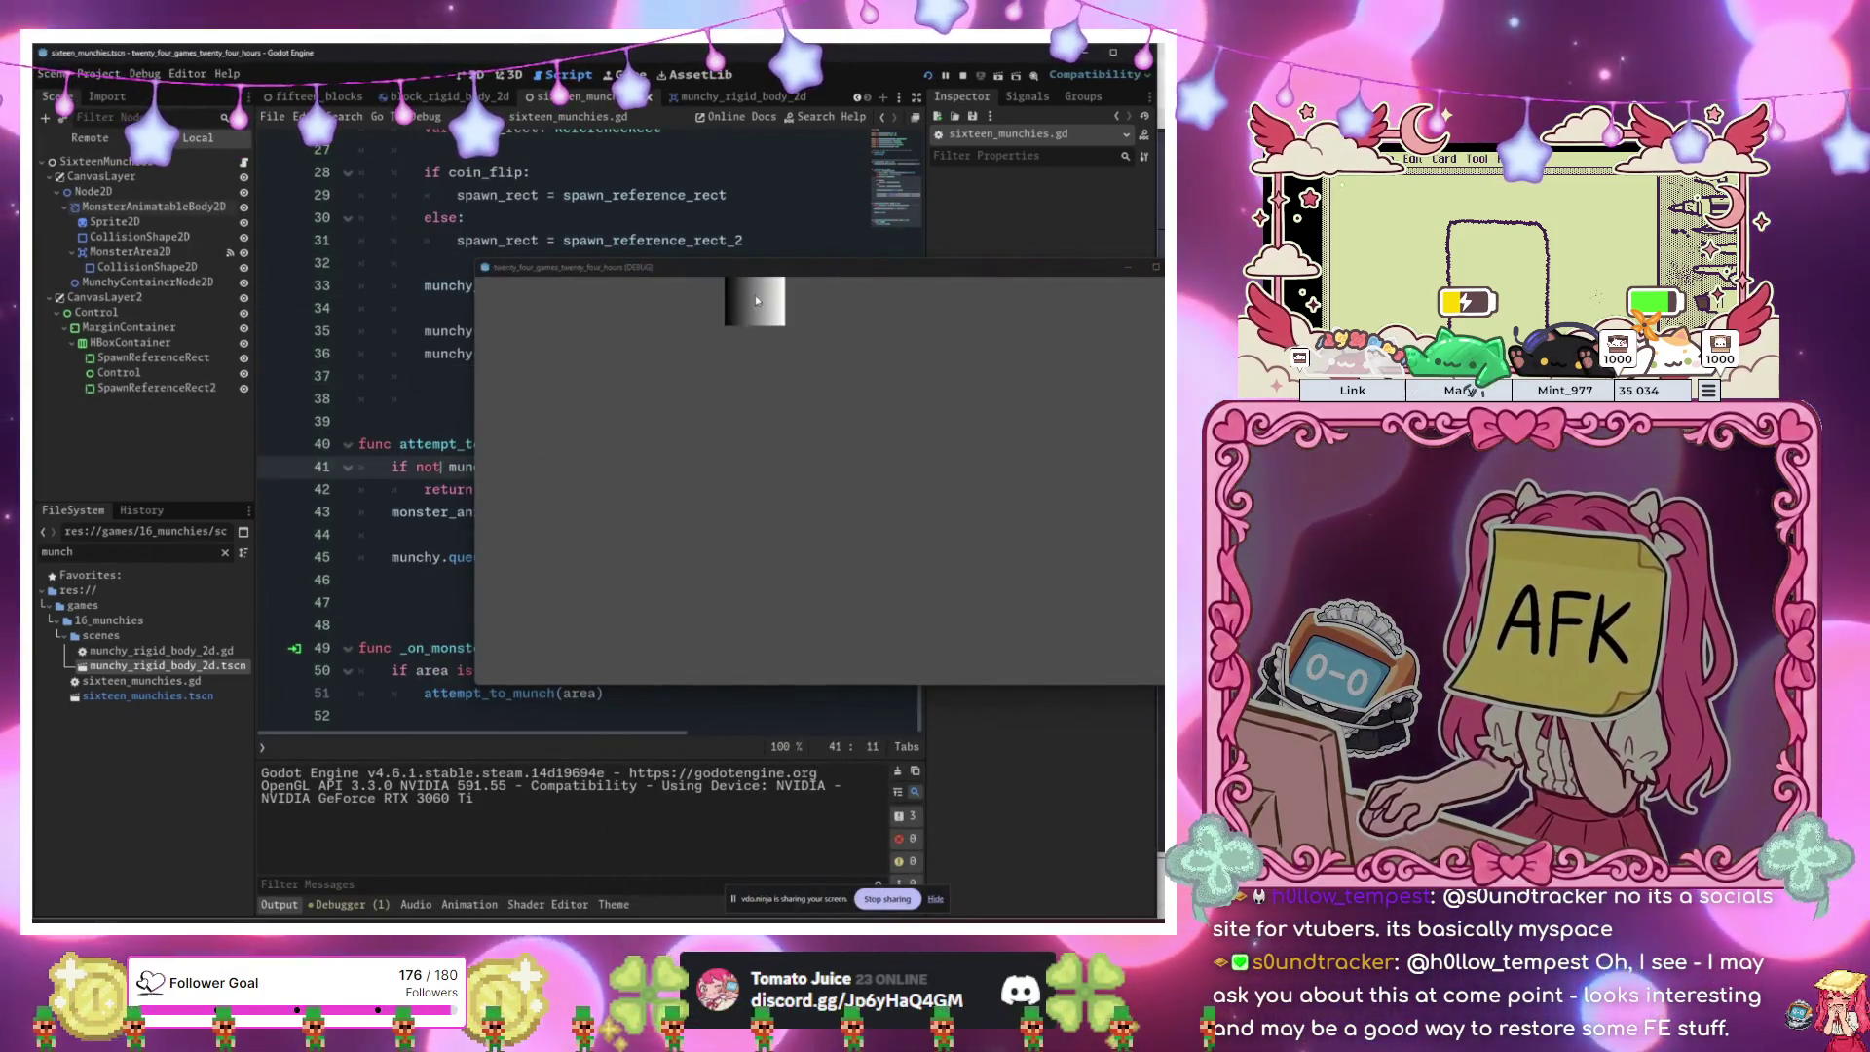
{"action": "left_click", "coordinate": [575, 562]}
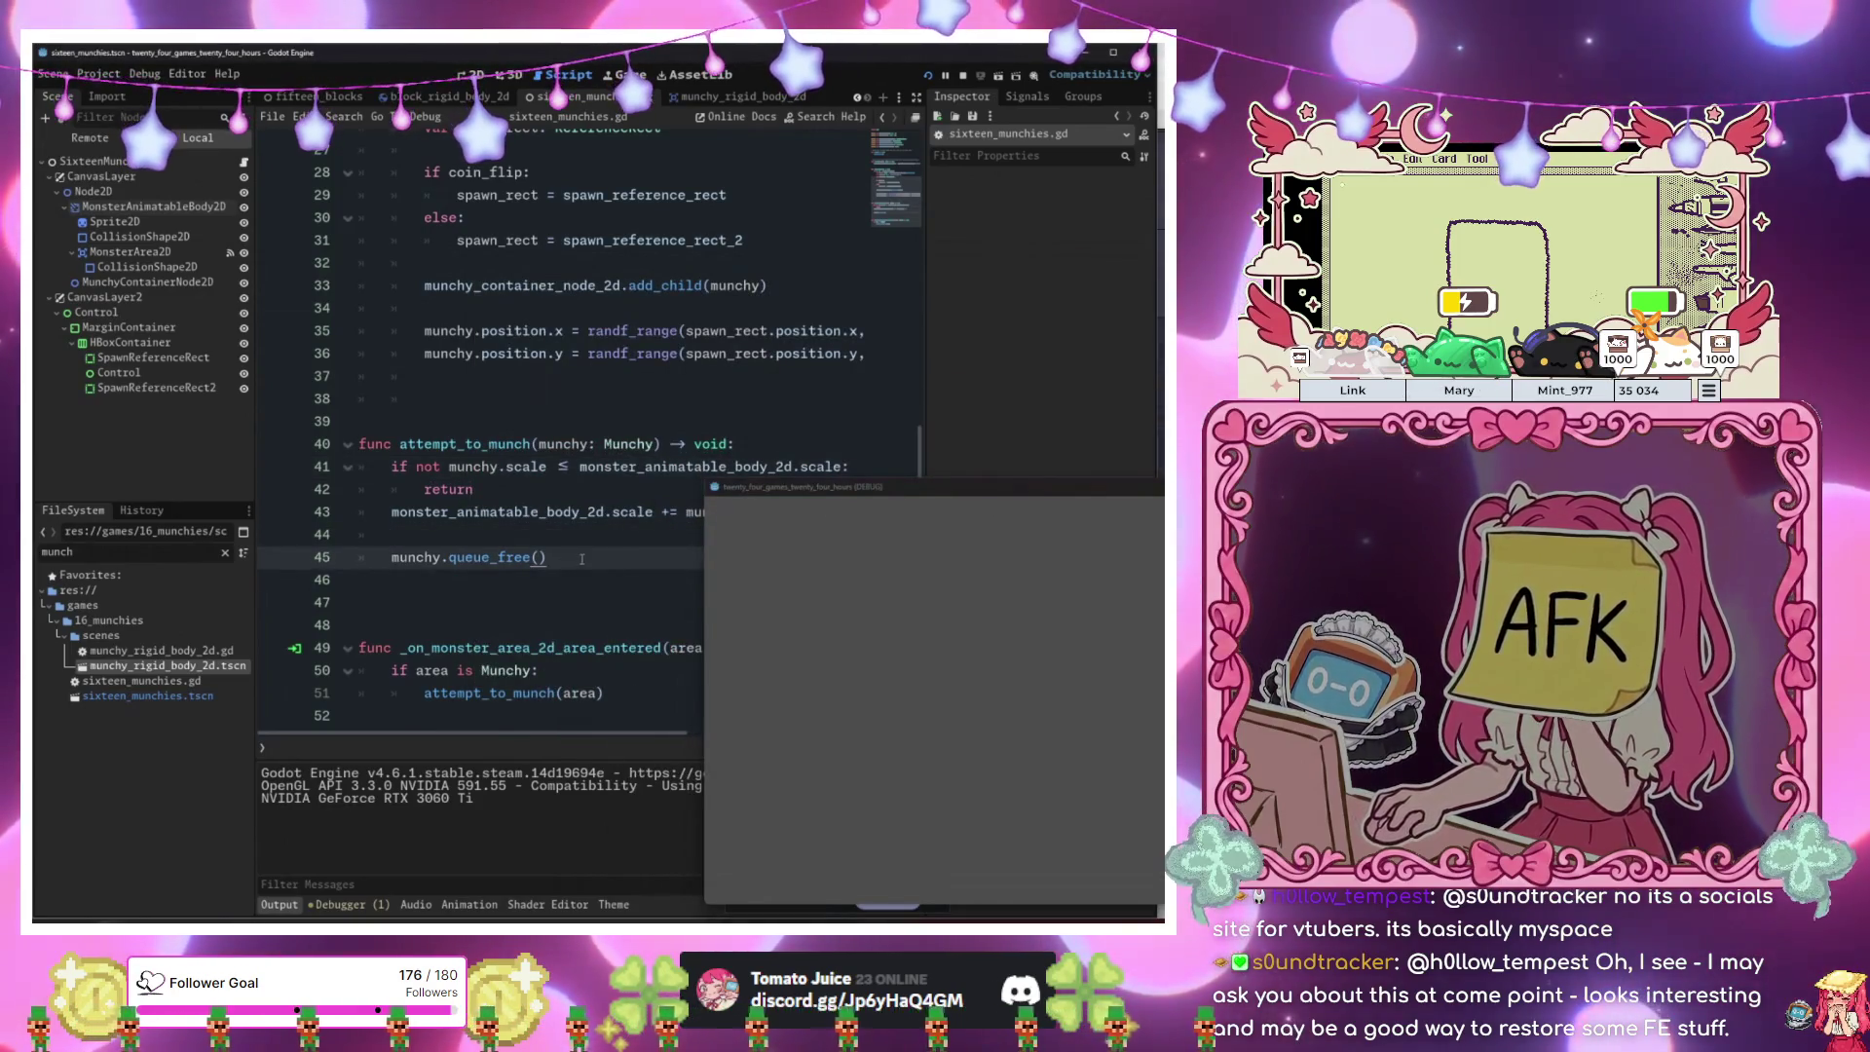
{"action": "left_click_drag", "start_coordinate": [582, 559], "coordinate": [426, 547]}
{"action": "key", "text": "ctrl+k"}
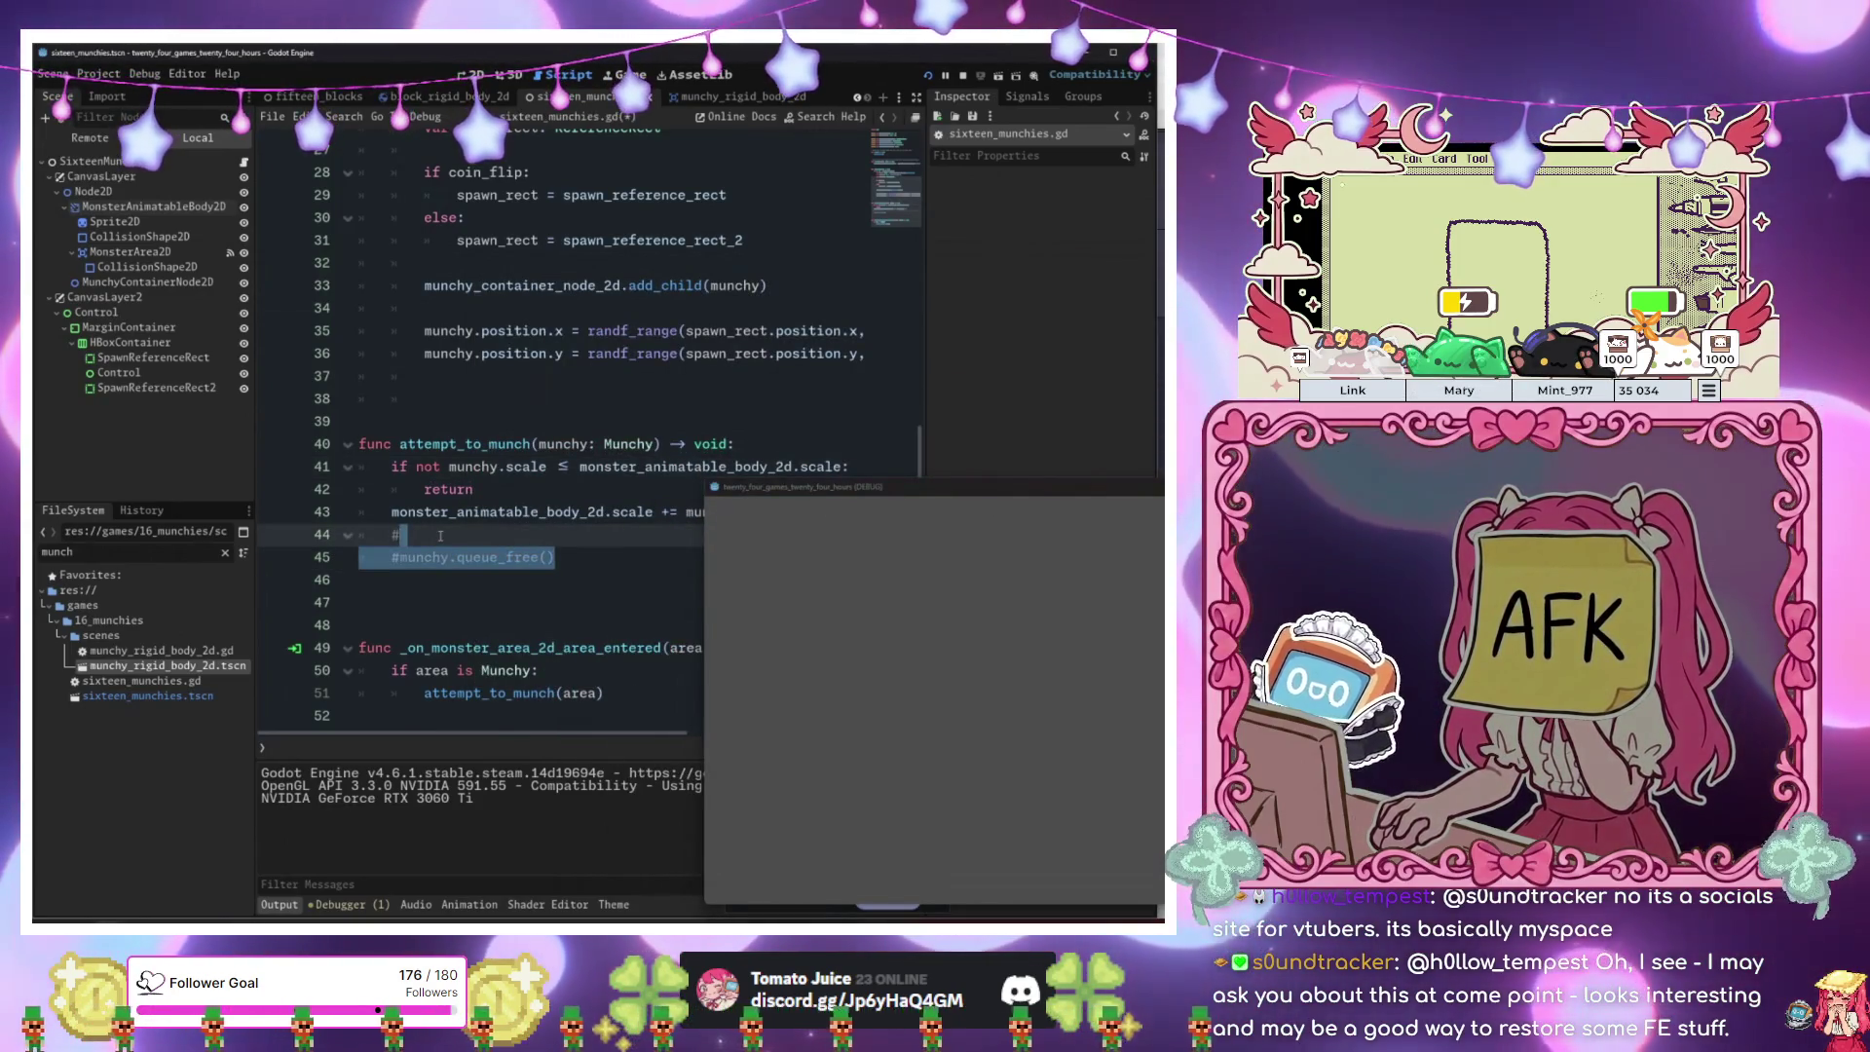
{"action": "left_click", "coordinate": [440, 536]}
{"action": "key", "text": "F5"}
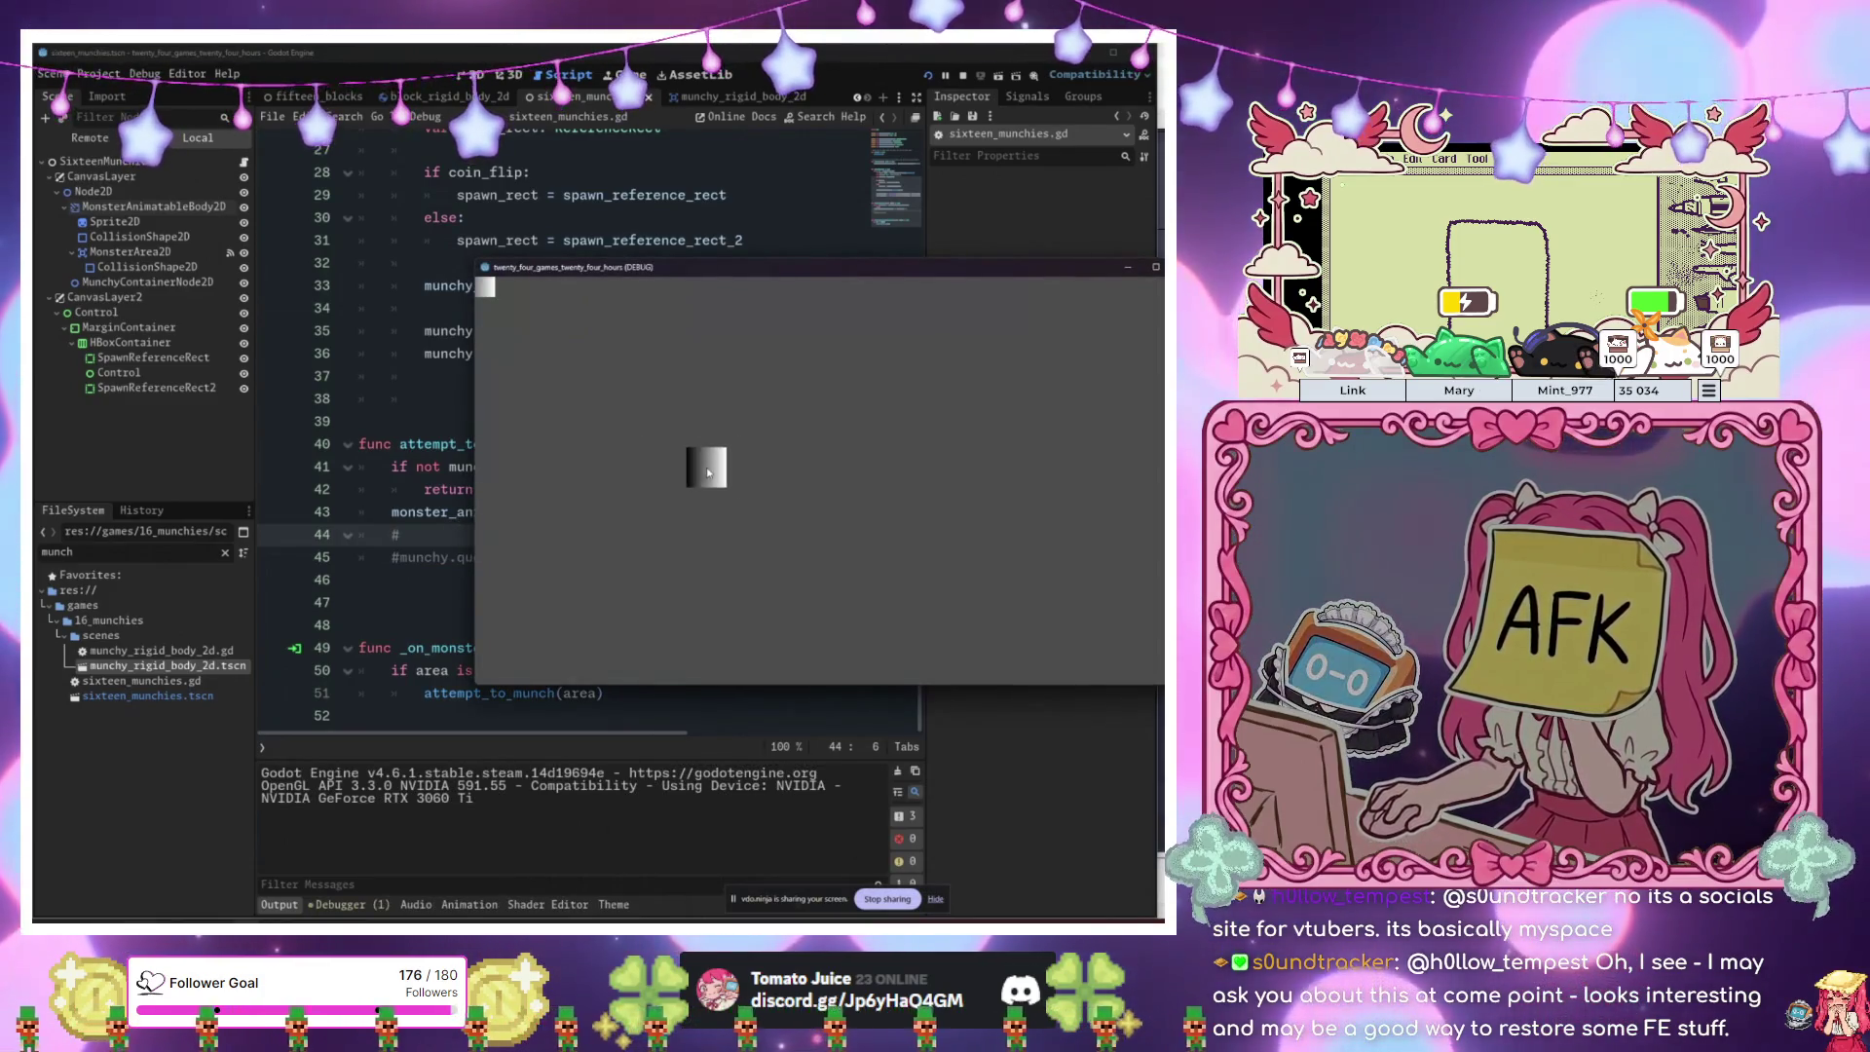
Steer the monster to the top-left, stop the game, and view SpawnReferenceRect in the 2D view
{"action": "left_click_drag", "start_coordinate": [709, 472], "coordinate": [494, 304]}
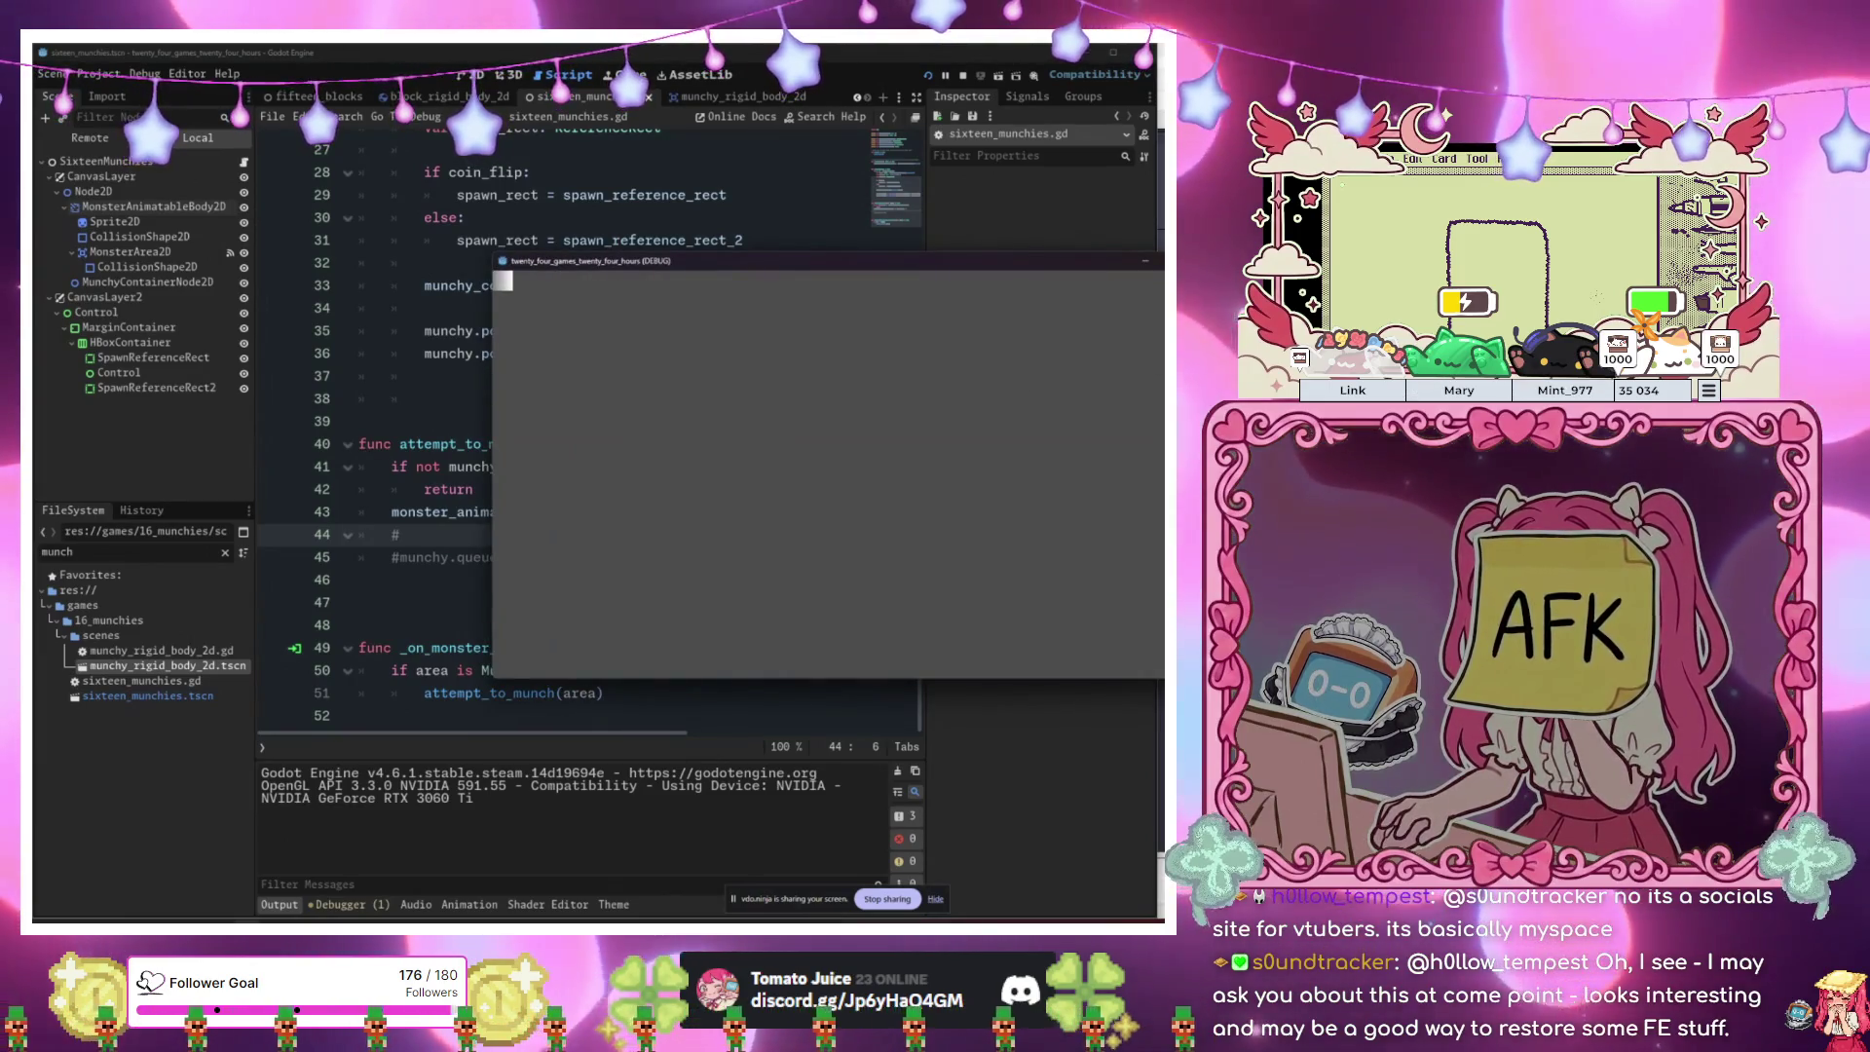
{"action": "key", "text": "F8"}
{"action": "left_click", "coordinate": [153, 336]}
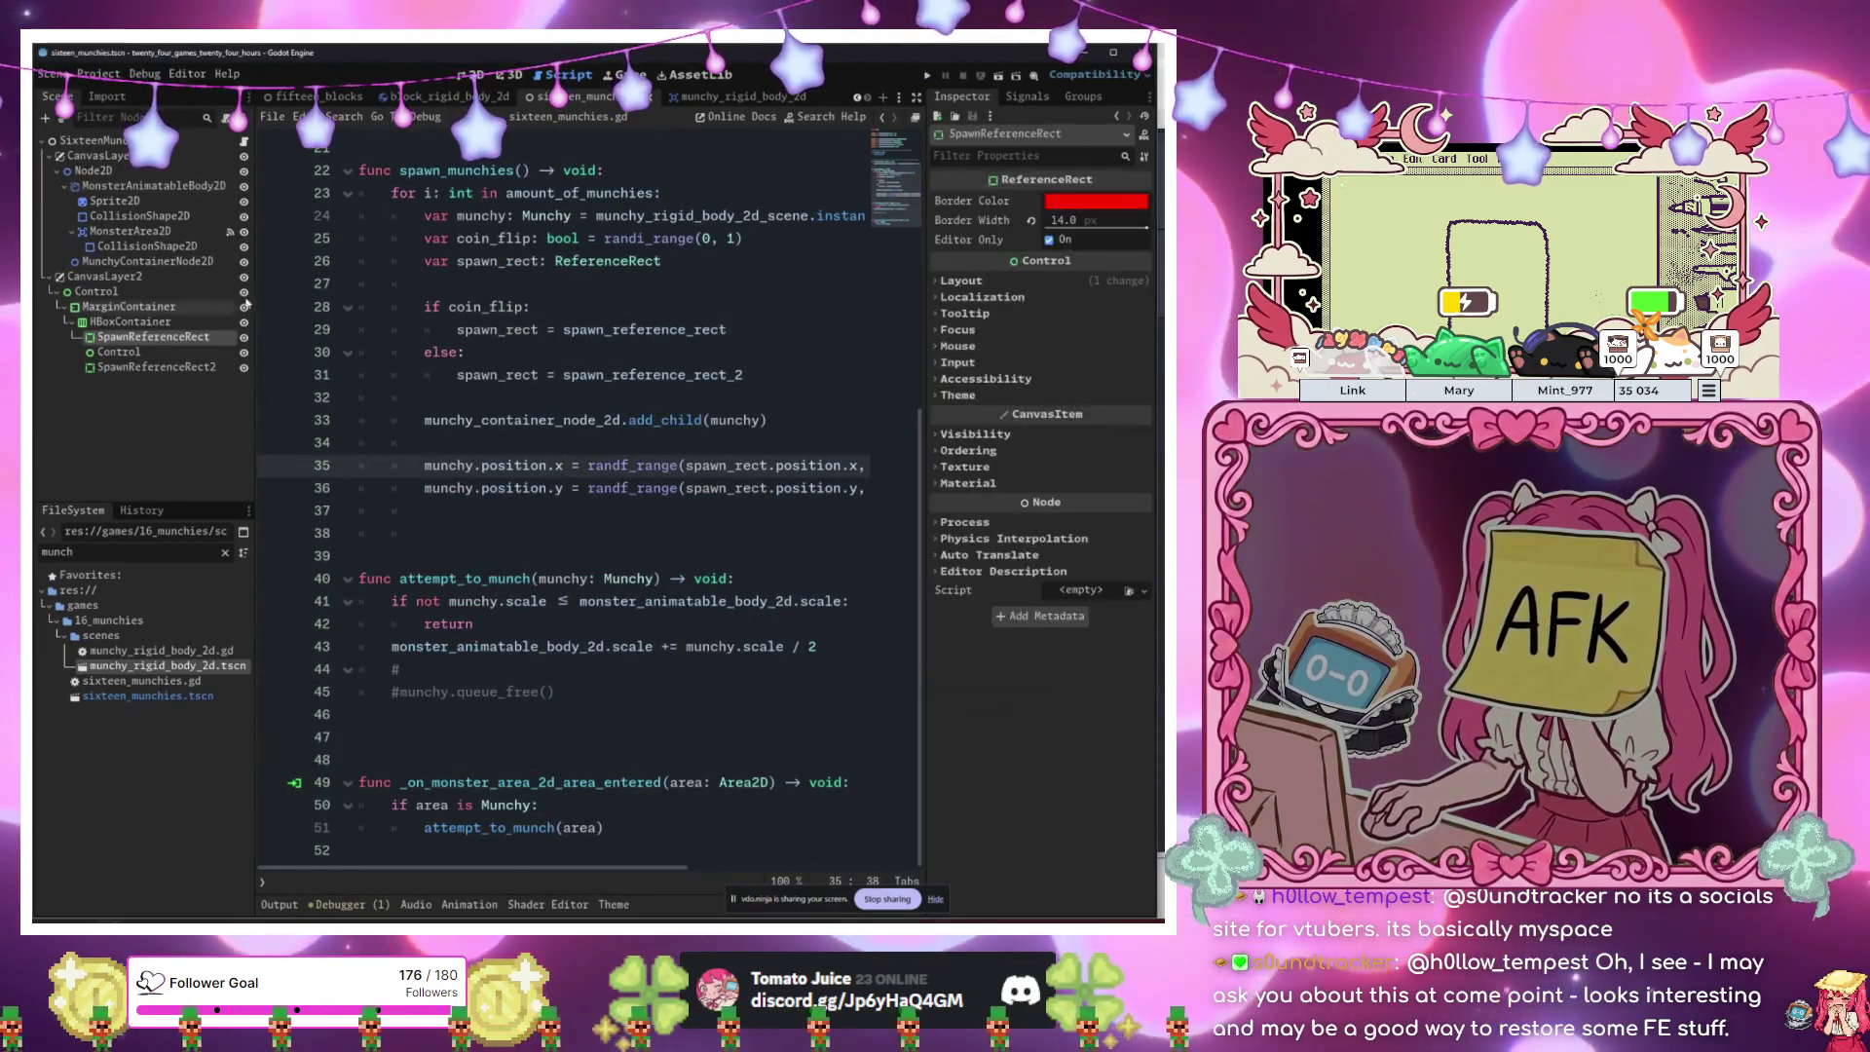
{"action": "scroll", "coordinate": [533, 227], "scroll_direction": "up", "scroll_amount": 7}
{"action": "left_click", "coordinate": [475, 76]}
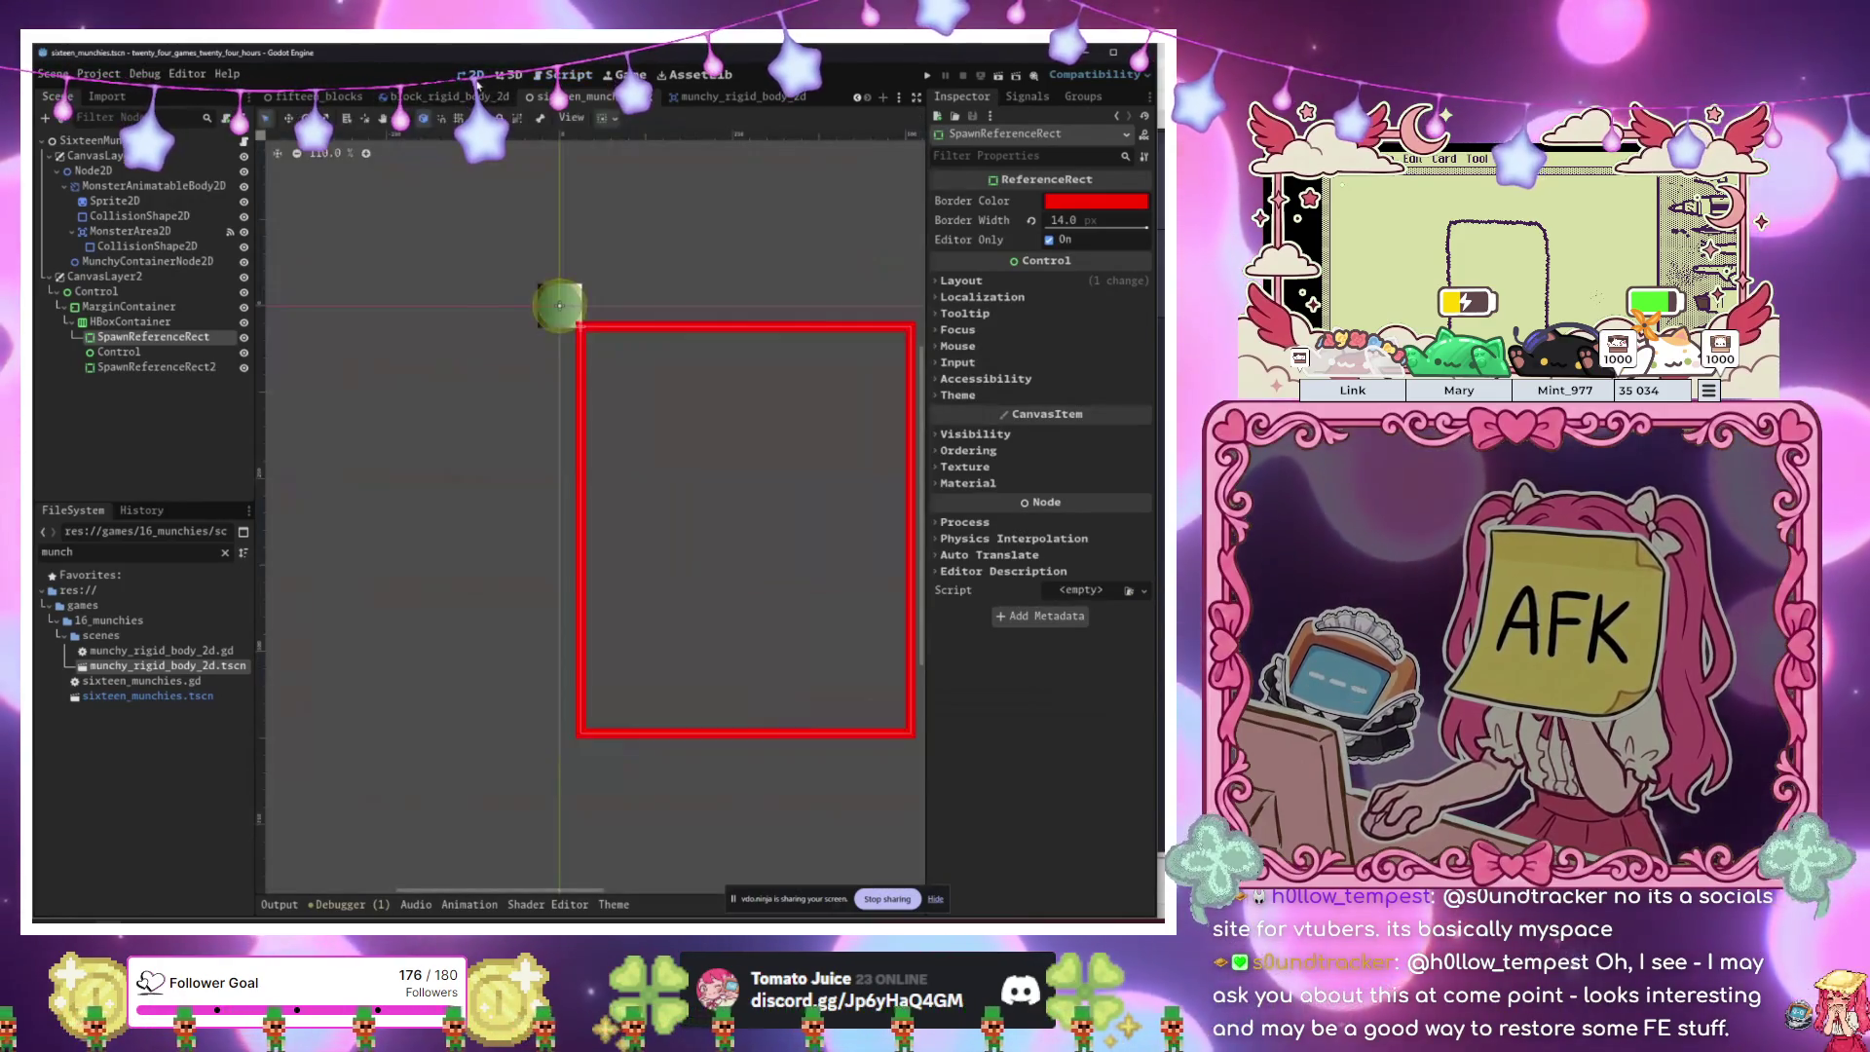
{"action": "scroll", "coordinate": [541, 292], "scroll_direction": "down", "scroll_amount": 5}
{"action": "scroll", "coordinate": [289, 379], "scroll_direction": "right", "scroll_amount": 5}
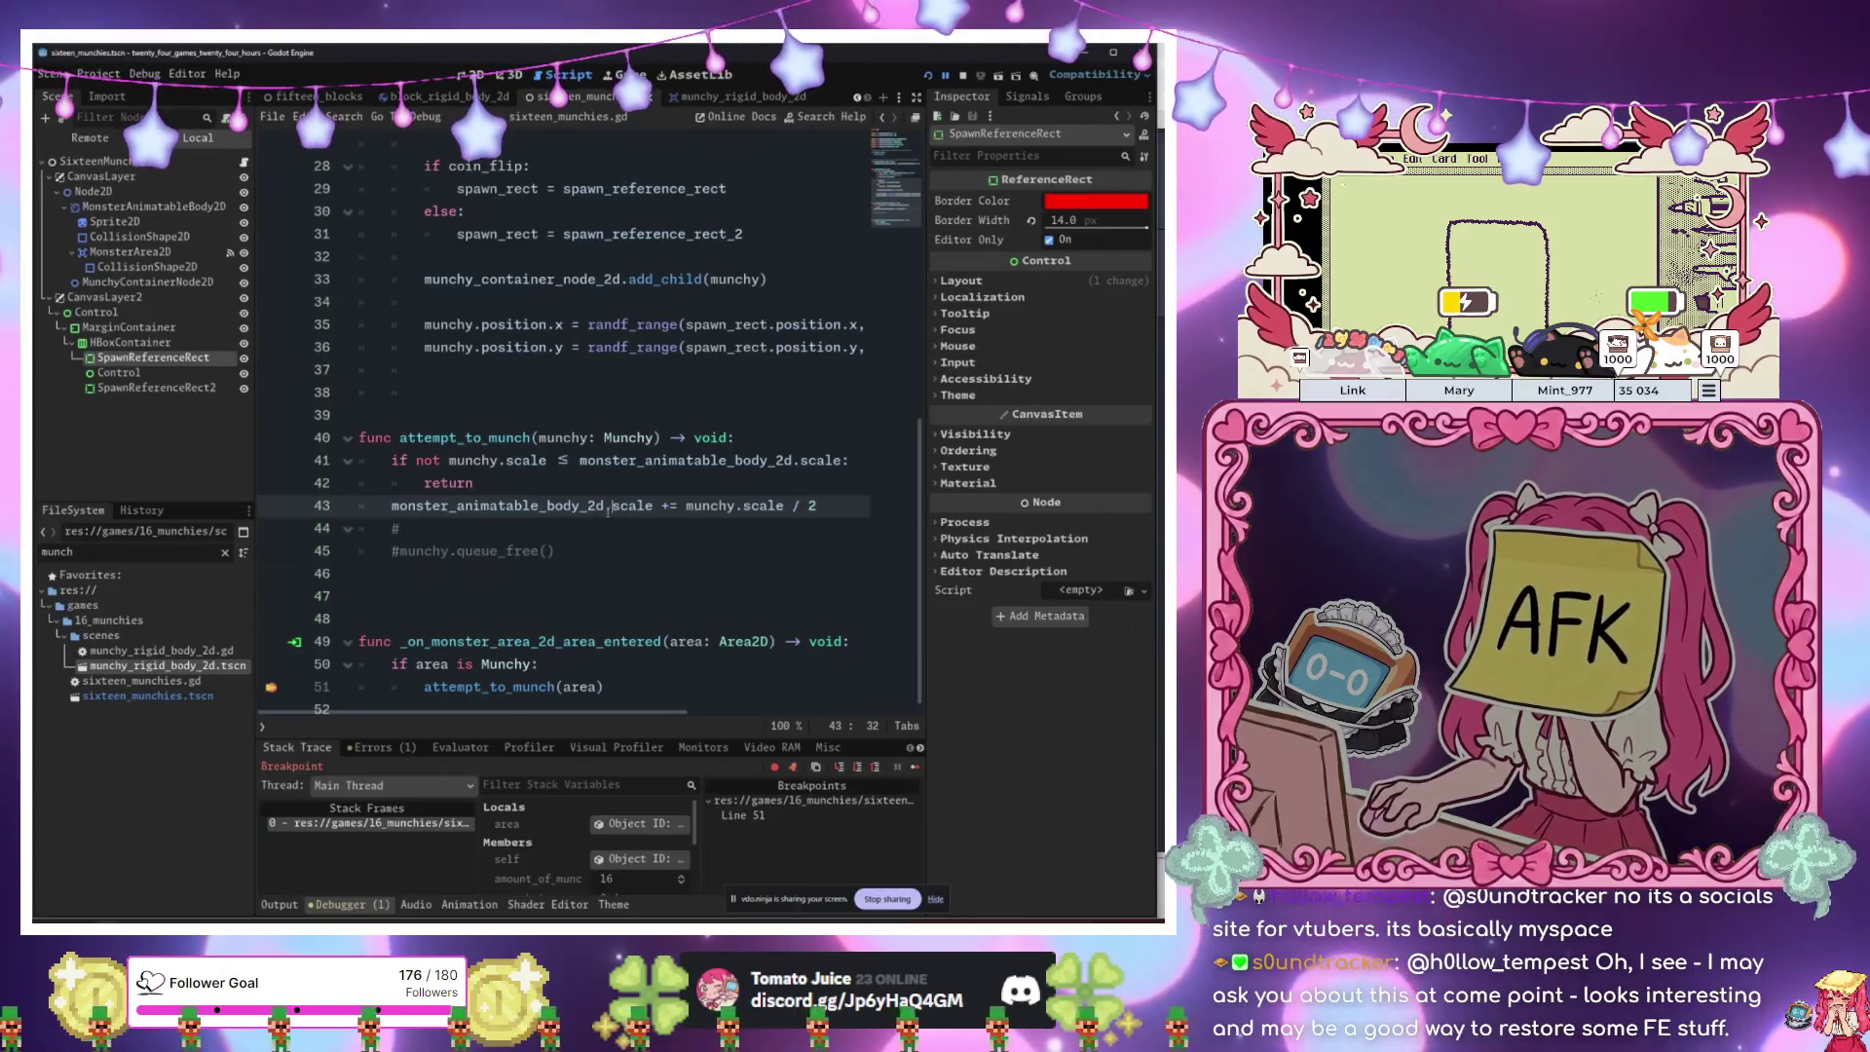
Review the growth expression on line 43 and the commented-out free call while paused
{"action": "left_click_drag", "start_coordinate": [603, 506], "coordinate": [782, 505]}
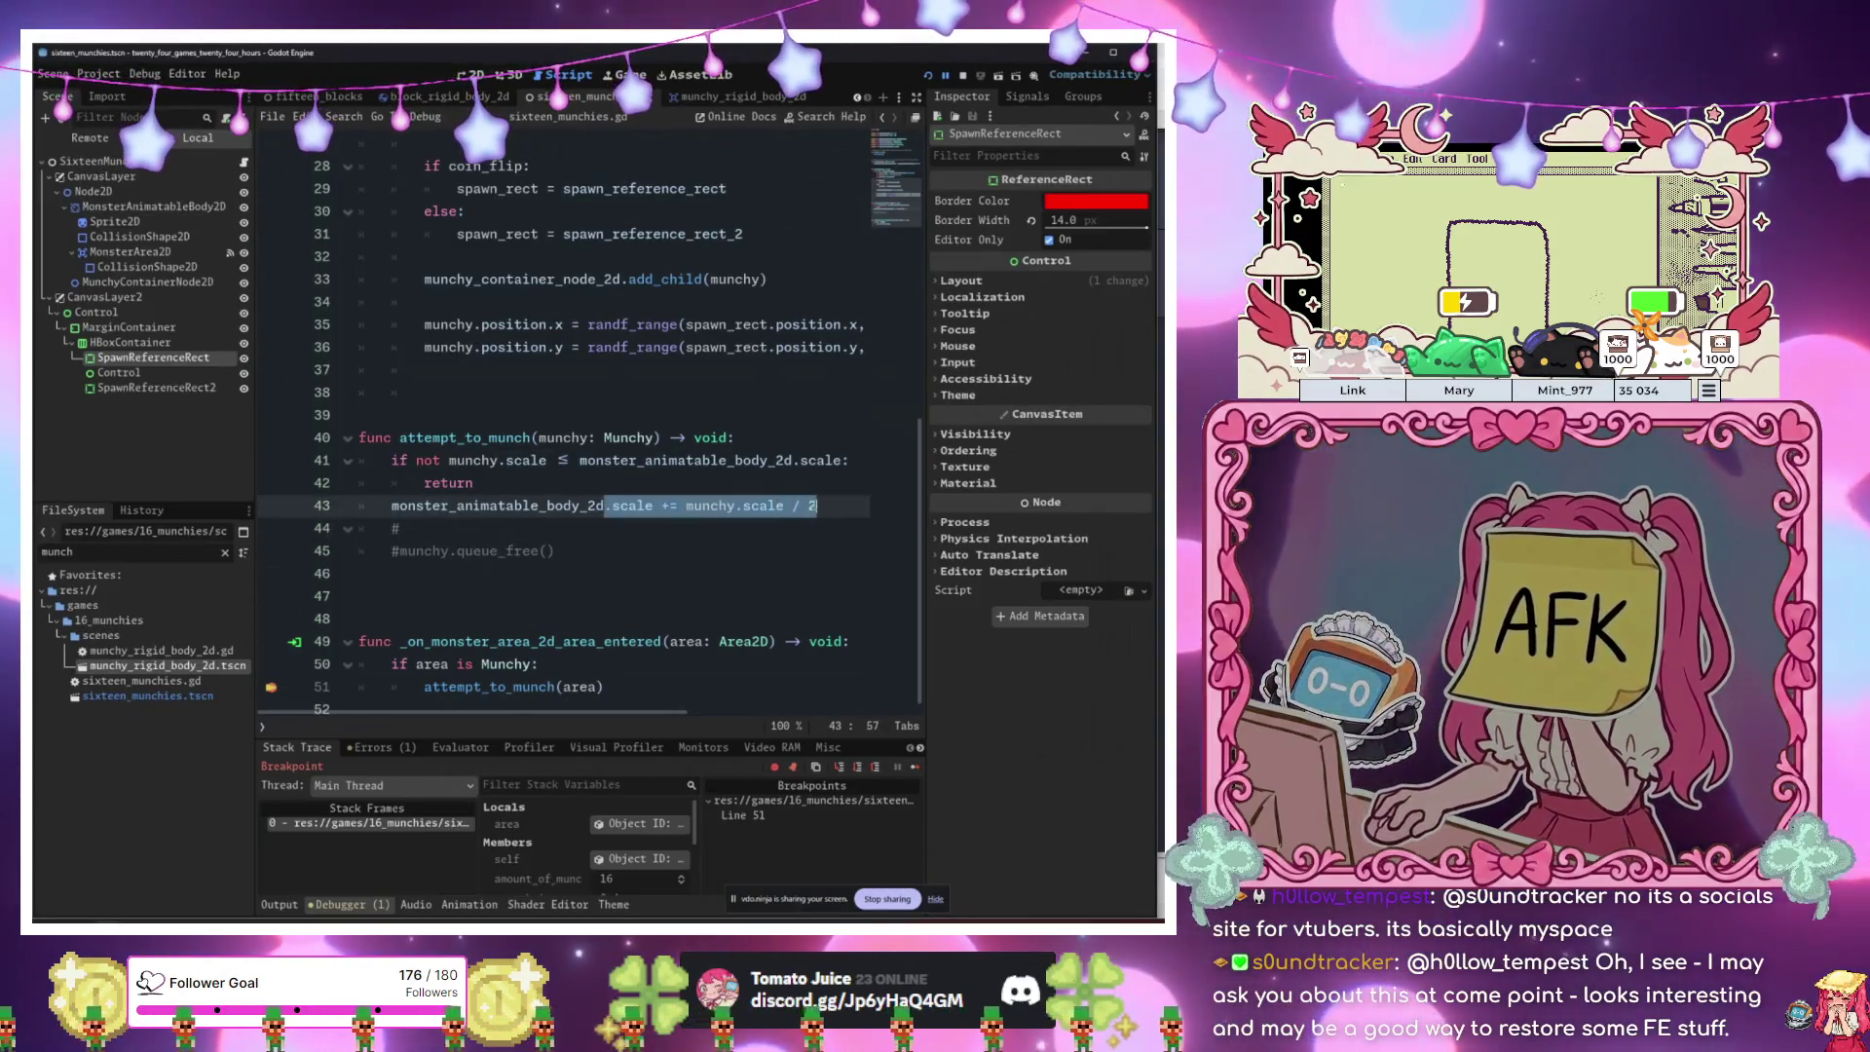
{"action": "left_click", "coordinate": [813, 516]}
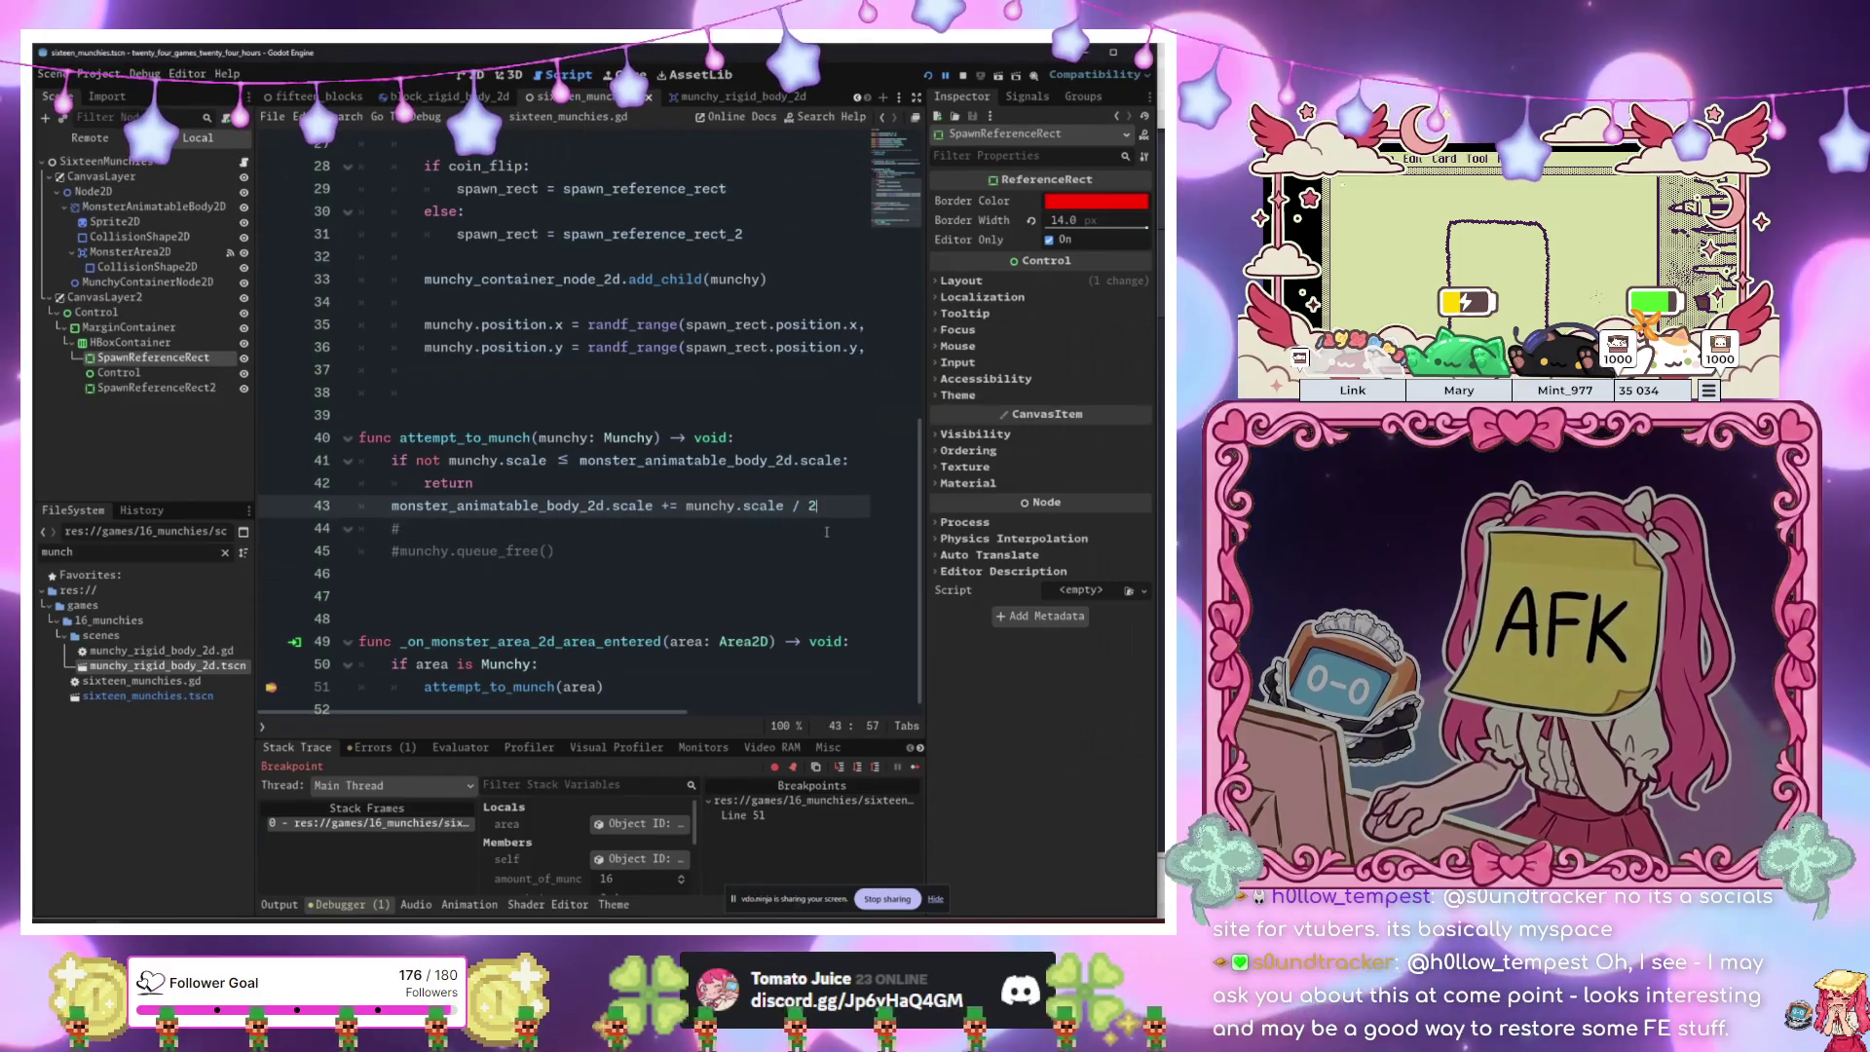
{"action": "right_click", "coordinate": [825, 530]}
{"action": "key", "text": "Escape"}
{"action": "left_click", "coordinate": [706, 558]}
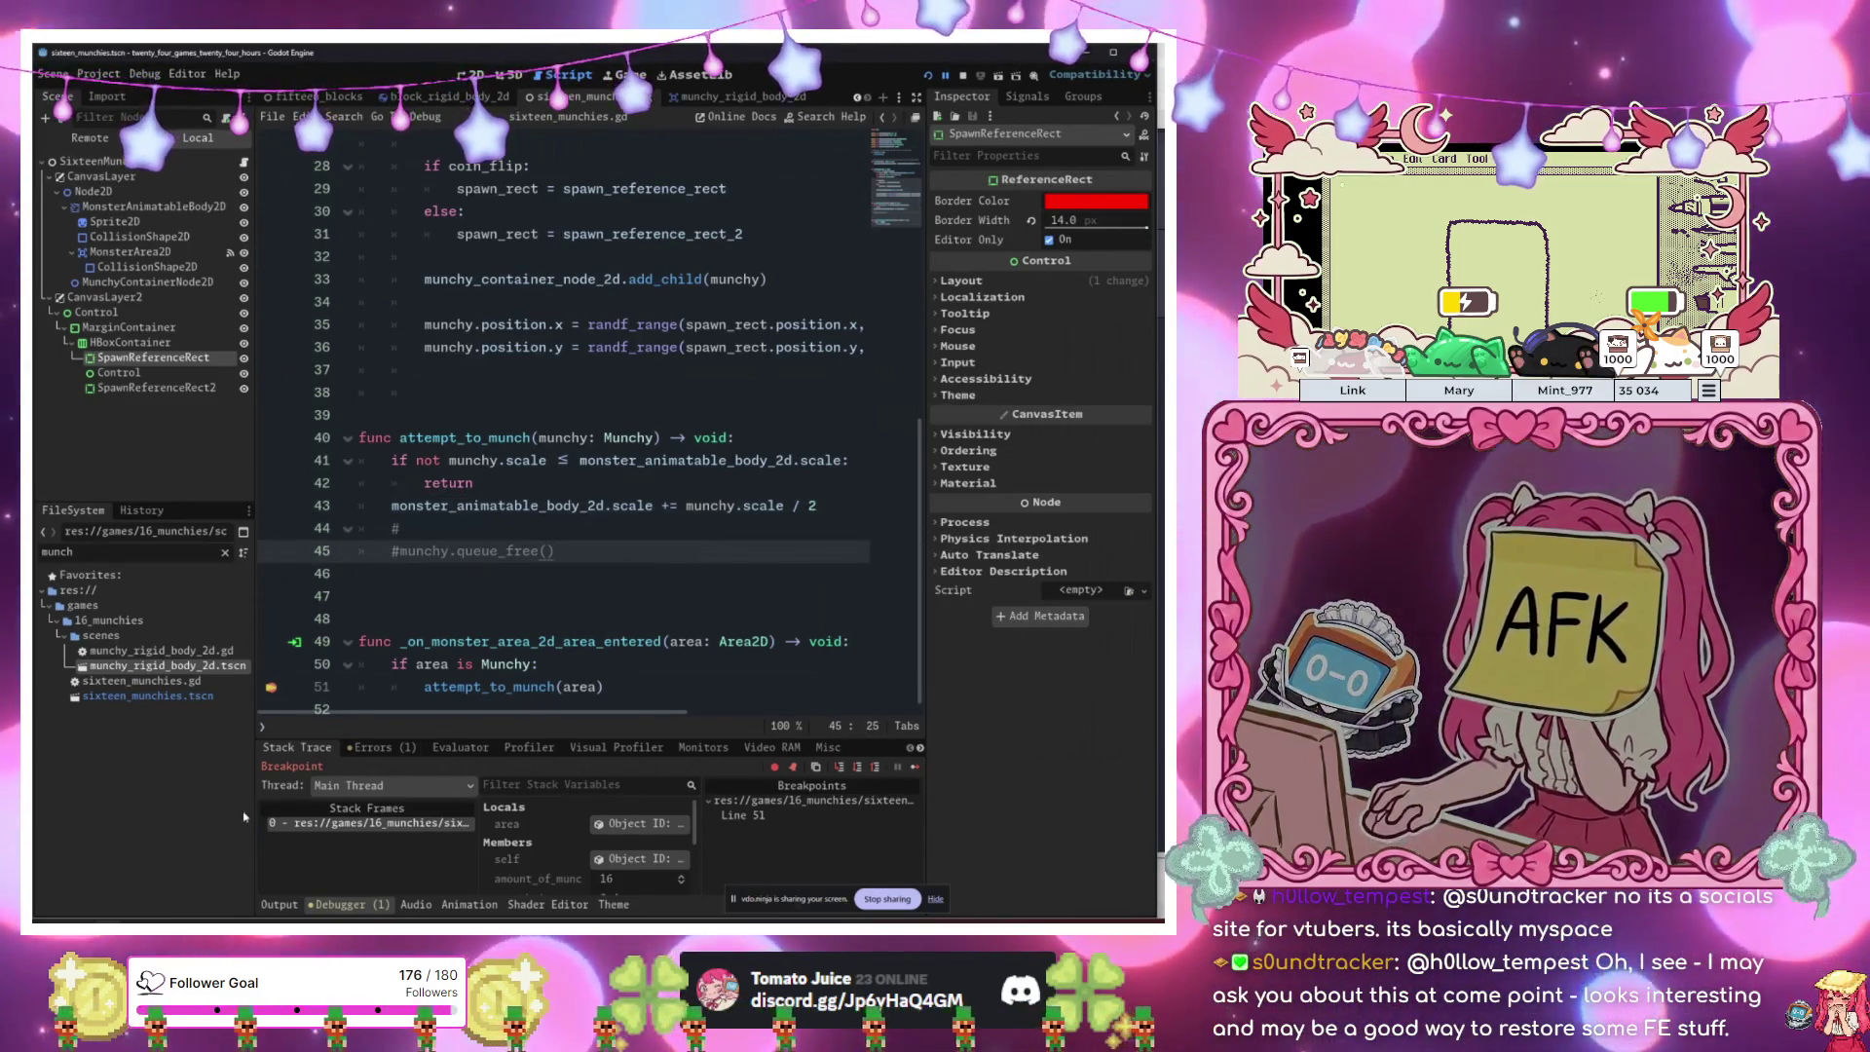
Inspect the munchy rigid body scene's sprite and gradient texture in the 2D view
{"action": "left_click", "coordinate": [672, 97]}
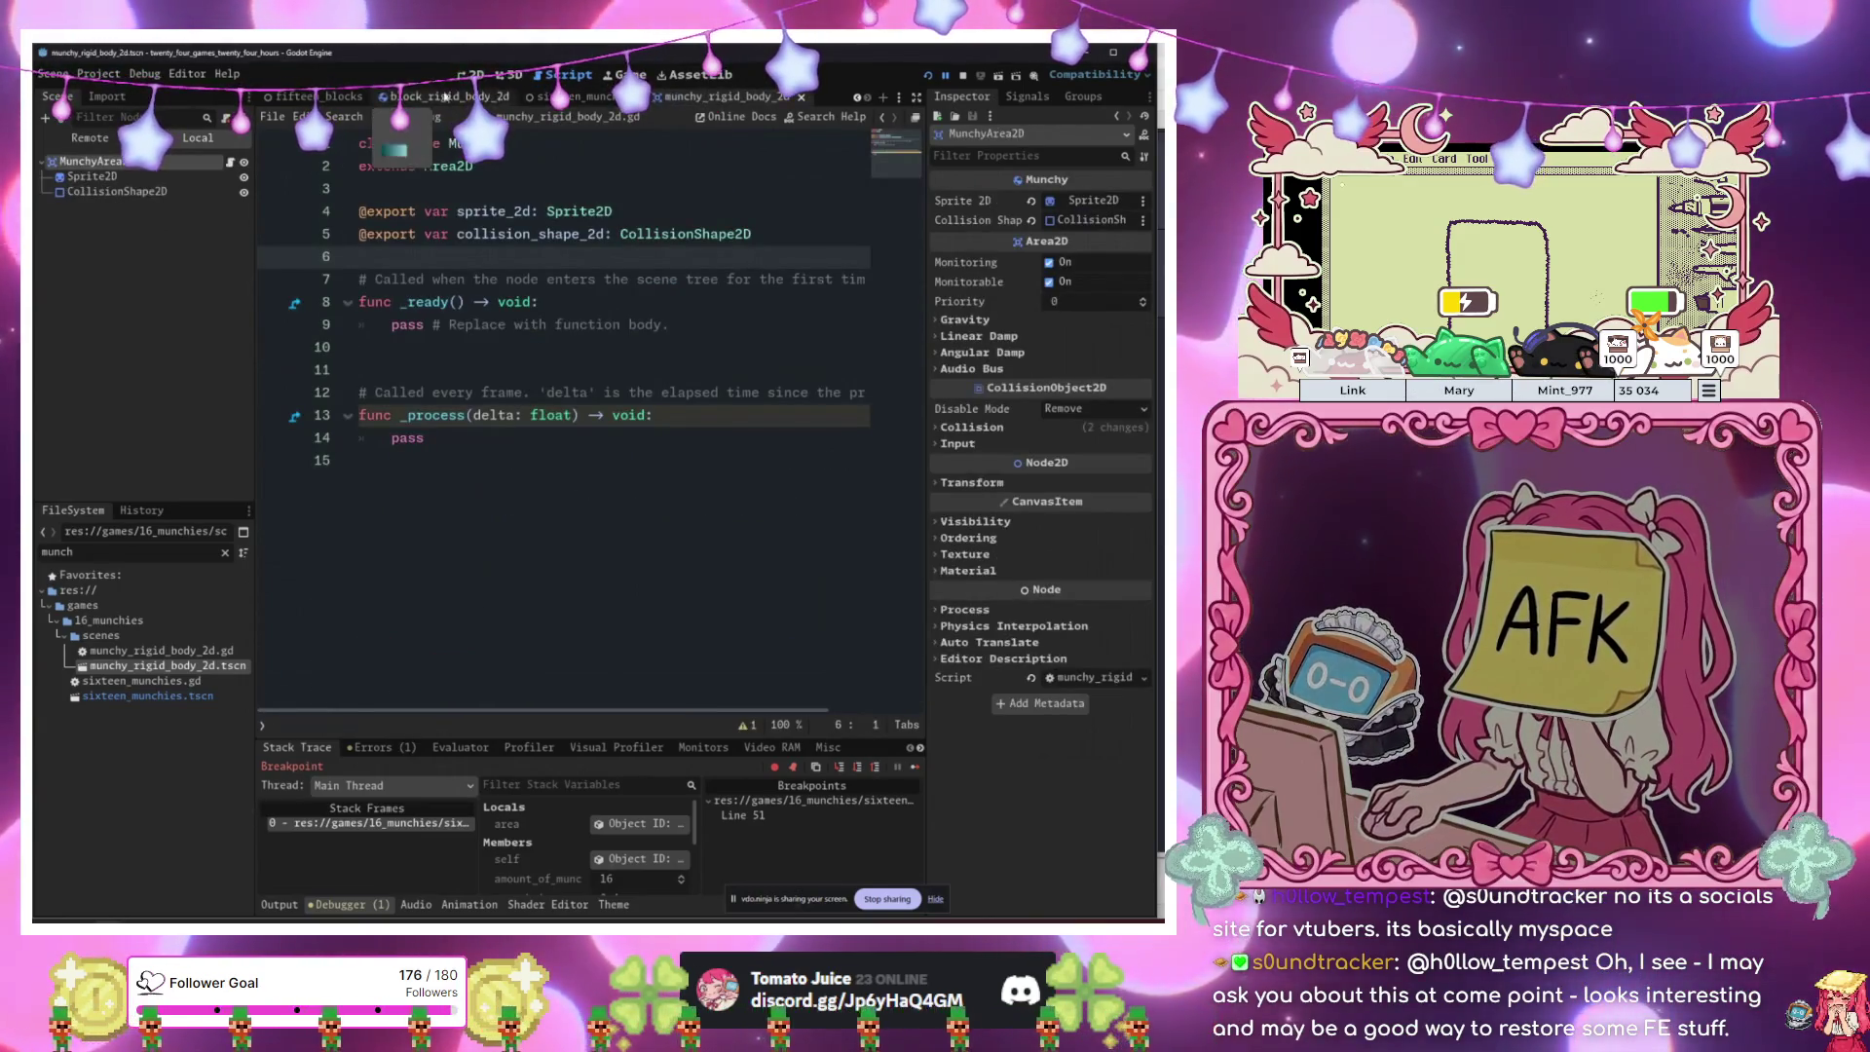
{"action": "left_click", "coordinate": [180, 178]}
{"action": "left_click", "coordinate": [477, 81]}
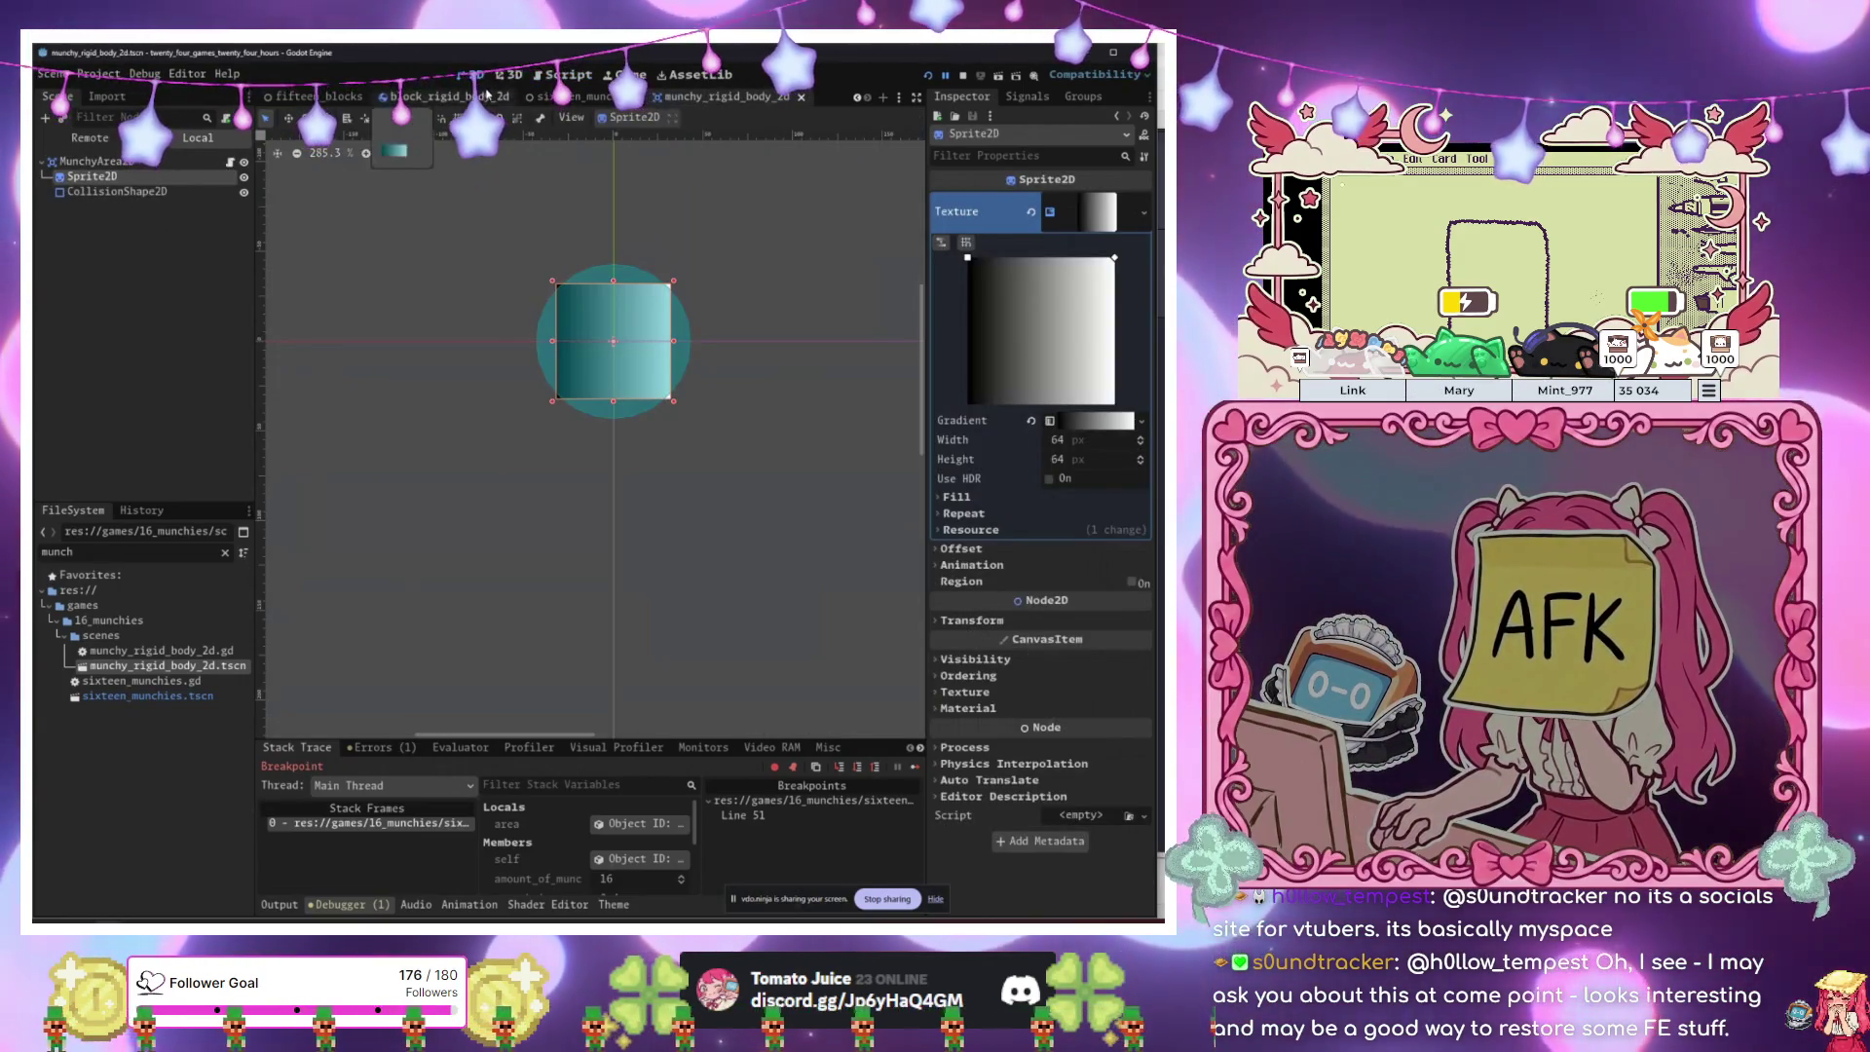
{"action": "scroll", "coordinate": [567, 304], "scroll_direction": "down", "scroll_amount": 5}
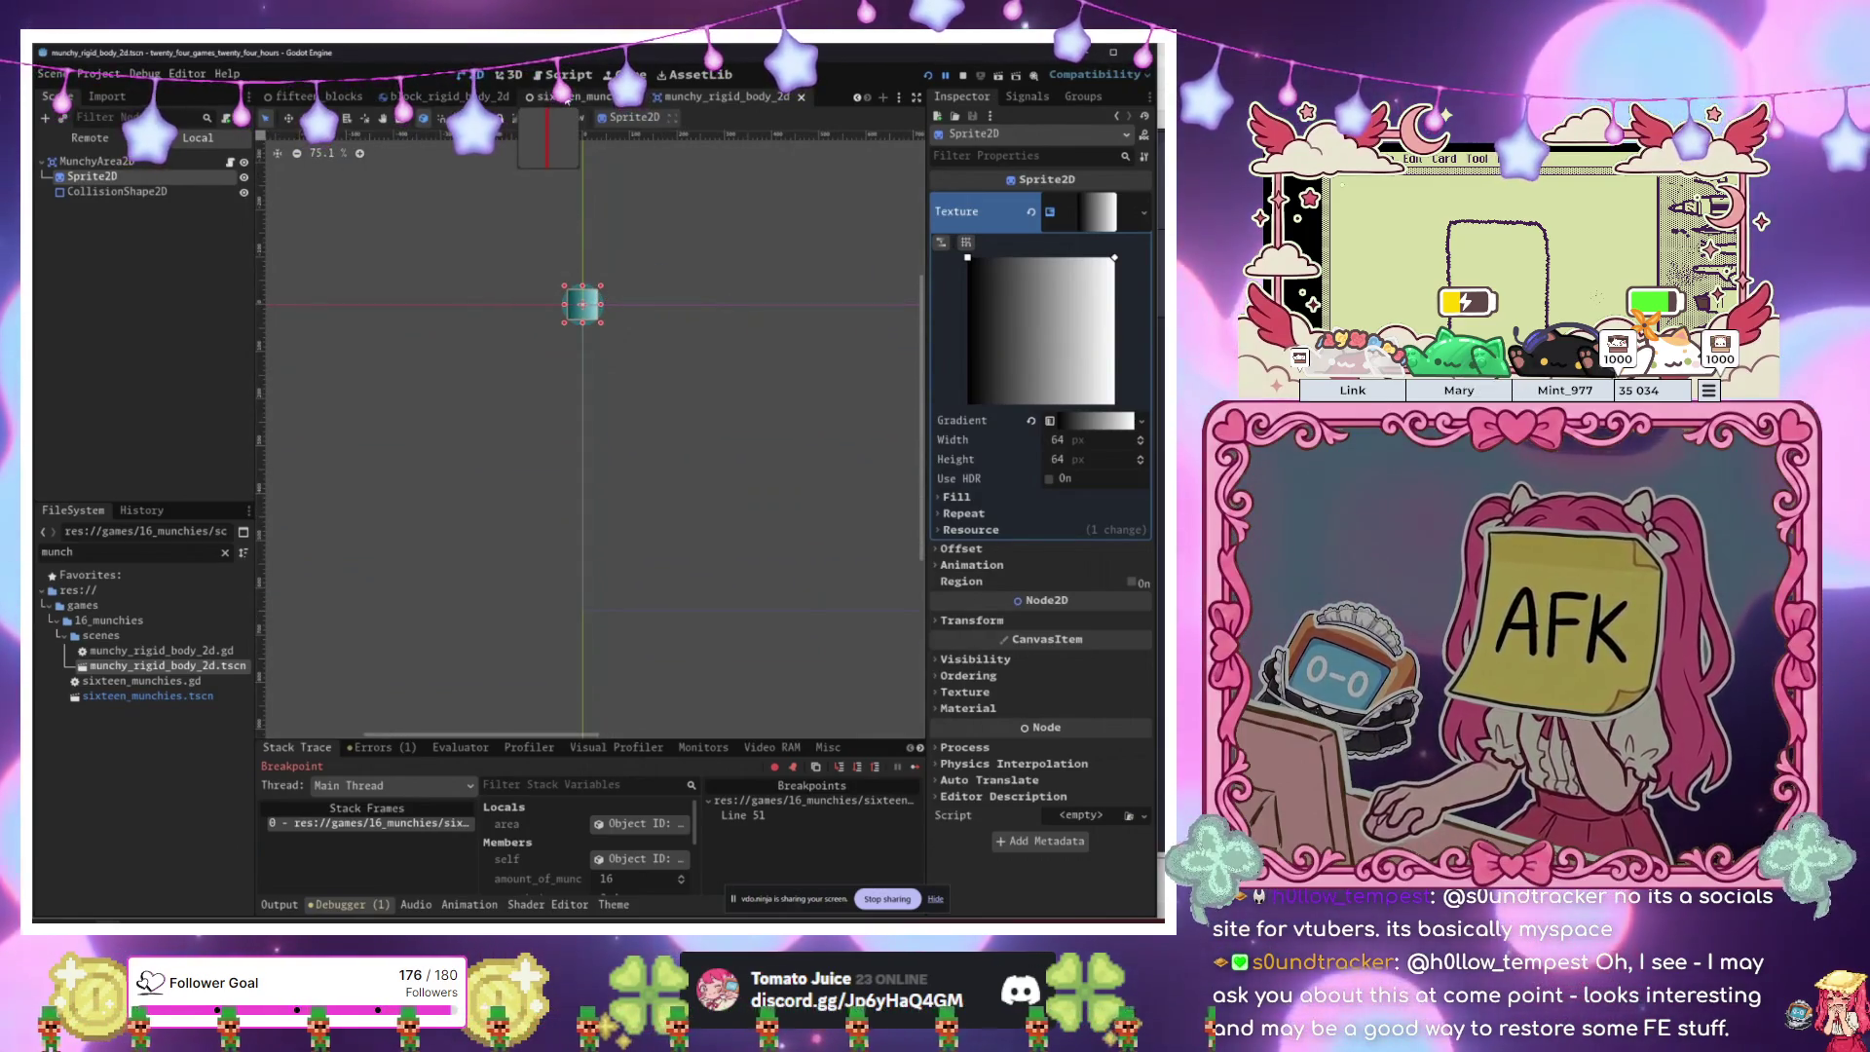
Open the sixteen_munchies script and set a breakpoint on line 42's return in attempt_to_munch
{"action": "left_click", "coordinate": [567, 97]}
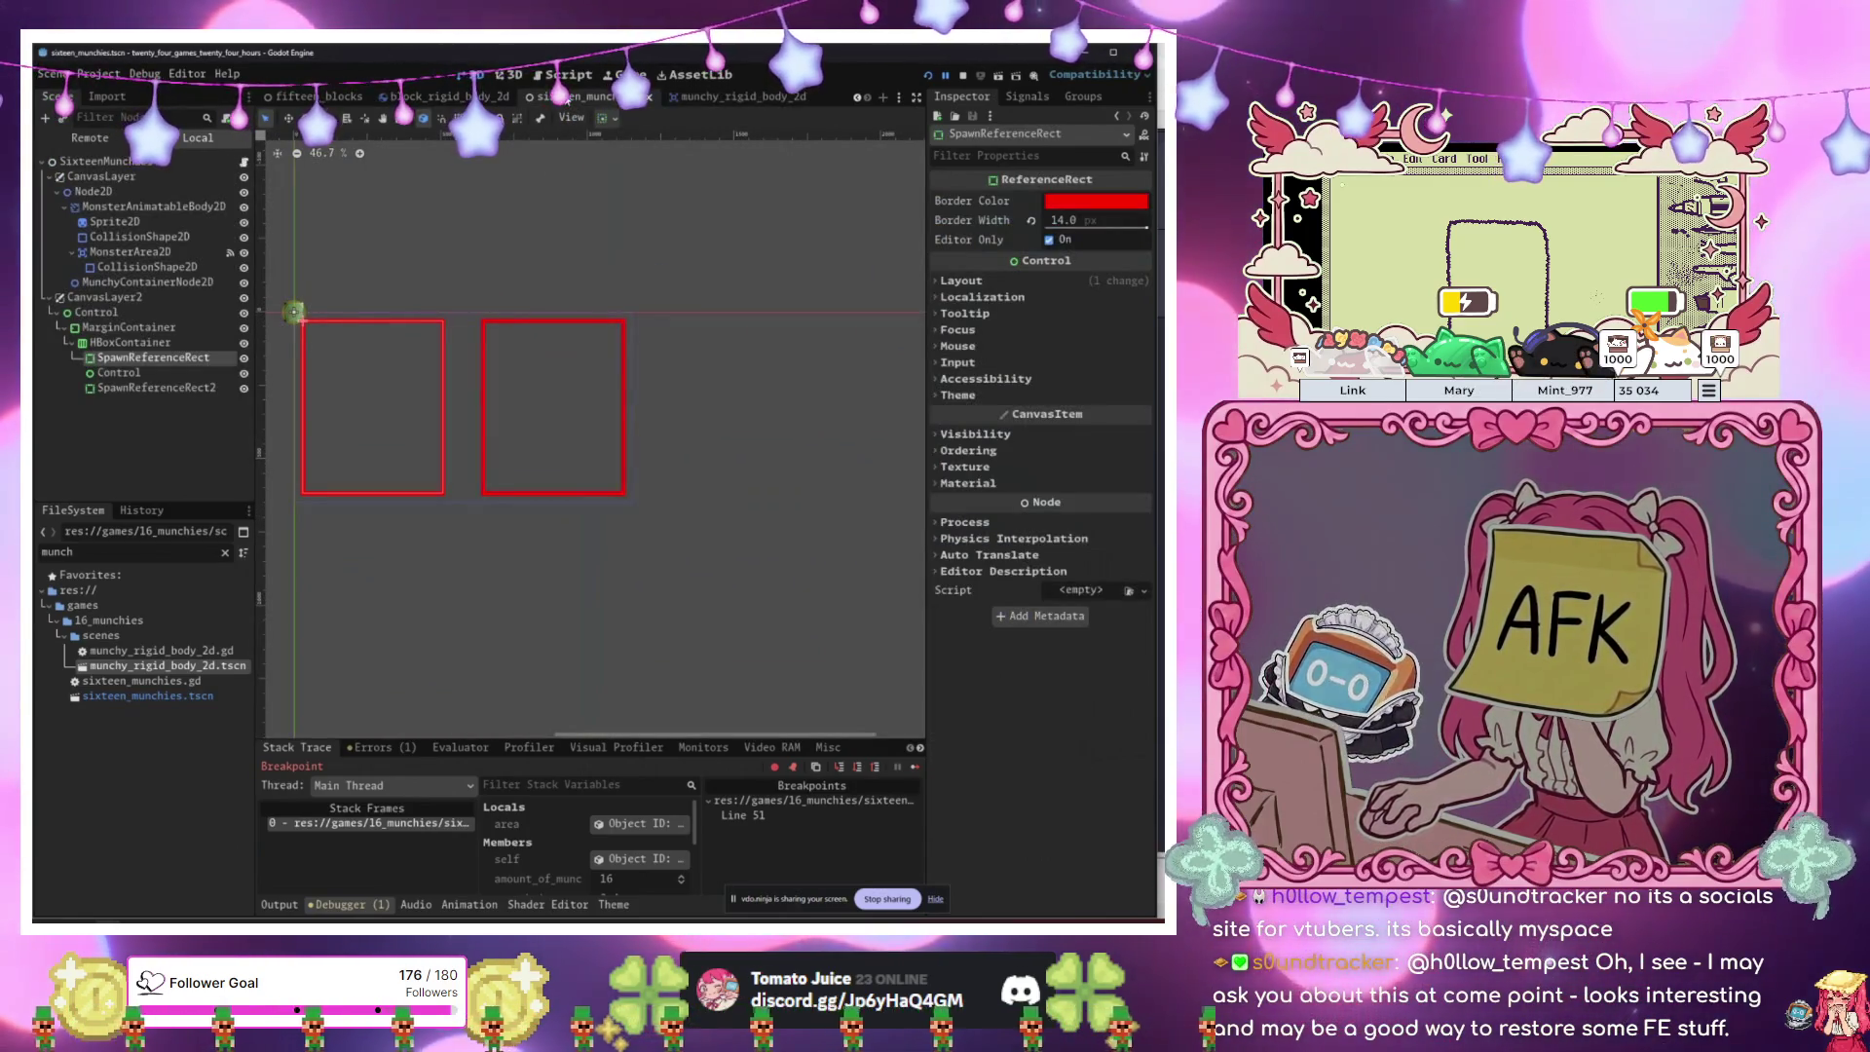
{"action": "left_click", "coordinate": [244, 164]}
{"action": "scroll", "coordinate": [519, 504], "scroll_direction": "down", "scroll_amount": 1}
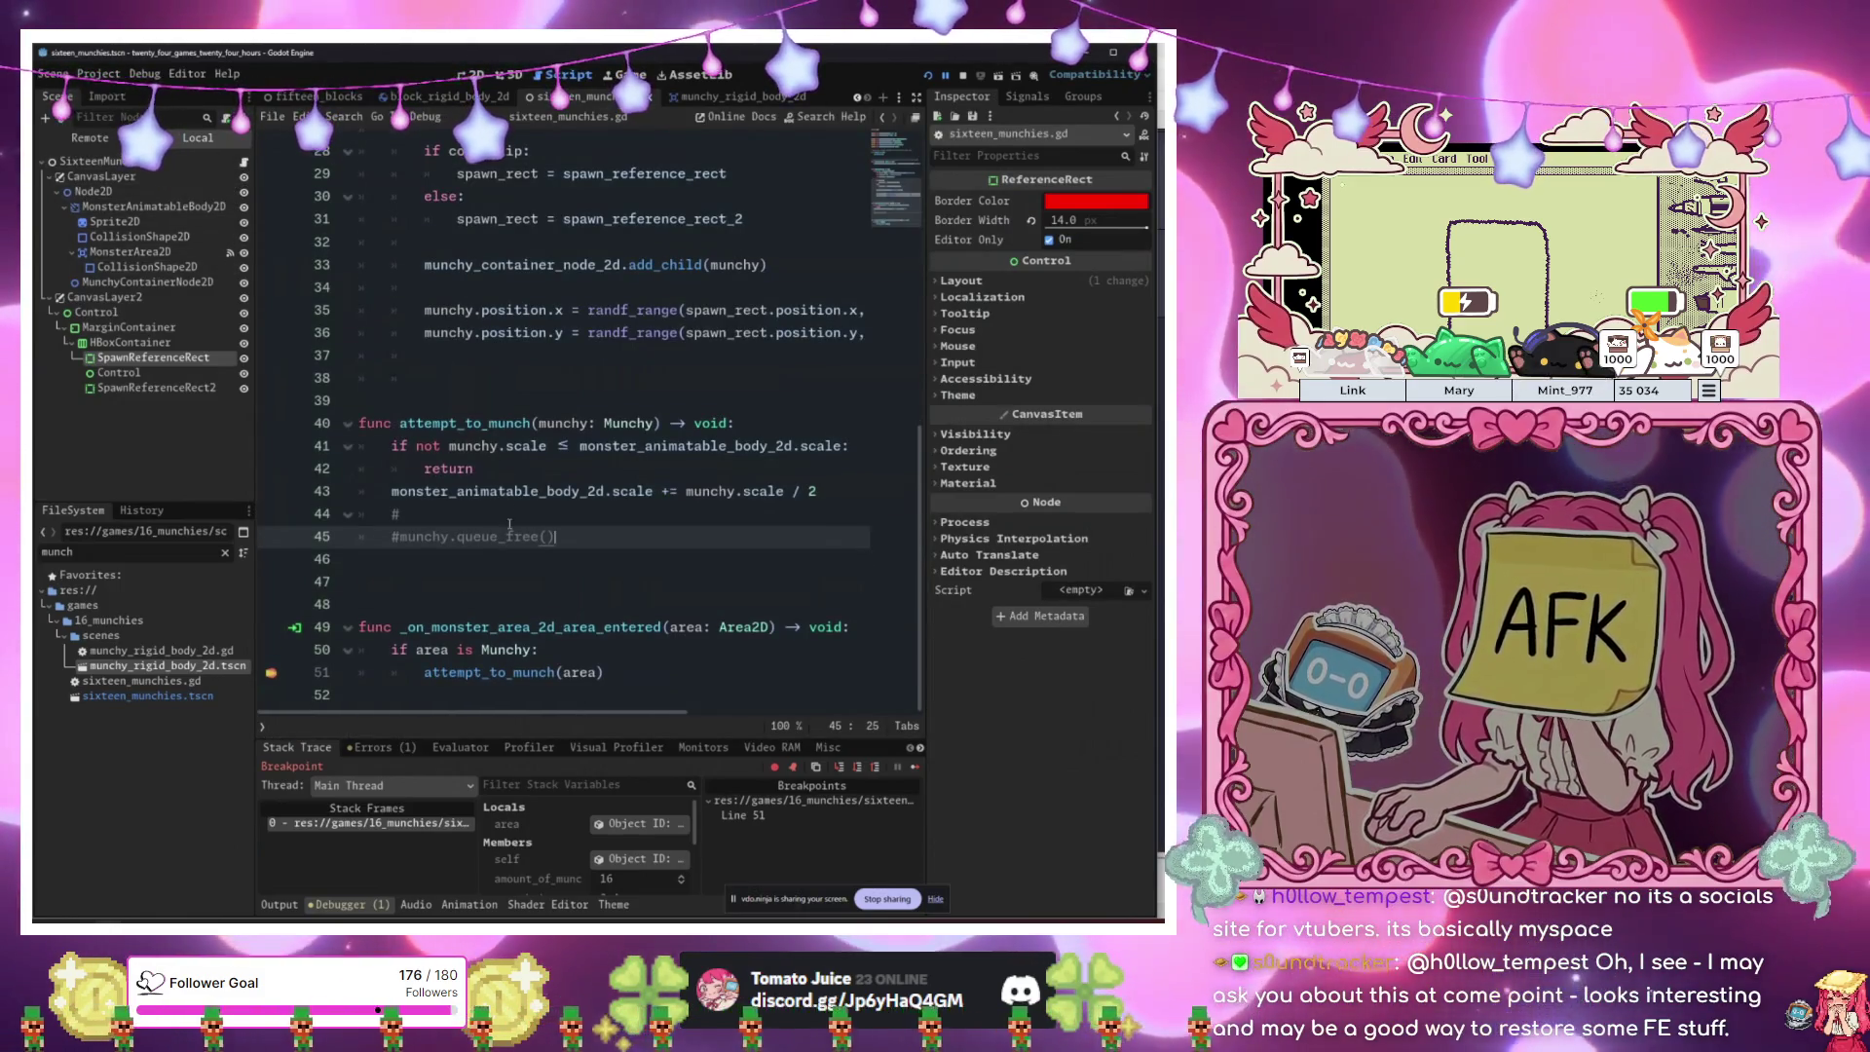
{"action": "left_click", "coordinate": [629, 489]}
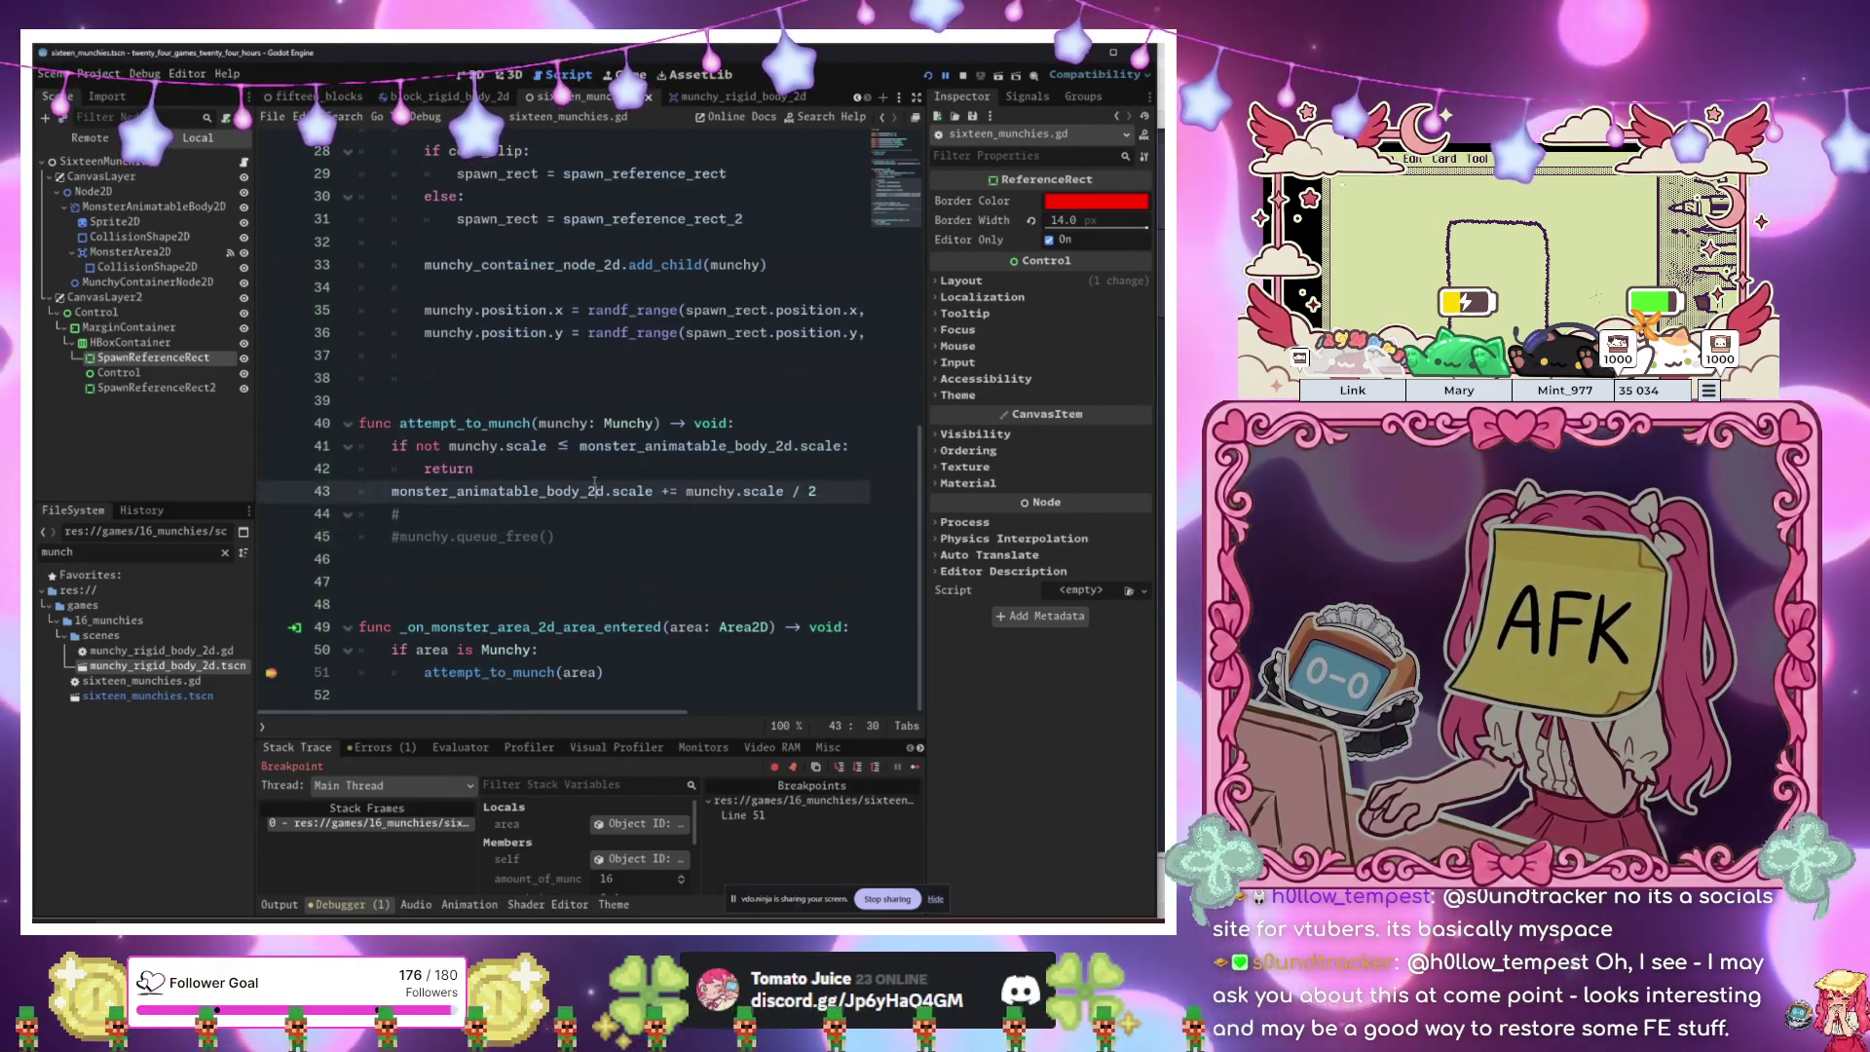
{"action": "left_click", "coordinate": [636, 445]}
{"action": "left_click", "coordinate": [687, 446]}
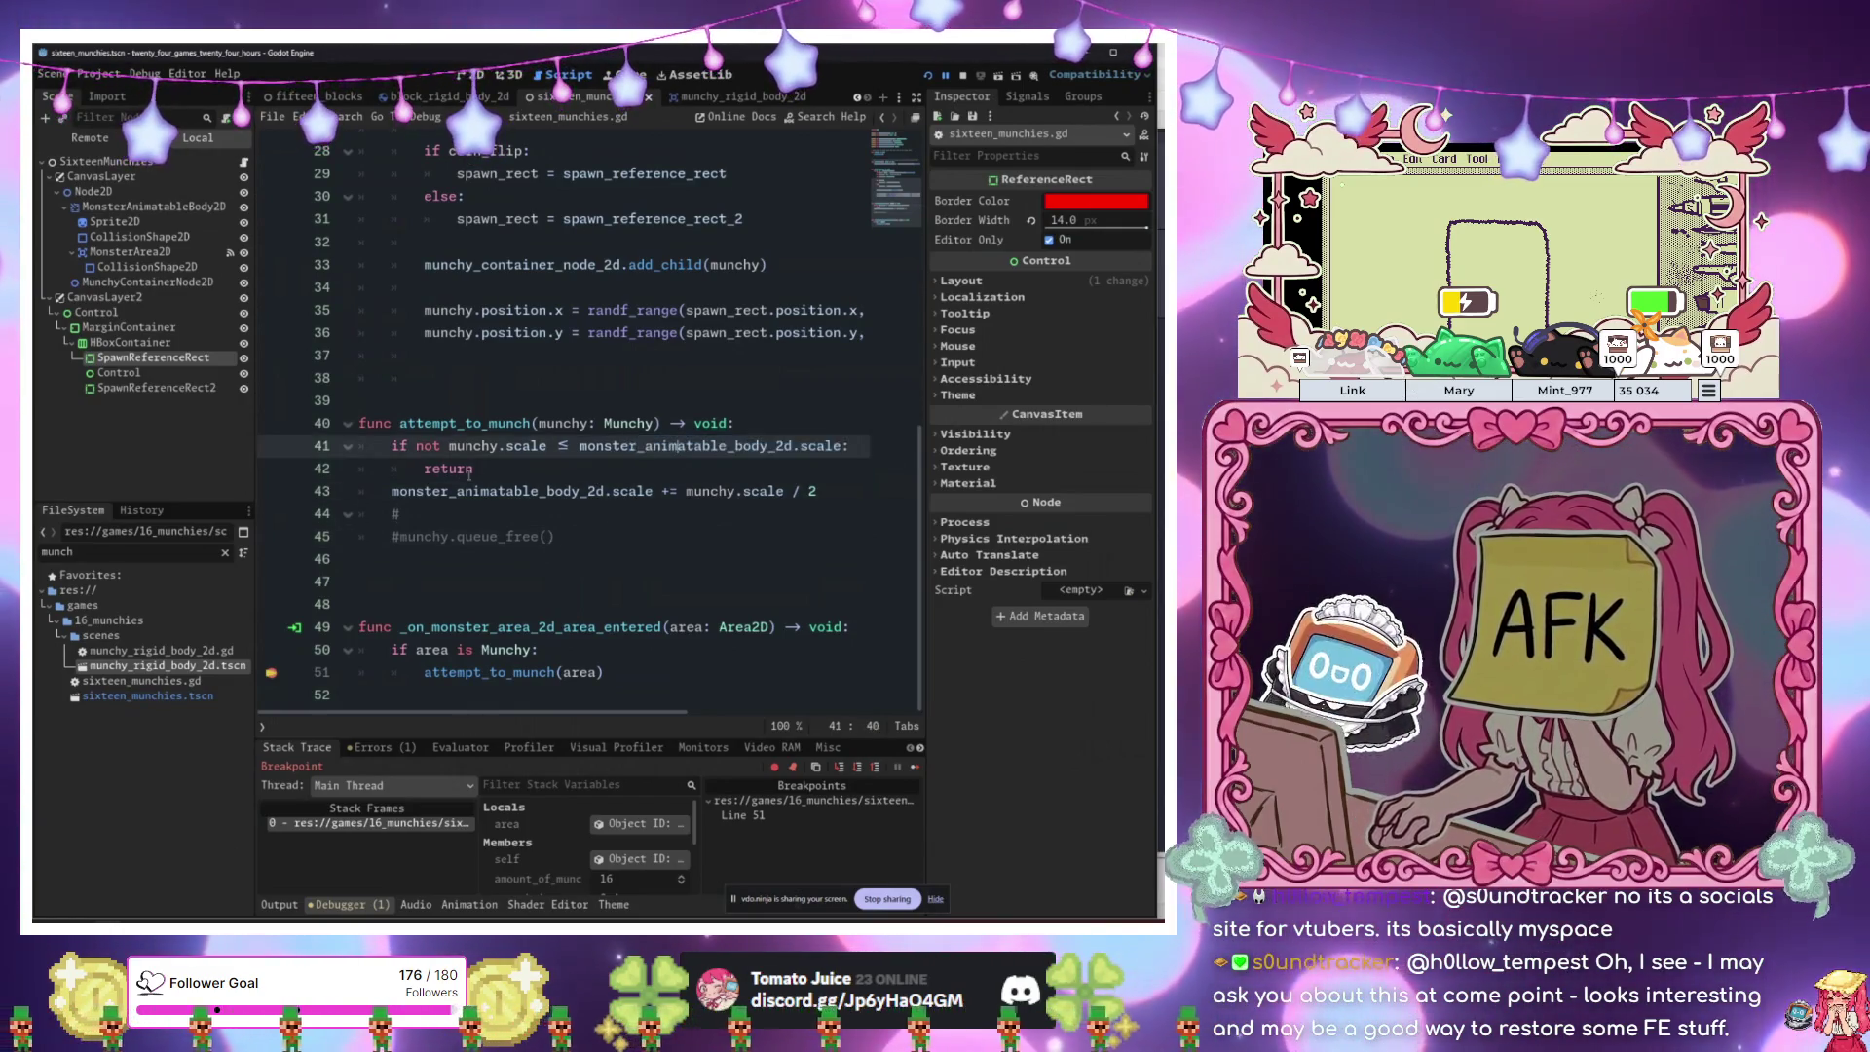
{"action": "left_click", "coordinate": [273, 473]}
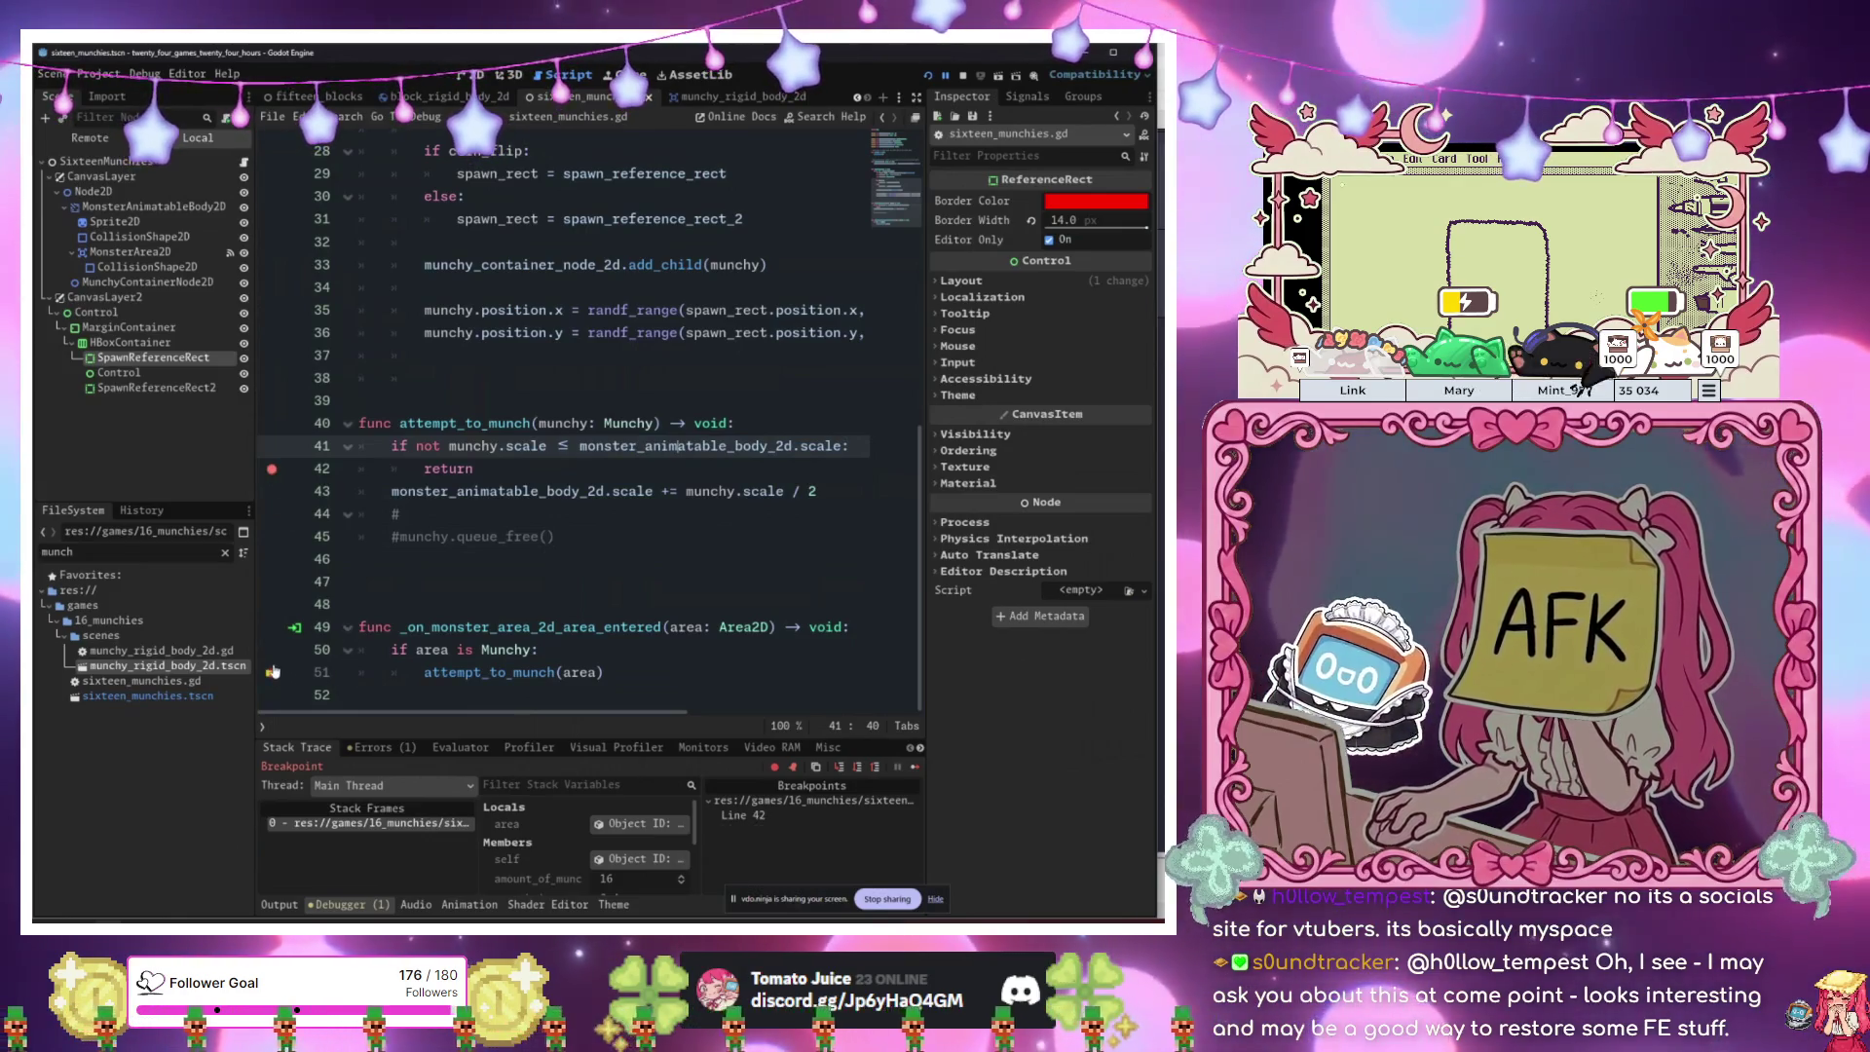
{"action": "left_click", "coordinate": [591, 536]}
Run the game with F6 and select the monster scale expression on line 43
{"action": "key", "text": "F6"}
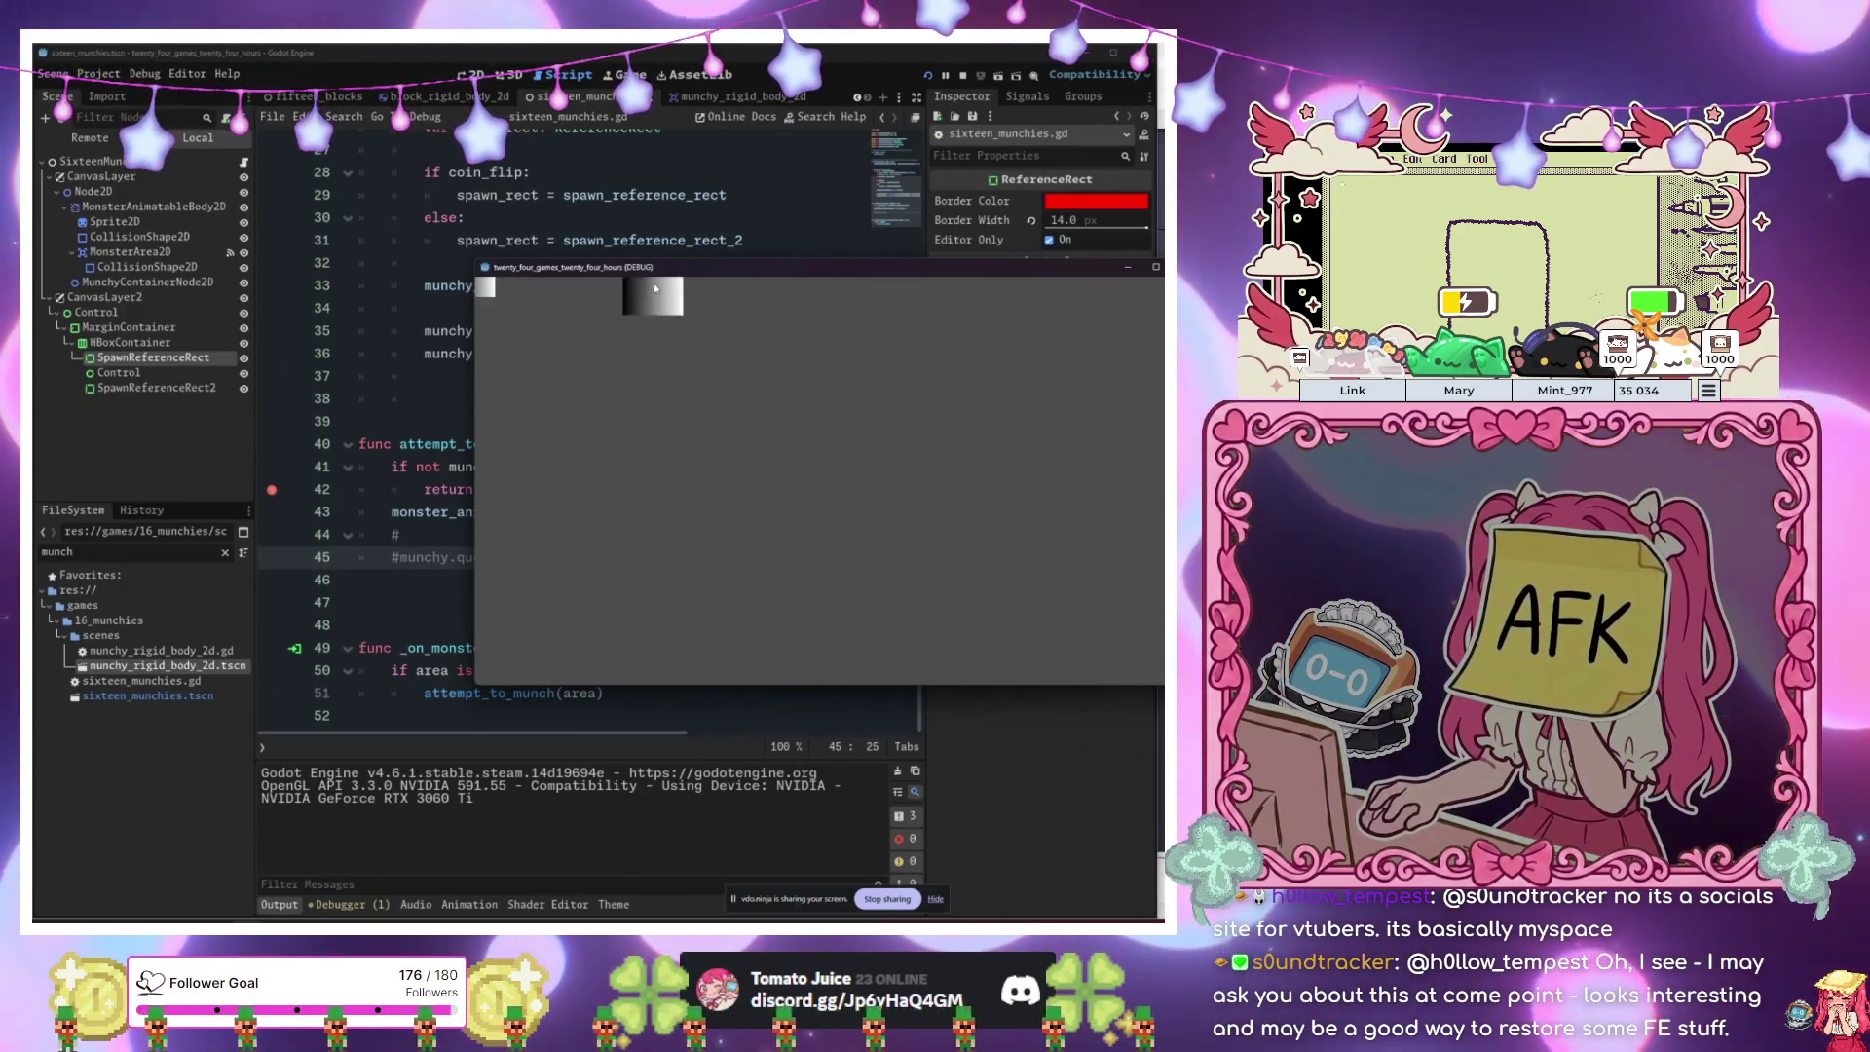
{"action": "left_click_drag", "start_coordinate": [648, 267], "coordinate": [979, 250]}
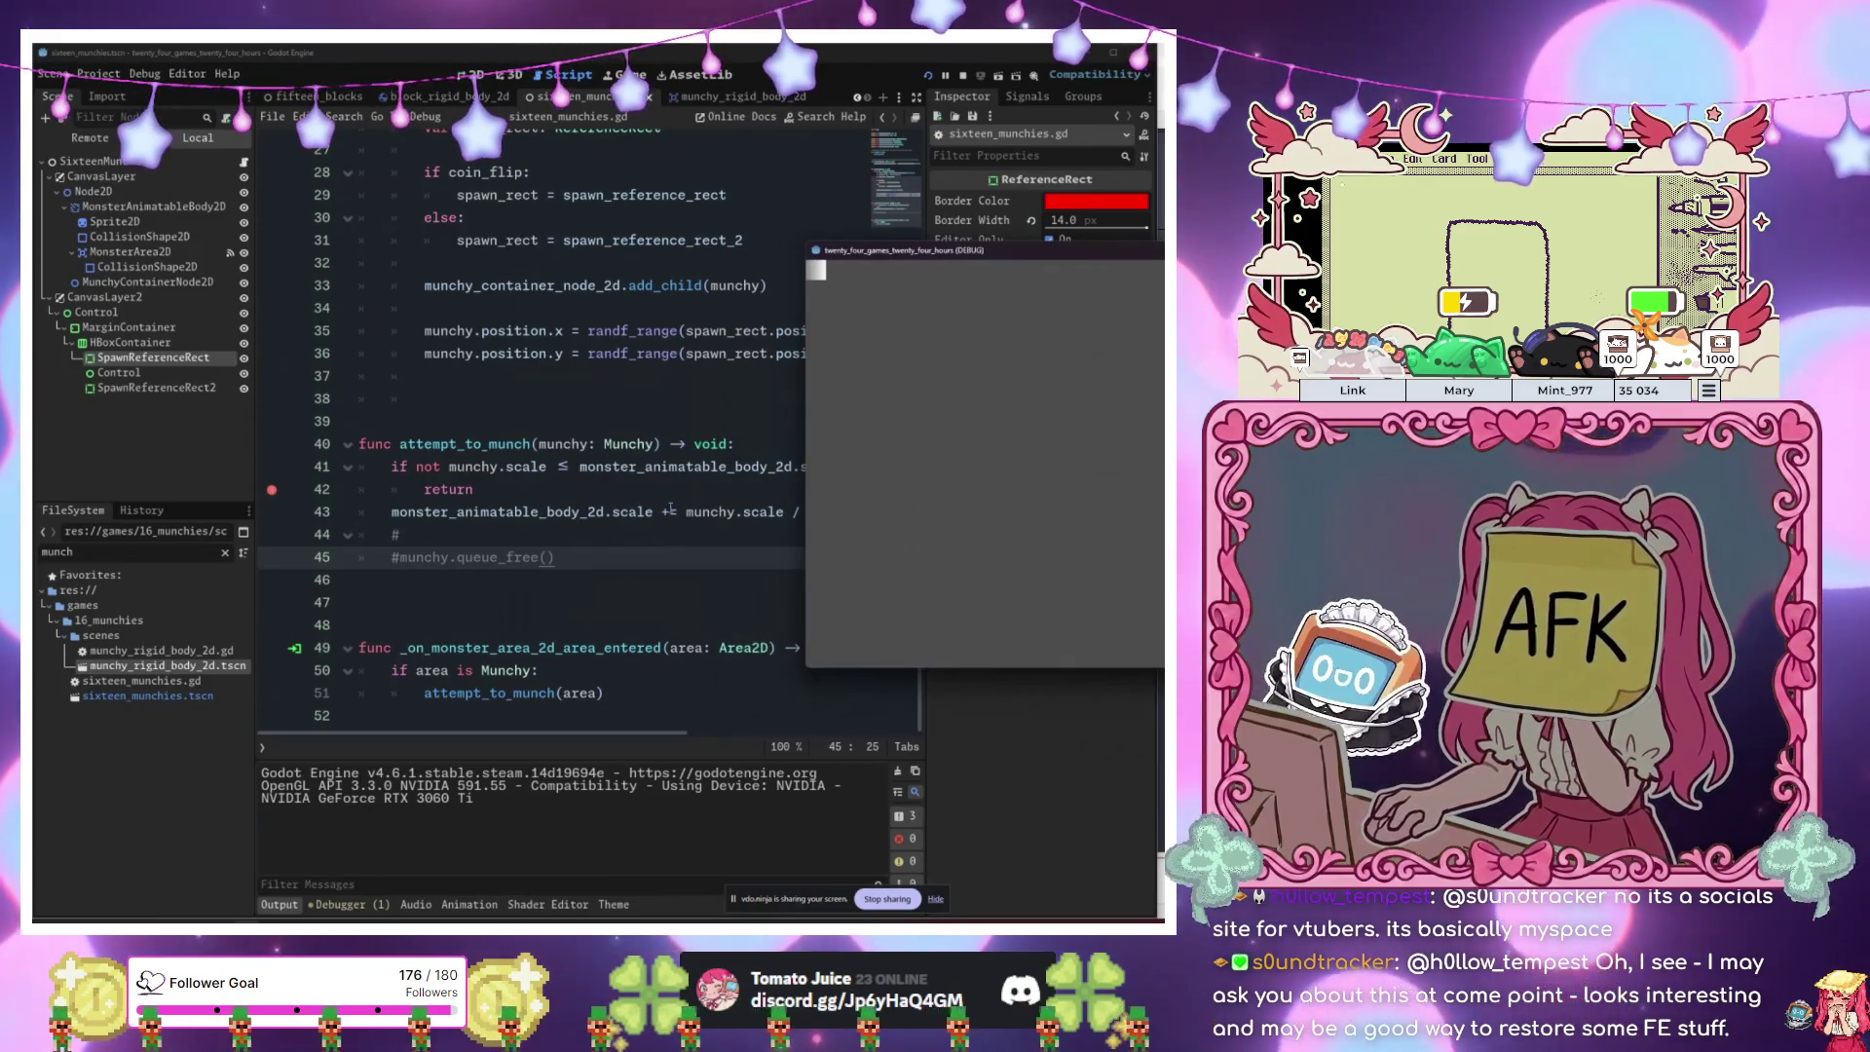
{"action": "left_click", "coordinate": [682, 512]}
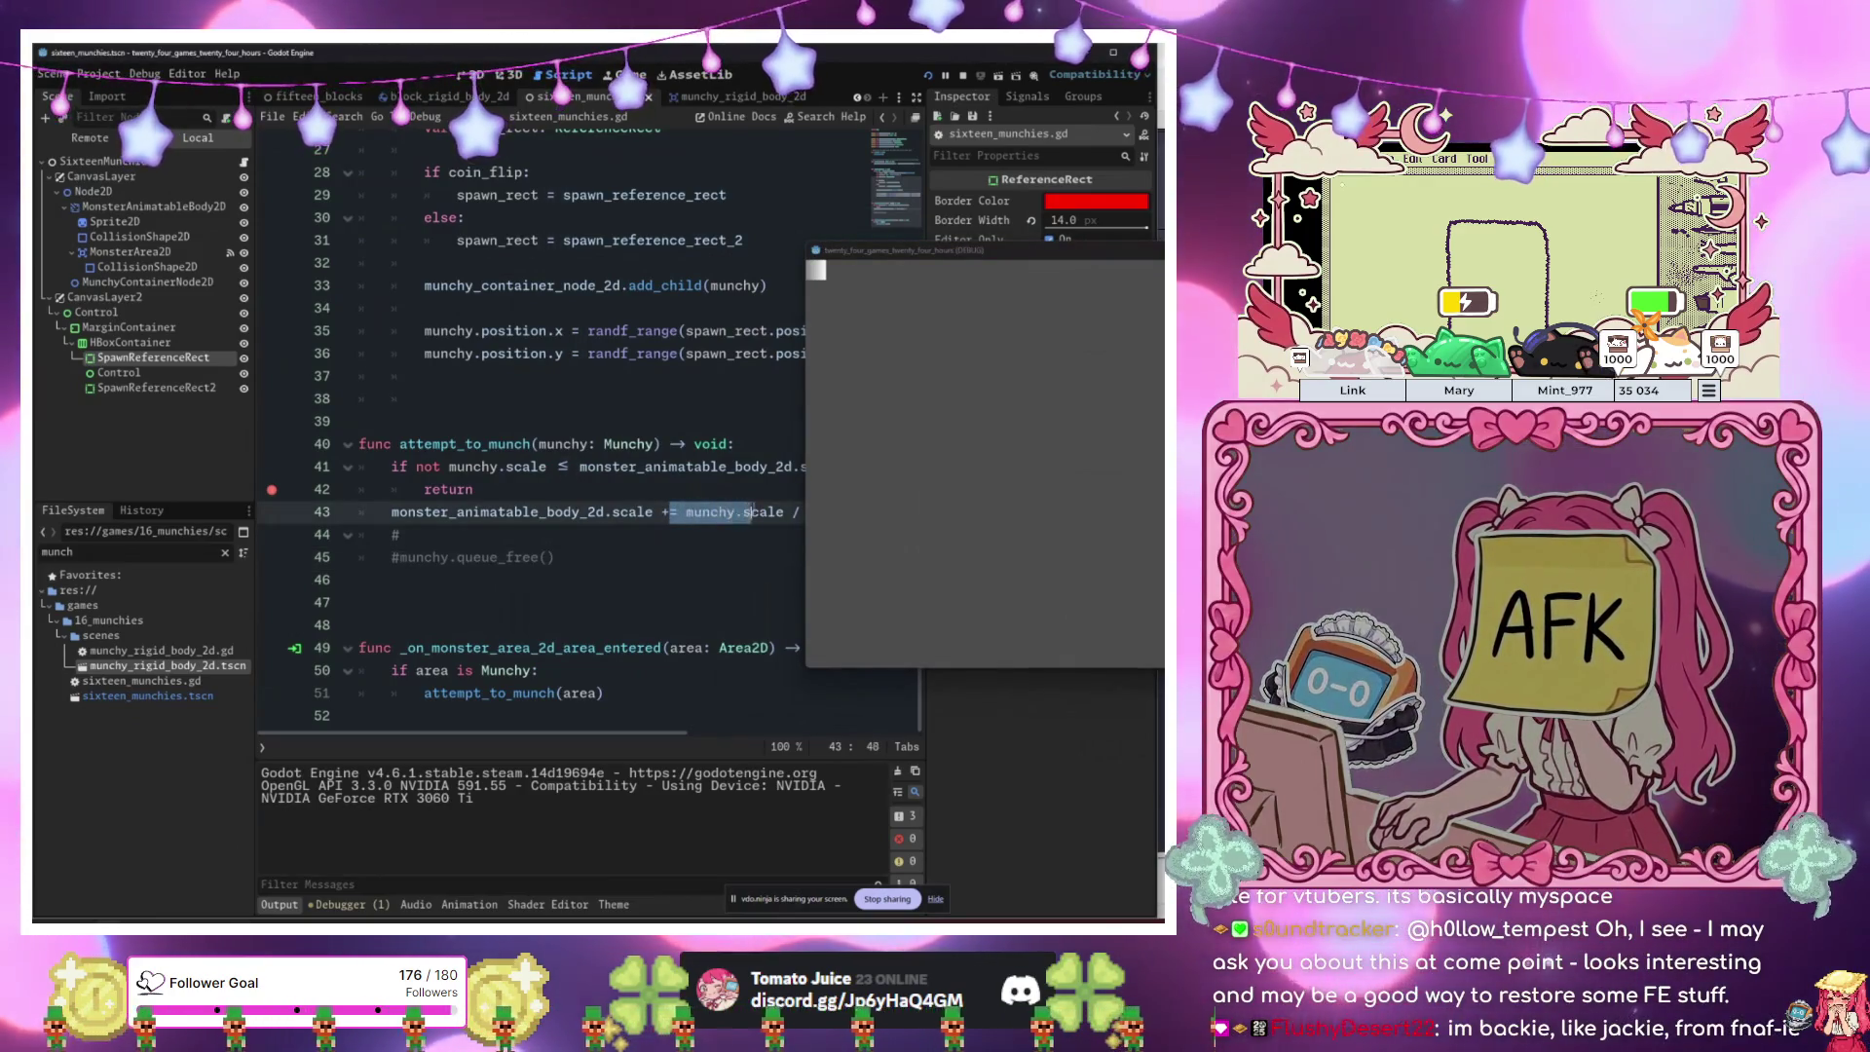
{"action": "left_click_drag", "start_coordinate": [751, 511], "coordinate": [475, 489]}
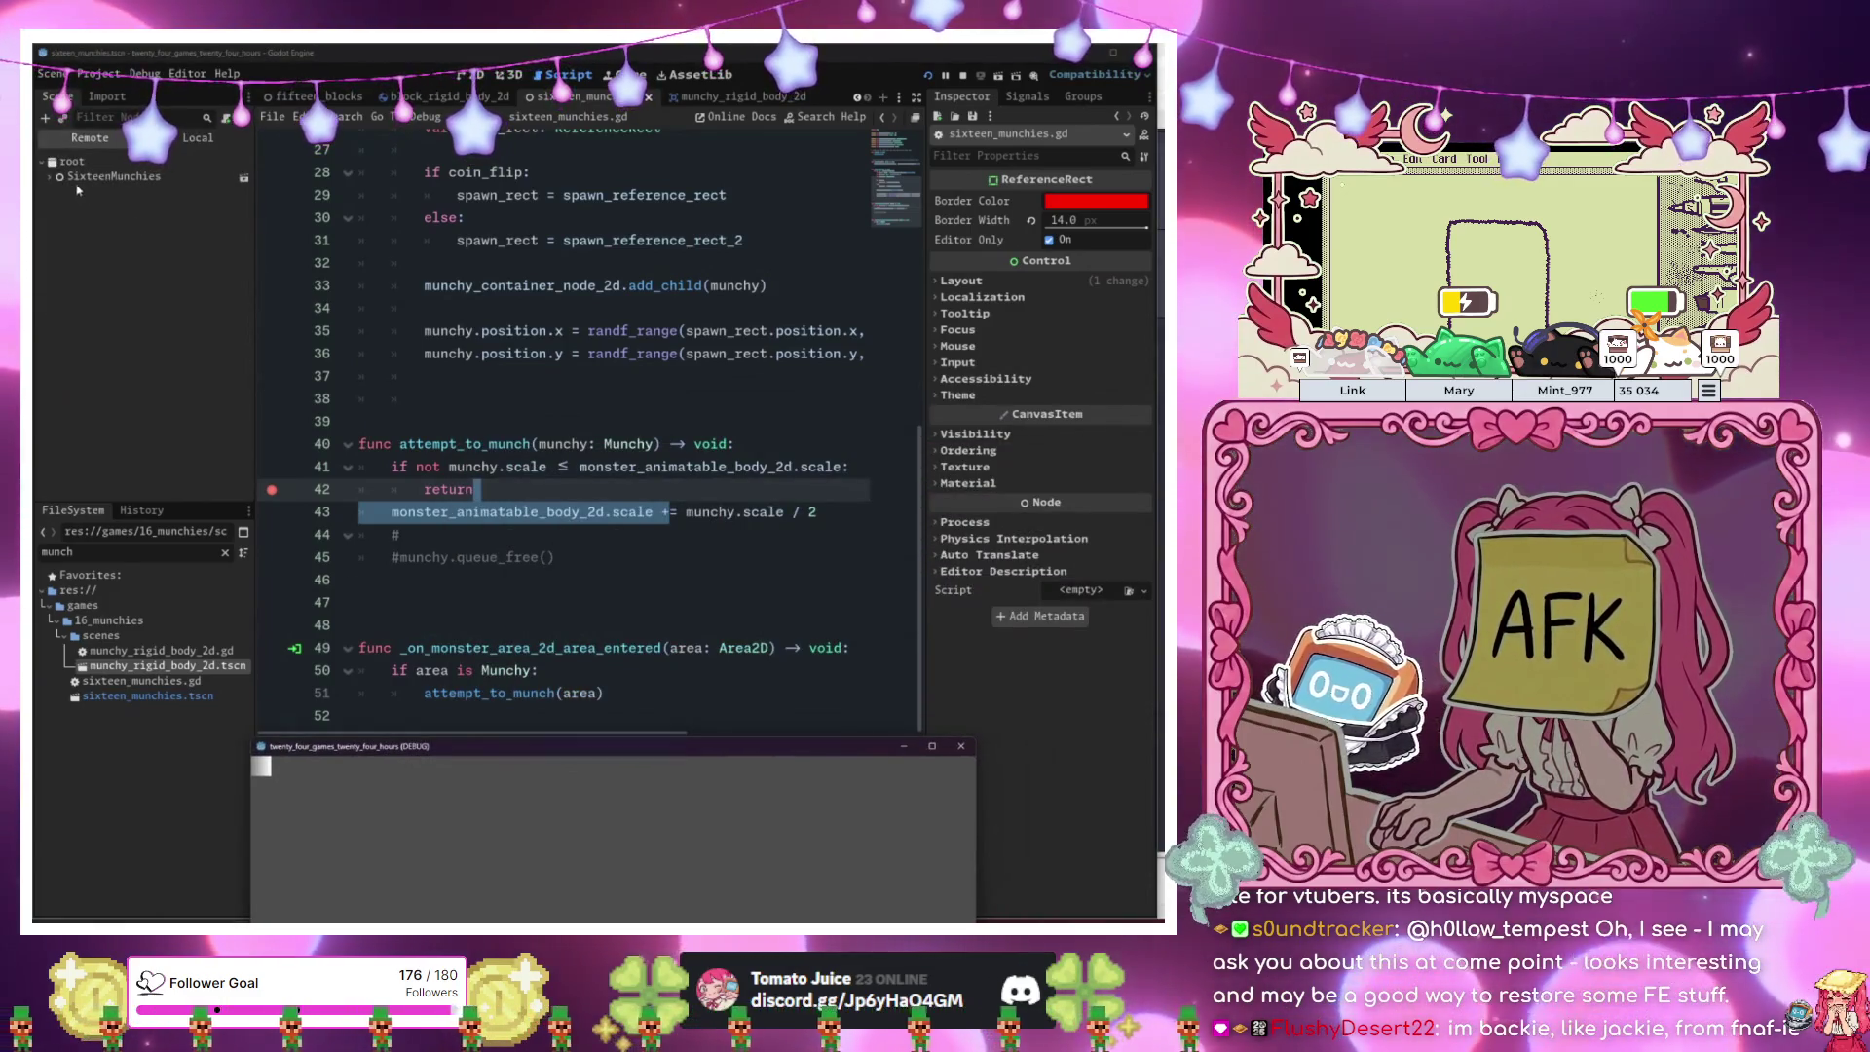
Compare MonsterAnimatableBody2D's live scale in the Remote tree with its saved Local scale
{"action": "left_click", "coordinate": [55, 192]}
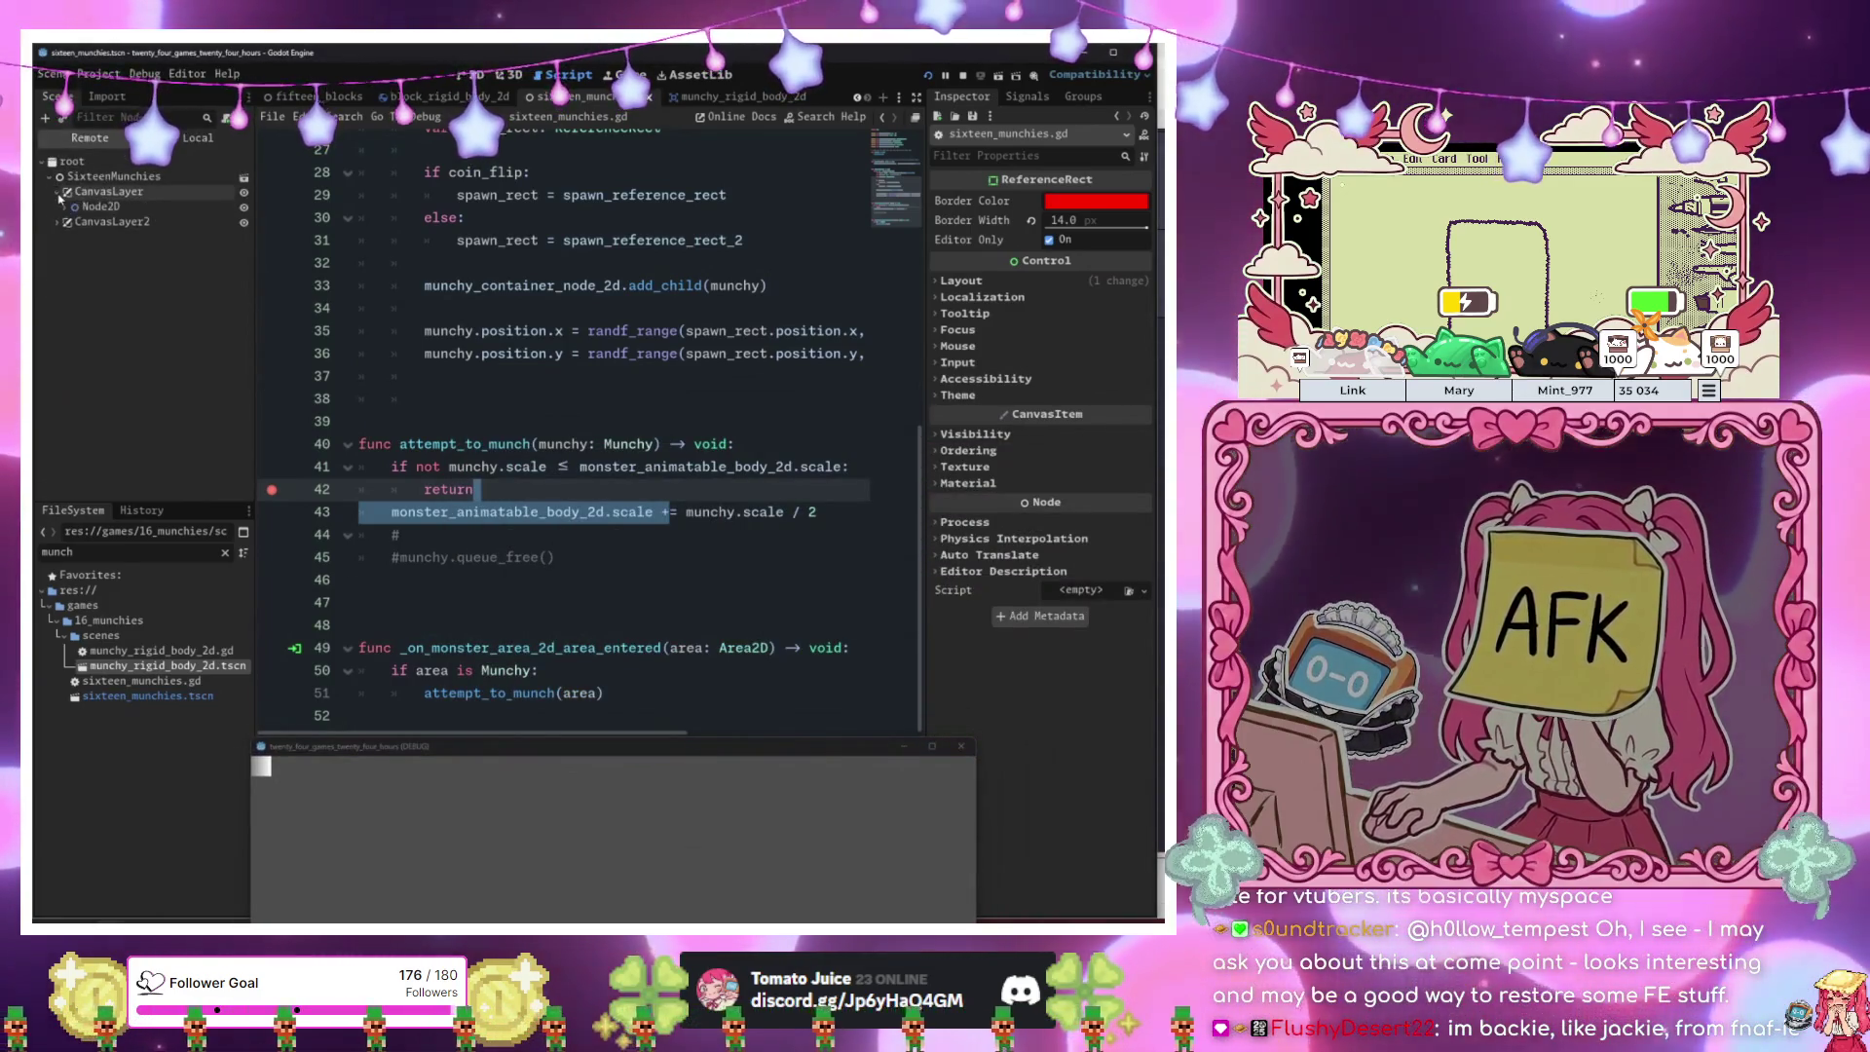
{"action": "left_click", "coordinate": [98, 207]}
{"action": "left_click", "coordinate": [75, 223]}
{"action": "left_click", "coordinate": [114, 223]}
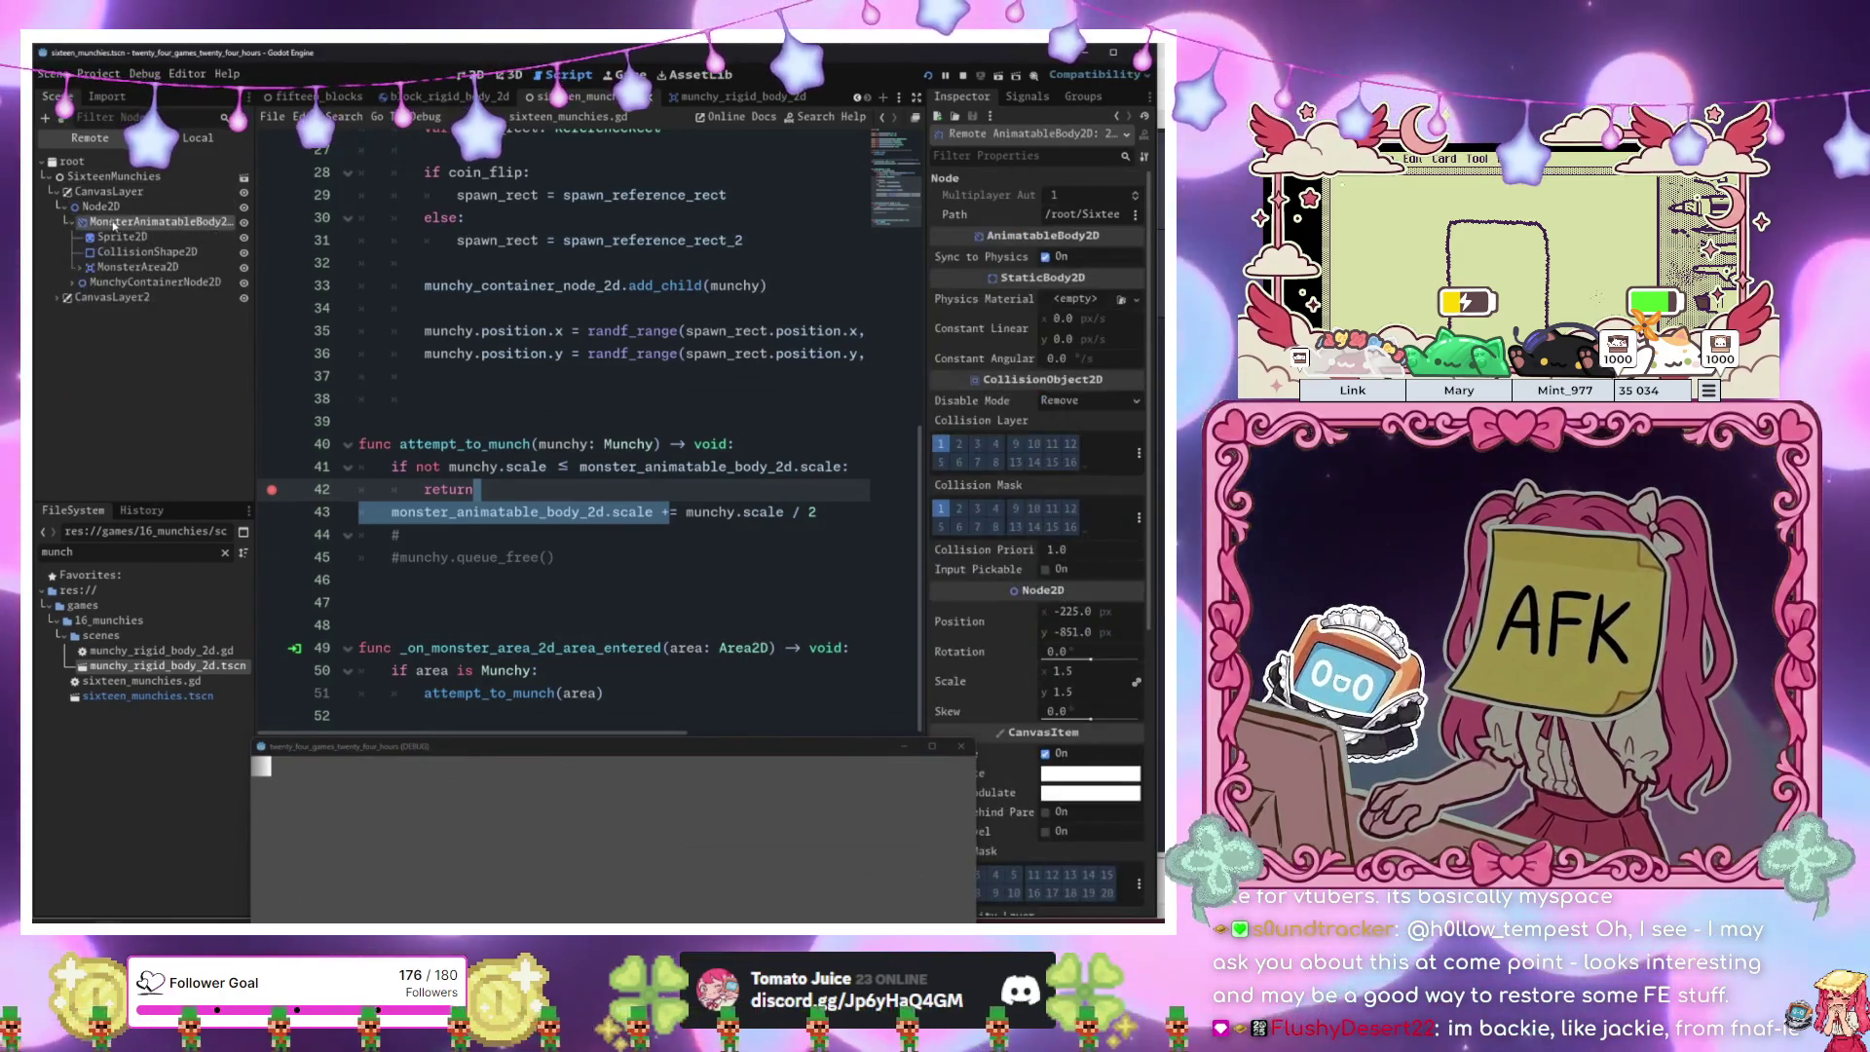
{"action": "scroll", "coordinate": [1020, 626], "scroll_direction": "down", "scroll_amount": 4}
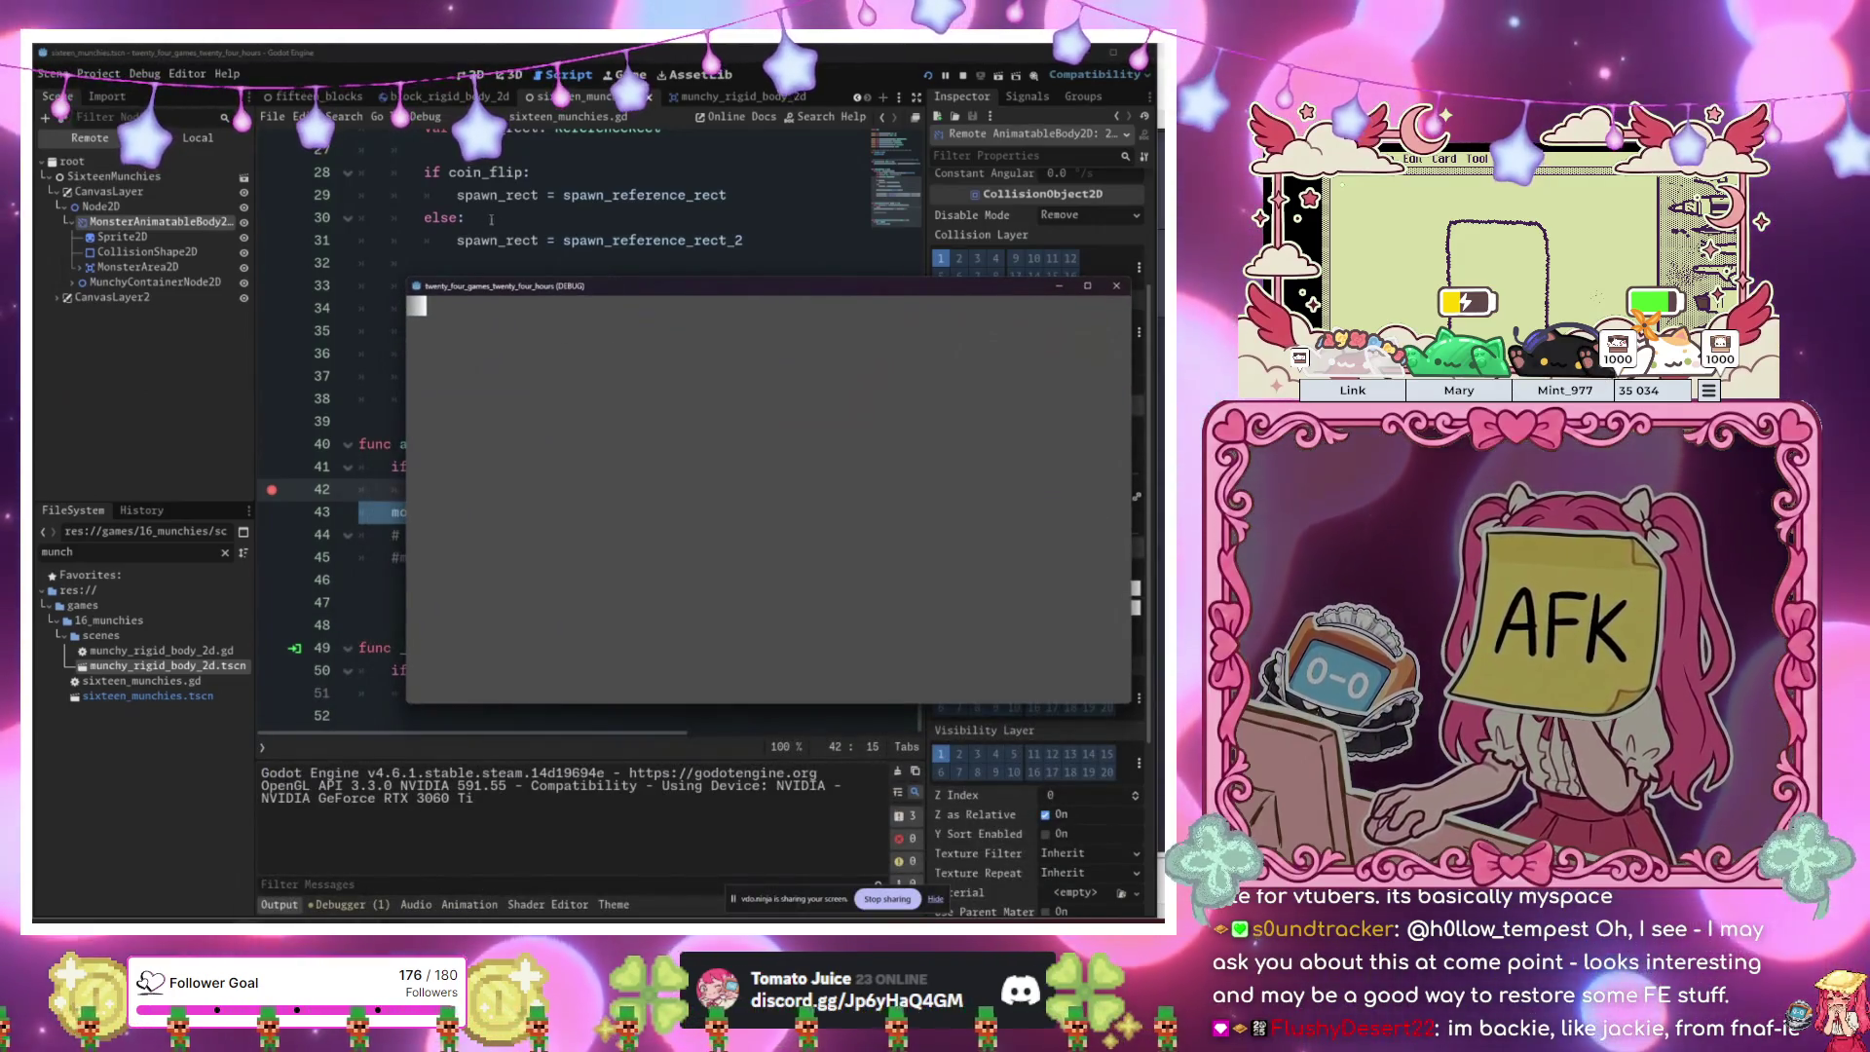
{"action": "left_click", "coordinate": [198, 138]}
{"action": "left_click", "coordinate": [183, 206]}
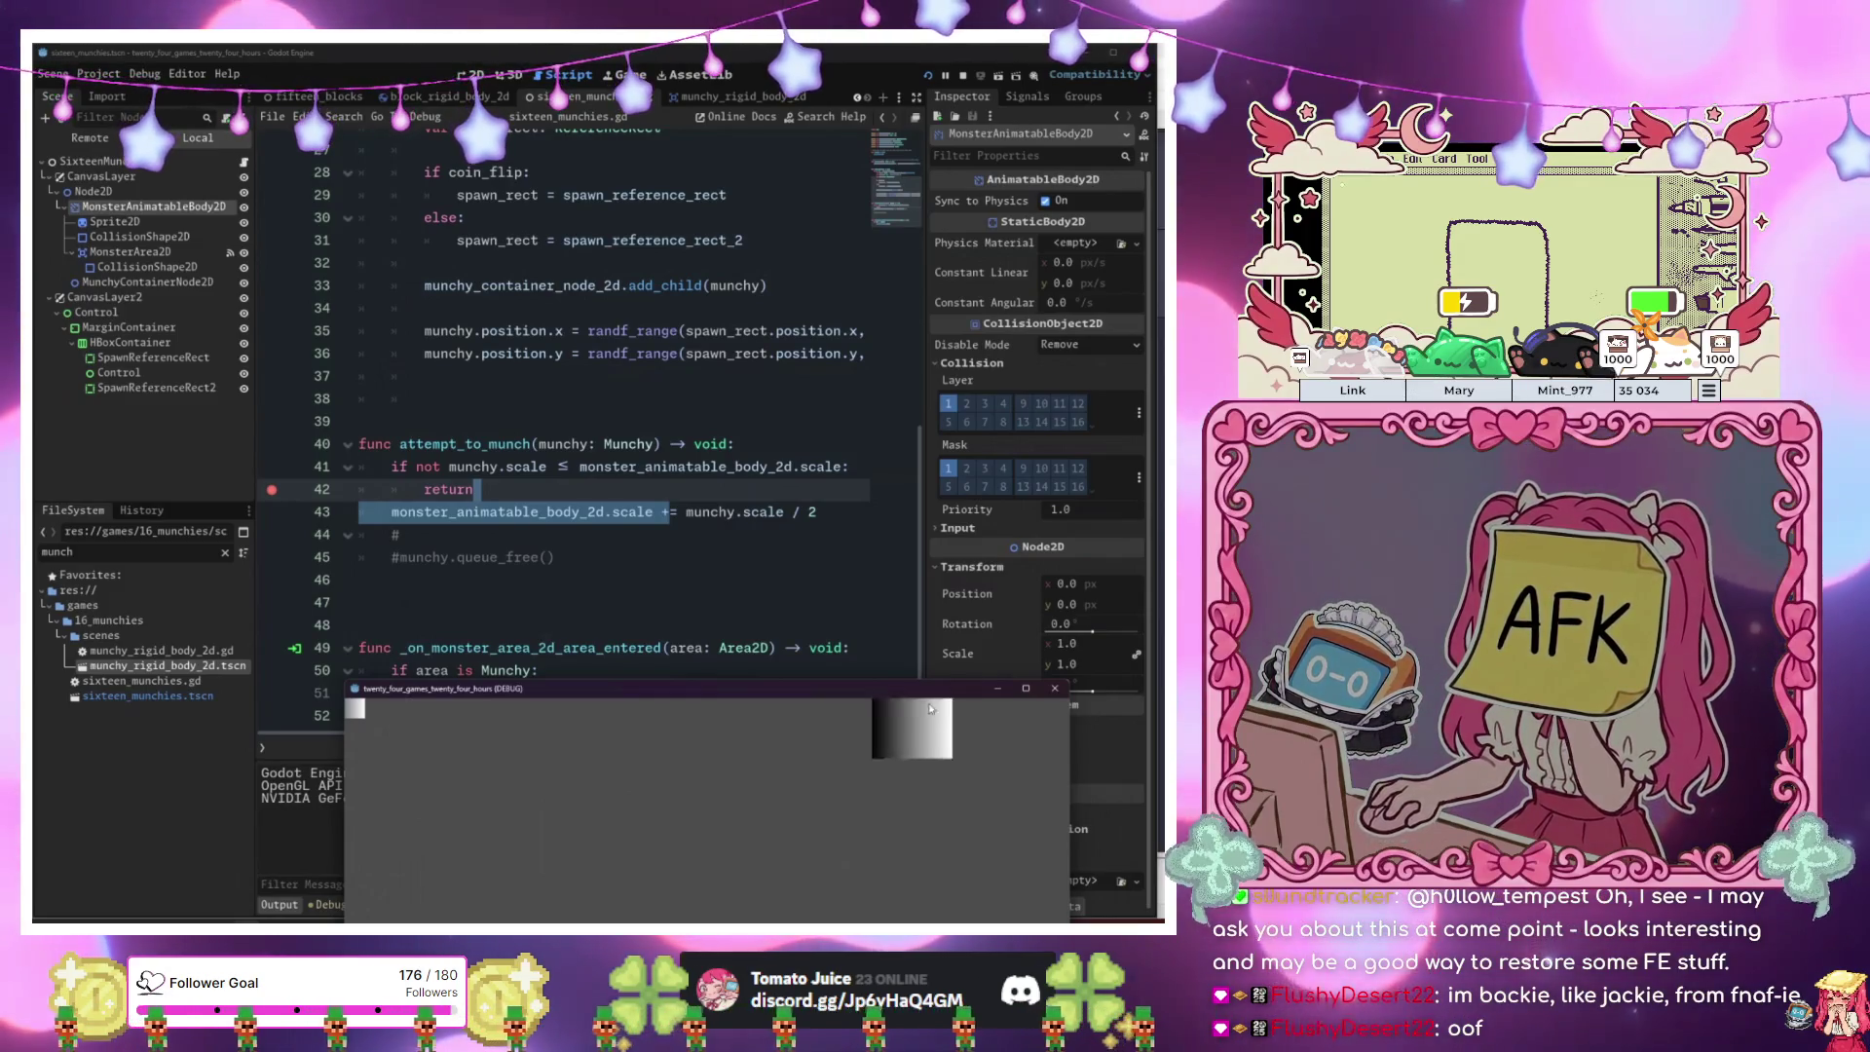
{"action": "left_click", "coordinate": [89, 138]}
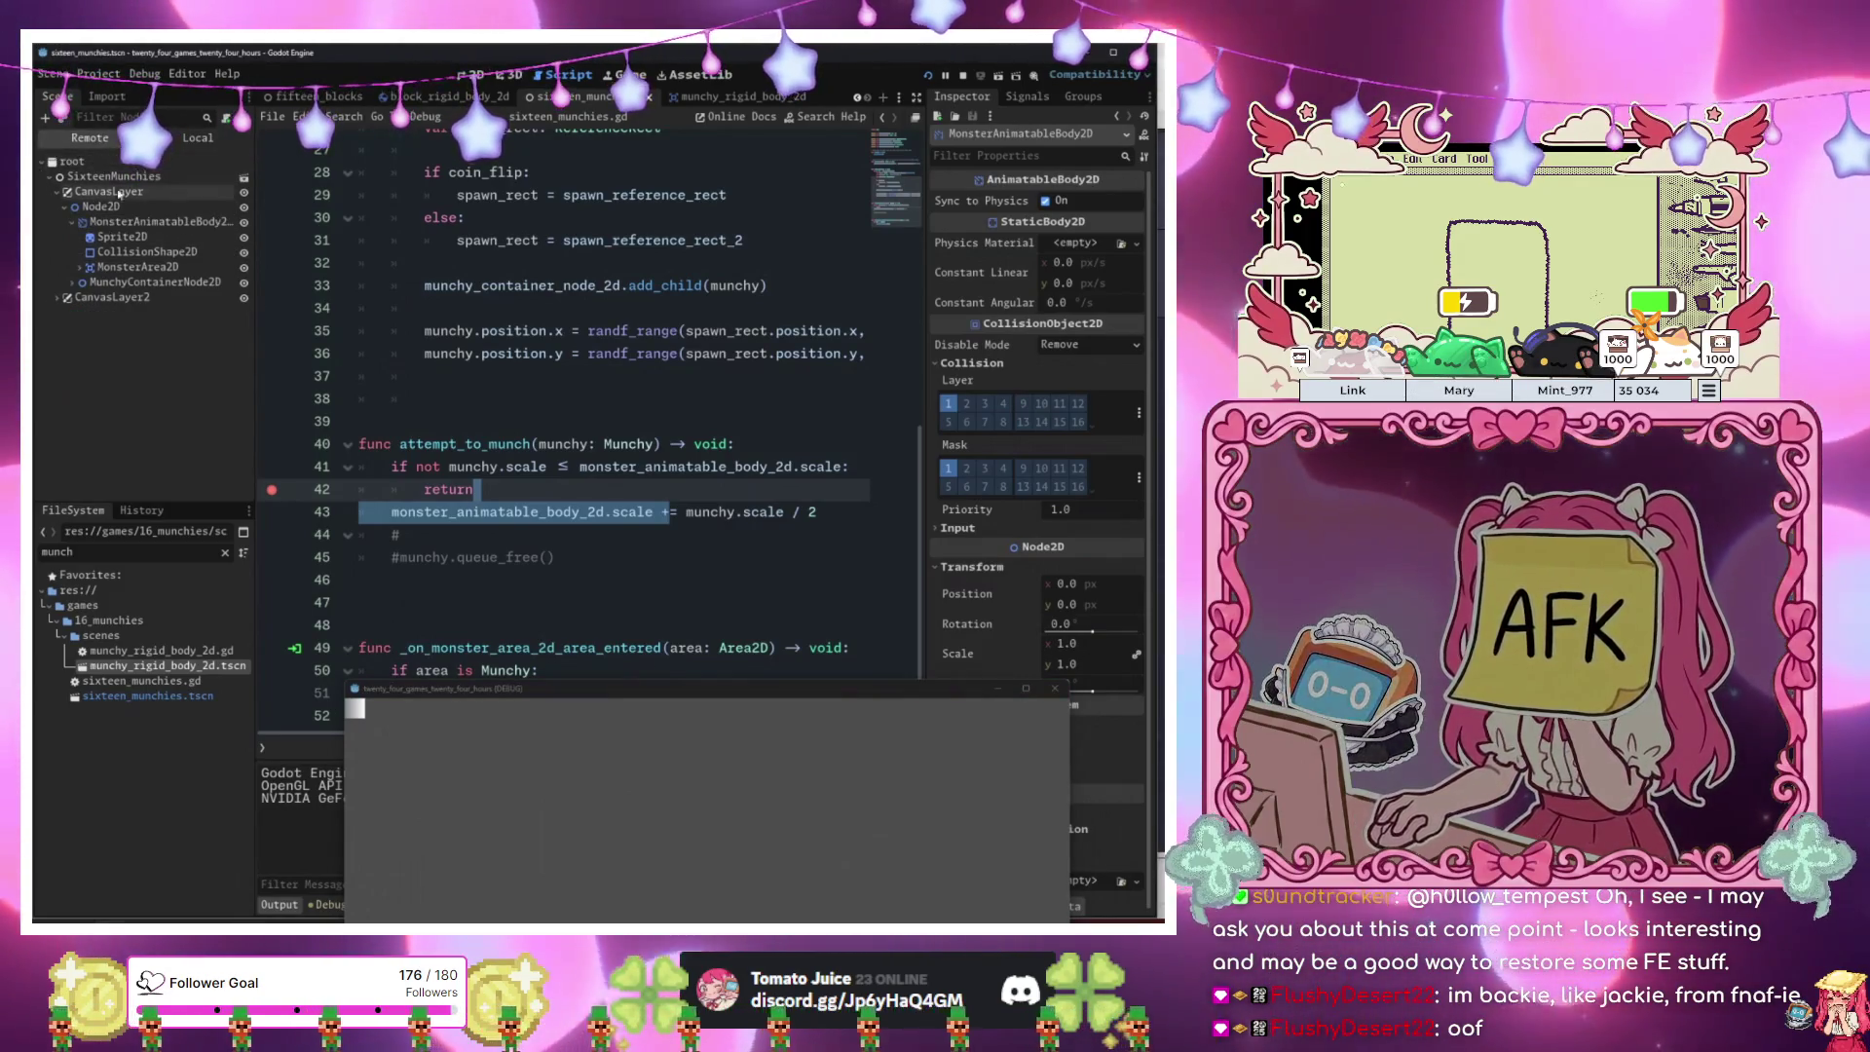
{"action": "left_click", "coordinate": [146, 221]}
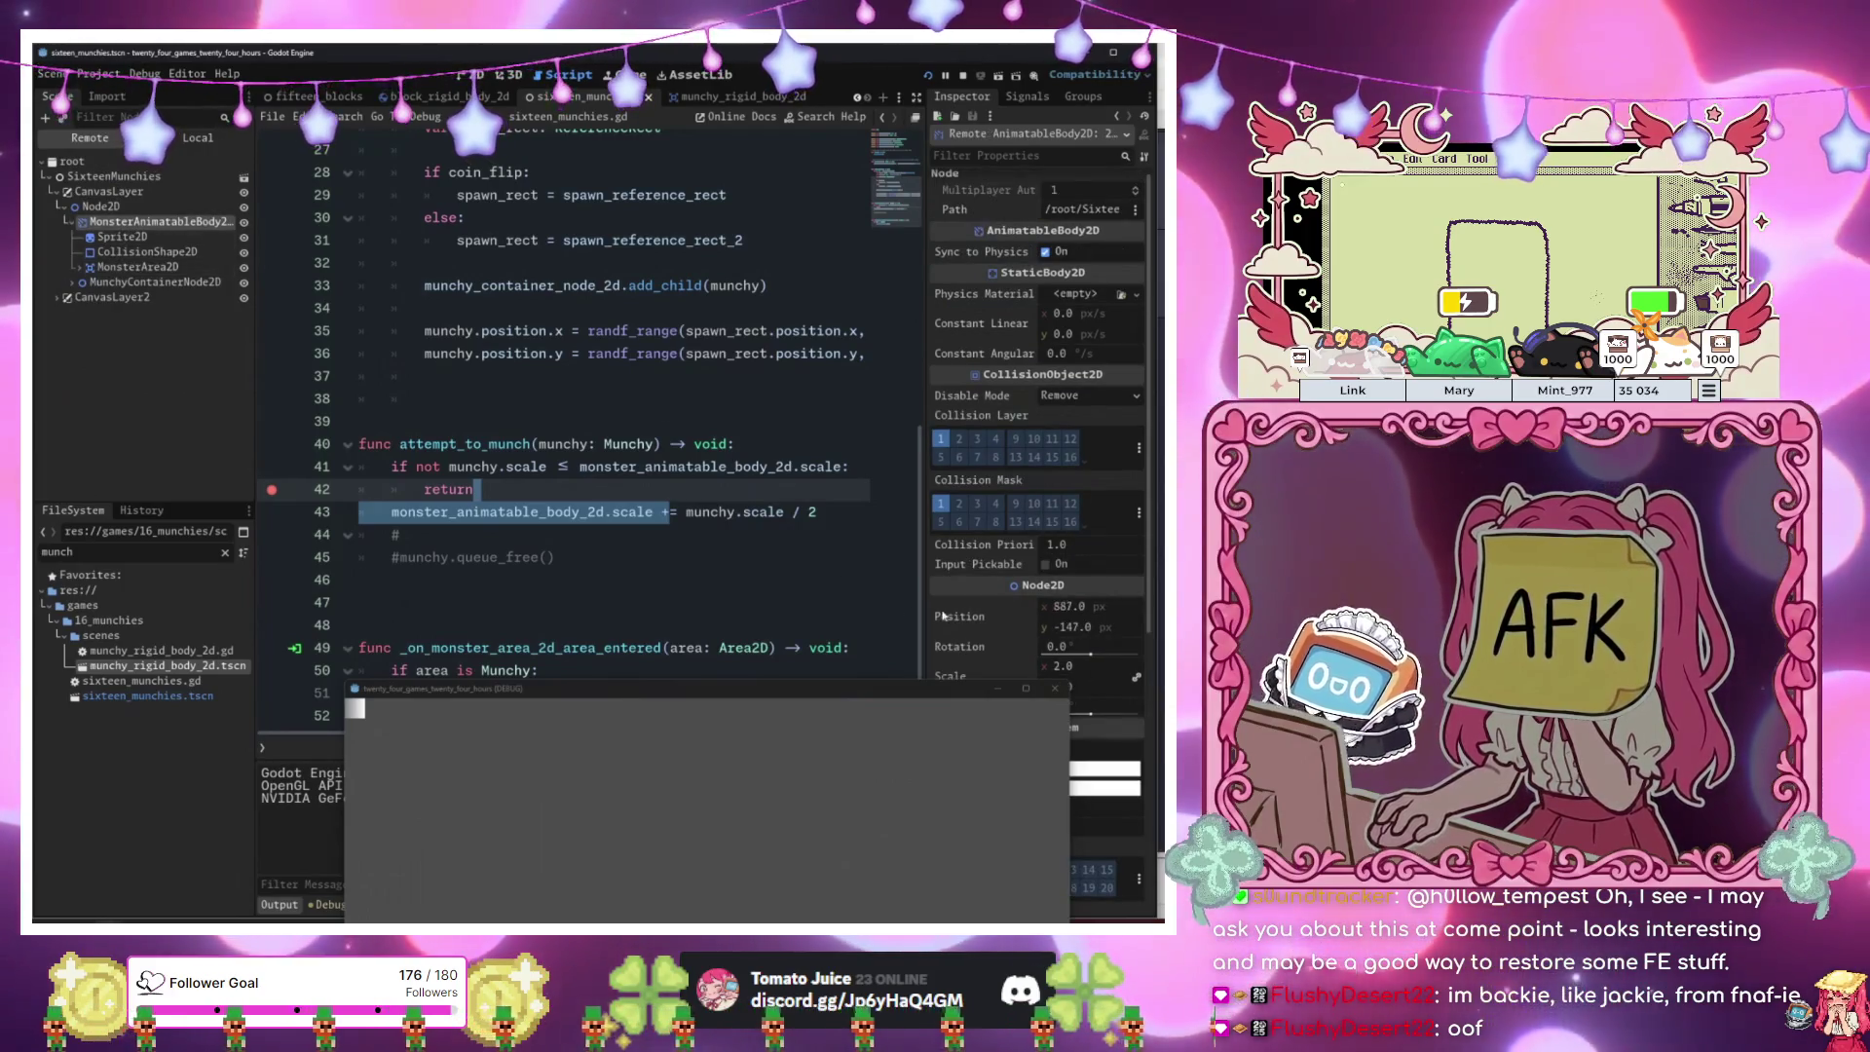
Close the running game and select the monster body in the scene tree
{"action": "left_click_drag", "start_coordinate": [864, 689], "coordinate": [753, 174]}
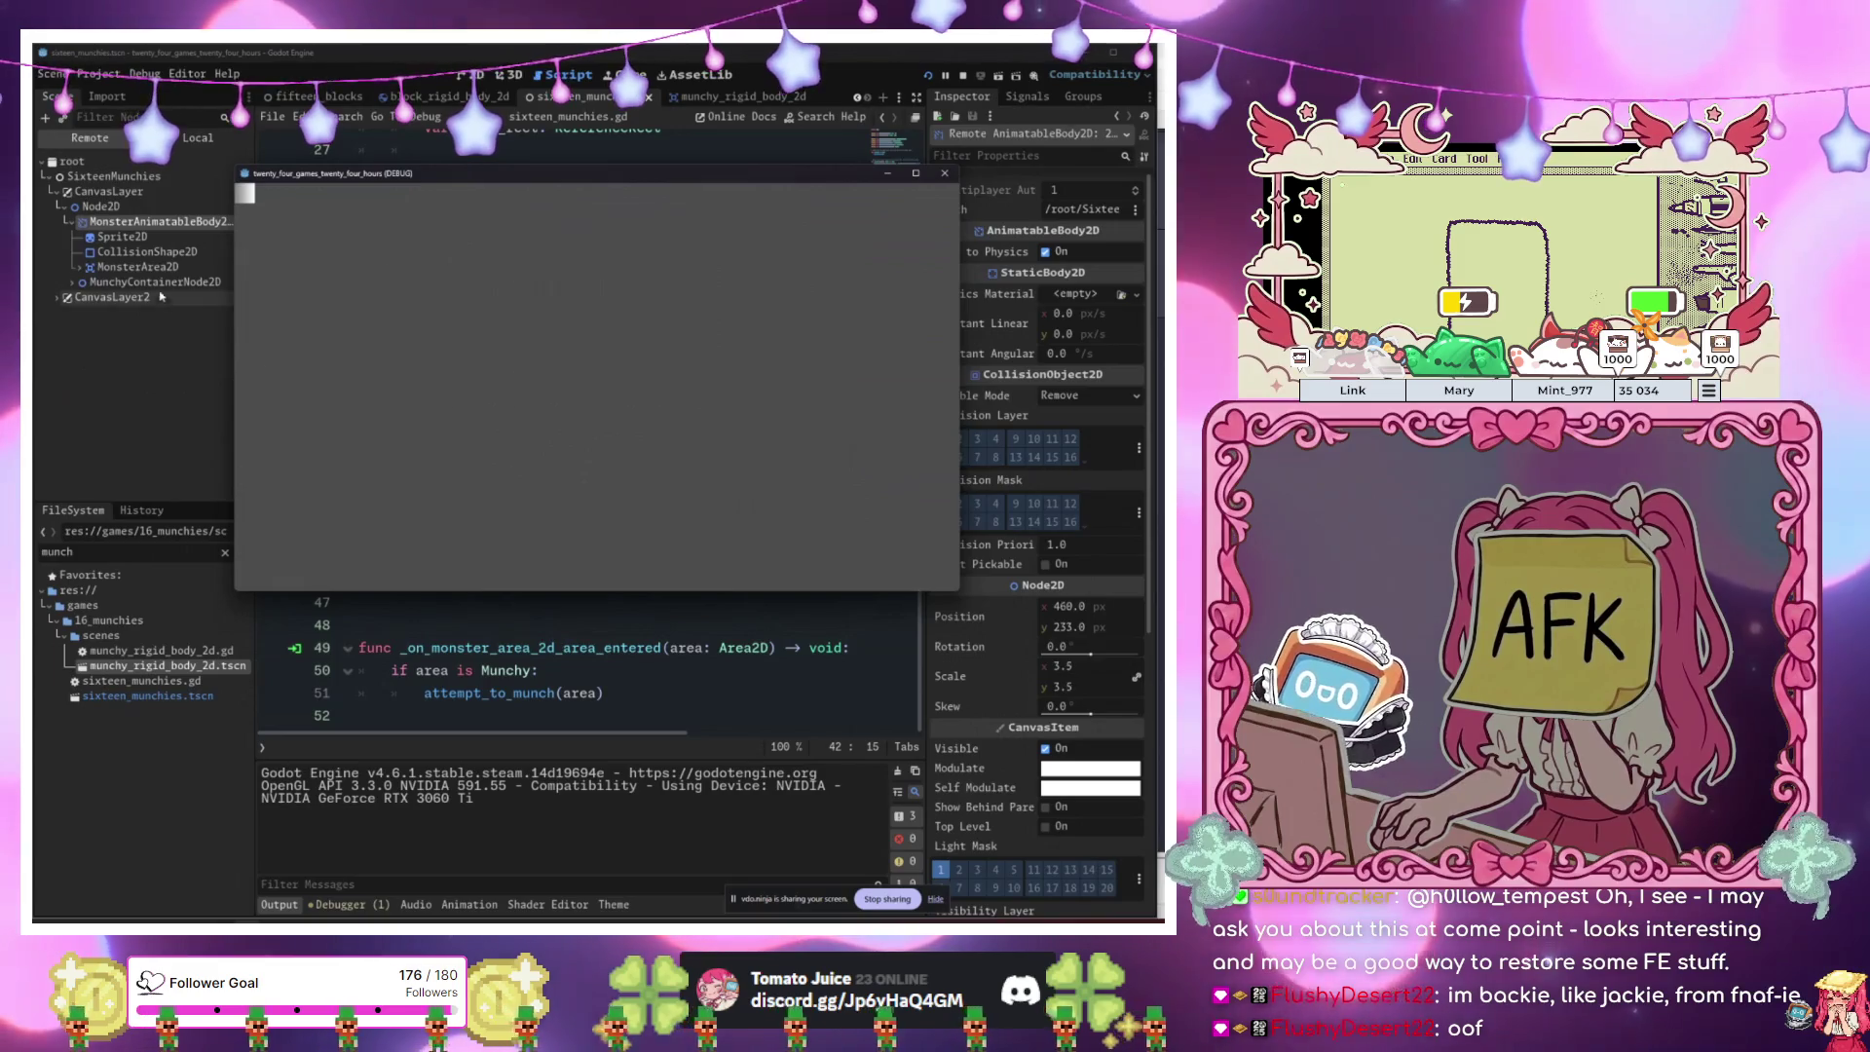
{"action": "left_click", "coordinate": [944, 174]}
{"action": "left_click", "coordinate": [154, 186]}
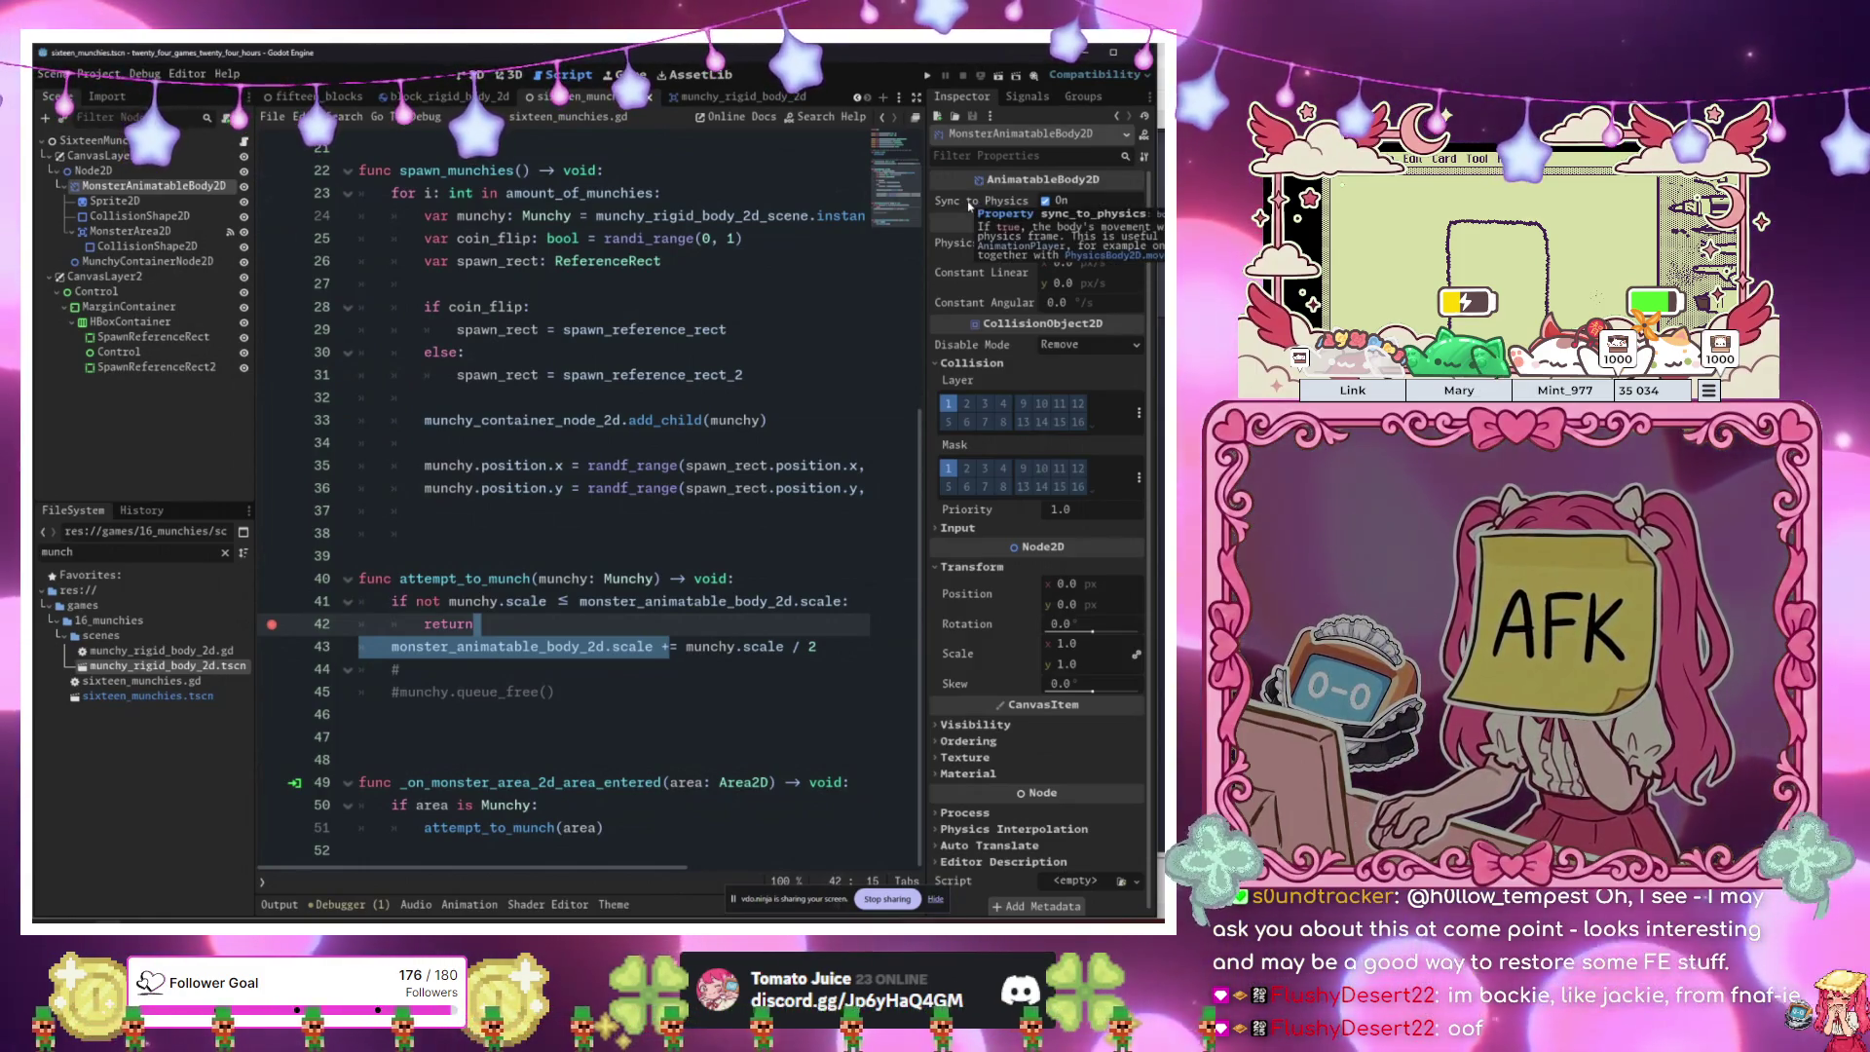
Uncheck Sync to Physics on MonsterAnimatableBody2D and save the scene
{"action": "left_click", "coordinate": [1045, 200]}
{"action": "left_click", "coordinate": [699, 280]}
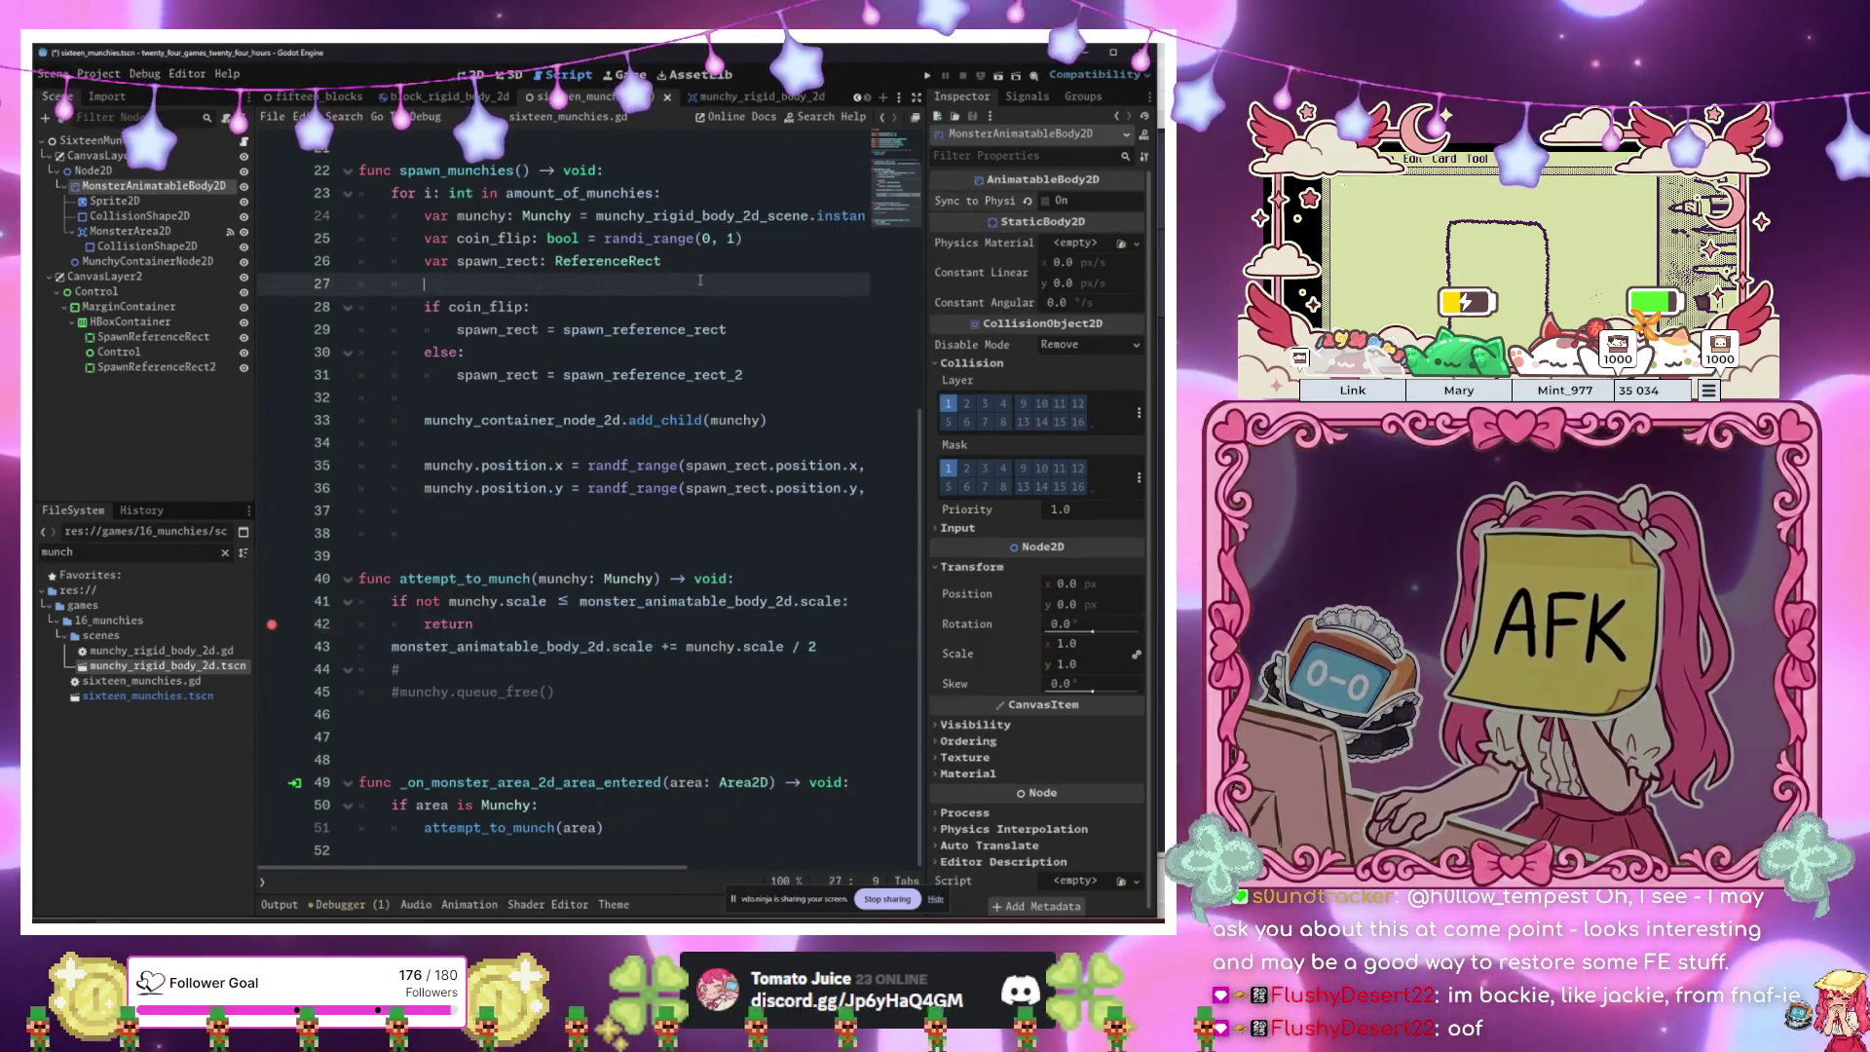
{"action": "key", "text": "ctrl+s"}
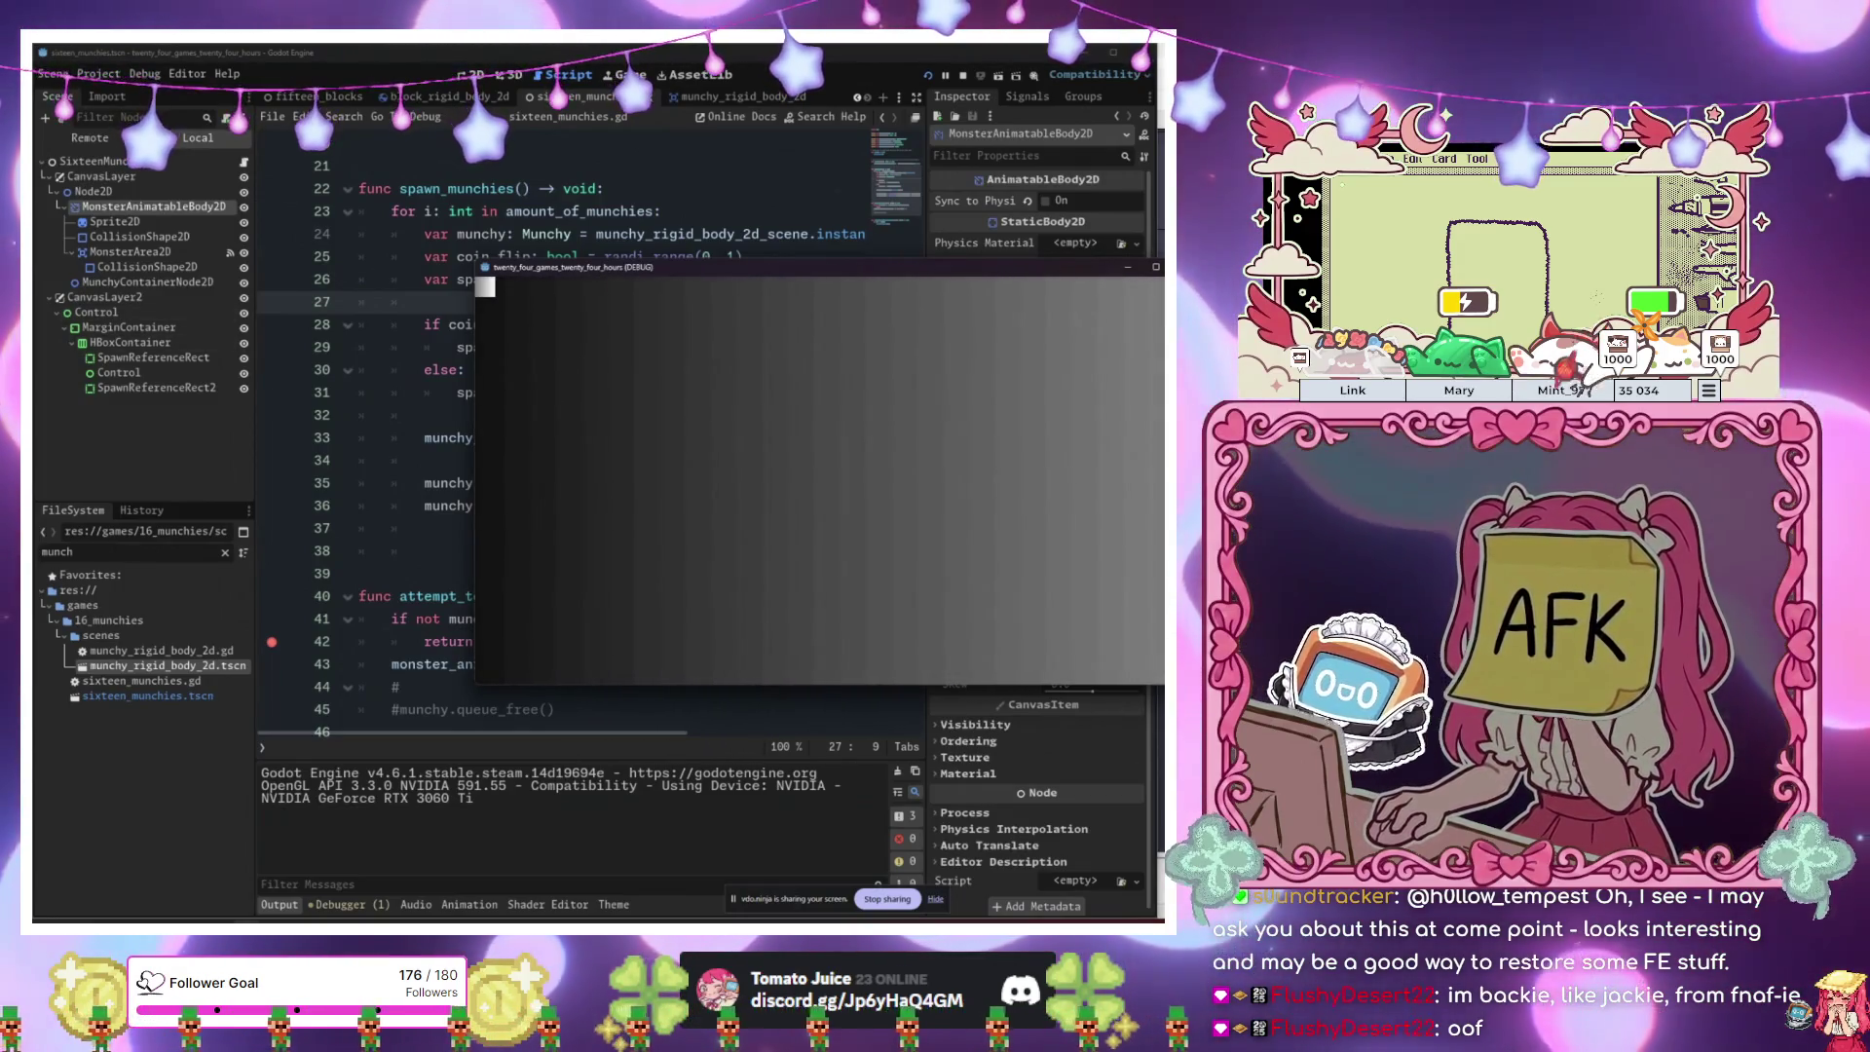
Review the second spawn rectangle assignment in the spawn code
{"action": "left_click", "coordinate": [676, 391]}
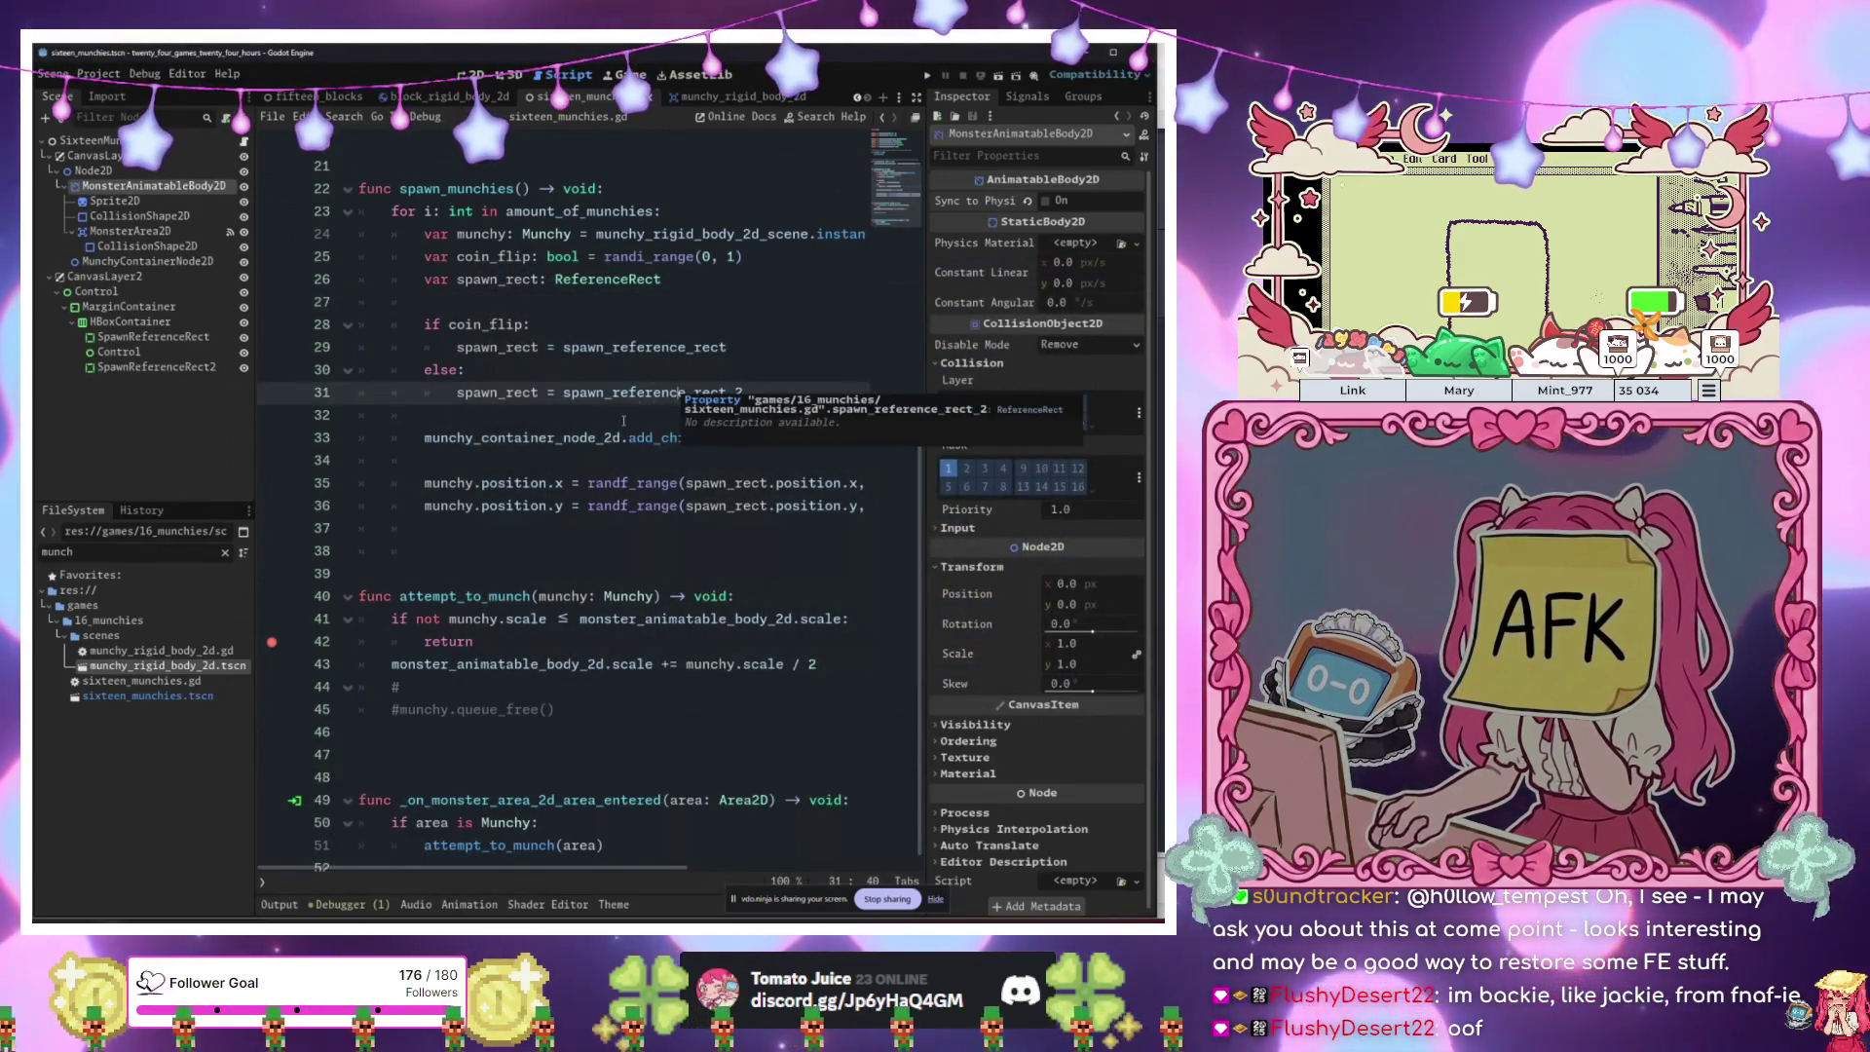
{"action": "scroll", "coordinate": [624, 421], "scroll_direction": "down", "scroll_amount": 1}
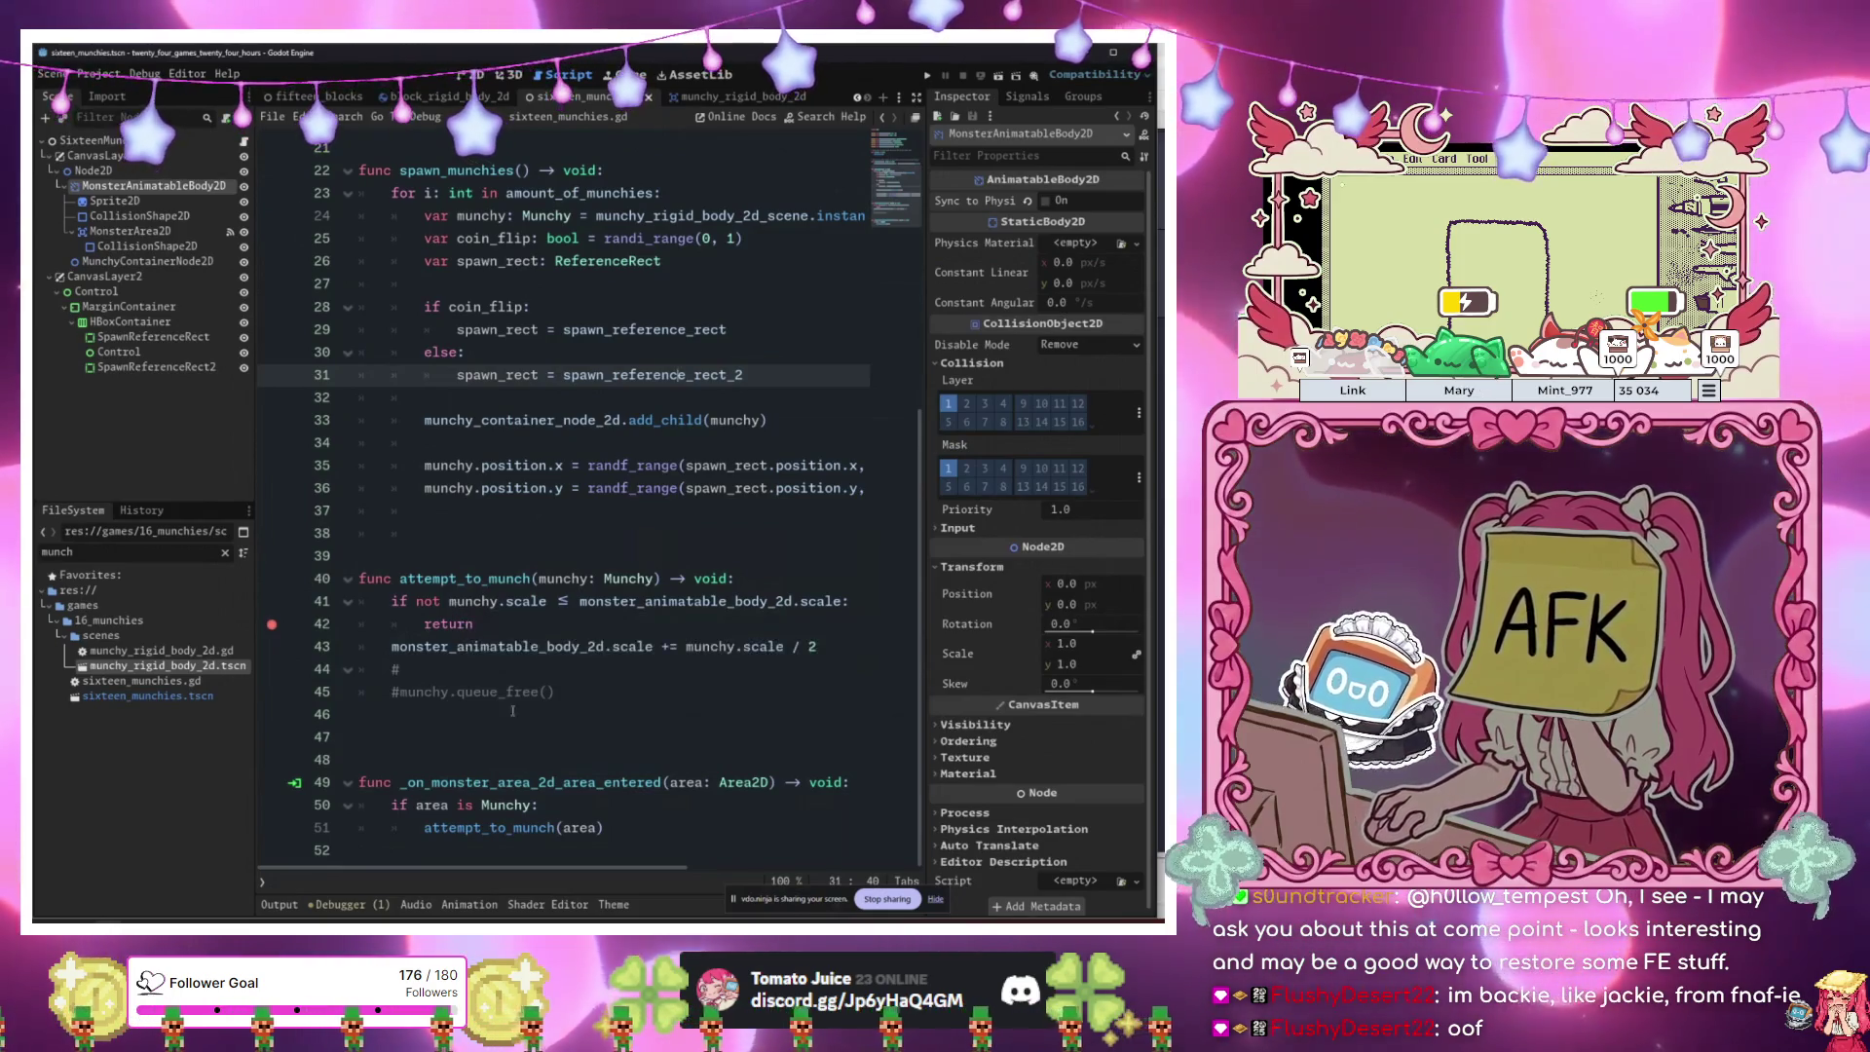
{"action": "scroll", "coordinate": [473, 674], "scroll_direction": "up", "scroll_amount": 4}
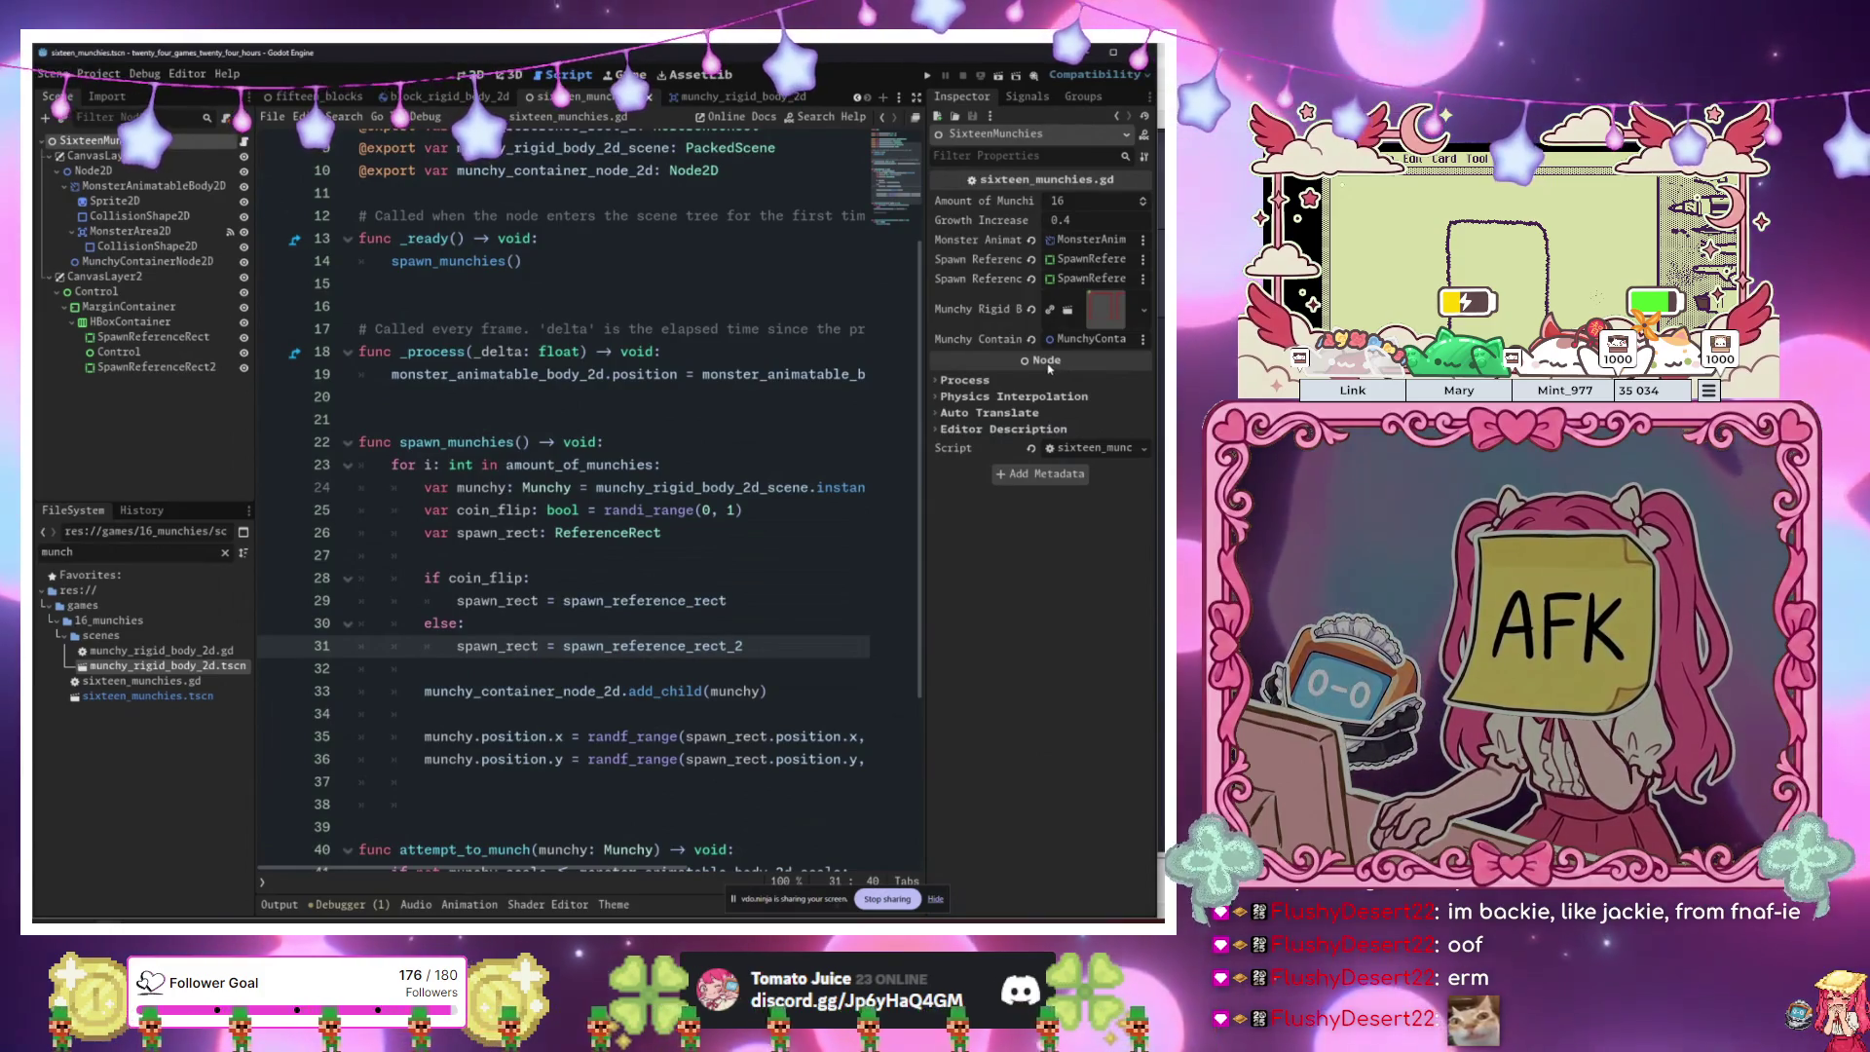
Review both spawn rectangle assignments and the add_child call in spawn_munchies
{"action": "mouse_move", "coordinate": [1048, 367]}
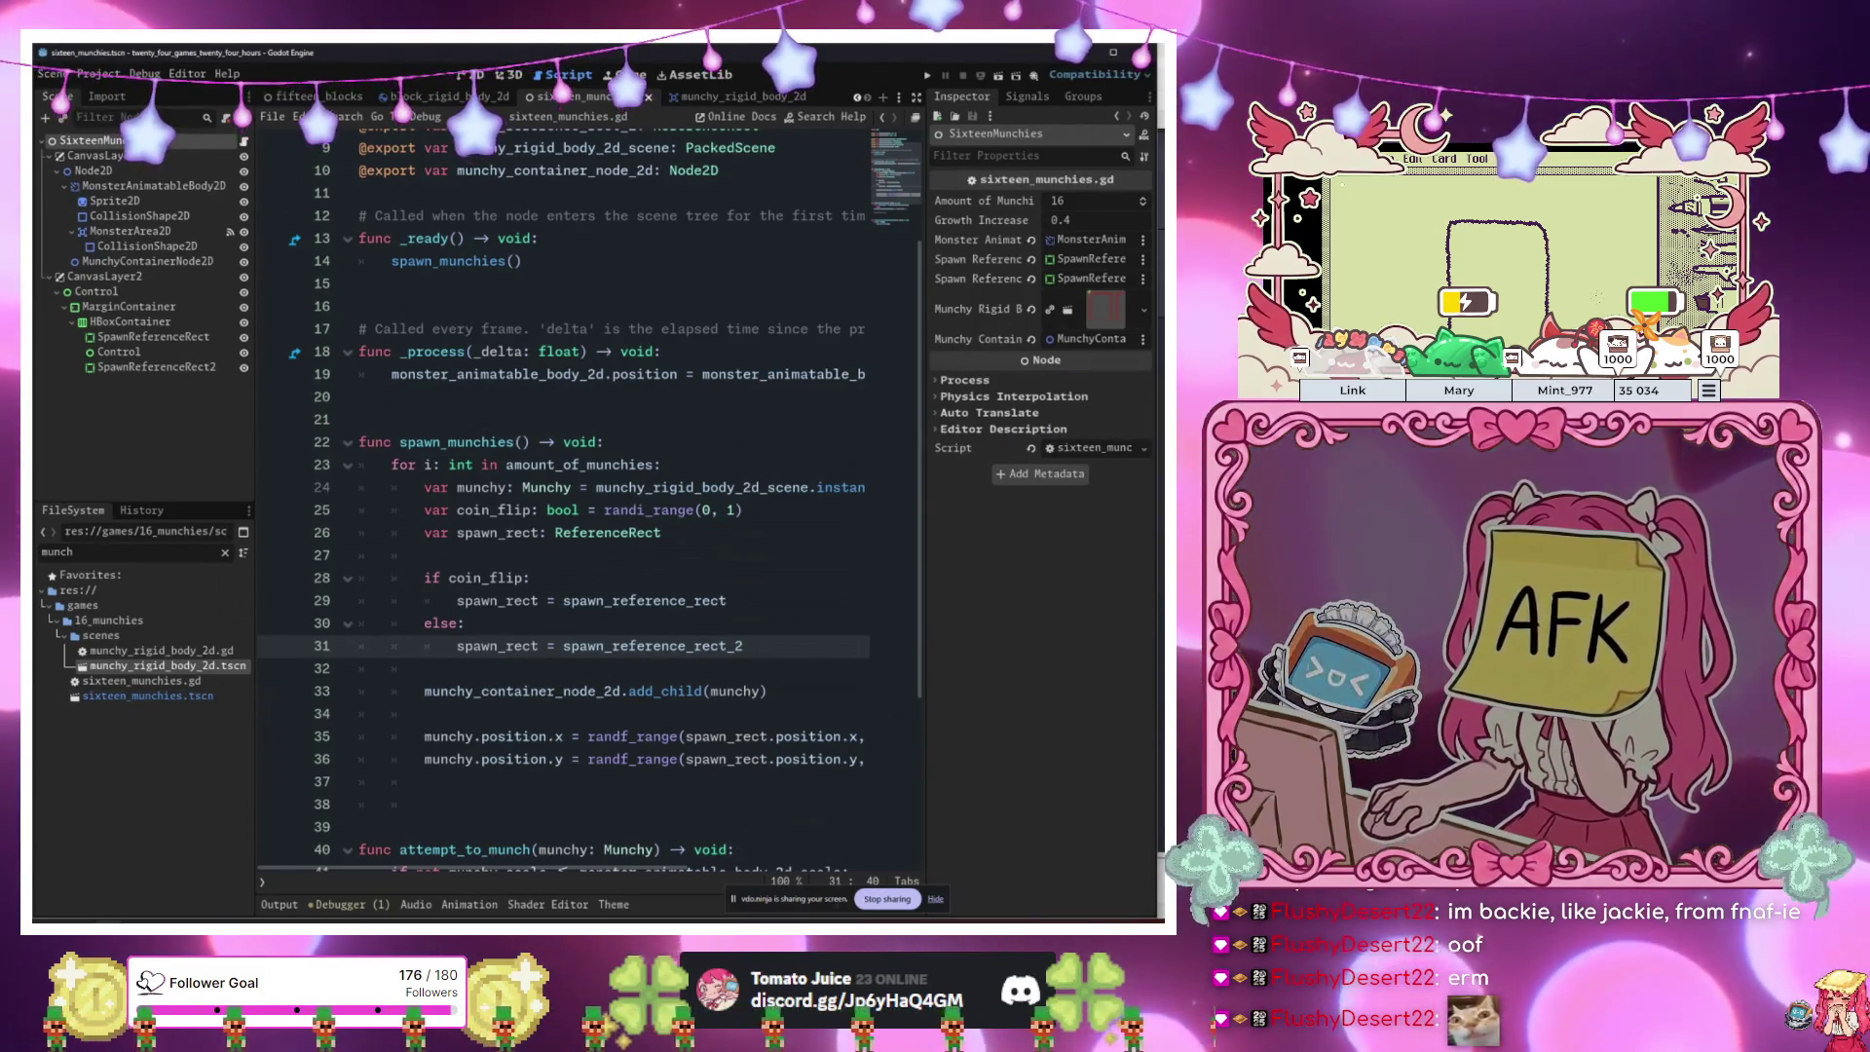
{"action": "left_click", "coordinate": [507, 556]}
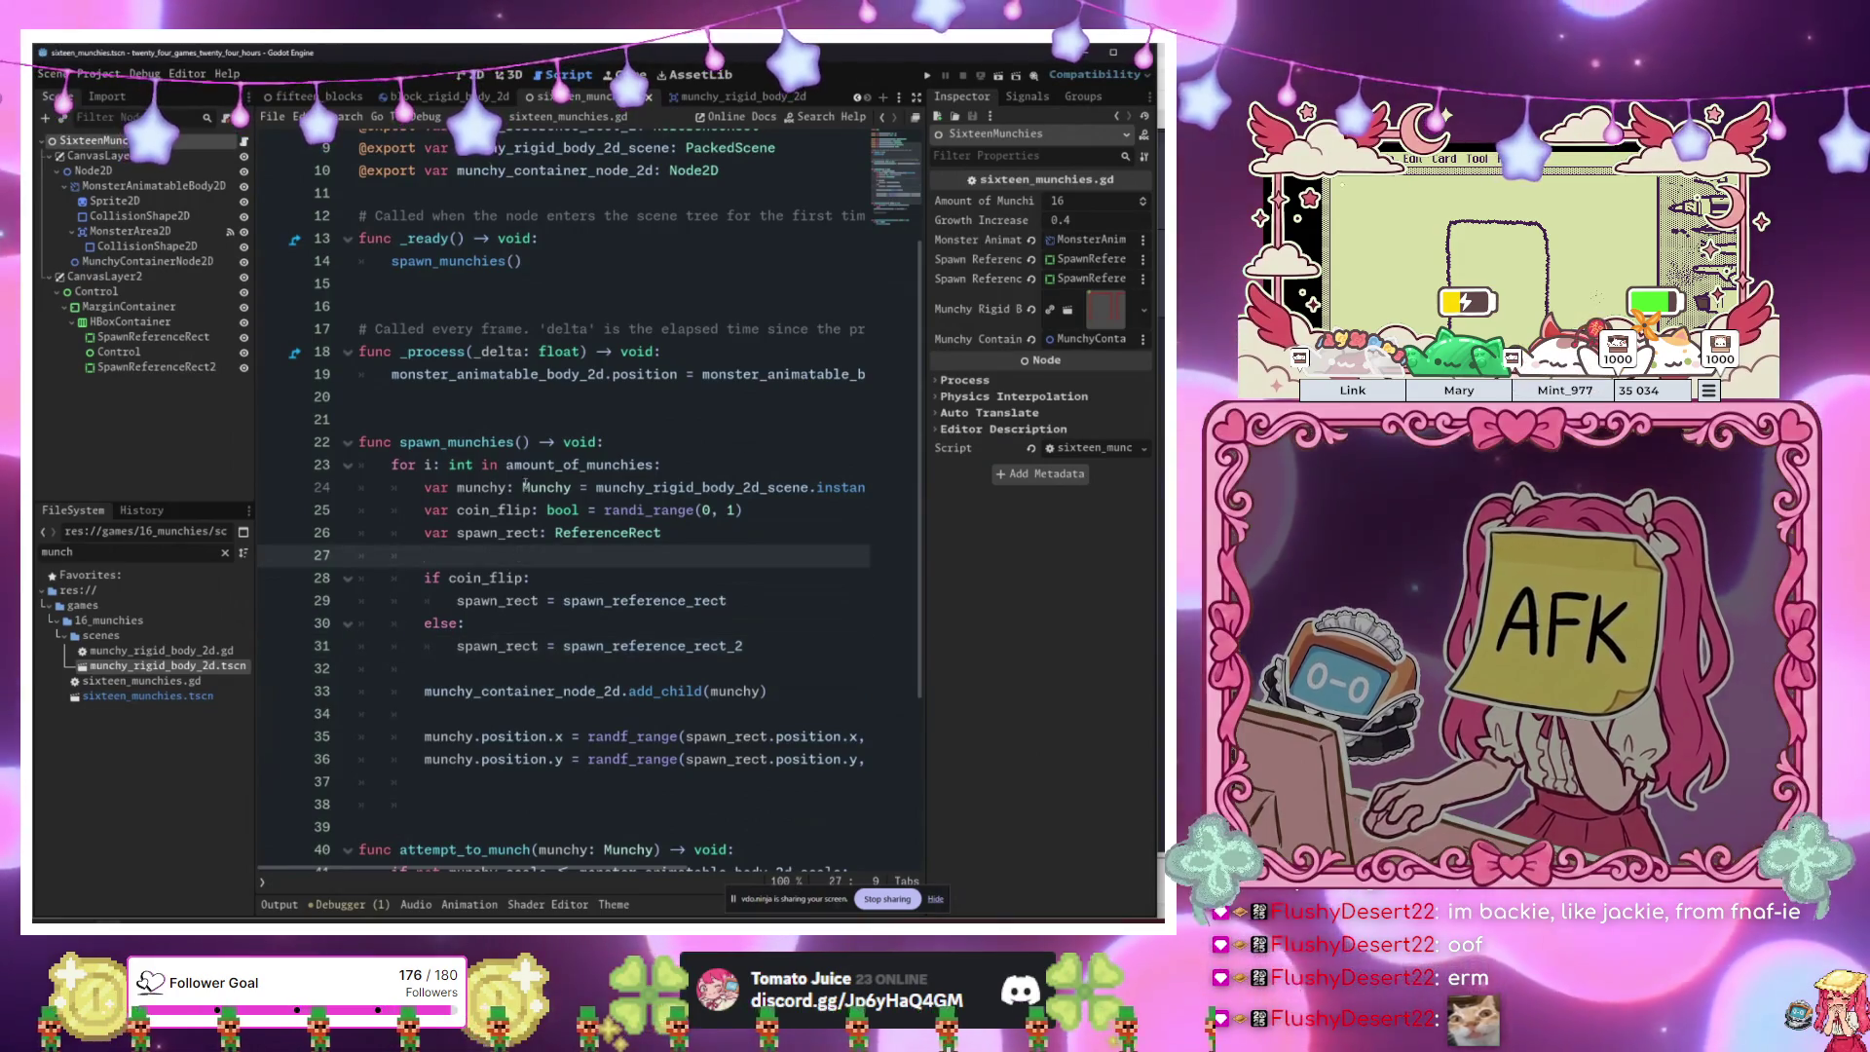
{"action": "left_click", "coordinate": [534, 602]}
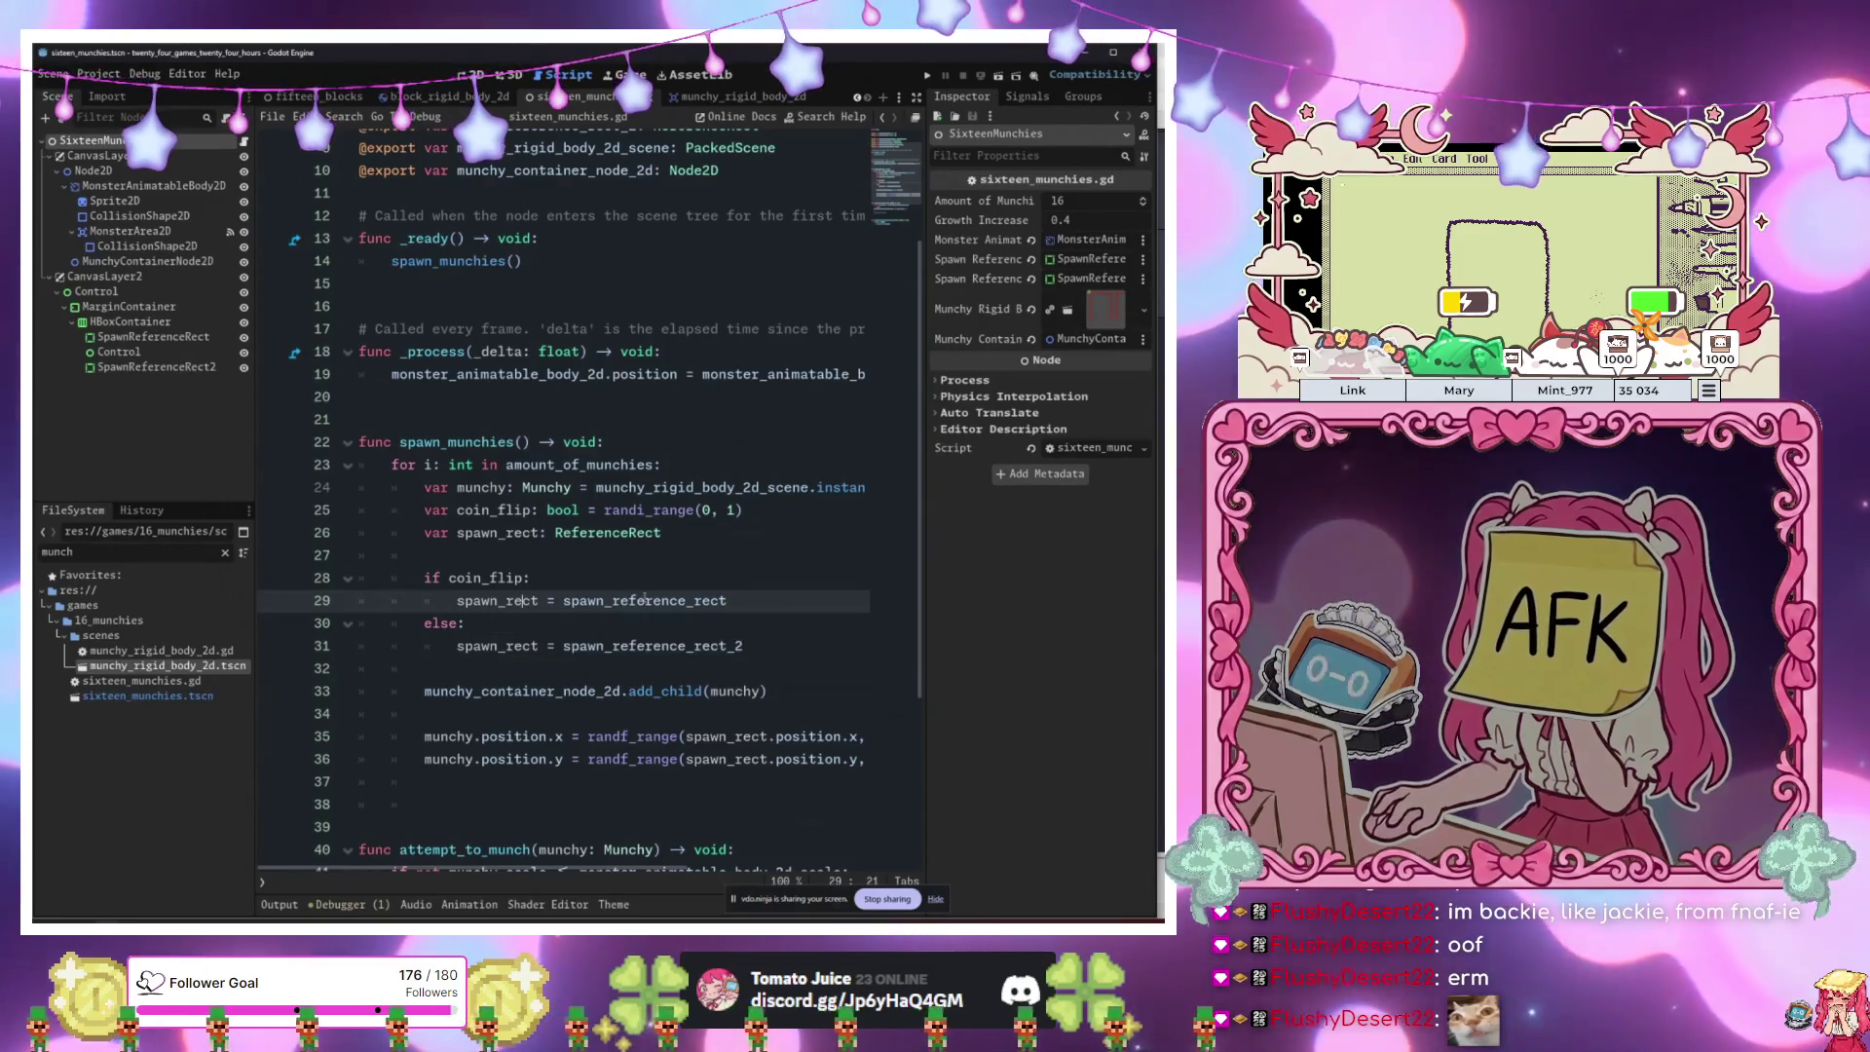
{"action": "left_click", "coordinate": [655, 648]}
{"action": "left_click", "coordinate": [652, 692]}
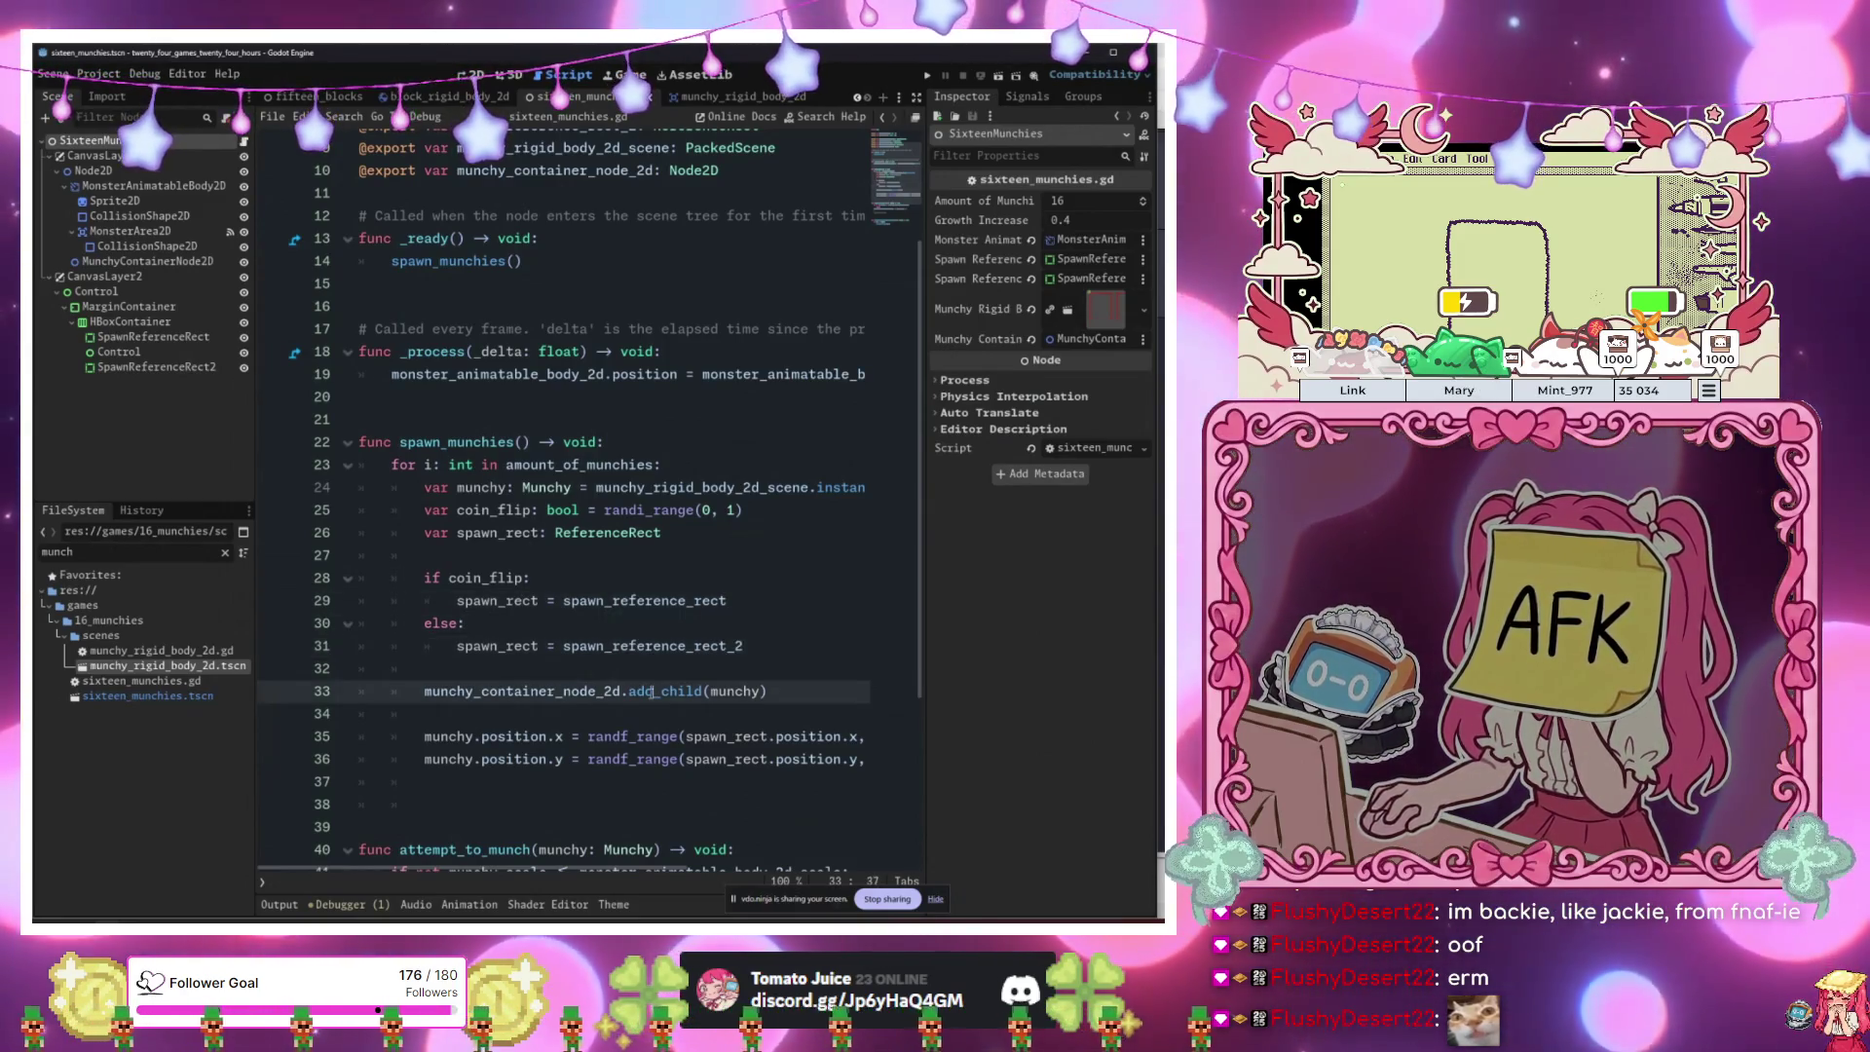
{"action": "mouse_move", "coordinate": [650, 688]}
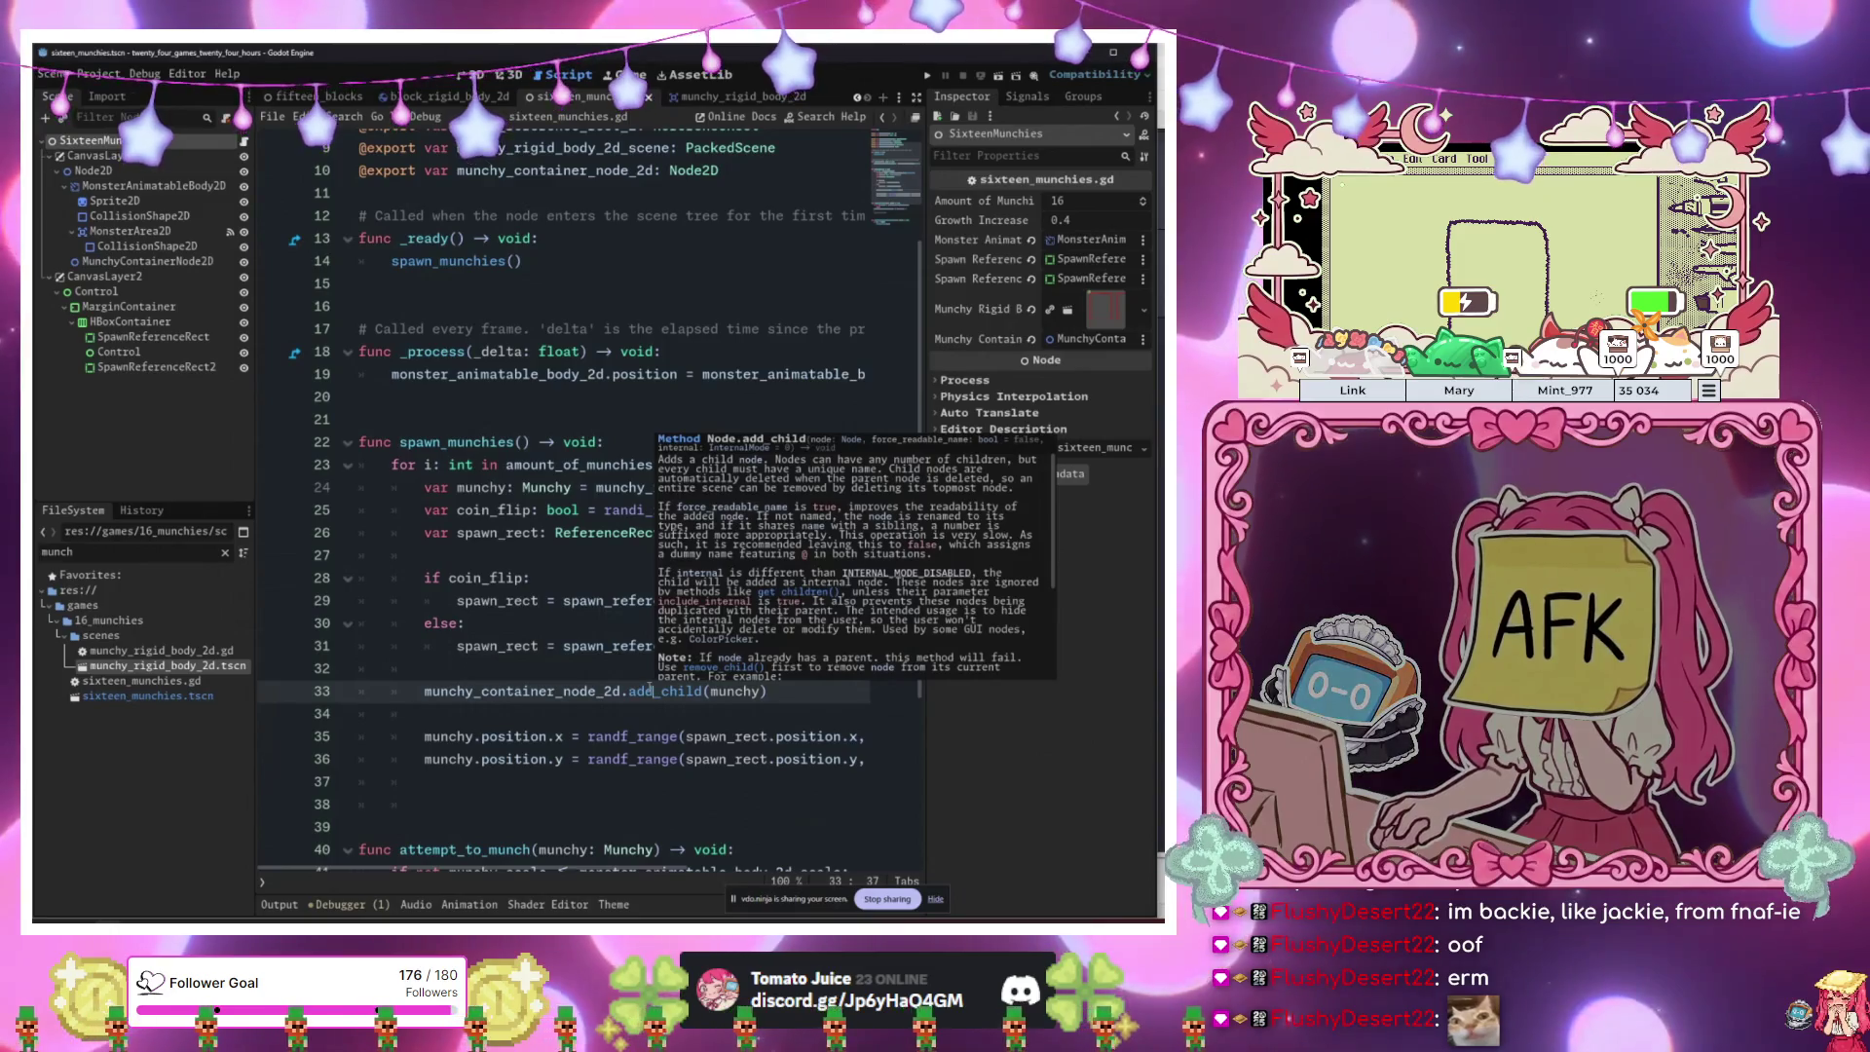
{"action": "left_click", "coordinate": [566, 691]}
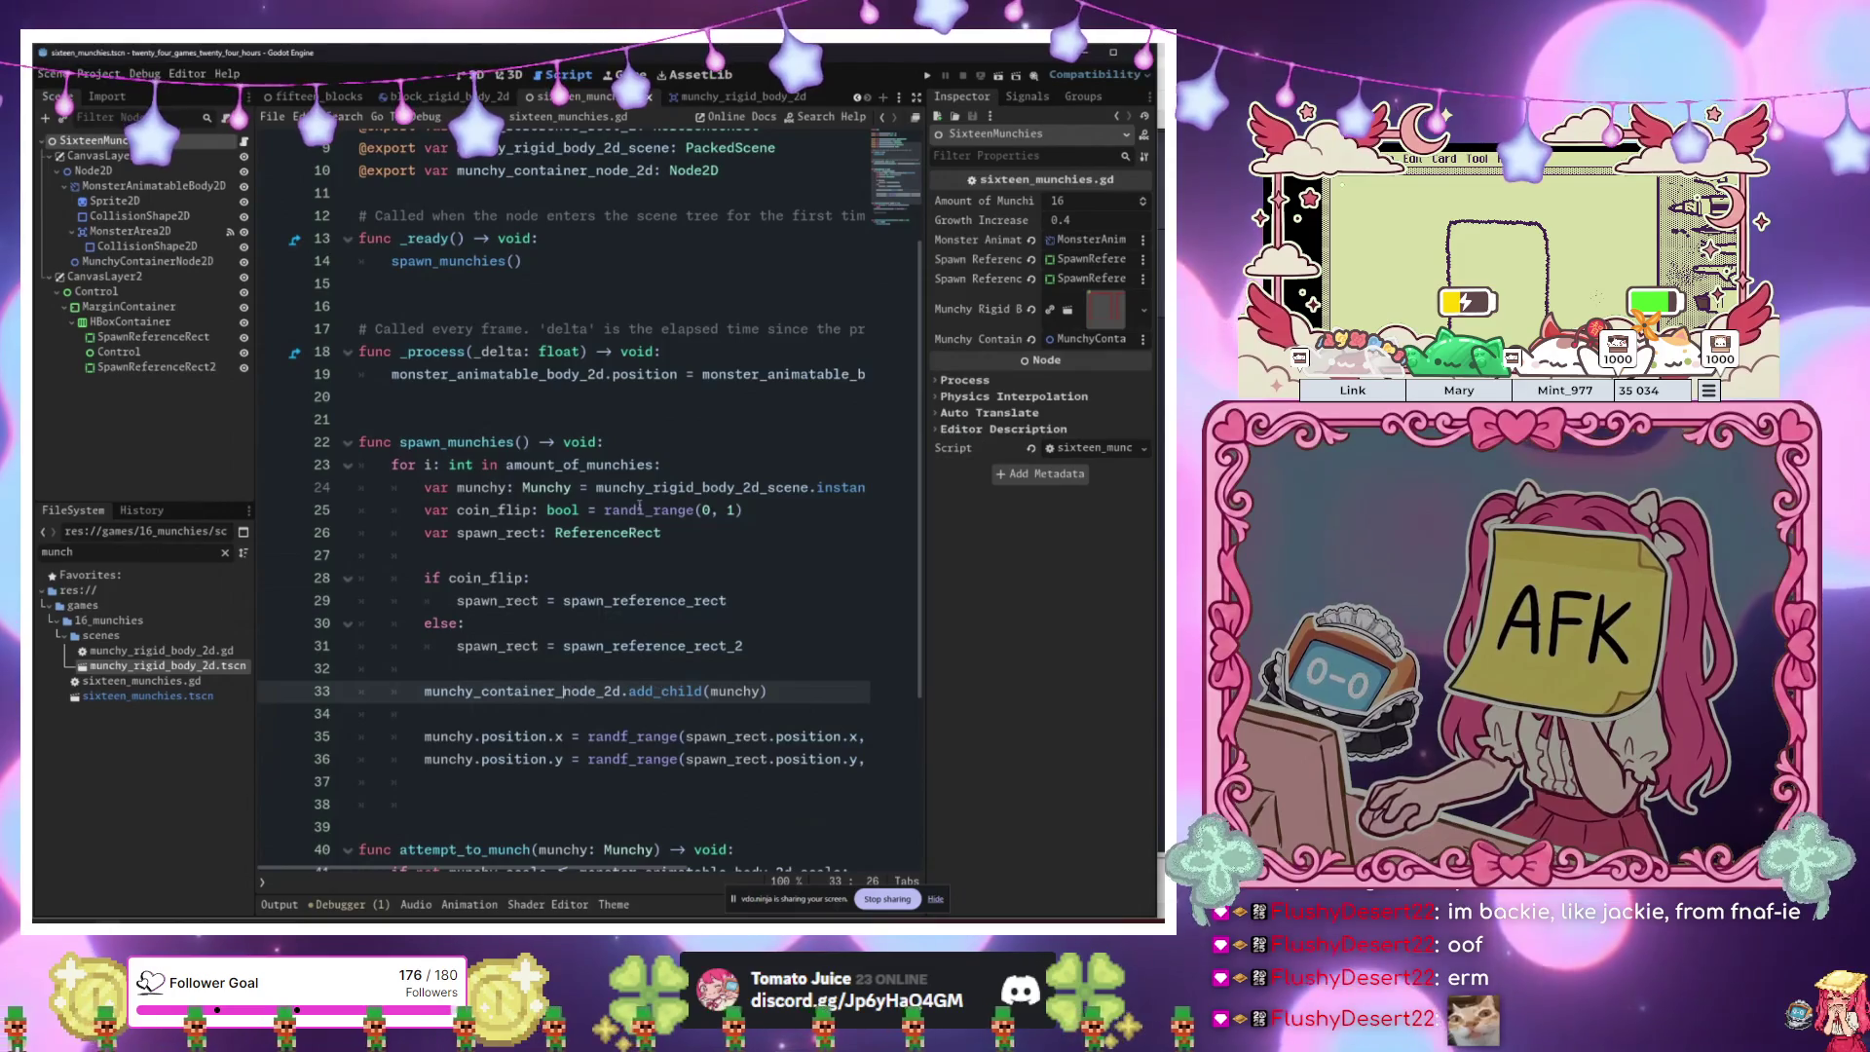
Examine how spawn_rect's position is used on the munchy x-position line
{"action": "mouse_move", "coordinate": [682, 499]}
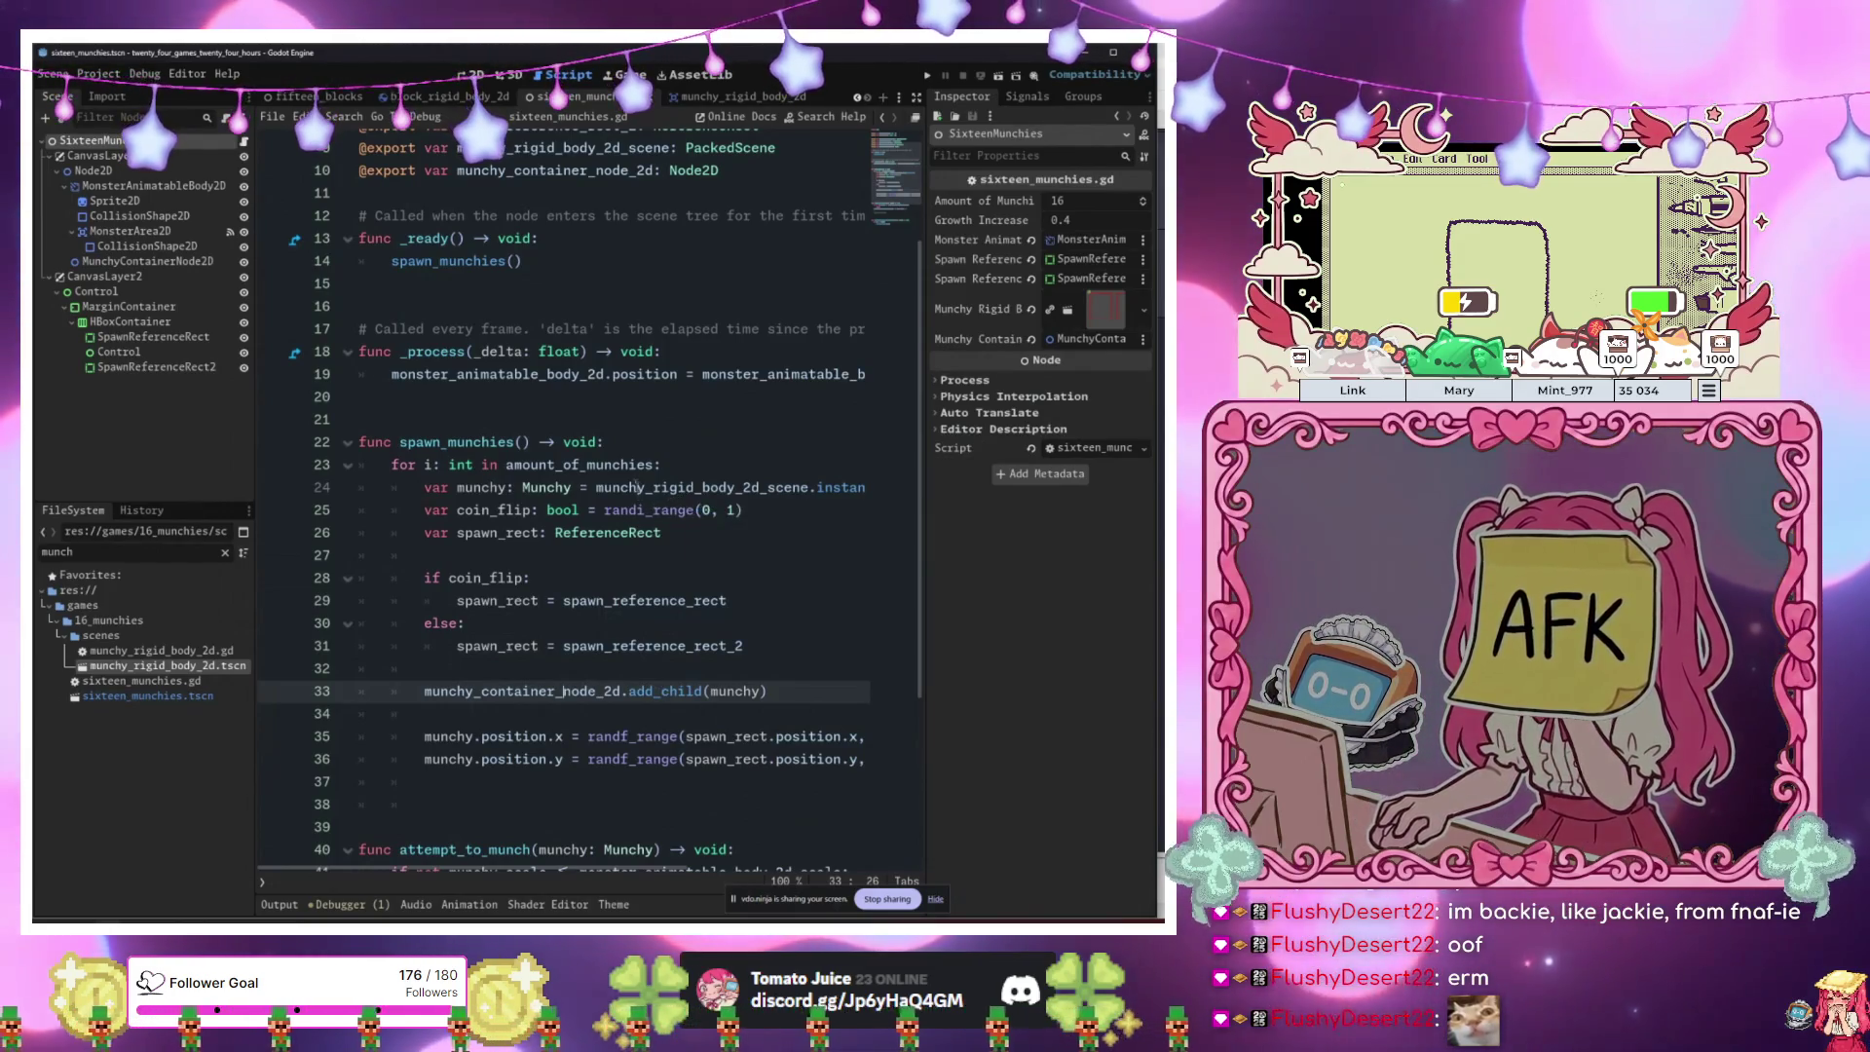
{"action": "mouse_move", "coordinate": [684, 737]}
{"action": "left_mouse_down"}
{"action": "mouse_move", "coordinate": [869, 737]}
{"action": "mouse_move", "coordinate": [360, 738]}
{"action": "left_mouse_up"}
{"action": "left_click", "coordinate": [548, 736]}
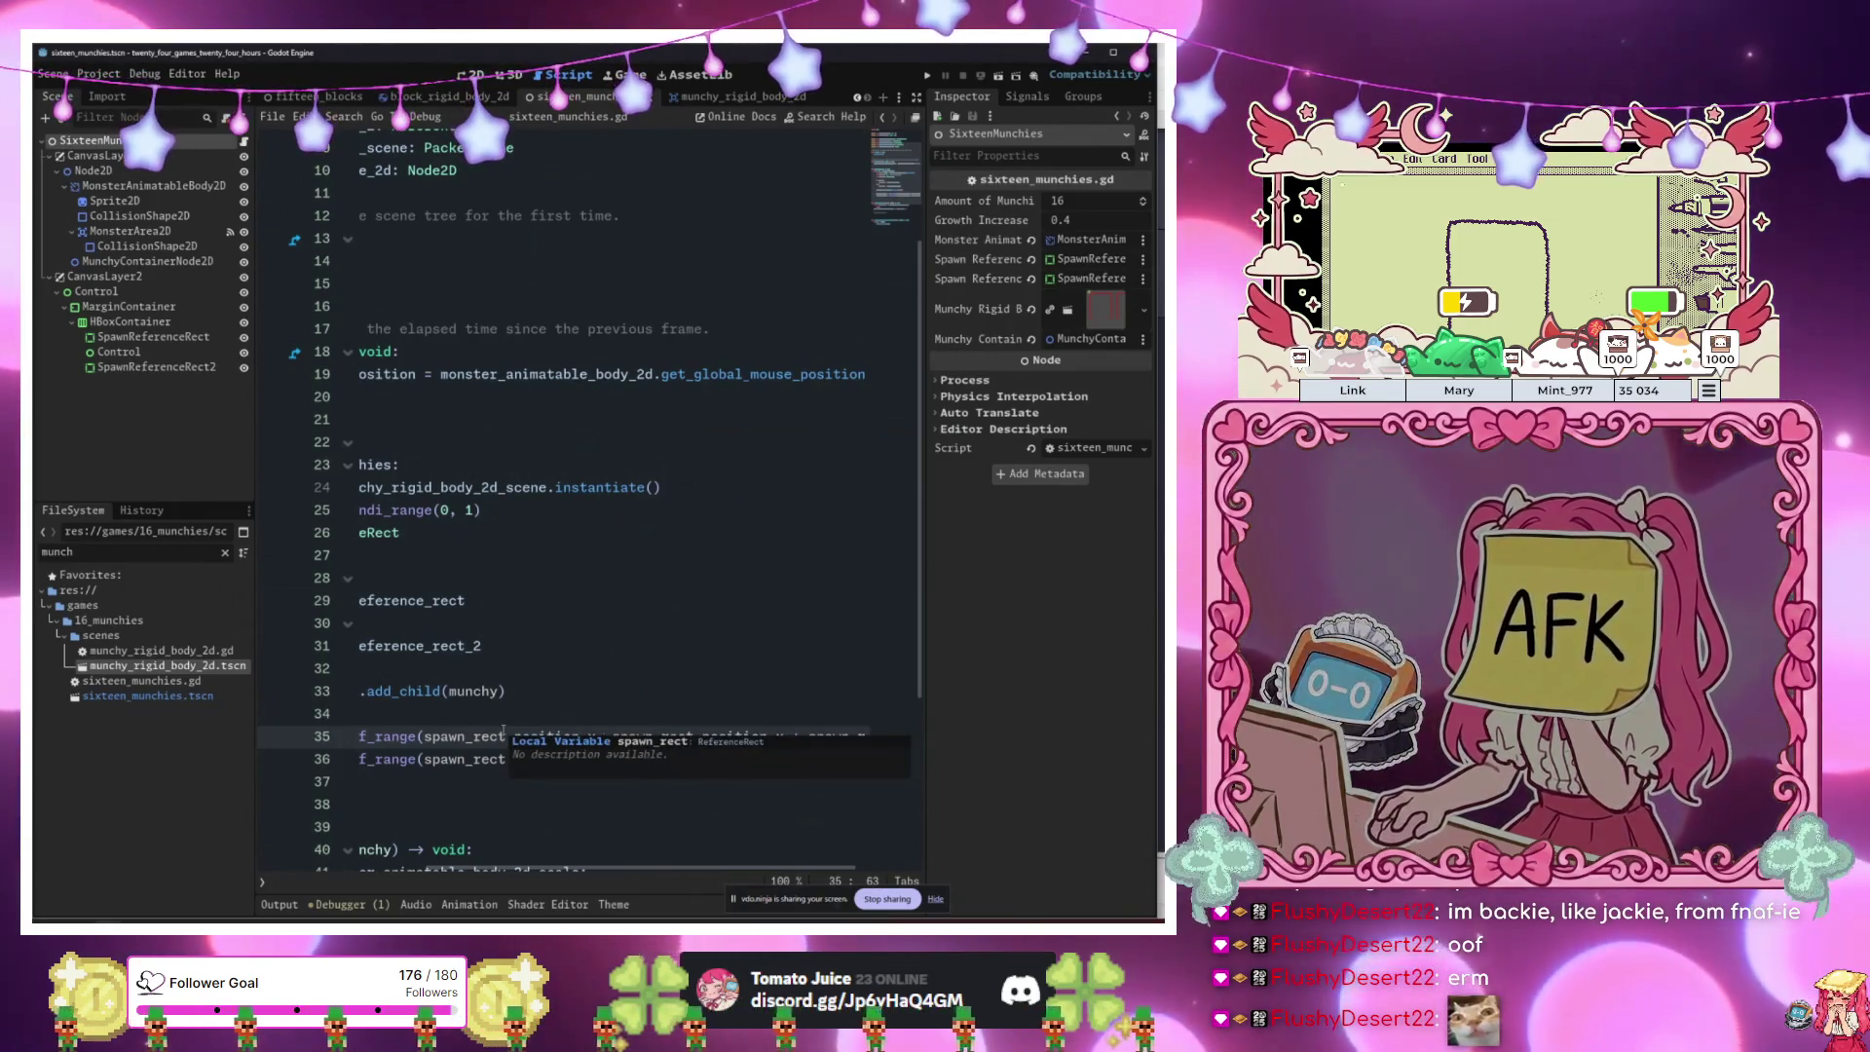
{"action": "left_click", "coordinate": [573, 727]}
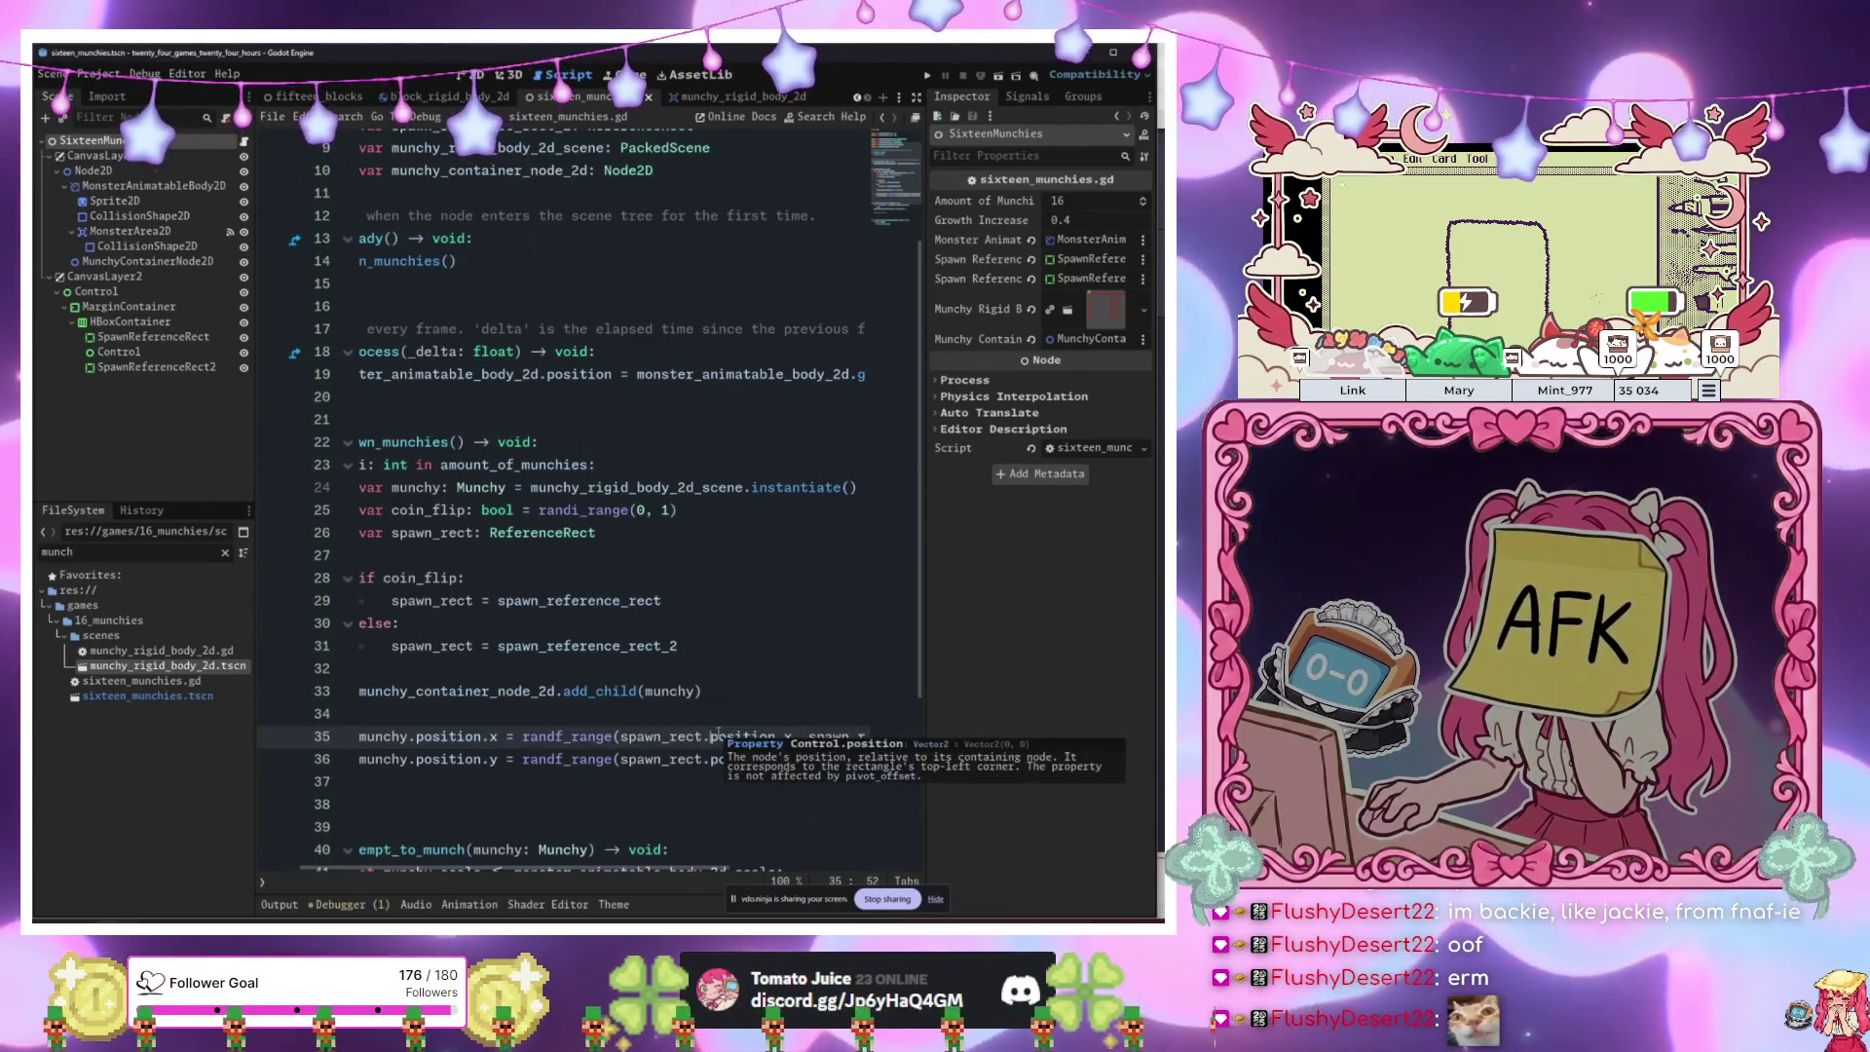
{"action": "left_click", "coordinate": [694, 741]}
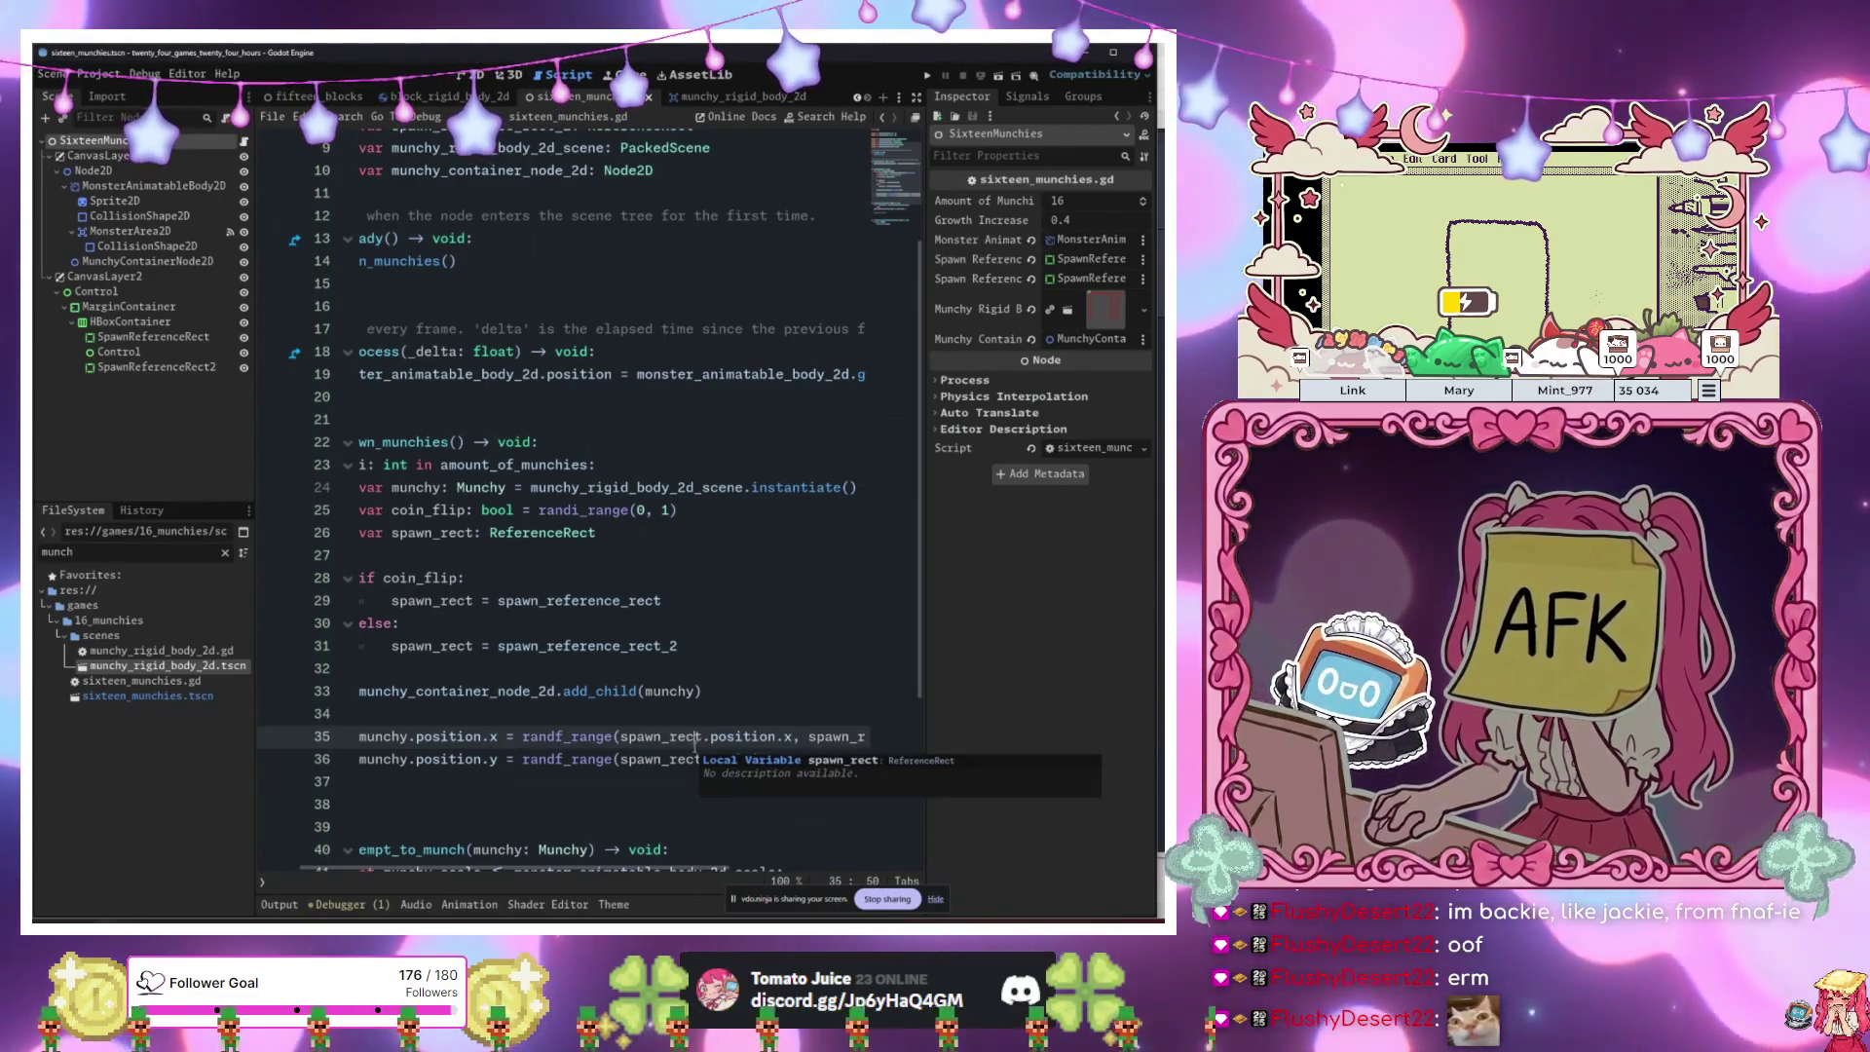
{"action": "left_click", "coordinate": [710, 738]}
{"action": "left_click_drag", "start_coordinate": [710, 737], "coordinate": [875, 745]}
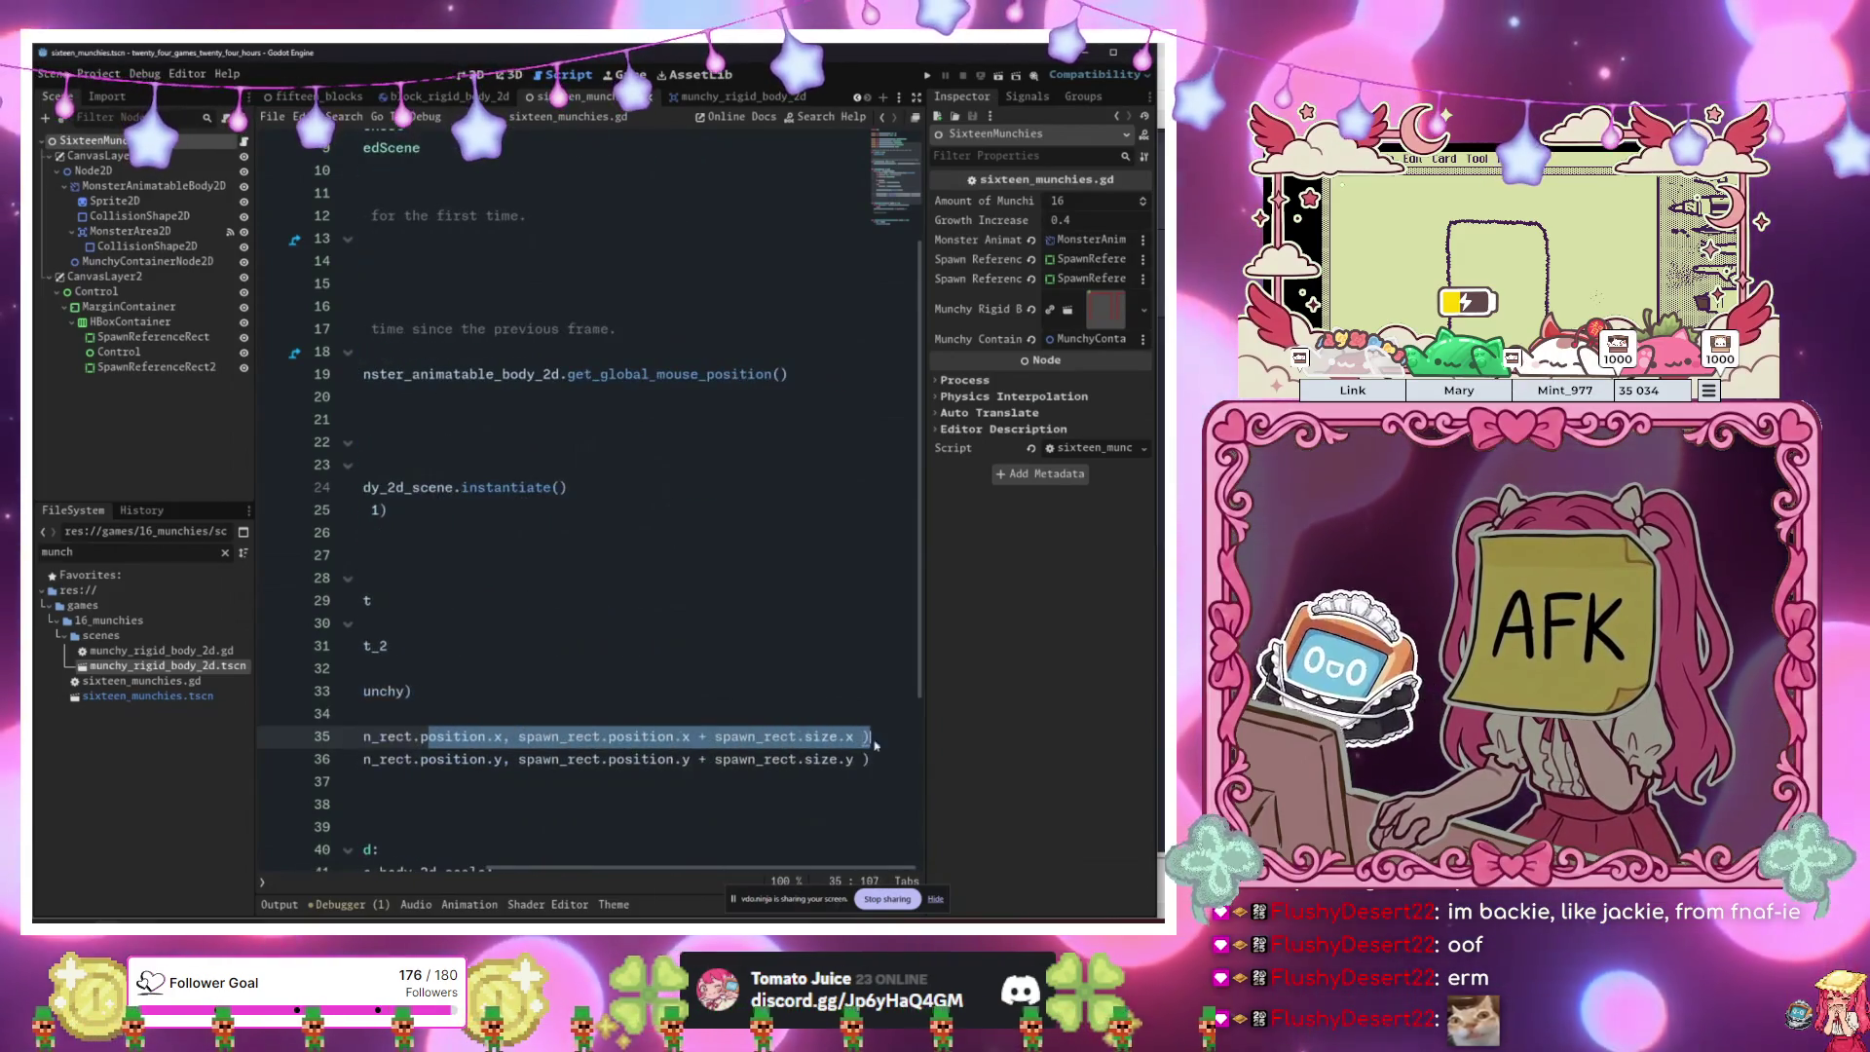
{"action": "left_click", "coordinate": [745, 738]}
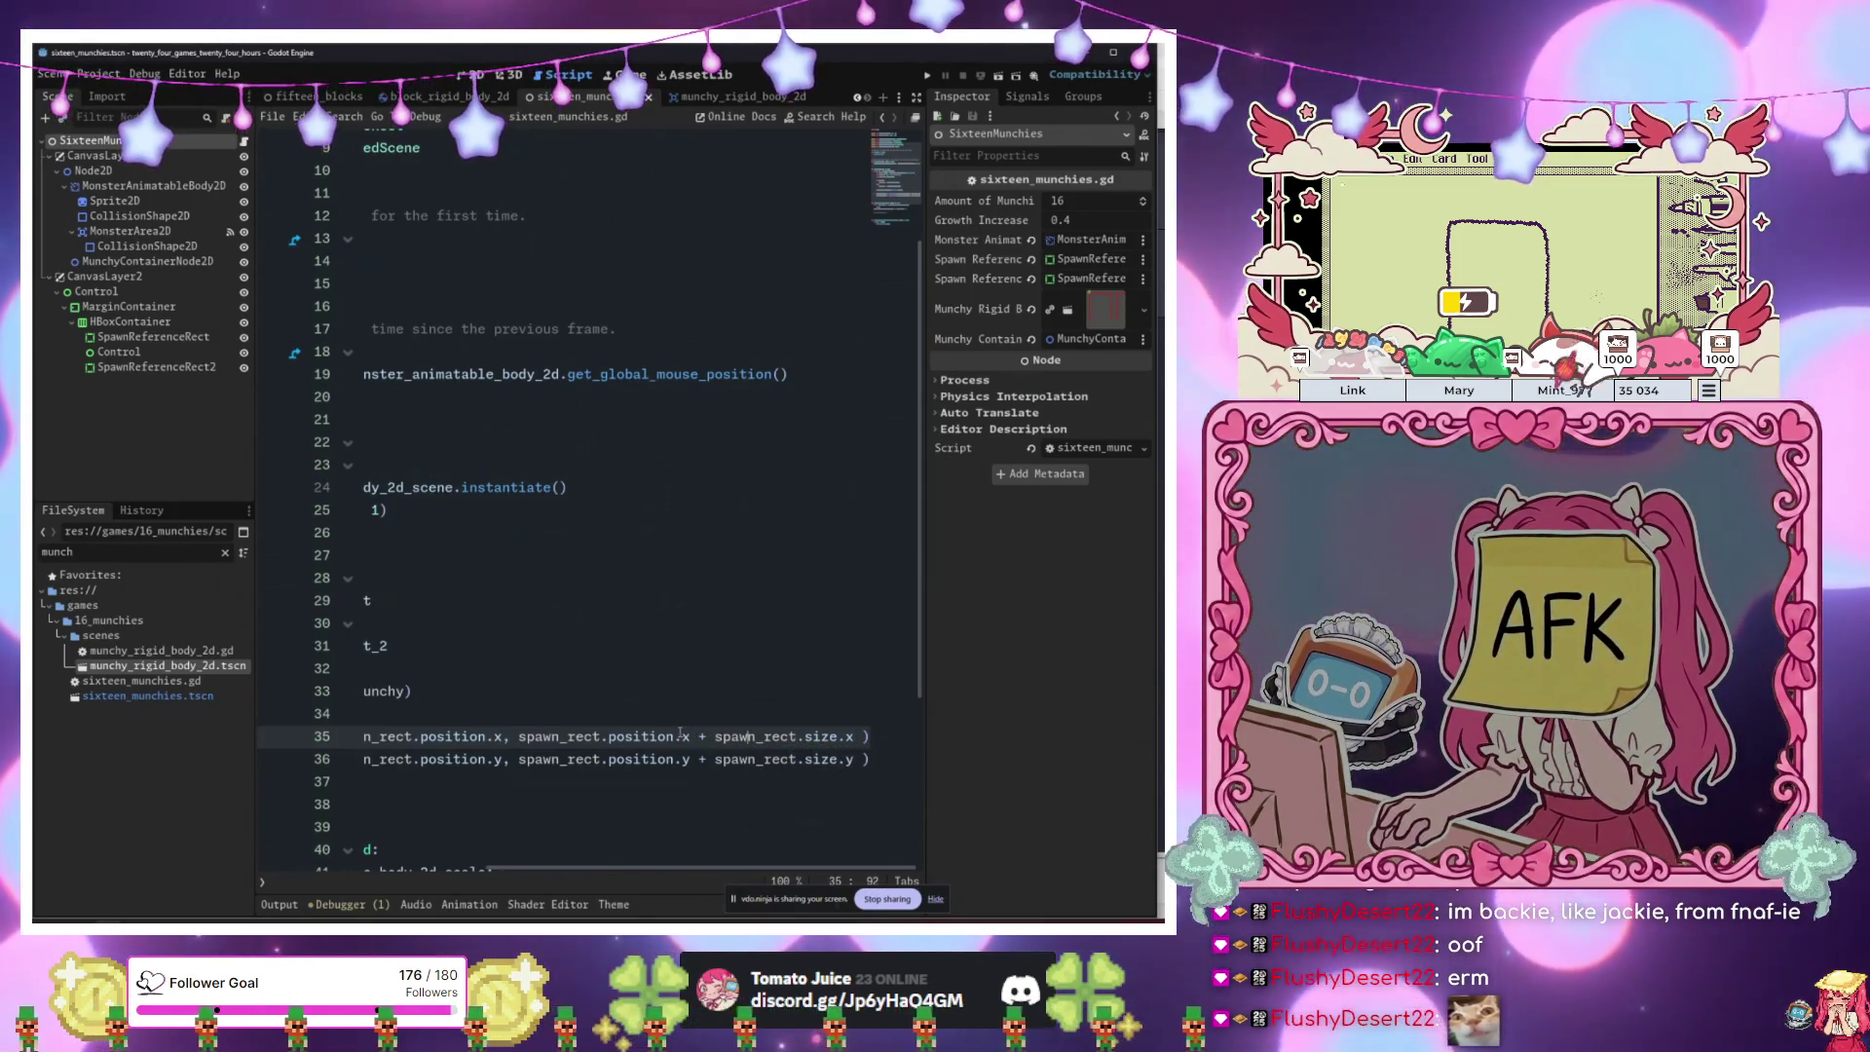
Check SpawnReferenceRect and SpawnReferenceRect2 sizes and positions under Layout > Transform
{"action": "left_click", "coordinate": [146, 337]}
{"action": "left_click", "coordinate": [1009, 282]}
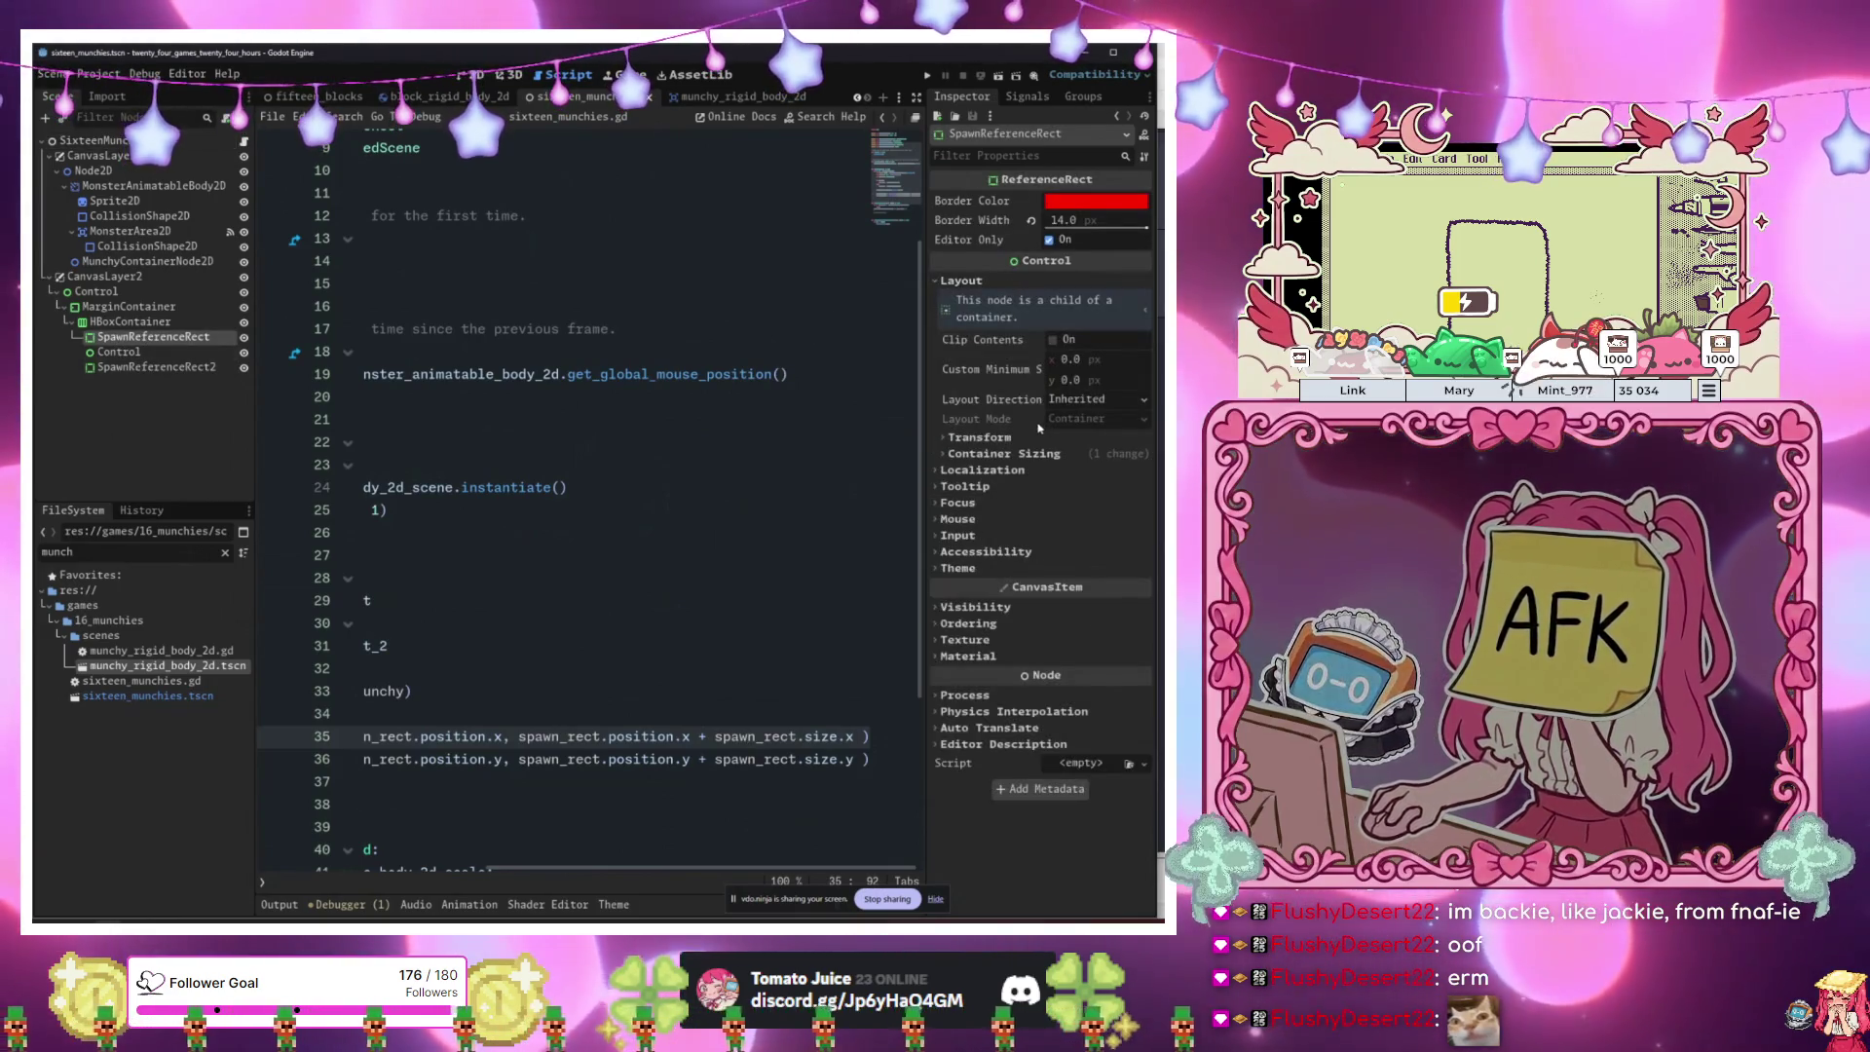
{"action": "left_click", "coordinate": [979, 437]}
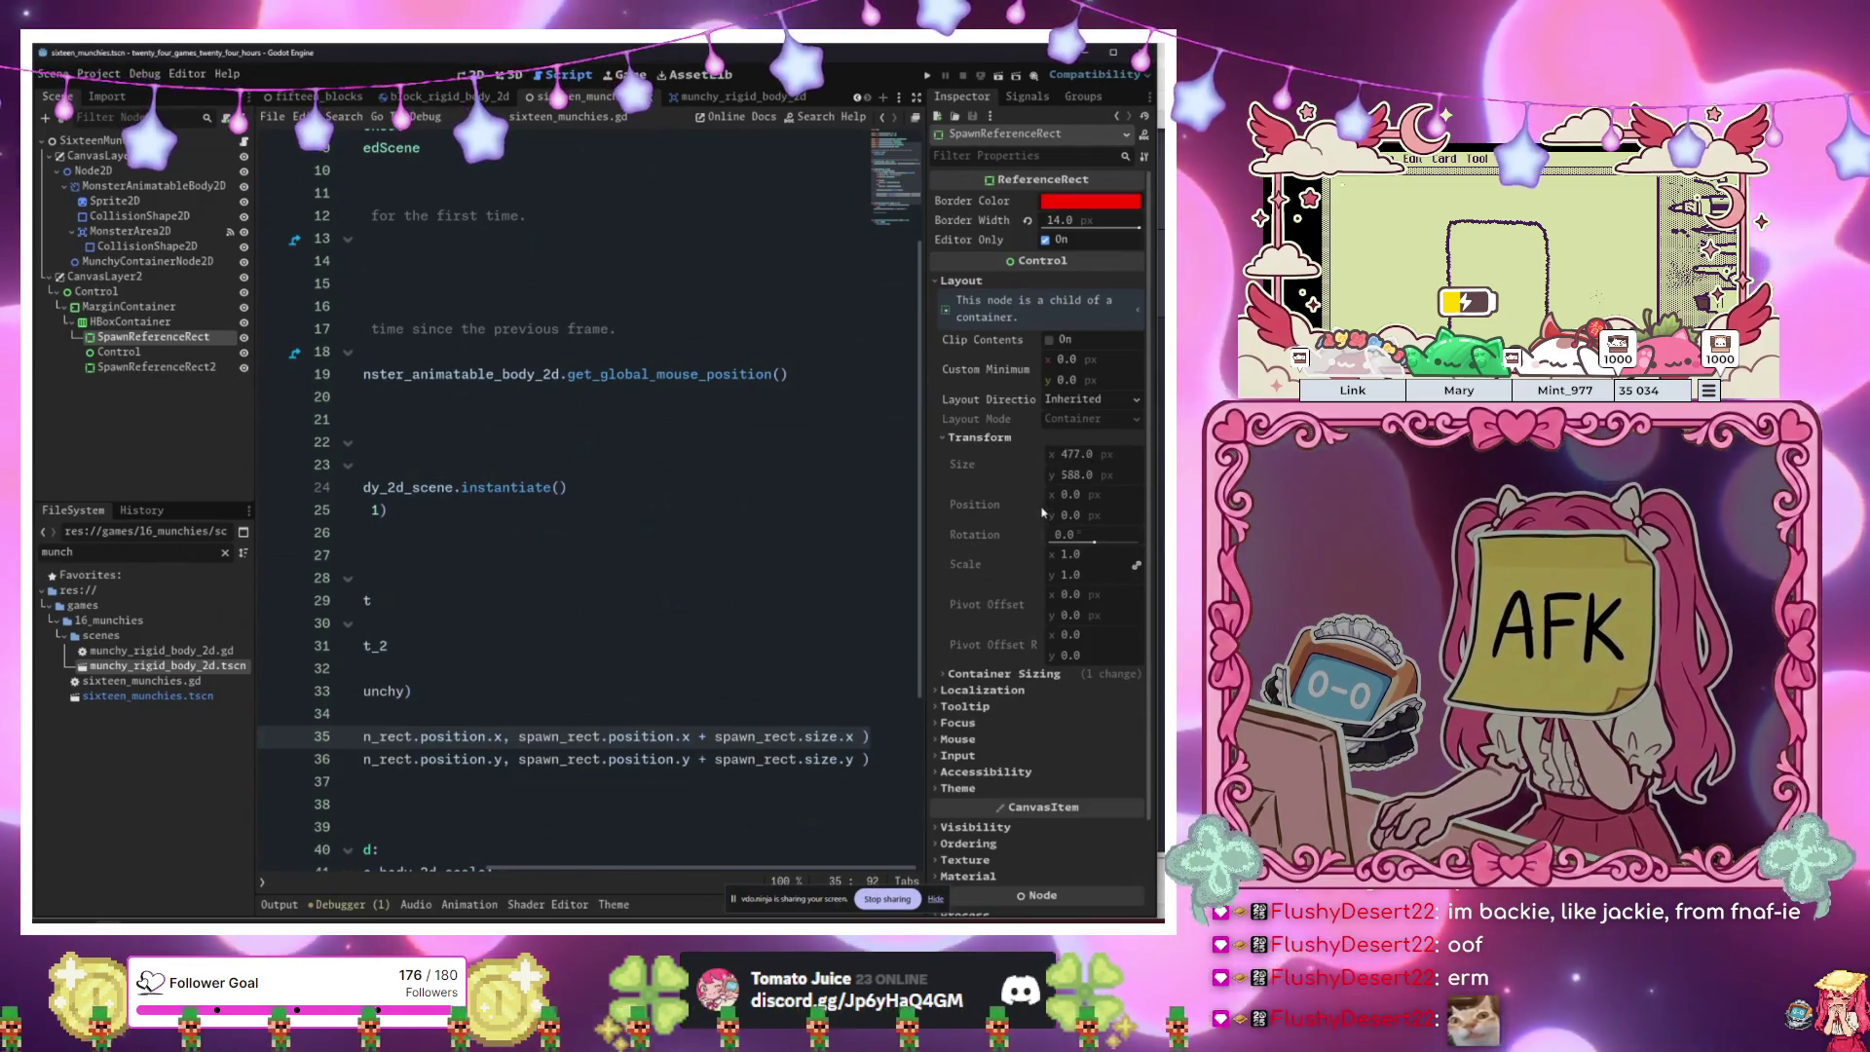
{"action": "left_click", "coordinate": [156, 368]}
{"action": "left_click", "coordinate": [961, 295]}
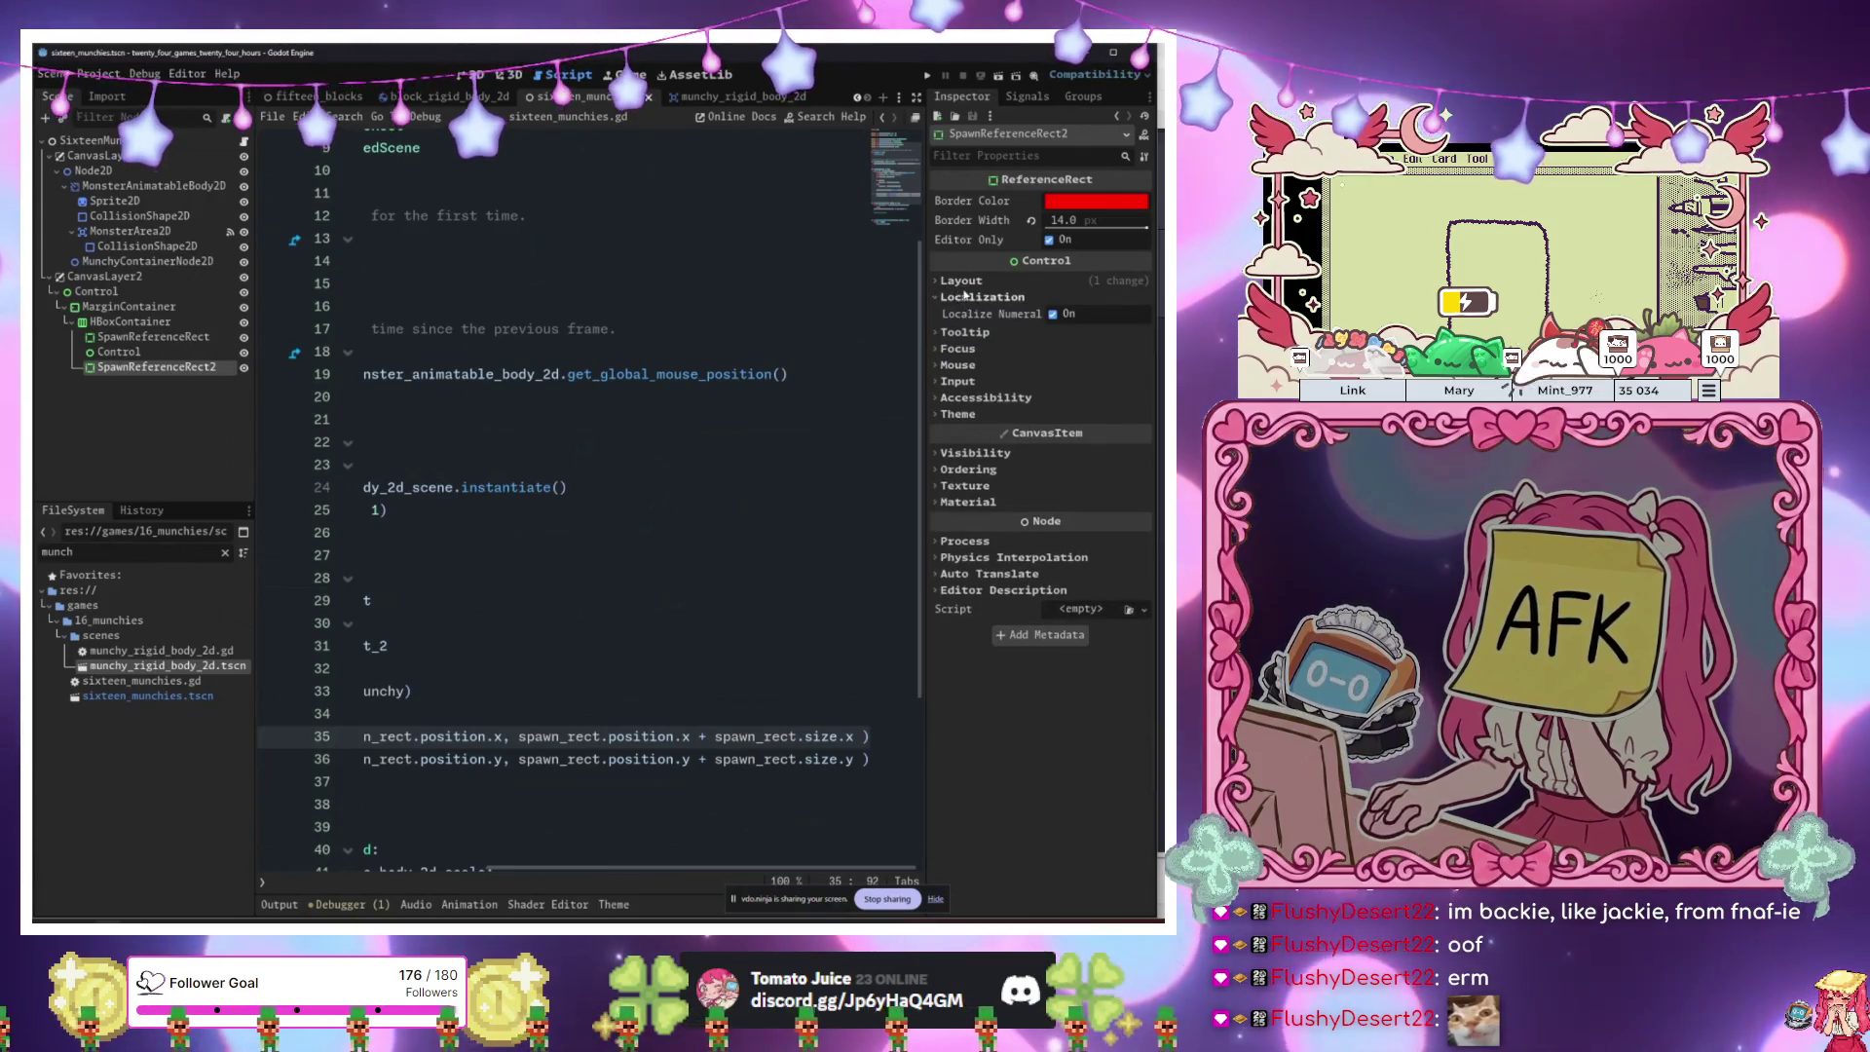
{"action": "left_click", "coordinate": [961, 282]}
{"action": "left_click", "coordinate": [994, 454]}
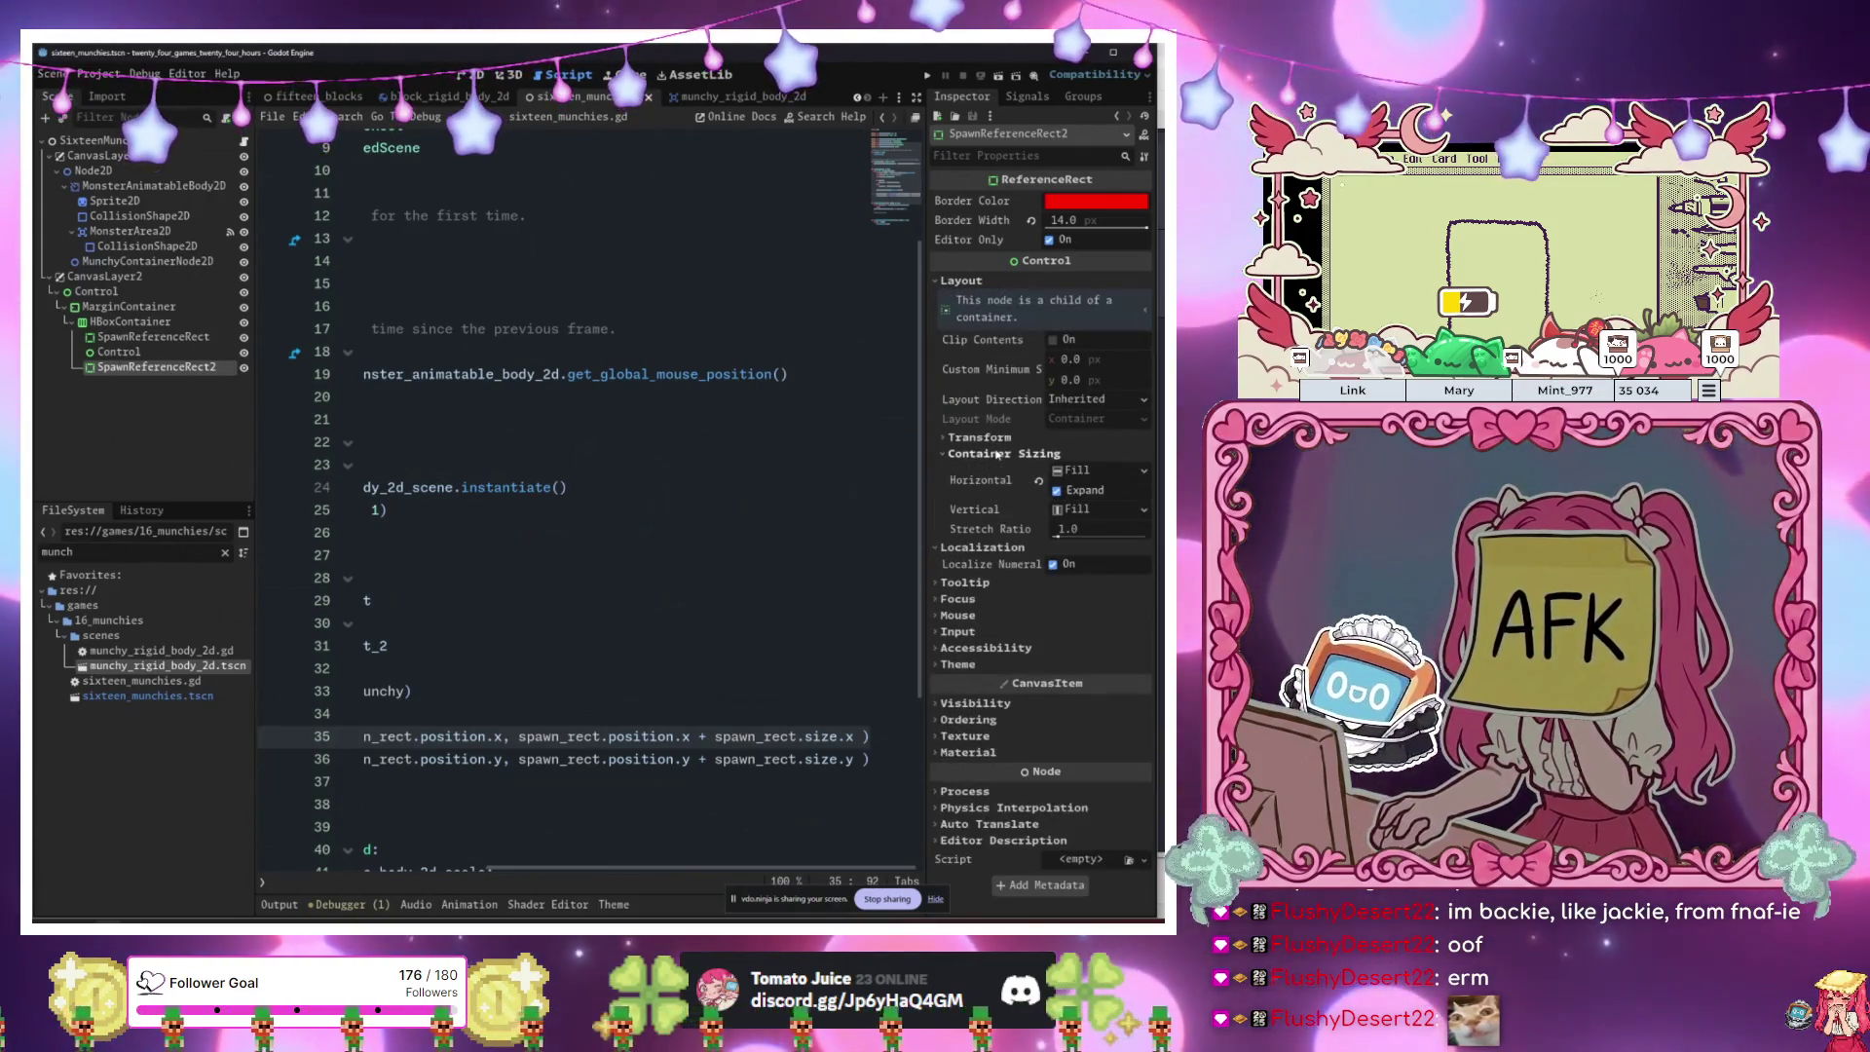
{"action": "left_click", "coordinate": [1001, 454]}
{"action": "left_click", "coordinate": [1013, 439]}
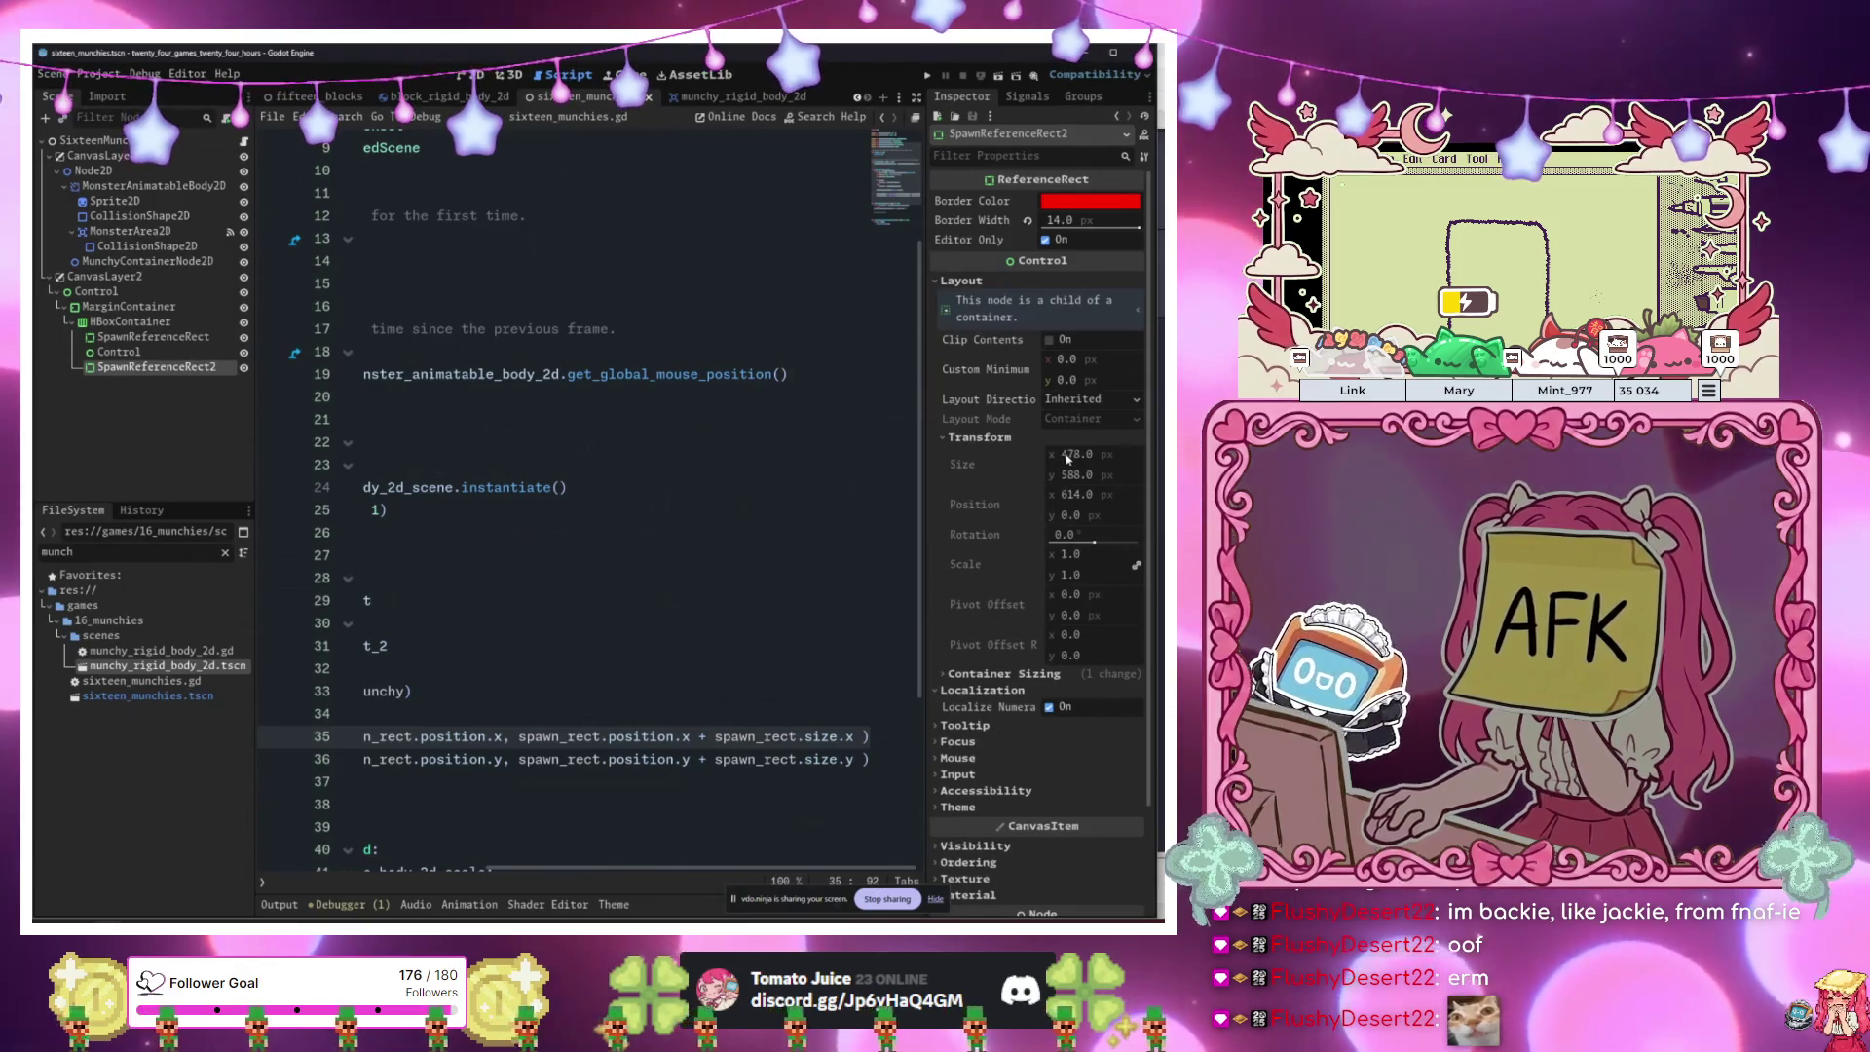
{"action": "scroll", "coordinate": [795, 531], "scroll_direction": "down", "scroll_amount": 2}
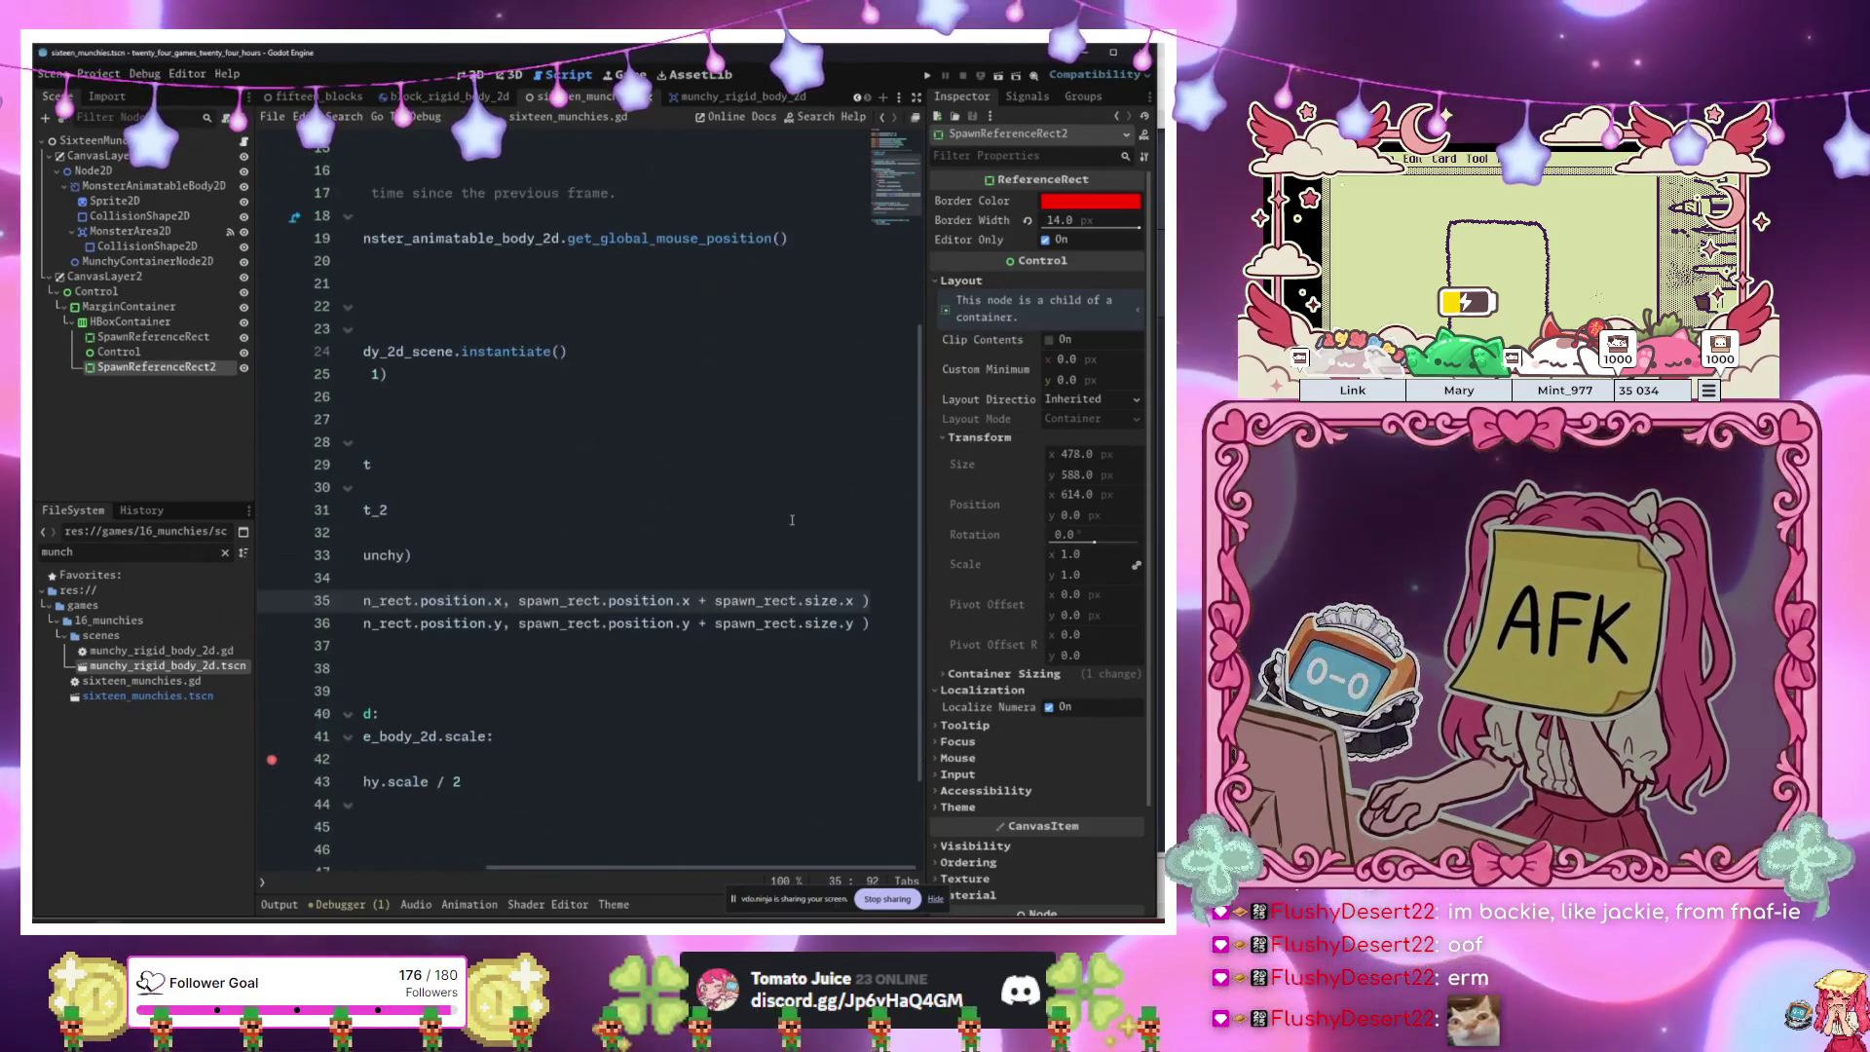
Go back to the random x range expression on the munchy x-position line
{"action": "left_click", "coordinate": [795, 511]}
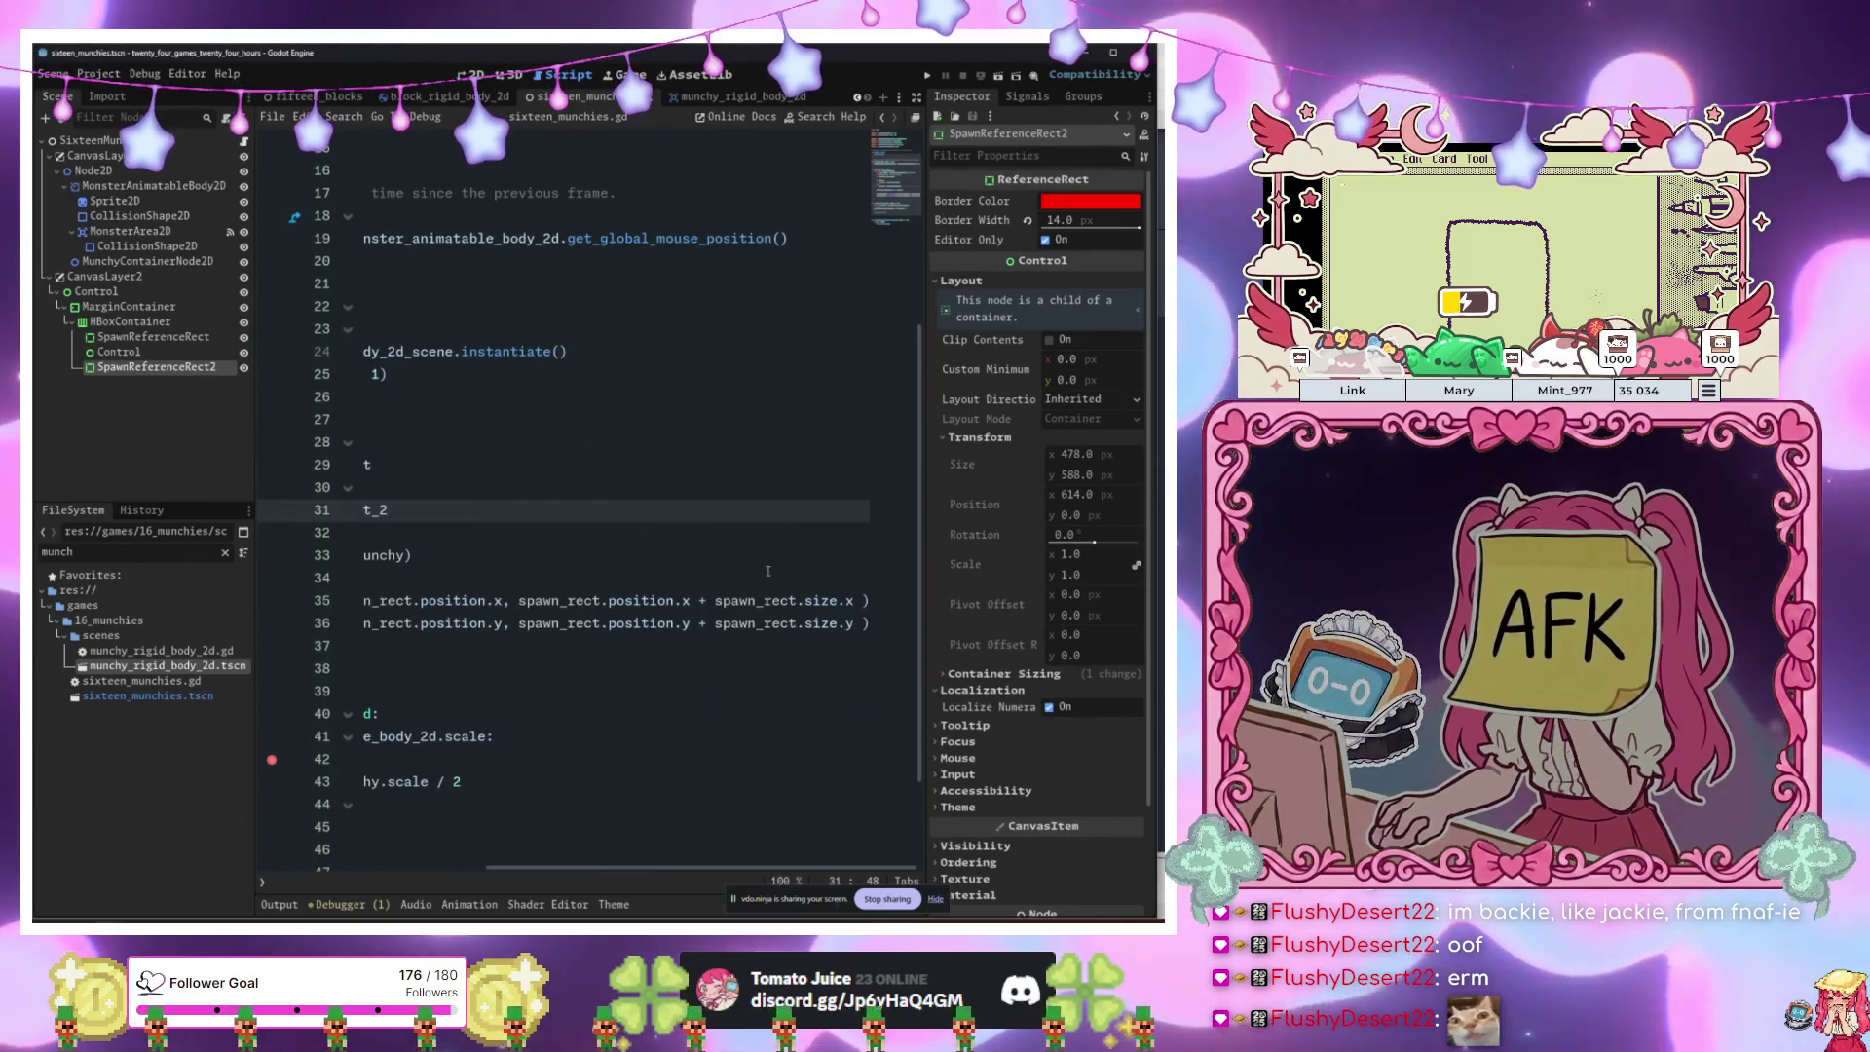
{"action": "left_click_drag", "start_coordinate": [634, 601], "coordinate": [731, 601]}
{"action": "scroll", "coordinate": [393, 589], "scroll_direction": "left", "scroll_amount": 5}
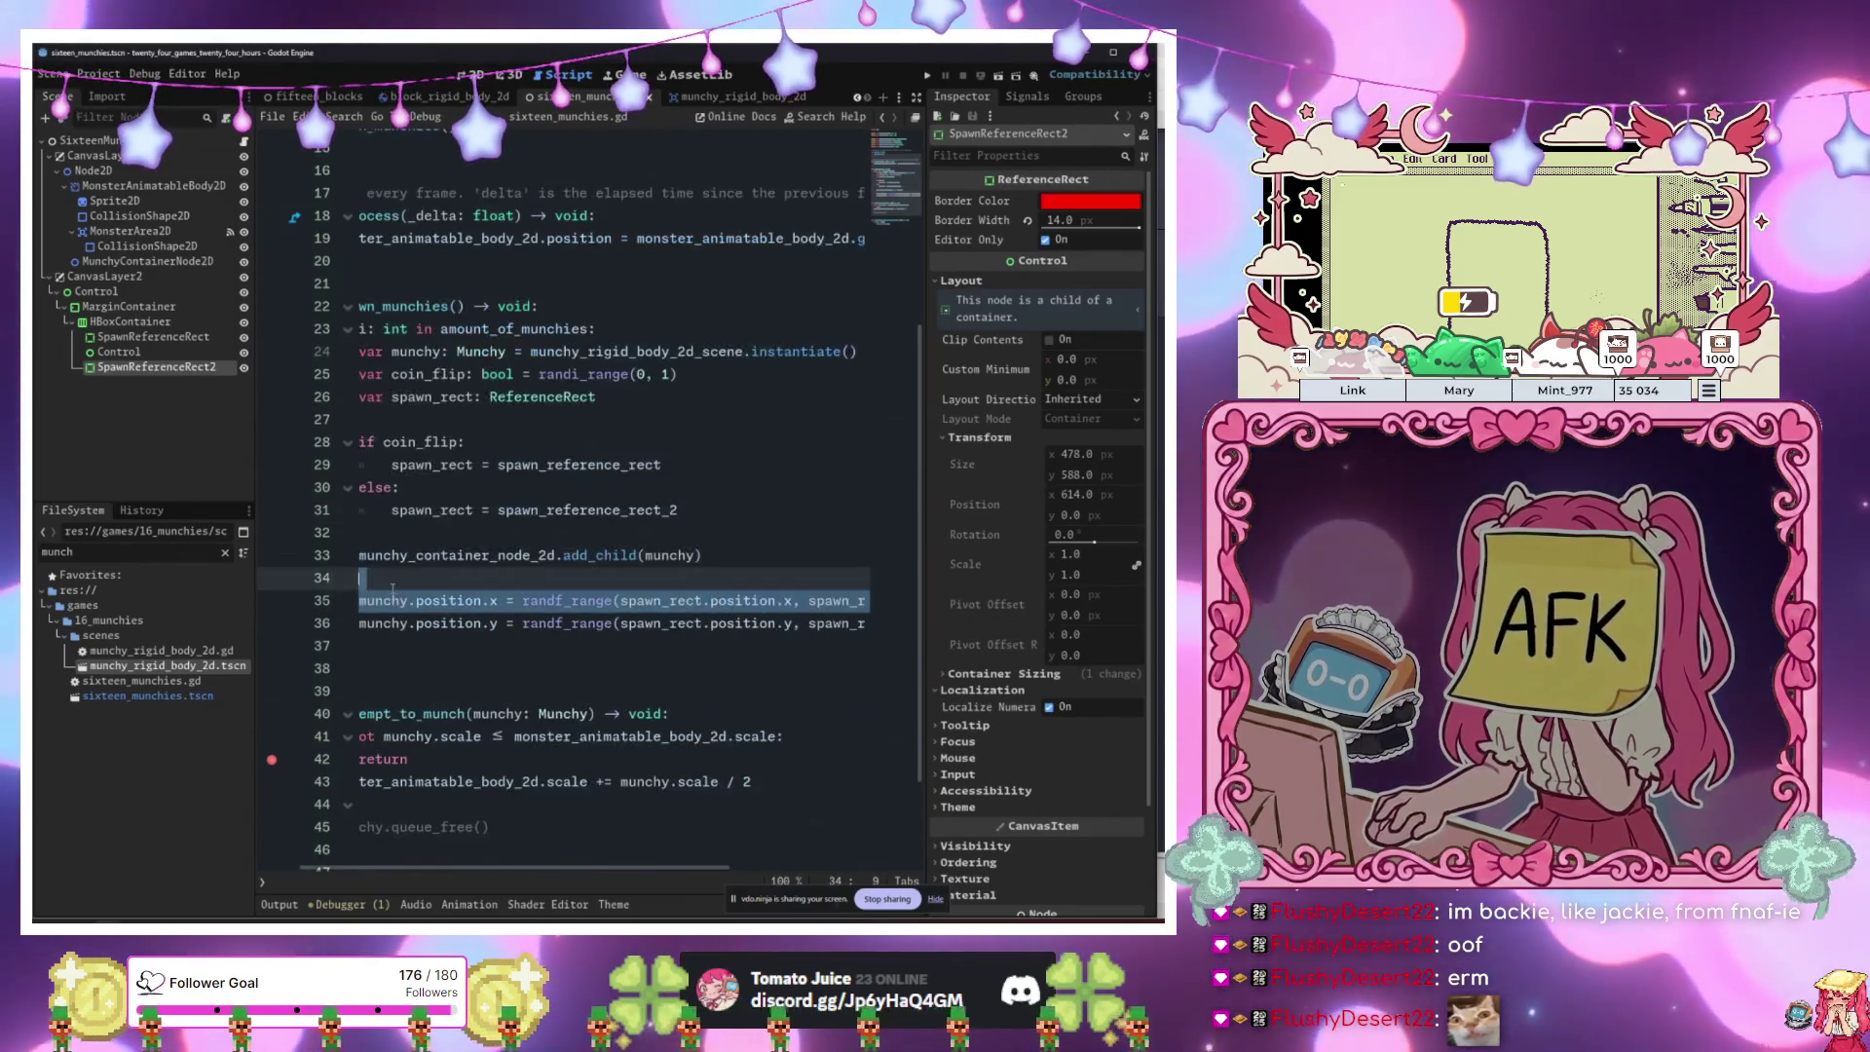
{"action": "left_click", "coordinate": [392, 580]}
{"action": "left_click", "coordinate": [408, 601]}
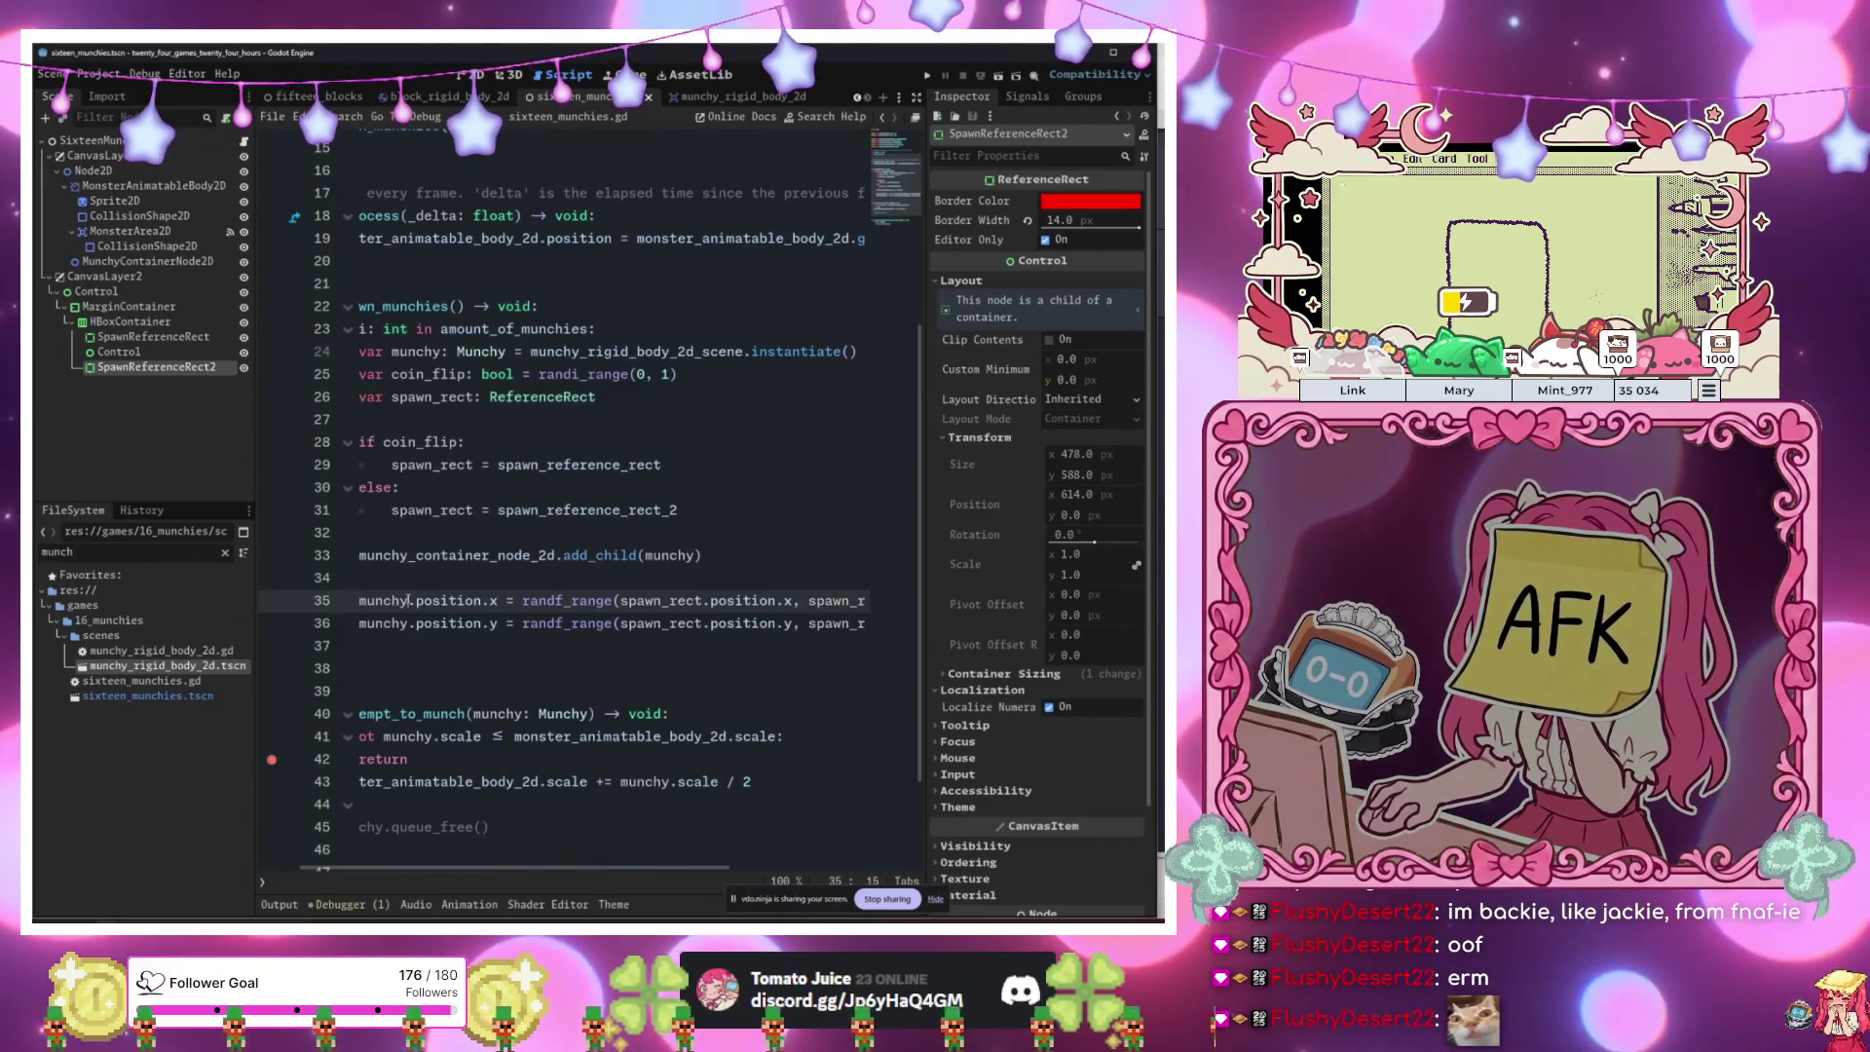
{"action": "scroll", "coordinate": [408, 589], "scroll_direction": "down", "scroll_amount": 2}
{"action": "left_click_drag", "start_coordinate": [579, 647], "coordinate": [322, 630]}
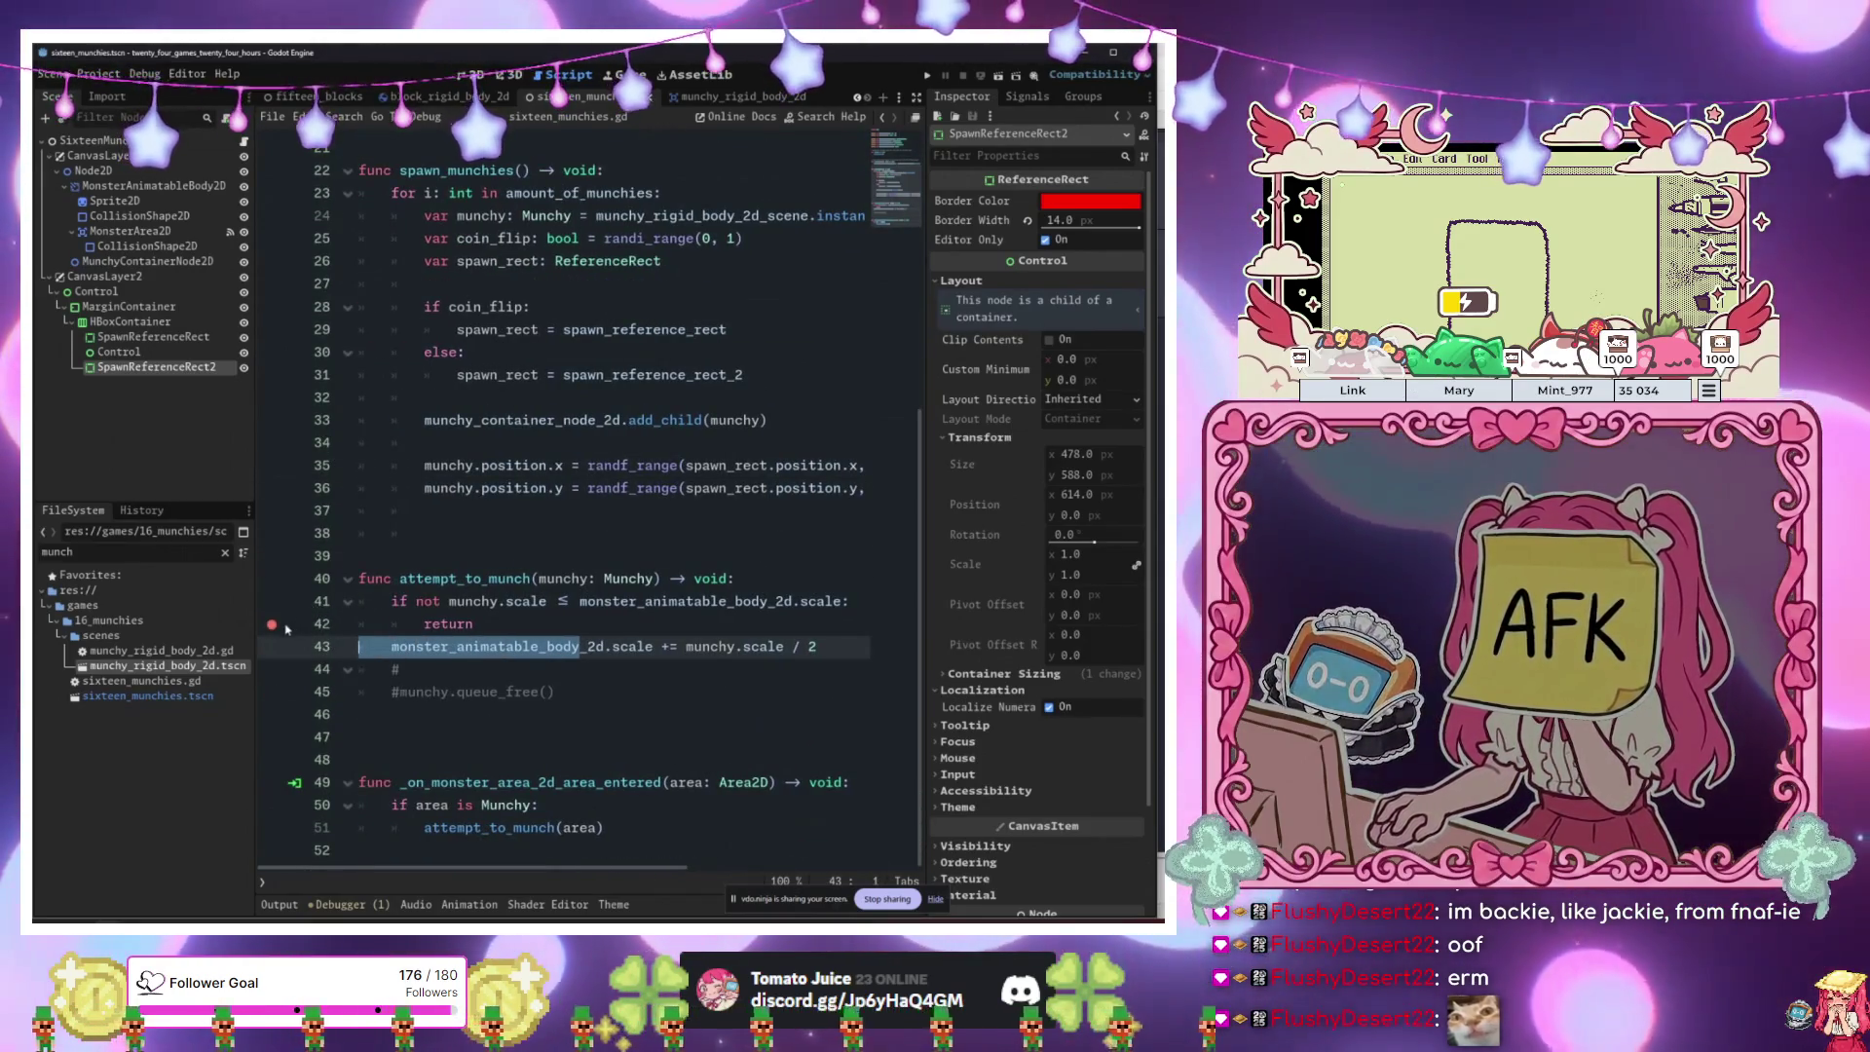
Set a breakpoint on the y-position line, run with F5 to hit it, then stop
{"action": "left_click", "coordinate": [273, 488]}
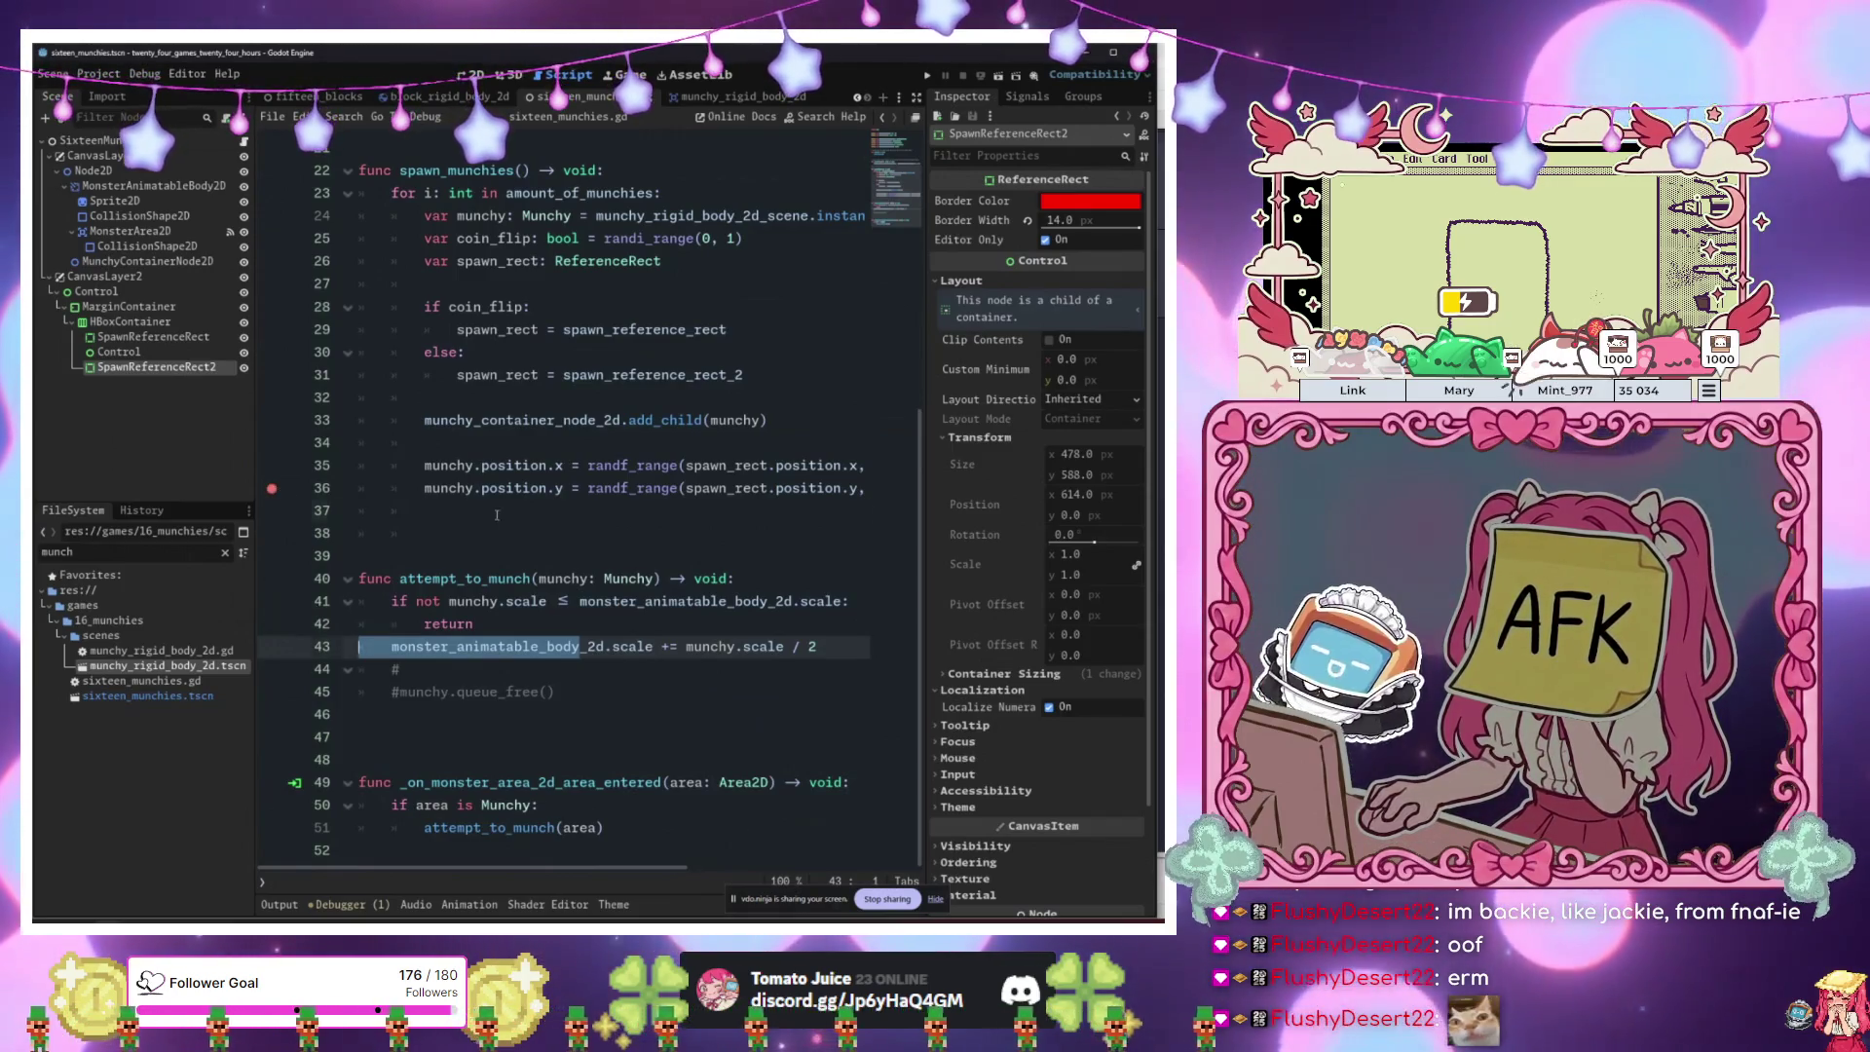
{"action": "left_click", "coordinate": [491, 515]}
{"action": "key", "text": "F5"}
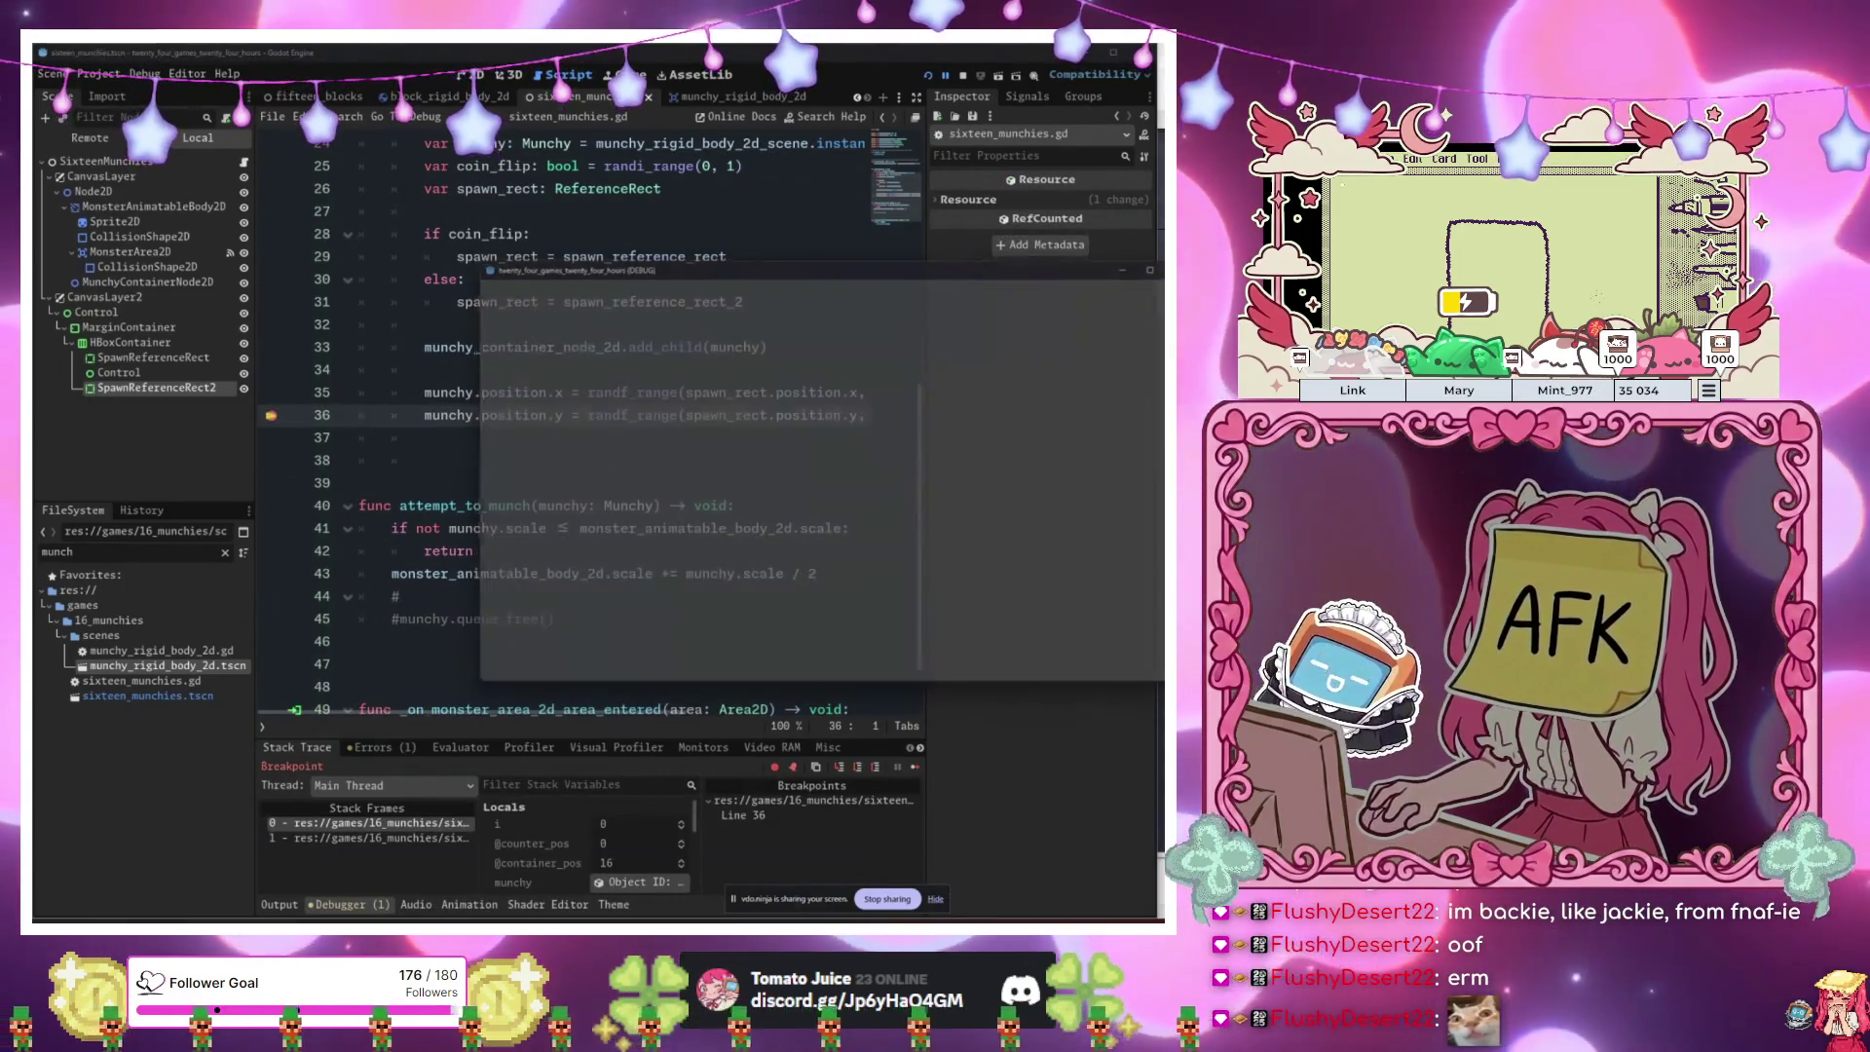
{"action": "left_click", "coordinate": [661, 446]}
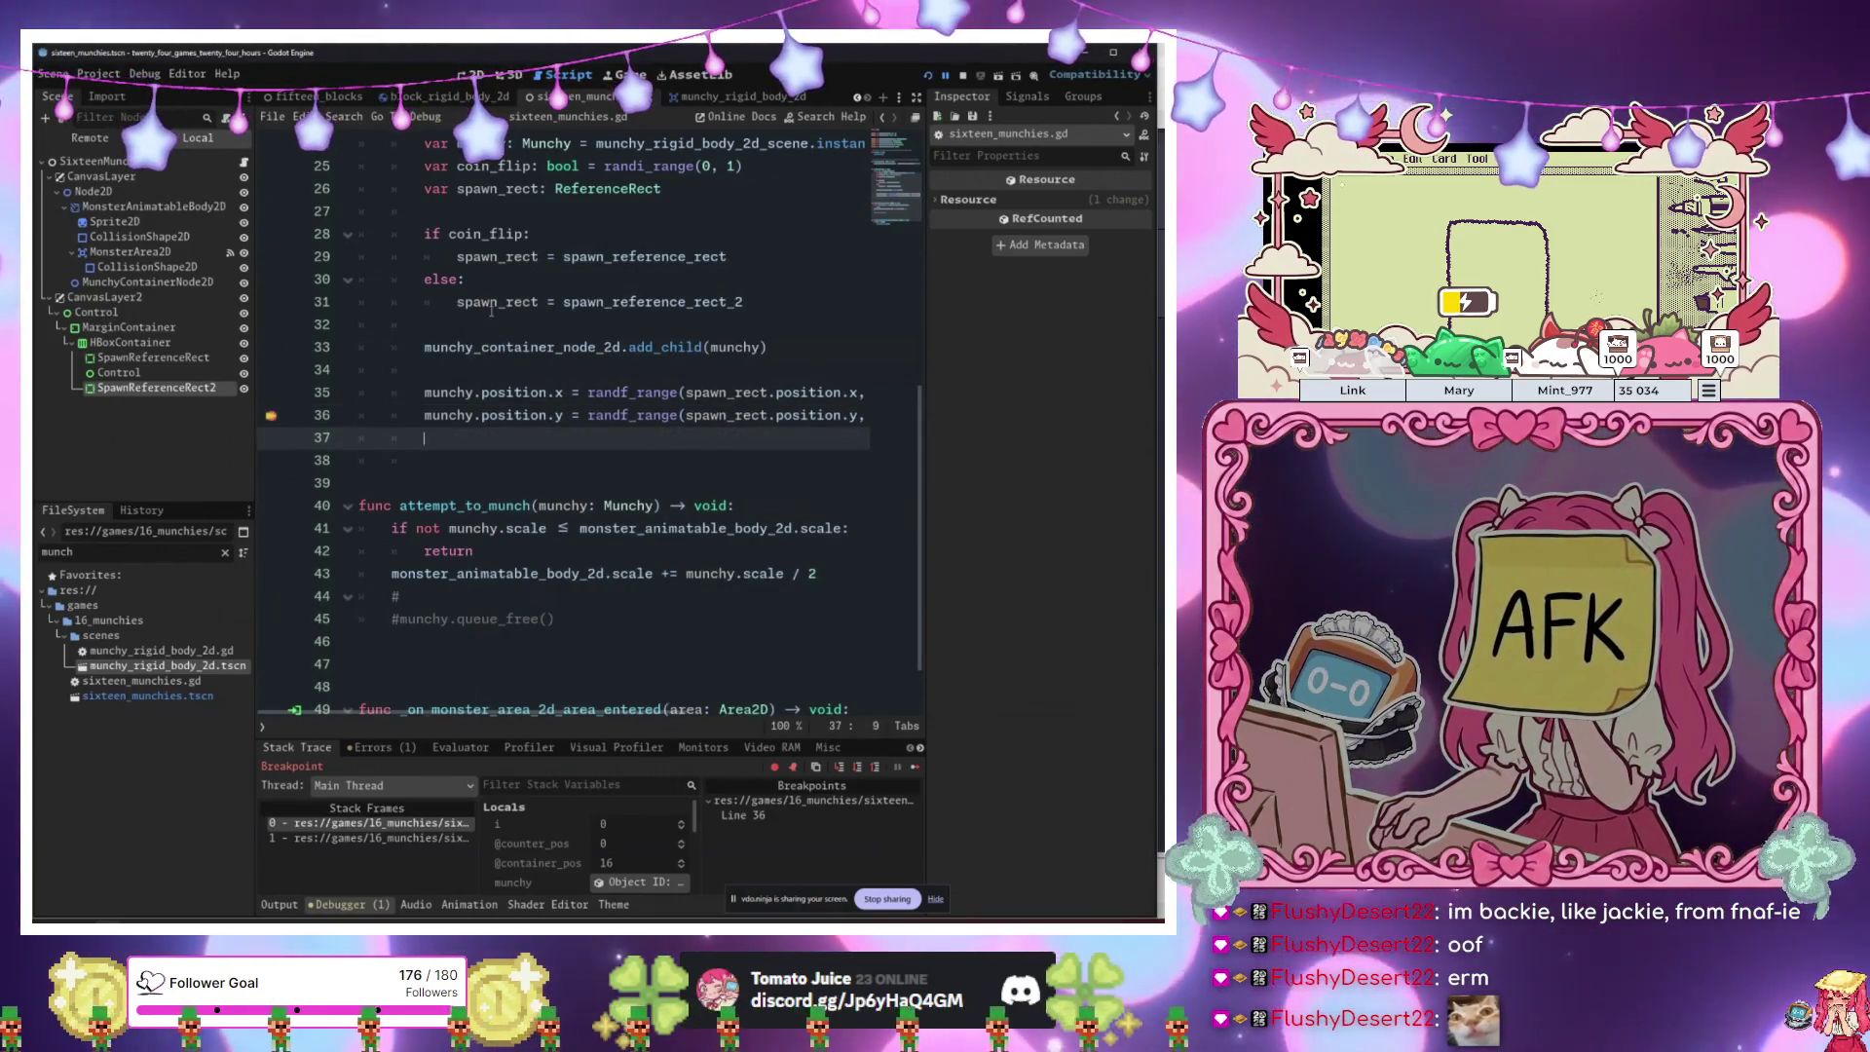
Add print(munchy.position) after the spawn code and relaunch the game with F5
{"action": "left_click", "coordinate": [508, 451]}
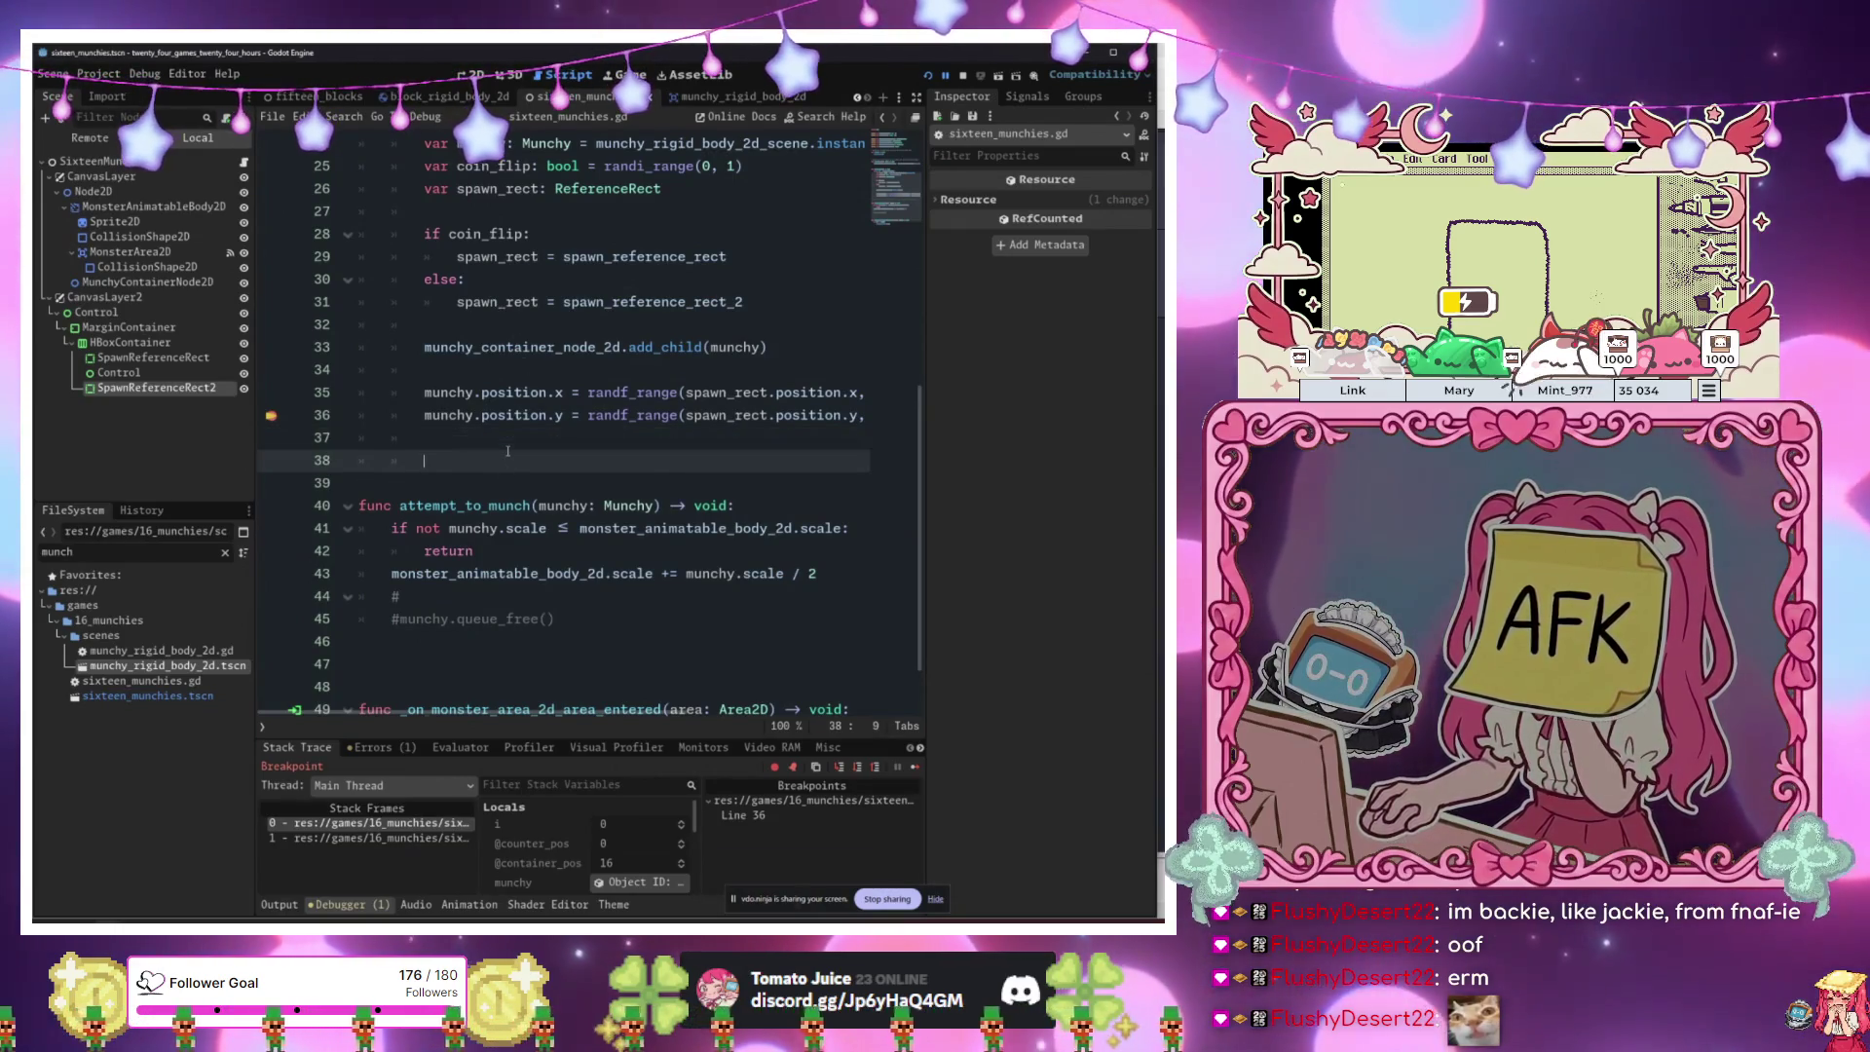
{"action": "type", "text": "print("}
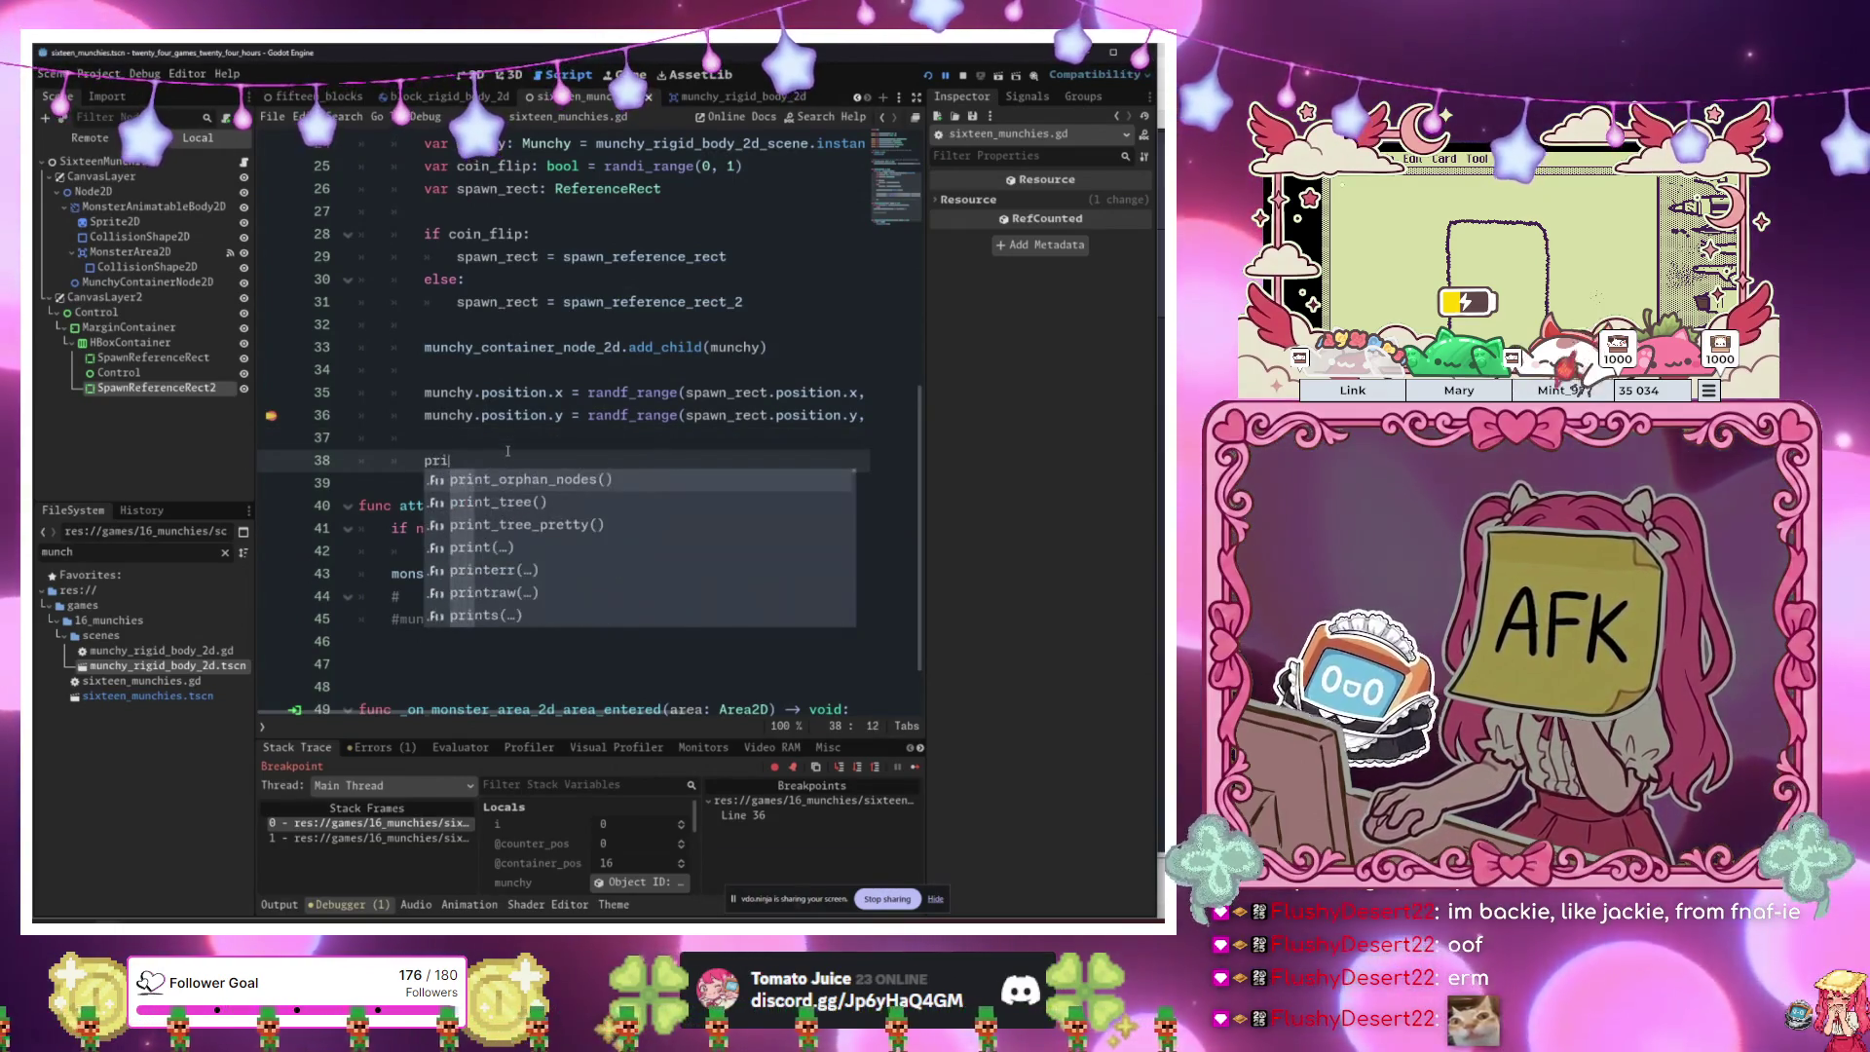
{"action": "type", "text": "mon"}
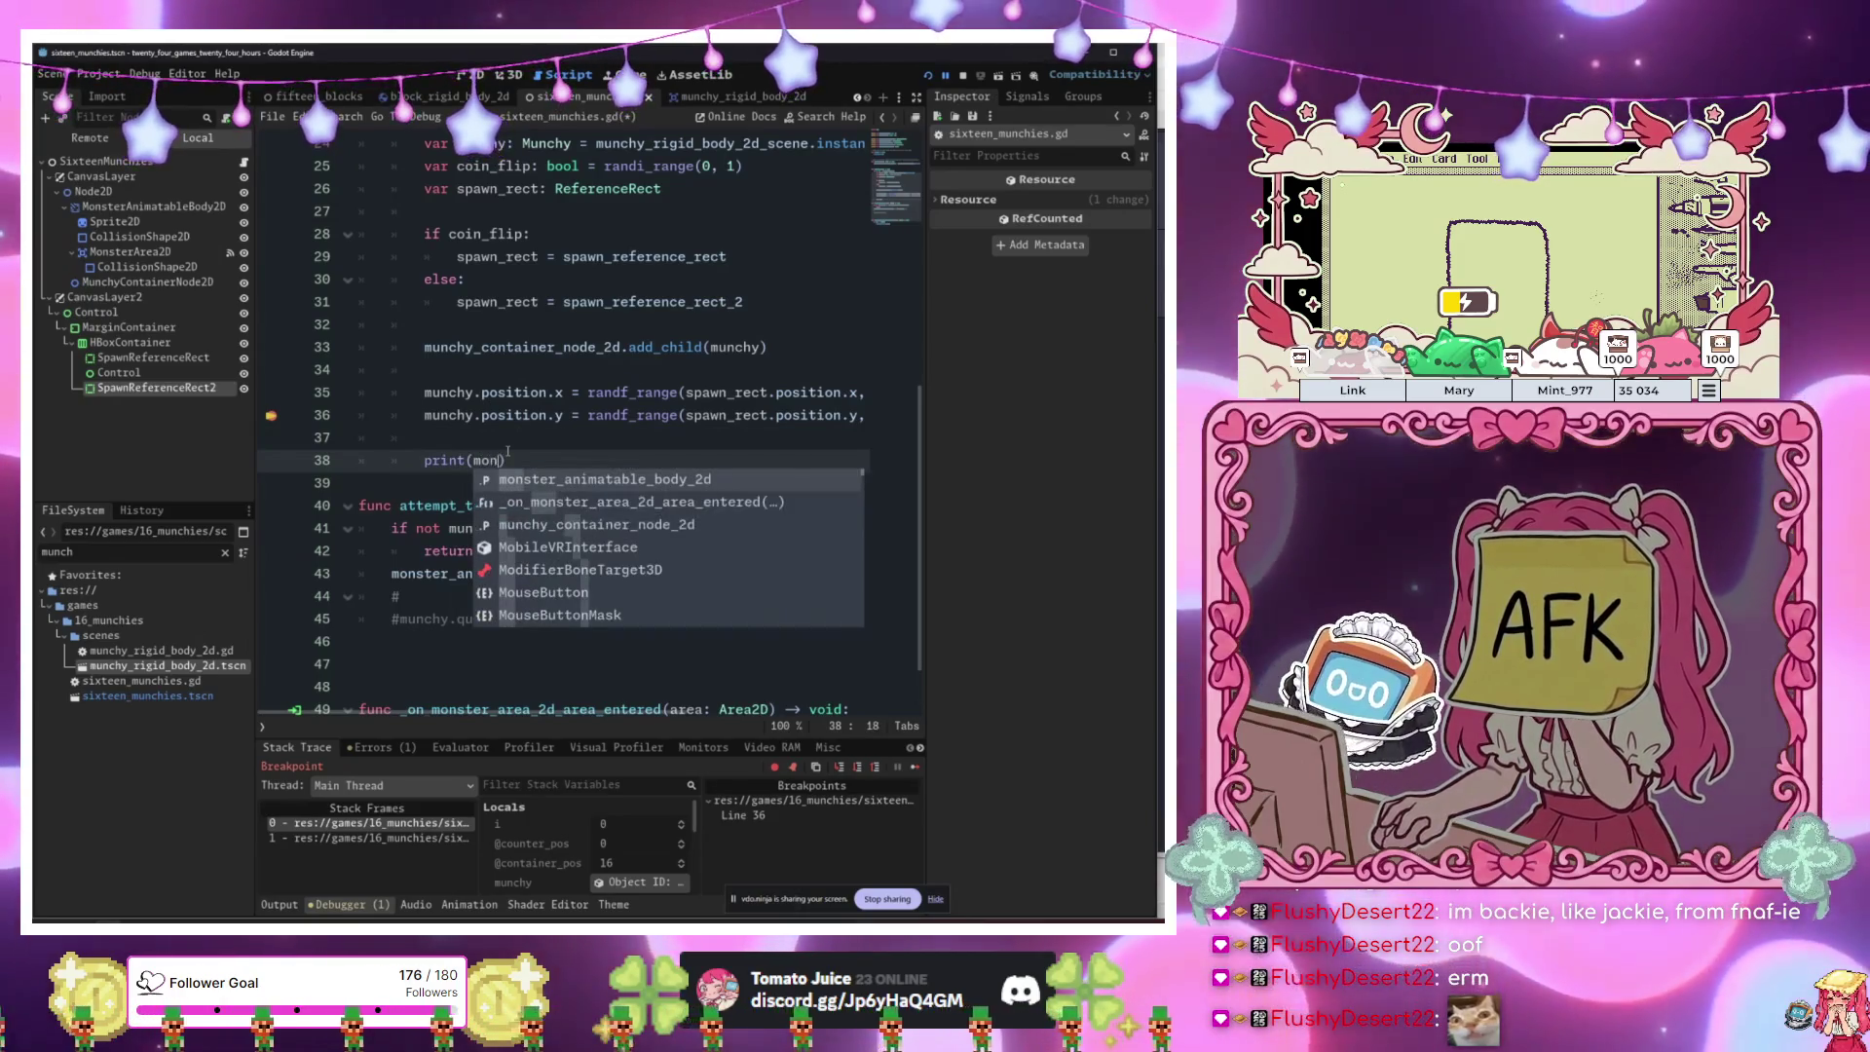
{"action": "key", "text": "BackSpace"}
{"action": "key", "text": "BackSpace"}
{"action": "type", "text": "unchy.position"}
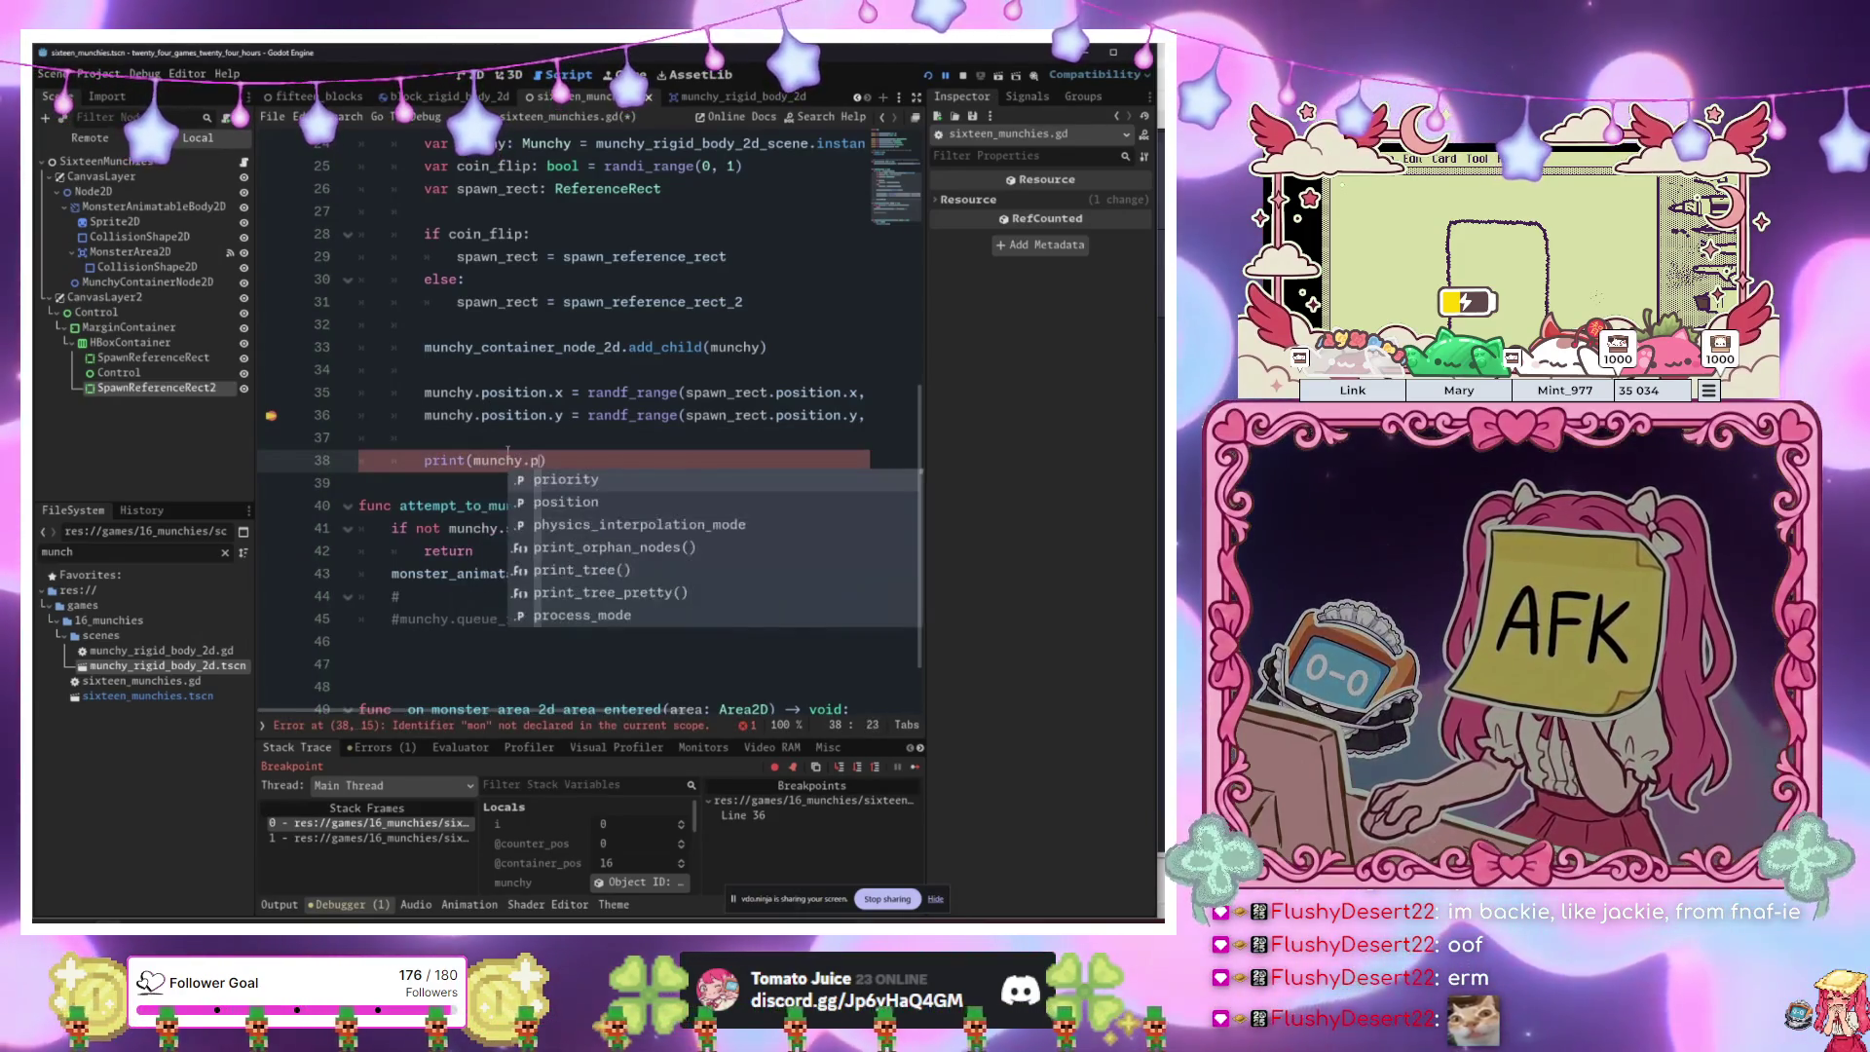
{"action": "key", "text": "F5"}
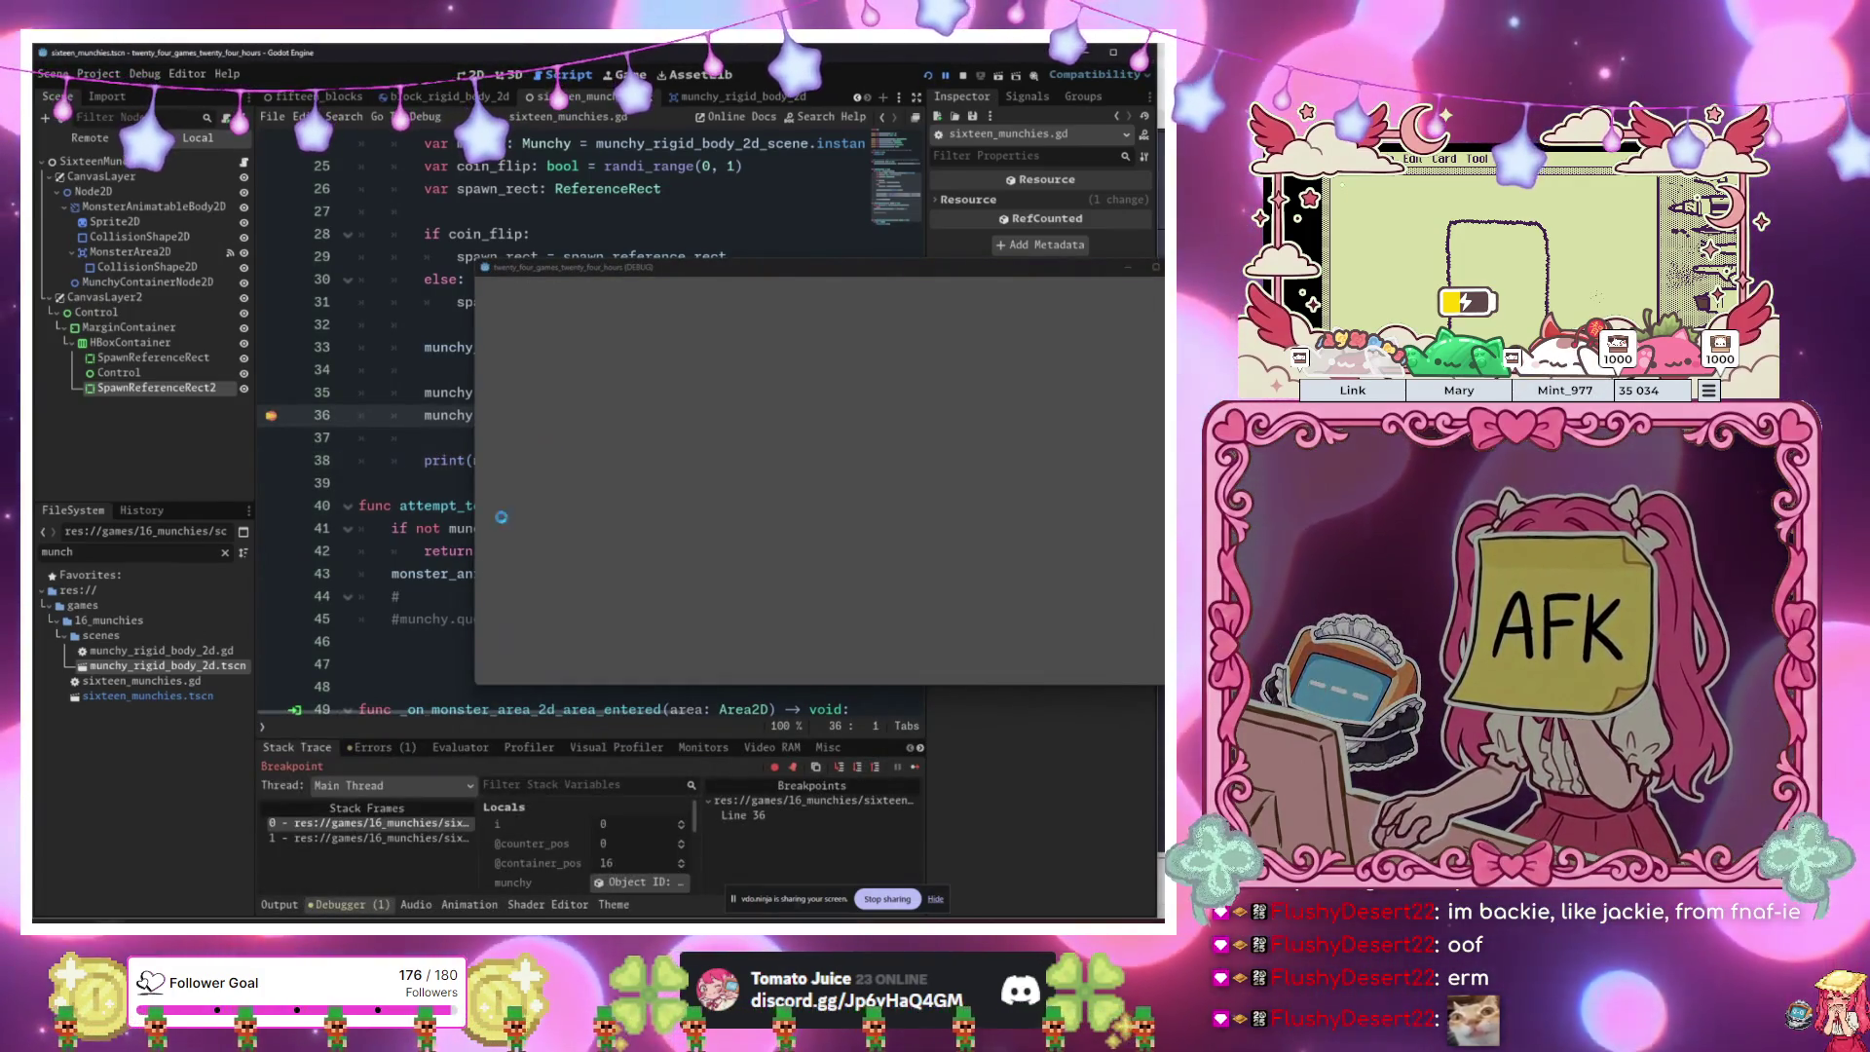
Remove the line 36 breakpoint, resume the paused game, and show the output log
{"action": "left_click", "coordinate": [271, 416]}
{"action": "left_click", "coordinate": [410, 435]}
{"action": "key", "text": "F12"}
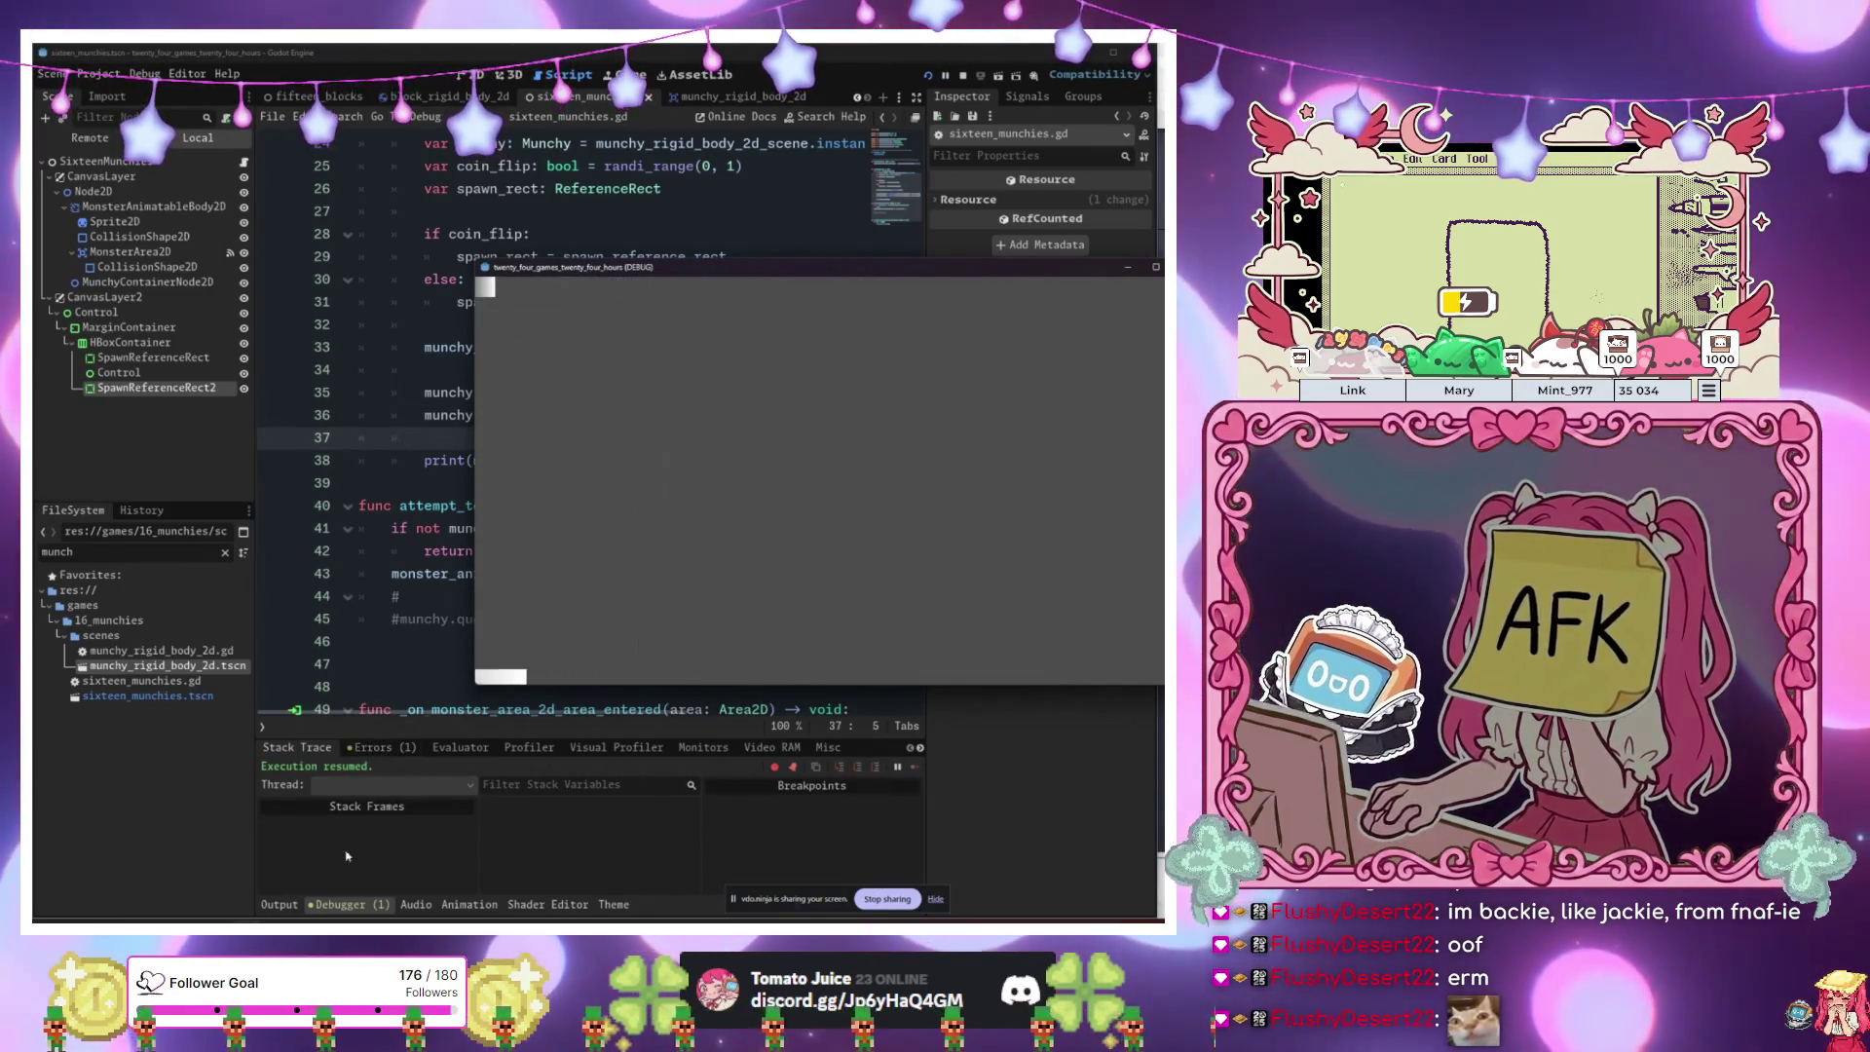
{"action": "left_click", "coordinate": [268, 905]}
{"action": "scroll", "coordinate": [357, 858], "scroll_direction": "up", "scroll_amount": 2}
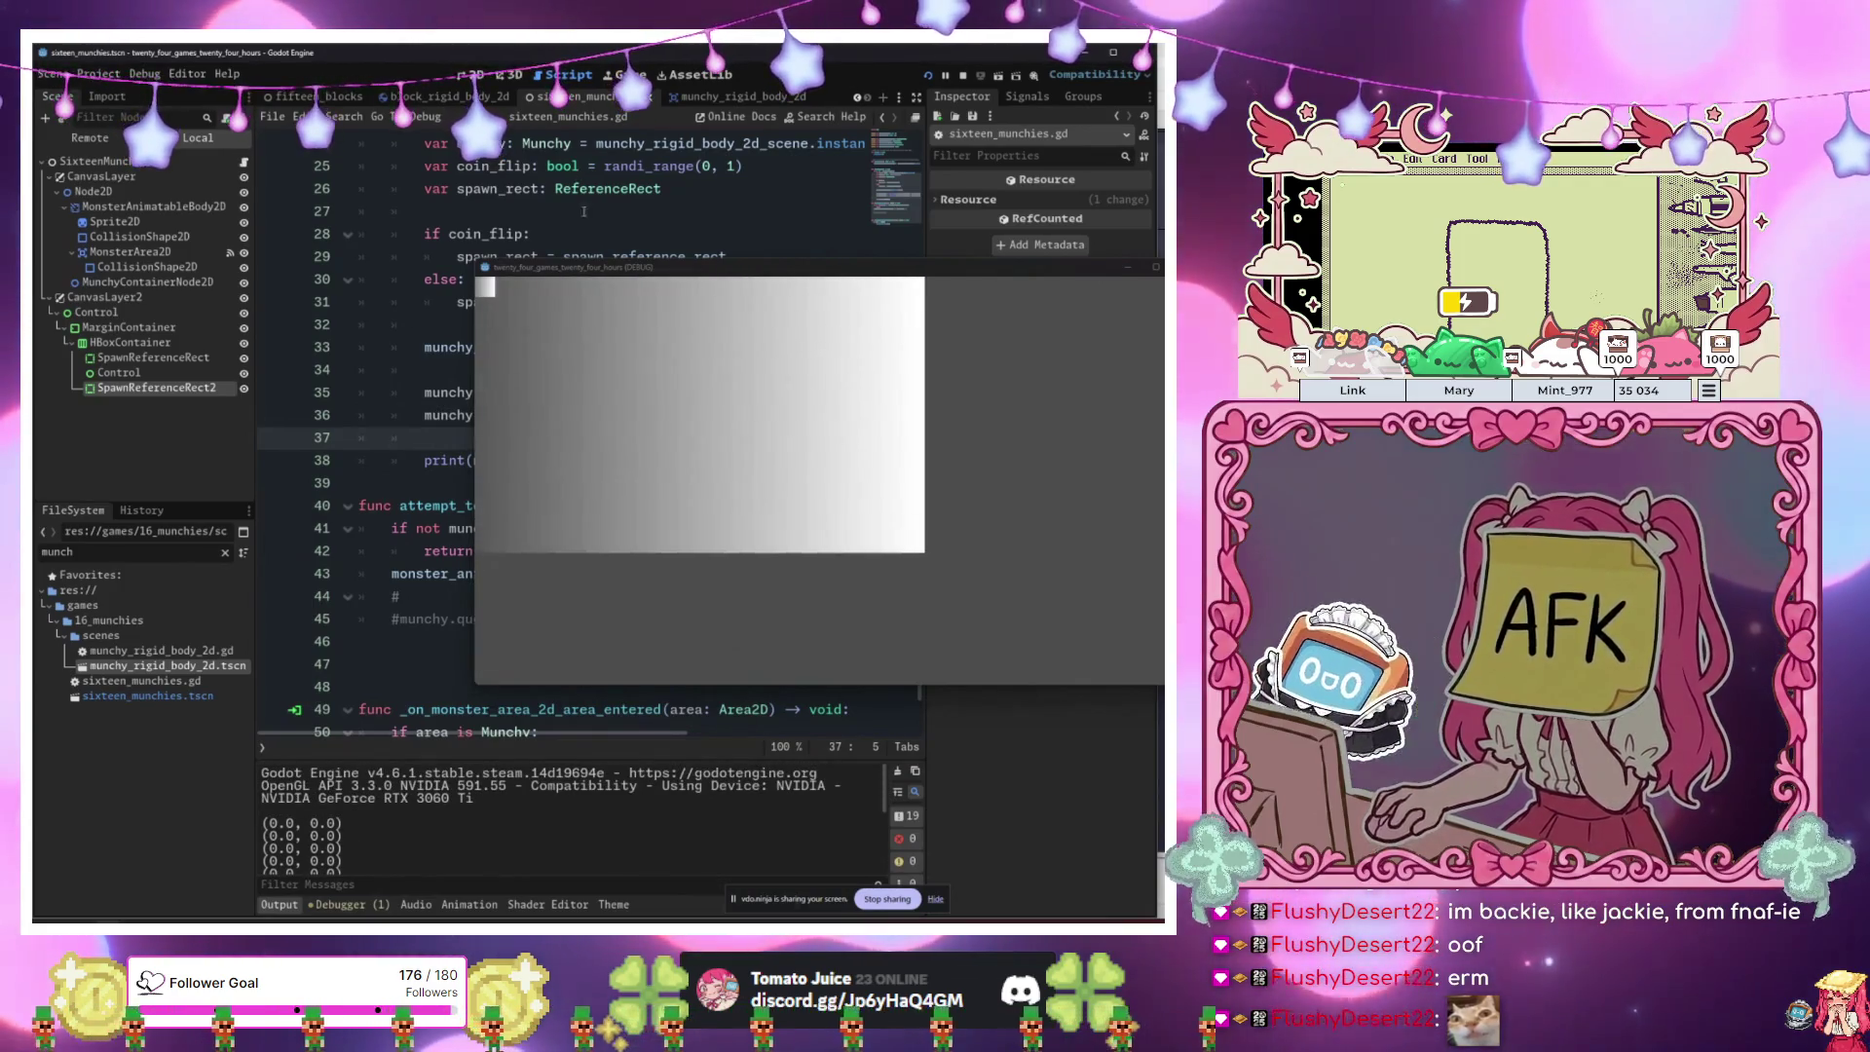
Move the game window aside and place the caret on the spawn_munchies() line
{"action": "mouse_move", "coordinate": [573, 269]}
{"action": "left_mouse_down"}
{"action": "mouse_move", "coordinate": [810, 527]}
{"action": "mouse_move", "coordinate": [808, 605]}
{"action": "left_mouse_up"}
{"action": "left_click", "coordinate": [662, 427]}
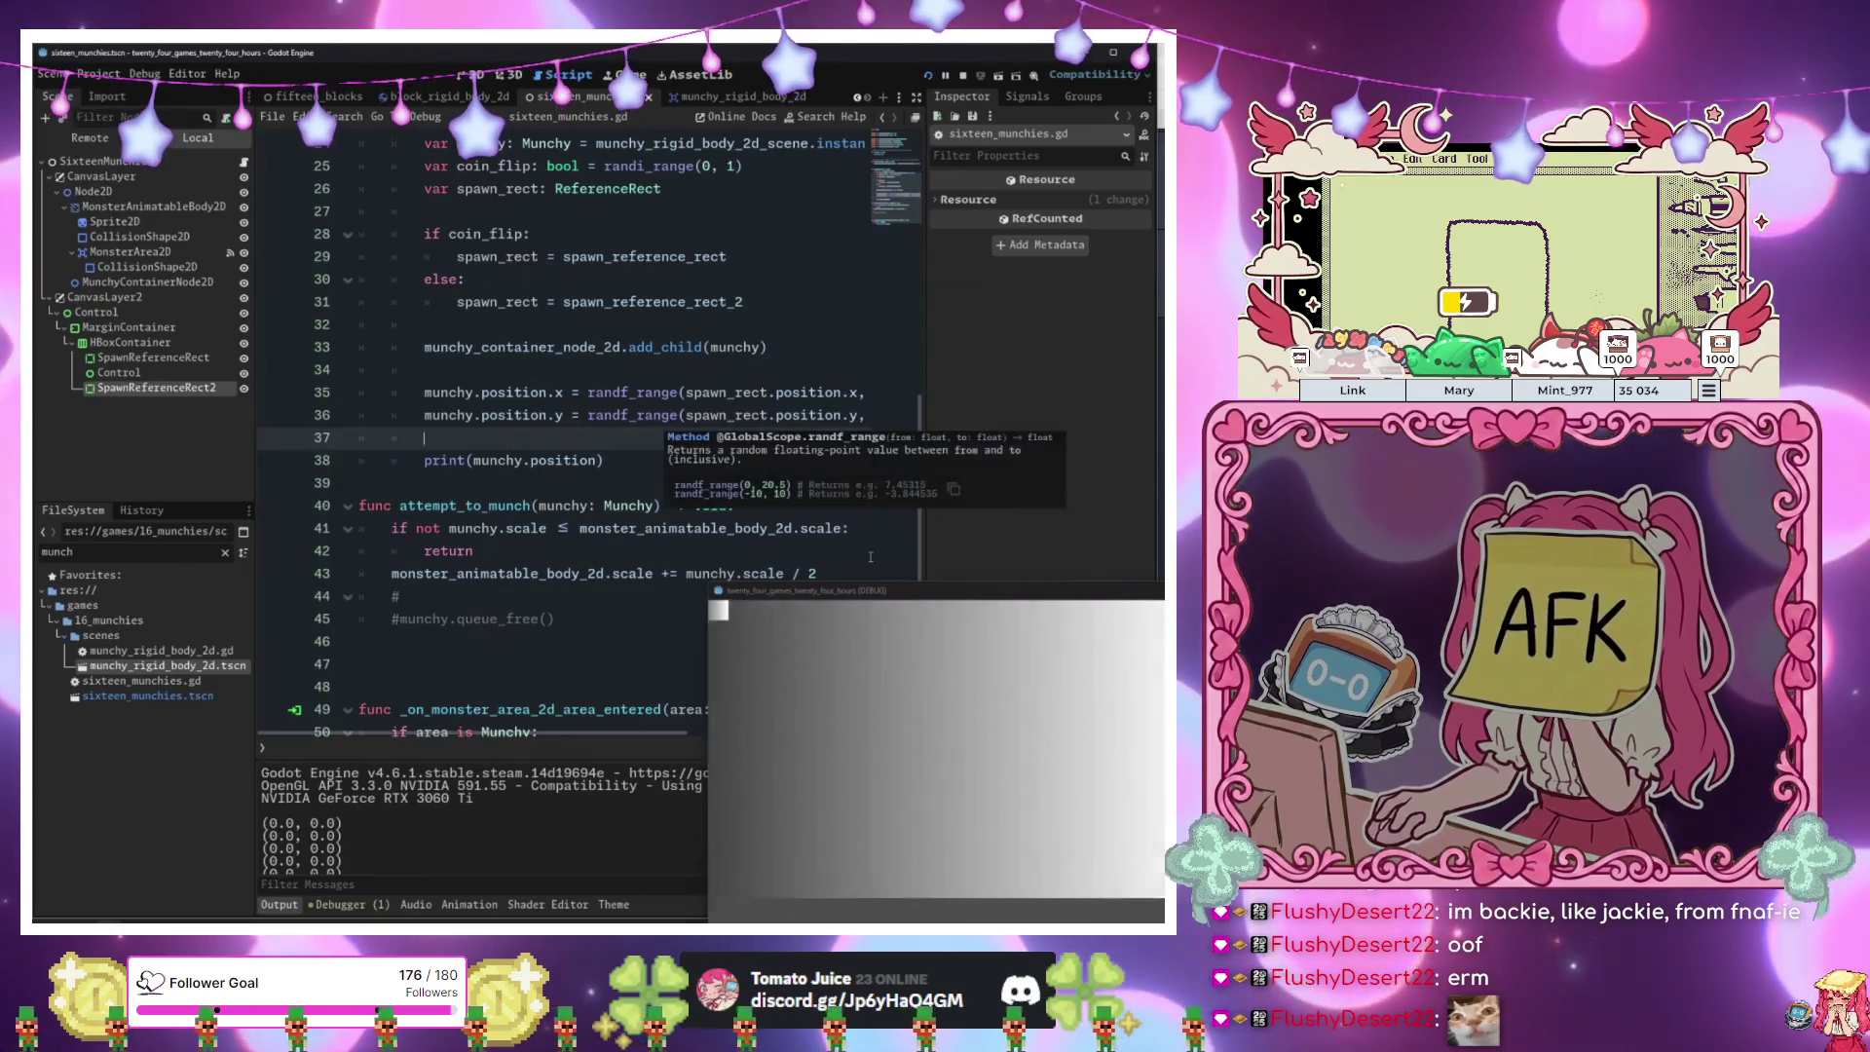
{"action": "left_click_drag", "start_coordinate": [928, 594], "coordinate": [803, 415]}
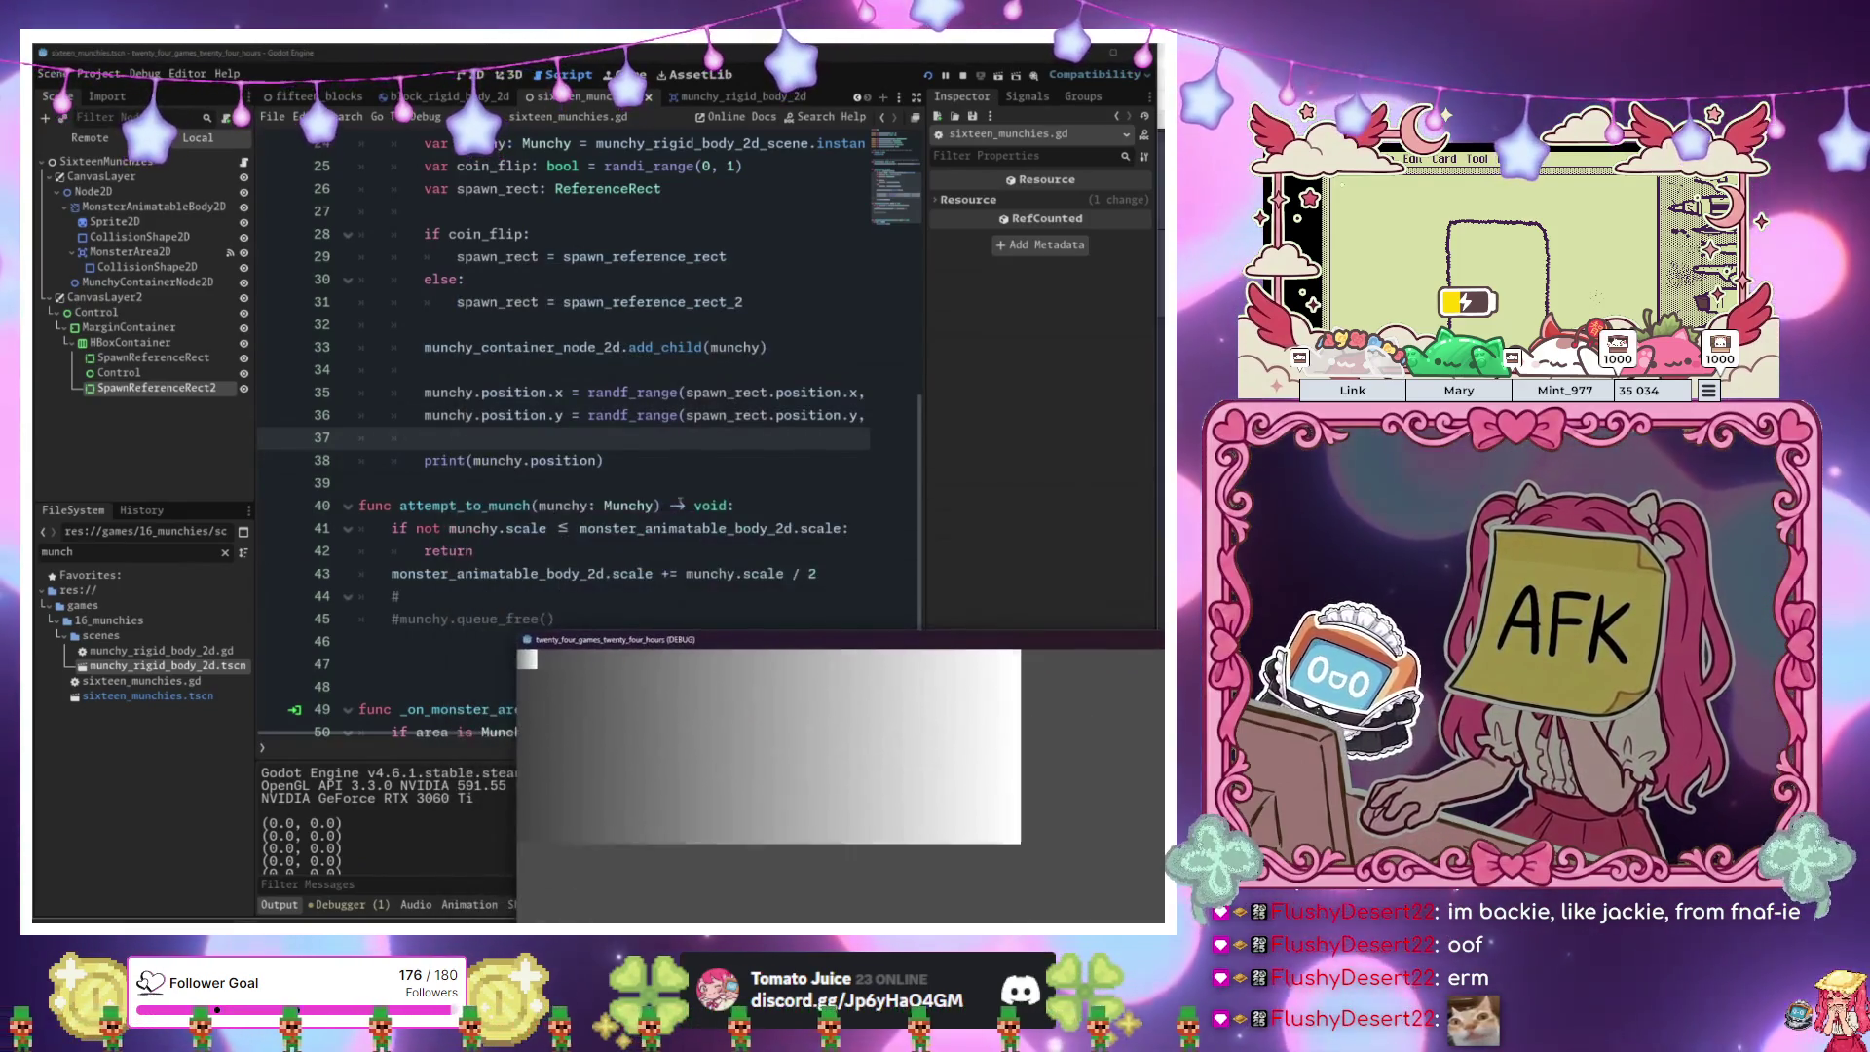
{"action": "scroll", "coordinate": [609, 375], "scroll_direction": "up", "scroll_amount": 5}
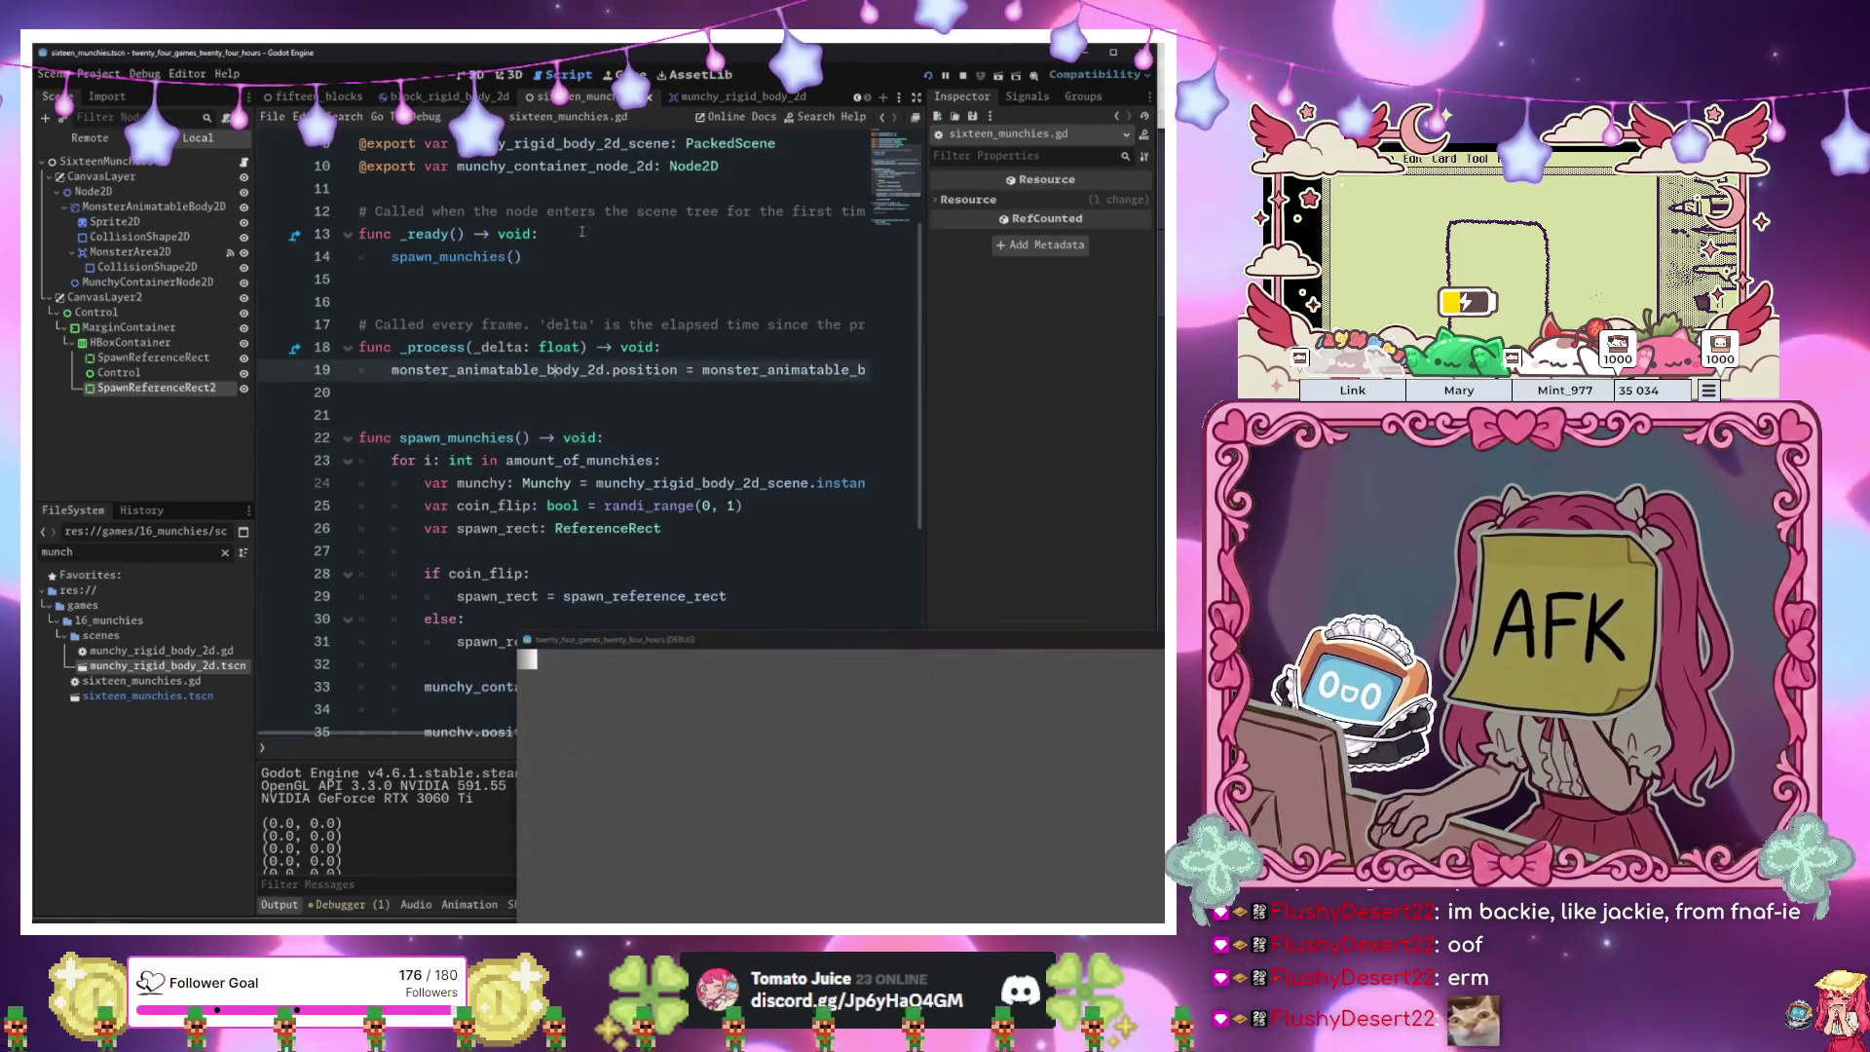
{"action": "left_click", "coordinate": [568, 280]}
{"action": "scroll", "coordinate": [568, 289], "scroll_direction": "up", "scroll_amount": 2}
{"action": "scroll", "coordinate": [560, 293], "scroll_direction": "up", "scroll_amount": 2}
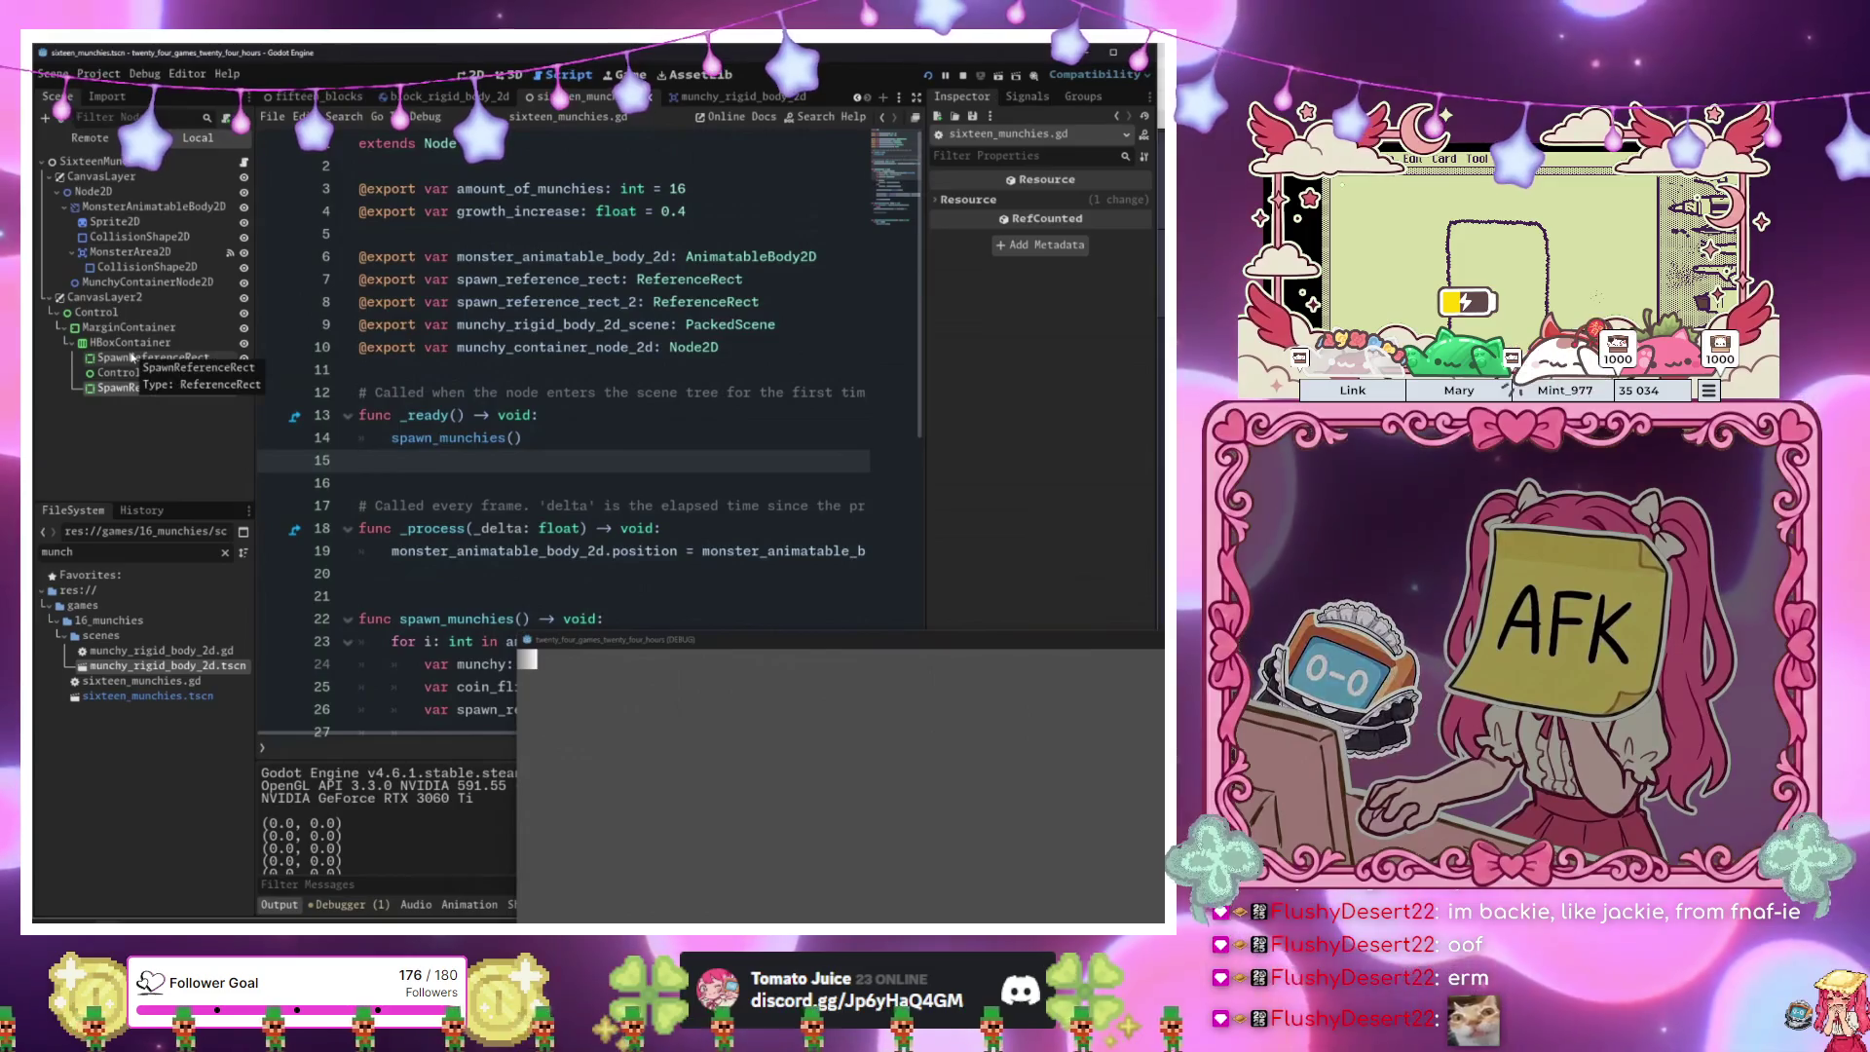
{"action": "left_click", "coordinate": [543, 445]}
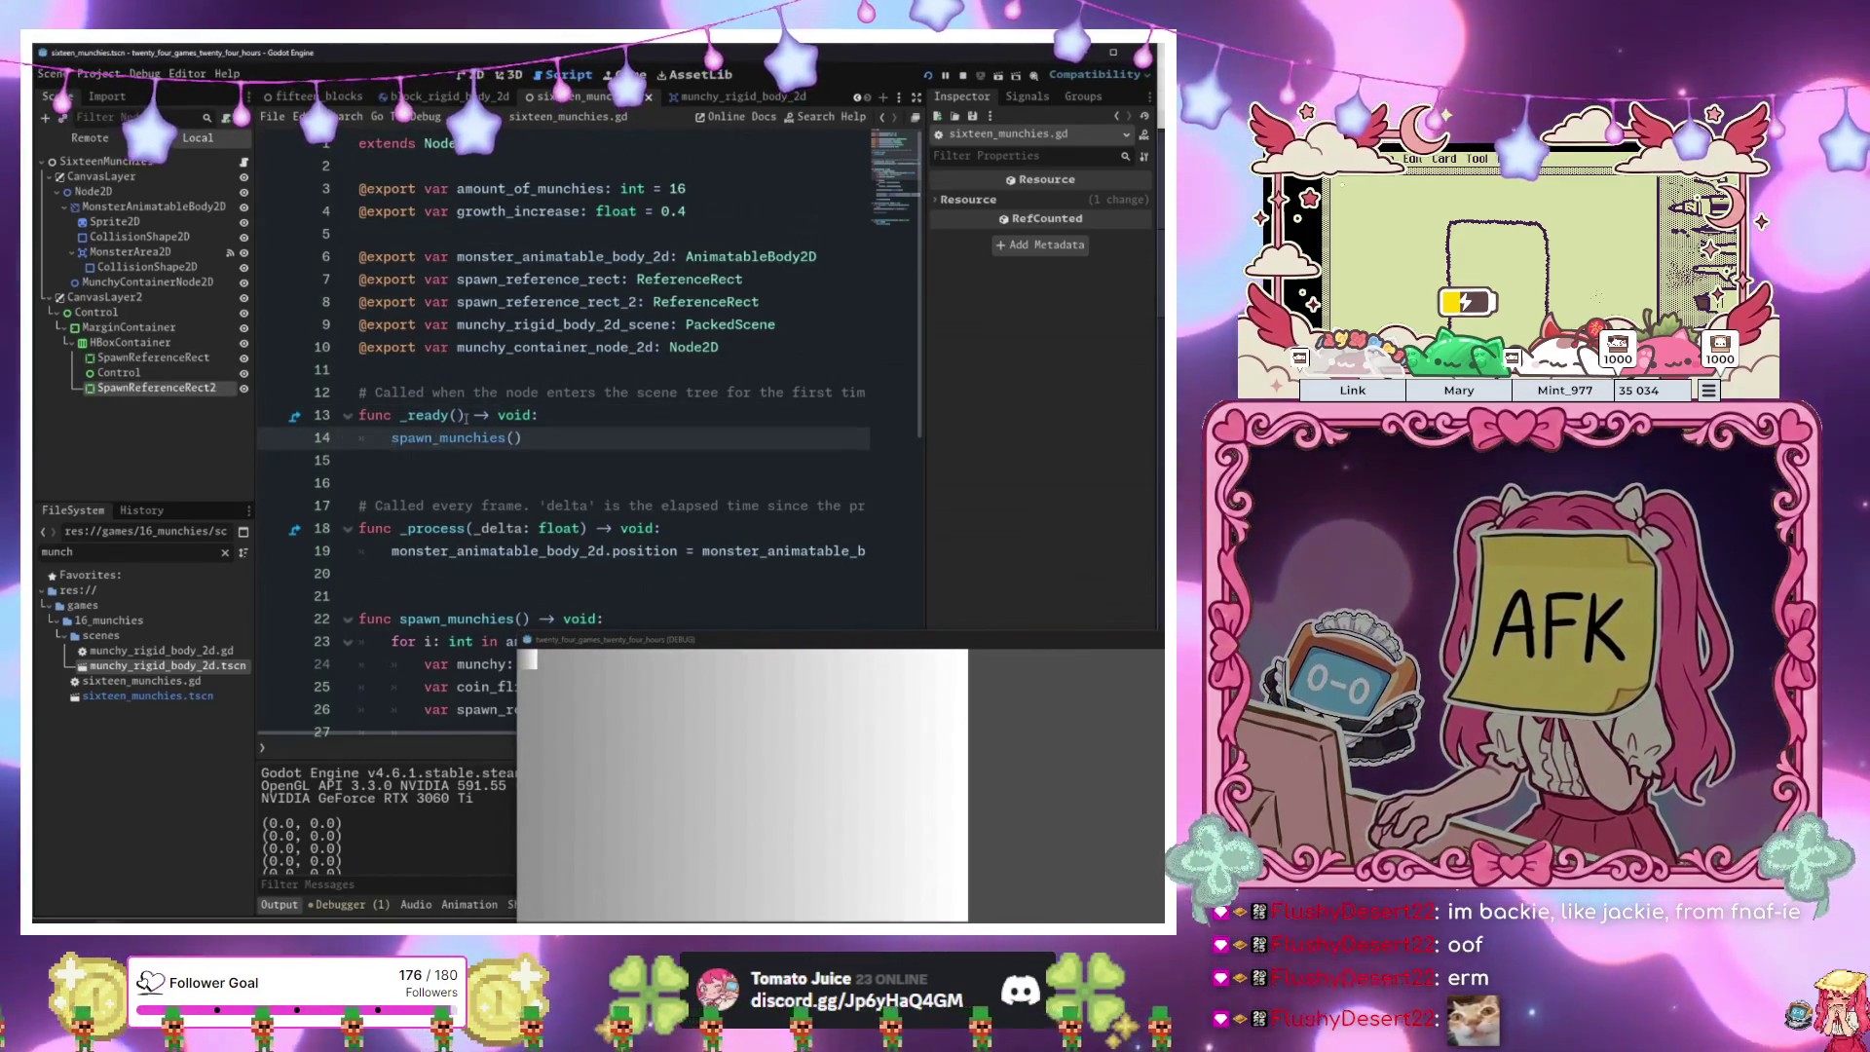
Insert 'await get_tree().create_timer(0).timeout' above spawn_munchies() in _ready
{"action": "key", "text": "ctrl+shift+Return"}
{"action": "type", "text": "await"}
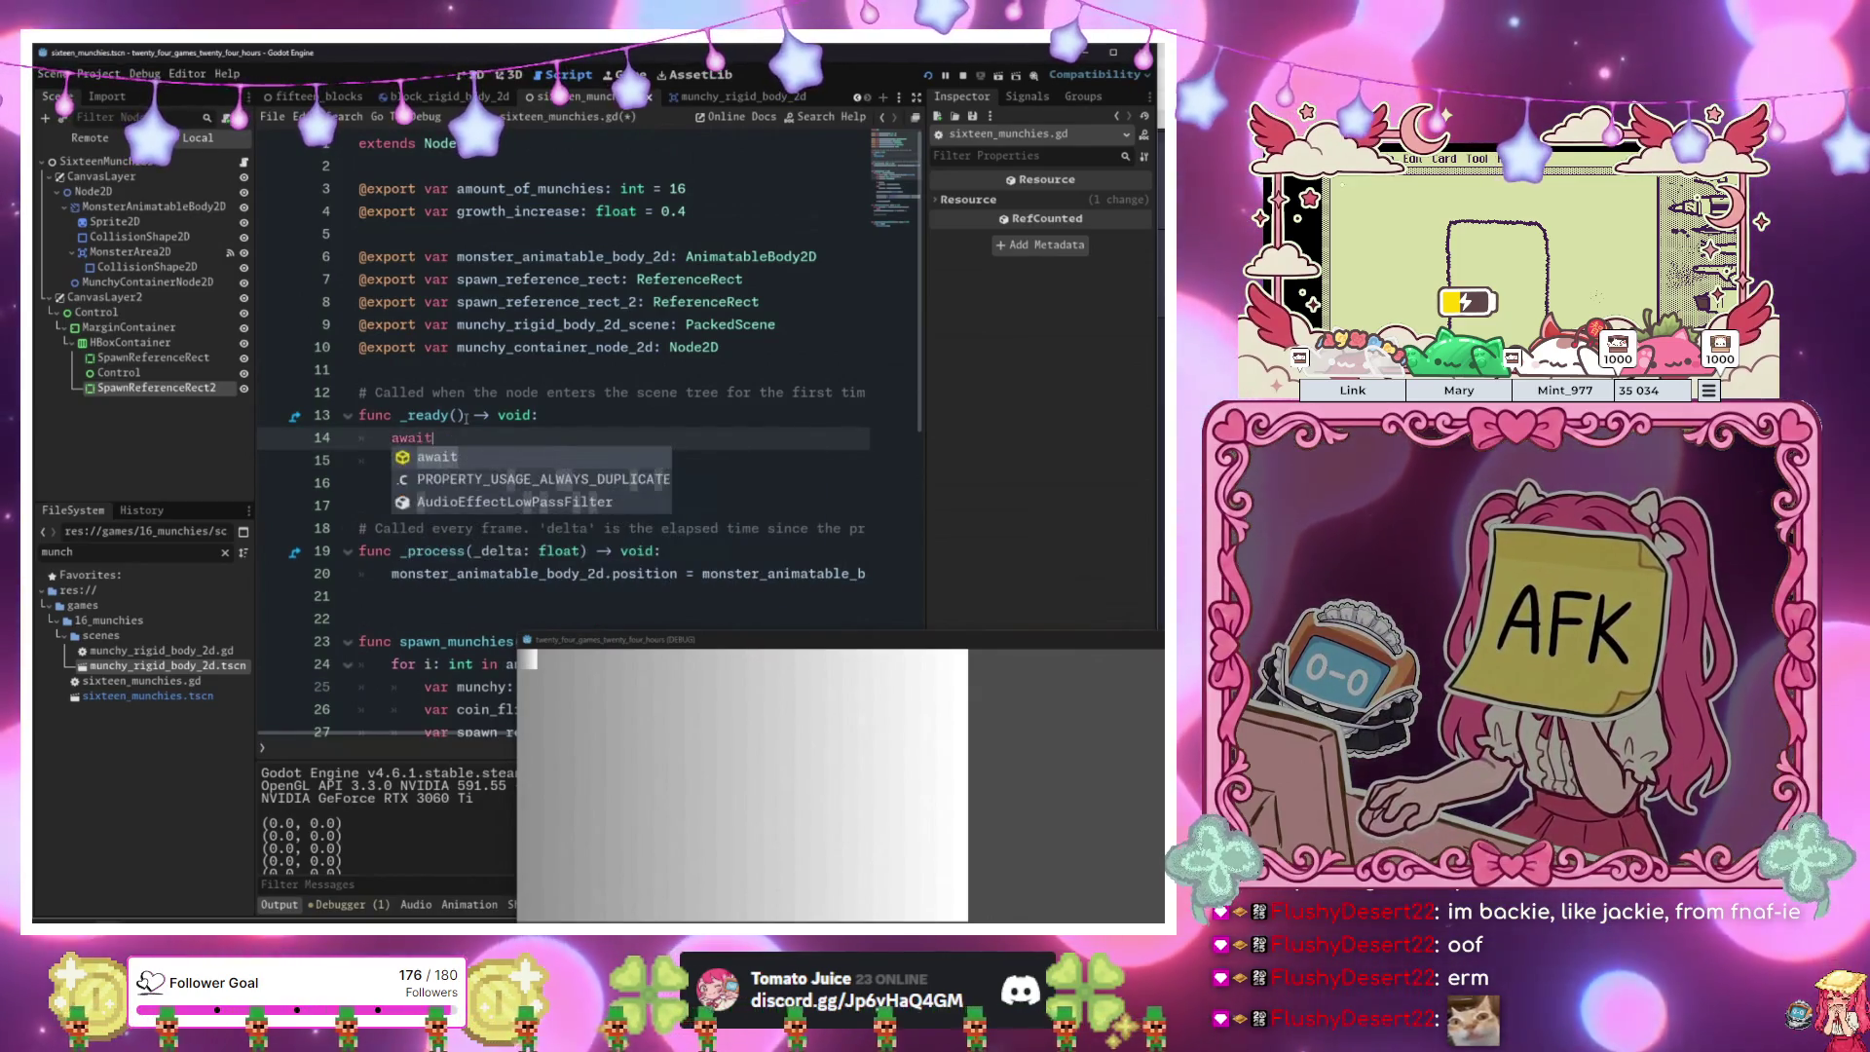
{"action": "type", "text": ".g"}
{"action": "type", "text": "get_tree"}
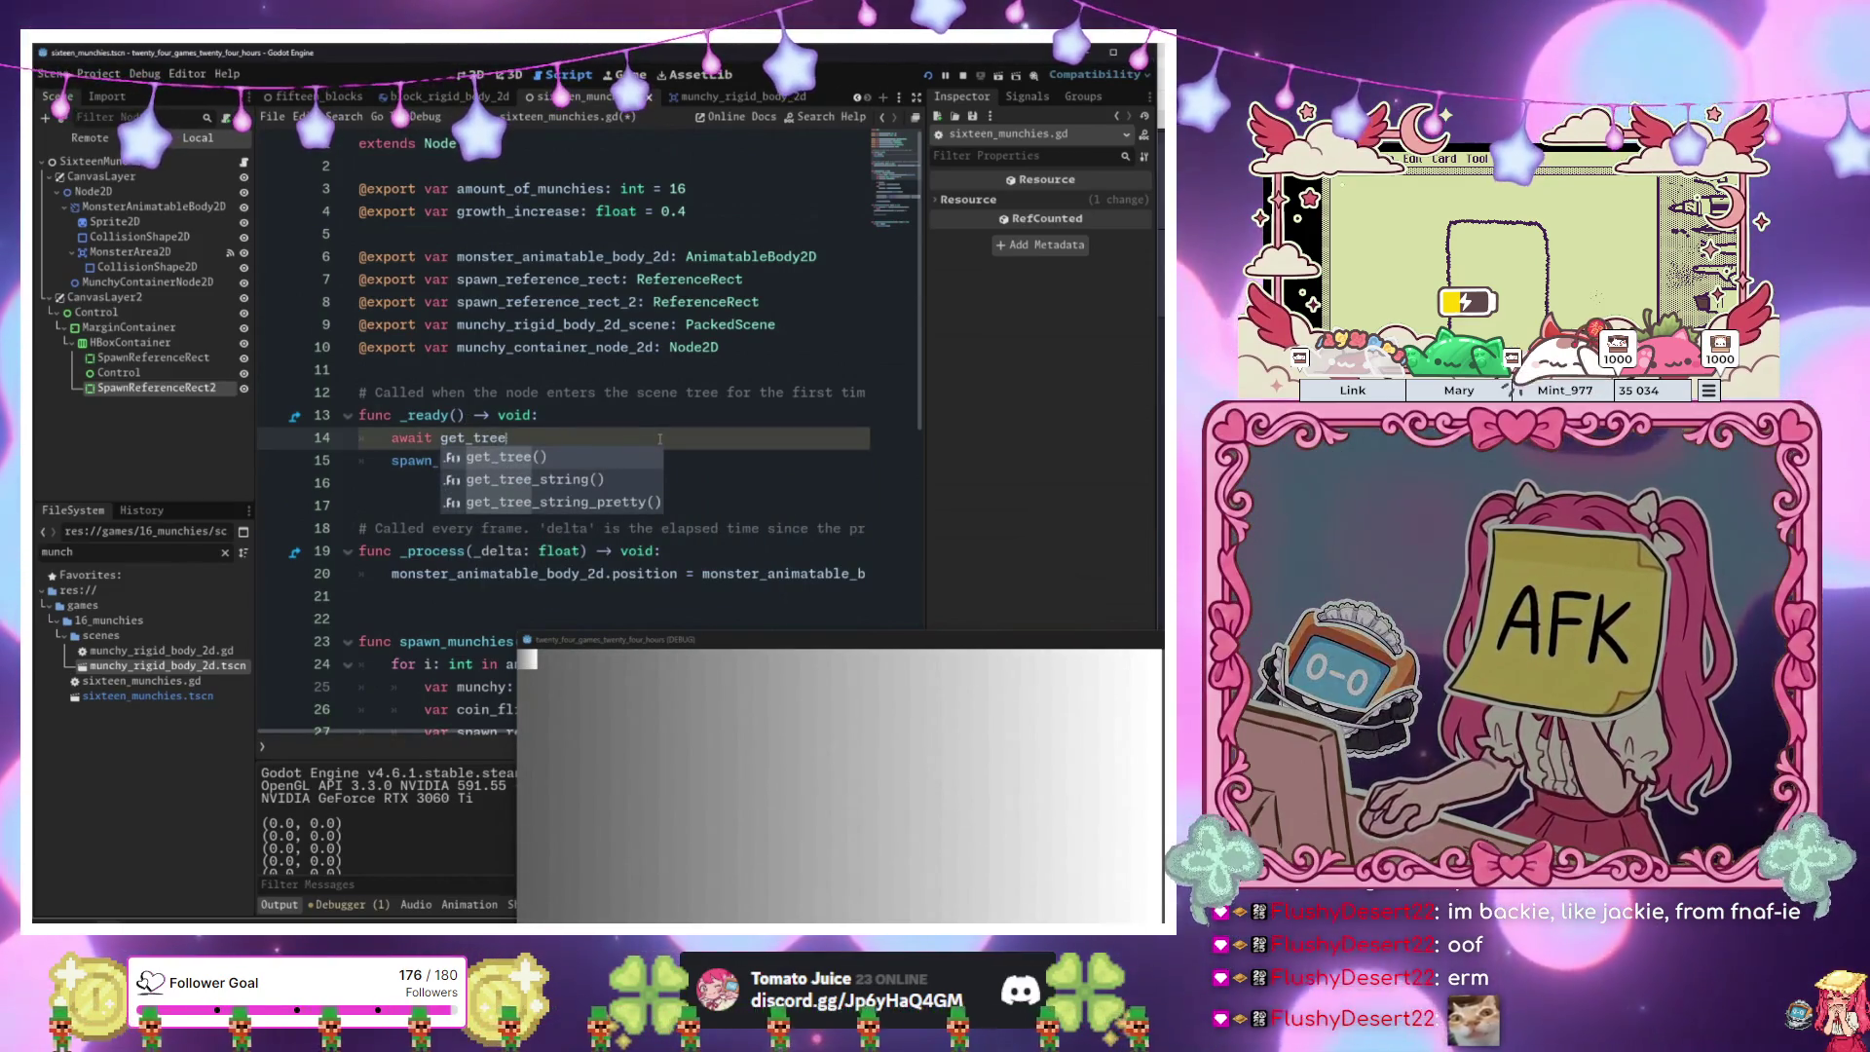
{"action": "key", "text": "Return"}
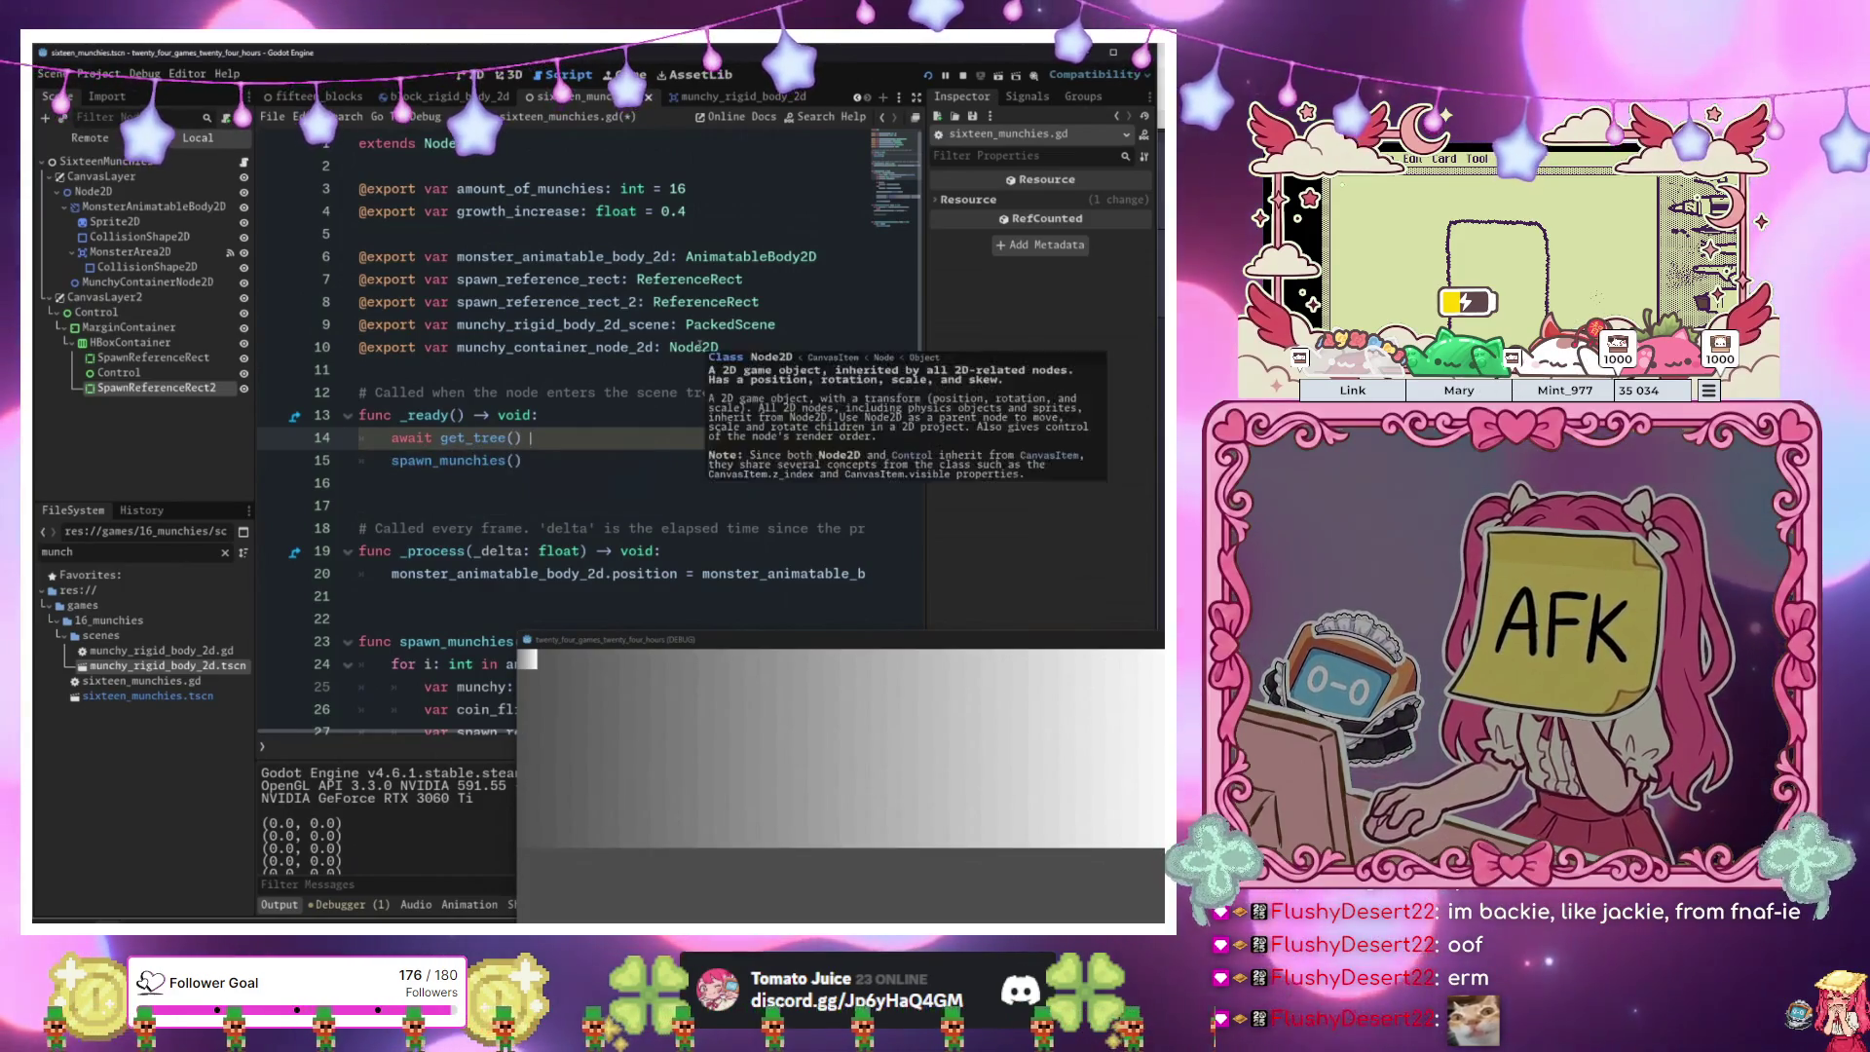
{"action": "type", "text": ".crea"}
{"action": "key", "text": "Return"}
{"action": "type", "text": "0"}
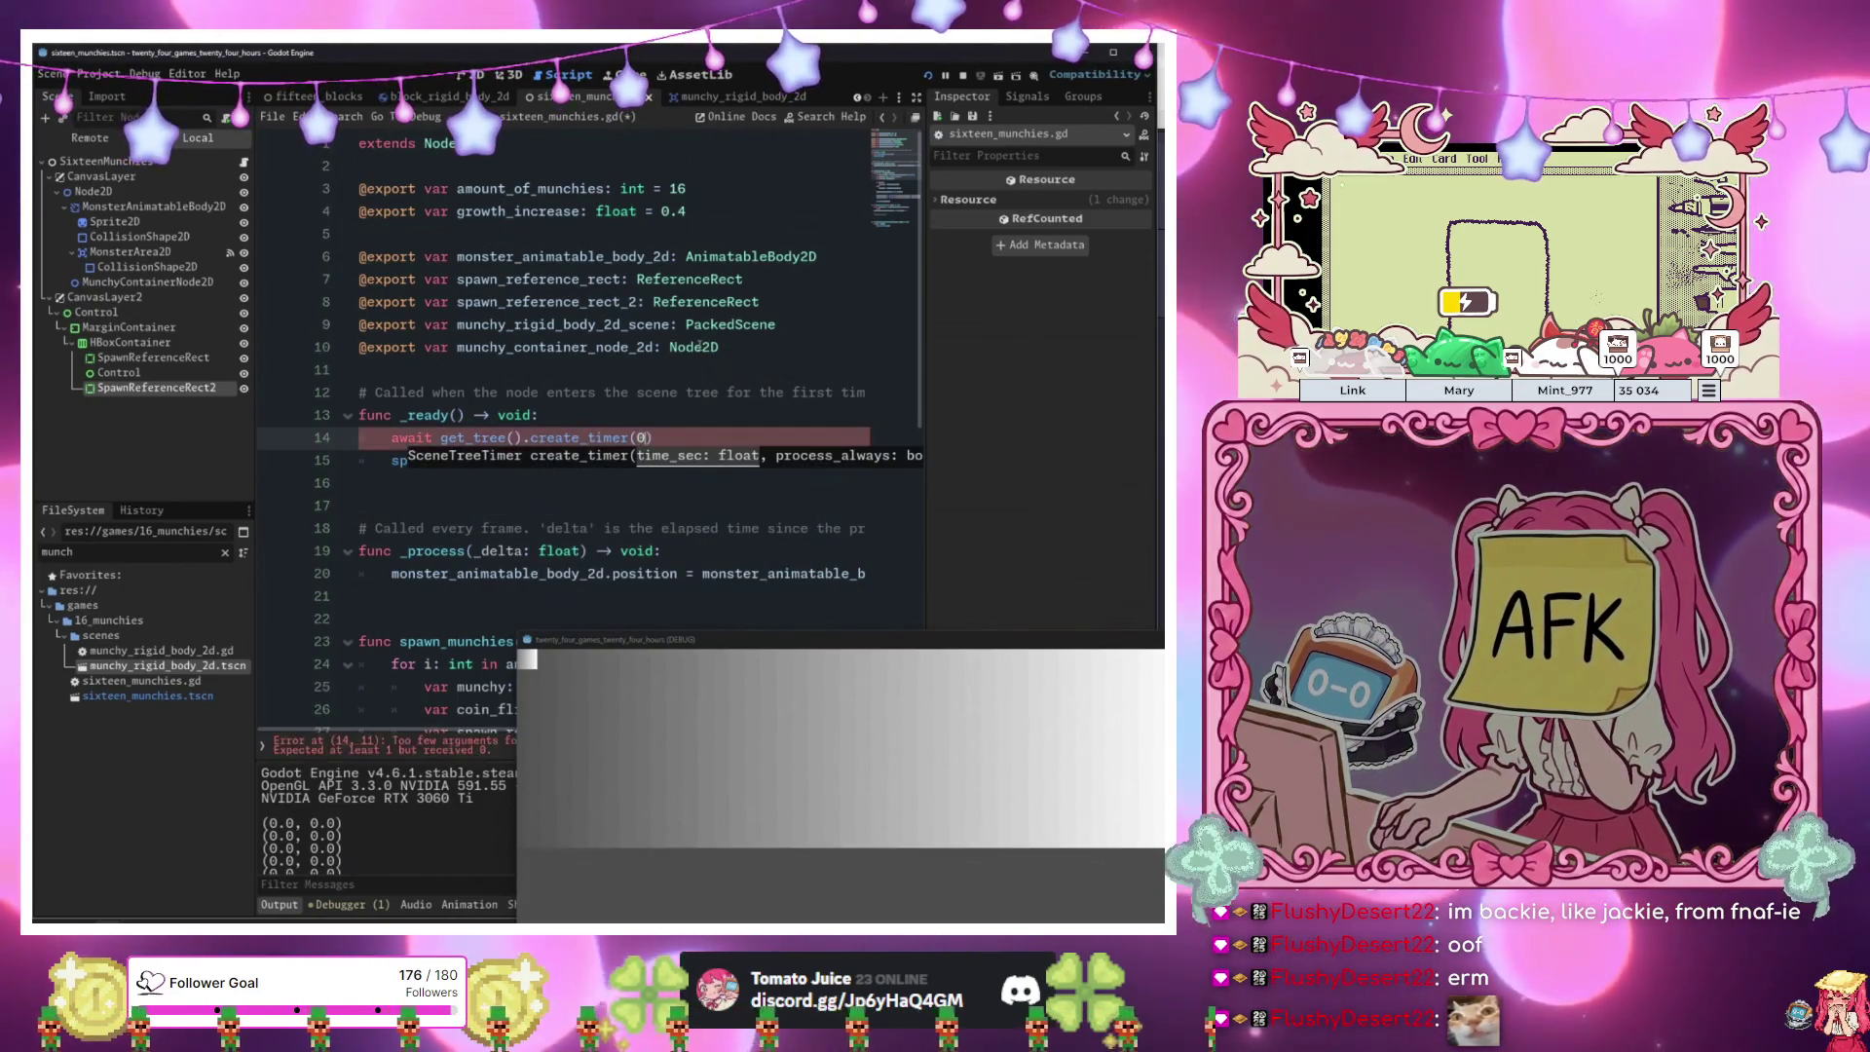
{"action": "type", "text": "). tim"}
{"action": "key", "text": "Return"}
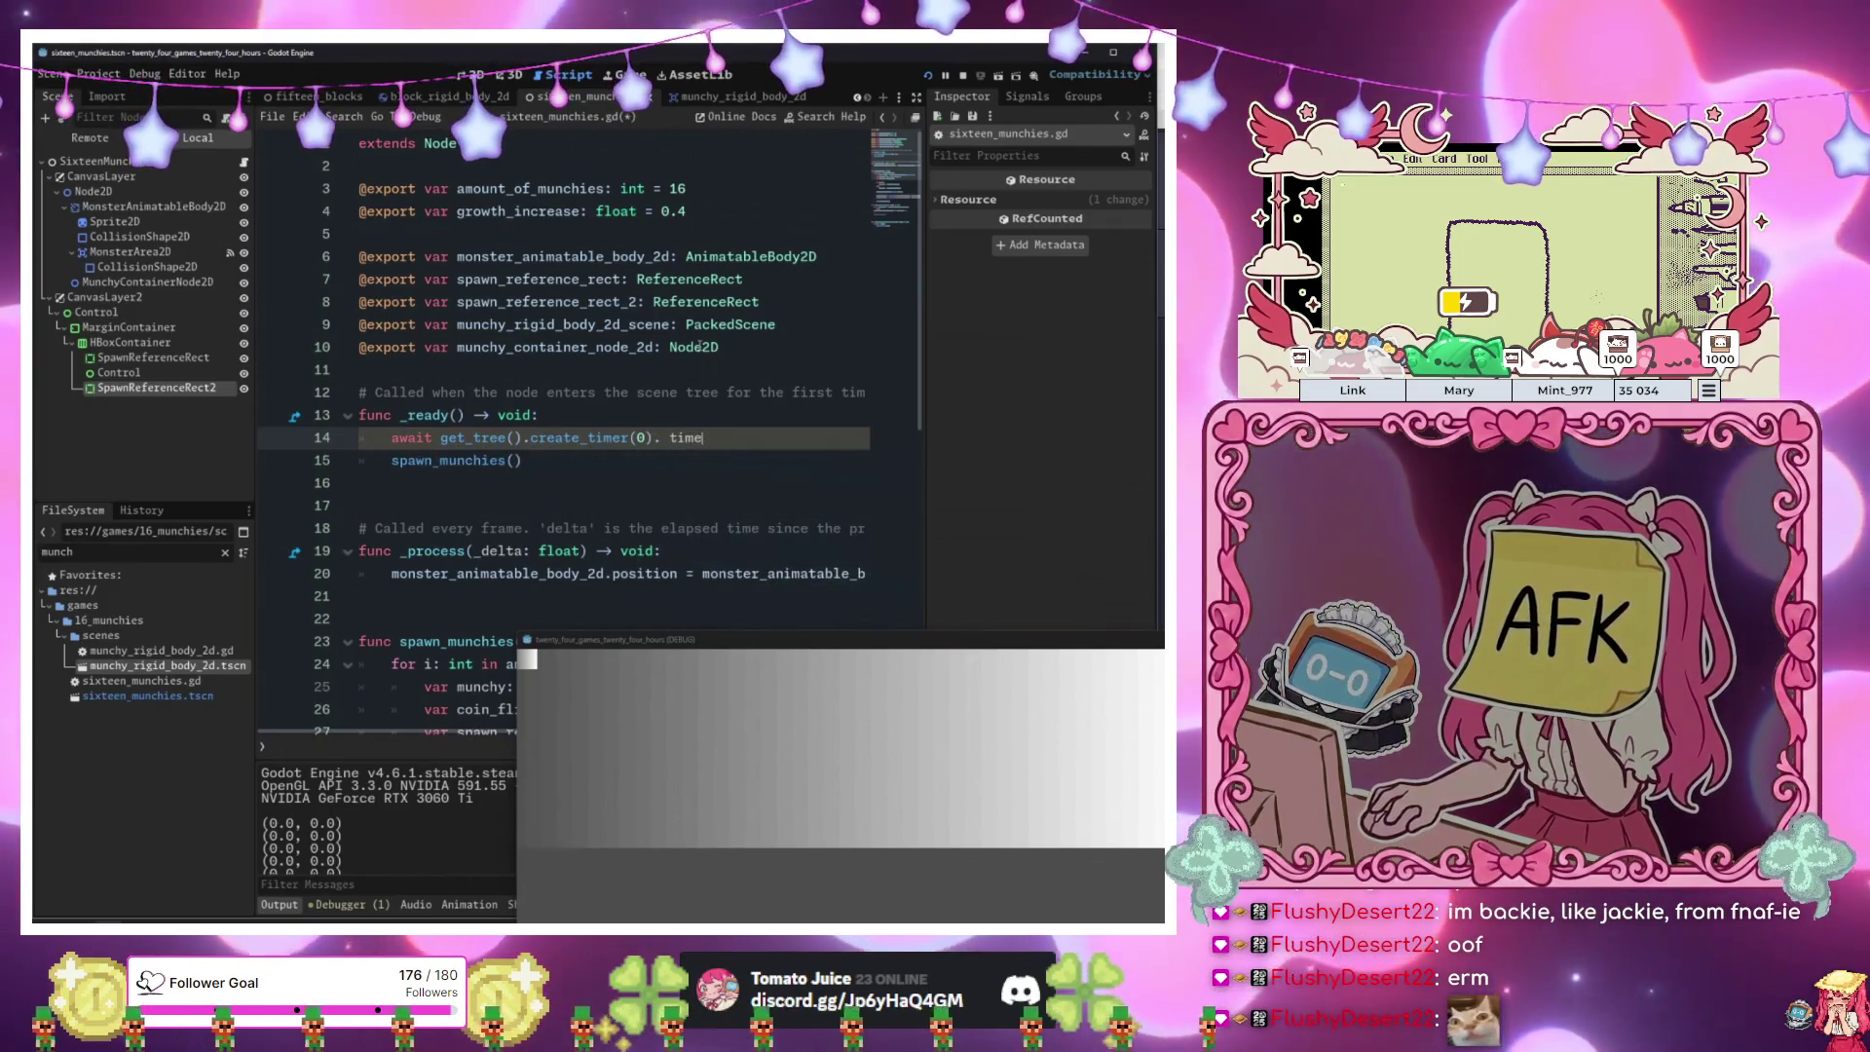
{"action": "key", "text": "Return"}
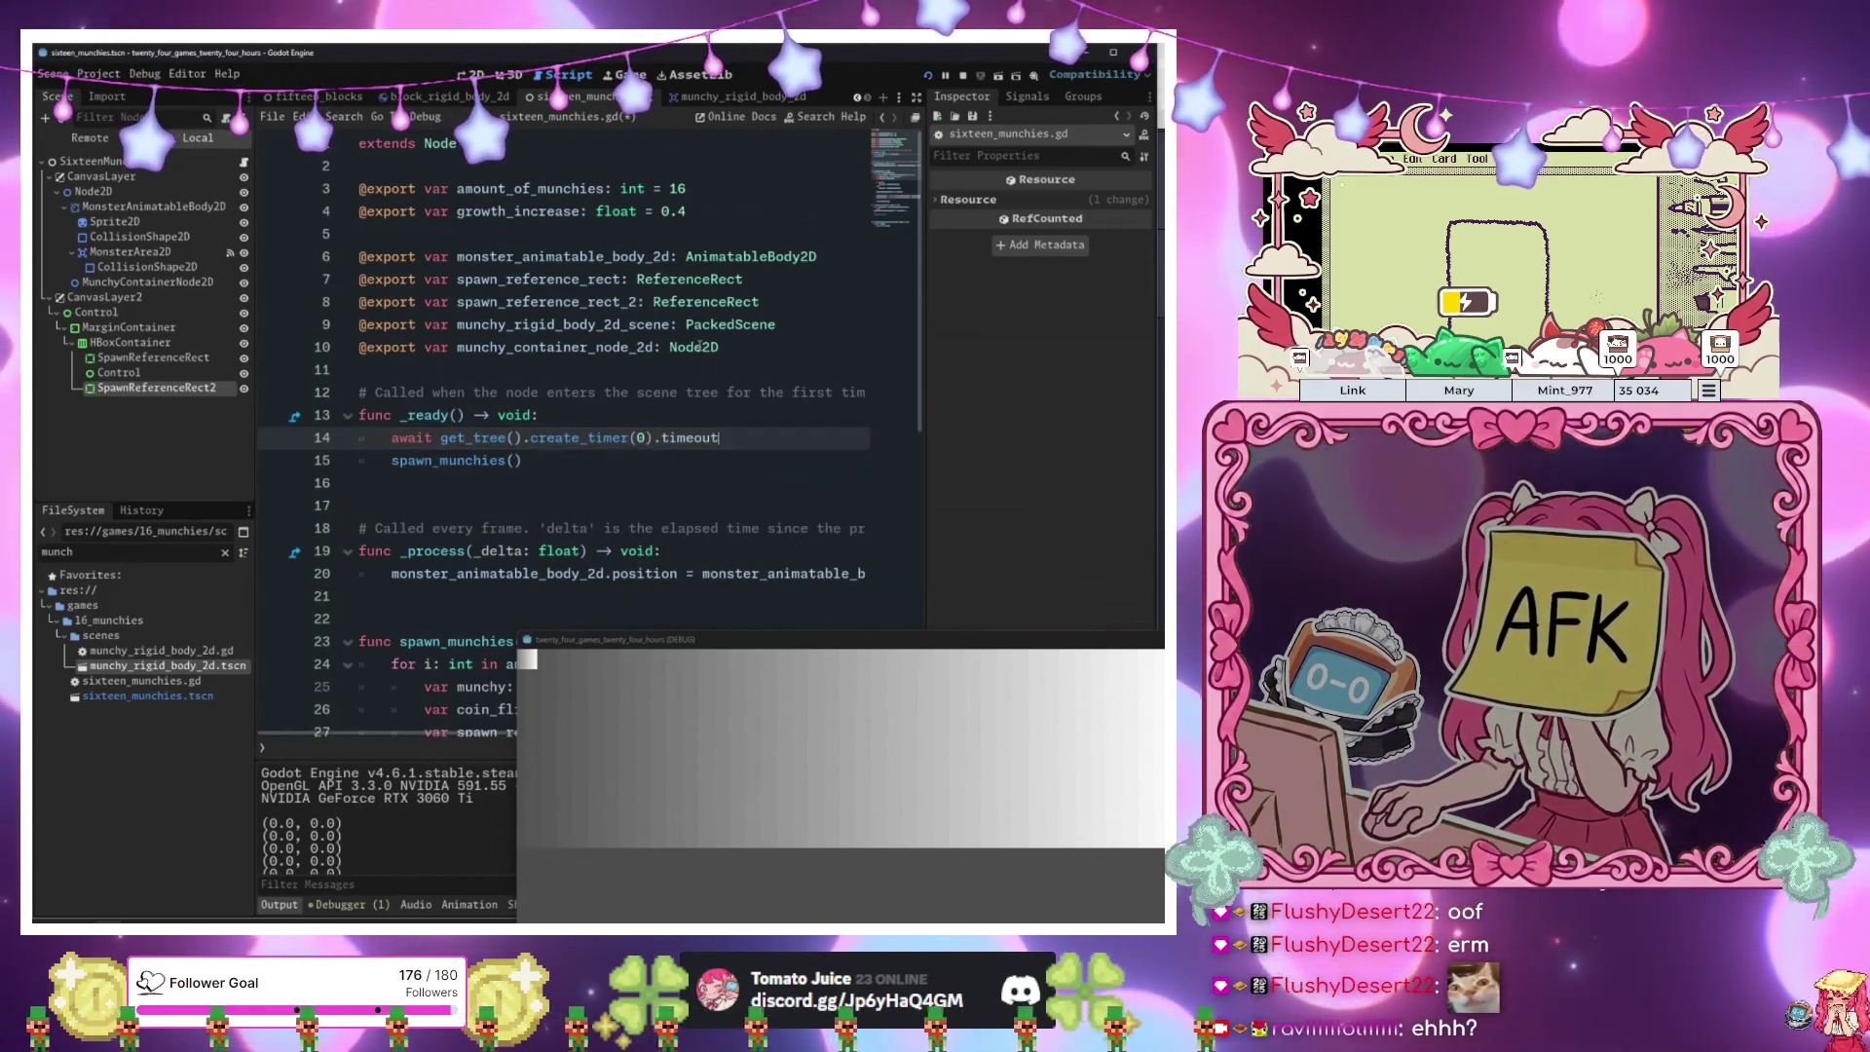
Test-run the game with F6 to check munchy spawning, then stop it with F8
{"action": "left_click", "coordinate": [700, 347]}
{"action": "key", "text": "F6"}
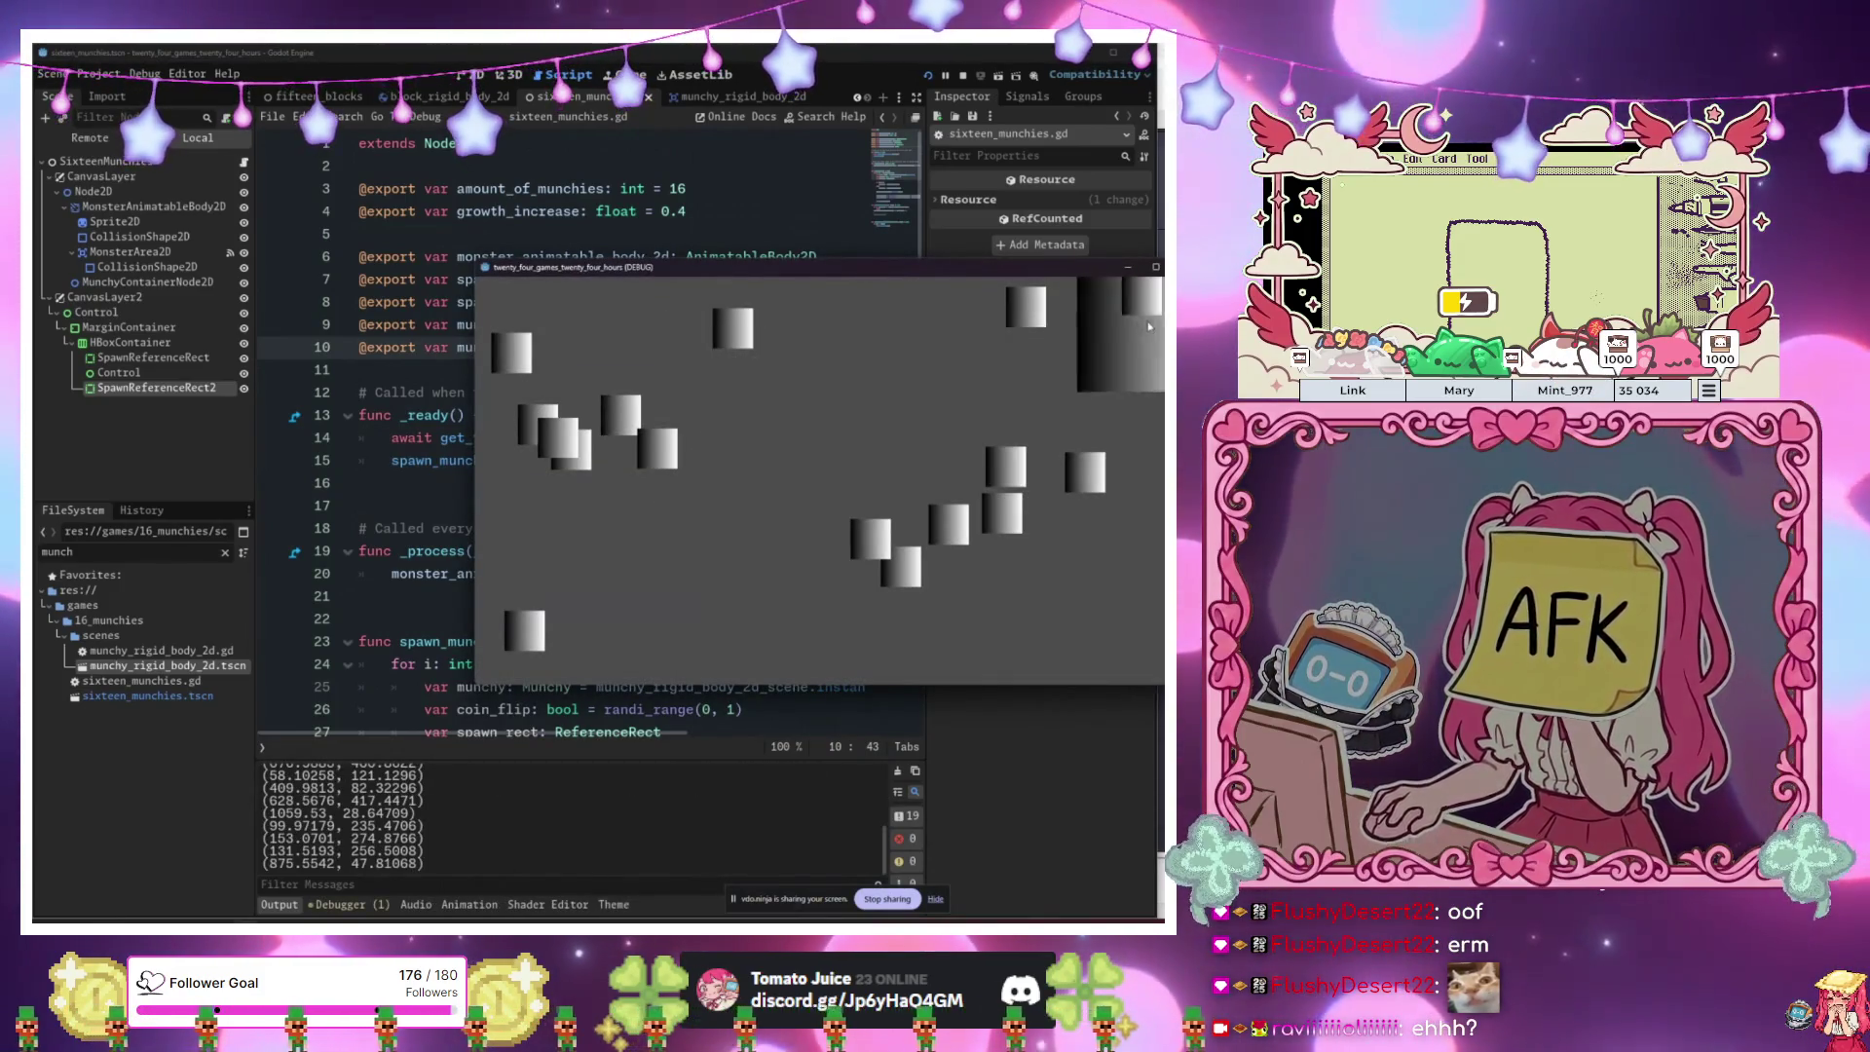
{"action": "key", "text": "F8"}
{"action": "left_click", "coordinate": [855, 430]}
{"action": "left_click", "coordinate": [597, 484]}
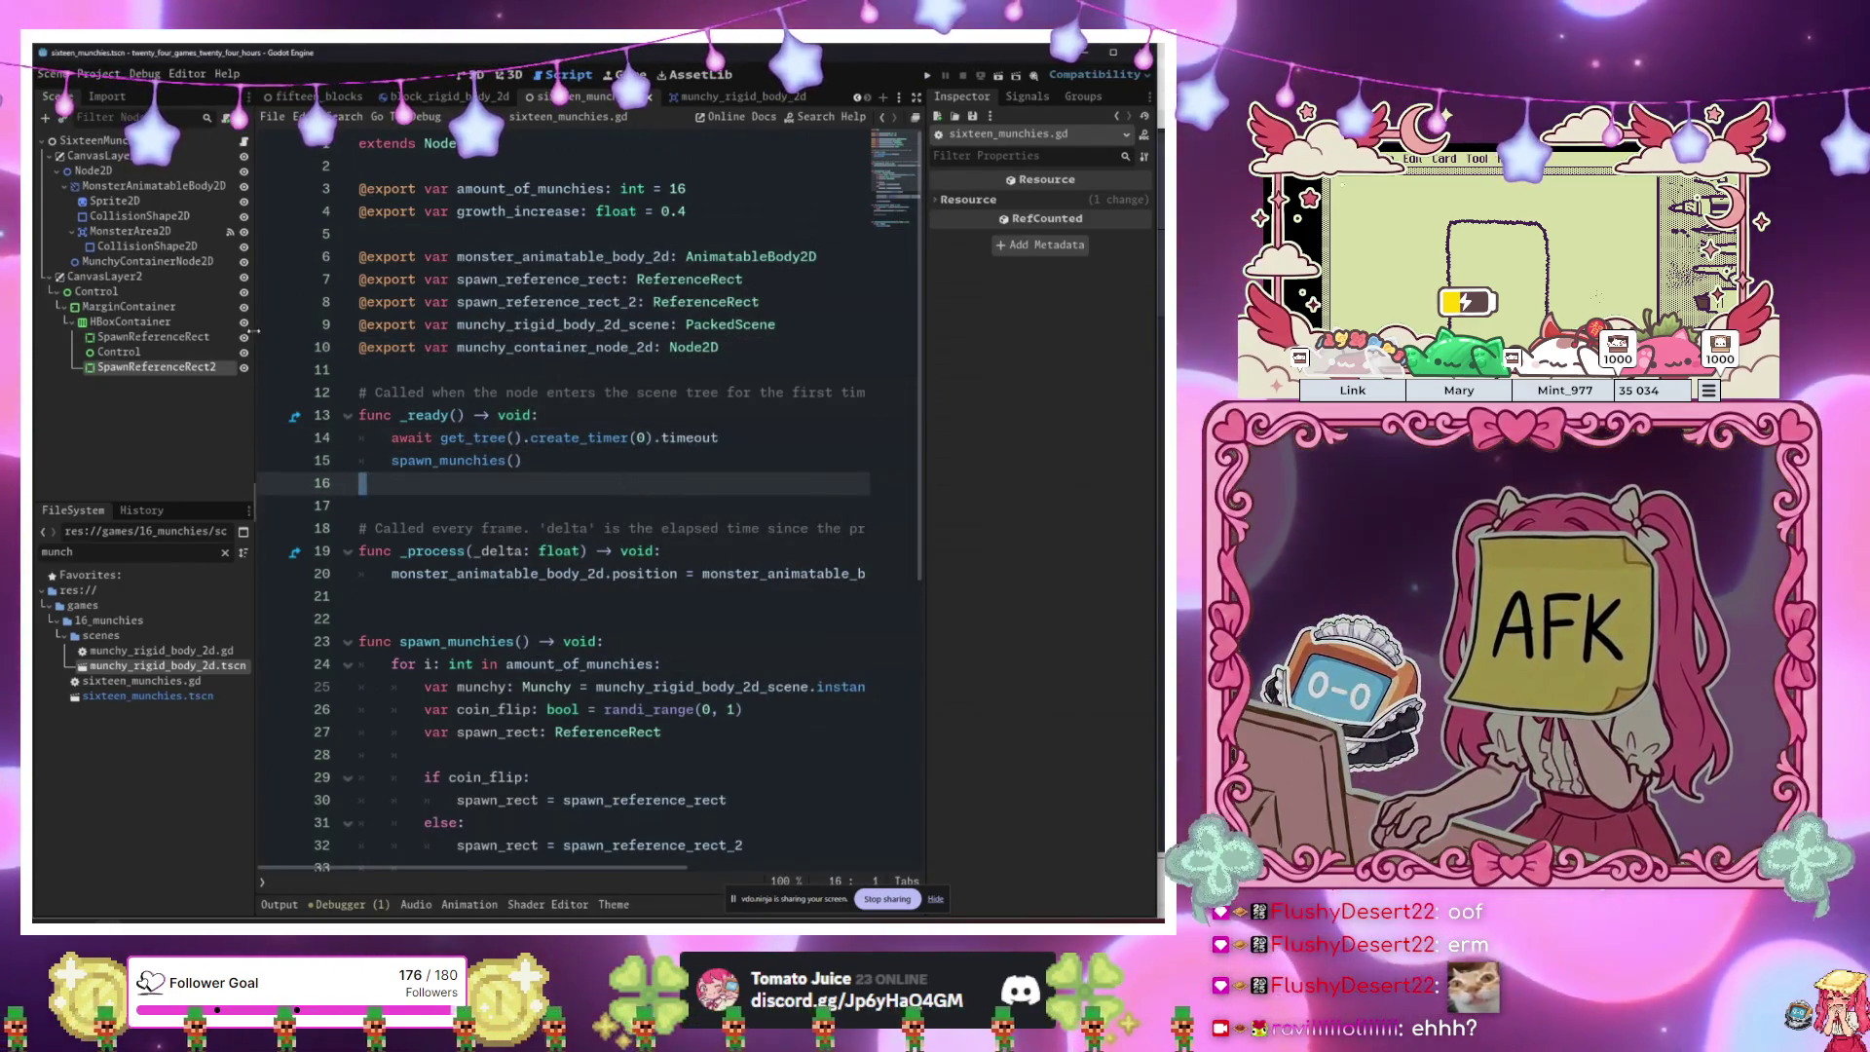
Set MonsterAnimatableBody2D's x scale to .1 in the Inspector
{"action": "left_click", "coordinate": [108, 185]}
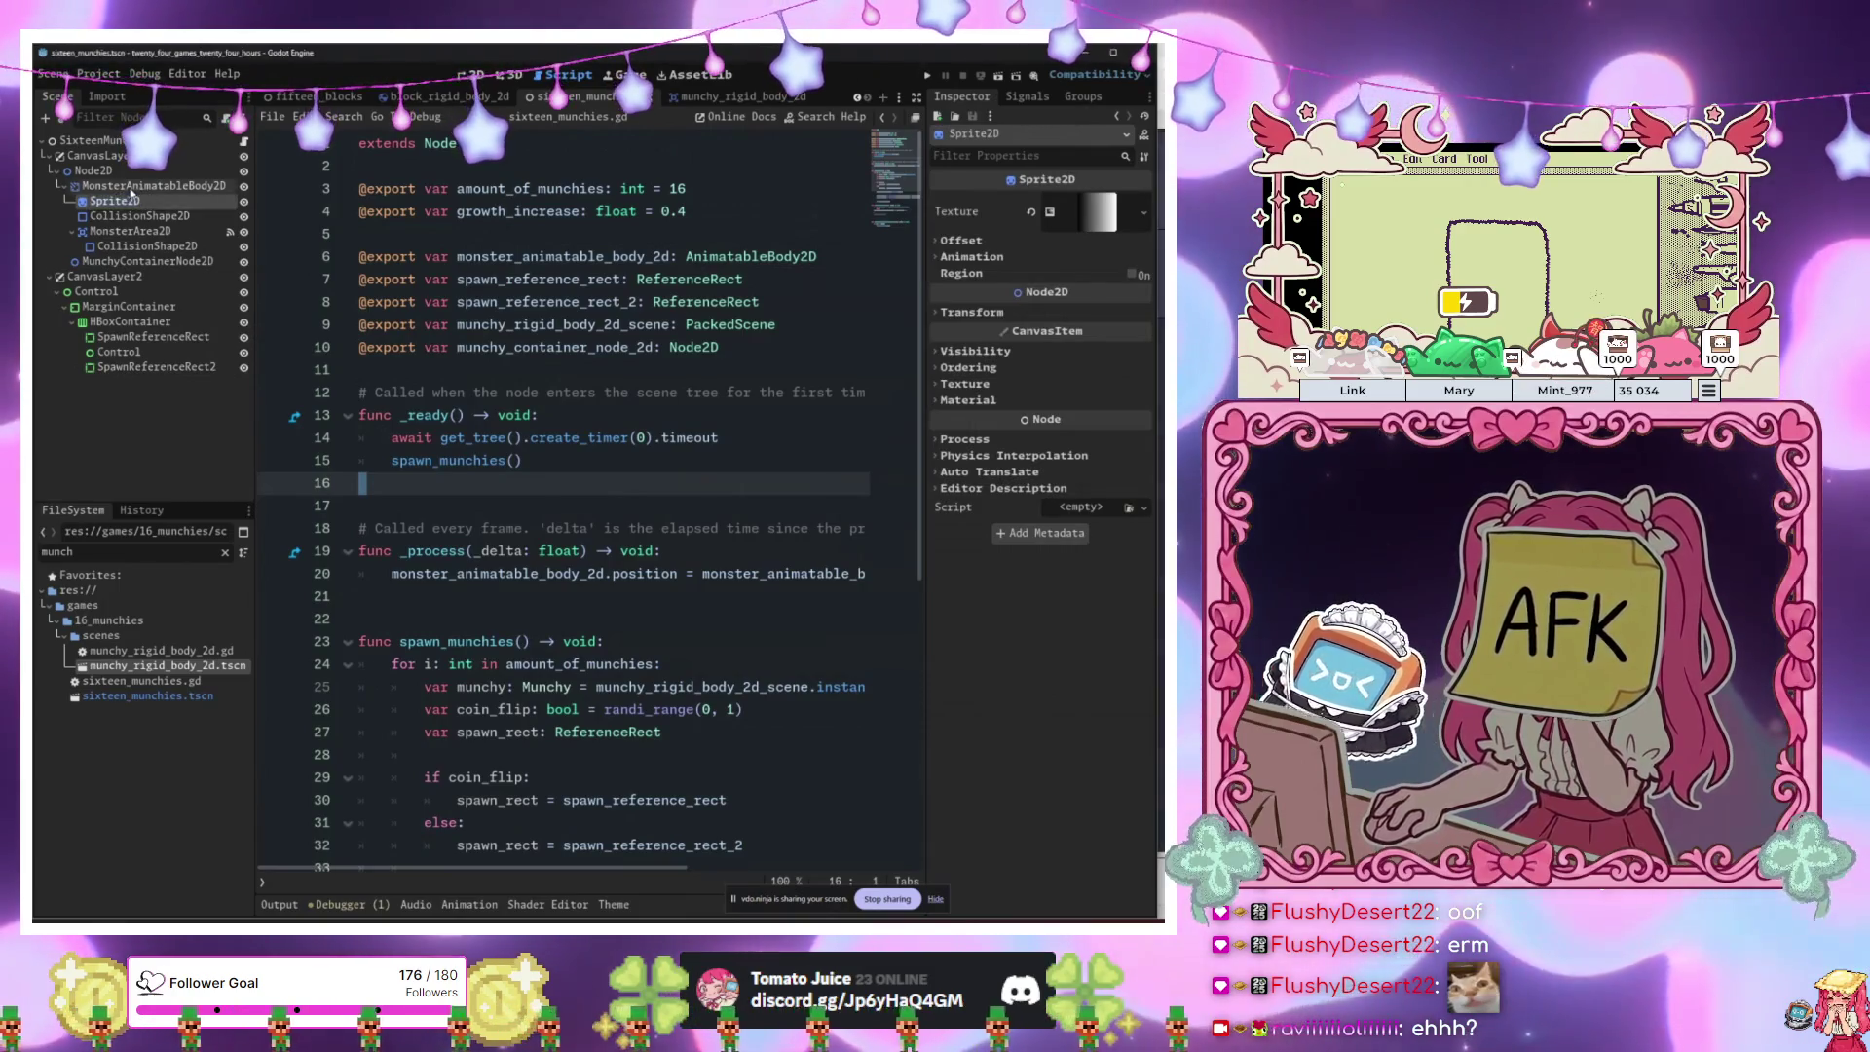
{"action": "left_click", "coordinate": [1068, 638]}
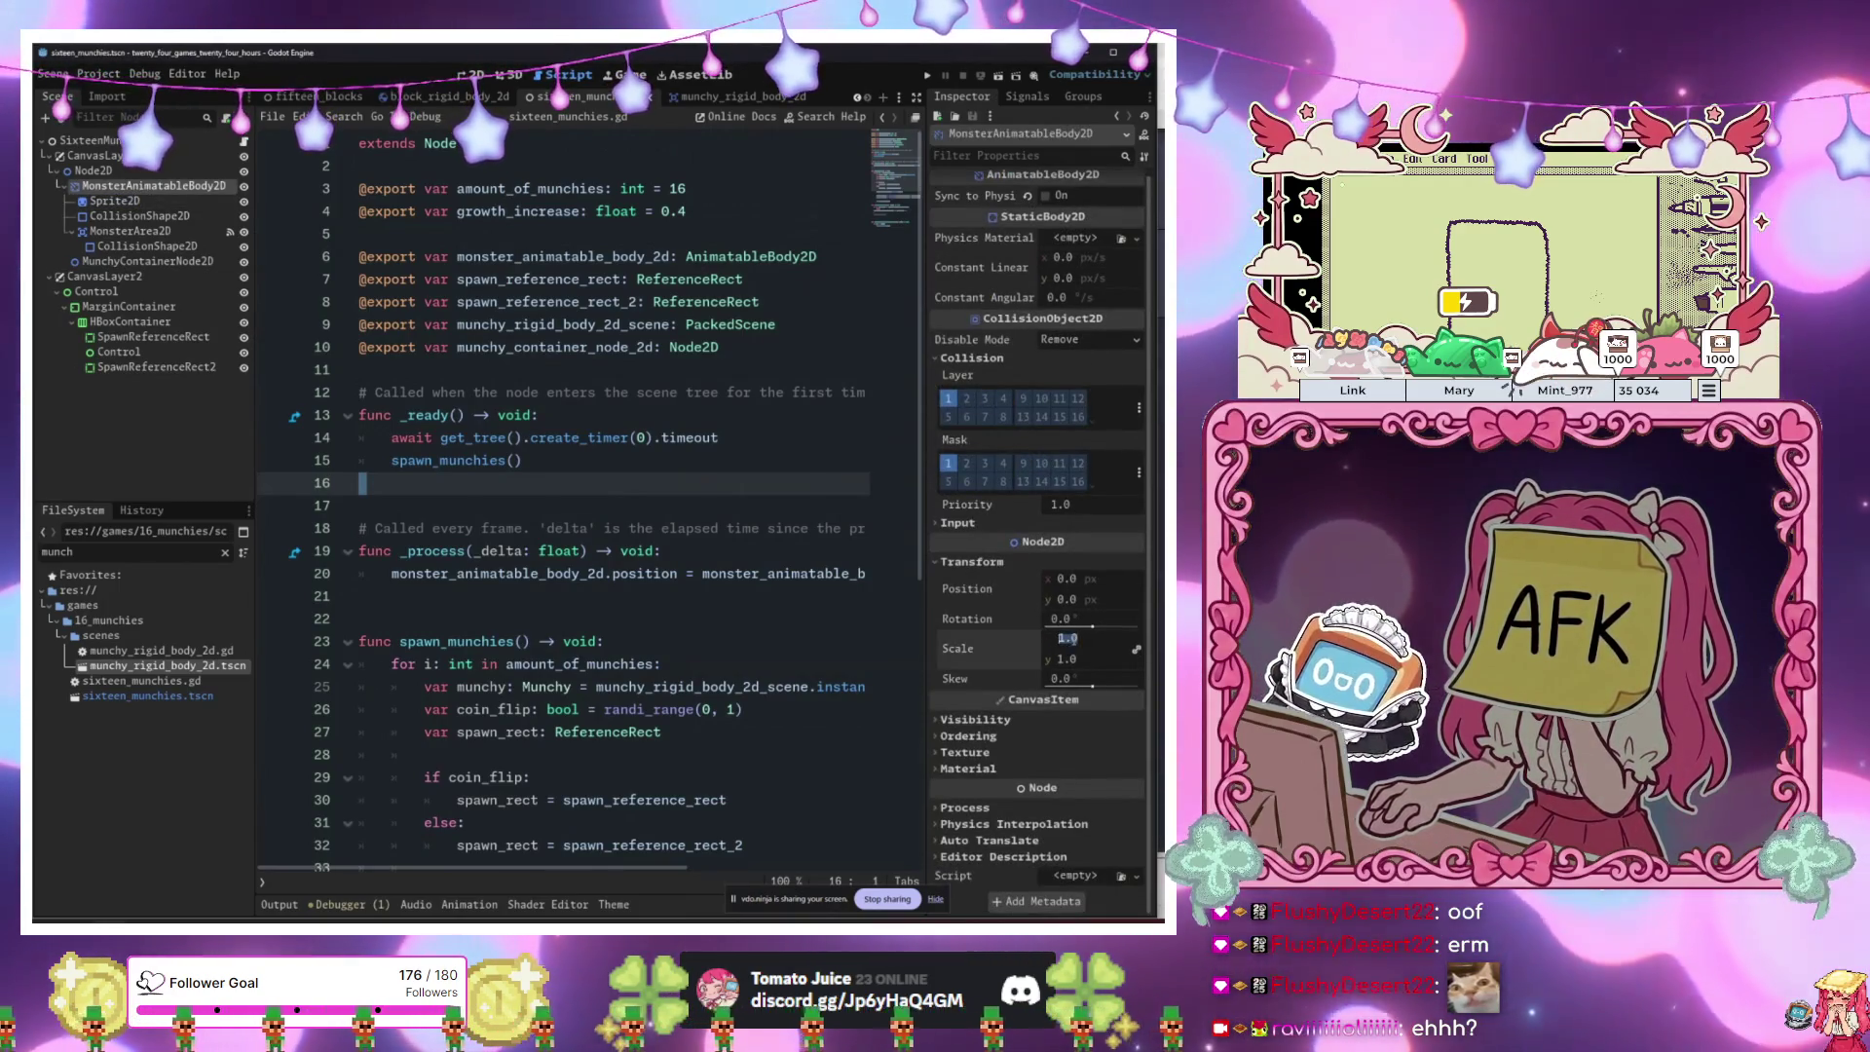
{"action": "type", "text": ".1"}
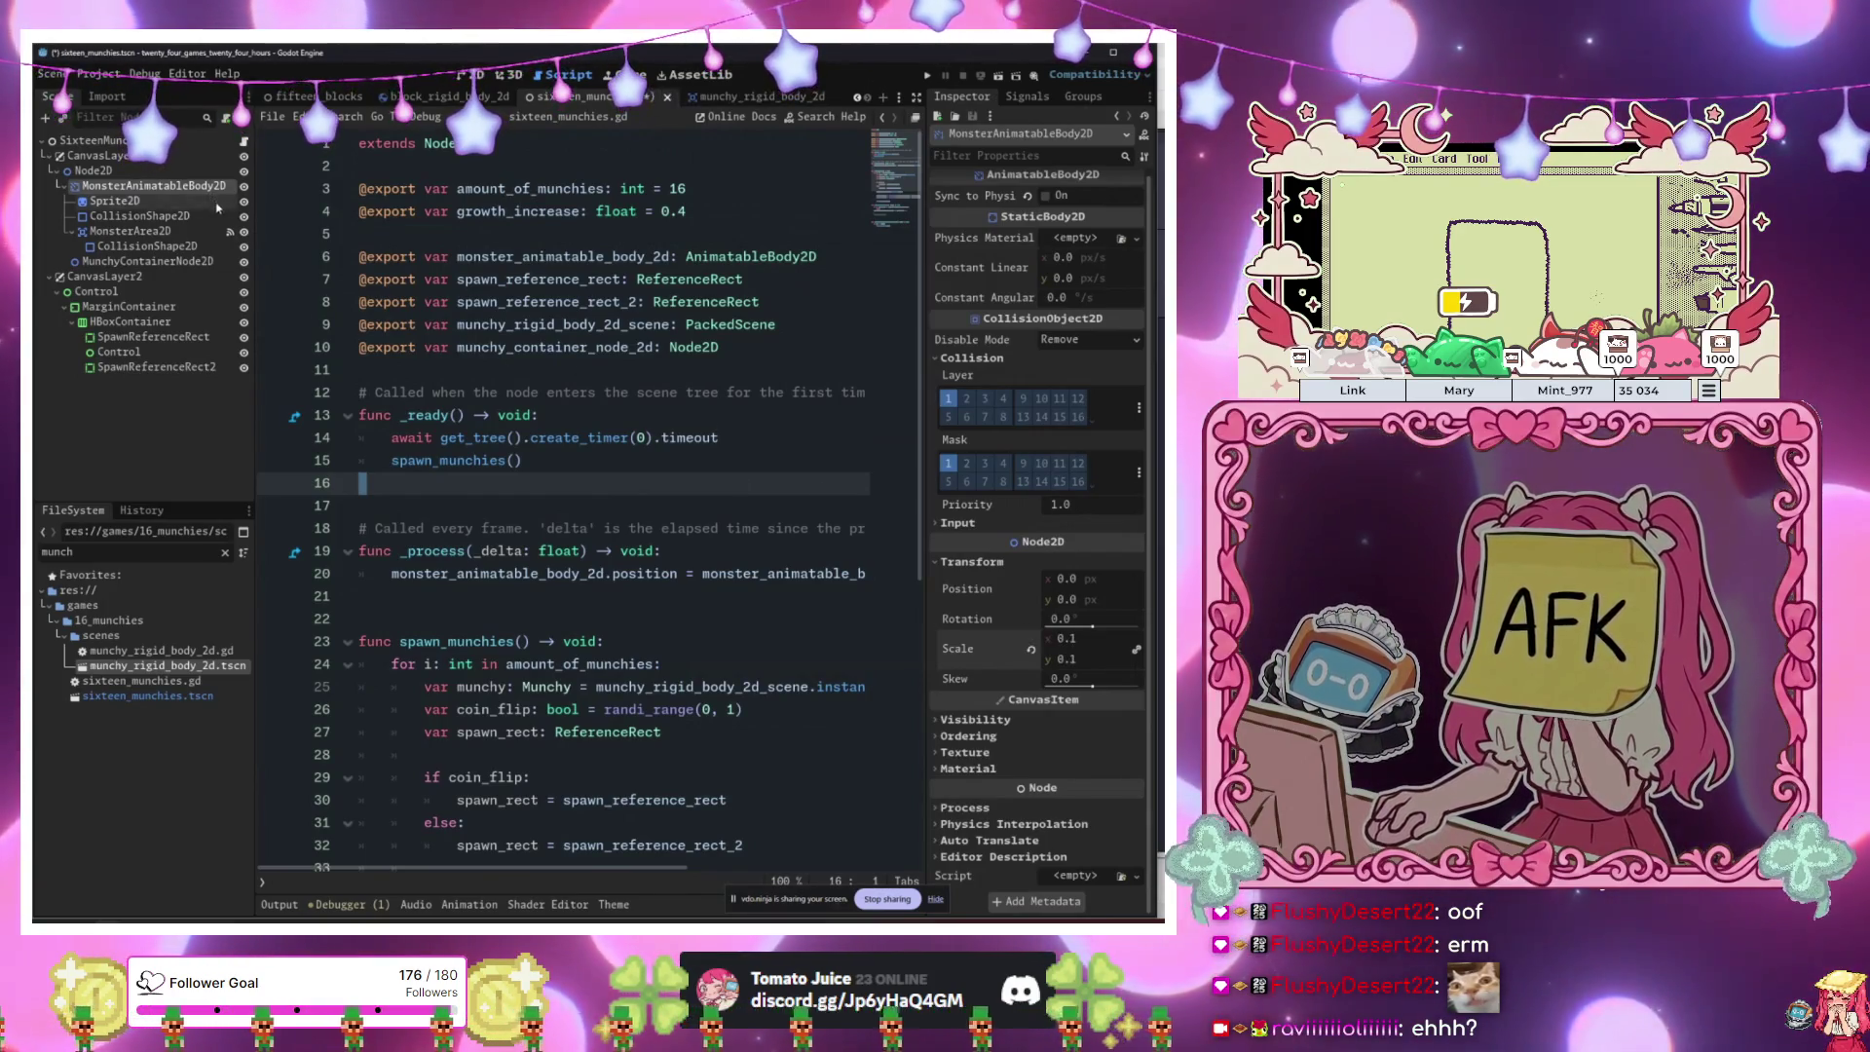
{"action": "scroll", "coordinate": [479, 492], "scroll_direction": "down", "scroll_amount": 4}
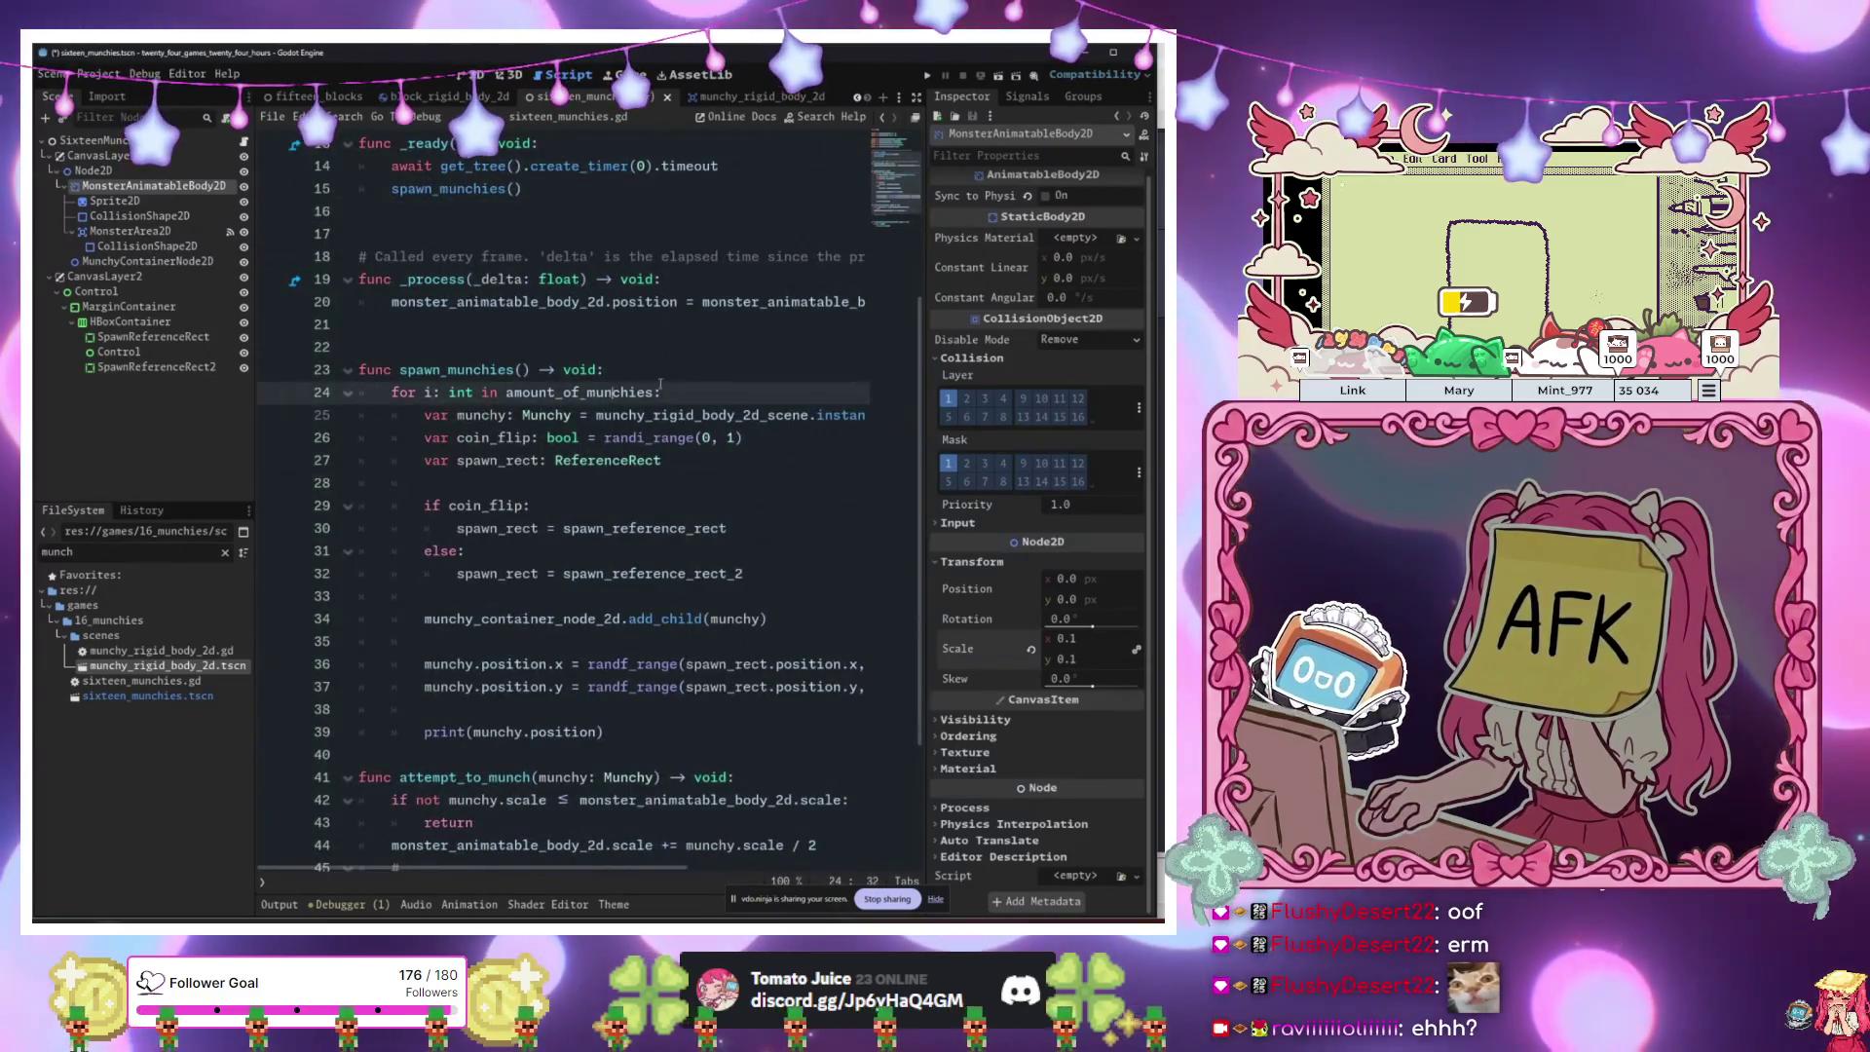
Declare a scale variable set to Vector2(0.1, 0.1) at the top of spawn_munchies
{"action": "left_click", "coordinate": [723, 503]}
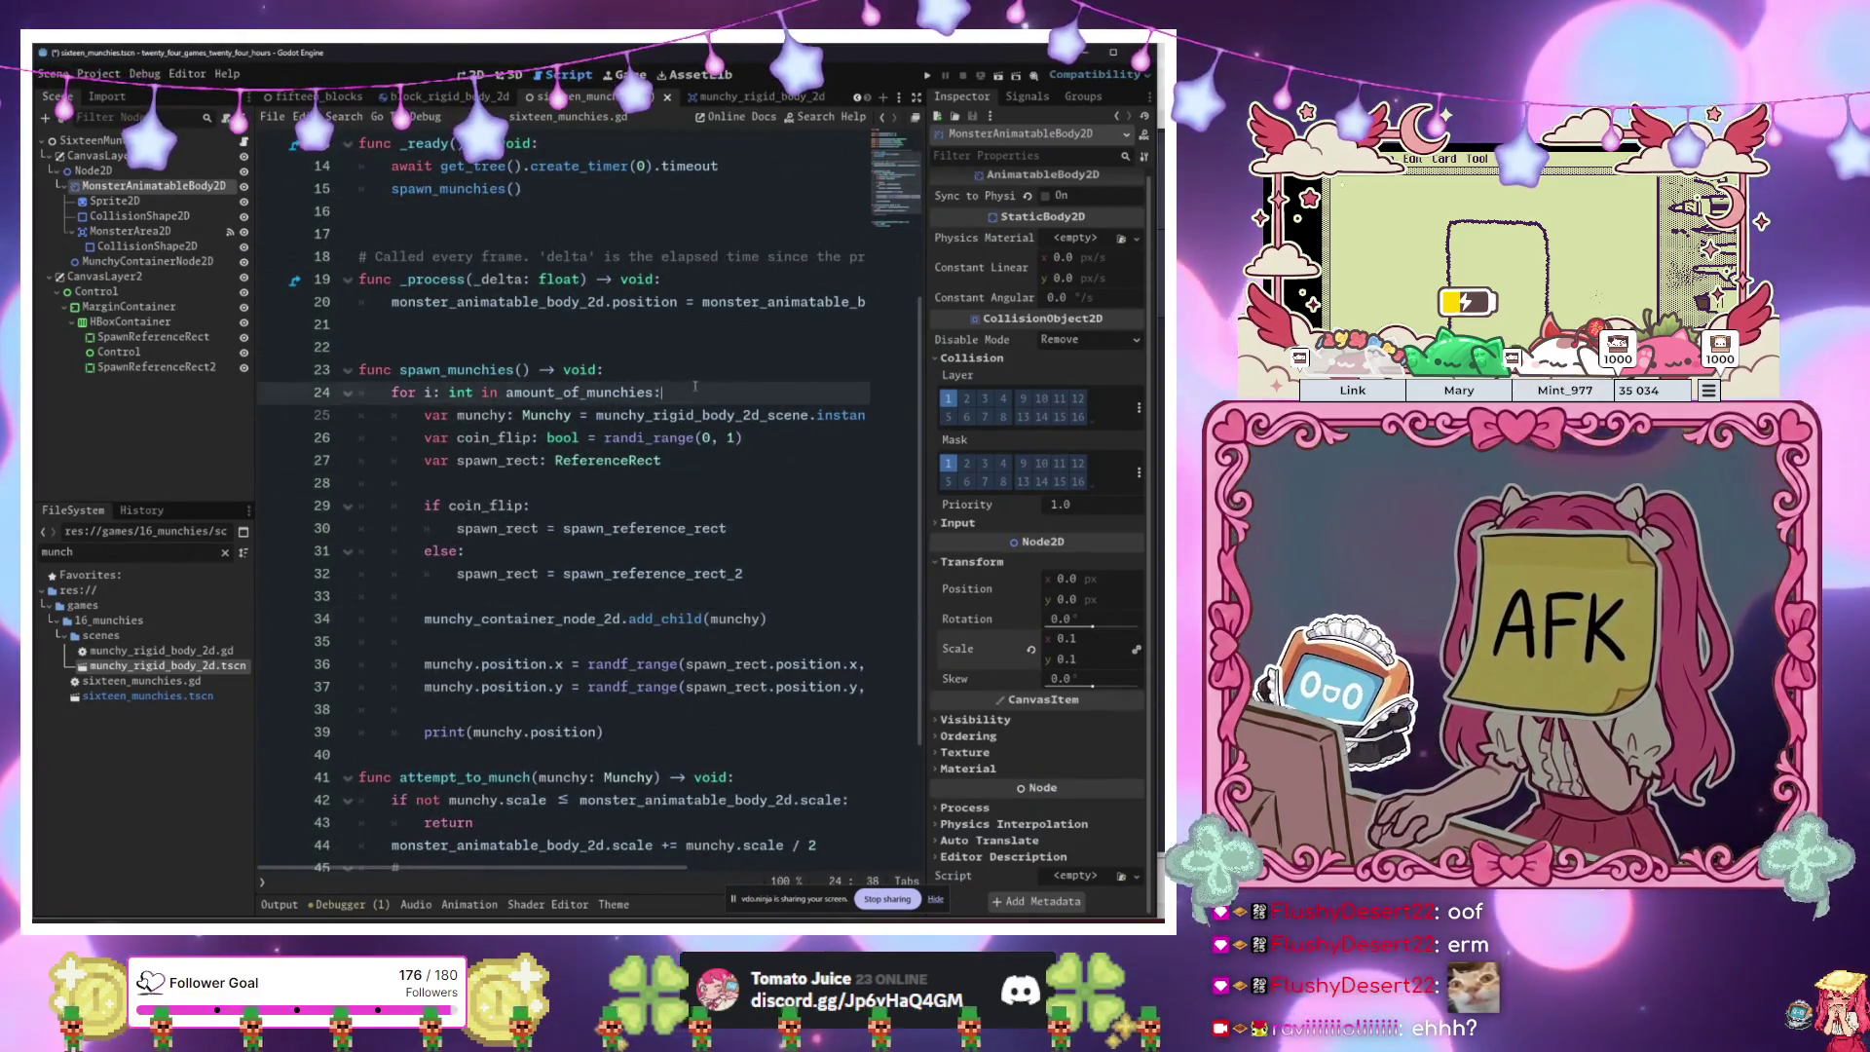
{"action": "left_click", "coordinate": [701, 376]}
{"action": "key", "text": "Return"}
{"action": "key", "text": "Return"}
{"action": "key", "text": "Return"}
{"action": "key", "text": "Up"}
{"action": "type", "text": "var sca"}
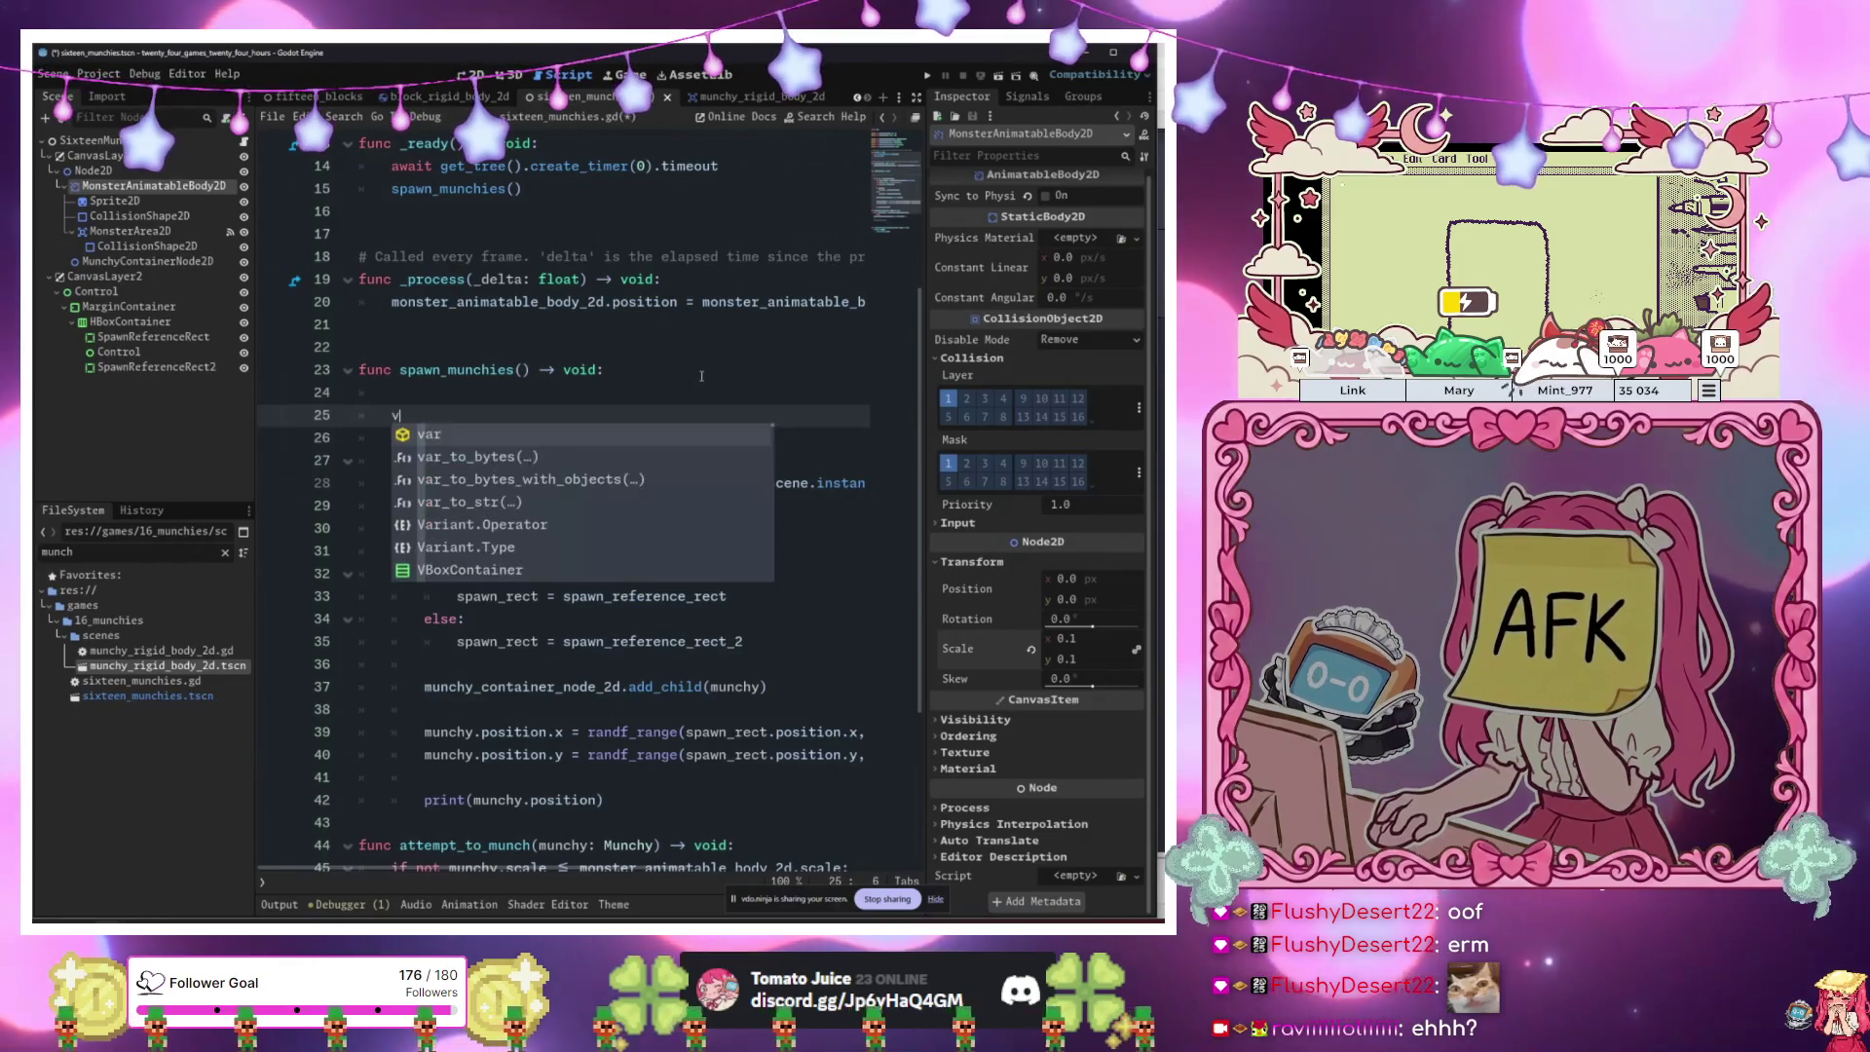
{"action": "type", "text": "le: "}
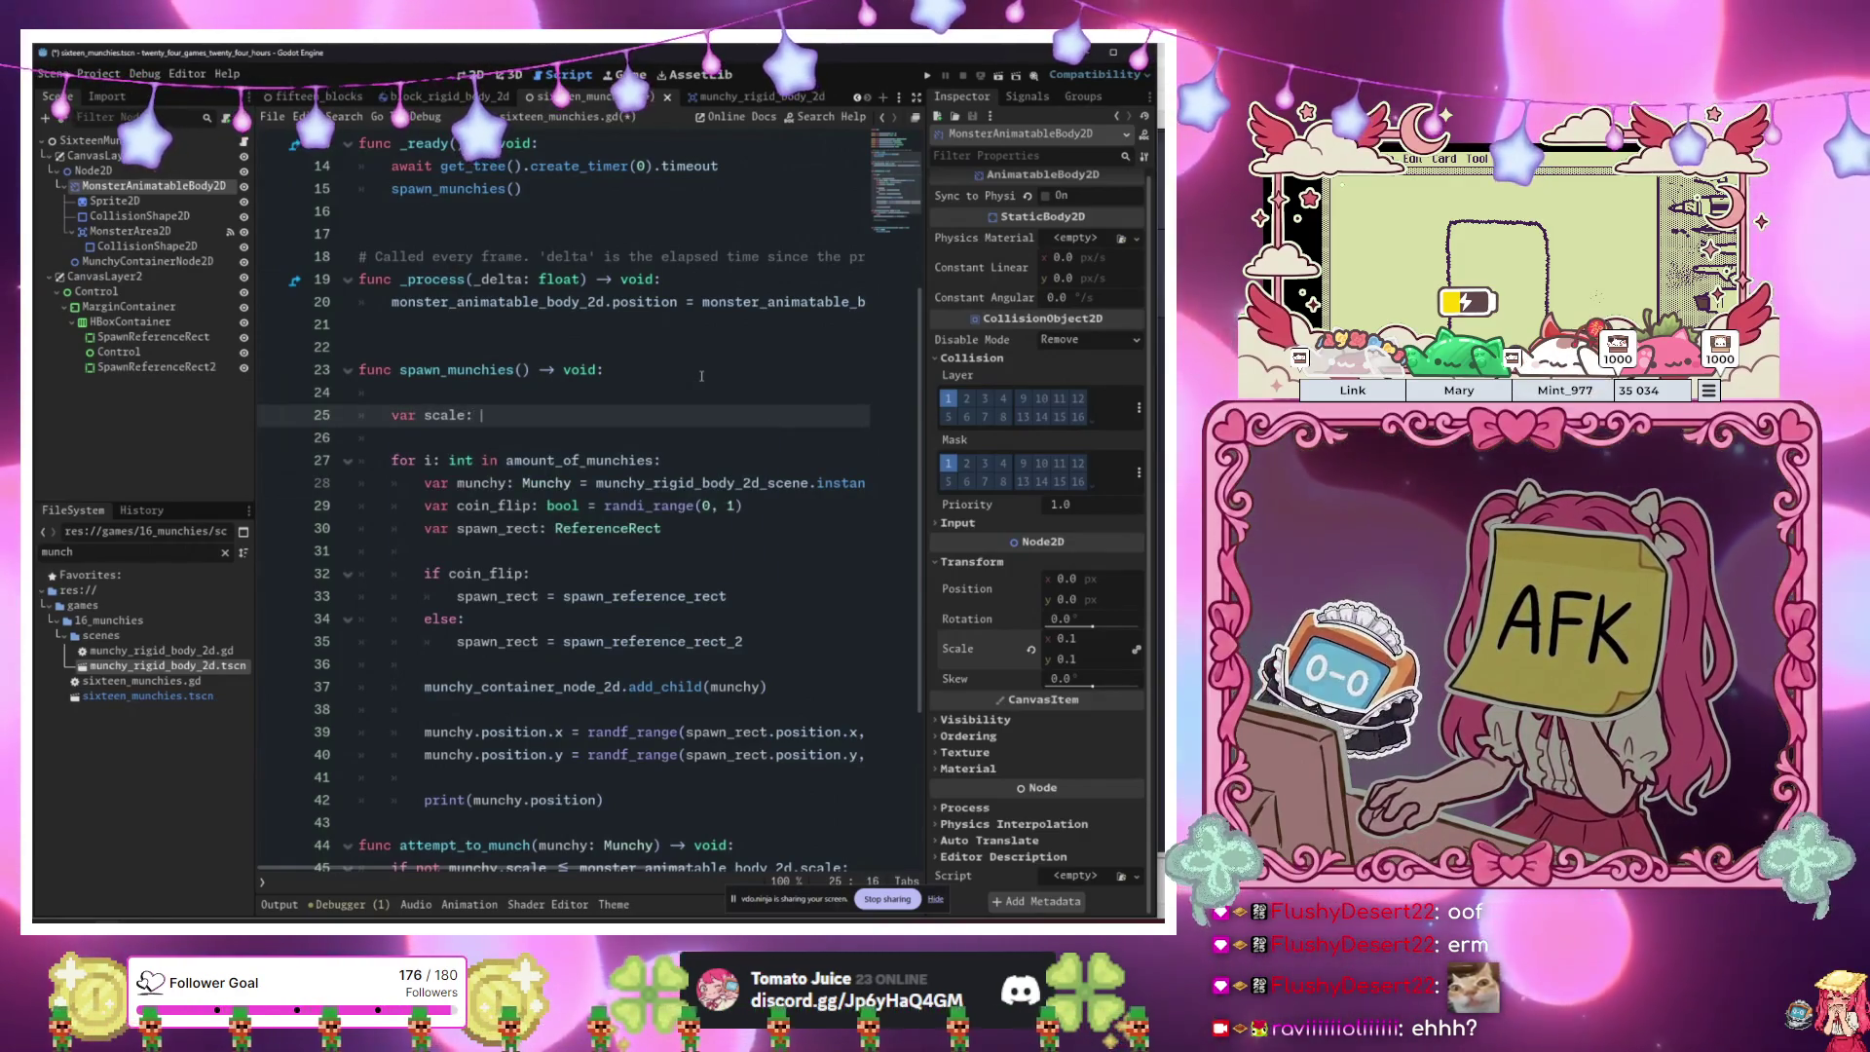
{"action": "type", "text": "Vector2 = "}
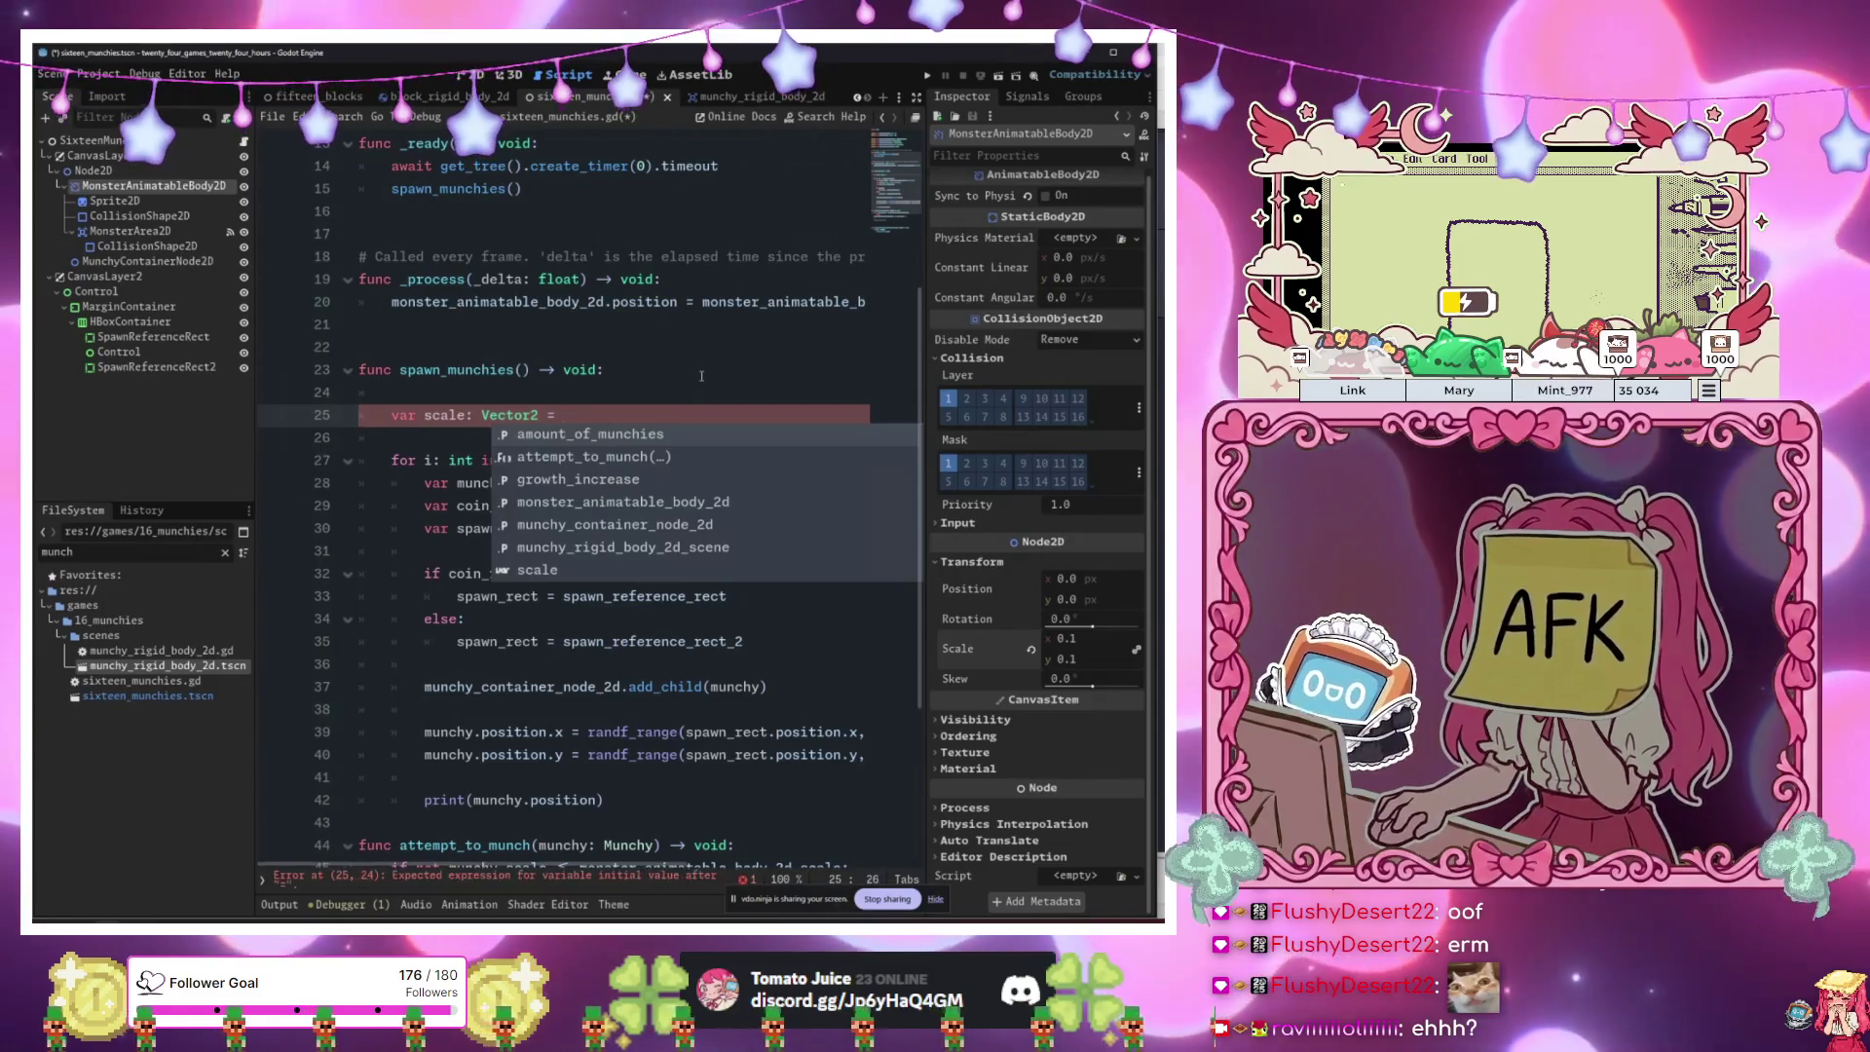
{"action": "type", "text": "Vector2("}
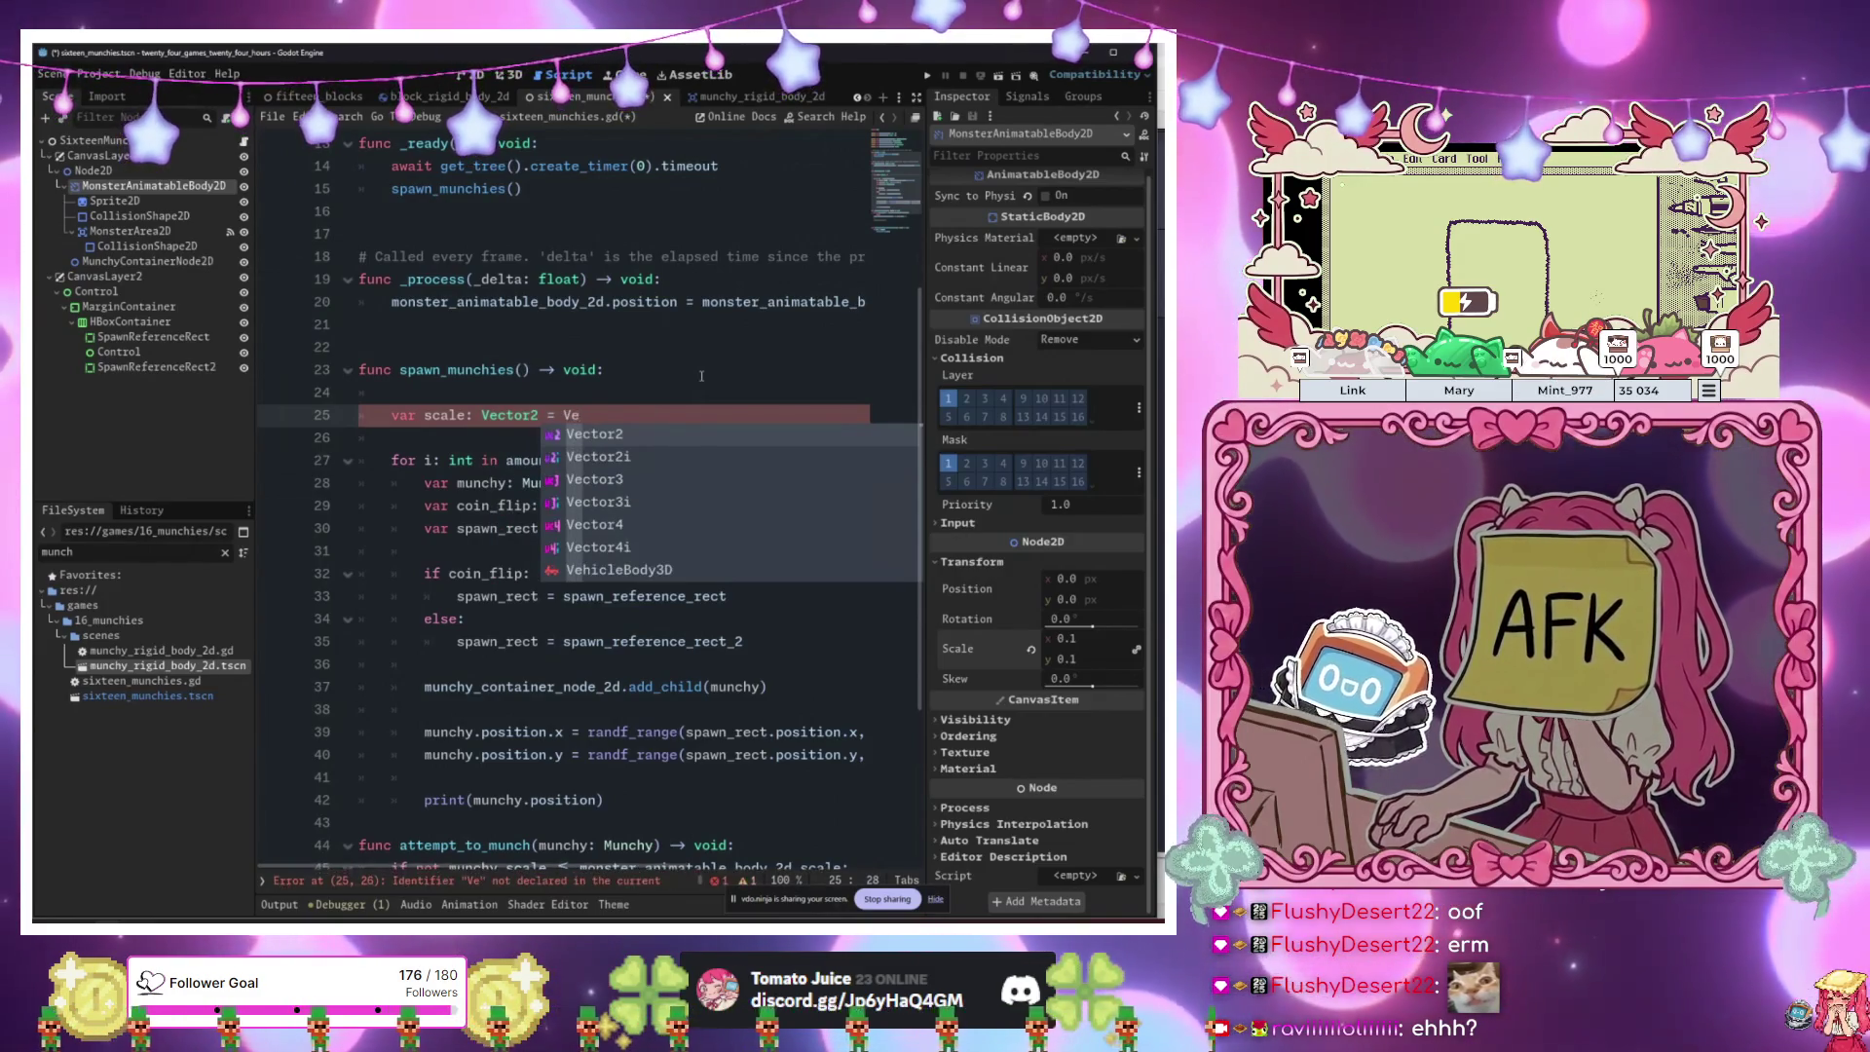
{"action": "double_click", "coordinate": [509, 415]}
{"action": "key", "text": "BackSpace"}
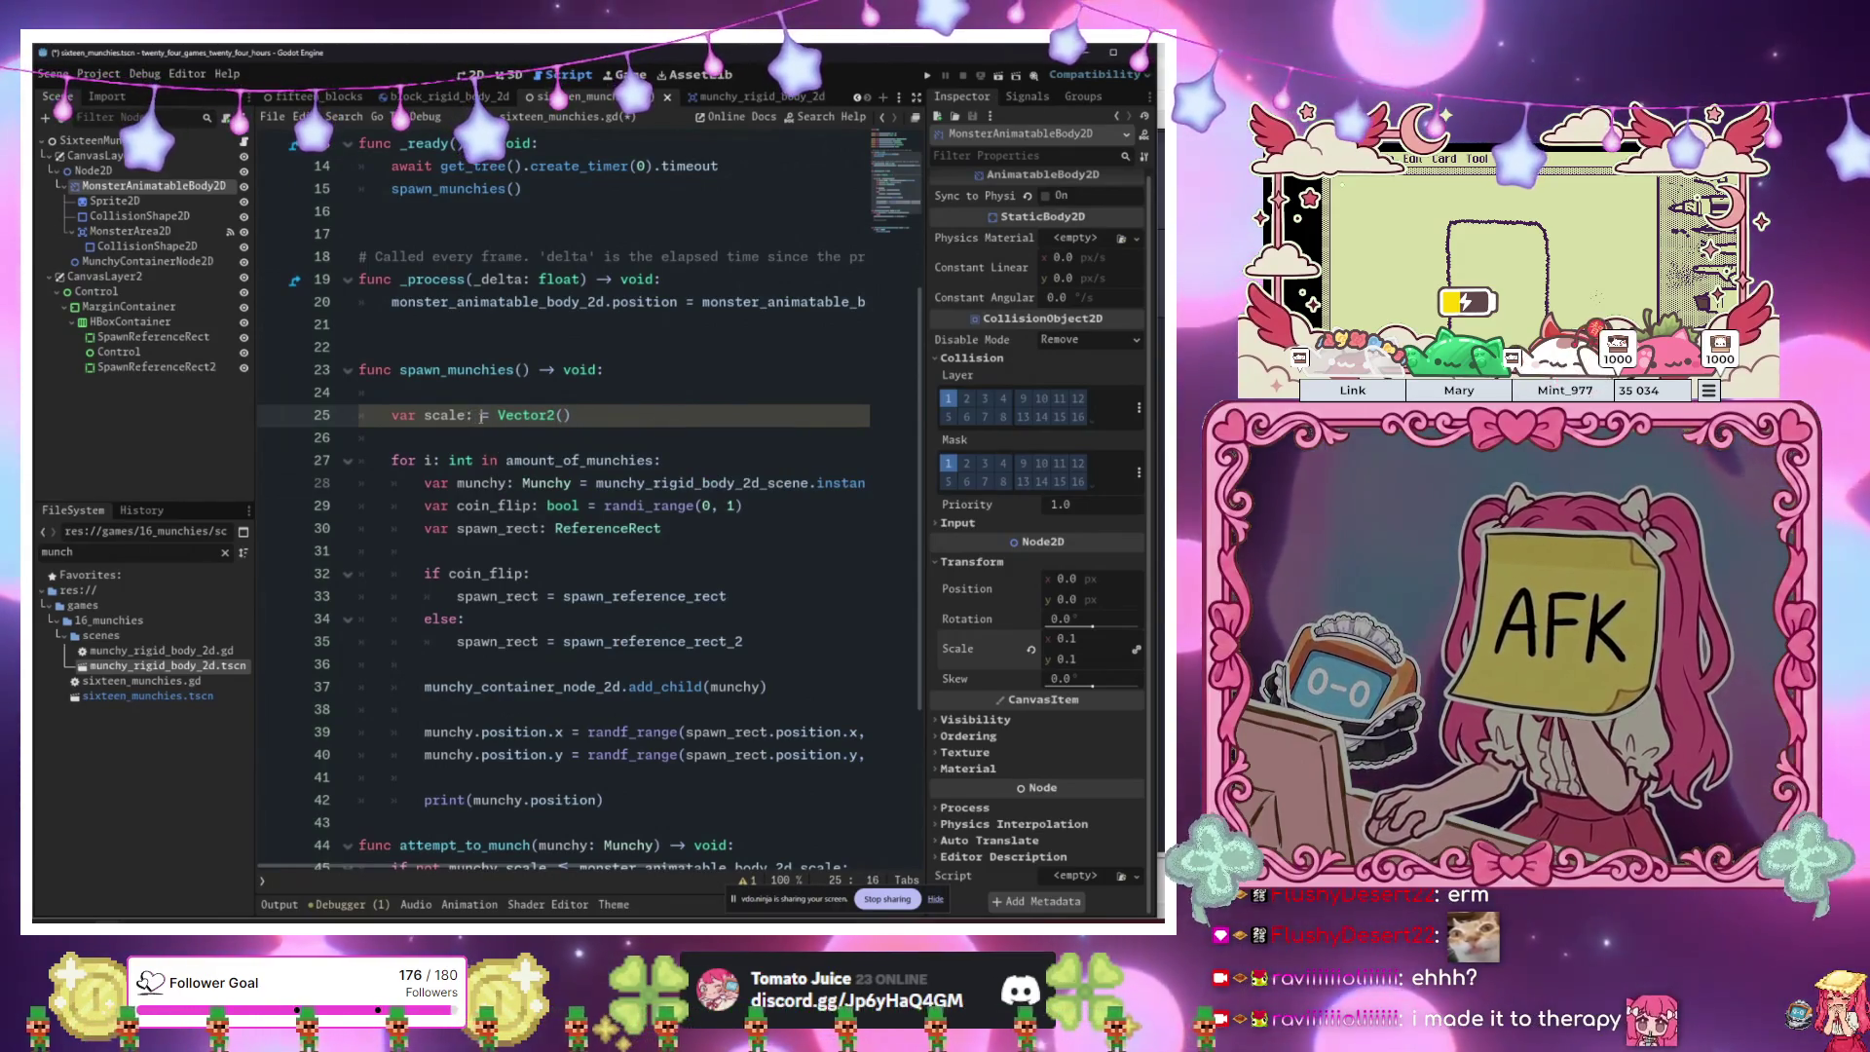
{"action": "key", "text": "BackSpace"}
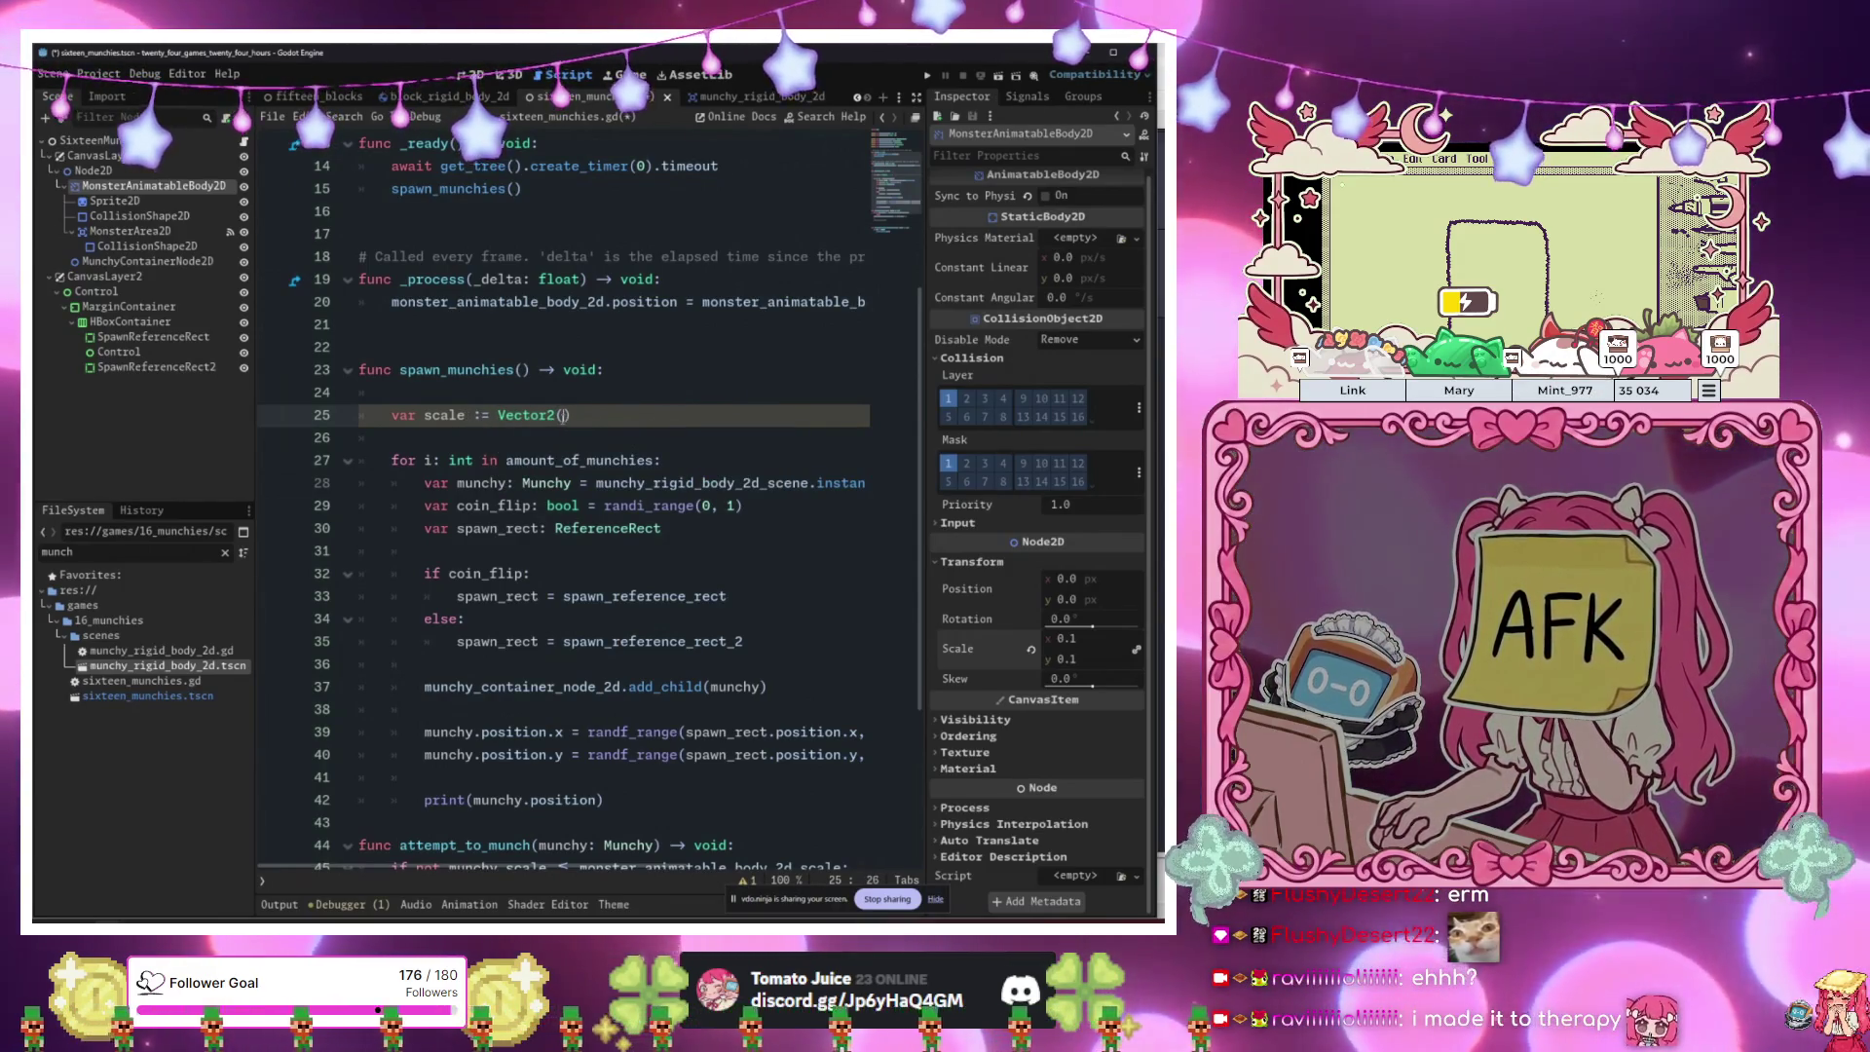
{"action": "type", "text": "0.1"}
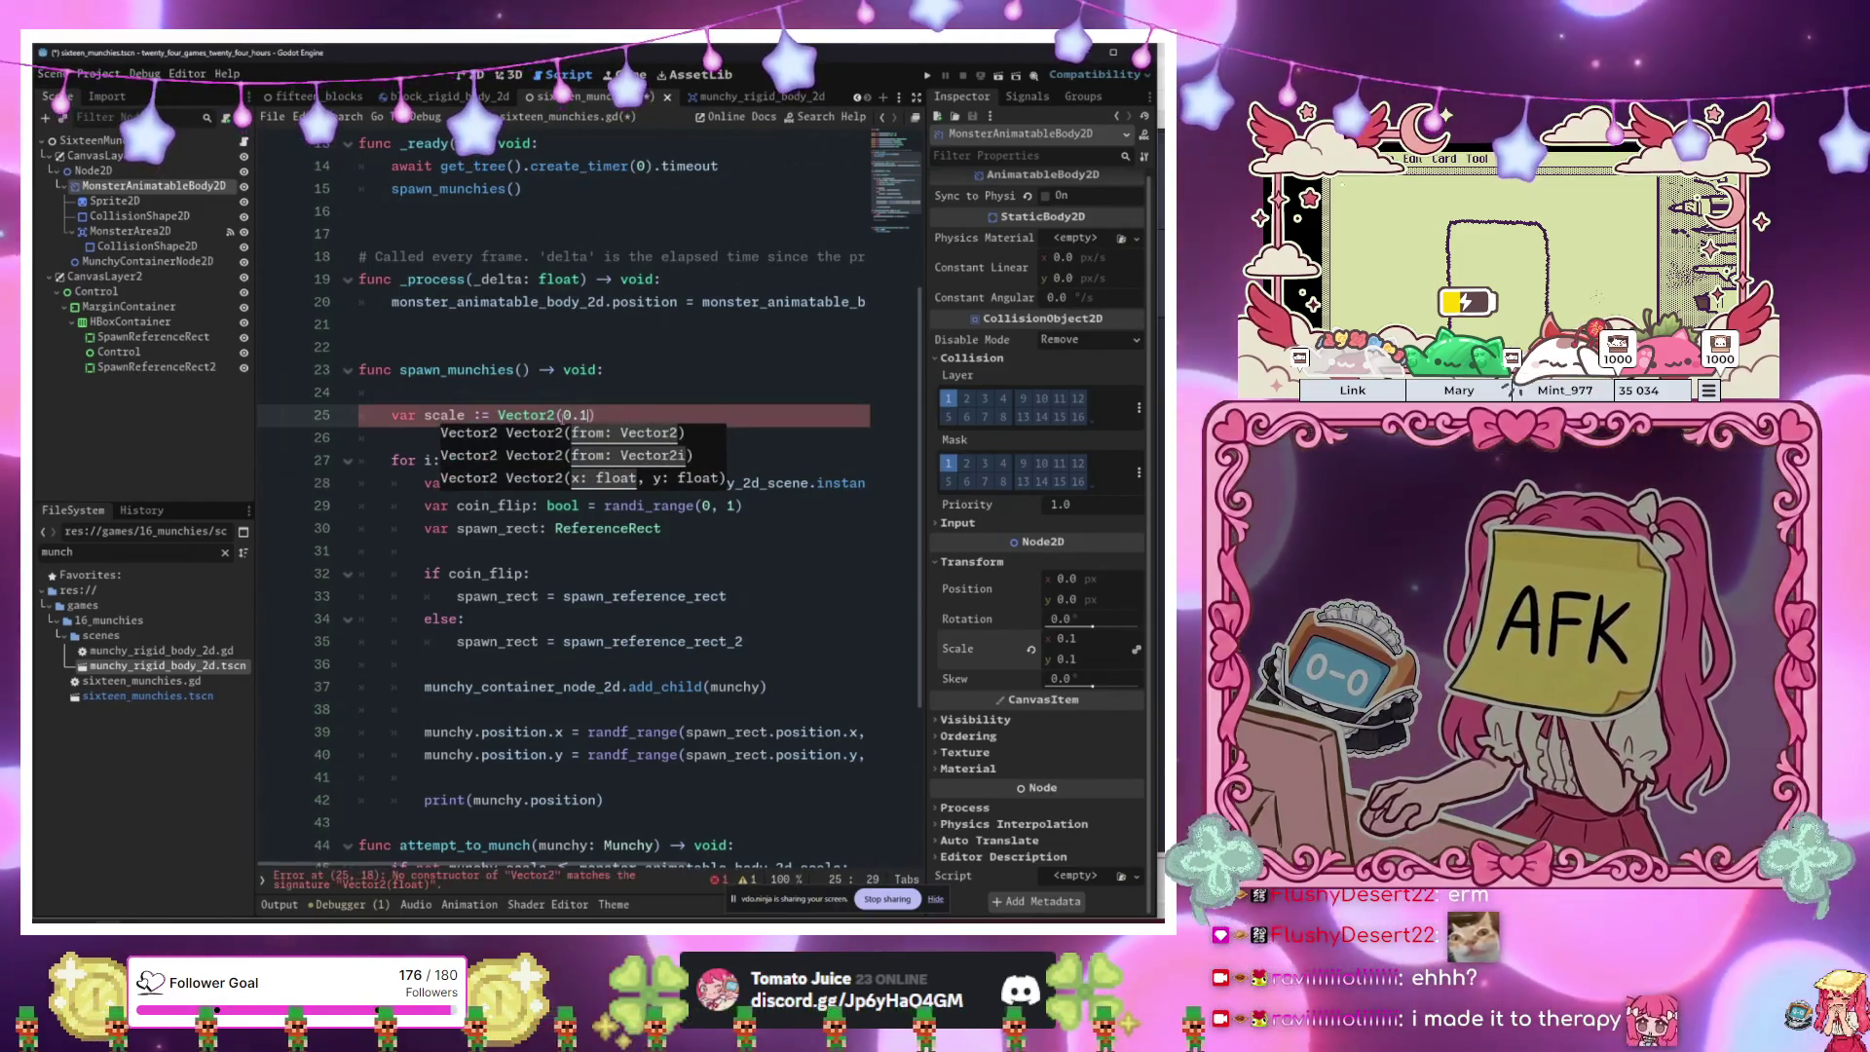
{"action": "key", "text": "Escape"}
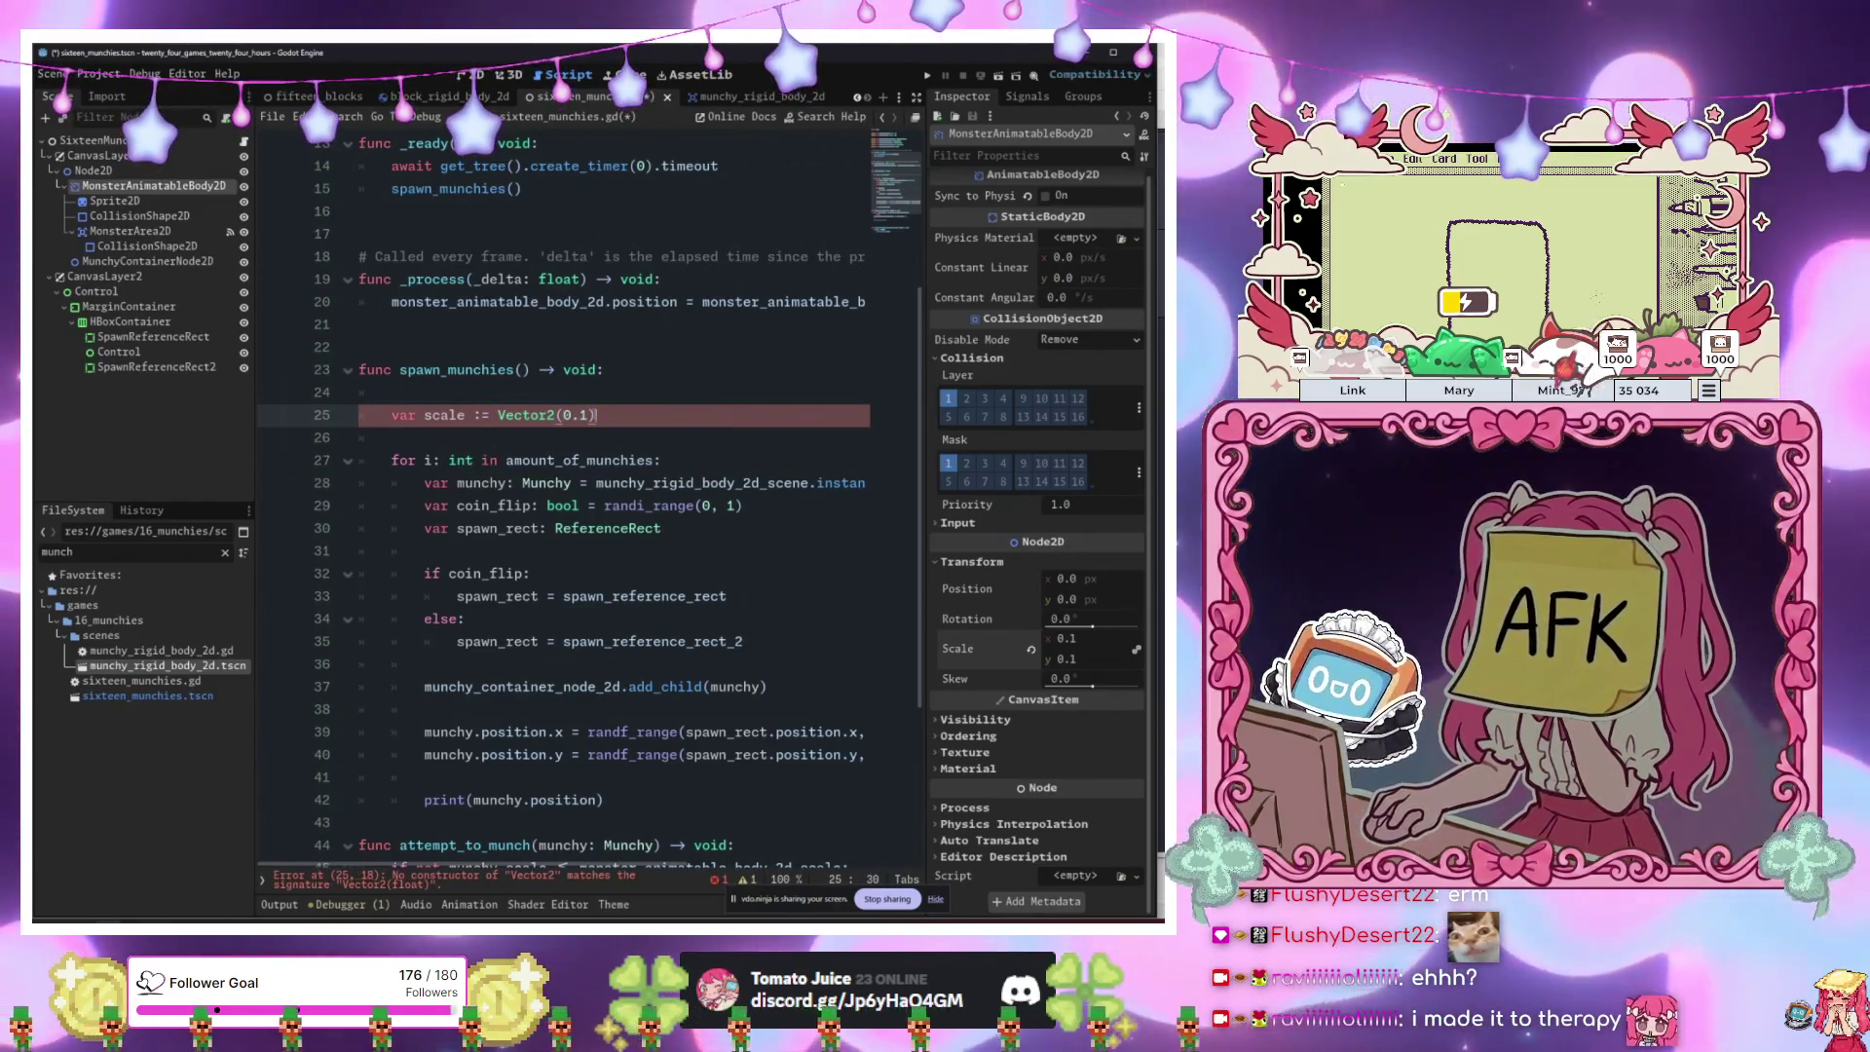
{"action": "type", "text": ", 0."}
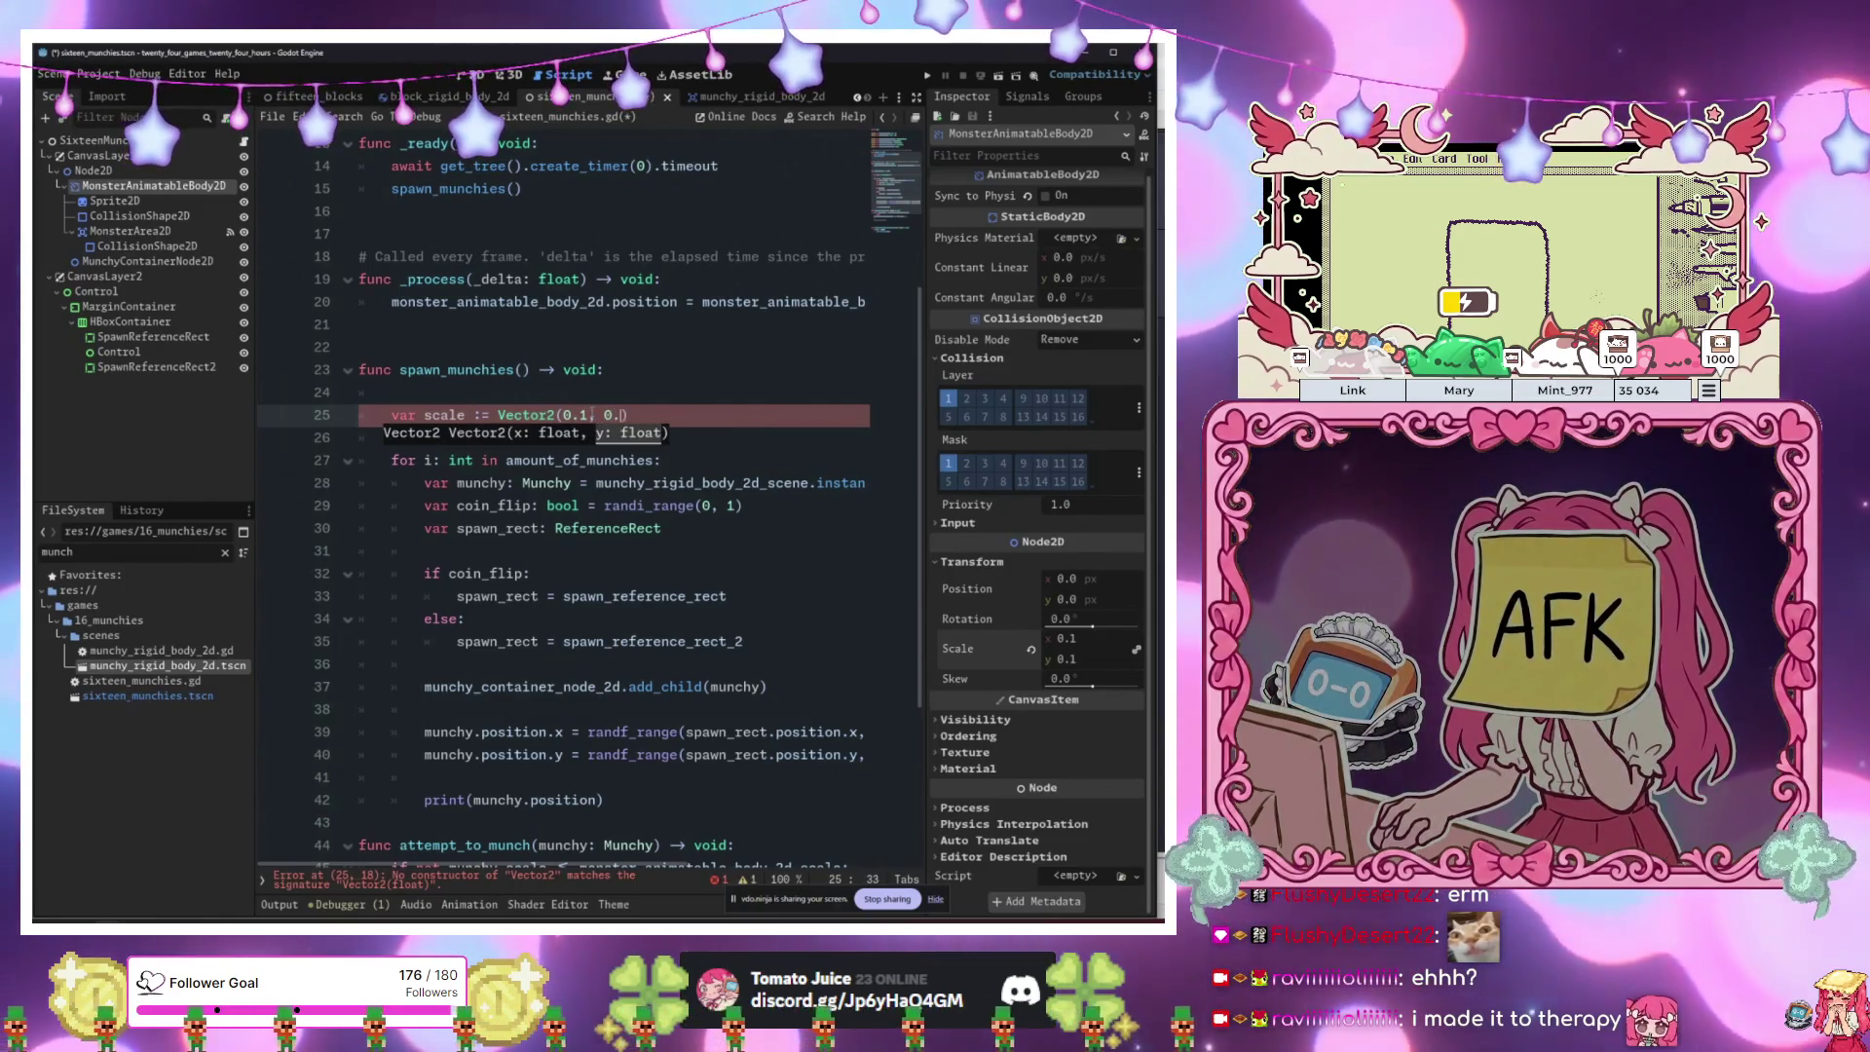
{"action": "type", "text": "1"}
Add 'munchy.scale += scale' after the munchy positioning lines
{"action": "left_click", "coordinate": [635, 505]}
{"action": "scroll", "coordinate": [645, 506], "scroll_direction": "down", "scroll_amount": 2}
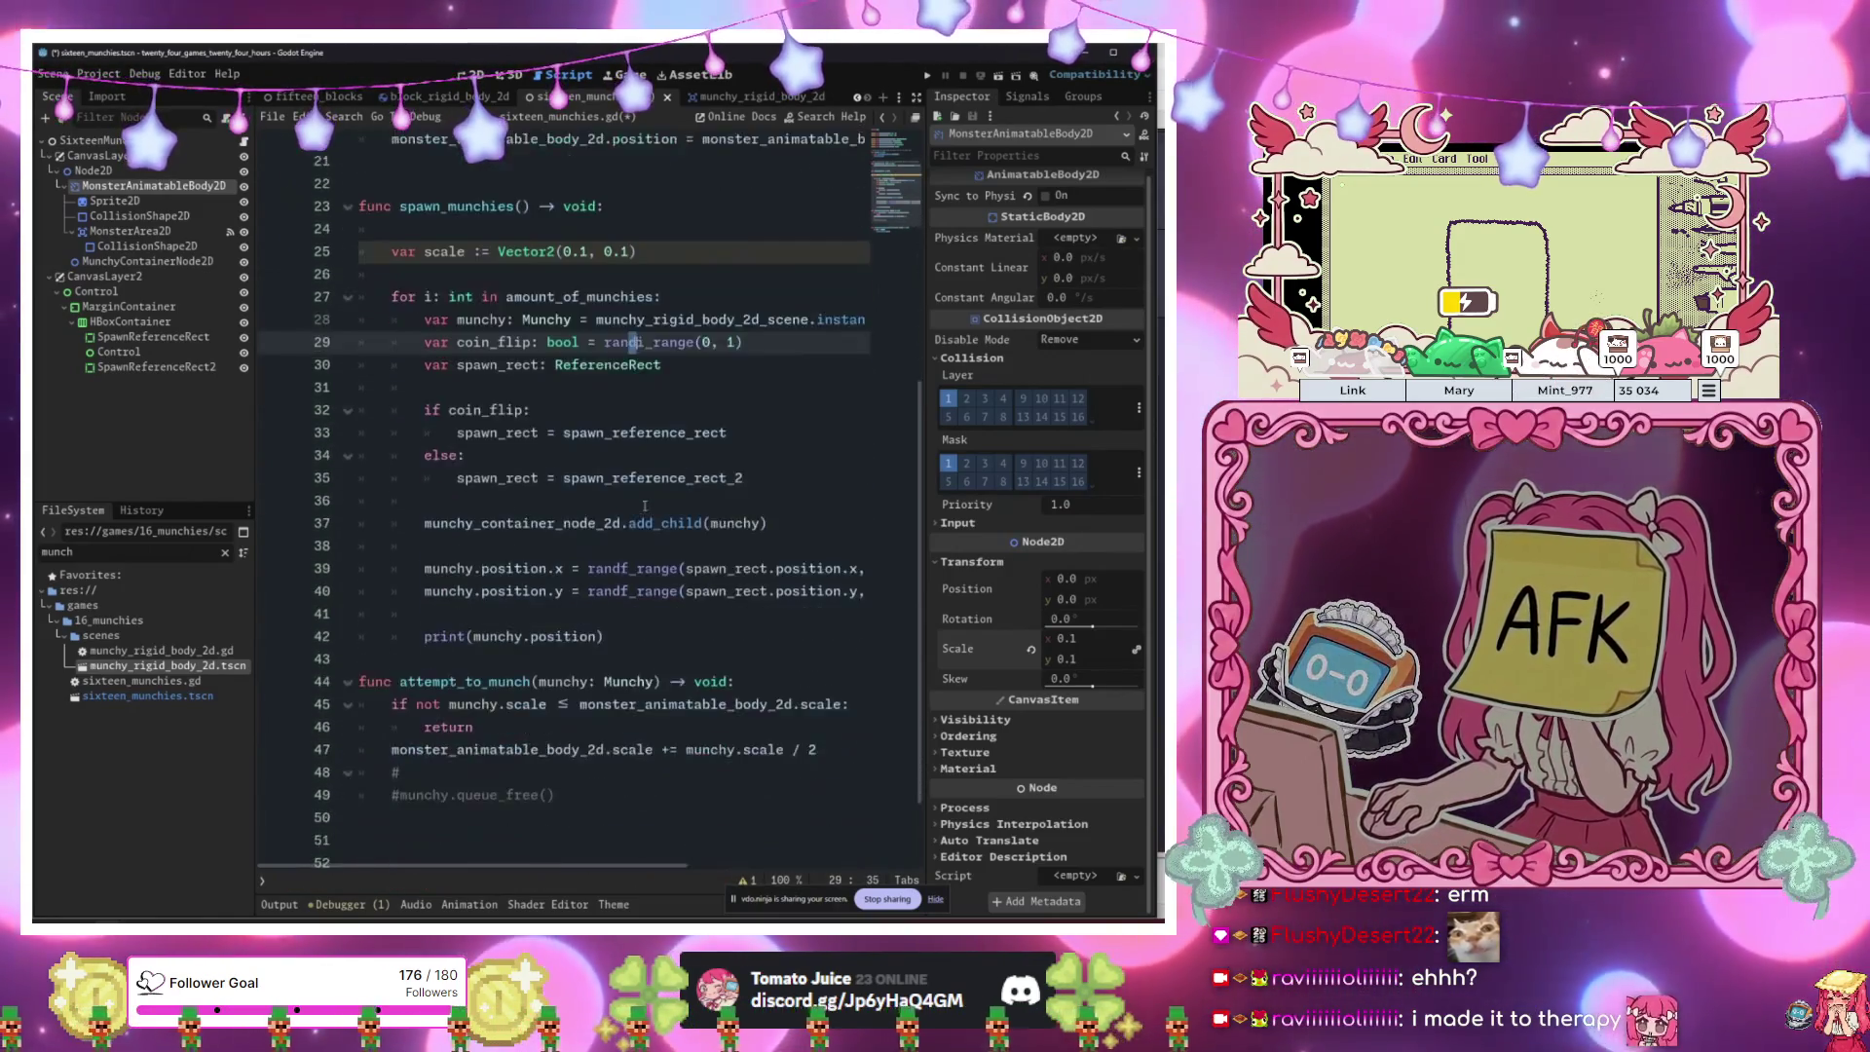
{"action": "scroll", "coordinate": [645, 505], "scroll_direction": "down", "scroll_amount": 1}
{"action": "left_click", "coordinate": [669, 567]}
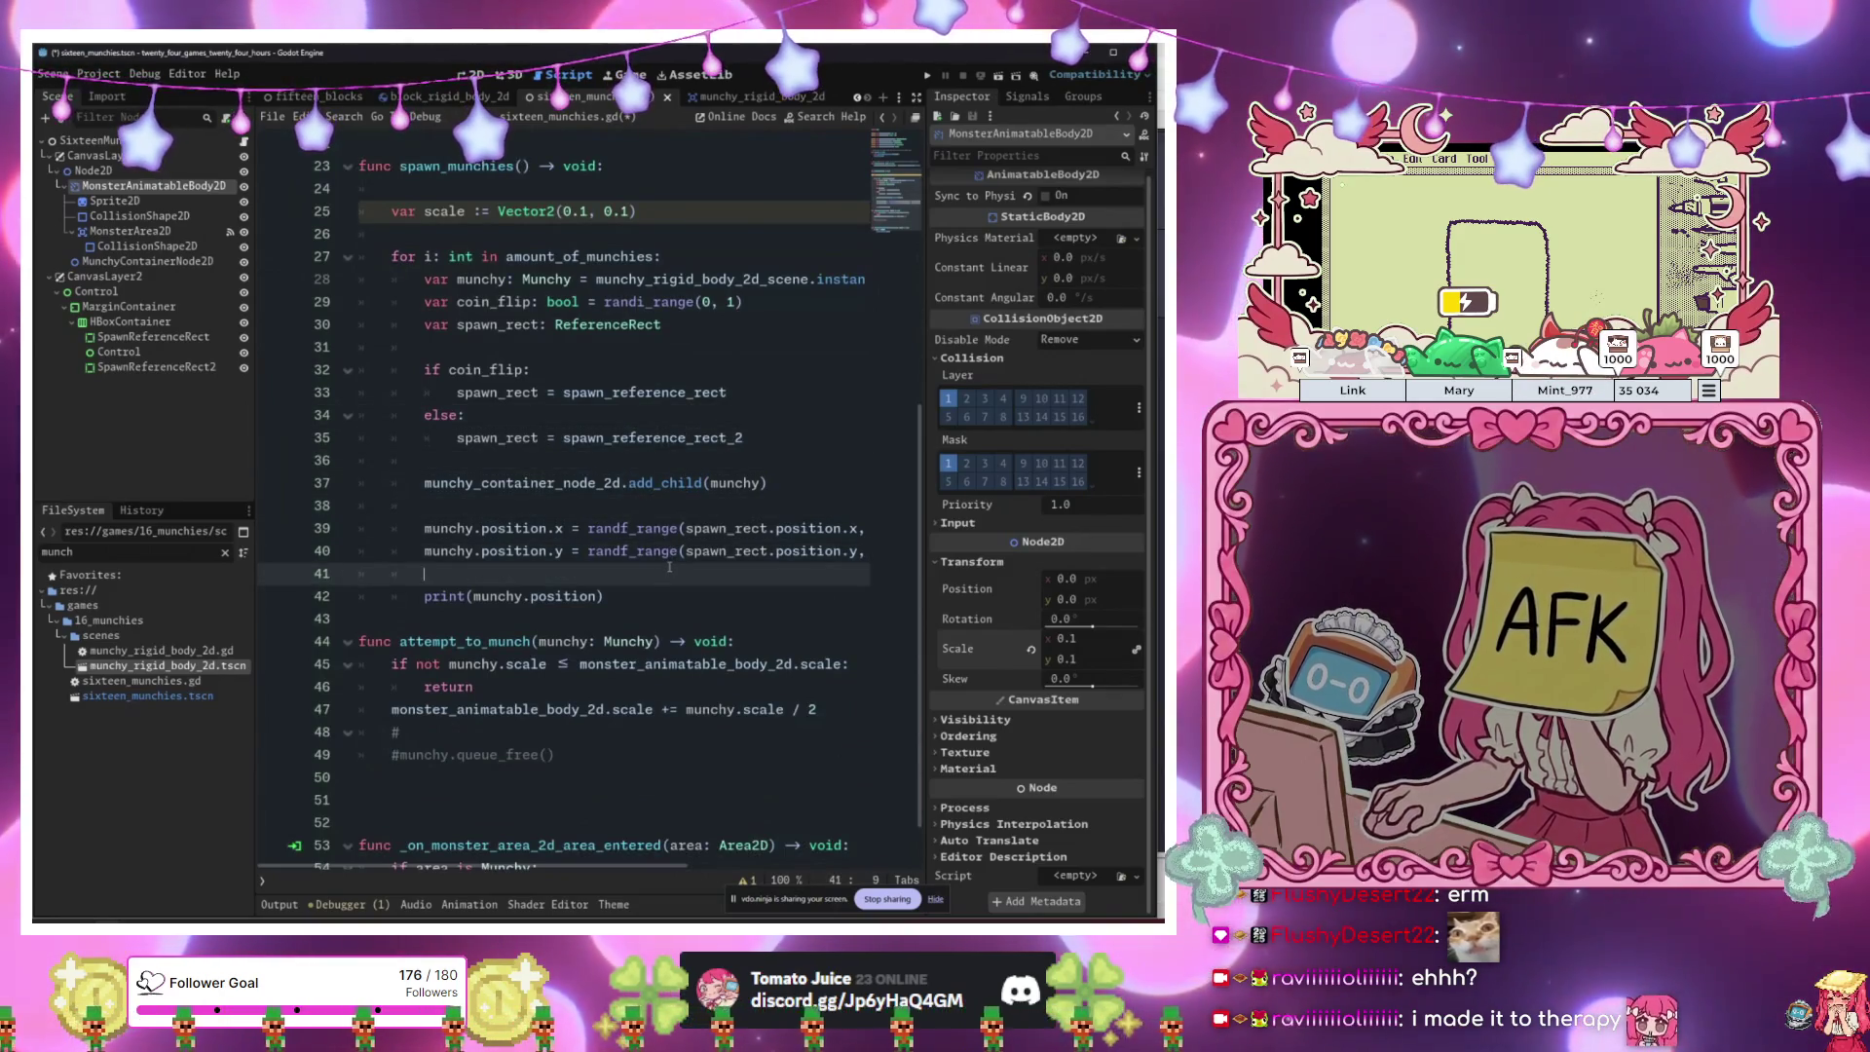
{"action": "key", "text": "Return"}
{"action": "type", "text": "munchy"}
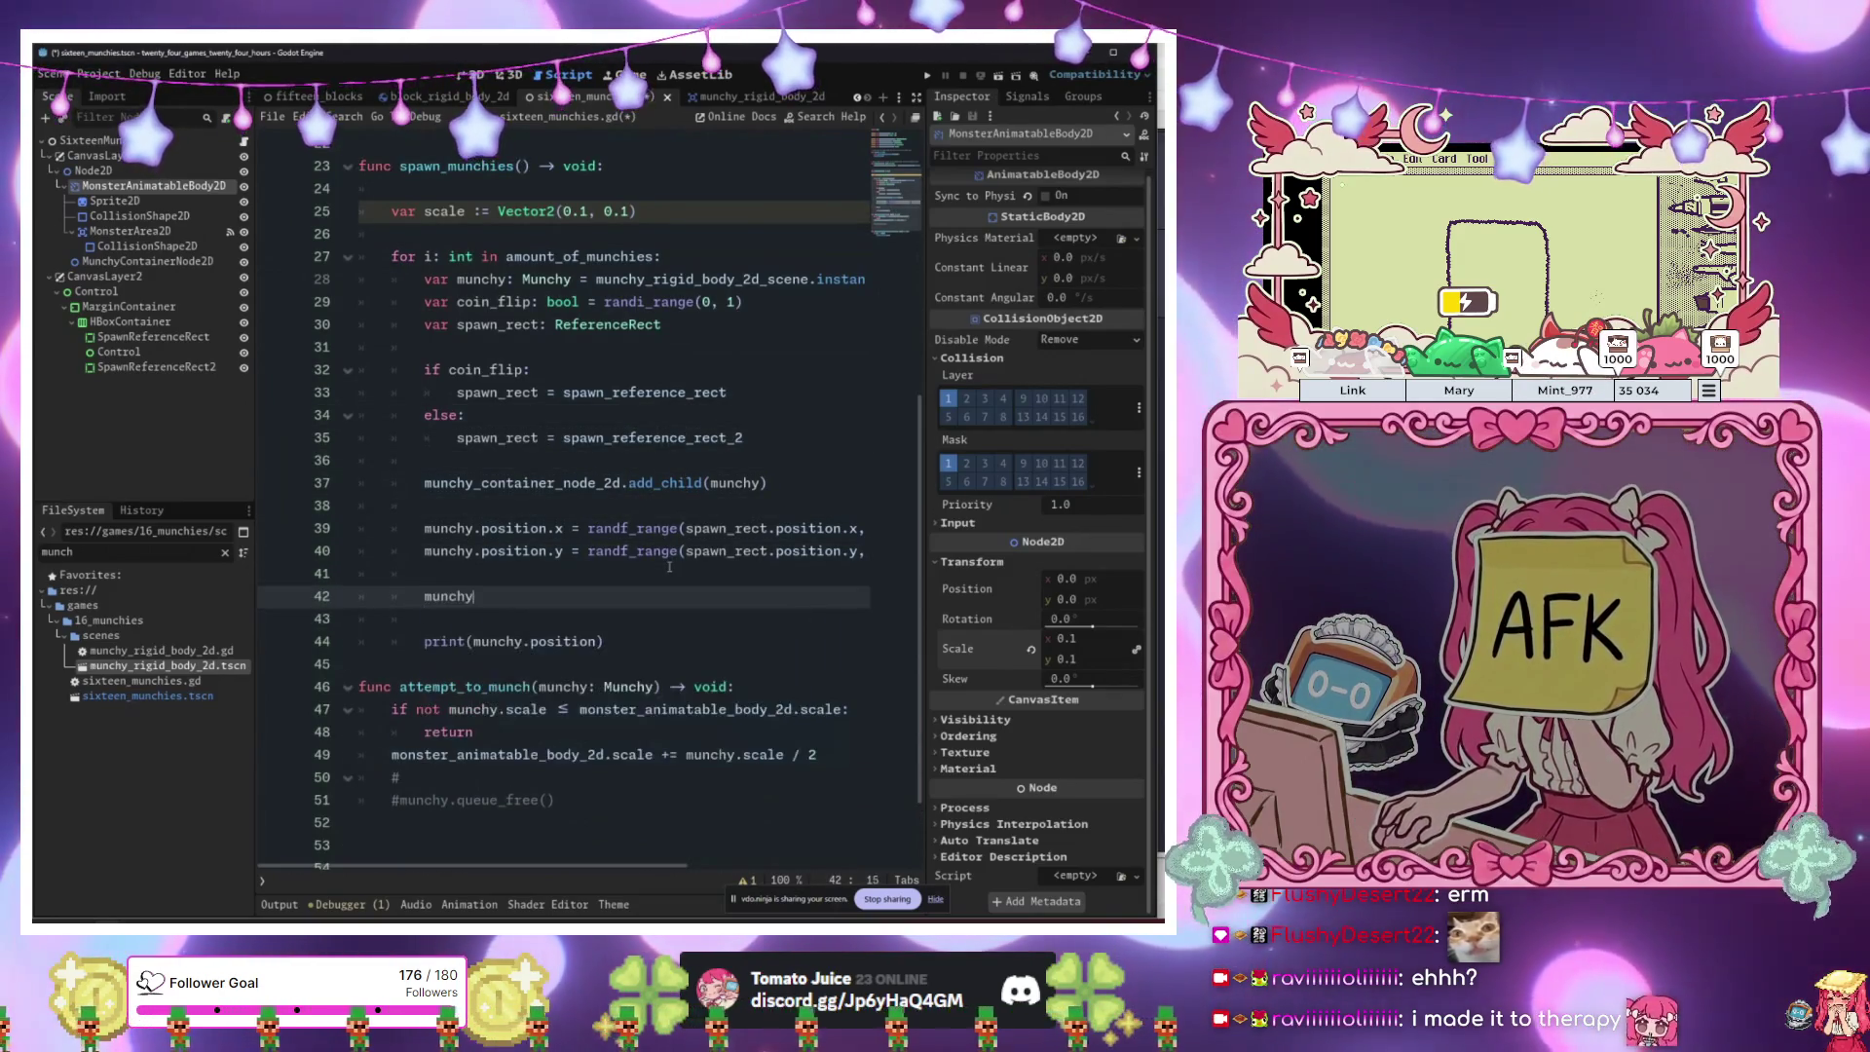
{"action": "type", "text": ".sp"}
{"action": "key", "text": "Return"}
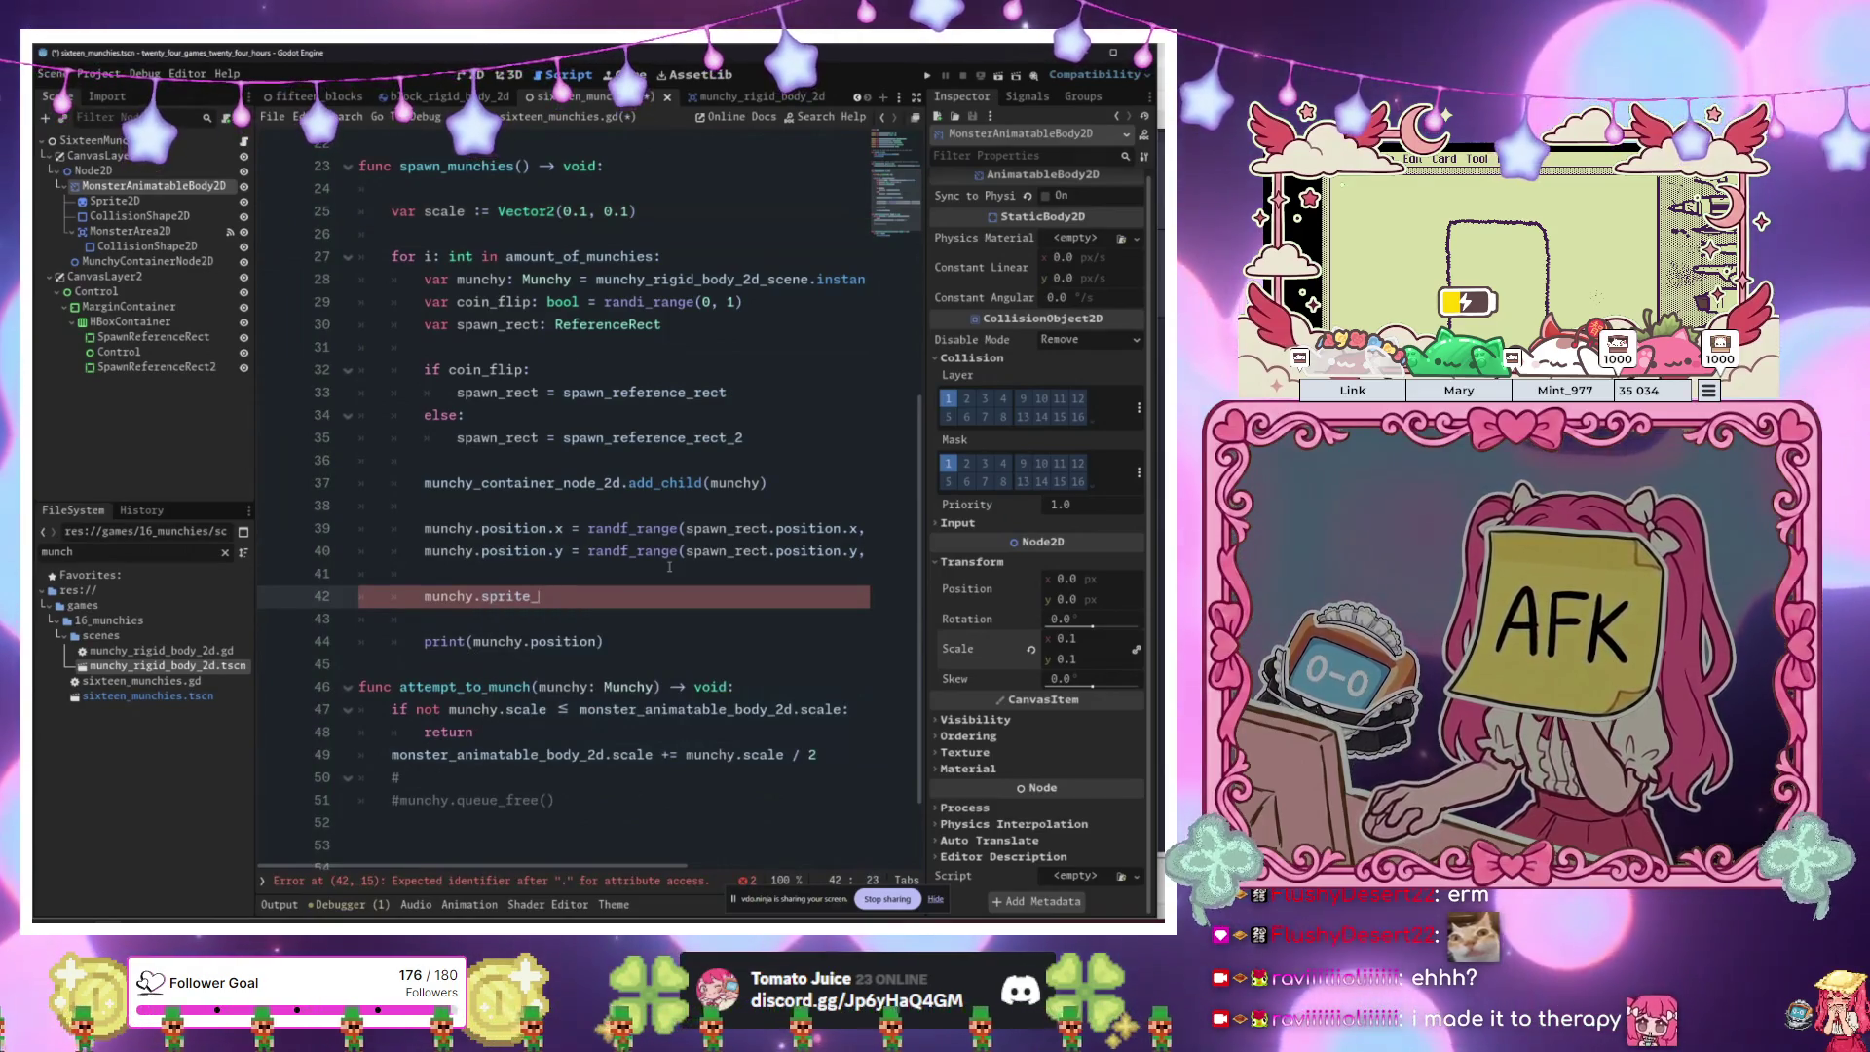
{"action": "key", "text": "BackSpace"}
{"action": "key", "text": "BackSpace"}
{"action": "key", "text": "BackSpace"}
{"action": "type", "text": "sc"}
{"action": "key", "text": "Return"}
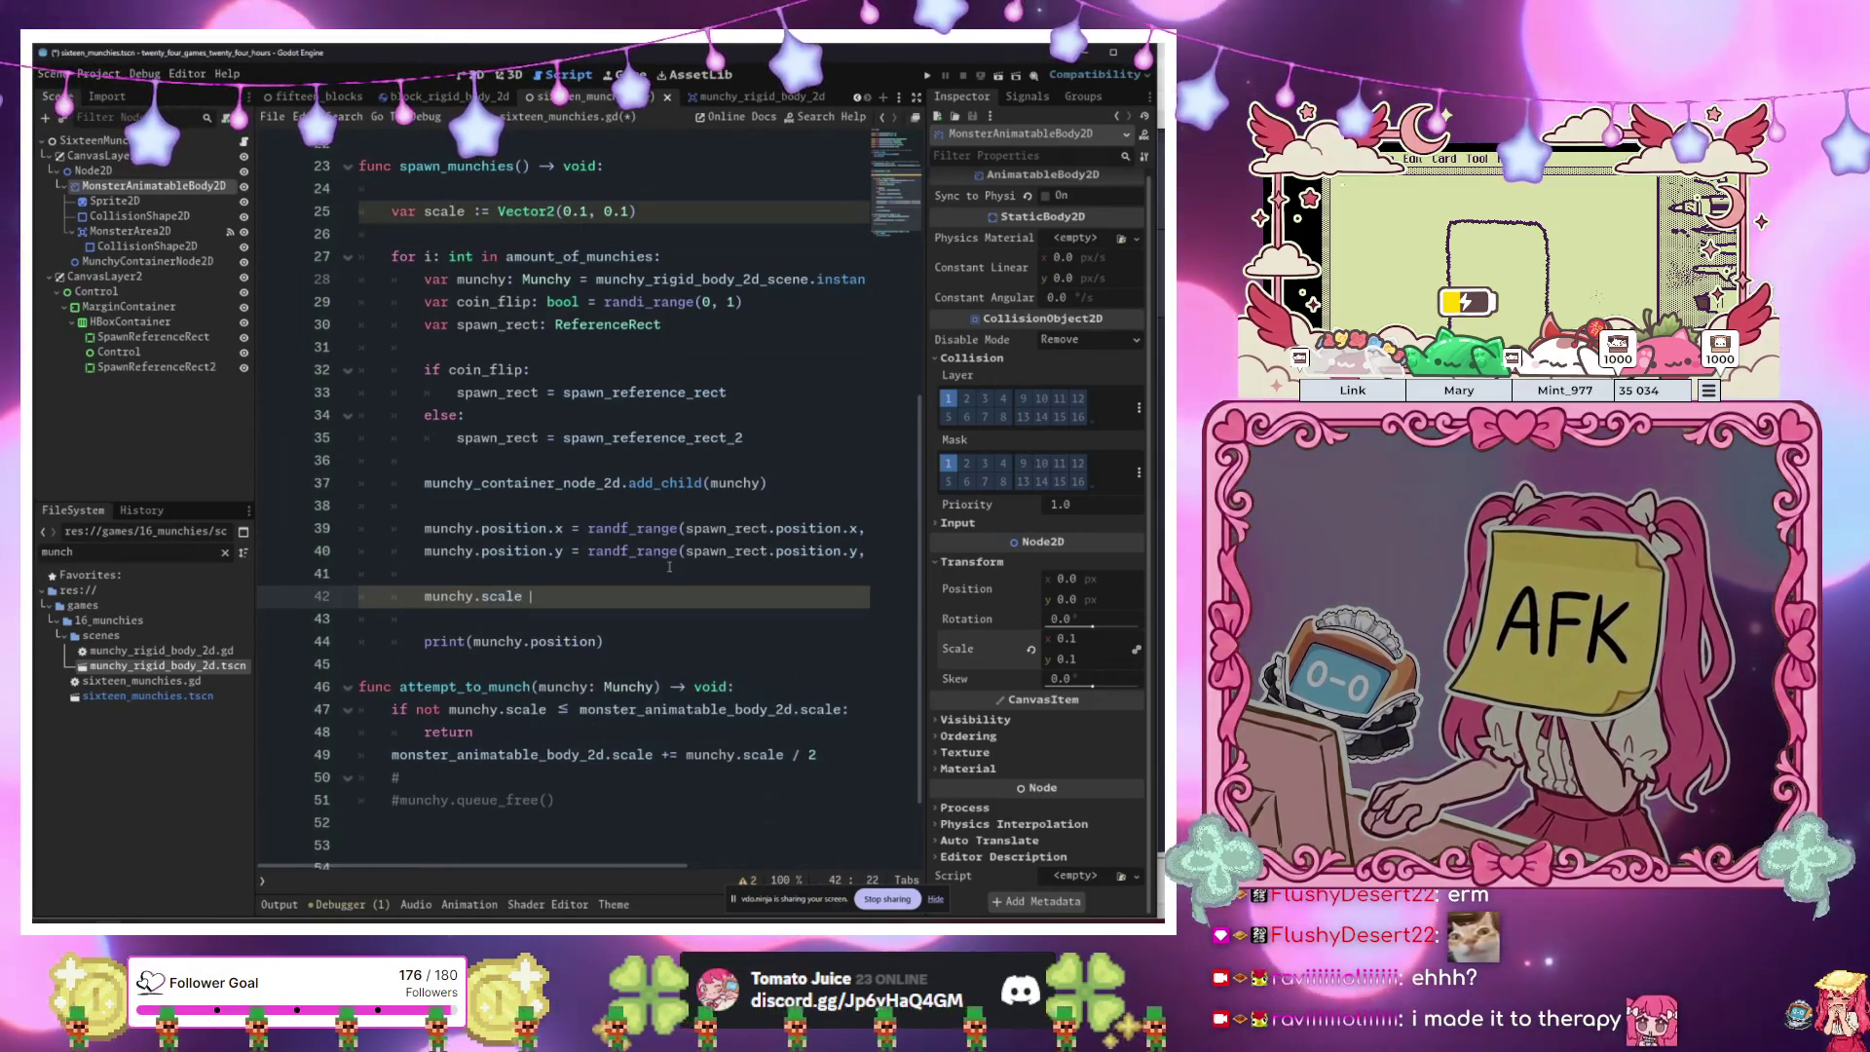
{"action": "type", "text": "+= "}
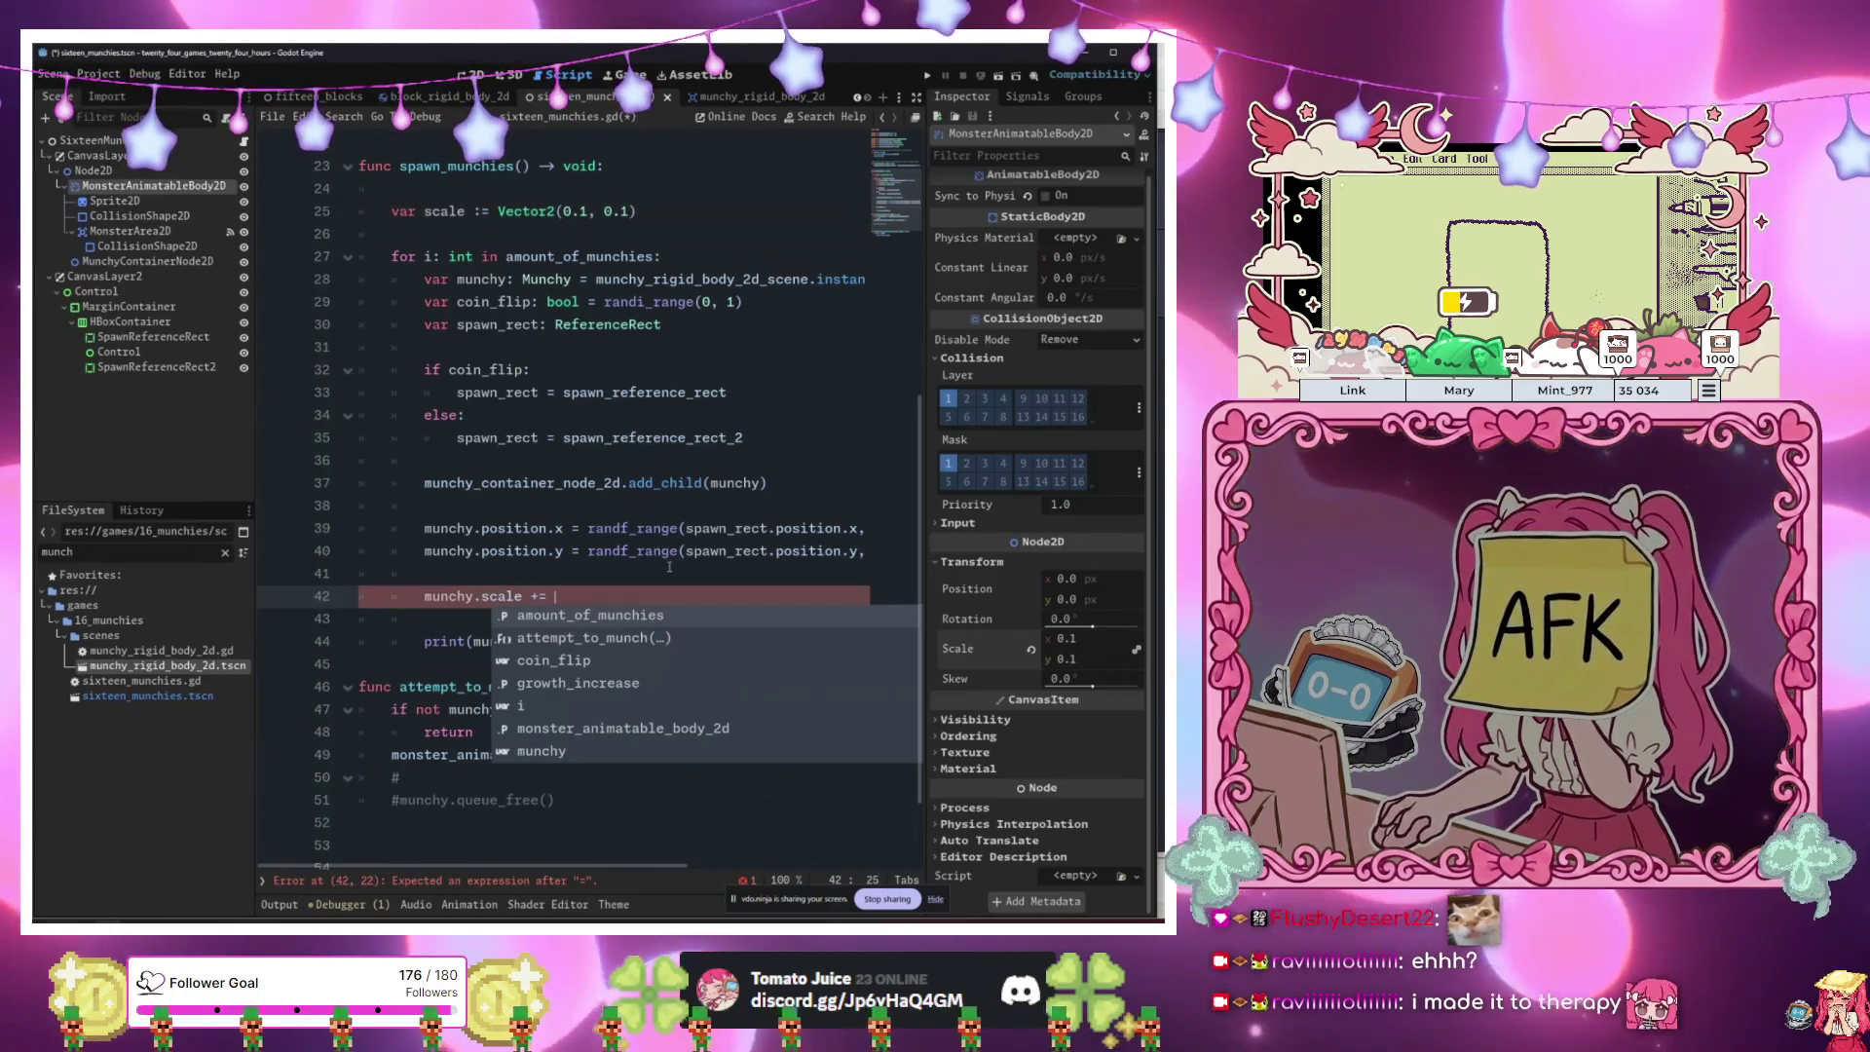
{"action": "type", "text": "s"}
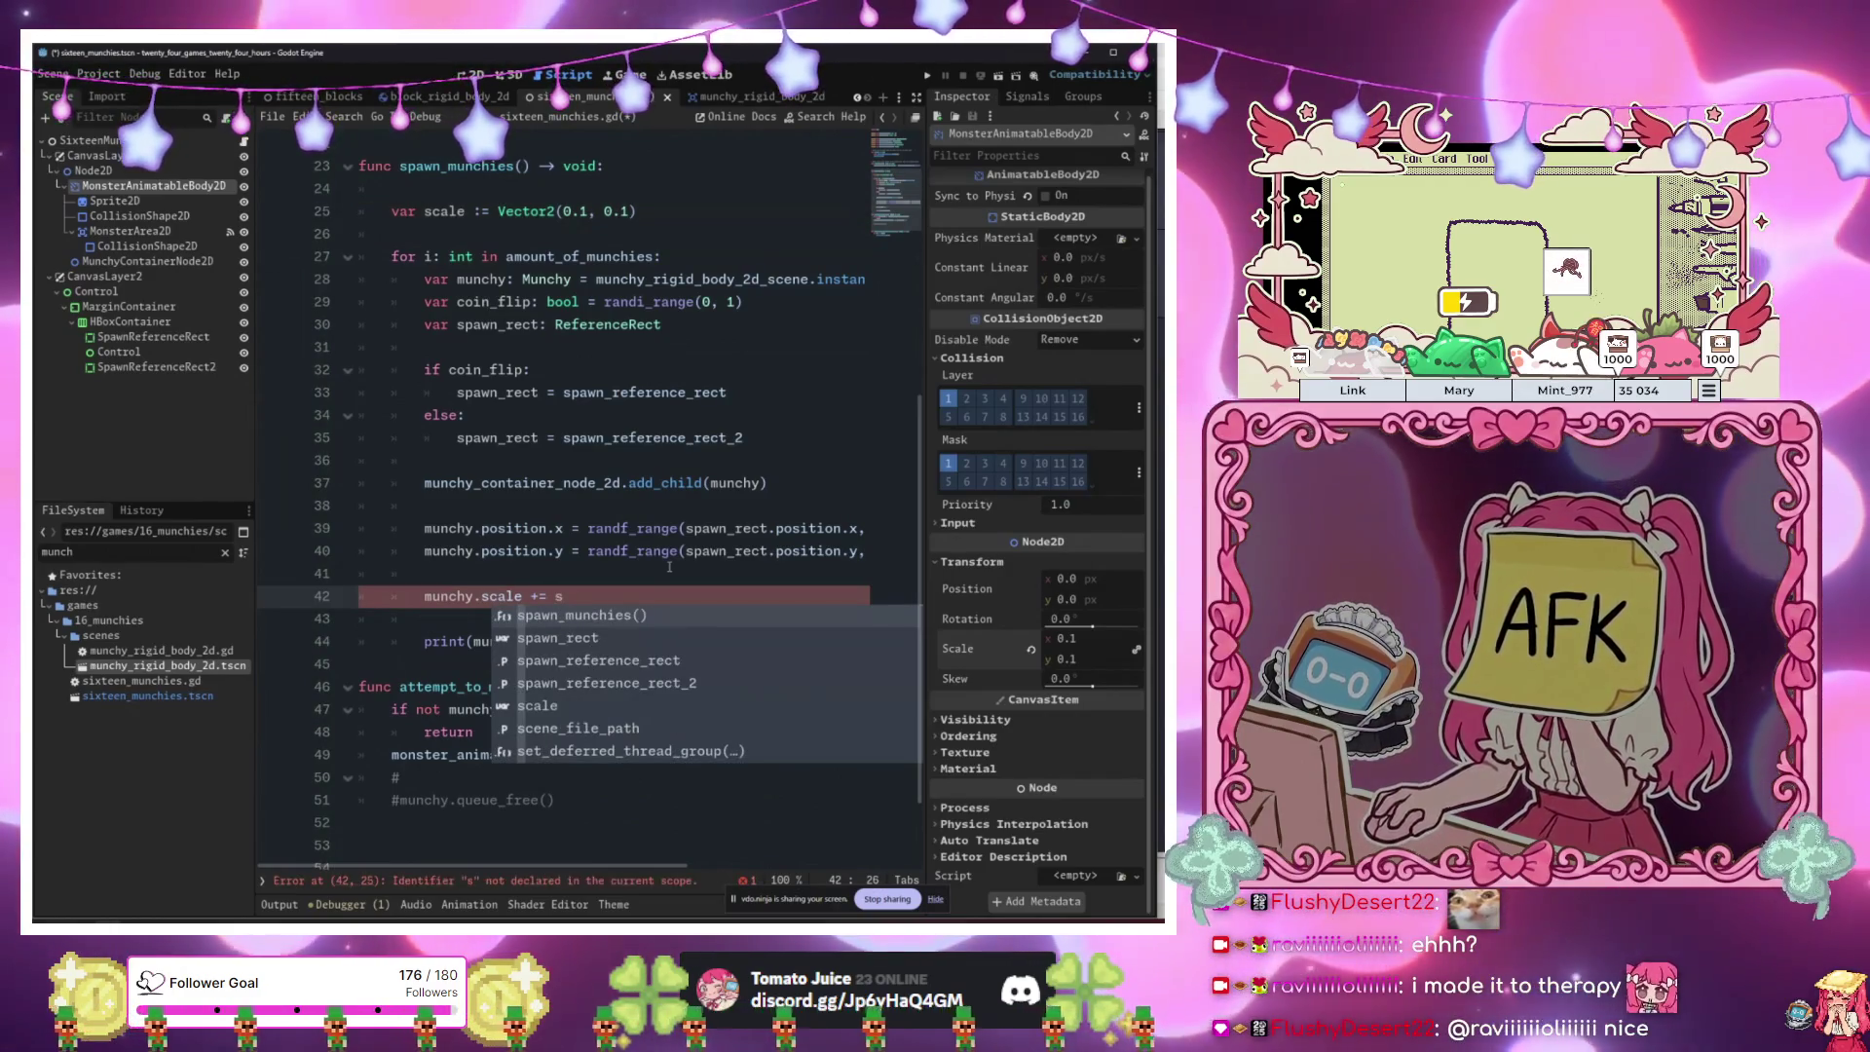
{"action": "type", "text": "cale"}
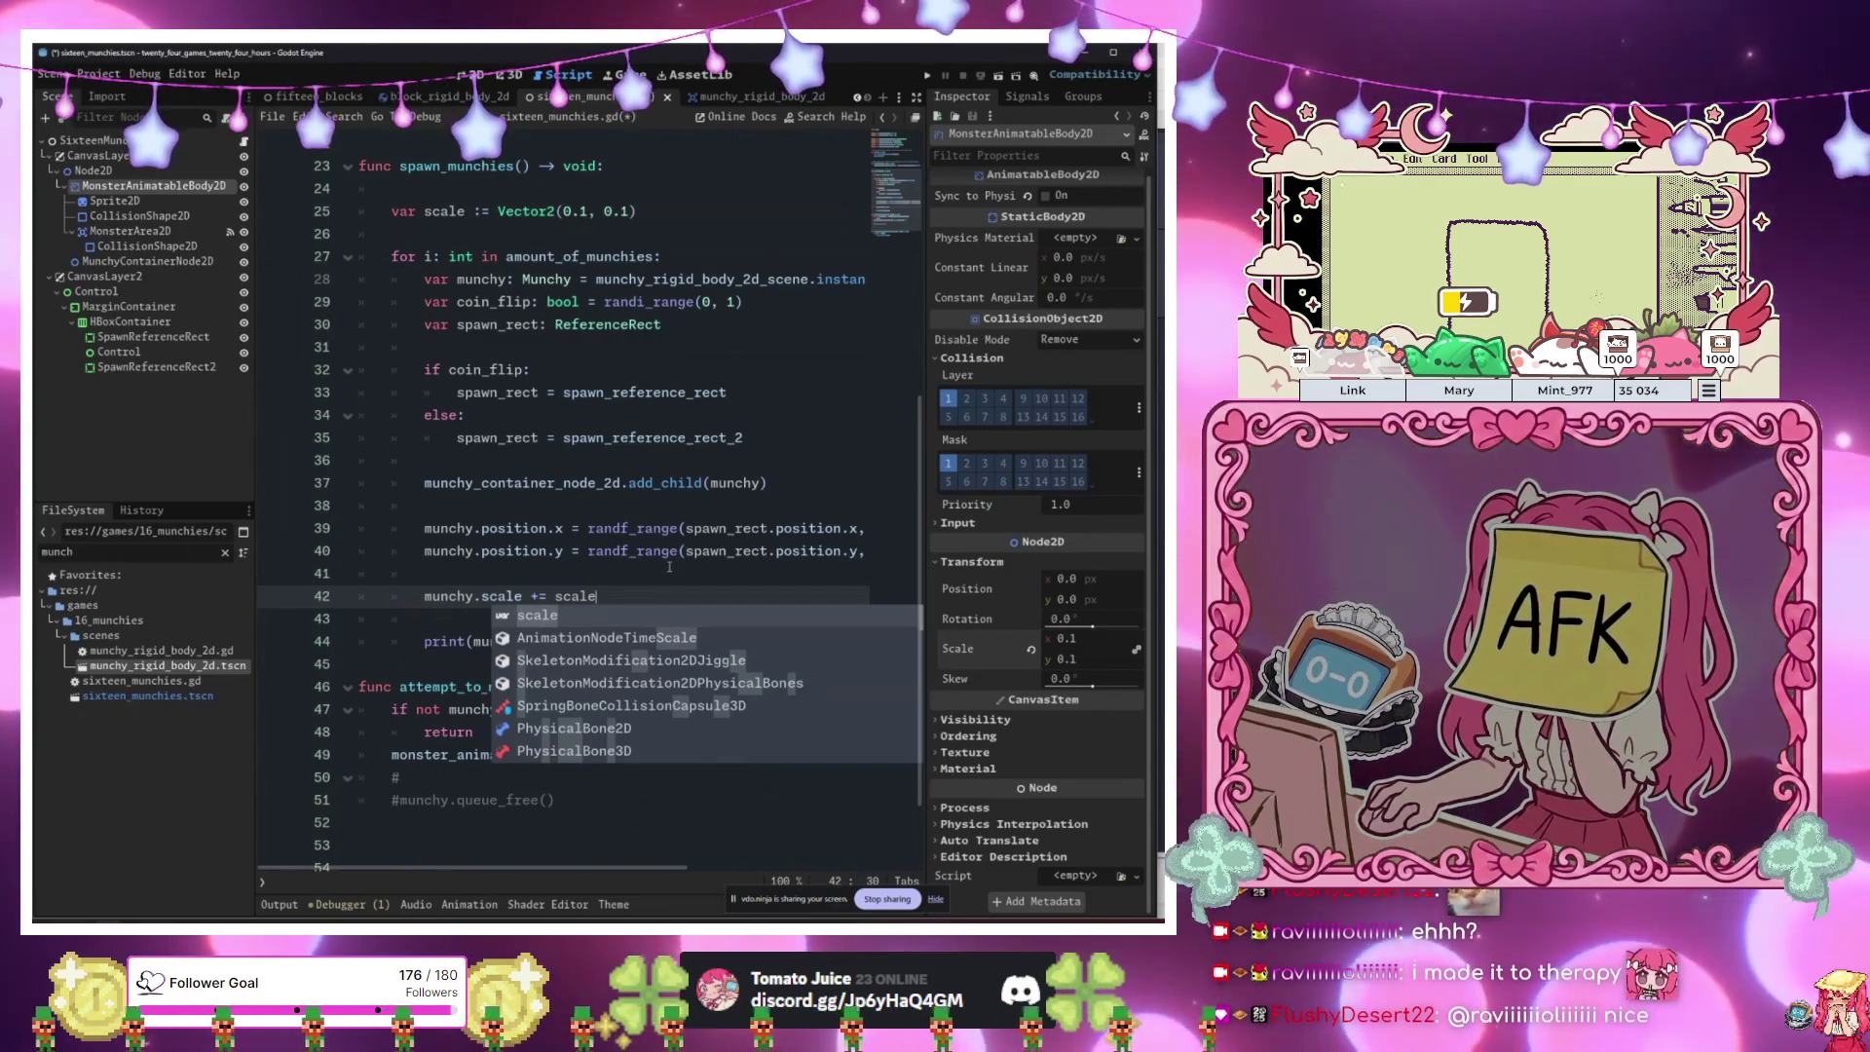
Add 'scale += Vector2(0.3, 0.3)', save the script, and run the game with F5
{"action": "key", "text": "Escape"}
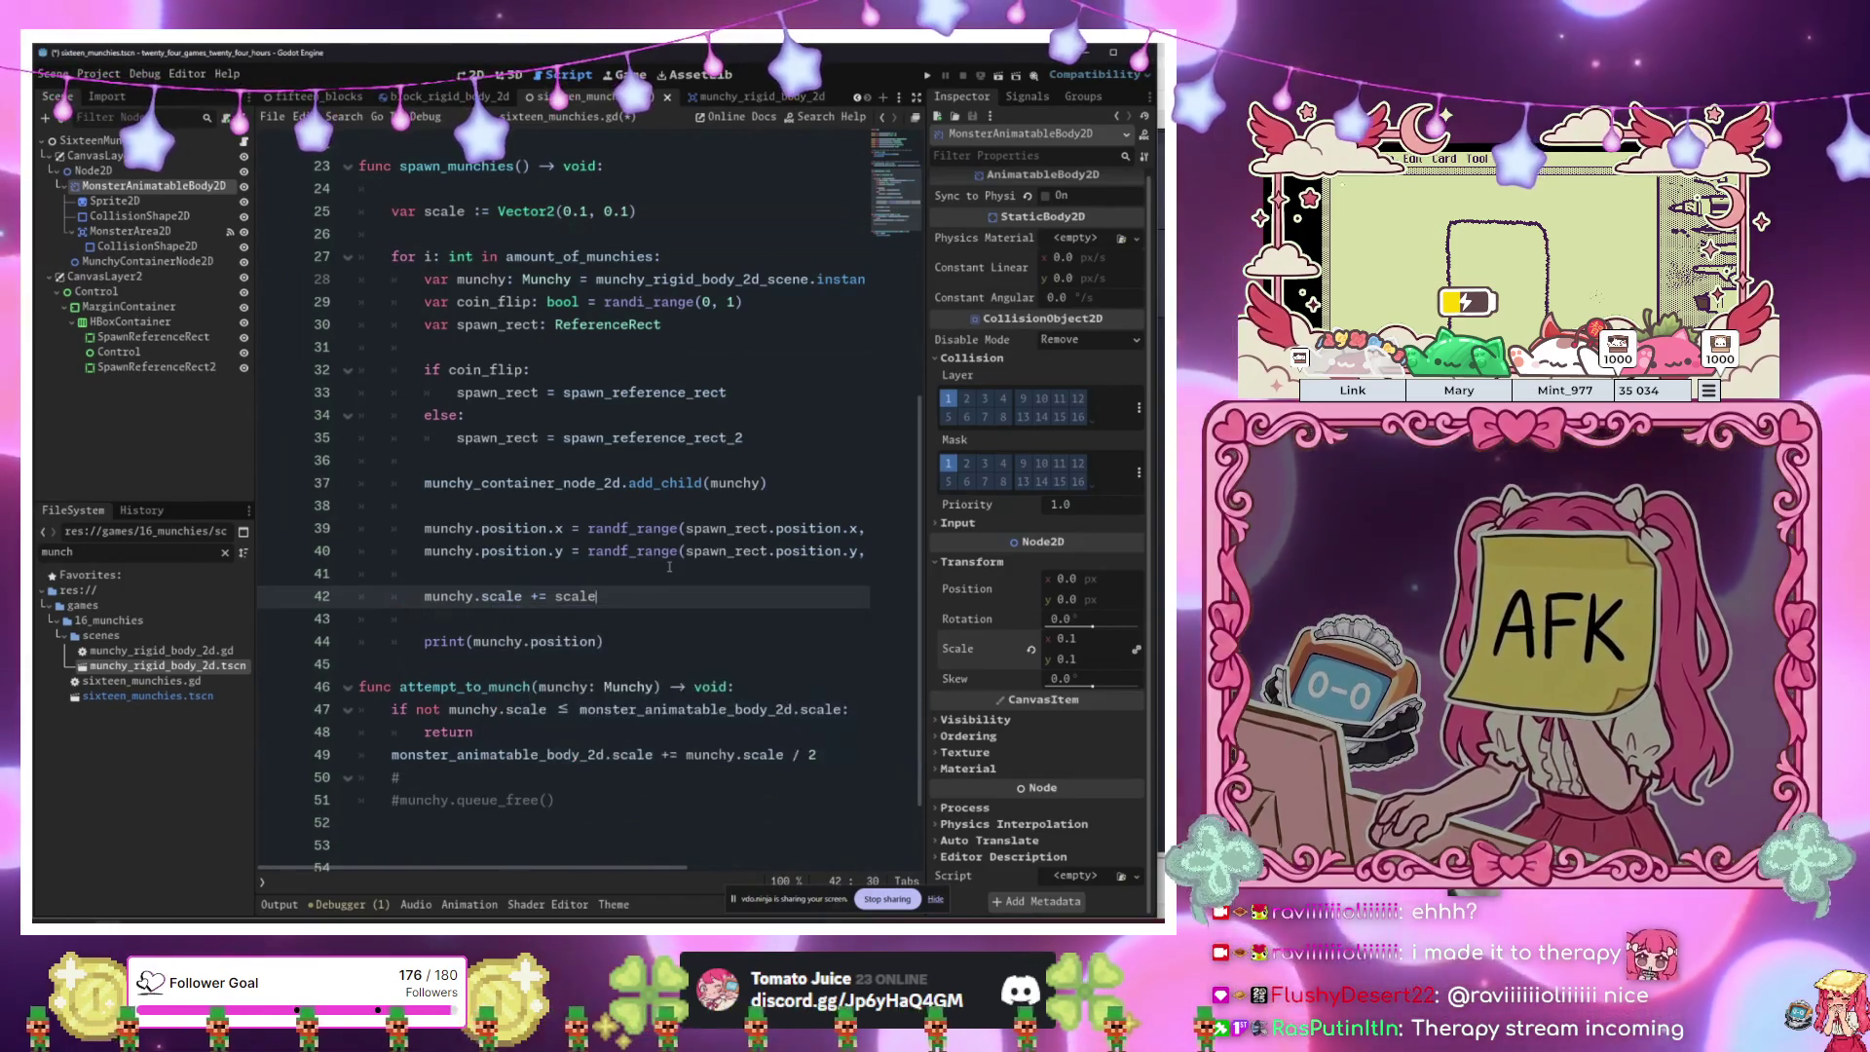
{"action": "key", "text": "Return"}
{"action": "key", "text": "Return"}
{"action": "type", "text": "scale +"}
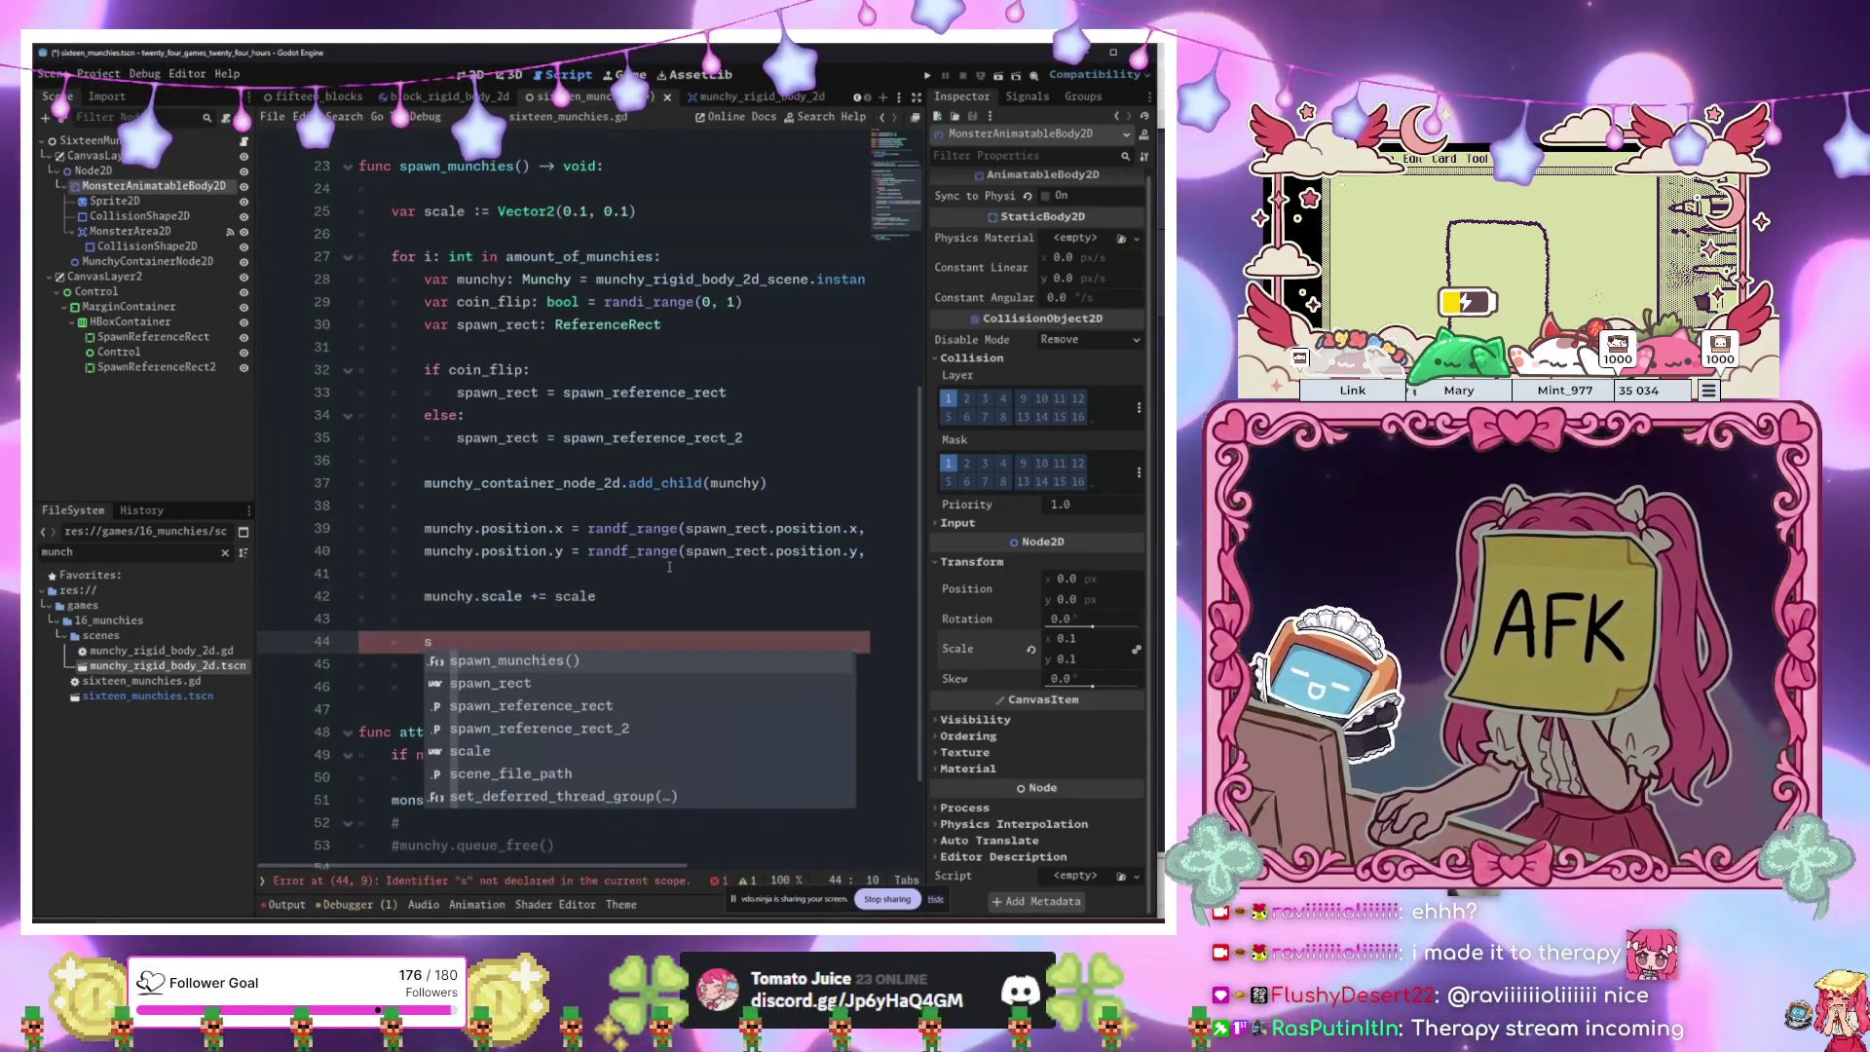
{"action": "type", "text": "= 0.3"}
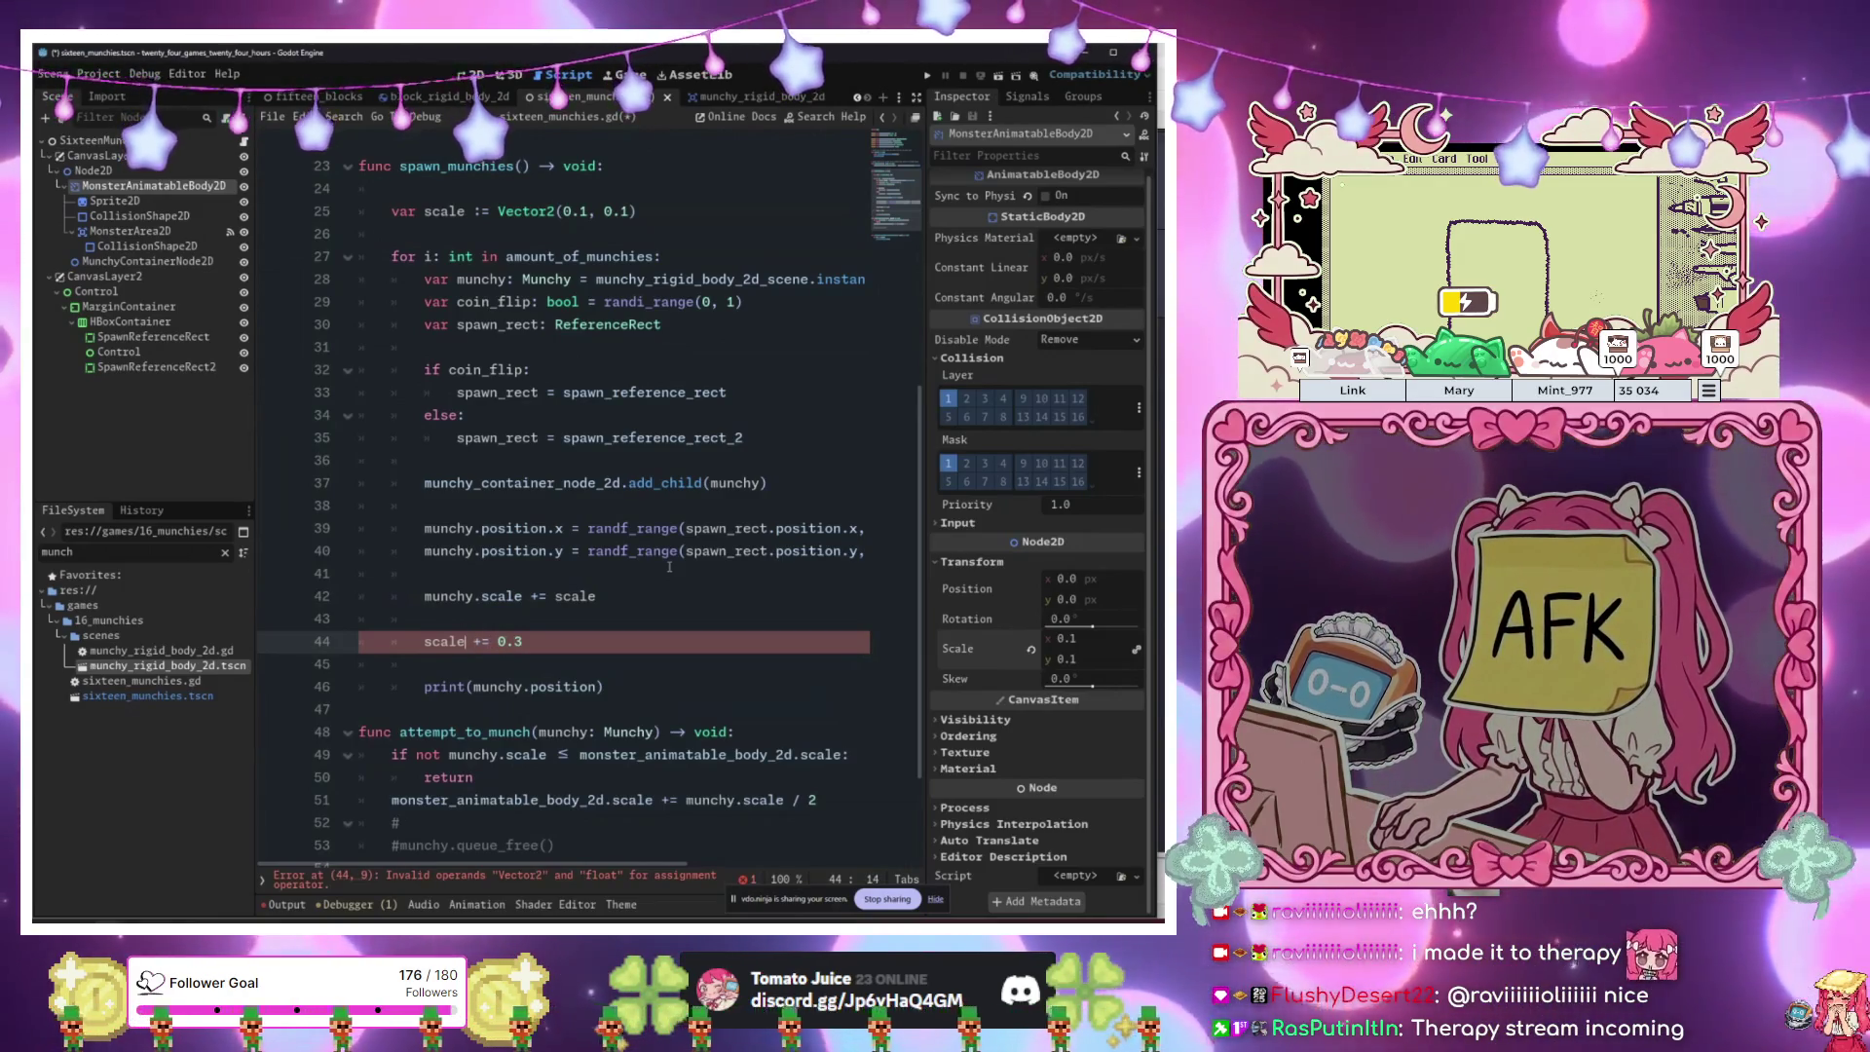
{"action": "type", "text": "Vector2"}
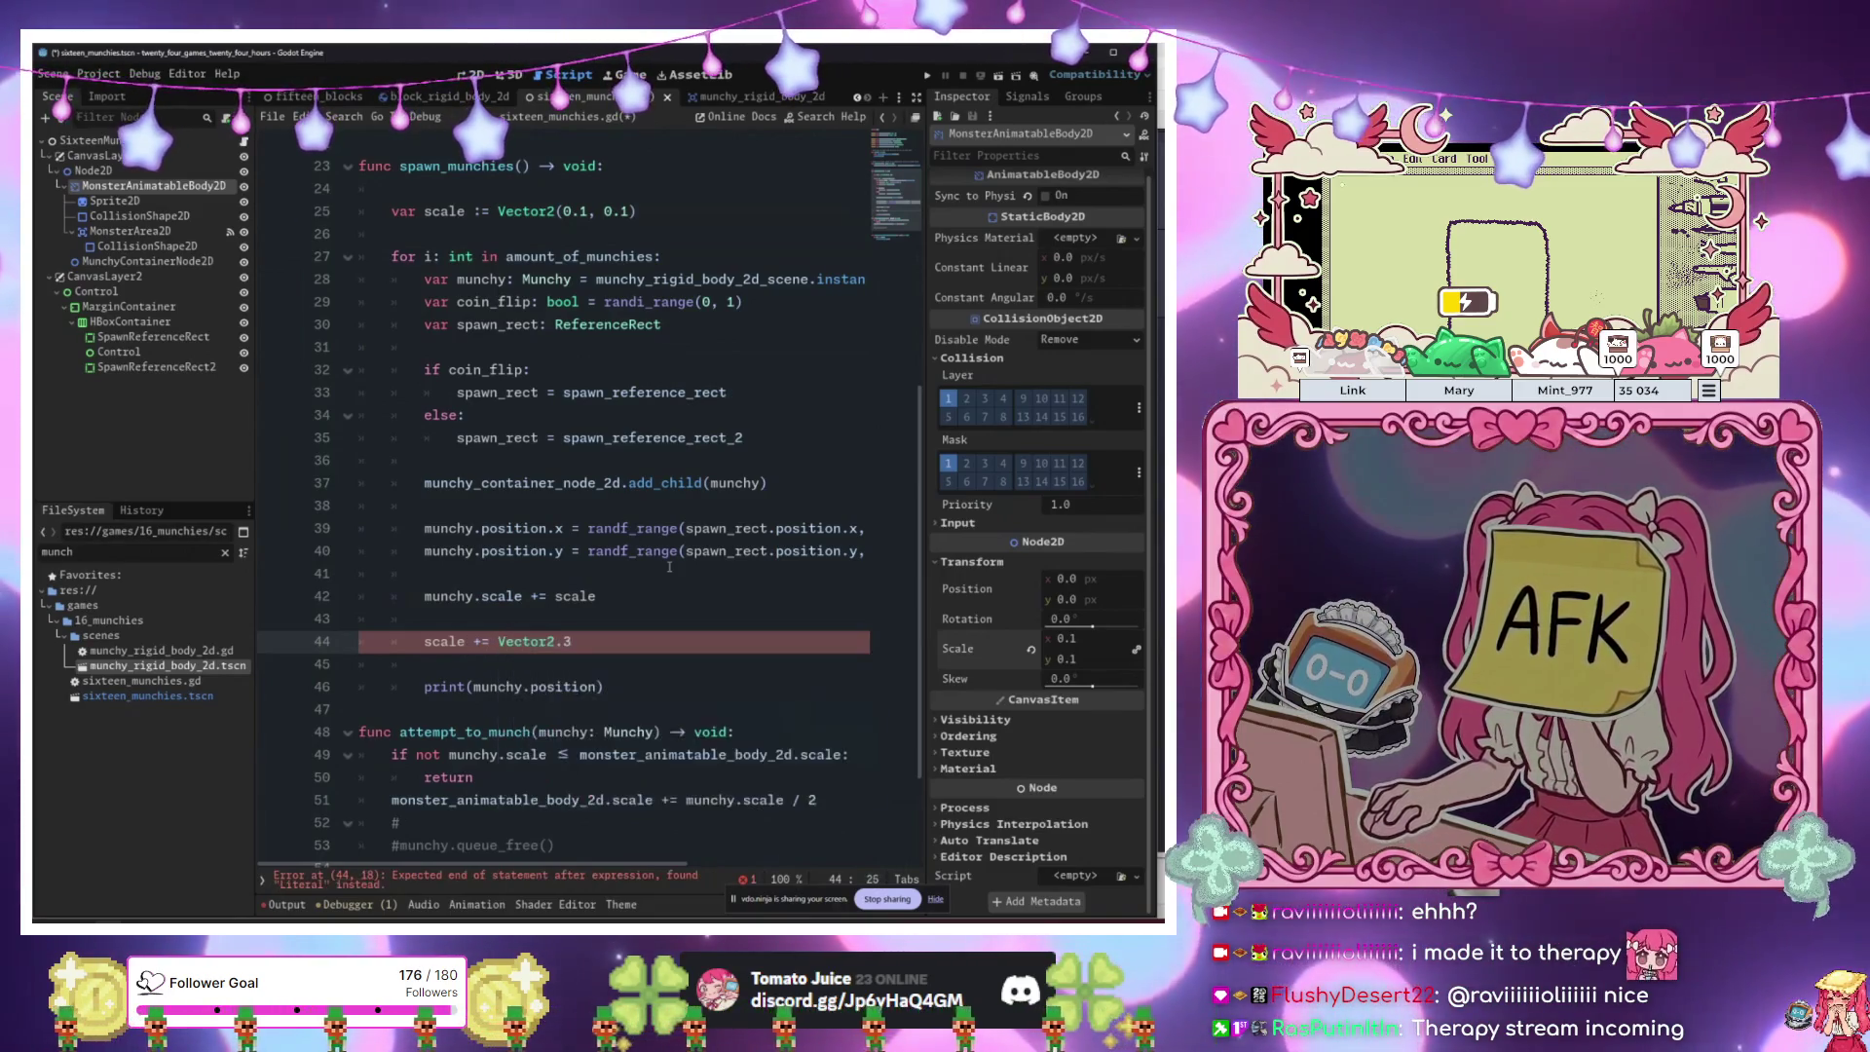
{"action": "type", "text": "("}
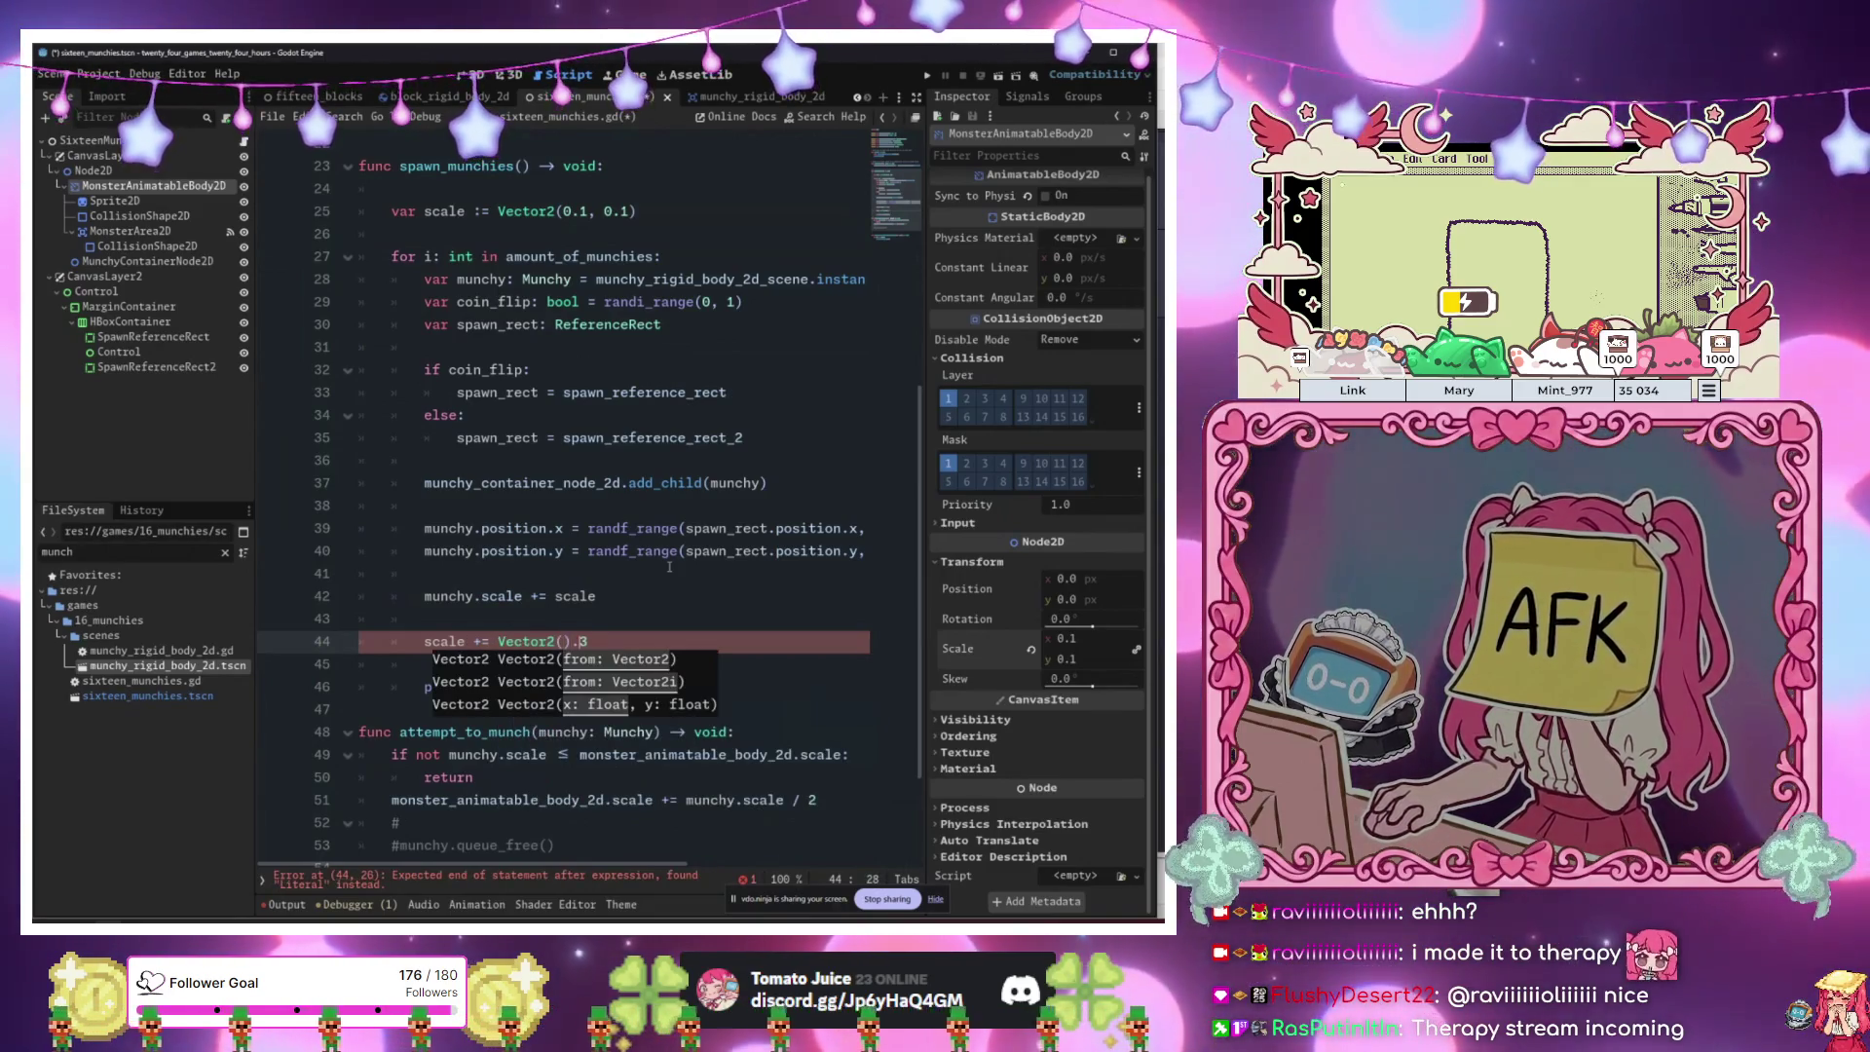
{"action": "type", "text": "0."}
{"action": "key", "text": "Right"}
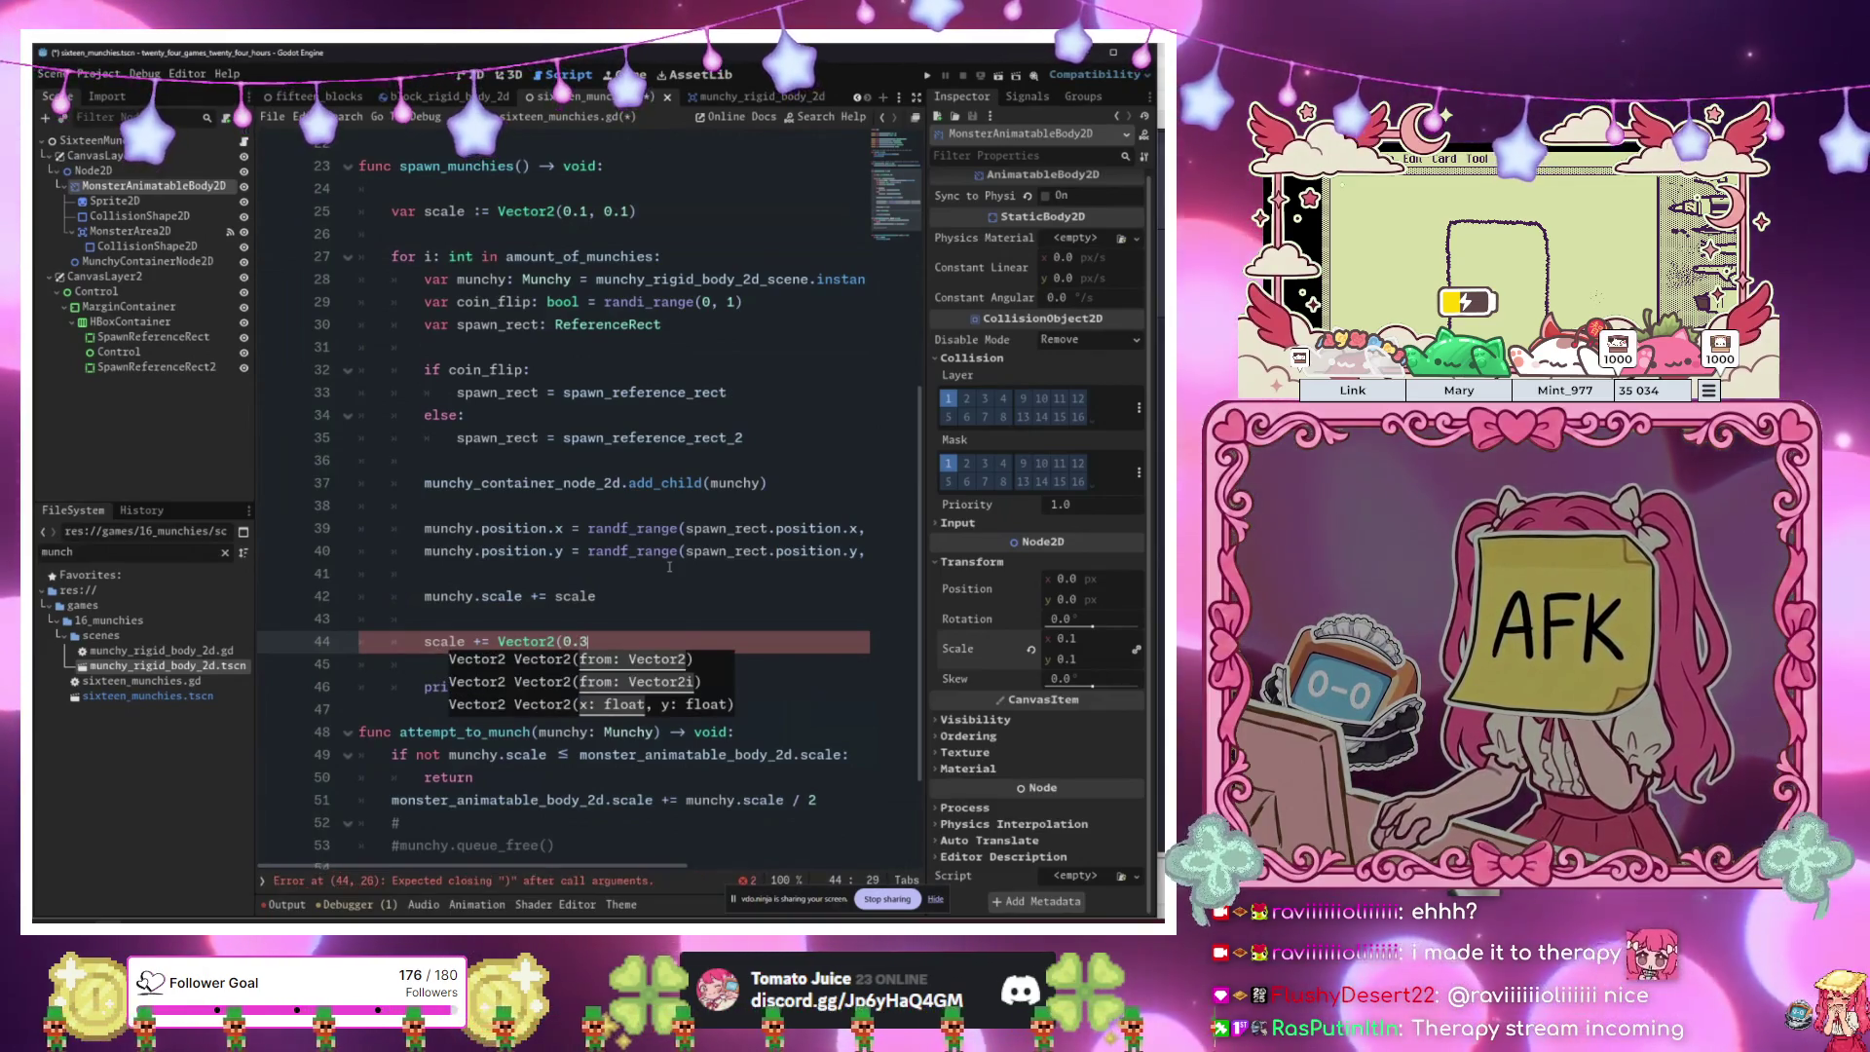
{"action": "type", "text": ", 0.3)"}
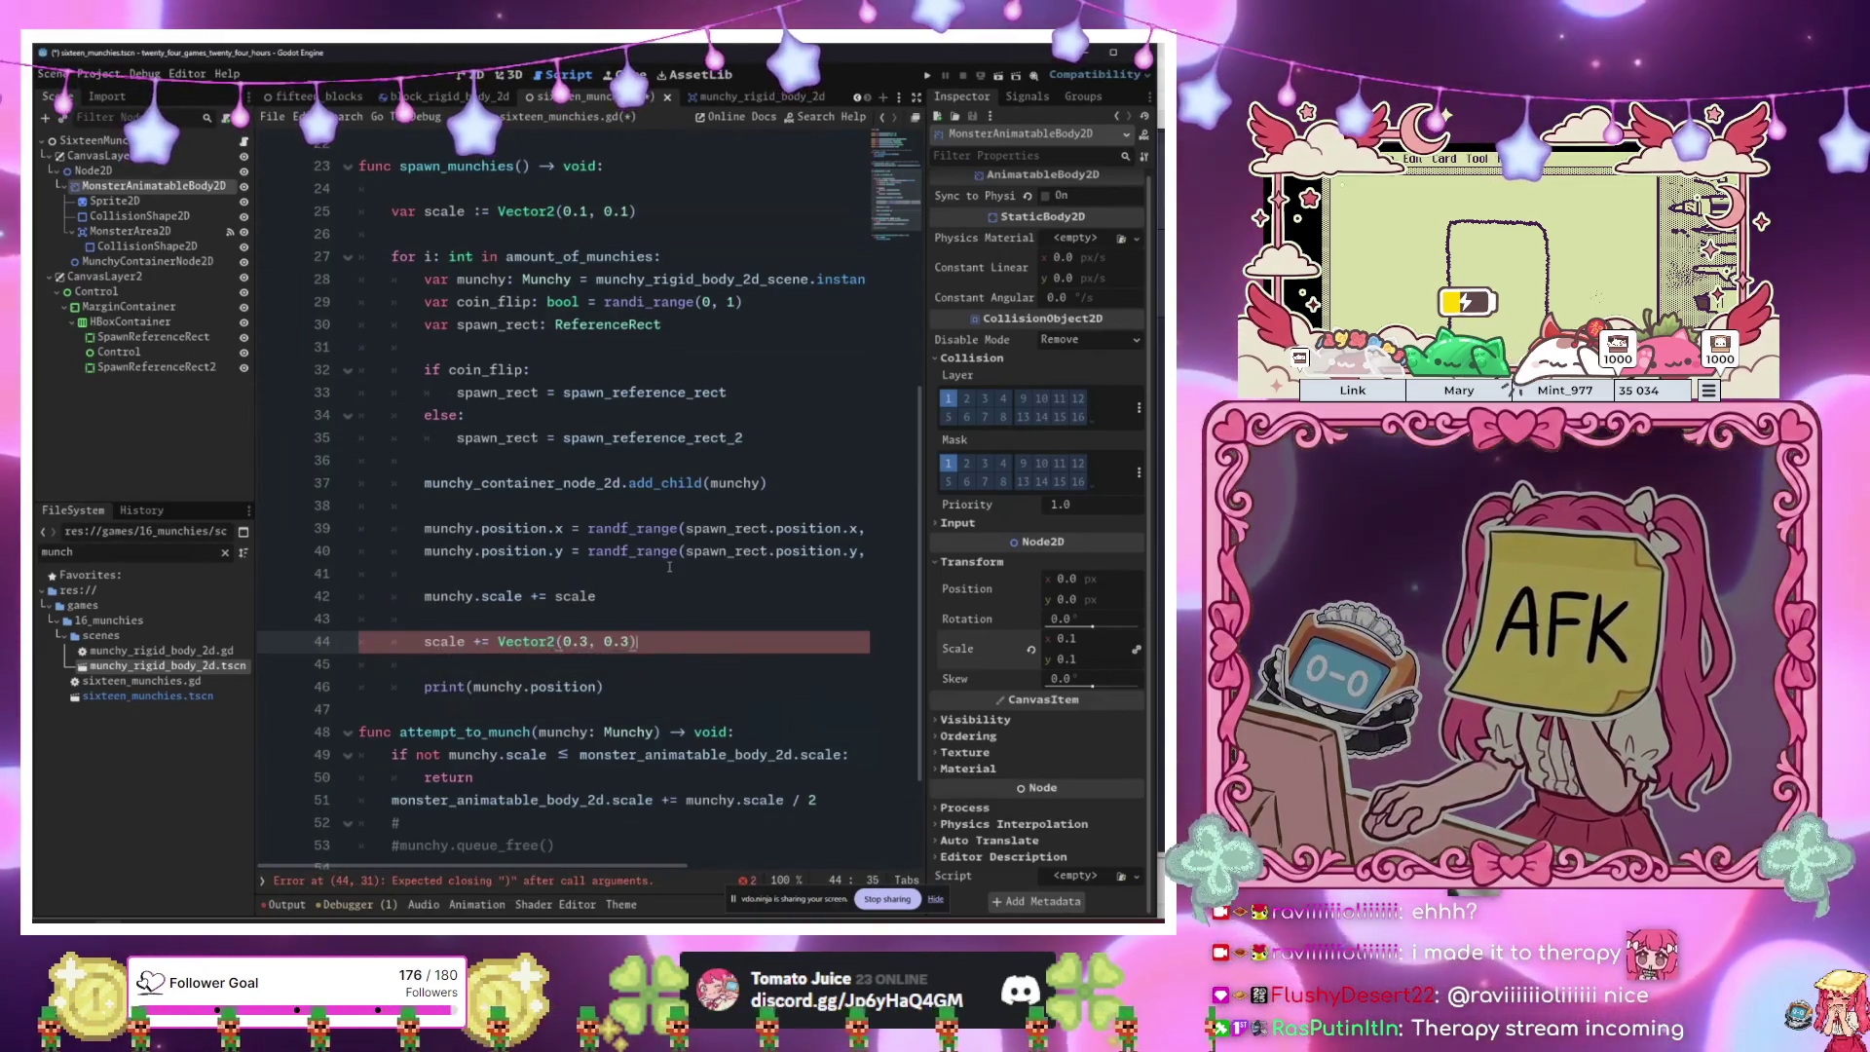
{"action": "left_click", "coordinate": [670, 566]}
{"action": "key", "text": "ctrl+s"}
{"action": "key", "text": "F5"}
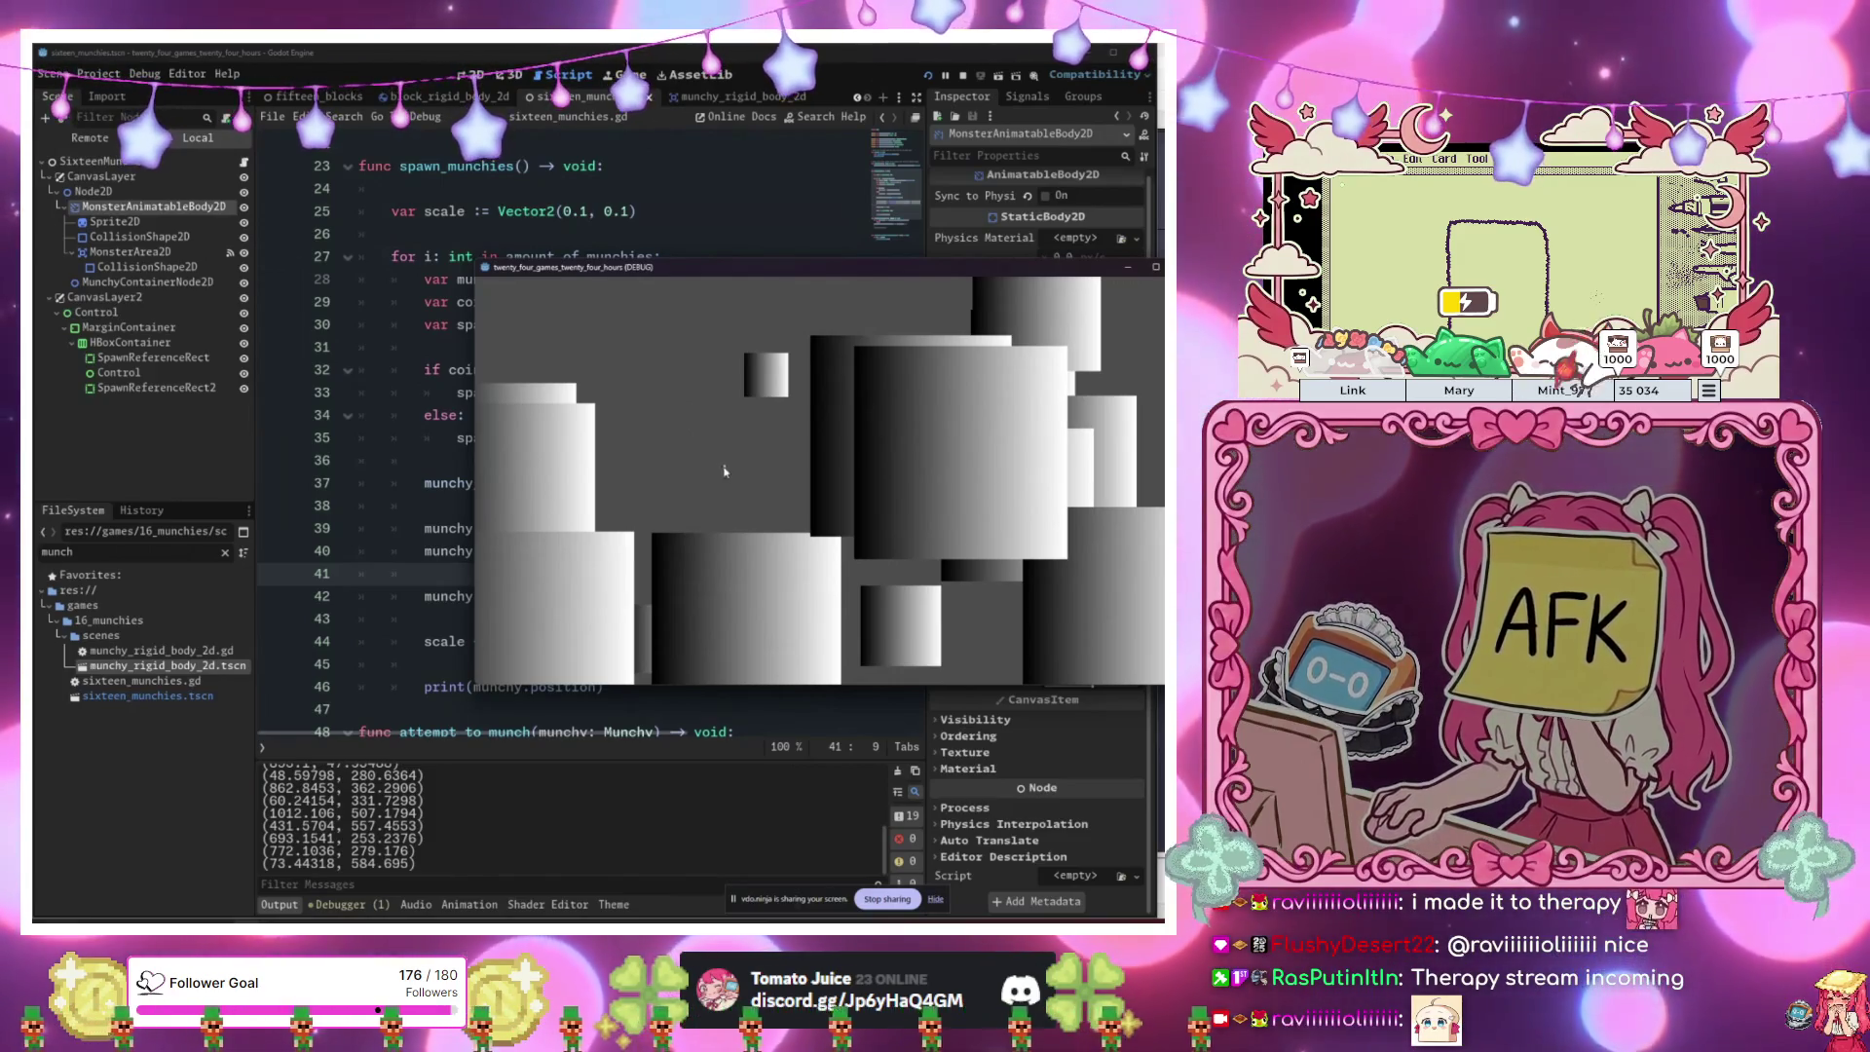
Change line 44 to scale += Vector2(0.1, 0.1) and rerun the game to compare
{"action": "left_click", "coordinate": [390, 415]}
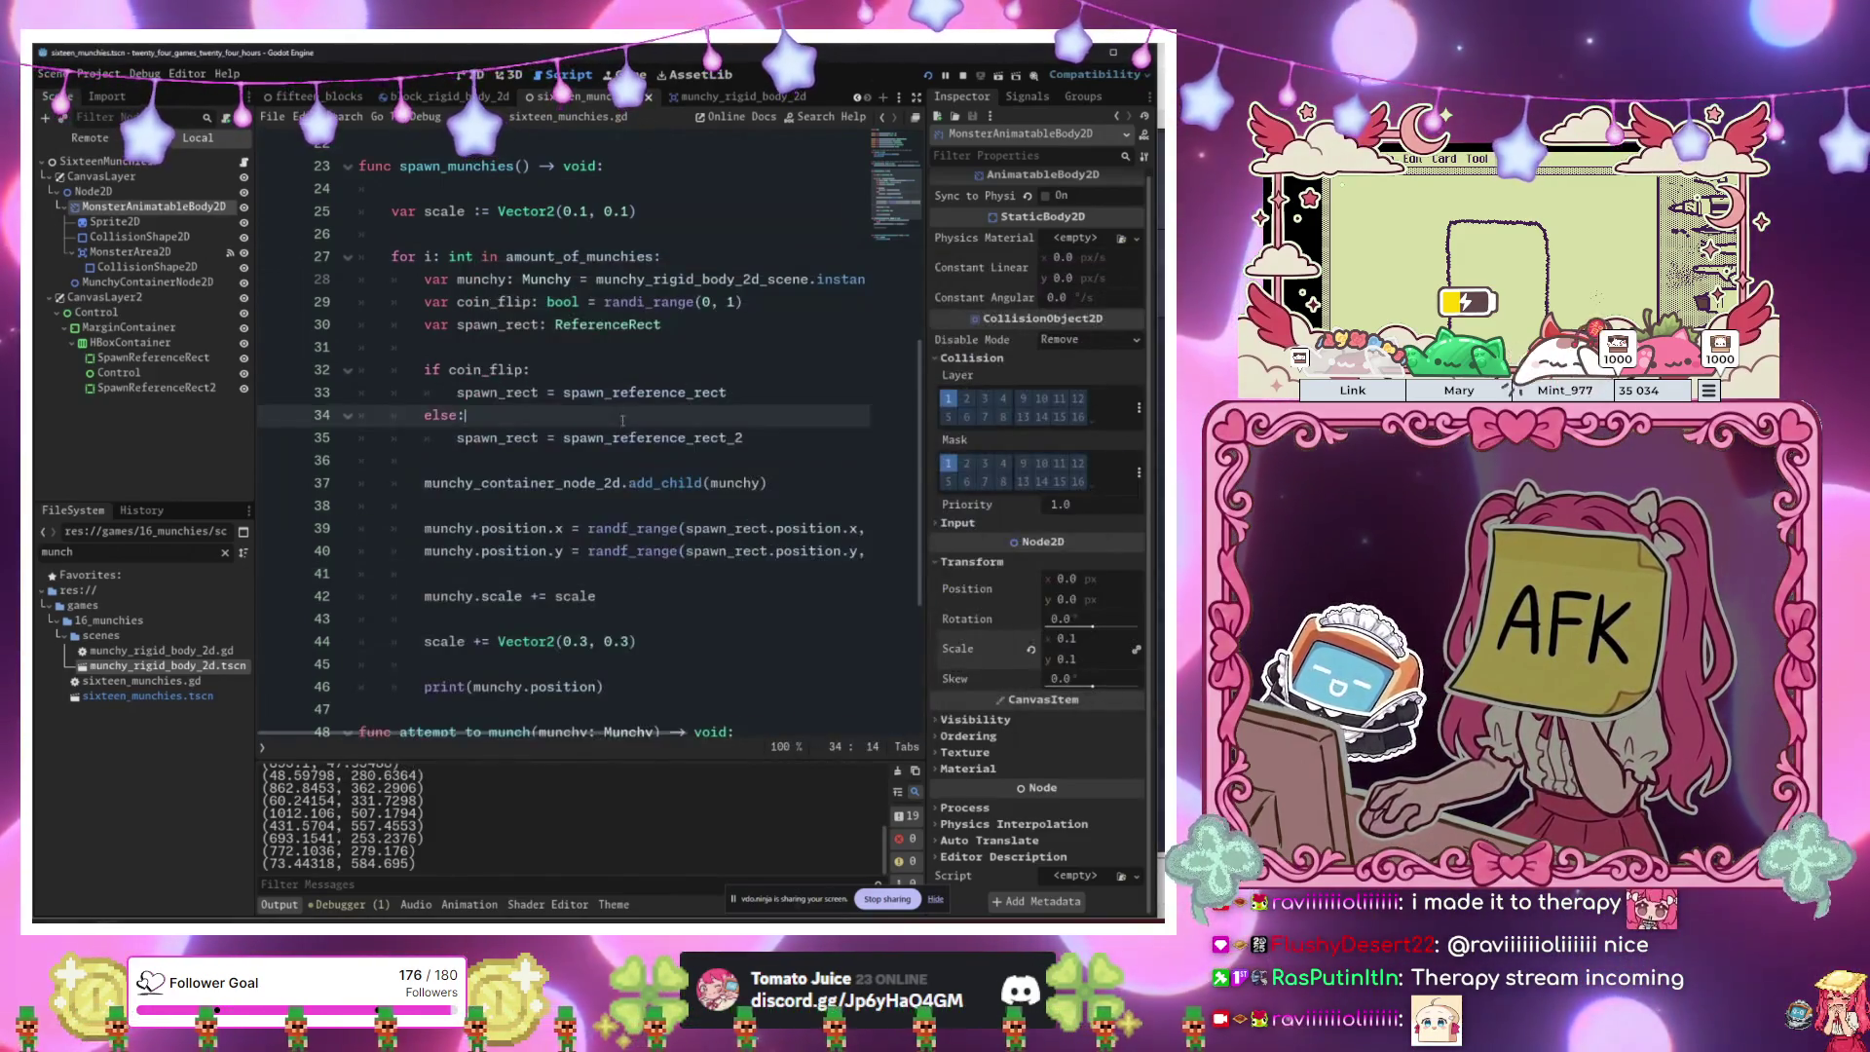
{"action": "left_click", "coordinate": [640, 645]}
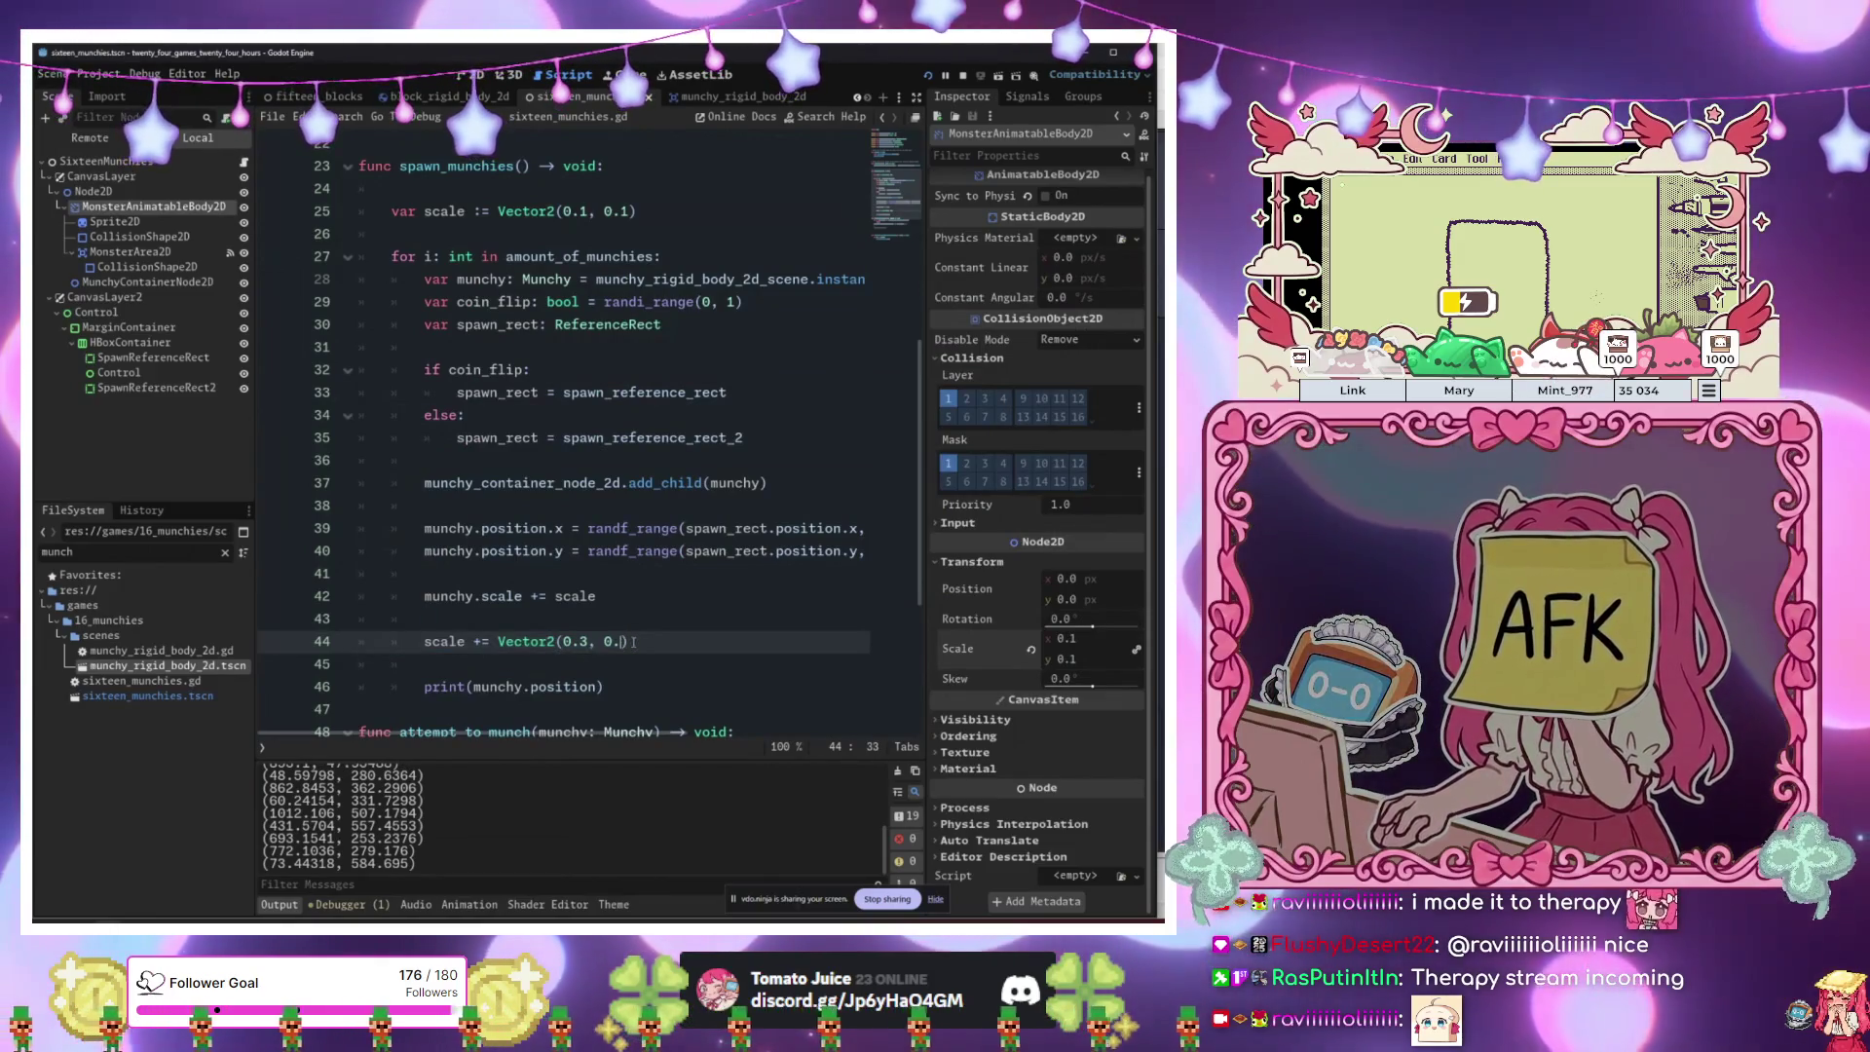
{"action": "type", "text": "1"}
{"action": "key", "text": "Left"}
{"action": "key", "text": "Left"}
{"action": "key", "text": "Left"}
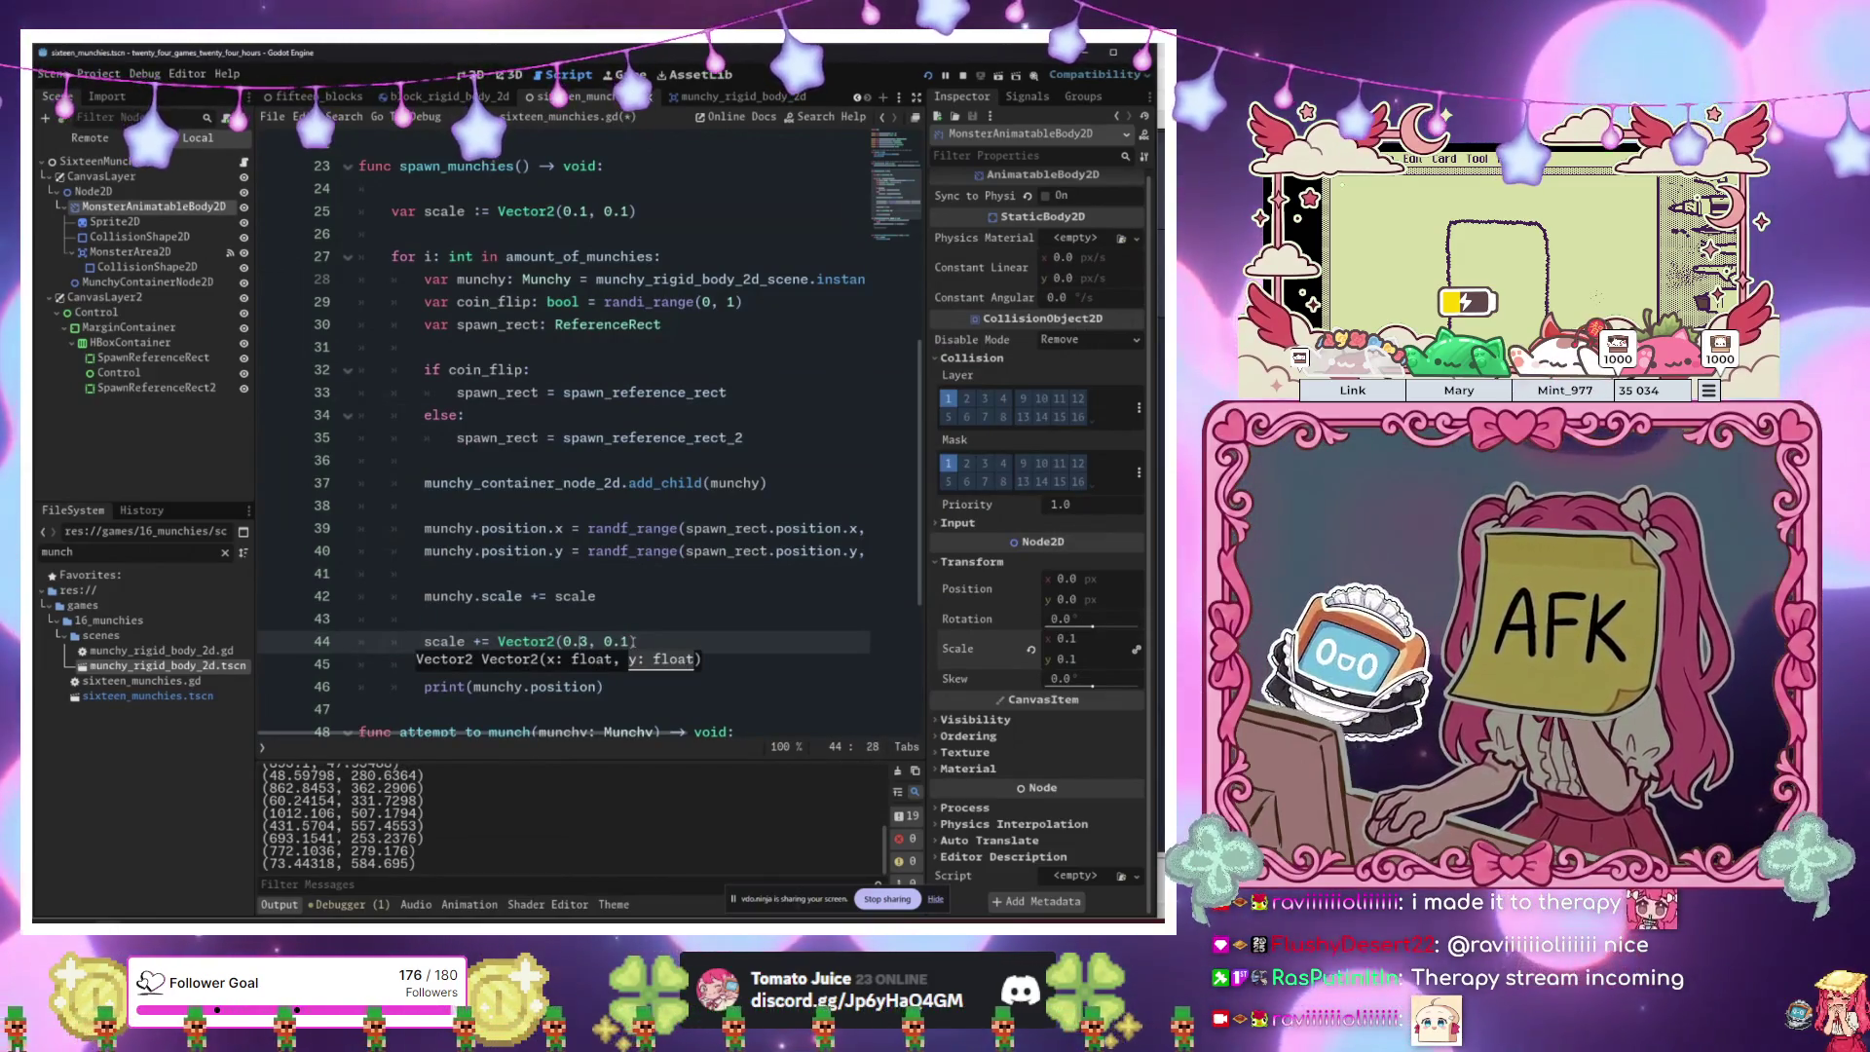
{"action": "key", "text": "Delete"}
{"action": "type", "text": "1"}
{"action": "left_click_drag", "start_coordinate": [632, 642], "coordinate": [639, 625]}
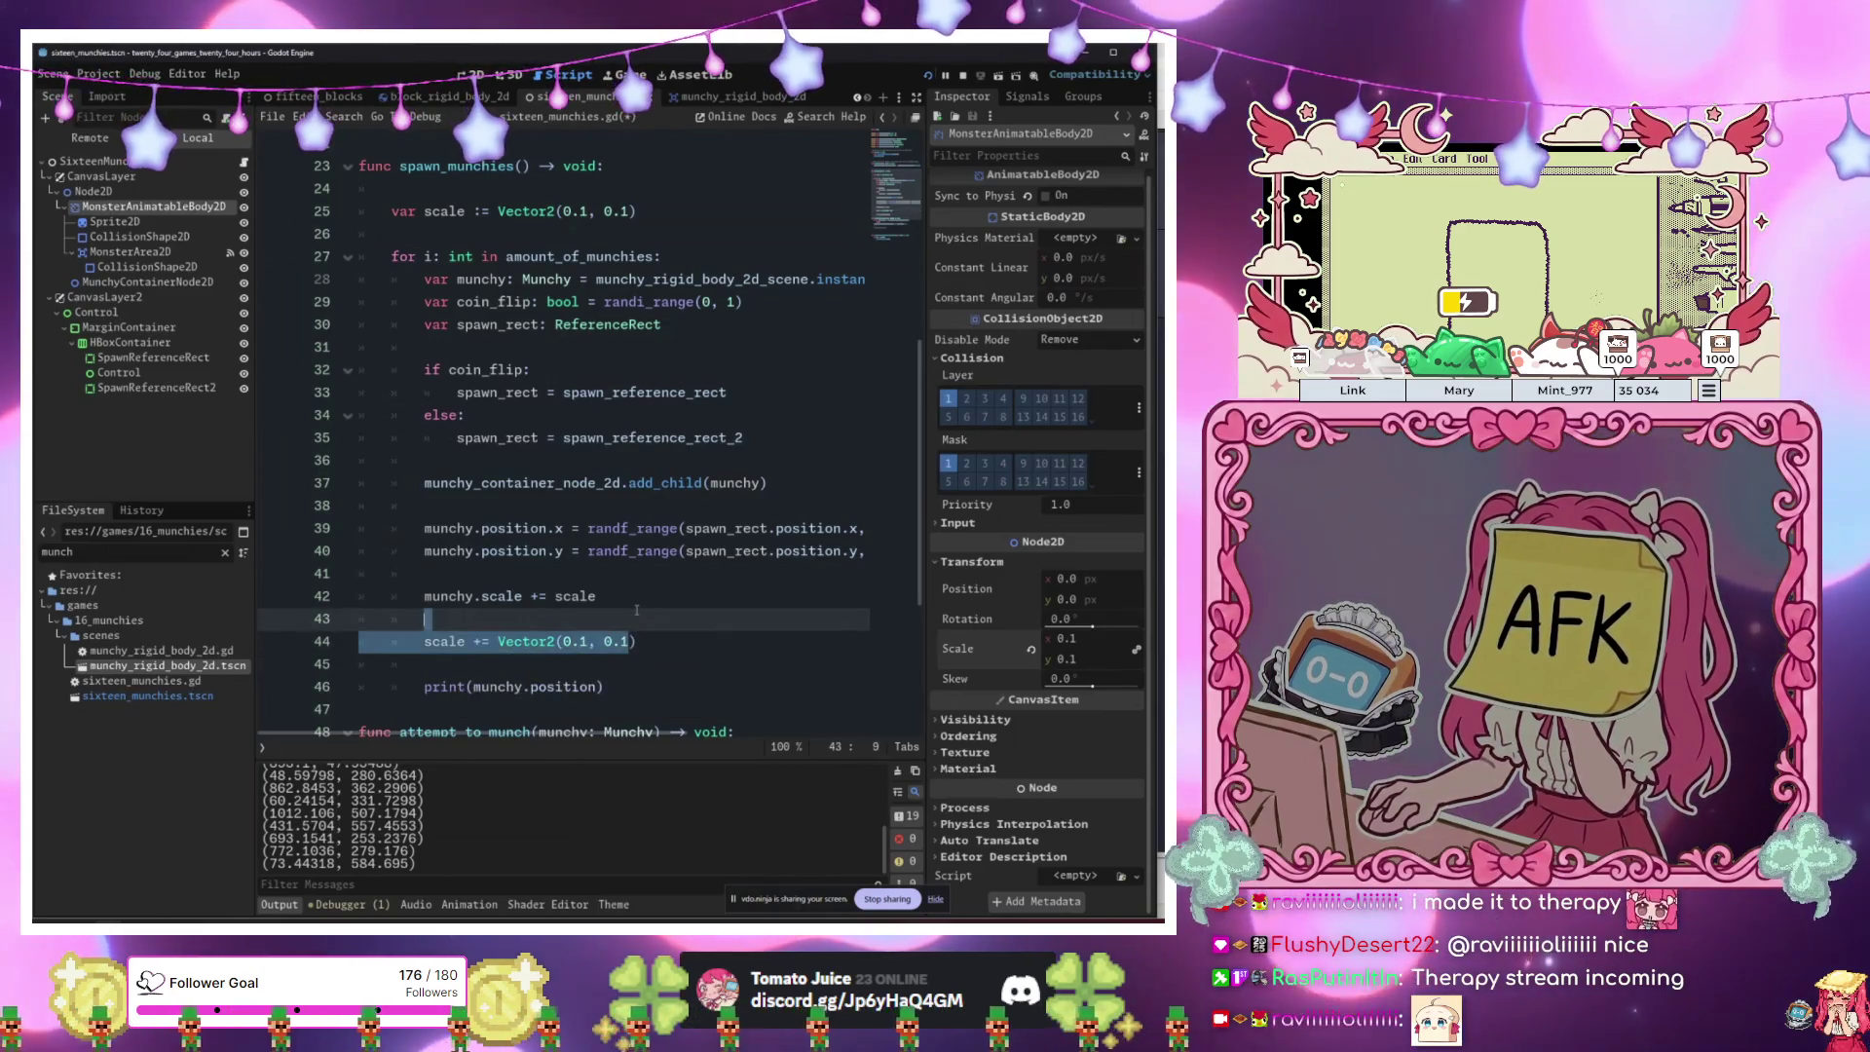
{"action": "key", "text": "F5"}
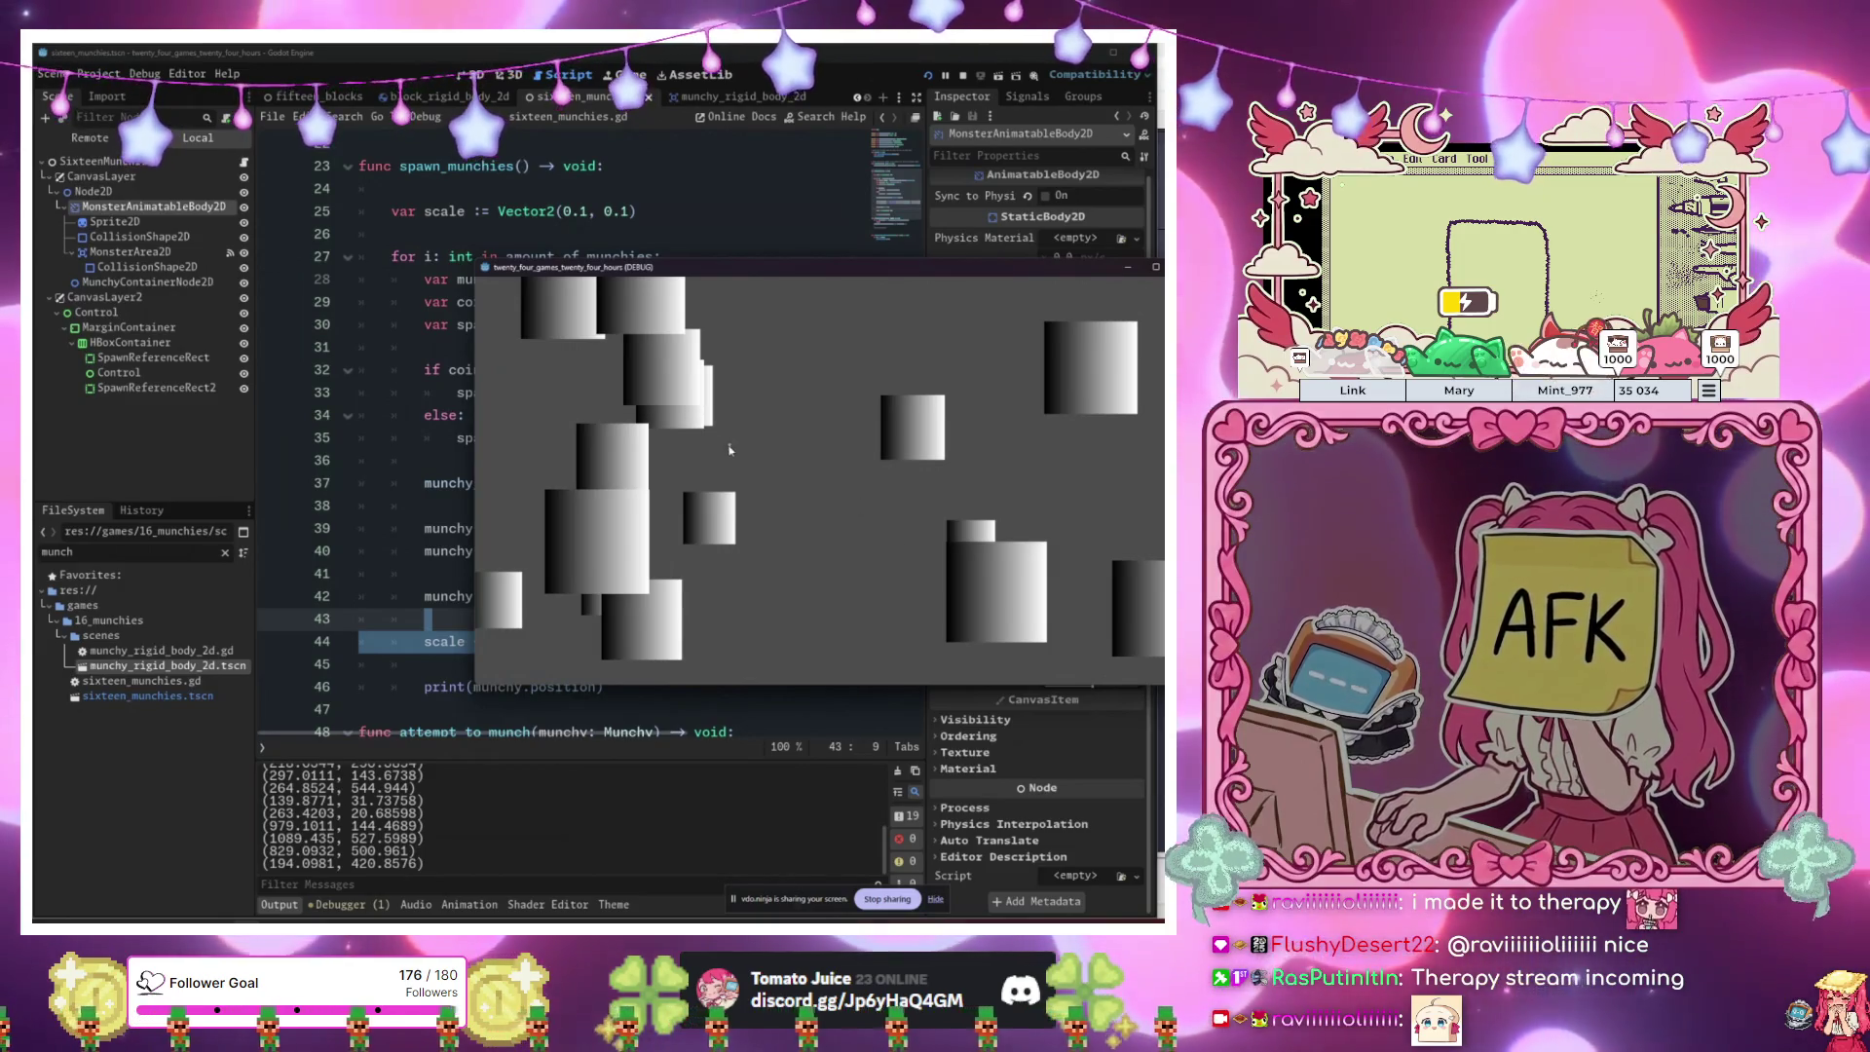
{"action": "left_click", "coordinate": [1134, 271]}
Open a new blank line above munchy.scale += scale in spawn_munchies
{"action": "left_click", "coordinate": [660, 348]}
{"action": "mouse_move", "coordinate": [630, 299]}
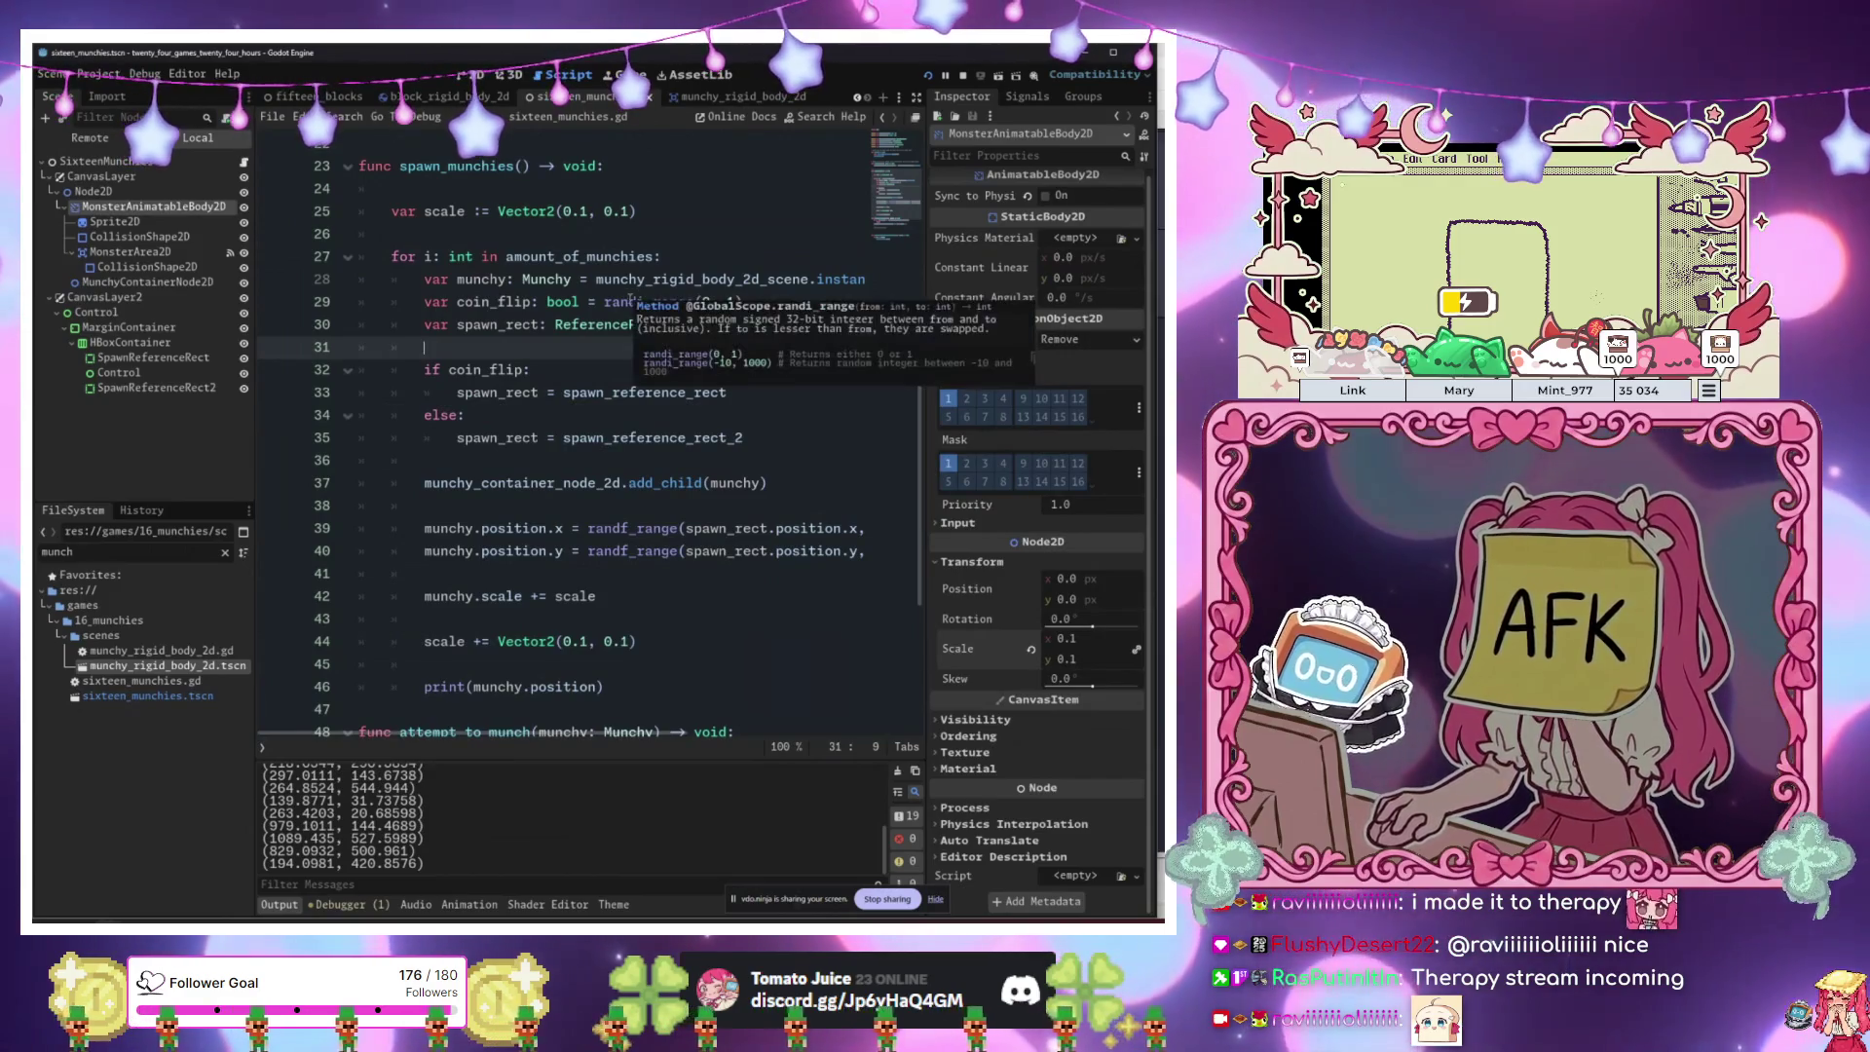
{"action": "left_click", "coordinate": [552, 598]}
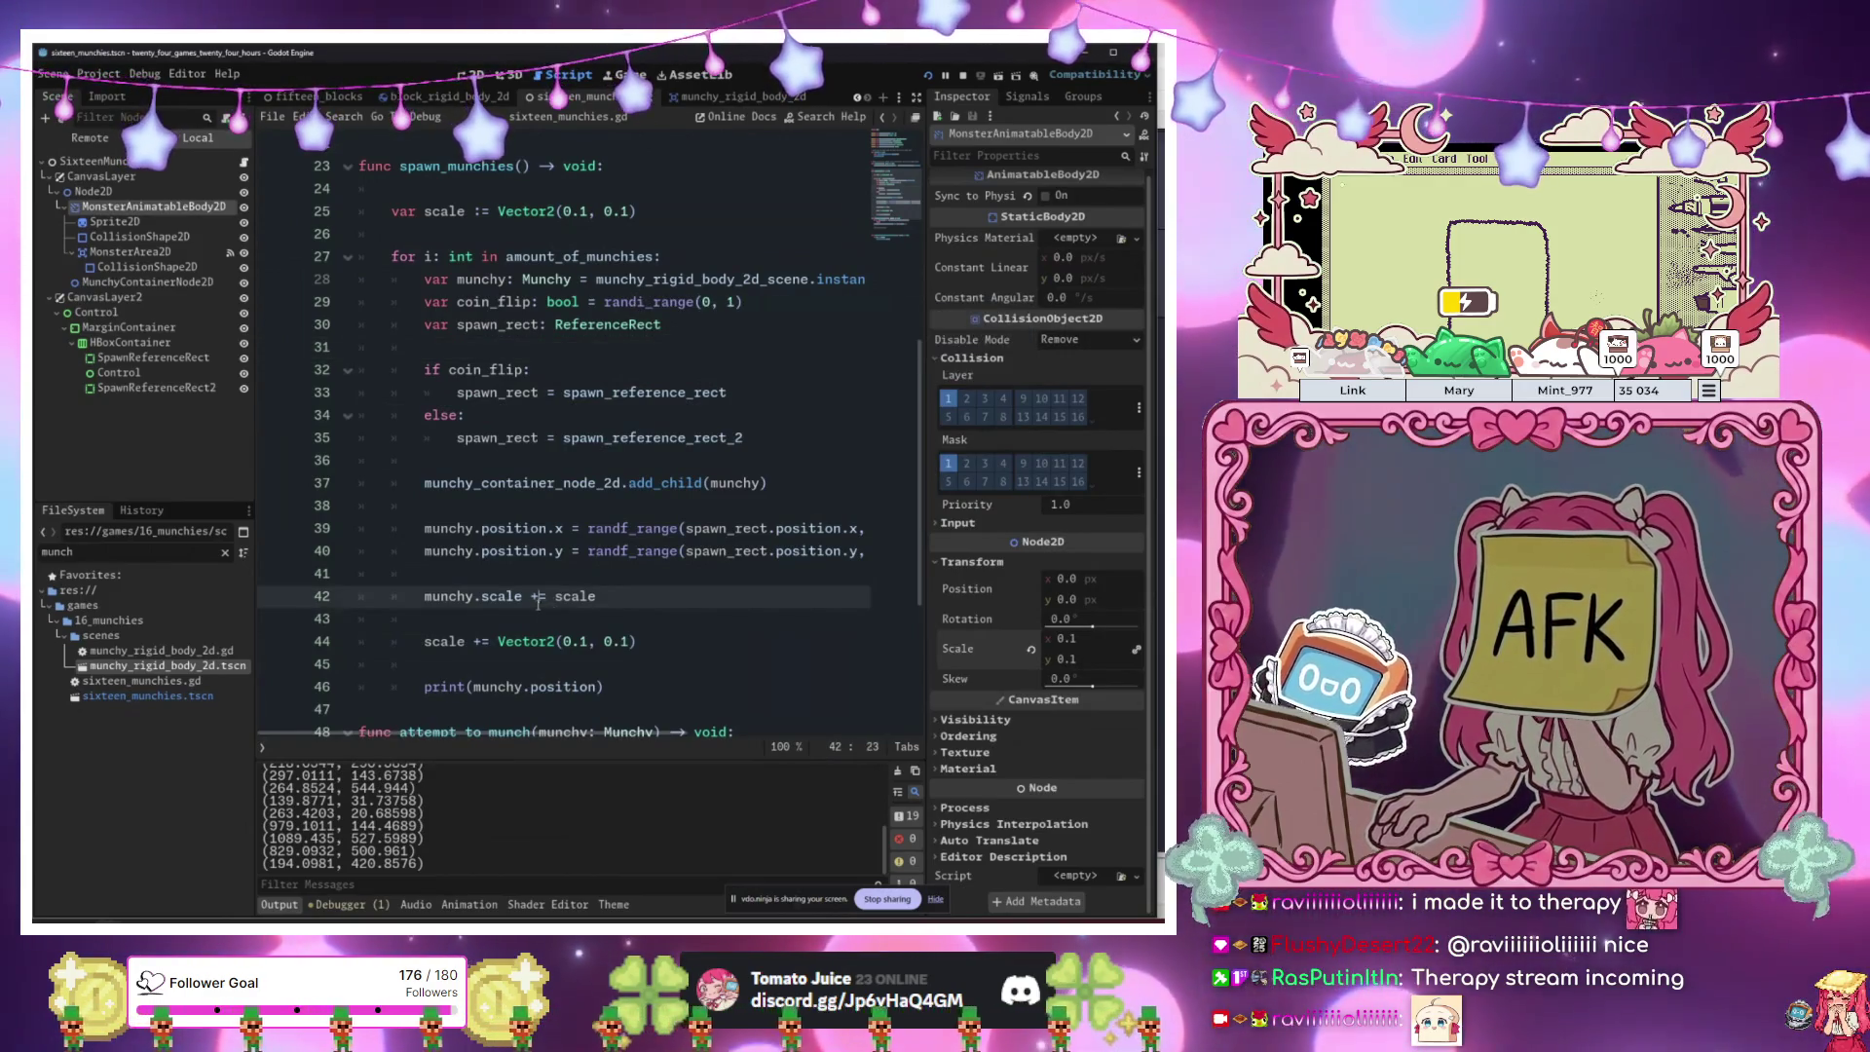
{"action": "left_click", "coordinate": [526, 576]}
{"action": "left_click", "coordinate": [533, 599]}
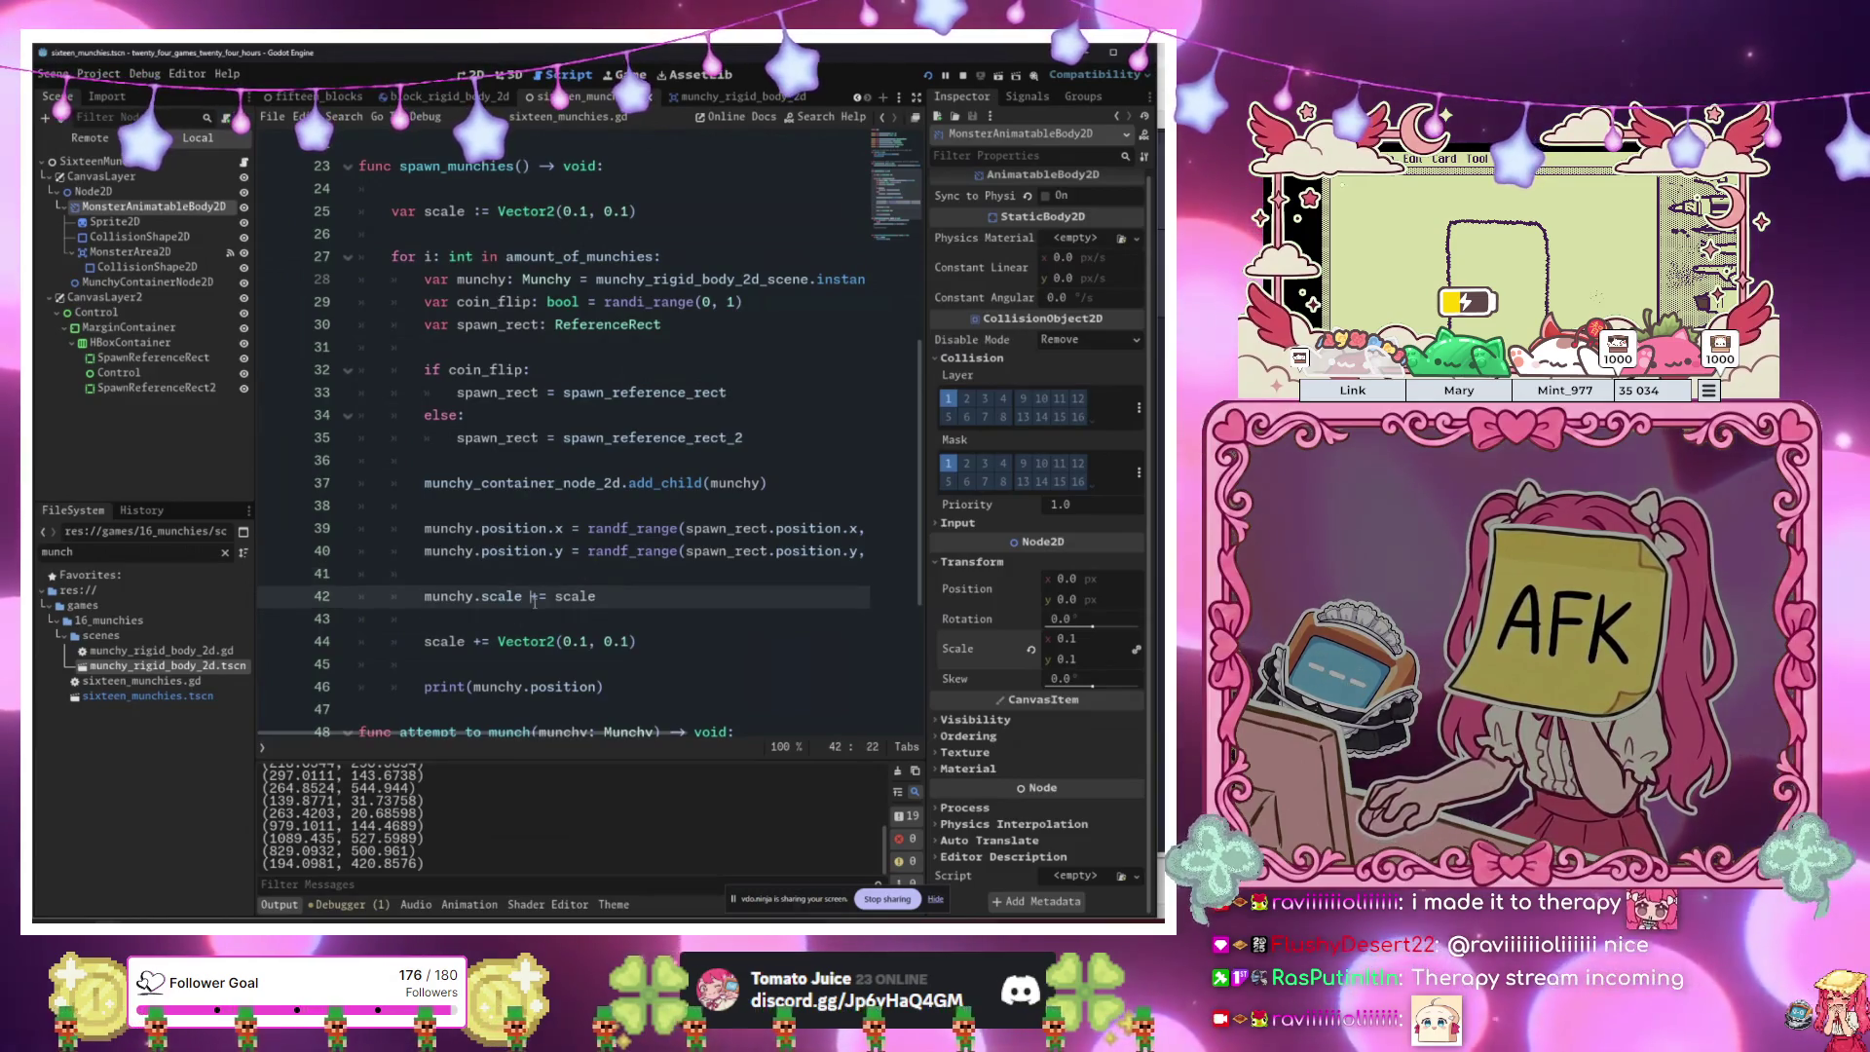
{"action": "left_click", "coordinate": [541, 577]}
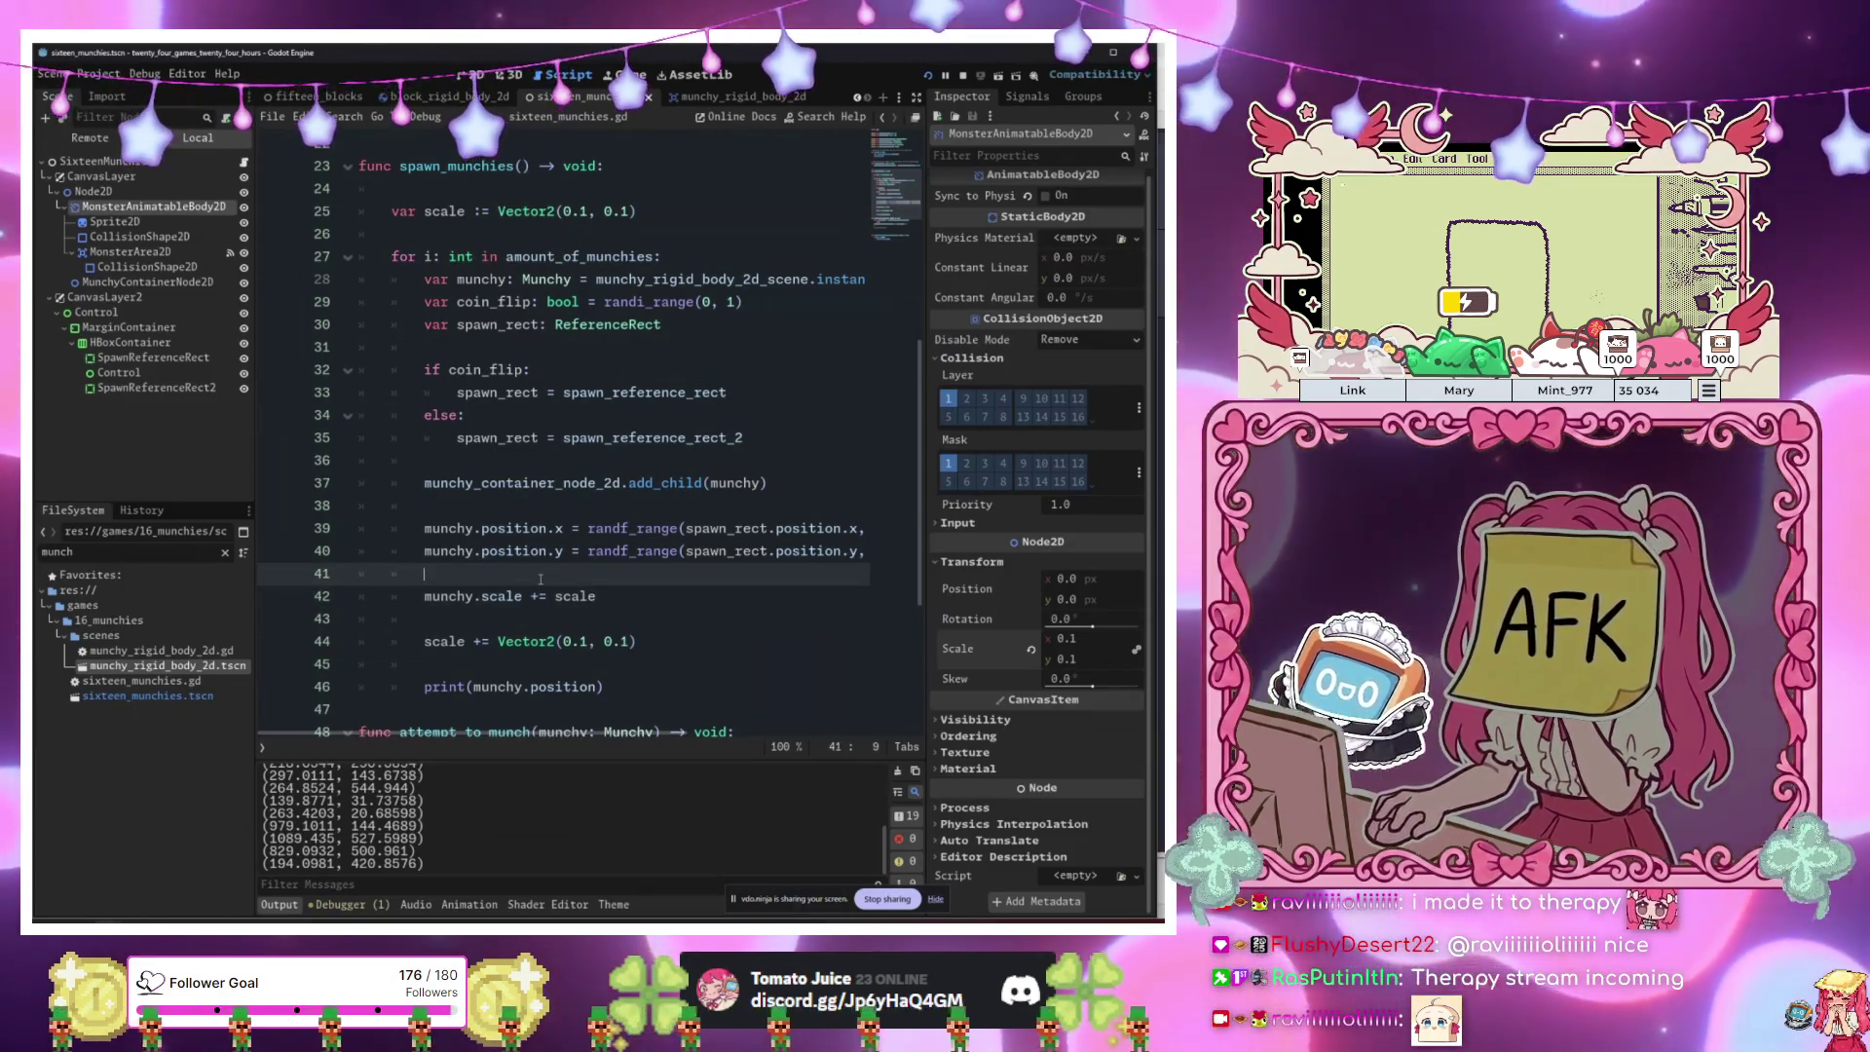
{"action": "key", "text": "Return"}
Write munchy.scale = Vector2(0.1, 0.1) on that line, then save and run with F6
{"action": "type", "text": "munchy.s"}
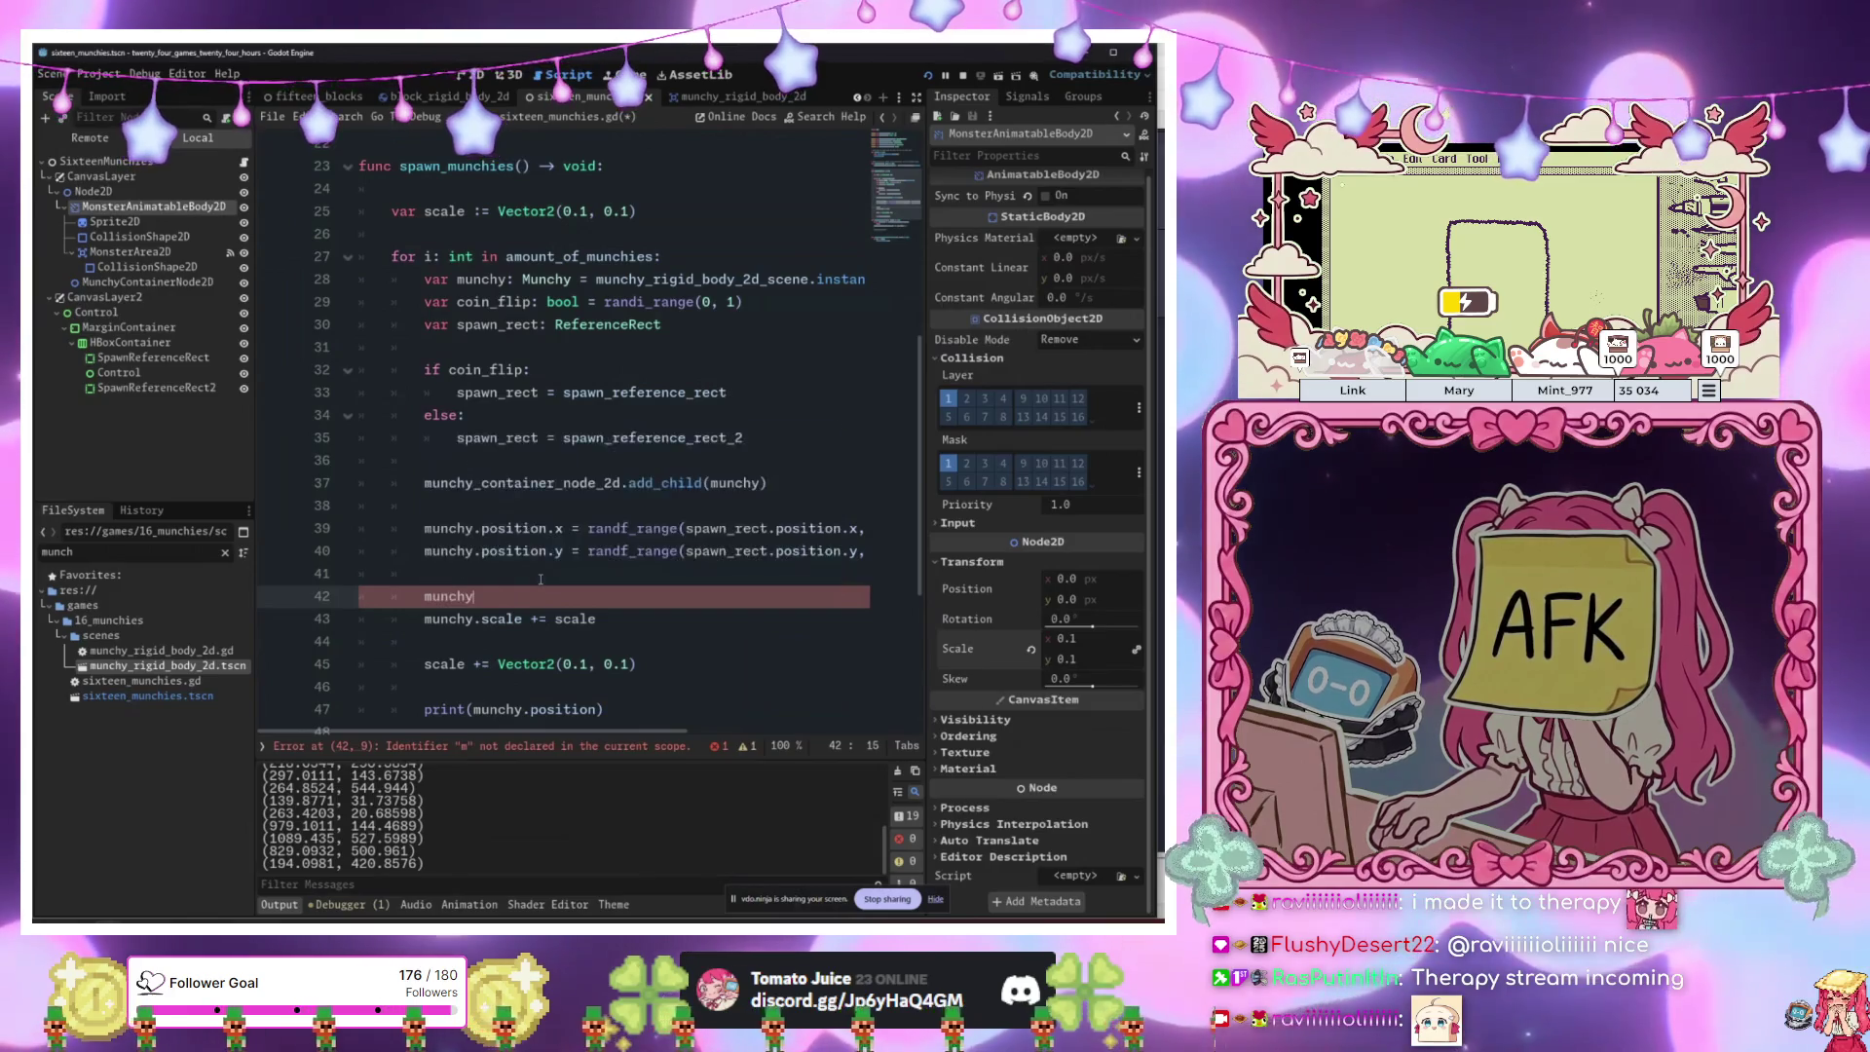
{"action": "type", "text": "cale = "}
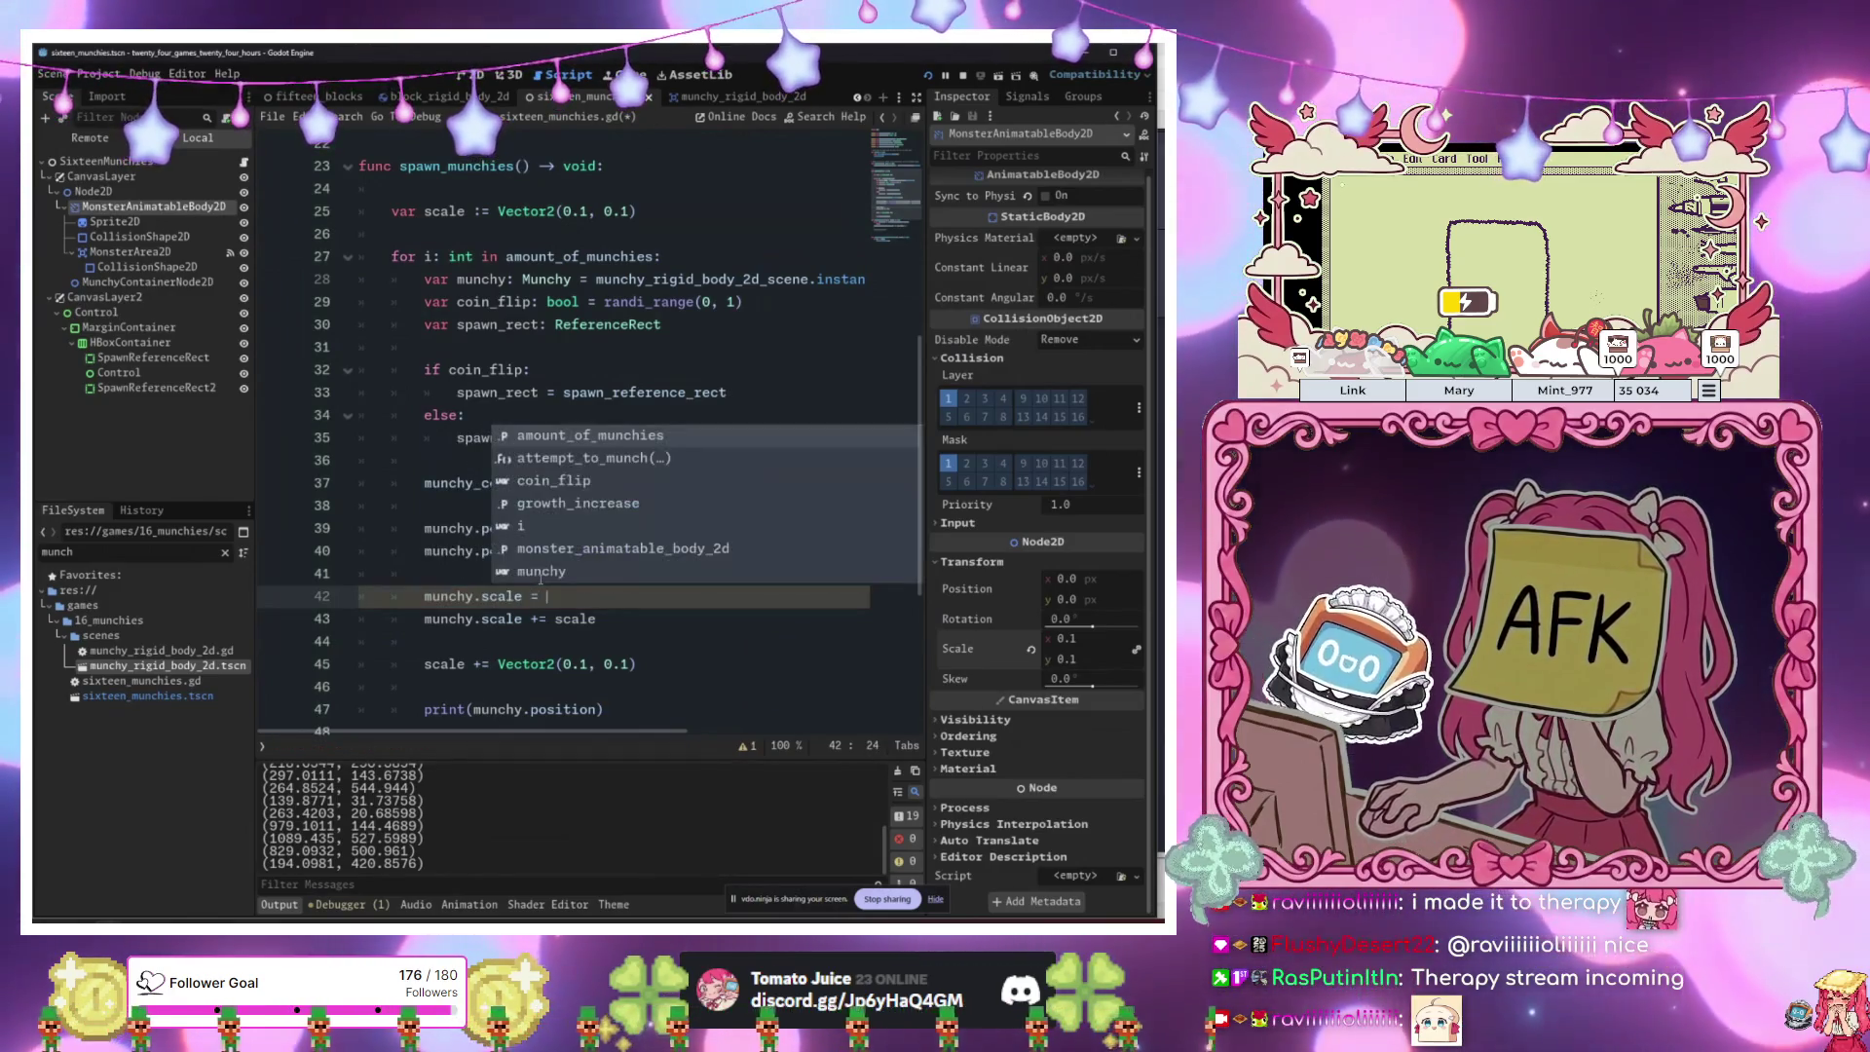
{"action": "type", "text": "0"}
{"action": "key", "text": "BackSpace"}
{"action": "key", "text": "BackSpace"}
{"action": "type", "text": "Vector2("}
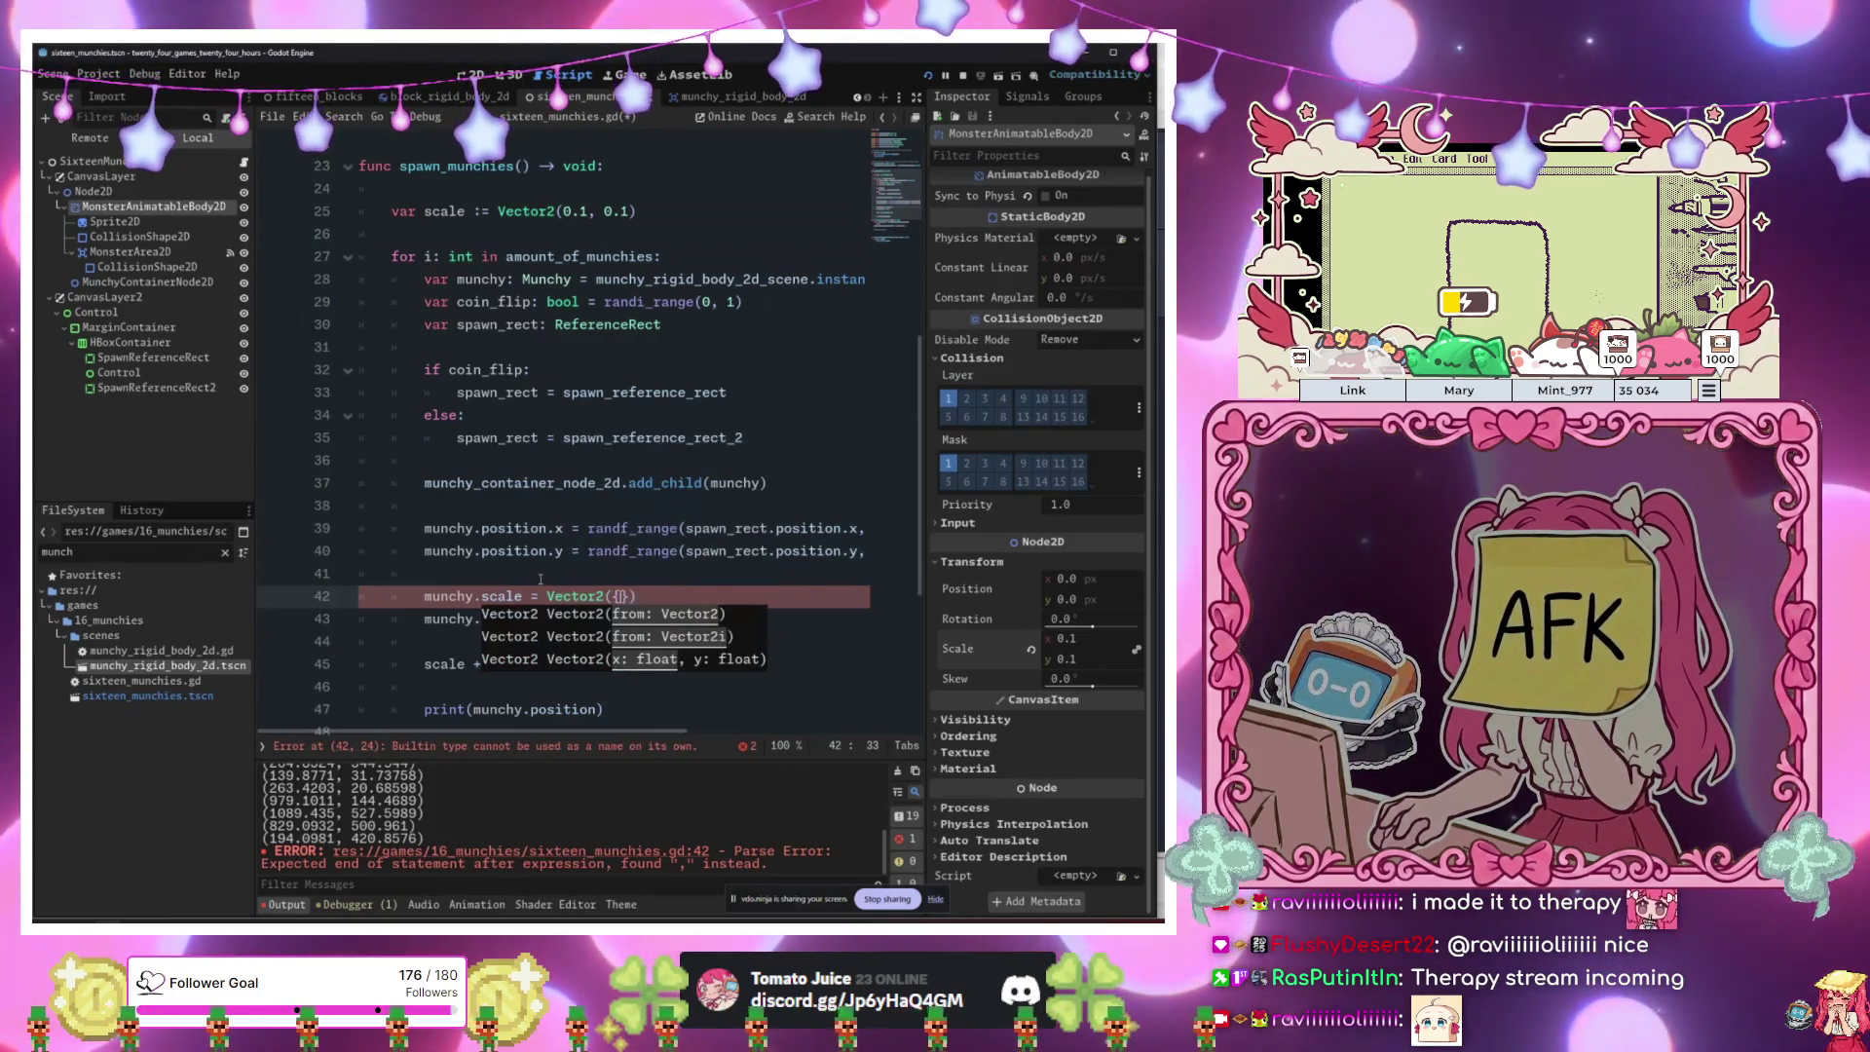
{"action": "type", "text": "0"}
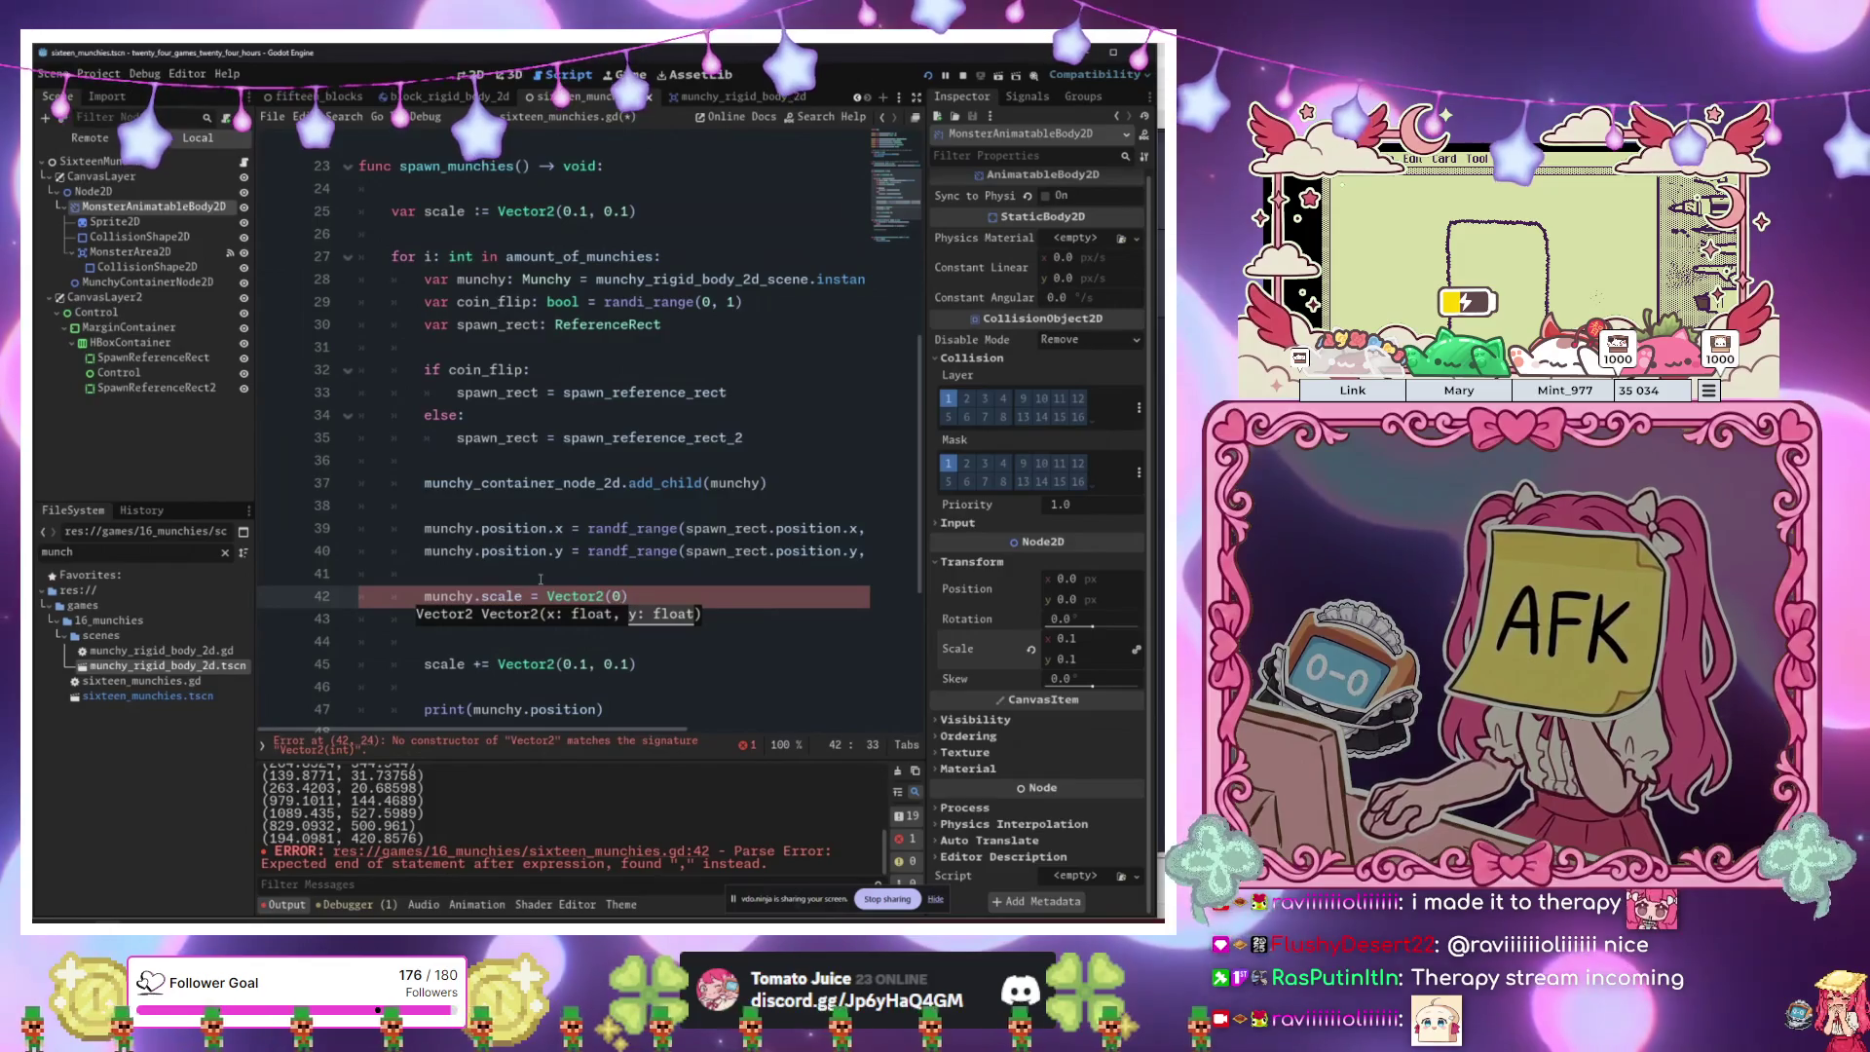
{"action": "key", "text": "BackSpace"}
{"action": "type", "text": ".1"}
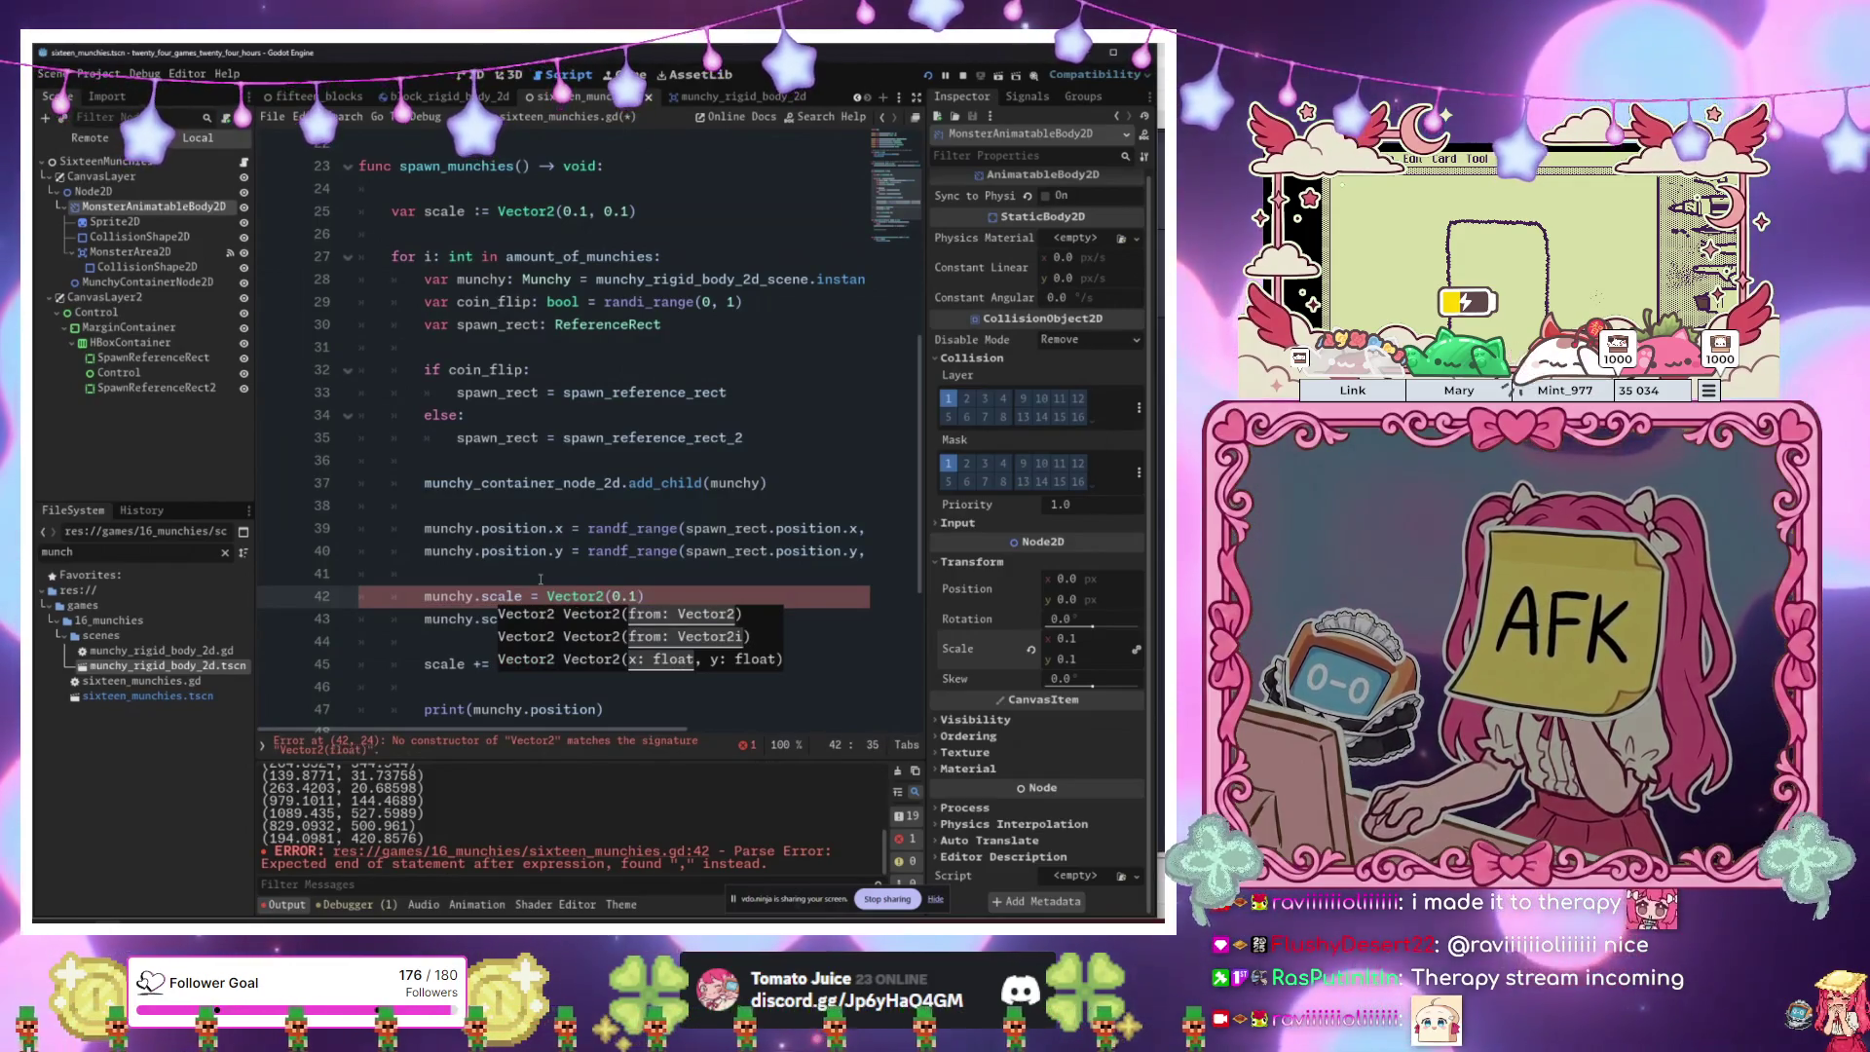
{"action": "left_click", "coordinate": [540, 580]}
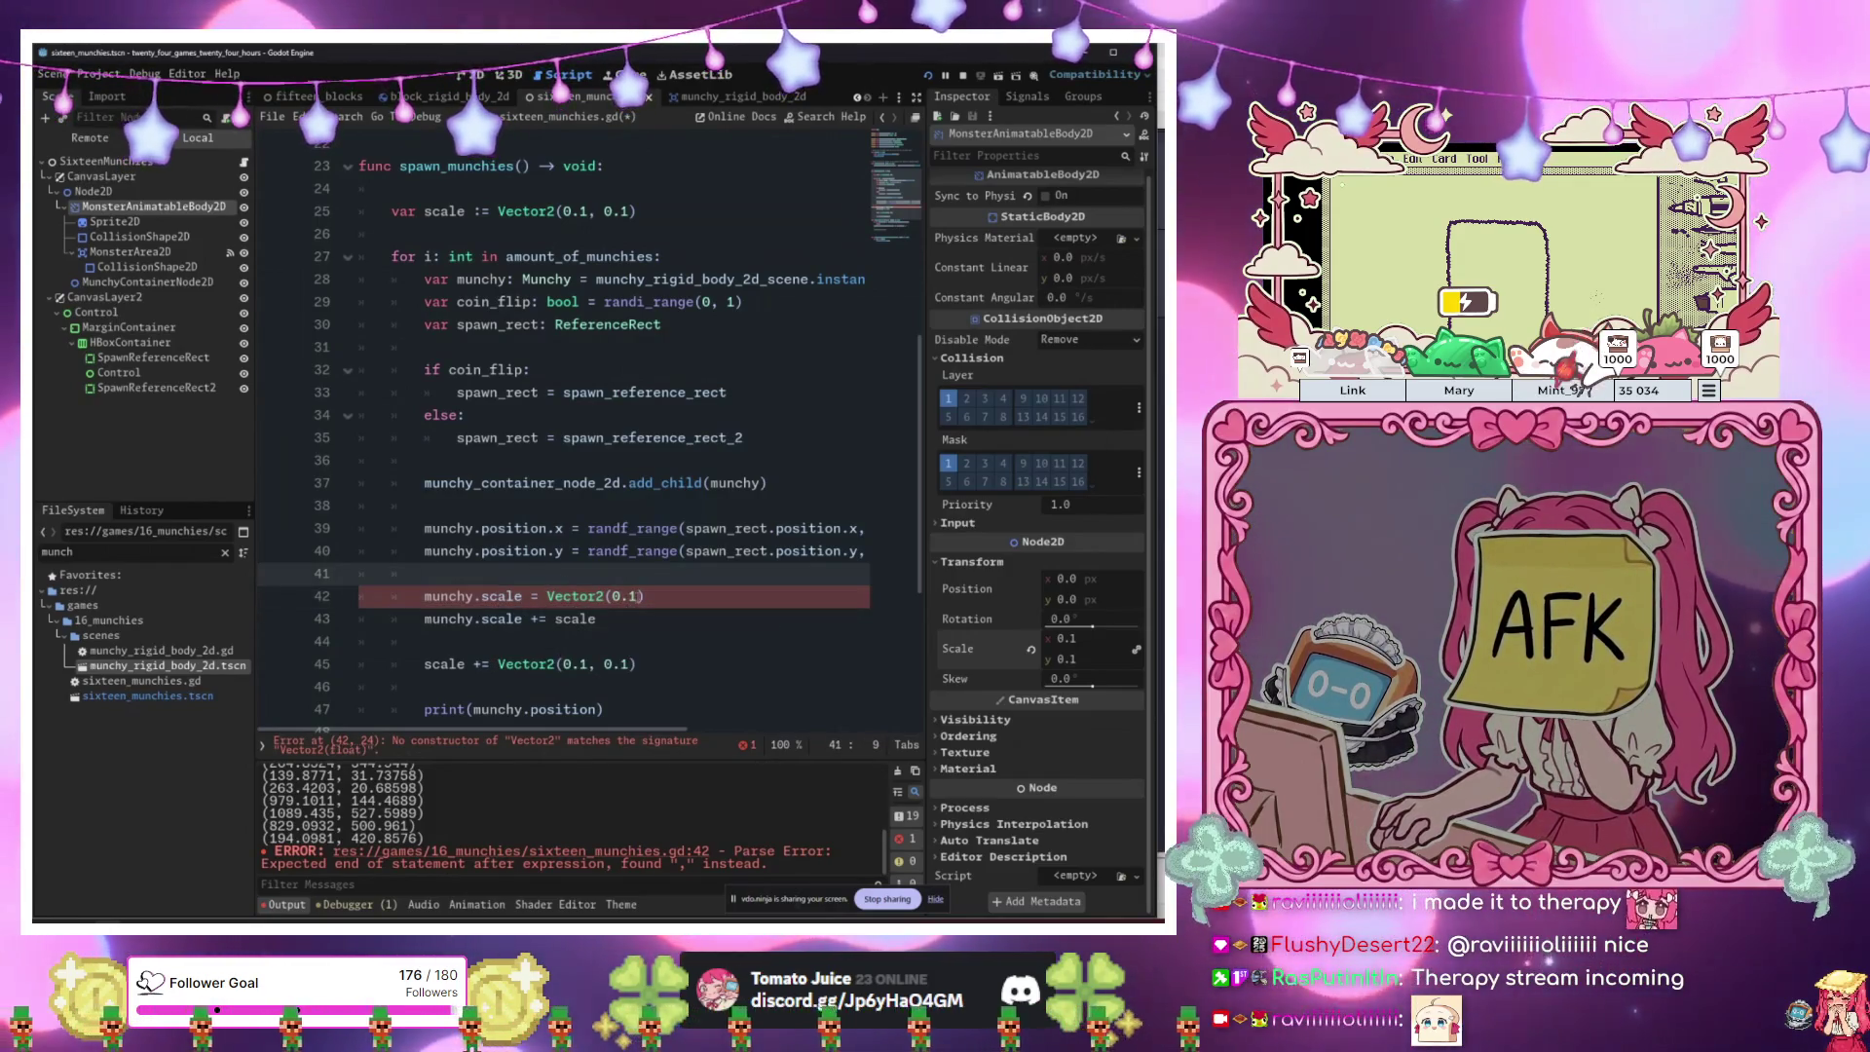
{"action": "left_click", "coordinate": [667, 599]}
{"action": "type", "text": ", 0.1"}
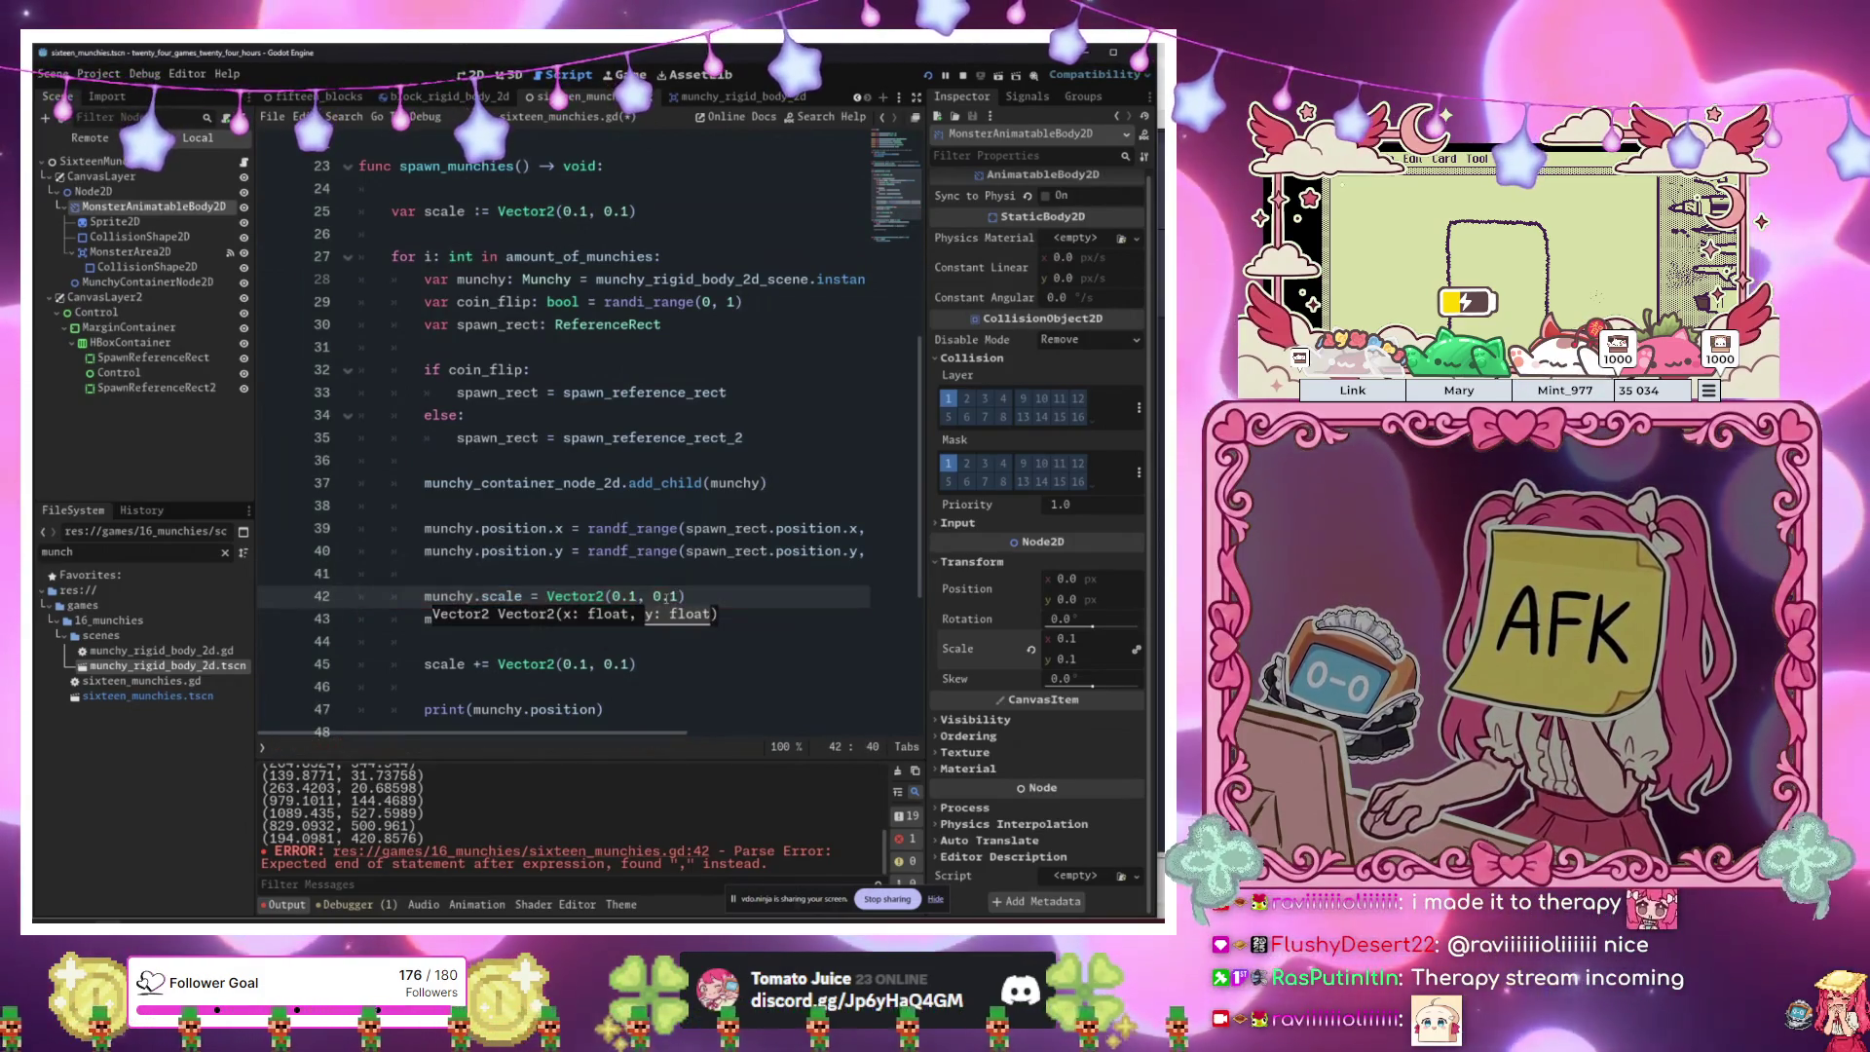
{"action": "left_click", "coordinate": [668, 651]}
{"action": "key", "text": "F6"}
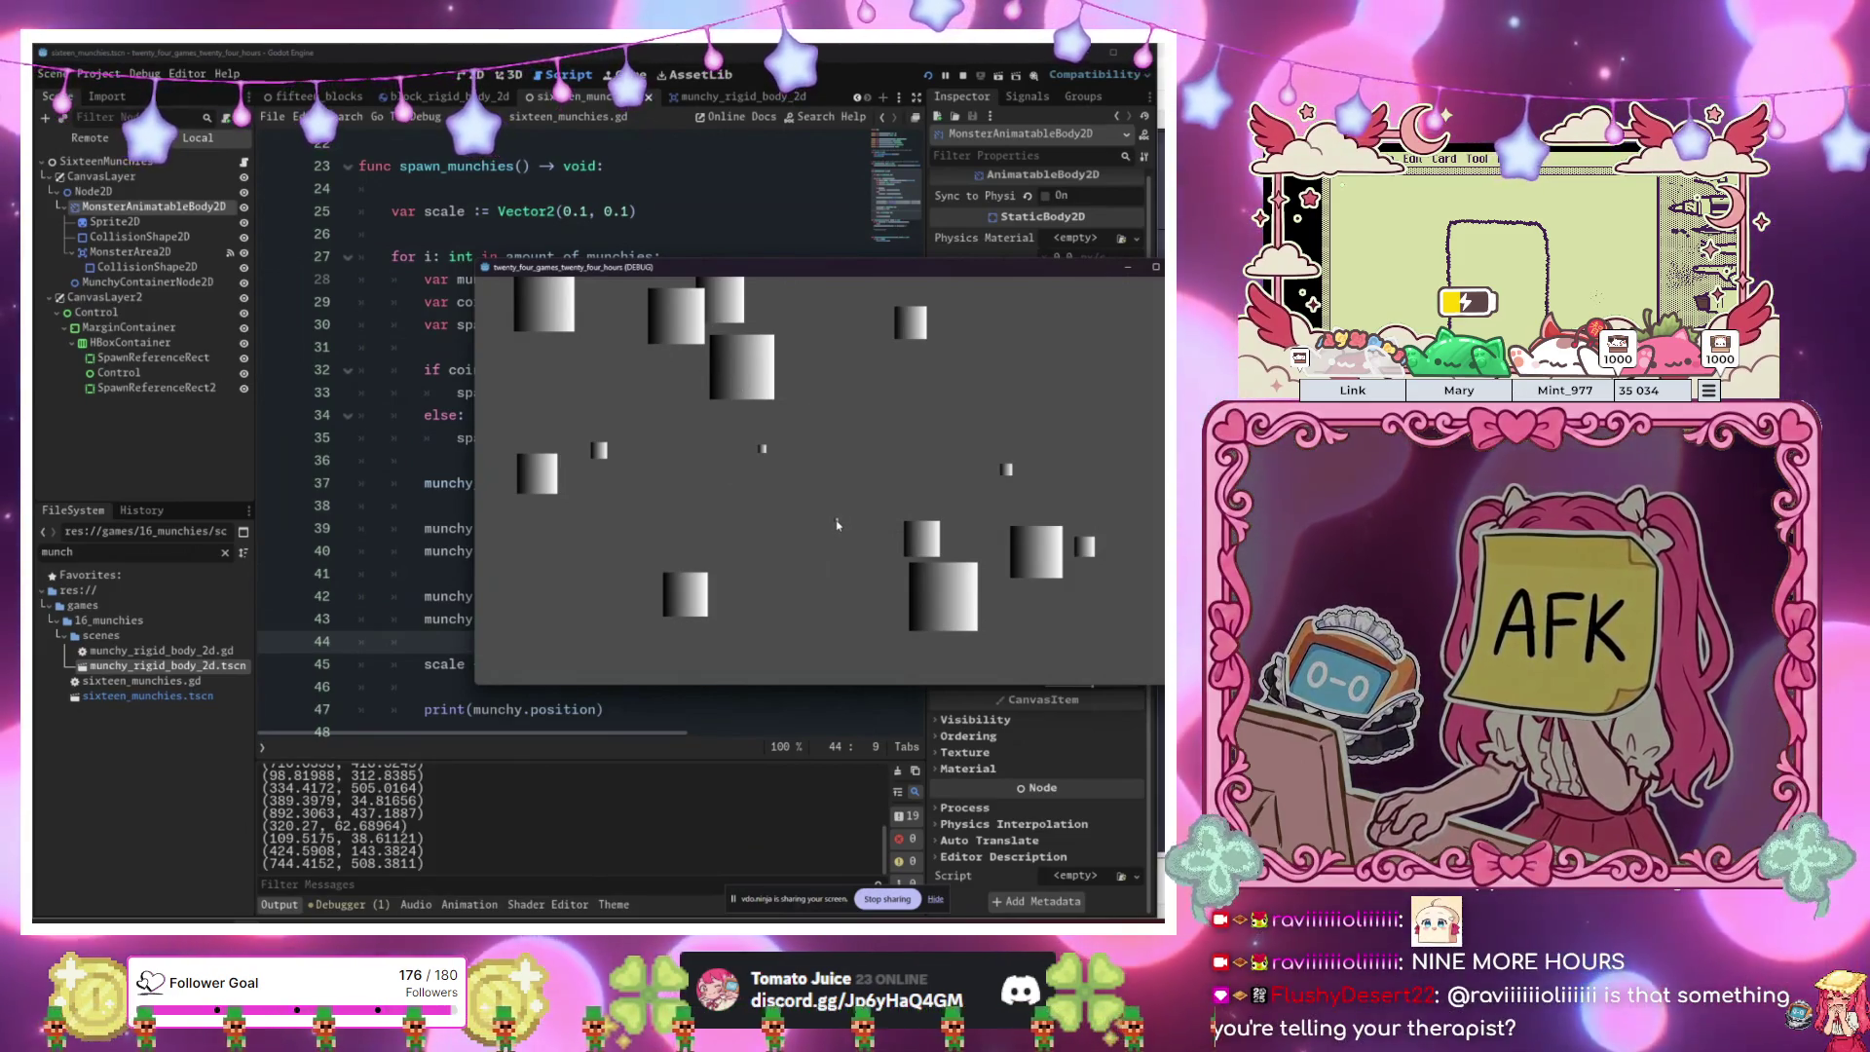
Delete the leftover print(munchy.position) line from the spawn loop
{"action": "left_click_drag", "start_coordinate": [848, 279], "coordinate": [1206, 286]}
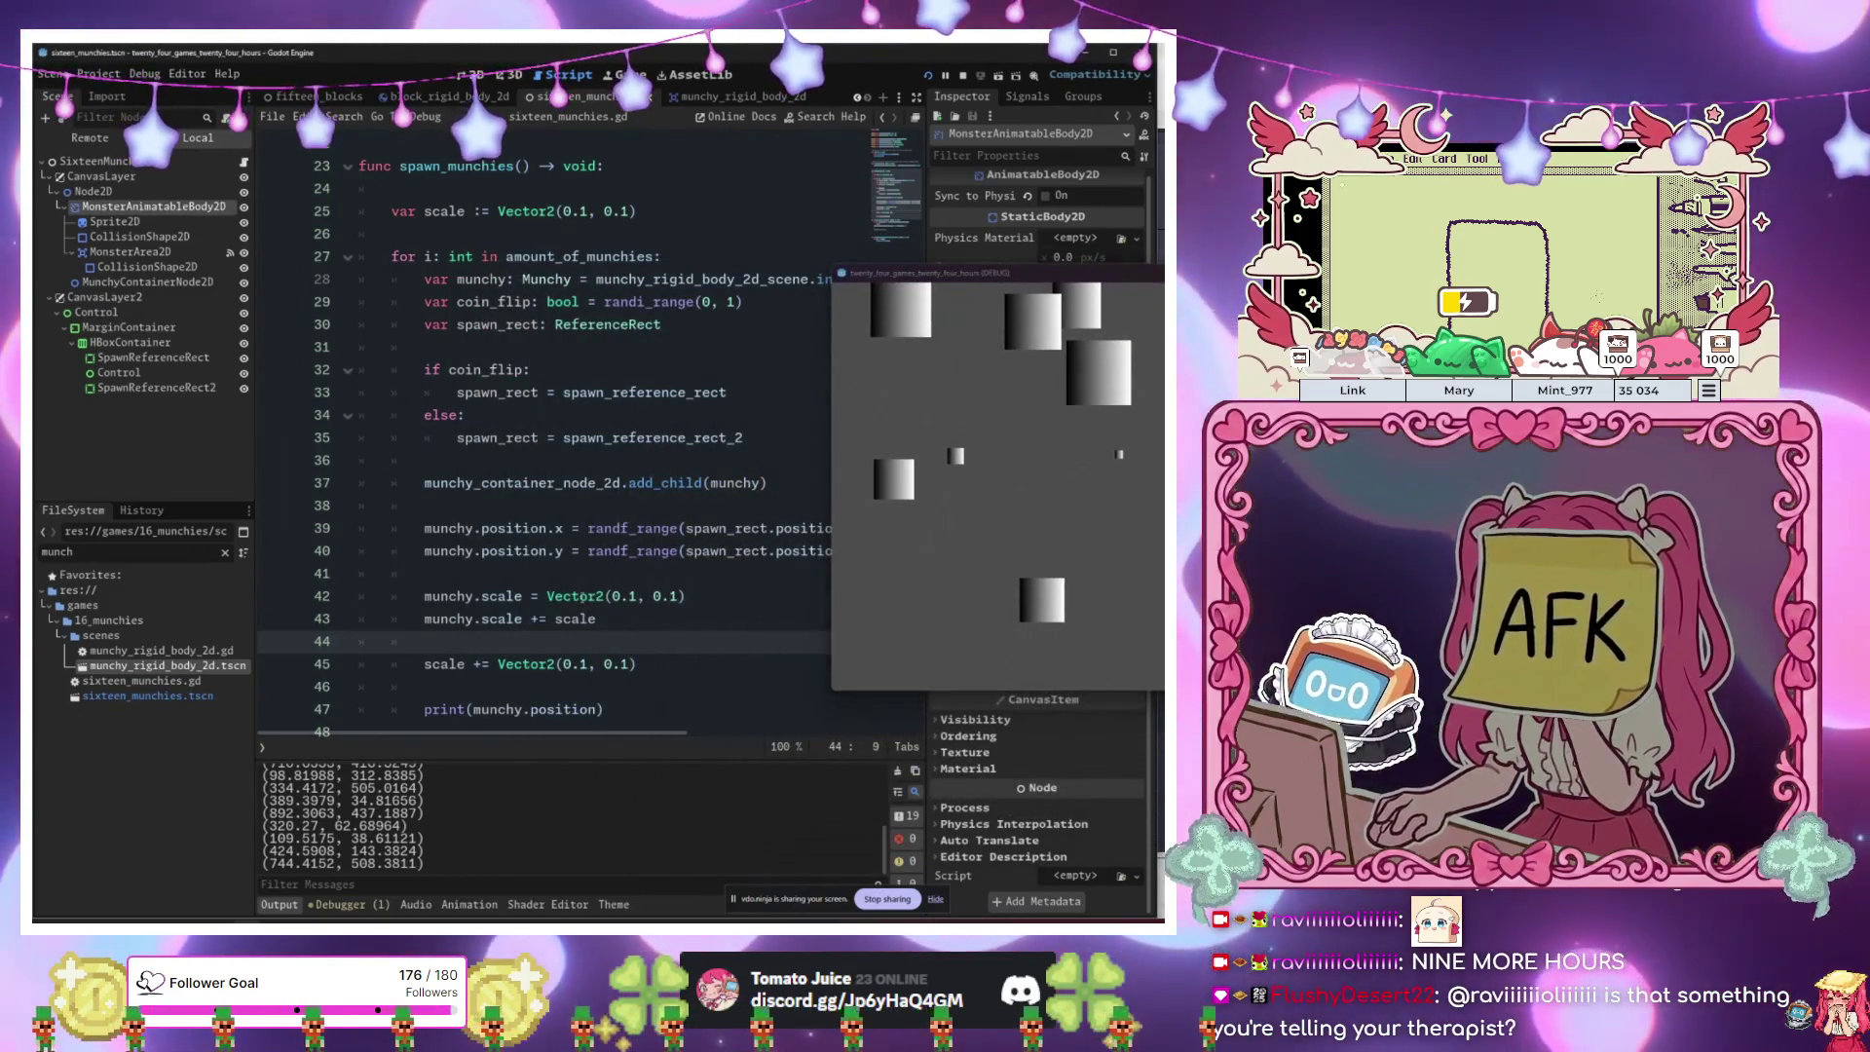
{"action": "left_click", "coordinate": [598, 596]}
{"action": "scroll", "coordinate": [598, 595], "scroll_direction": "down", "scroll_amount": 2}
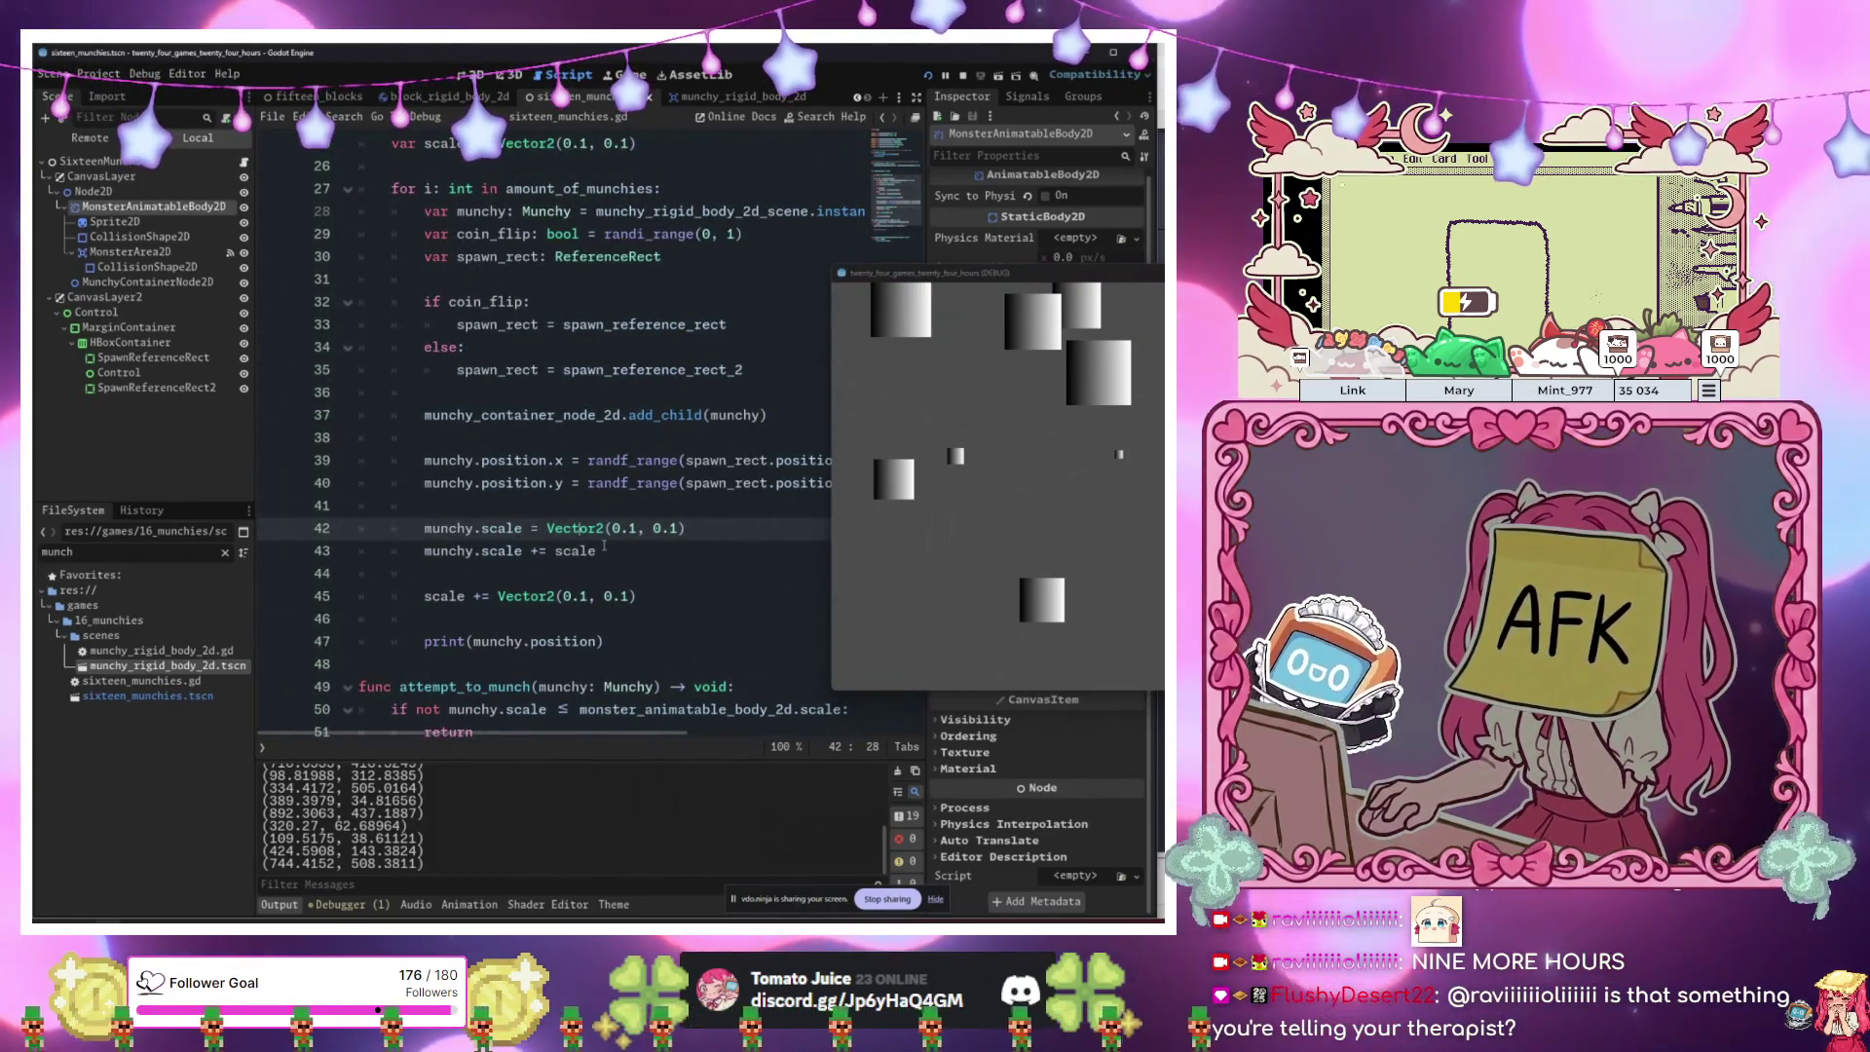
{"action": "scroll", "coordinate": [585, 546], "scroll_direction": "up", "scroll_amount": 3}
{"action": "left_click", "coordinate": [536, 458]}
{"action": "scroll", "coordinate": [516, 458], "scroll_direction": "down", "scroll_amount": 3}
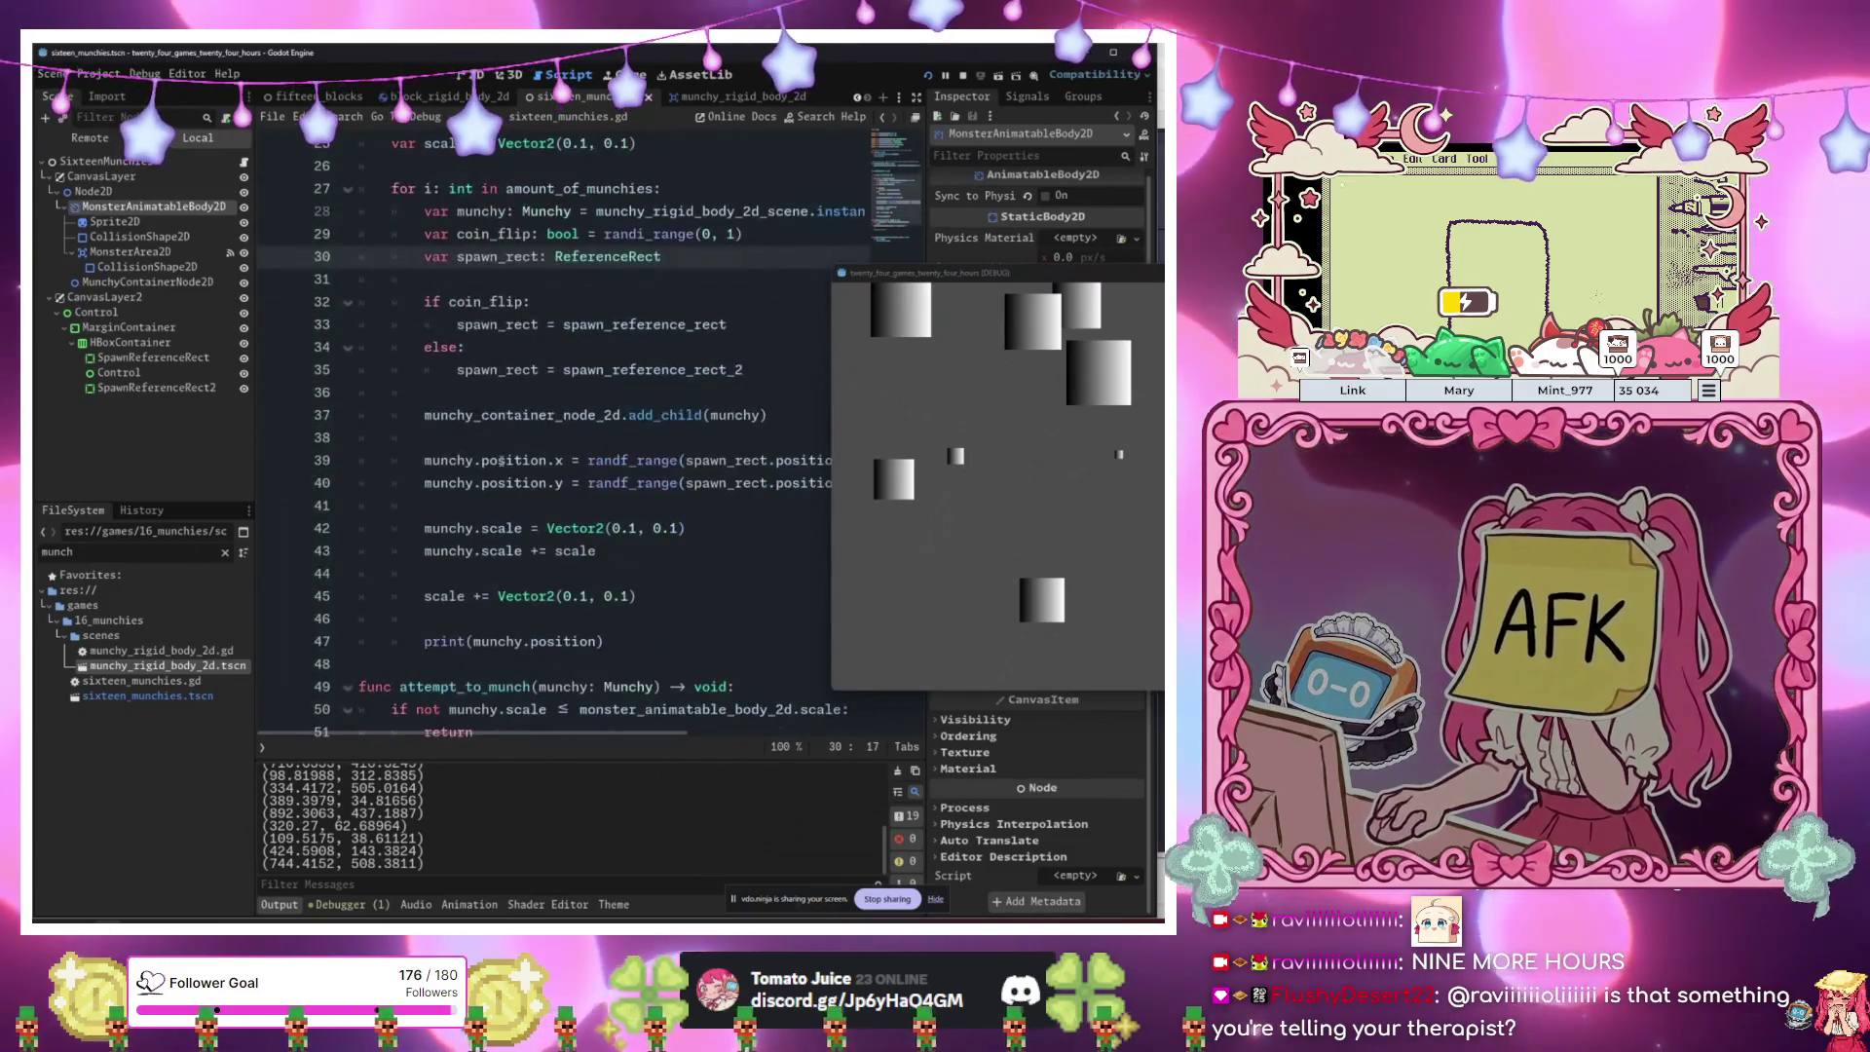
{"action": "scroll", "coordinate": [508, 488], "scroll_direction": "down", "scroll_amount": 2}
{"action": "scroll", "coordinate": [565, 546], "scroll_direction": "up", "scroll_amount": 3}
{"action": "left_click", "coordinate": [603, 615]}
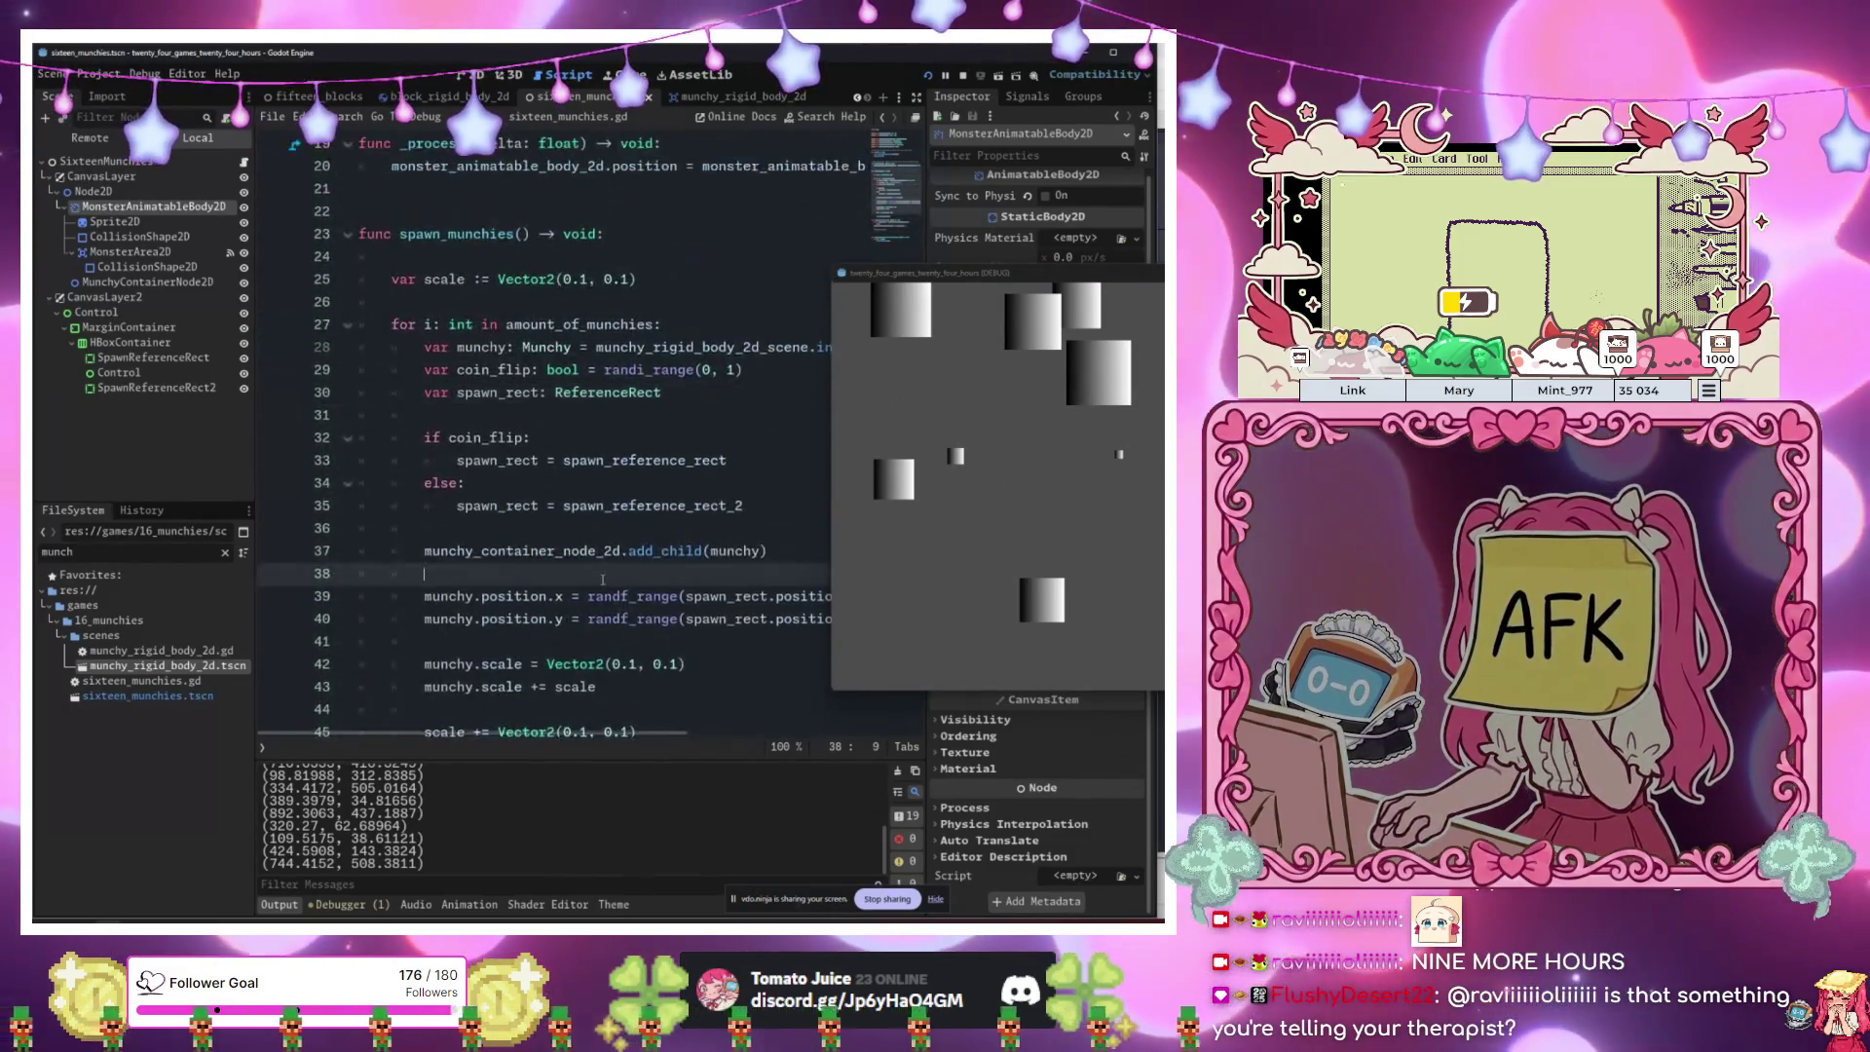
{"action": "scroll", "coordinate": [603, 616], "scroll_direction": "down", "scroll_amount": 1}
{"action": "left_click_drag", "start_coordinate": [609, 641], "coordinate": [638, 596]}
{"action": "key", "text": "BackSpace"}
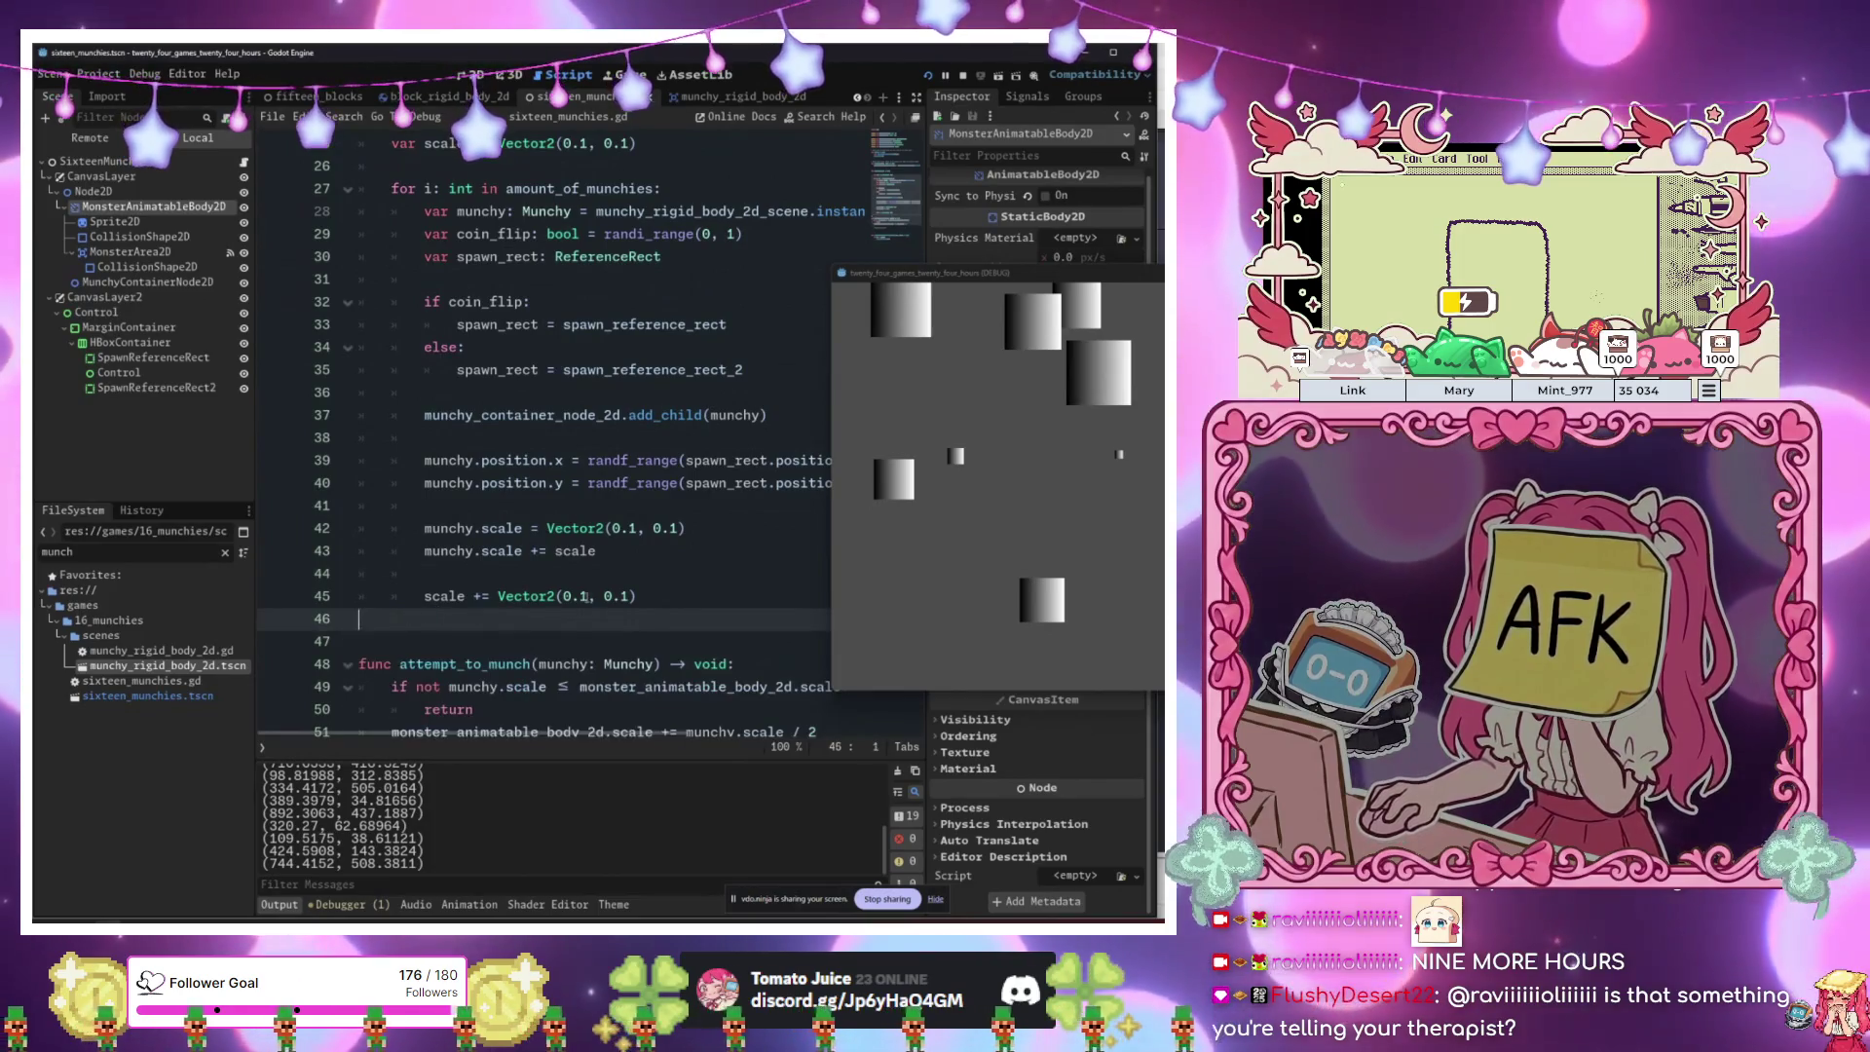
Declare var munchies: Array[Munchy] below the scale declaration
{"action": "left_click", "coordinate": [624, 553]}
{"action": "scroll", "coordinate": [605, 481], "scroll_direction": "up", "scroll_amount": 3}
{"action": "left_click", "coordinate": [507, 371]}
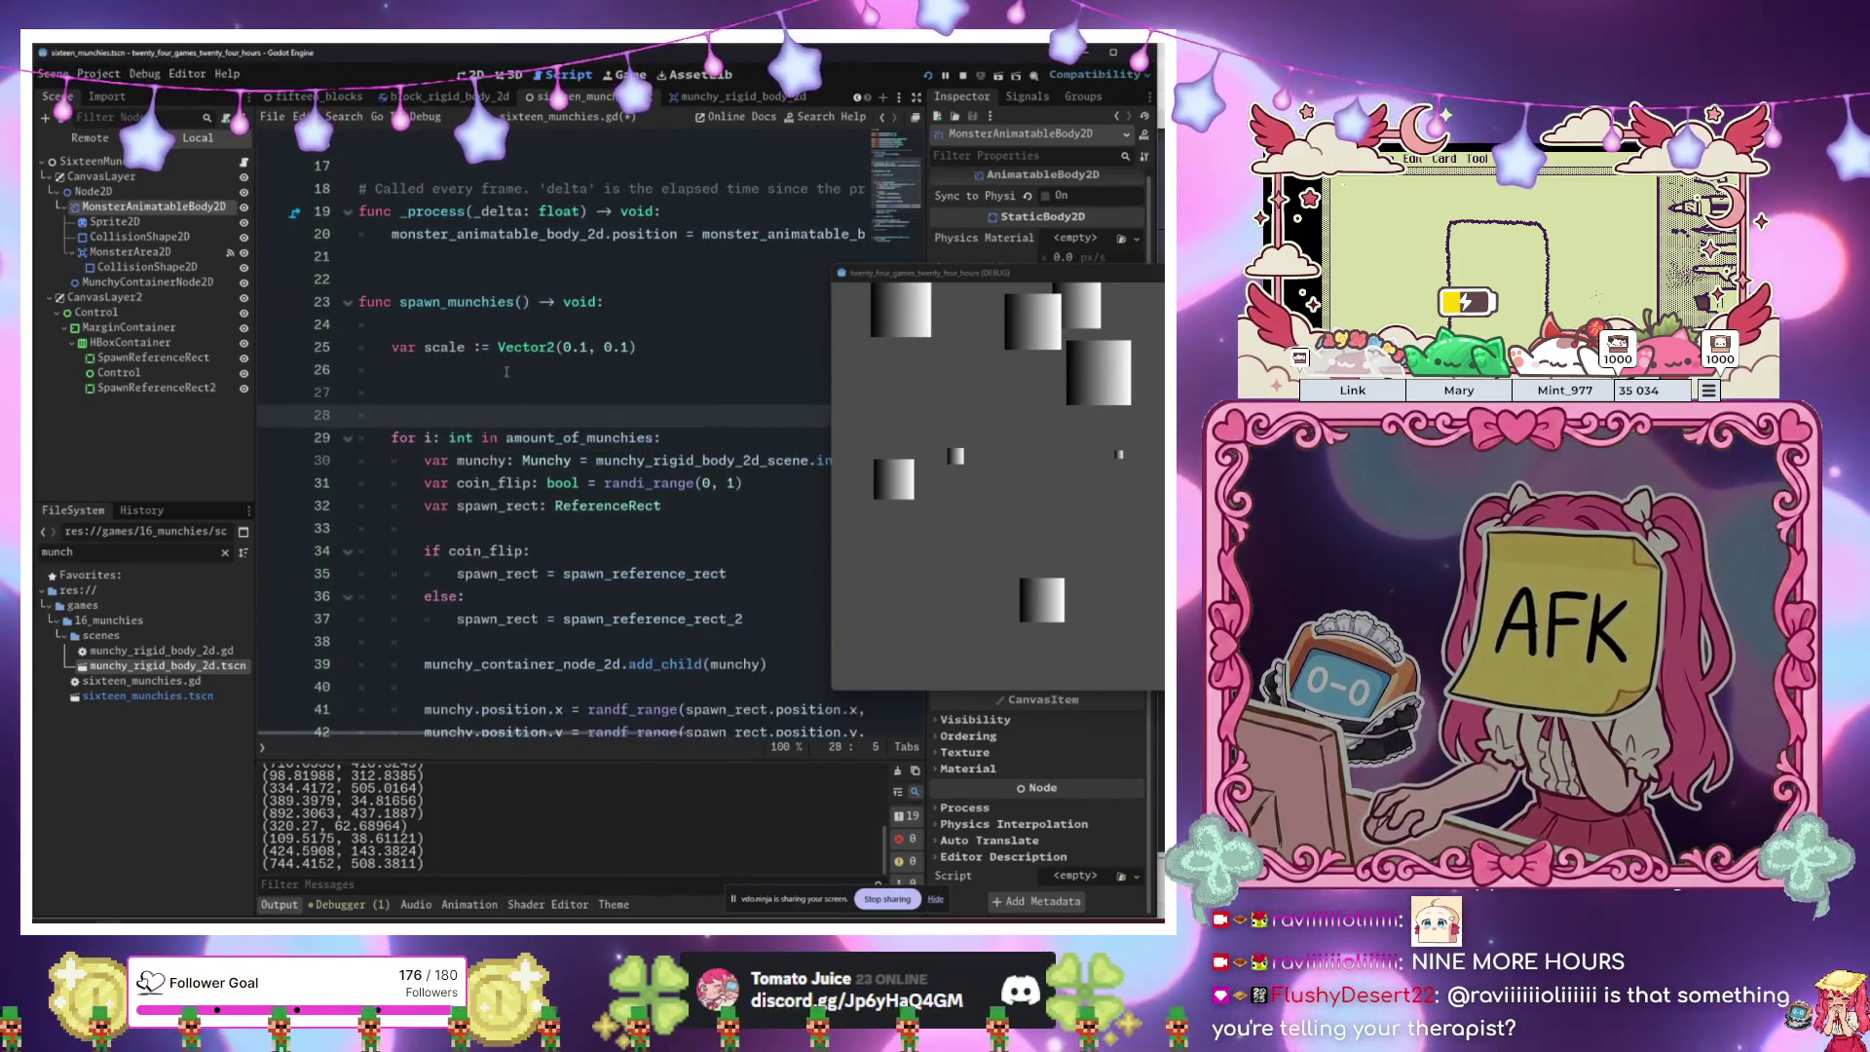
{"action": "key", "text": "Return"}
{"action": "key", "text": "Return"}
{"action": "key", "text": "Return"}
{"action": "type", "text": "var munchi"}
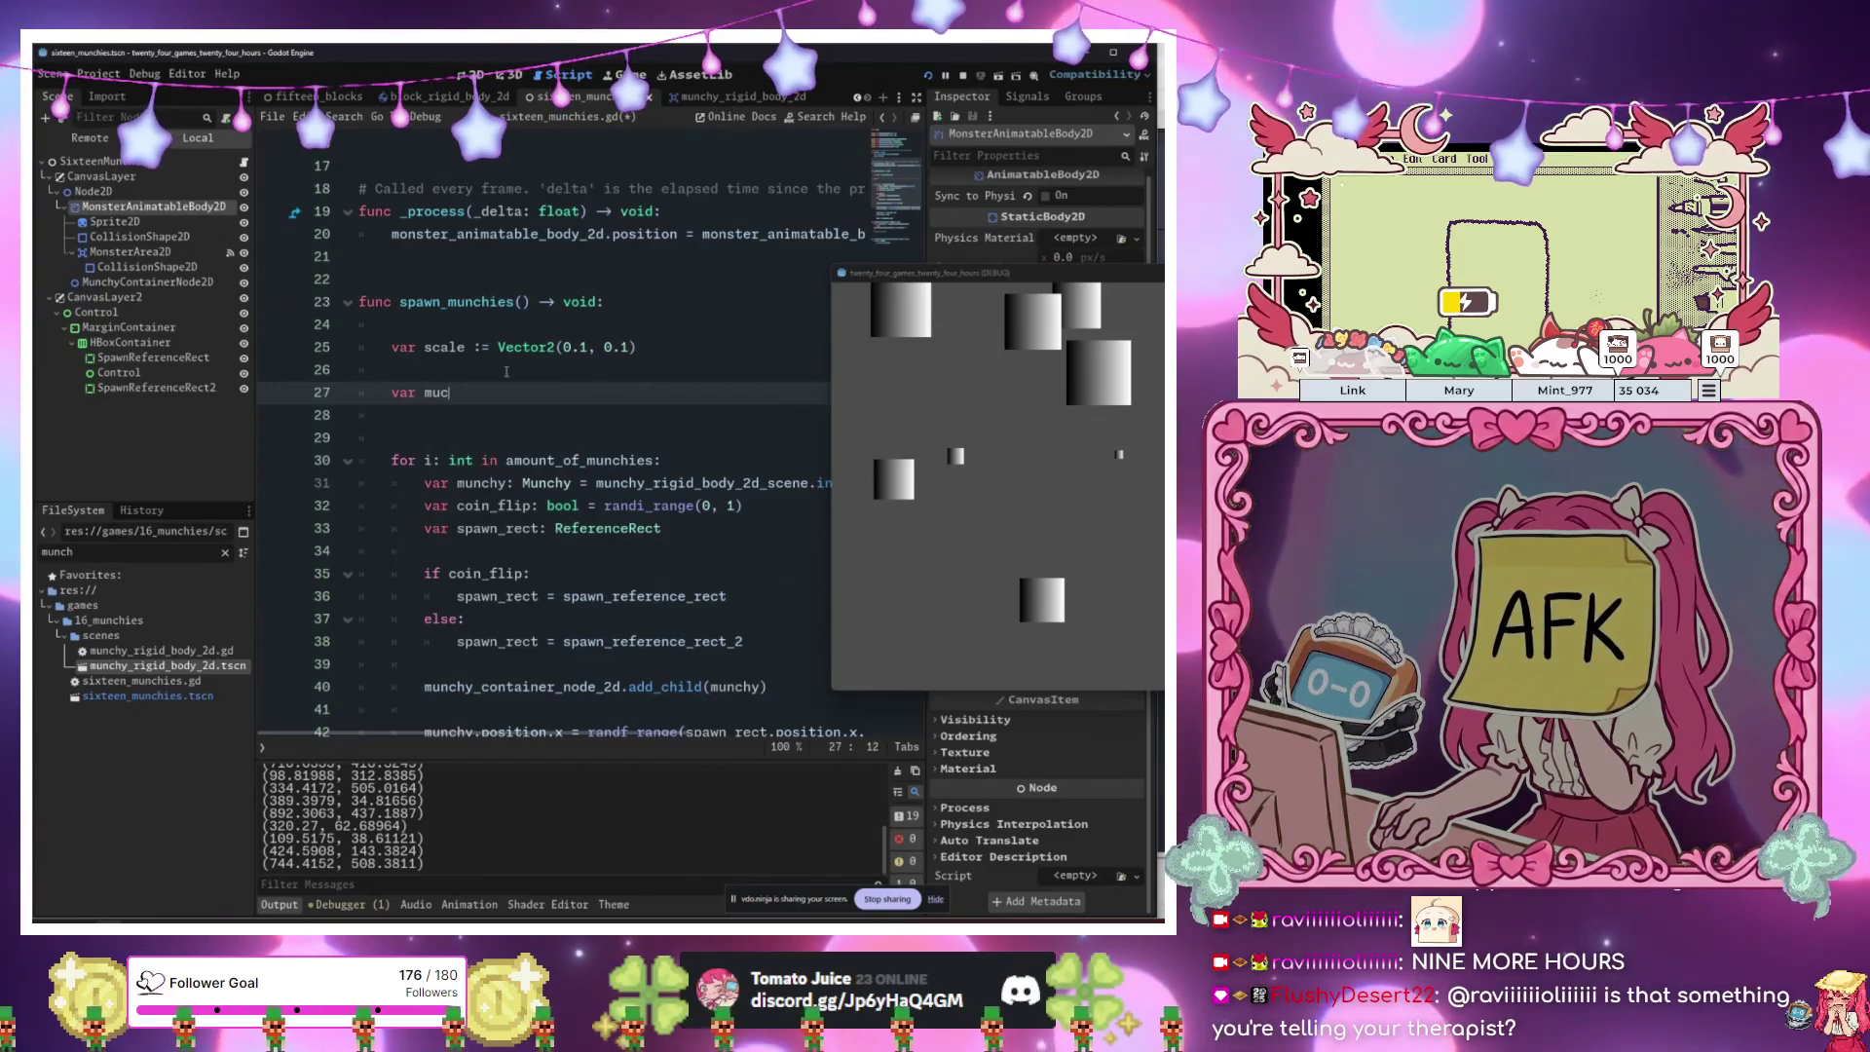
{"action": "type", "text": "es: "}
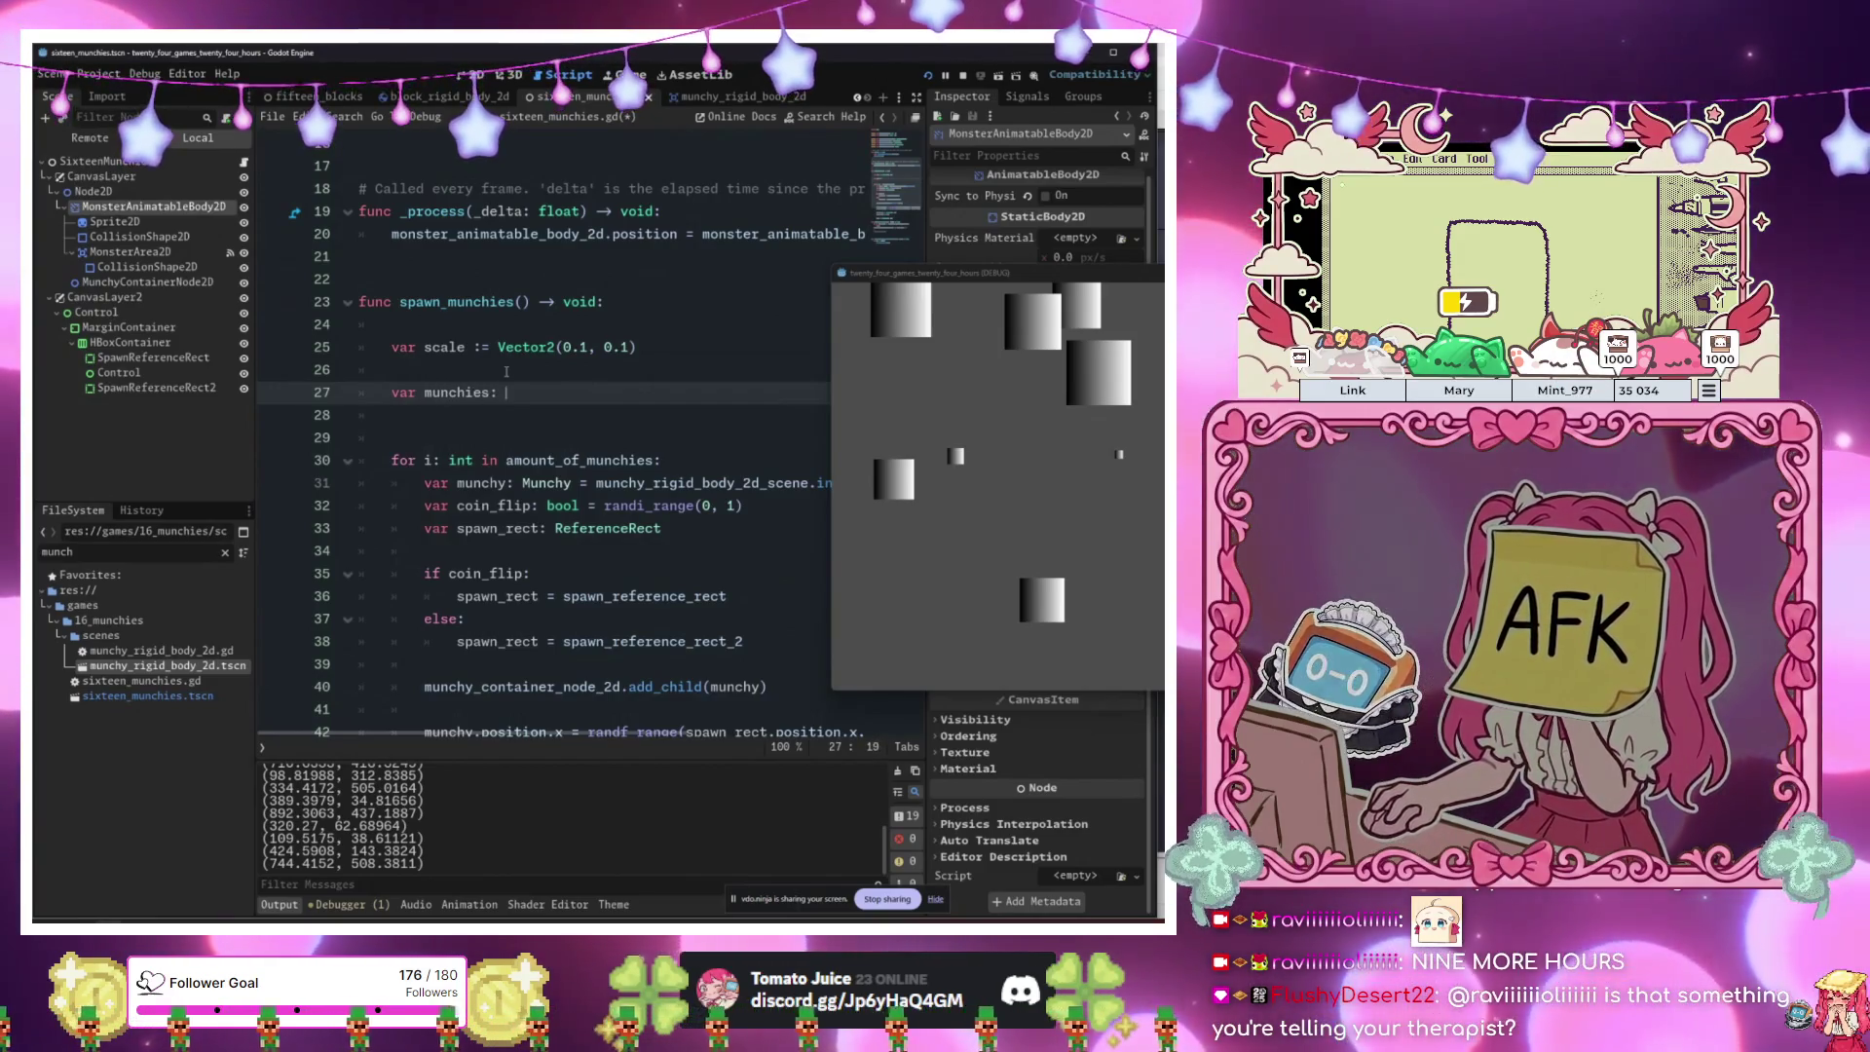
{"action": "type", "text": "Array[Mun"}
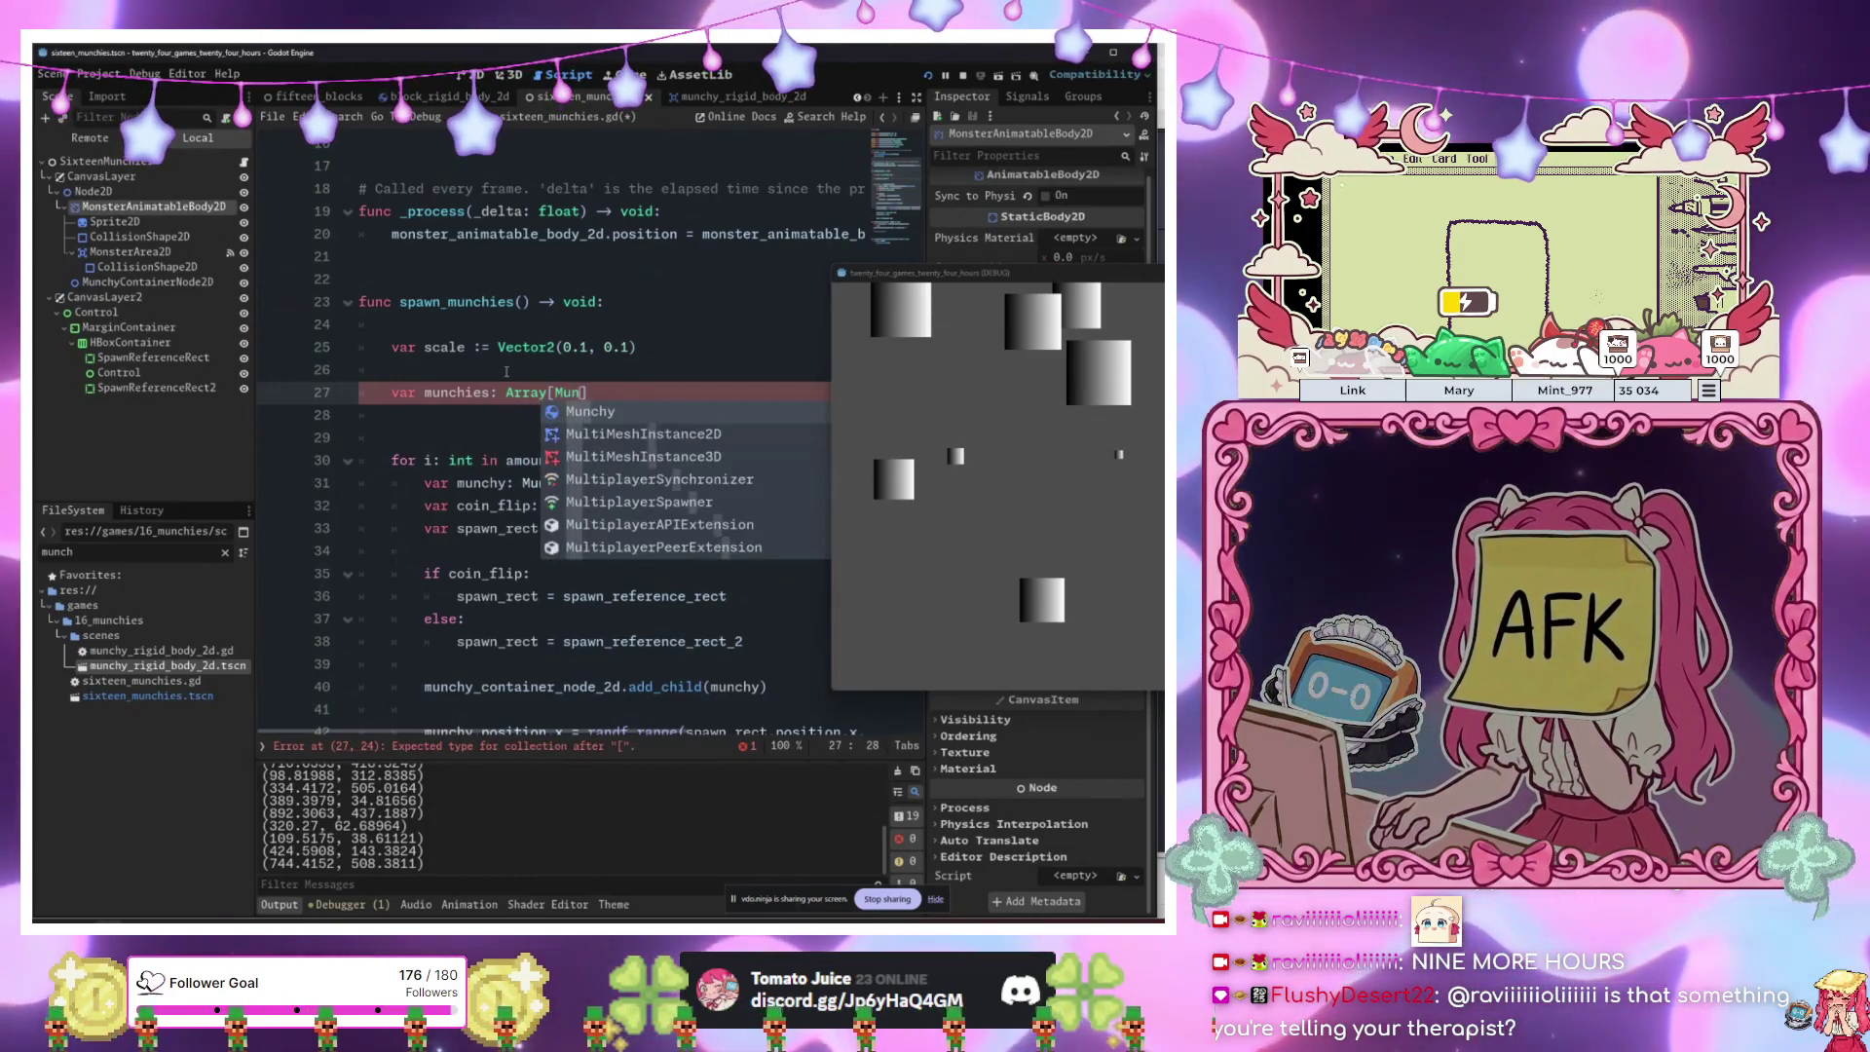
{"action": "key", "text": "Return"}
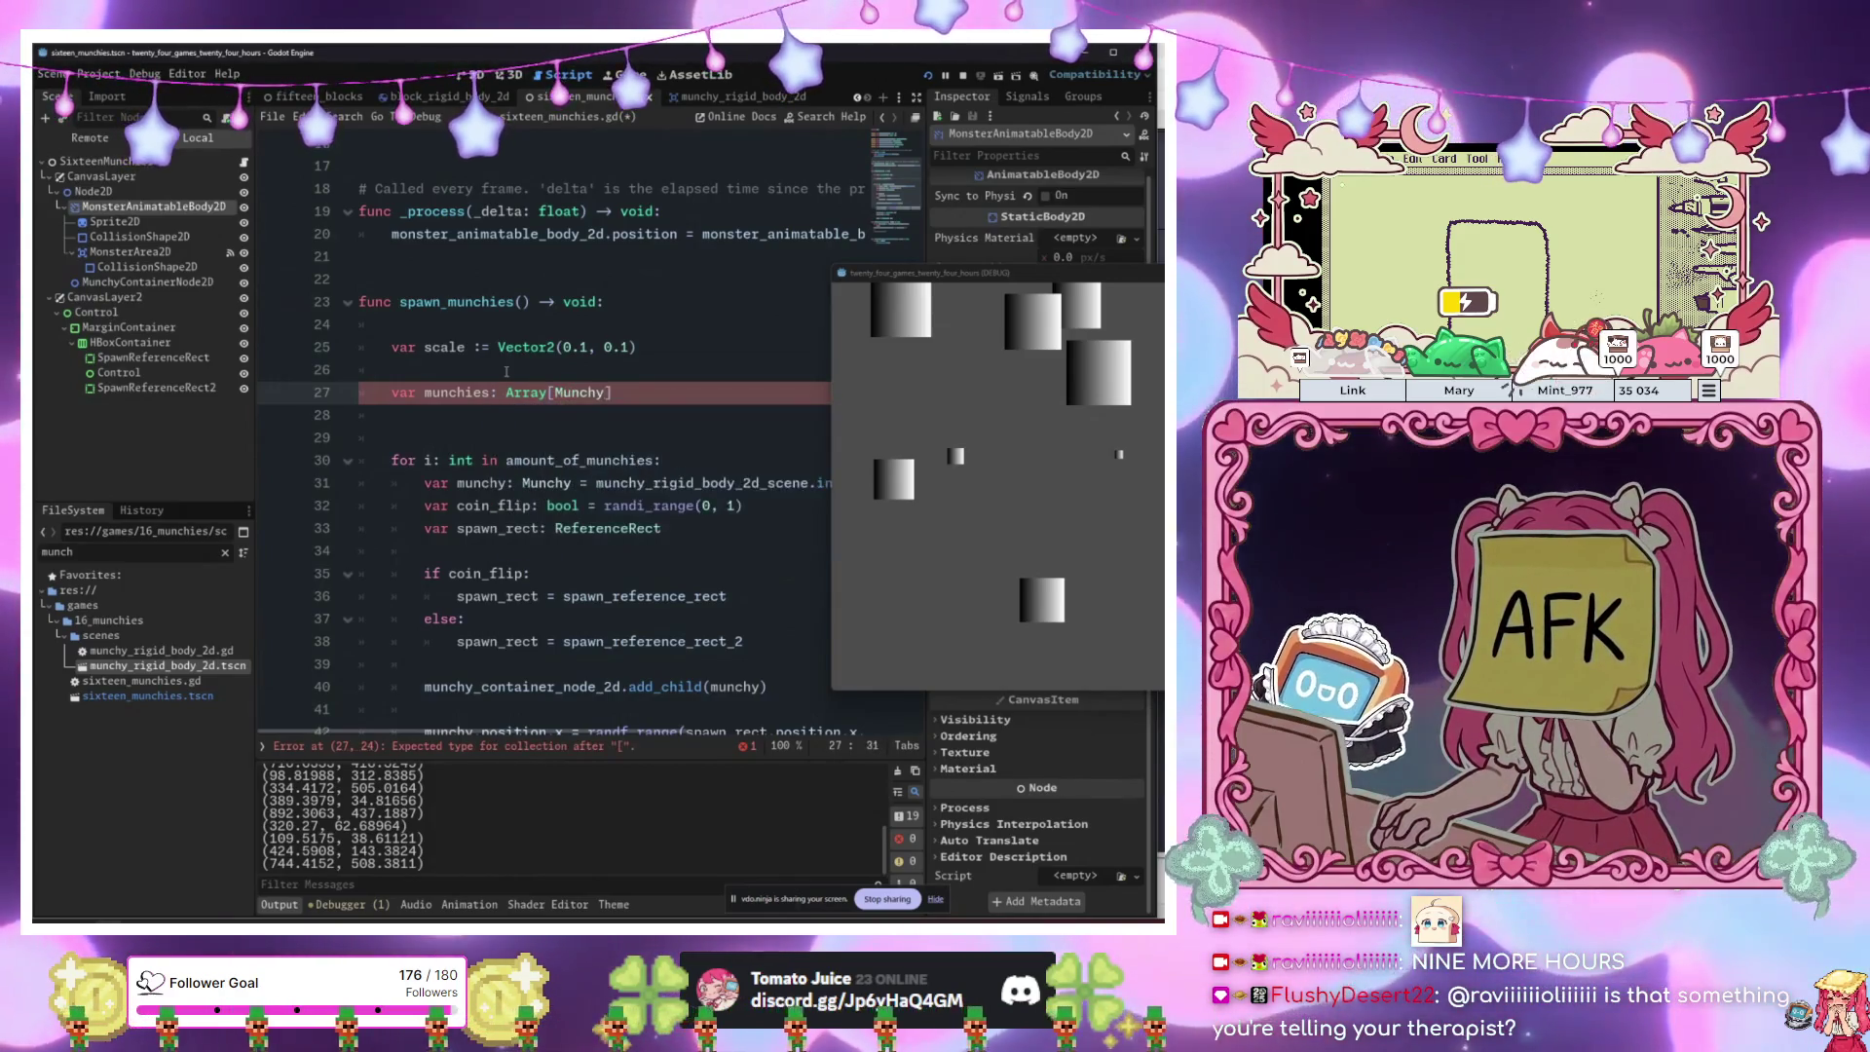
Remove the add_child(munchy) statement and its blank line from the spawn loop
{"action": "scroll", "coordinate": [526, 390], "scroll_direction": "down", "scroll_amount": 3}
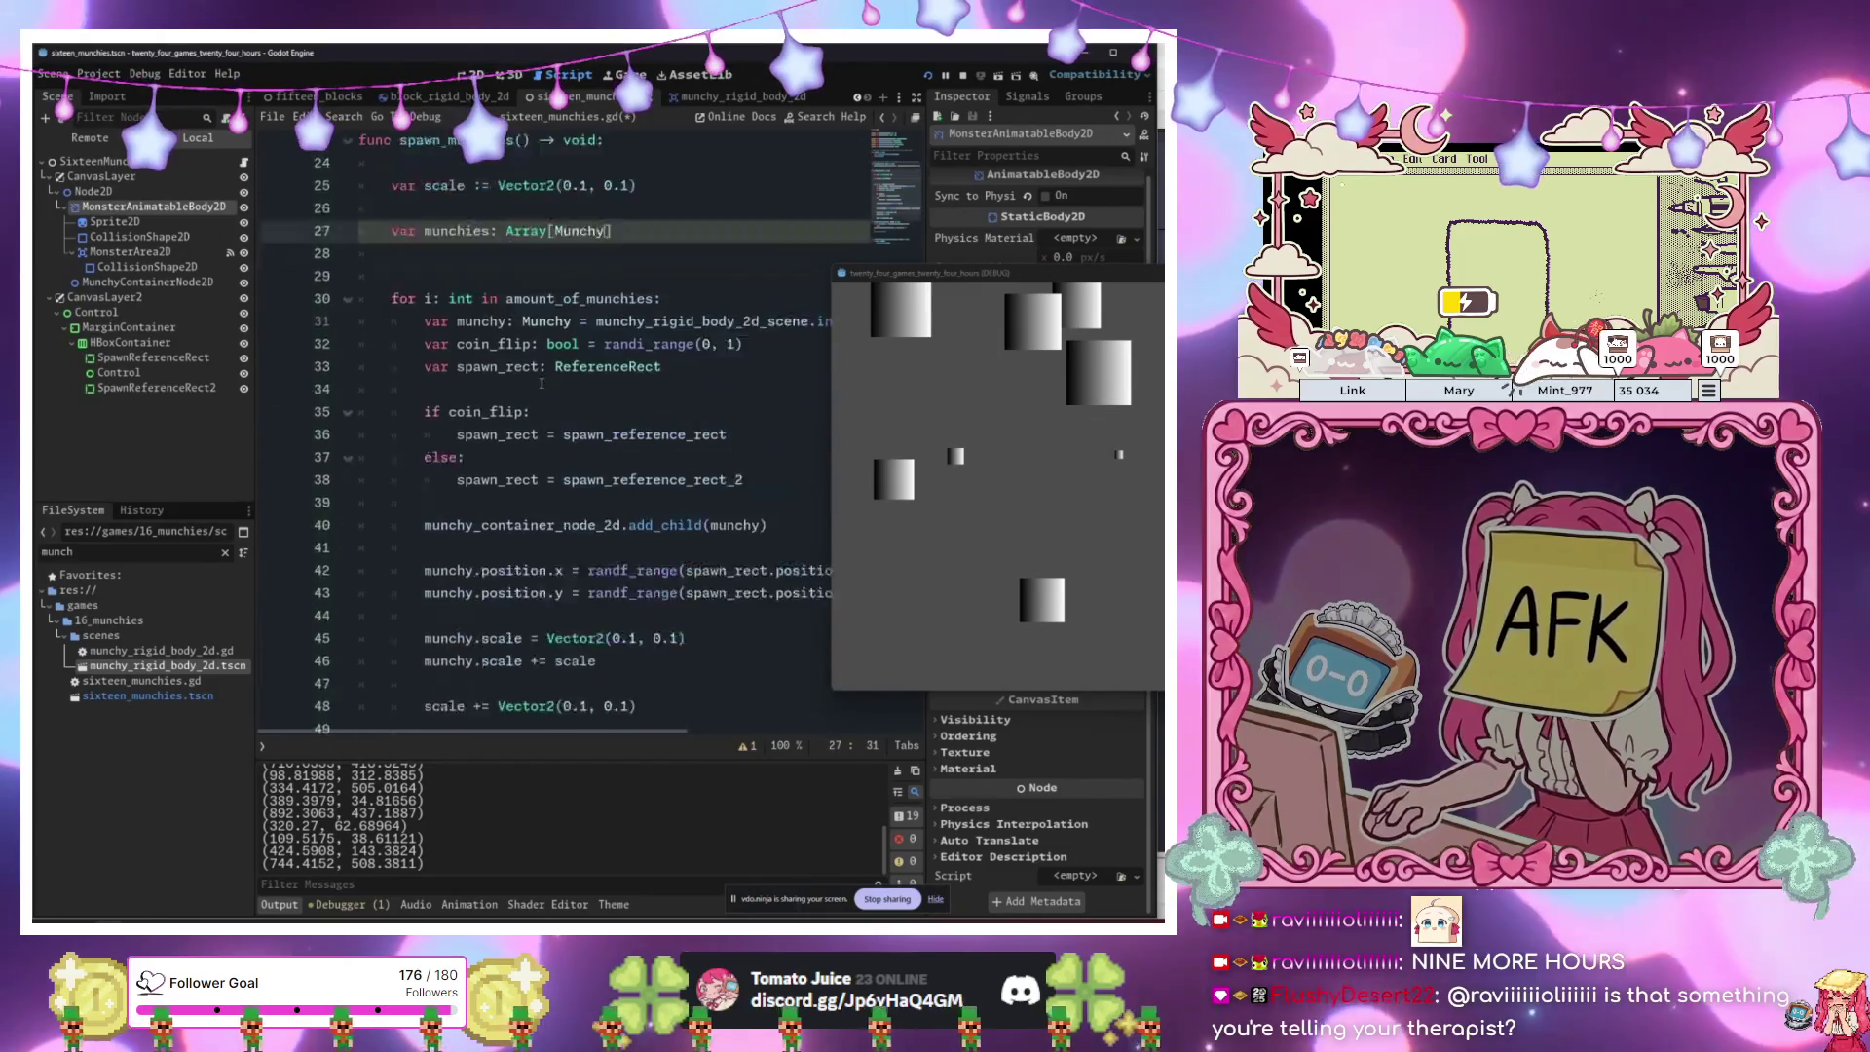
{"action": "left_click", "coordinate": [621, 483]}
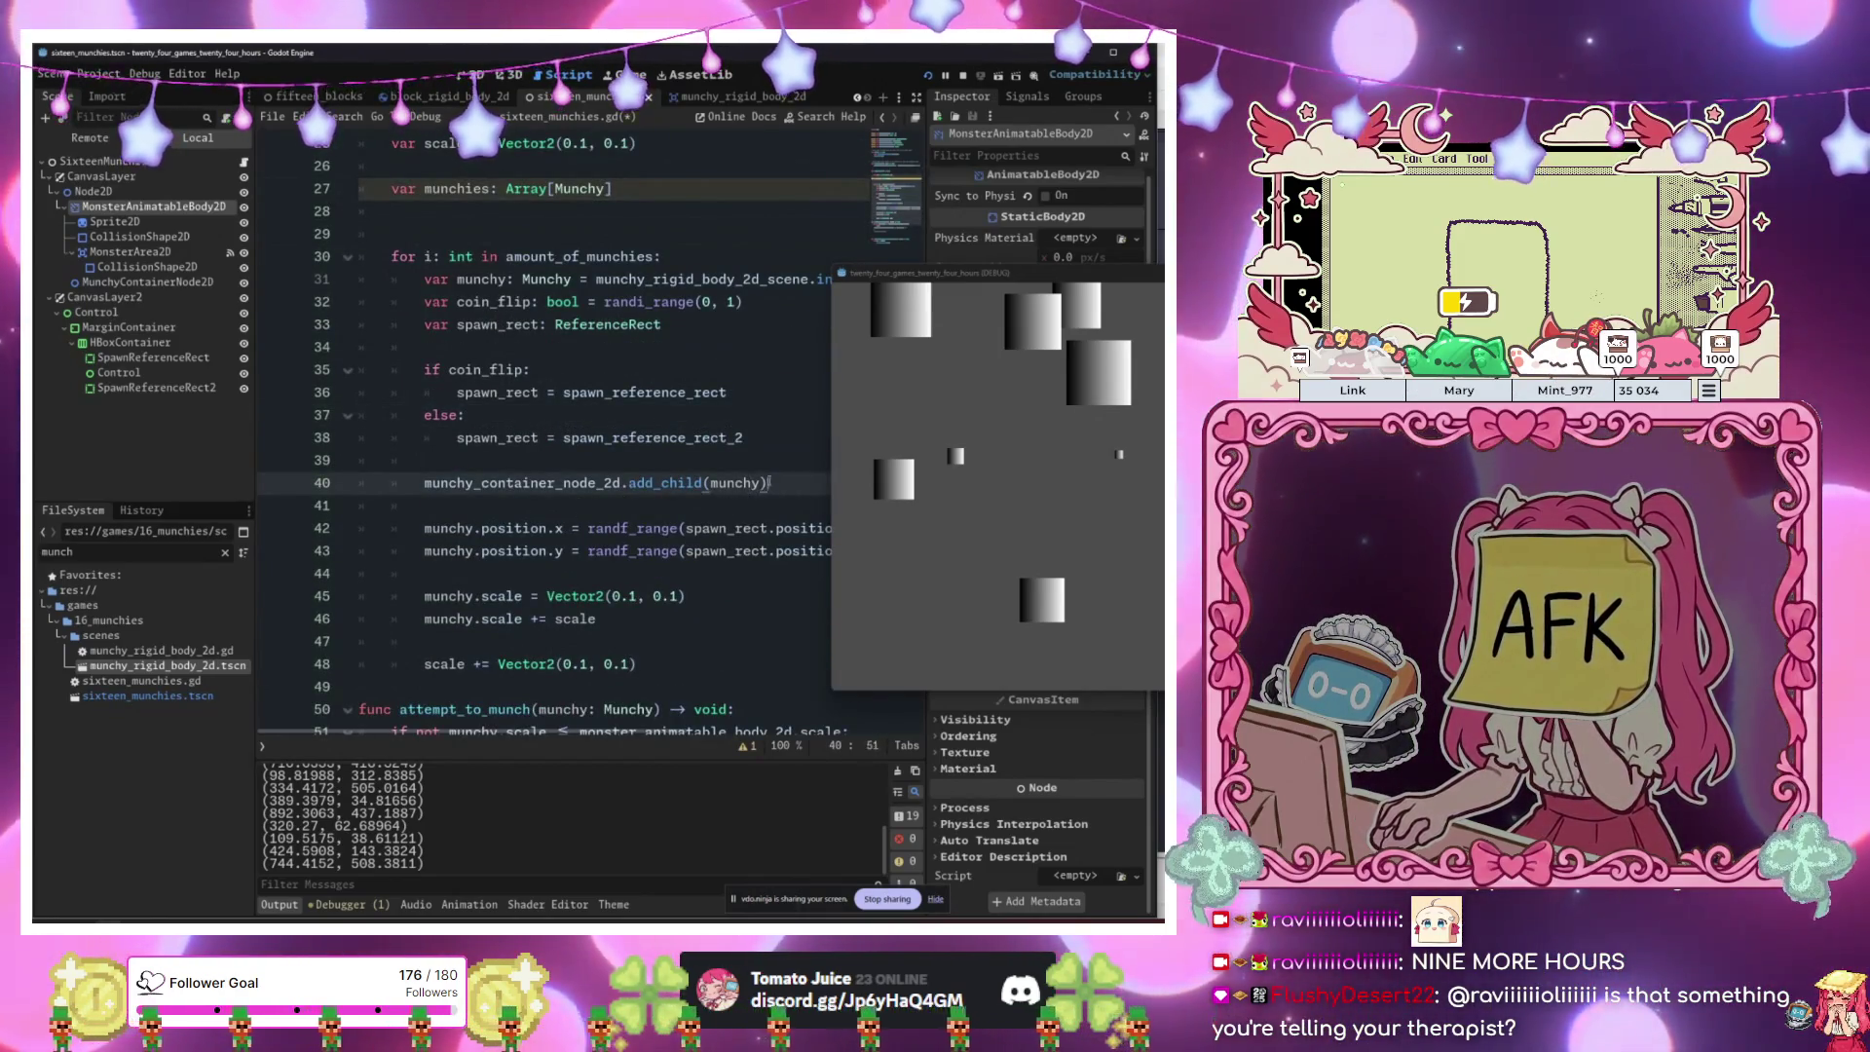
{"action": "left_click_drag", "start_coordinate": [770, 482], "coordinate": [420, 480]}
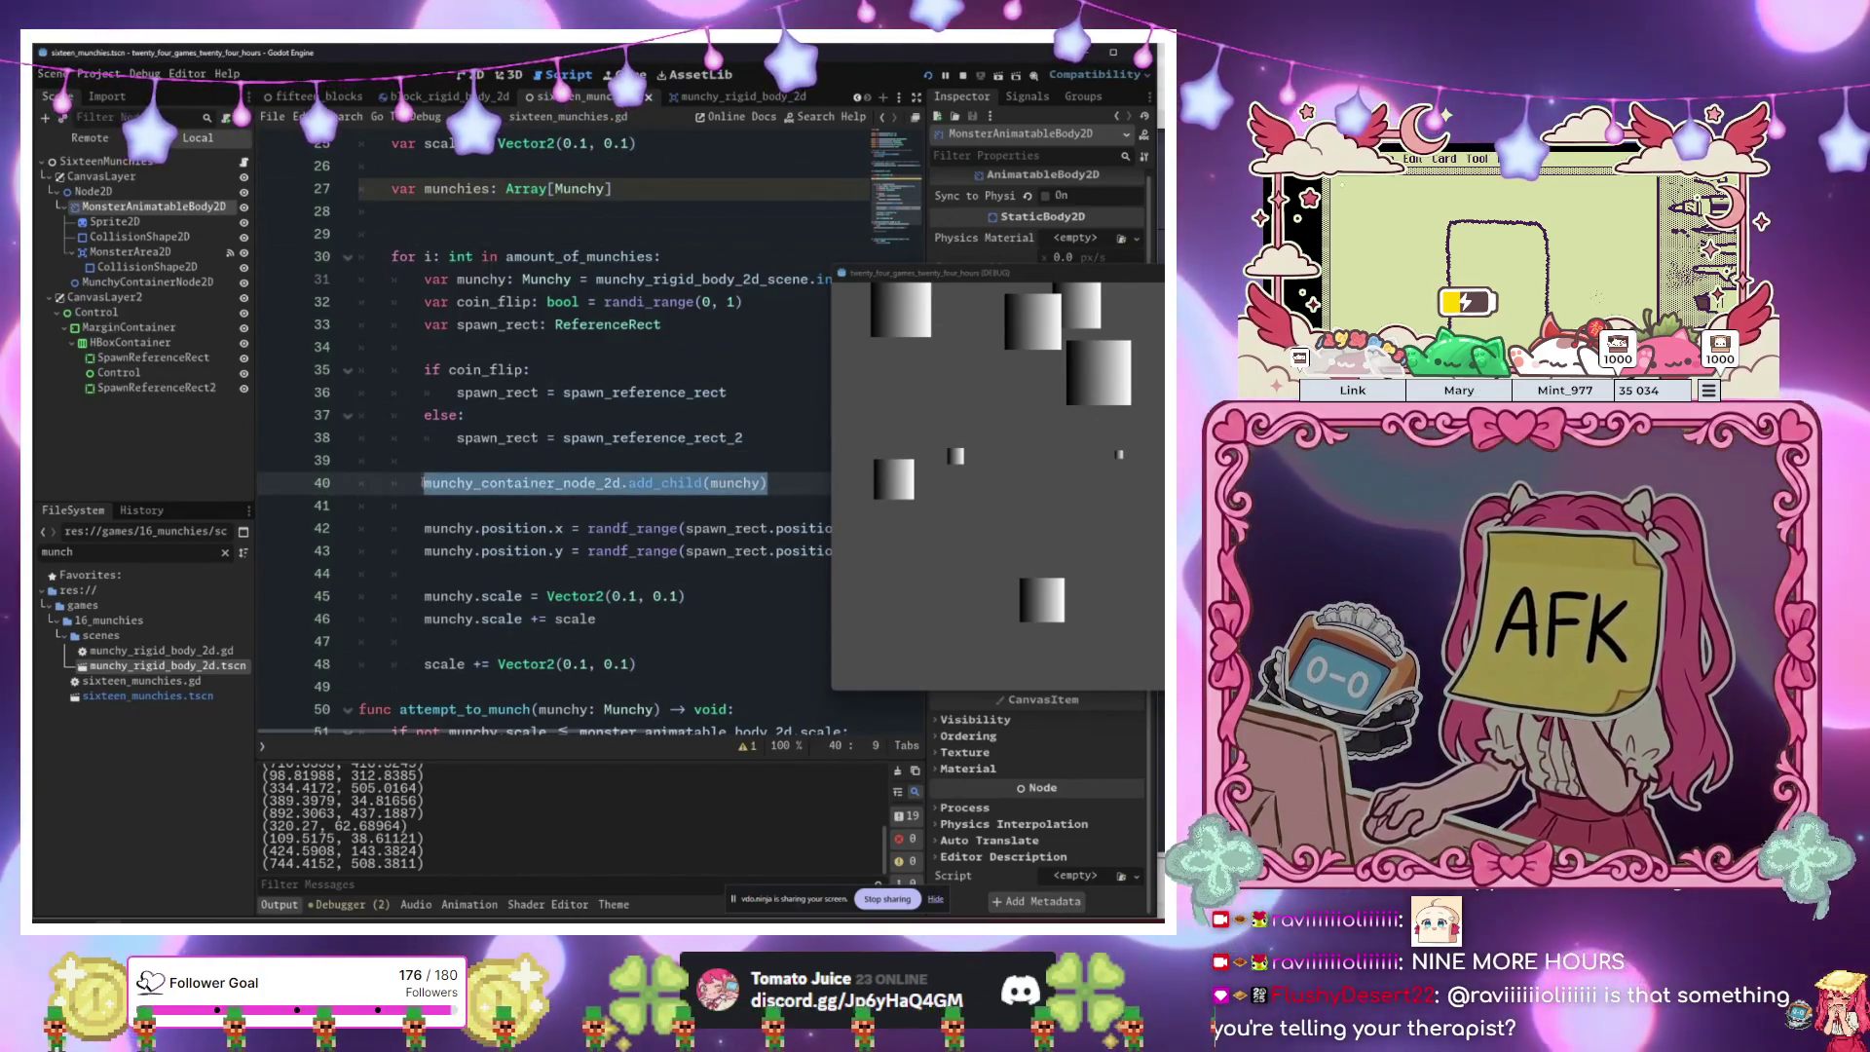
{"action": "key", "text": "ctrl+x"}
{"action": "key", "text": "BackSpace"}
{"action": "key", "text": "BackSpace"}
{"action": "key", "text": "BackSpace"}
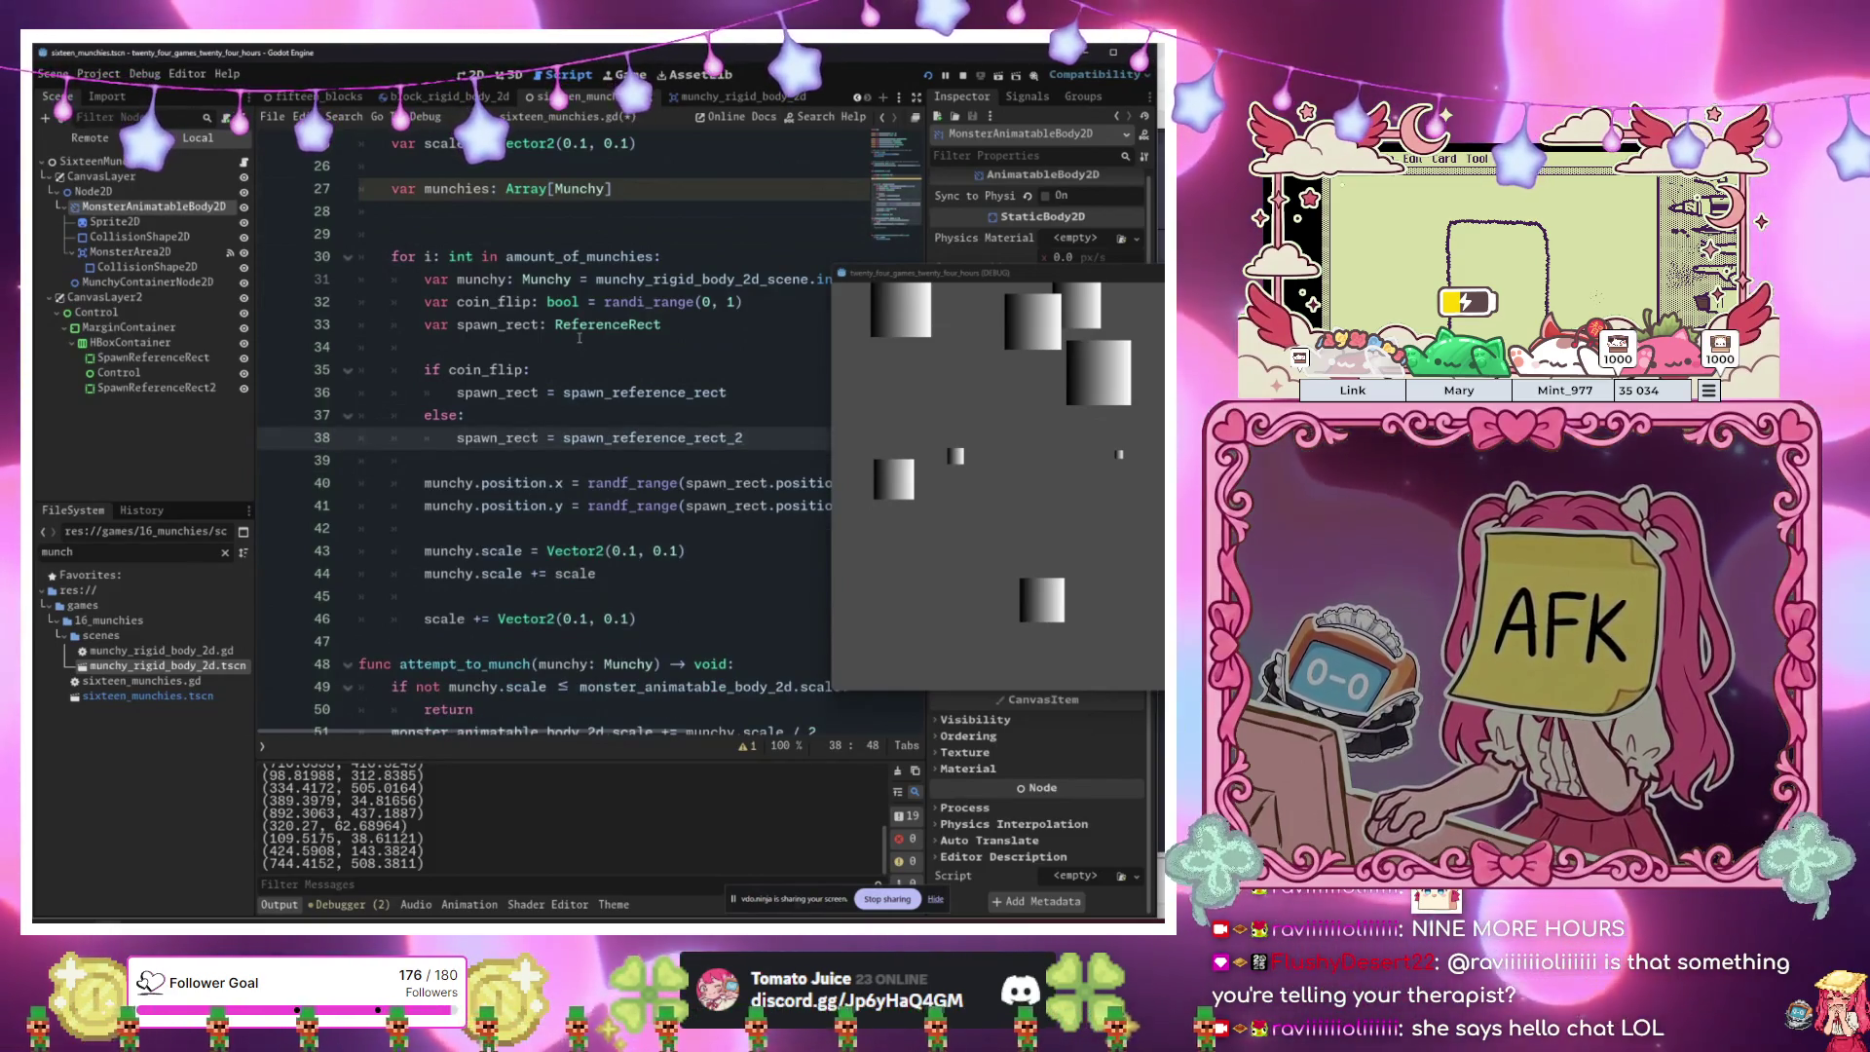
Add a 'for munchy: Munchy in munchies:' loop calling munchy_container_node_2d.add_child(munchy) after spawning
{"action": "left_click", "coordinate": [582, 279]}
{"action": "left_click", "coordinate": [585, 232]}
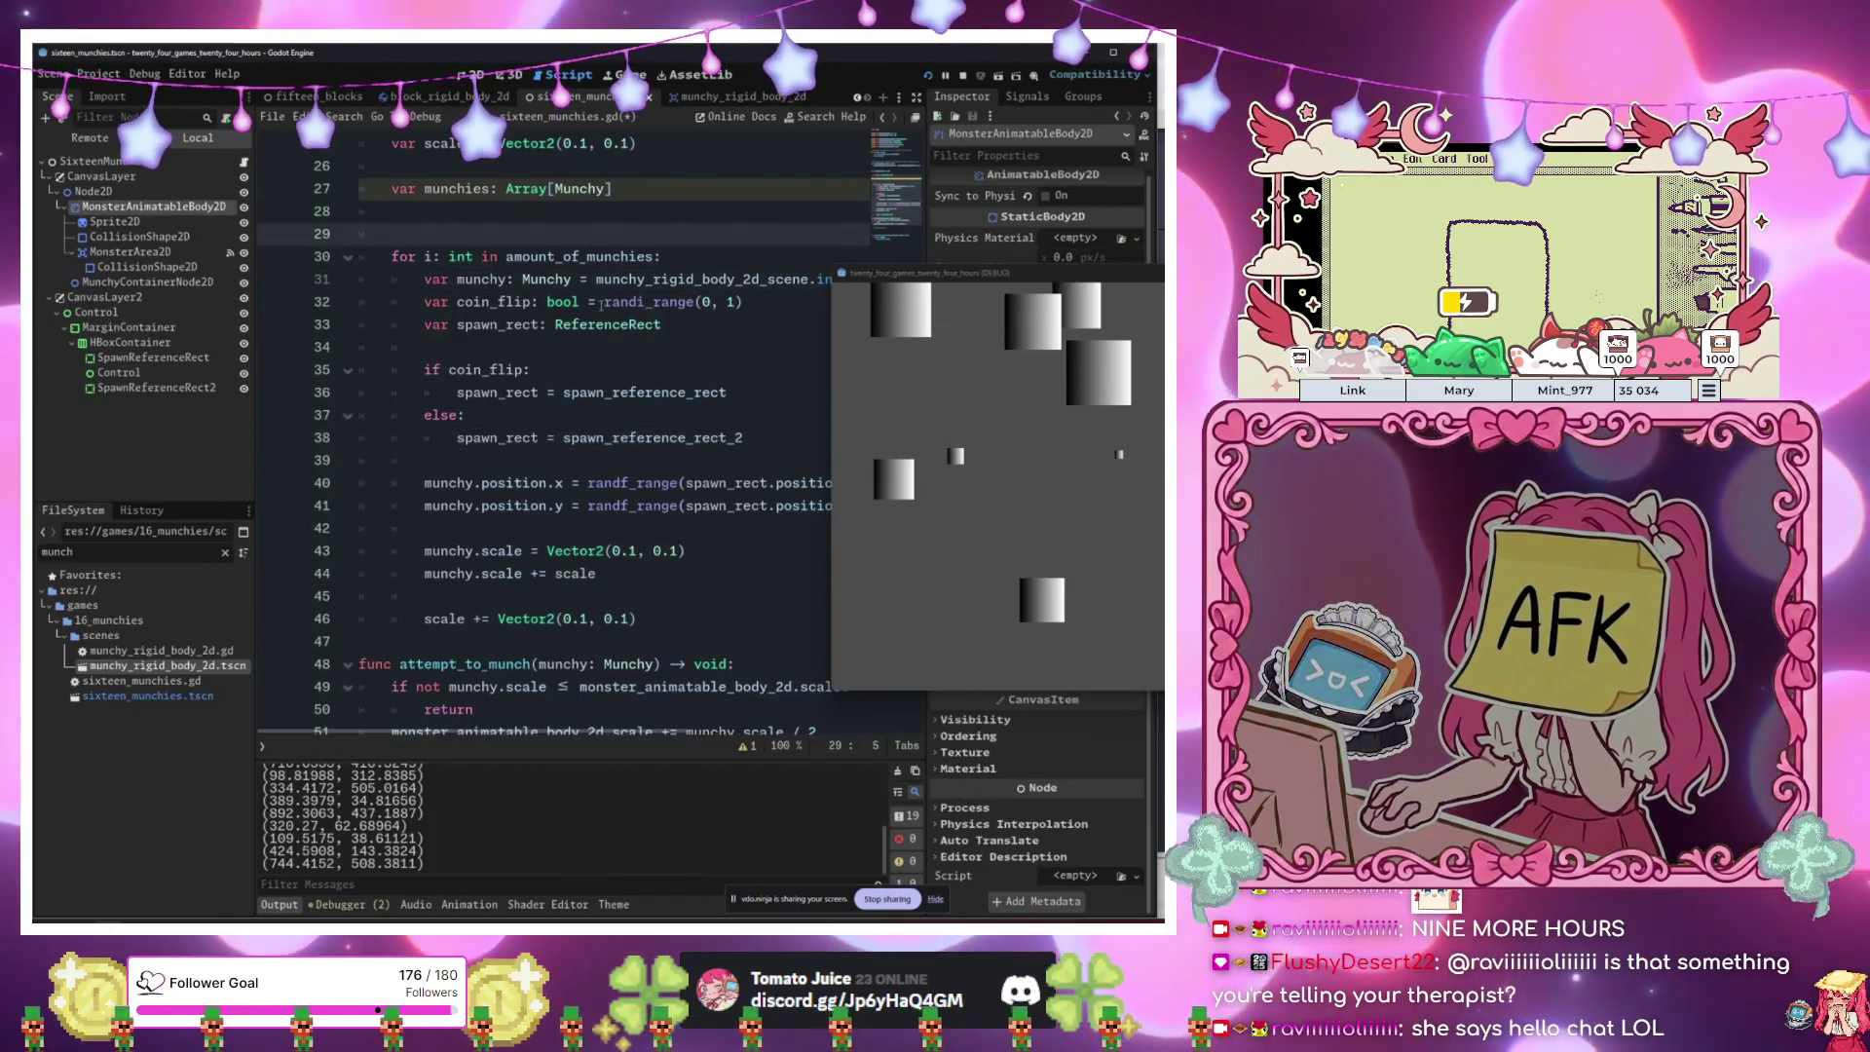
{"action": "key", "text": "BackSpace"}
{"action": "key", "text": "BackSpace"}
{"action": "left_click", "coordinate": [699, 611]}
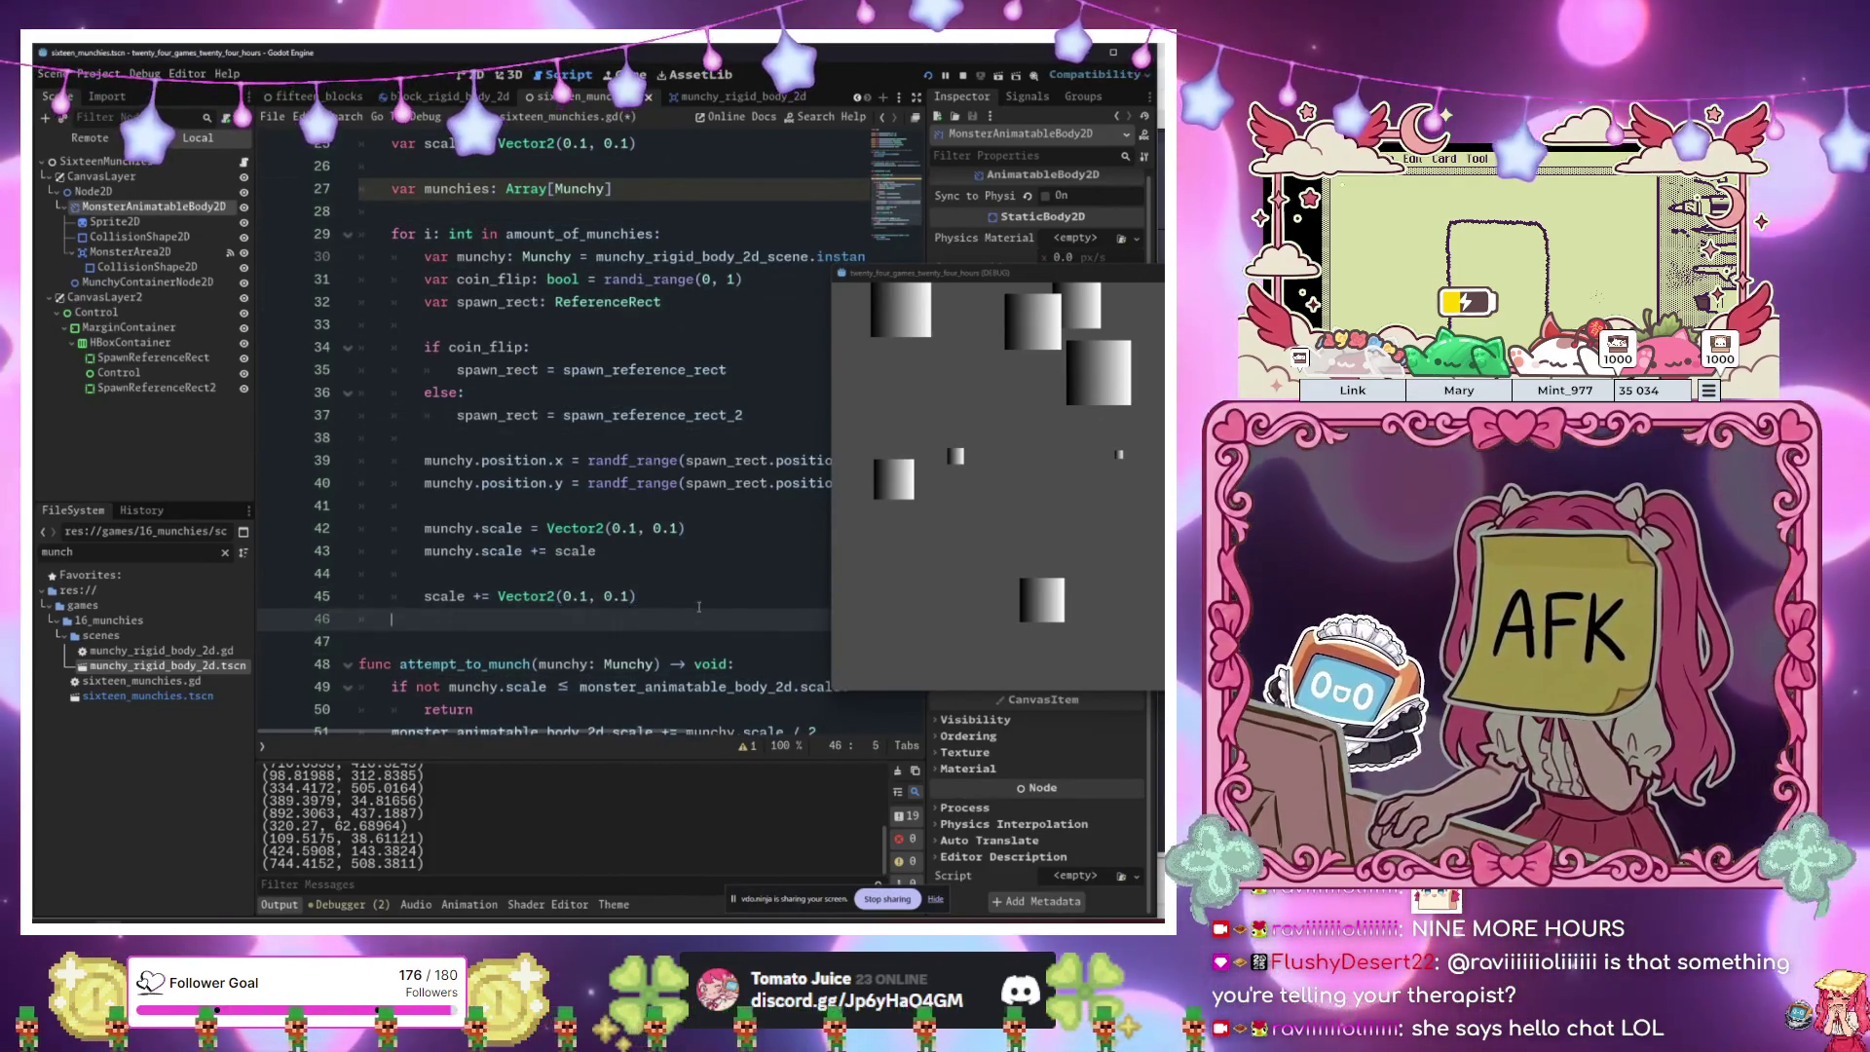
{"action": "key", "text": "Return"}
{"action": "key", "text": "Return"}
{"action": "key", "text": "Return"}
{"action": "key", "text": "Up"}
{"action": "key", "text": "Up"}
{"action": "type", "text": "for m"}
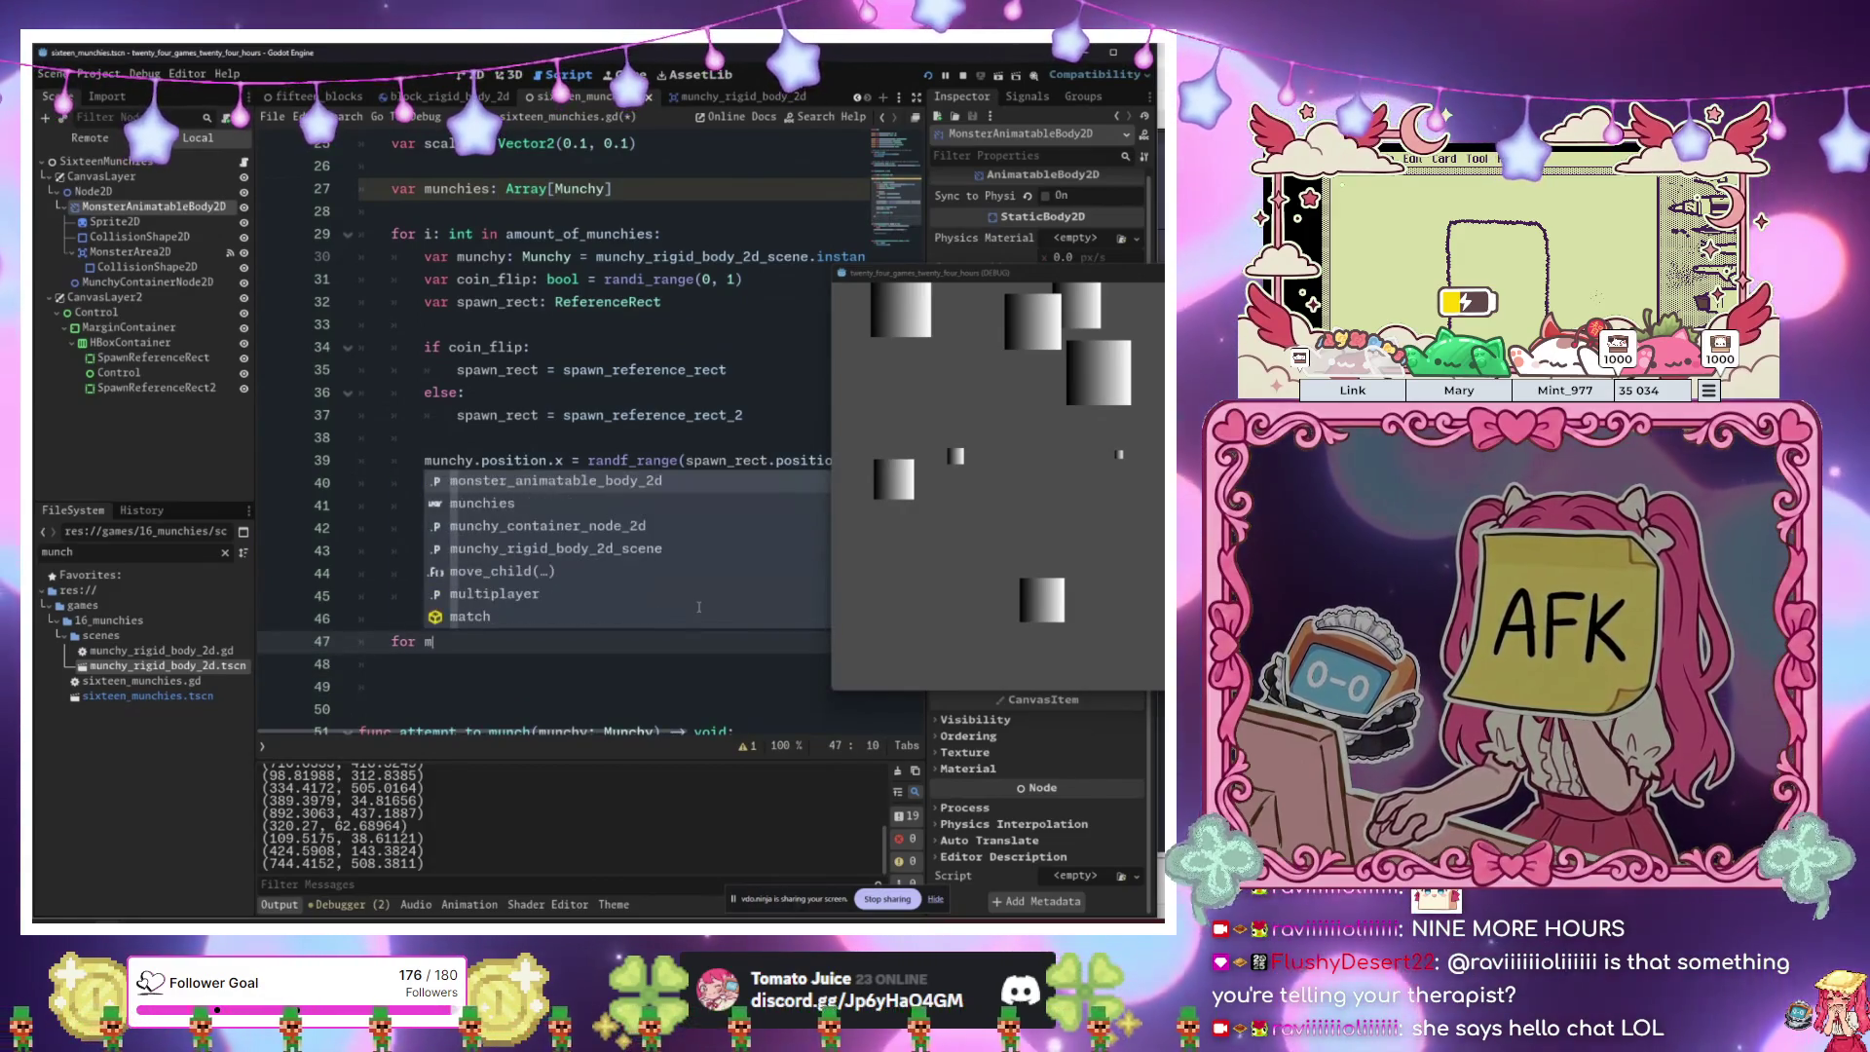
{"action": "type", "text": "unchy: Mu"}
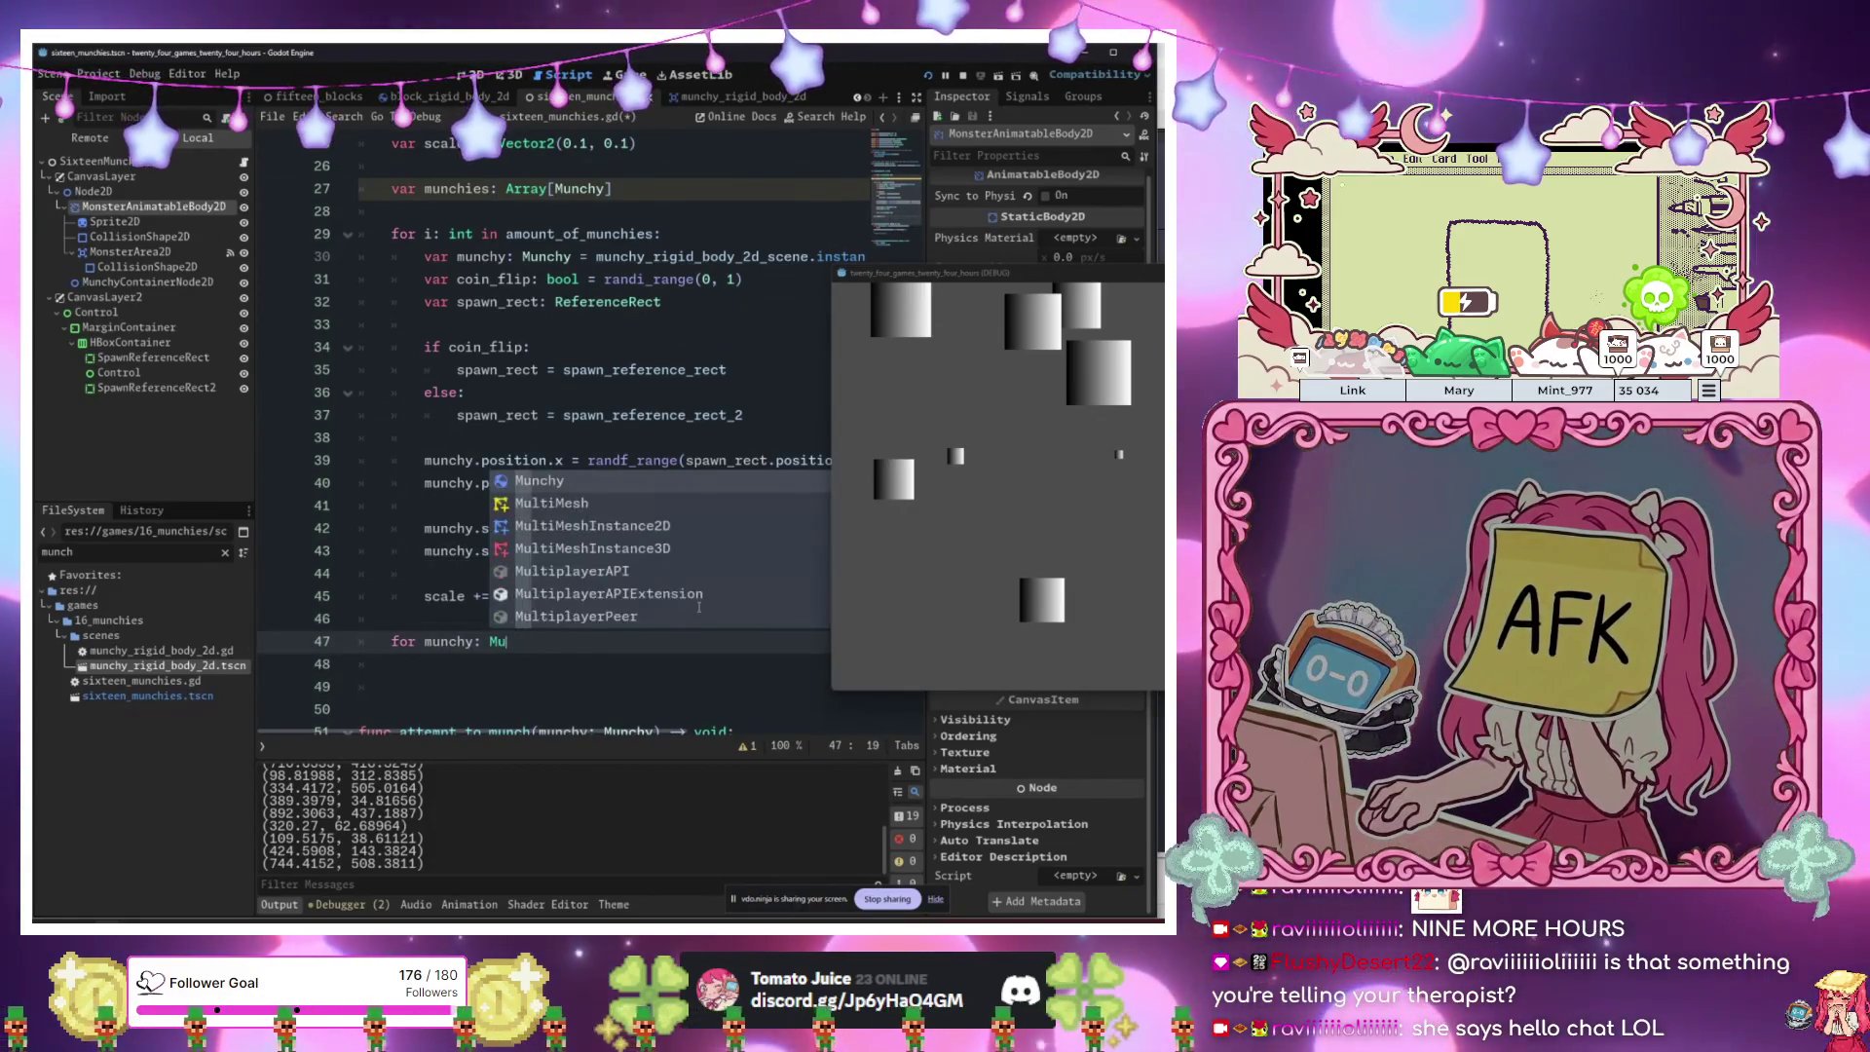
{"action": "type", "text": "nchy in m|scale"}
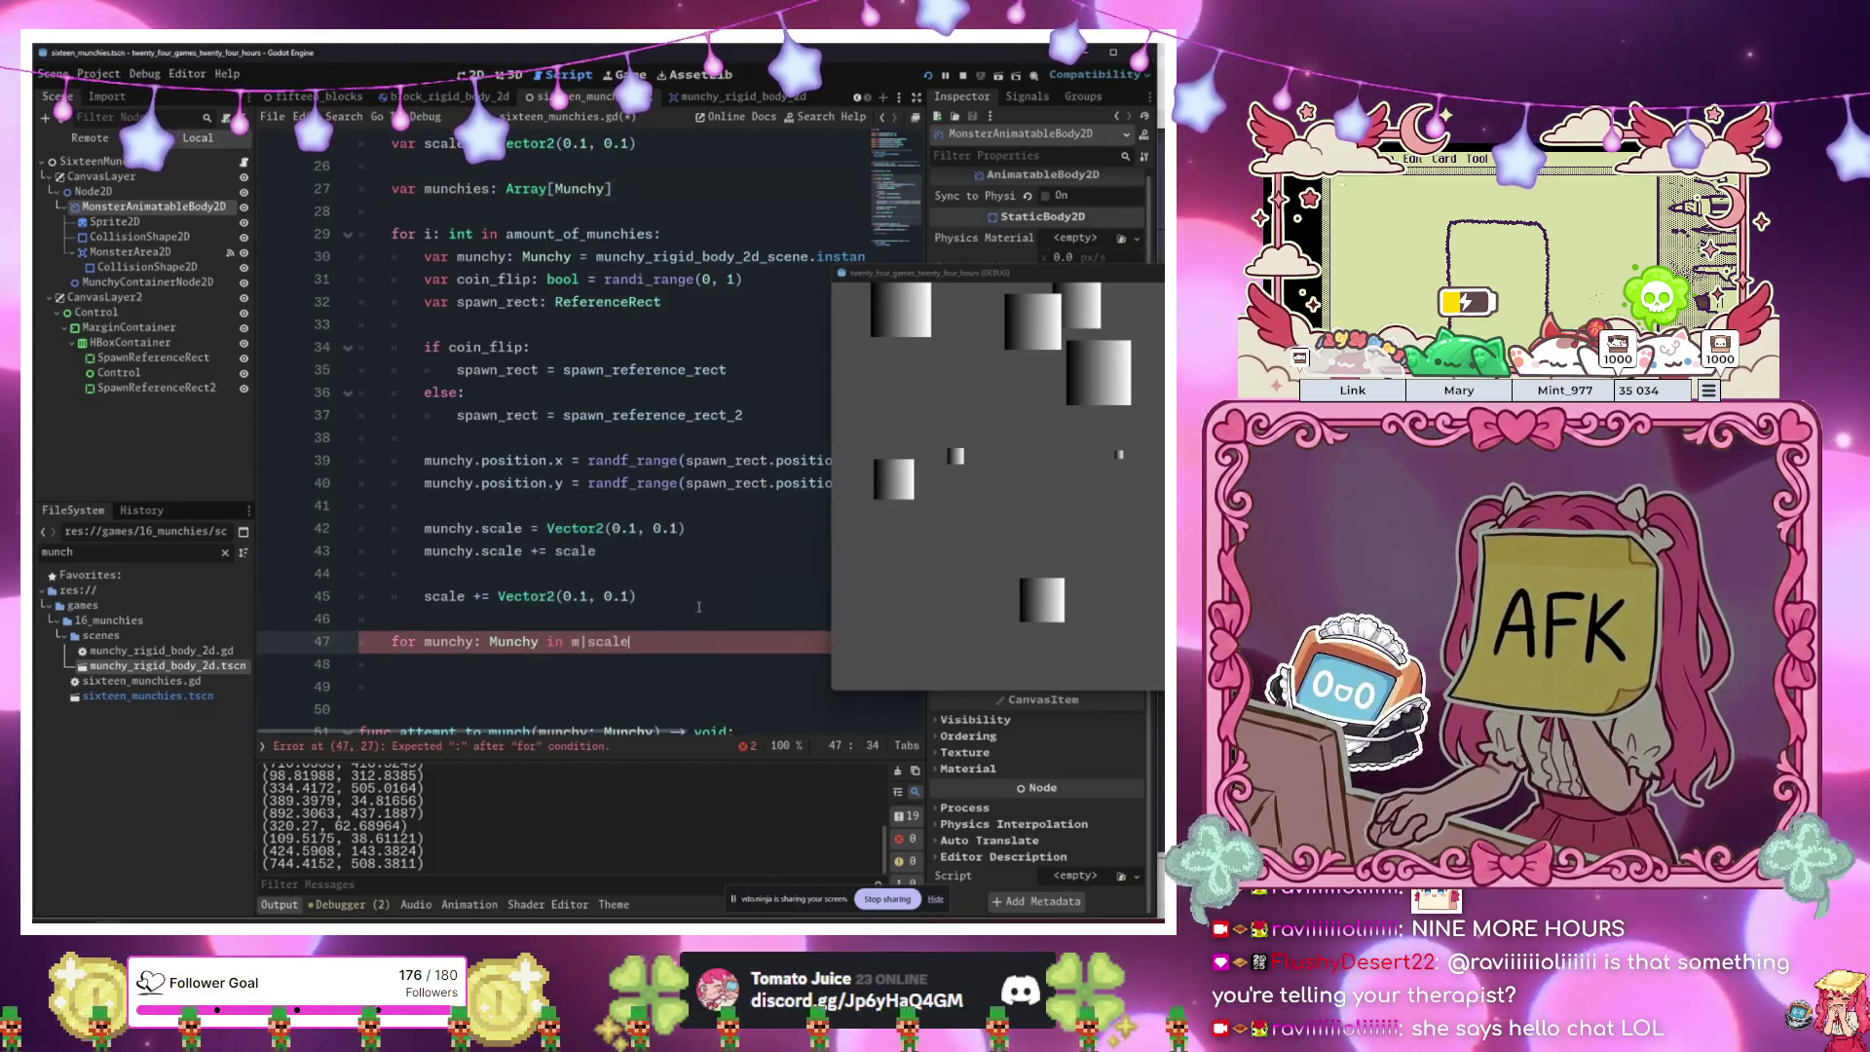
{"action": "key", "text": "BackSpace"}
{"action": "key", "text": "BackSpace"}
{"action": "key", "text": "BackSpace"}
{"action": "type", "text": "unchies:"}
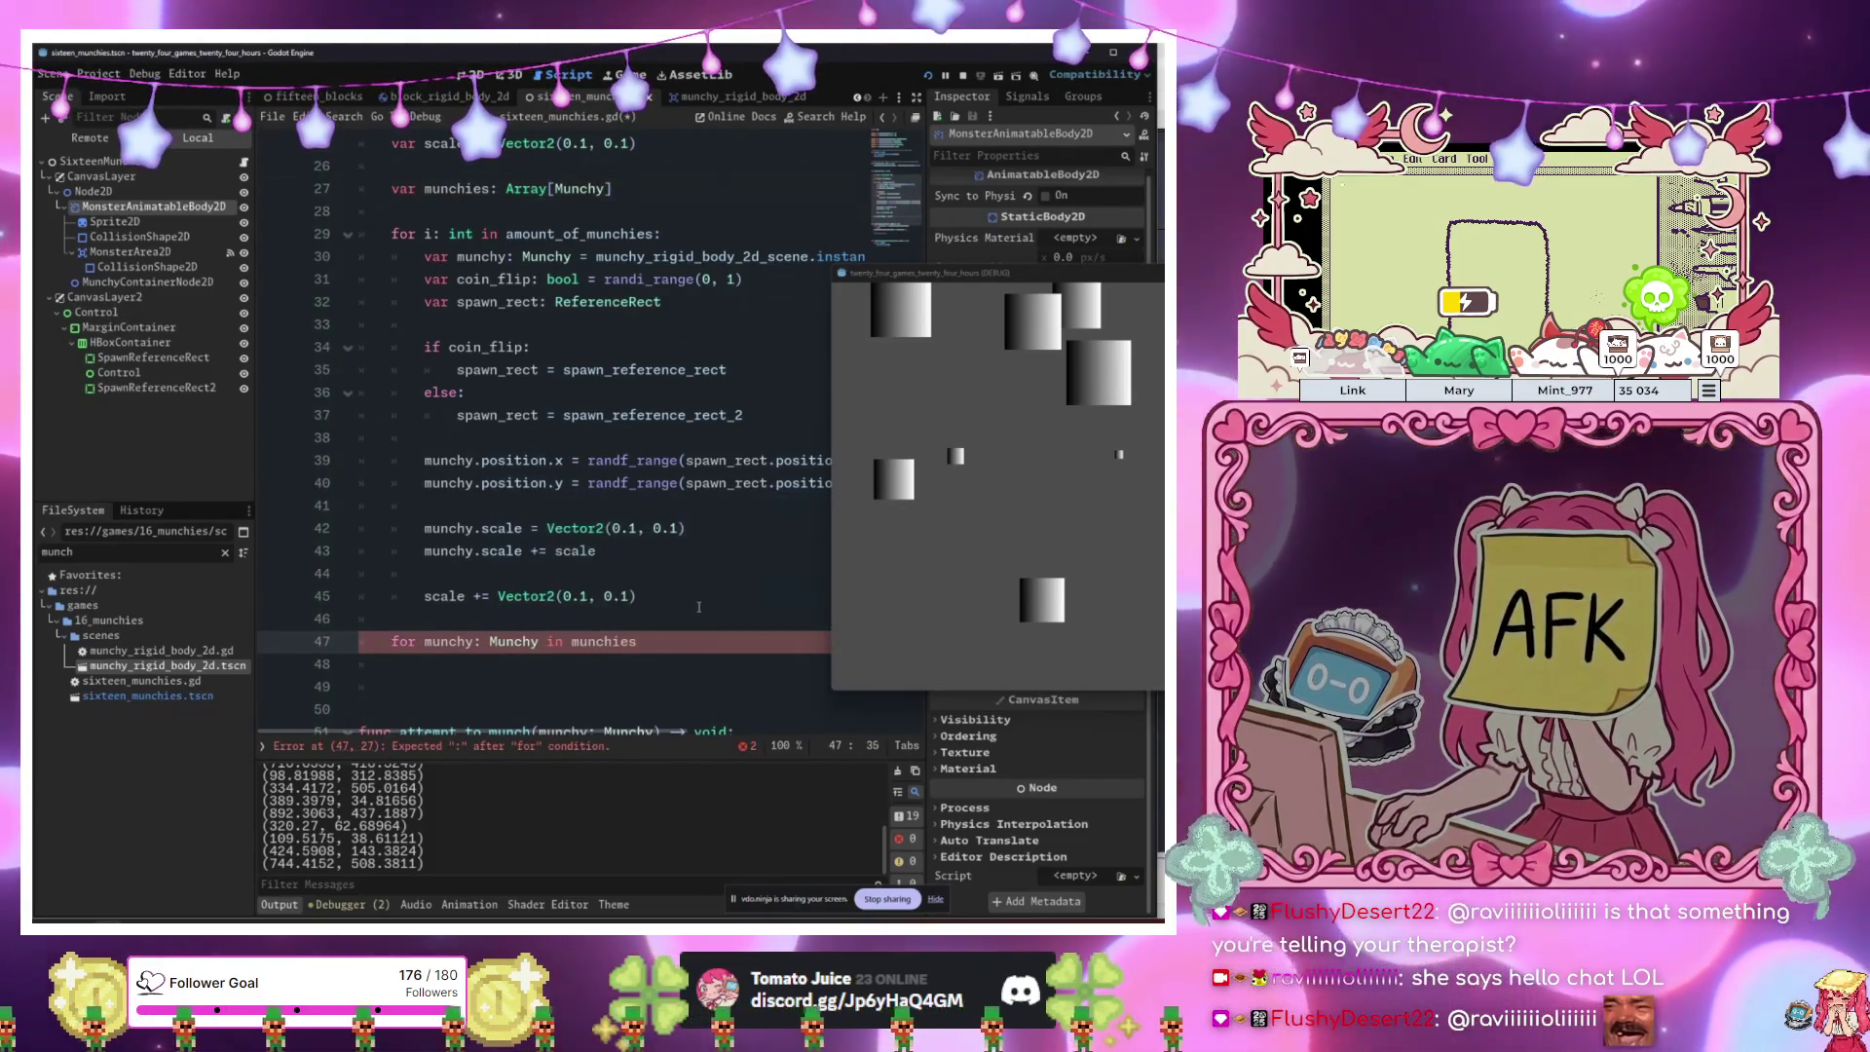
{"action": "key", "text": "Return"}
{"action": "type", "text": "munchy_container_node_2d.add_child(munchy)"}
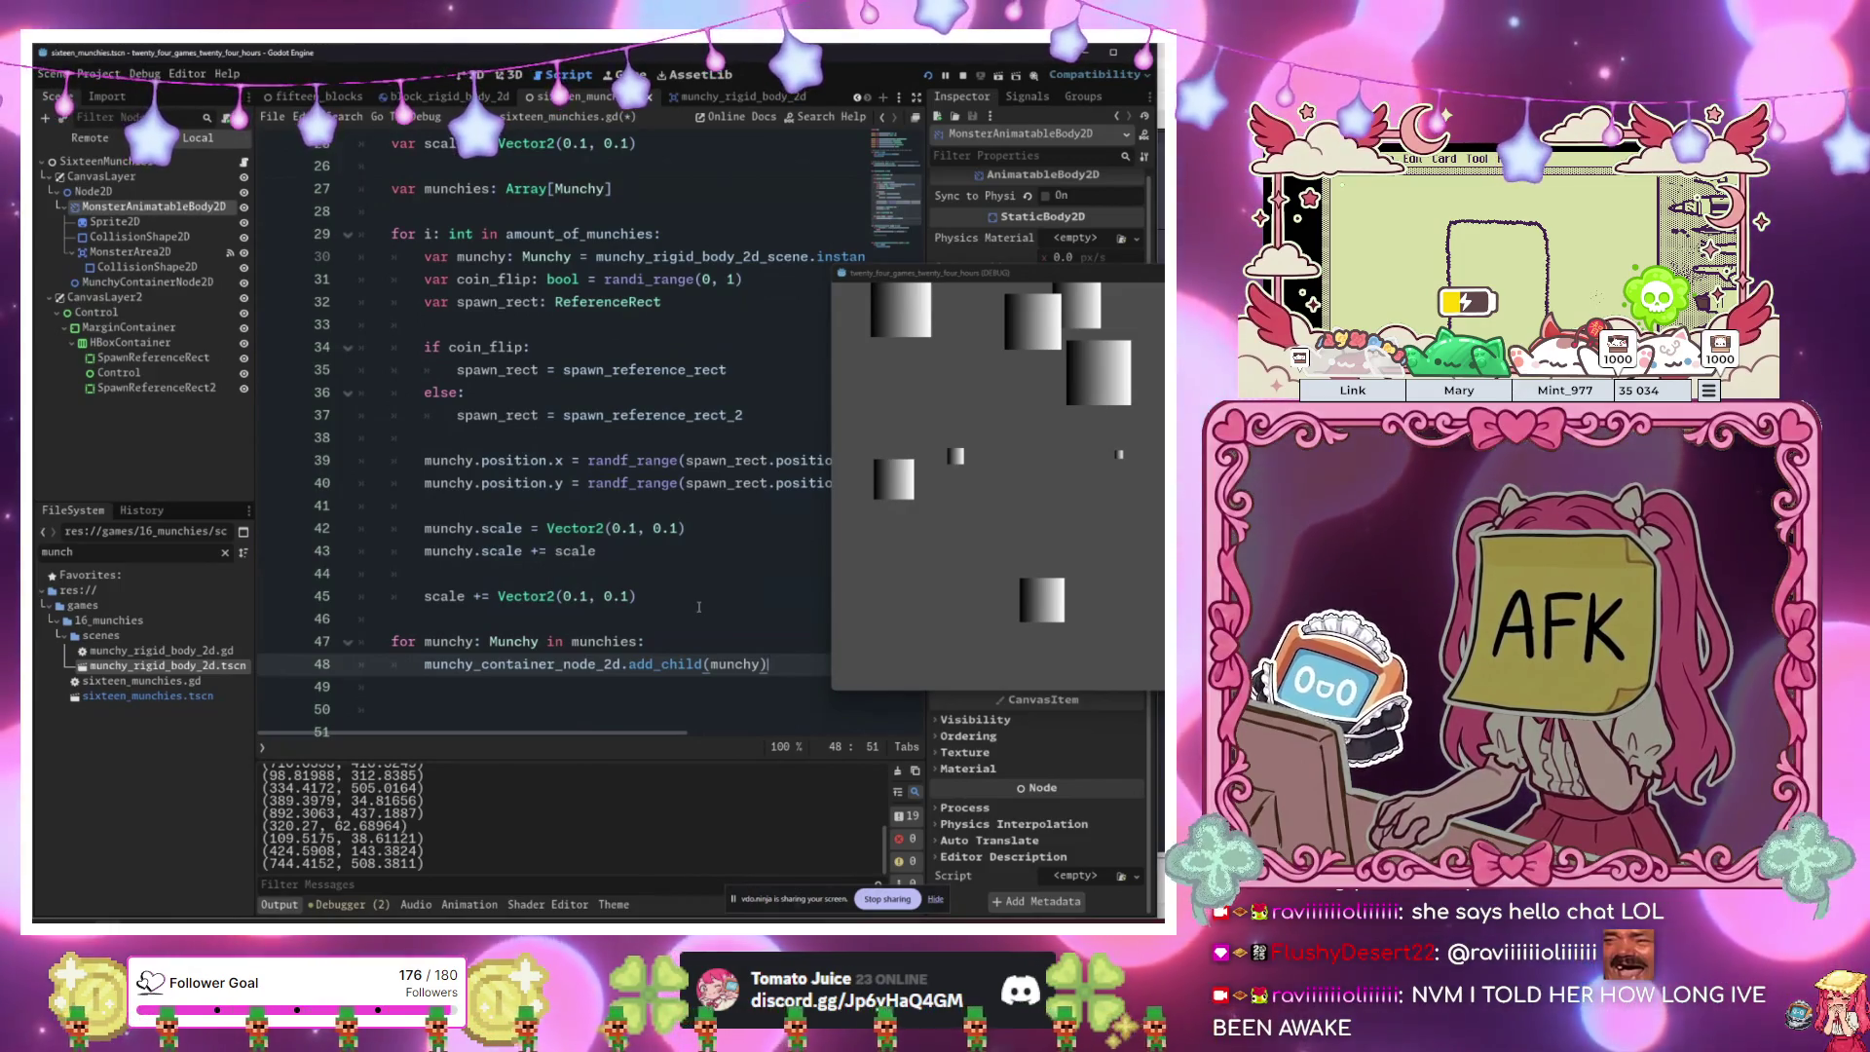
Place munchies.reverse() on its own line above the new loop, then save and run with F6
{"action": "left_click", "coordinate": [637, 645]}
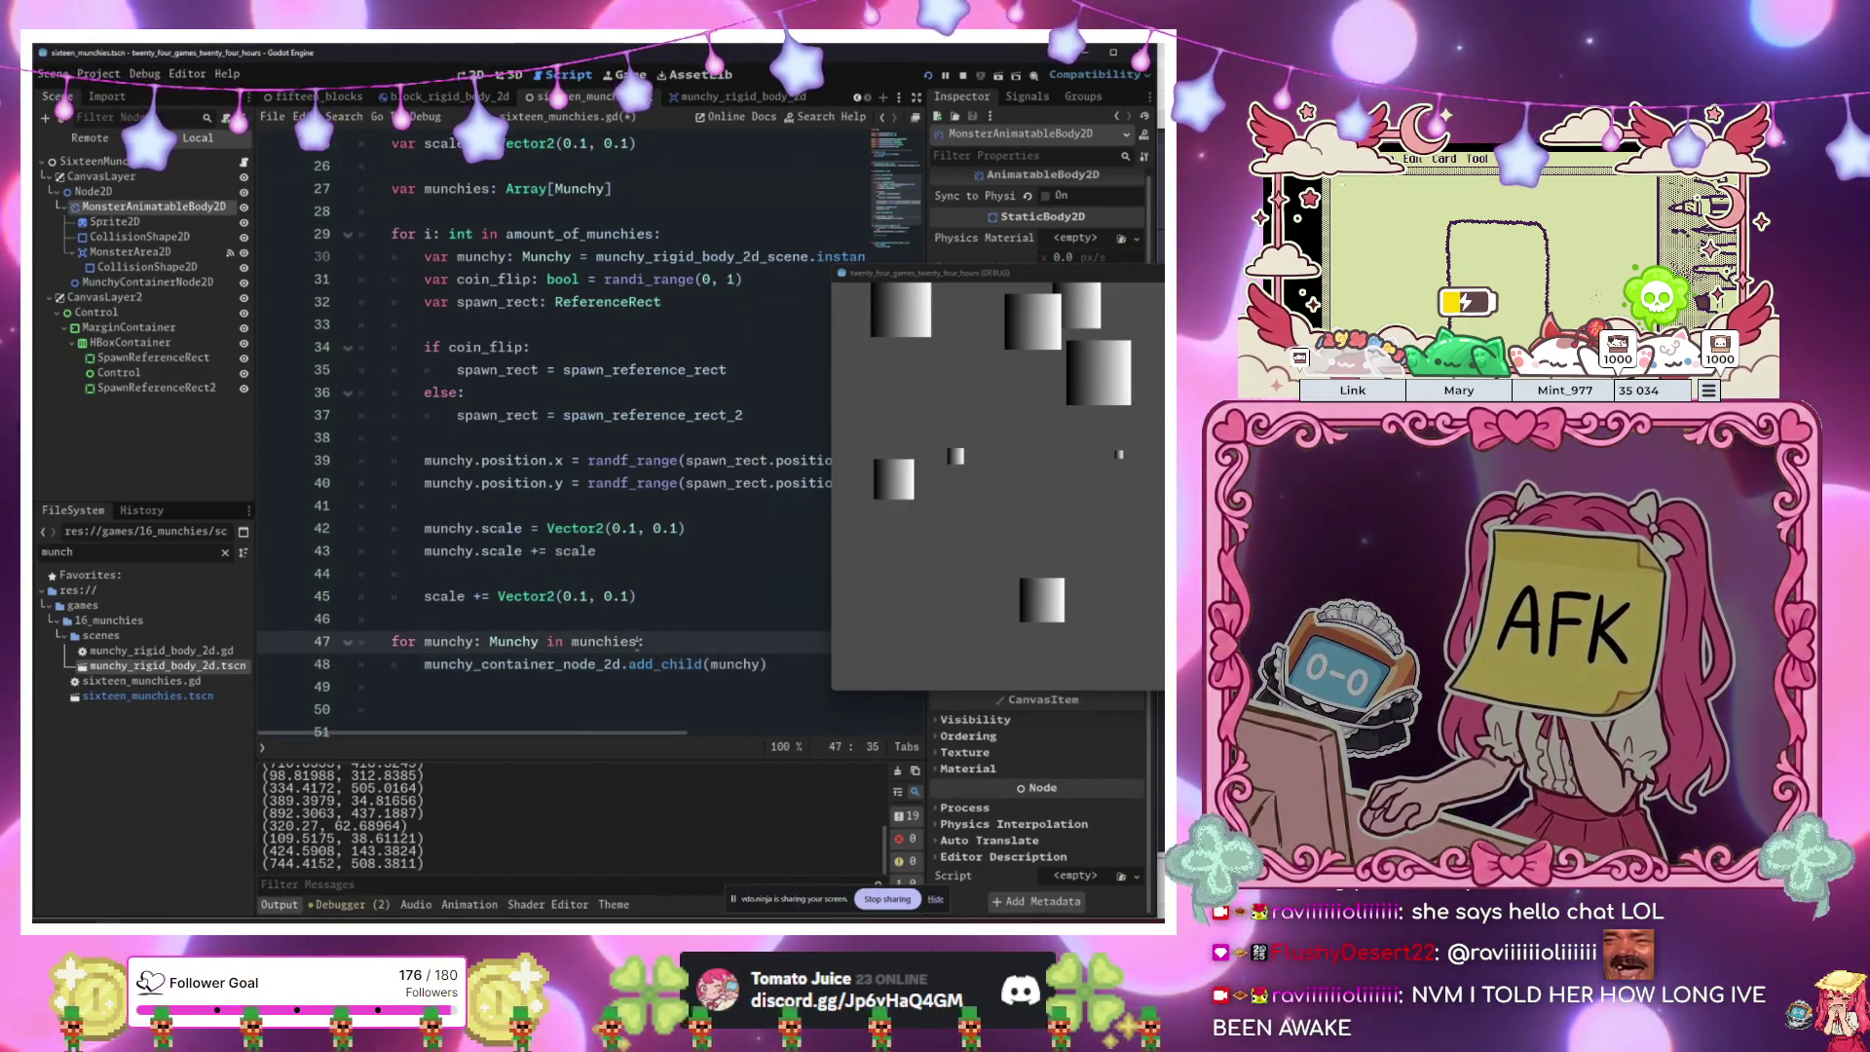
{"action": "type", "text": ".re"}
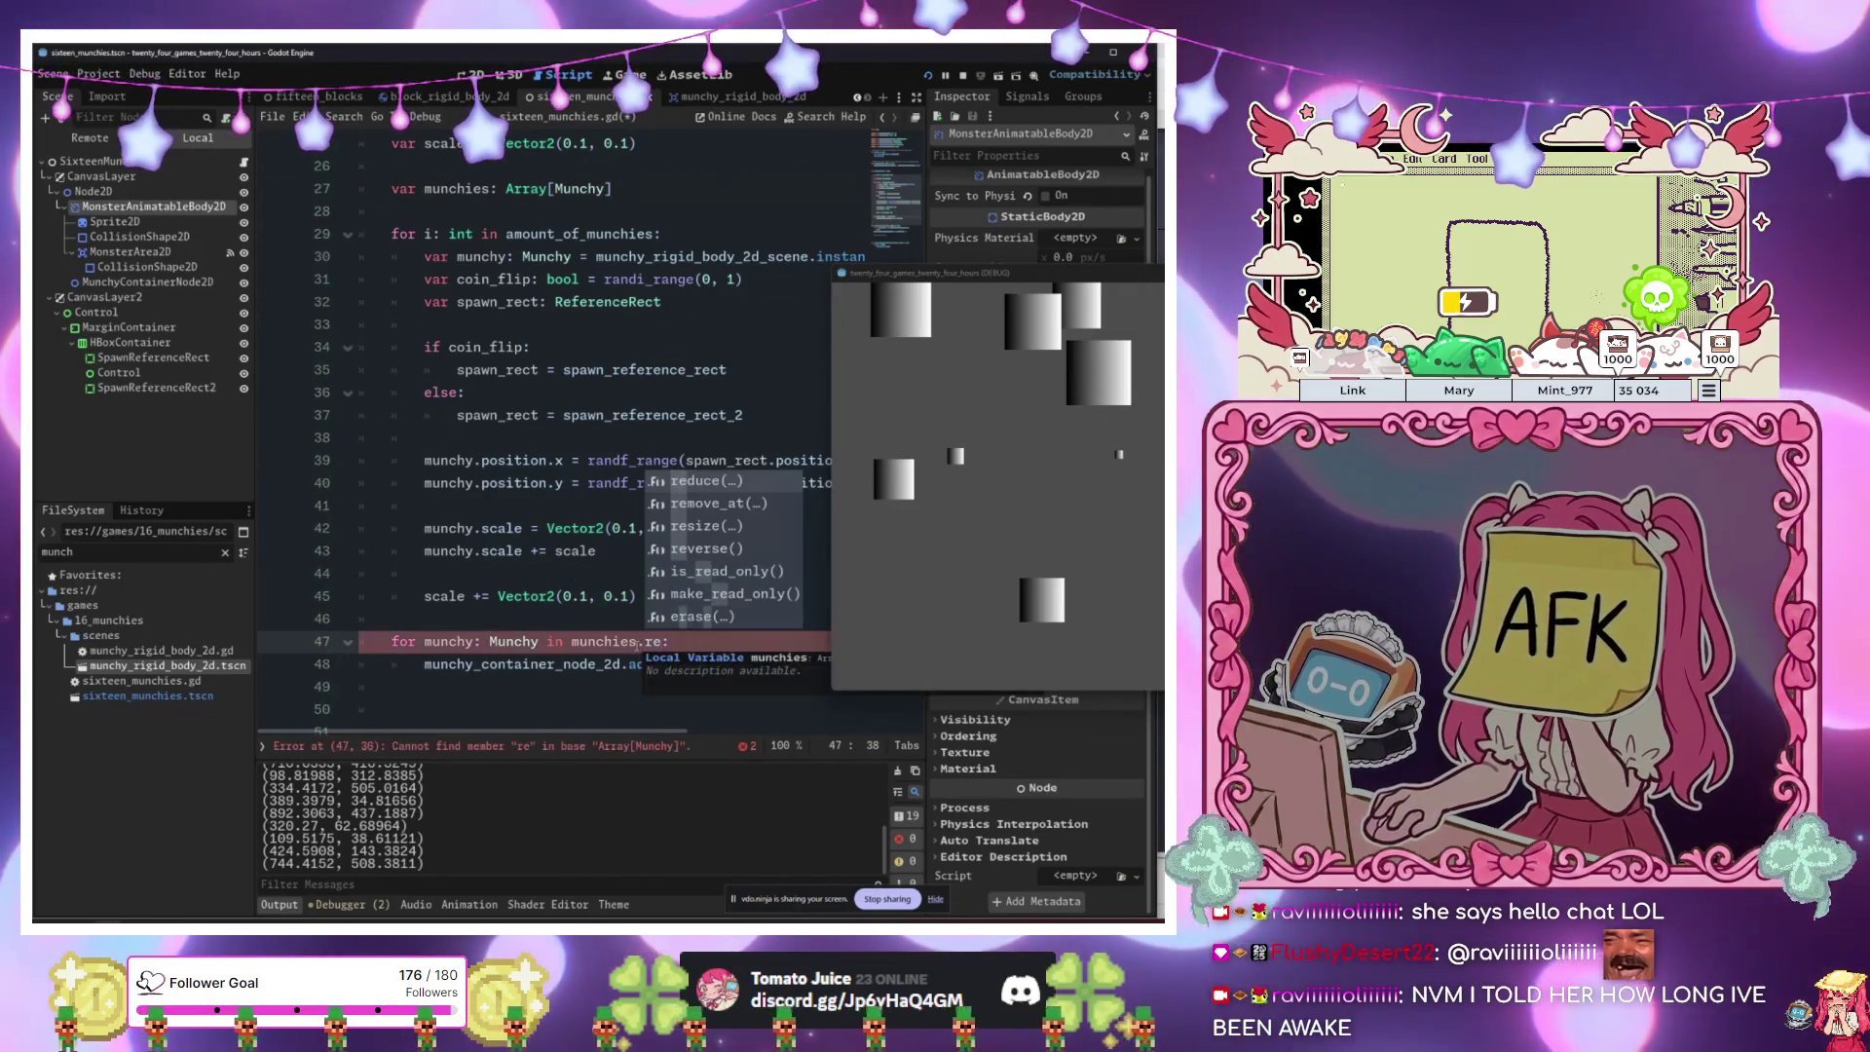
{"action": "key", "text": "Down"}
{"action": "key", "text": "Down"}
{"action": "key", "text": "Return"}
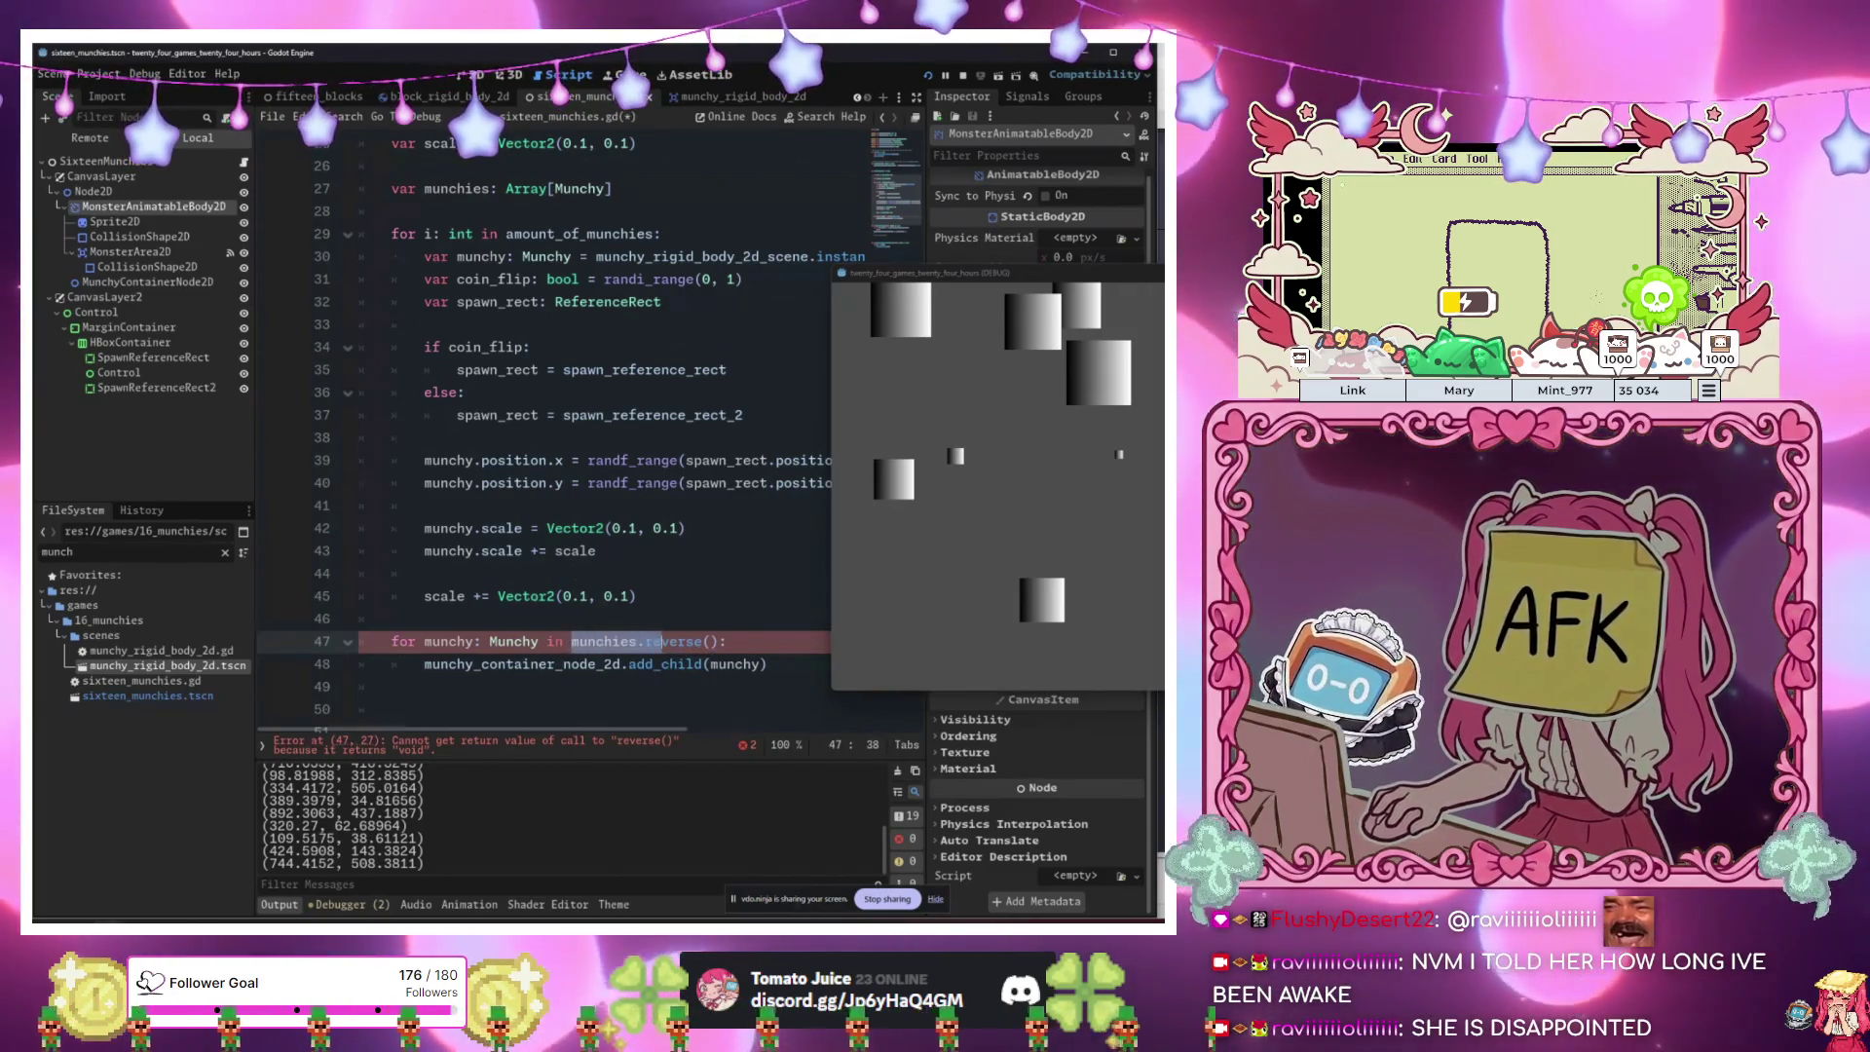
{"action": "key", "text": "ctrl+x"}
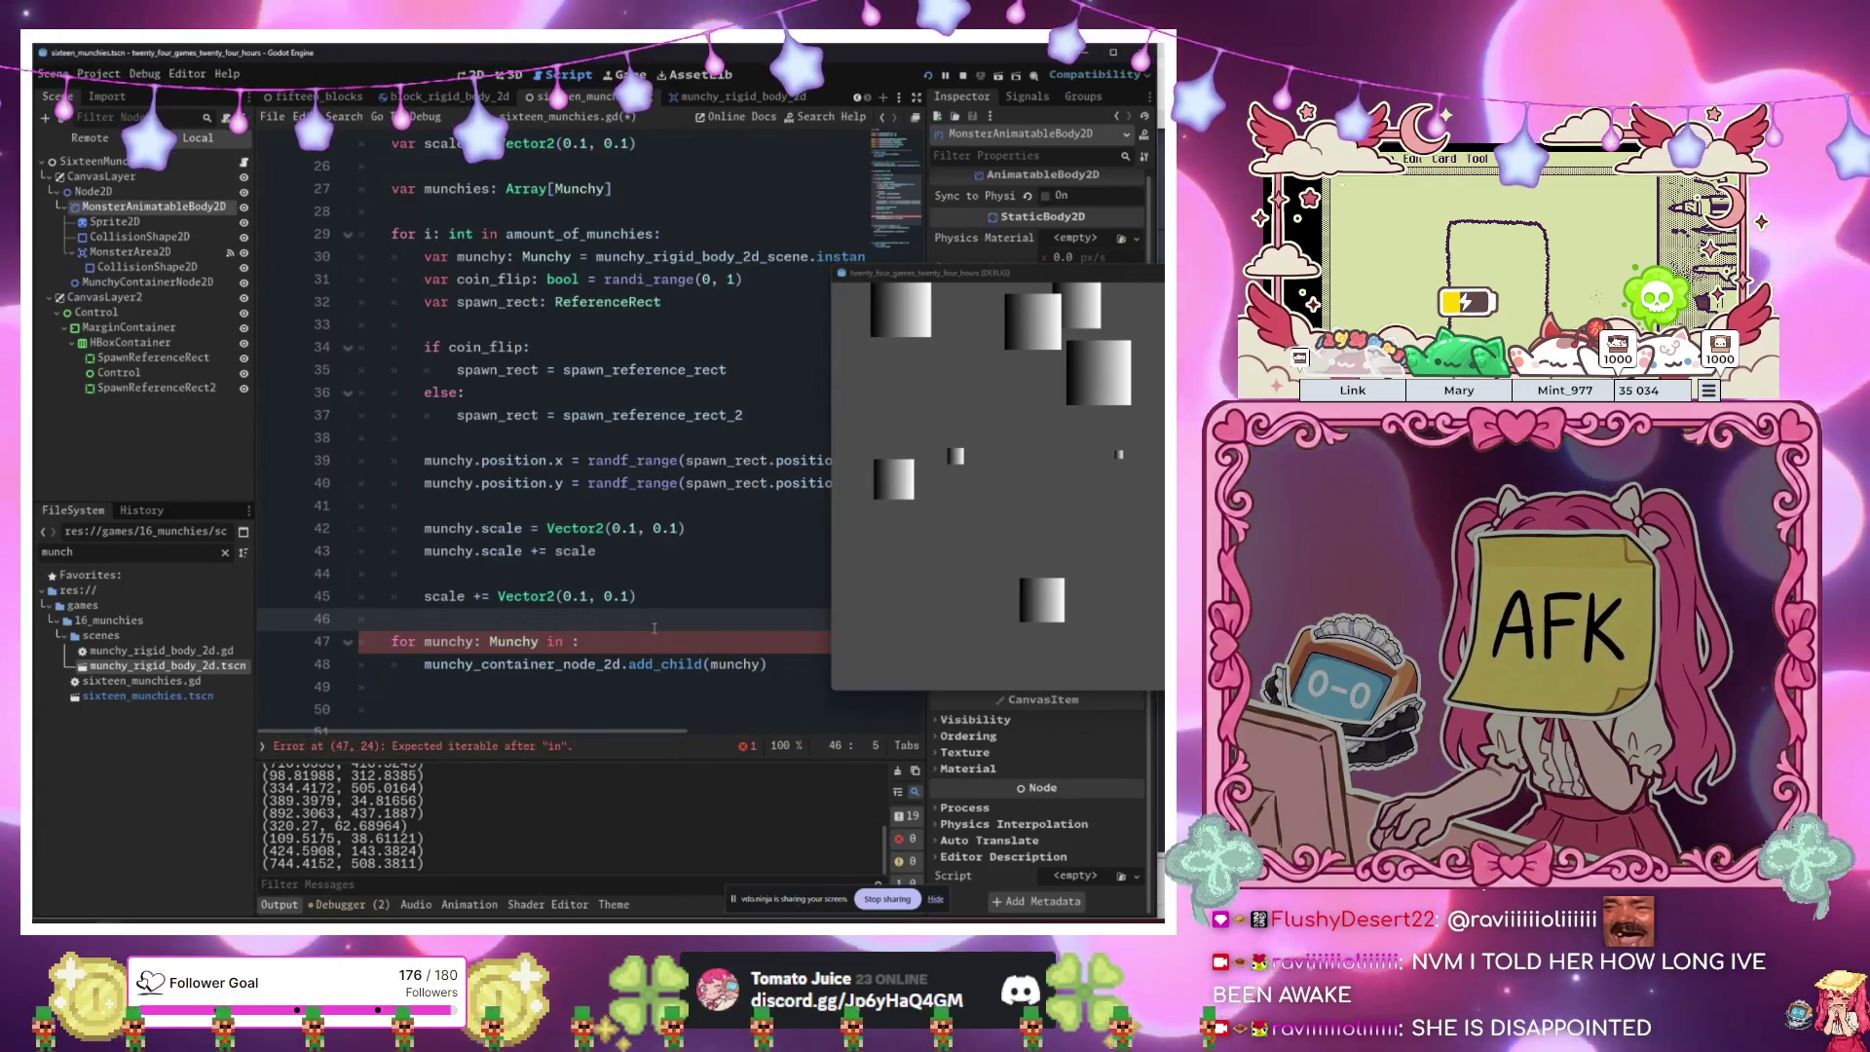
{"action": "key", "text": "Up"}
{"action": "key", "text": "Return"}
{"action": "key", "text": "Return"}
{"action": "key", "text": "Up"}
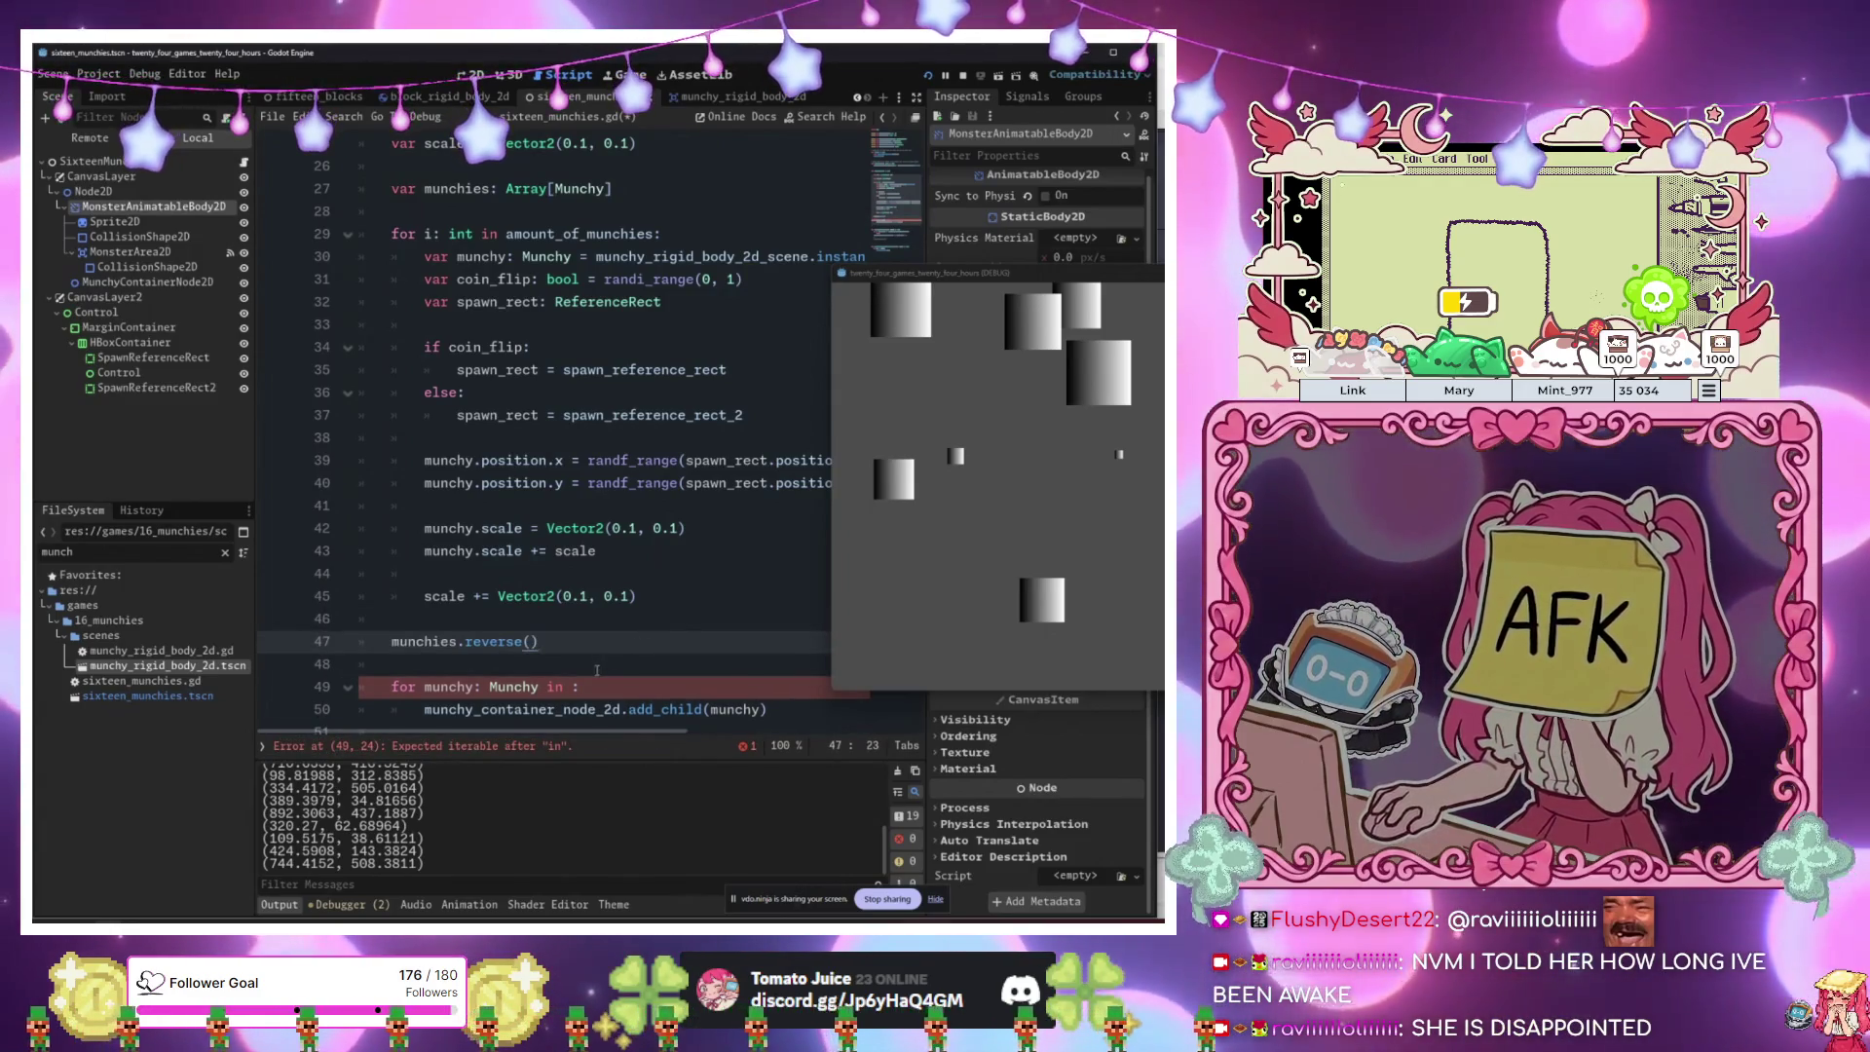
{"action": "left_click", "coordinate": [571, 687]}
{"action": "type", "text": "munchies"}
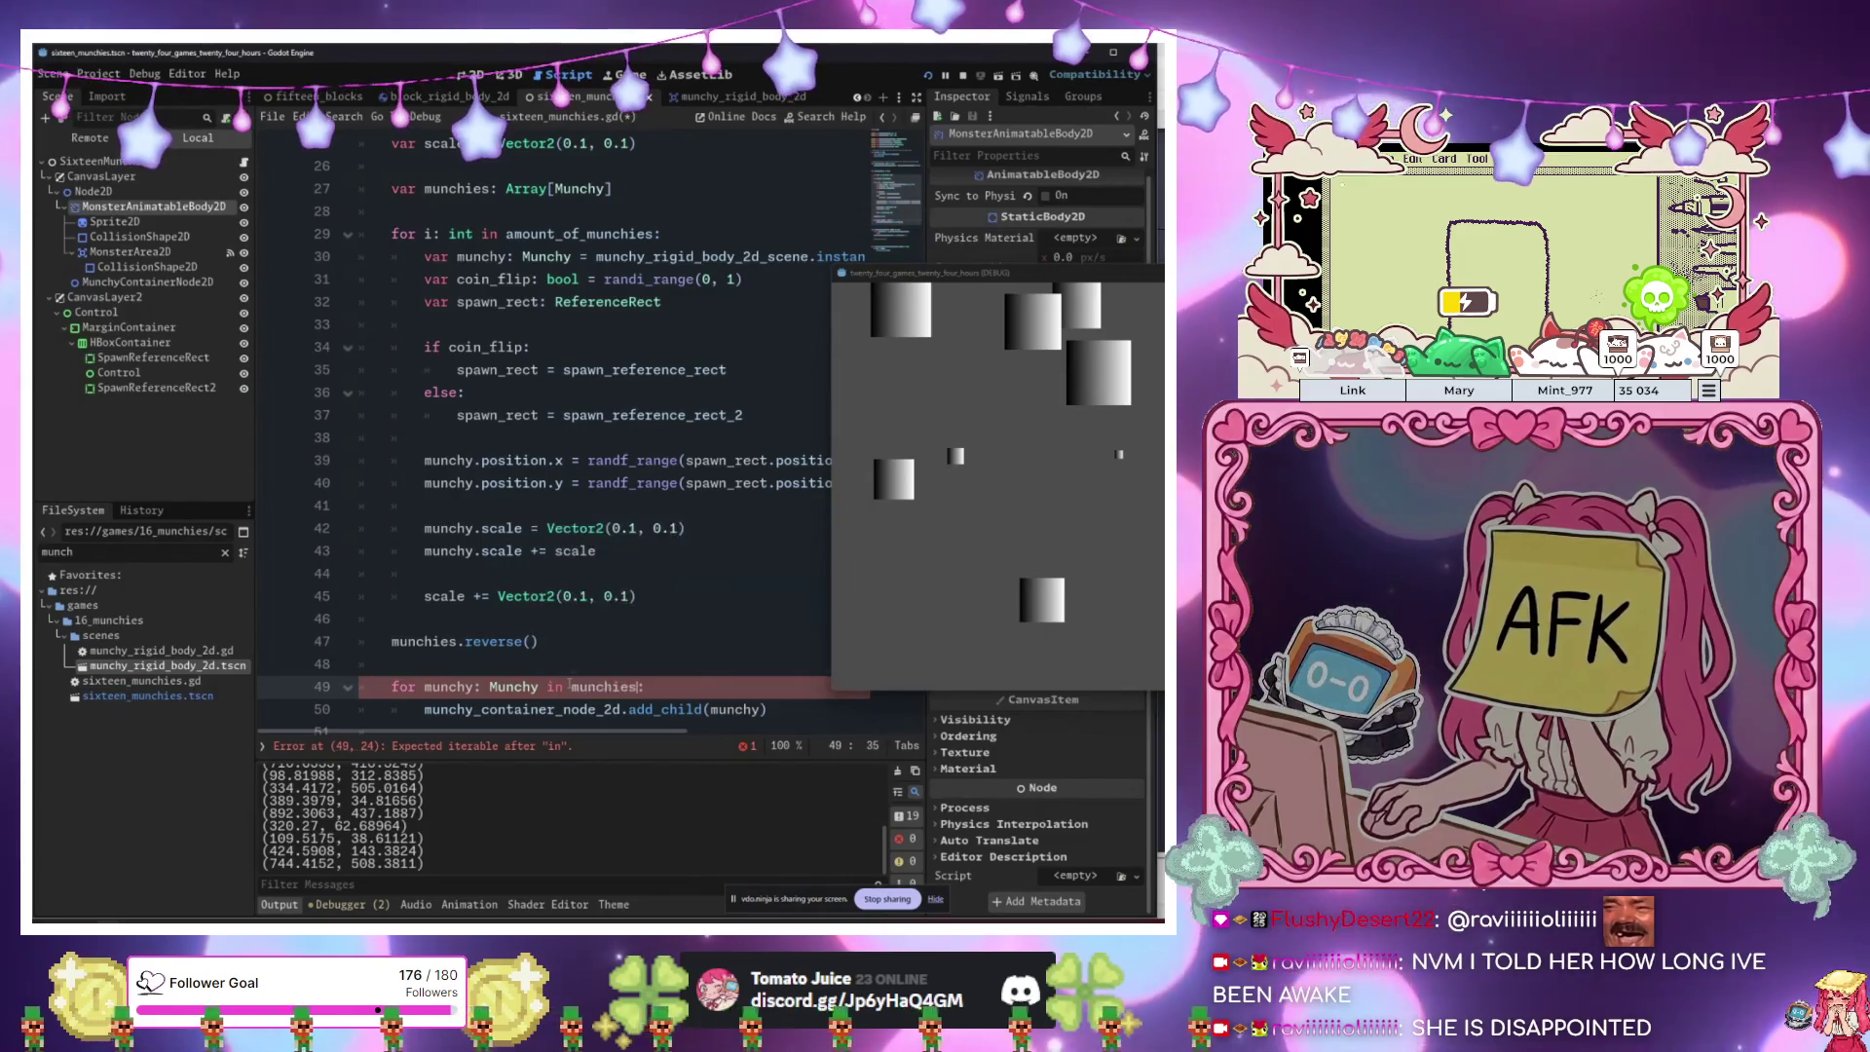
{"action": "left_click", "coordinate": [675, 633]}
{"action": "key", "text": "F6"}
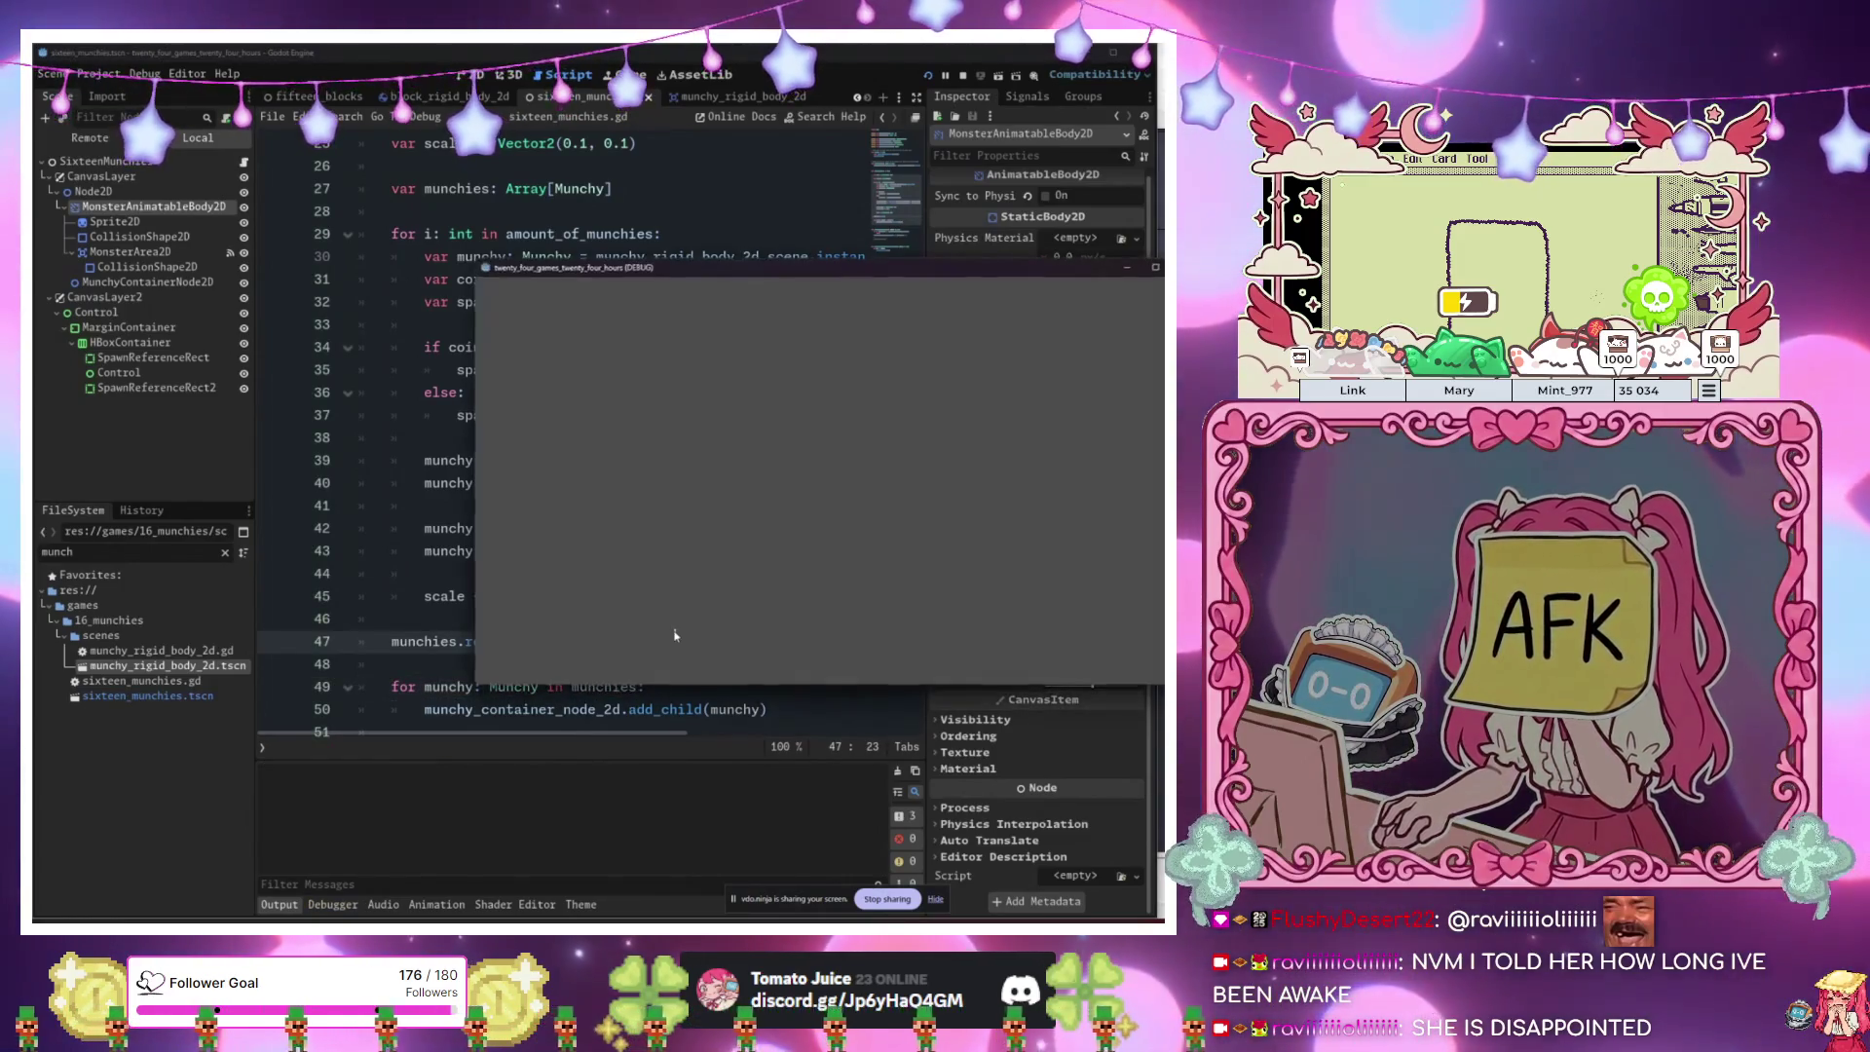
Correct the indentation of the scale line on line 45
{"action": "left_click", "coordinate": [439, 550]}
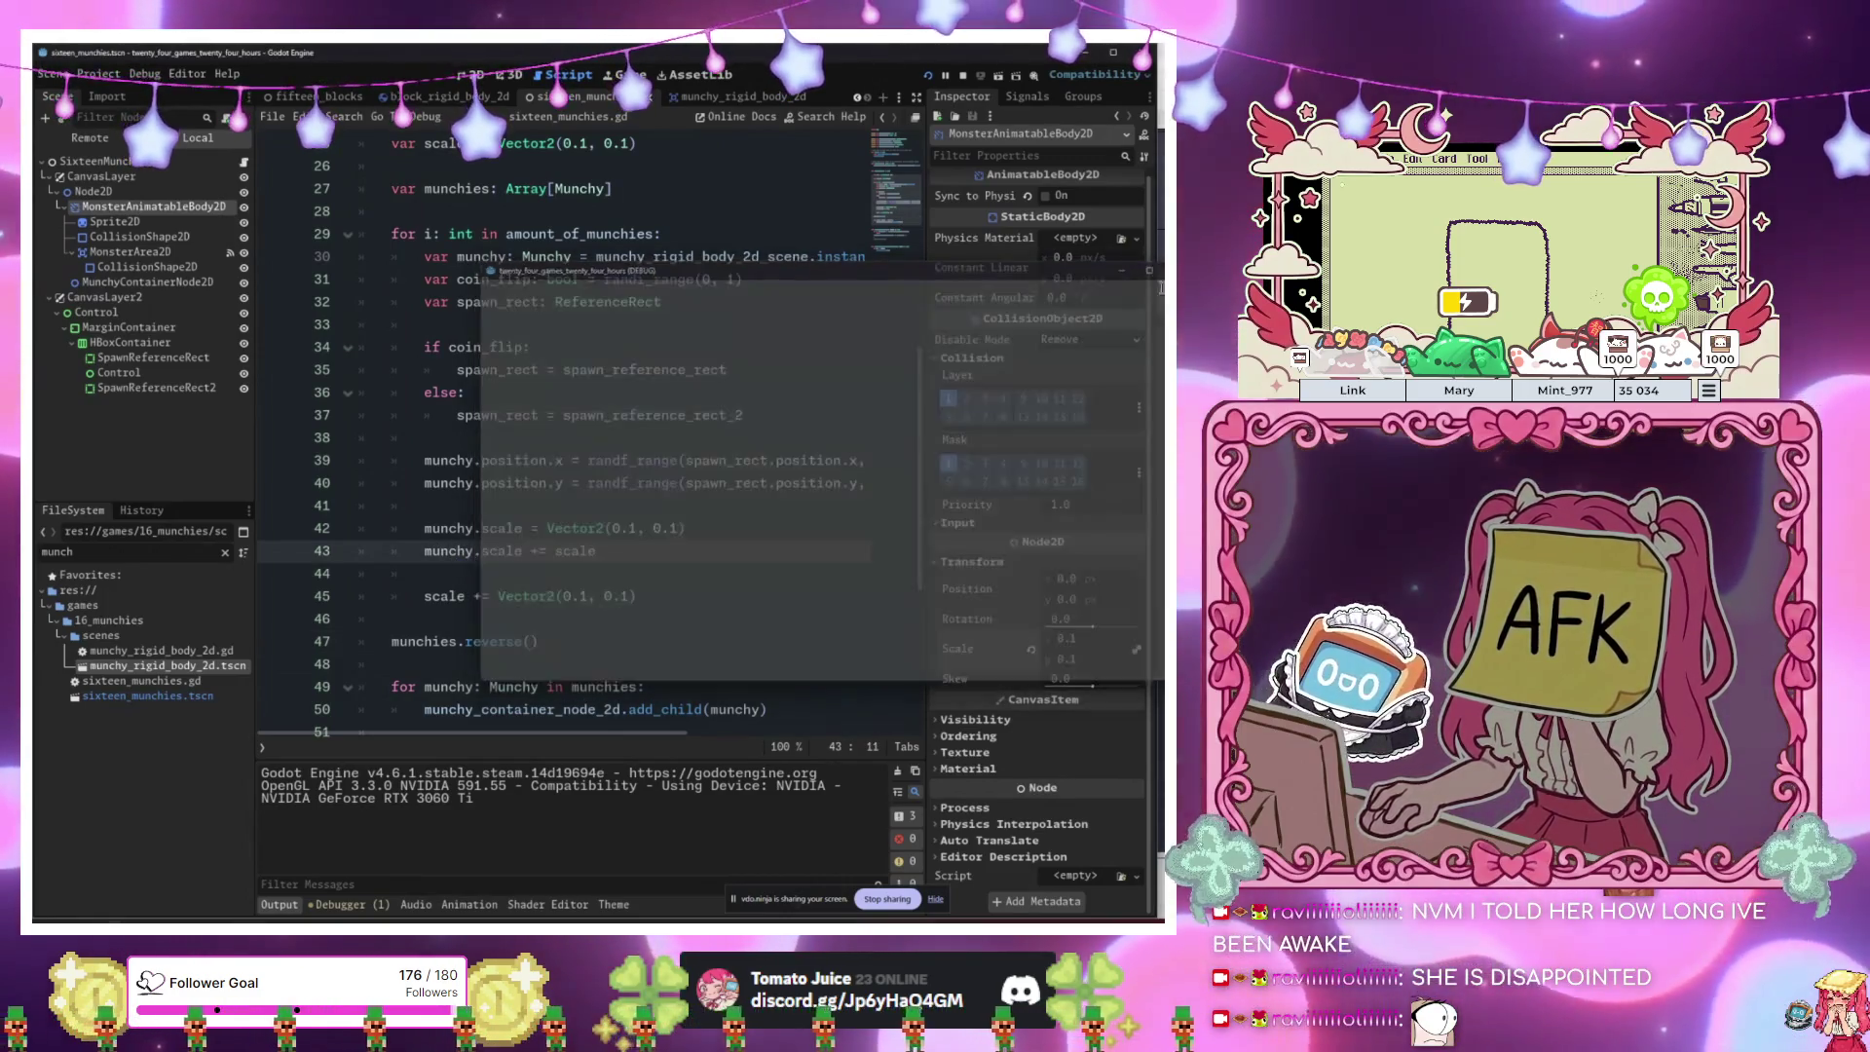
{"action": "left_click", "coordinate": [585, 596]}
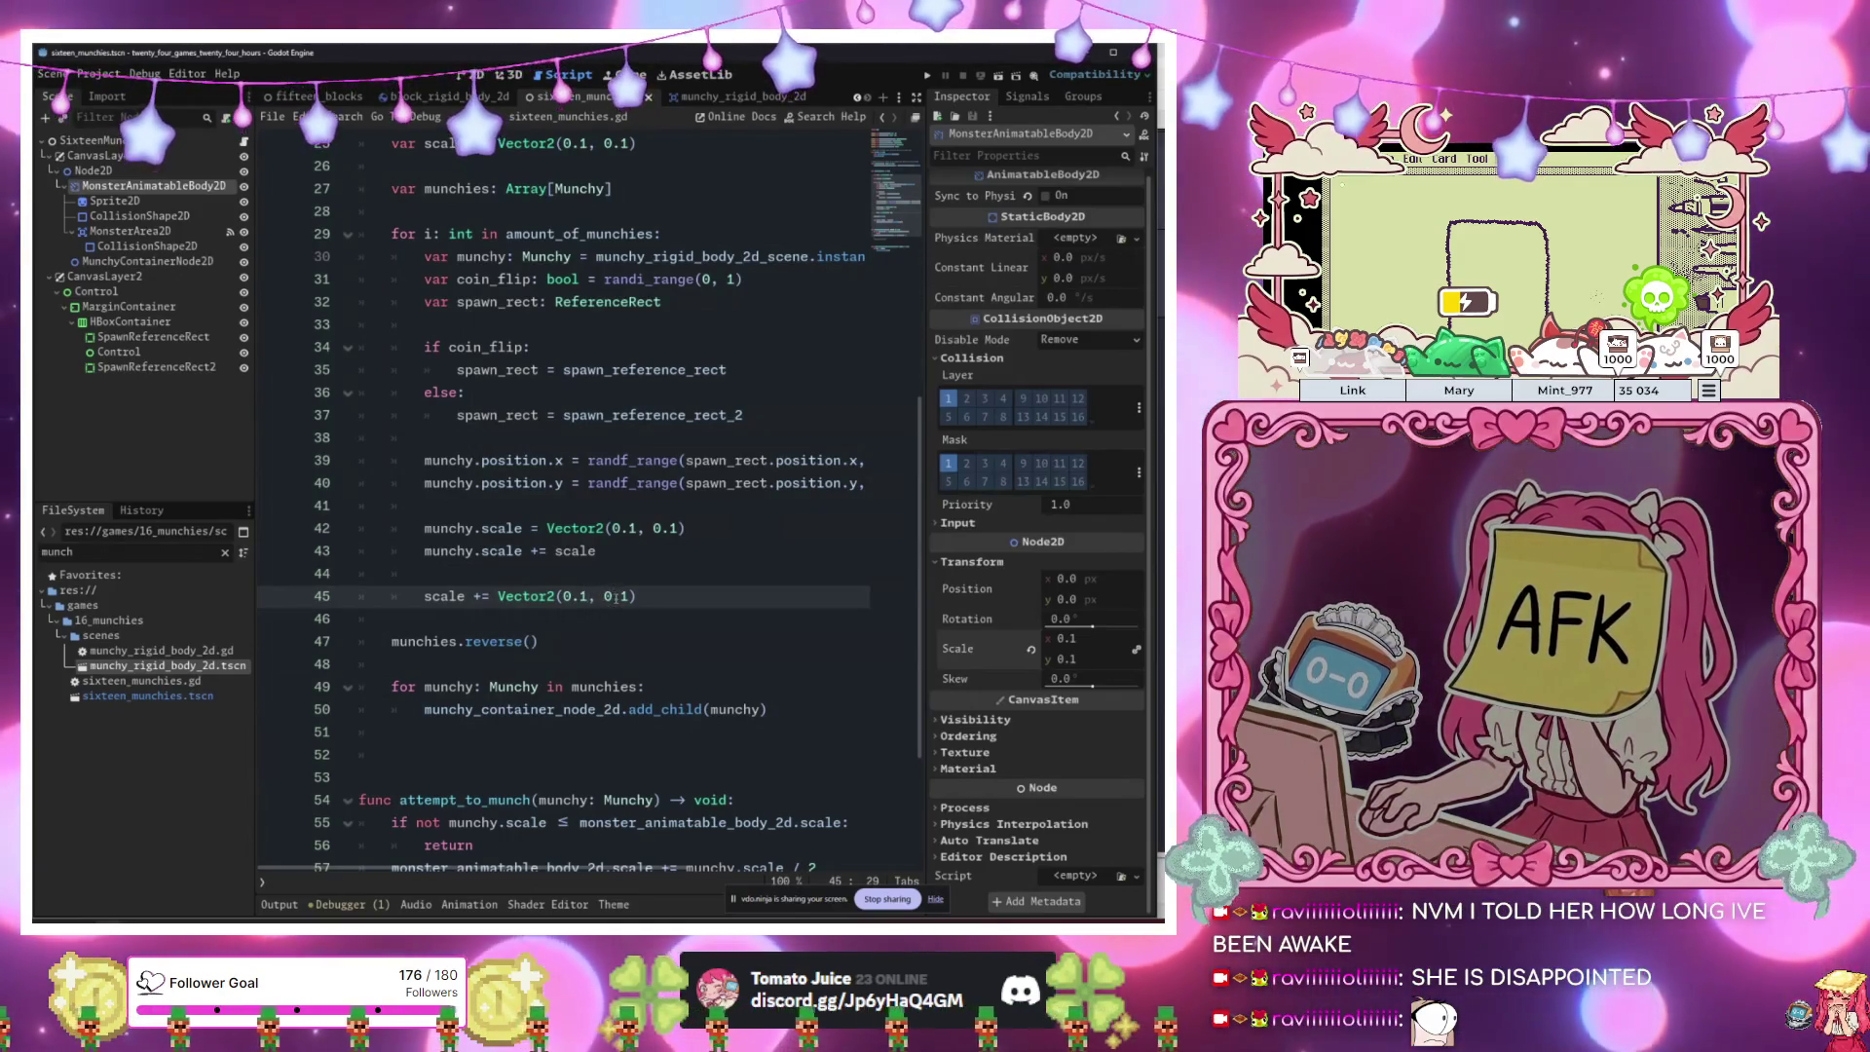
{"action": "mouse_move", "coordinate": [615, 598]}
{"action": "left_mouse_down"}
{"action": "mouse_move", "coordinate": [531, 415]}
{"action": "mouse_move", "coordinate": [487, 370]}
{"action": "mouse_move", "coordinate": [497, 348]}
{"action": "left_mouse_up"}
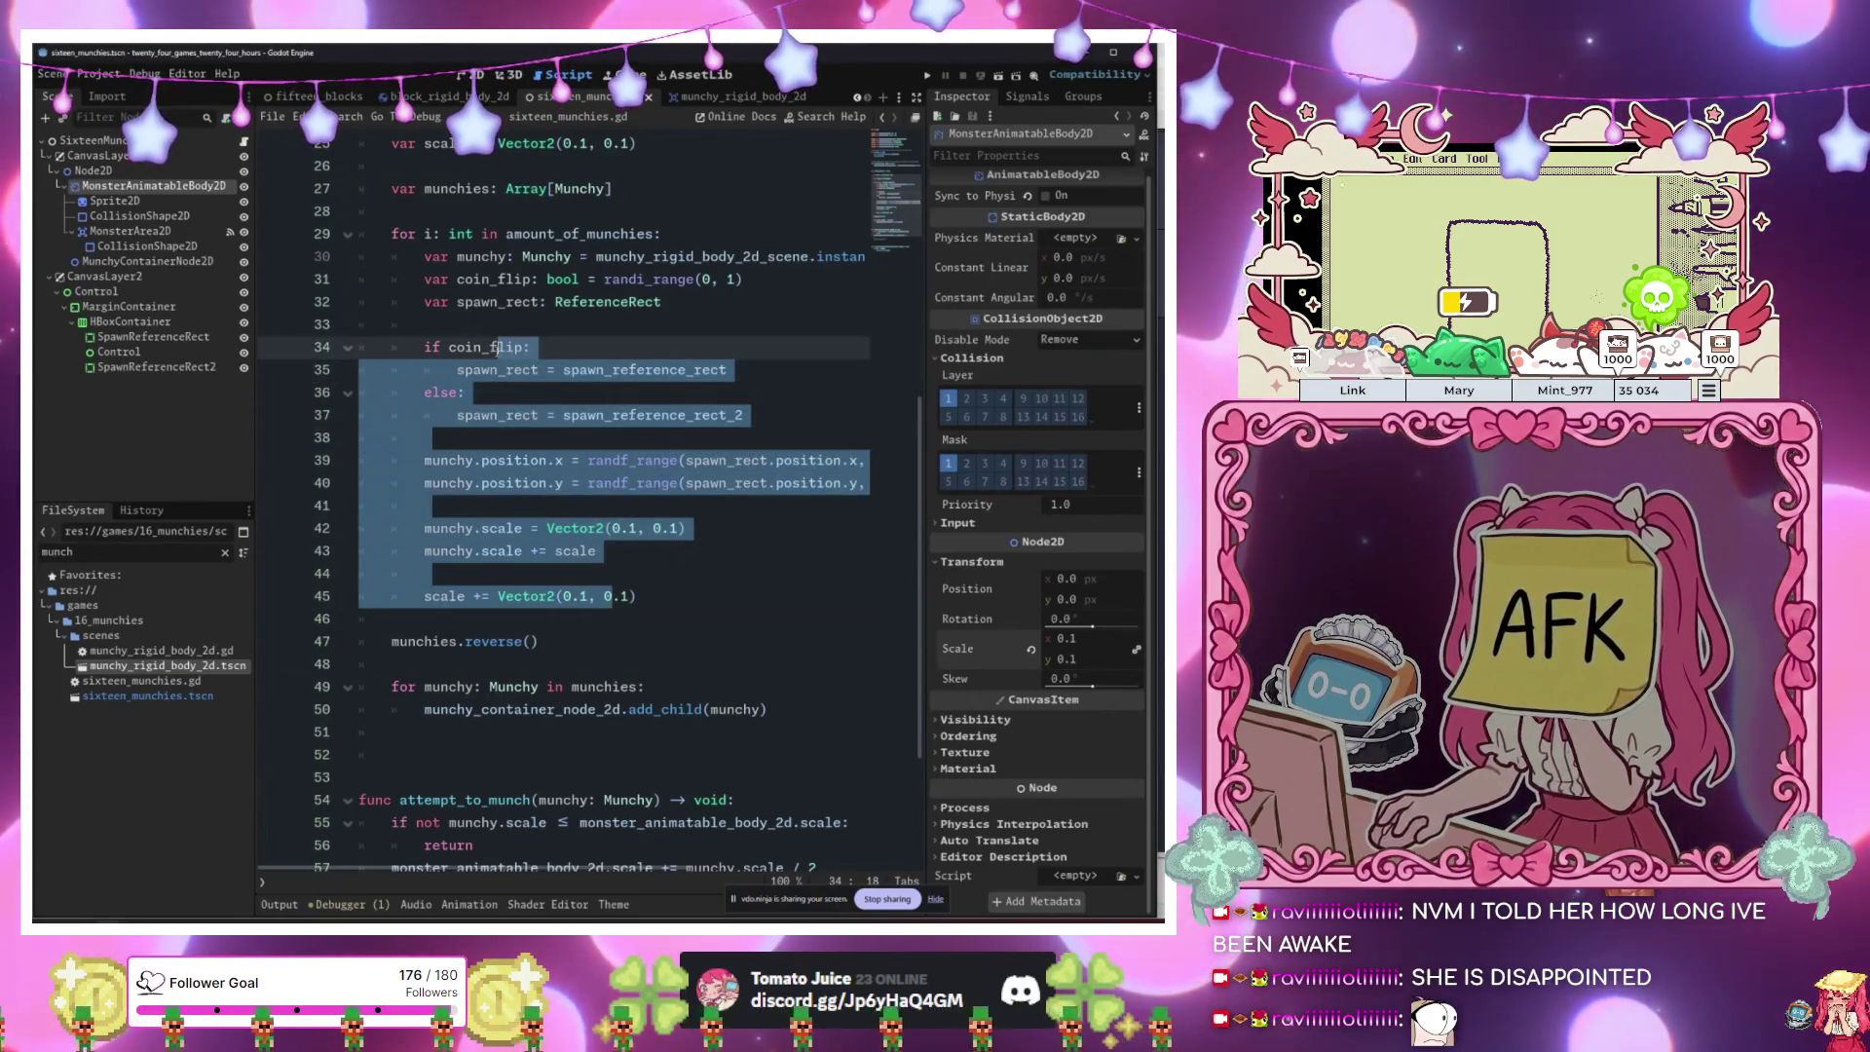
{"action": "left_click", "coordinate": [502, 391]}
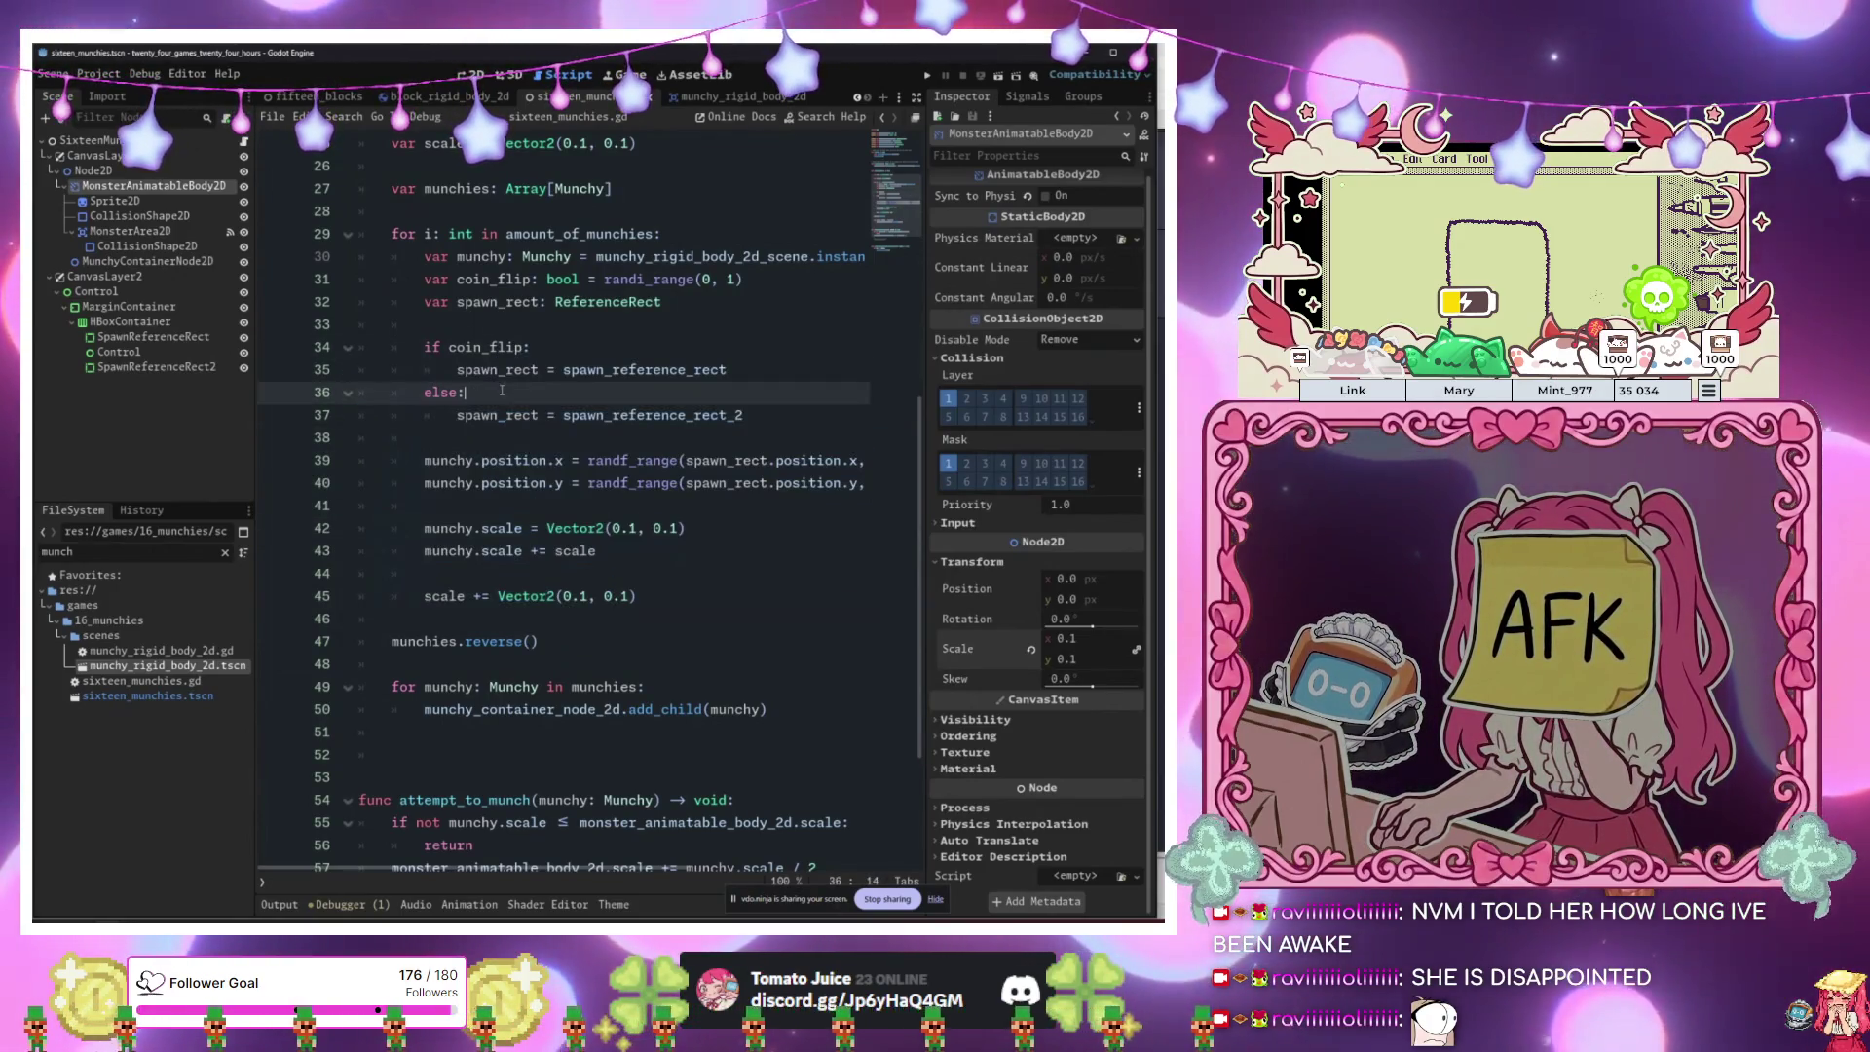
{"action": "left_click", "coordinate": [506, 571]}
{"action": "left_click", "coordinate": [527, 634]}
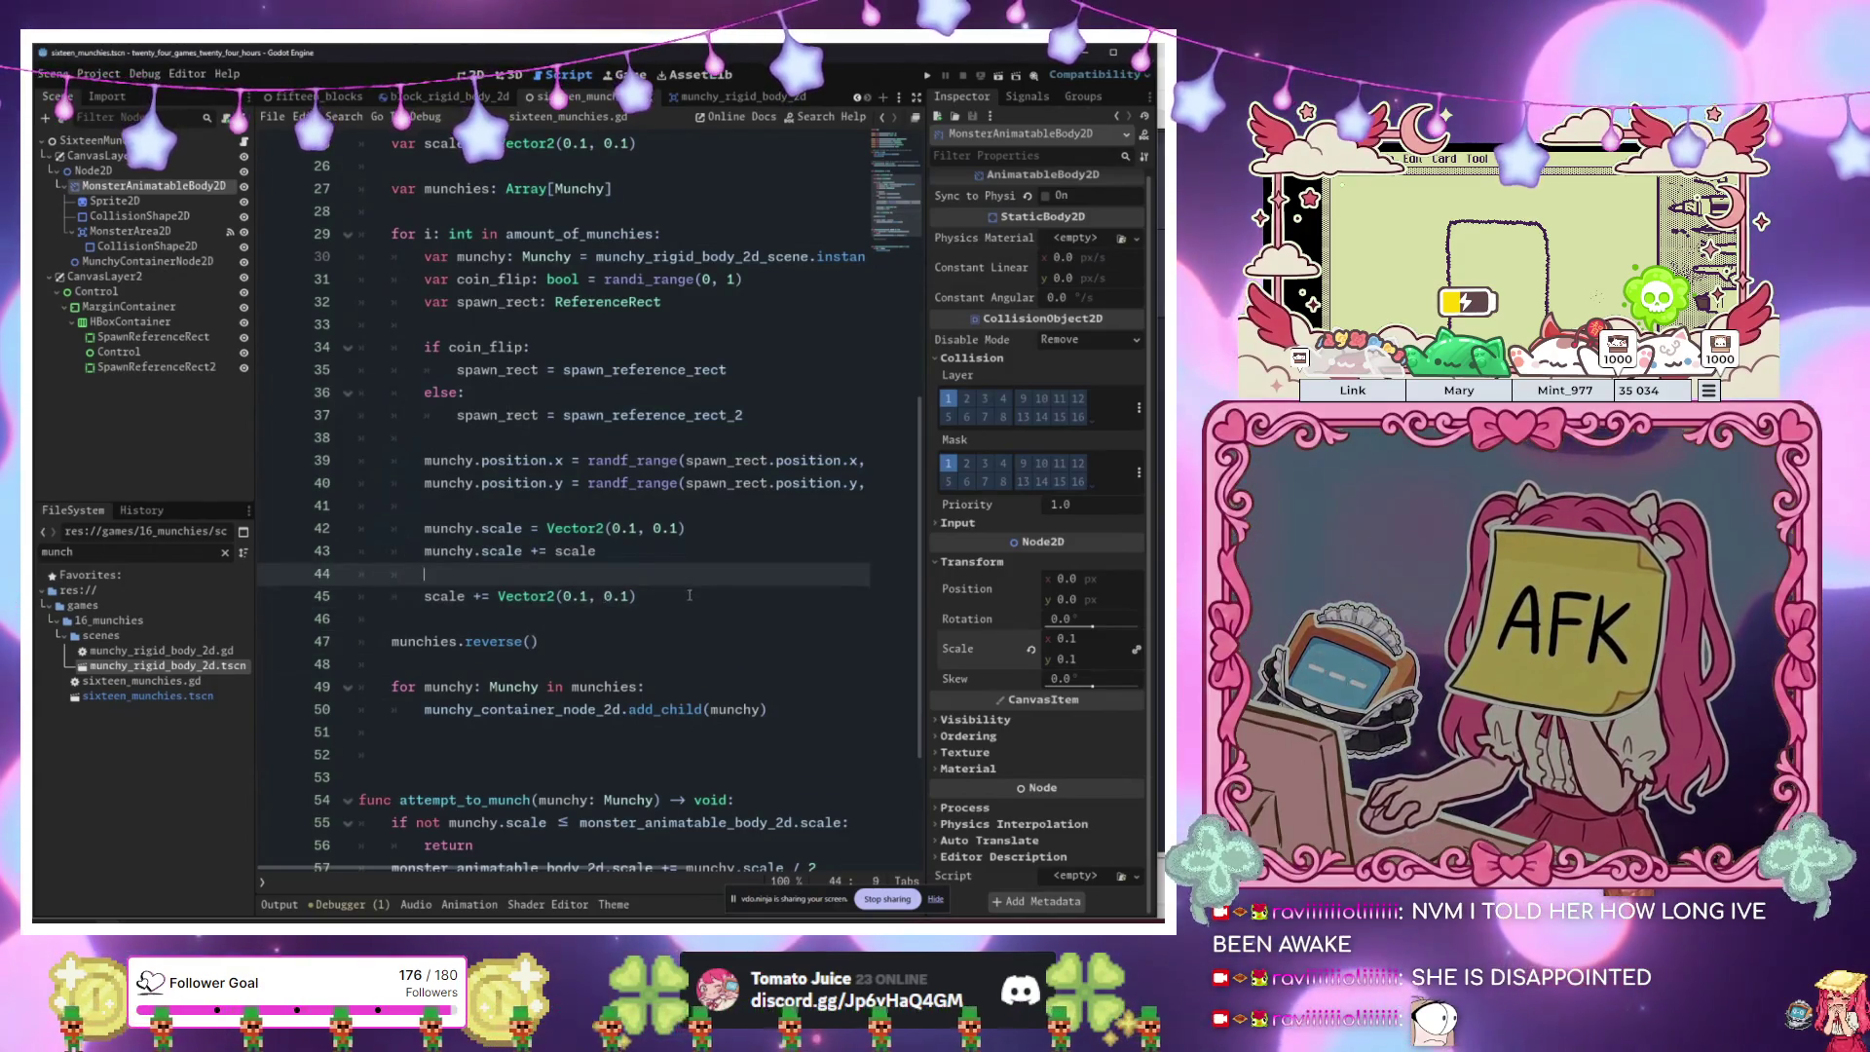
{"action": "left_click", "coordinate": [426, 324]}
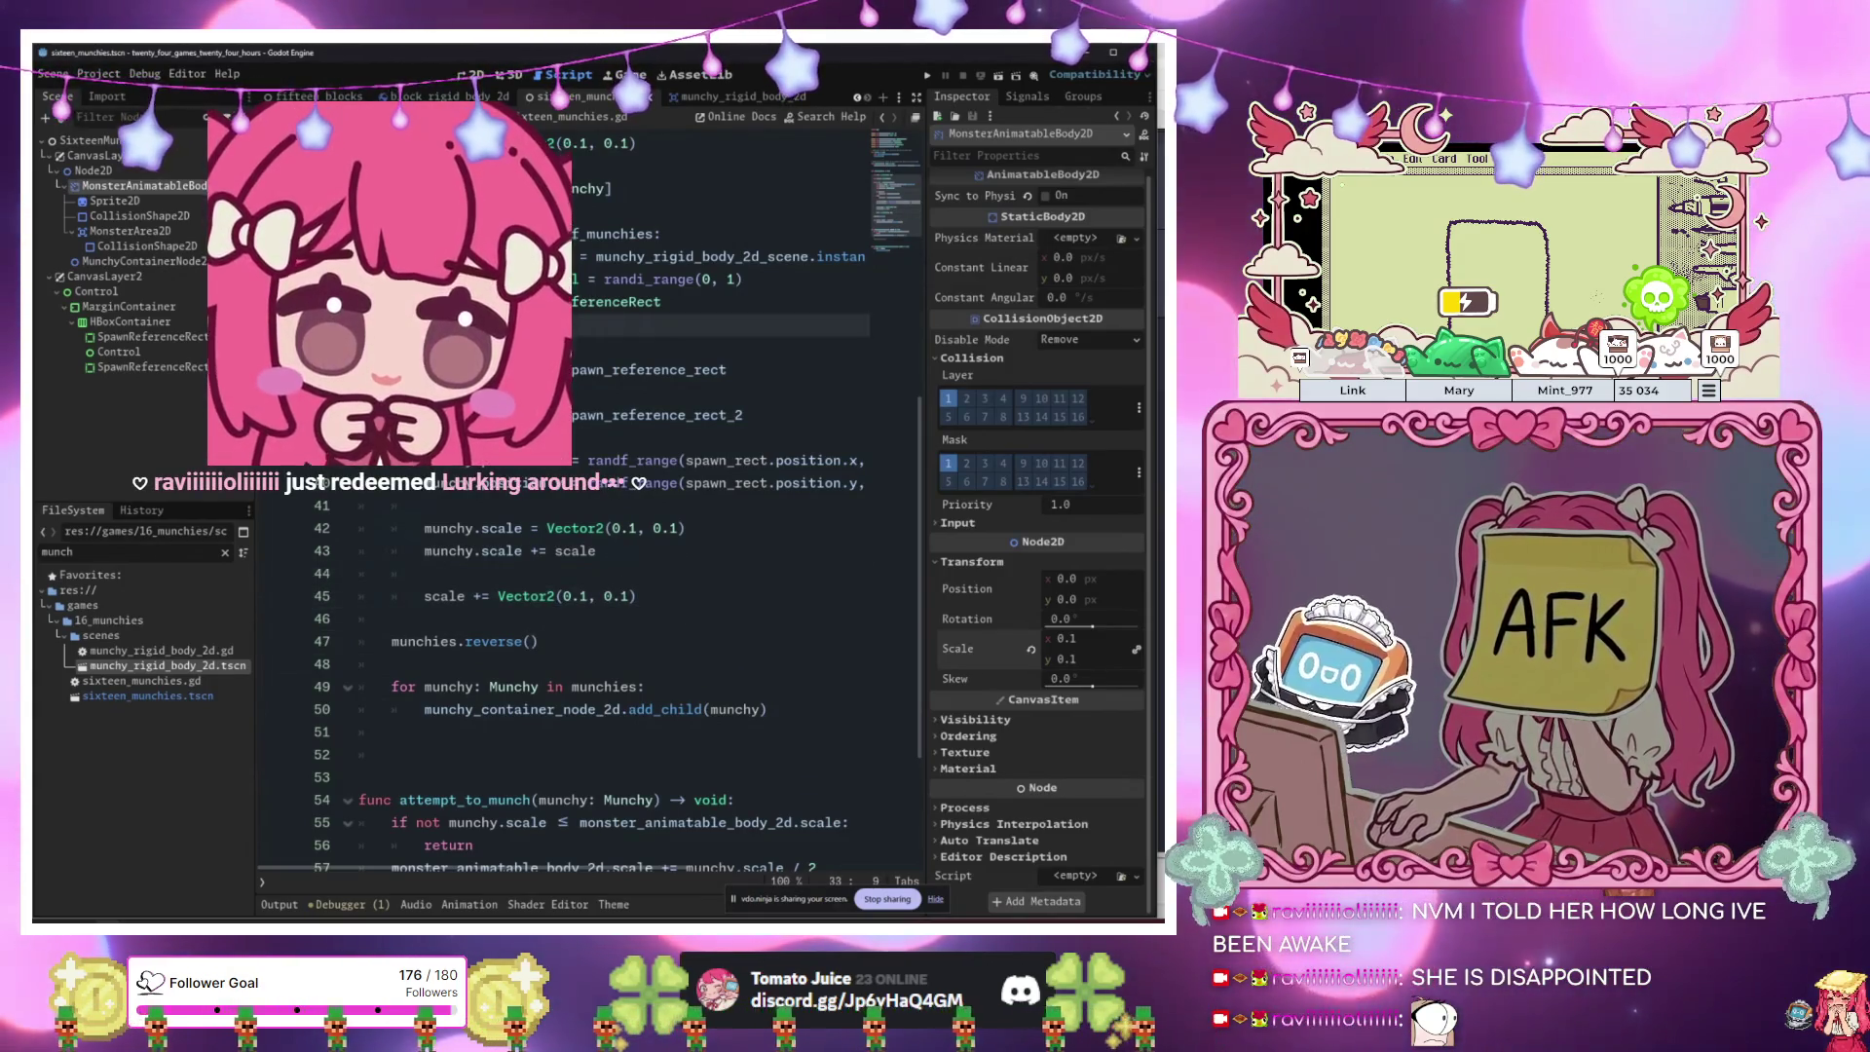
{"action": "left_click", "coordinate": [425, 347]}
{"action": "left_click", "coordinate": [458, 551]}
{"action": "left_click", "coordinate": [424, 597]}
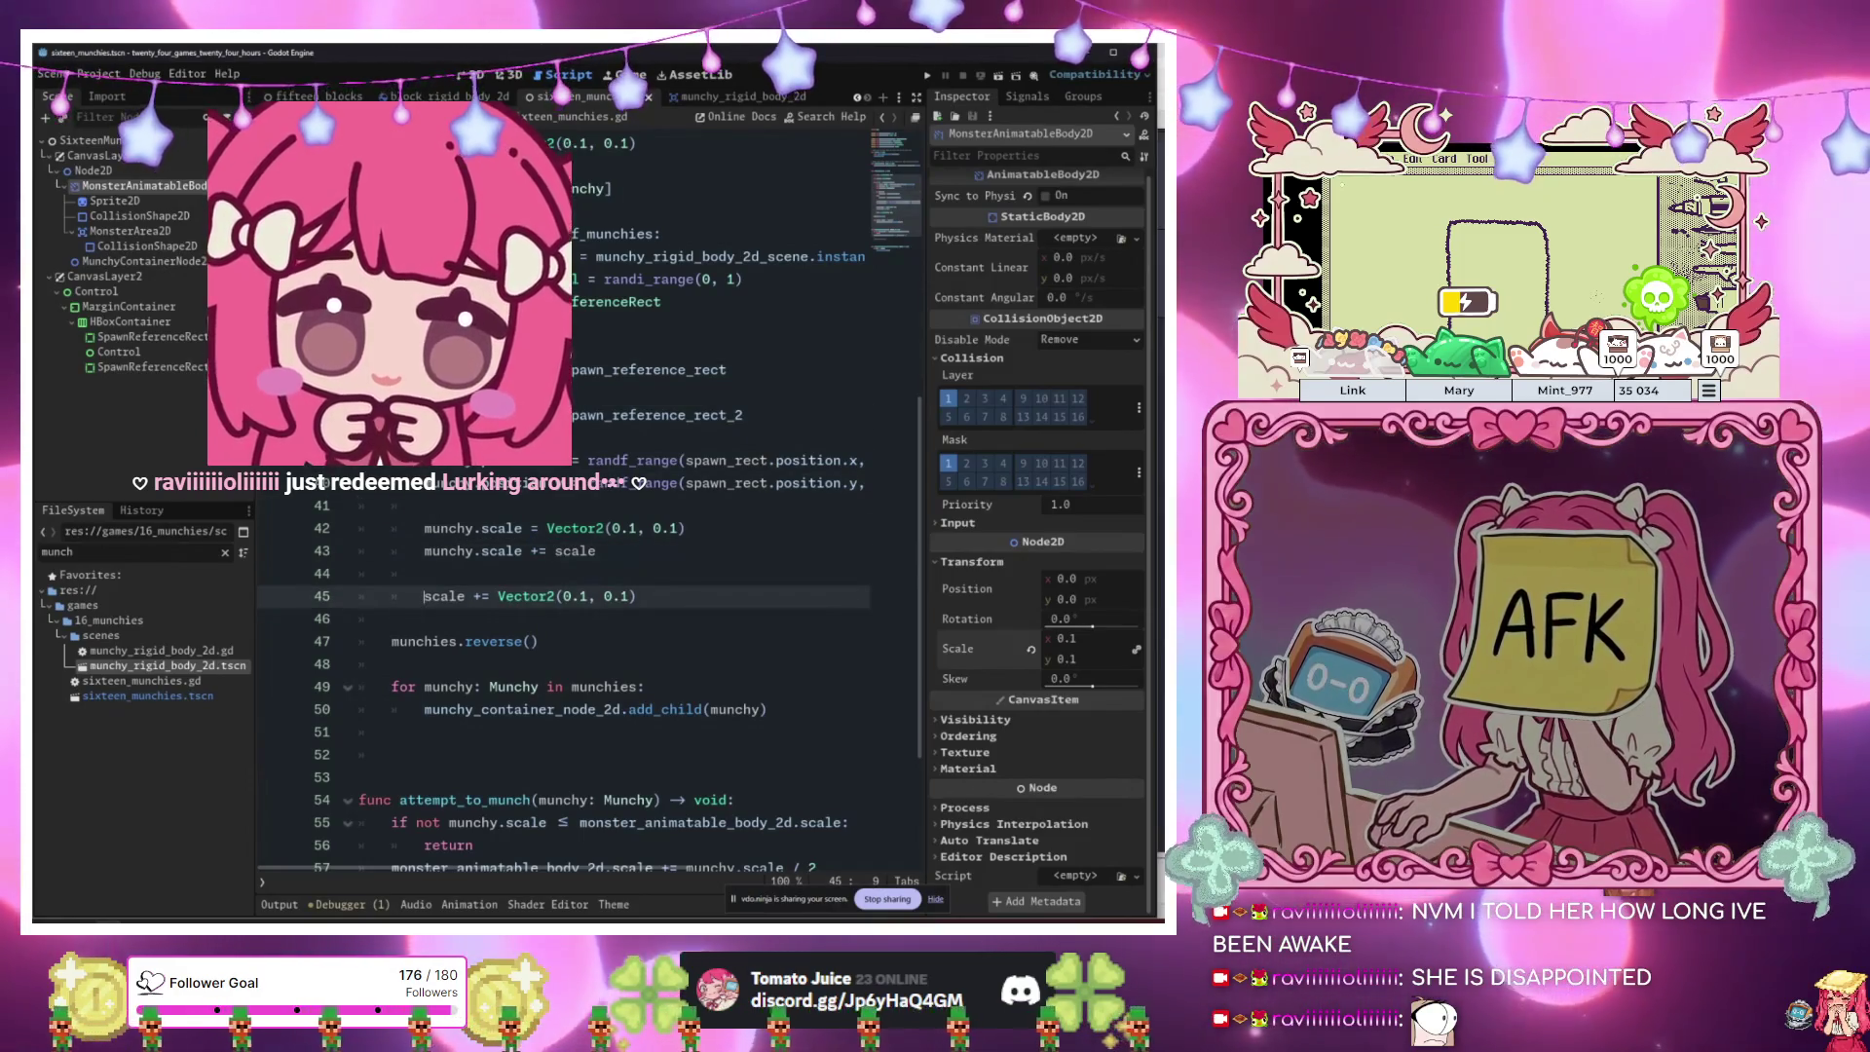
{"action": "key", "text": "Tab"}
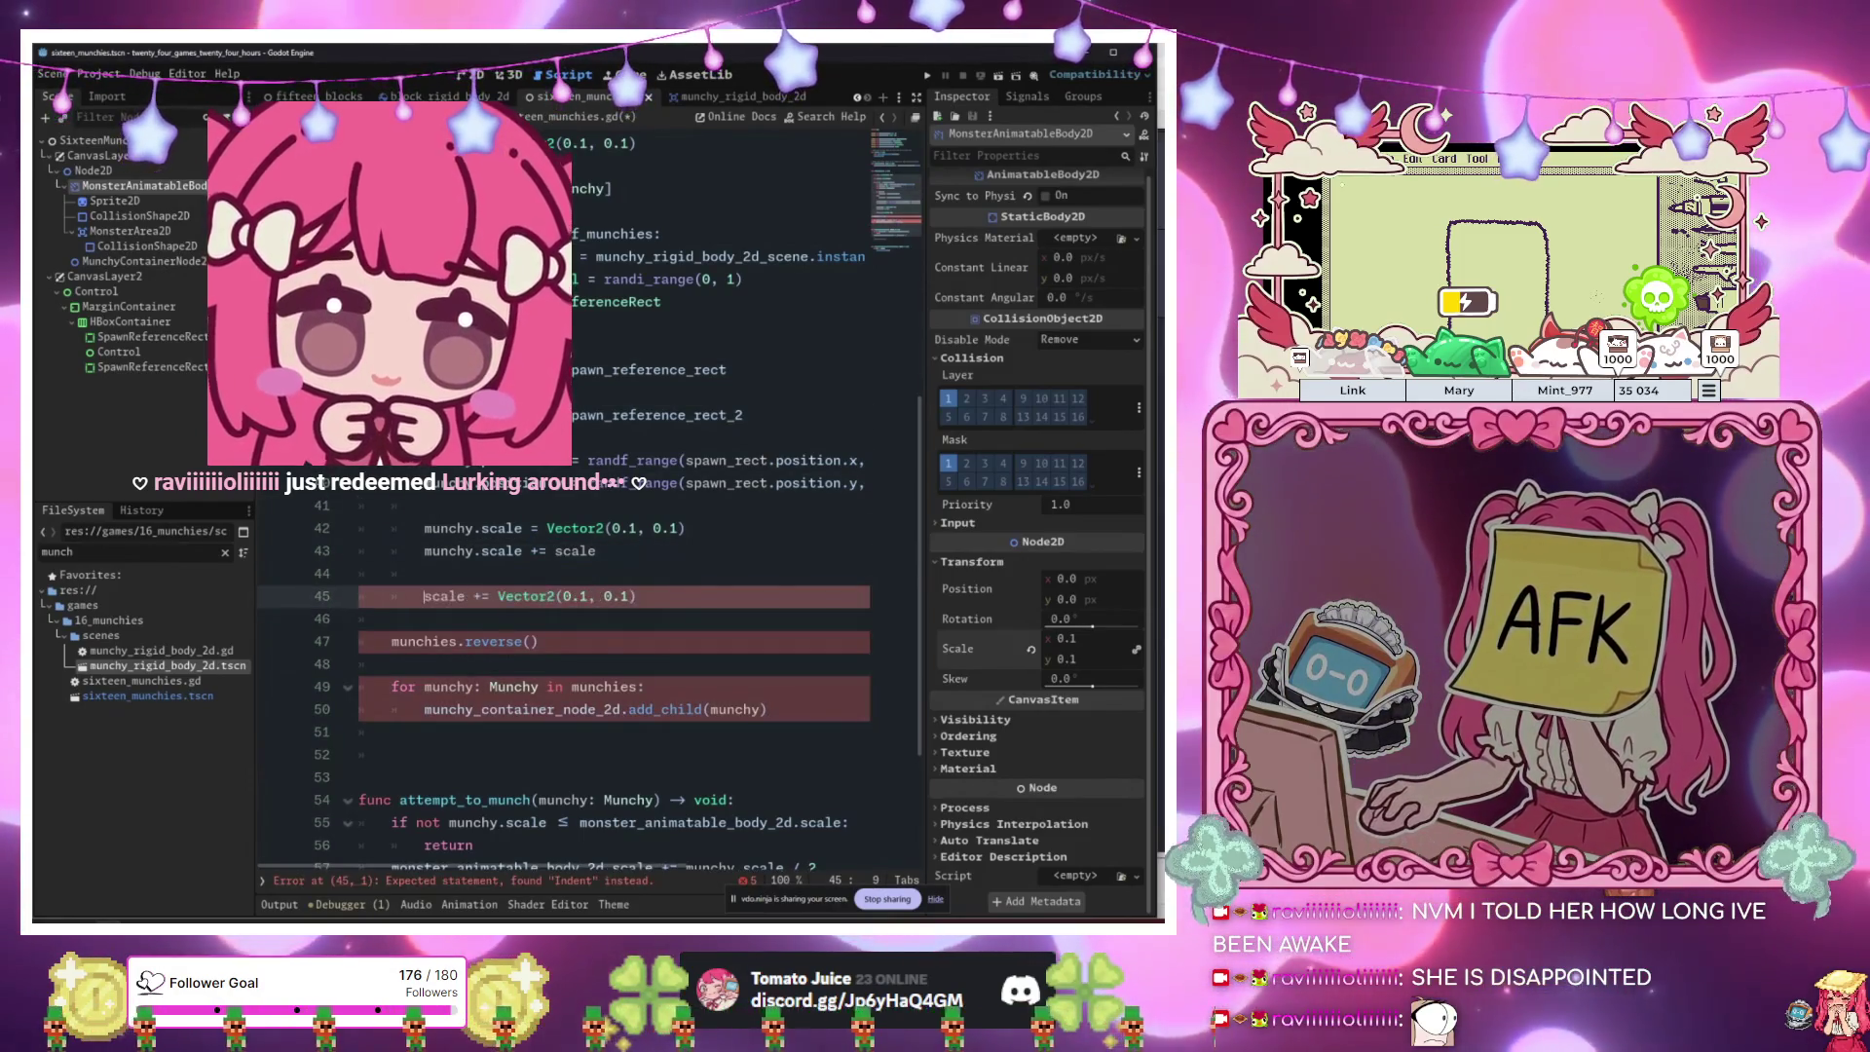
{"action": "key", "text": "BackSpace"}
Add munchies.append() on a new line 47 and run, hitting the too-few-arguments error
{"action": "left_click", "coordinate": [498, 596]}
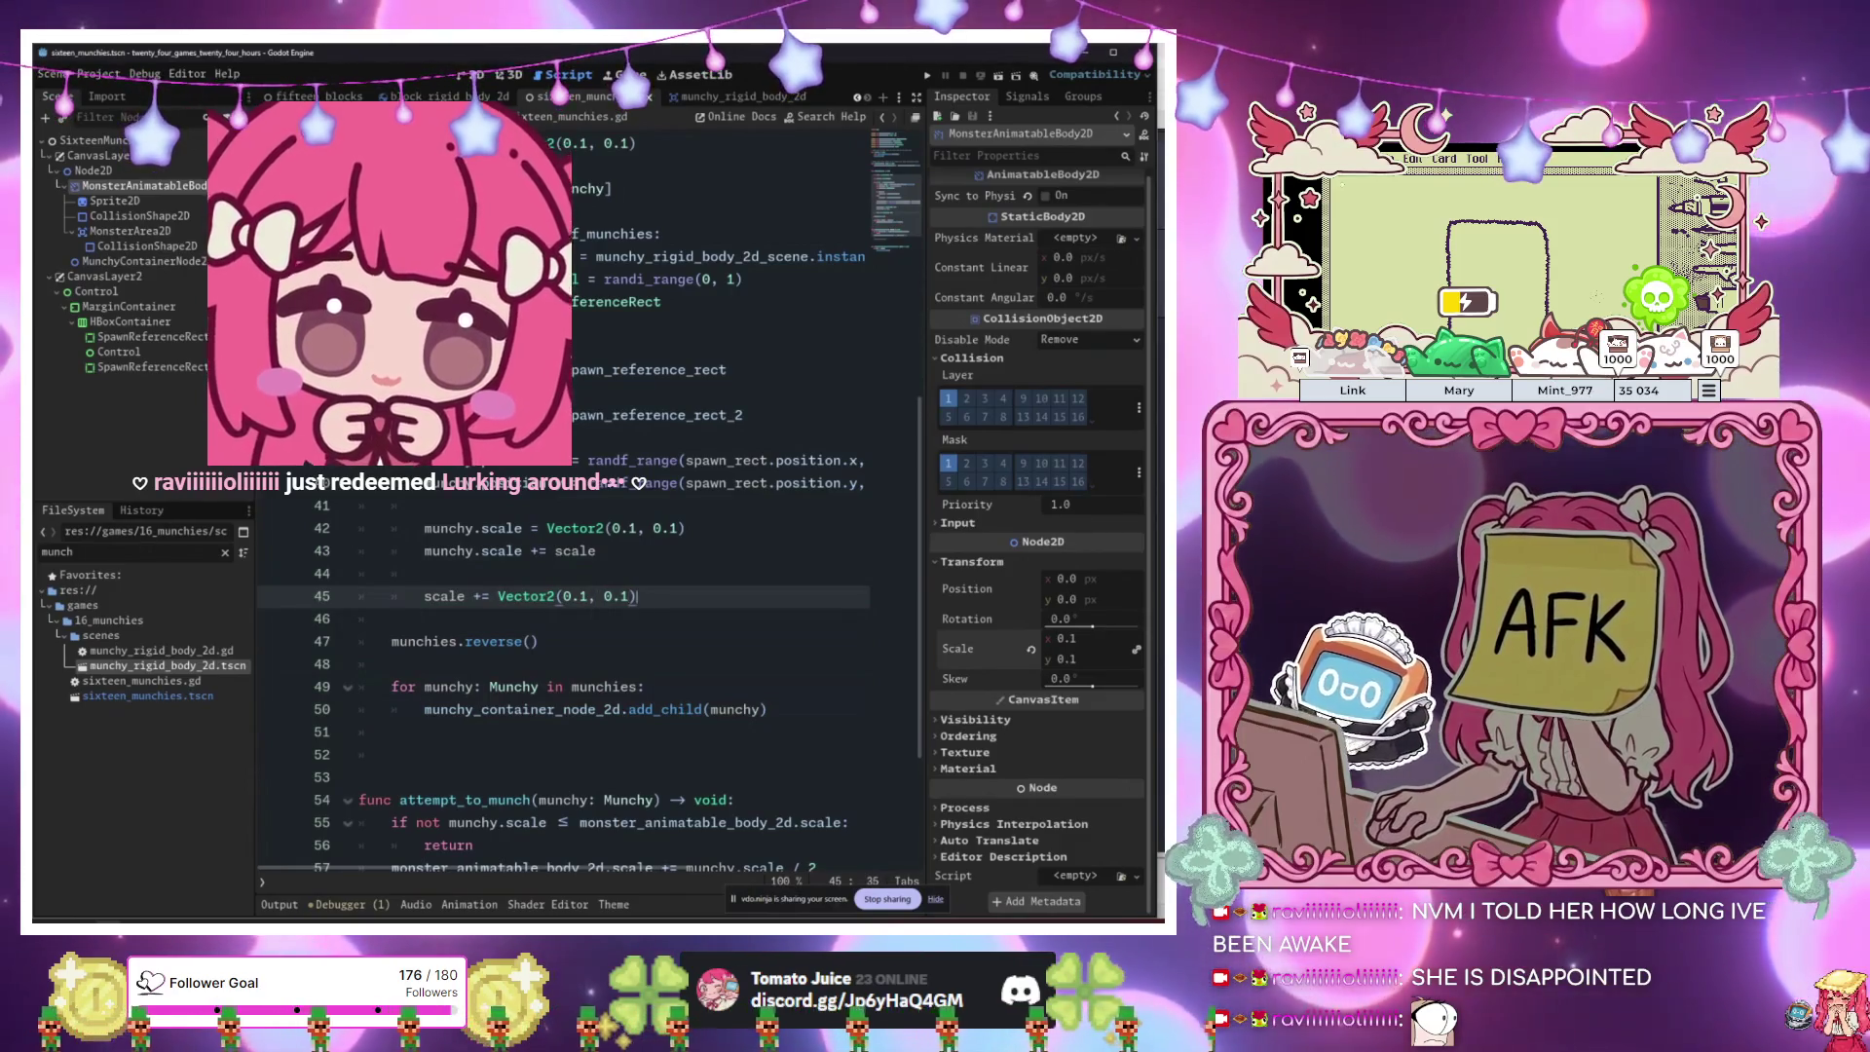
{"action": "key", "text": "End"}
{"action": "key", "text": "Return"}
{"action": "key", "text": "Return"}
{"action": "type", "text": "m"}
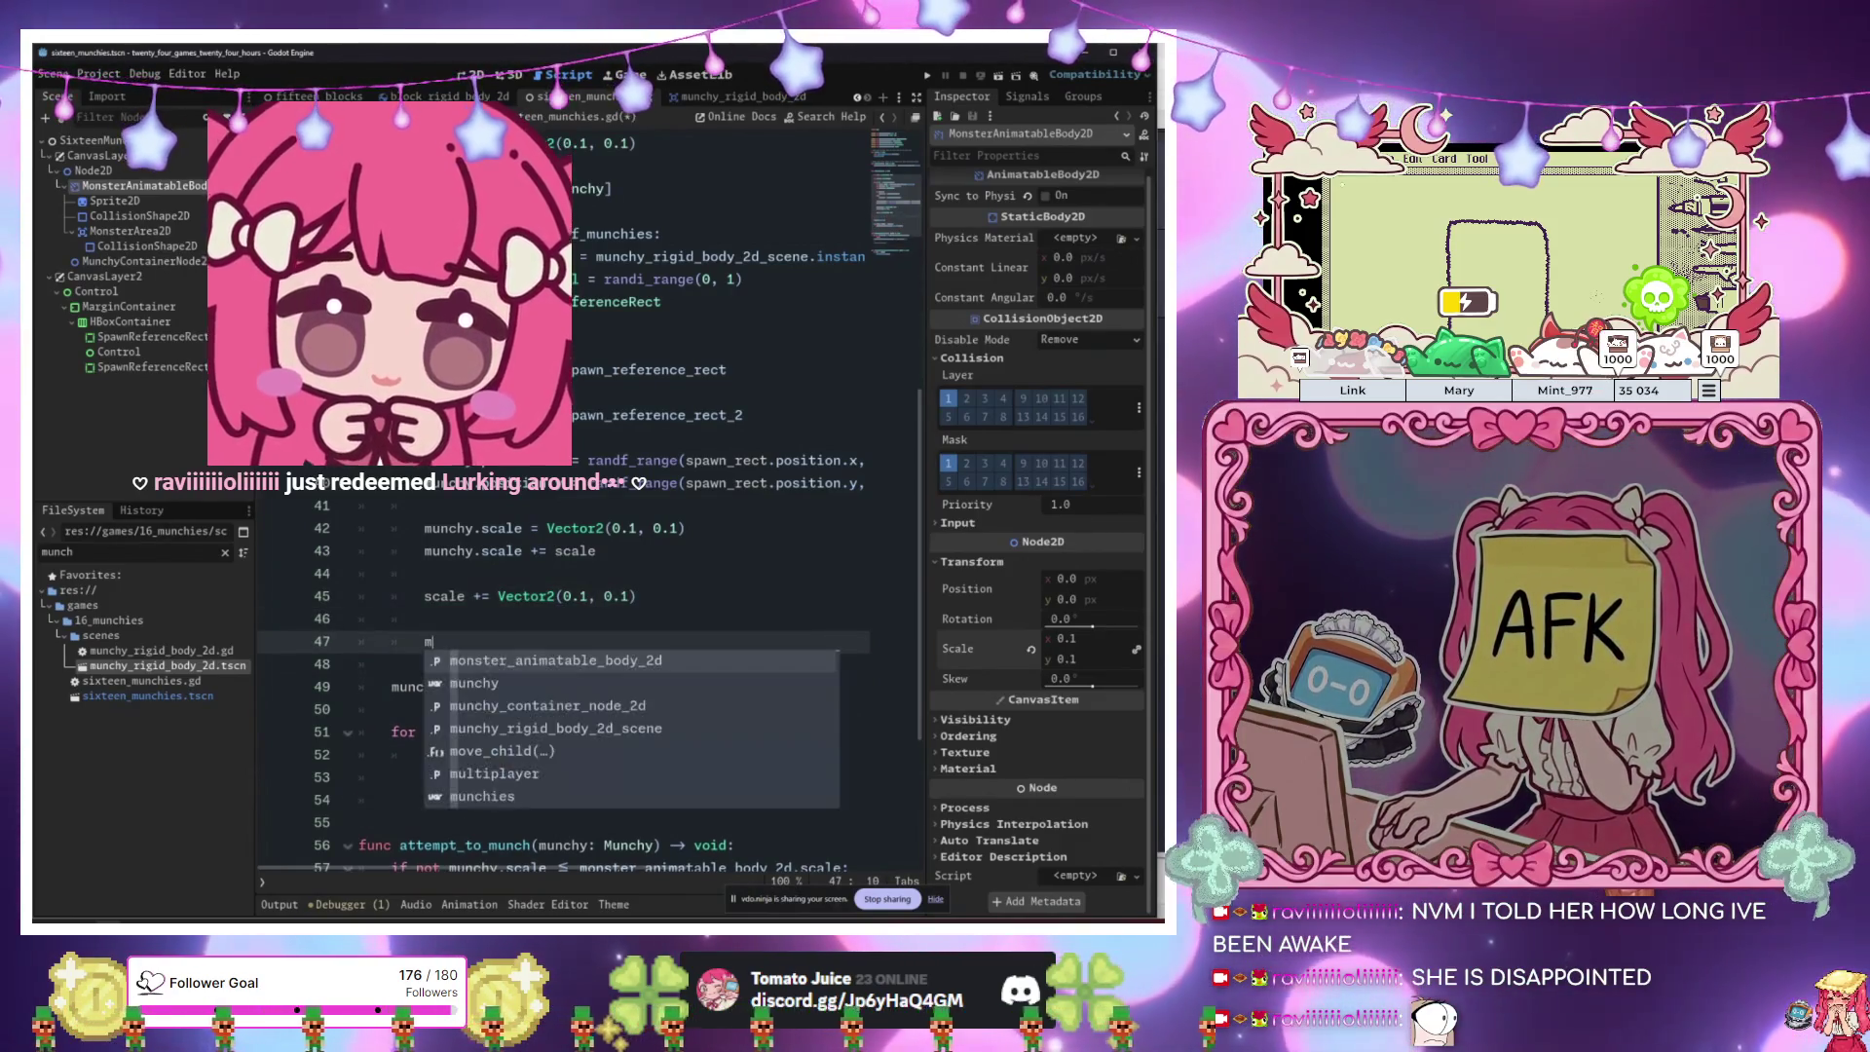
{"action": "key", "text": "Menu"}
{"action": "key", "text": "Escape"}
{"action": "type", "text": "u"}
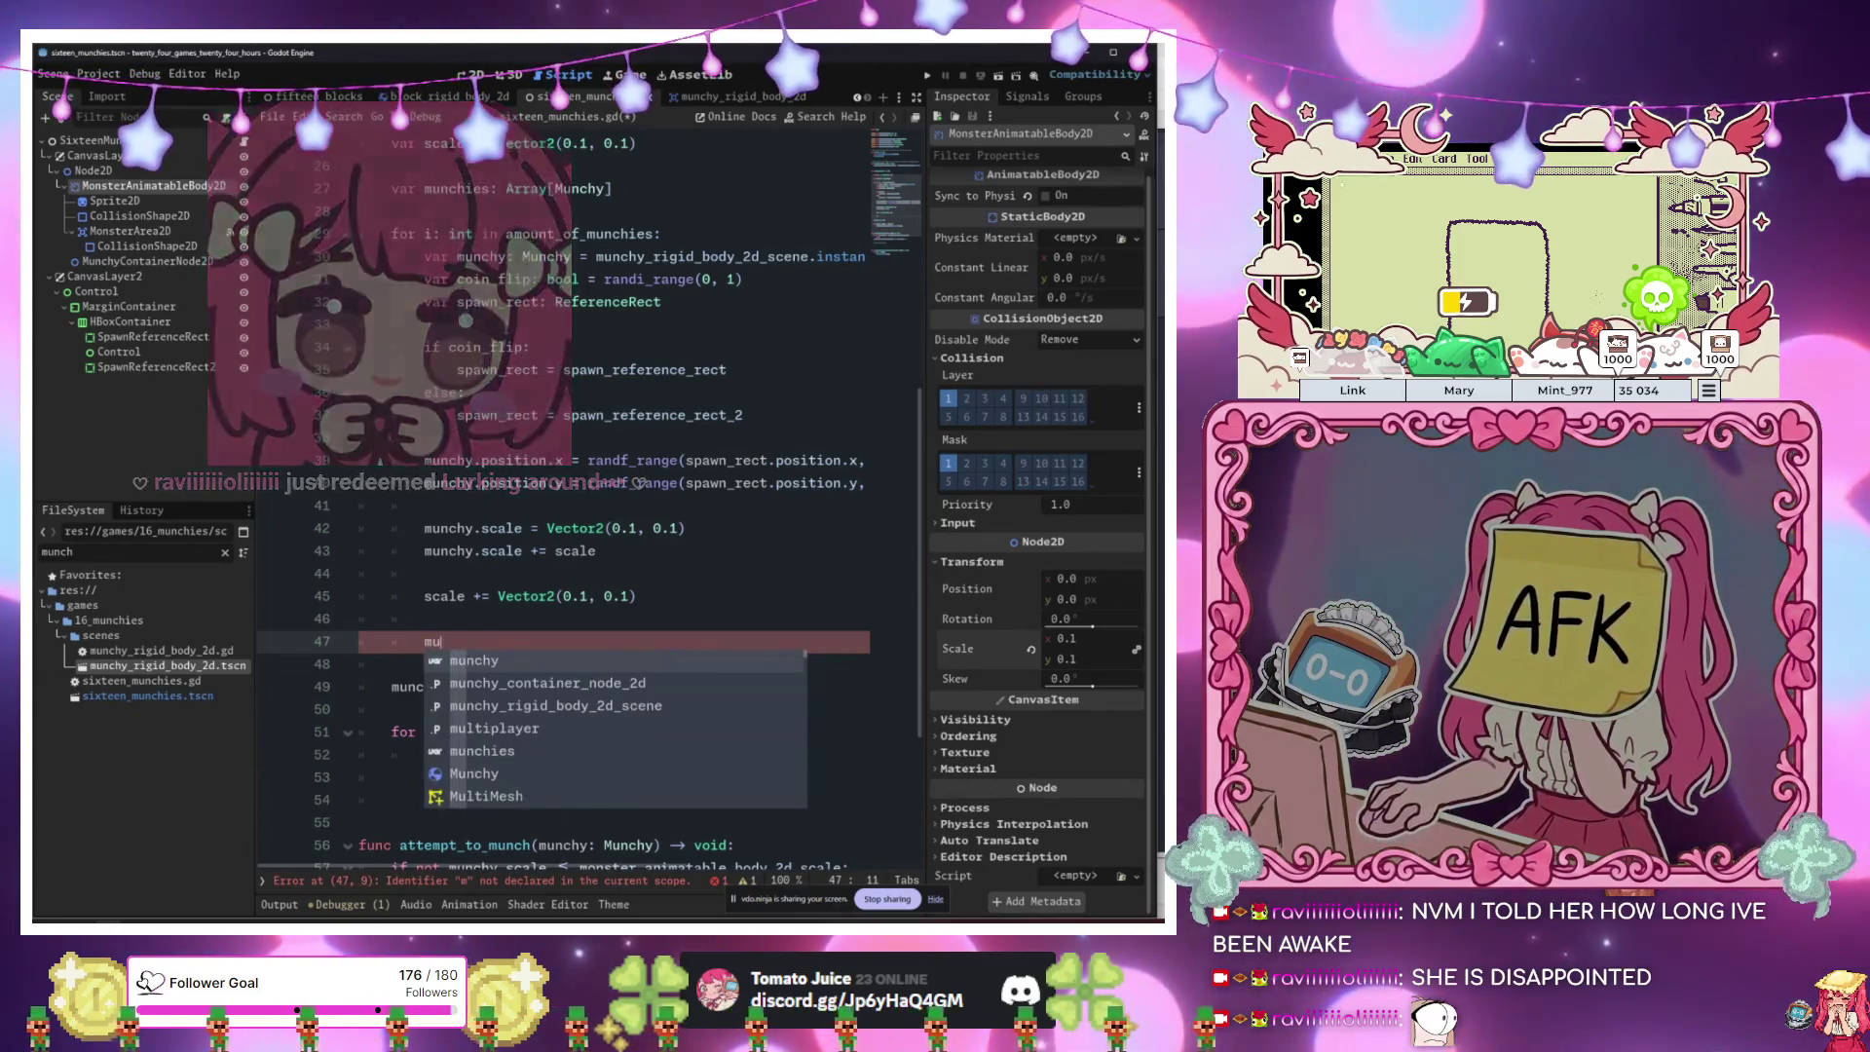
{"action": "type", "text": "nch"}
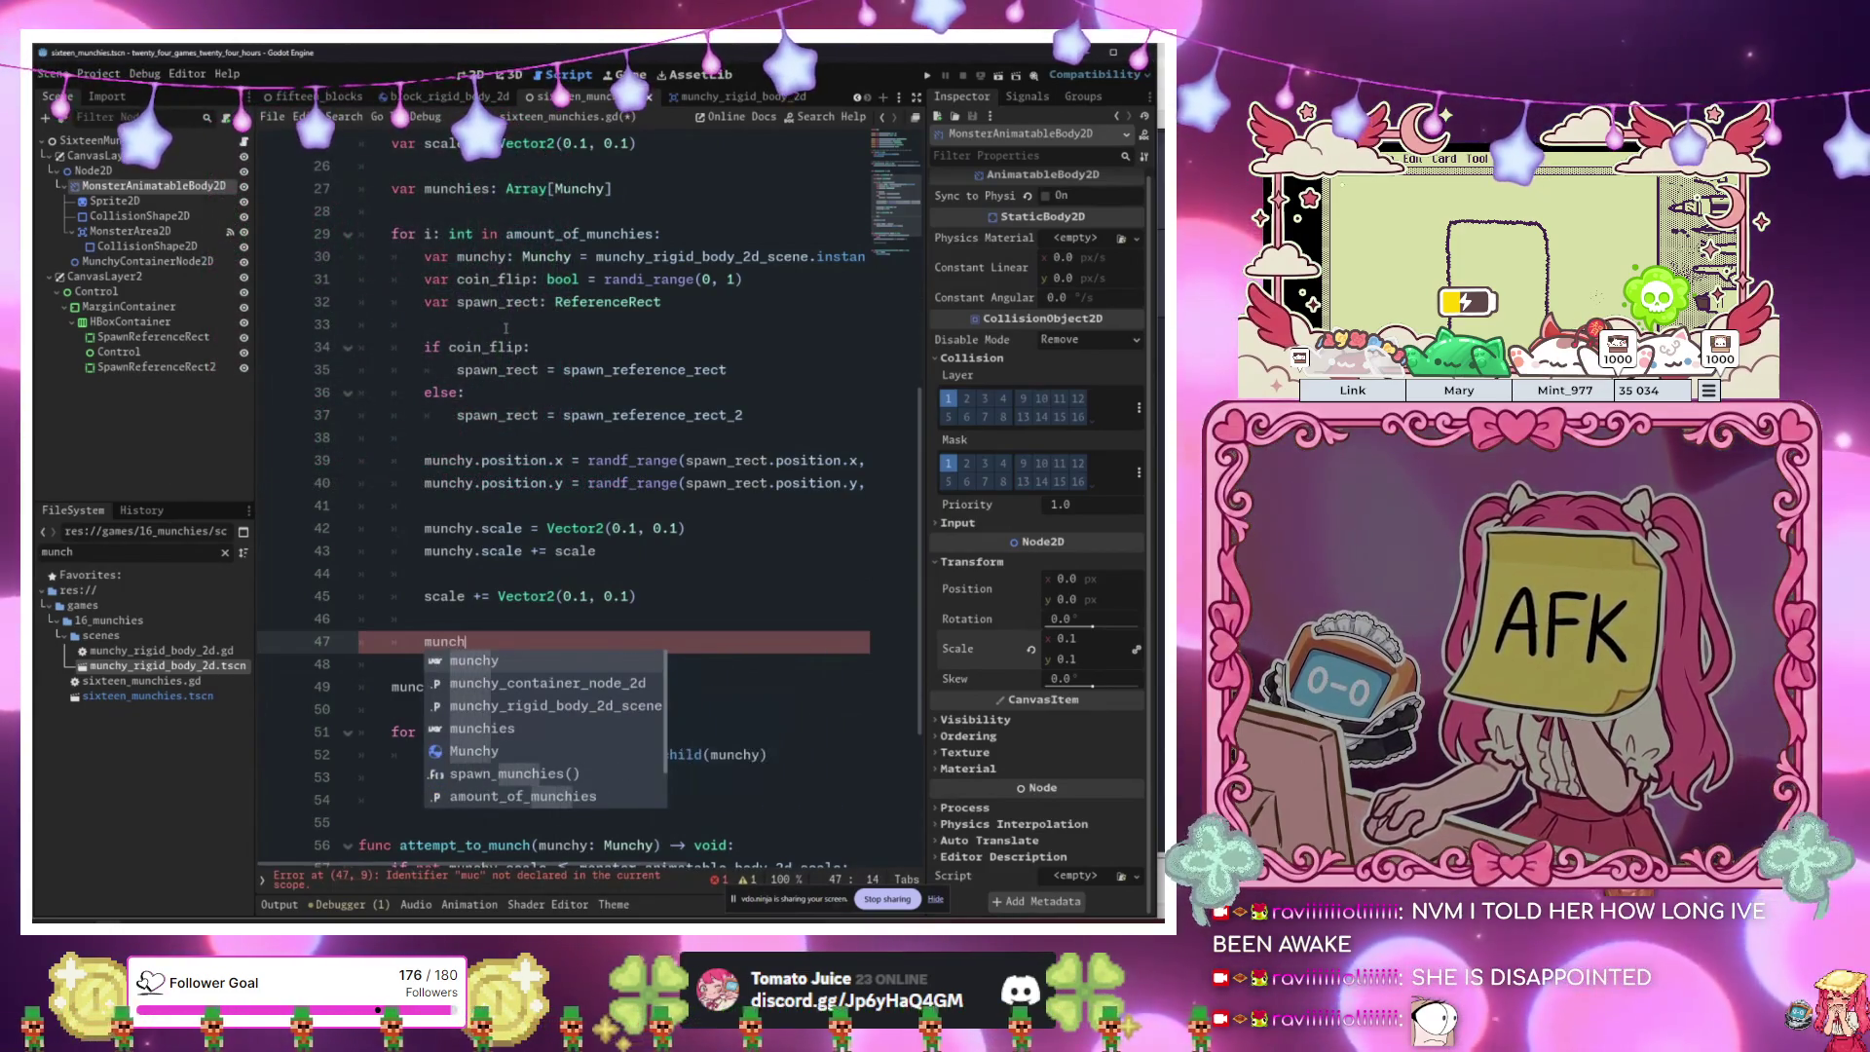
{"action": "key", "text": "Down"}
{"action": "key", "text": "Down"}
{"action": "key", "text": "Down"}
{"action": "key", "text": "Return"}
{"action": "type", "text": "."}
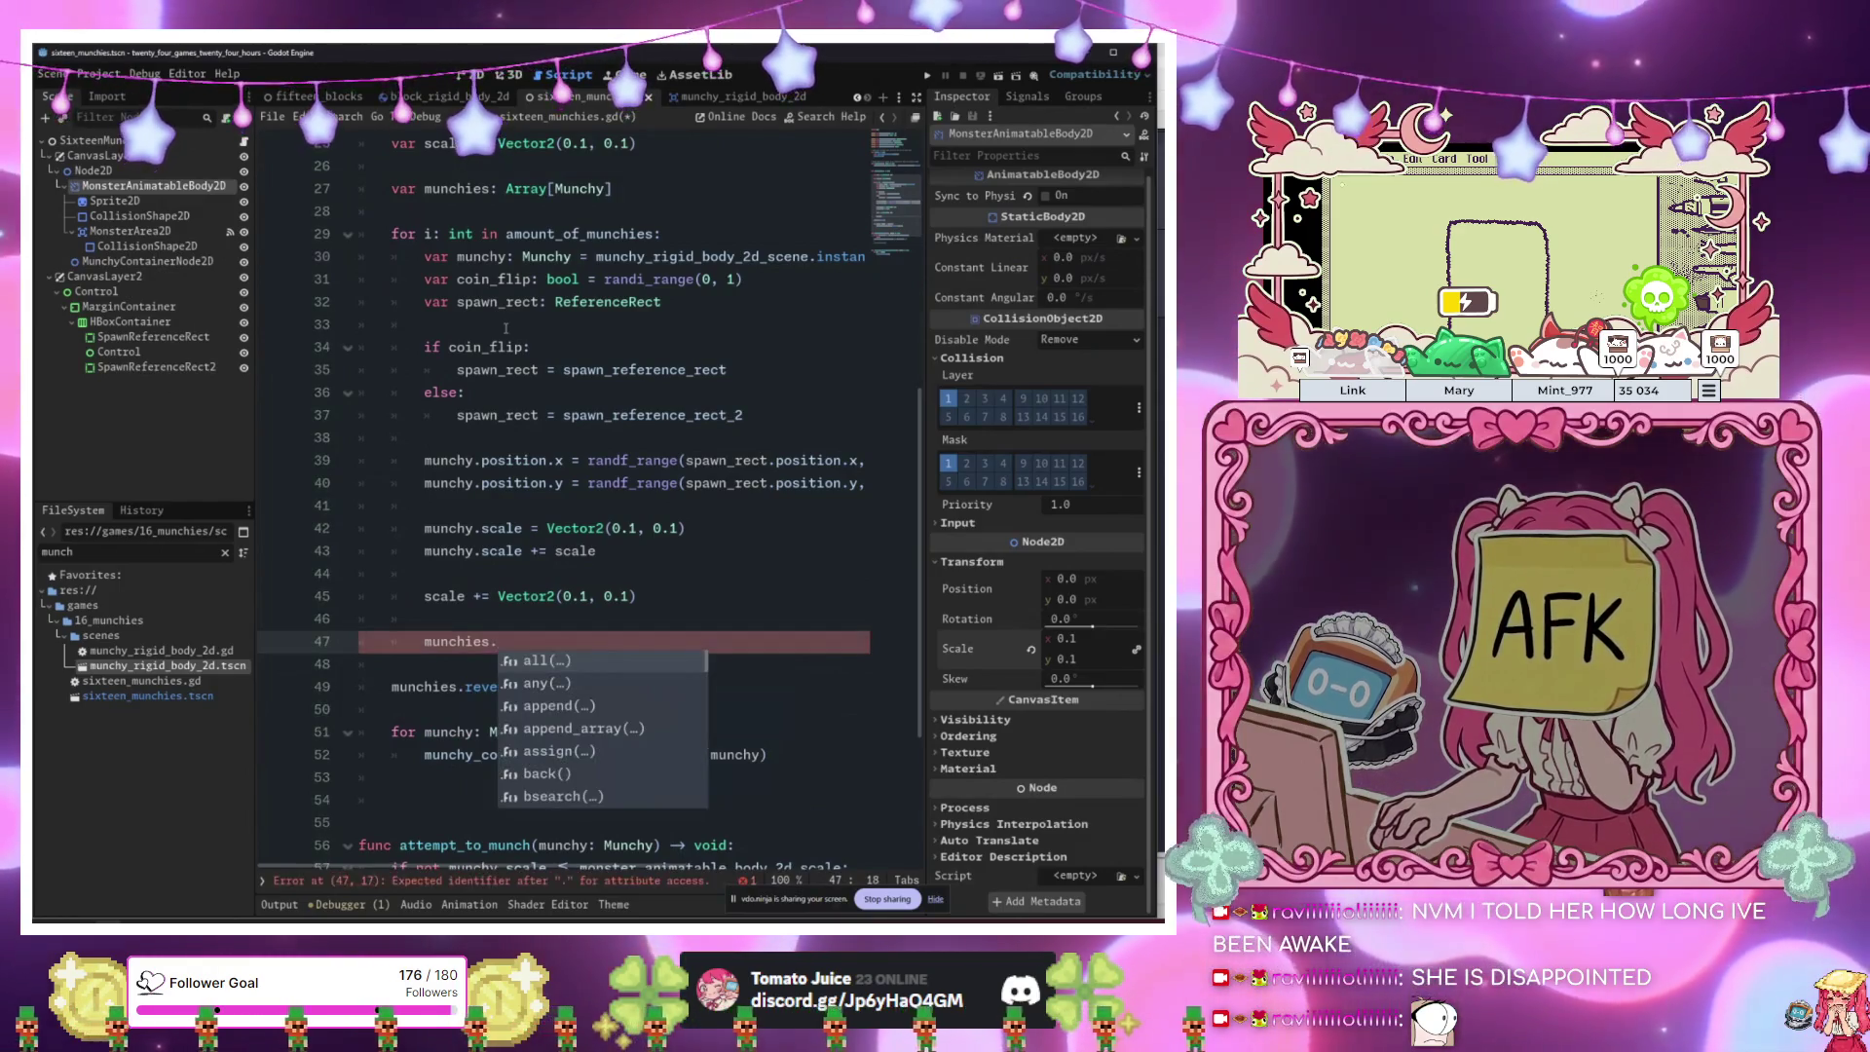
{"action": "type", "text": "ap"}
{"action": "key", "text": "Return"}
{"action": "key", "text": "F5"}
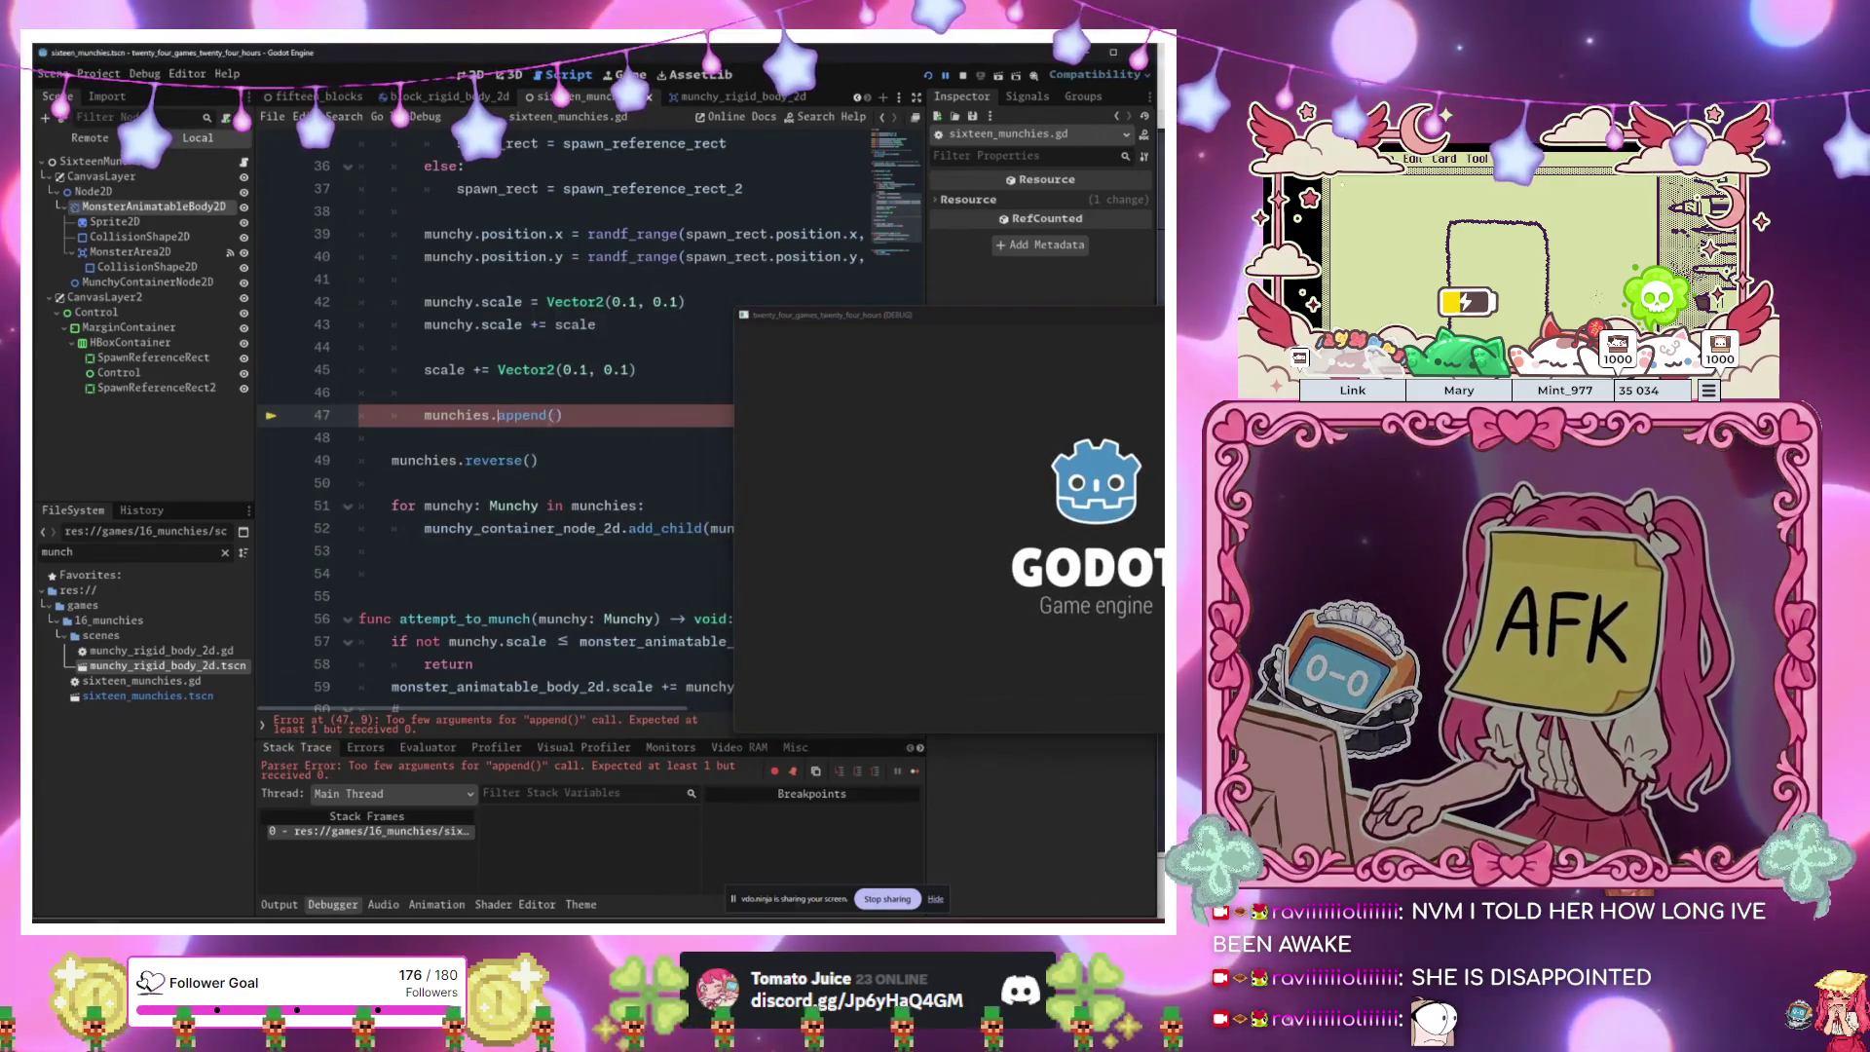
Pass munchy into munchies.append(munchy) and run the game with F6
{"action": "type", "text": "munchy"}
{"action": "key", "text": "Return"}
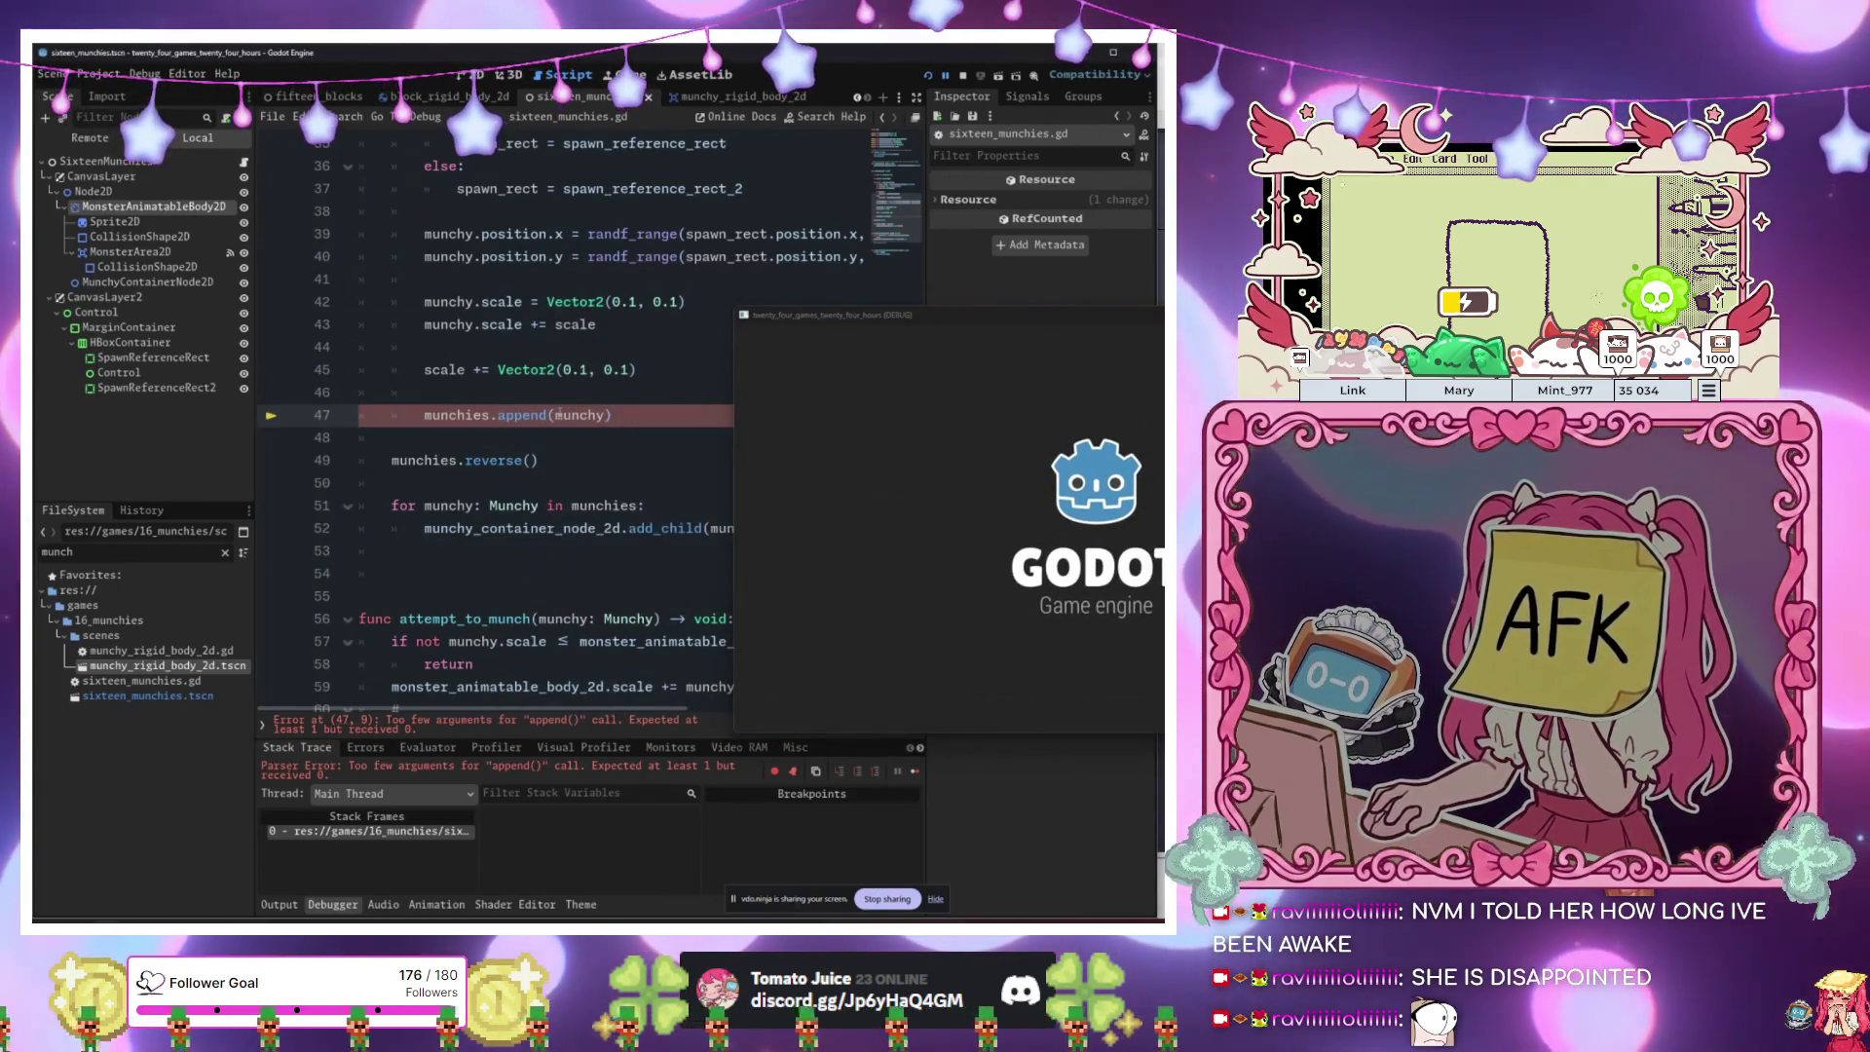
{"action": "key", "text": "F6"}
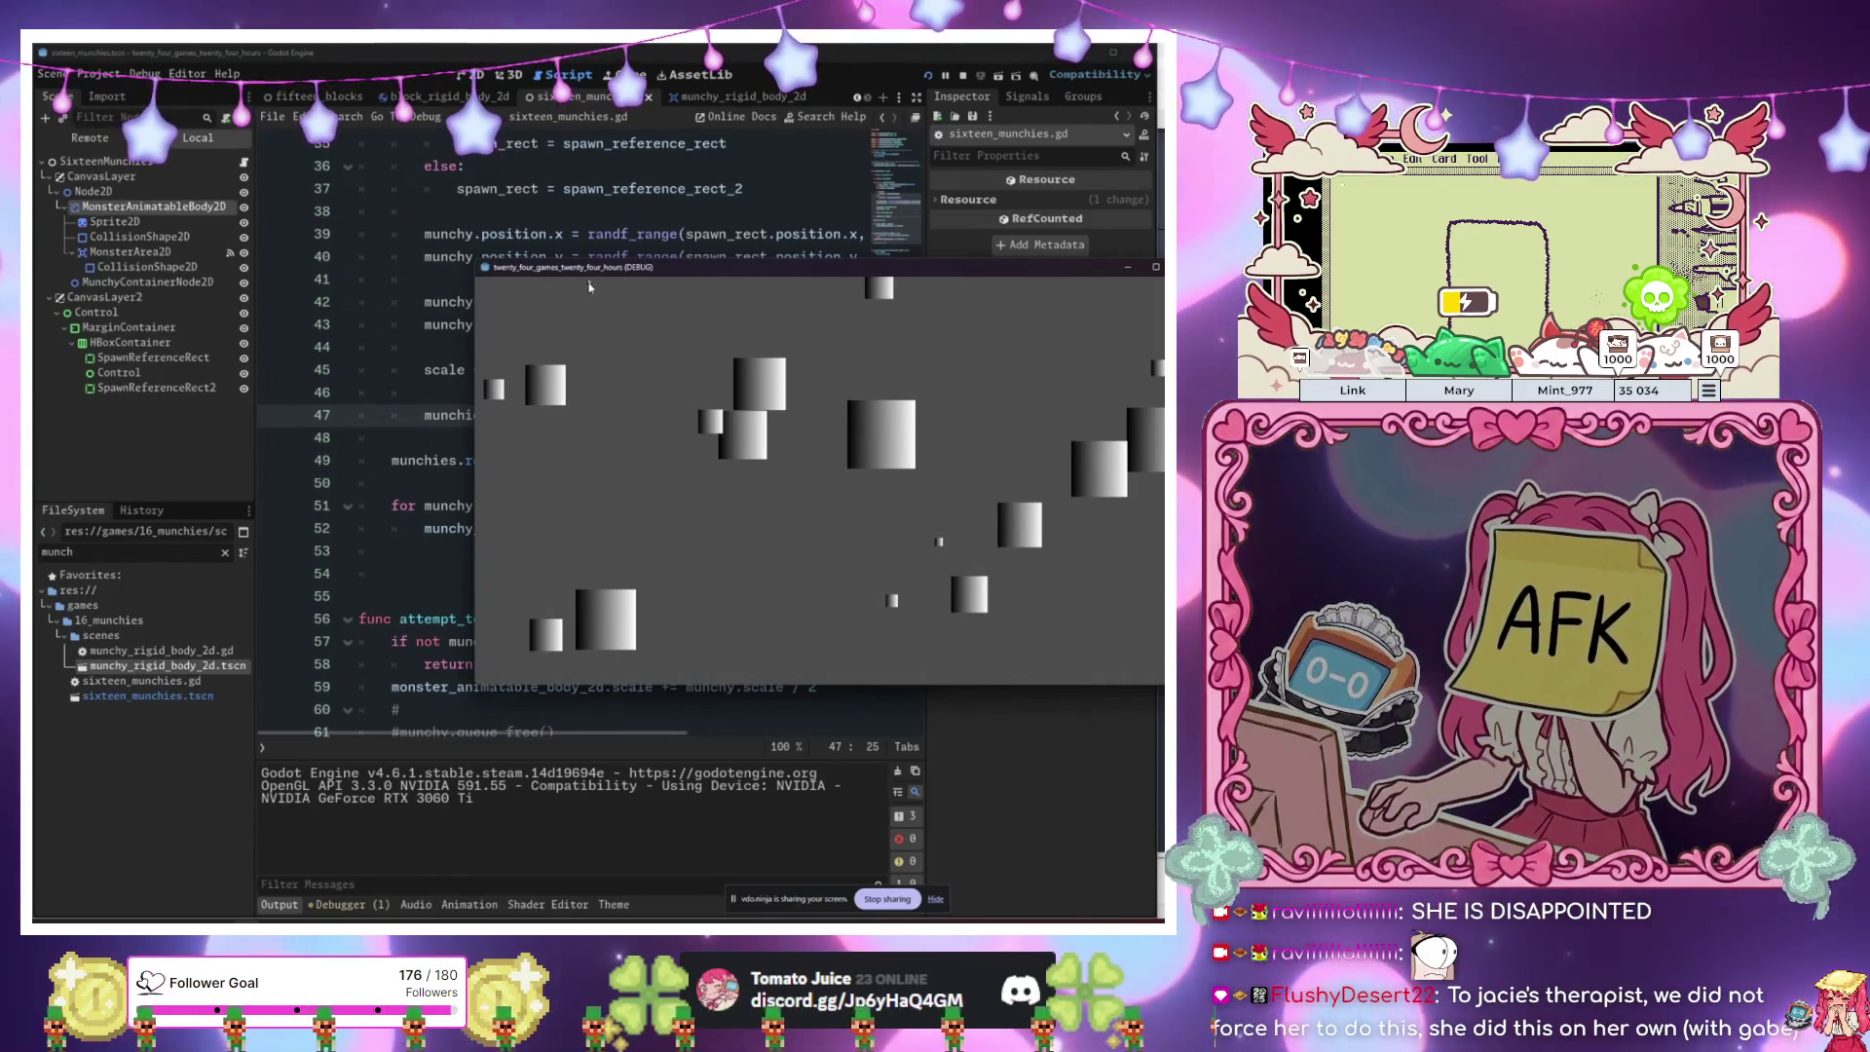
{"action": "left_click_drag", "start_coordinate": [589, 287], "coordinate": [882, 566]}
{"action": "scroll", "coordinate": [557, 490], "scroll_direction": "up", "scroll_amount": 3}
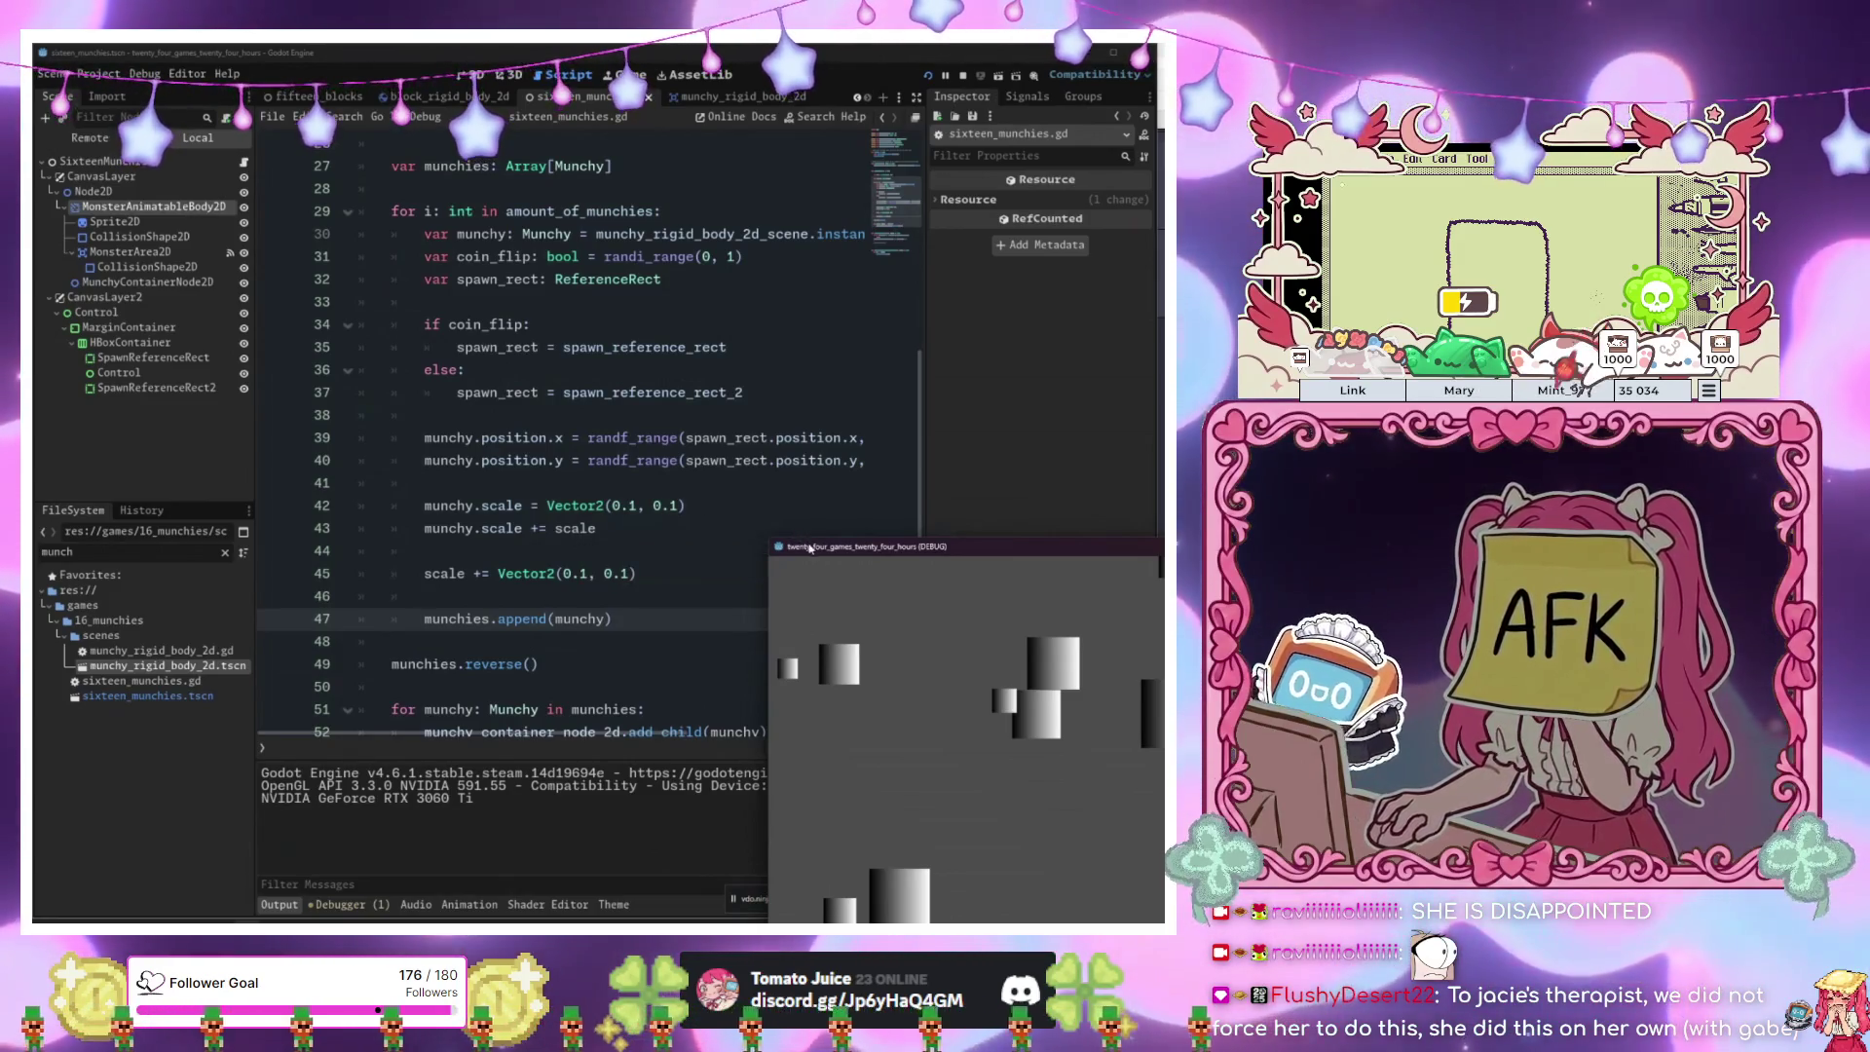
{"action": "left_click_drag", "start_coordinate": [925, 546], "coordinate": [807, 391]}
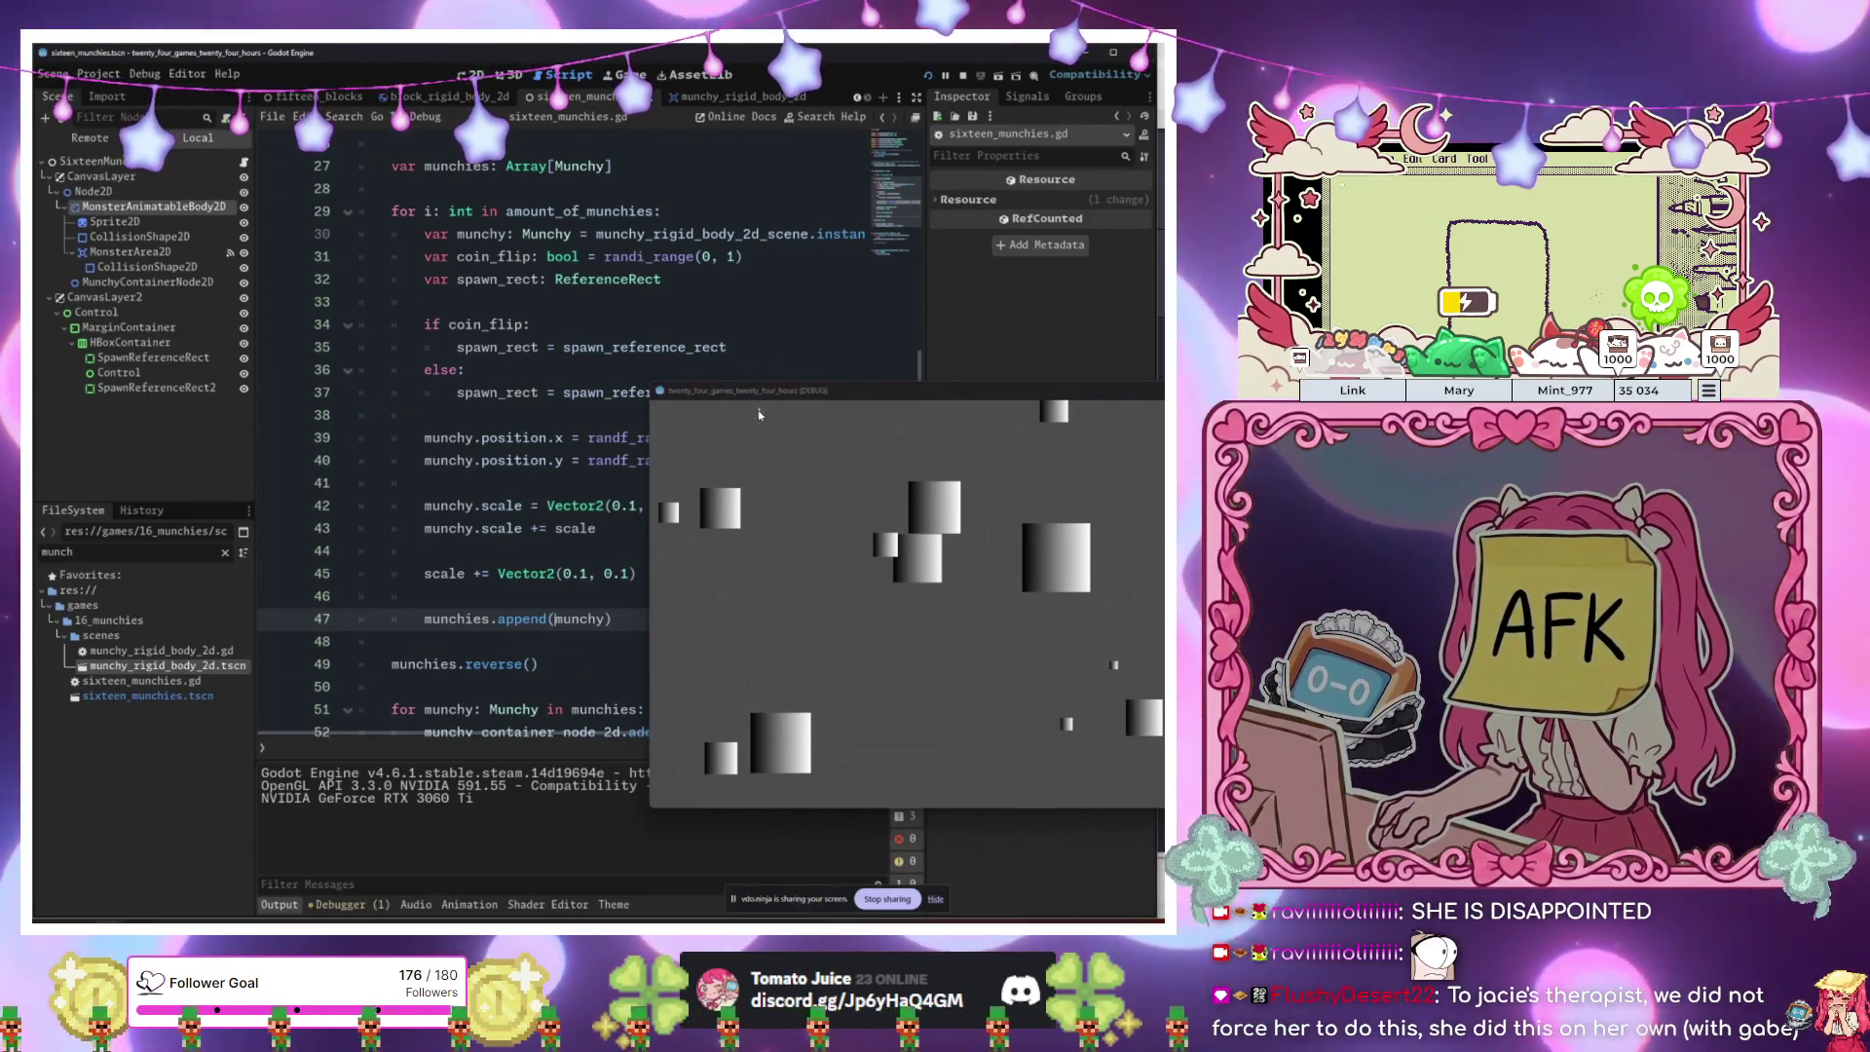
{"action": "mouse_move", "coordinate": [759, 415]}
{"action": "left_mouse_down"}
{"action": "mouse_move", "coordinate": [785, 400]}
{"action": "mouse_move", "coordinate": [938, 435]}
{"action": "left_mouse_up"}
Start each munchy's scale at Vector2.ZERO on line 42, rerun, and select MonsterAnimatableBody2D
{"action": "left_click", "coordinate": [643, 506]}
{"action": "left_click", "coordinate": [642, 518]}
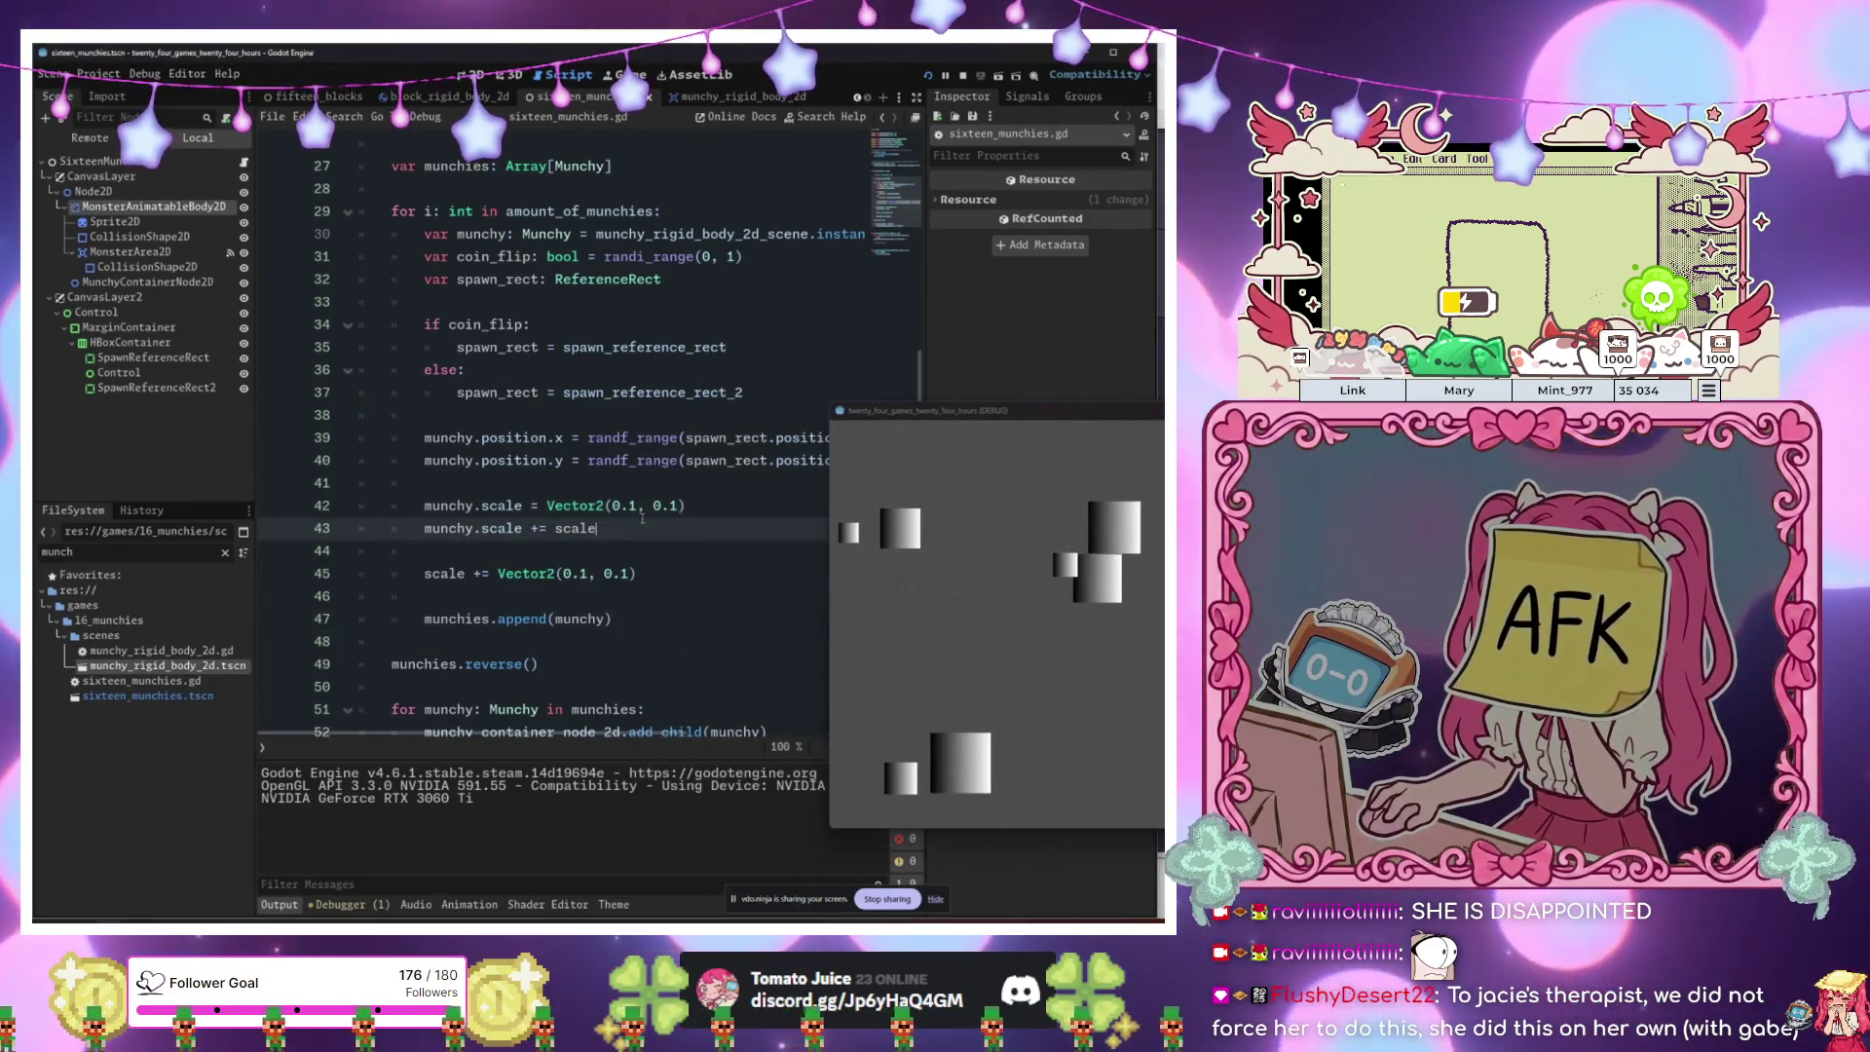
{"action": "left_click", "coordinate": [640, 504]}
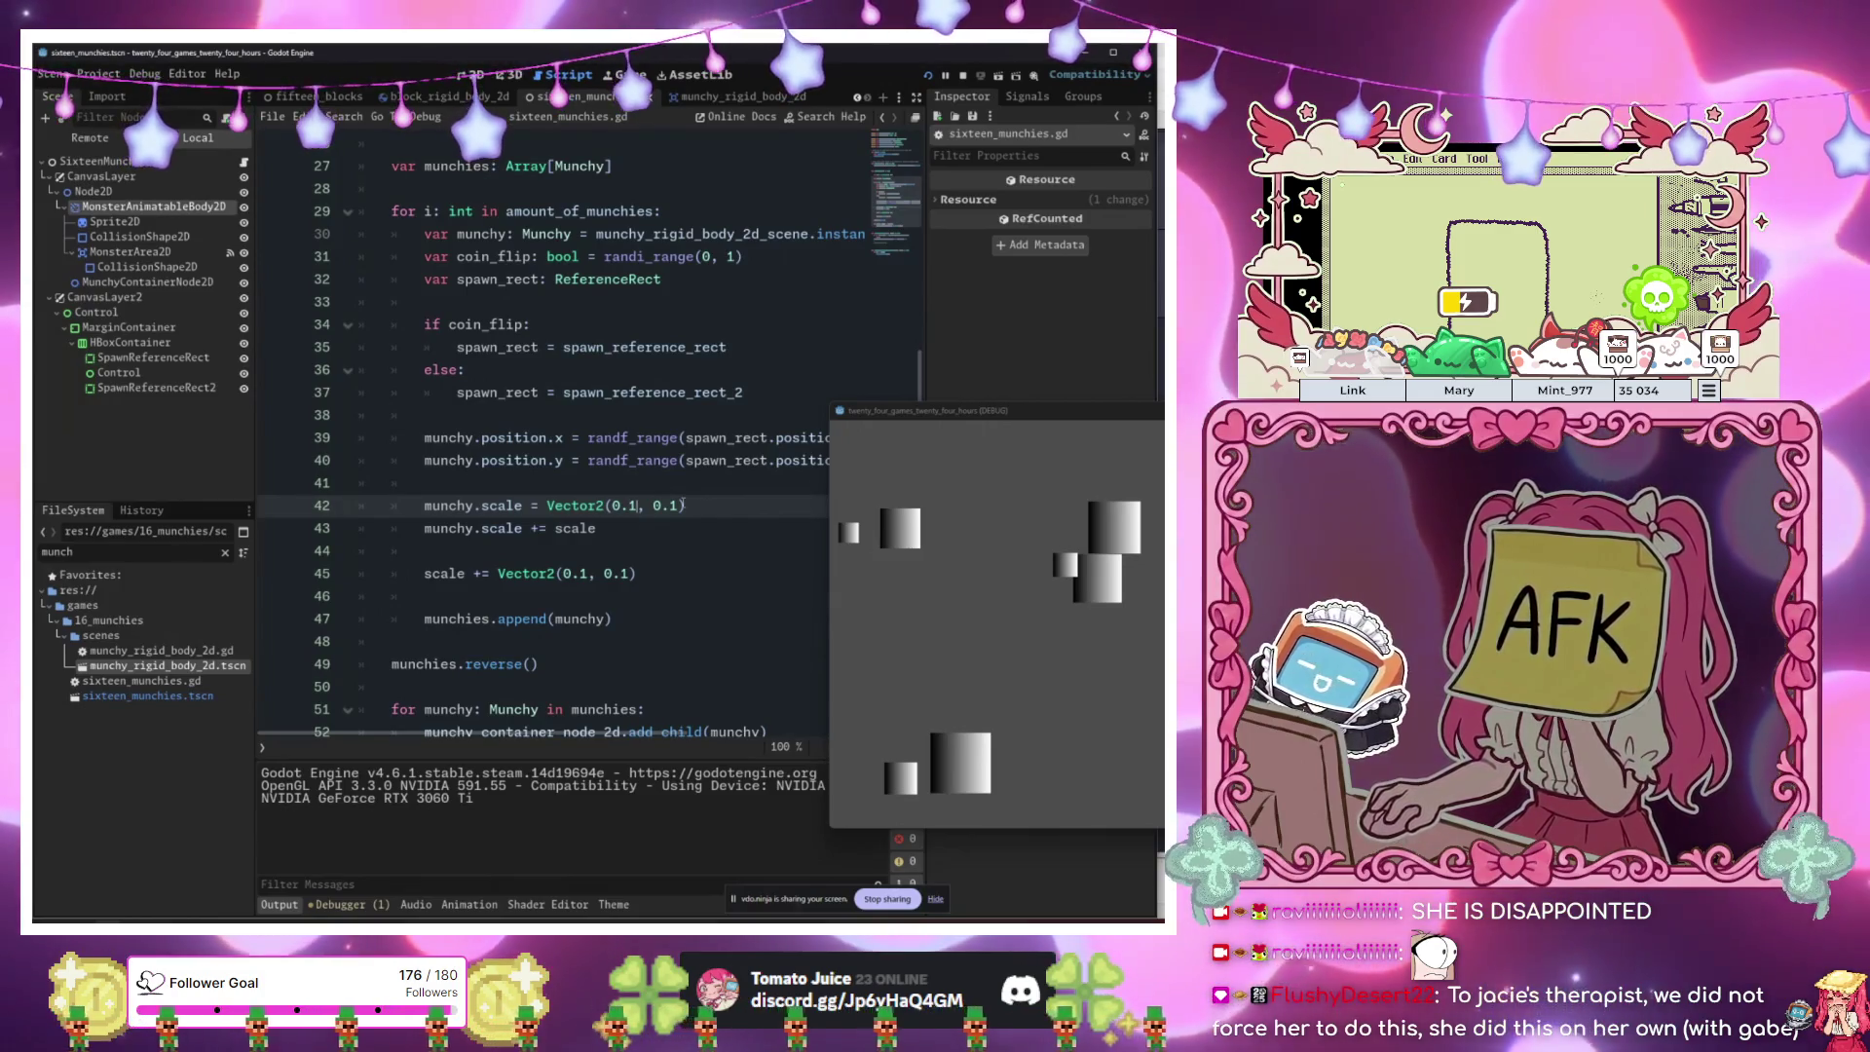
{"action": "key", "text": "Down"}
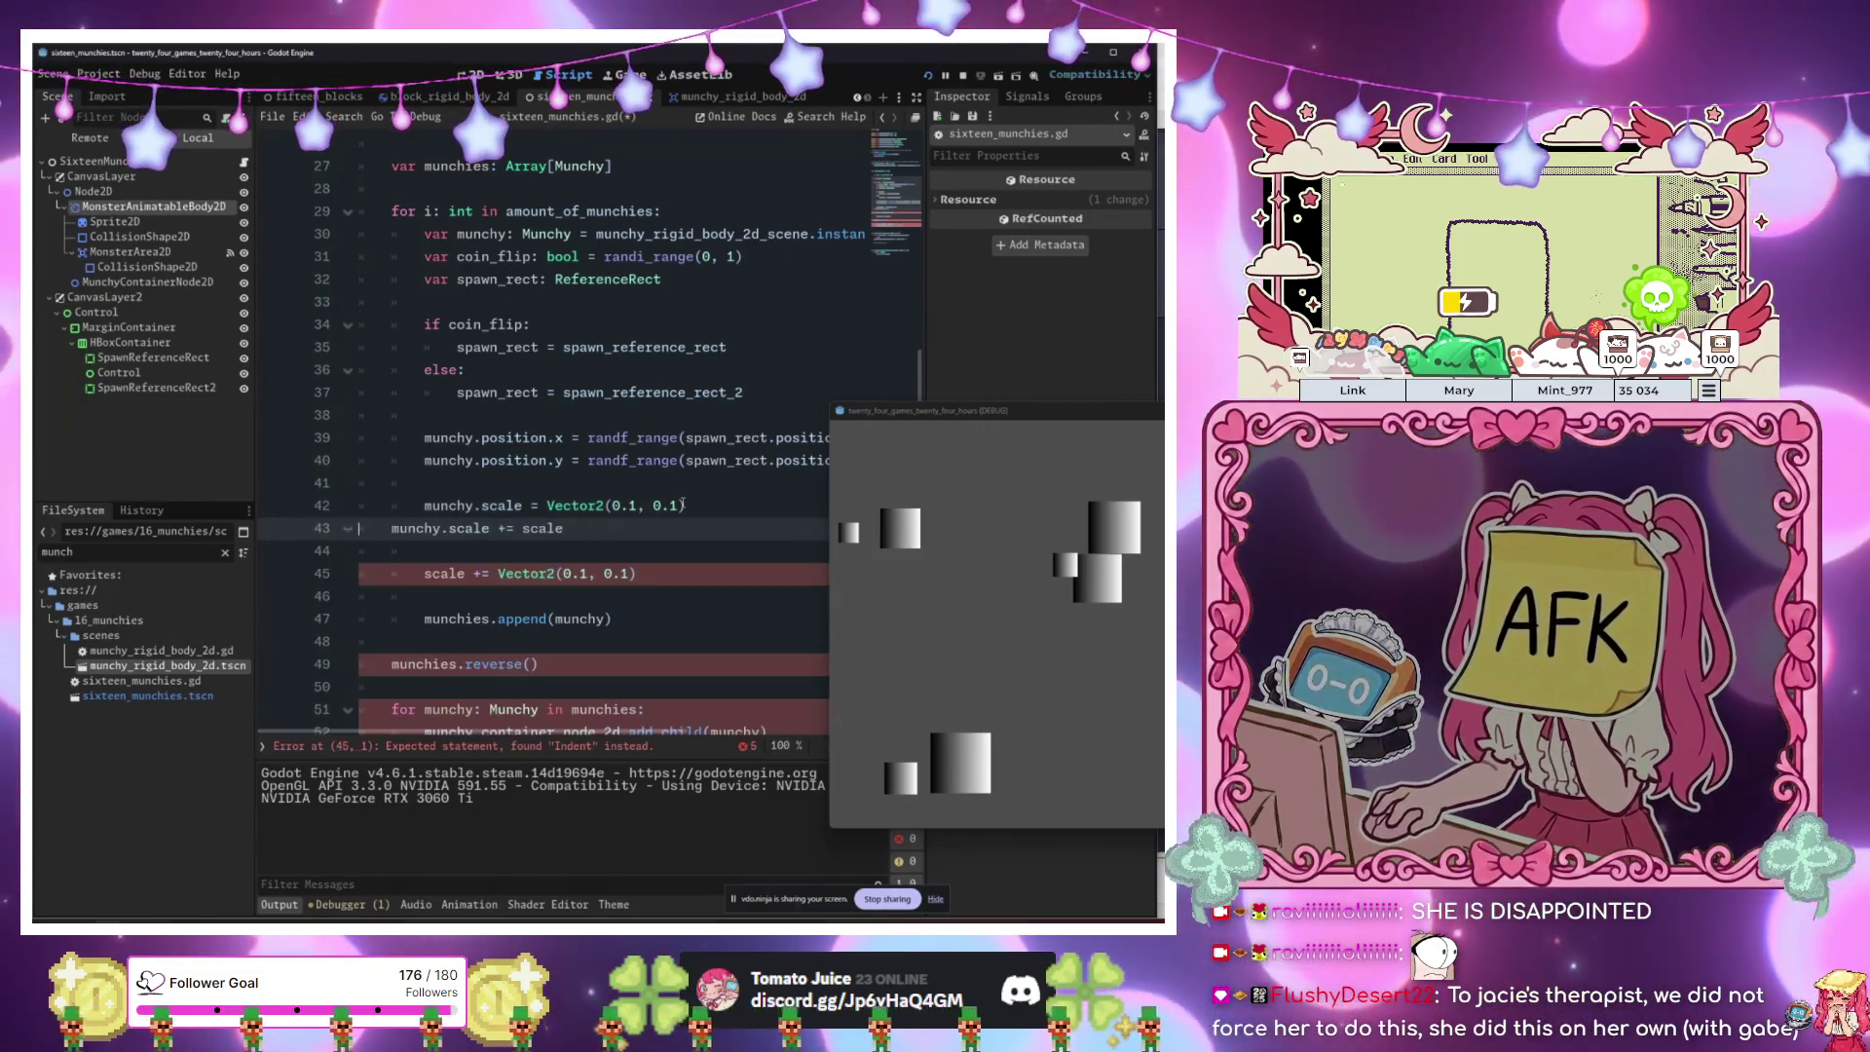
{"action": "key", "text": "Down"}
{"action": "key", "text": "Down"}
{"action": "key", "text": "Down"}
{"action": "key", "text": "BackSpace"}
{"action": "key", "text": "BackSpace"}
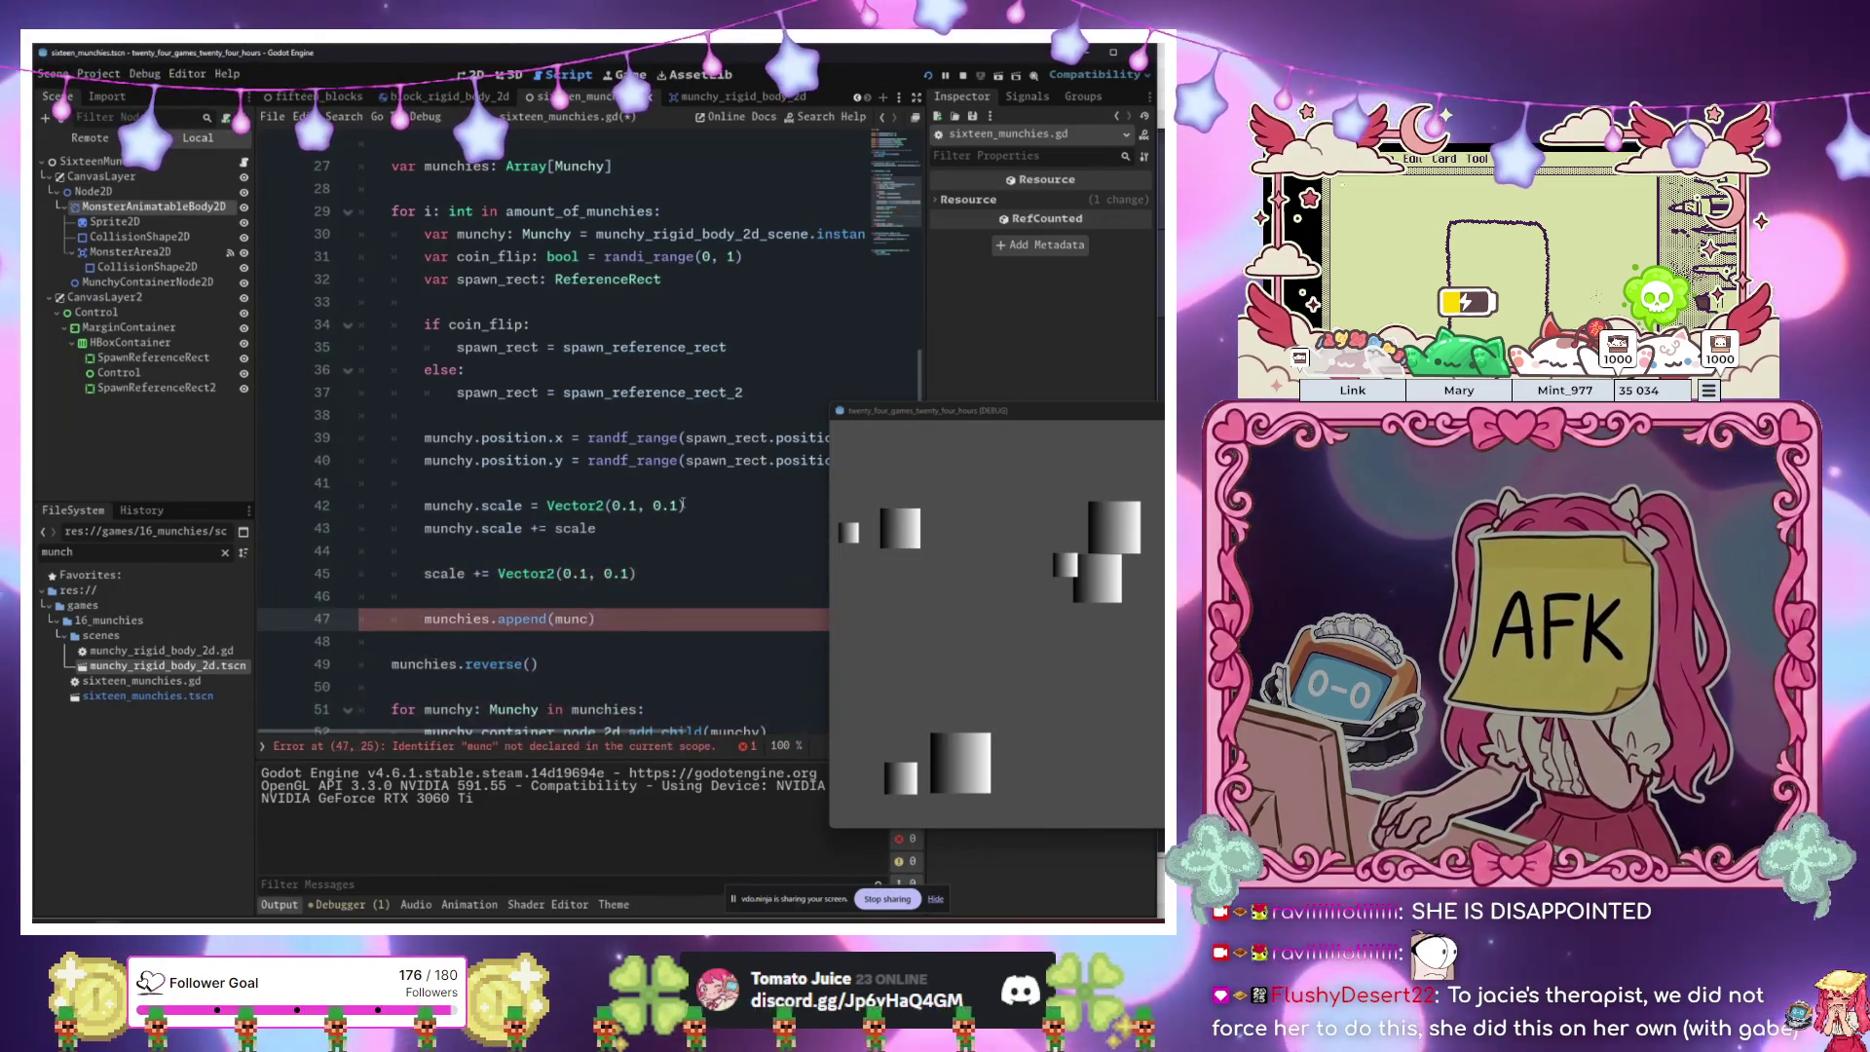
{"action": "left_click_drag", "start_coordinate": [683, 504], "coordinate": [629, 505]}
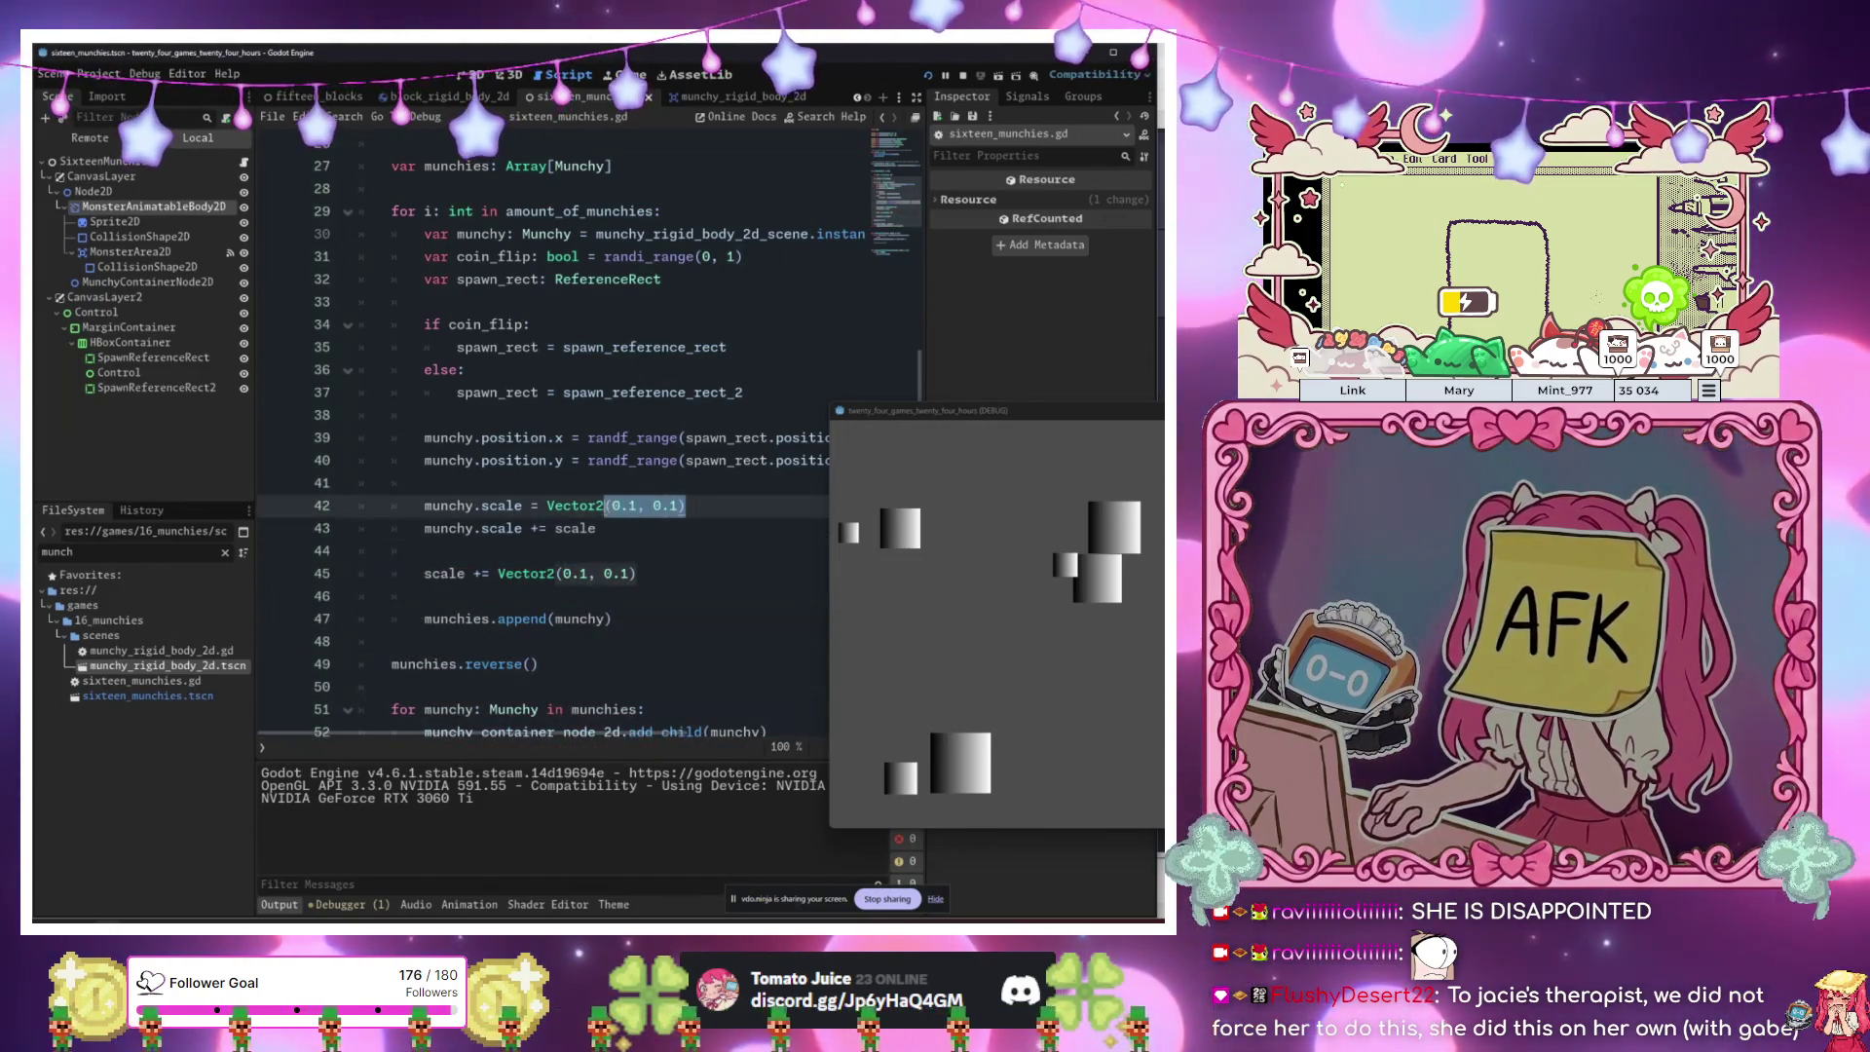
{"action": "type", "text": ".ZERO"}
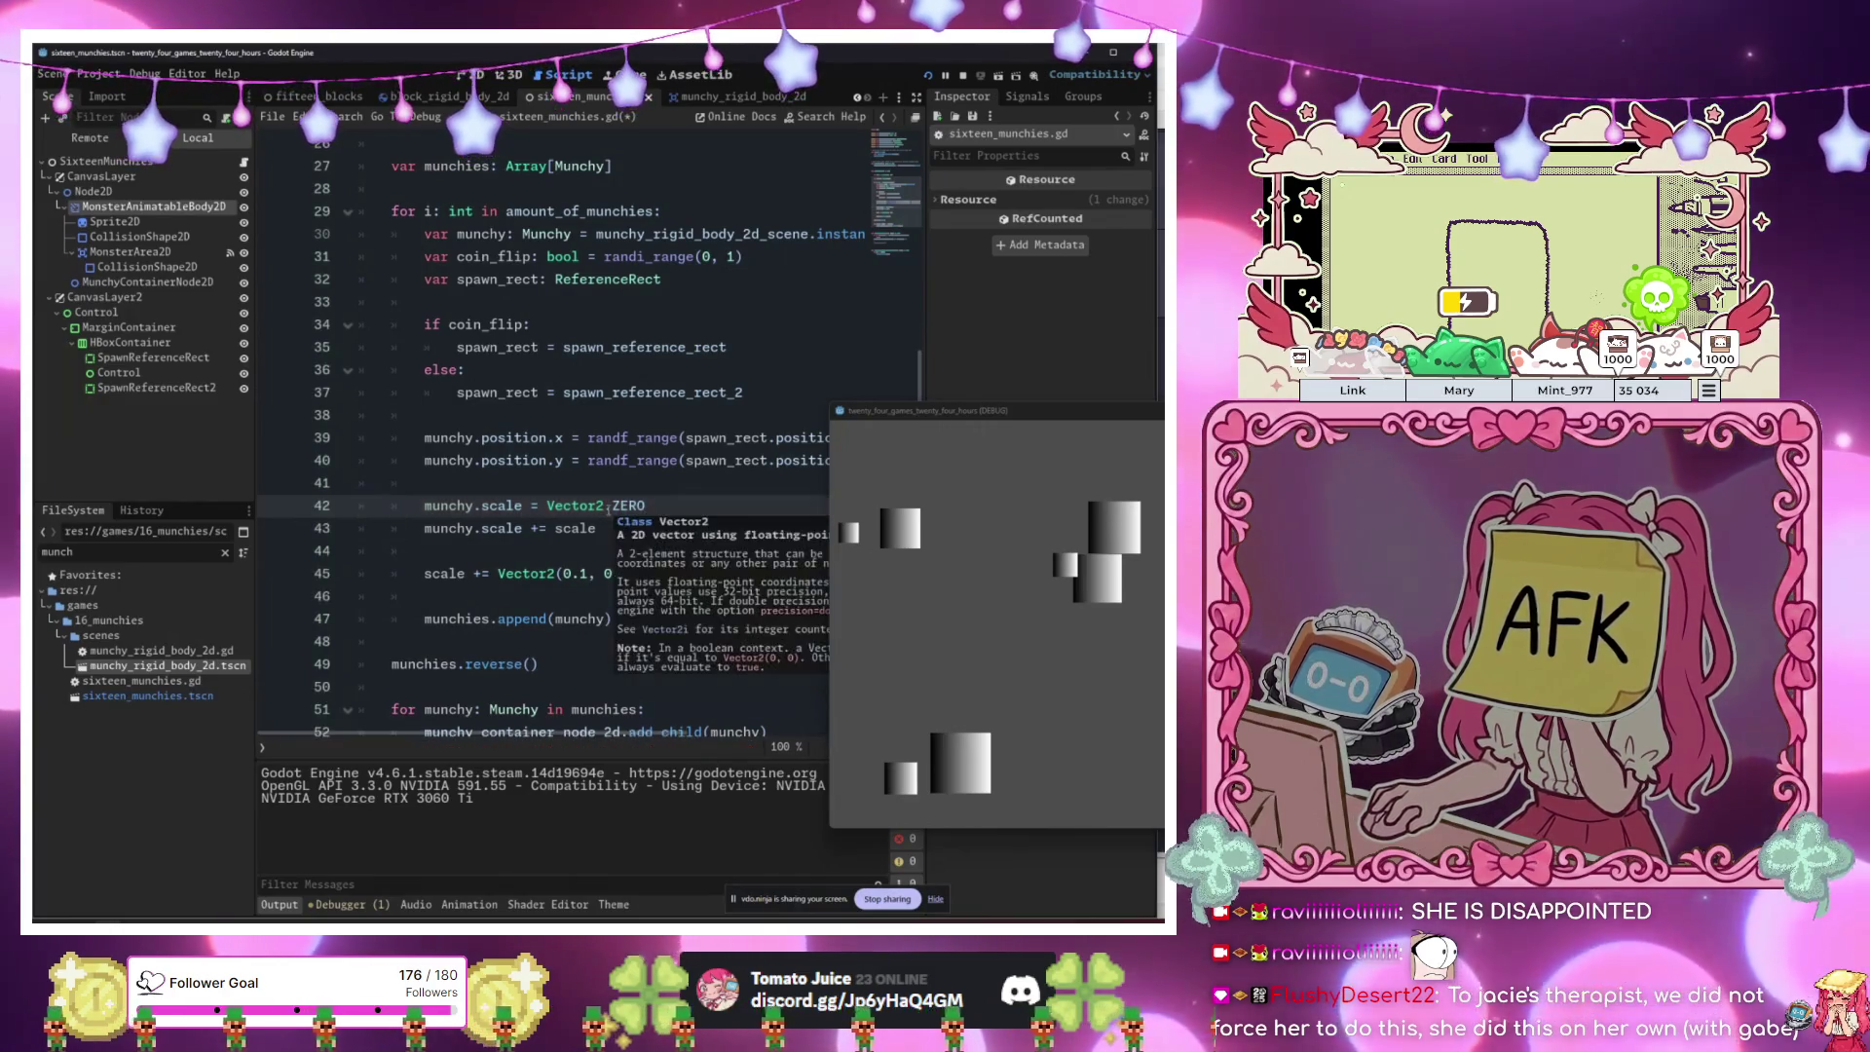
{"action": "key", "text": "F6"}
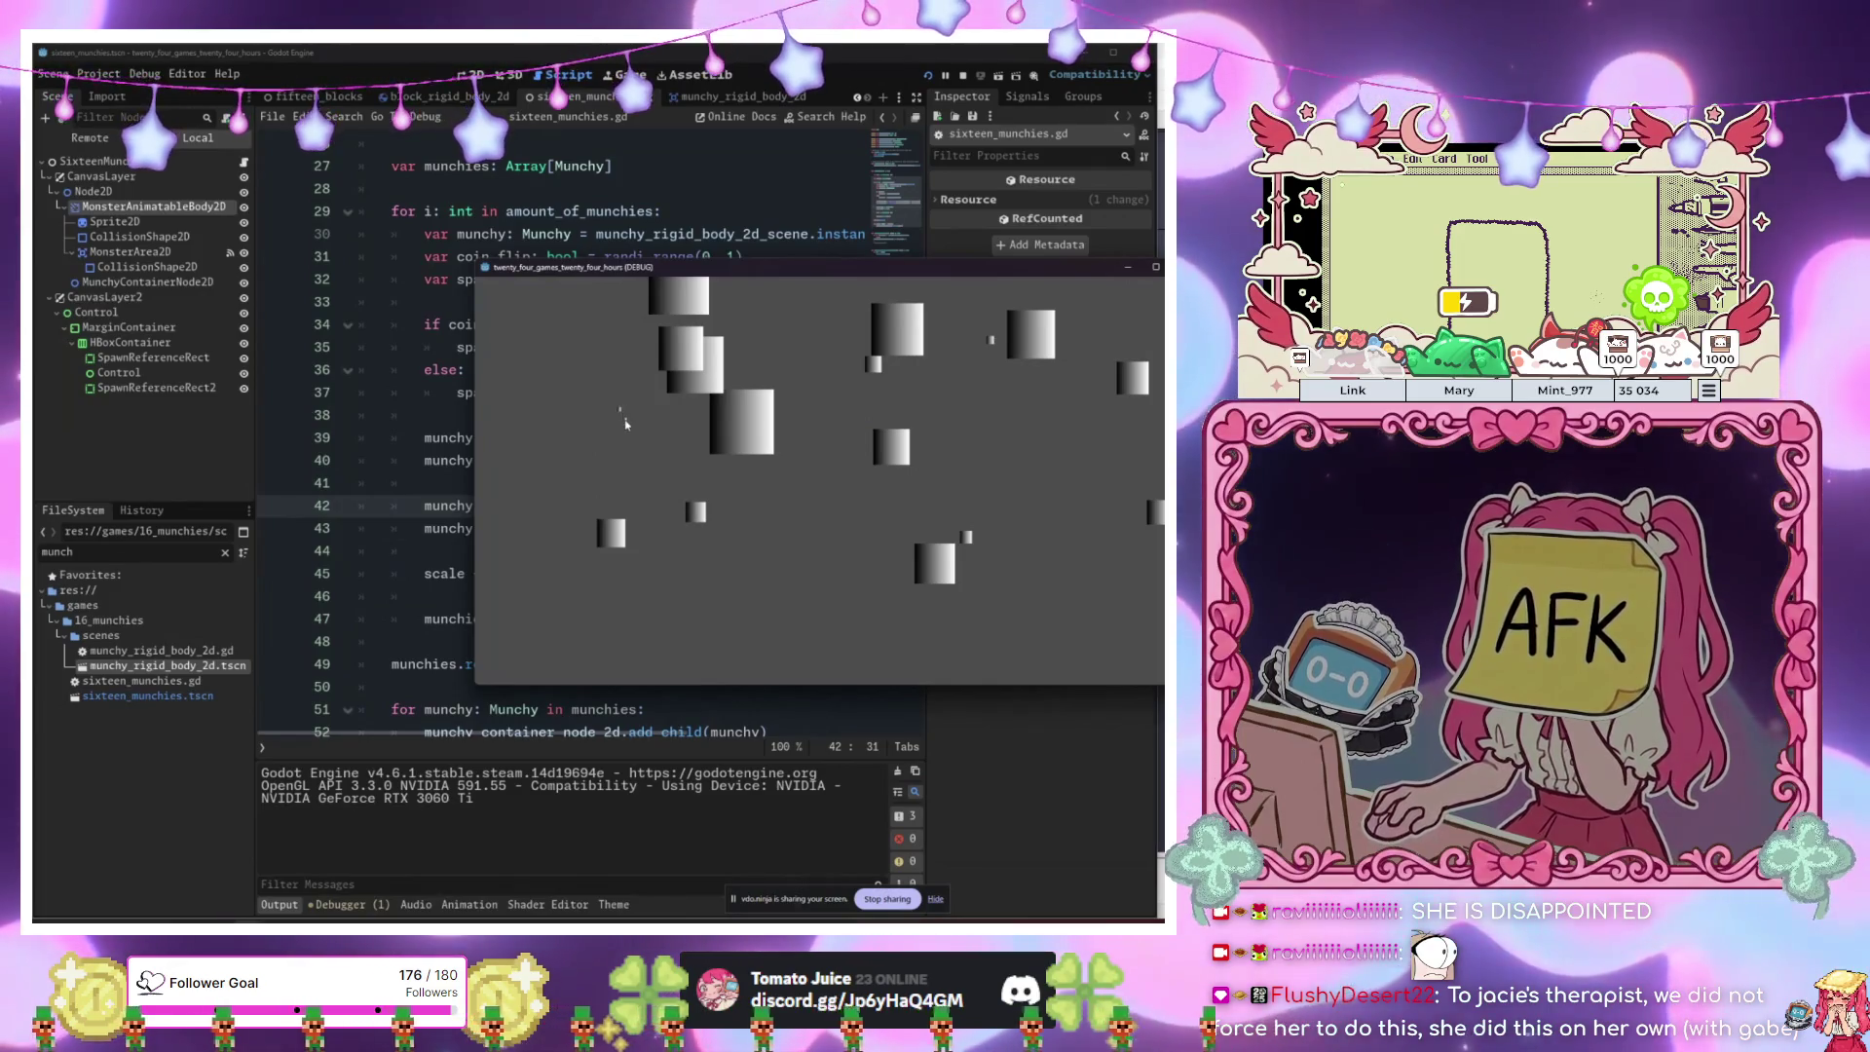
{"action": "mouse_move", "coordinate": [594, 267]}
{"action": "left_mouse_down"}
{"action": "mouse_move", "coordinate": [934, 318]}
{"action": "mouse_move", "coordinate": [190, 354]}
{"action": "mouse_move", "coordinate": [631, 589]}
{"action": "mouse_move", "coordinate": [985, 546]}
{"action": "mouse_move", "coordinate": [994, 417]}
{"action": "left_mouse_up"}
{"action": "left_click", "coordinate": [146, 206]}
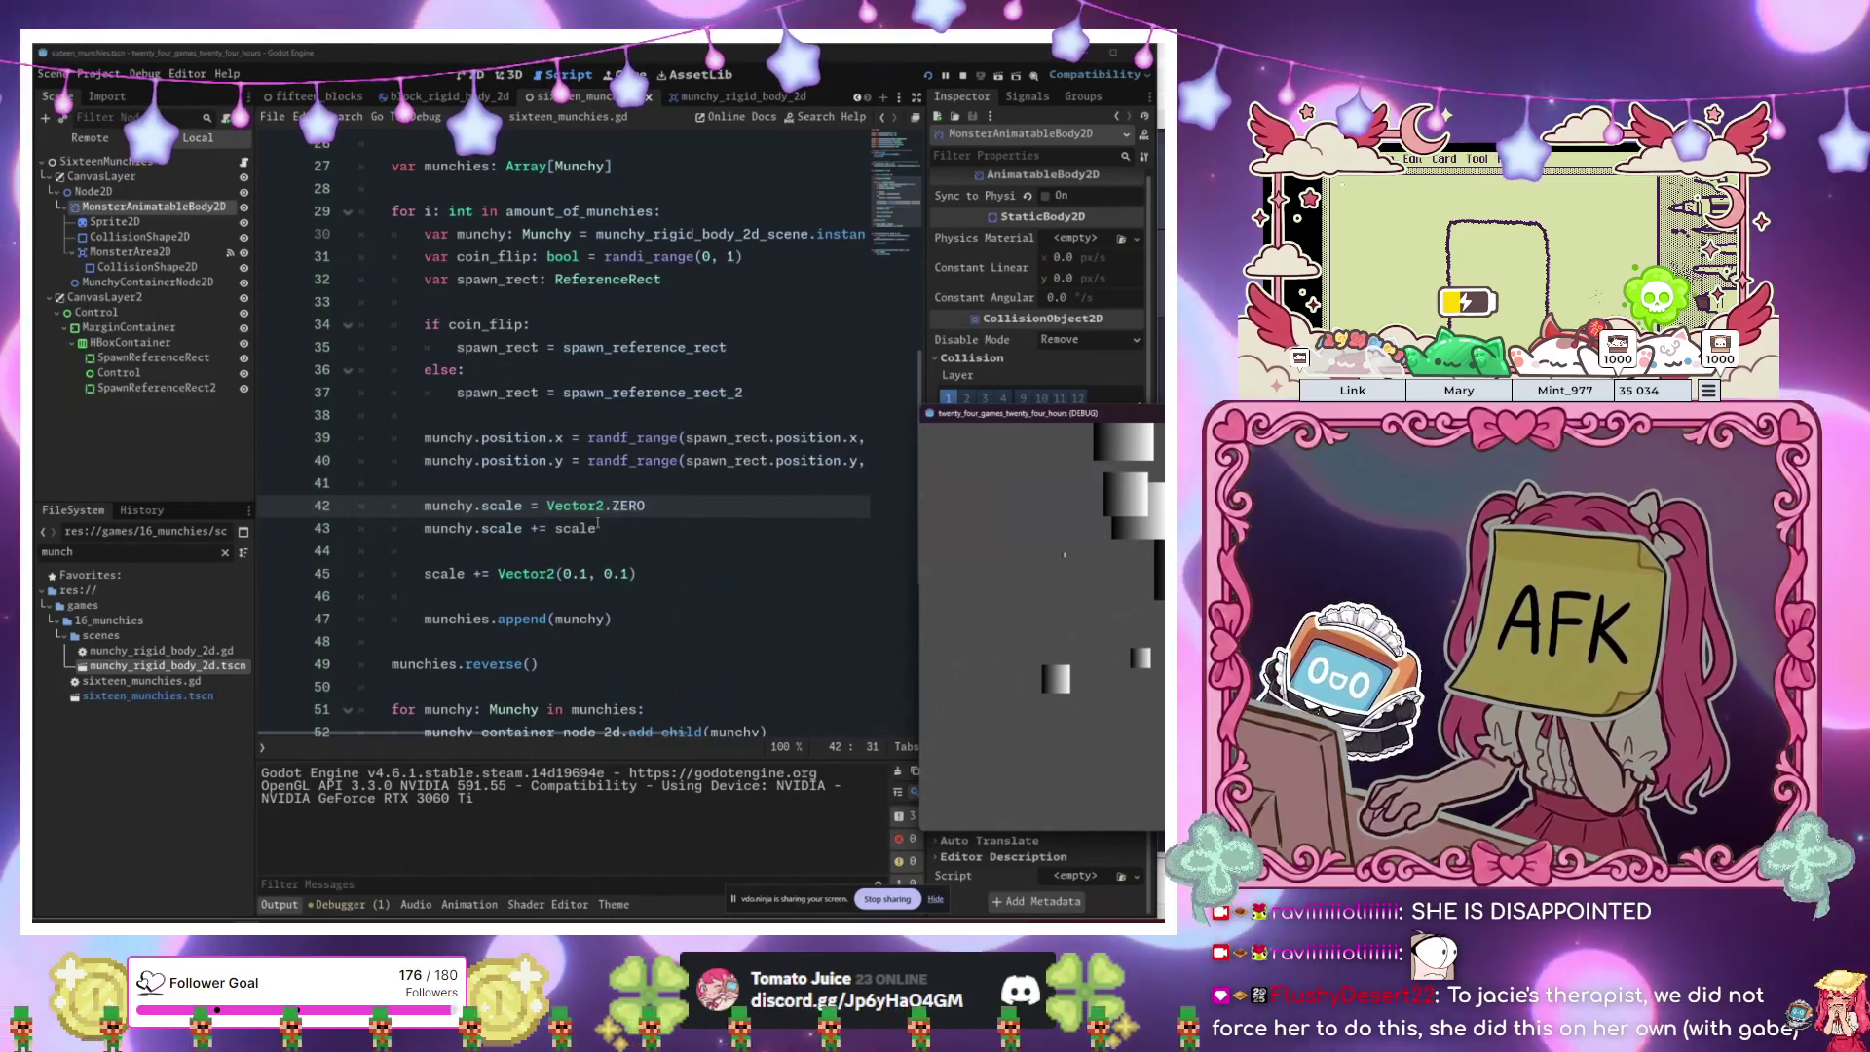
{"action": "scroll", "coordinate": [619, 438], "scroll_direction": "up", "scroll_amount": 2}
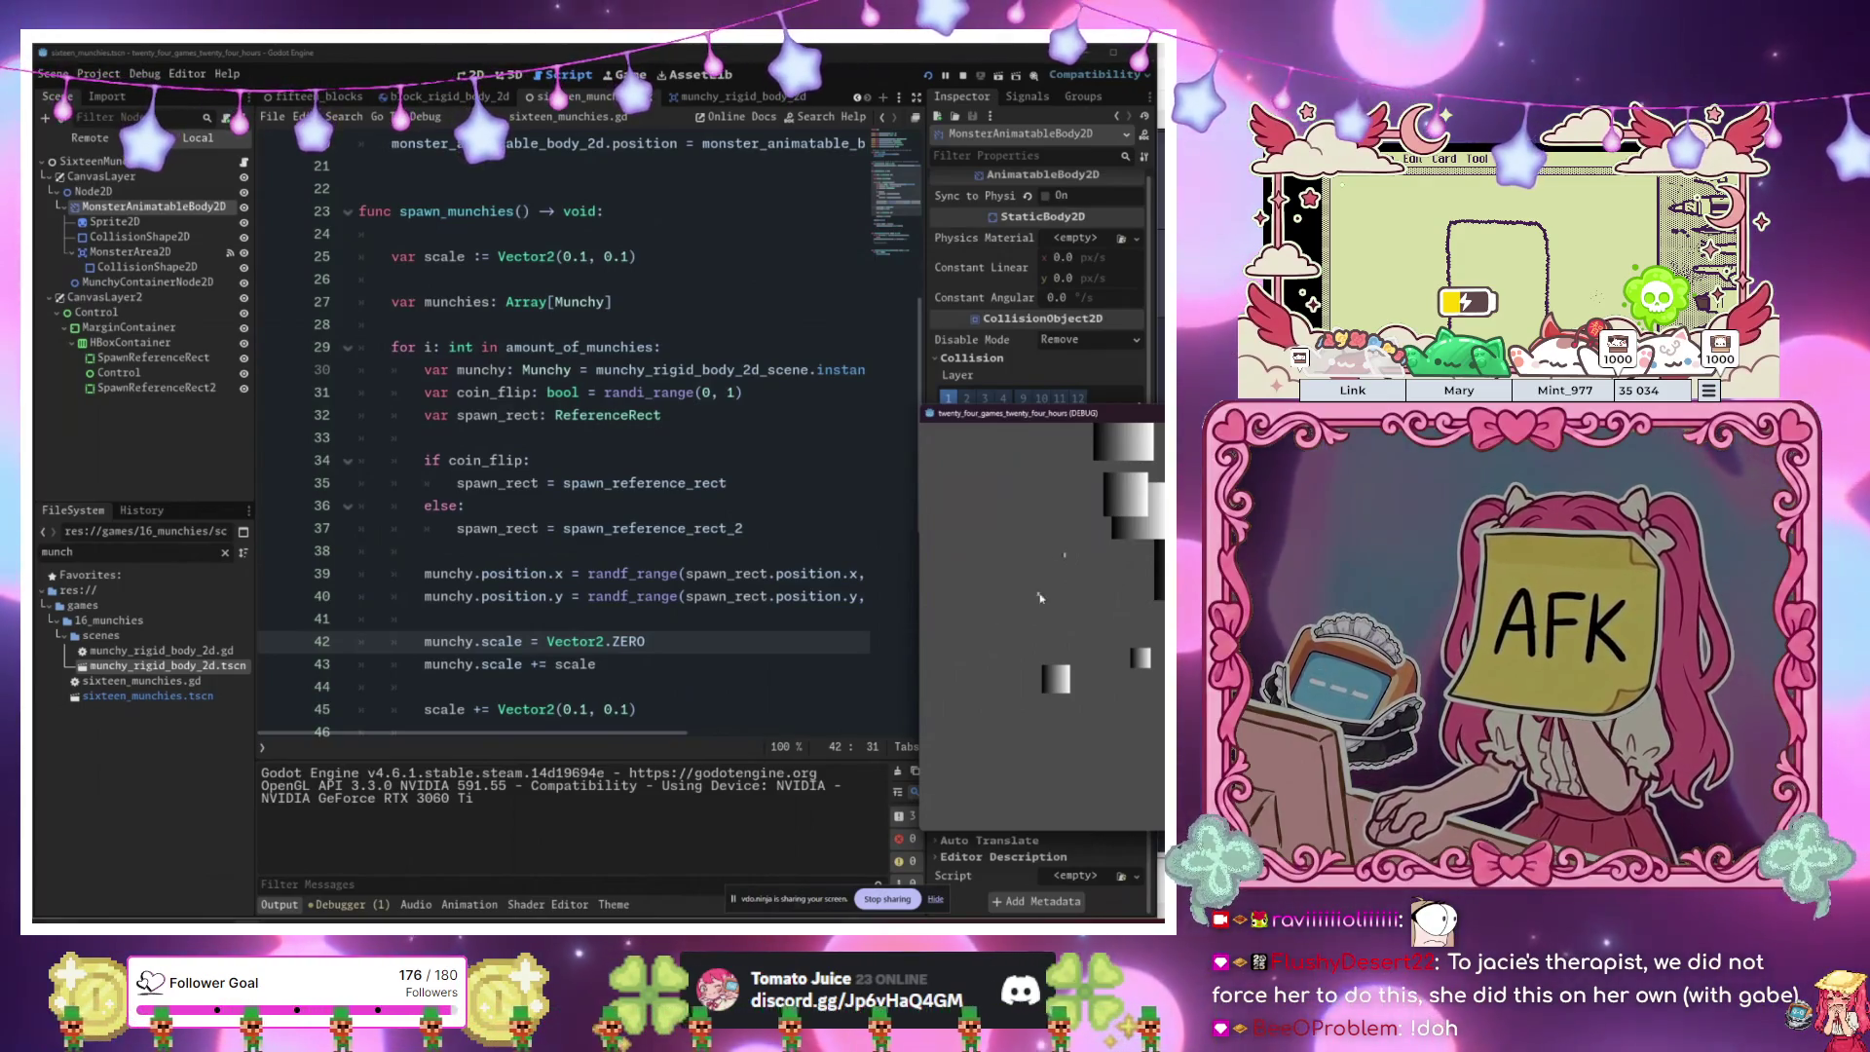
Uncomment munchy.queue_free() on line 61 so eaten munchies are freed
{"action": "left_click", "coordinate": [662, 596]}
{"action": "scroll", "coordinate": [519, 550], "scroll_direction": "down", "scroll_amount": 7}
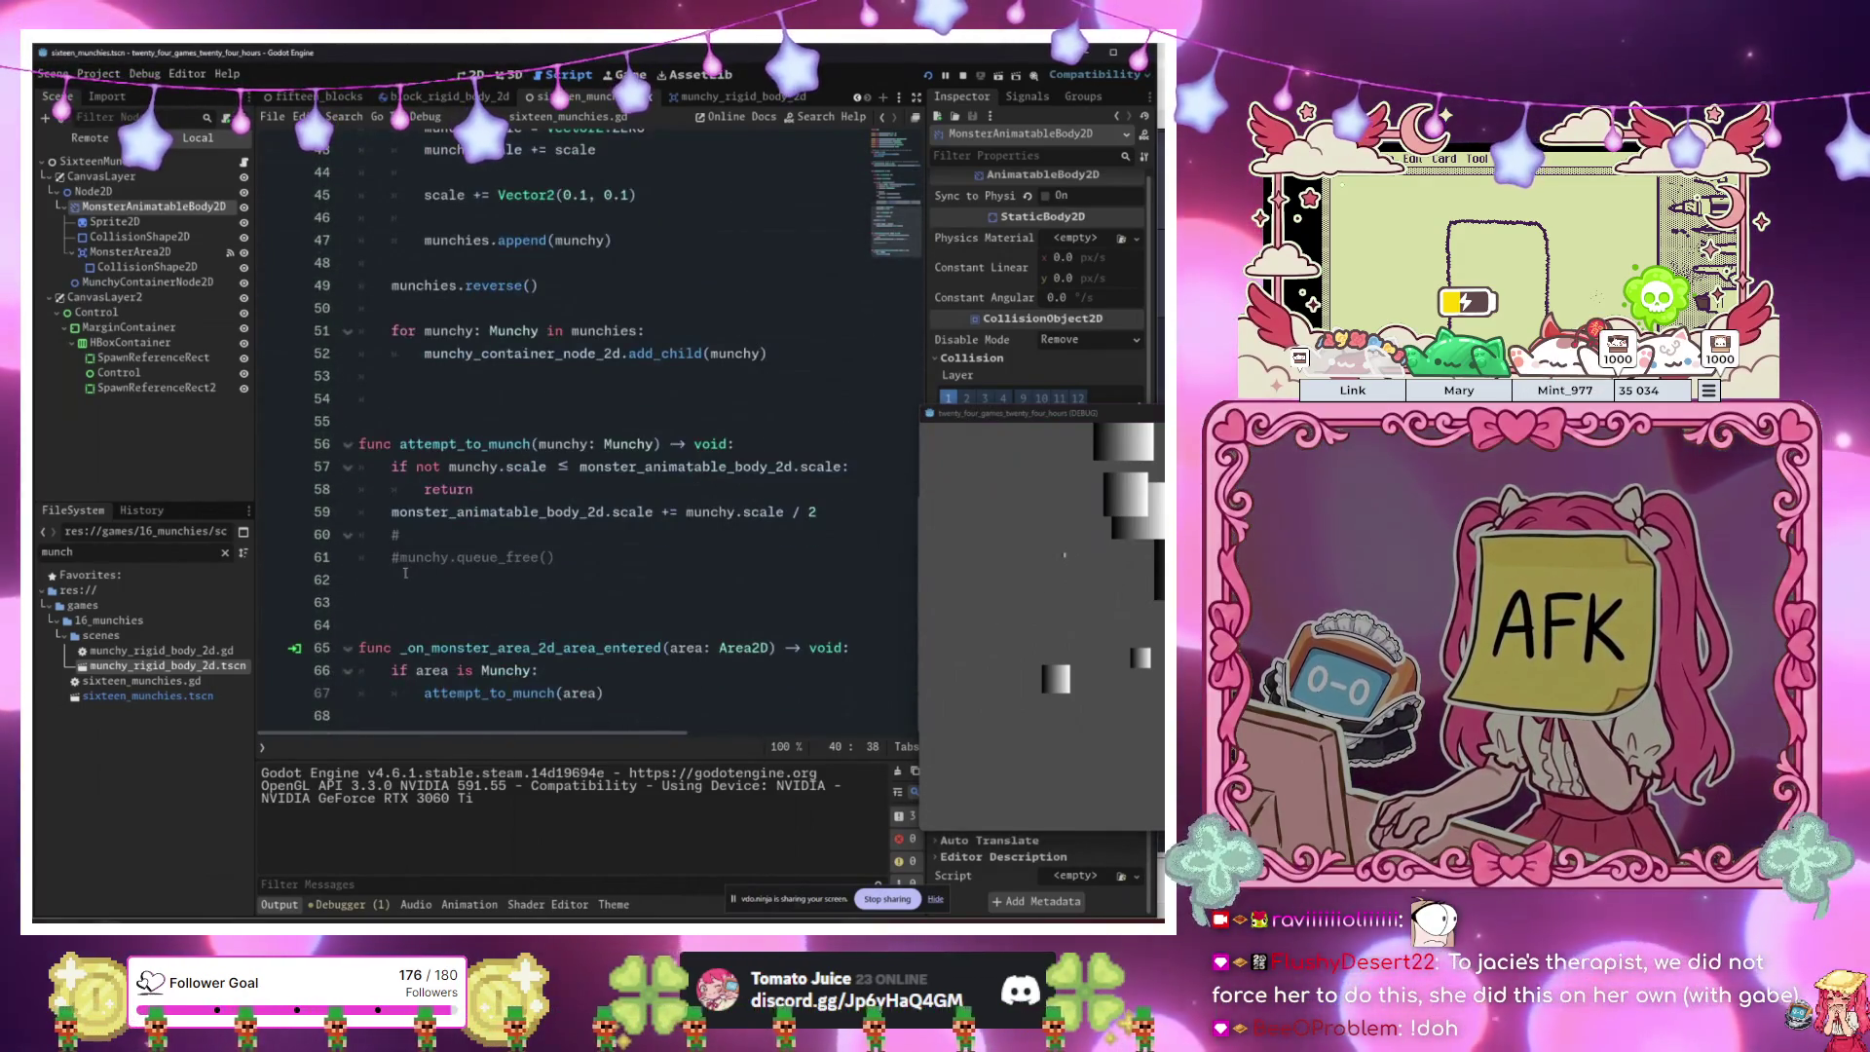
{"action": "left_click", "coordinate": [399, 556]}
{"action": "key", "text": "BackSpace"}
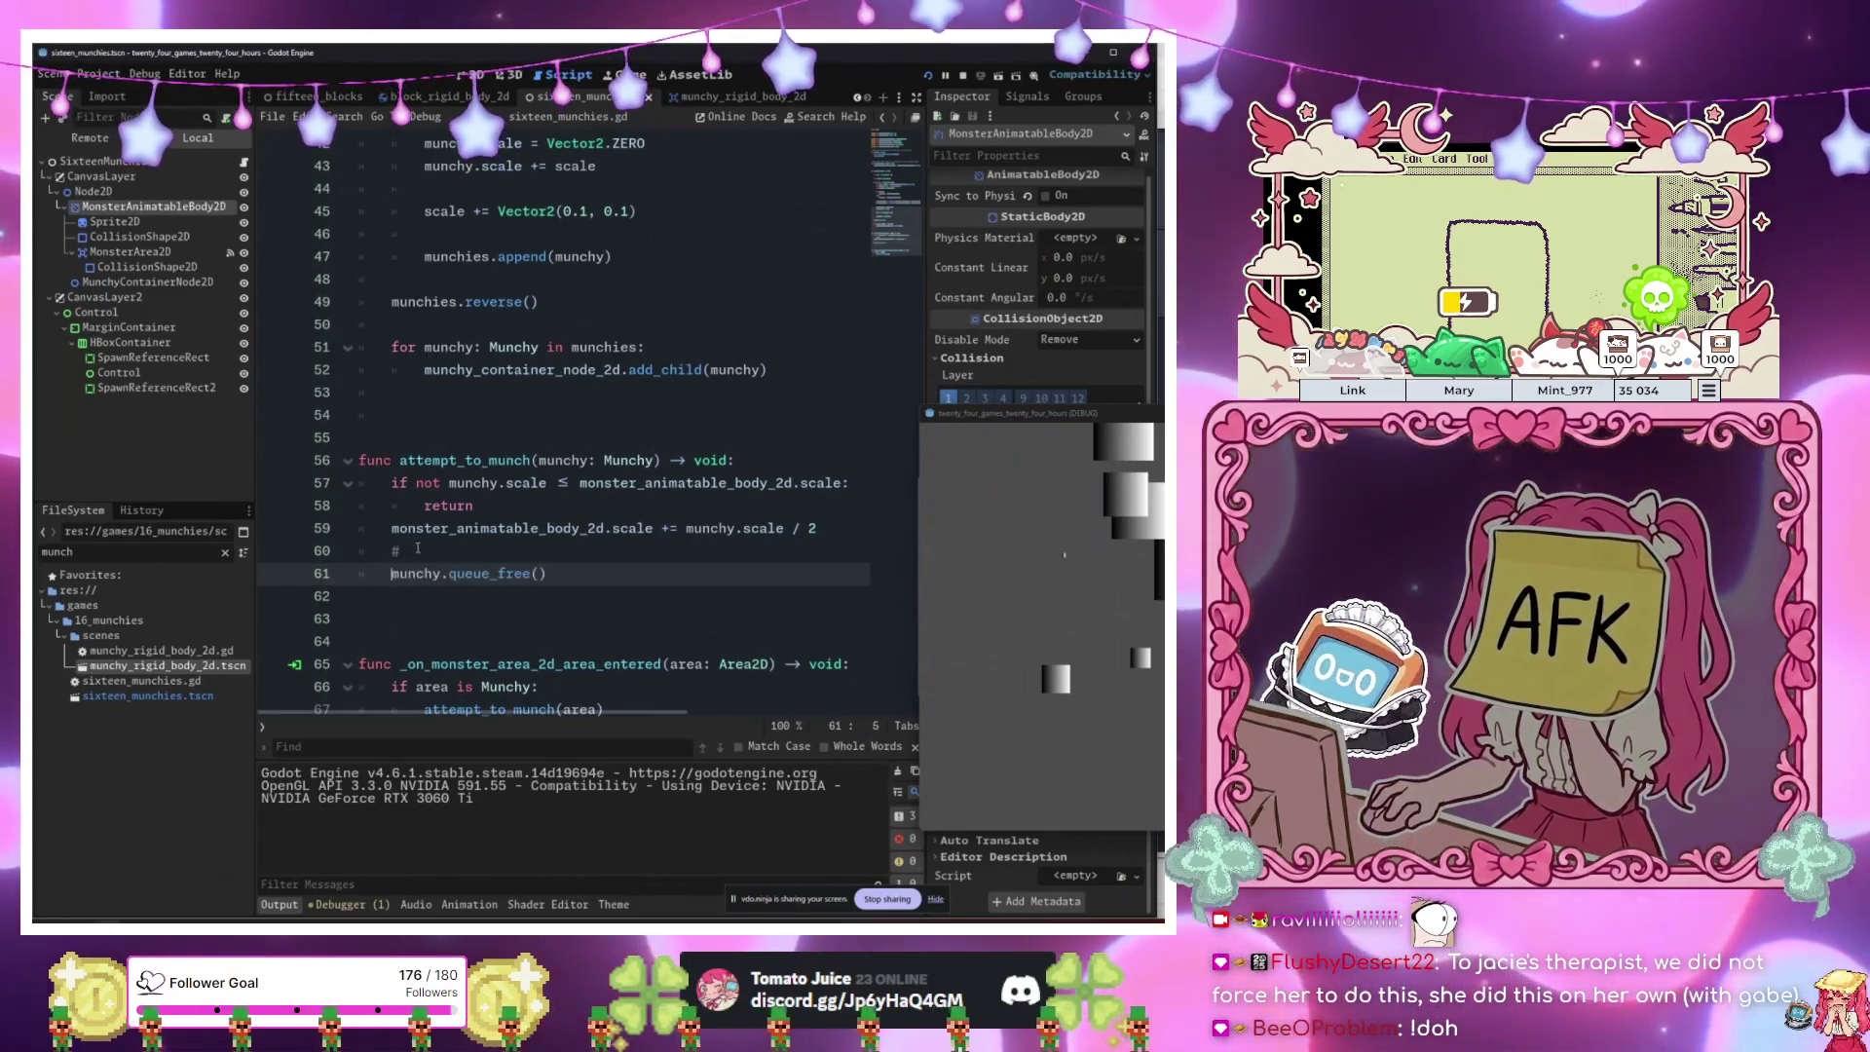
{"action": "left_click", "coordinate": [634, 575]}
{"action": "scroll", "coordinate": [672, 526], "scroll_direction": "up", "scroll_amount": 3}
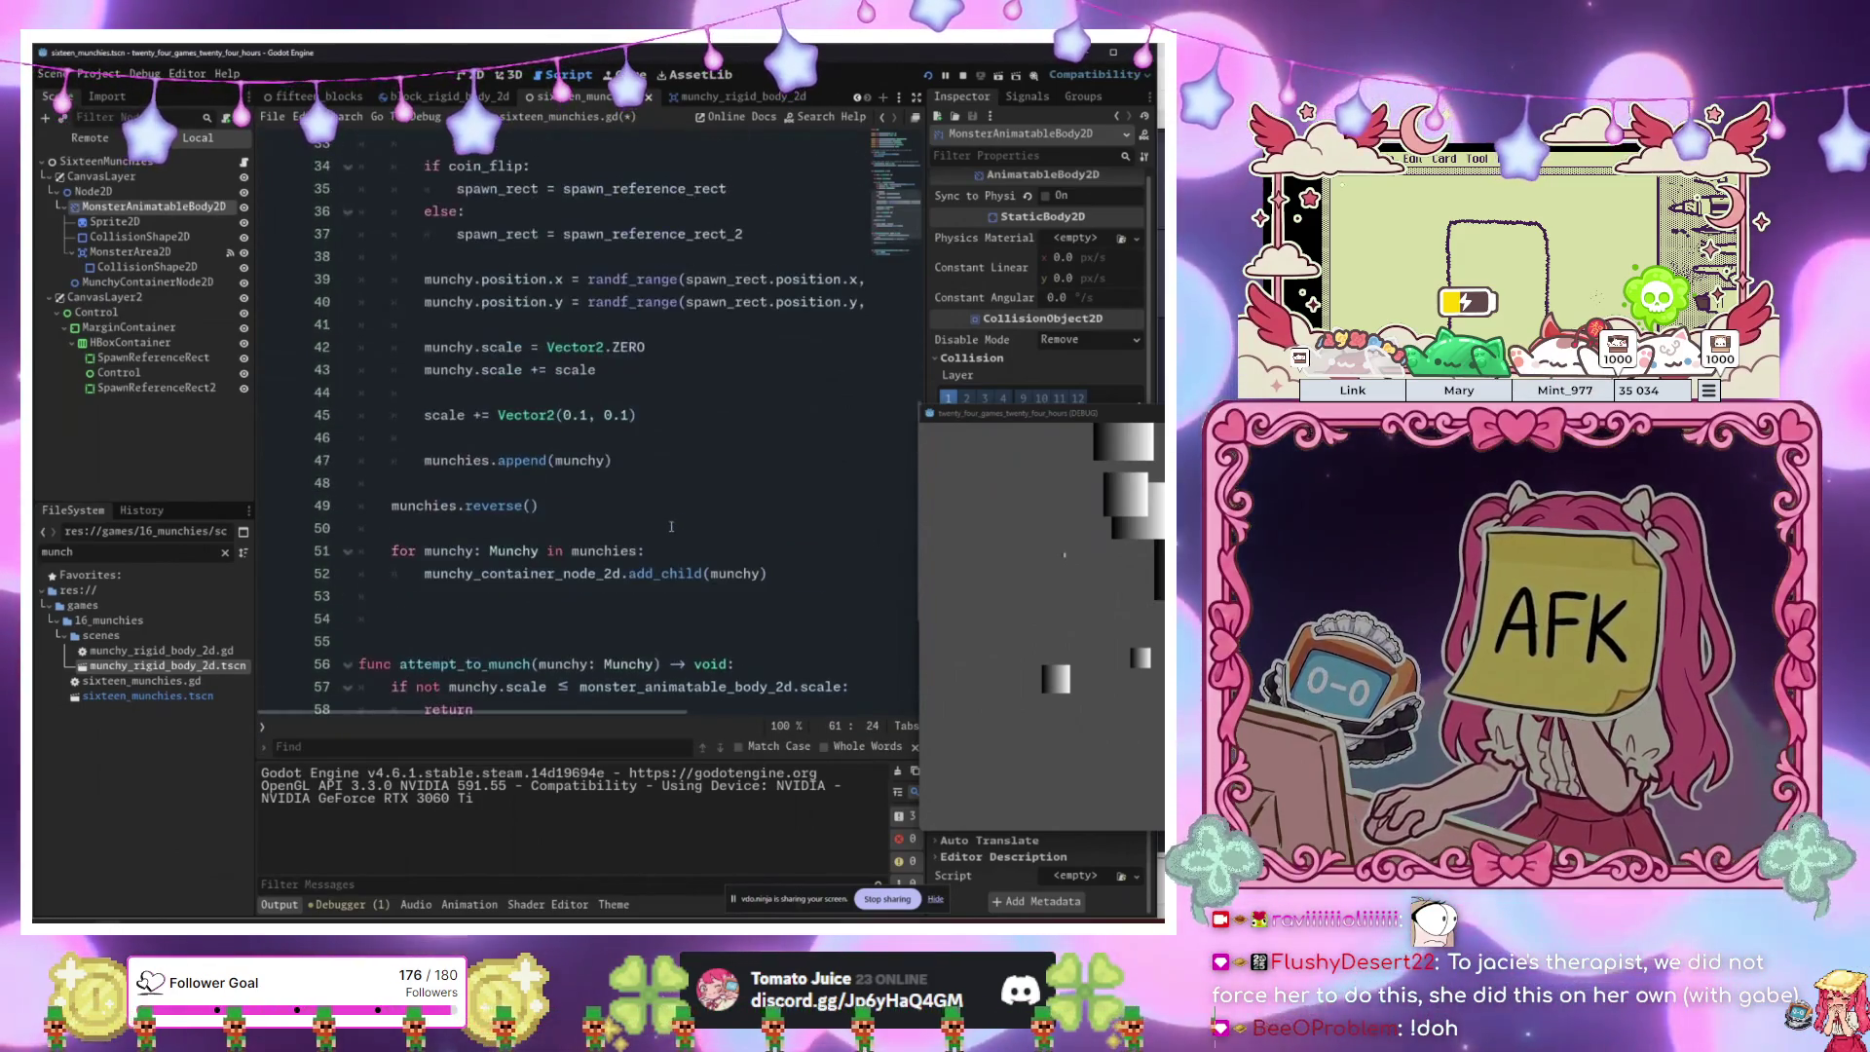
{"action": "scroll", "coordinate": [671, 526], "scroll_direction": "down", "scroll_amount": 3}
Set the monster's Transform Scale to 0.2 by 0.2, run, and steer it into munchies
{"action": "mouse_move", "coordinate": [1036, 413]}
{"action": "left_mouse_down"}
{"action": "mouse_move", "coordinate": [543, 537]}
{"action": "mouse_move", "coordinate": [185, 514]}
{"action": "left_mouse_up"}
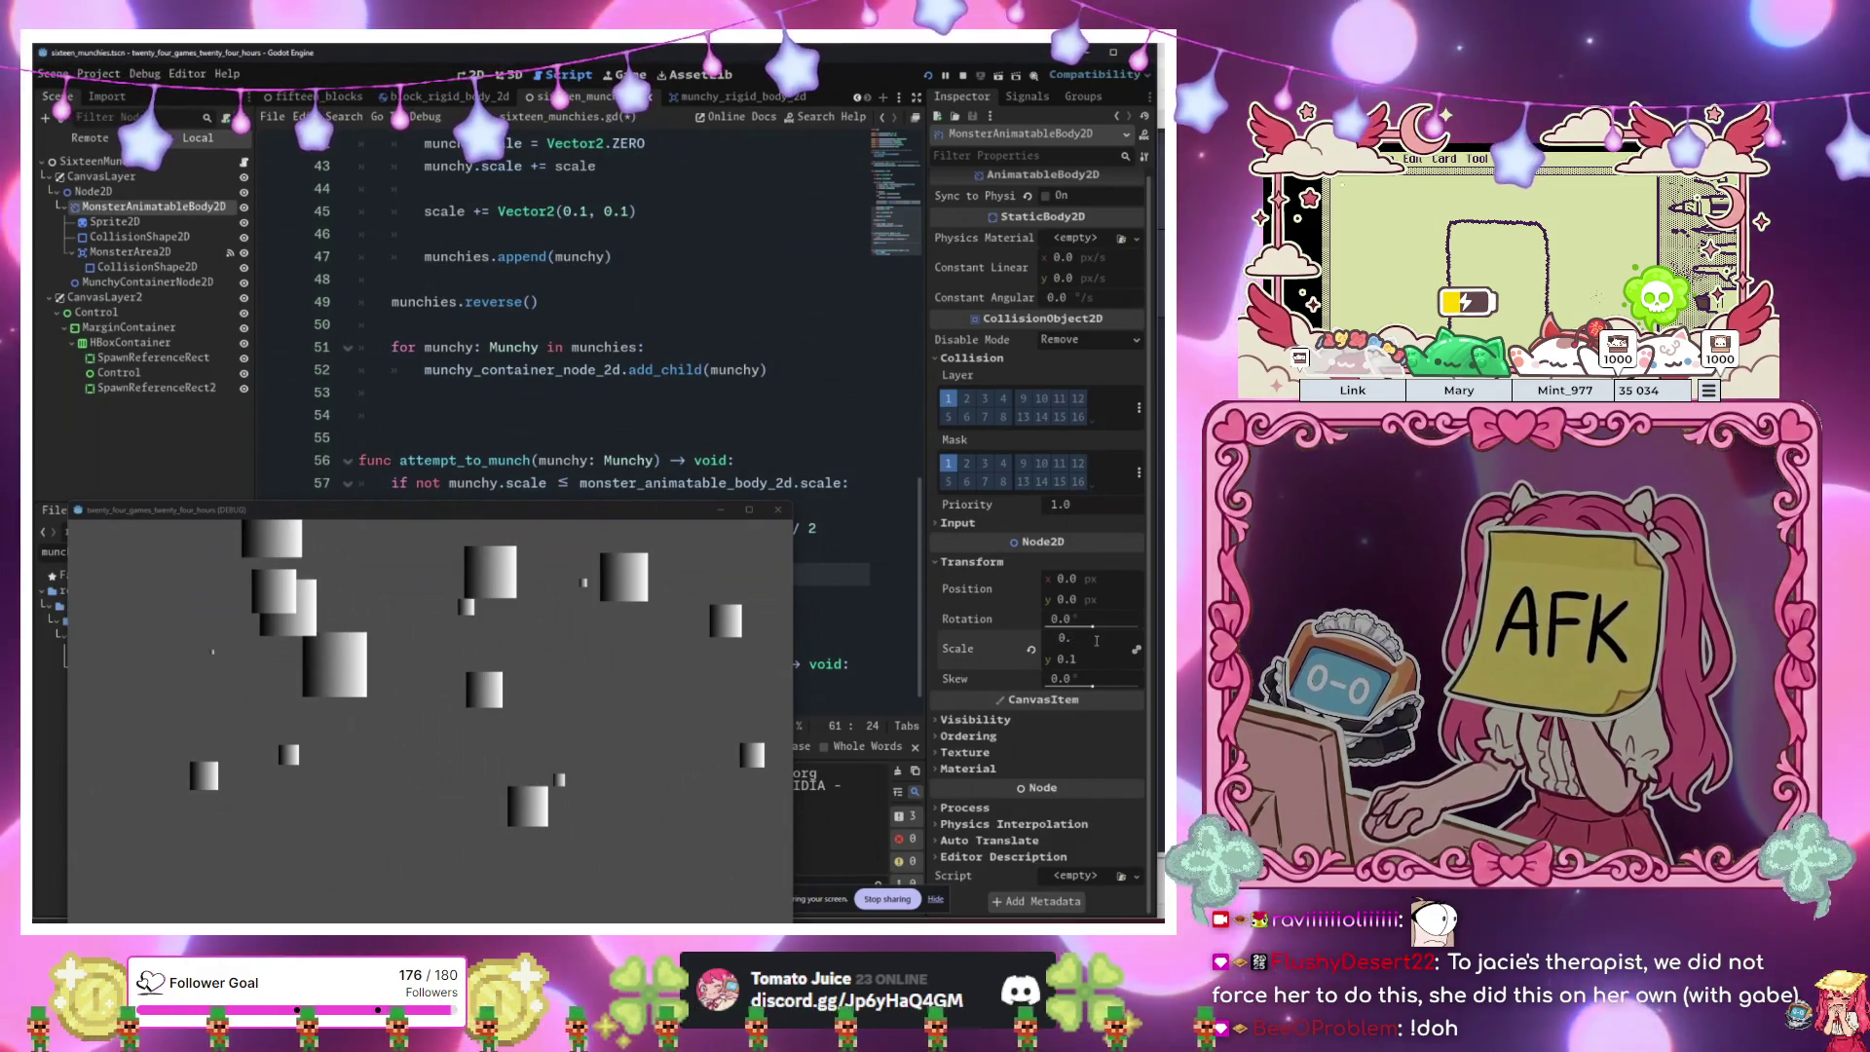
{"action": "key", "text": "Tab"}
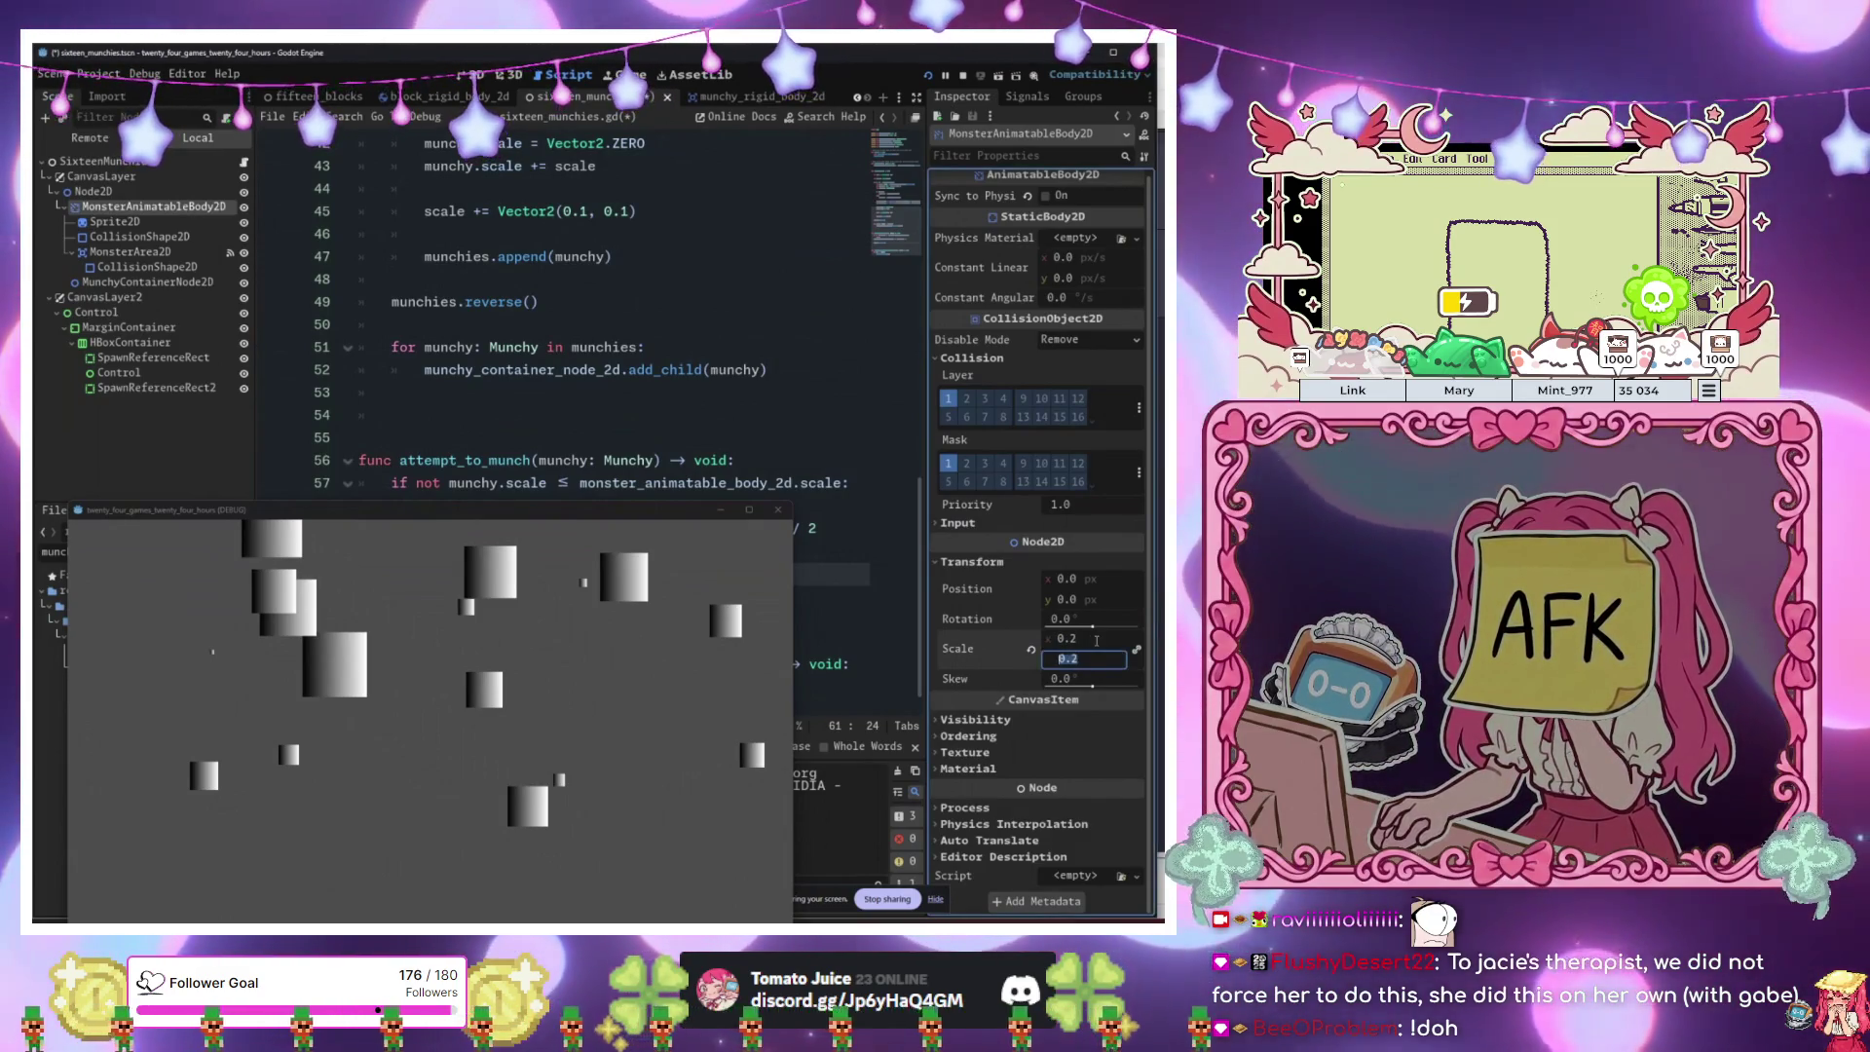
{"action": "left_click", "coordinate": [653, 674]}
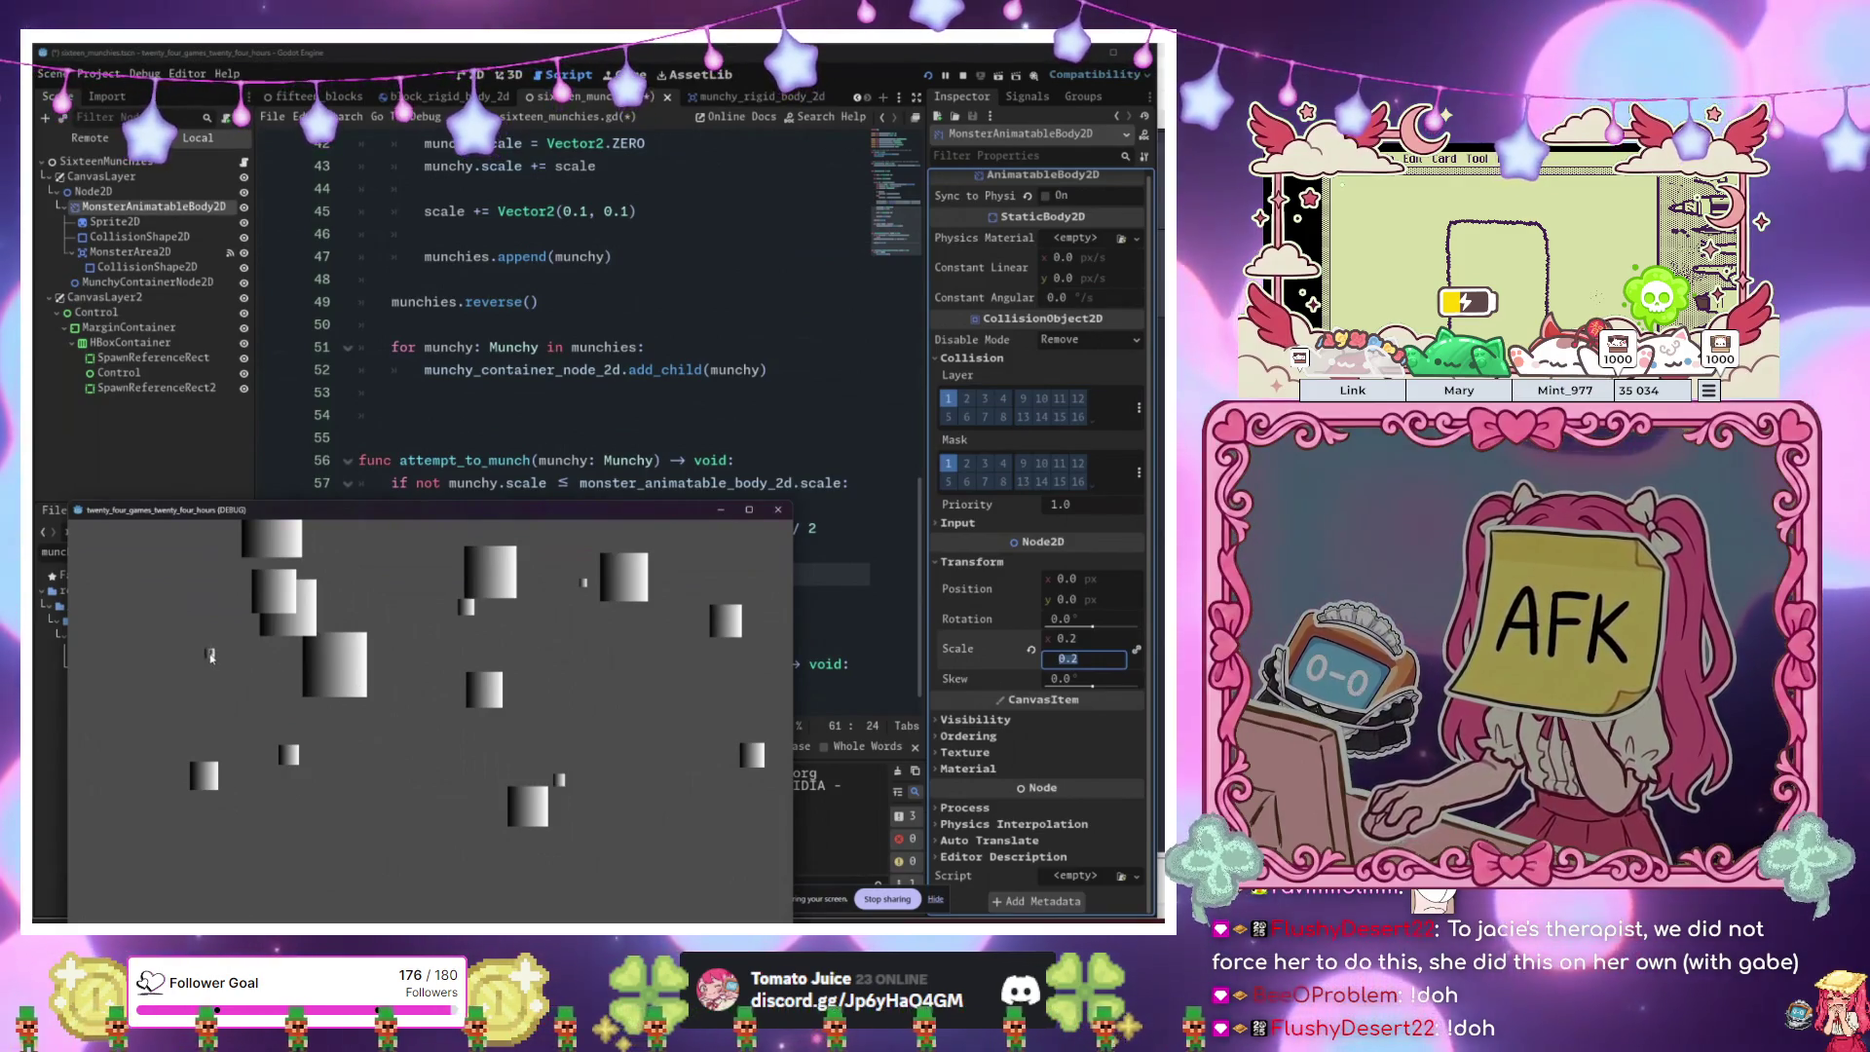
{"action": "left_click_drag", "start_coordinate": [439, 509], "coordinate": [672, 365]}
{"action": "left_click", "coordinate": [599, 298]}
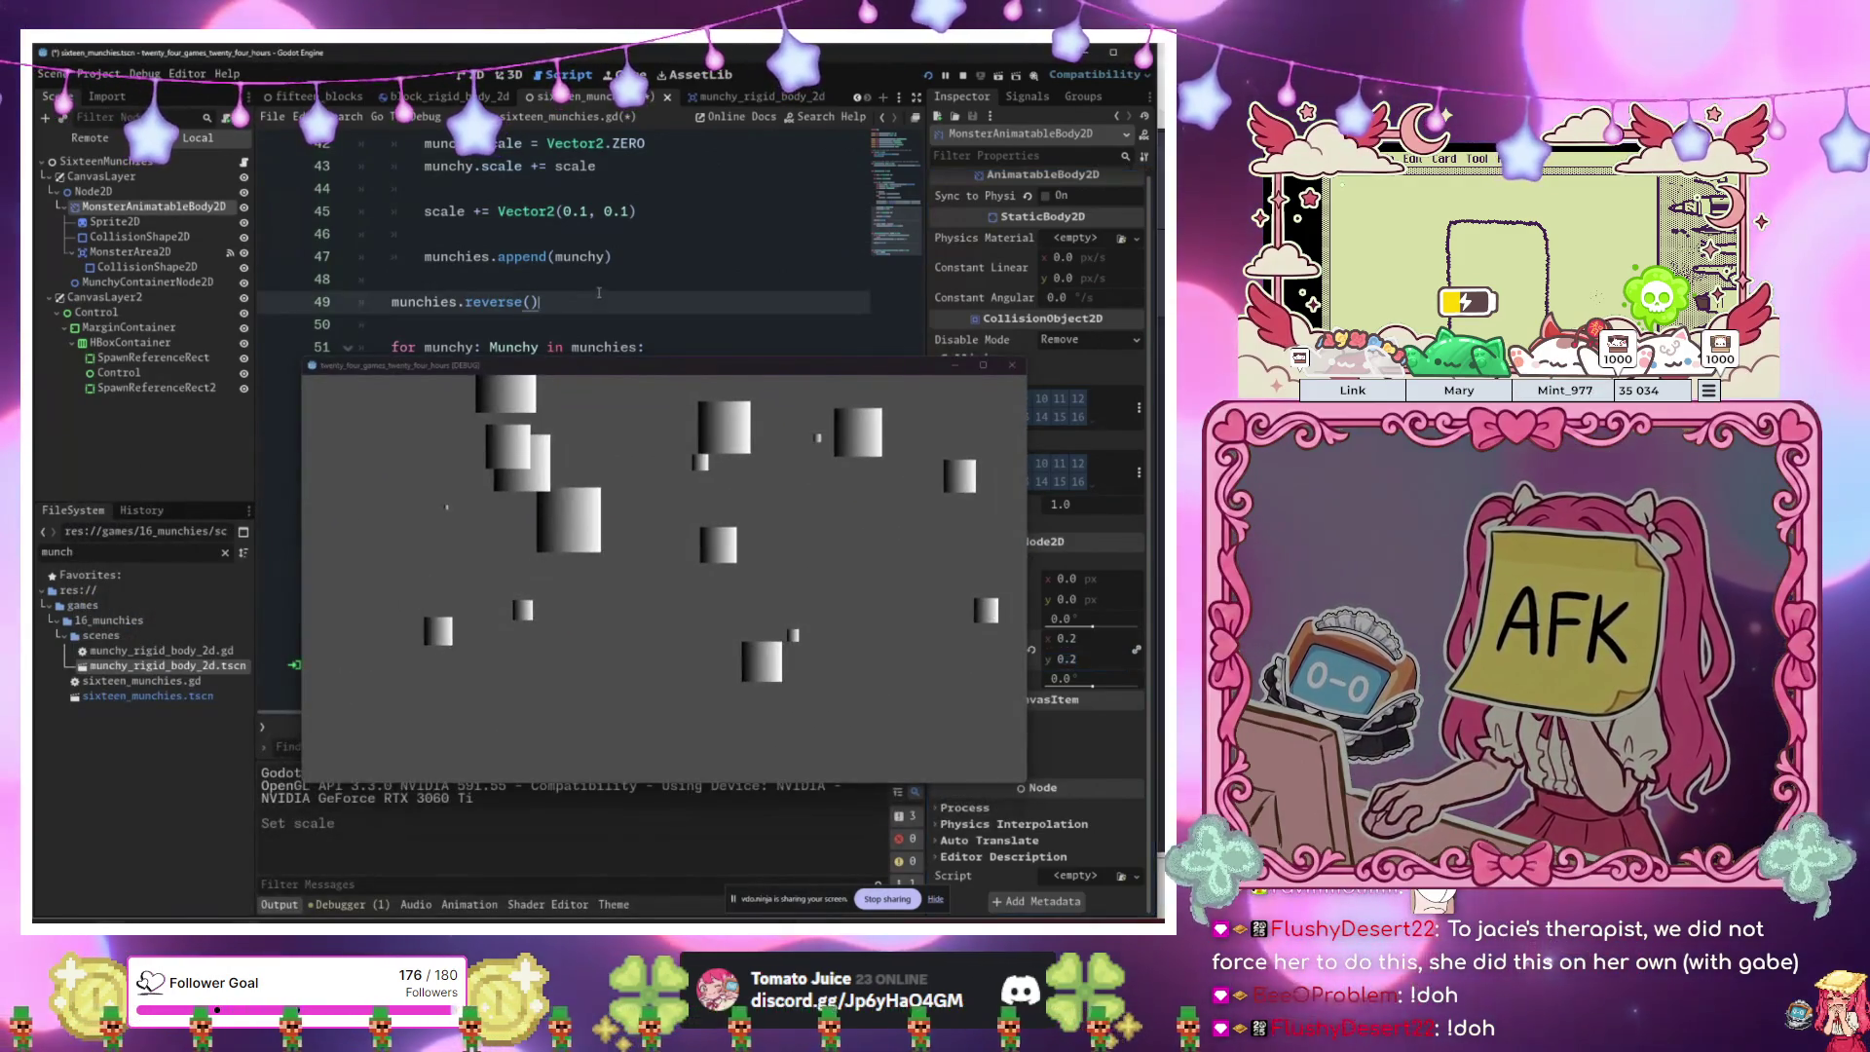
{"action": "key", "text": "F5"}
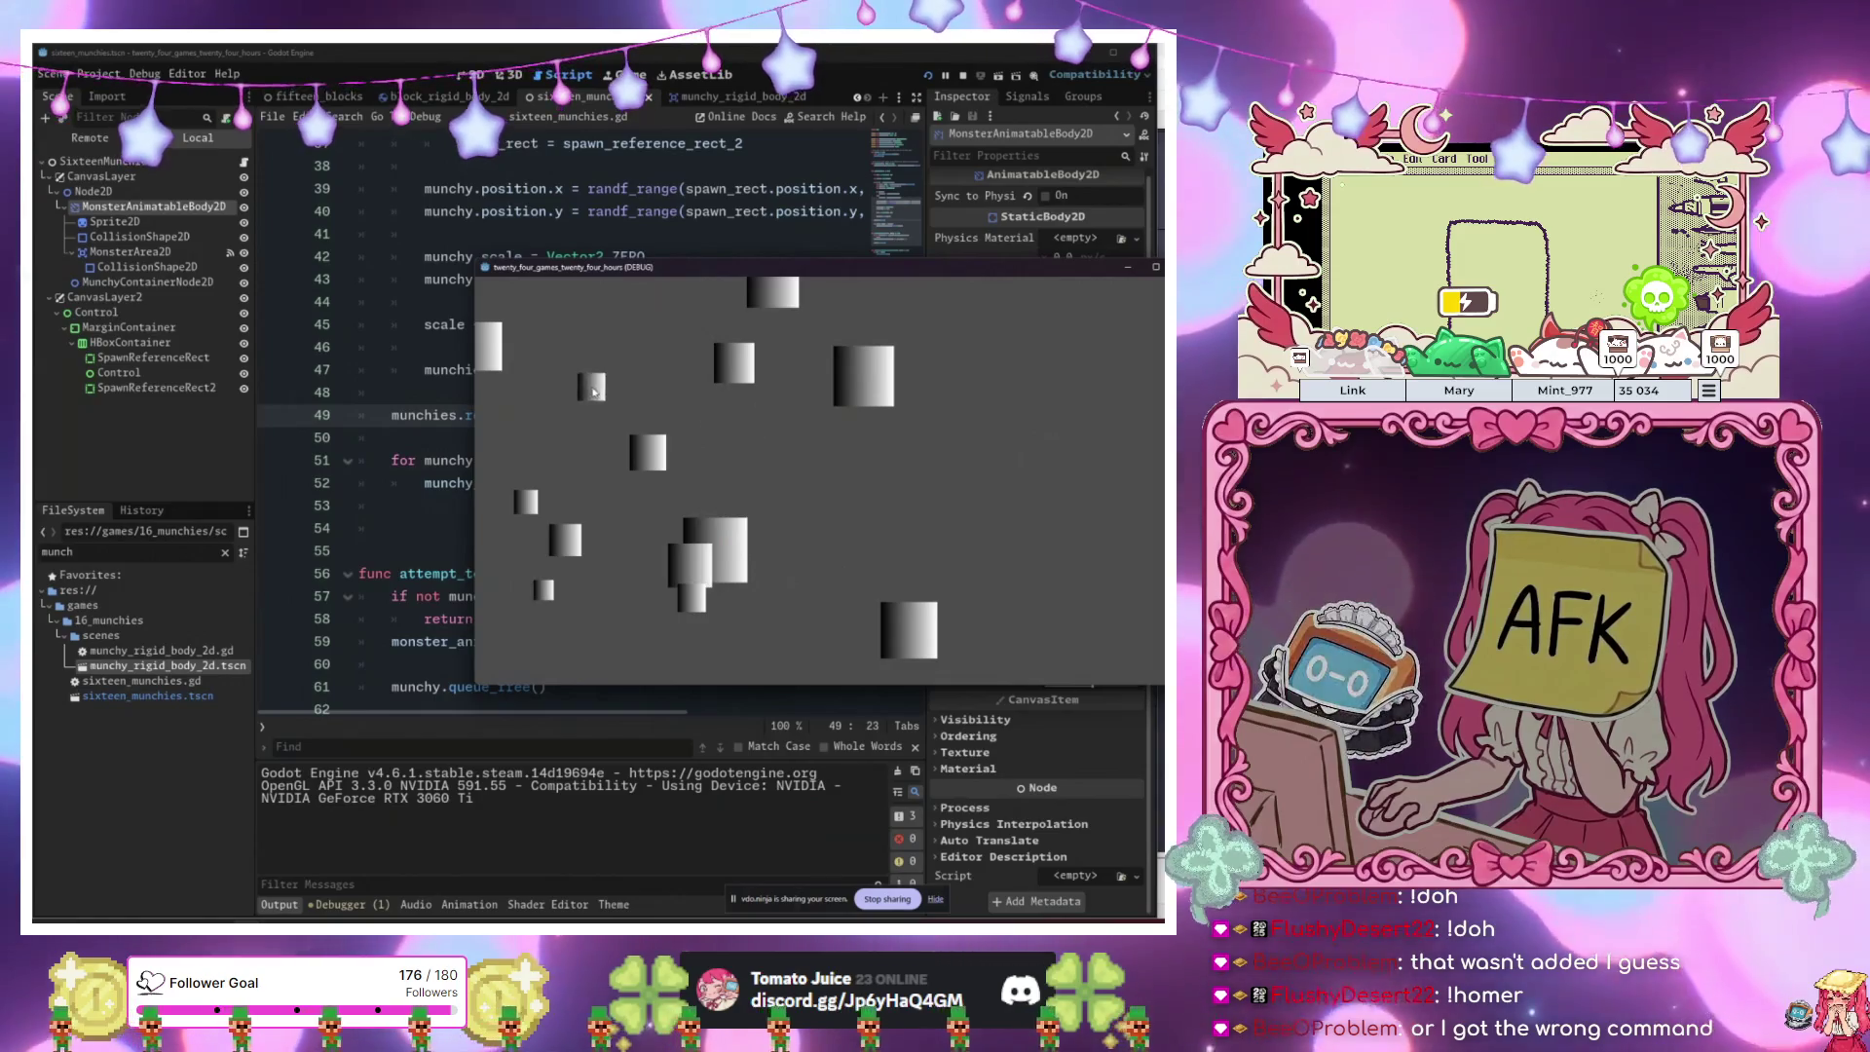
{"action": "mouse_move", "coordinate": [542, 607]}
{"action": "left_mouse_down"}
{"action": "mouse_move", "coordinate": [500, 556]}
{"action": "mouse_move", "coordinate": [533, 584]}
{"action": "mouse_move", "coordinate": [512, 531]}
{"action": "mouse_move", "coordinate": [534, 614]}
{"action": "mouse_move", "coordinate": [677, 622]}
{"action": "mouse_move", "coordinate": [651, 635]}
{"action": "mouse_move", "coordinate": [639, 545]}
{"action": "mouse_move", "coordinate": [750, 378]}
{"action": "mouse_move", "coordinate": [682, 508]}
{"action": "mouse_move", "coordinate": [885, 480]}
{"action": "mouse_move", "coordinate": [1159, 341]}
{"action": "left_mouse_up"}
Make the monster grow by munchy.scale / 3 on line 59 and run the game
{"action": "left_click", "coordinate": [1156, 267]}
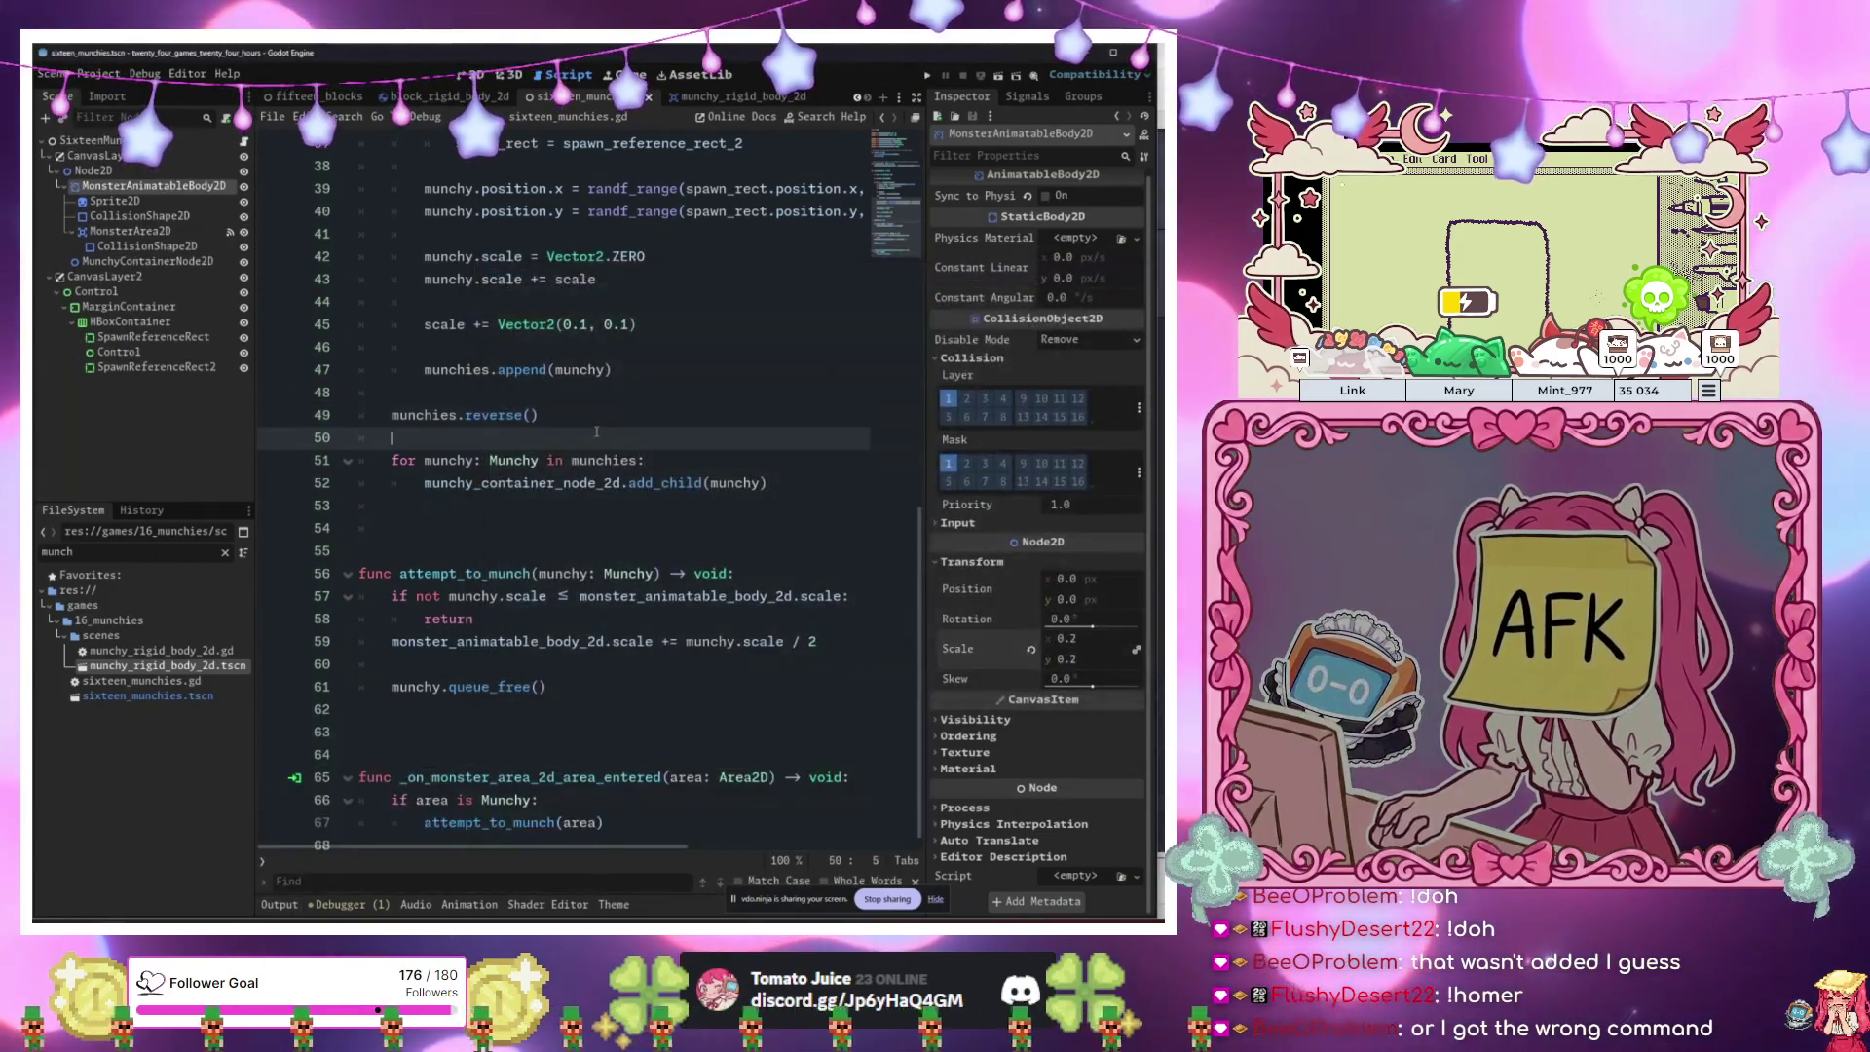
{"action": "left_click", "coordinate": [812, 626]}
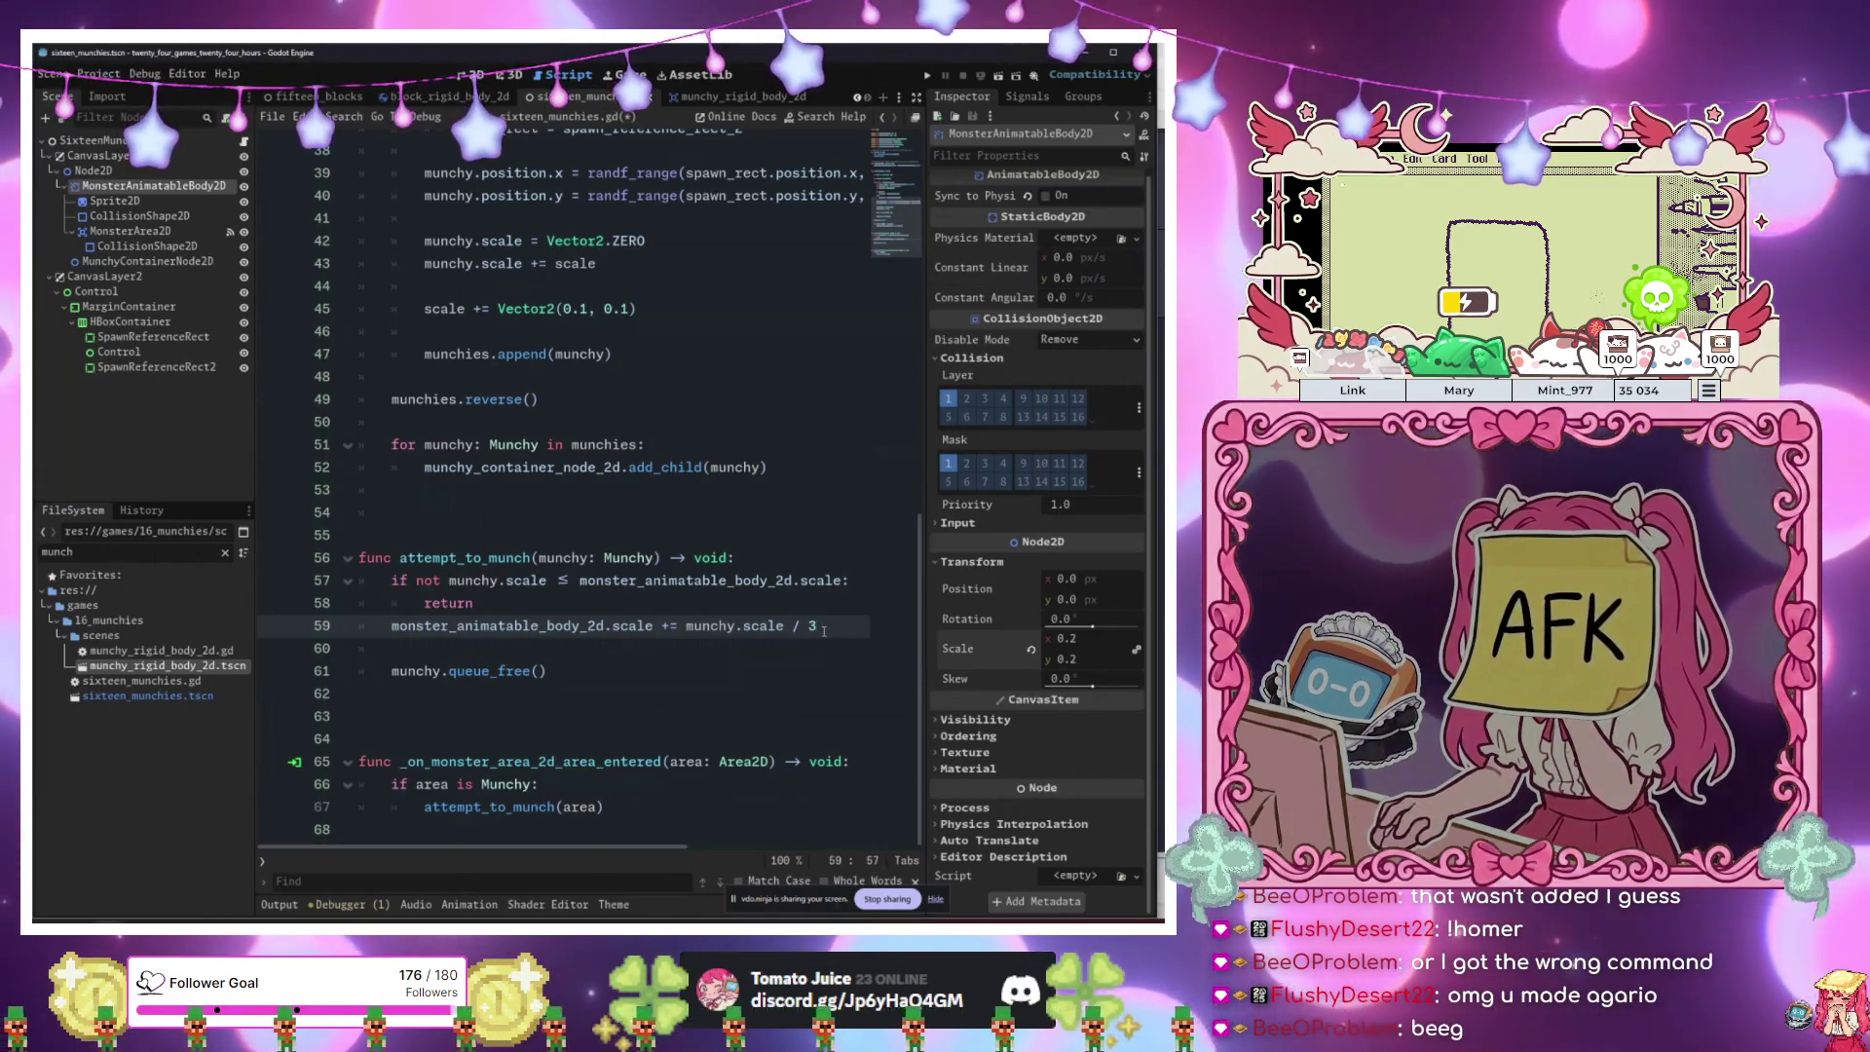
{"action": "key", "text": "BackSpace"}
{"action": "key", "text": "BackSpace"}
{"action": "key", "text": "BackSpace"}
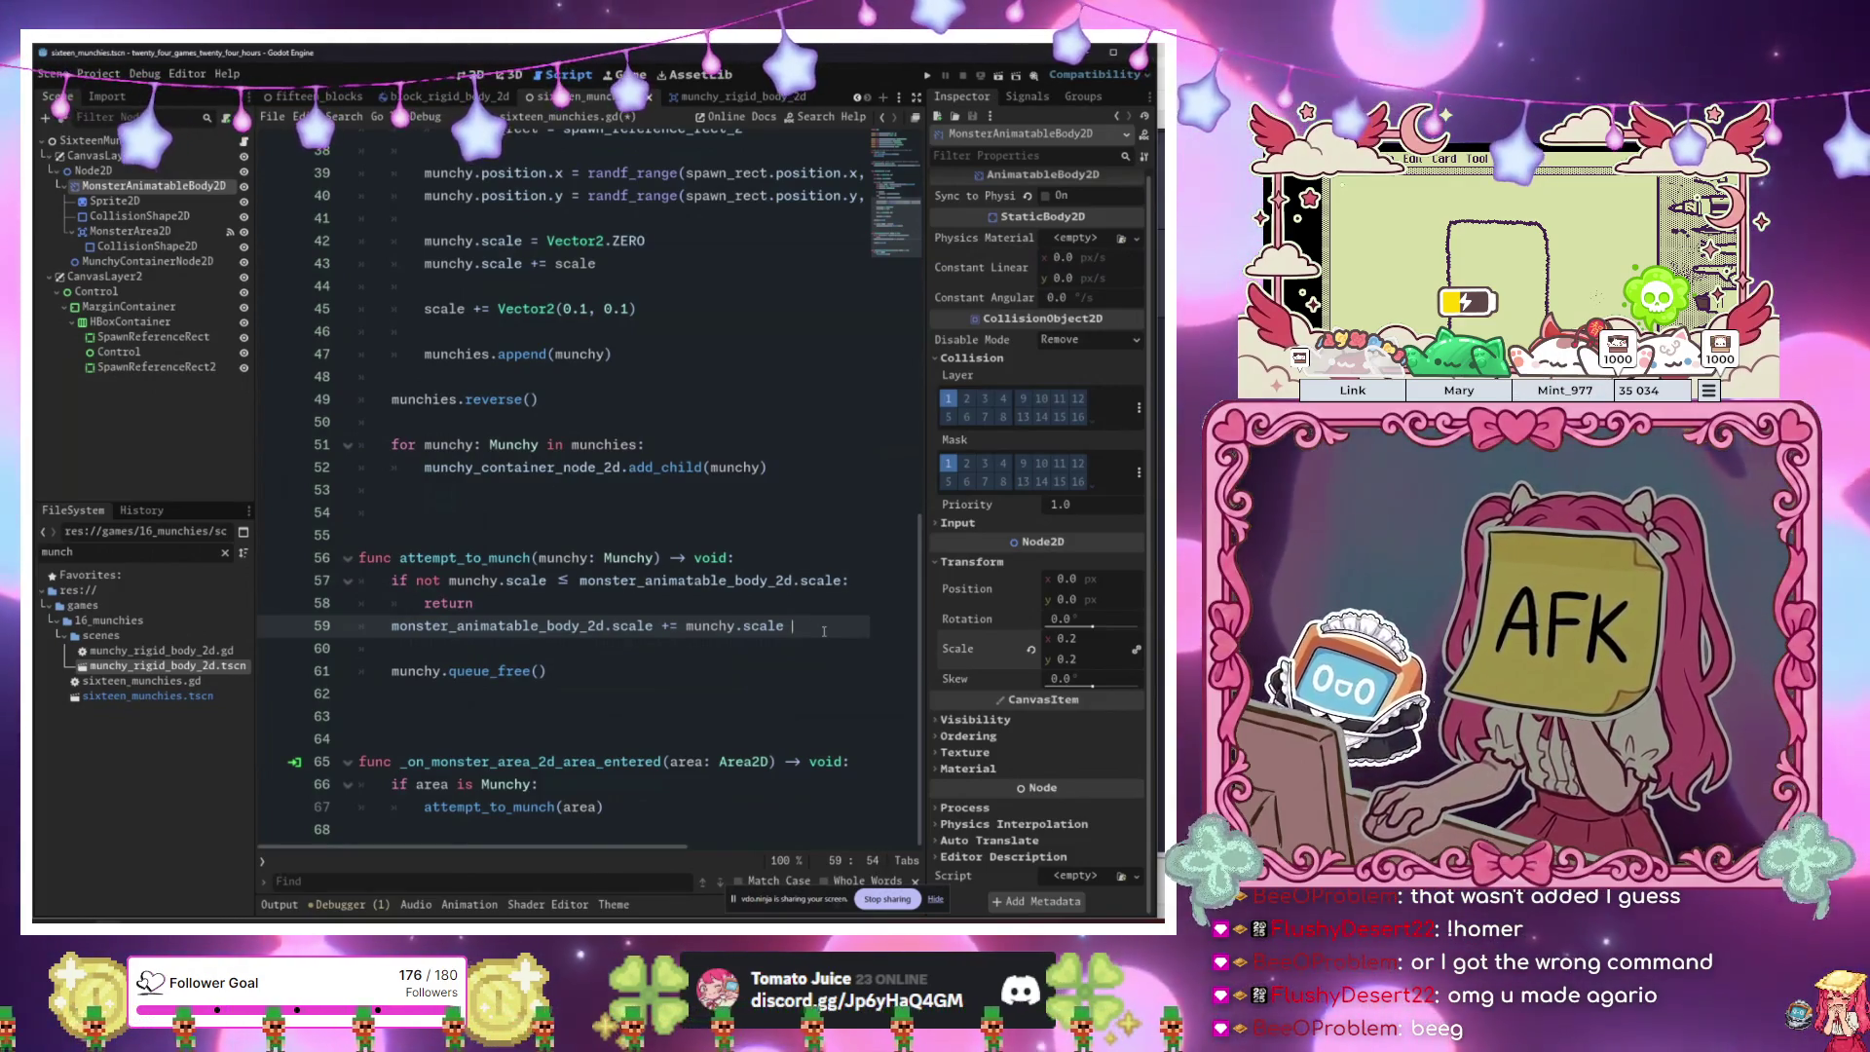
{"action": "type", "text": "/ 3"}
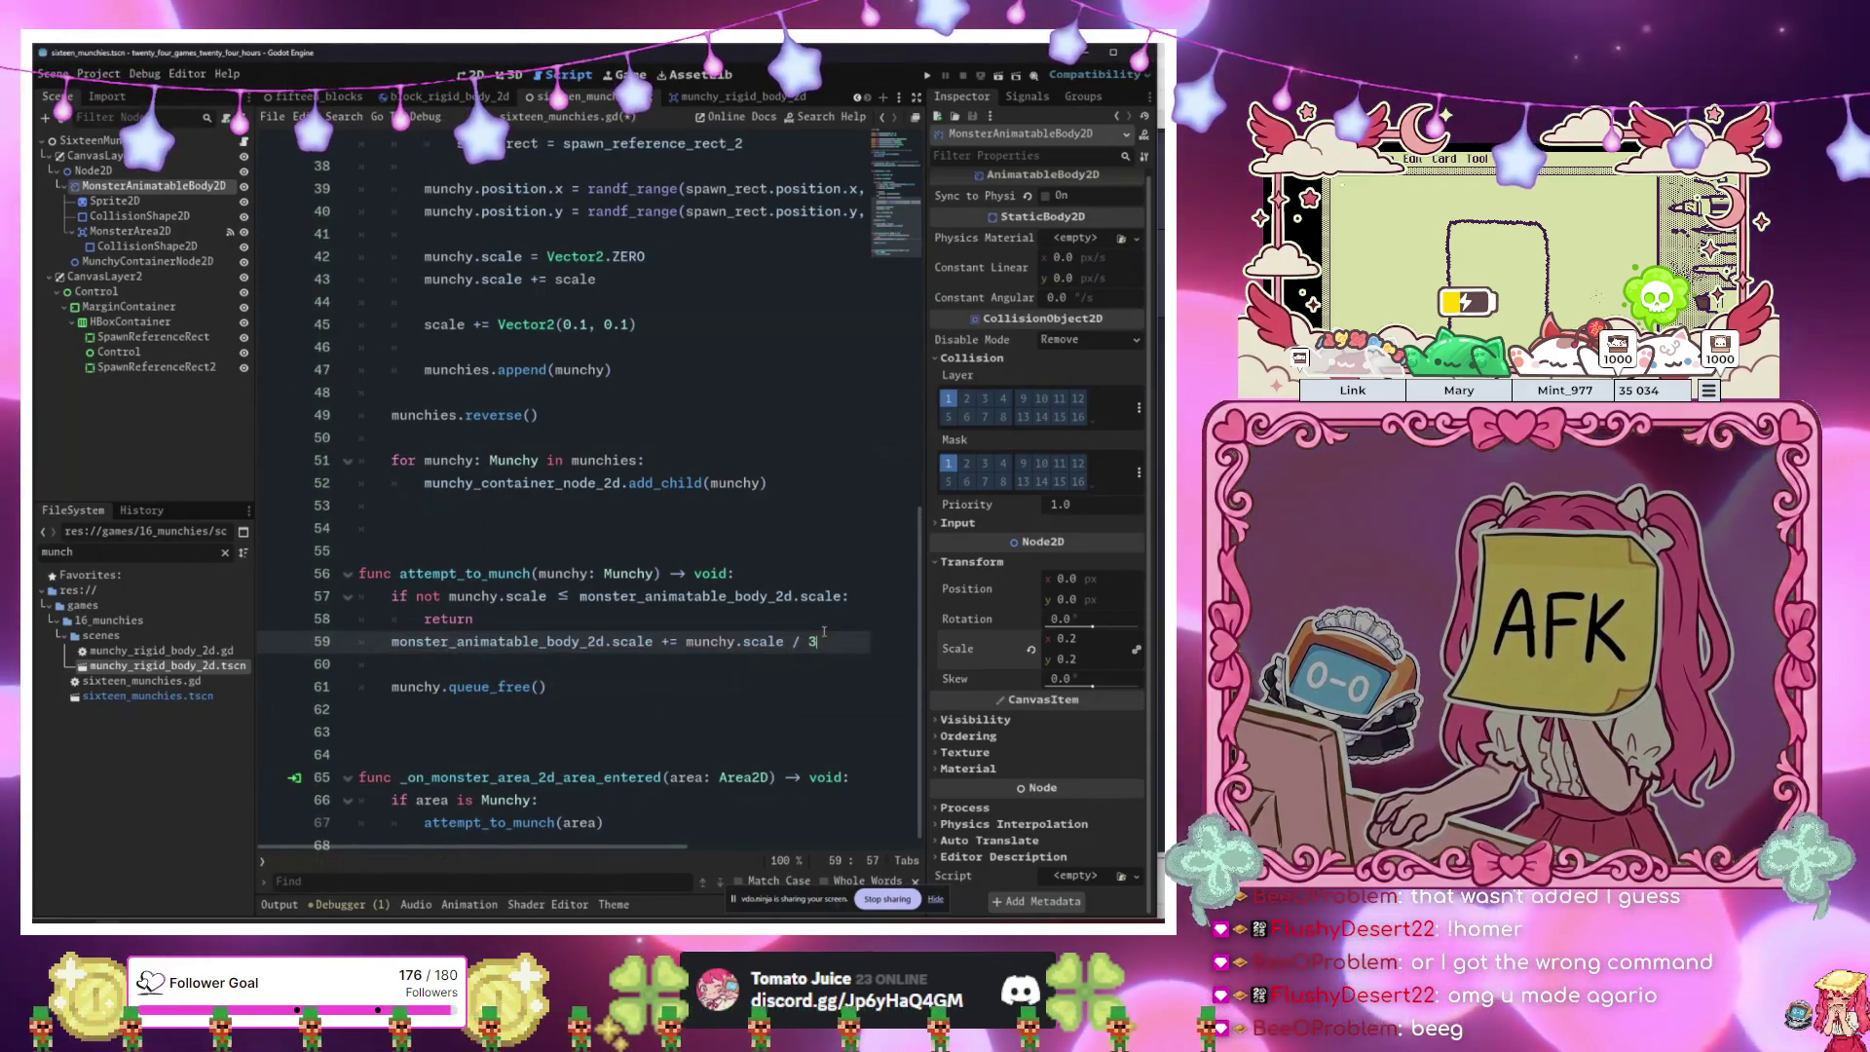
{"action": "key", "text": "F5"}
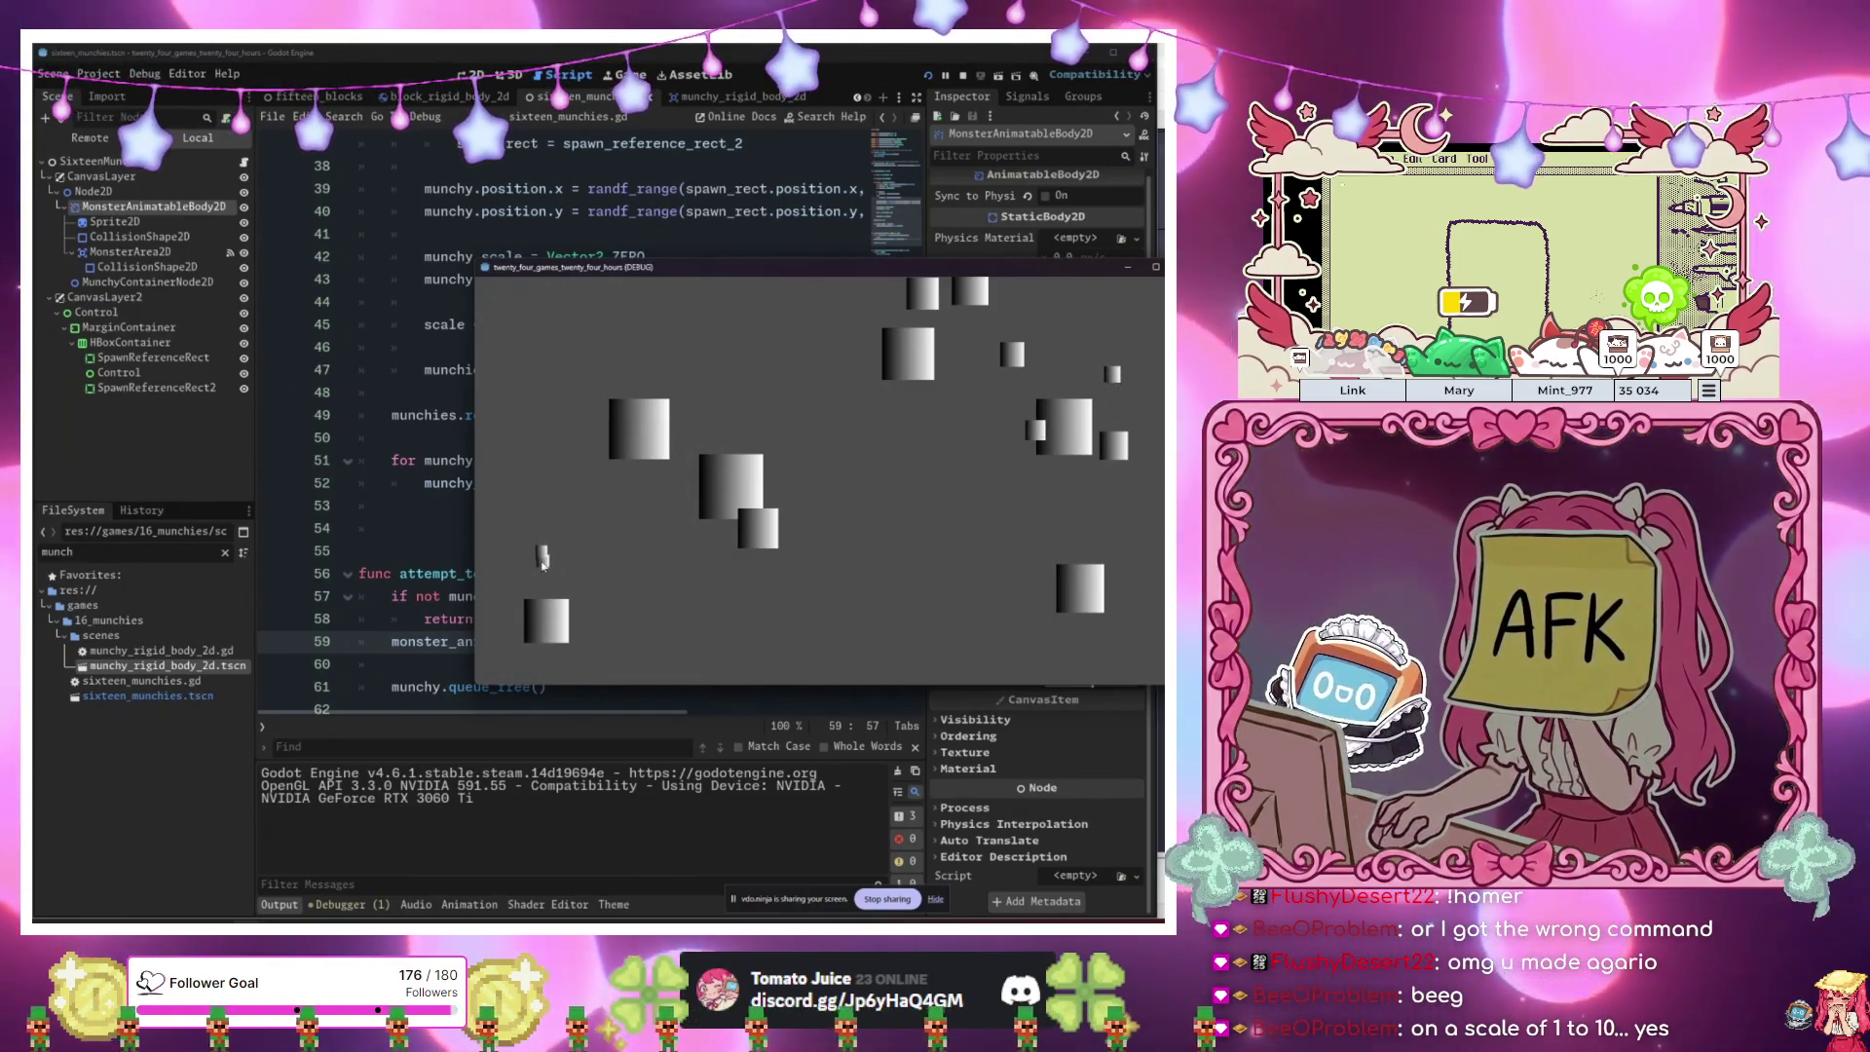
Move MunchyContainerNode2D ahead of MonsterAnimatableBody2D under Node2D, then stop the game with F8
{"action": "left_click", "coordinate": [106, 282]}
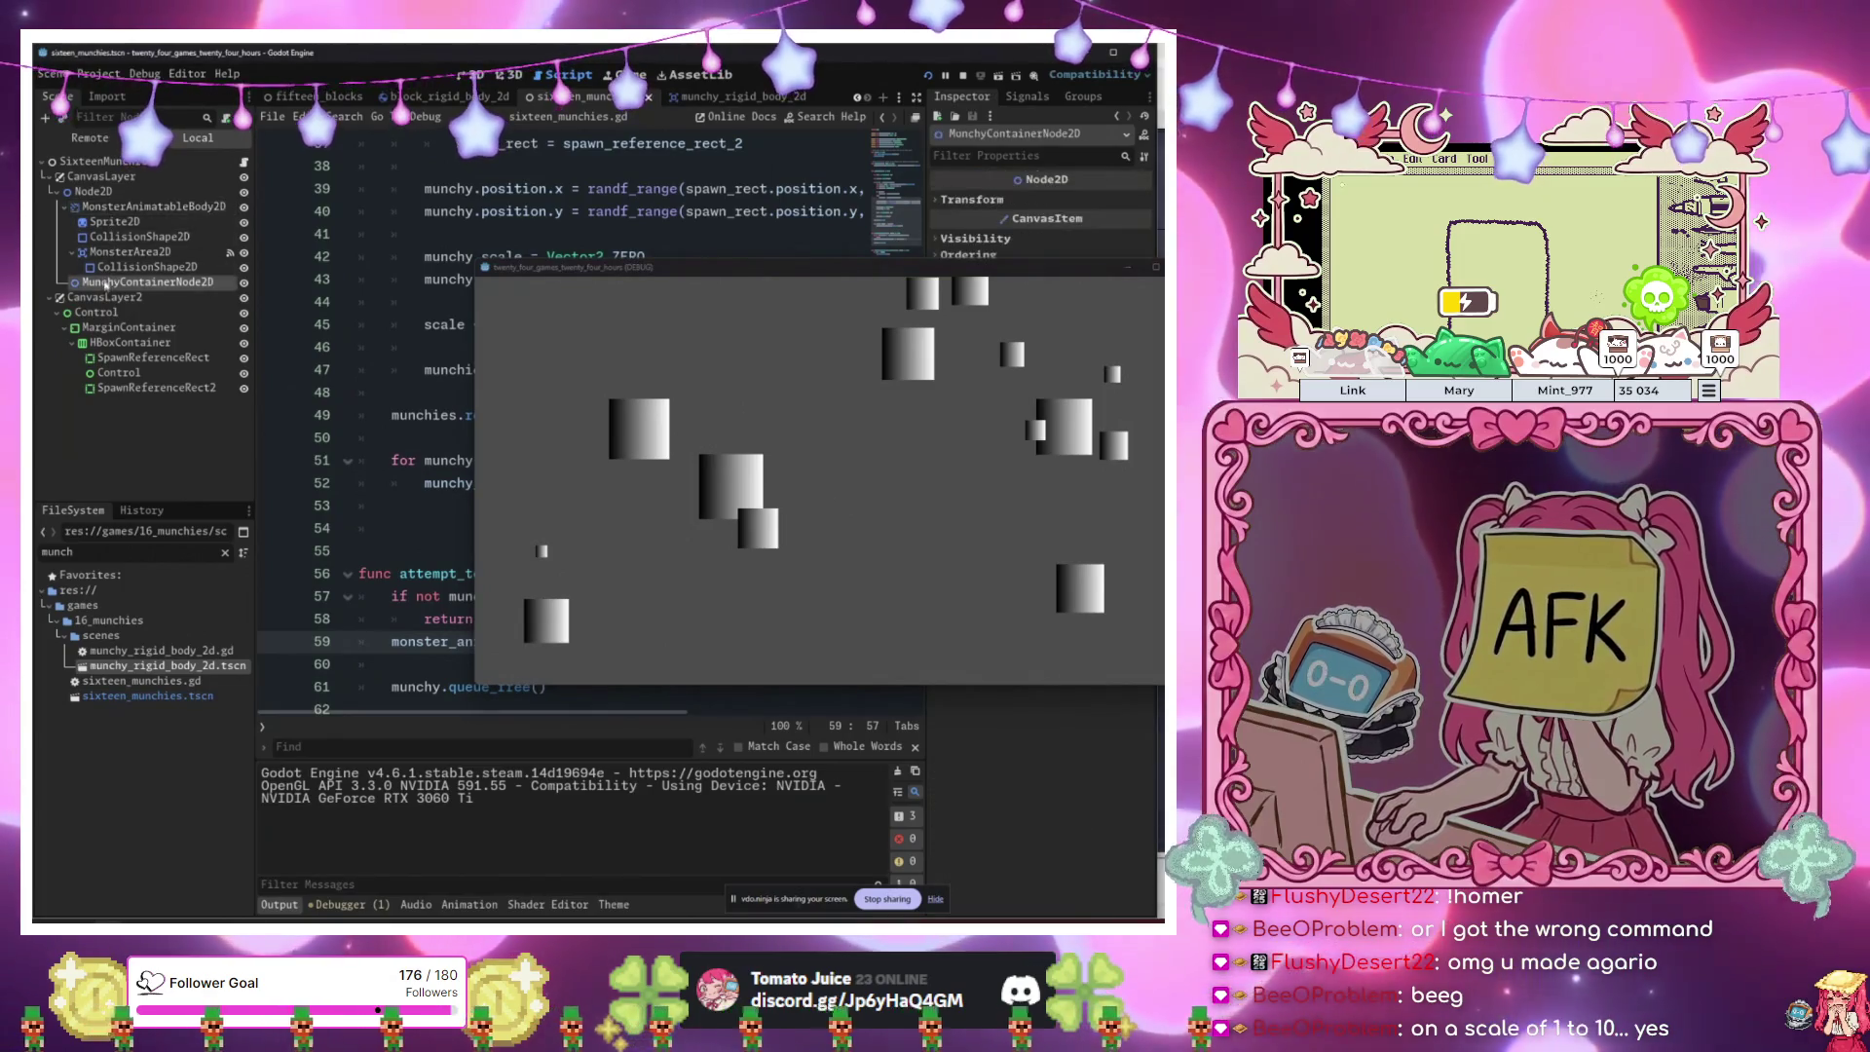
{"action": "left_click_drag", "start_coordinate": [93, 205], "coordinate": [96, 206]}
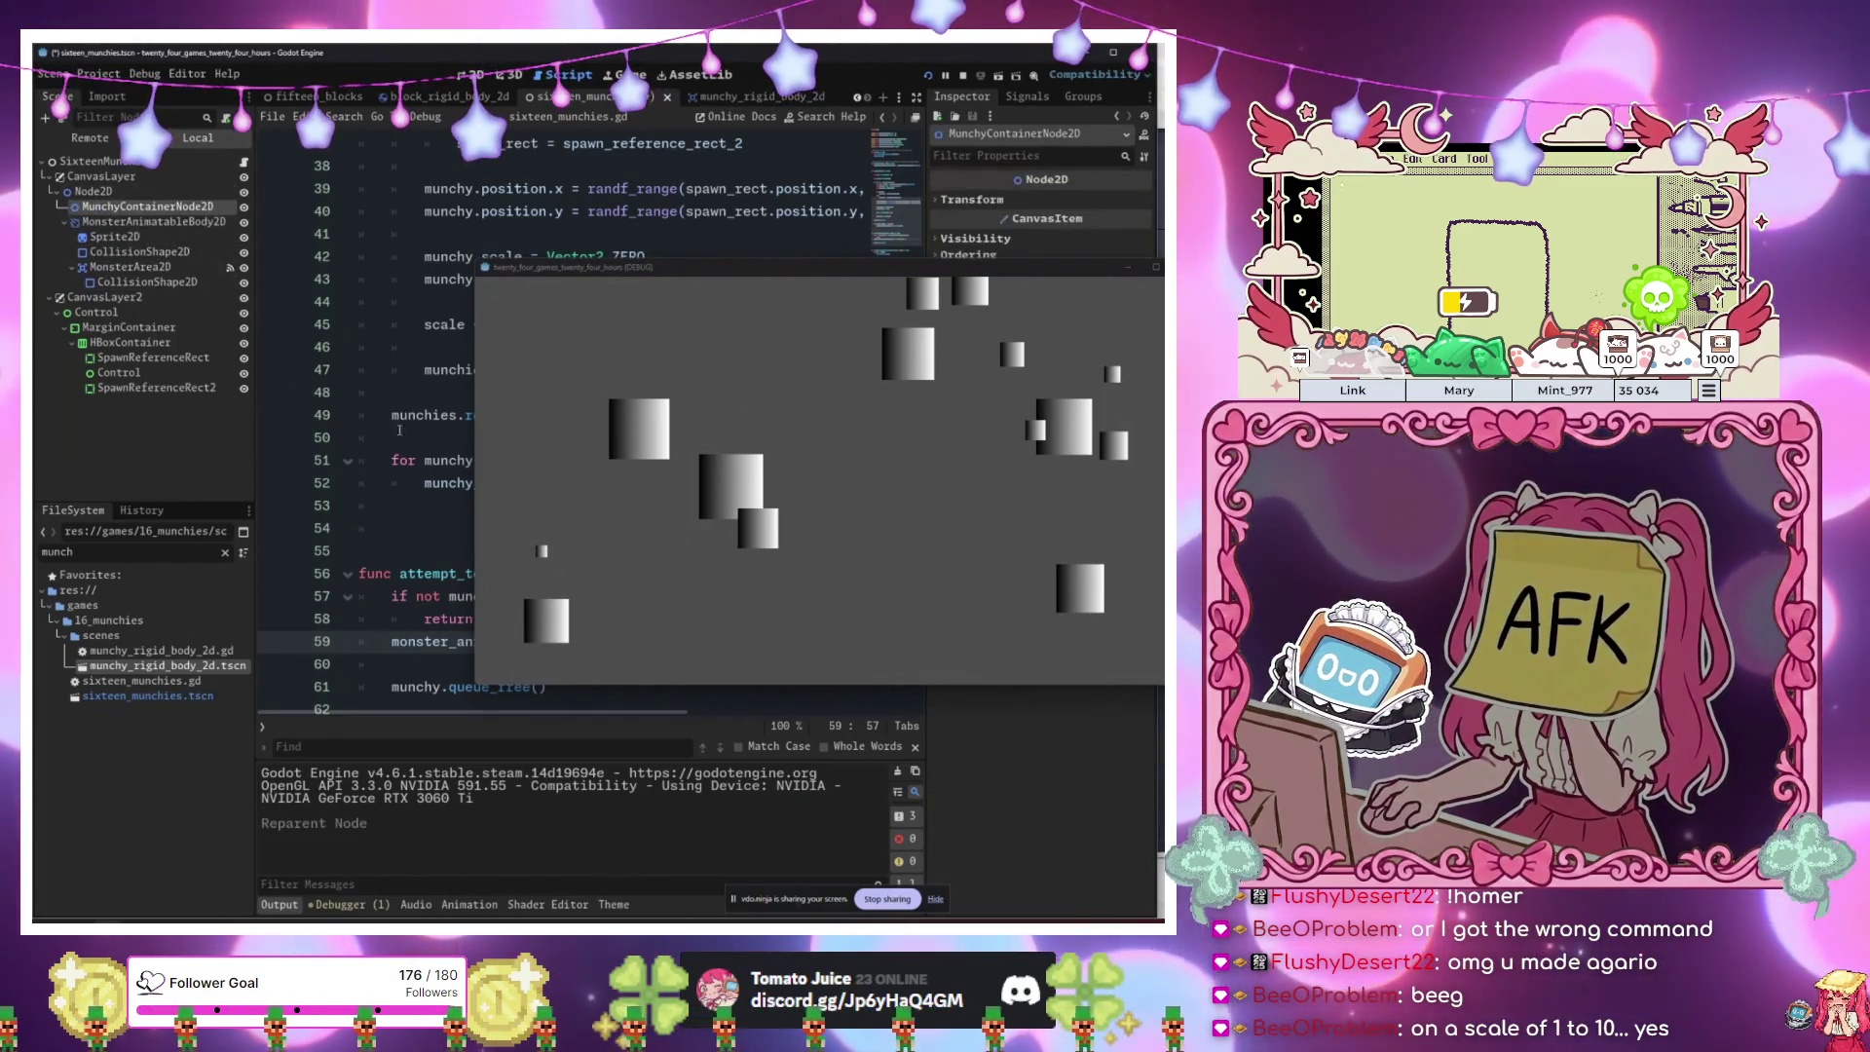
{"action": "left_click", "coordinate": [541, 554]}
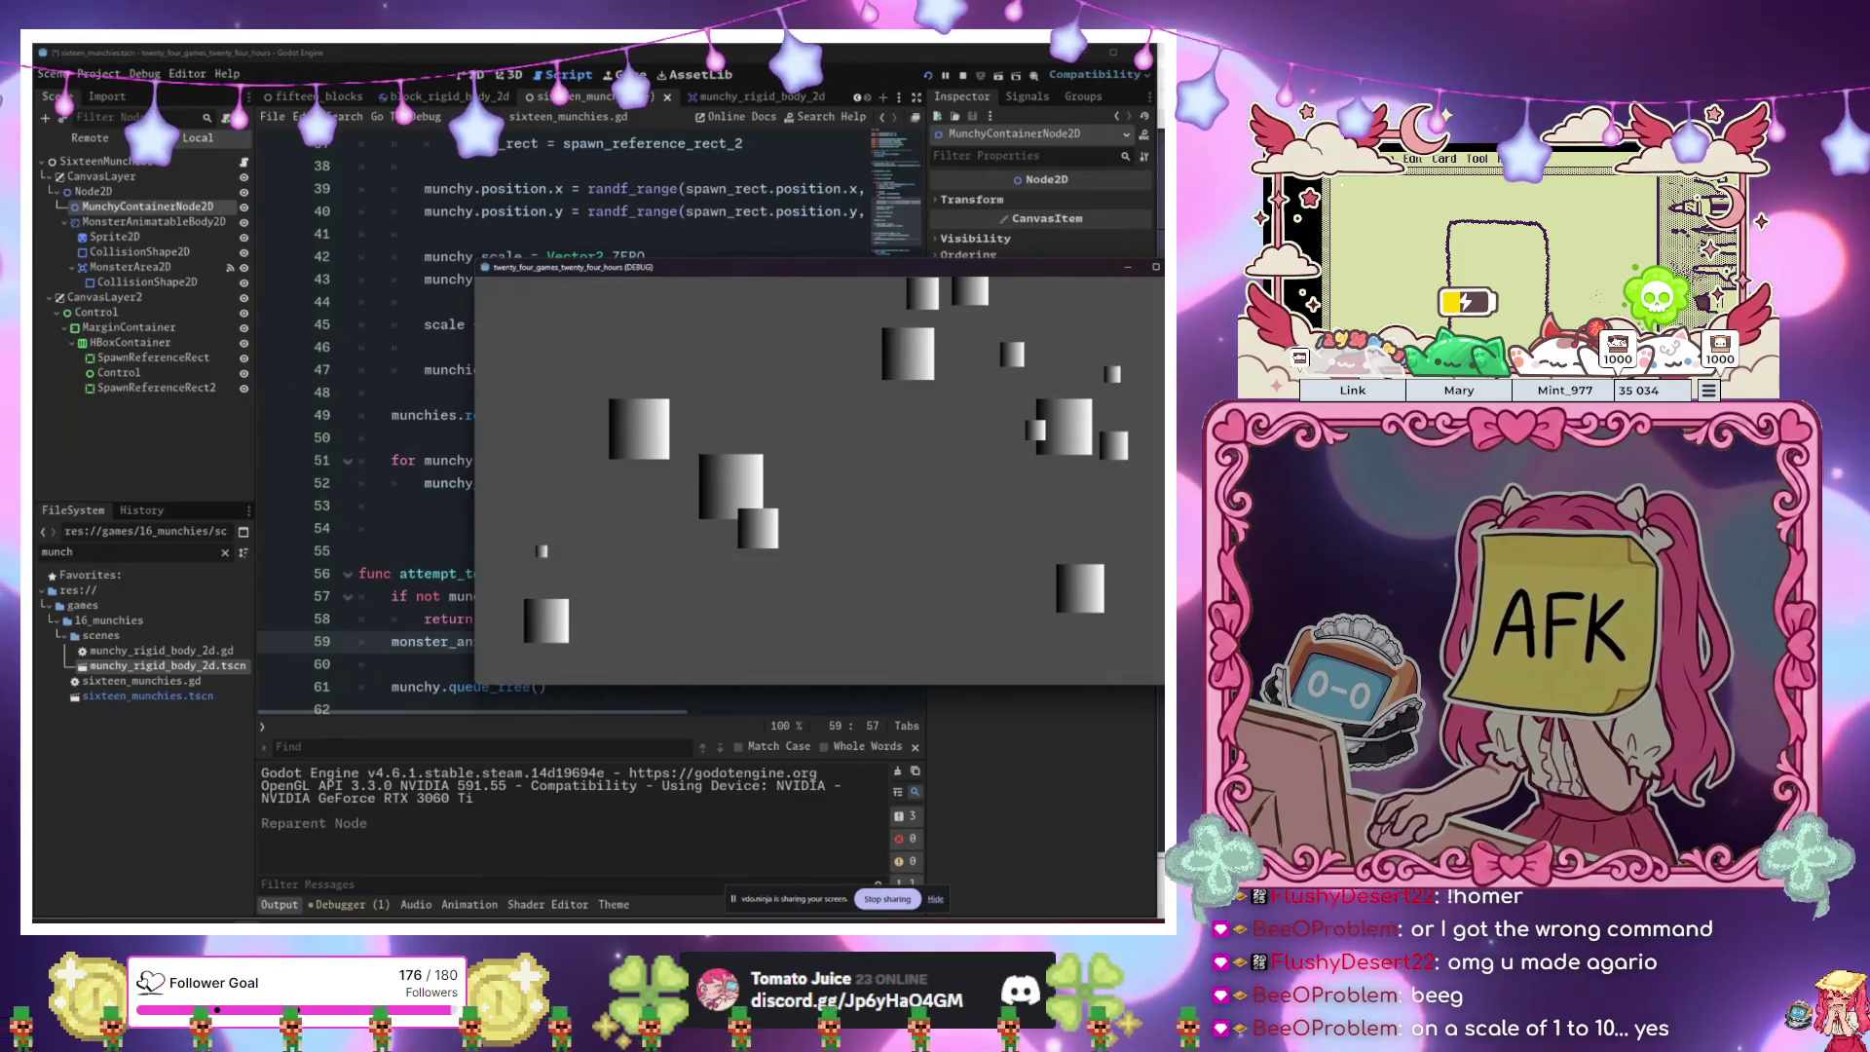
{"action": "key", "text": "F8"}
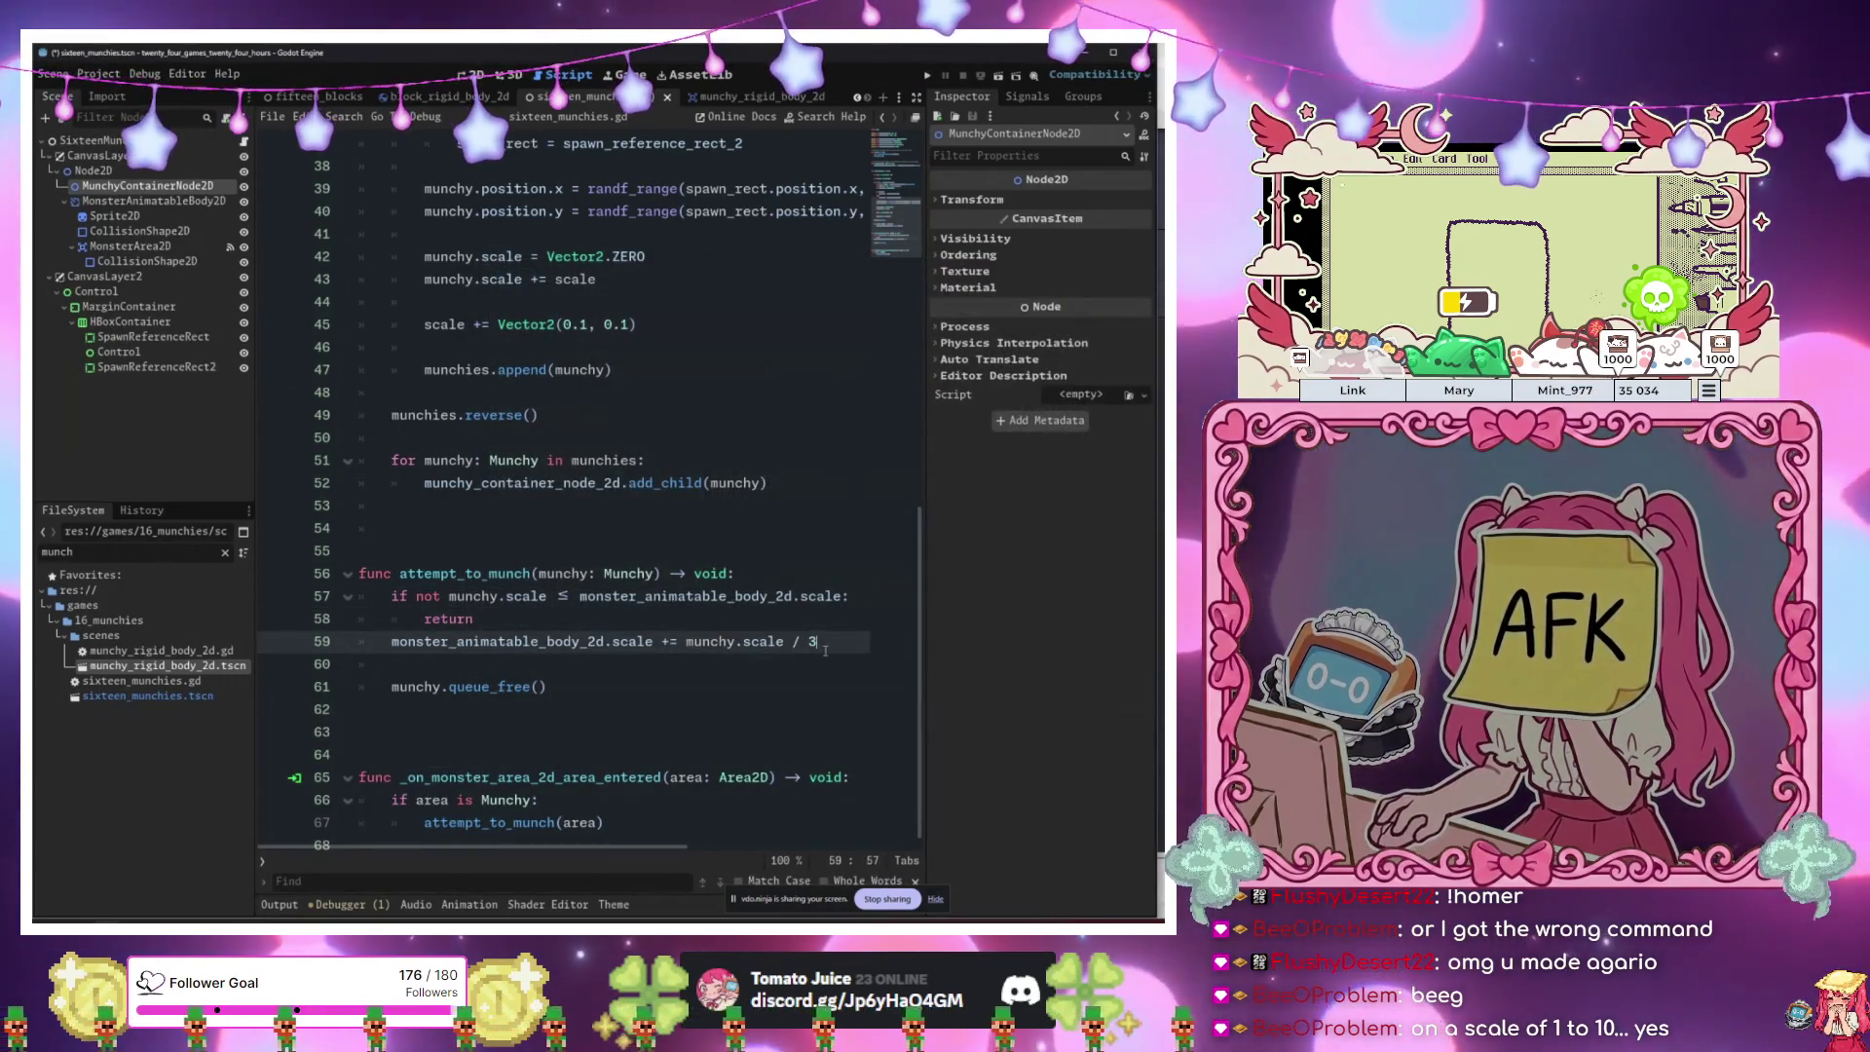
Replace the munchy.scale division on line 59 with Vector2(0.15, 0.15)
{"action": "key", "text": "BackSpace"}
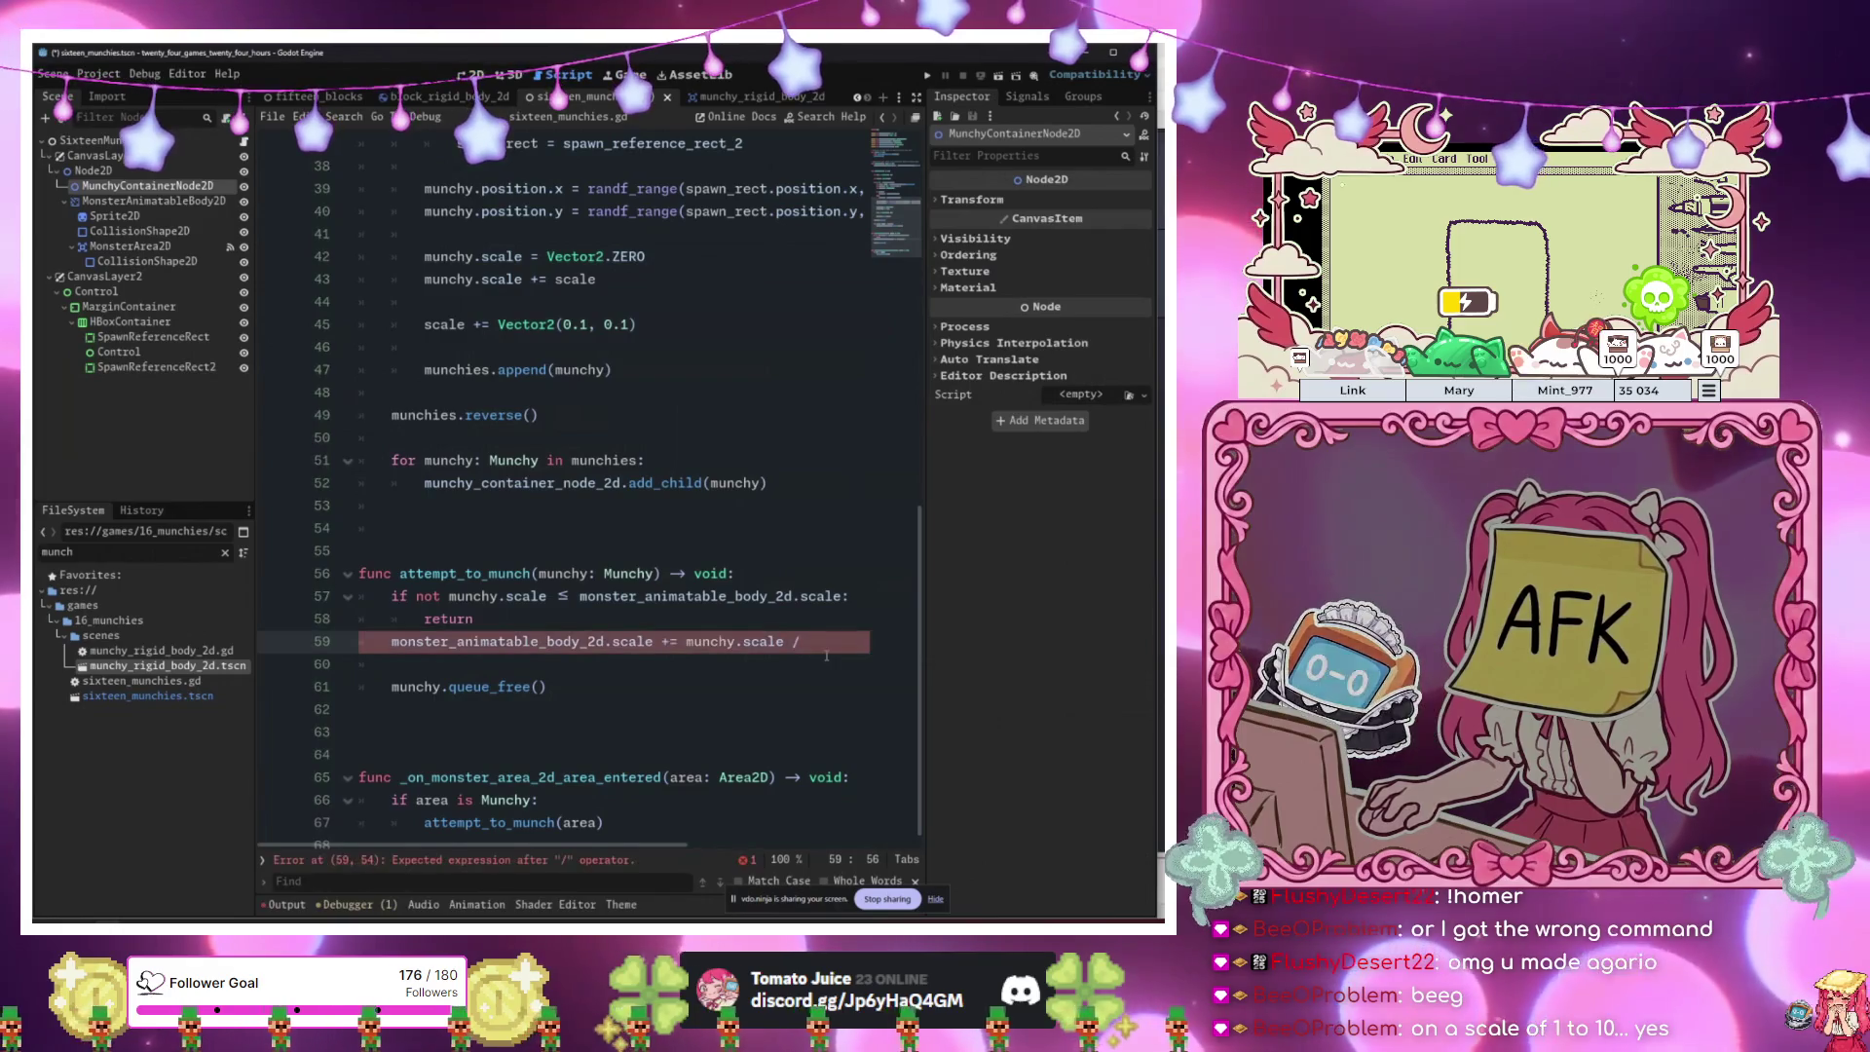
{"action": "key", "text": "BackSpace"}
{"action": "key", "text": "BackSpace"}
{"action": "key", "text": "BackSpace"}
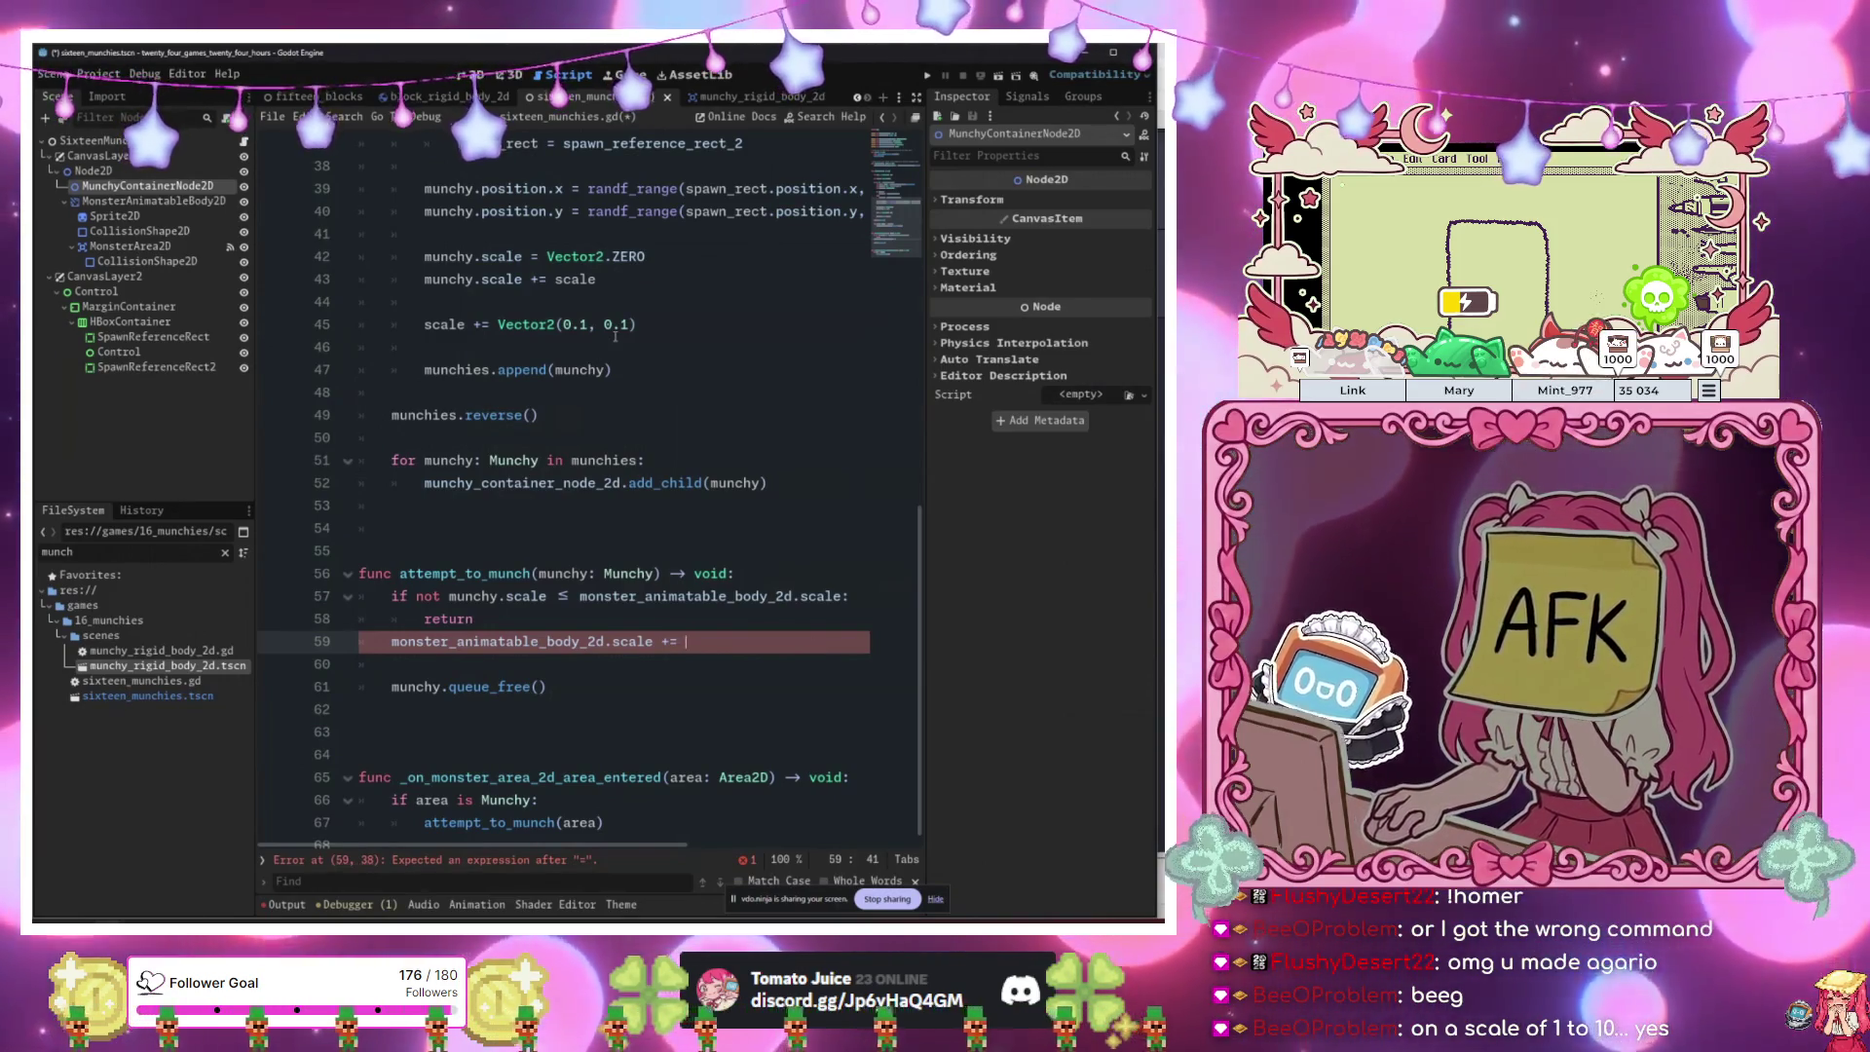
{"action": "scroll", "coordinate": [617, 334], "scroll_direction": "up", "scroll_amount": 2}
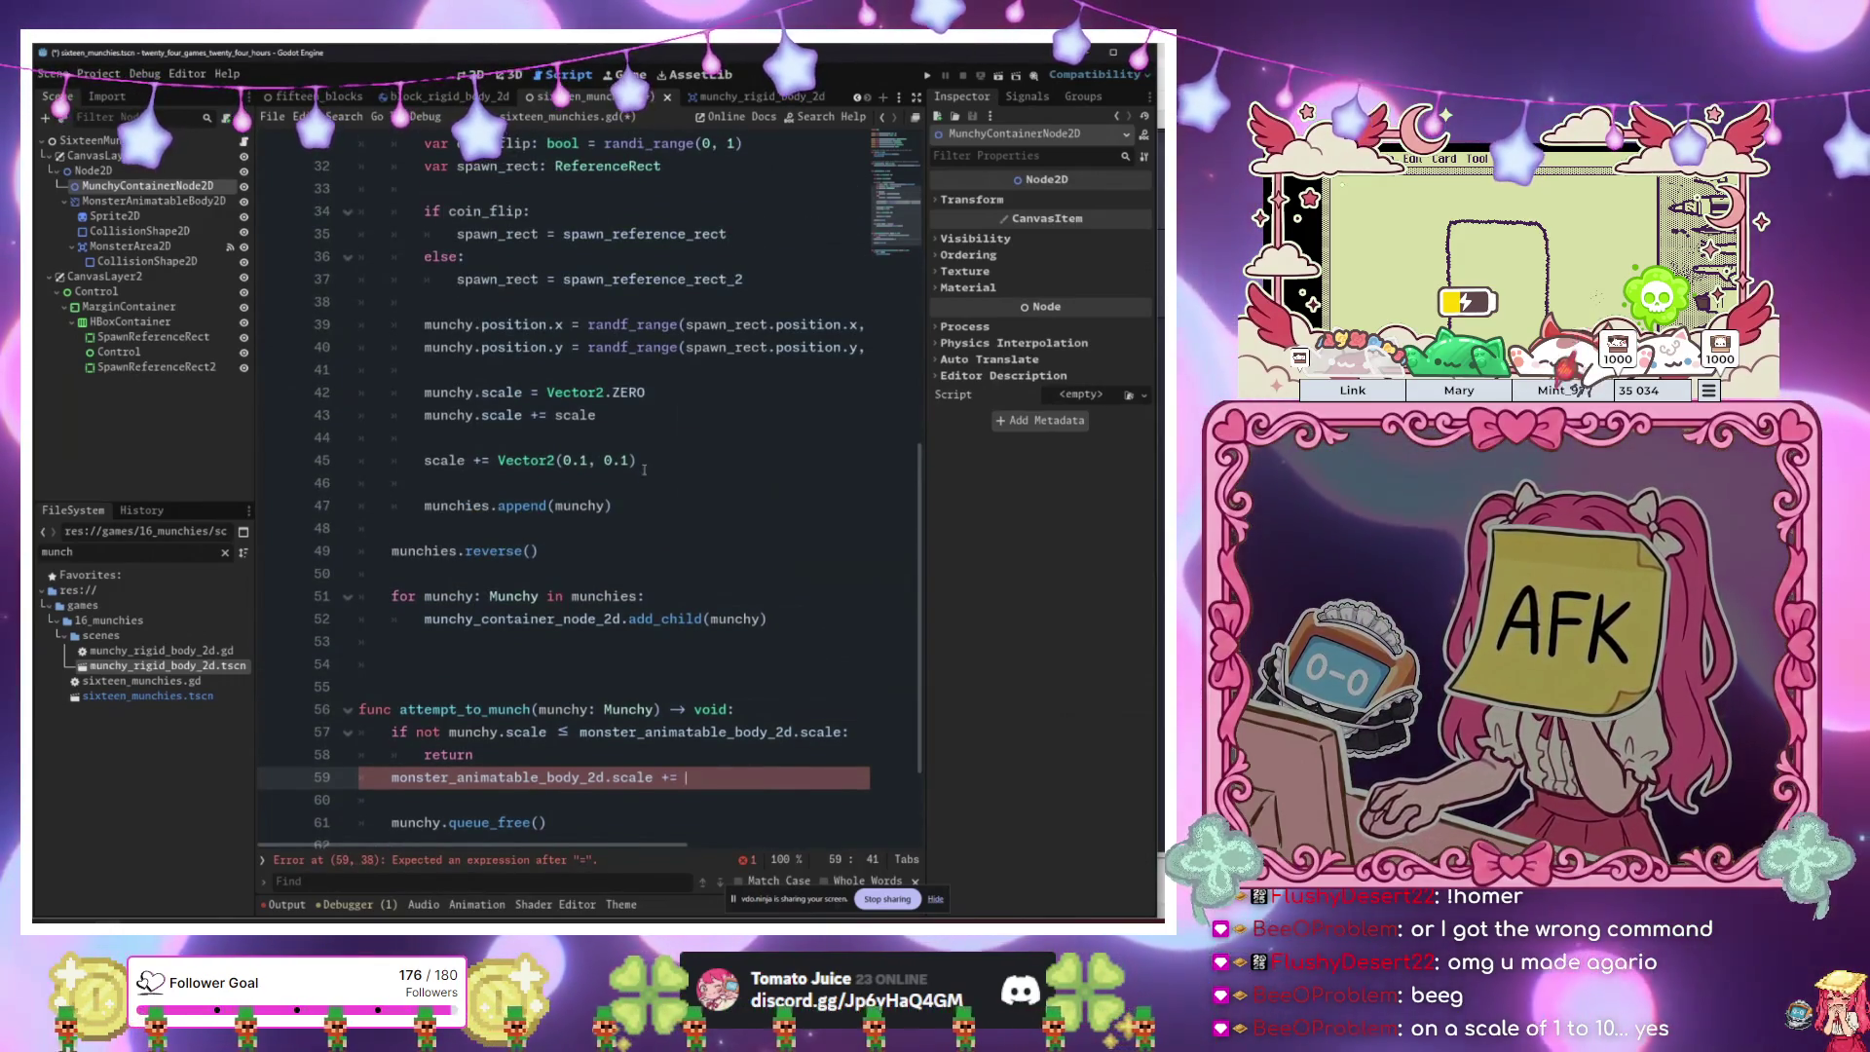
{"action": "scroll", "coordinate": [634, 596], "scroll_direction": "down", "scroll_amount": 2}
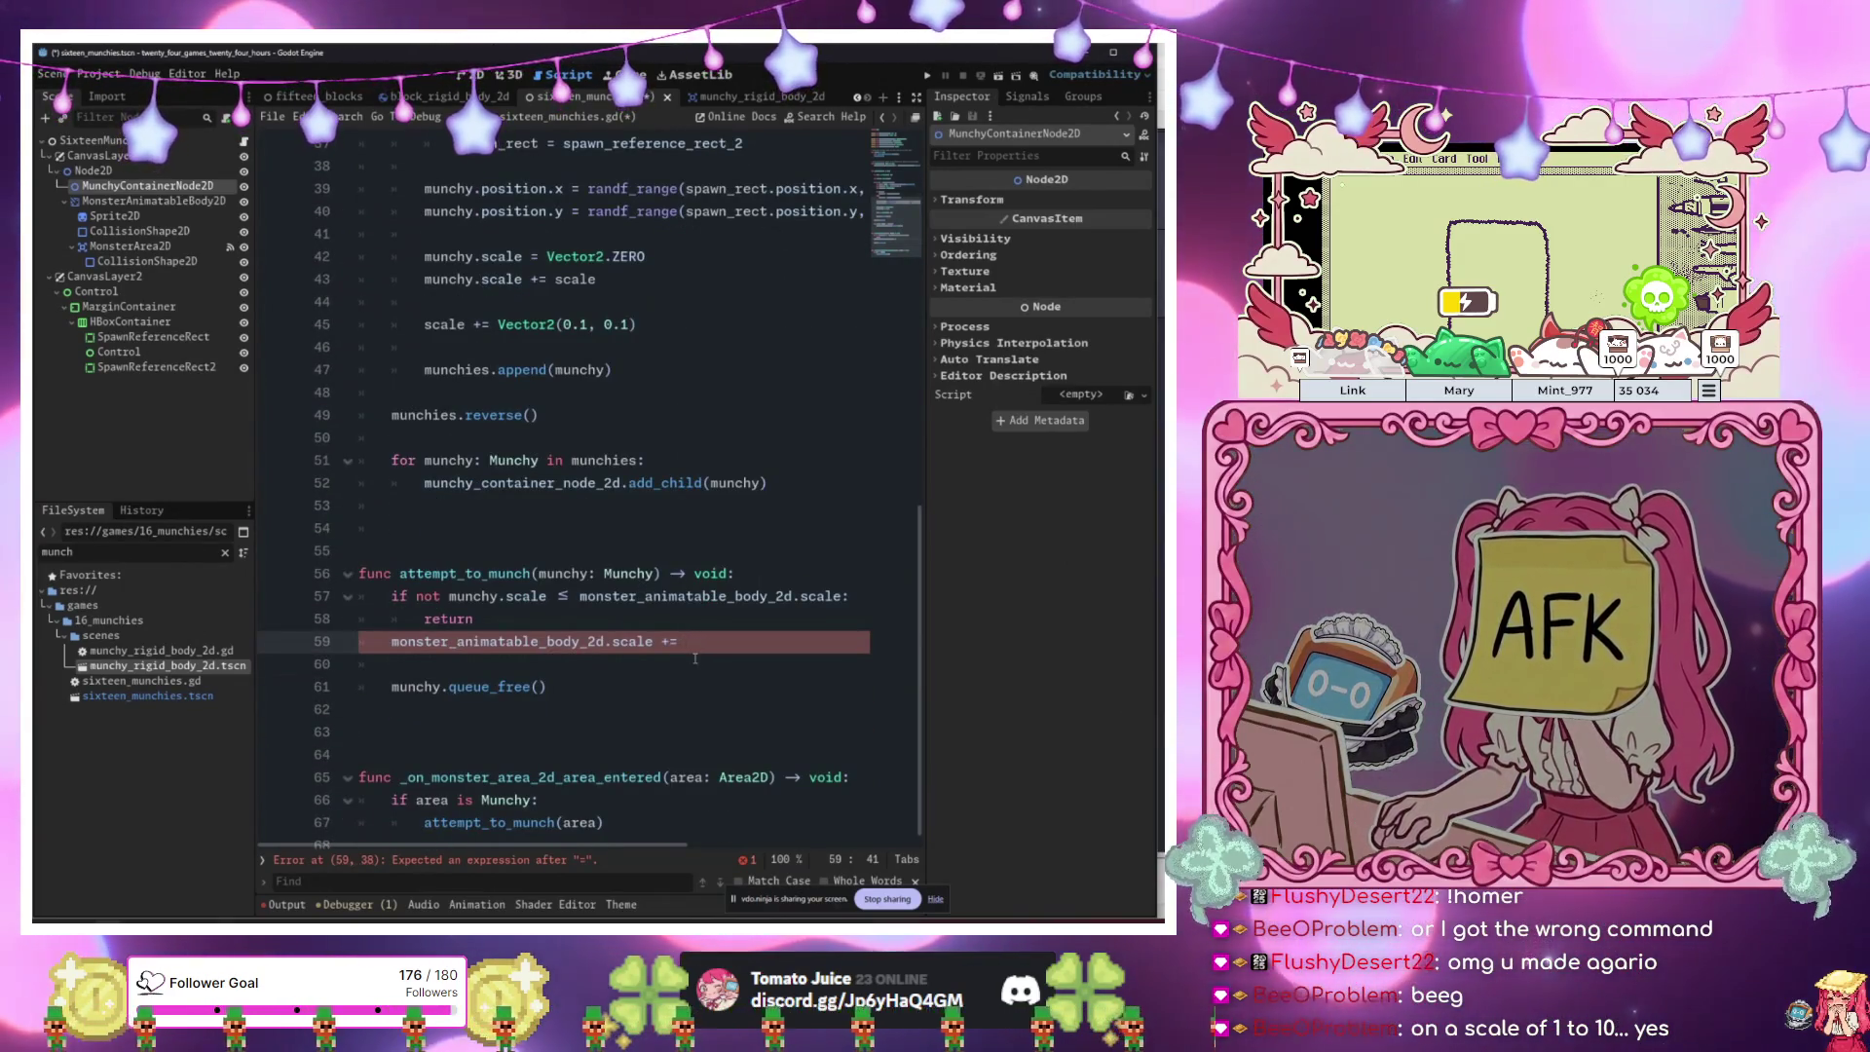
{"action": "type", "text": "V"}
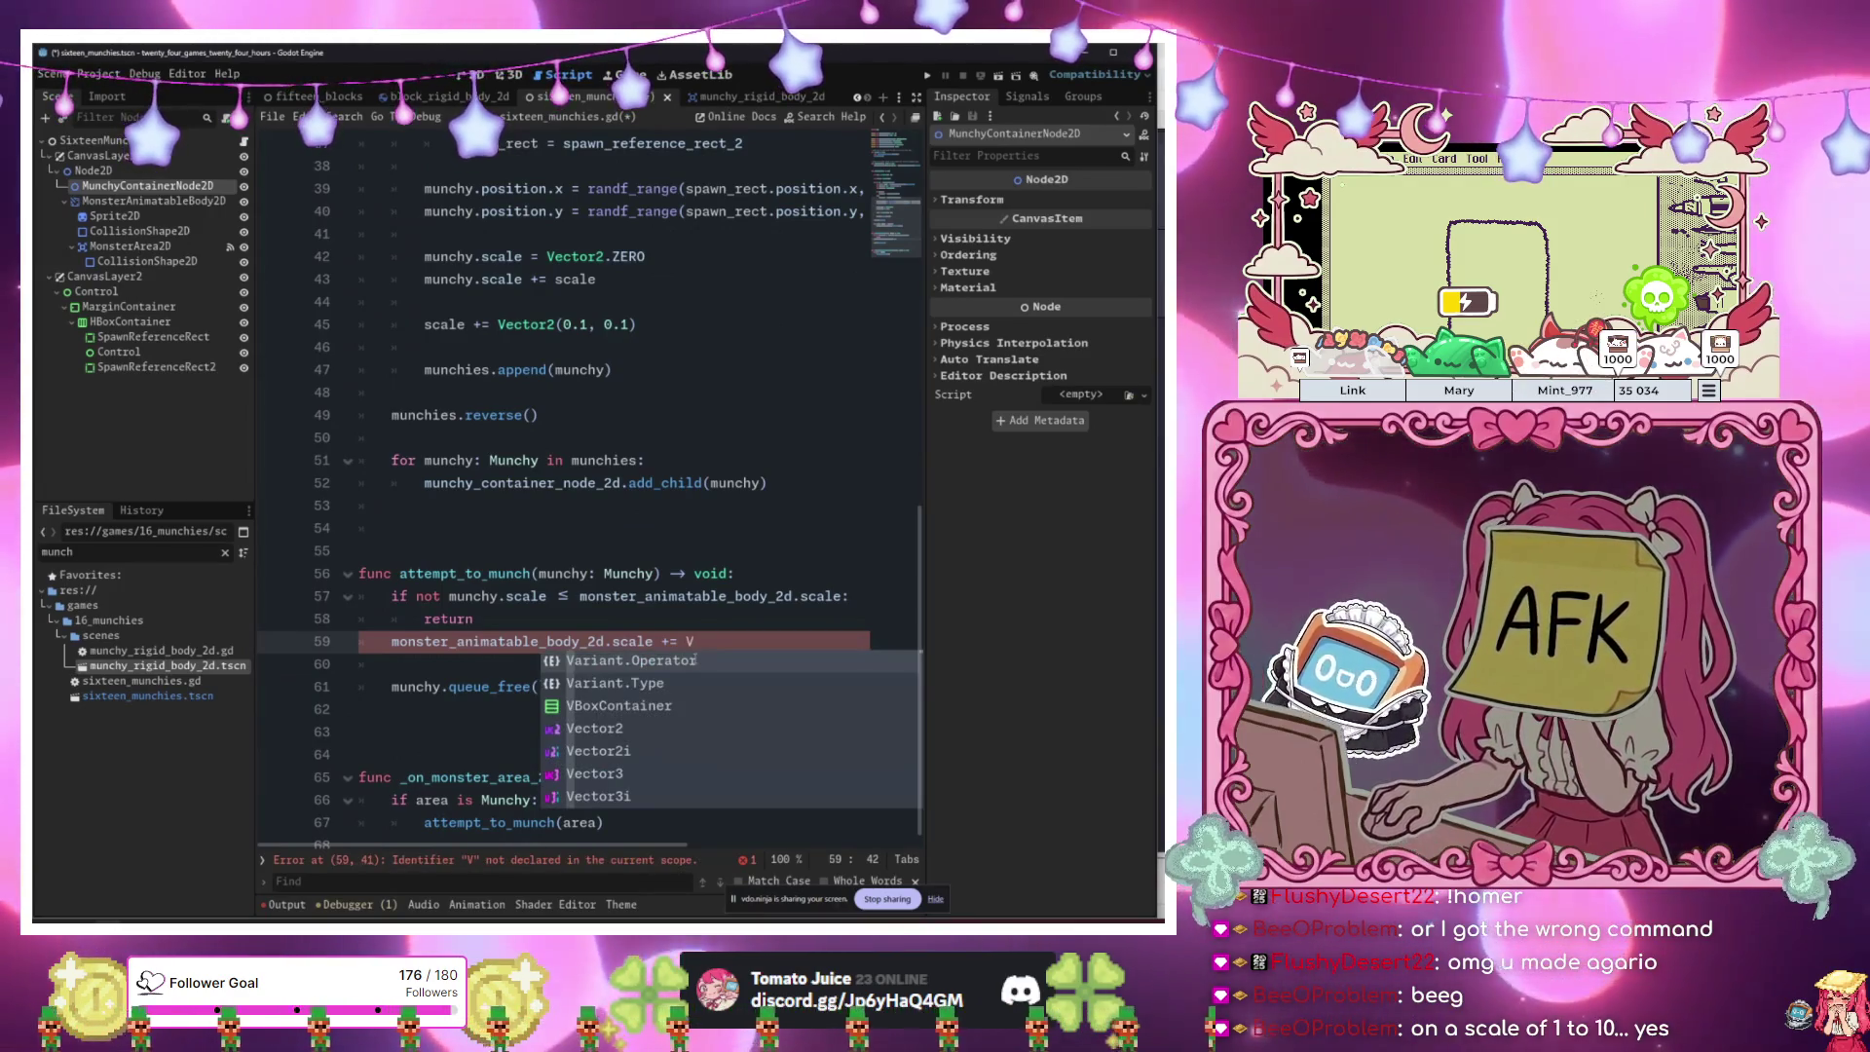
{"action": "type", "text": "Ex"}
{"action": "key", "text": "BackSpace"}
{"action": "key", "text": "BackSpace"}
{"action": "type", "text": "ex"}
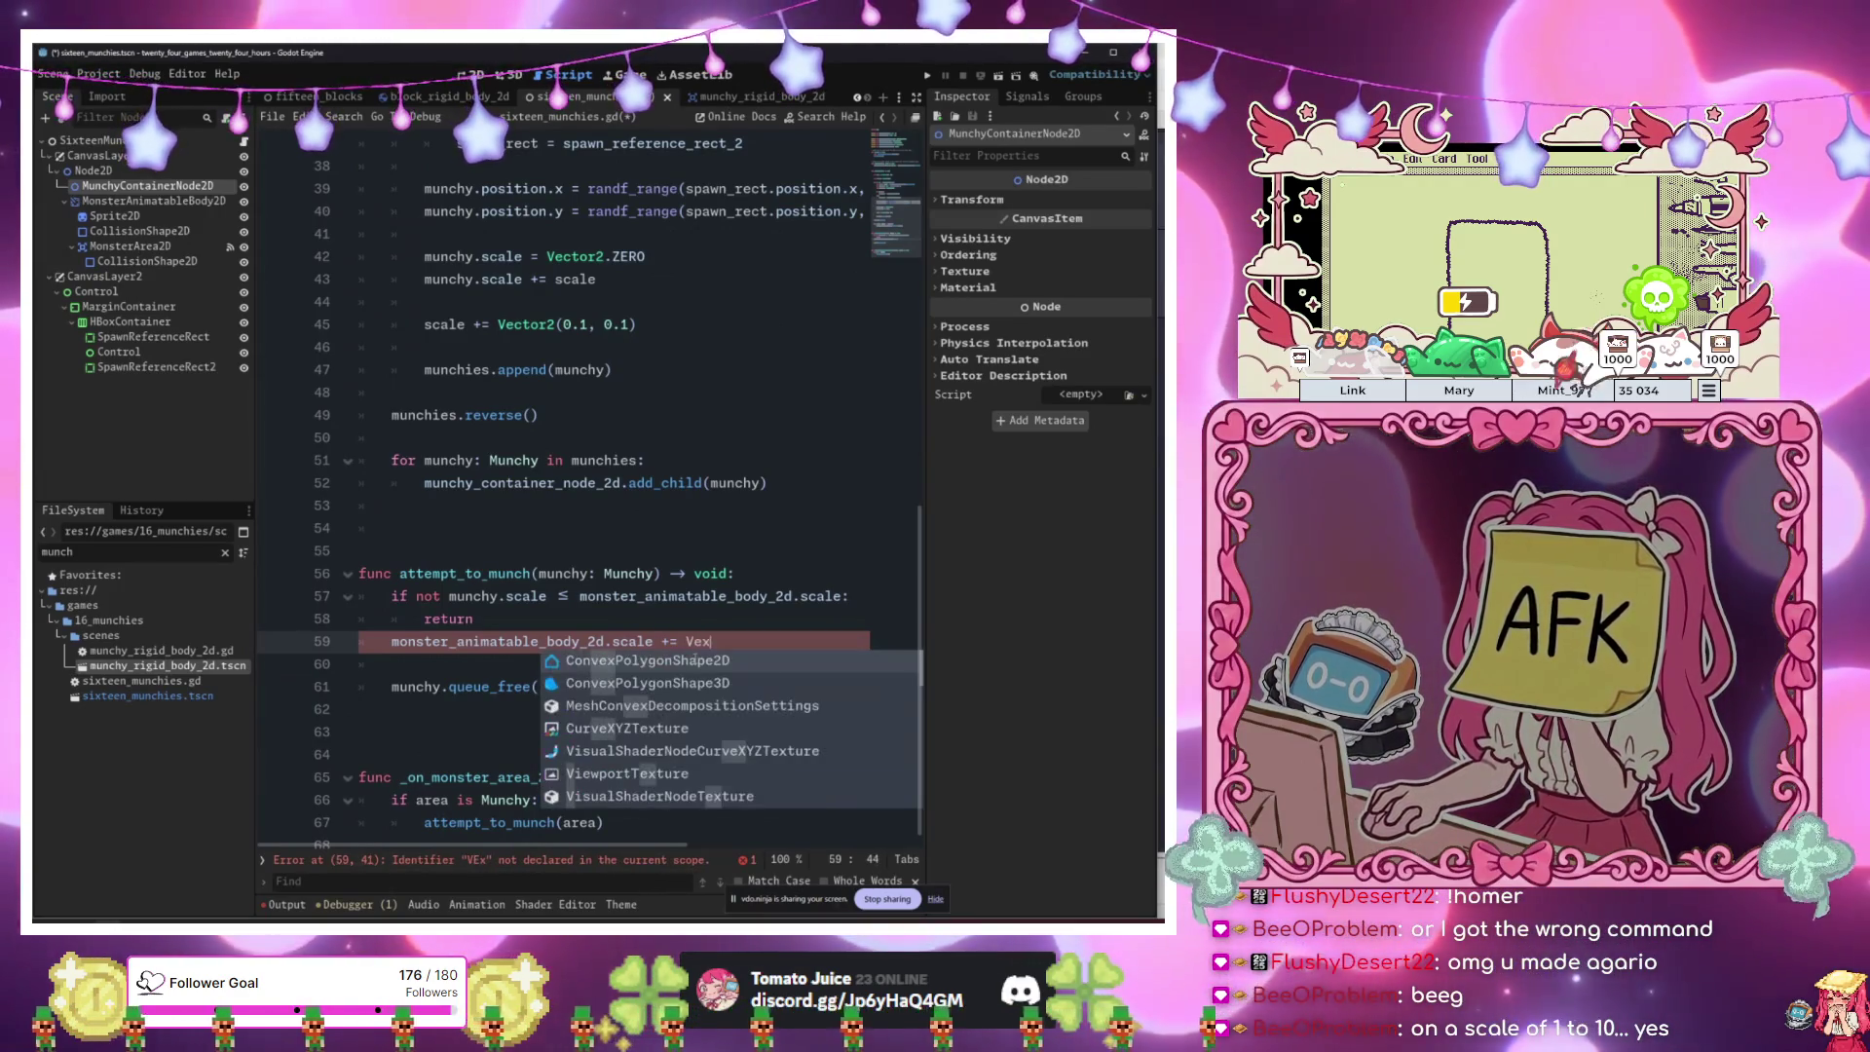
{"action": "key", "text": "BackSpace"}
{"action": "type", "text": "ctor"}
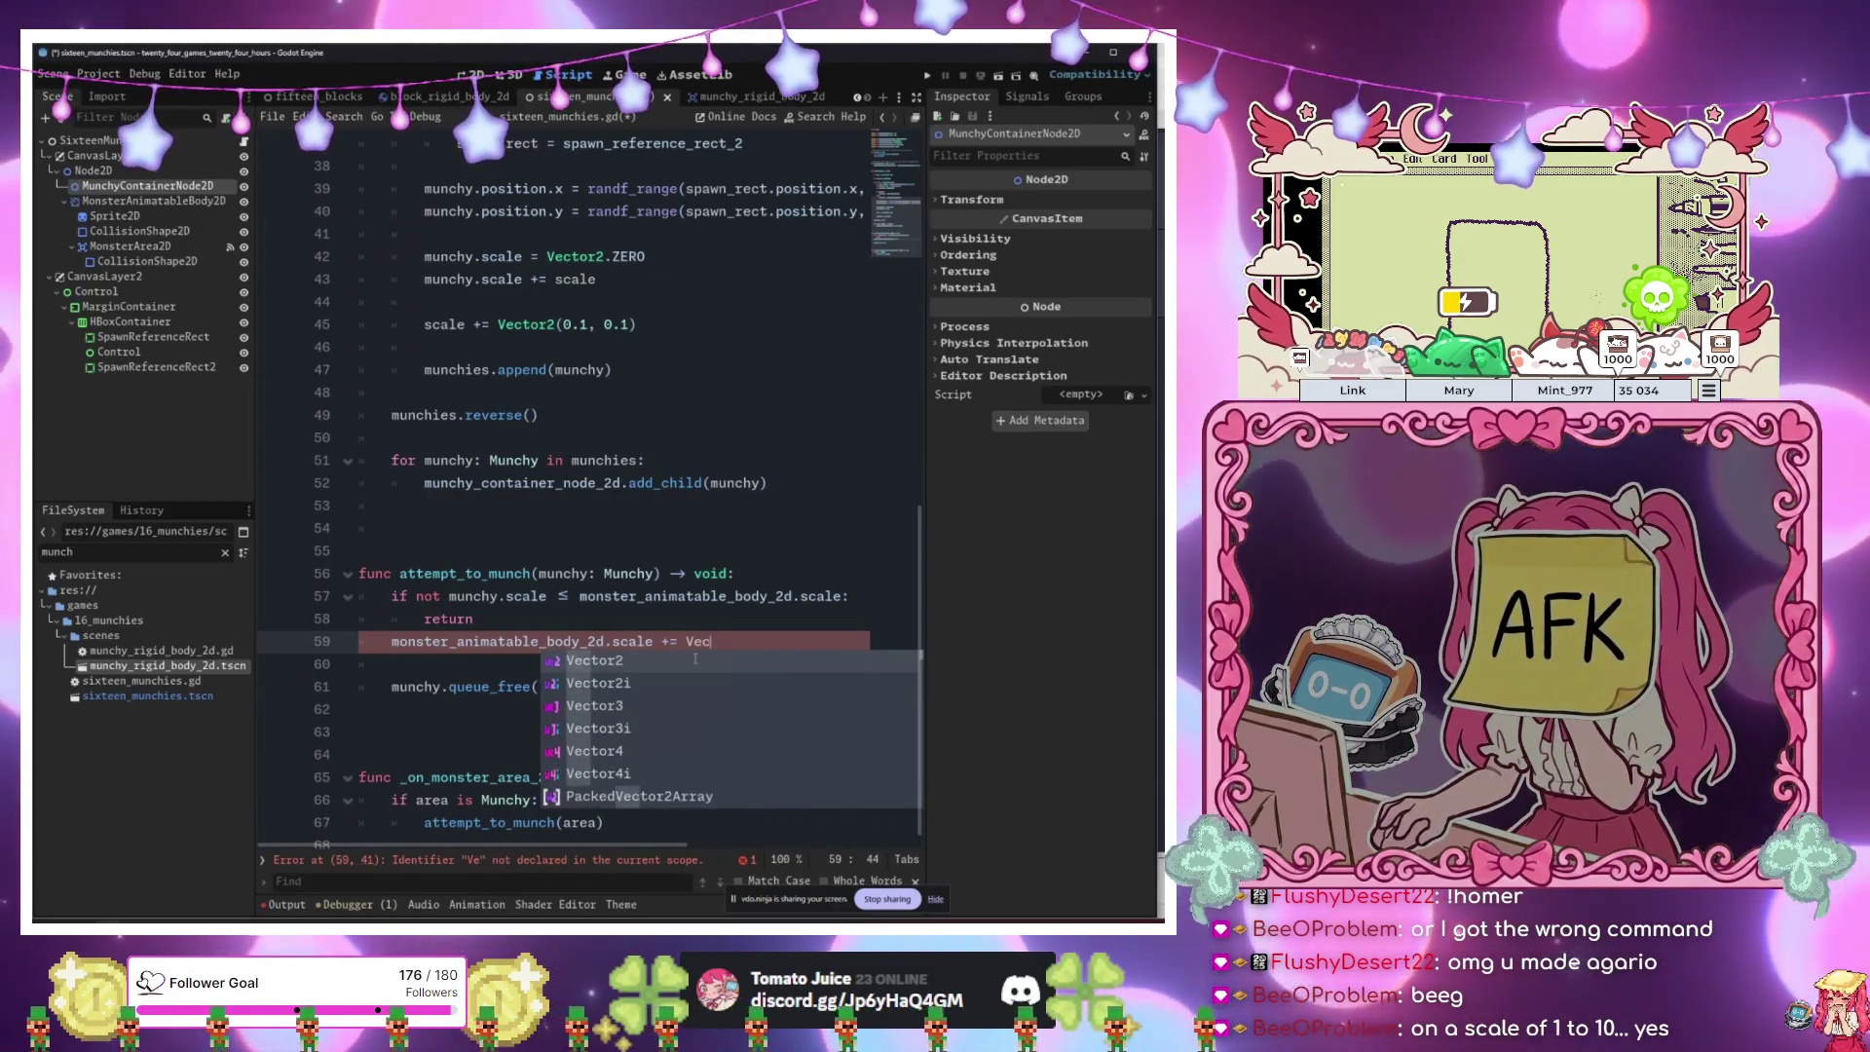
{"action": "type", "text": "2"}
{"action": "key", "text": "Return"}
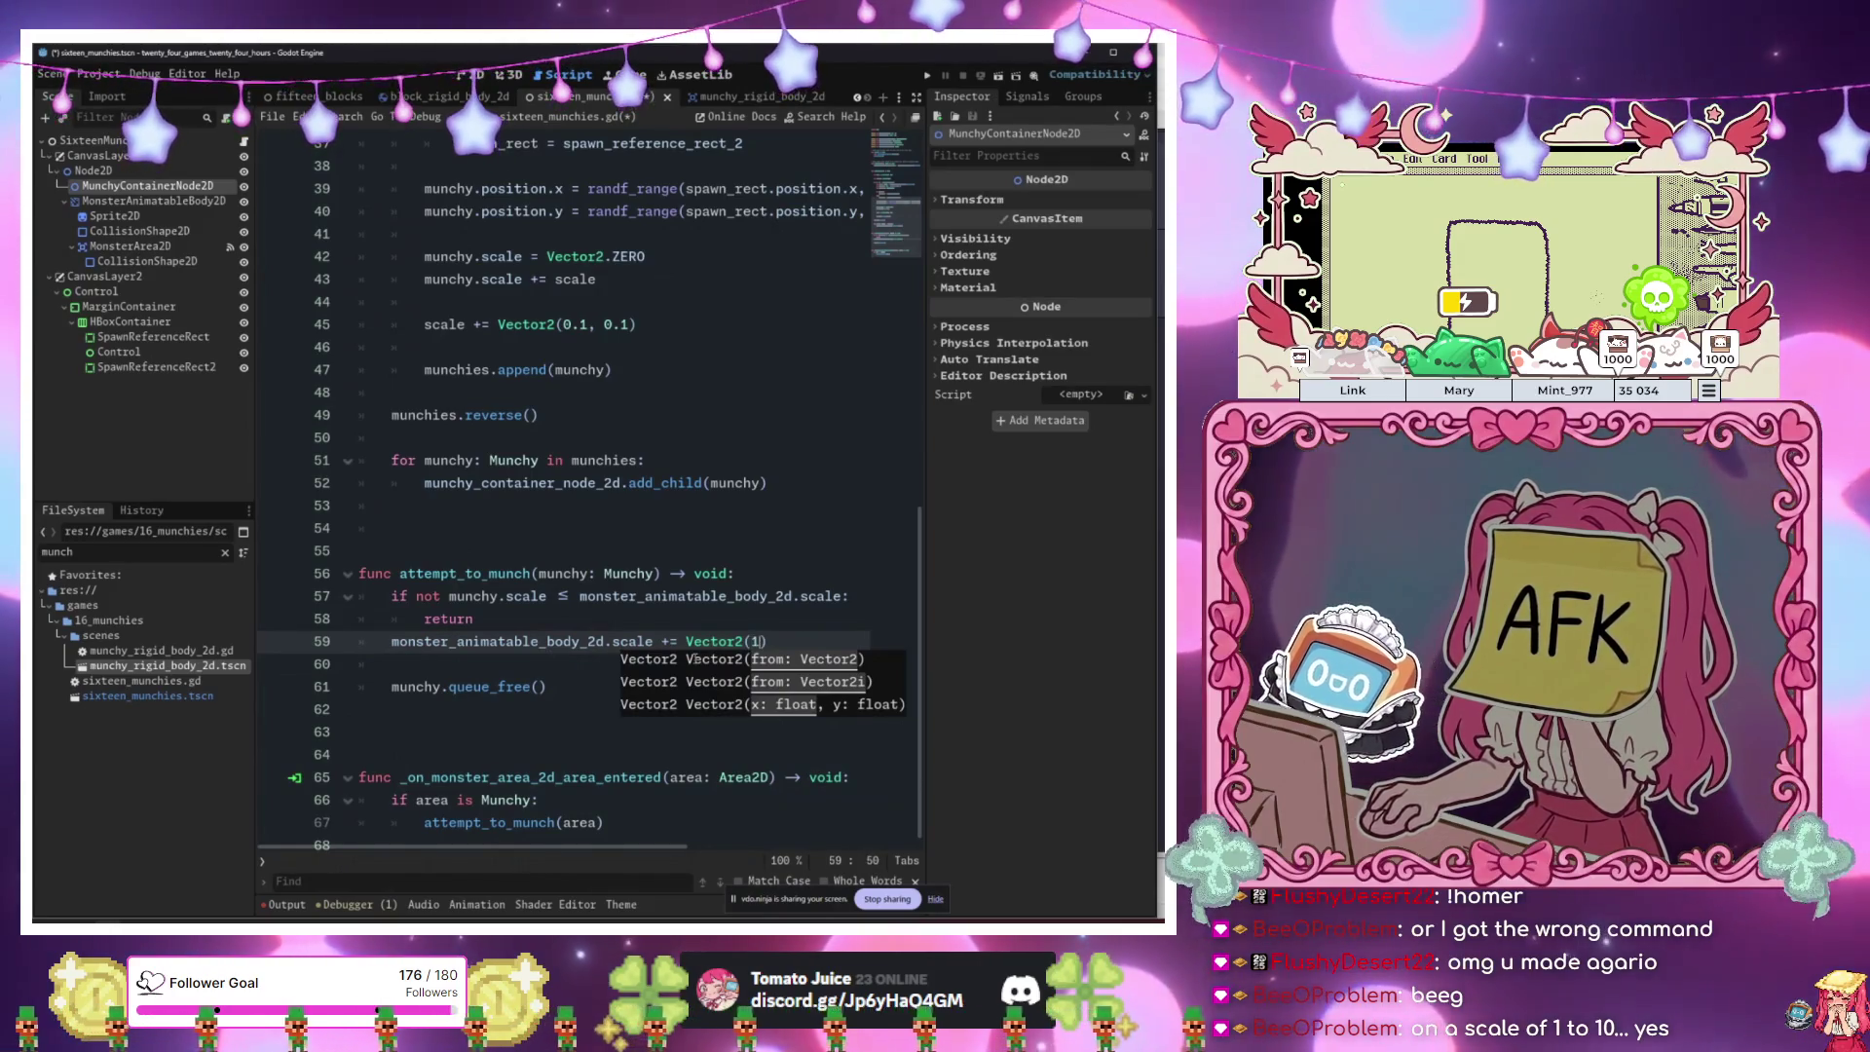
{"action": "type", "text": ".15, 0."}
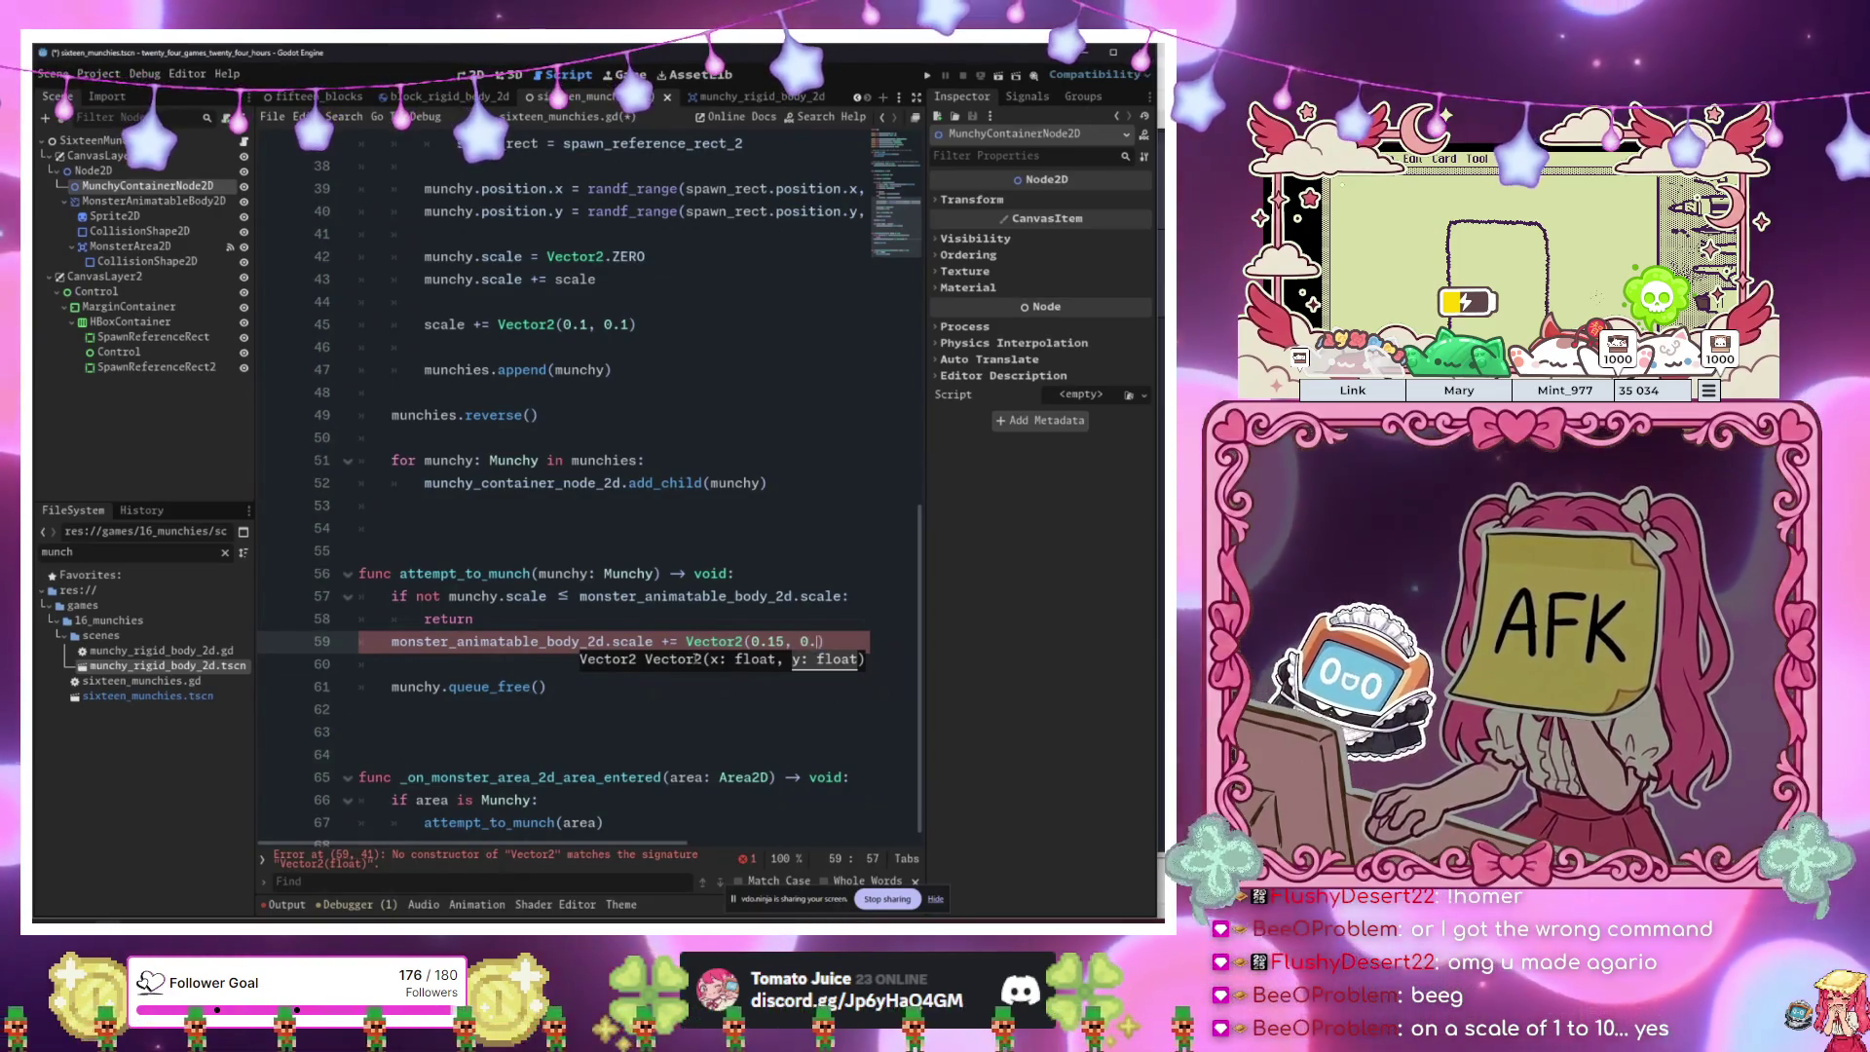
{"action": "type", "text": "15"}
{"action": "key", "text": "Return"}
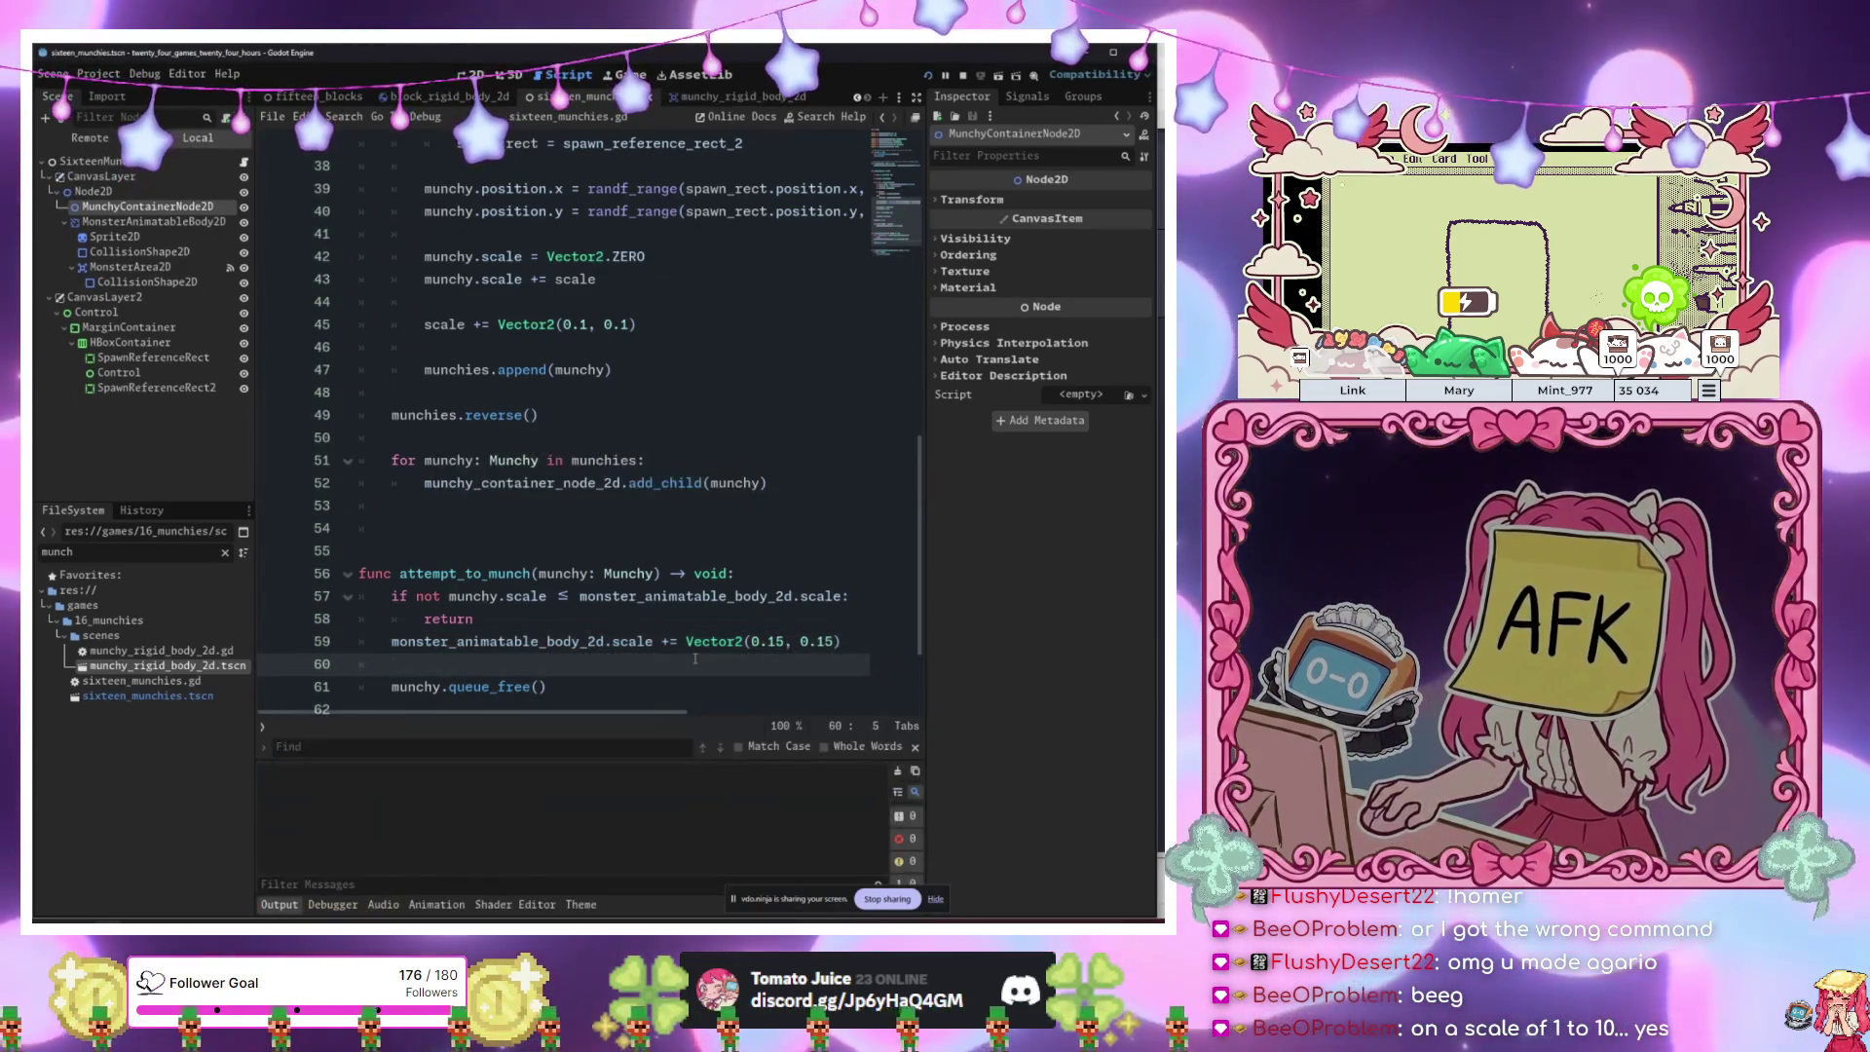
Run the game and steer the monster through several munchies to check its growth
{"action": "key", "text": "F6"}
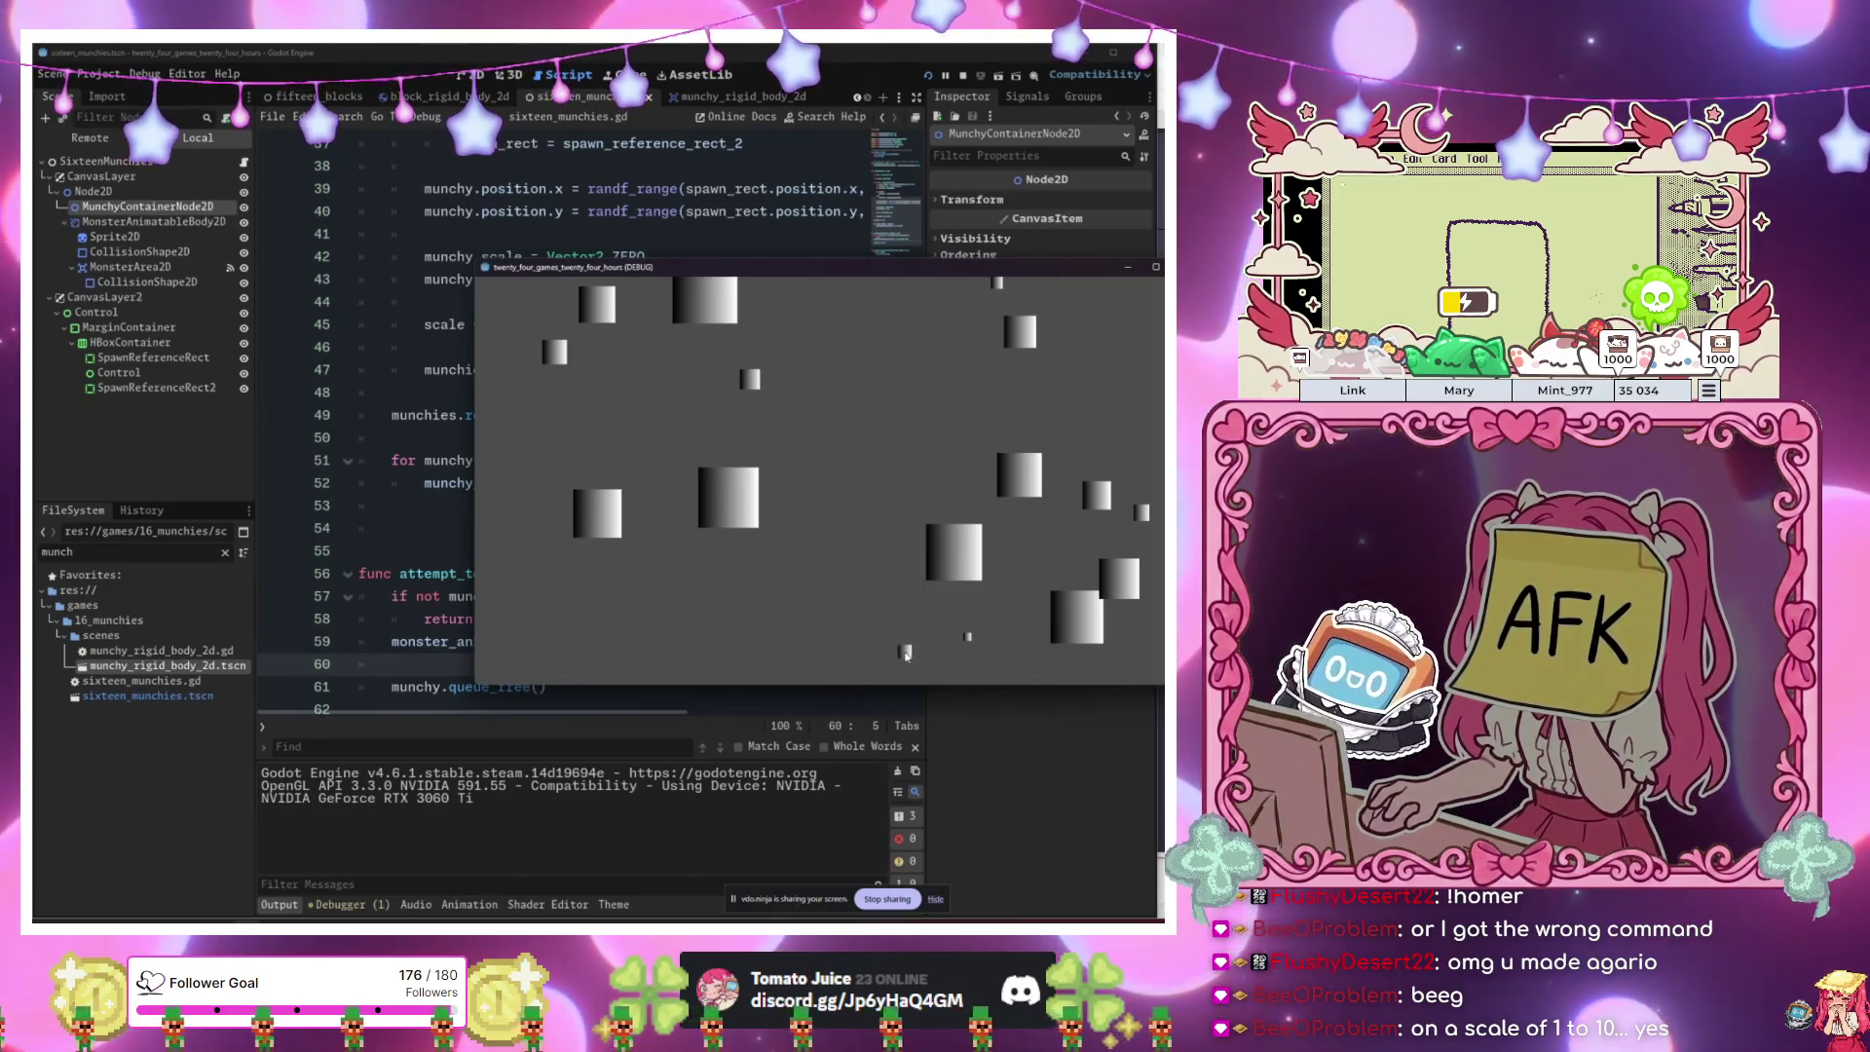
{"action": "mouse_move", "coordinate": [1084, 555]}
{"action": "left_mouse_down"}
{"action": "mouse_move", "coordinate": [1140, 513]}
{"action": "mouse_move", "coordinate": [998, 287]}
{"action": "mouse_move", "coordinate": [815, 388]}
{"action": "mouse_move", "coordinate": [681, 385]}
{"action": "mouse_move", "coordinate": [713, 406]}
{"action": "left_mouse_up"}
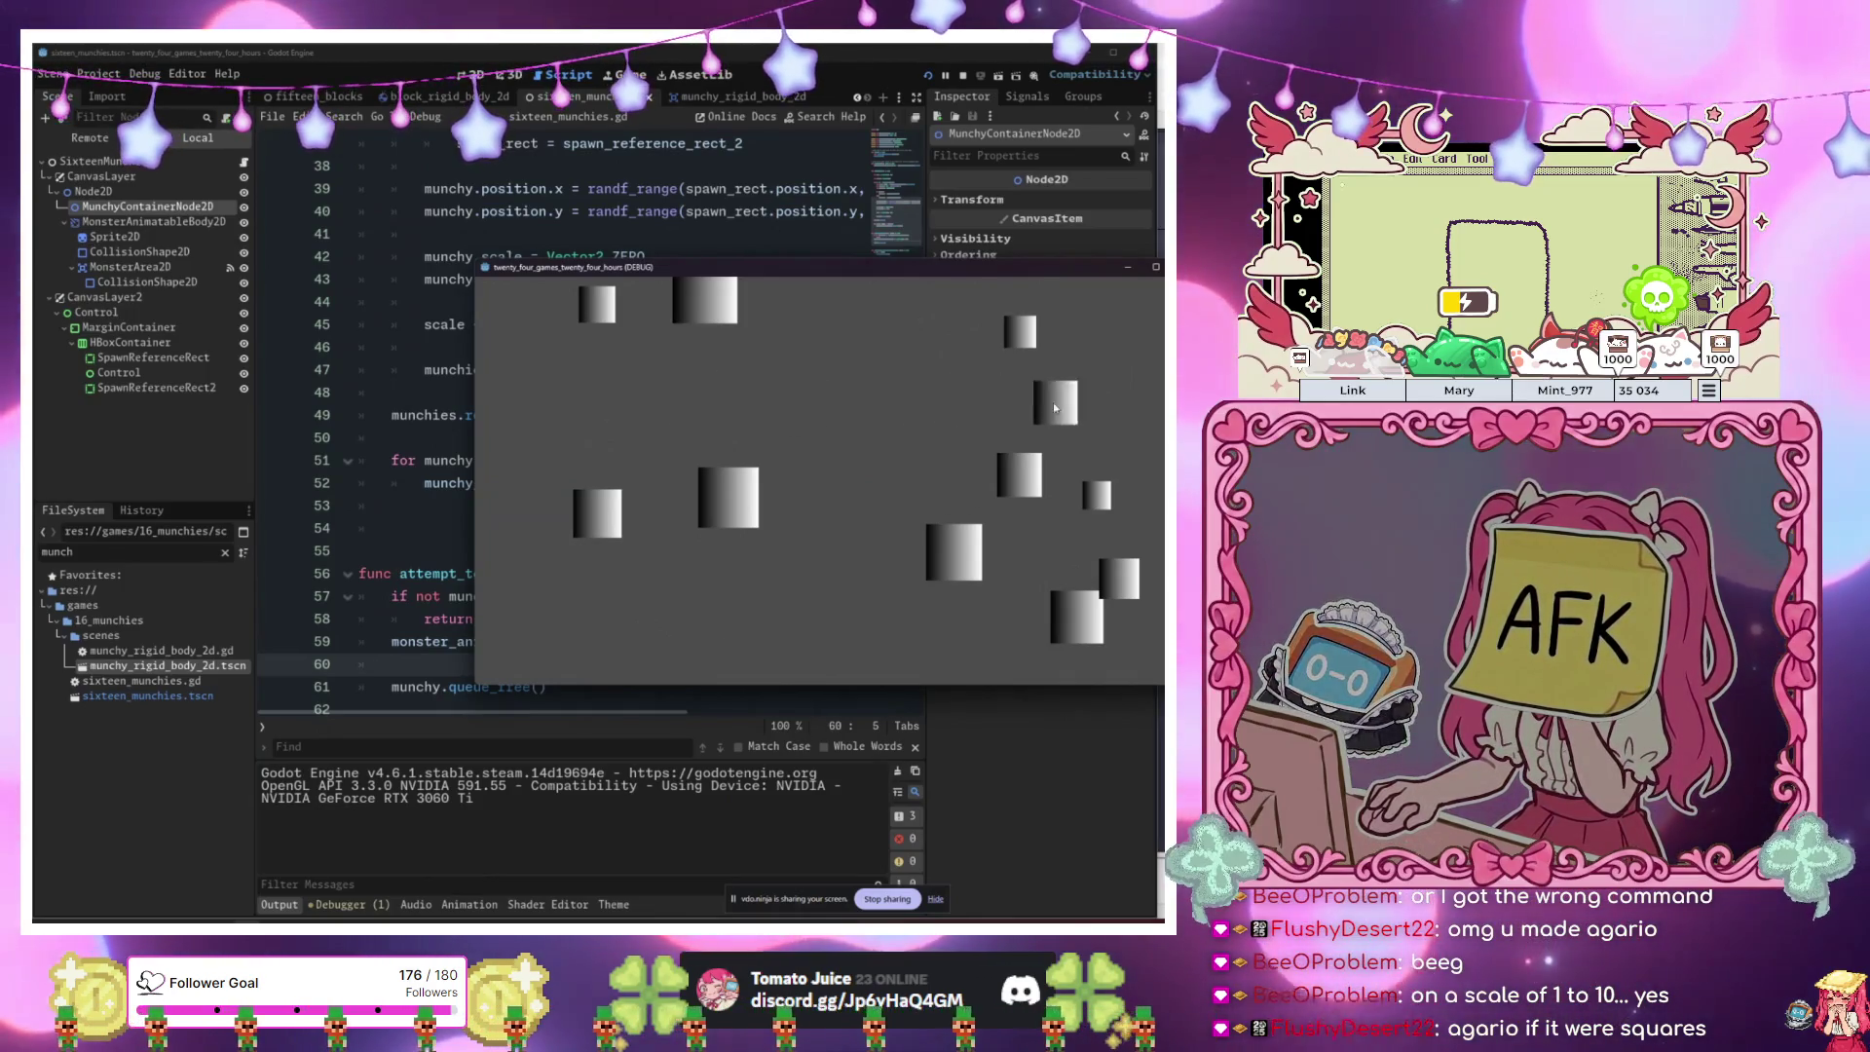
{"action": "mouse_move", "coordinate": [1055, 409]}
{"action": "left_mouse_down"}
{"action": "mouse_move", "coordinate": [1111, 466]}
{"action": "mouse_move", "coordinate": [1136, 534]}
{"action": "mouse_move", "coordinate": [1096, 585]}
{"action": "mouse_move", "coordinate": [1057, 482]}
{"action": "mouse_move", "coordinate": [1077, 348]}
{"action": "left_mouse_up"}
{"action": "key", "text": "F8"}
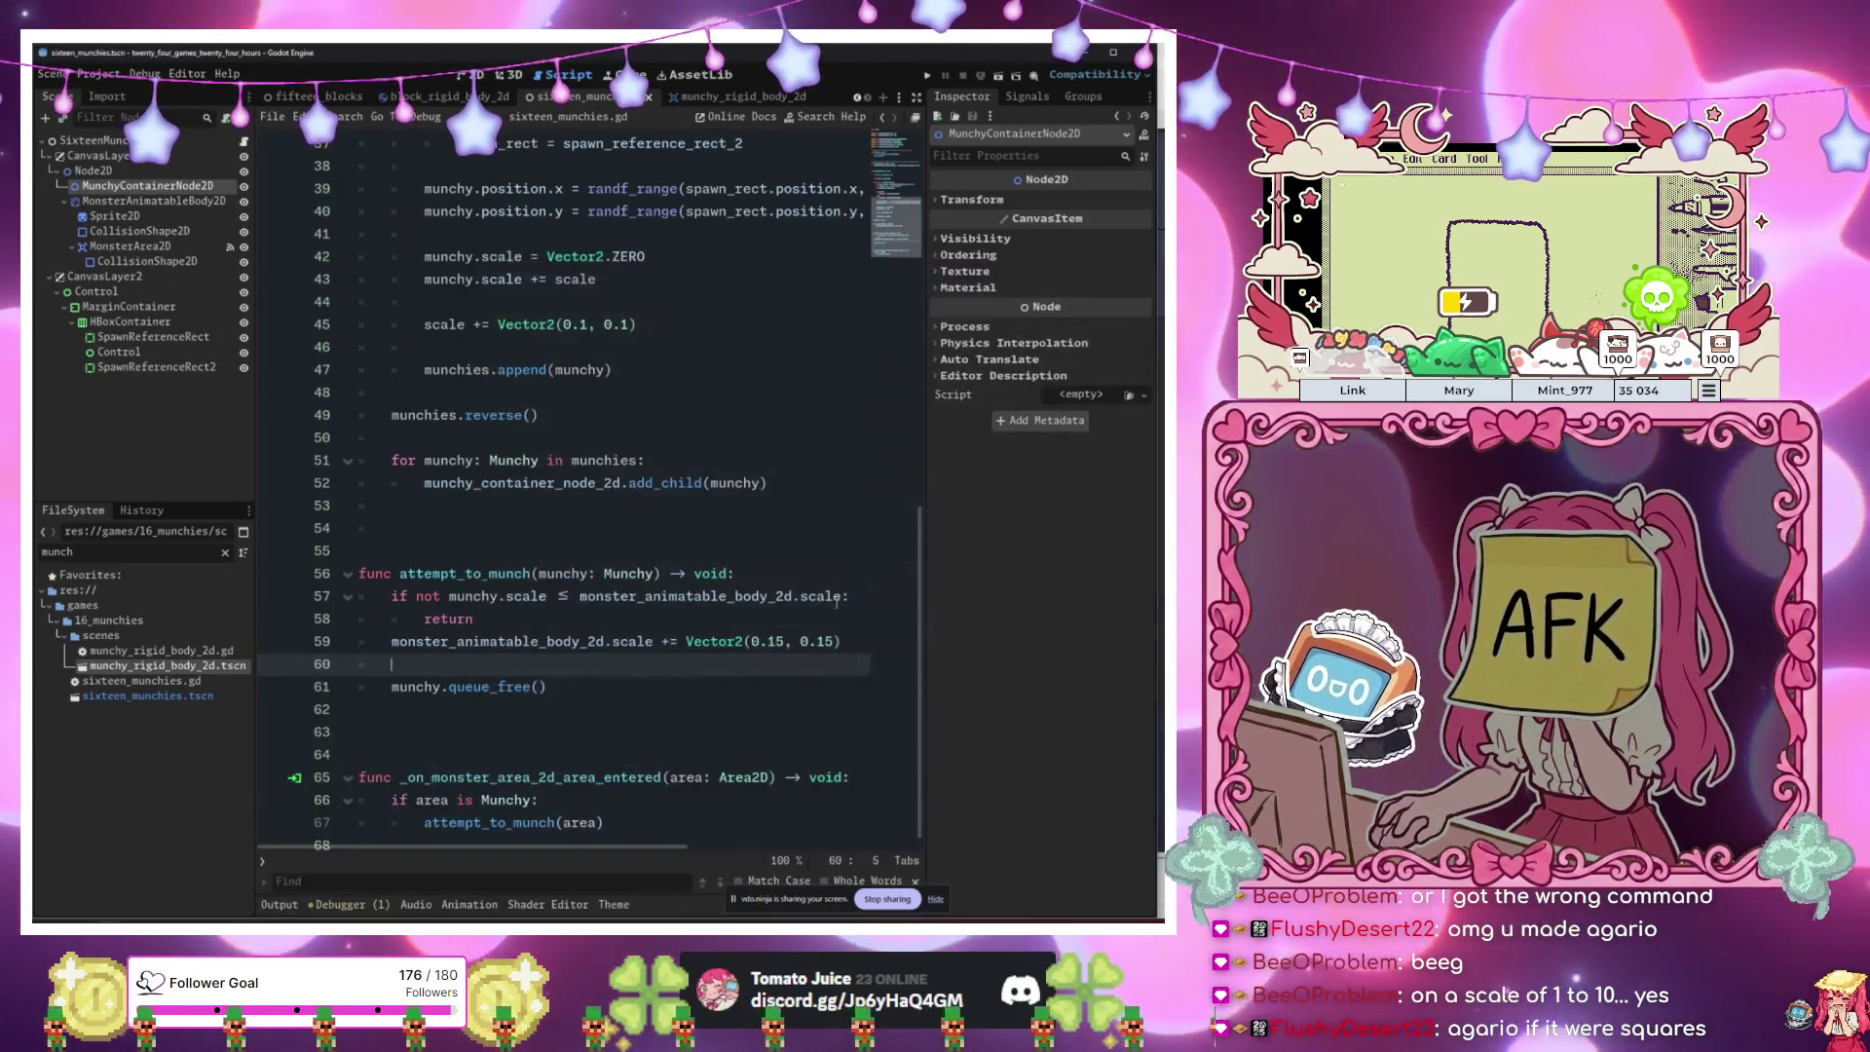
Change the growth on line 59 to Vector2(0.1, 0.1) and play the game
{"action": "left_click", "coordinate": [804, 642]}
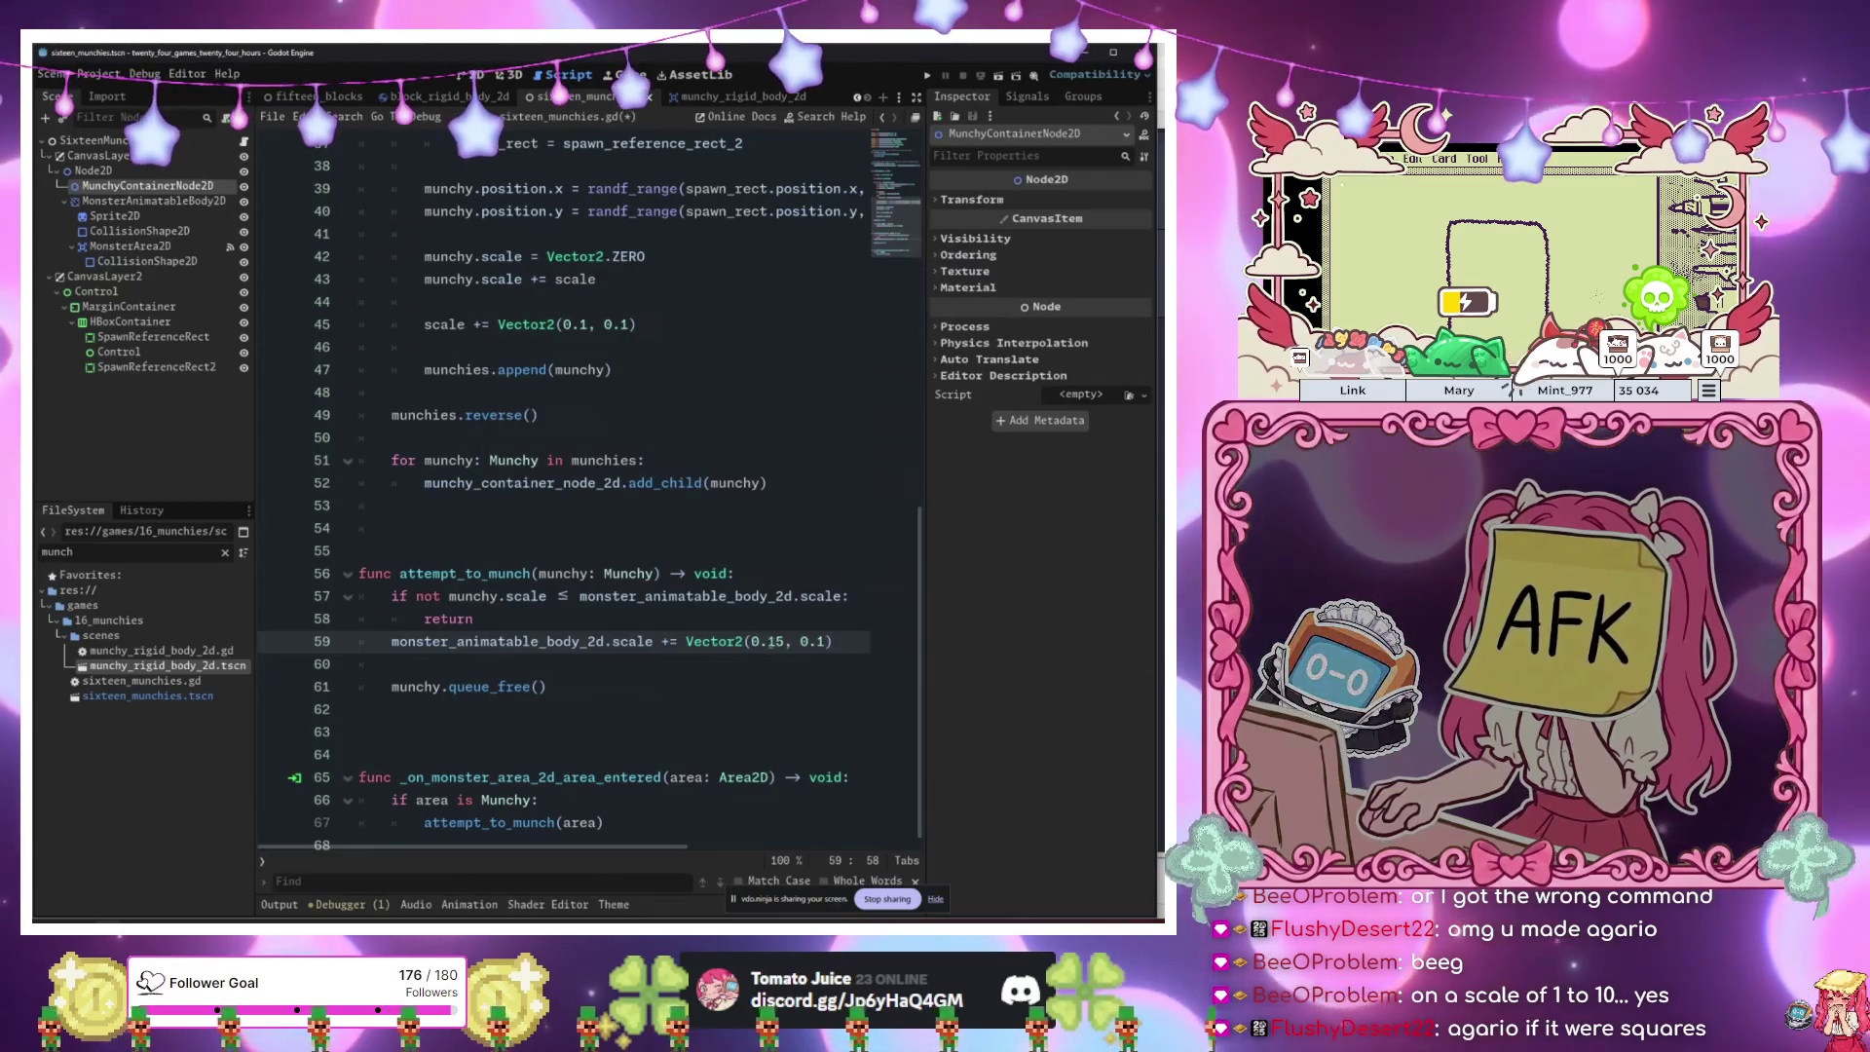
{"action": "key", "text": "BackSpace"}
{"action": "left_click", "coordinate": [804, 663]}
{"action": "key", "text": "F5"}
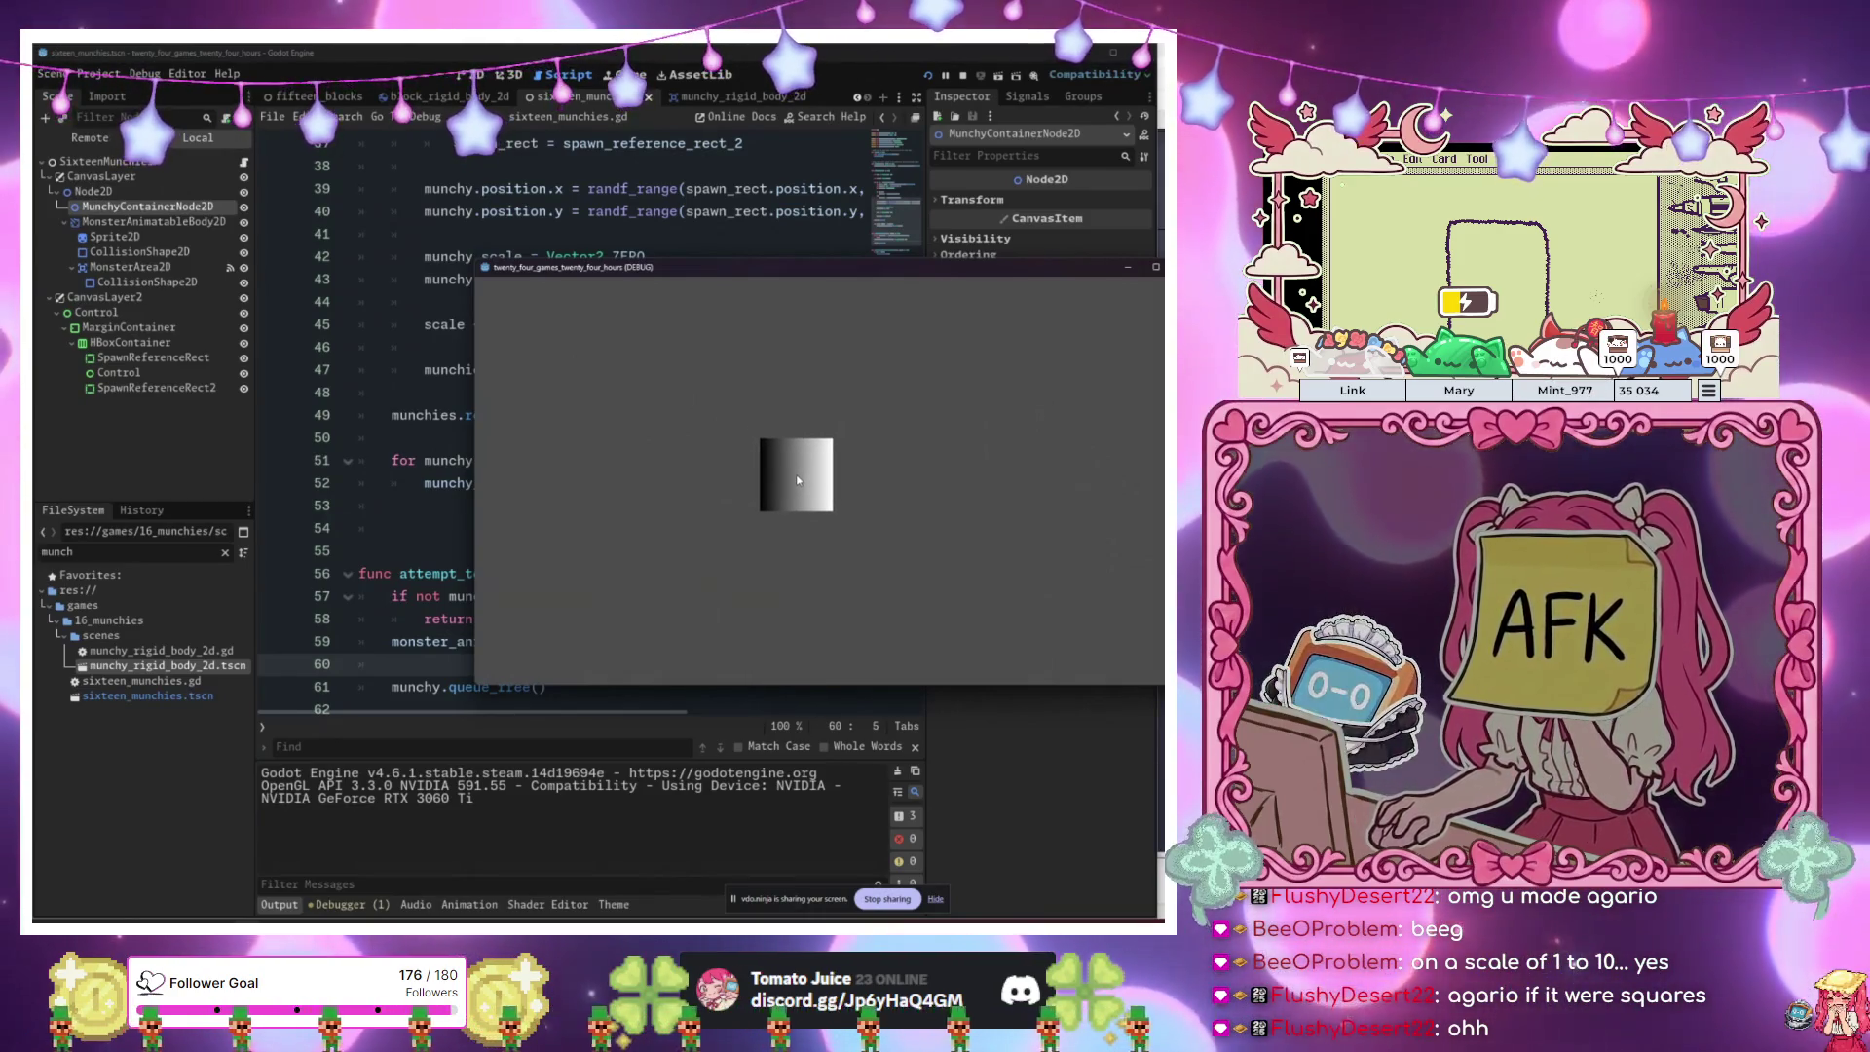
{"action": "mouse_move", "coordinate": [1090, 273]}
{"action": "left_mouse_down"}
{"action": "mouse_move", "coordinate": [846, 716]}
{"action": "mouse_move", "coordinate": [887, 304]}
{"action": "left_mouse_up"}
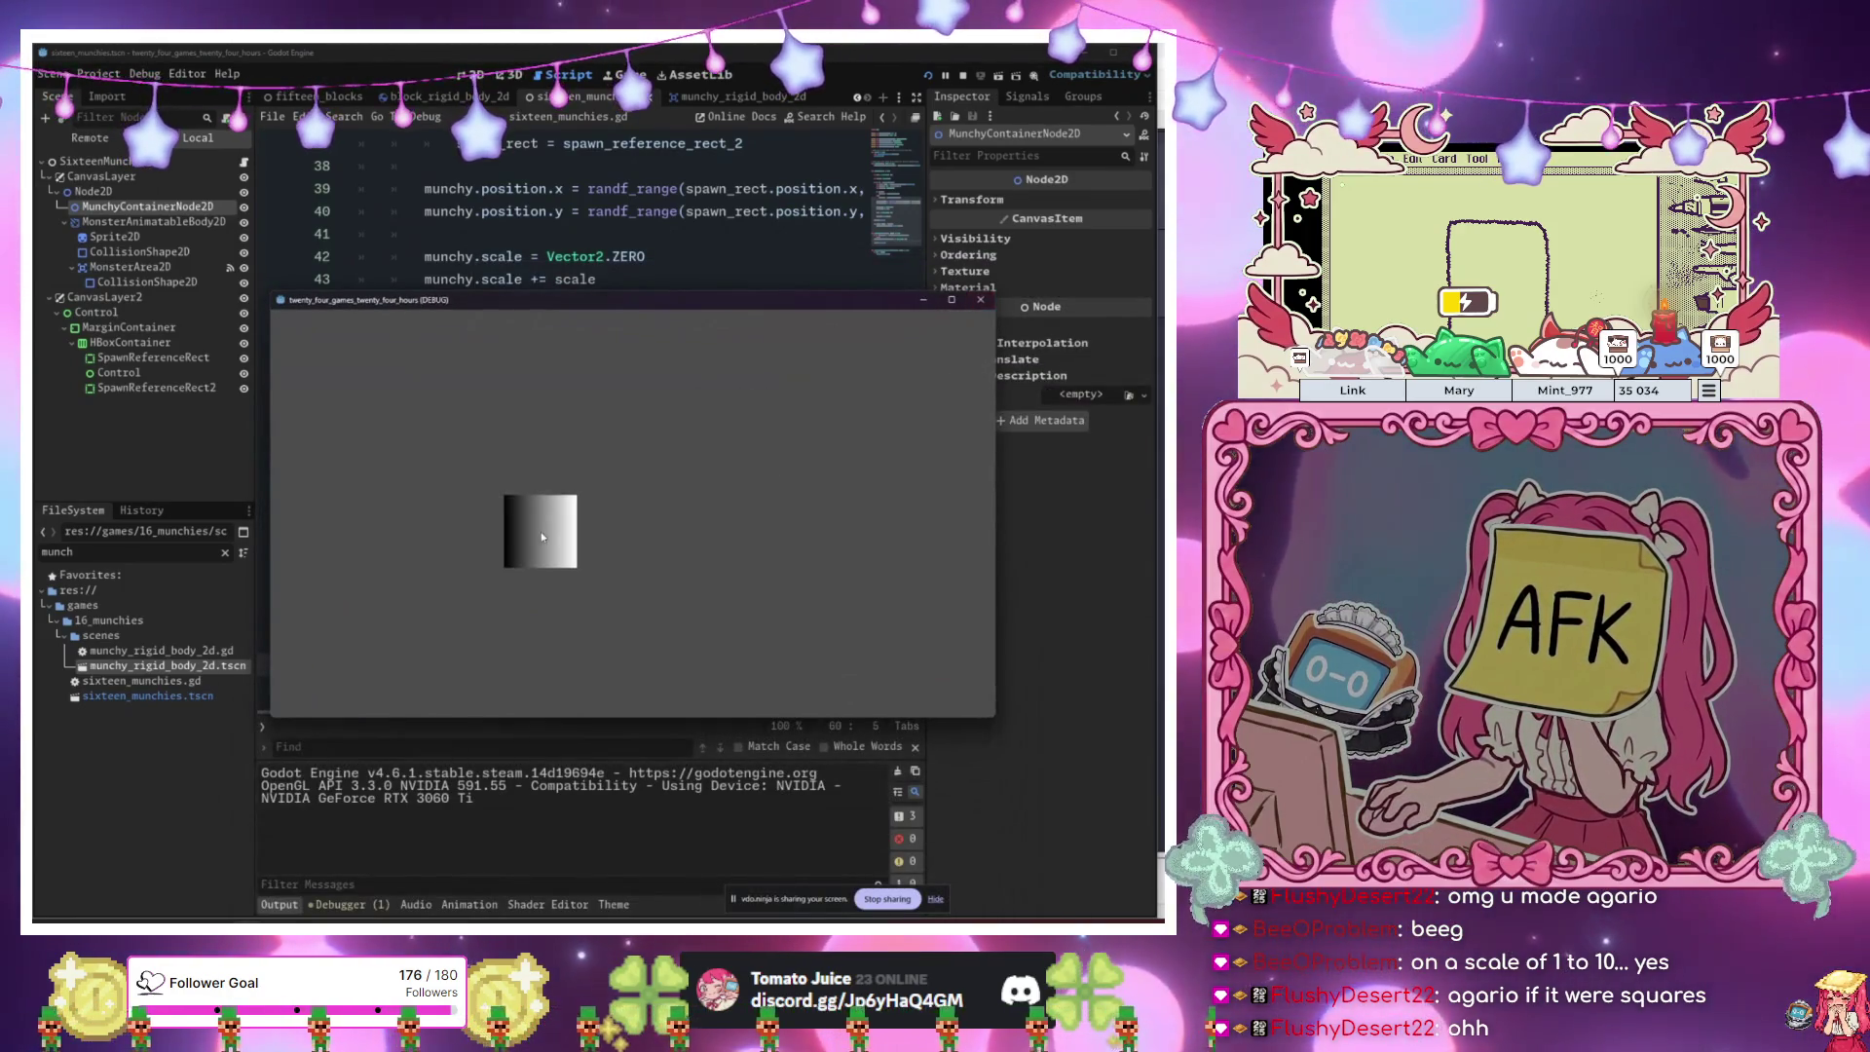
{"action": "key", "text": "F8"}
Look over lines 52 and 59 of the script, then scroll back to the top
{"action": "left_click", "coordinate": [598, 483]}
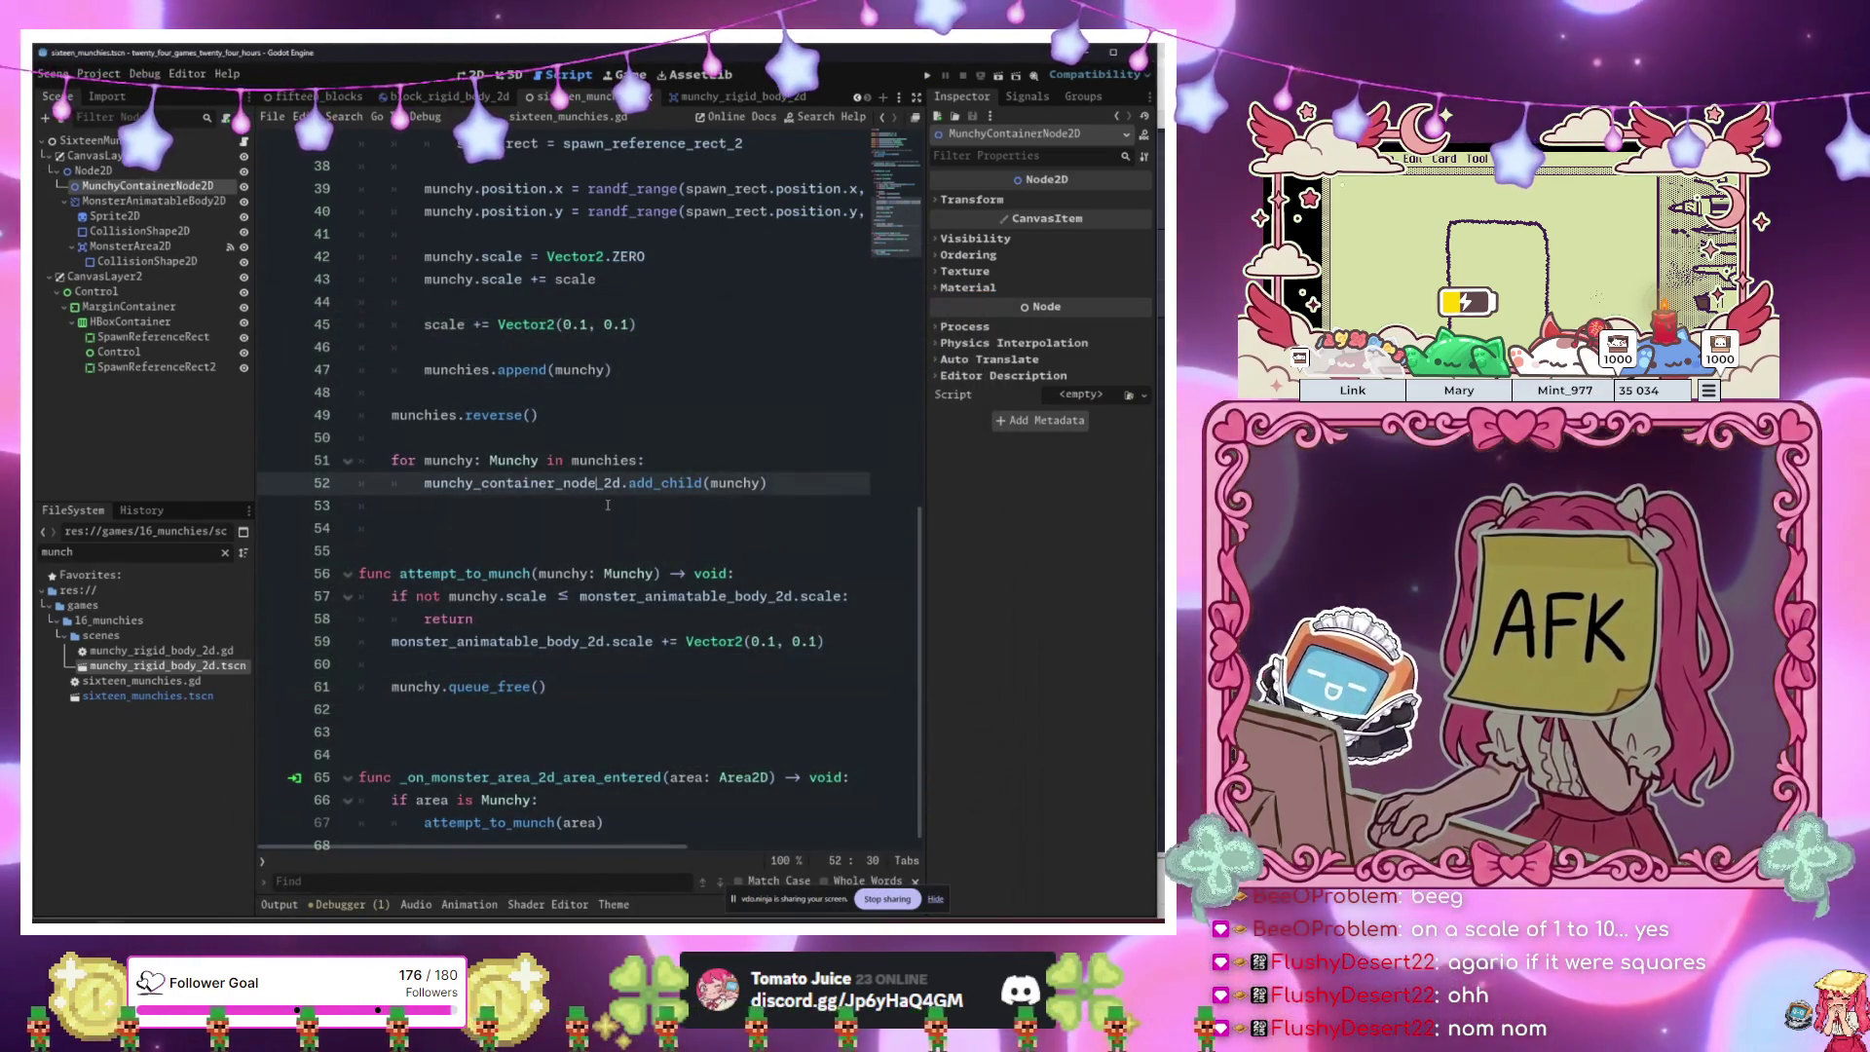
{"action": "left_click", "coordinate": [621, 483]}
{"action": "scroll", "coordinate": [614, 585], "scroll_direction": "down", "scroll_amount": 1}
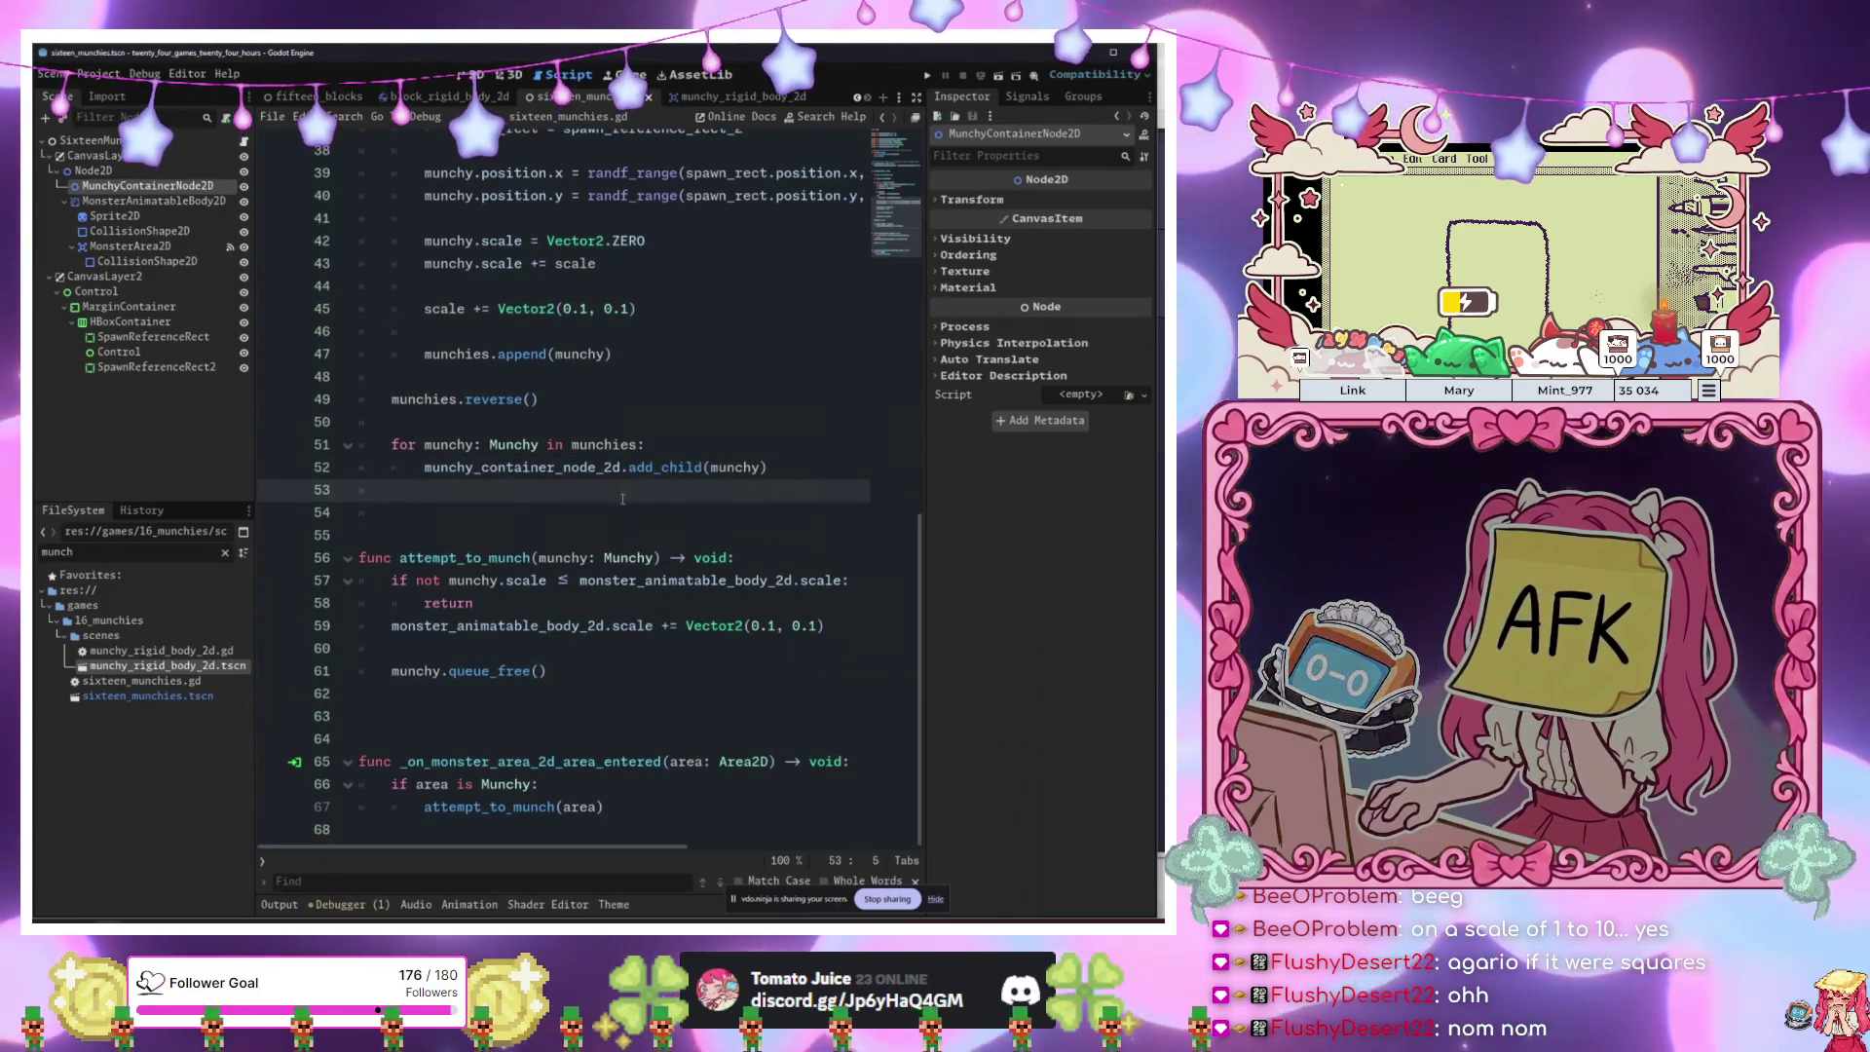
{"action": "left_click", "coordinate": [612, 626]}
{"action": "scroll", "coordinate": [606, 660], "scroll_direction": "up", "scroll_amount": 6}
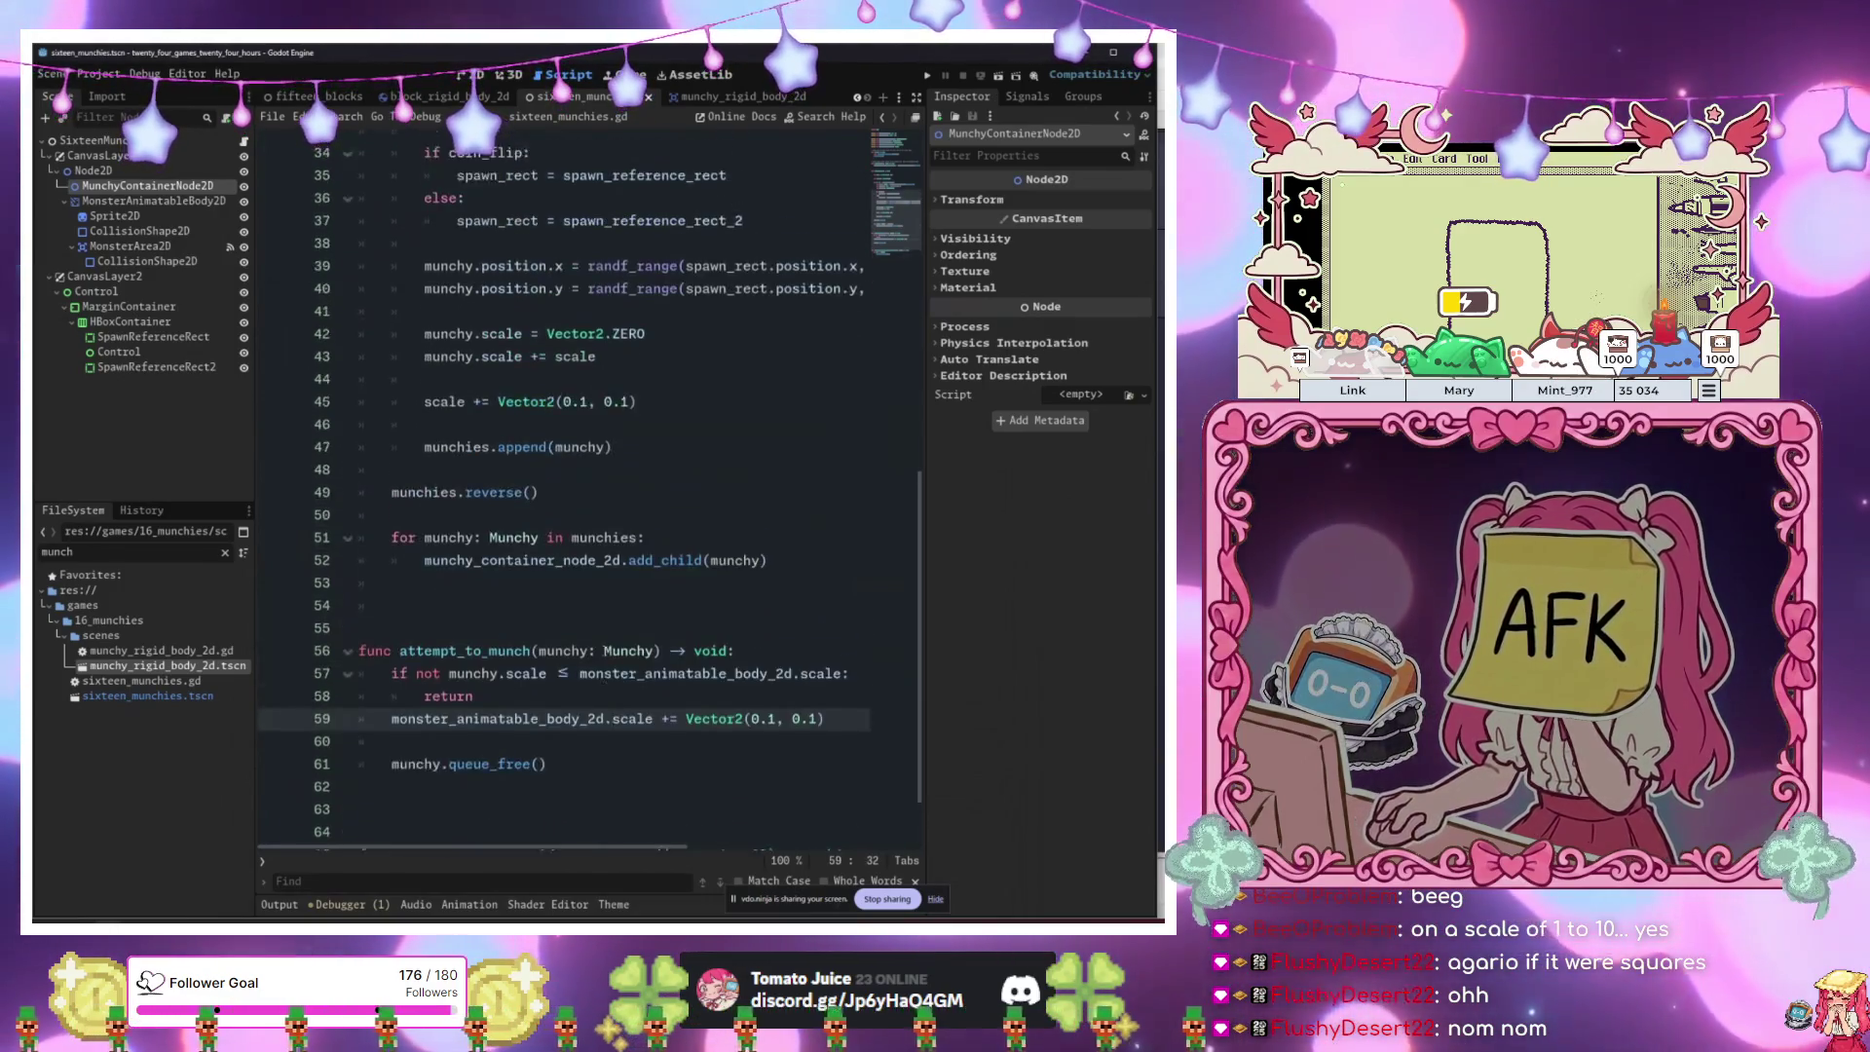
{"action": "scroll", "coordinate": [606, 623], "scroll_direction": "up", "scroll_amount": 6}
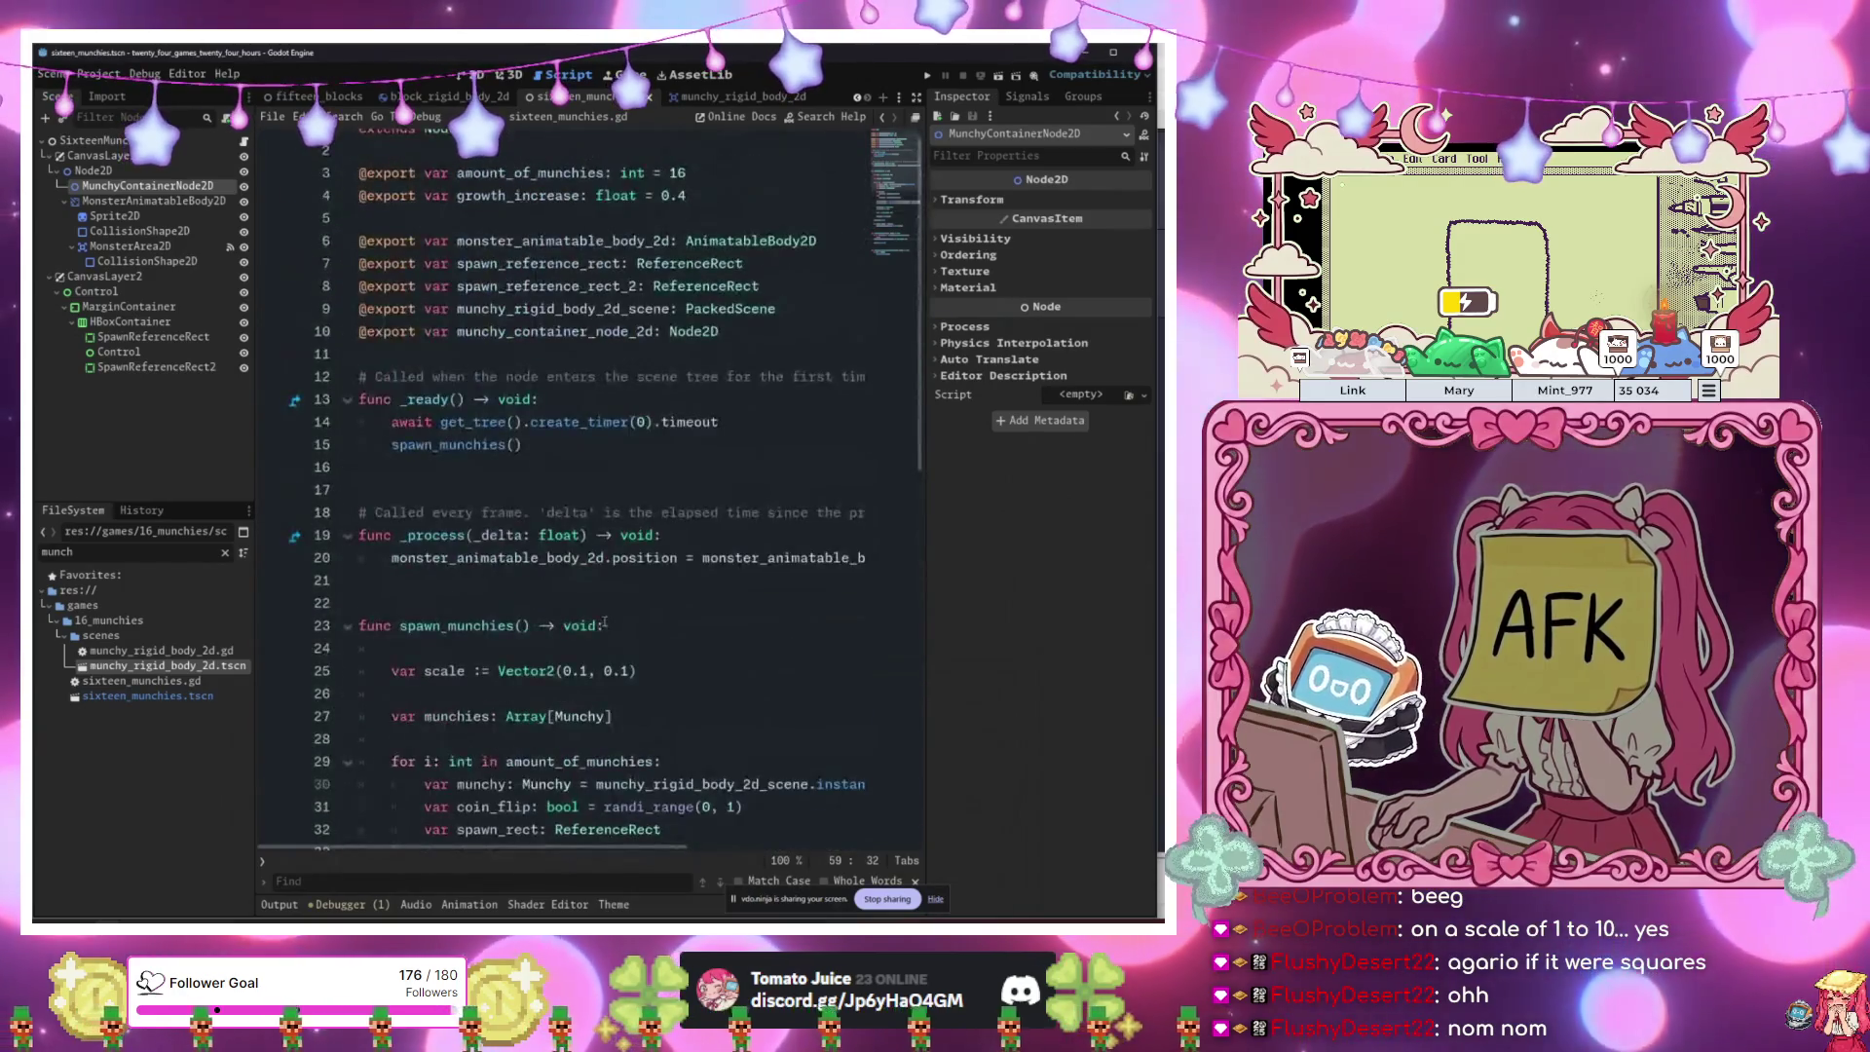
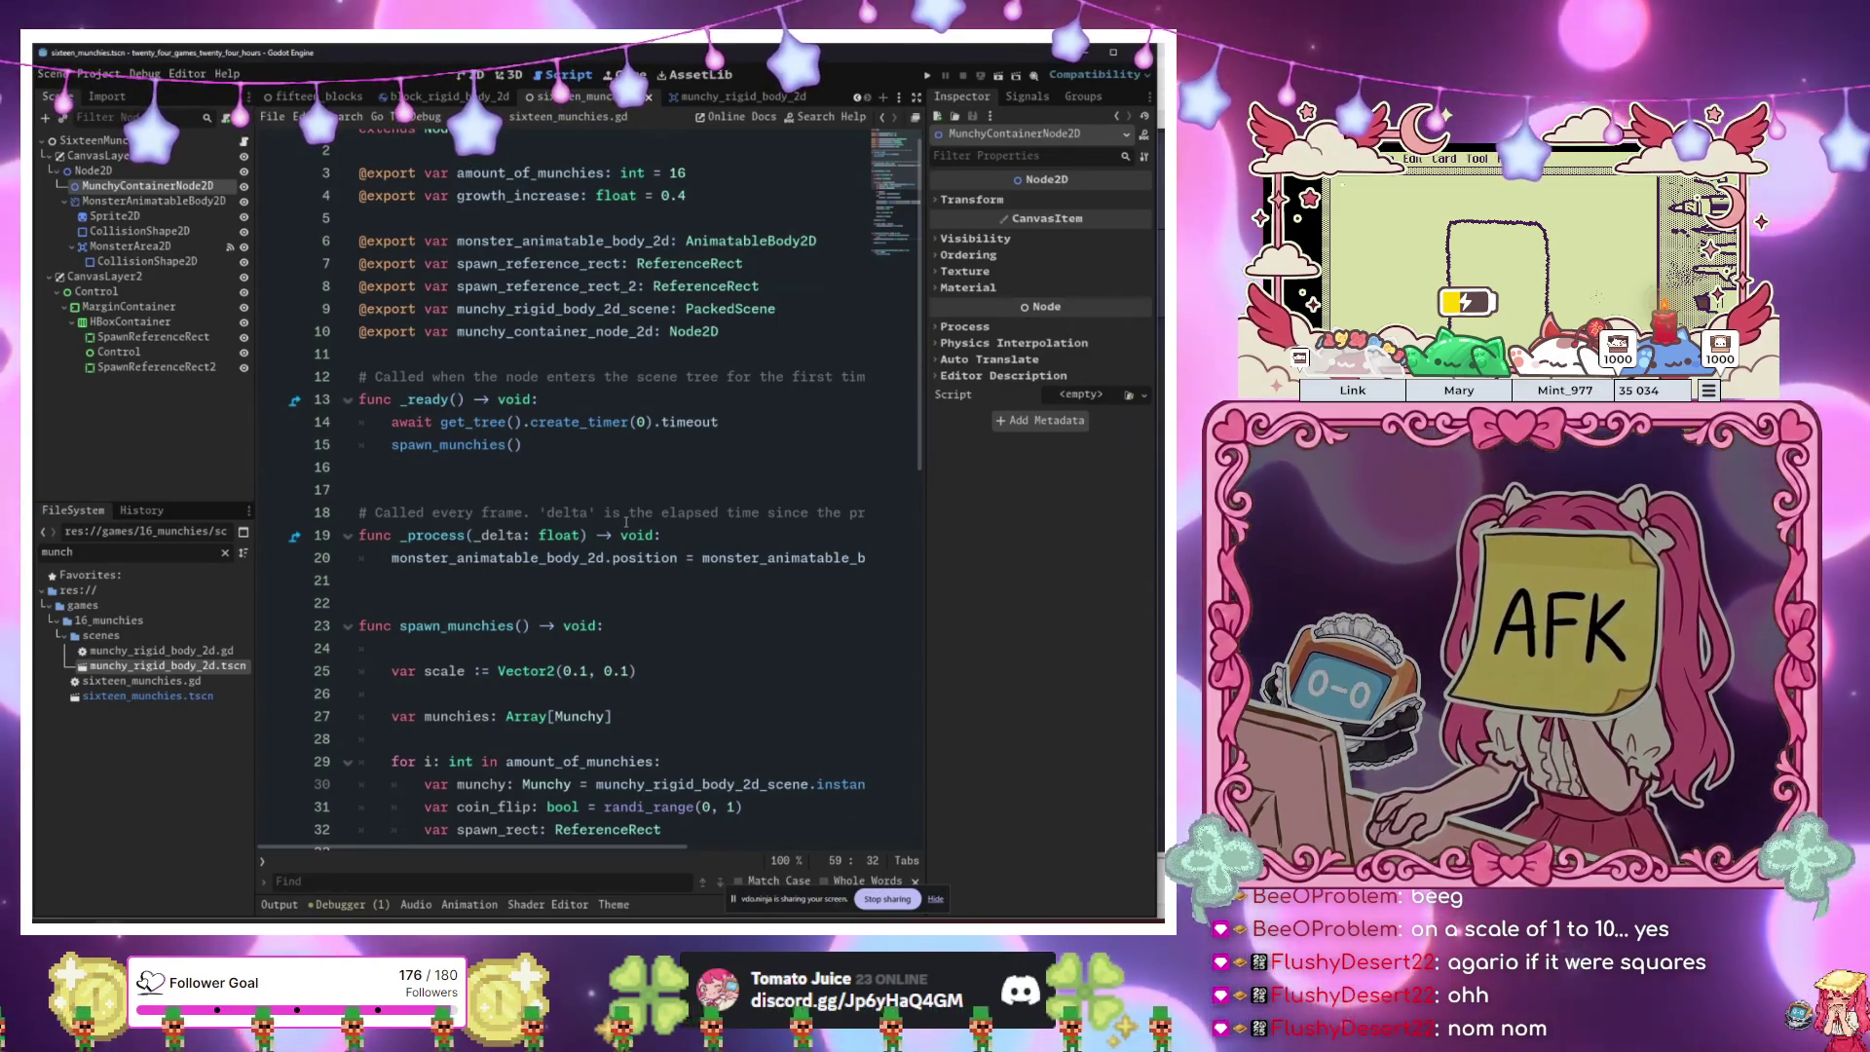
Frame the two red spawn areas in the 2D view and play-test the game
{"action": "left_click", "coordinate": [469, 76]}
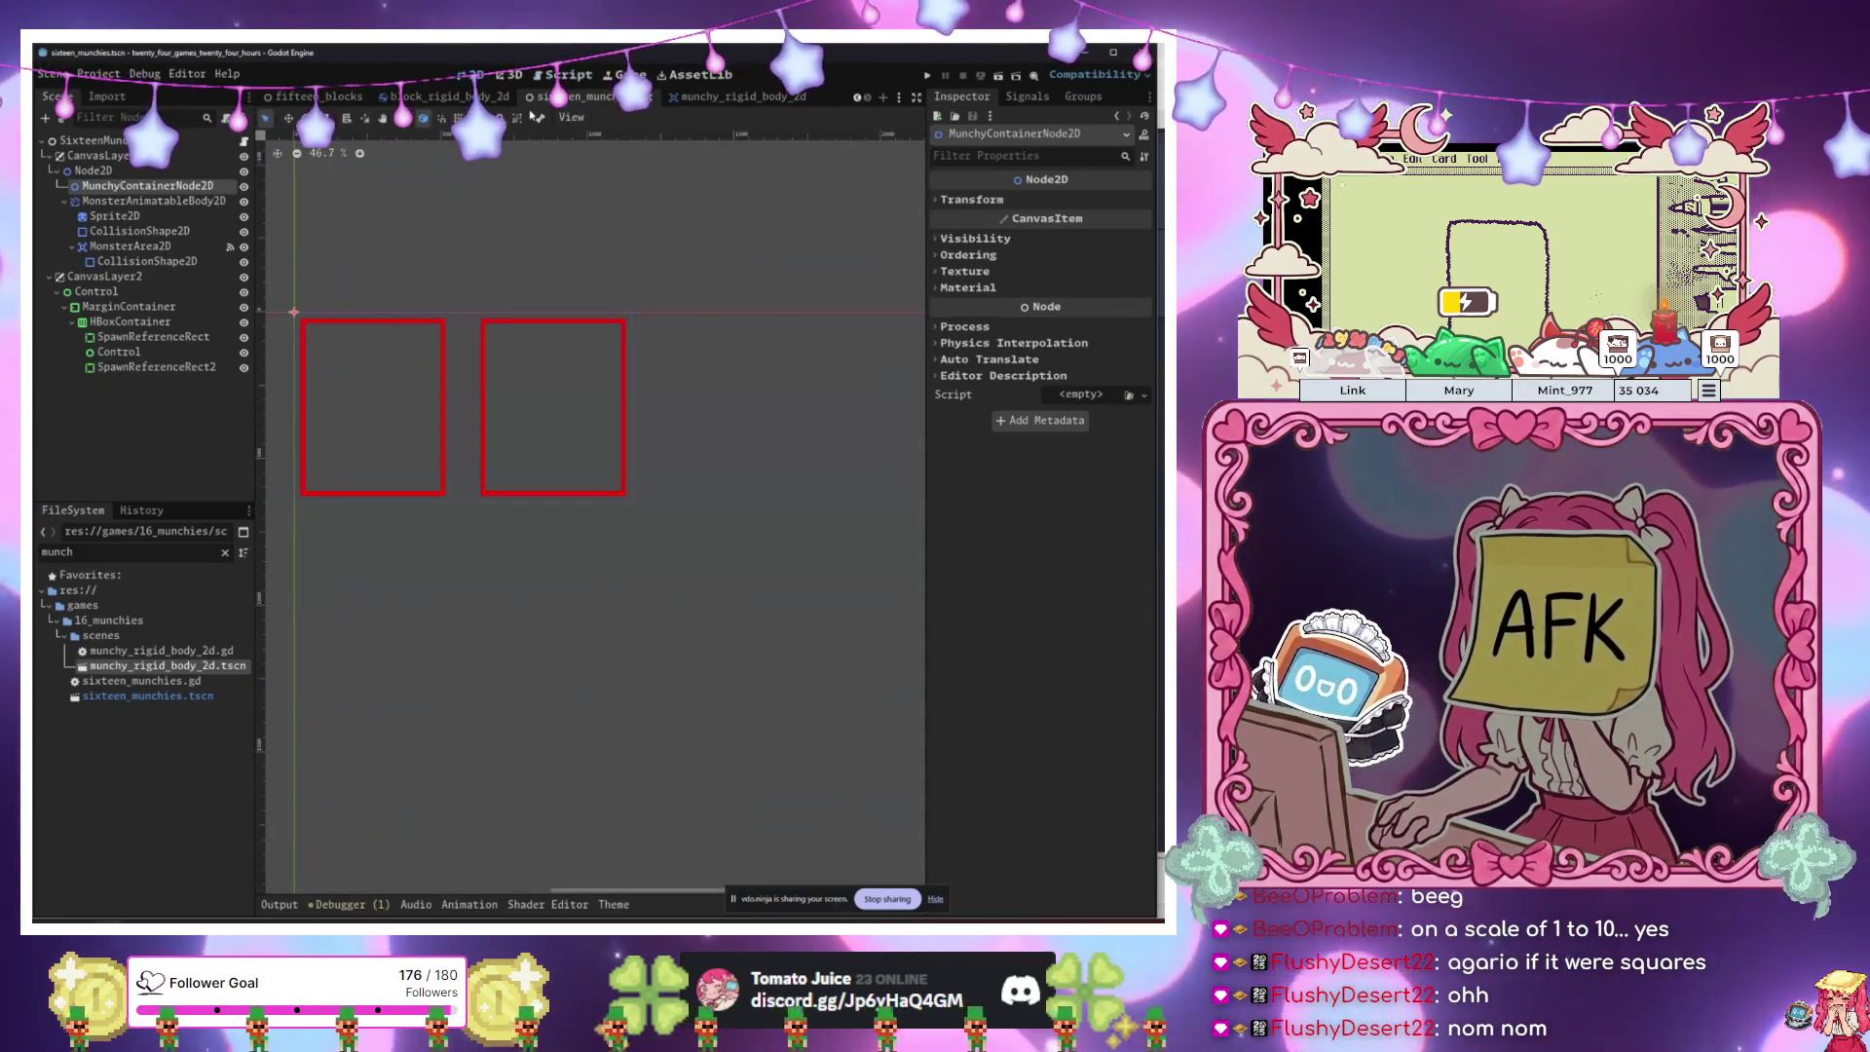
{"action": "scroll", "coordinate": [519, 334], "scroll_direction": "down", "scroll_amount": 2}
{"action": "scroll", "coordinate": [507, 368], "scroll_direction": "up", "scroll_amount": 4}
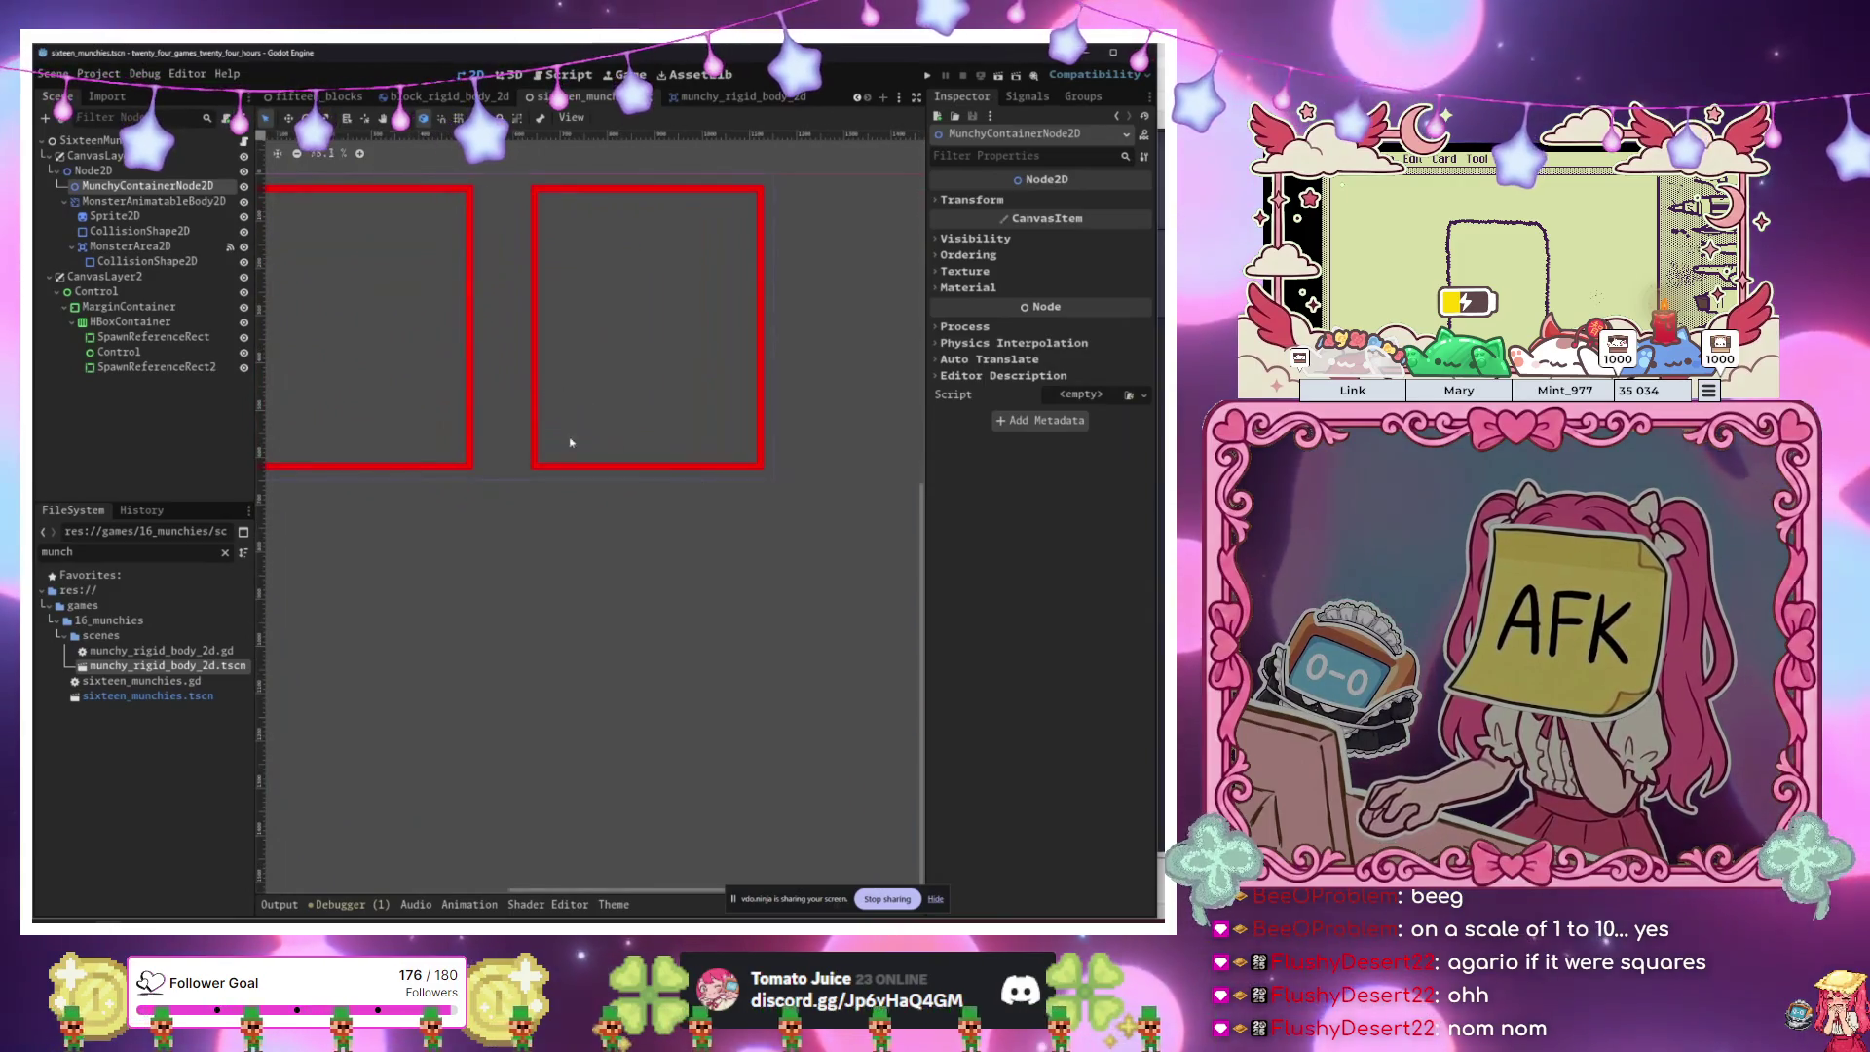
{"action": "scroll", "coordinate": [584, 443], "scroll_direction": "down", "scroll_amount": 4}
{"action": "left_click_drag", "start_coordinate": [600, 443], "coordinate": [696, 496]}
{"action": "left_click", "coordinate": [594, 613]}
{"action": "key", "text": "F5"}
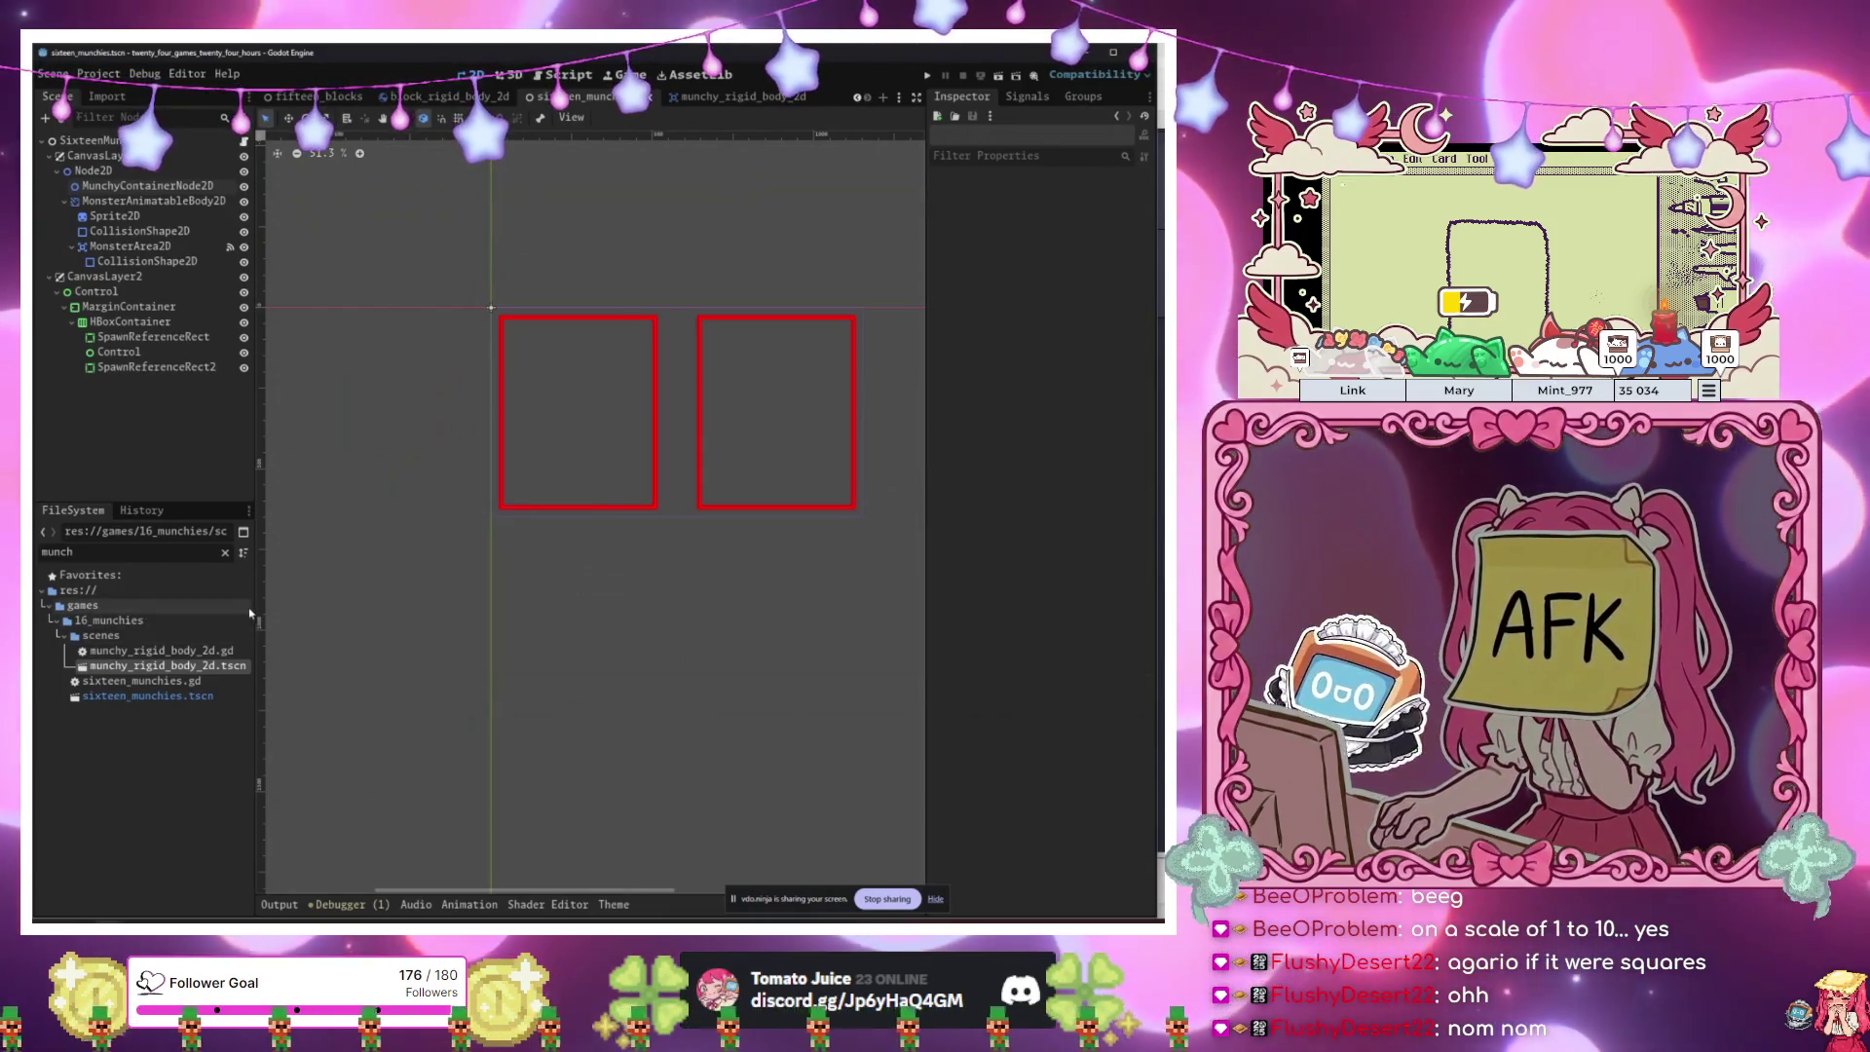
In the SixteenMunchies root's script, set amount_of_munchies to 30, then save and run the game
{"action": "left_click", "coordinate": [198, 142]}
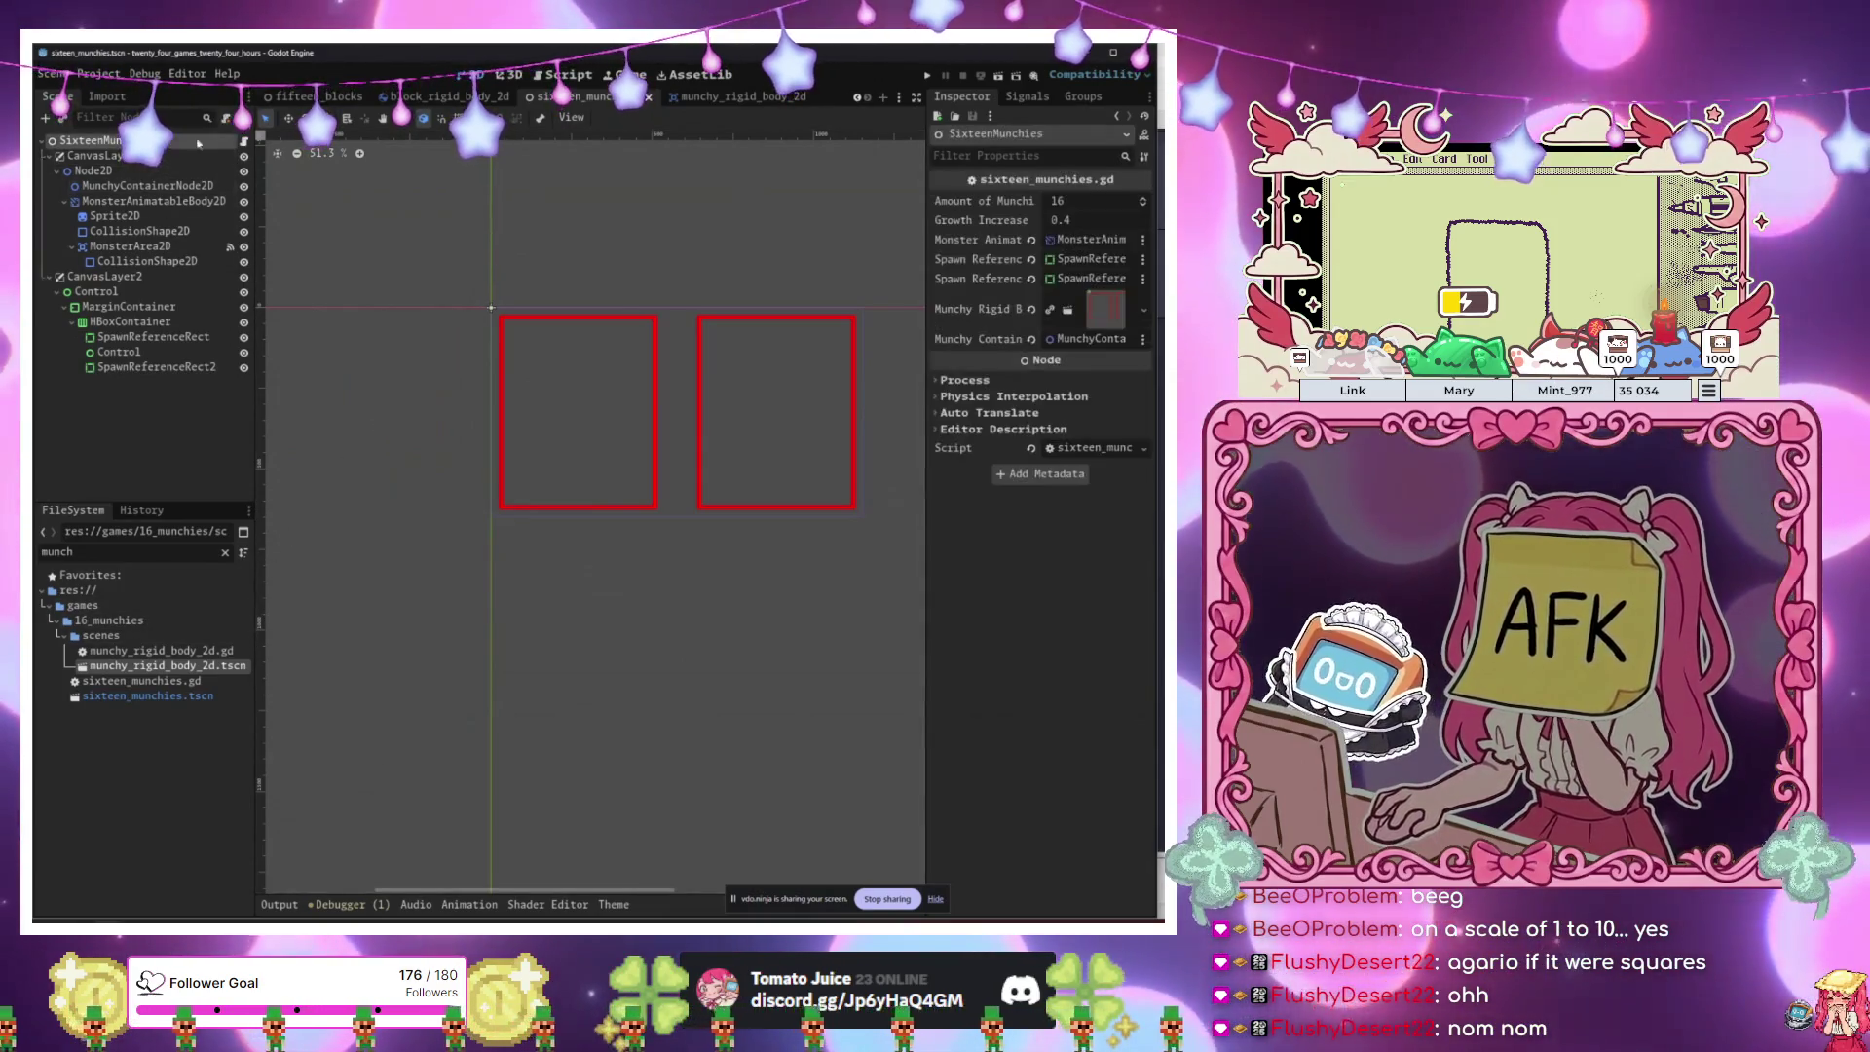
{"action": "left_click", "coordinate": [243, 143]}
{"action": "left_click", "coordinate": [709, 189]}
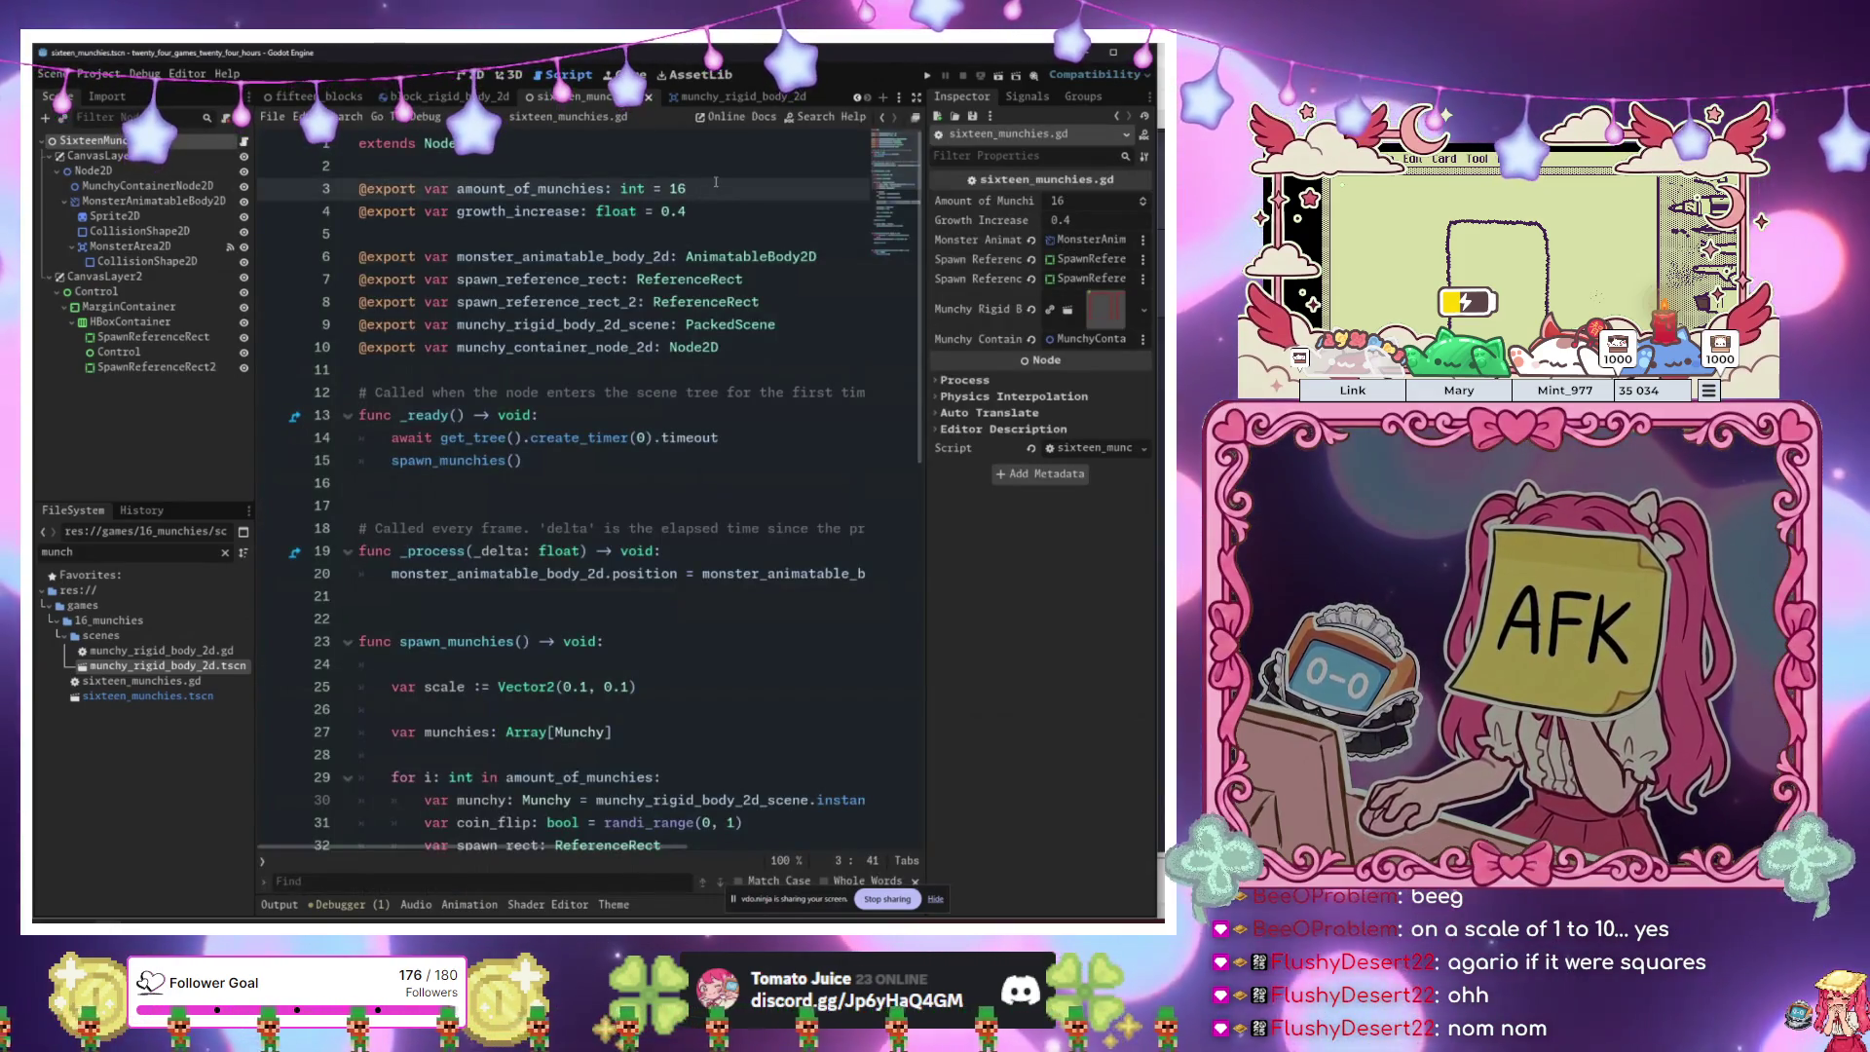
{"action": "type", "text": "30"}
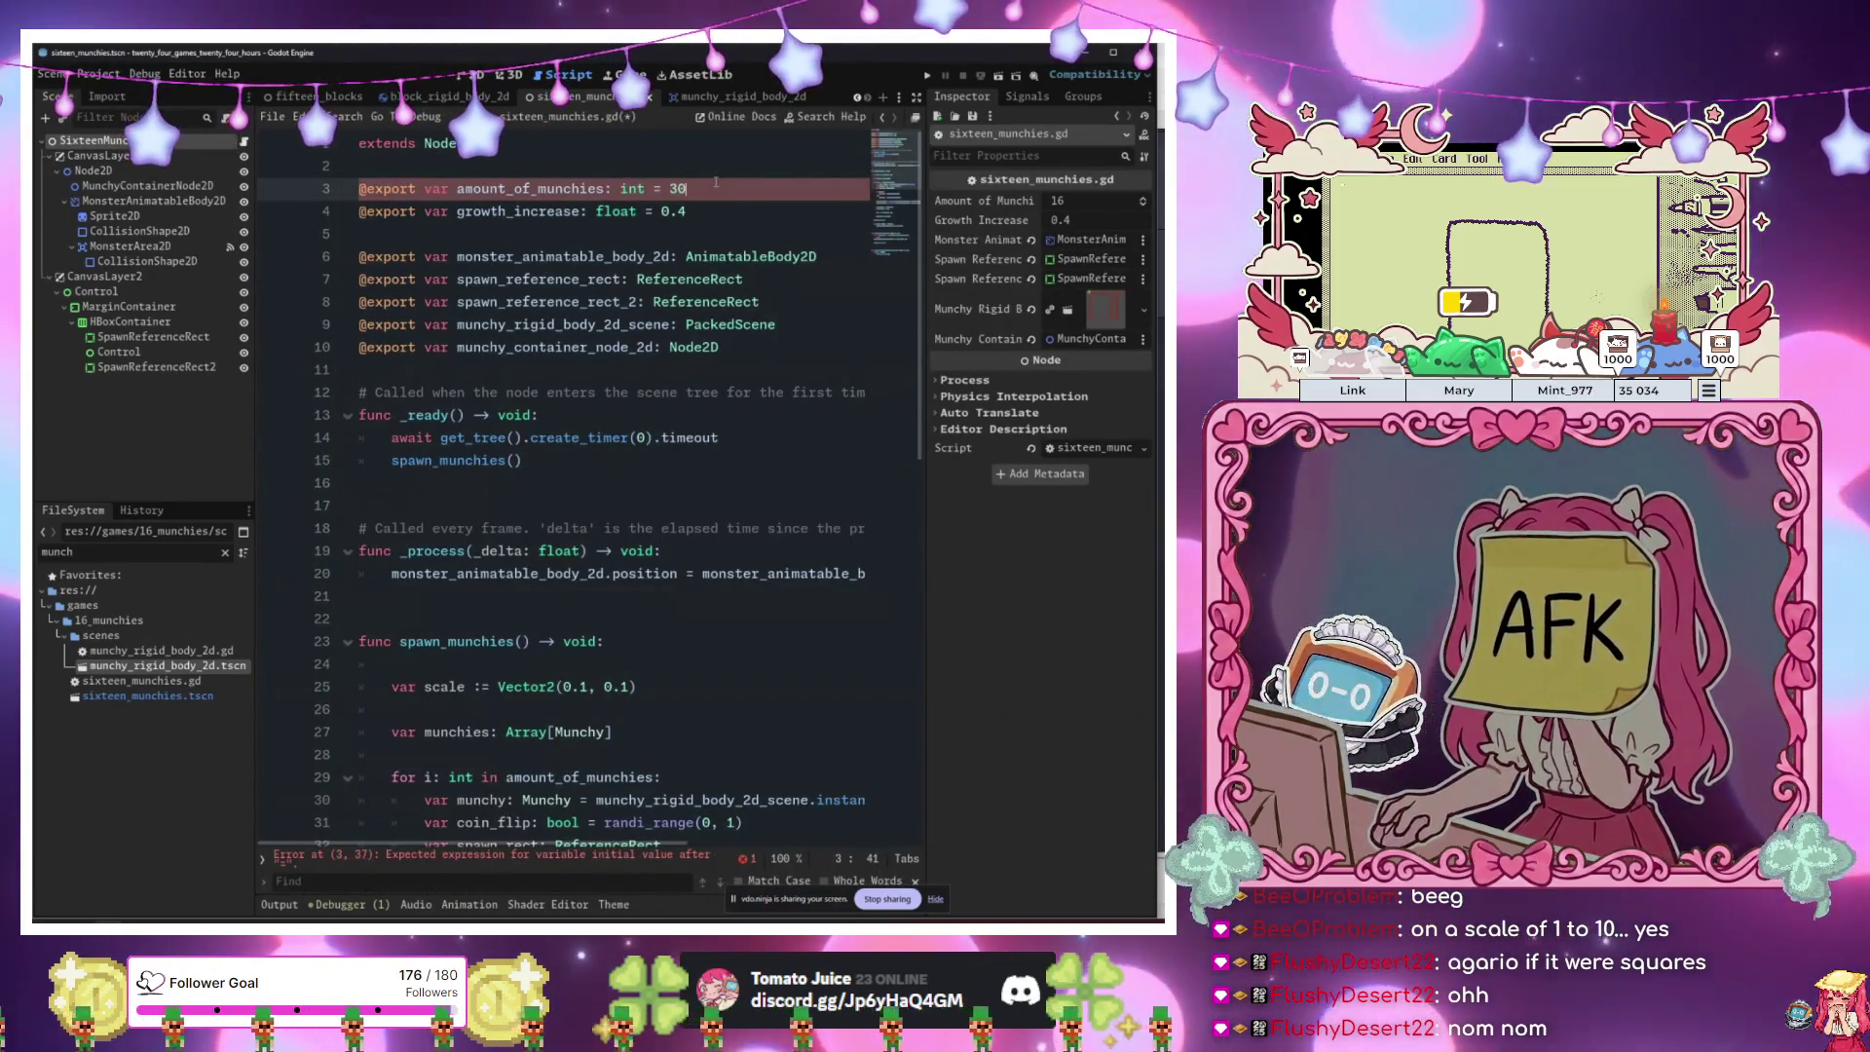
{"action": "left_click", "coordinate": [699, 165]}
{"action": "key", "text": "F6"}
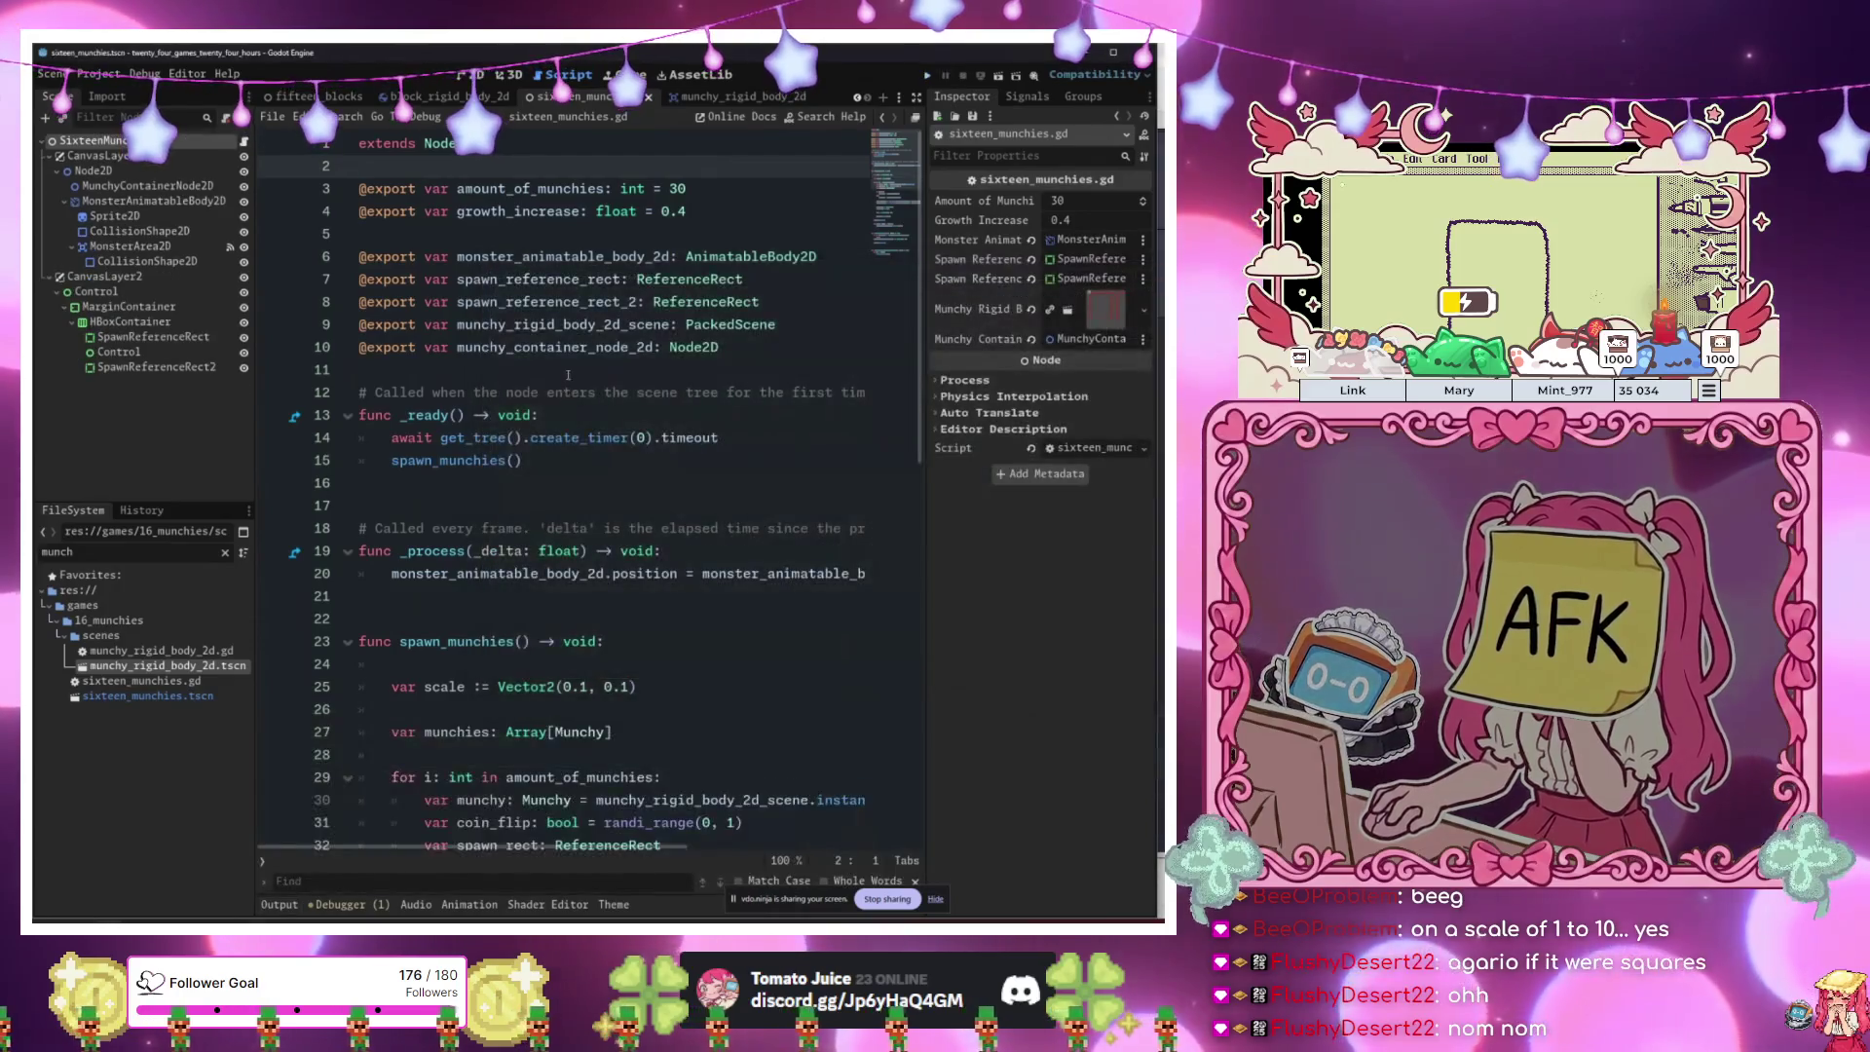
Close the game window and change amount_of_munchies from 30 to 60
{"action": "left_click", "coordinate": [694, 189]}
{"action": "left_click", "coordinate": [682, 189]}
{"action": "key", "text": "BackSpace"}
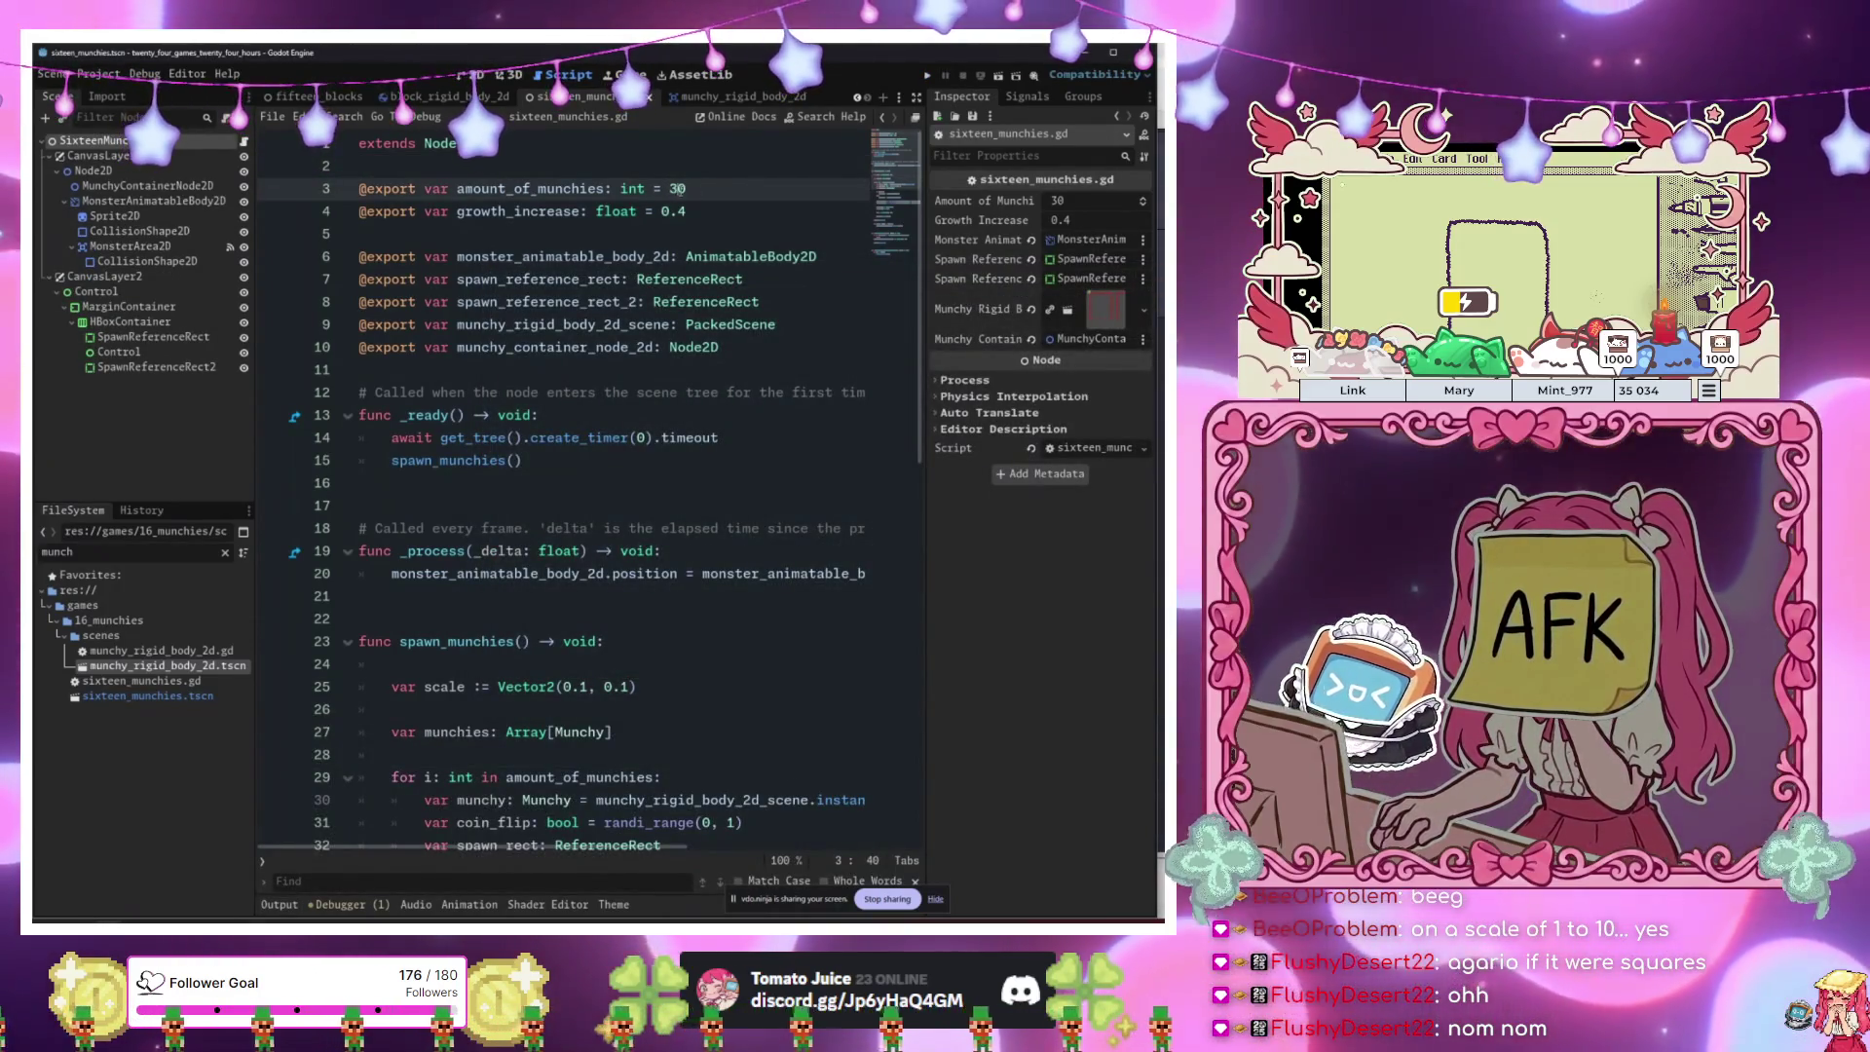
{"action": "type", "text": "6"}
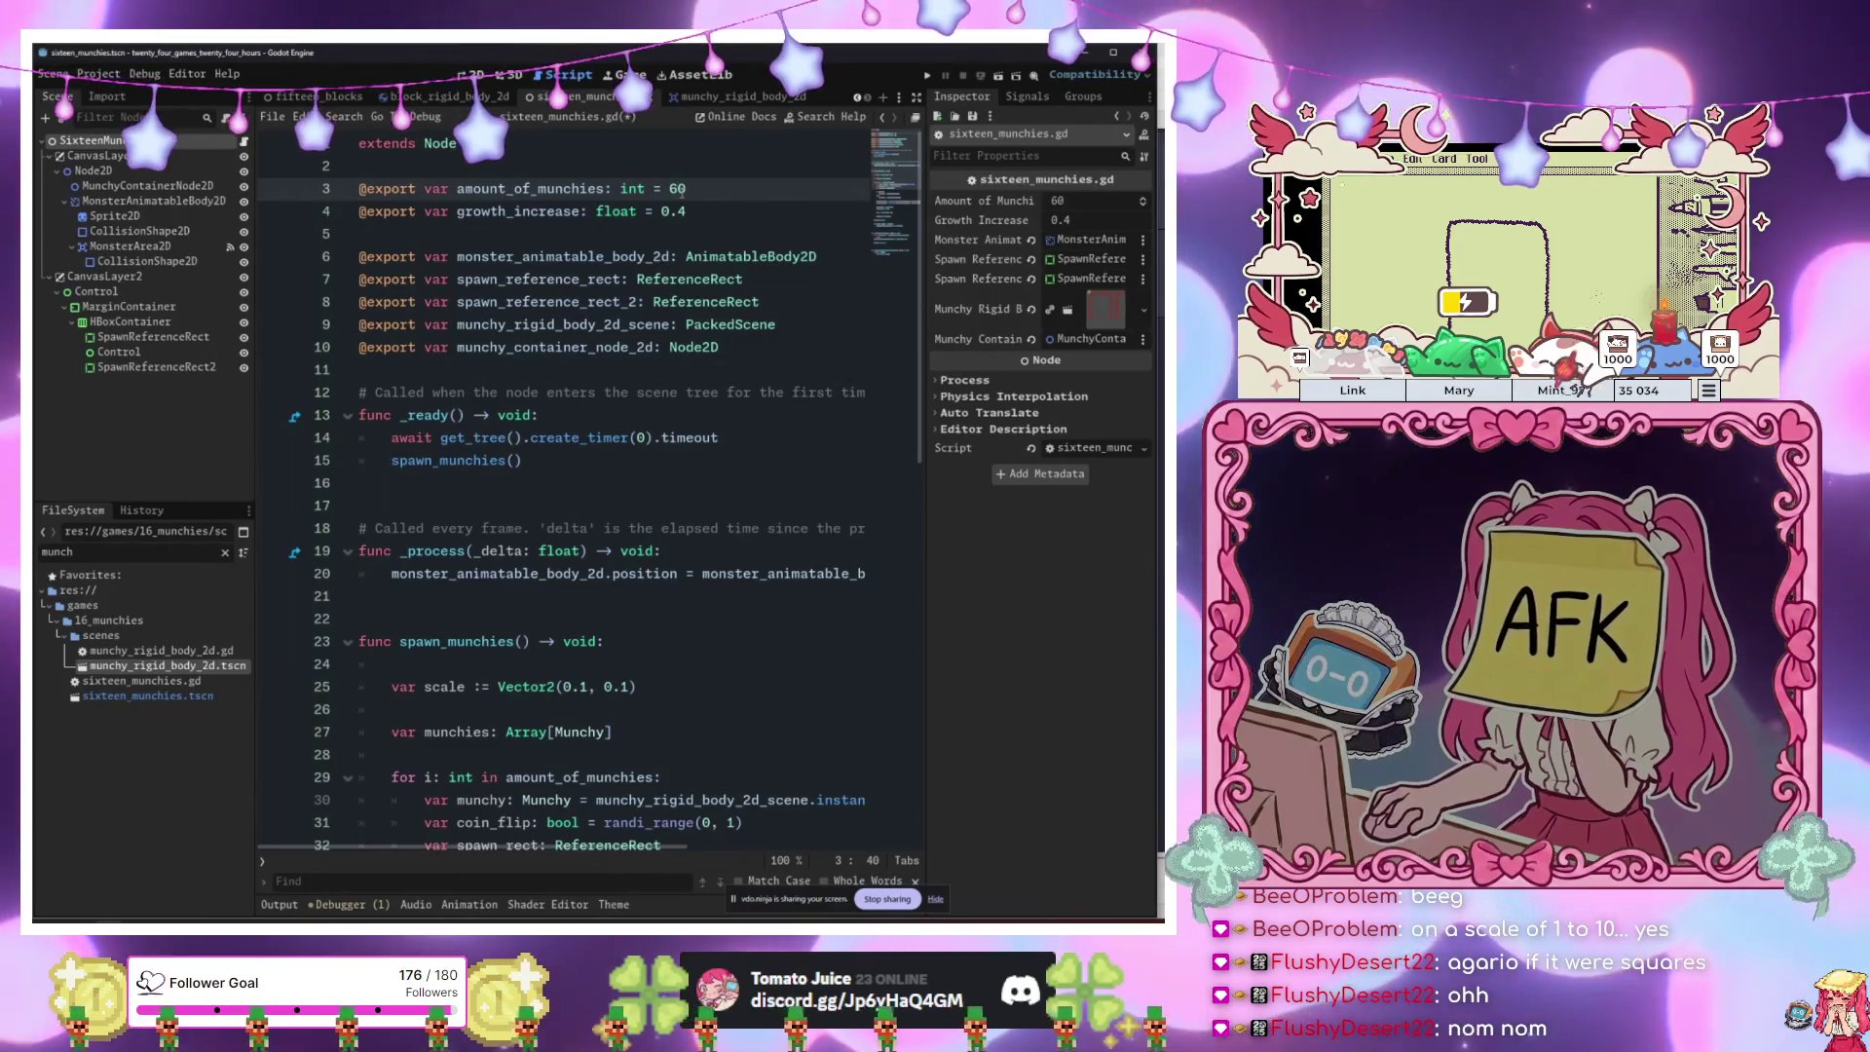
{"action": "key", "text": "F6"}
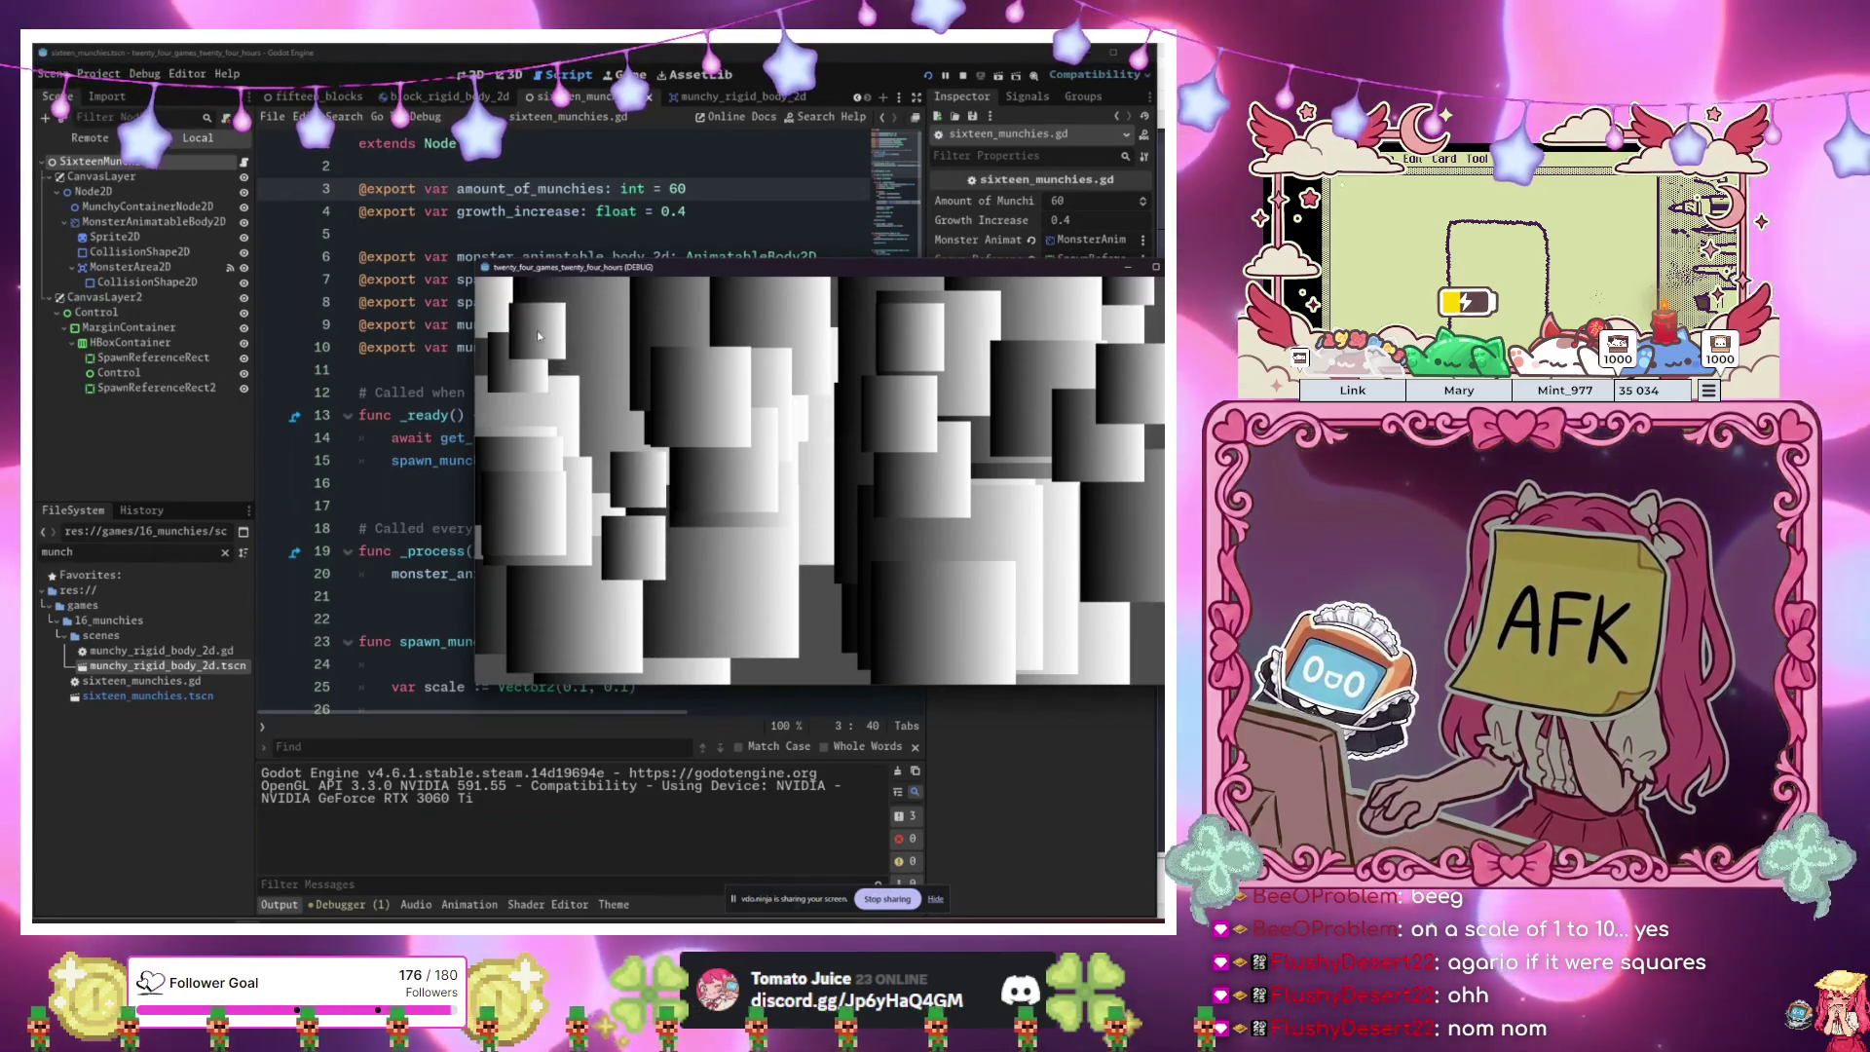
{"action": "key", "text": "F8"}
{"action": "left_click", "coordinate": [523, 459]}
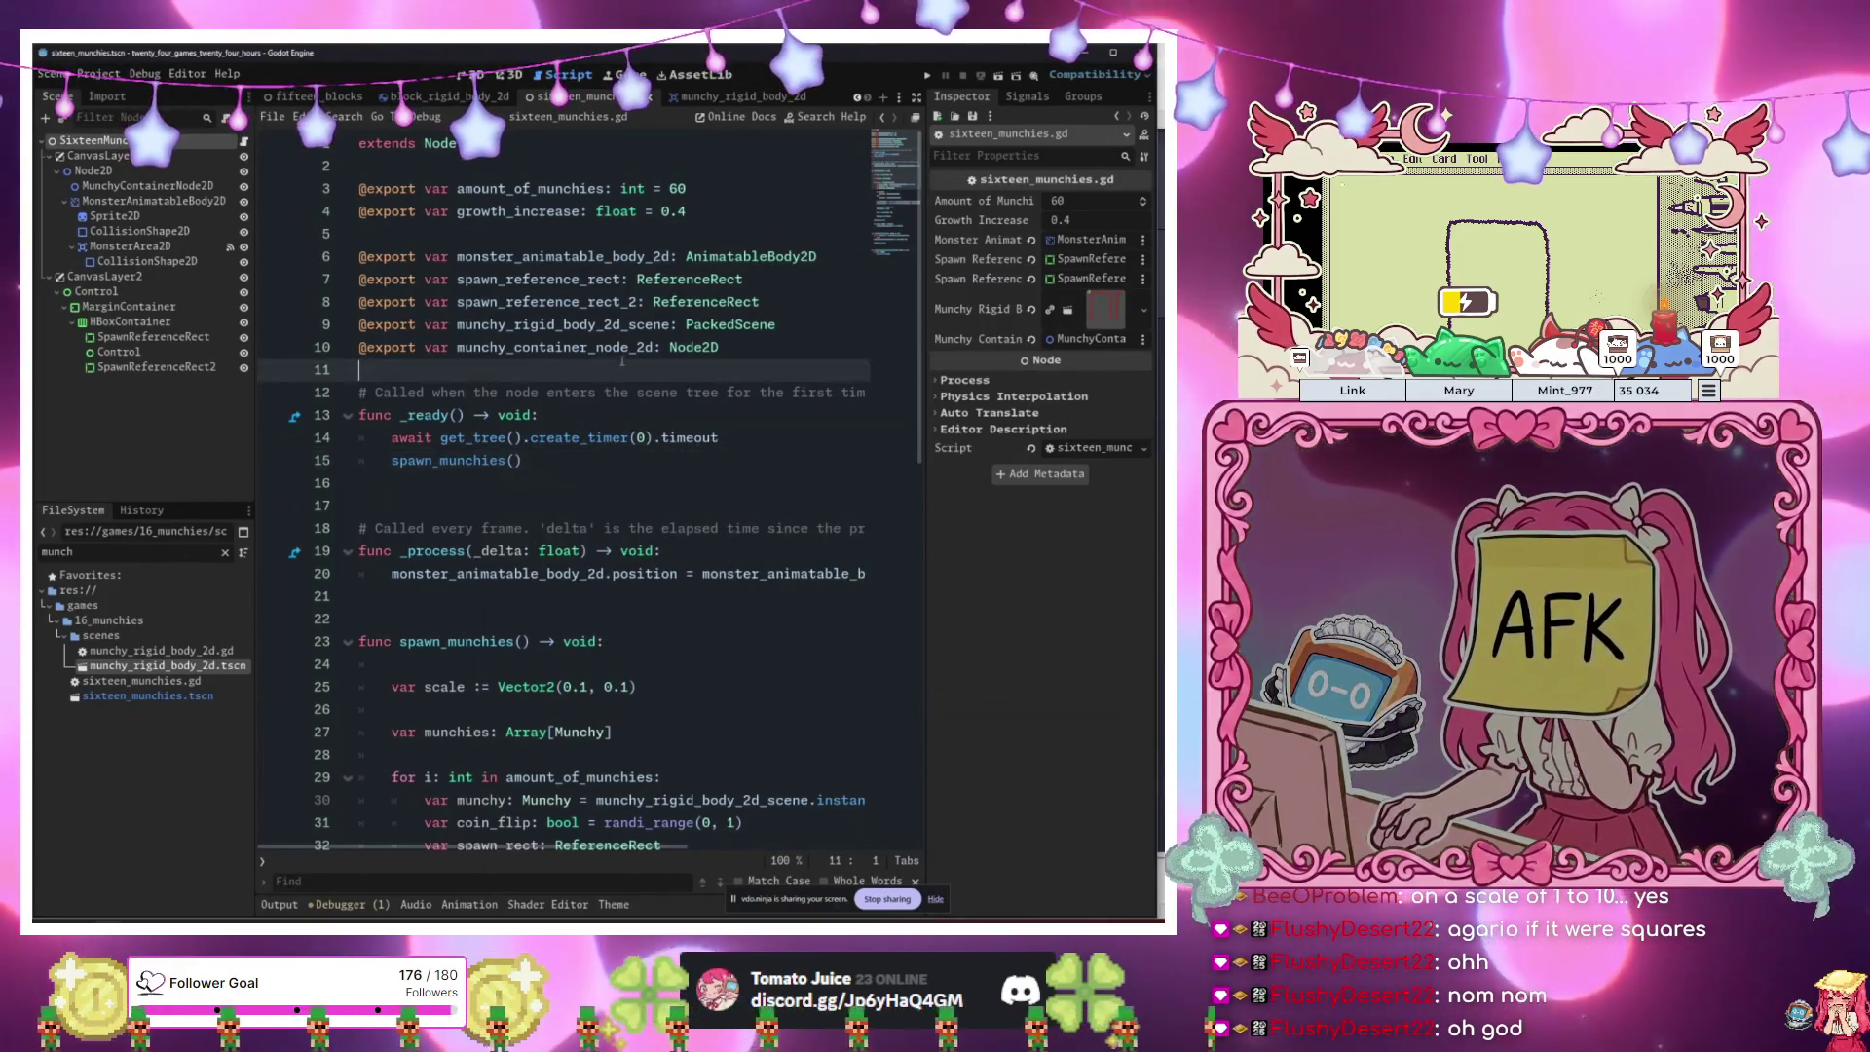
Edit line 3 so amount_of_munchies reads 16, then check the spawn_reference_rect export
{"action": "left_click", "coordinate": [688, 189]}
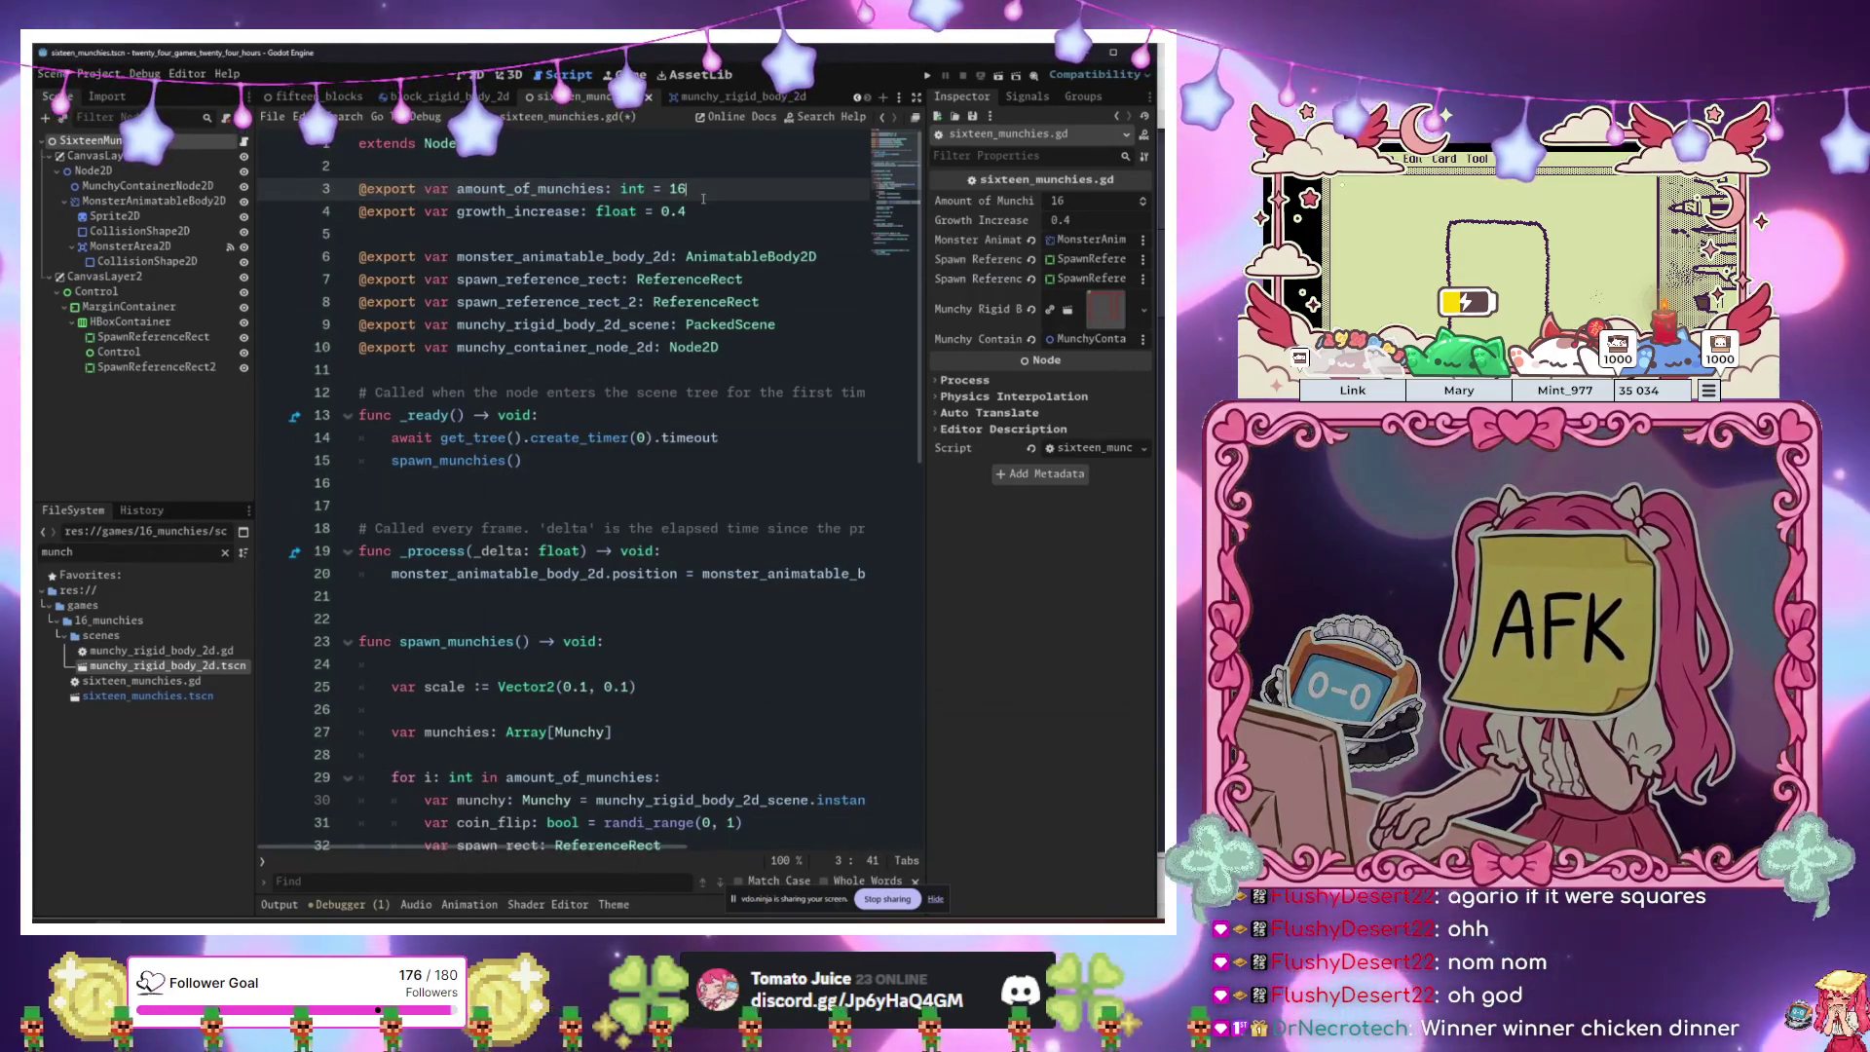
{"action": "left_click", "coordinate": [615, 279]}
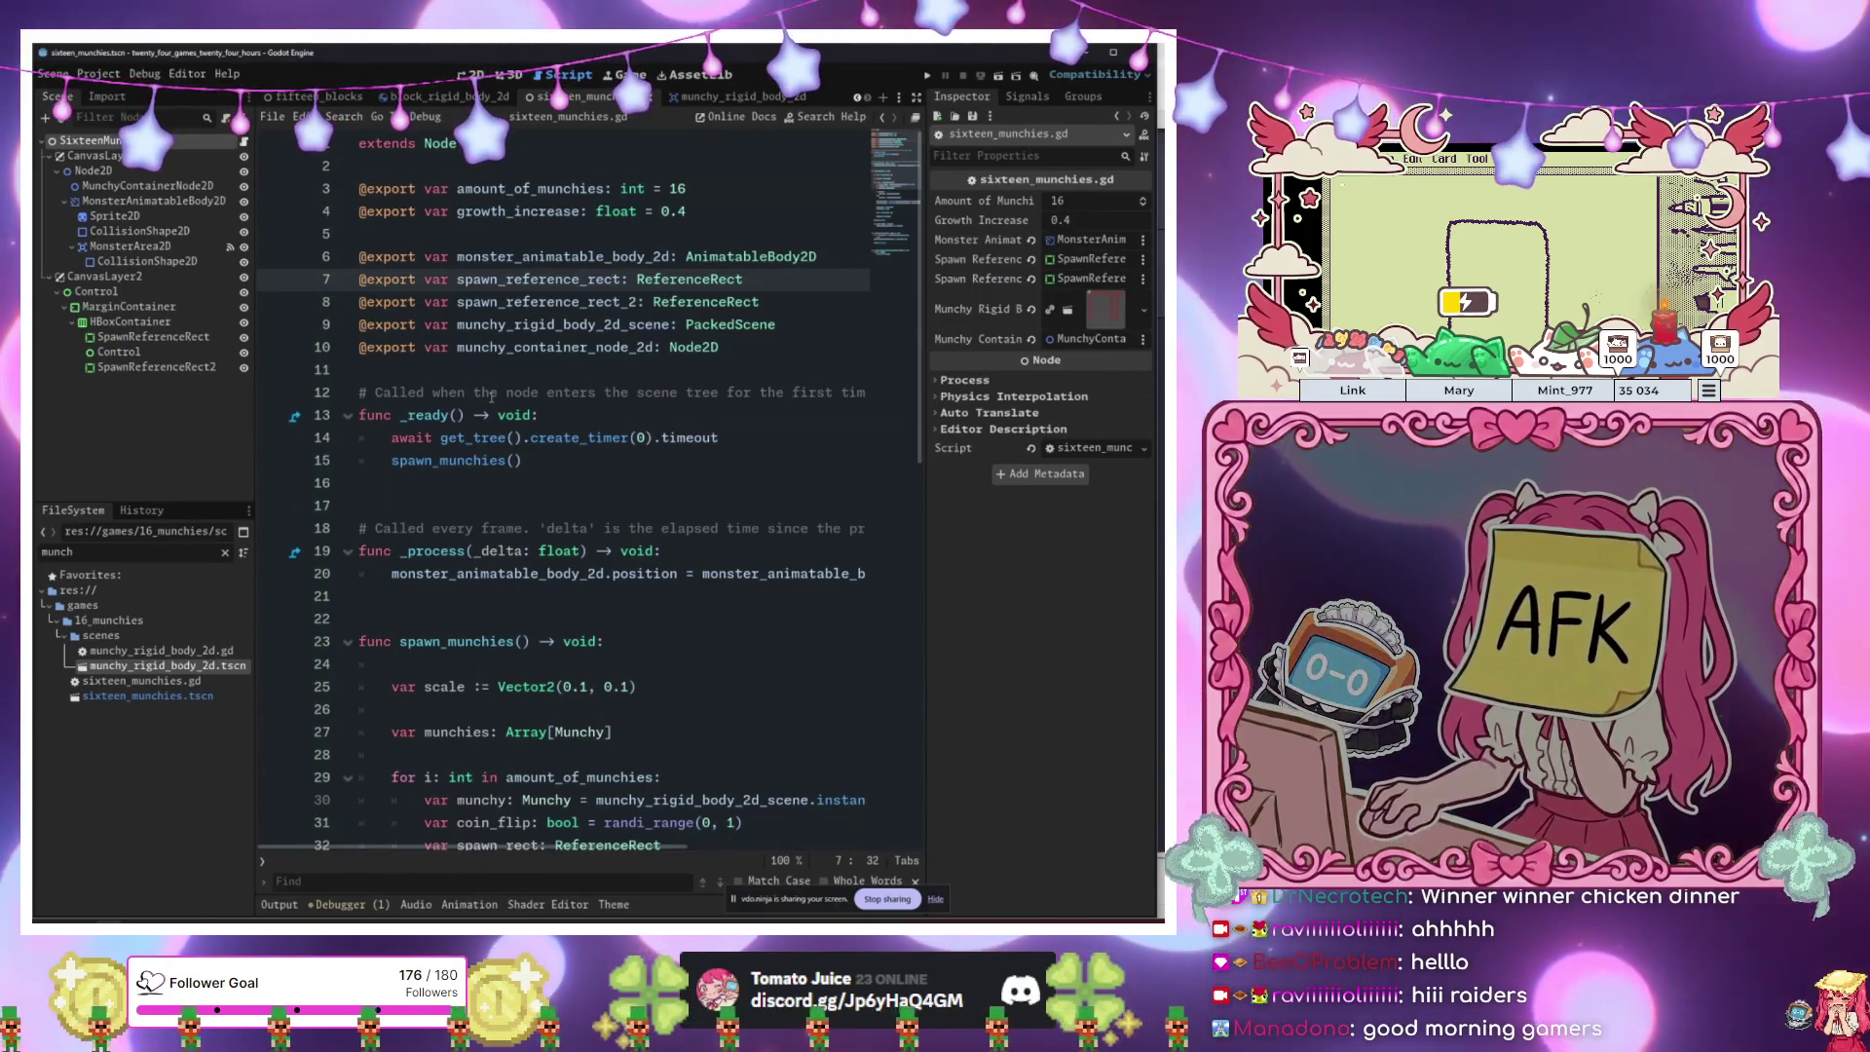
Review the script's exports, then open munchy_rigid_body_2d.tscn from the FileSystem dock
{"action": "left_click", "coordinate": [631, 325]}
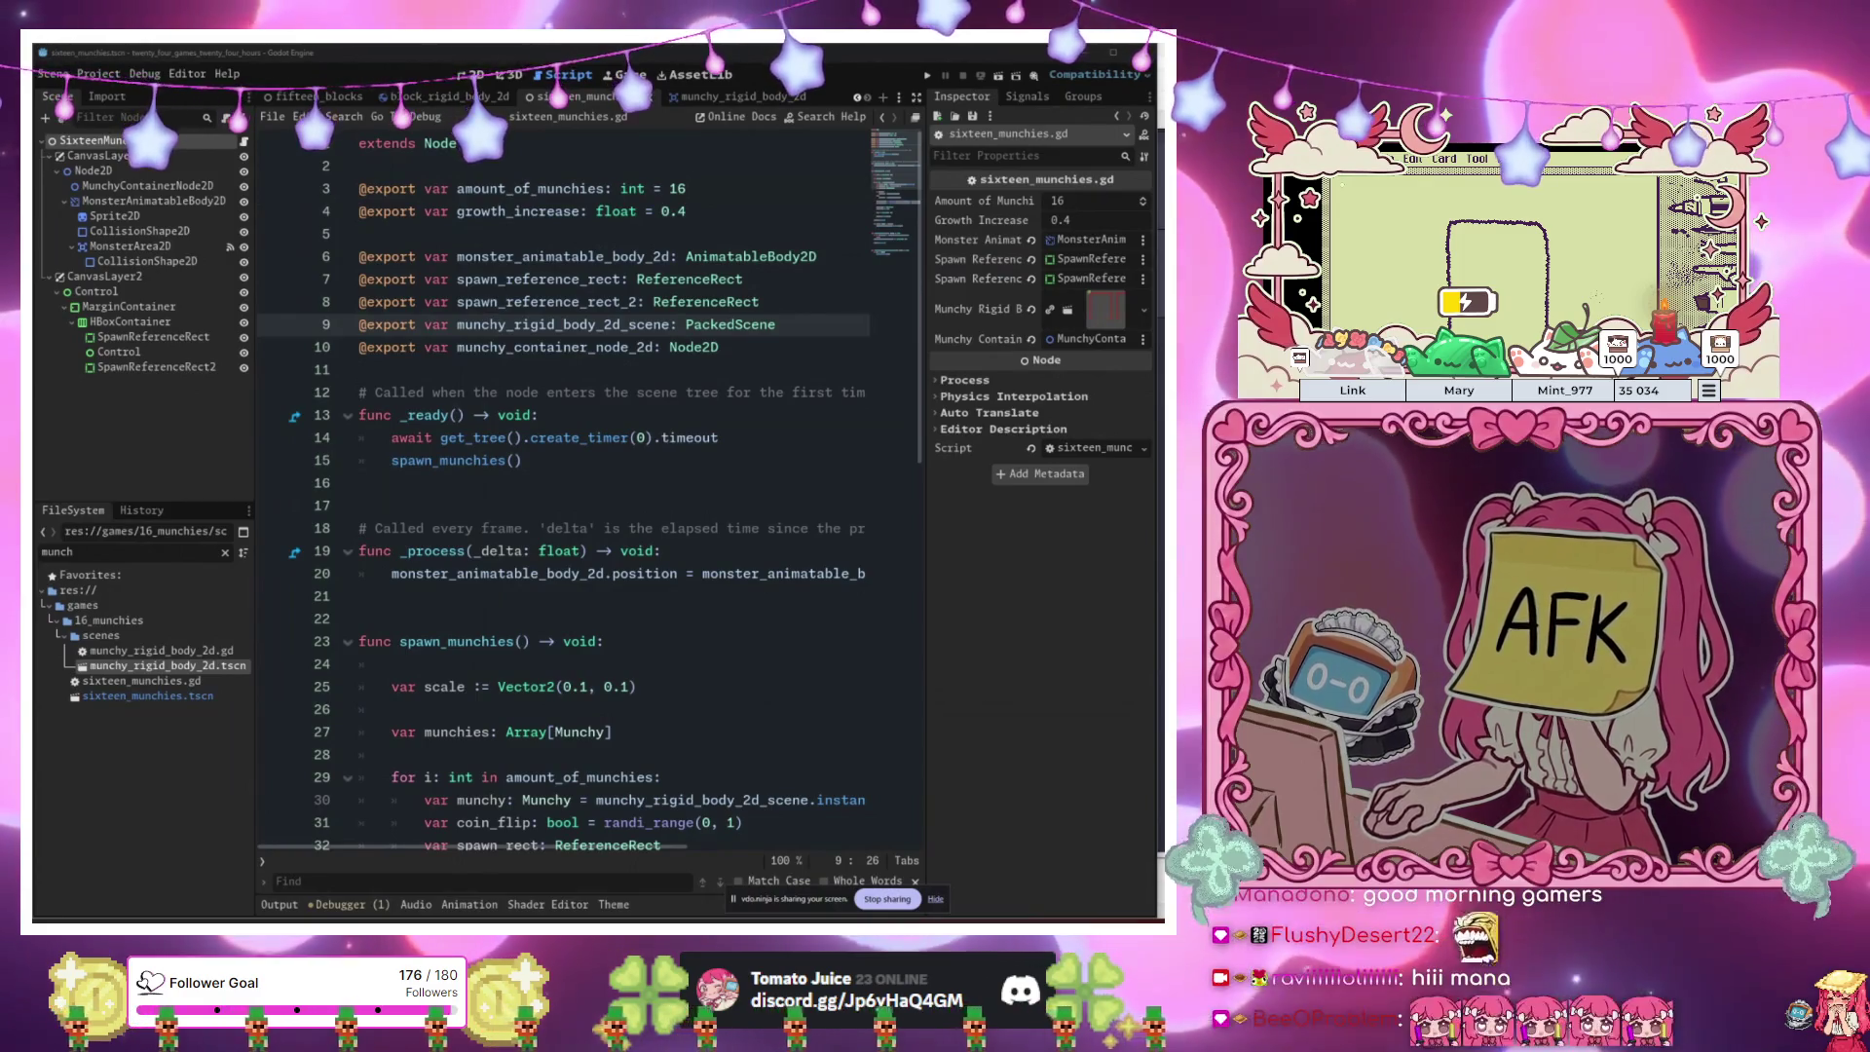
{"action": "left_click", "coordinate": [644, 619]}
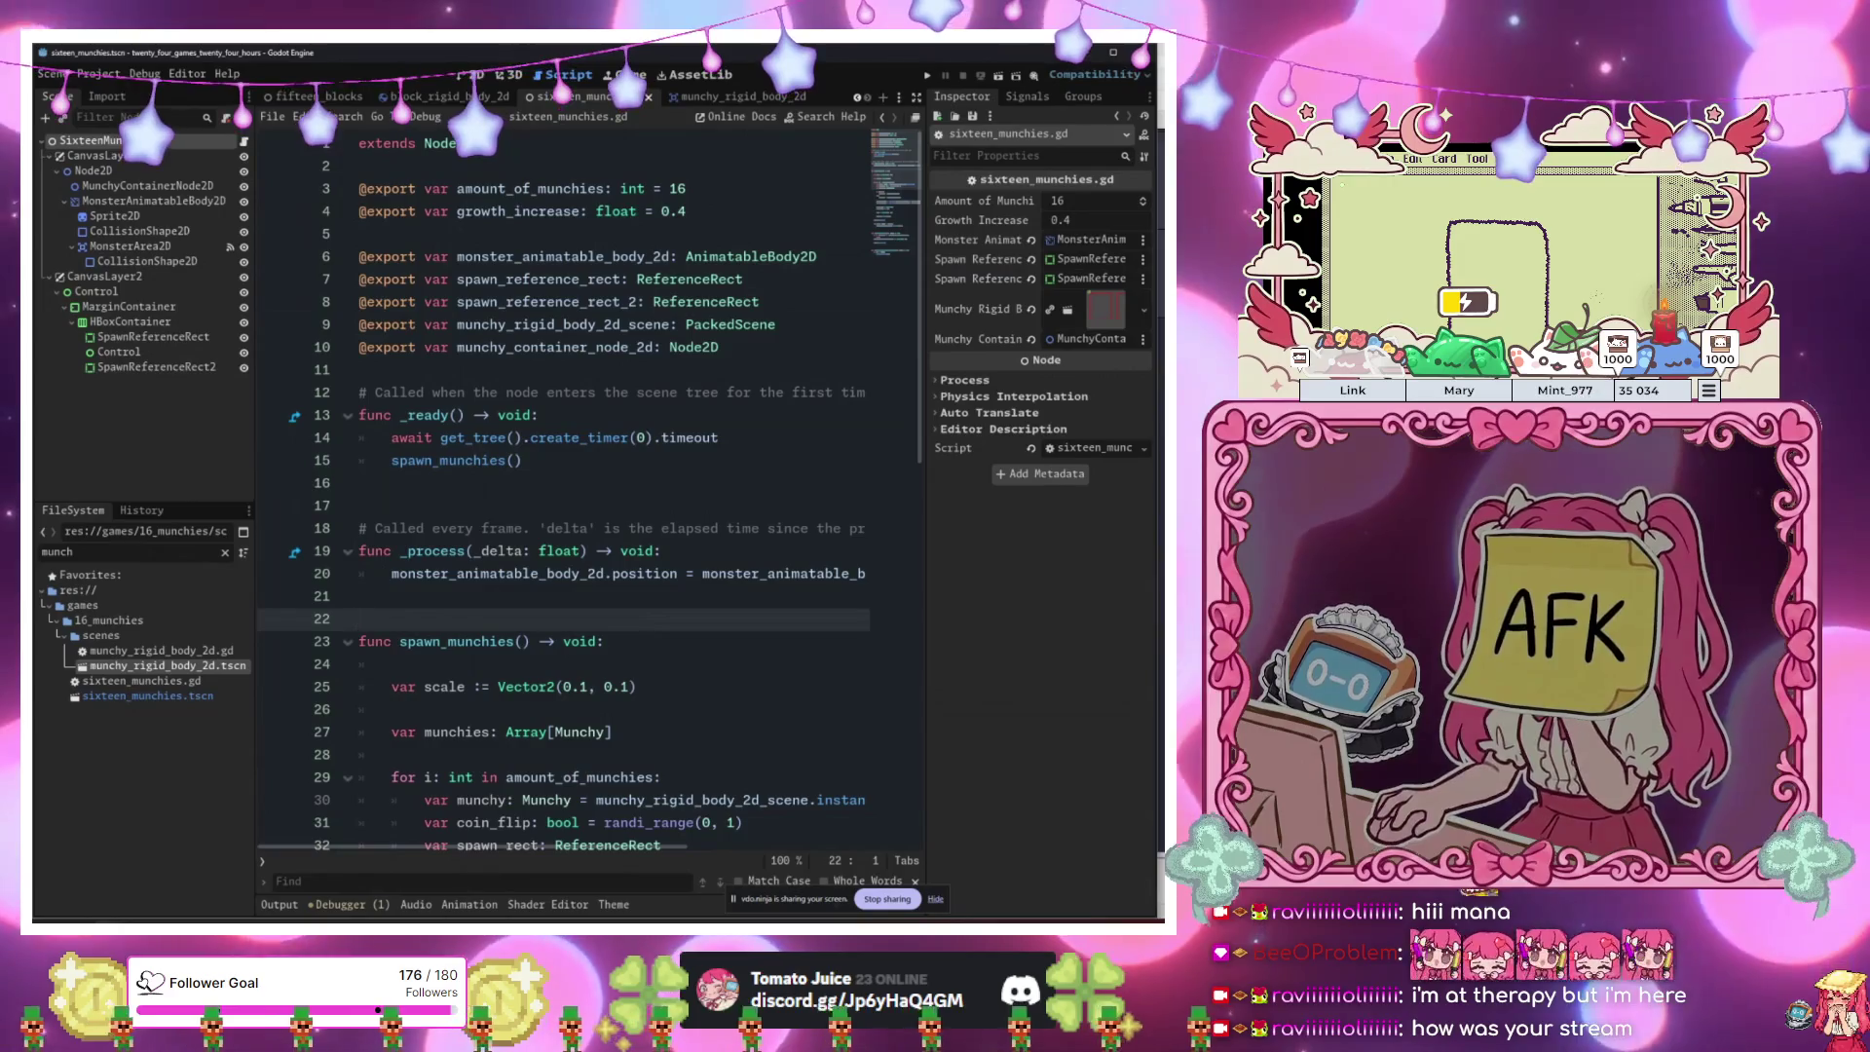
{"action": "left_click", "coordinate": [582, 370]}
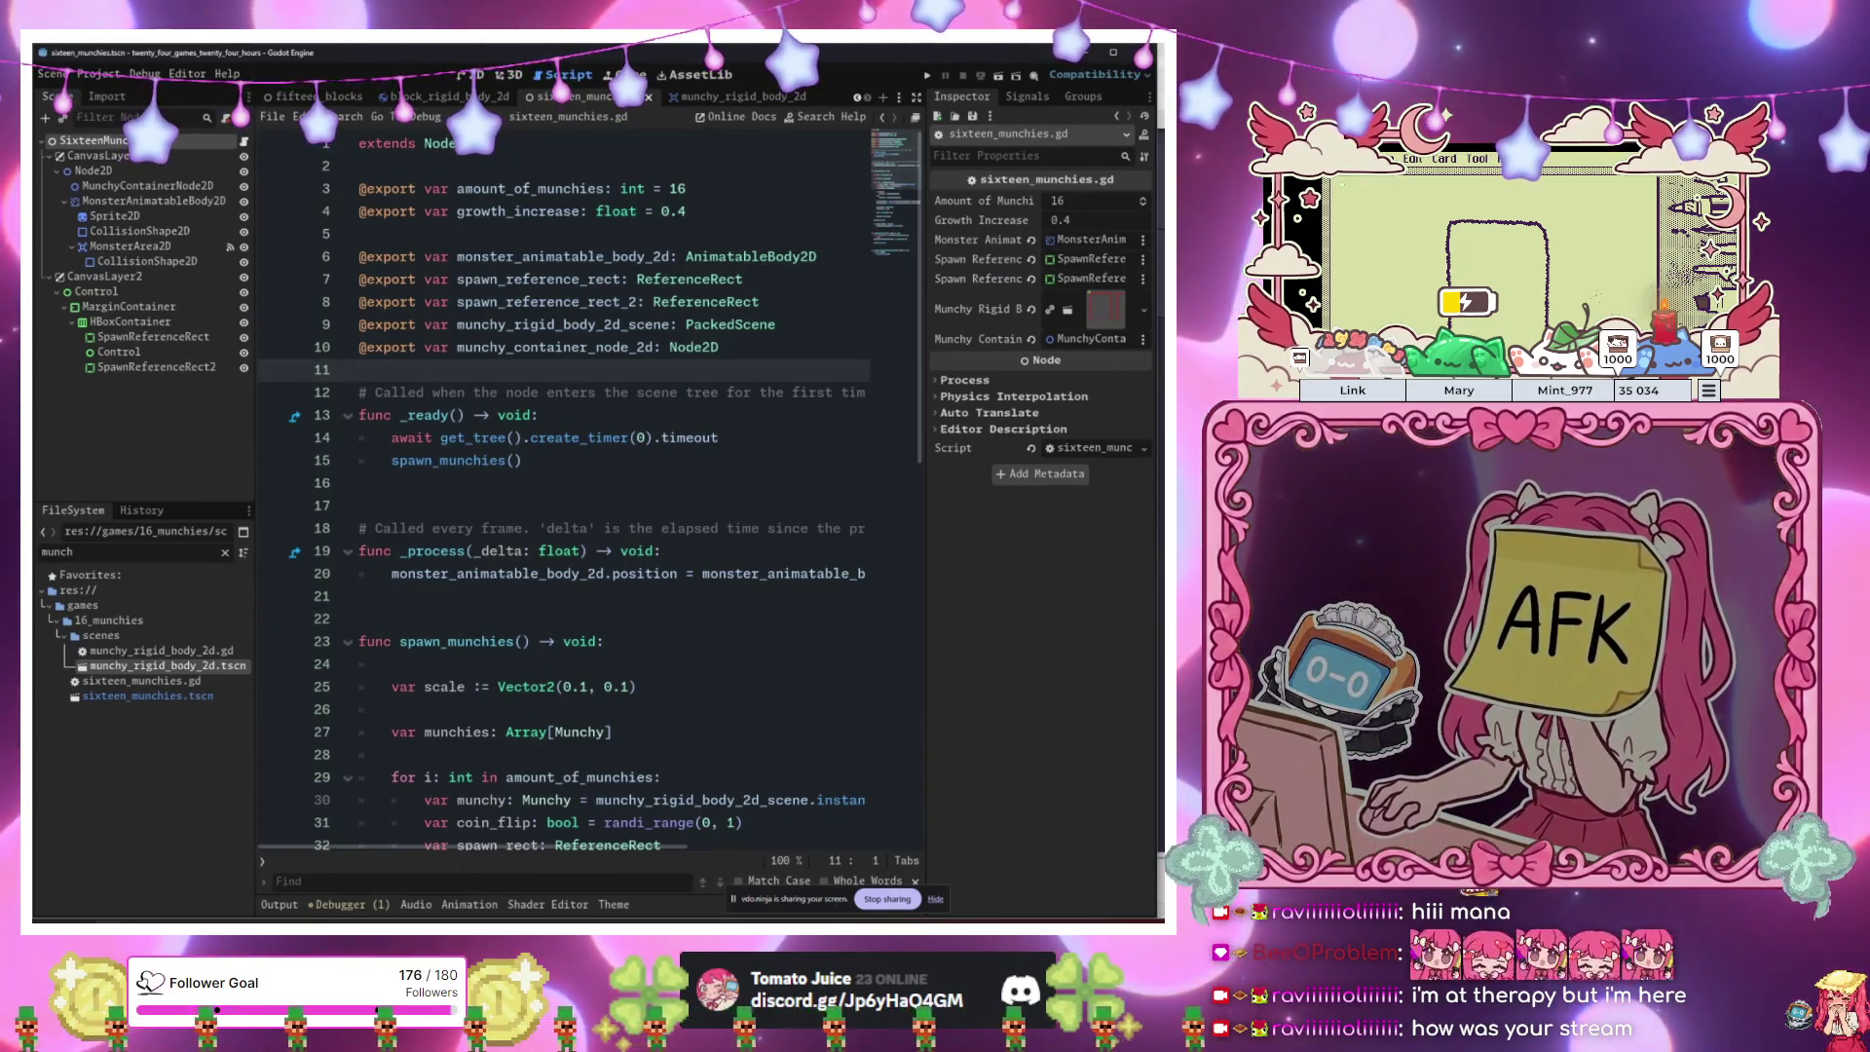
{"action": "left_click", "coordinate": [723, 347]}
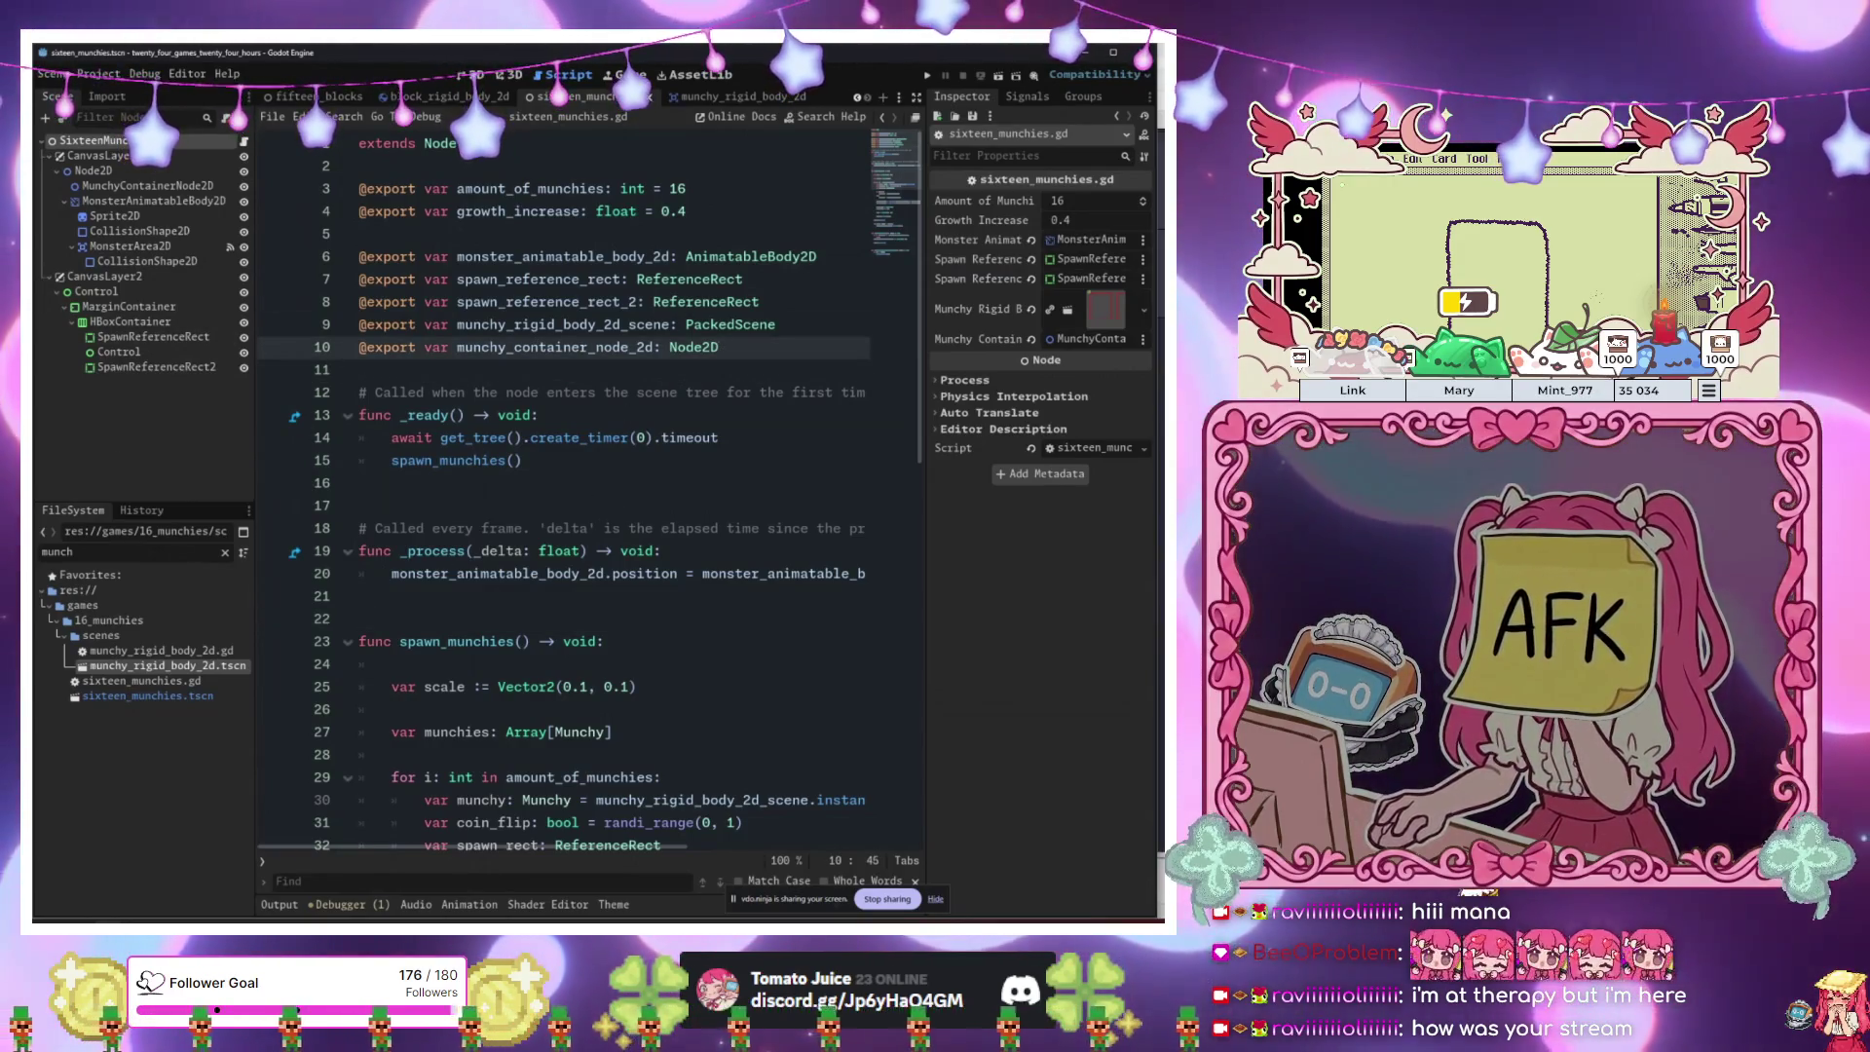
{"action": "double_click", "coordinate": [165, 666]}
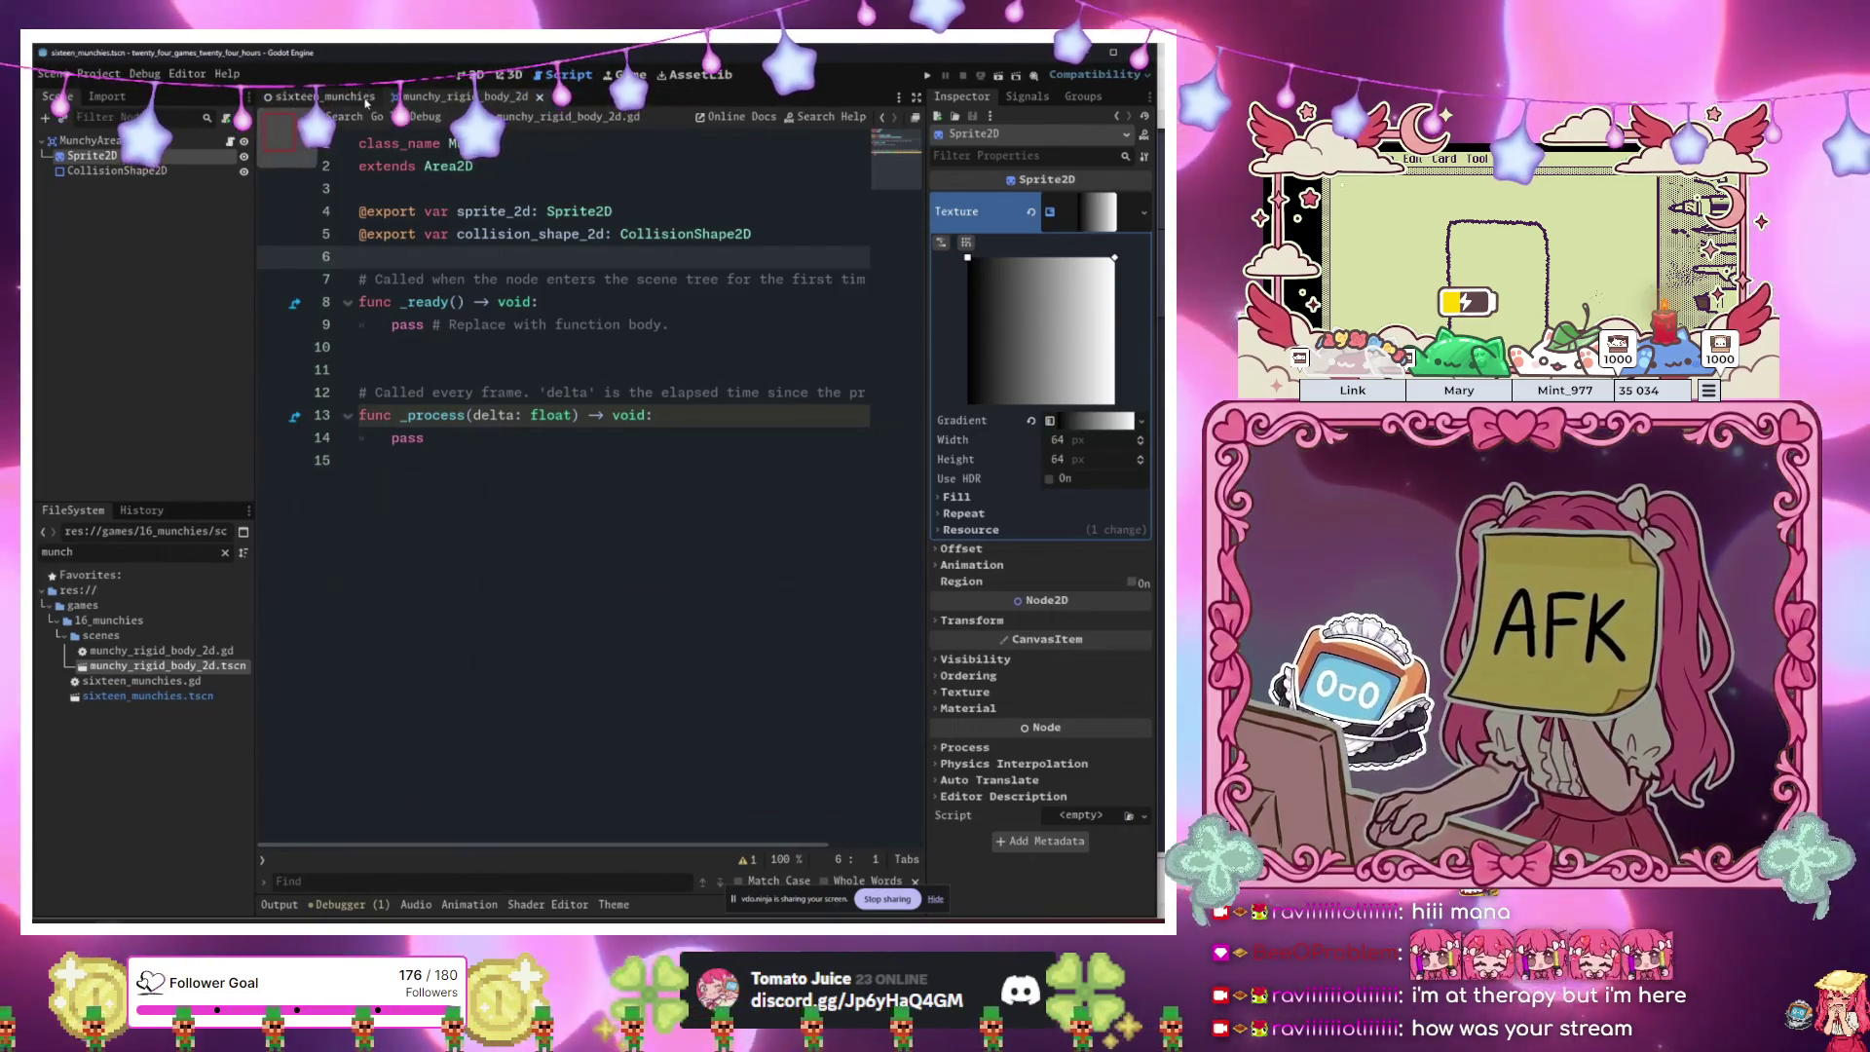
In sixteen_munchies.gd, add 'points += 1' on the empty line 60 of attempt_to_munch
{"action": "left_click", "coordinate": [366, 102]}
{"action": "scroll", "coordinate": [557, 373], "scroll_direction": "down", "scroll_amount": 10}
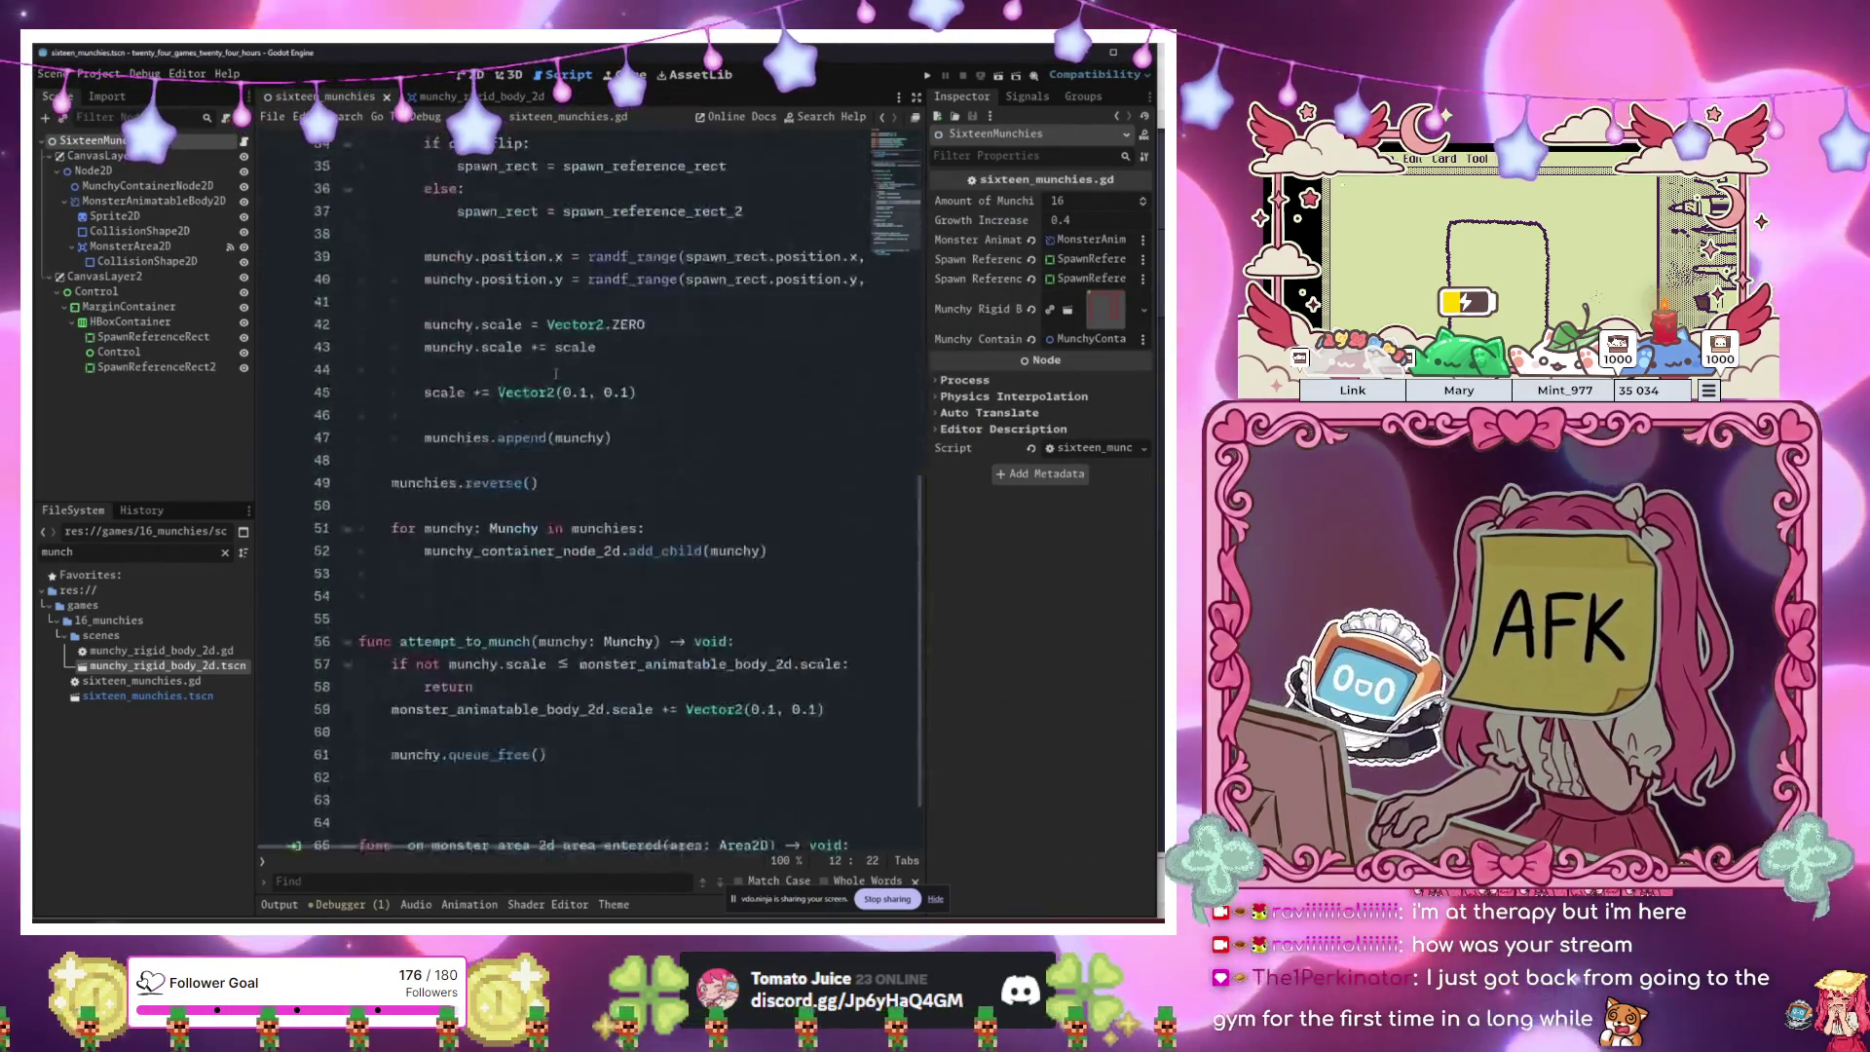
{"action": "scroll", "coordinate": [556, 373], "scroll_direction": "down", "scroll_amount": 2}
{"action": "left_click", "coordinate": [605, 623]}
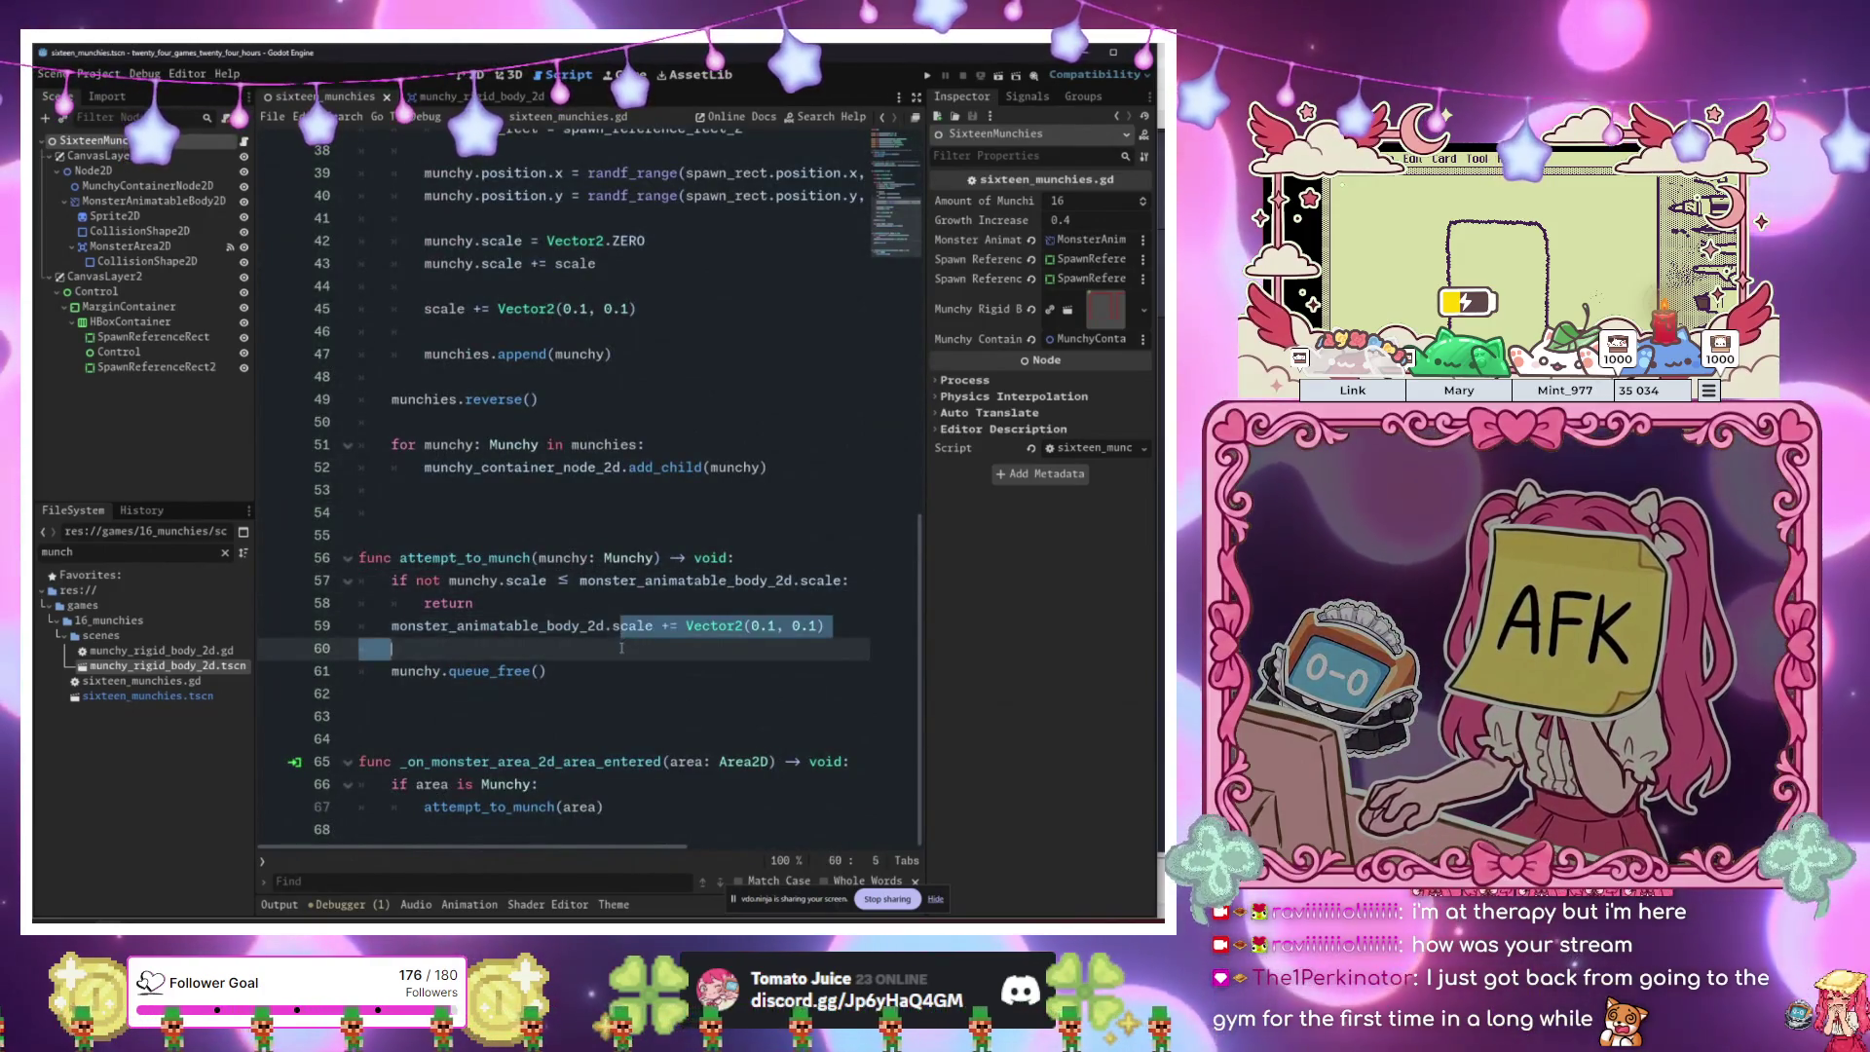
{"action": "left_click", "coordinate": [609, 648]}
{"action": "scroll", "coordinate": [609, 665], "scroll_direction": "up", "scroll_amount": 3}
{"action": "scroll", "coordinate": [609, 666], "scroll_direction": "down", "scroll_amount": 3}
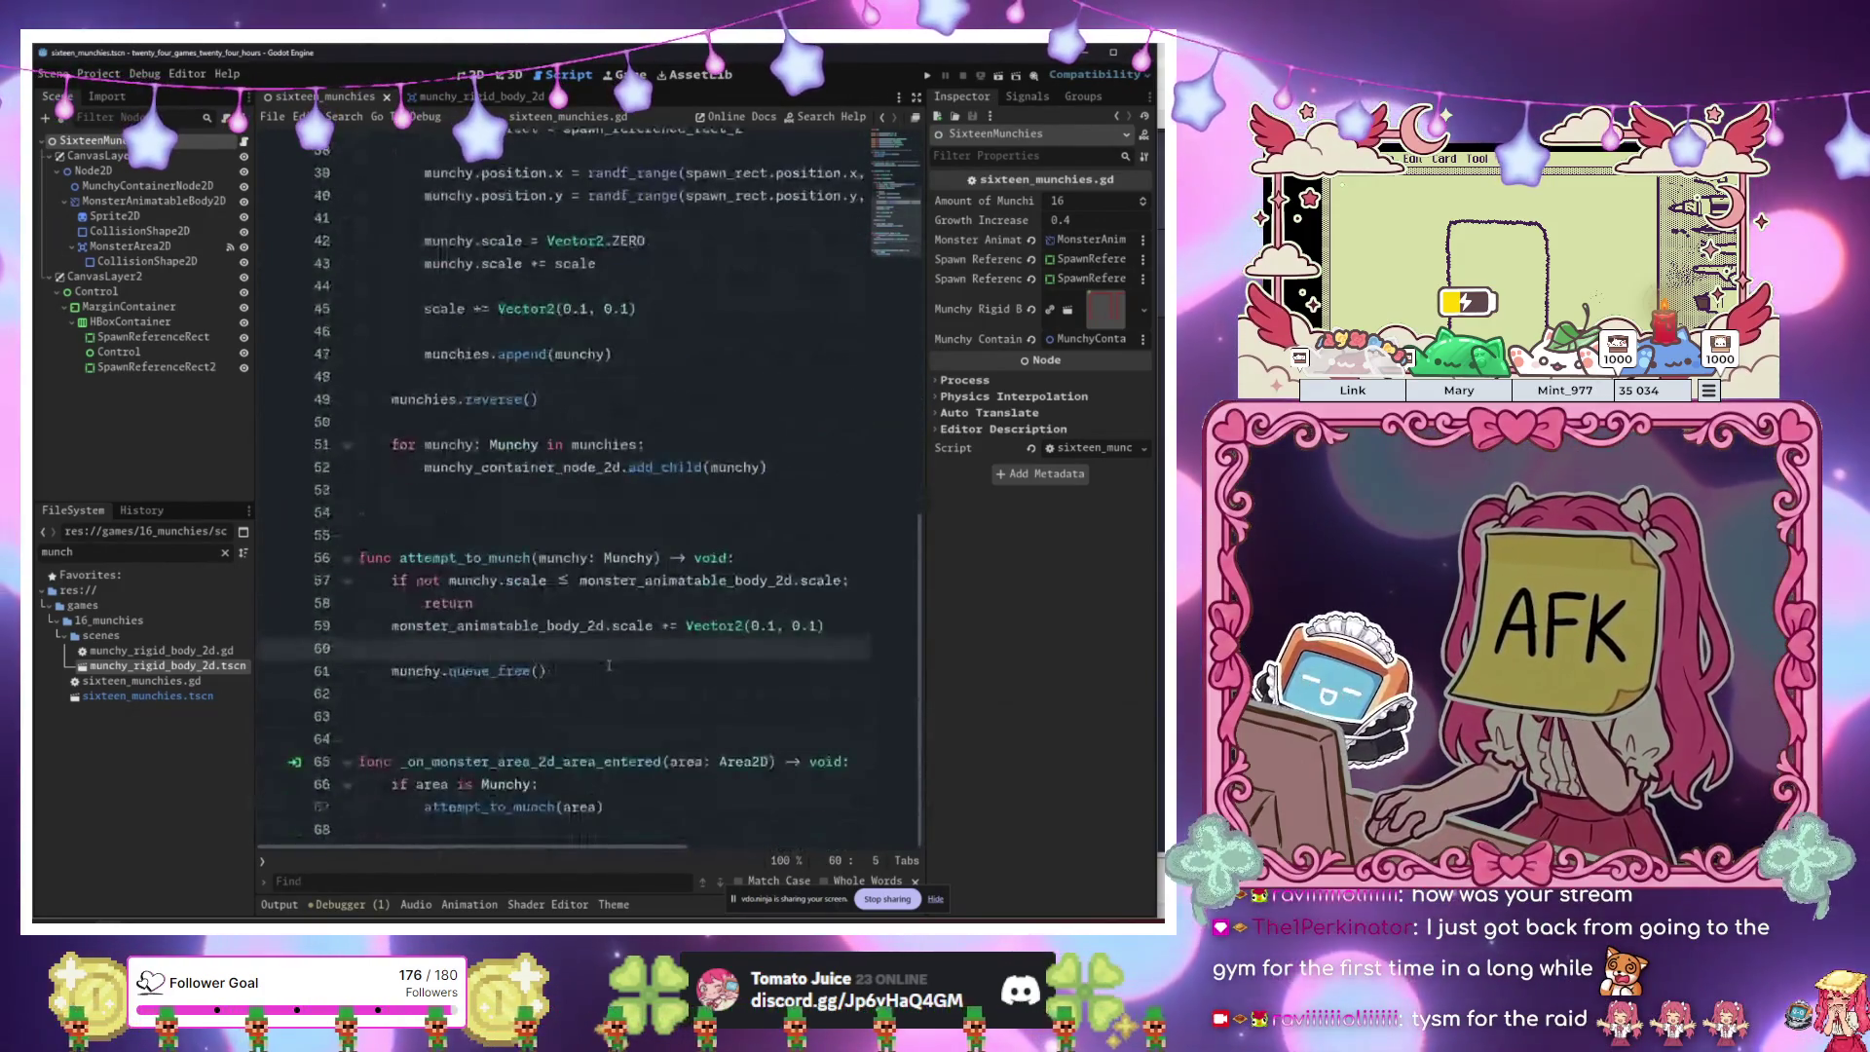
{"action": "left_click", "coordinate": [609, 666]}
{"action": "key", "text": "Up"}
{"action": "key", "text": "Up"}
{"action": "key", "text": "Up"}
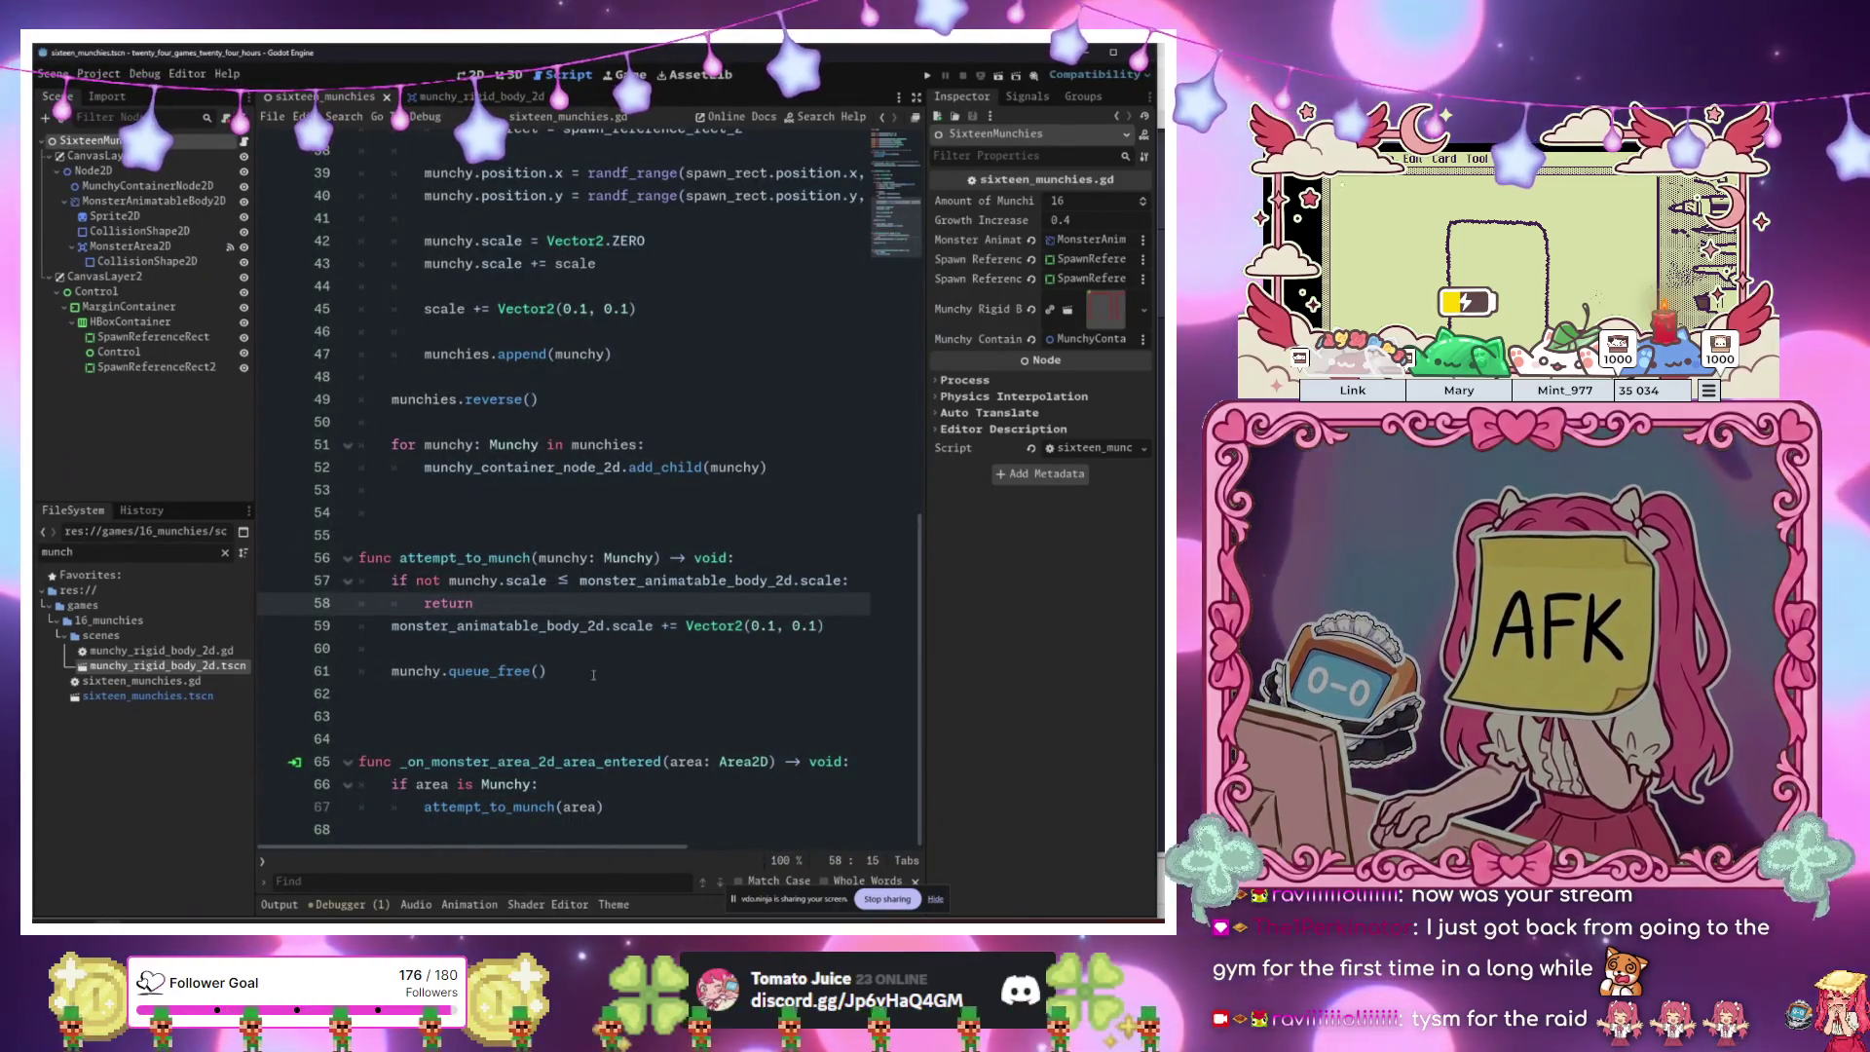
{"action": "left_click", "coordinate": [607, 656]}
{"action": "type", "text": "p"}
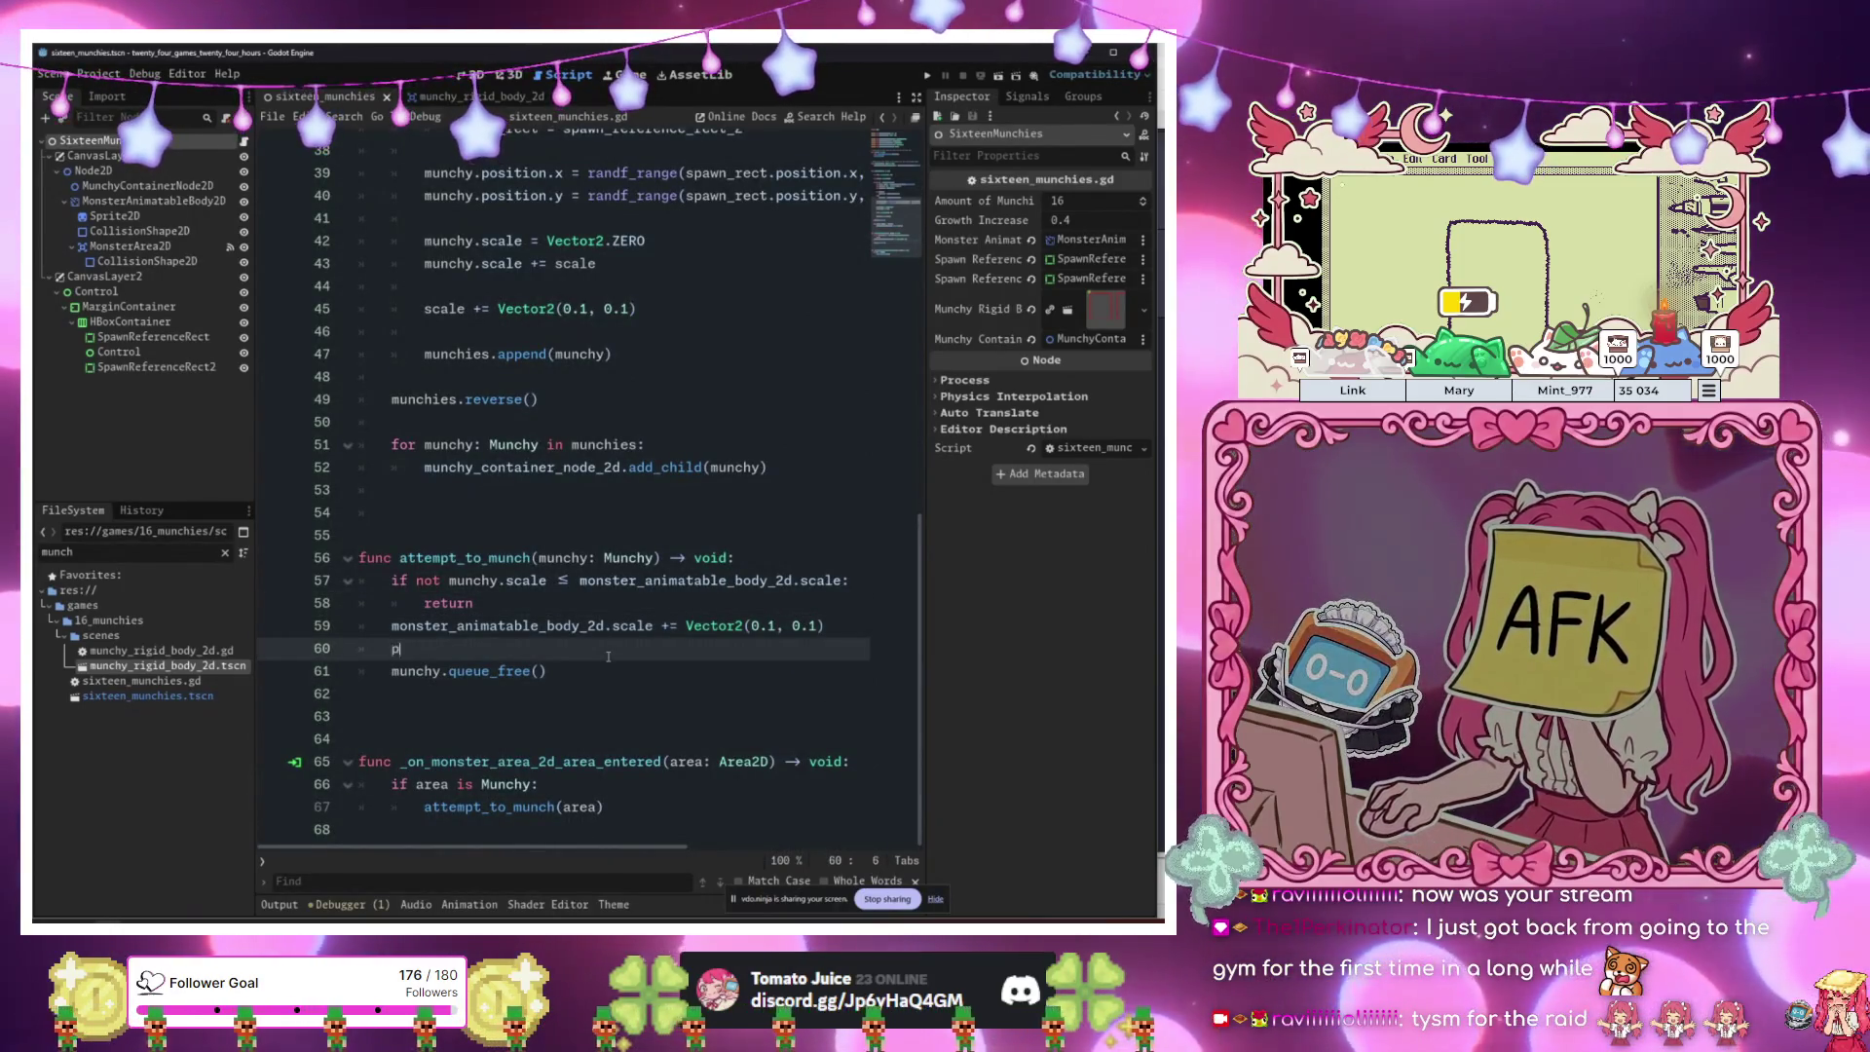
{"action": "type", "text": "oint"}
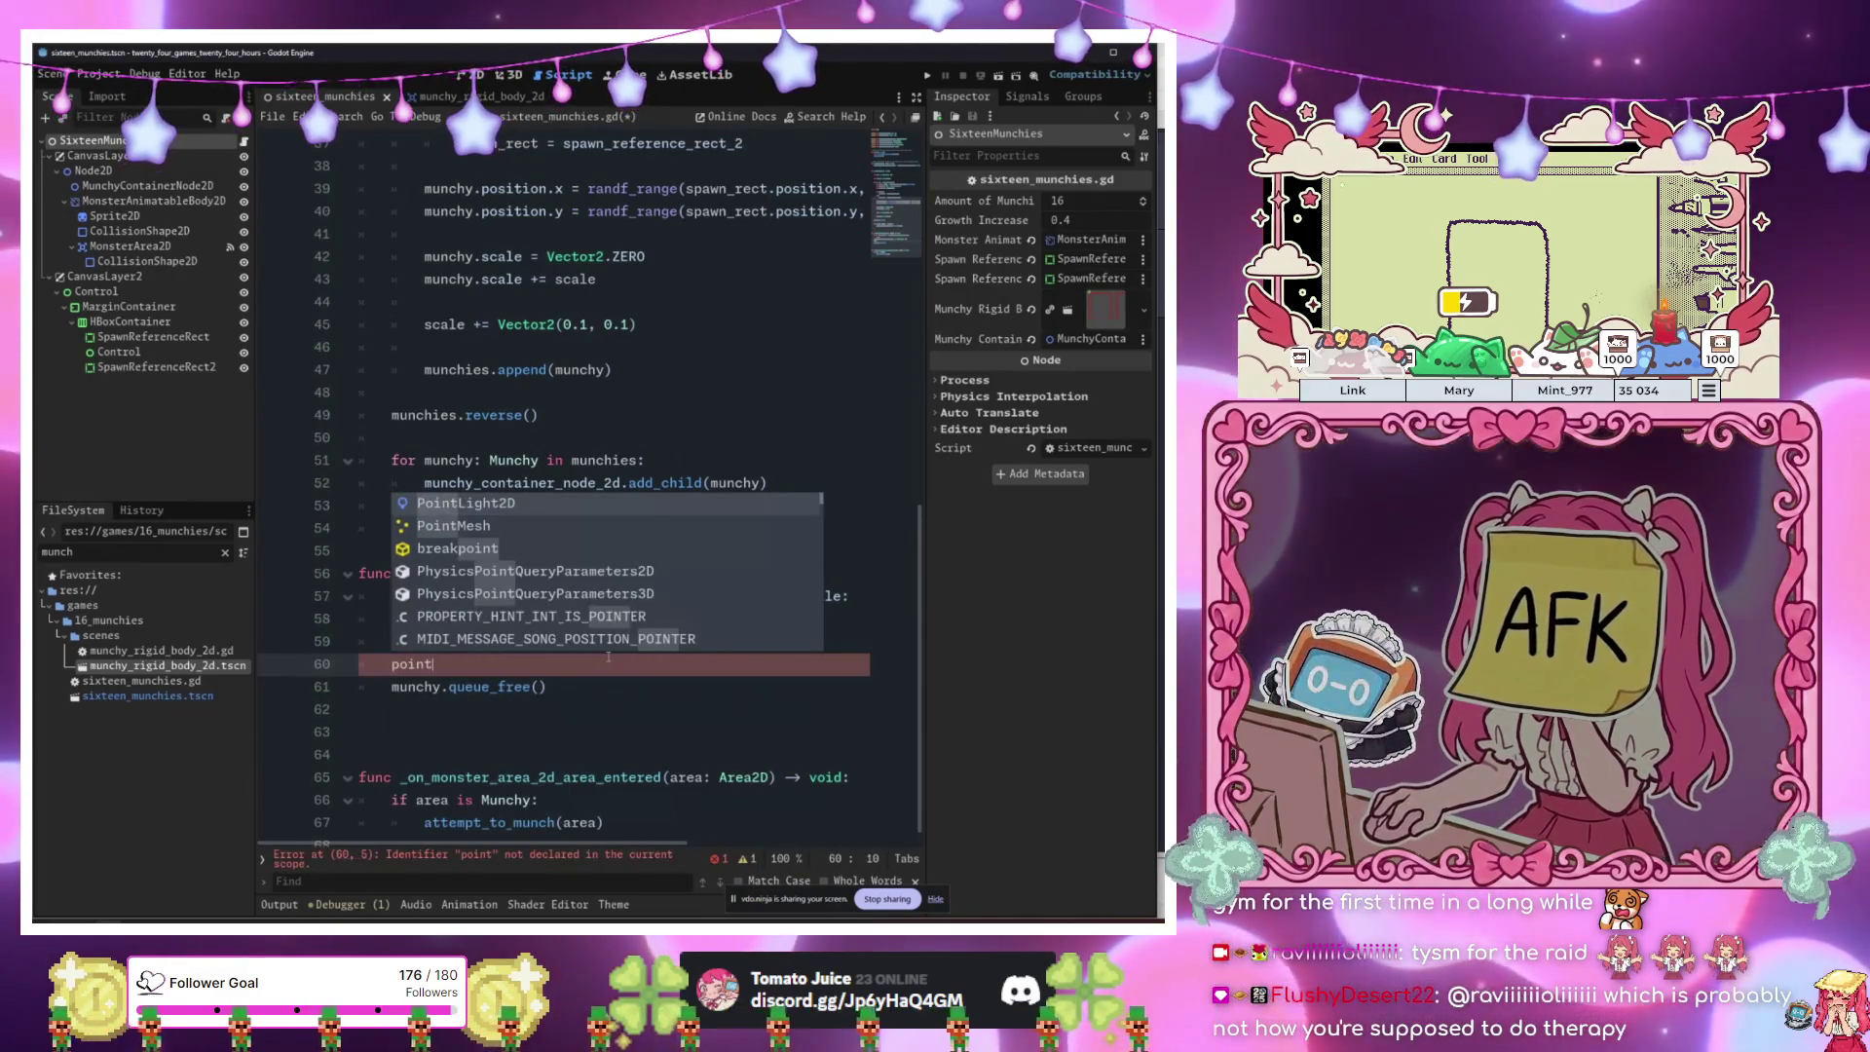
{"action": "type", "text": "s +"}
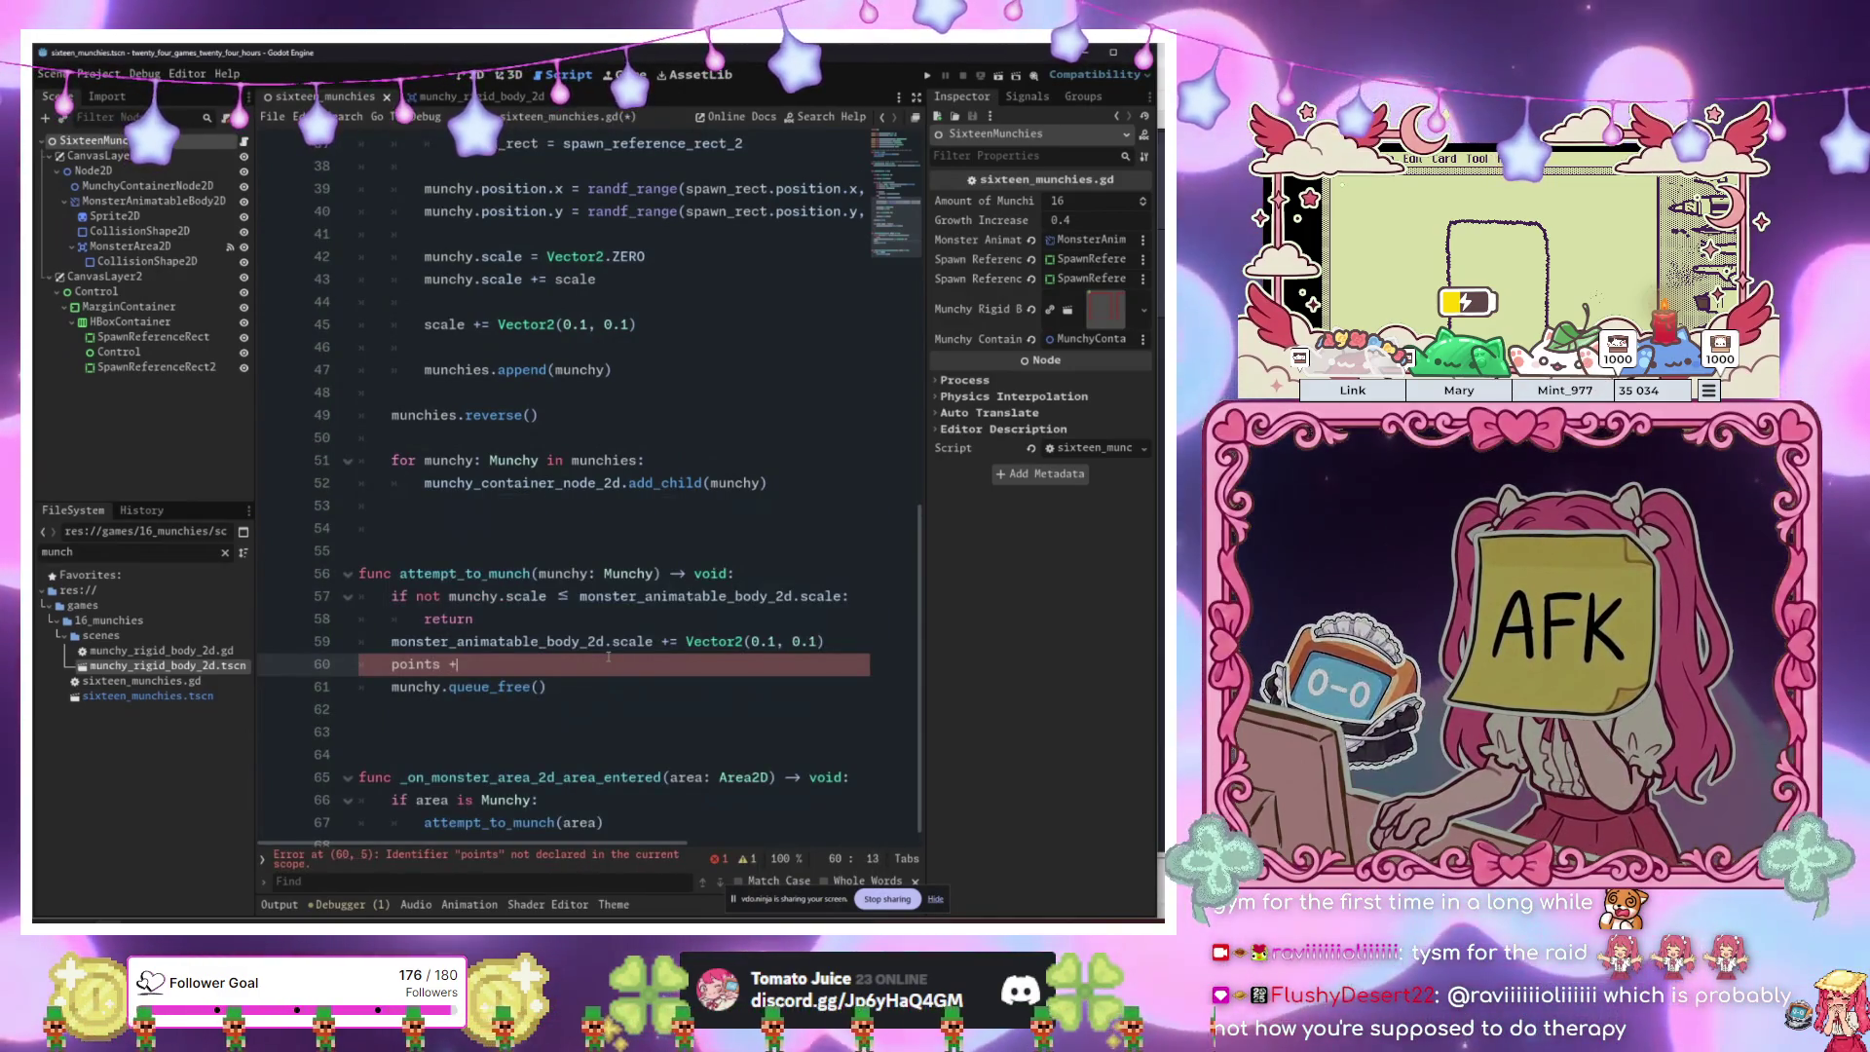
{"action": "type", "text": "= 1"}
{"action": "scroll", "coordinate": [589, 660], "scroll_direction": "up", "scroll_amount": 4}
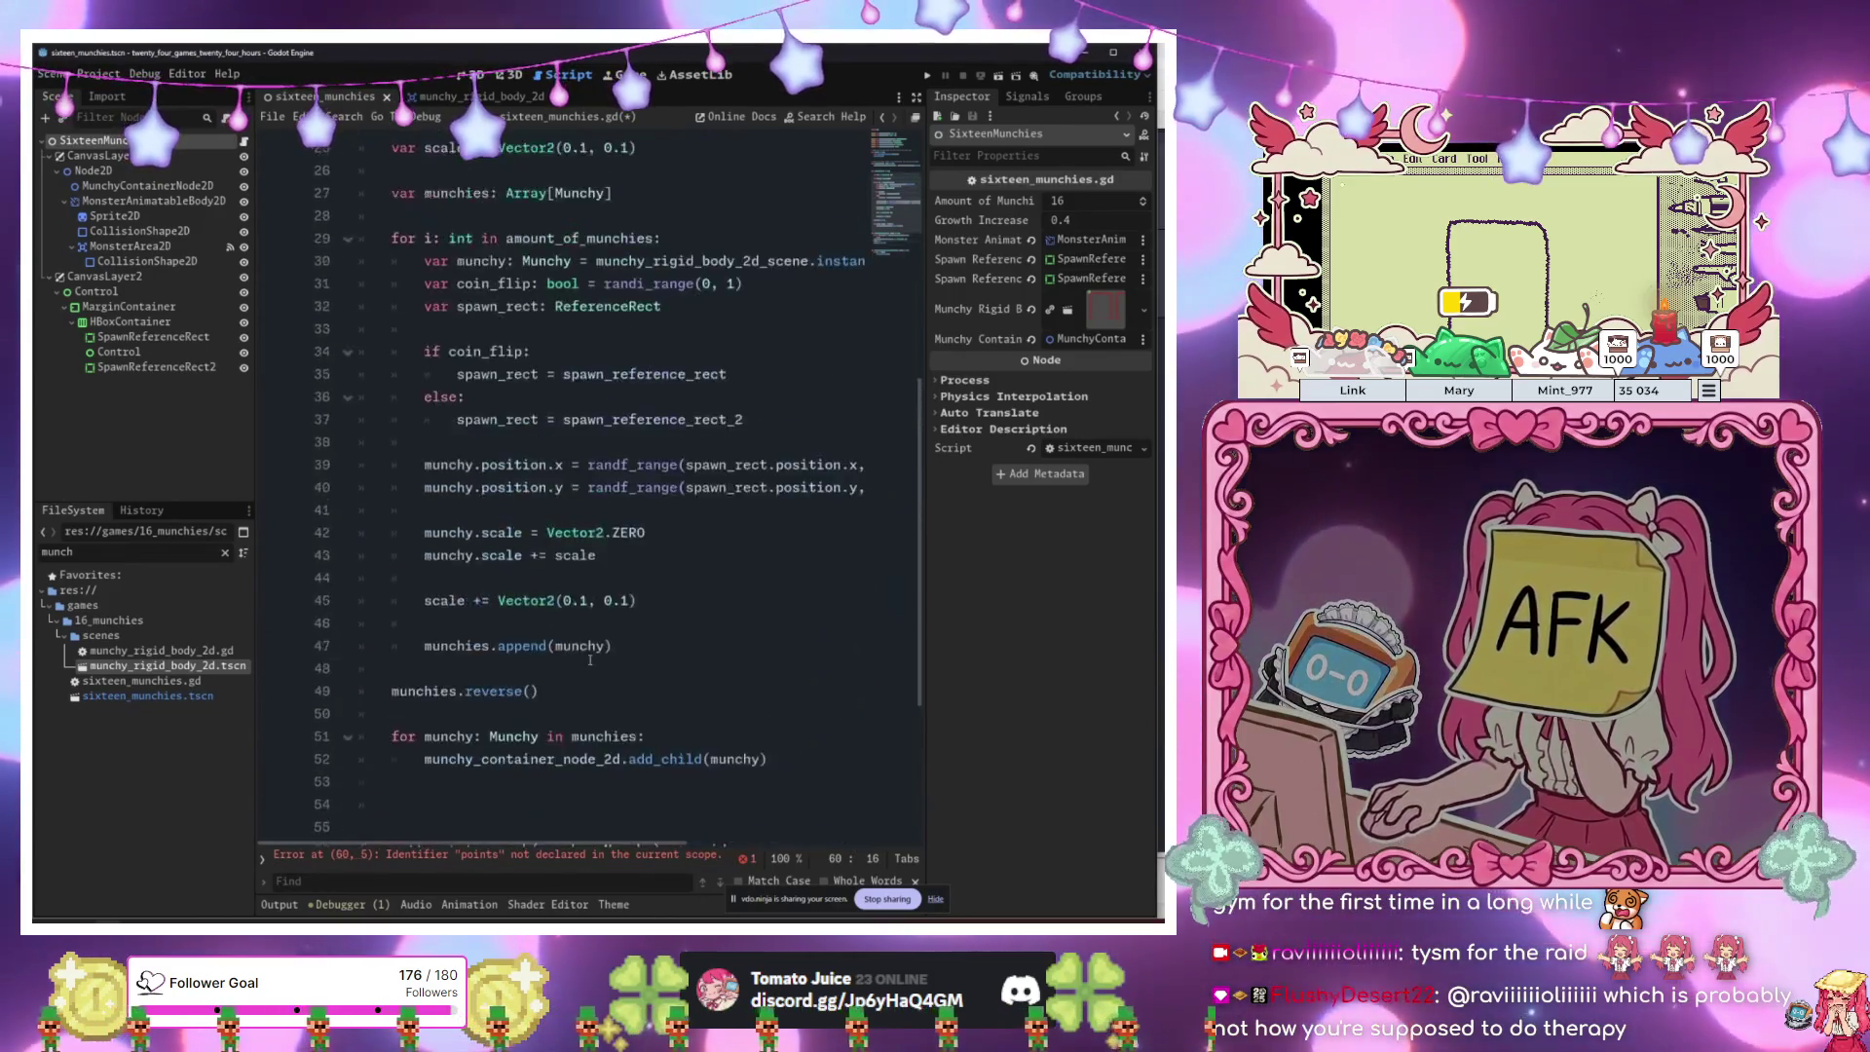
{"action": "scroll", "coordinate": [589, 661], "scroll_direction": "up", "scroll_amount": 8}
Insert a line 12 below the exports, type 'wa', and save the script
{"action": "left_click", "coordinate": [634, 376]}
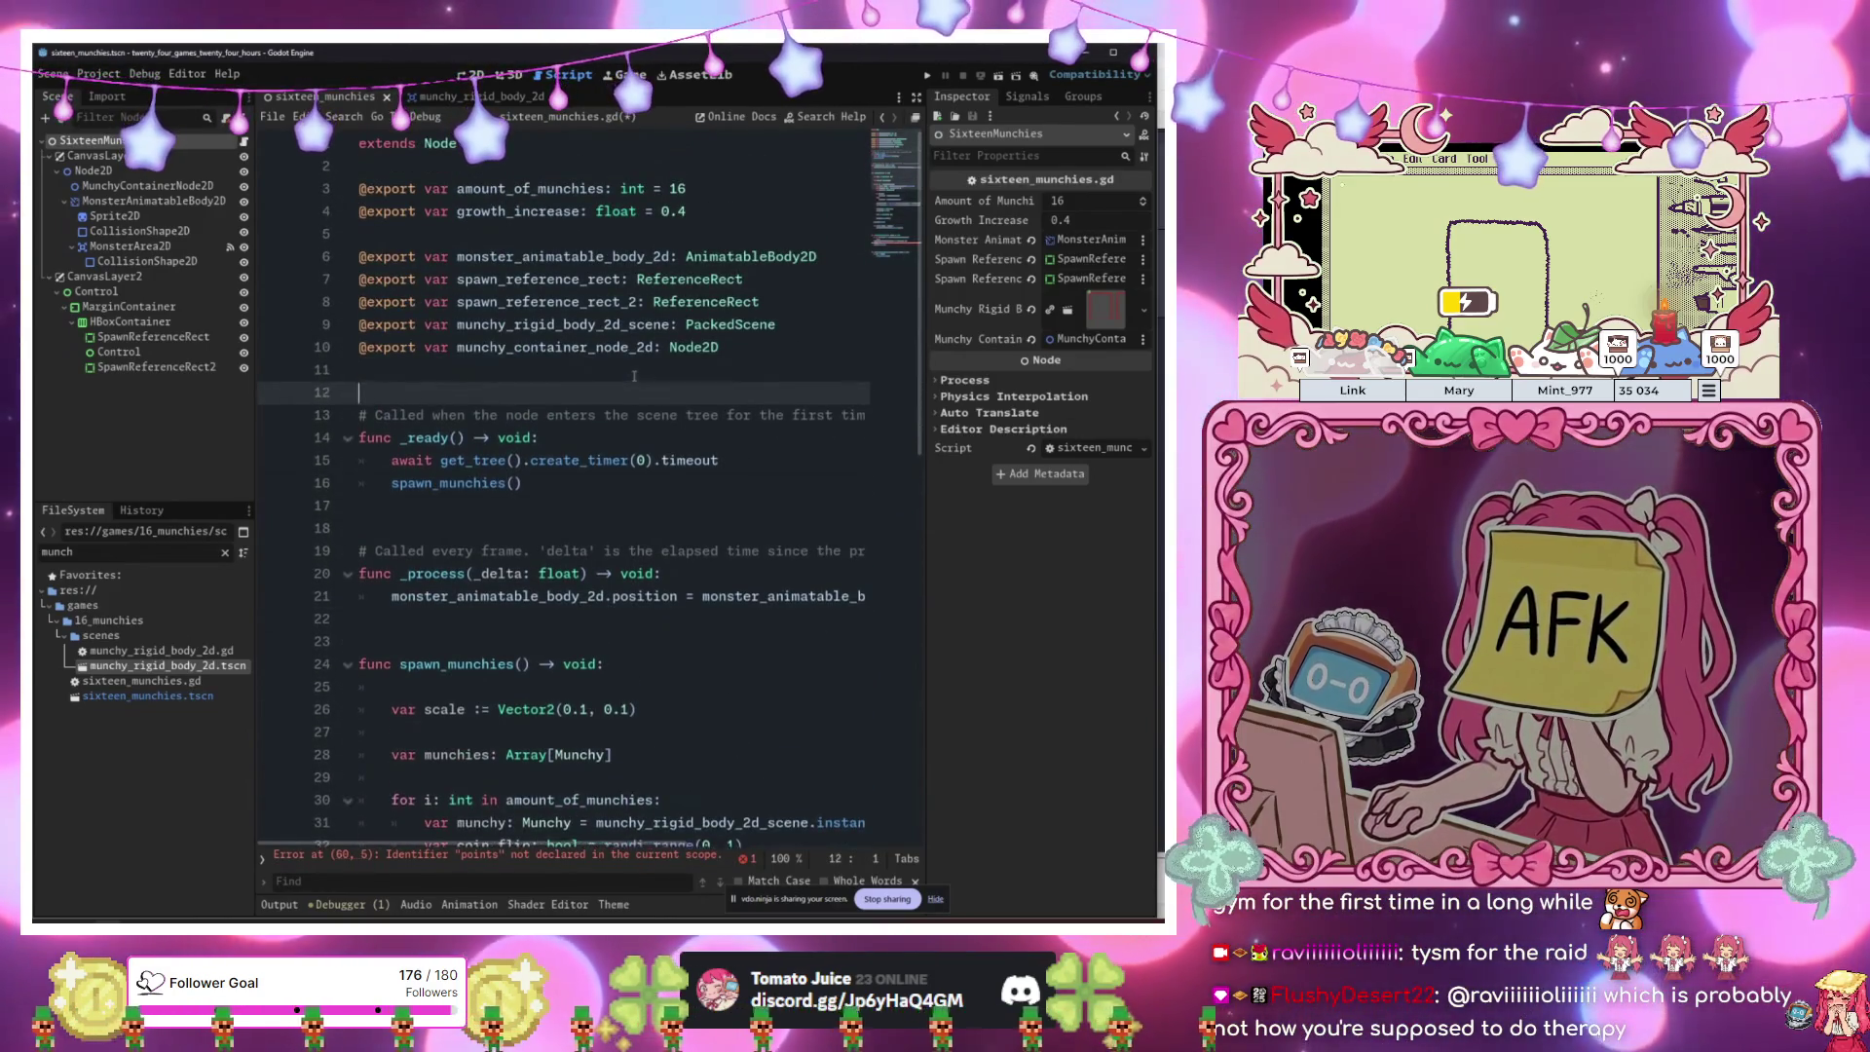
{"action": "key", "text": "Return"}
{"action": "key", "text": "Up"}
{"action": "type", "text": "w"}
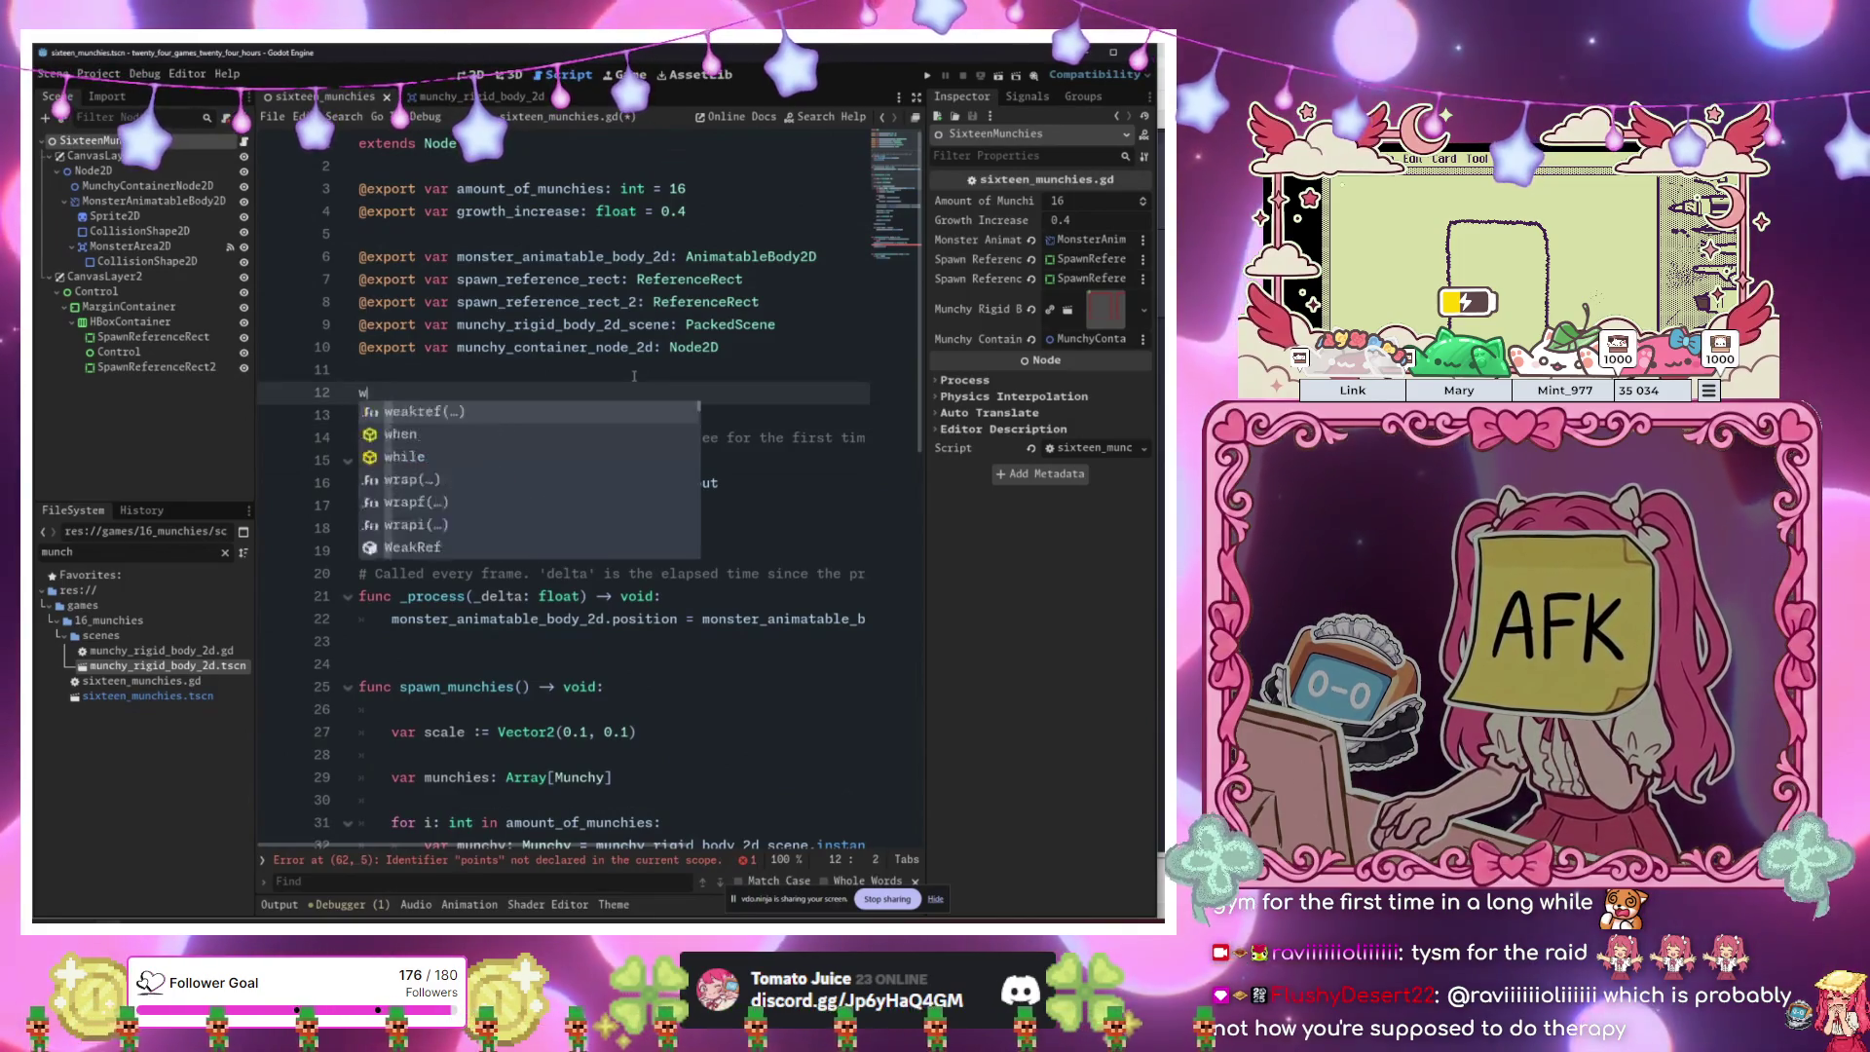
{"action": "type", "text": "a"}
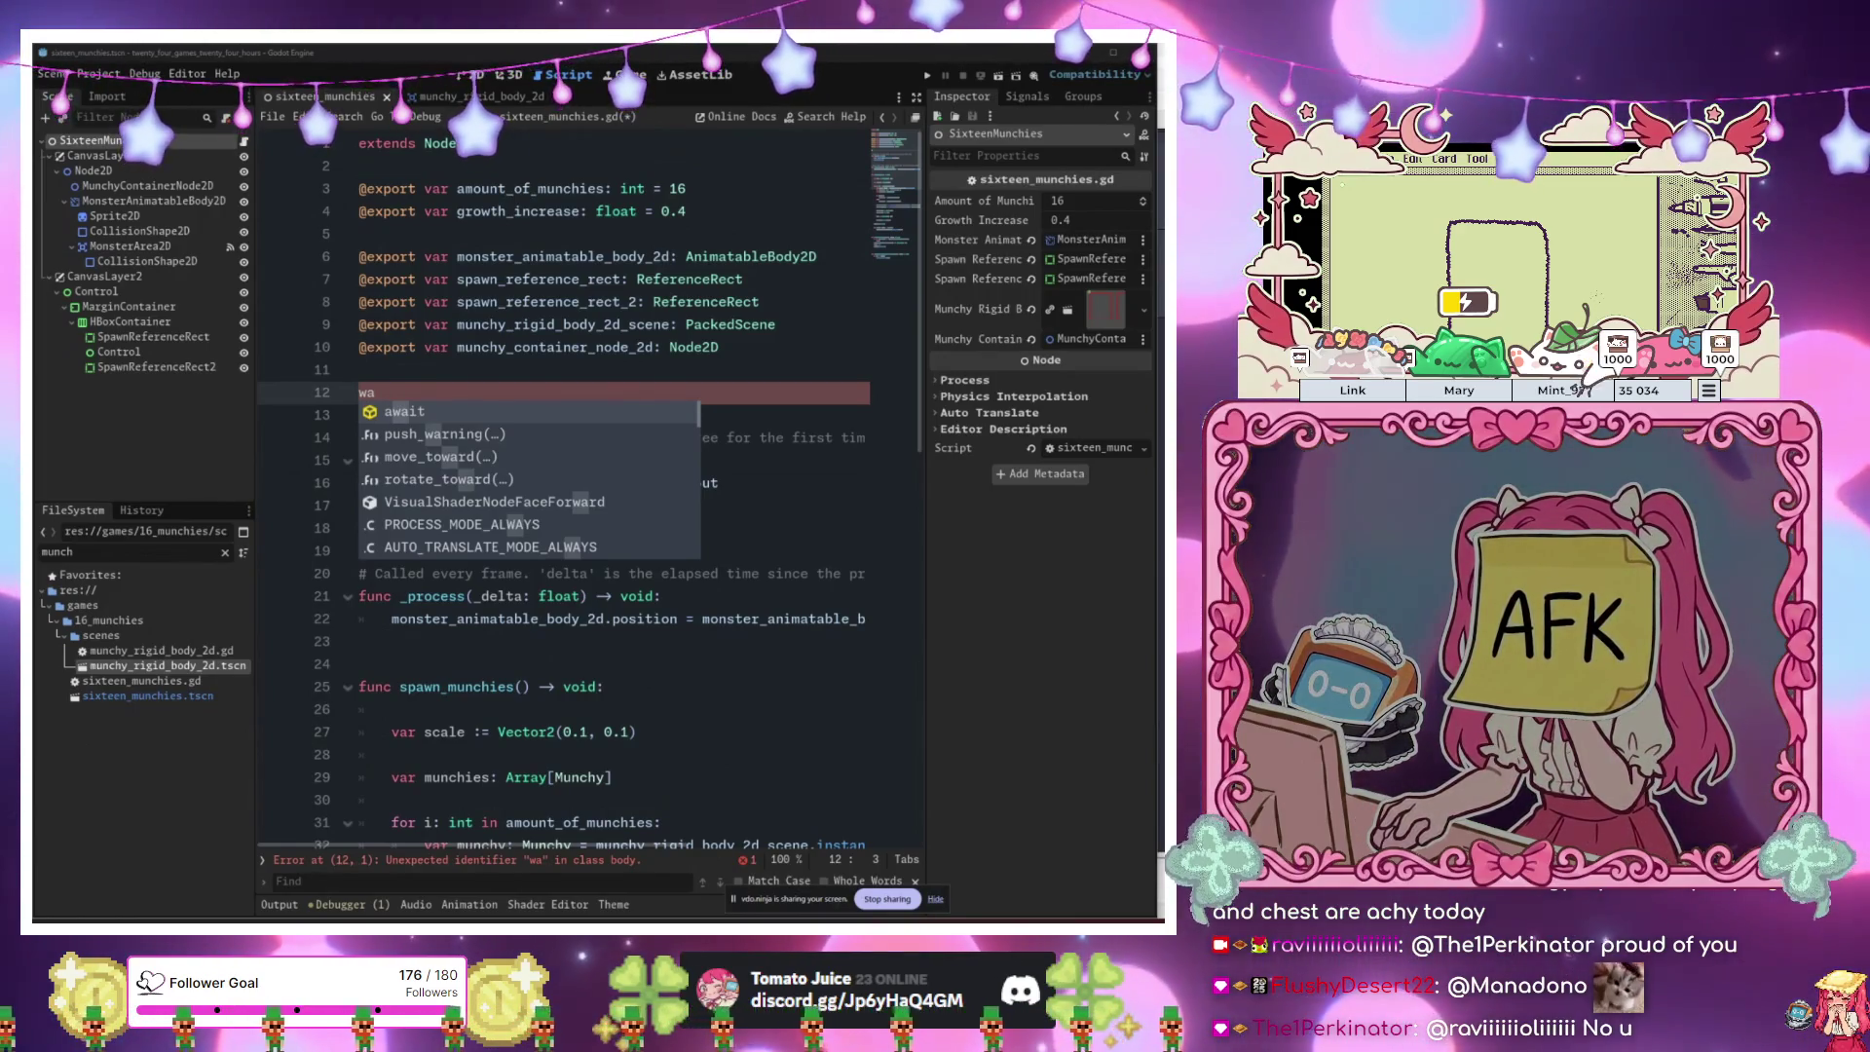
{"action": "key", "text": "ctrl+s"}
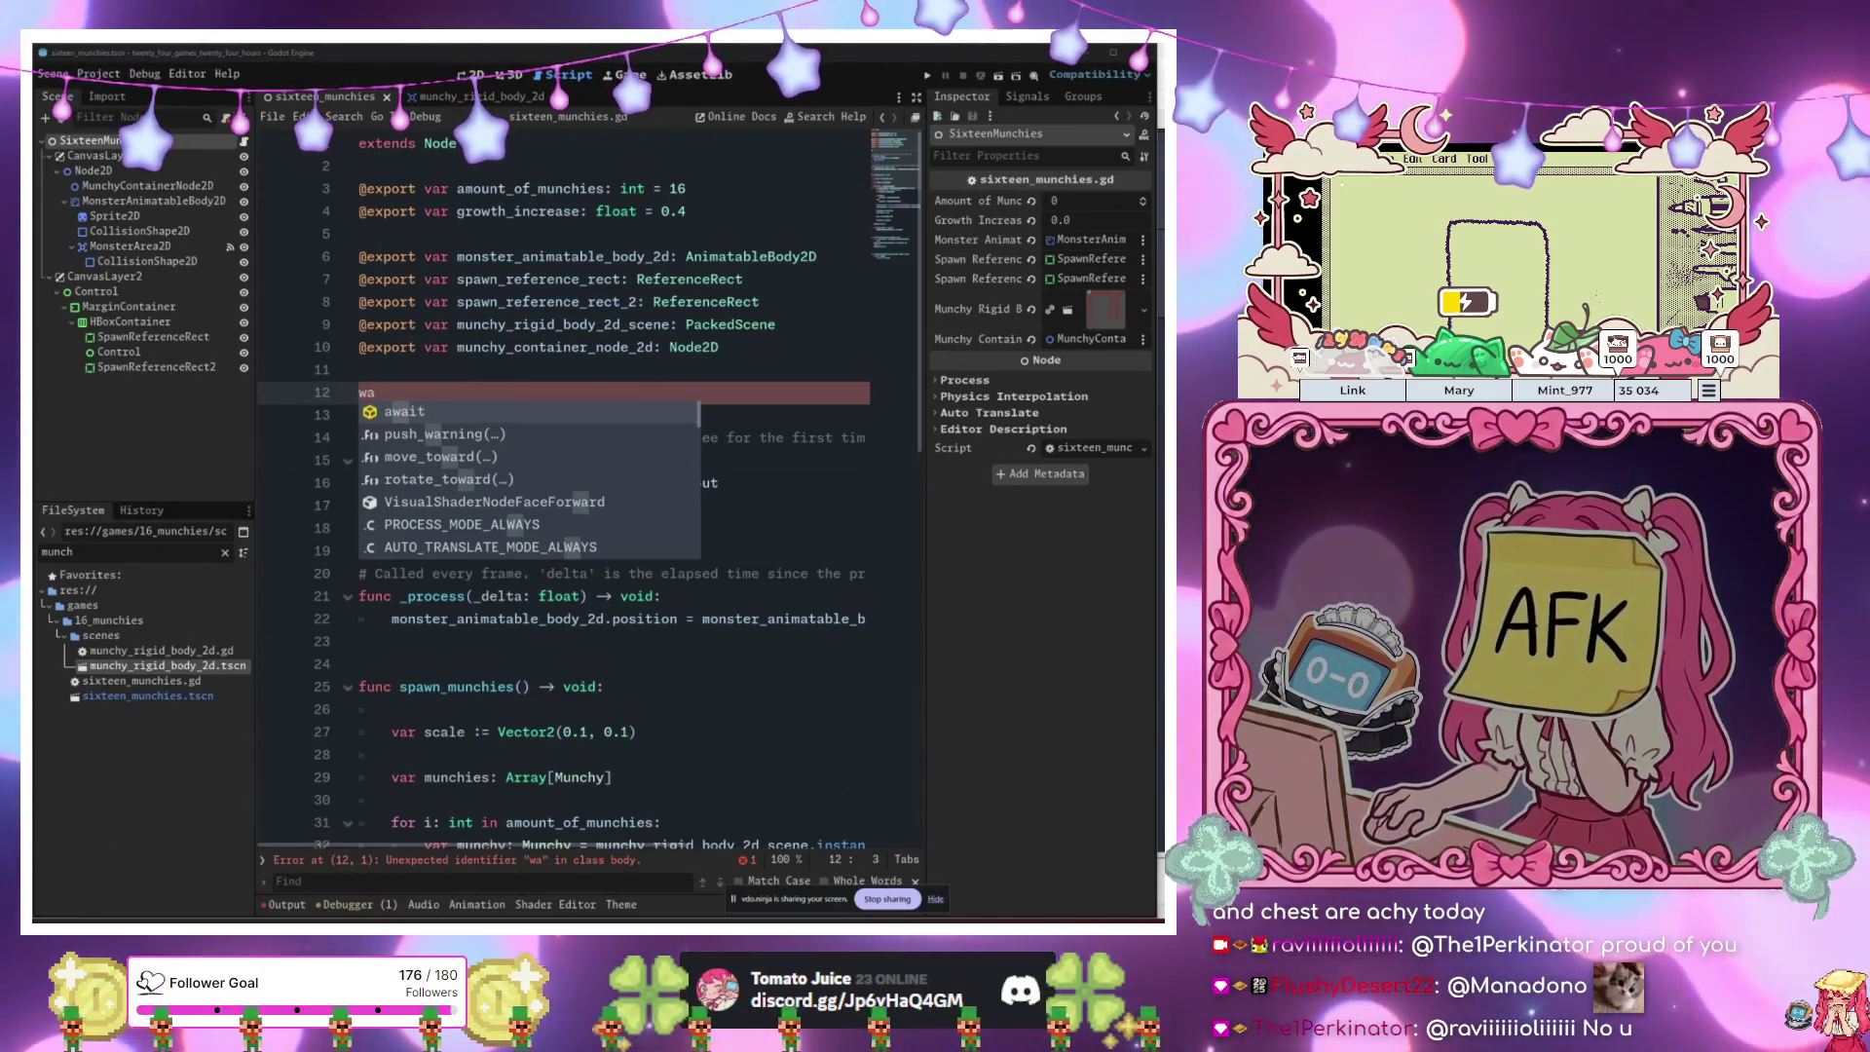
{"action": "key", "text": "Escape"}
Declare 'var points: int = 0' on line 12 and save the script
{"action": "left_click", "coordinate": [528, 402]}
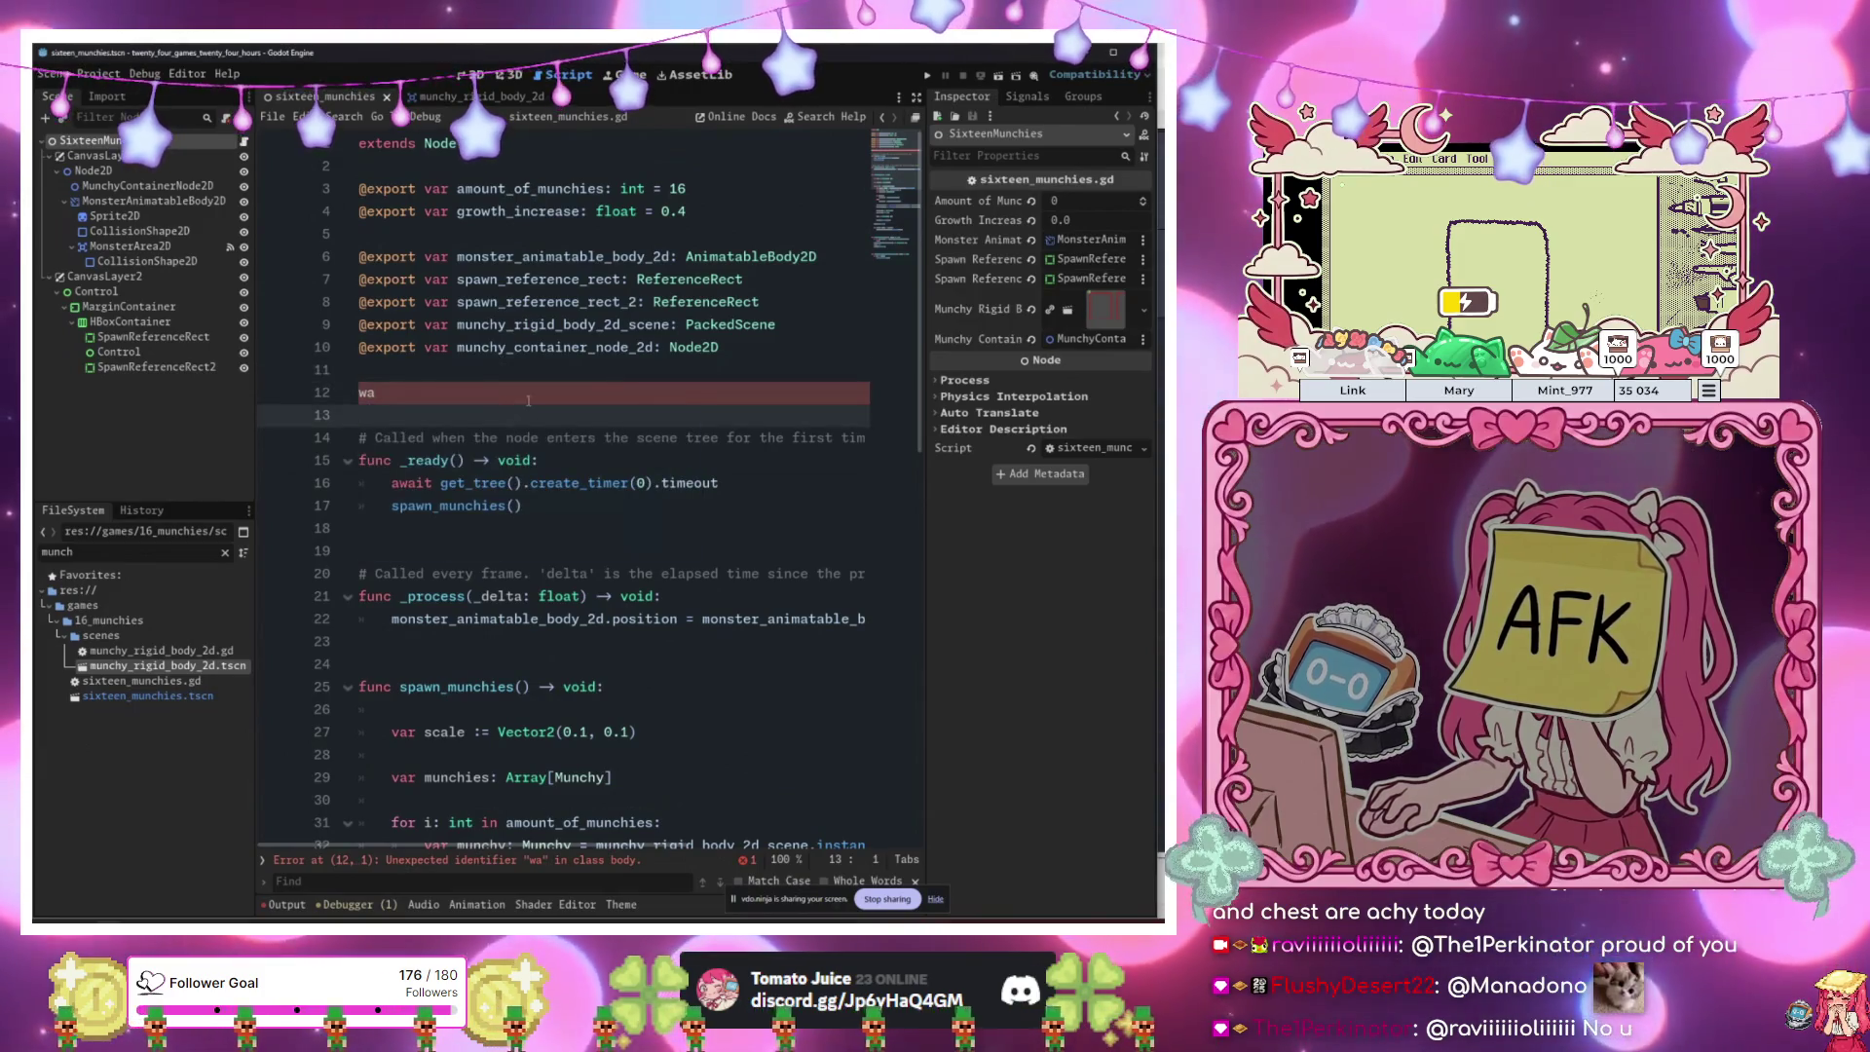
{"action": "left_click", "coordinate": [526, 400]}
{"action": "scroll", "coordinate": [442, 482], "scroll_direction": "down", "scroll_amount": 3}
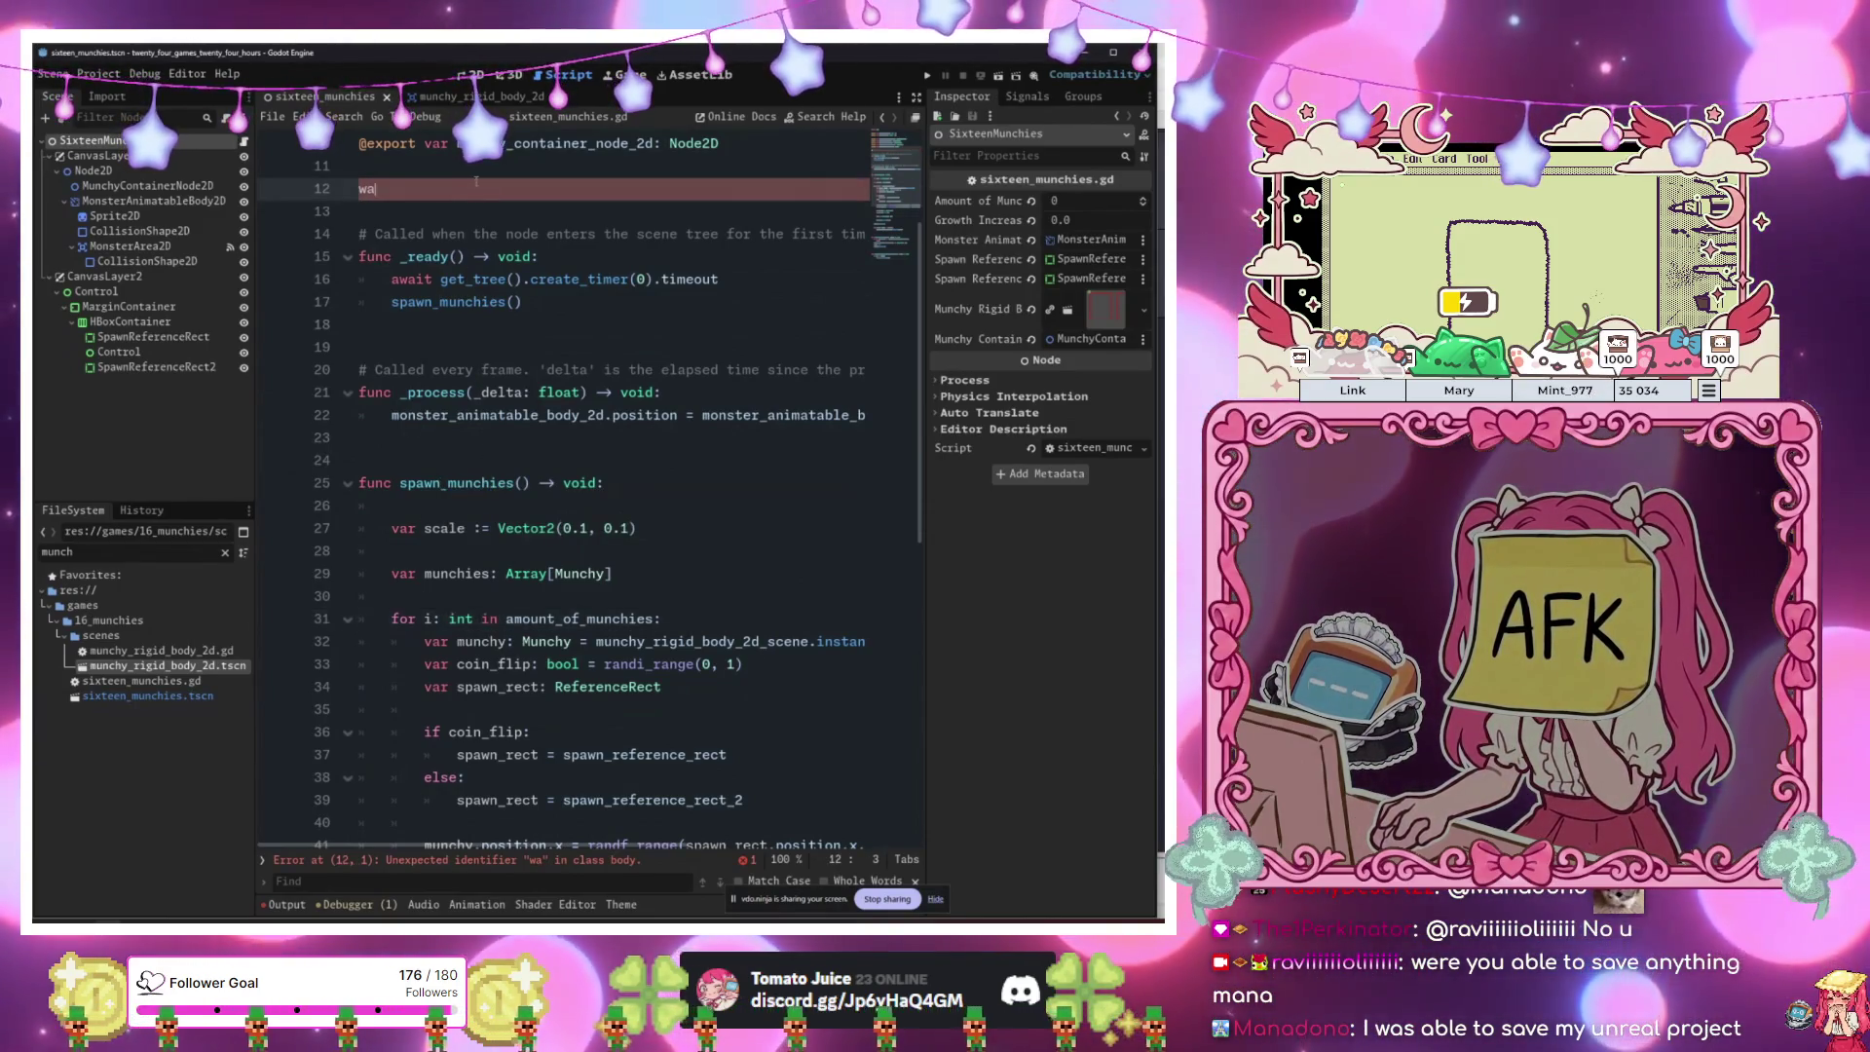
{"action": "scroll", "coordinate": [478, 200], "scroll_direction": "up", "scroll_amount": 3}
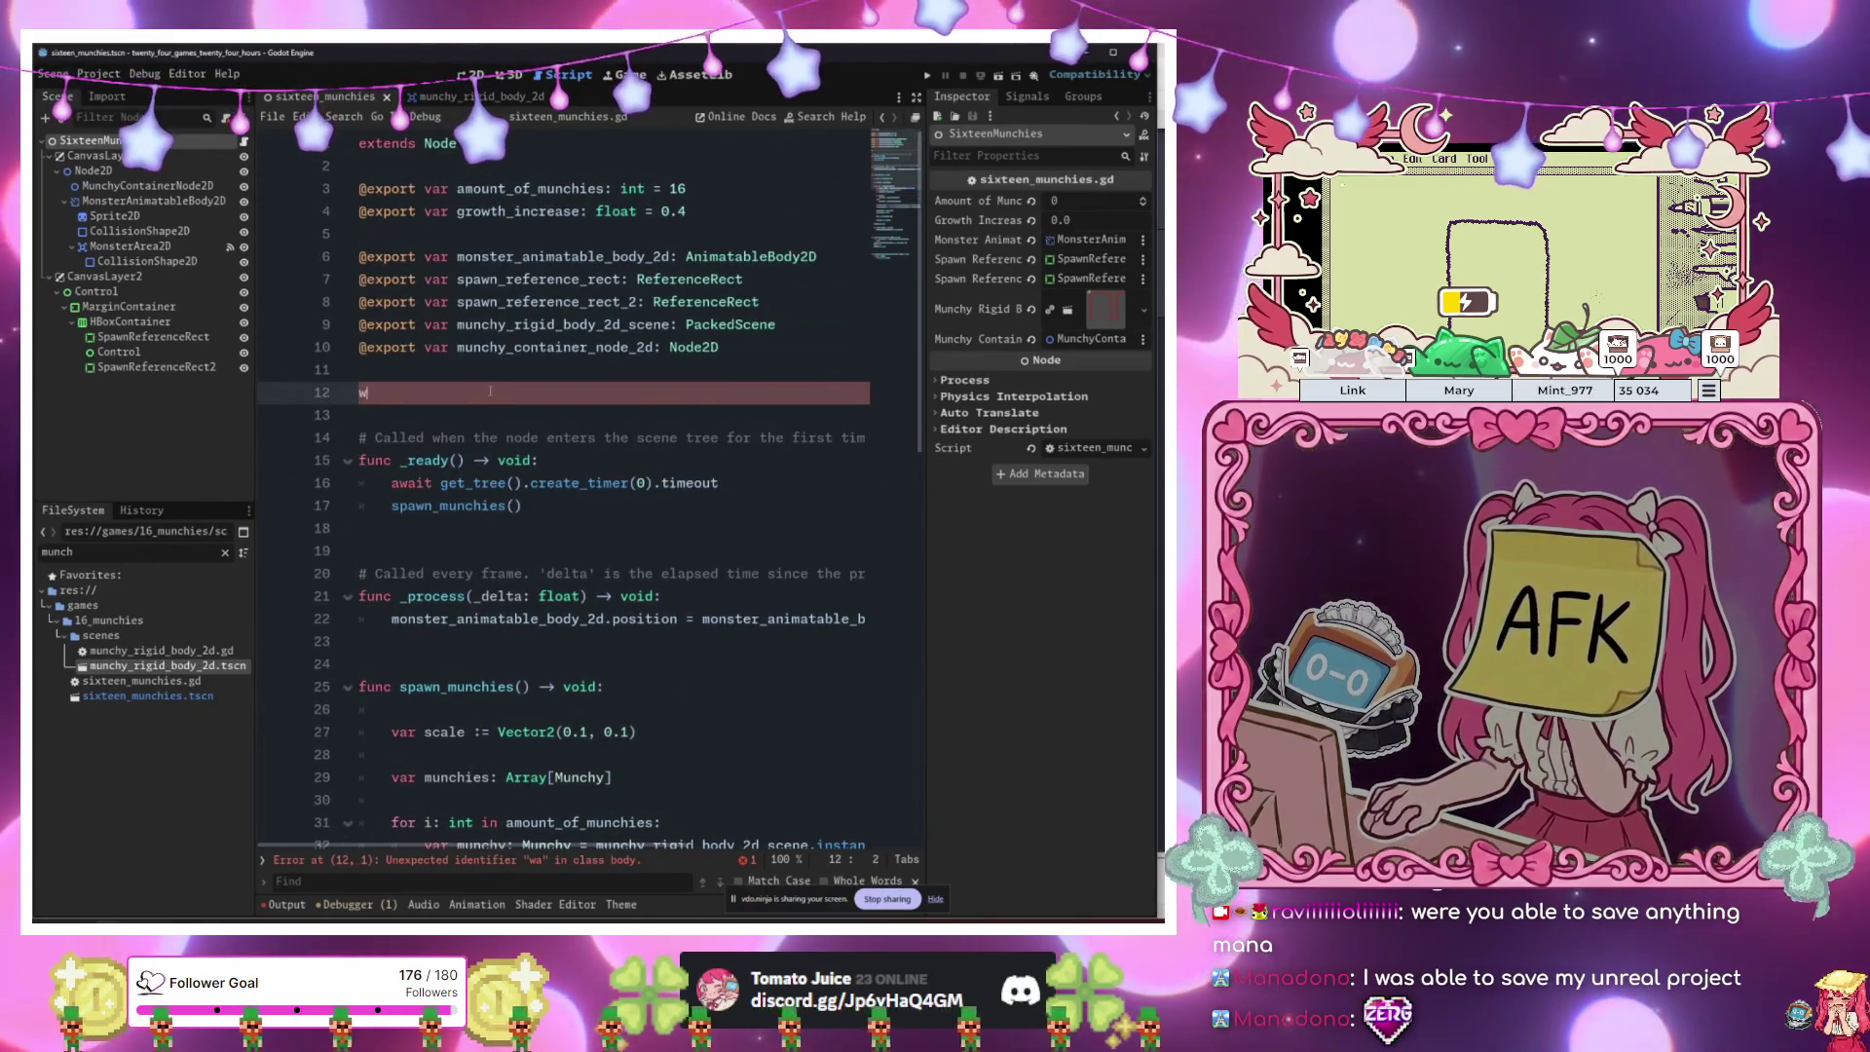
{"action": "key", "text": "BackSpace"}
{"action": "type", "text": "var poi"}
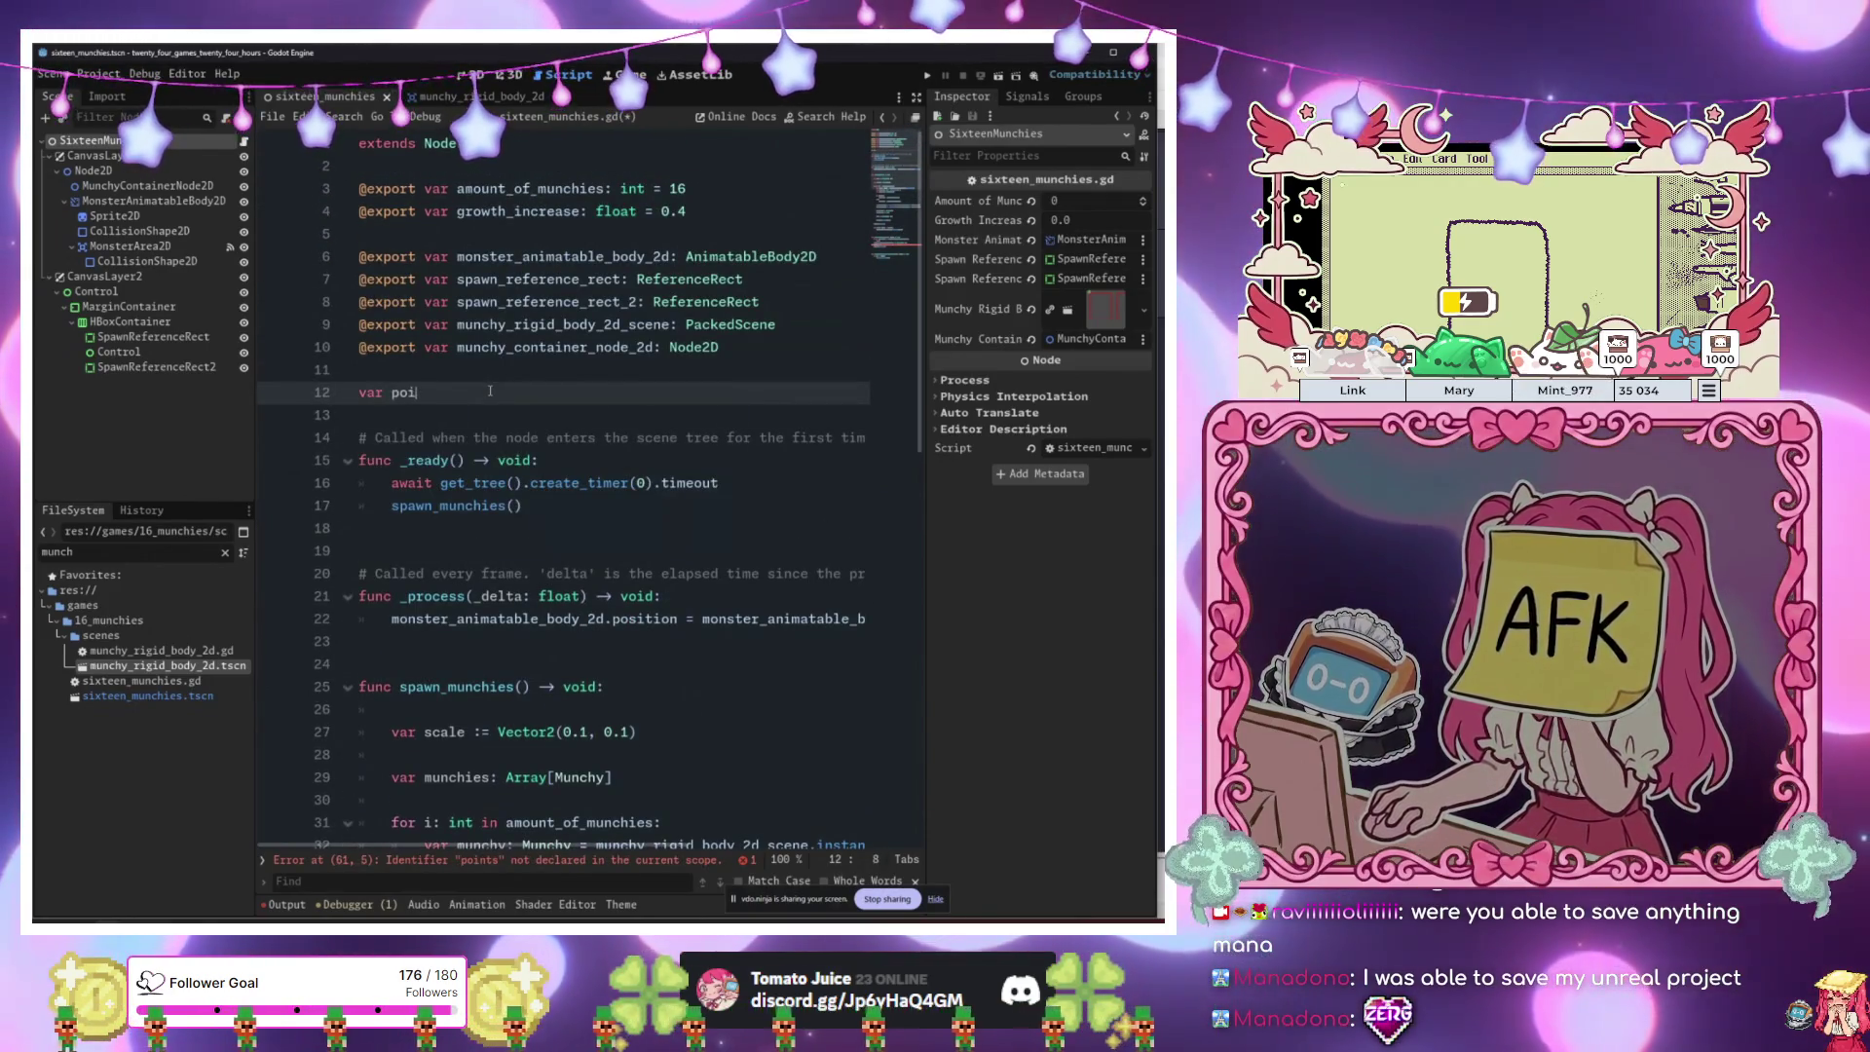
{"action": "type", "text": "nts:"}
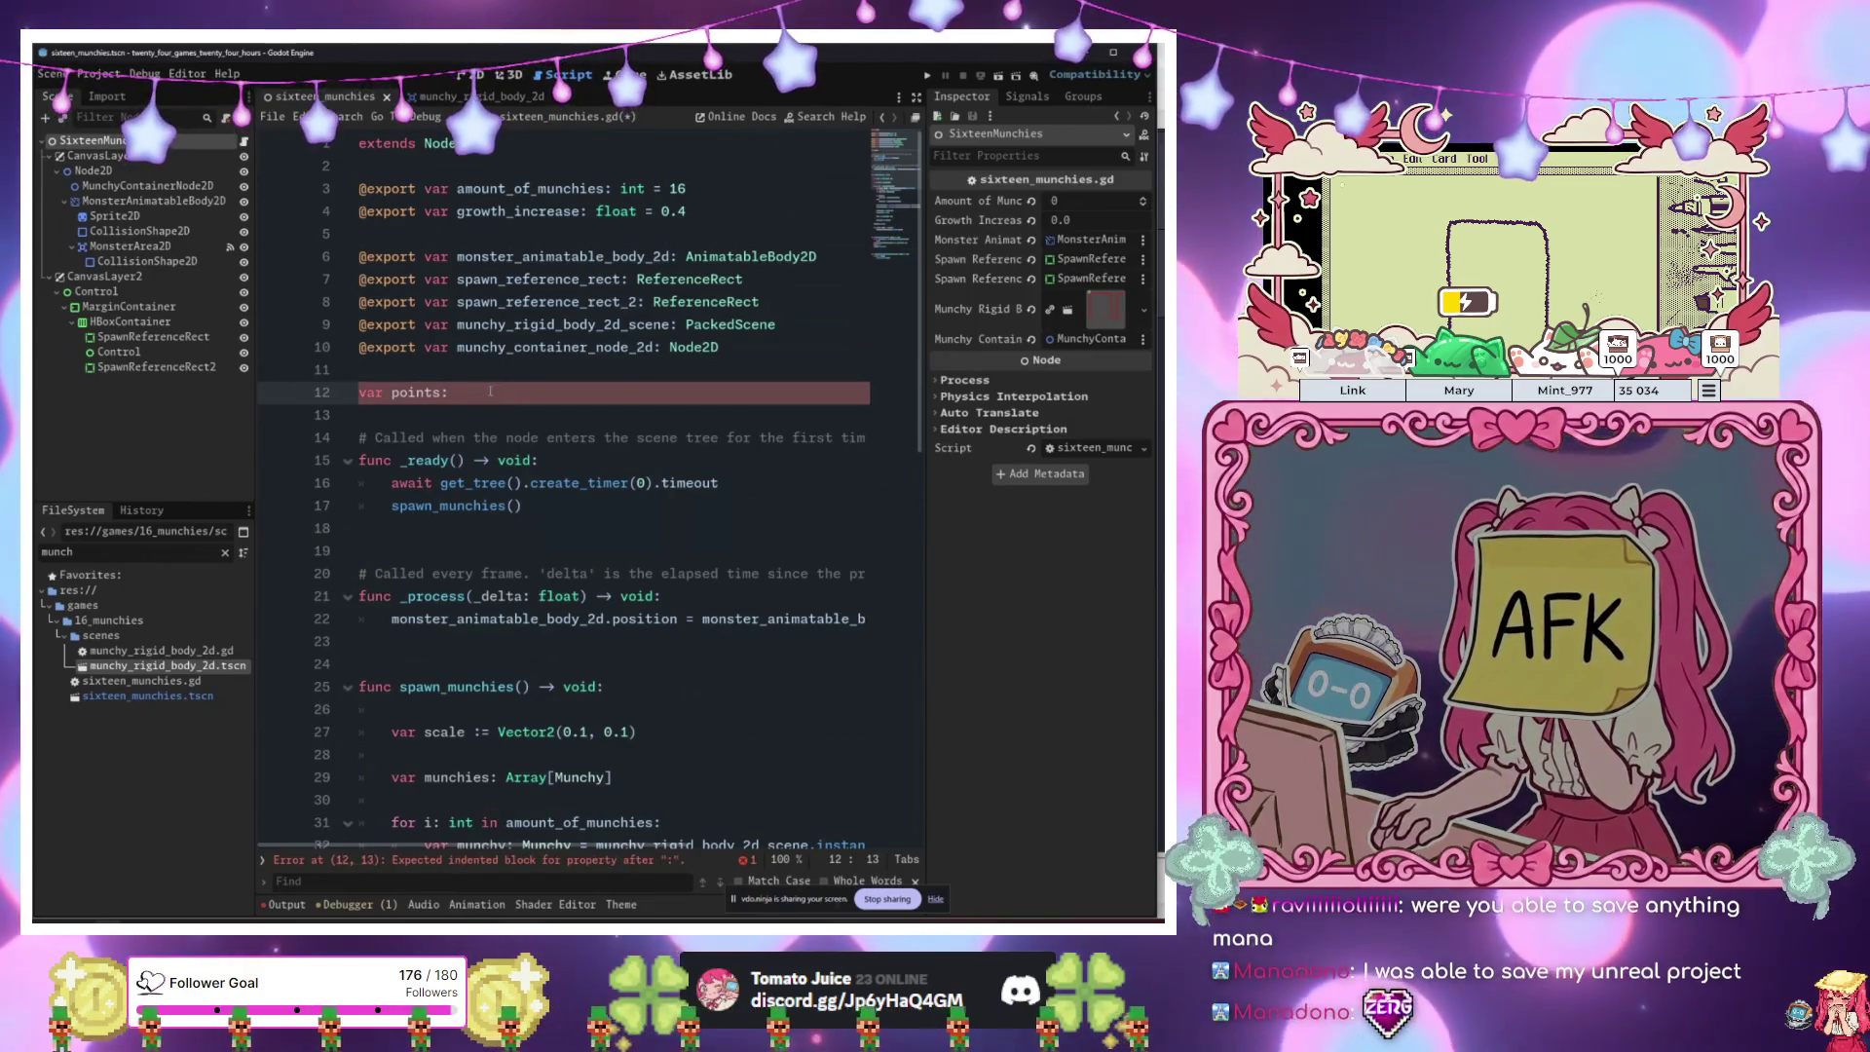
{"action": "key", "text": "ctrl+space"}
{"action": "key", "text": "Escape"}
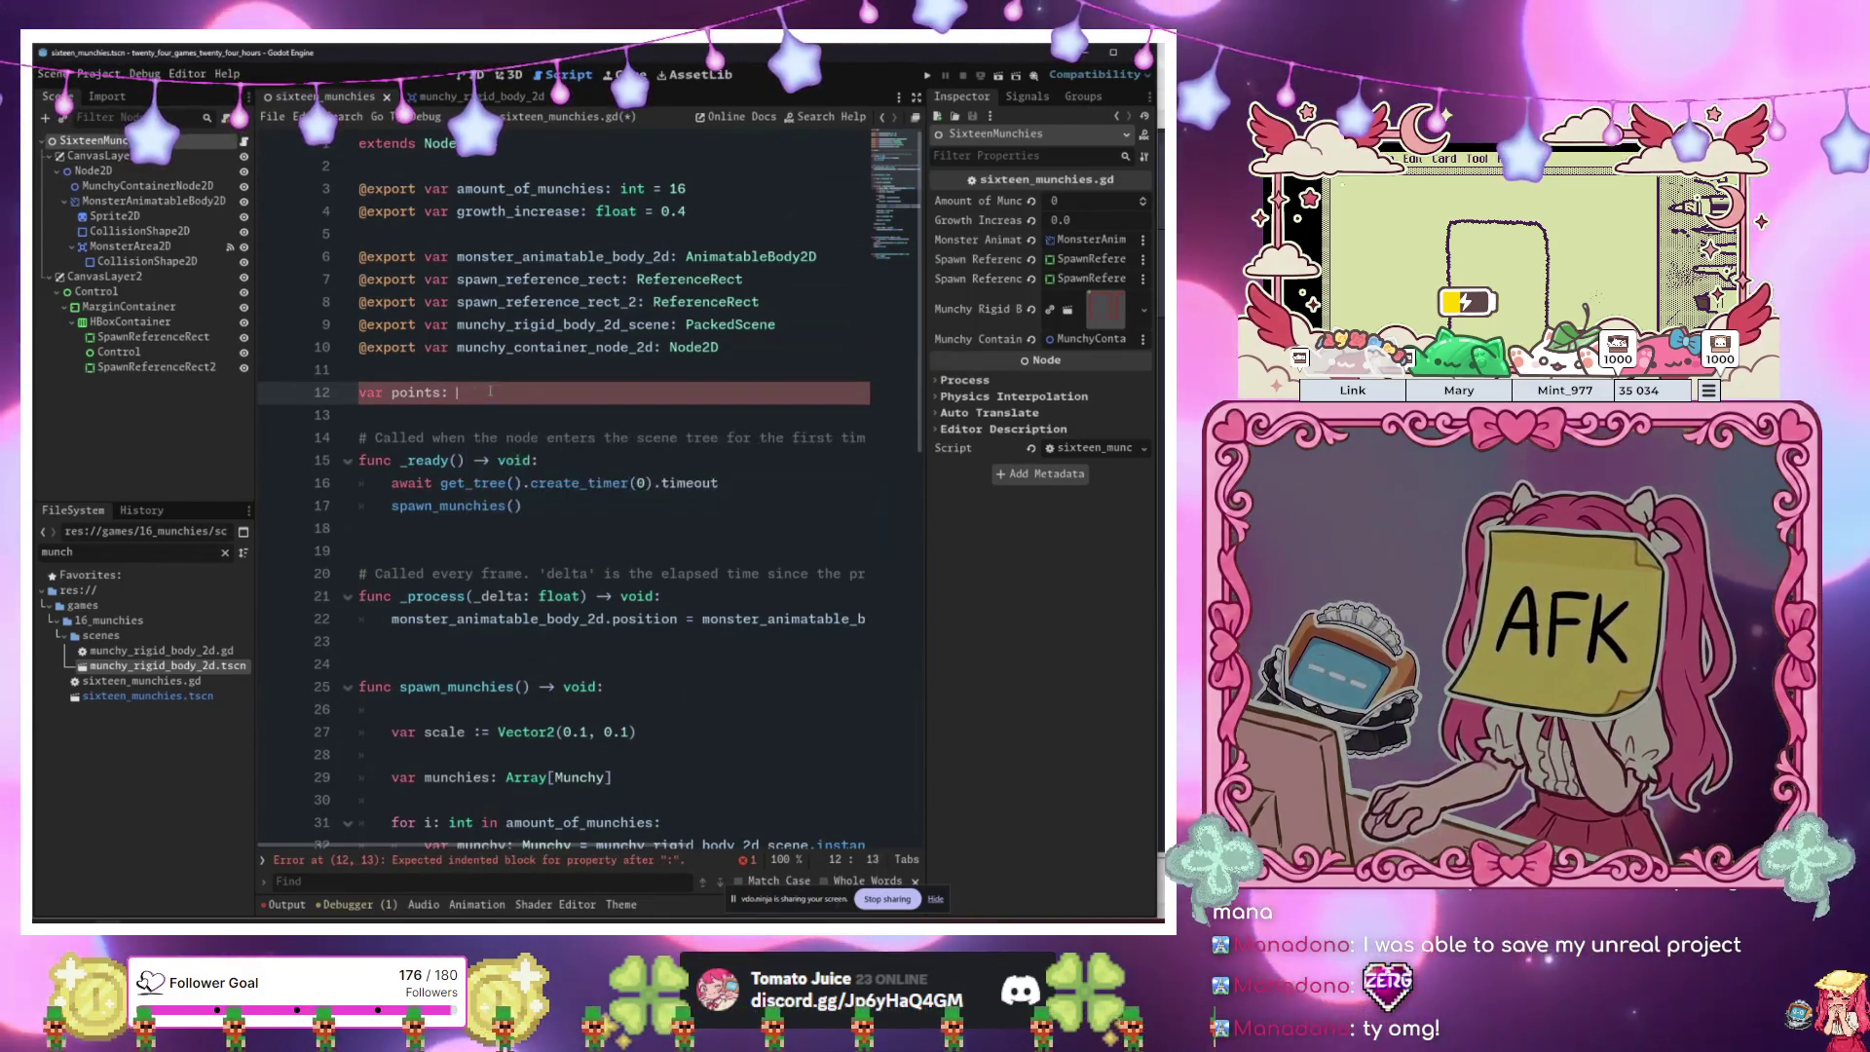
{"action": "type", "text": "int = 16"}
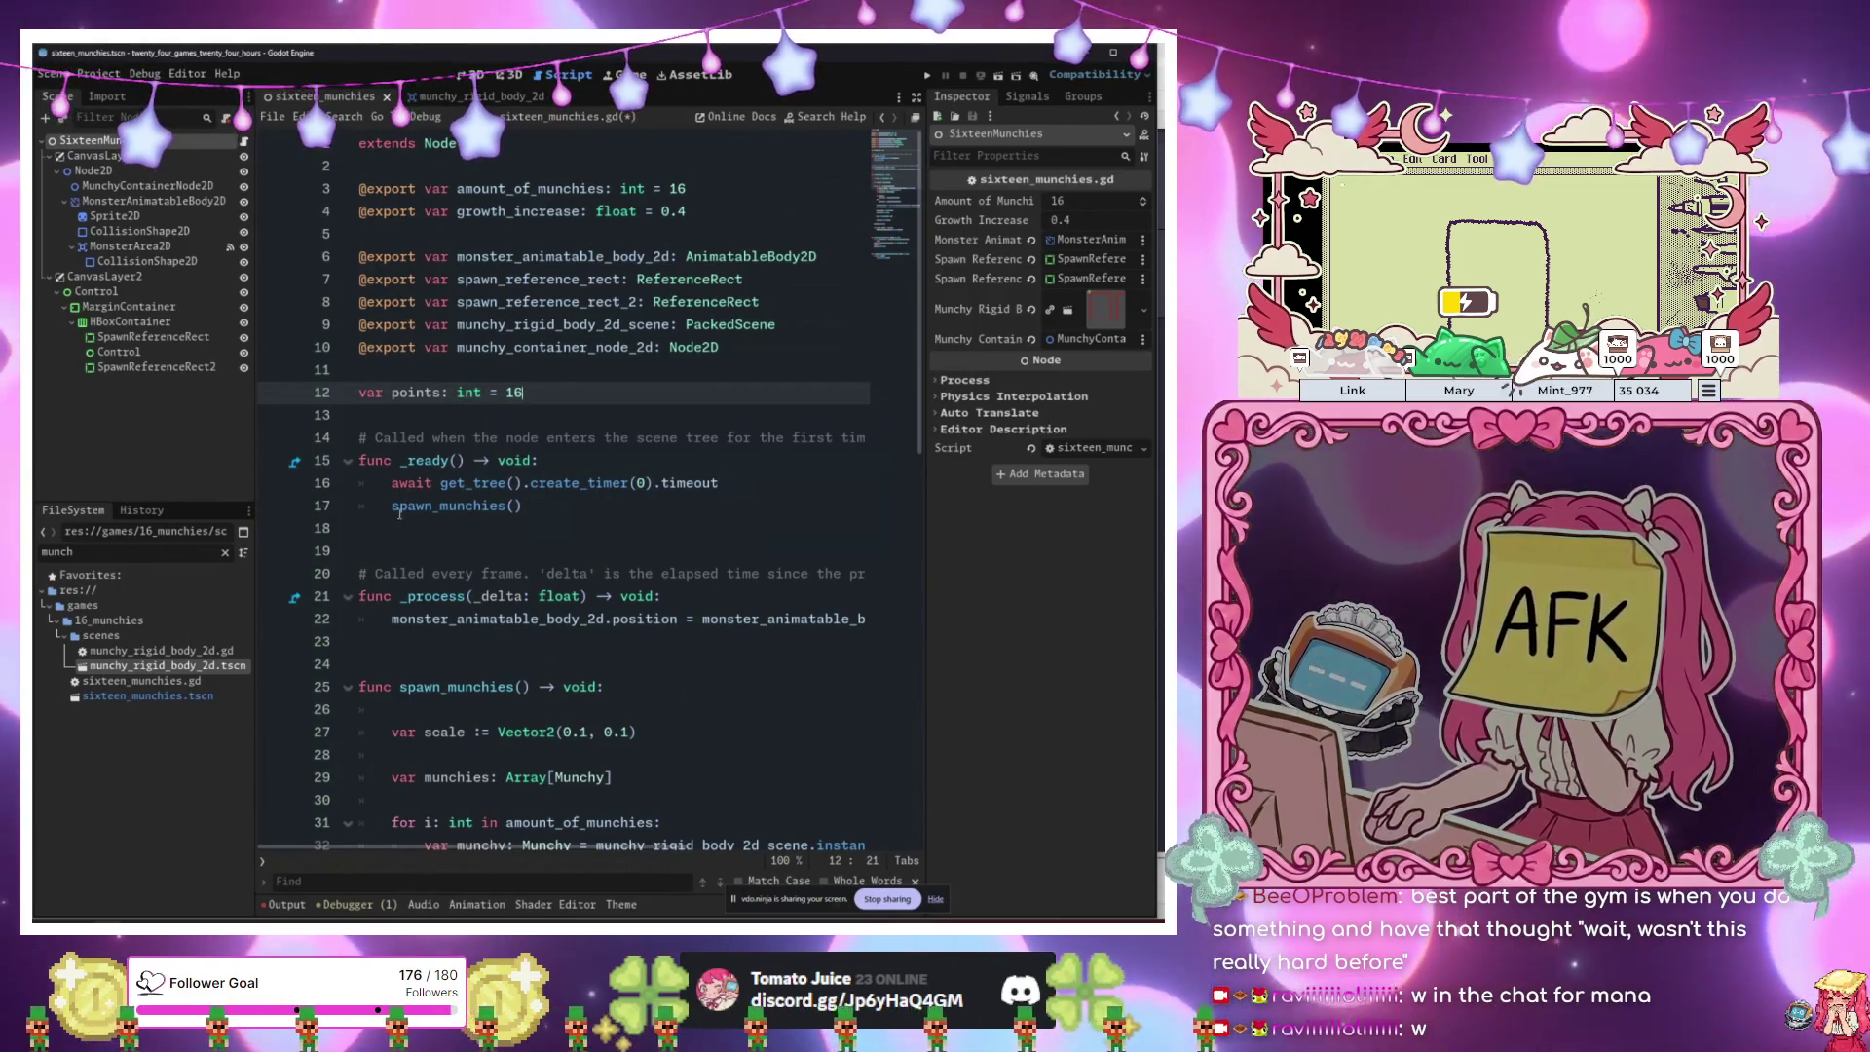
{"action": "left_click", "coordinate": [581, 400]}
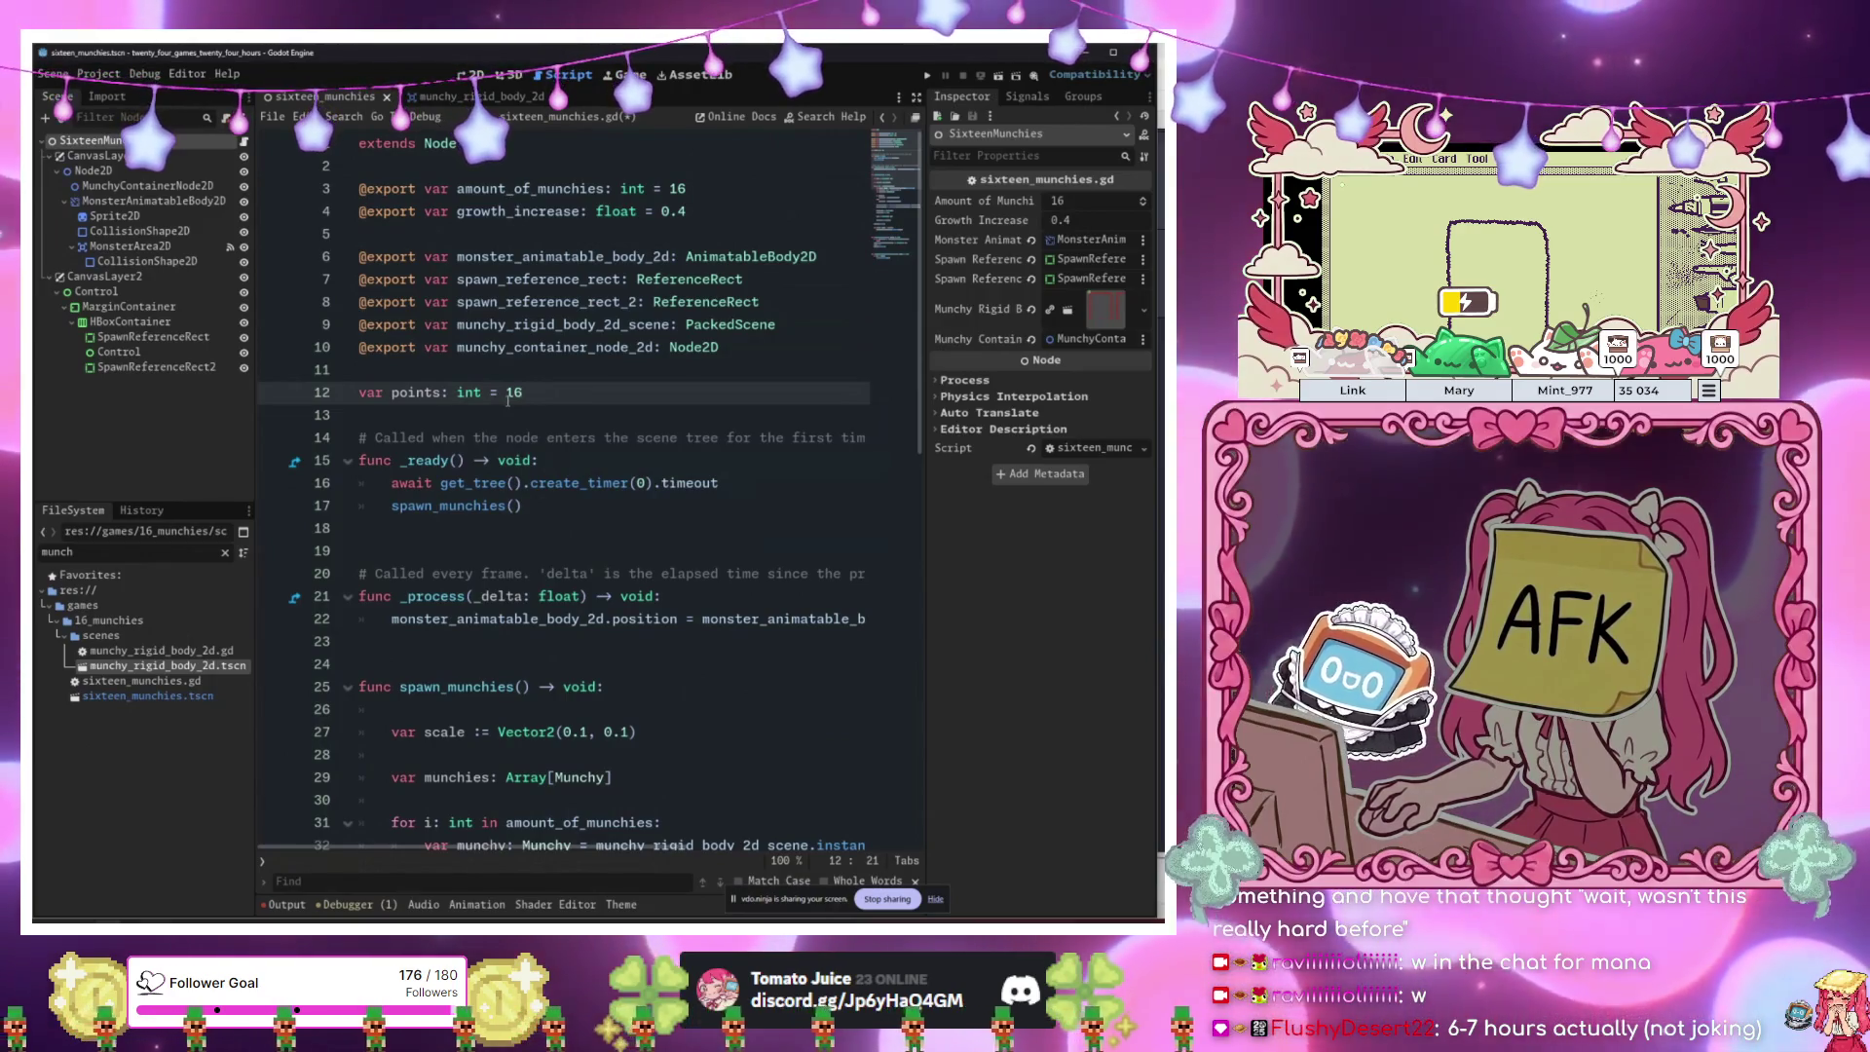
{"action": "key", "text": "ctrl+s"}
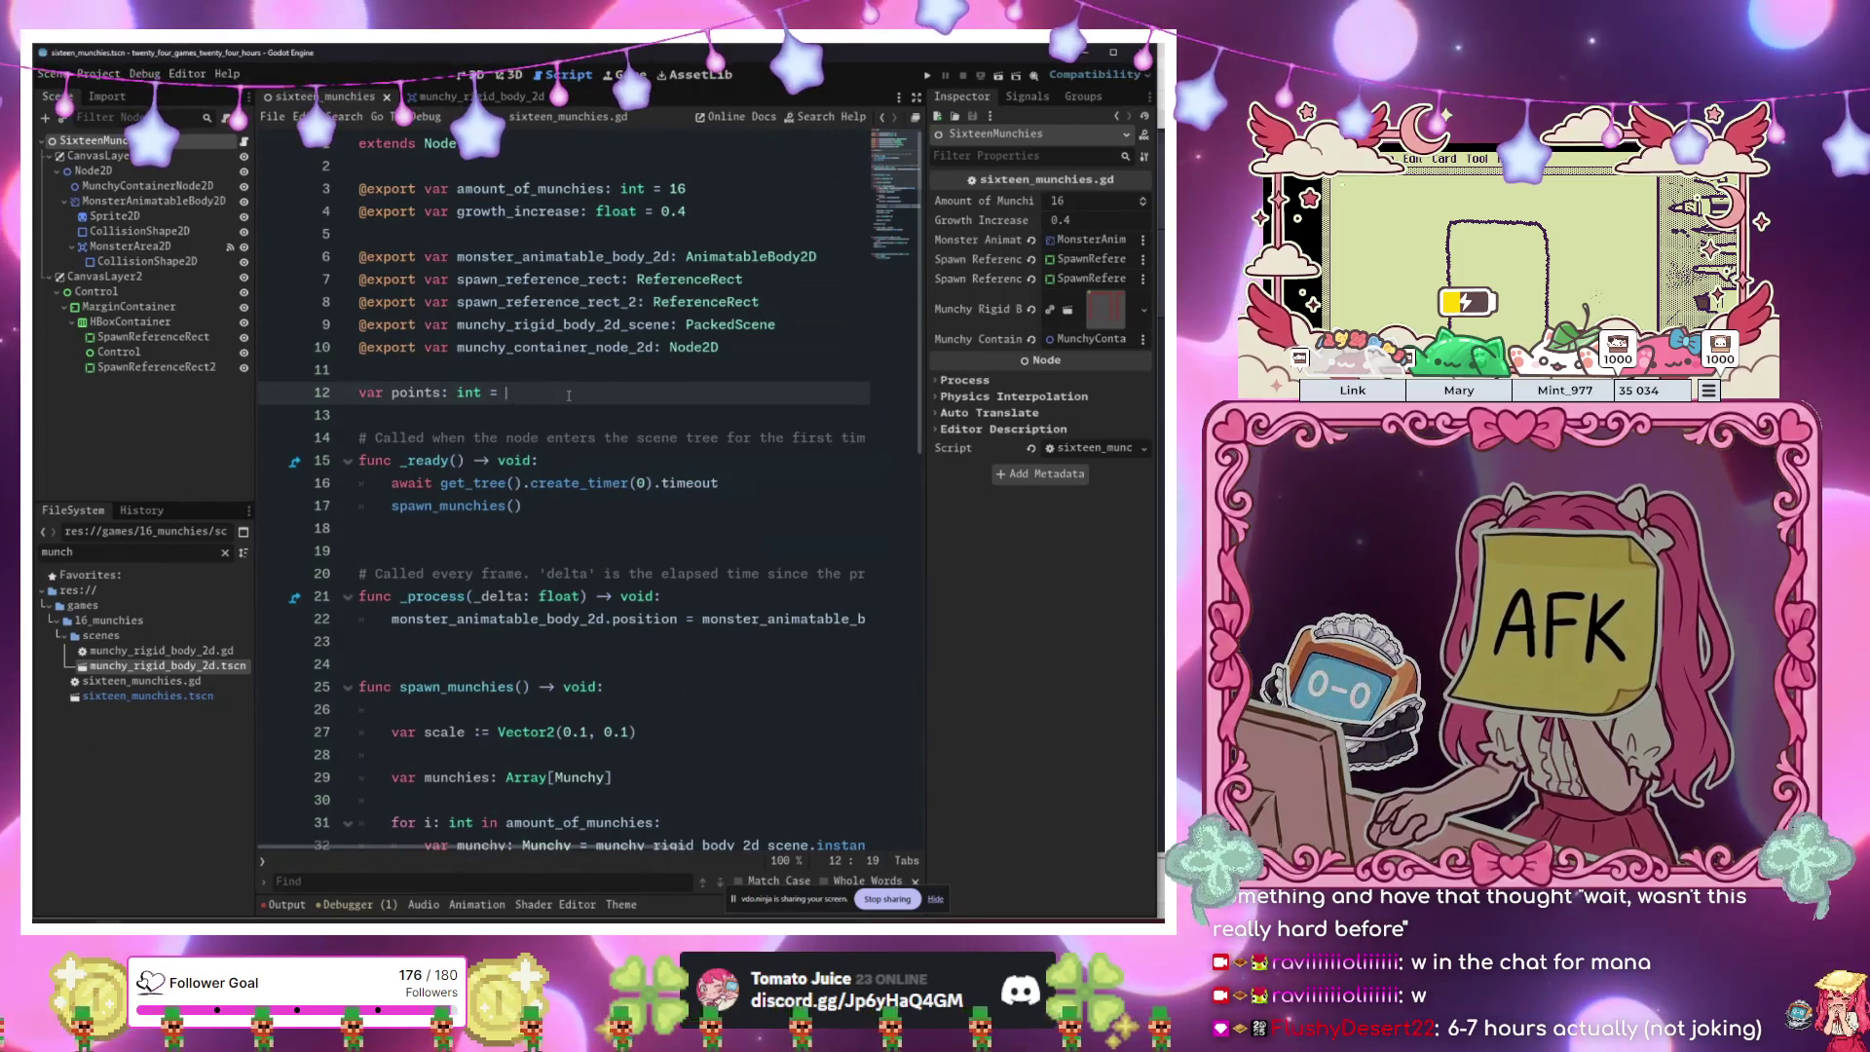
{"action": "type", "text": "0"}
In attempt_to_munch, add 'if points == amount_of_munchies:' calling win() after the increment
{"action": "scroll", "coordinate": [614, 356], "scroll_direction": "down", "scroll_amount": 12}
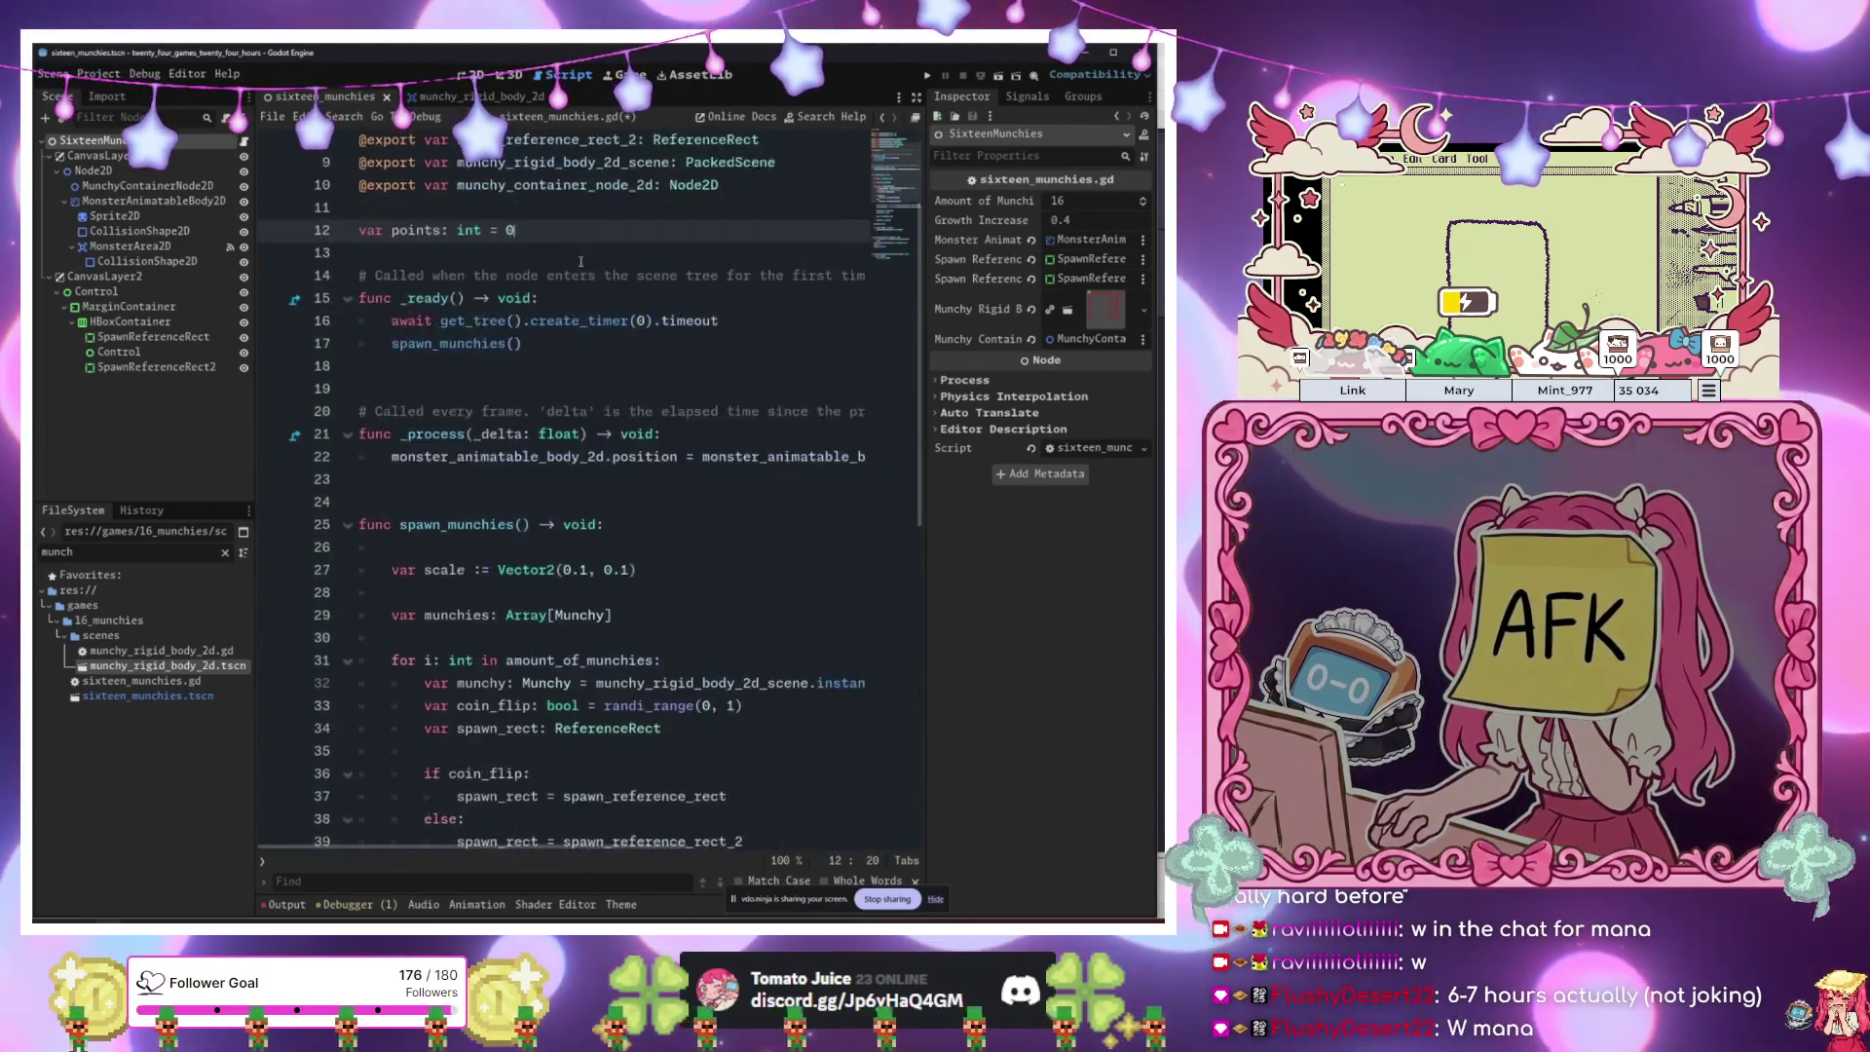
{"action": "scroll", "coordinate": [579, 295], "scroll_direction": "down", "scroll_amount": 1}
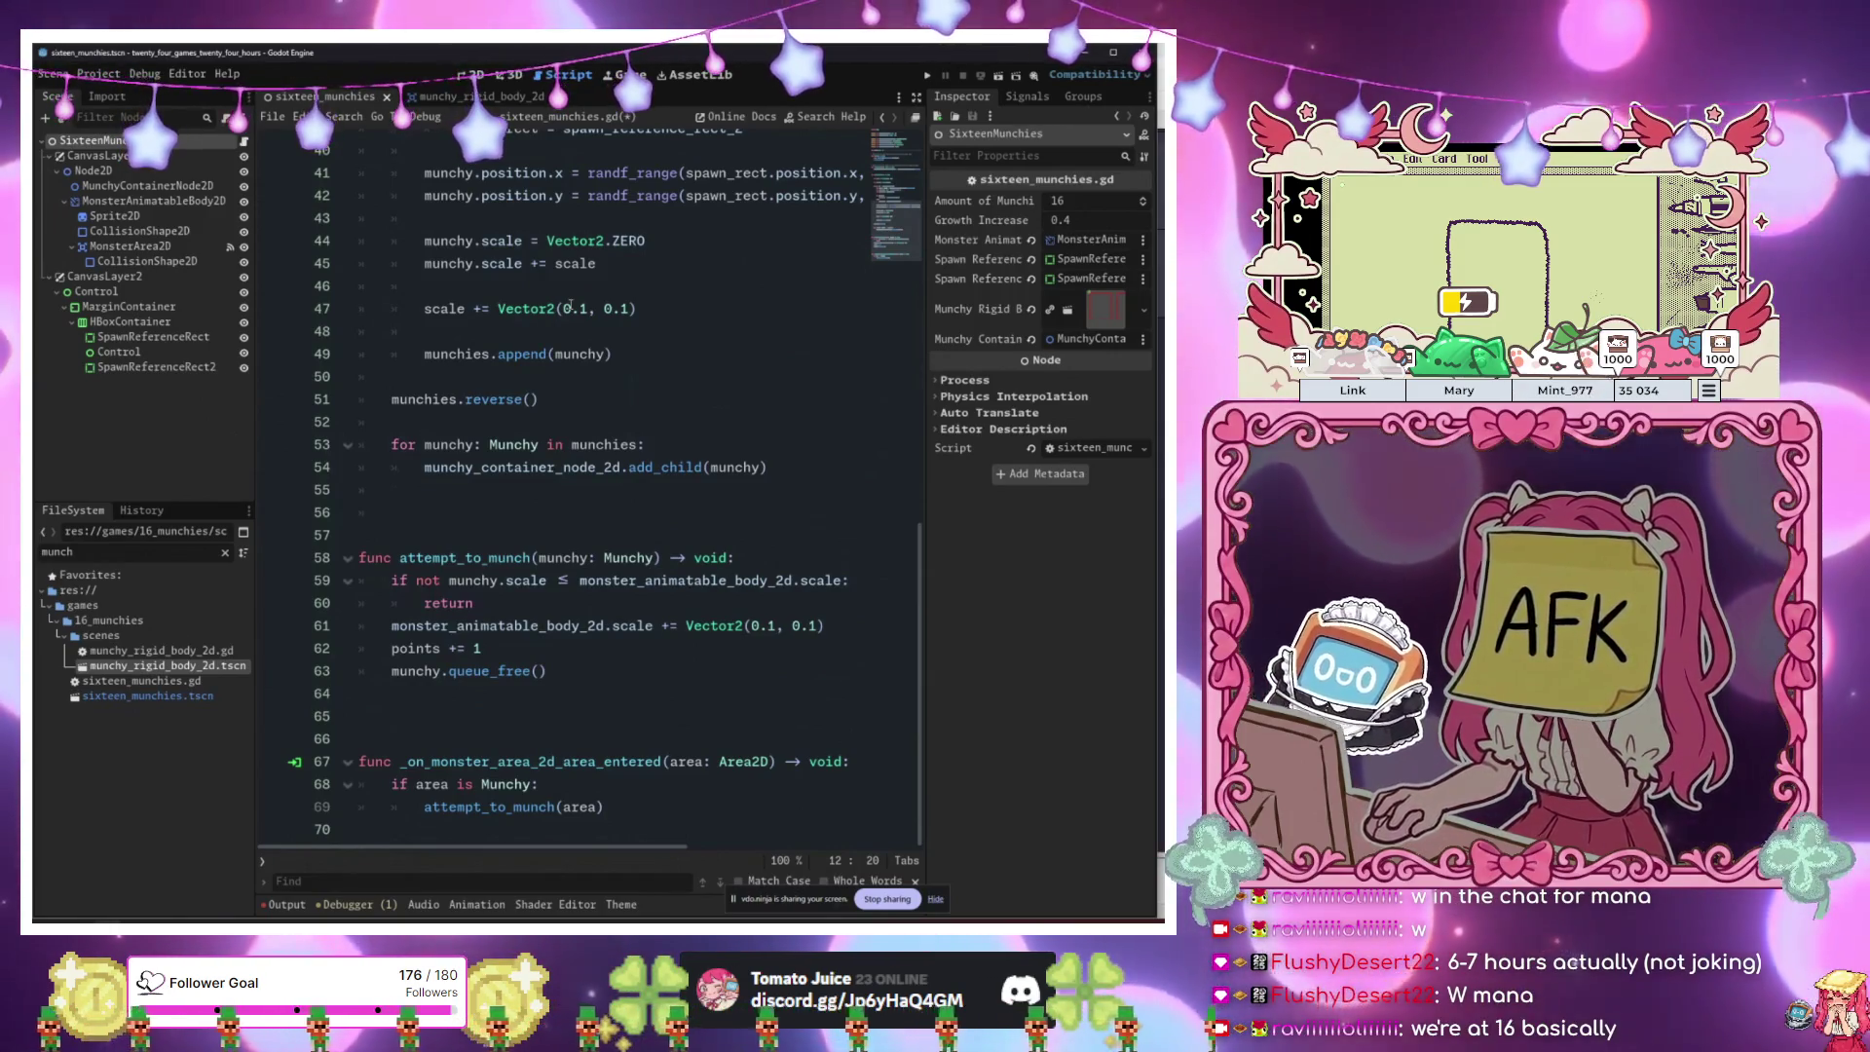
{"action": "left_click", "coordinate": [649, 653]}
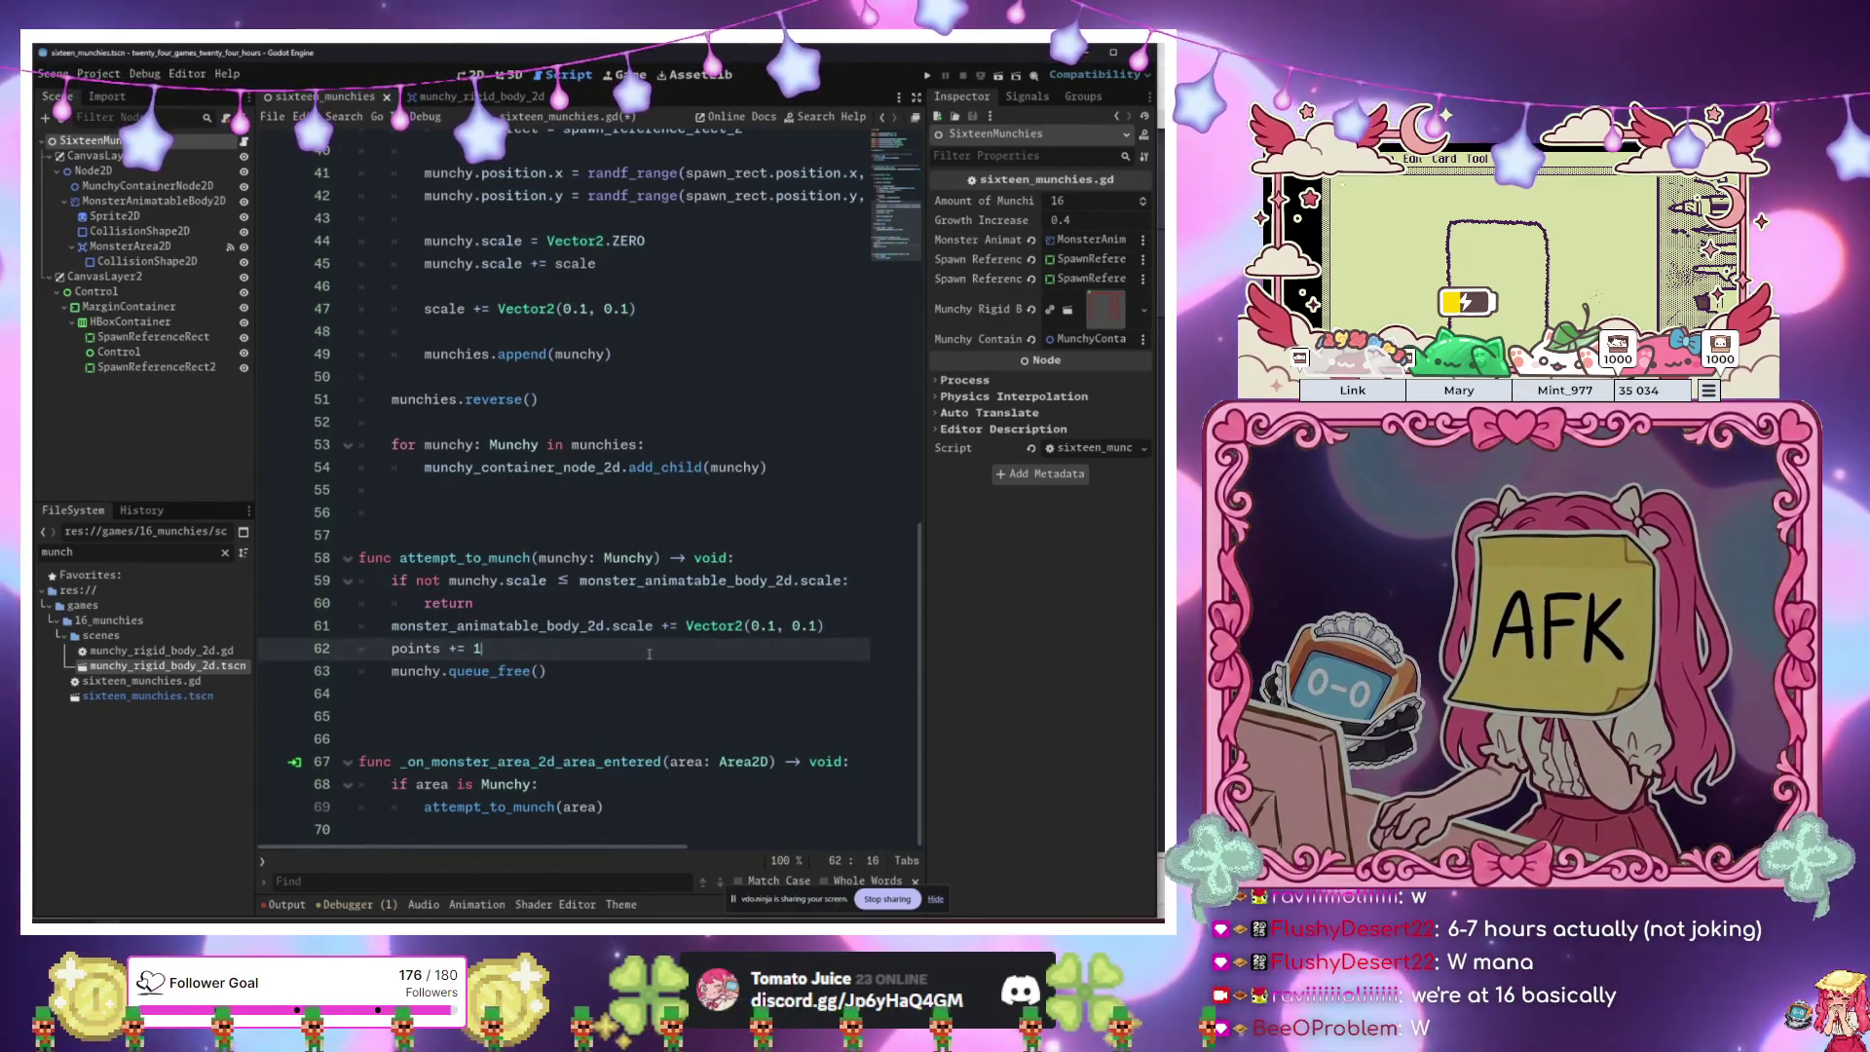
{"action": "key", "text": "Return"}
{"action": "key", "text": "Return"}
{"action": "key", "text": "Return"}
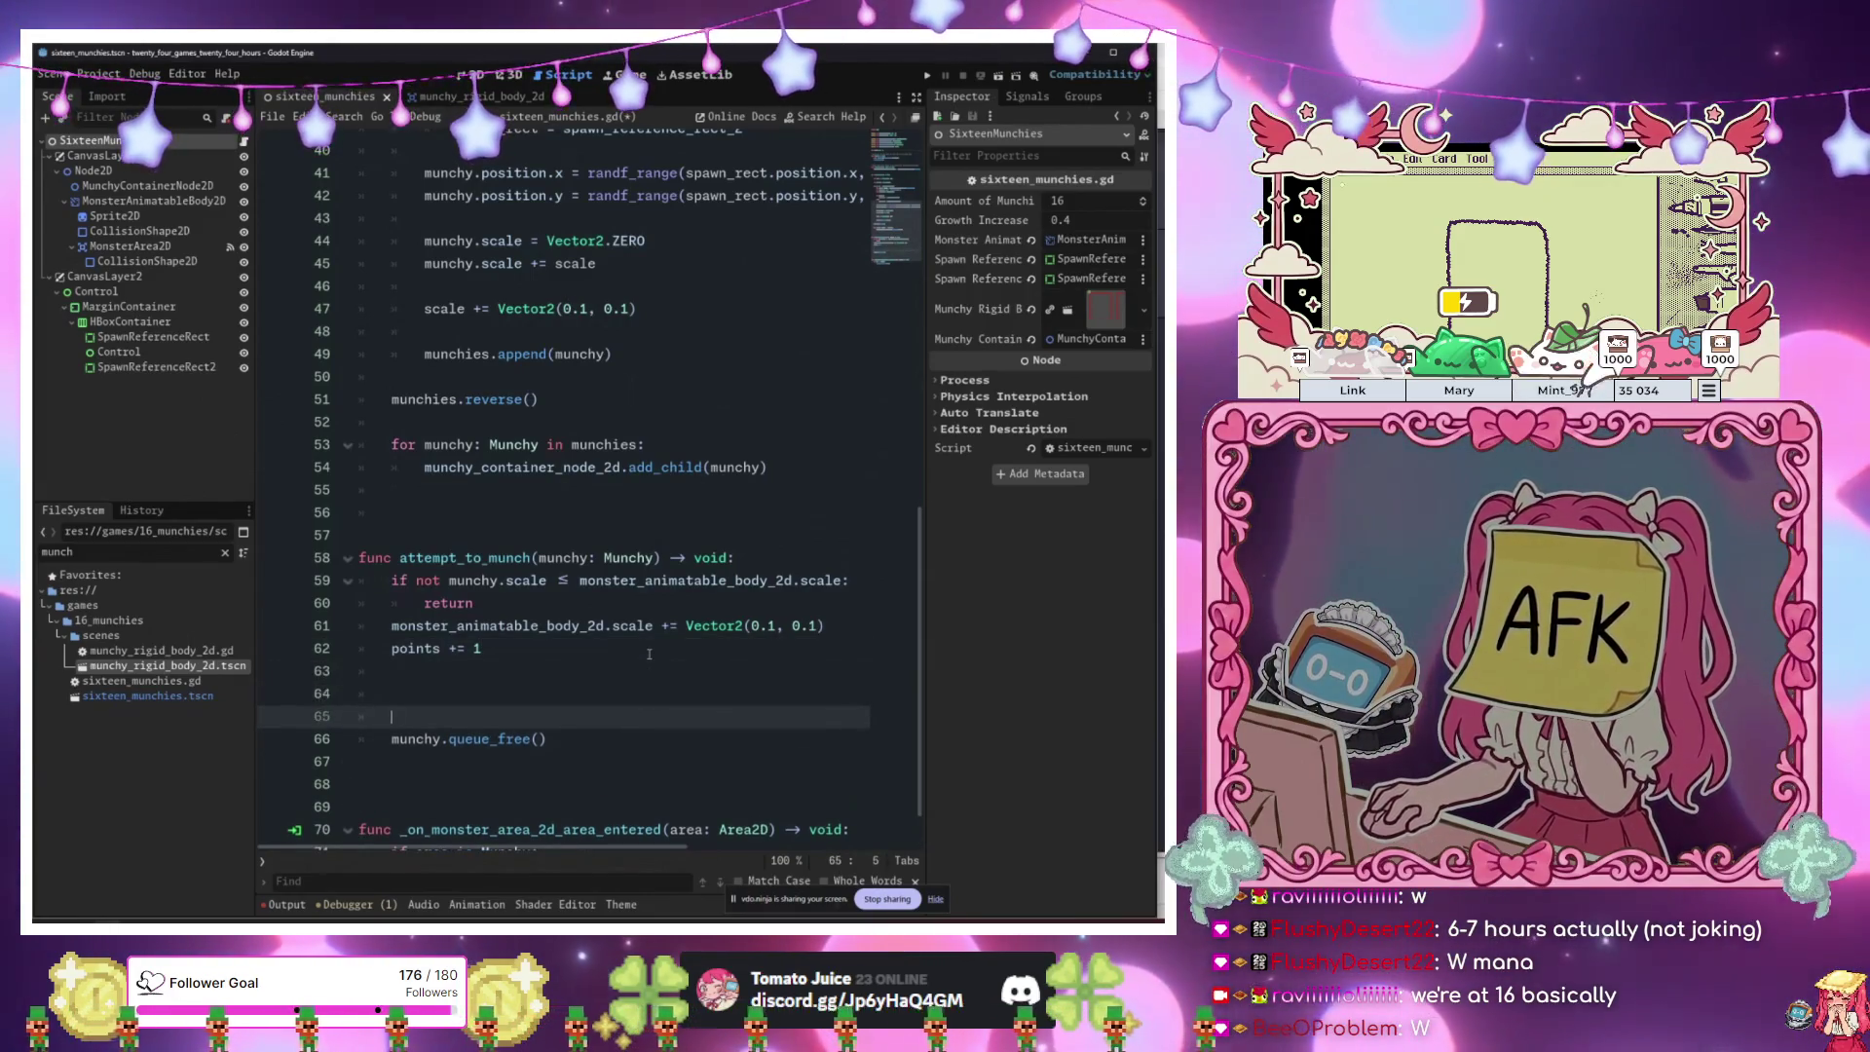
{"action": "key", "text": "Up"}
{"action": "type", "text": "if points +="}
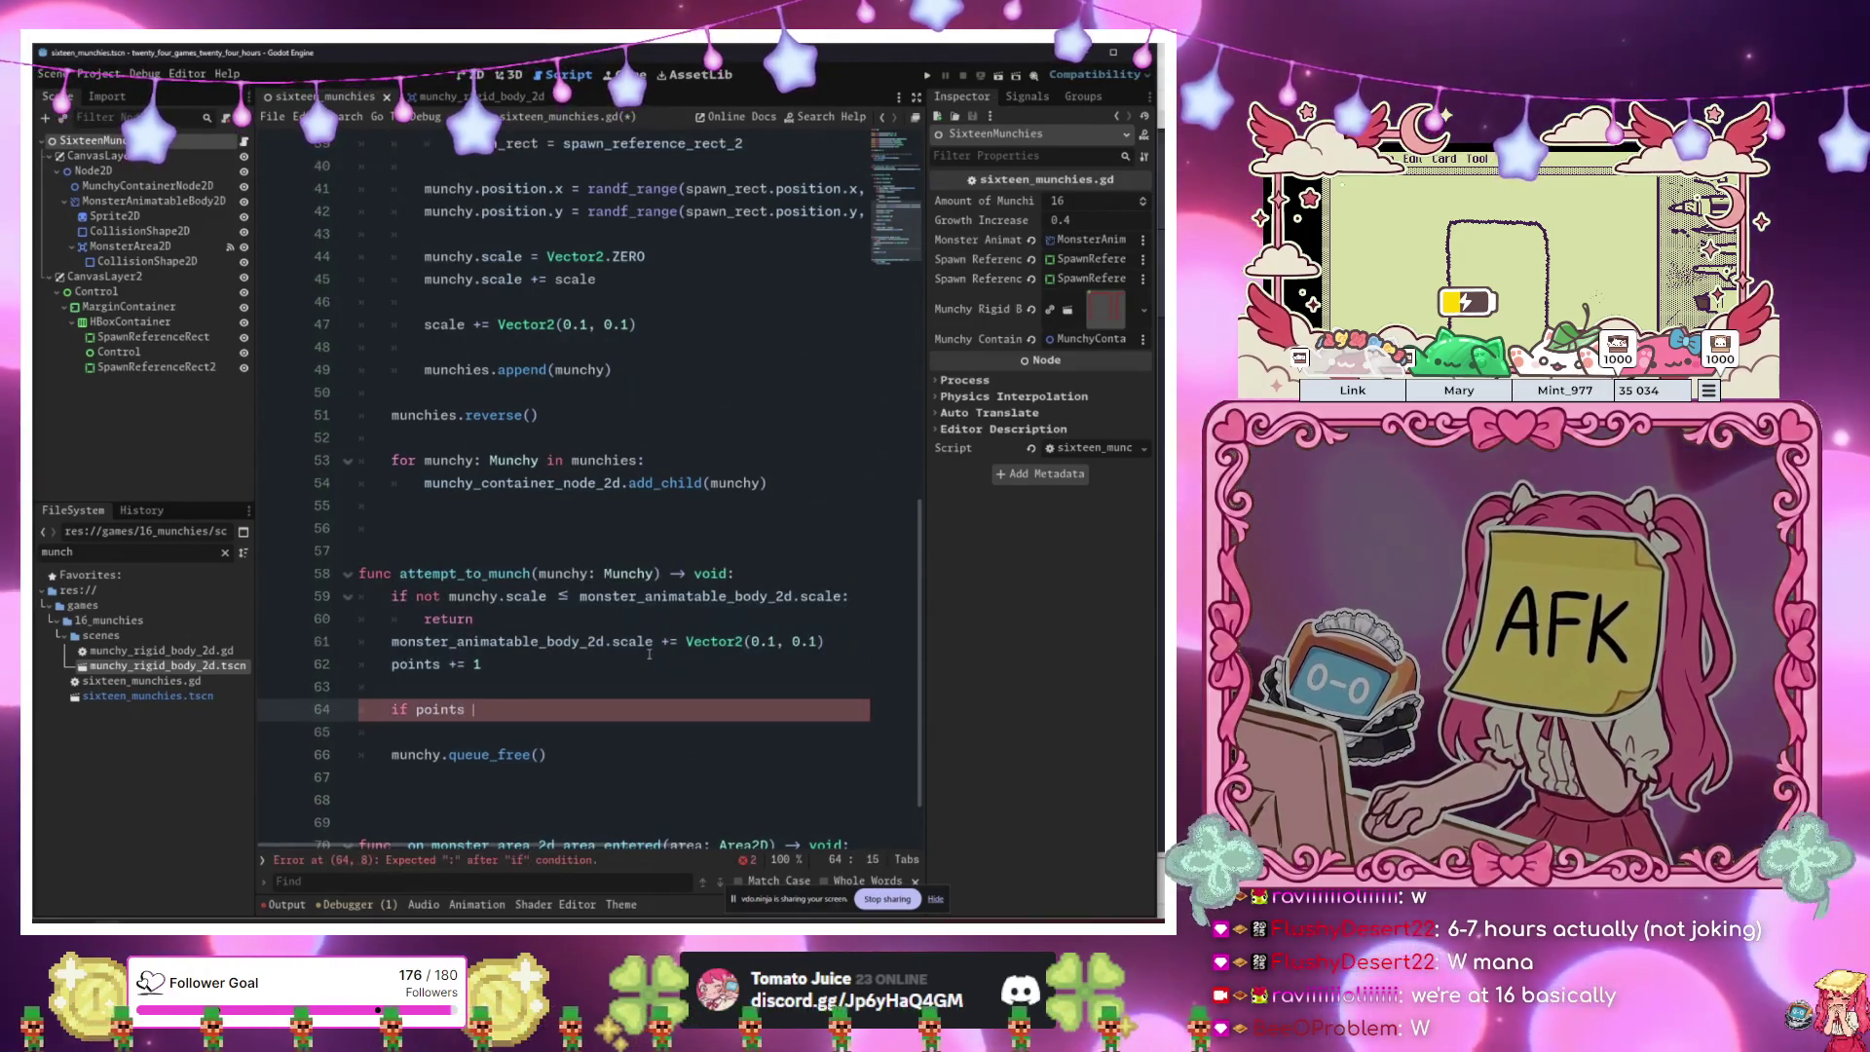
{"action": "type", "text": " 1"}
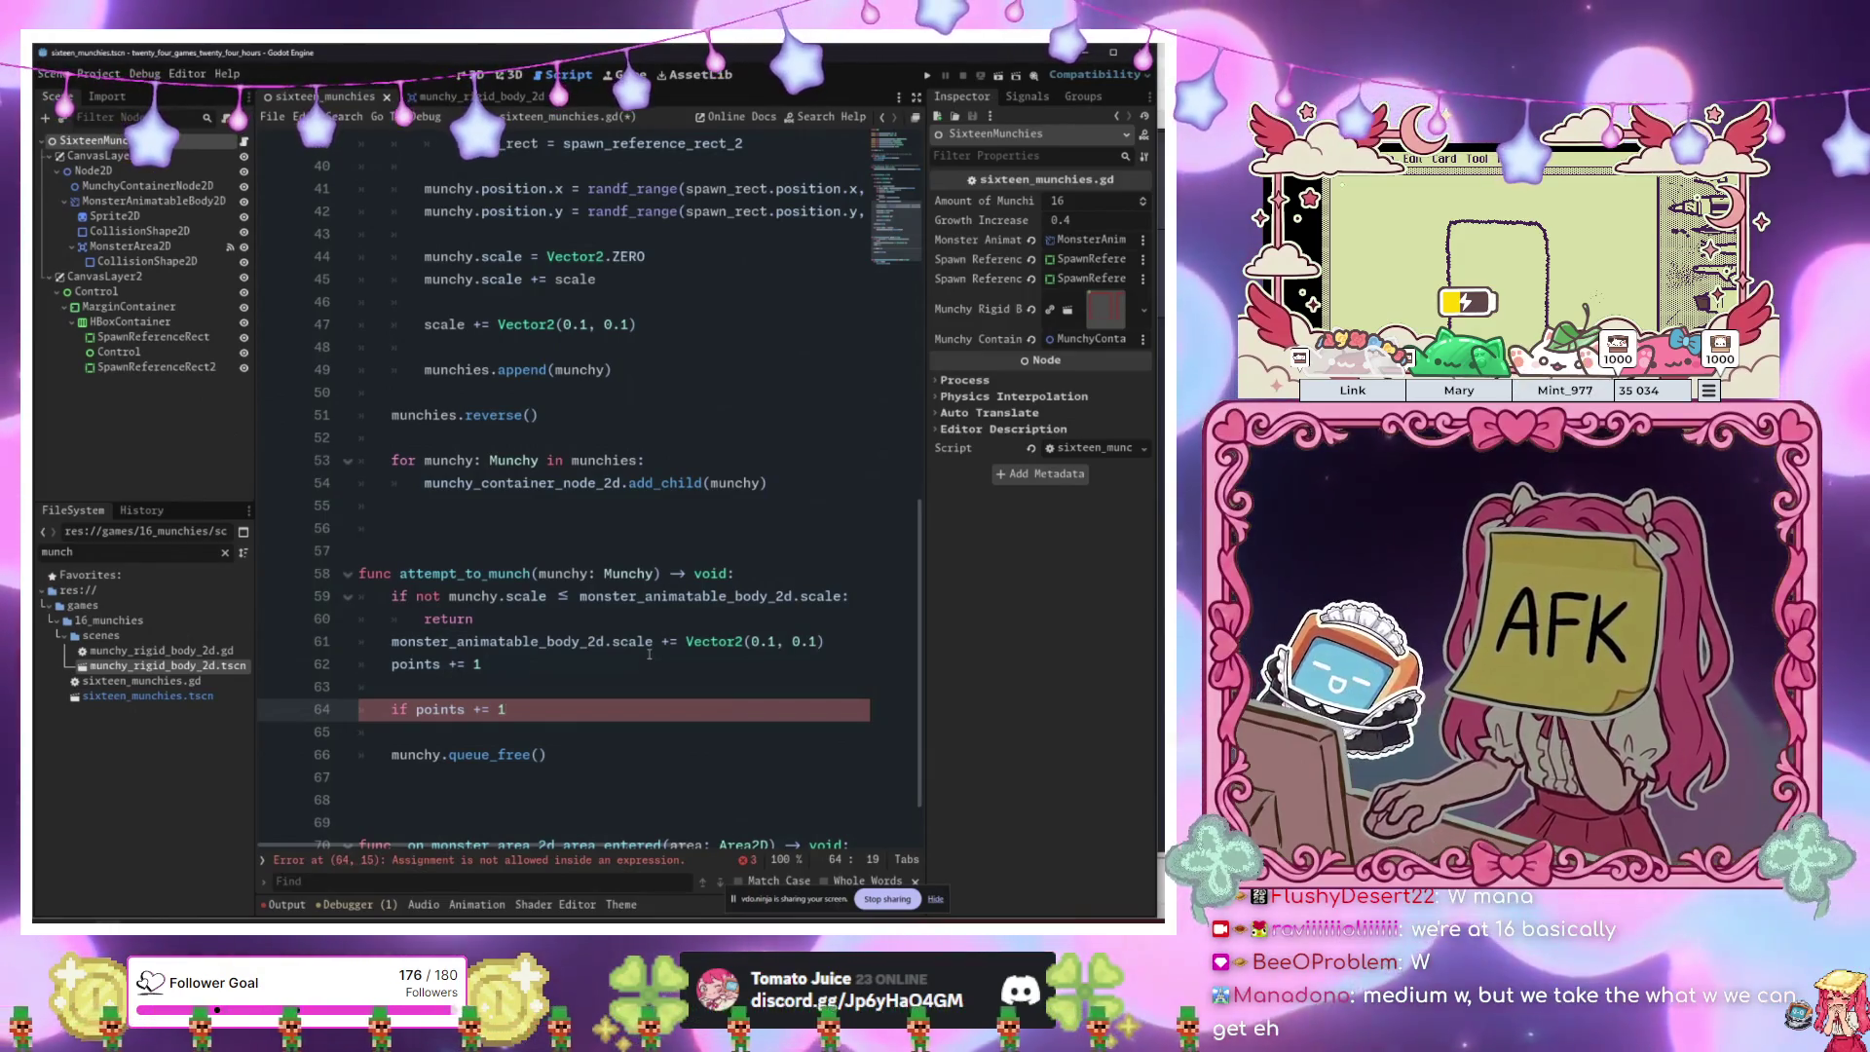
{"action": "key", "text": "BackSpace"}
{"action": "key", "text": "BackSpace"}
{"action": "type", "text": "=="}
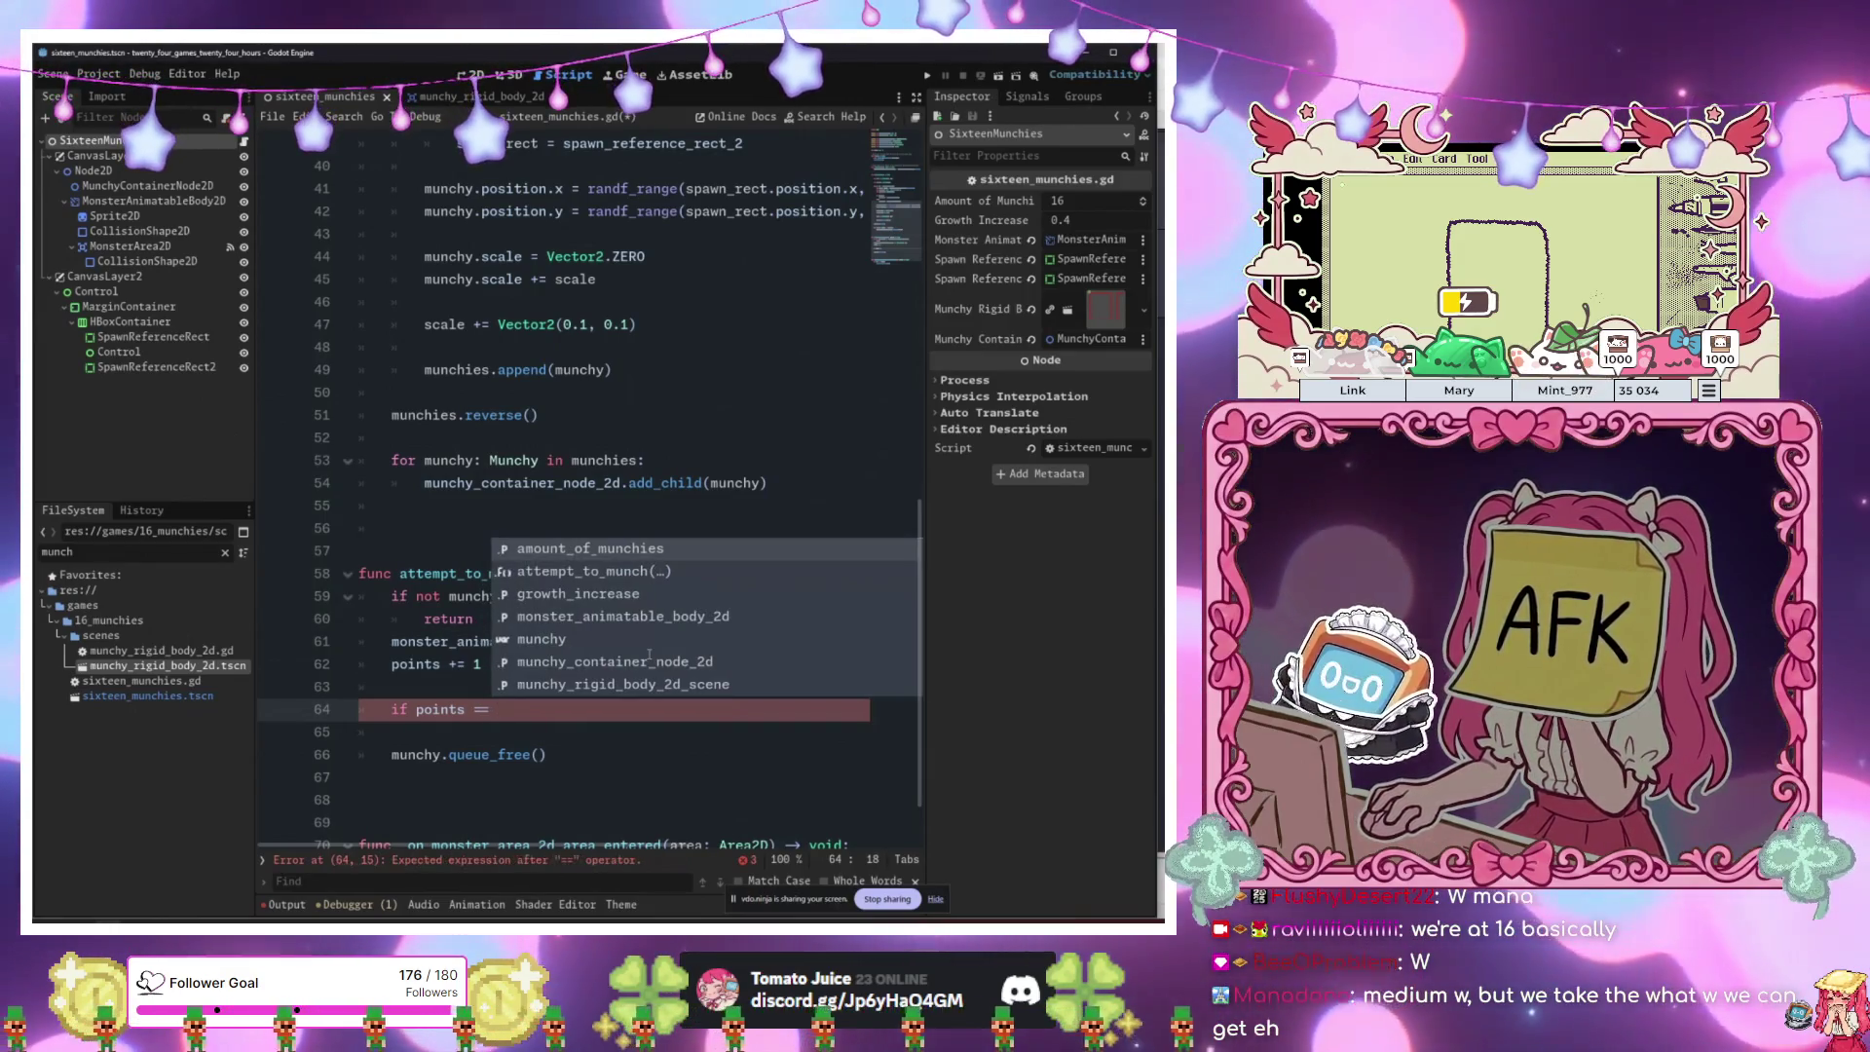
{"action": "key", "text": "Return"}
{"action": "type", "text": ":"}
{"action": "key", "text": "Return"}
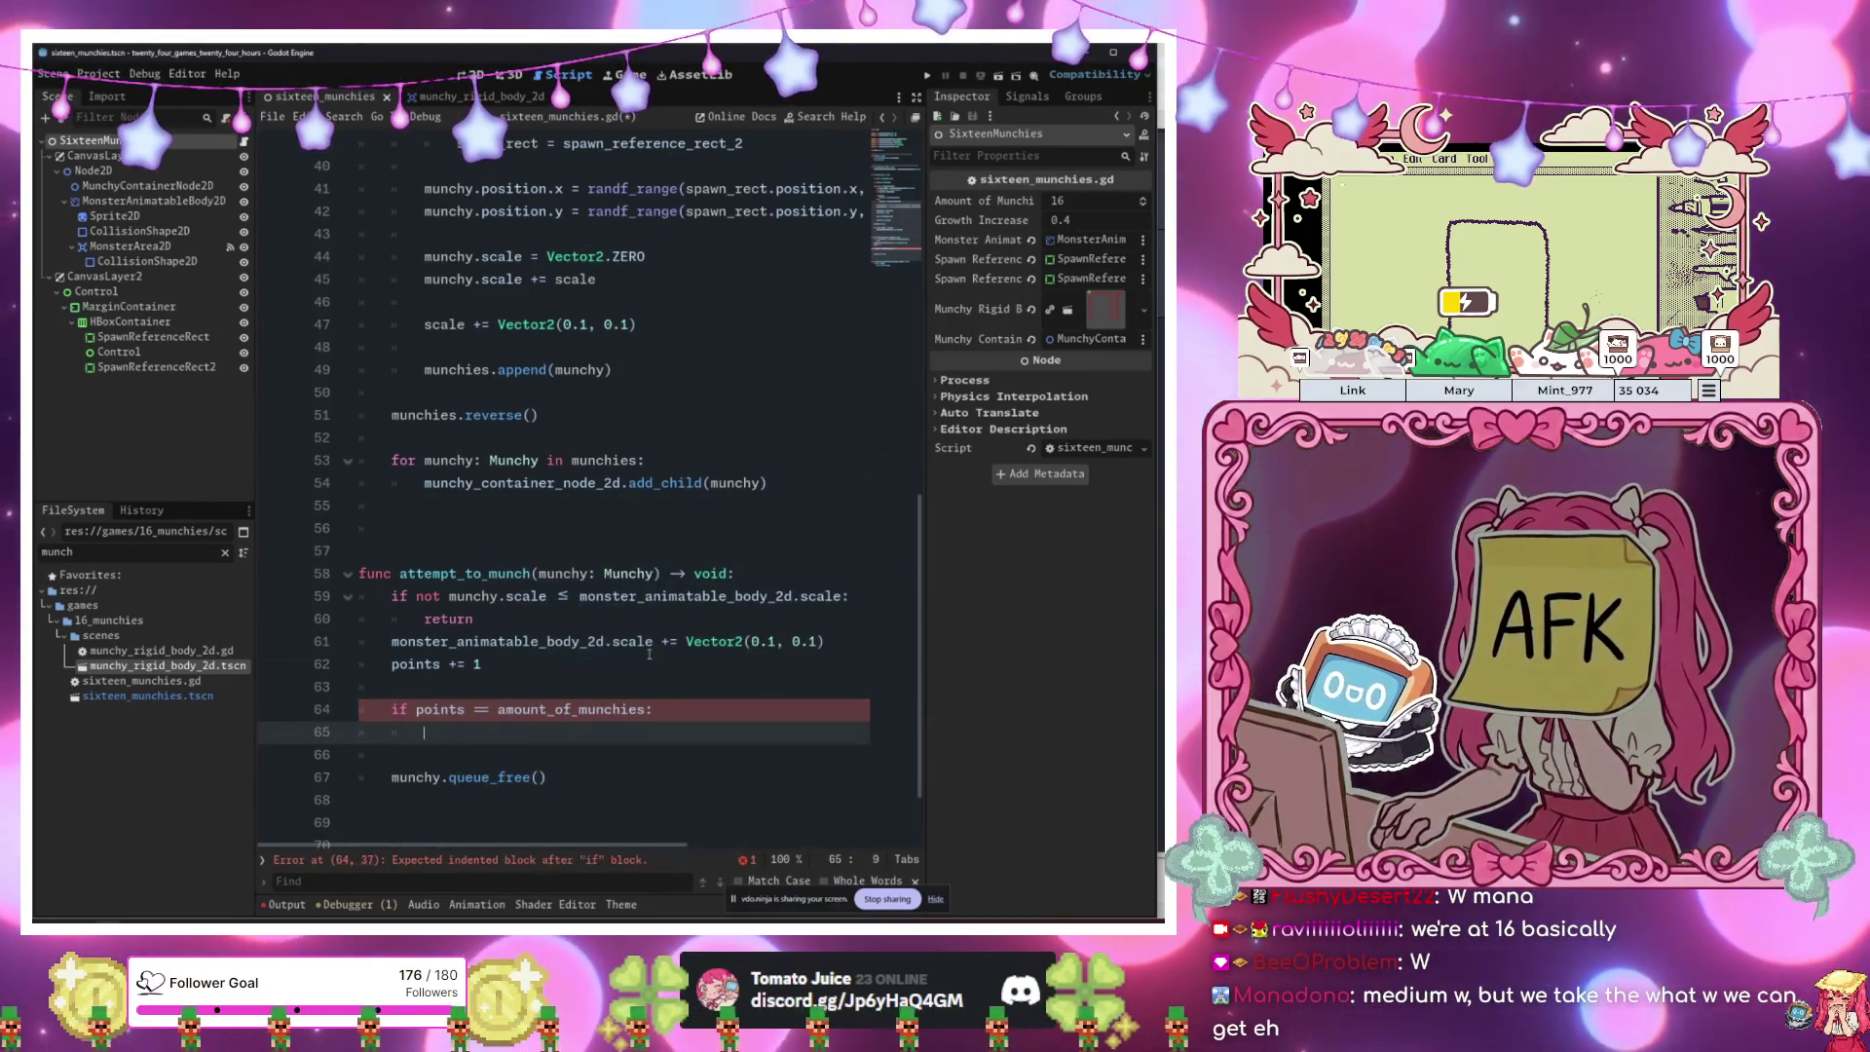
{"action": "type", "text": "win()"}
{"action": "scroll", "coordinate": [588, 547], "scroll_direction": "up", "scroll_amount": 5}
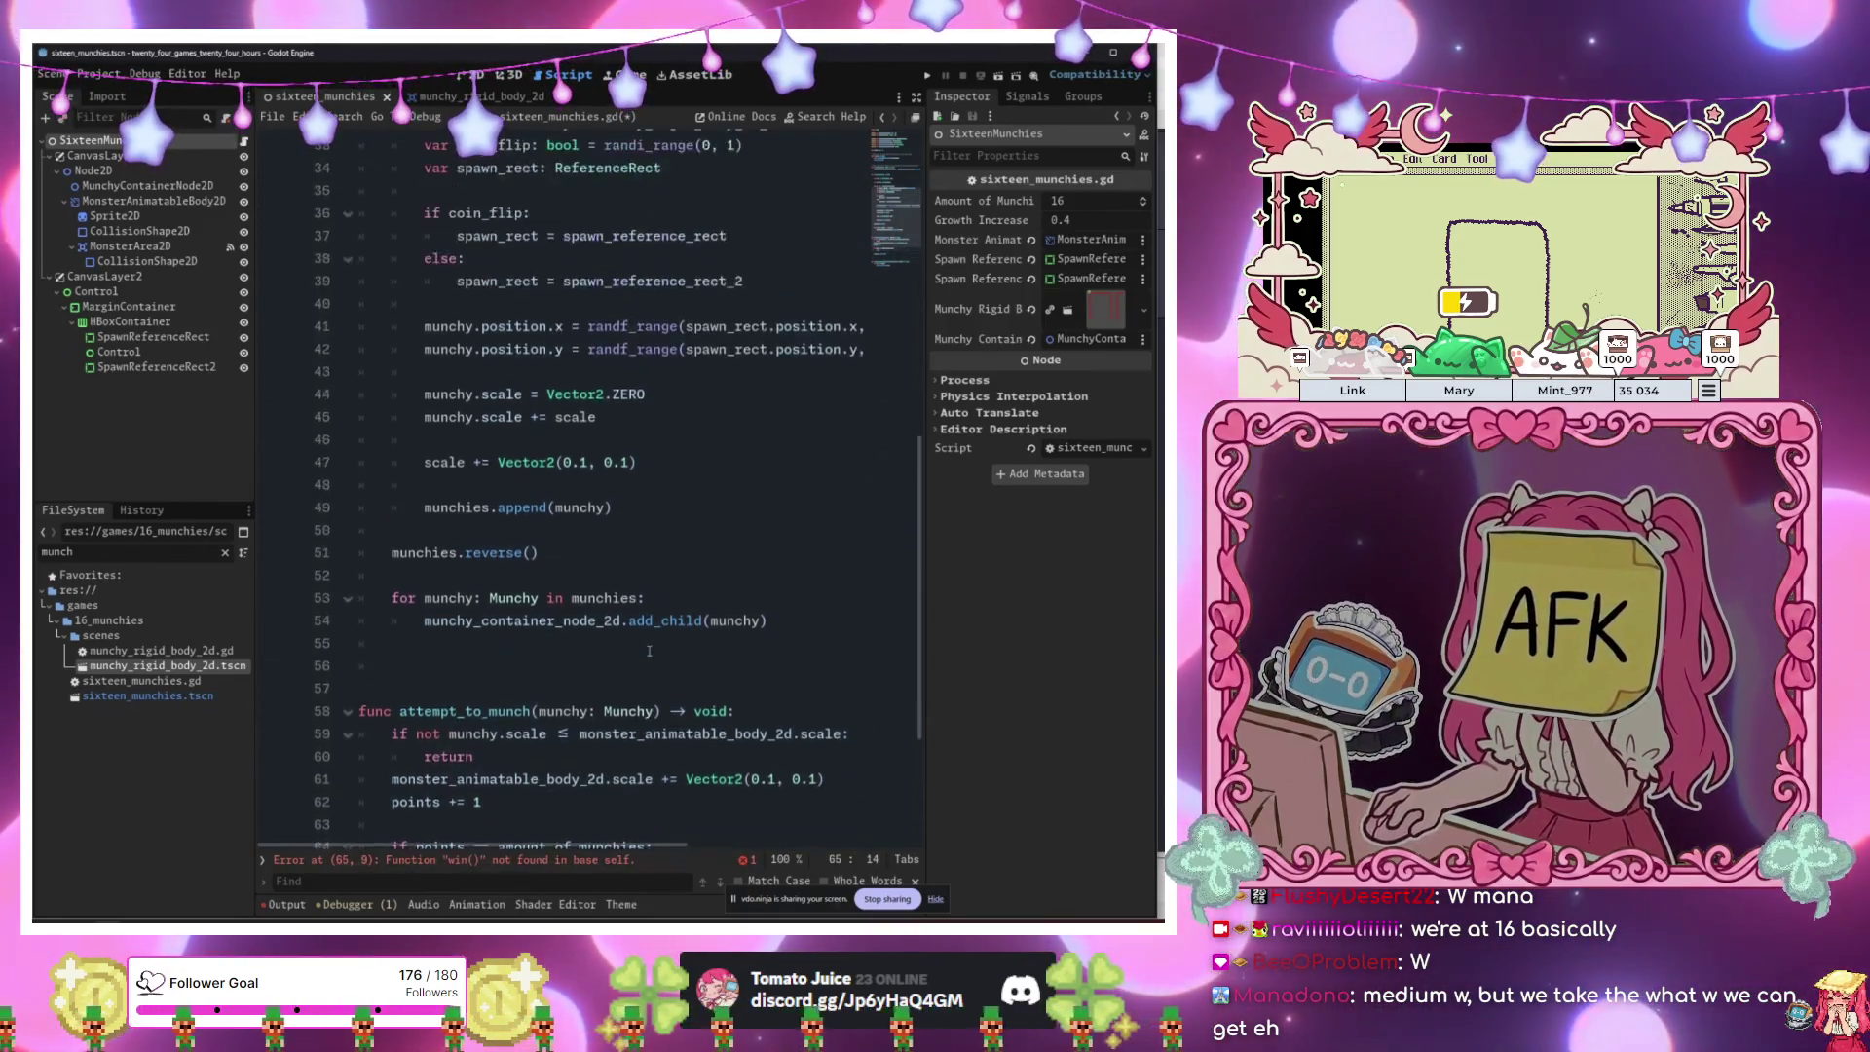
{"action": "scroll", "coordinate": [588, 548], "scroll_direction": "up", "scroll_amount": 5}
{"action": "left_click", "coordinate": [493, 471]}
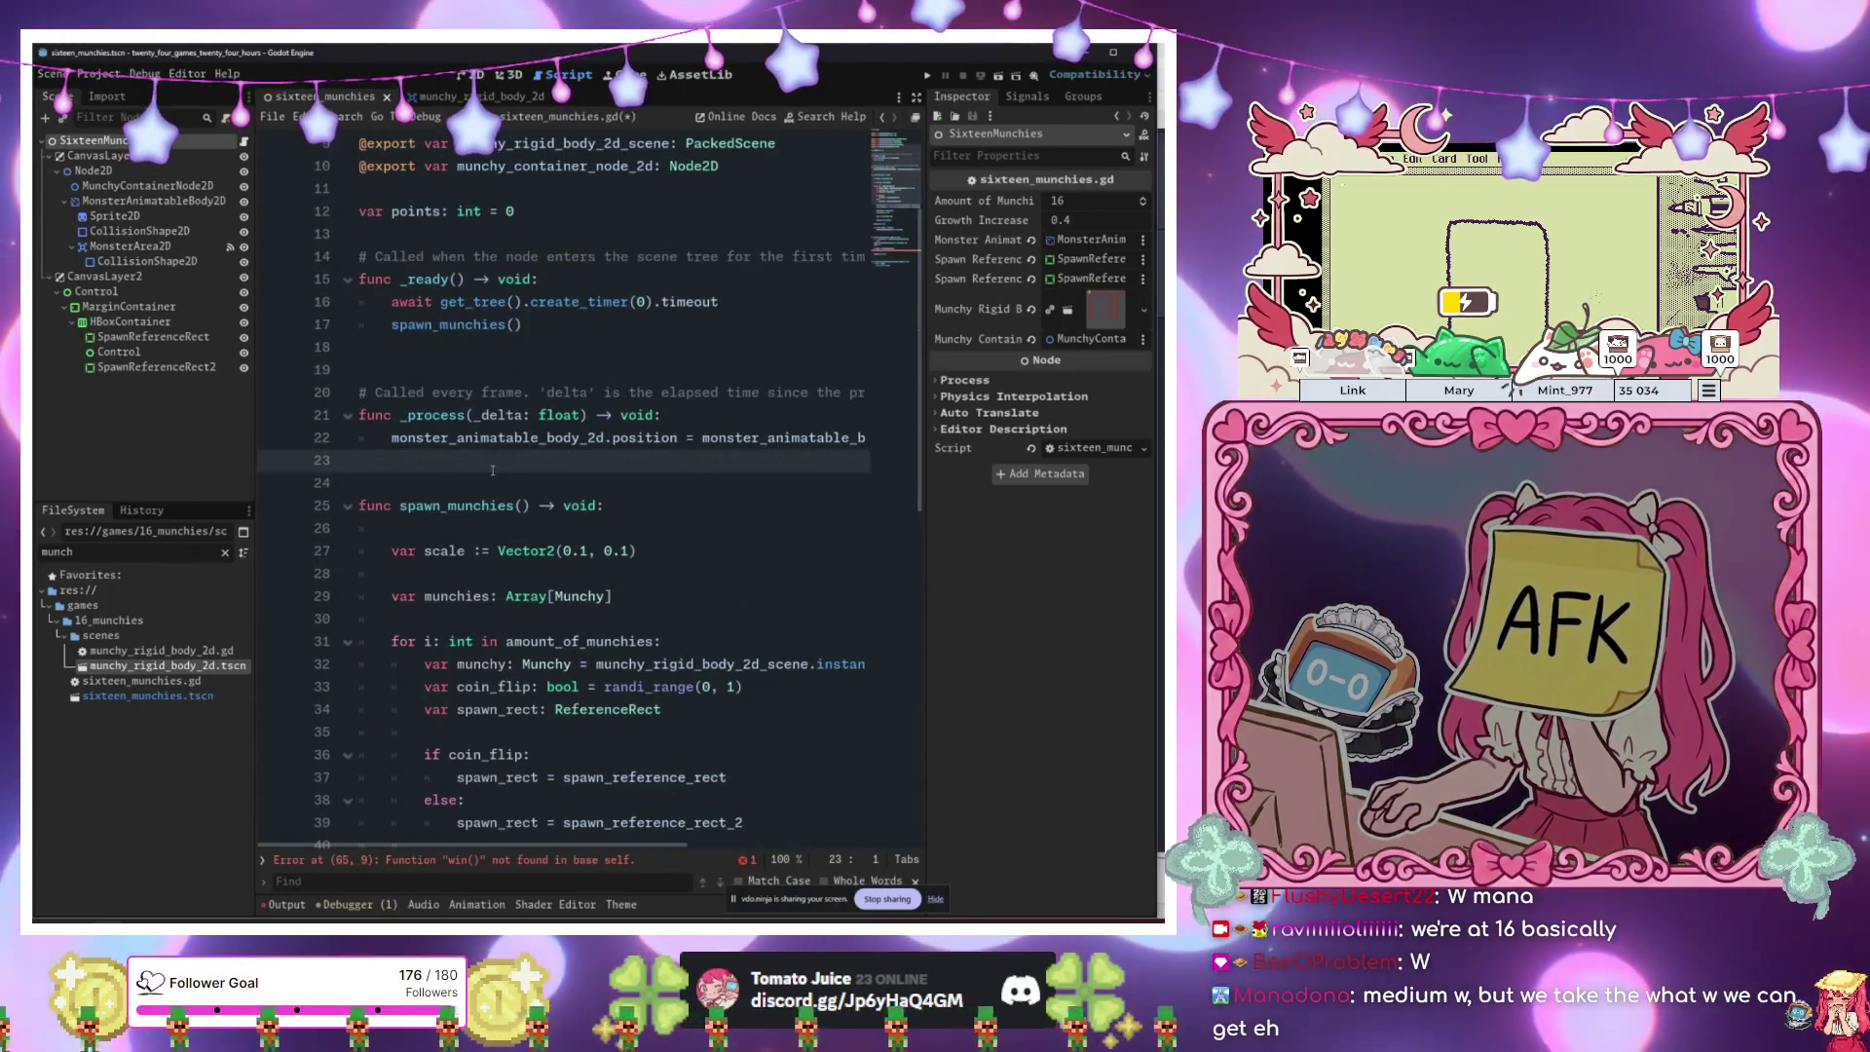
Add a new 'func win' declaration below _process with an empty body line
{"action": "key", "text": "Return"}
{"action": "key", "text": "Return"}
{"action": "type", "text": "for "}
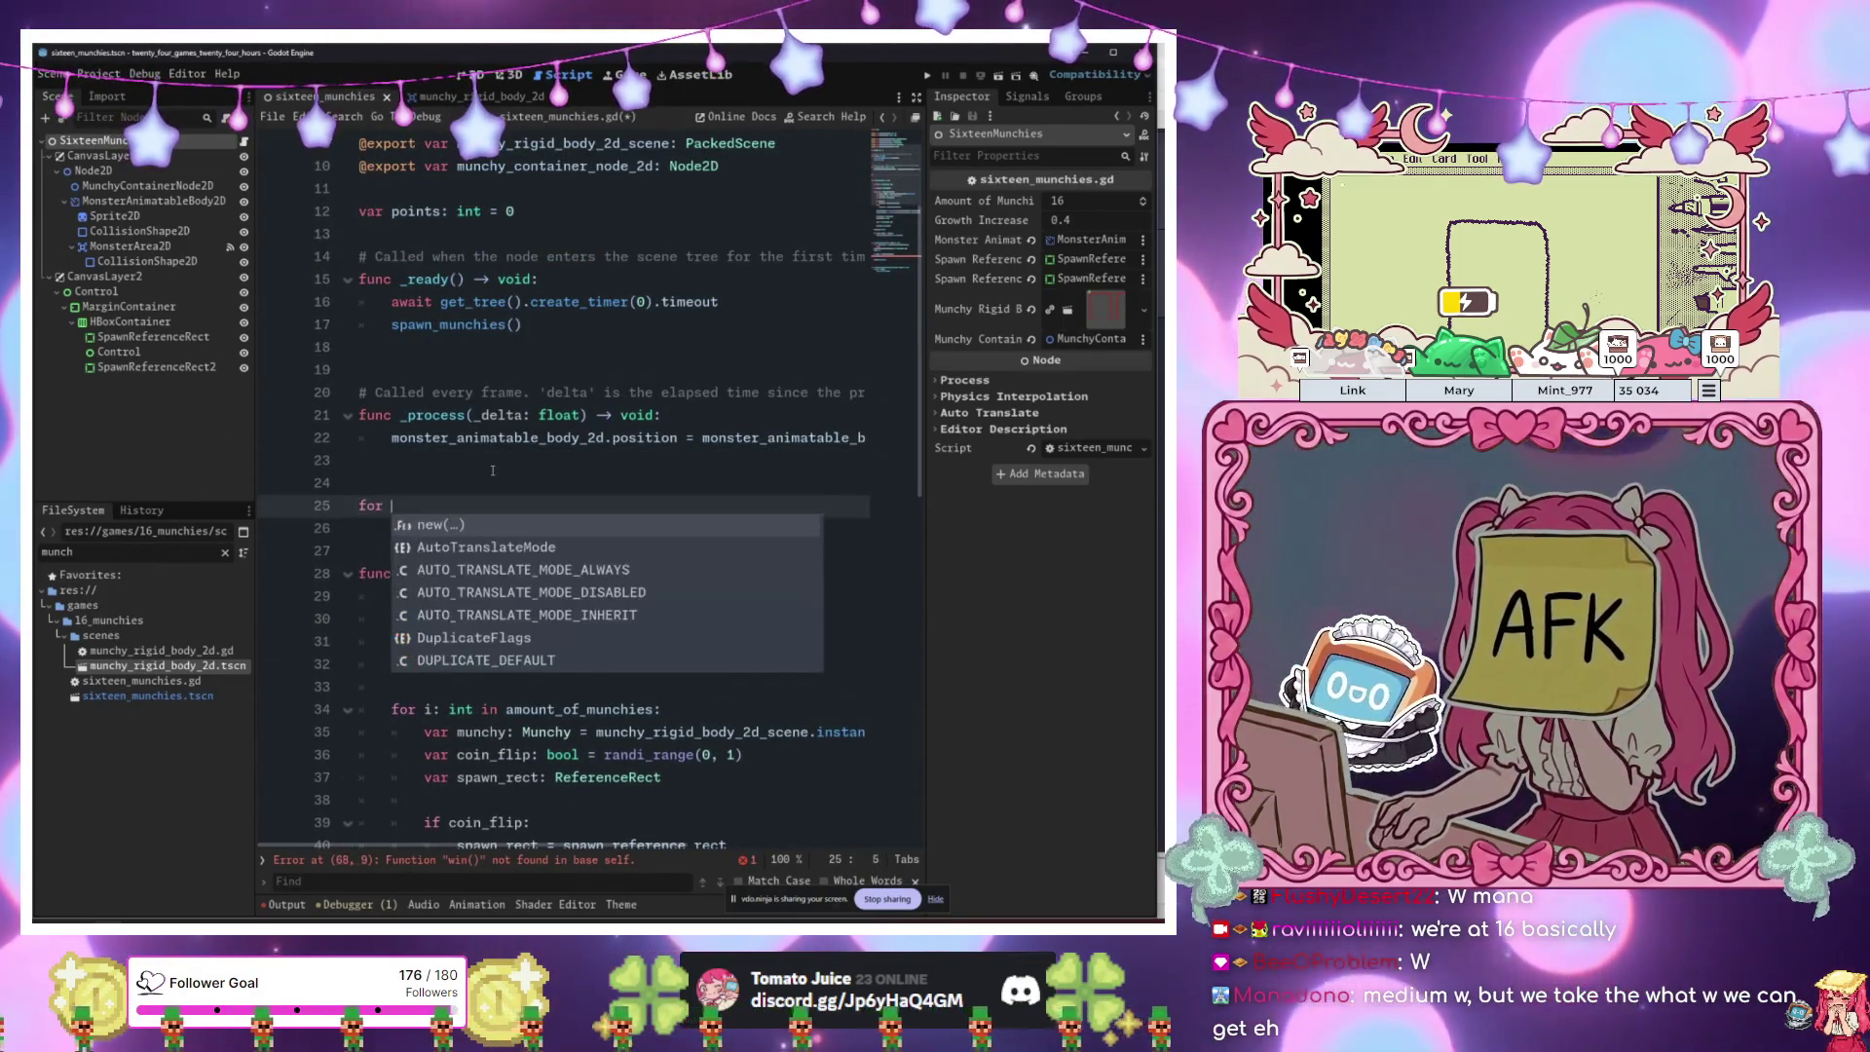
{"action": "type", "text": "win() → void:"}
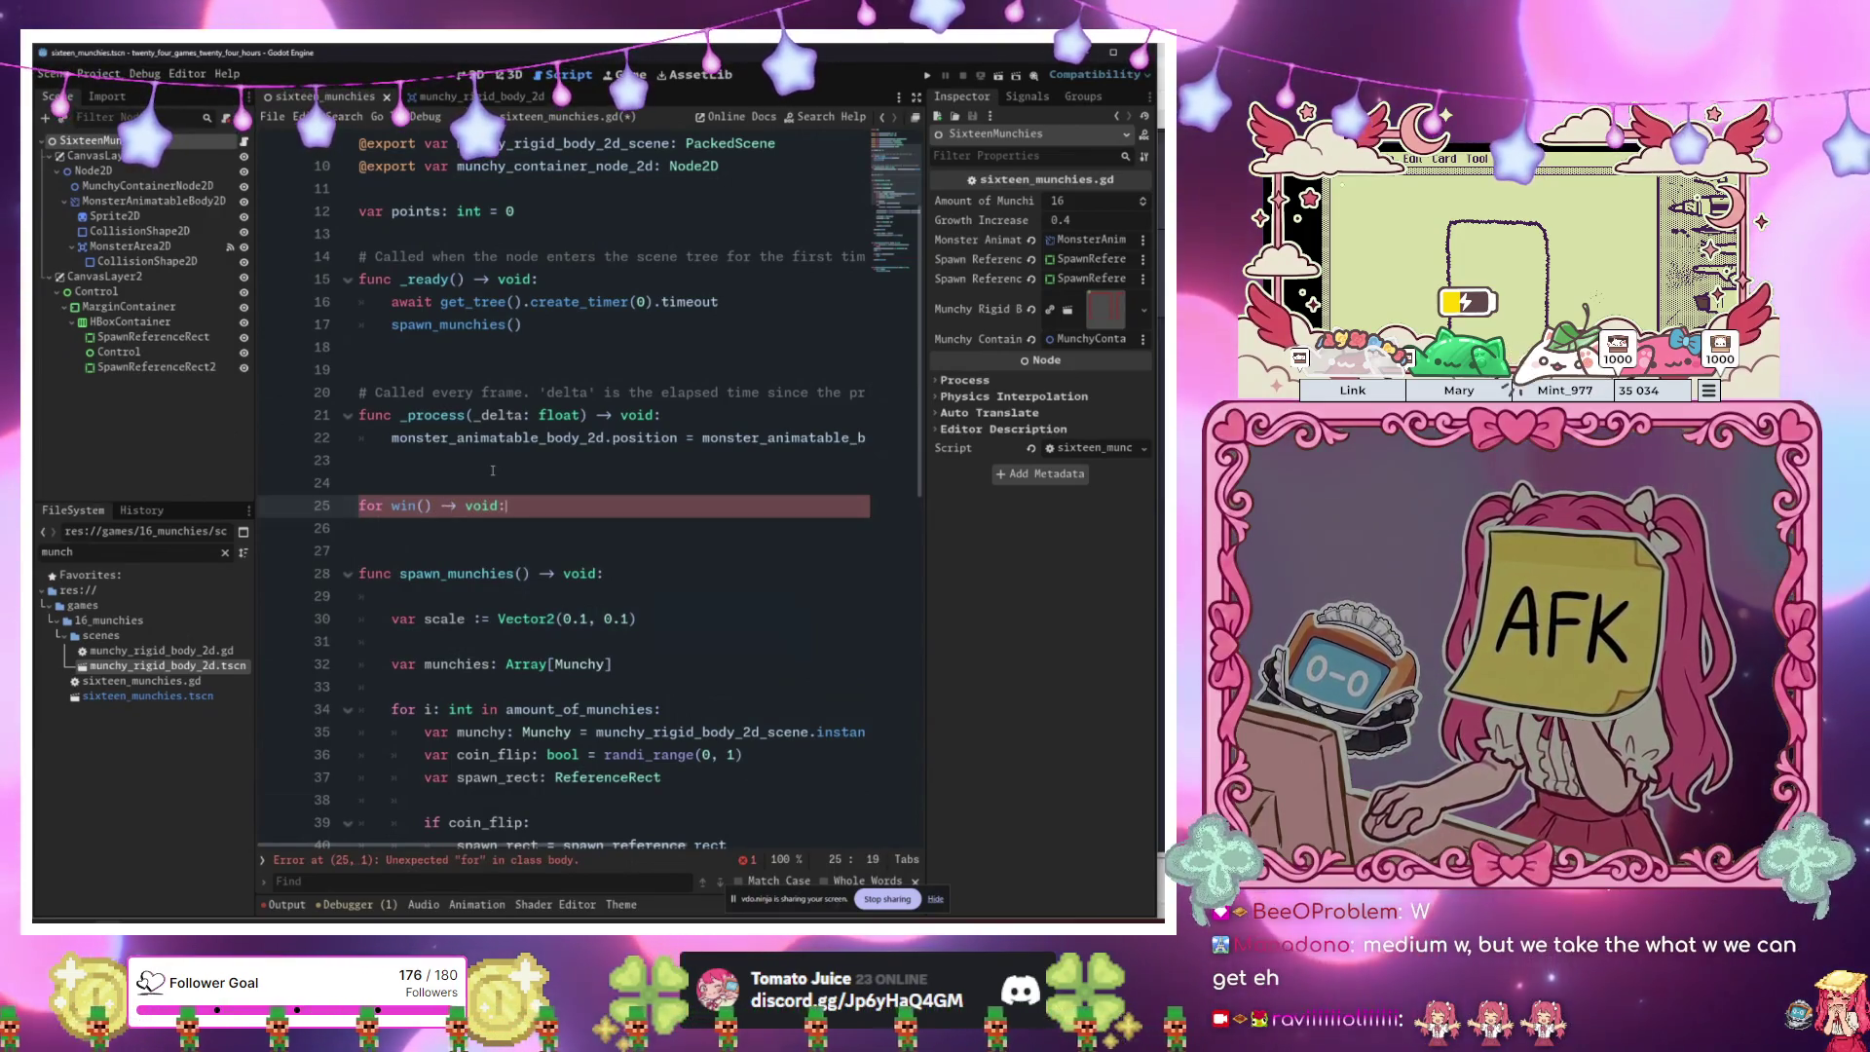
{"action": "key", "text": "Return"}
{"action": "key", "text": "Up"}
{"action": "key", "text": "ctrl+Right"}
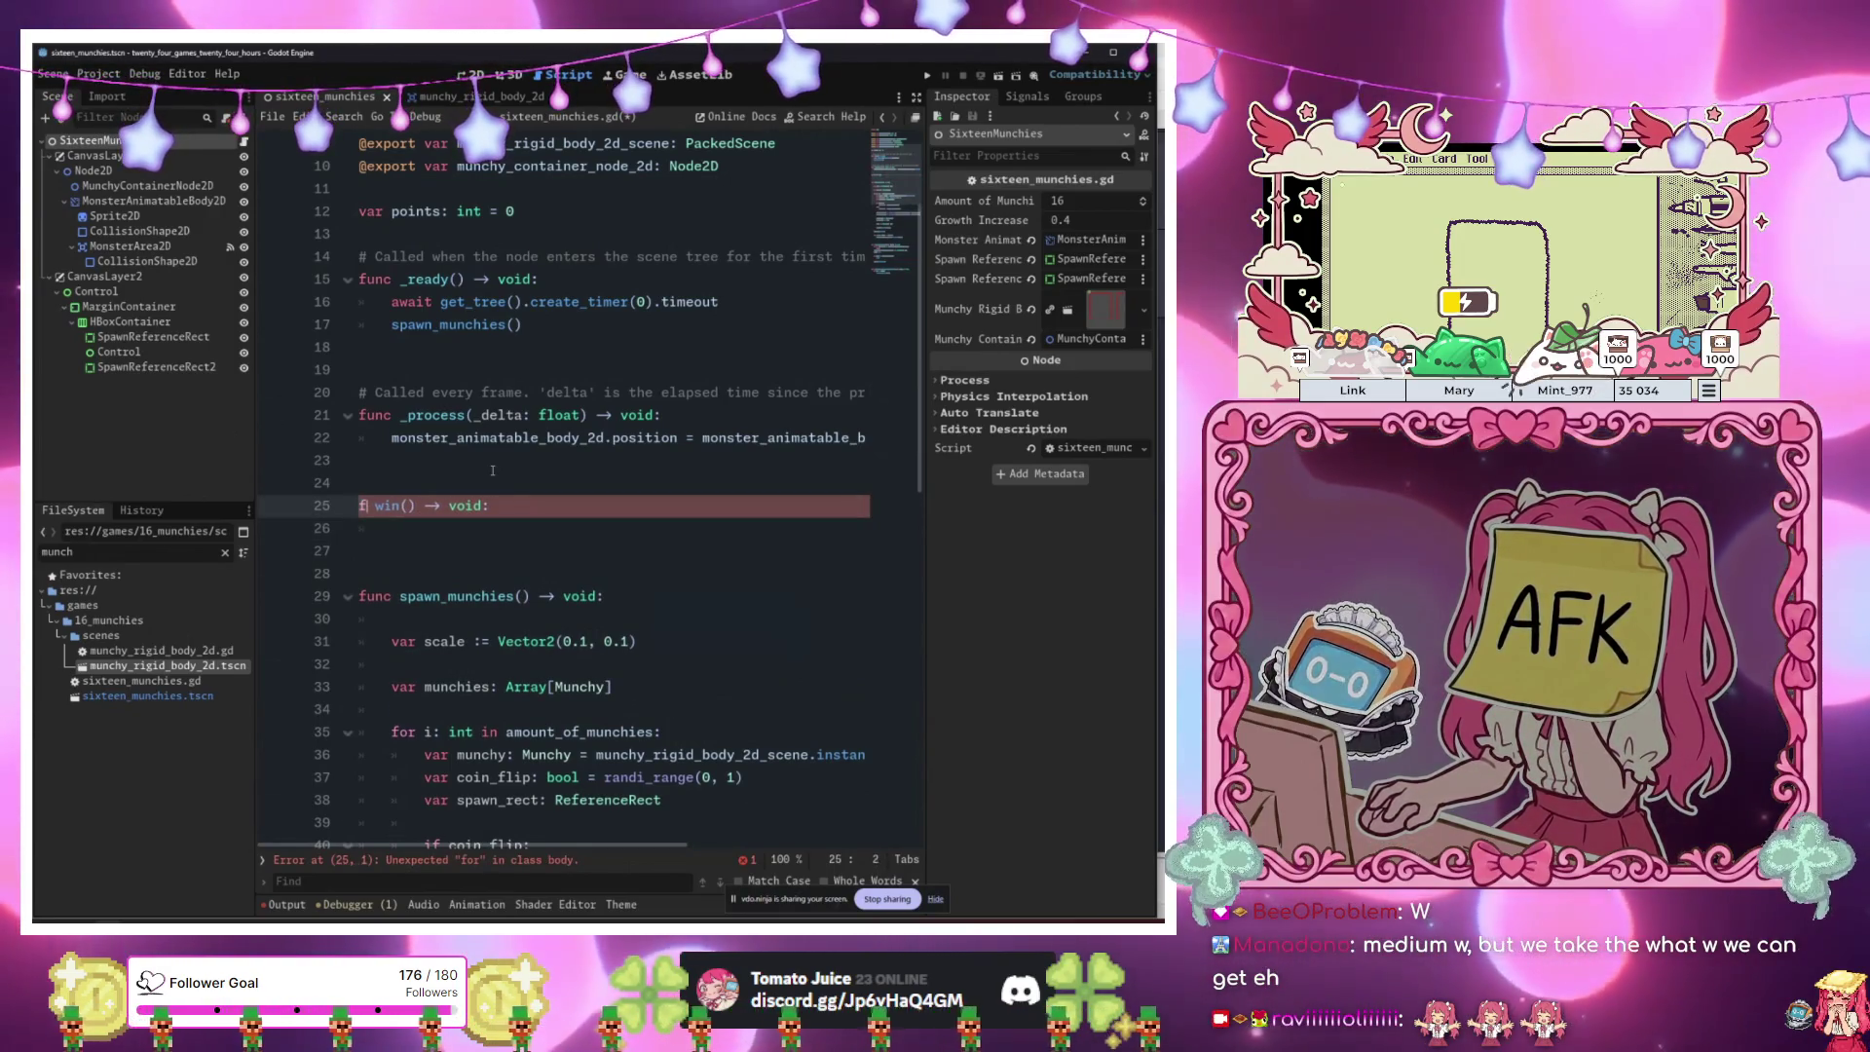
{"action": "type", "text": "unc"}
{"action": "key", "text": "Down"}
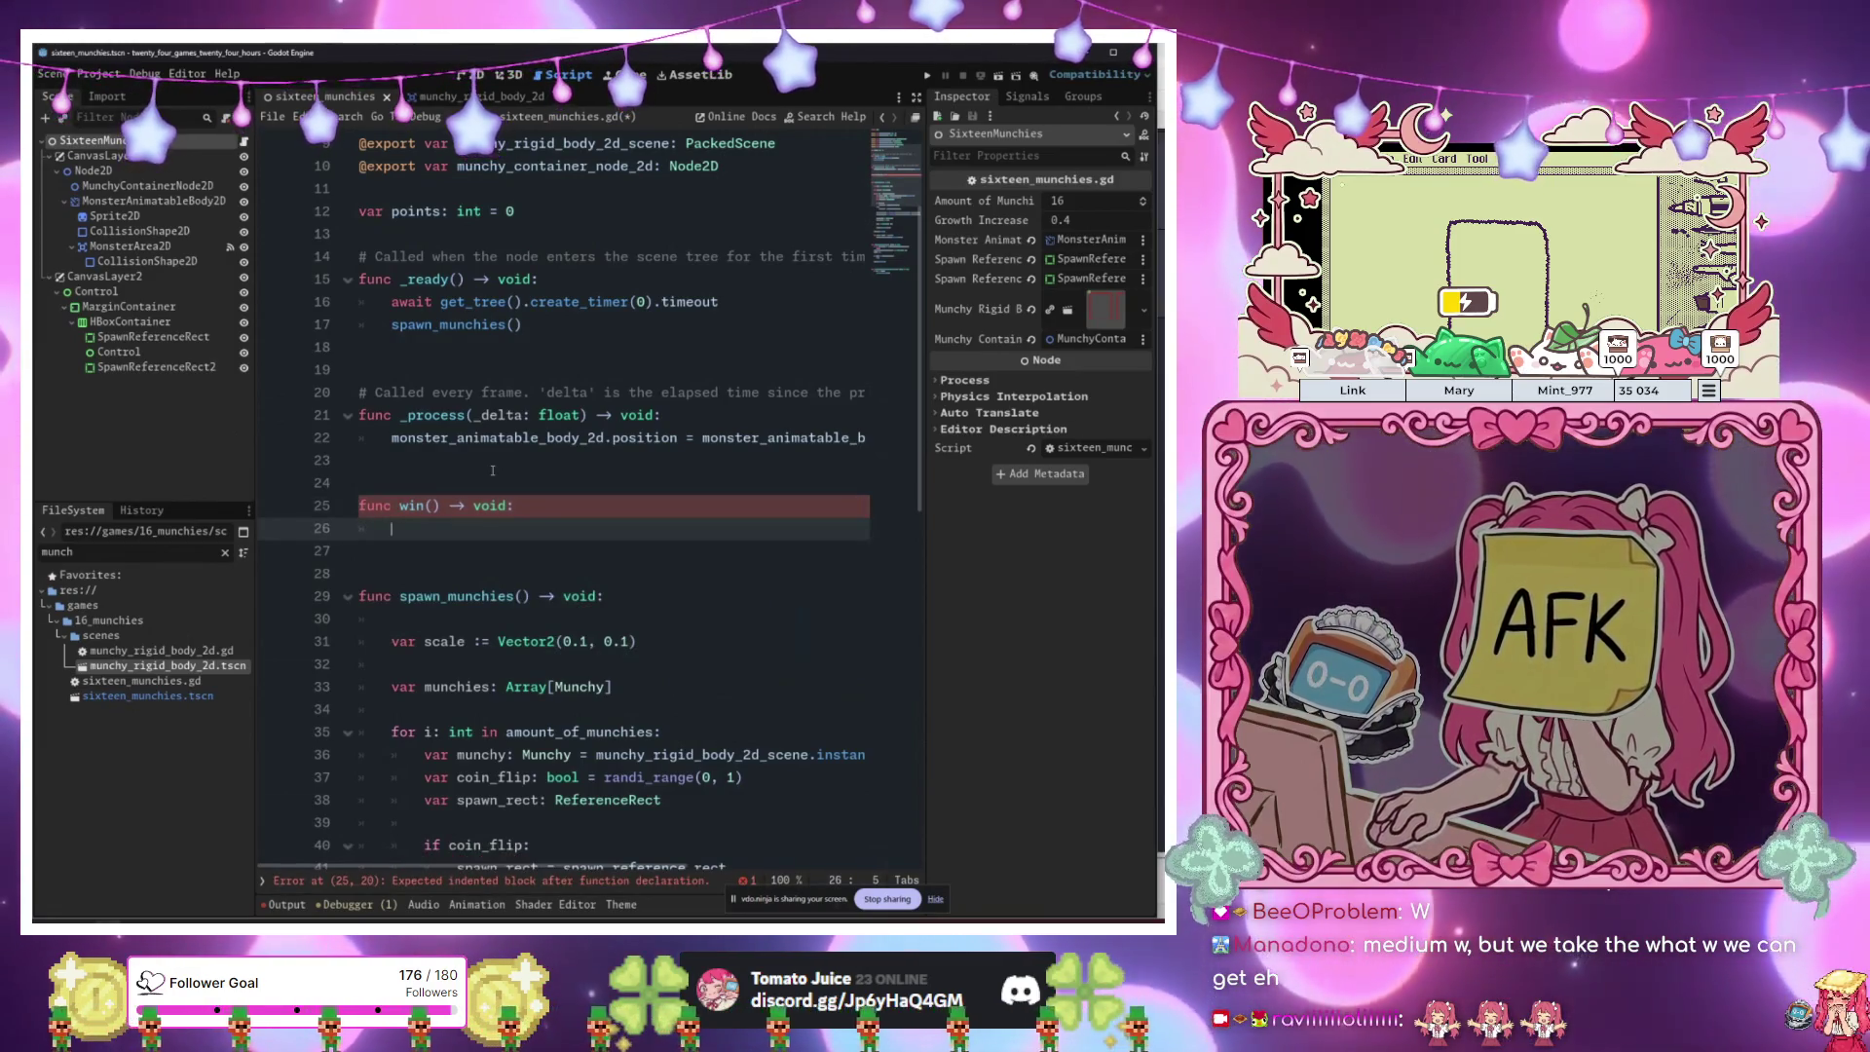
Copy YouWinRichTextLabel from the fifteen_blocks scene and paste it into sixteen_munchies
{"action": "left_click", "coordinate": [132, 549]}
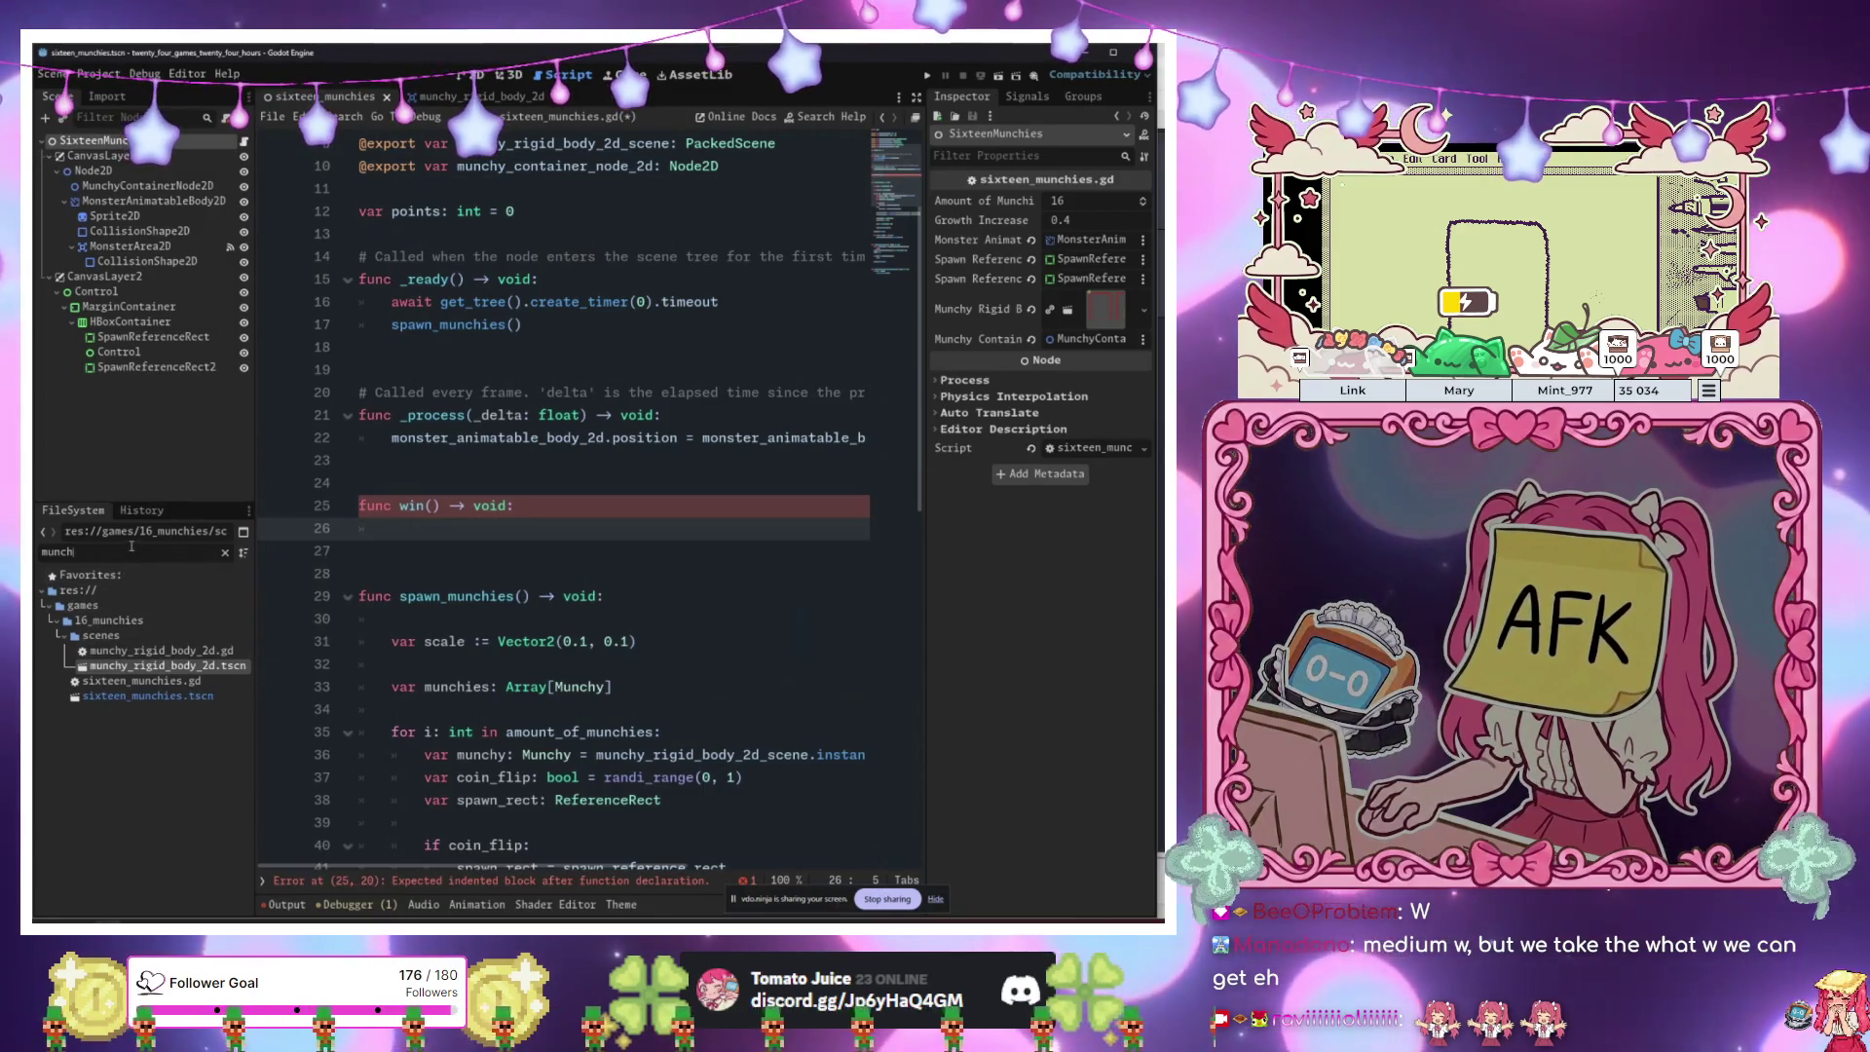
{"action": "type", "text": "15"}
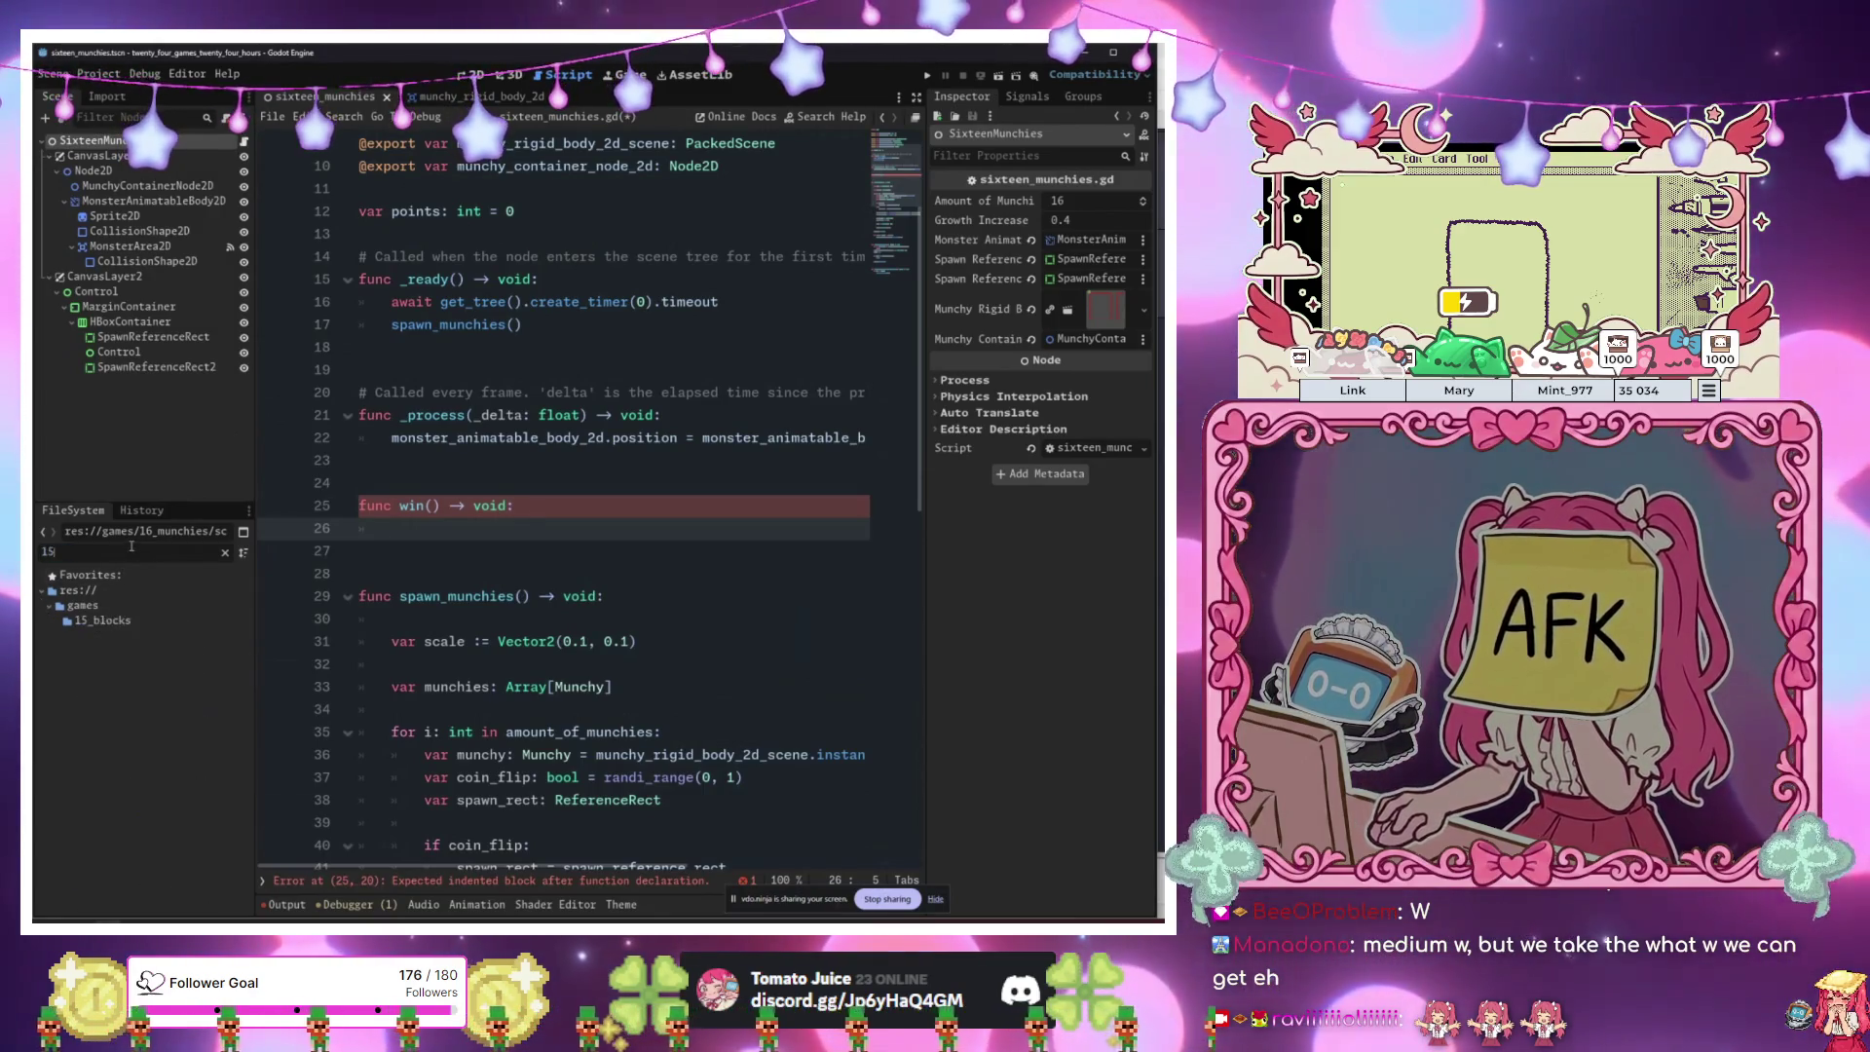
{"action": "left_click", "coordinate": [102, 620]}
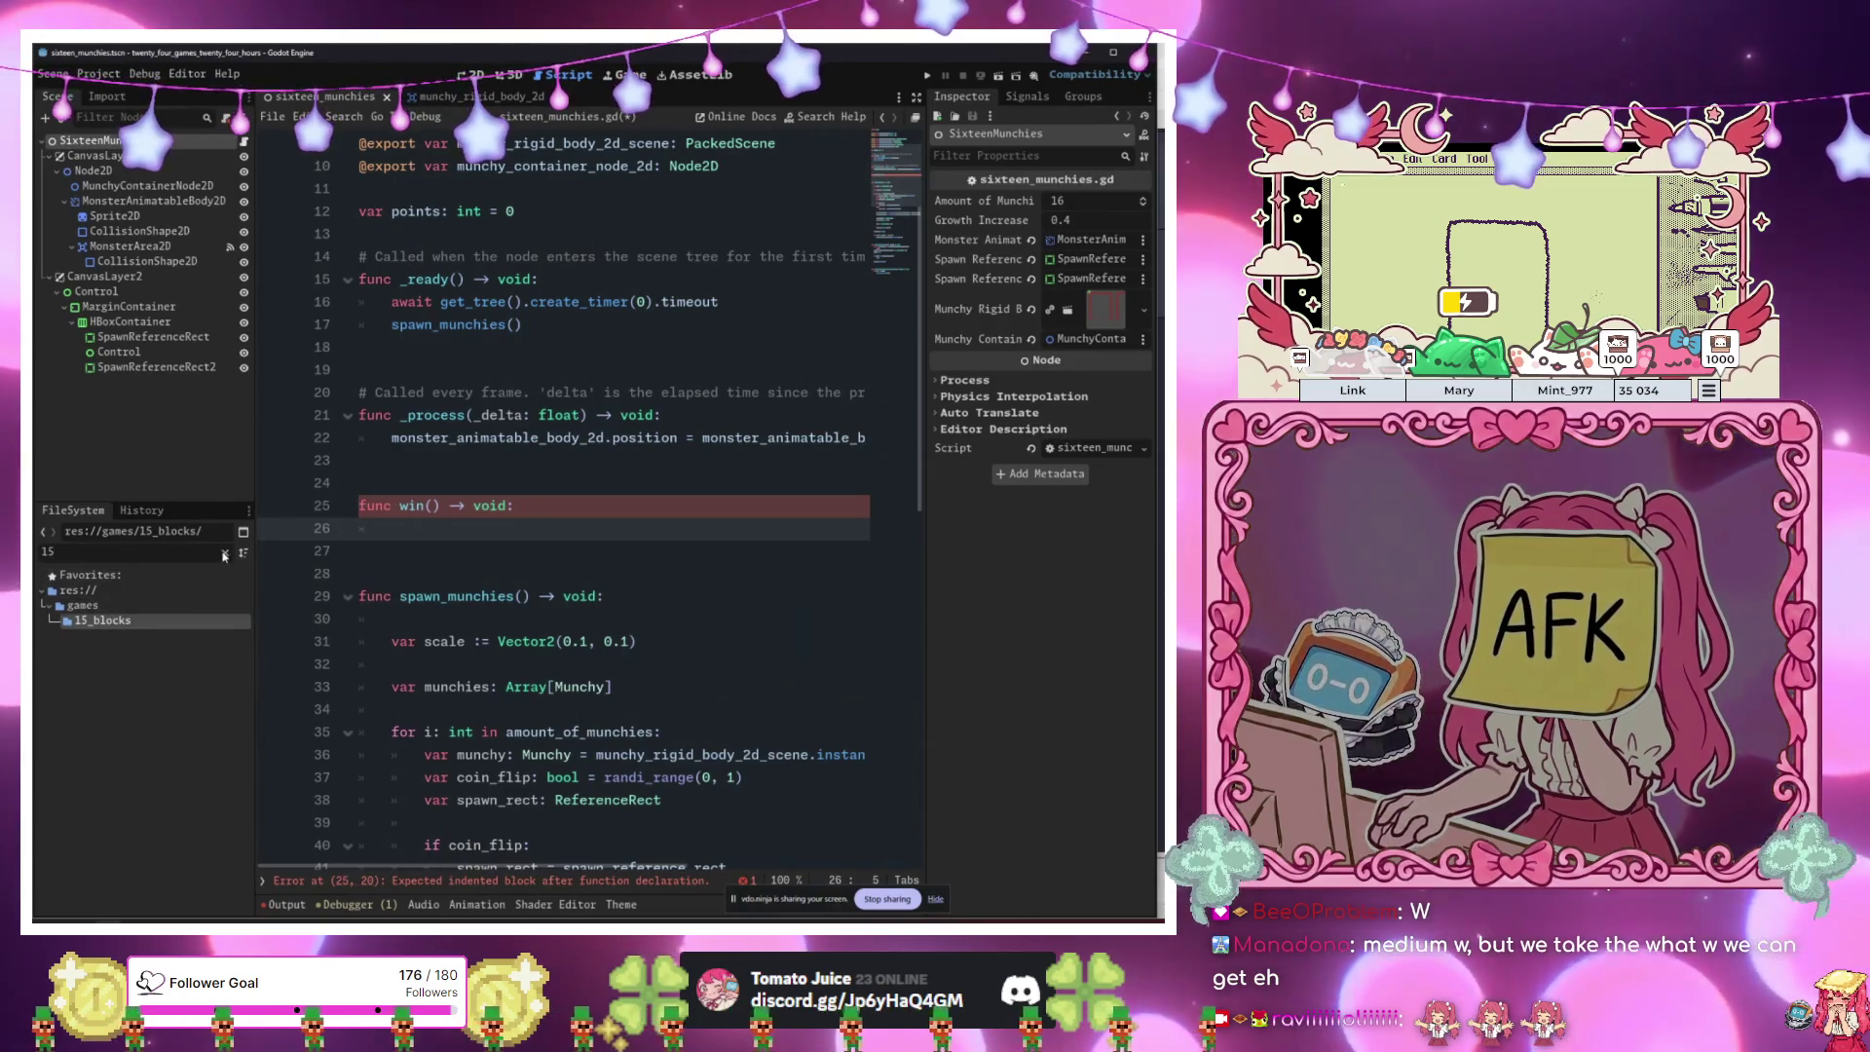
{"action": "left_click", "coordinate": [225, 551]}
{"action": "scroll", "coordinate": [146, 731], "scroll_direction": "down", "scroll_amount": 5}
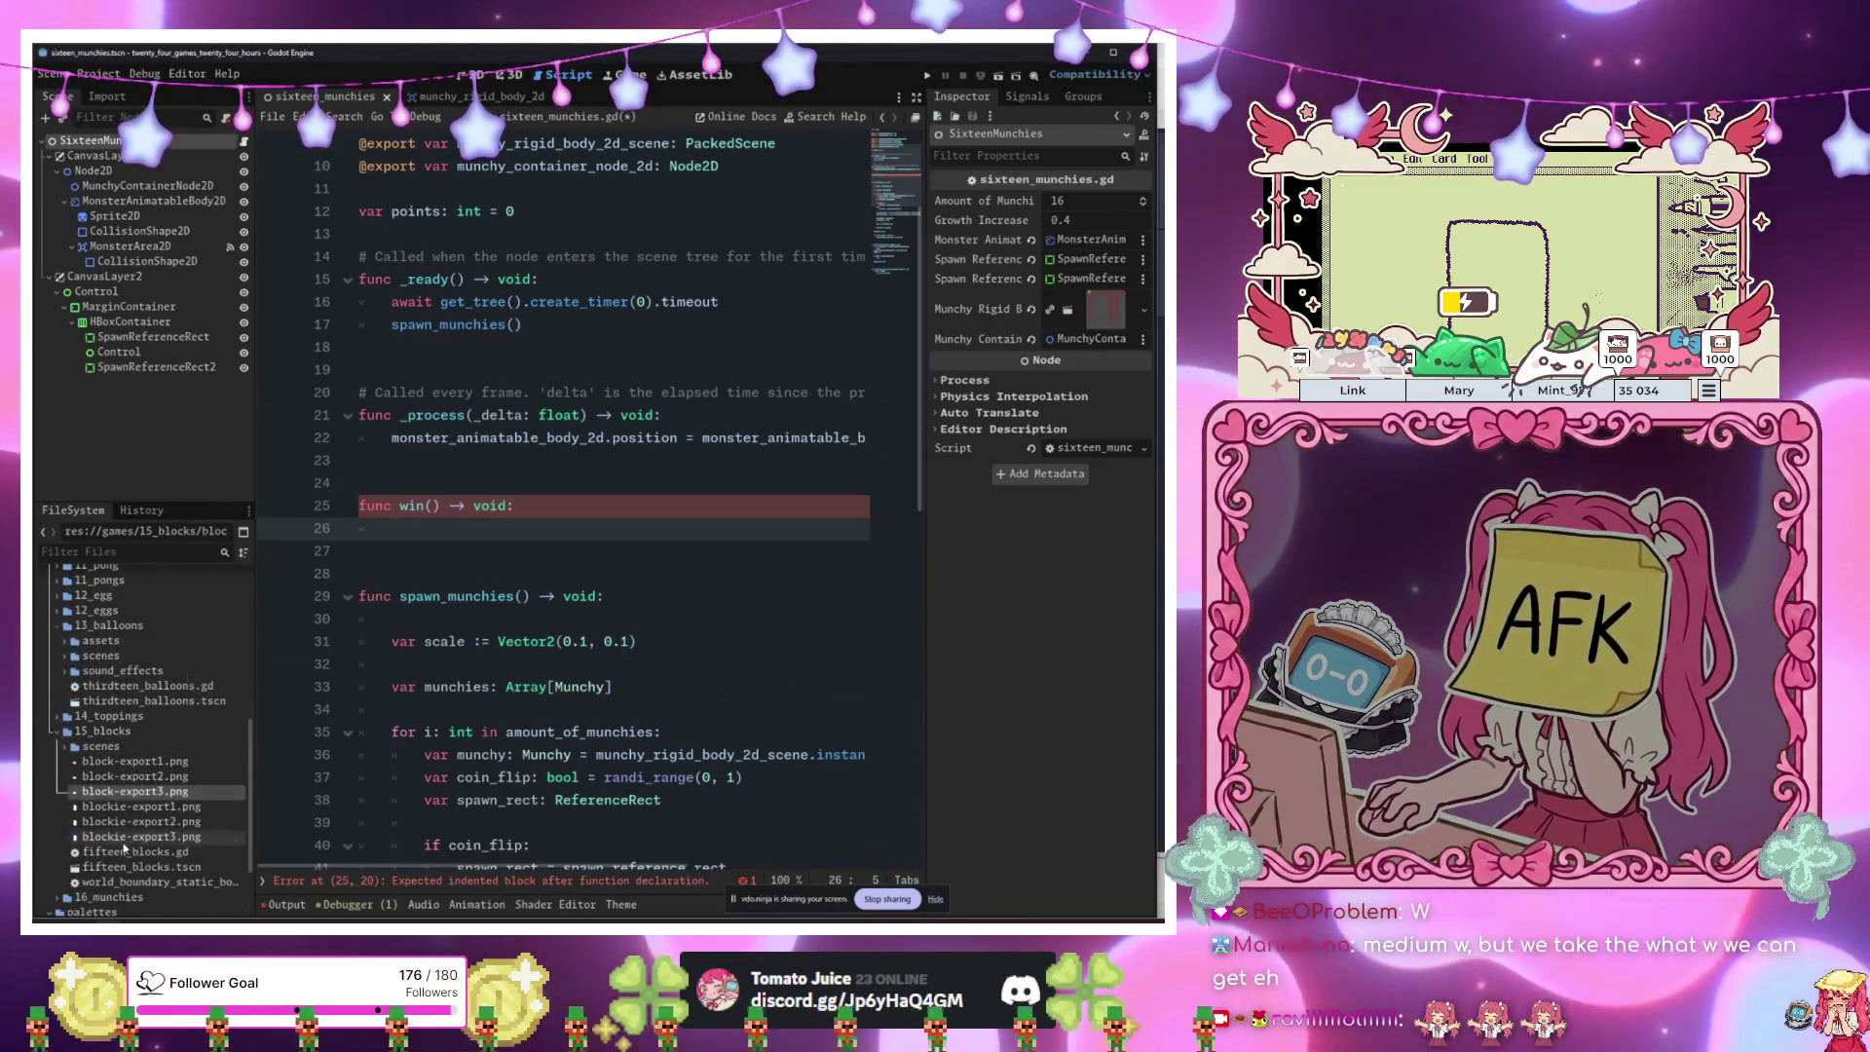
{"action": "left_click", "coordinate": [110, 781]}
{"action": "double_click", "coordinate": [122, 767]}
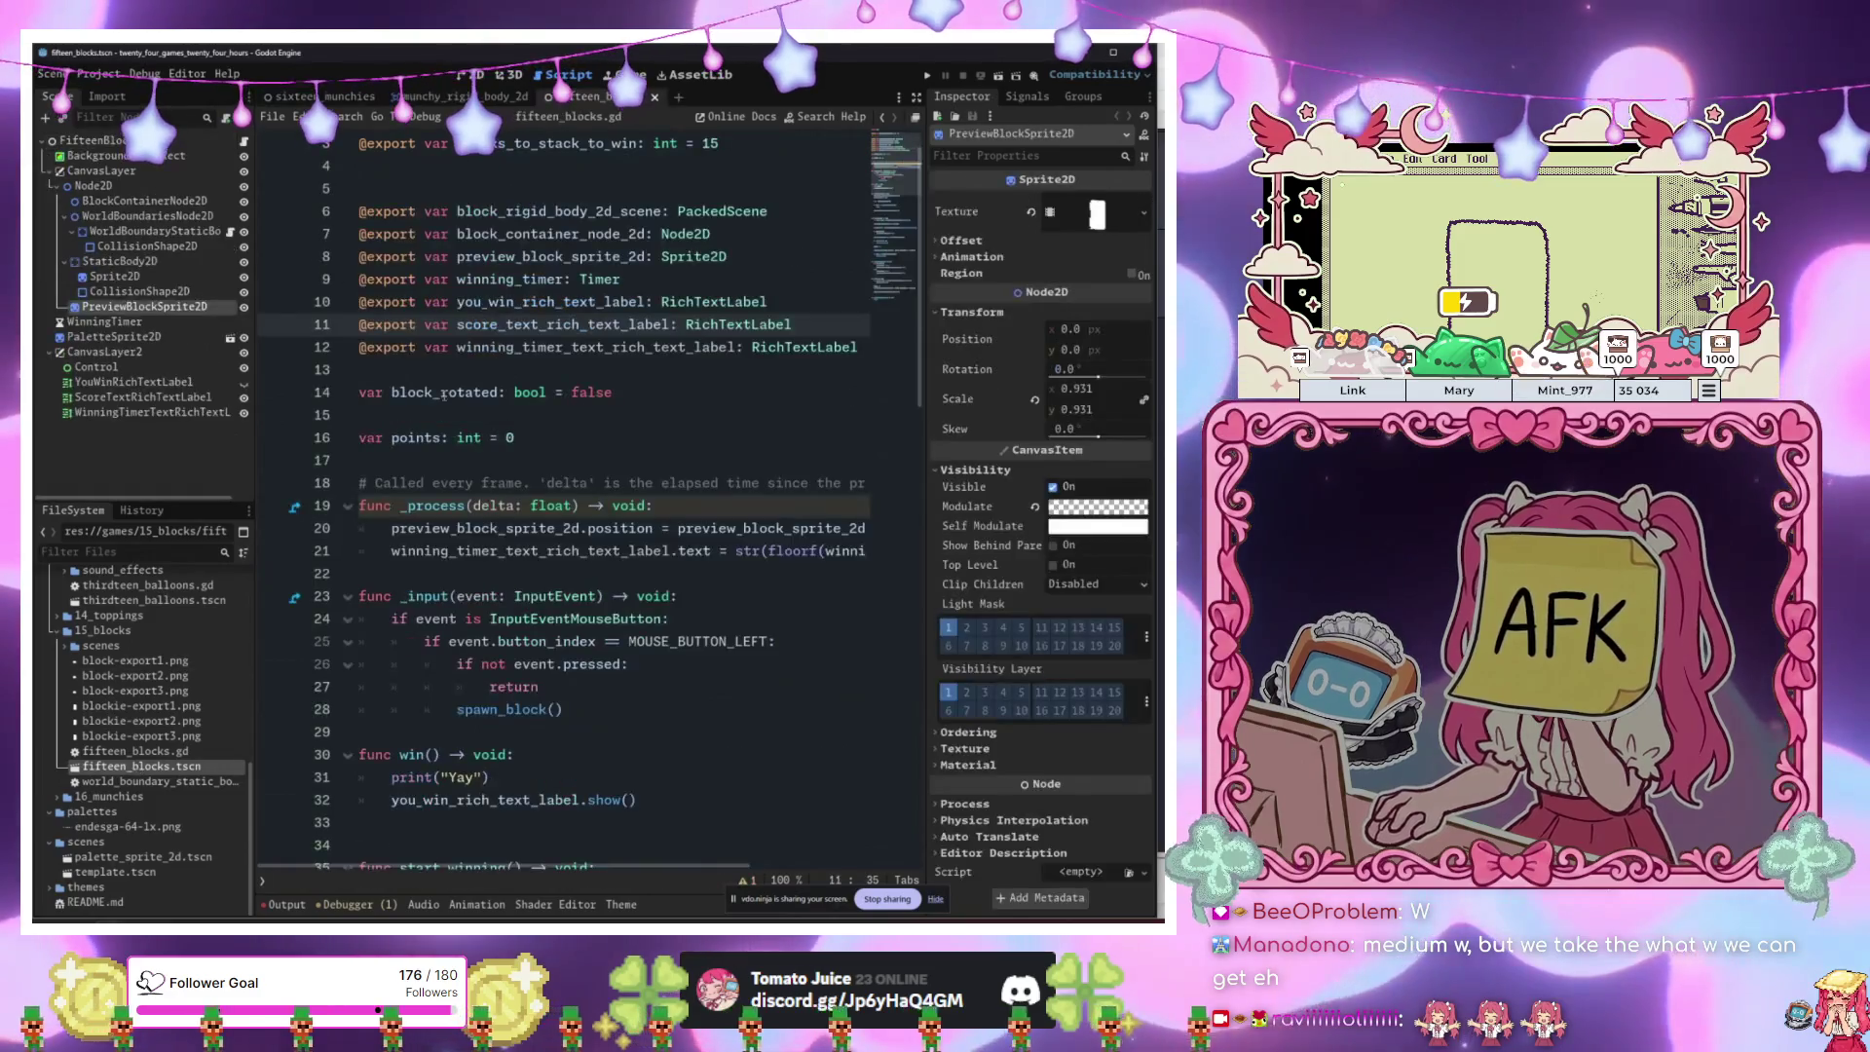
{"action": "left_click", "coordinate": [133, 382]}
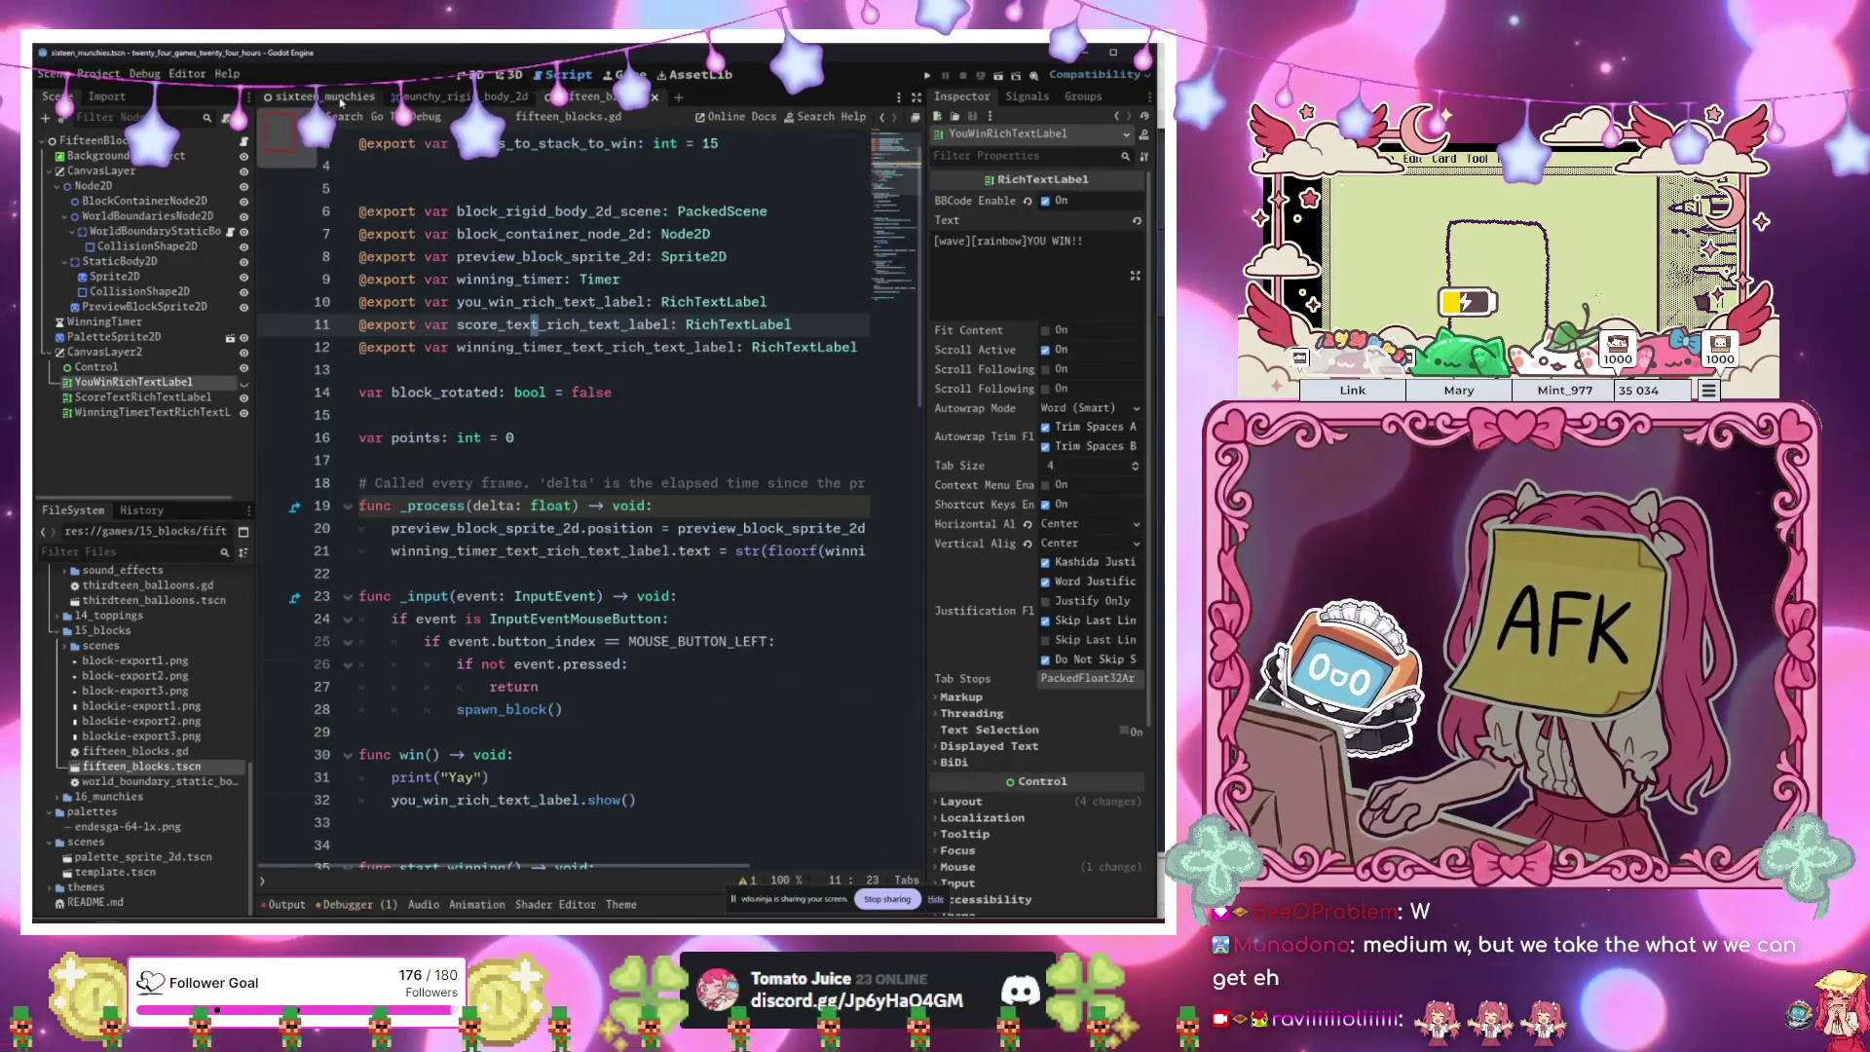
{"action": "left_click", "coordinate": [332, 97]}
{"action": "key", "text": "ctrl+v"}
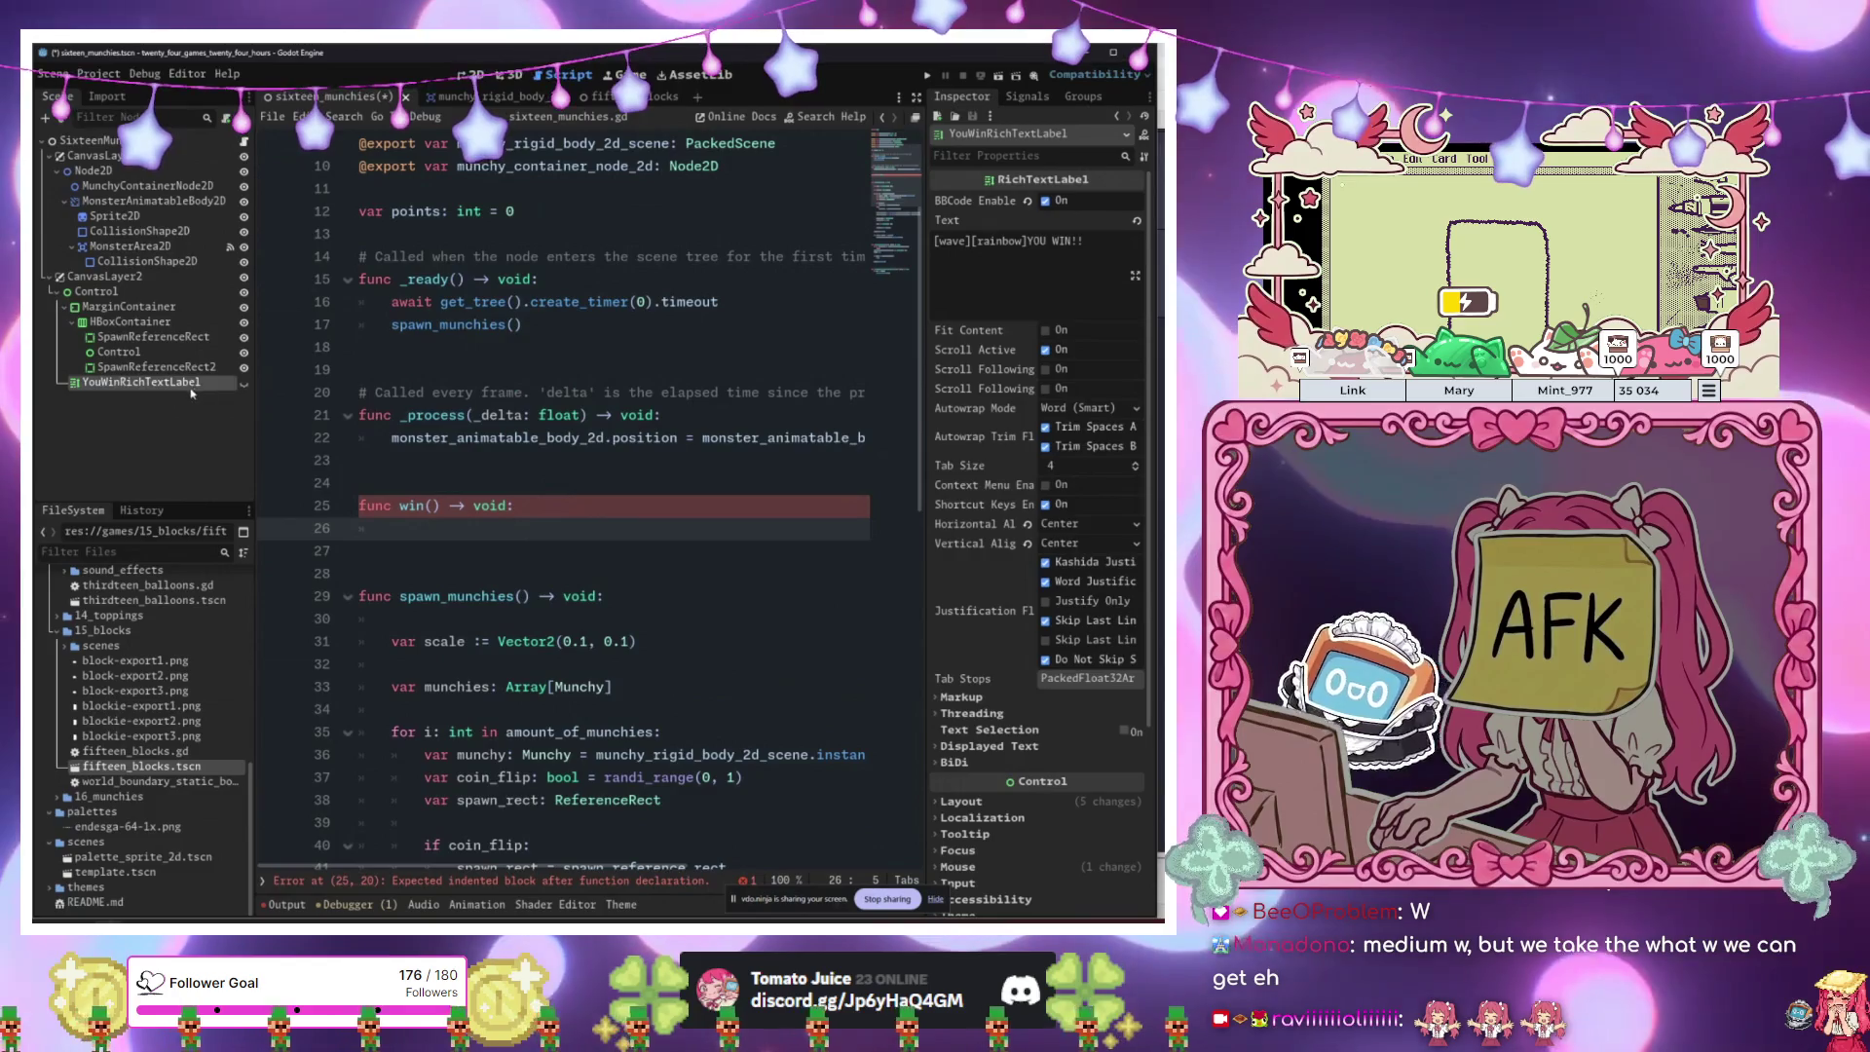
Export the label into the script and make win() call you_win_rich_text_label.show()
{"action": "left_click_drag", "start_coordinate": [192, 390], "coordinate": [585, 188]}
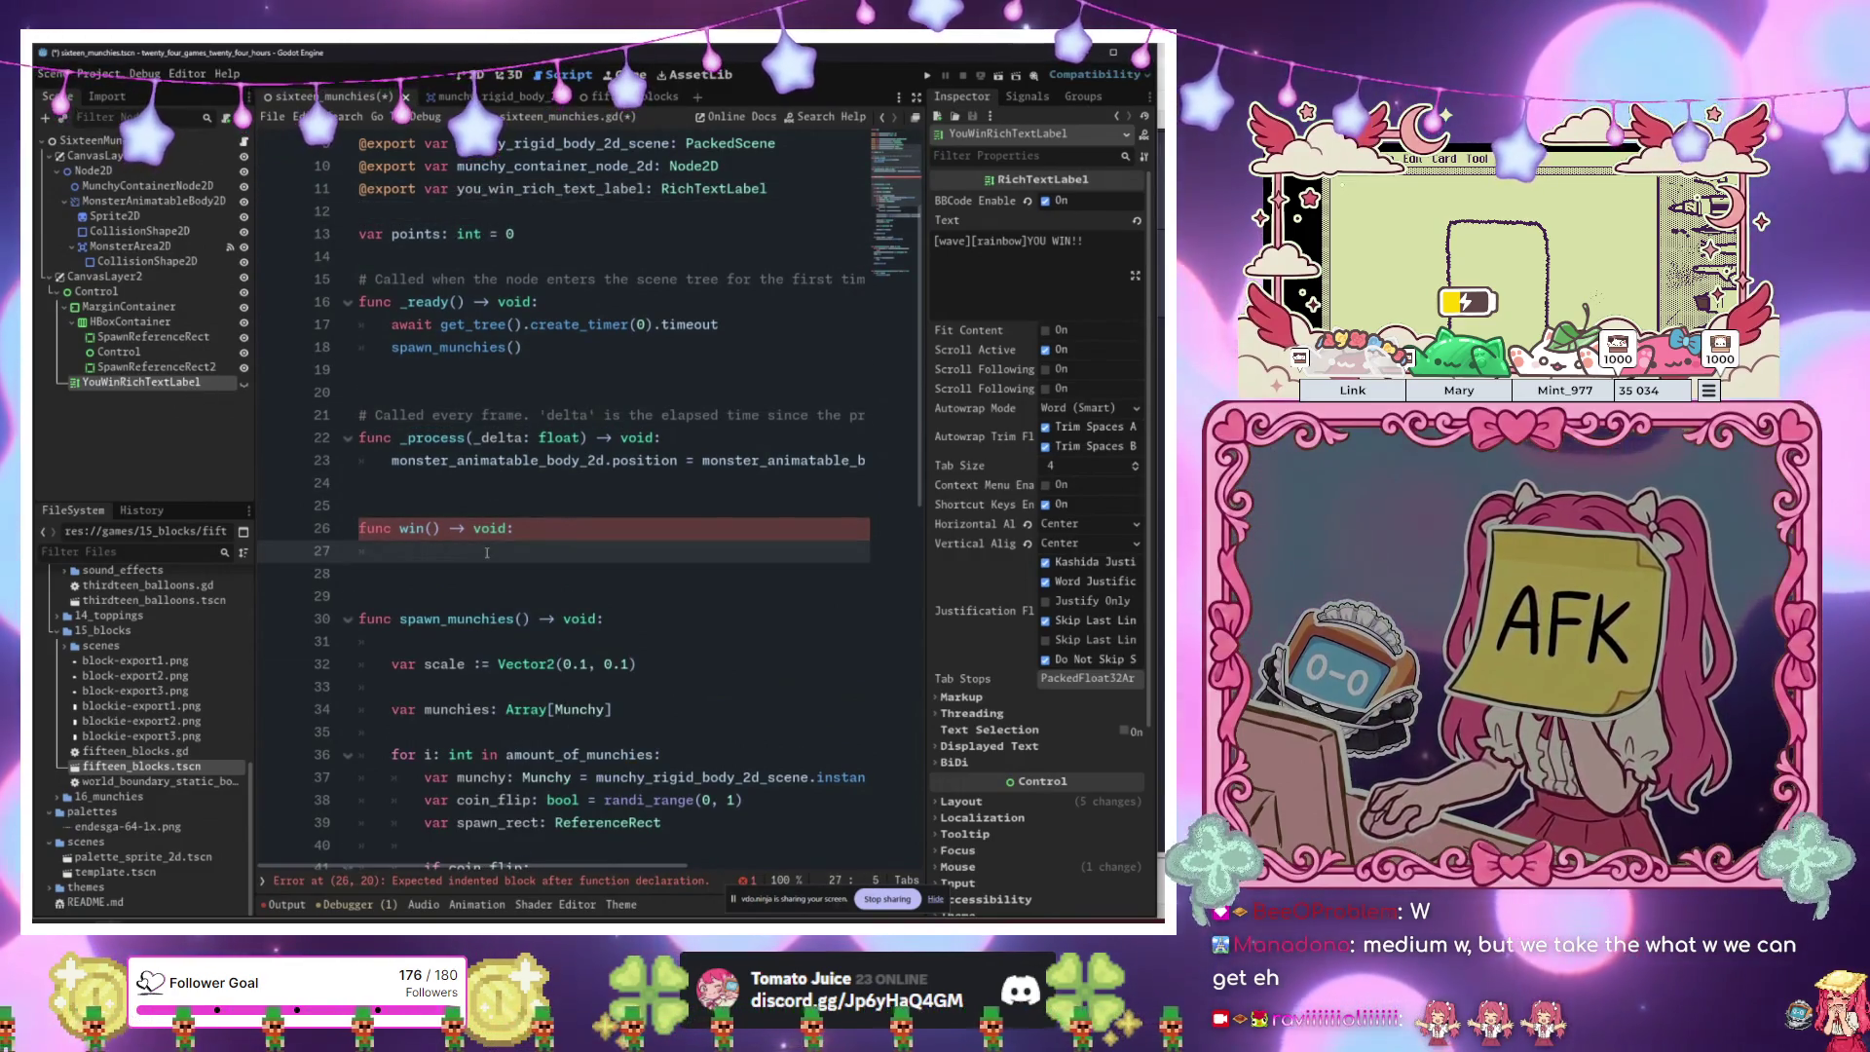
{"action": "type", "text": "you_win_rich_text_label.s"}
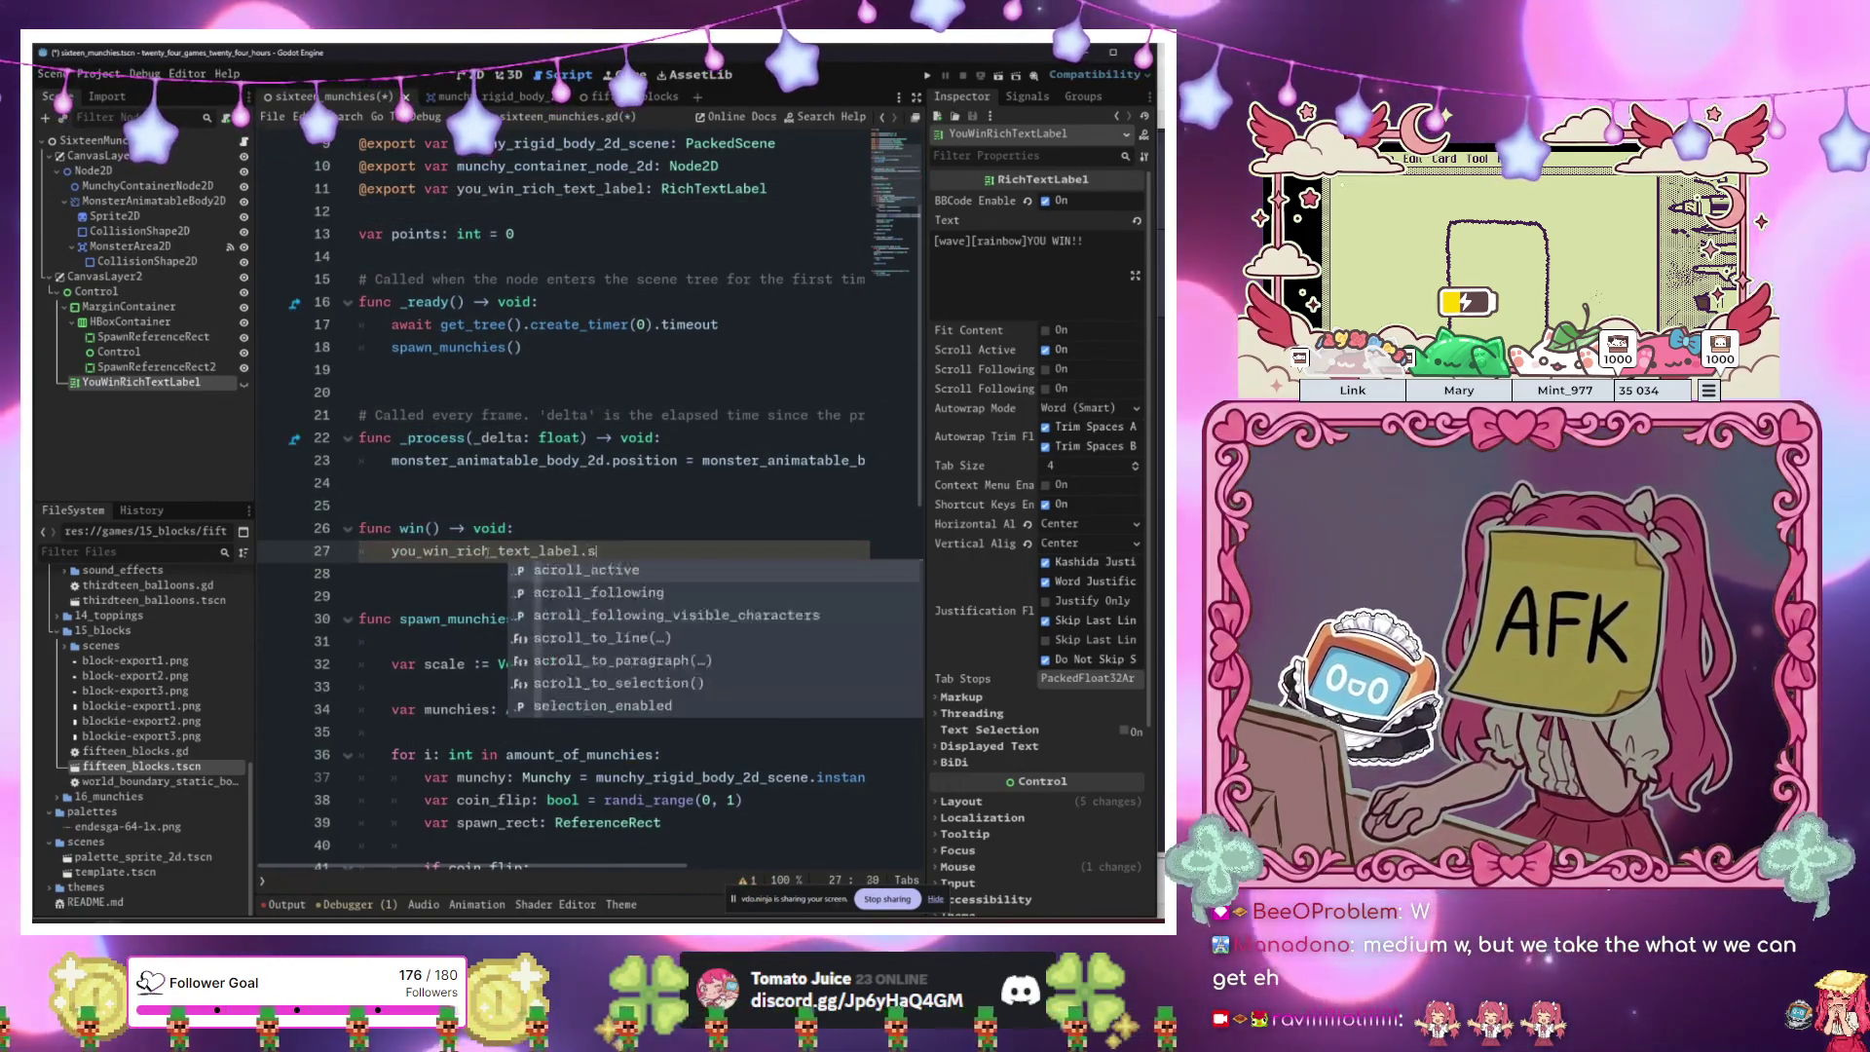
{"action": "type", "text": "ho"}
{"action": "key", "text": "Return"}
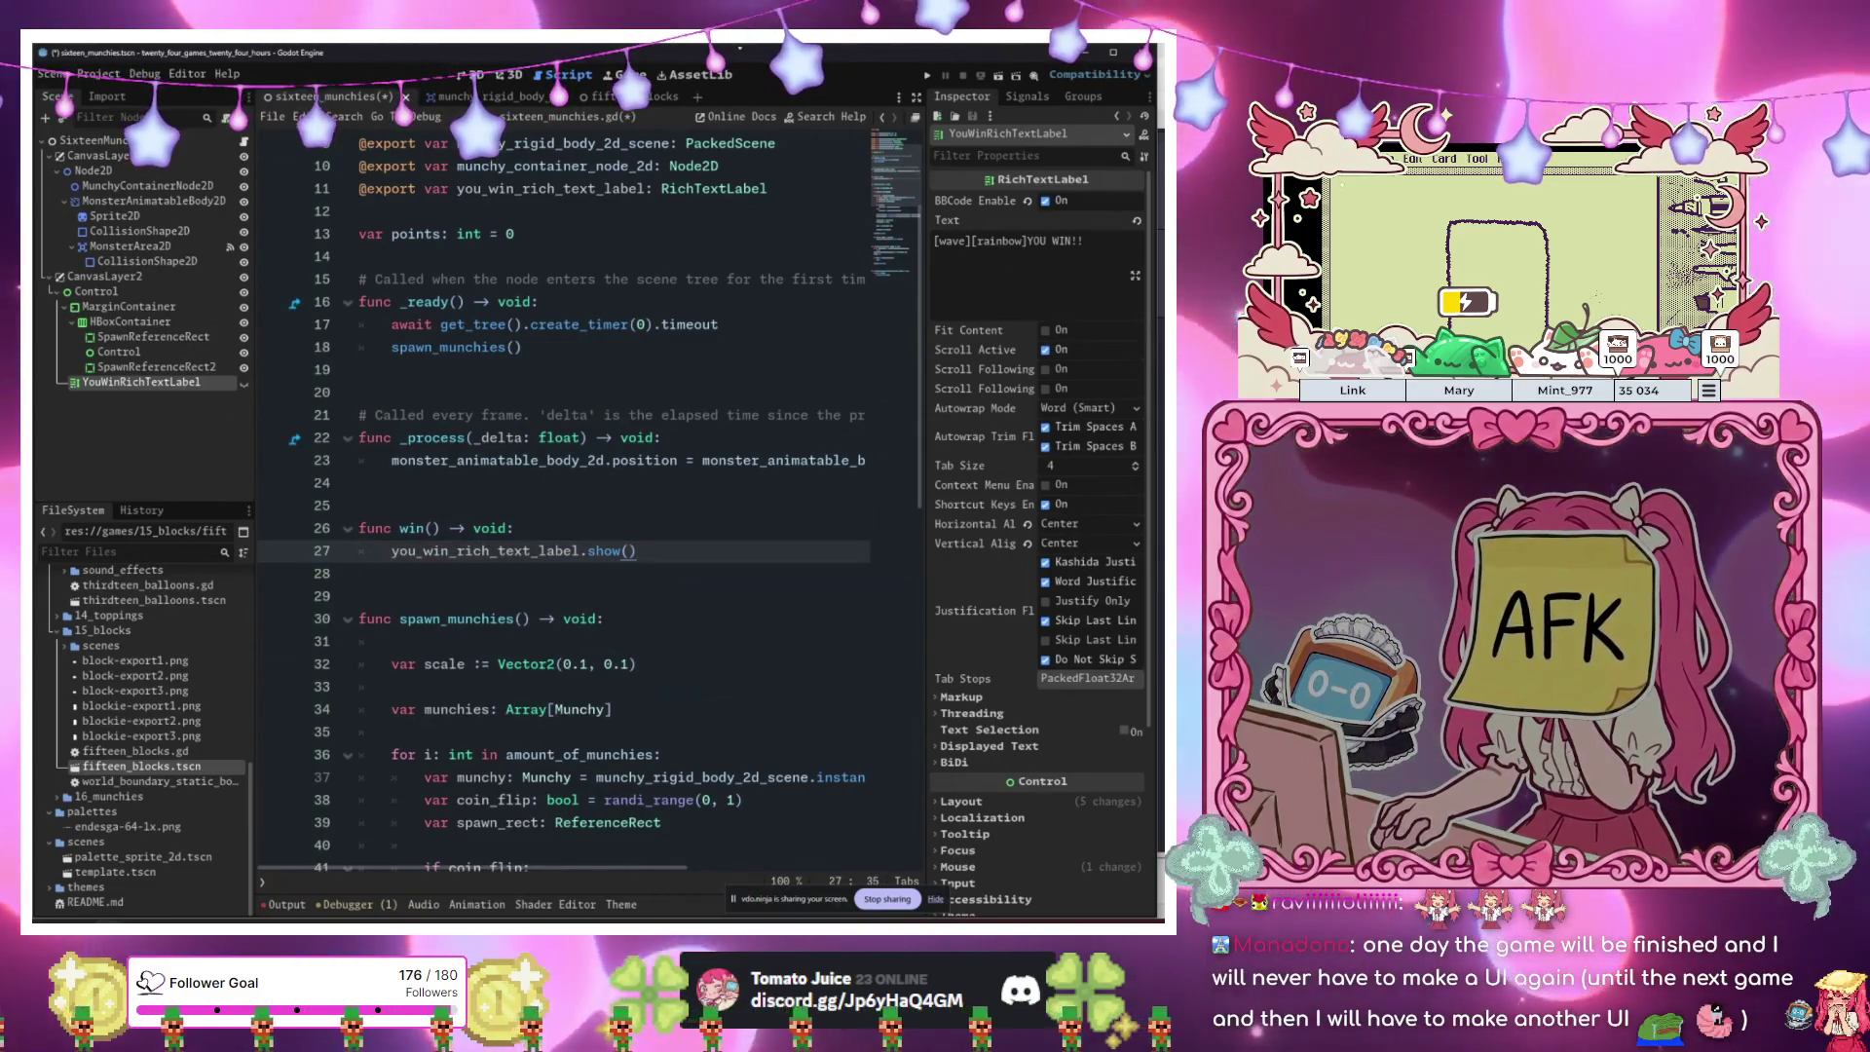
{"action": "left_click", "coordinate": [476, 77]}
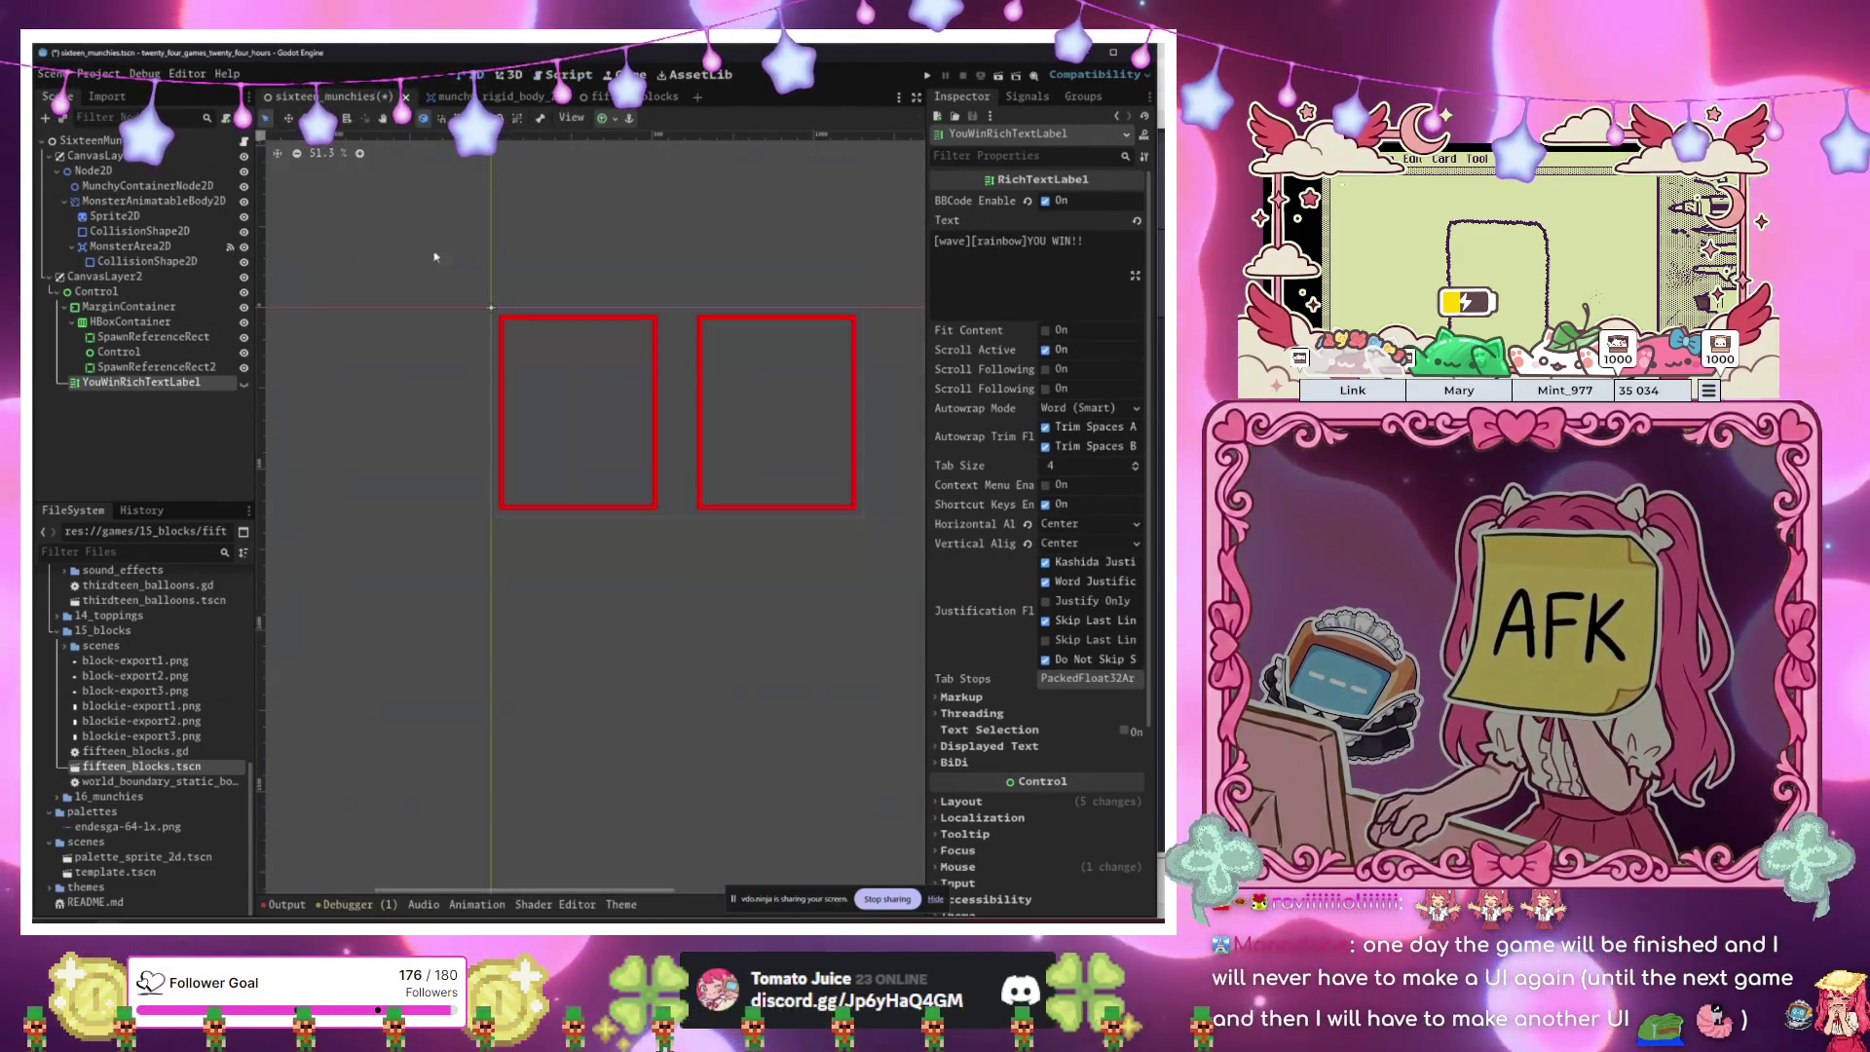
Hide the YOU WIN! label and add a ColorRect named BackgroundColorRect under the root
{"action": "left_click", "coordinate": [243, 383]}
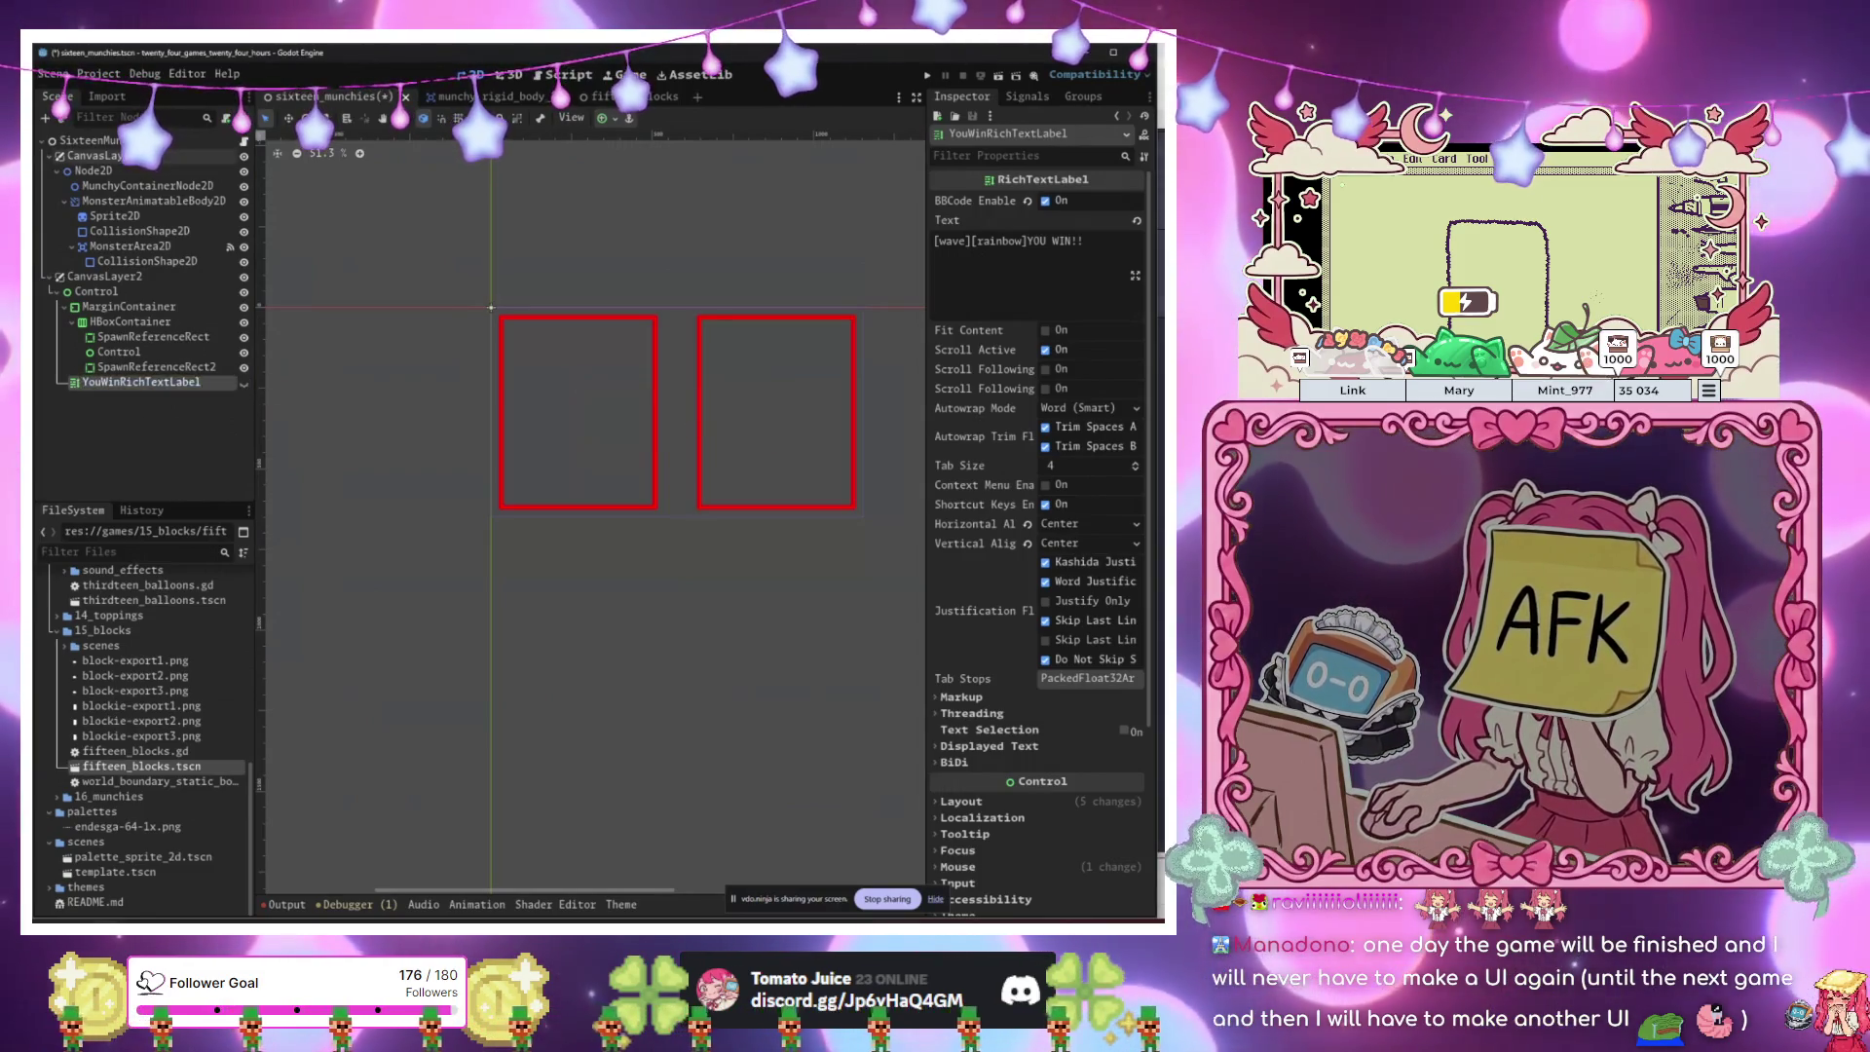
{"action": "left_click", "coordinate": [93, 141]}
{"action": "key", "text": "ctrl+a"}
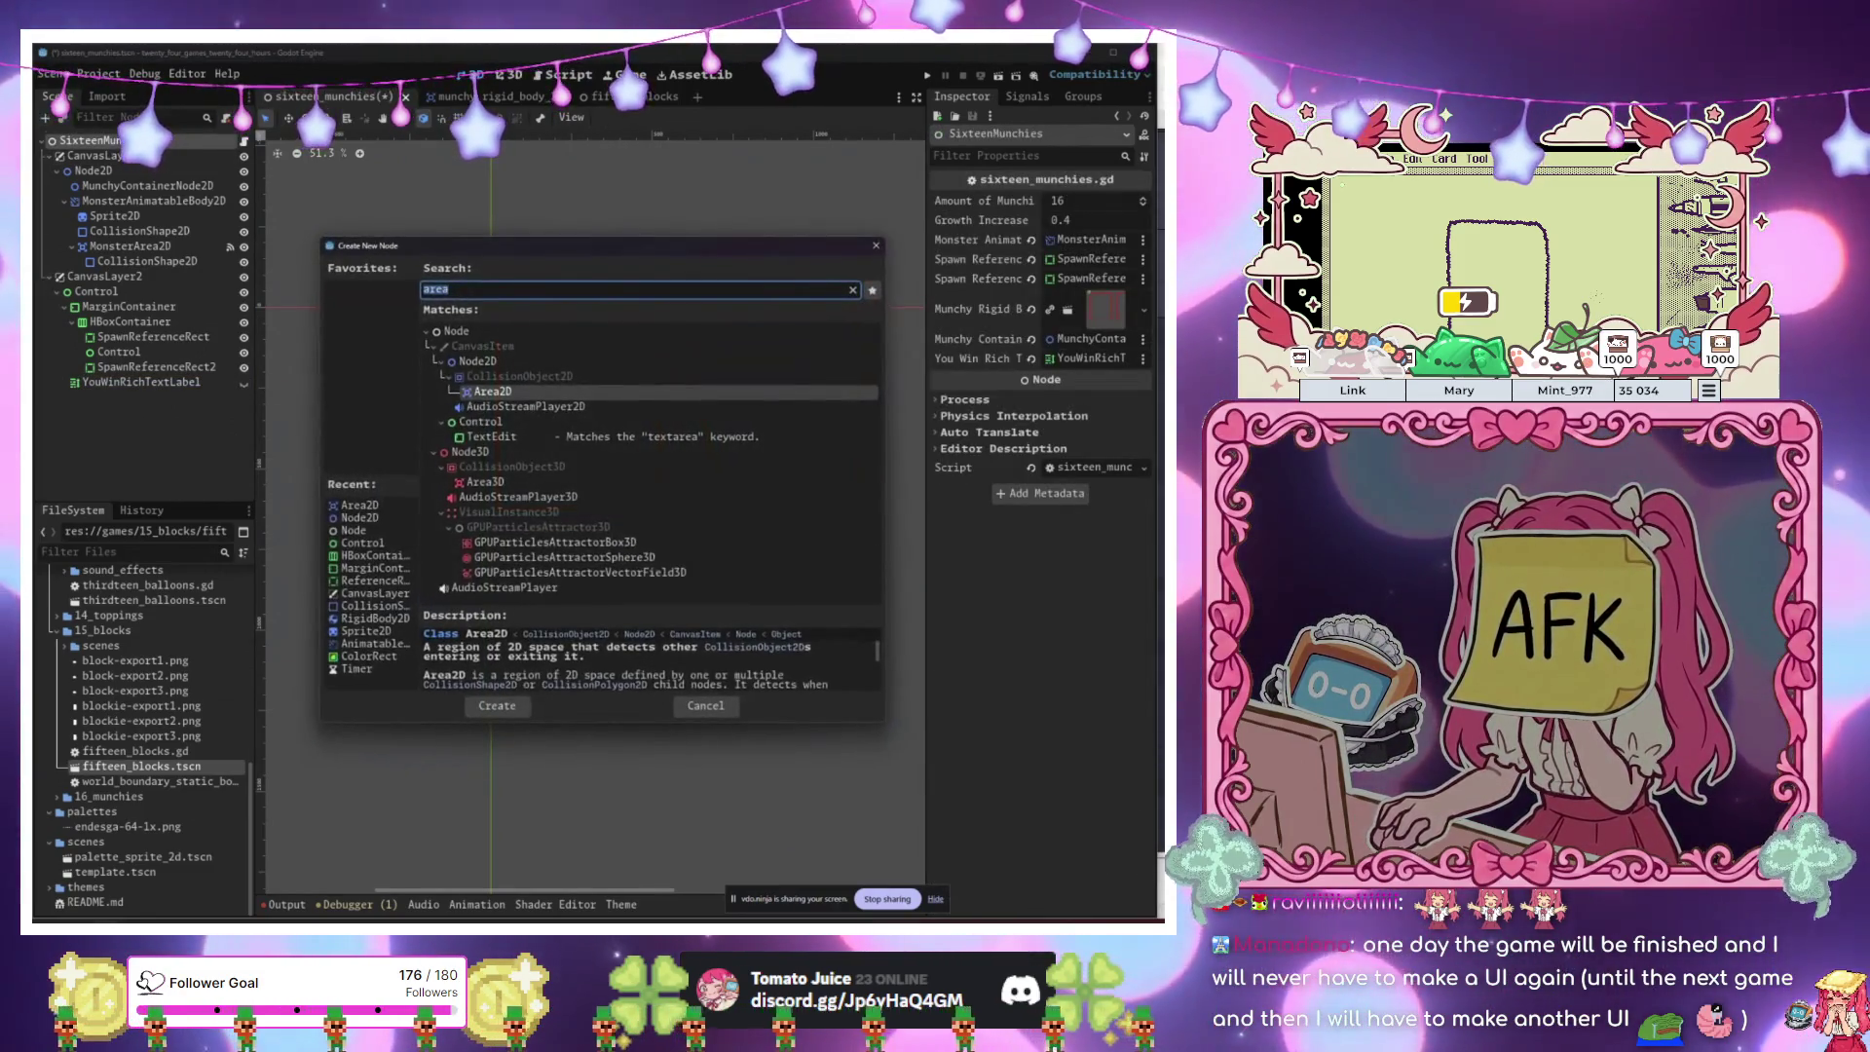
{"action": "type", "text": "colorrect"}
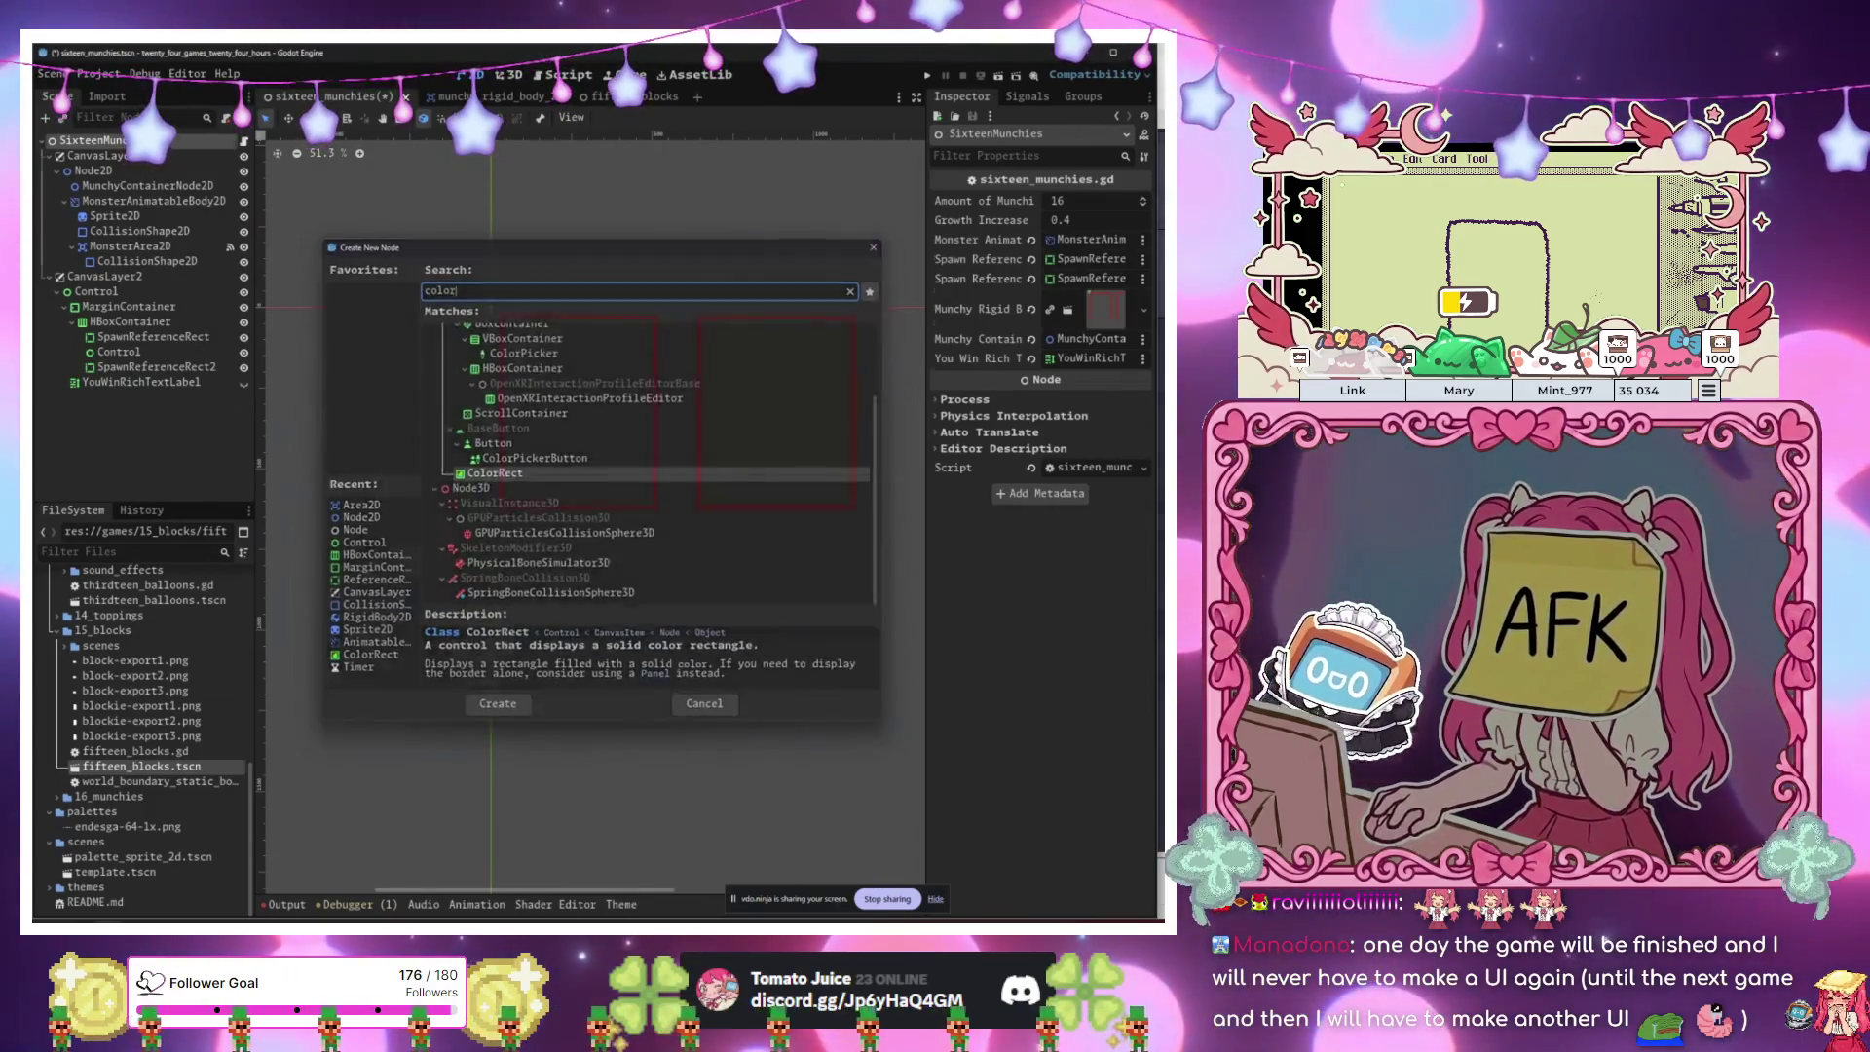
{"action": "key", "text": "Return"}
{"action": "type", "text": "Backgro"}
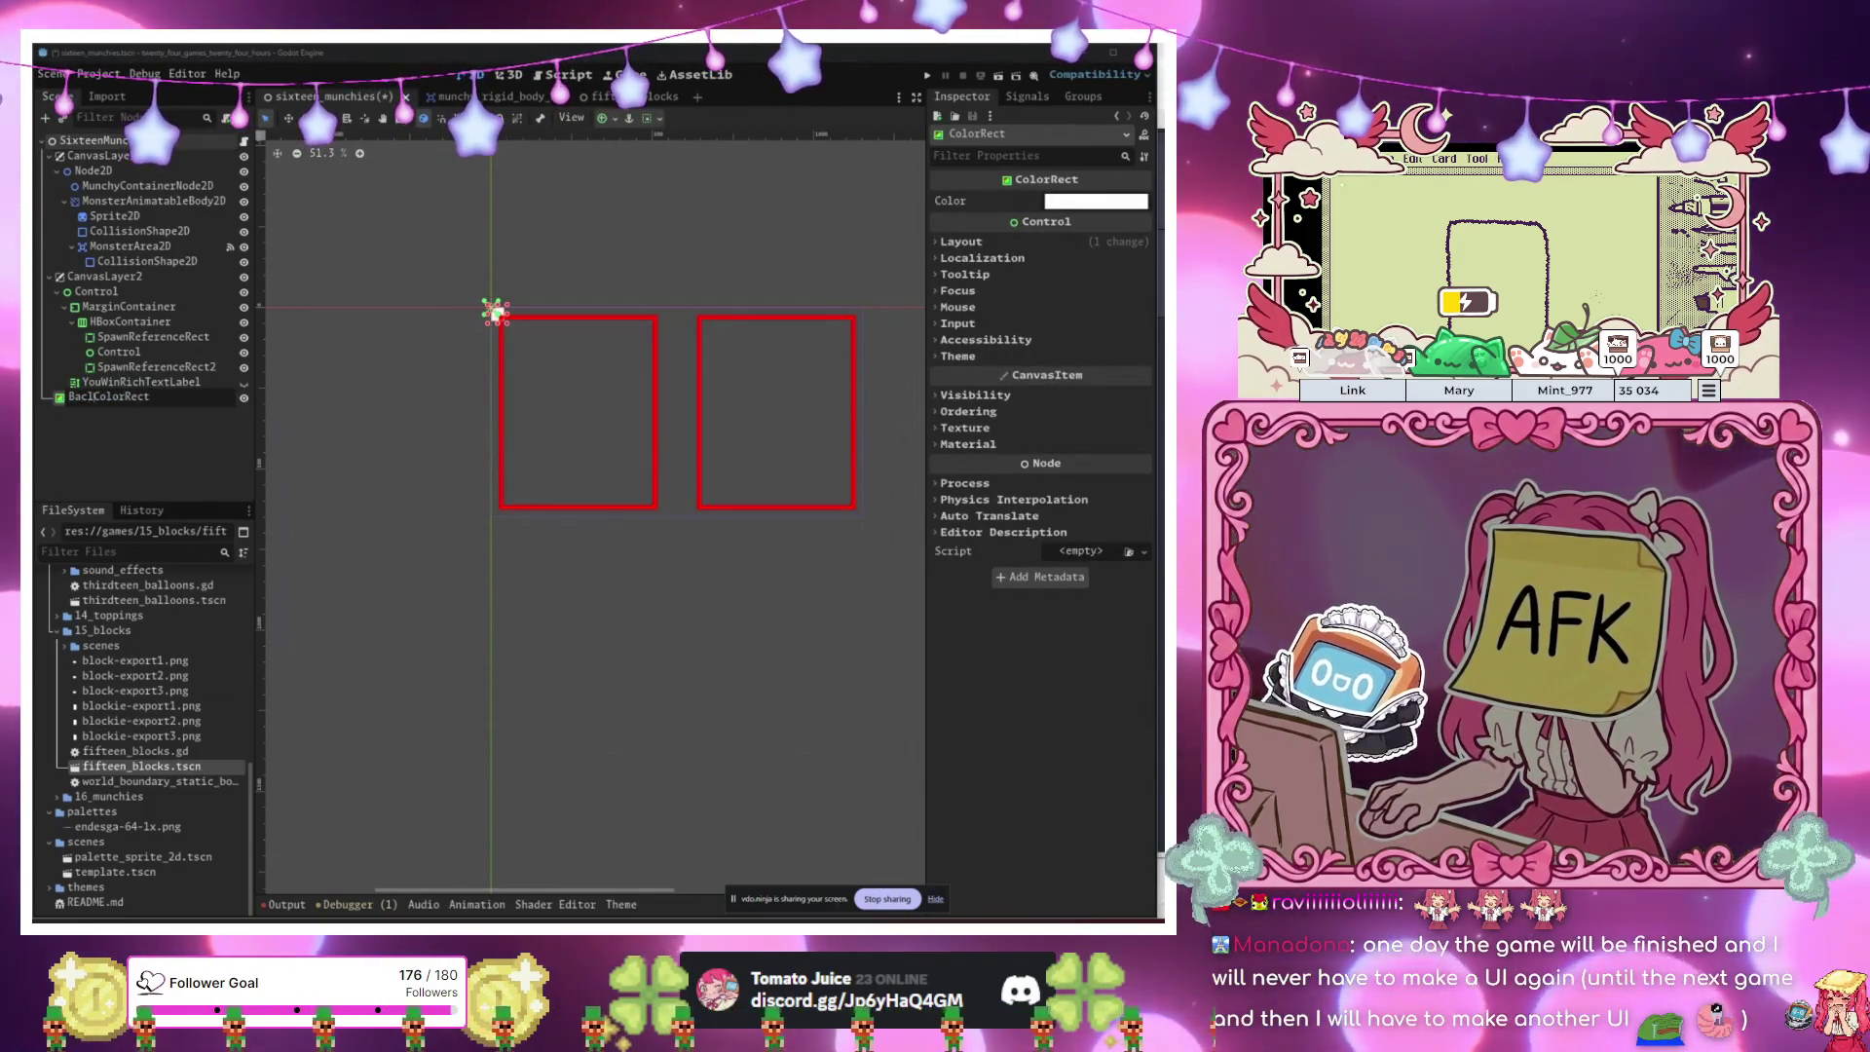
{"action": "type", "text": "und"}
{"action": "key", "text": "Return"}
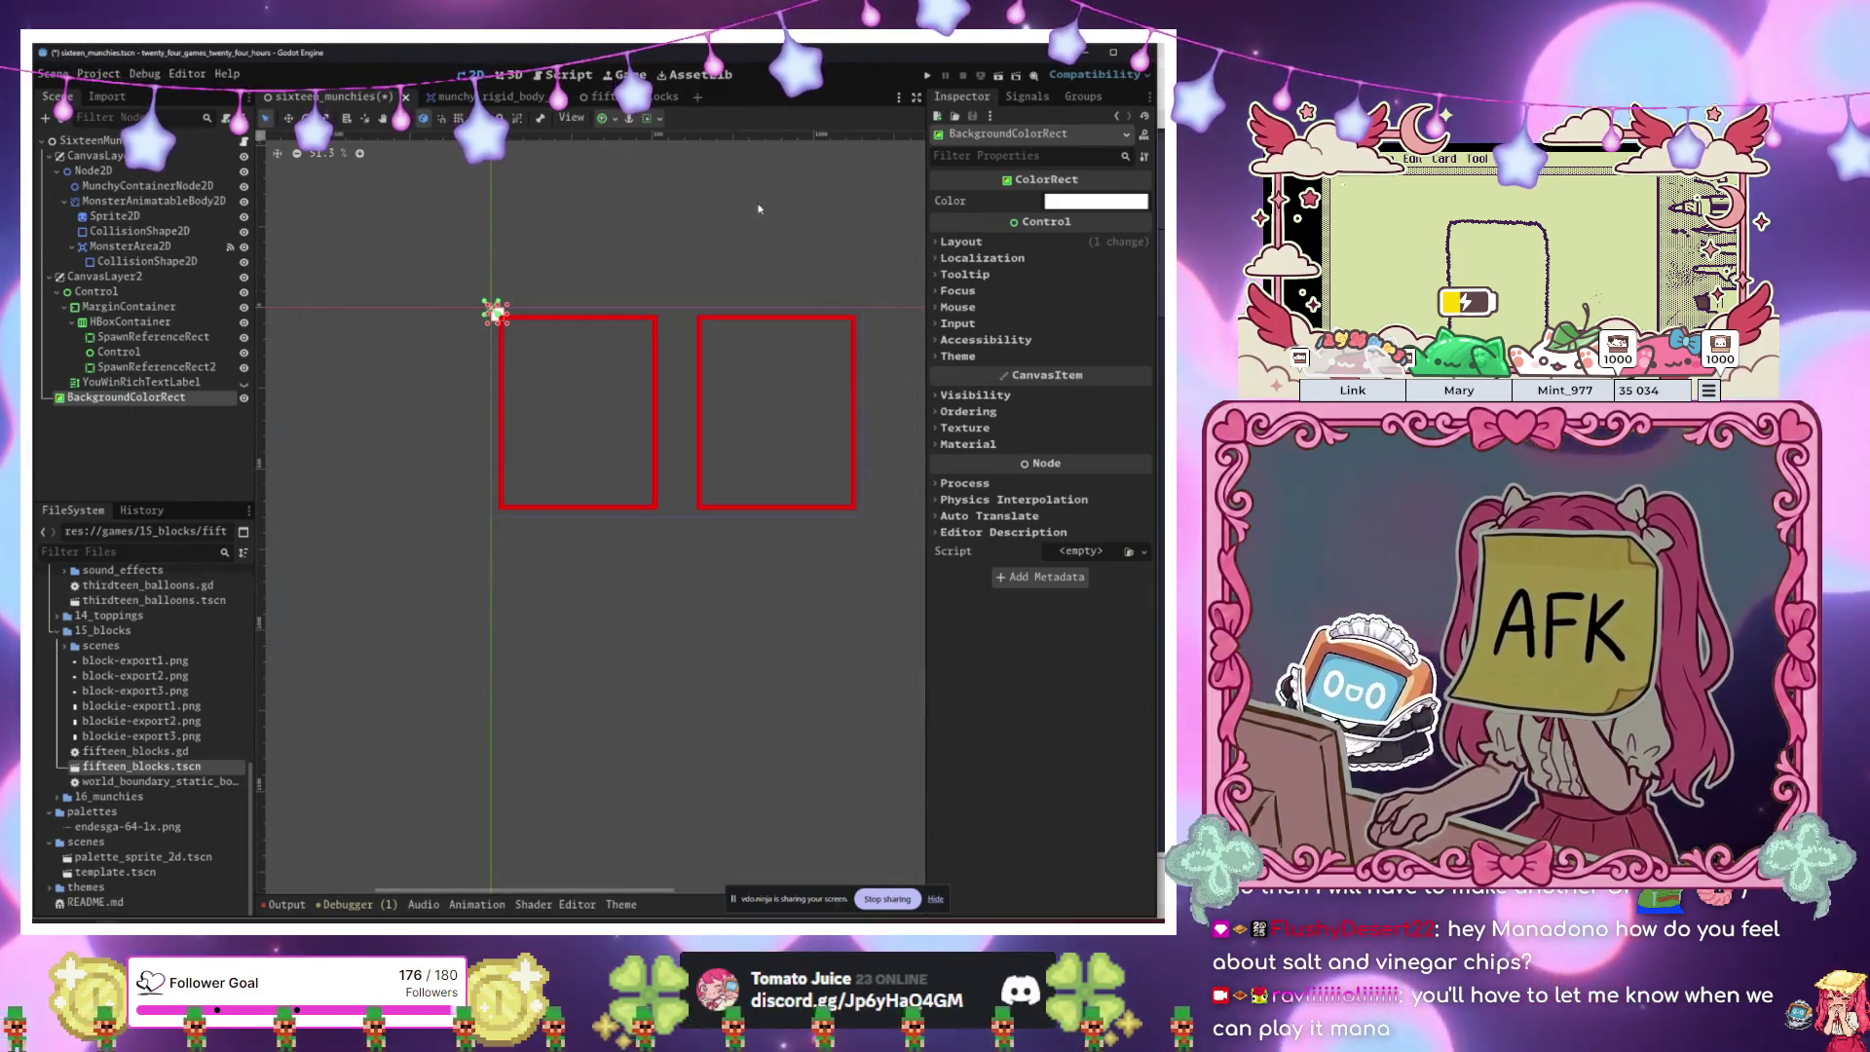
Set BackgroundColorRect's anchor preset to Full Rect so it fills the game area
{"action": "left_click", "coordinate": [606, 118]}
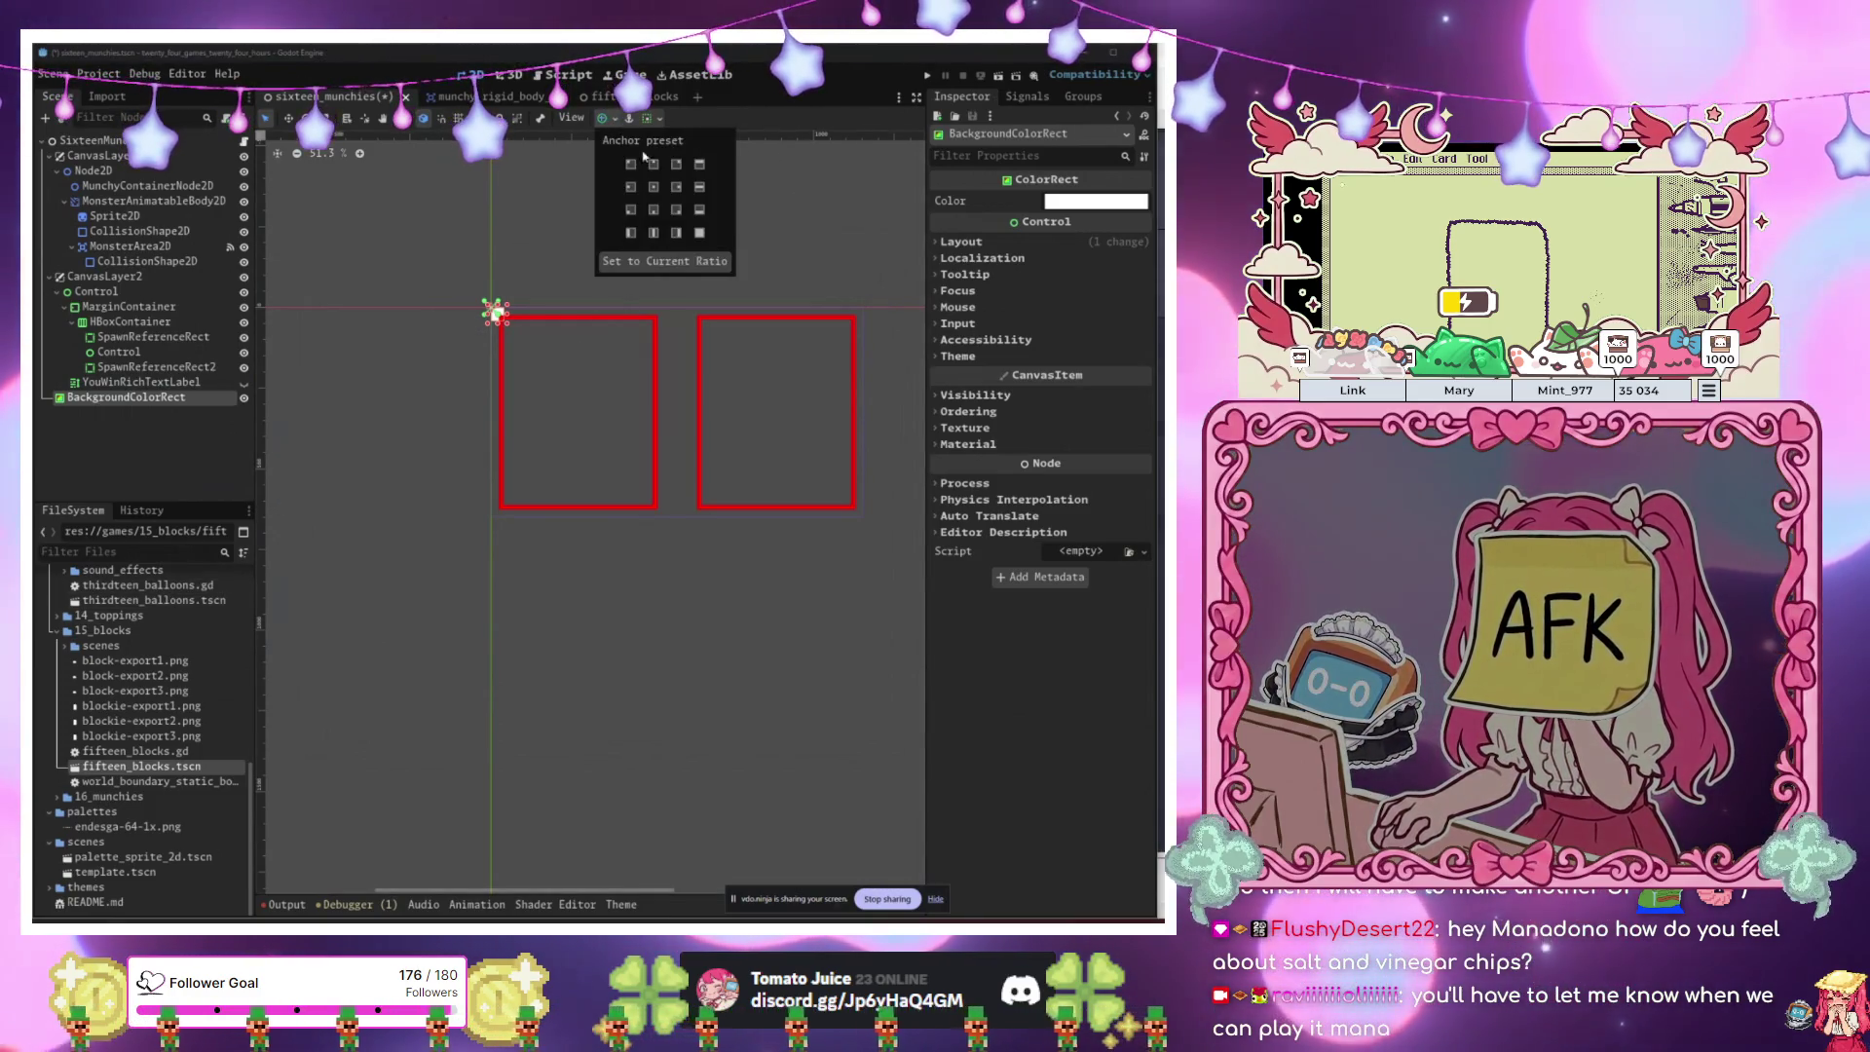
{"action": "left_click", "coordinate": [699, 235]}
{"action": "left_click", "coordinate": [113, 142]}
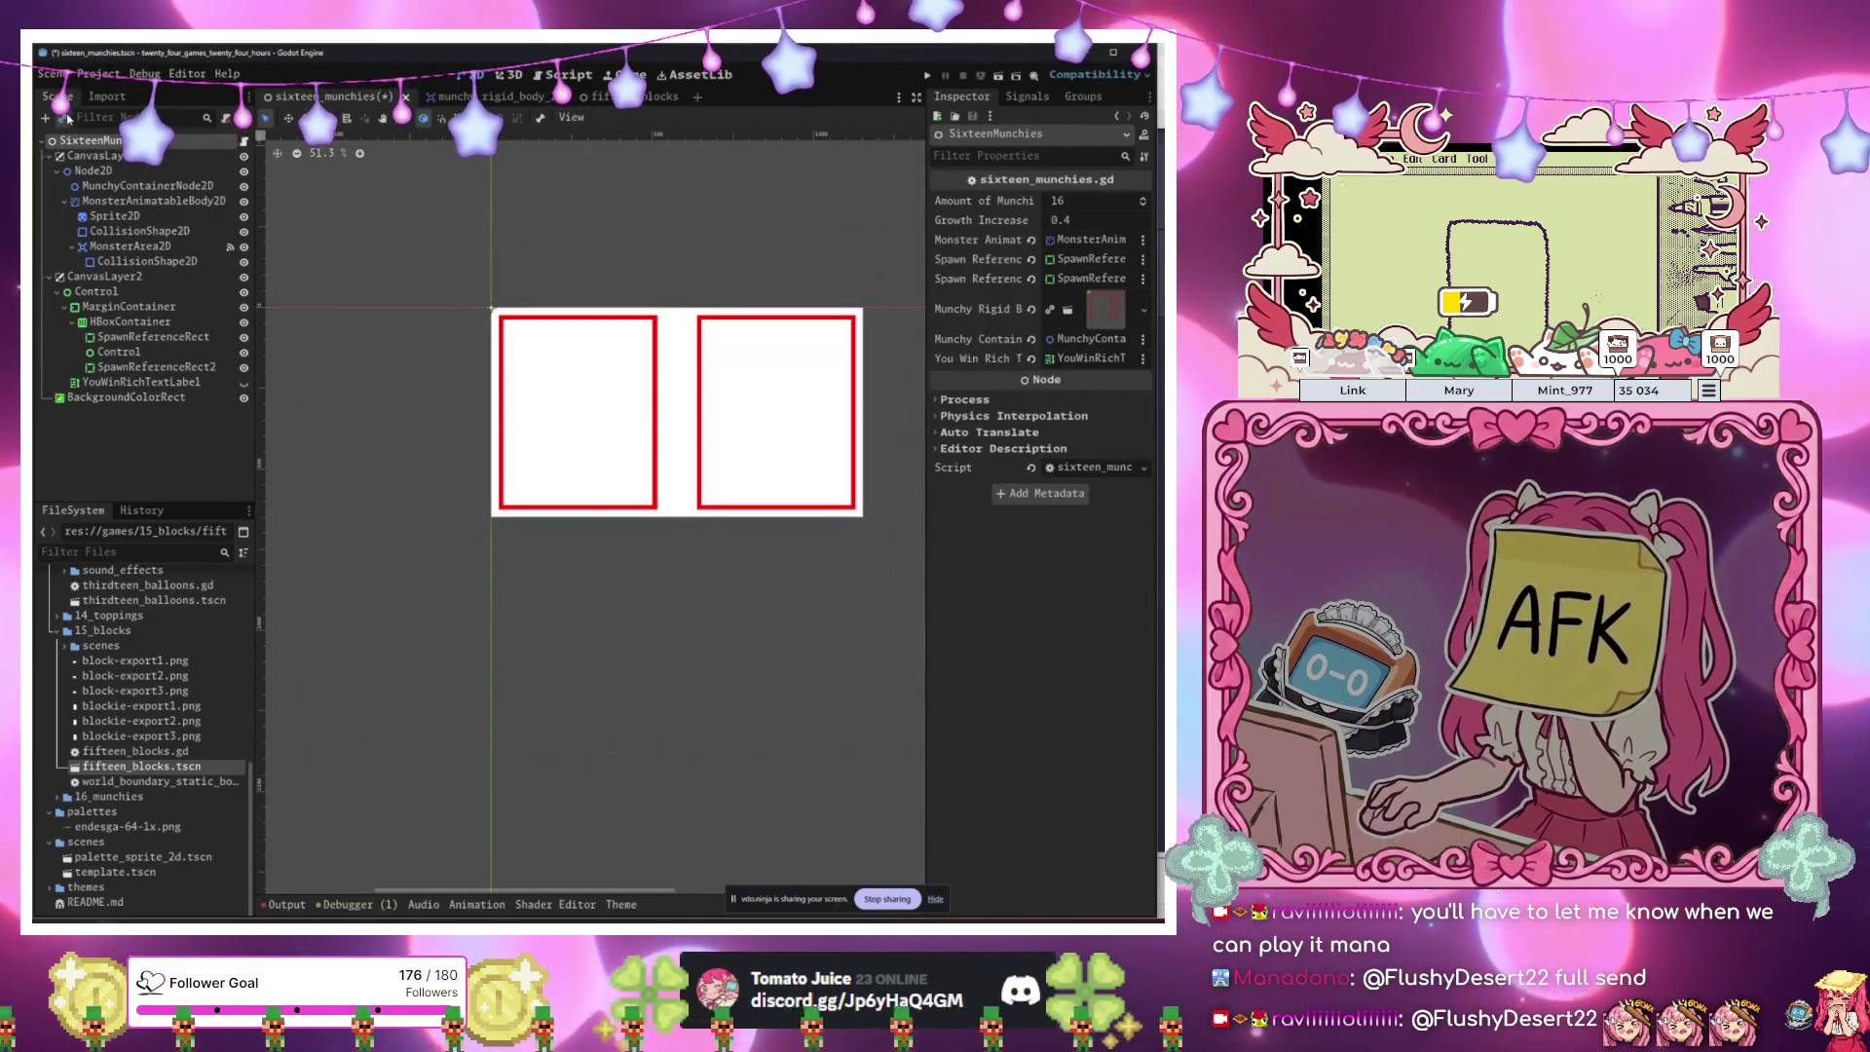
Instance the palette sprite scene and move BackgroundColorRect to the top of the tree
{"action": "key", "text": "ctrl+shift+o"}
{"action": "type", "text": "program"}
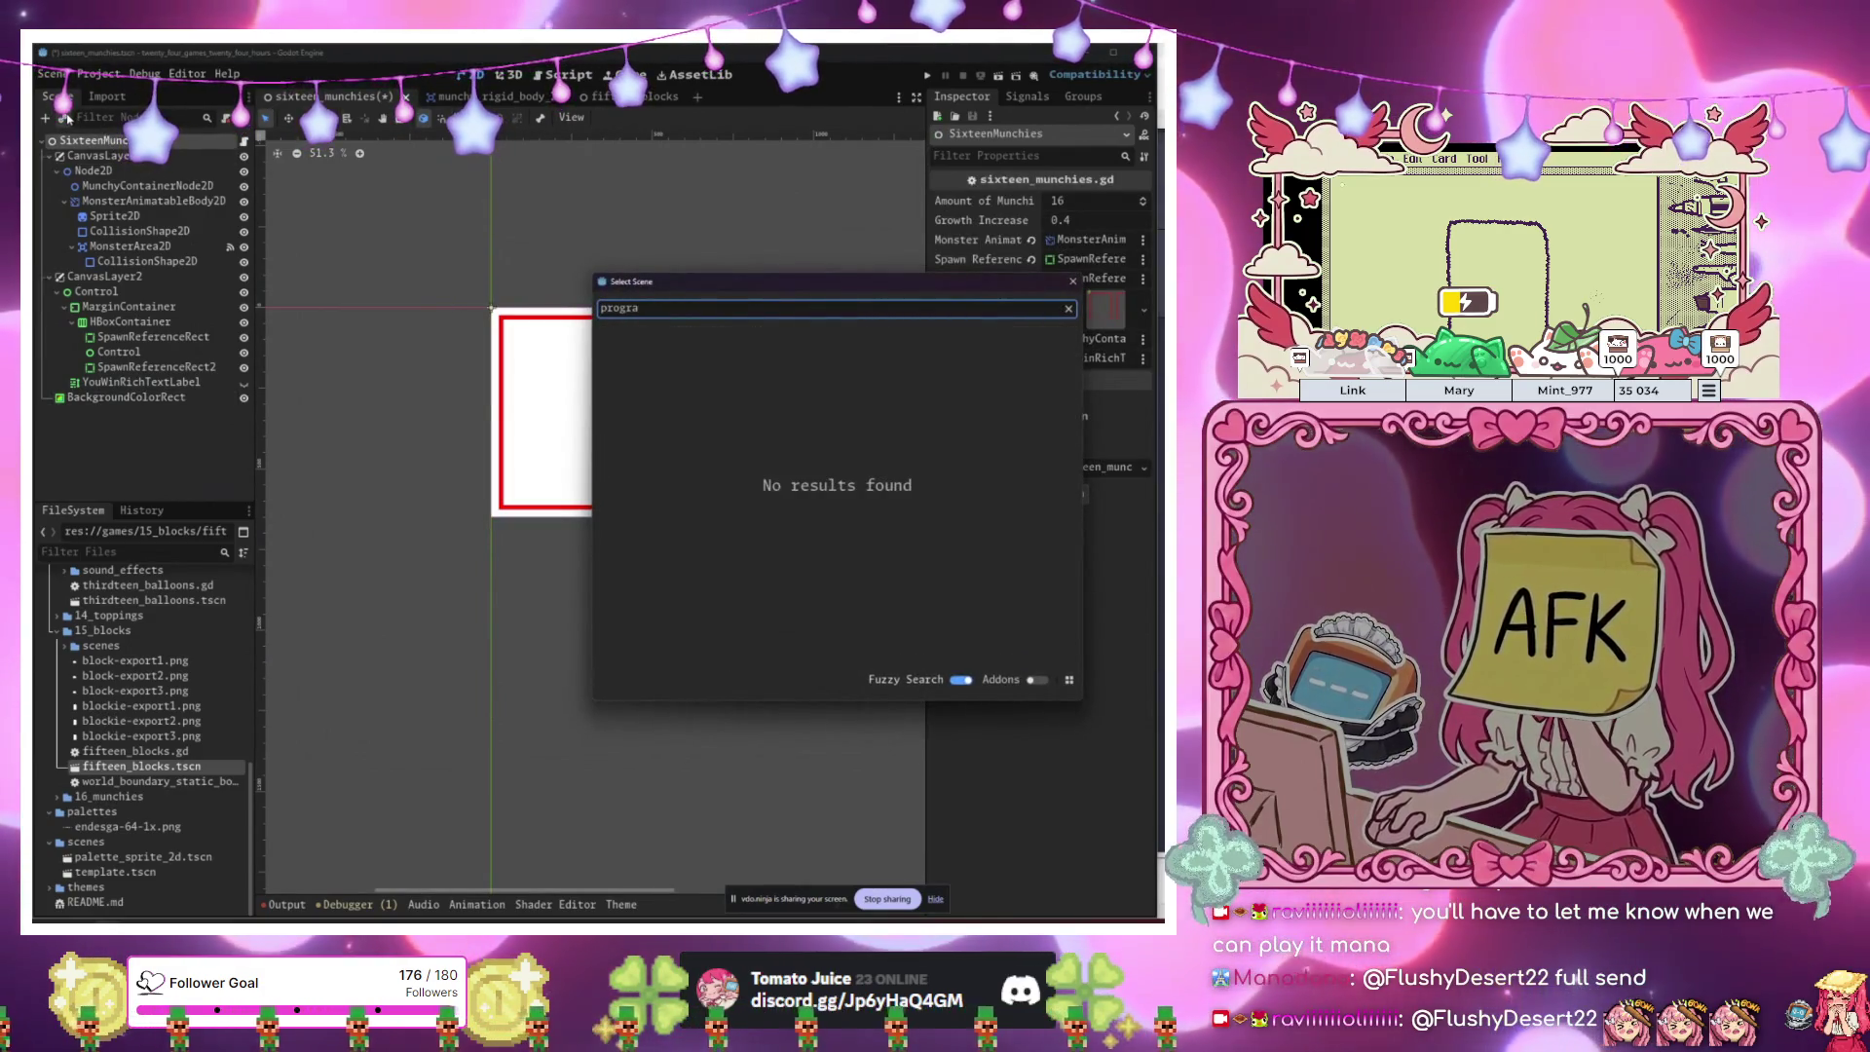
{"action": "key", "text": "BackSpace"}
{"action": "key", "text": "BackSpace"}
{"action": "key", "text": "BackSpace"}
{"action": "key", "text": "BackSpace"}
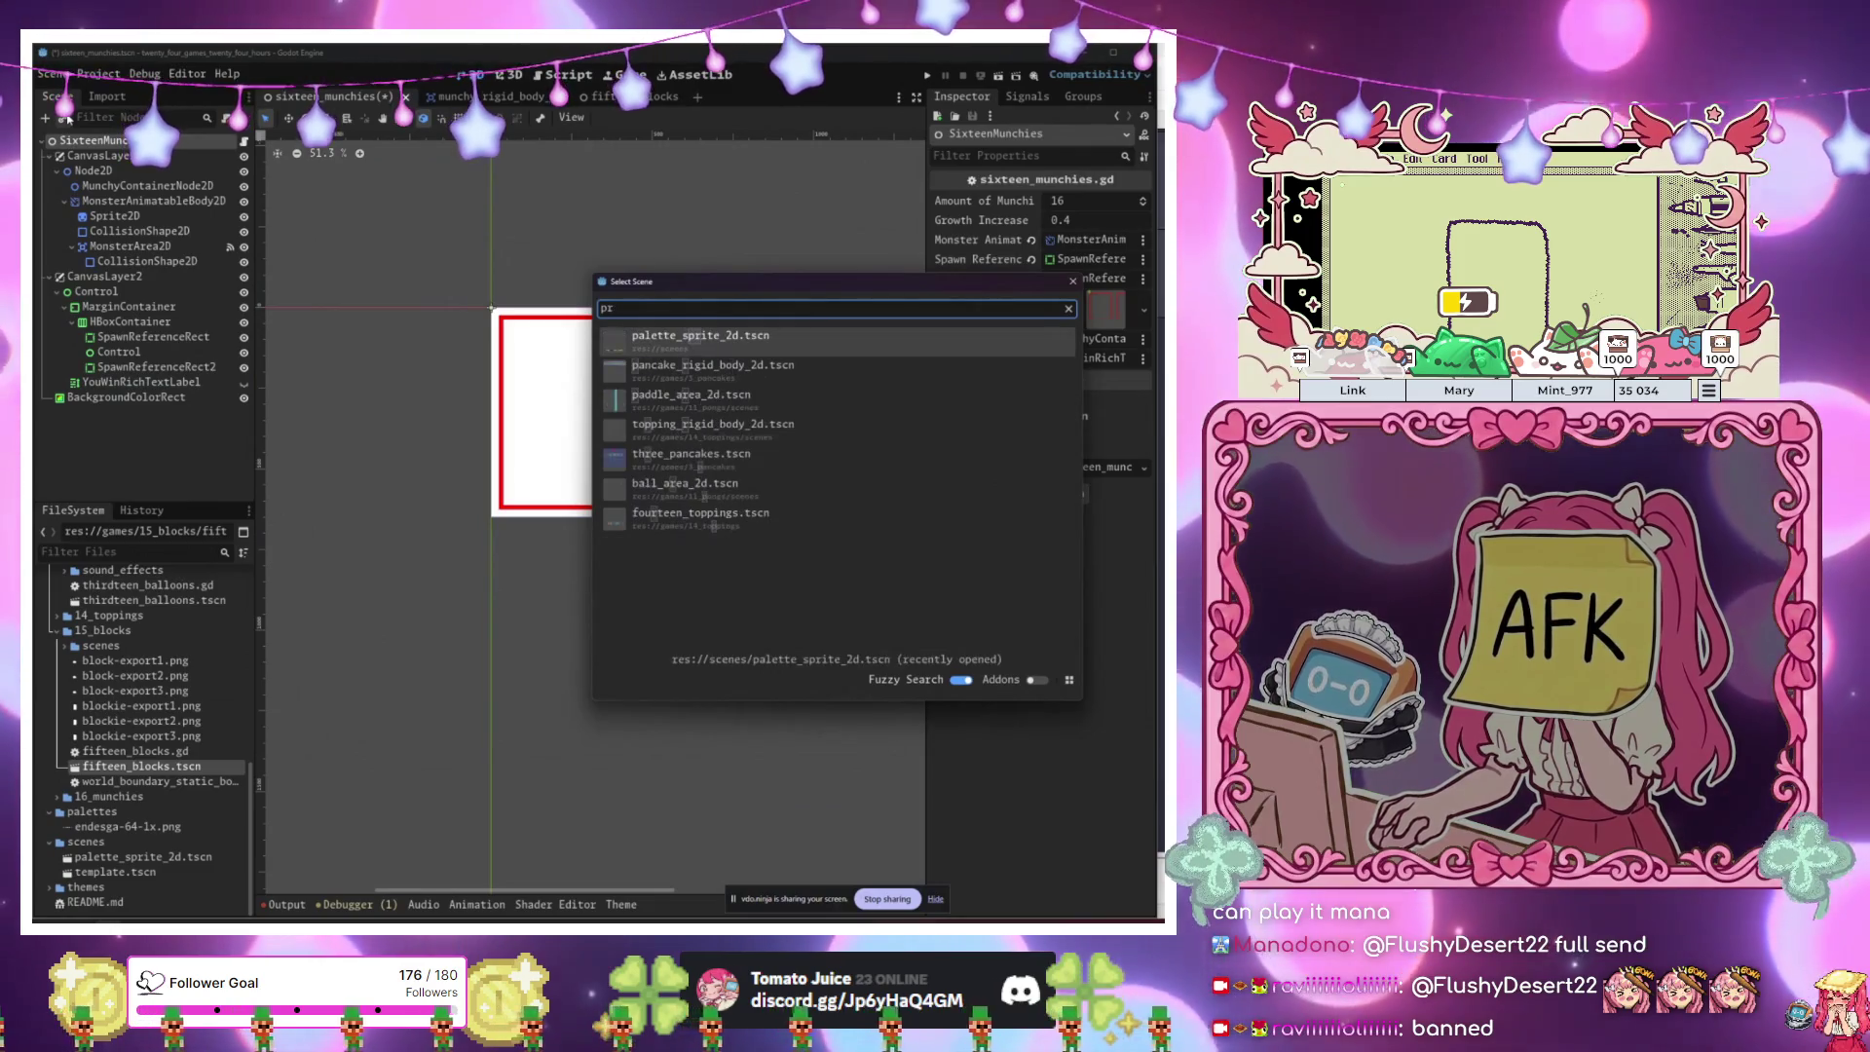
{"action": "key", "text": "Return"}
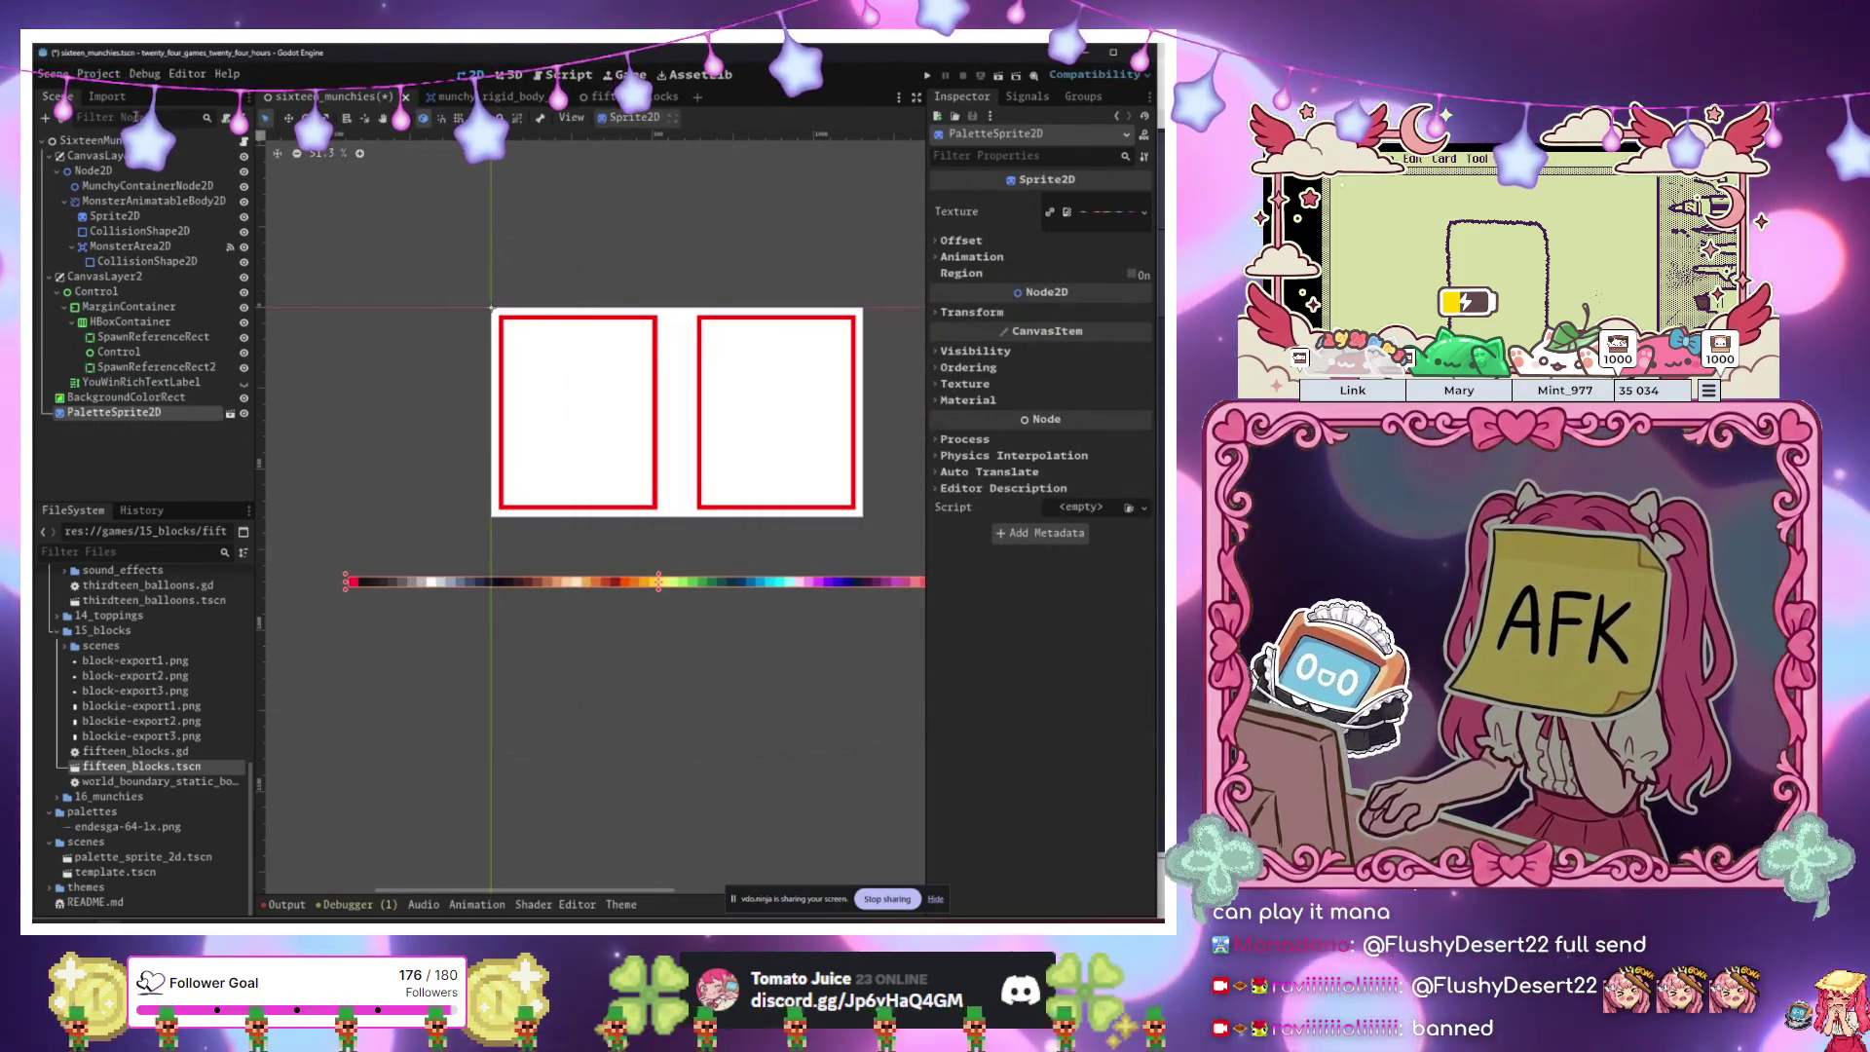
{"action": "left_click", "coordinate": [90, 140]}
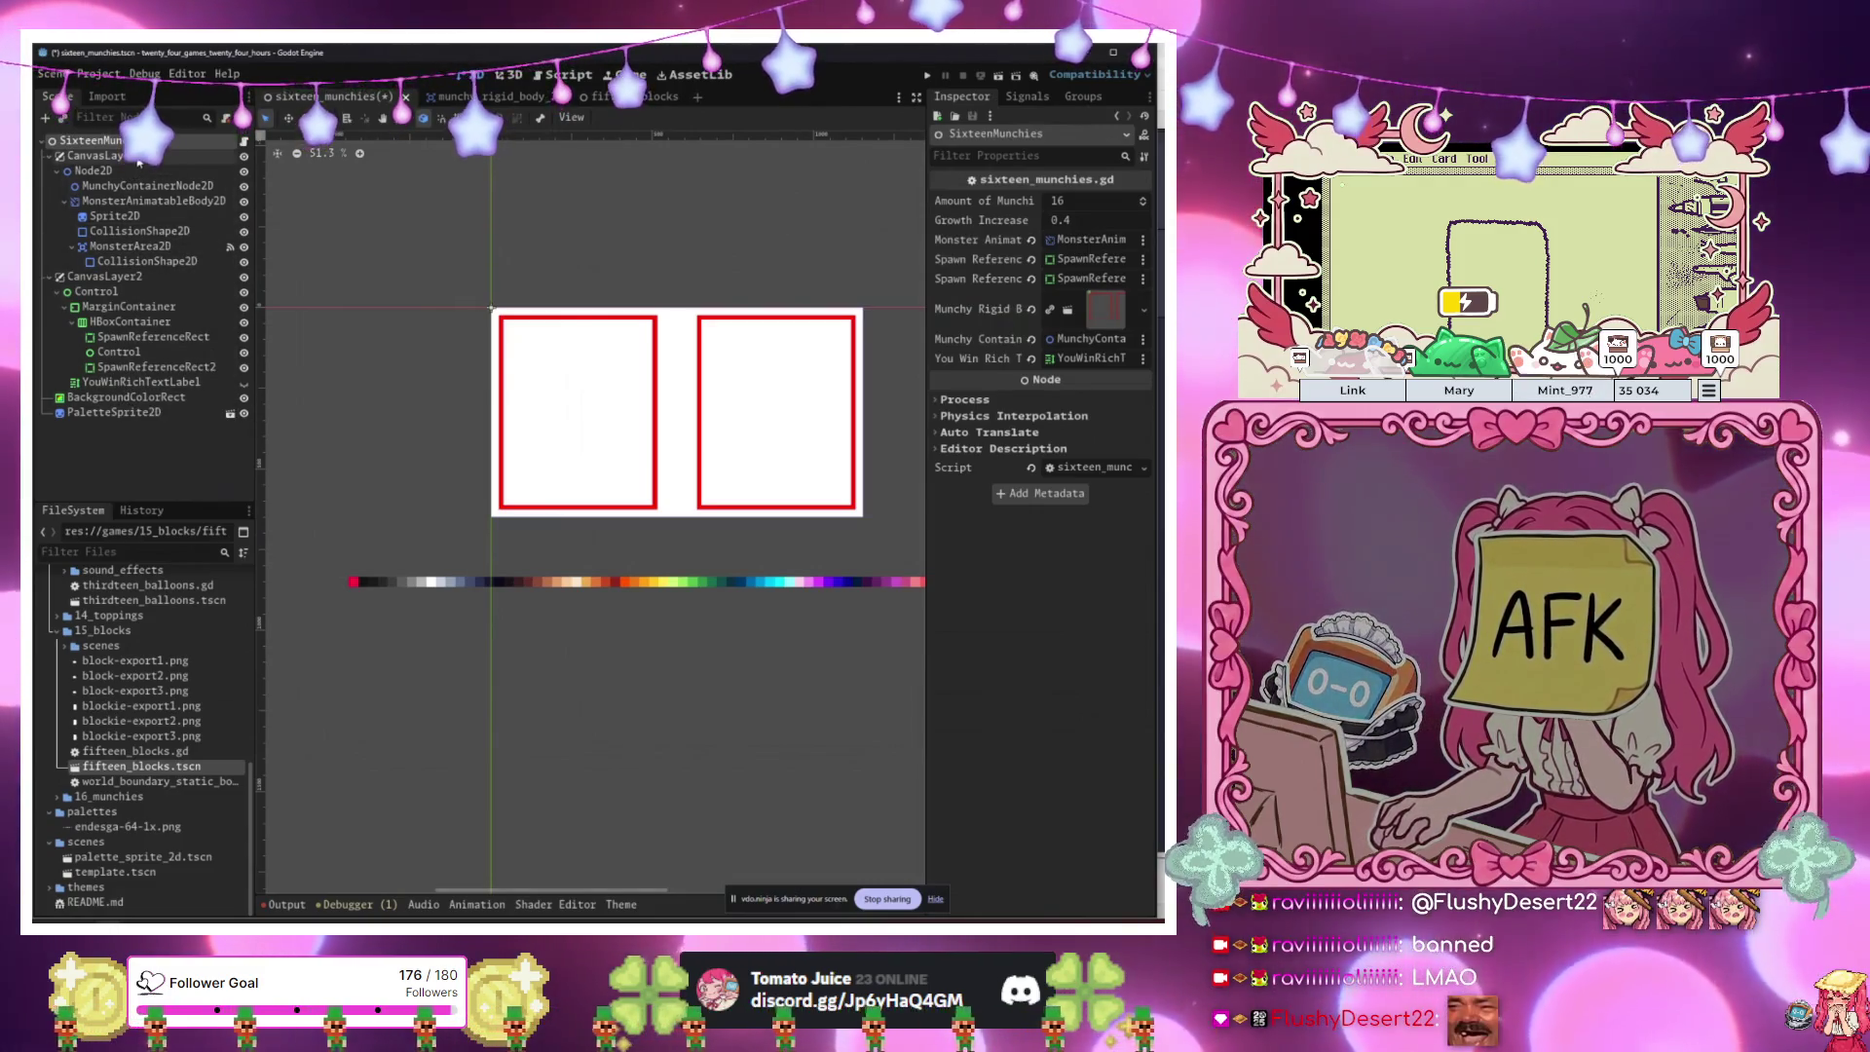
{"action": "left_click", "coordinate": [116, 412]}
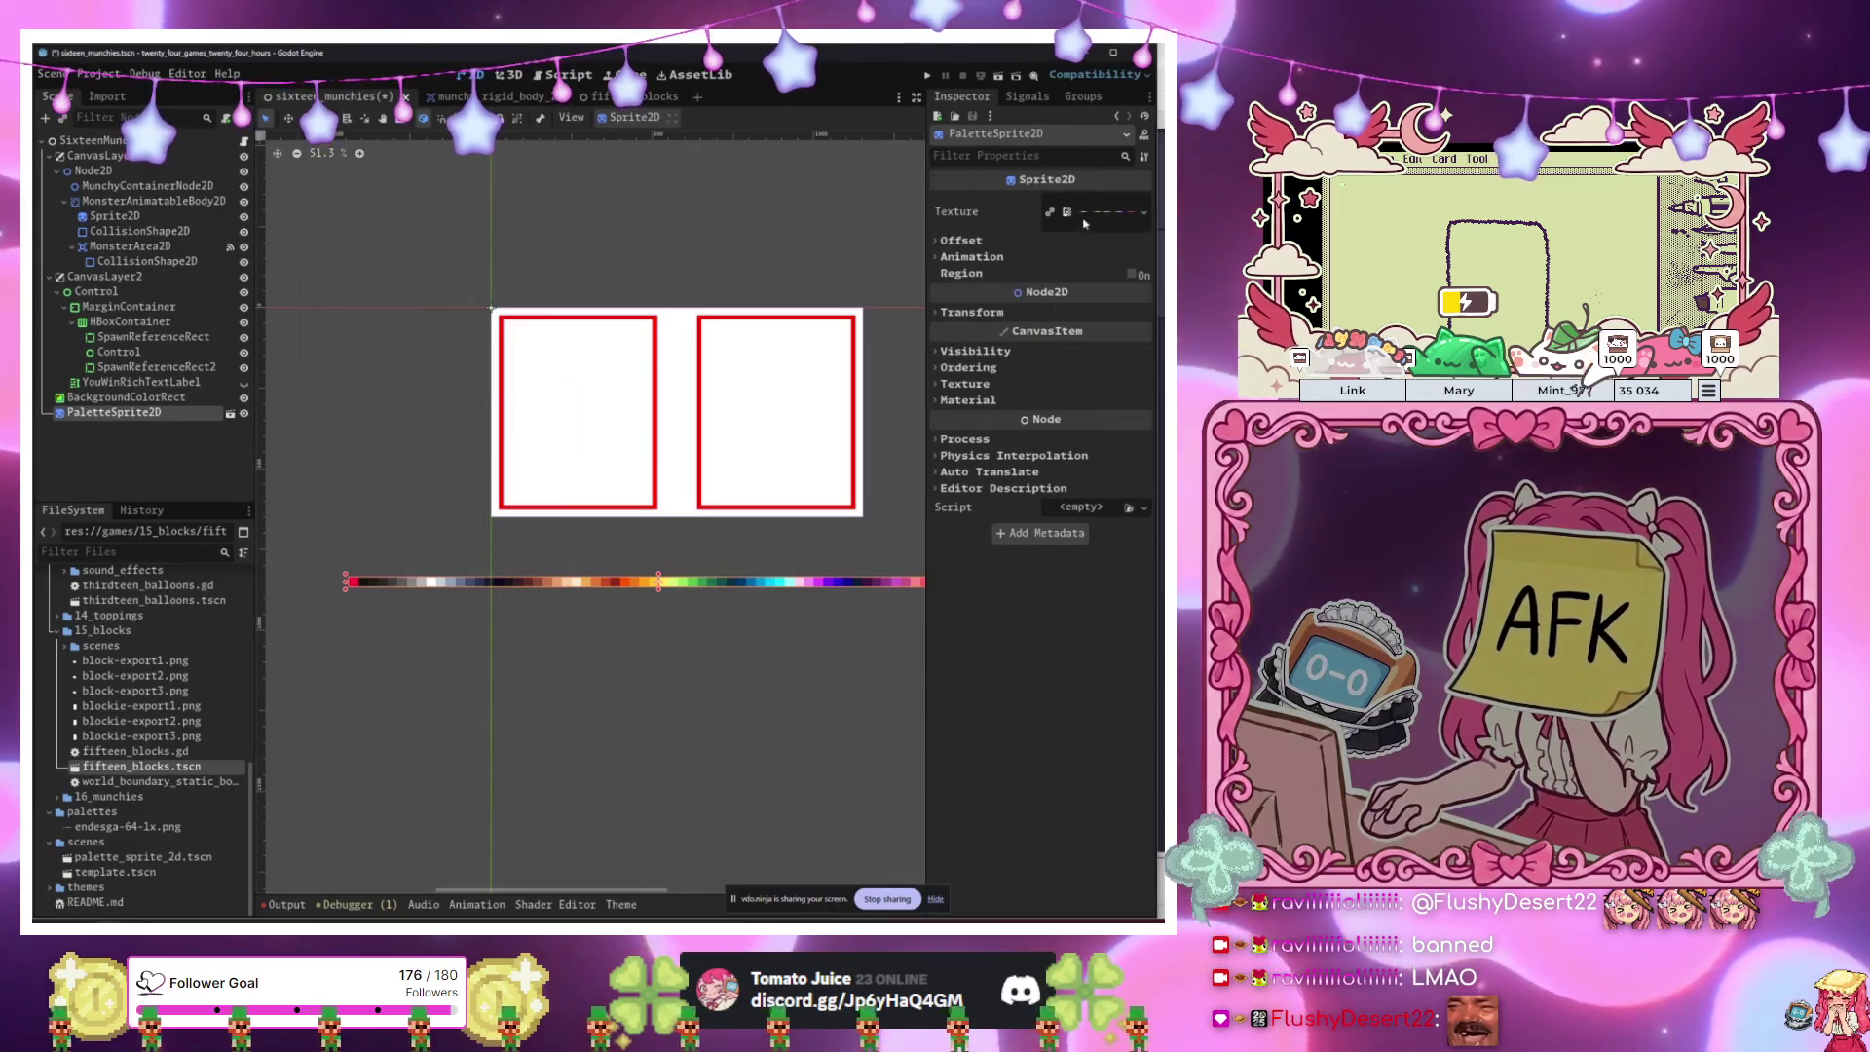
{"action": "left_click_drag", "start_coordinate": [122, 397], "coordinate": [109, 154]}
Colour BackgroundColorRect dark red (8e251d) by sampling it from the palette strip
{"action": "left_click", "coordinate": [1096, 201]}
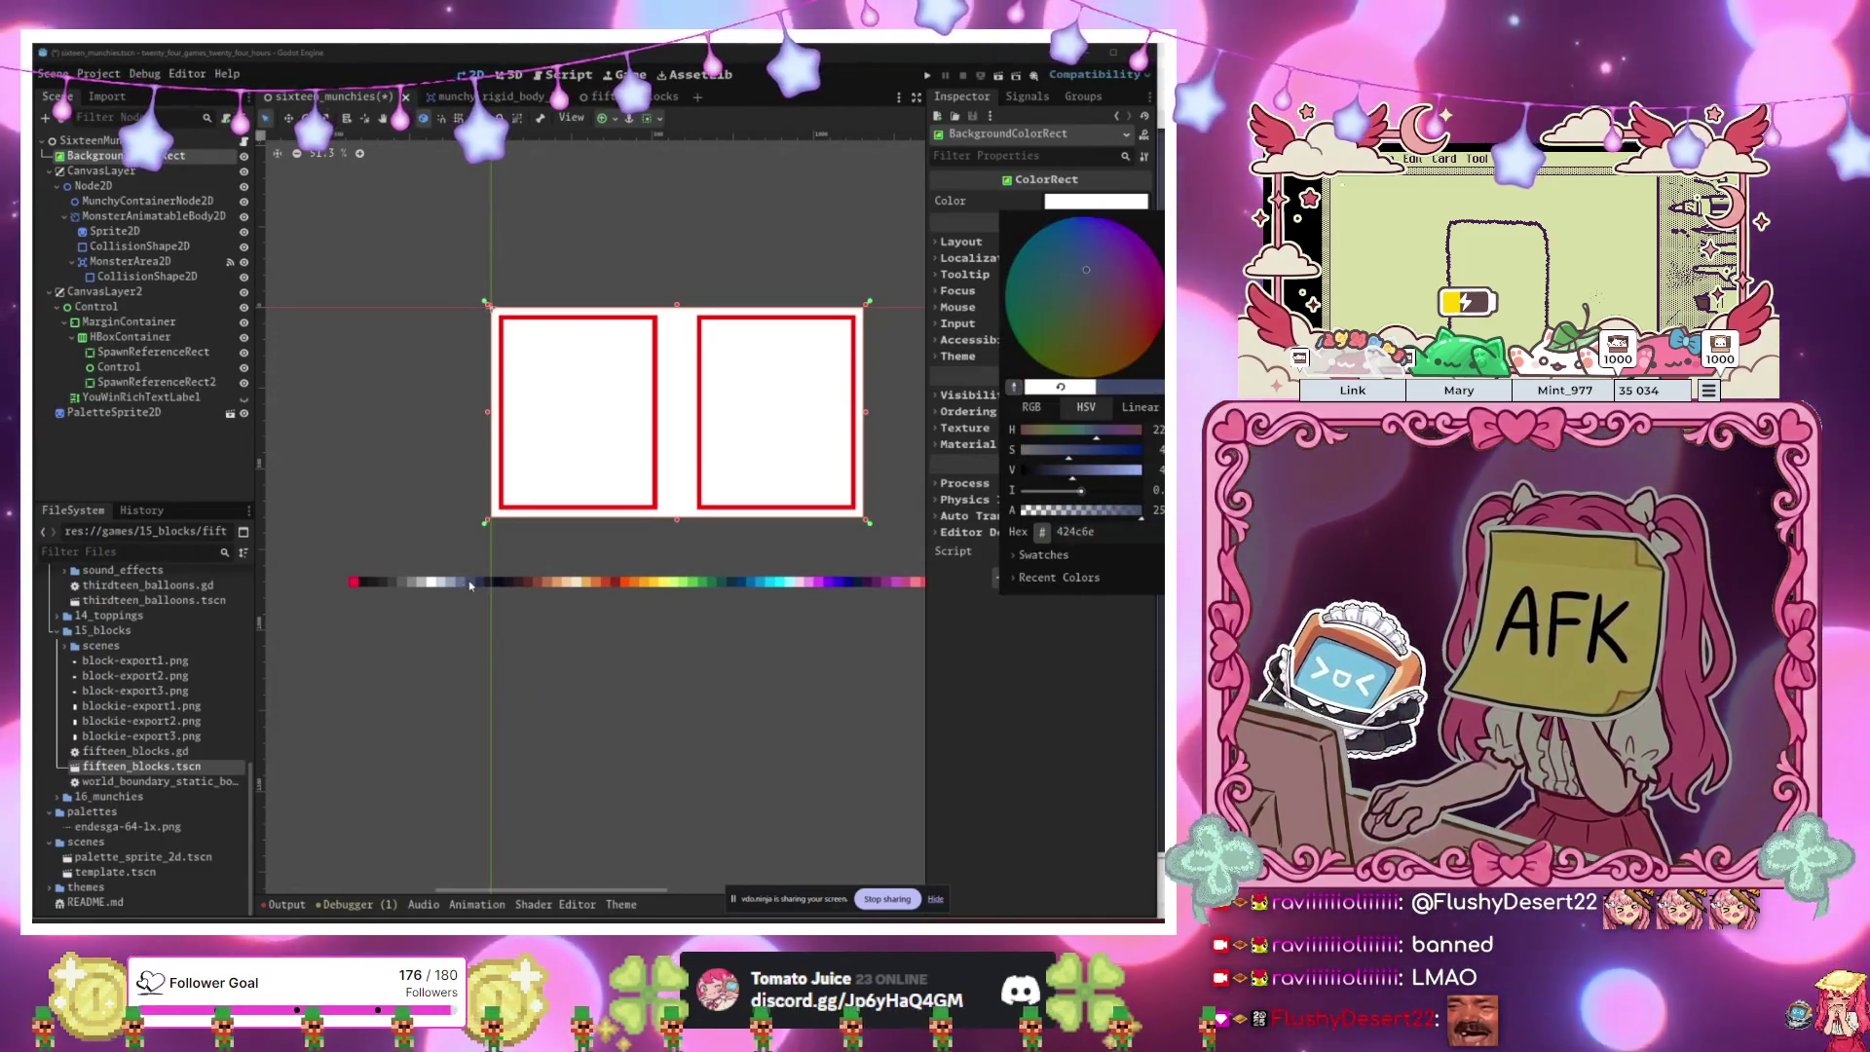
{"action": "left_click", "coordinate": [389, 584]}
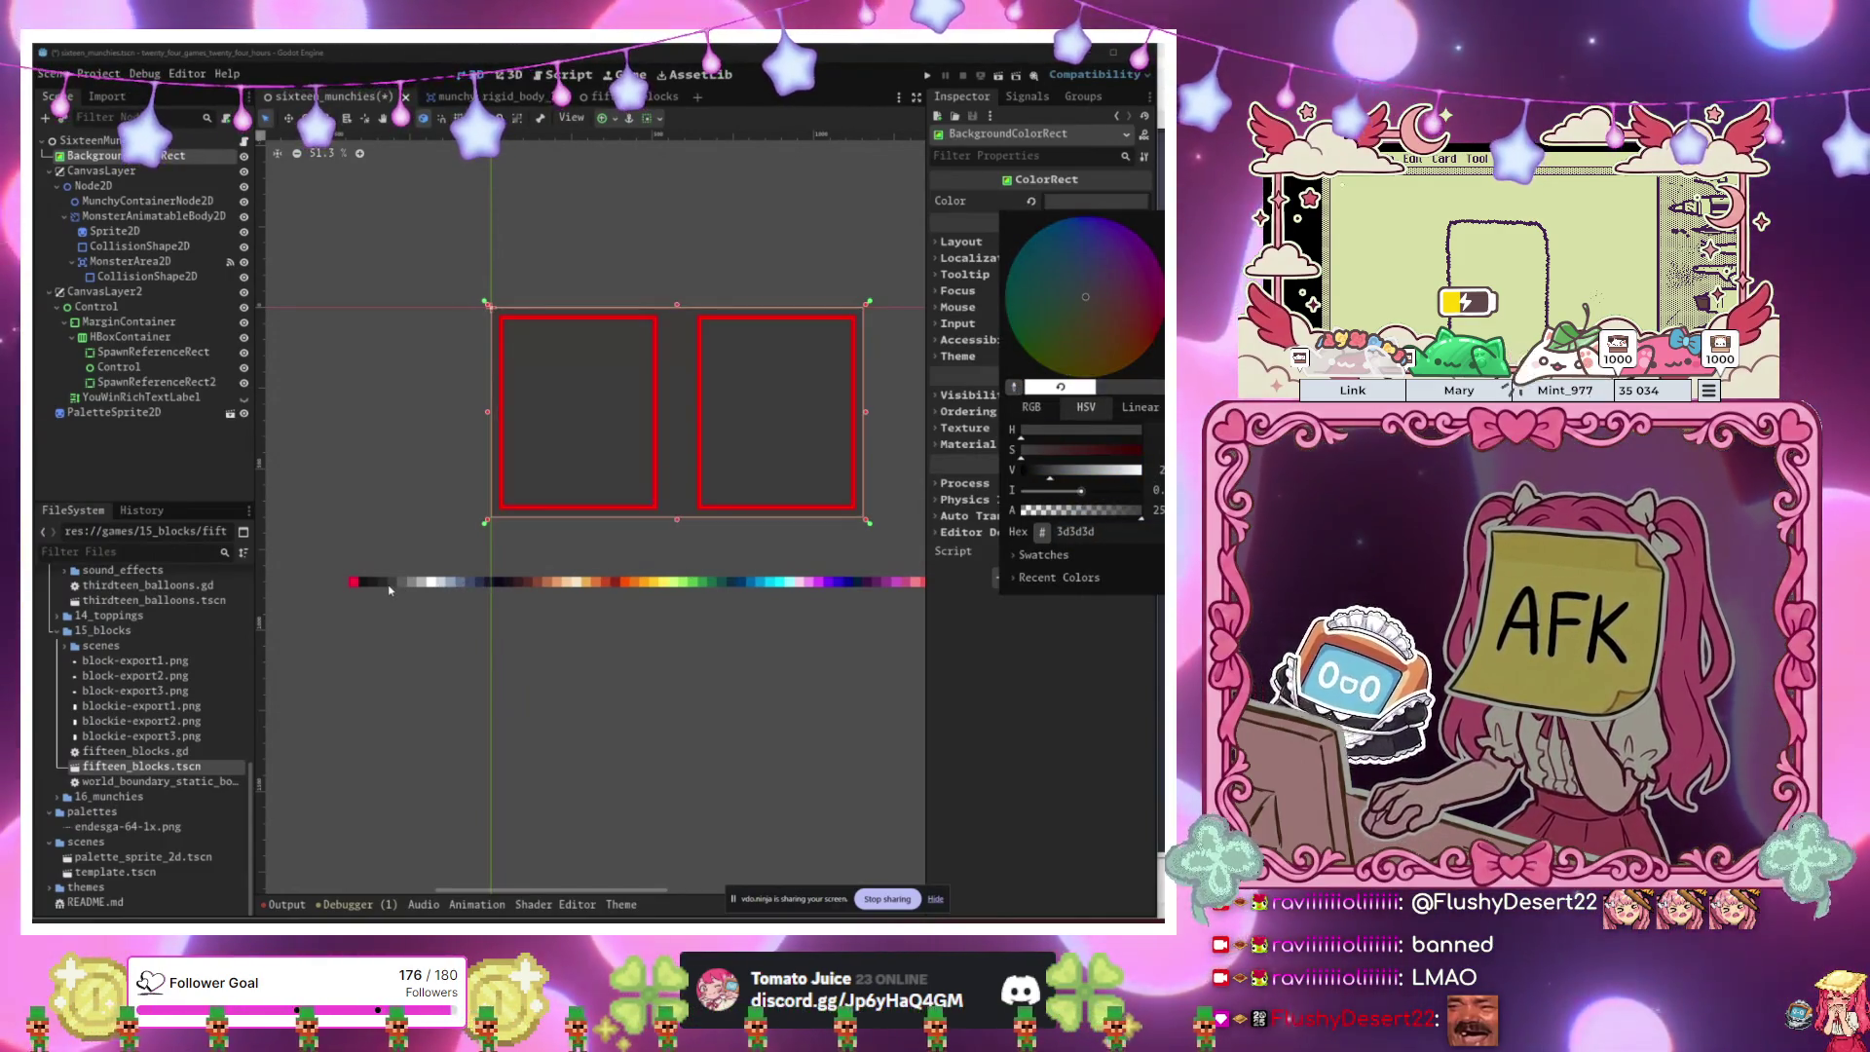
{"action": "left_click", "coordinate": [385, 465]}
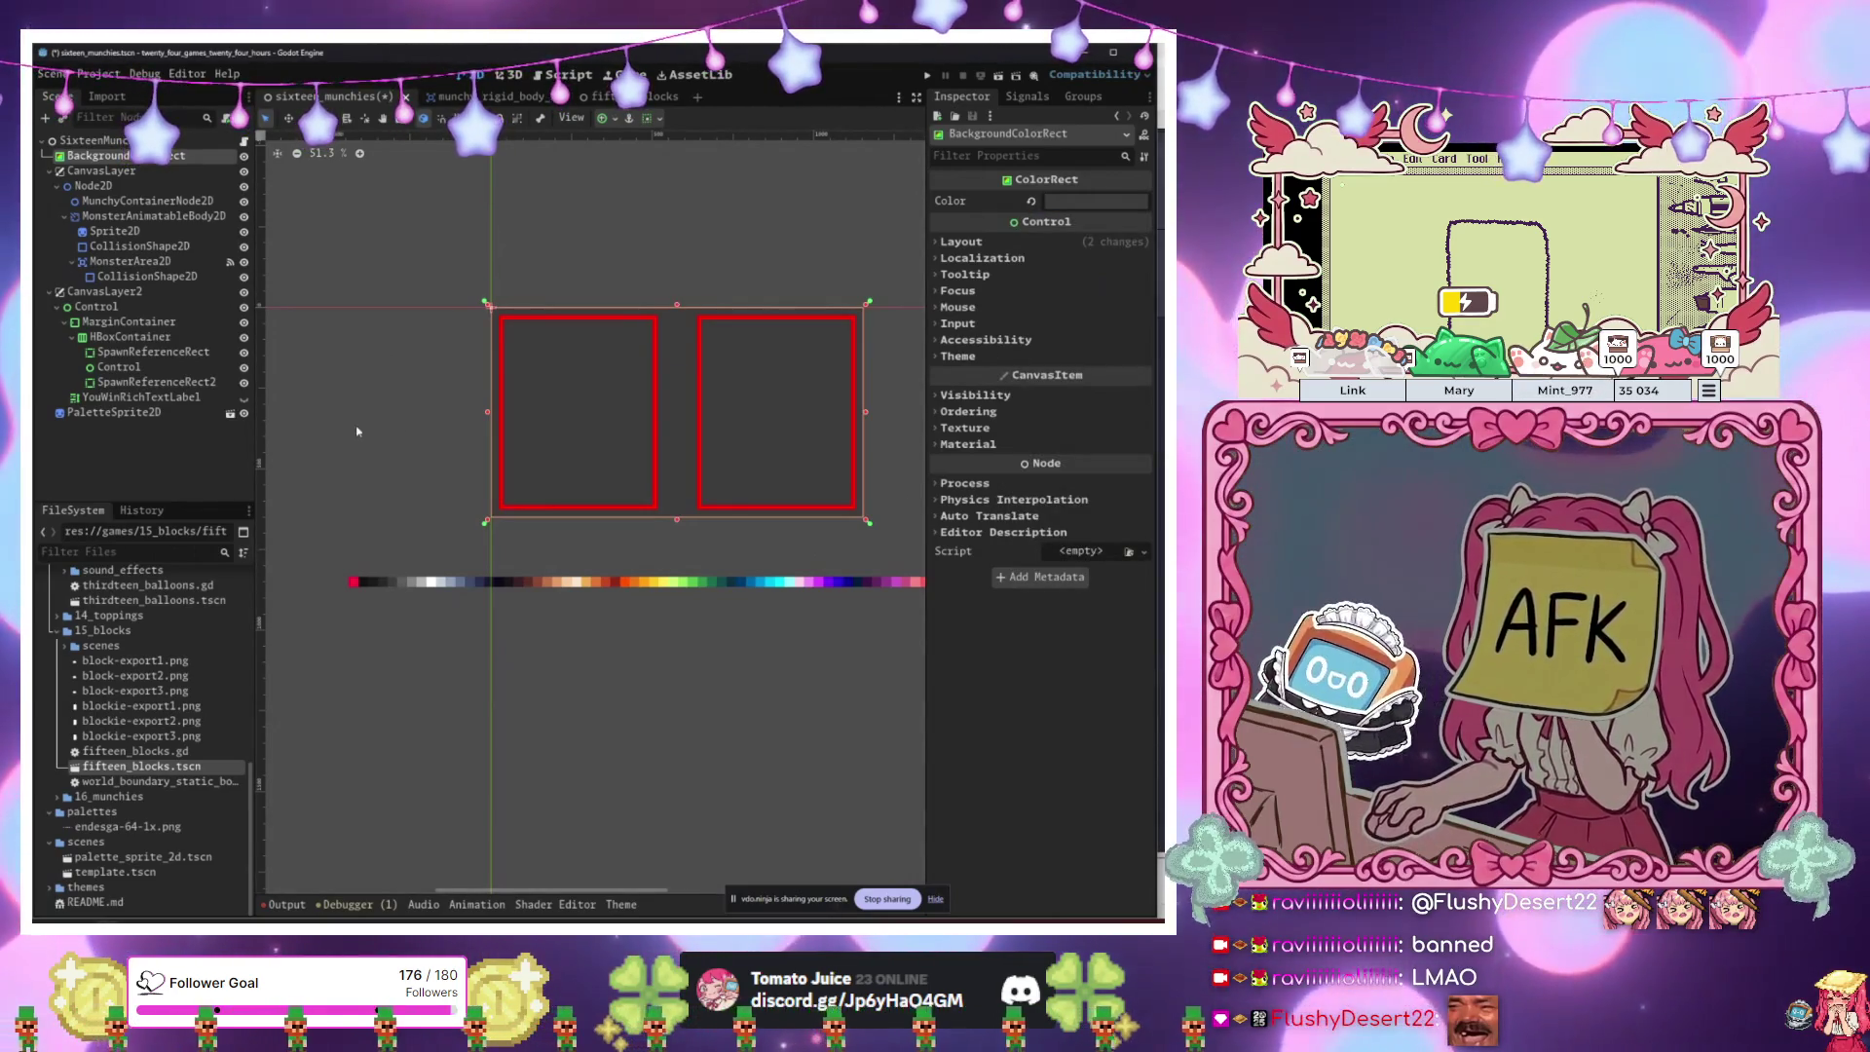
{"action": "left_click_drag", "start_coordinate": [388, 322], "coordinate": [323, 331]}
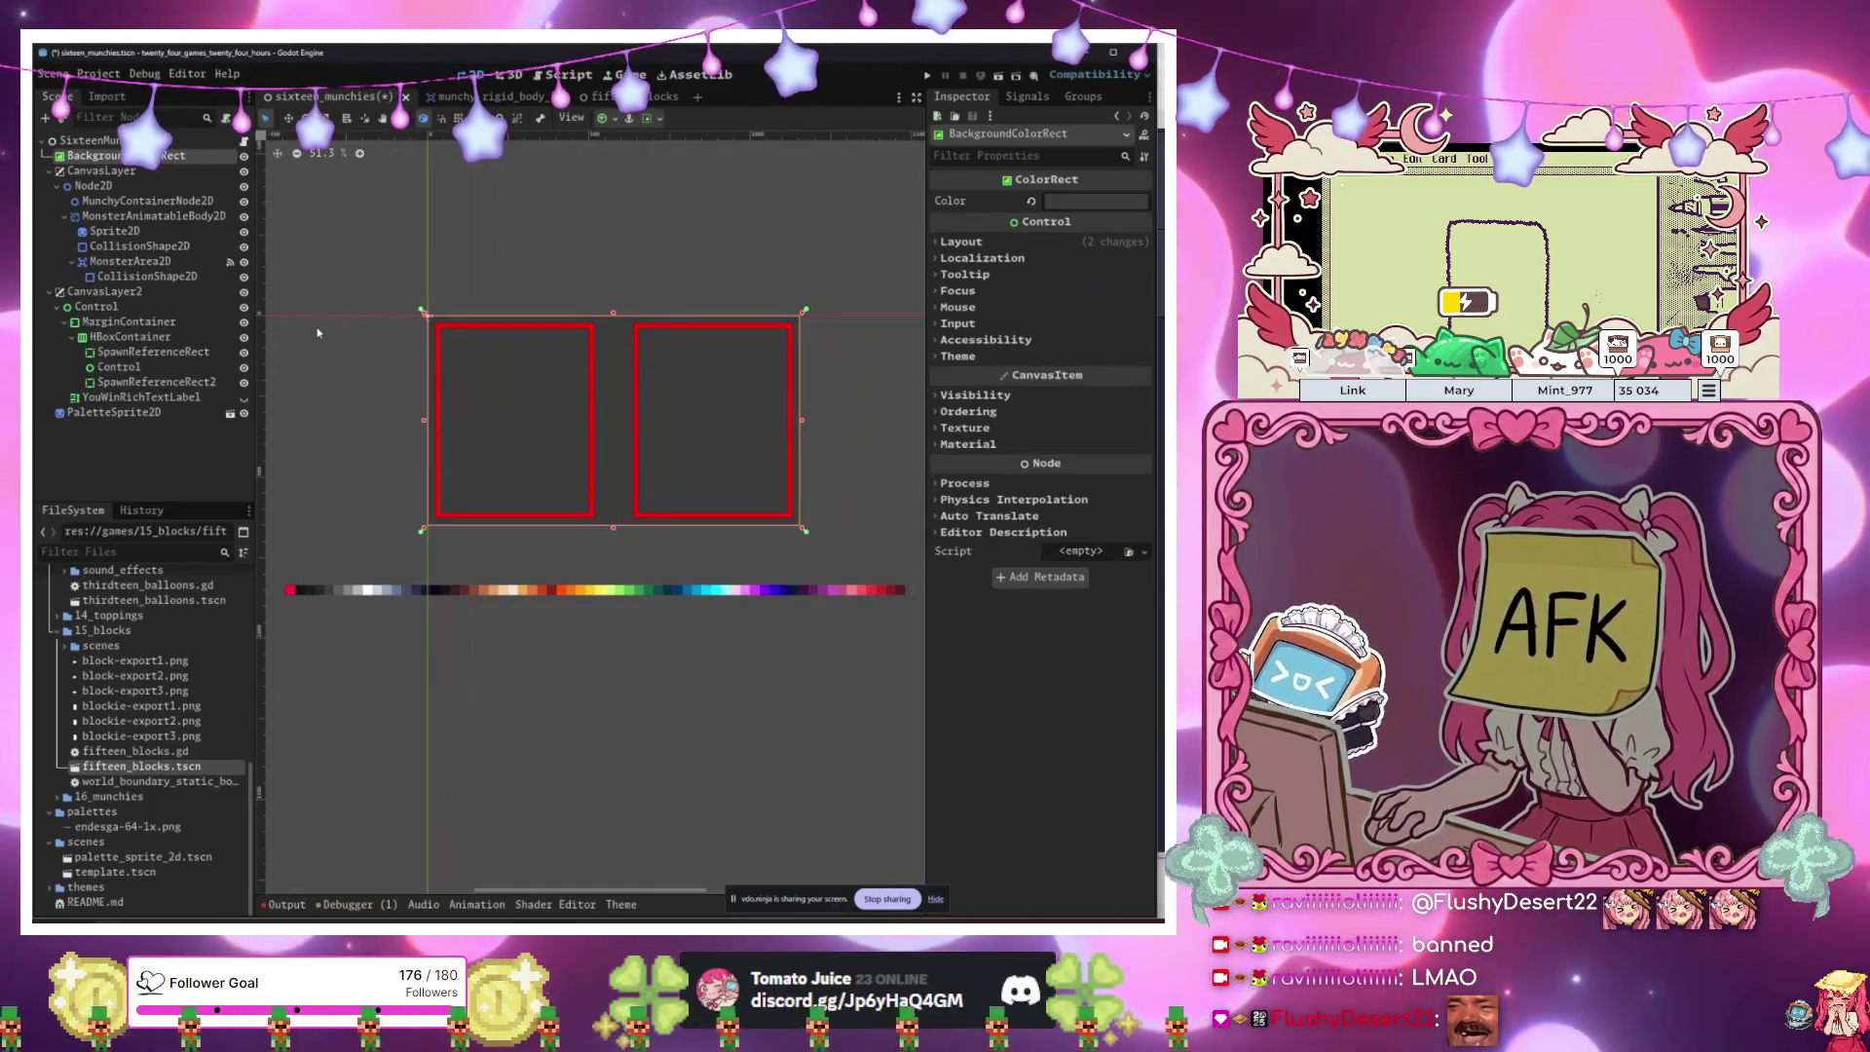
{"action": "left_click", "coordinate": [1071, 202]}
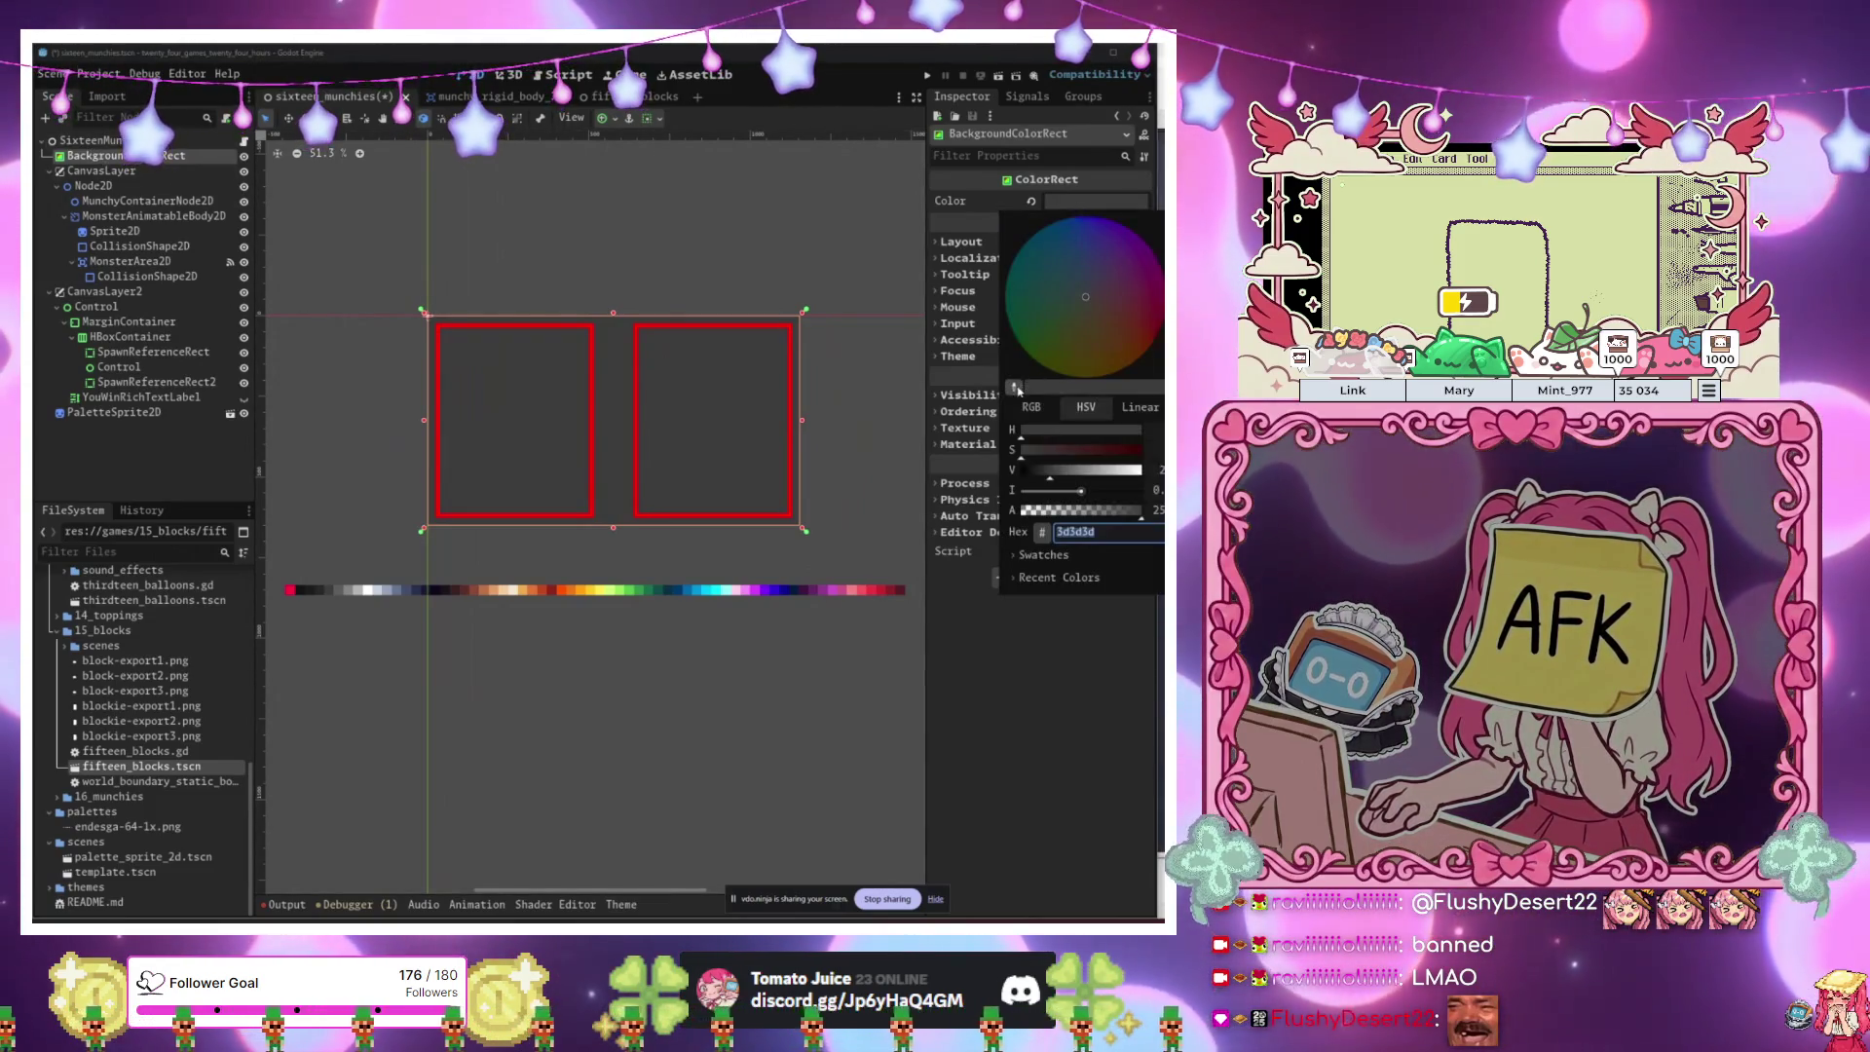
{"action": "left_click", "coordinate": [1014, 387]}
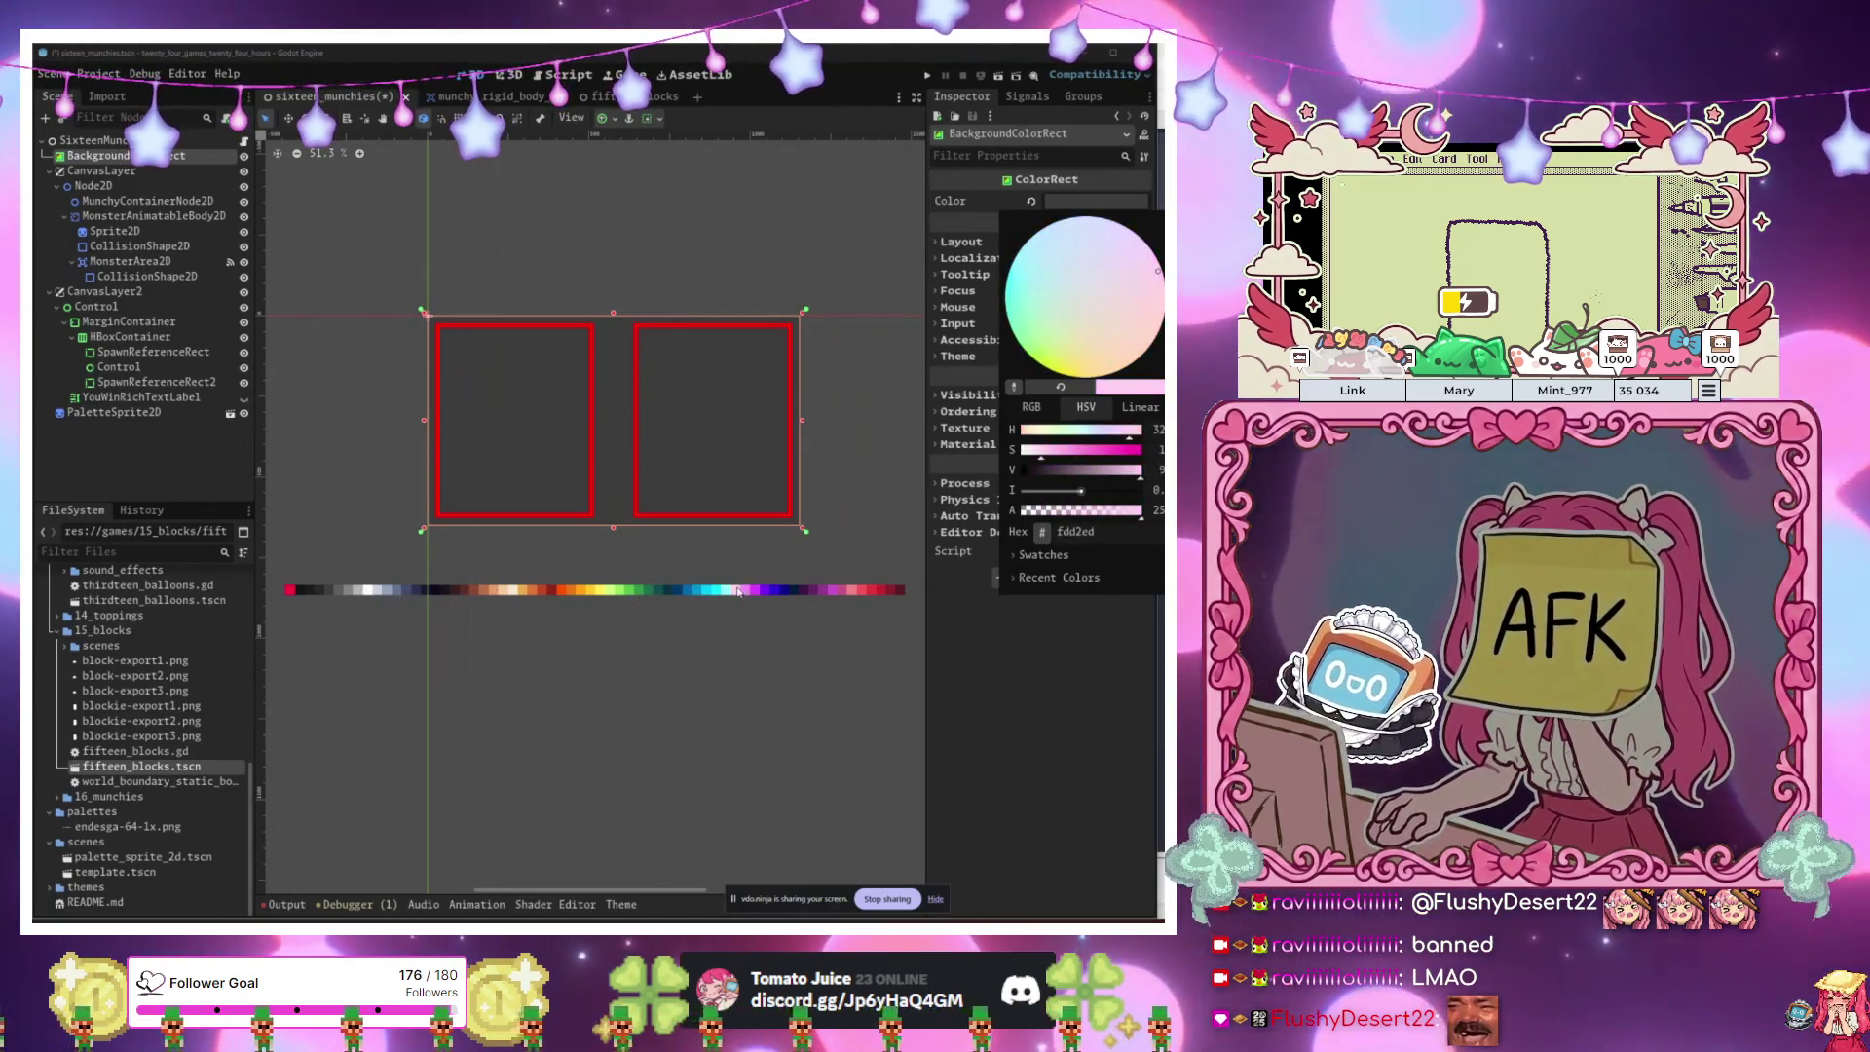
{"action": "left_click", "coordinate": [627, 596]}
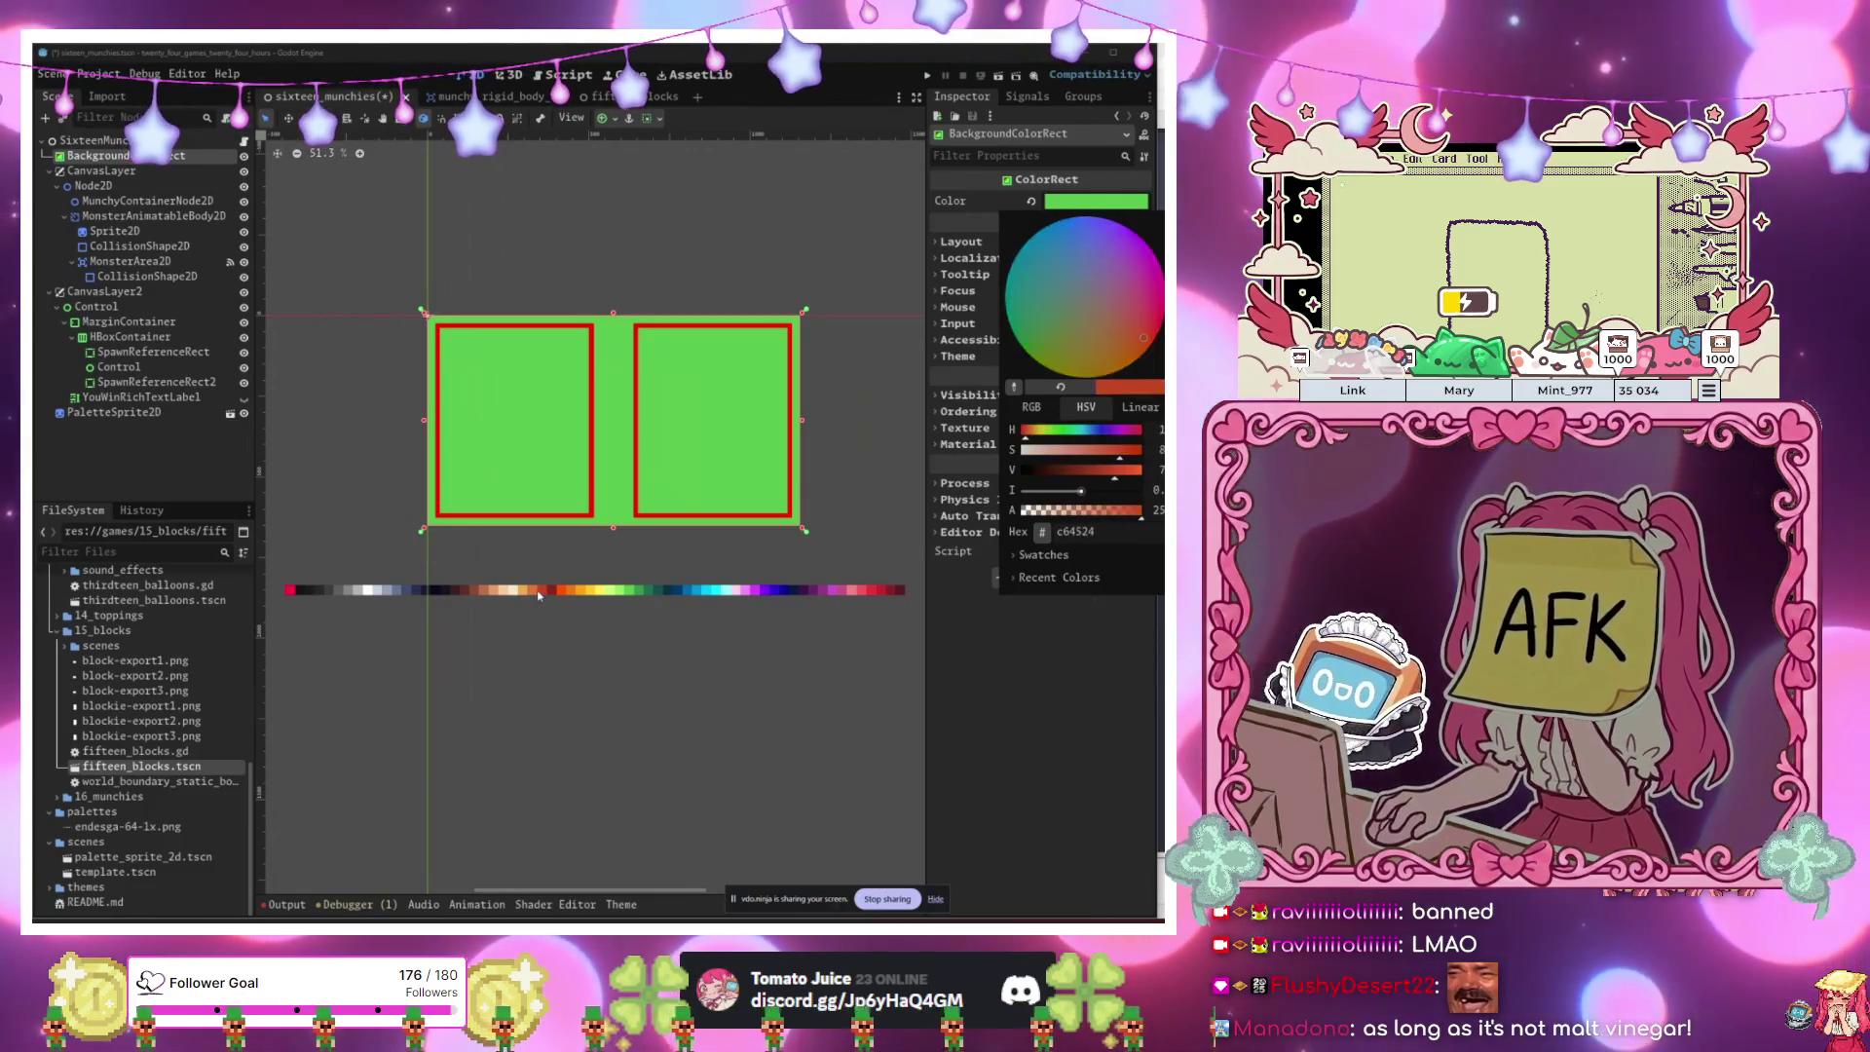
{"action": "left_click", "coordinate": [551, 596]}
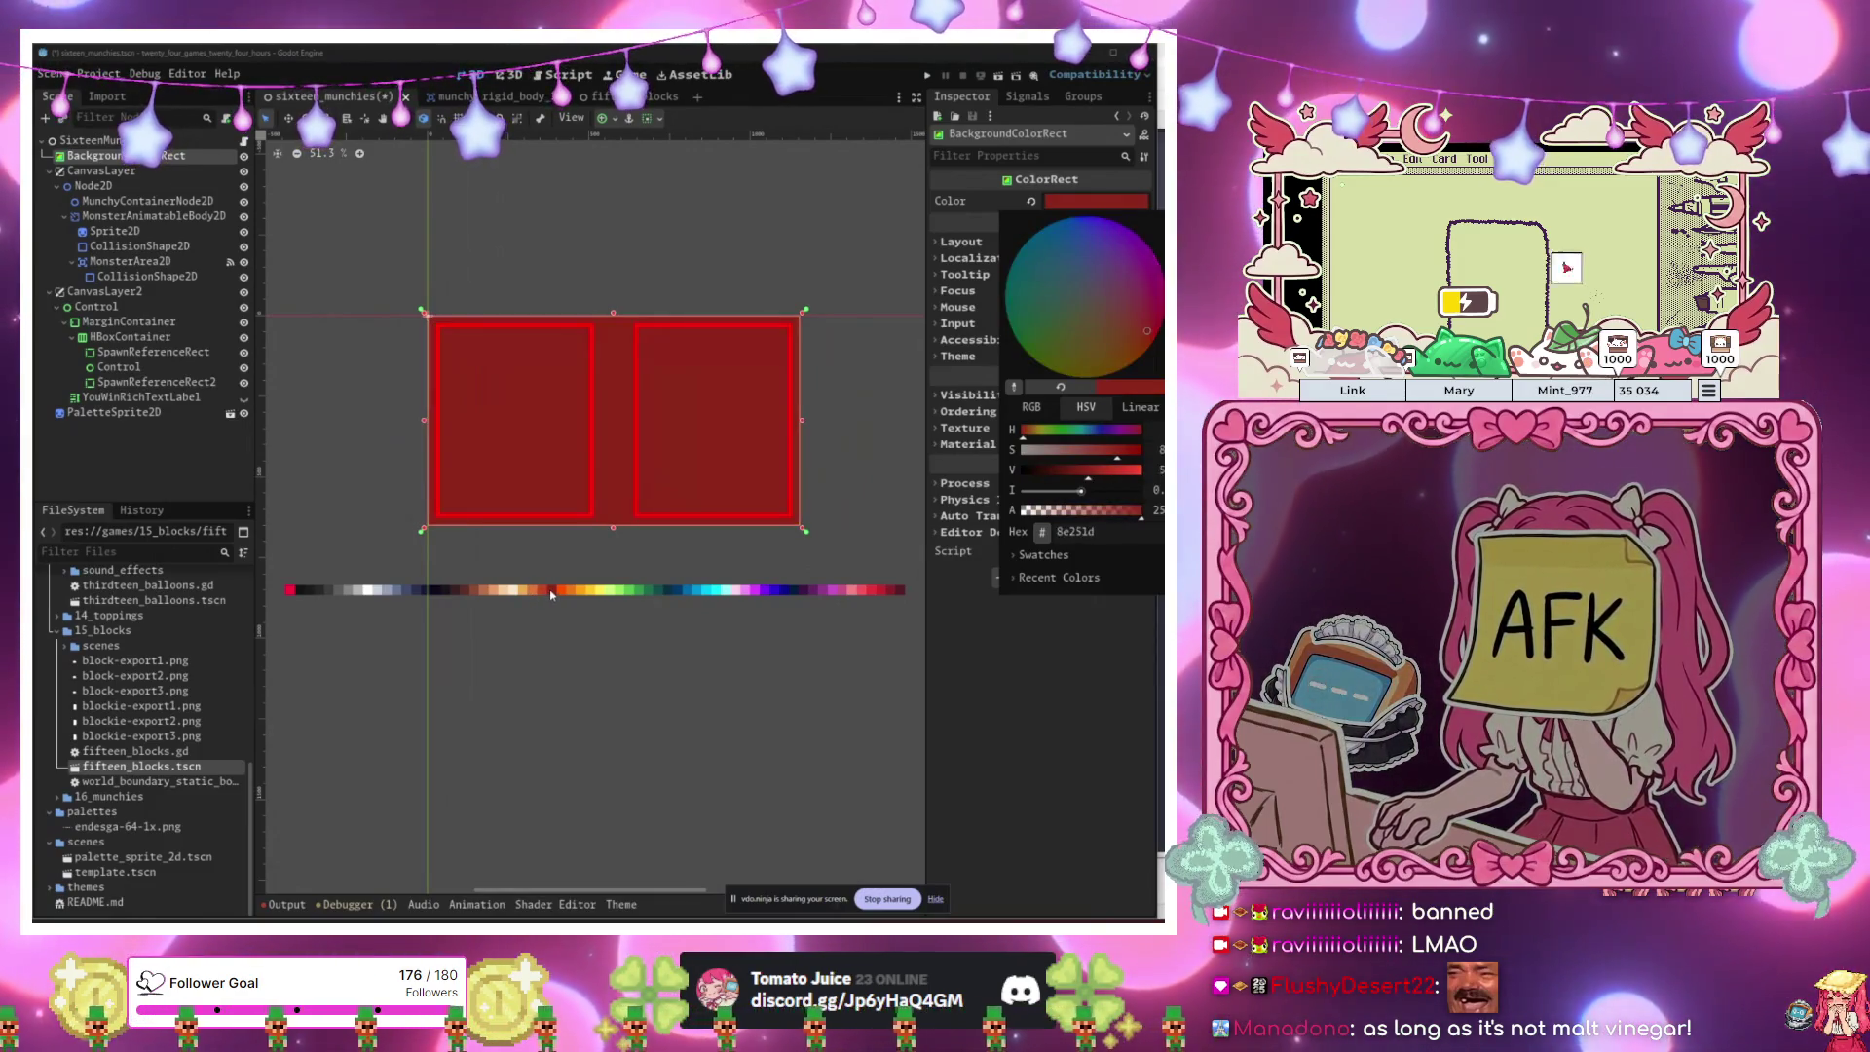
{"action": "left_click", "coordinate": [541, 709]}
Save and run the scene to check the dark red background, then stop the game
{"action": "key", "text": "F6"}
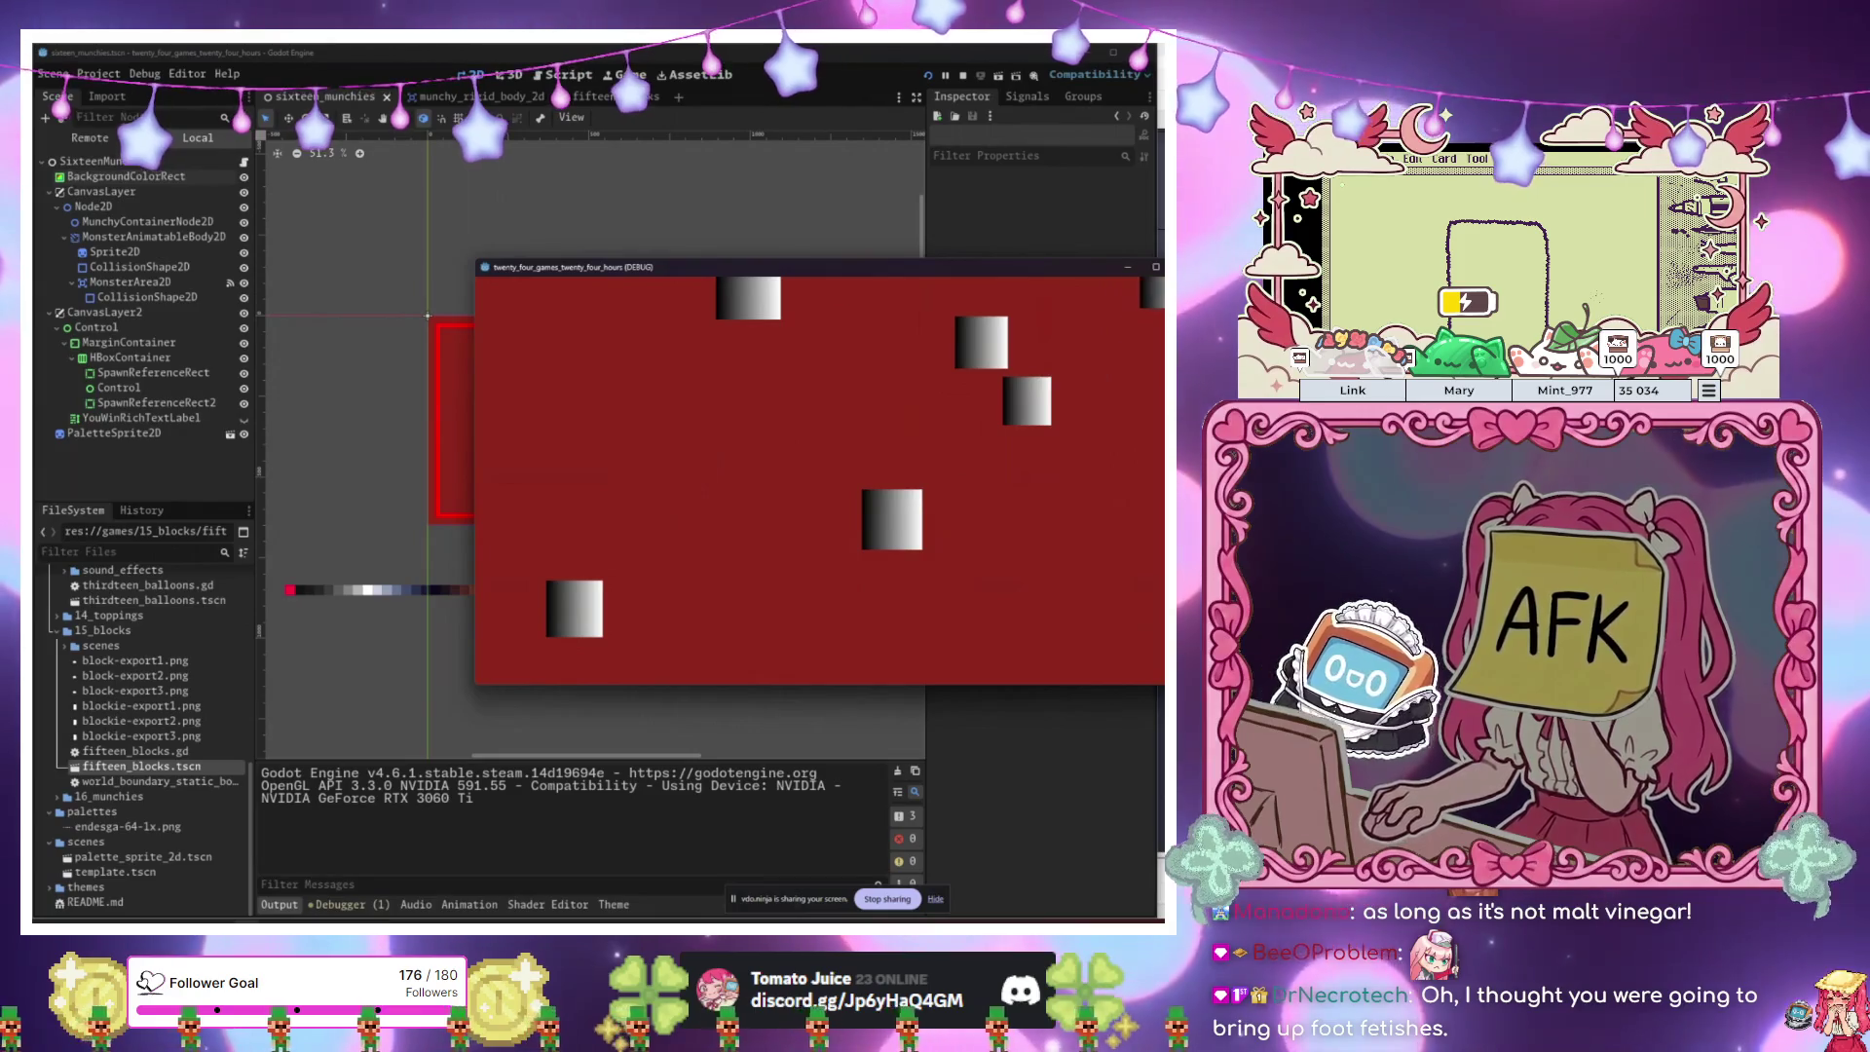
{"action": "key", "text": "F8"}
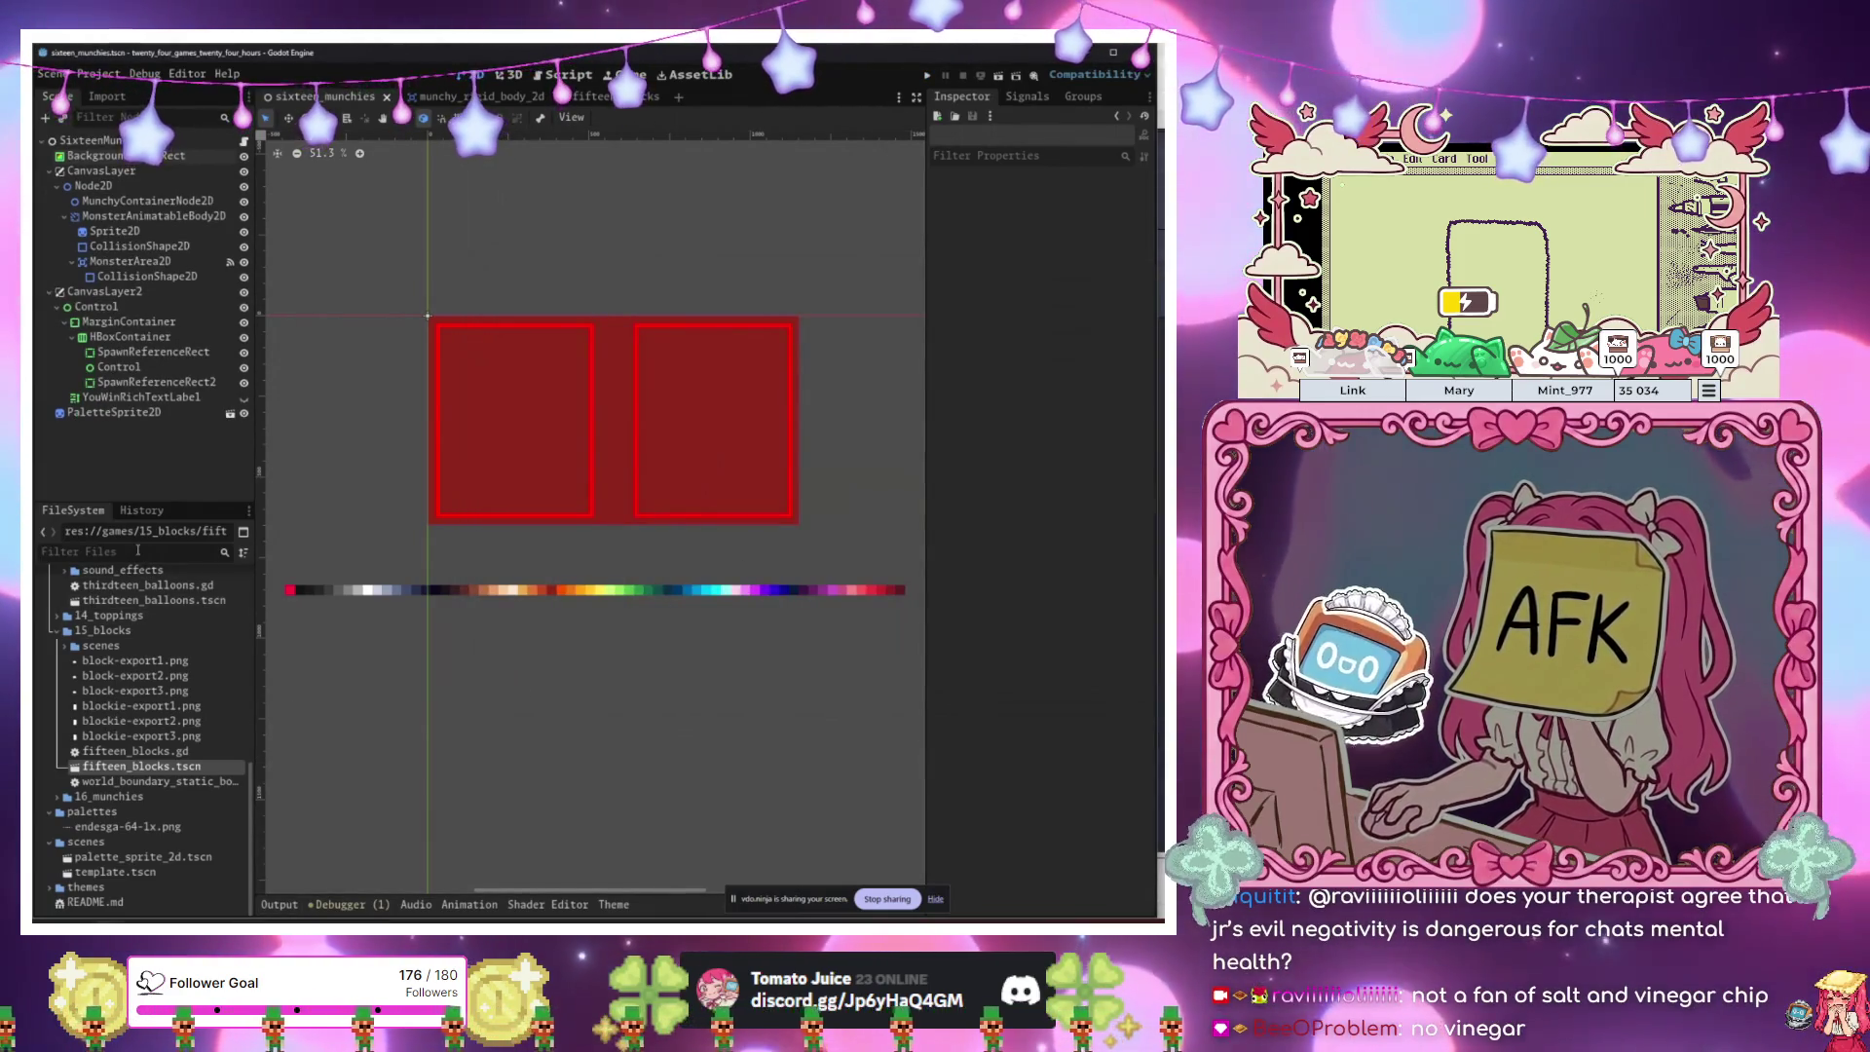
Filter the file tree for folder 5, open five_petals, and select the pink button's rotated texture
{"action": "left_click", "coordinate": [137, 550]}
{"action": "type", "text": "5"}
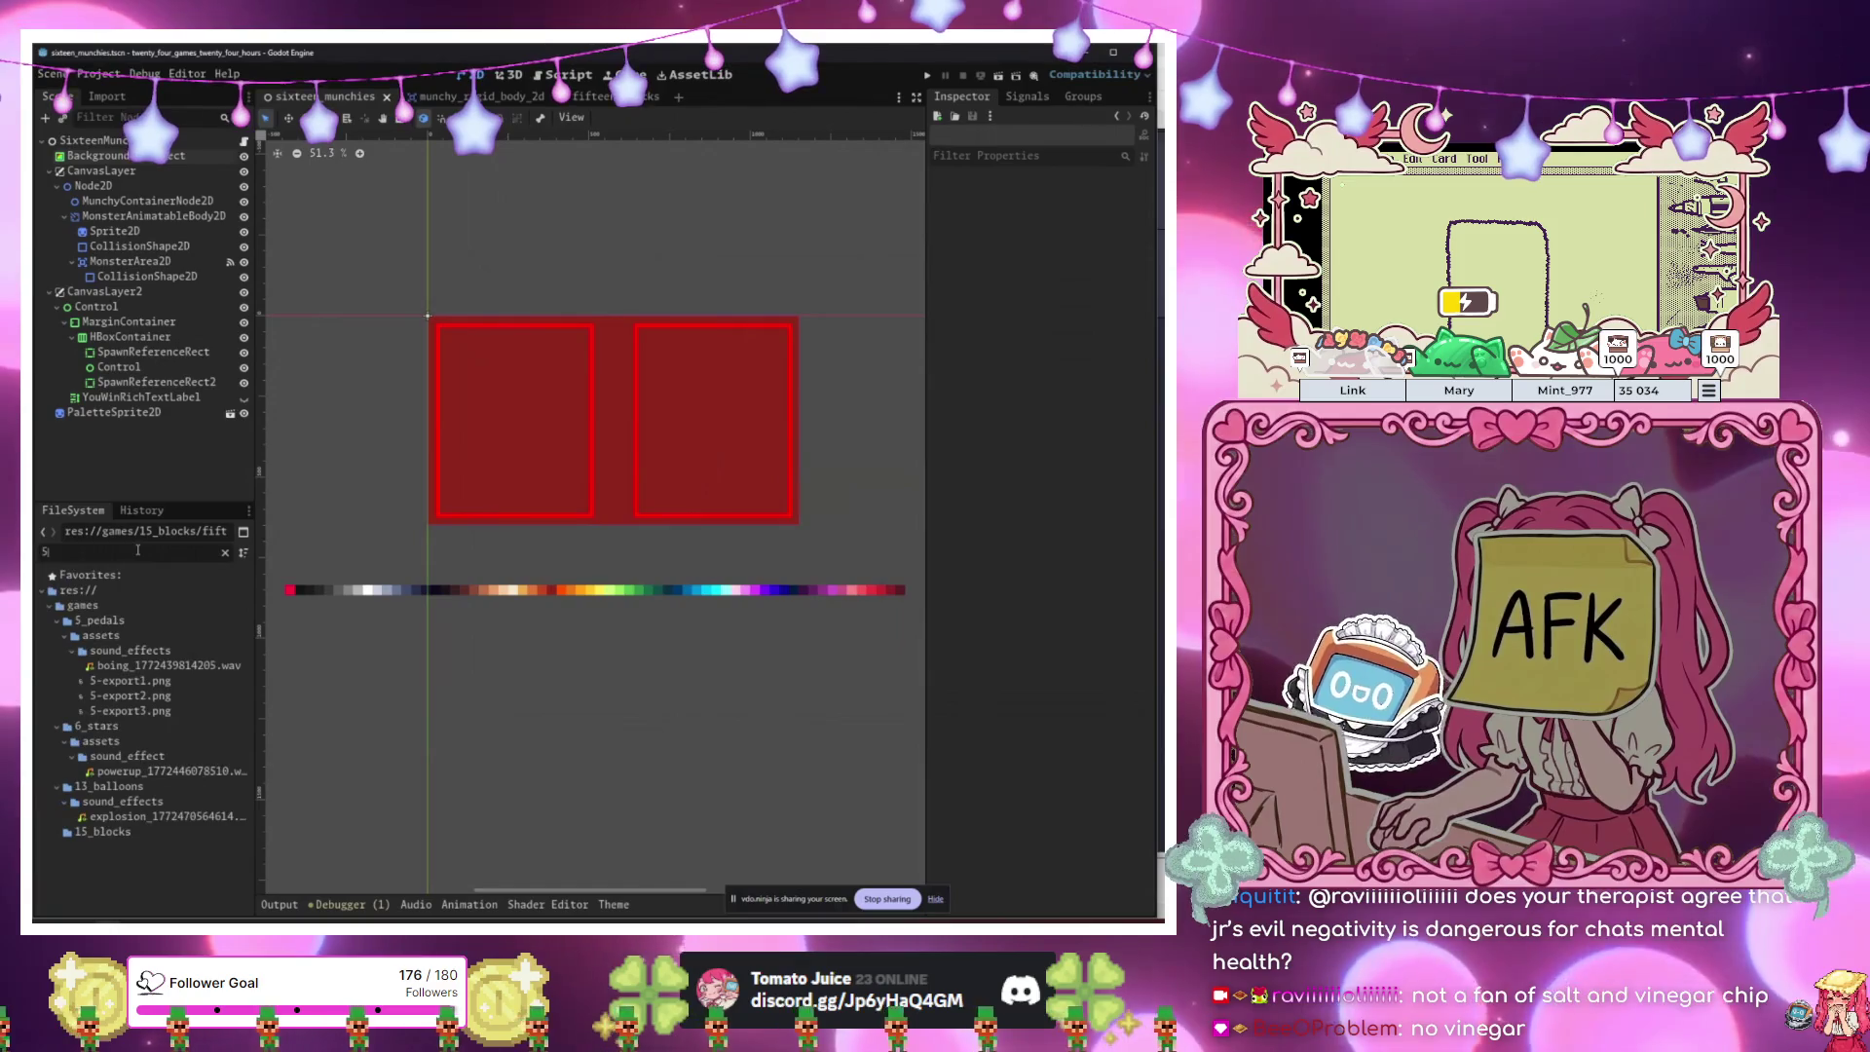
{"action": "left_click", "coordinate": [103, 620]}
{"action": "left_click", "coordinate": [225, 552]}
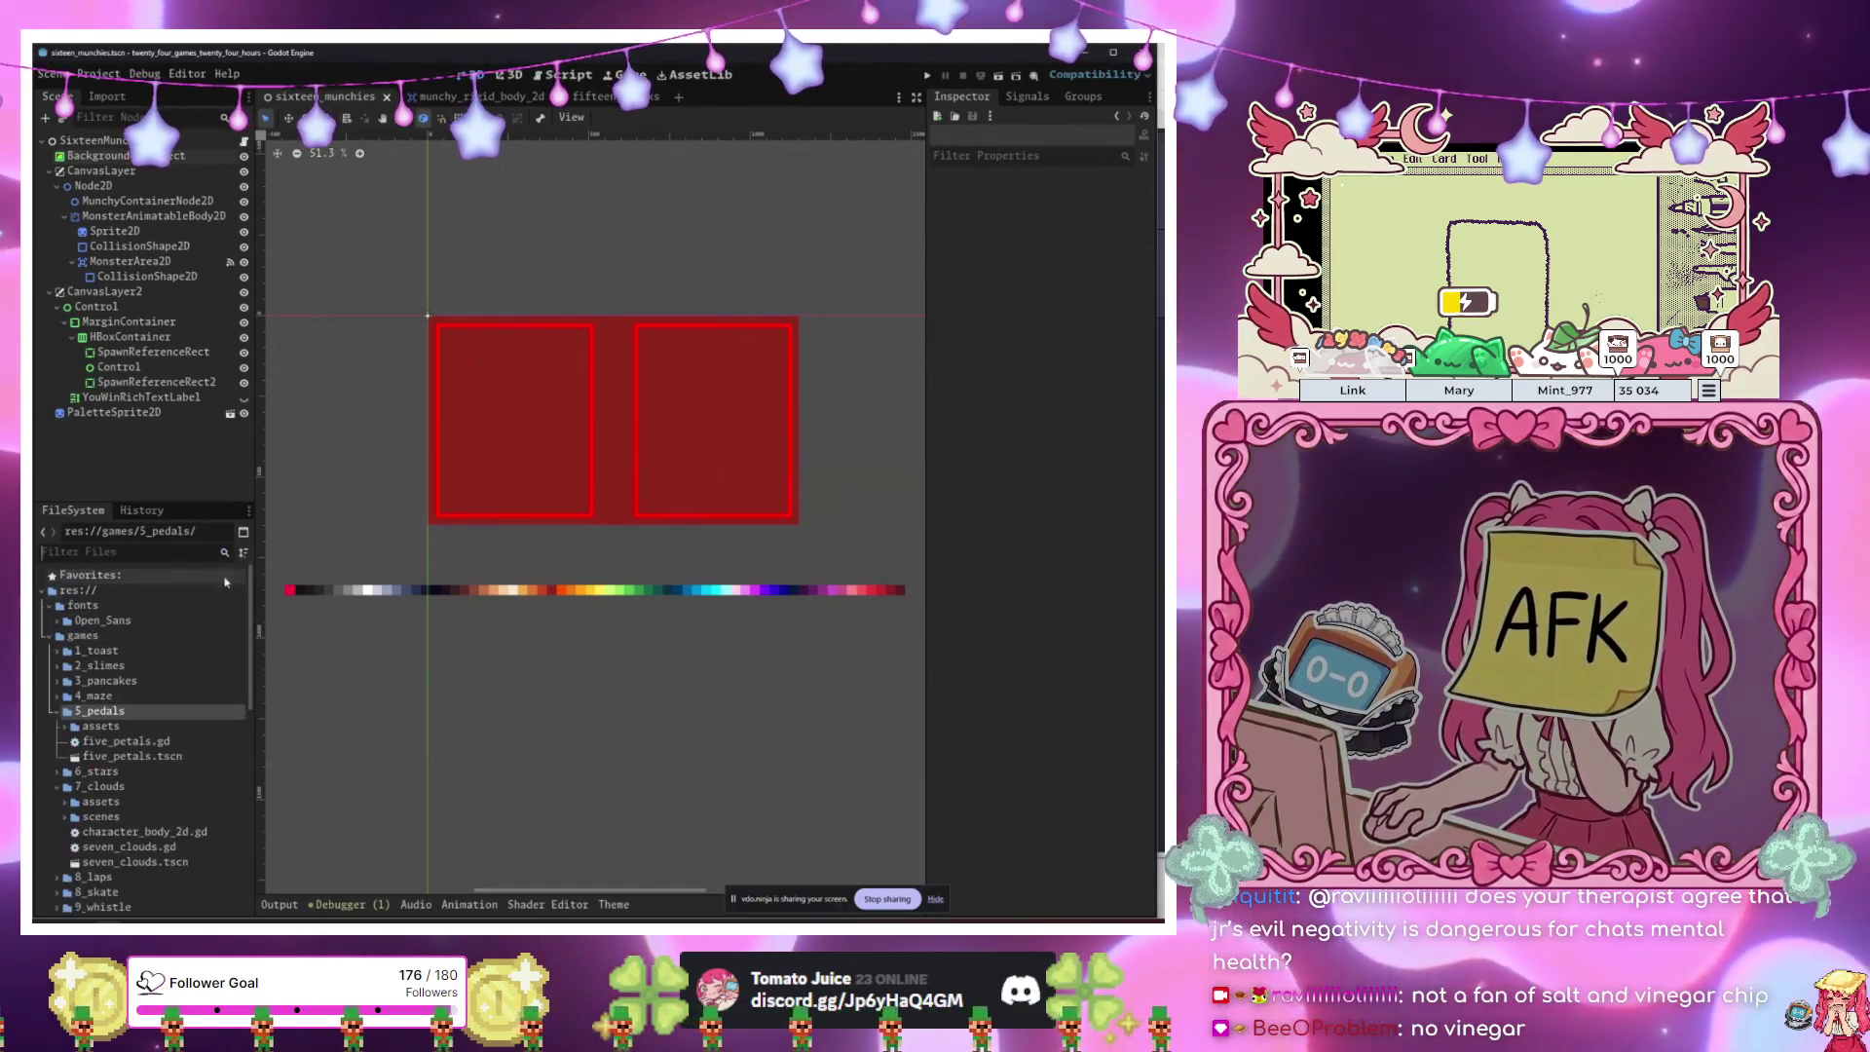
{"action": "double_click", "coordinate": [131, 670]}
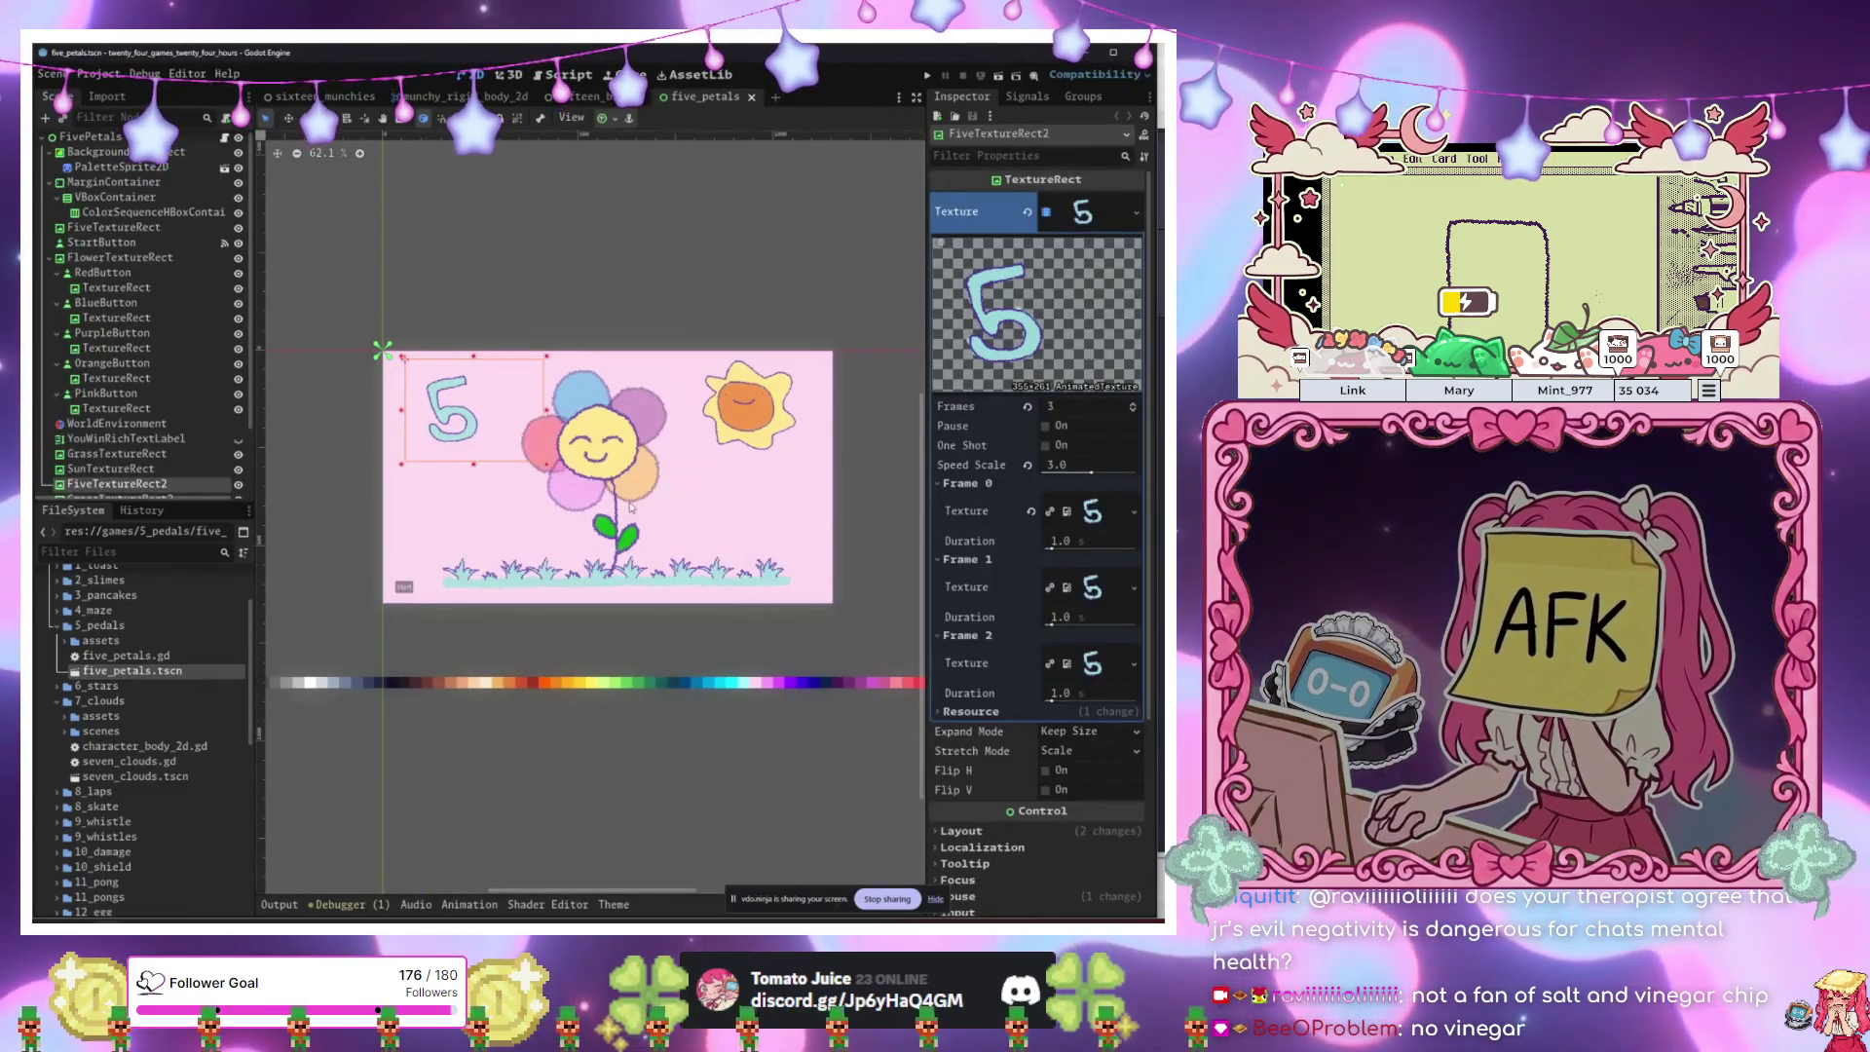
{"action": "left_click", "coordinate": [648, 656]}
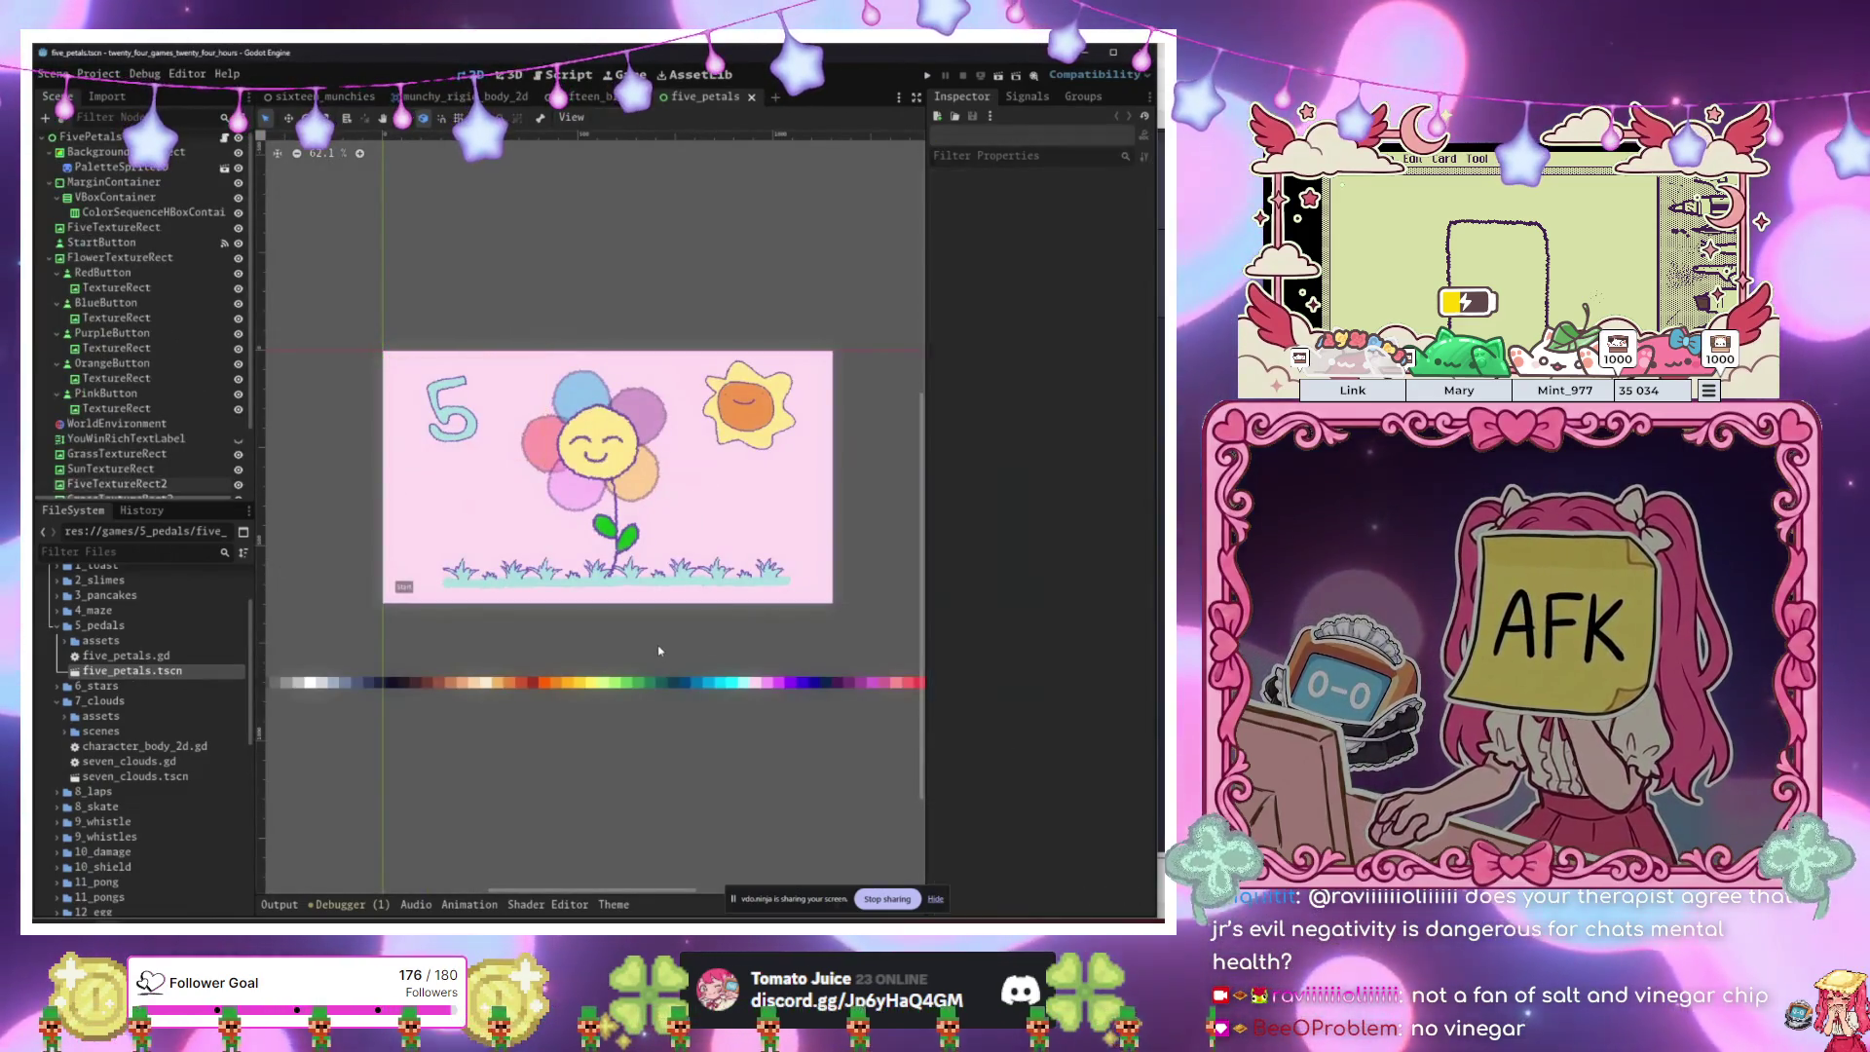
{"action": "left_click", "coordinate": [654, 319]}
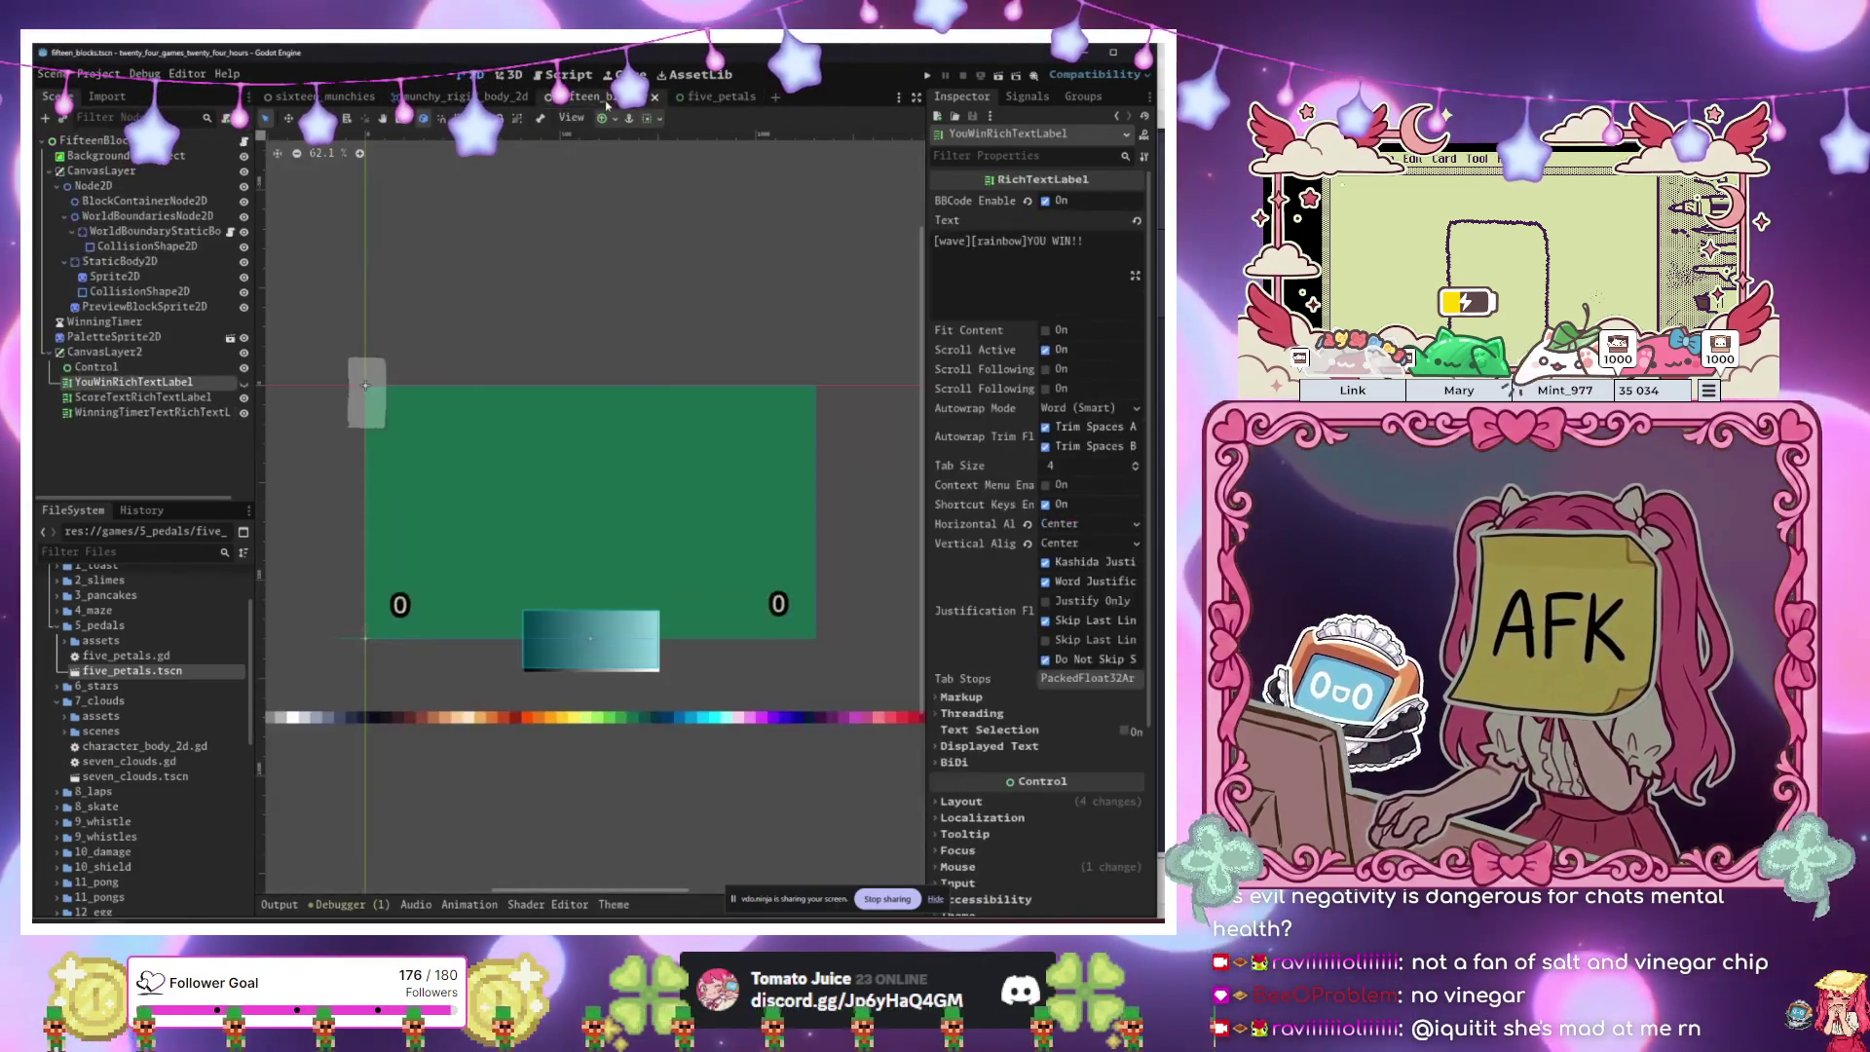
{"action": "left_click", "coordinate": [589, 97]}
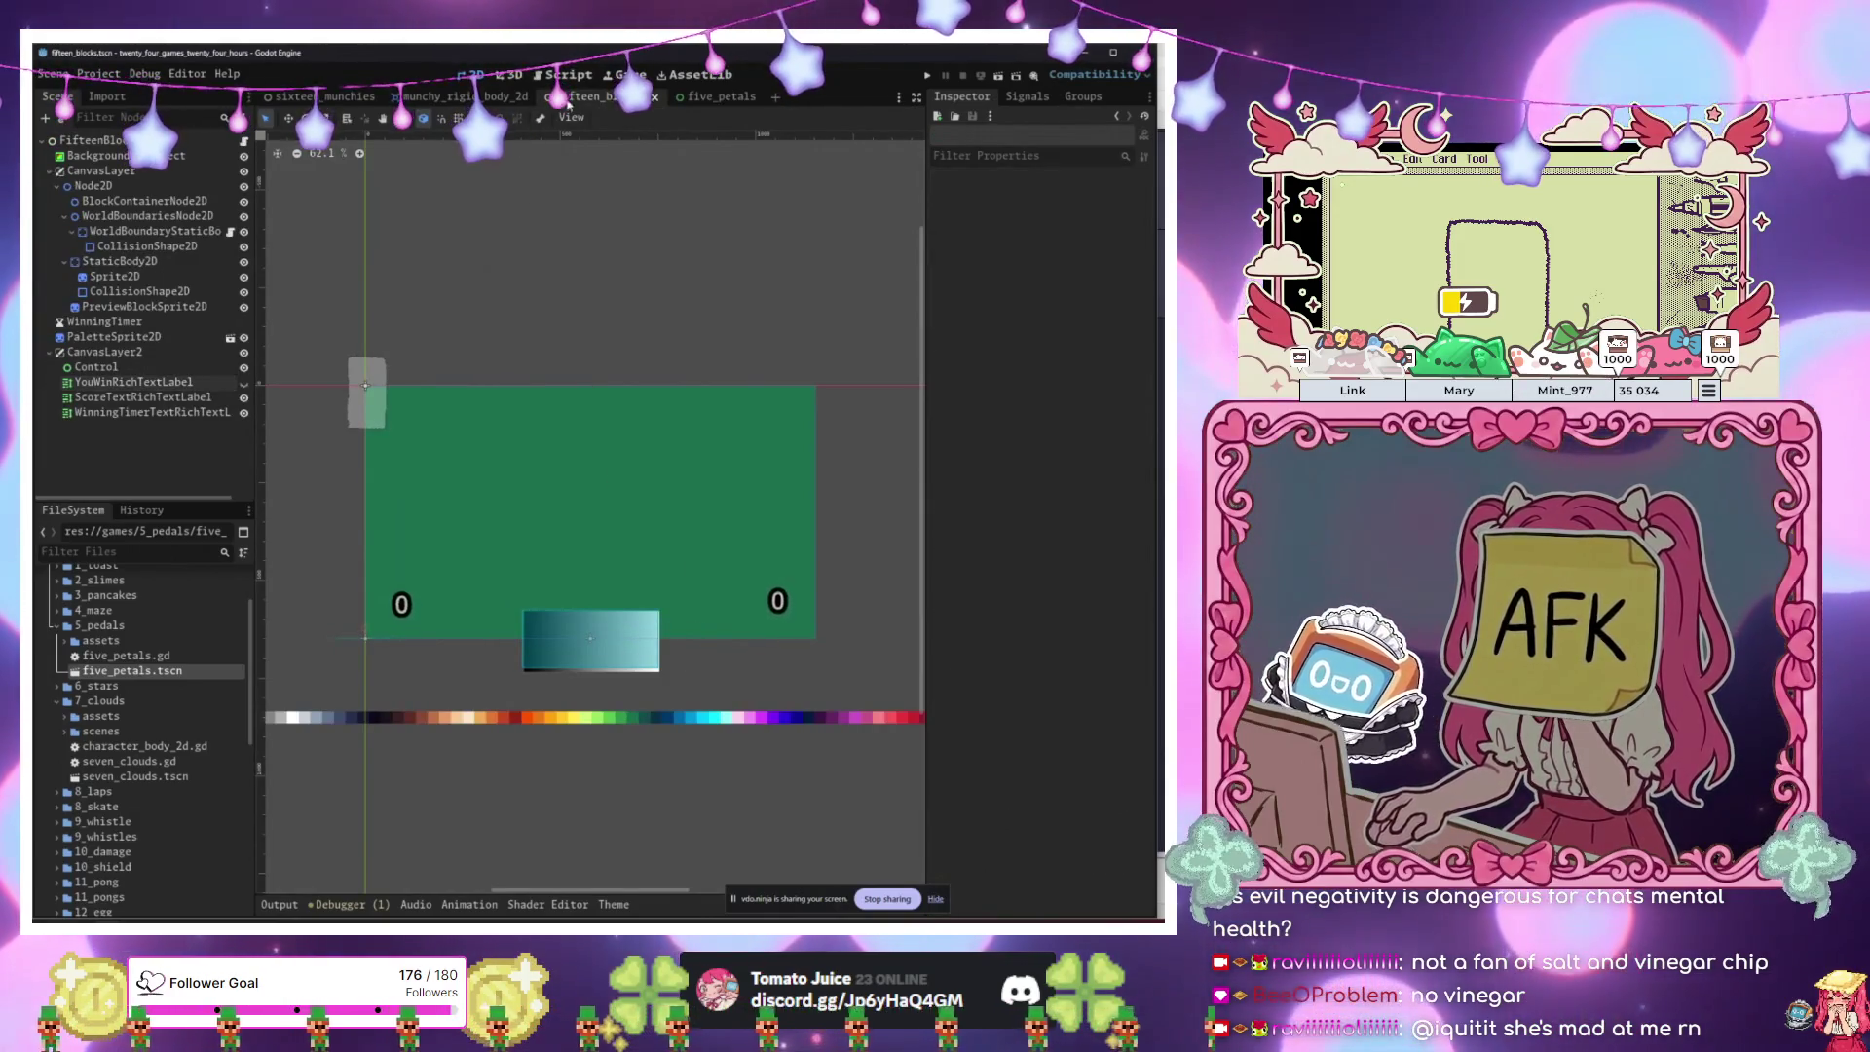
{"action": "right_click", "coordinate": [580, 97]}
{"action": "left_click", "coordinate": [631, 177]}
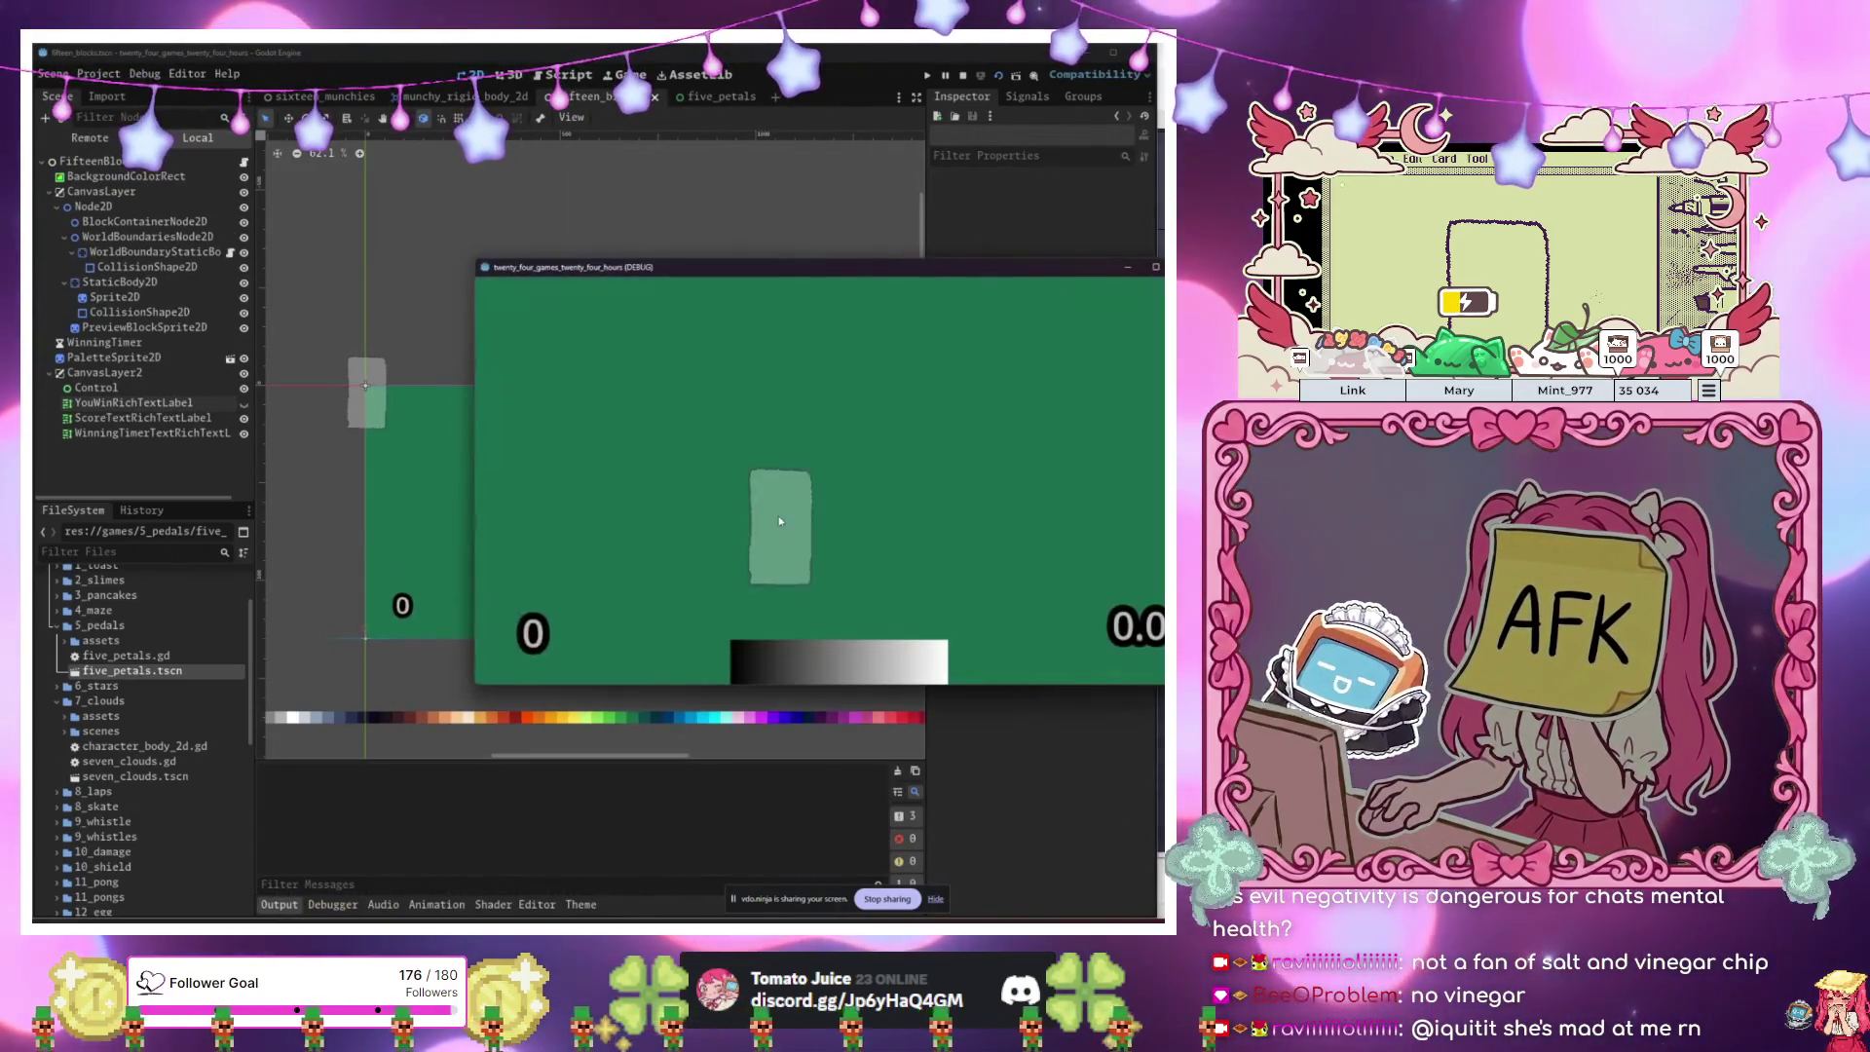
{"action": "left_click", "coordinate": [870, 578]}
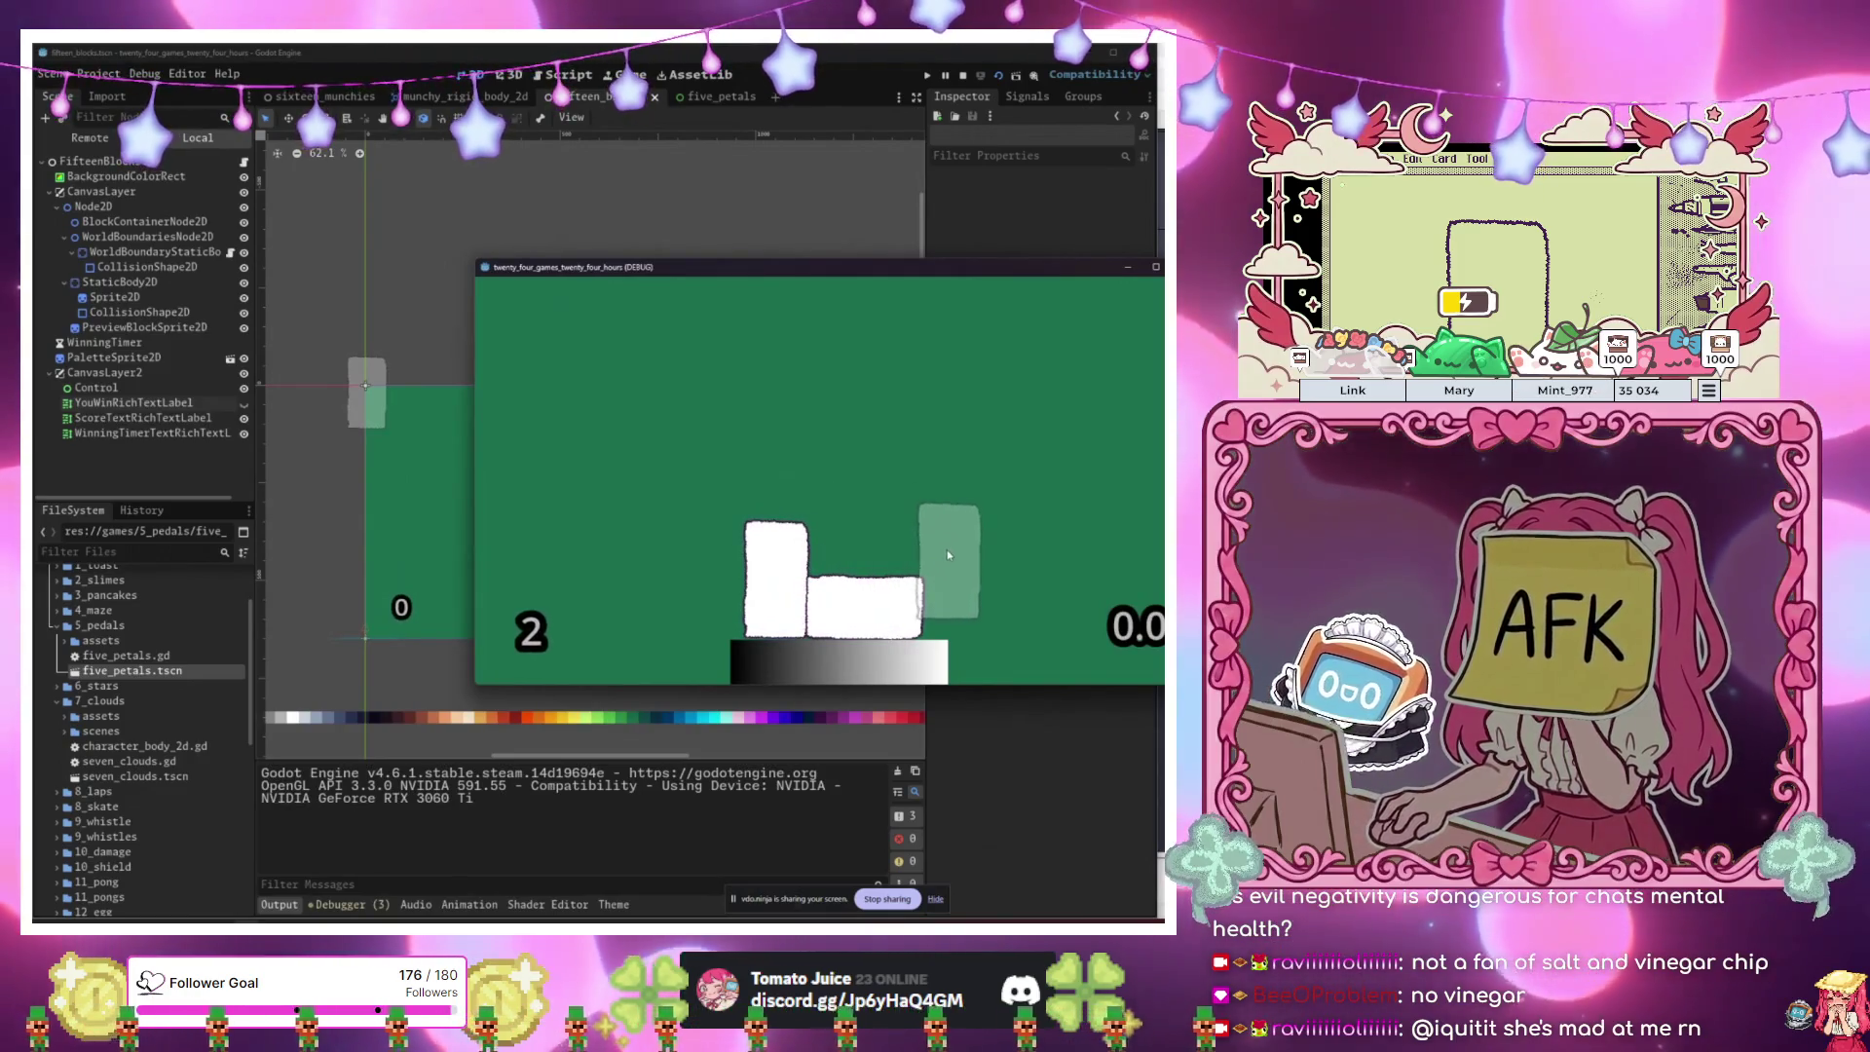
{"action": "left_click", "coordinate": [947, 550]}
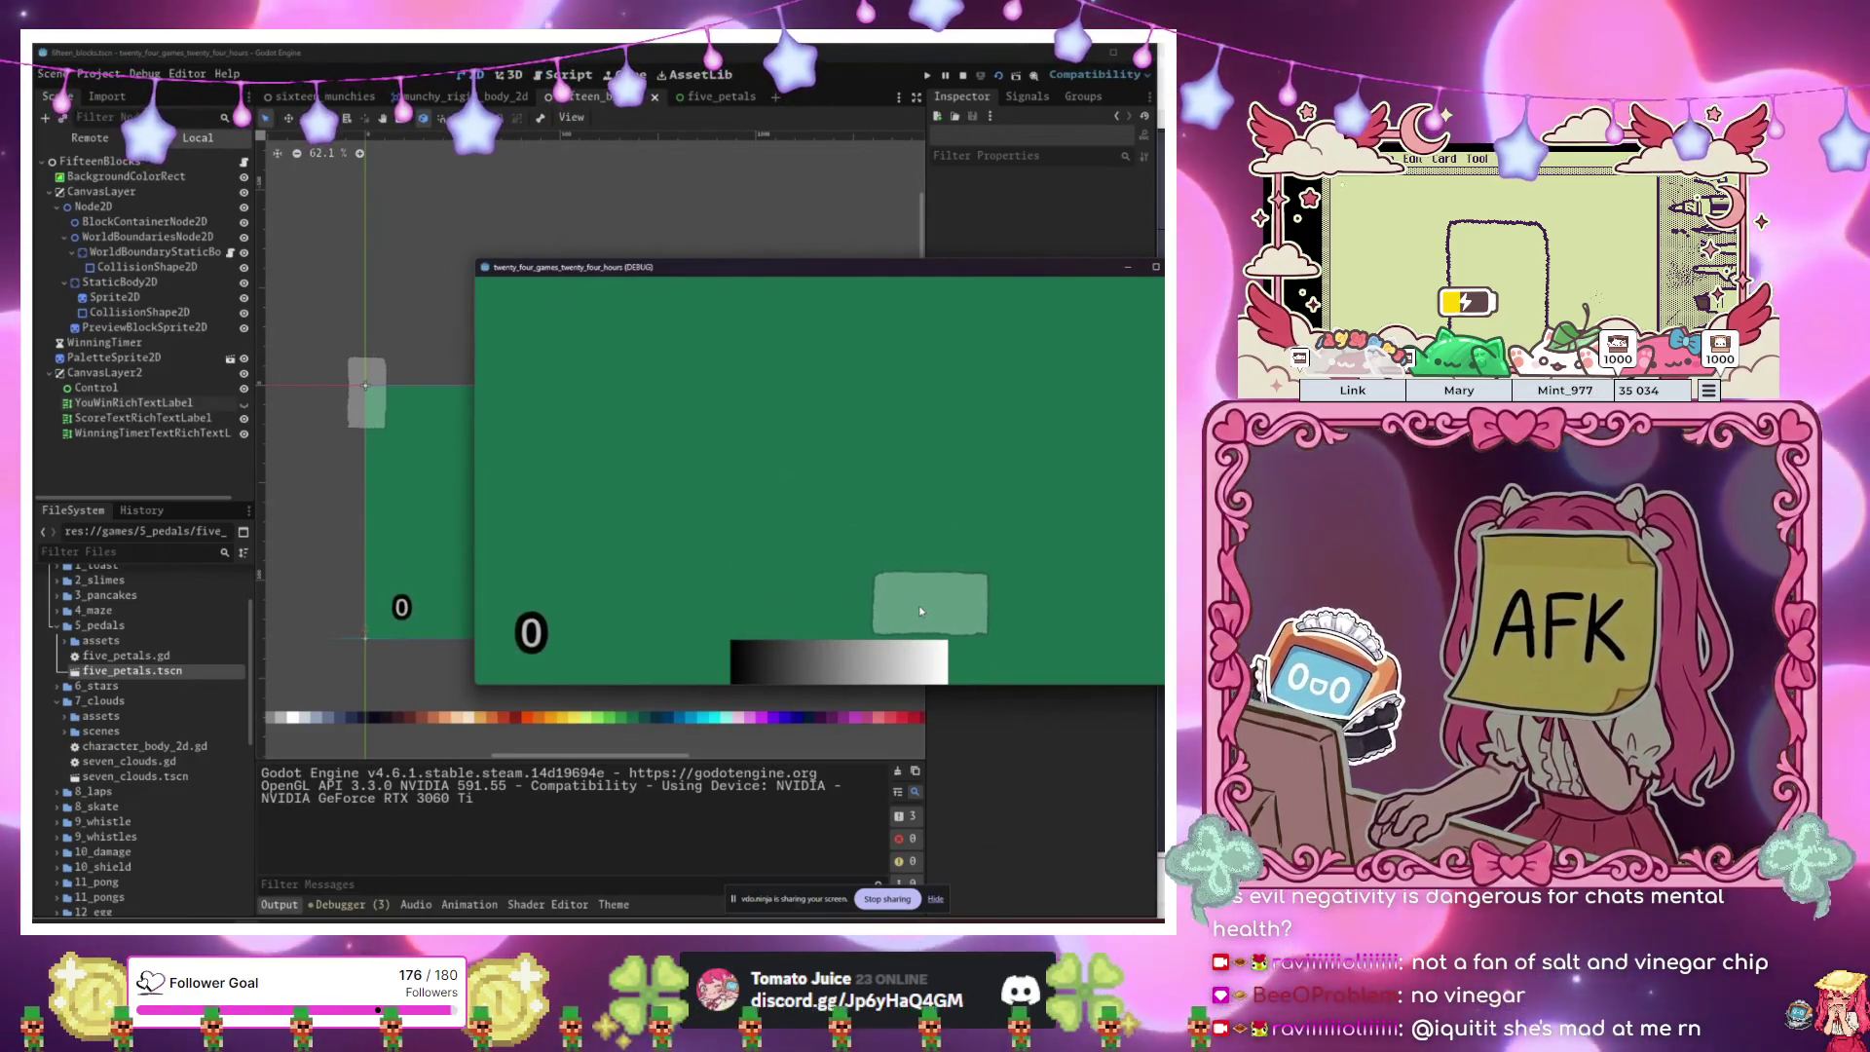
{"action": "left_click", "coordinate": [892, 611]}
{"action": "left_click", "coordinate": [735, 574]}
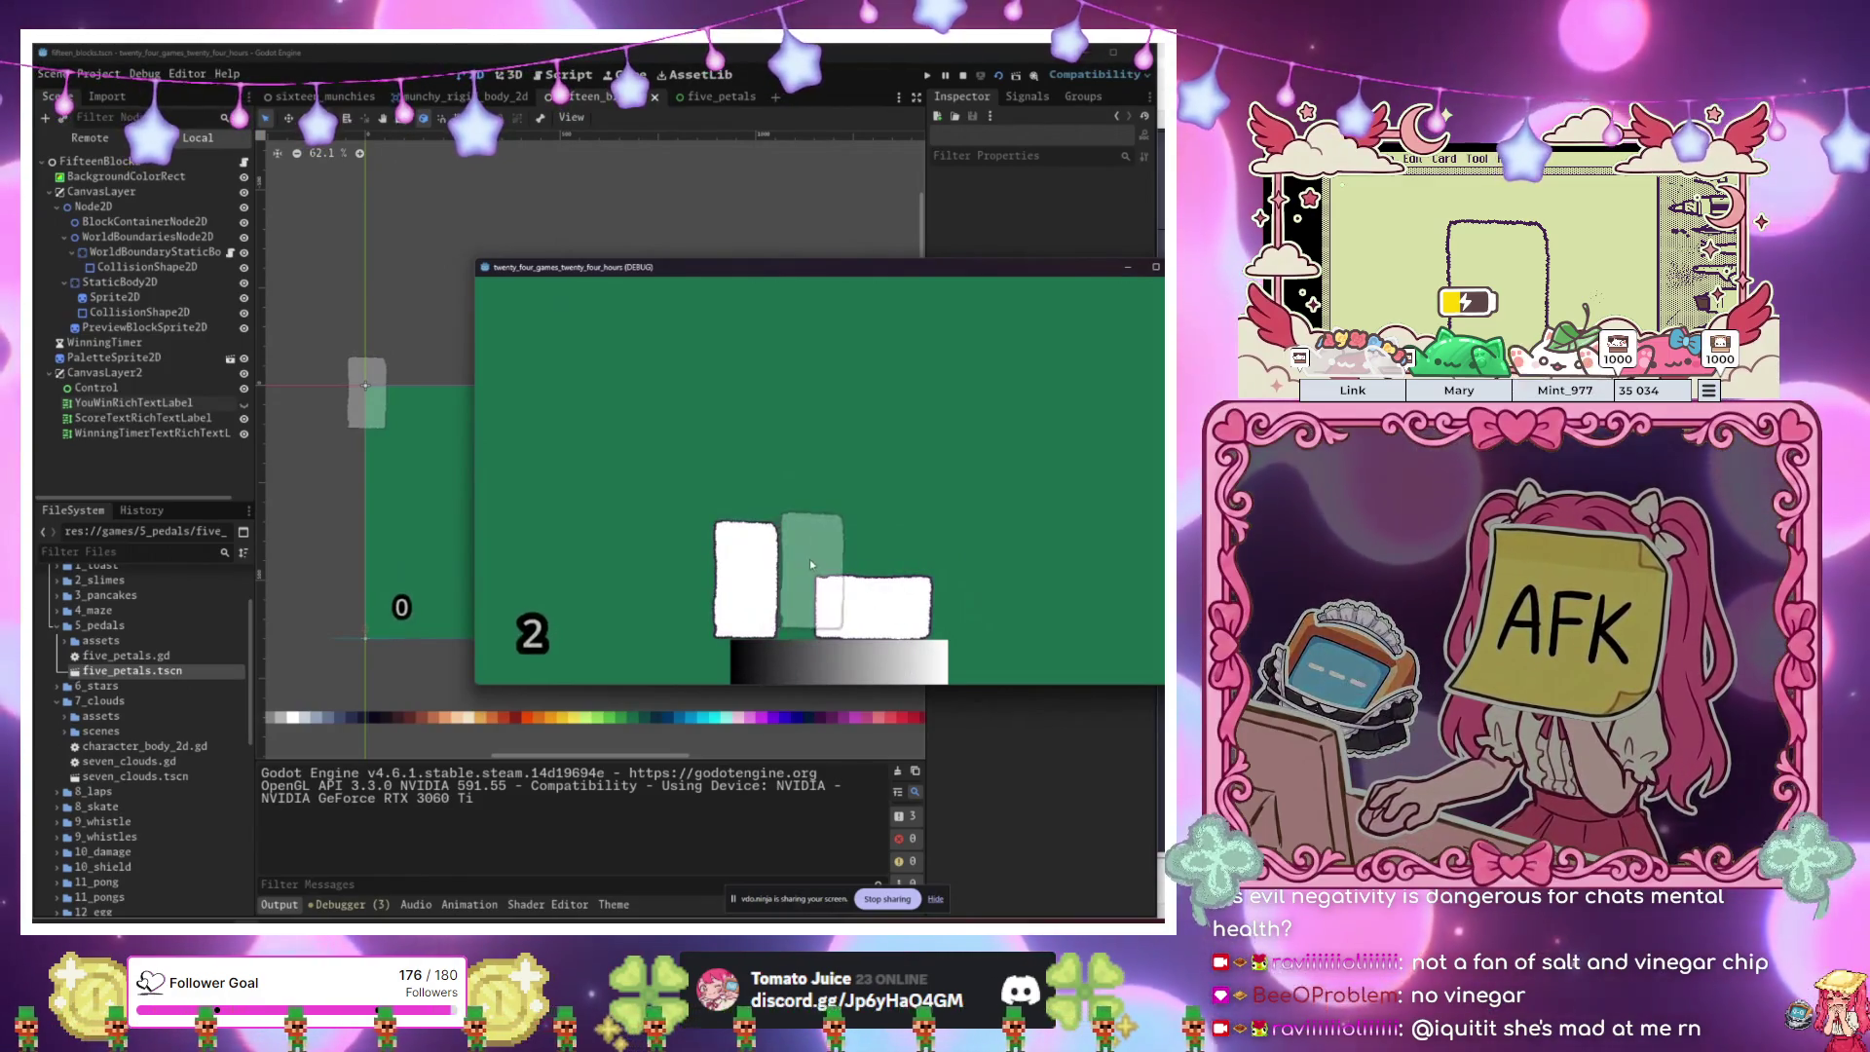
{"action": "left_click", "coordinate": [794, 577]}
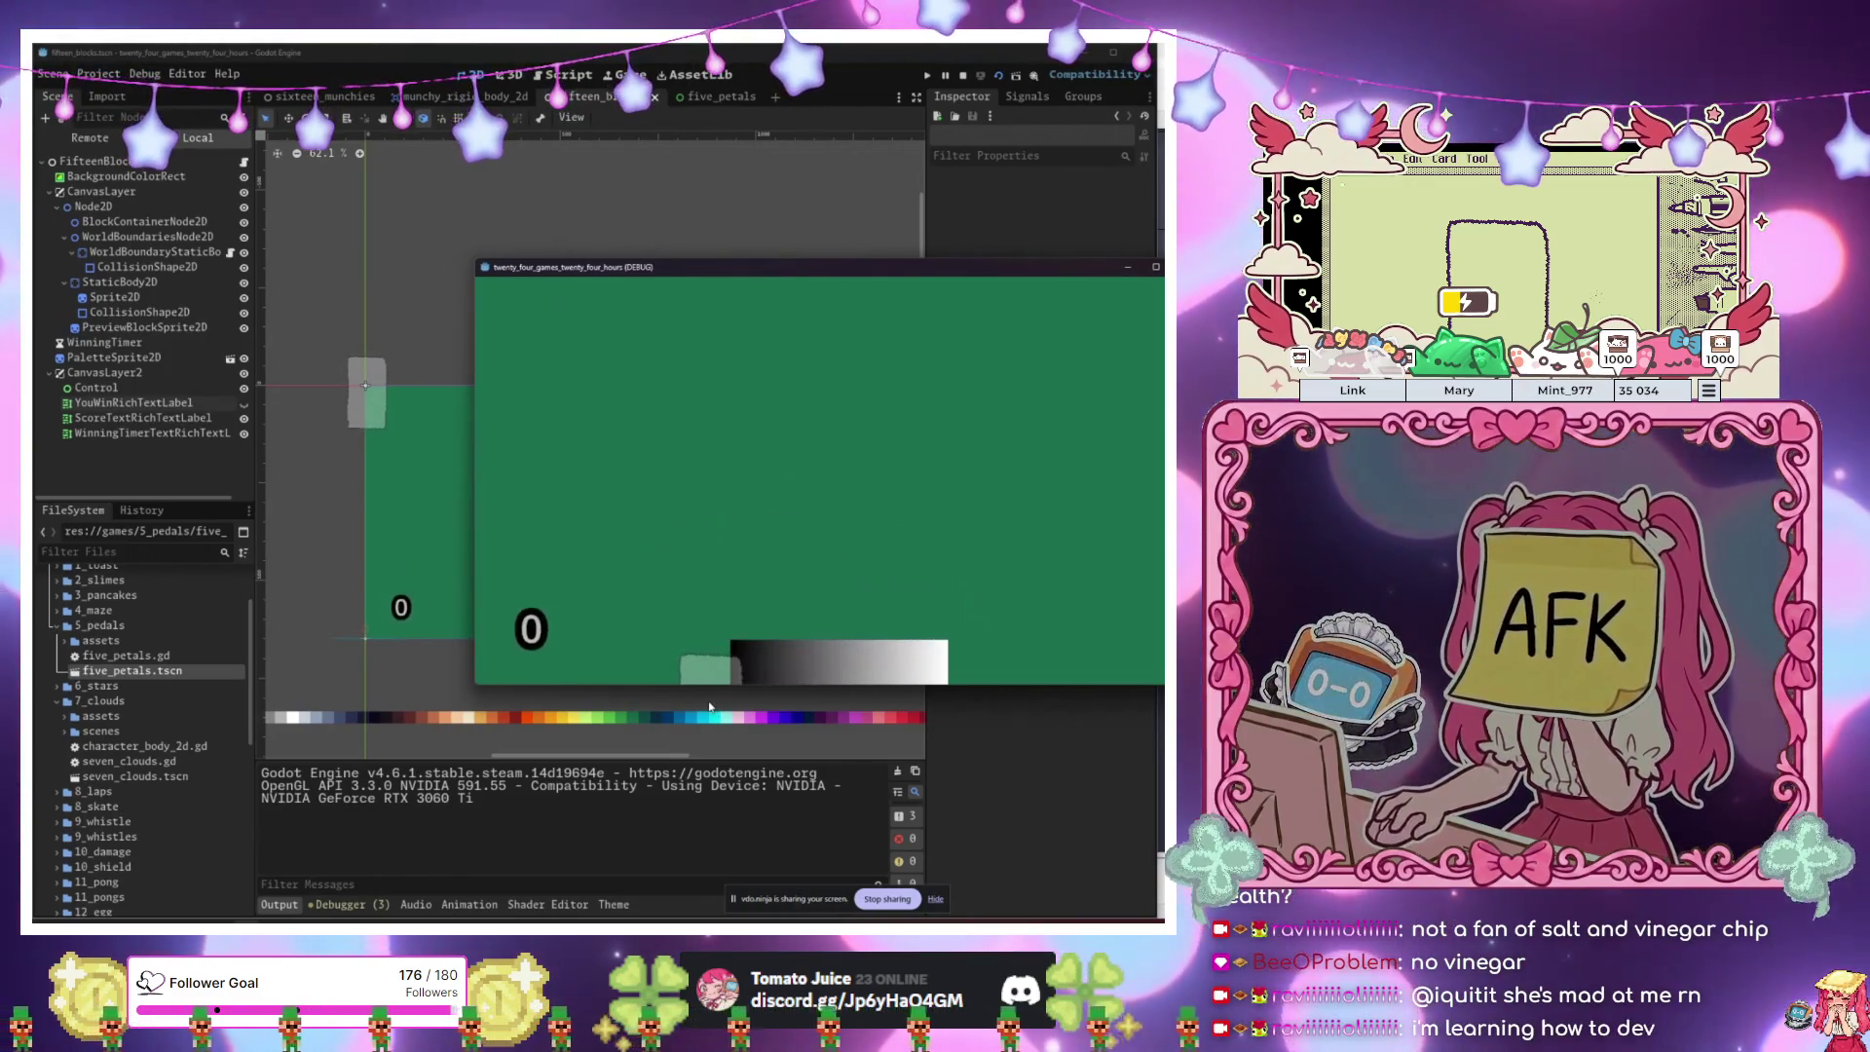
{"action": "left_click", "coordinate": [744, 597]}
{"action": "left_click", "coordinate": [819, 598]}
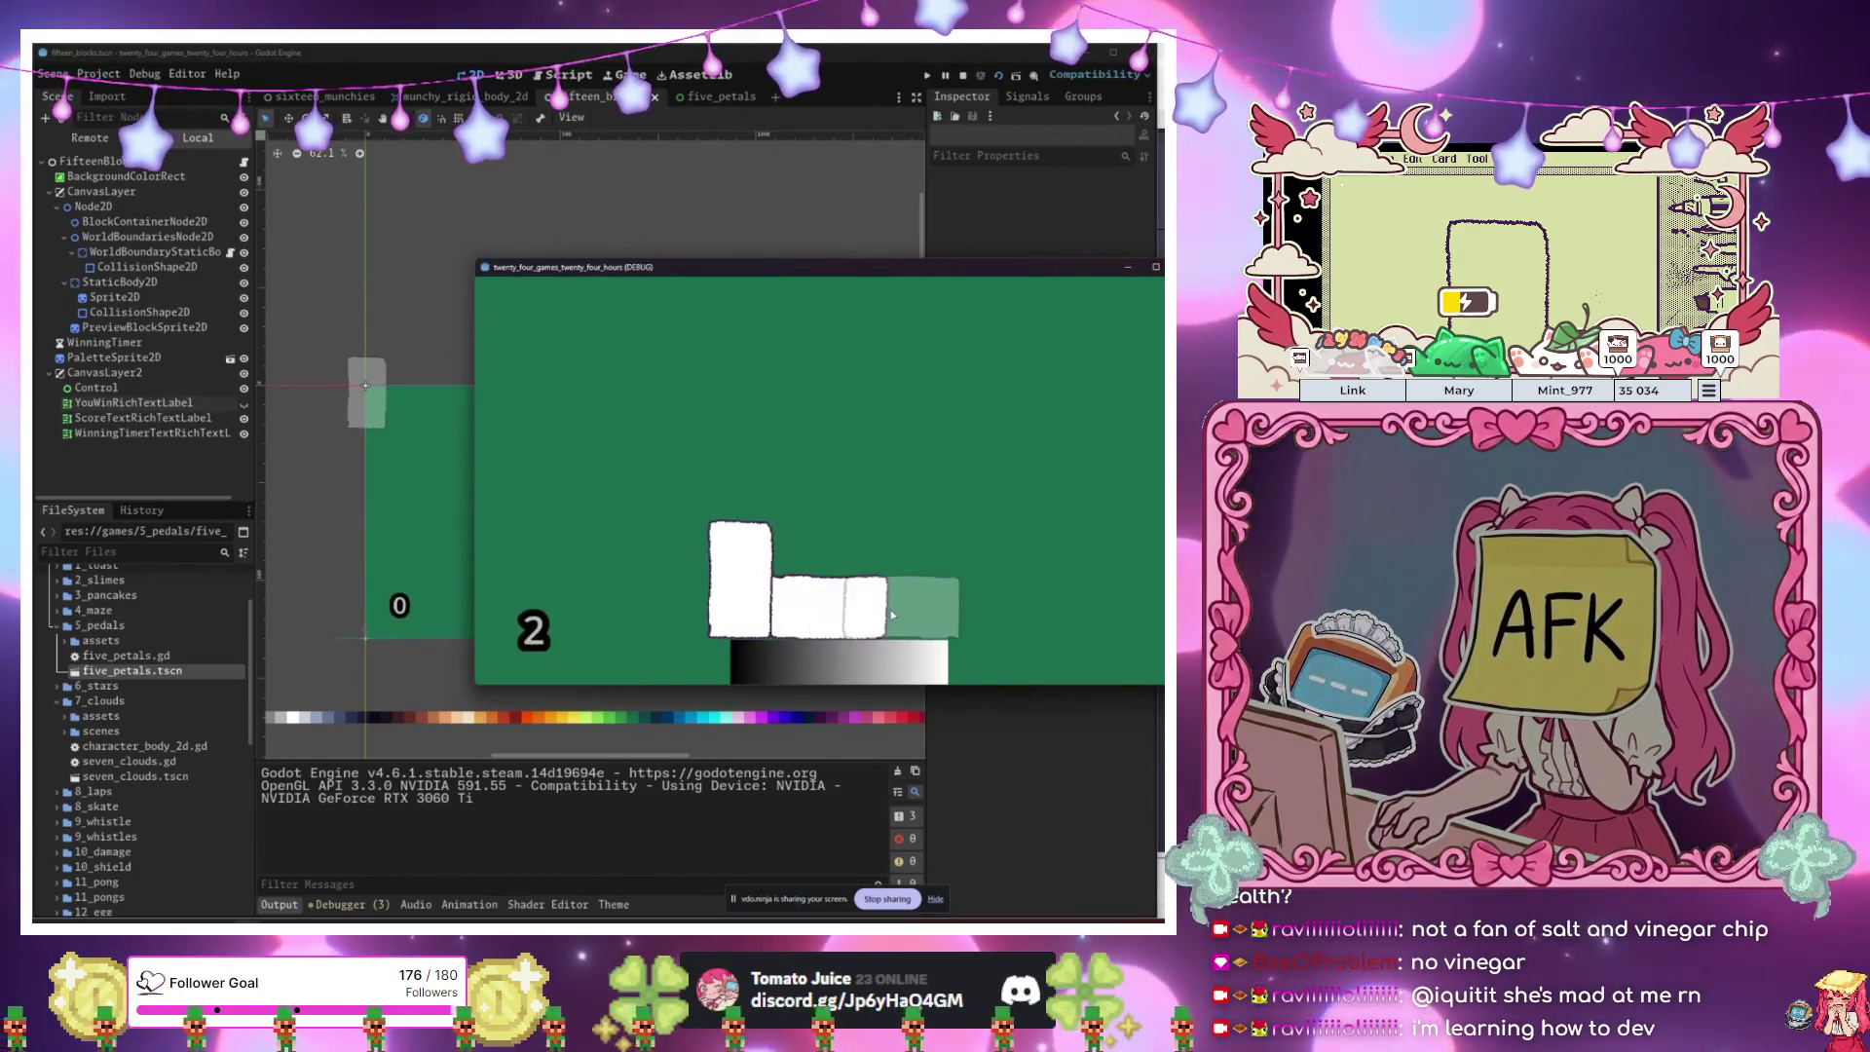
{"action": "left_click", "coordinate": [822, 541]}
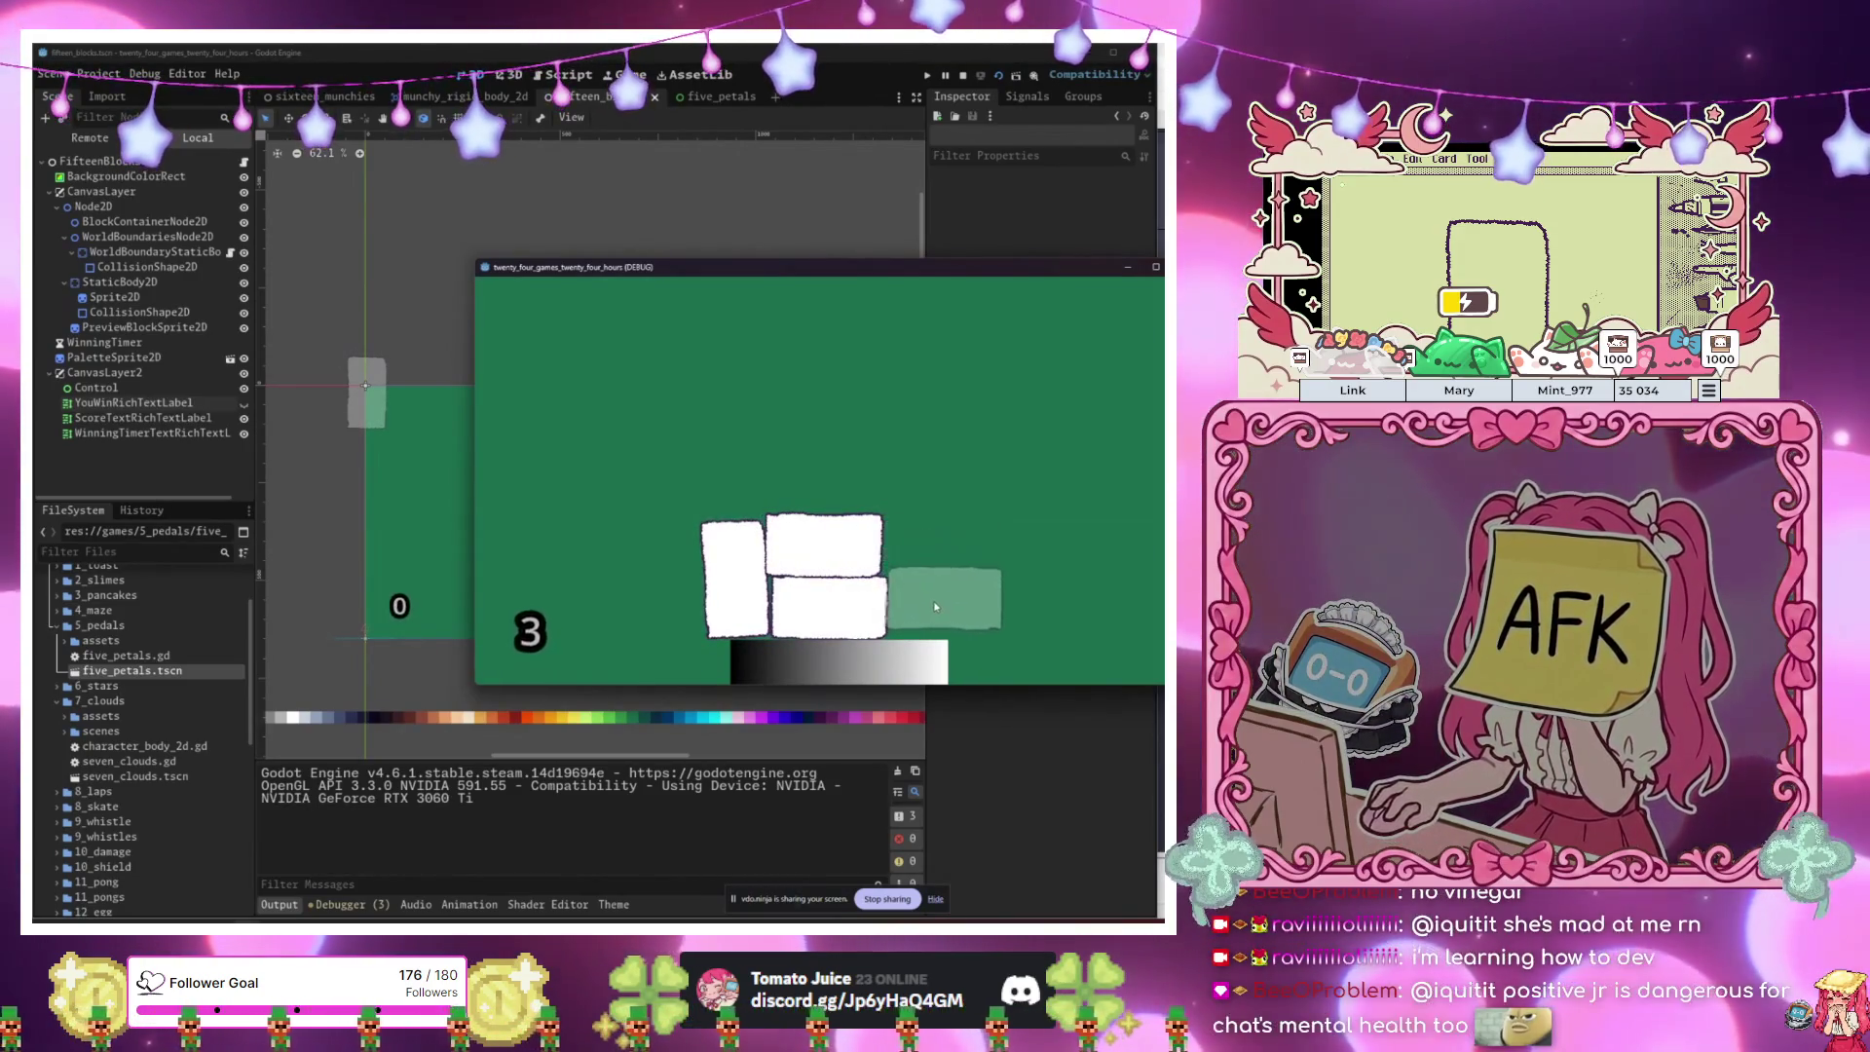
{"action": "left_click", "coordinate": [818, 461]}
{"action": "left_click", "coordinate": [811, 390]}
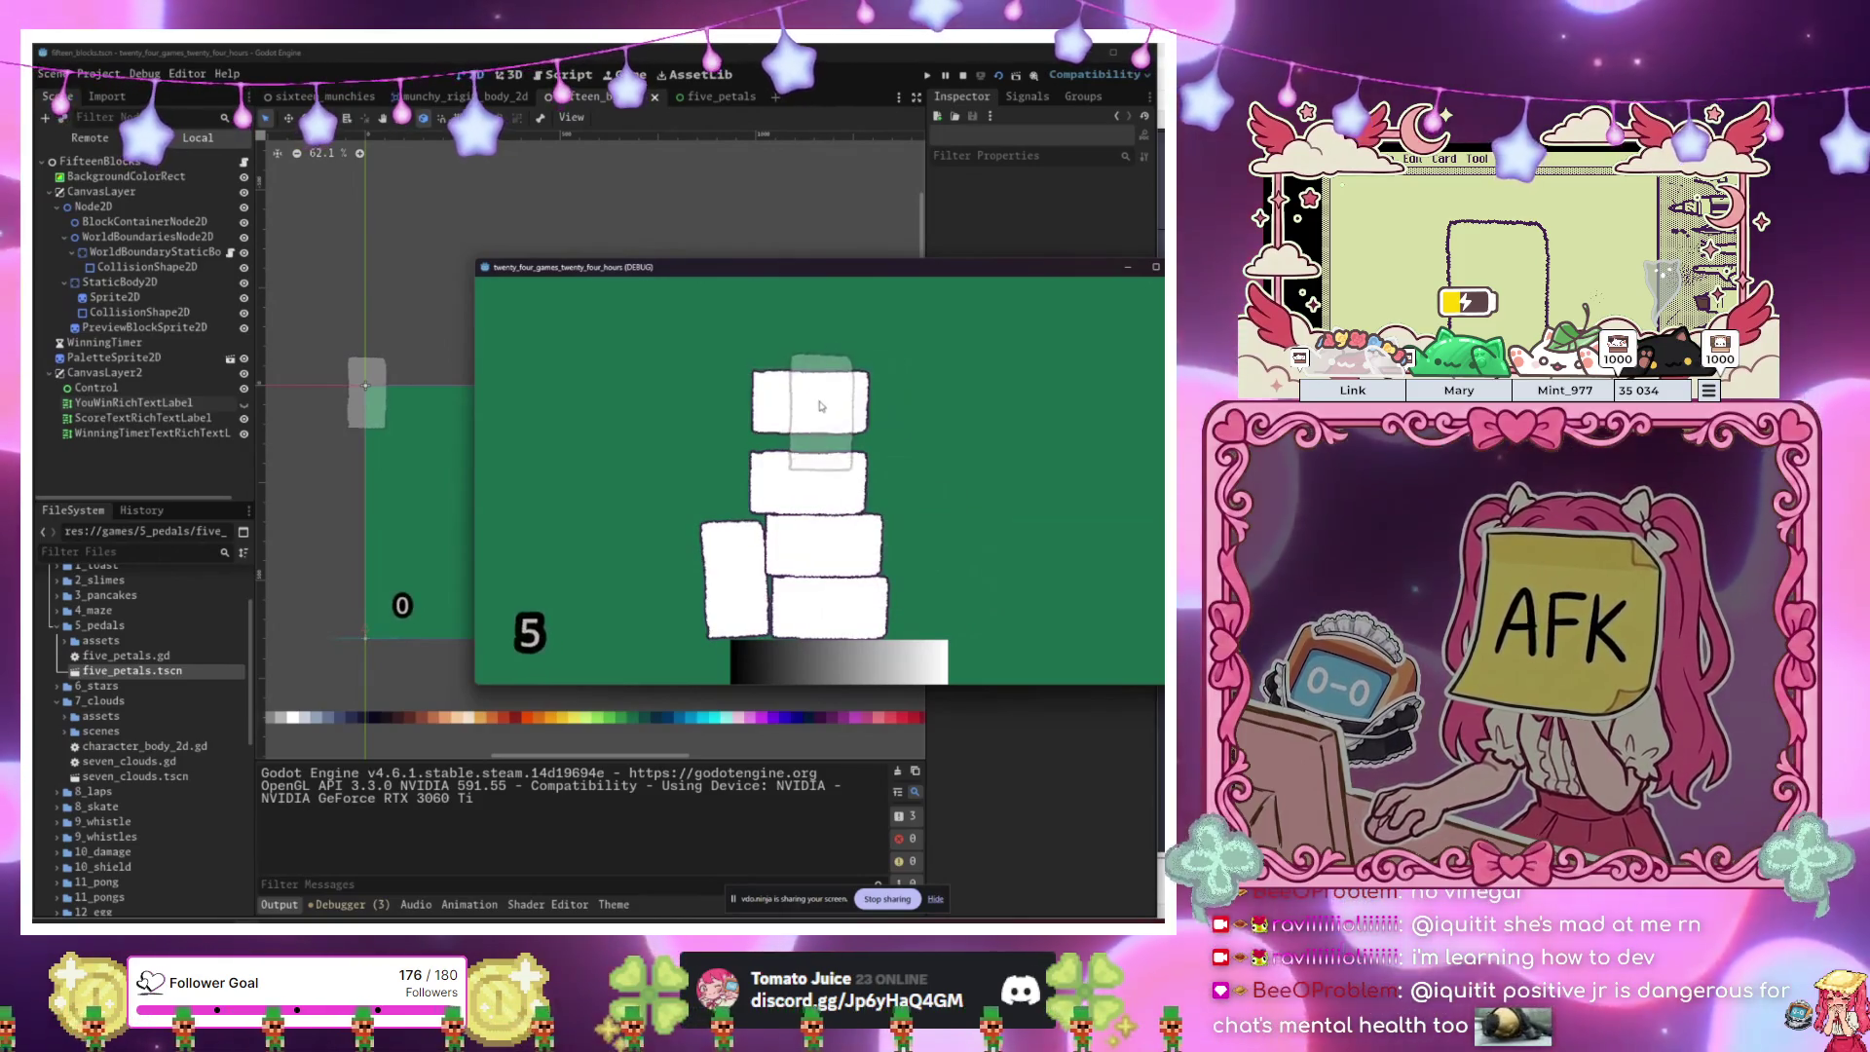
{"action": "left_click", "coordinate": [717, 444]}
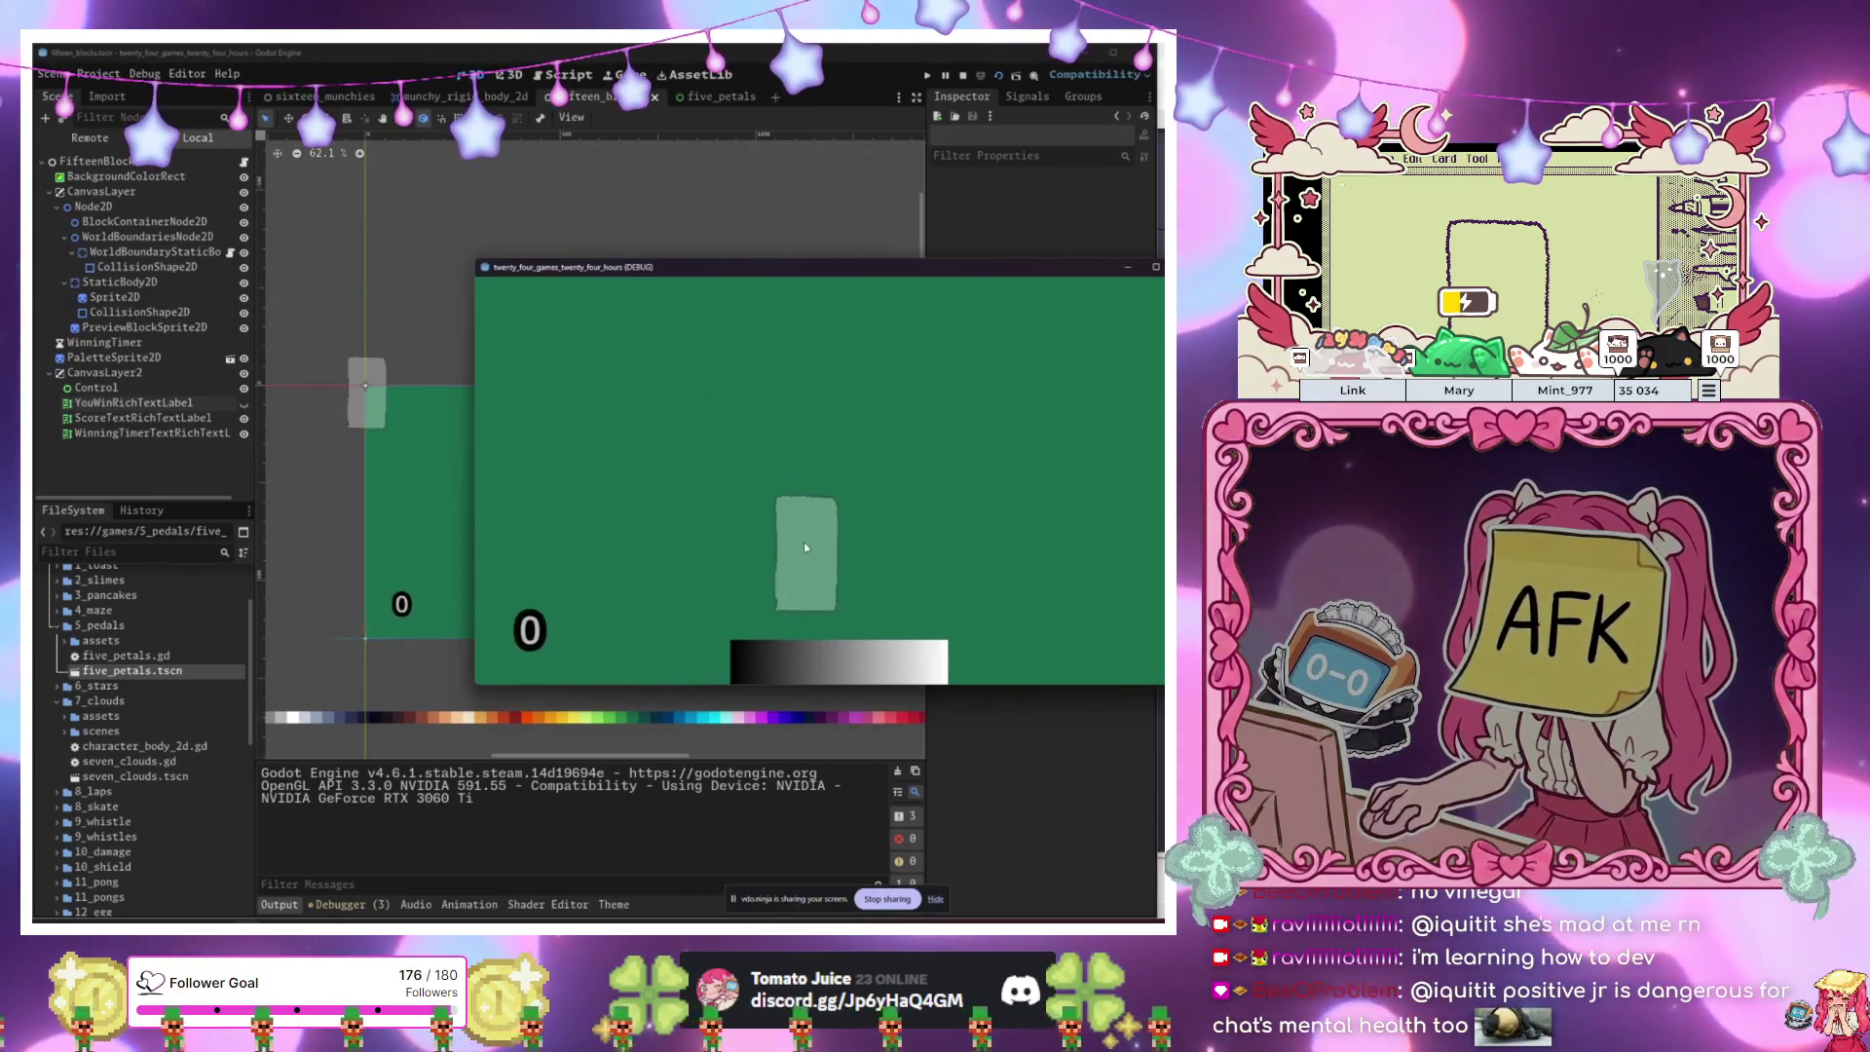
{"action": "key", "text": "F8"}
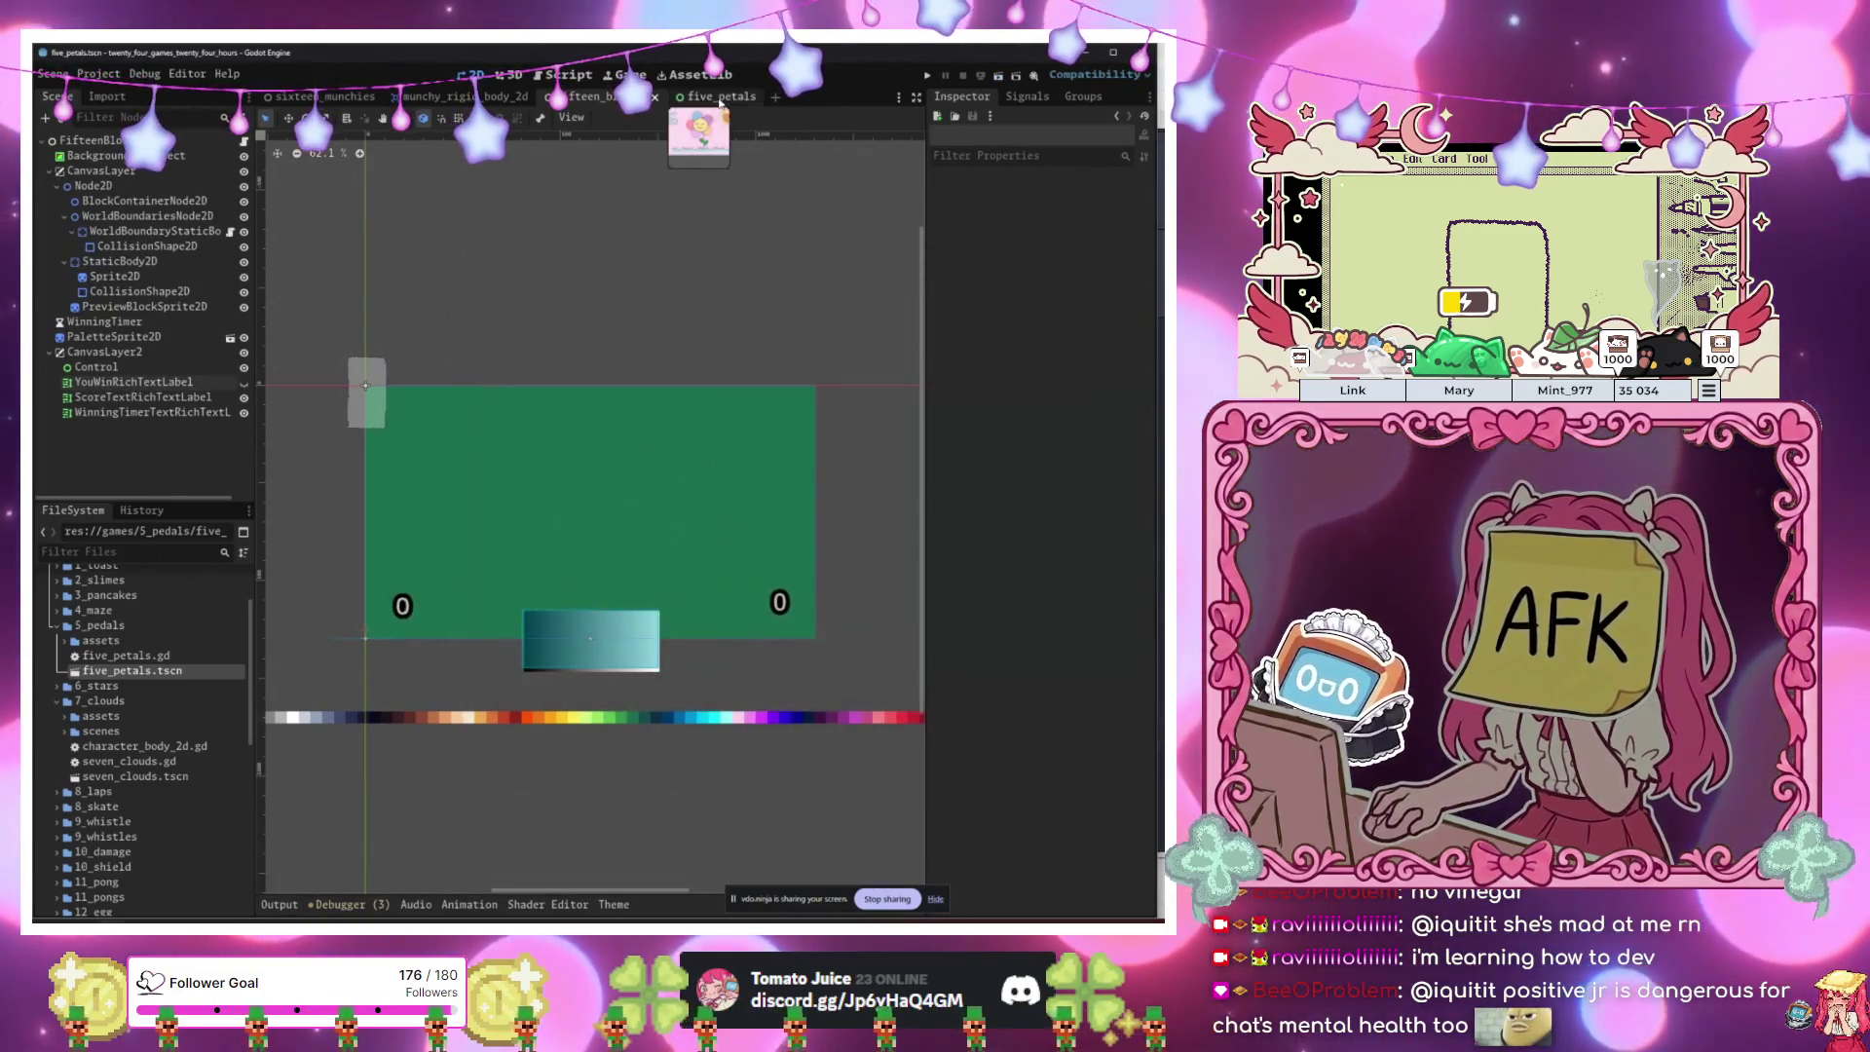
Switch the editor back to the five_petals flower scene
{"action": "left_click", "coordinate": [711, 97]}
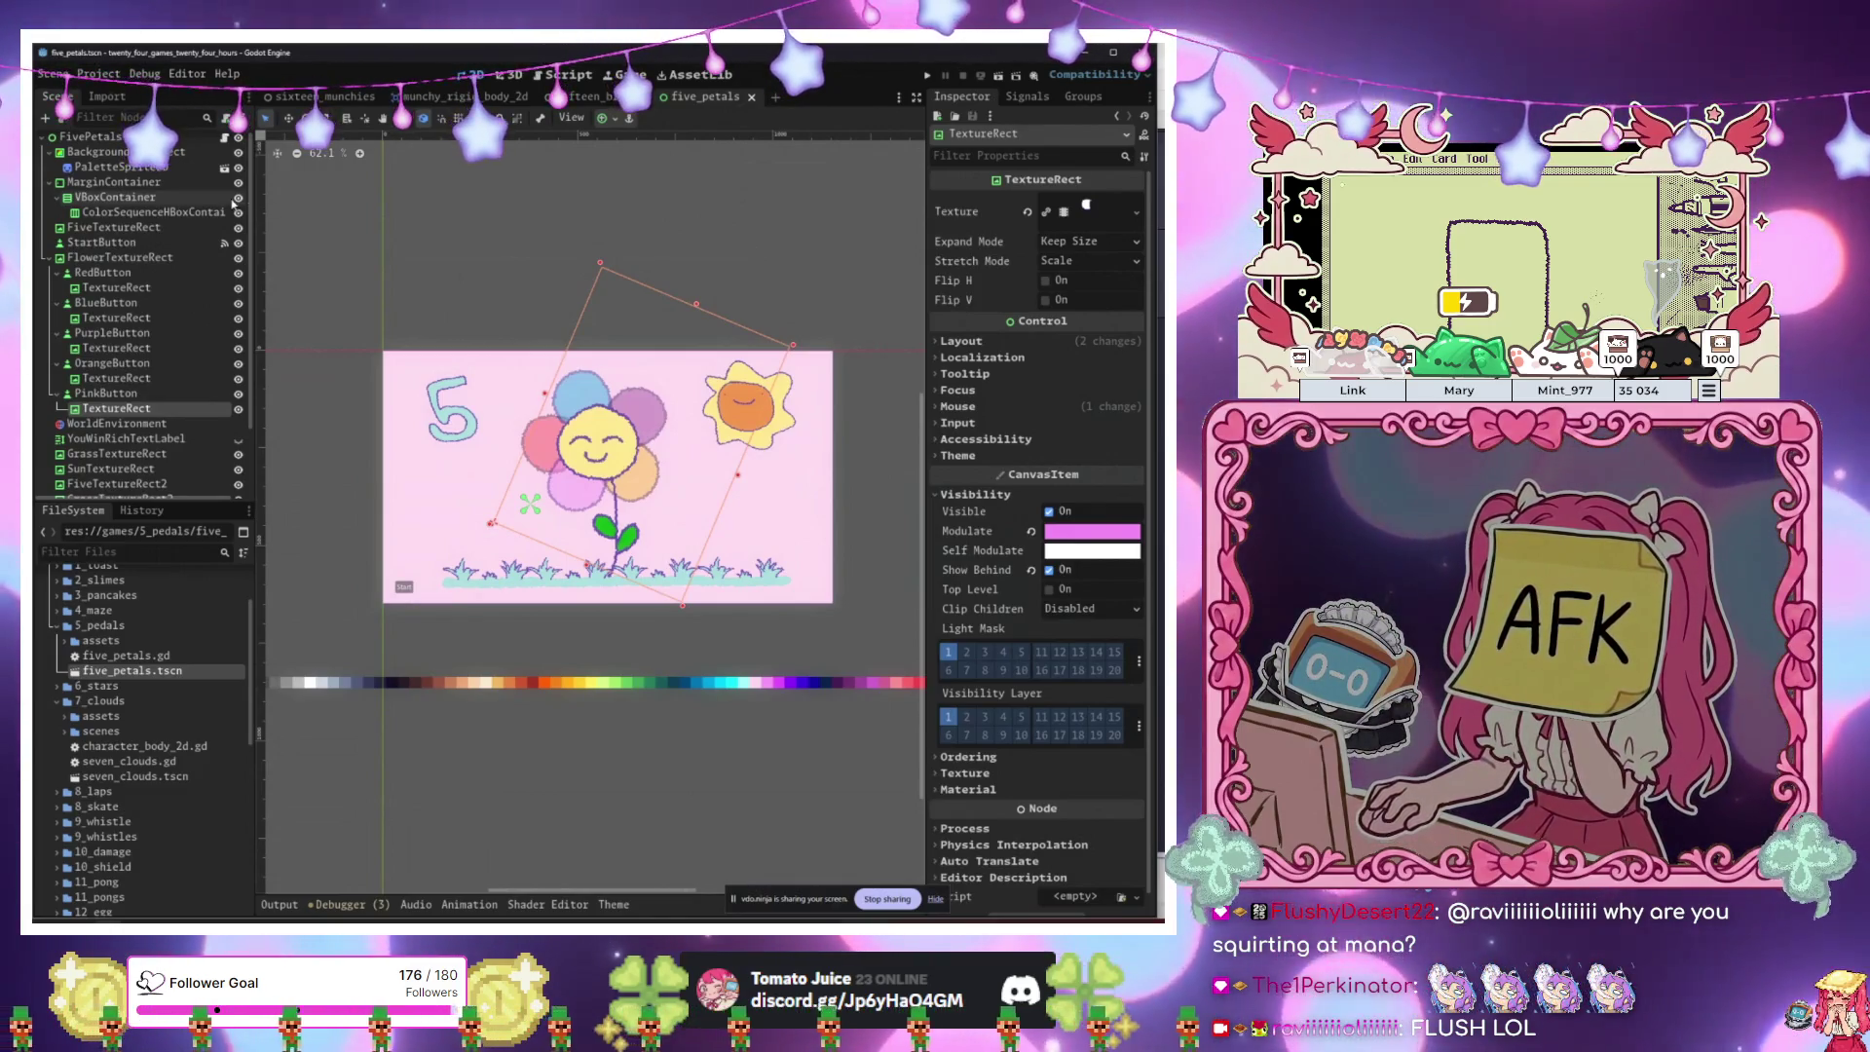
Inspect BackgroundColorRect and the FivePetals root, then open five_petals.gd in the Script editor
{"action": "left_click", "coordinate": [195, 153]}
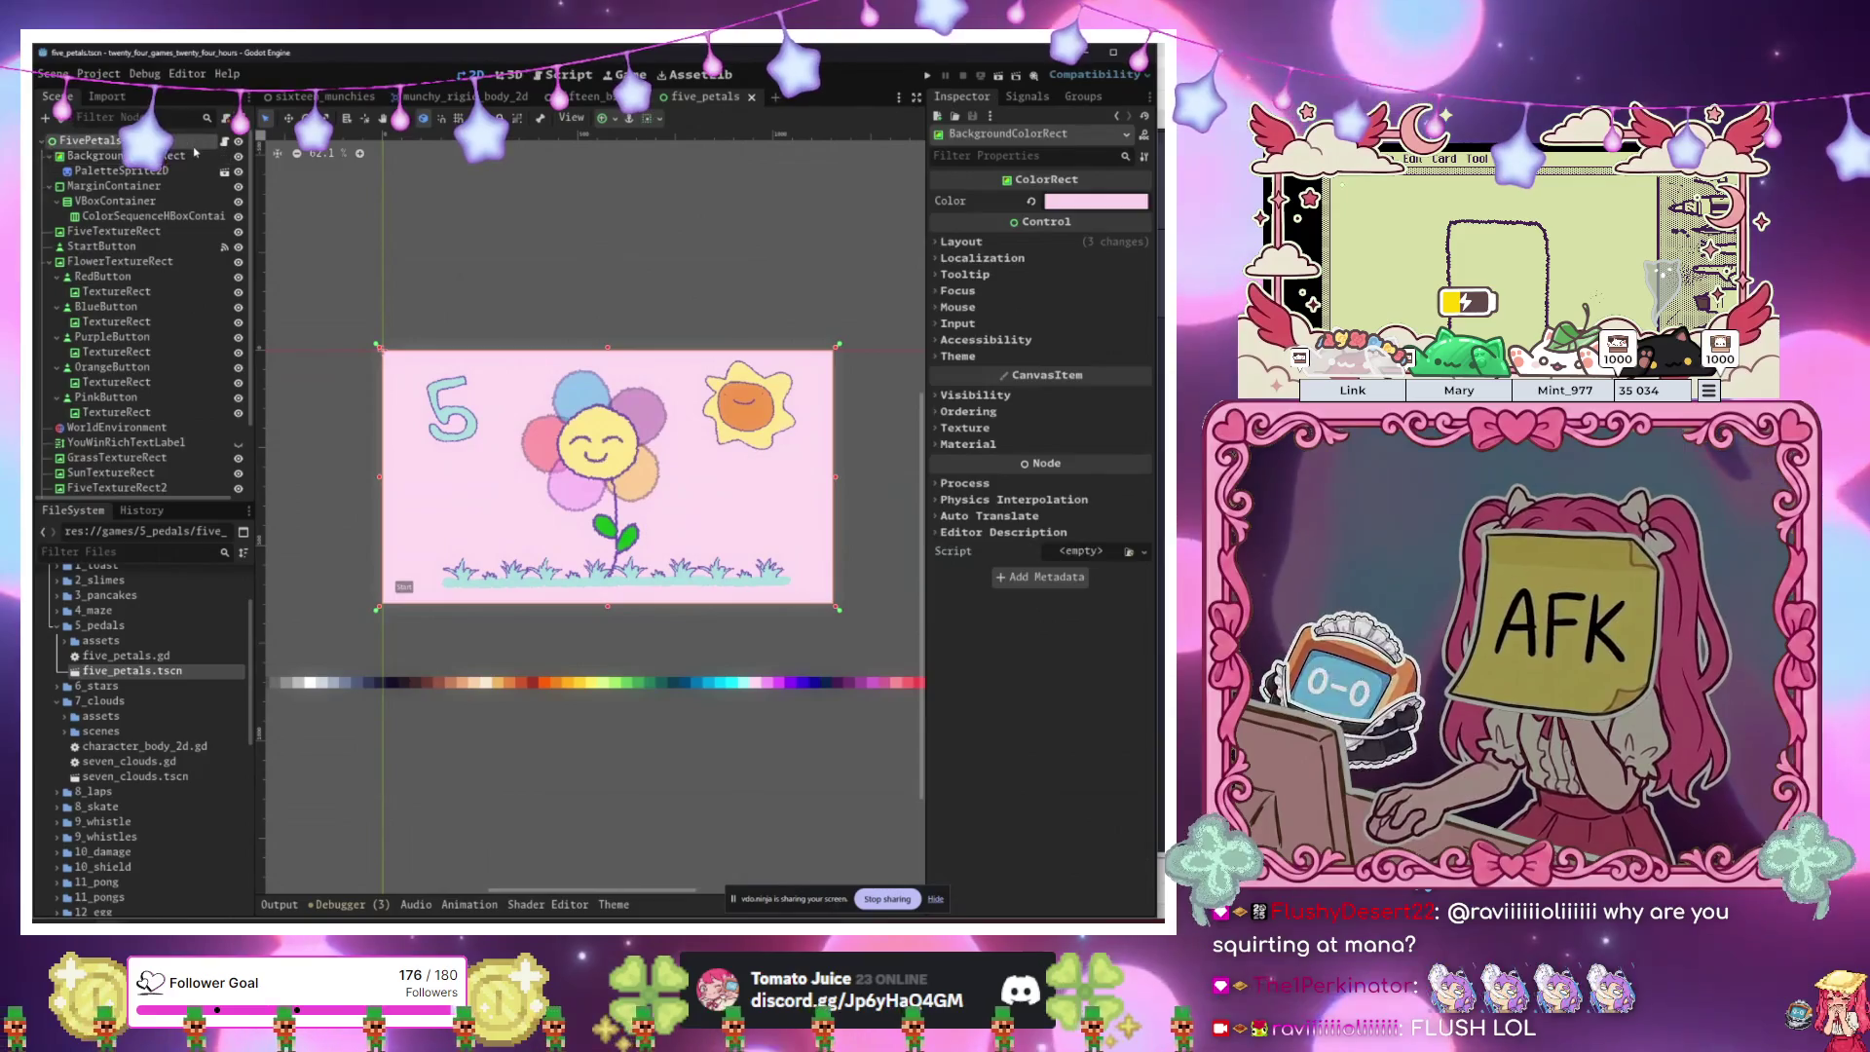
{"action": "left_click", "coordinate": [89, 139]}
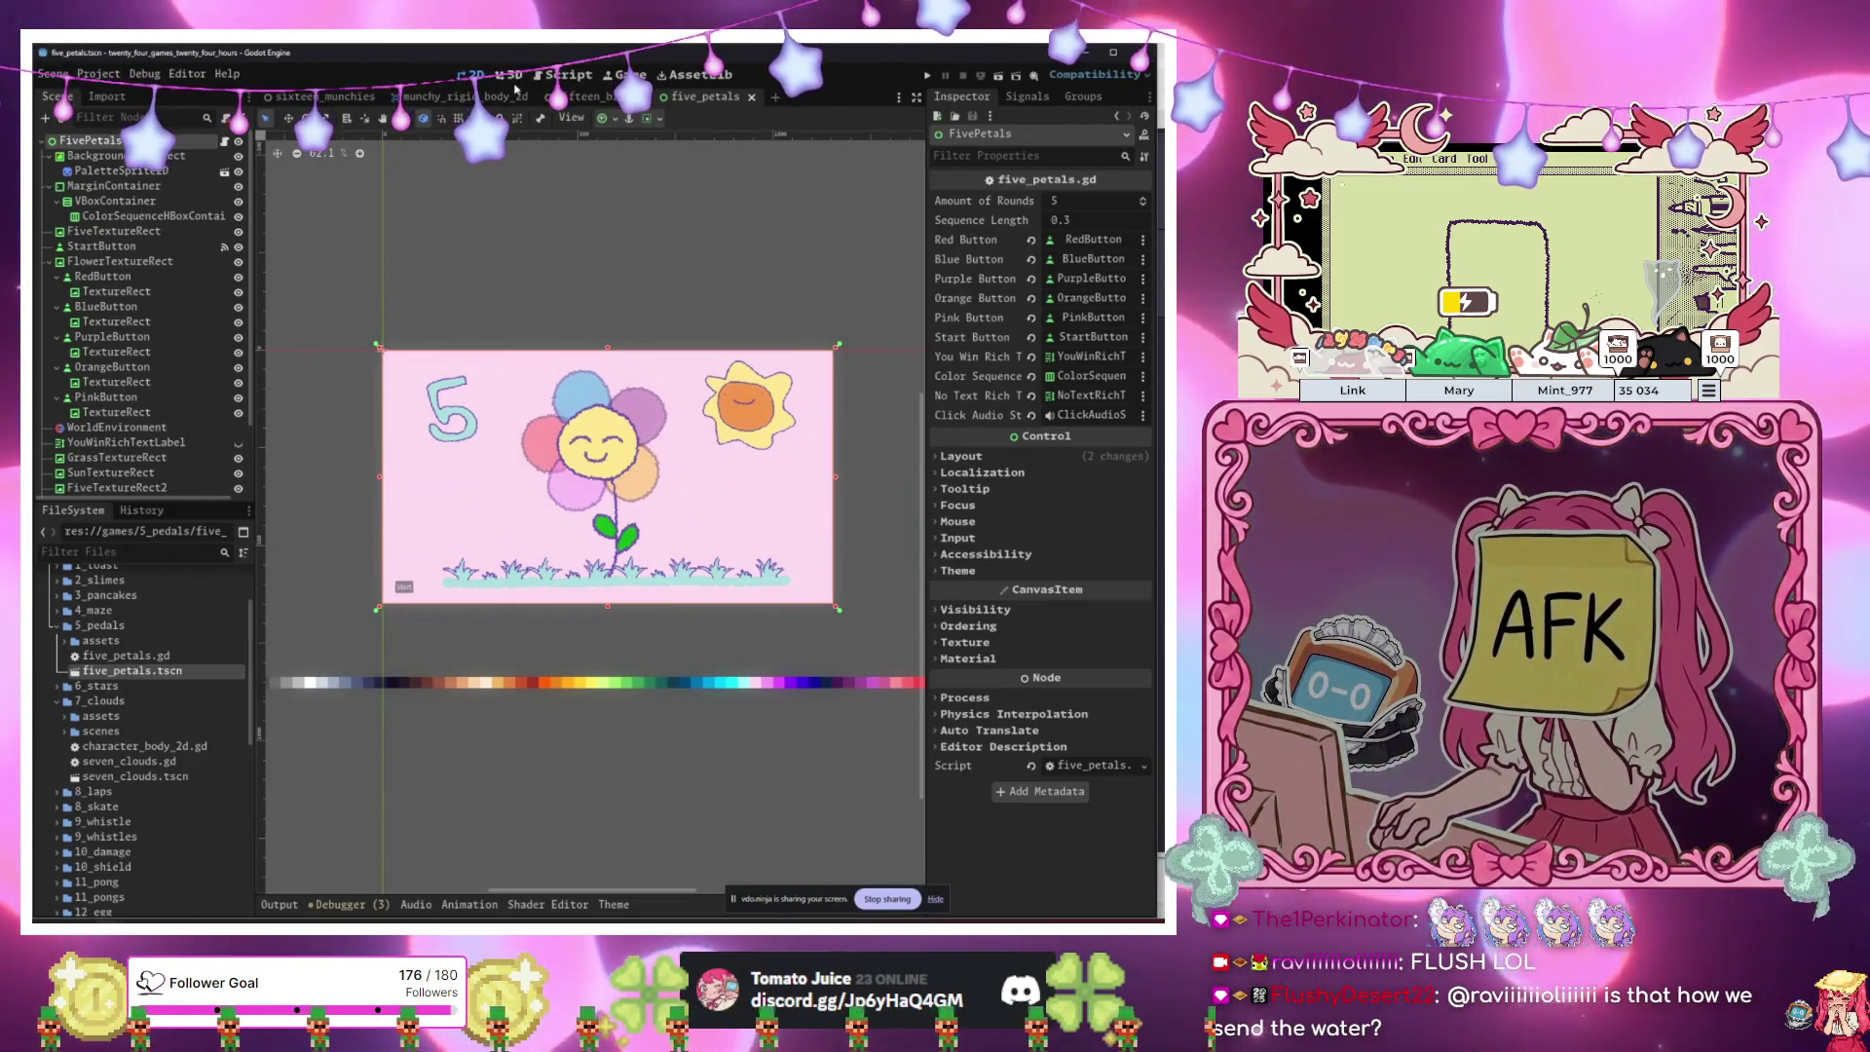
{"action": "key", "text": "ctrl+F3"}
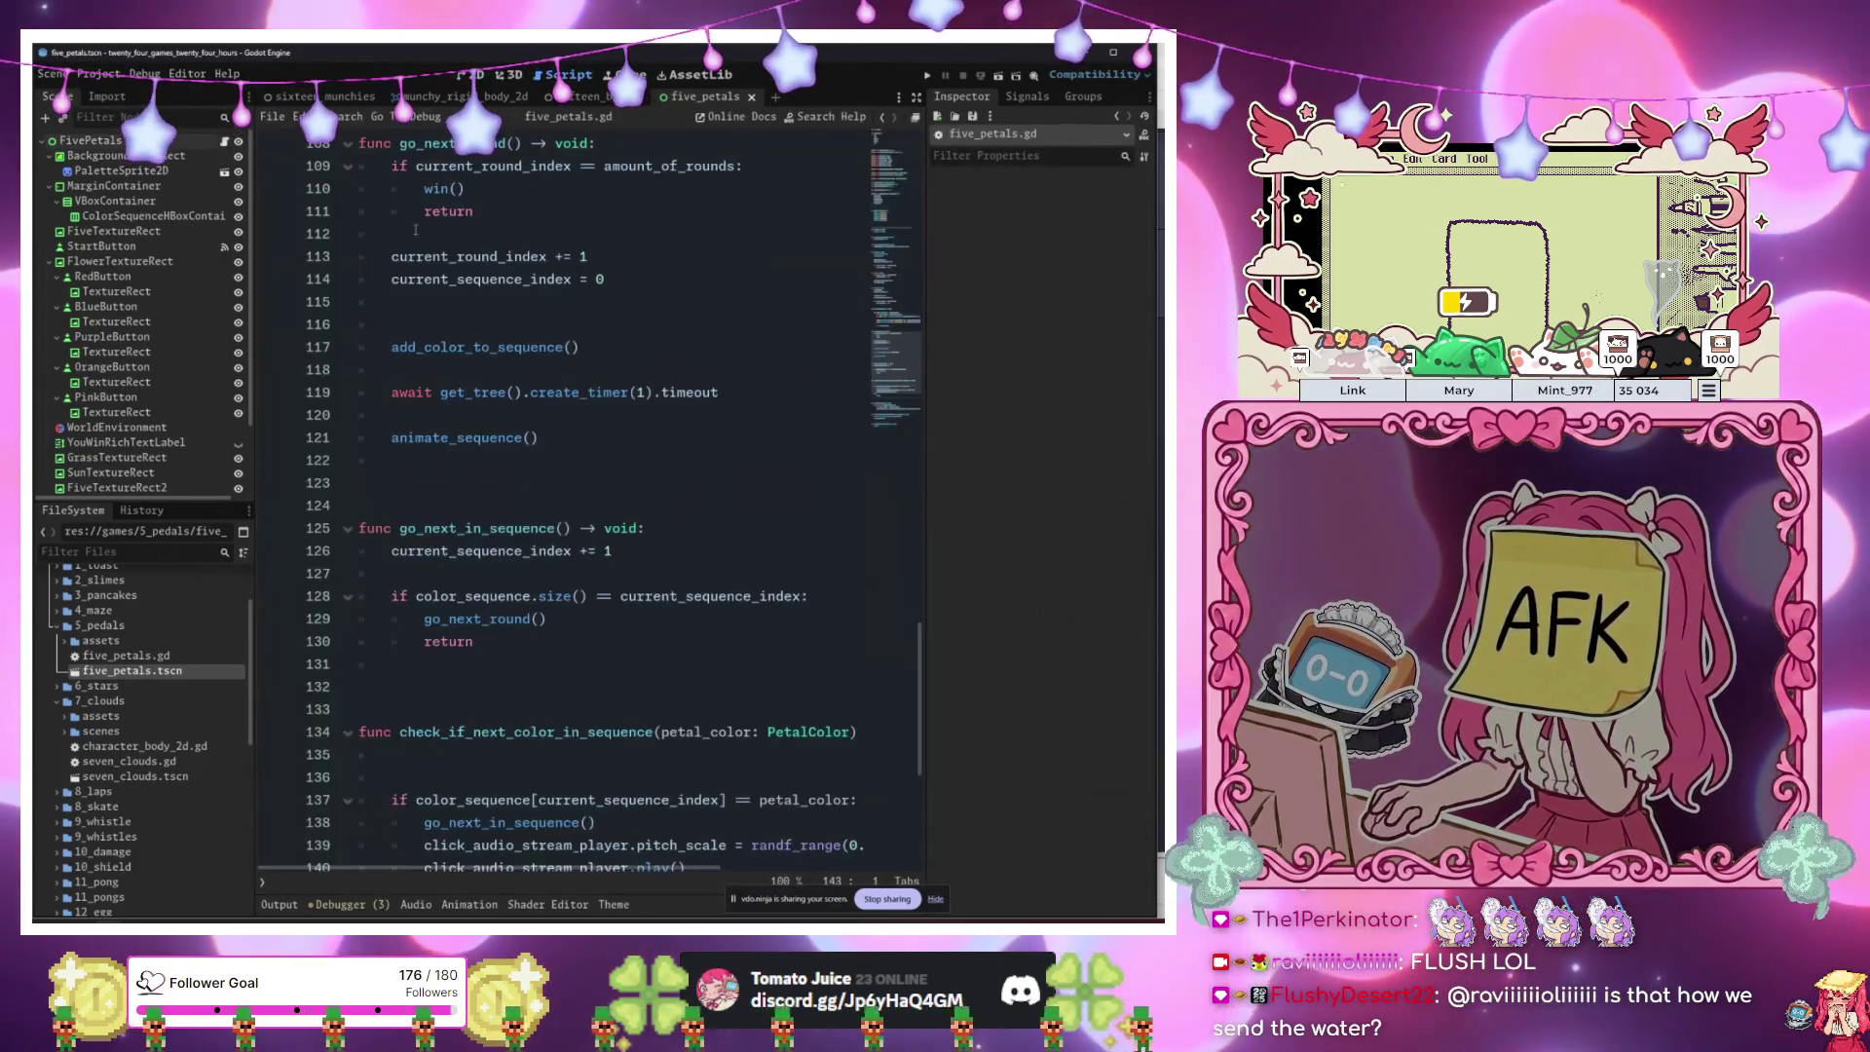
Create a new scene with a Control root node and rename it SeventeenBurgers
{"action": "left_click", "coordinate": [416, 230]}
{"action": "key", "text": "ctrl+n"}
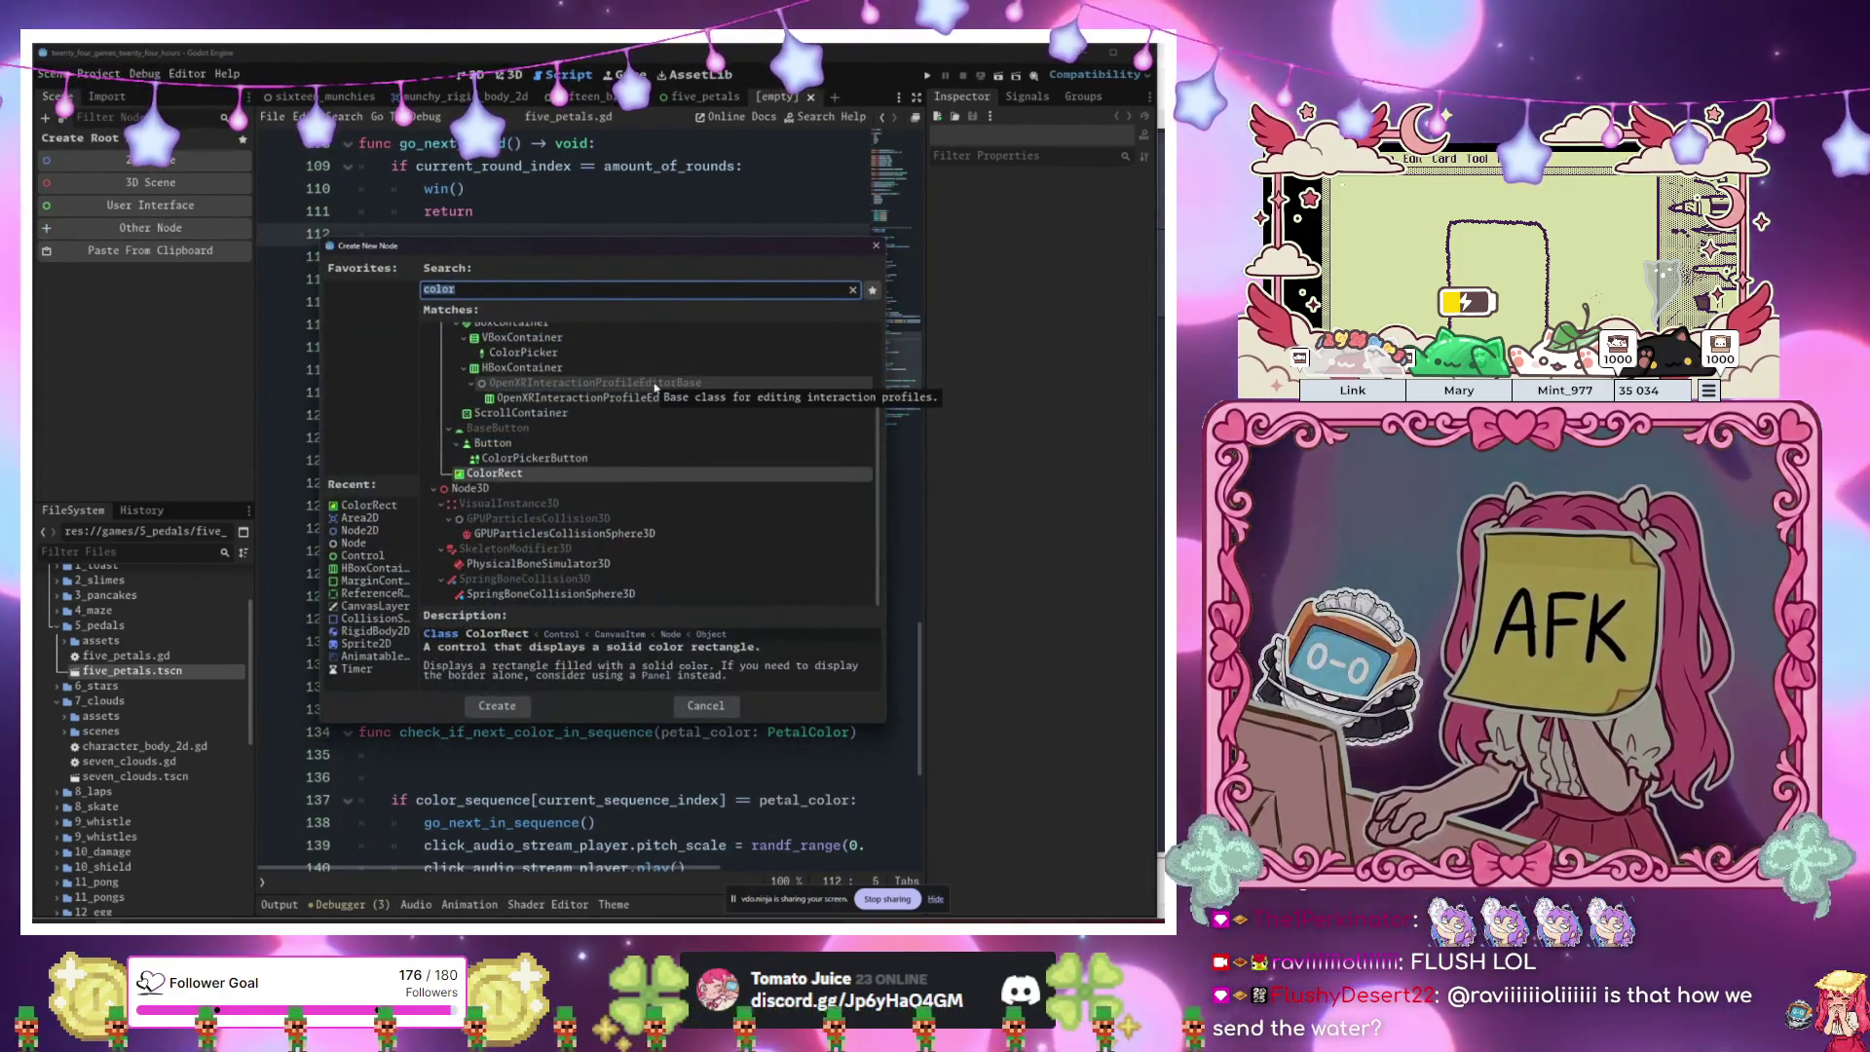
{"action": "type", "text": "colo"}
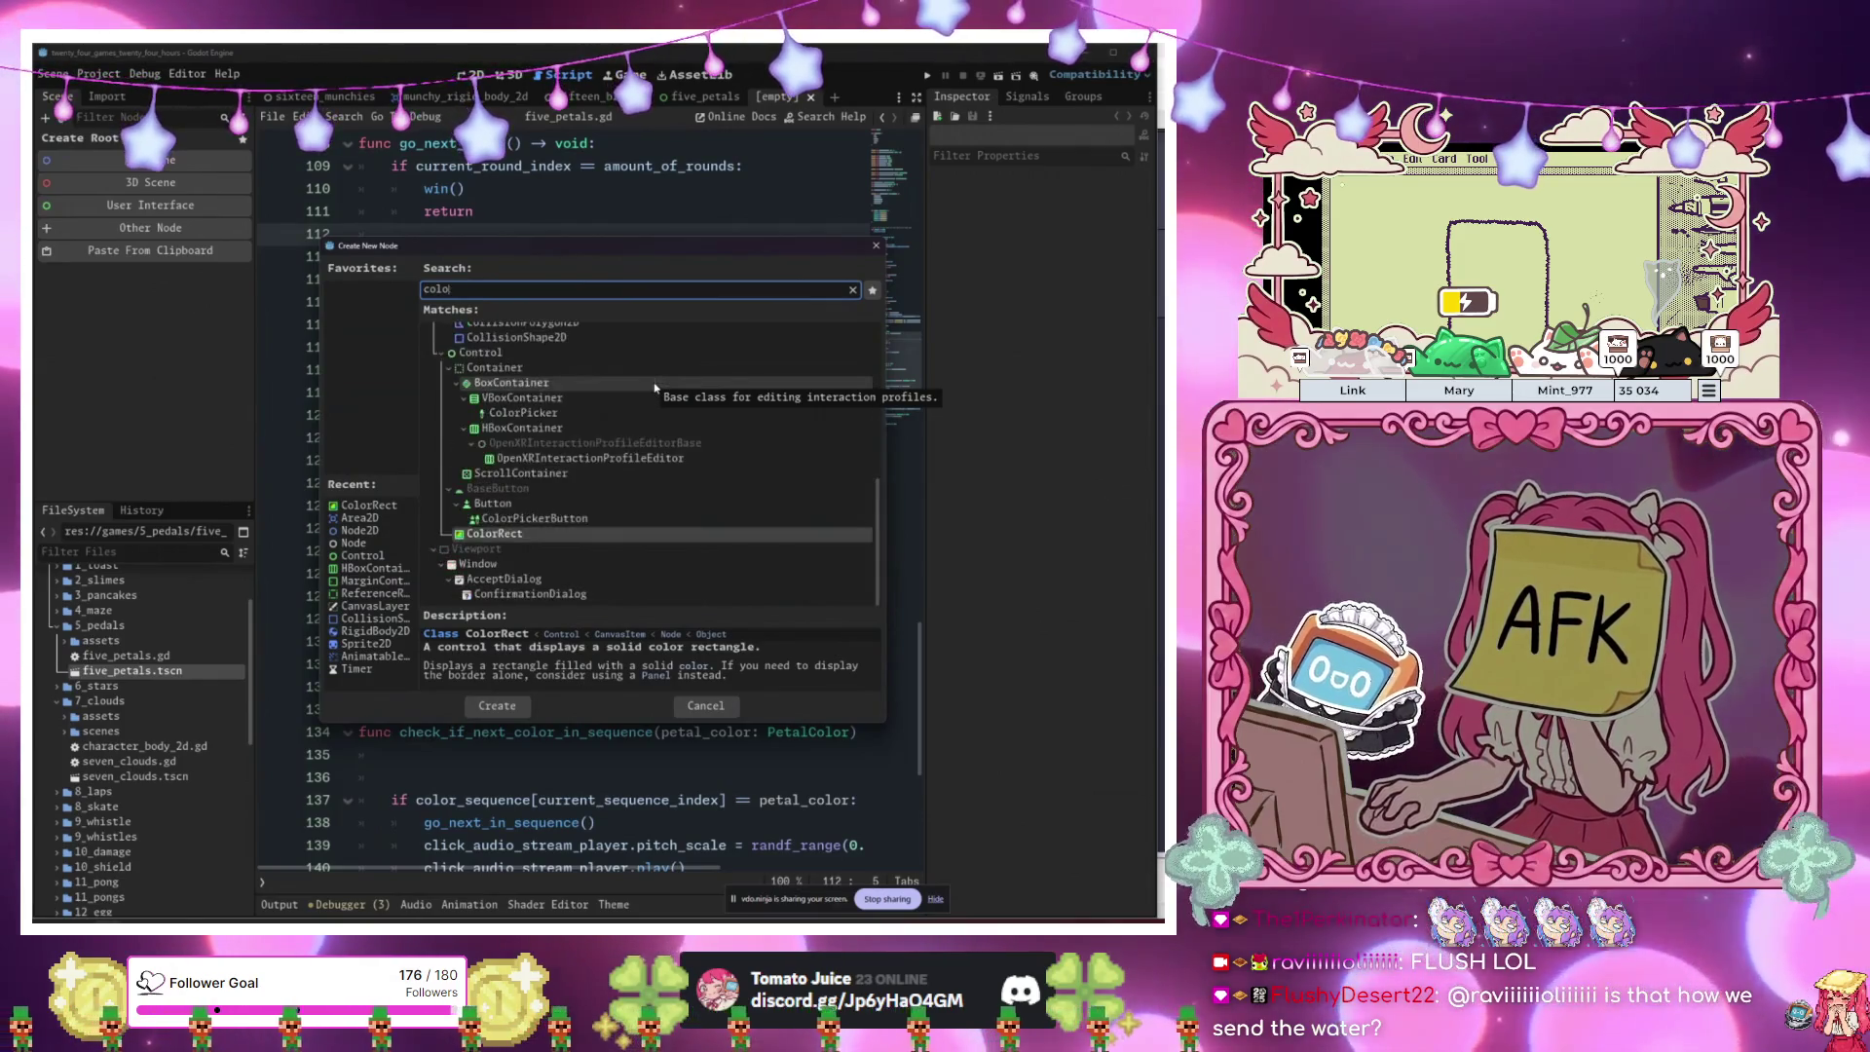
{"action": "key", "text": "BackSpace"}
{"action": "key", "text": "BackSpace"}
{"action": "type", "text": "ntr"}
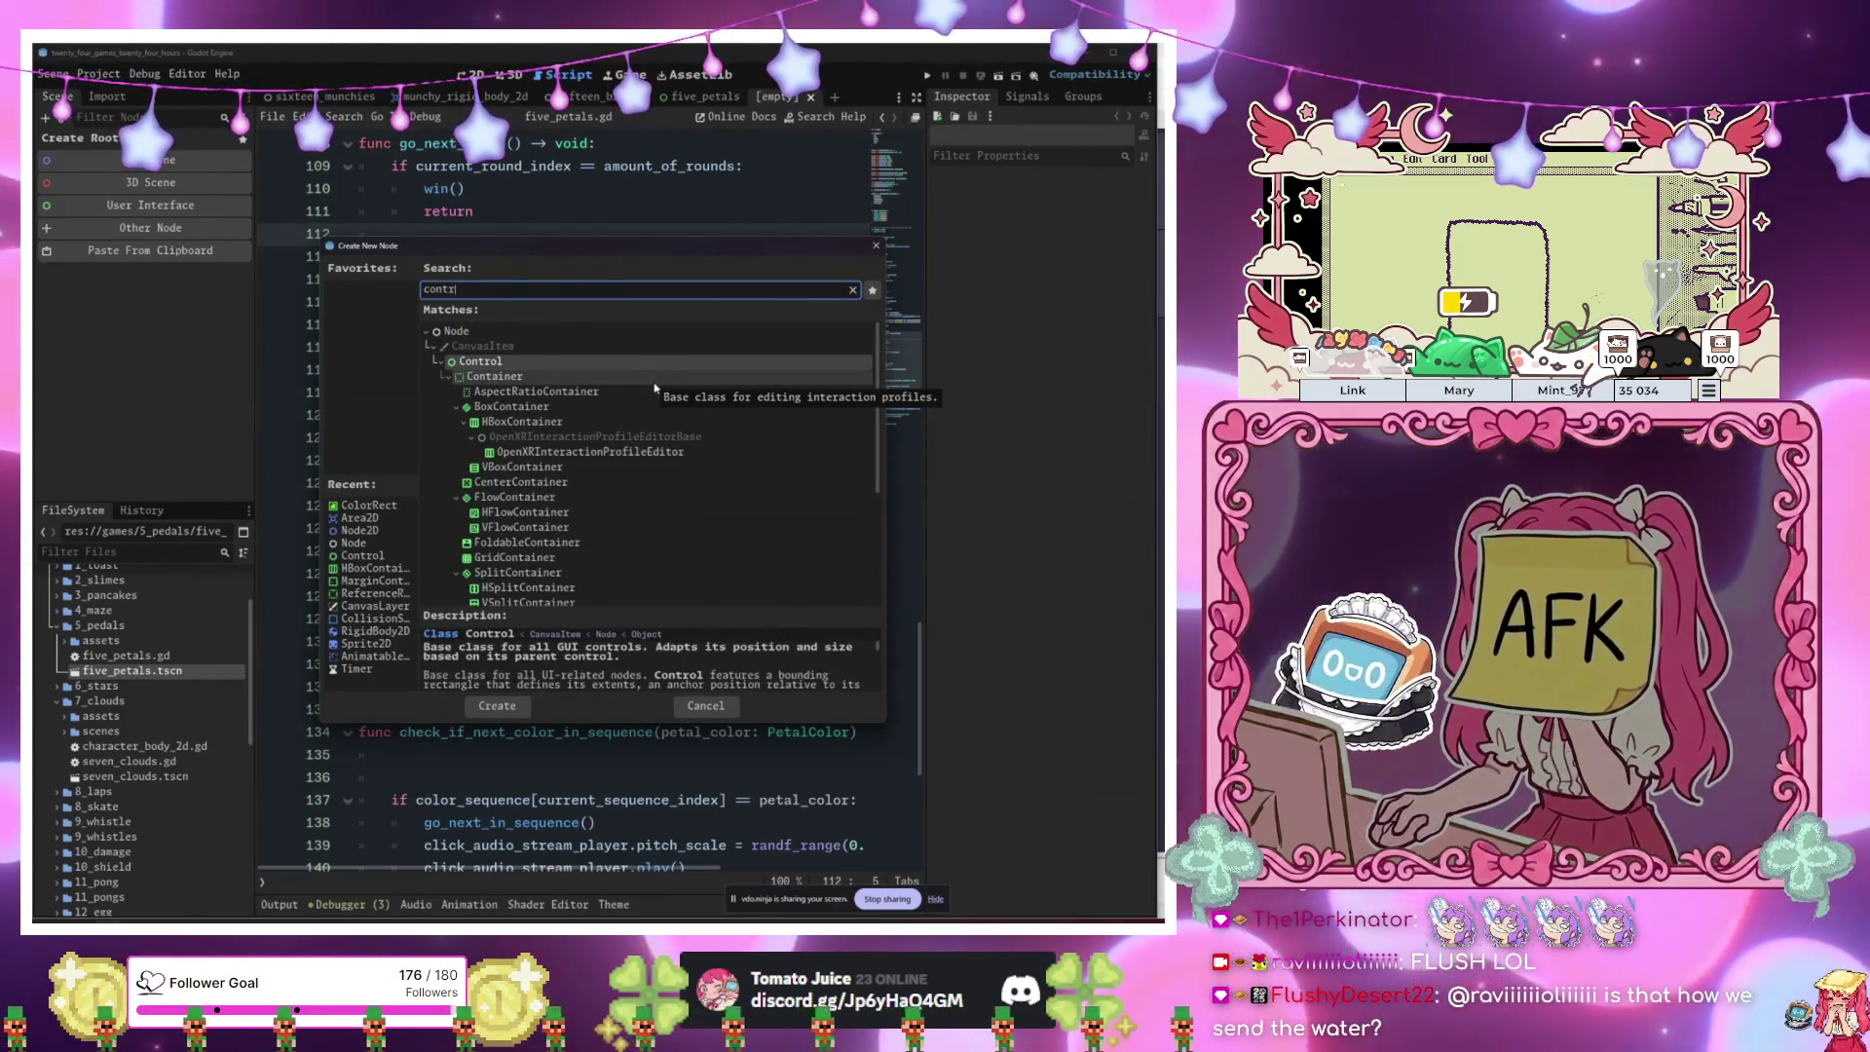
{"action": "key", "text": "Return"}
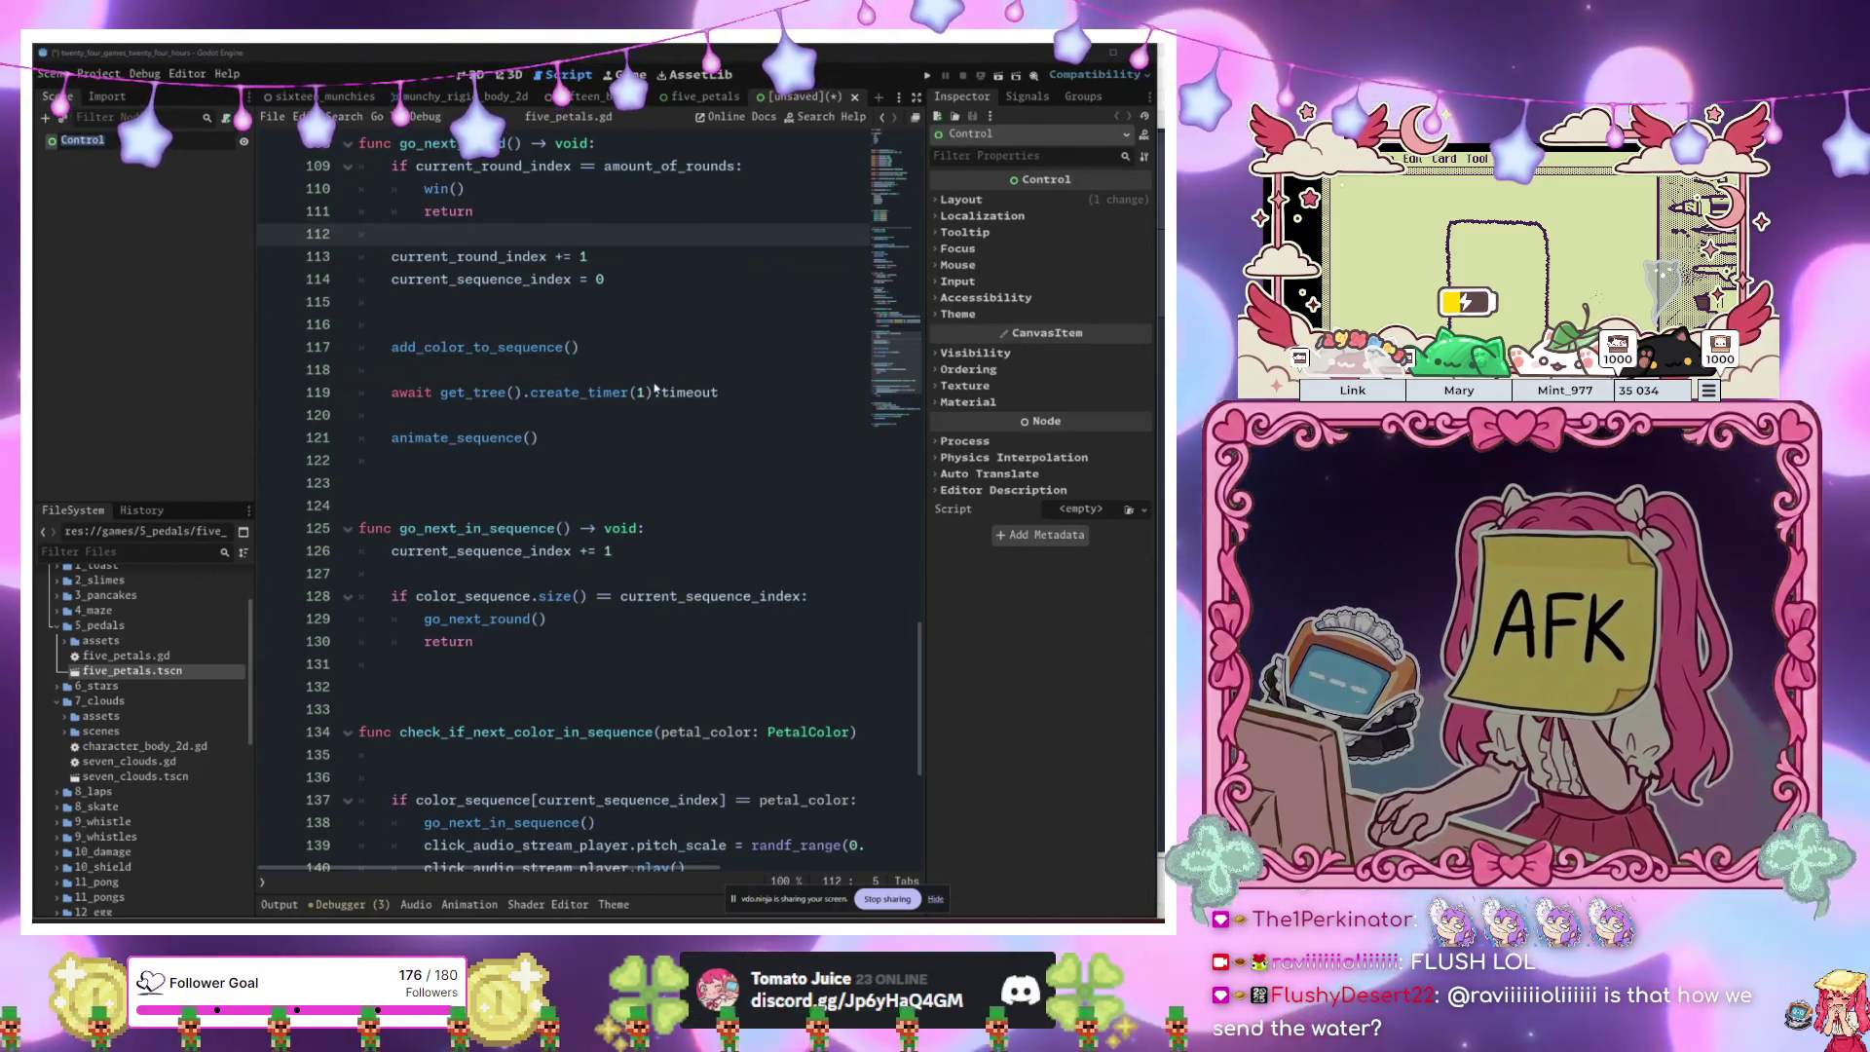
{"action": "key", "text": "F2"}
{"action": "type", "text": "1"}
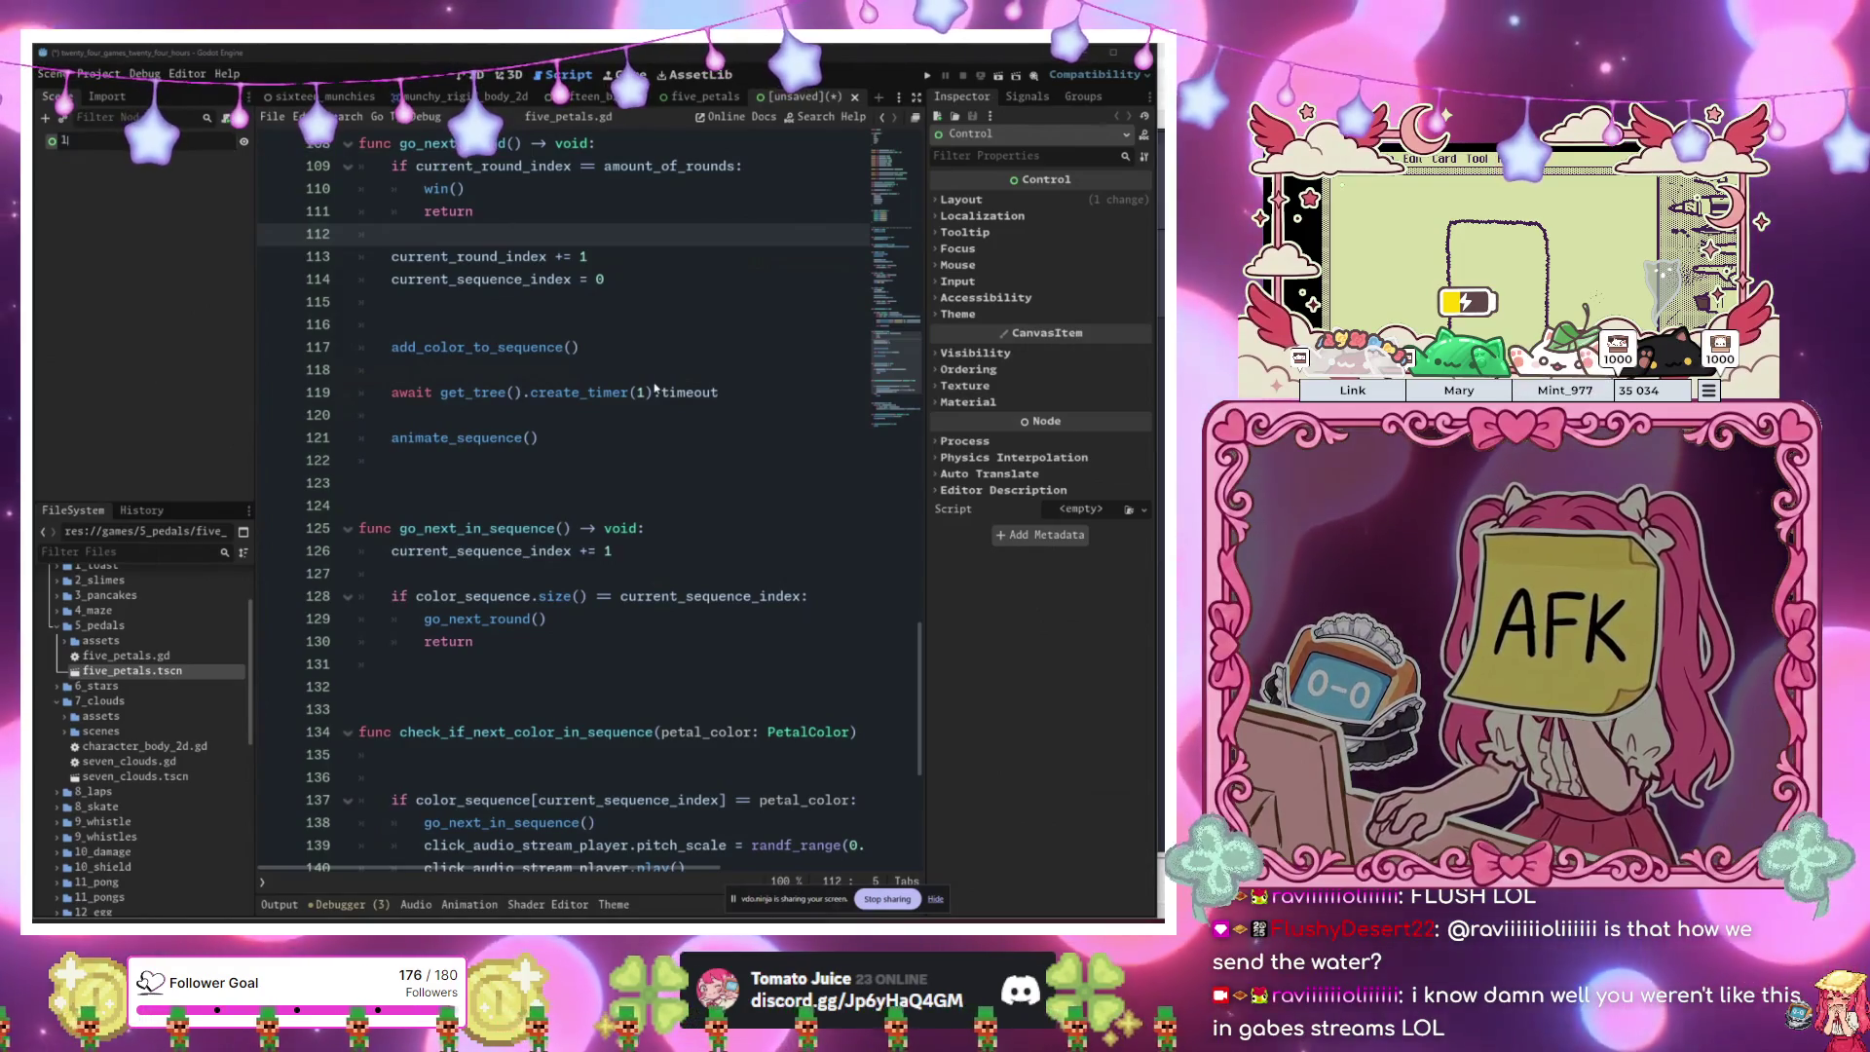
{"action": "type", "text": "Se"}
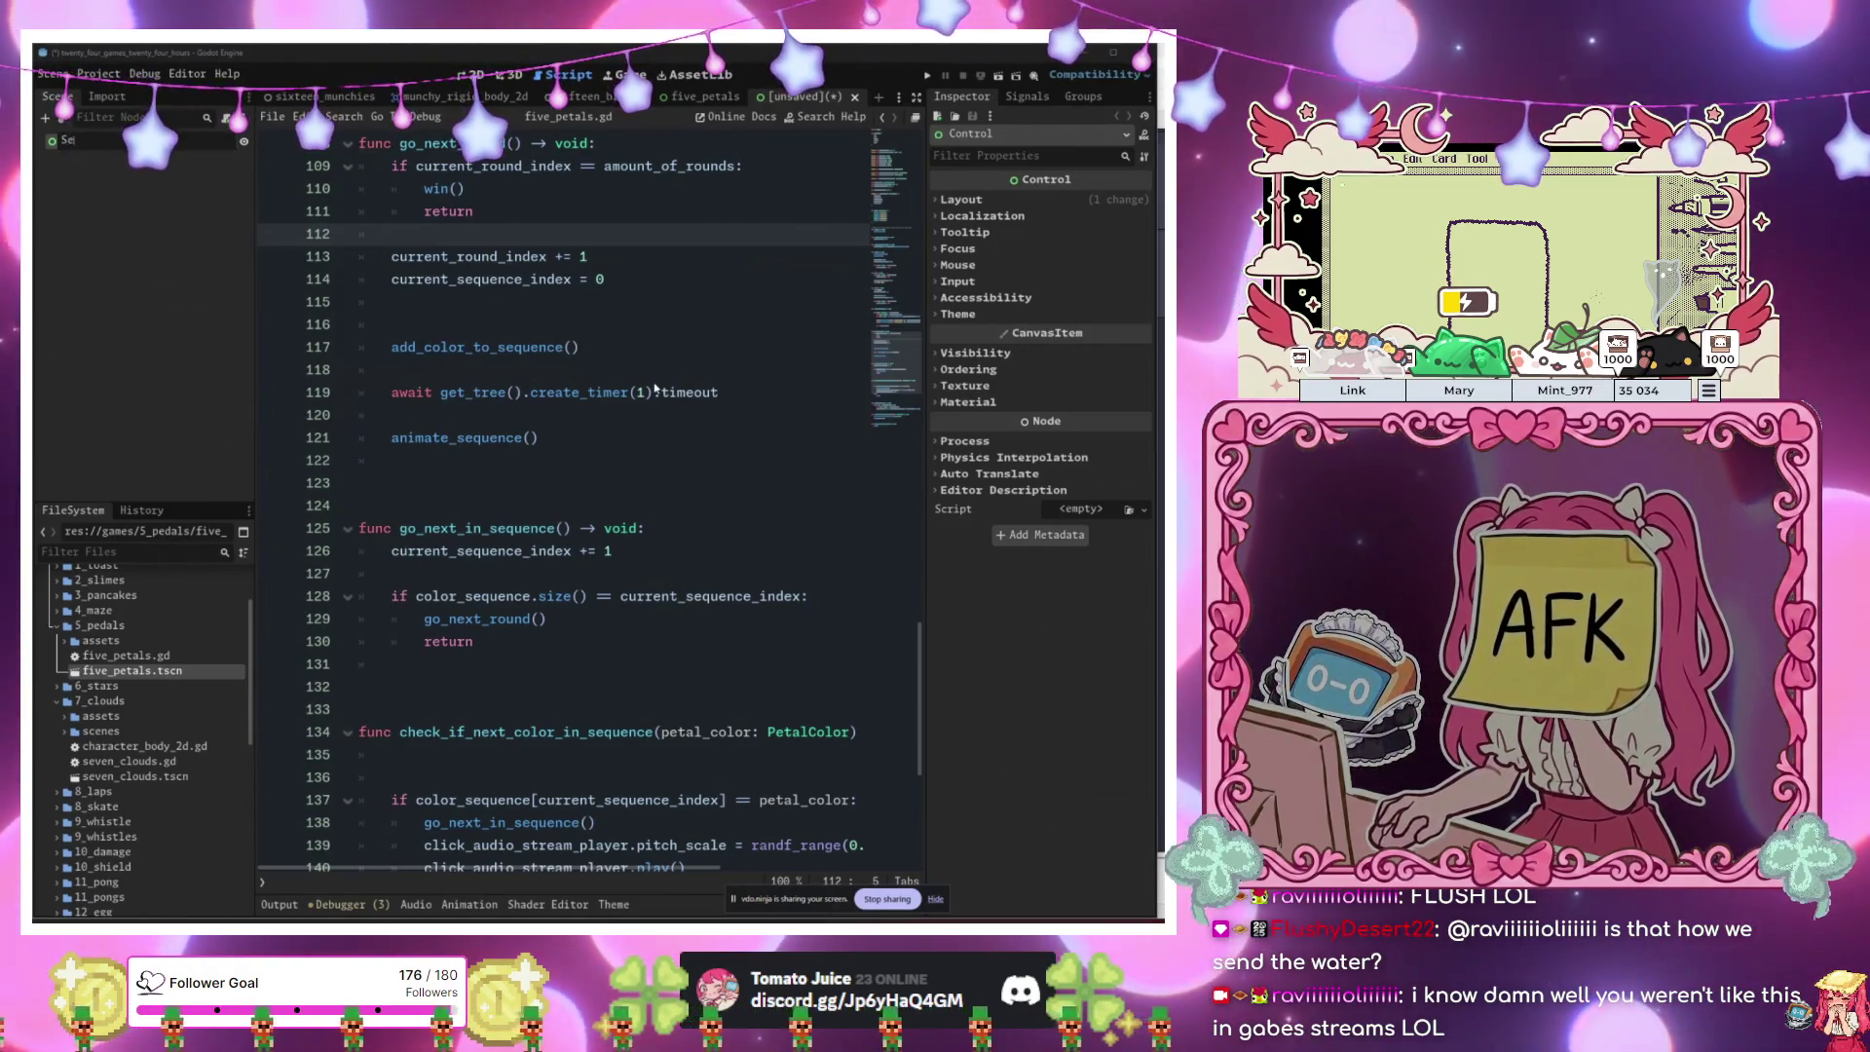
{"action": "type", "text": "venteenBurgers"}
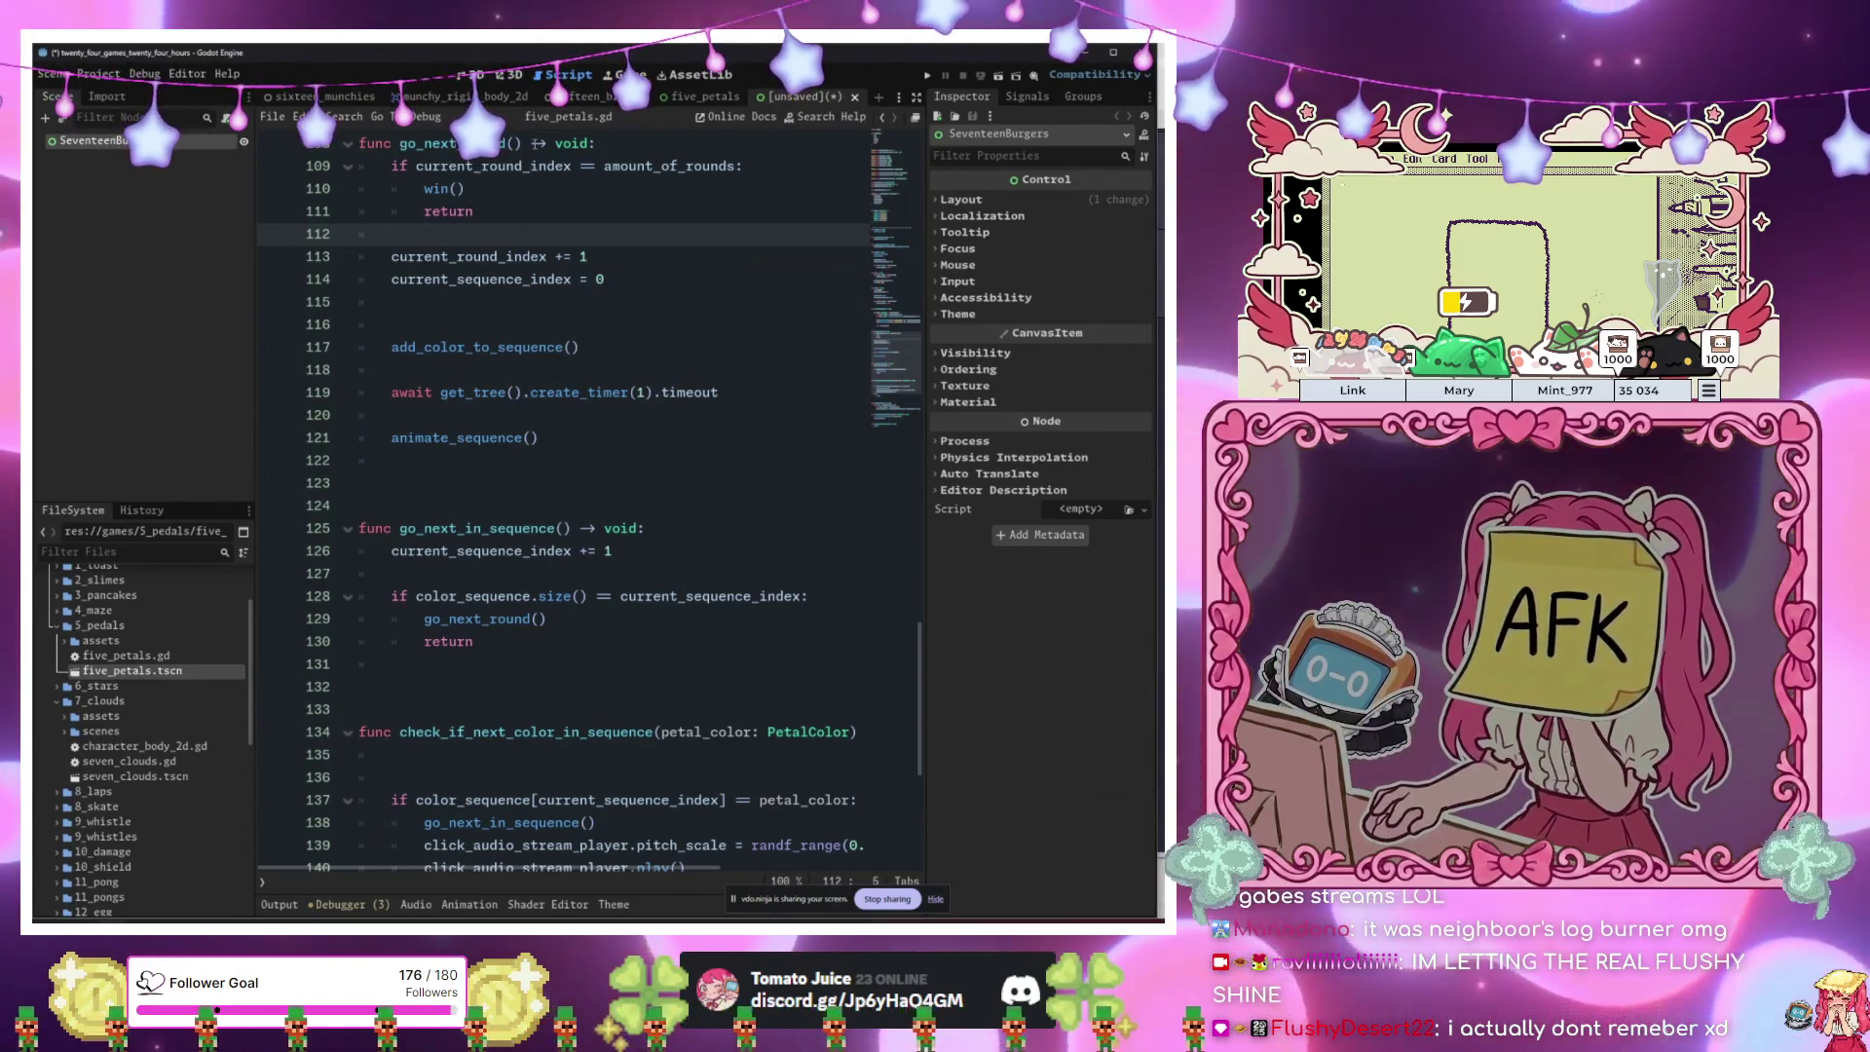
Anchor the SeventeenBurgers Control with the Full Rect preset so it fills the screen
{"action": "left_click", "coordinate": [474, 75]}
{"action": "left_click", "coordinate": [369, 209]}
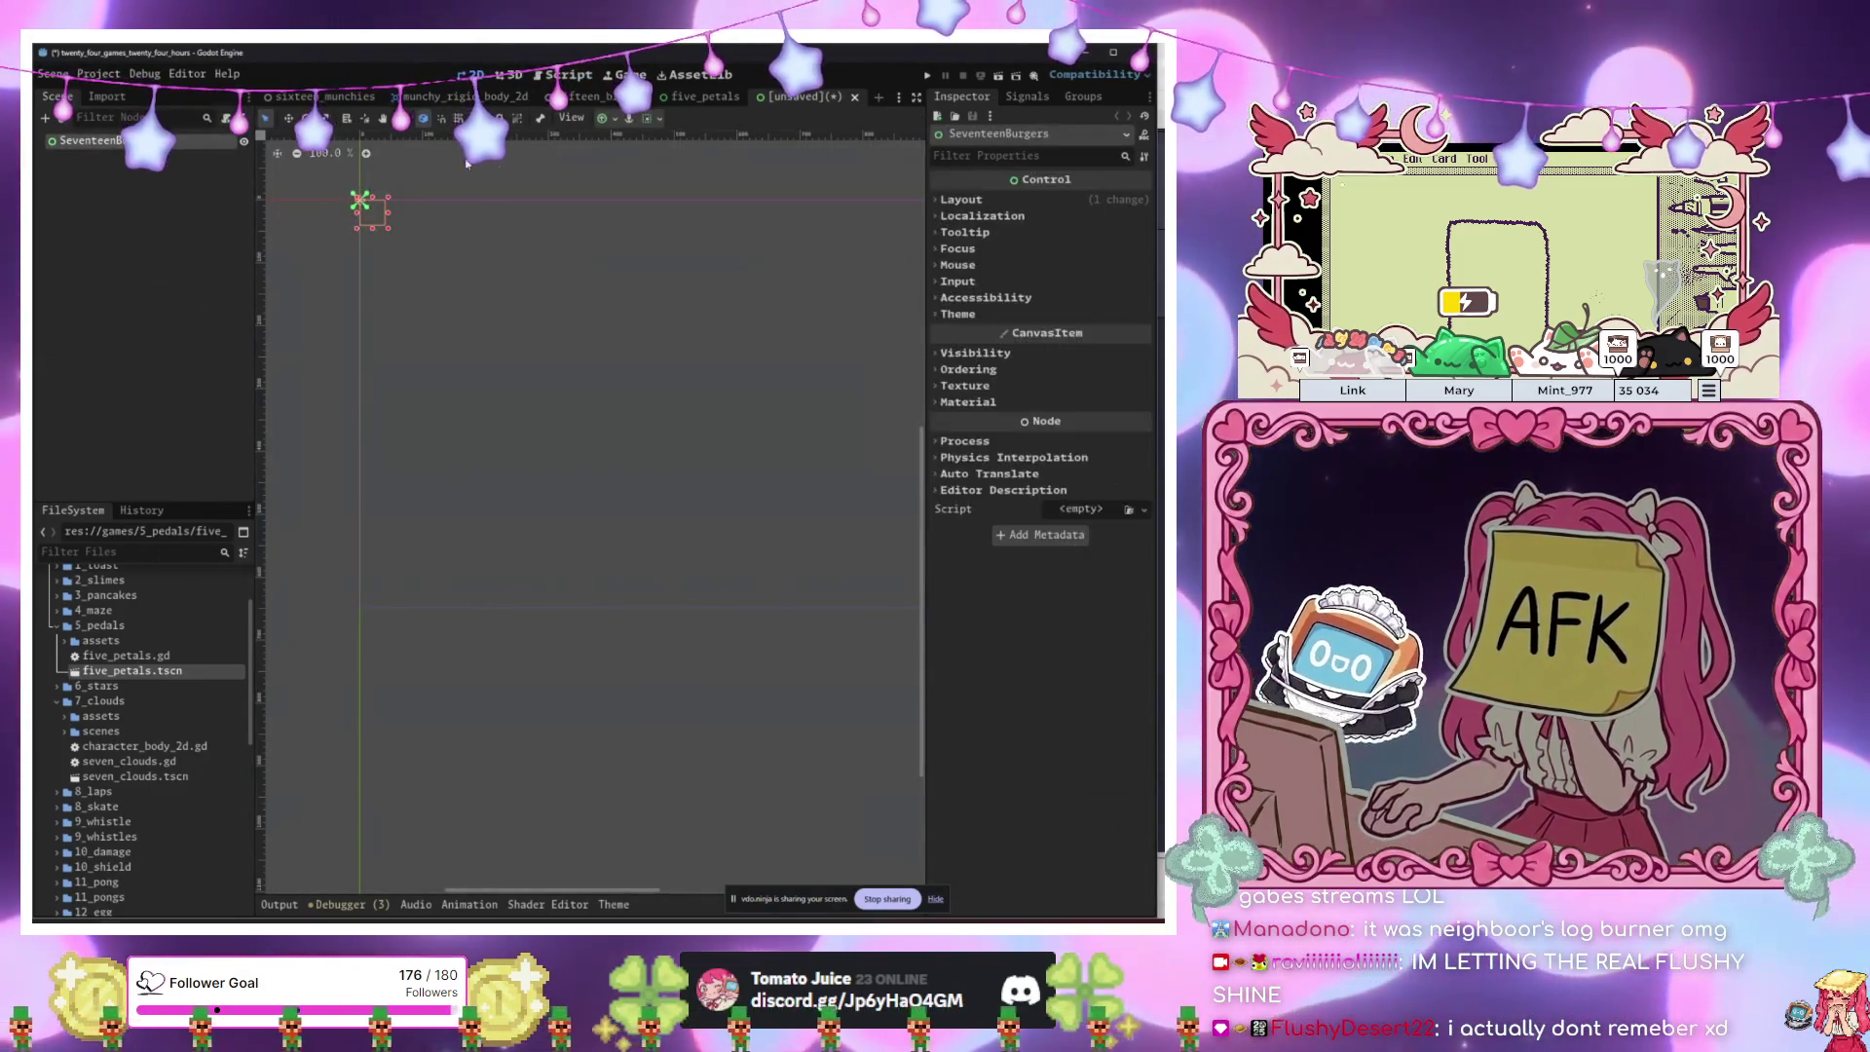
{"action": "left_click", "coordinate": [606, 118]}
{"action": "left_click", "coordinate": [699, 232]}
{"action": "scroll", "coordinate": [587, 379], "scroll_direction": "down", "scroll_amount": 4}
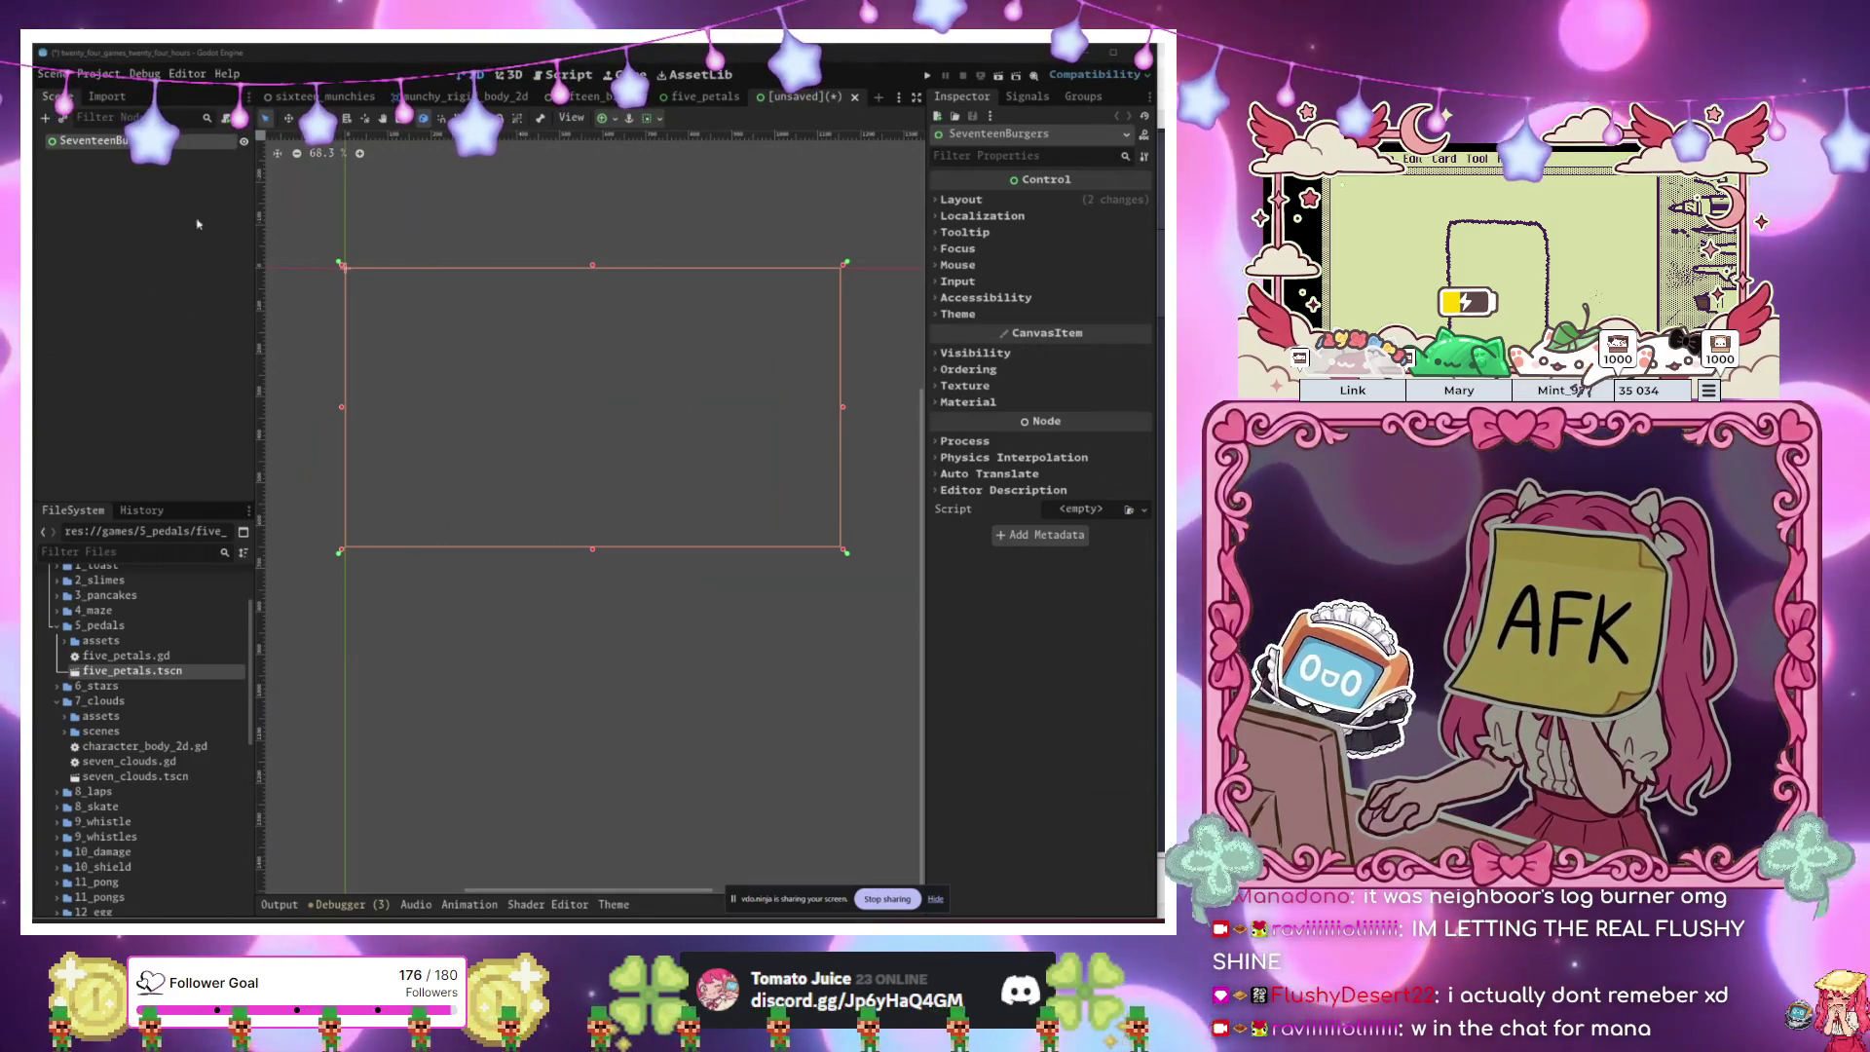
Create a 17_burgers folder under res://games and save the scene there as seventeen_burgers.tscn
{"action": "key", "text": "ctrl+s"}
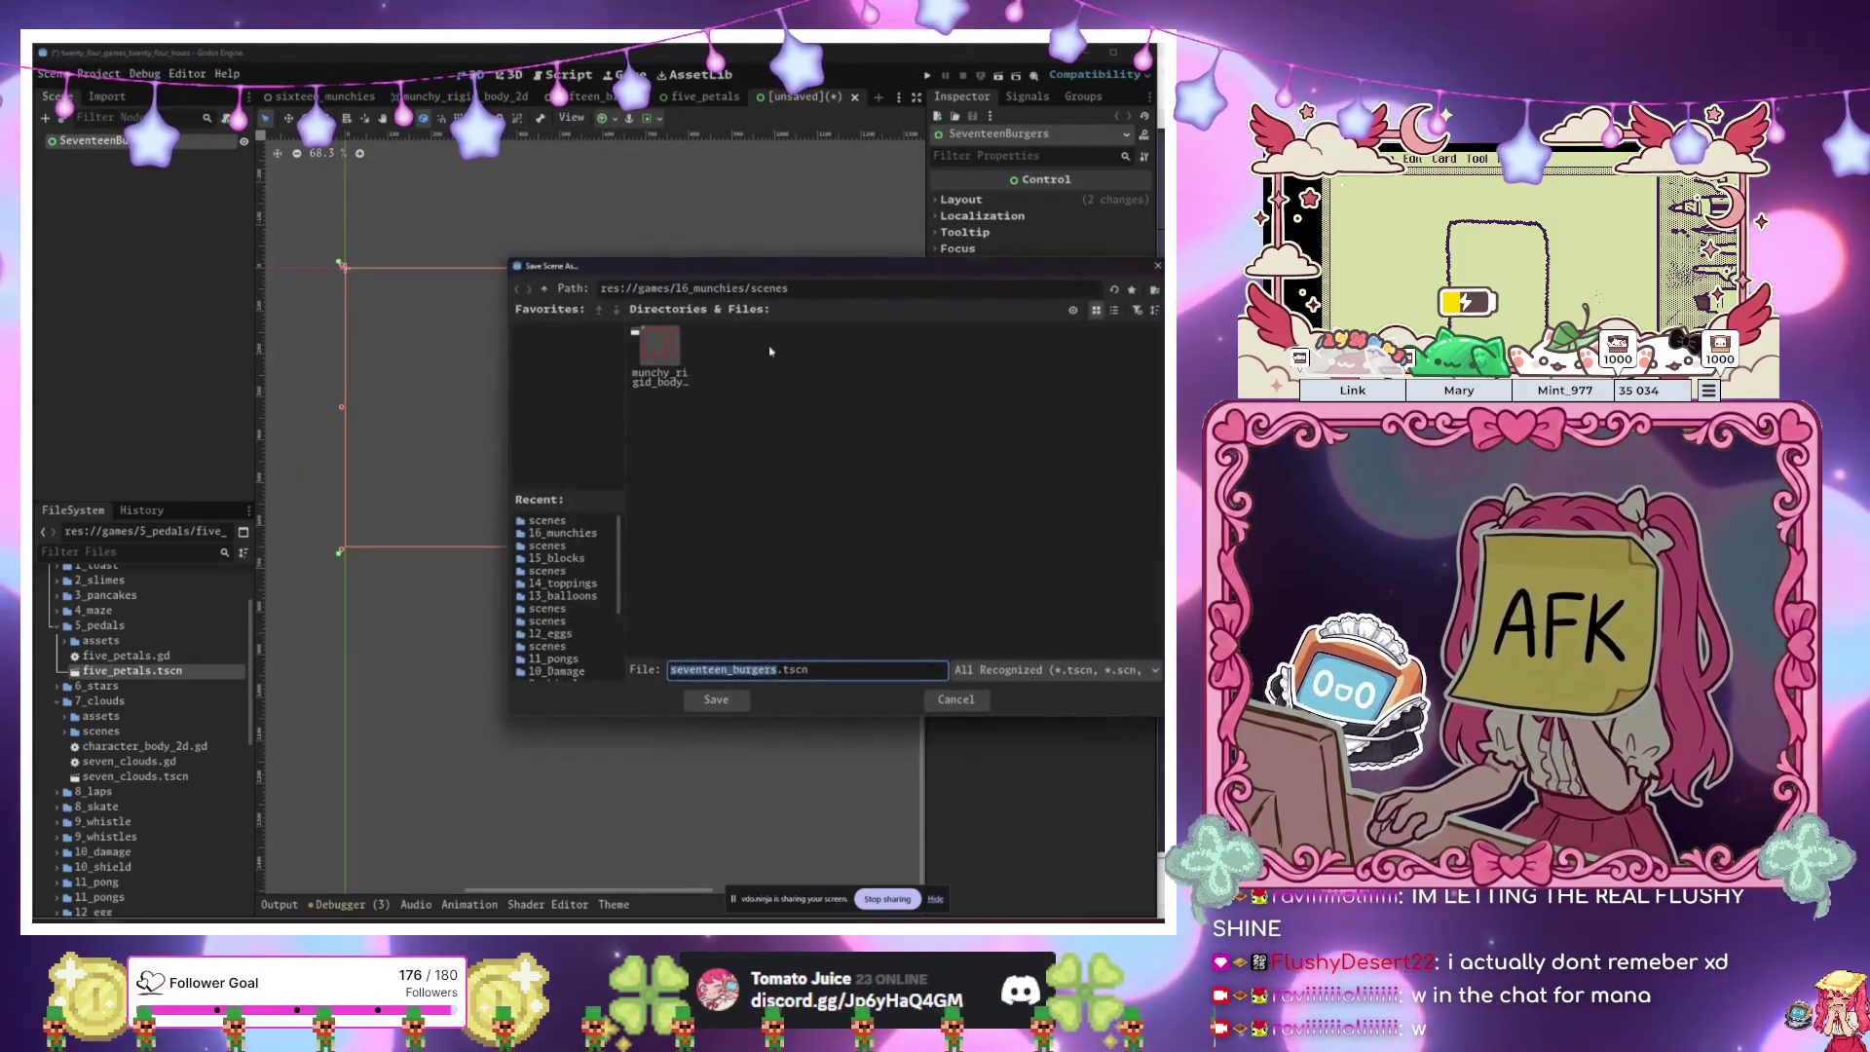
{"action": "key", "text": "Escape"}
{"action": "key", "text": "ctrl+s"}
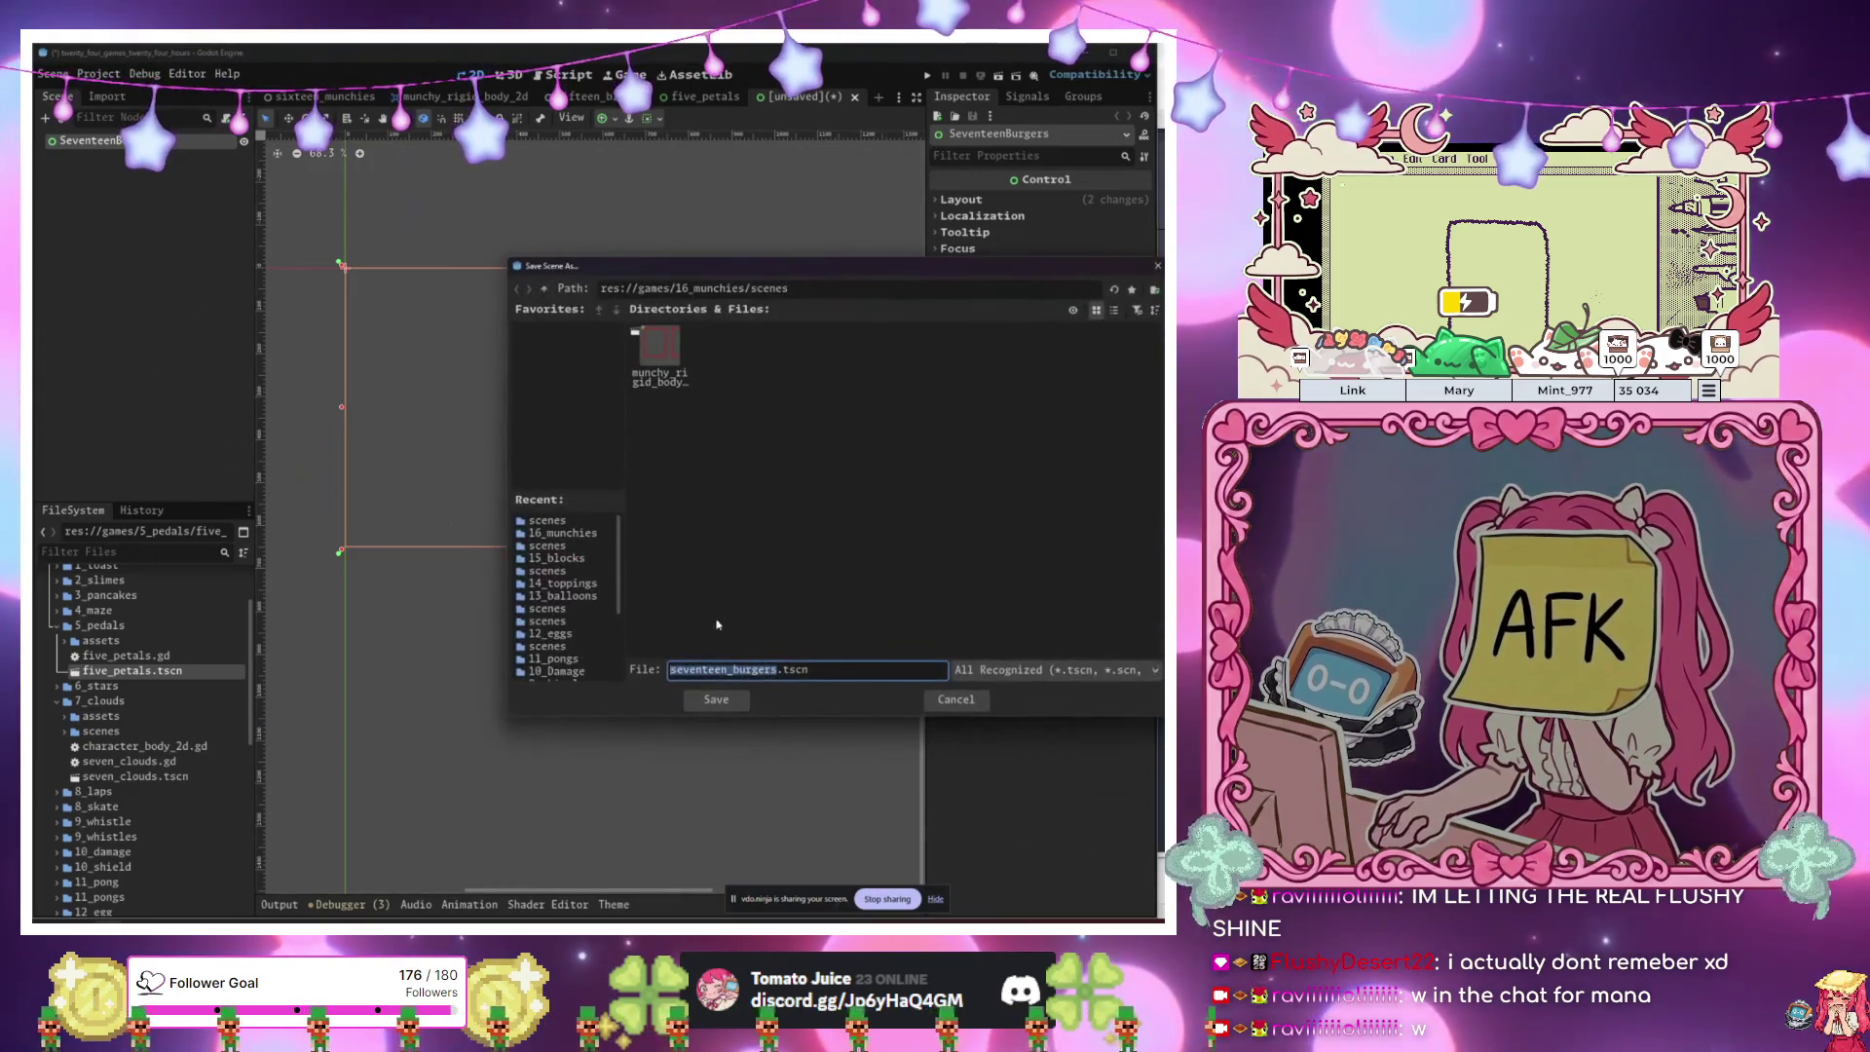
{"action": "right_click", "coordinate": [975, 536]}
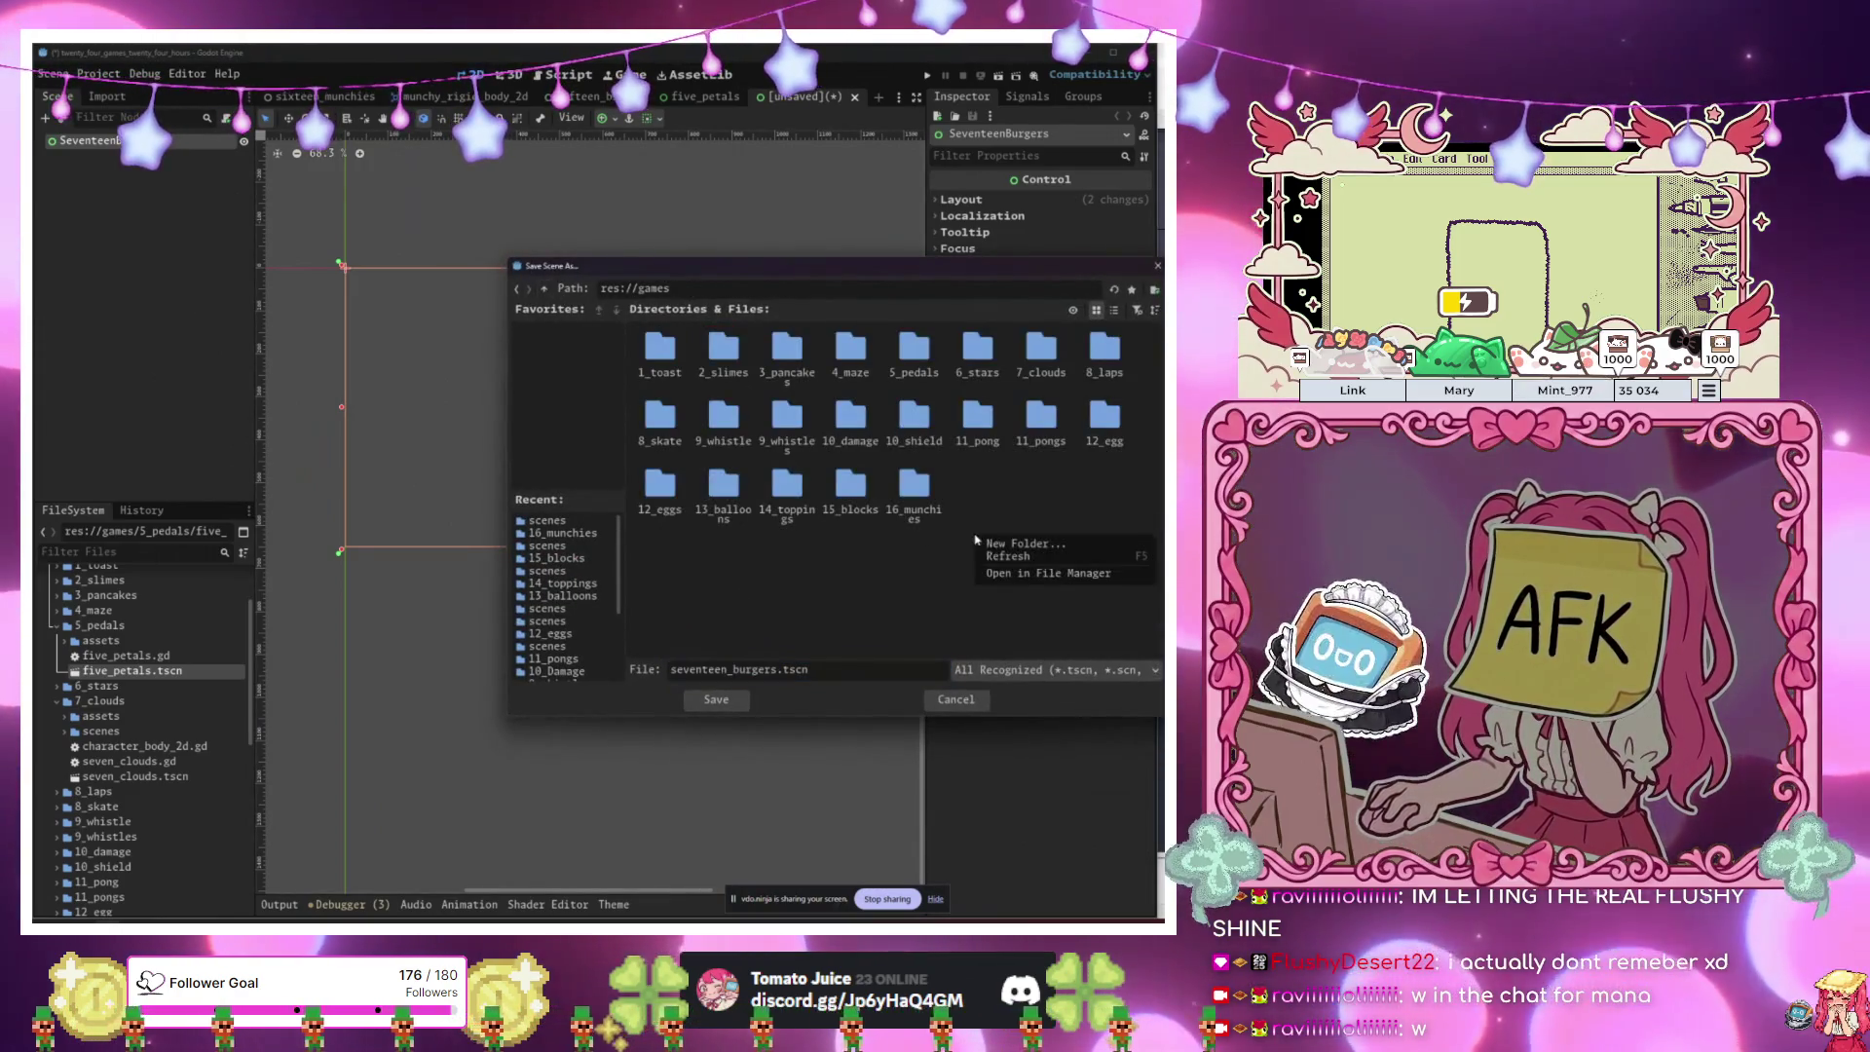
{"action": "left_click", "coordinate": [1003, 553]}
{"action": "type", "text": "17_B"}
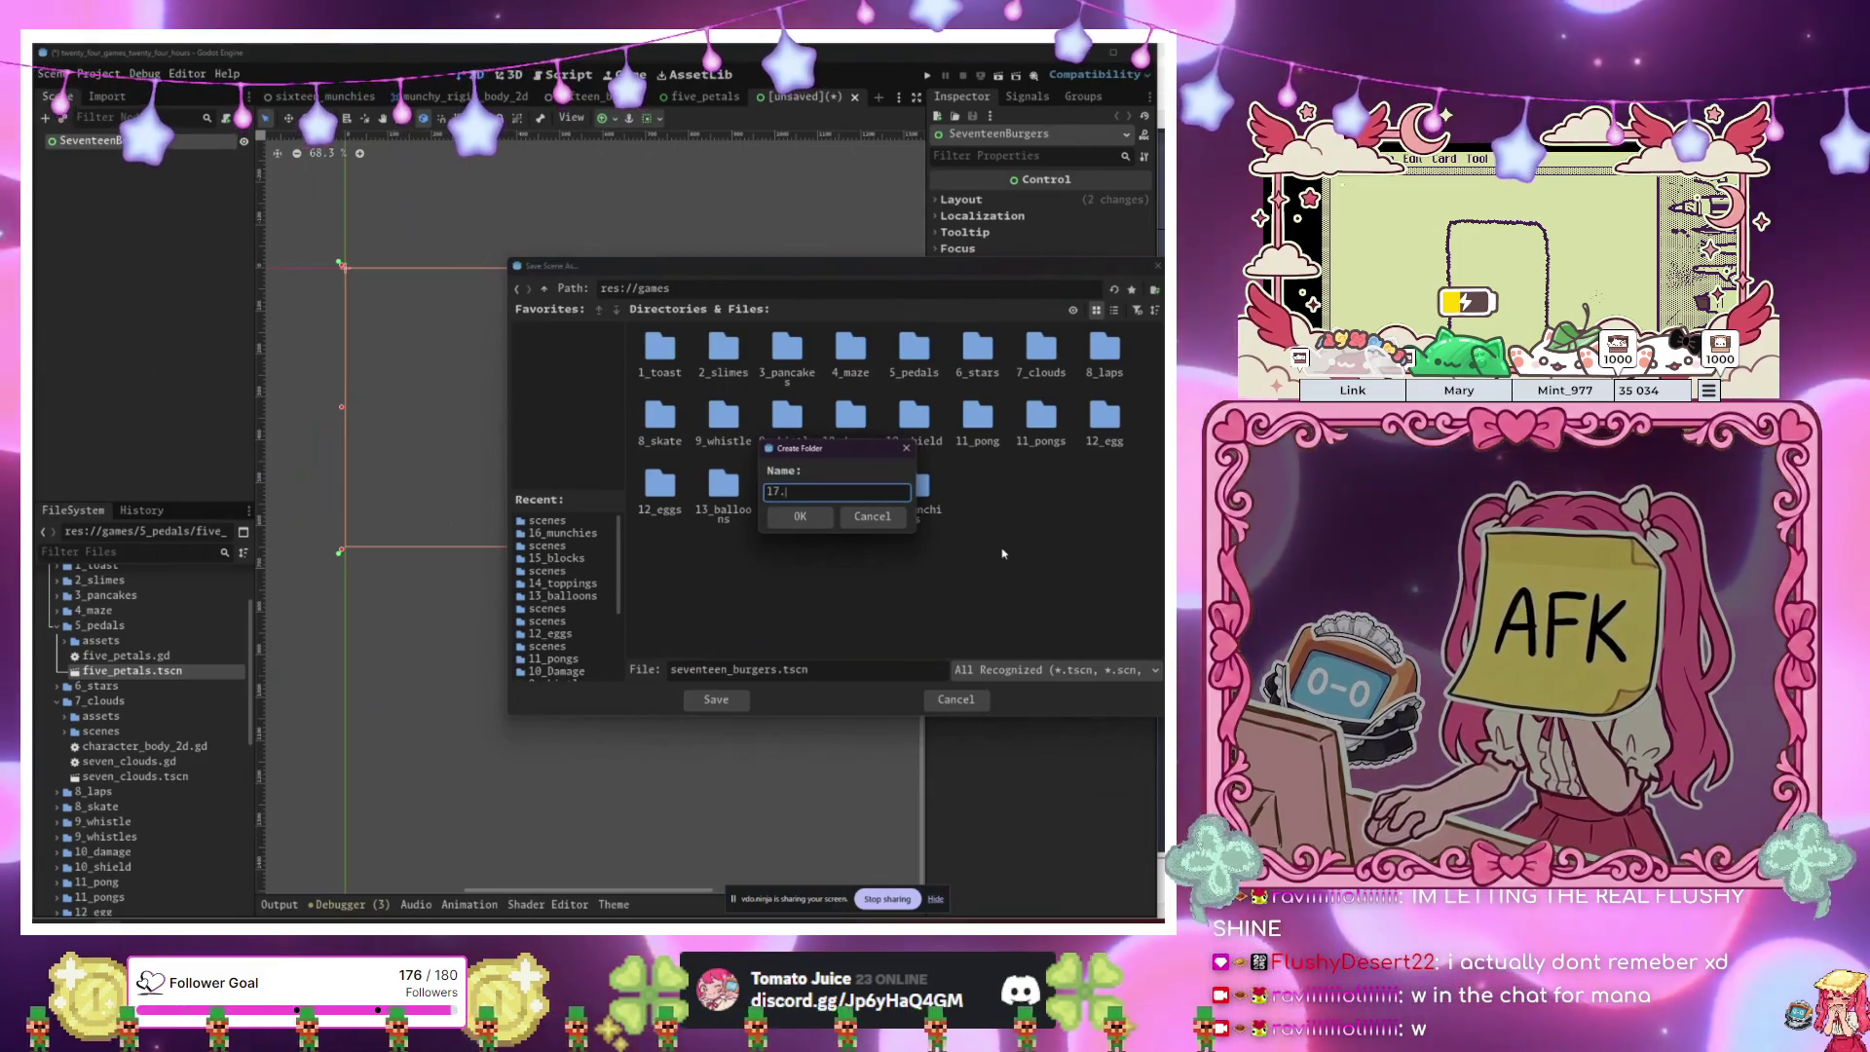
{"action": "type", "text": "urgers"}
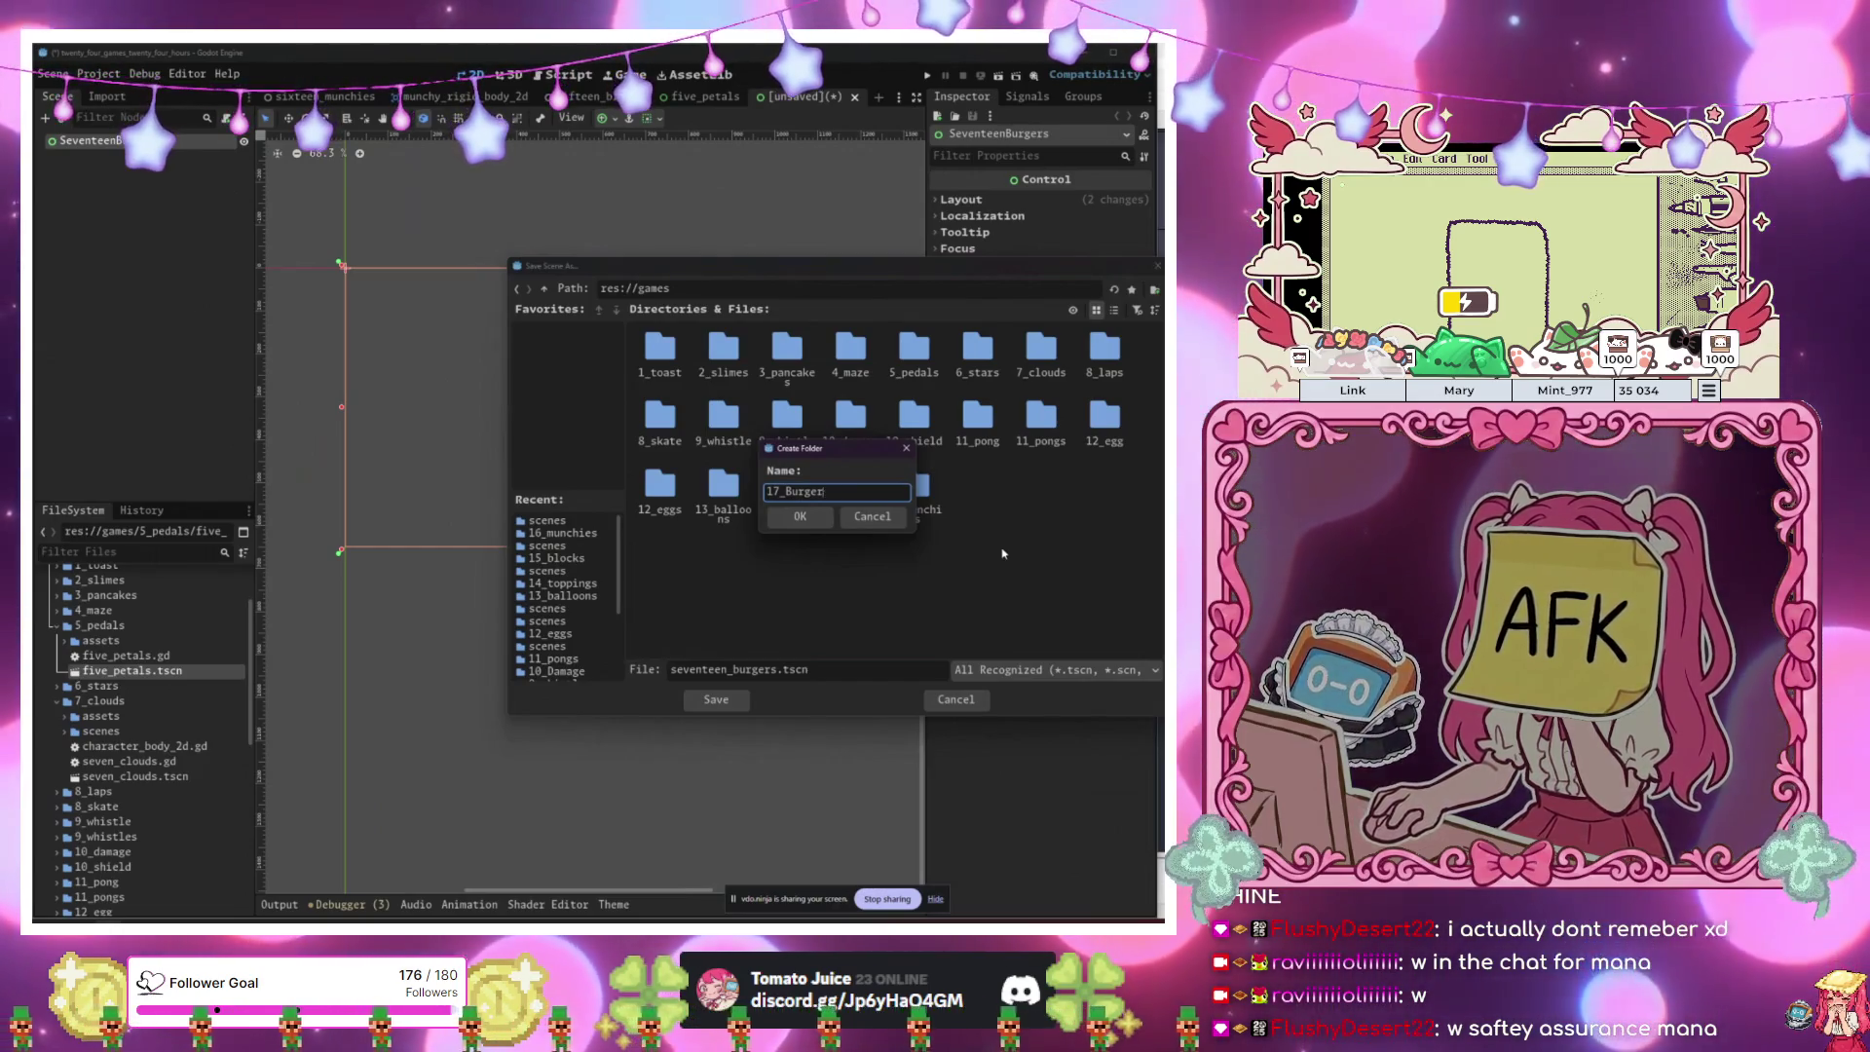
{"action": "key", "text": "BackSpace"}
{"action": "type", "text": "br"}
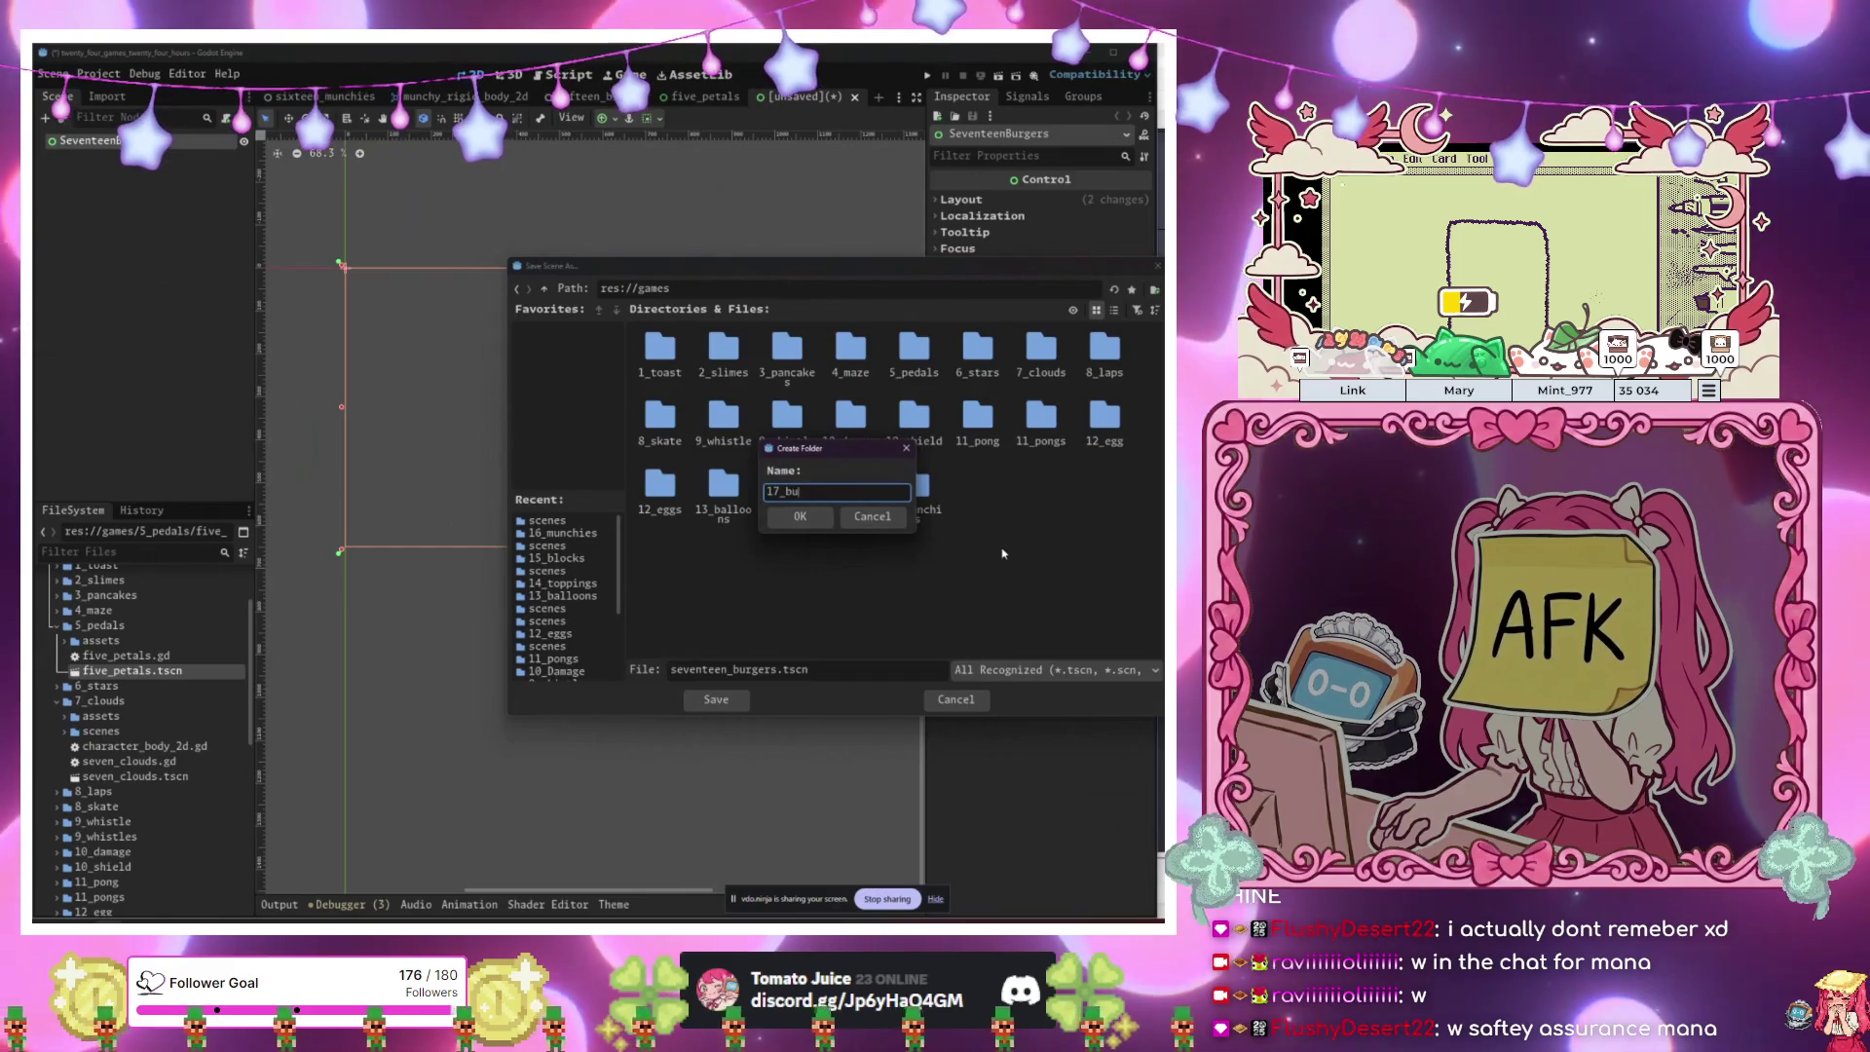
{"action": "key", "text": "Return"}
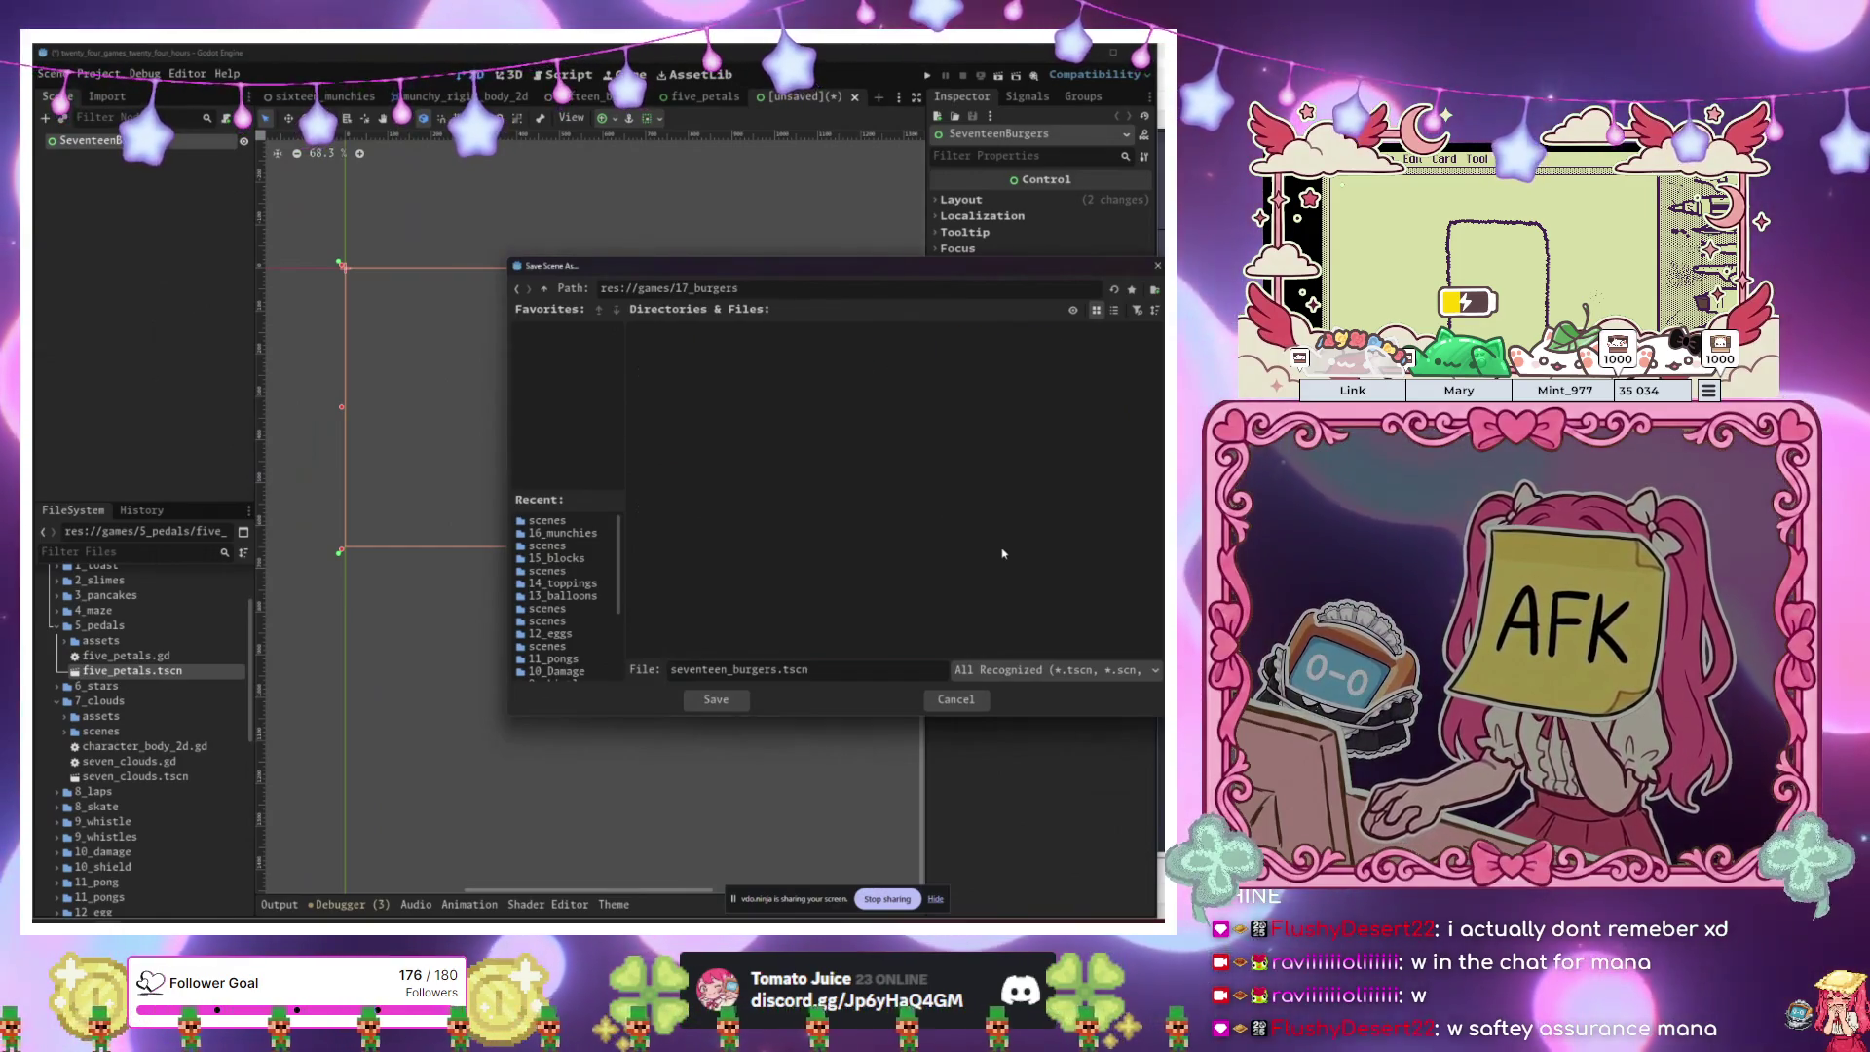
{"action": "left_click", "coordinate": [716, 699]}
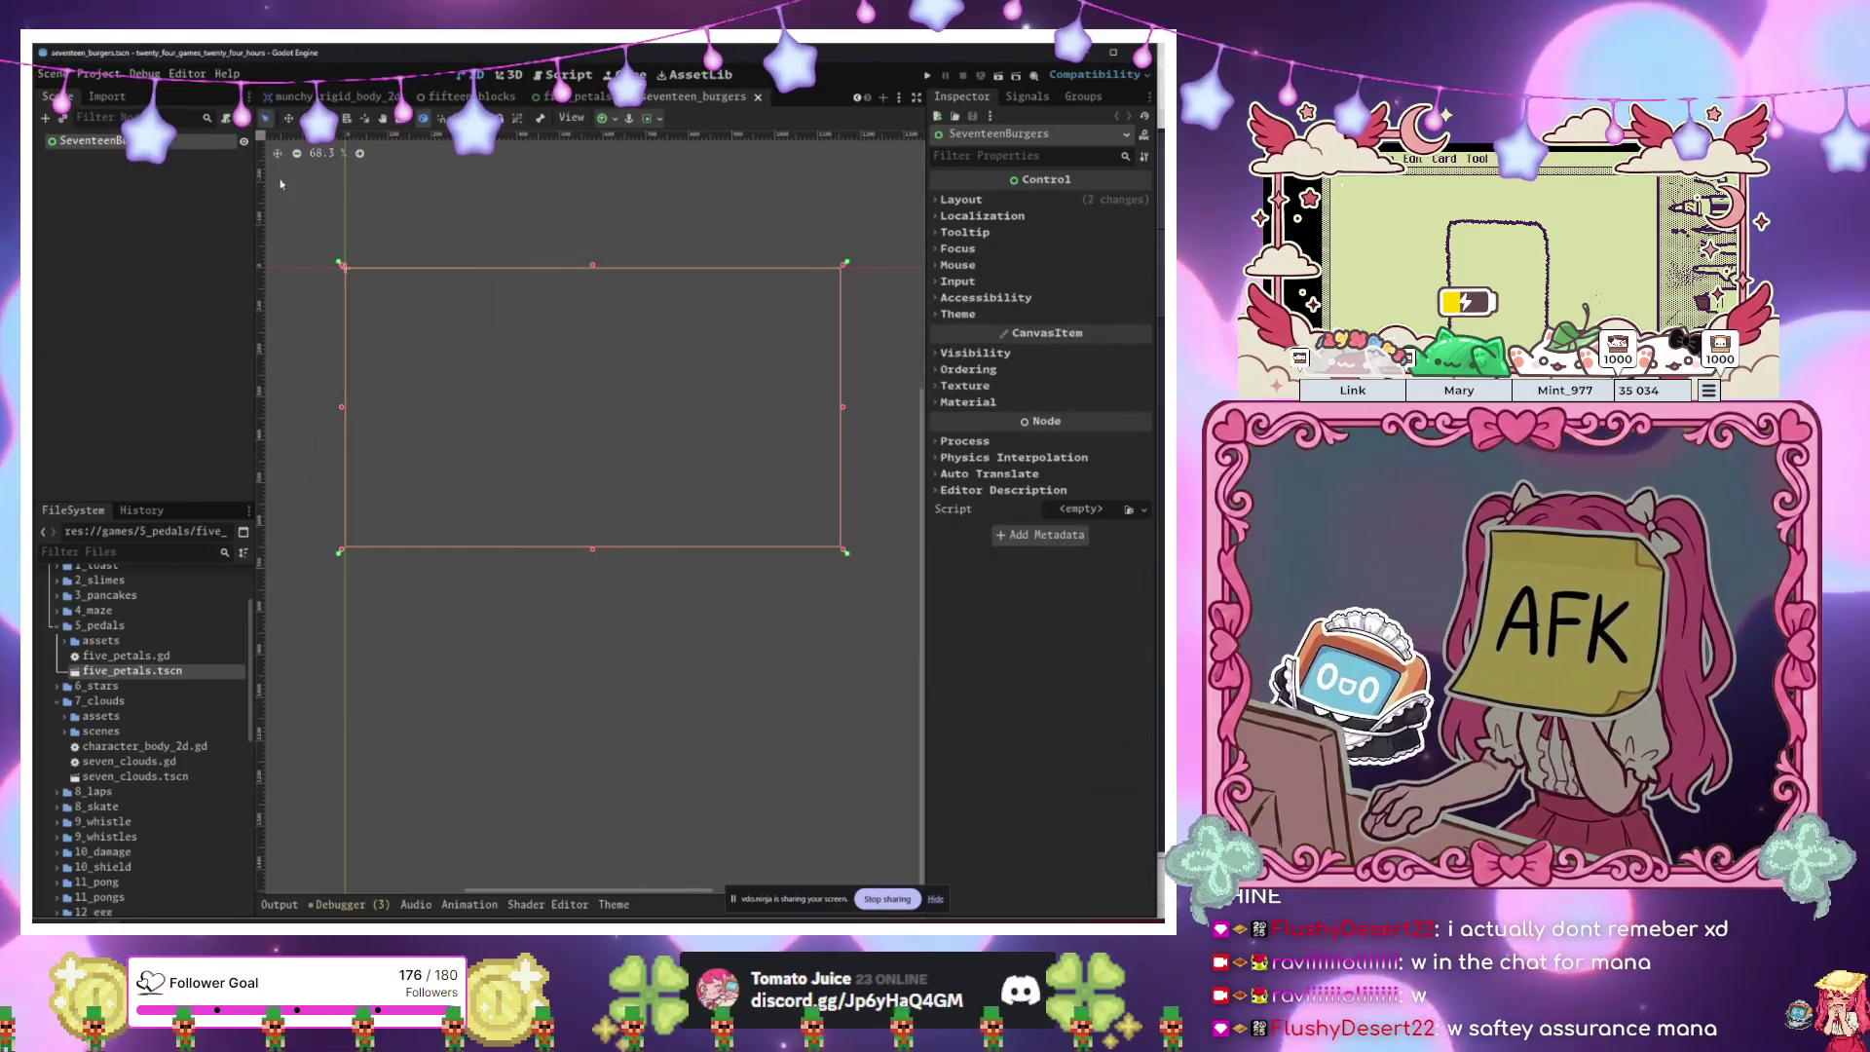
Attach seventeen_burgers.gd, then start a new User Interface scene with its root named BurgerLayout
{"action": "left_click", "coordinate": [229, 117]}
{"action": "left_click", "coordinate": [767, 645]}
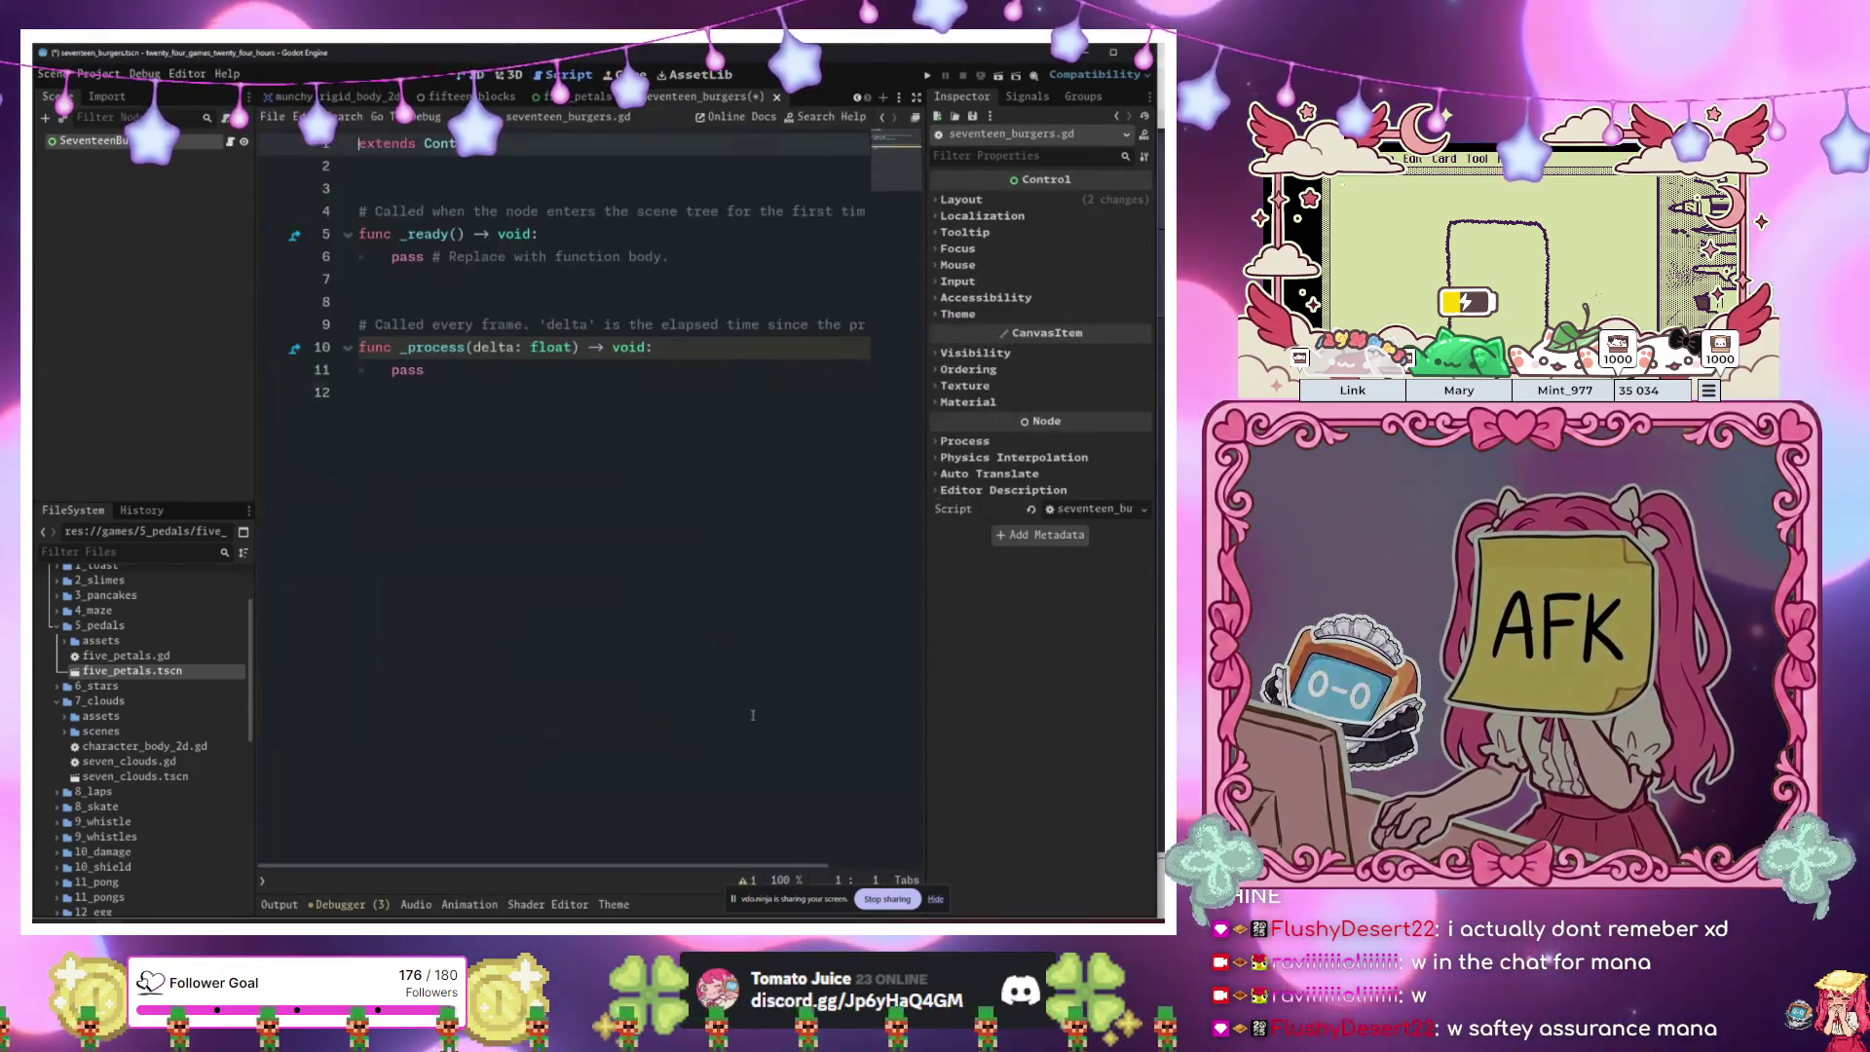
{"action": "left_click", "coordinate": [885, 98]}
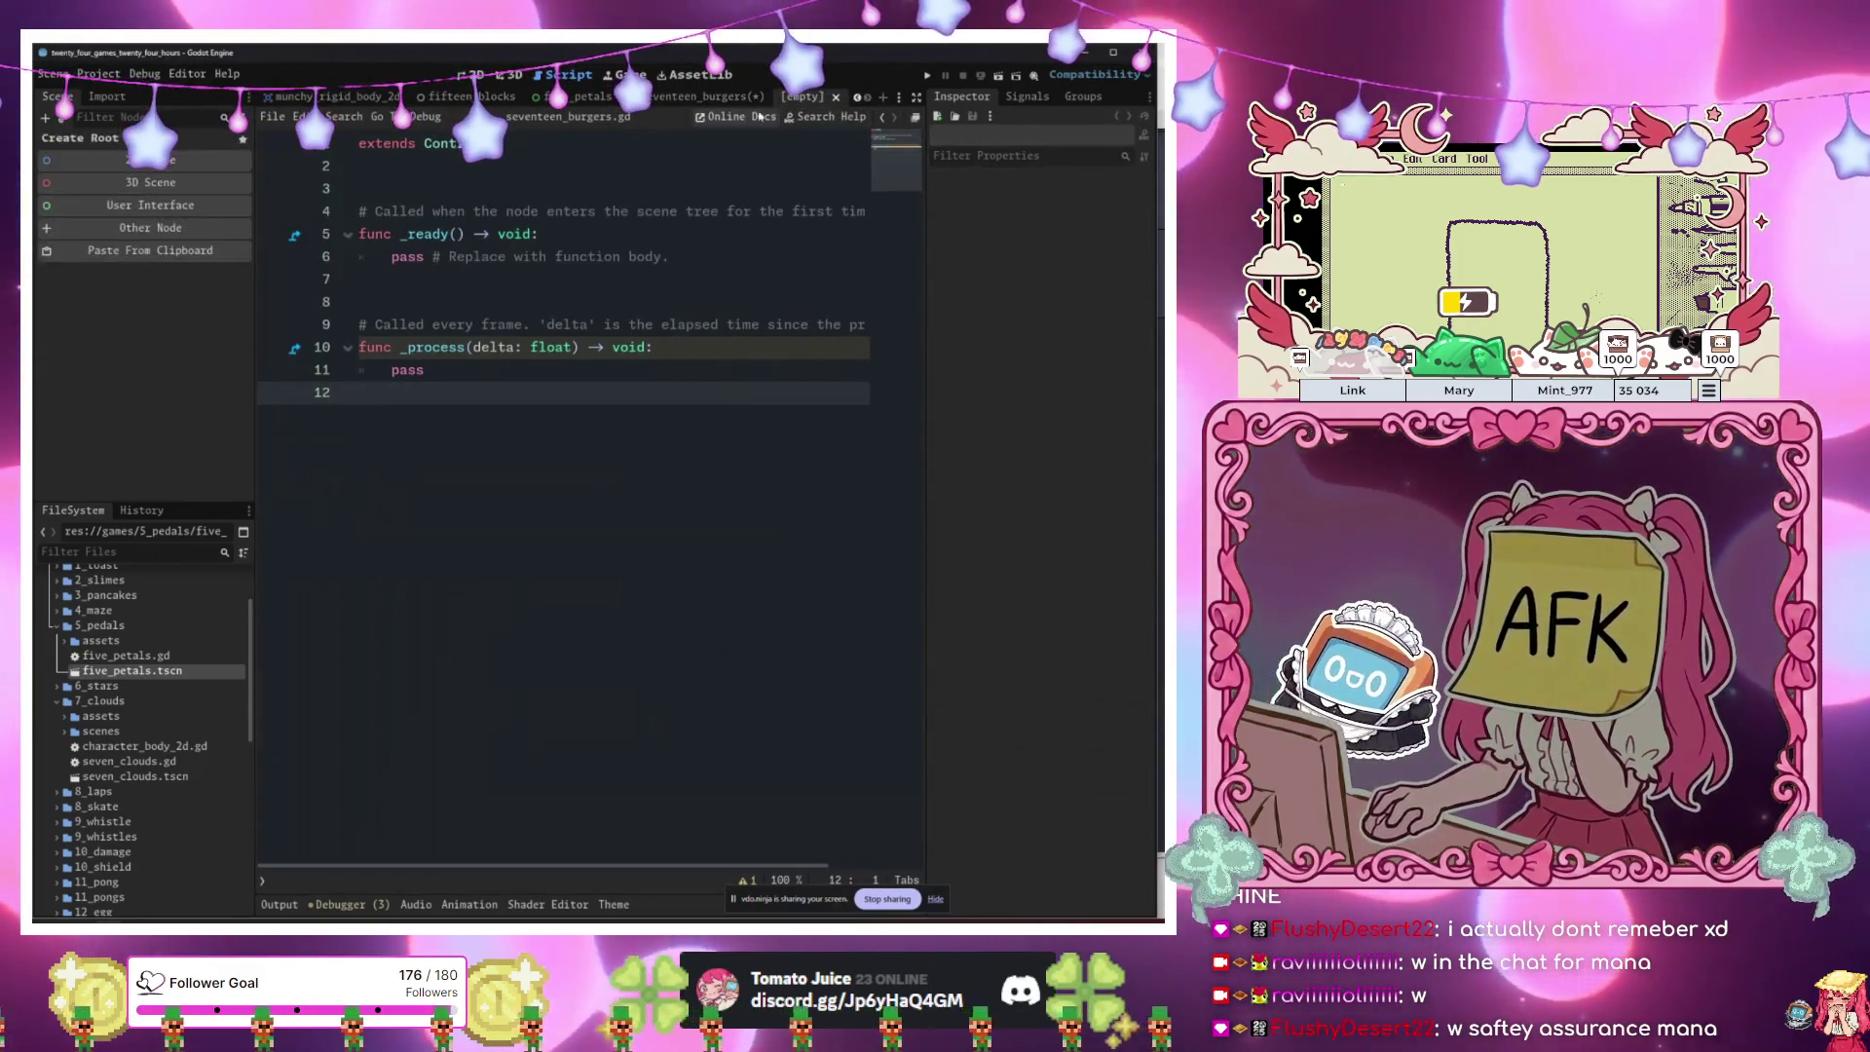
{"action": "left_click", "coordinate": [136, 207]}
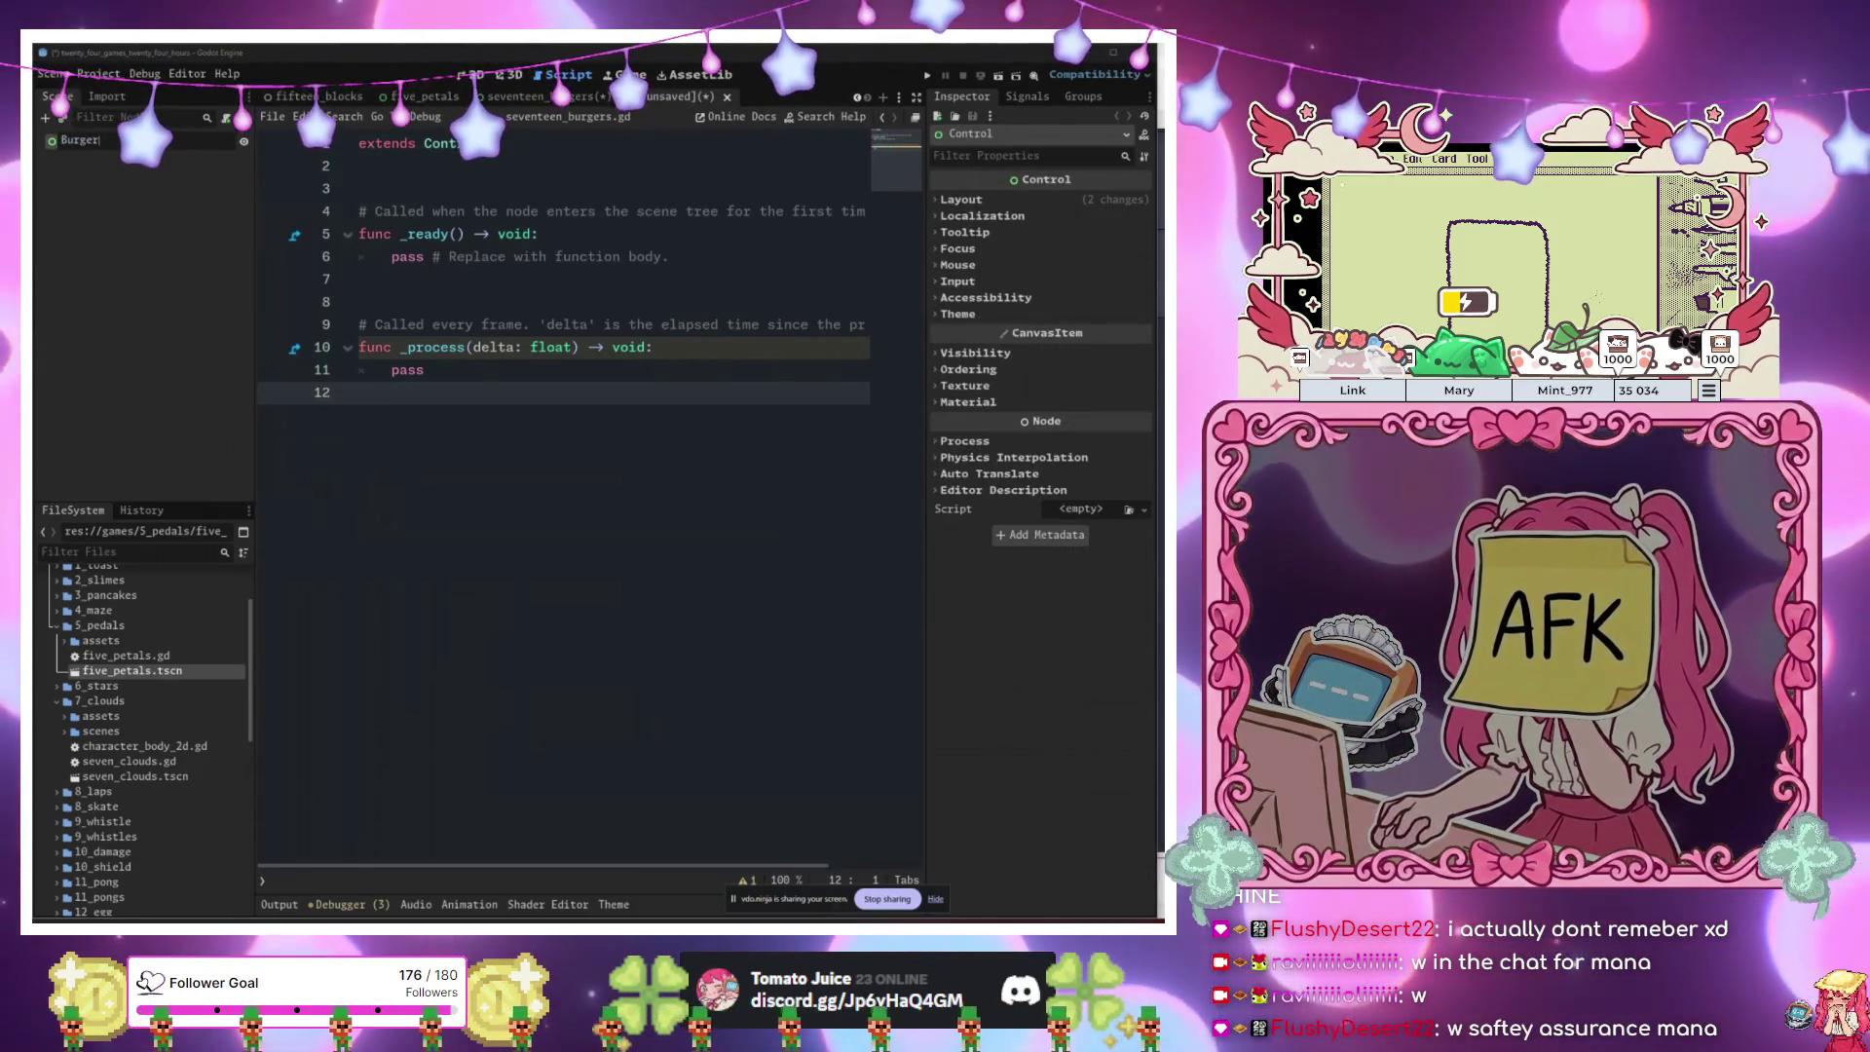
{"action": "key", "text": "Return"}
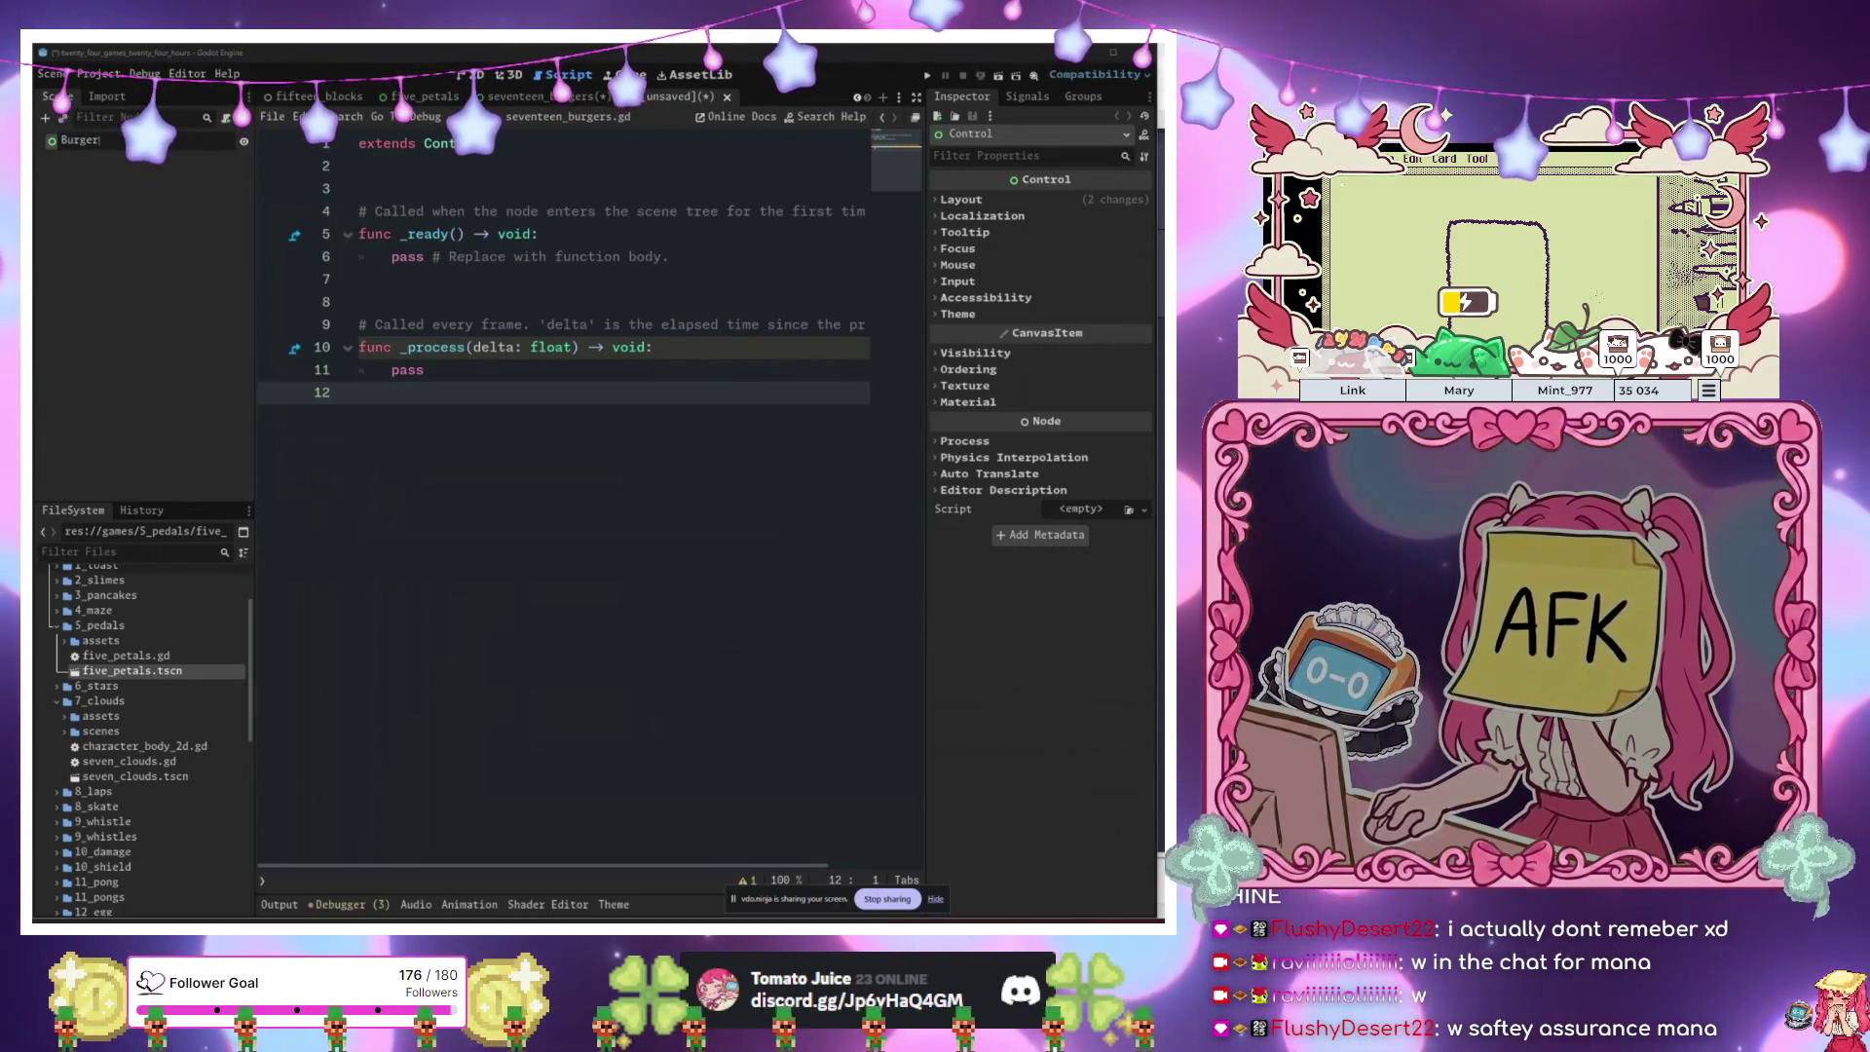
{"action": "type", "text": "Layout"}
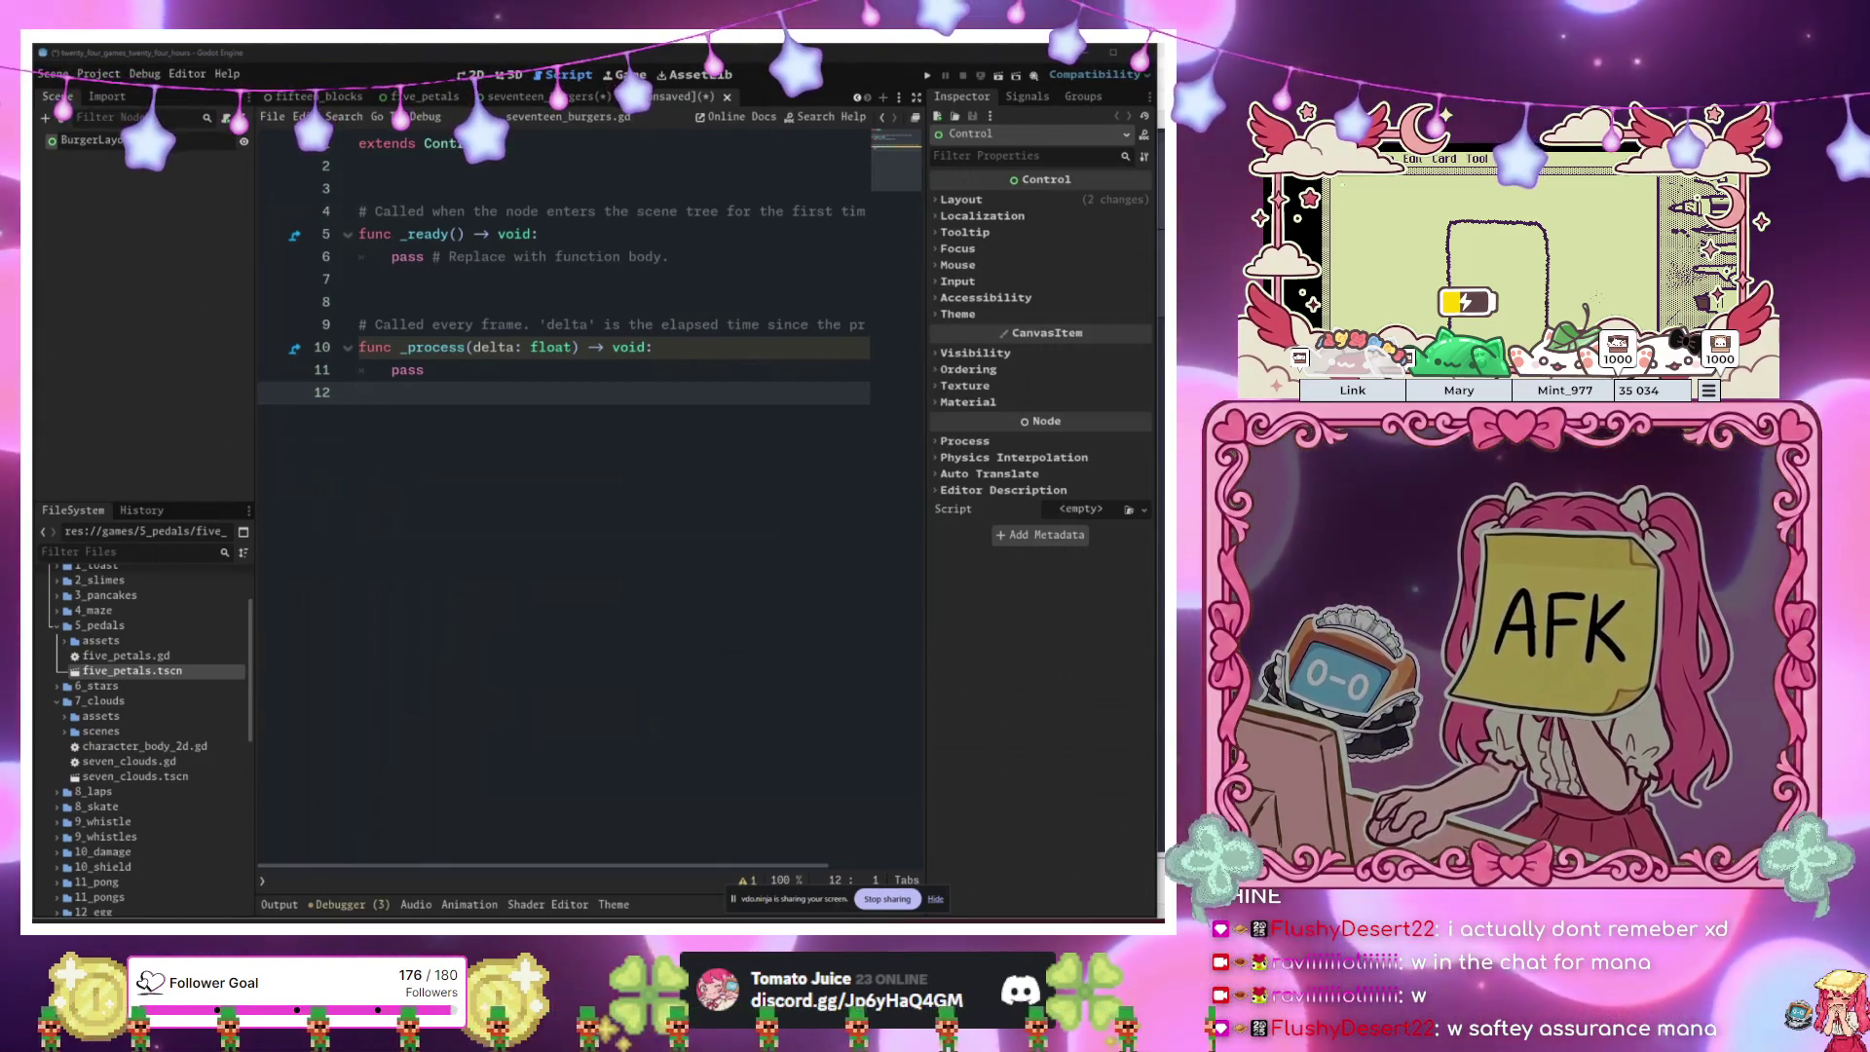
Change the BurgerLayout root's node type to Panel
{"action": "left_click", "coordinate": [147, 142]}
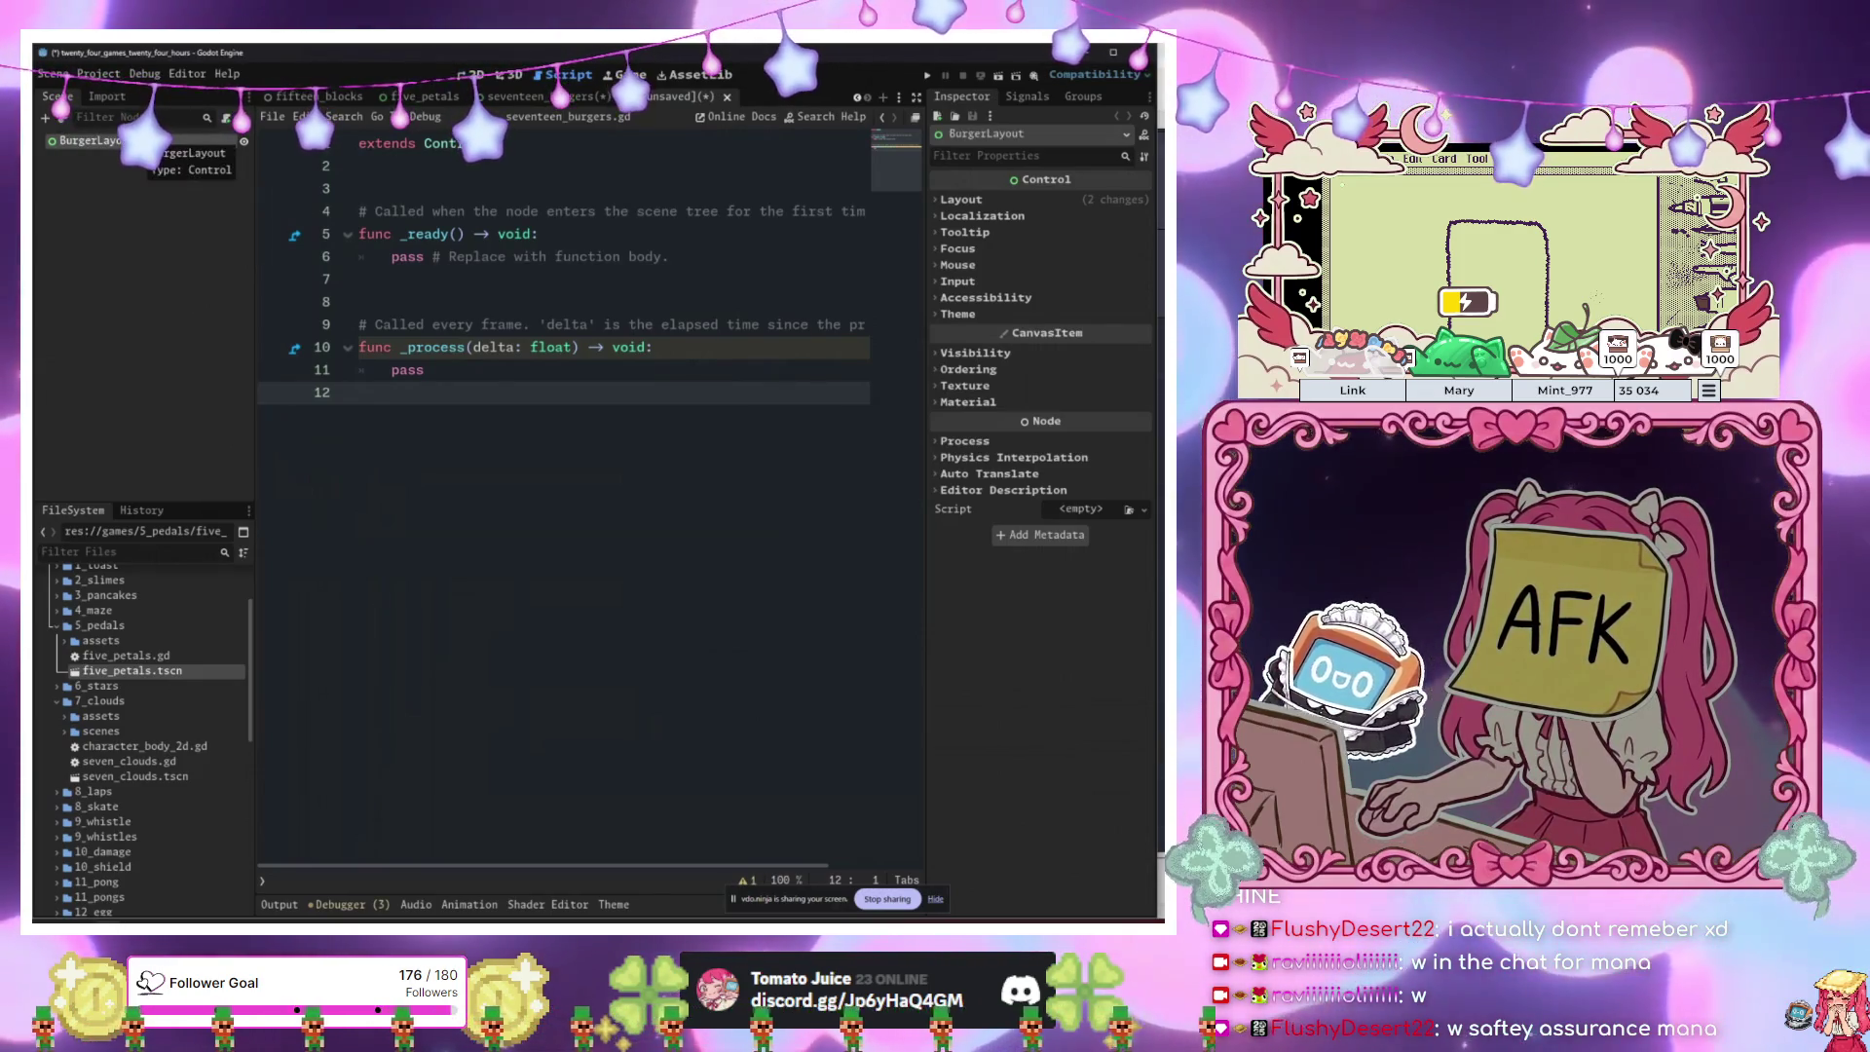
{"action": "right_click", "coordinate": [146, 142]}
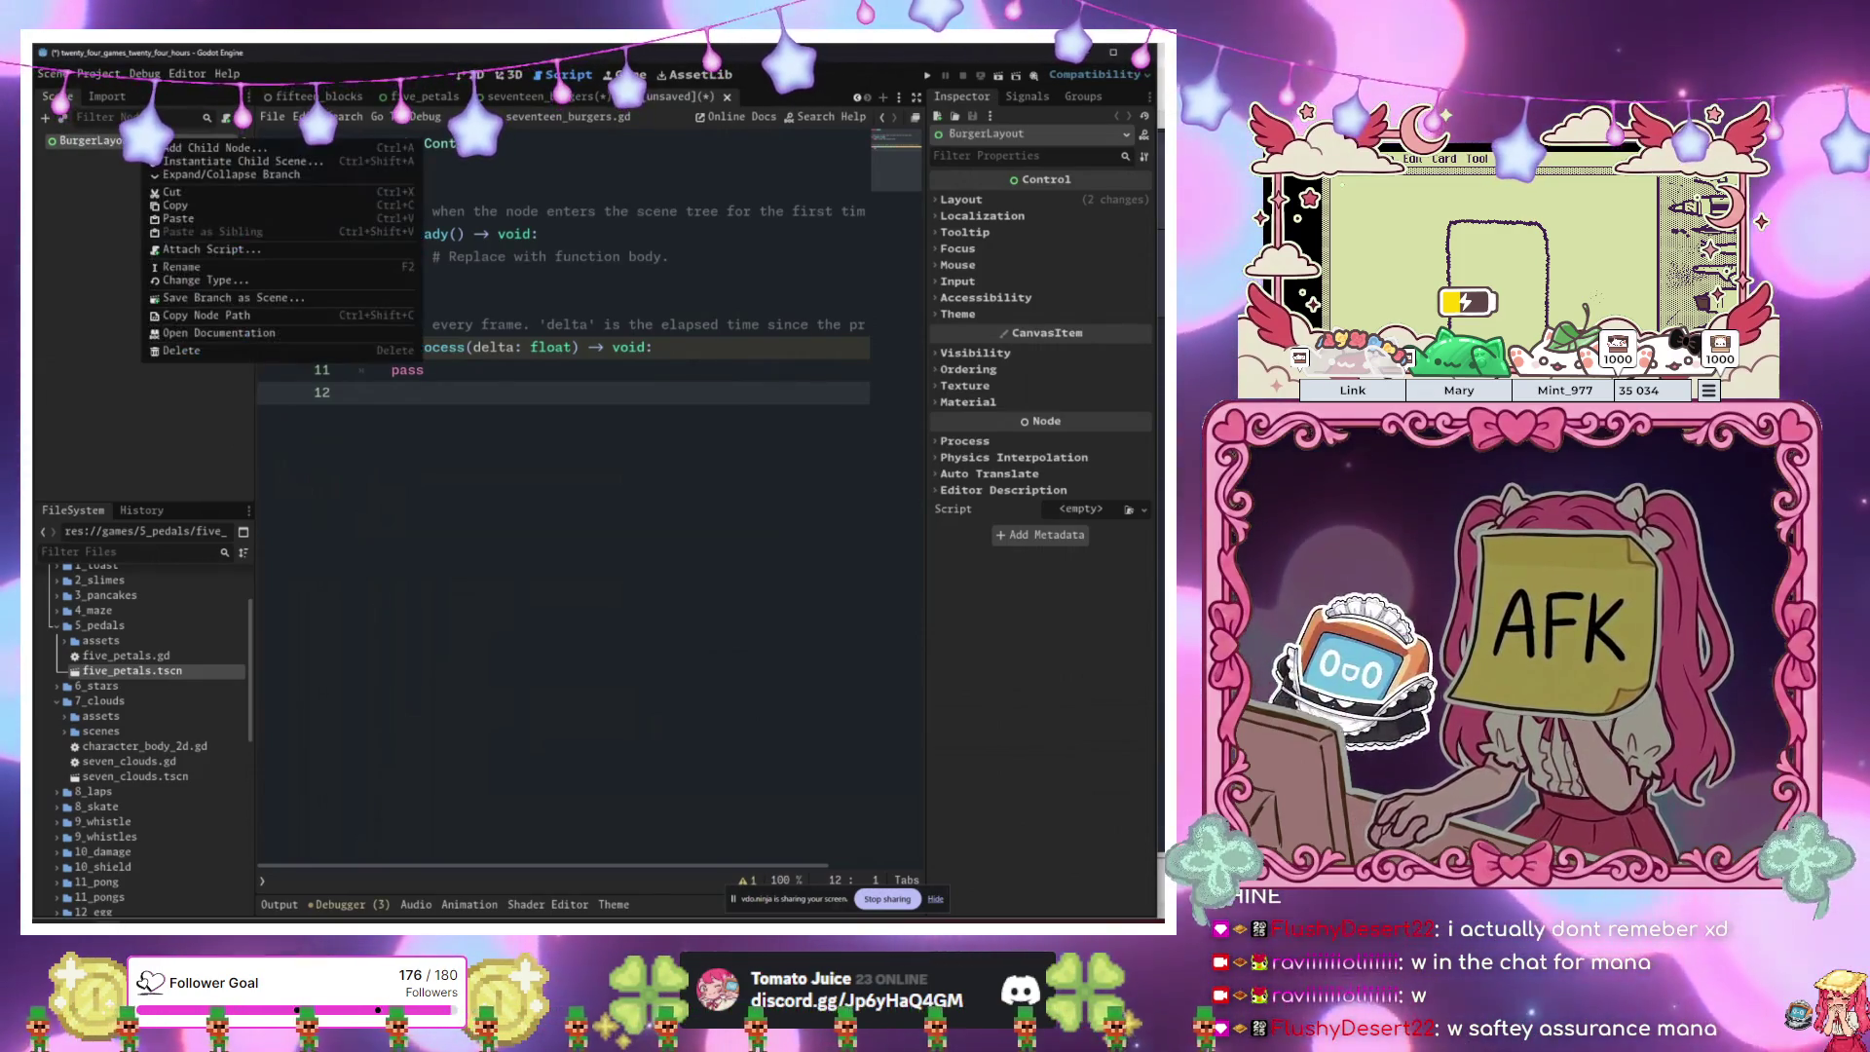
{"action": "left_click", "coordinate": [200, 280]}
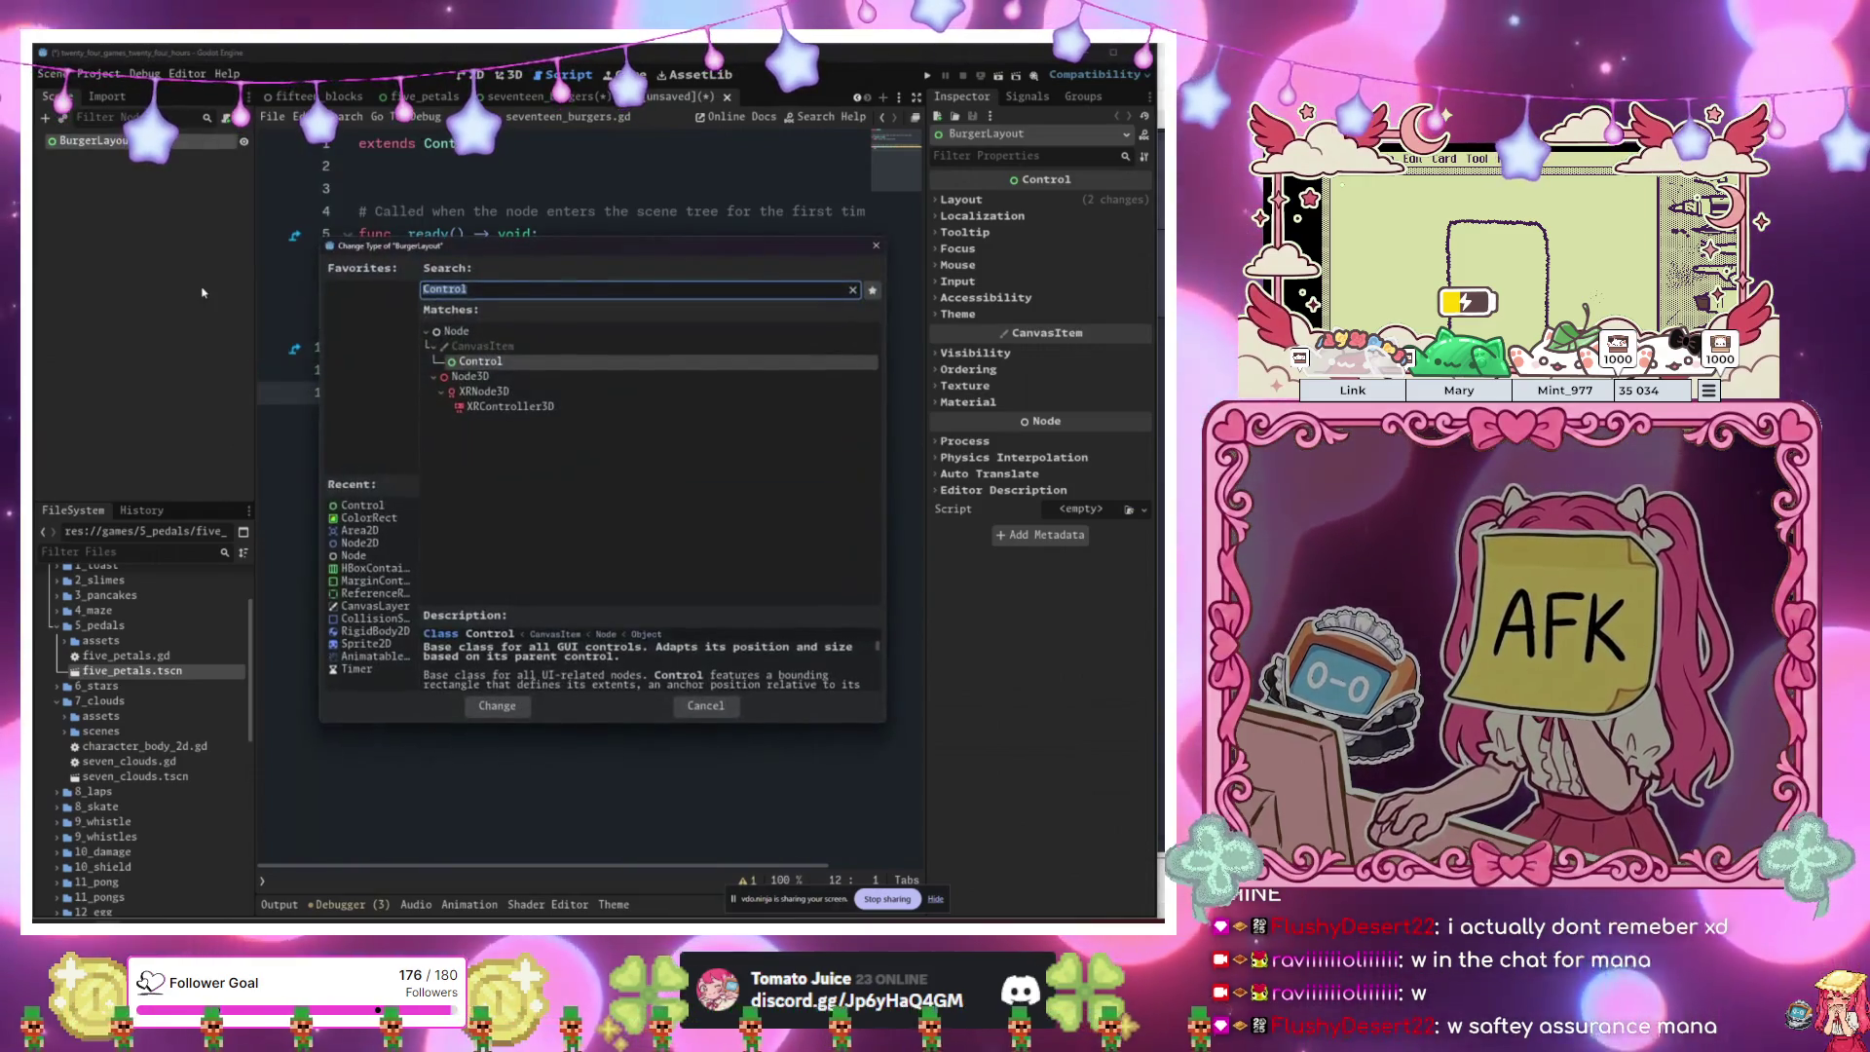
{"action": "type", "text": "panel"}
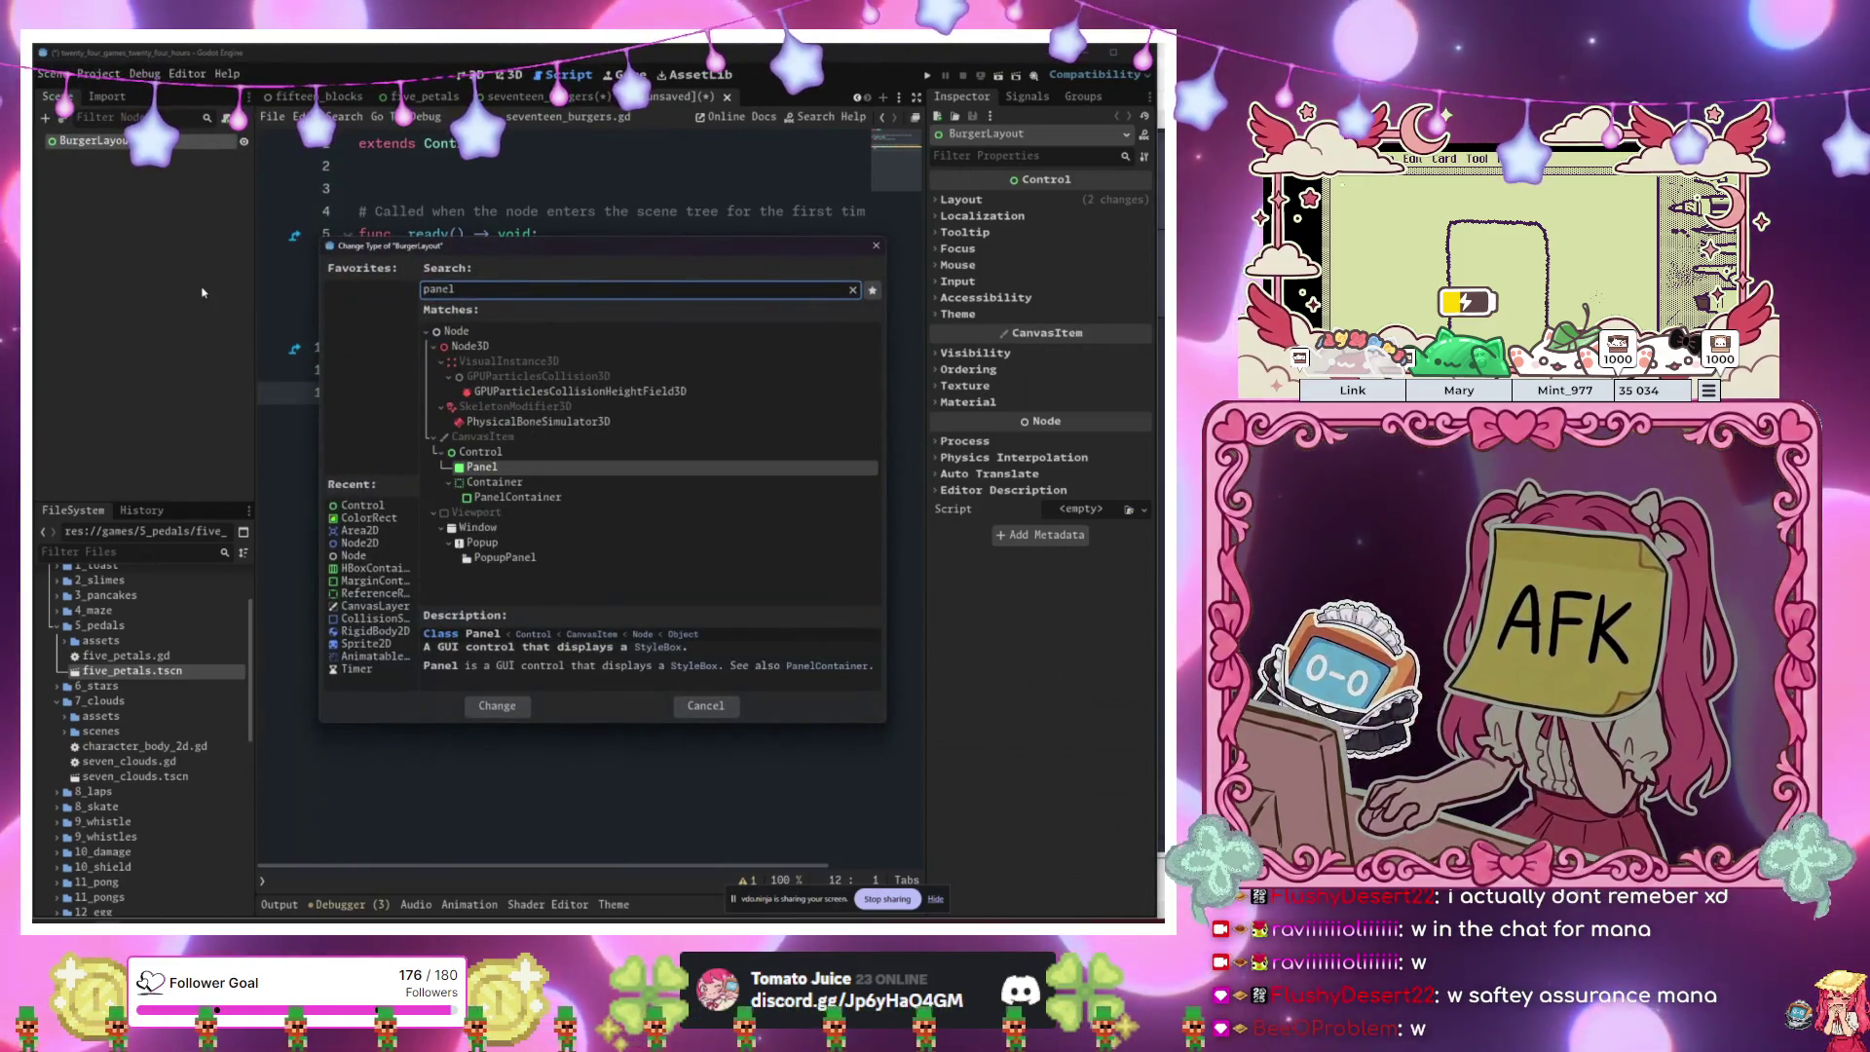
{"action": "key", "text": "Return"}
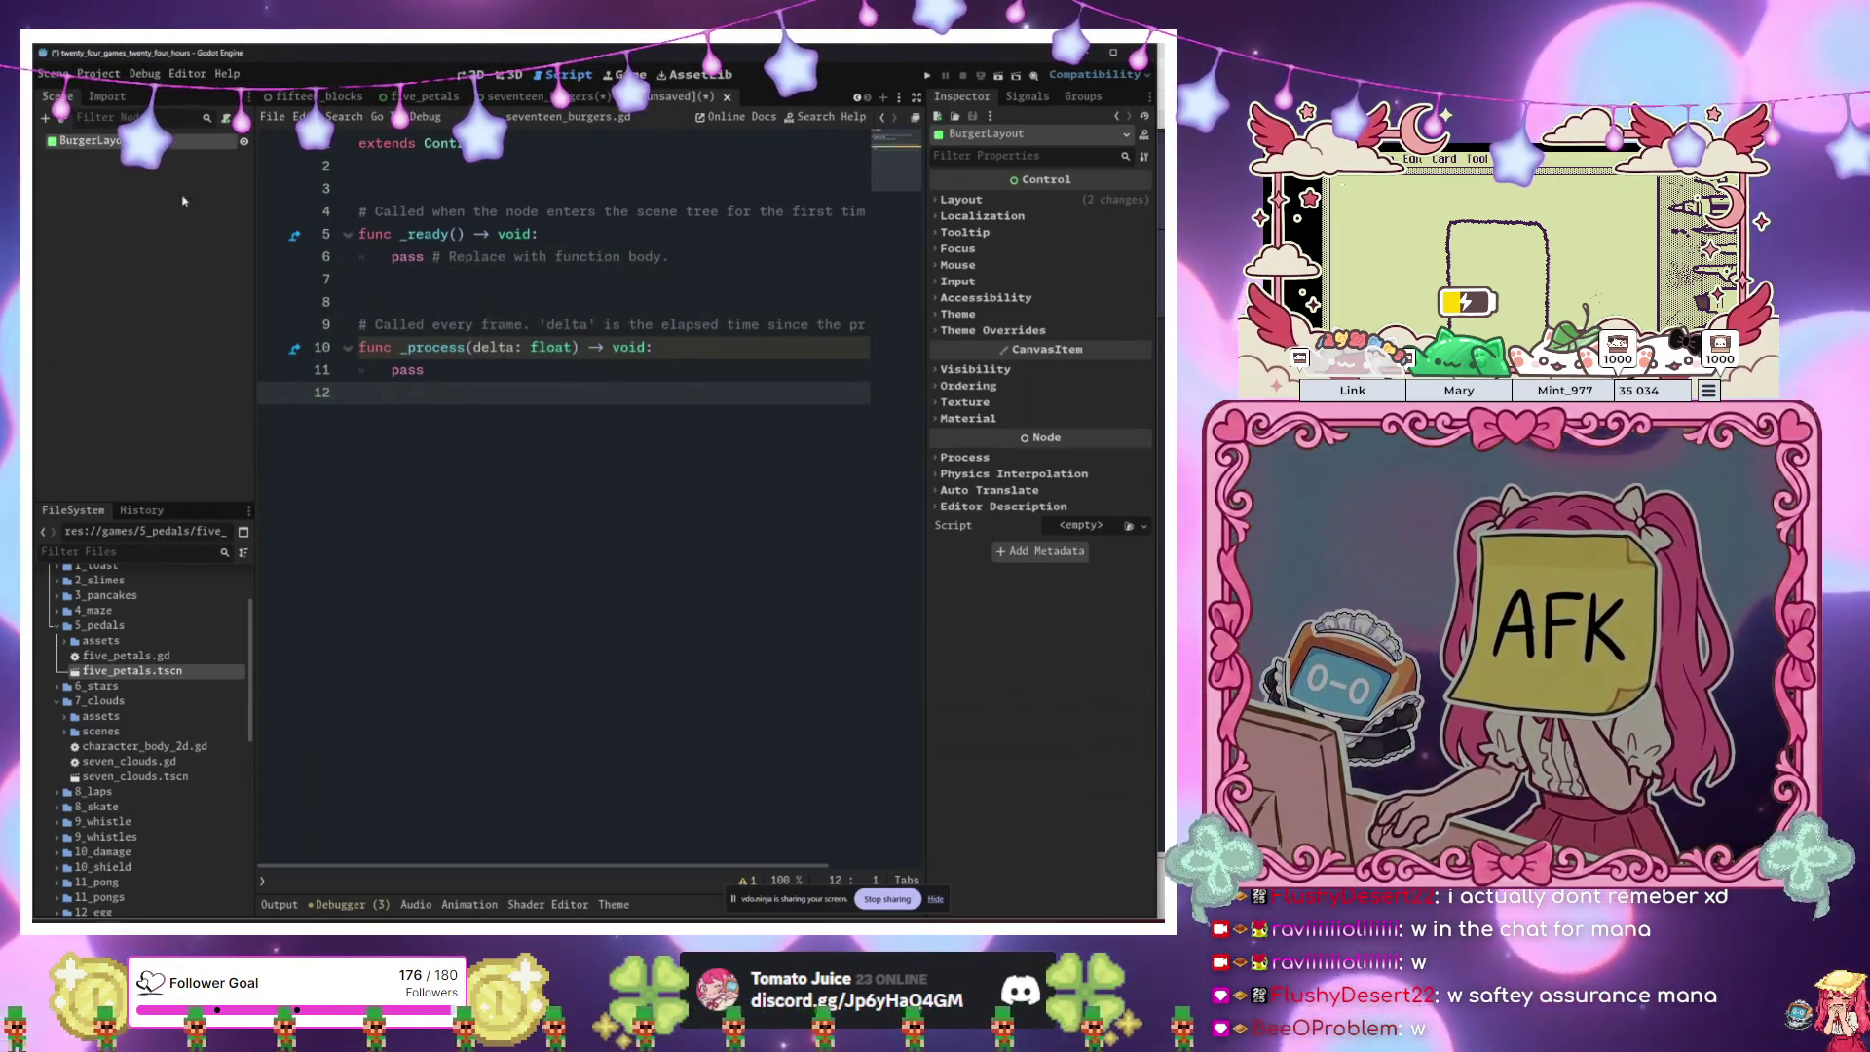
Change BurgerLayout's type again to PanelContainer and return to the 2D canvas view
{"action": "right_click", "coordinate": [161, 143]}
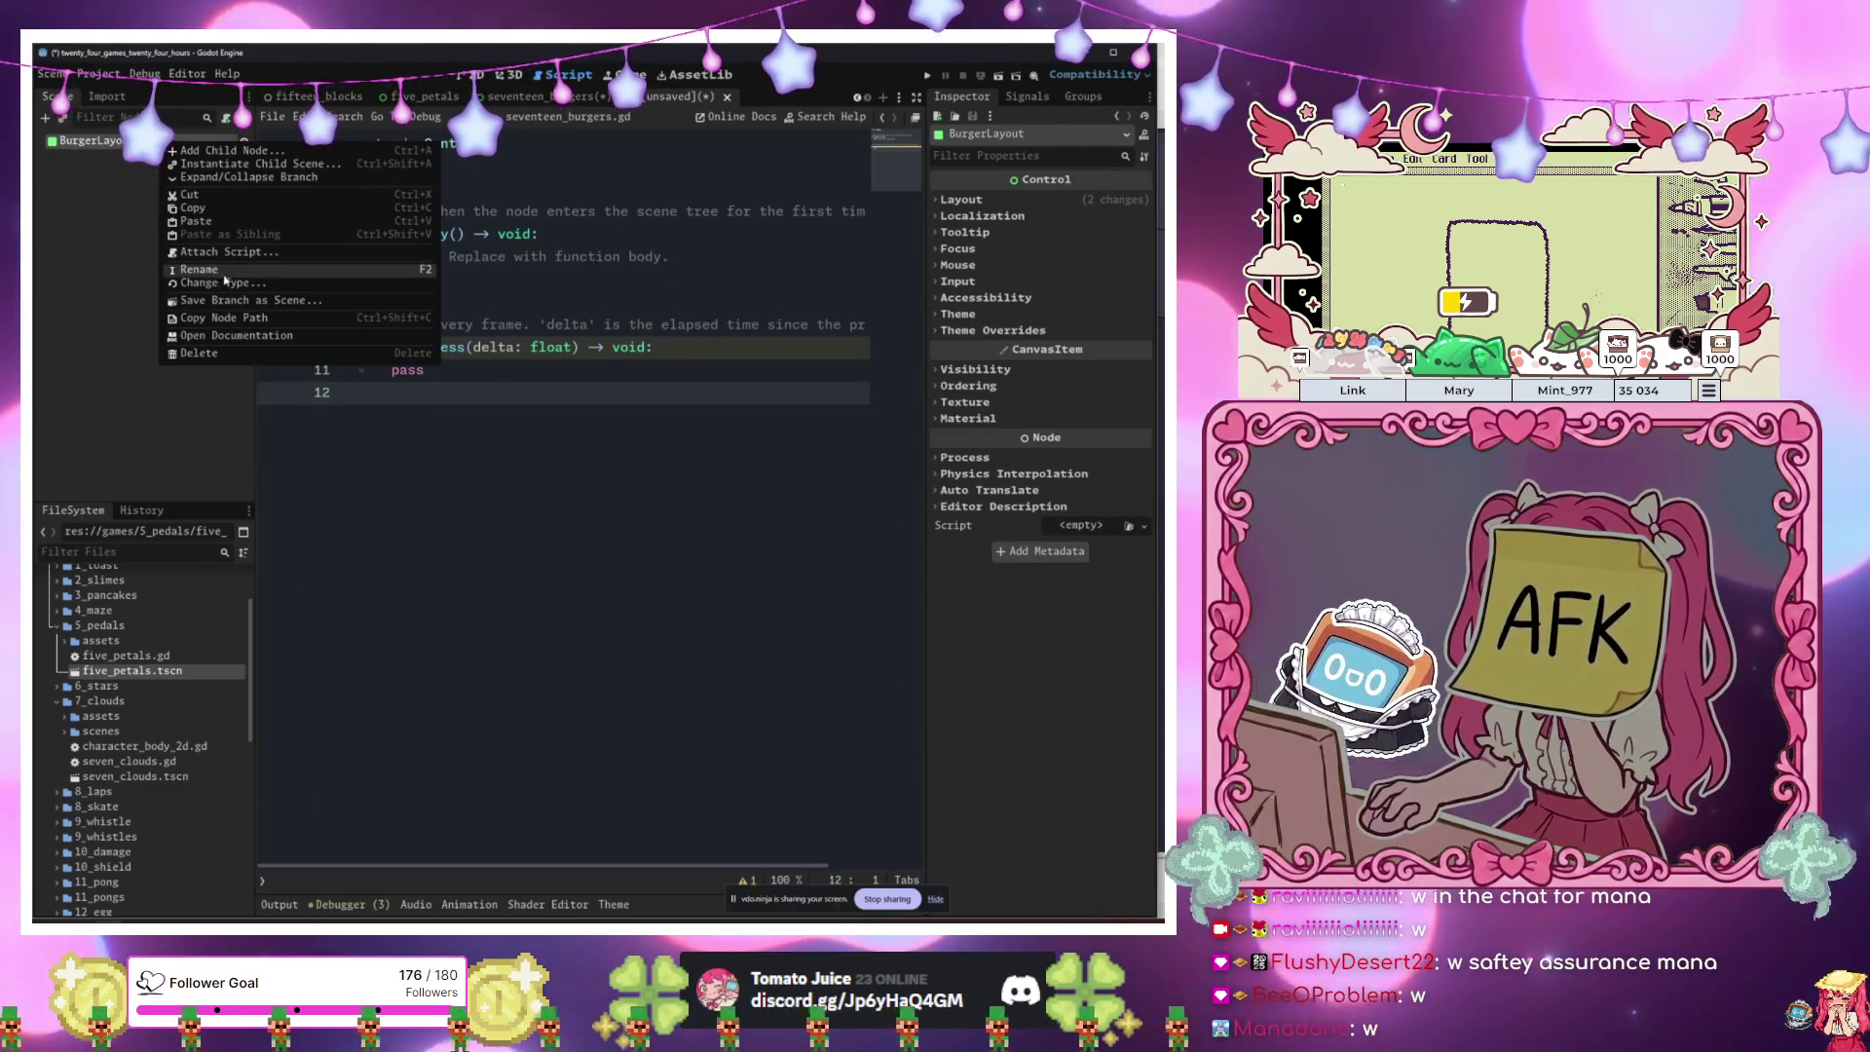
{"action": "left_click", "coordinate": [222, 284]}
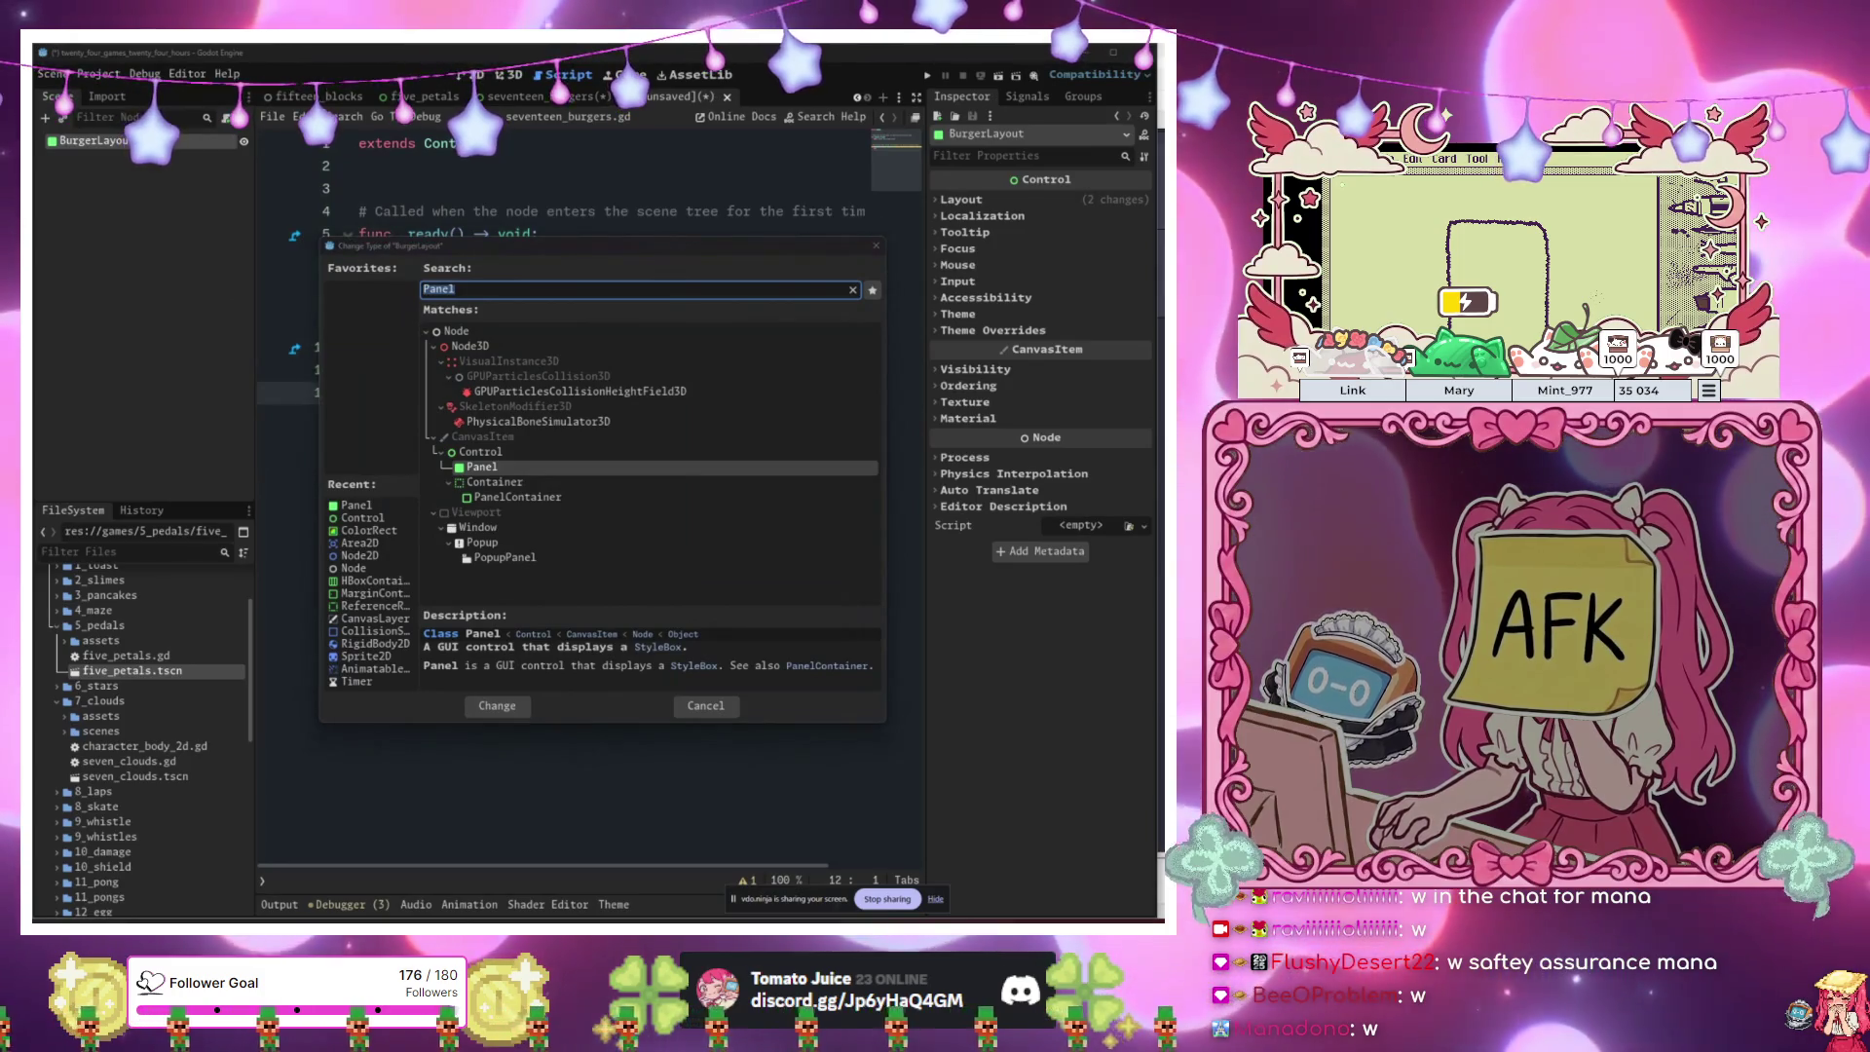
{"action": "double_click", "coordinate": [518, 497]}
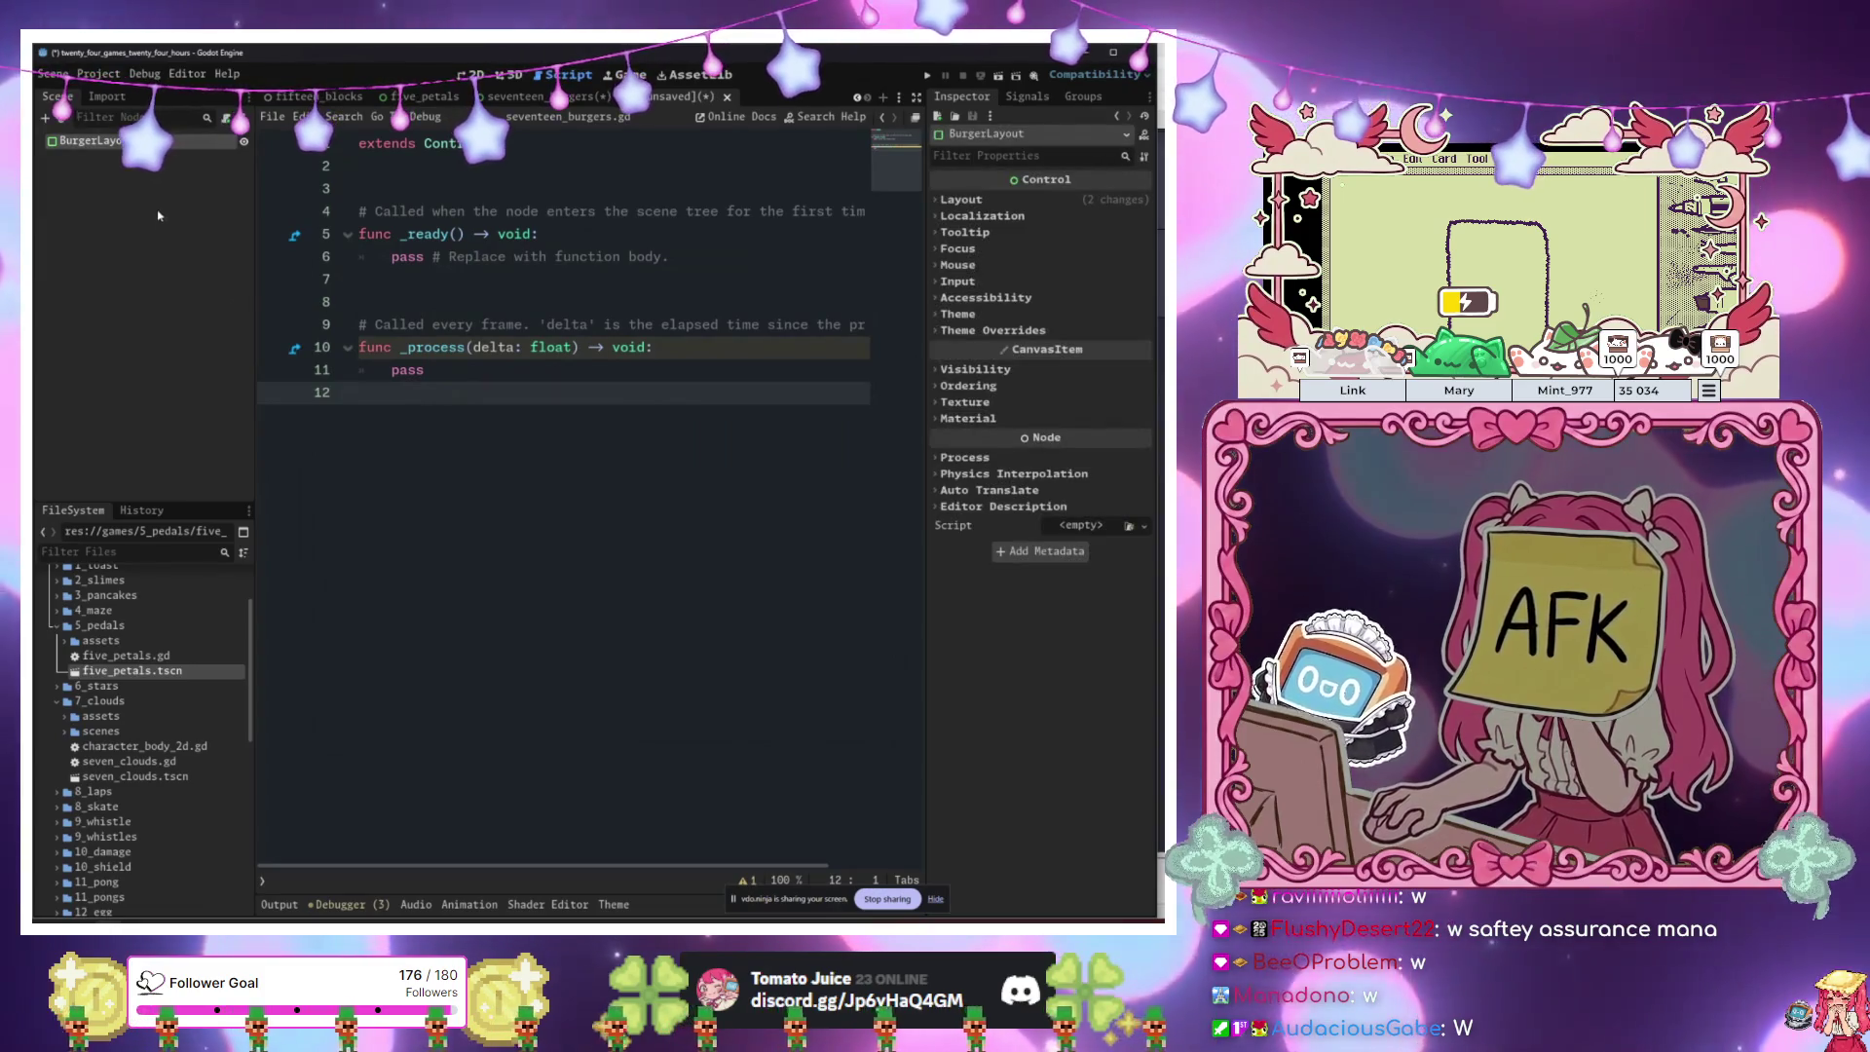
{"action": "key", "text": "ctrl+a"}
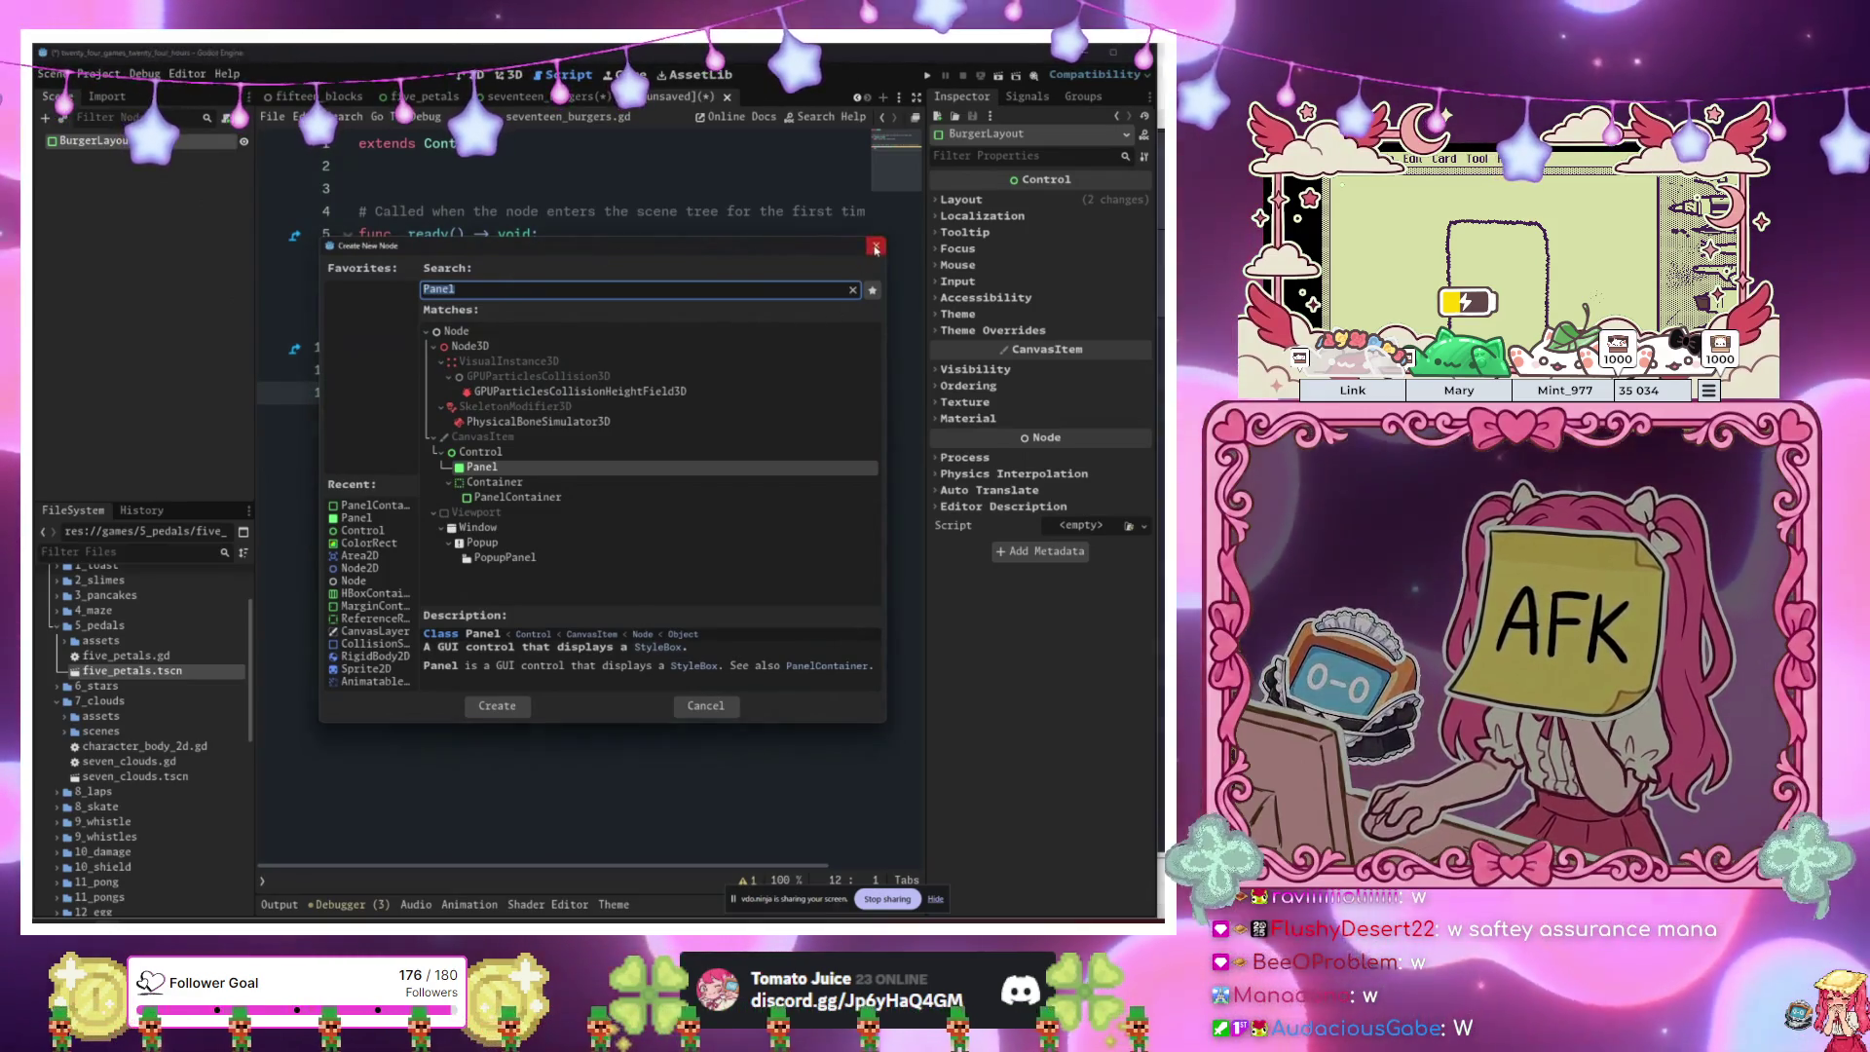
{"action": "key", "text": "Escape"}
{"action": "left_click", "coordinate": [476, 77]}
Undo a manual width drag and anchor BurgerLayout with the Left Wide preset
{"action": "scroll", "coordinate": [568, 304], "scroll_direction": "down", "scroll_amount": 4}
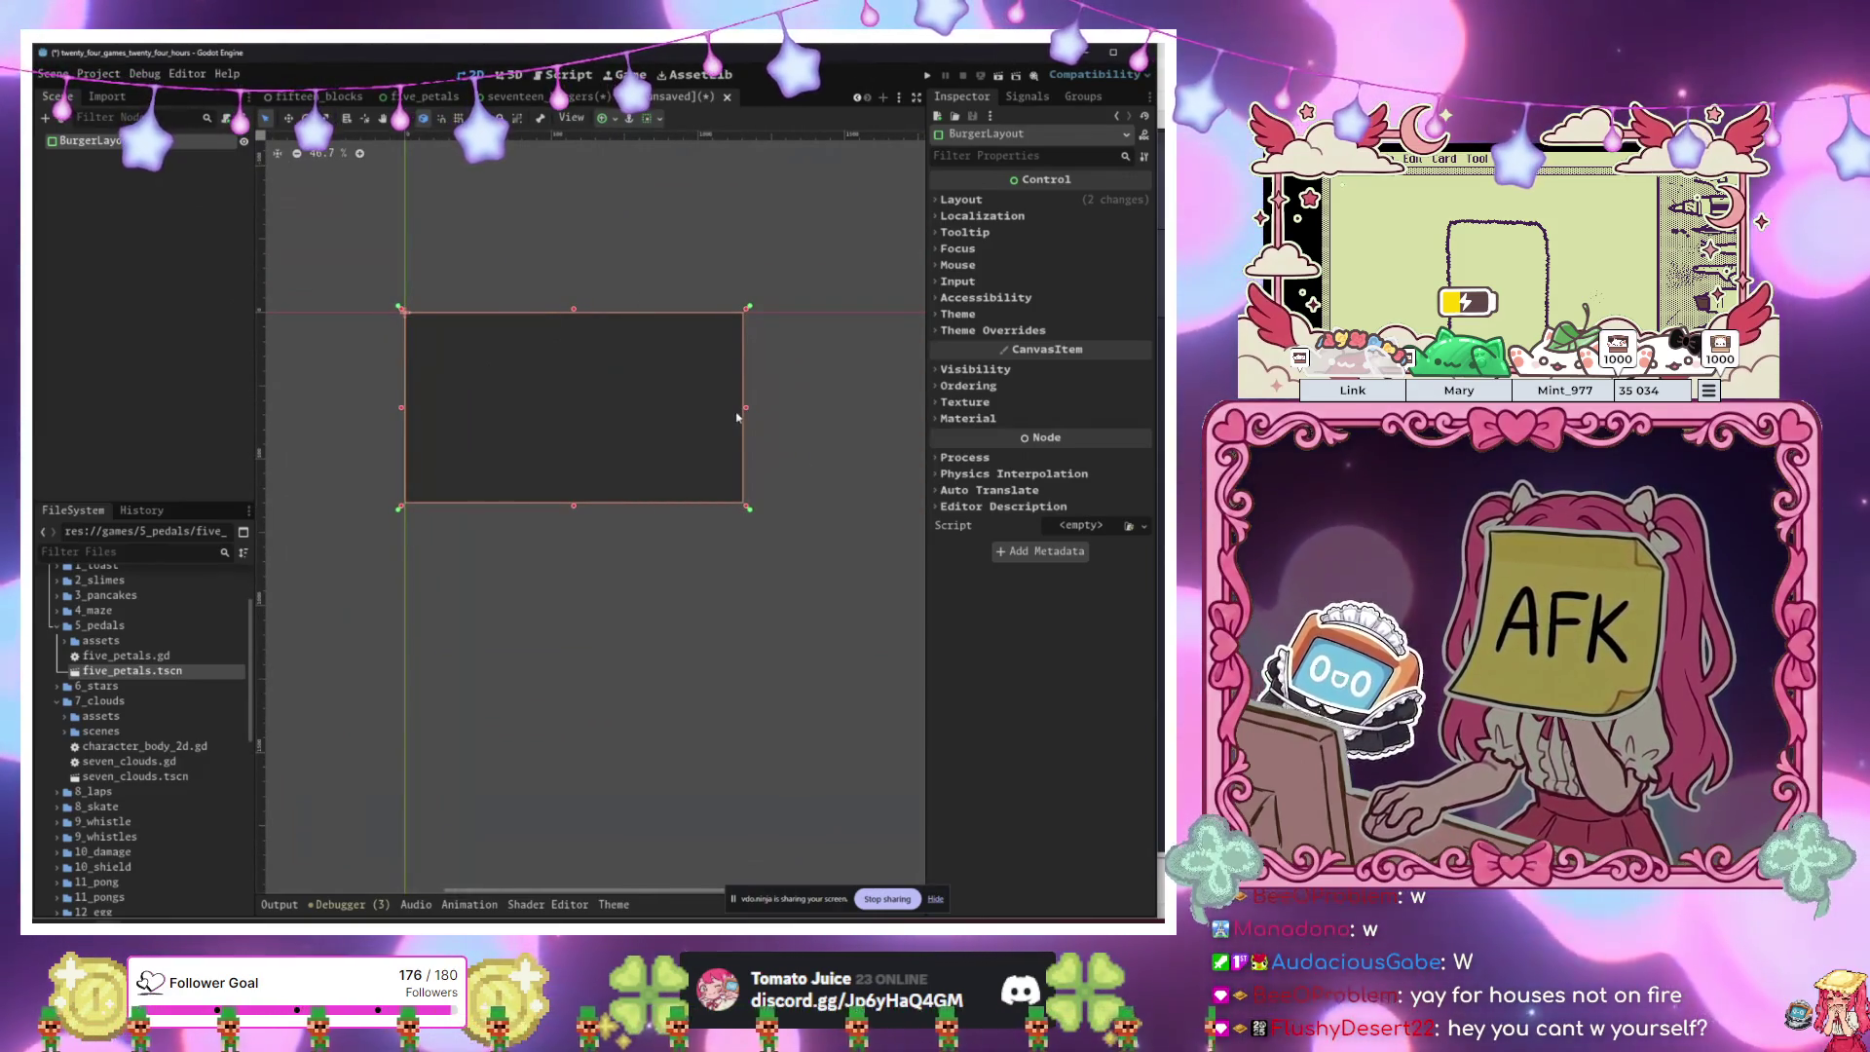
{"action": "left_click_drag", "start_coordinate": [745, 407], "coordinate": [458, 396]}
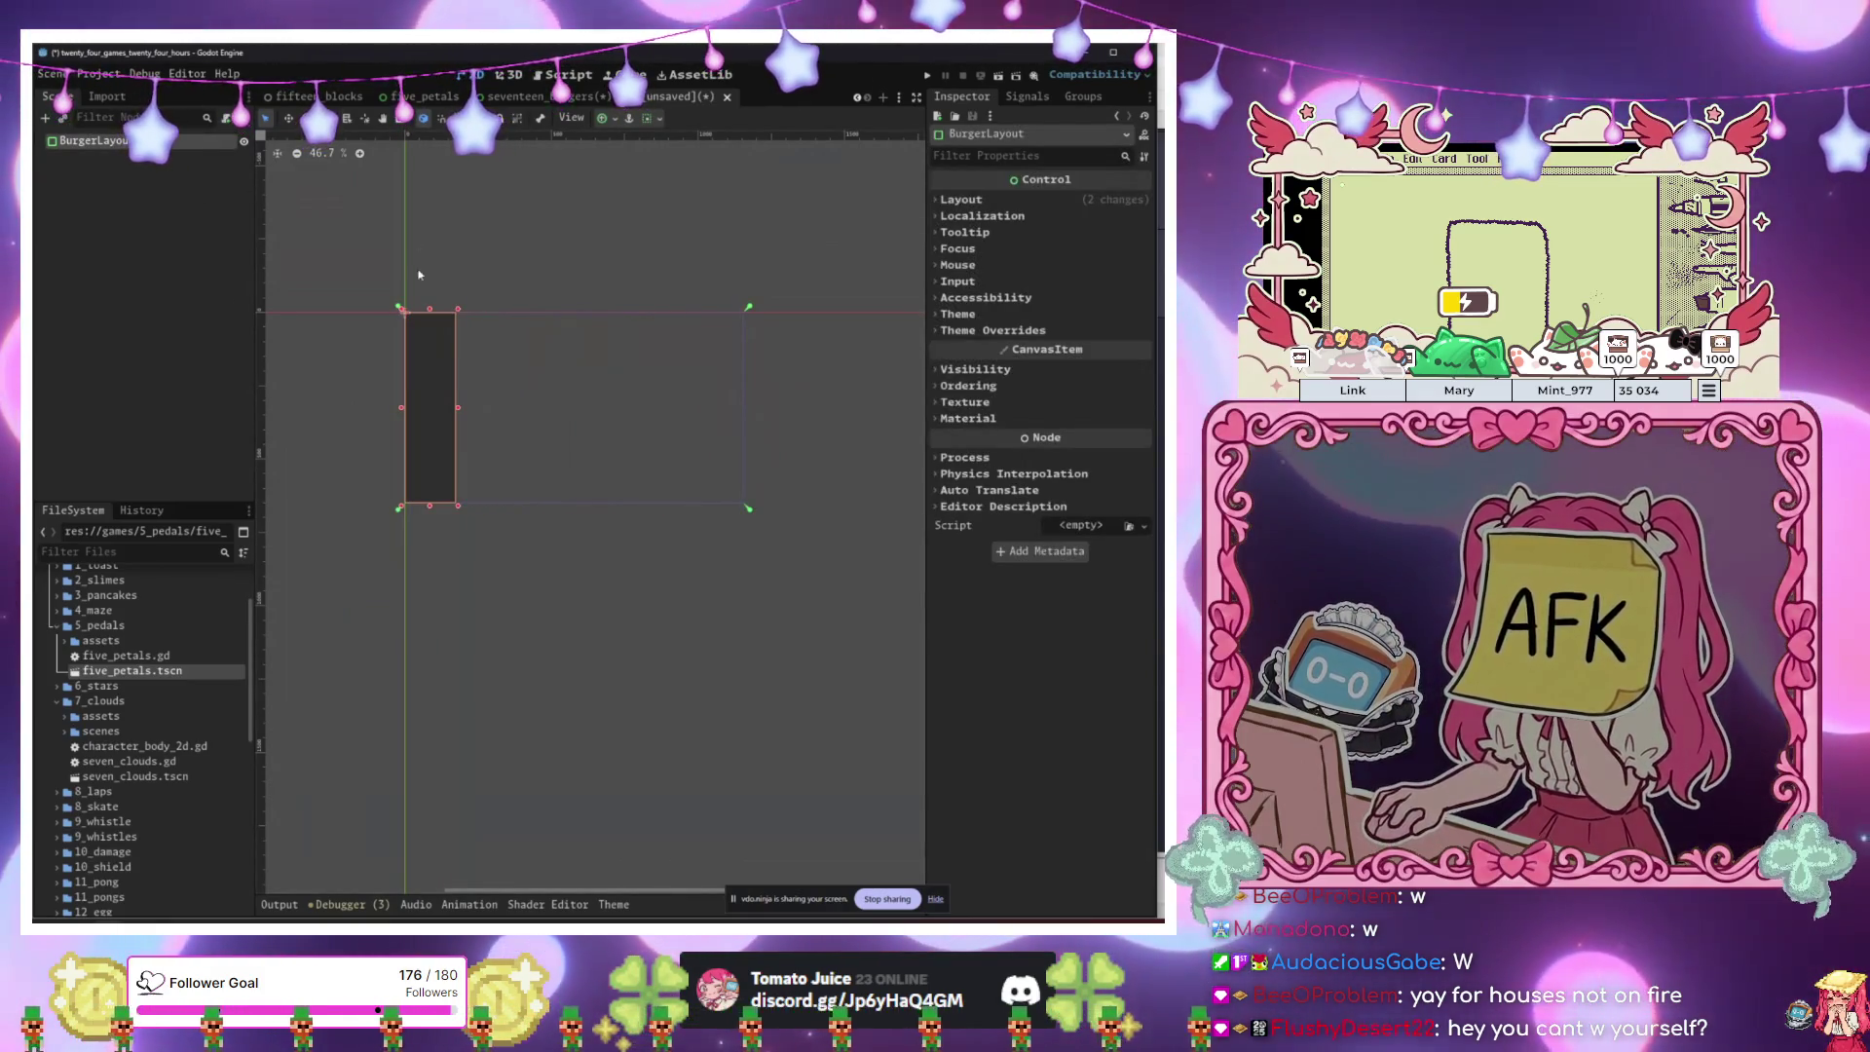
{"action": "scroll", "coordinate": [472, 359], "scroll_direction": "up", "scroll_amount": 3}
{"action": "key", "text": "ctrl+z"}
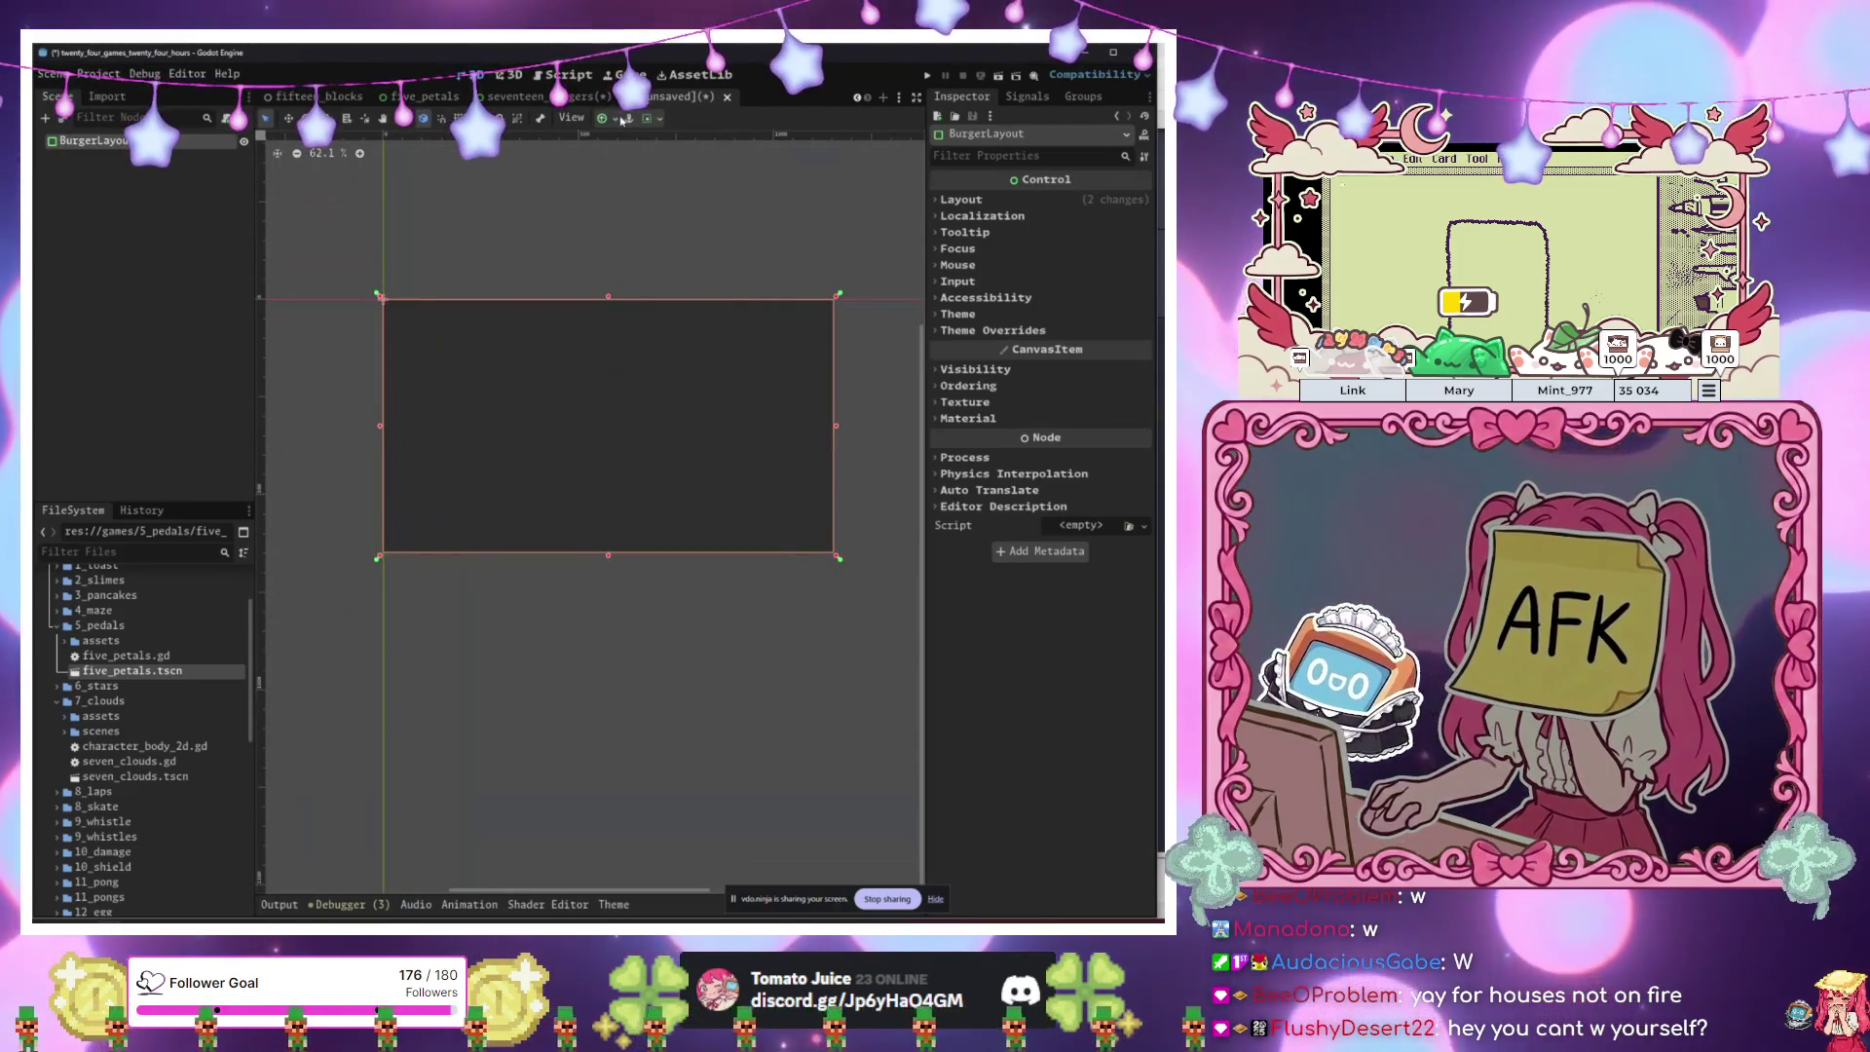
{"action": "left_click", "coordinate": [614, 117]}
{"action": "left_click", "coordinate": [630, 233]}
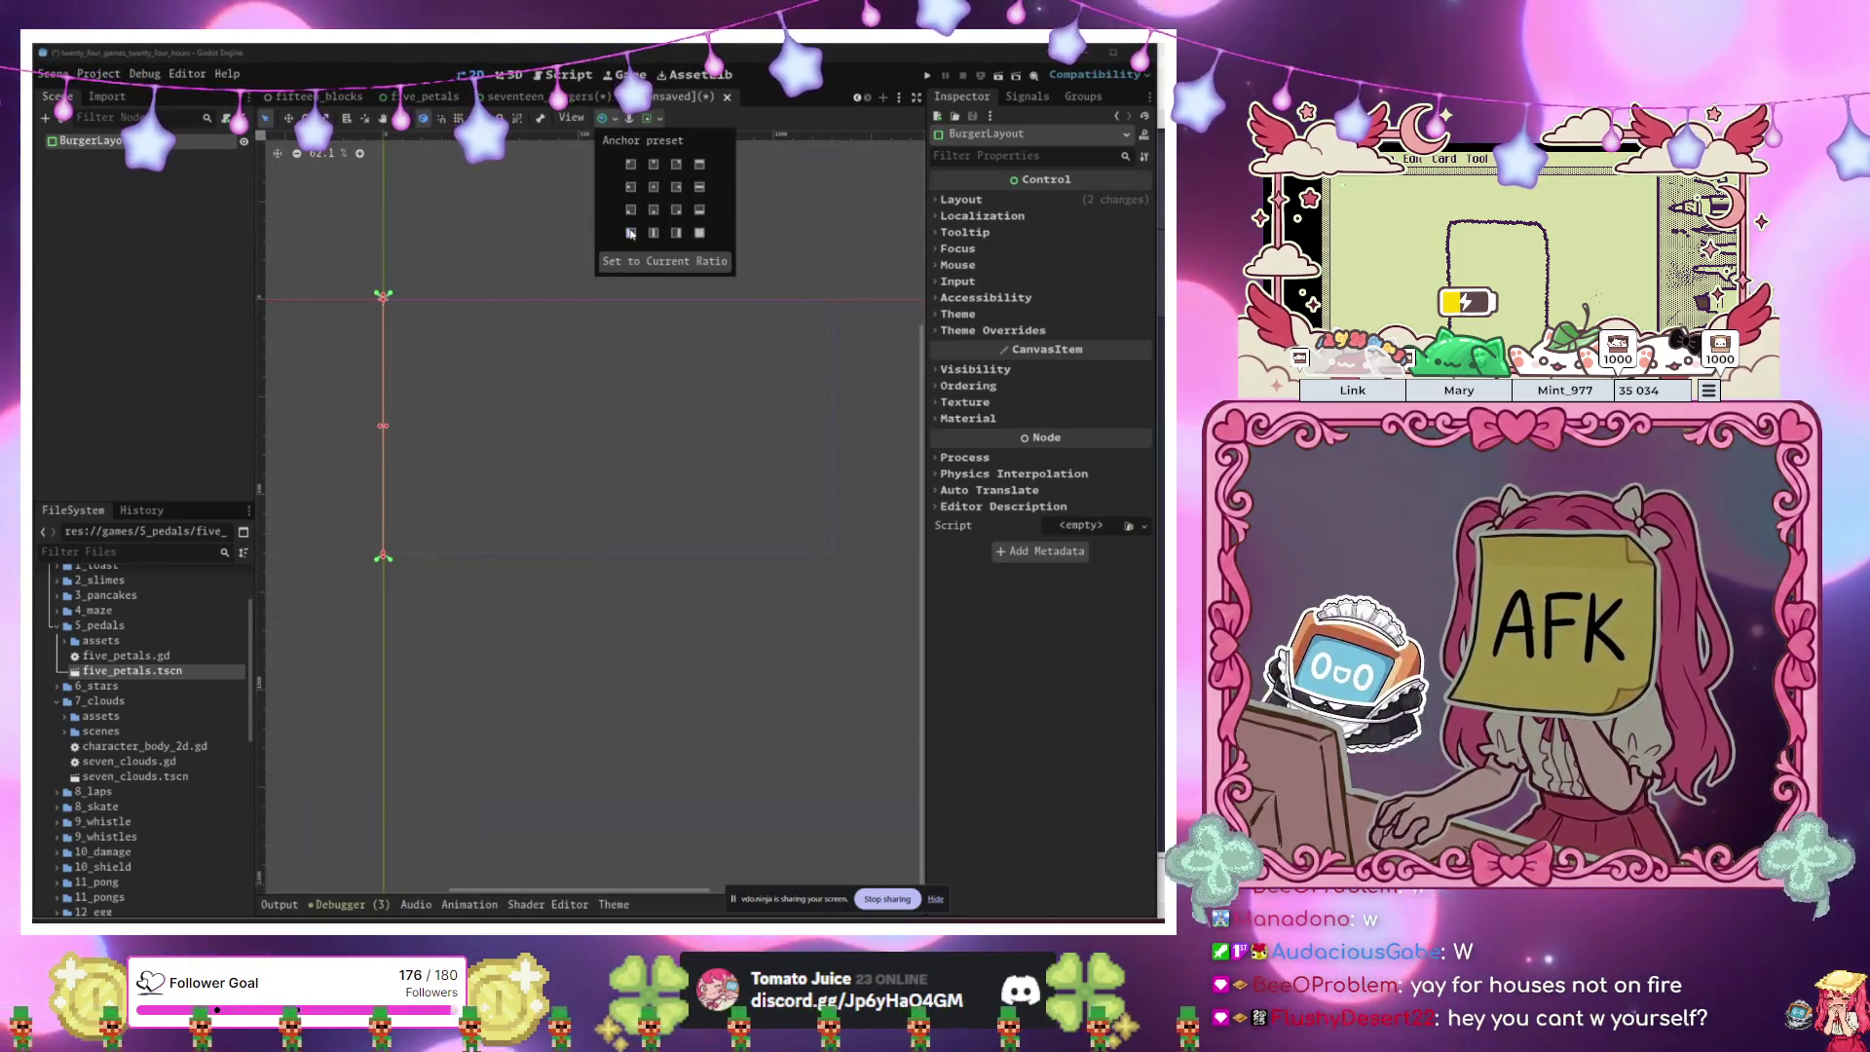
Give BurgerLayout a custom minimum size of 92 × 92 px (height 648/7)
{"action": "left_click", "coordinate": [991, 201]}
{"action": "left_click", "coordinate": [1091, 299]}
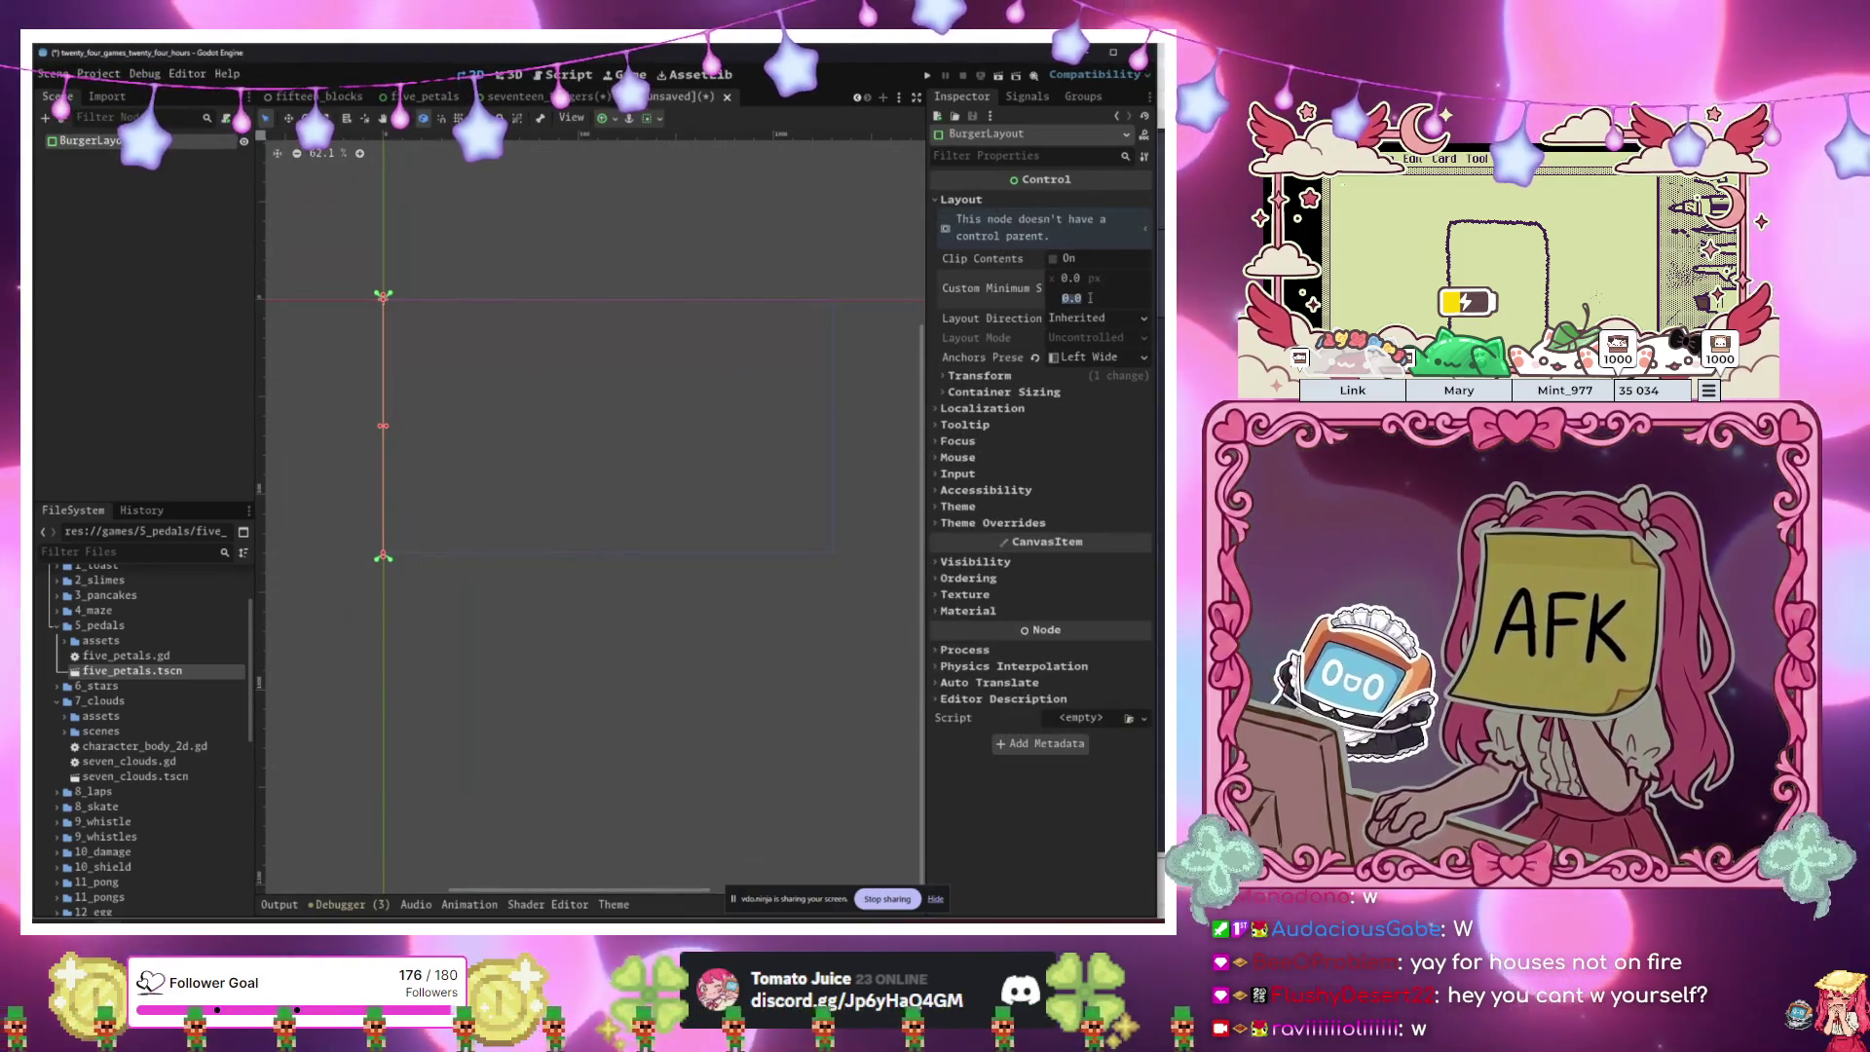
{"action": "type", "text": "648/2"}
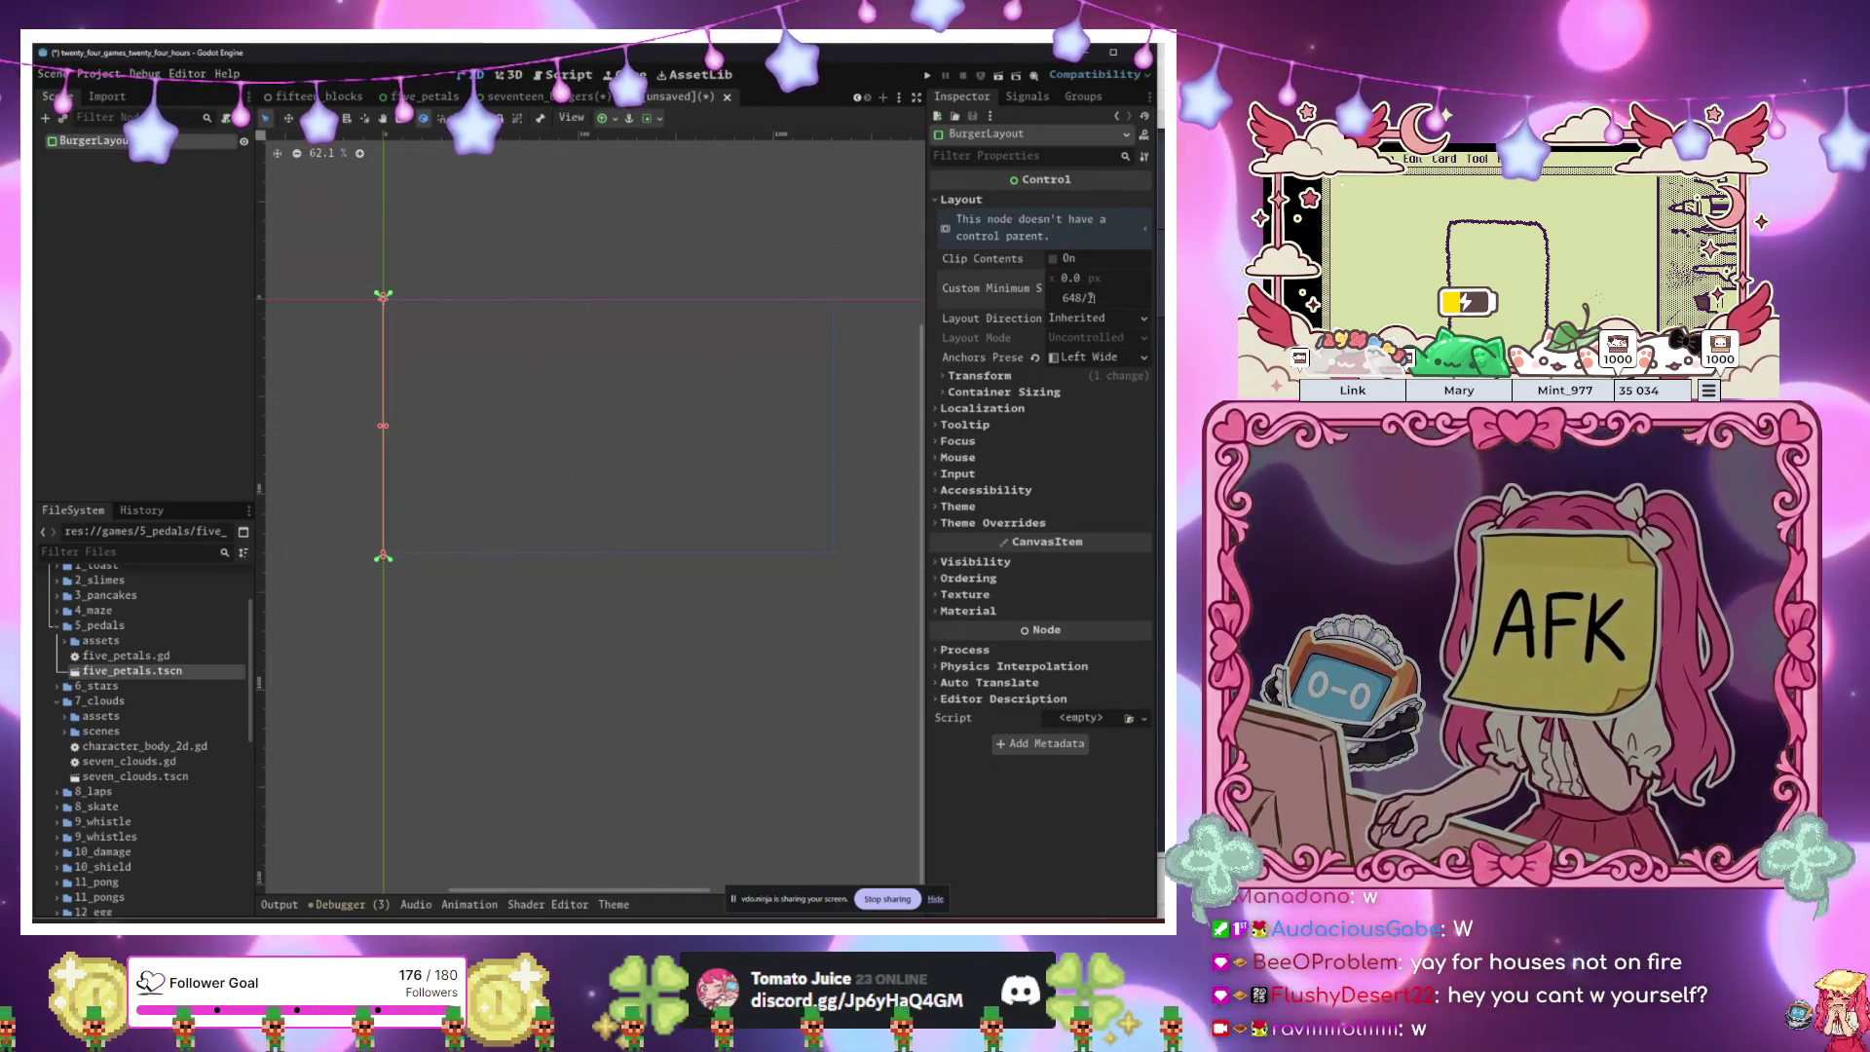
{"action": "key", "text": "Return"}
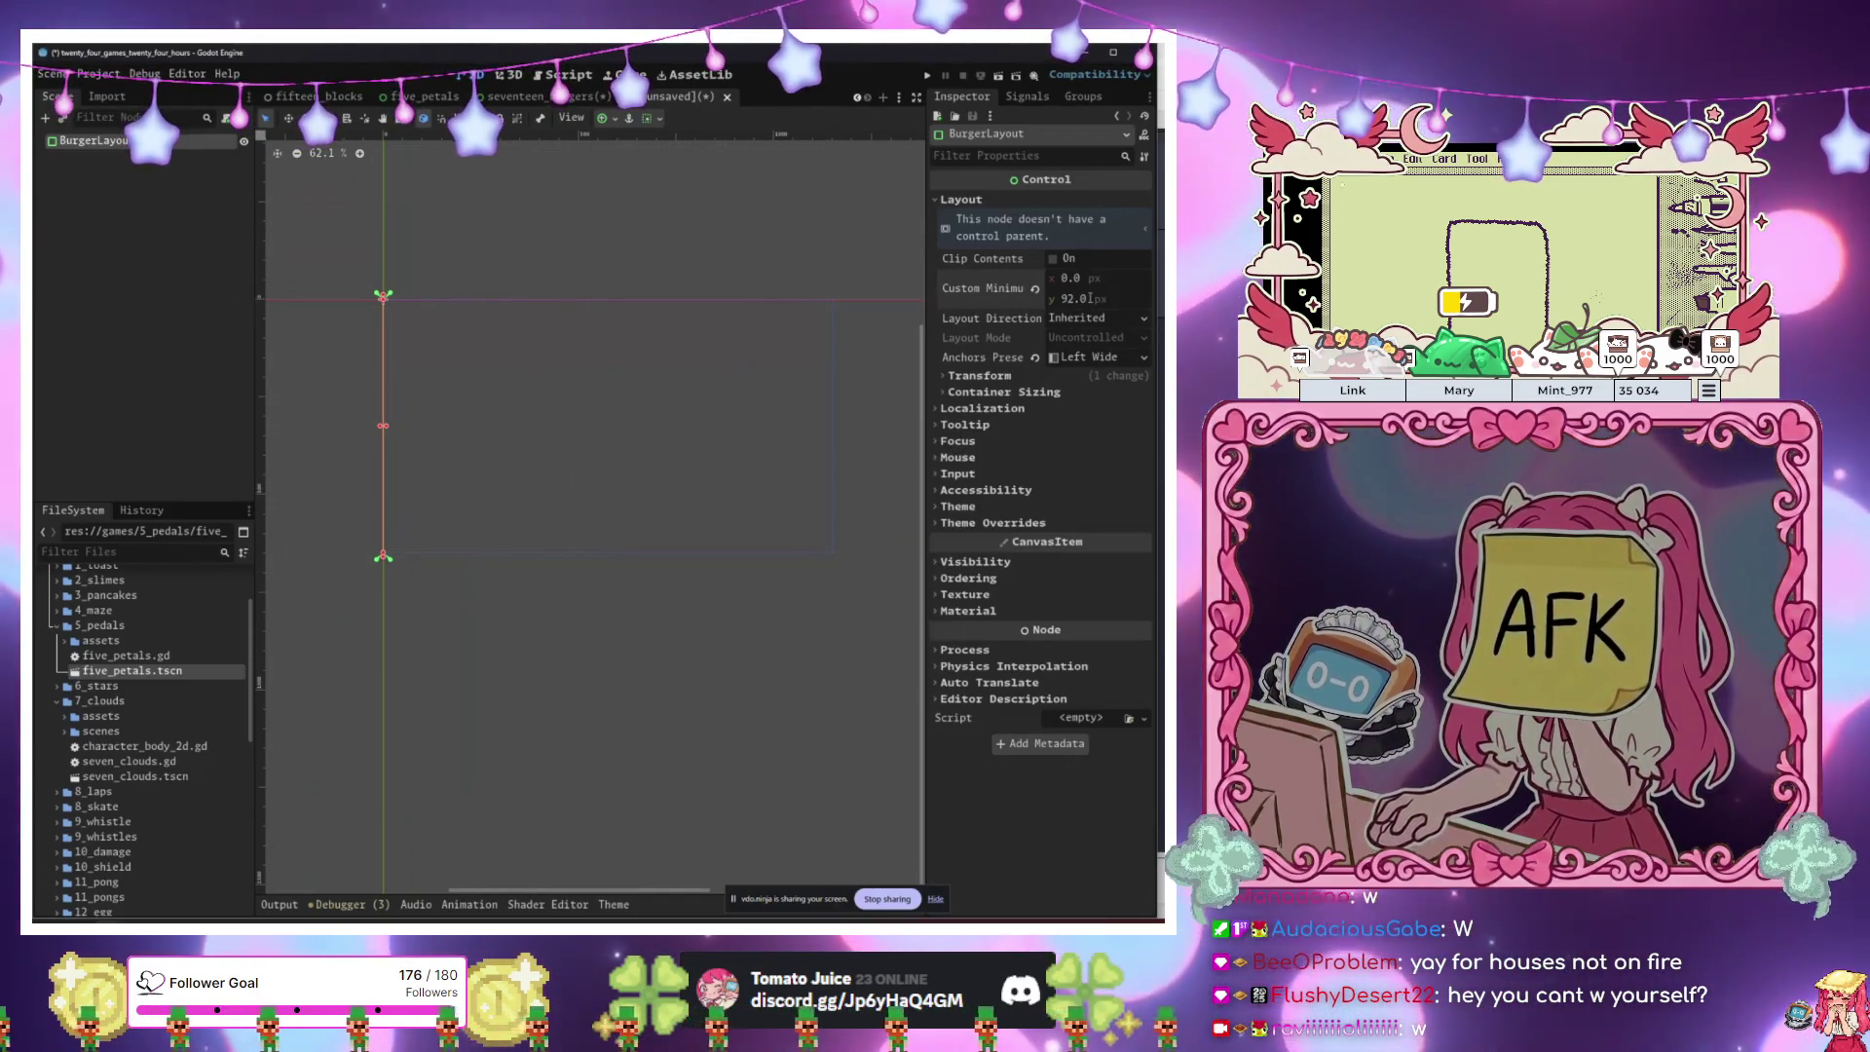
{"action": "left_click", "coordinate": [1090, 298]}
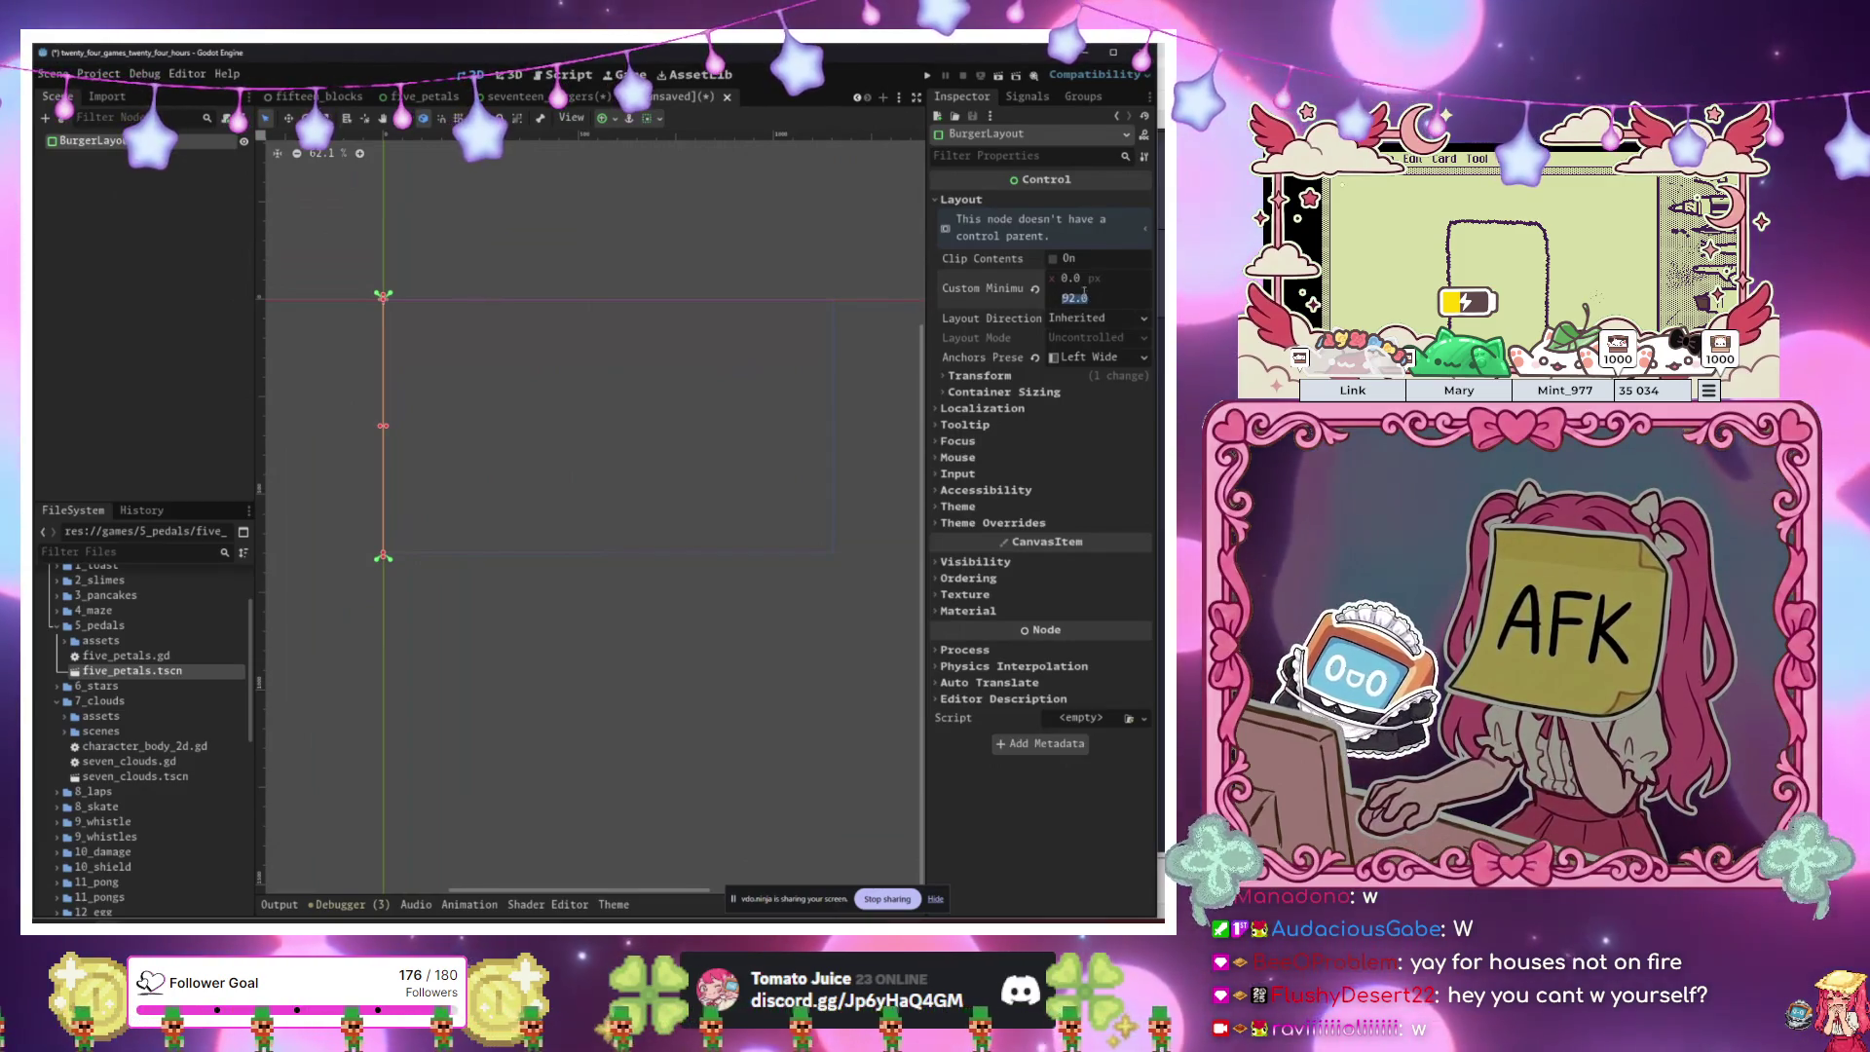
{"action": "type", "text": "92"}
{"action": "key", "text": "Return"}
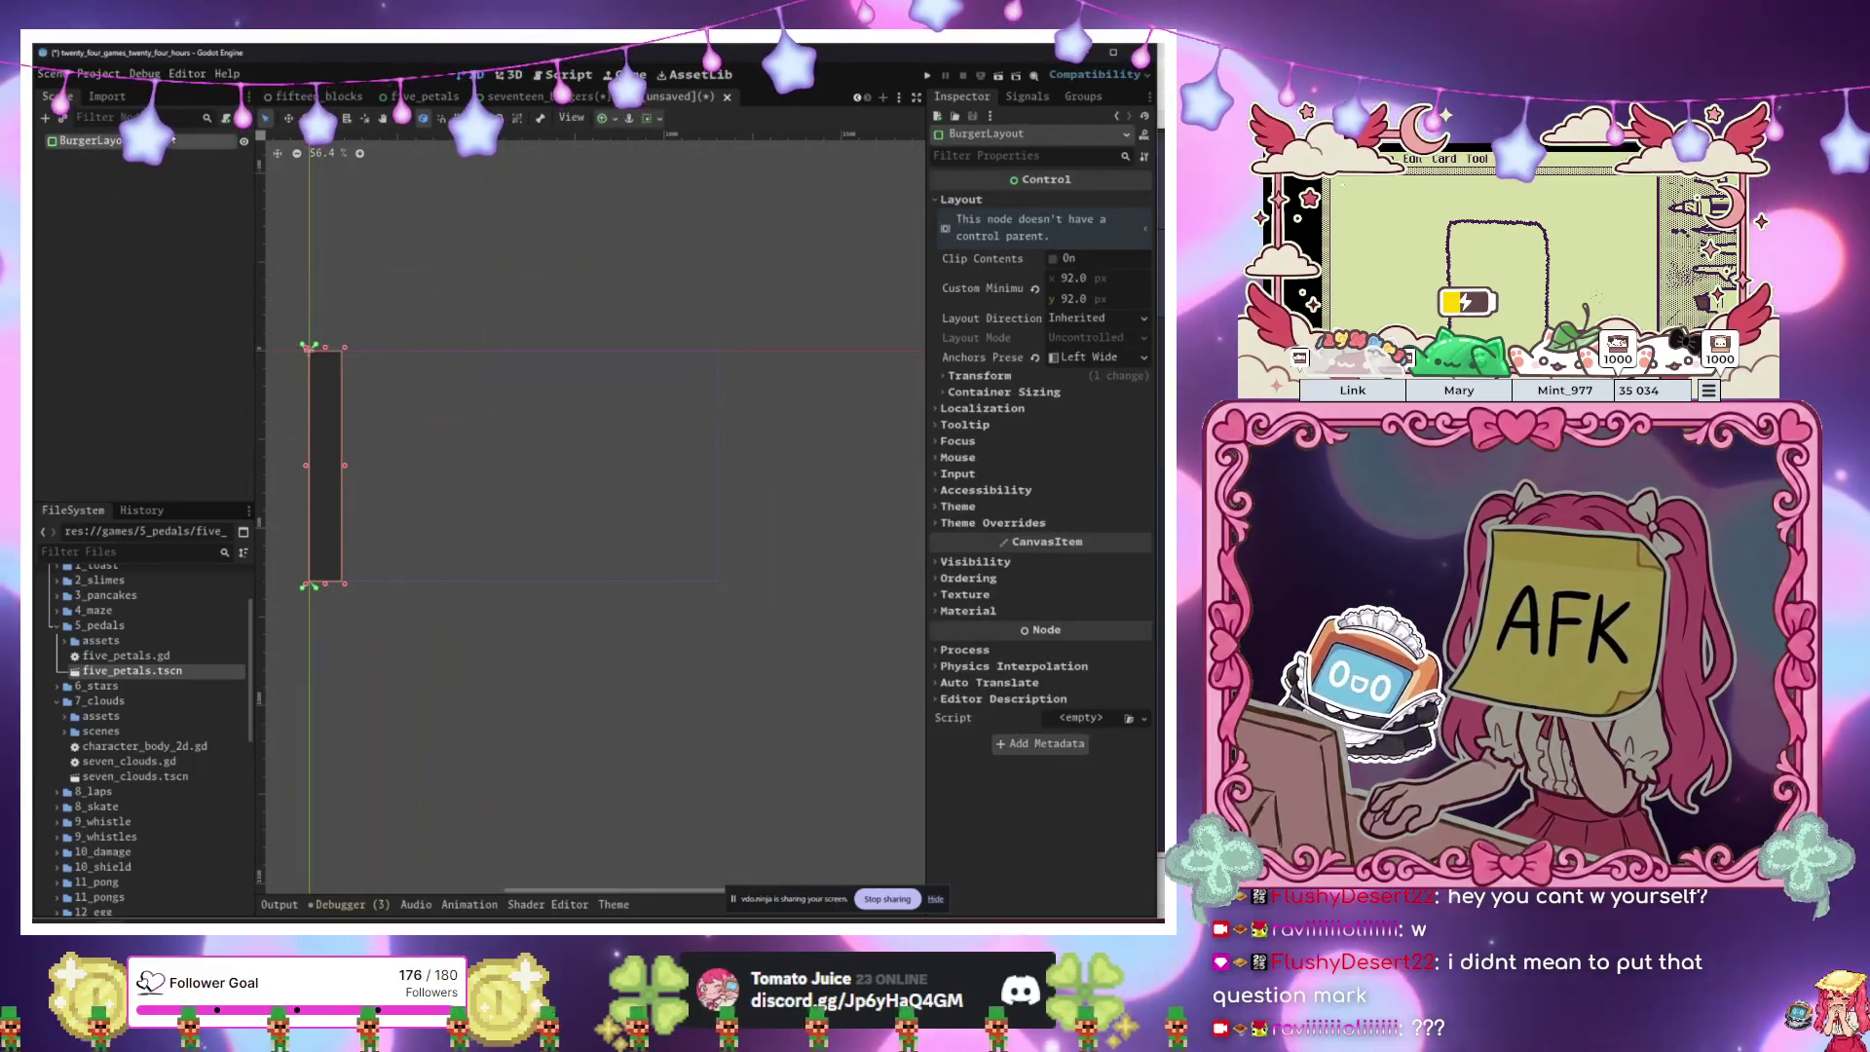
{"action": "key", "text": "ctrl+a"}
Add a MarginContainer under BurgerLayout with a VBoxContainer child named RecipeVBoxContainer
{"action": "type", "text": "margin"}
{"action": "key", "text": "Return"}
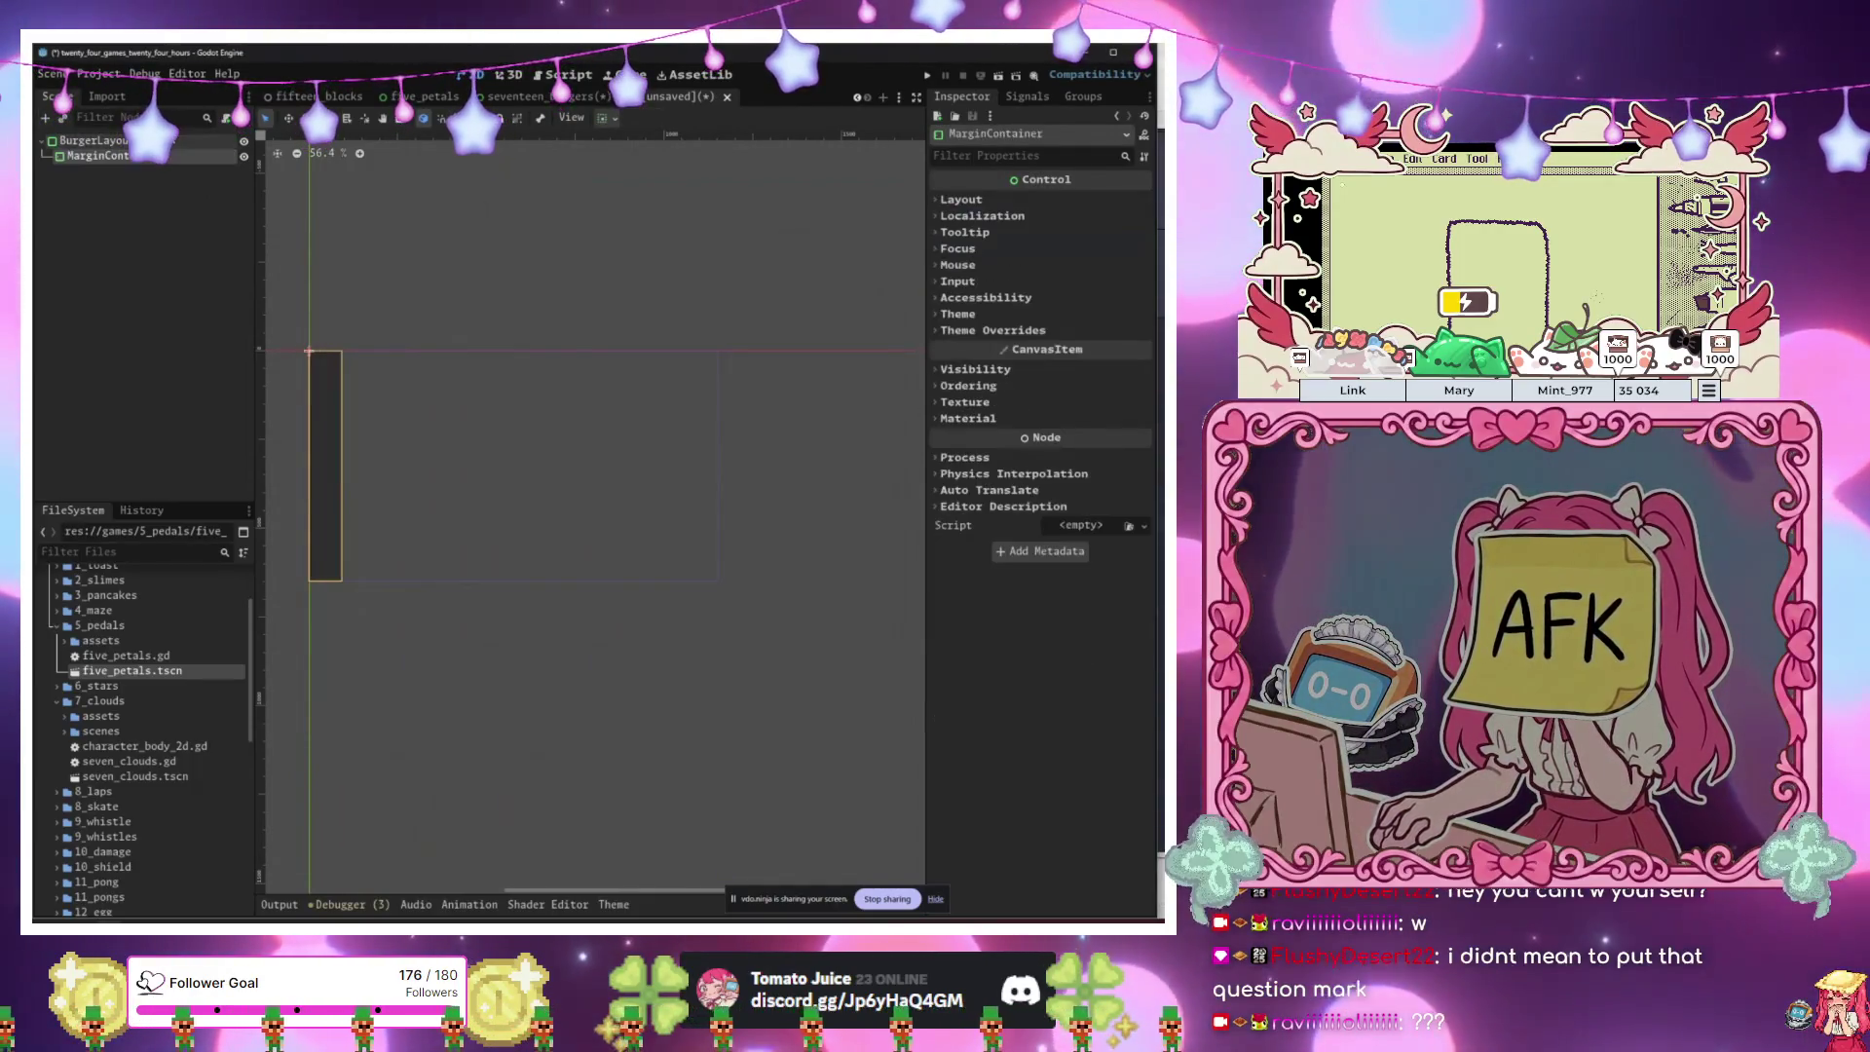
{"action": "key", "text": "ctrl+a"}
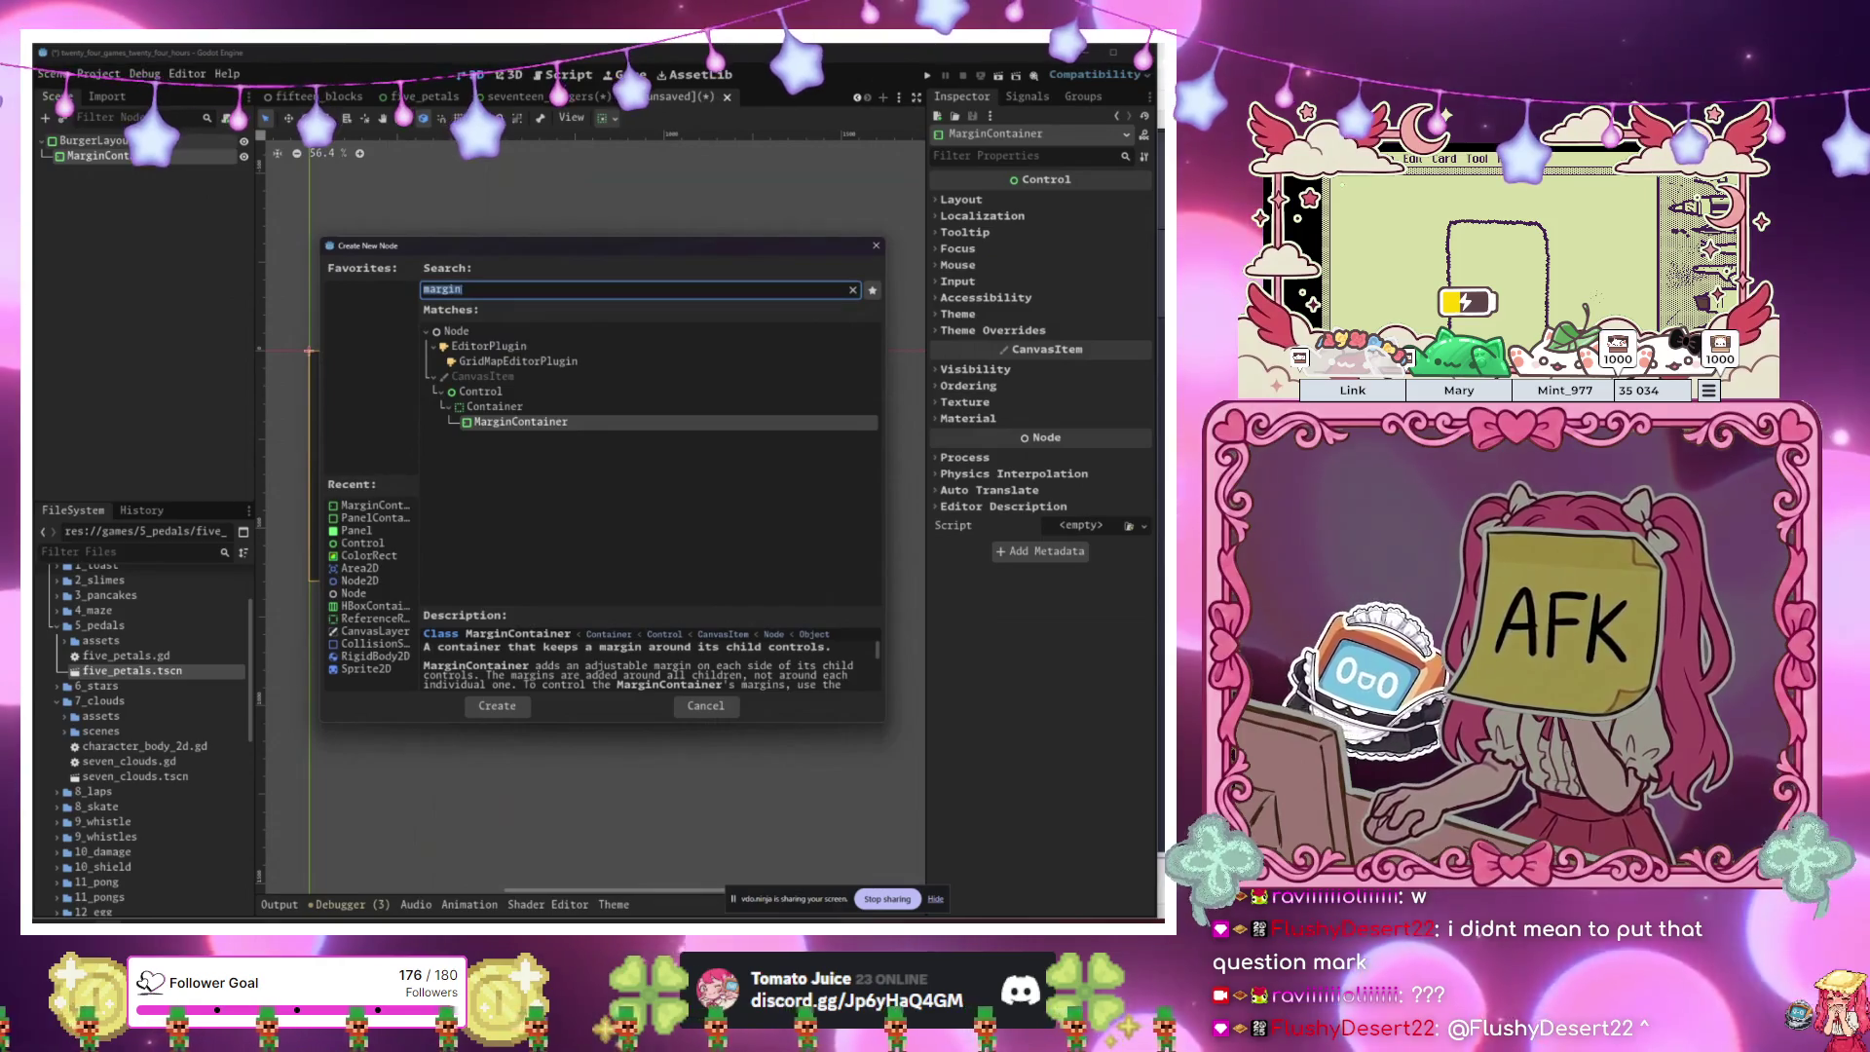
{"action": "type", "text": "vbox"}
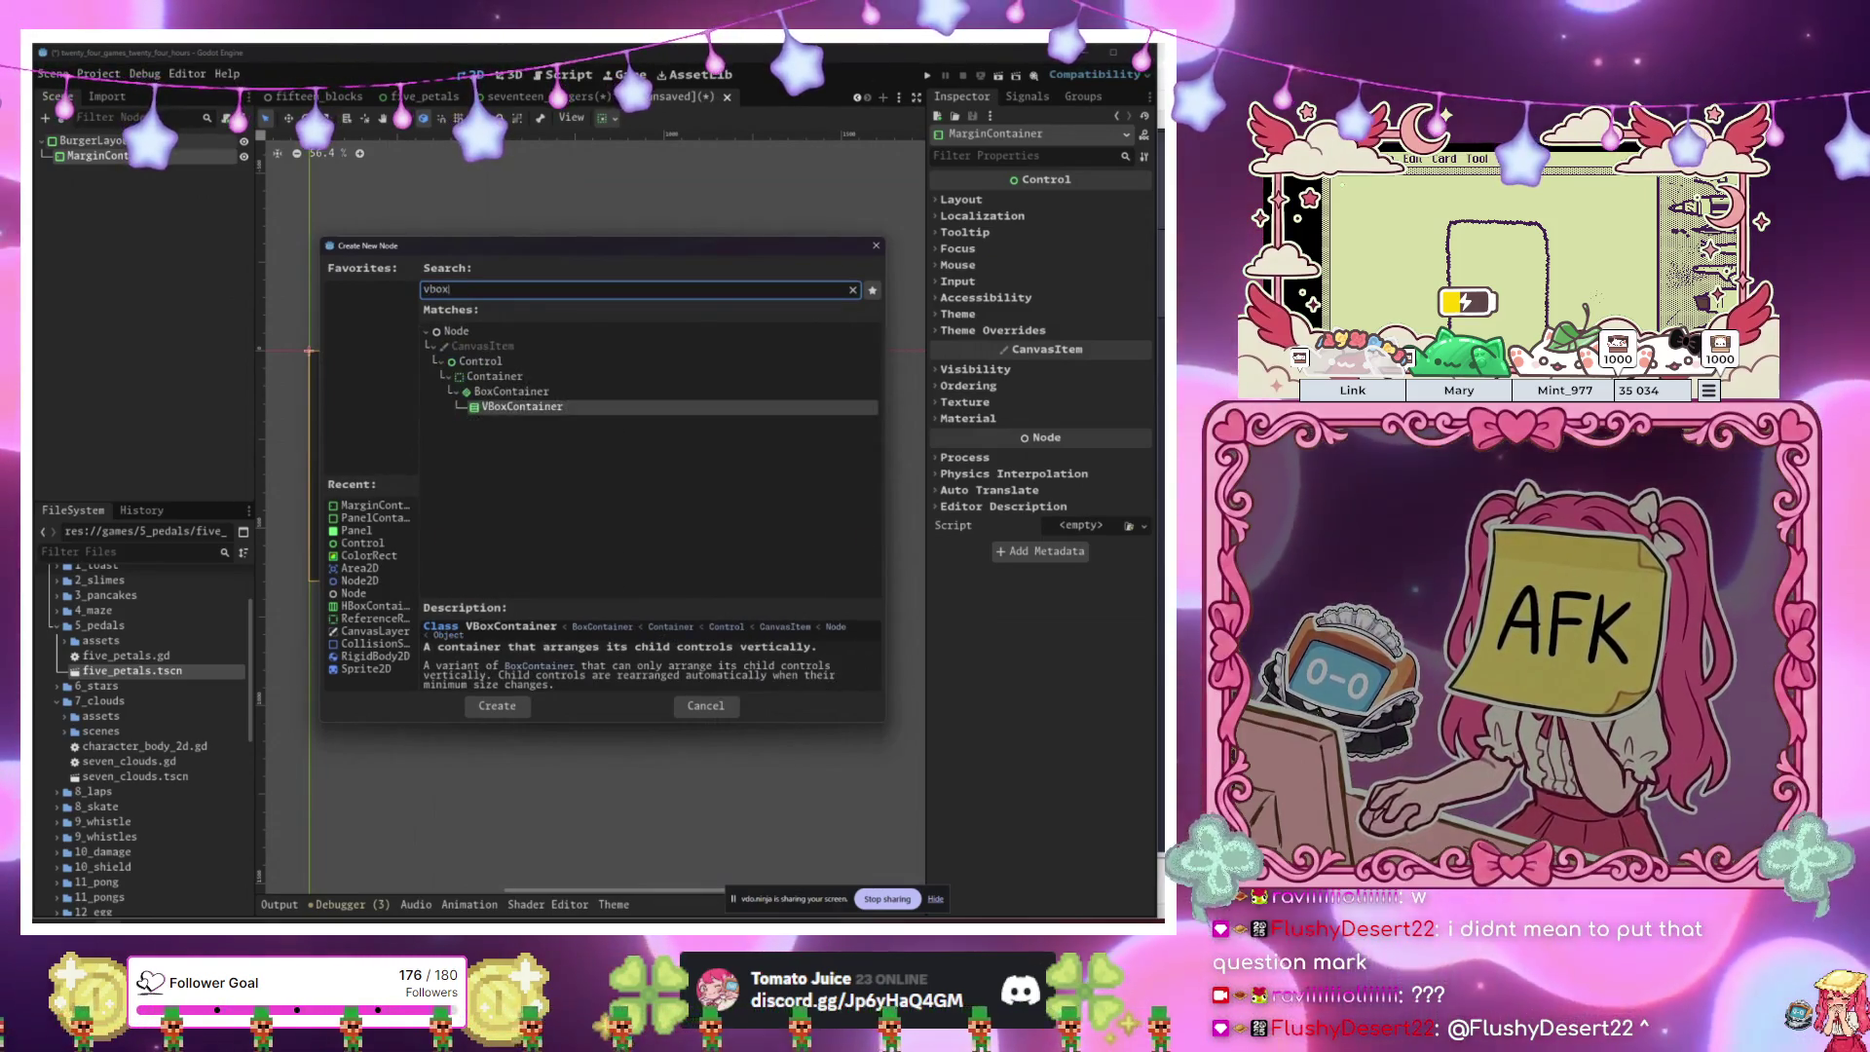
{"action": "key", "text": "Return"}
{"action": "type", "text": "cipeVBoxContainer"}
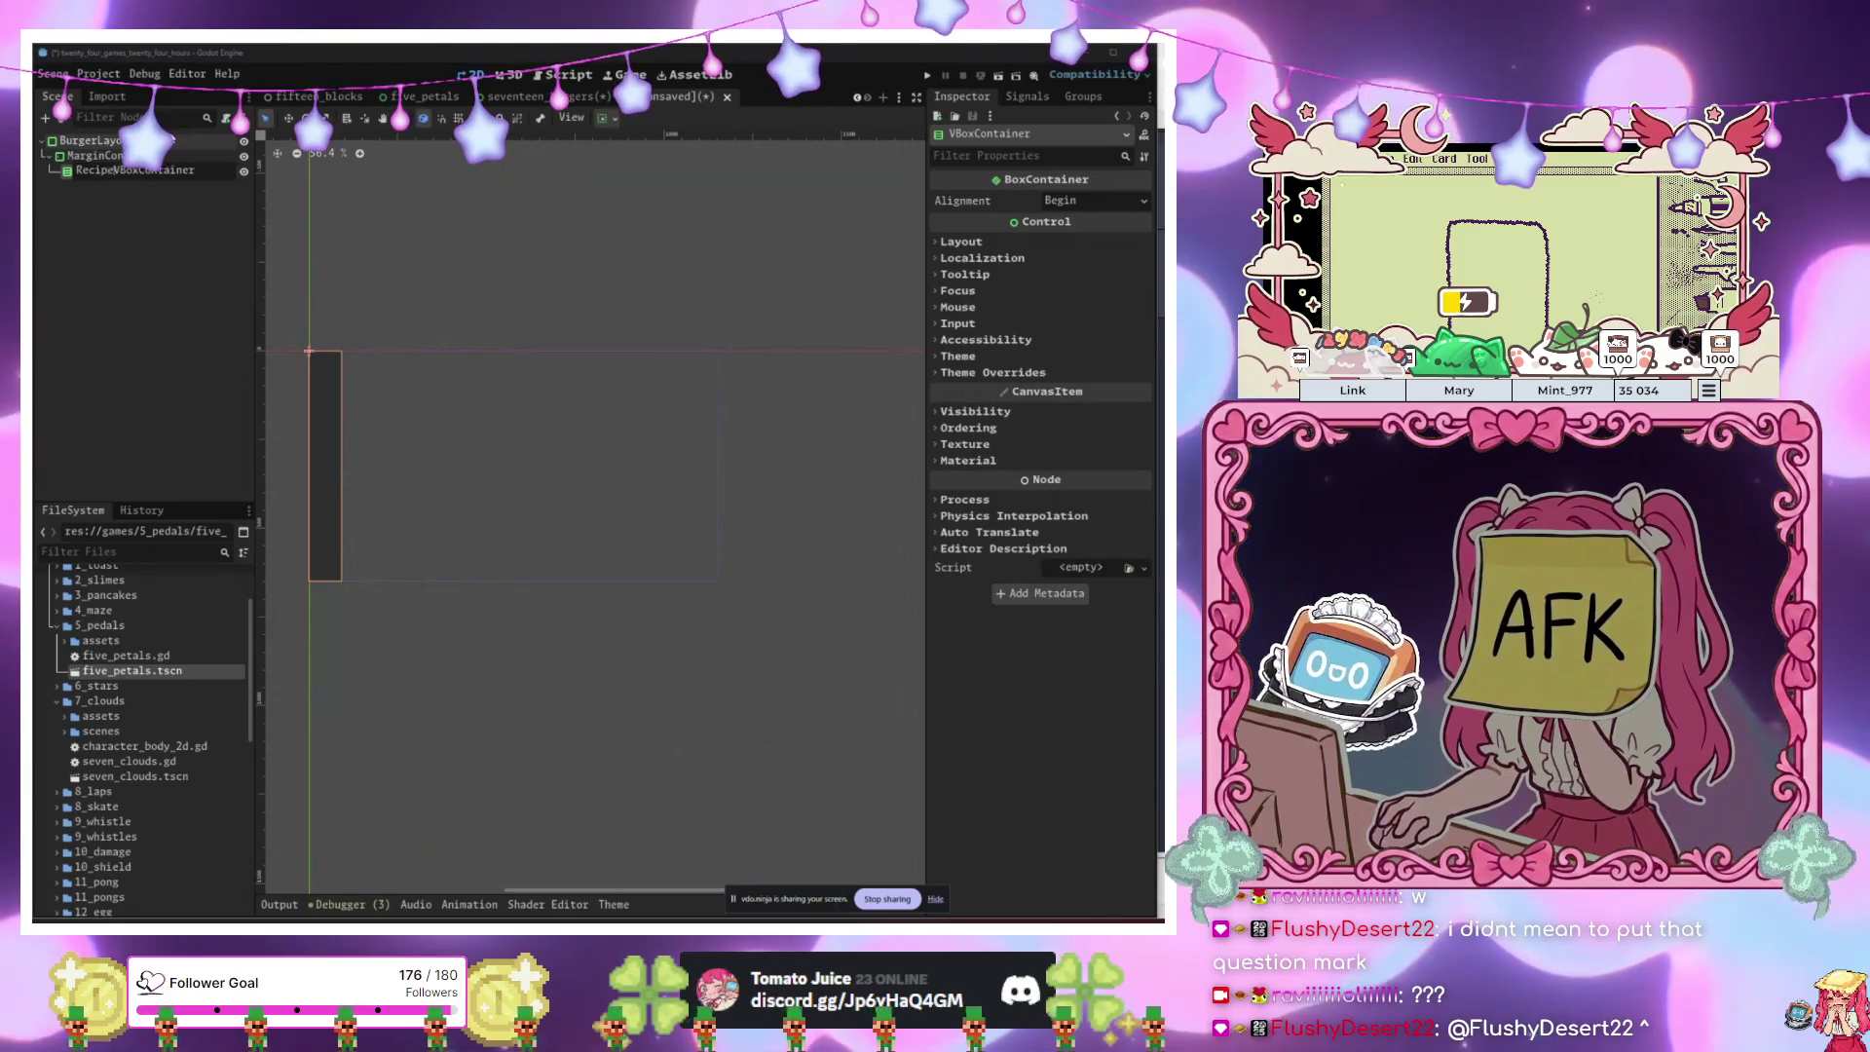
{"action": "key", "text": "Return"}
Add a Button node under the MarginContainer, then select RecipeVBoxContainer
{"action": "left_click", "coordinate": [146, 155]}
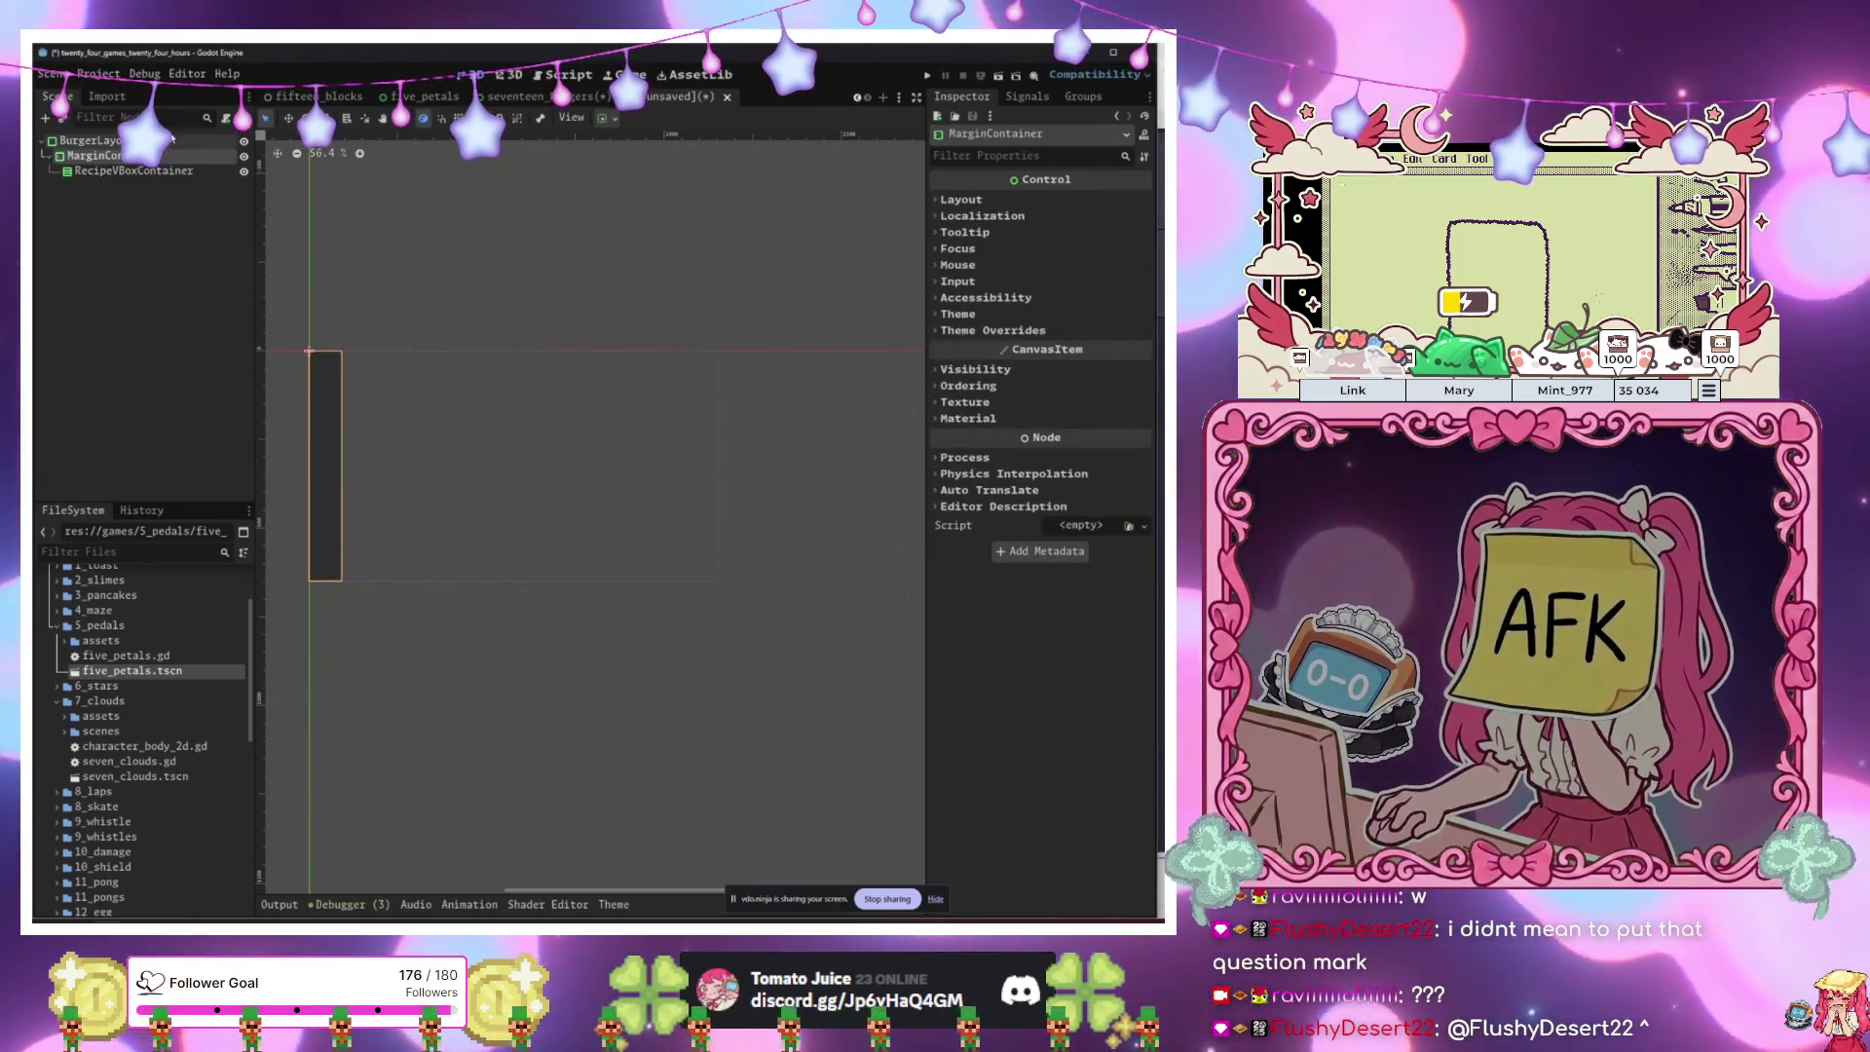
{"action": "key", "text": "ctrl+a"}
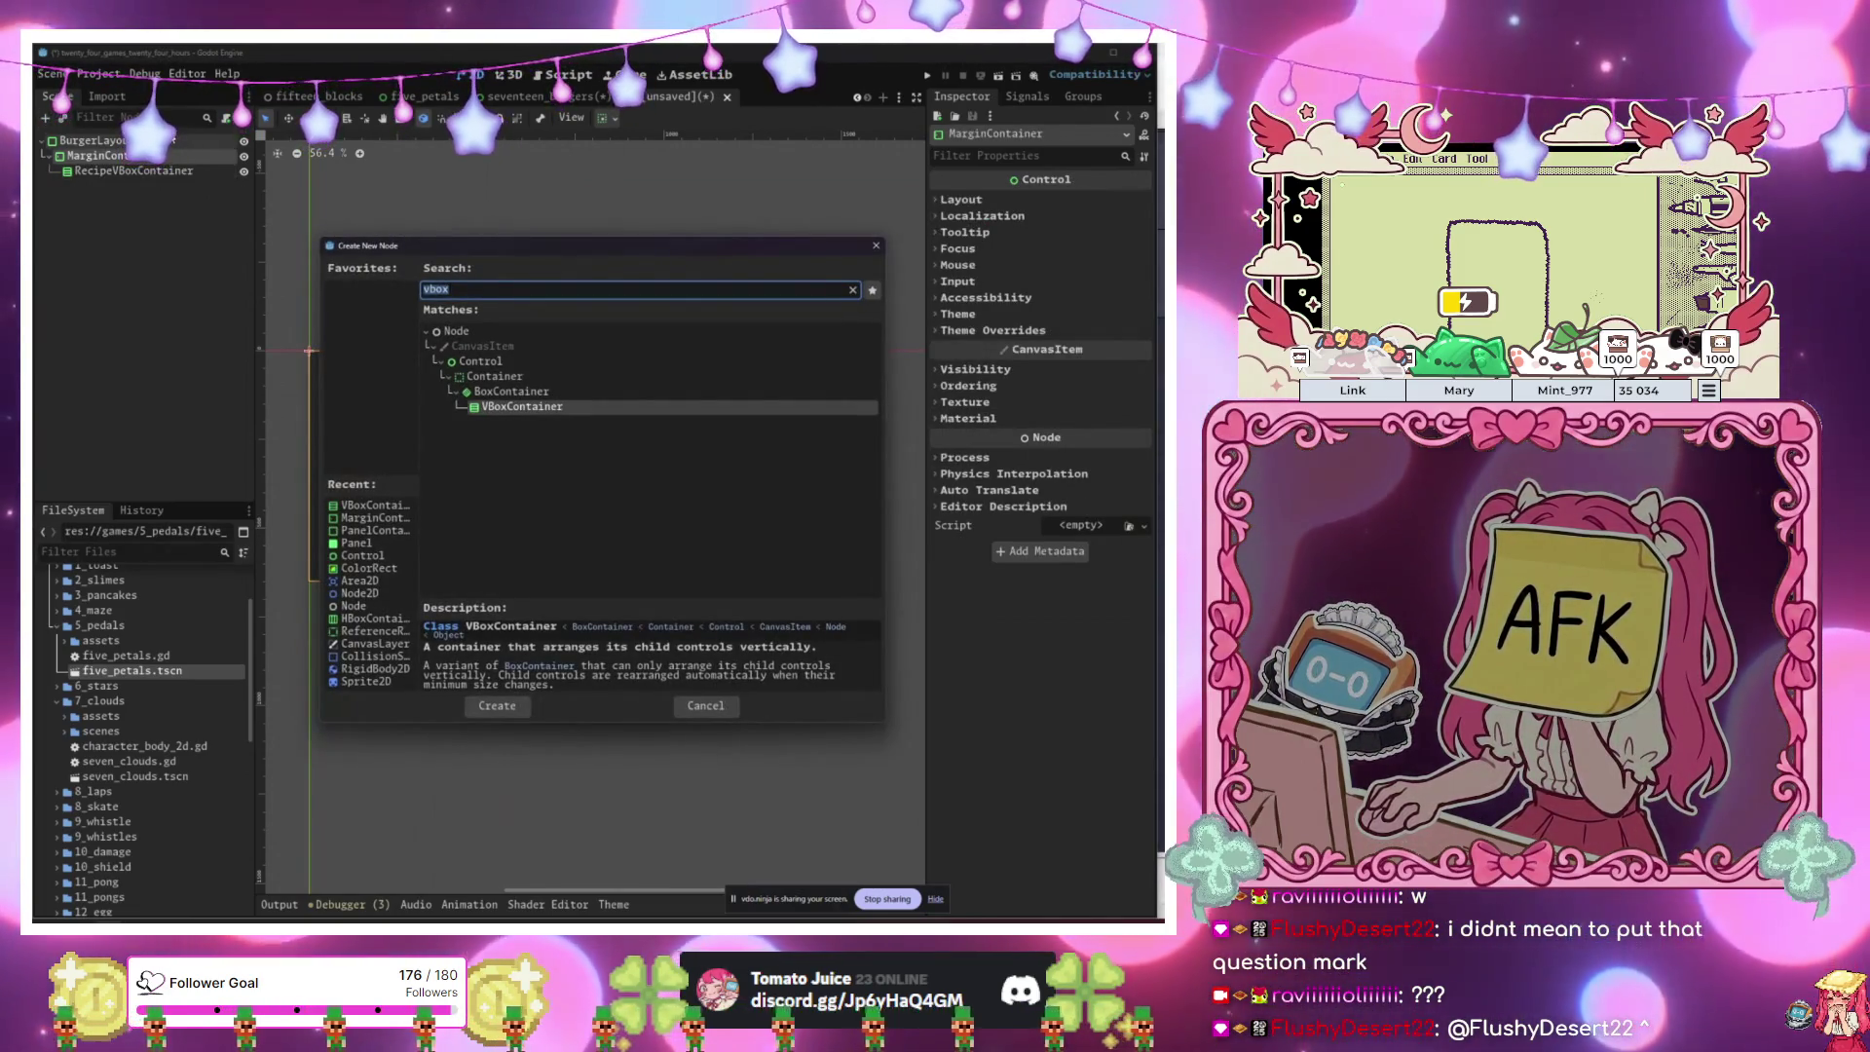
{"action": "type", "text": "button"}
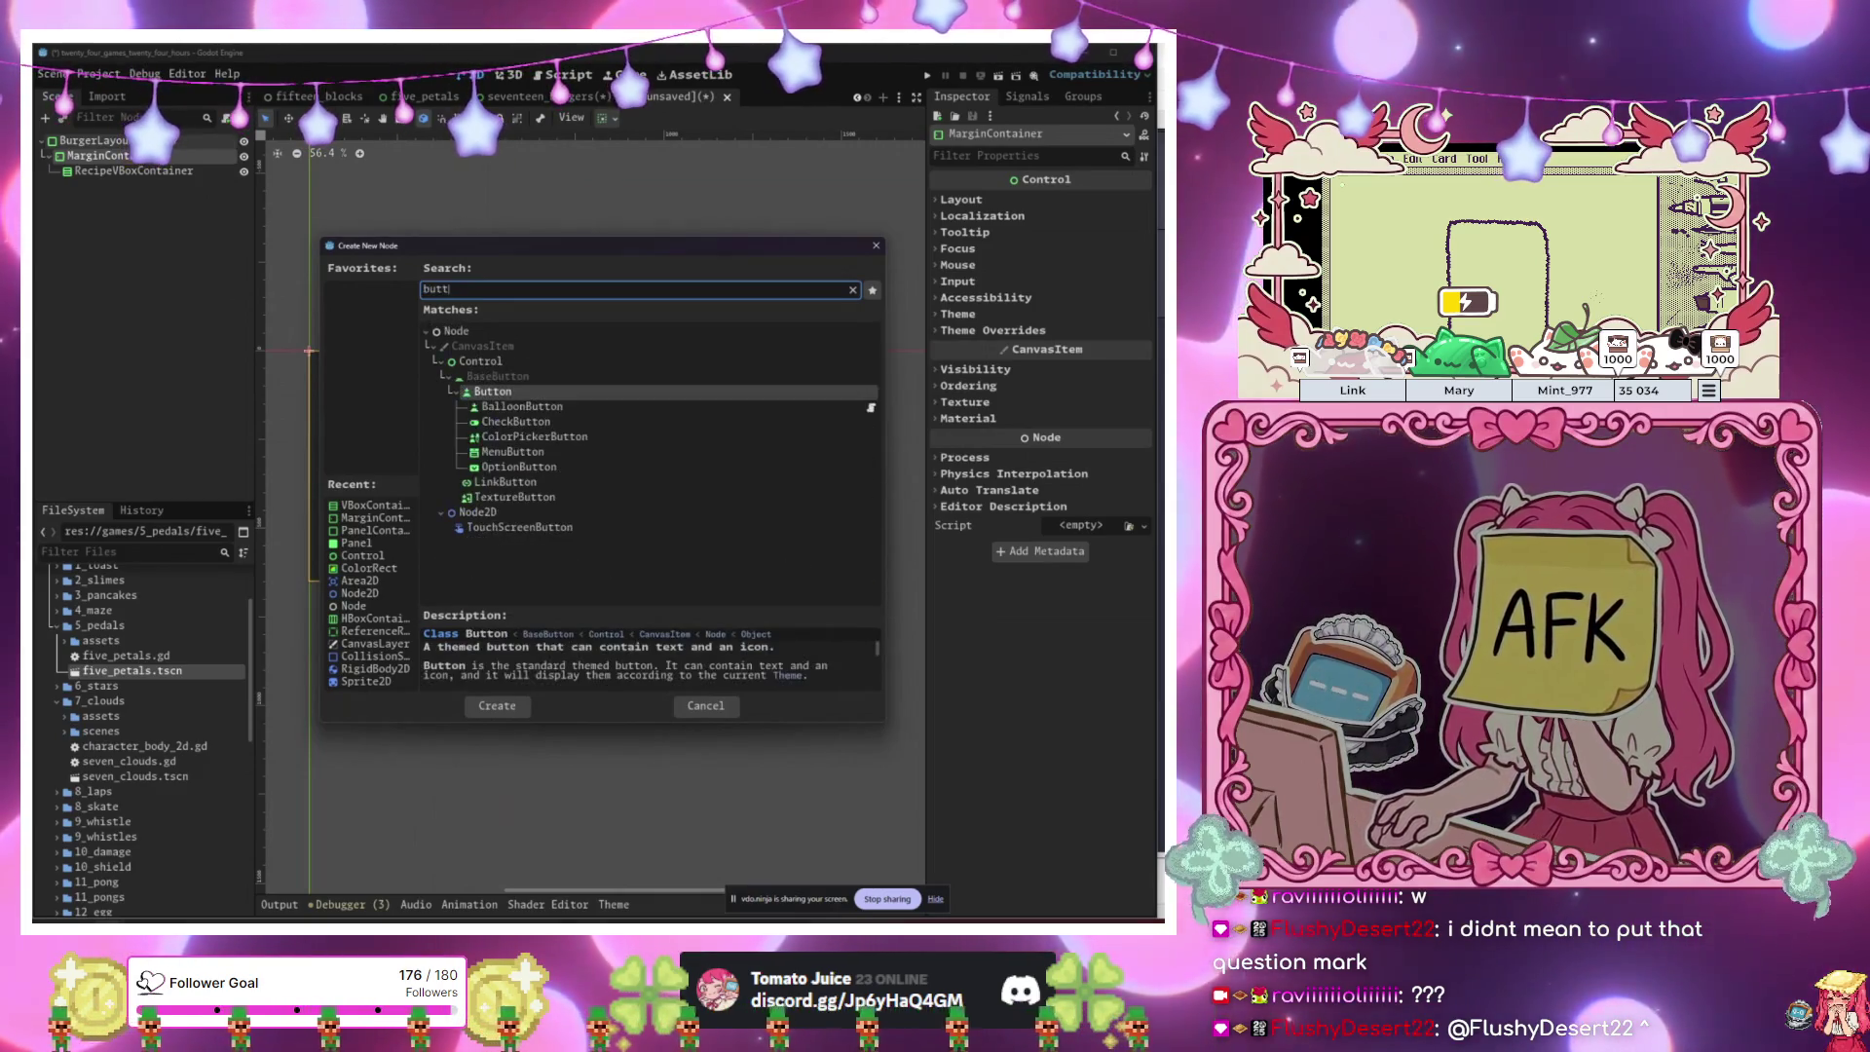
{"action": "key", "text": "Return"}
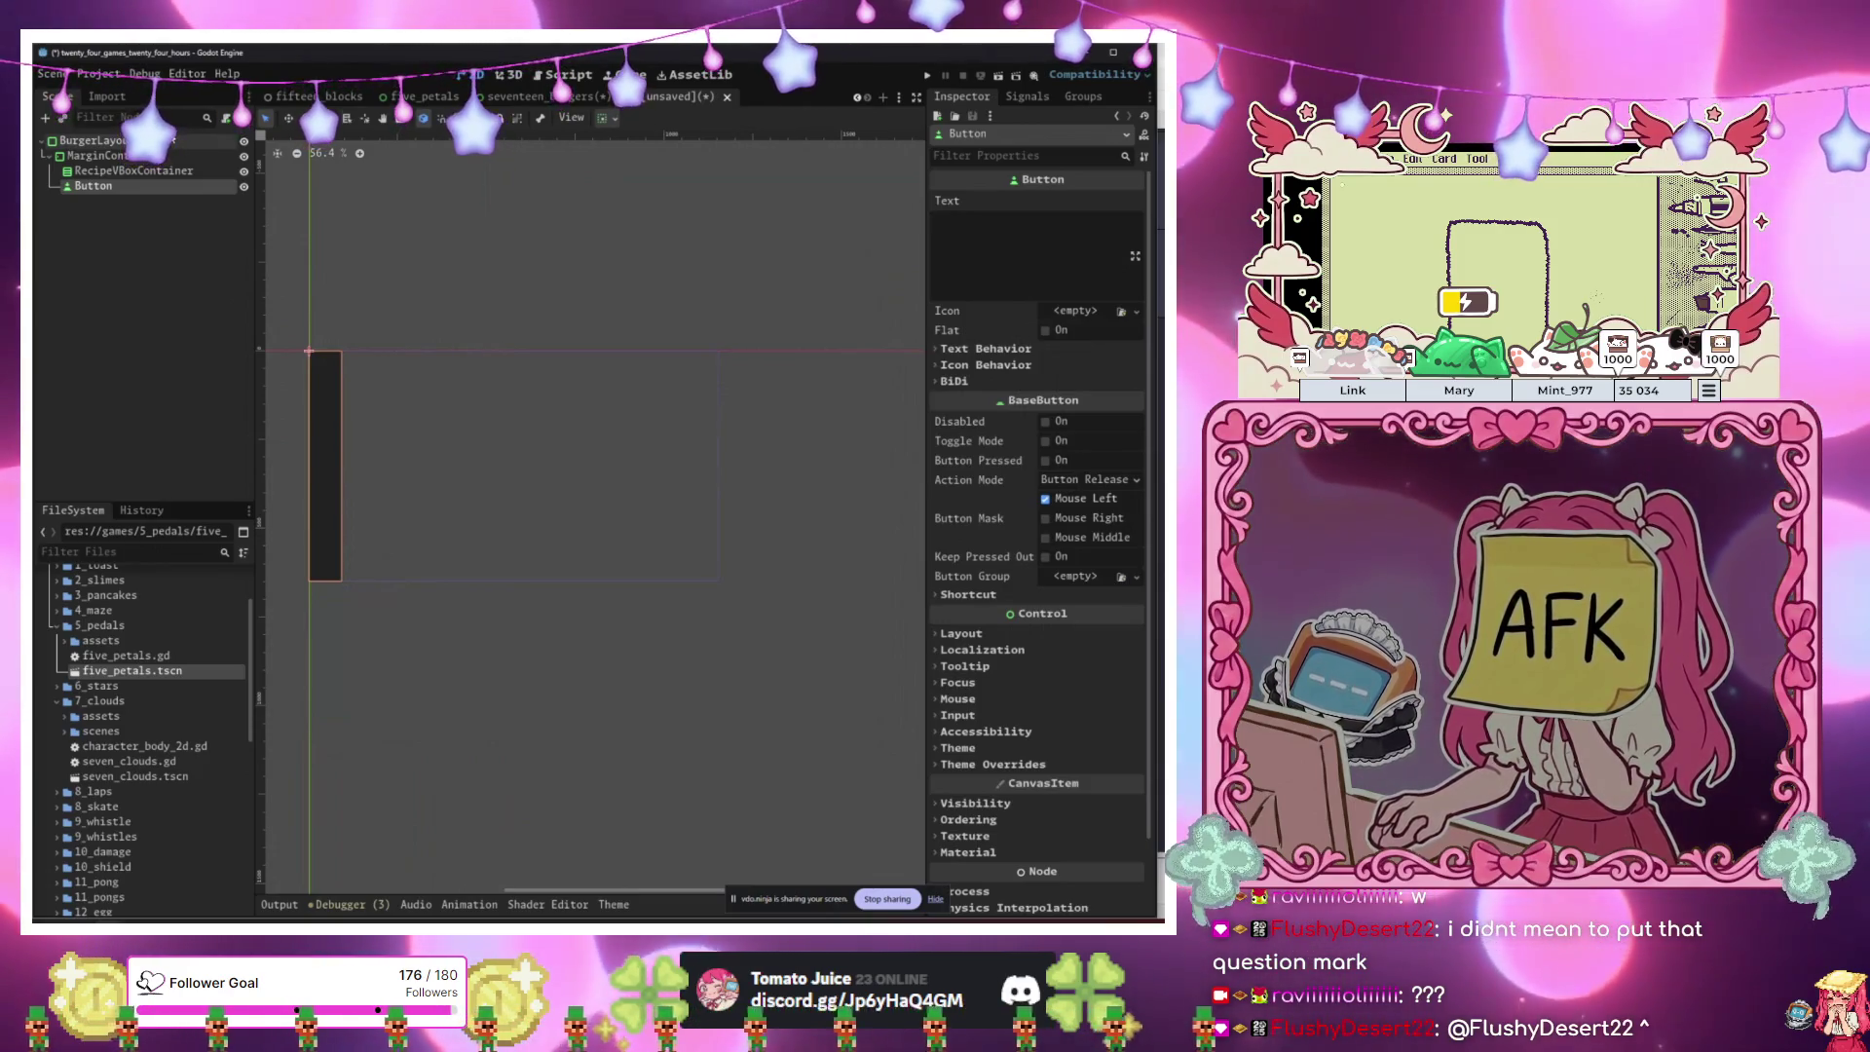
{"action": "left_click", "coordinate": [146, 172]}
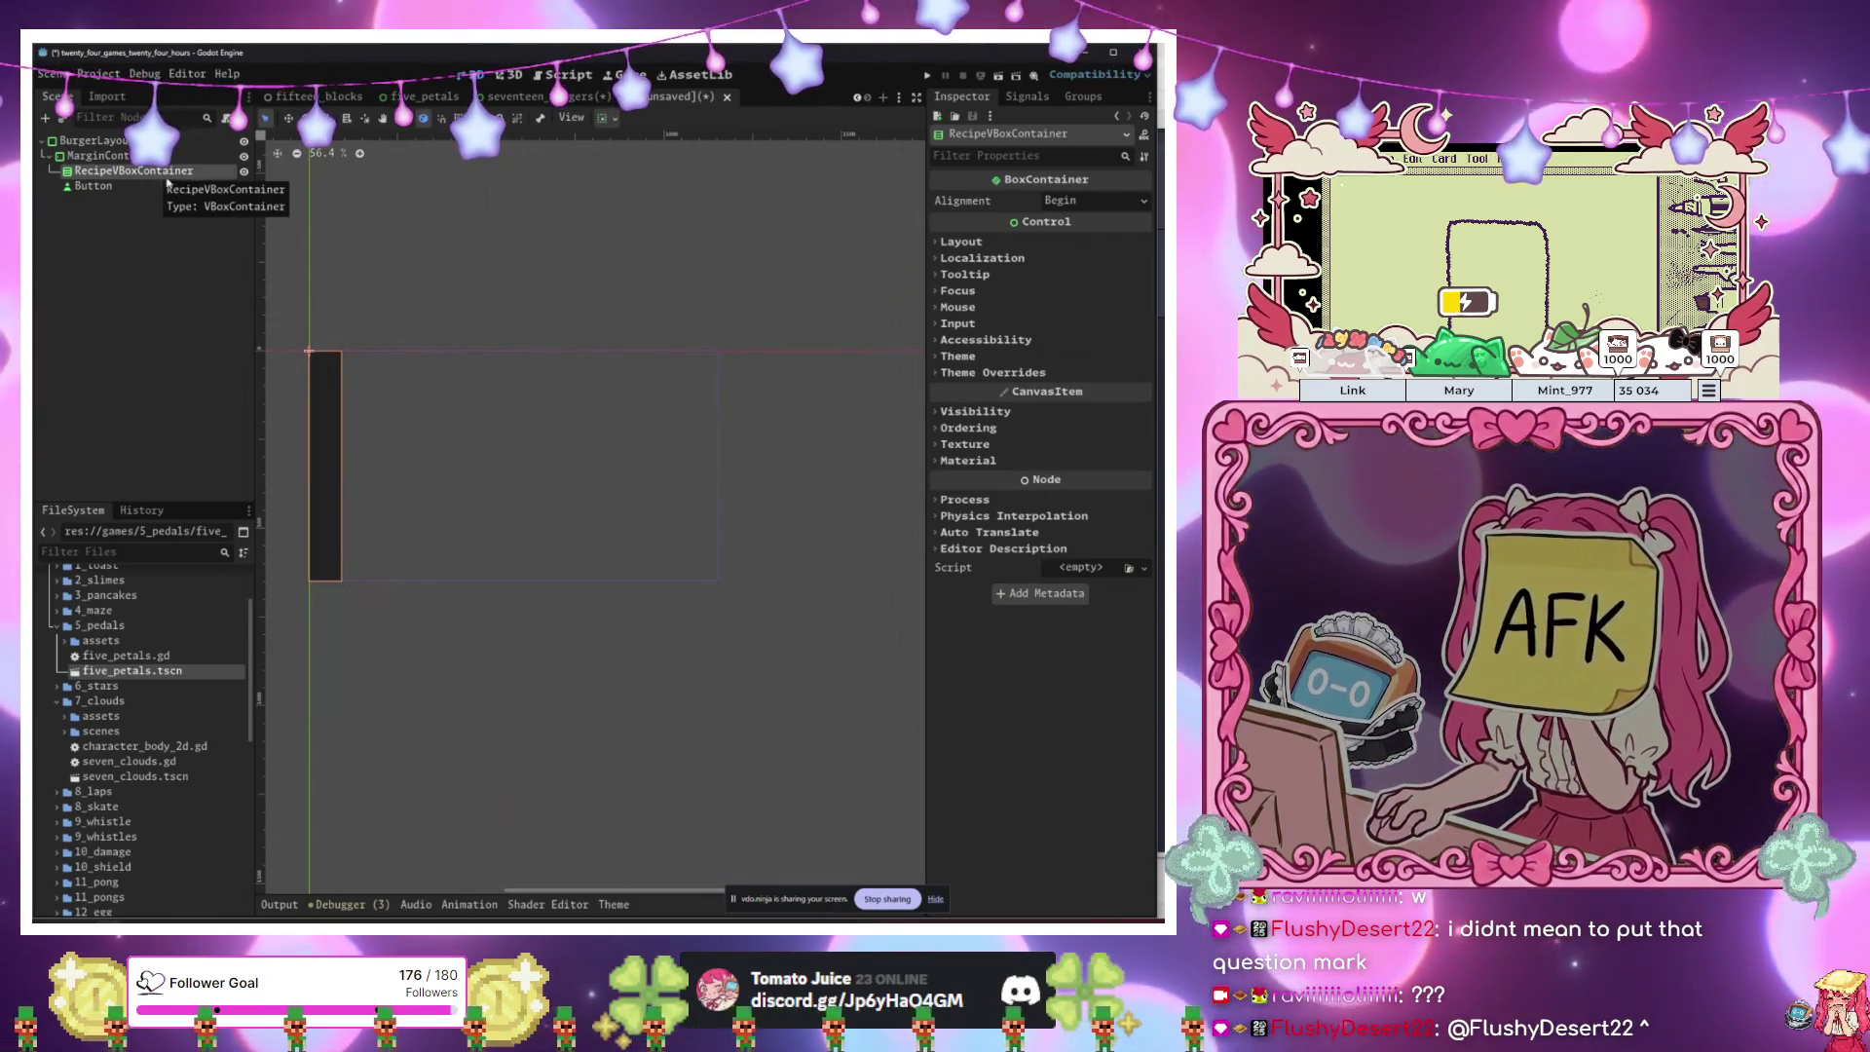
{"action": "left_click", "coordinate": [161, 185]}
{"action": "left_click", "coordinate": [143, 173]}
Set BurgerLayout's Custom Minimum Size to 0 high and 1512/6 (252 px) wide
{"action": "left_click", "coordinate": [92, 140]}
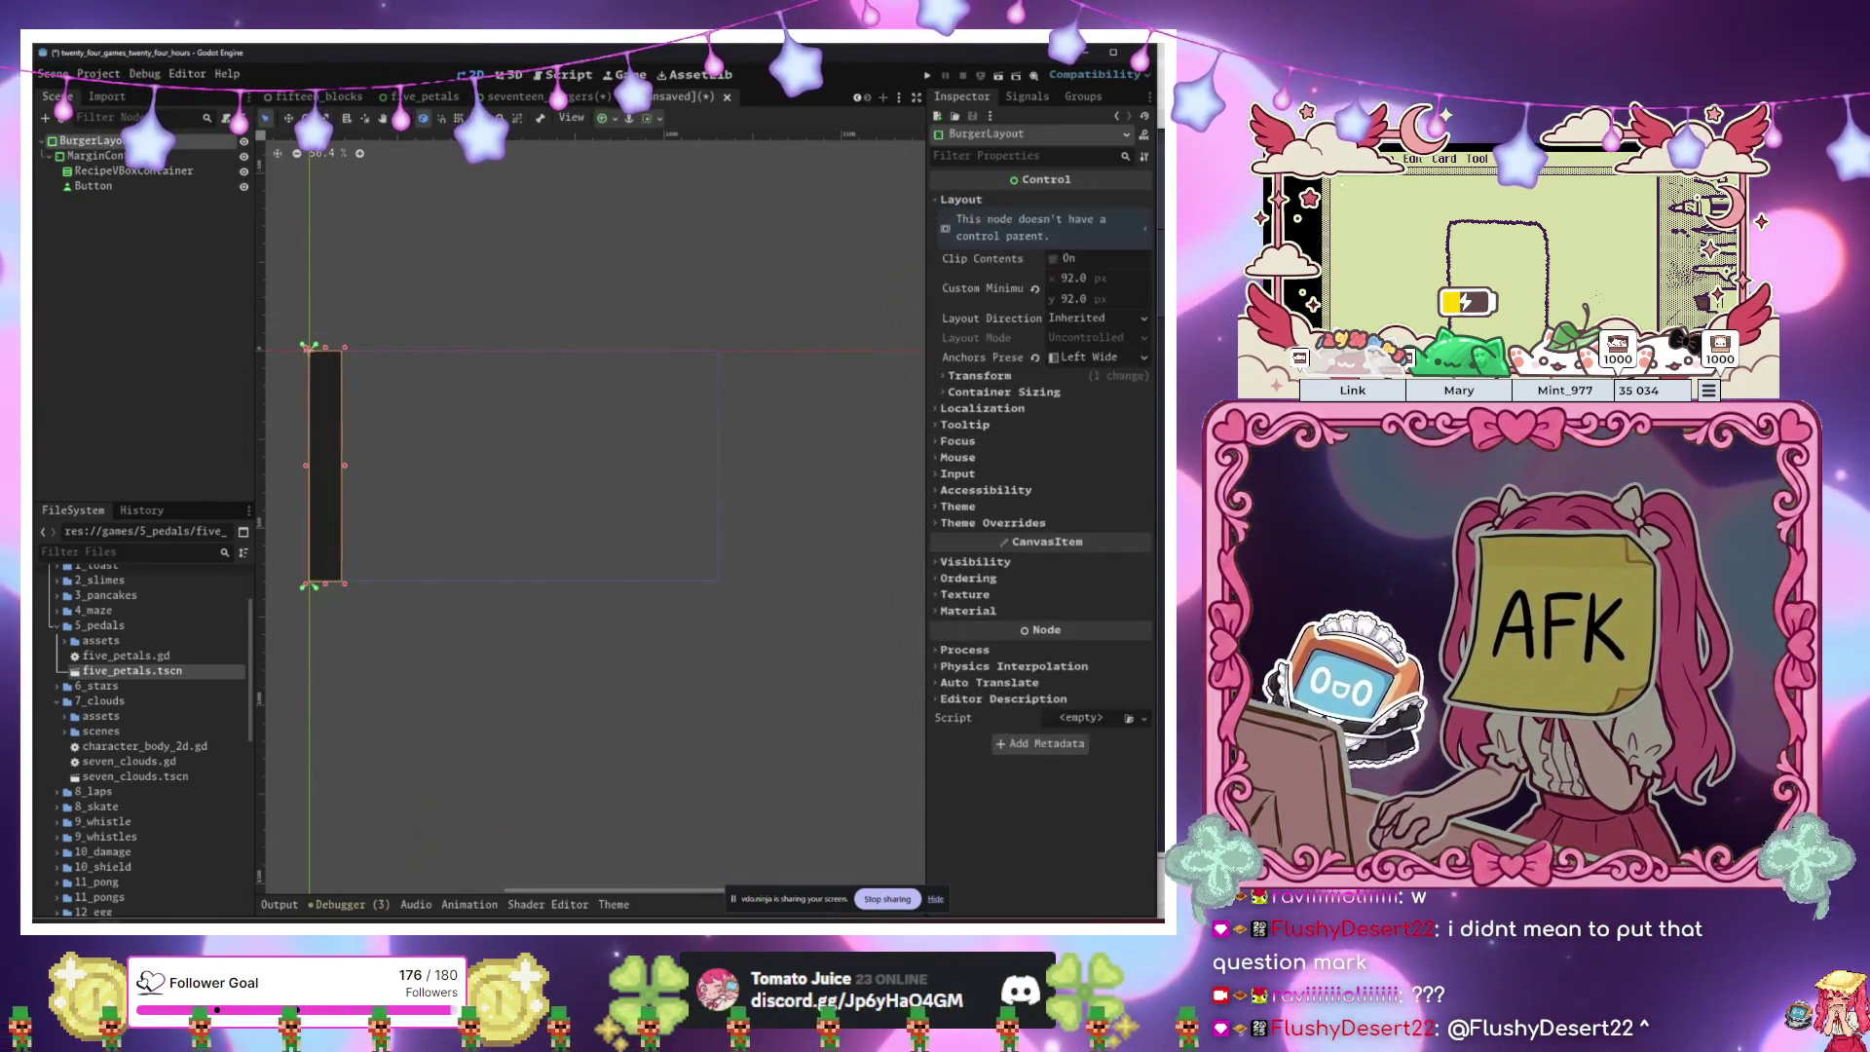
{"action": "left_click", "coordinate": [1127, 298]}
{"action": "key", "text": "BackSpace"}
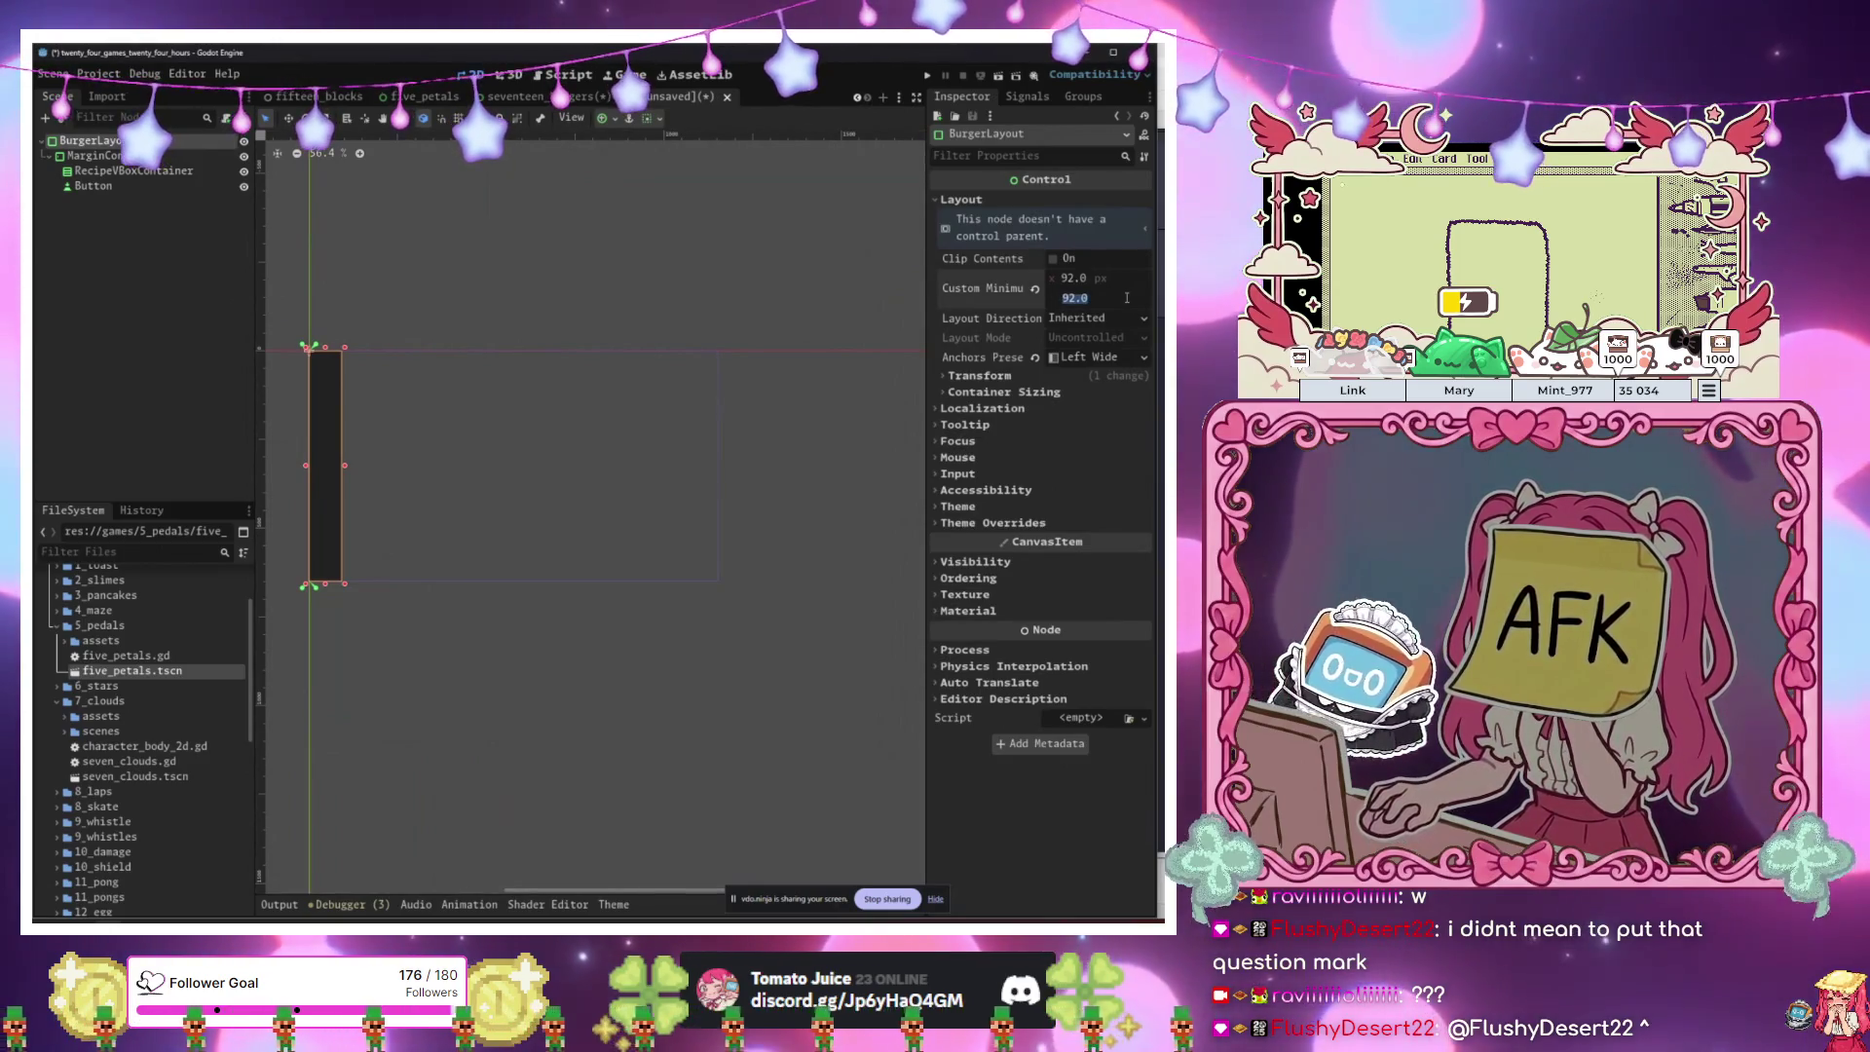
{"action": "key", "text": "ctrl+z"}
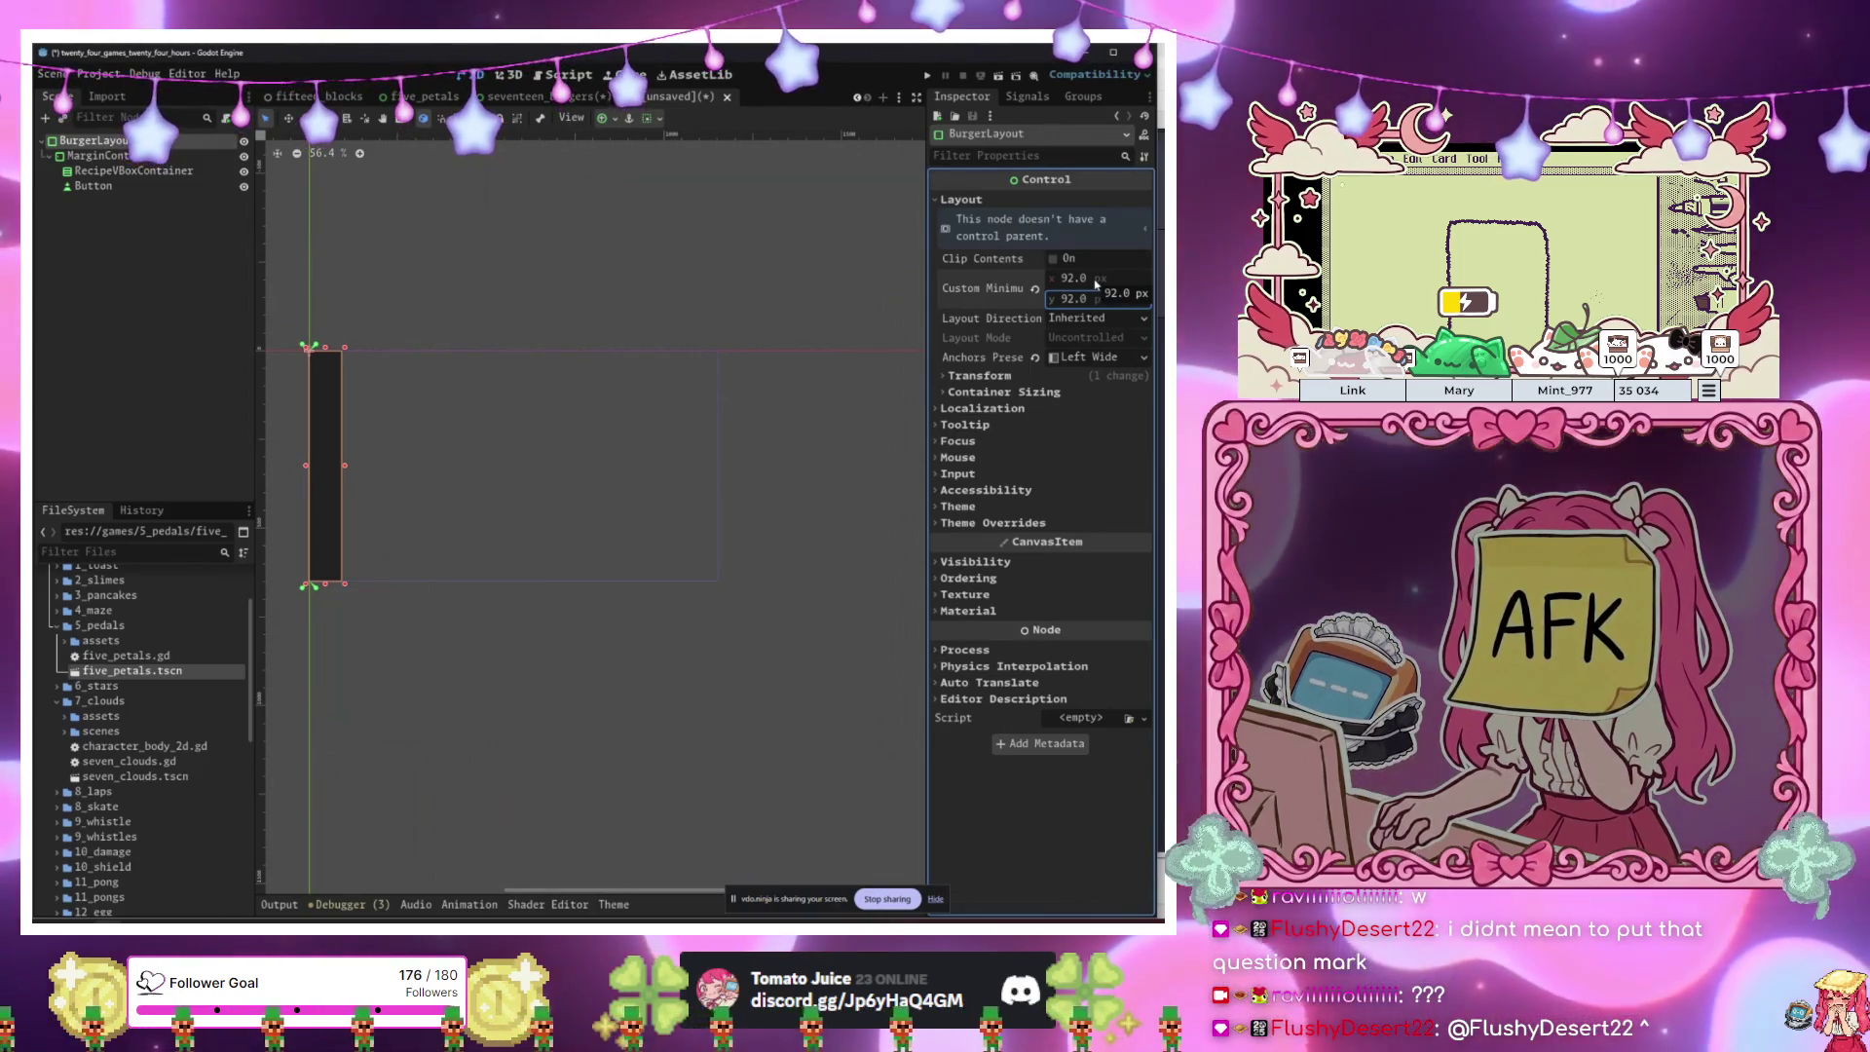
{"action": "key", "text": "ctrl+z"}
{"action": "key", "text": "BackSpace"}
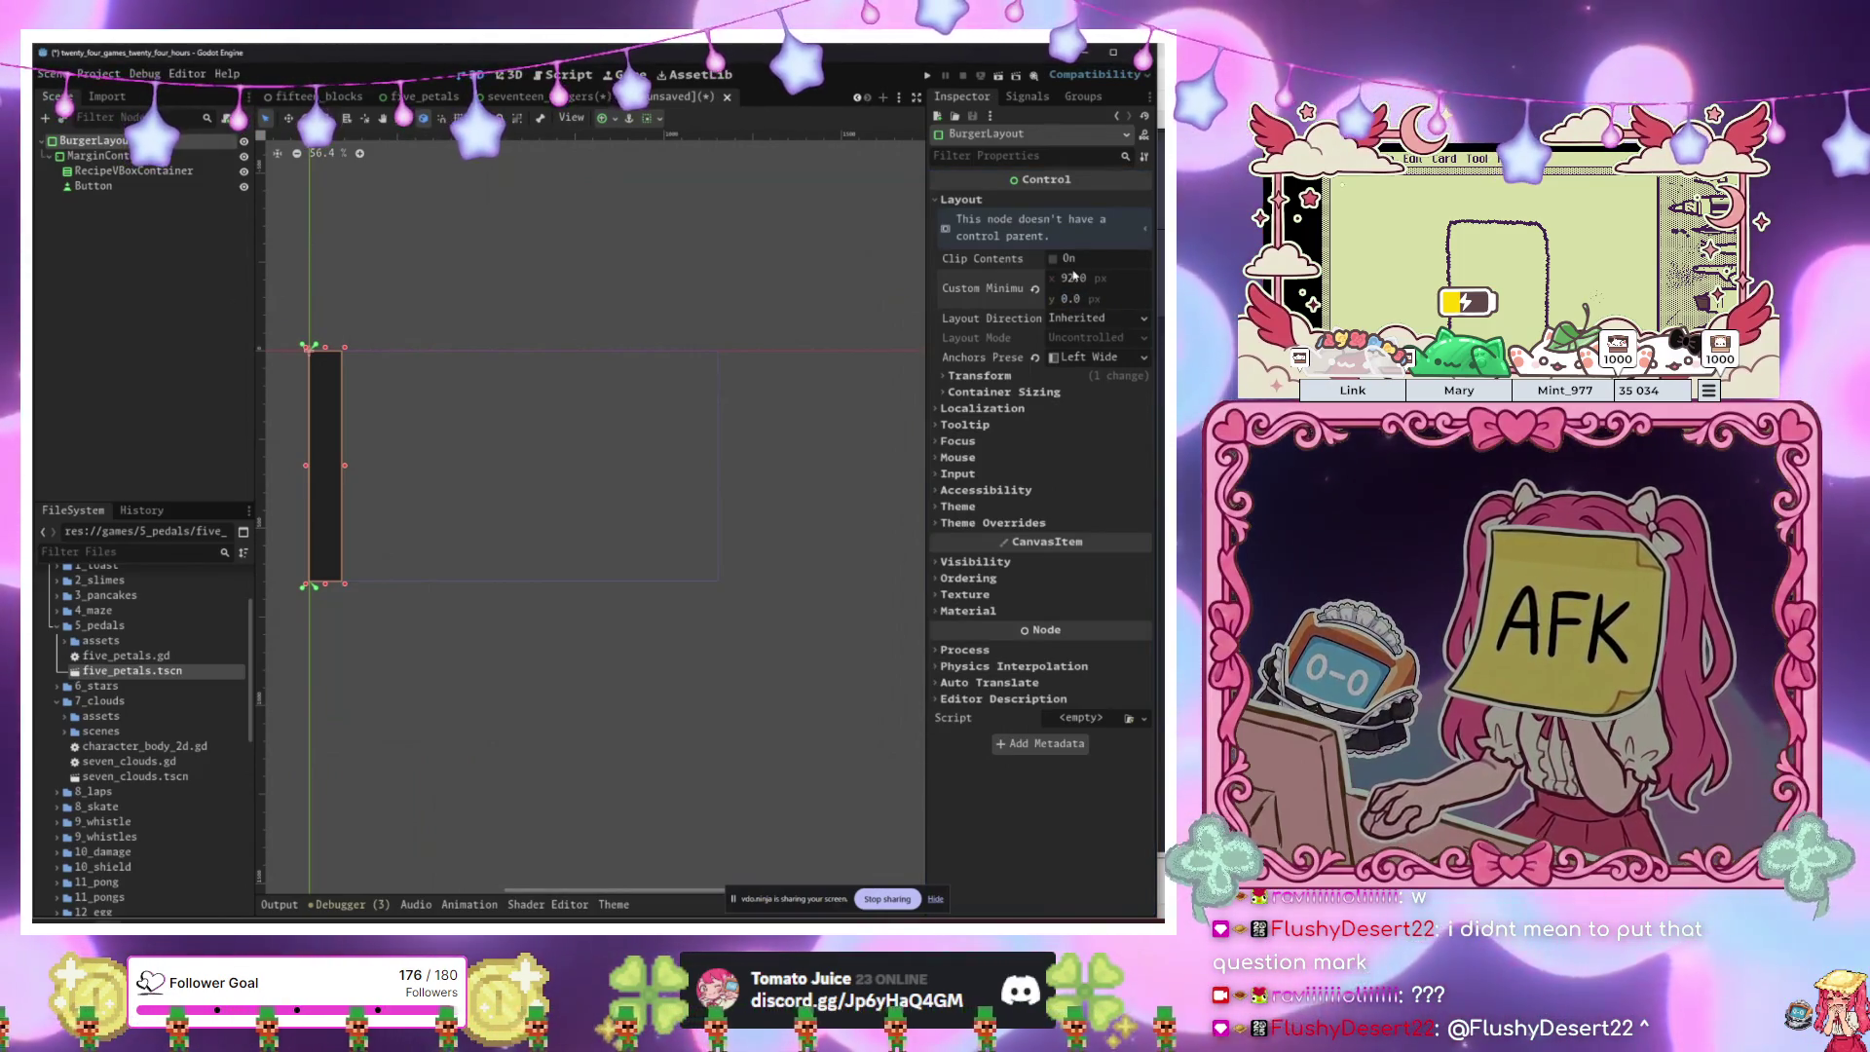
{"action": "left_click", "coordinate": [1094, 273]}
{"action": "type", "text": "15"}
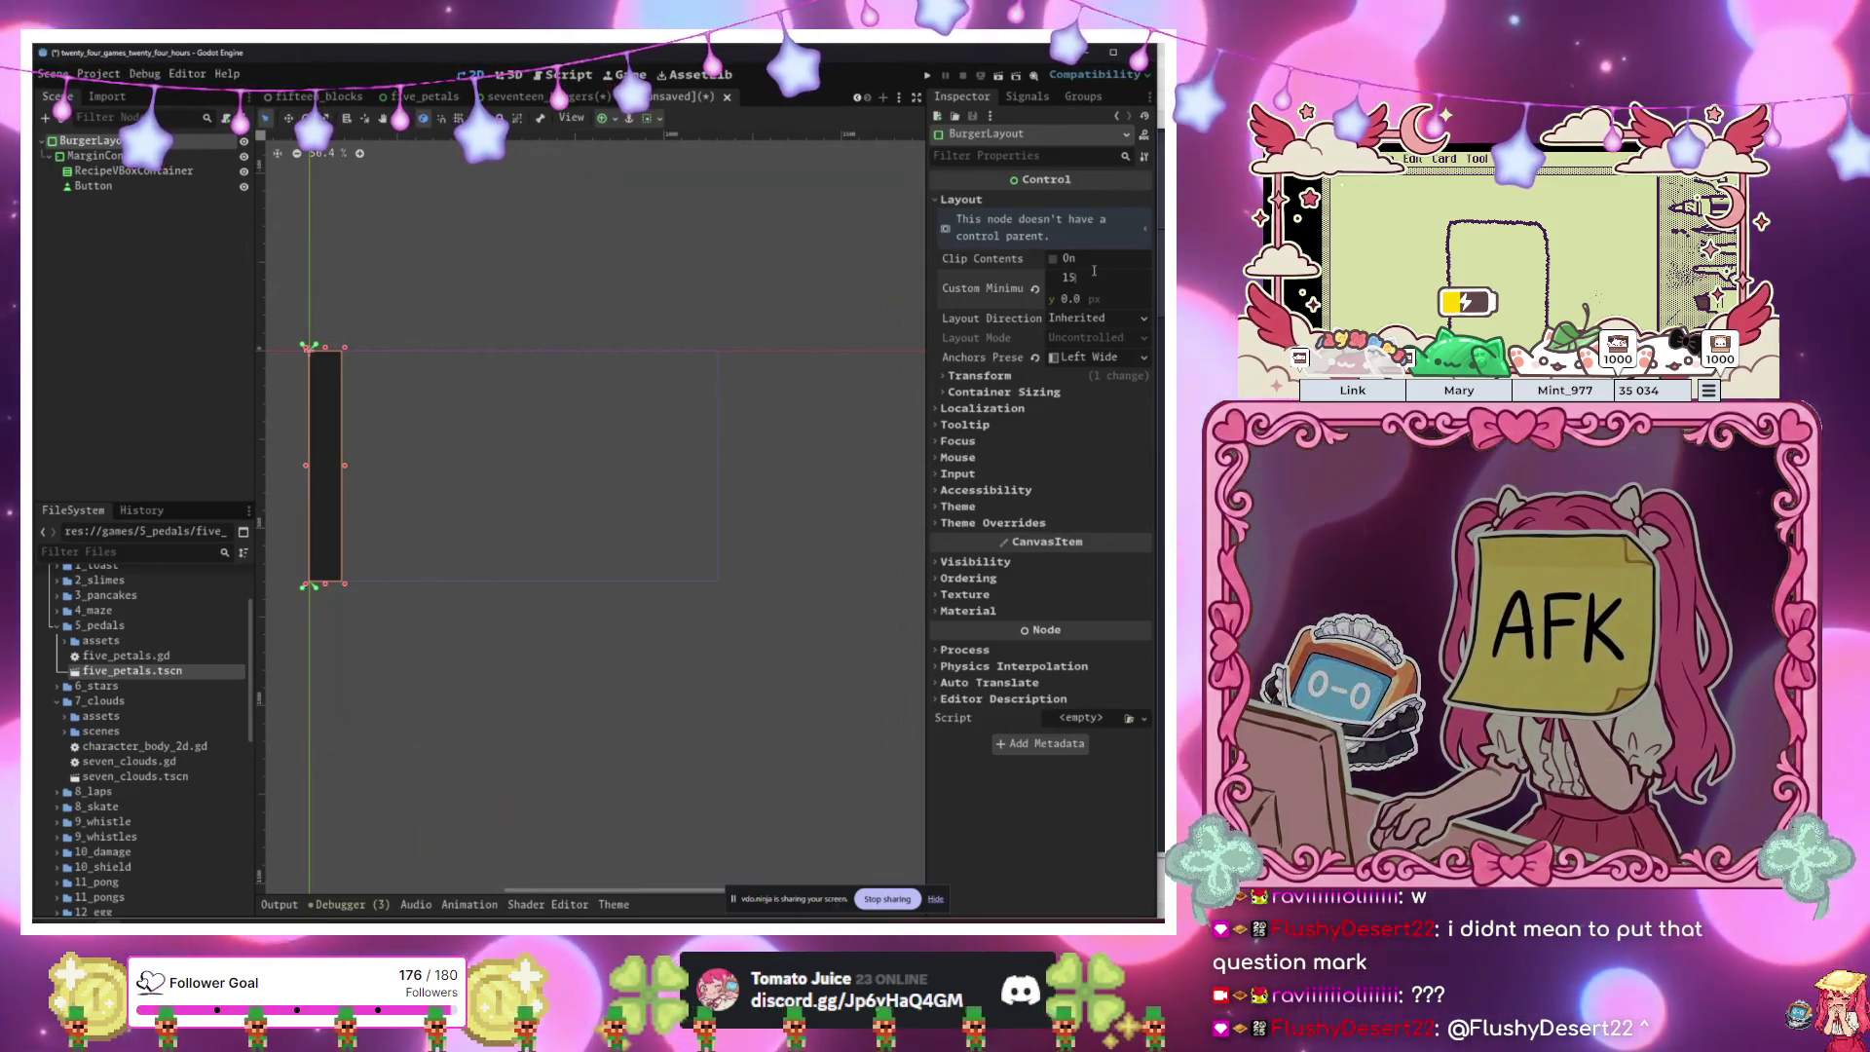
{"action": "type", "text": "5"}
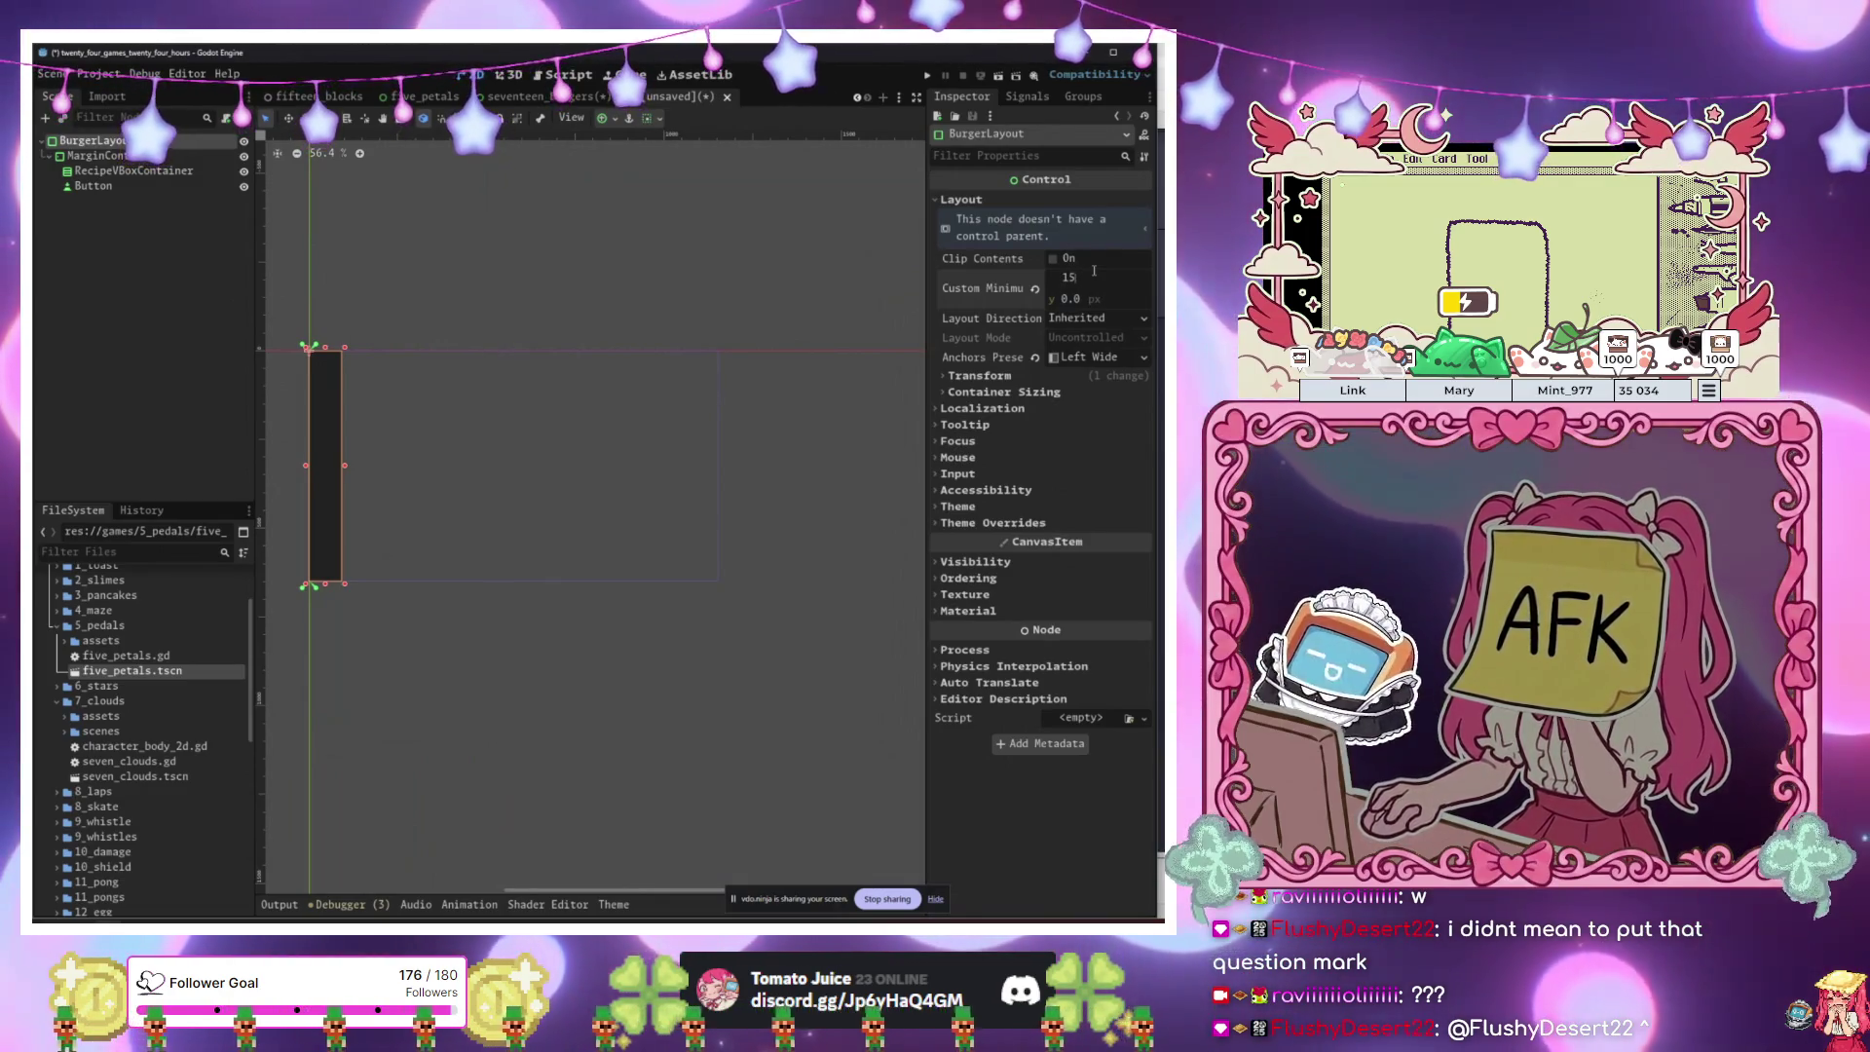
{"action": "type", "text": "12 / 6"}
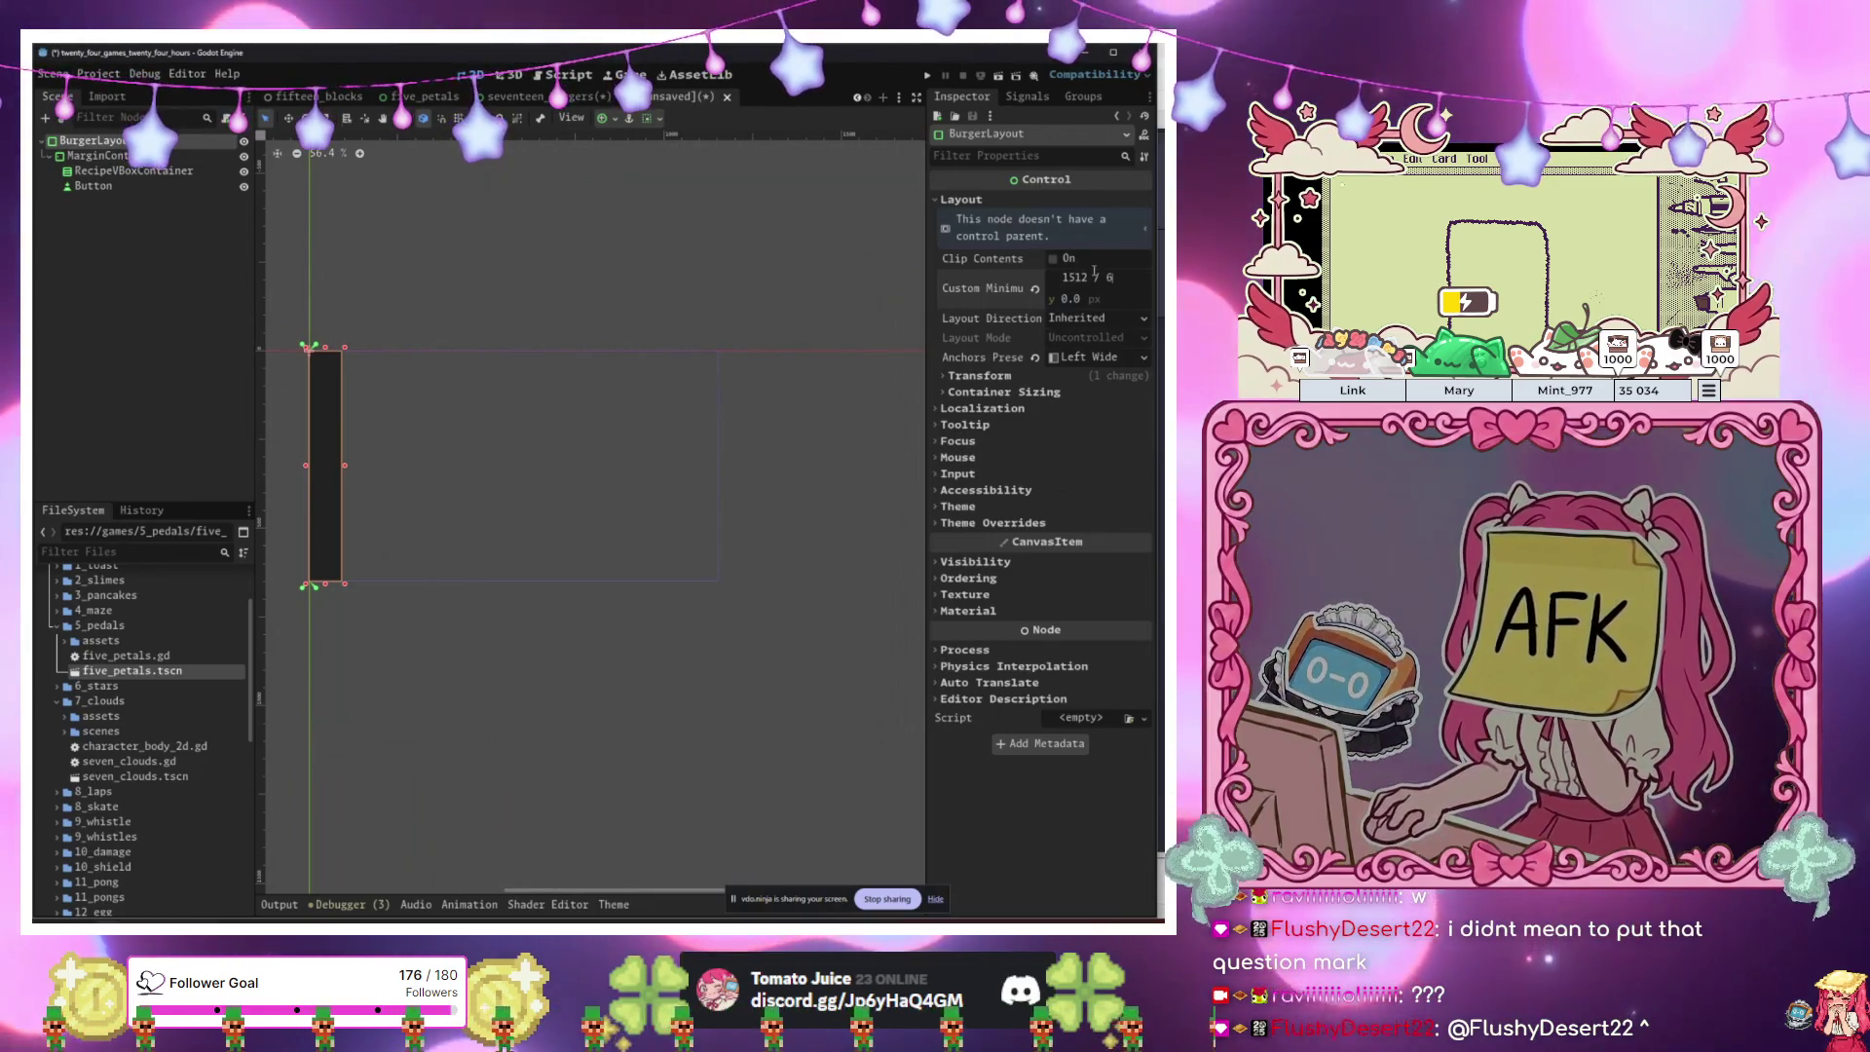
{"action": "key", "text": "Return"}
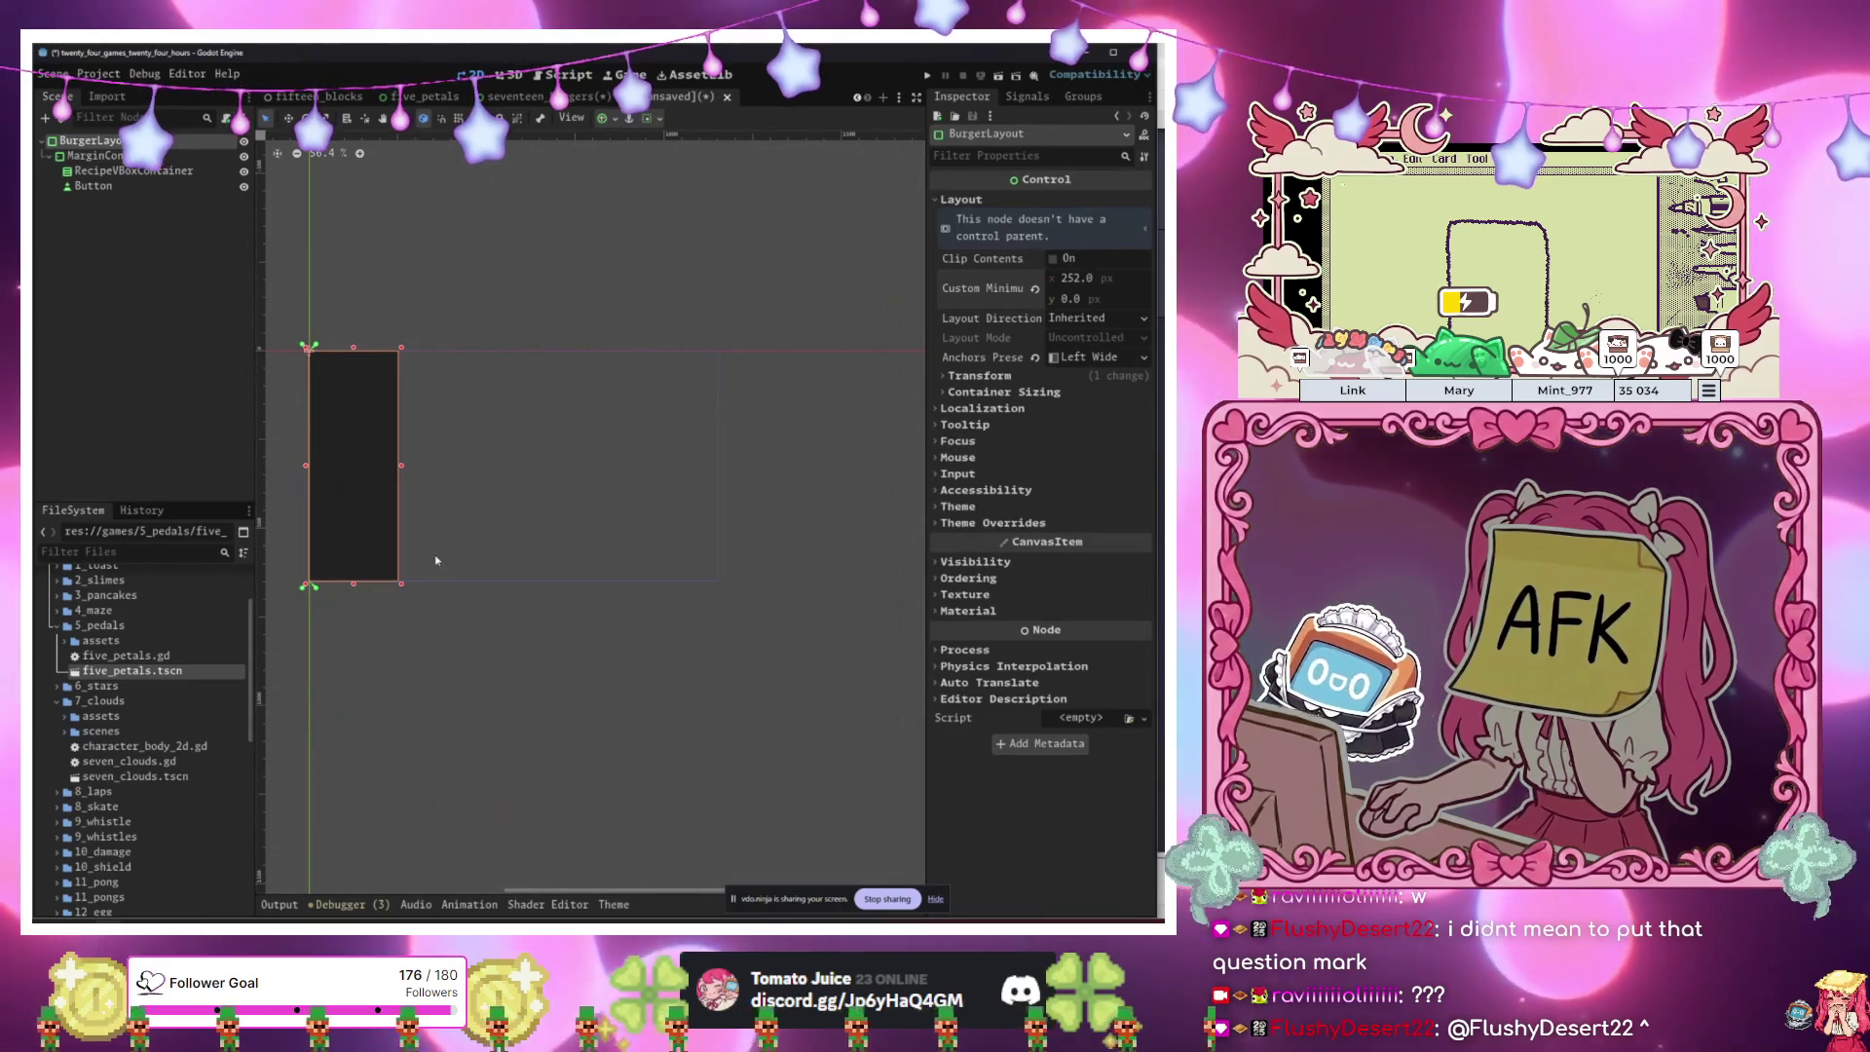
{"action": "left_click", "coordinate": [614, 584]}
Add a new VBoxContainer child to MarginContainer and drag the Button node inside it
{"action": "left_click", "coordinate": [356, 510]}
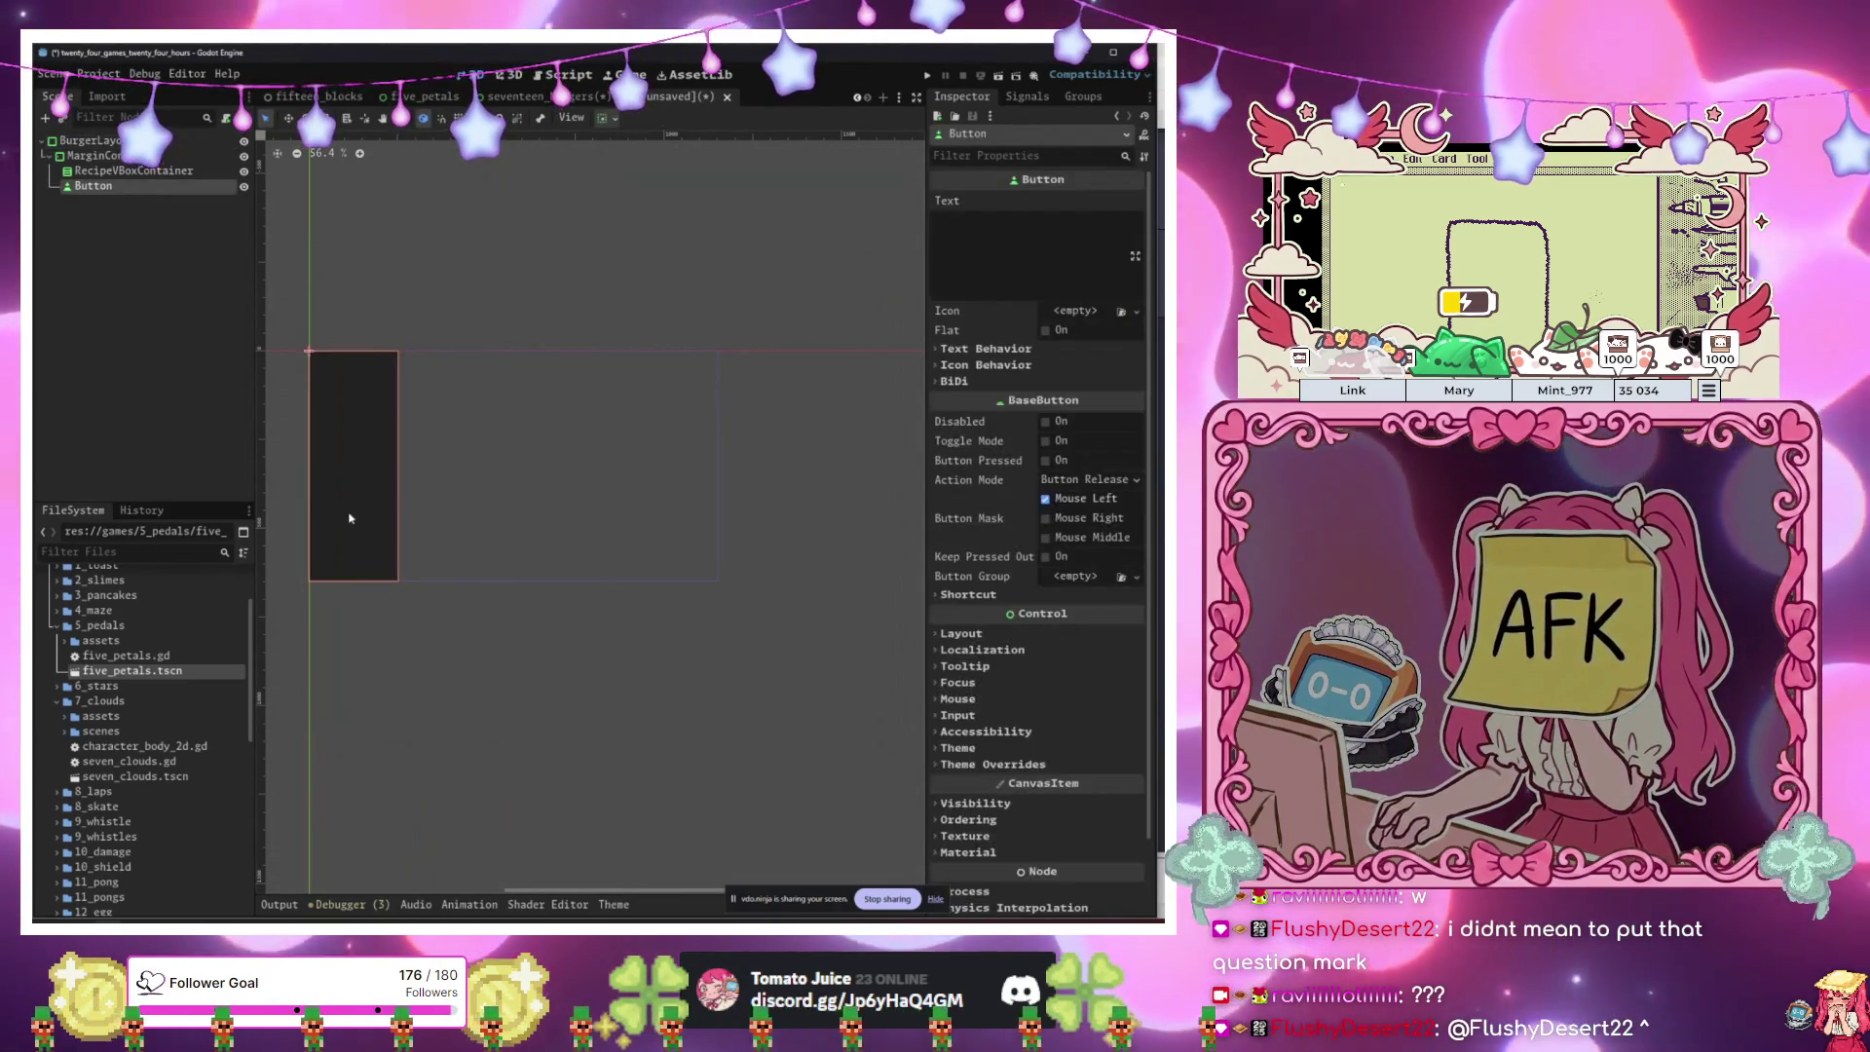
{"action": "scroll", "coordinate": [429, 577], "scroll_direction": "up", "scroll_amount": 4}
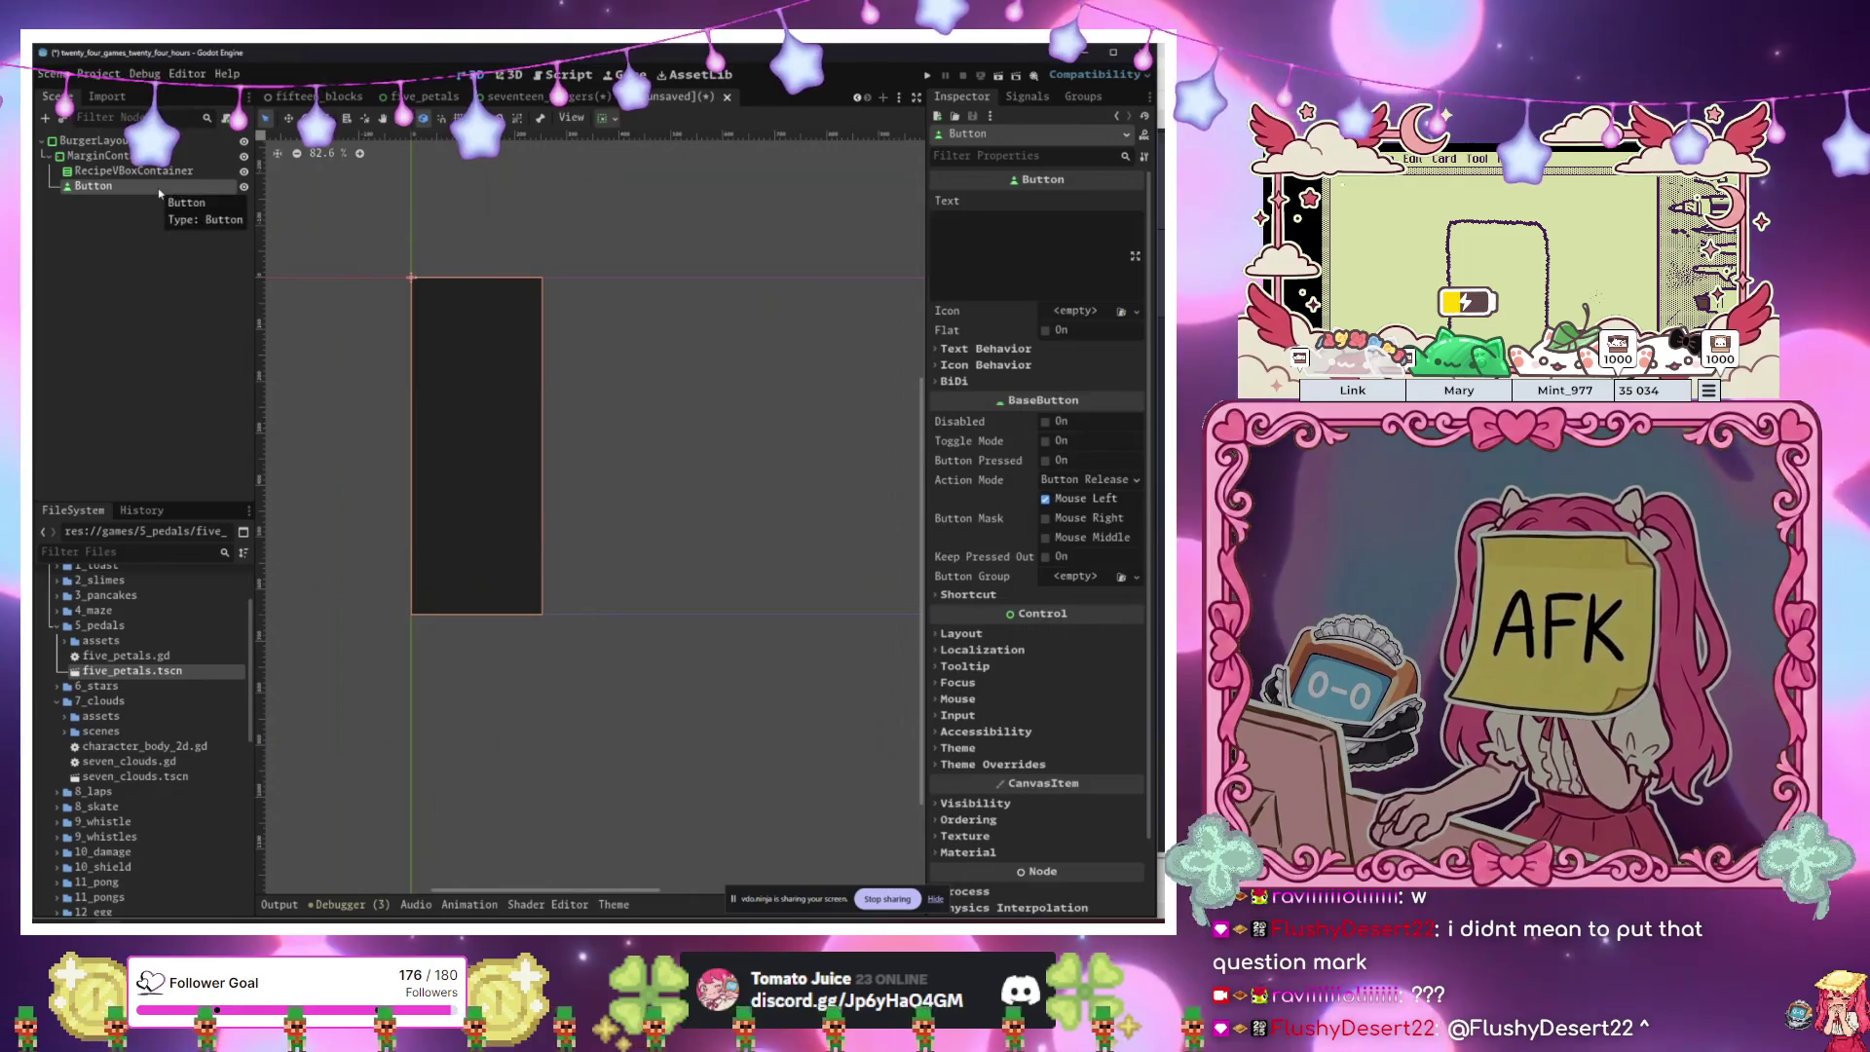
{"action": "left_click", "coordinate": [173, 172]}
{"action": "left_click_drag", "start_coordinate": [136, 185], "coordinate": [145, 175]}
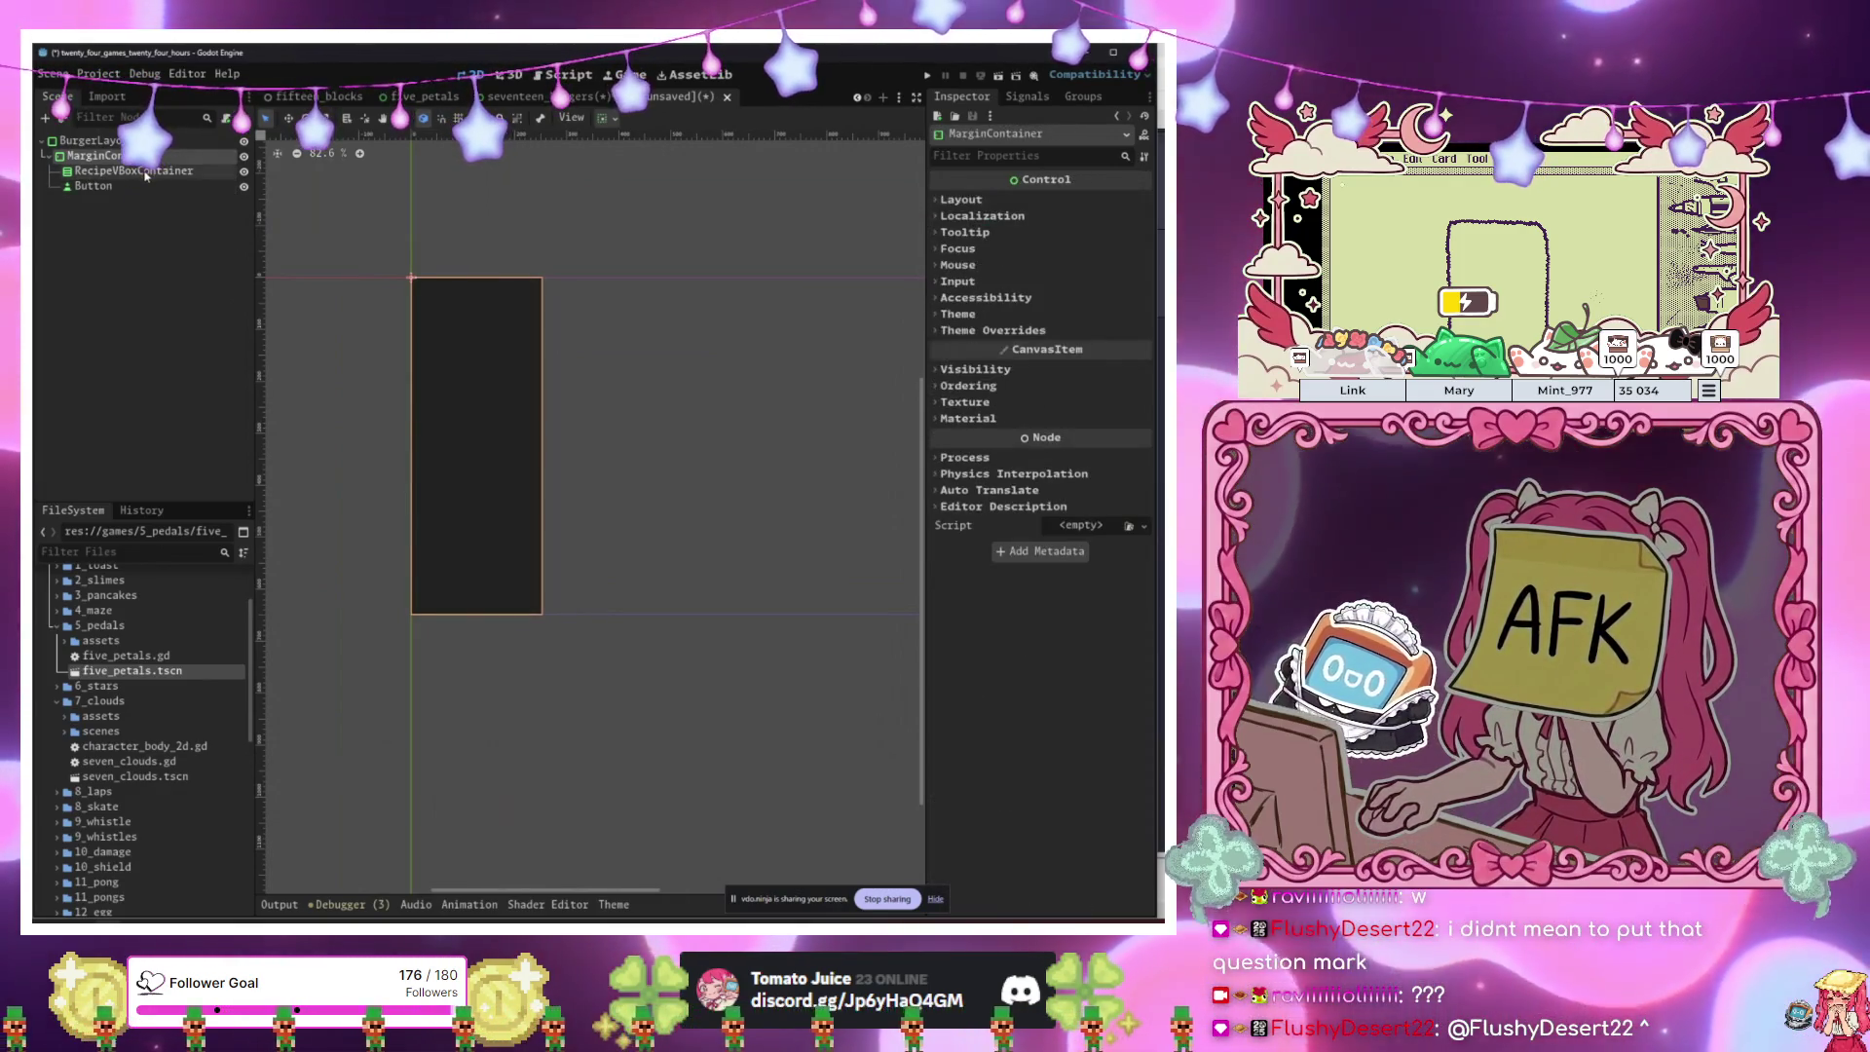
{"action": "key", "text": "ctrl+a"}
{"action": "type", "text": "vbox"}
{"action": "key", "text": "Return"}
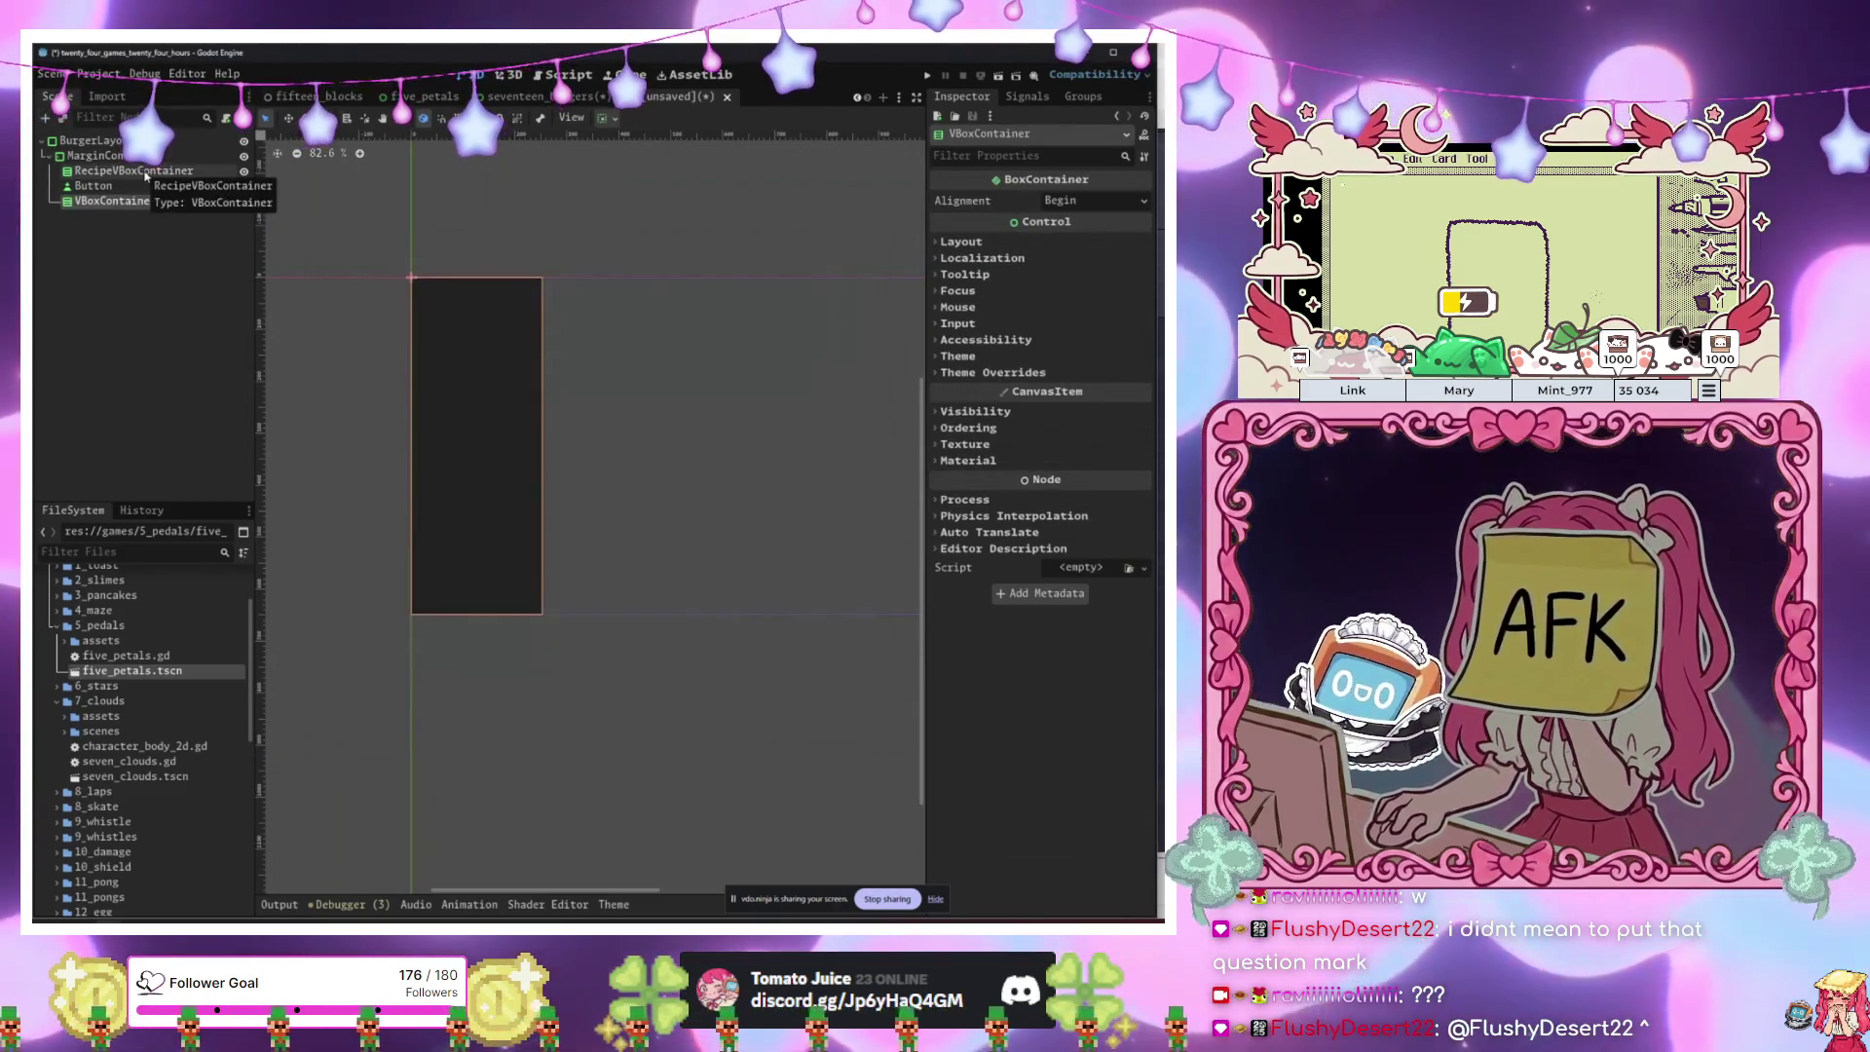
{"action": "left_click_drag", "start_coordinate": [97, 185], "coordinate": [107, 202]}
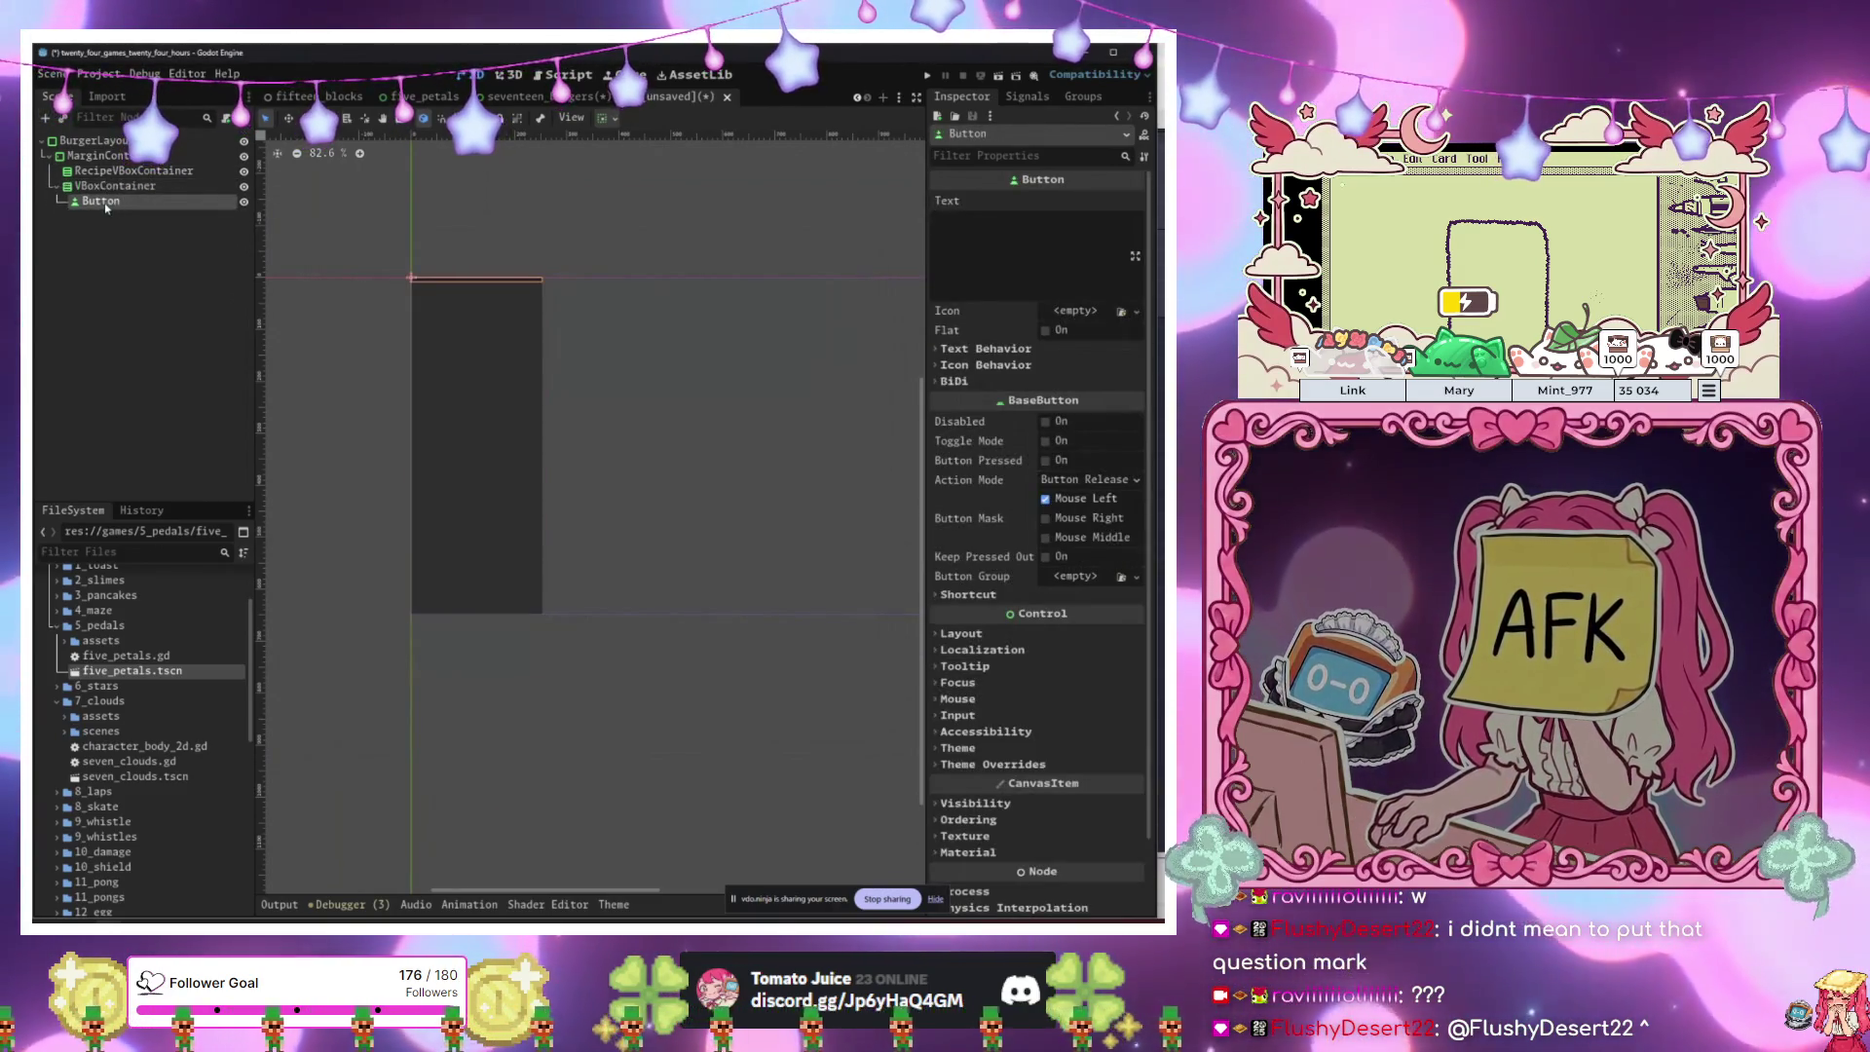
{"action": "left_click", "coordinate": [98, 155]}
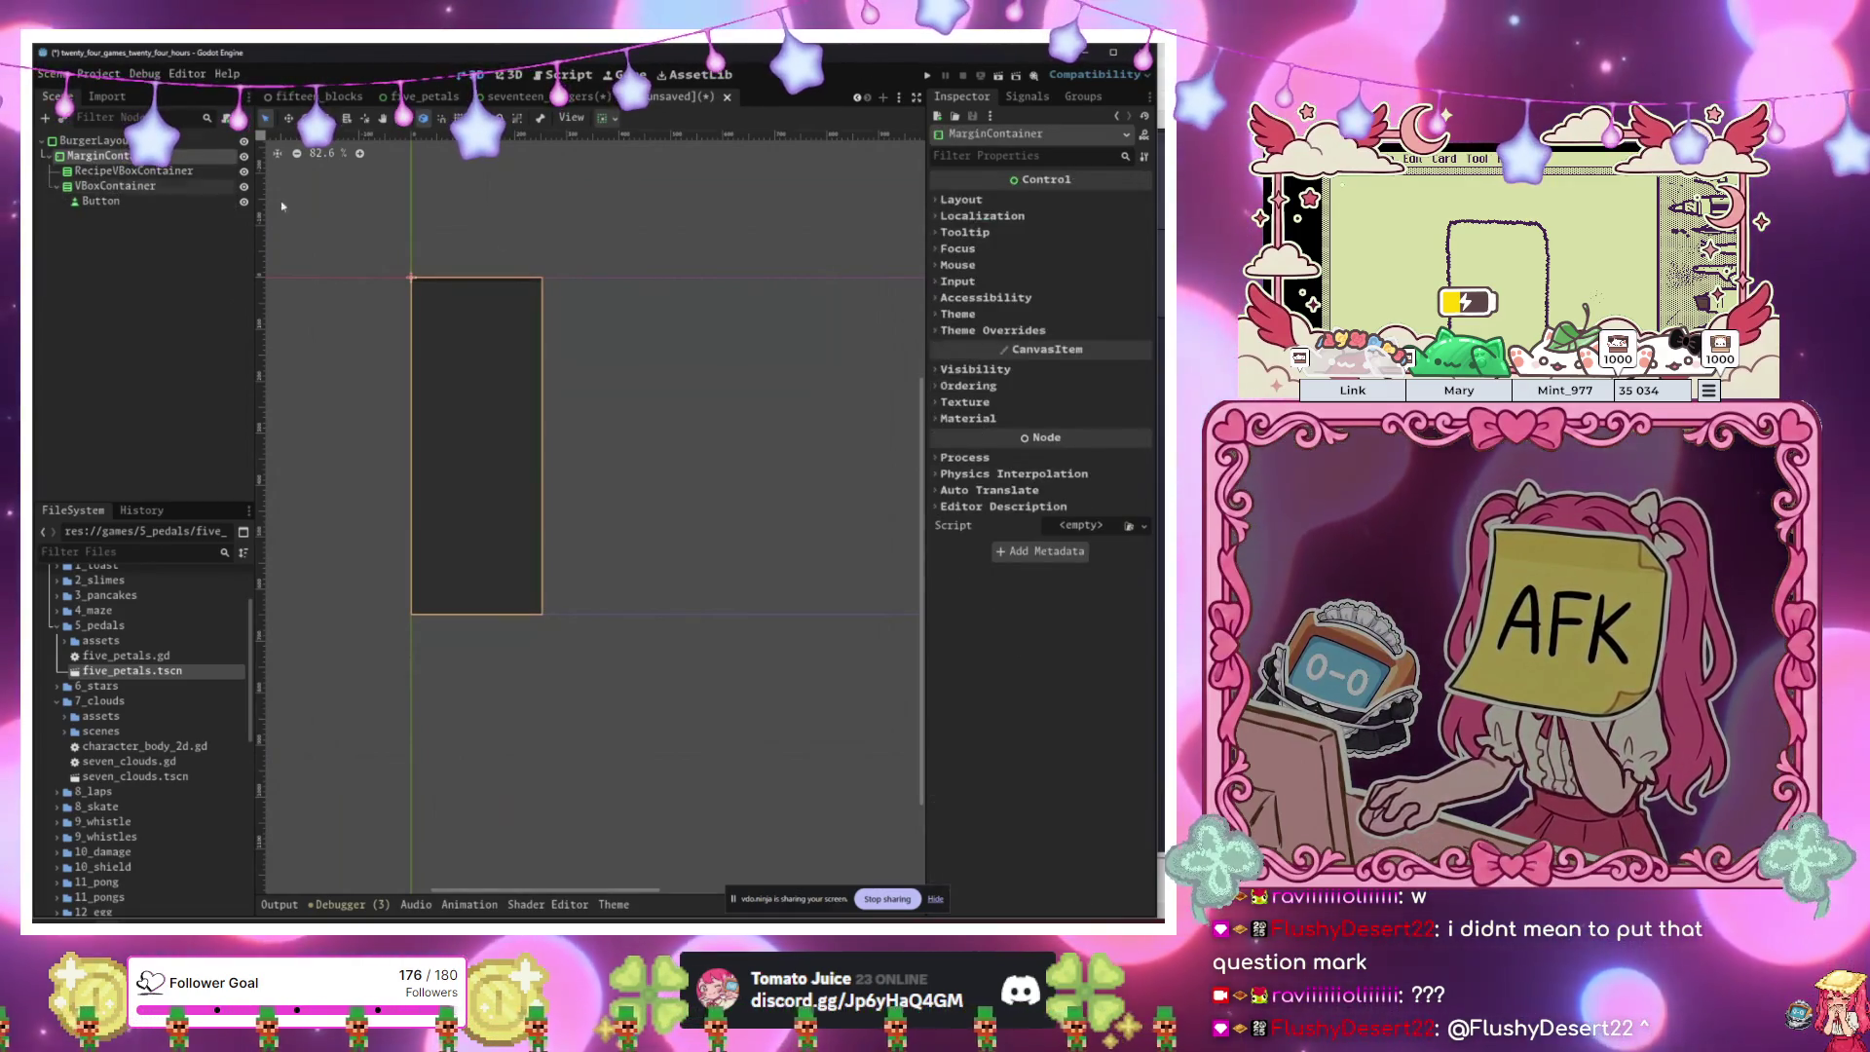
Set MarginContainer's Margin Left, Top, Right and Bottom theme constants to 10
{"action": "left_click", "coordinate": [979, 330]}
{"action": "left_click", "coordinate": [979, 346]}
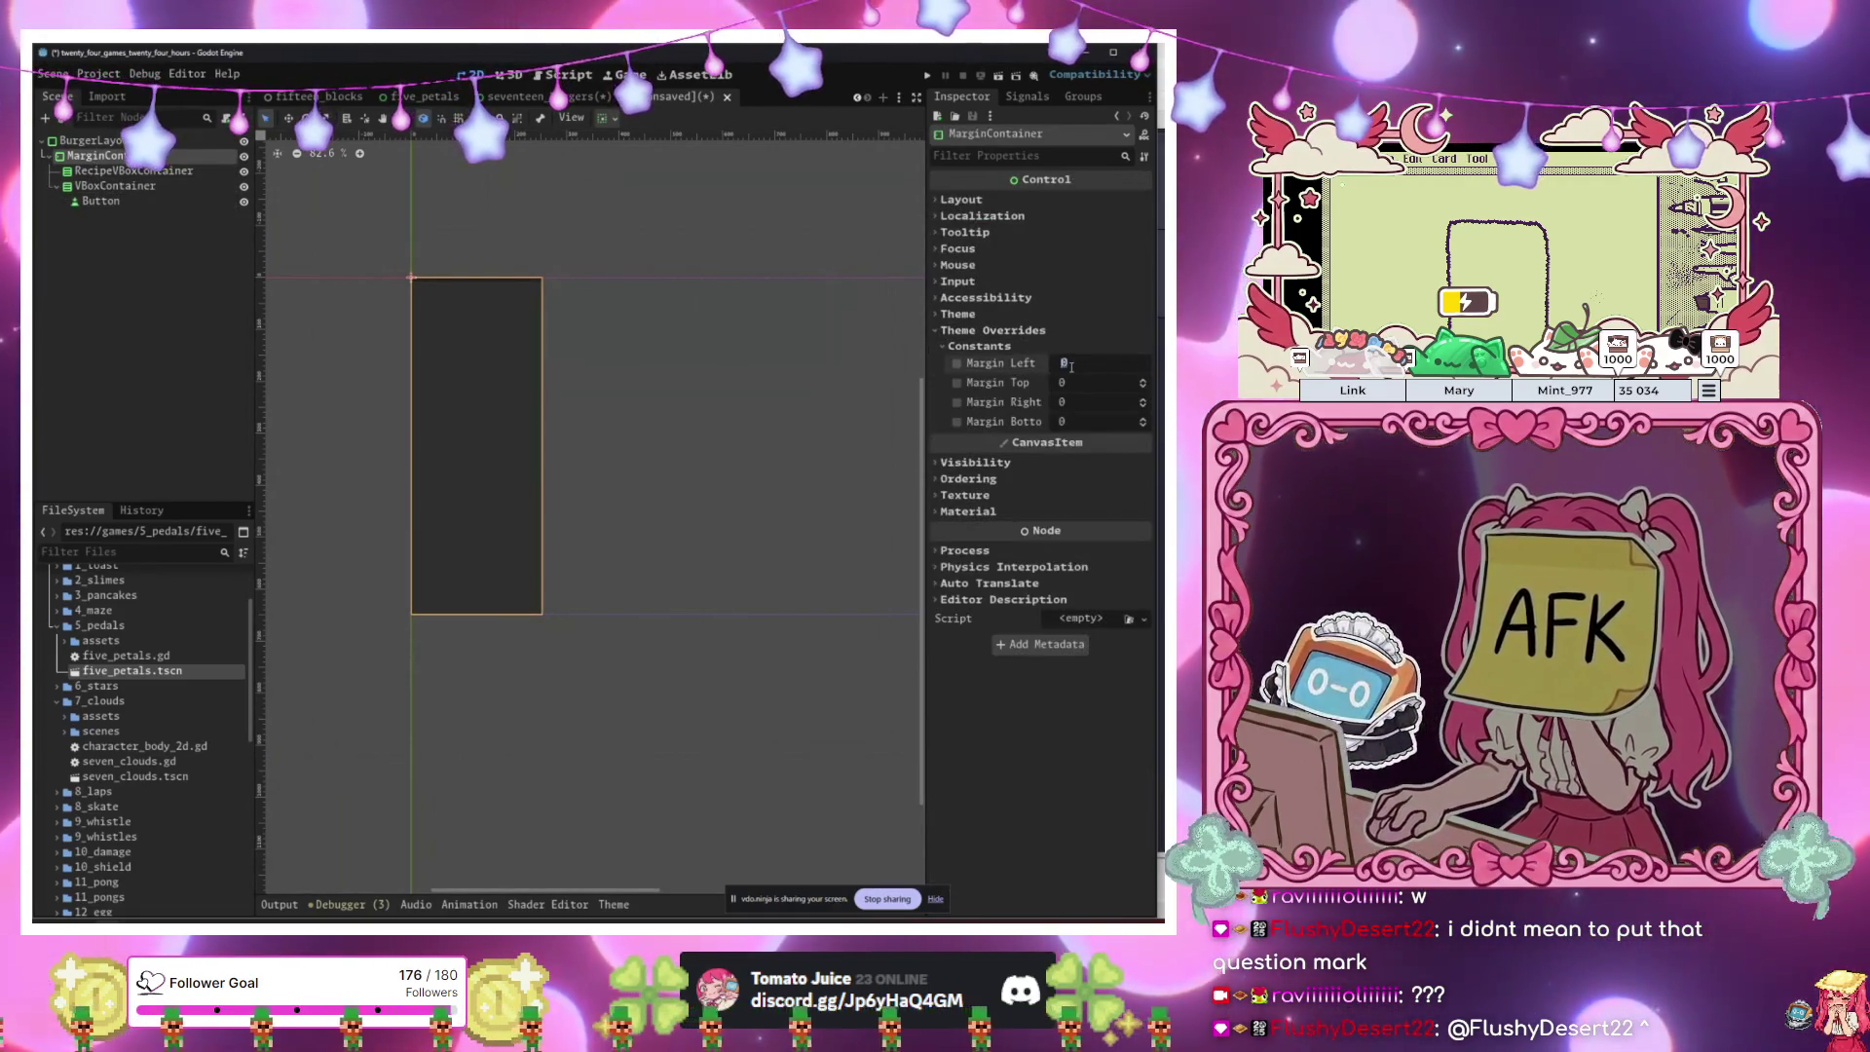
{"action": "type", "text": "0"}
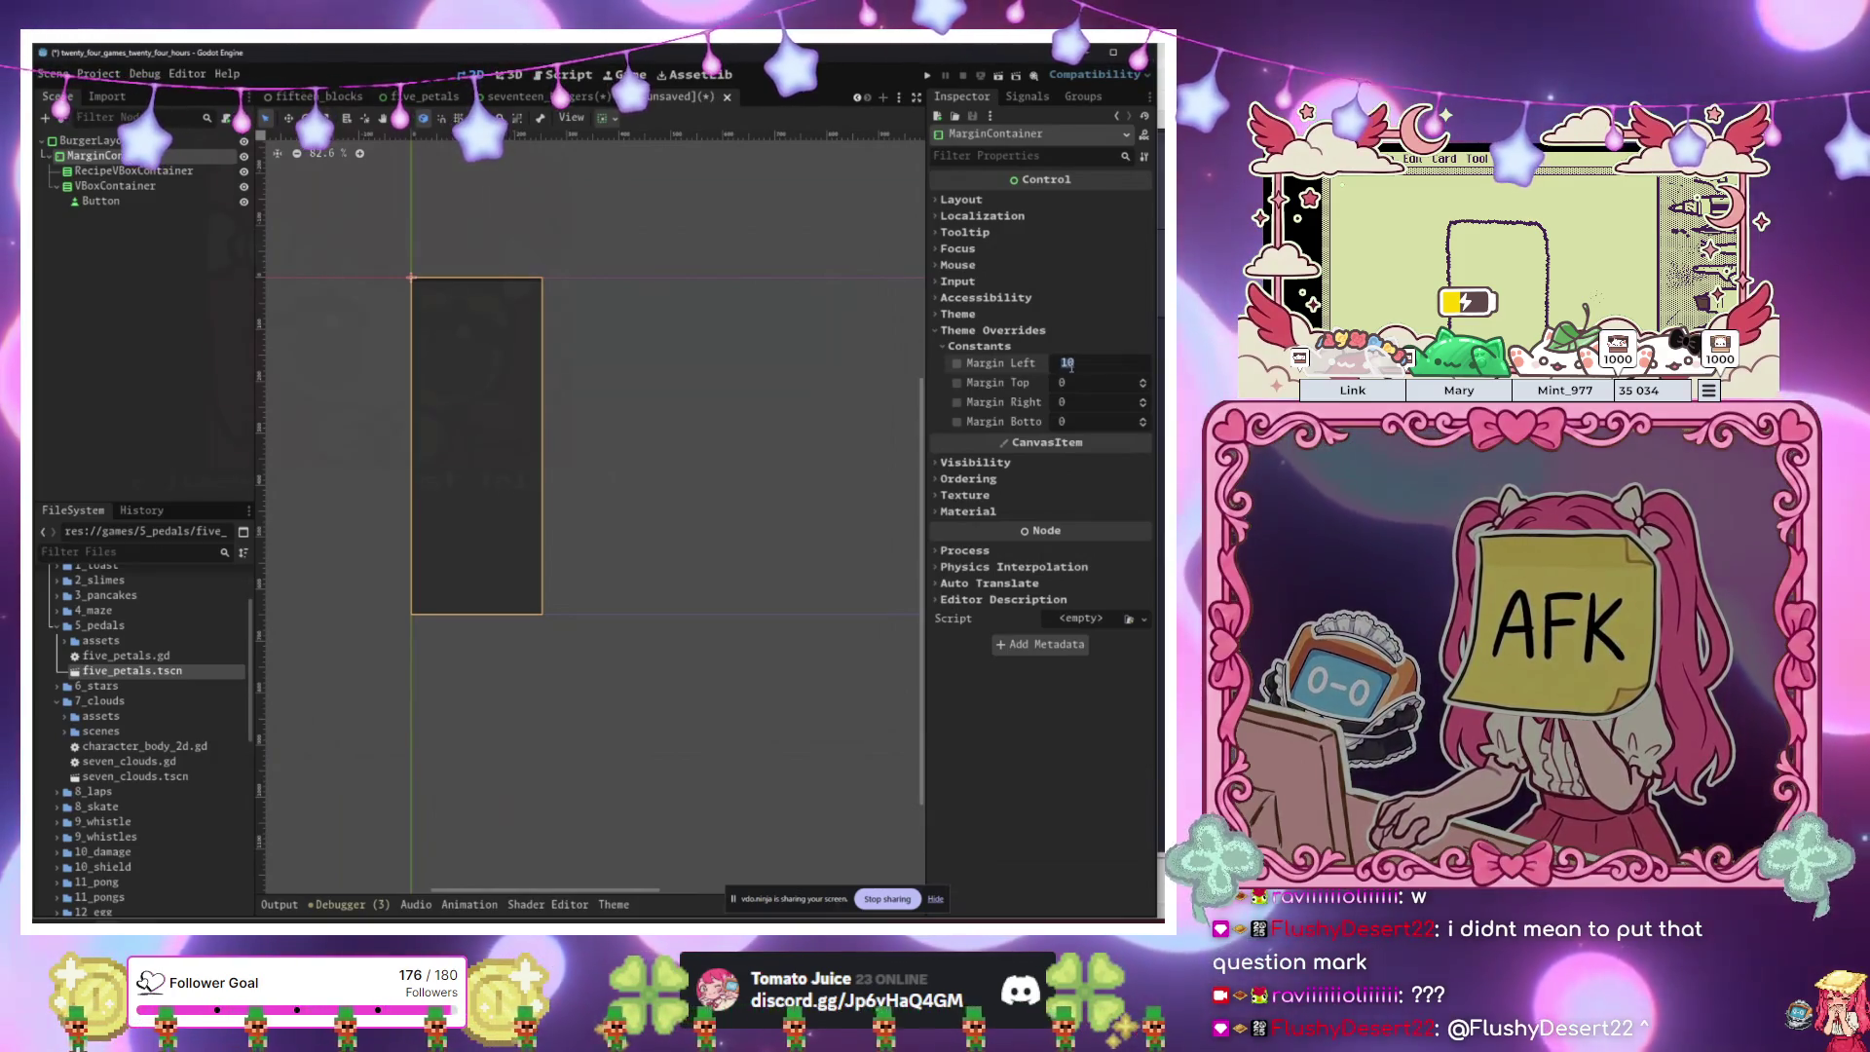
{"action": "key", "text": "Tab"}
{"action": "type", "text": "10"}
{"action": "key", "text": "Tab"}
{"action": "type", "text": "10"}
{"action": "key", "text": "Tab"}
{"action": "type", "text": "10"}
{"action": "key", "text": "Return"}
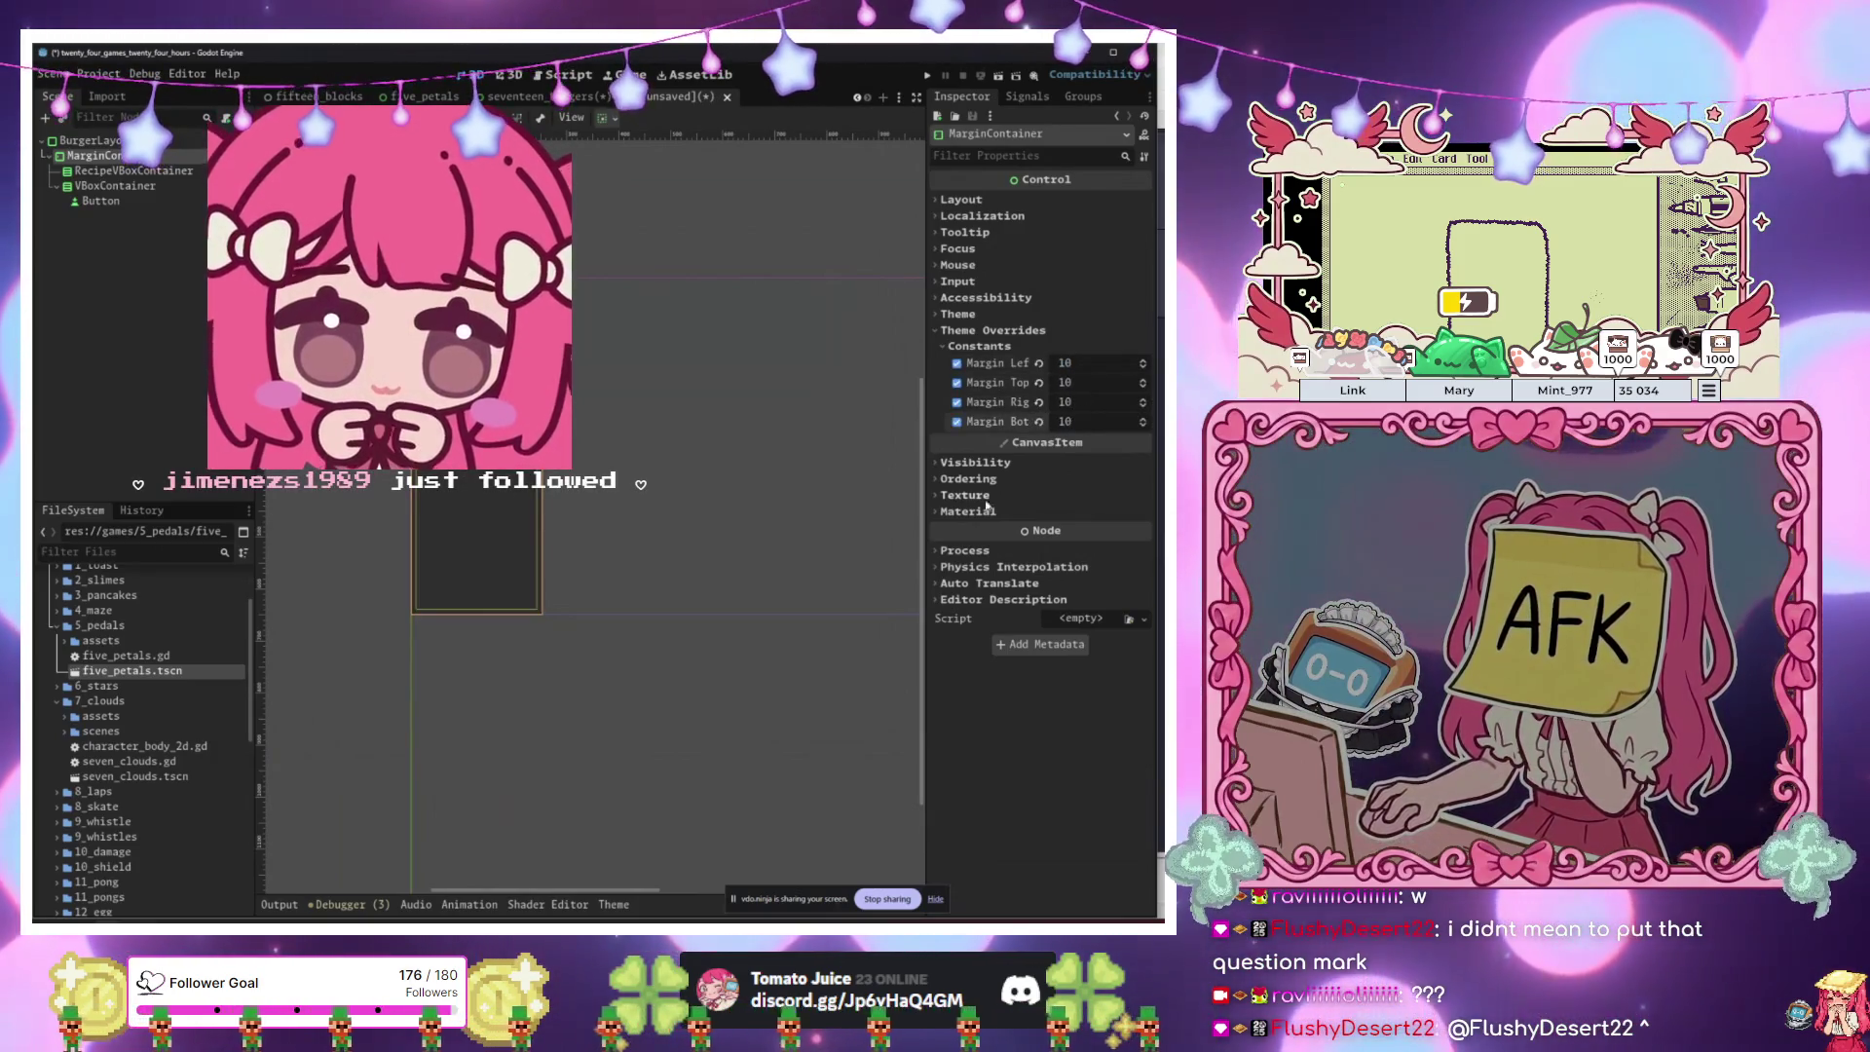
{"action": "left_click", "coordinate": [113, 205]}
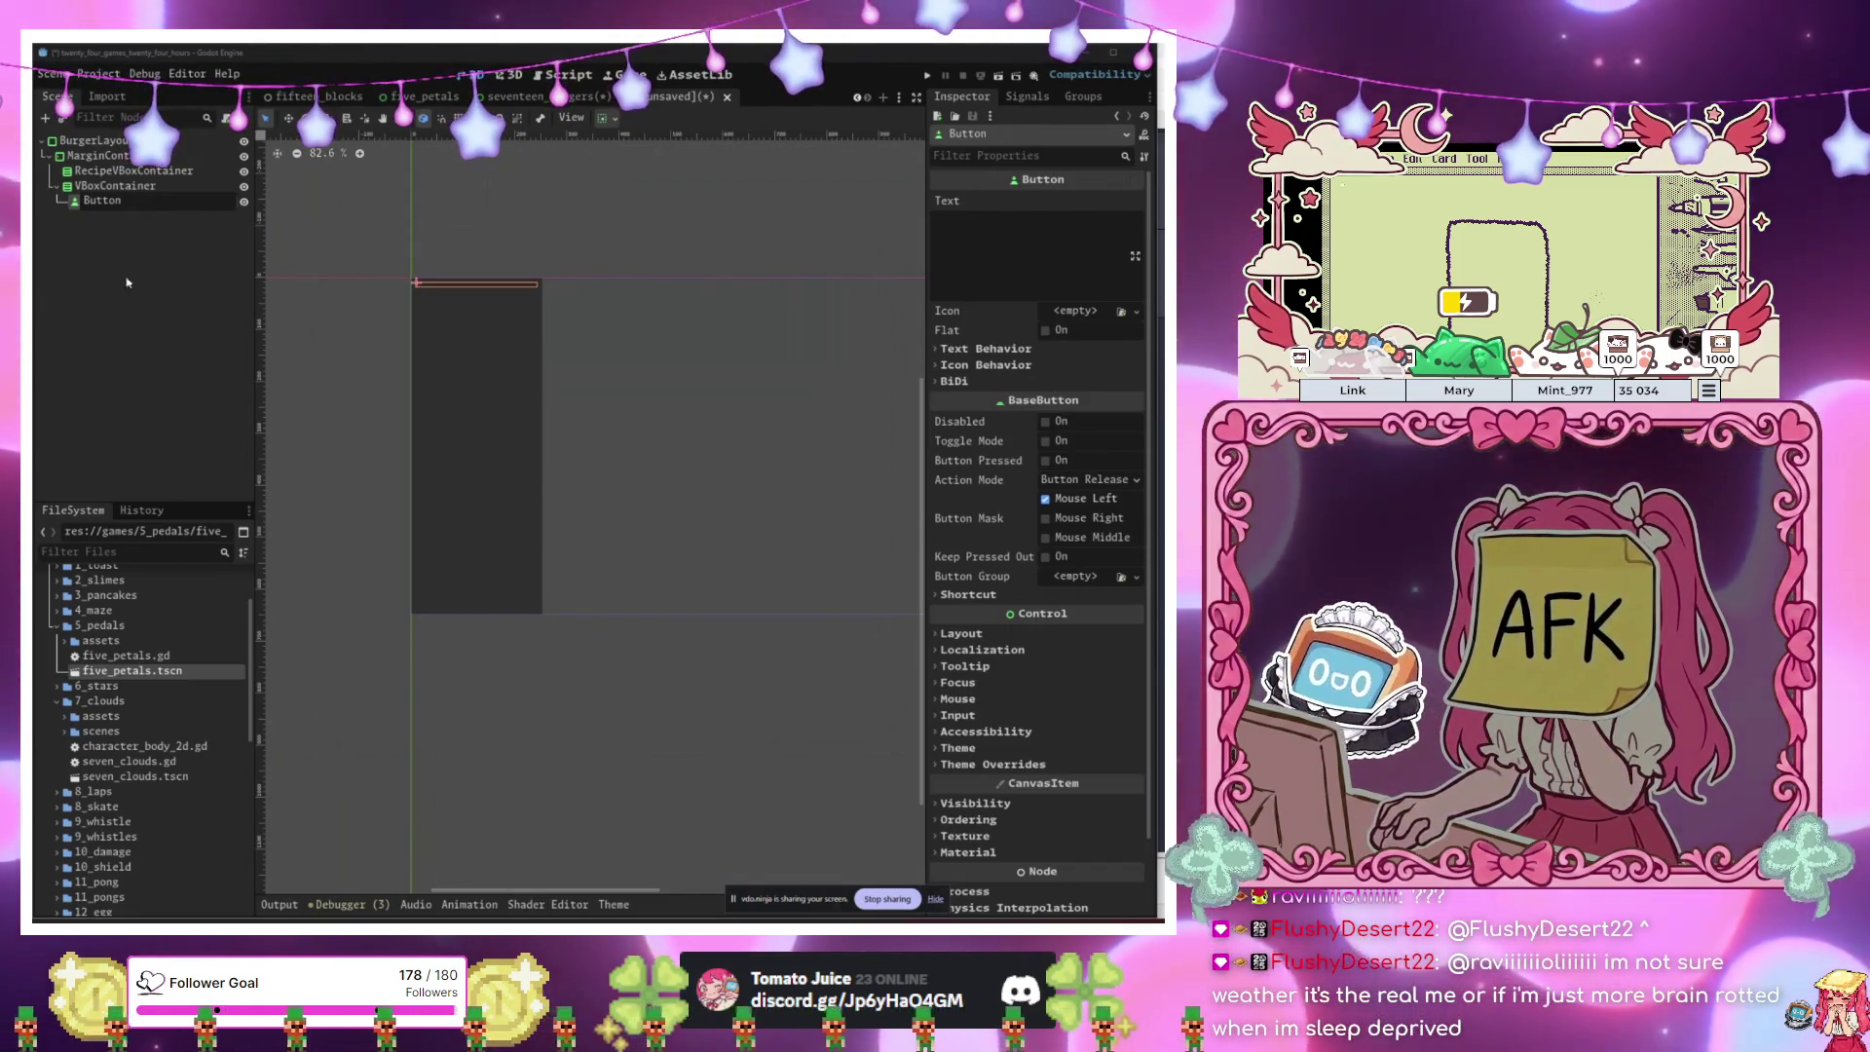
Name the button TopBunButton and duplicate it as MayoButton
{"action": "type", "text": "Top"}
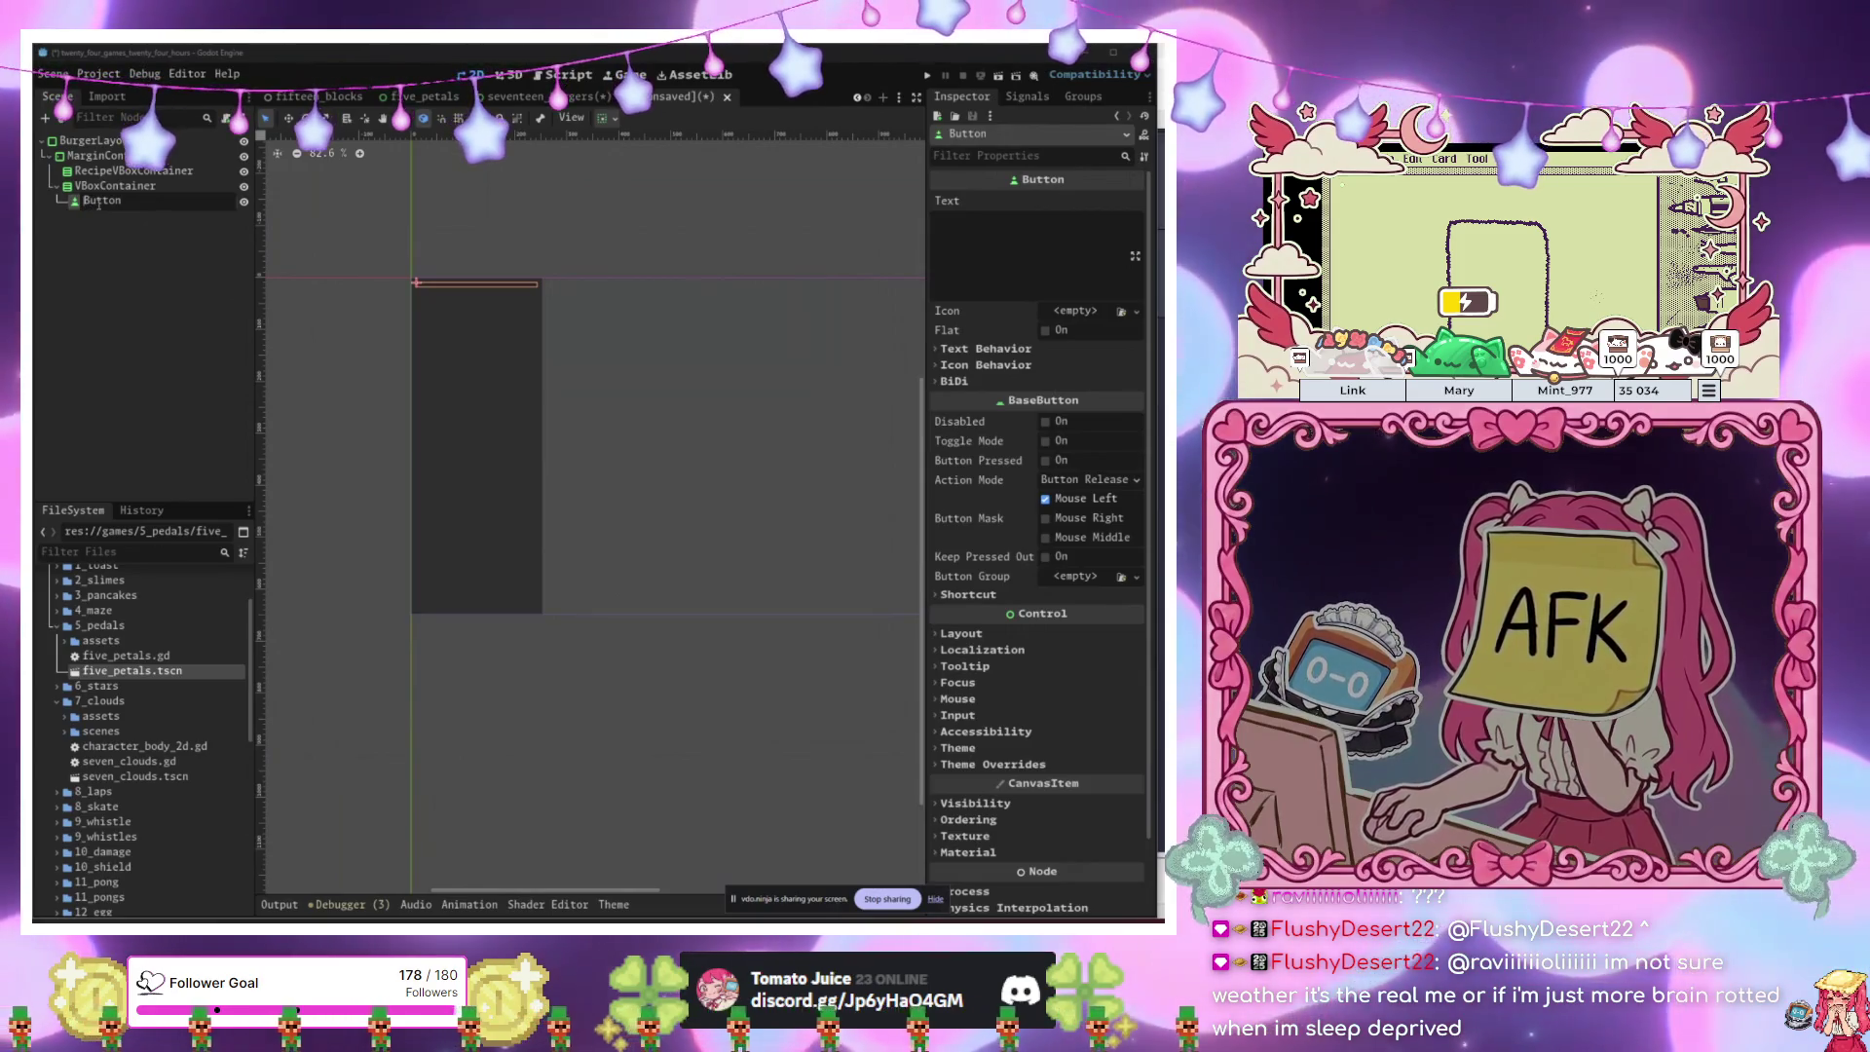
{"action": "key", "text": "Return"}
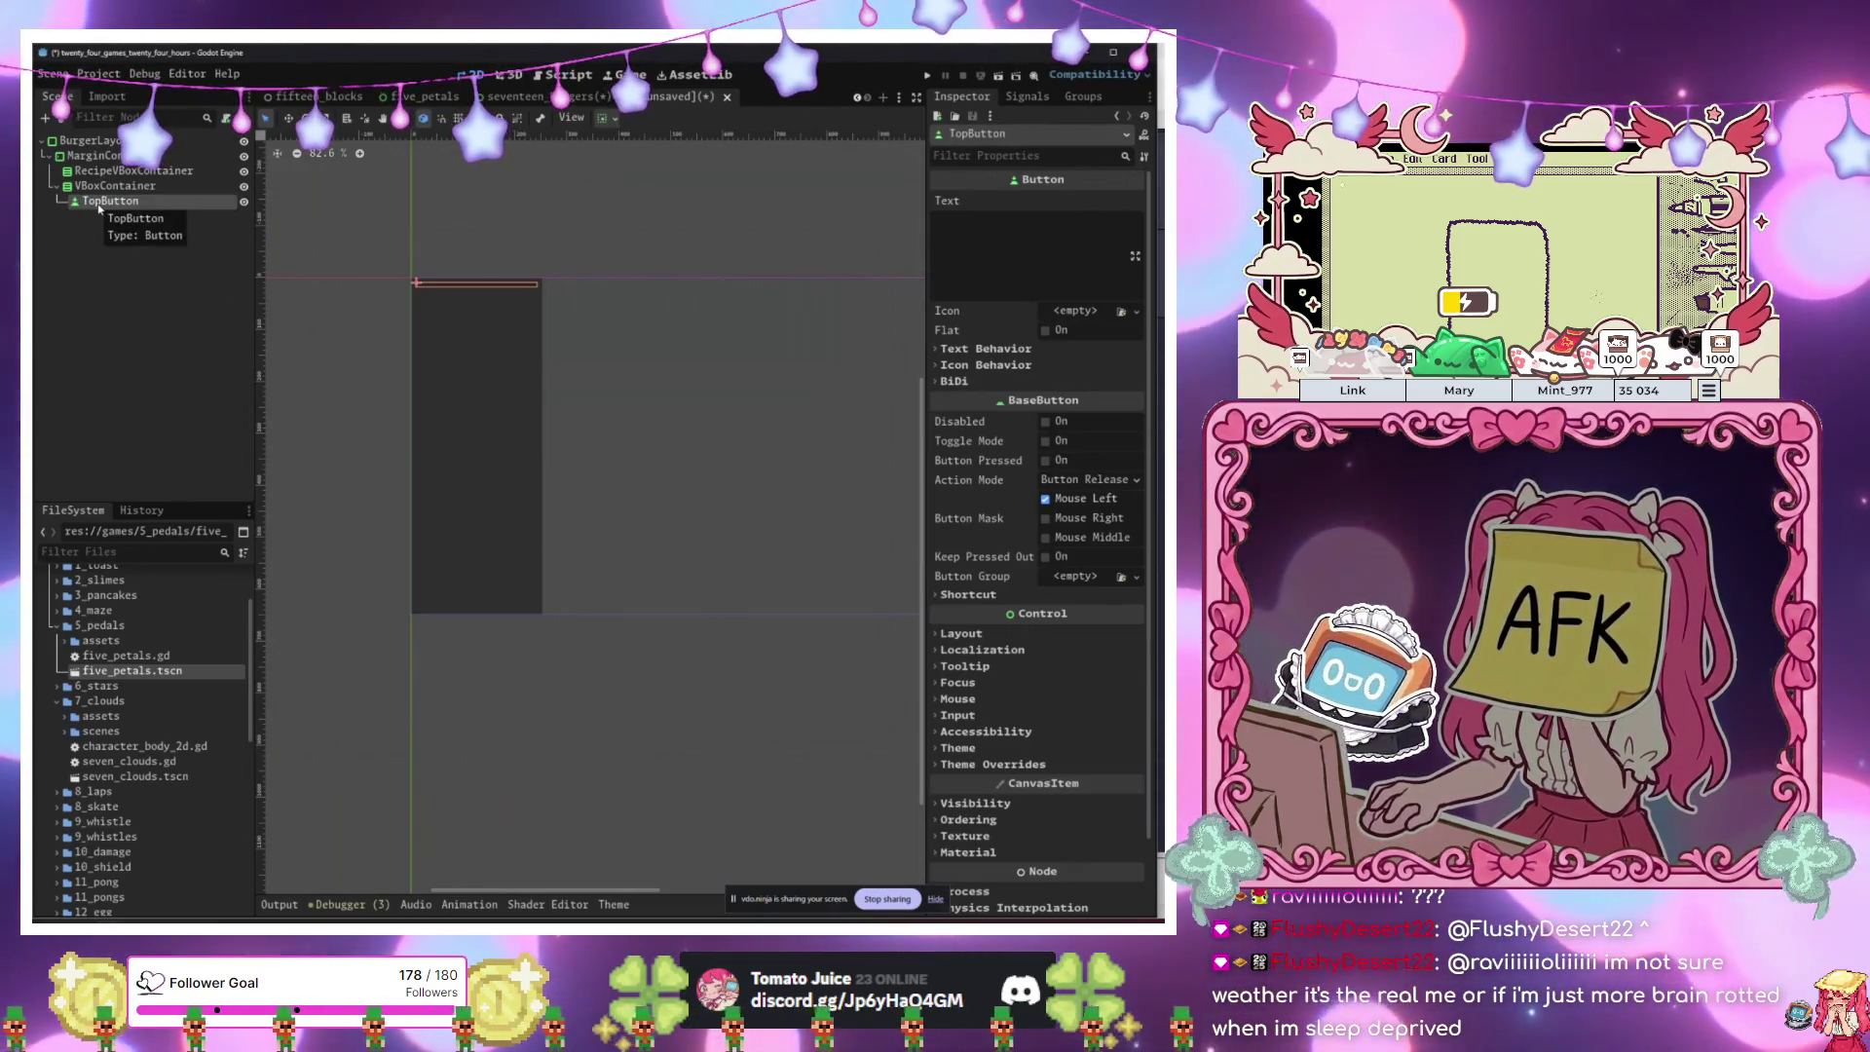
{"action": "key", "text": "ctrl+d"}
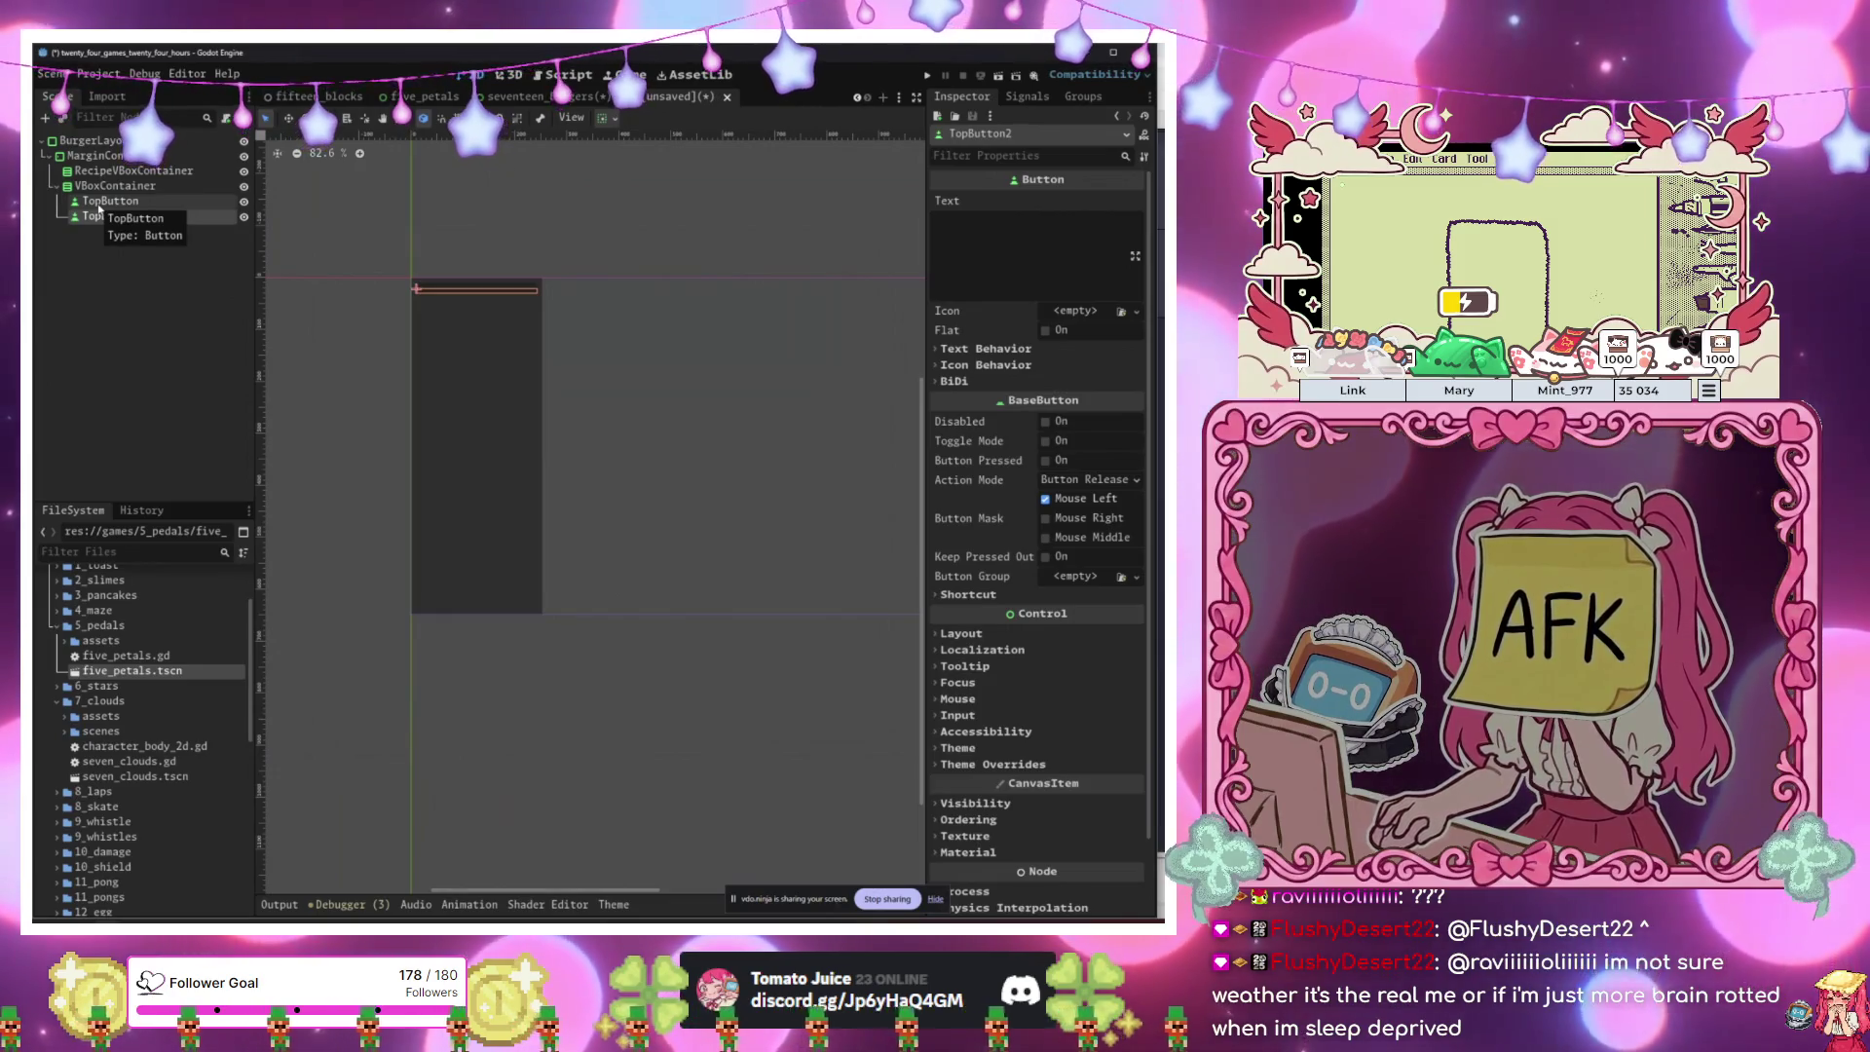
{"action": "key", "text": "Right"}
{"action": "key", "text": "BackSpace"}
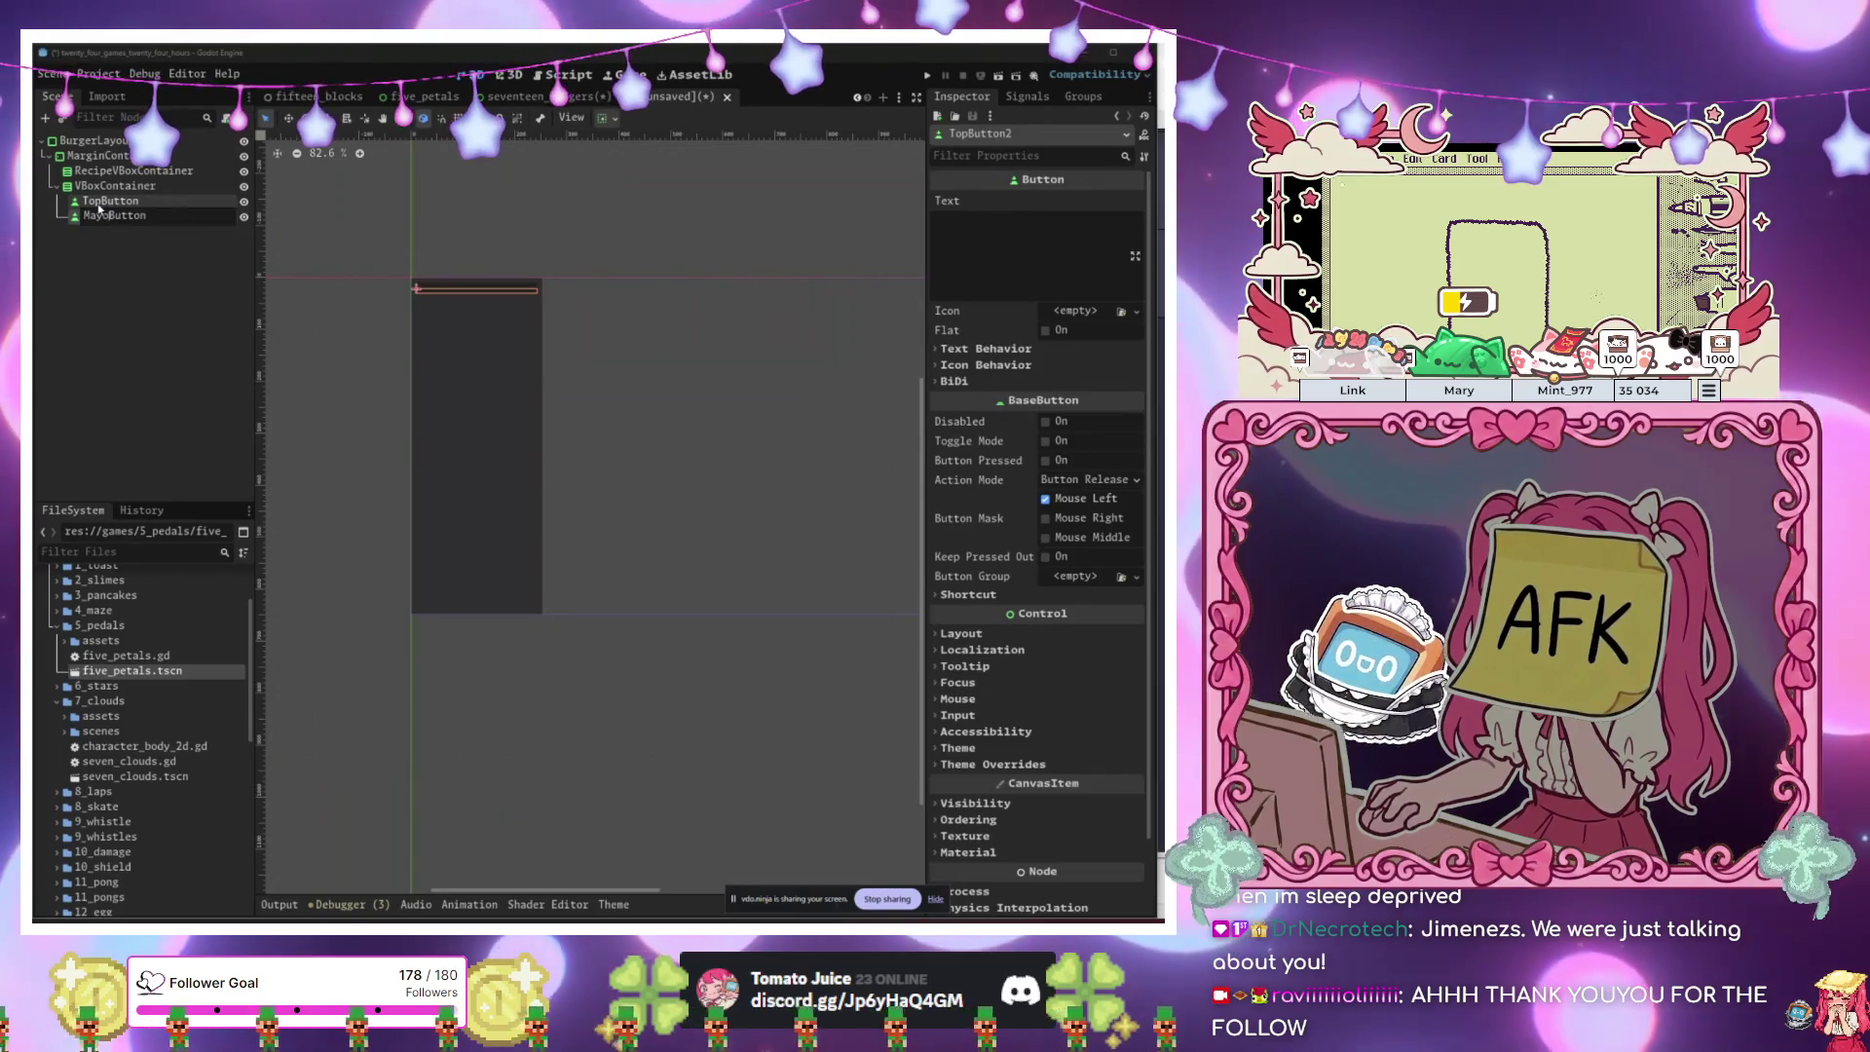
{"action": "type", "text": "MayoButton"}
{"action": "key", "text": "Return"}
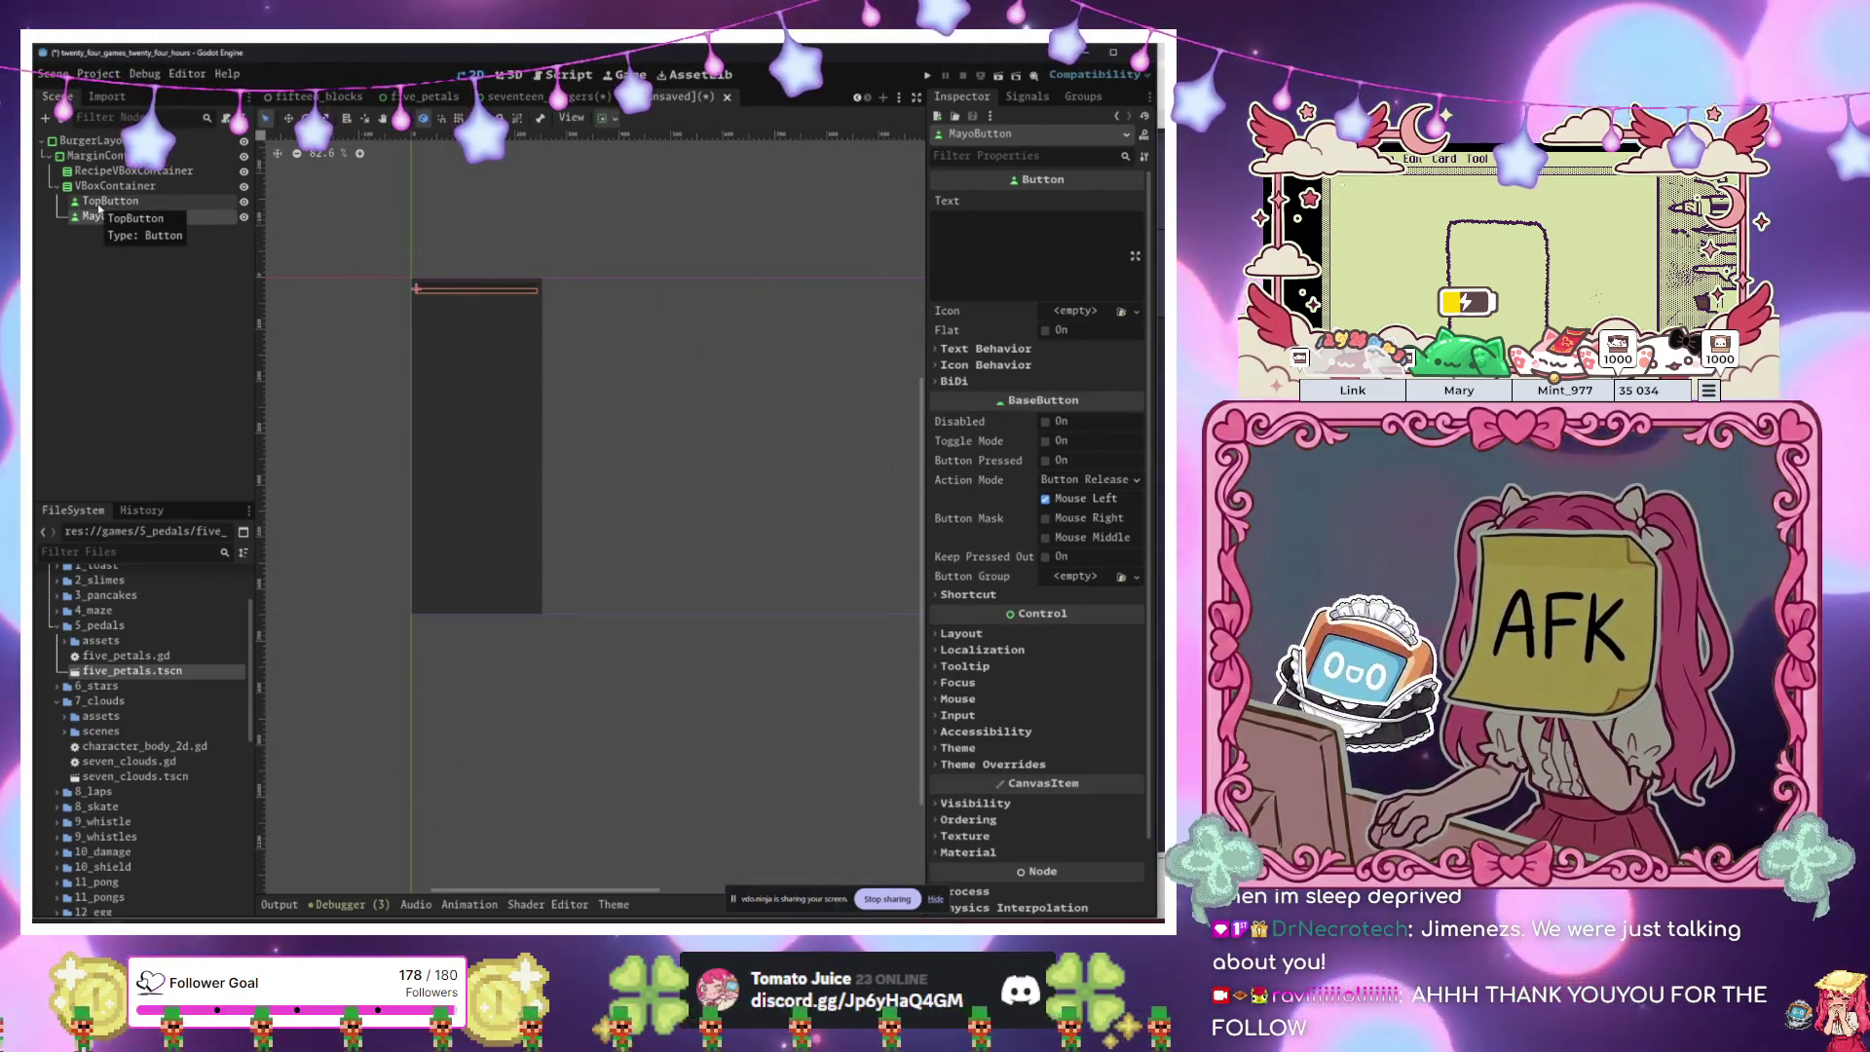
{"action": "left_click", "coordinate": [100, 203]}
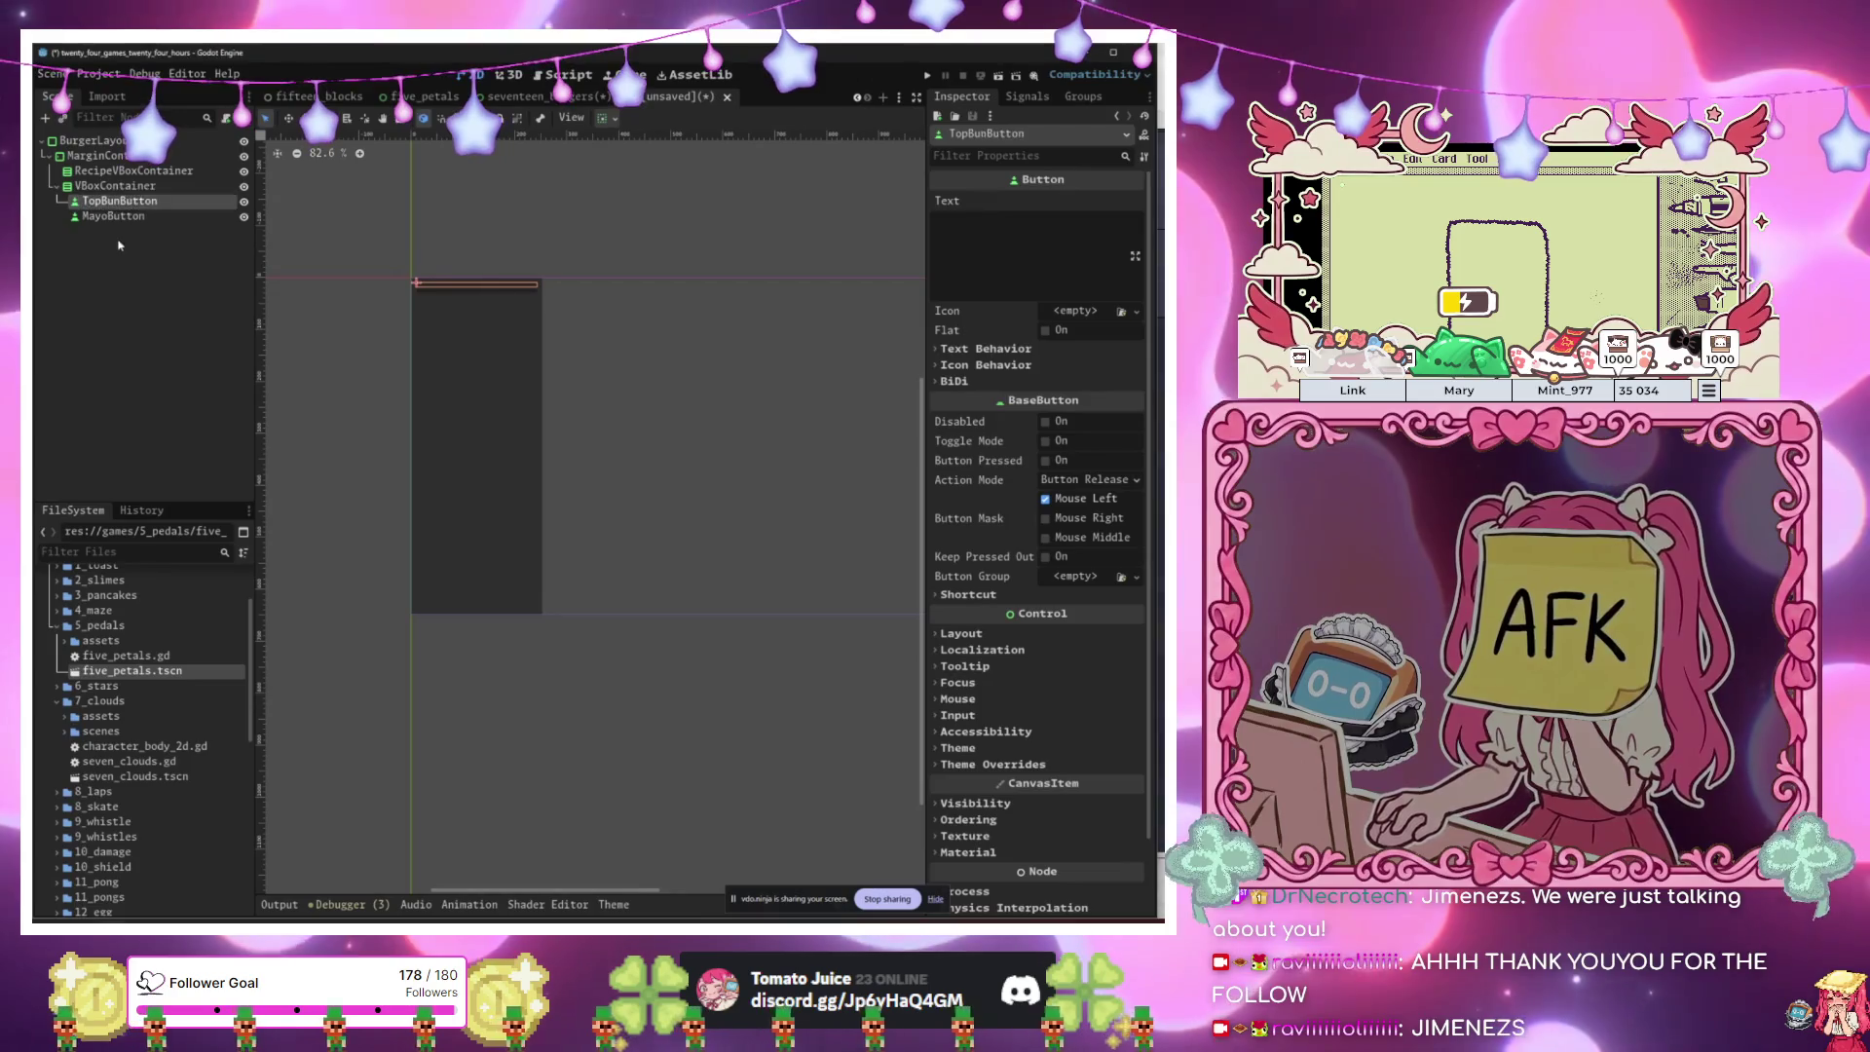
Load the saved theme file into the BurgerLayout panel's Theme property
{"action": "left_click", "coordinate": [416, 283]}
{"action": "left_click", "coordinate": [984, 514]}
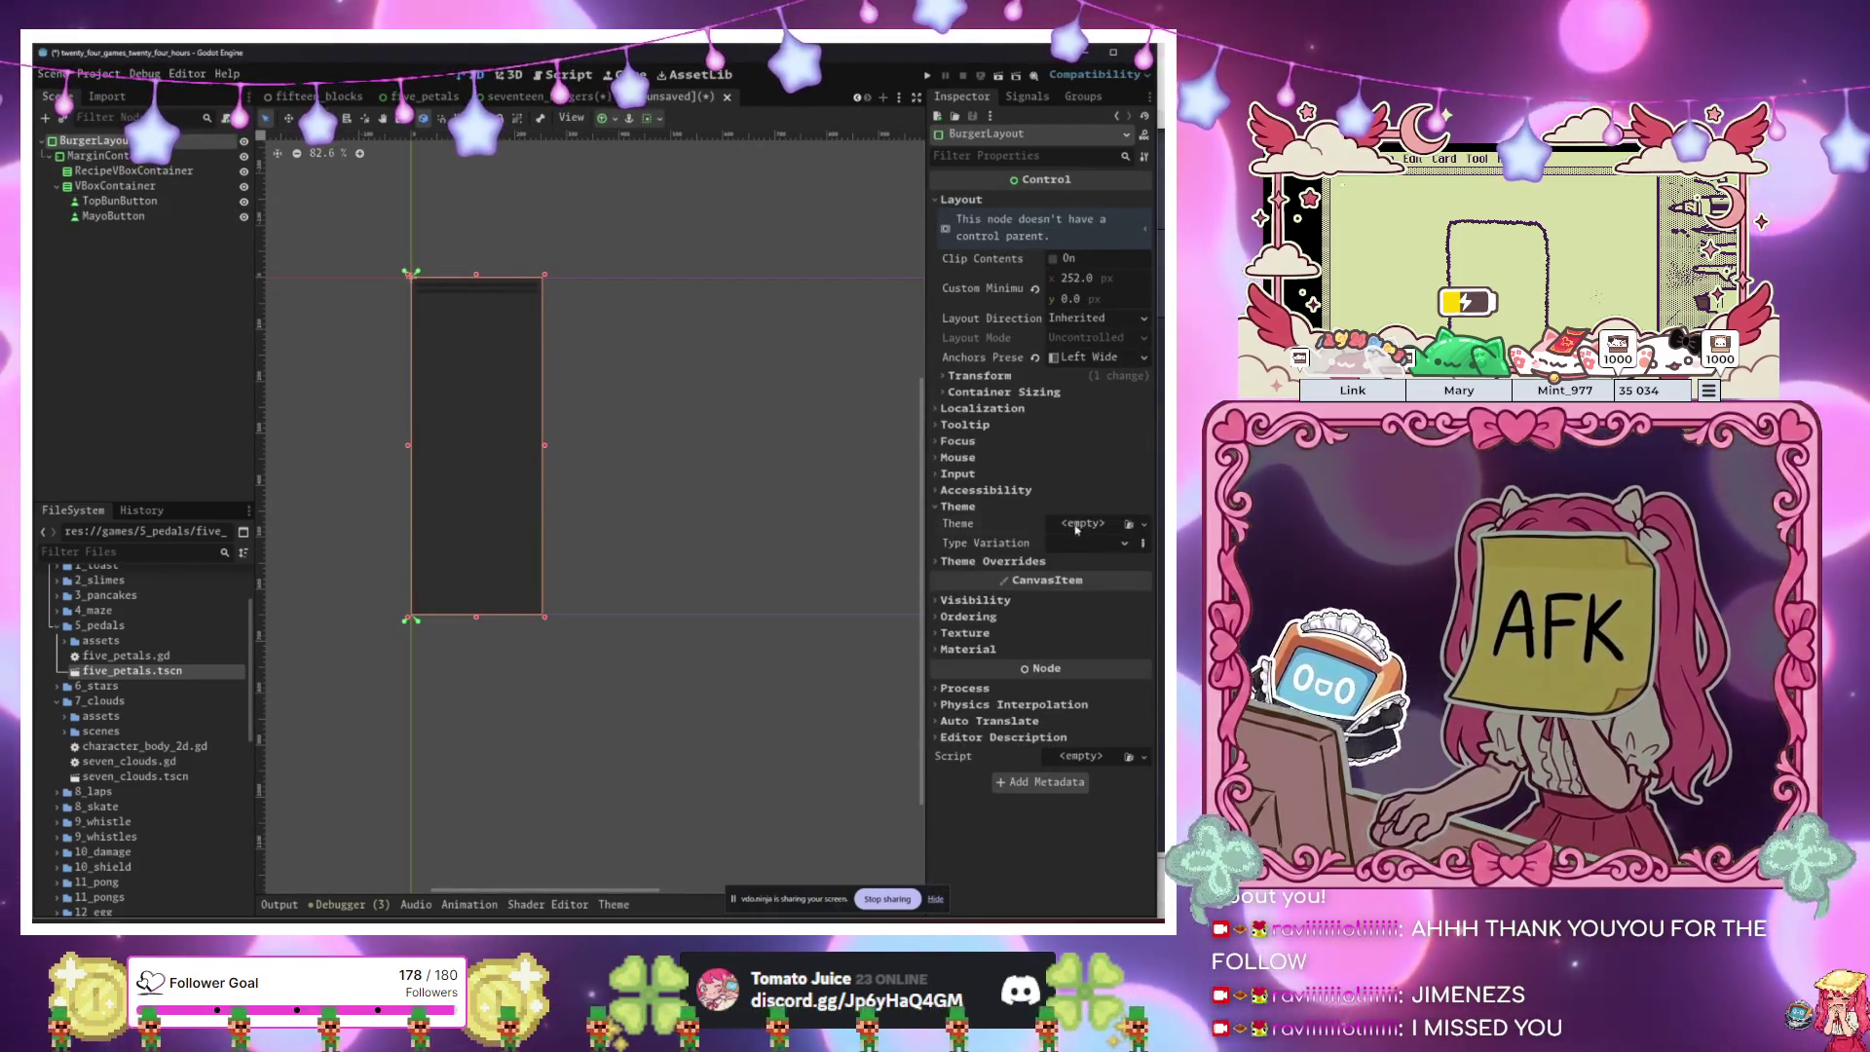
{"action": "left_click", "coordinate": [1076, 529]}
{"action": "left_click", "coordinate": [1072, 583]}
{"action": "left_click", "coordinate": [698, 340]}
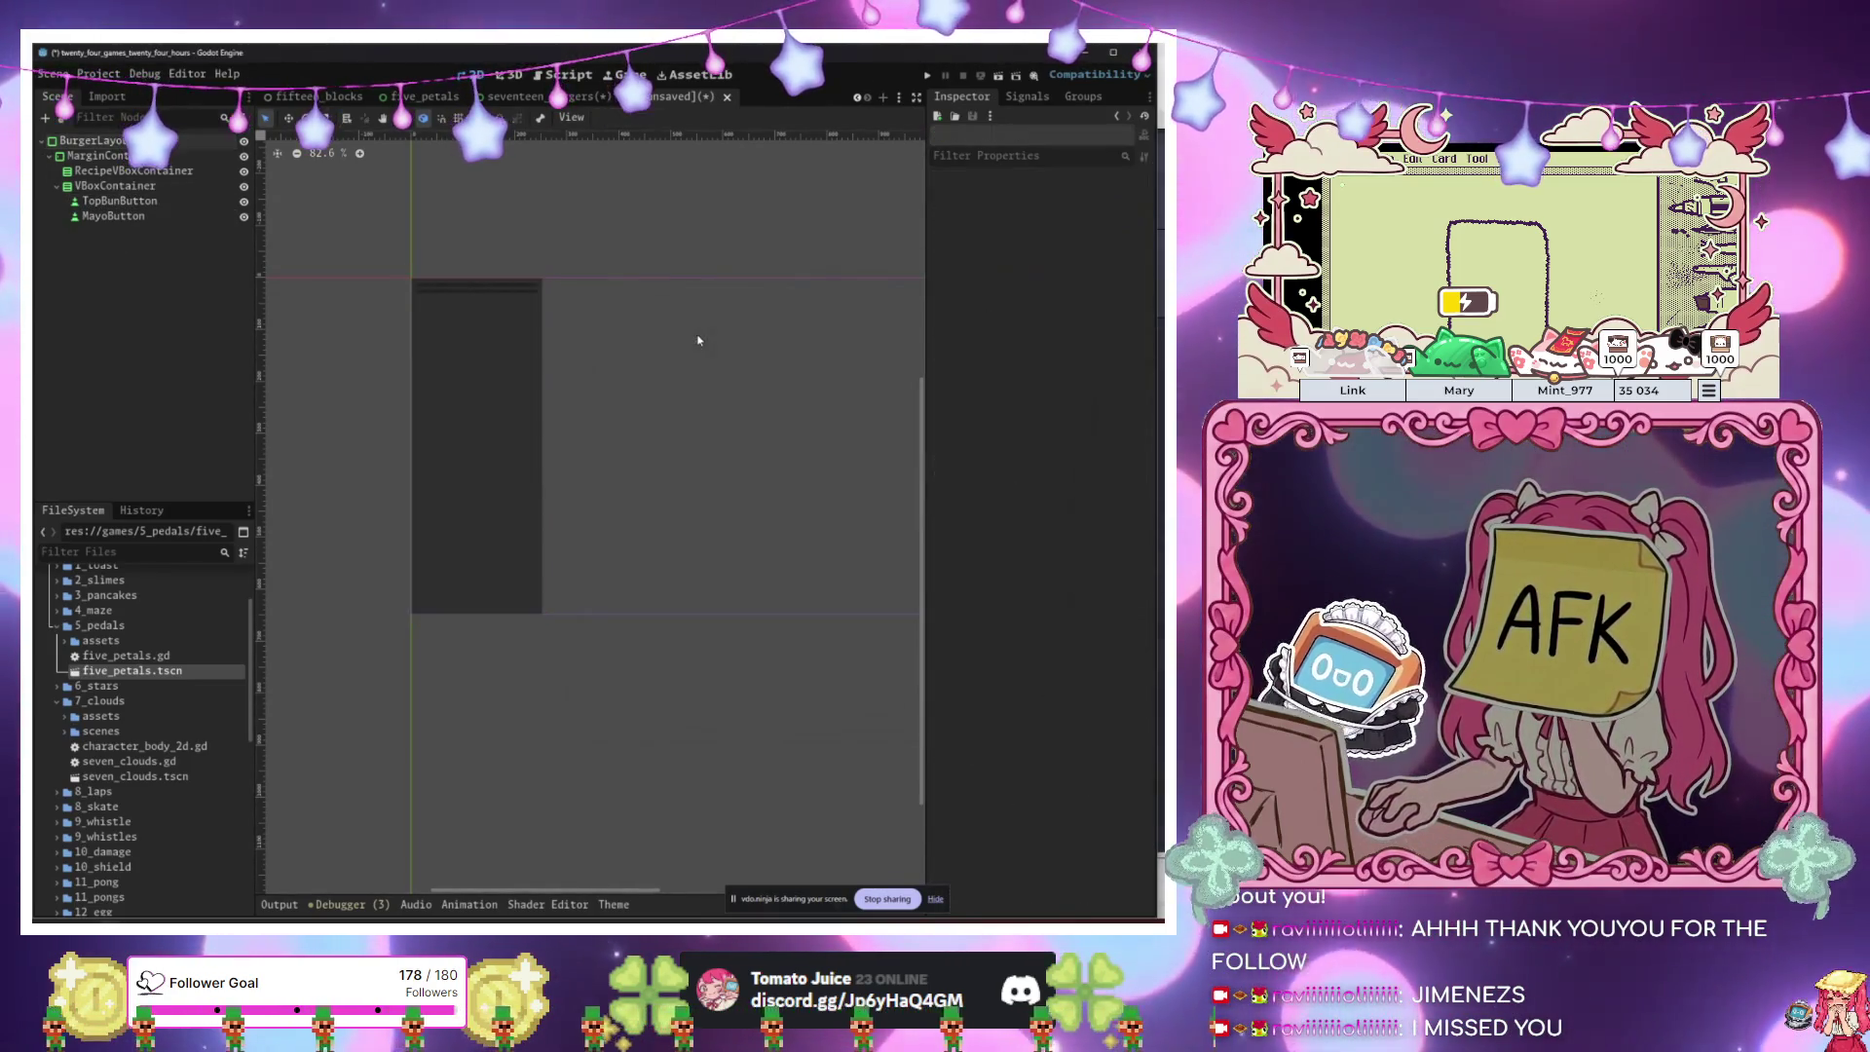
{"action": "left_click", "coordinate": [477, 283]}
{"action": "left_click", "coordinate": [968, 250]}
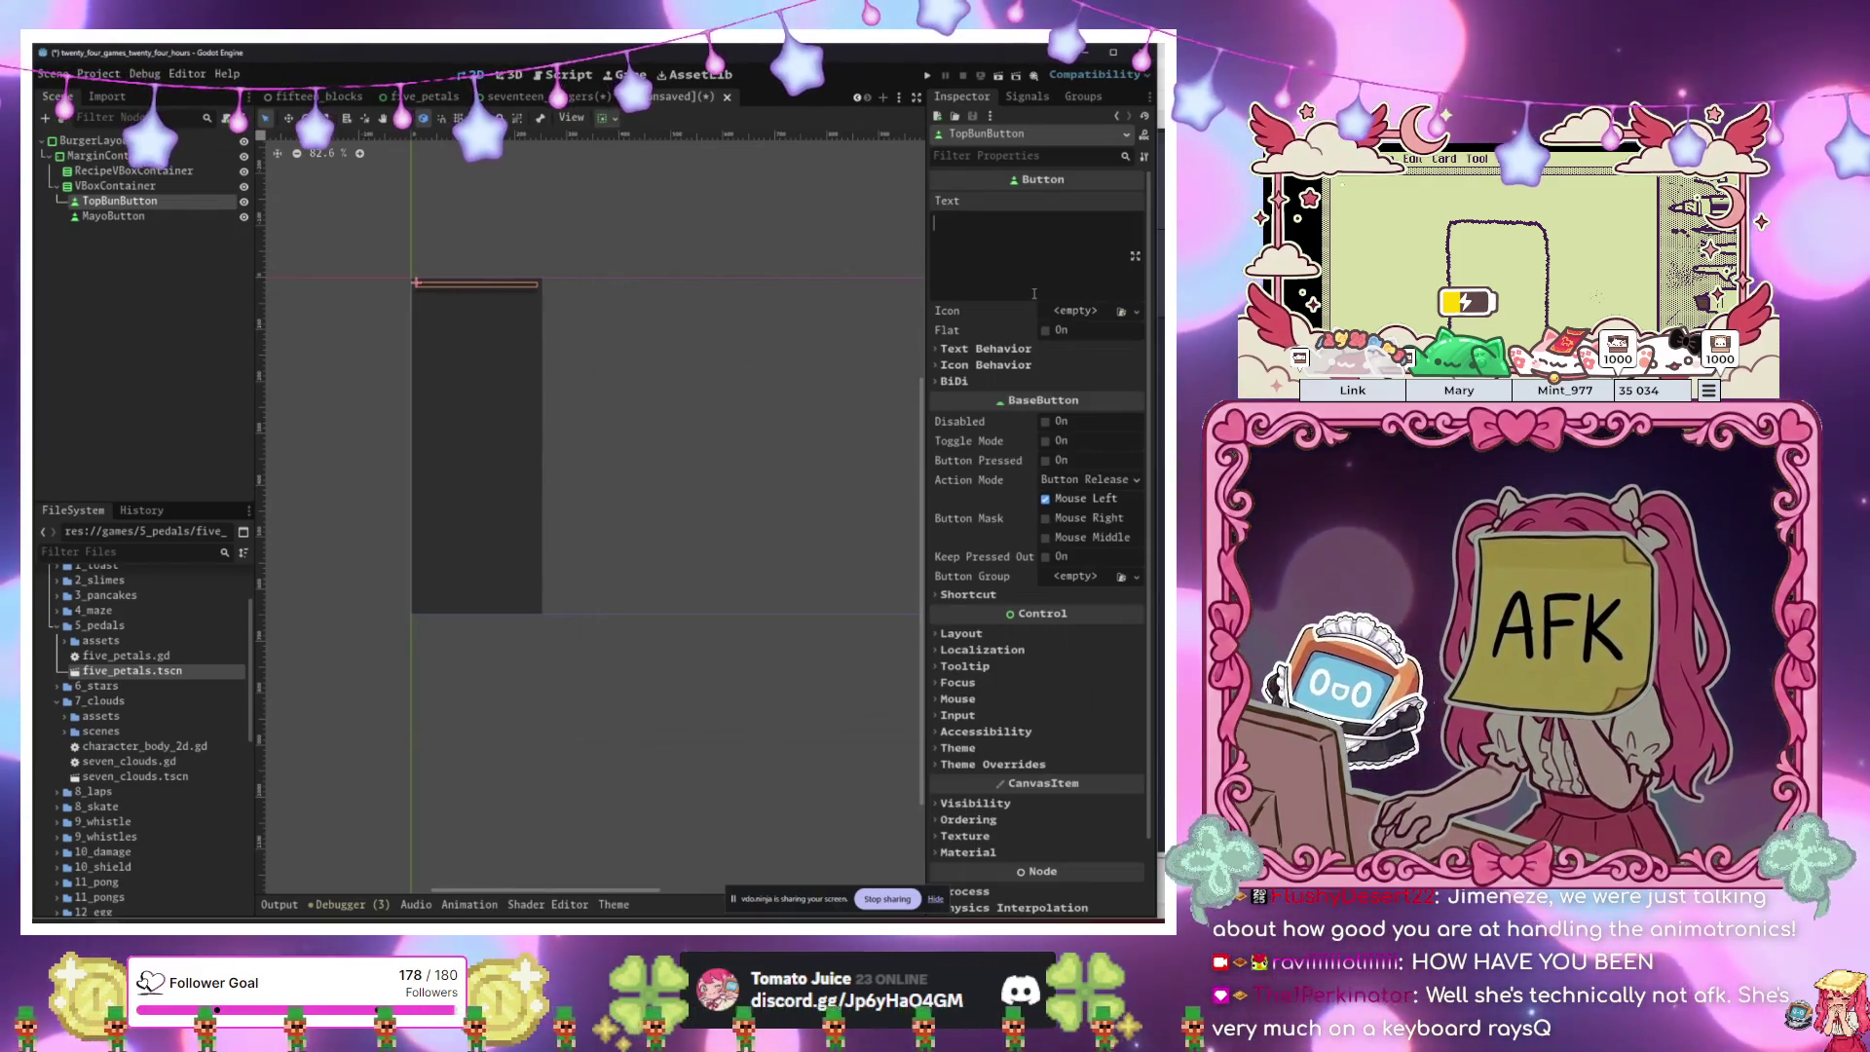
Set the first button's text to 'Top Bun' and the second's to 'Mayo'
{"action": "type", "text": "Top Bun"}
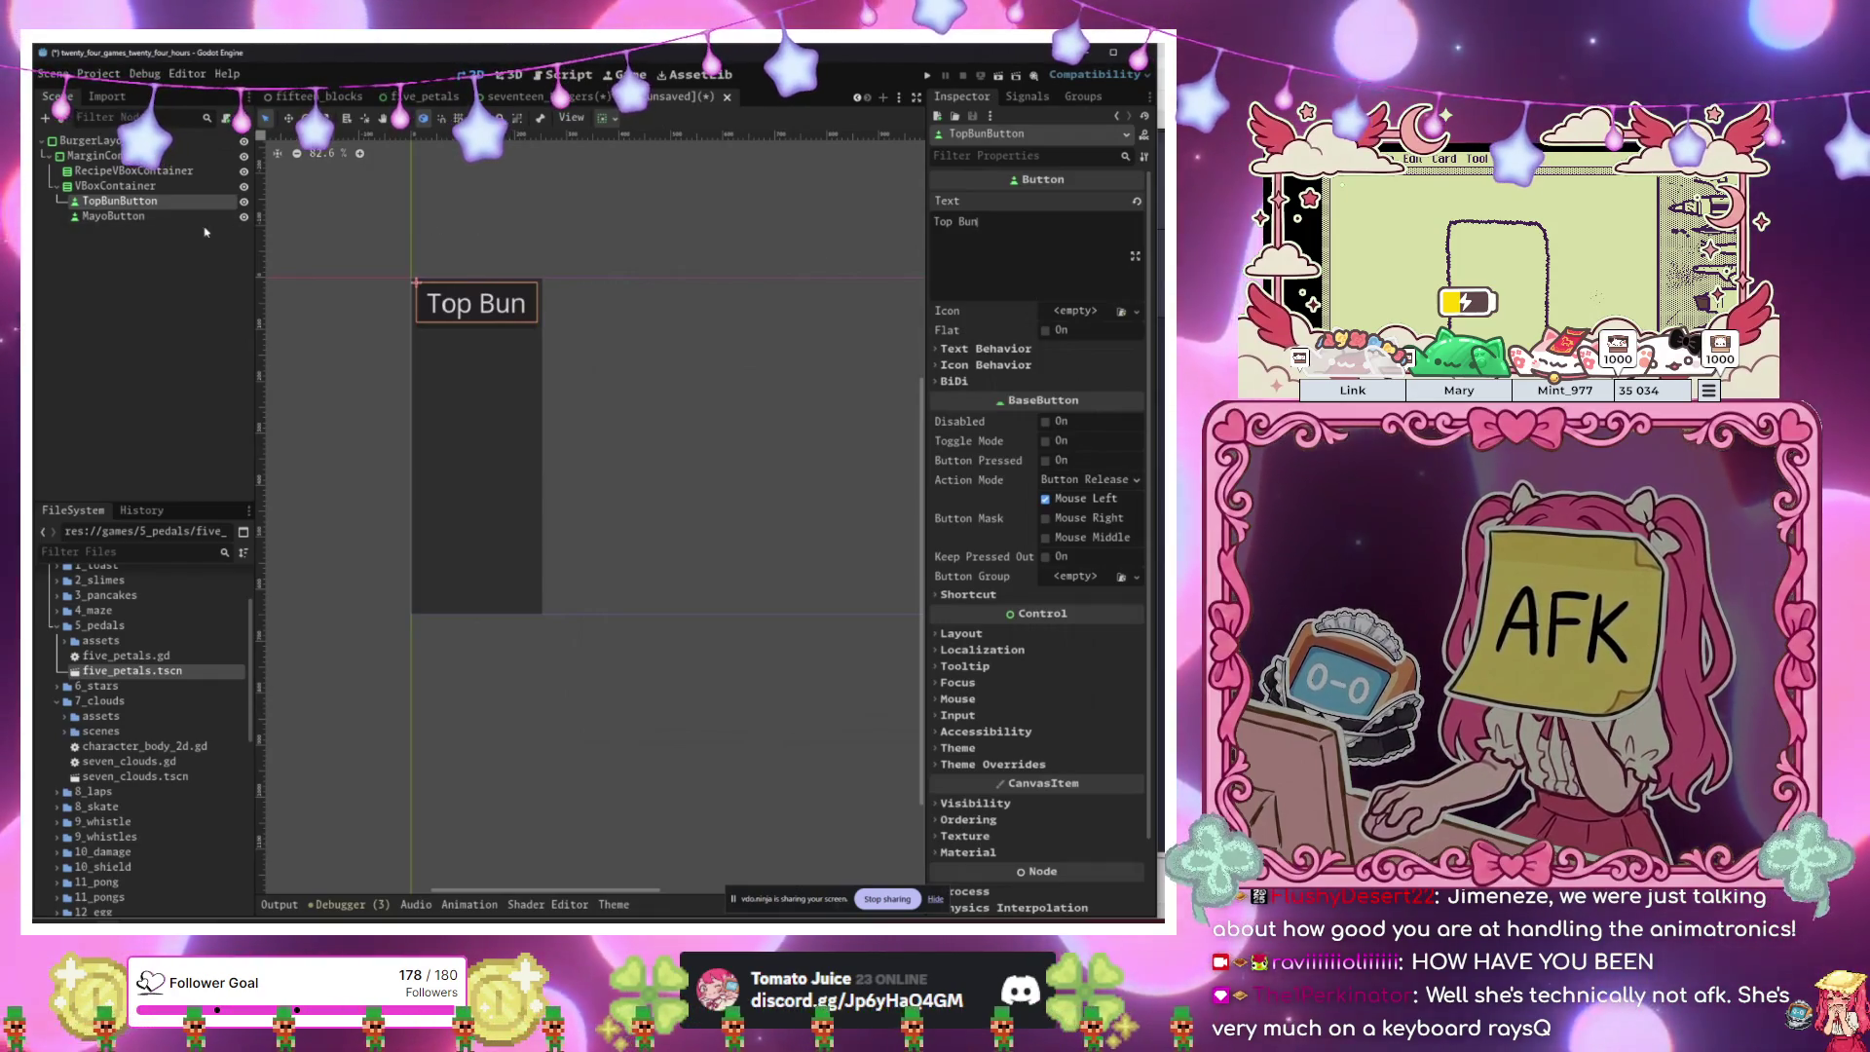
{"action": "left_click", "coordinate": [146, 215]}
{"action": "left_click", "coordinate": [998, 258]}
{"action": "type", "text": "Ma"}
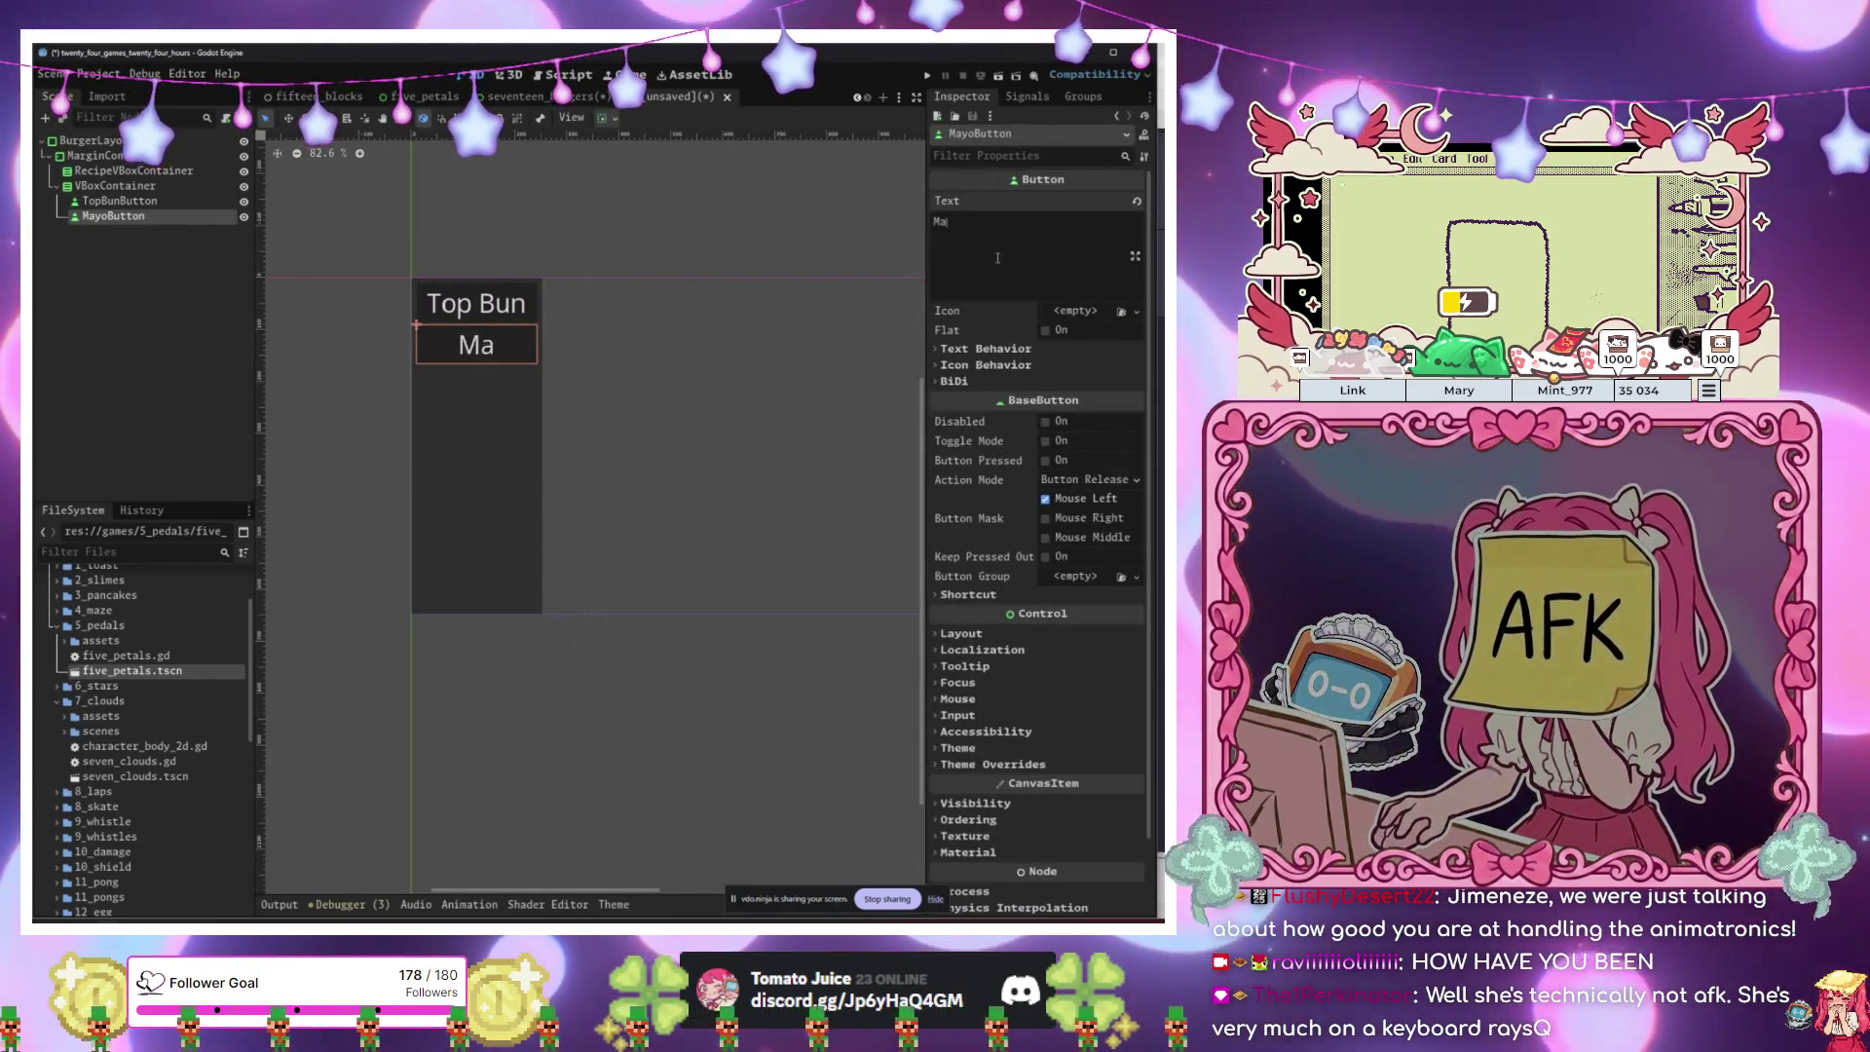
{"action": "type", "text": "yo"}
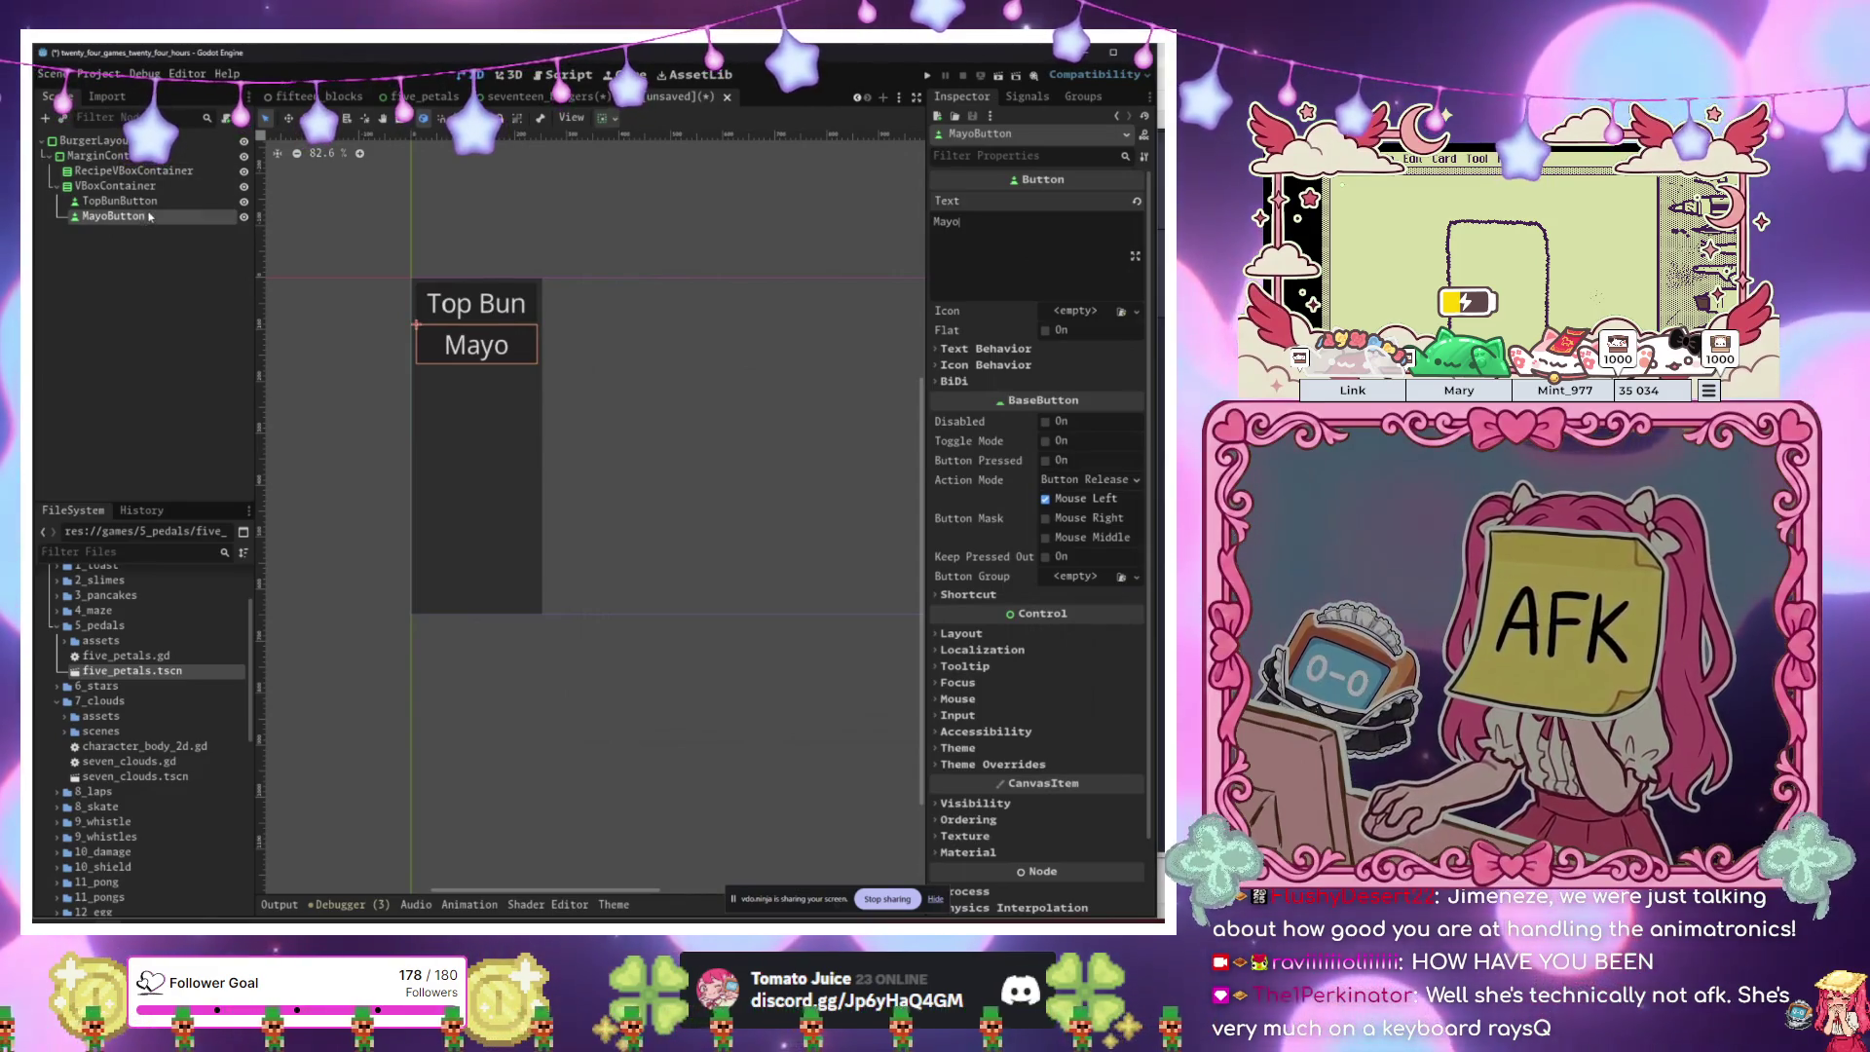
Duplicate the Mayo button repeatedly to make more copies
{"action": "key", "text": "ctrl+d"}
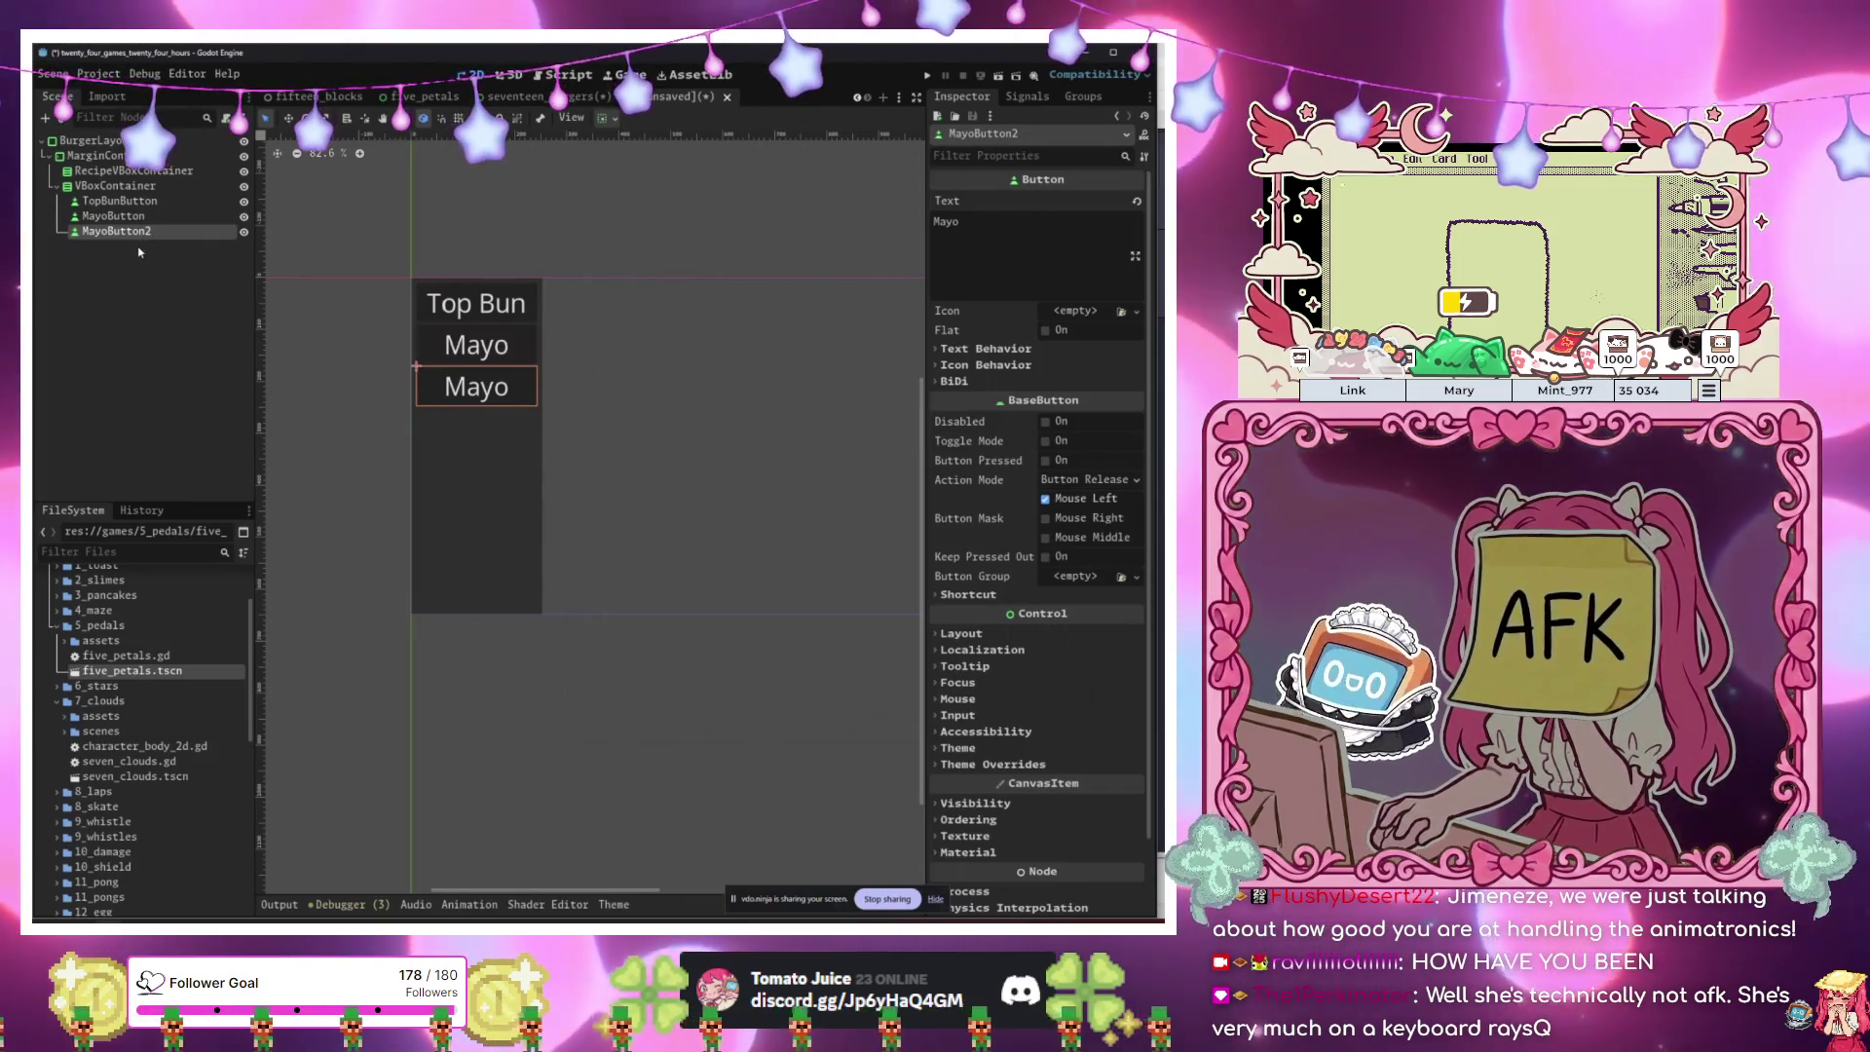
{"action": "key", "text": "ctrl+d"}
{"action": "key", "text": "ctrl+d"}
{"action": "key", "text": "ctrl+d"}
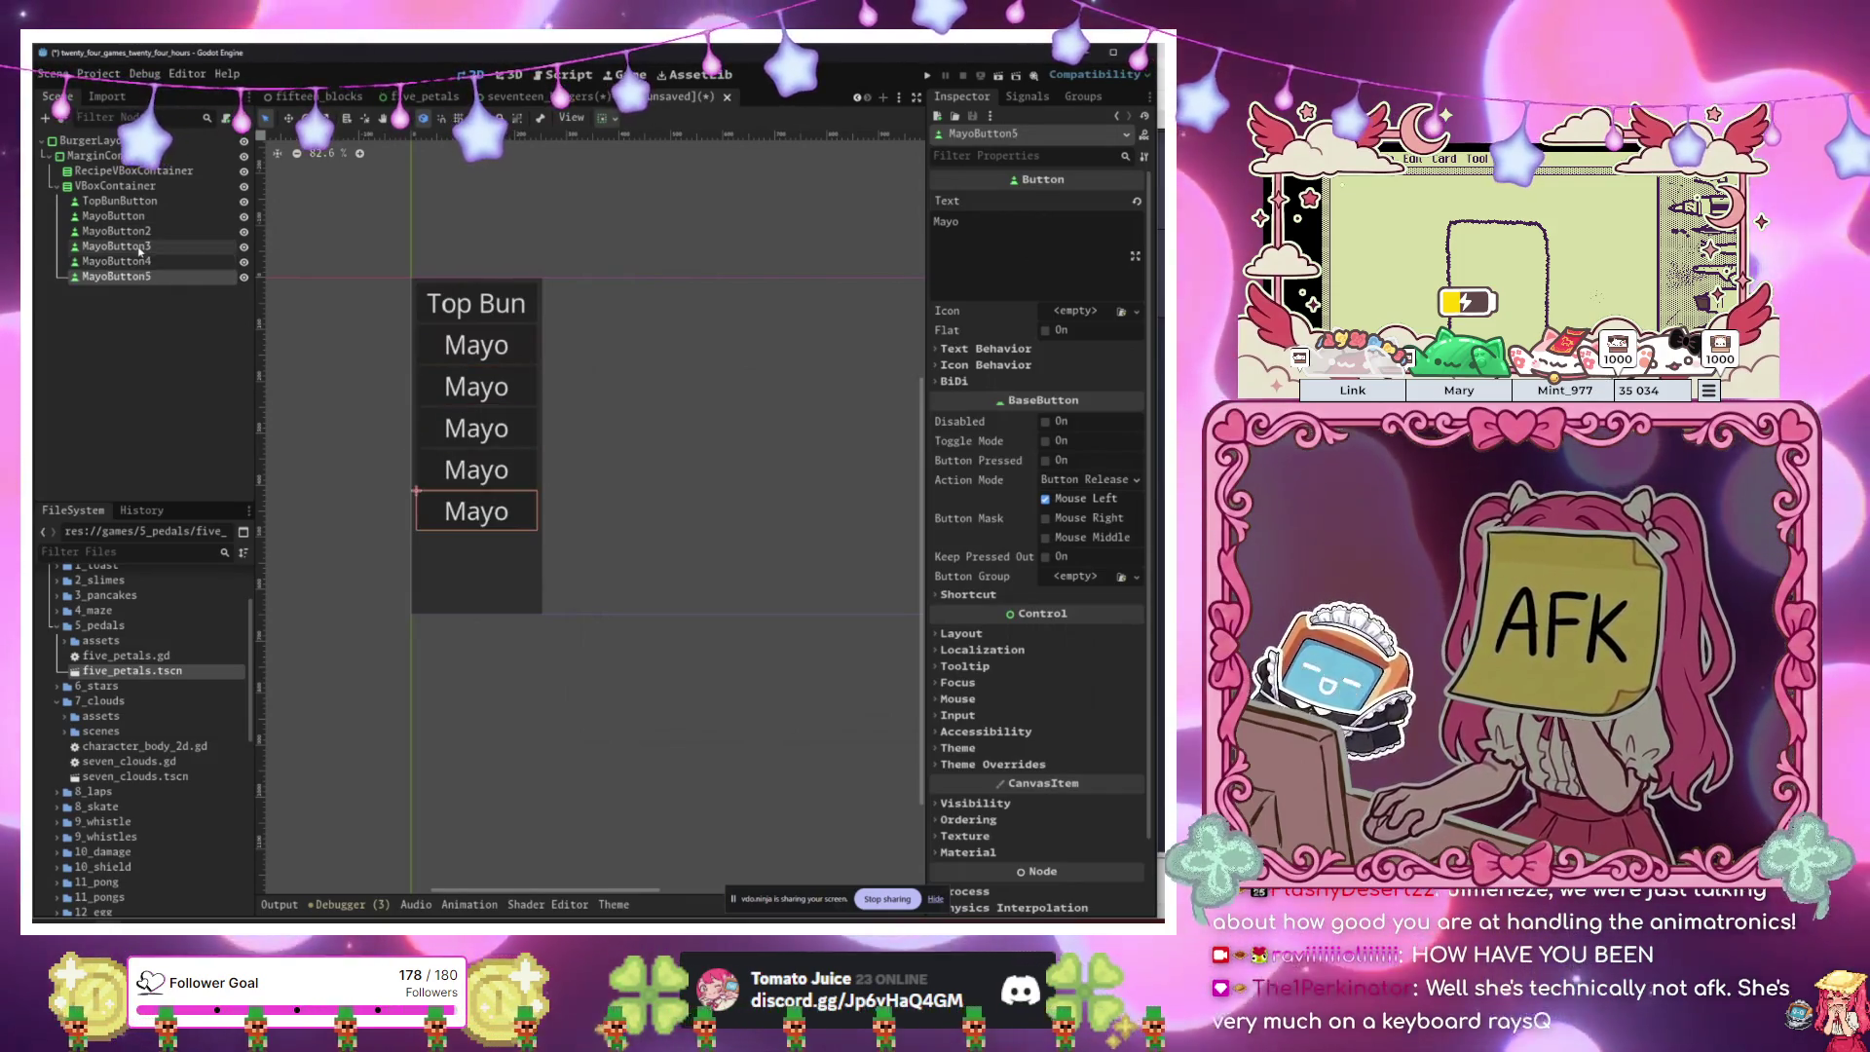
{"action": "key", "text": "ctrl+d"}
{"action": "key", "text": "ctrl+d"}
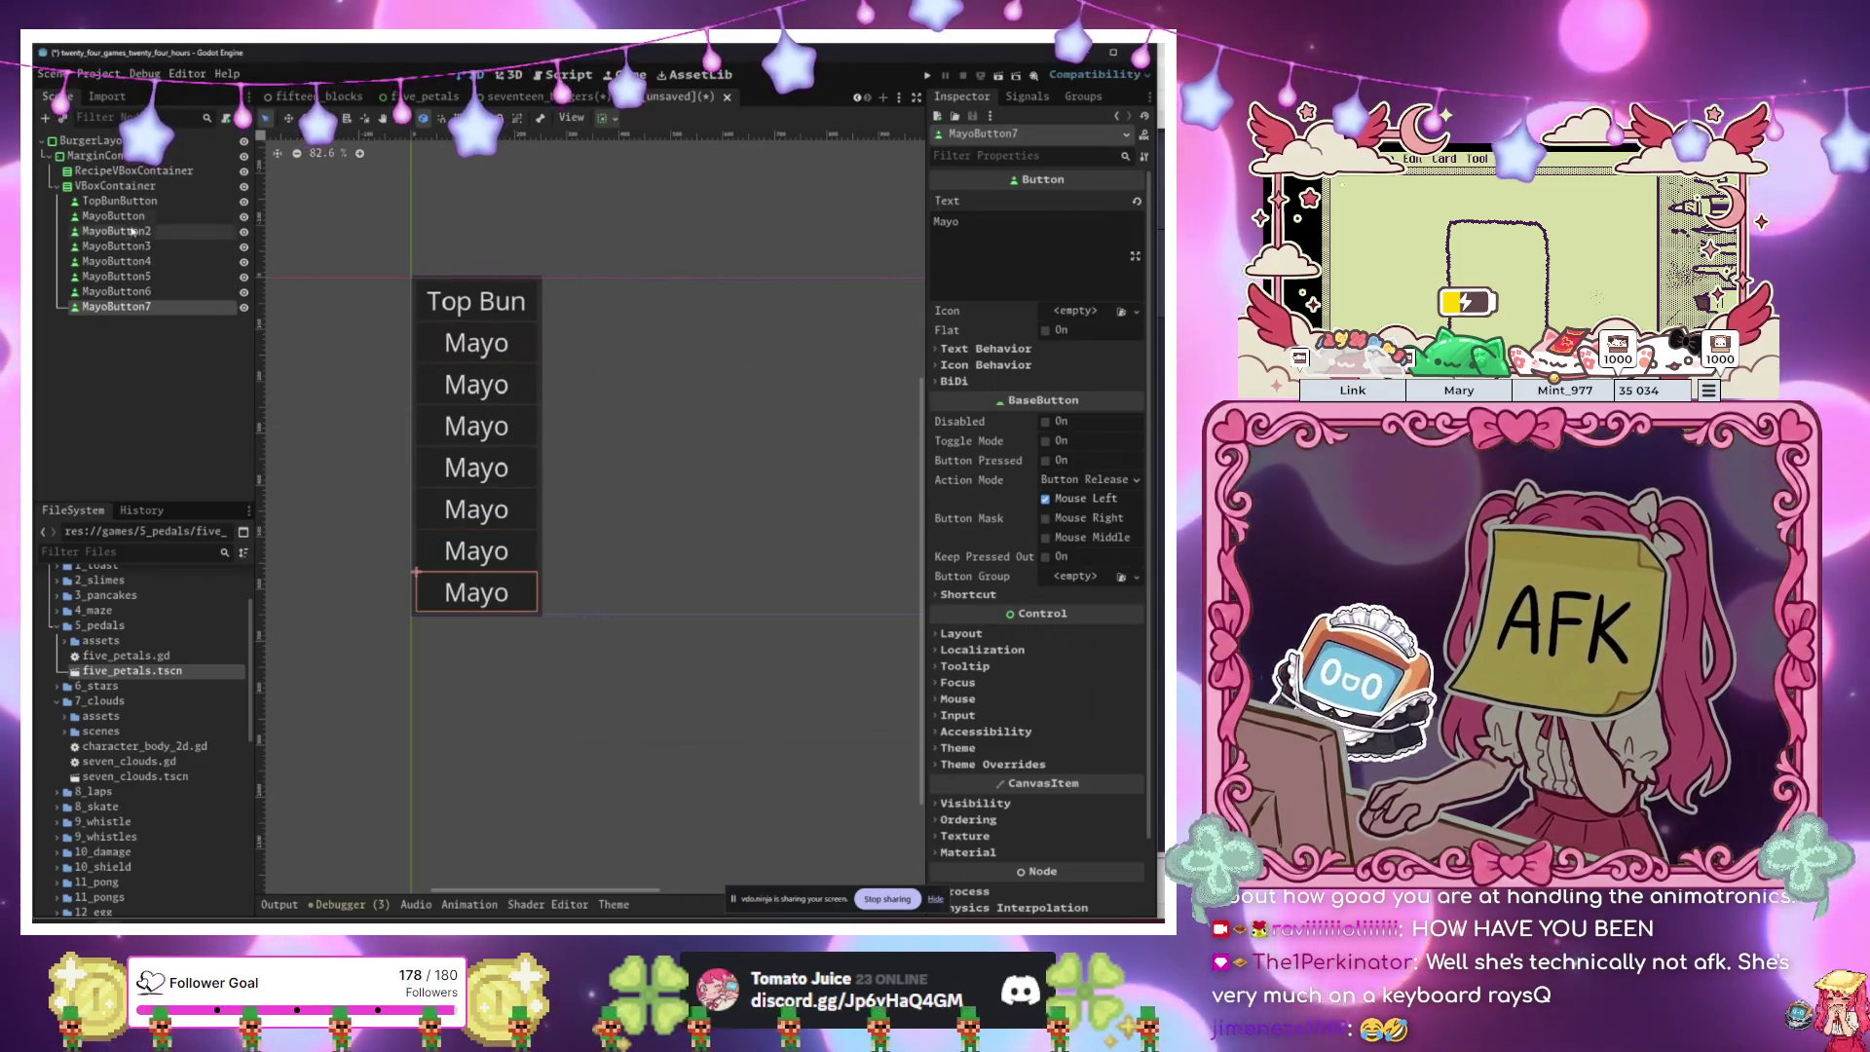
{"action": "left_click", "coordinate": [90, 141]}
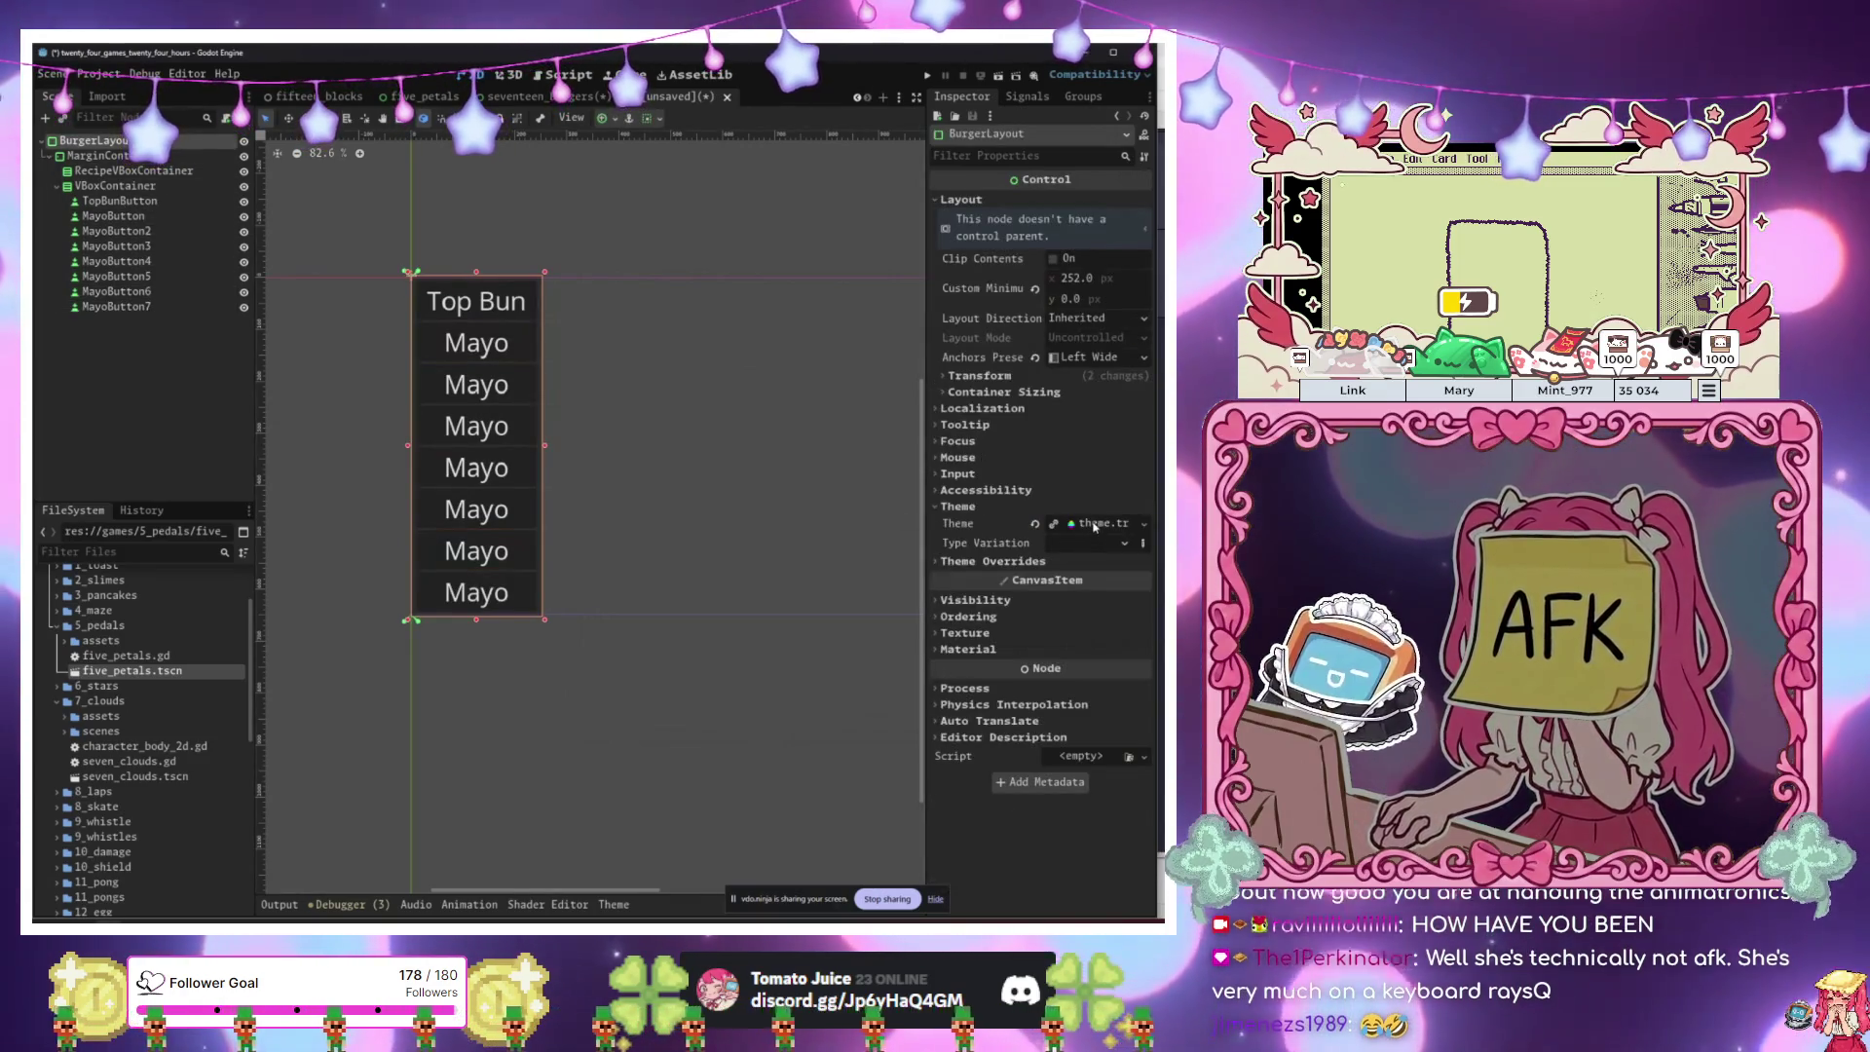
Lower theme.tres's Default Font Size to 17 and begin adding a child to MarginContainer
{"action": "left_click", "coordinate": [1095, 527]}
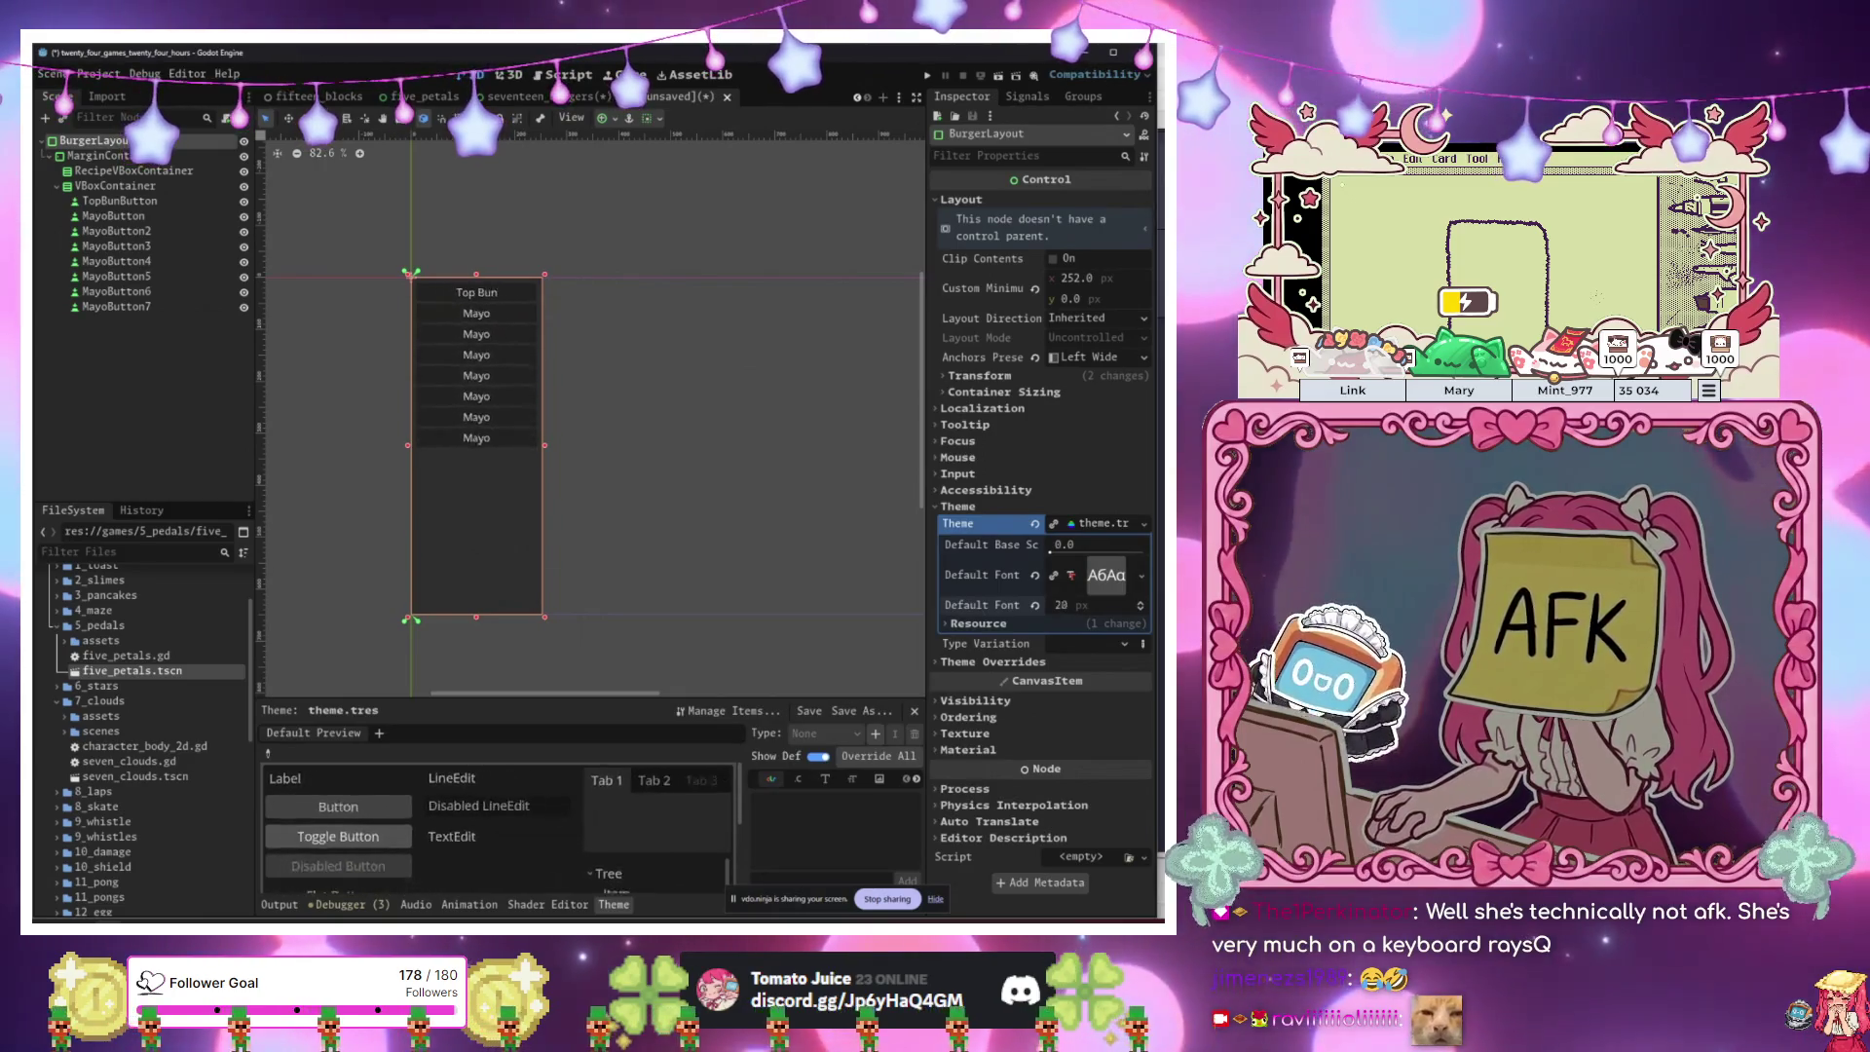
{"action": "scroll", "coordinate": [1072, 605], "scroll_direction": "down", "scroll_amount": 3}
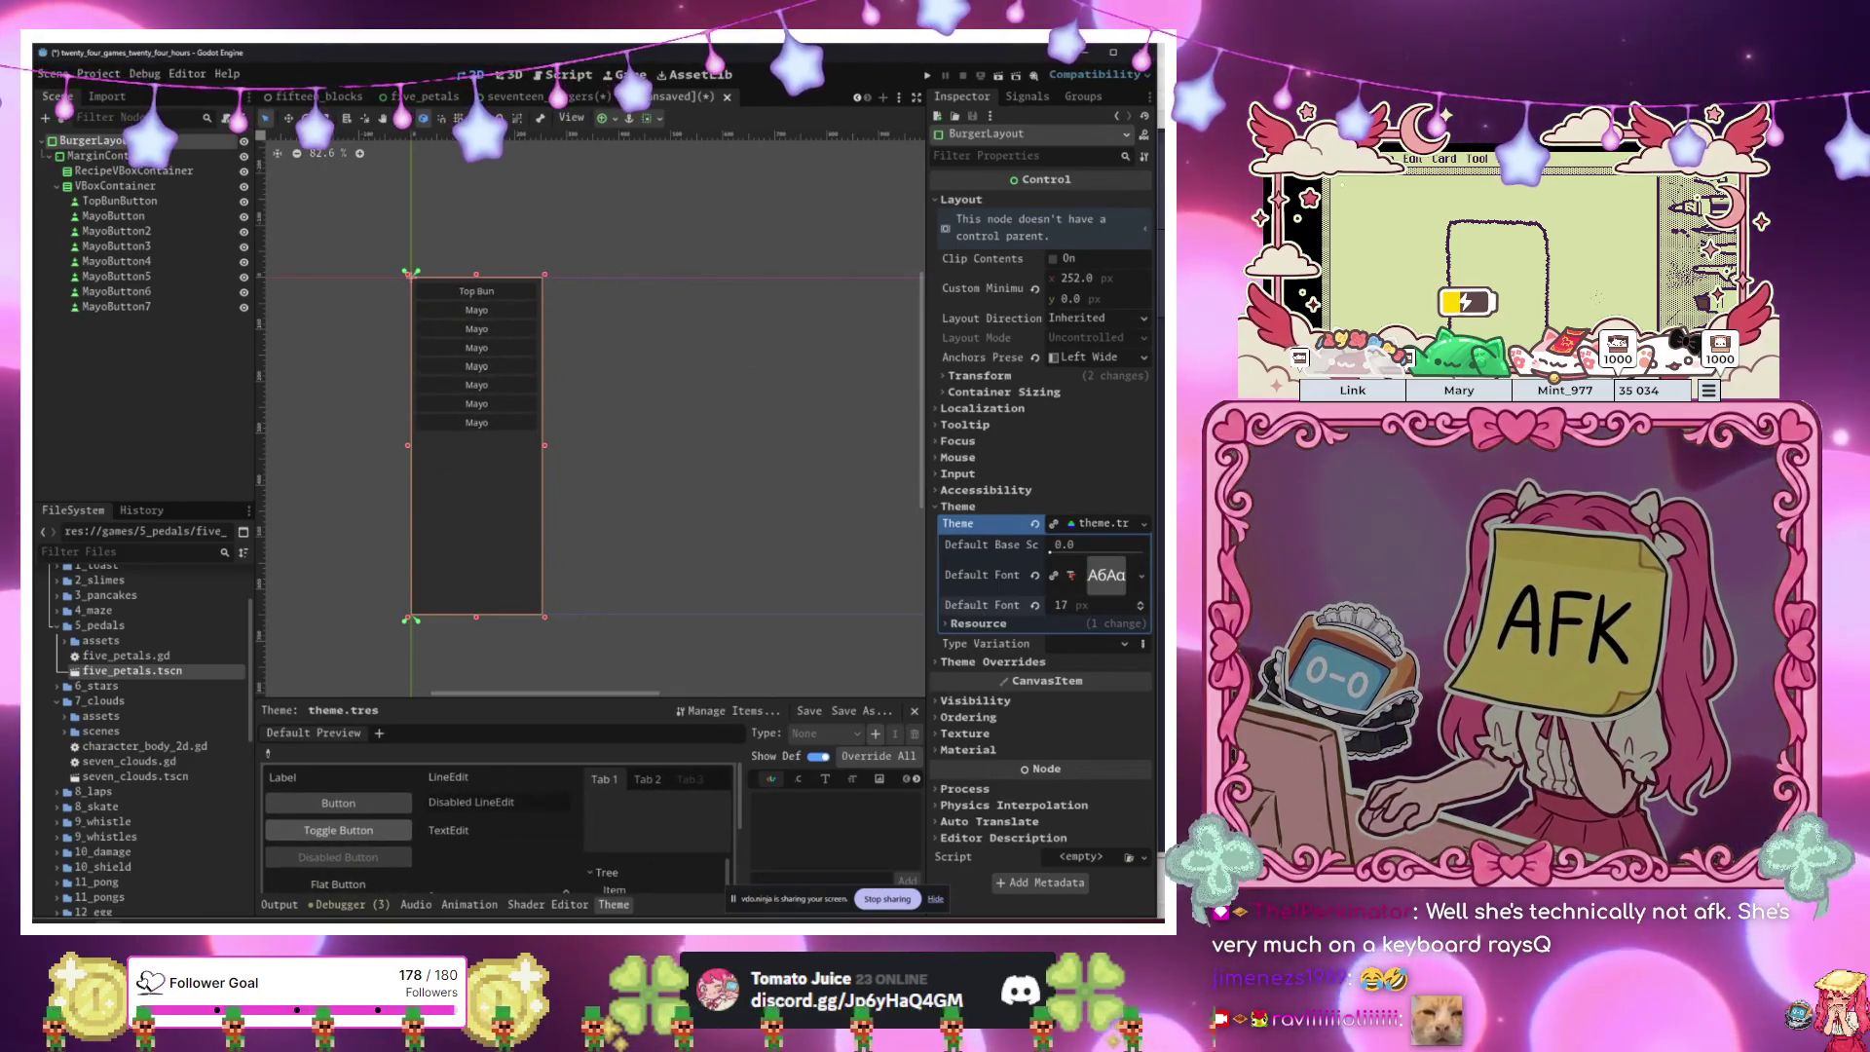
{"action": "left_click", "coordinate": [615, 472]}
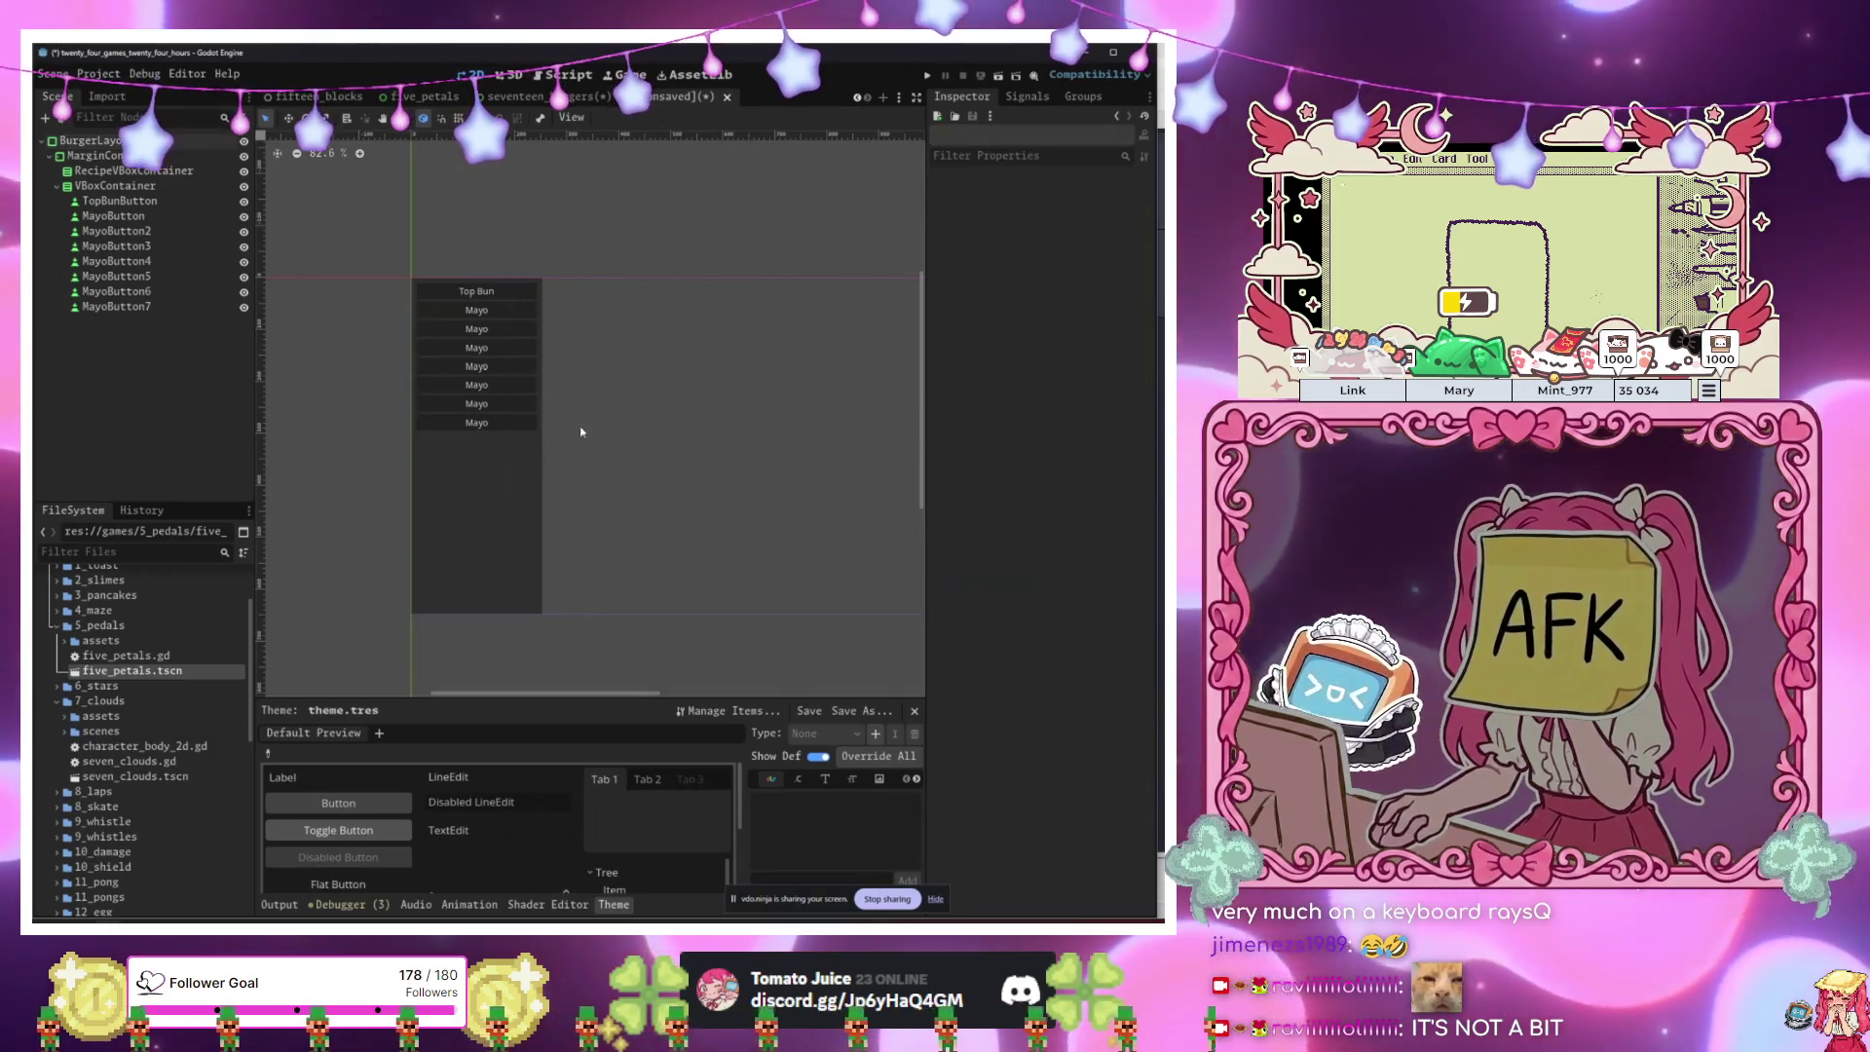
{"action": "left_click", "coordinate": [128, 172]}
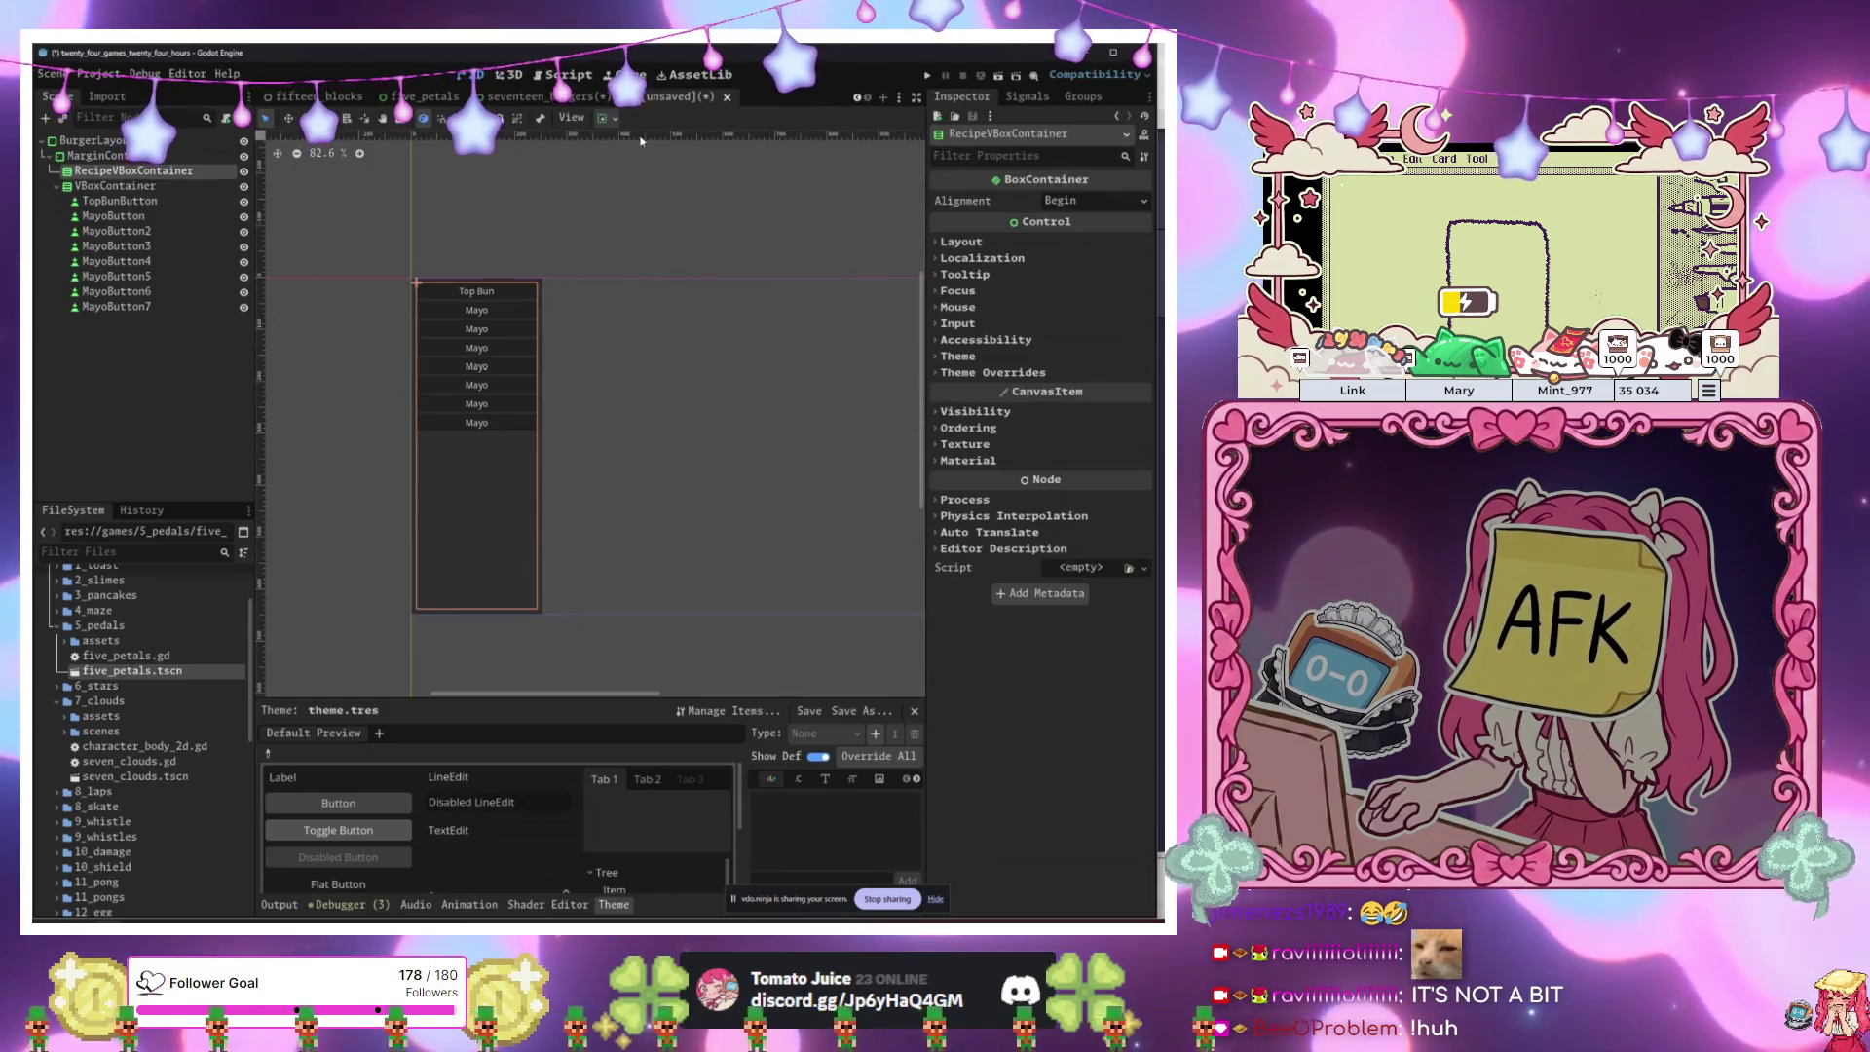
{"action": "left_click", "coordinate": [146, 157]}
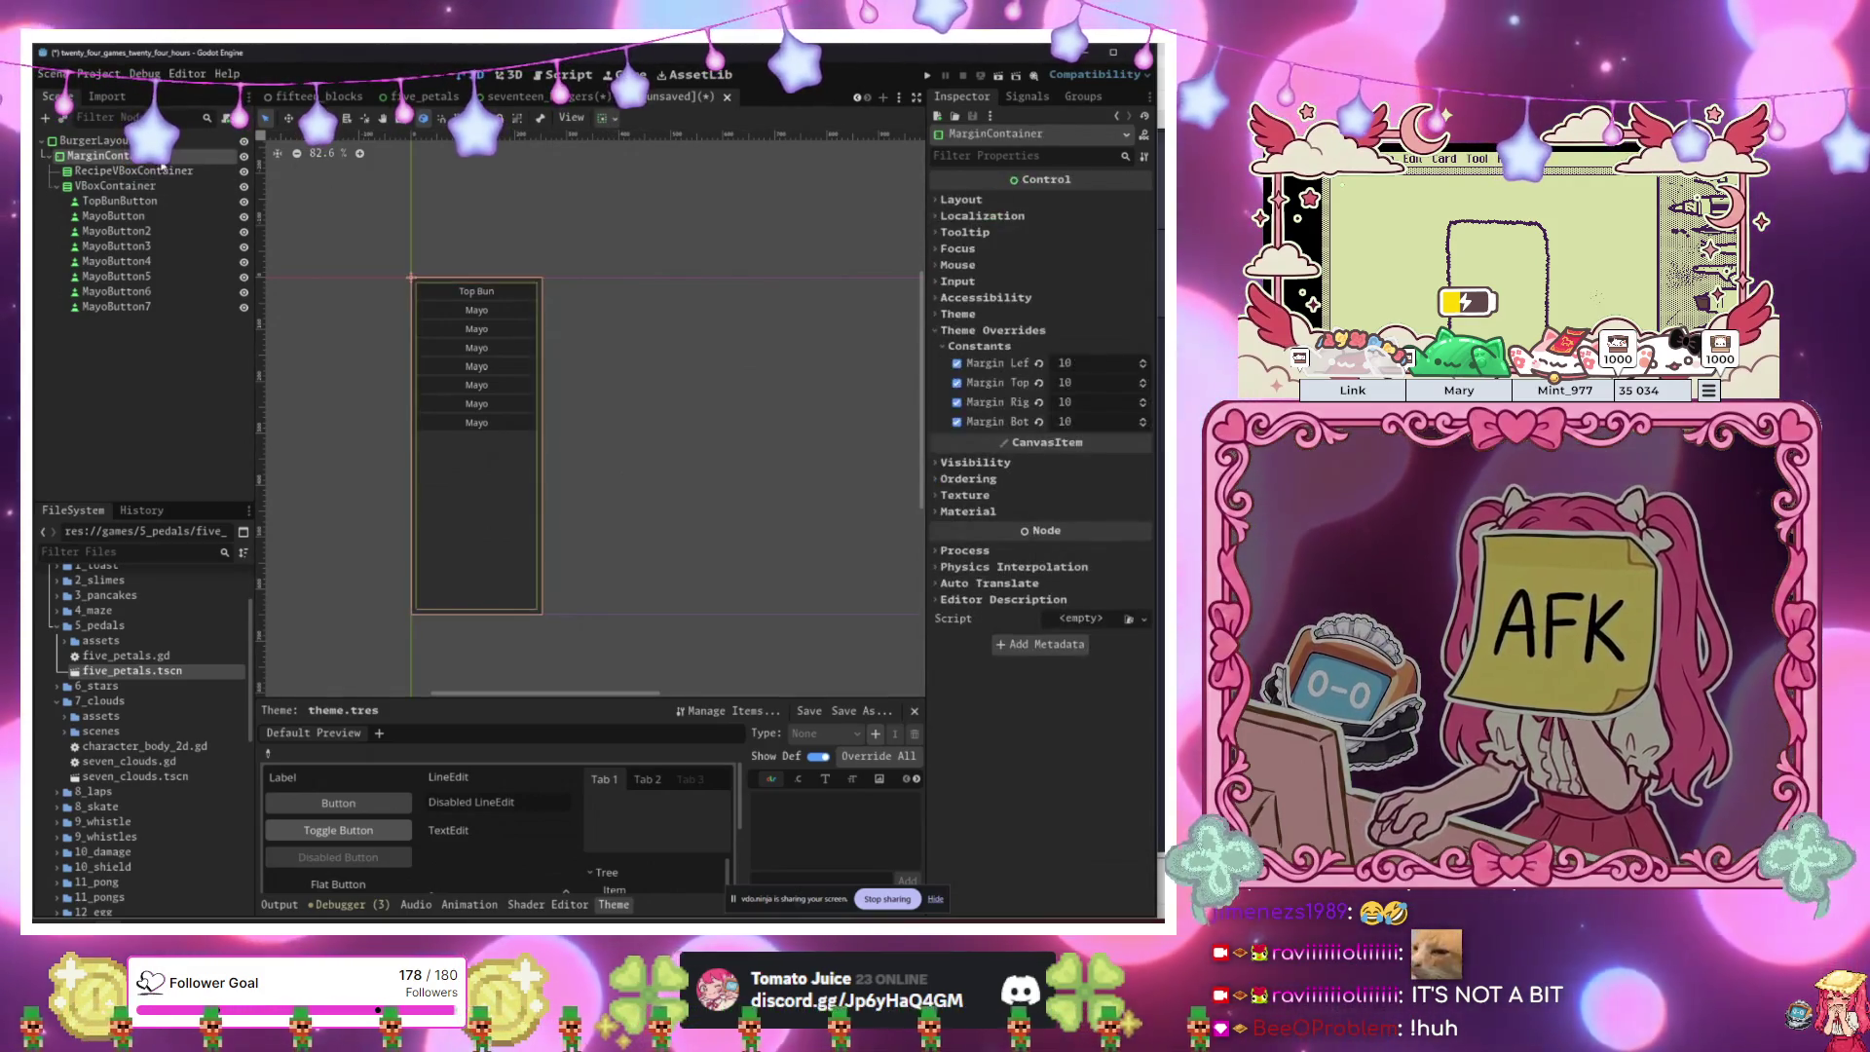
{"action": "key", "text": "ctrl+a"}
Add VBoxContainer2 and move RecipeVBoxContainer and the button VBoxContainer under it
{"action": "type", "text": "vbox"}
{"action": "key", "text": "Return"}
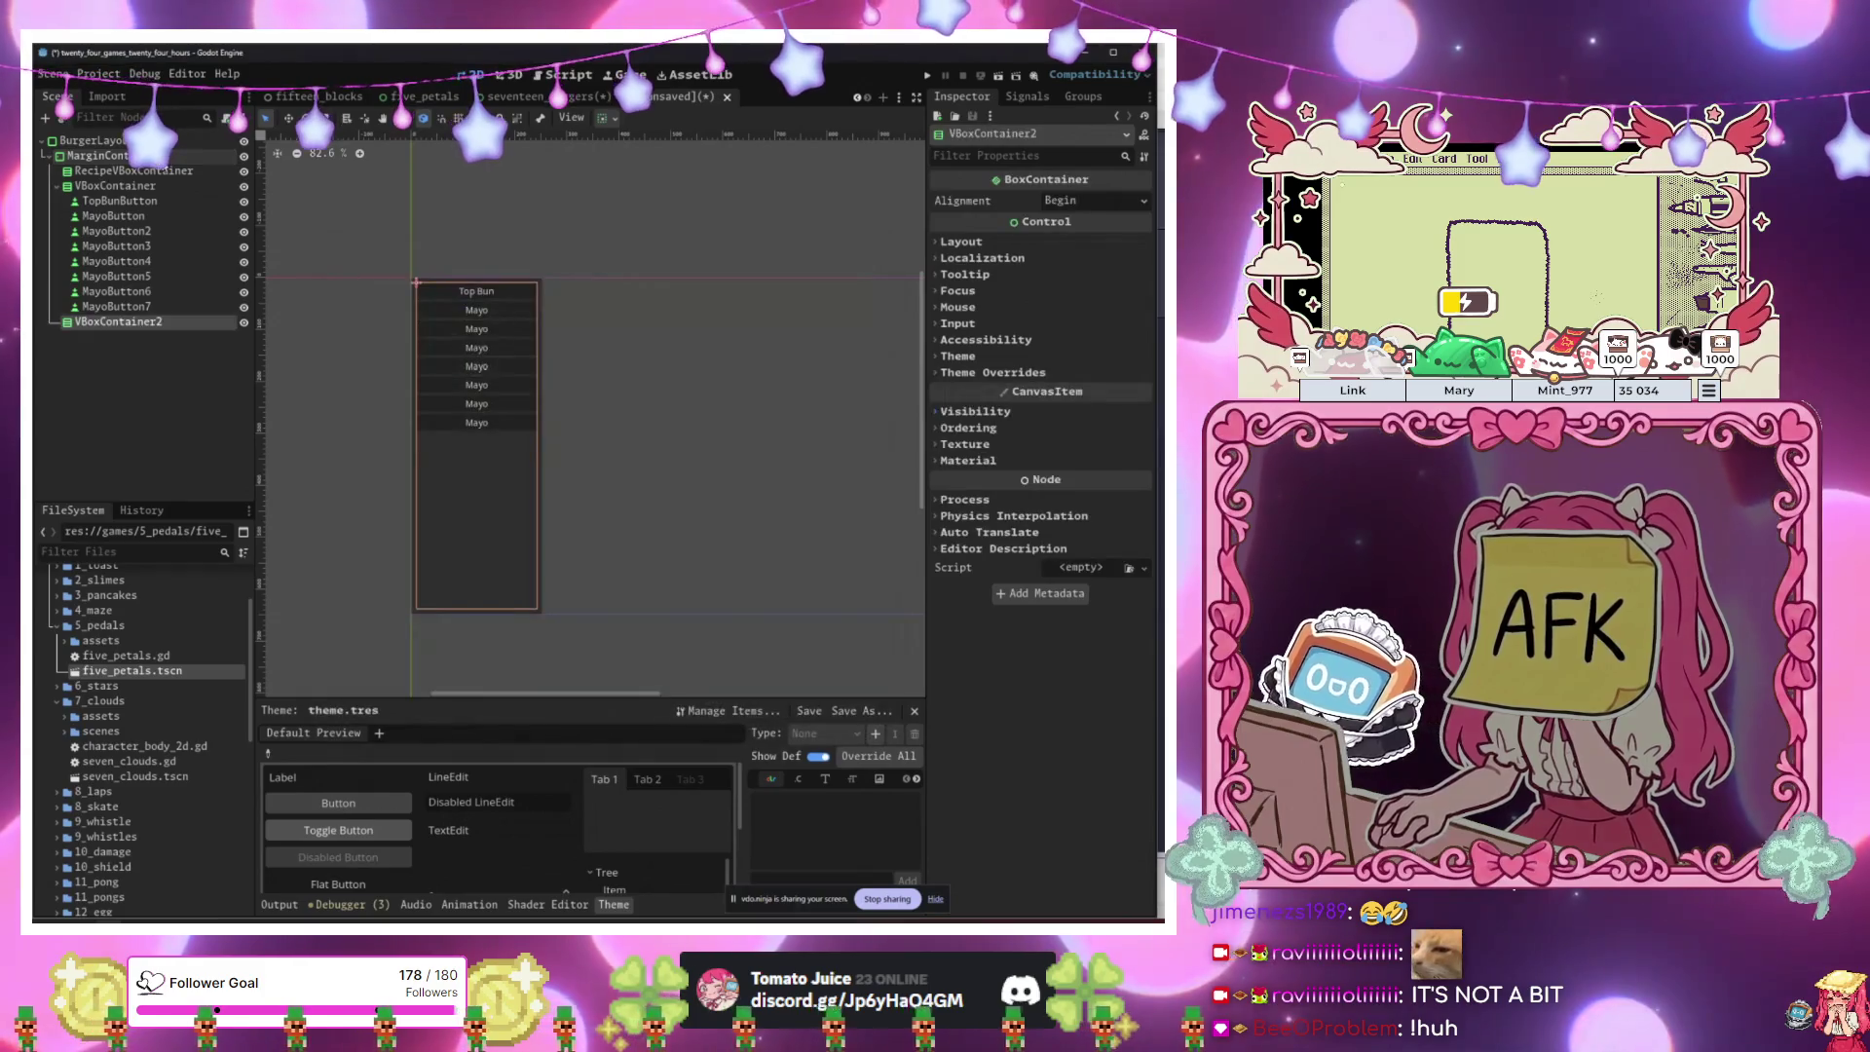
{"action": "left_click", "coordinate": [136, 172]}
{"action": "left_click", "coordinate": [137, 187], "text": "shift"}
{"action": "left_click_drag", "start_coordinate": [137, 186], "coordinate": [109, 311]}
{"action": "left_click", "coordinate": [136, 171]}
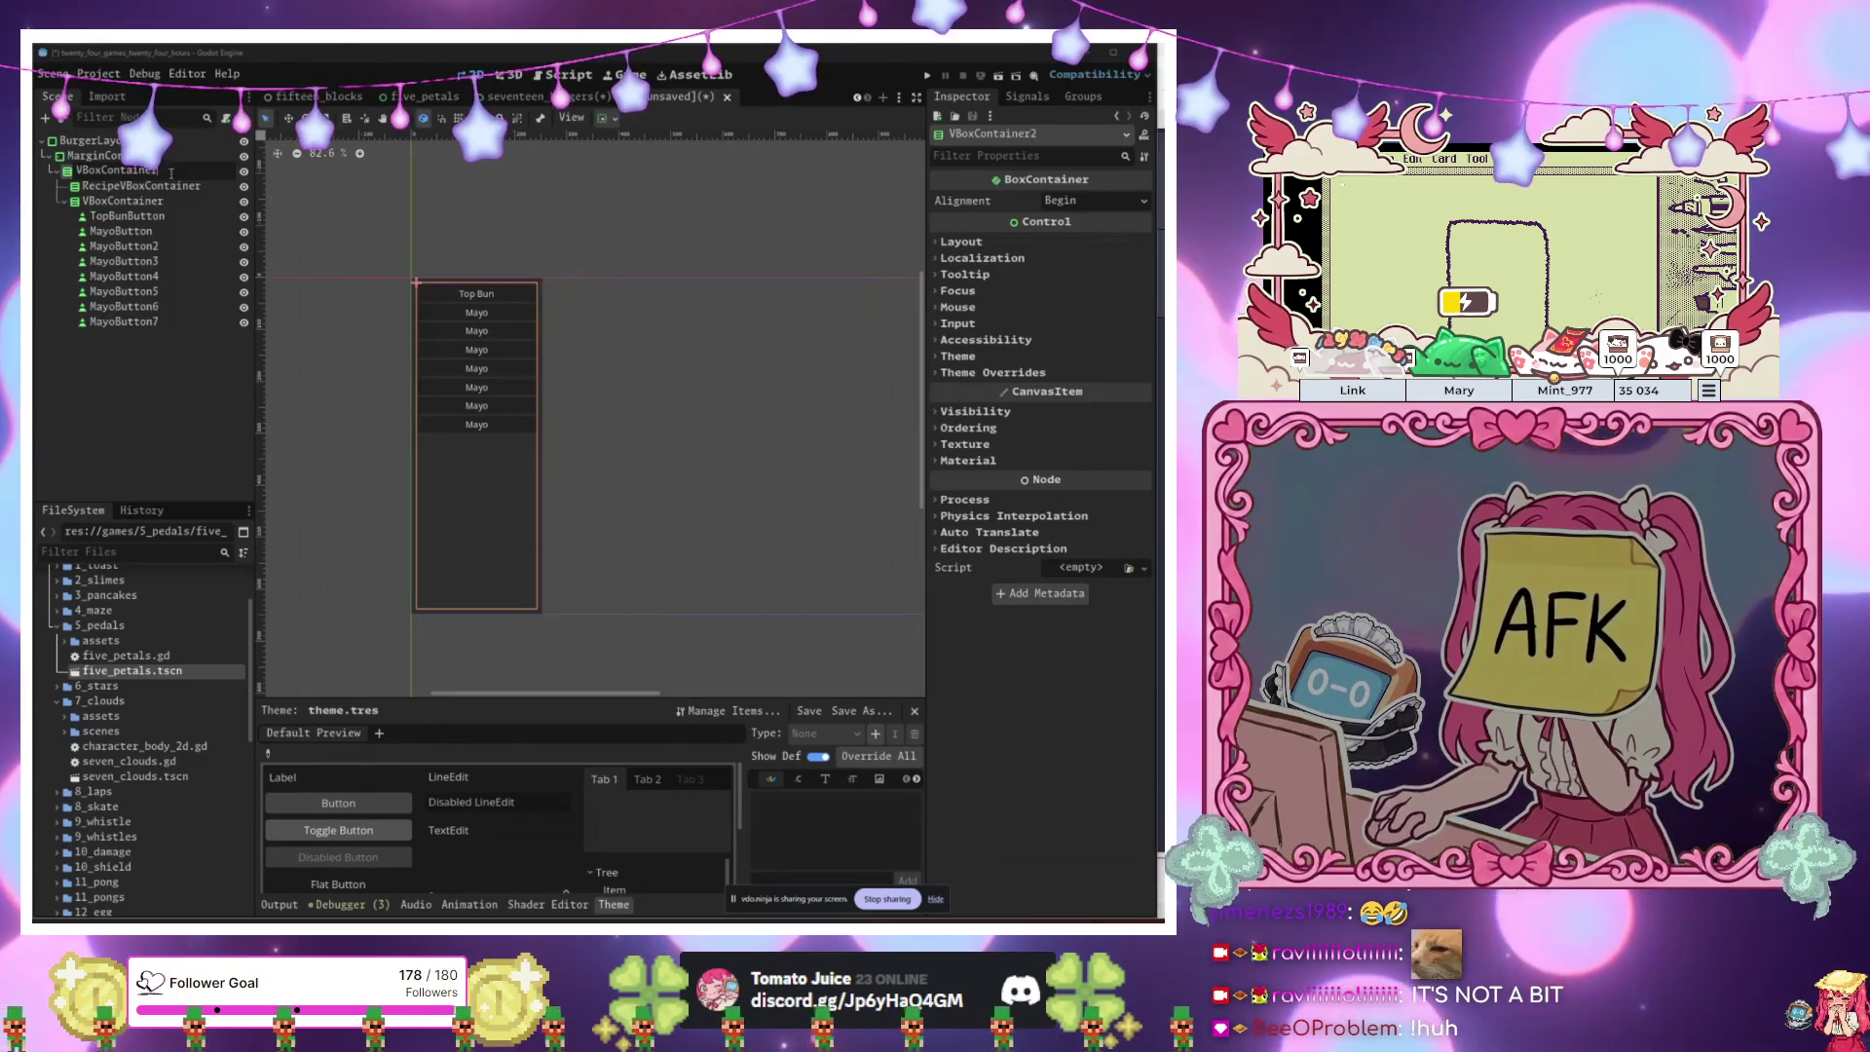
Try adding a RichTextLabel to RecipeVBoxContainer, then undo it
{"action": "left_click", "coordinate": [154, 187]}
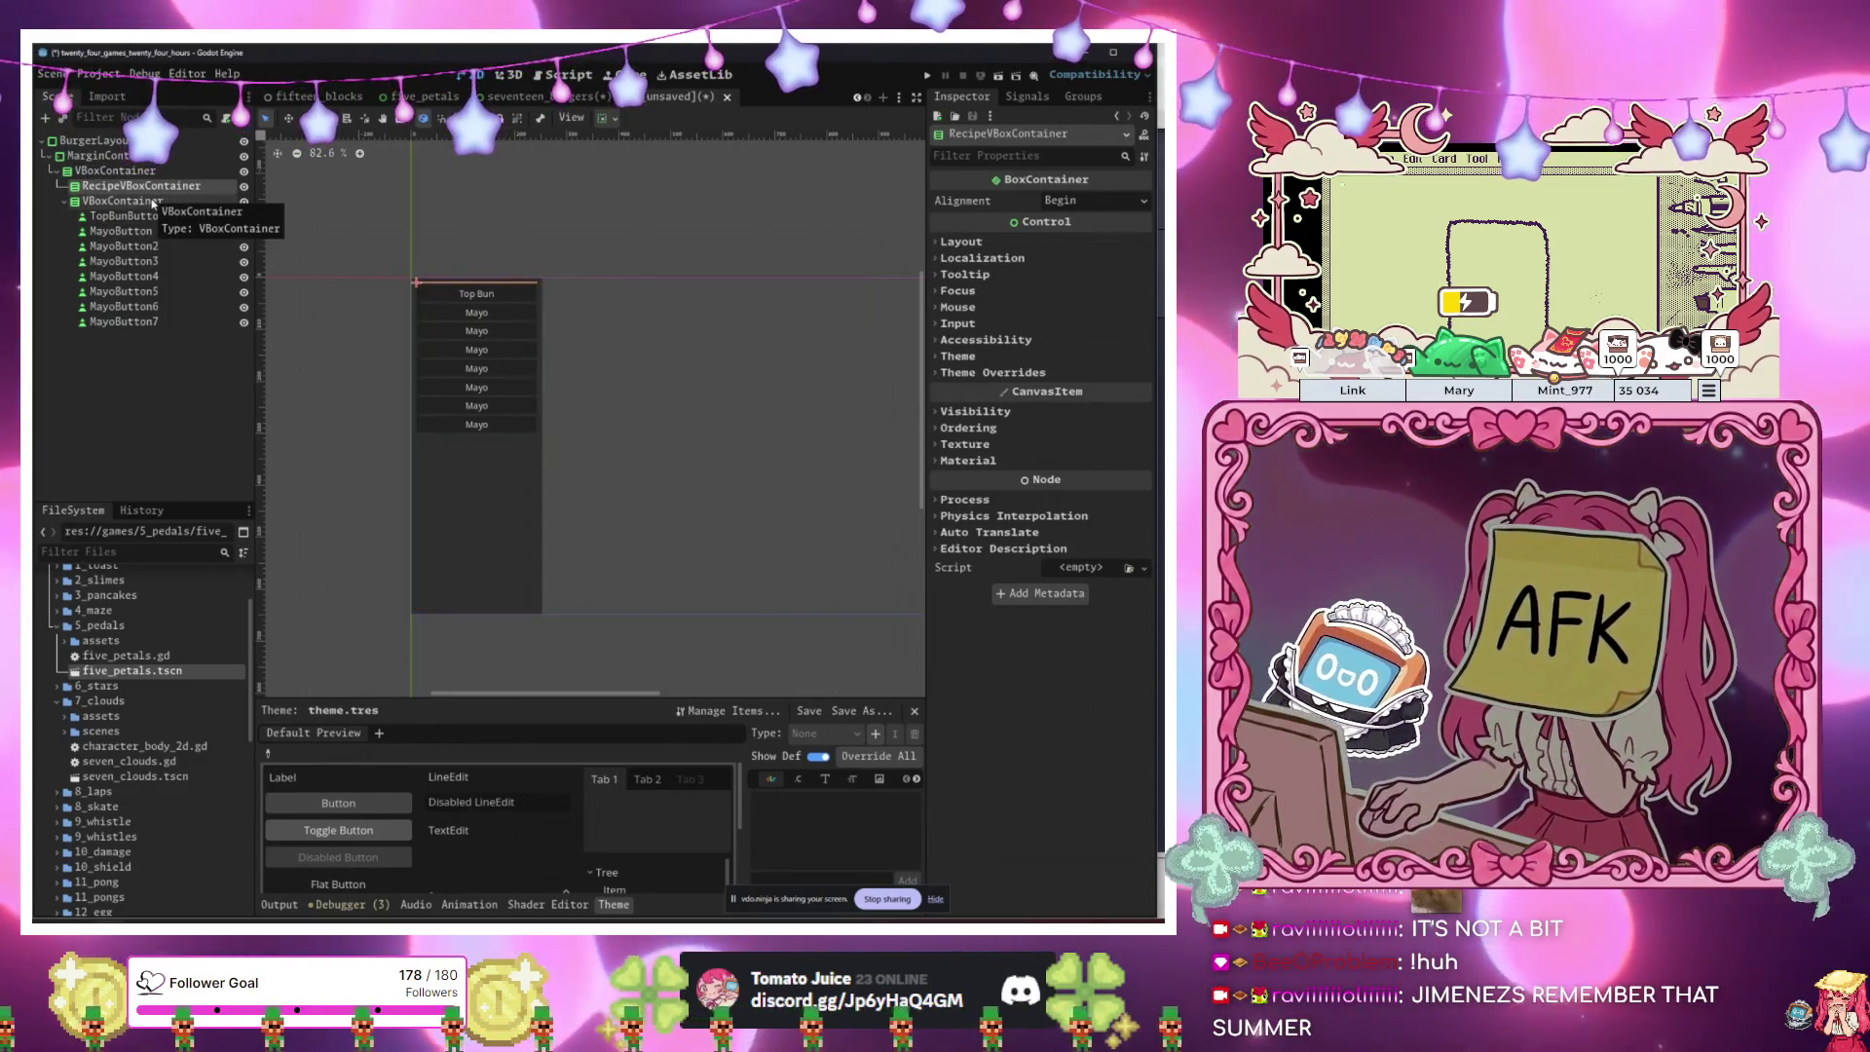
{"action": "key", "text": "ctrl+a"}
{"action": "type", "text": "ric"}
{"action": "key", "text": "Return"}
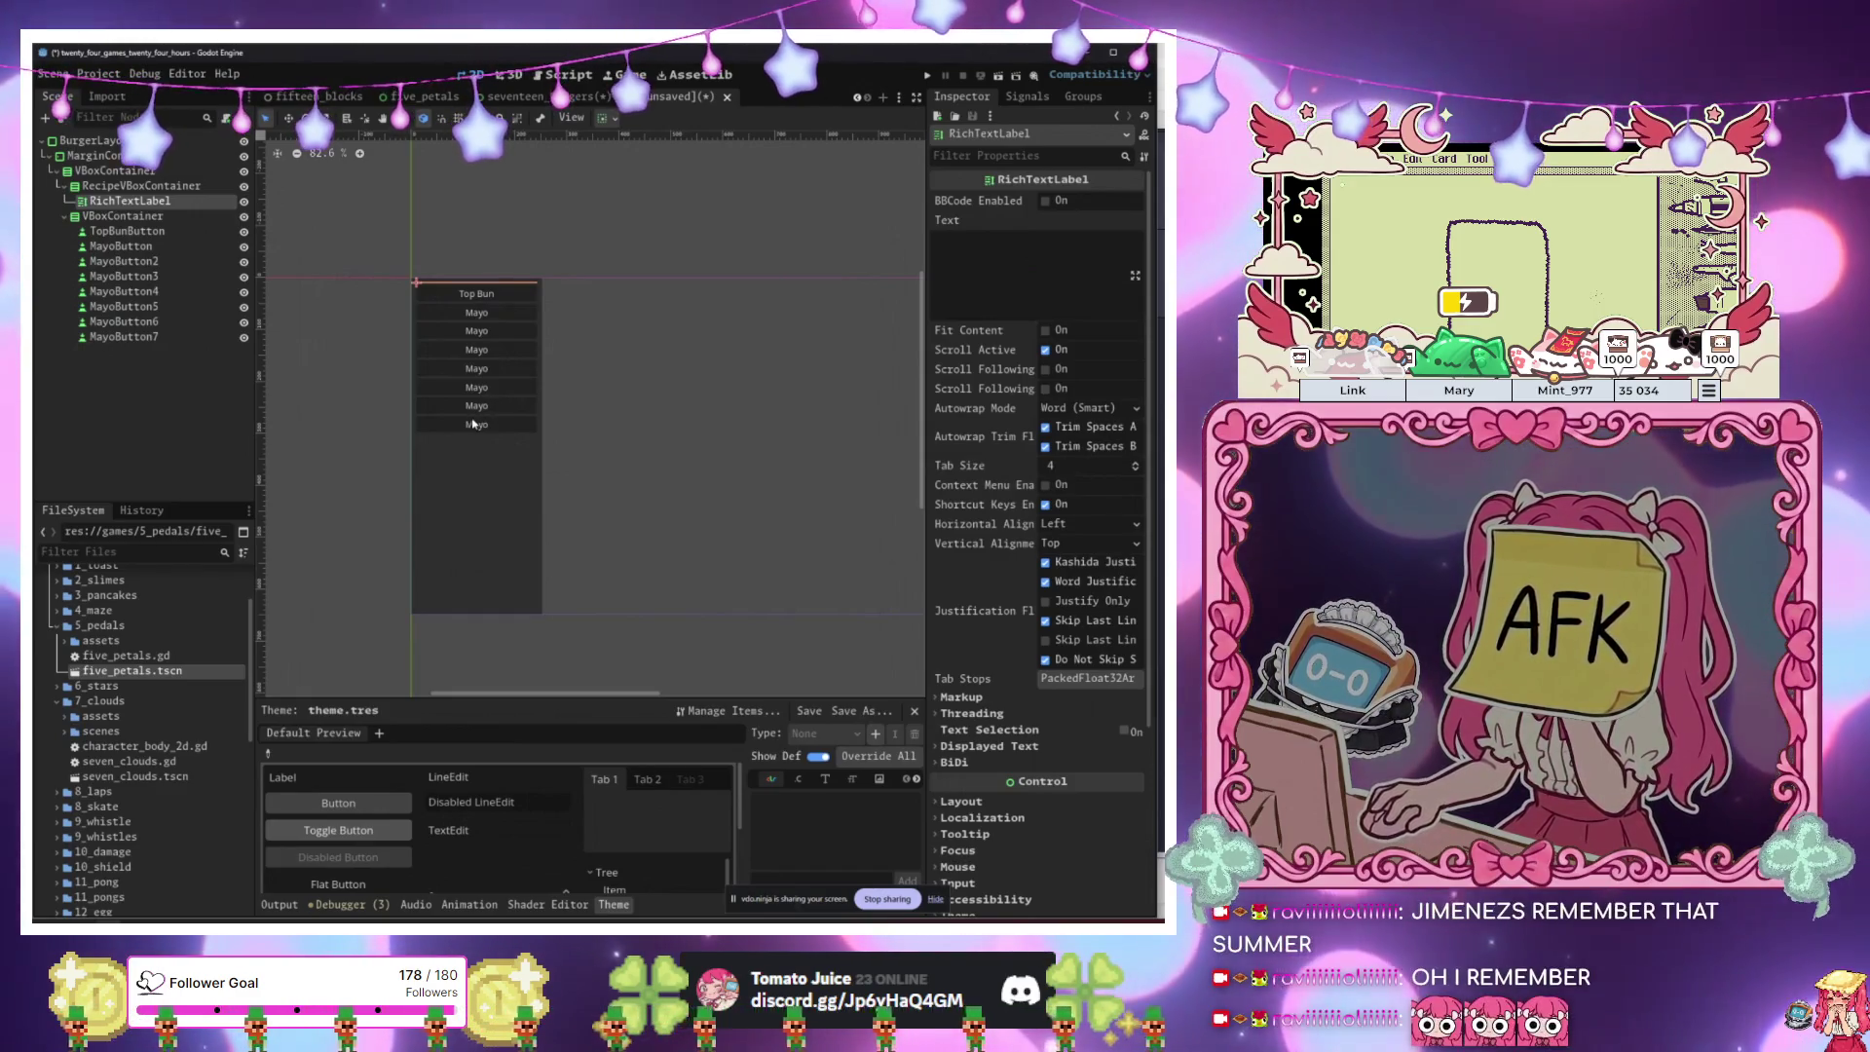
{"action": "key", "text": "ctrl+z"}
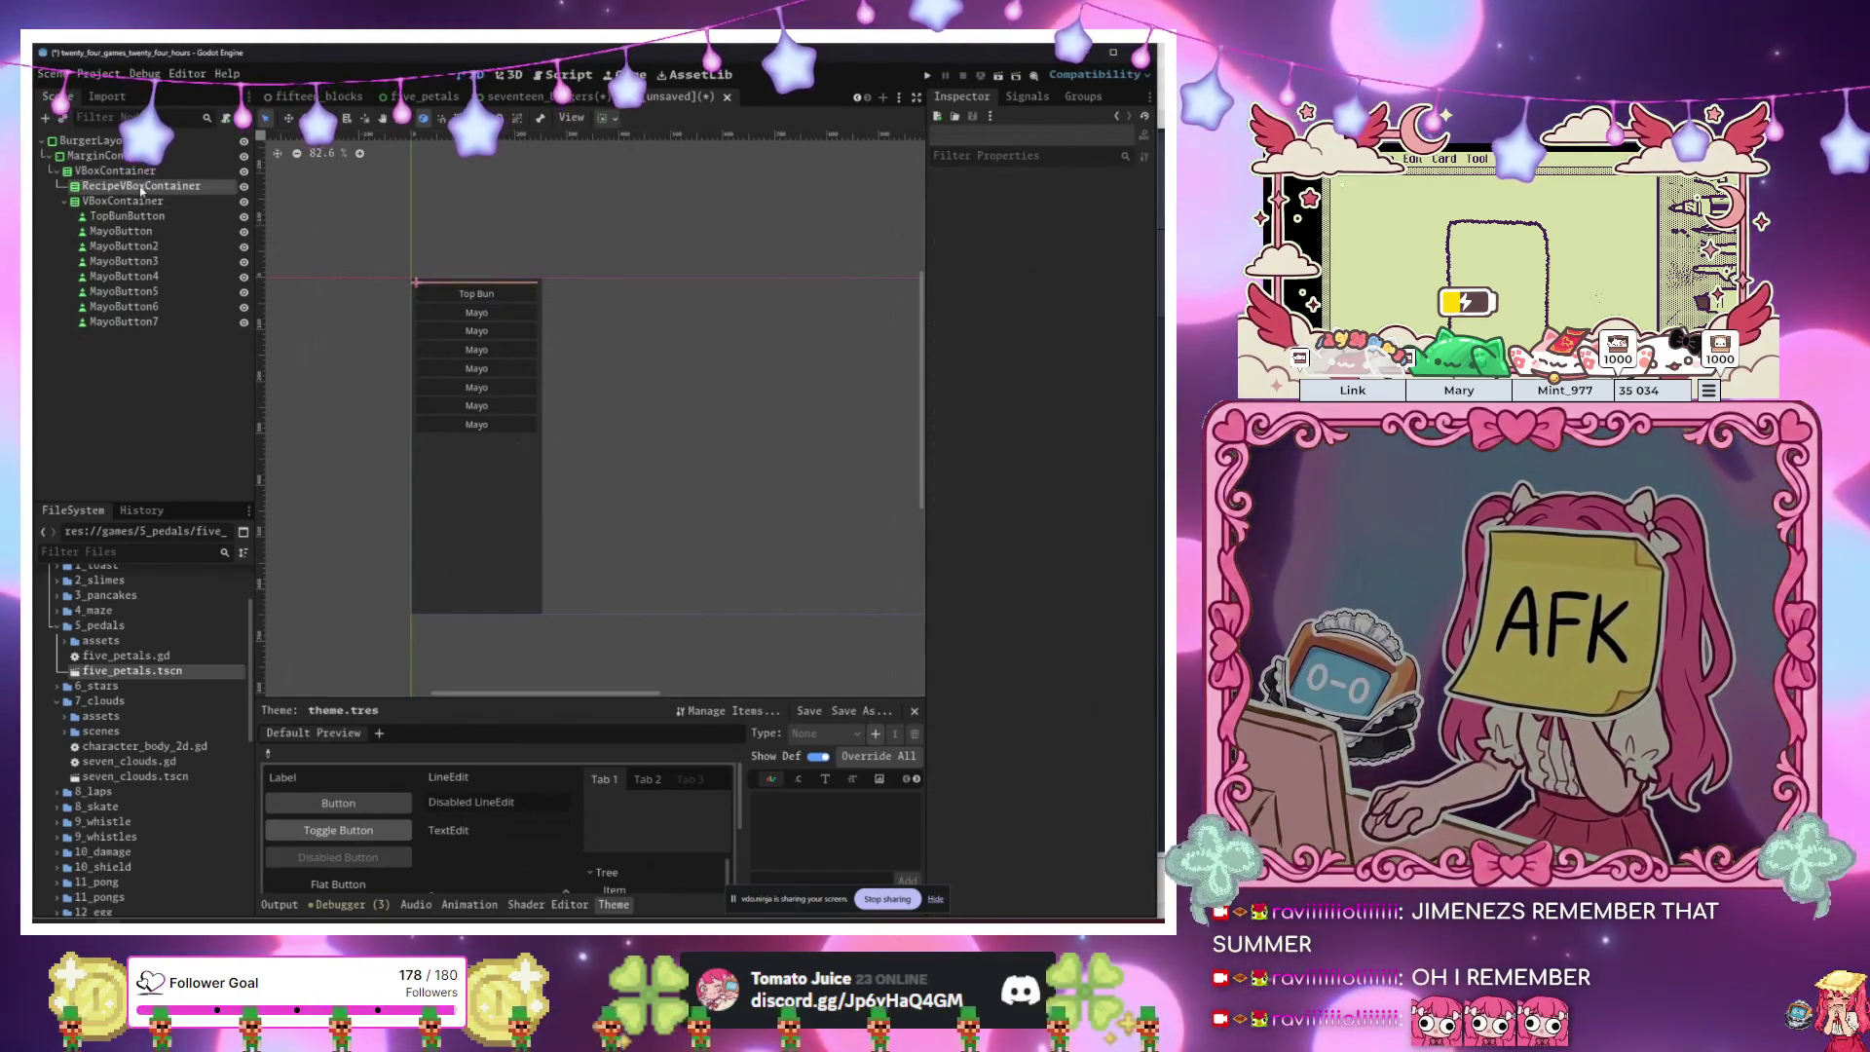
{"action": "left_click", "coordinate": [142, 186]}
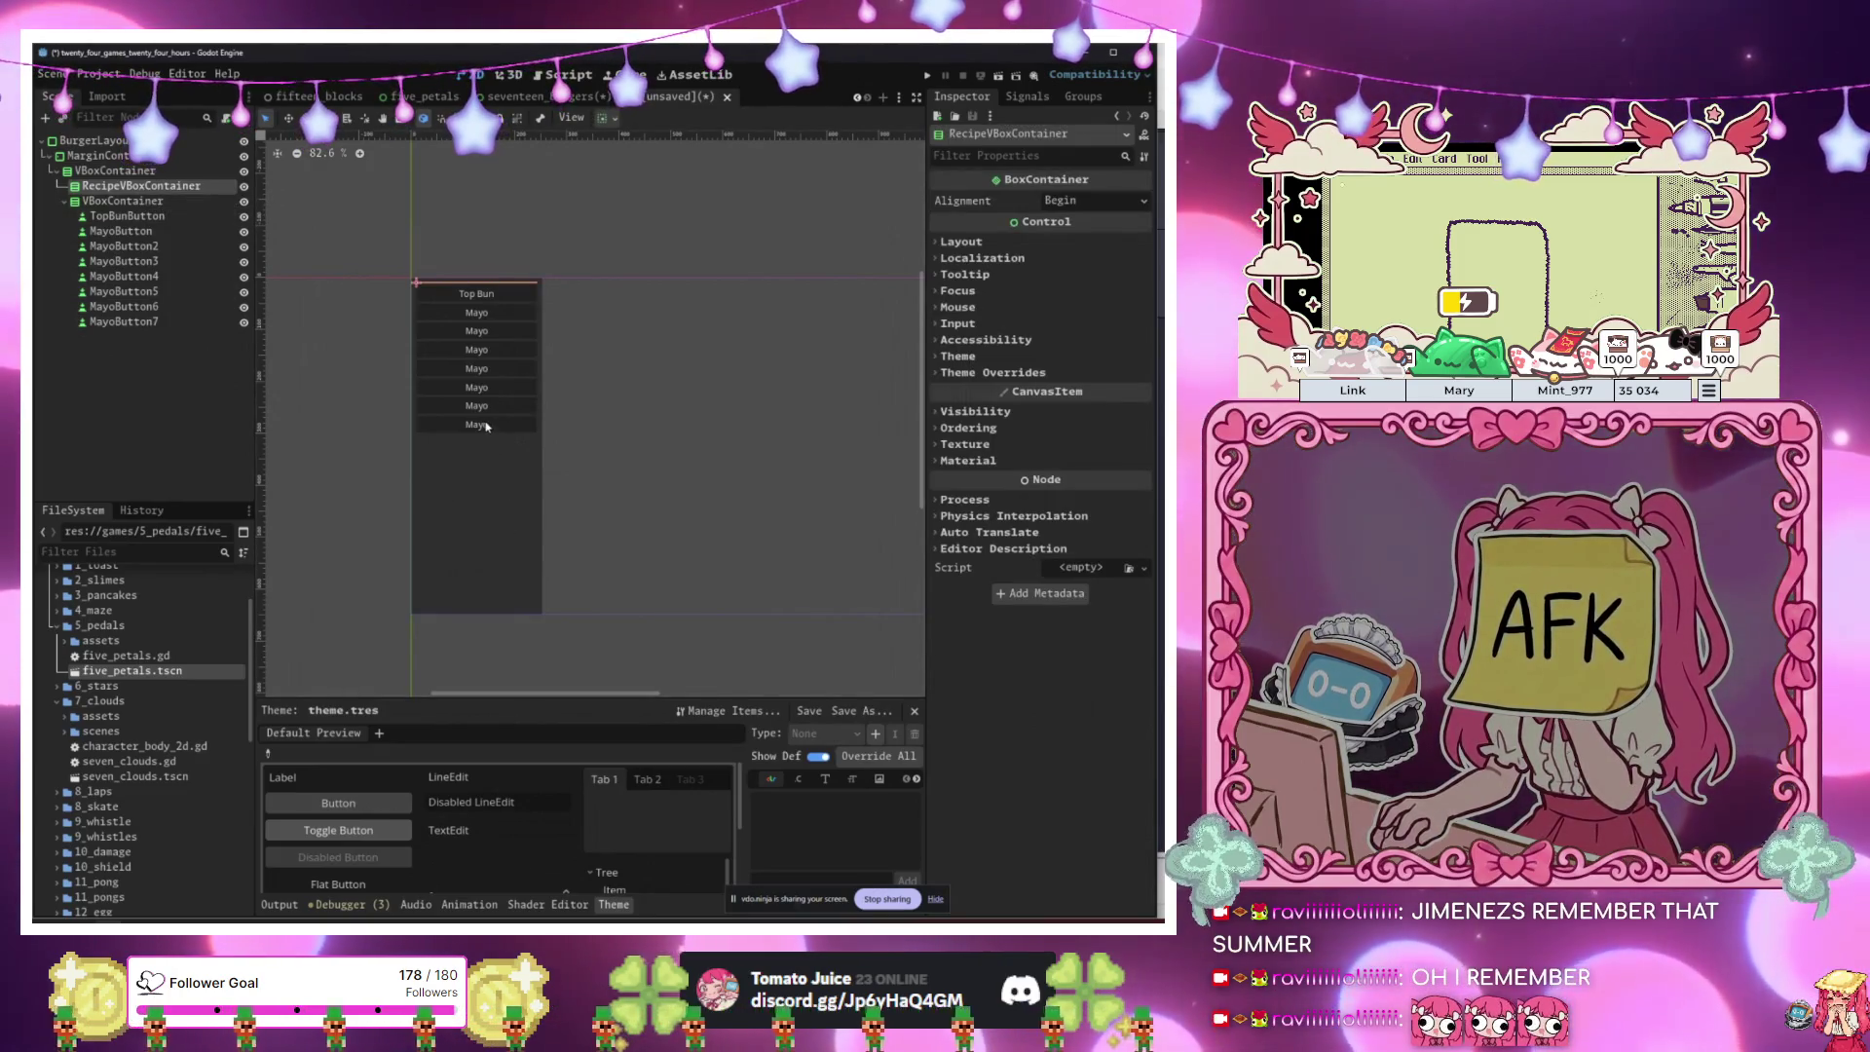
Make the button VBoxContainer expand vertically with Alignment set to End
{"action": "left_click", "coordinate": [488, 427]}
{"action": "left_click", "coordinate": [122, 200]}
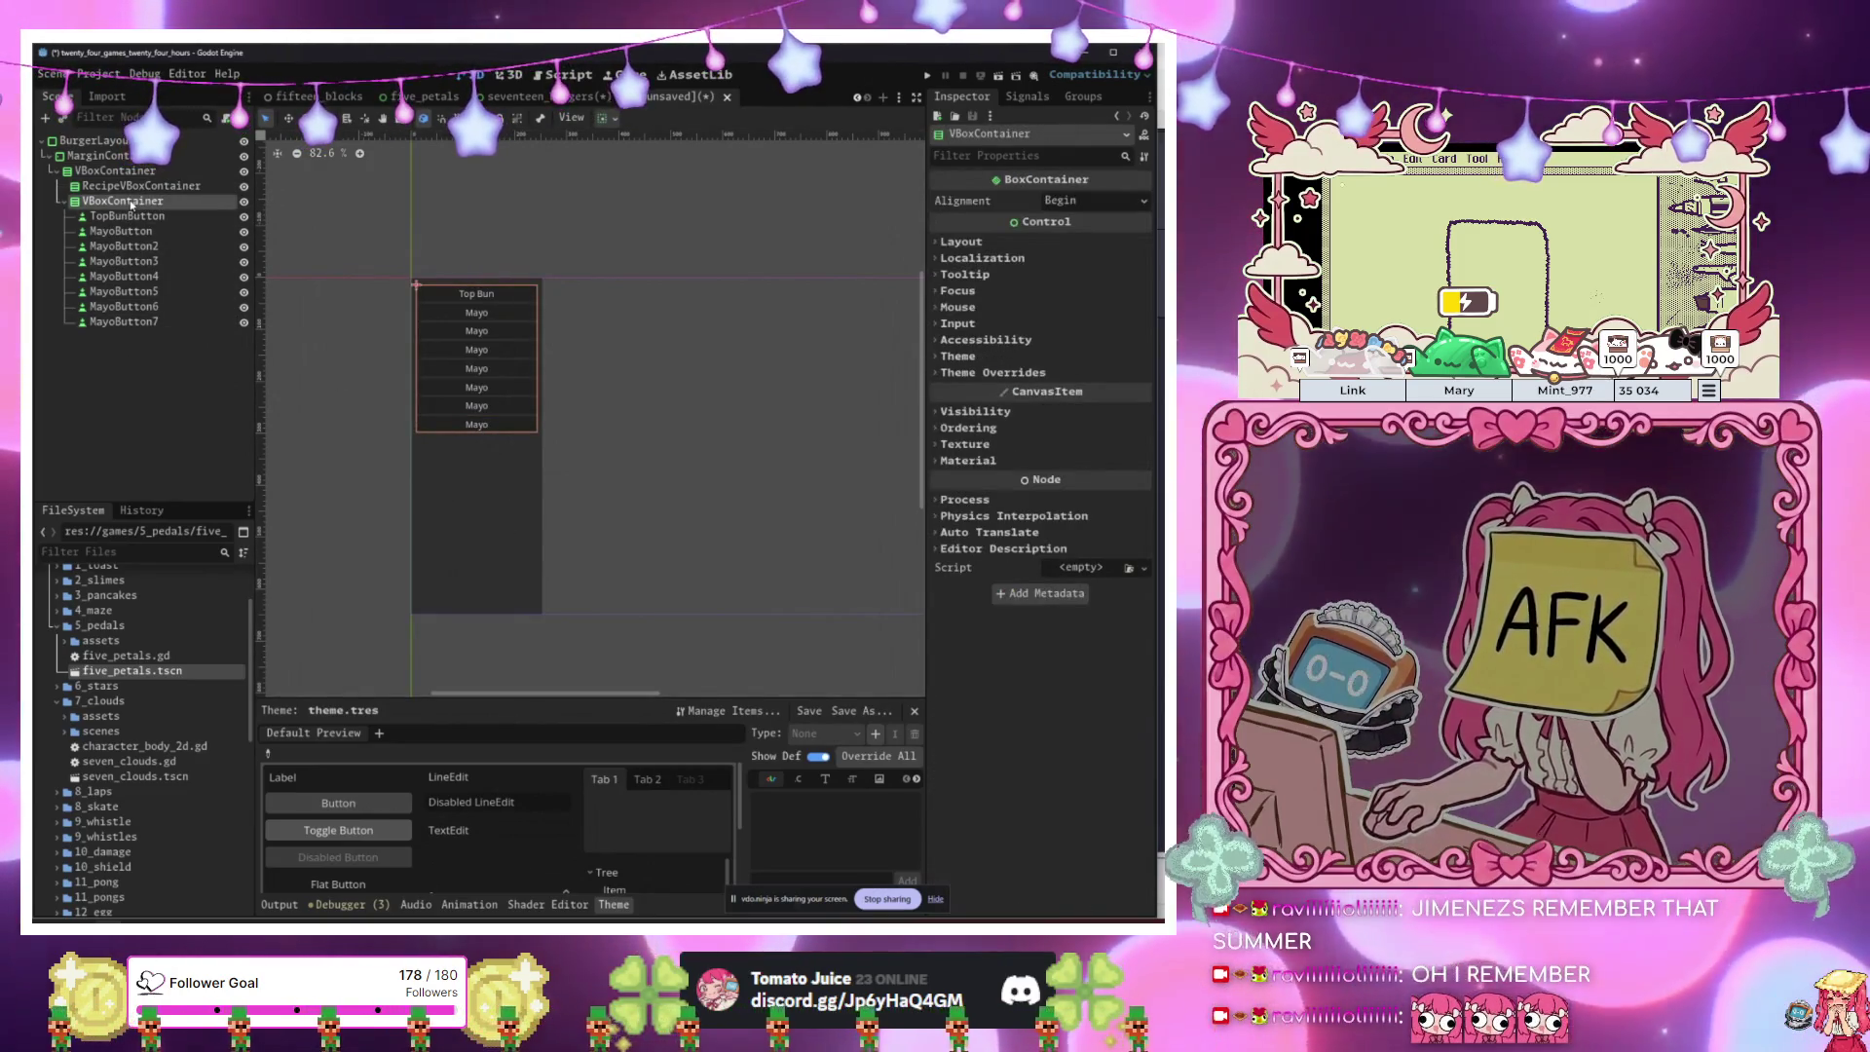
{"action": "left_click", "coordinate": [609, 119]}
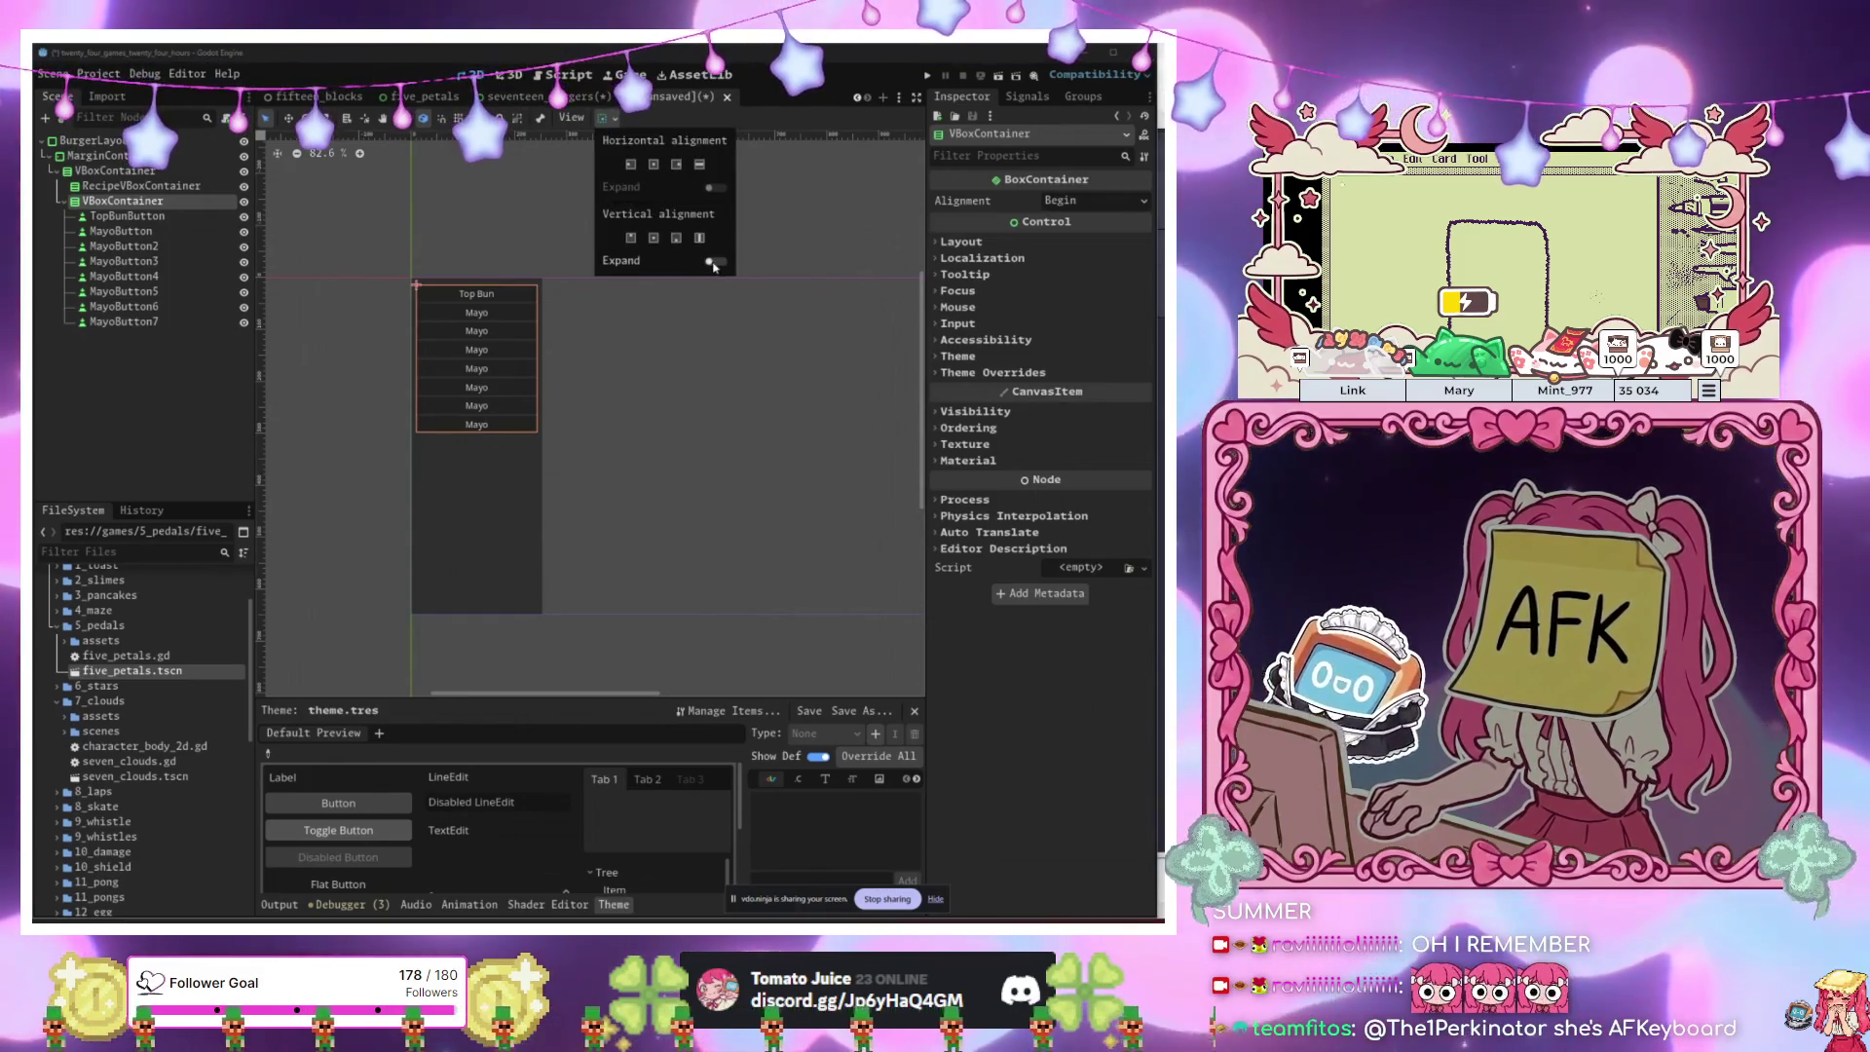
{"action": "left_click", "coordinate": [700, 237]}
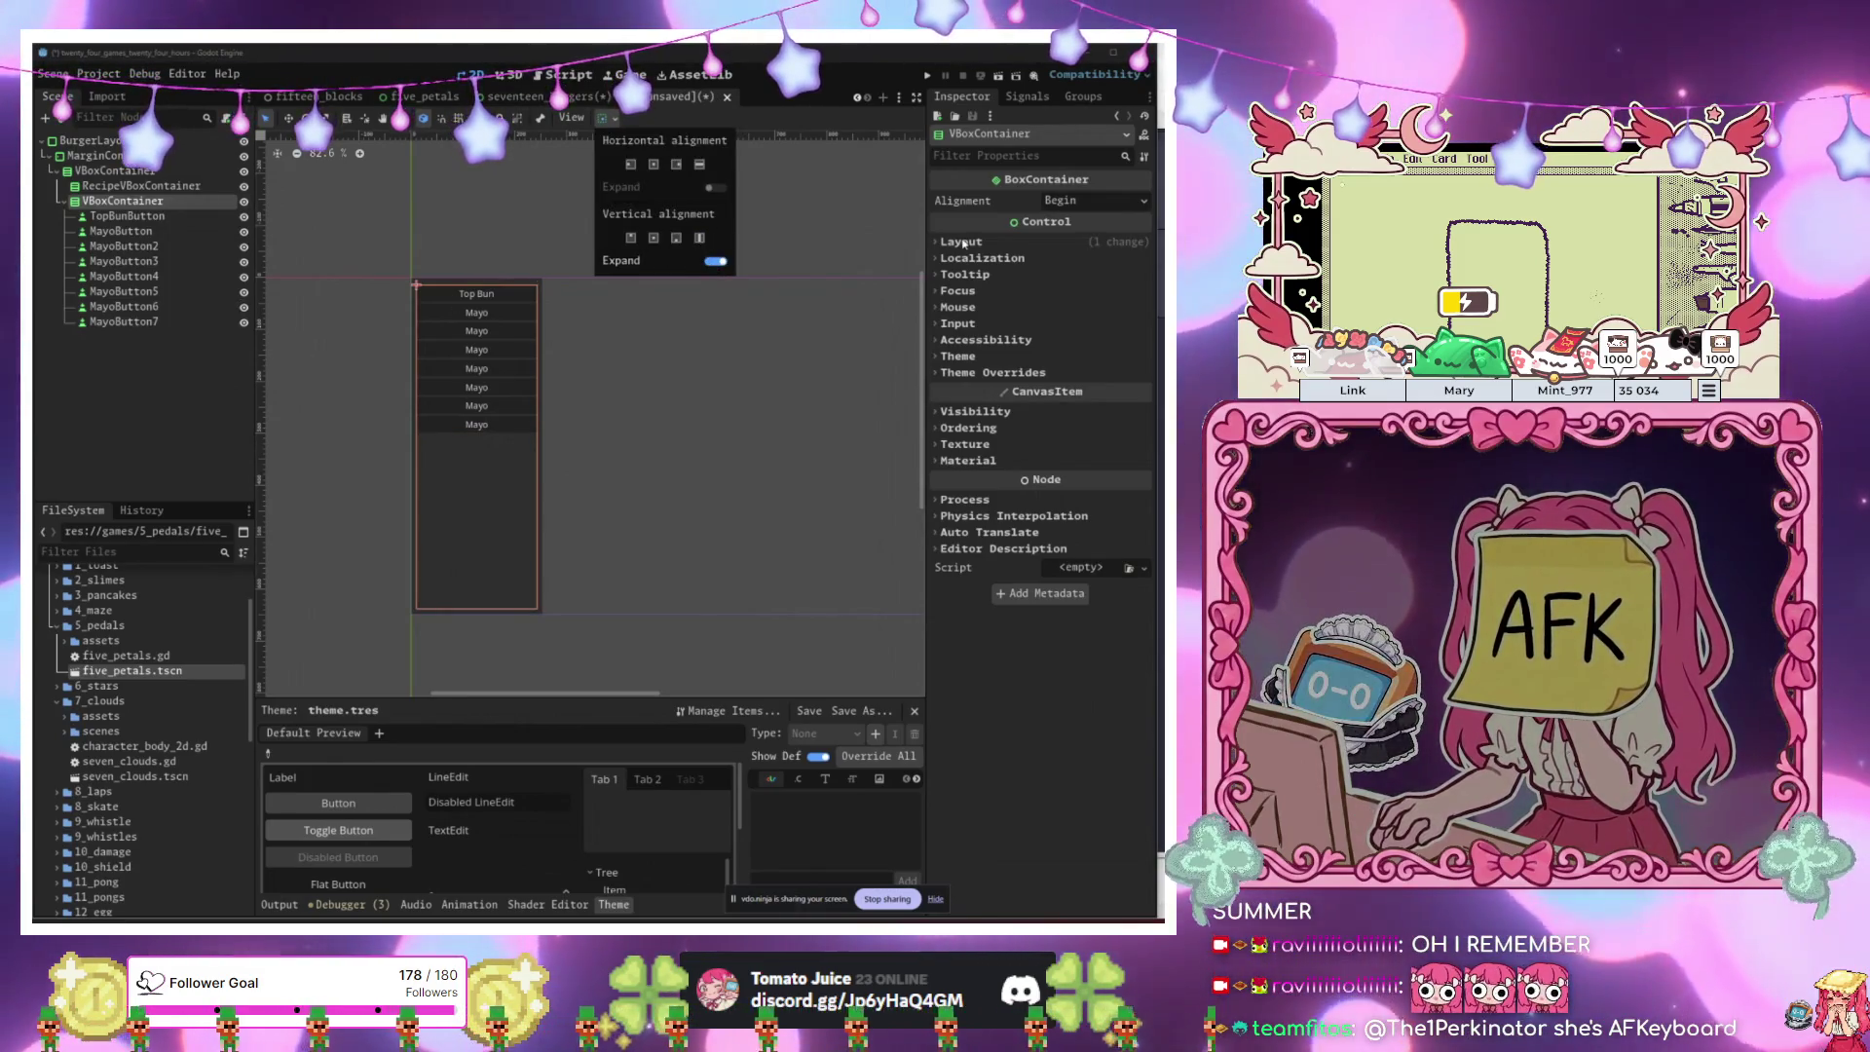
{"action": "left_click", "coordinate": [1075, 244]}
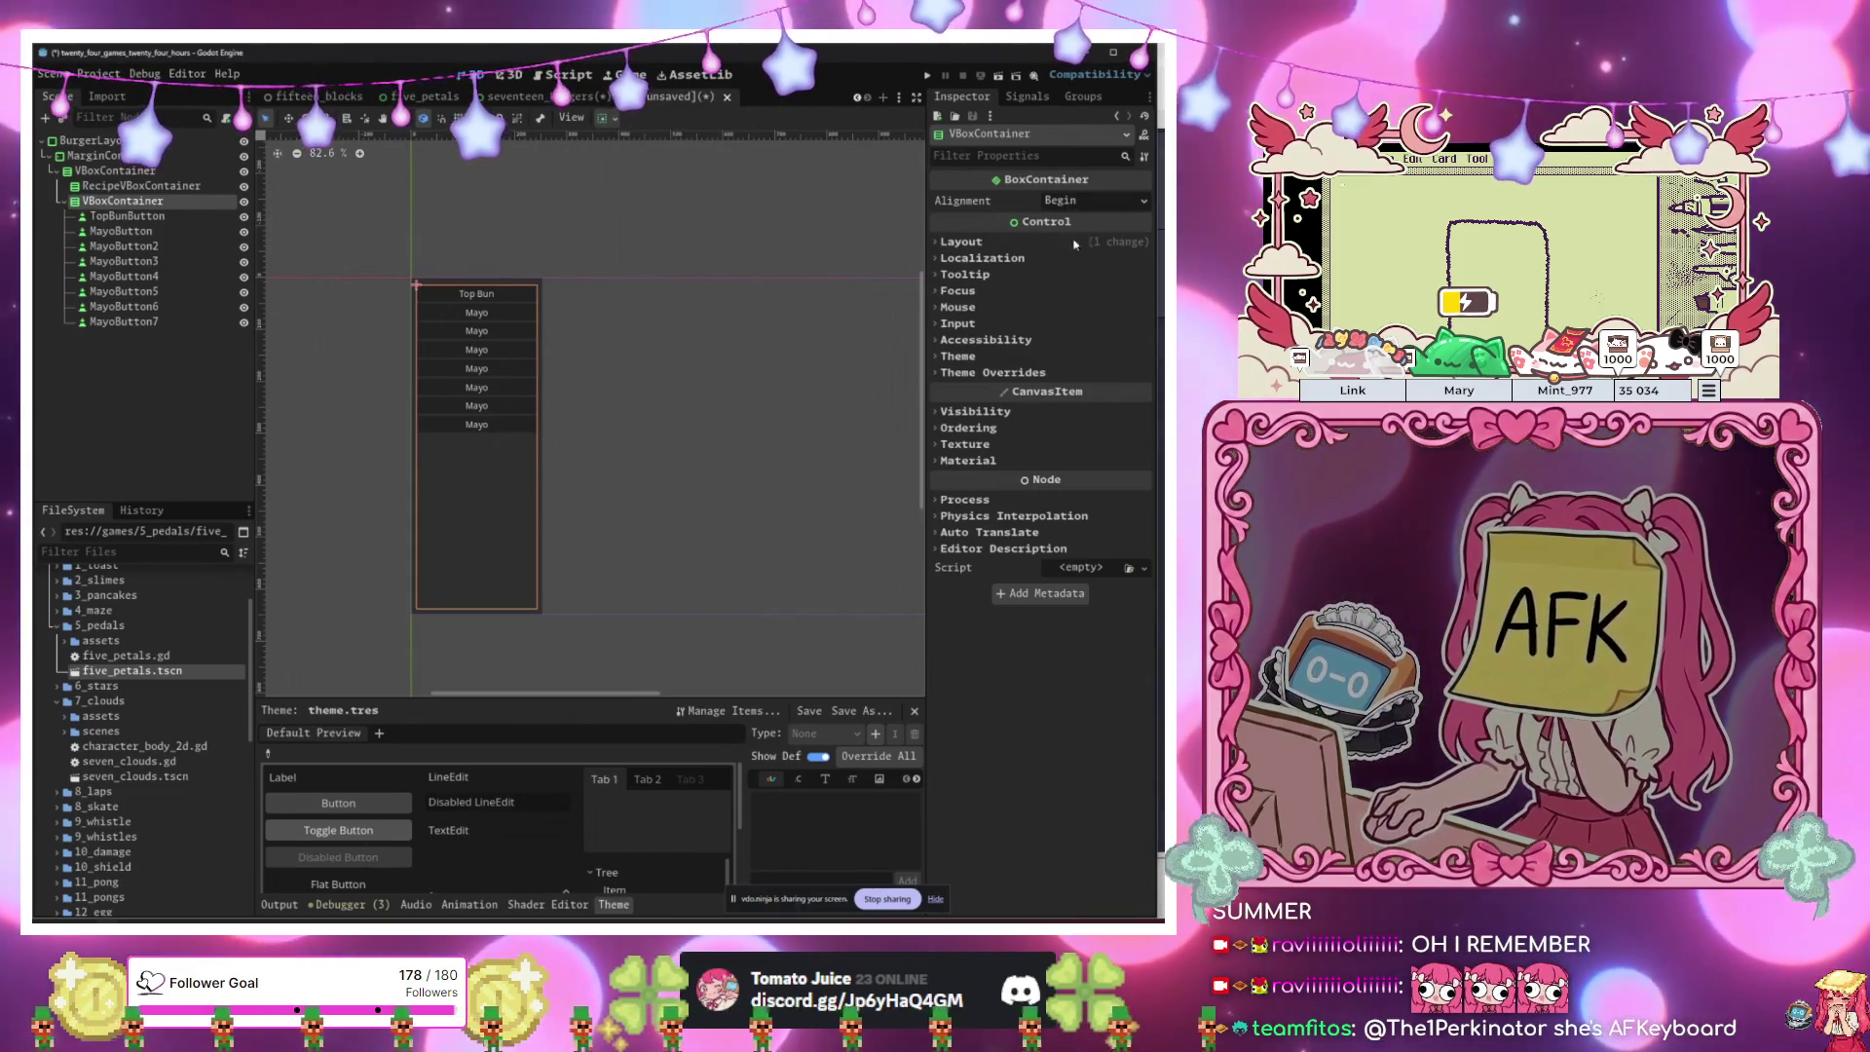
{"action": "left_click", "coordinate": [1091, 201]}
{"action": "left_click", "coordinate": [1081, 253]}
{"action": "left_click", "coordinate": [776, 361]}
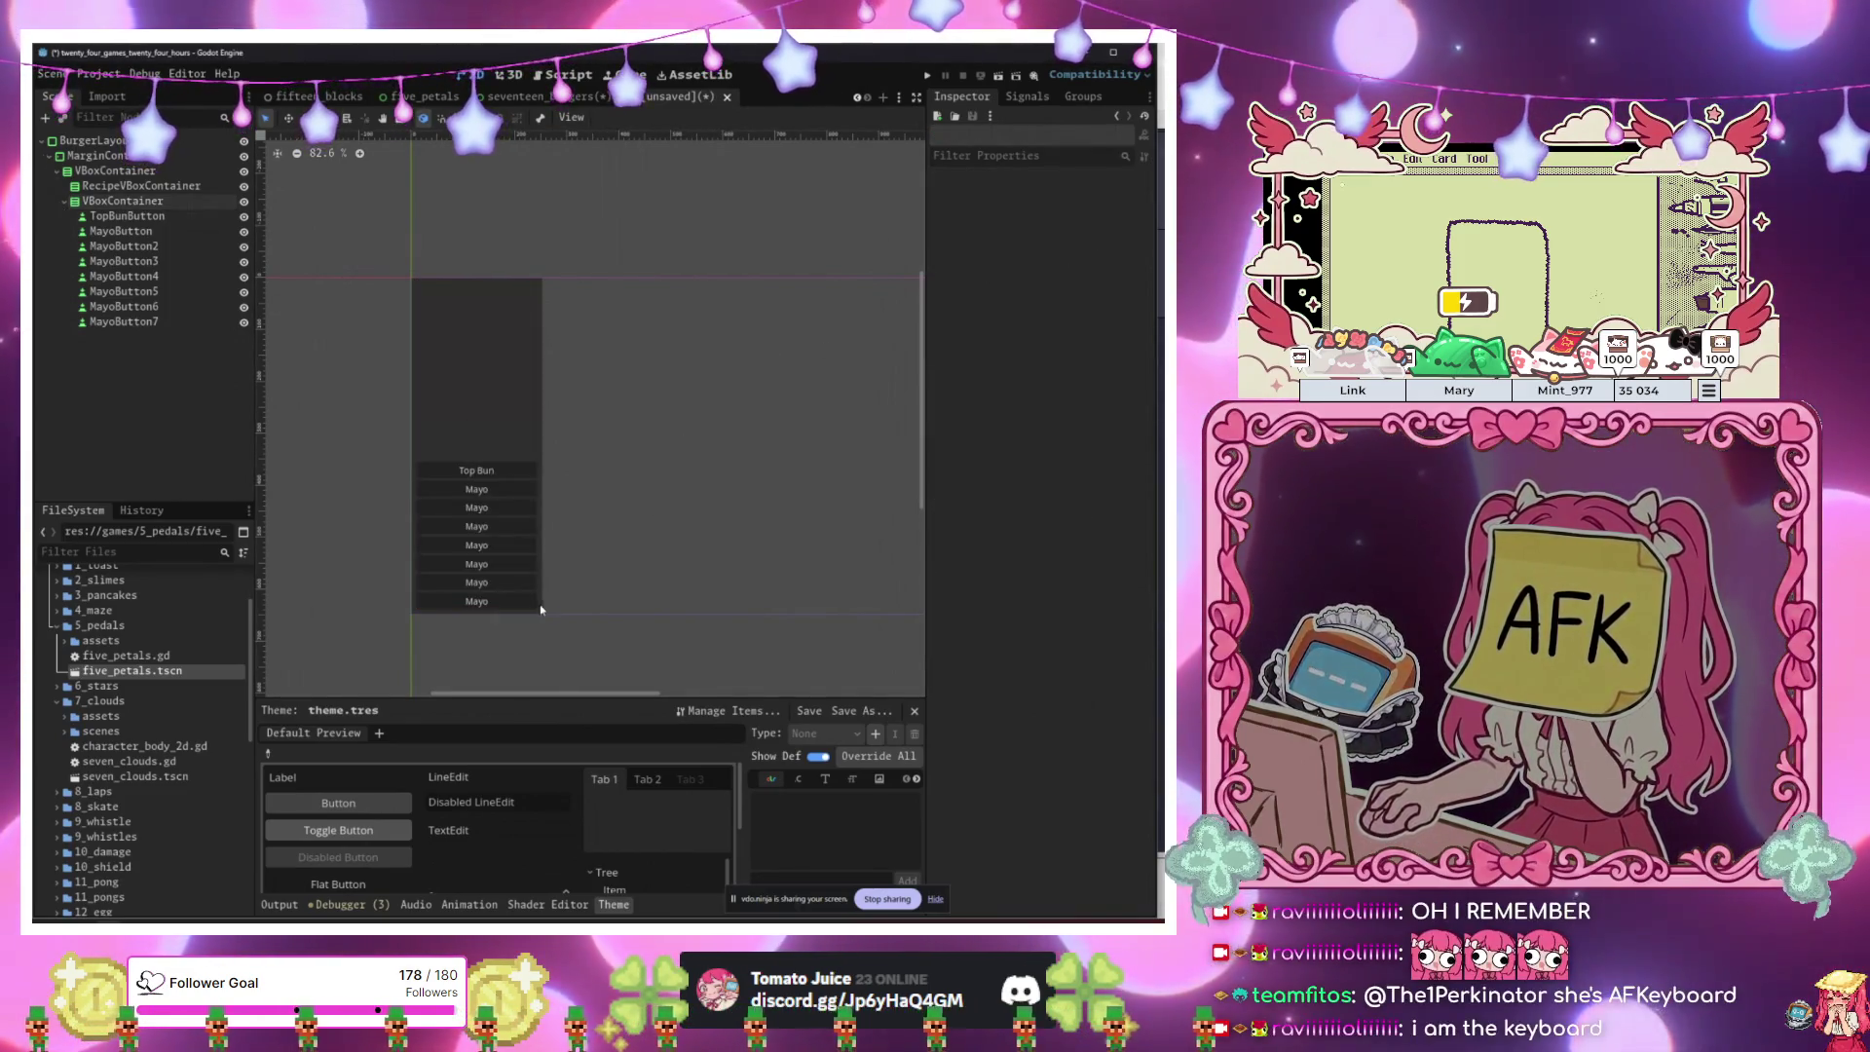
{"action": "left_click", "coordinate": [516, 489]}
{"action": "left_click", "coordinate": [118, 189]}
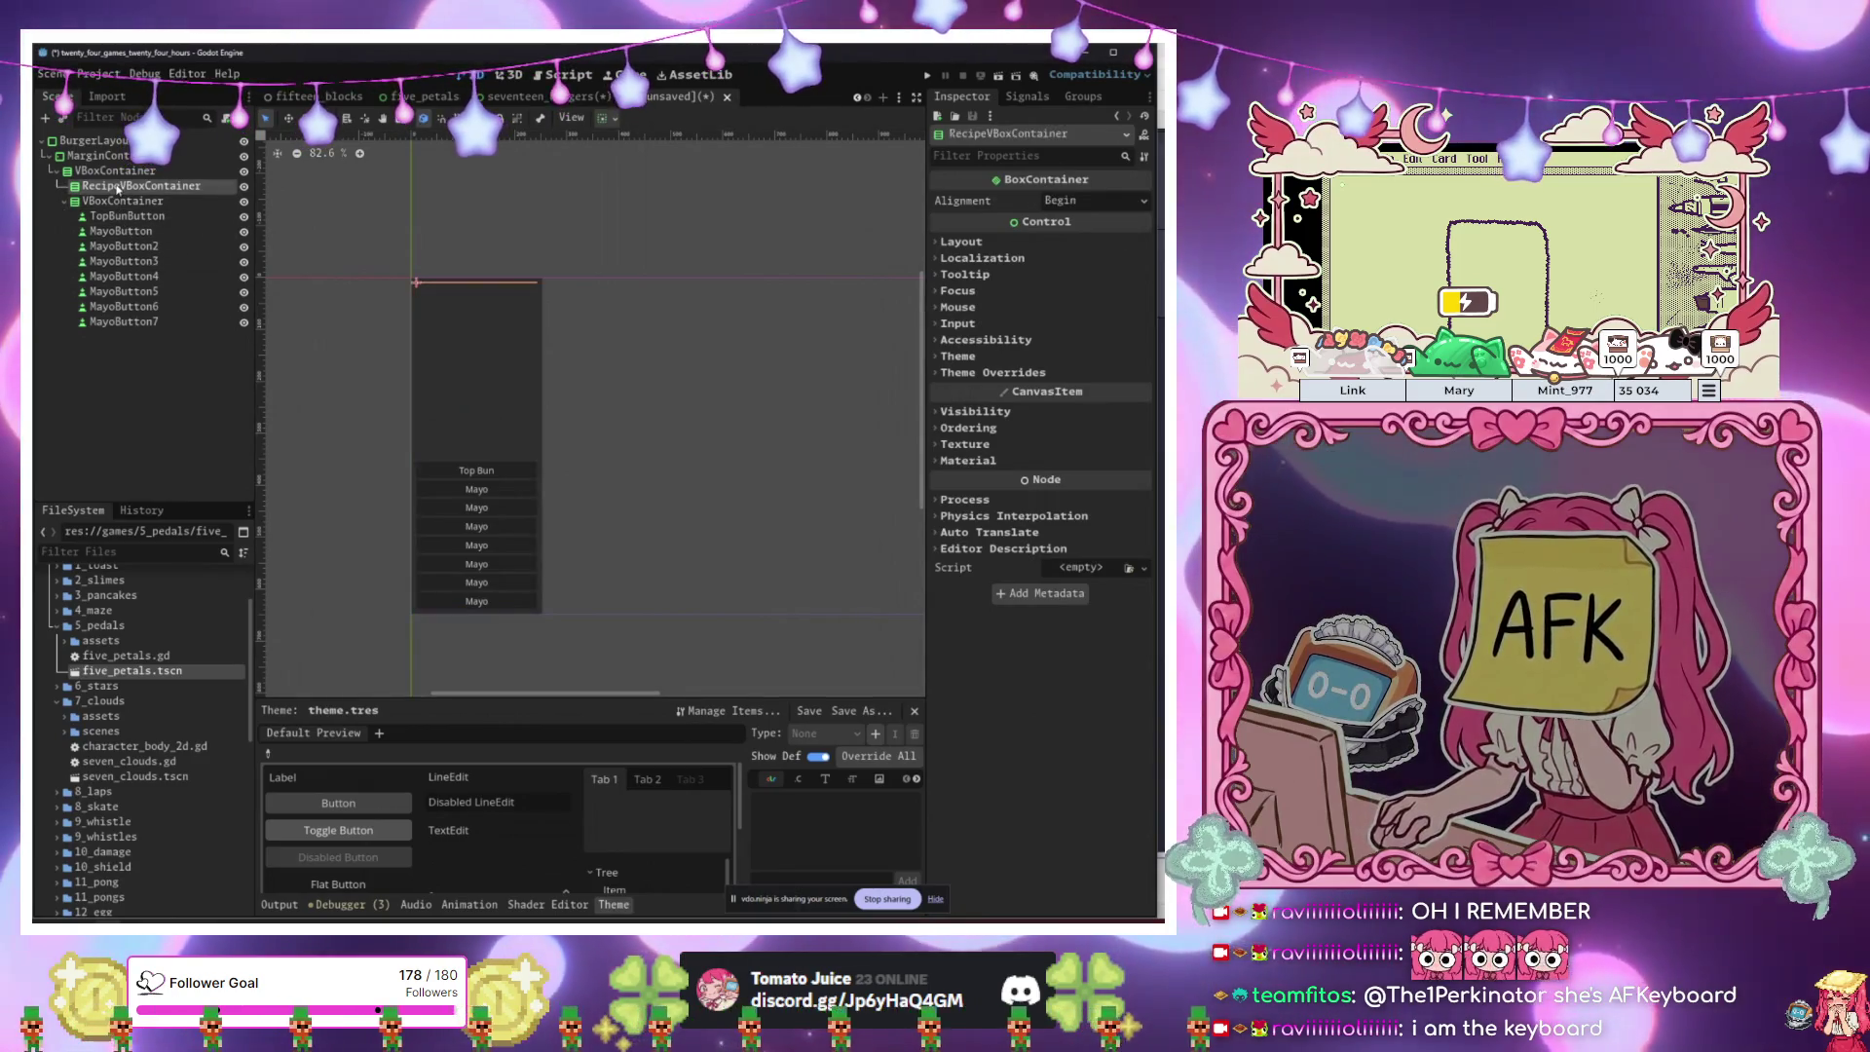
{"action": "left_click", "coordinate": [493, 501]}
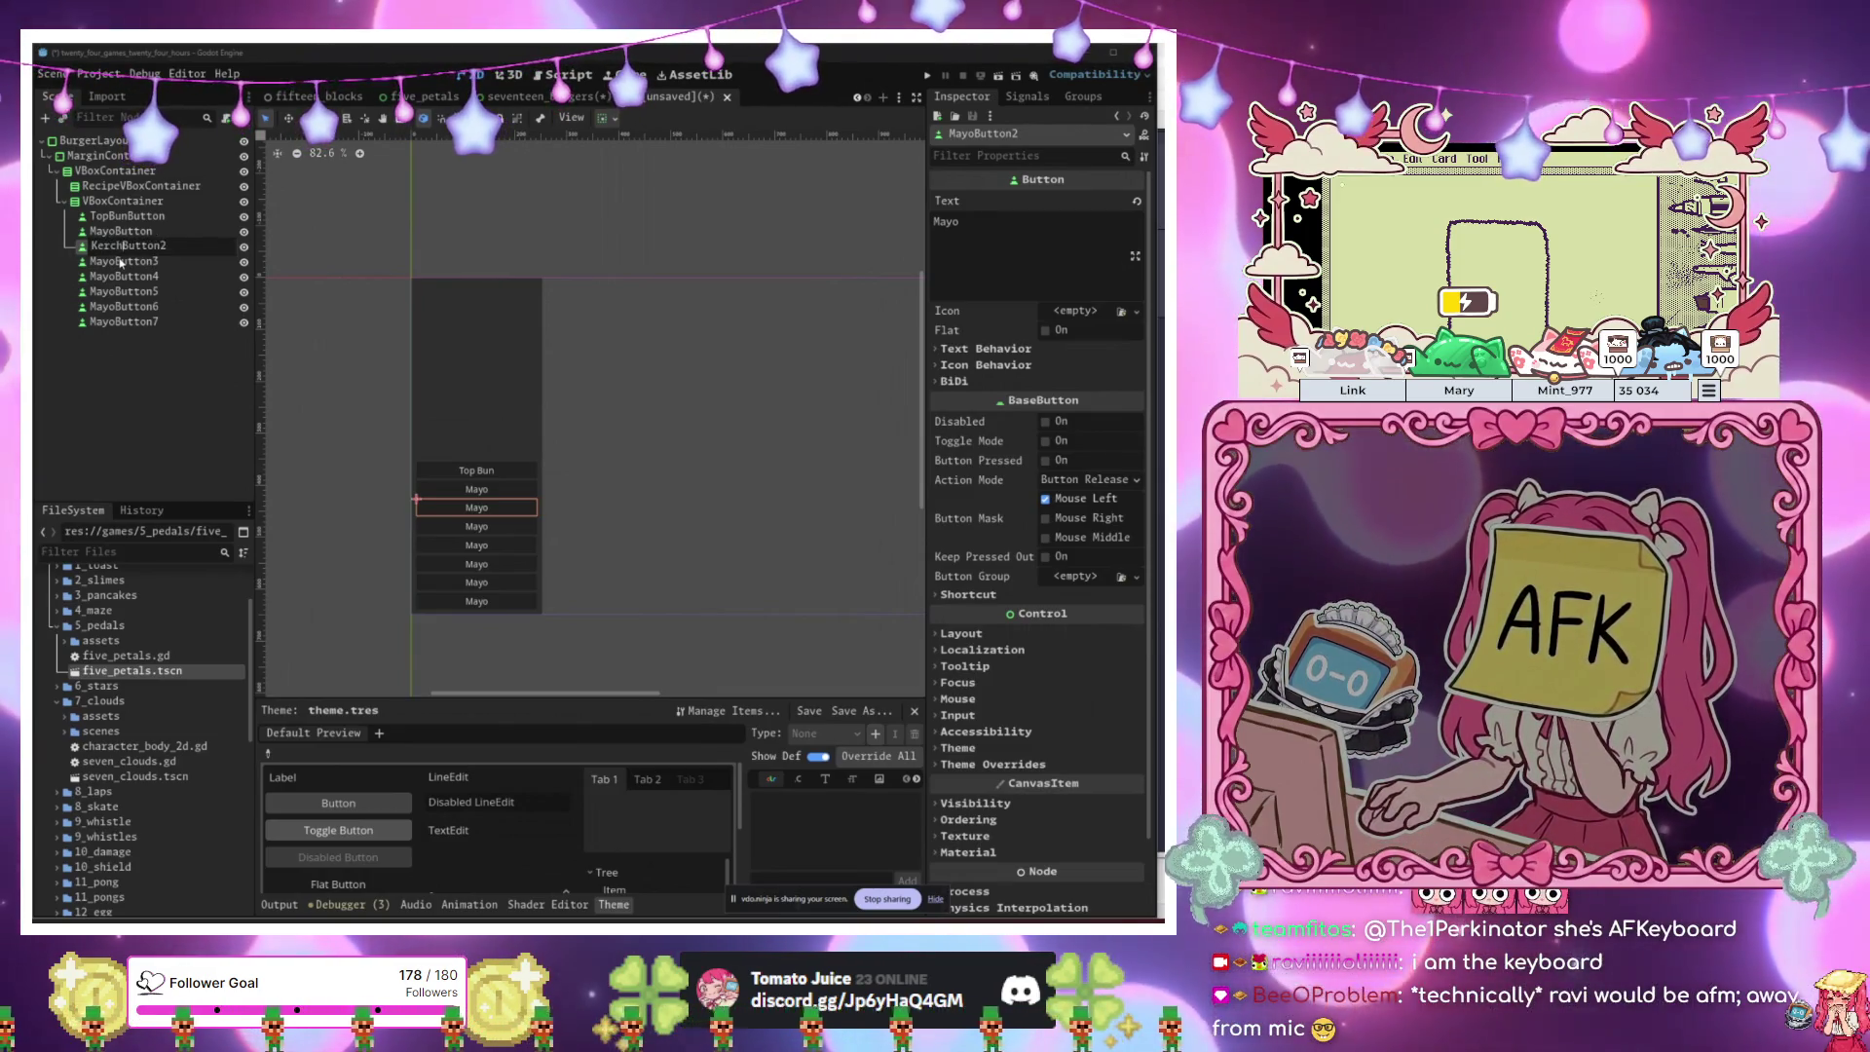
Finish naming KetchupButton and rename the third Mayo copy to TomatoButton
{"action": "key", "text": "BackSpace"}
{"action": "key", "text": "BackSpace"}
{"action": "key", "text": "BackSpace"}
{"action": "key", "text": "Return"}
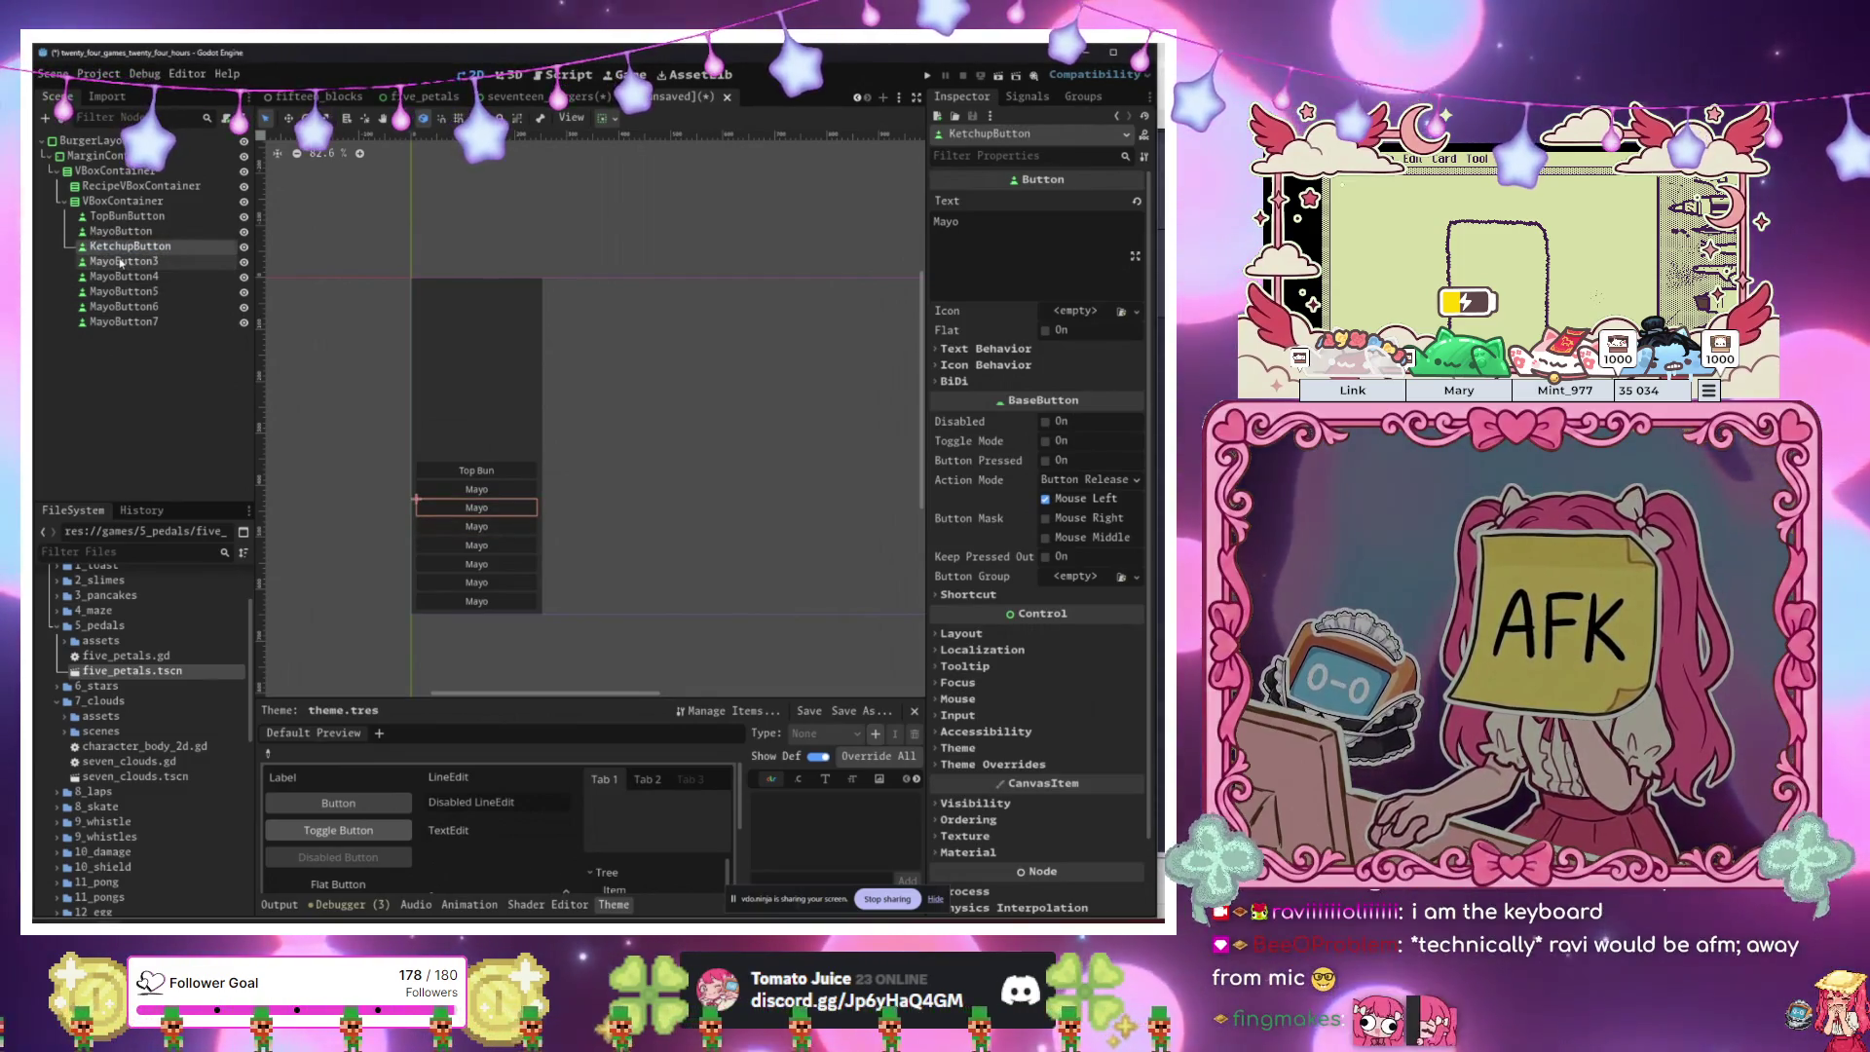
{"action": "double_click", "coordinate": [121, 261]}
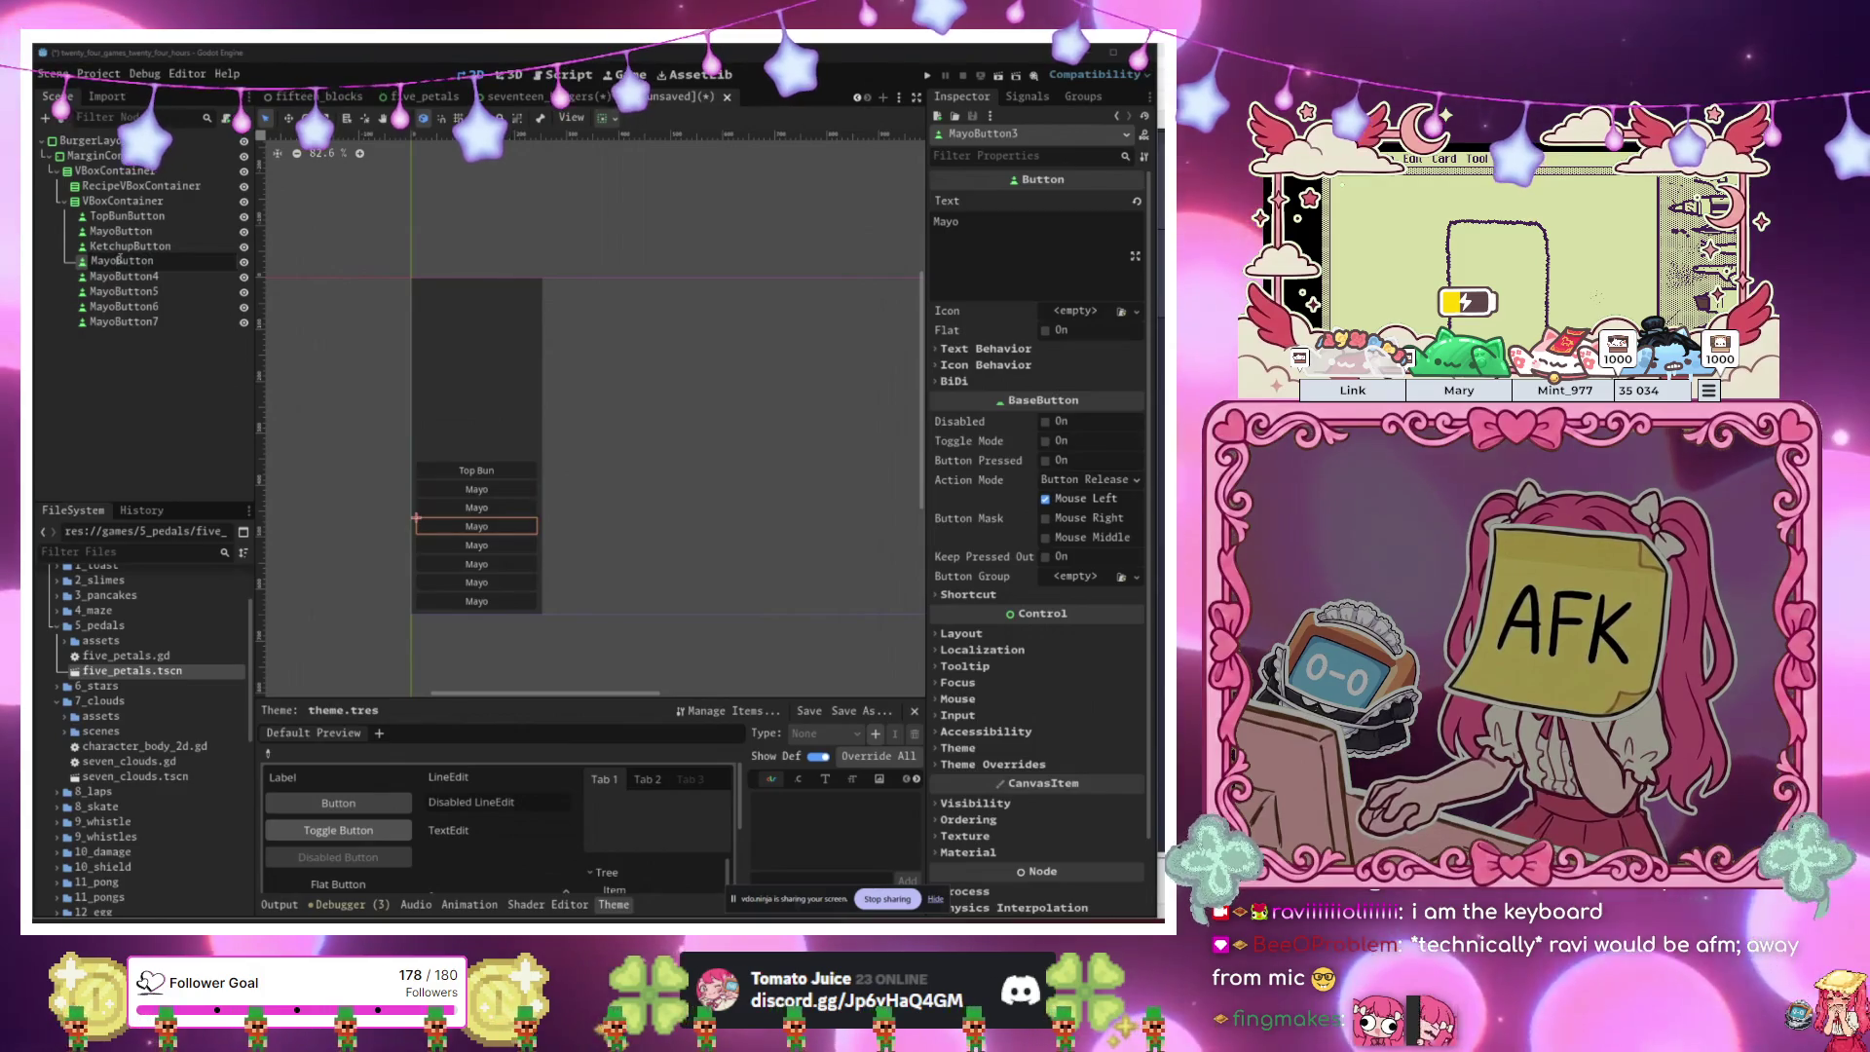
{"action": "key", "text": "BackSpace"}
{"action": "key", "text": "BackSpace"}
{"action": "key", "text": "BackSpace"}
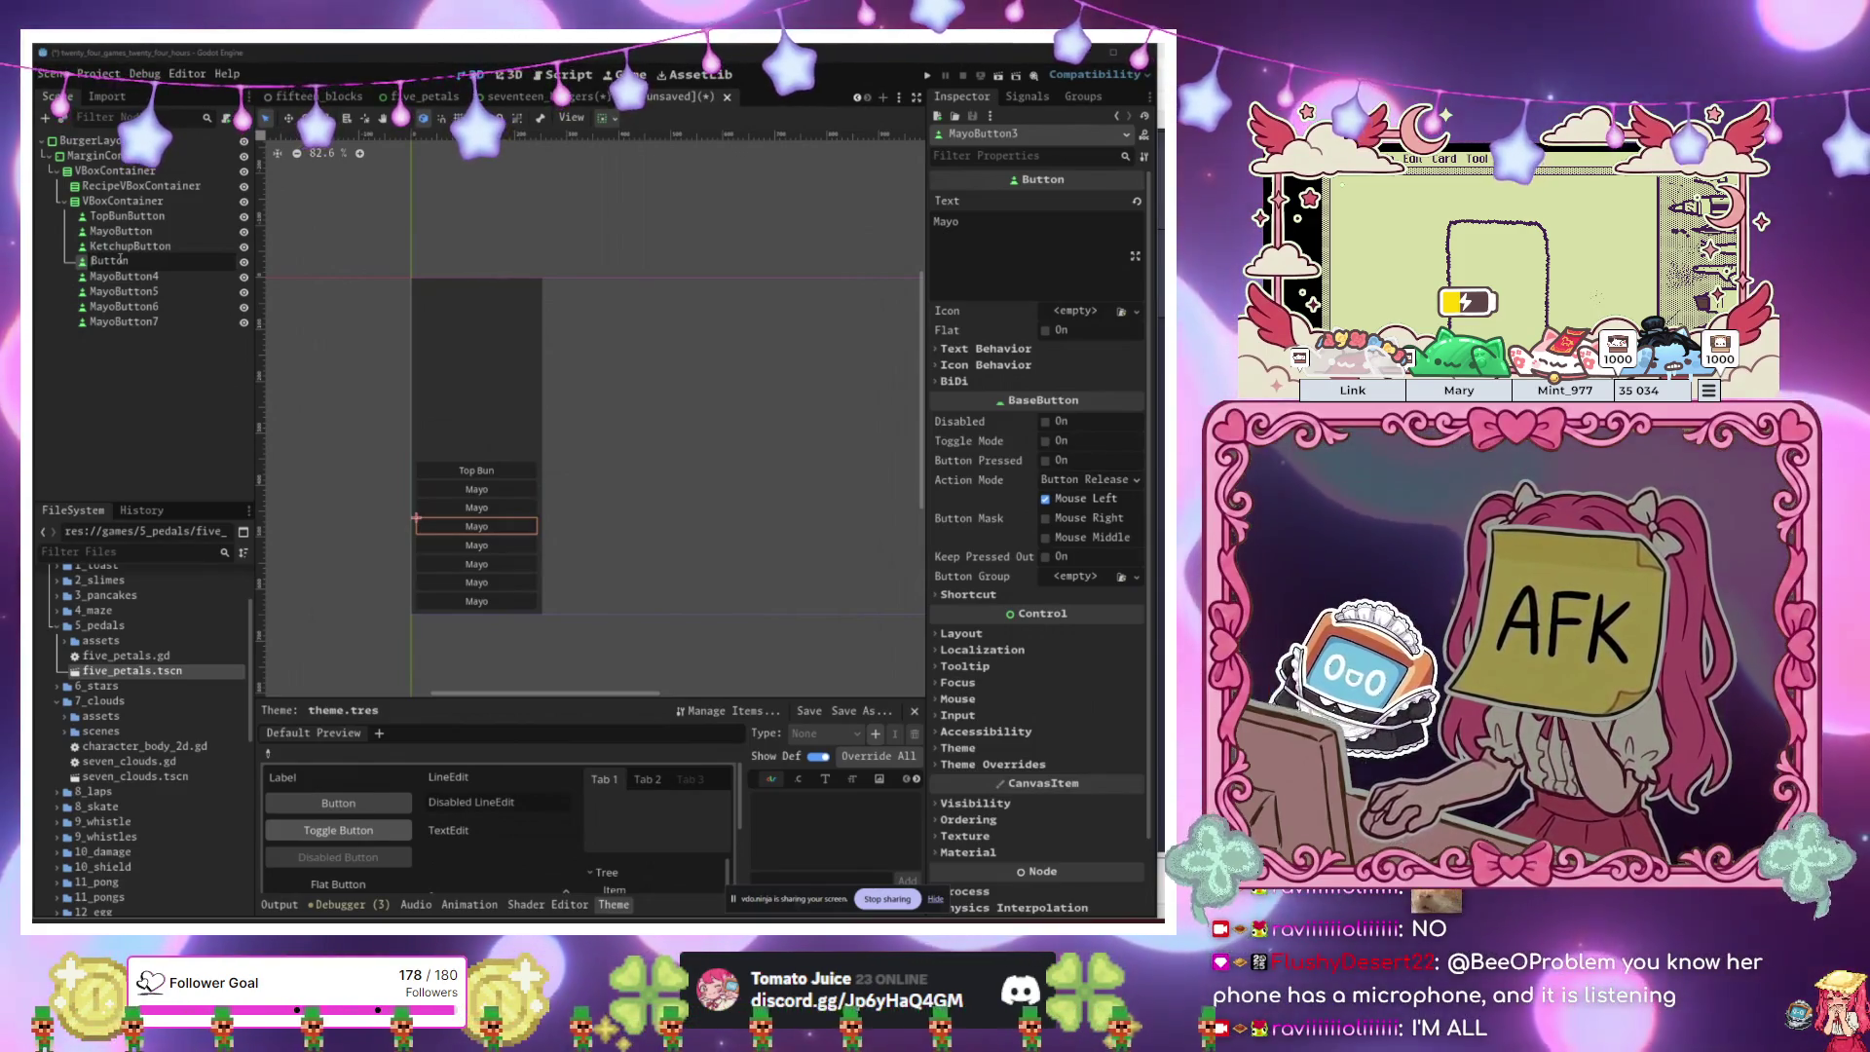
{"action": "type", "text": "Tomato"}
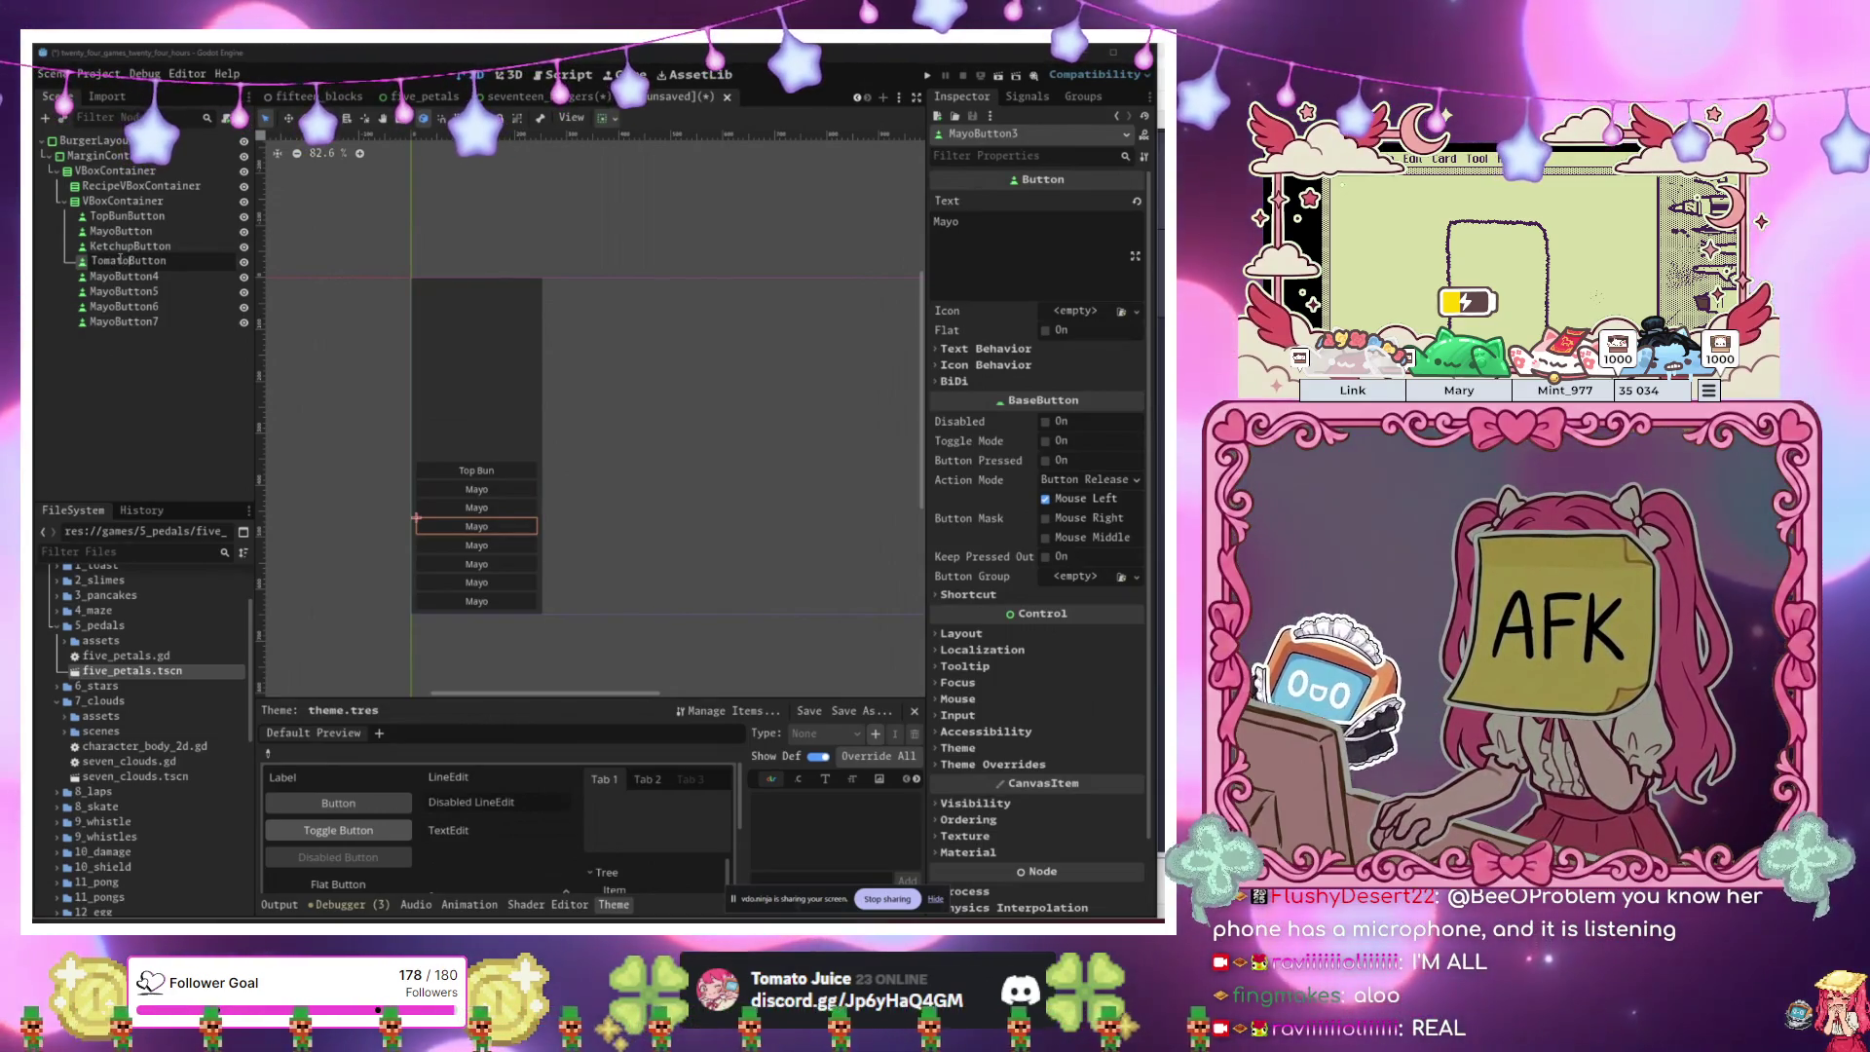
{"action": "key", "text": "Return"}
Rename the next Mayo copies to CheeseButton and LettuceButton
{"action": "key", "text": "Down"}
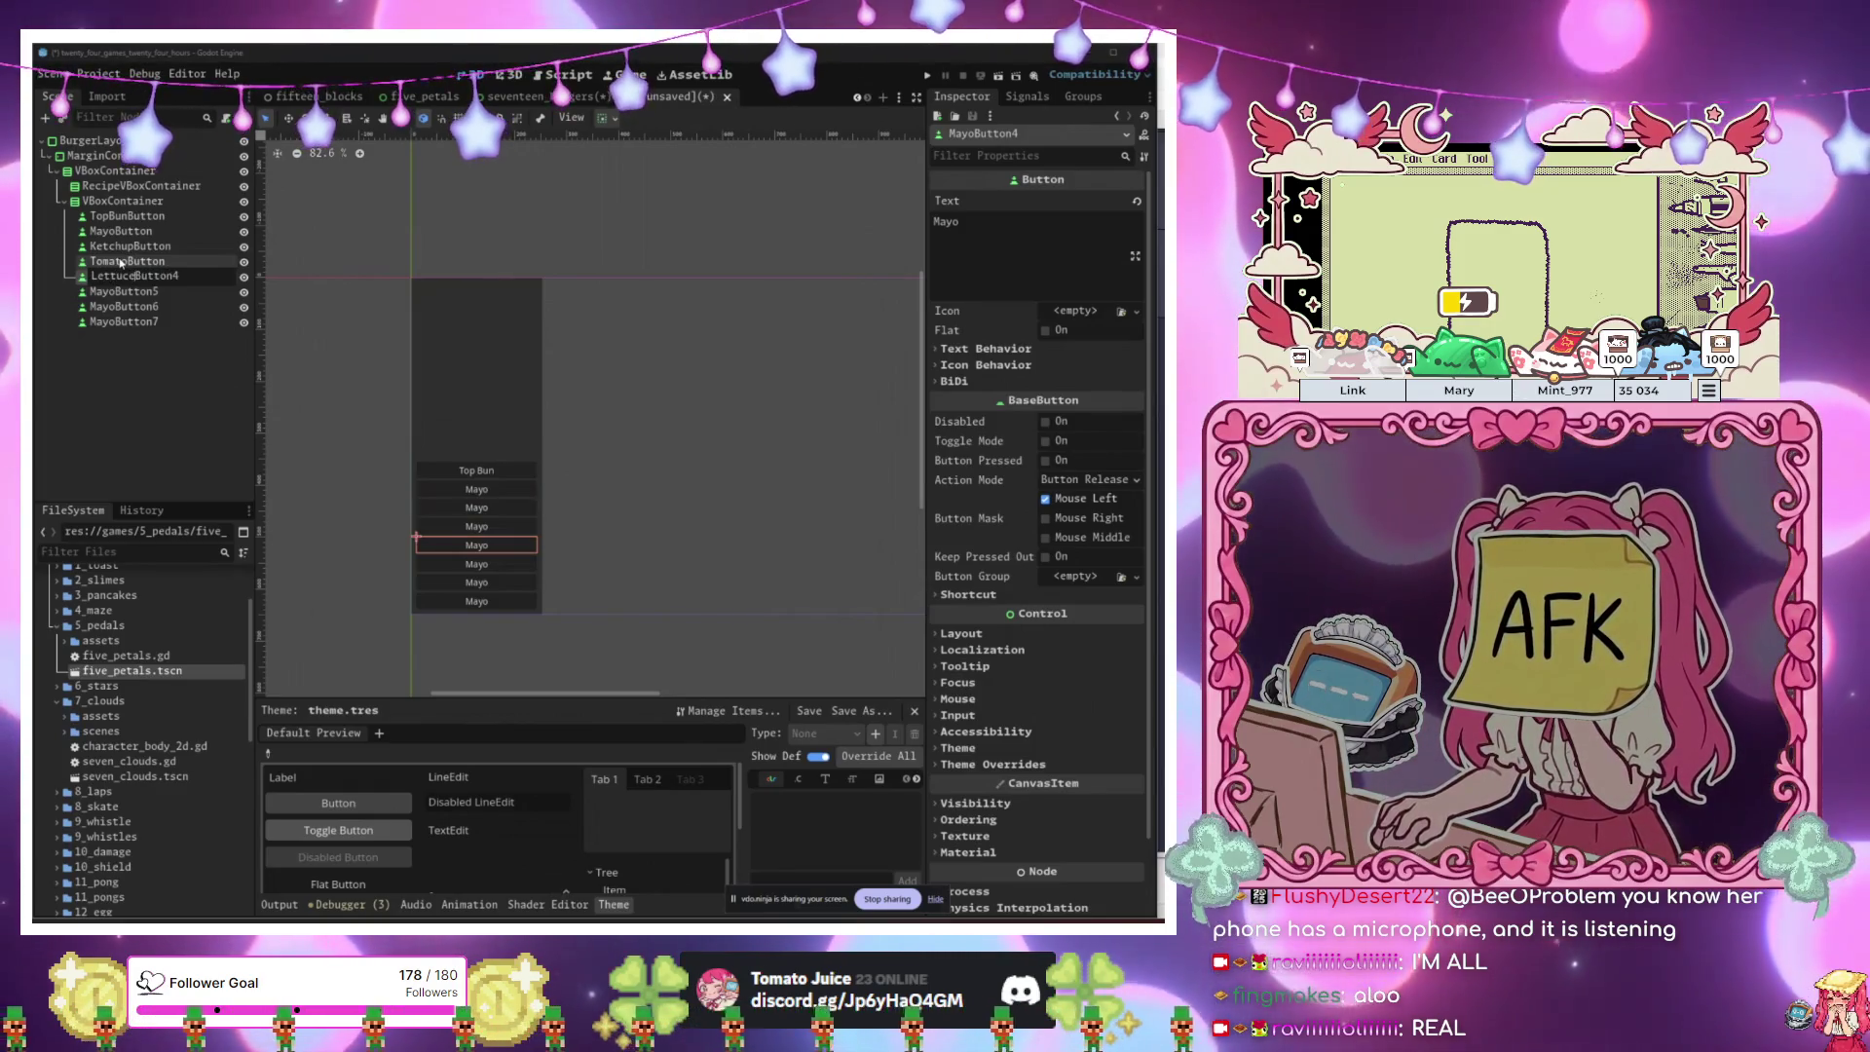
{"action": "key", "text": "Down"}
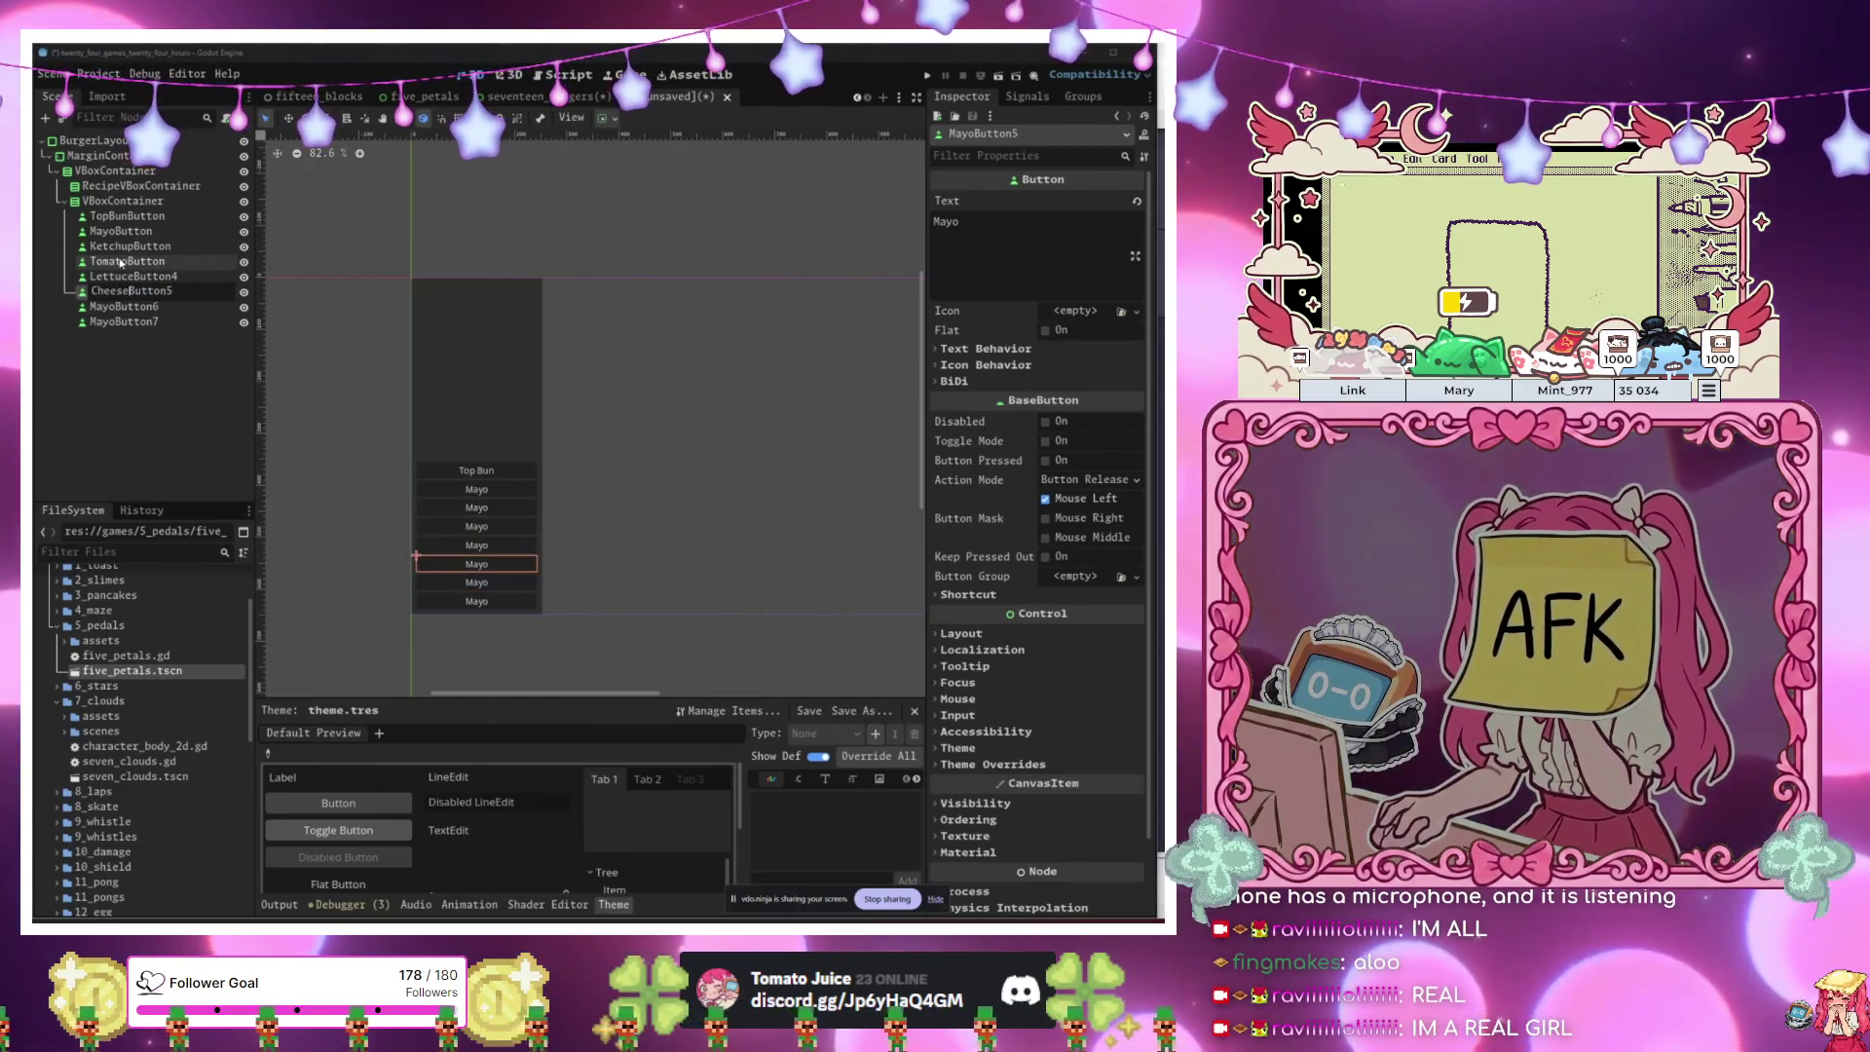
{"action": "type", "text": "Cheese"}
{"action": "key", "text": "Return"}
{"action": "key", "text": "Down"}
{"action": "key", "text": "Up"}
{"action": "key", "text": "Up"}
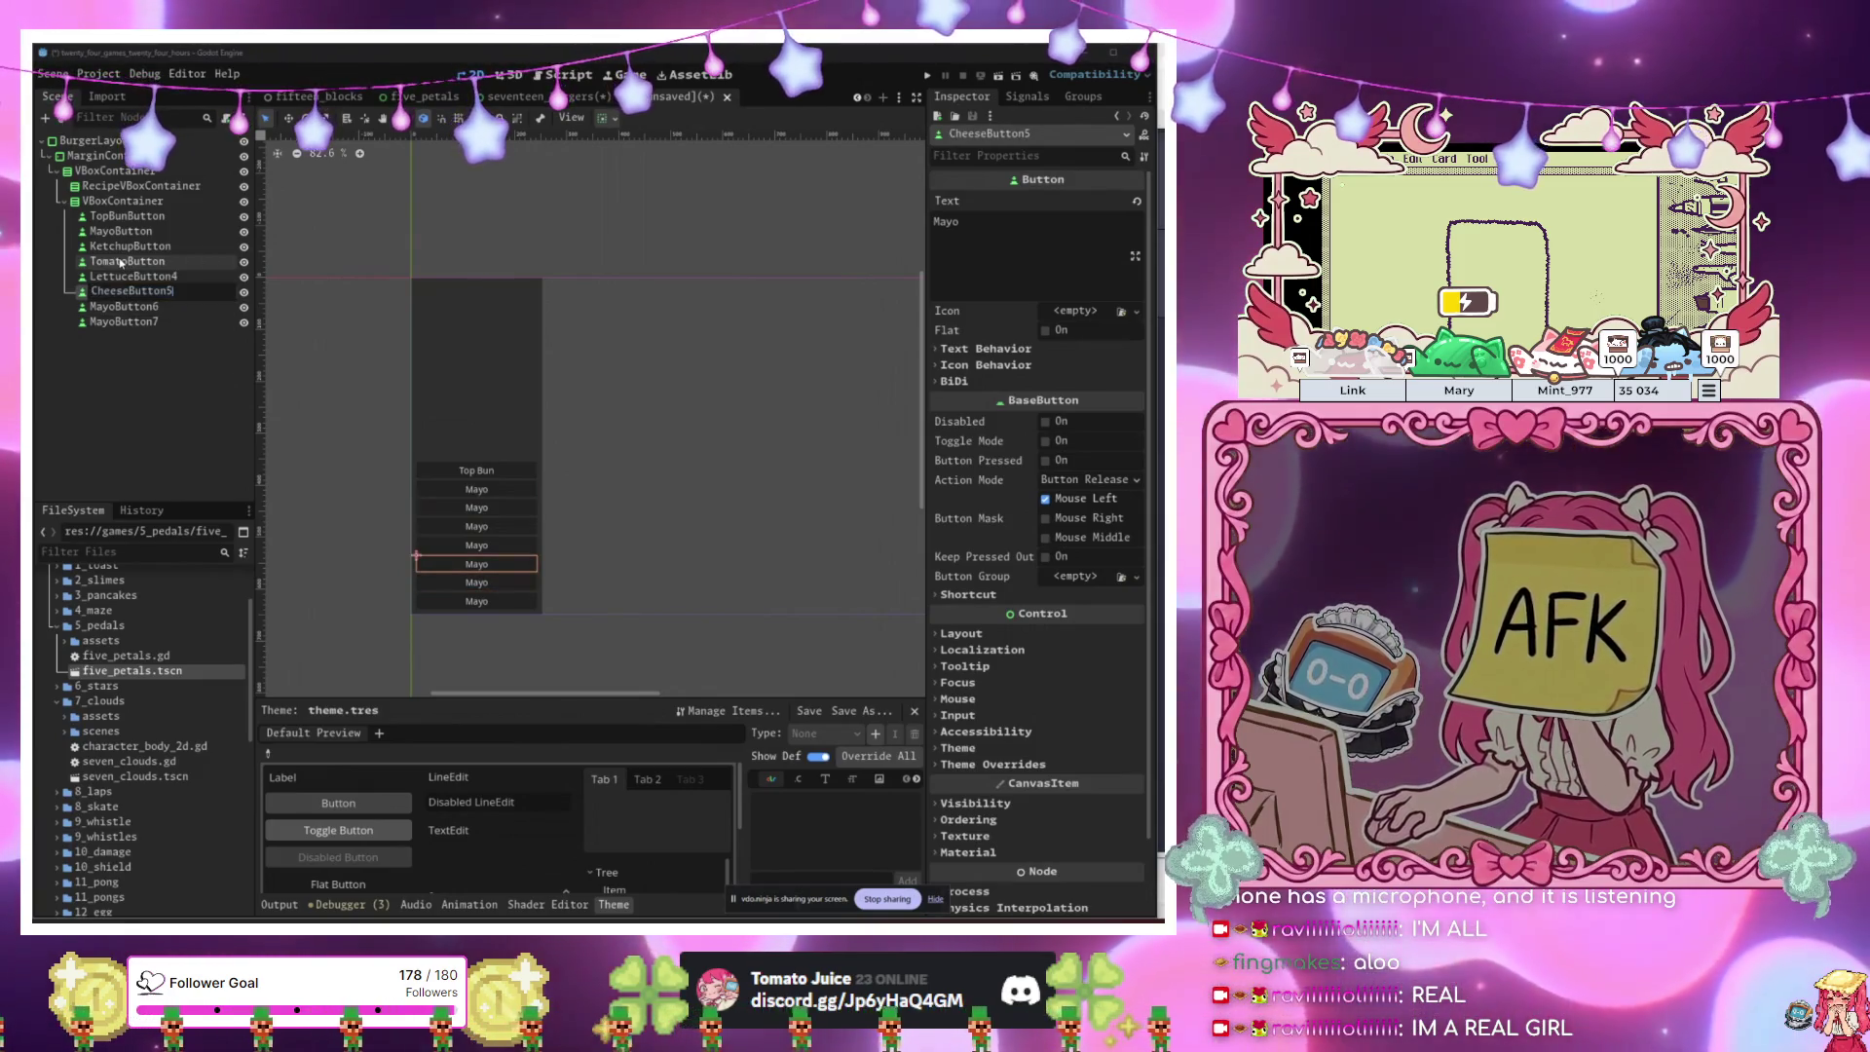
{"action": "key", "text": "F2"}
{"action": "key", "text": "End"}
{"action": "key", "text": "BackSpace"}
{"action": "key", "text": "Return"}
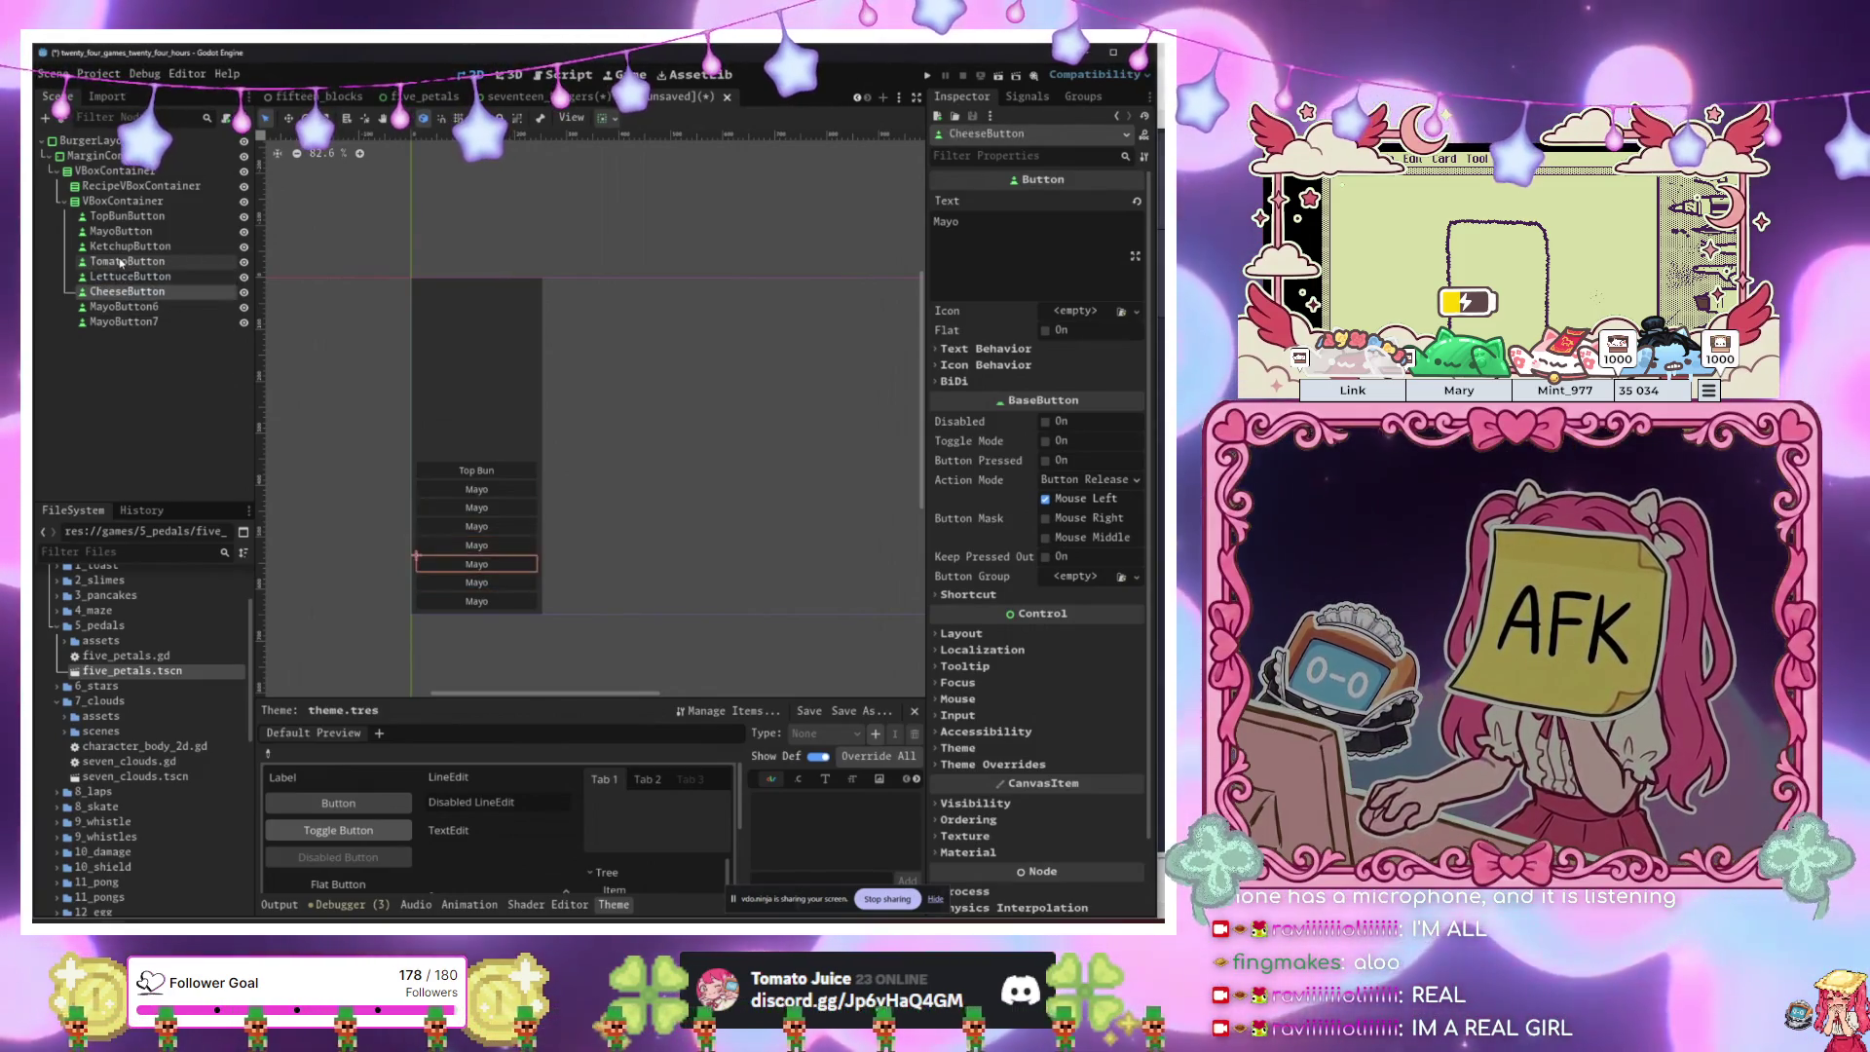
Rename the last two copies to BurgerButton and BottomBunButton
{"action": "key", "text": "Down"}
{"action": "key", "text": "Down"}
{"action": "key", "text": "F2"}
{"action": "key", "text": "End"}
{"action": "key", "text": "BackSpace"}
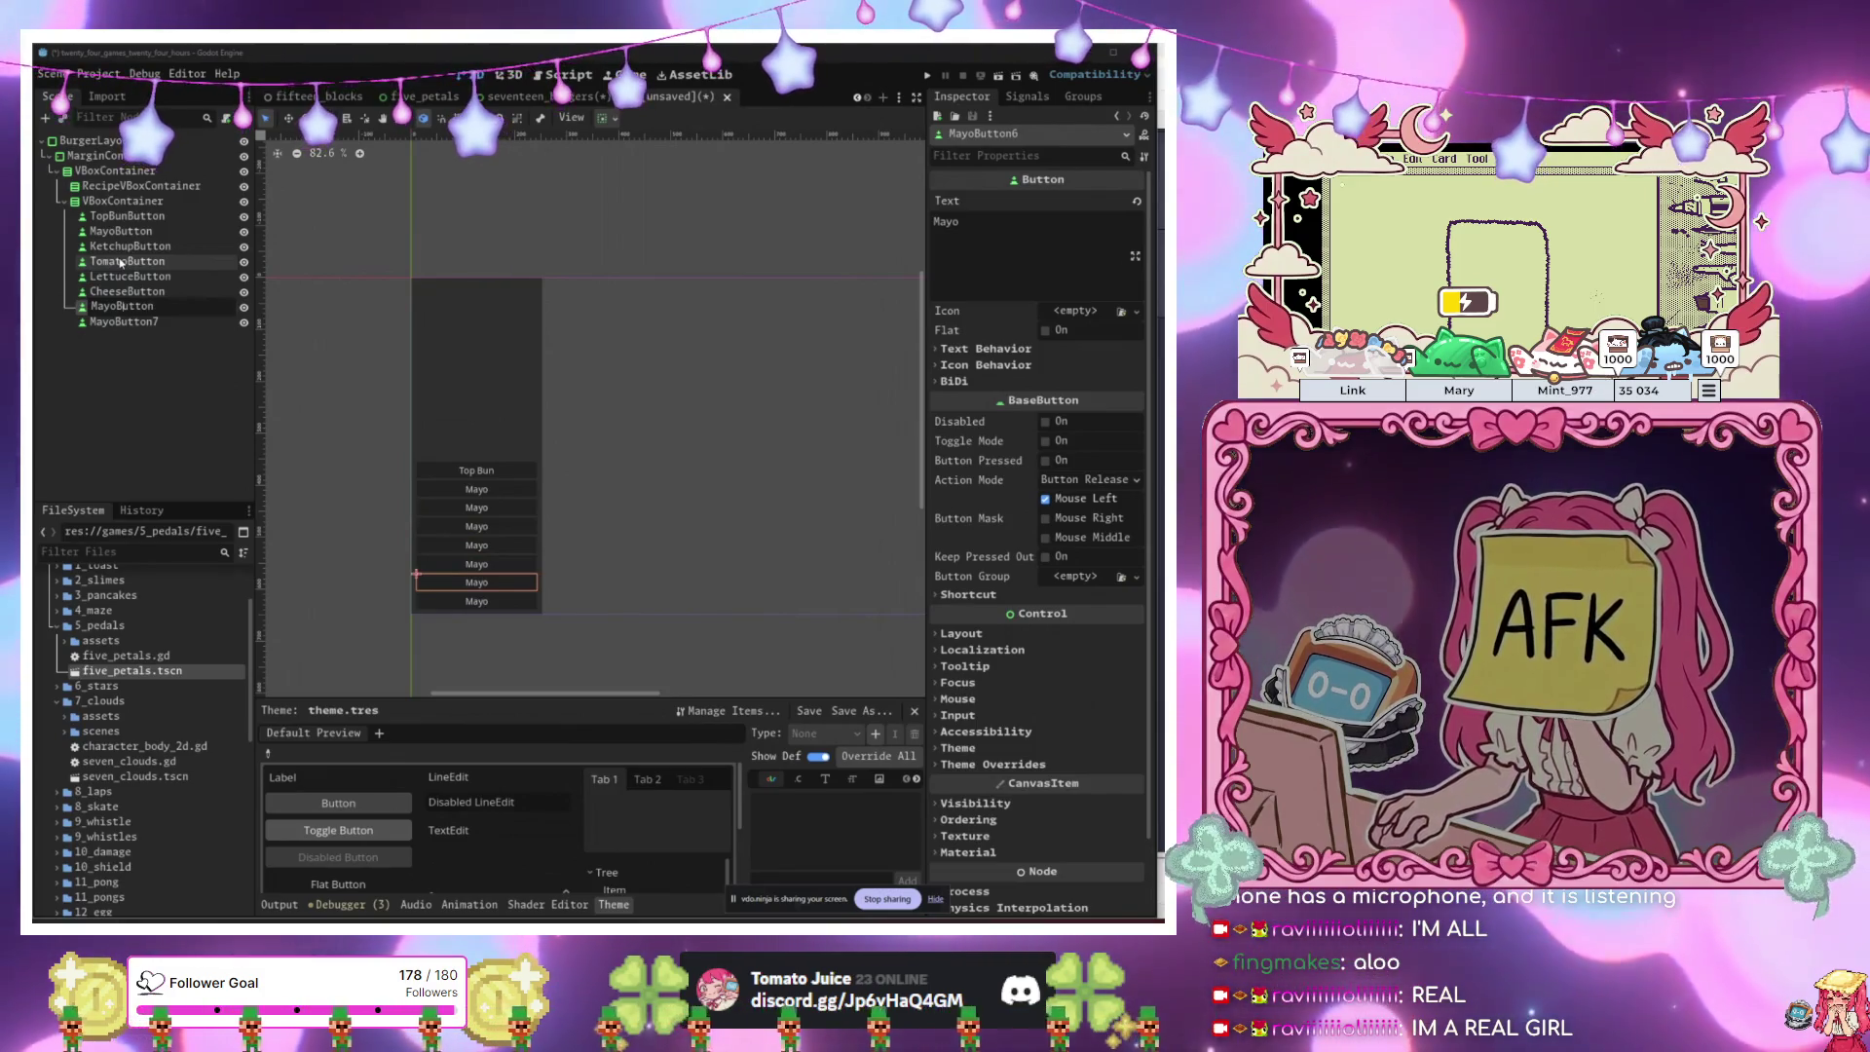
{"action": "key", "text": "BackSpace"}
{"action": "key", "text": "BackSpace"}
{"action": "key", "text": "BackSpace"}
{"action": "type", "text": "Burger"}
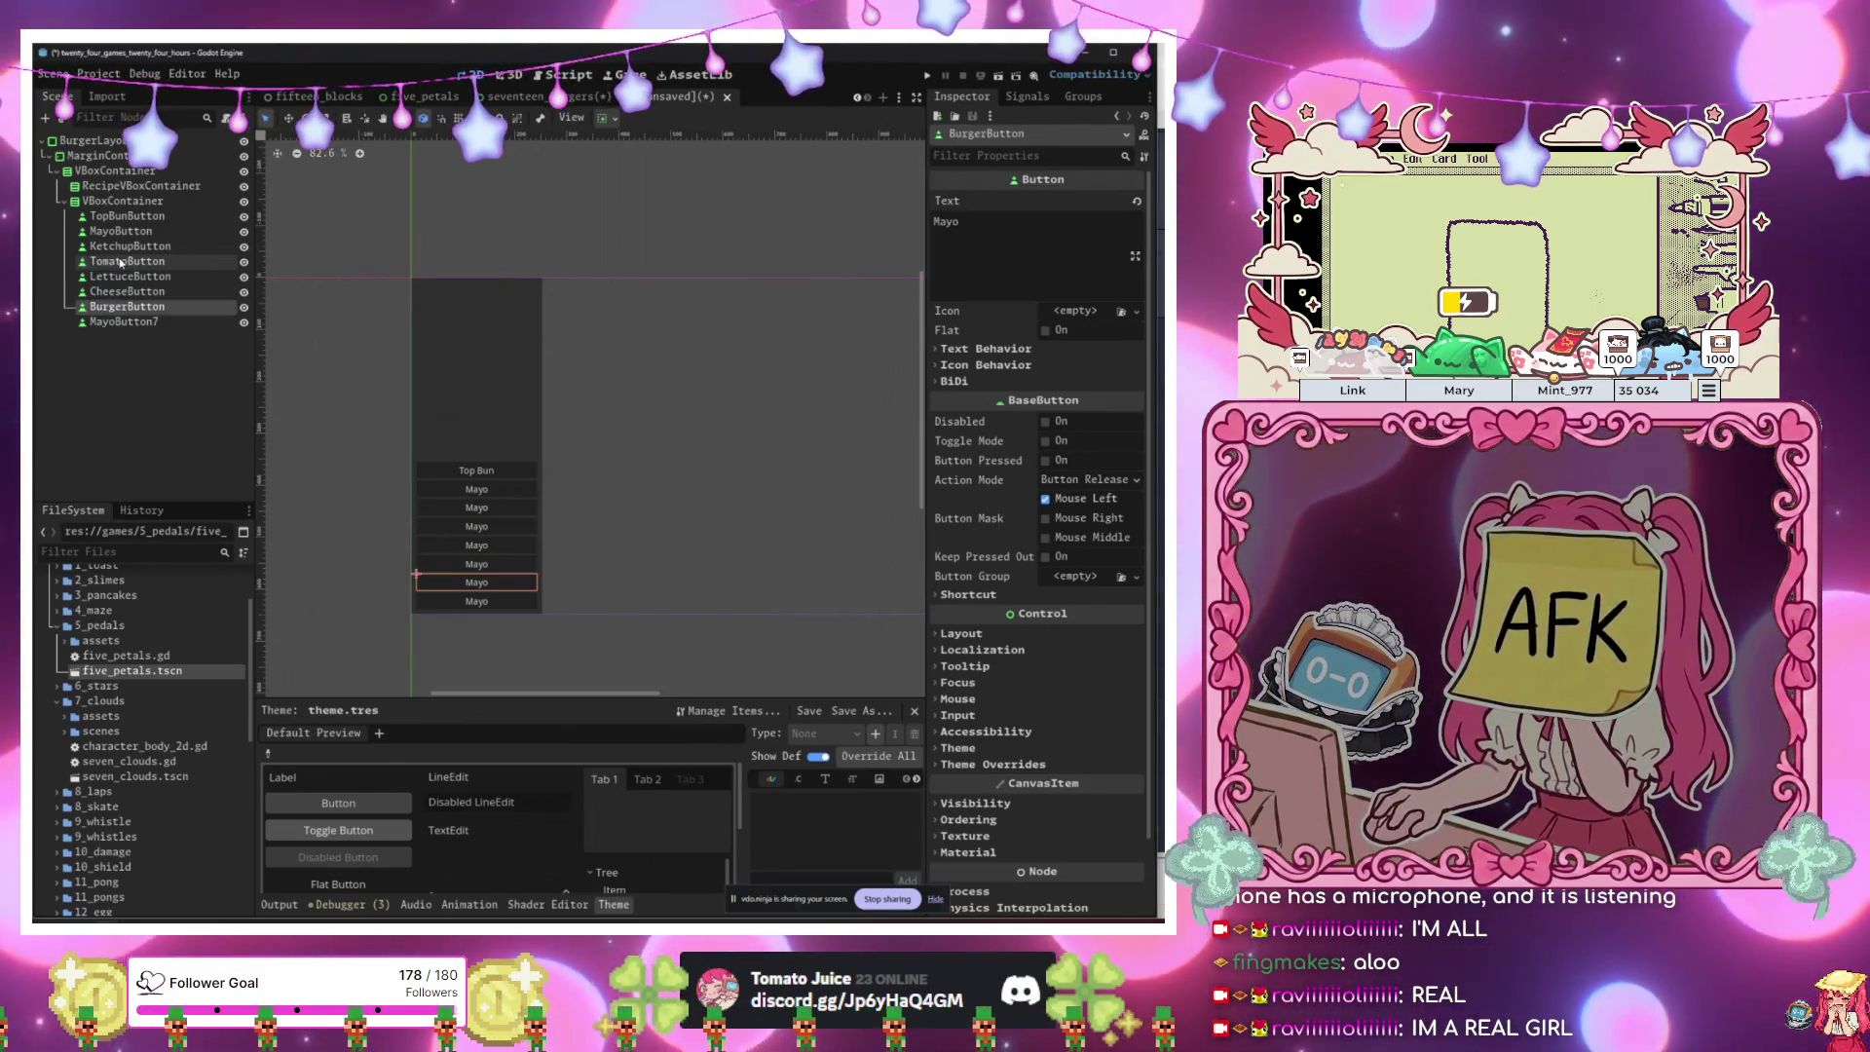
{"action": "key", "text": "Down"}
{"action": "key", "text": "F2"}
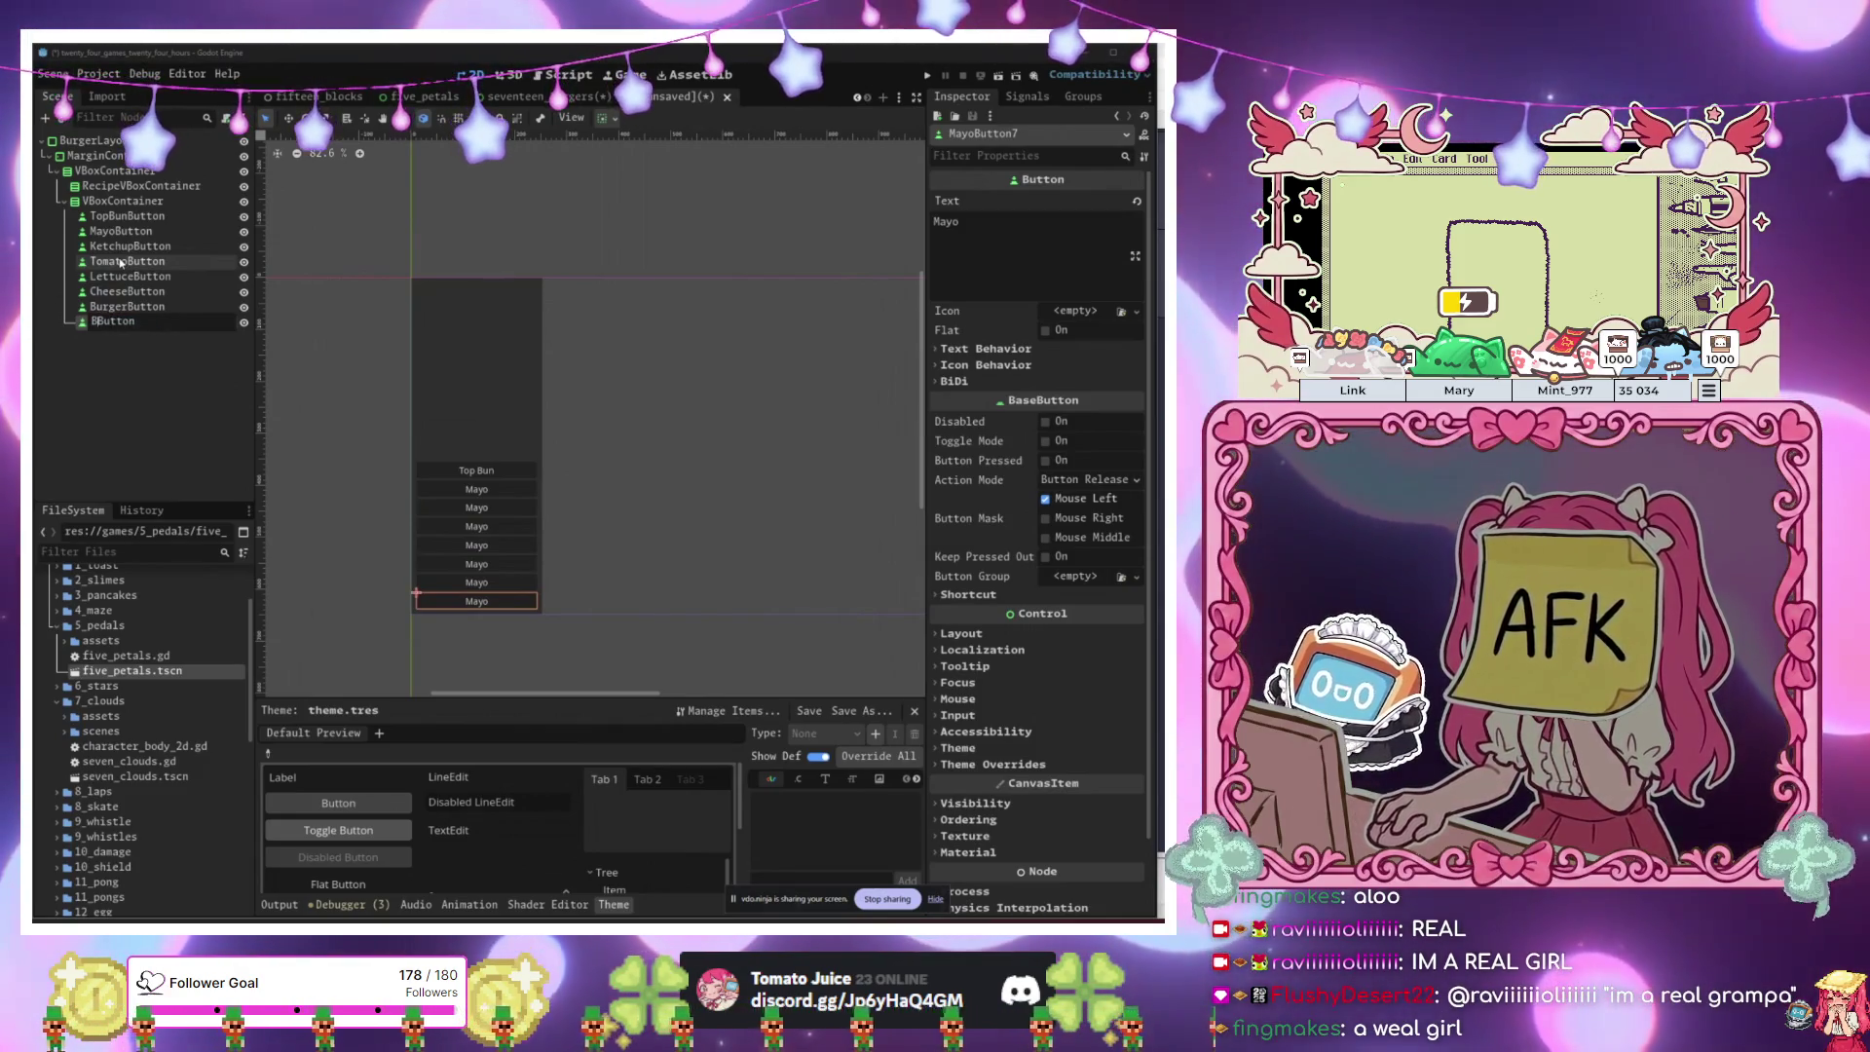
{"action": "type", "text": "ttomBun"}
{"action": "left_click", "coordinate": [120, 263]}
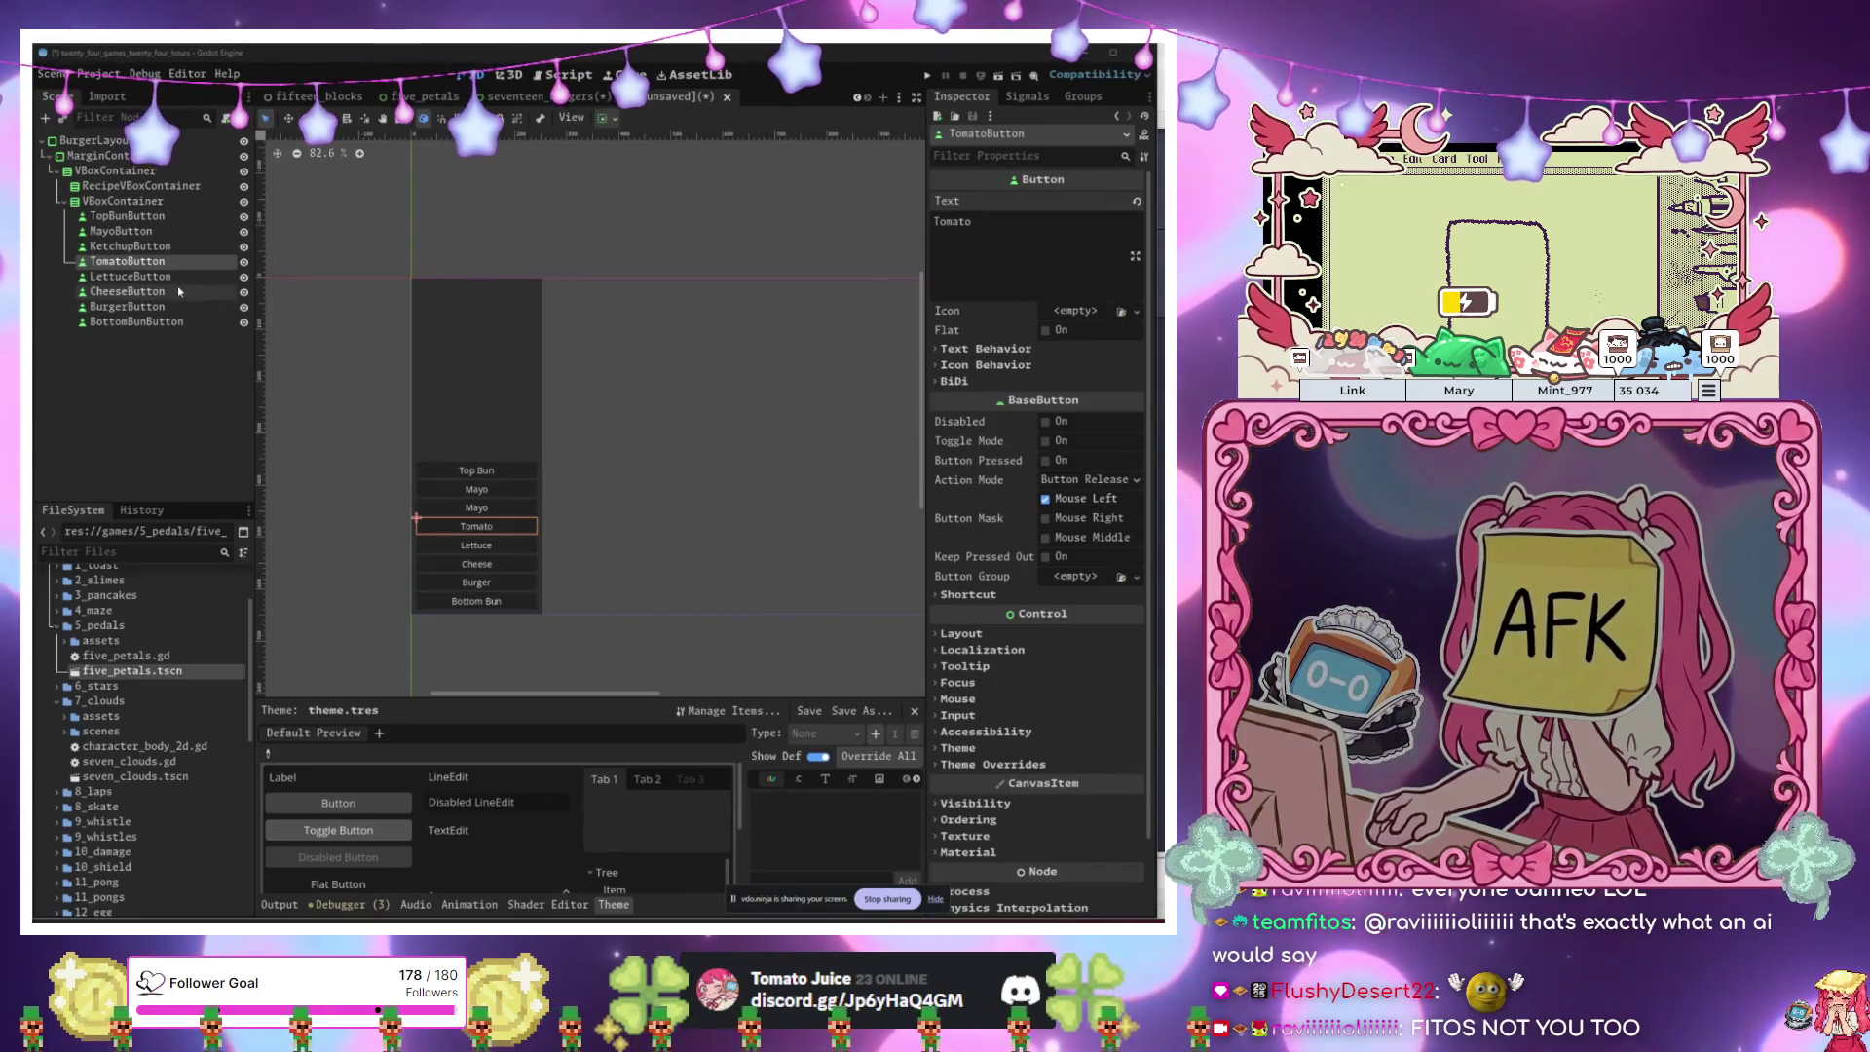
Change KetchupButton's label text from Mayo to 'Ketchup'
{"action": "left_click", "coordinate": [130, 245]}
{"action": "left_click", "coordinate": [1039, 240]}
{"action": "key", "text": "BackSpace"}
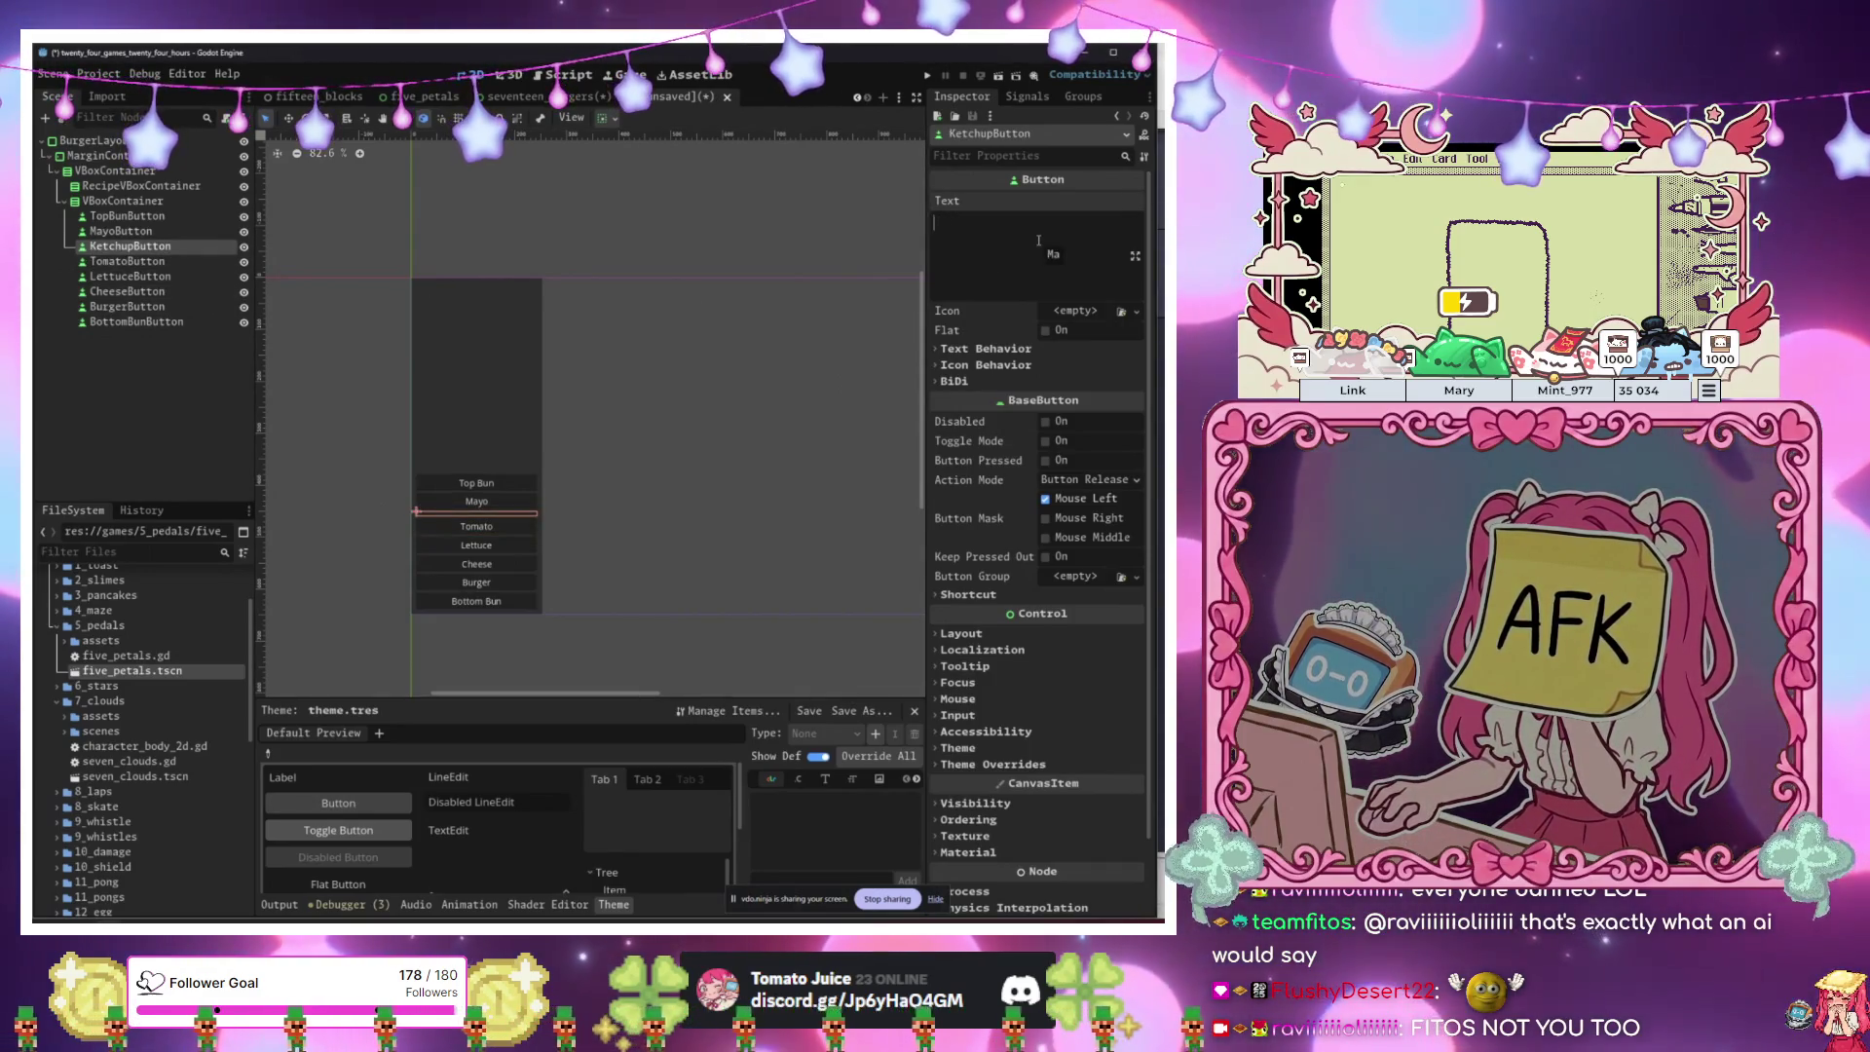
{"action": "type", "text": "Katchu"}
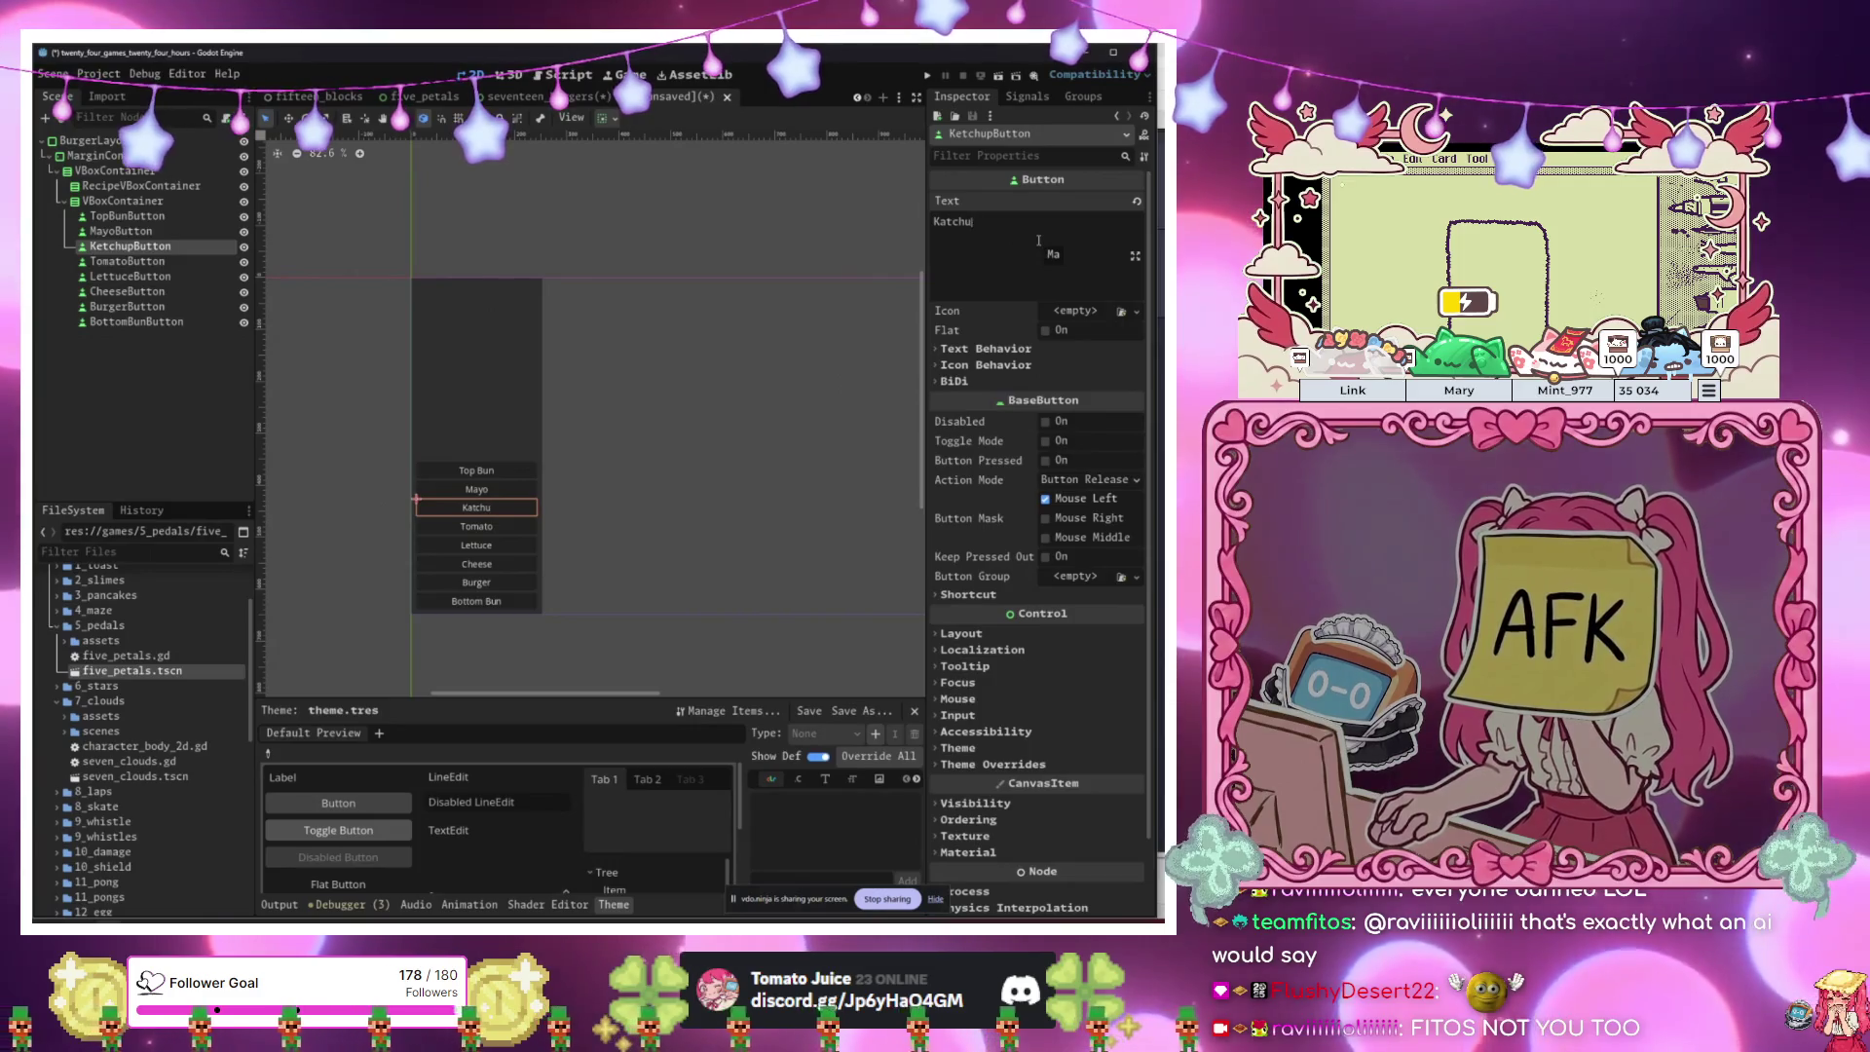
{"action": "key", "text": "BackSpace"}
{"action": "key", "text": "BackSpace"}
{"action": "type", "text": "tchup"}
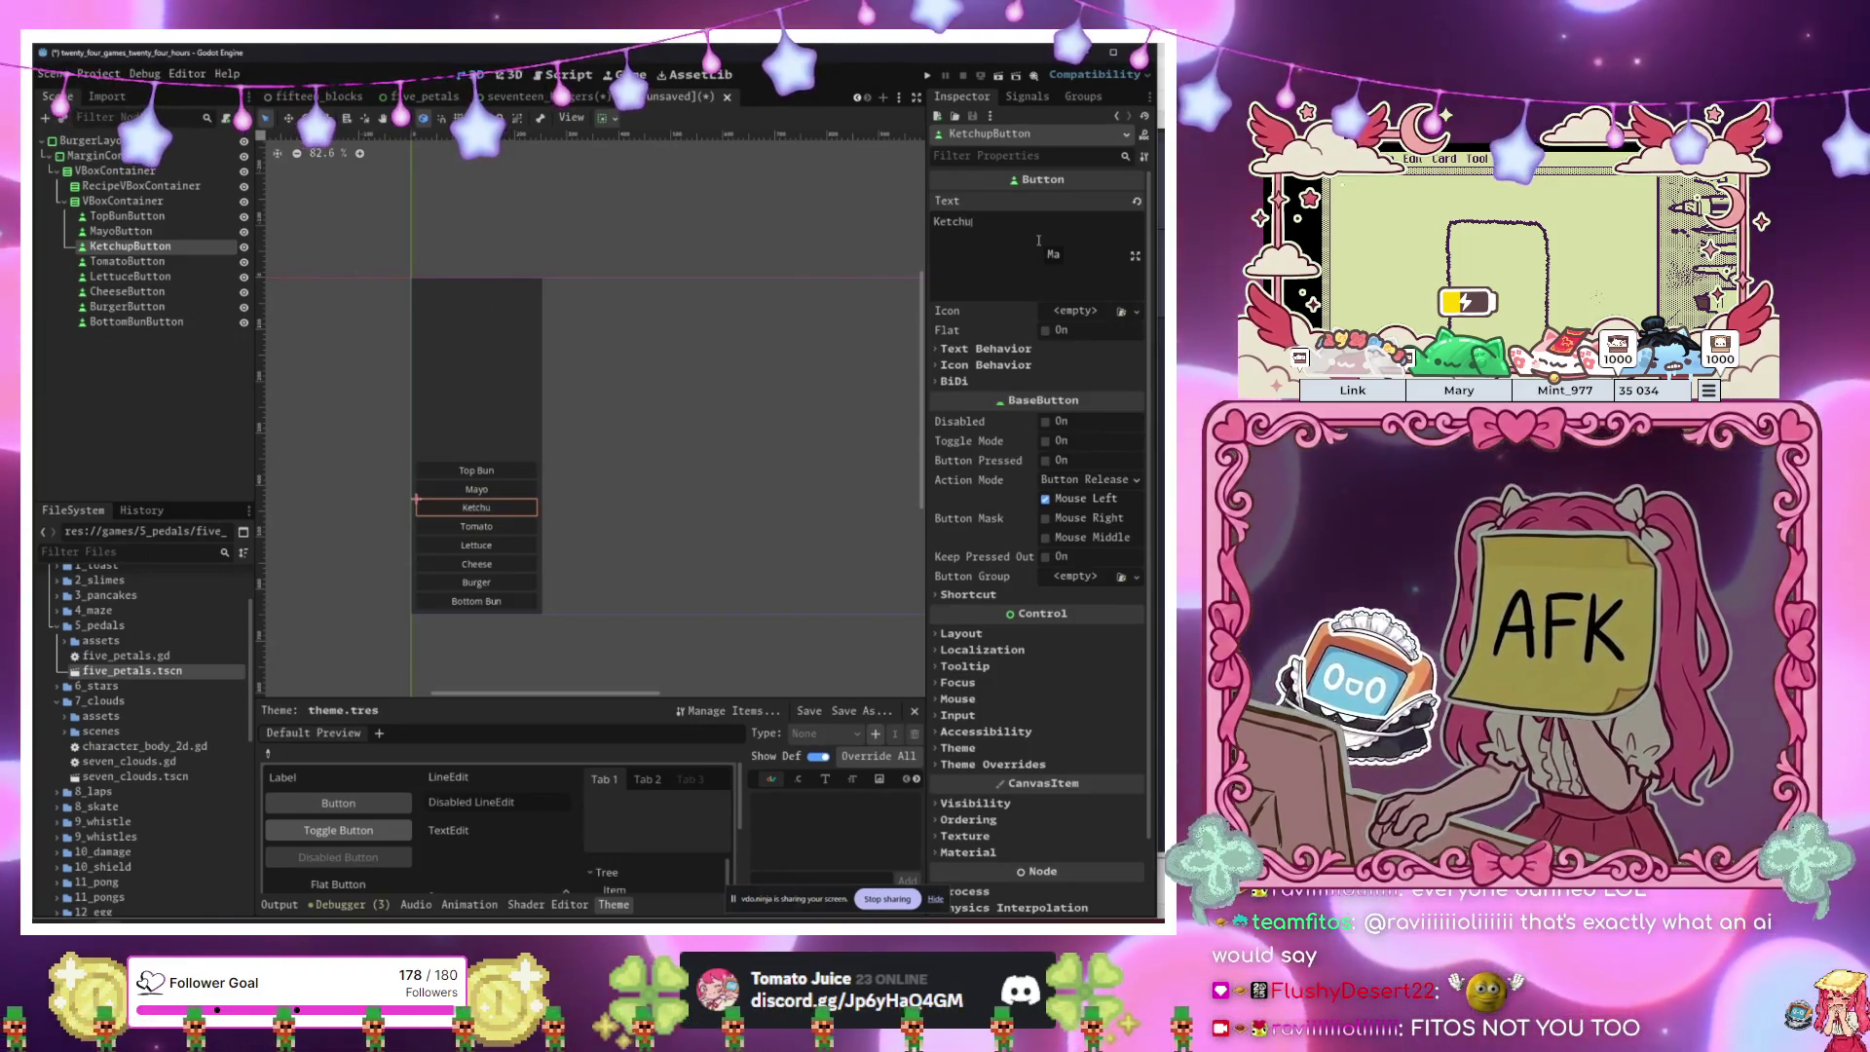
{"action": "left_click", "coordinate": [836, 495]}
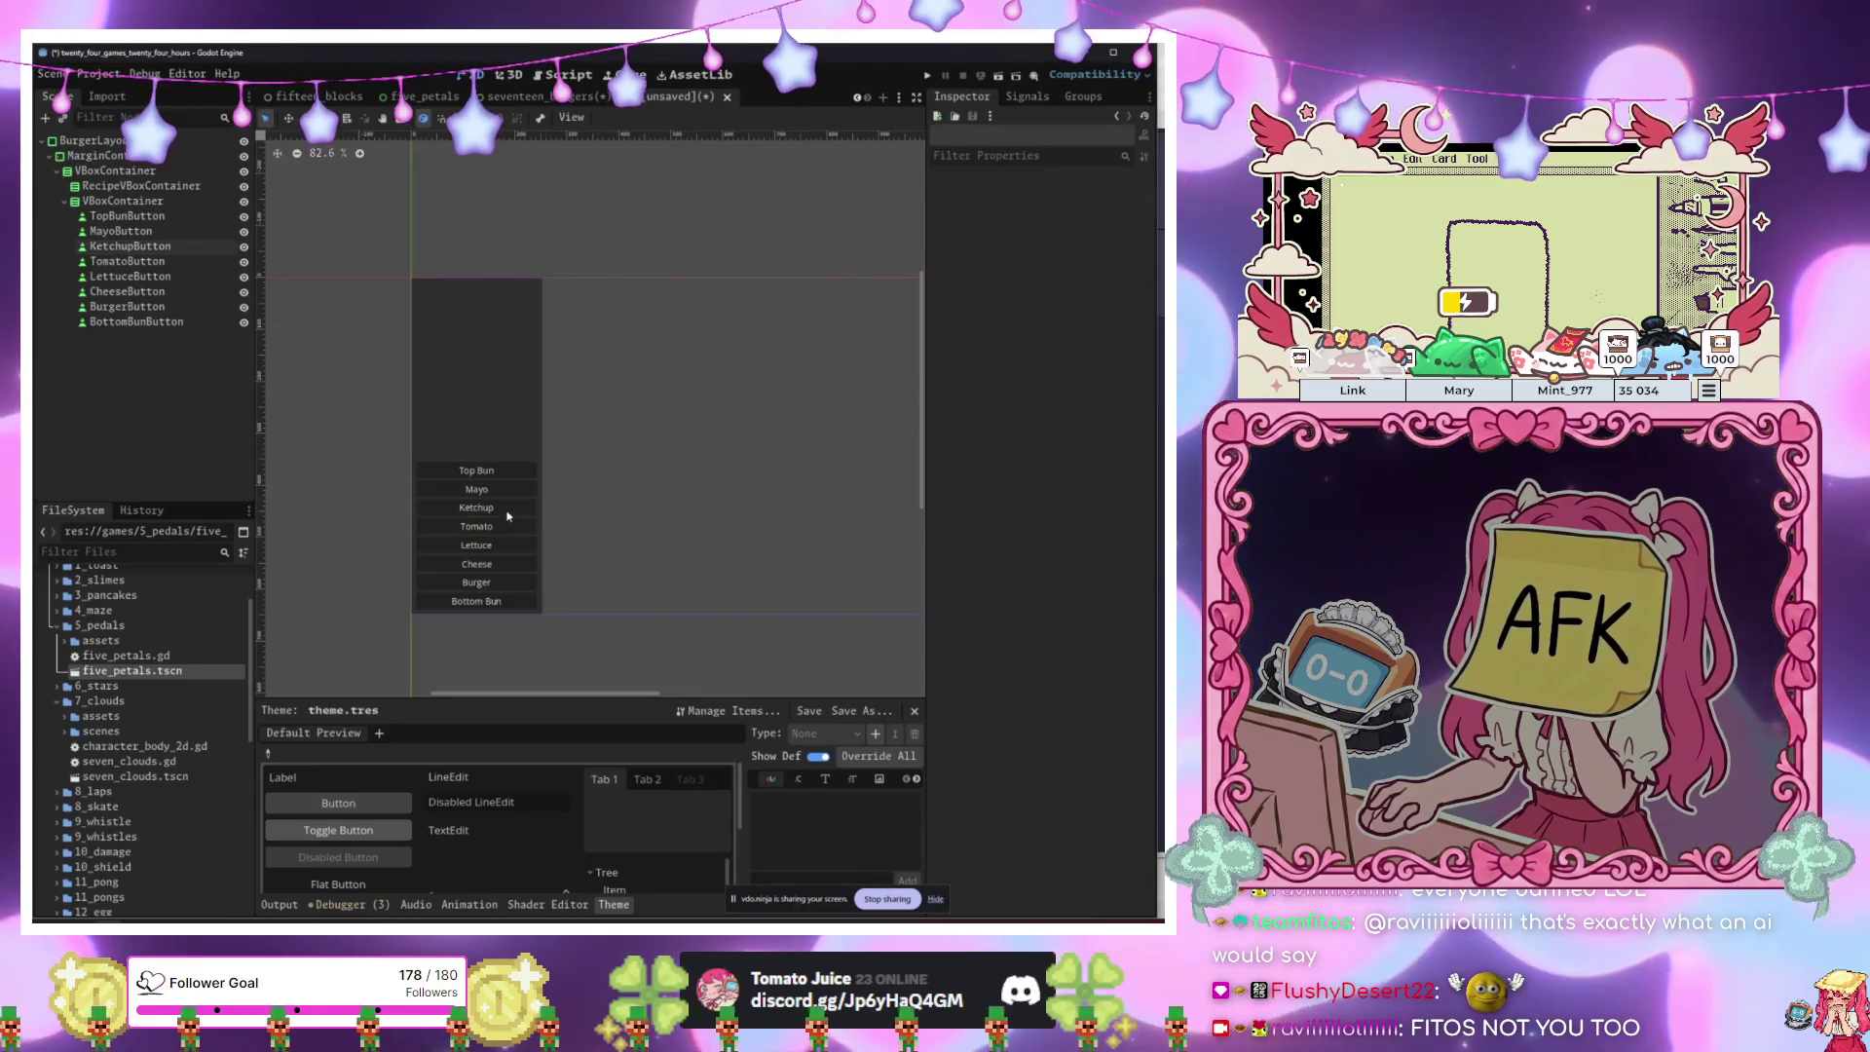
Duplicate TomatoButton as PicklesButton and move it up the column
{"action": "left_click", "coordinate": [476, 489]}
{"action": "left_click", "coordinate": [132, 218]}
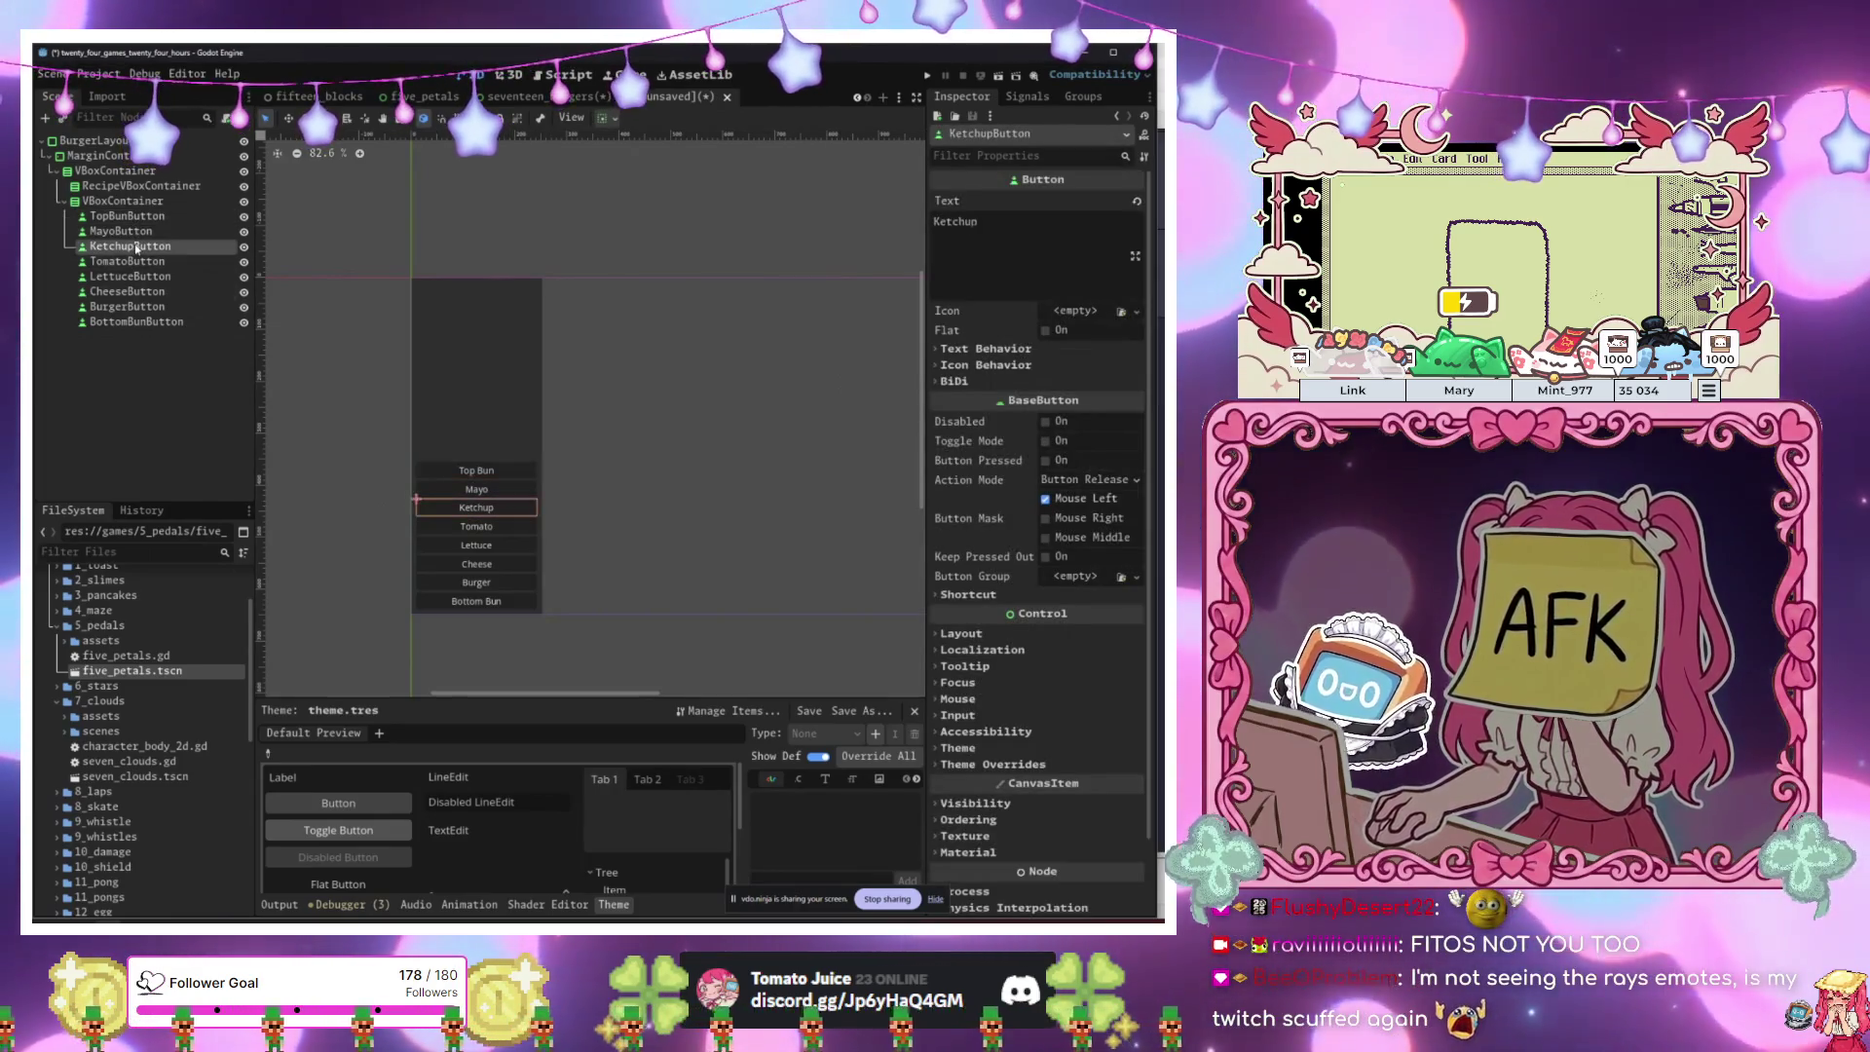
{"action": "left_click", "coordinate": [133, 263]}
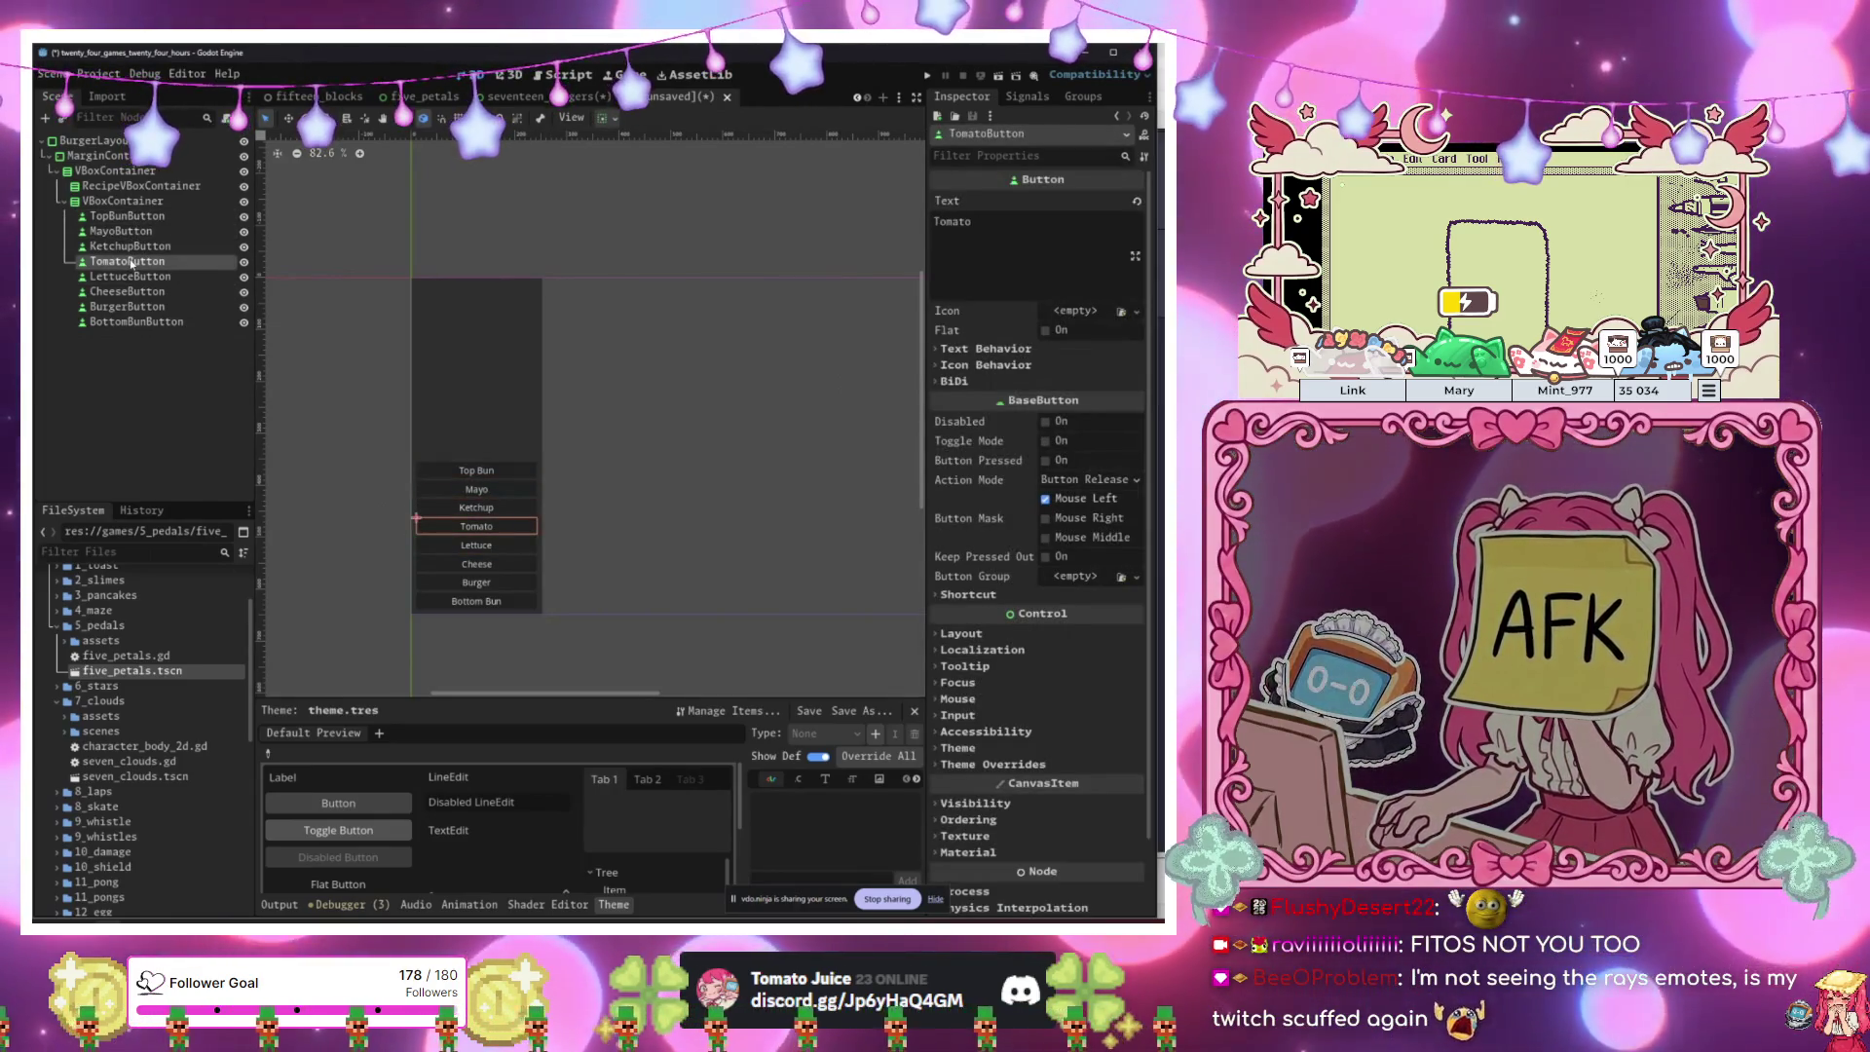
{"action": "key", "text": "ctrl+d"}
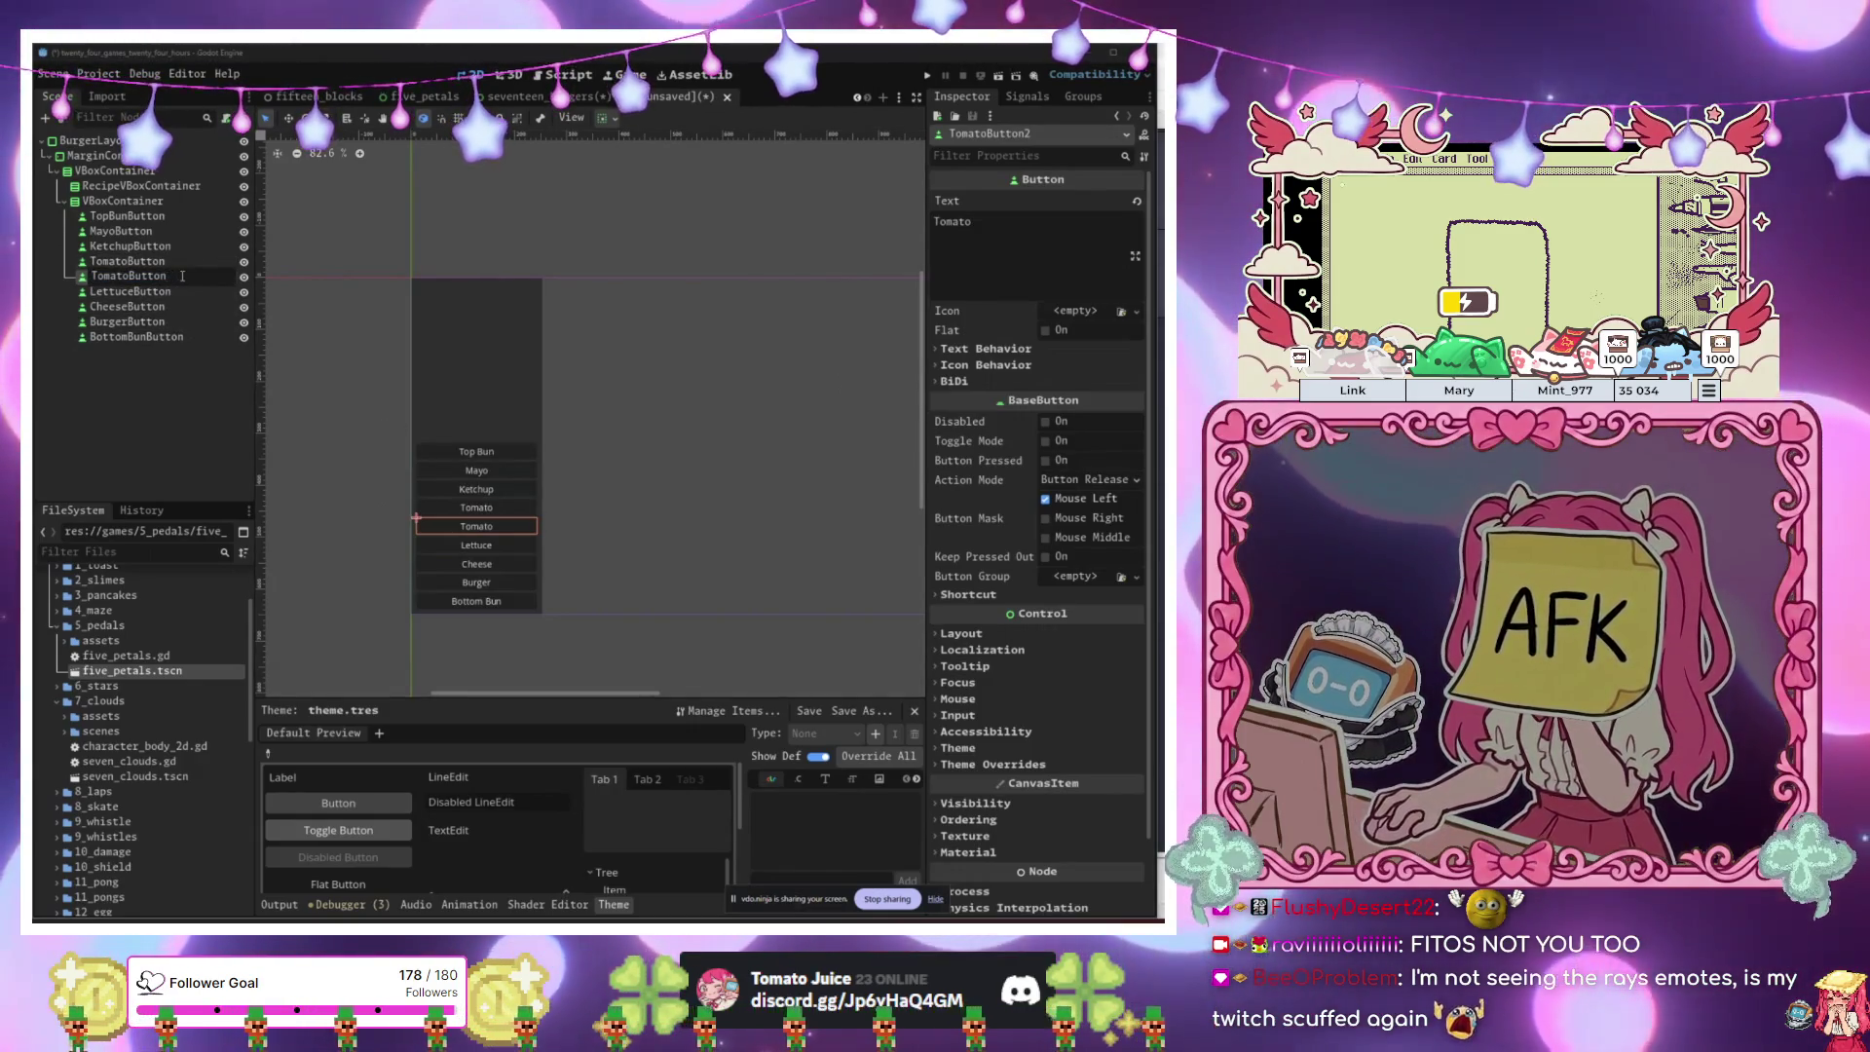
{"action": "key", "text": "BackSpace"}
{"action": "key", "text": "BackSpace"}
{"action": "key", "text": "BackSpace"}
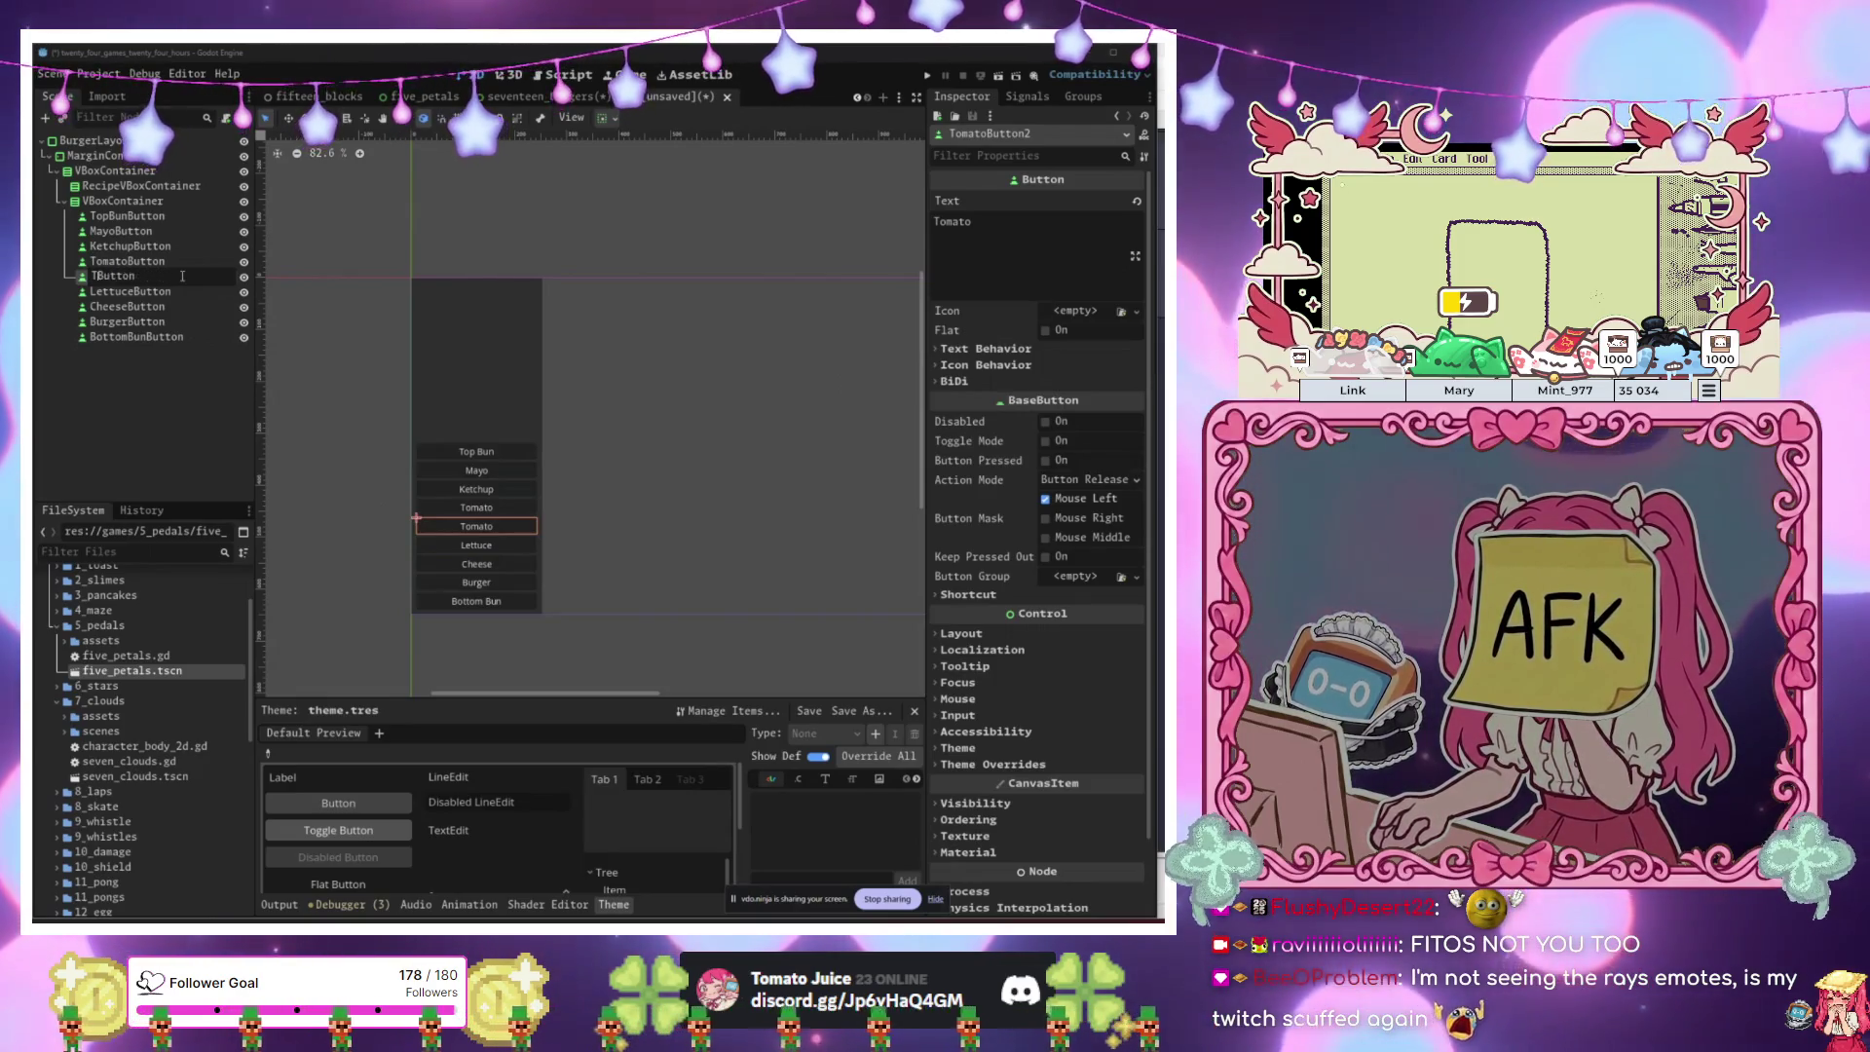
{"action": "type", "text": "Pickles"}
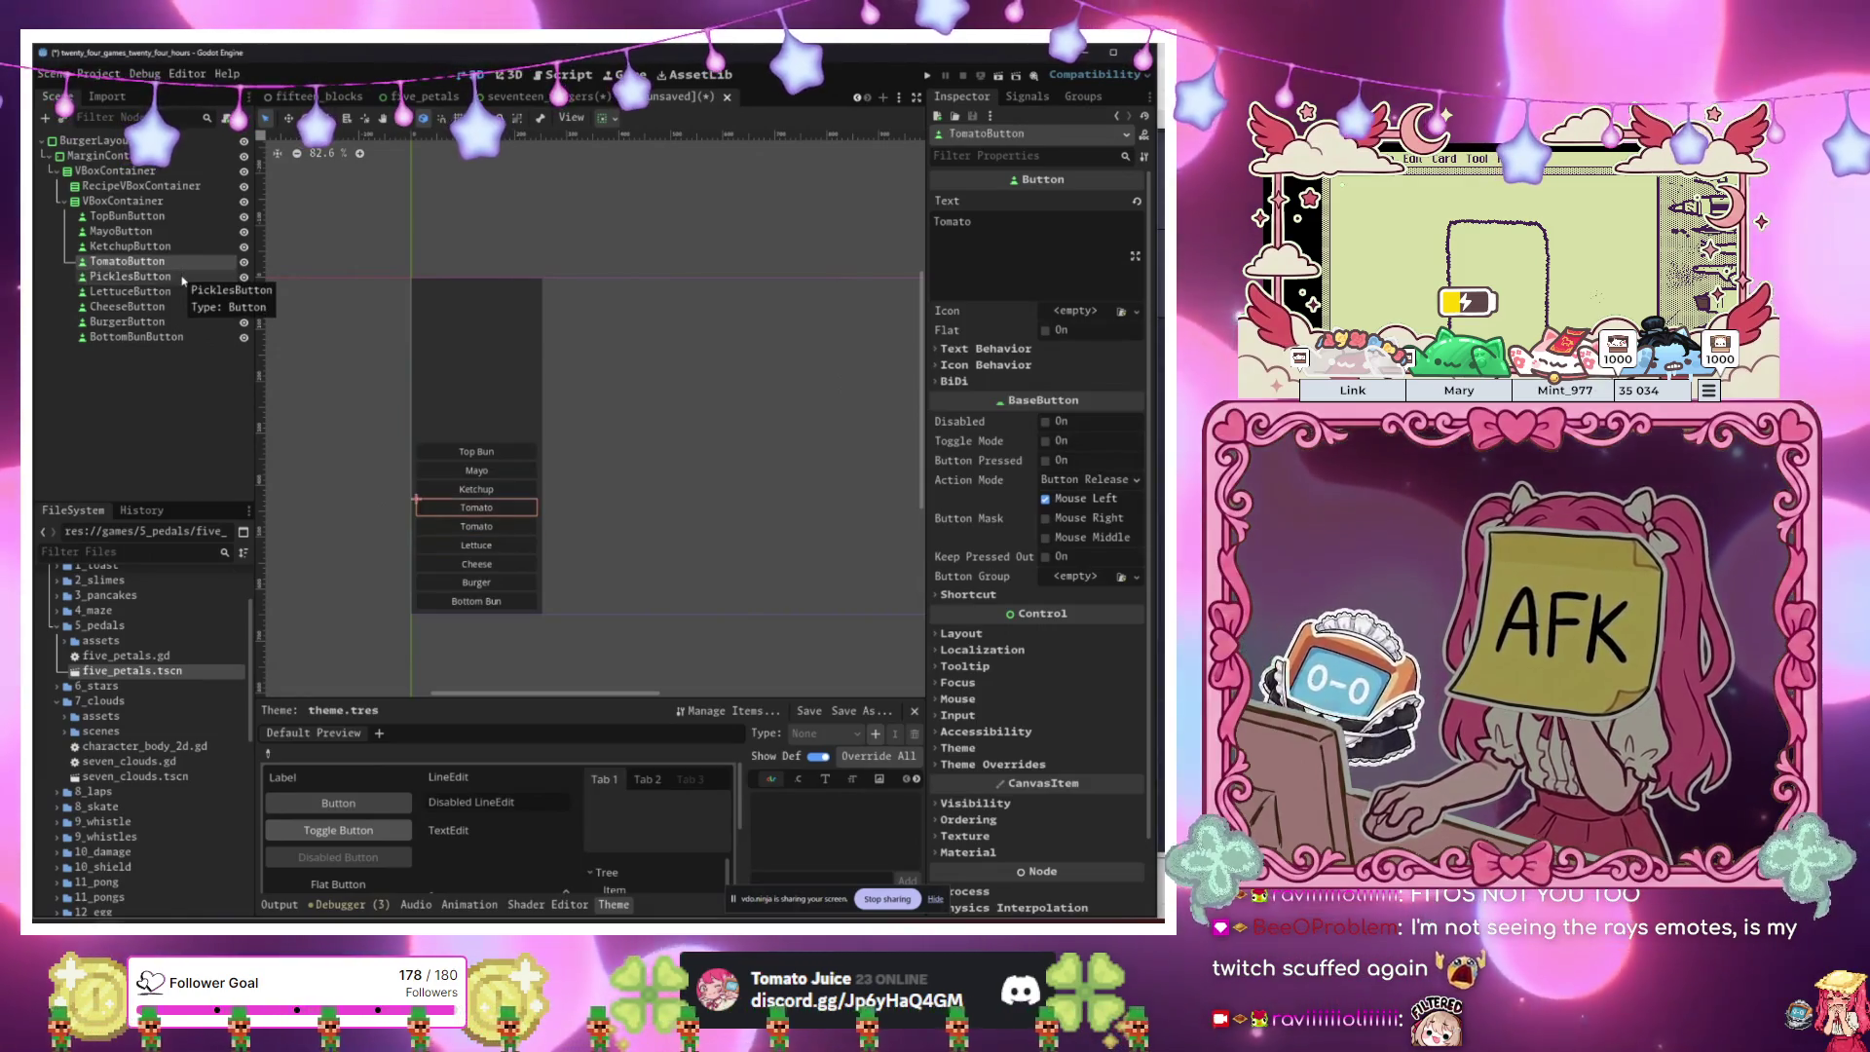
{"action": "key", "text": "ctrl+Up"}
{"action": "key", "text": "ctrl+Up"}
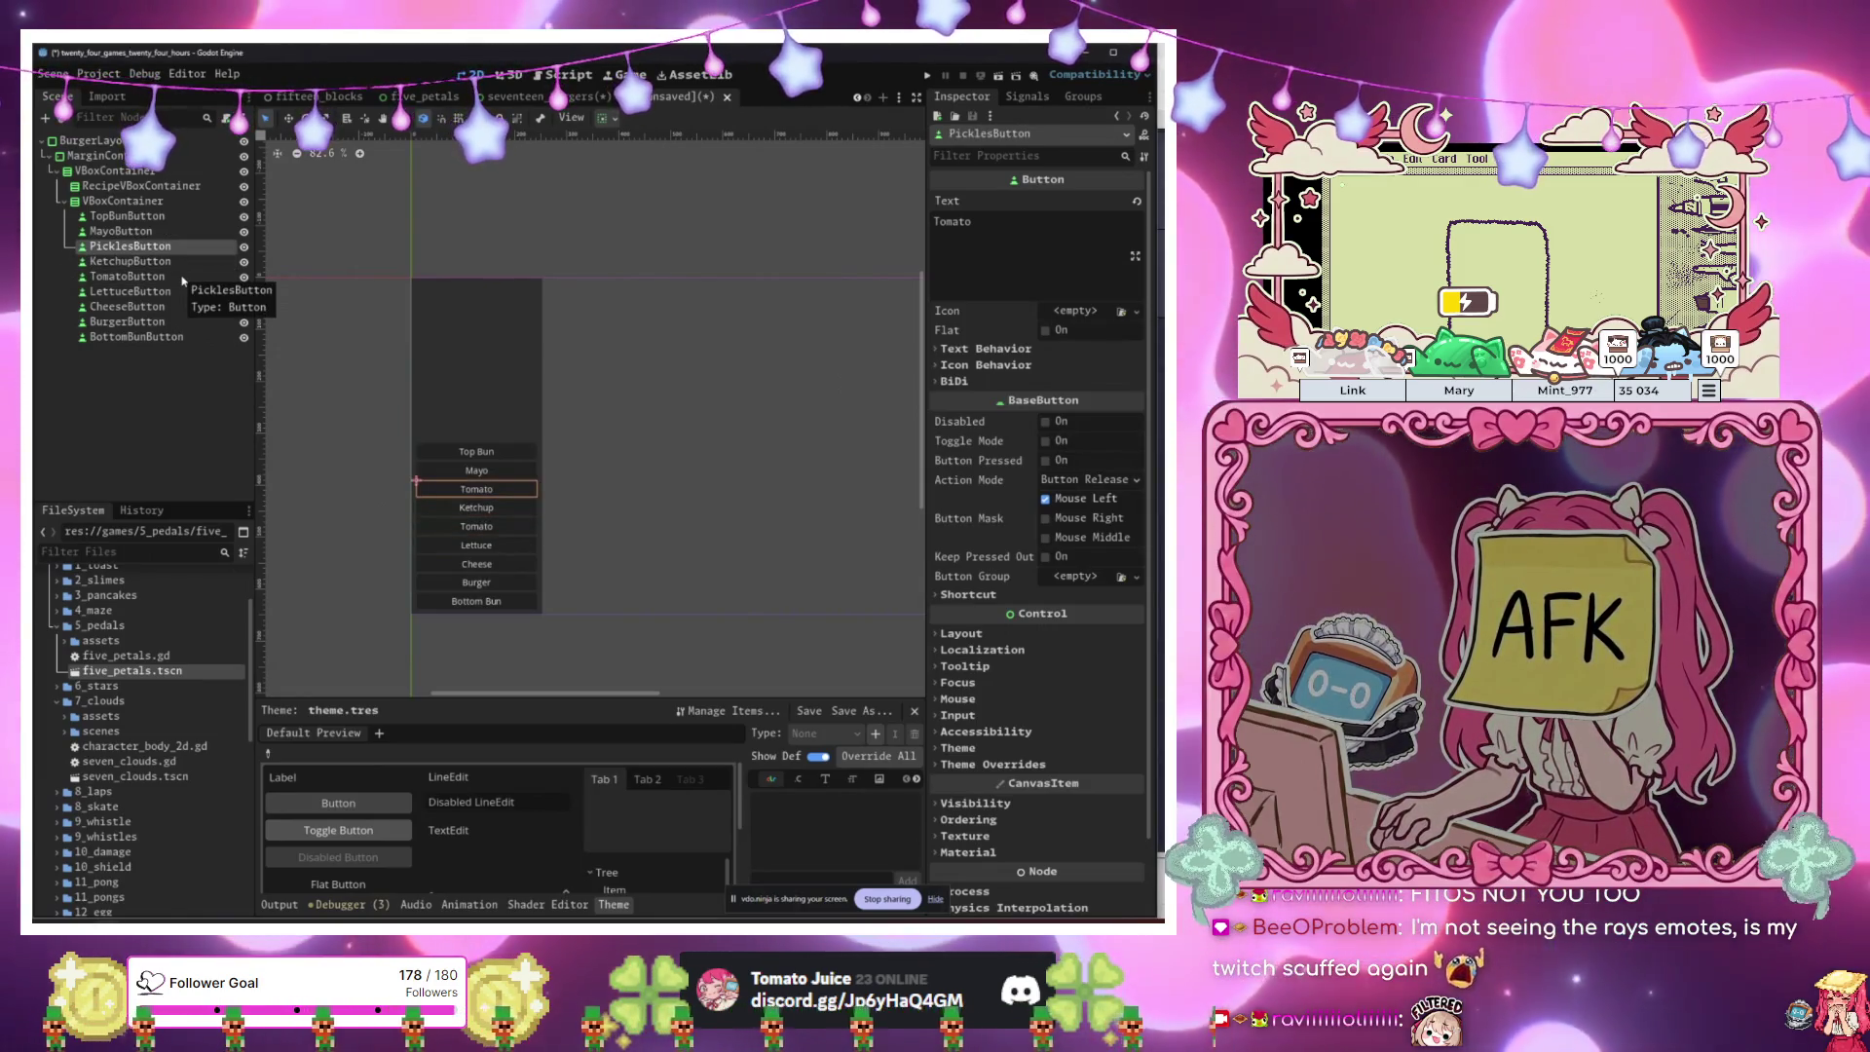
Label the new button 'Pickles' and place it directly below KetchupButton
{"action": "left_click", "coordinate": [1030, 220]}
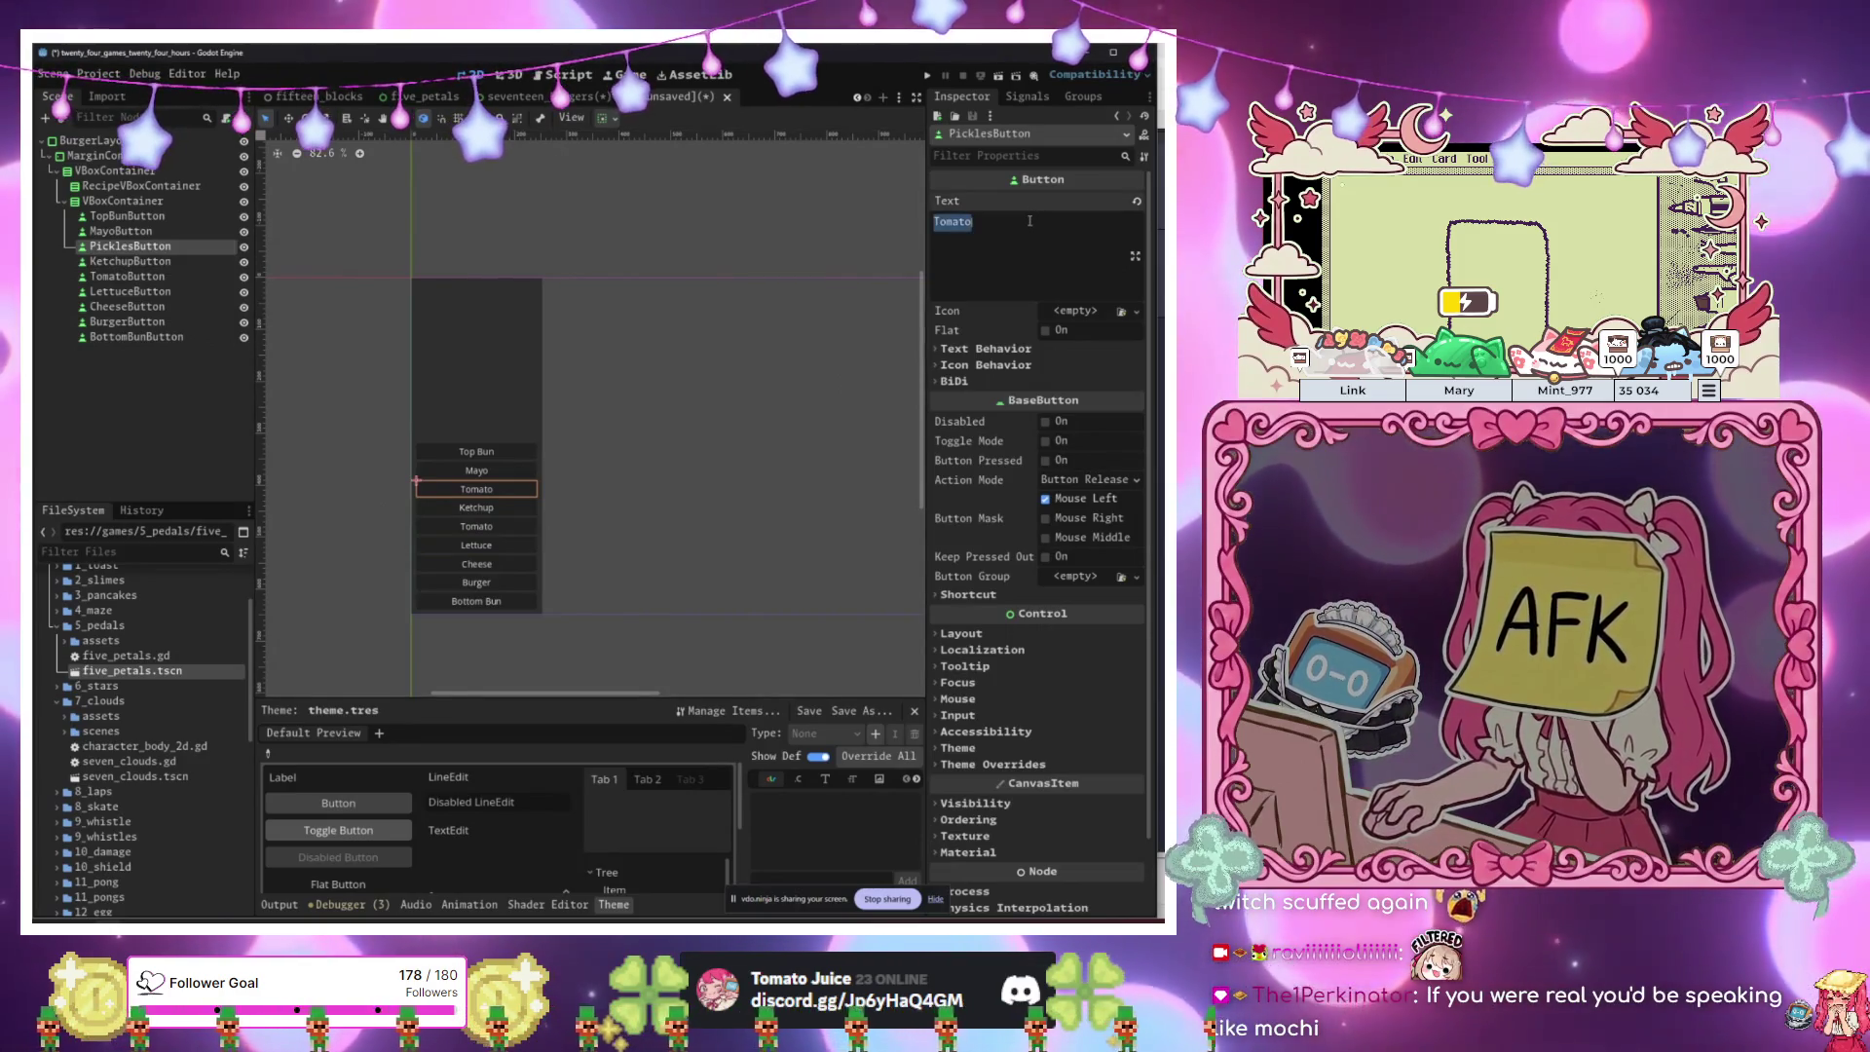
{"action": "type", "text": "Pickles"}
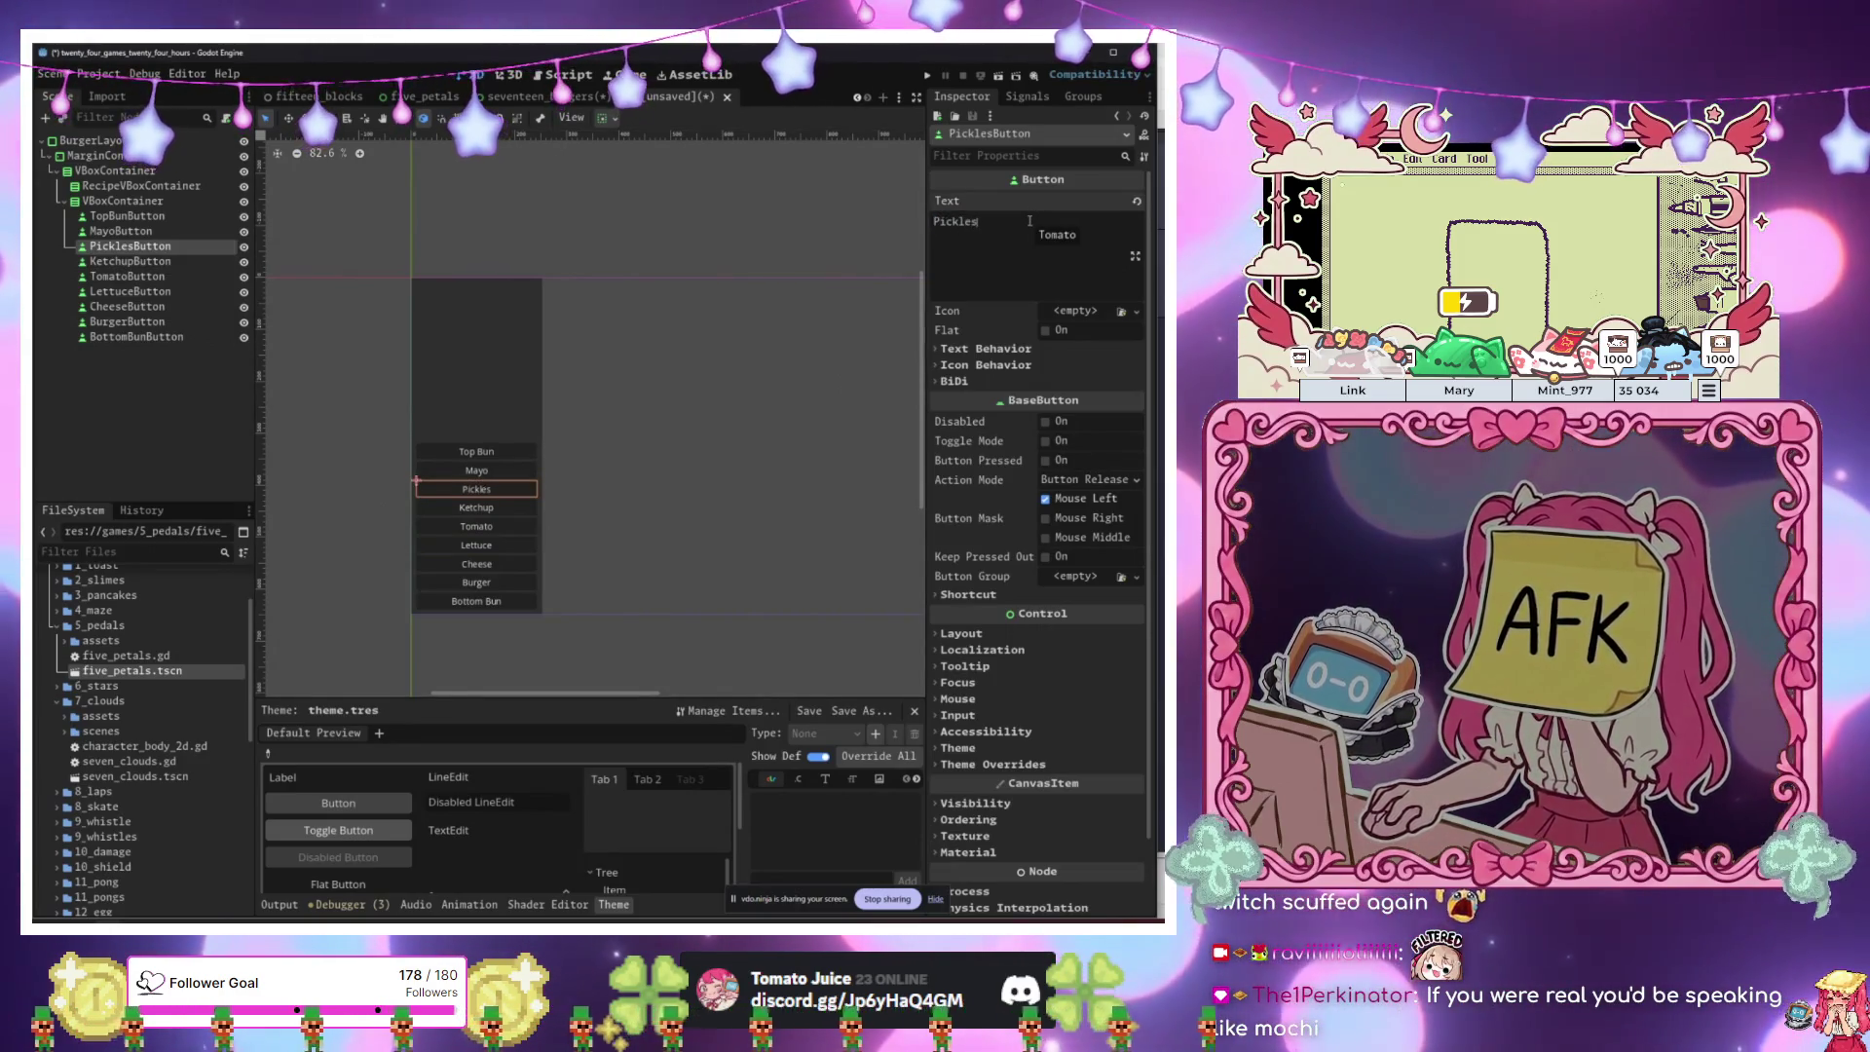
{"action": "left_click", "coordinate": [154, 262]}
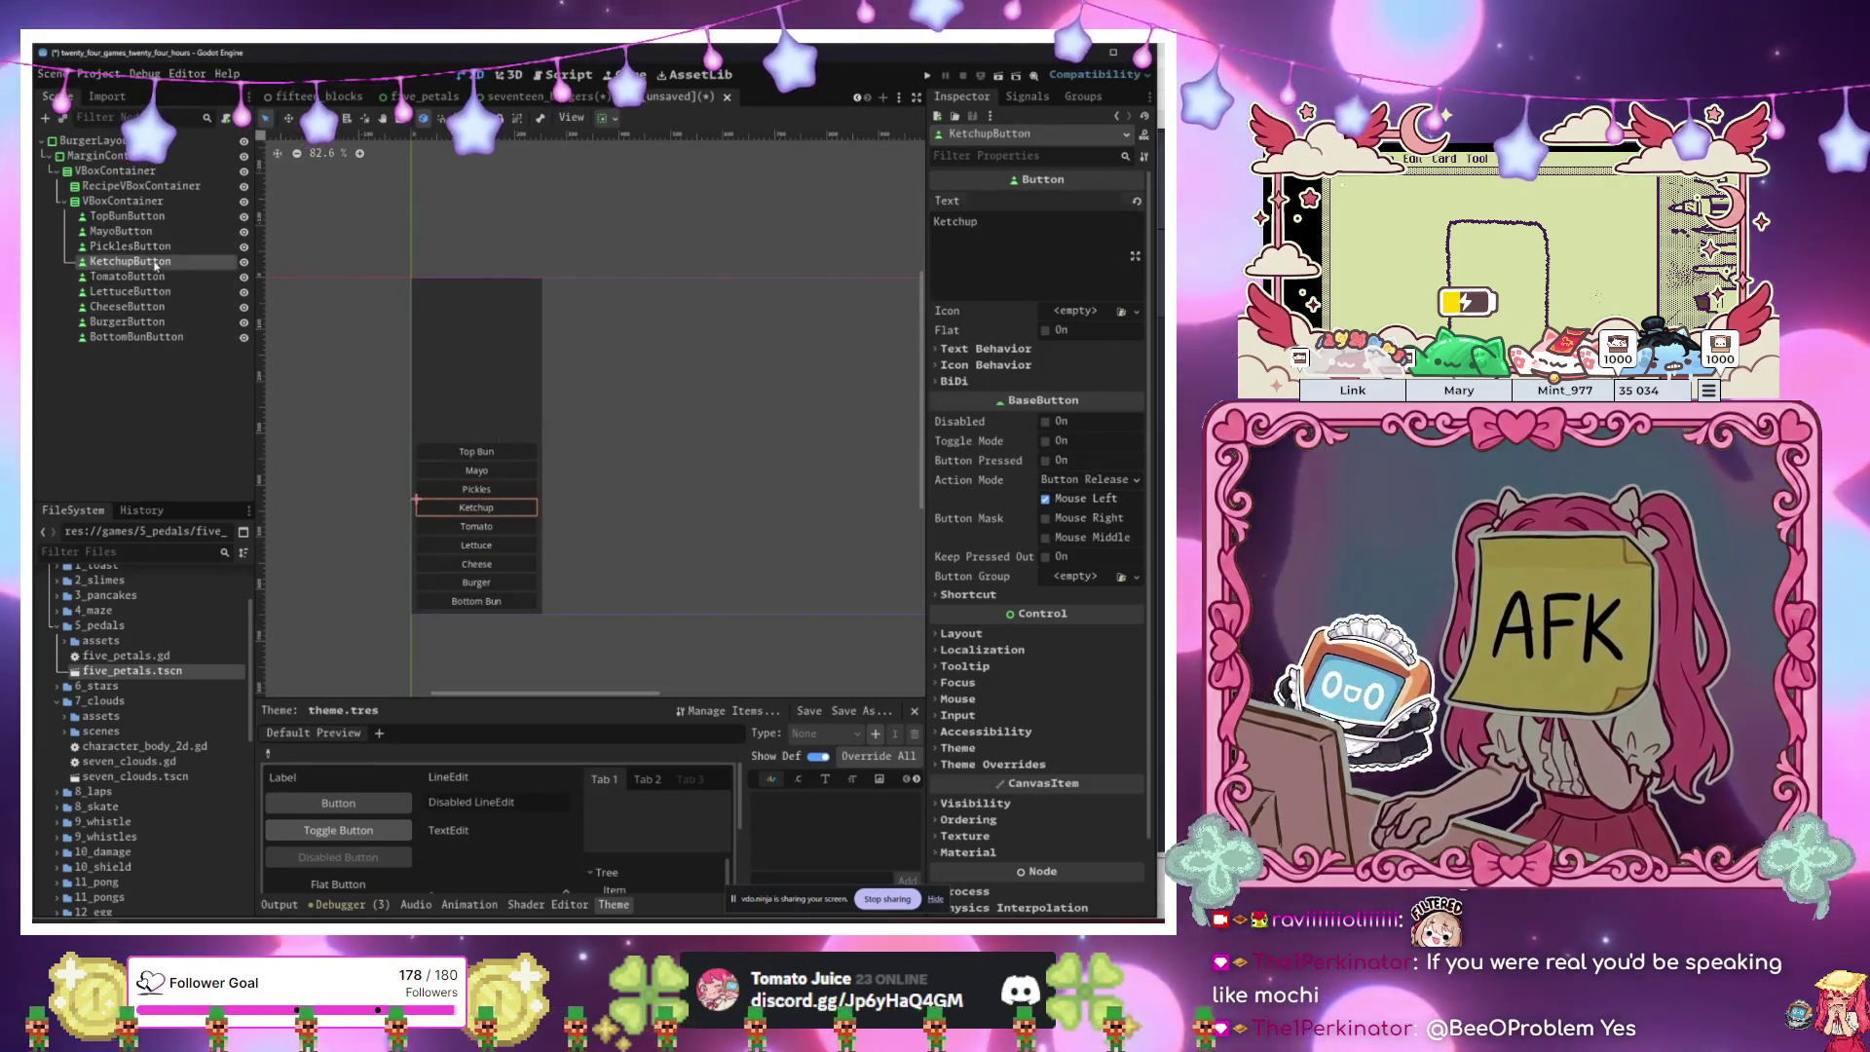
{"action": "left_click", "coordinate": [156, 249]}
{"action": "left_click_drag", "start_coordinate": [154, 276], "coordinate": [154, 269]}
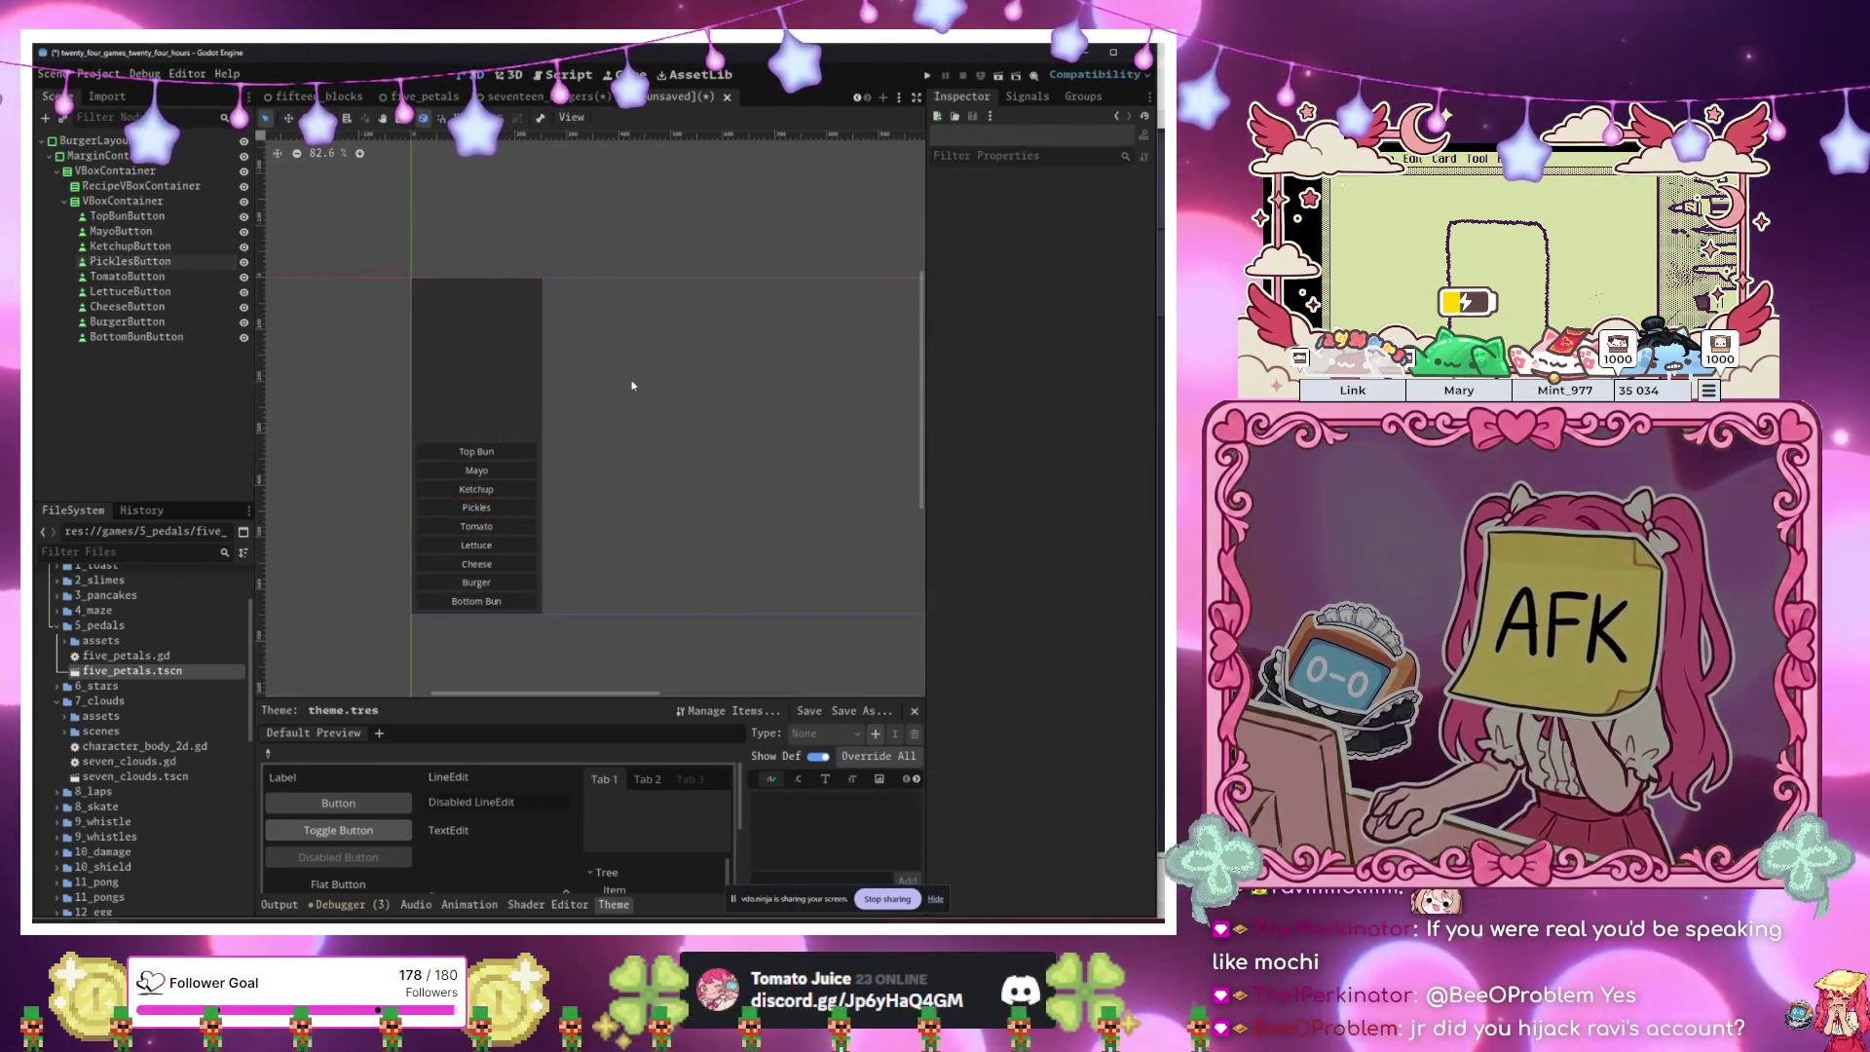
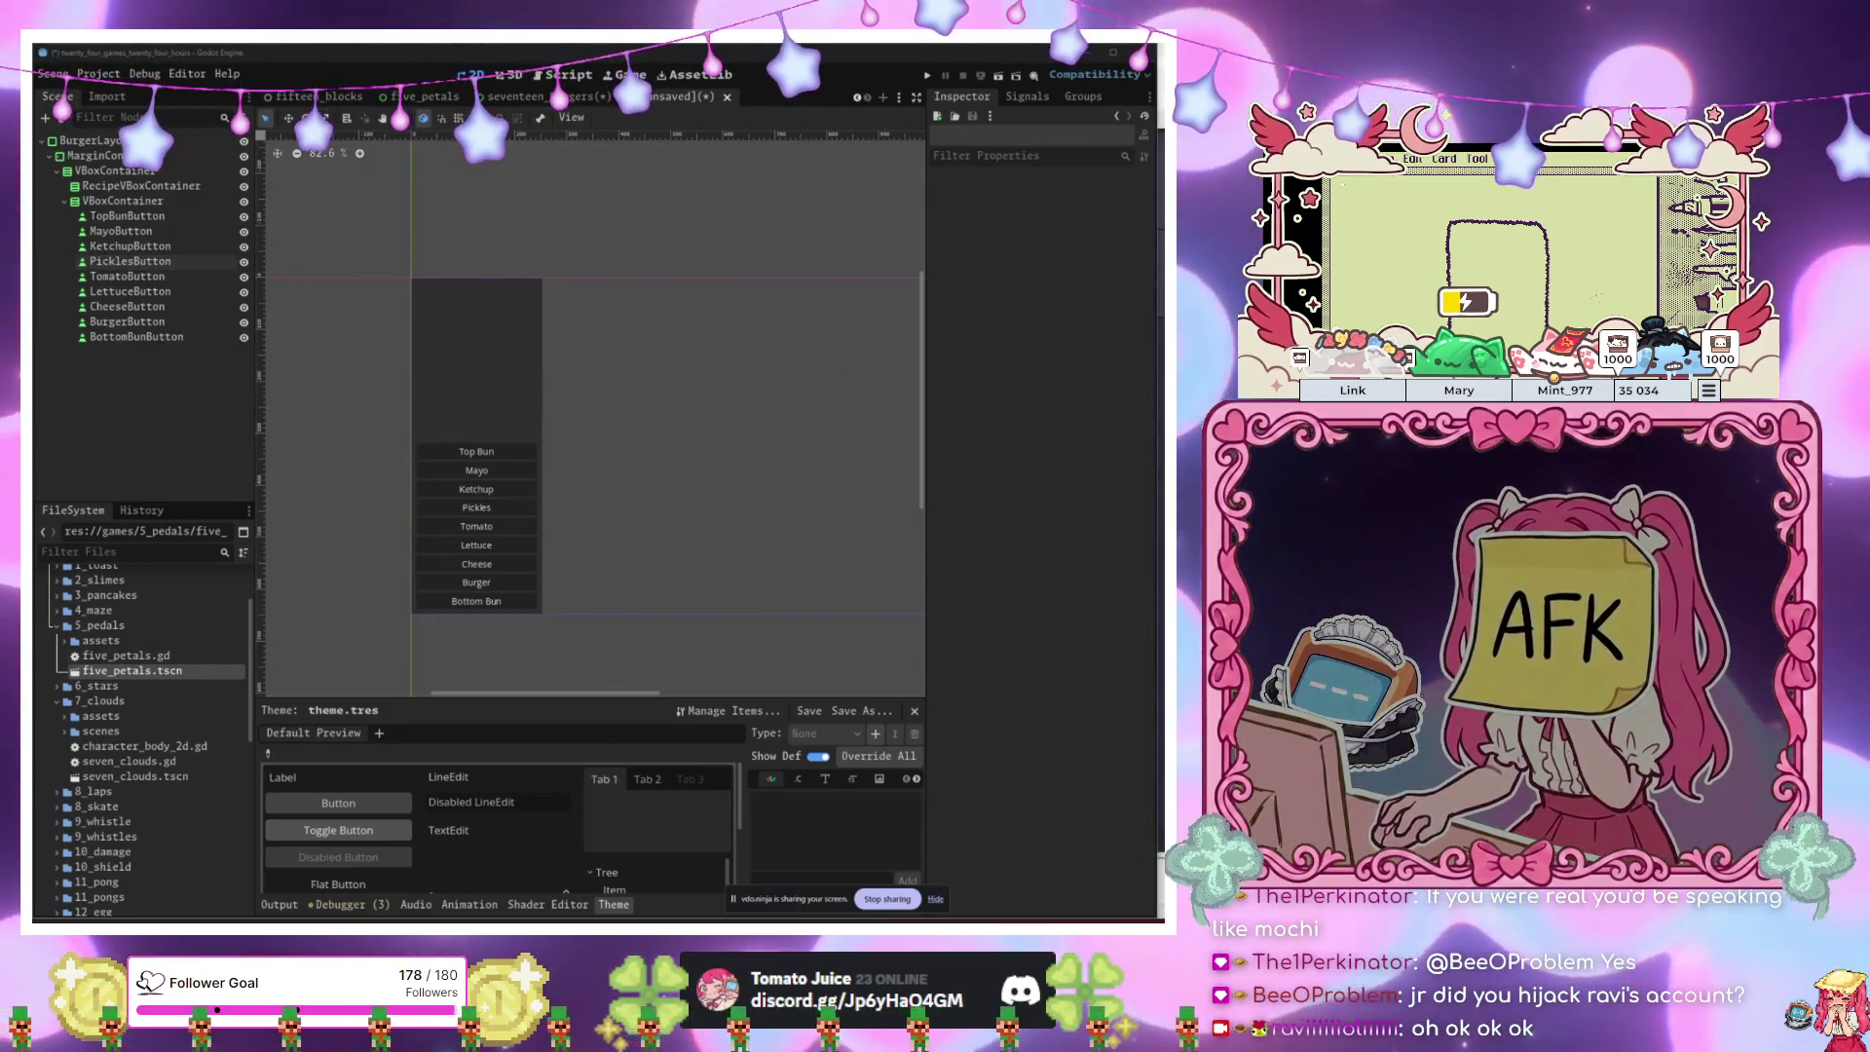
Inspect the inner VBoxContainer and the BurgerButton's properties on the canvas
{"action": "left_click", "coordinate": [490, 419]}
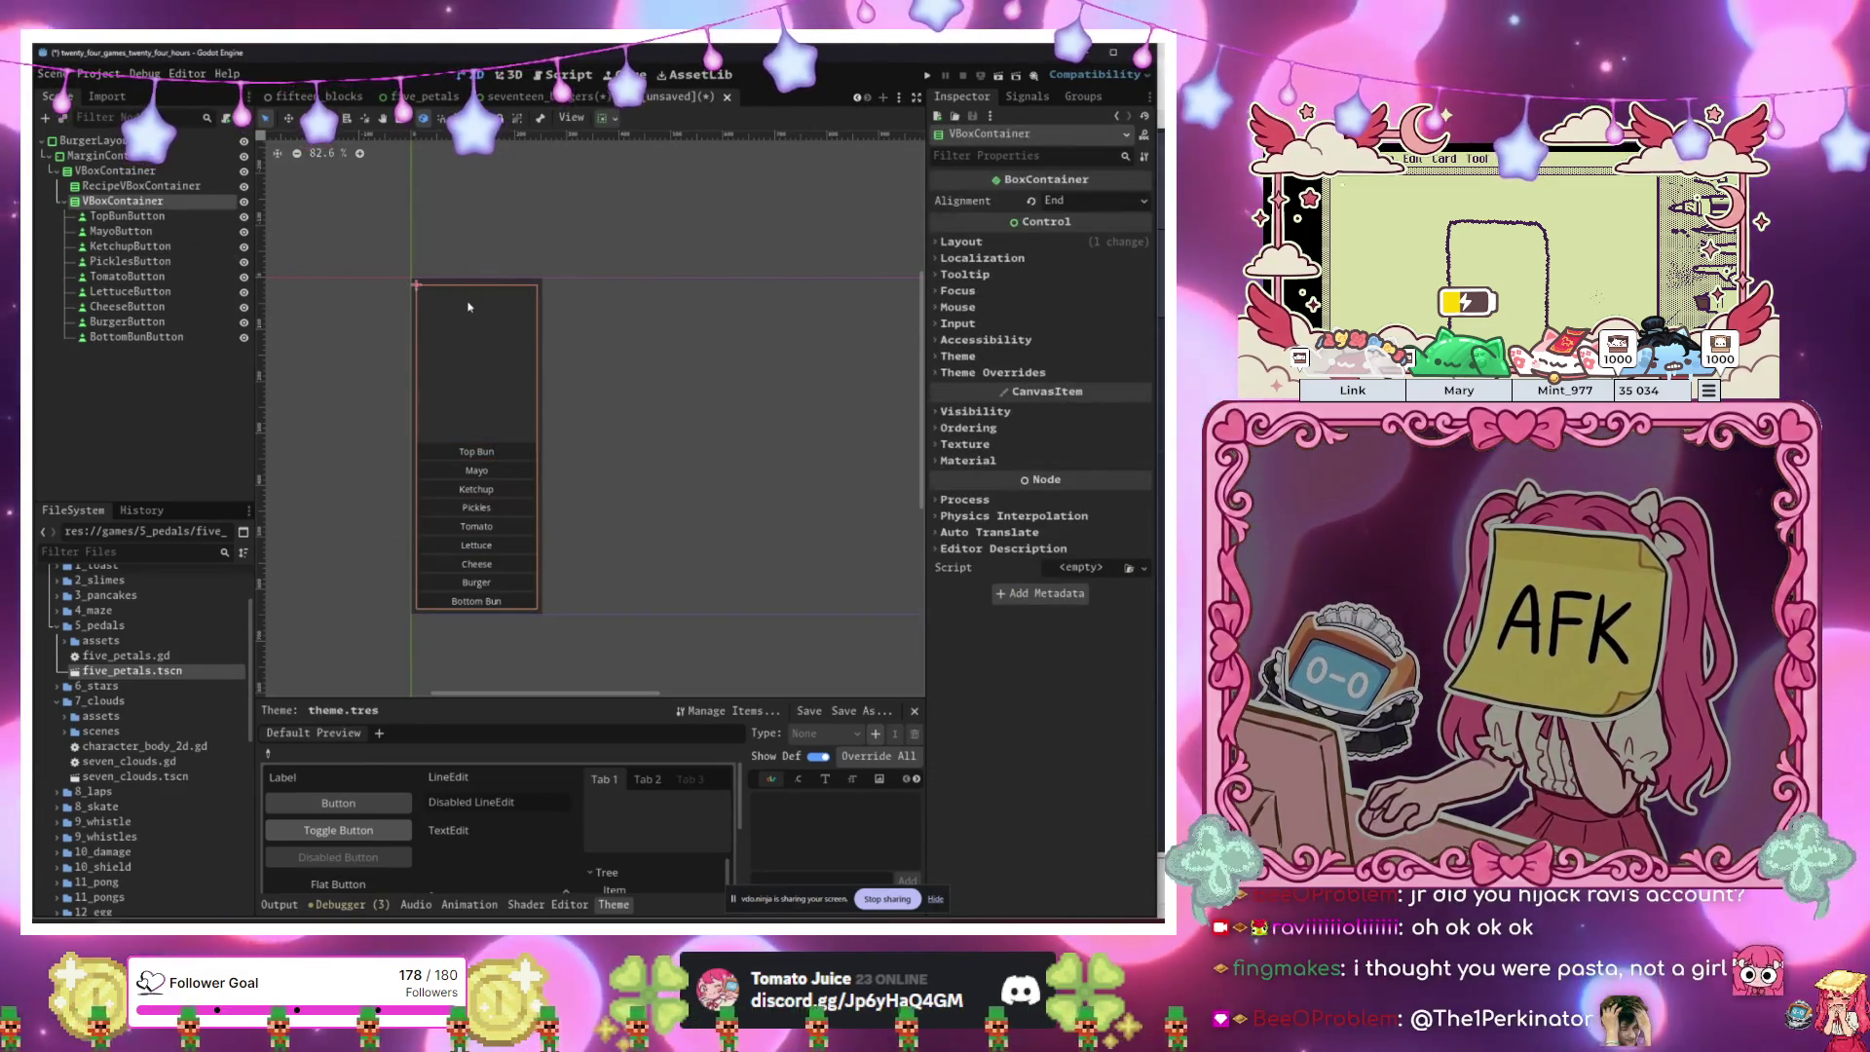
{"action": "left_click", "coordinate": [639, 459]}
{"action": "scroll", "coordinate": [652, 471], "scroll_direction": "down", "scroll_amount": 1}
{"action": "mouse_move", "coordinate": [652, 471]}
{"action": "left_mouse_down"}
{"action": "mouse_move", "coordinate": [514, 459]}
{"action": "mouse_move", "coordinate": [447, 521]}
{"action": "left_mouse_up"}
{"action": "scroll", "coordinate": [447, 521], "scroll_direction": "up", "scroll_amount": 2}
{"action": "left_click", "coordinate": [412, 540]}
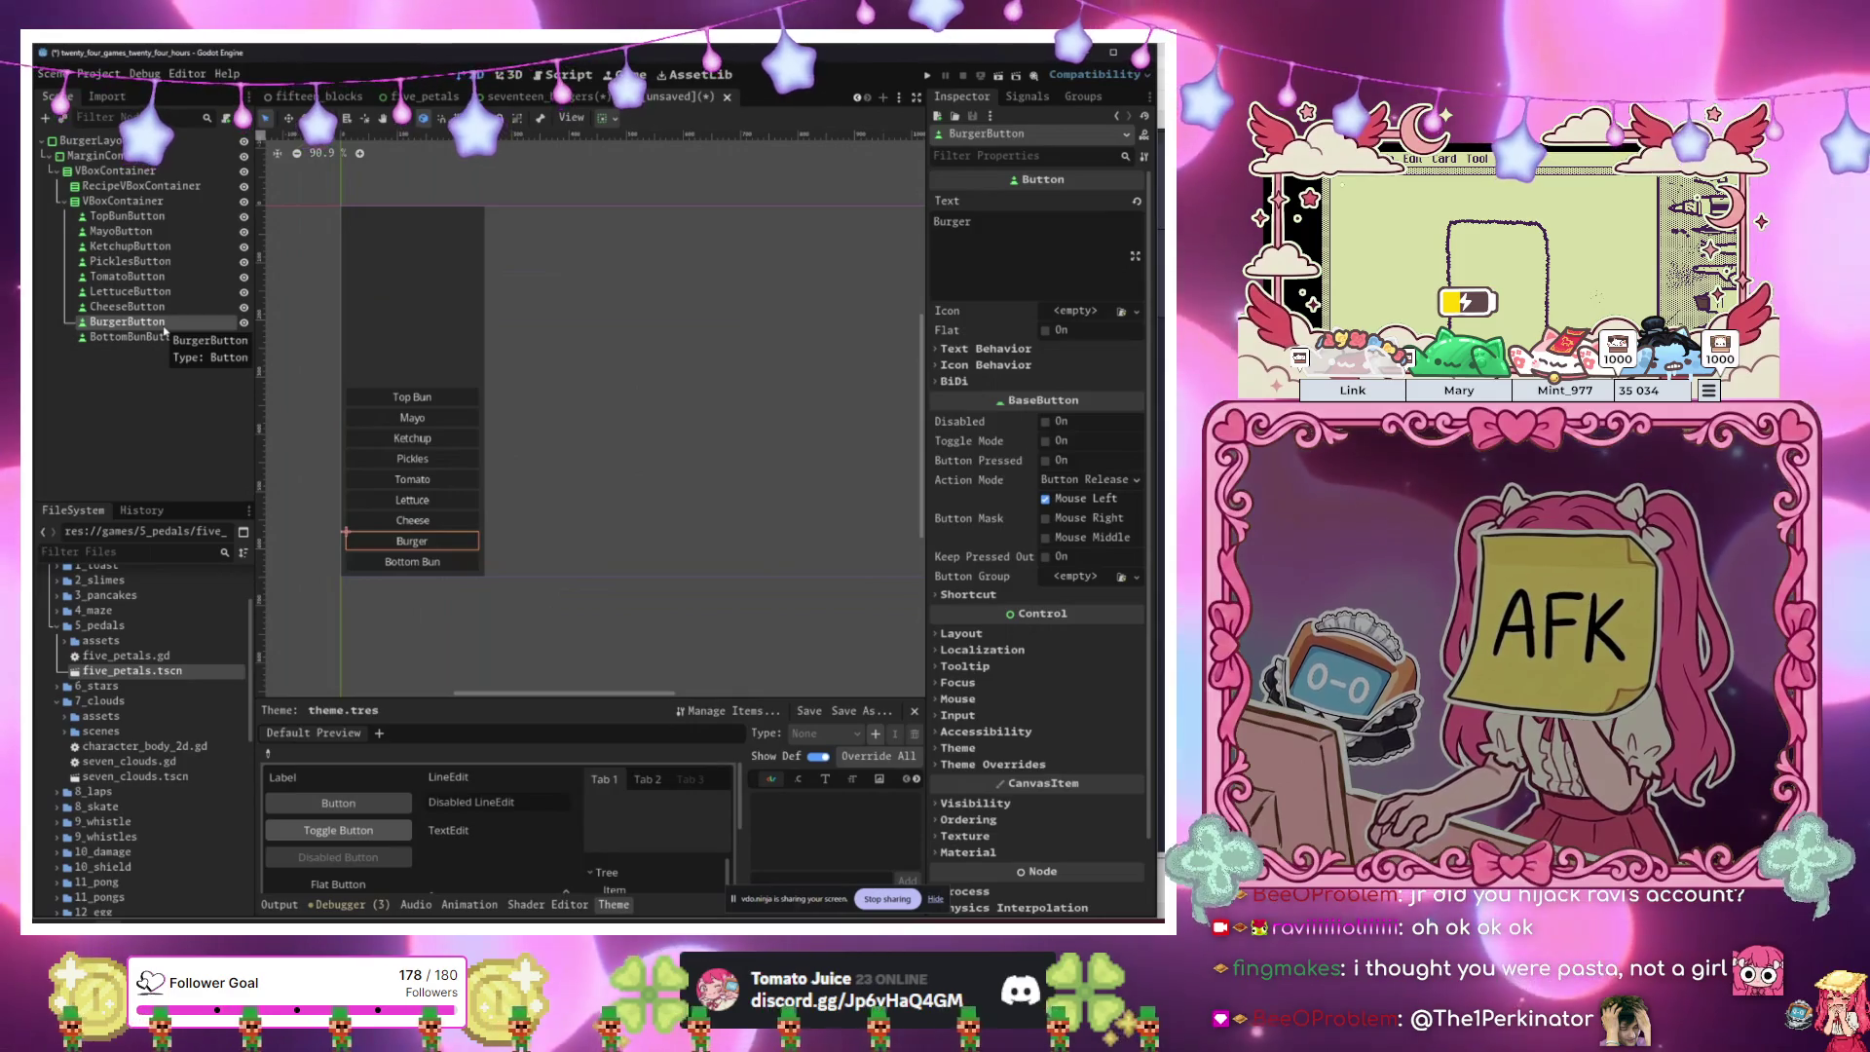
Check the Top Bun and Tomato buttons' text and their VBoxContainer, then go to seventeen_burgers
{"action": "left_click", "coordinate": [146, 216]}
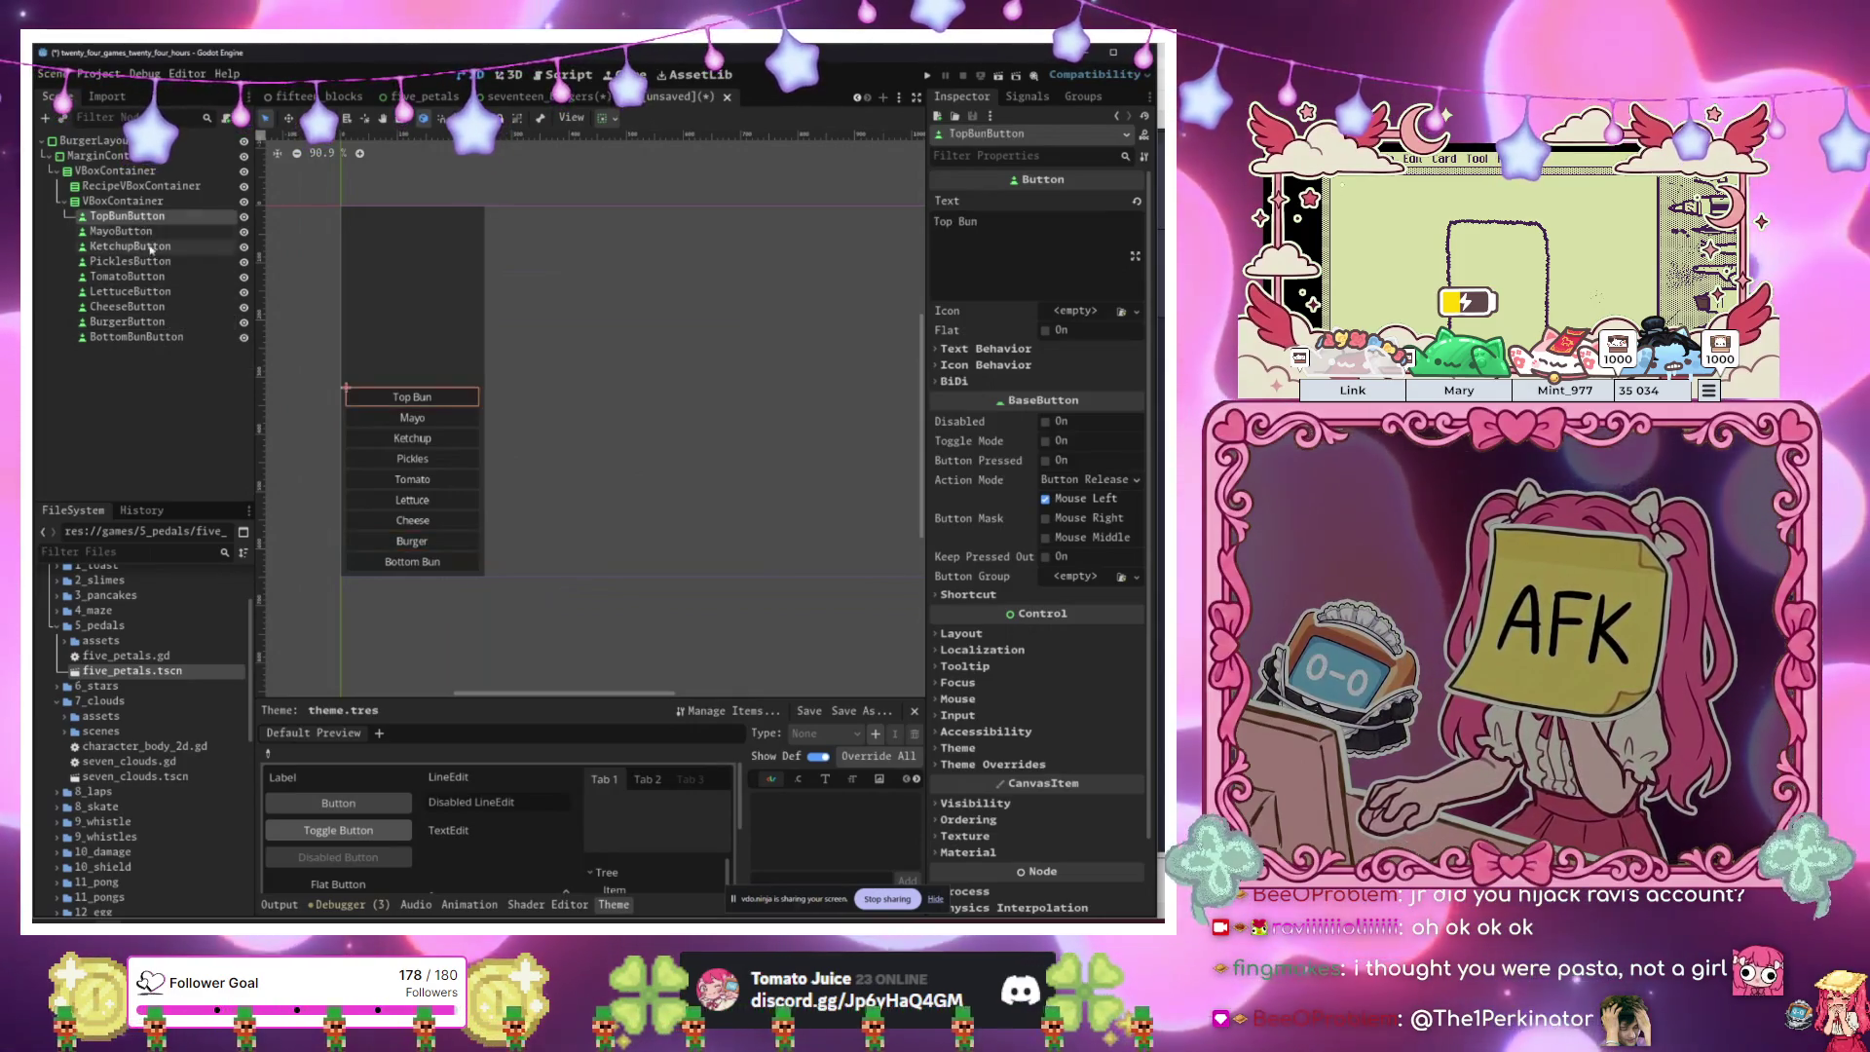
{"action": "left_click", "coordinate": [126, 276]}
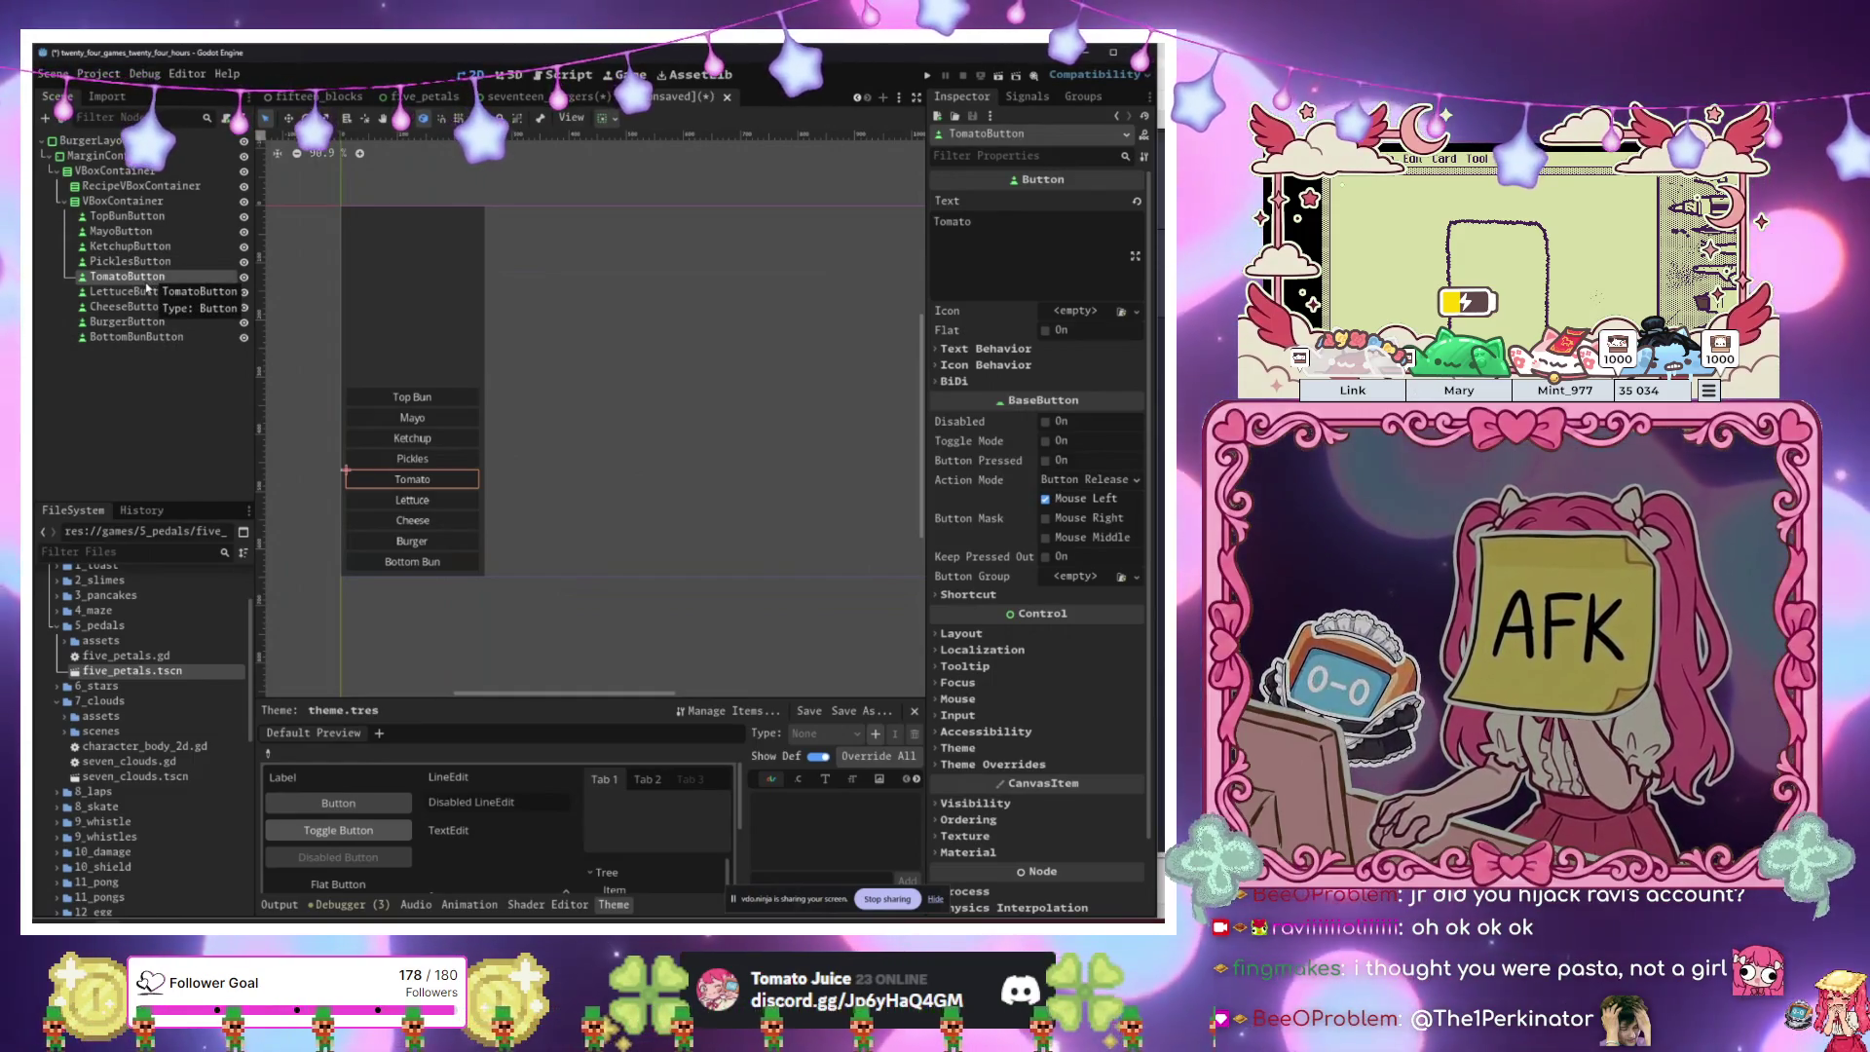
{"action": "left_click", "coordinate": [410, 321]}
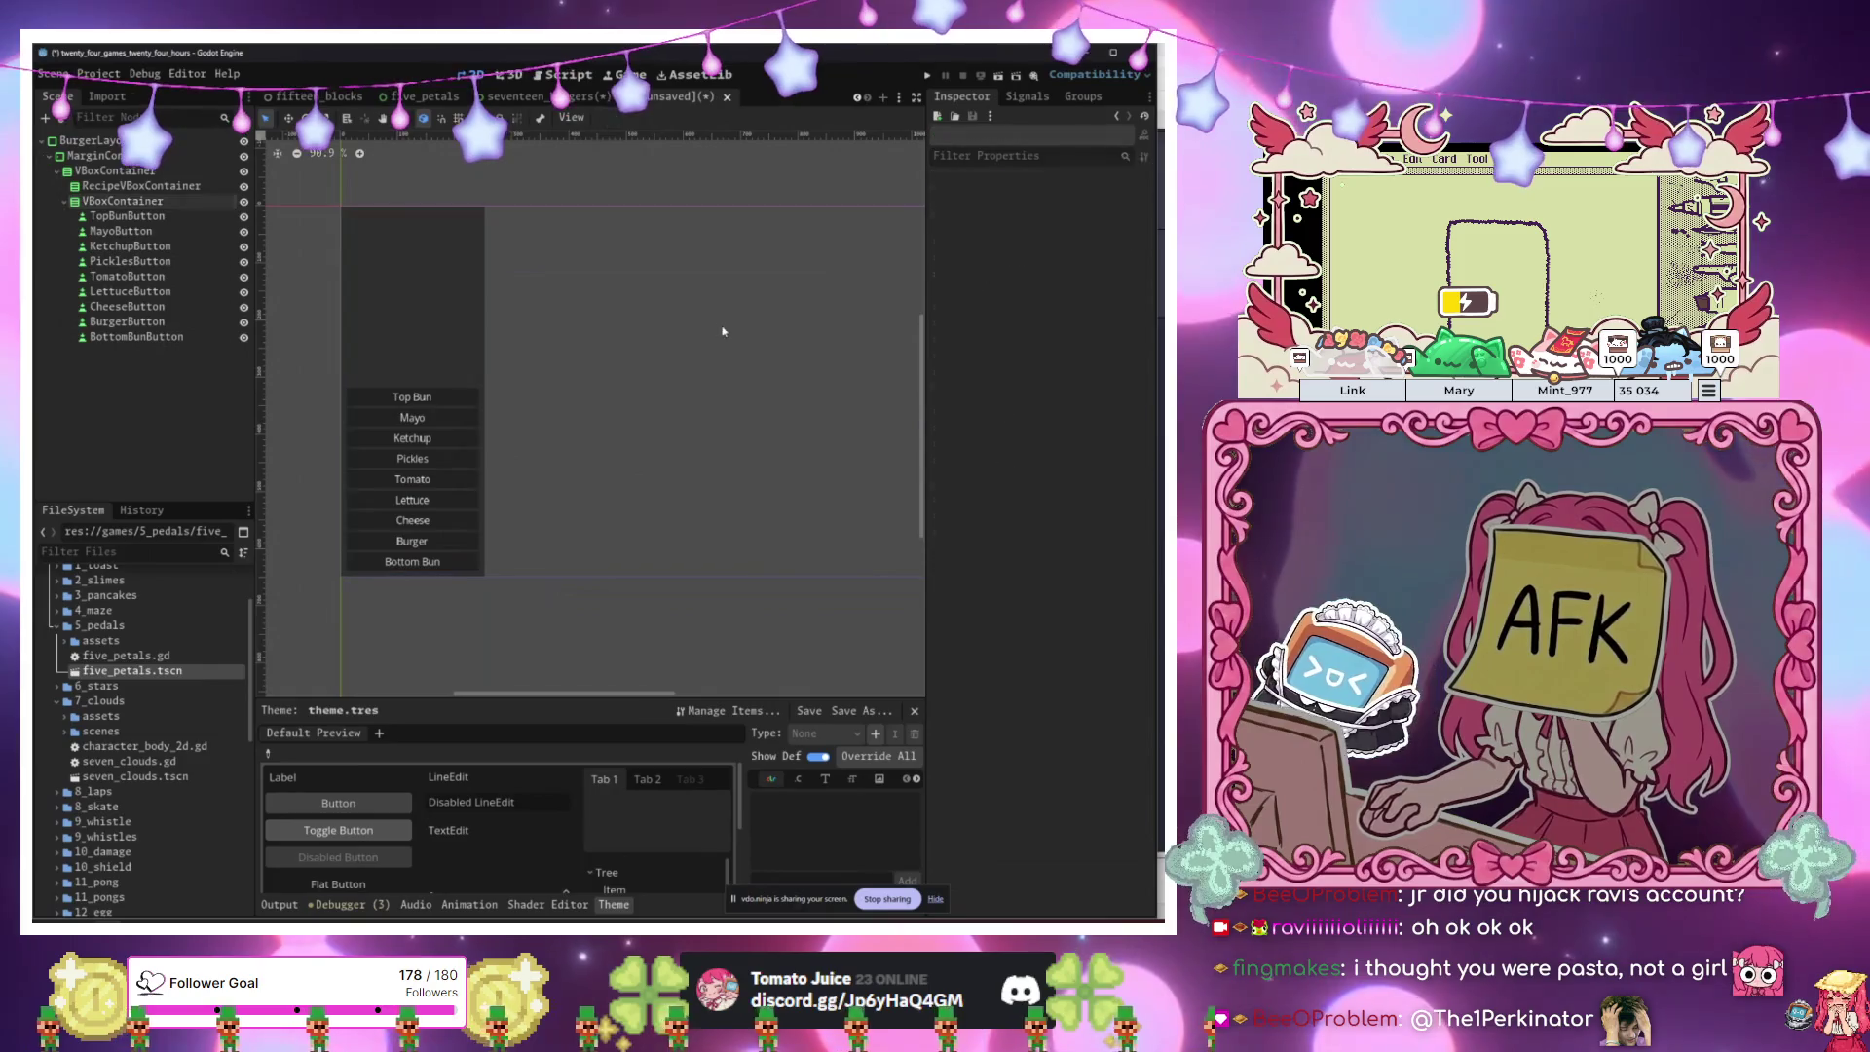
{"action": "left_click", "coordinate": [590, 97]}
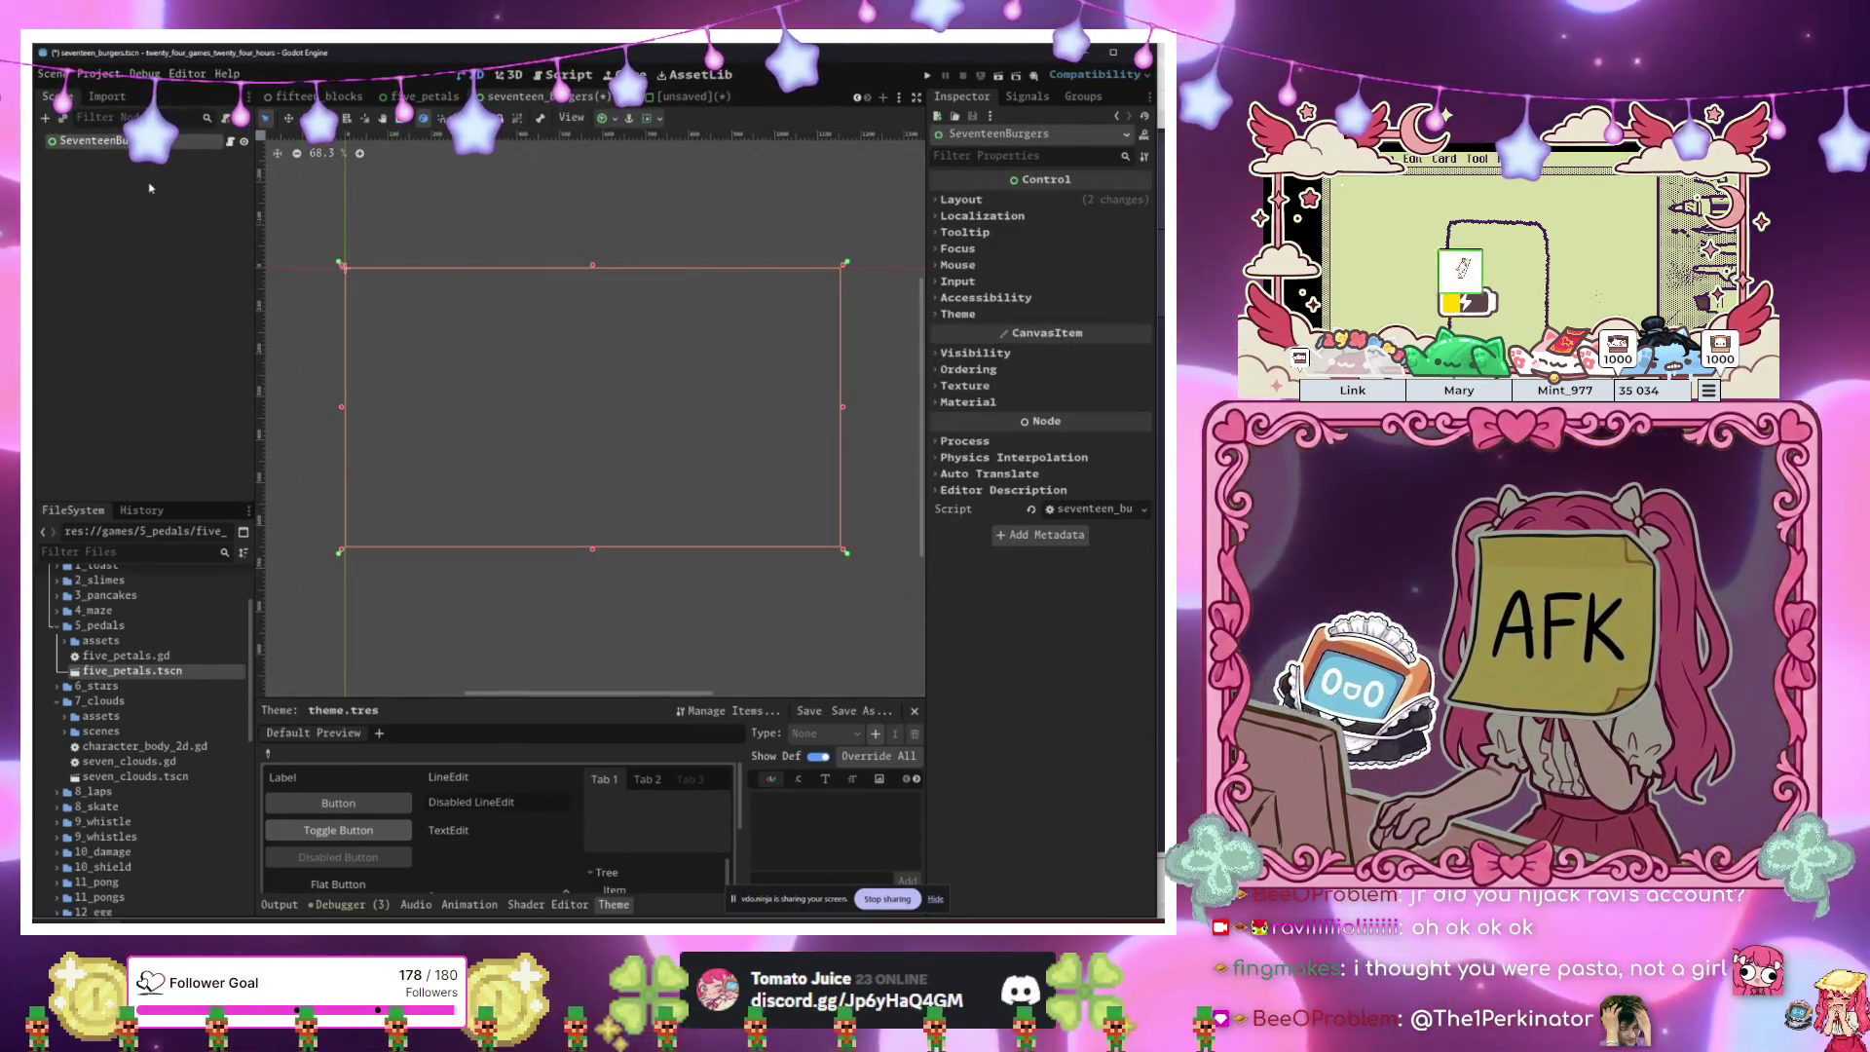
Save the scene and add a Control child under SeventeenBurgers named BurgerLayoutControl
{"action": "key", "text": "ctrl+s"}
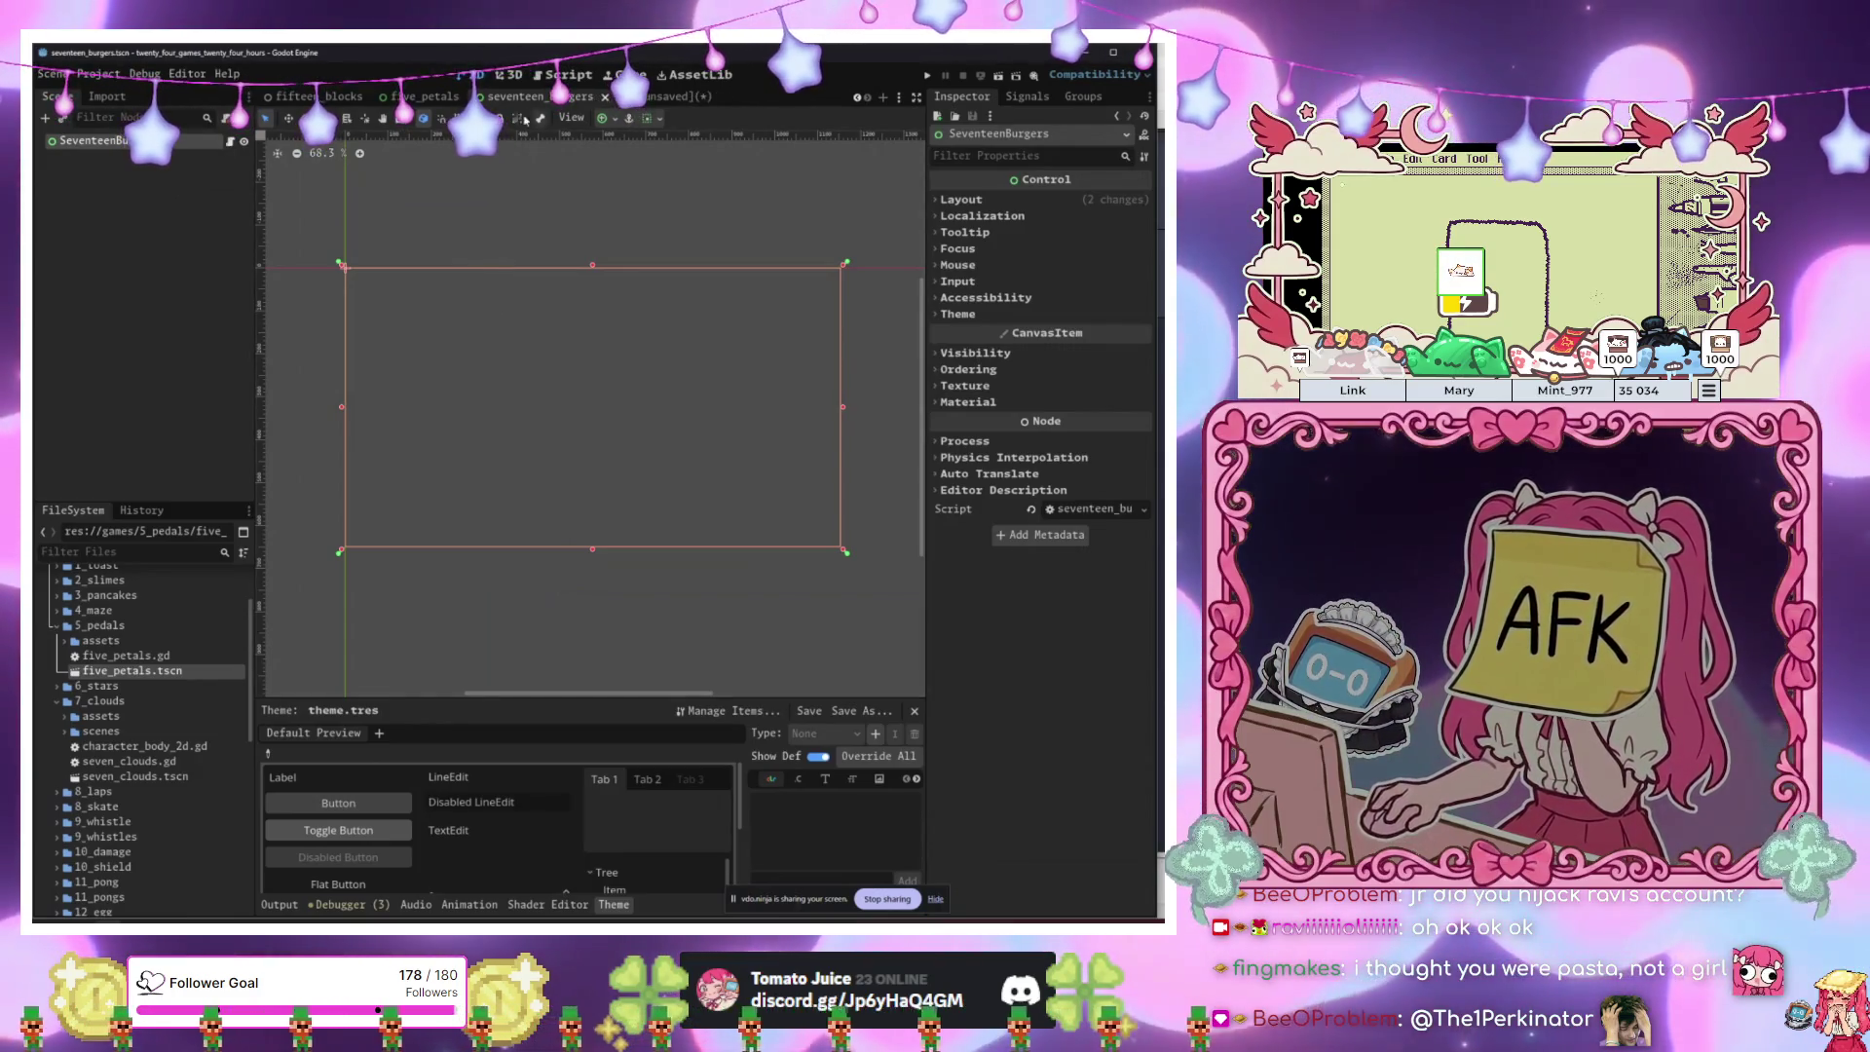
{"action": "key", "text": "ctrl+a"}
{"action": "type", "text": "con"}
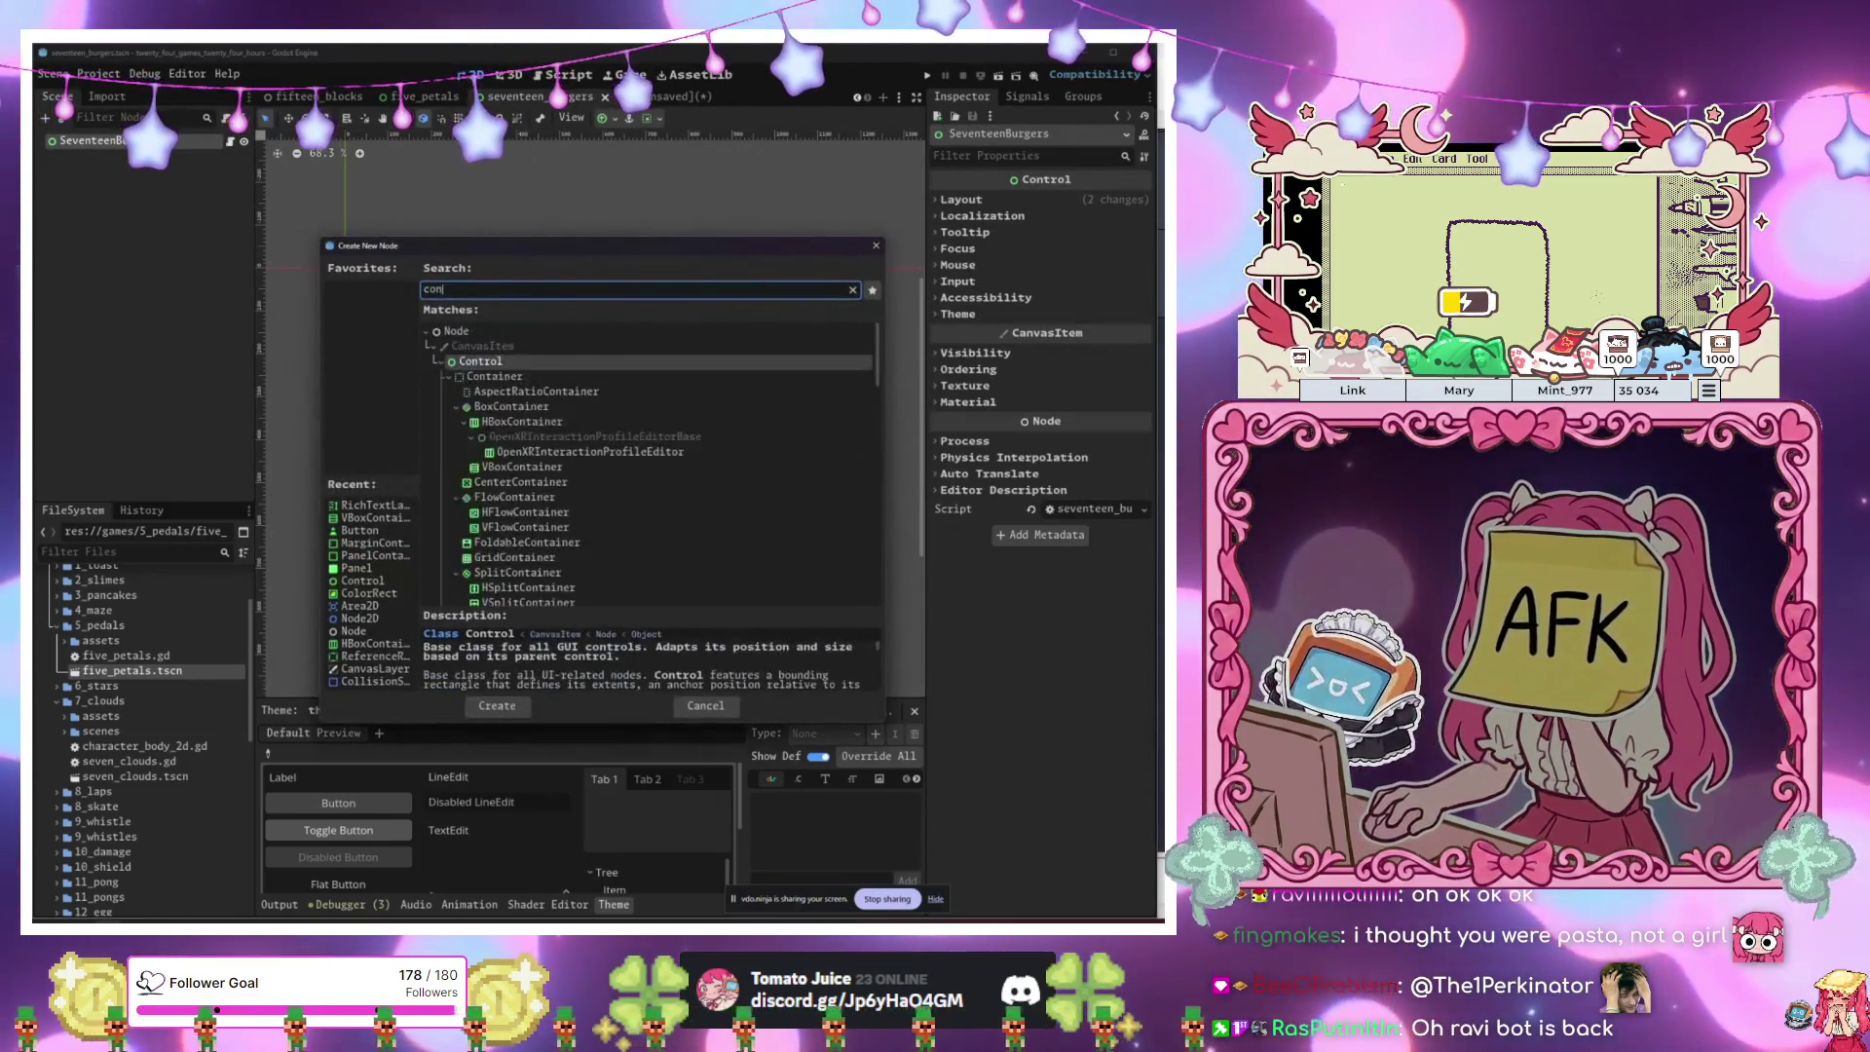
{"action": "key", "text": "Return"}
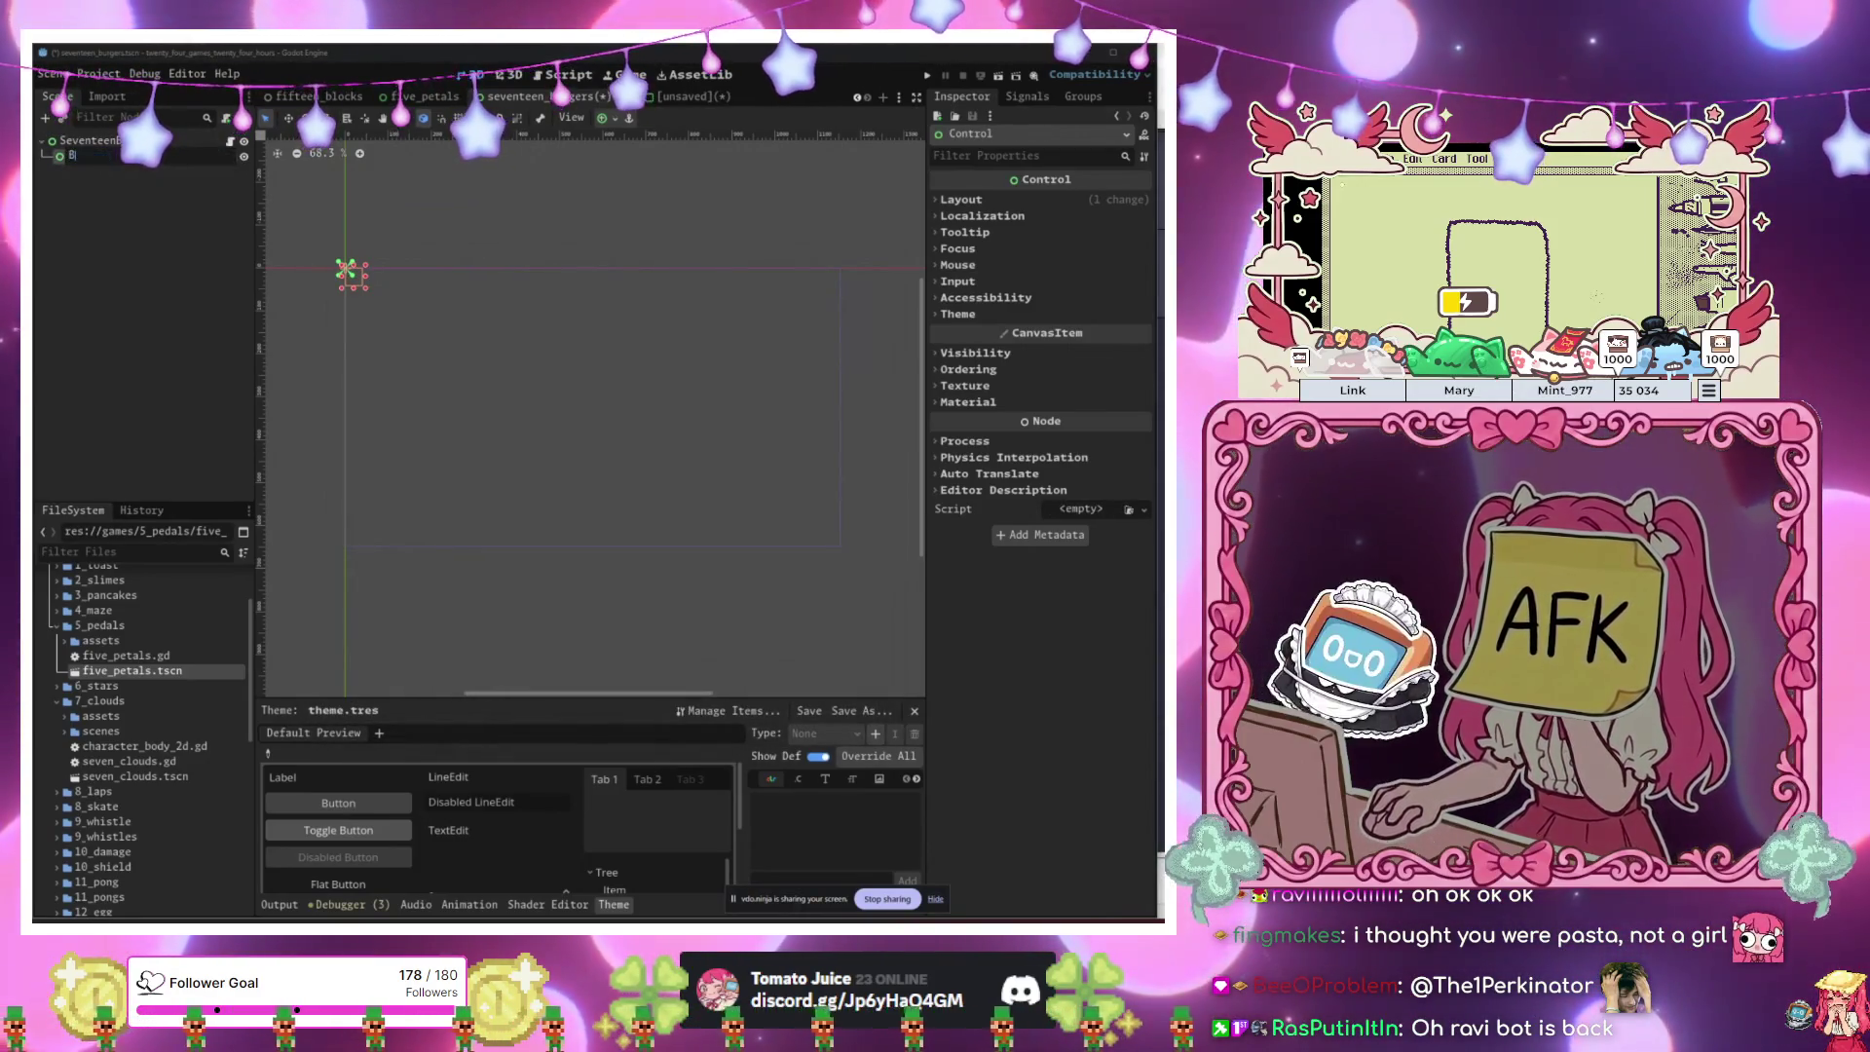
{"action": "type", "text": "ayo"}
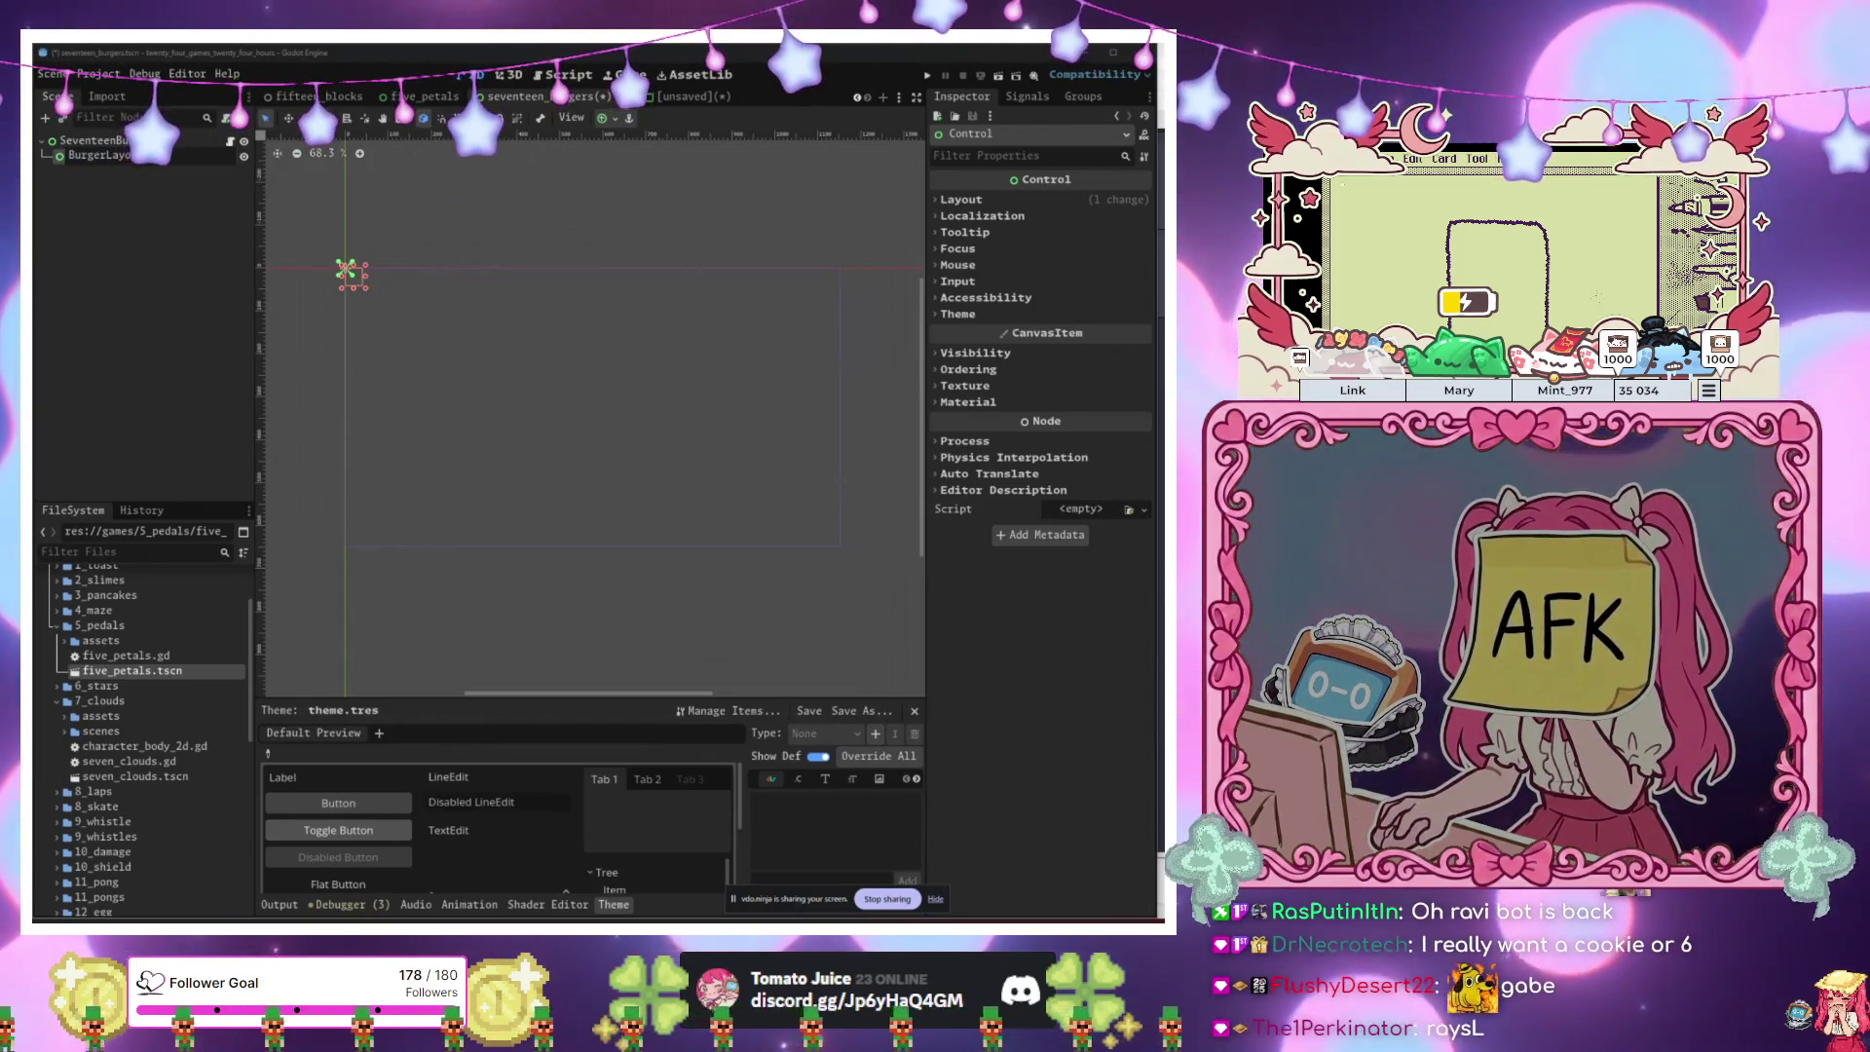
{"action": "type", "text": "utControl"}
{"action": "key", "text": "Return"}
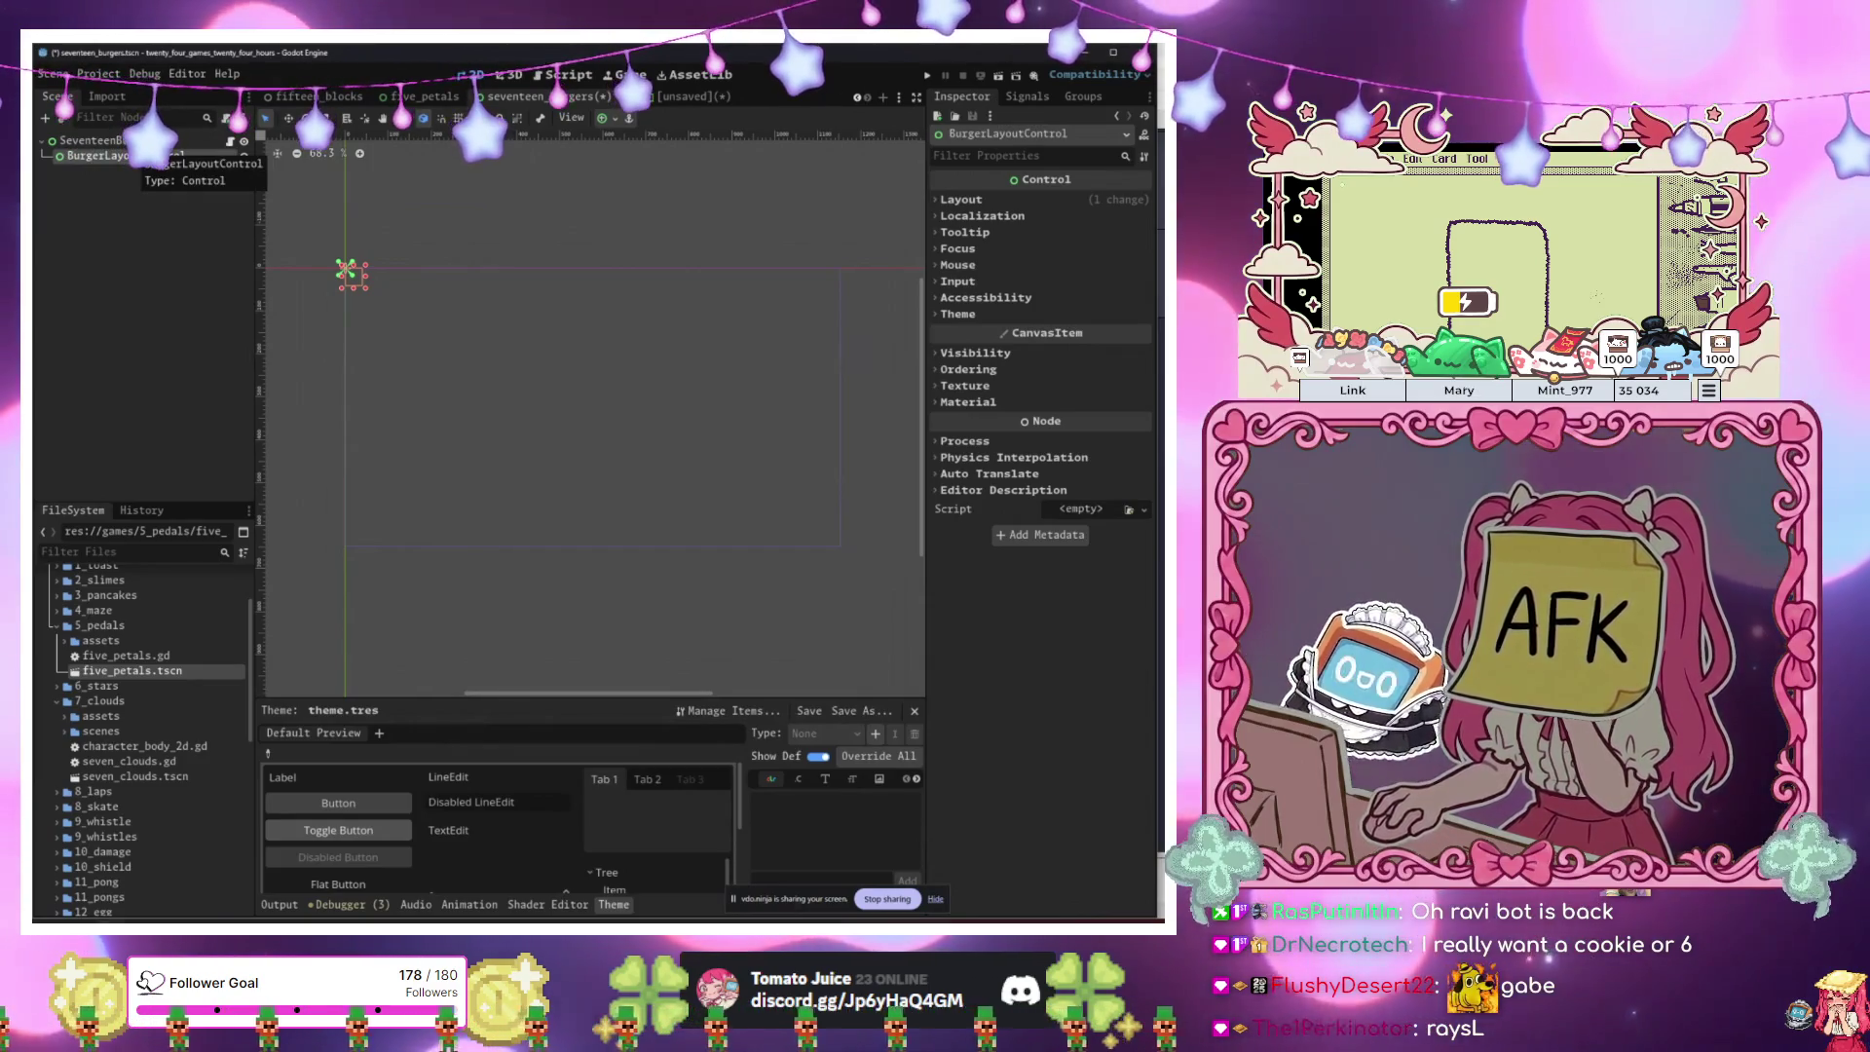
{"action": "left_click", "coordinate": [92, 140]}
Open seventeen_burgers.gd and add blank lines at the end of the script
{"action": "left_click", "coordinate": [230, 141]}
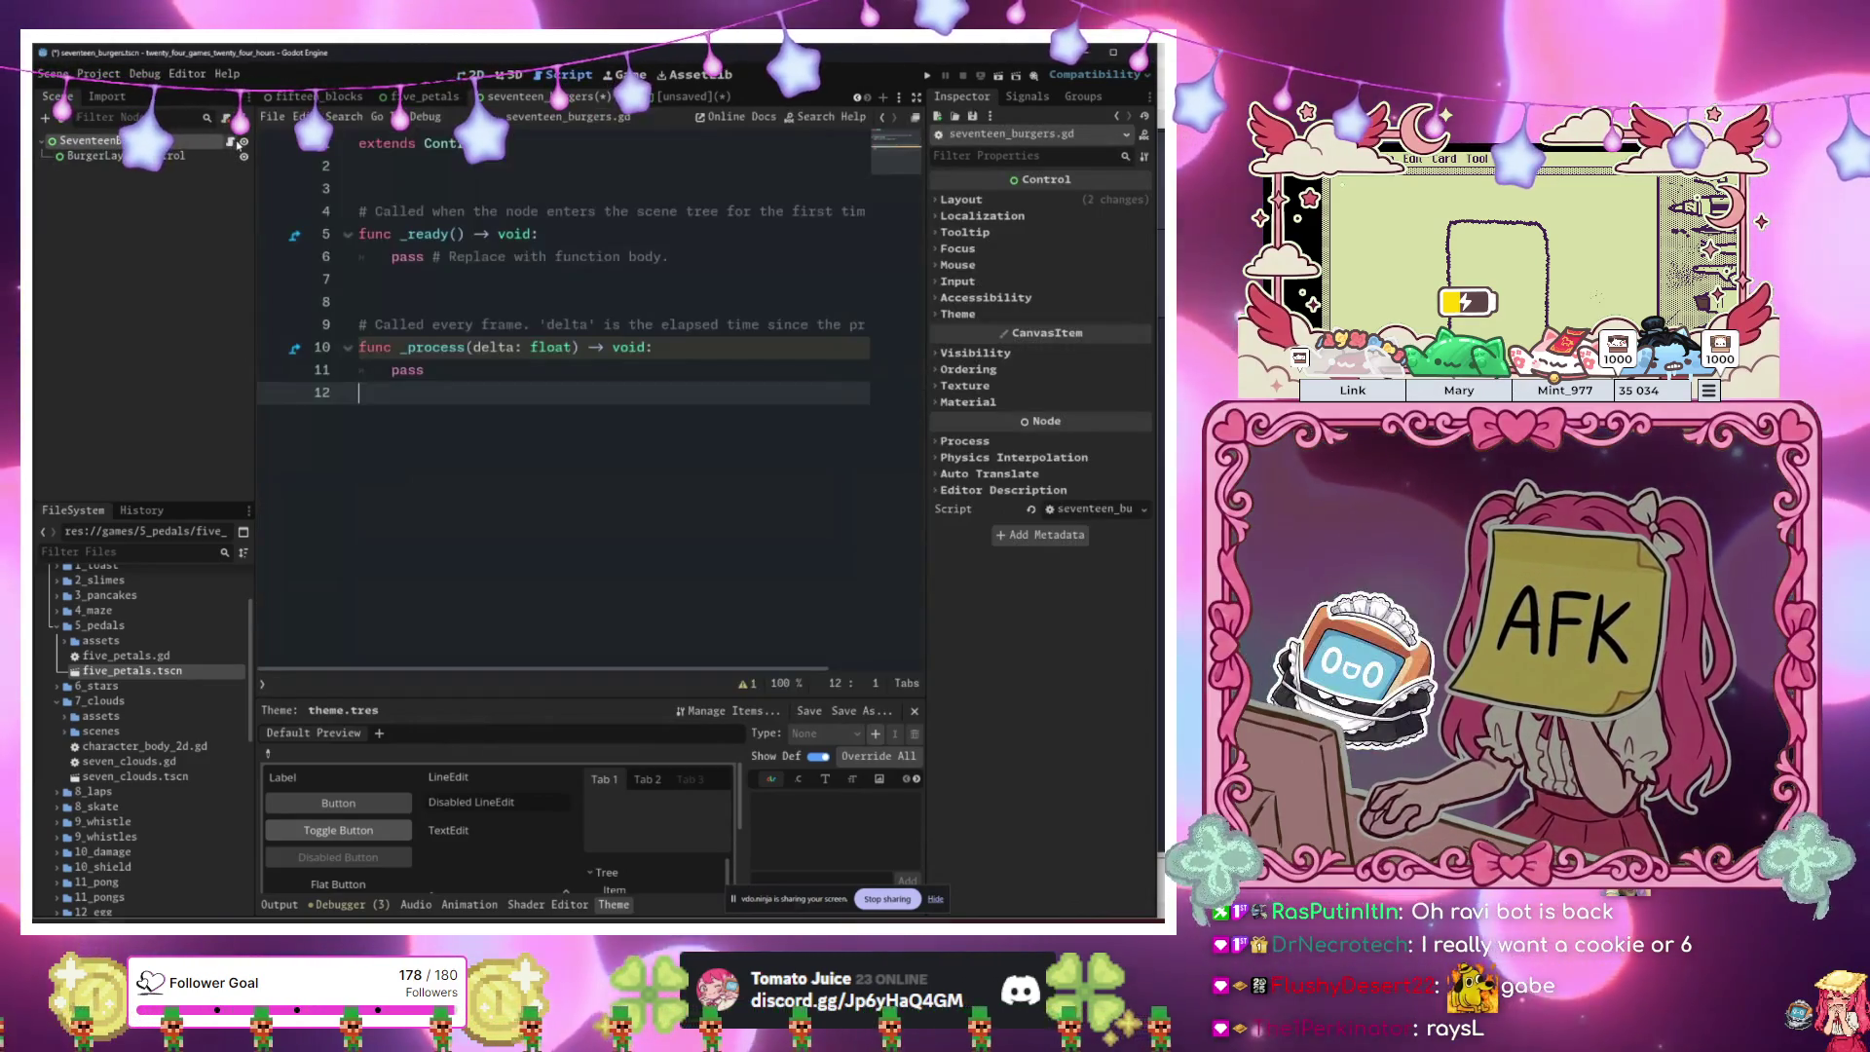
{"action": "left_click", "coordinate": [484, 445]}
{"action": "key", "text": "Return"}
{"action": "key", "text": "Return"}
{"action": "key", "text": "Return"}
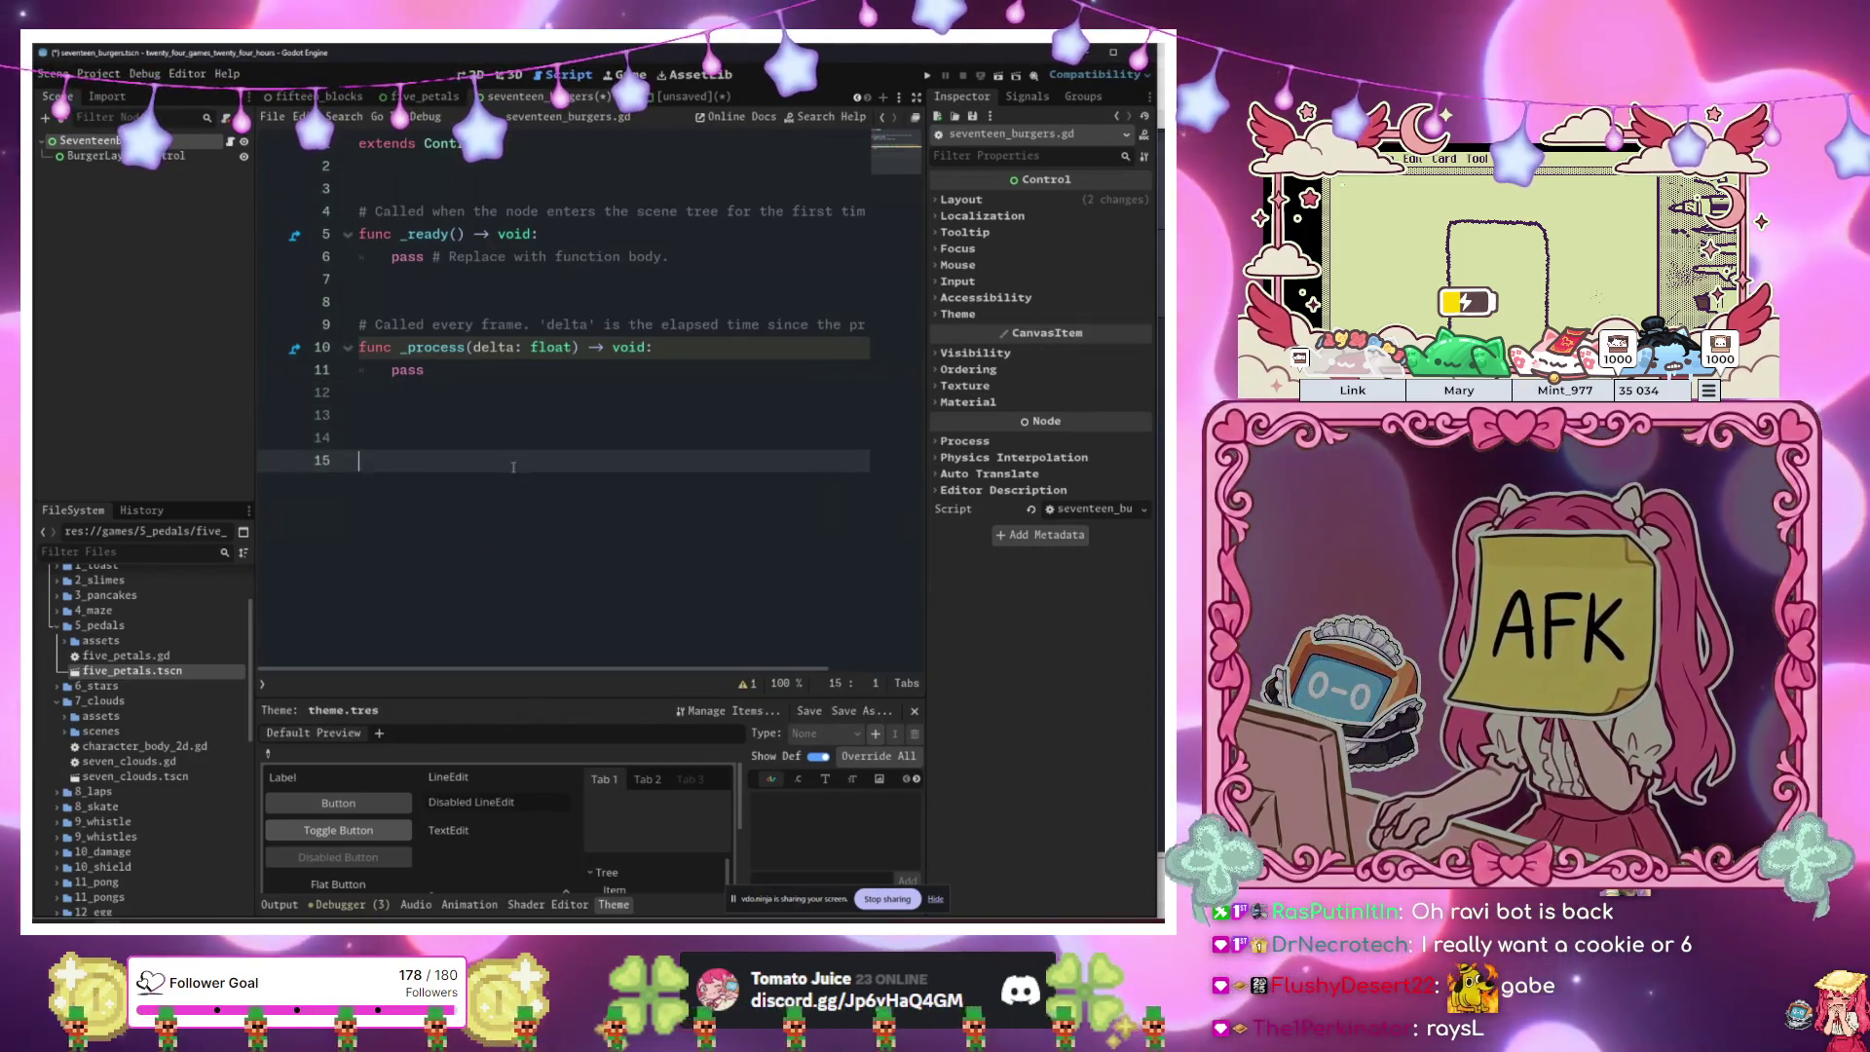
{"action": "key", "text": "Up"}
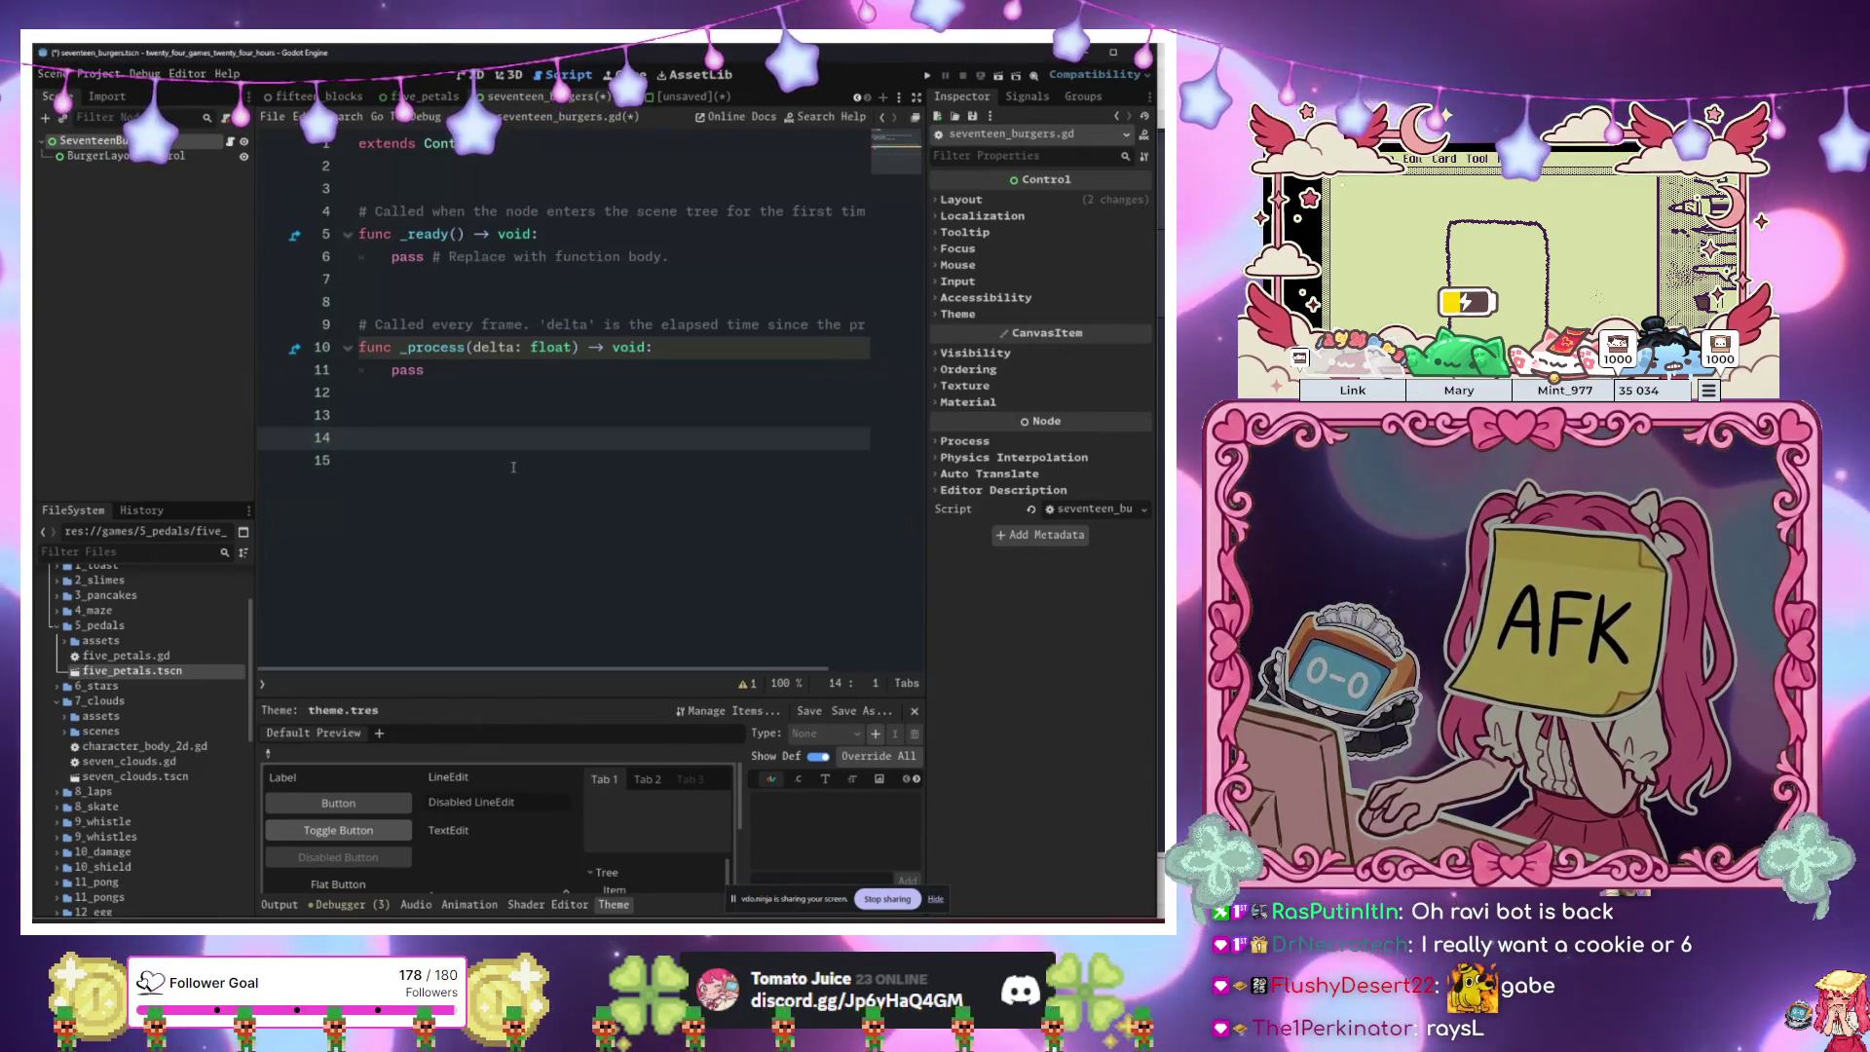
Rename the BurgerLayoutControl node so its name ends in 'Container'
{"action": "left_click", "coordinate": [98, 156]}
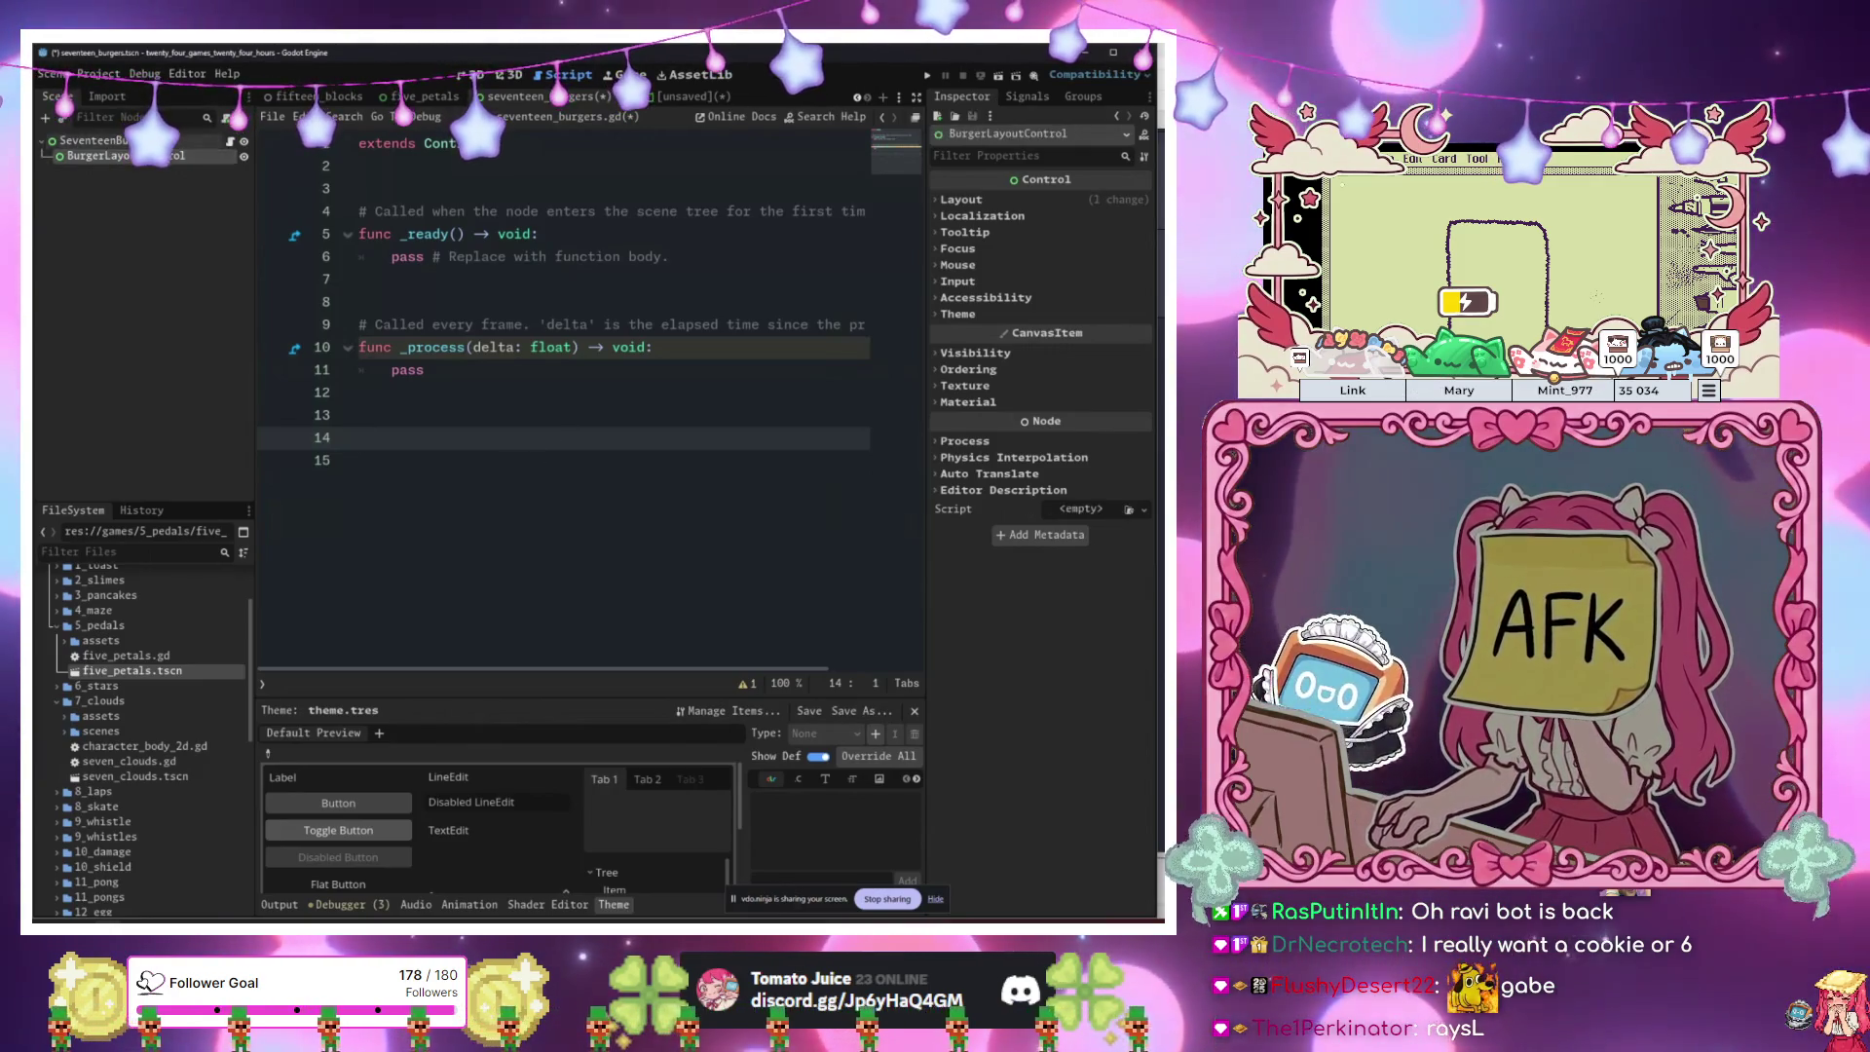
{"action": "key", "text": "BackSpace"}
{"action": "key", "text": "BackSpace"}
{"action": "key", "text": "BackSpace"}
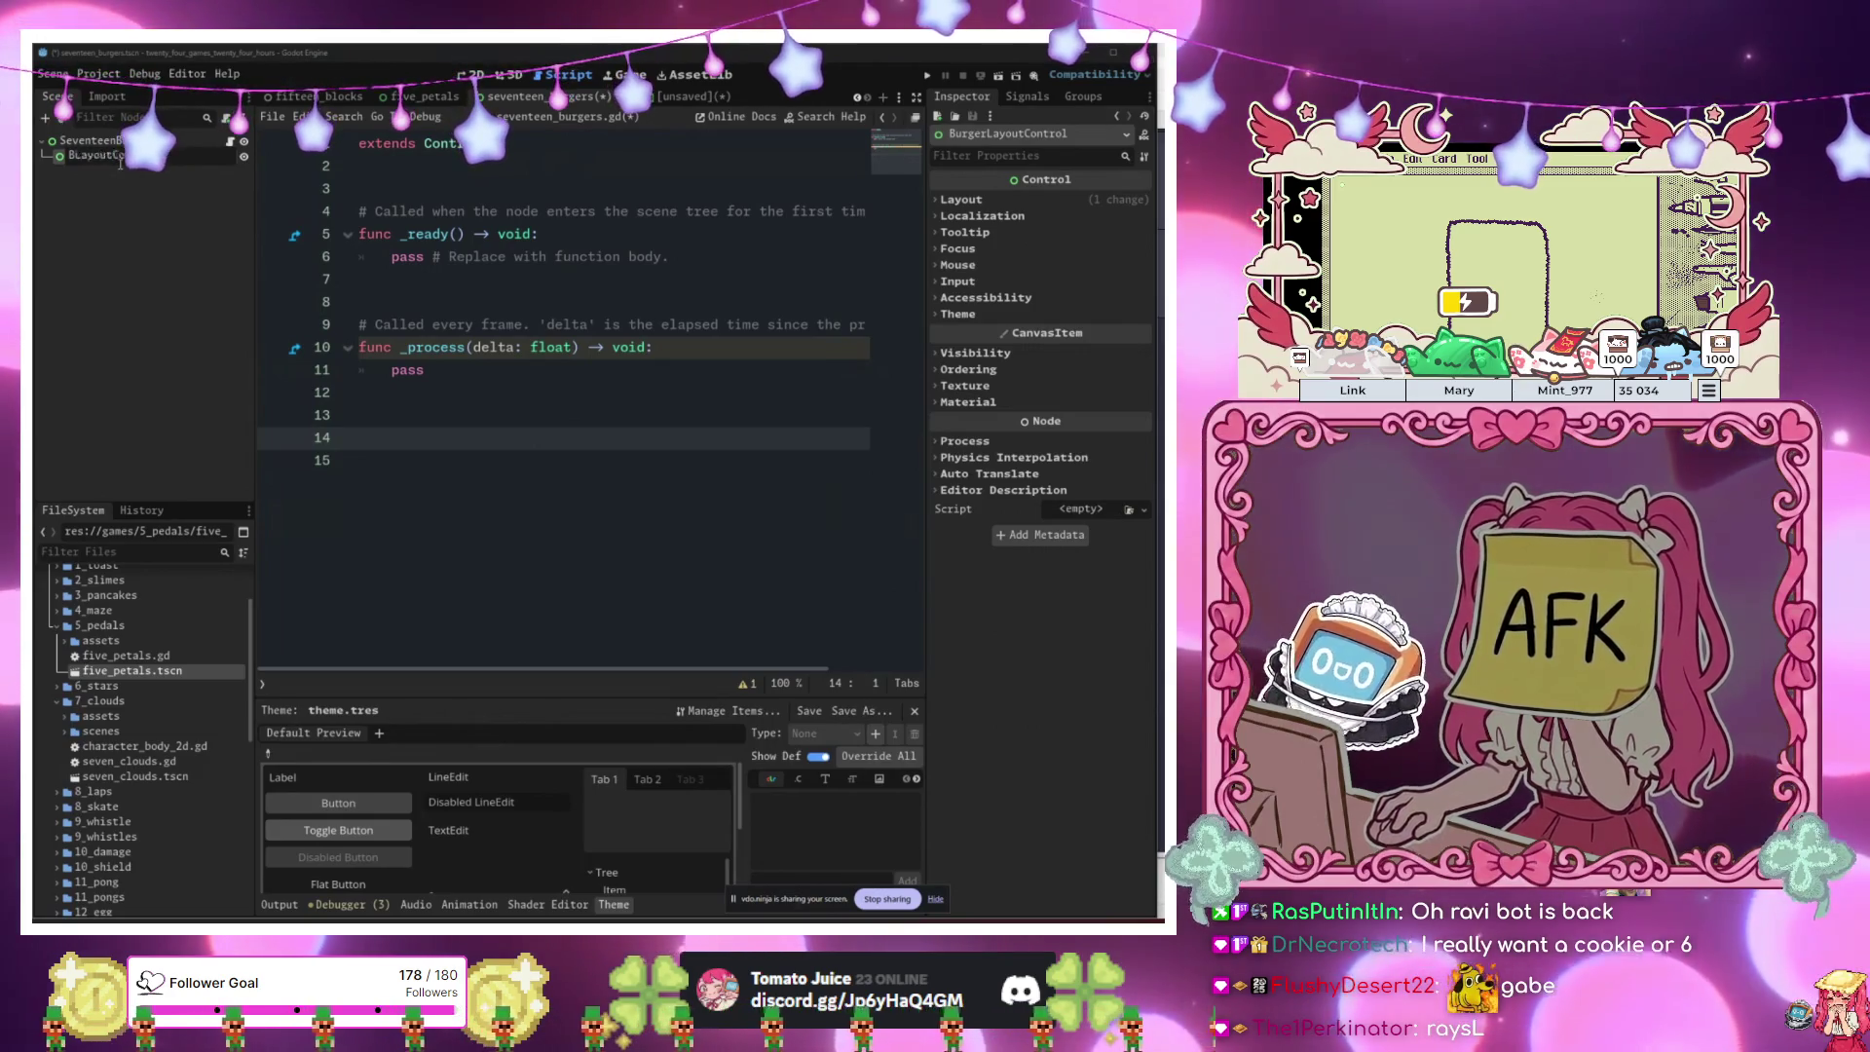
{"action": "type", "text": "urger"}
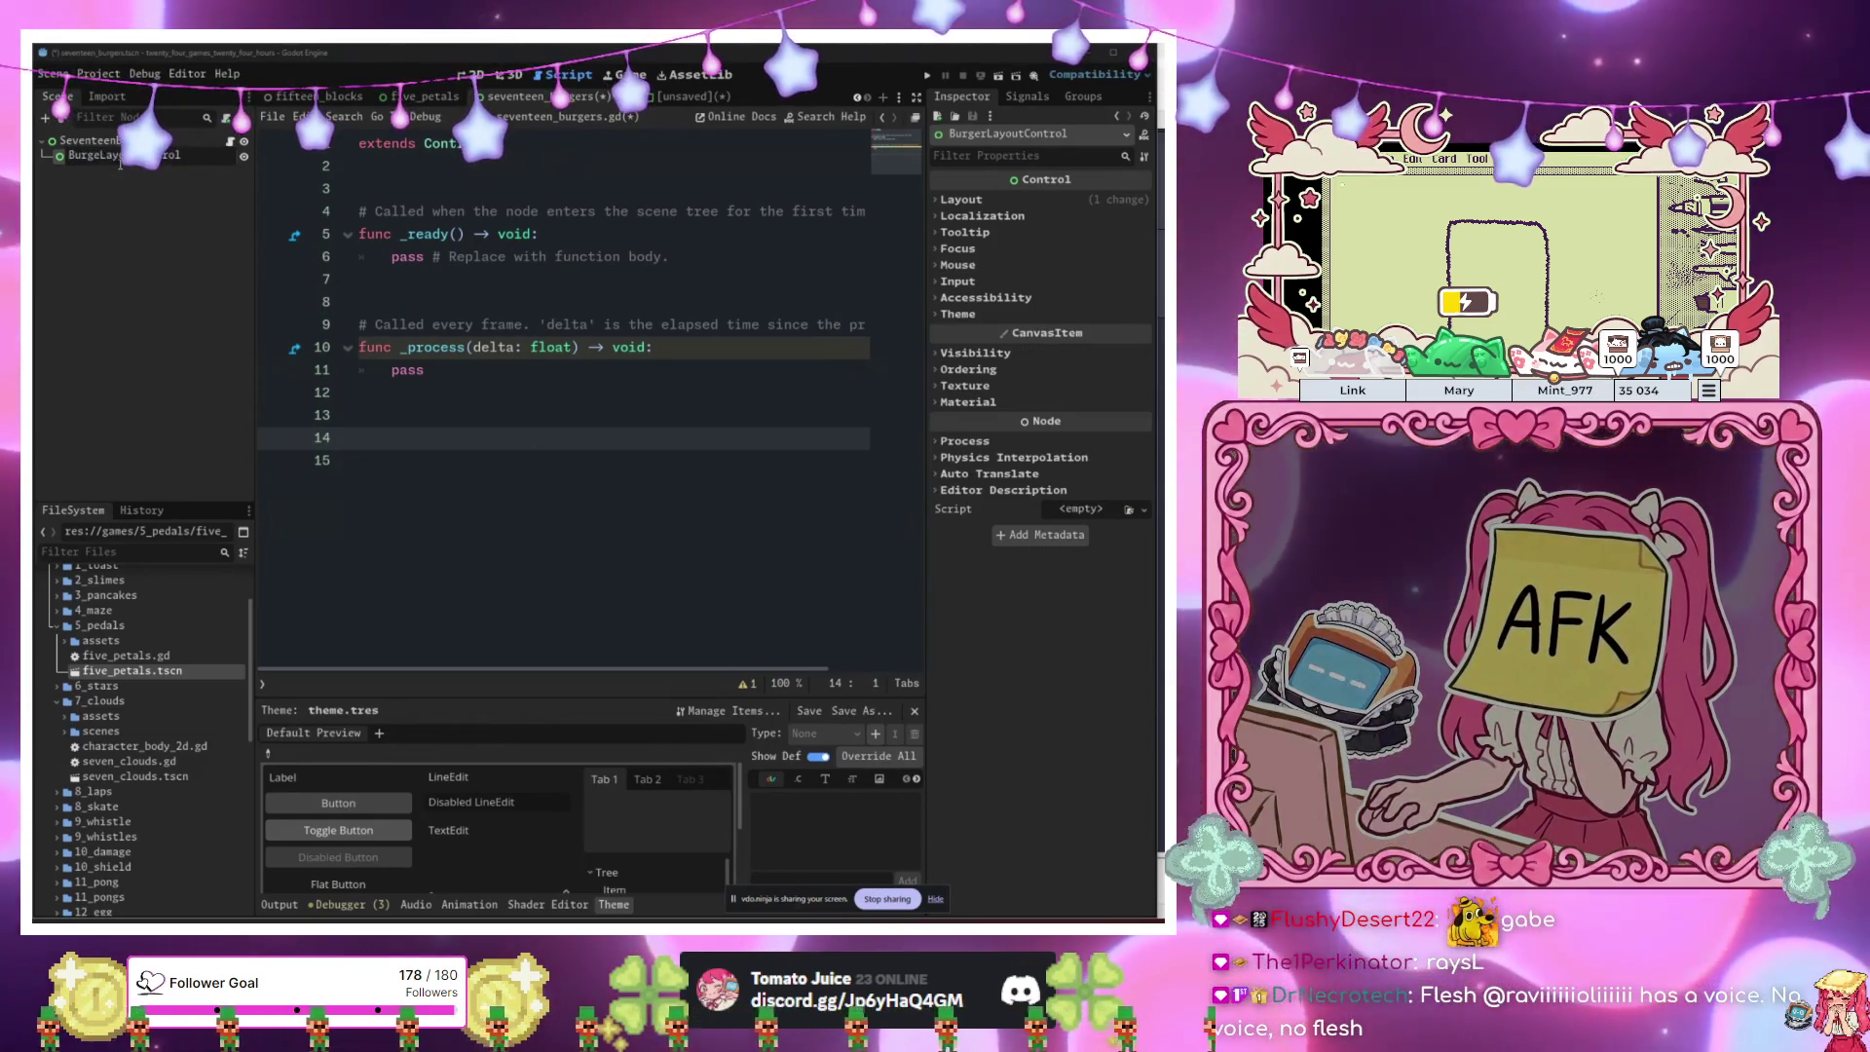
{"action": "key", "text": "Return"}
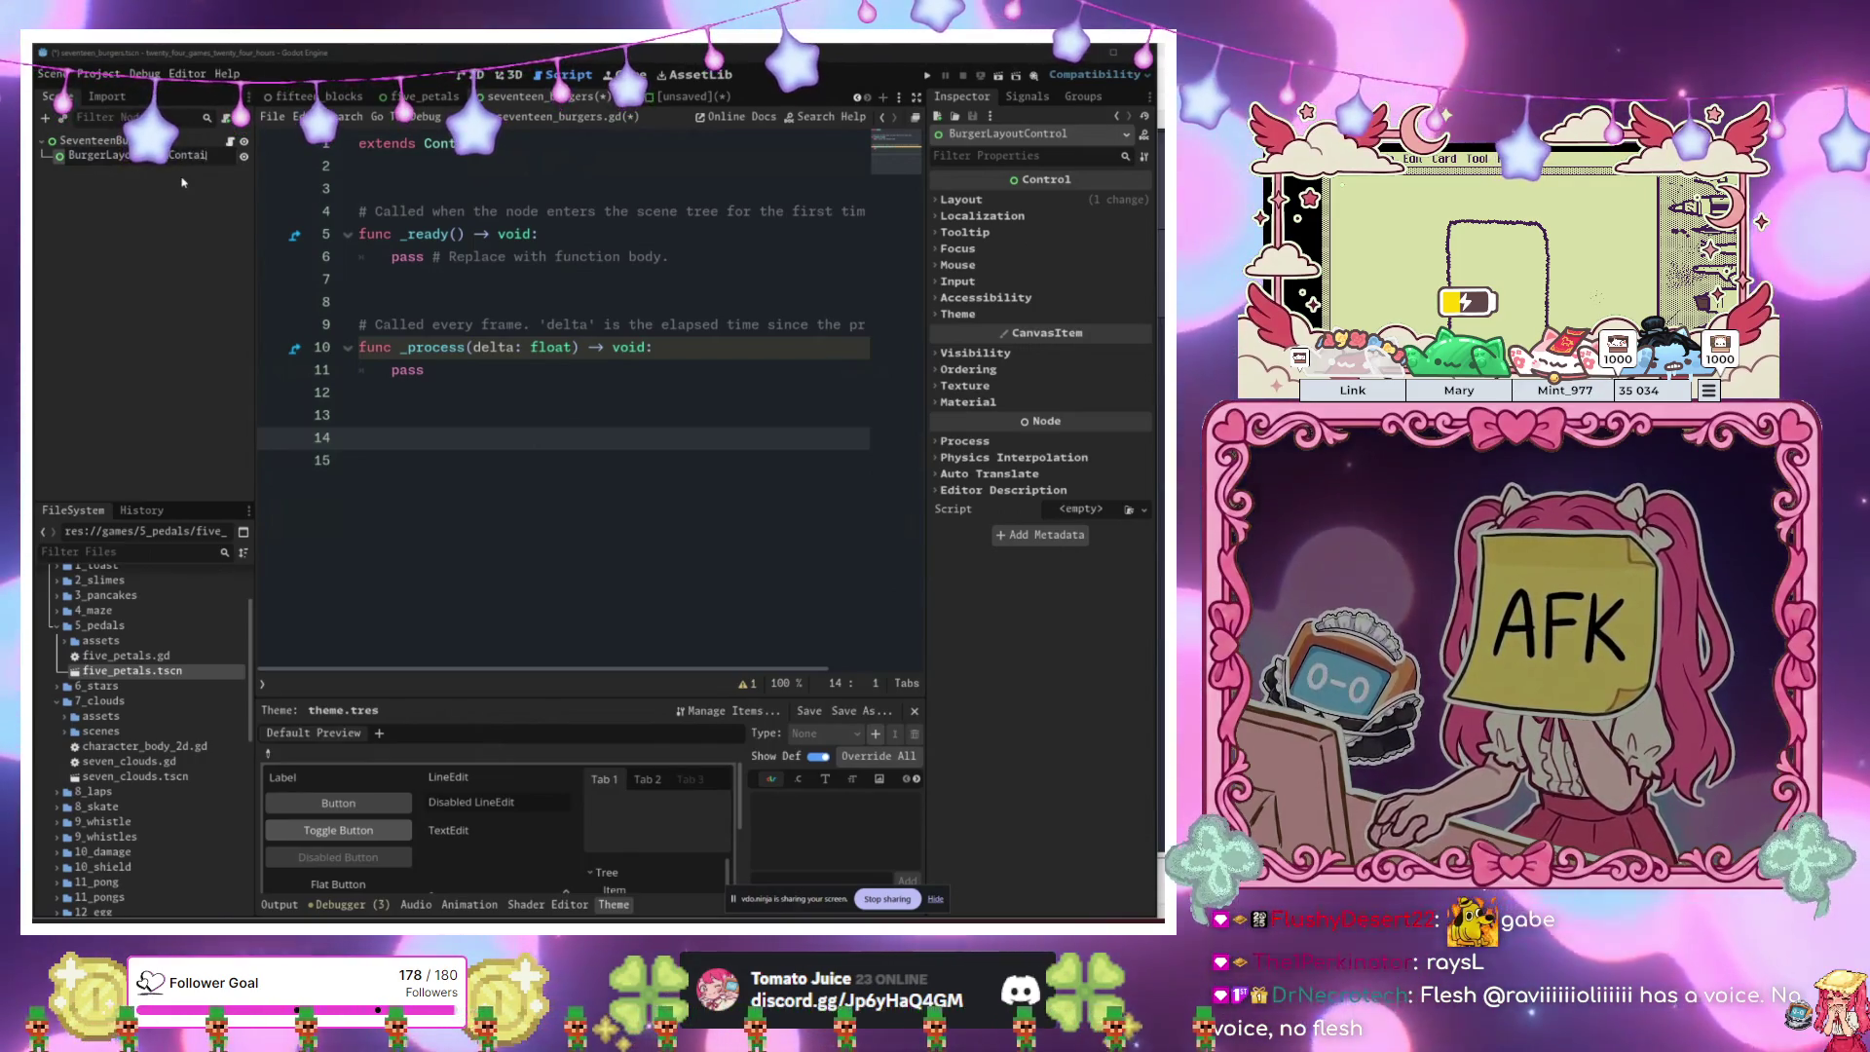
{"action": "type", "text": "ner"}
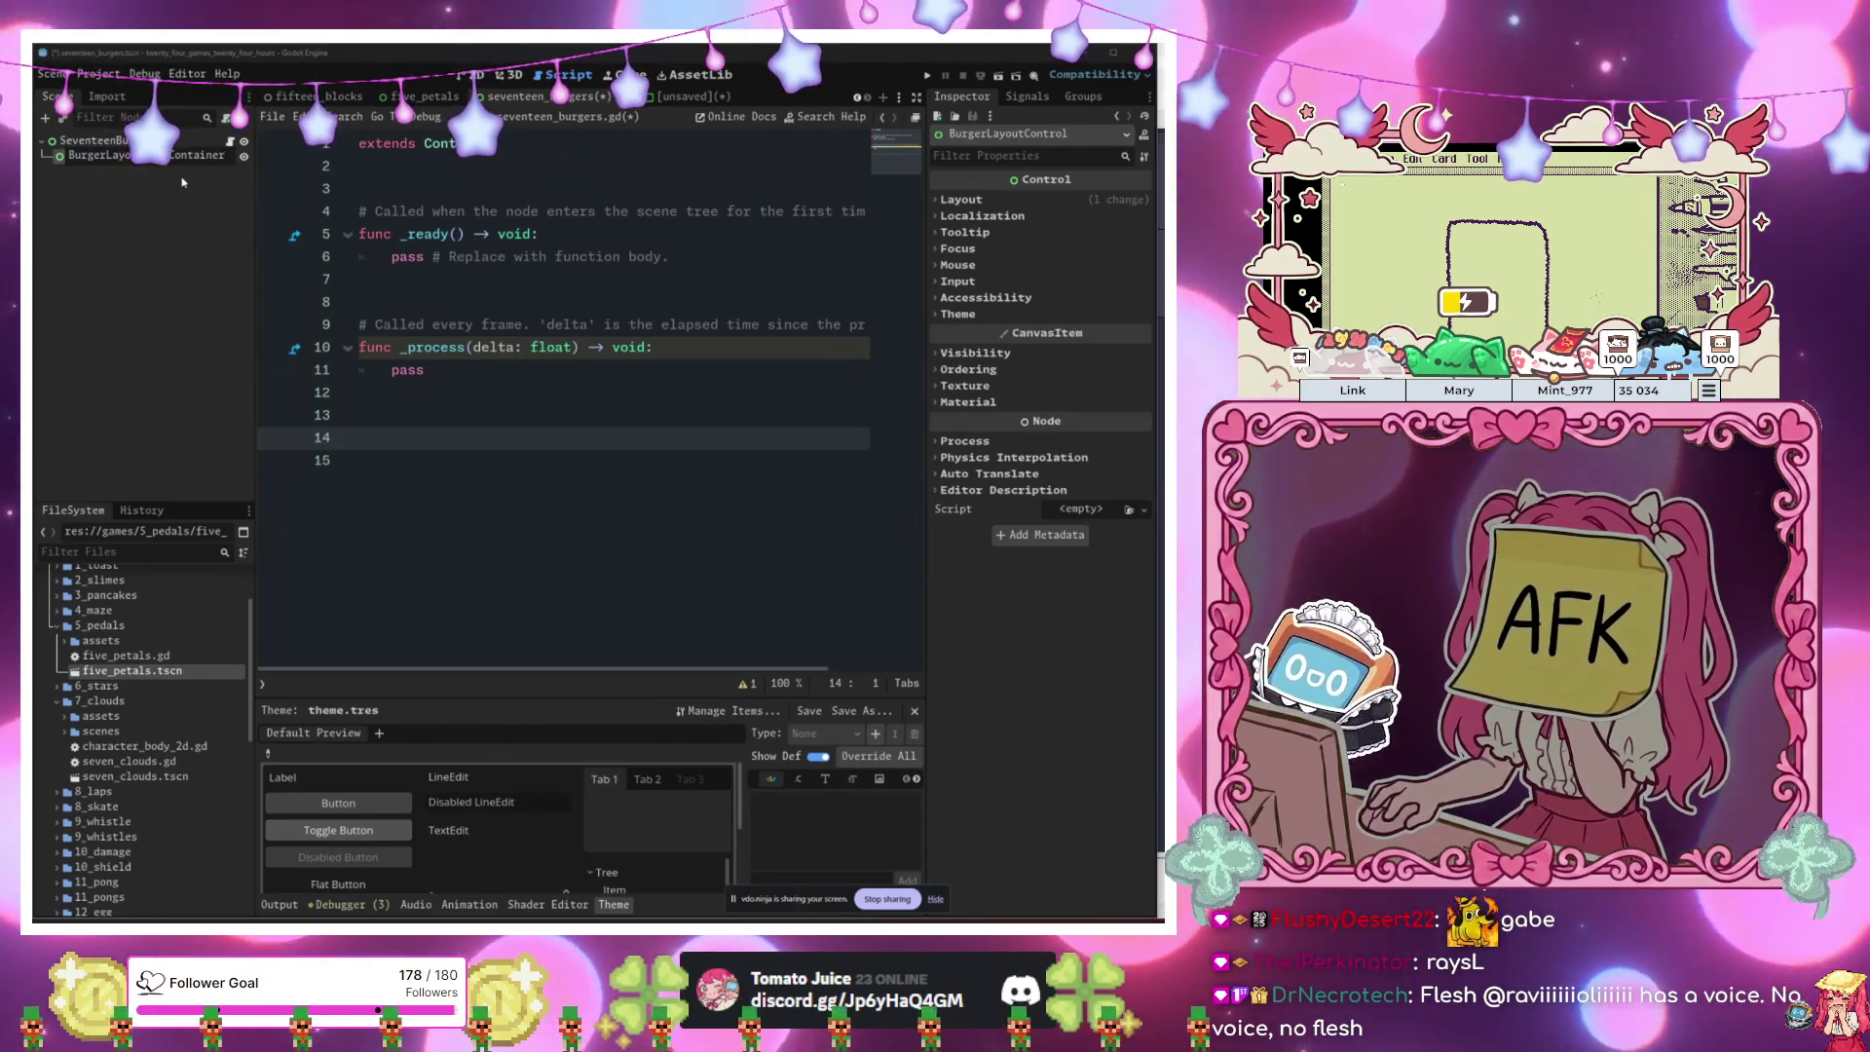
Change BurgerLayoutHBoxContainer's node type to HBoxContainer
{"action": "right_click", "coordinate": [148, 156]}
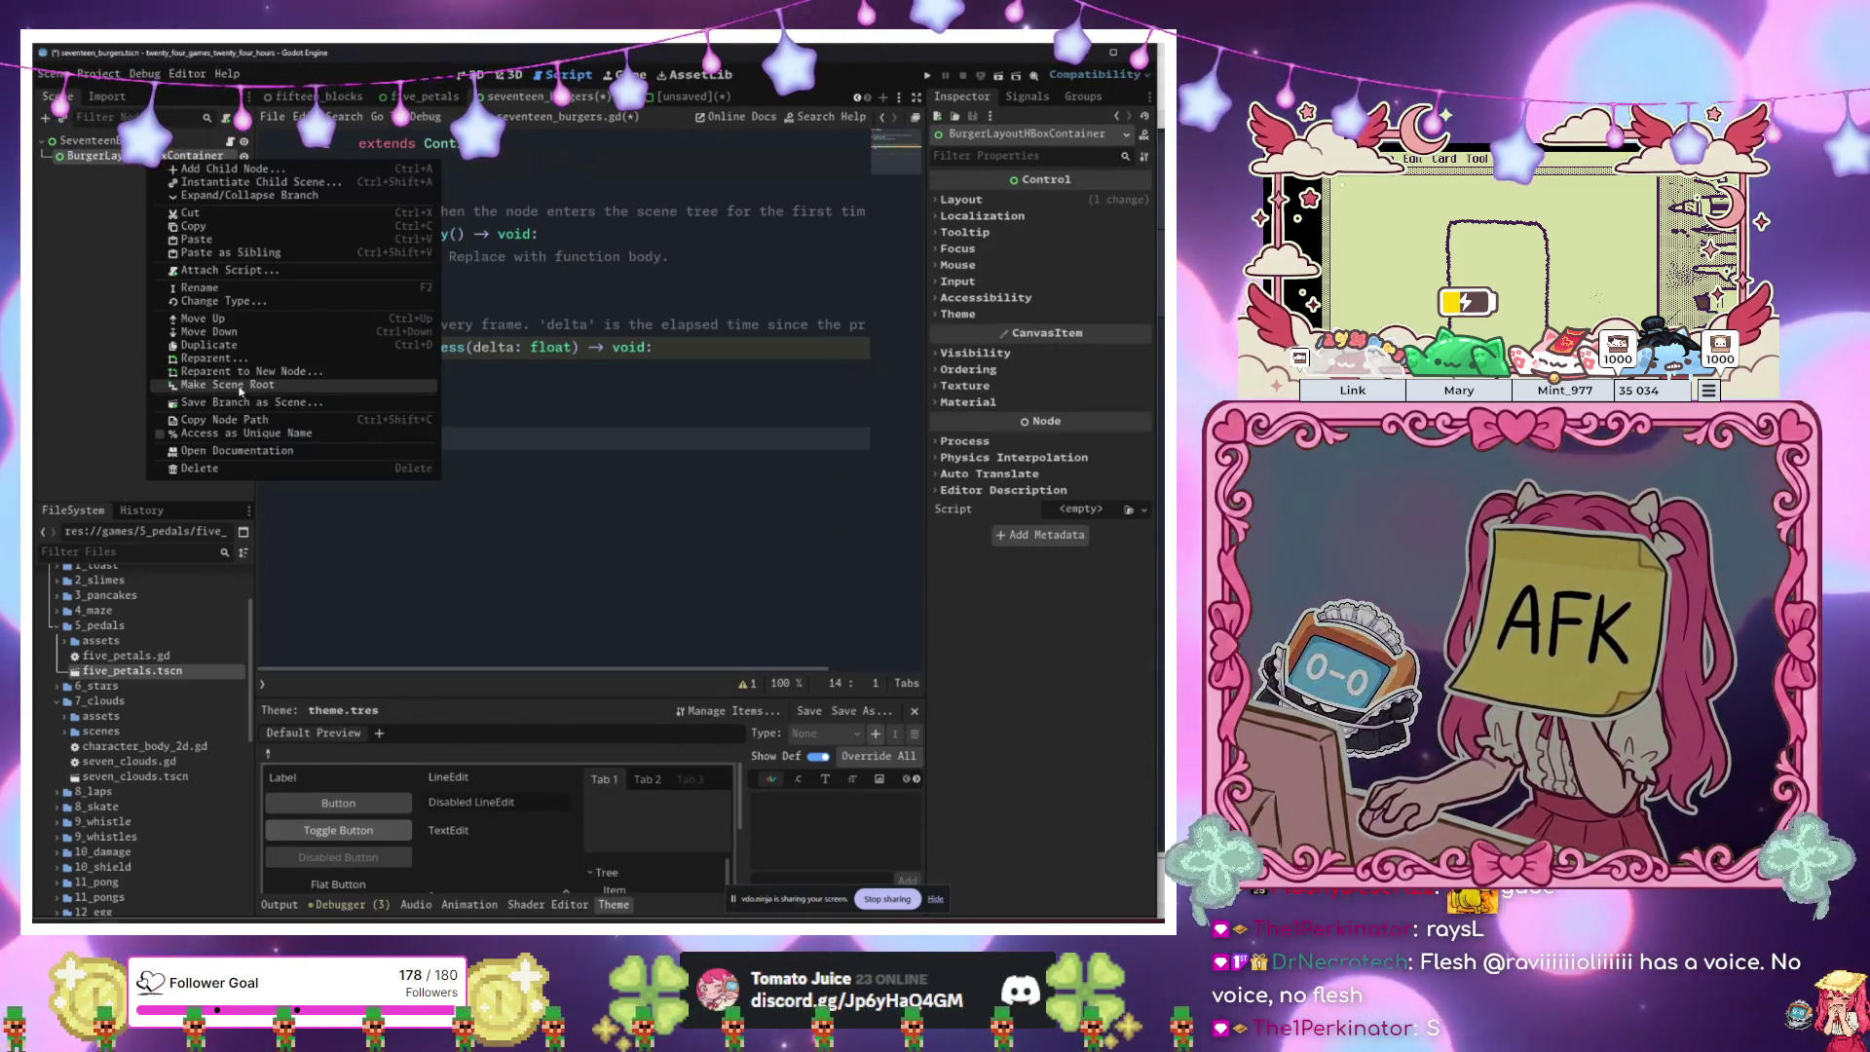
{"action": "left_click", "coordinate": [236, 303]}
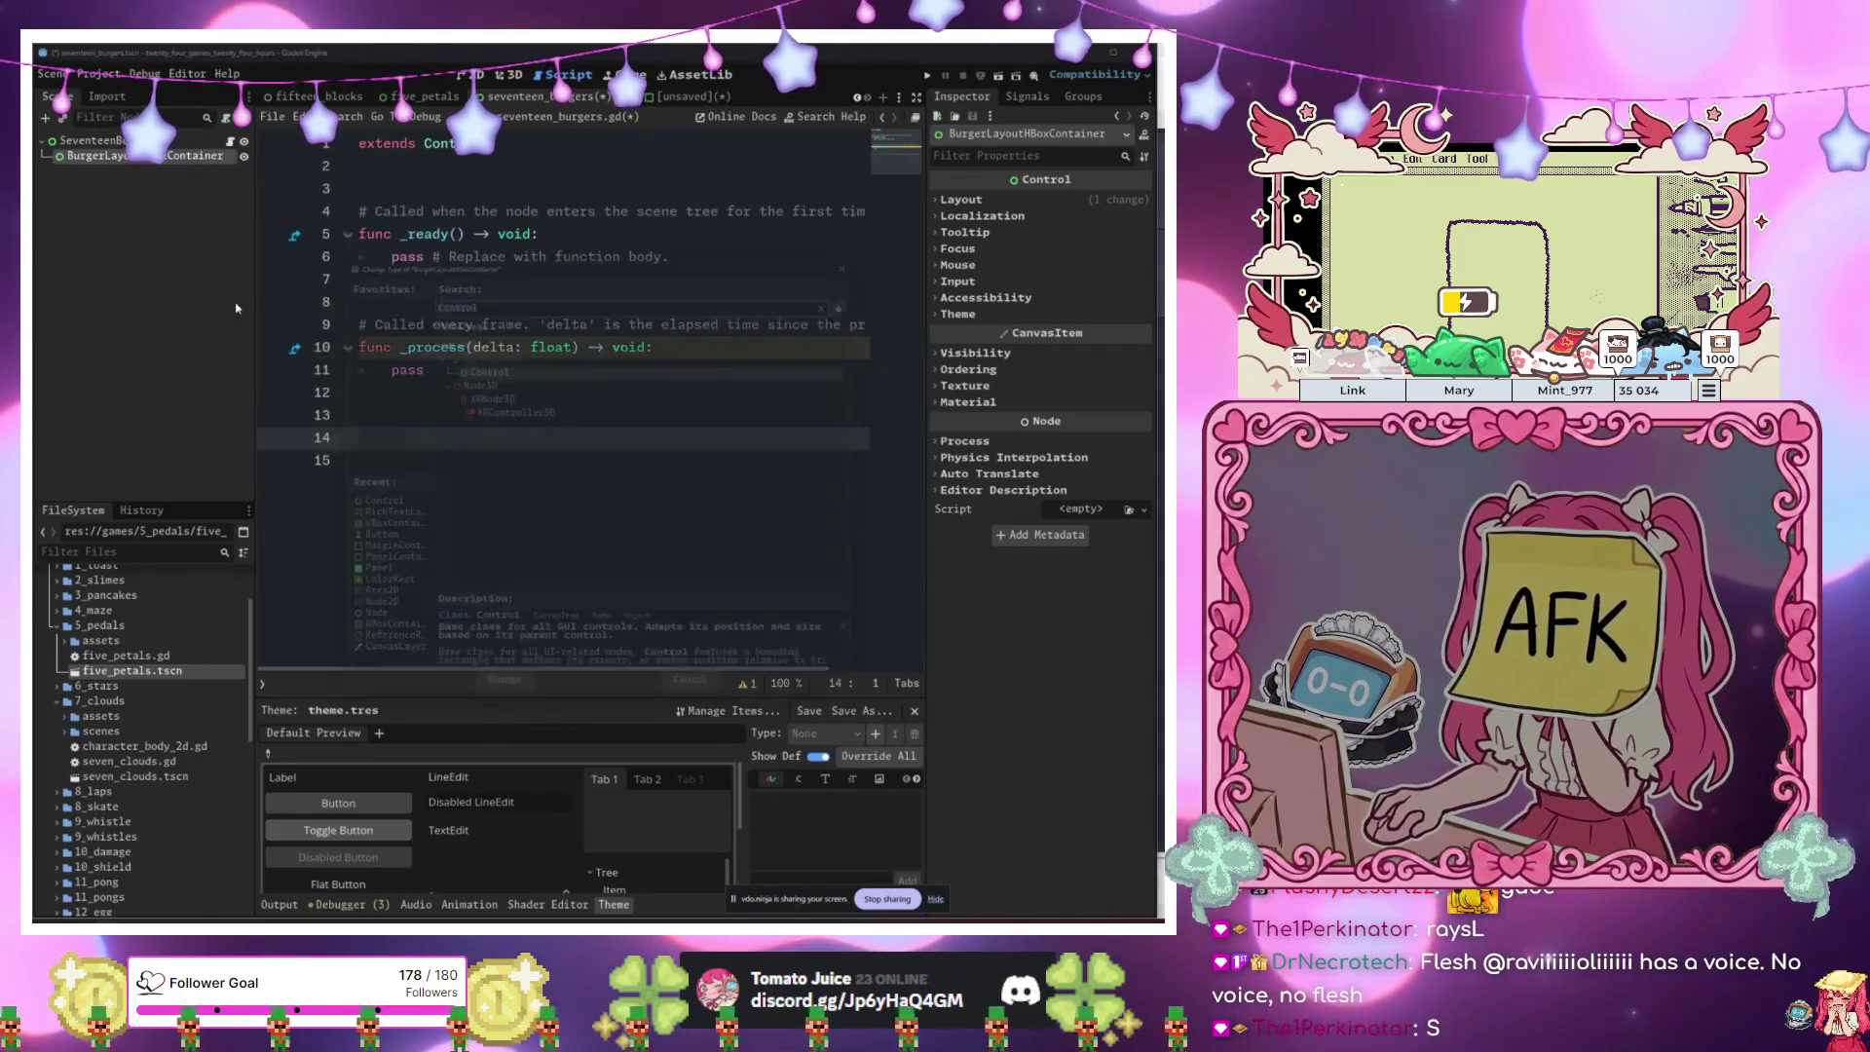
{"action": "type", "text": "hbox"}
{"action": "key", "text": "Return"}
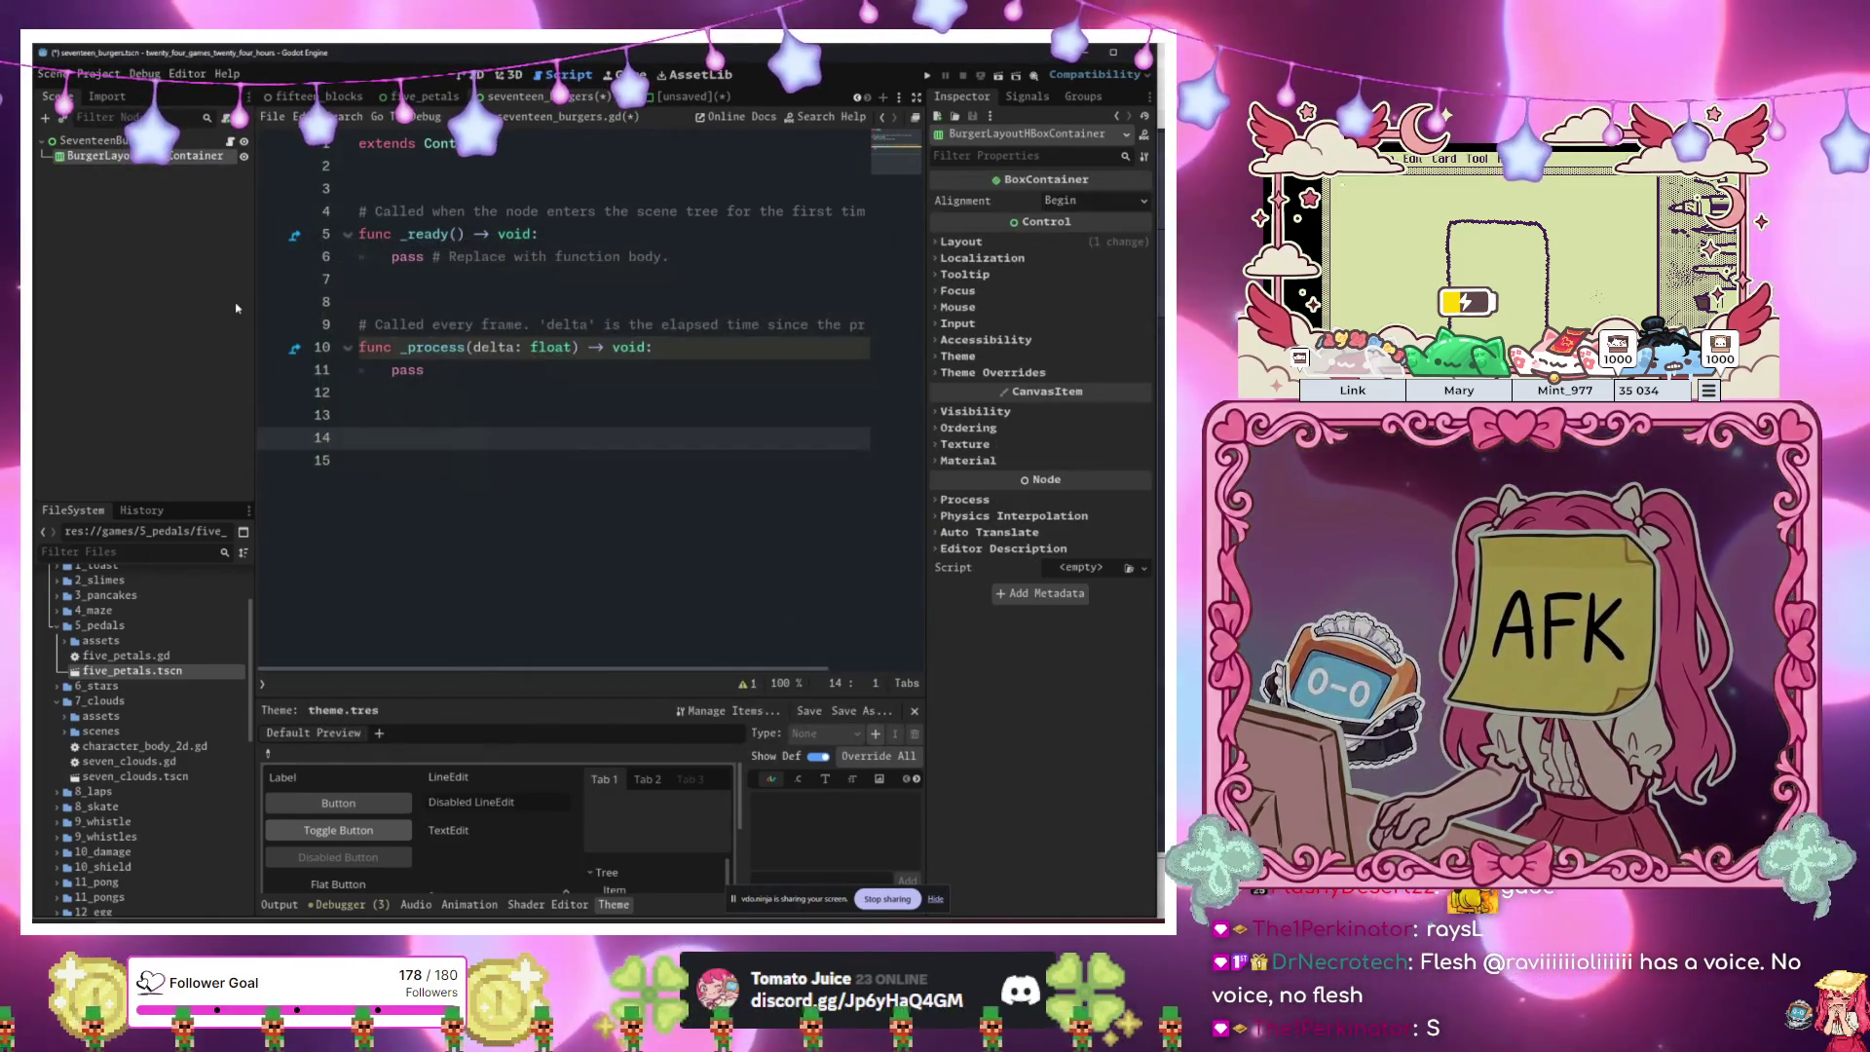
{"action": "left_click", "coordinate": [87, 140]}
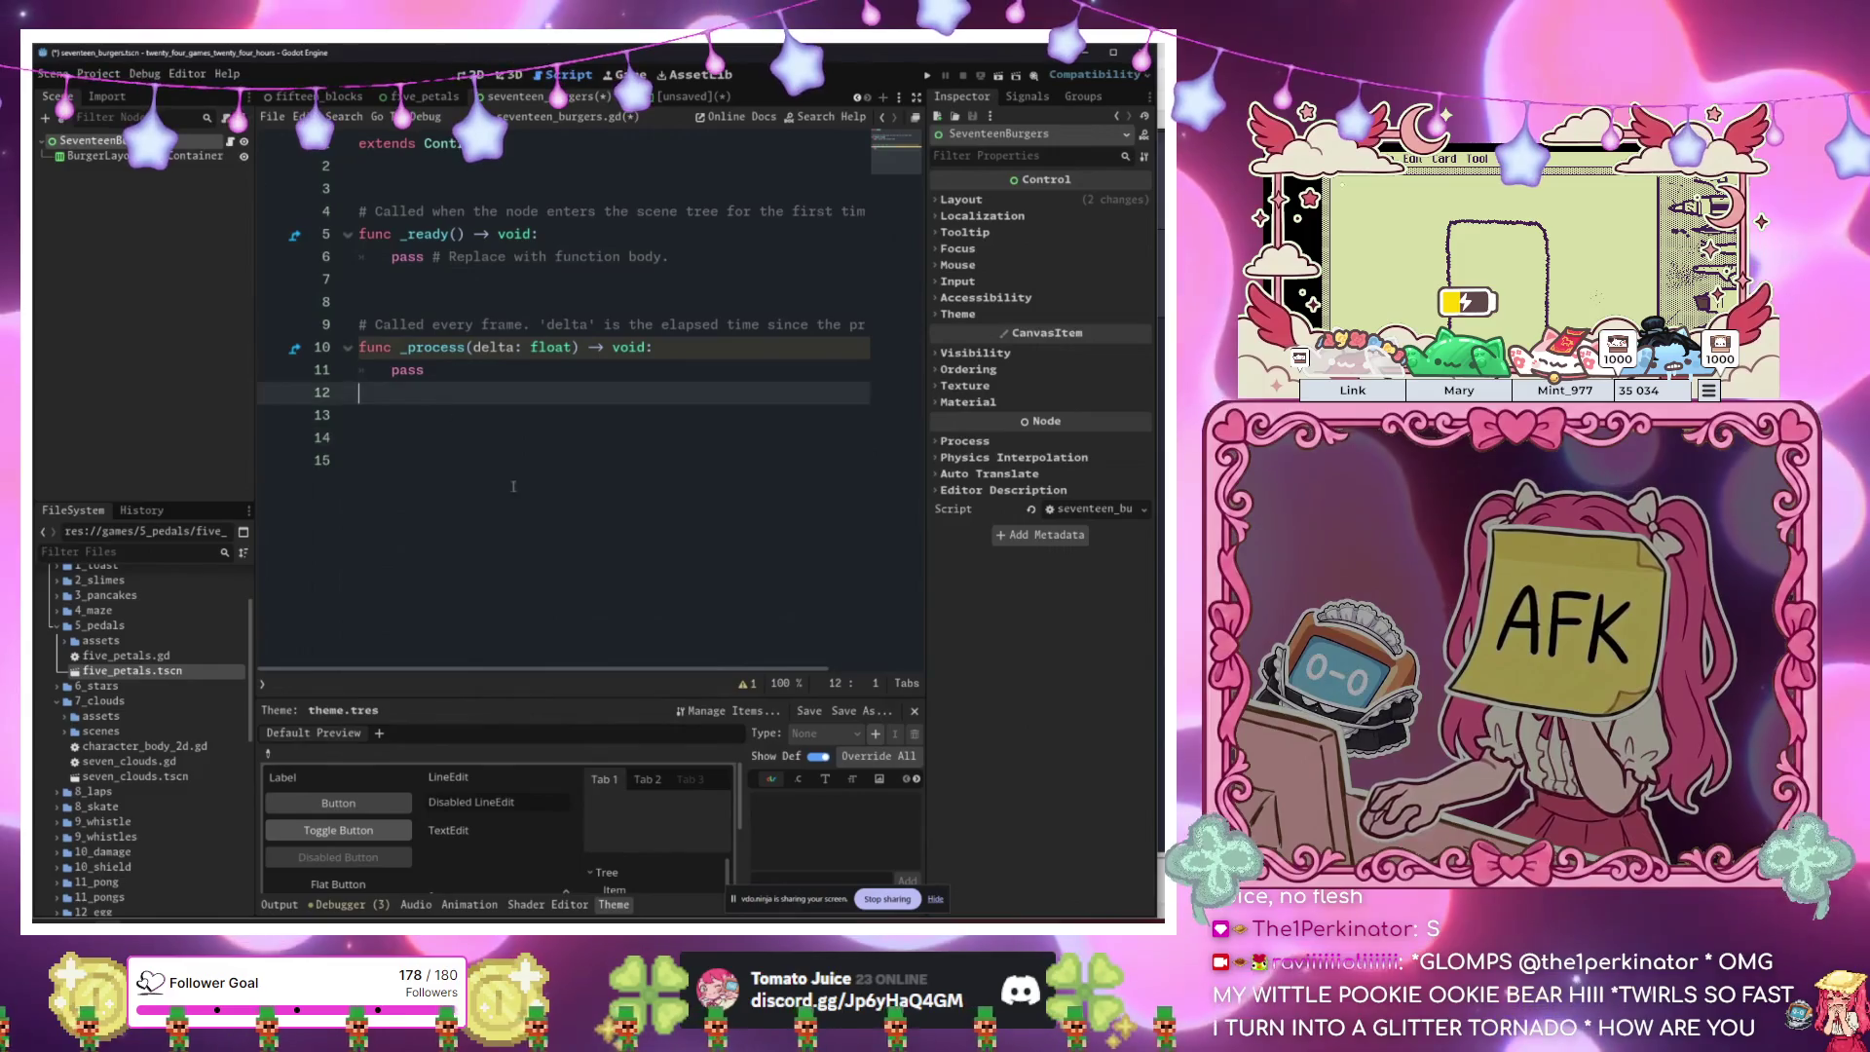
Begin a 'func' on line 15, then return to the unsaved burger-buttons scene
{"action": "left_click", "coordinate": [523, 501]}
{"action": "key", "text": "BackSpace"}
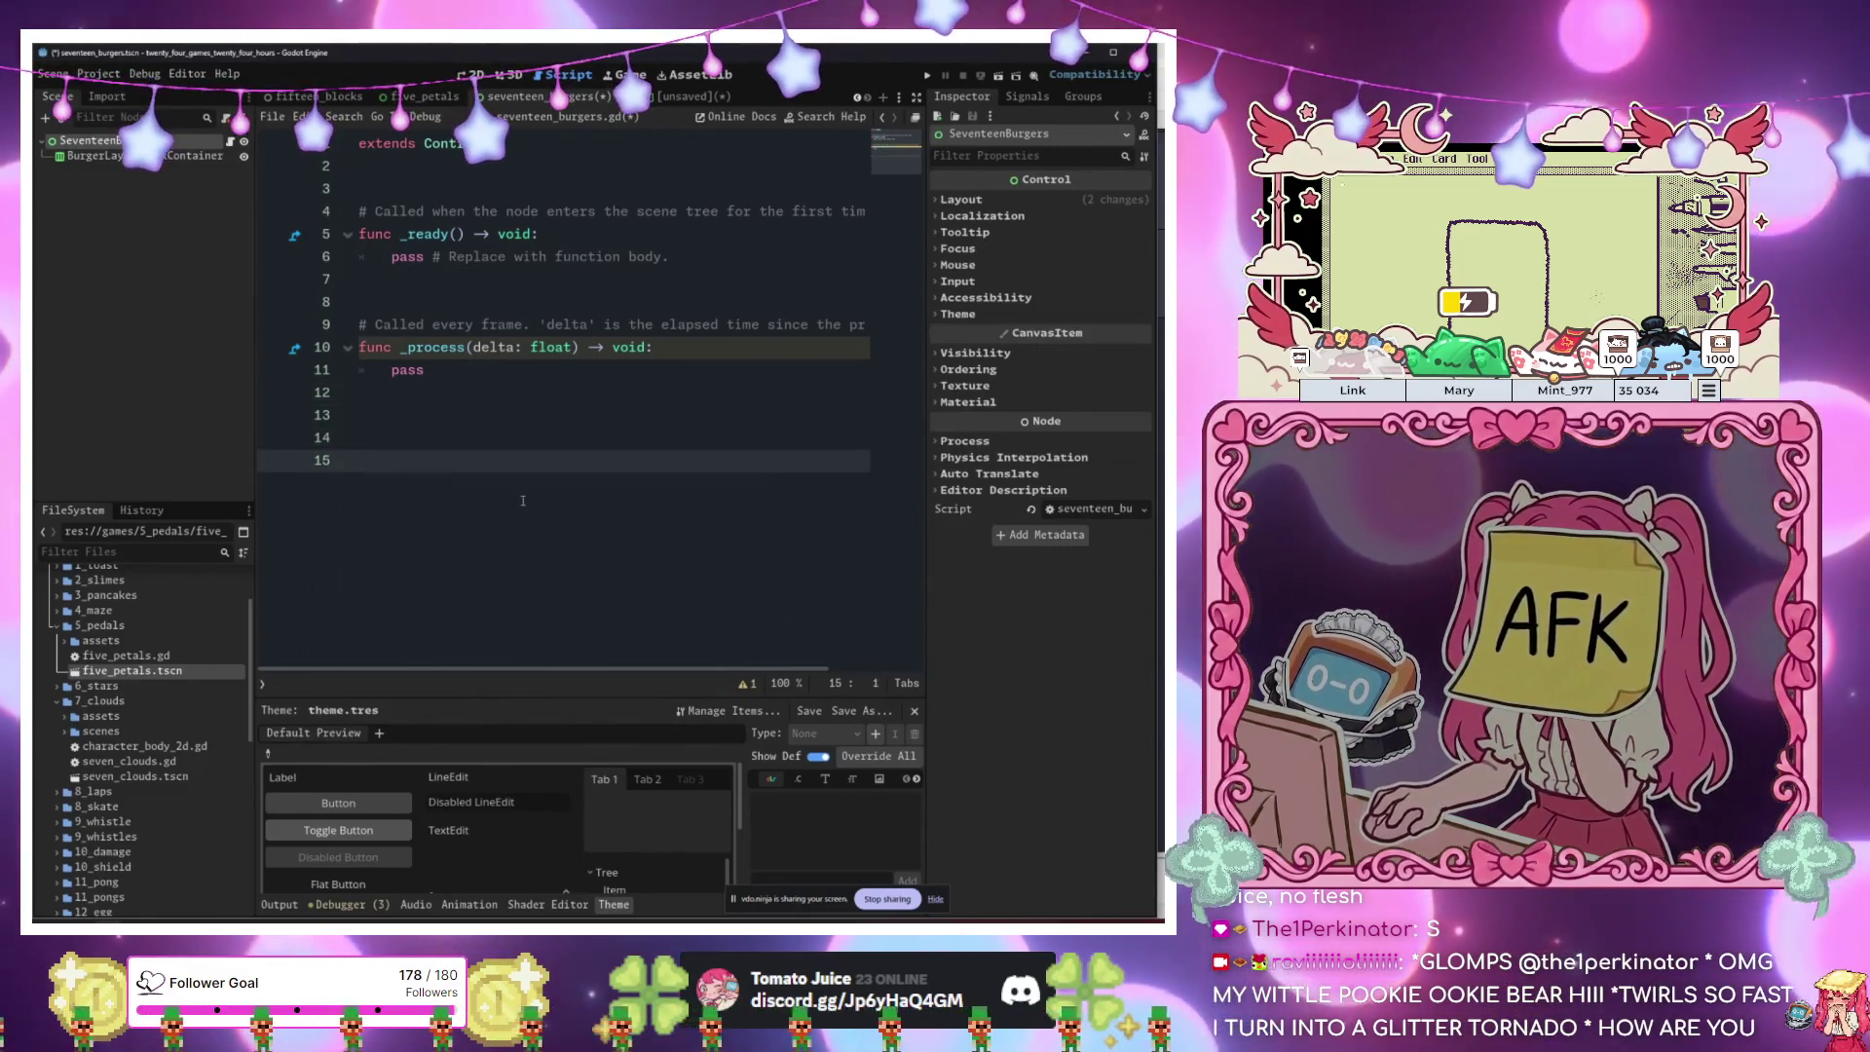
{"action": "type", "text": "func"}
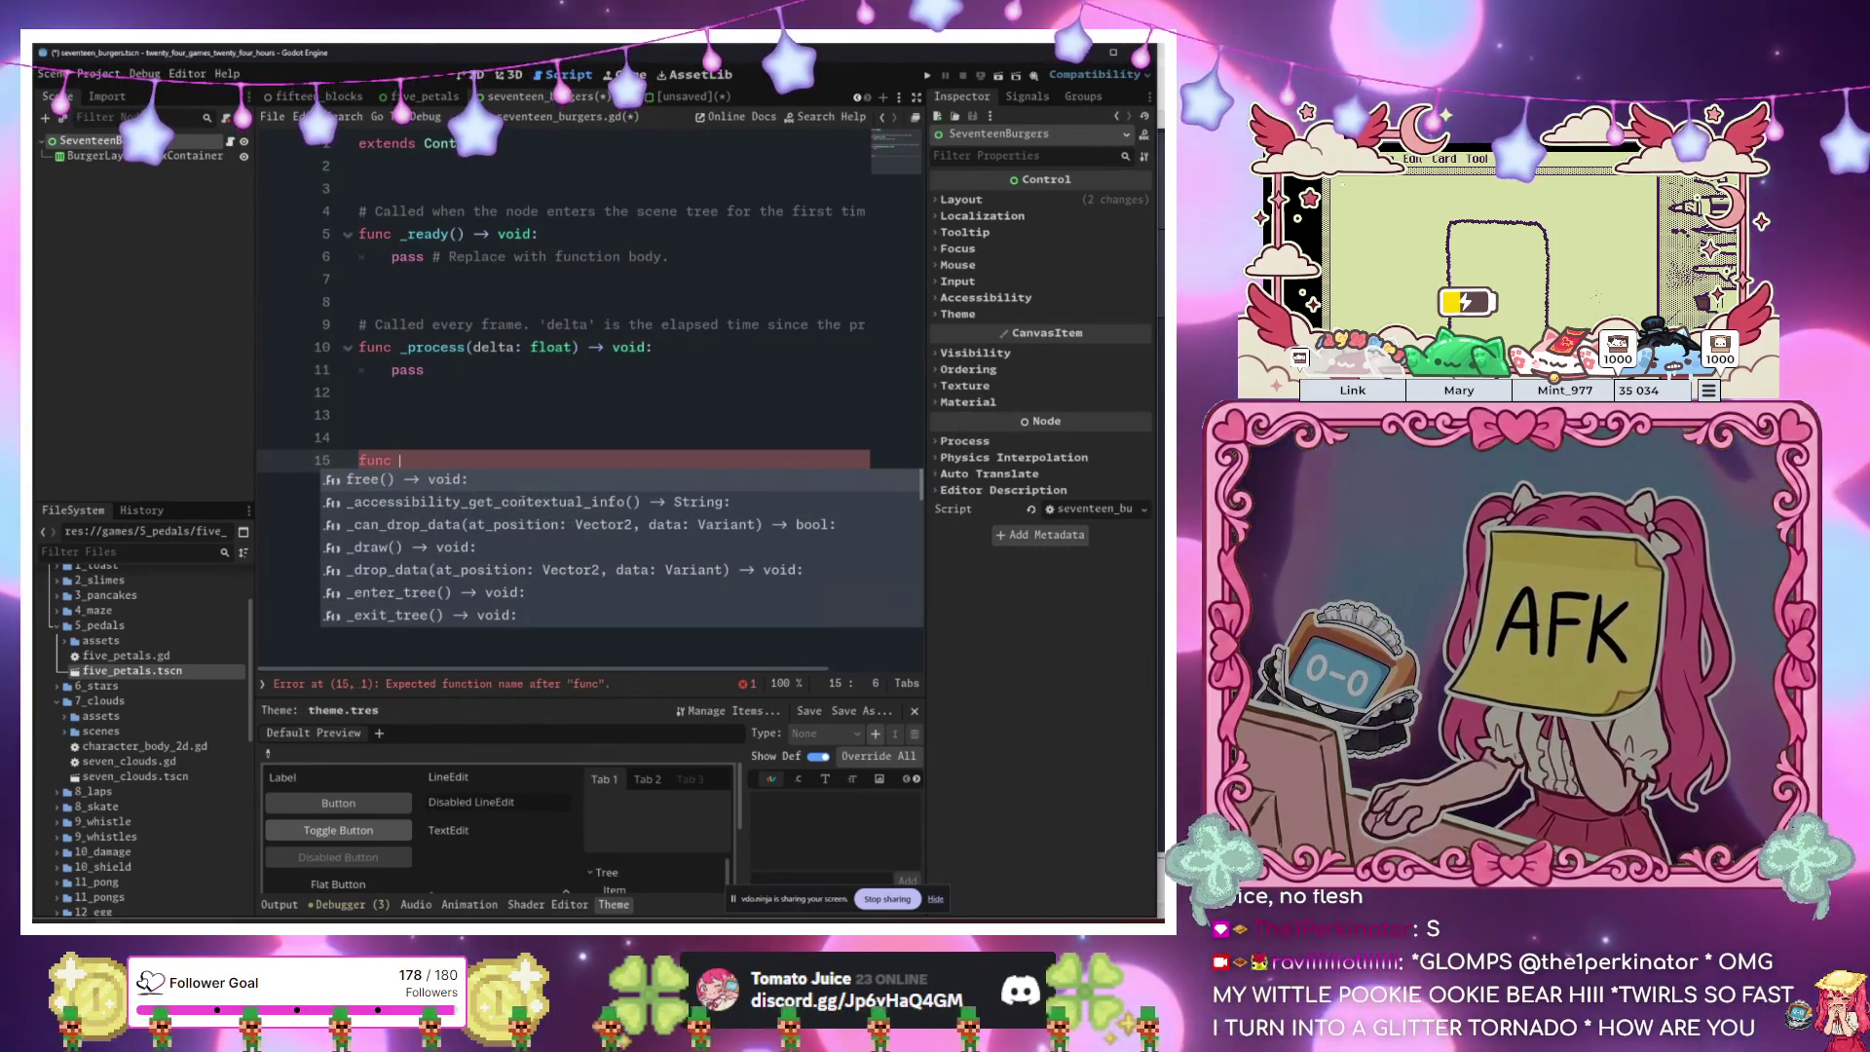
{"action": "left_click", "coordinate": [545, 415]}
{"action": "left_click", "coordinate": [682, 96]}
Delete the unfinished func text on line 15 of the script
{"action": "left_click", "coordinate": [572, 287]}
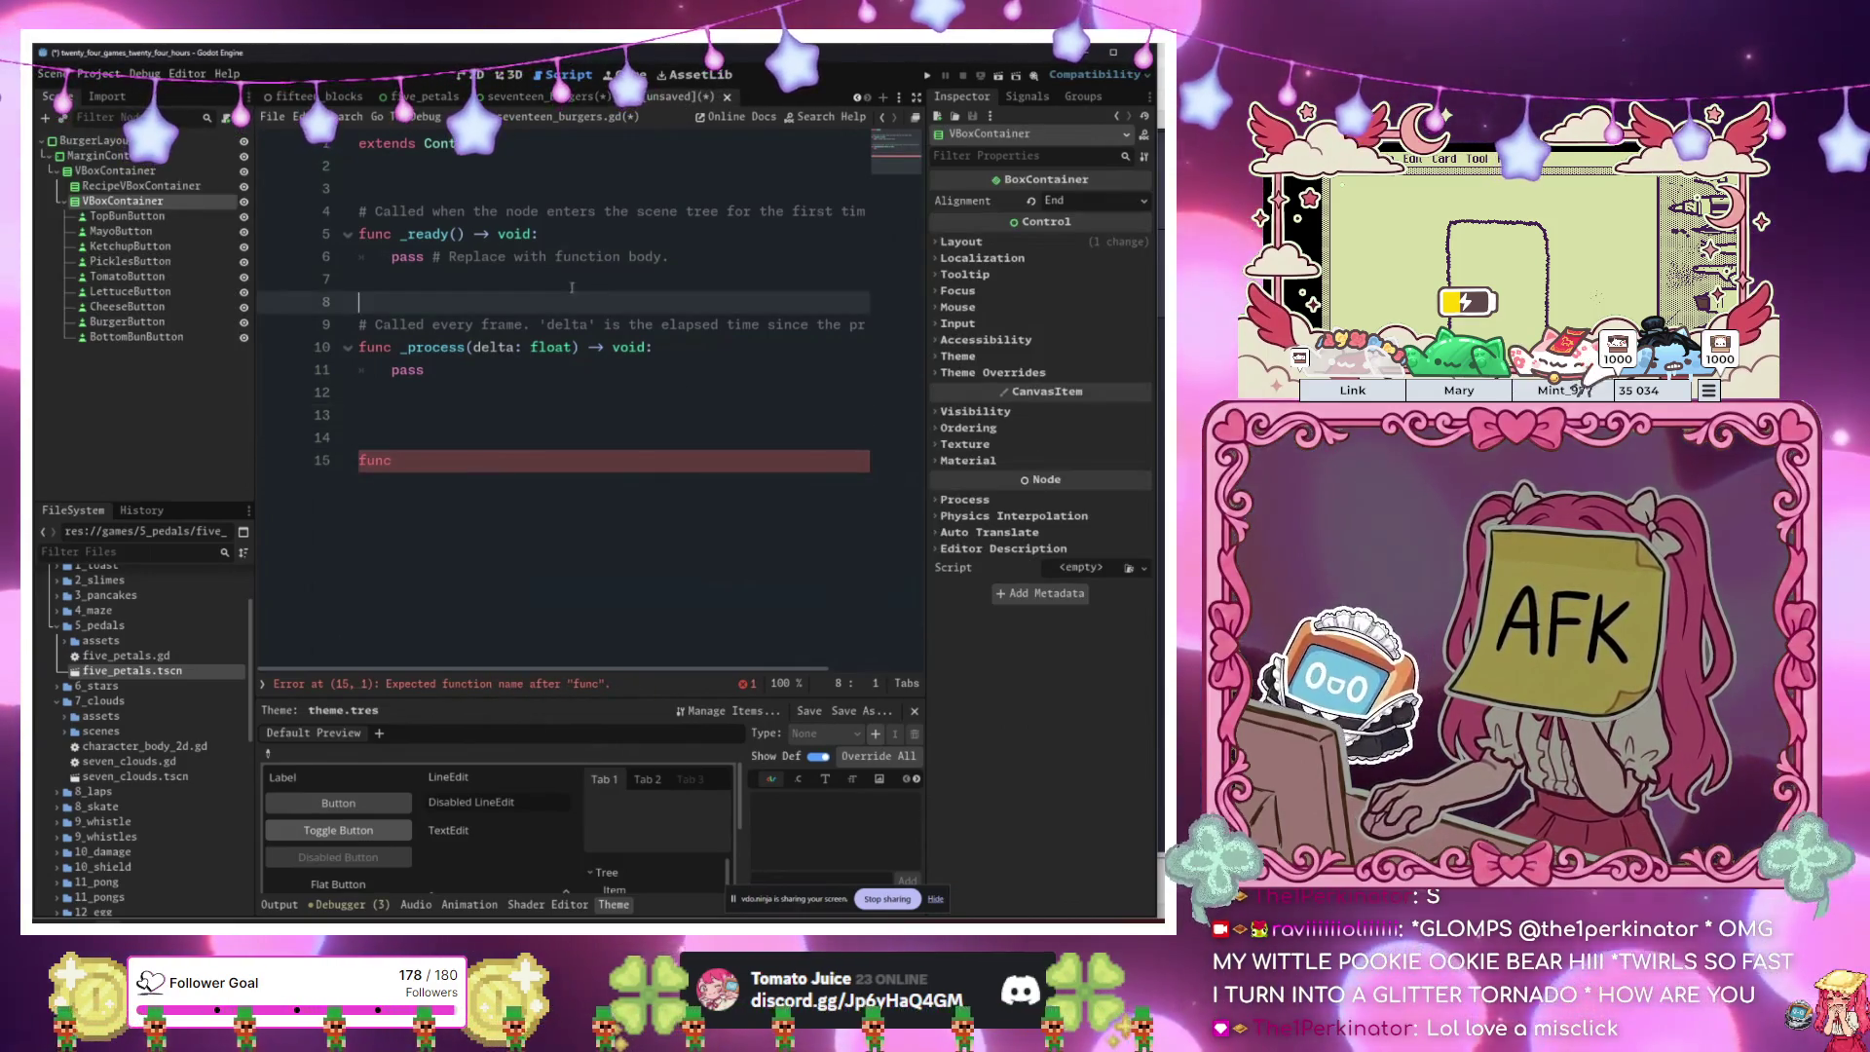
{"action": "left_click", "coordinate": [496, 458]}
{"action": "key", "text": "BackSpace"}
{"action": "key", "text": "BackSpace"}
{"action": "key", "text": "BackSpace"}
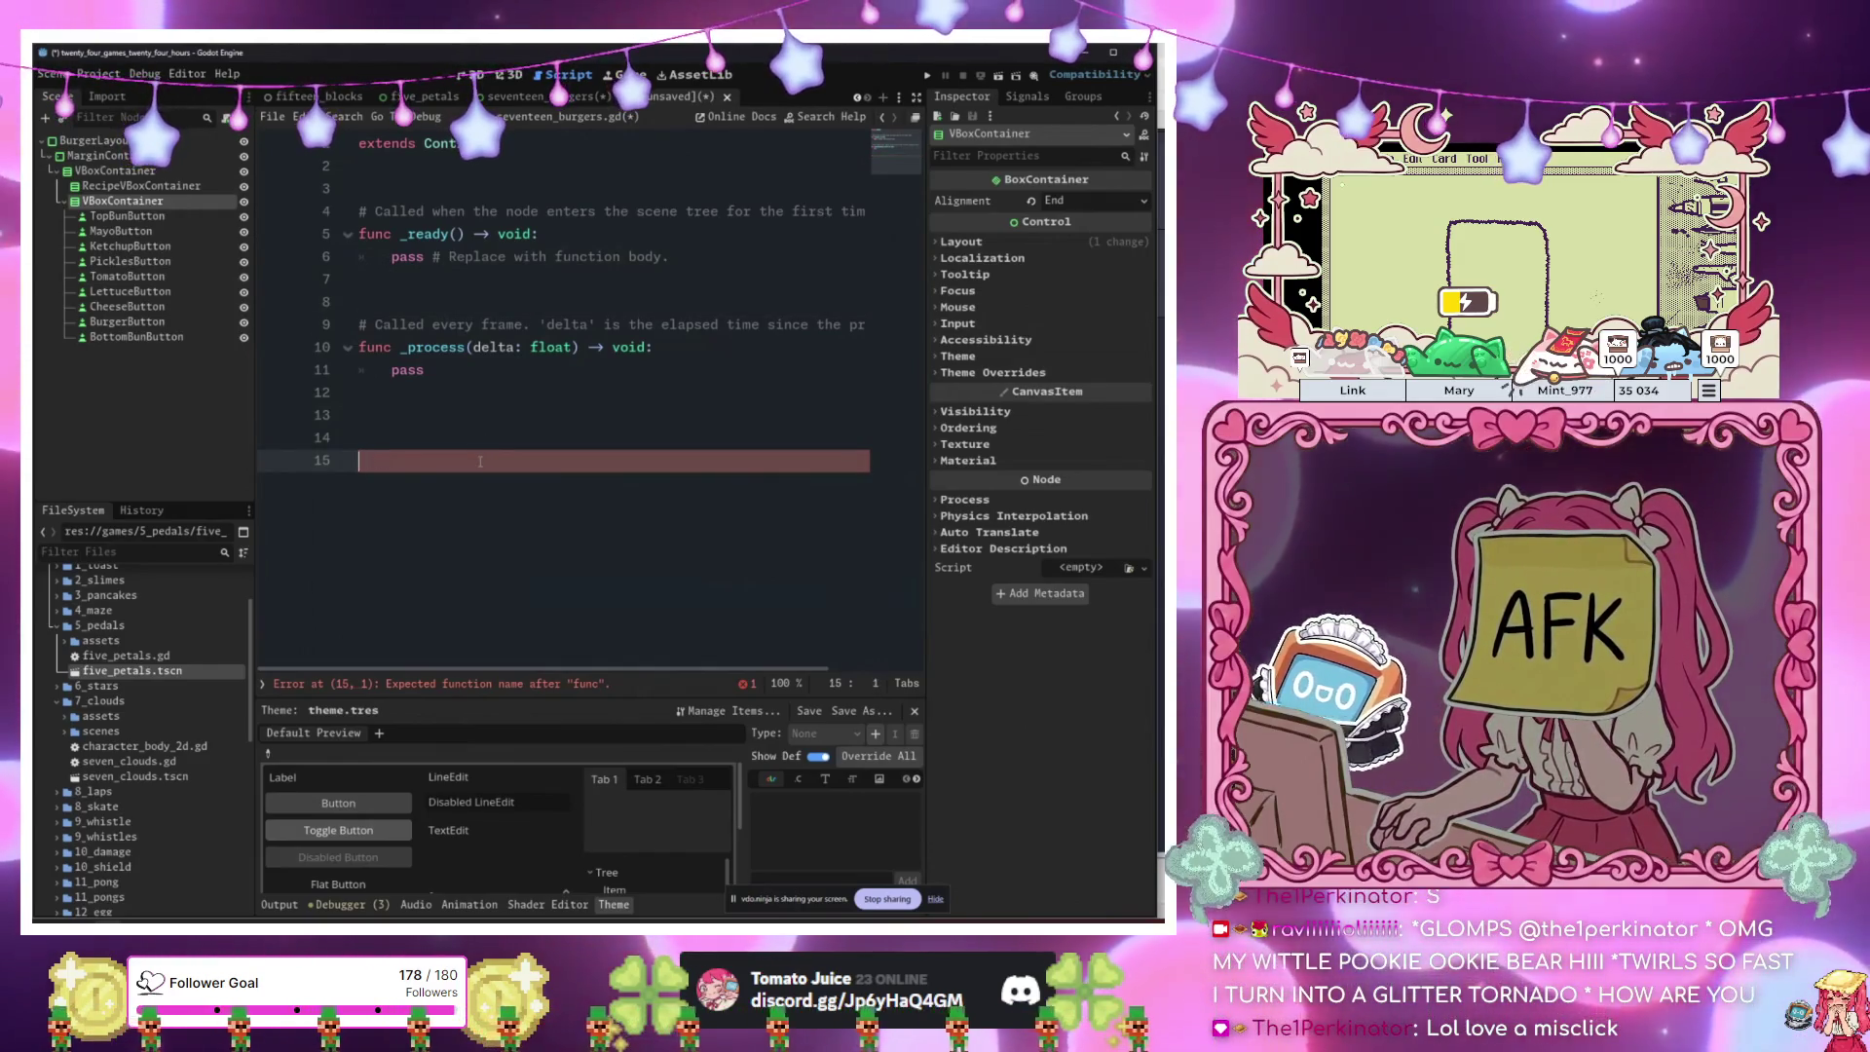
Save the scene as burger_layout.tscn in a new 17_burgers/scenes folder
{"action": "key", "text": "ctrl+s"}
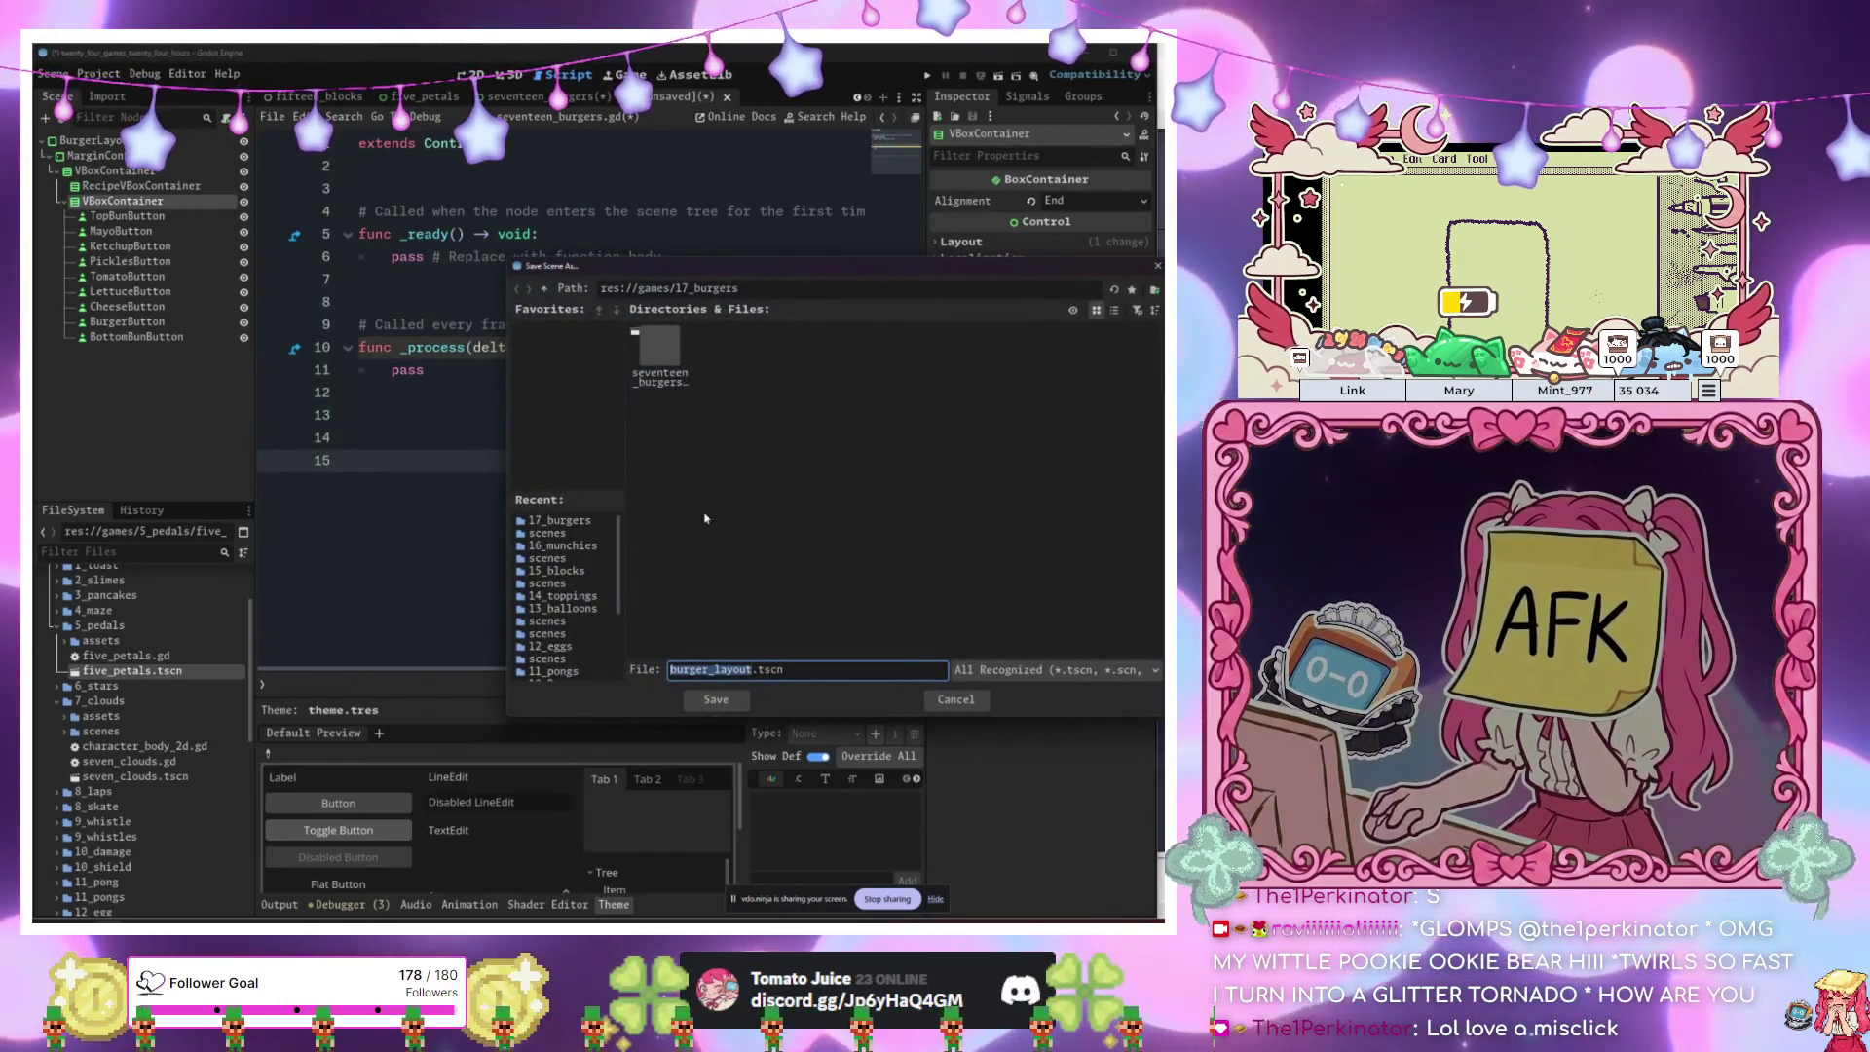
{"action": "right_click", "coordinate": [721, 517]}
{"action": "left_click", "coordinate": [770, 526]}
{"action": "type", "text": "sc"}
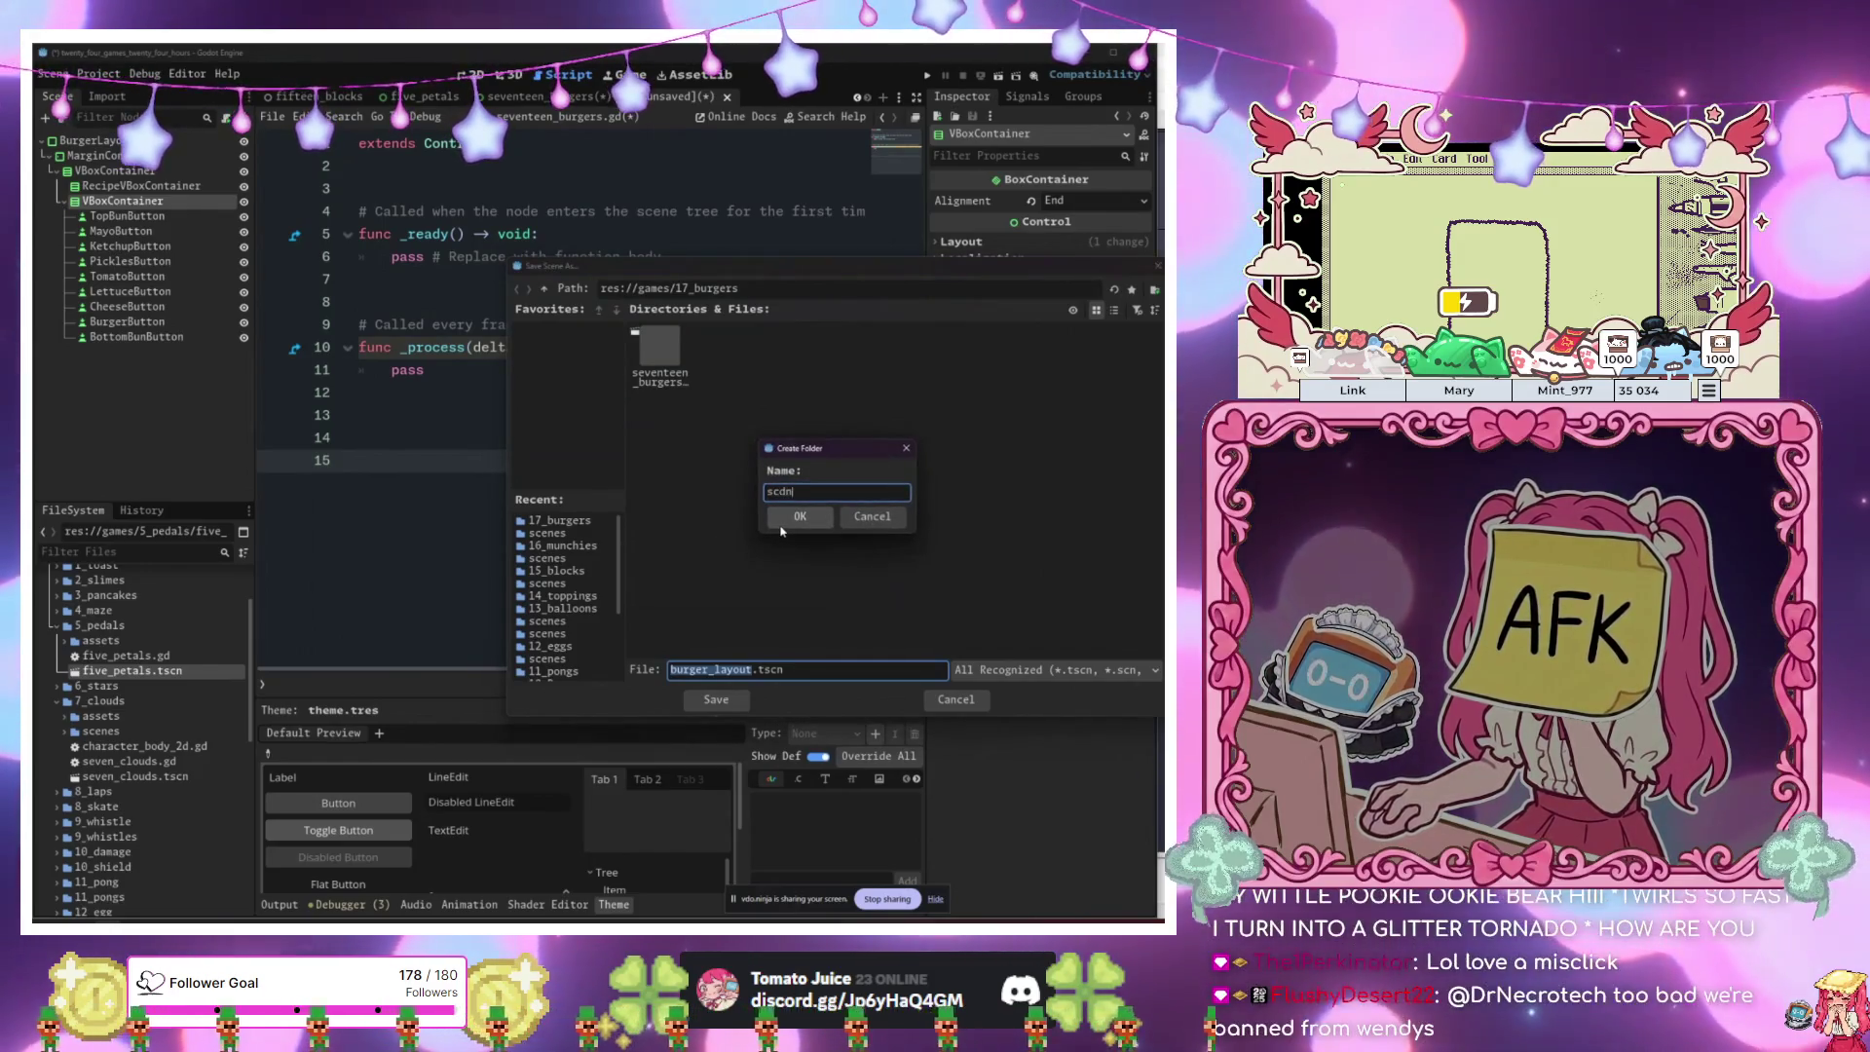
{"action": "type", "text": "enes"}
{"action": "key", "text": "Return"}
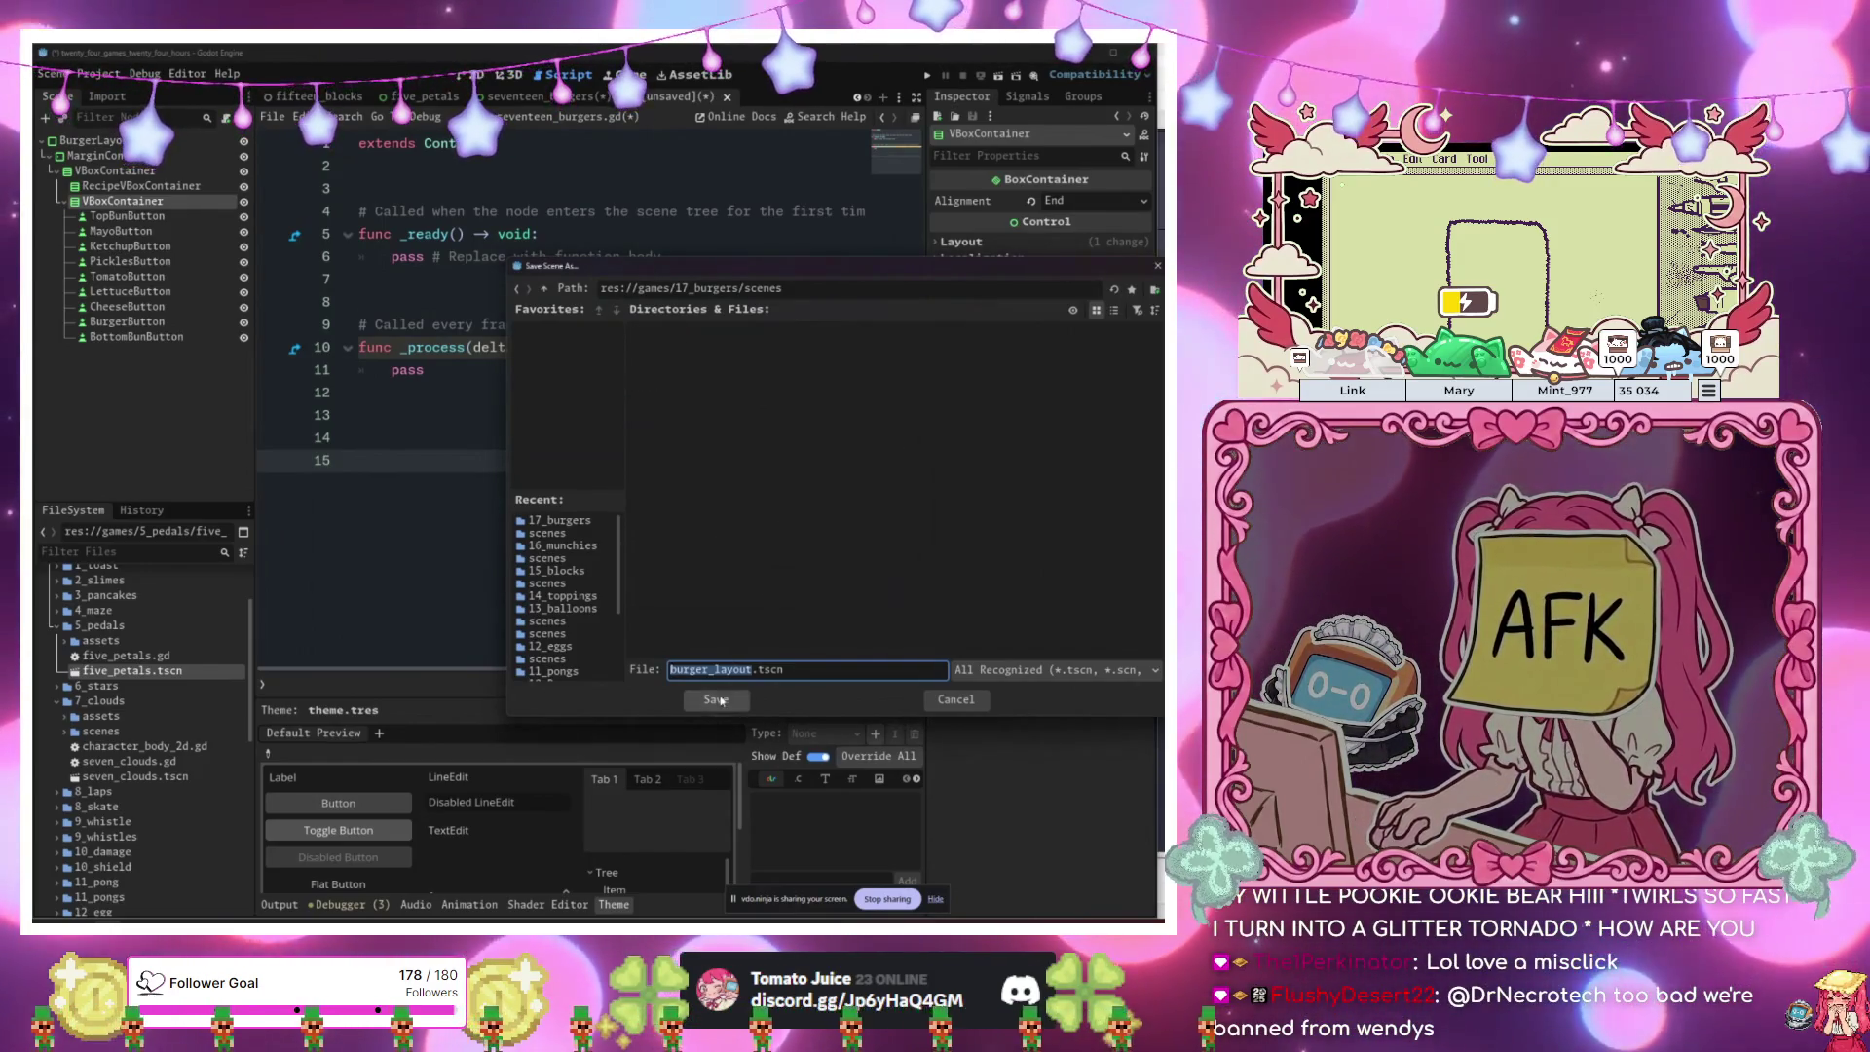
{"action": "left_click", "coordinate": [717, 700]}
Select the BurgerLayout root and switch back to the seventeen_burgers scene
{"action": "left_click", "coordinate": [188, 140]}
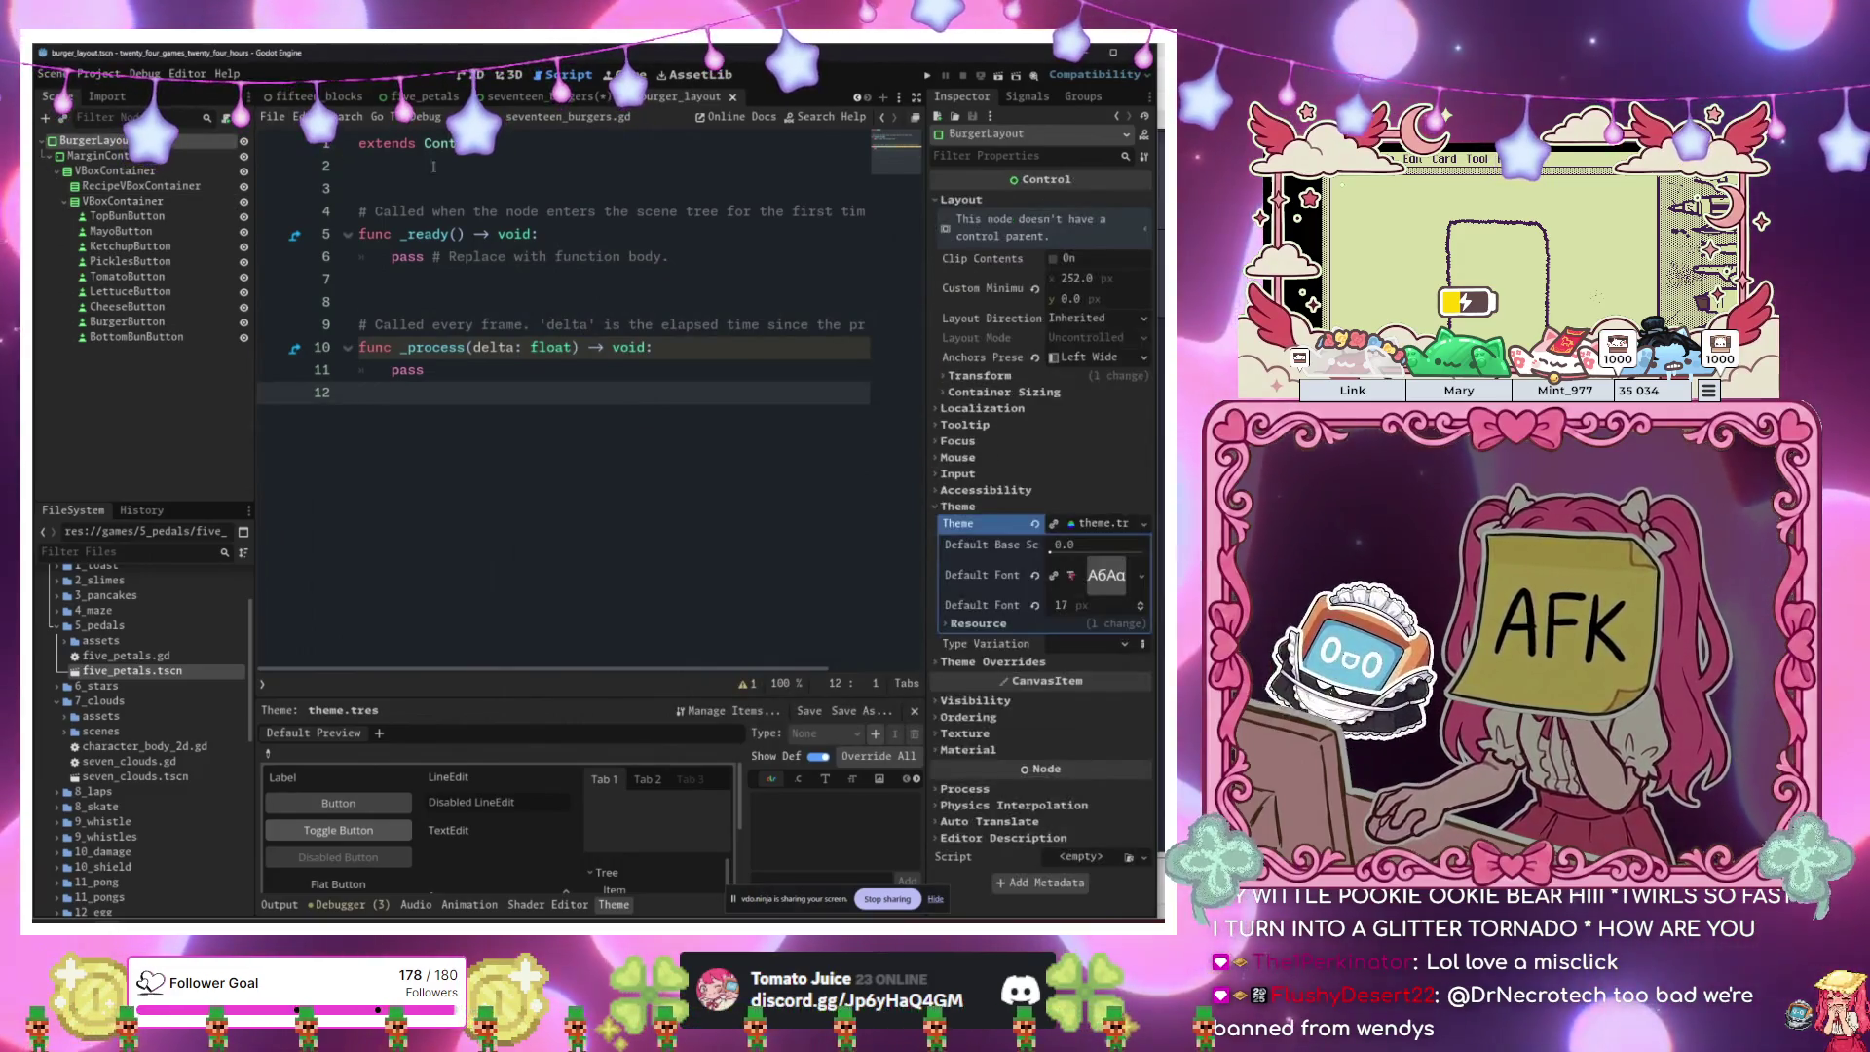
{"action": "left_click", "coordinate": [526, 97]}
{"action": "left_click", "coordinate": [438, 301]}
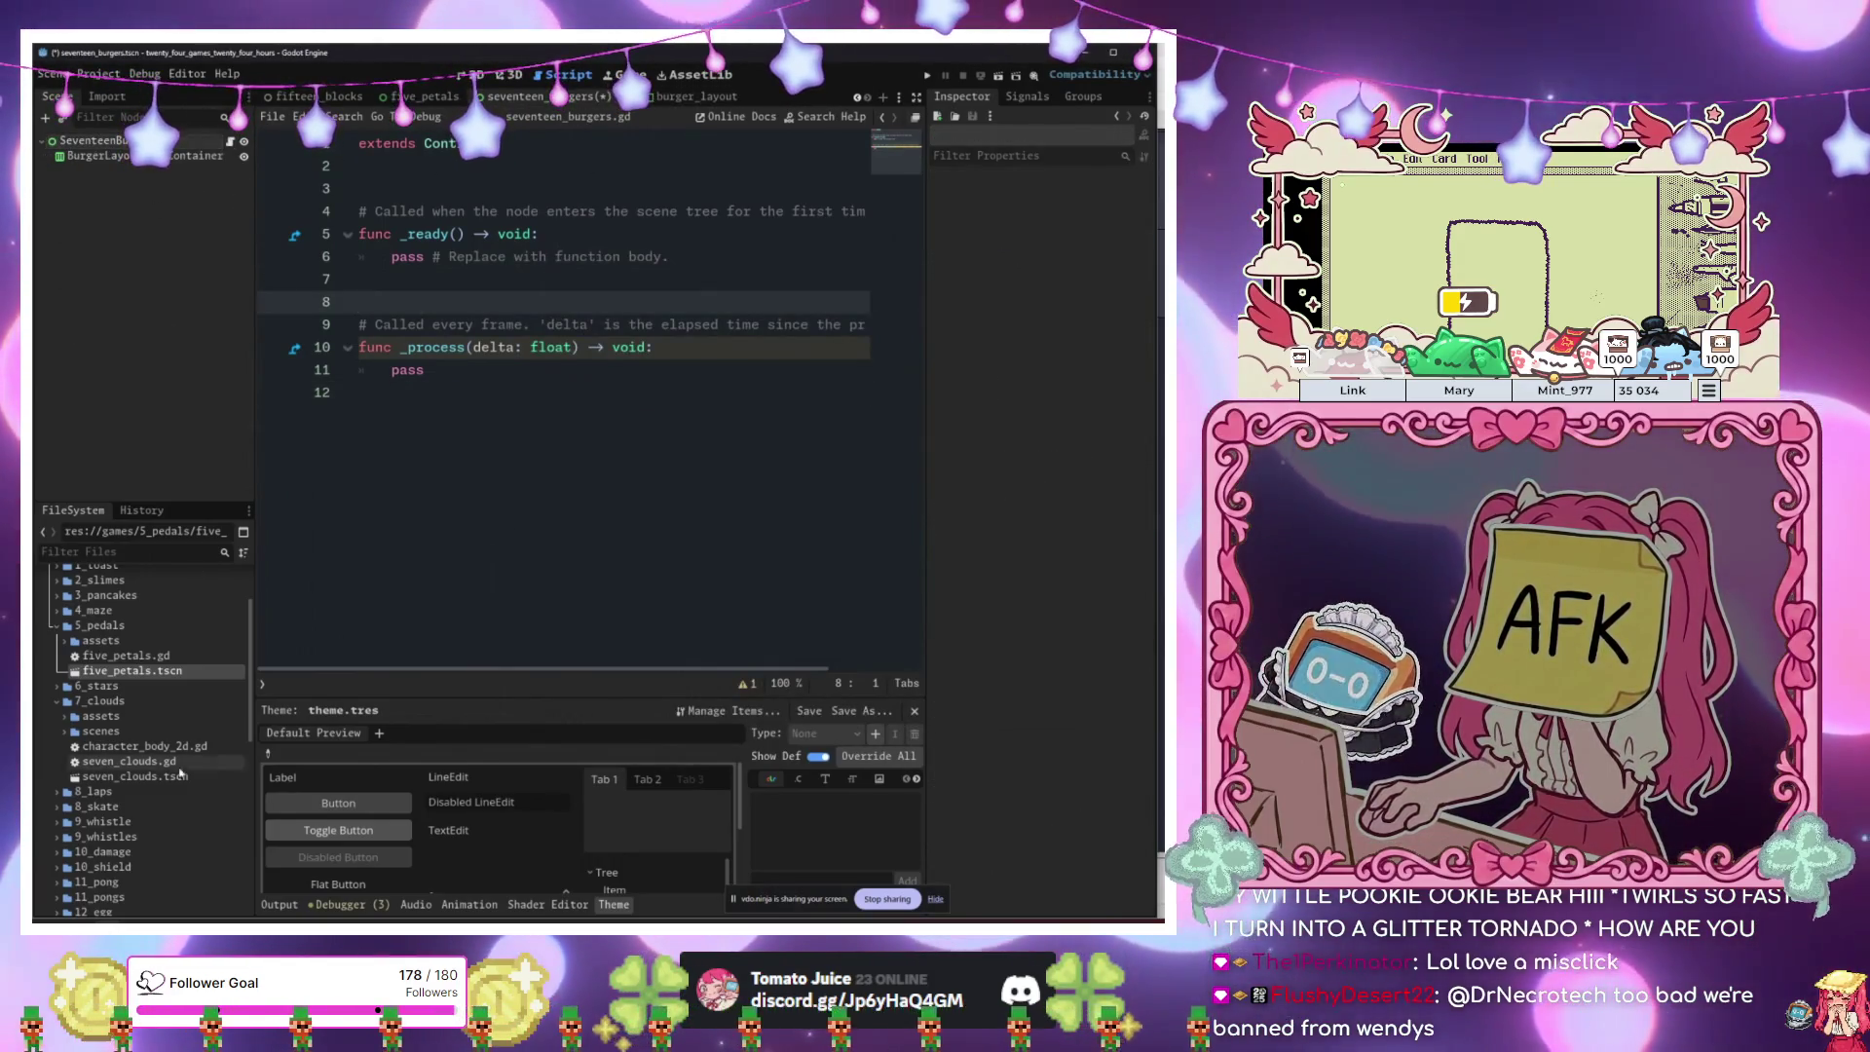
Drag burger_layout.tscn into the script as an exported PackedScene, then onto the Burger Layout property
{"action": "scroll", "coordinate": [121, 679], "scroll_direction": "down", "scroll_amount": 10}
{"action": "left_click", "coordinate": [107, 796]}
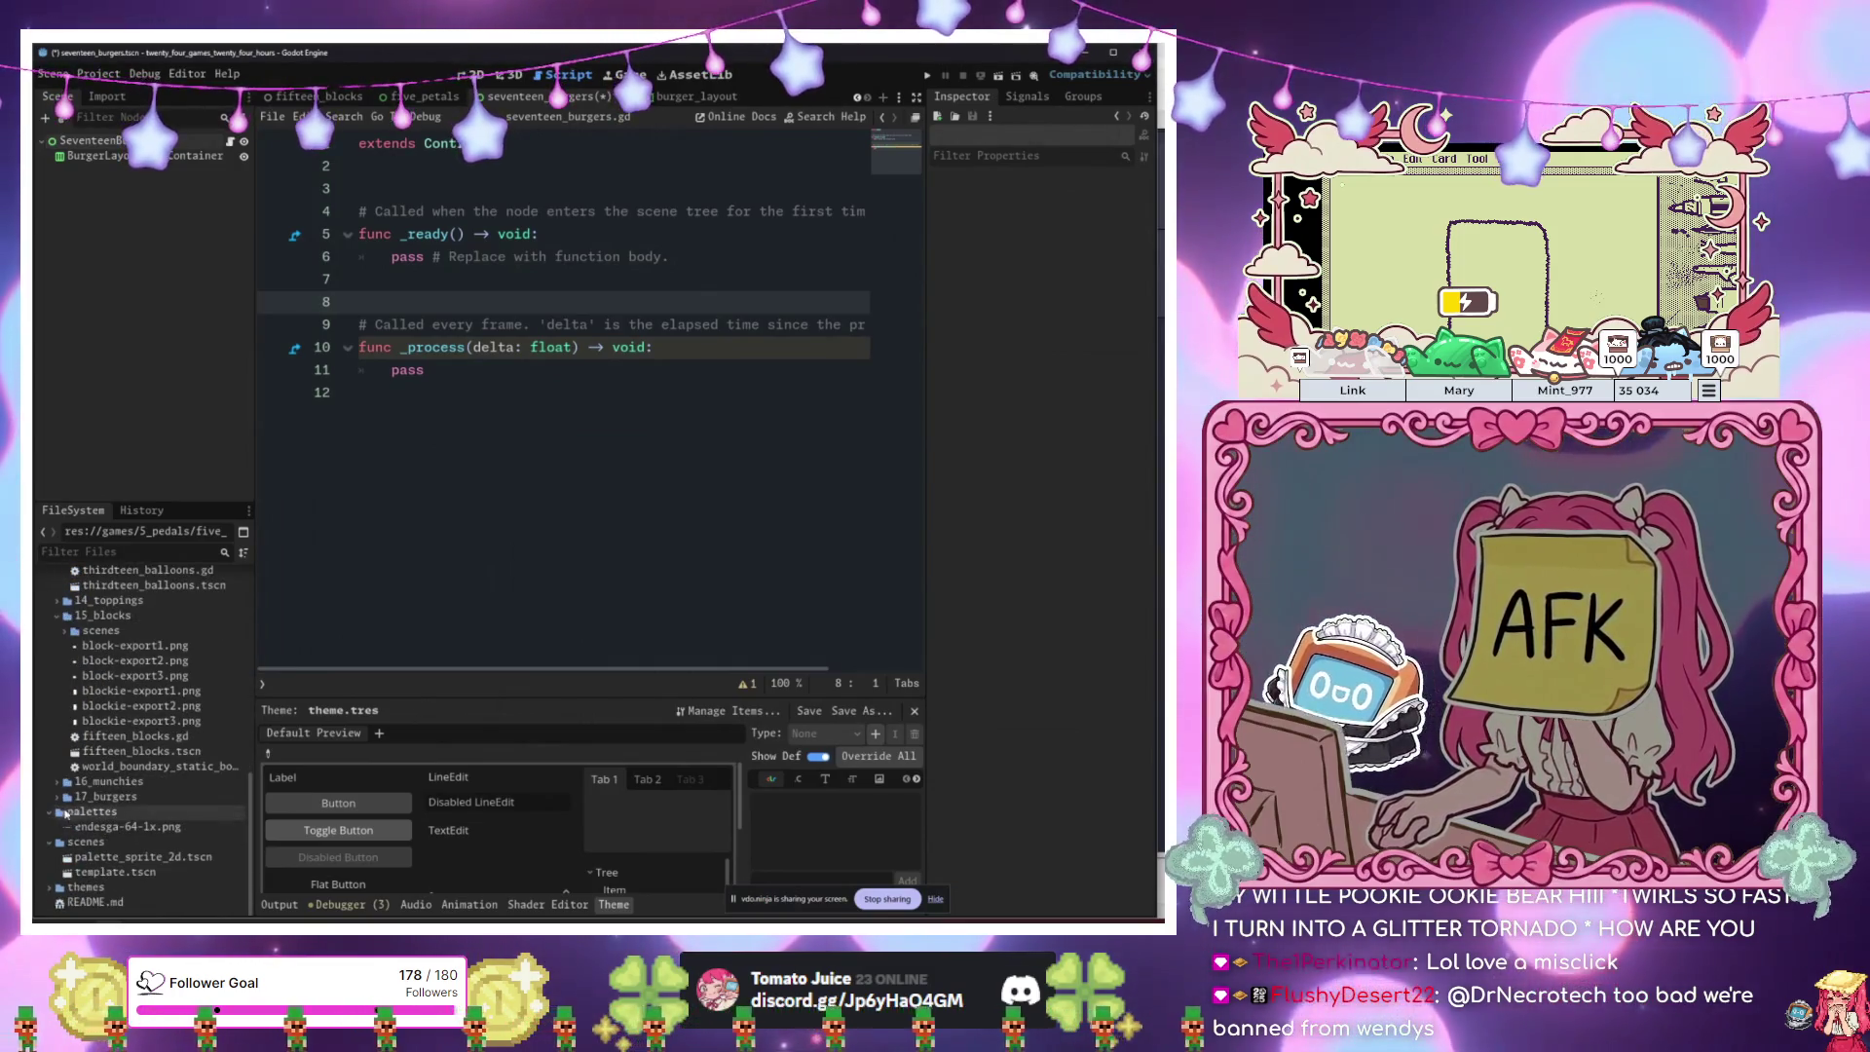
{"action": "left_click", "coordinate": [65, 796]}
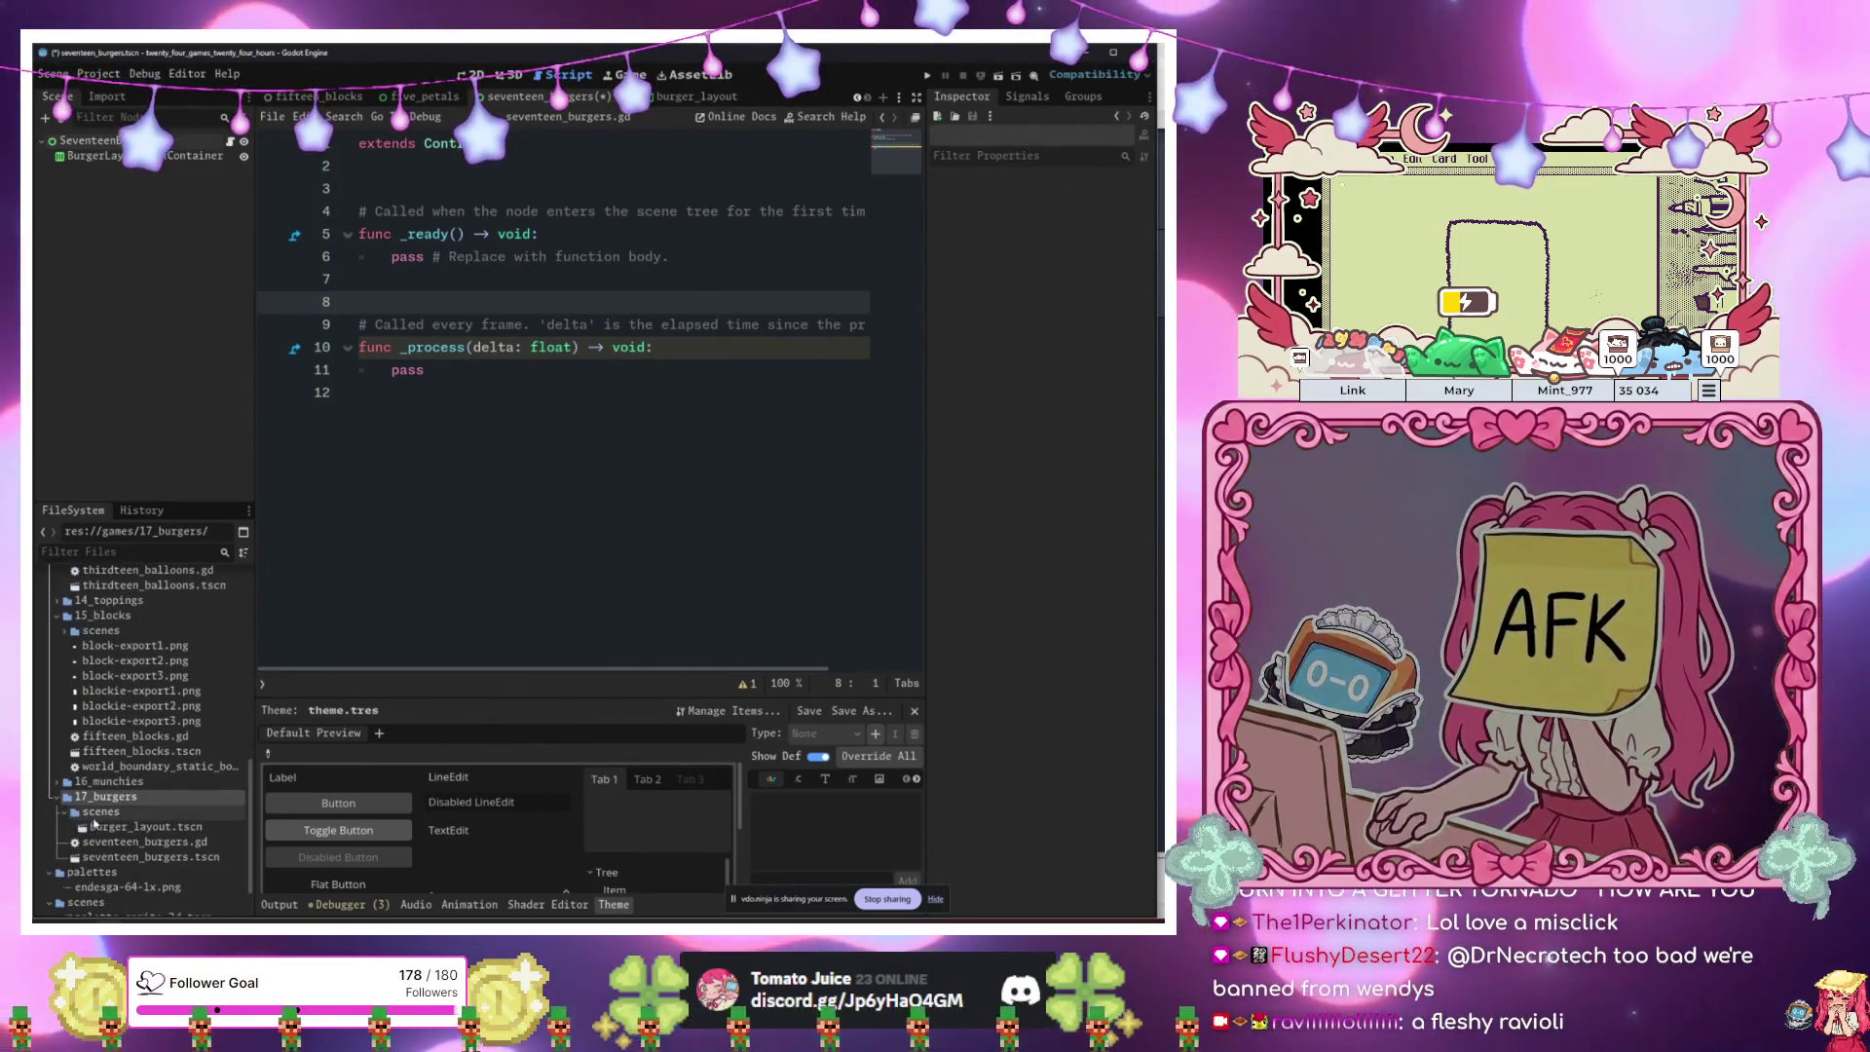
{"action": "left_click", "coordinate": [95, 825]}
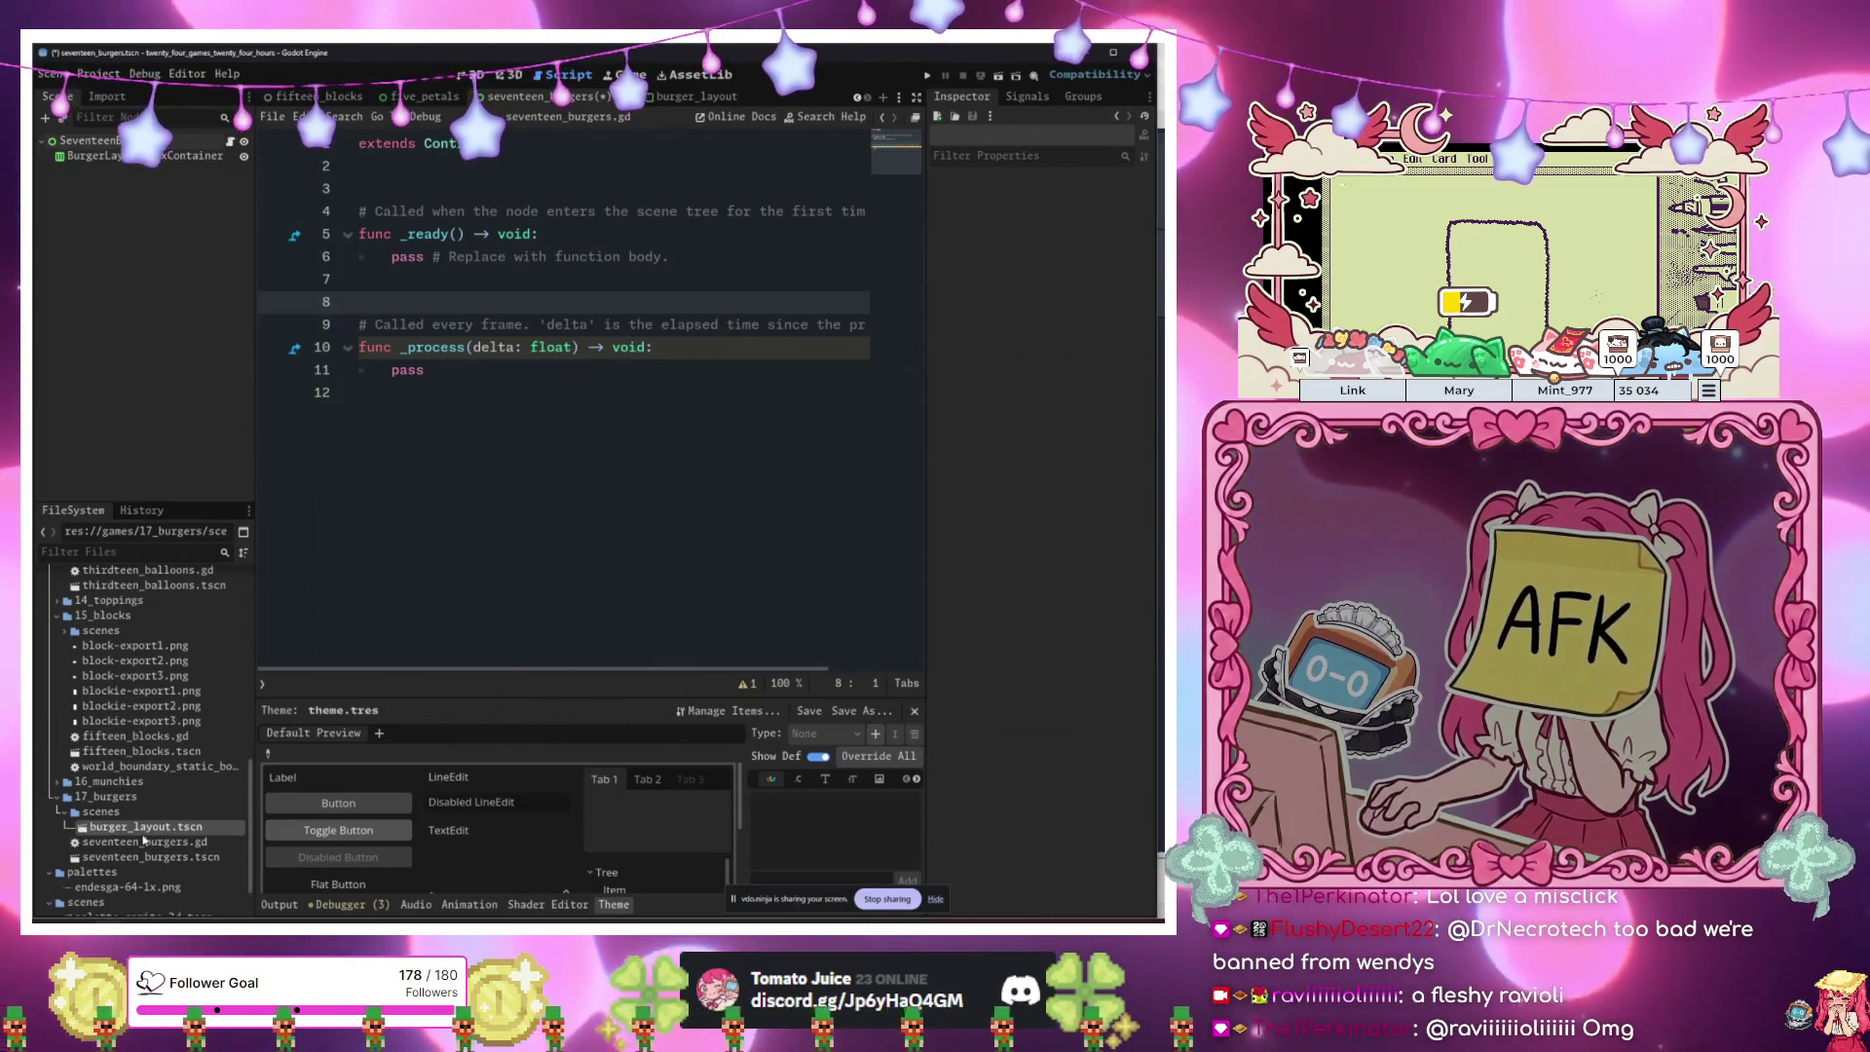
{"action": "left_click_drag", "start_coordinate": [142, 827], "coordinate": [503, 331]}
{"action": "left_click", "coordinate": [522, 187]}
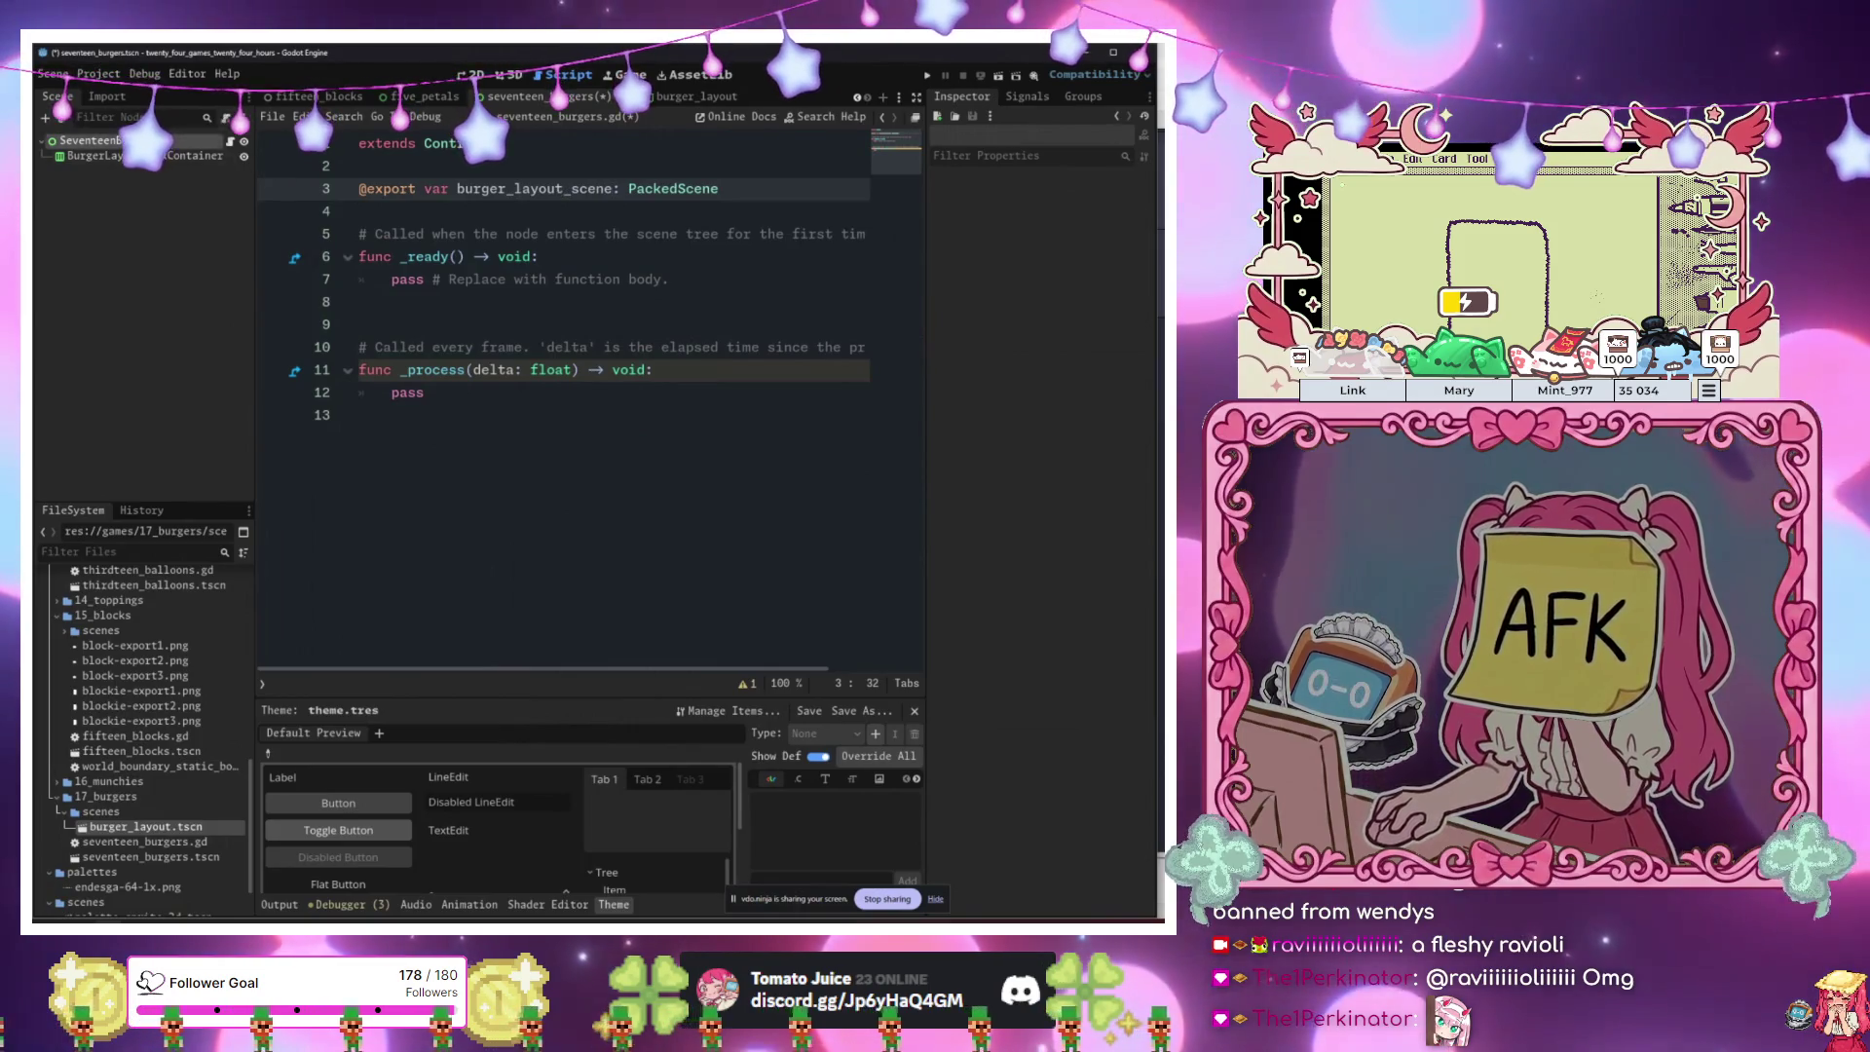
{"action": "left_click", "coordinate": [697, 232]}
{"action": "mouse_move", "coordinate": [142, 827]}
{"action": "left_mouse_down"}
{"action": "mouse_move", "coordinate": [390, 585]}
{"action": "mouse_move", "coordinate": [1055, 212]}
{"action": "left_mouse_up"}
Replace the body of _ready with a spawn_burgers() call
{"action": "left_click", "coordinate": [482, 456]}
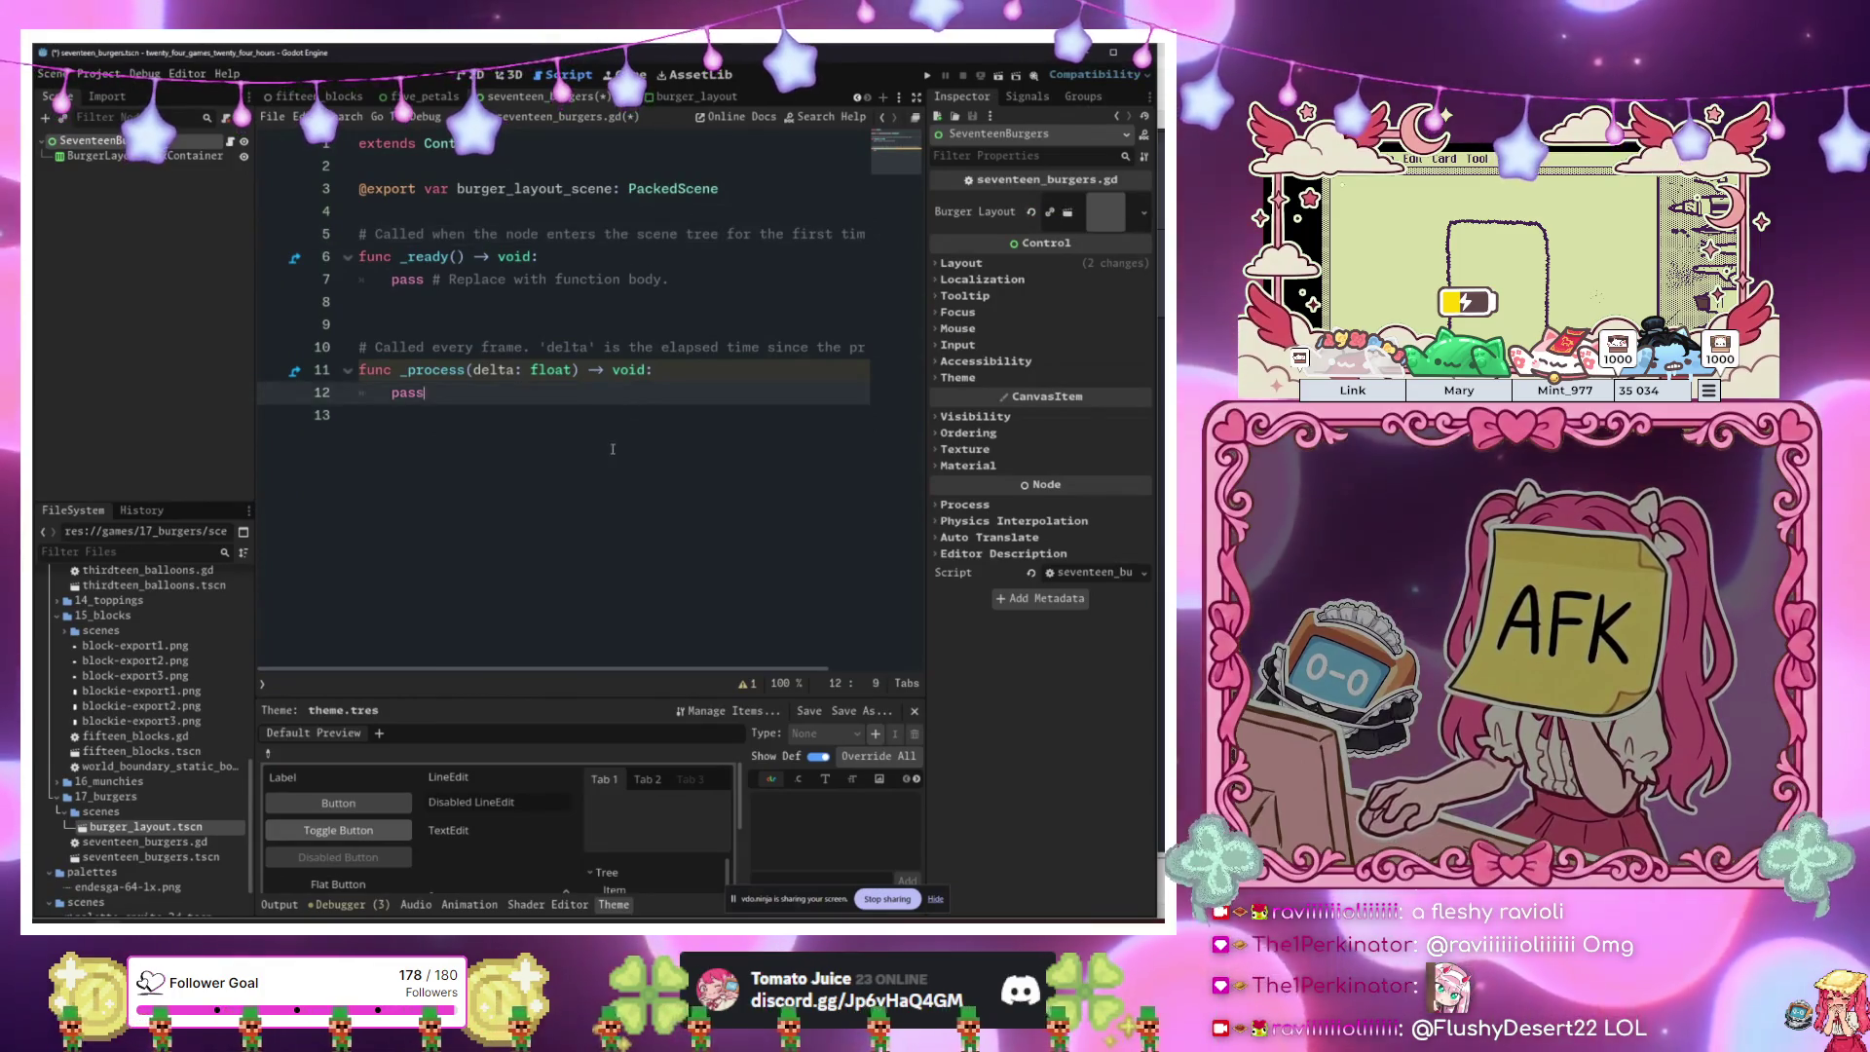
{"action": "key", "text": "Up"}
{"action": "key", "text": "Up"}
{"action": "key", "text": "Up"}
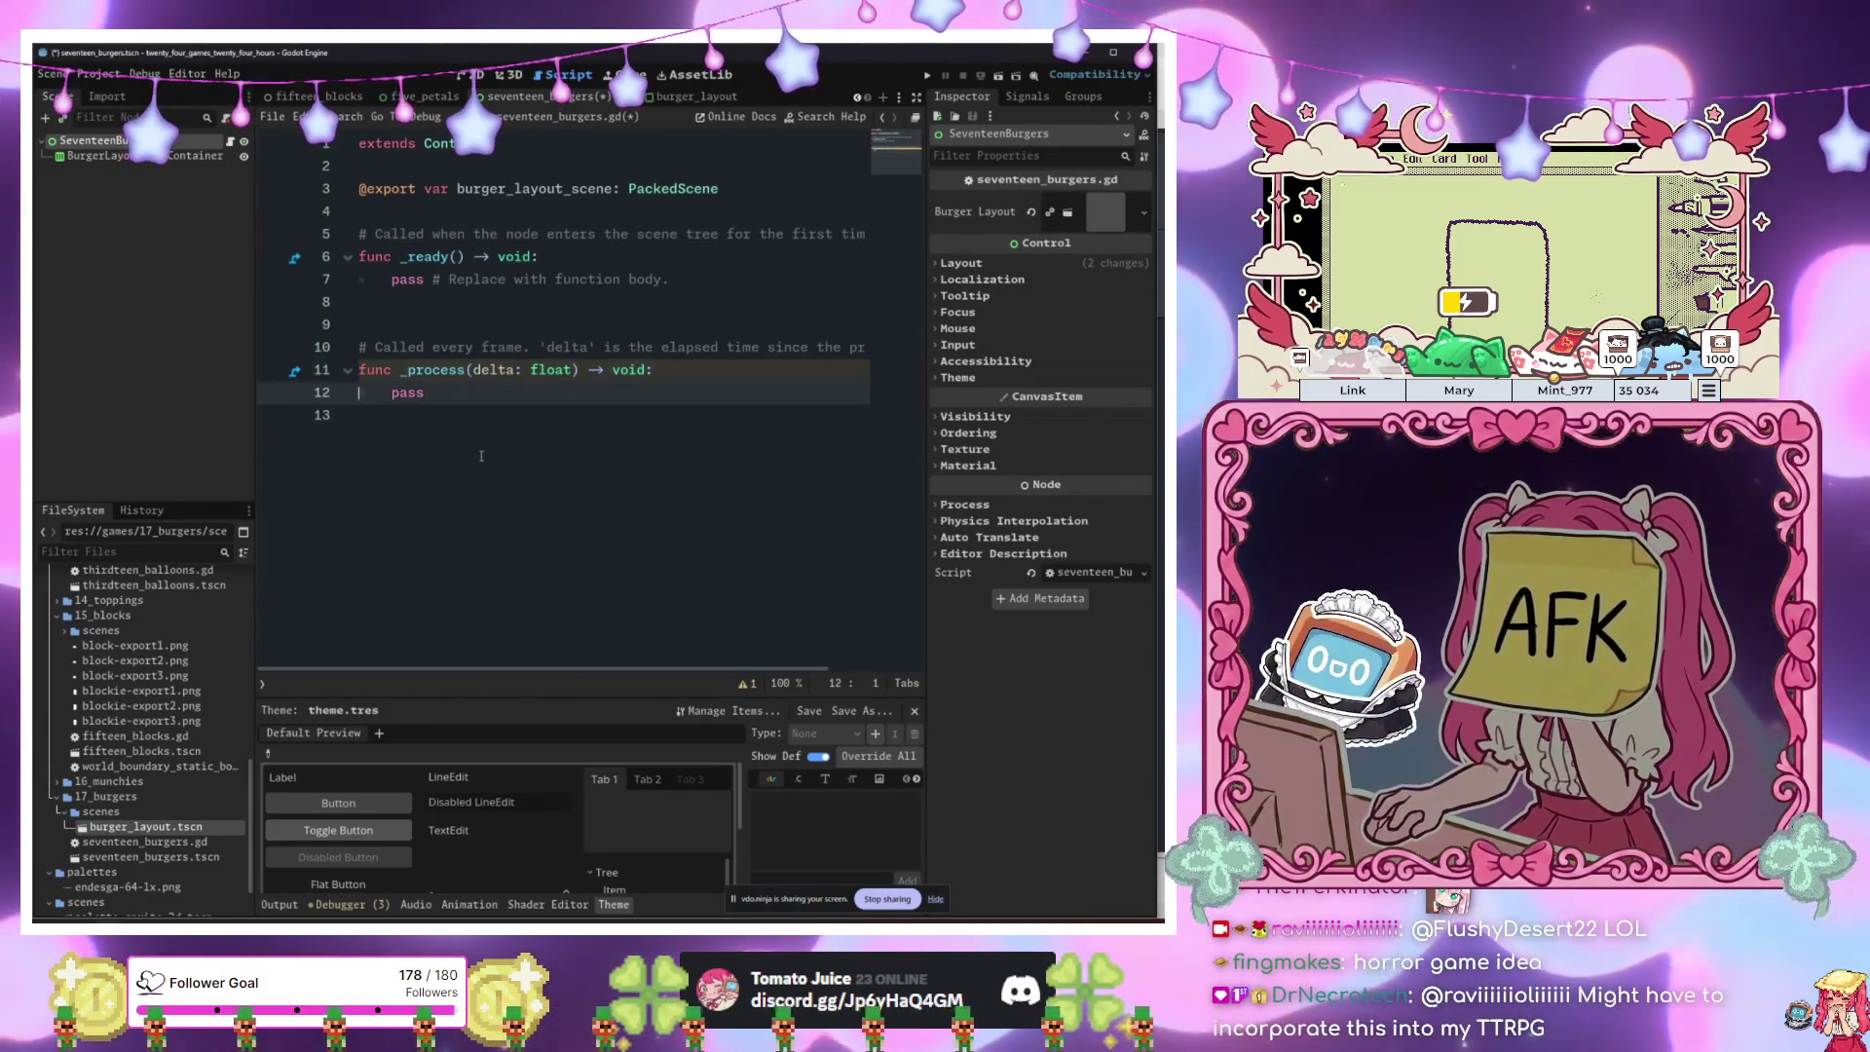
{"action": "key", "text": "End"}
{"action": "key", "text": "BackSpace"}
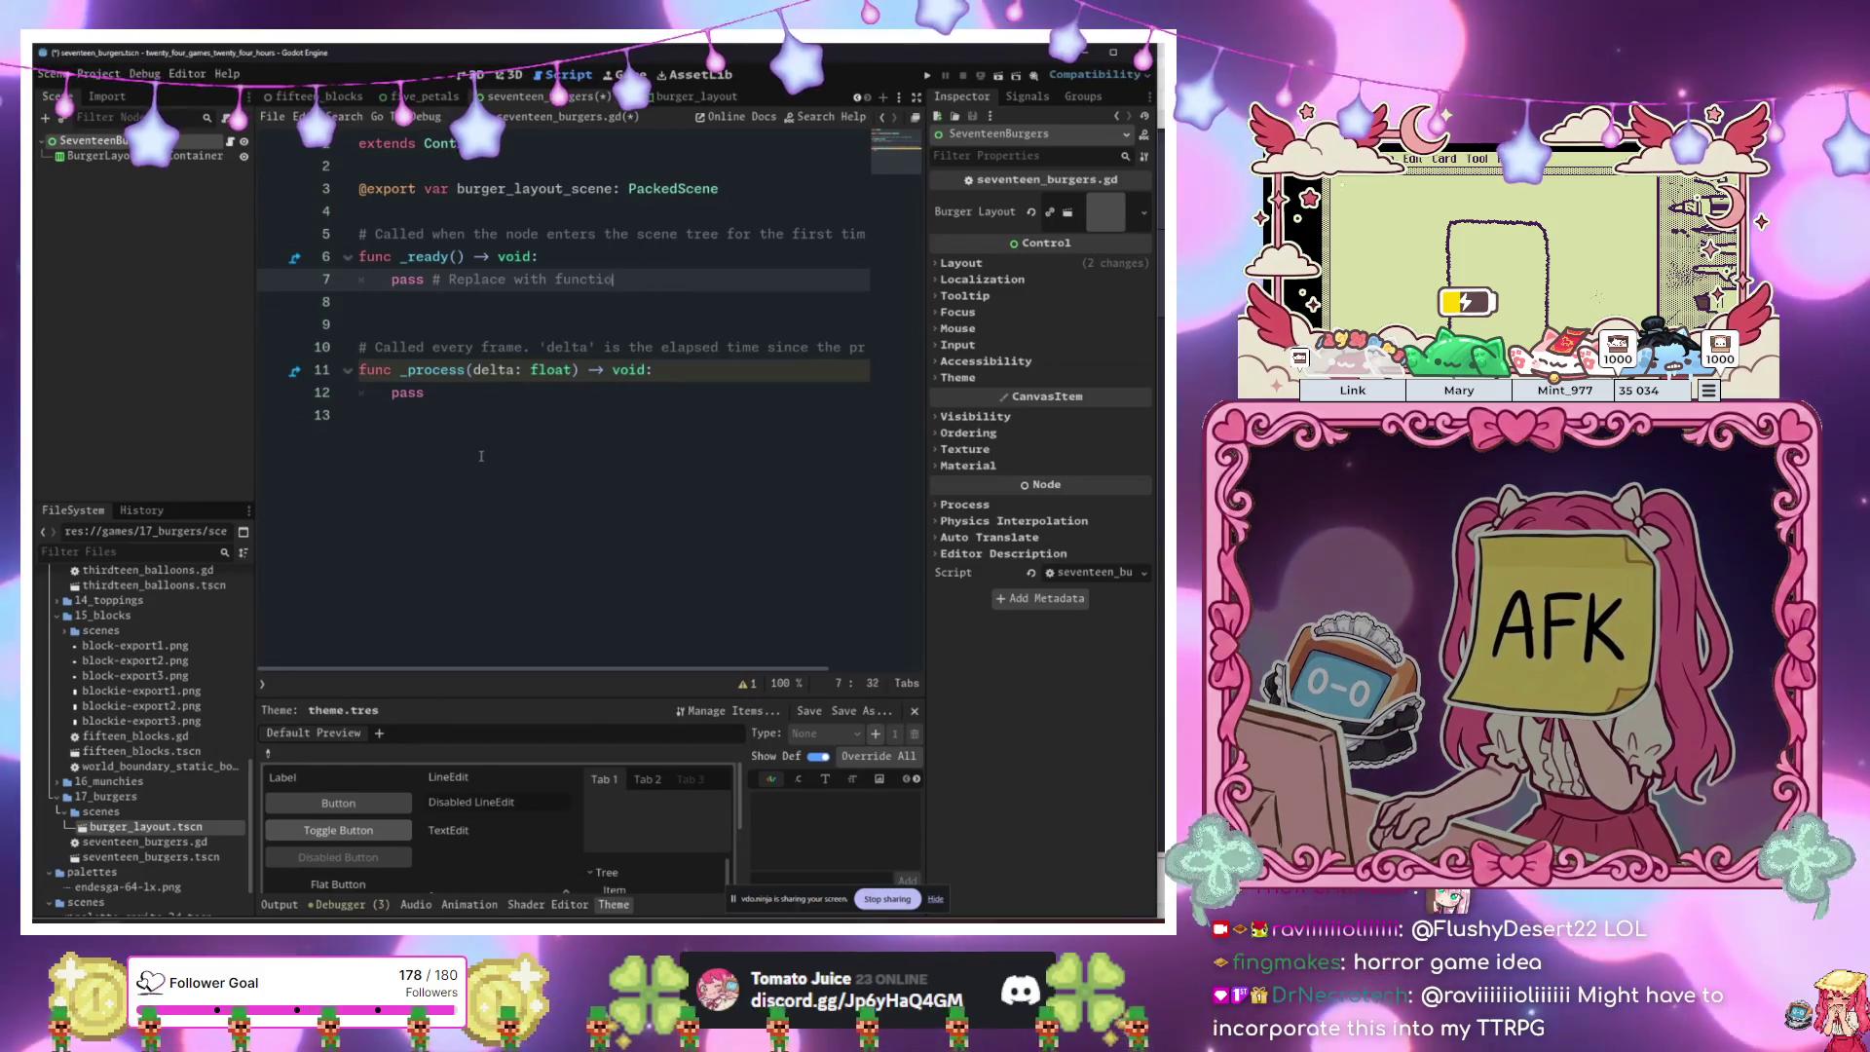
{"action": "key", "text": "shift+Home"}
{"action": "type", "text": "spawn"}
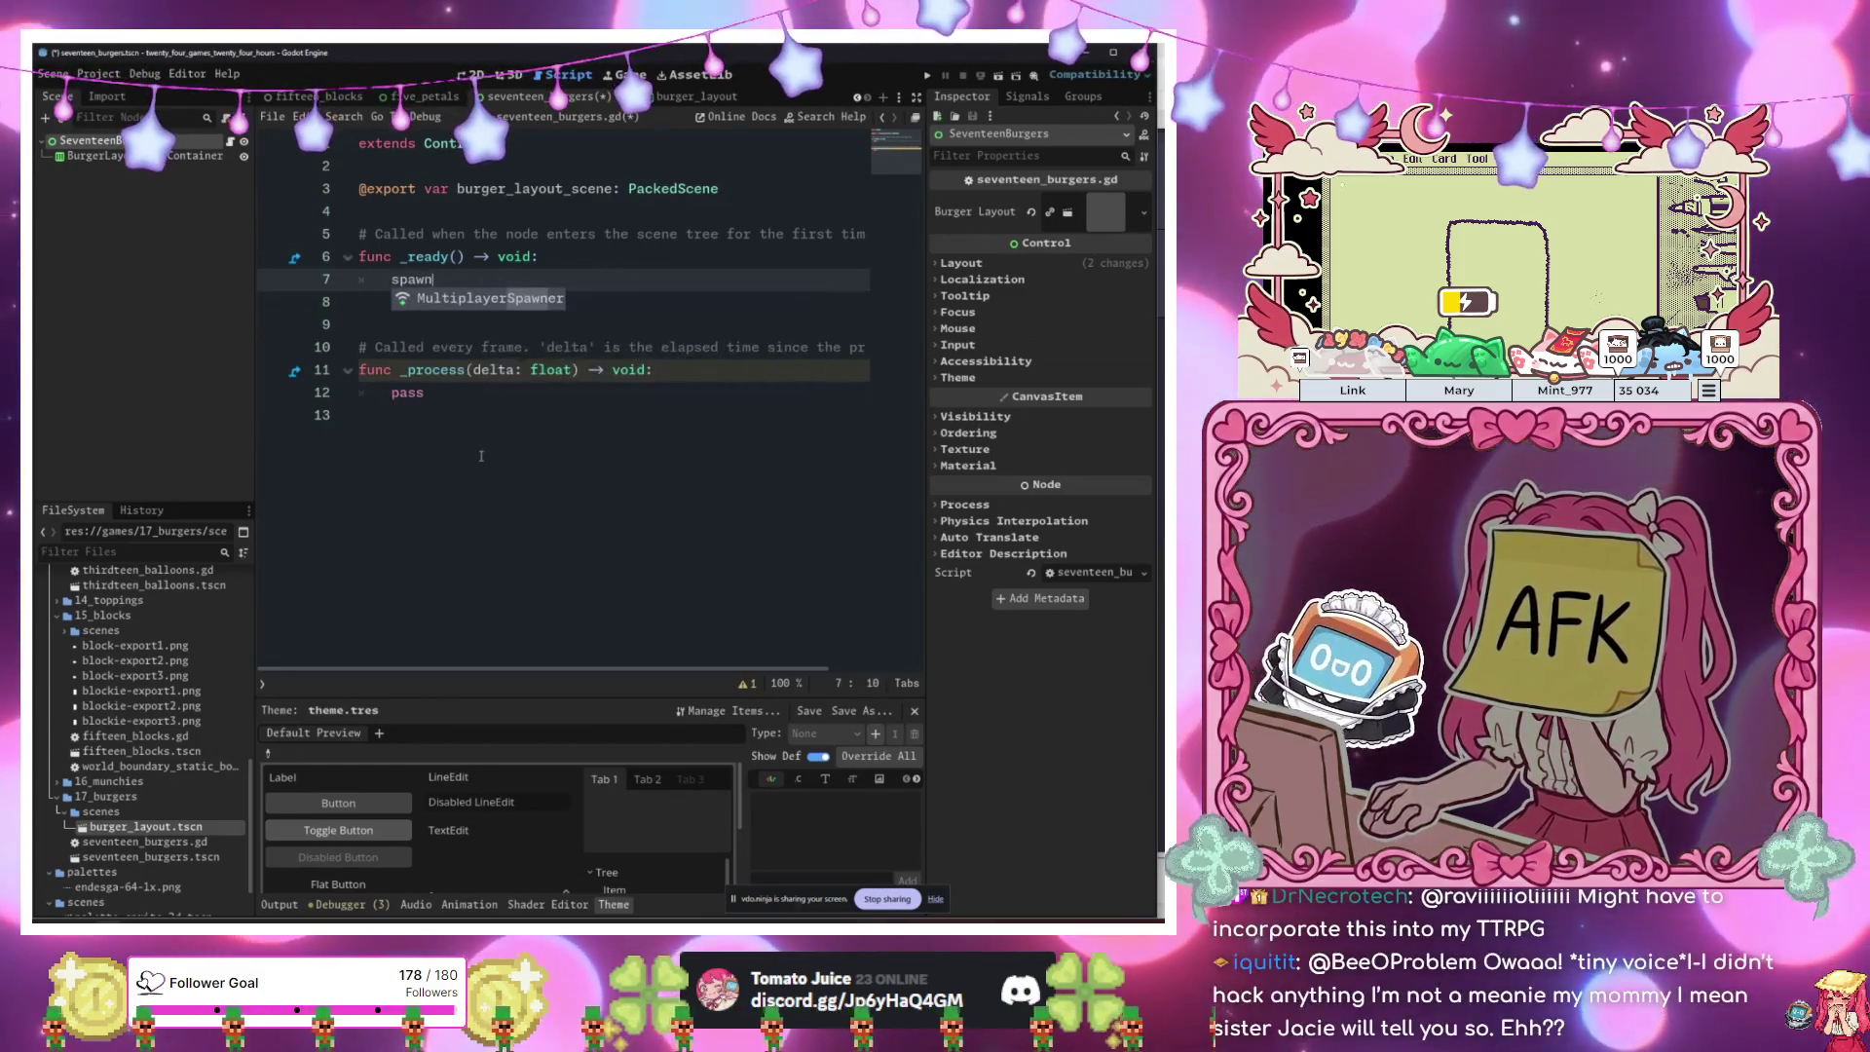
{"action": "type", "text": "_"}
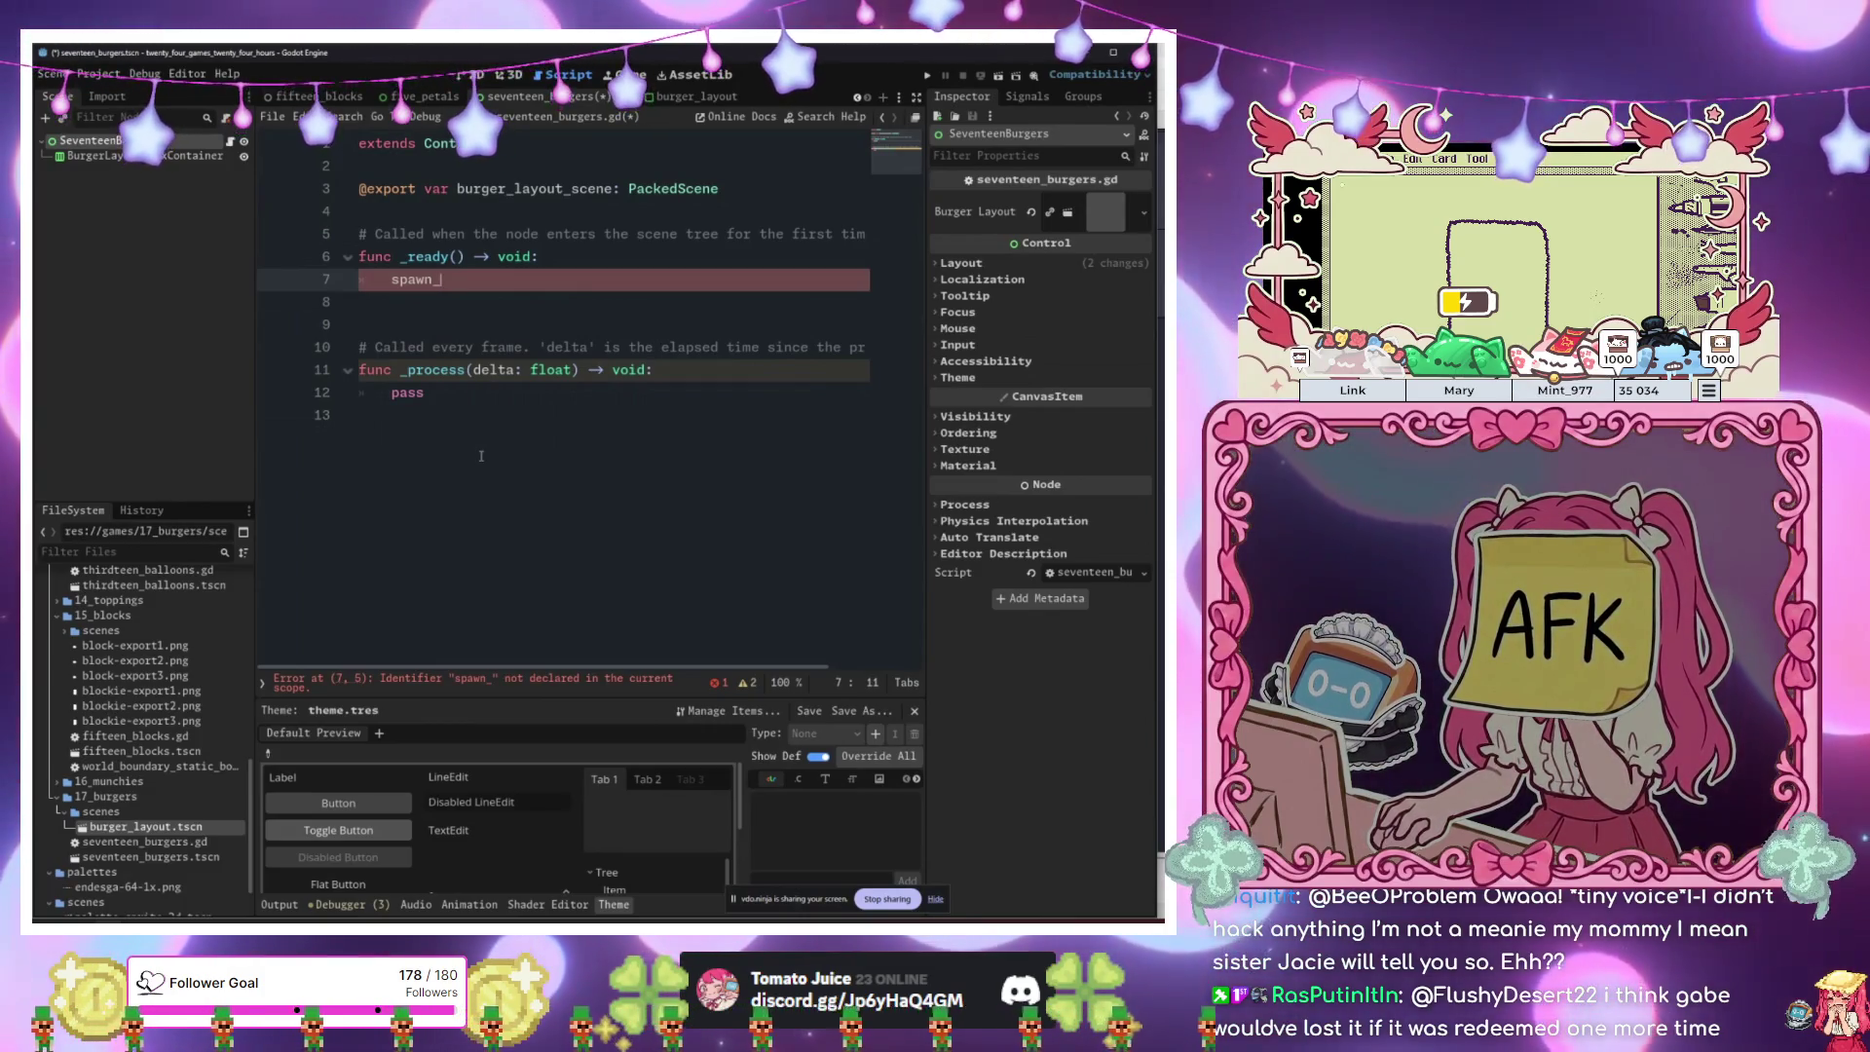
{"action": "type", "text": "burgers()"}
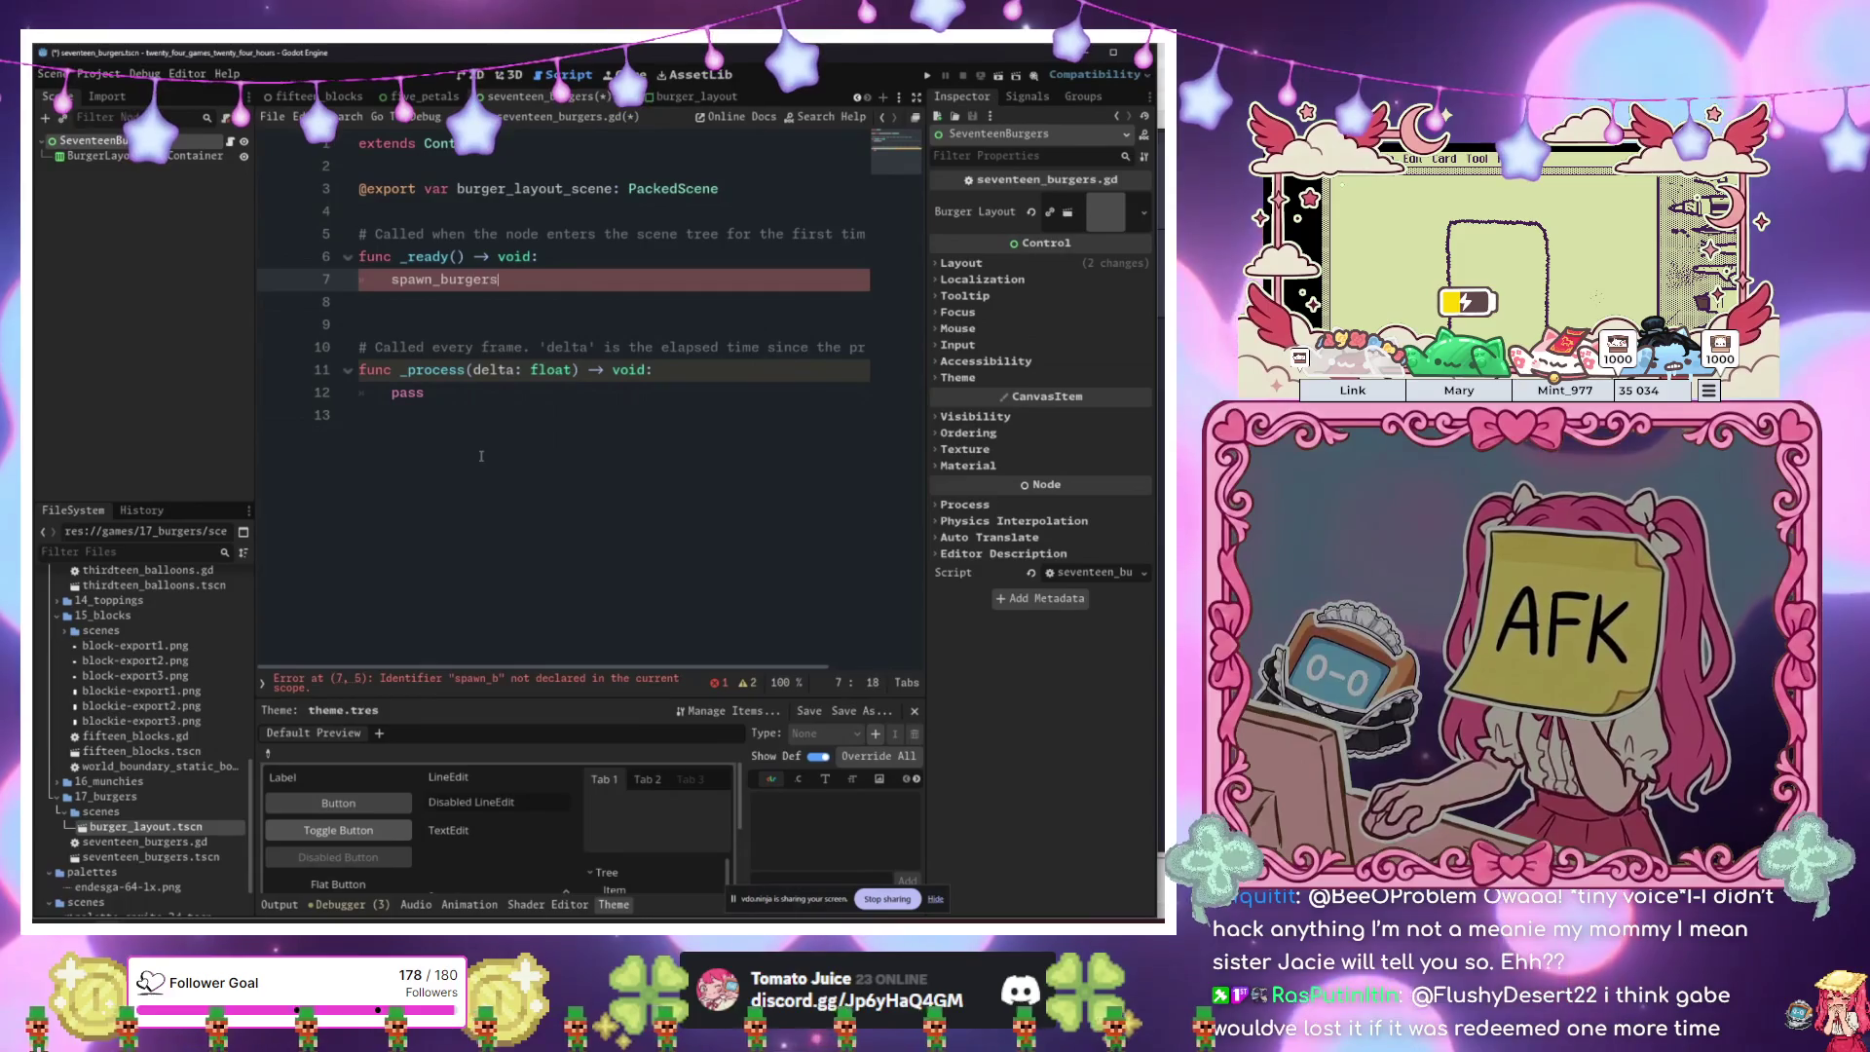
Add 'func spawn_burgers() -> void:' with a pass body at the end of the script
{"action": "key", "text": "Down"}
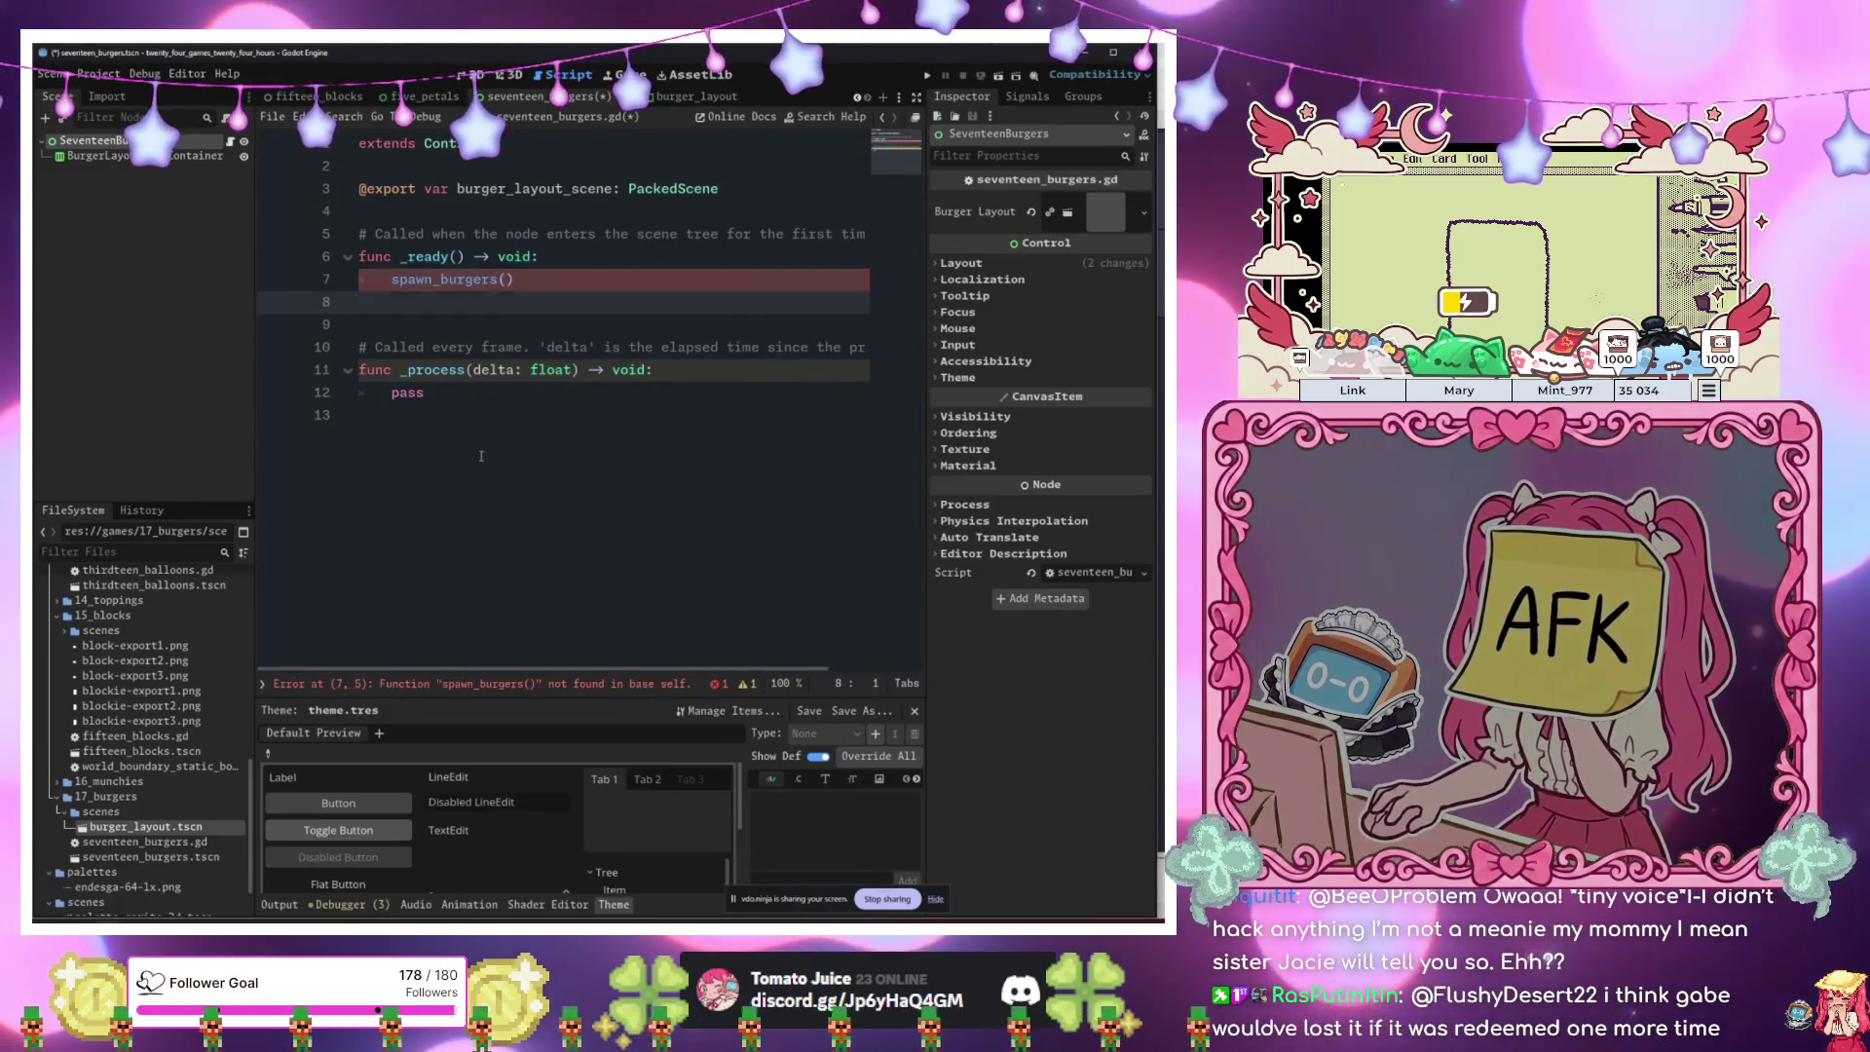
{"action": "key", "text": "Down"}
{"action": "key", "text": "Down"}
{"action": "key", "text": "Down"}
{"action": "key", "text": "Return"}
{"action": "key", "text": "Return"}
{"action": "key", "text": "Return"}
{"action": "key", "text": "Up"}
{"action": "type", "text": "fun"}
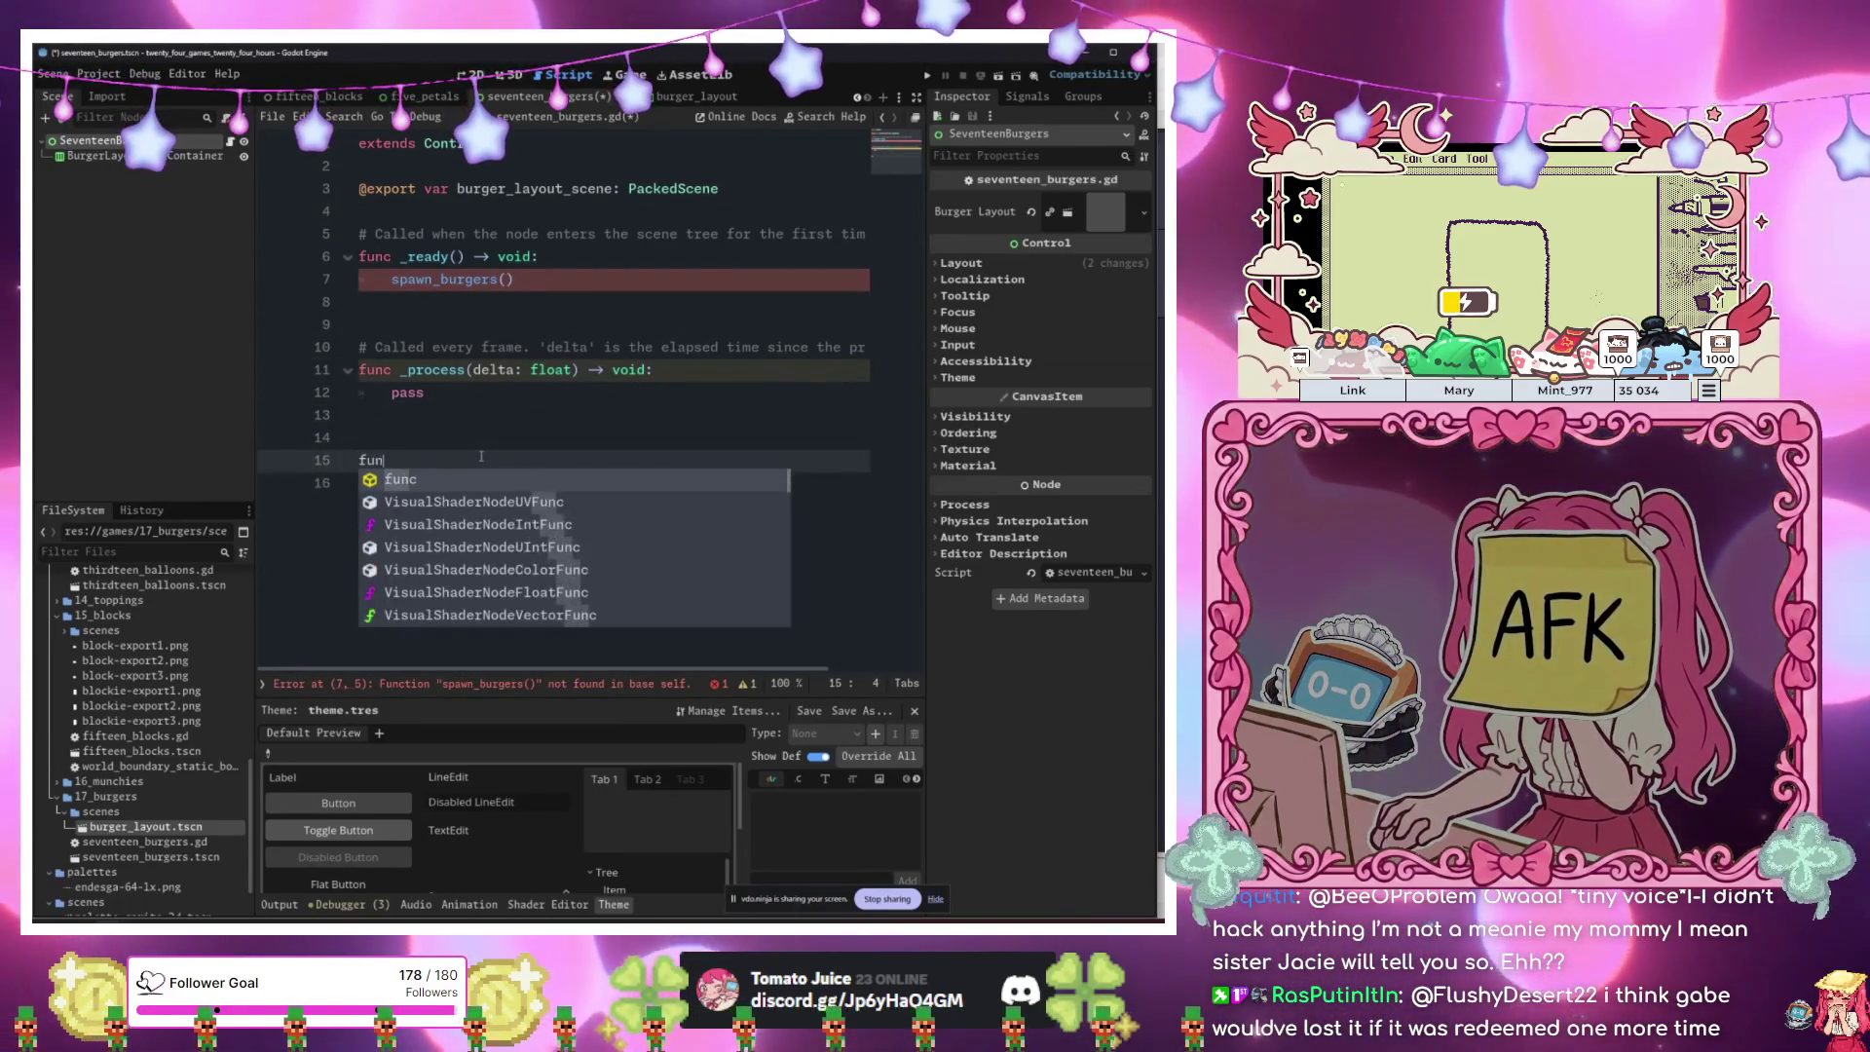
{"action": "key", "text": "BackSpace"}
{"action": "key", "text": "BackSpace"}
{"action": "key", "text": "BackSpace"}
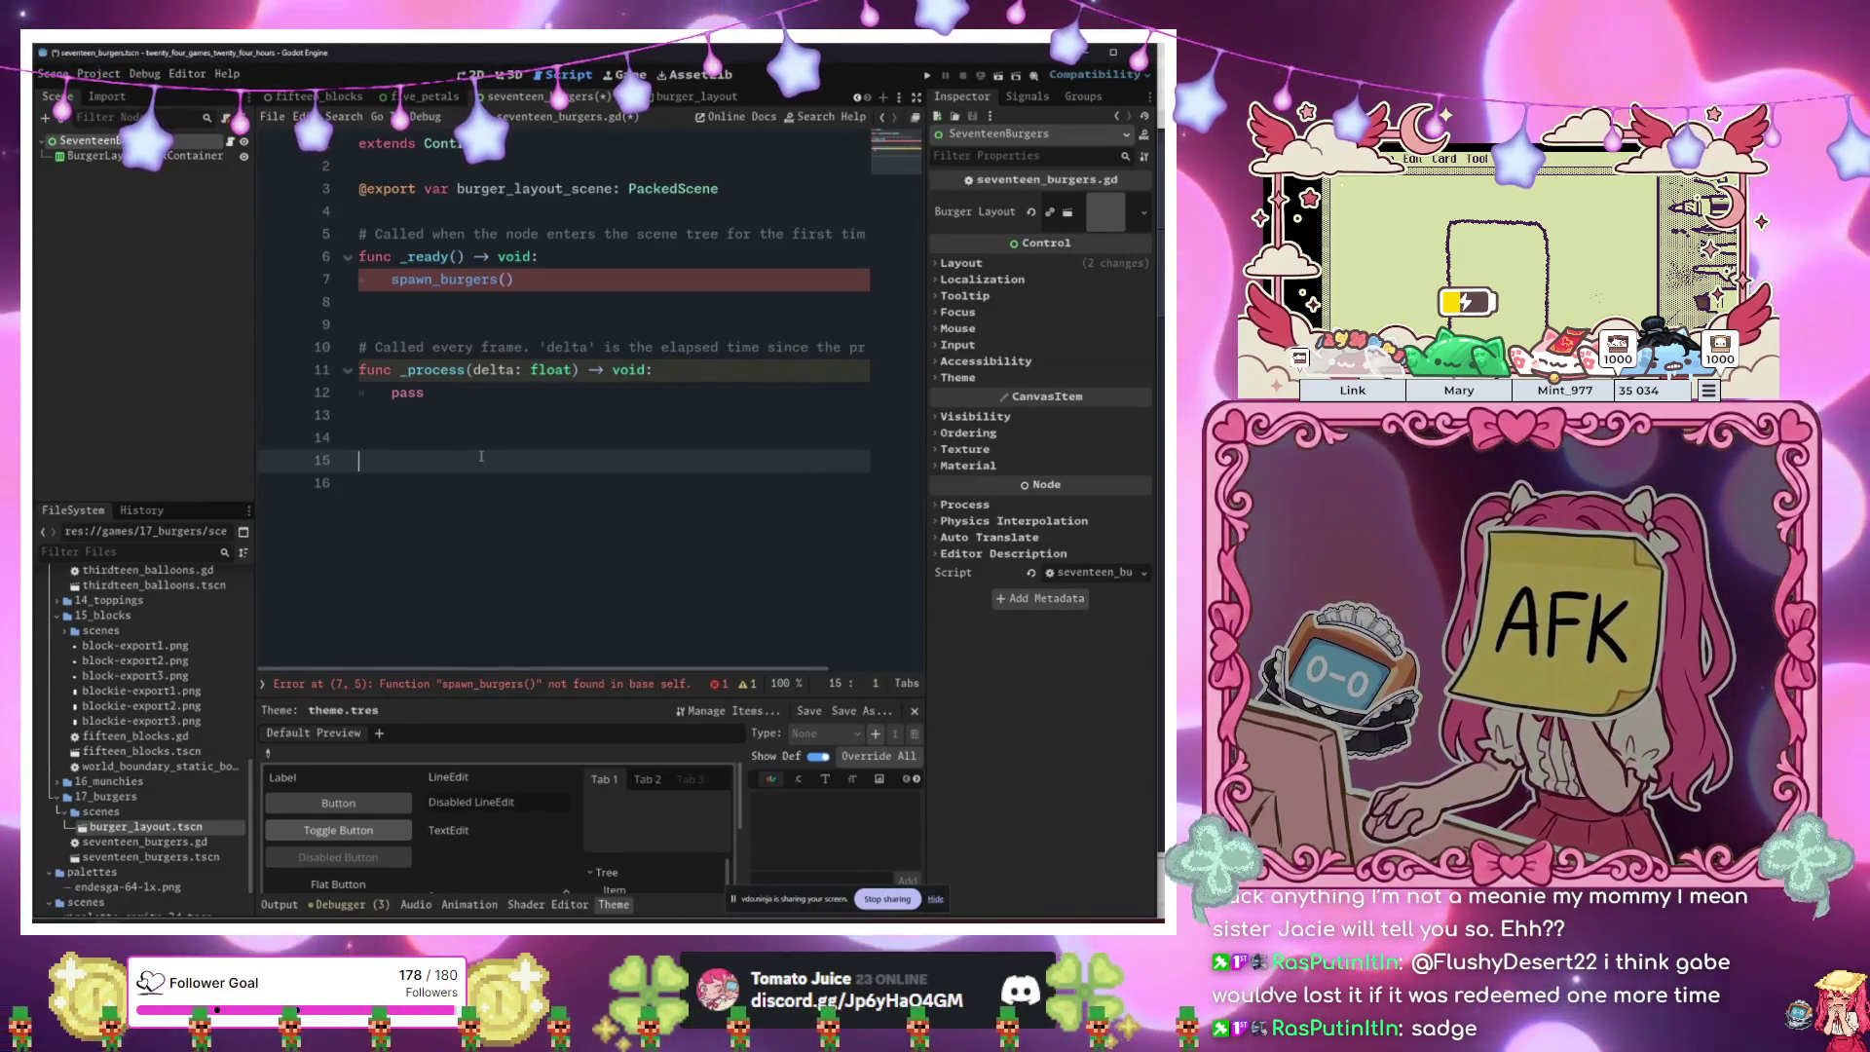
{"action": "type", "text": "bu"}
{"action": "key", "text": "BackSpace"}
{"action": "key", "text": "BackSpace"}
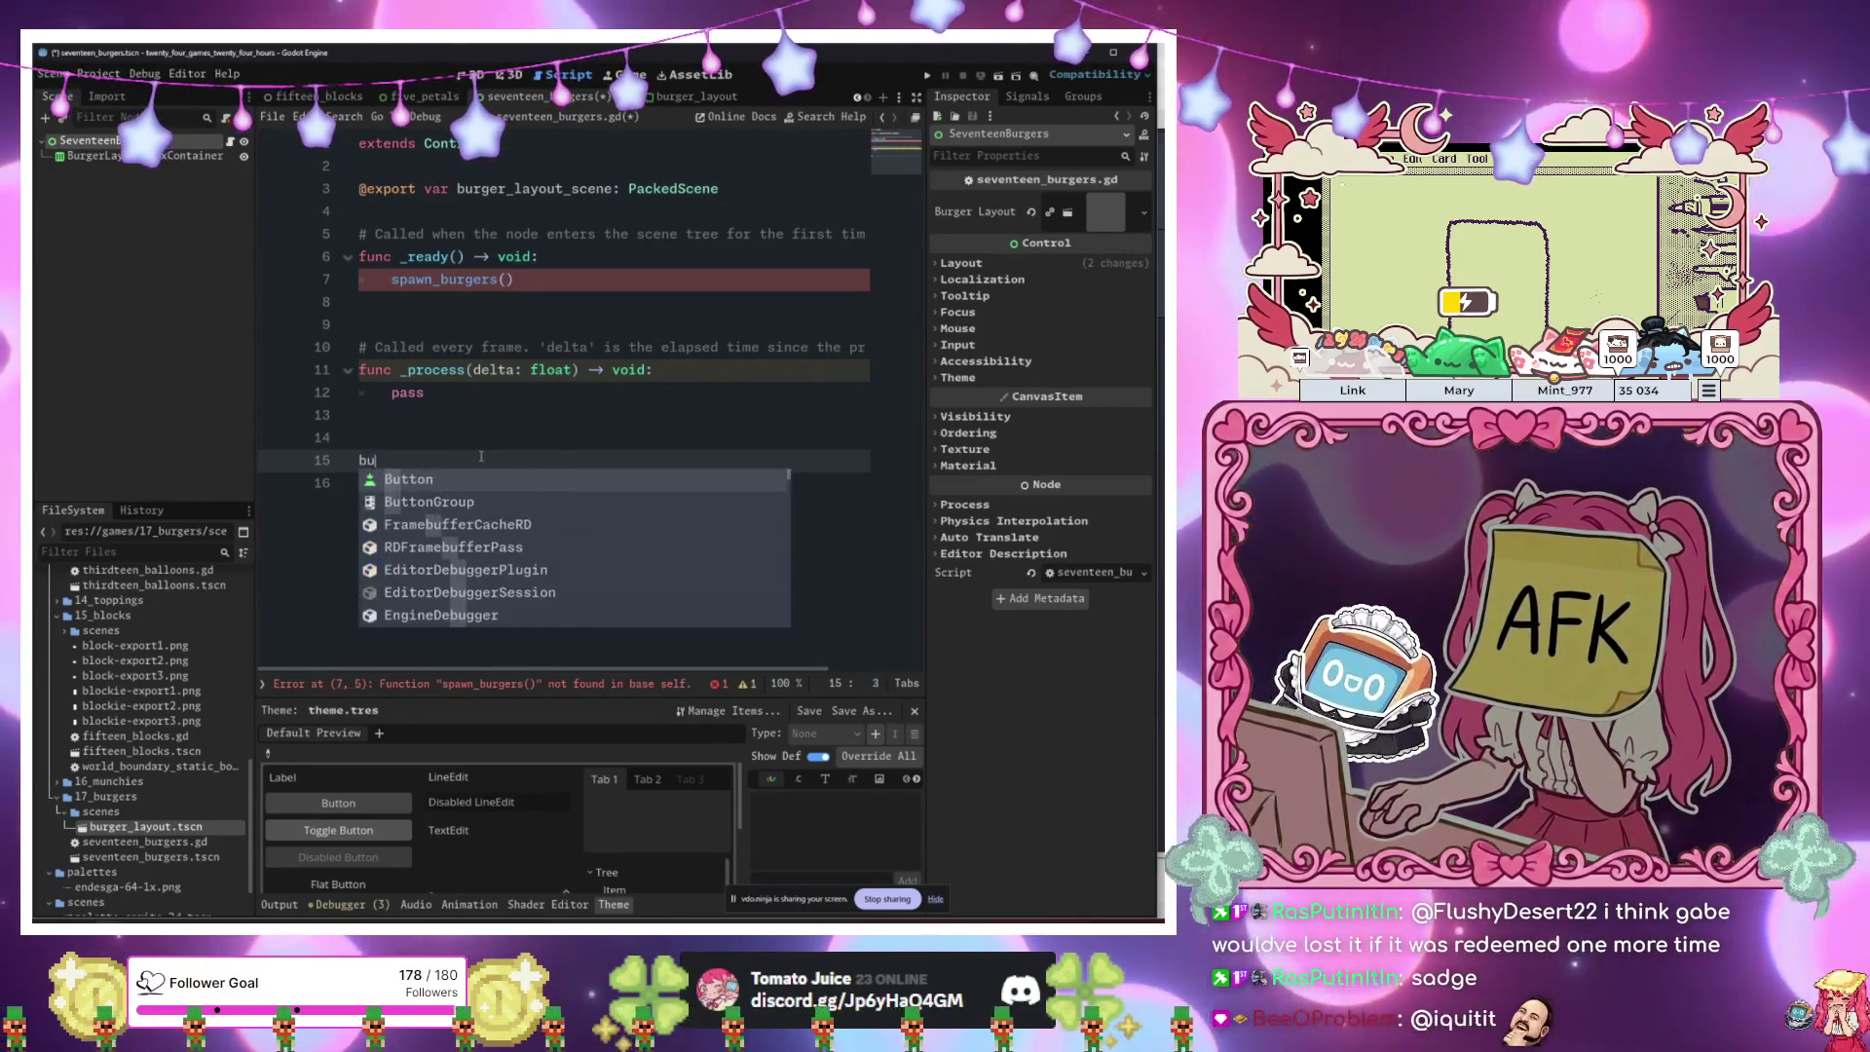
{"action": "type", "text": "fun"}
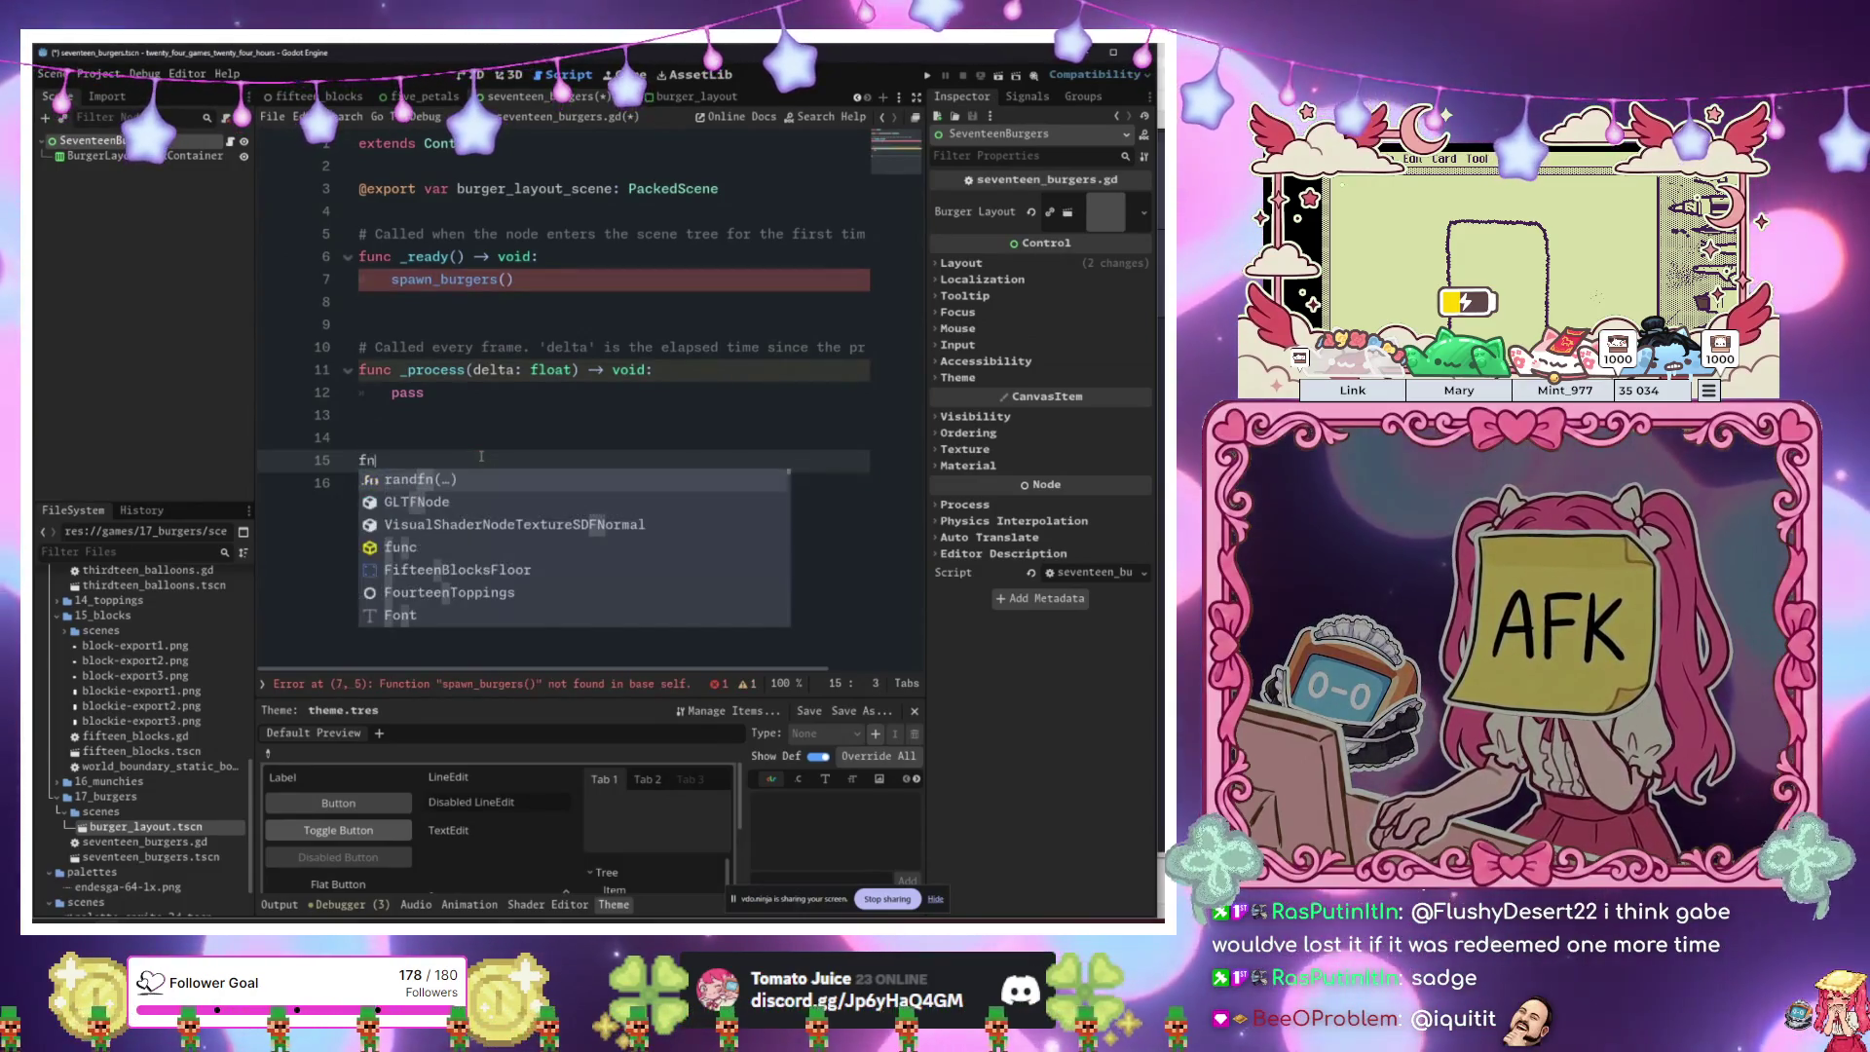
{"action": "type", "text": "c spawn"}
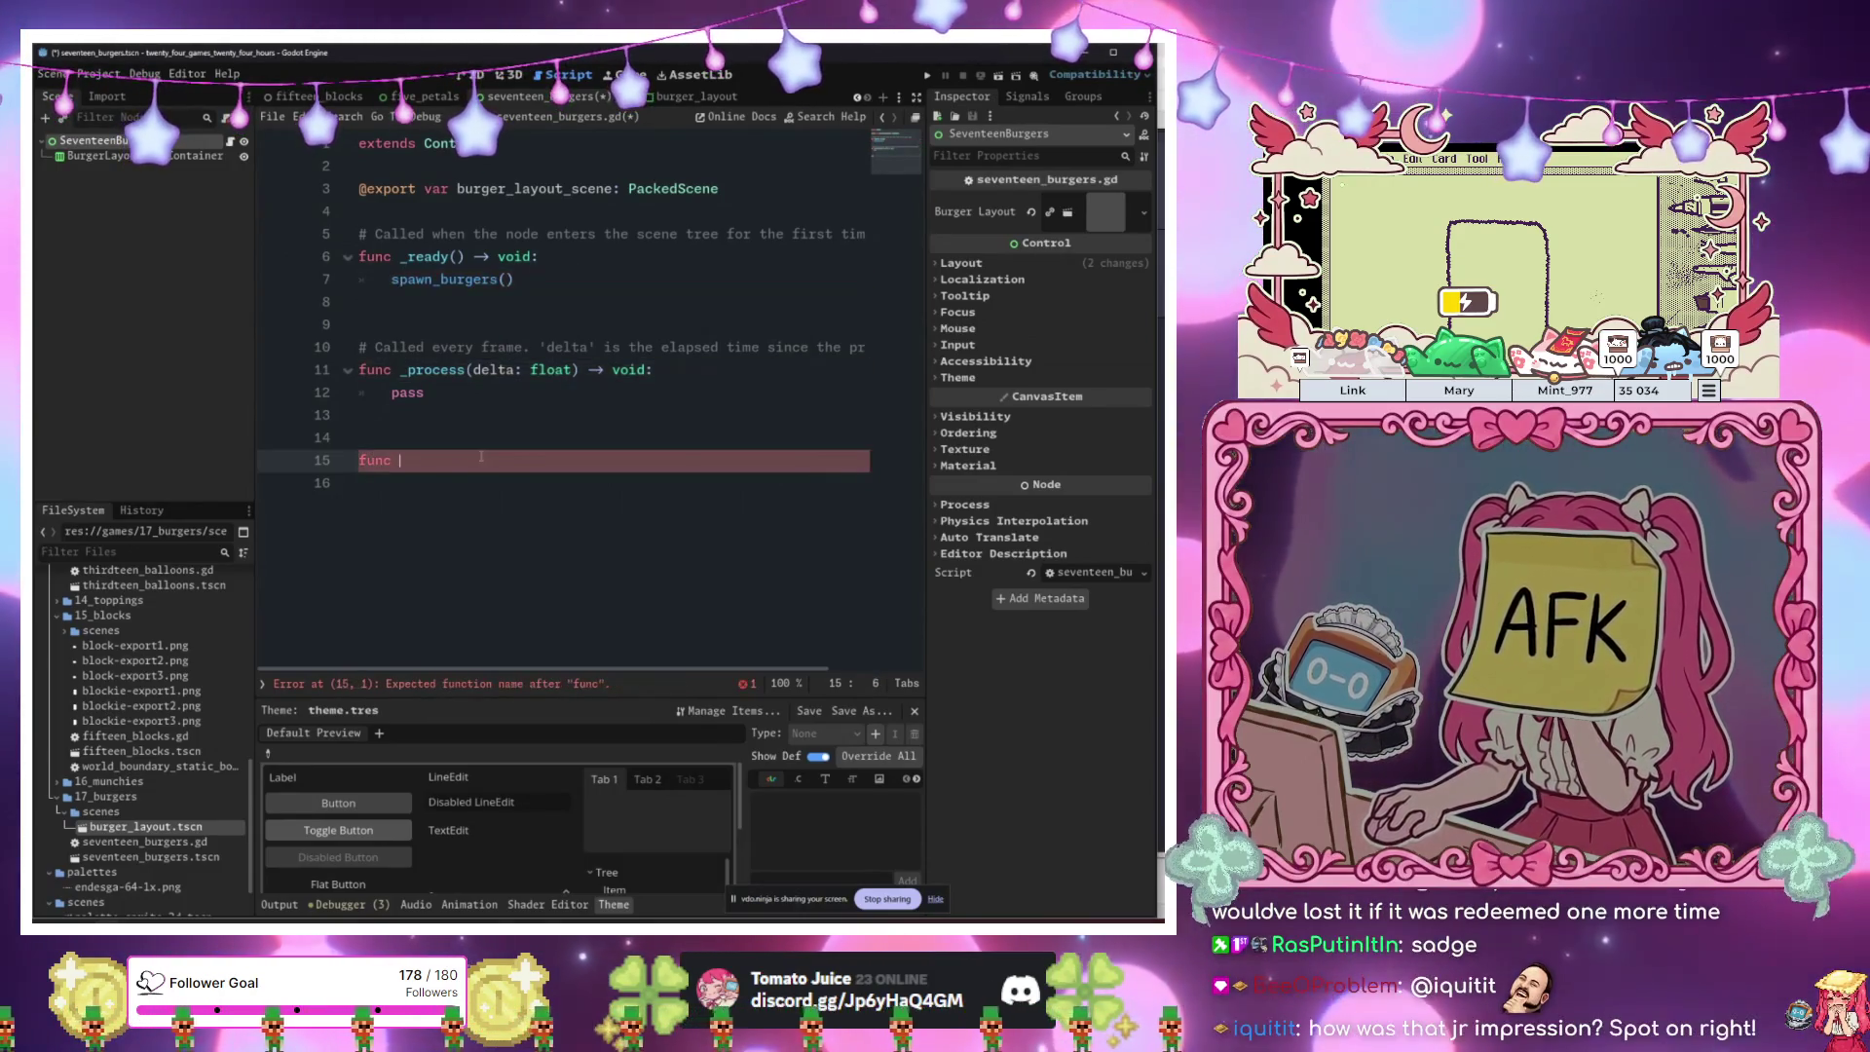
{"action": "type", "text": "_burgers() "}
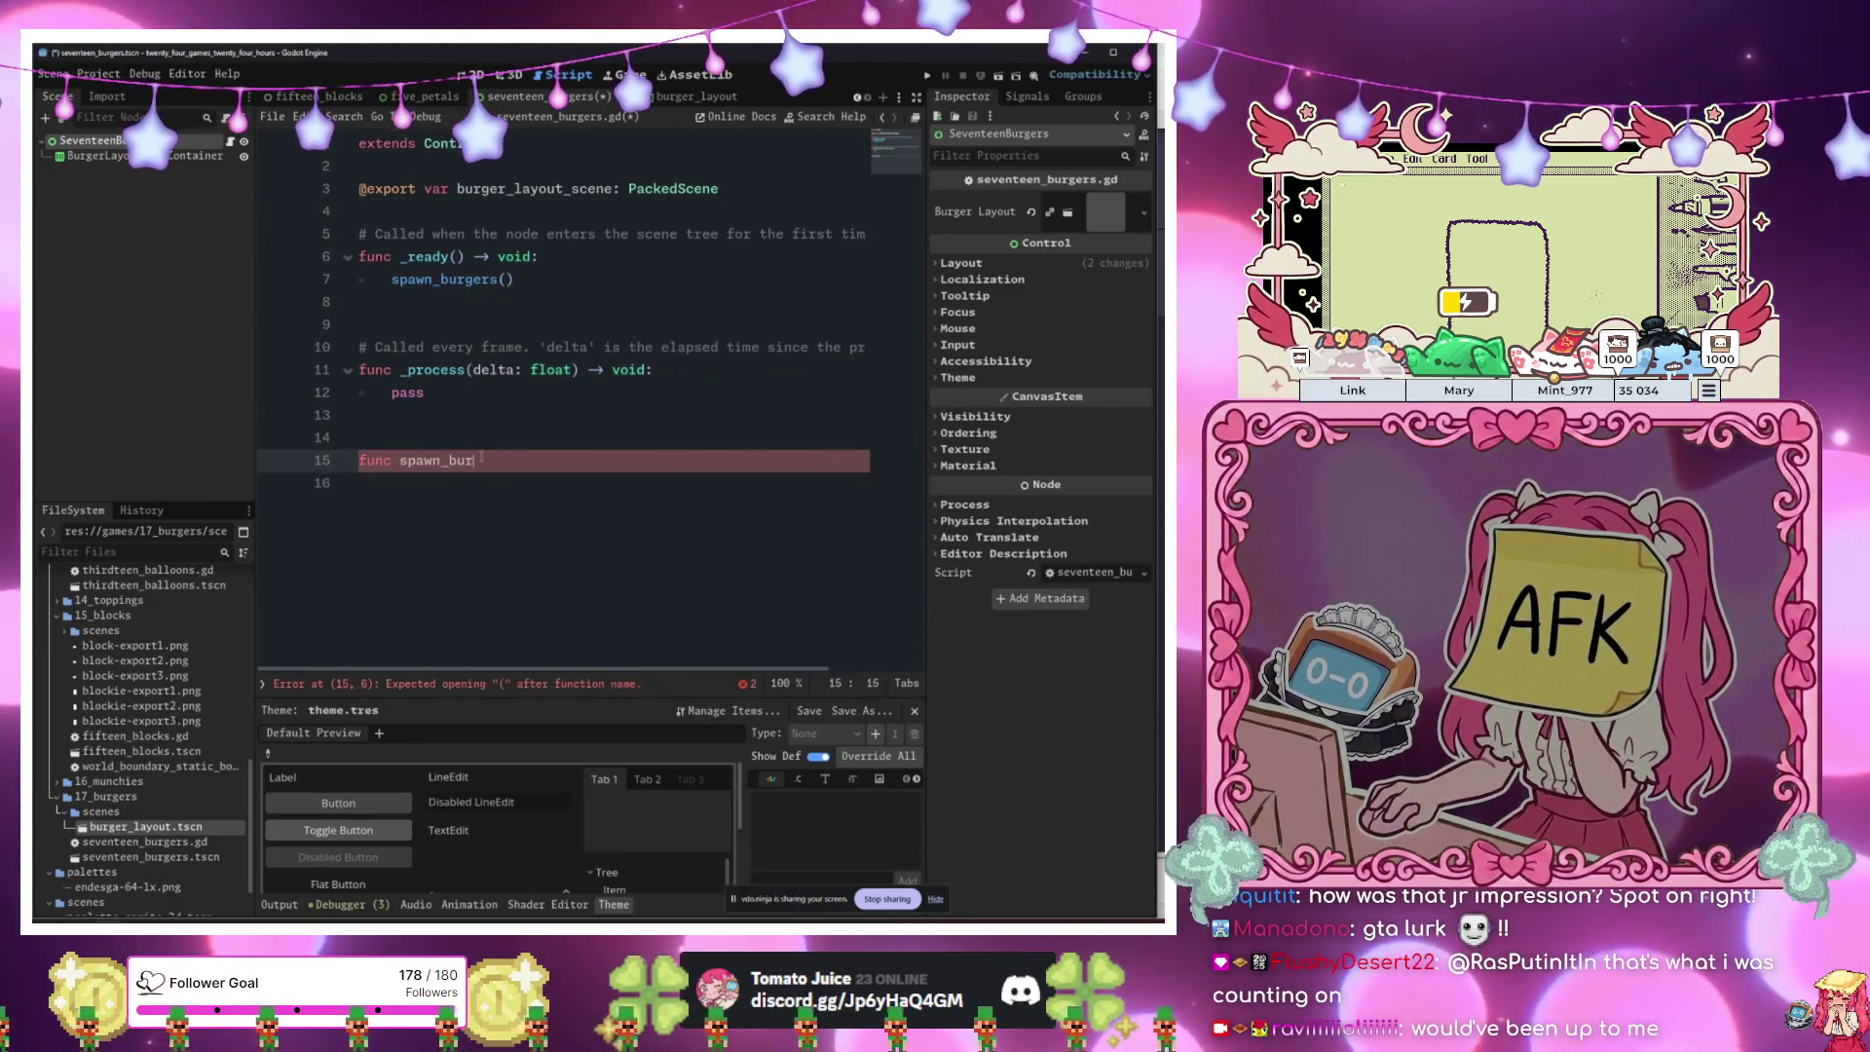
{"action": "type", "text": "-> void:"}
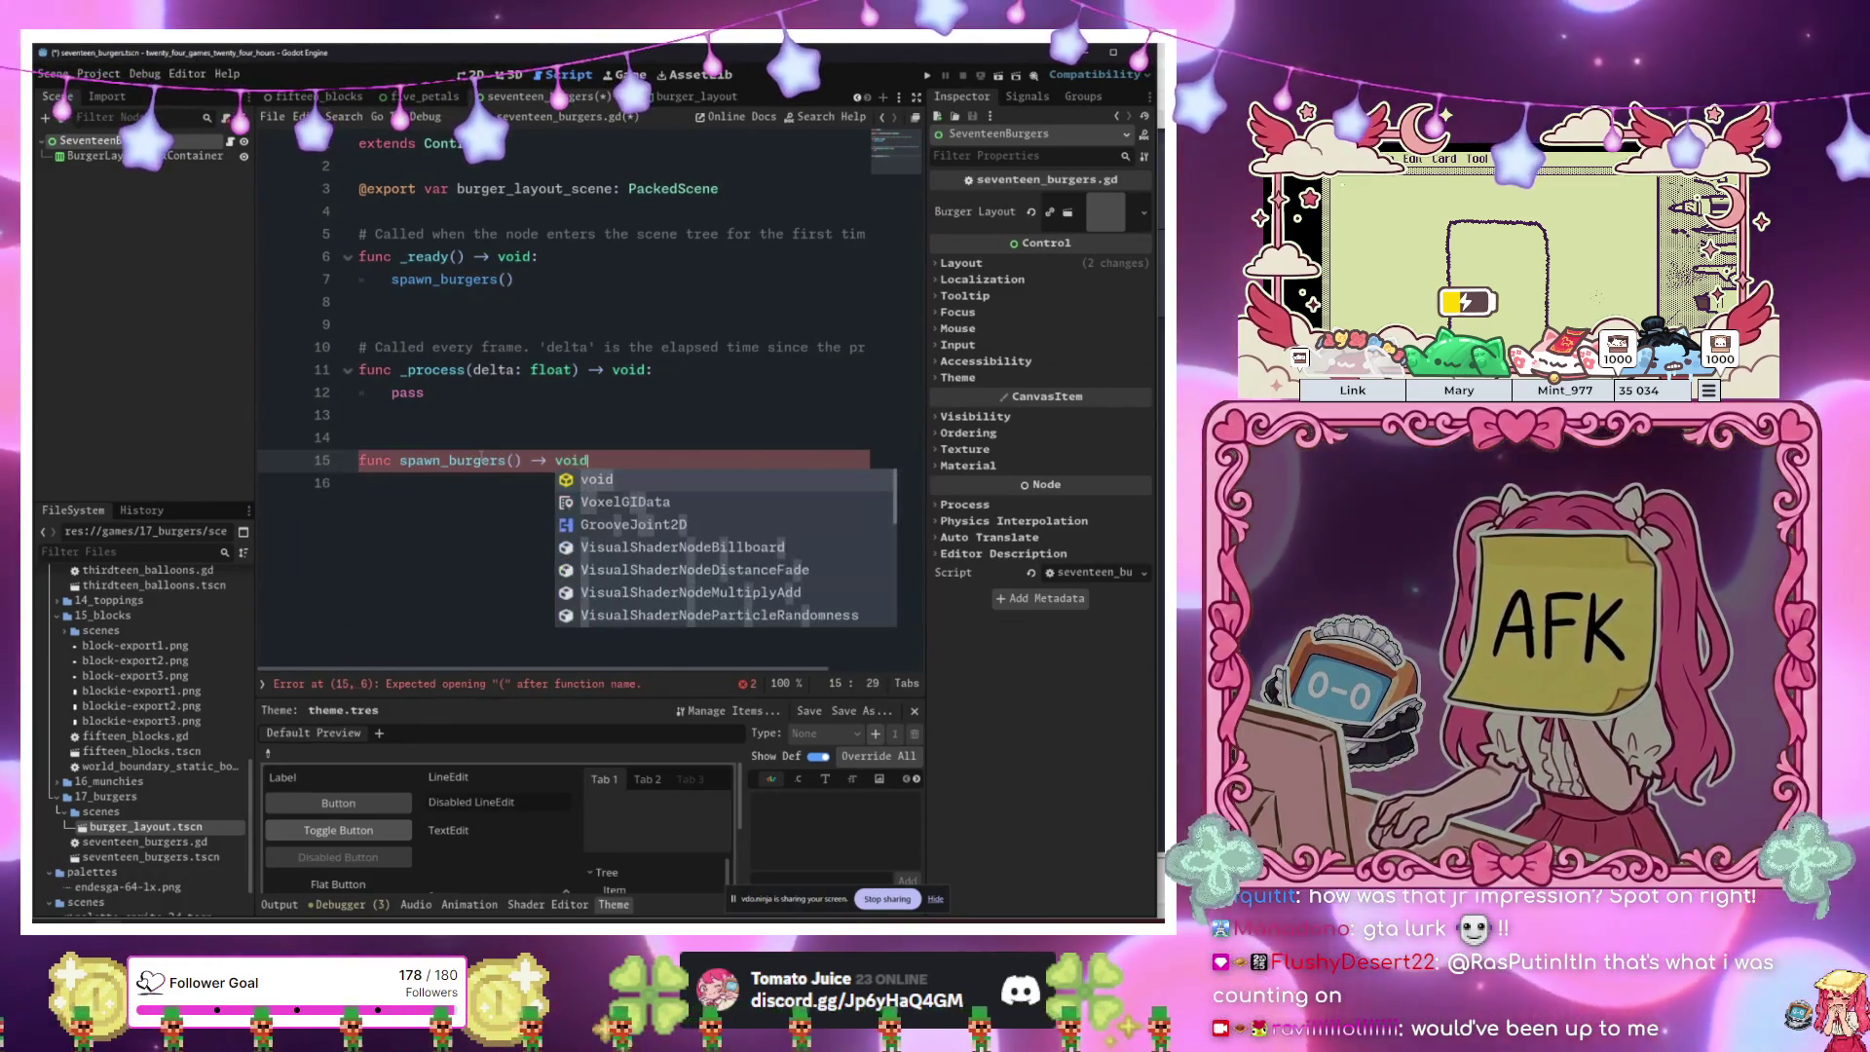
{"action": "key", "text": "Return"}
{"action": "type", "text": "pass"}
{"action": "key", "text": "Up"}
{"action": "key", "text": "Up"}
{"action": "key", "text": "Up"}
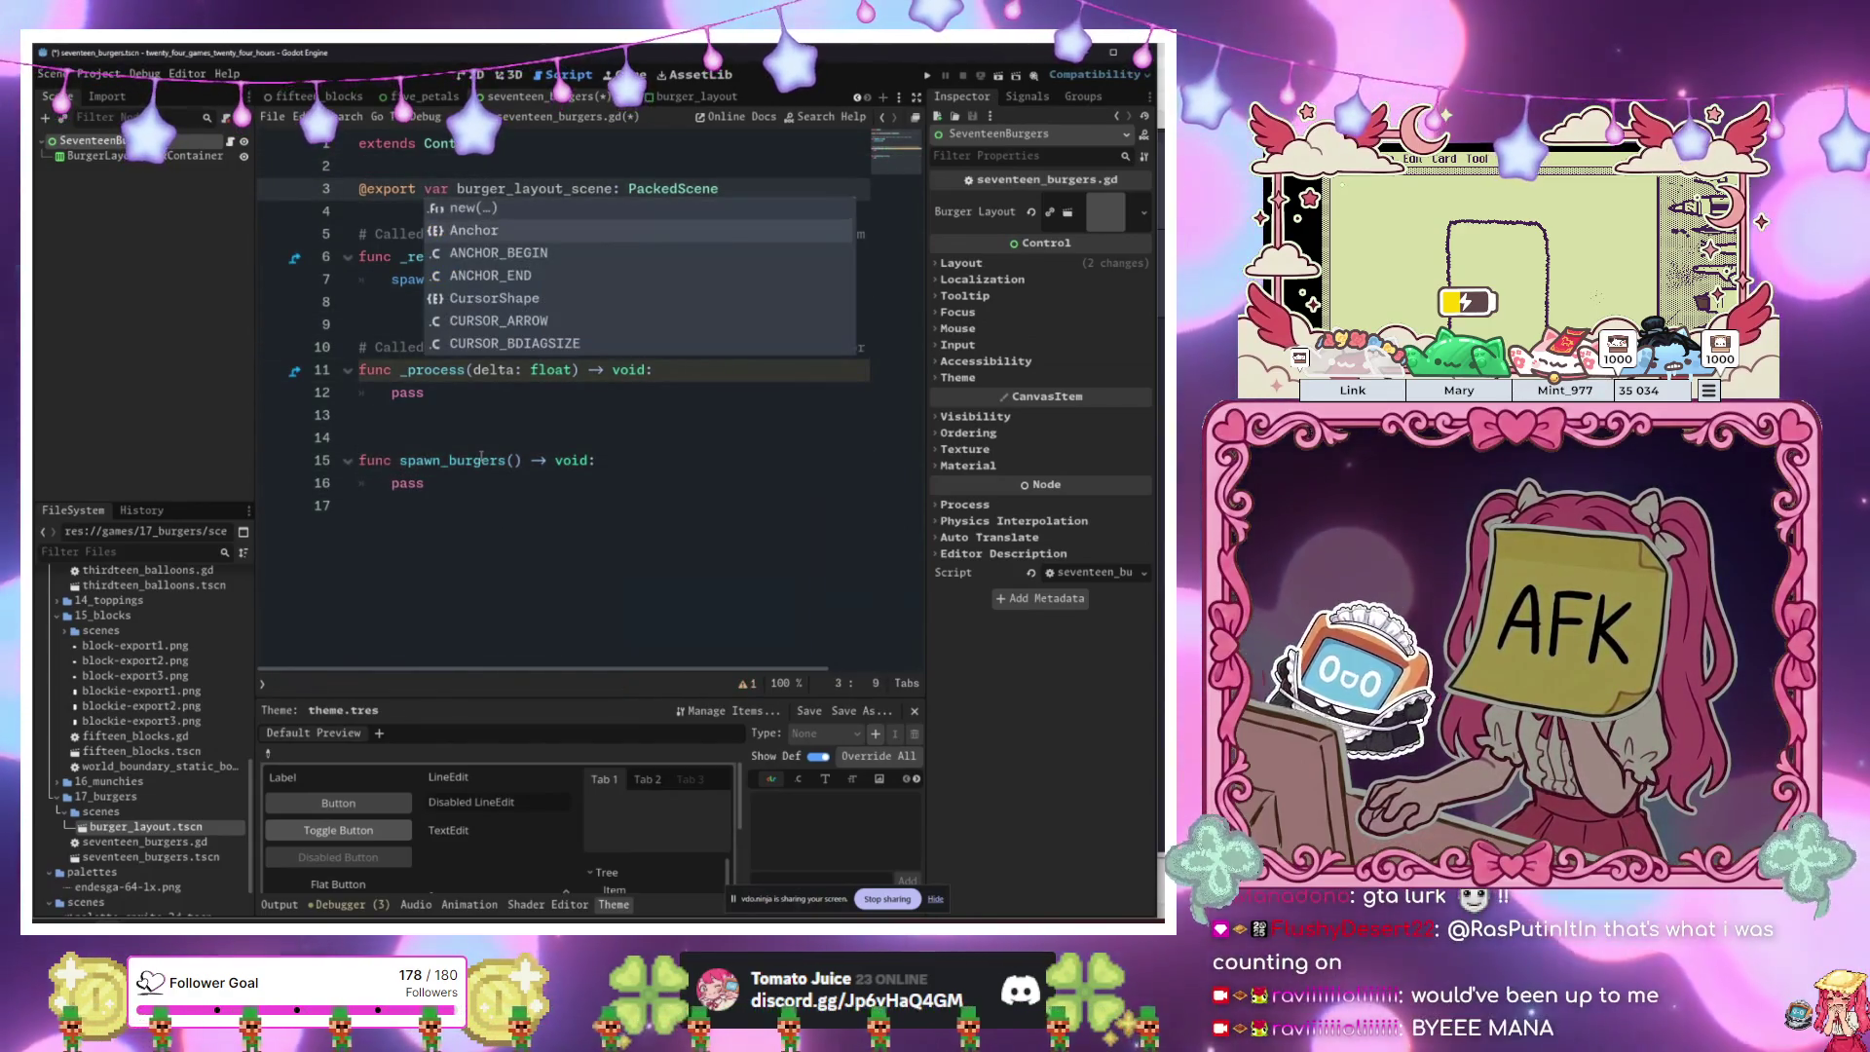
{"action": "key", "text": "Down"}
{"action": "key", "text": "Return"}
{"action": "key", "text": "Return"}
{"action": "key", "text": "Return"}
Declare a current_burgers variable typed Array[BurgerLayout] below the exported variable
{"action": "key", "text": "Up"}
{"action": "key", "text": "Up"}
{"action": "key", "text": "Up"}
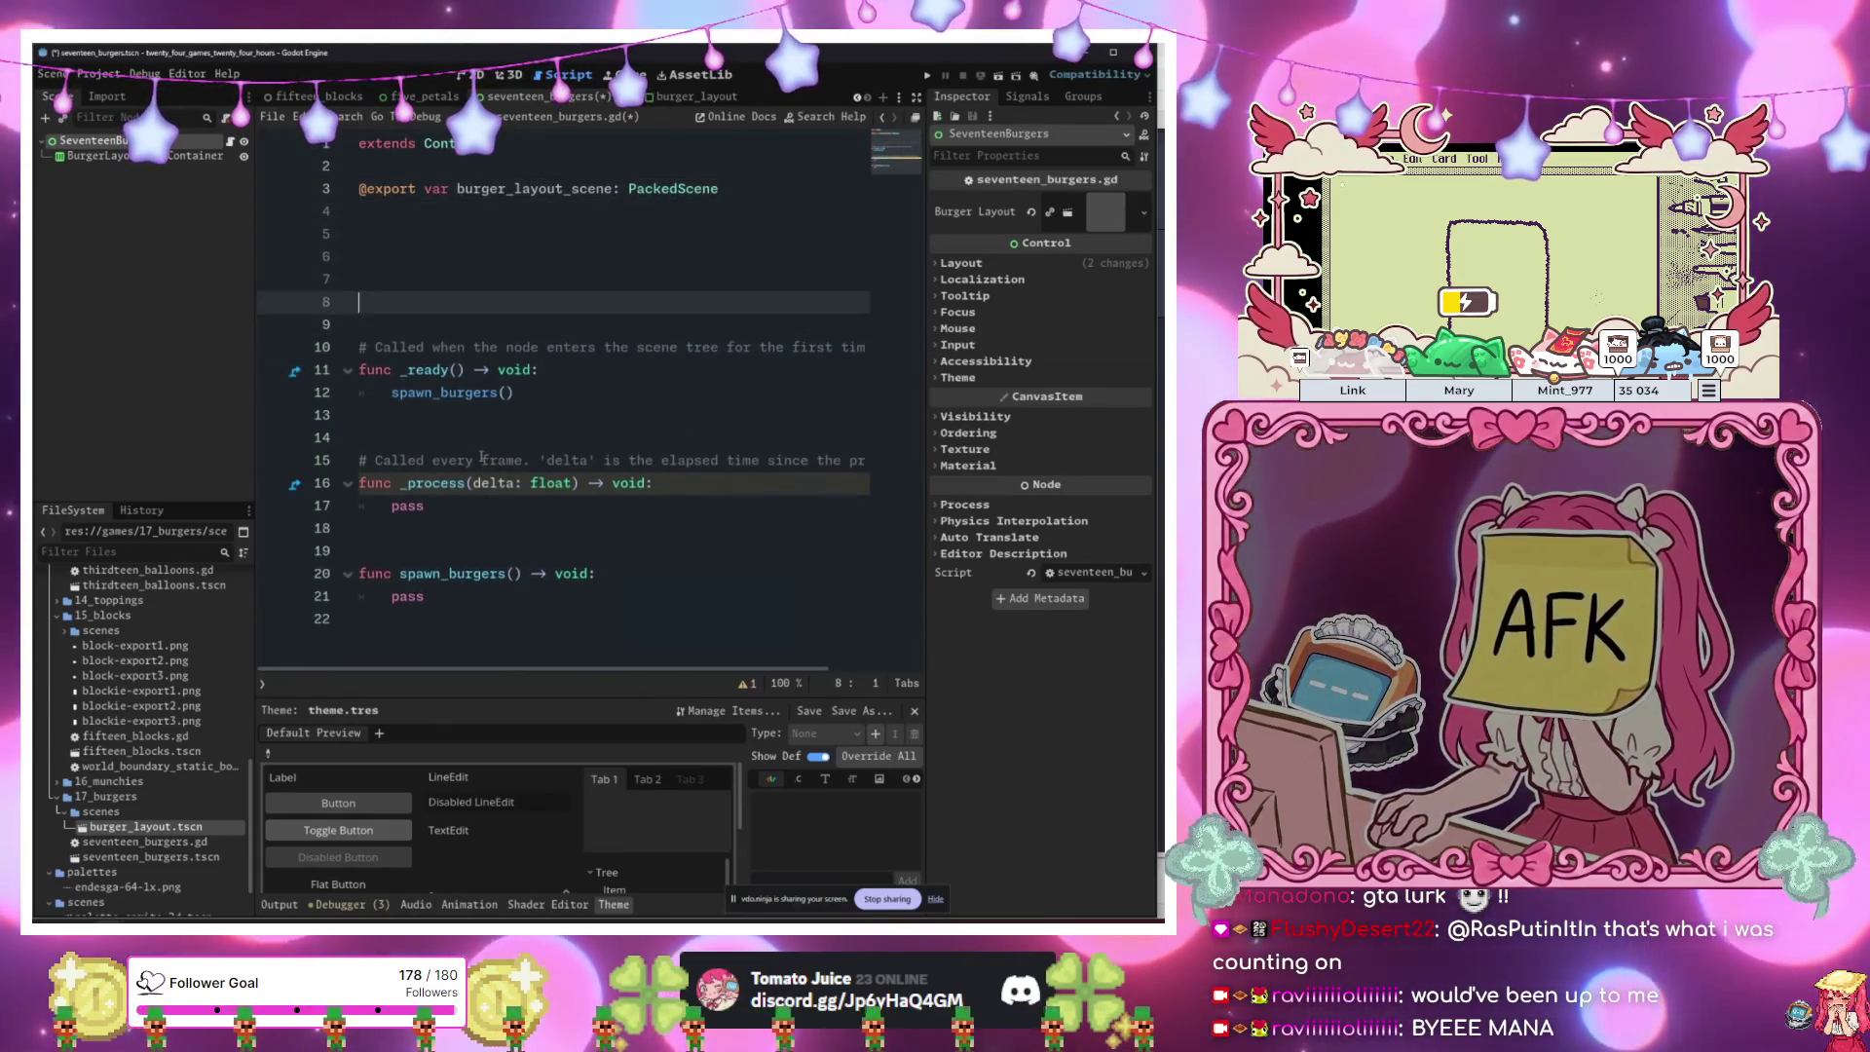
{"action": "type", "text": "var current_"}
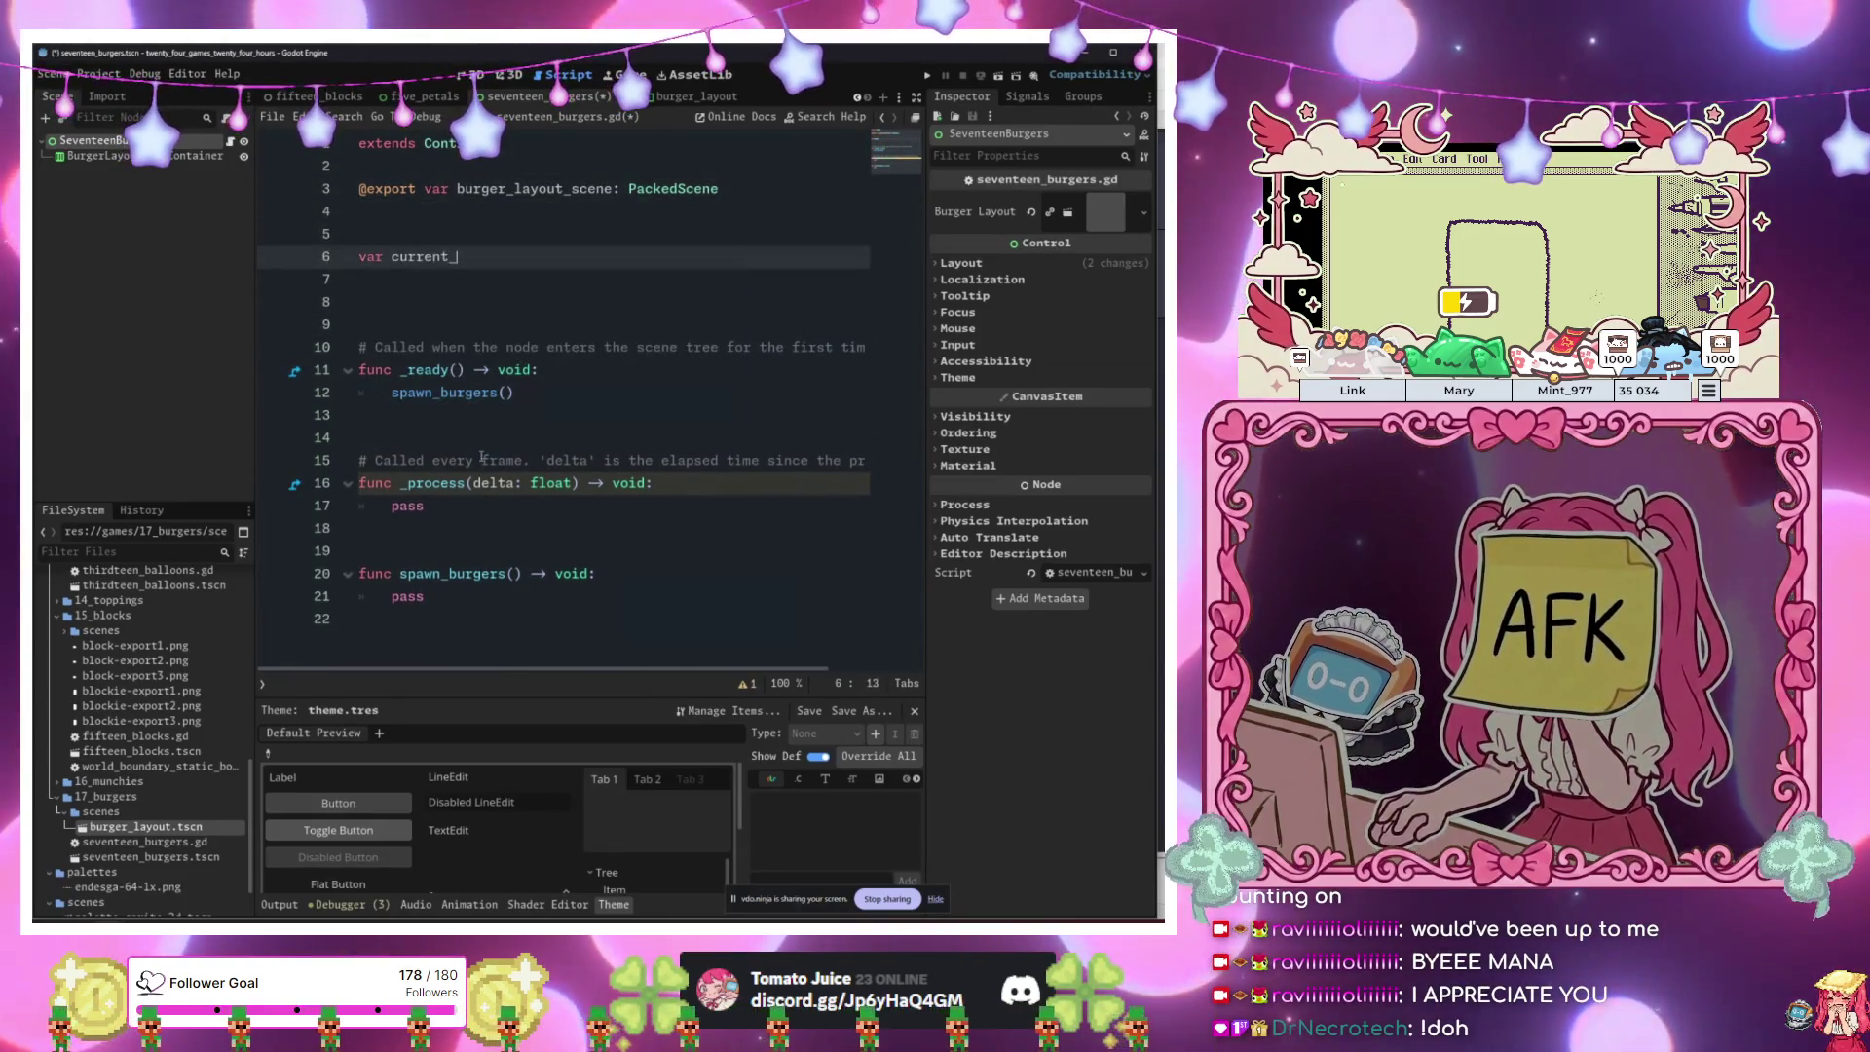
{"action": "type", "text": "Arra["}
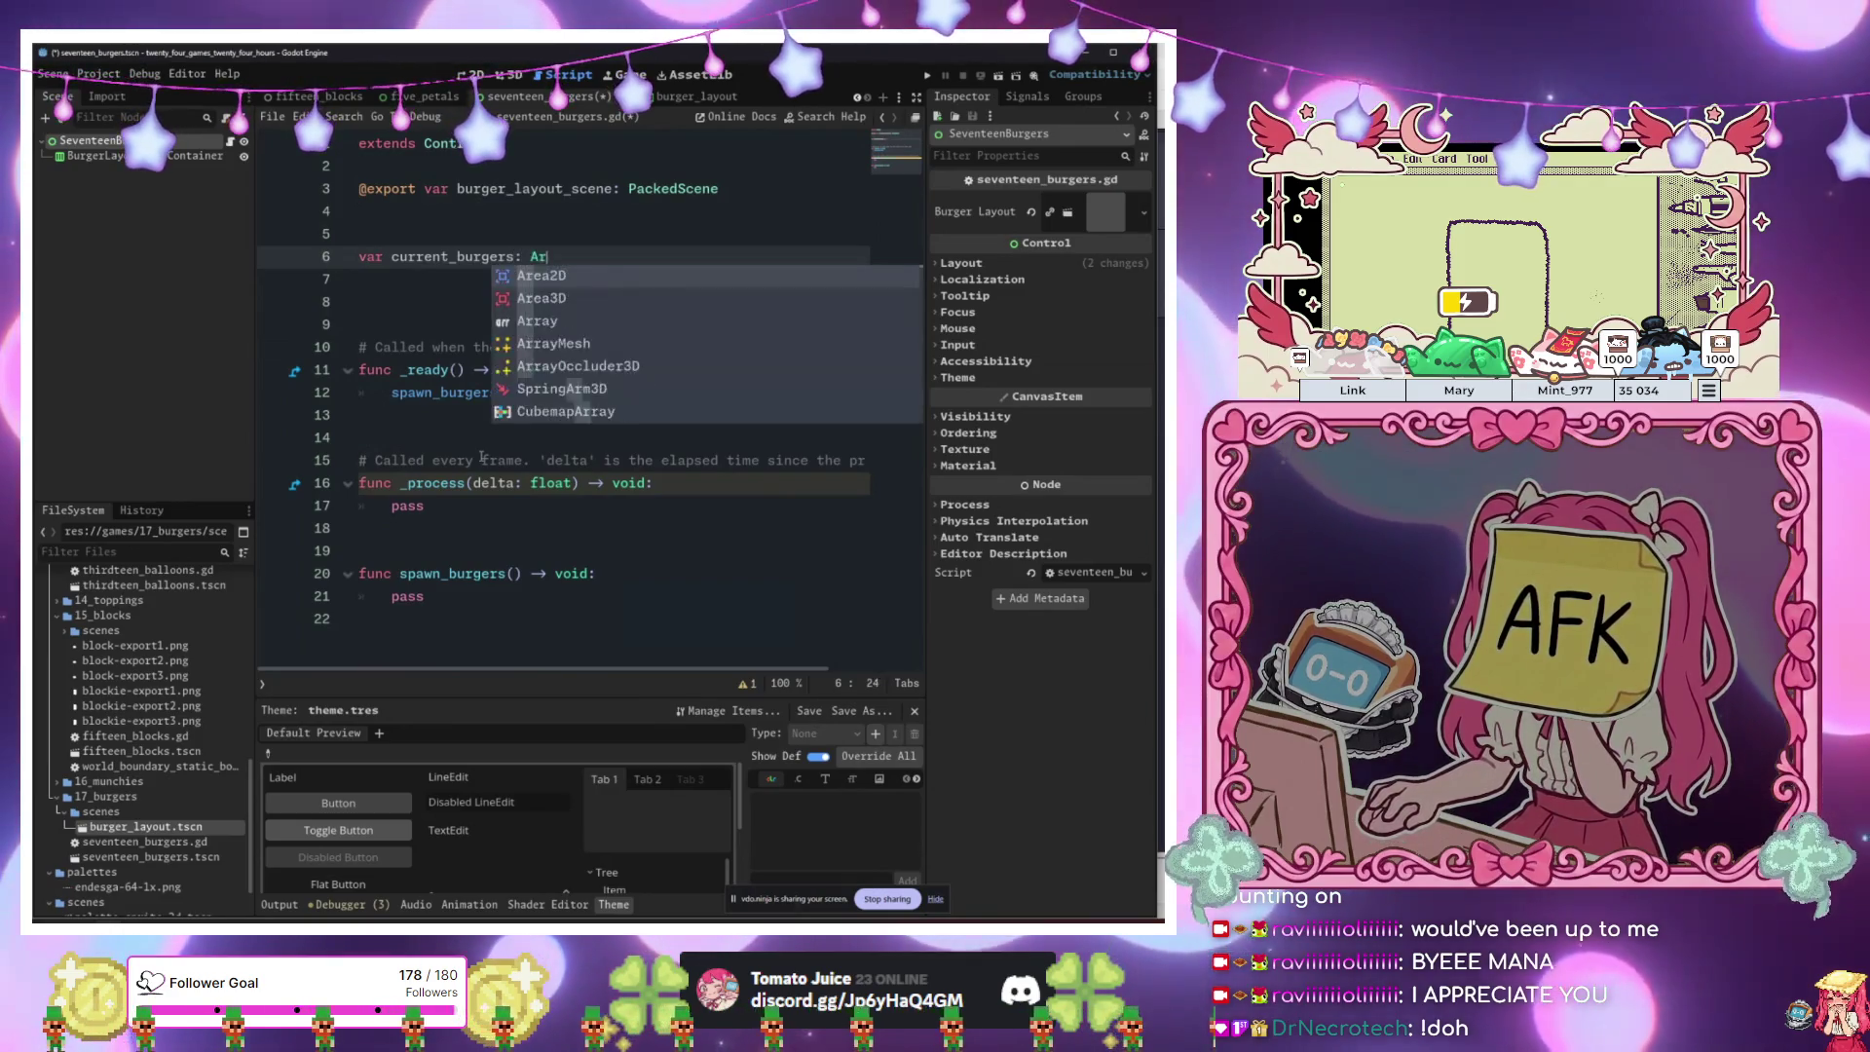
{"action": "type", "text": "ay[Burg"}
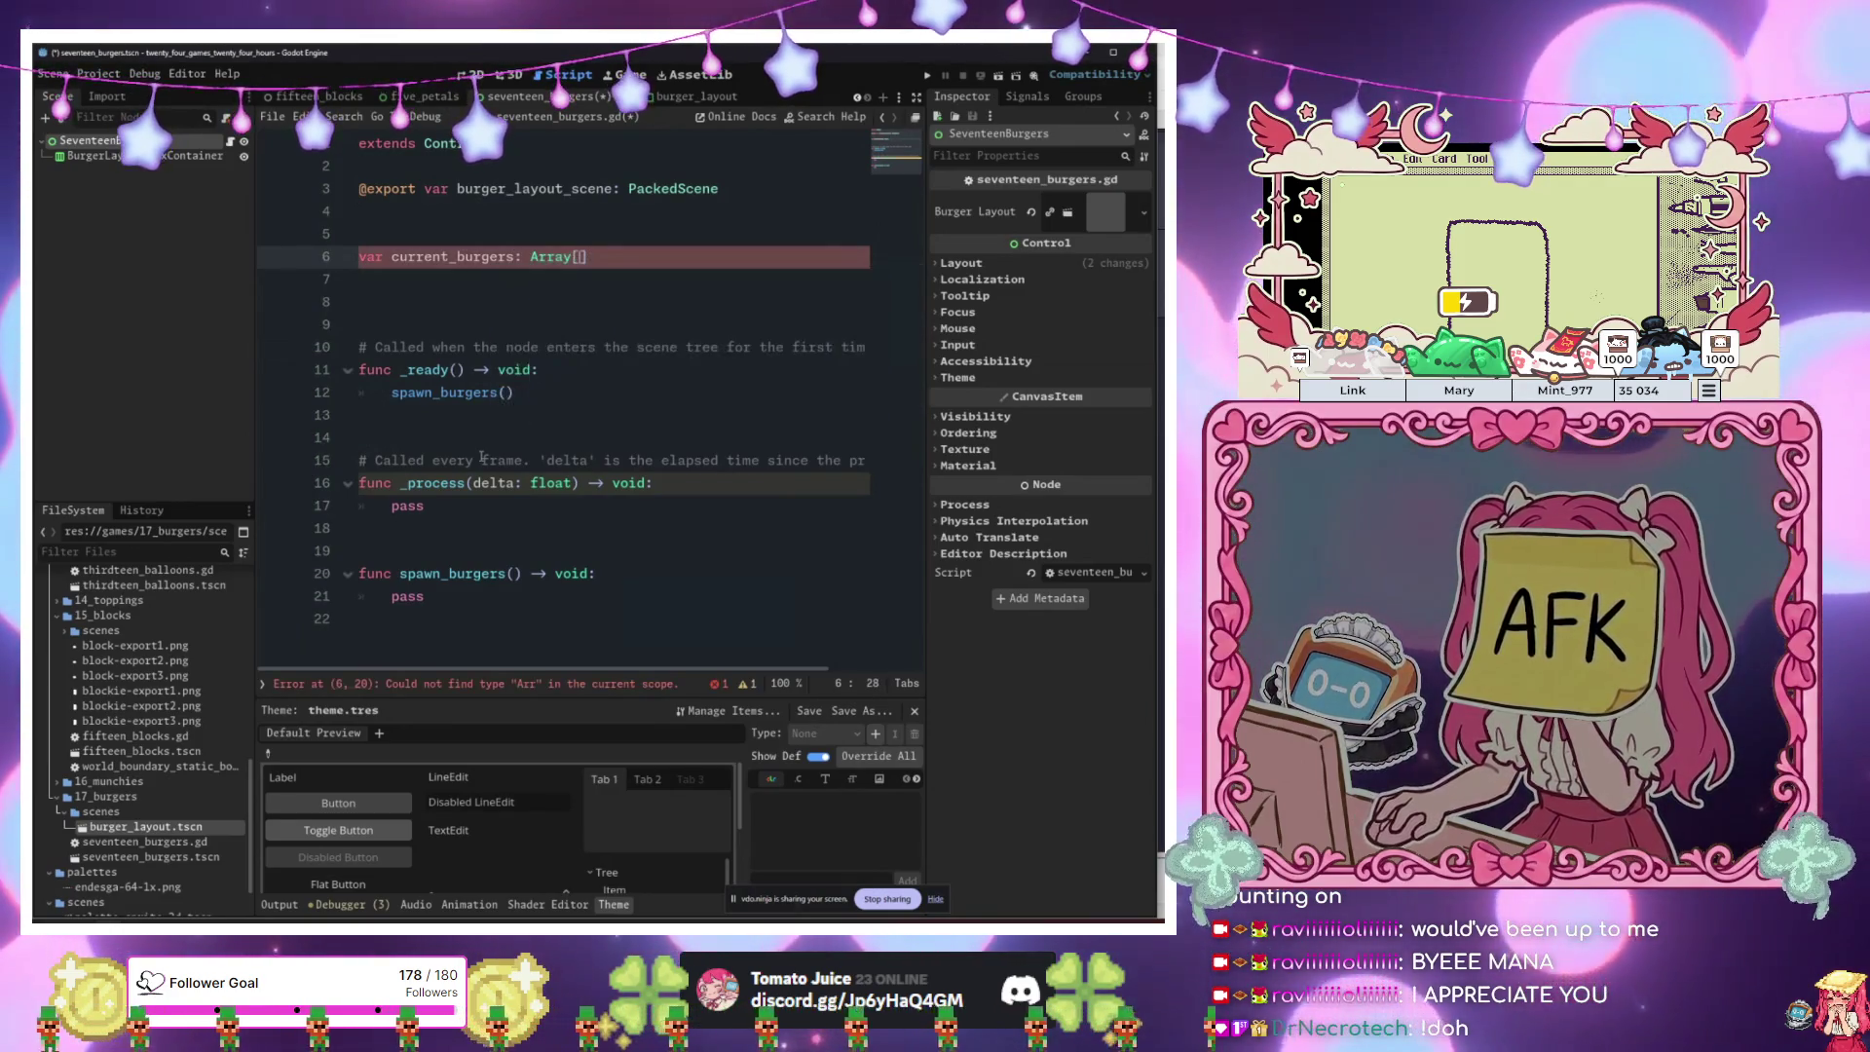
{"action": "type", "text": "er"}
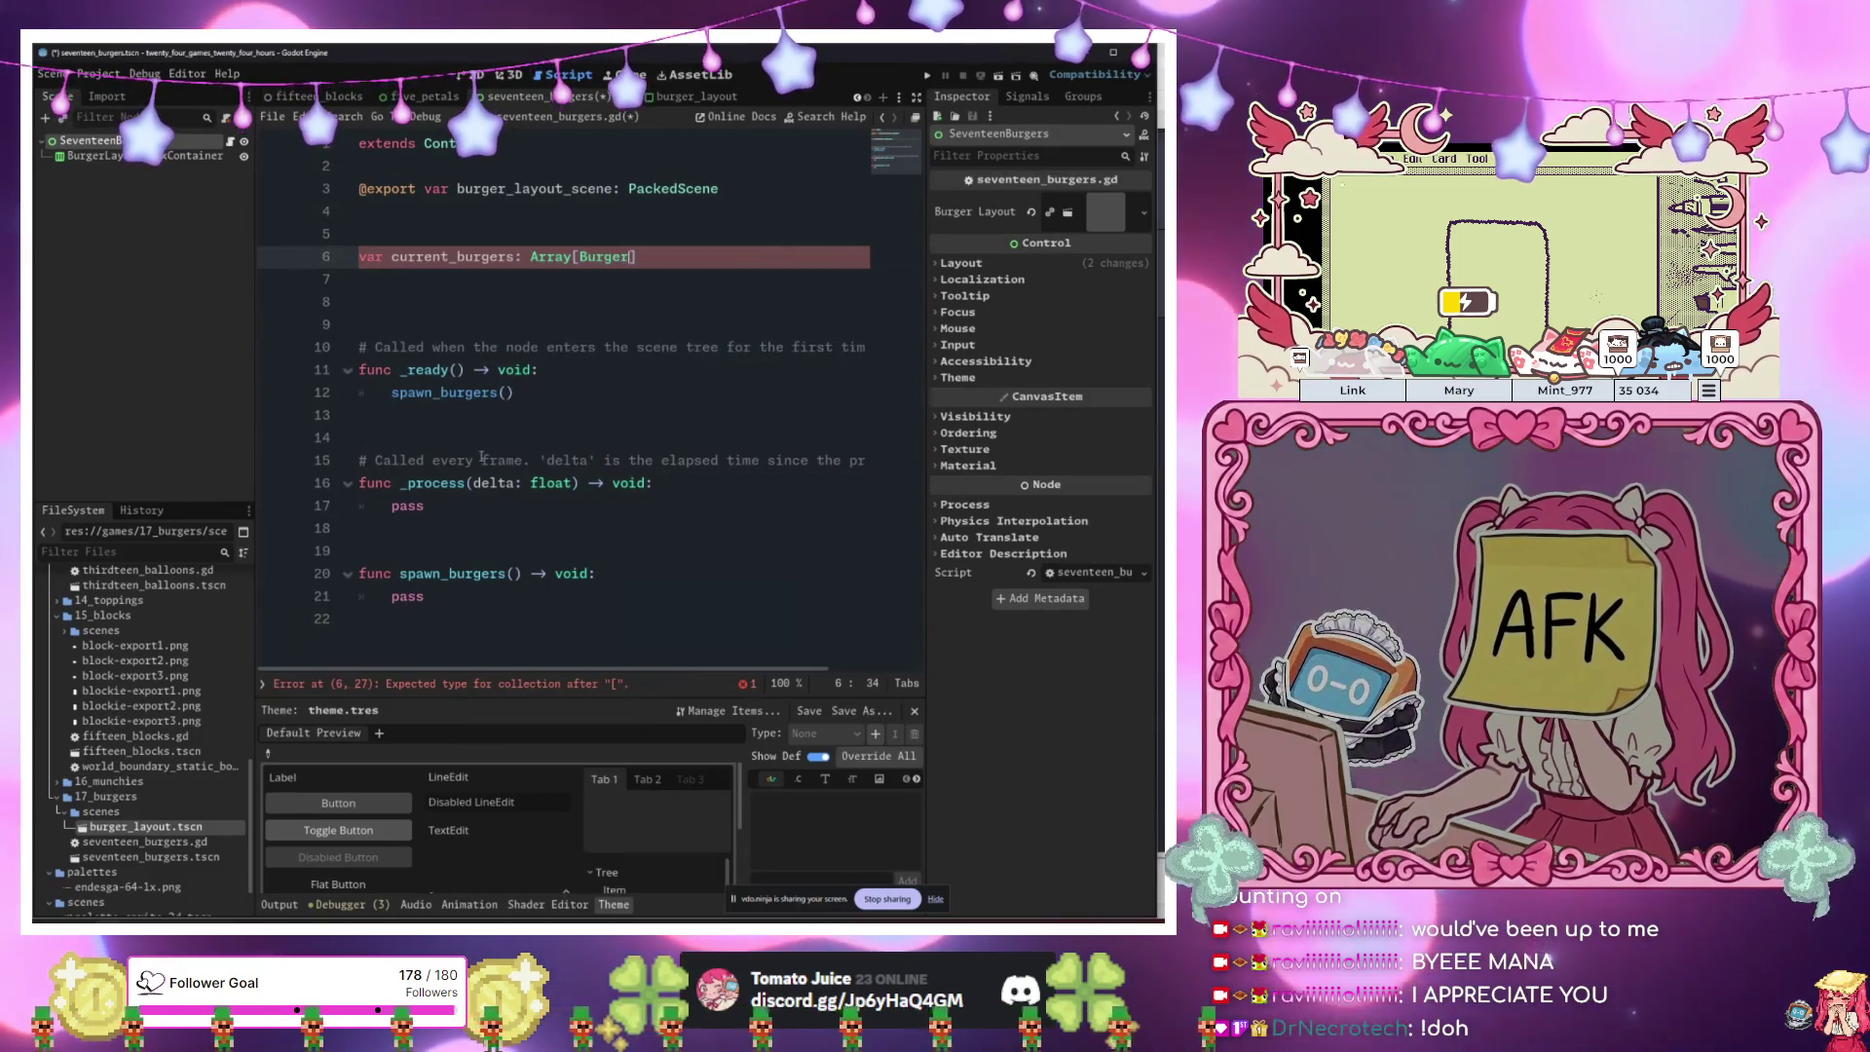
{"action": "key", "text": "BackSpace"}
{"action": "key", "text": "BackSpace"}
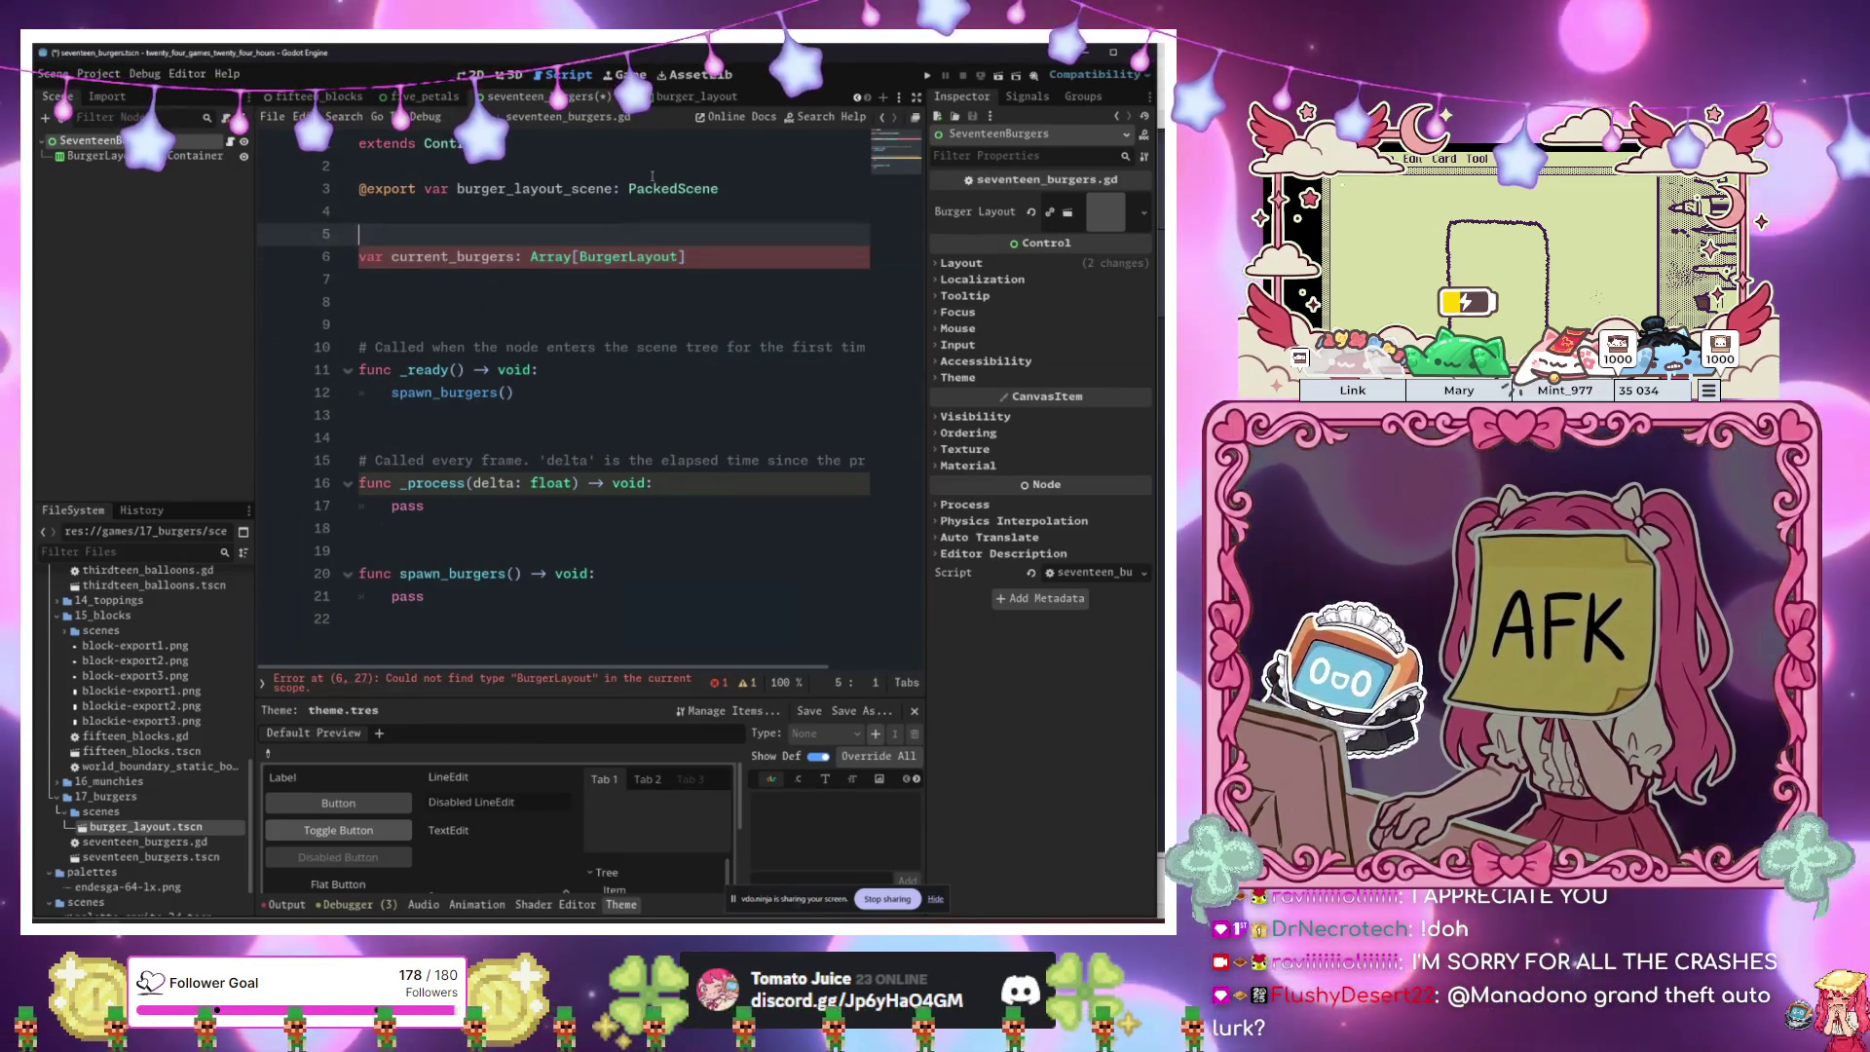
Attach a new burger_layout.gd script to BurgerLayout and declare class_name BurgerLayout in it
{"action": "key", "text": "Up"}
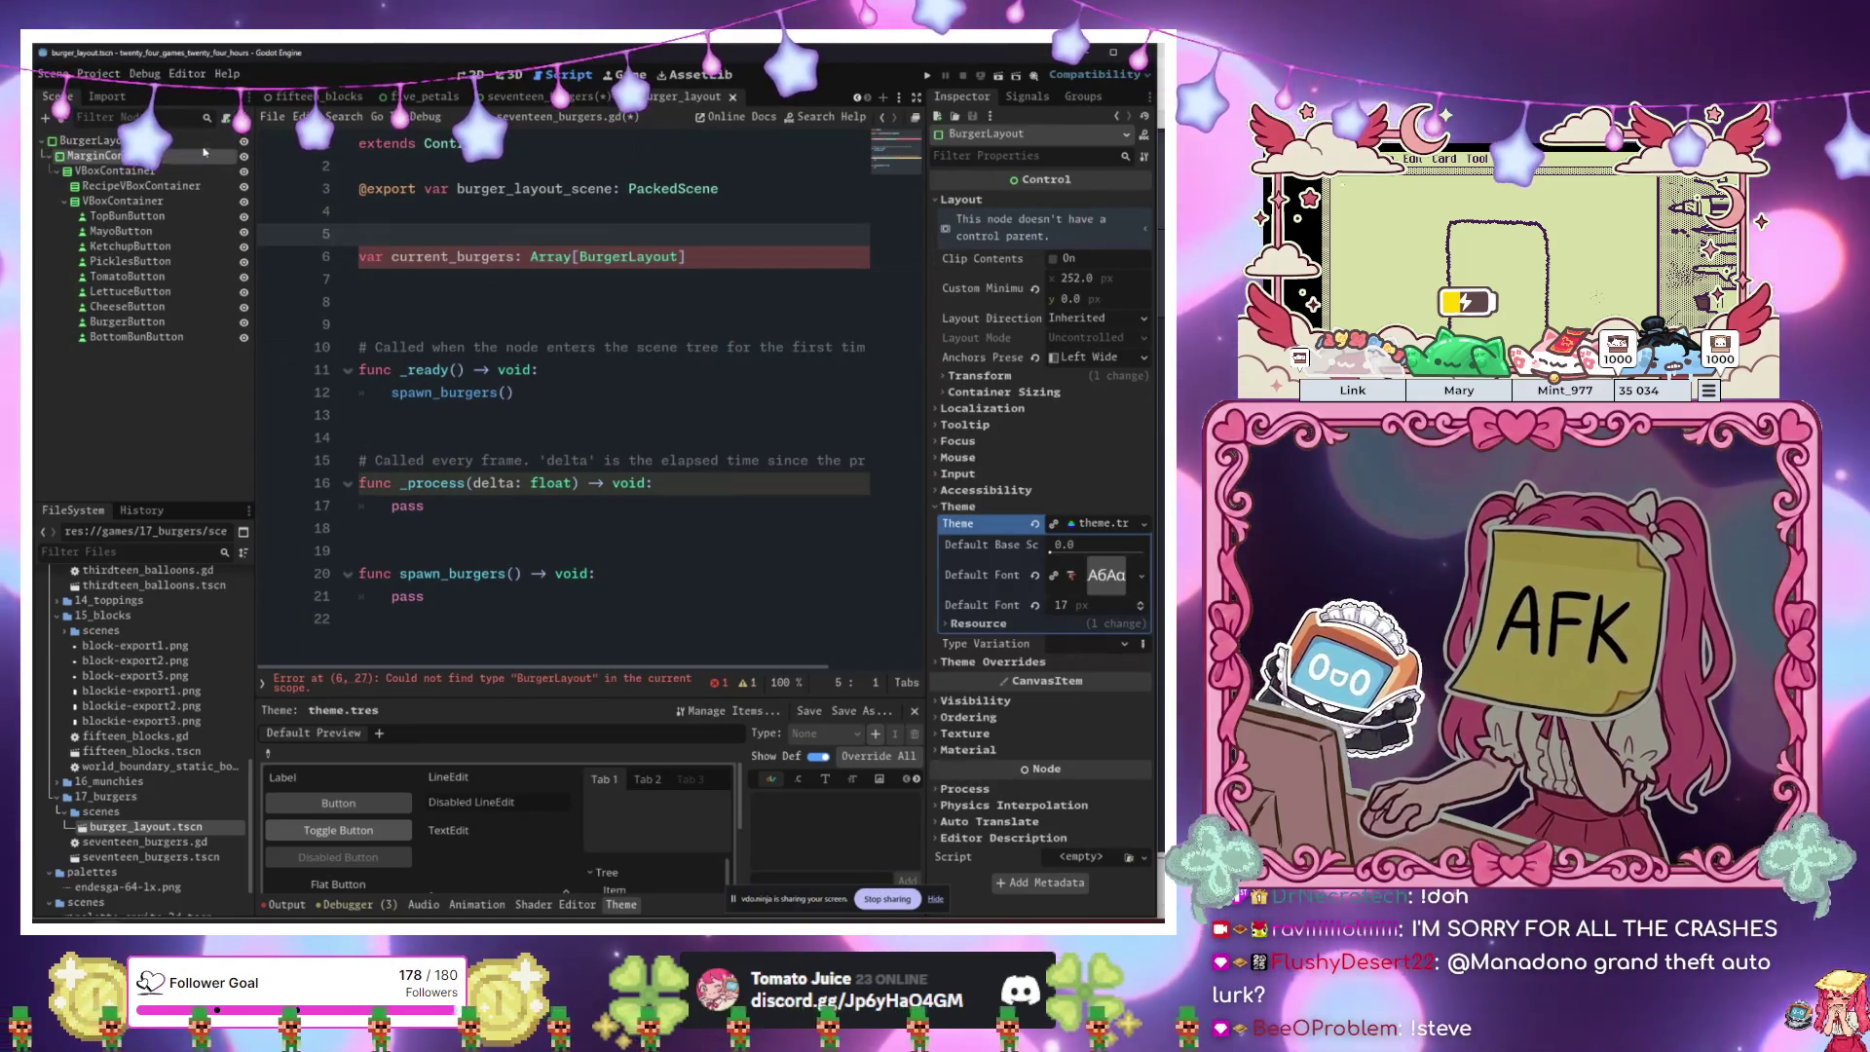
{"action": "left_click", "coordinate": [226, 117]}
{"action": "key", "text": "Return"}
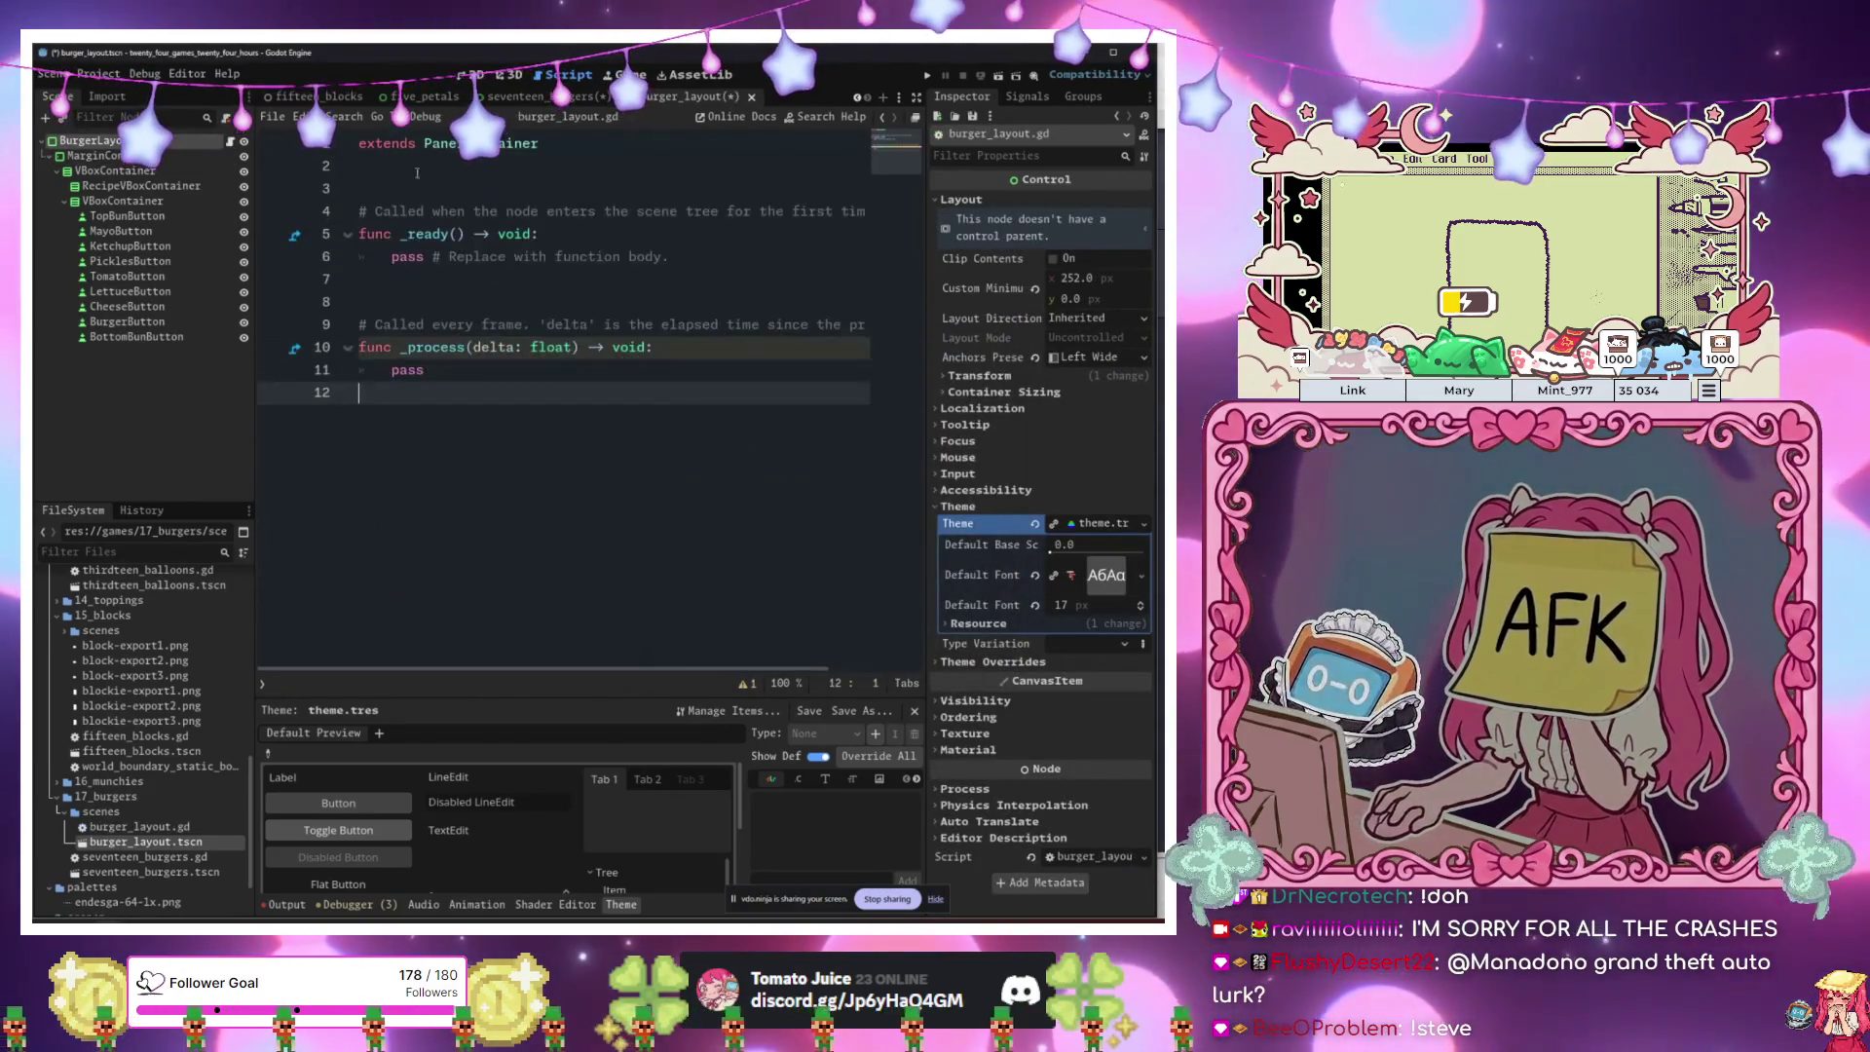
{"action": "key", "text": "ctrl+Home"}
{"action": "key", "text": "Return"}
{"action": "key", "text": "Up"}
{"action": "type", "text": "clas"}
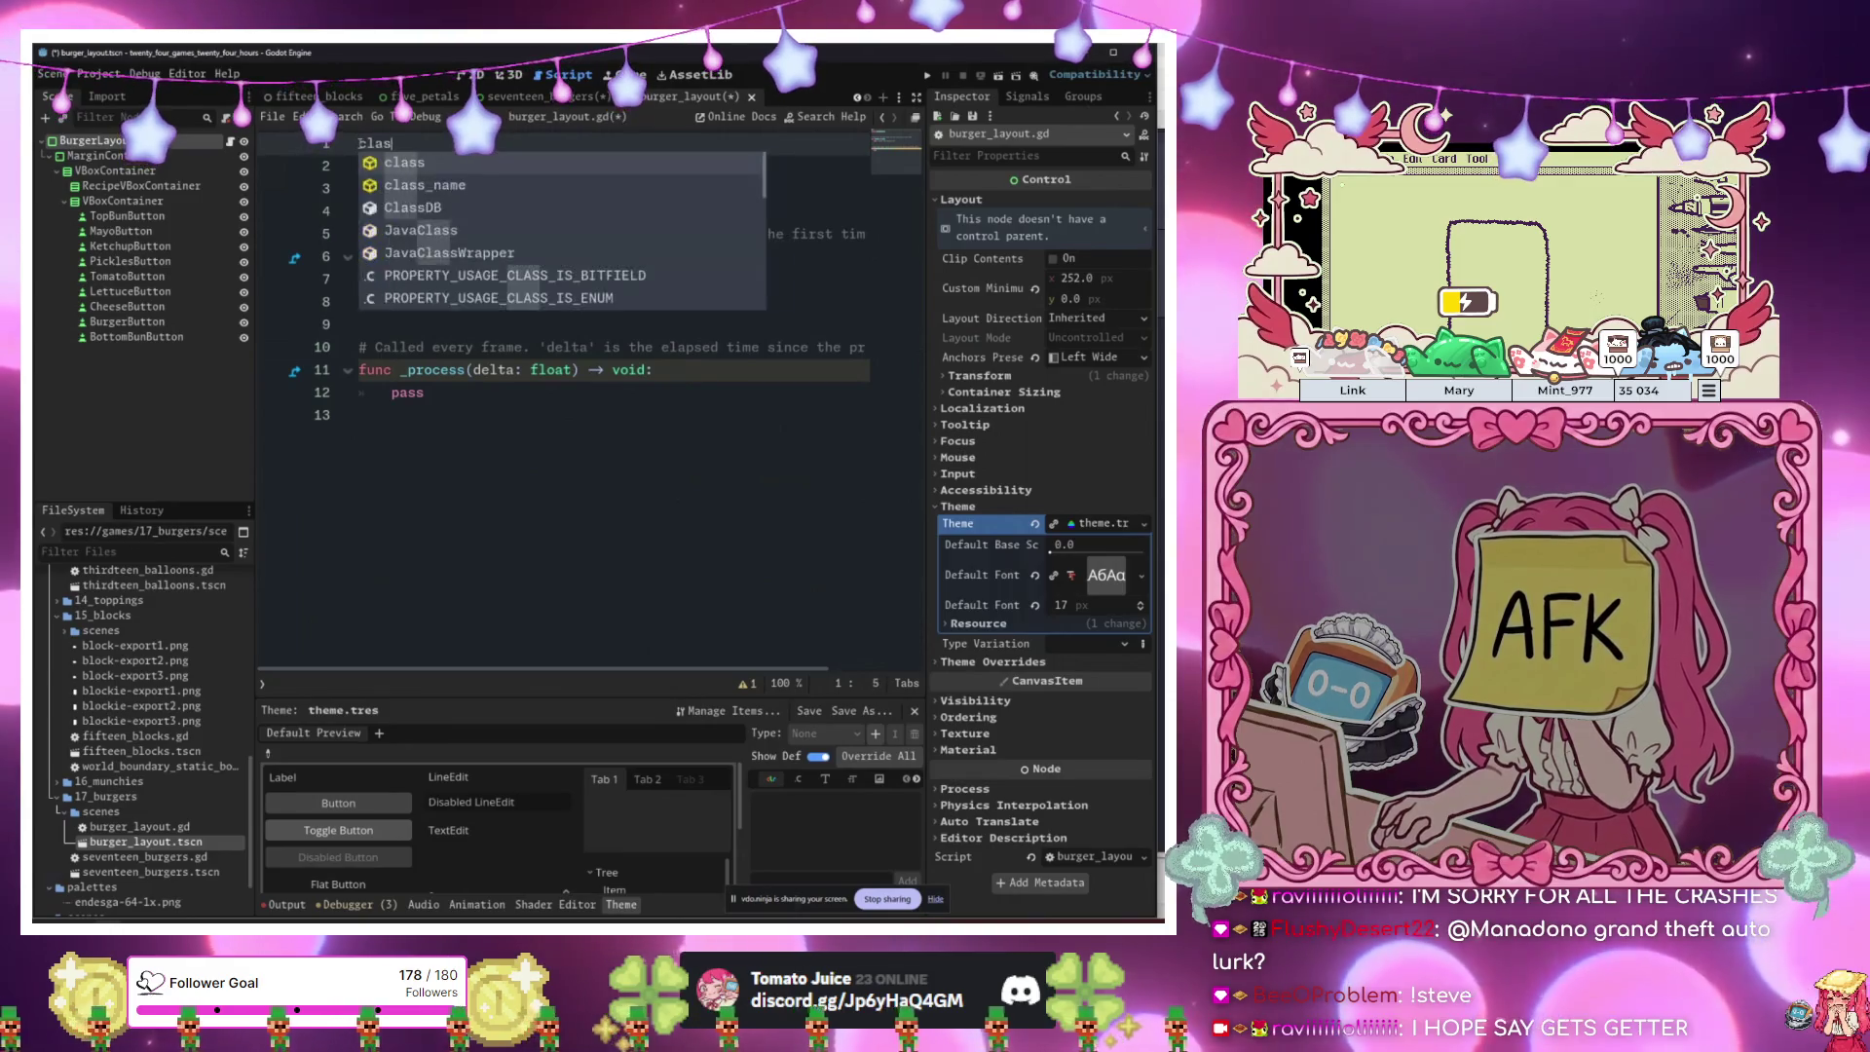
{"action": "type", "text": "s_name "}
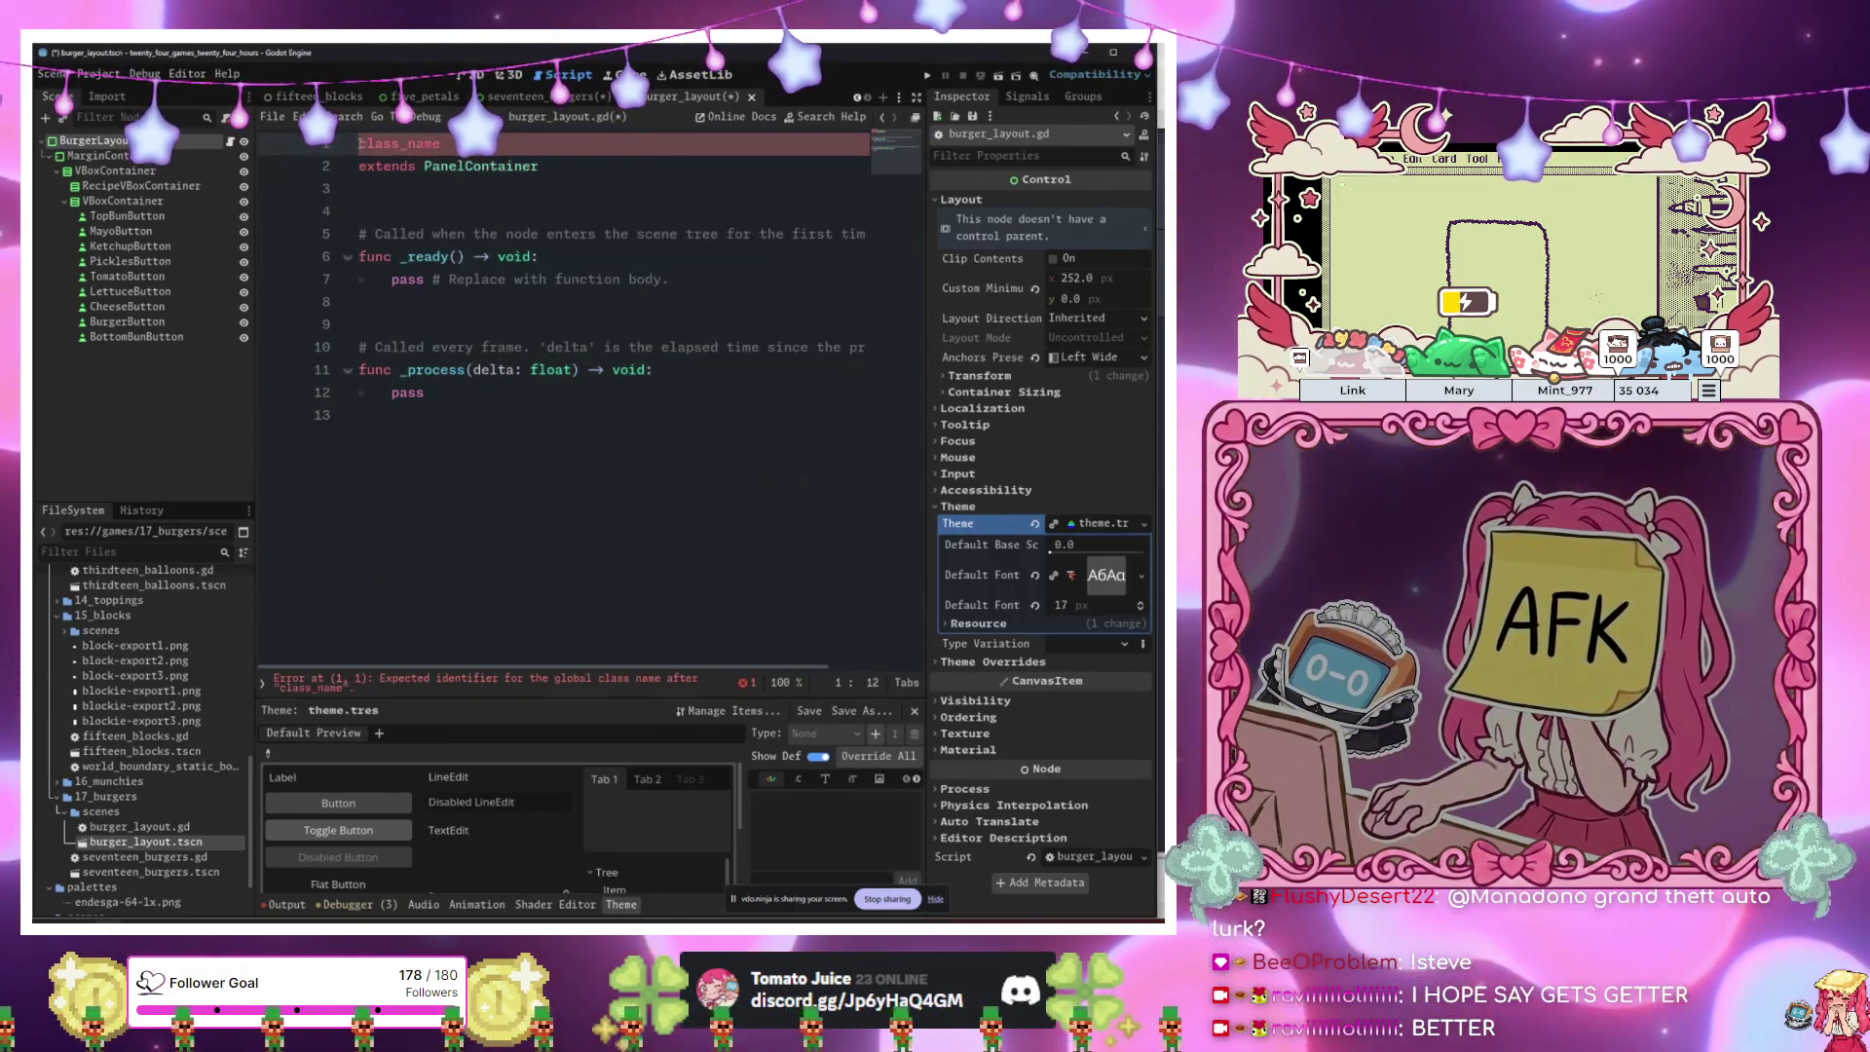
{"action": "type", "text": "BurgerLaa"}
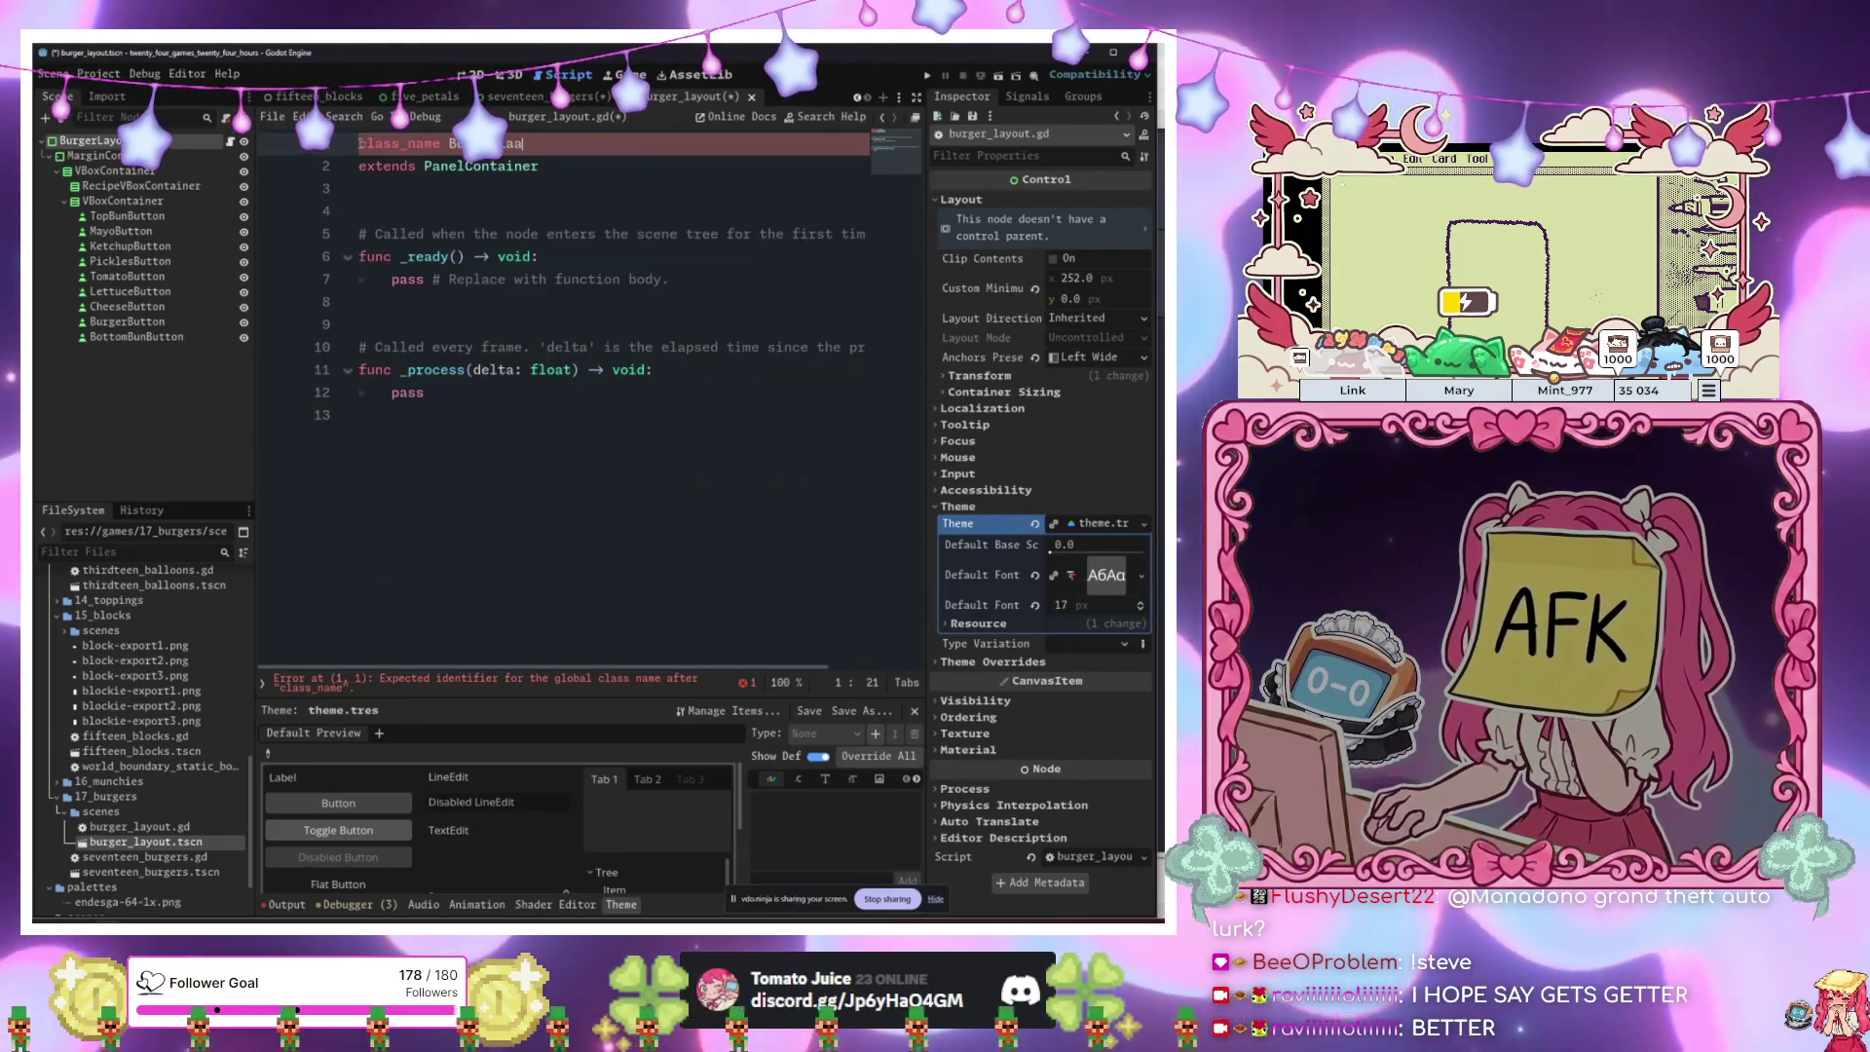
{"action": "key", "text": "BackSpace"}
{"action": "type", "text": "yout"}
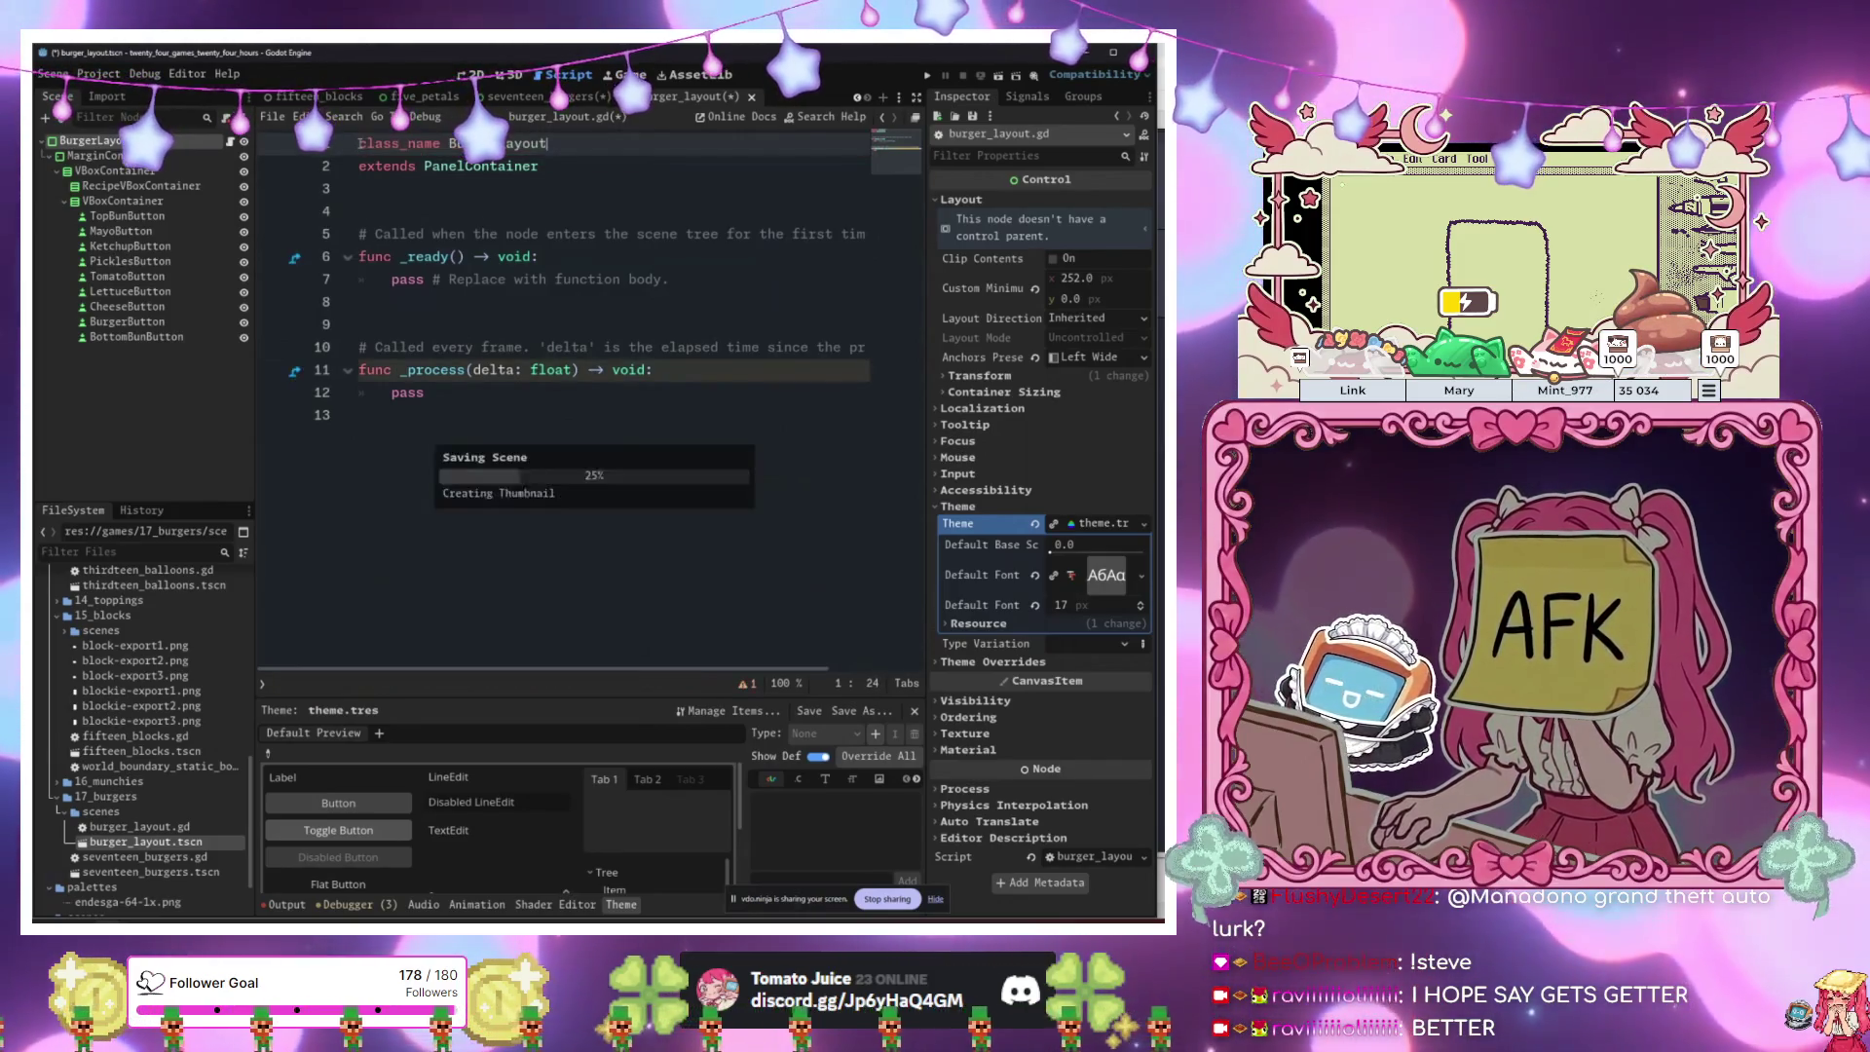
{"action": "key", "text": "ctrl+shift+Tab"}
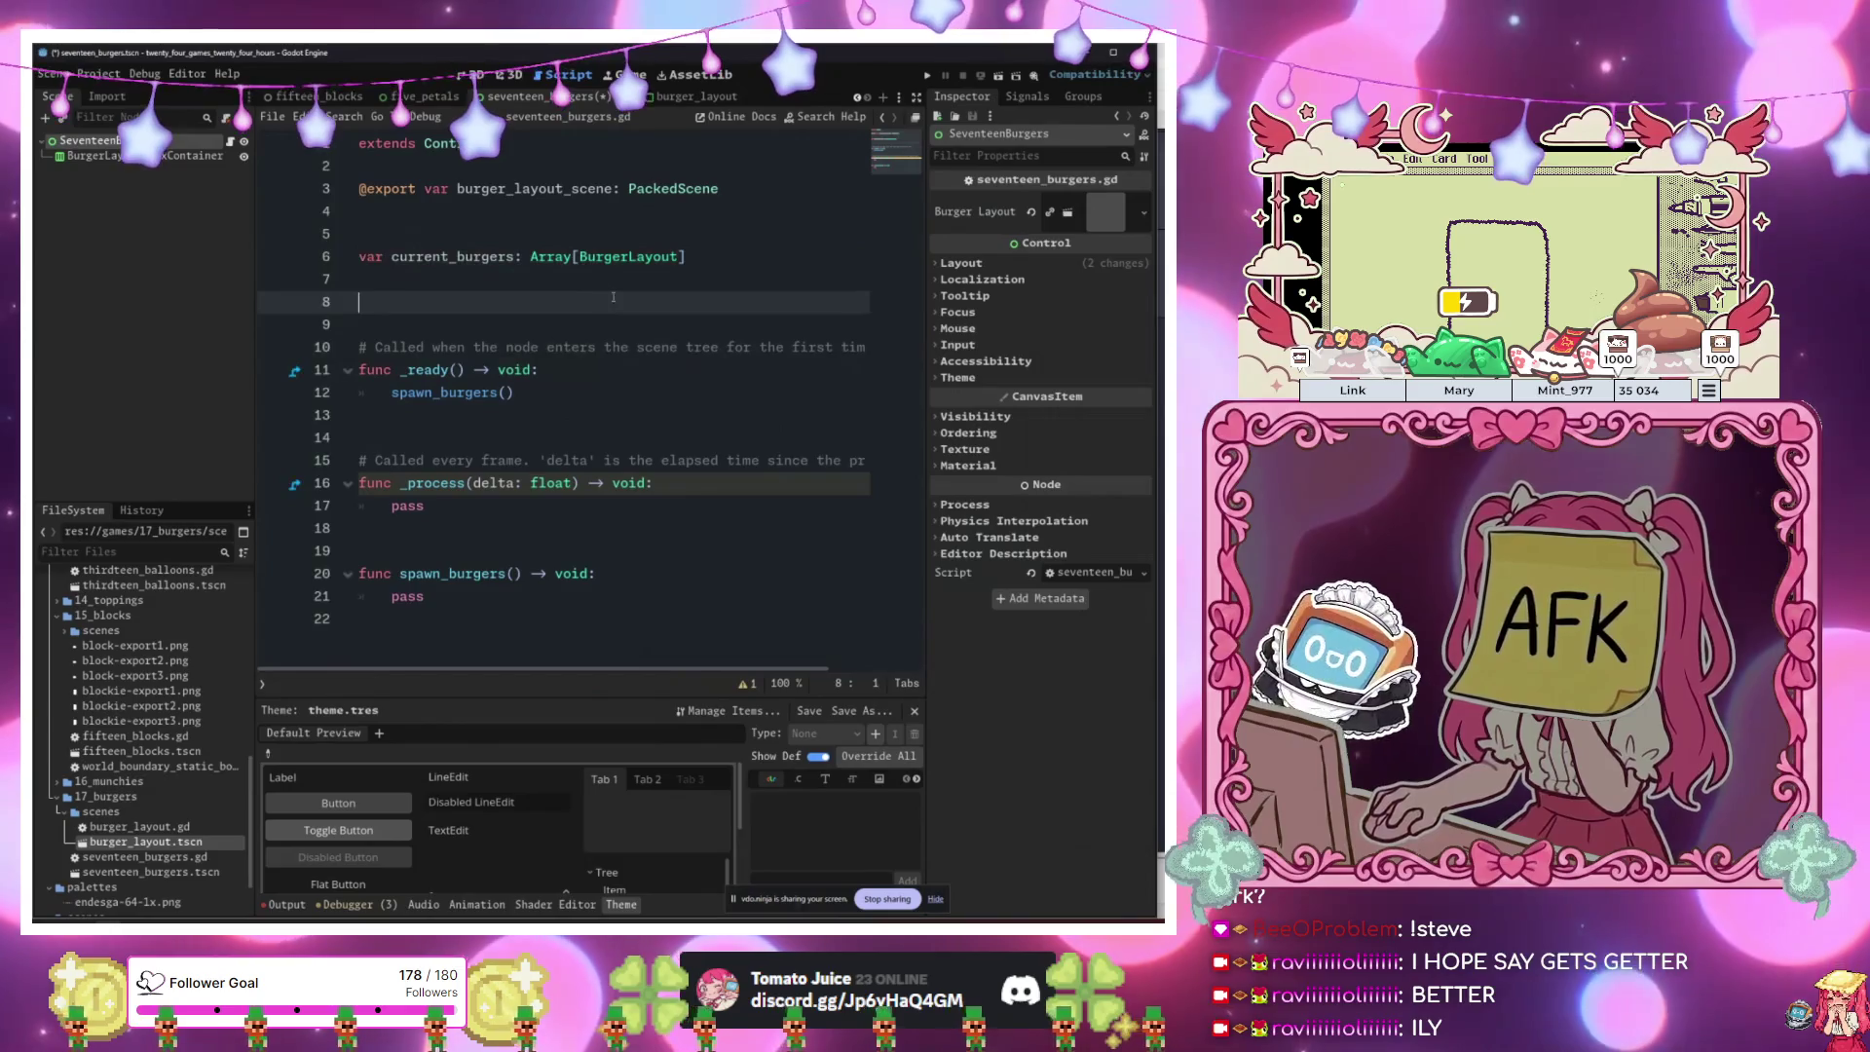
Add an if check on current_burgers in spawn_burgers whose body calls spawn_burgers() again
{"action": "left_click", "coordinate": [604, 597]}
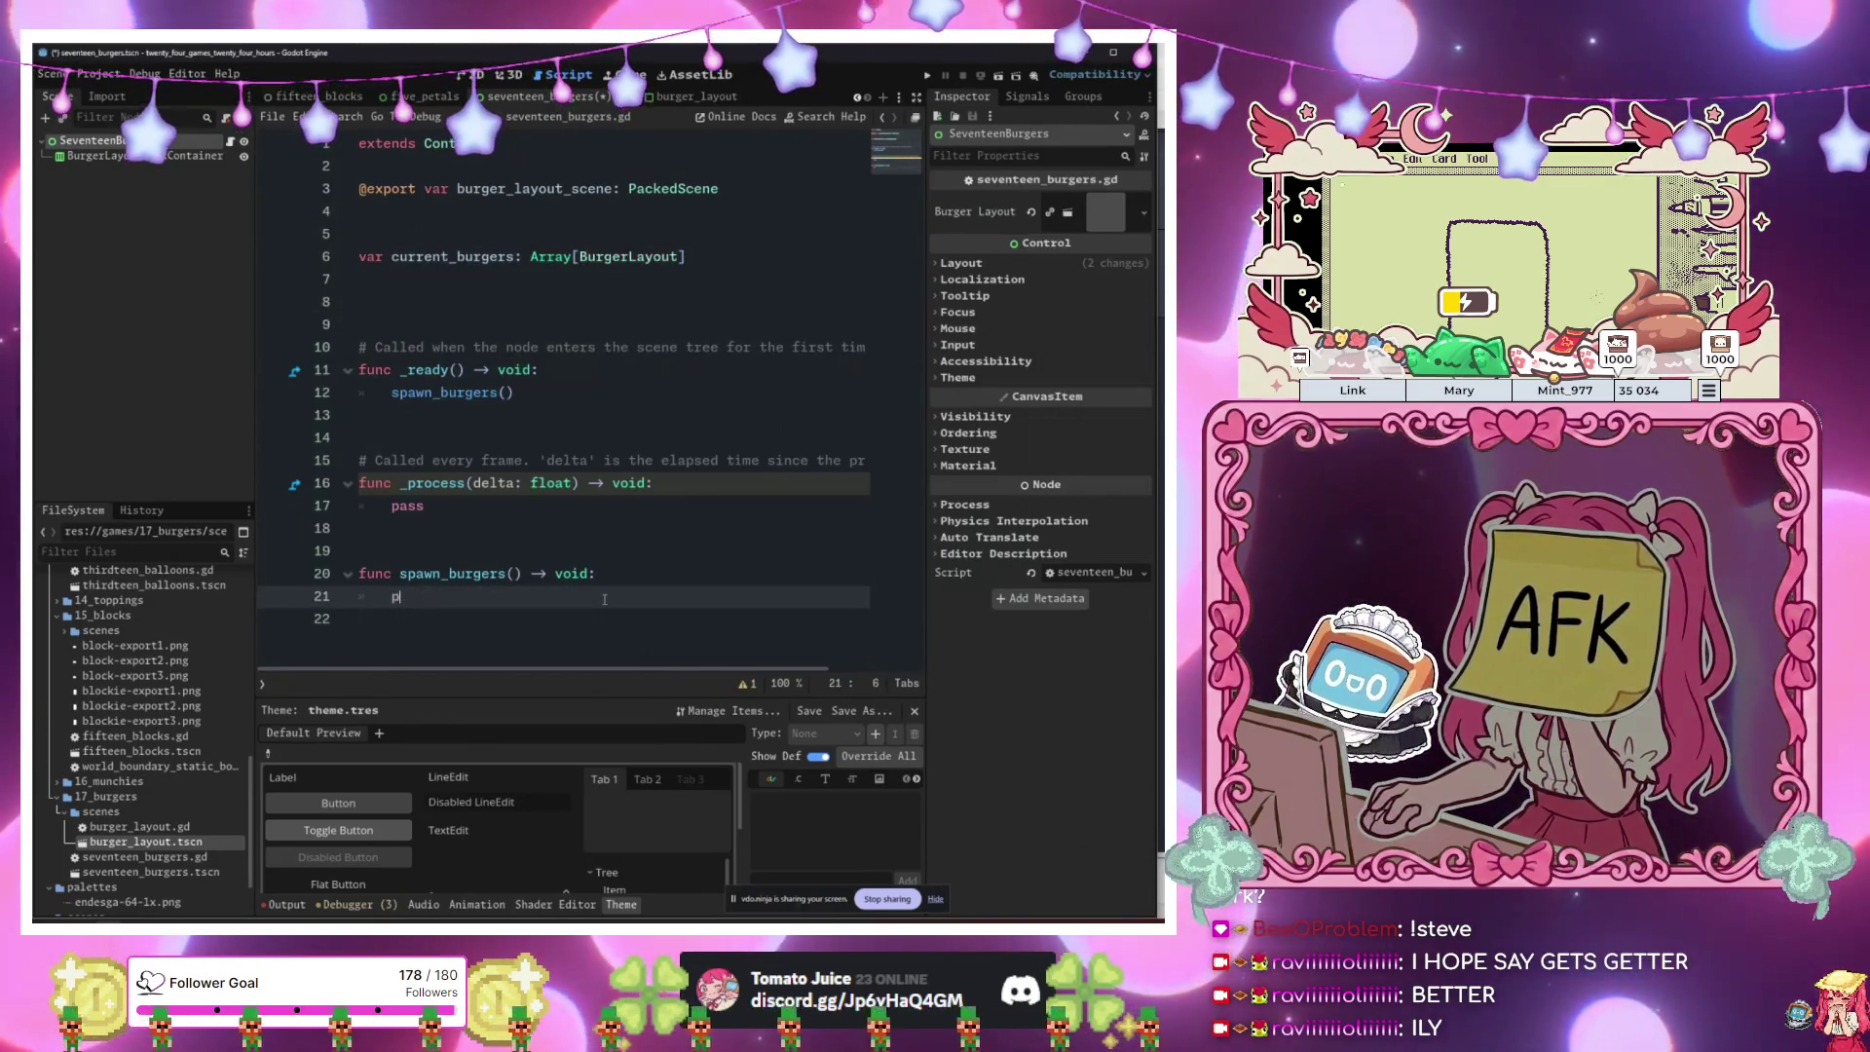
{"action": "key", "text": "Return"}
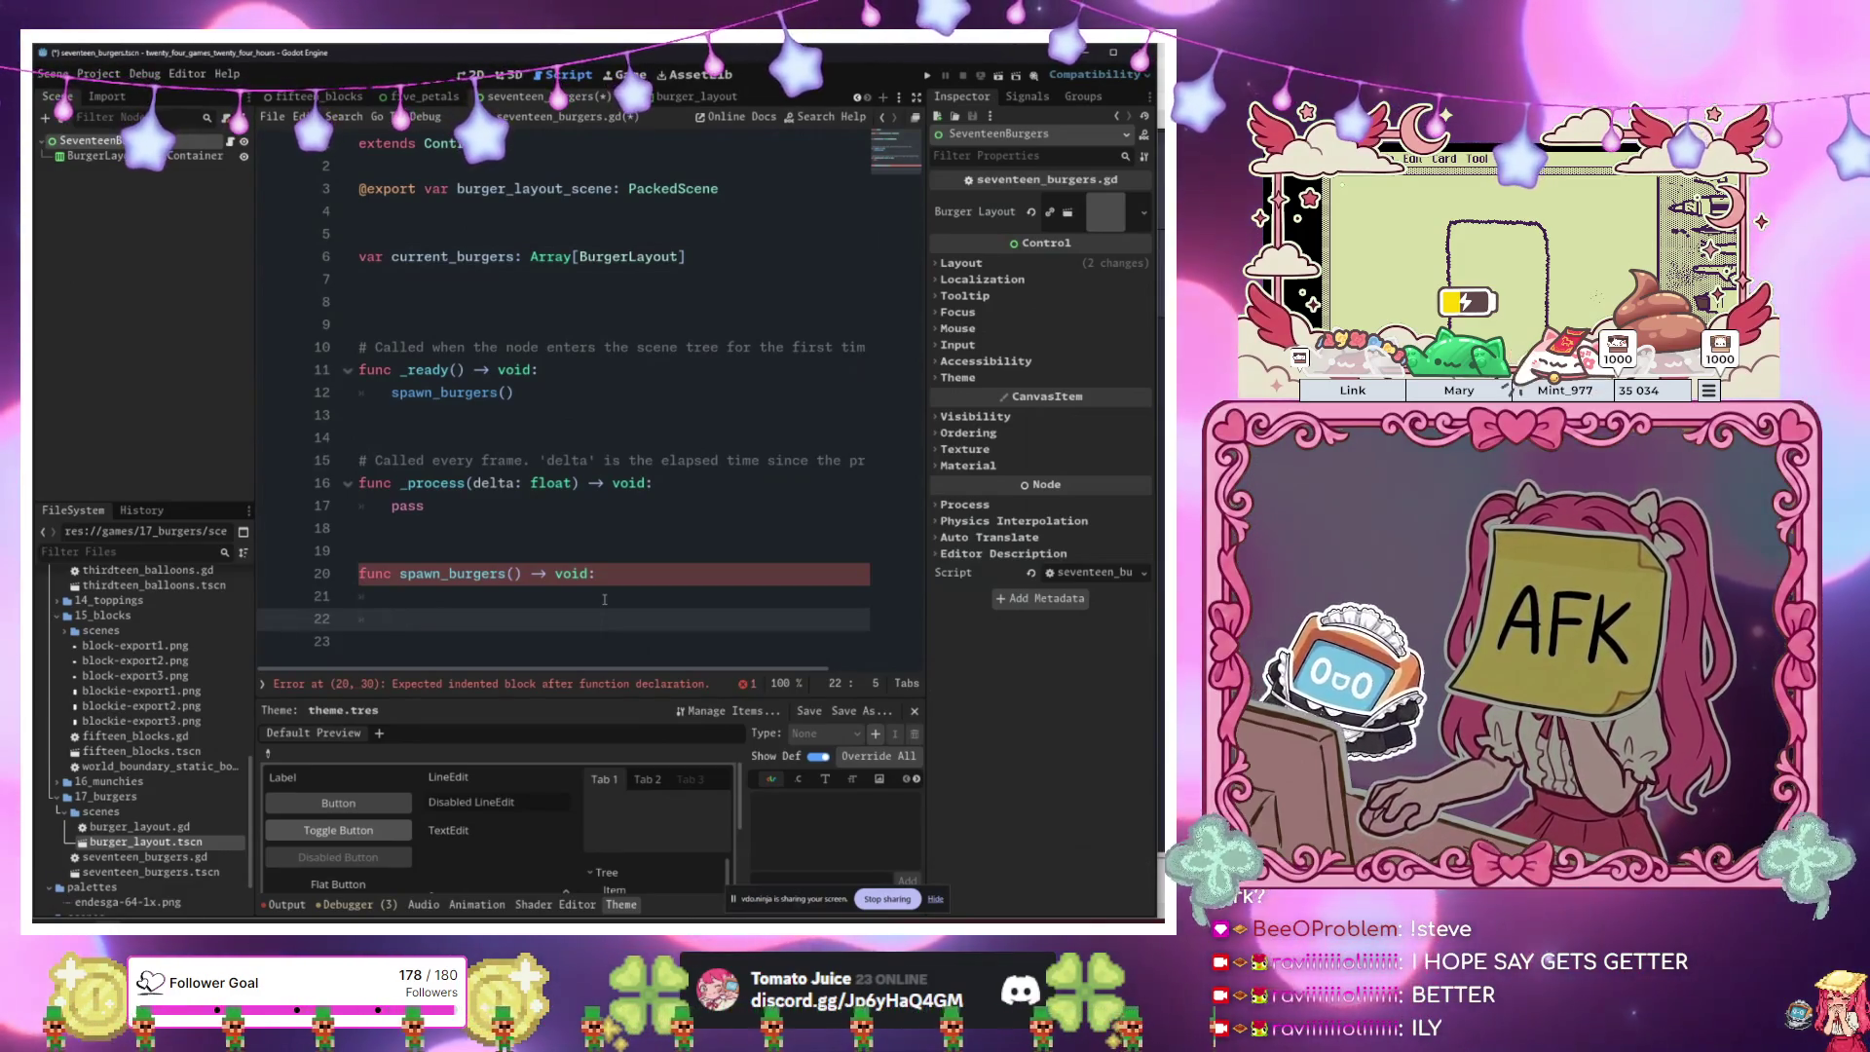
{"action": "type", "text": "if current_burgers "}
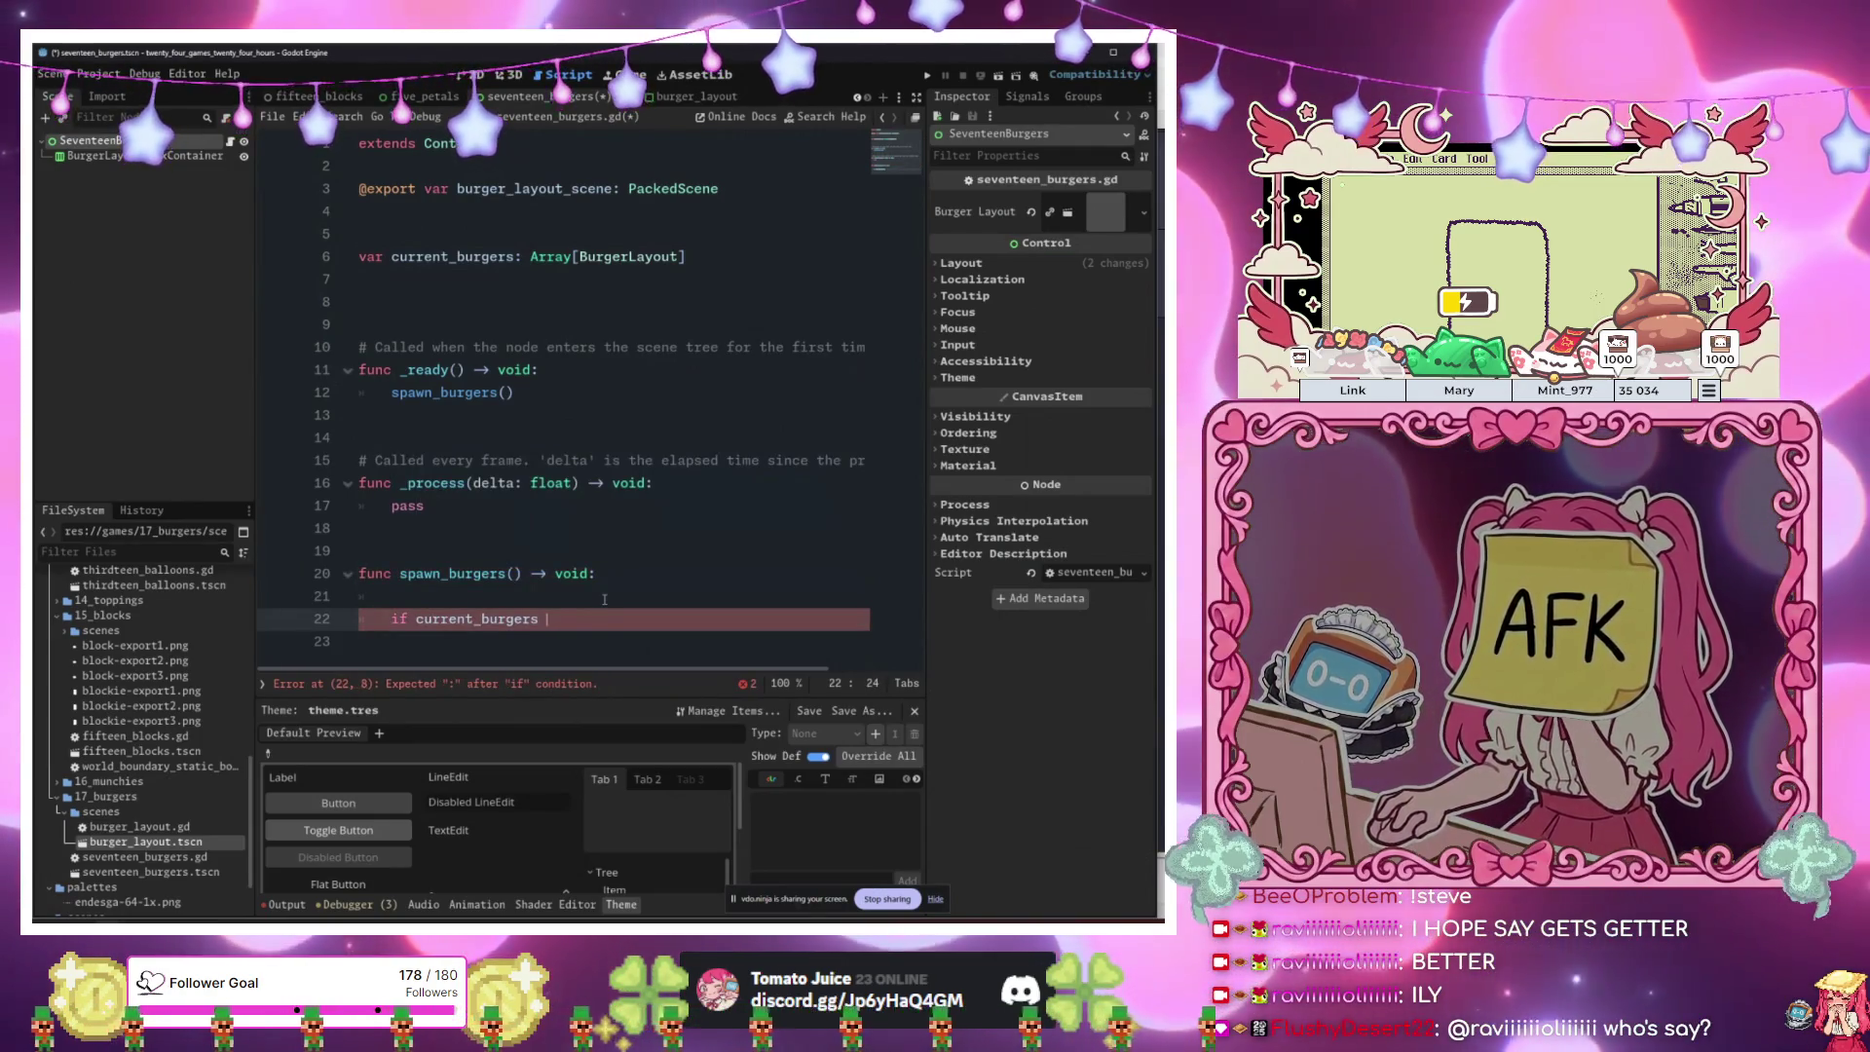
{"action": "type", "text": "== 5:"}
{"action": "key", "text": "Return"}
{"action": "type", "text": "pass"}
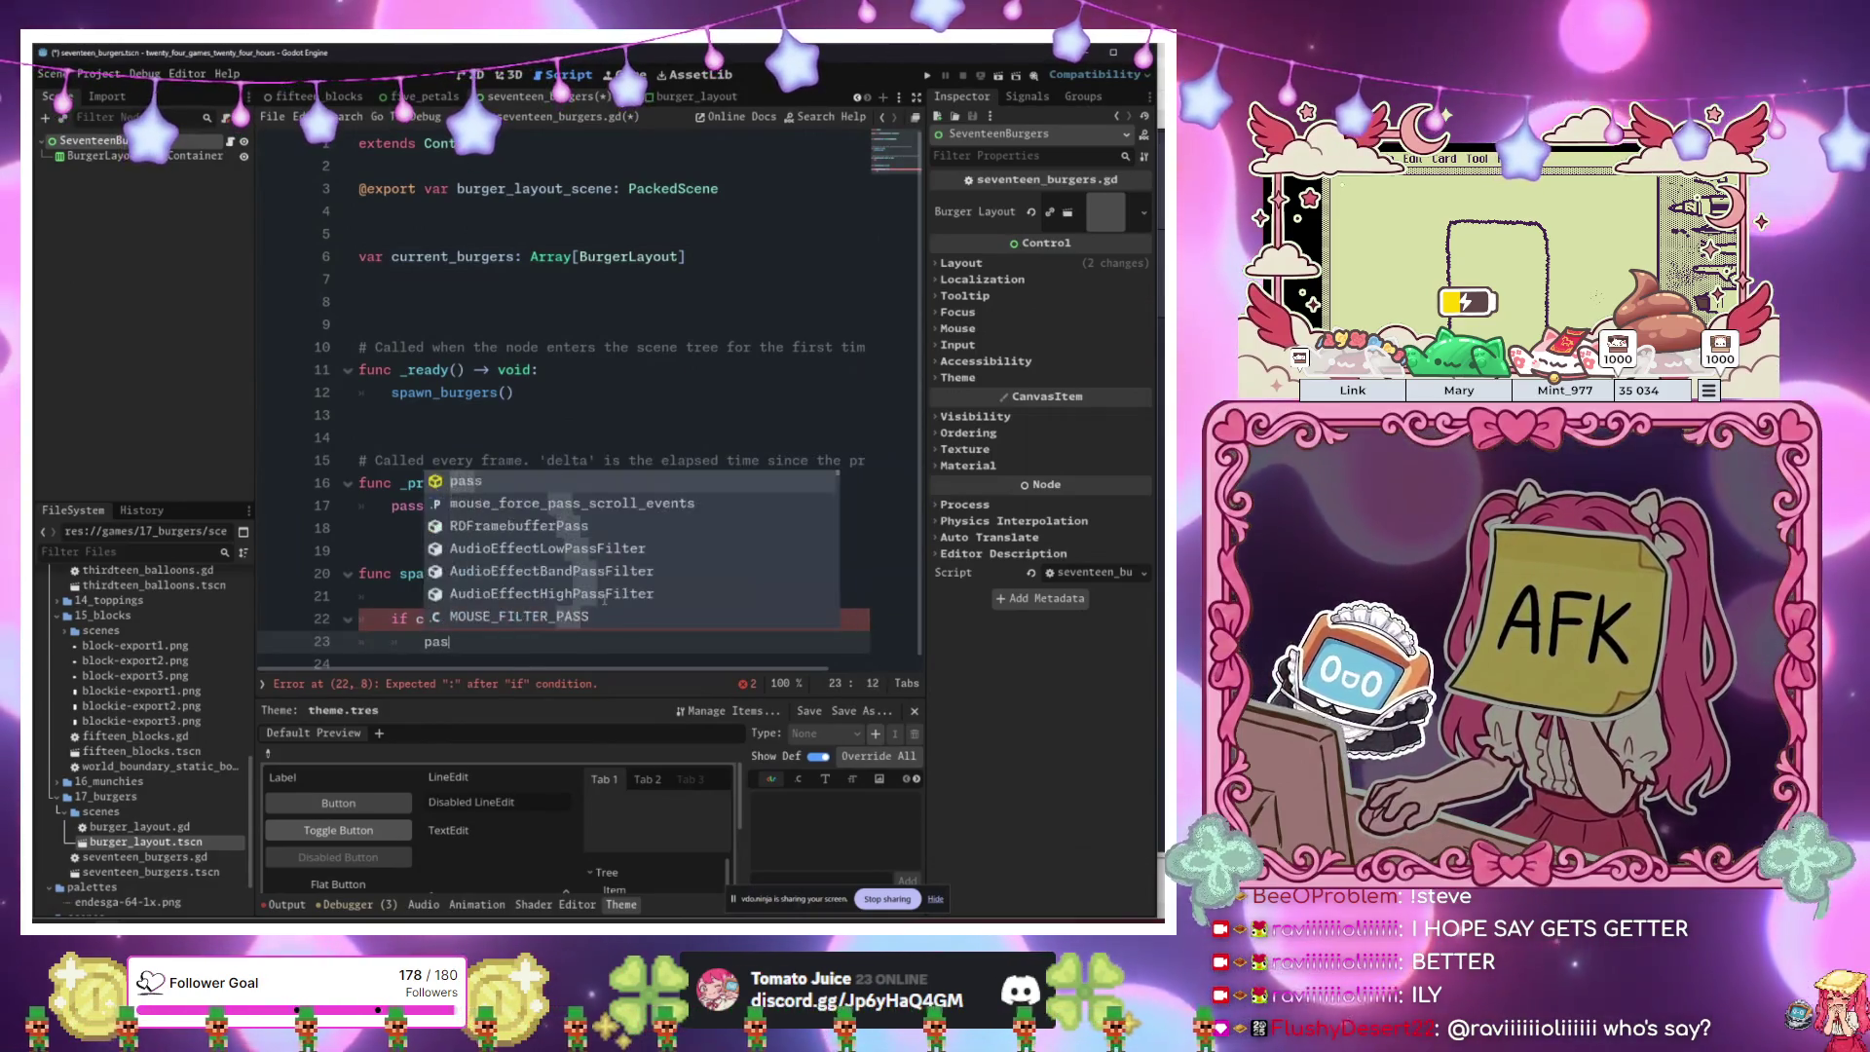
{"action": "key", "text": "Up"}
{"action": "type", "text": "ot"}
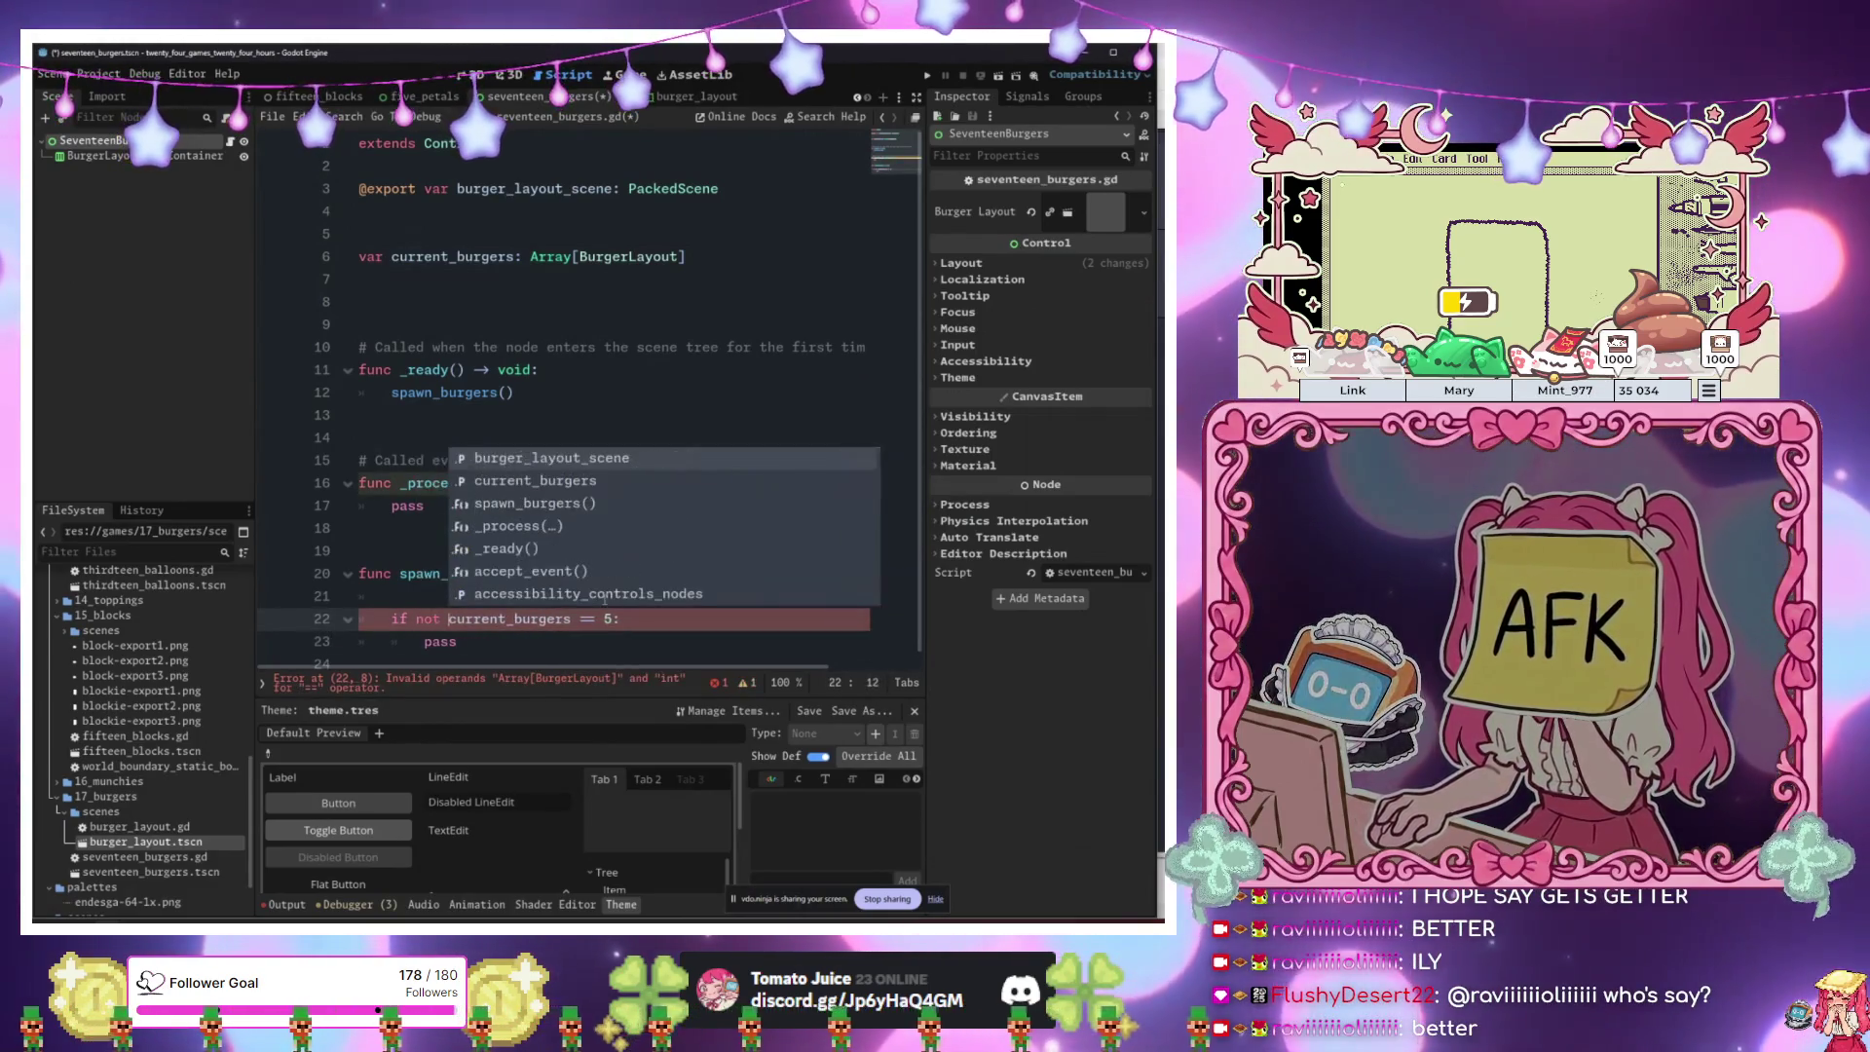
{"action": "key", "text": "Down"}
{"action": "key", "text": "BackSpace"}
{"action": "key", "text": "BackSpace"}
{"action": "key", "text": "BackSpace"}
{"action": "key", "text": "BackSpace"}
{"action": "type", "text": "spaw"}
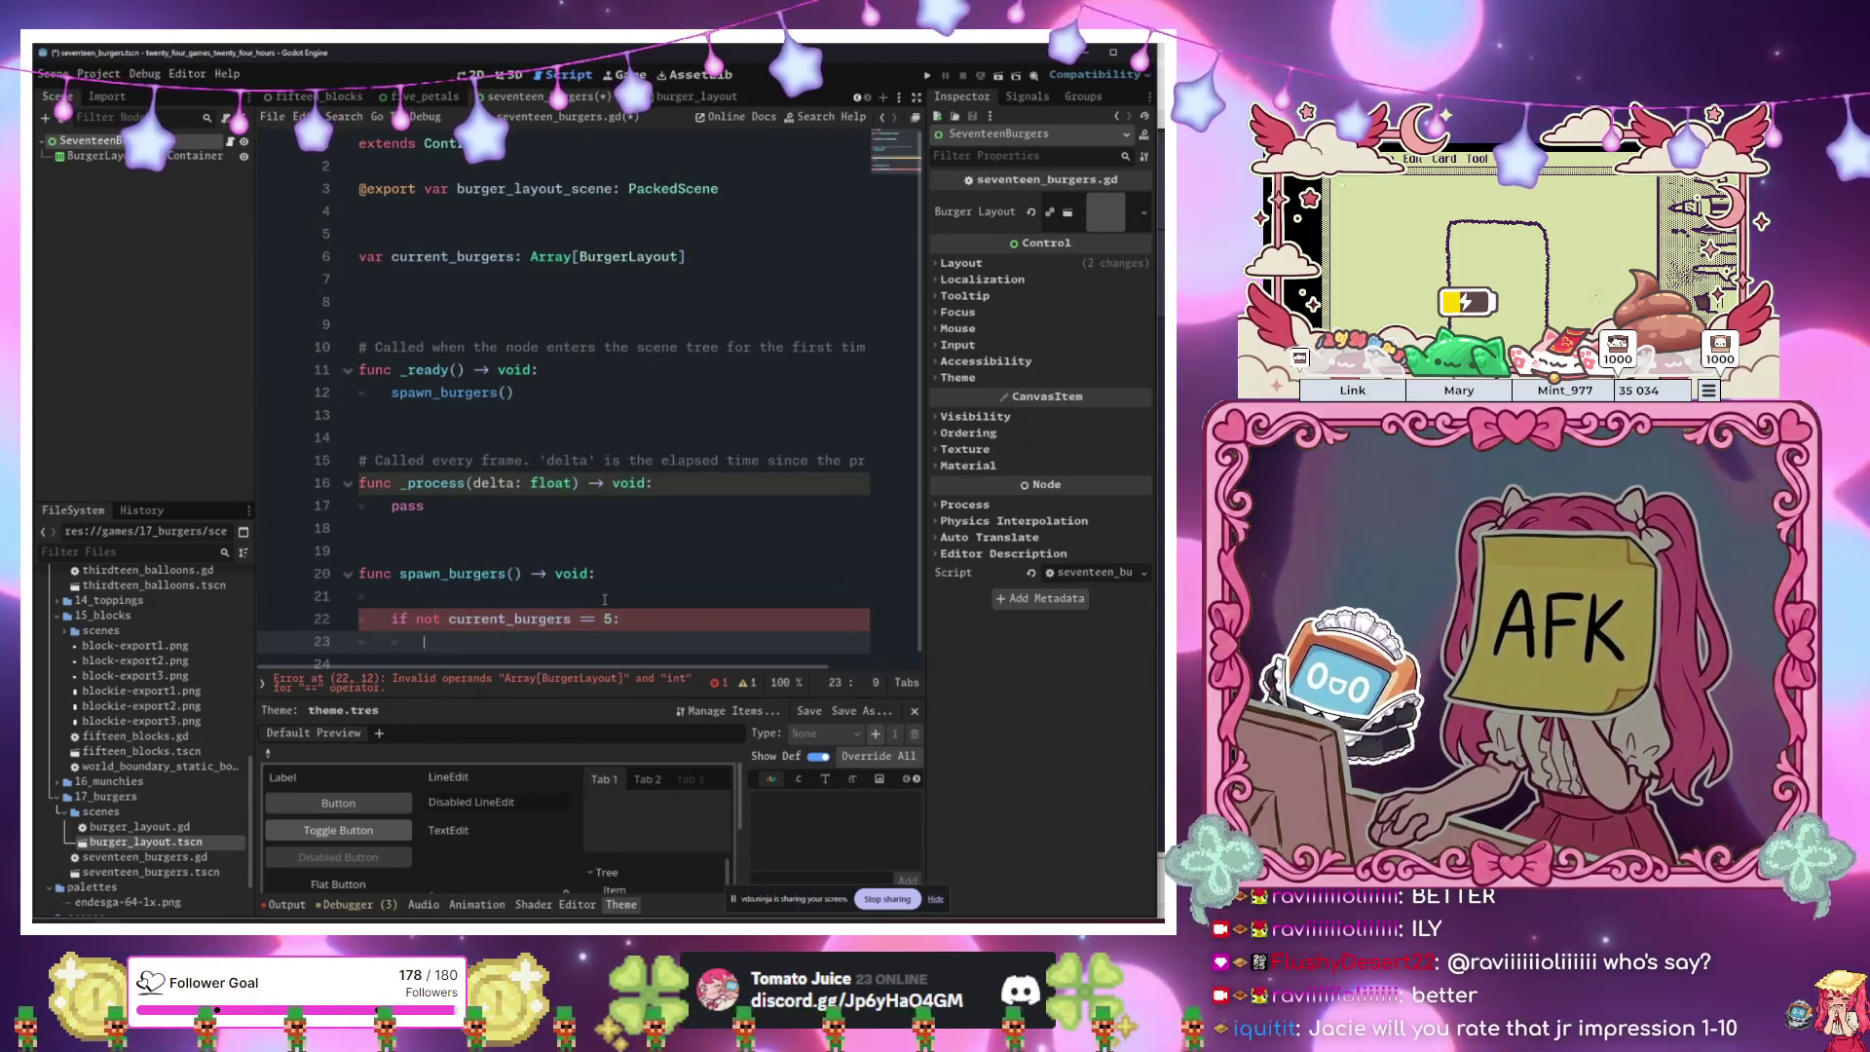
{"action": "key", "text": "Return"}
Rewrite the condition as current_burgers.size() < 5 with a new line above it
{"action": "key", "text": "Up"}
{"action": "key", "text": "Right"}
{"action": "key", "text": "Right"}
{"action": "key", "text": "Right"}
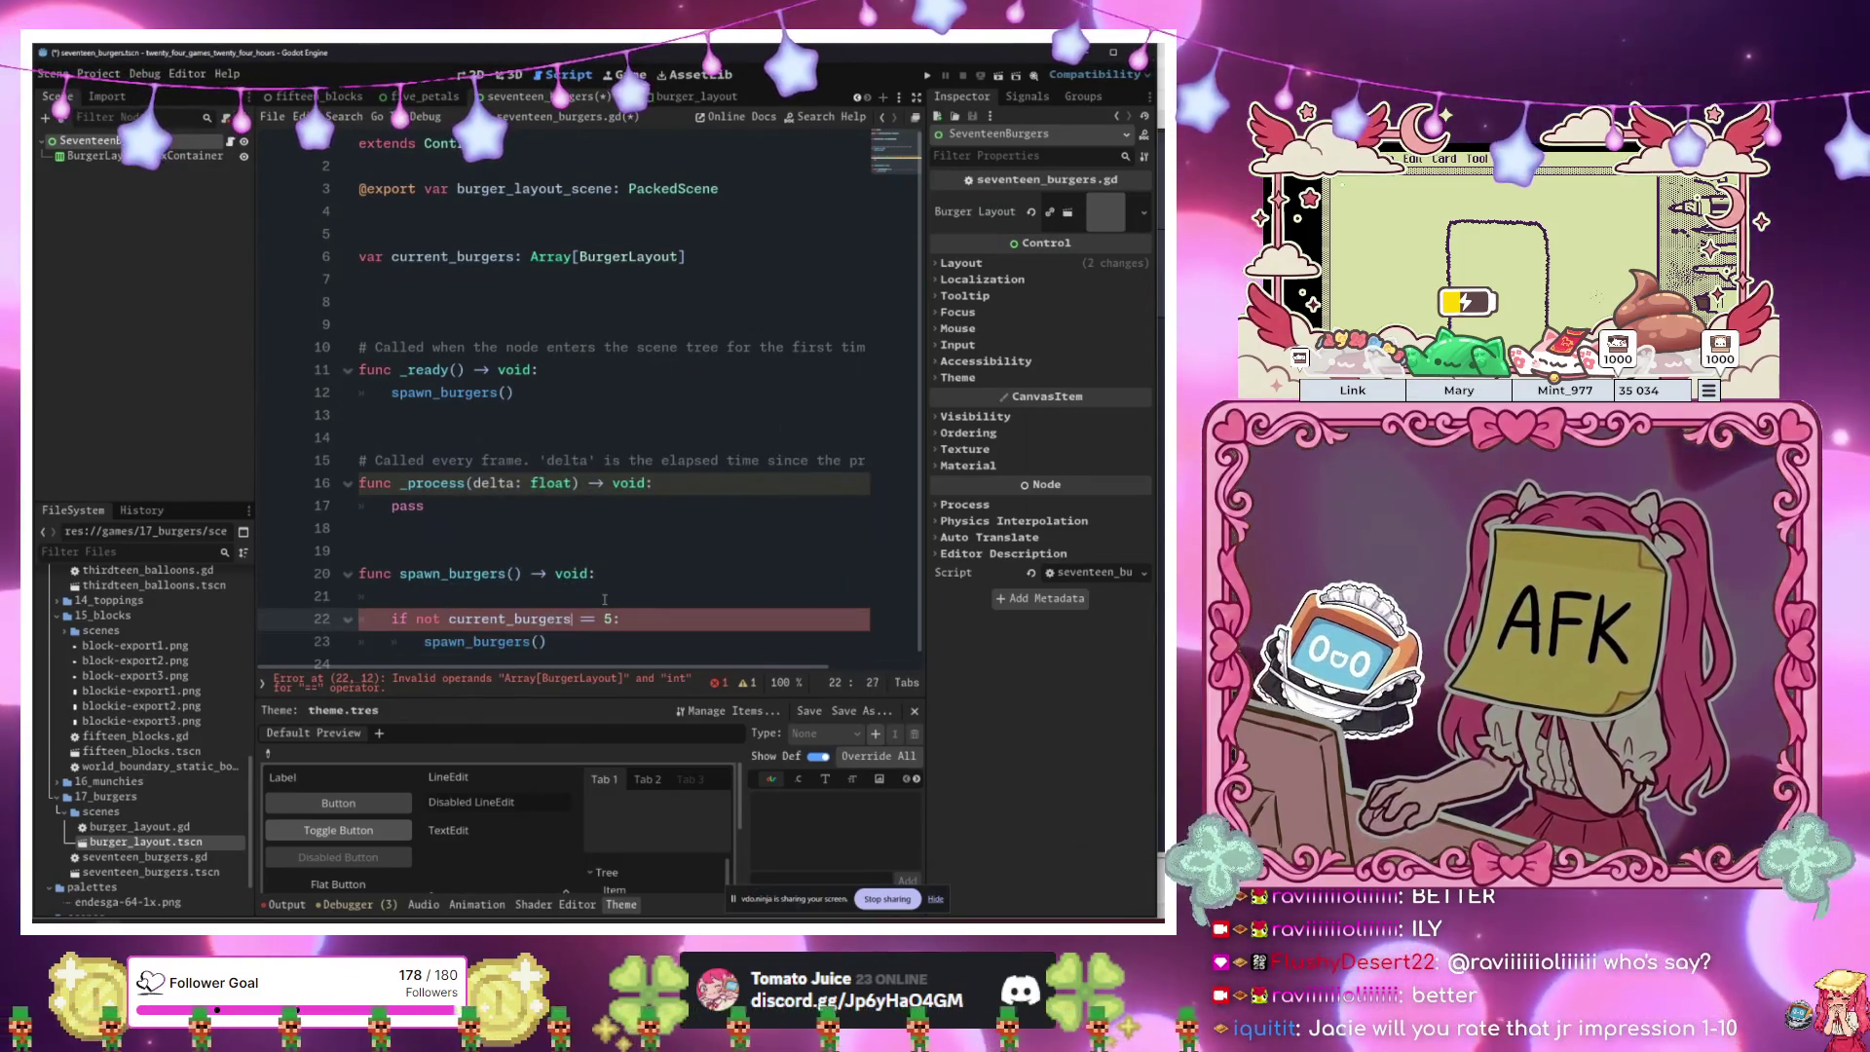
{"action": "key", "text": "BackSpace"}
{"action": "type", "text": ">"}
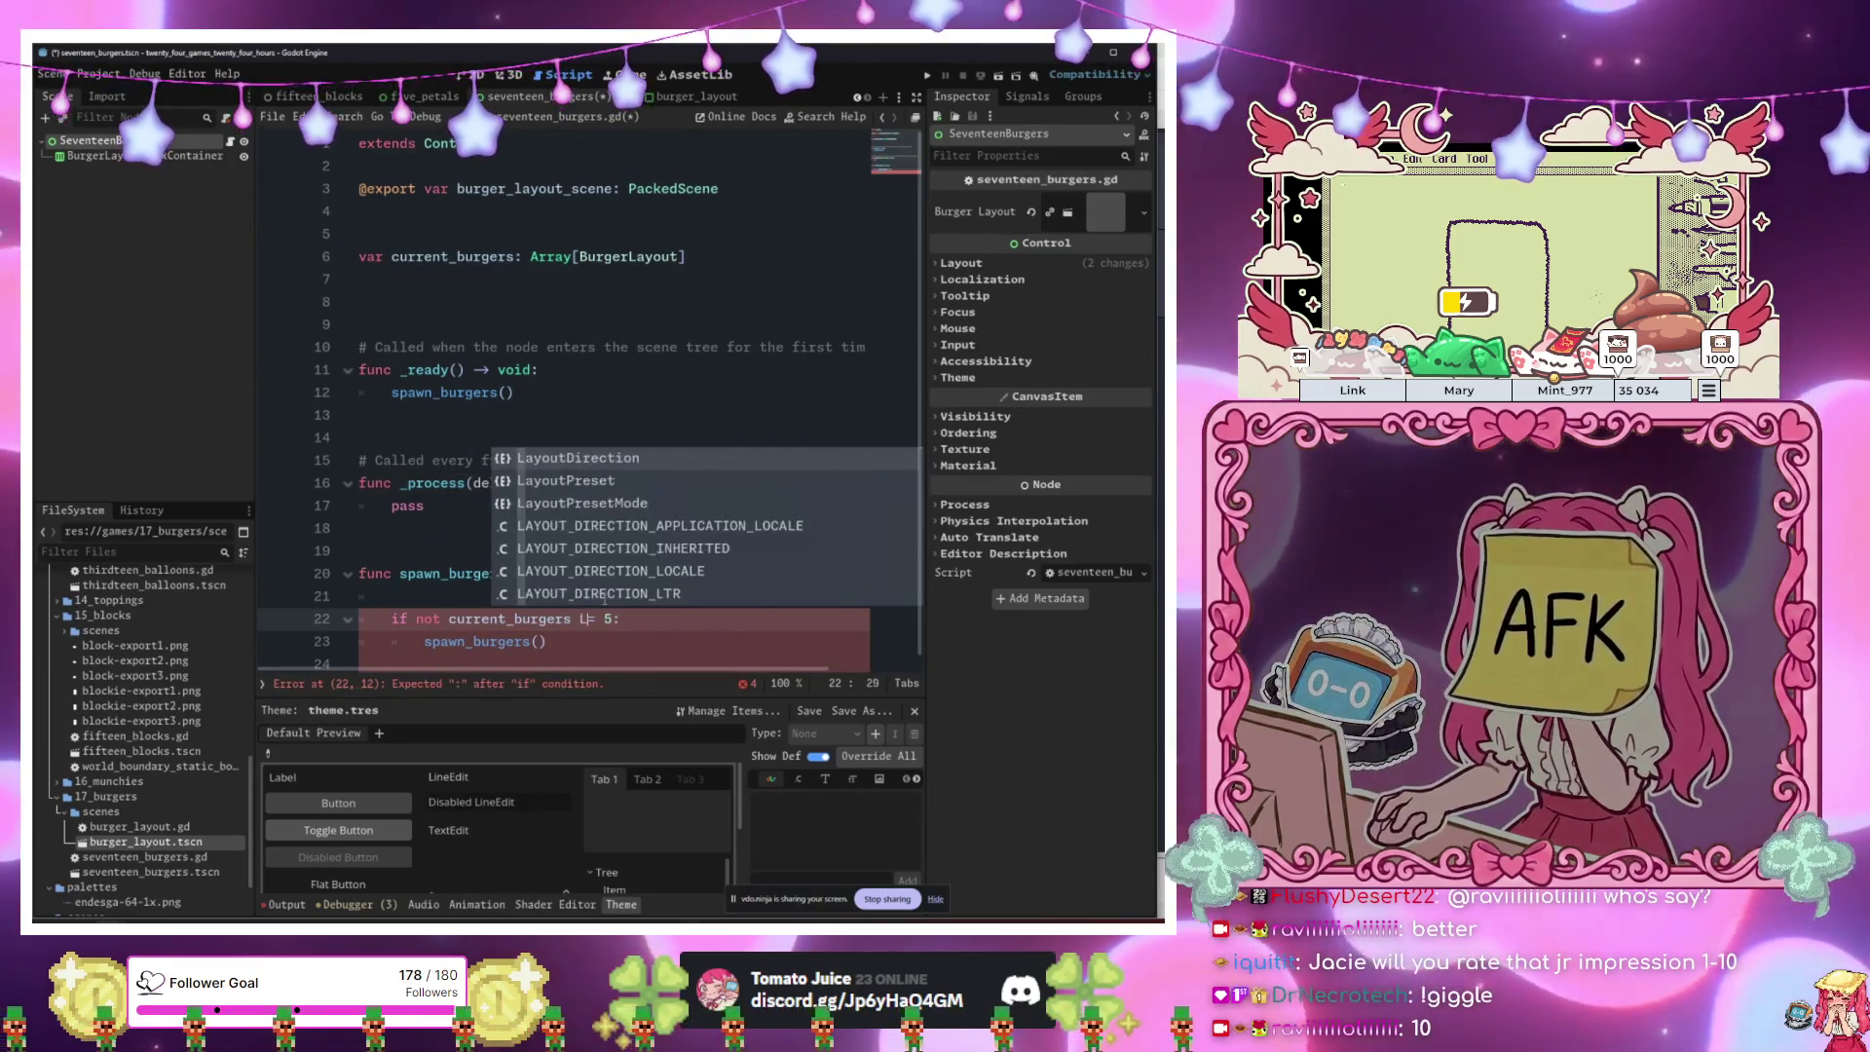
{"action": "key", "text": "Left"}
{"action": "key", "text": "Left"}
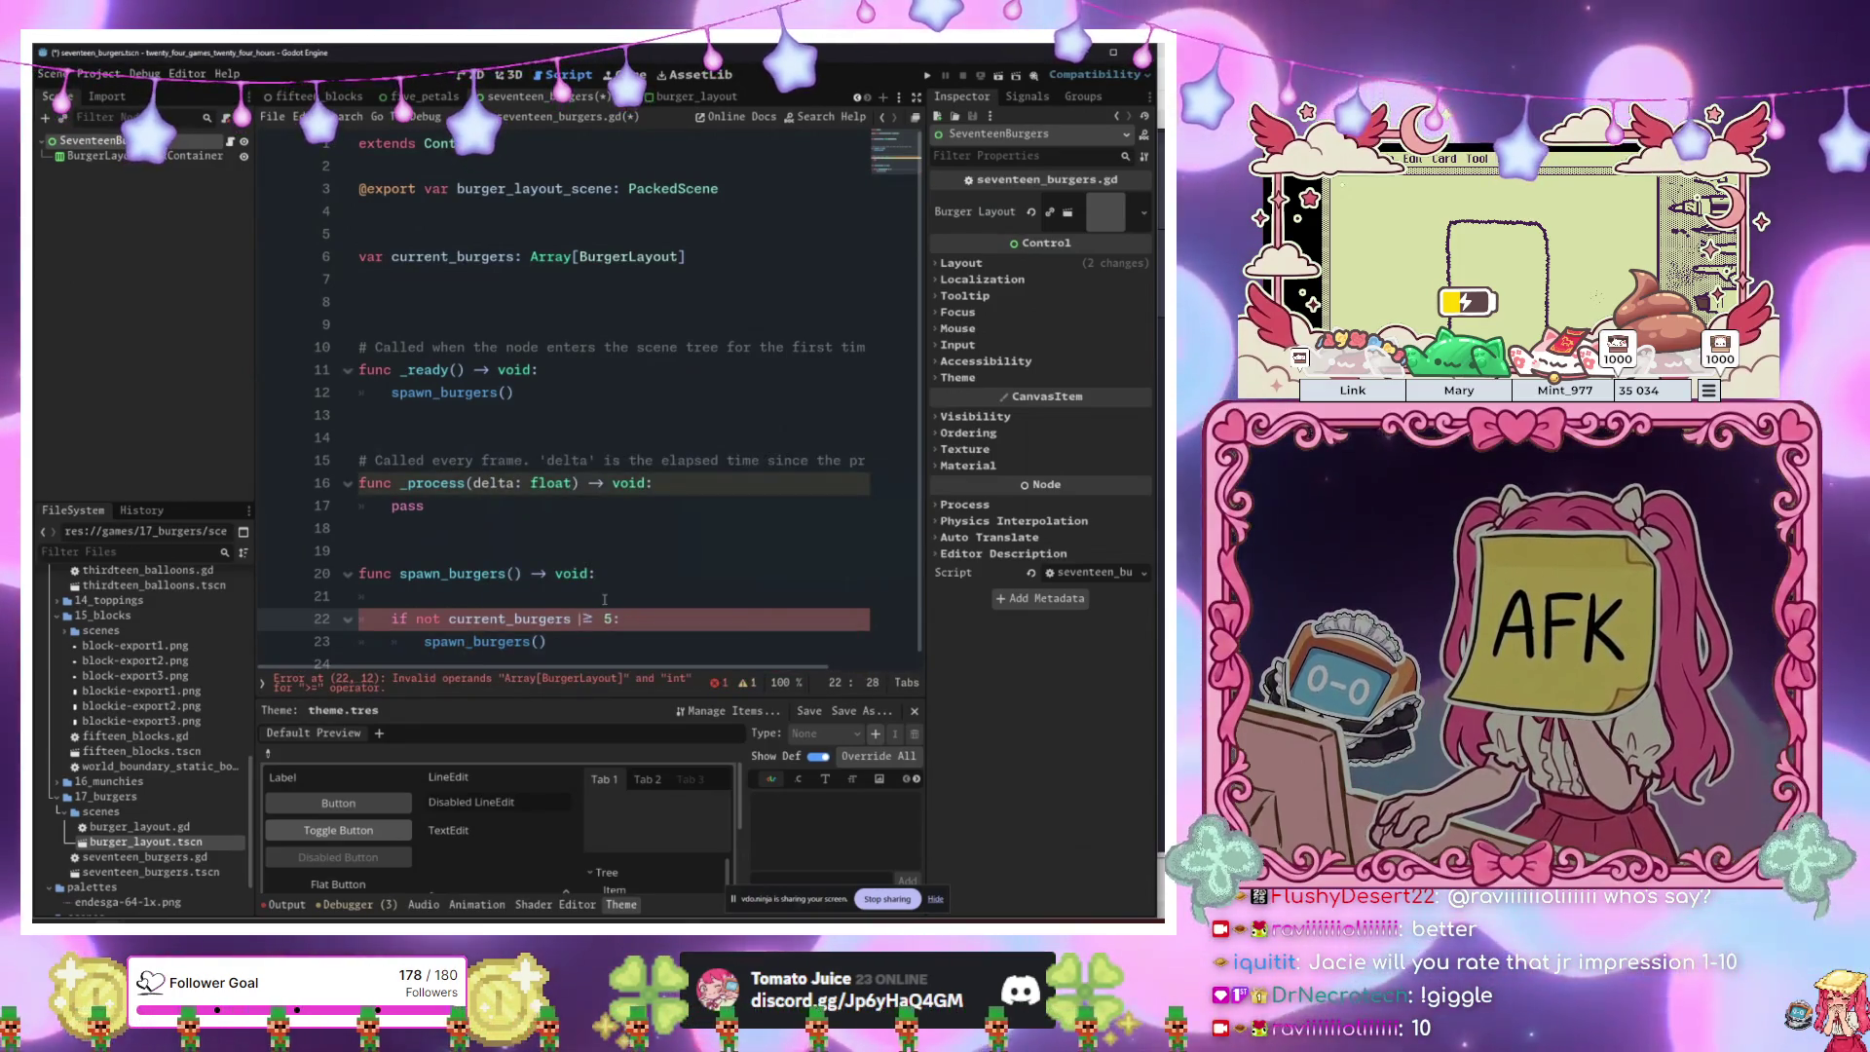
{"action": "key", "text": "BackSpace"}
{"action": "key", "text": "BackSpace"}
{"action": "key", "text": "BackSpace"}
{"action": "key", "text": "Right"}
{"action": "key", "text": "Right"}
{"action": "key", "text": "Right"}
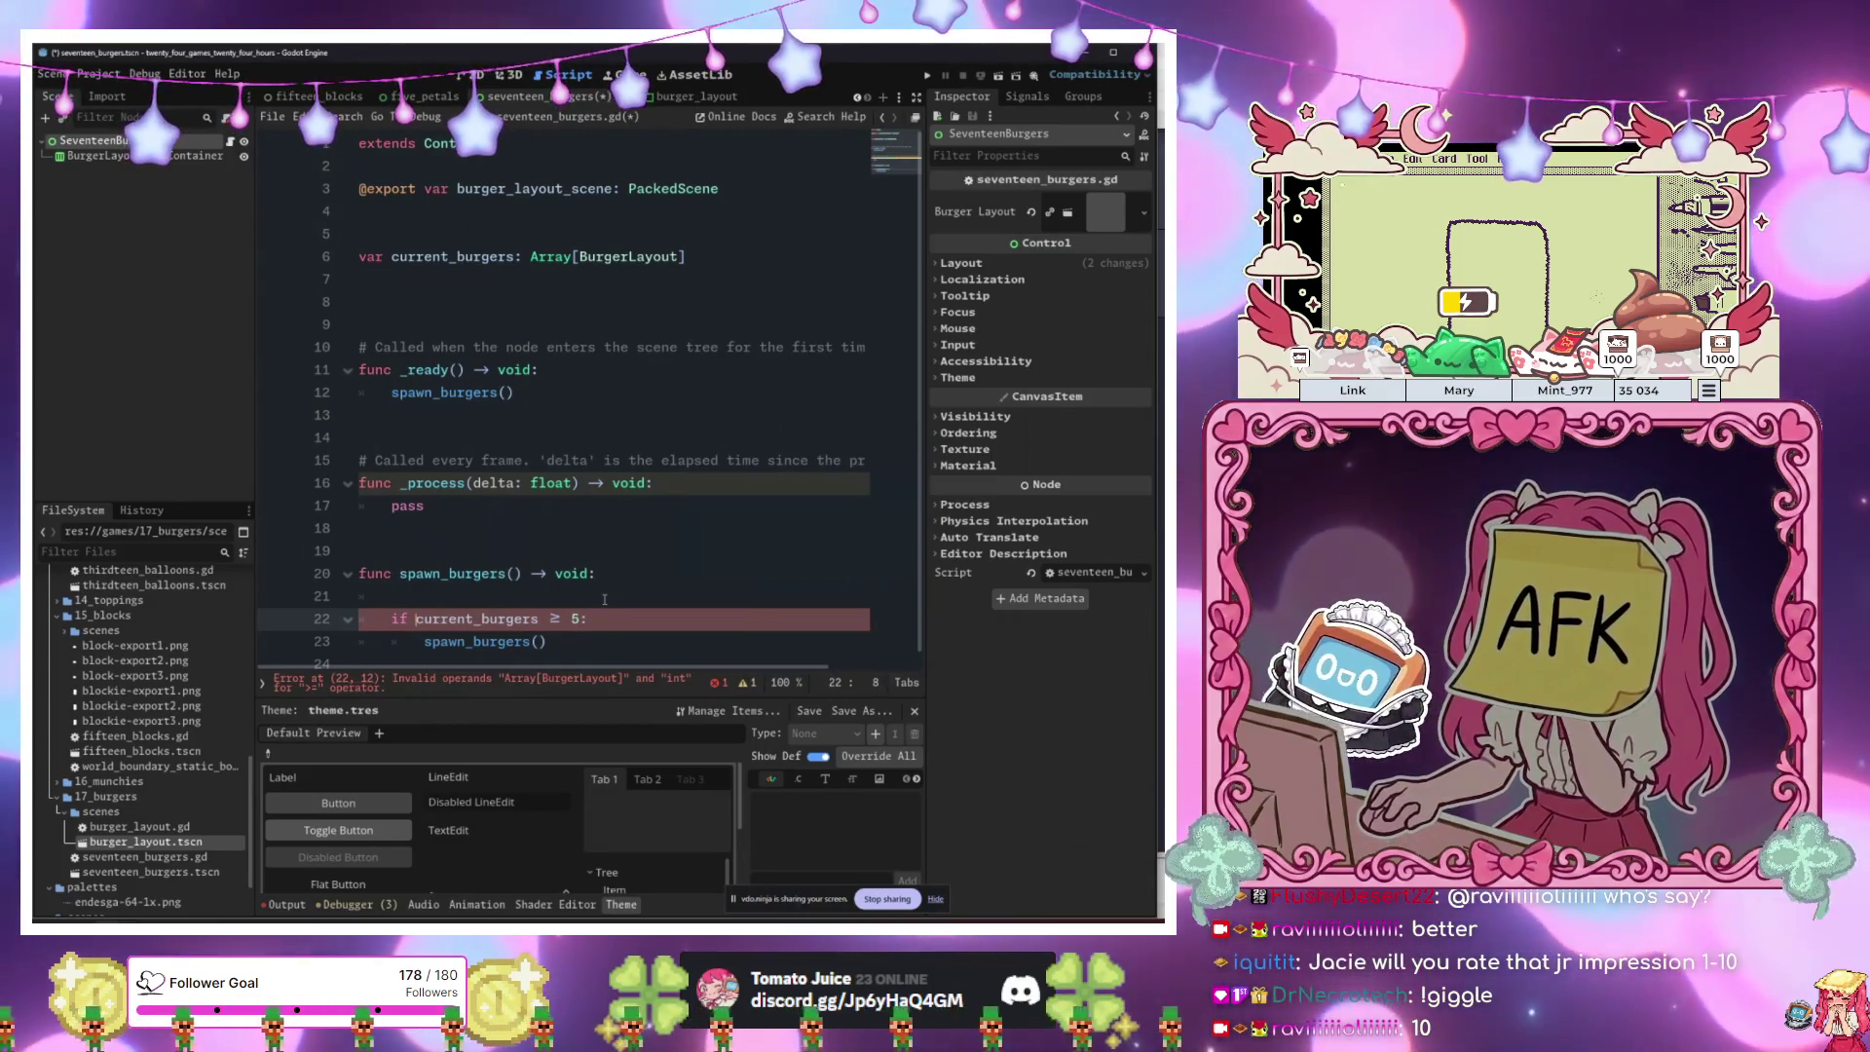
{"action": "key", "text": "Right"}
{"action": "key", "text": "Right"}
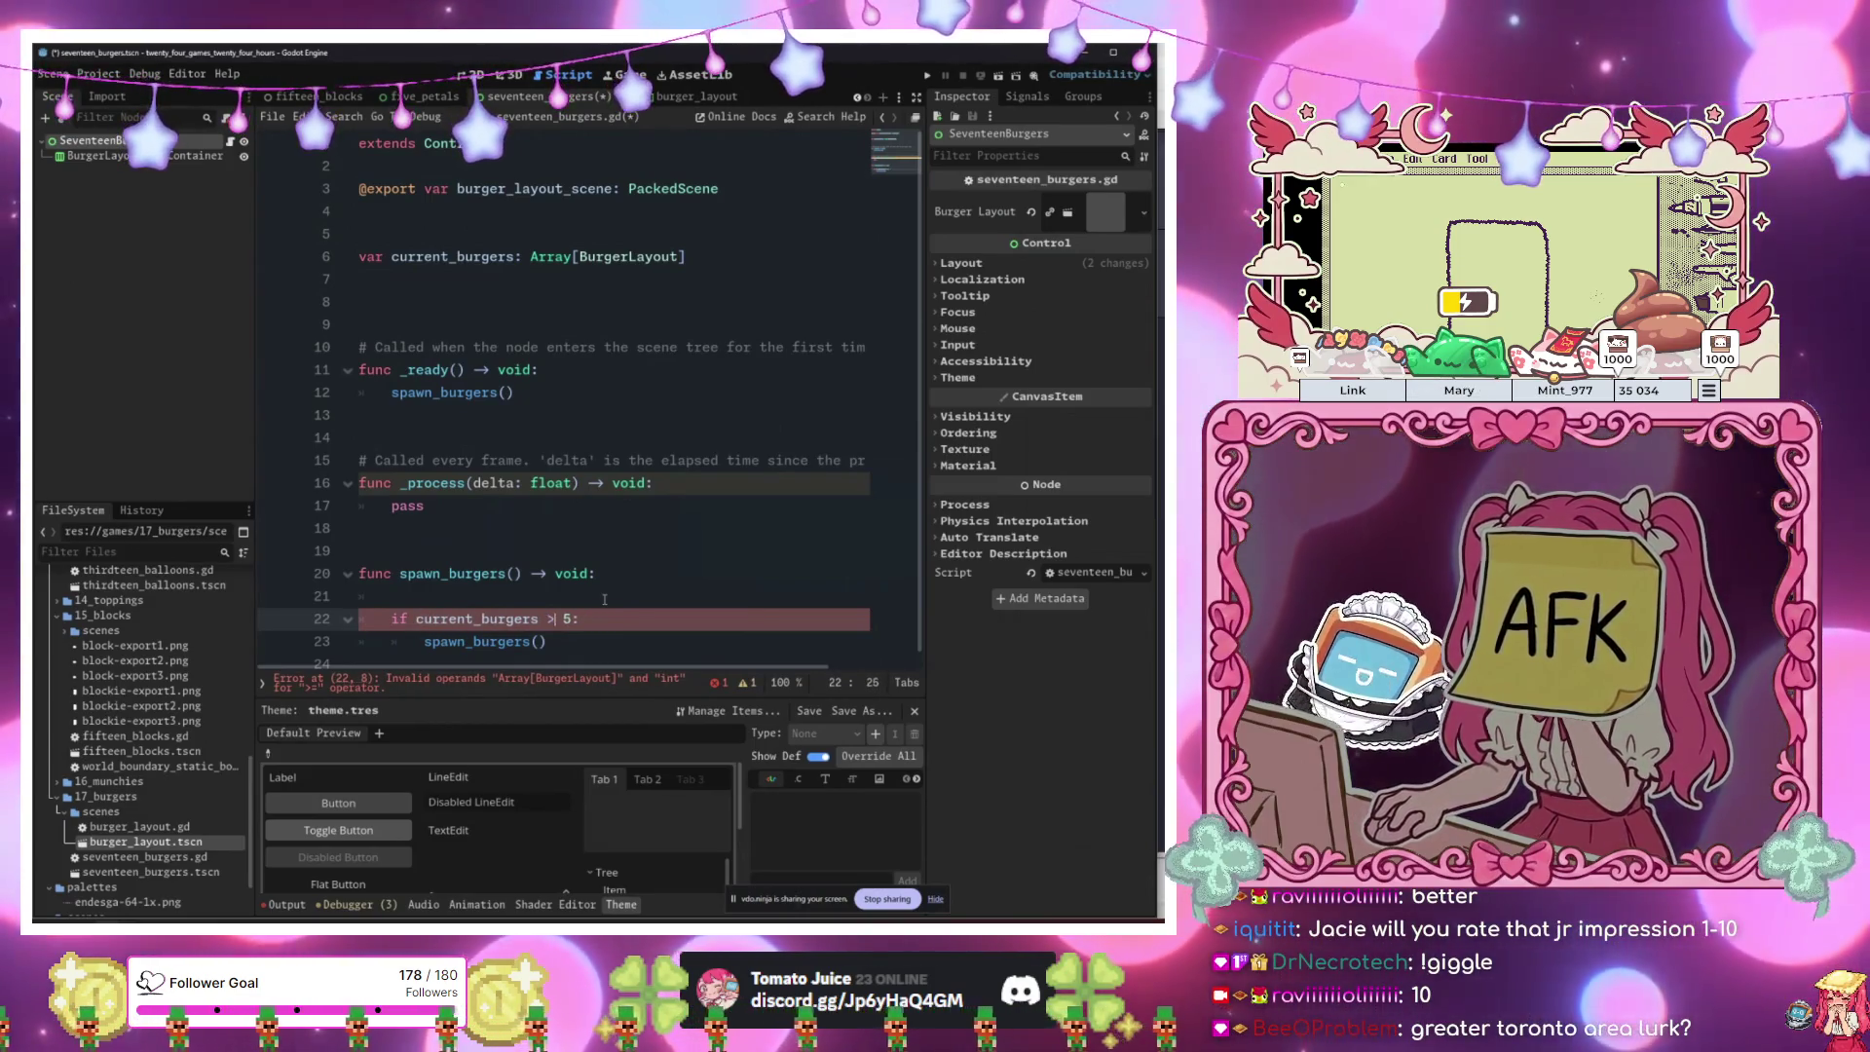
{"action": "key", "text": "BackSpace"}
{"action": "type", "text": "<"}
{"action": "key", "text": "Escape"}
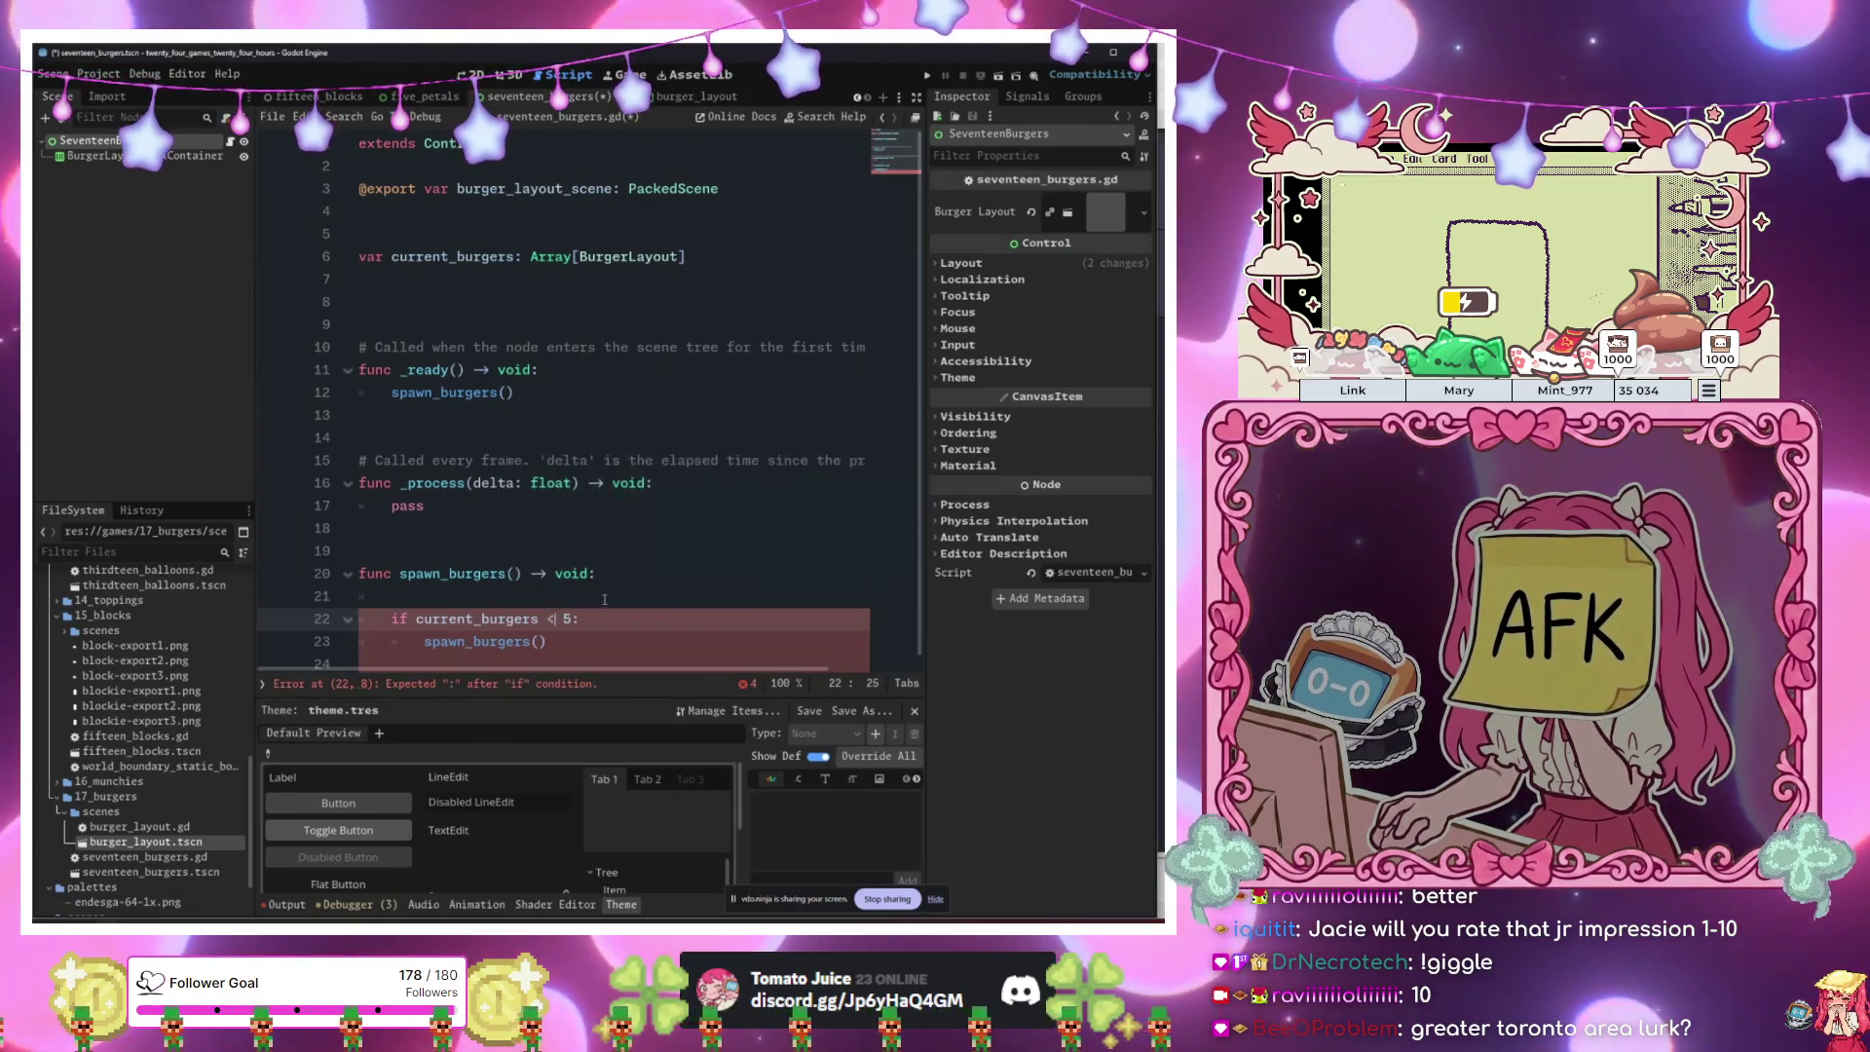
{"action": "key", "text": "Up"}
{"action": "key", "text": "End"}
{"action": "key", "text": "Return"}
{"action": "key", "text": "Return"}
{"action": "key", "text": "Down"}
{"action": "key", "text": "Right"}
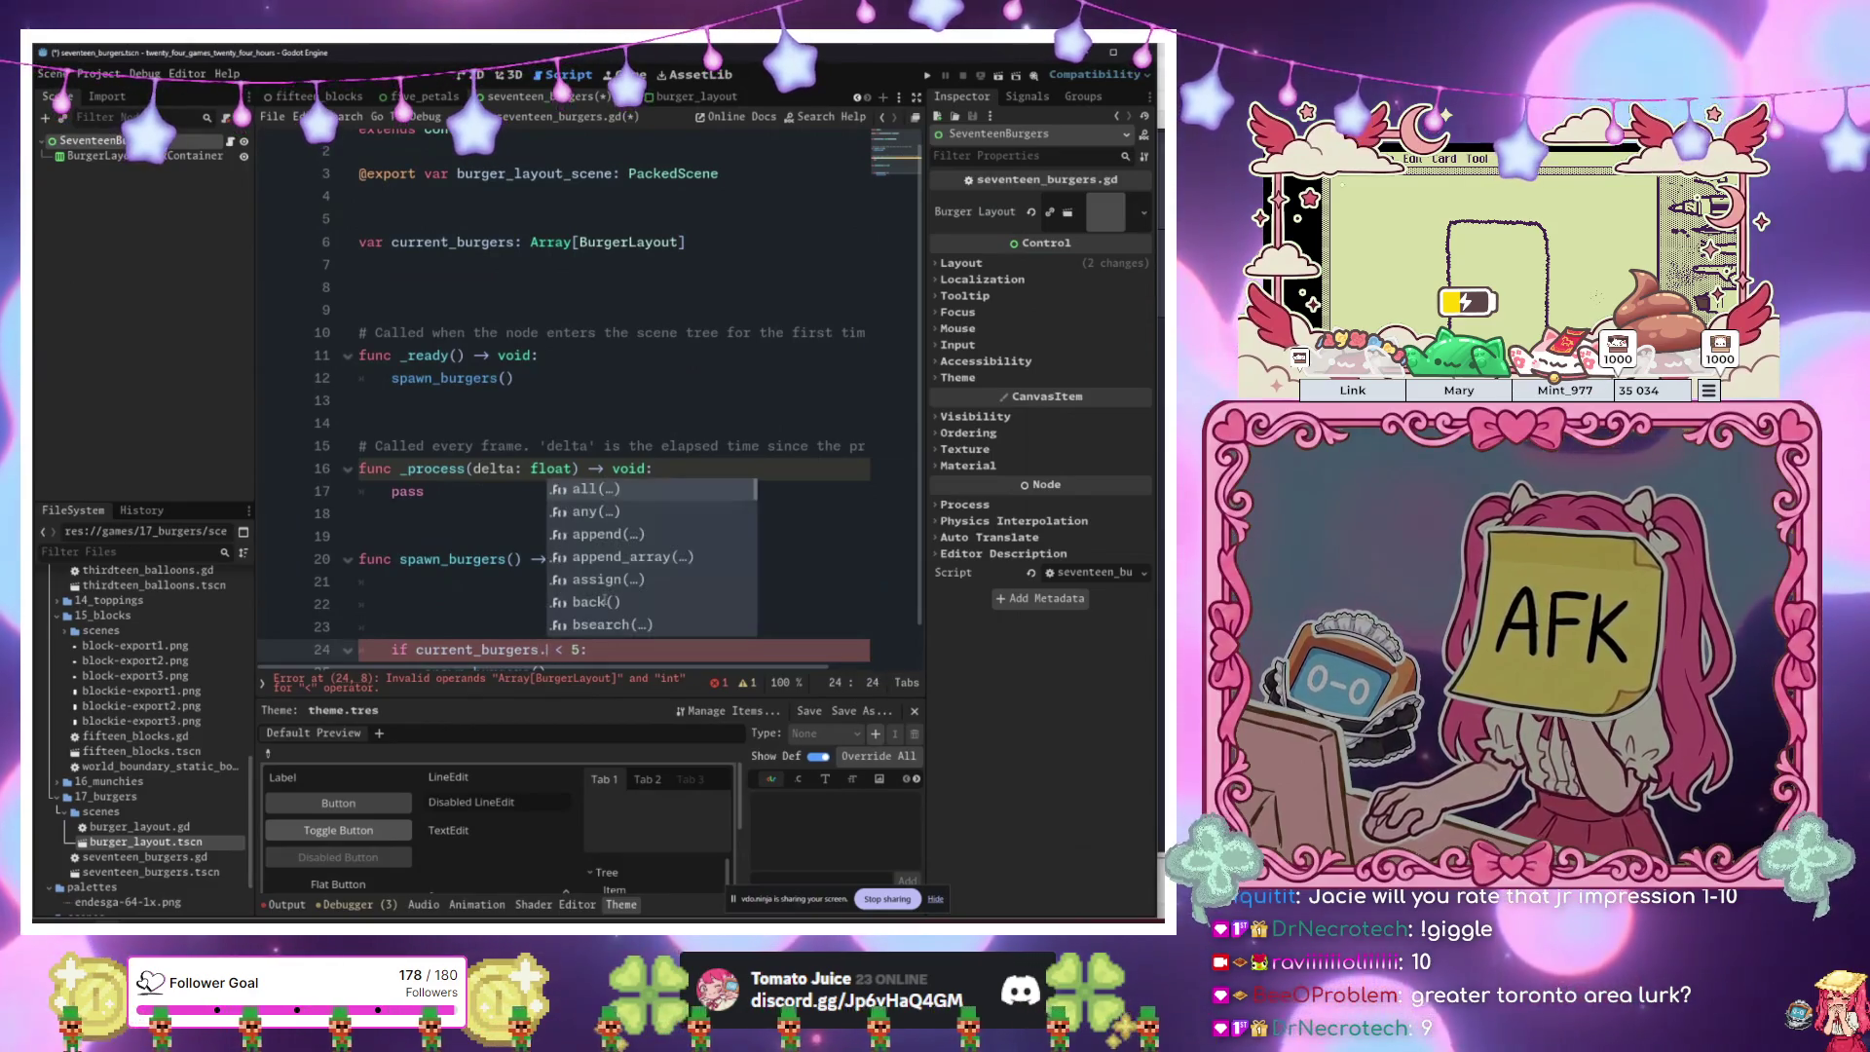
{"action": "type", "text": ".s"}
{"action": "key", "text": "Return"}
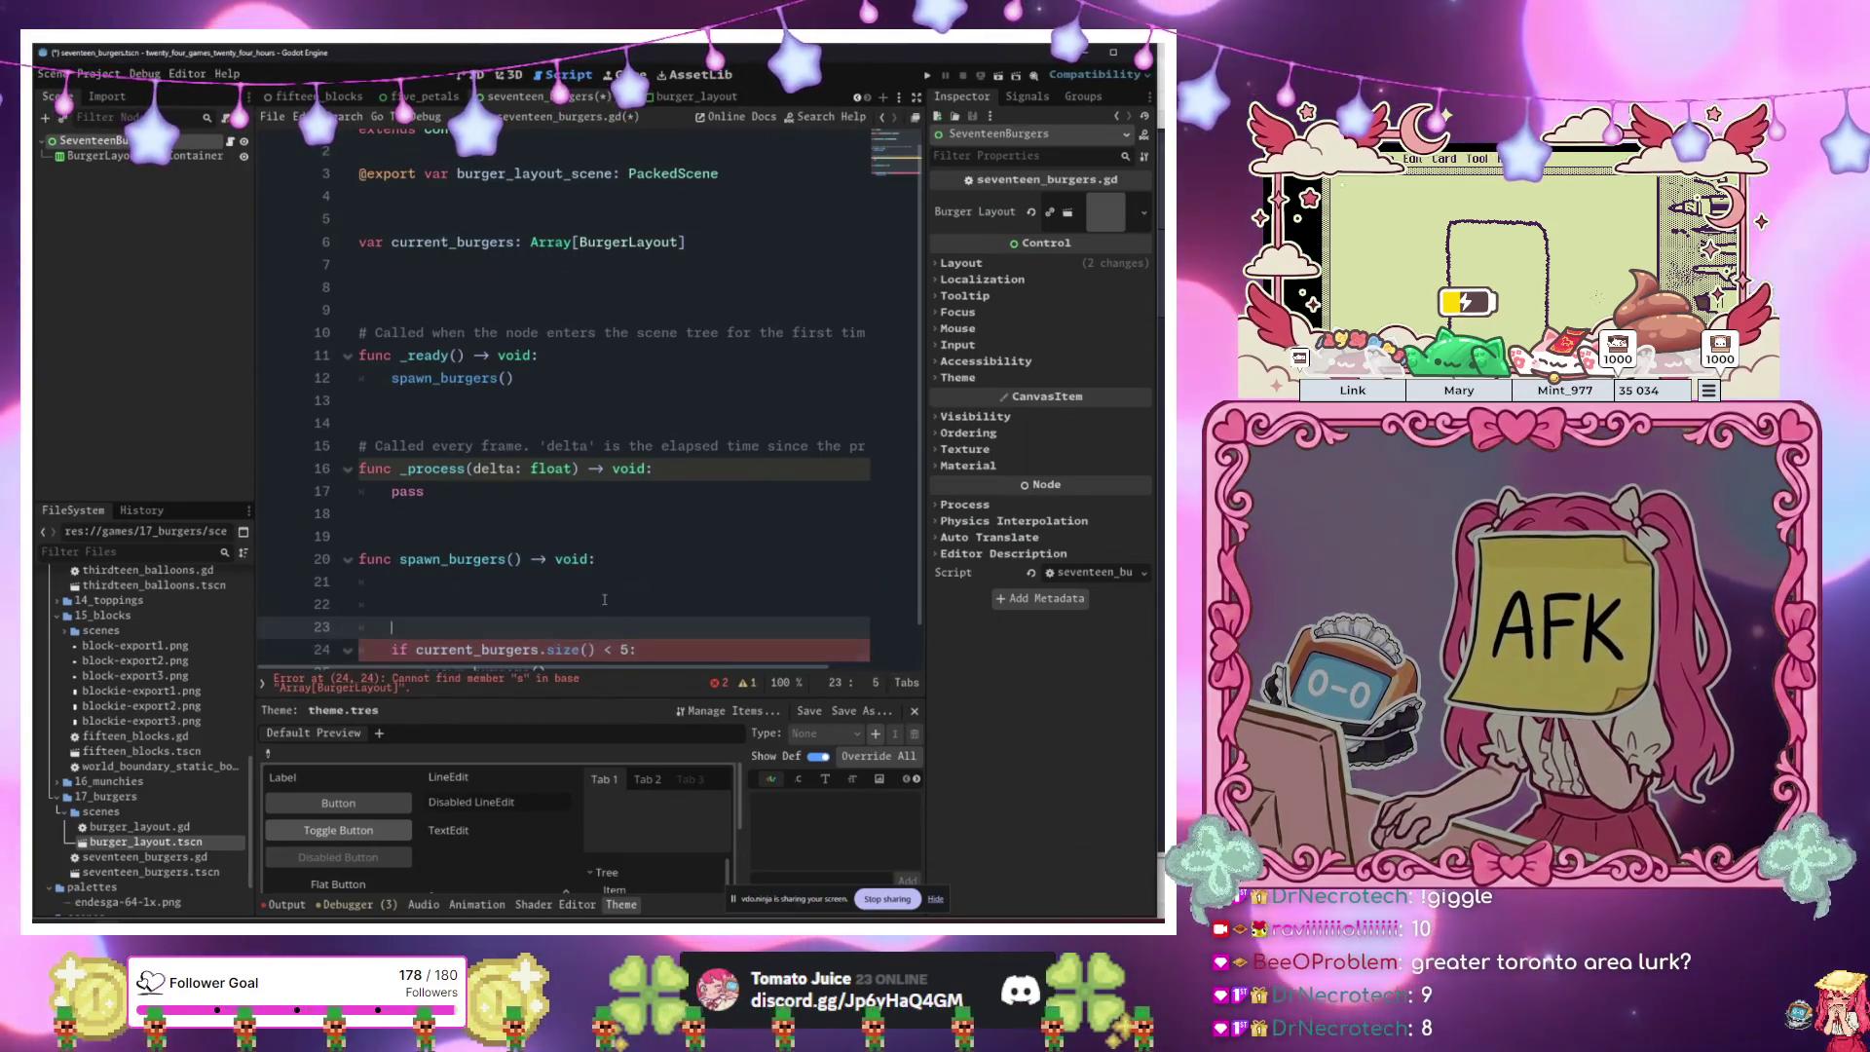
{"action": "key", "text": "Up"}
{"action": "key", "text": "Up"}
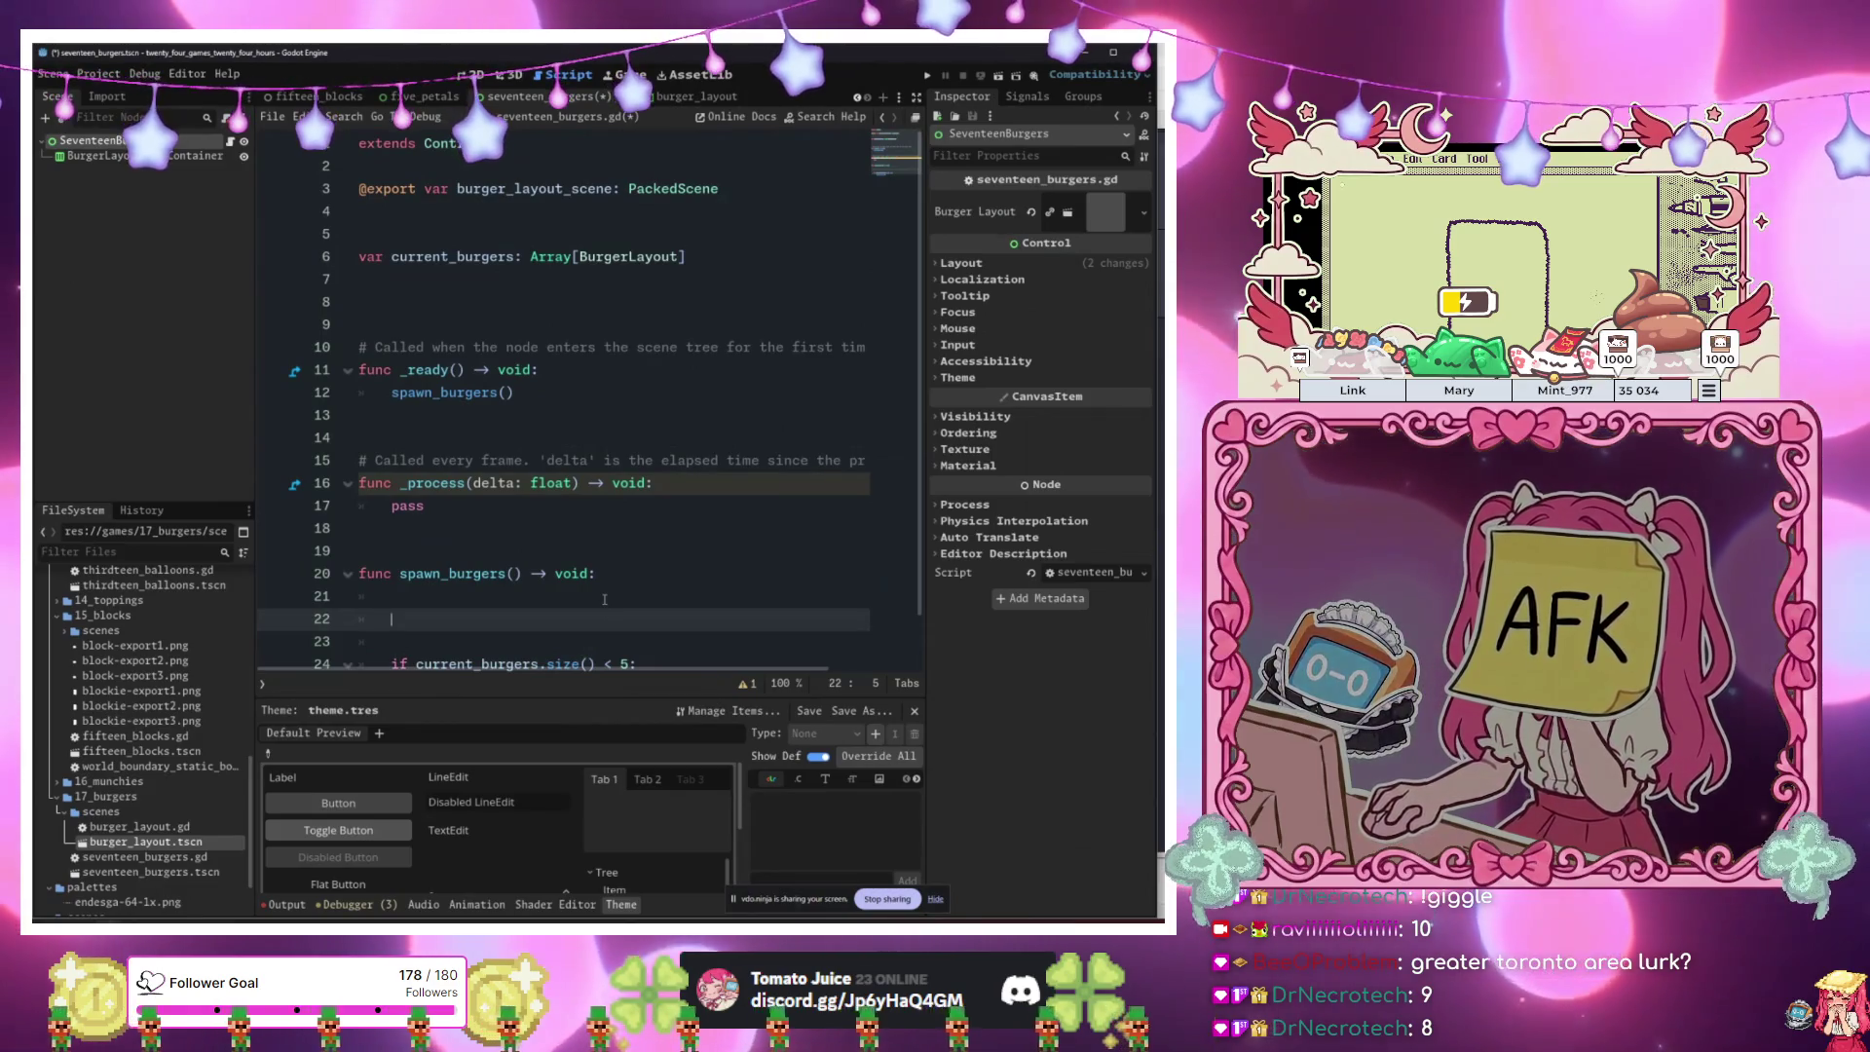
{"action": "key", "text": "BackSpace"}
{"action": "type", "text": "cu"}
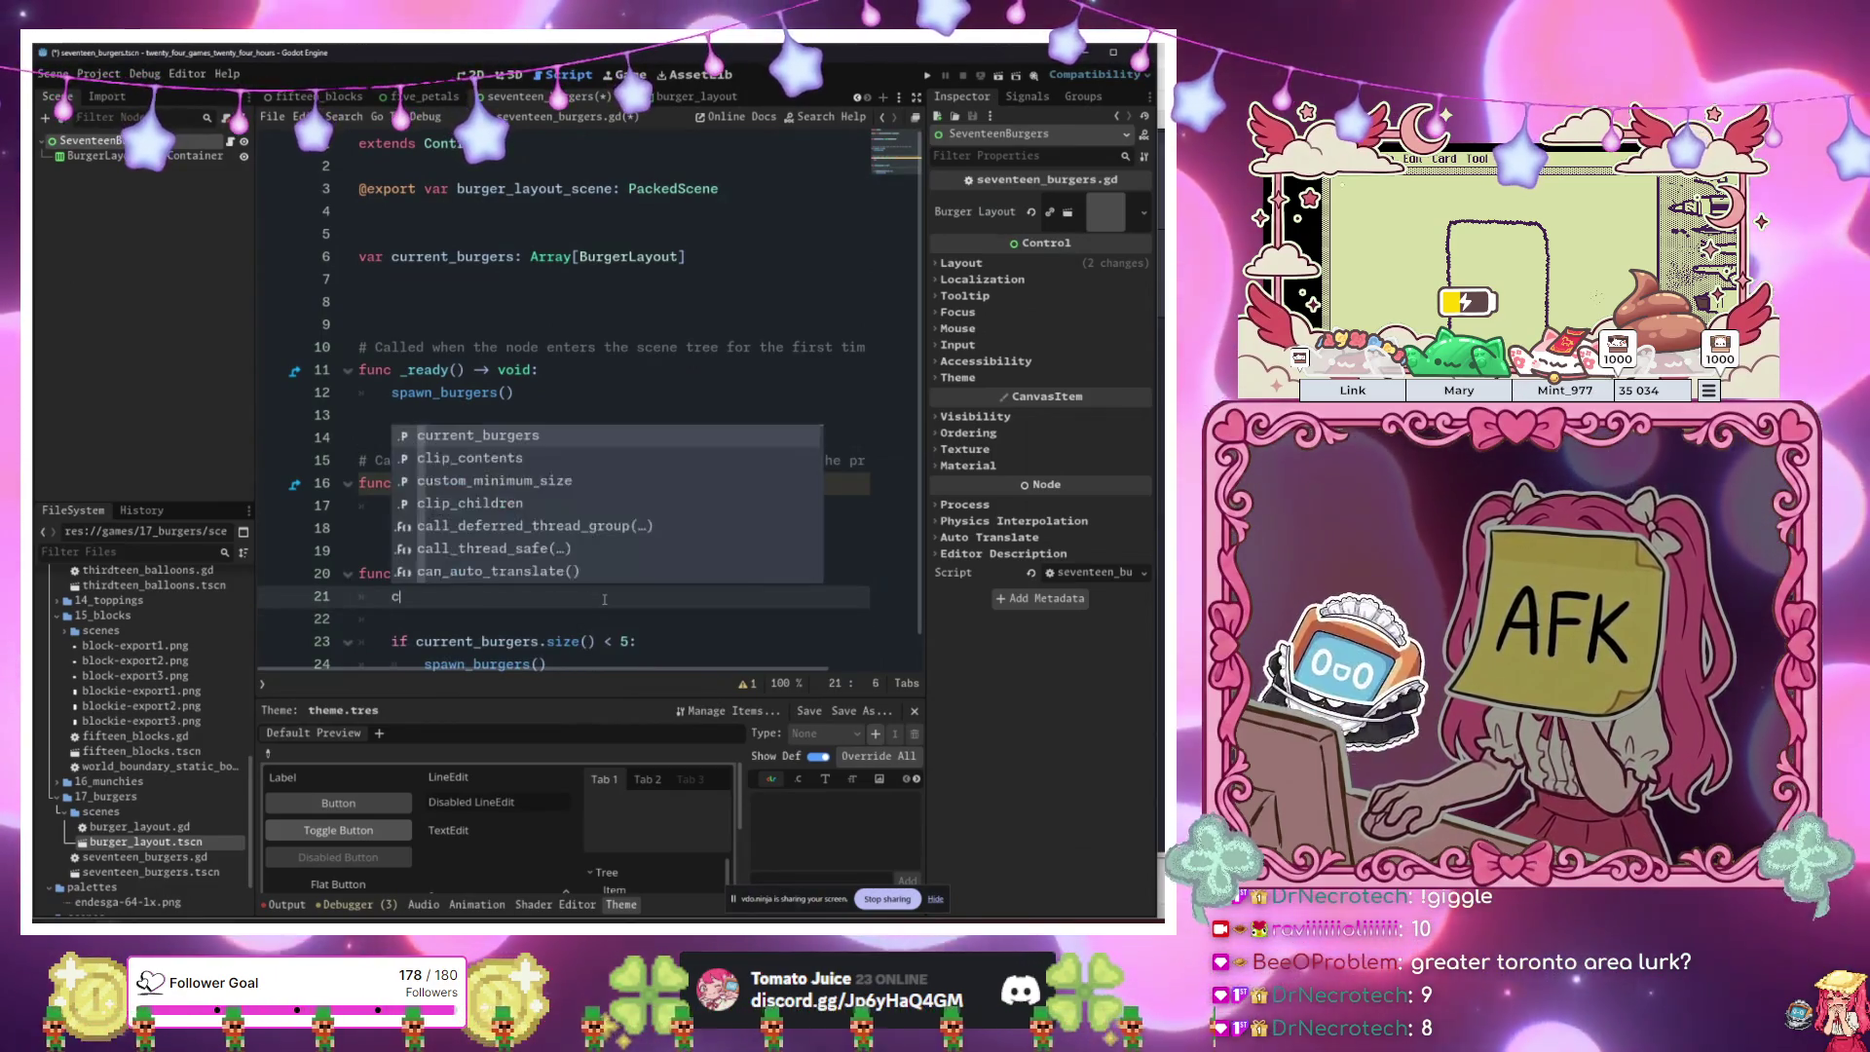
{"action": "key", "text": "Return"}
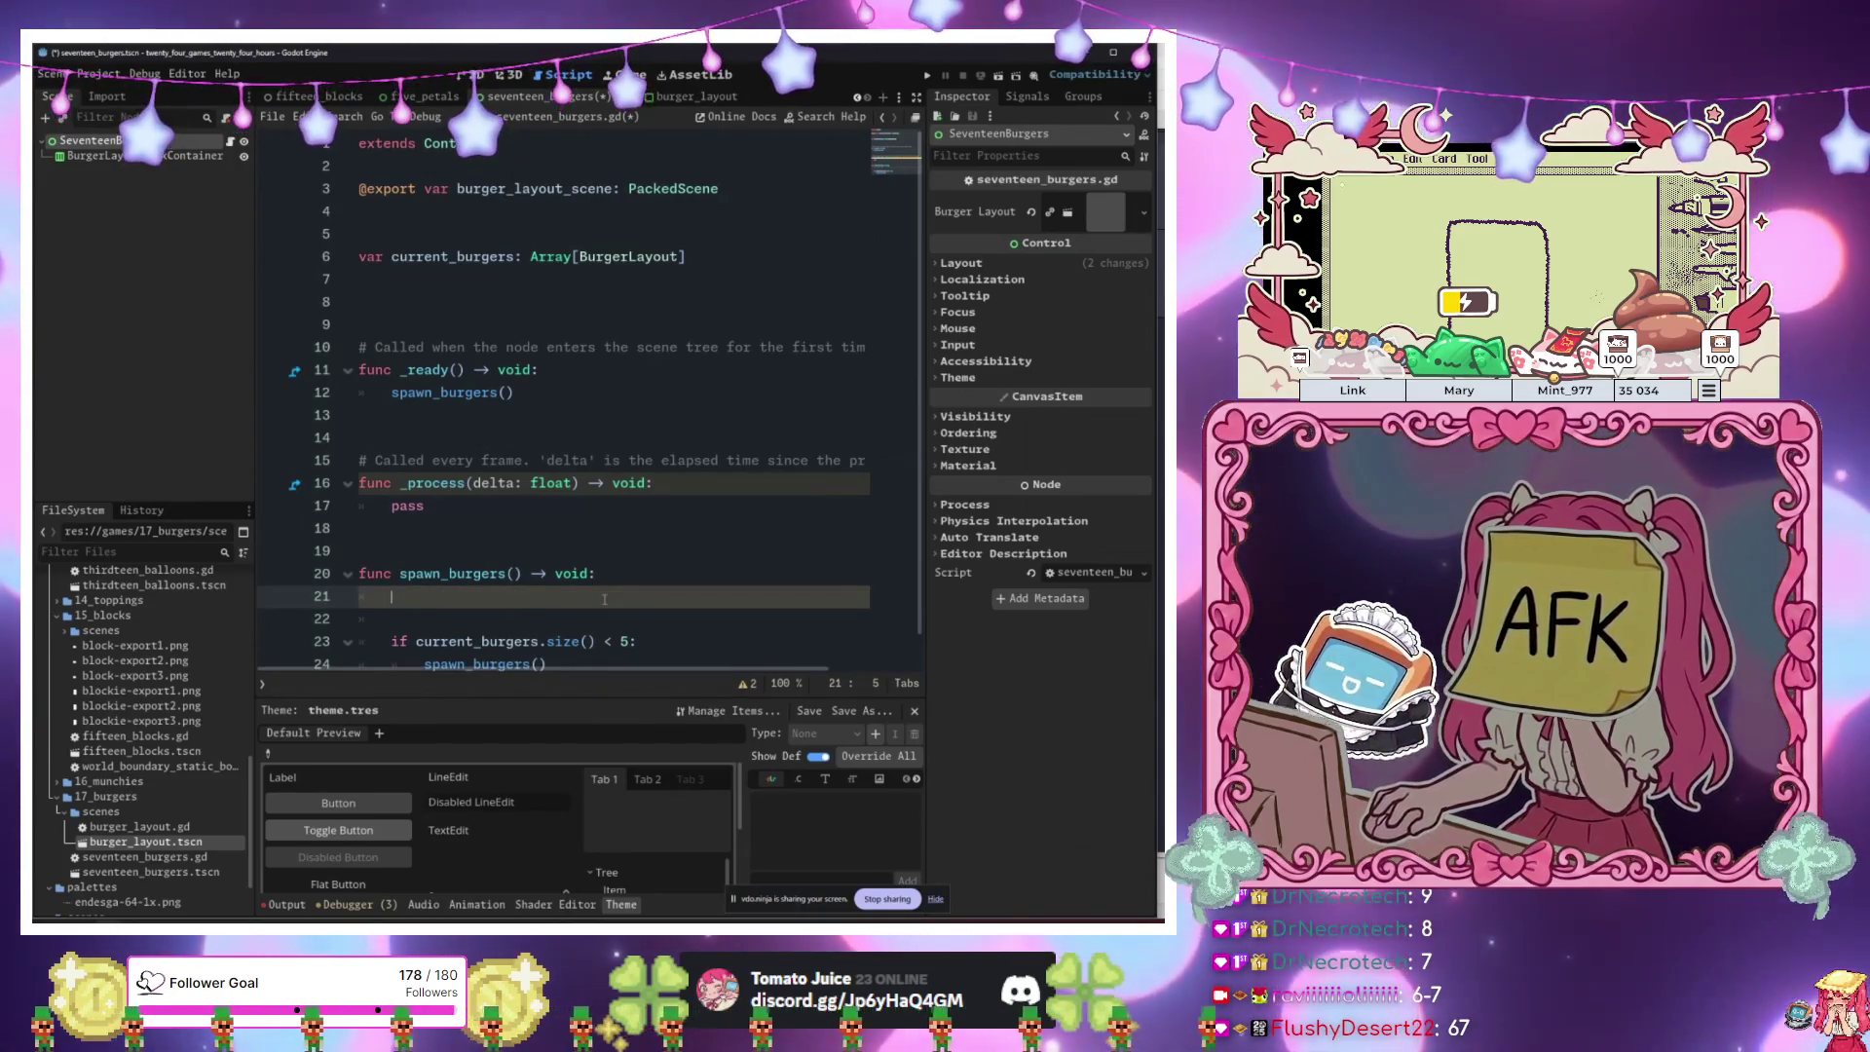
Declare var burger: BurgerLayout = burger_layout_scene.instantiate() and start a line using burger
{"action": "type", "text": "var burger"}
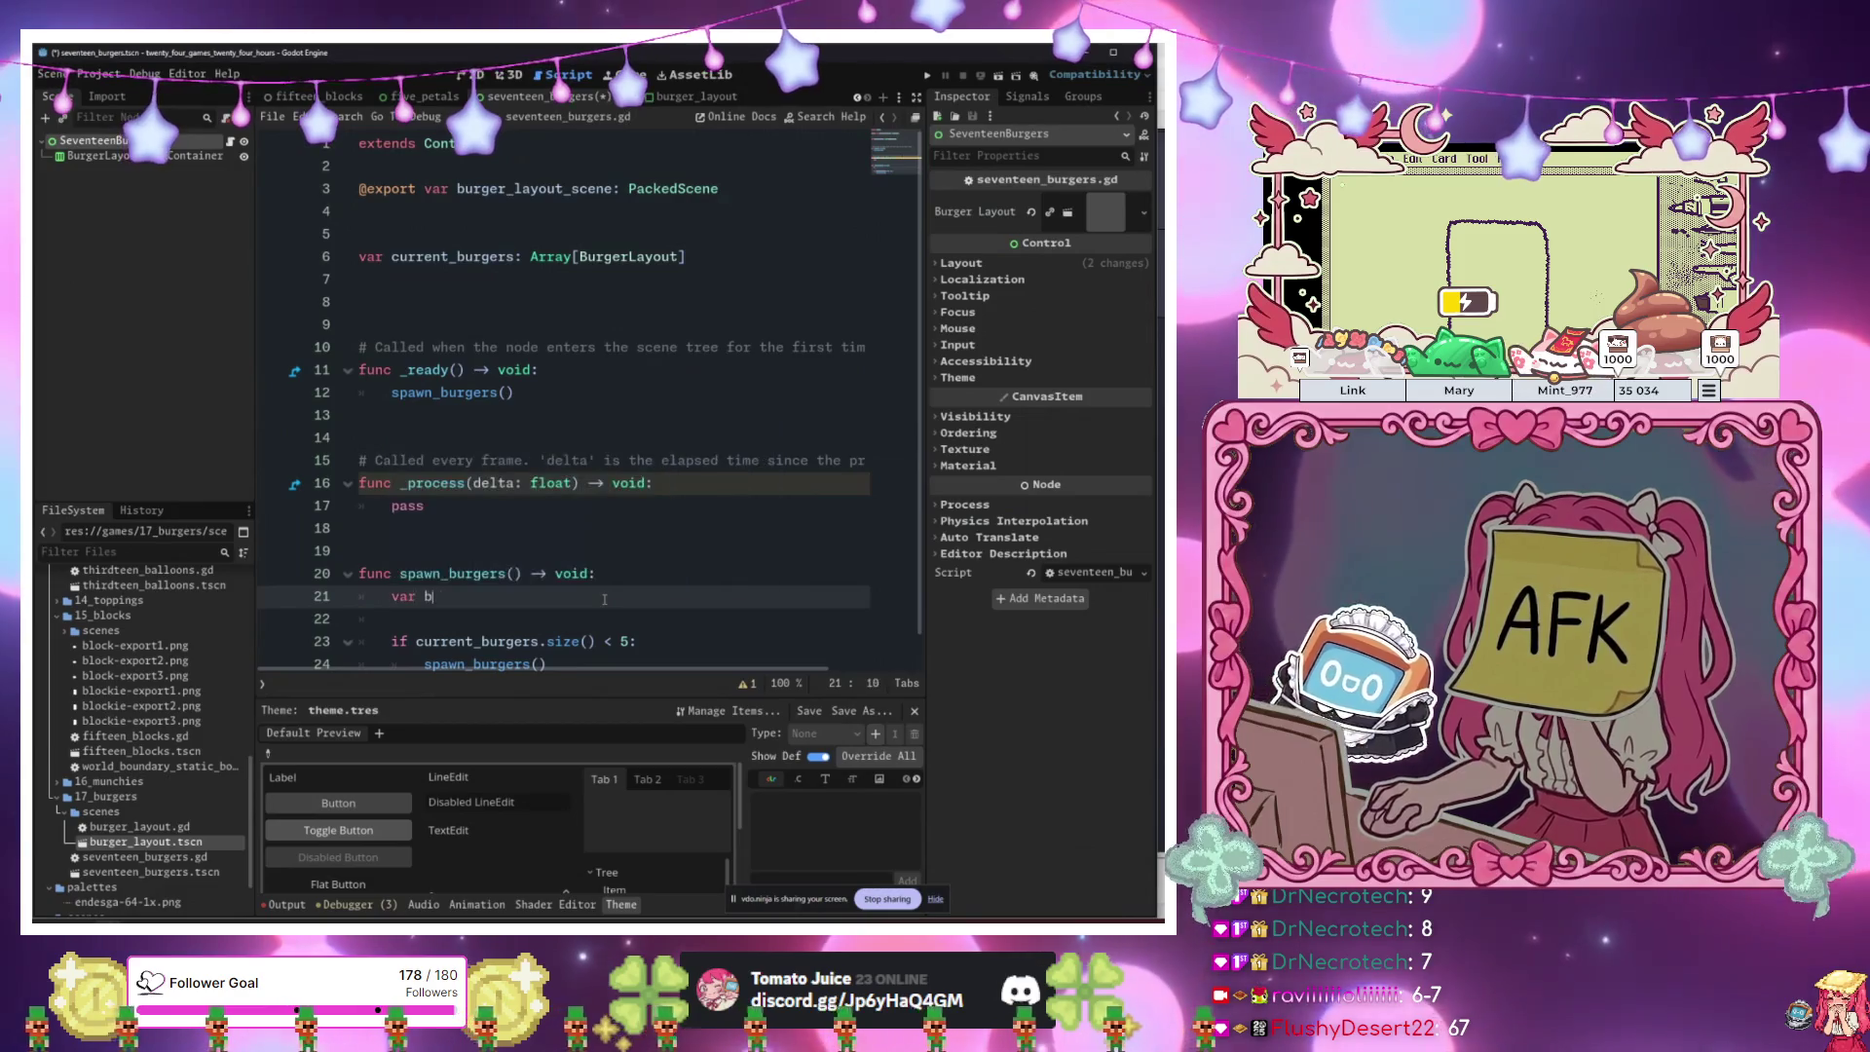
{"action": "type", "text": ": B"}
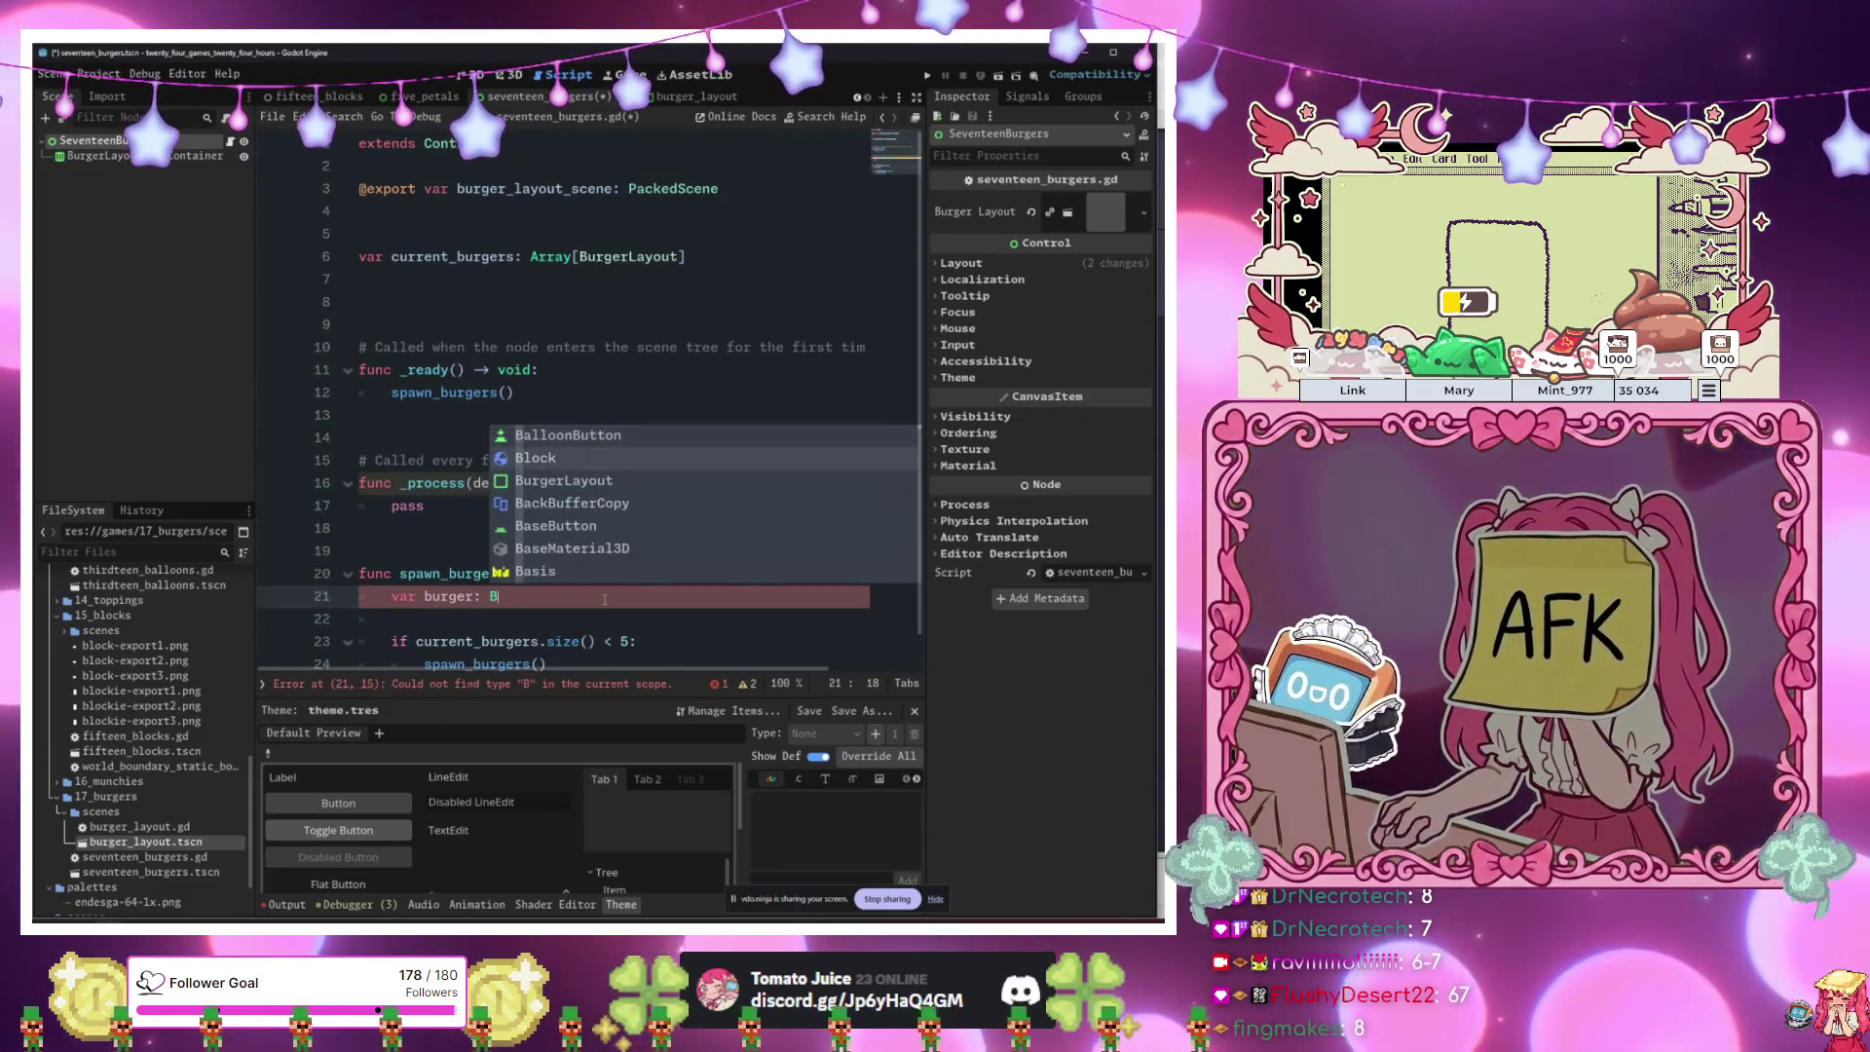
{"action": "key", "text": "Return"}
{"action": "type", "text": "= b"}
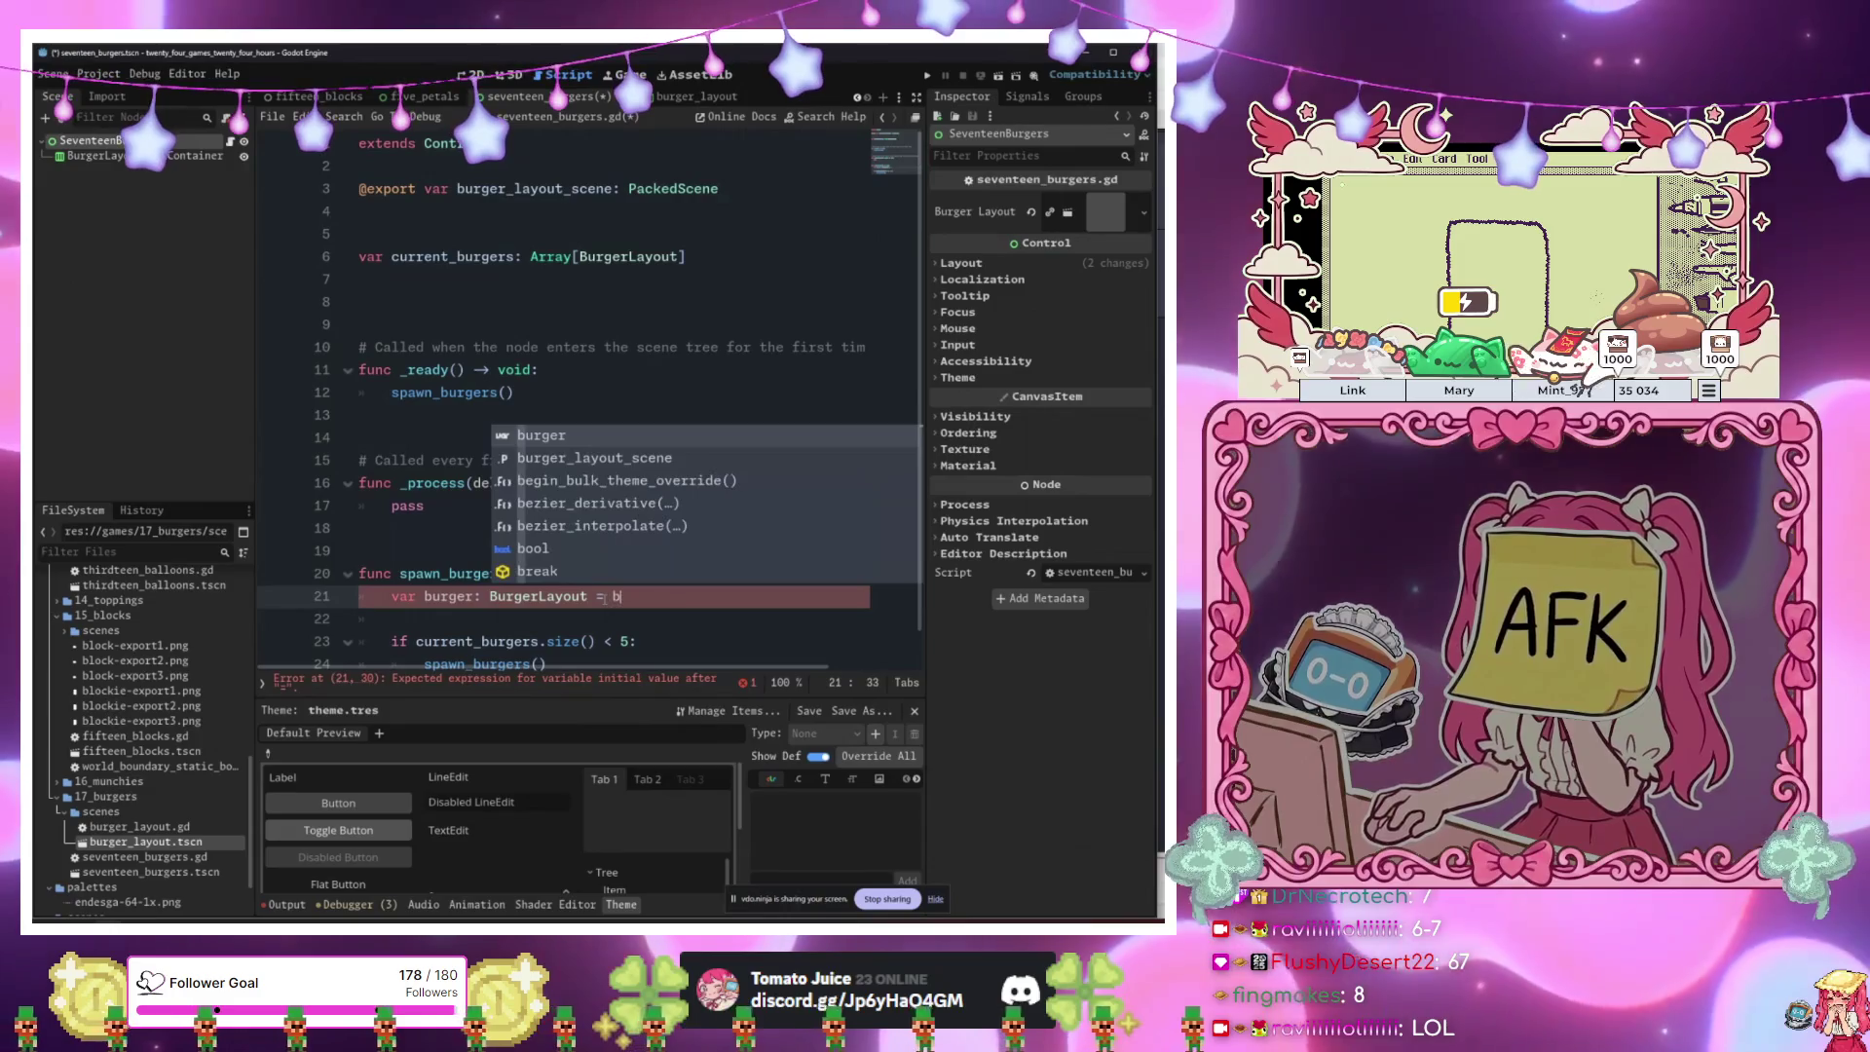
{"action": "key", "text": "Down"}
{"action": "key", "text": "Return"}
{"action": "type", "text": ".in"}
{"action": "key", "text": "Return"}
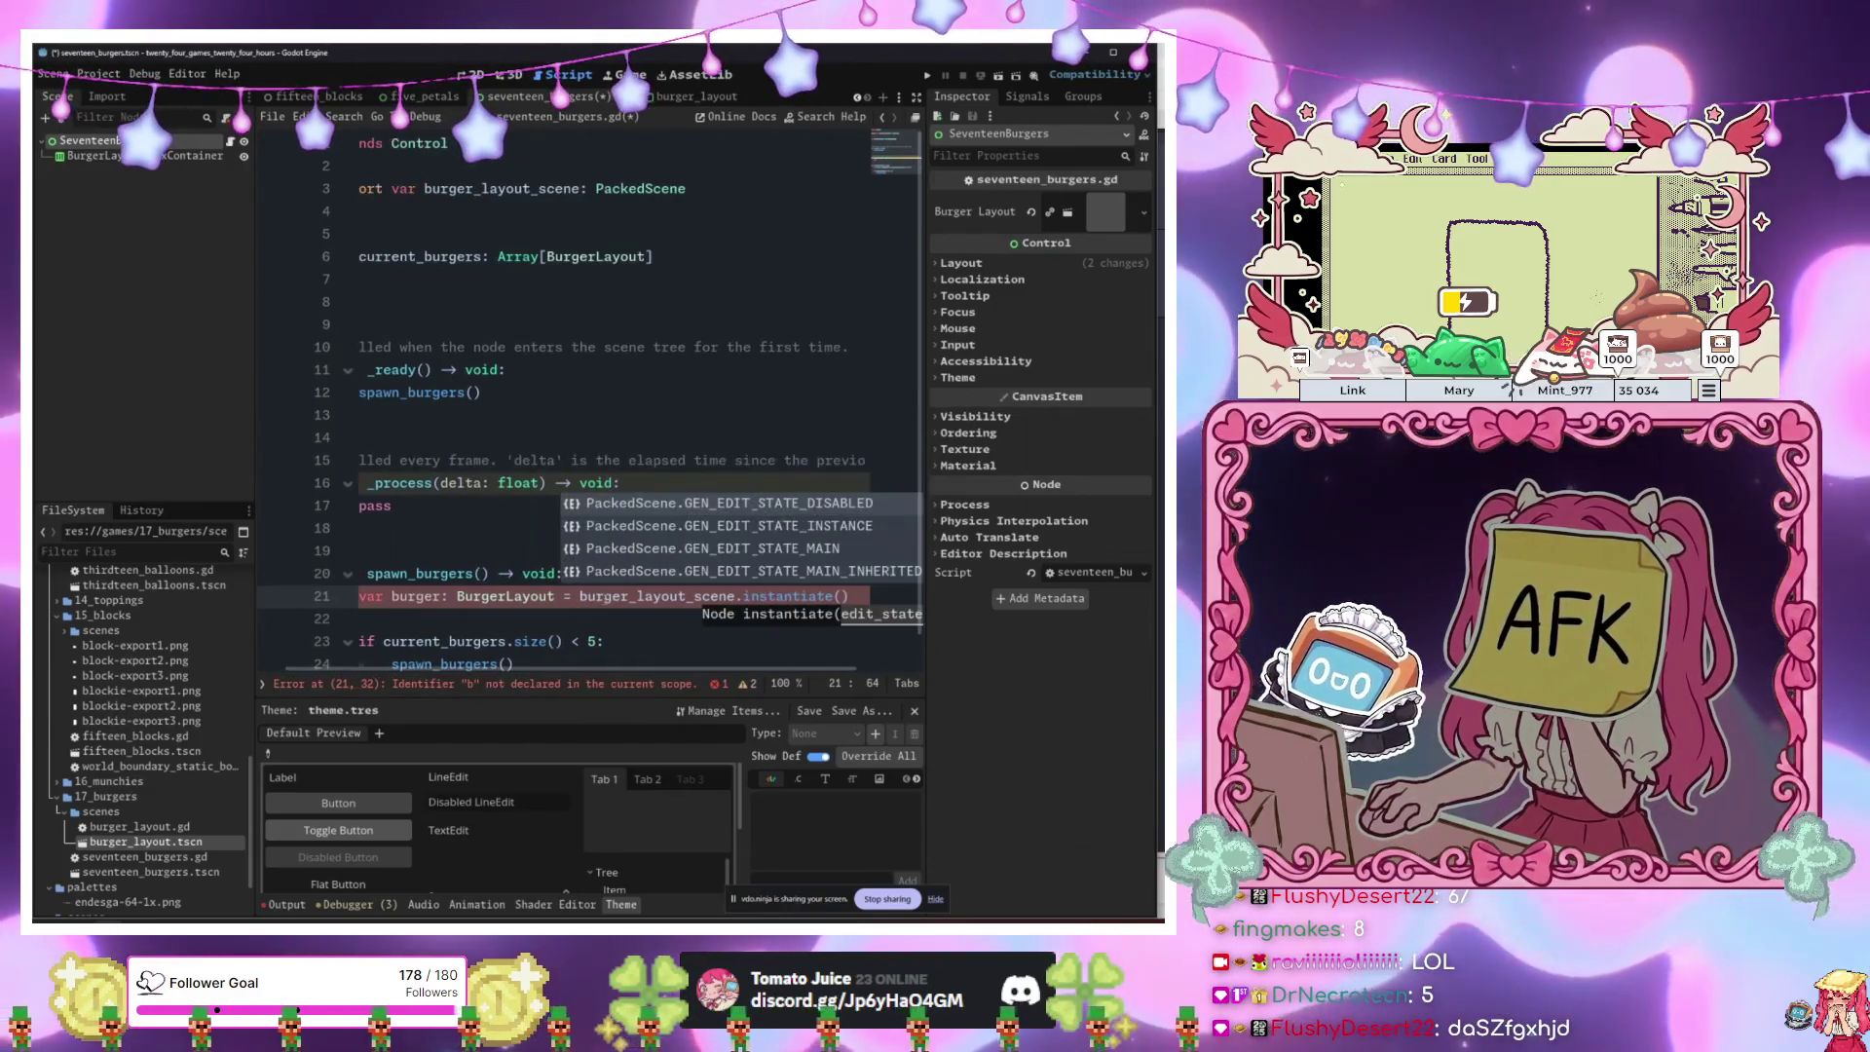
{"action": "key", "text": "End"}
{"action": "key", "text": "Return"}
{"action": "key", "text": "Return"}
{"action": "type", "text": "burger"}
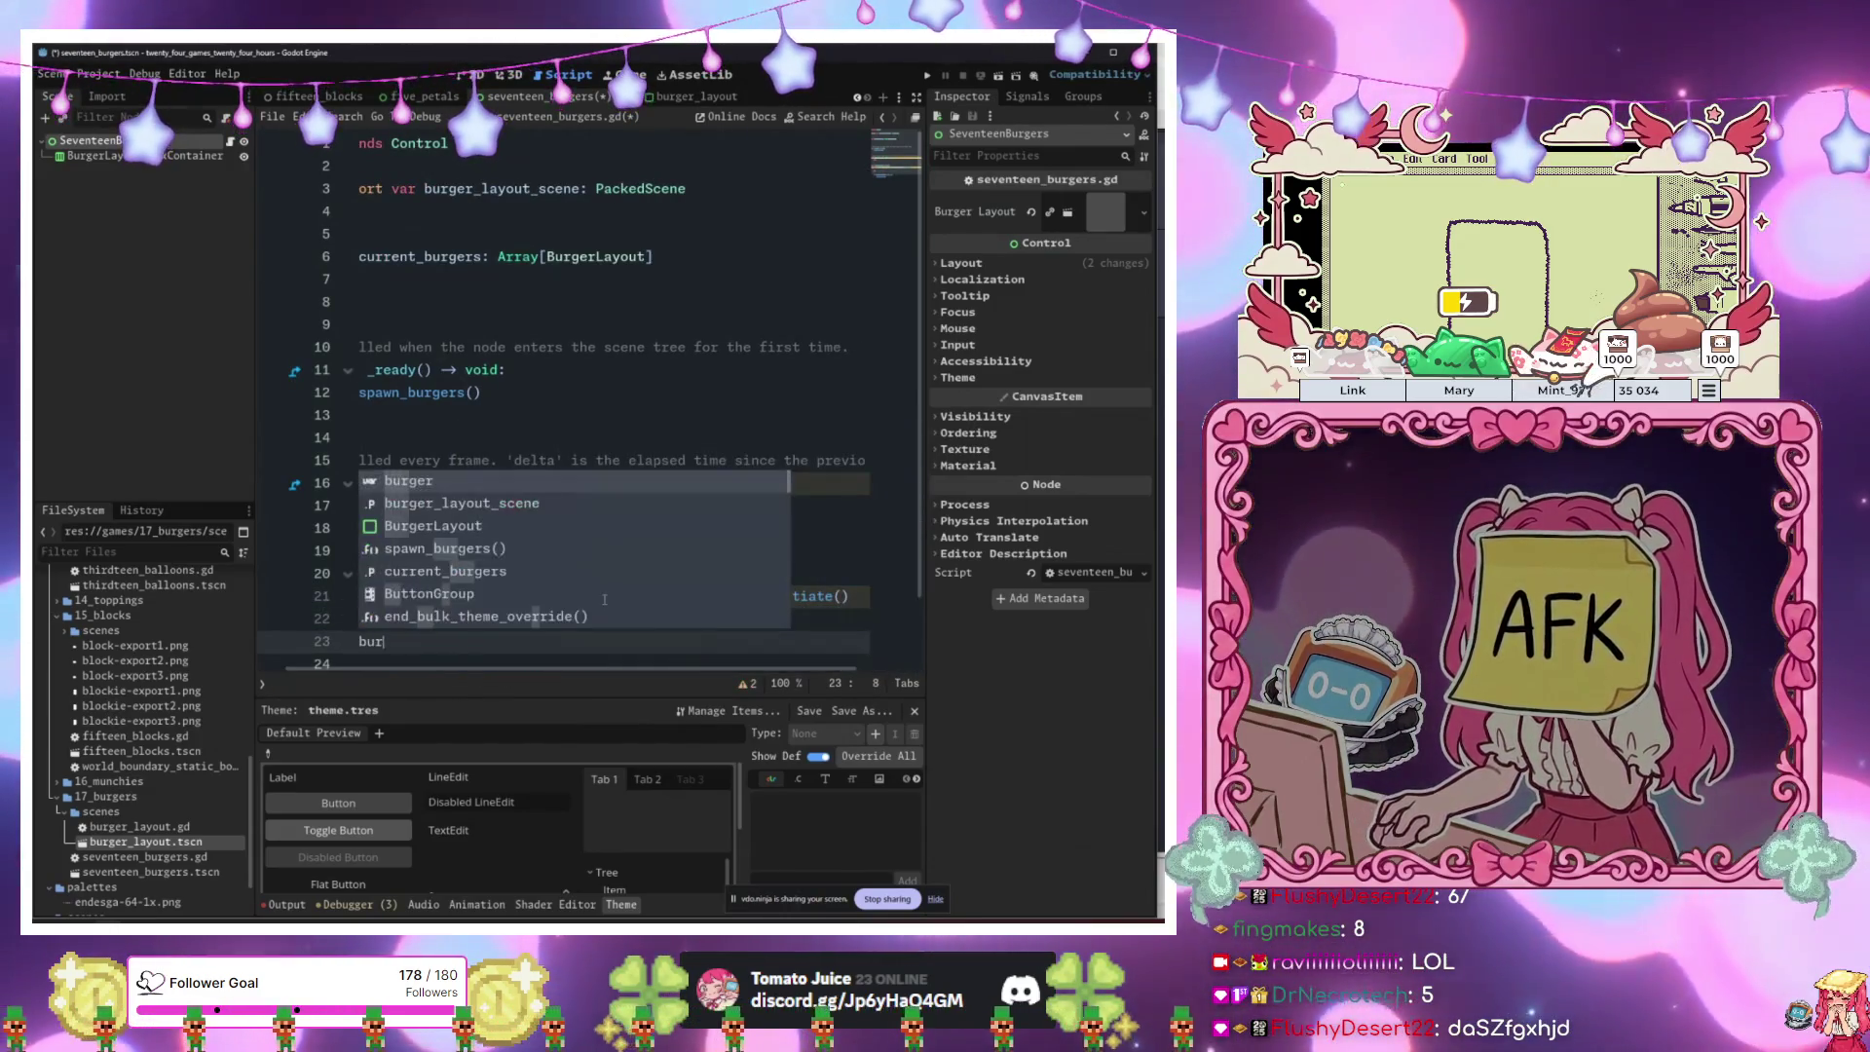
{"action": "key", "text": "Escape"}
{"action": "key", "text": "BackSpace"}
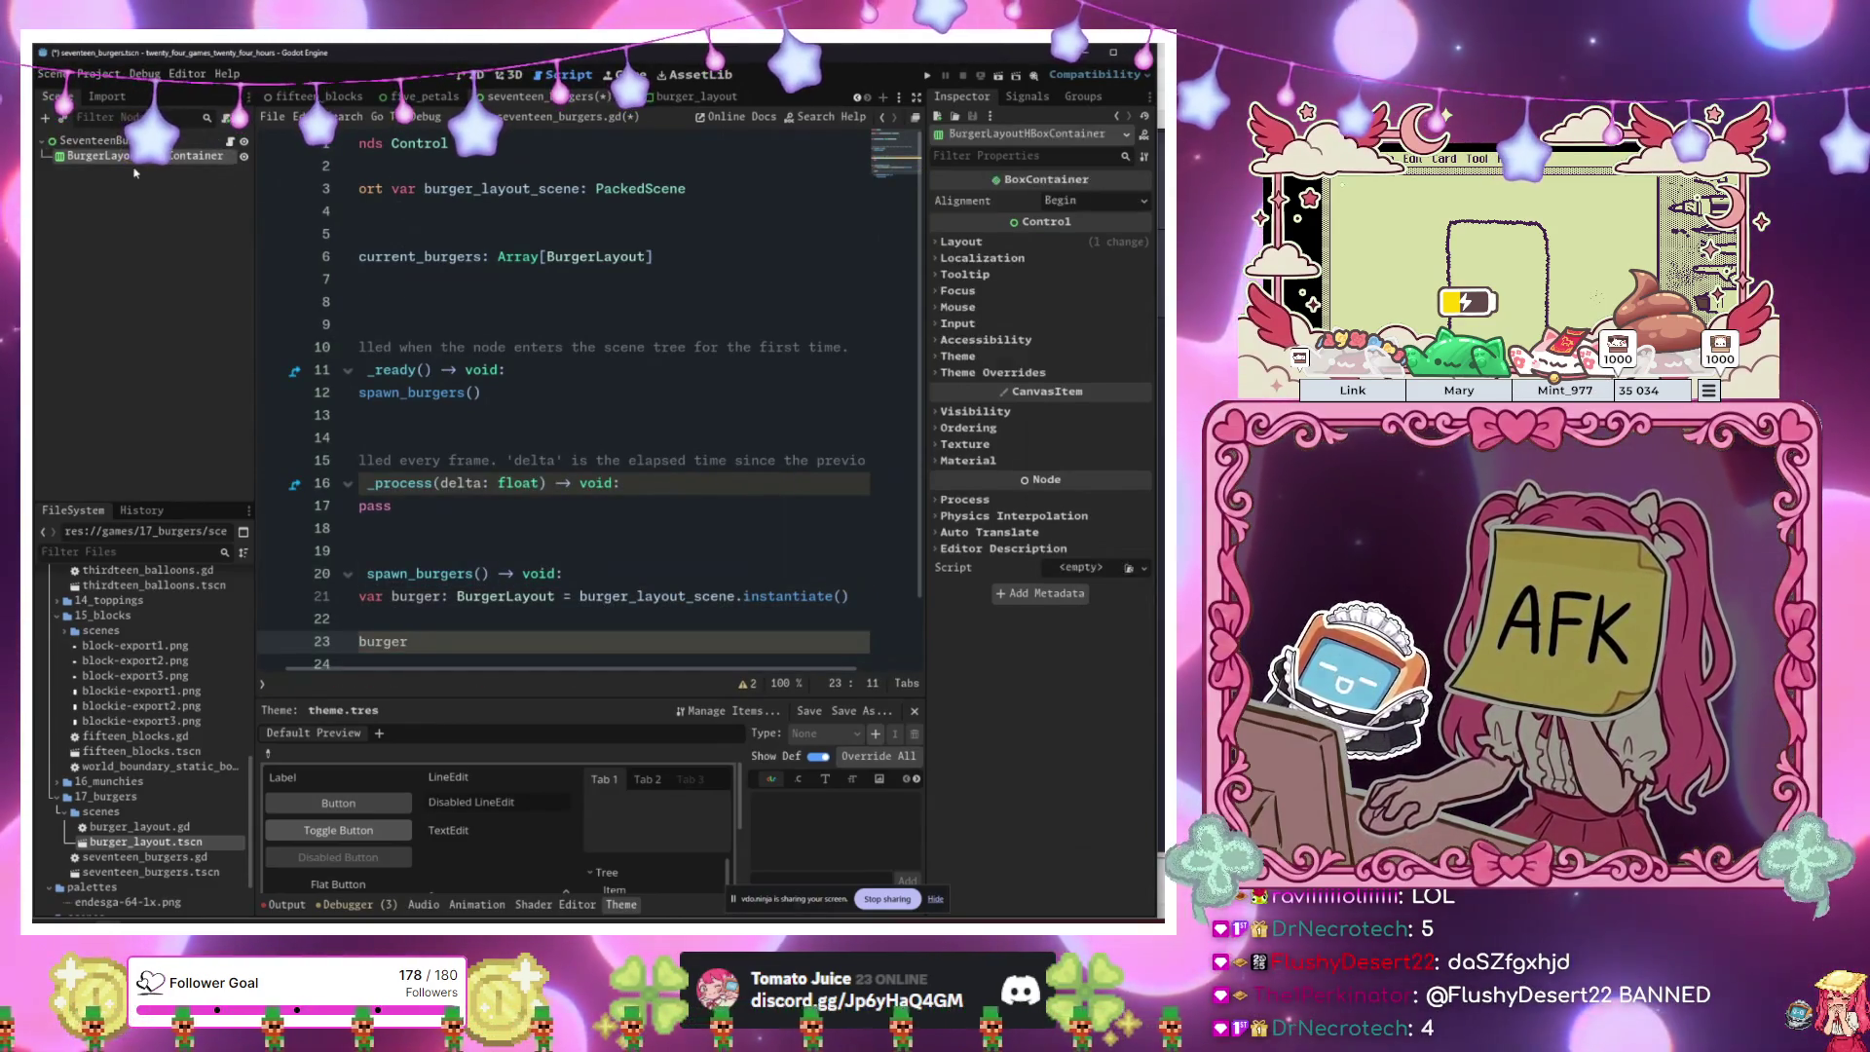
Complete line 24 as burger_layout_h_box_container.add_child(burger) using the dragged-in container reference
{"action": "left_click", "coordinate": [222, 174]}
{"action": "left_click_drag", "start_coordinate": [216, 162], "coordinate": [409, 210]}
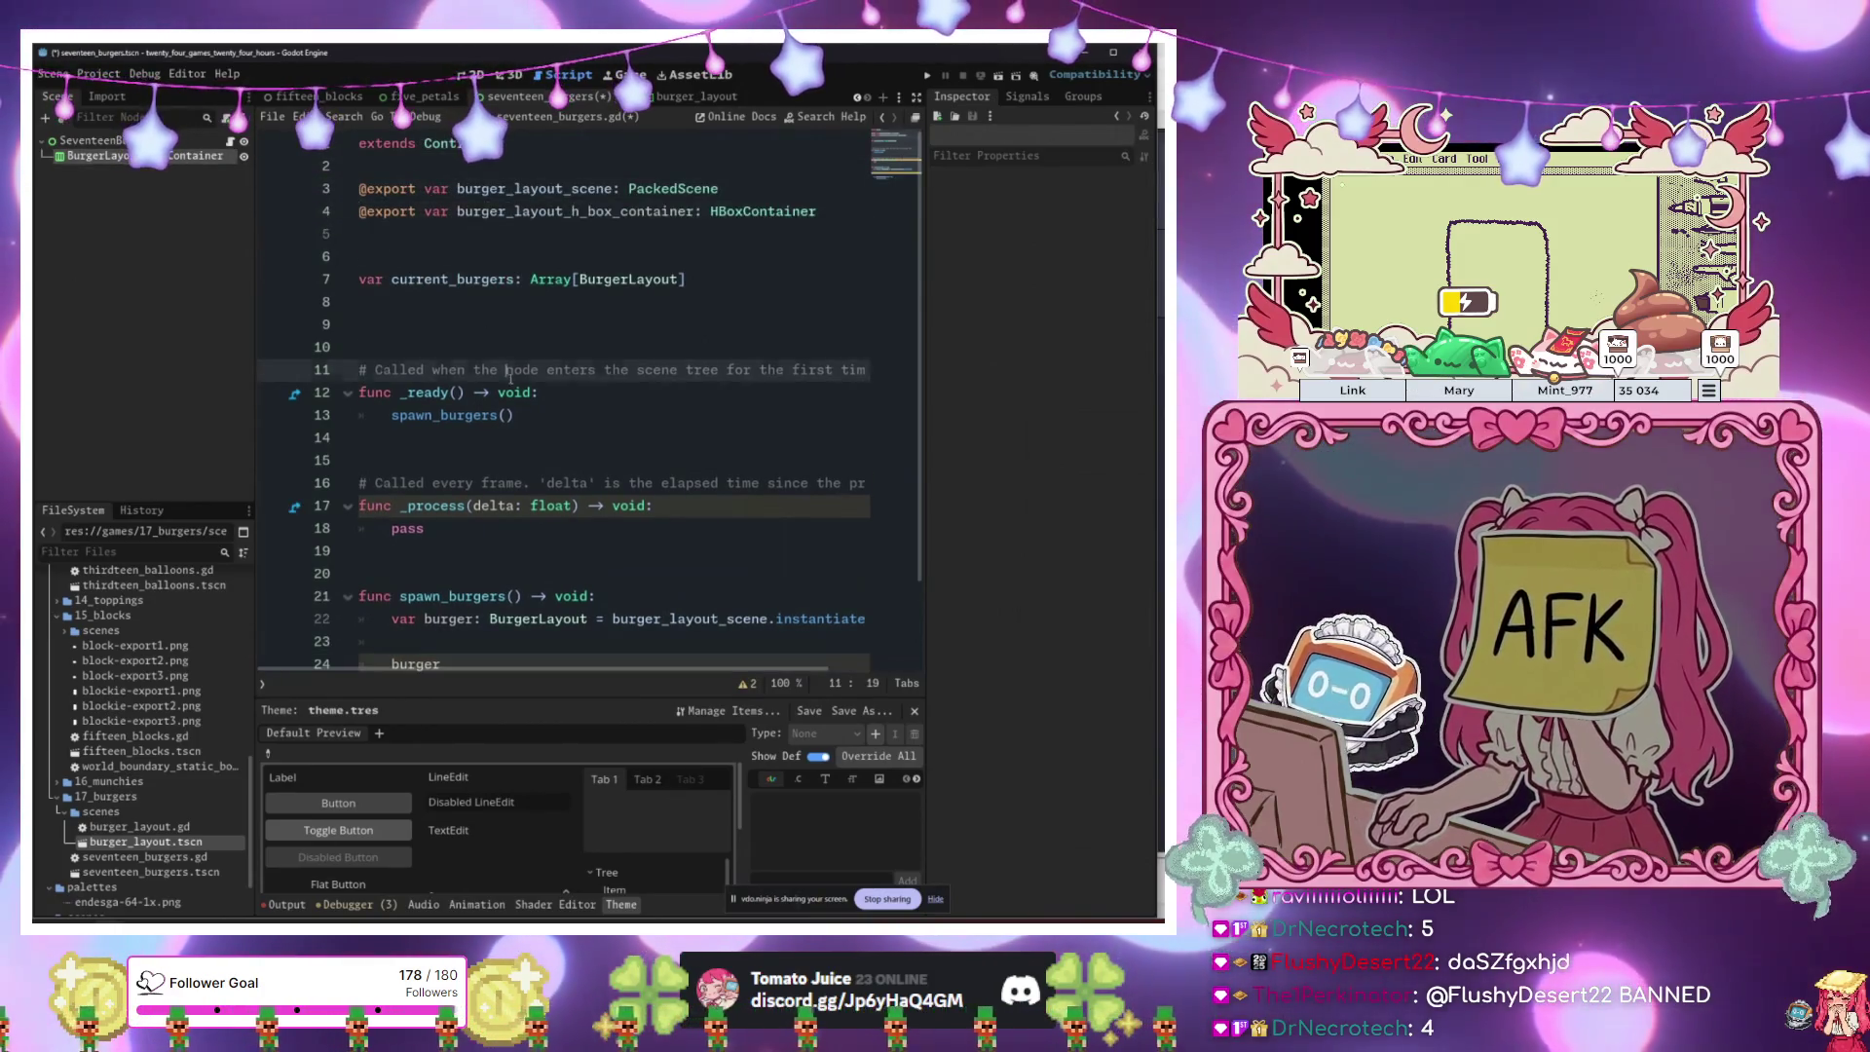
{"action": "scroll", "coordinate": [487, 409], "scroll_direction": "down", "scroll_amount": 2}
{"action": "left_click", "coordinate": [489, 563]}
{"action": "type", "text": "_layou"}
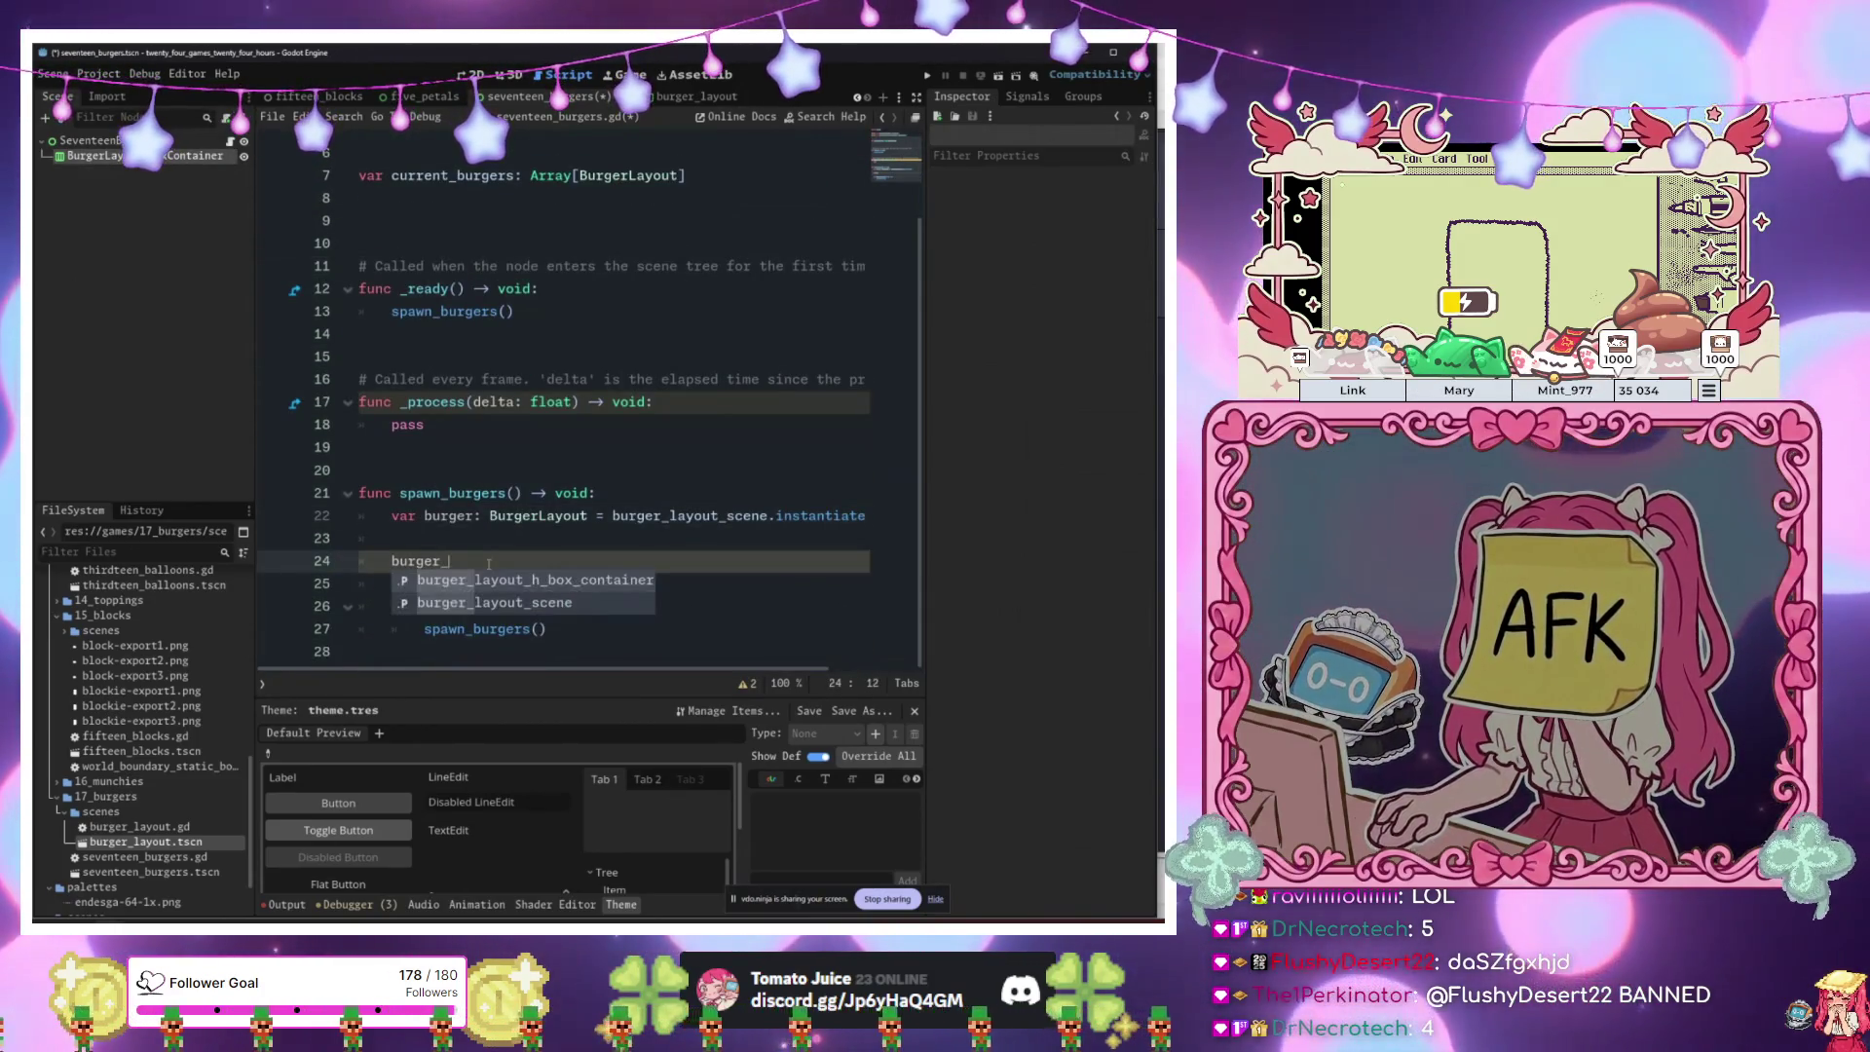
{"action": "key", "text": "Return"}
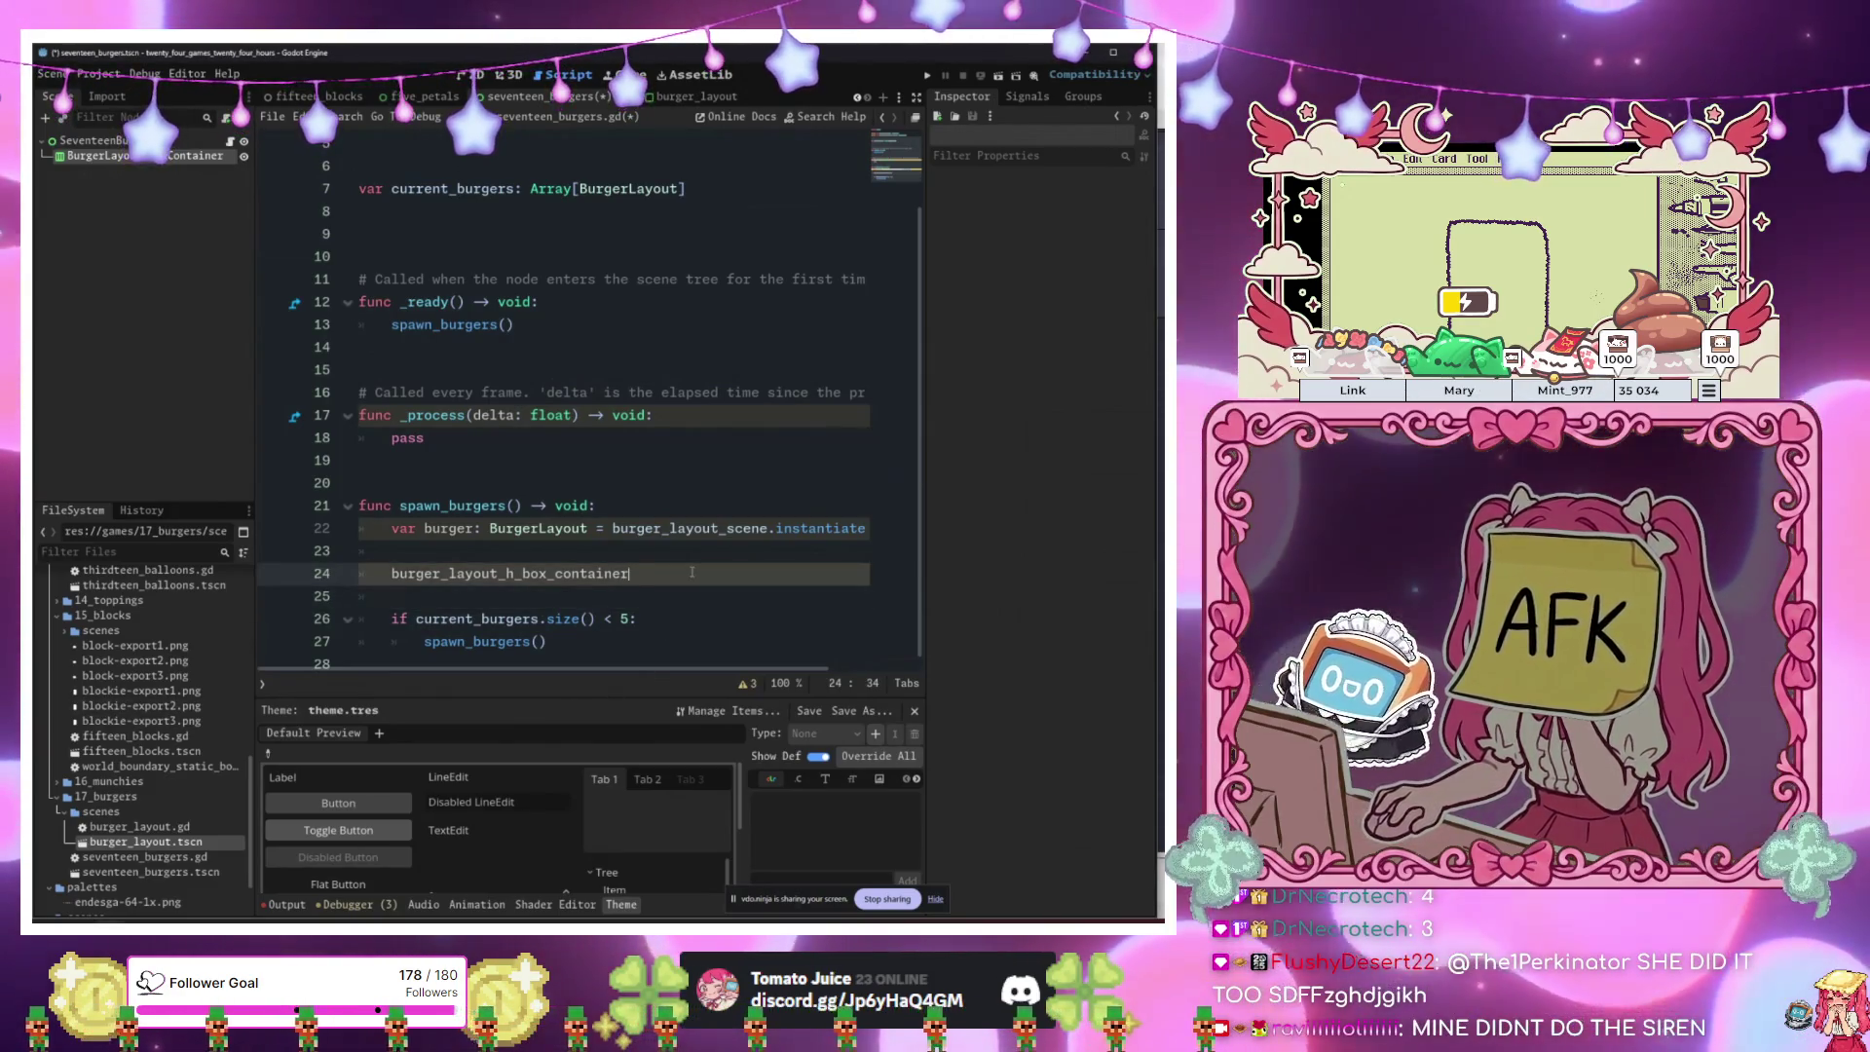
{"action": "type", "text": "."}
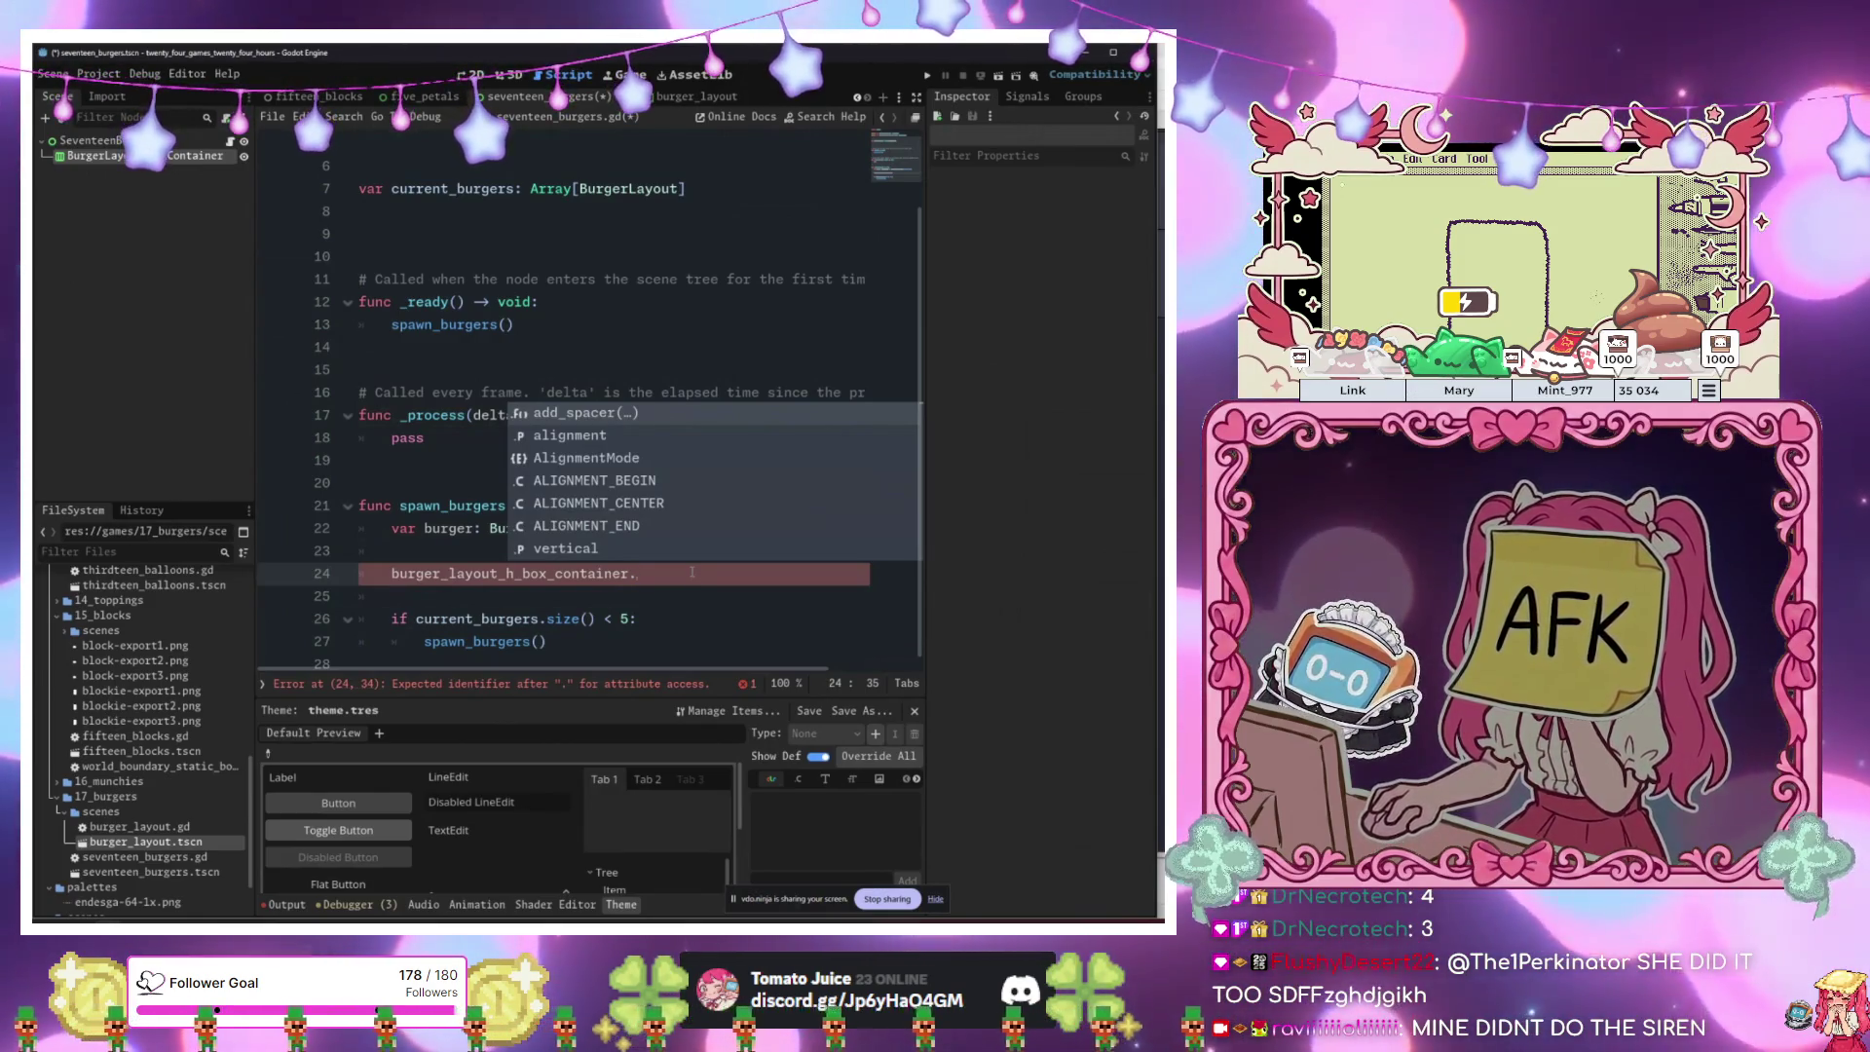
{"action": "type", "text": "add"}
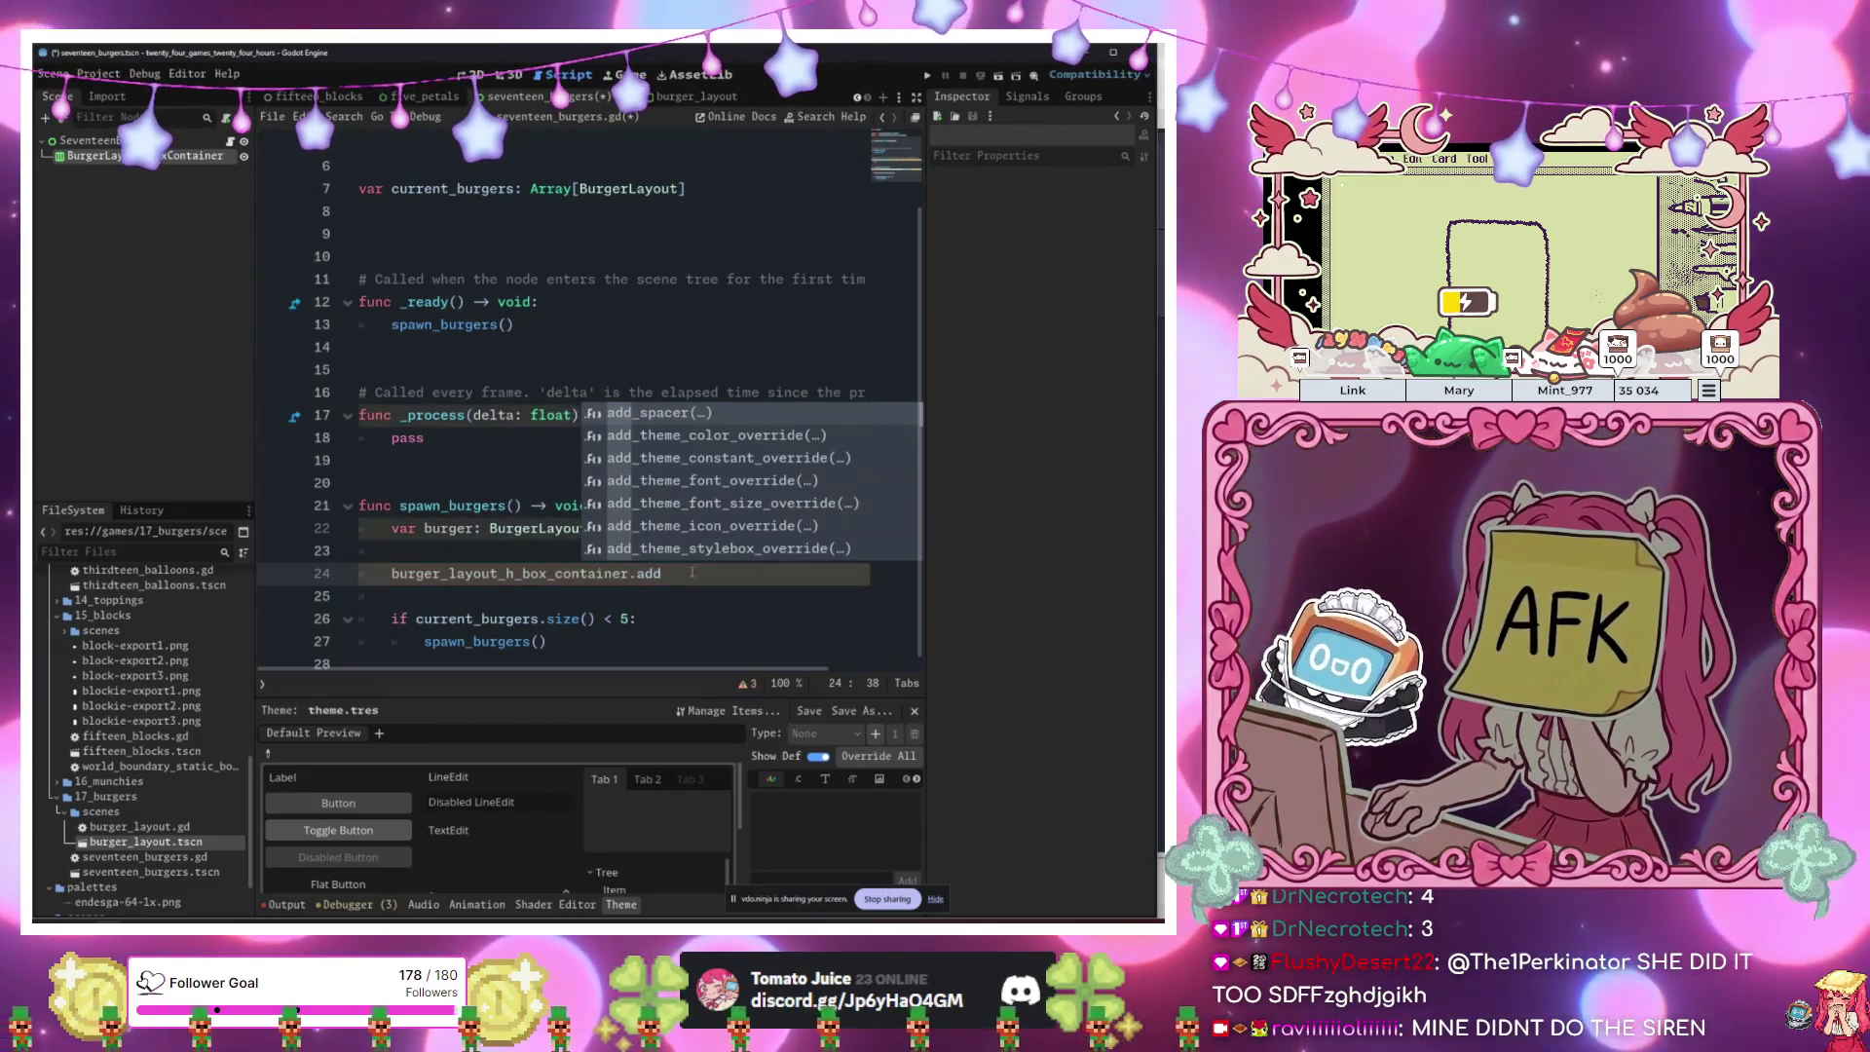
{"action": "type", "text": "_ch"}
{"action": "key", "text": "Return"}
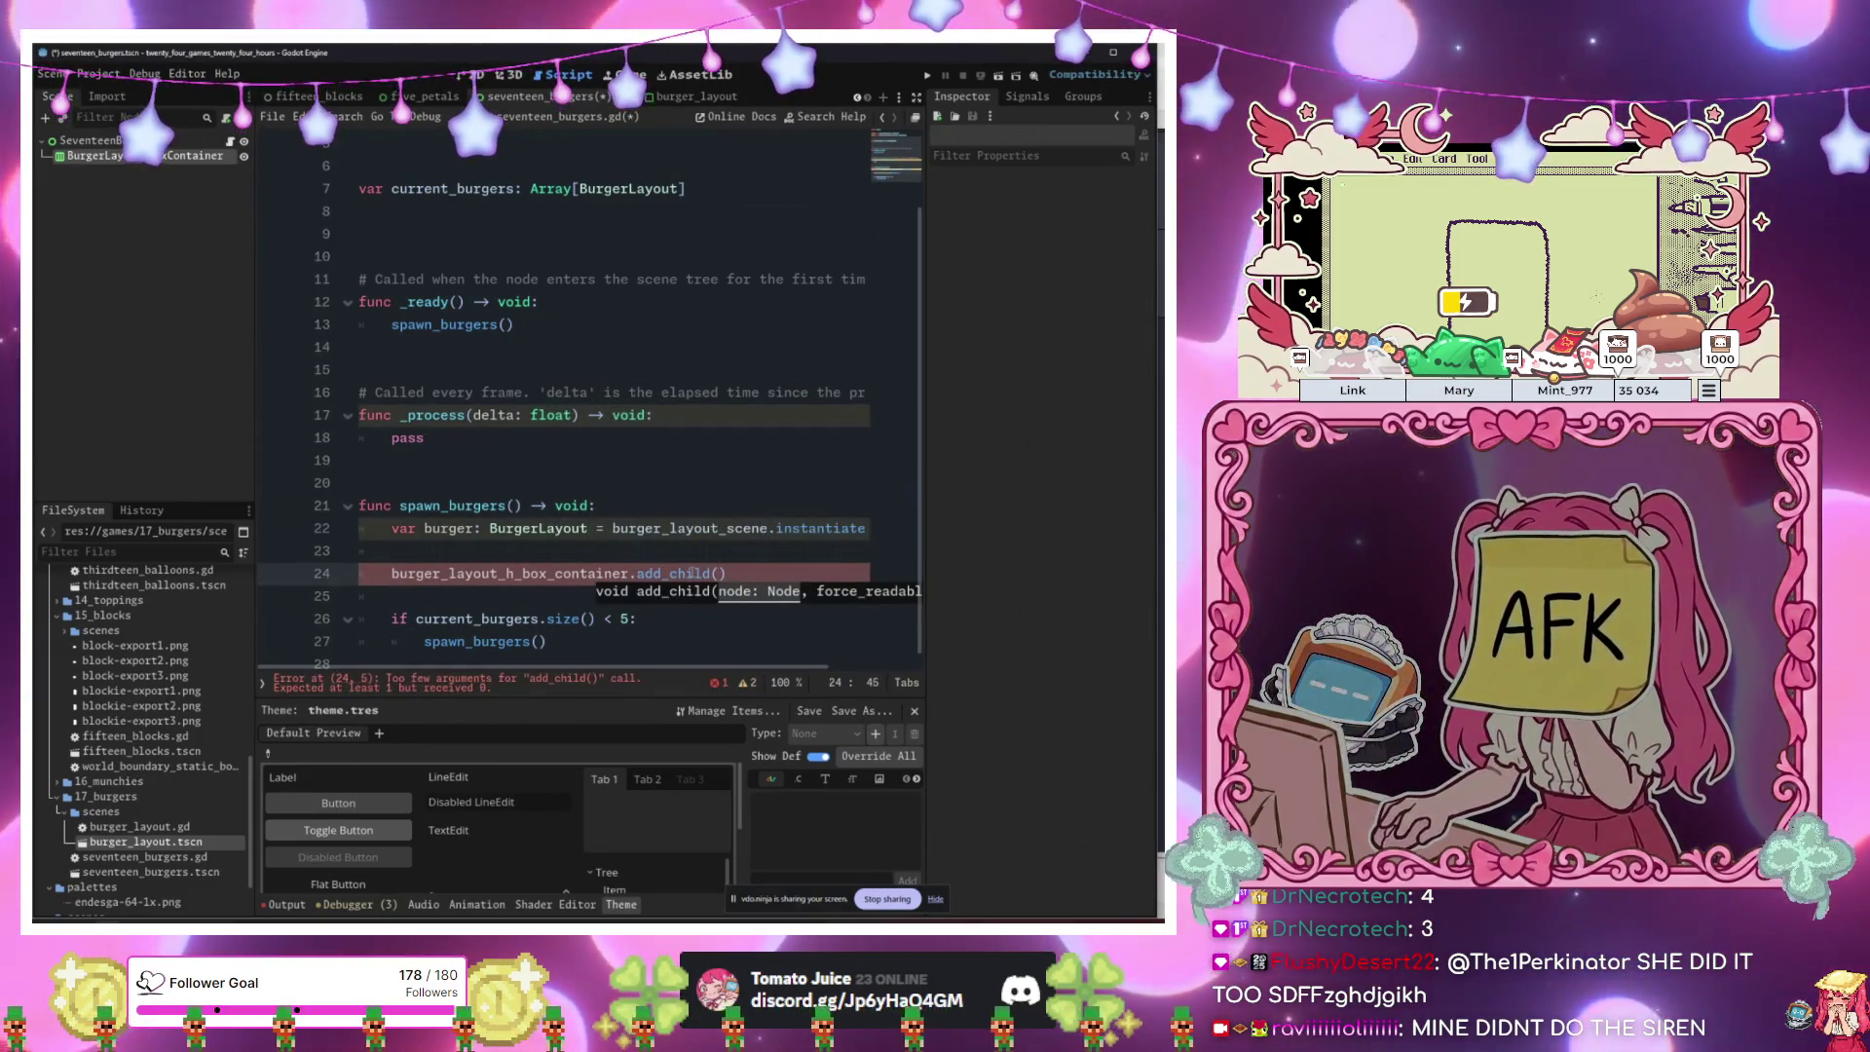
{"action": "type", "text": "burger"}
{"action": "key", "text": "Return"}
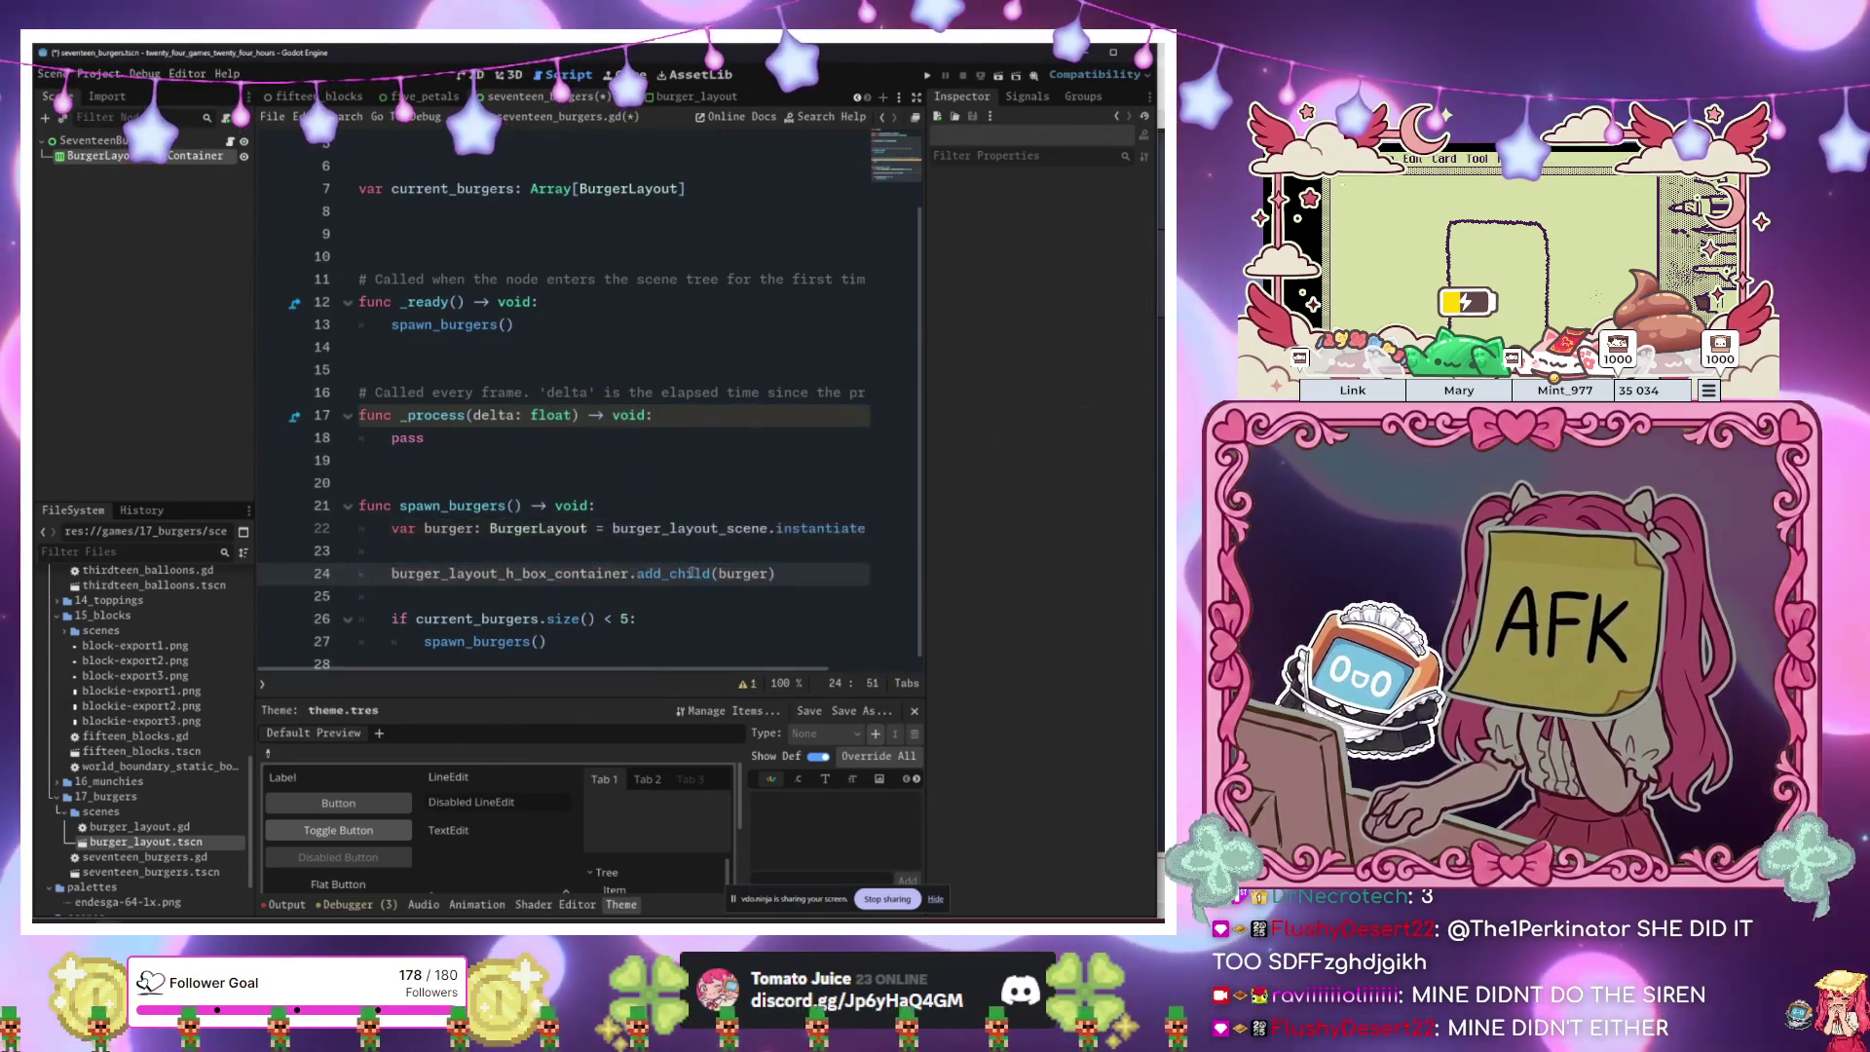
{"action": "key", "text": "Down"}
{"action": "key", "text": "Down"}
{"action": "key", "text": "Down"}
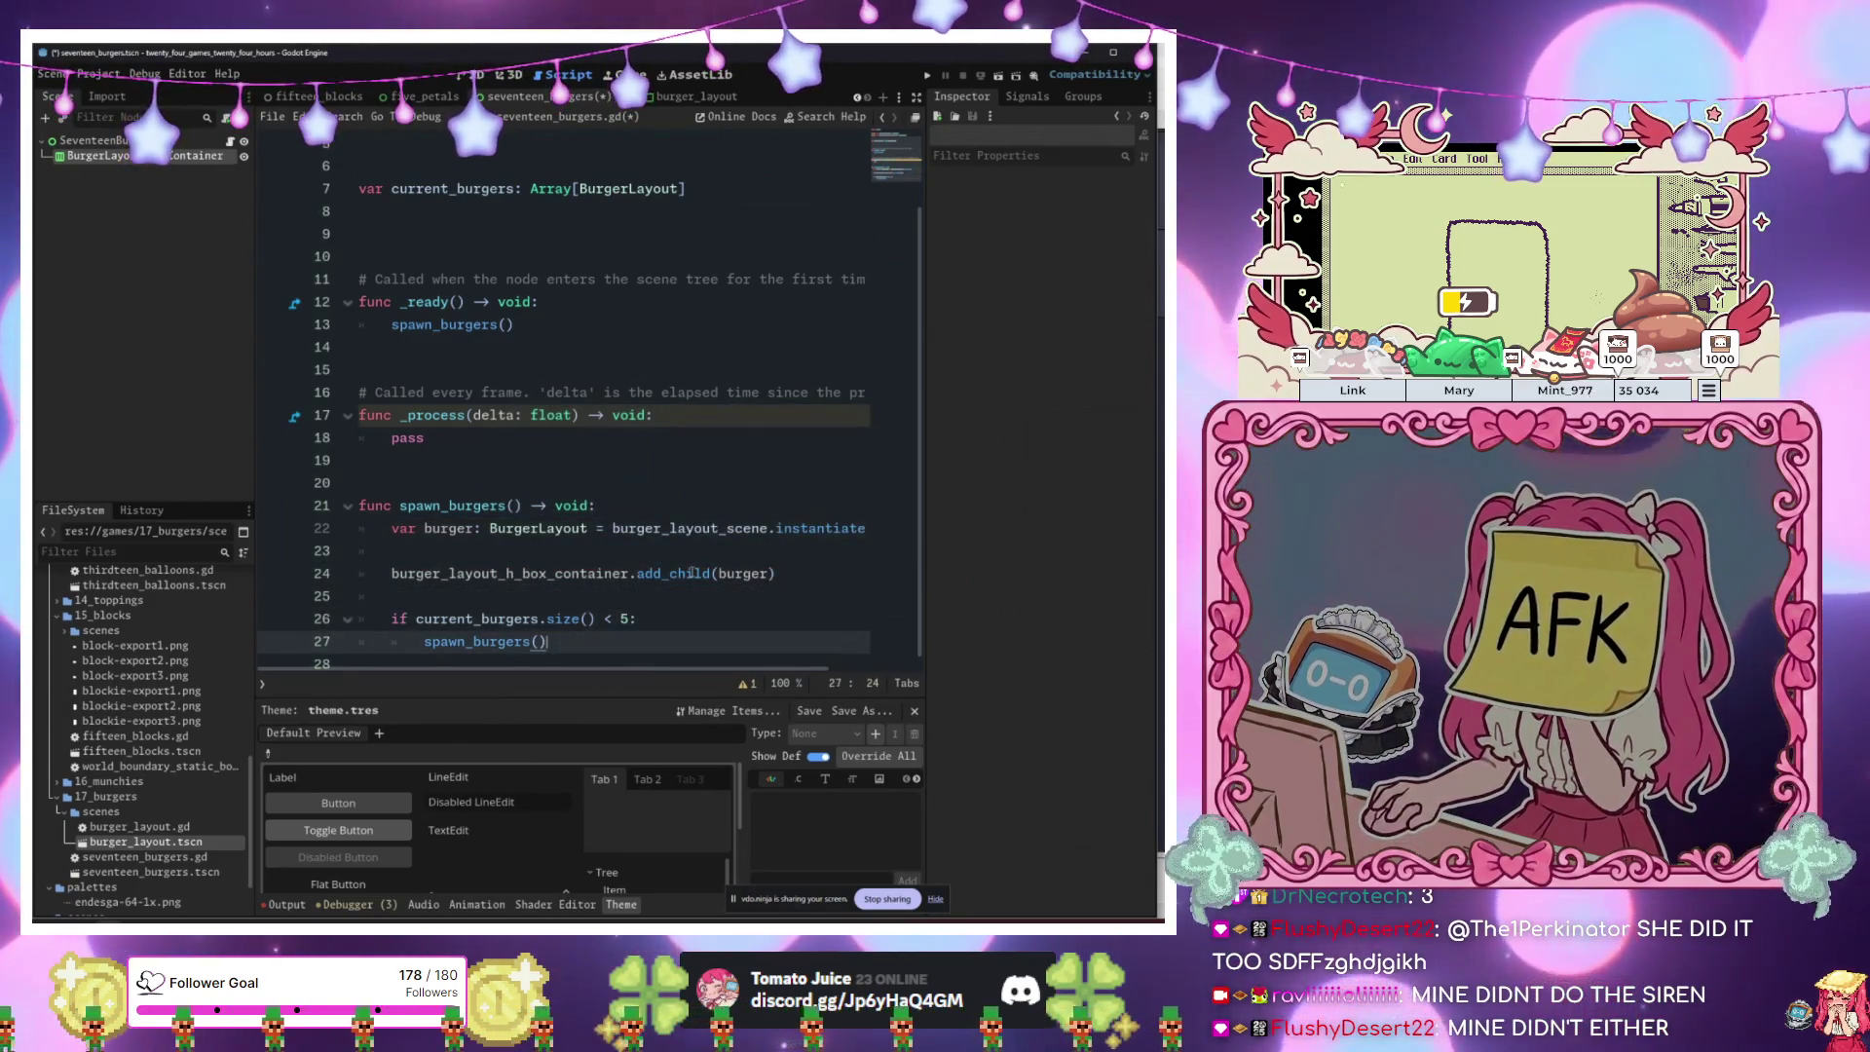
{"action": "key", "text": "Up"}
{"action": "key", "text": "Up"}
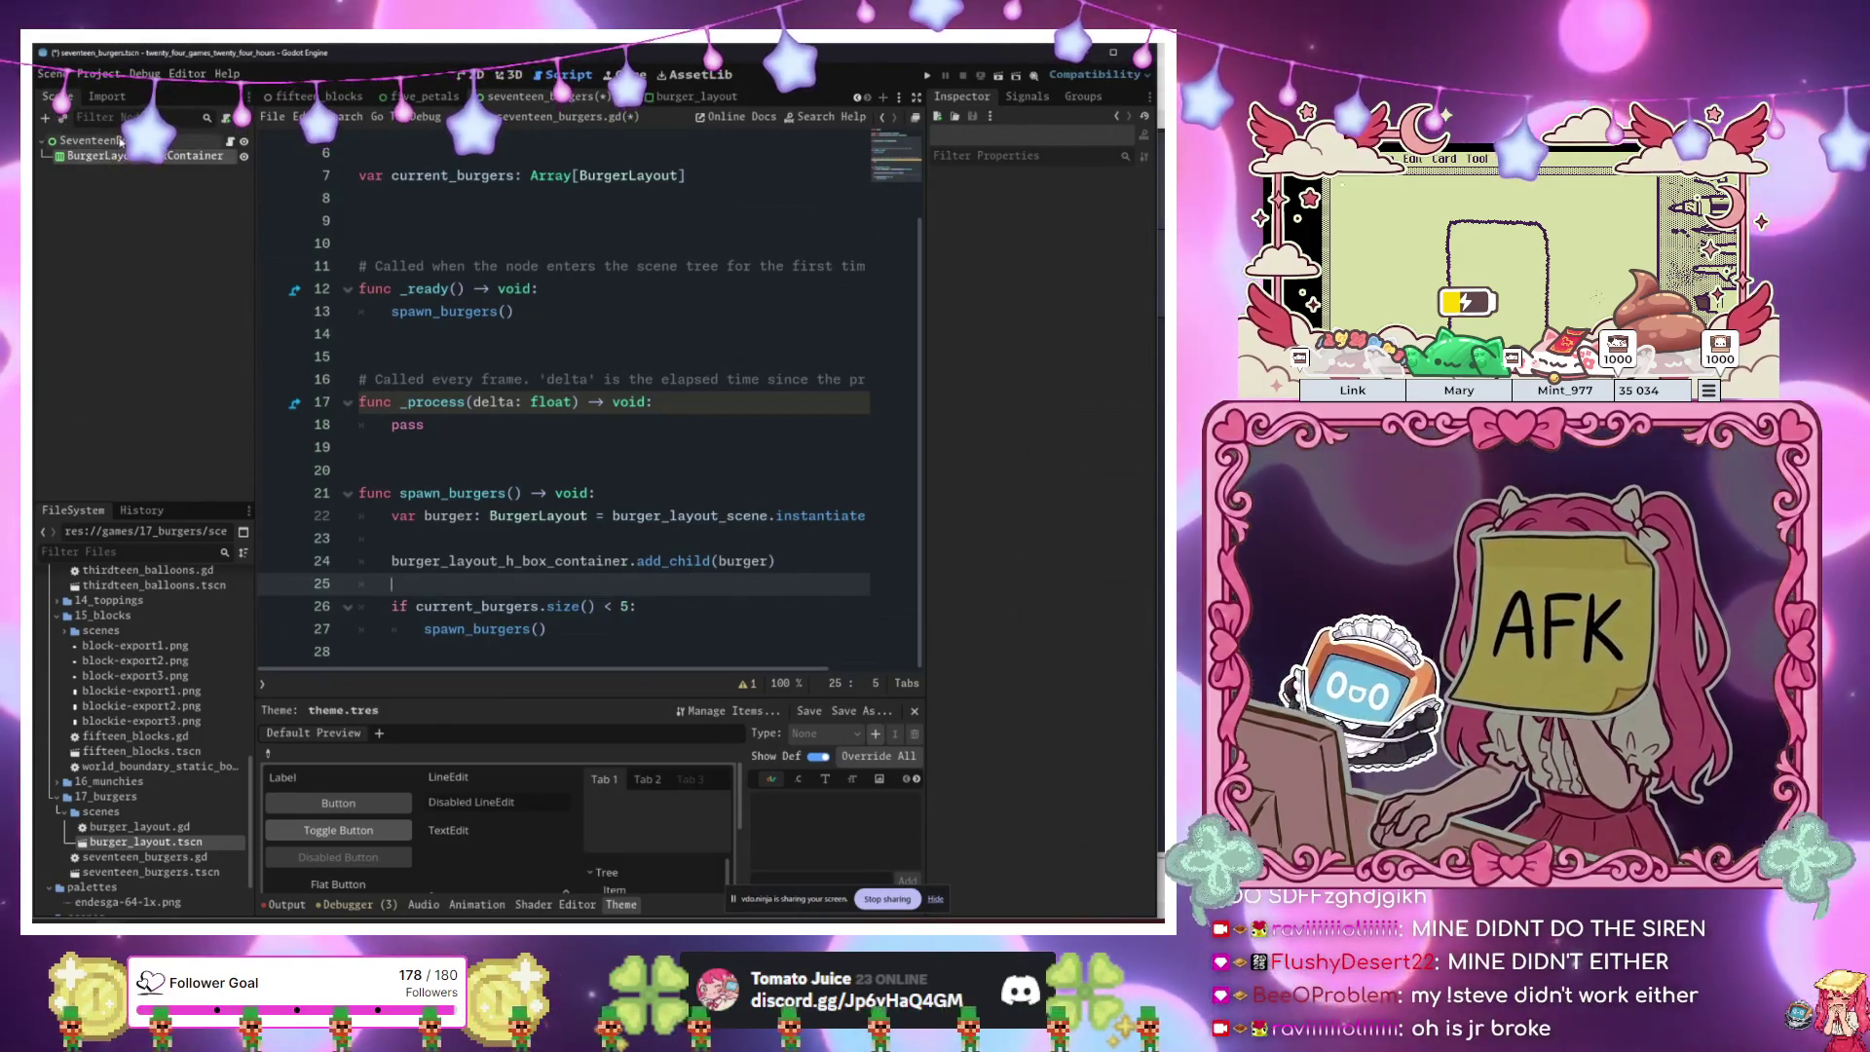
Add current_burgers.append(burger) on a new line below the add_child call
{"action": "left_click", "coordinate": [119, 156]}
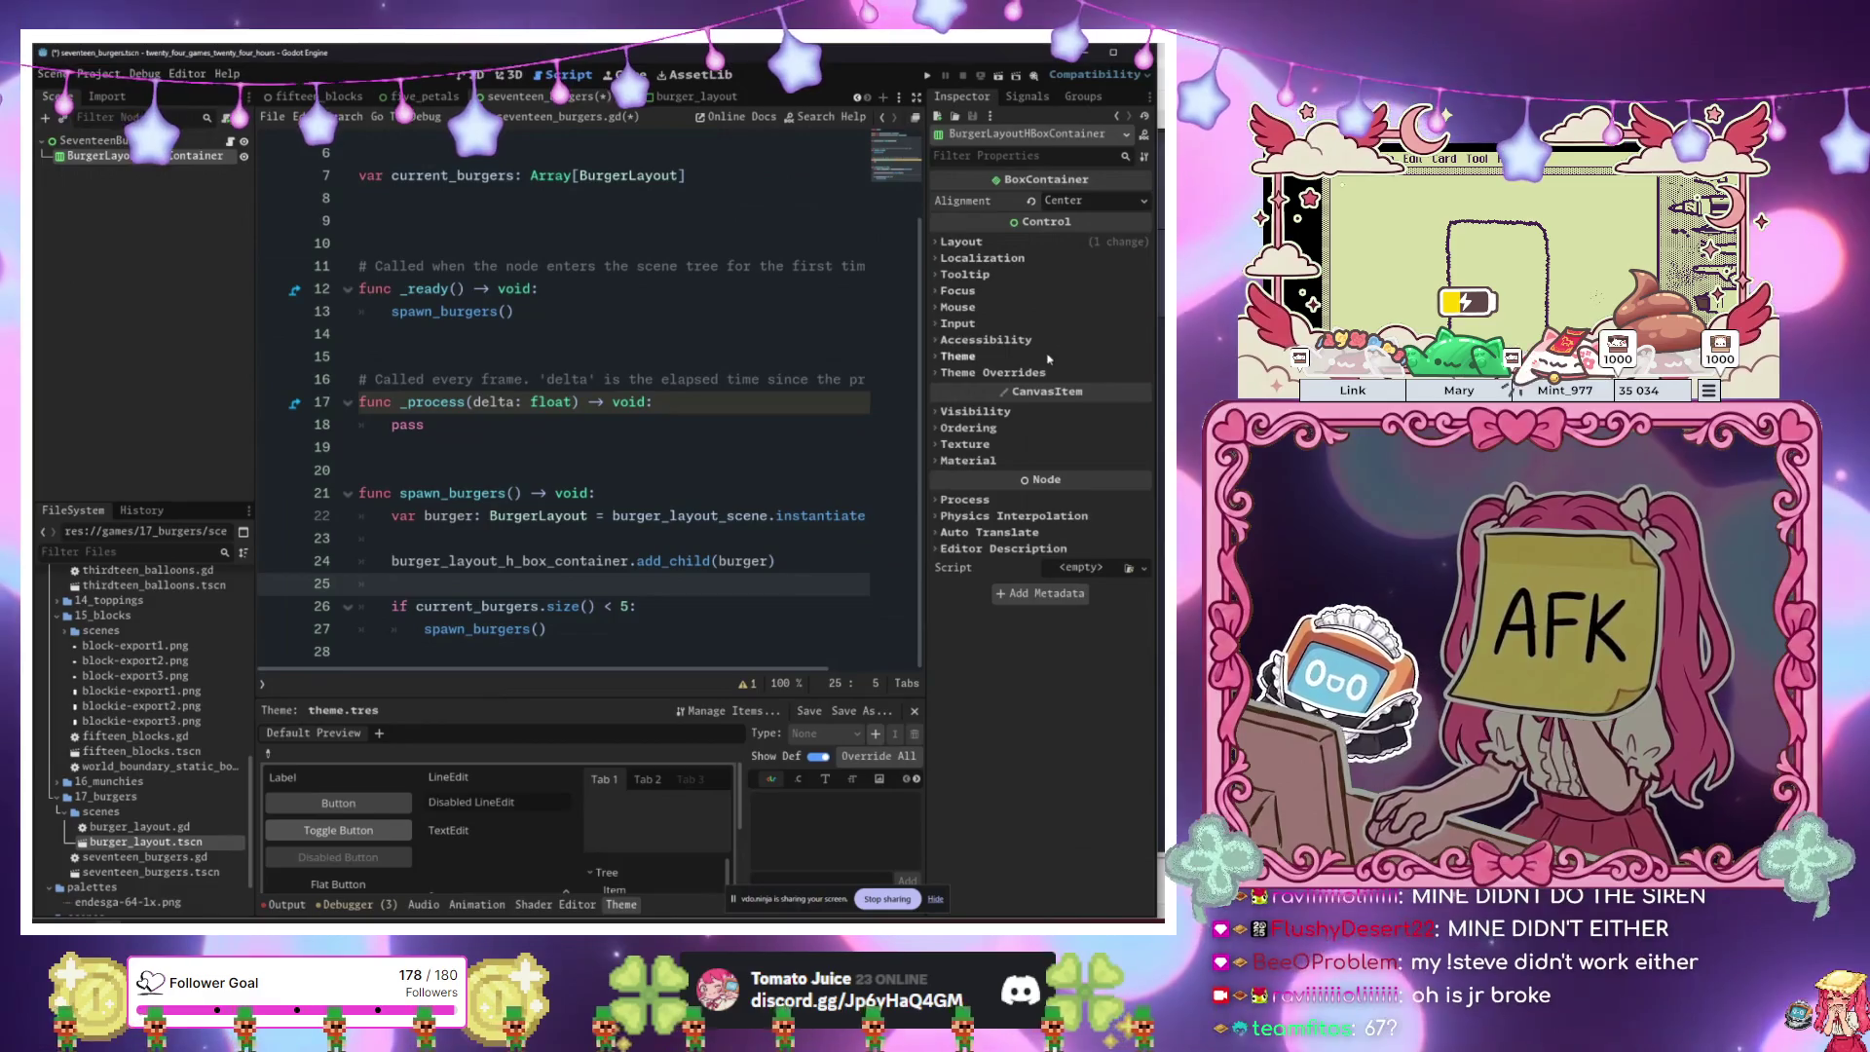
{"action": "left_click", "coordinate": [633, 608]}
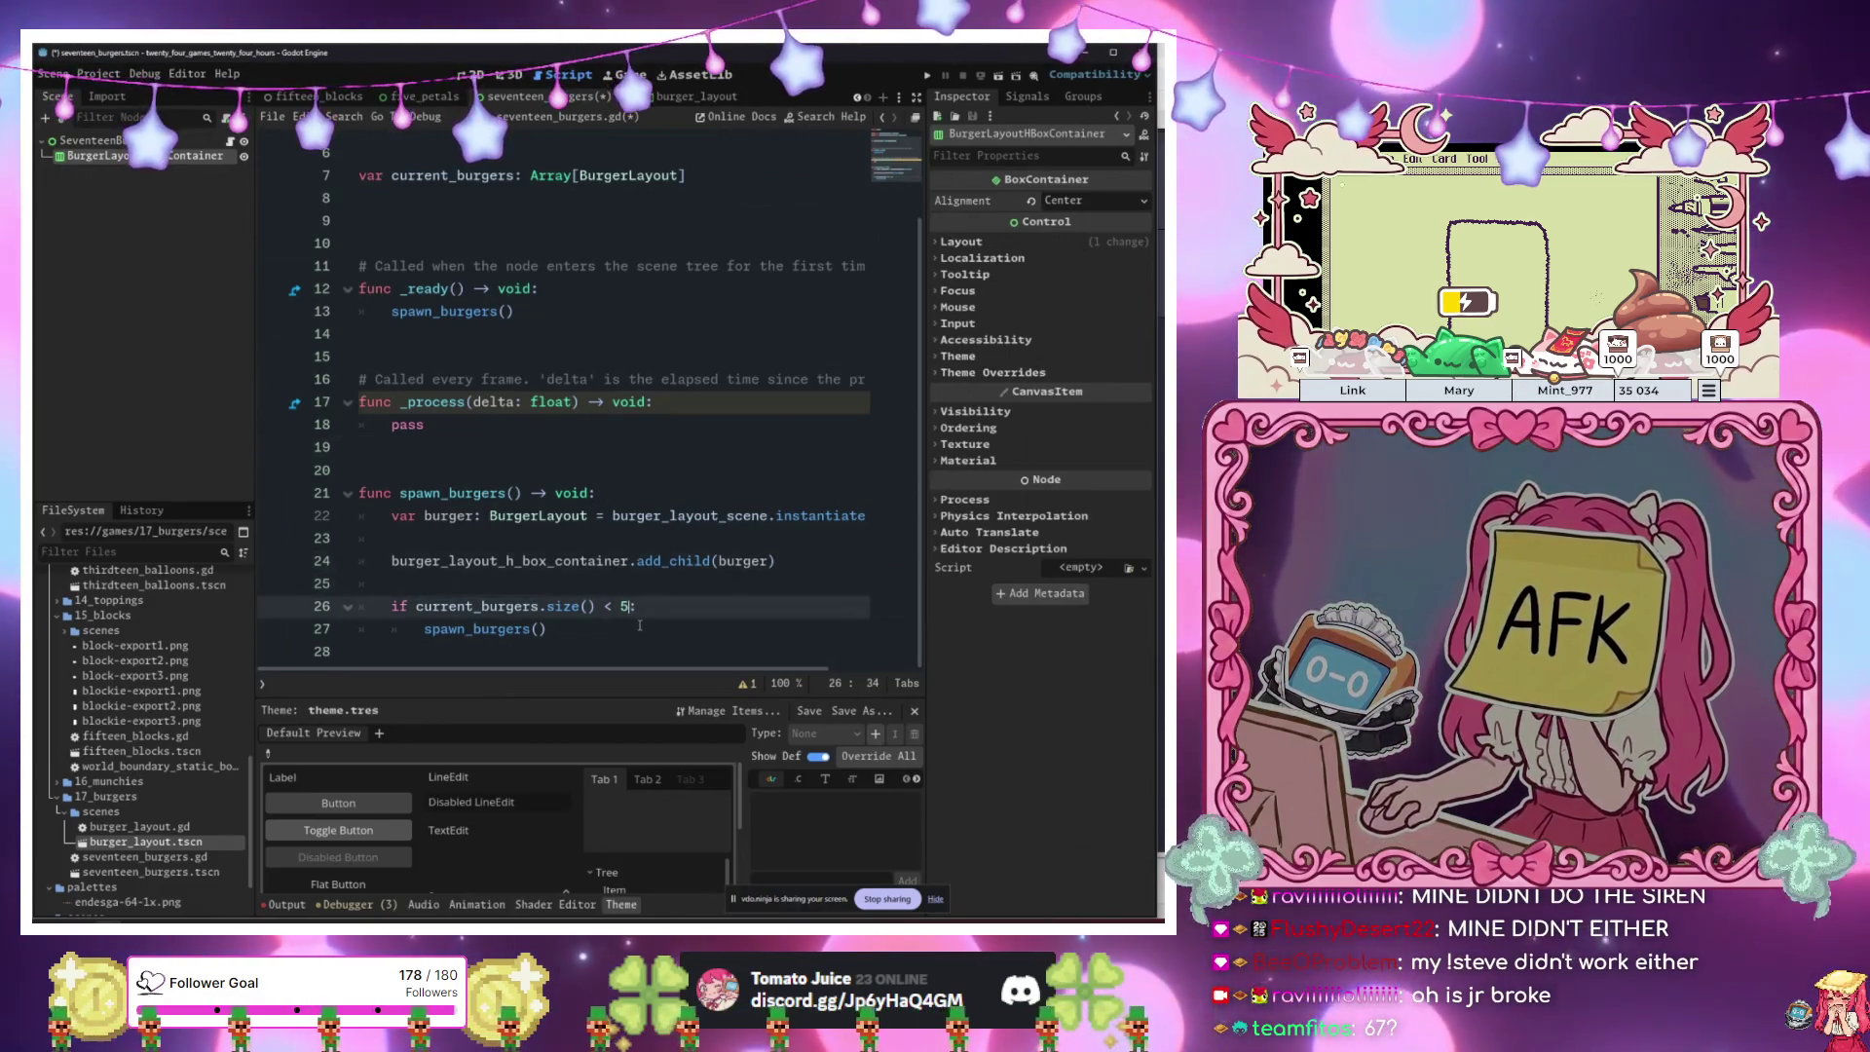
{"action": "left_click", "coordinate": [640, 630]}
{"action": "left_click", "coordinate": [659, 586]}
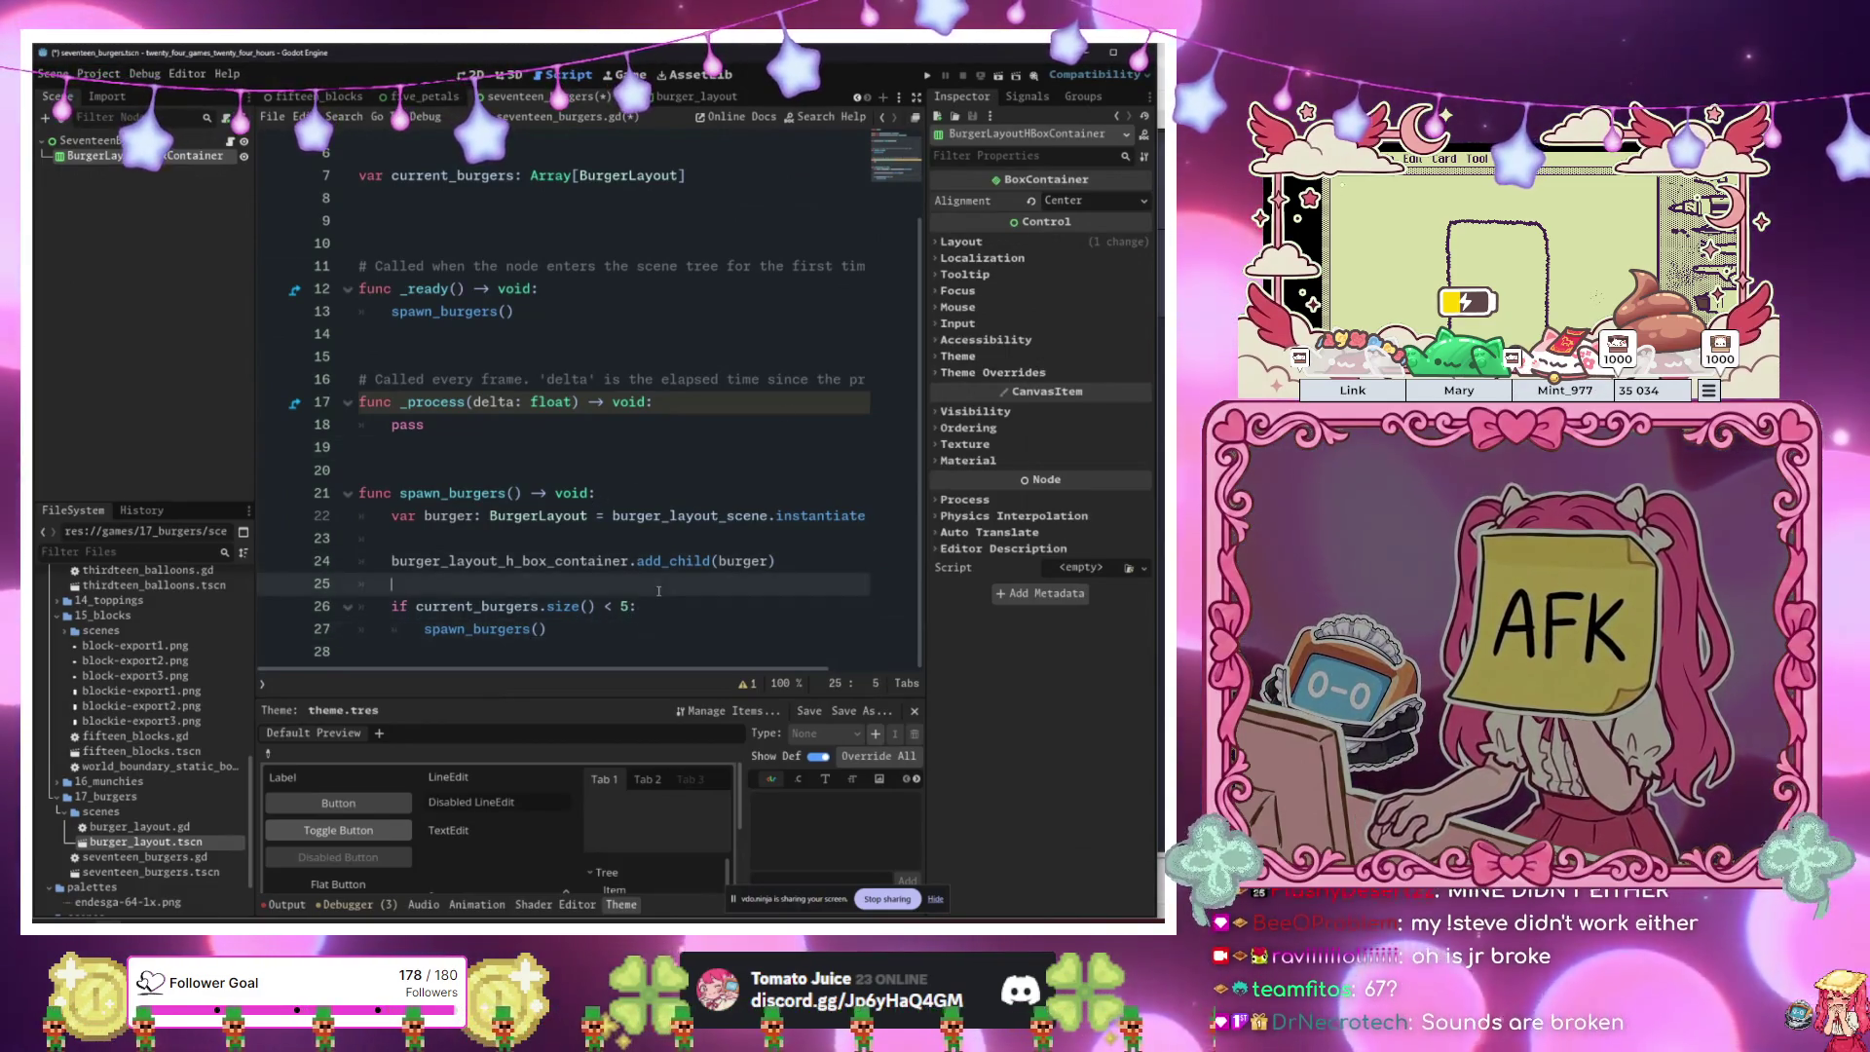
{"action": "key", "text": "Return"}
{"action": "type", "text": "bur"}
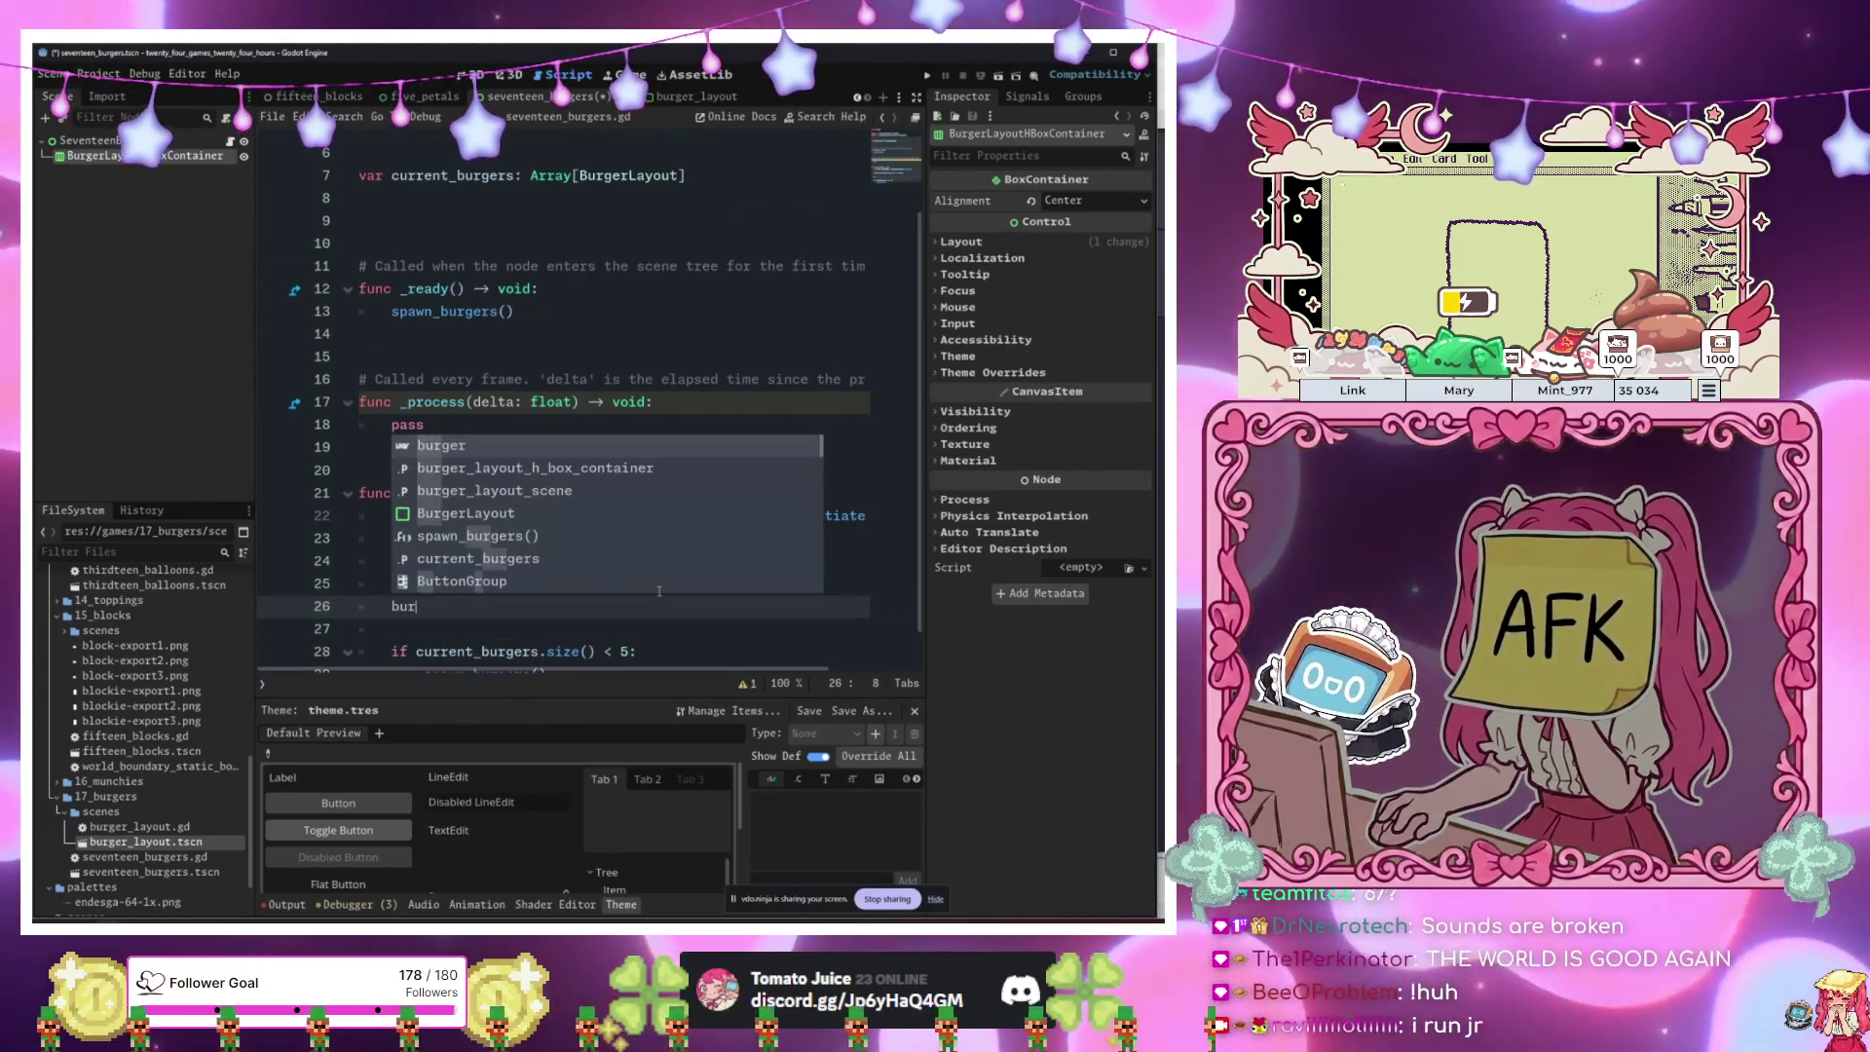
{"action": "key", "text": "Return"}
{"action": "type", "text": ".a"}
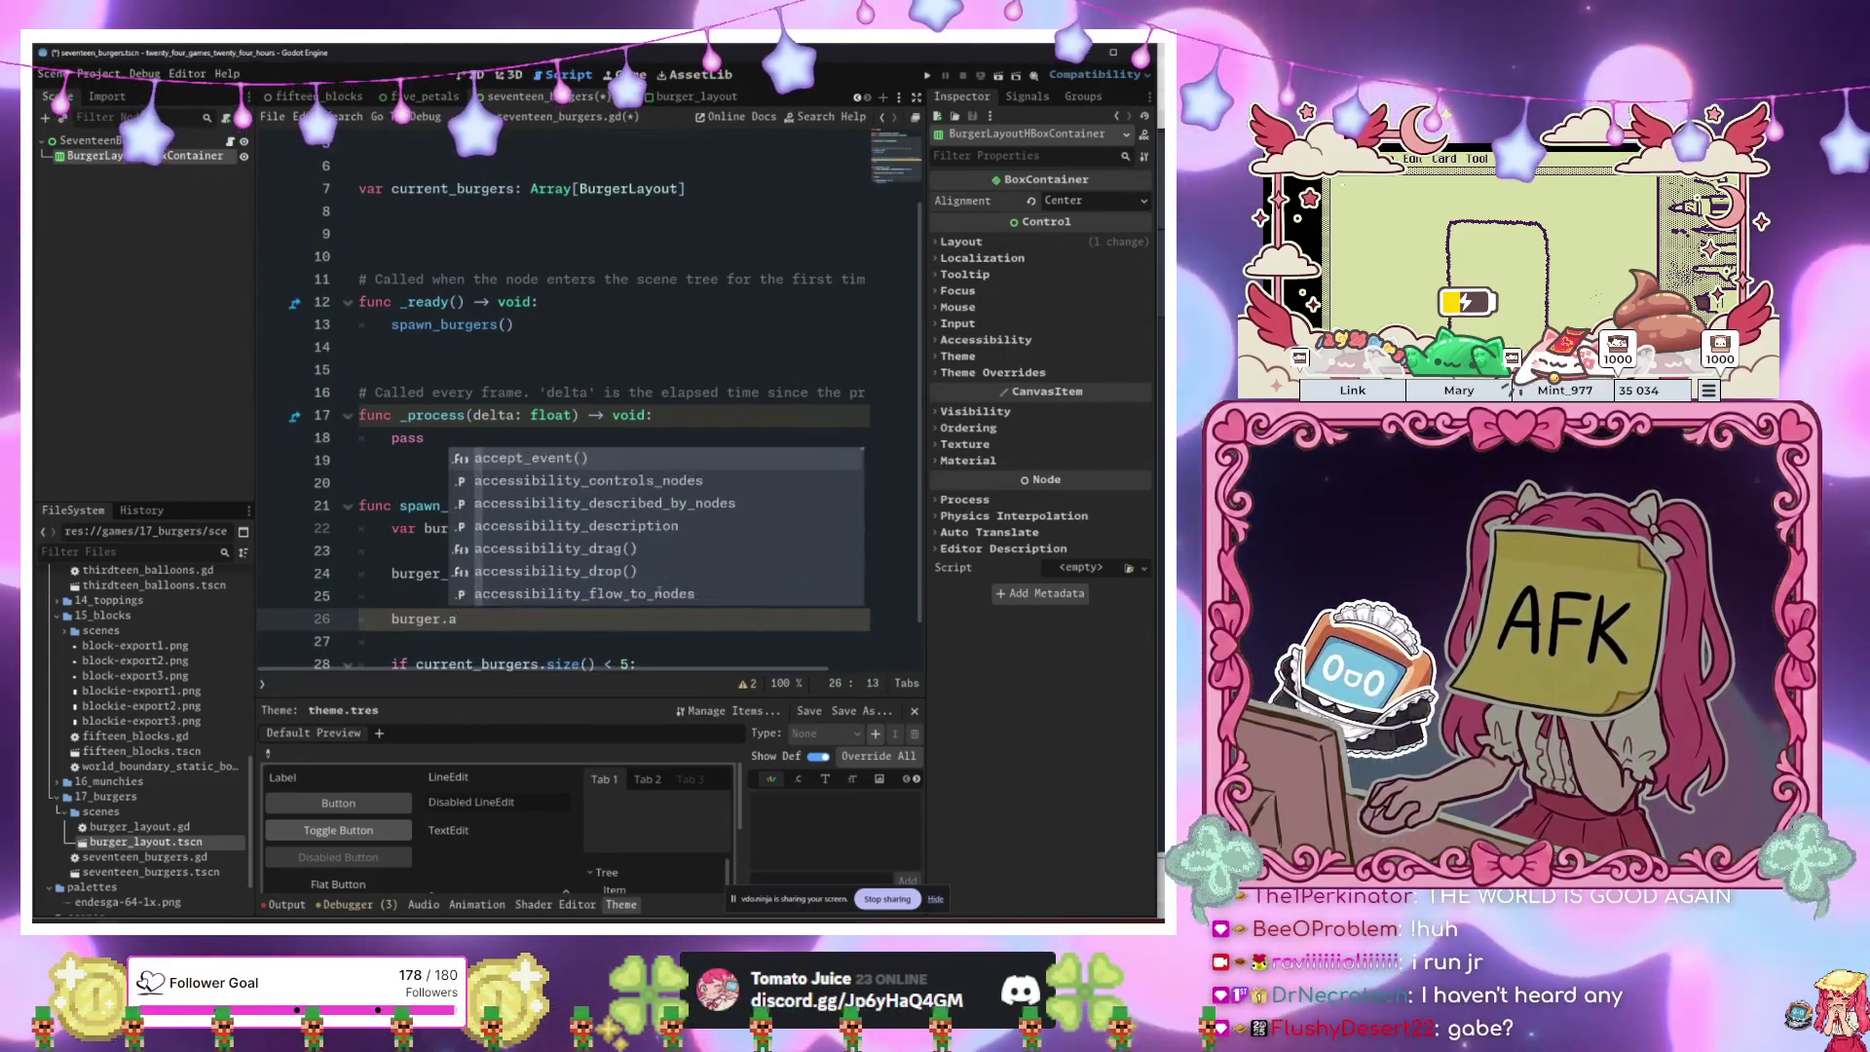
{"action": "key", "text": "BackSpace"}
{"action": "key", "text": "BackSpace"}
{"action": "key", "text": "BackSpace"}
{"action": "type", "text": "current_burgers.ap"}
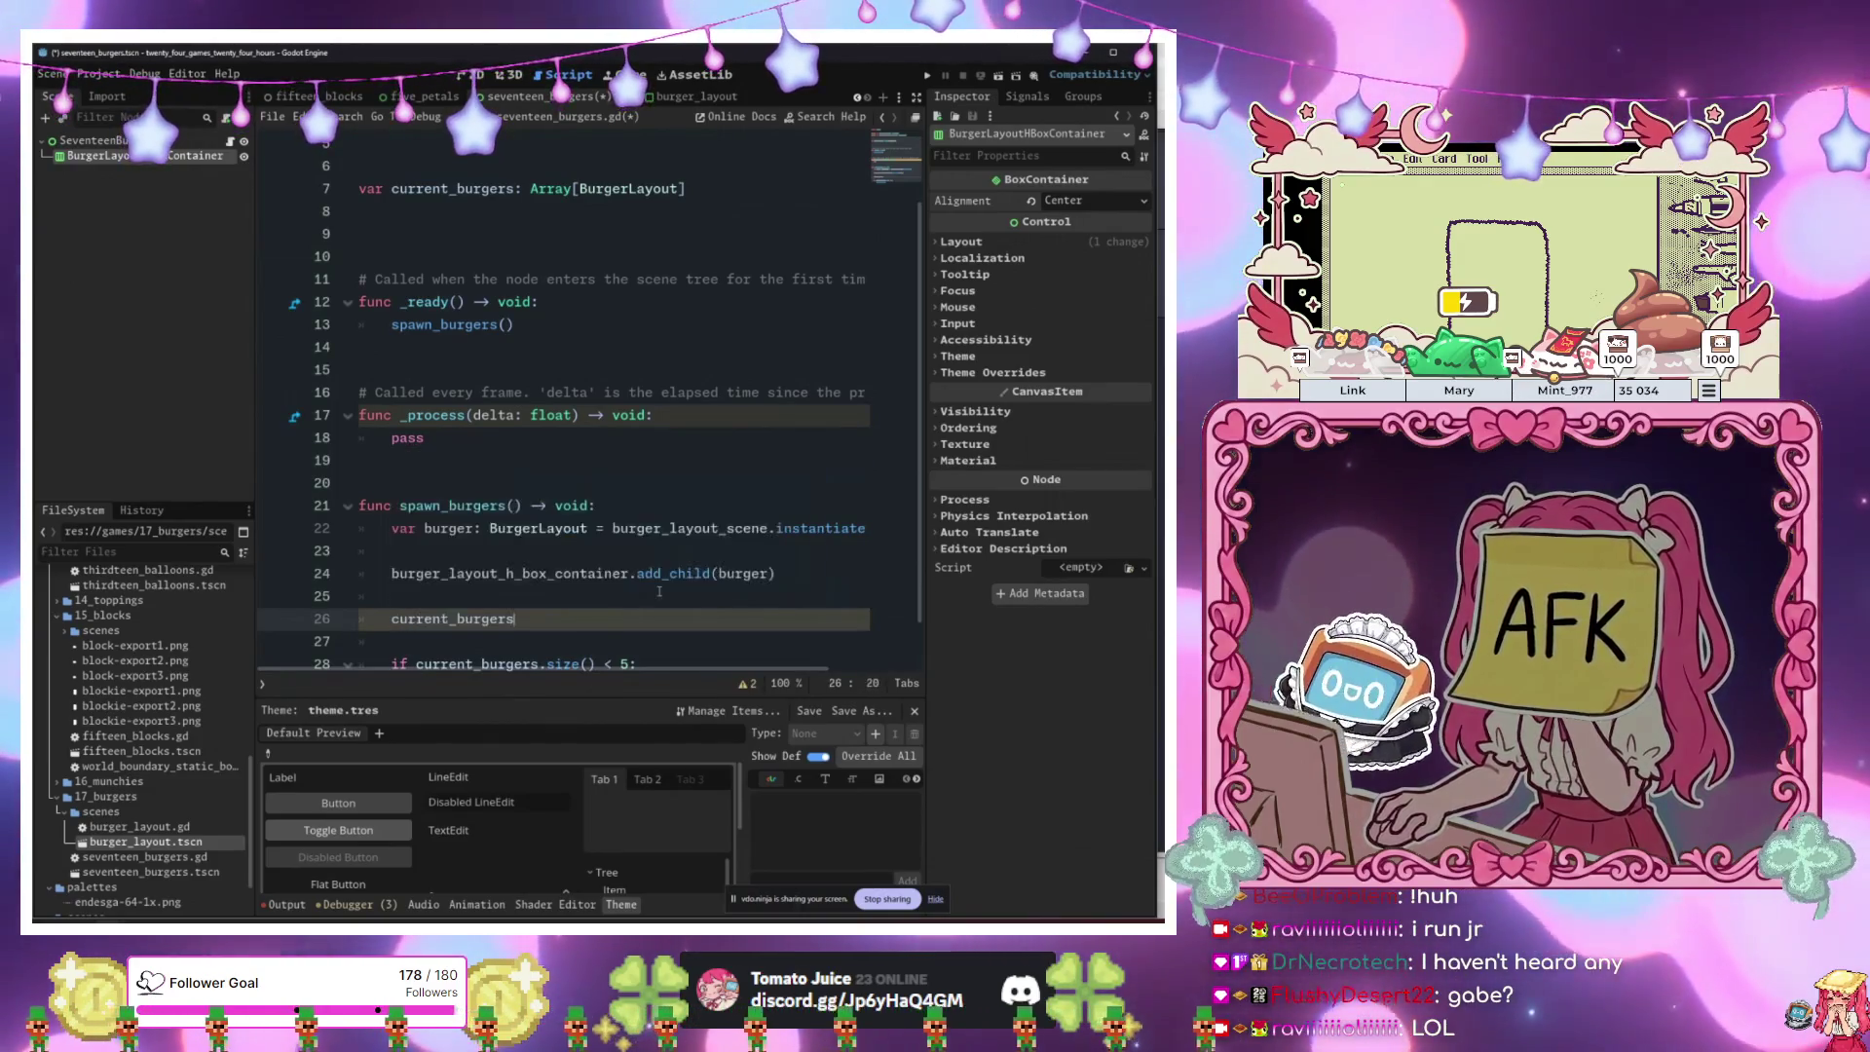
{"action": "key", "text": "Return"}
{"action": "type", "text": "burg"}
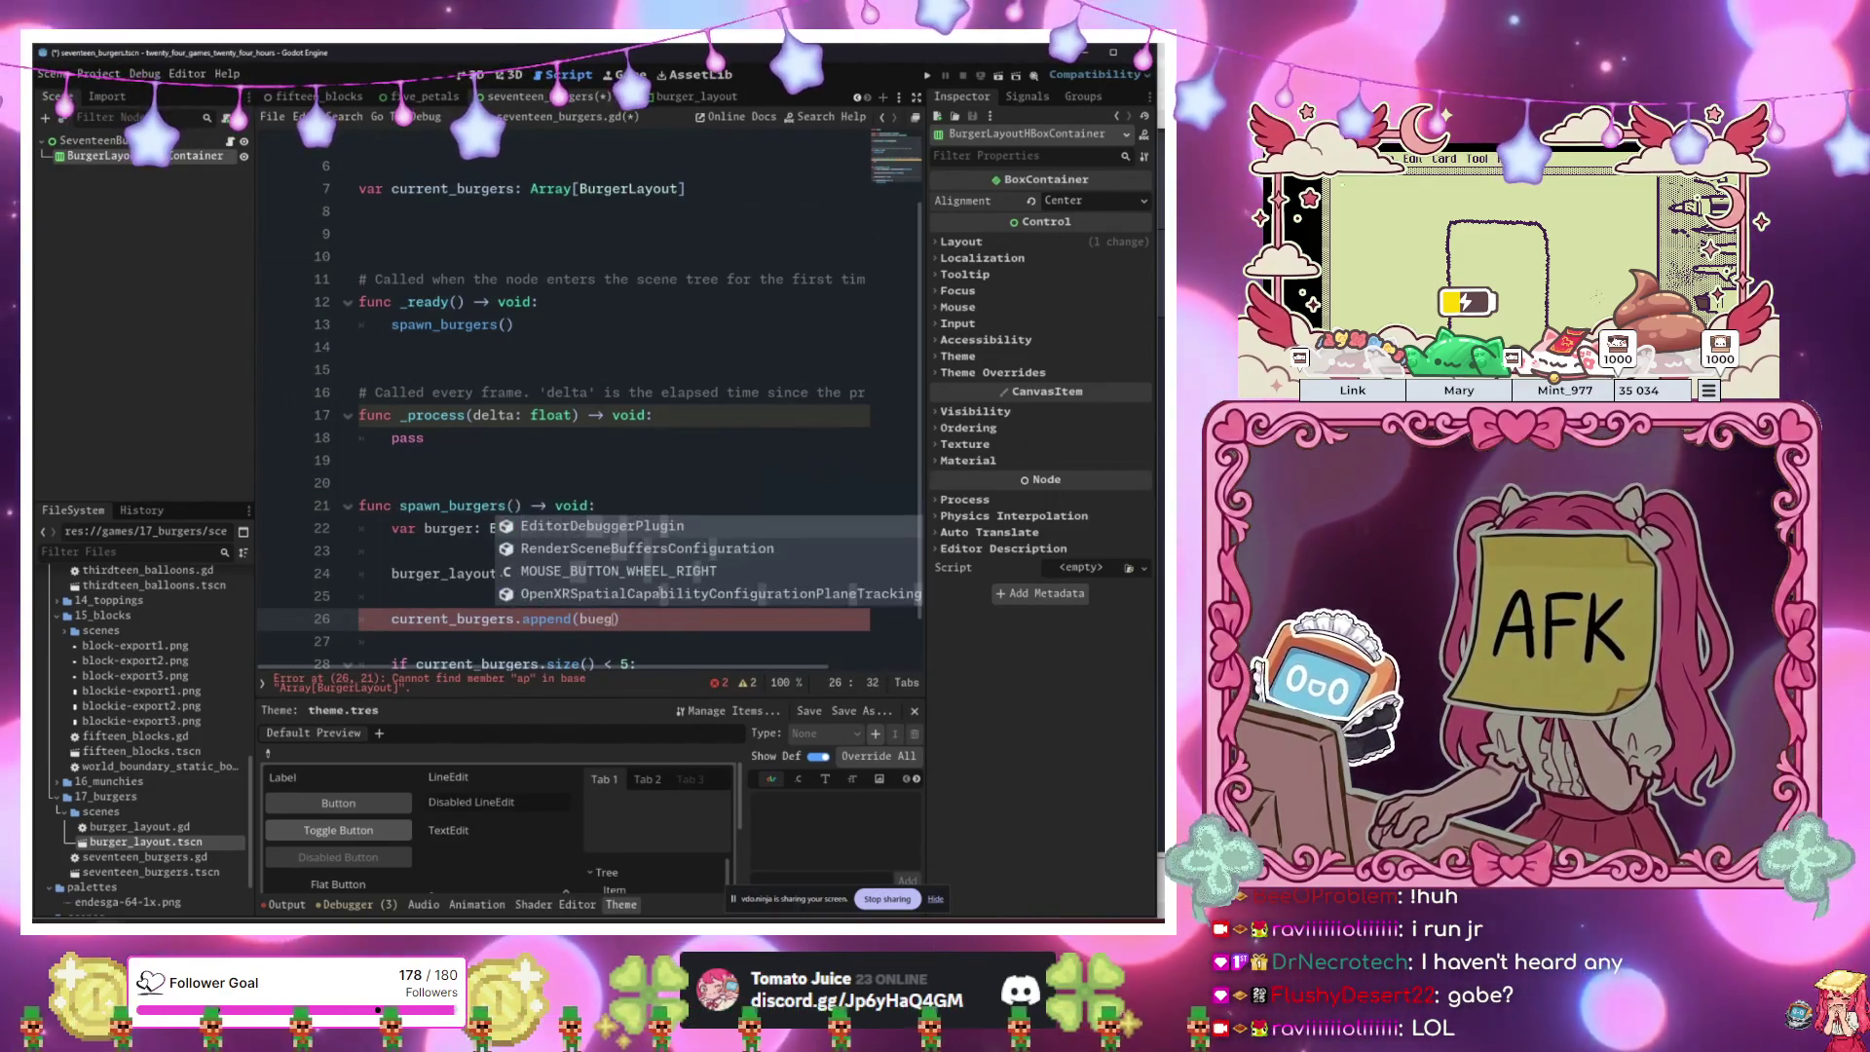
{"action": "type", "text": "er"}
{"action": "left_click", "coordinate": [440, 325]}
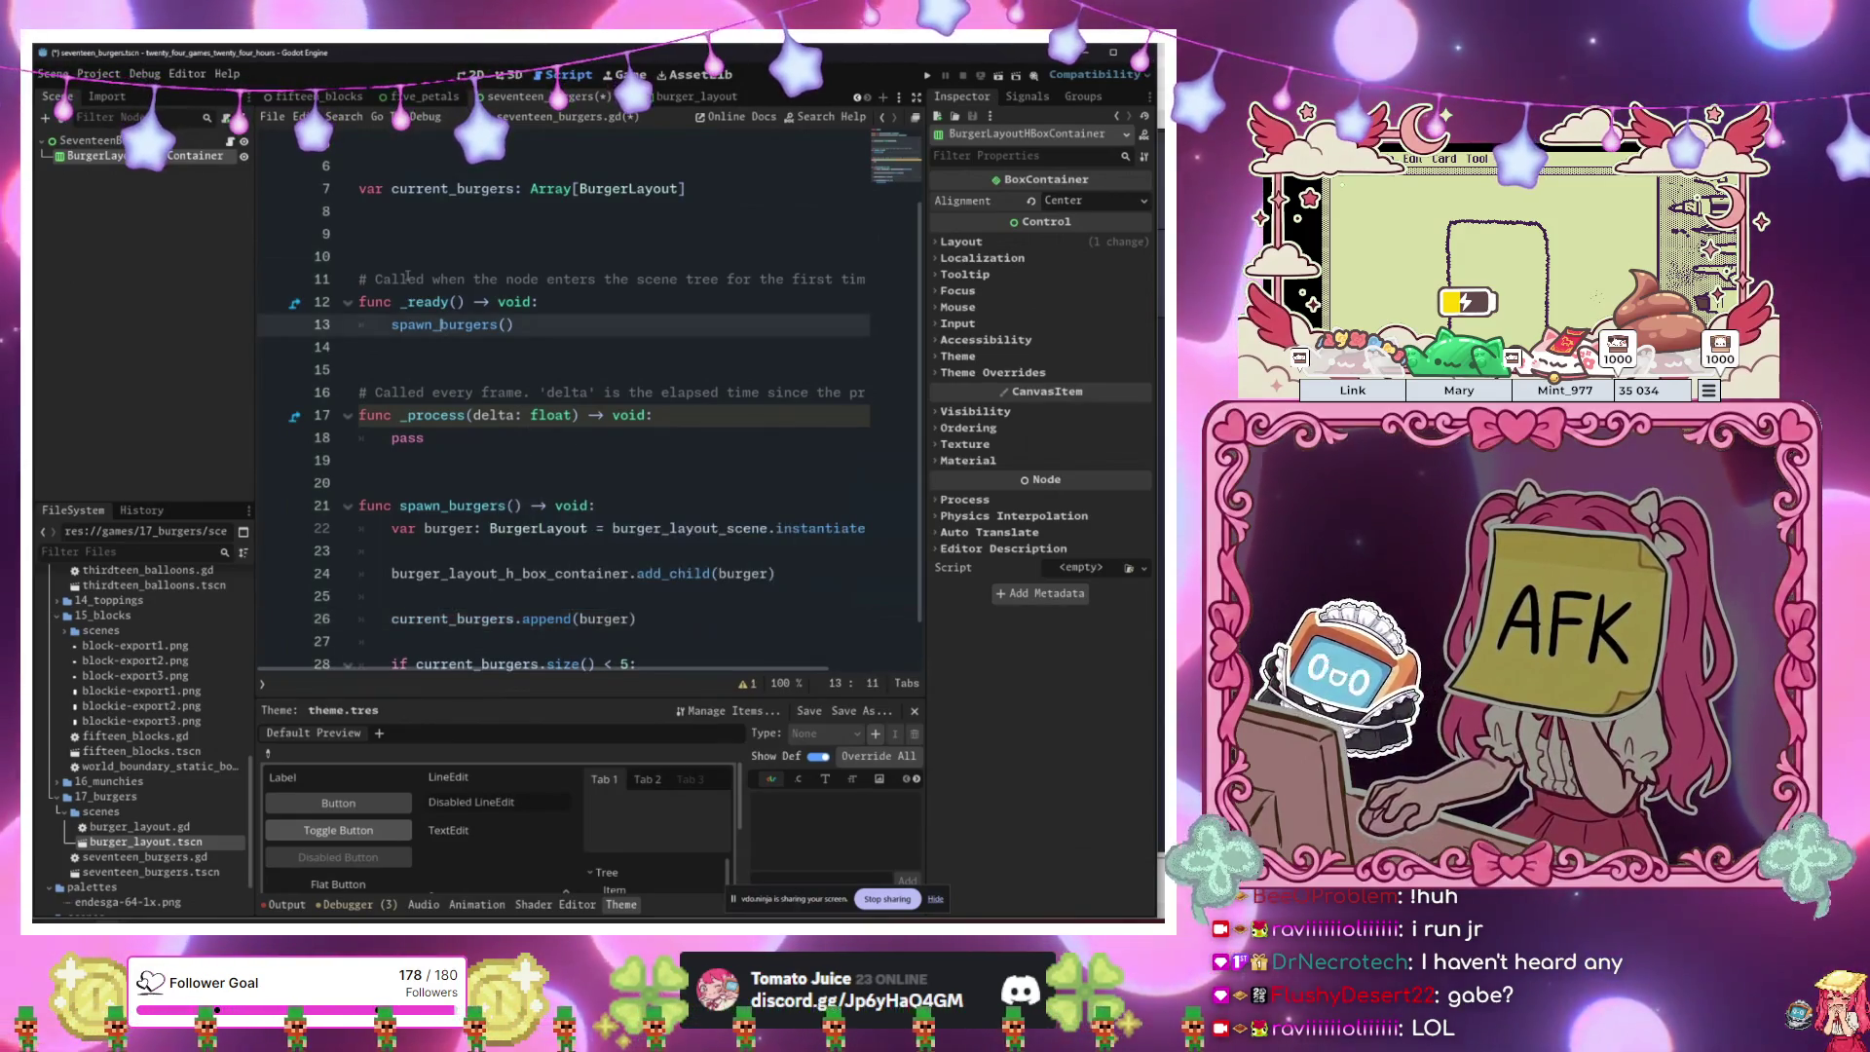
{"action": "scroll", "coordinate": [475, 404], "scroll_direction": "up", "scroll_amount": 2}
{"action": "left_click", "coordinate": [578, 415]}
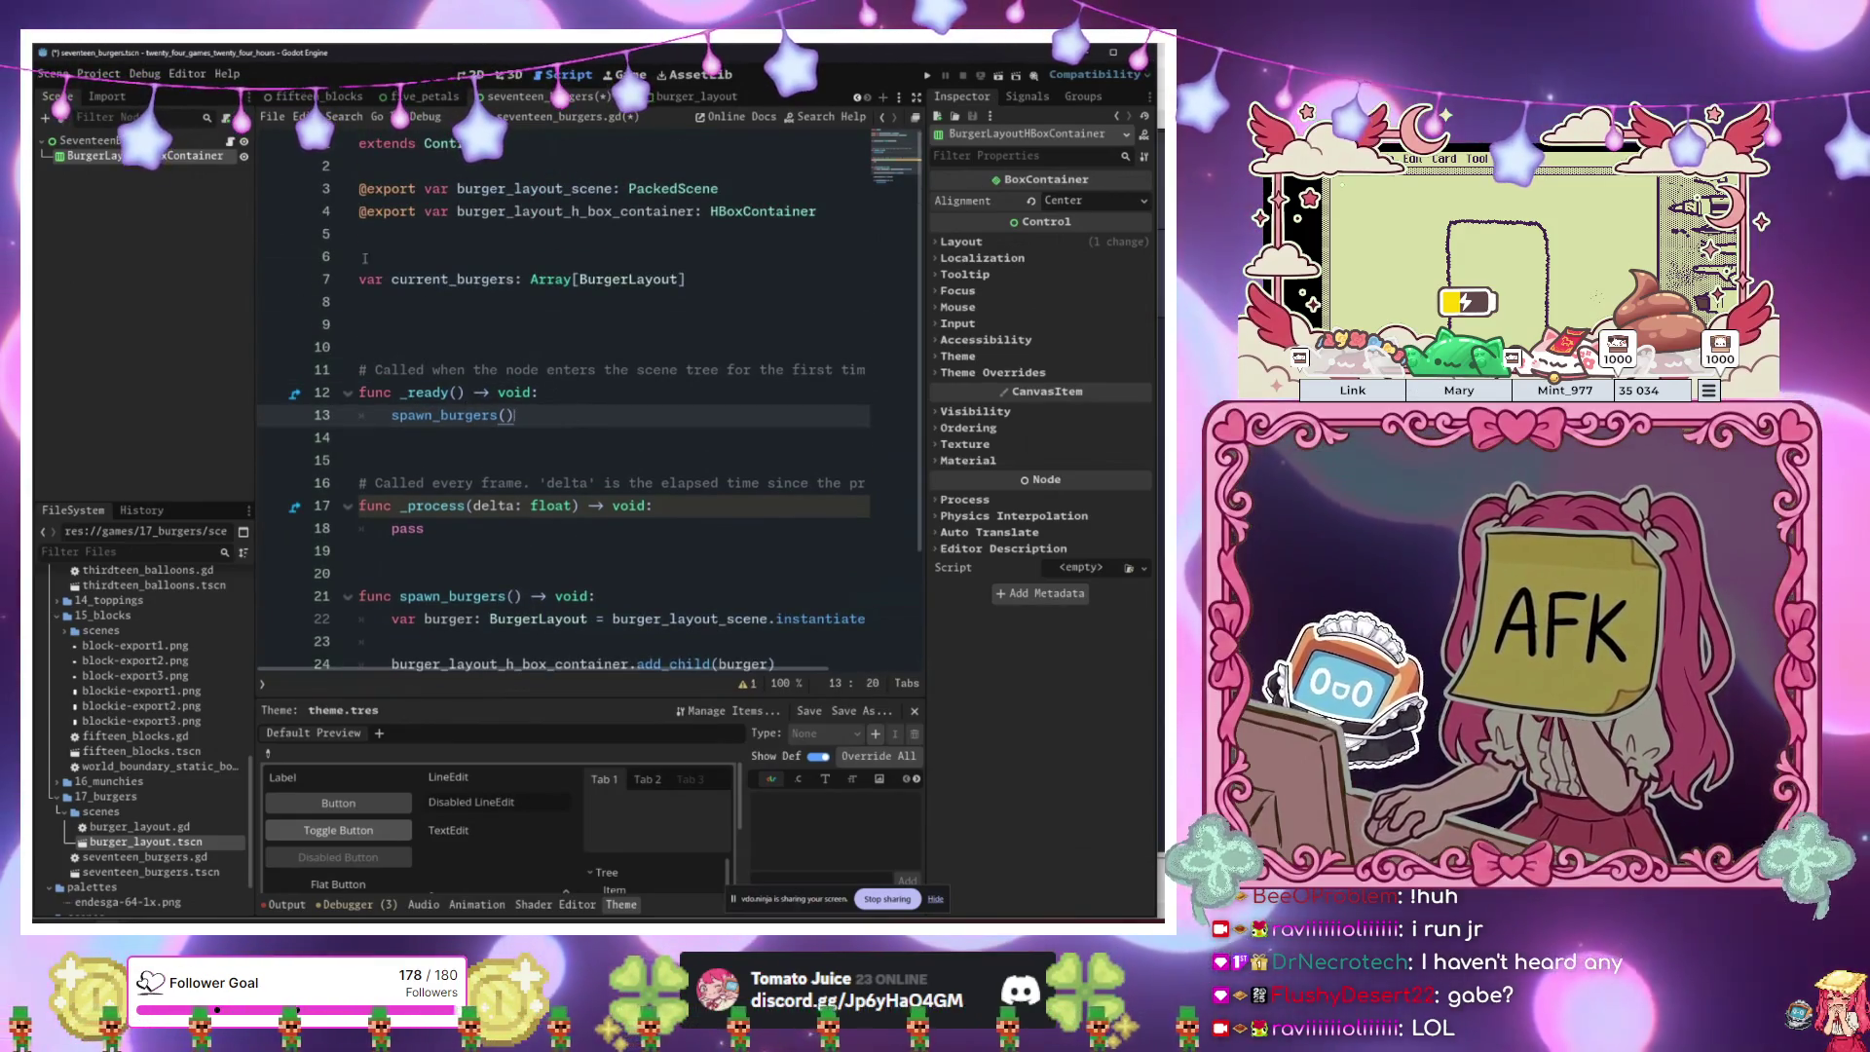
Save the script, test-run the game with F5, and close the game window
{"action": "left_click", "coordinate": [622, 280]}
{"action": "key", "text": "F5"}
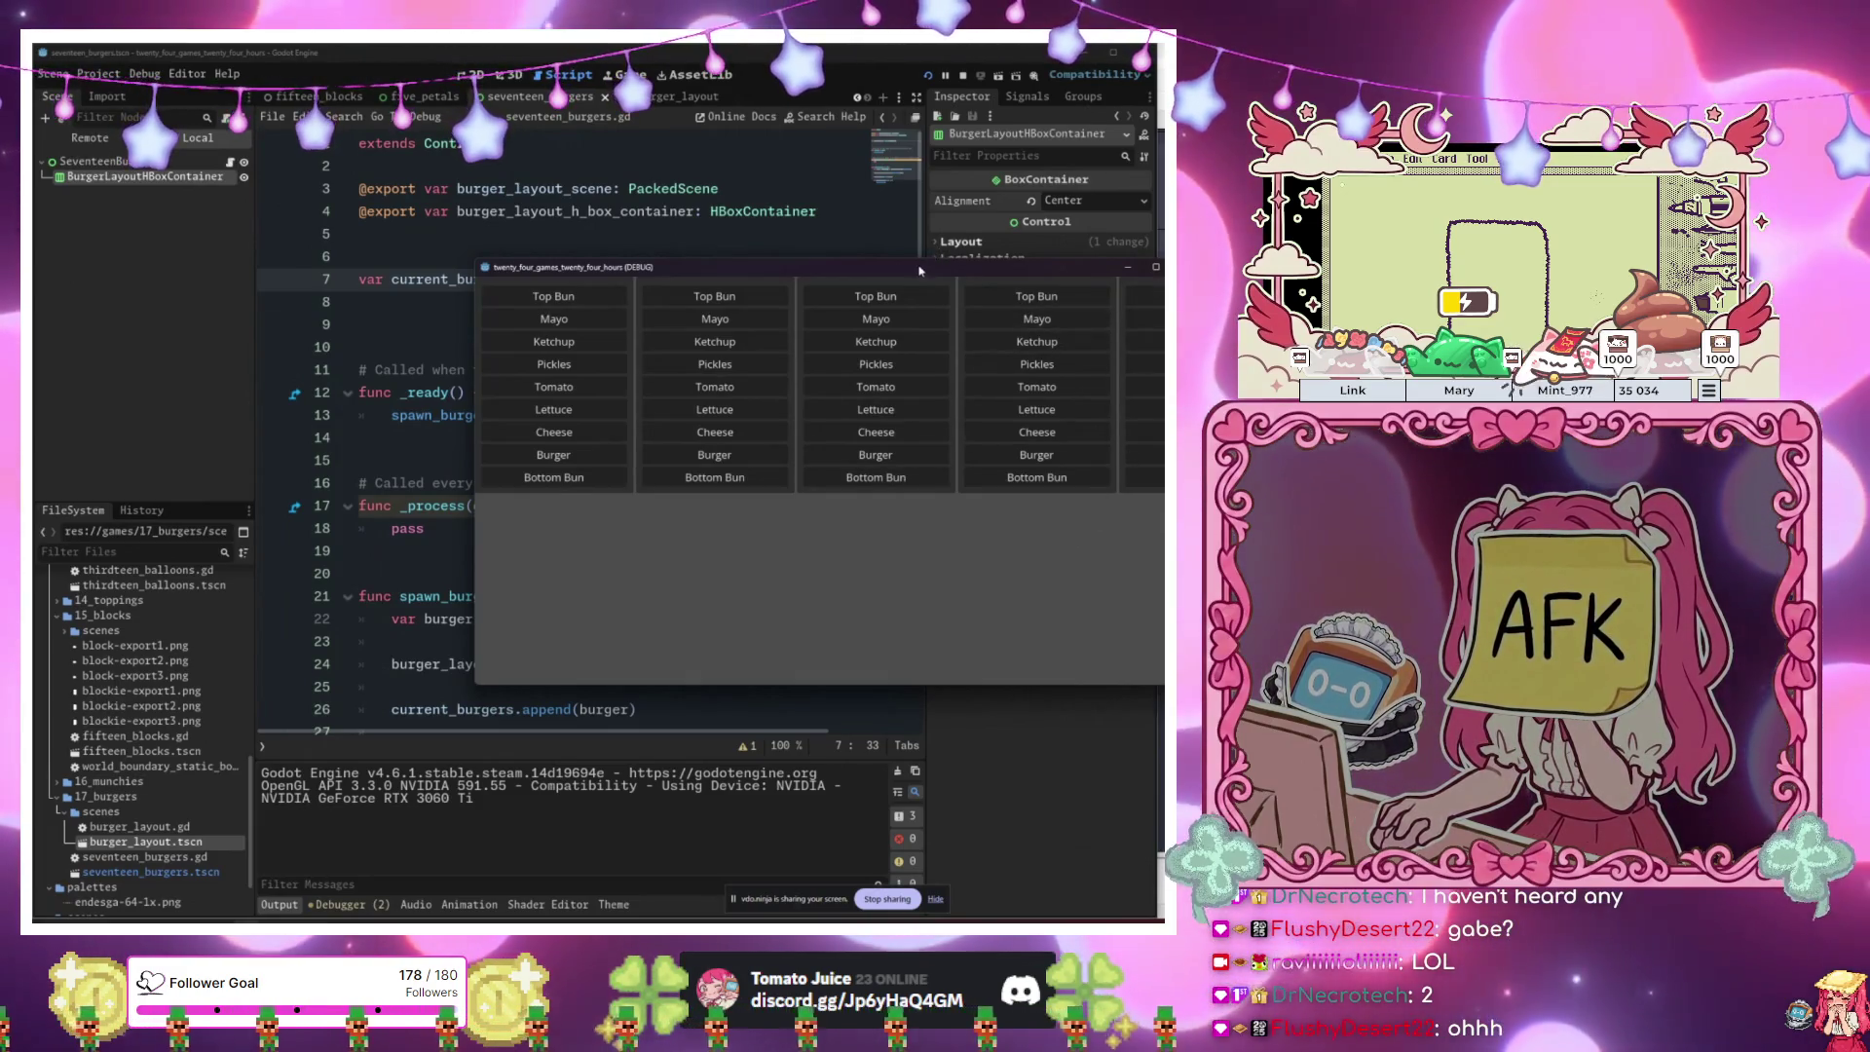
{"action": "mouse_move", "coordinate": [920, 270]}
{"action": "left_mouse_down"}
{"action": "mouse_move", "coordinate": [589, 273]}
{"action": "mouse_move", "coordinate": [670, 338]}
{"action": "mouse_move", "coordinate": [670, 475]}
{"action": "mouse_move", "coordinate": [635, 486]}
{"action": "mouse_move", "coordinate": [787, 399]}
{"action": "left_mouse_up"}
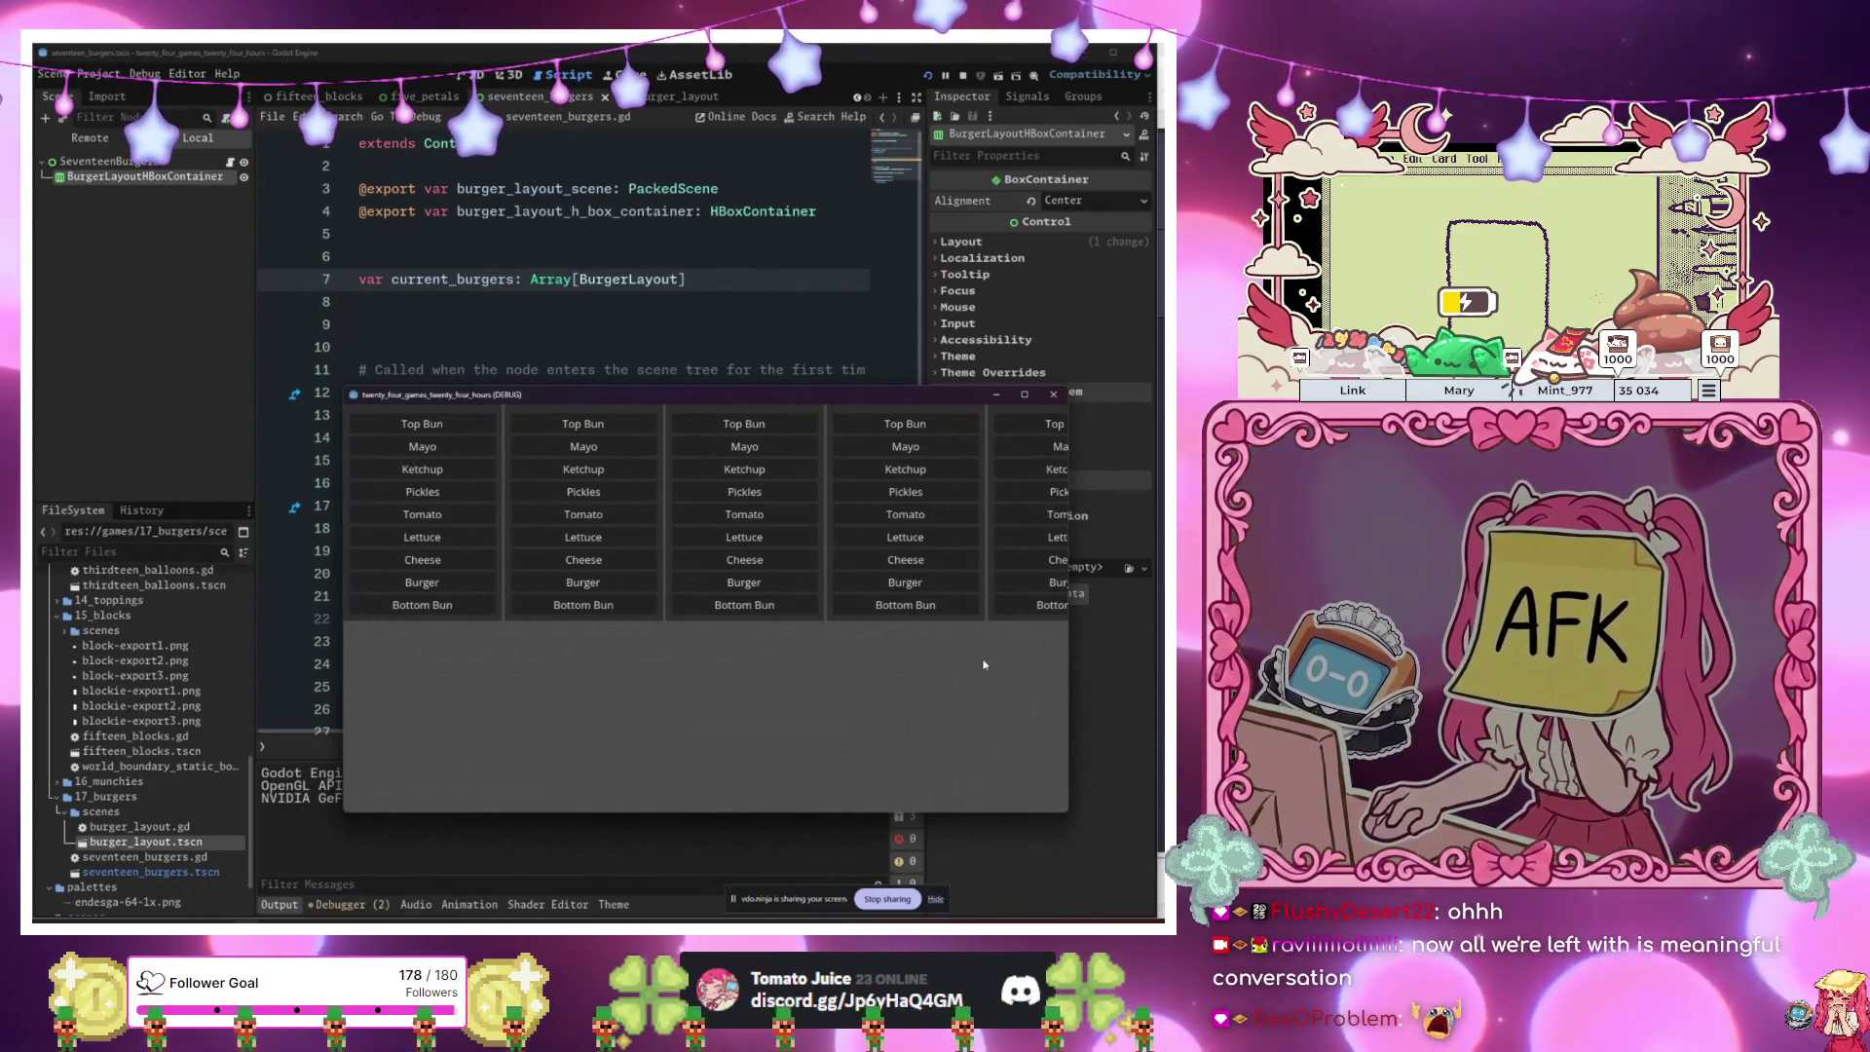
{"action": "left_click", "coordinate": [1052, 396]}
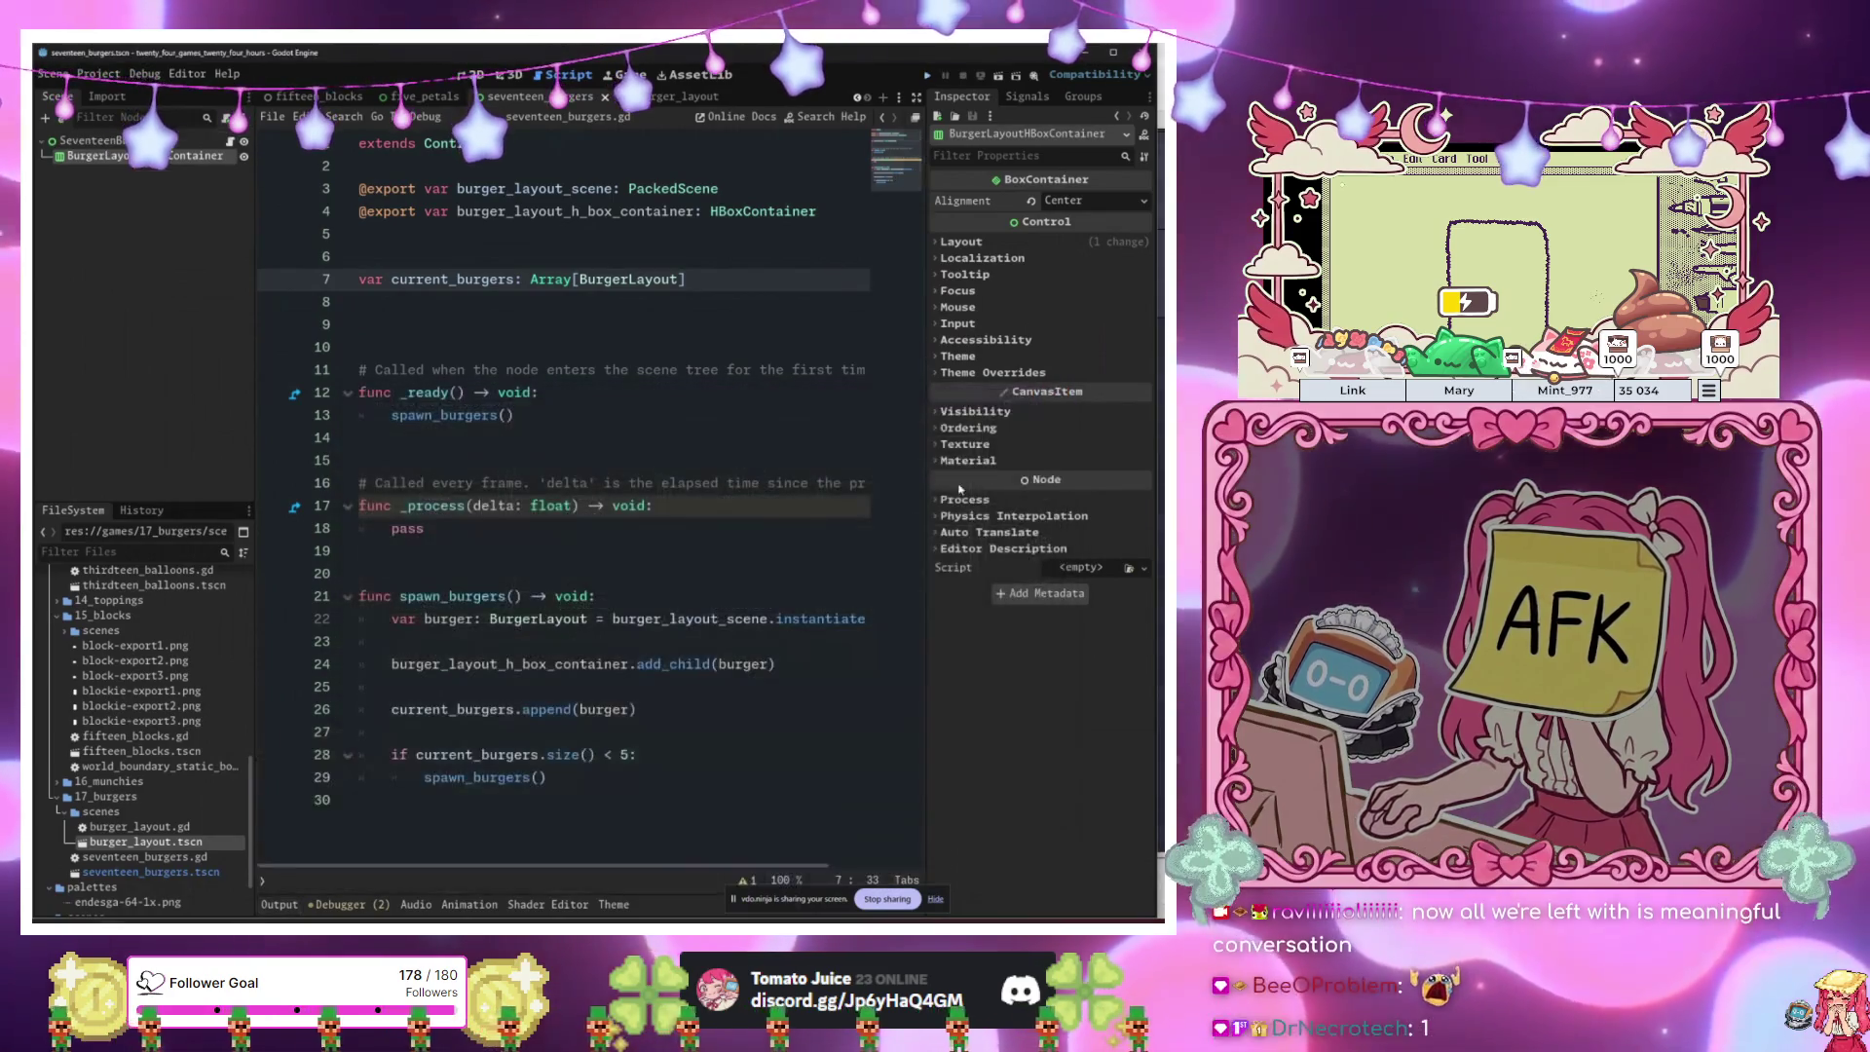
Edit the burger count limit on line 28 and rerun the game with the new cap
{"action": "left_click", "coordinate": [838, 528]}
{"action": "left_click", "coordinate": [653, 664]}
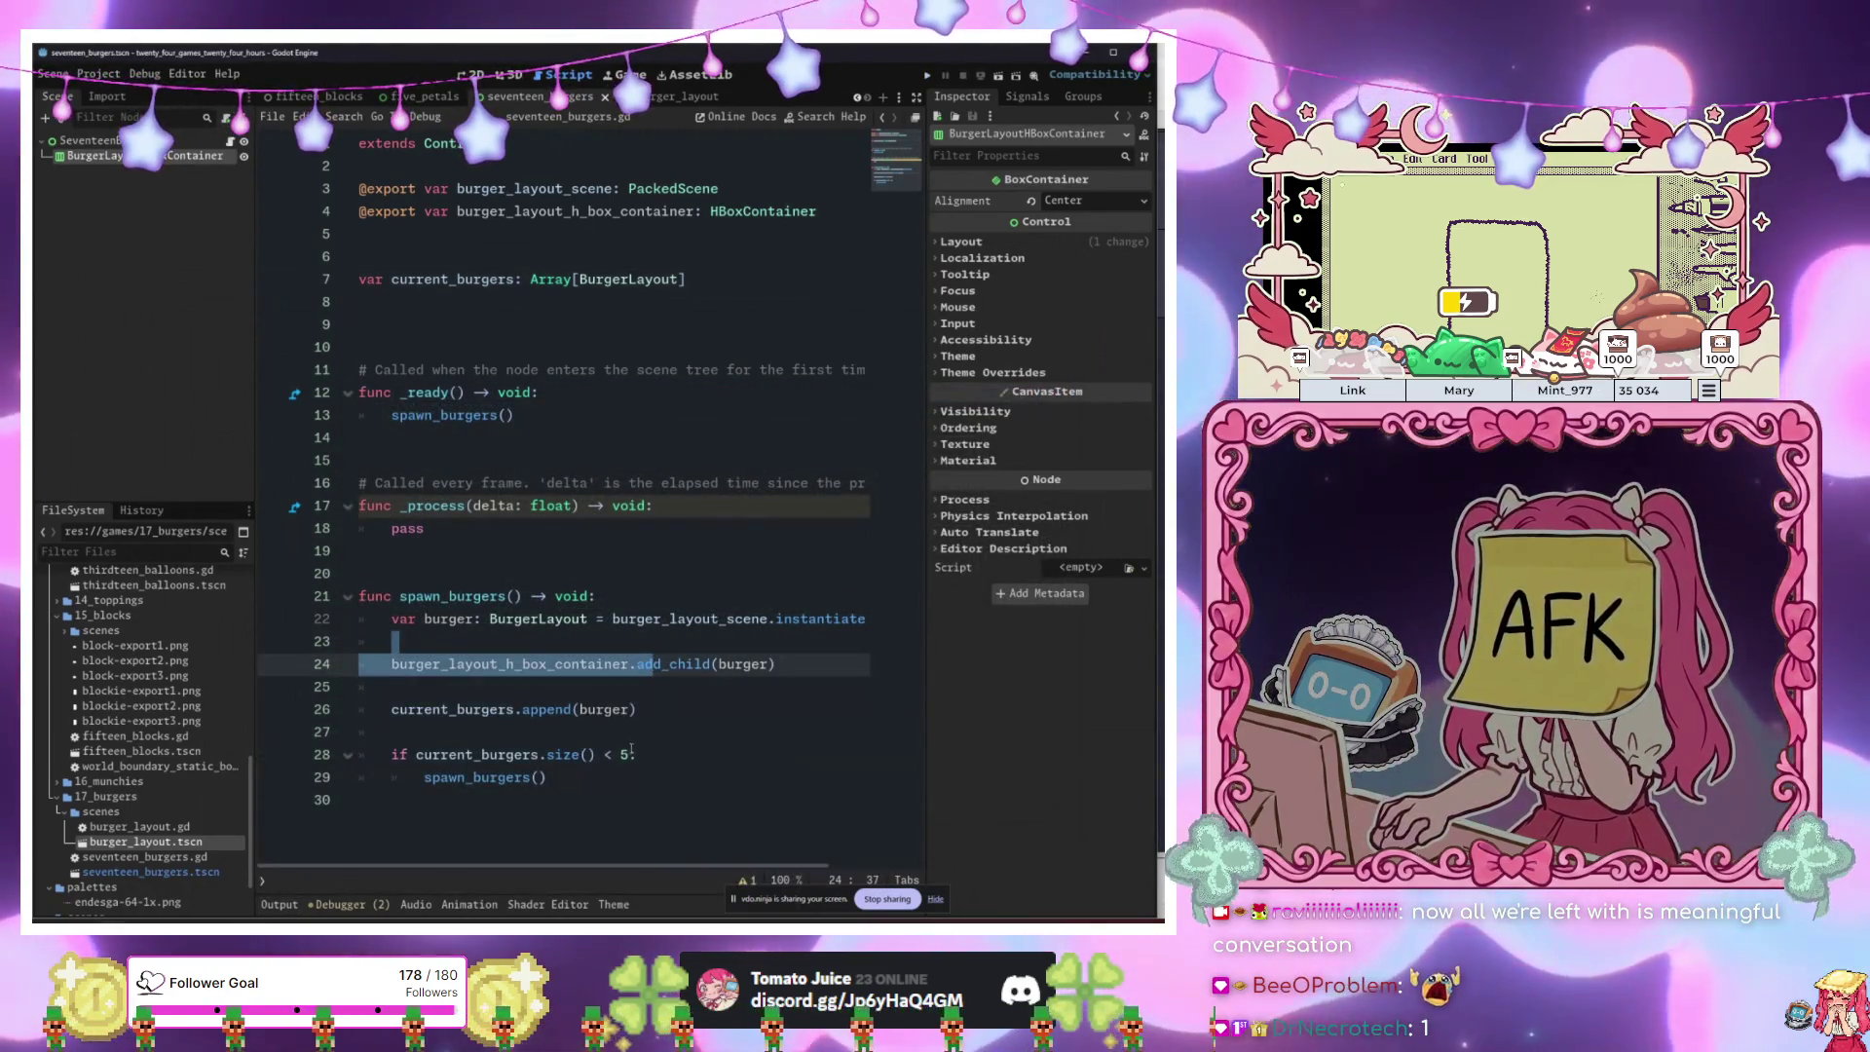
{"action": "left_click", "coordinate": [643, 754]}
{"action": "type", "text": "10"}
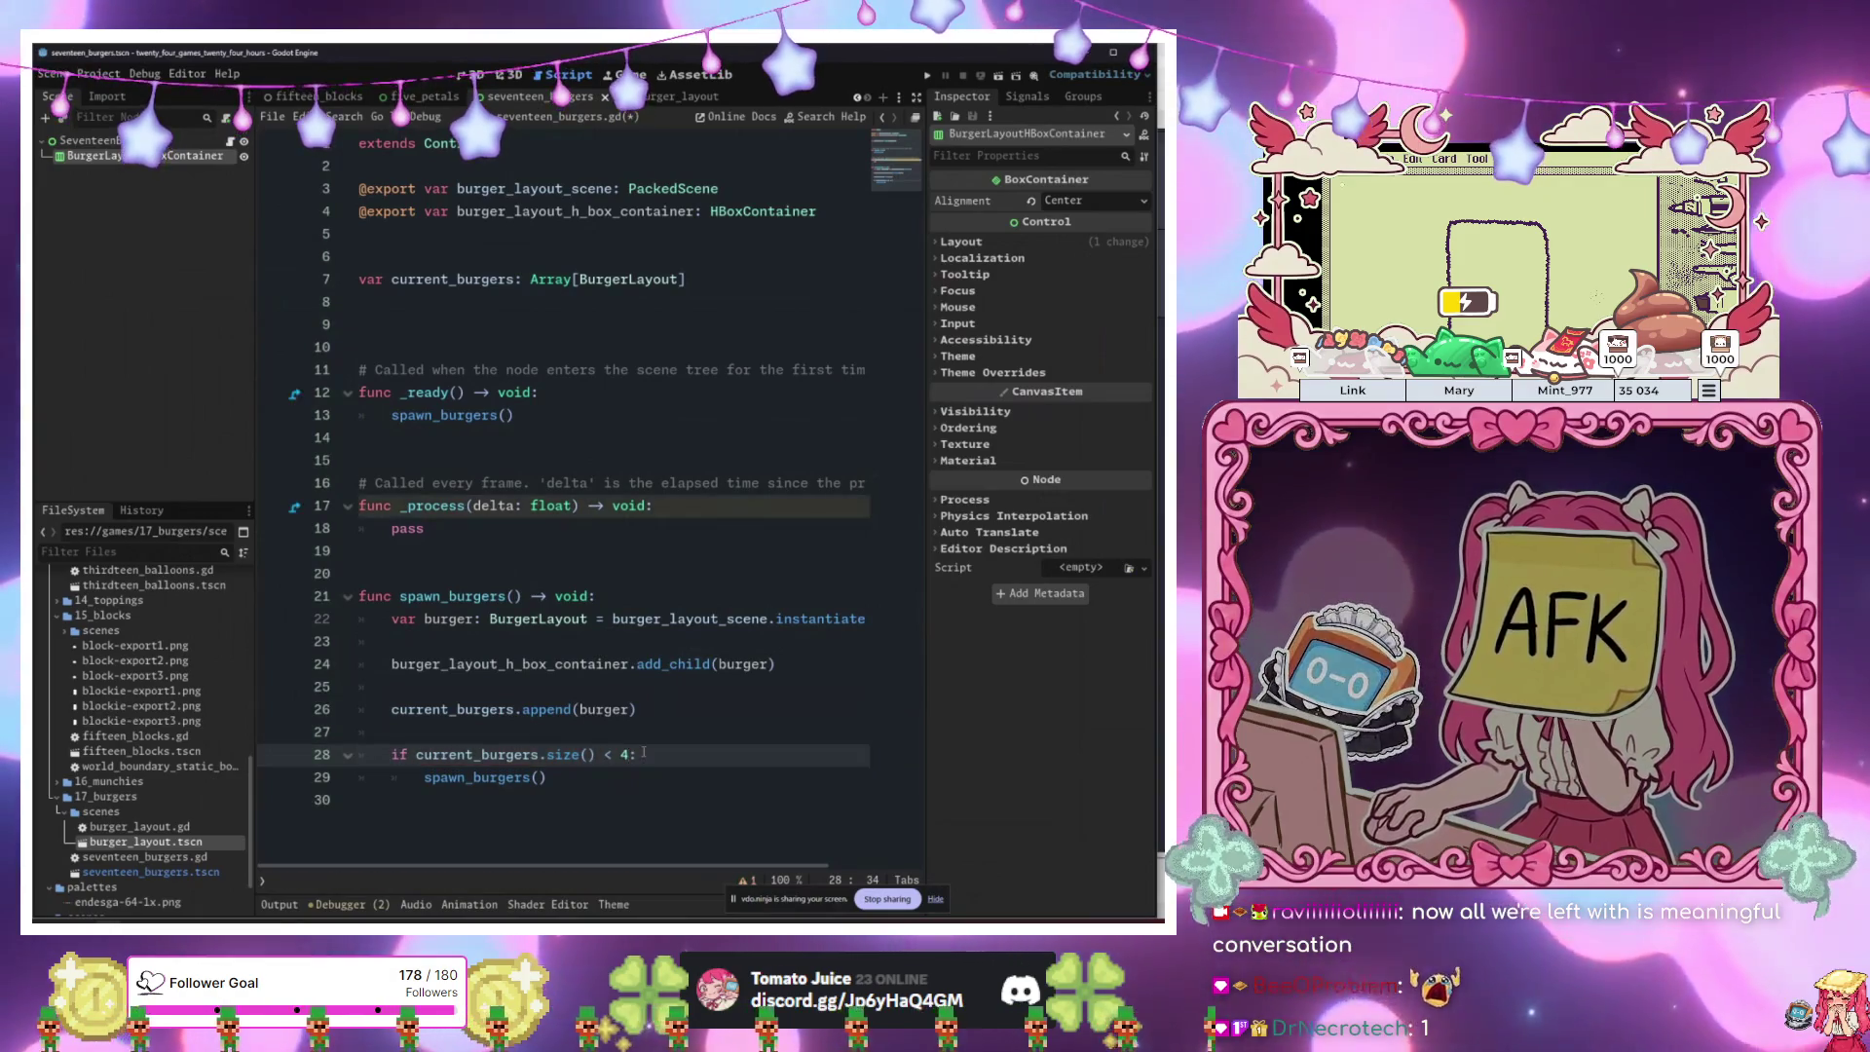
{"action": "key", "text": "F6"}
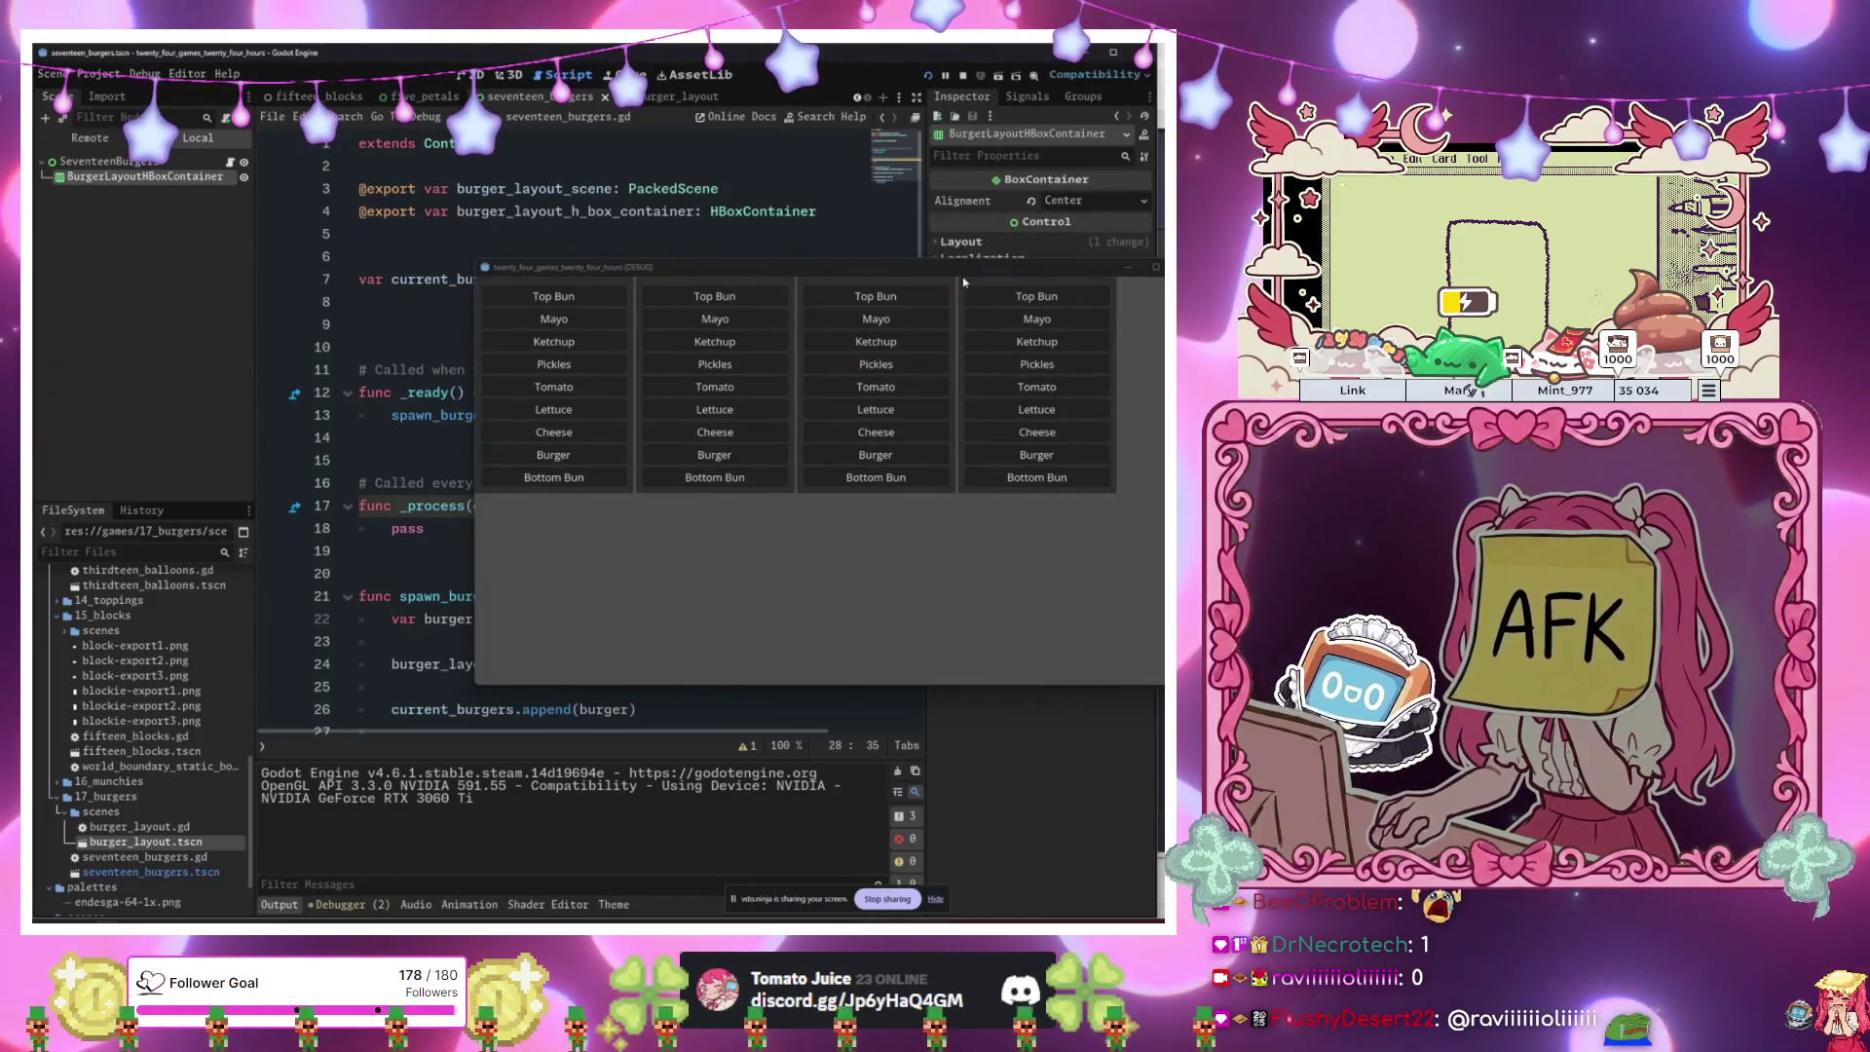
{"action": "left_click", "coordinate": [514, 188]}
Select BurgerLayoutHBoxContainer in the 2D view and move the running game window up
{"action": "left_click", "coordinate": [473, 74]}
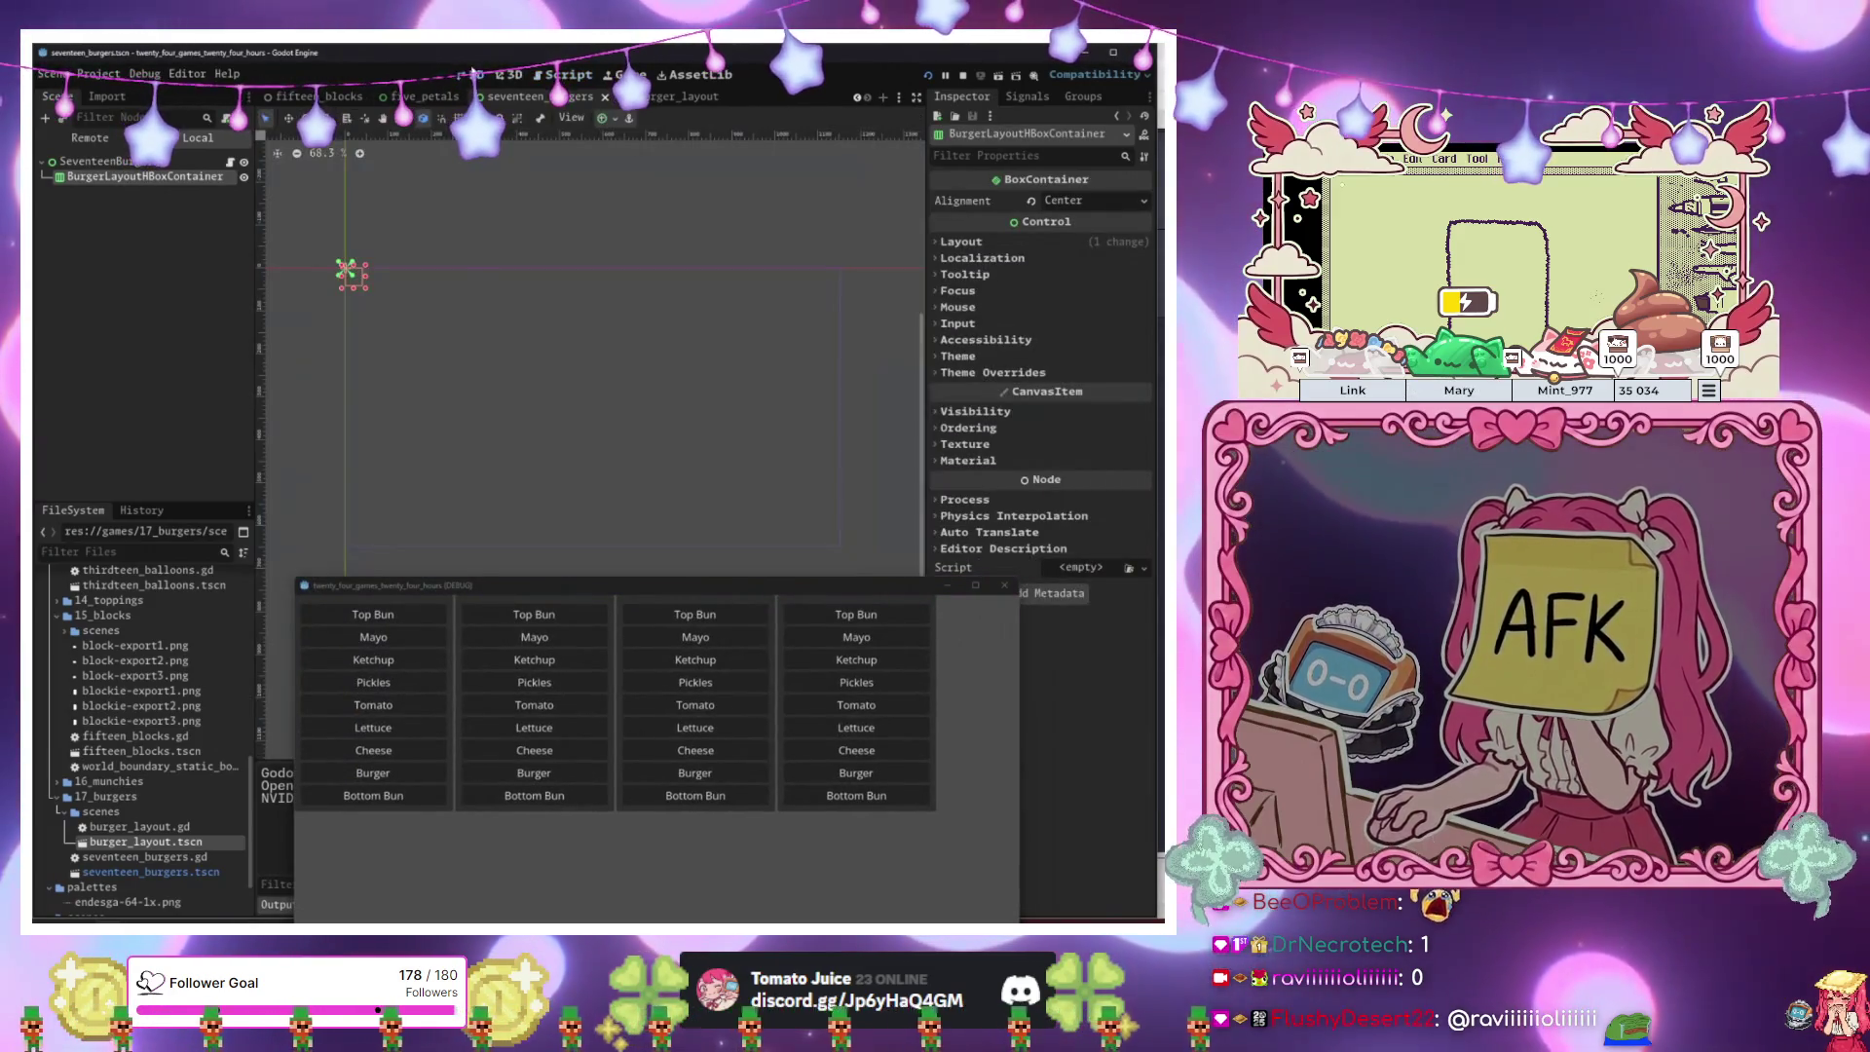
{"action": "left_click", "coordinate": [132, 163]}
{"action": "left_click", "coordinate": [140, 176]}
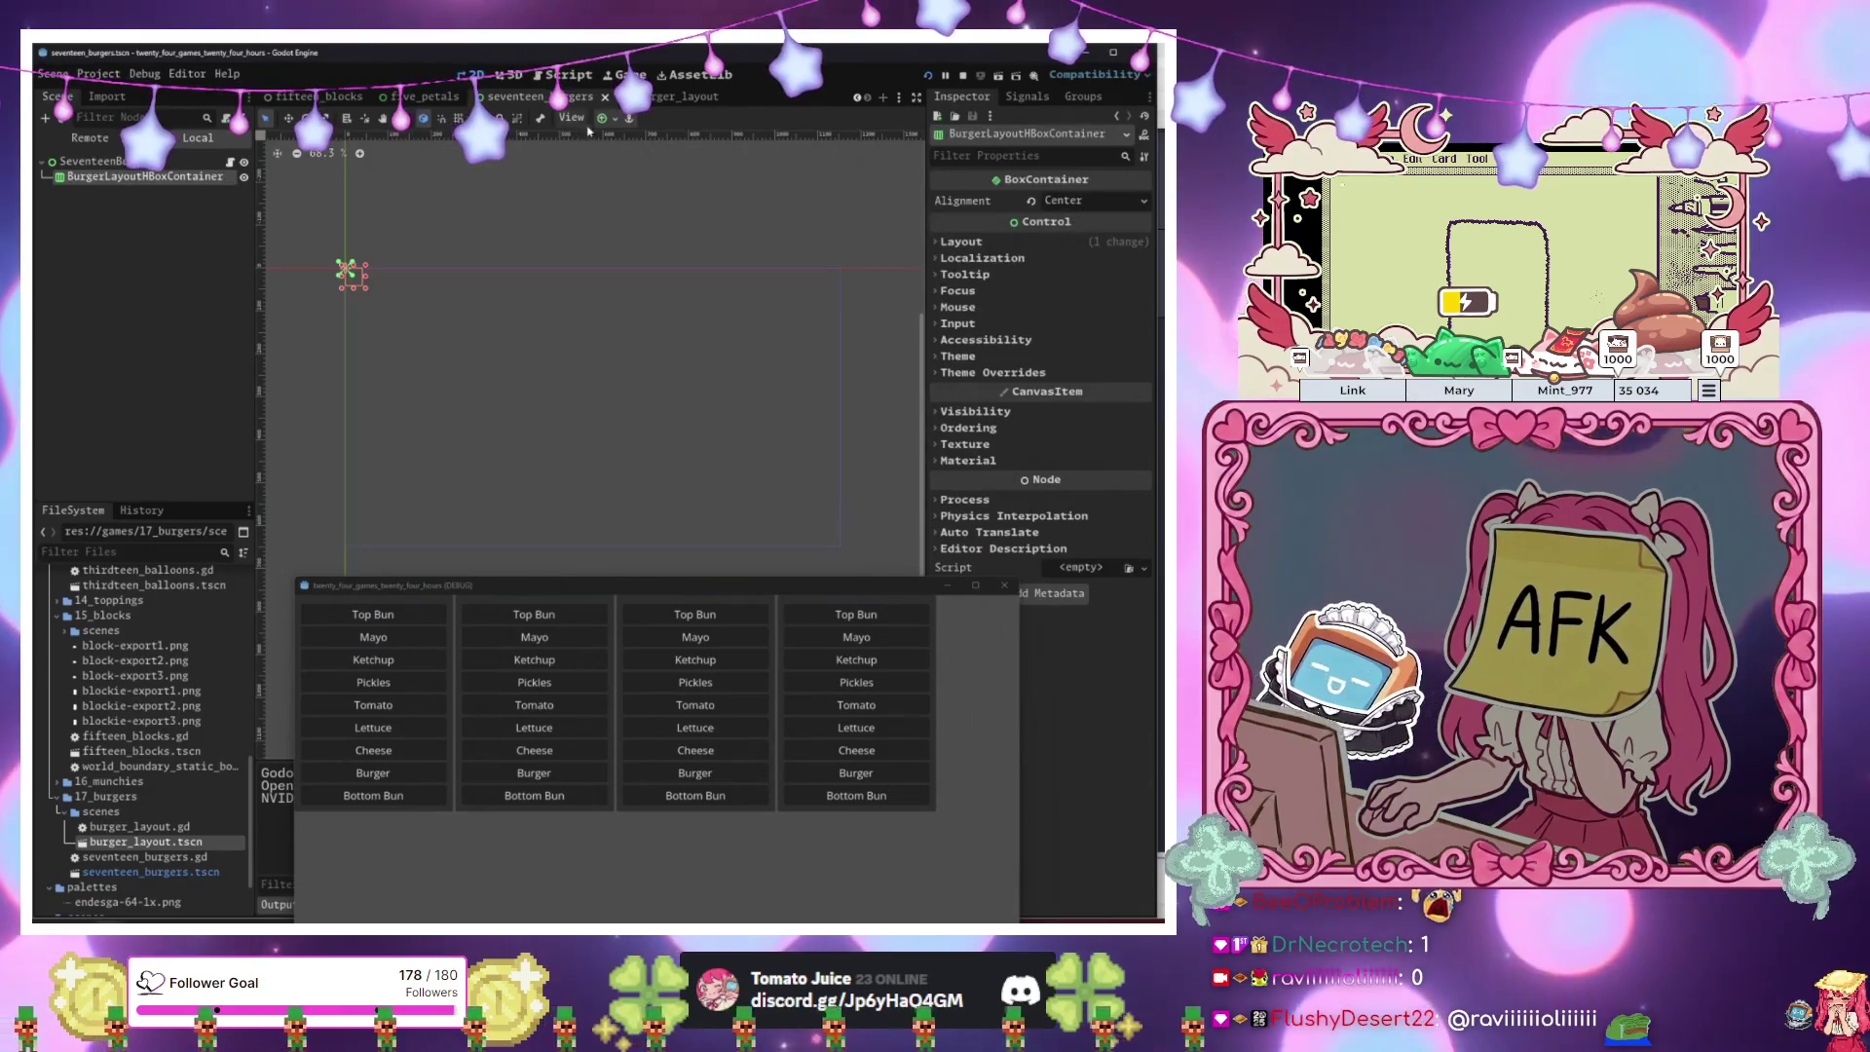
{"action": "left_click", "coordinate": [604, 118]}
{"action": "left_click", "coordinate": [693, 763]}
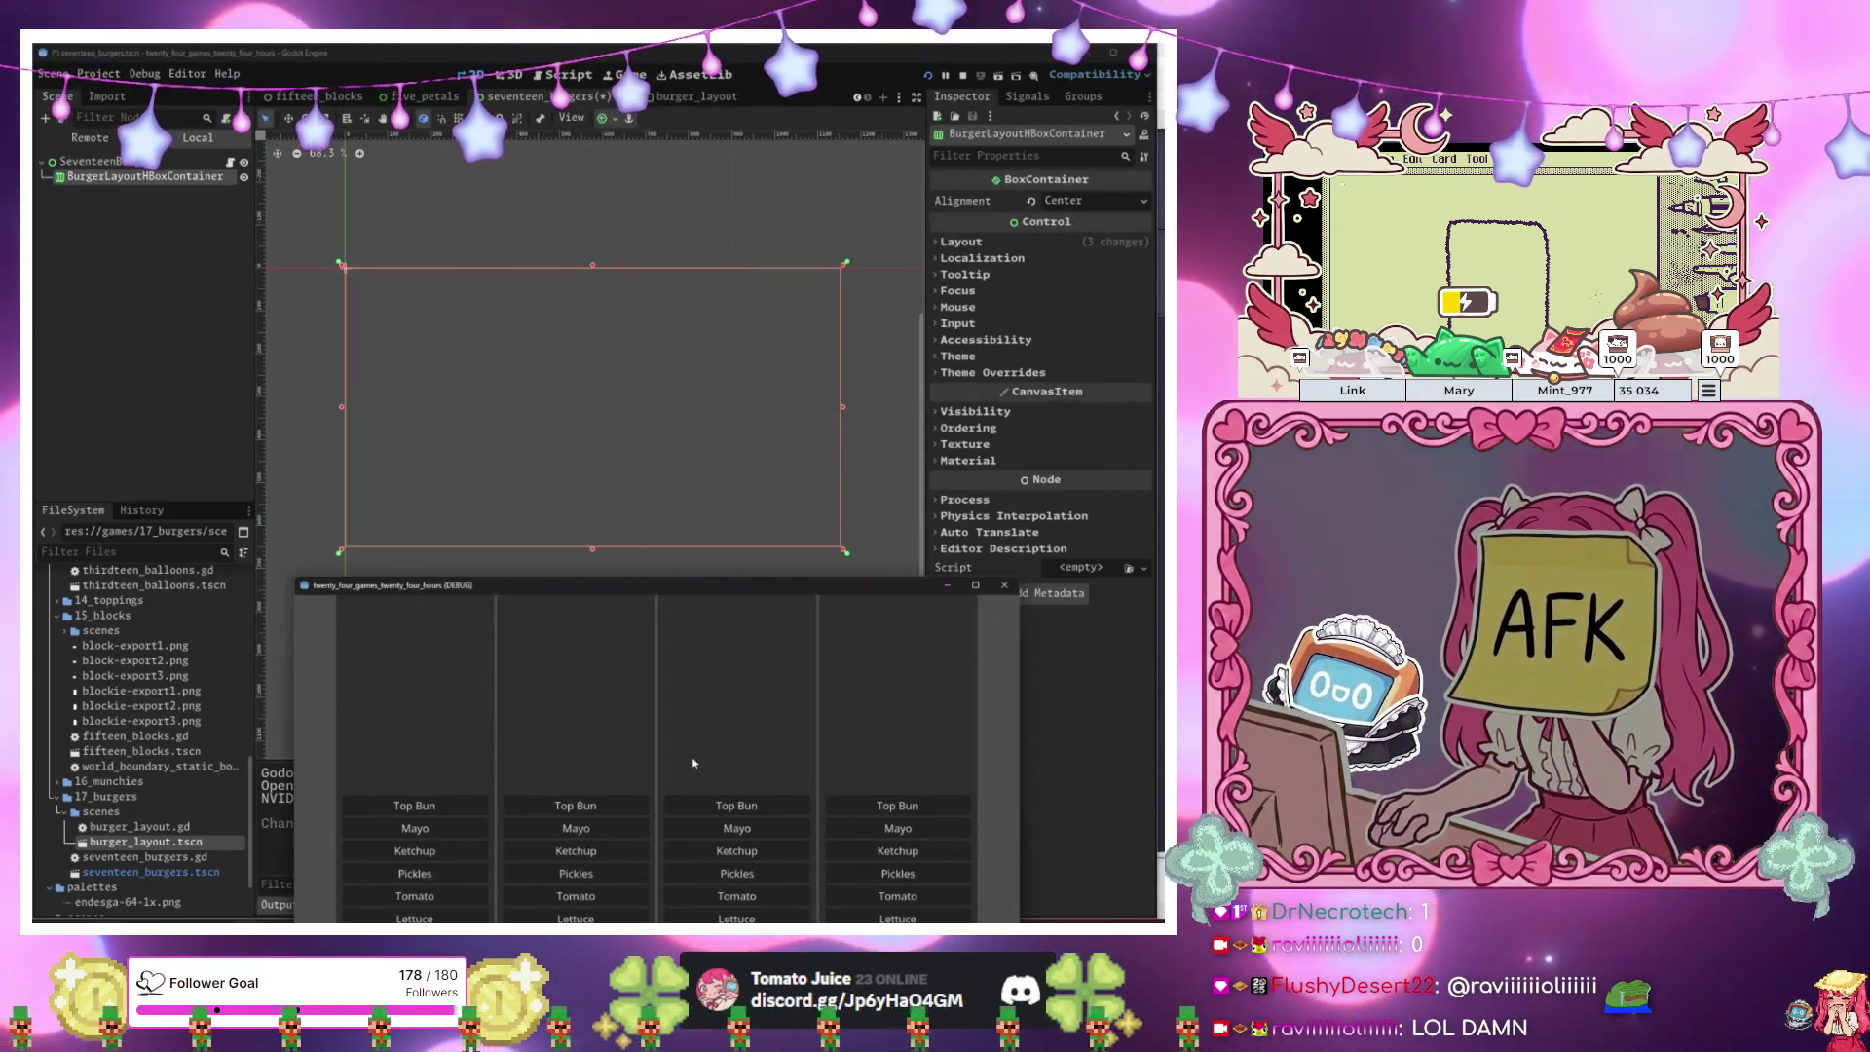
{"action": "left_click_drag", "start_coordinate": [782, 597], "coordinate": [759, 315]}
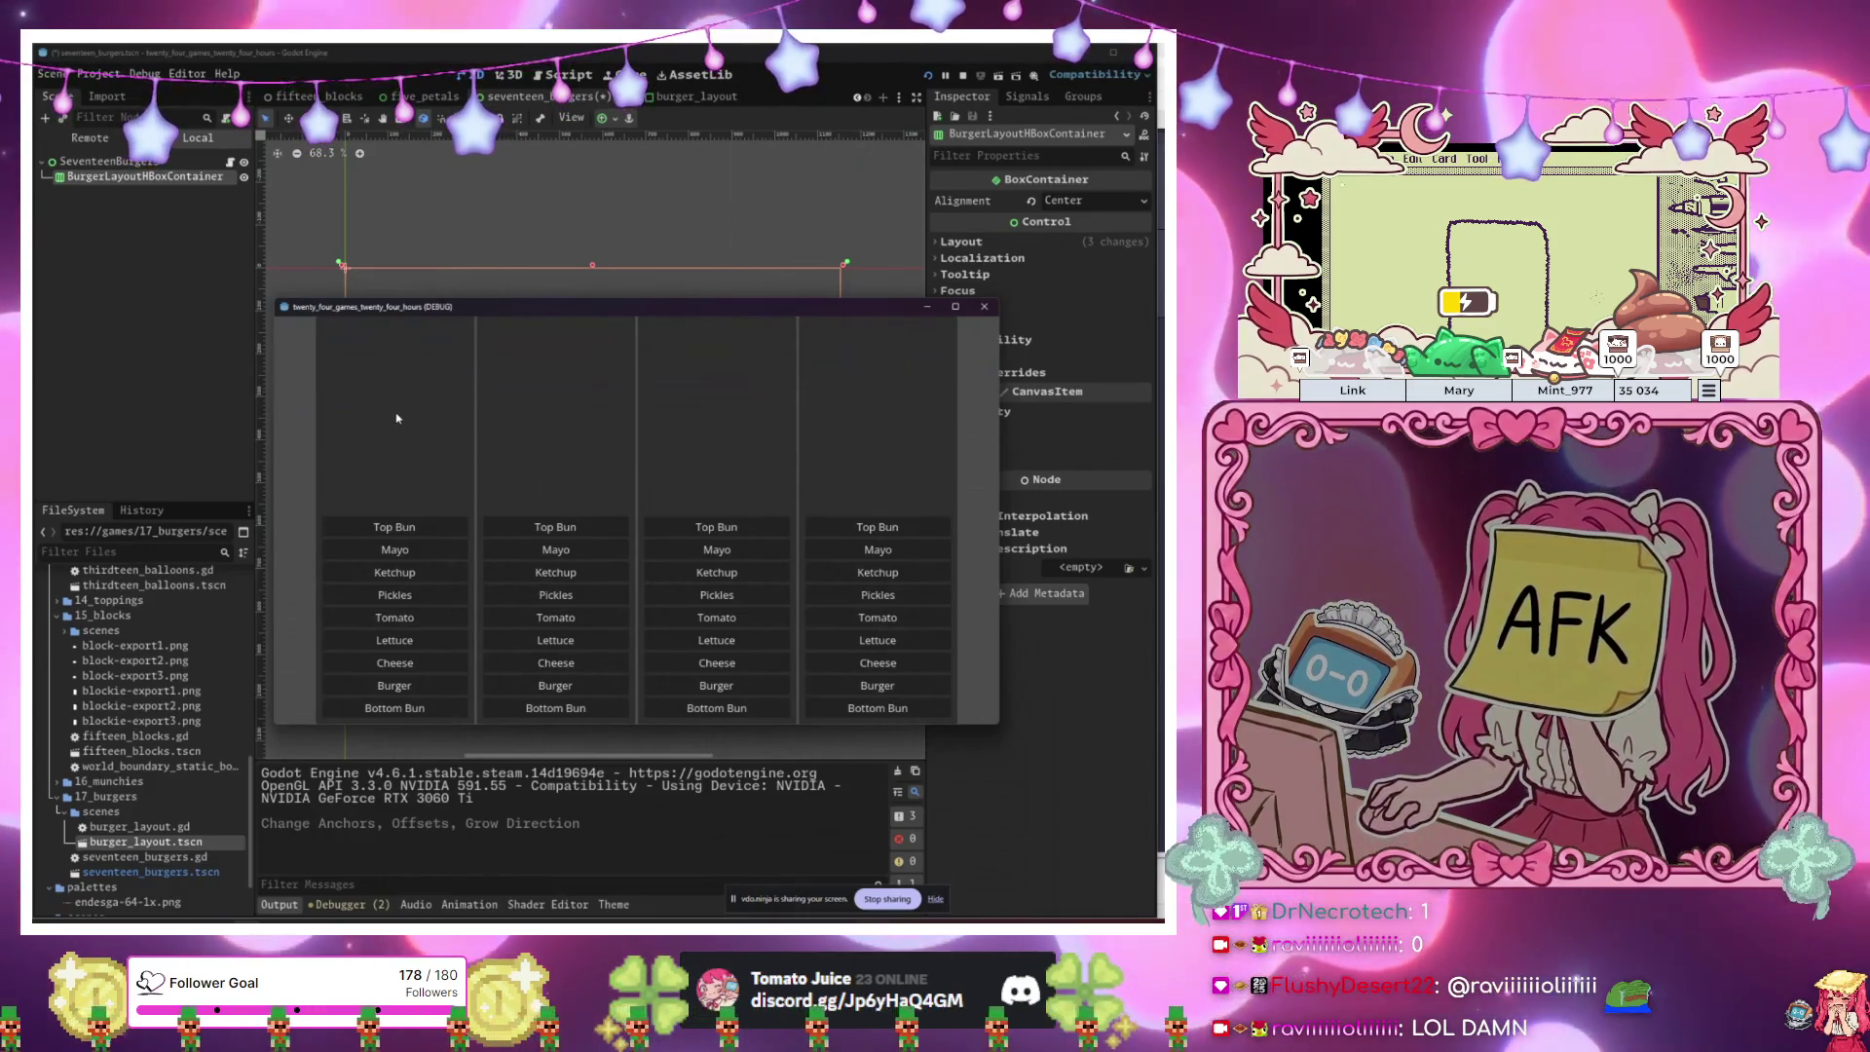
Add a MarginContainer under SeventeenBurgers and set it to Full Rect
{"action": "left_click", "coordinate": [93, 161]}
{"action": "key", "text": "ctrl+a"}
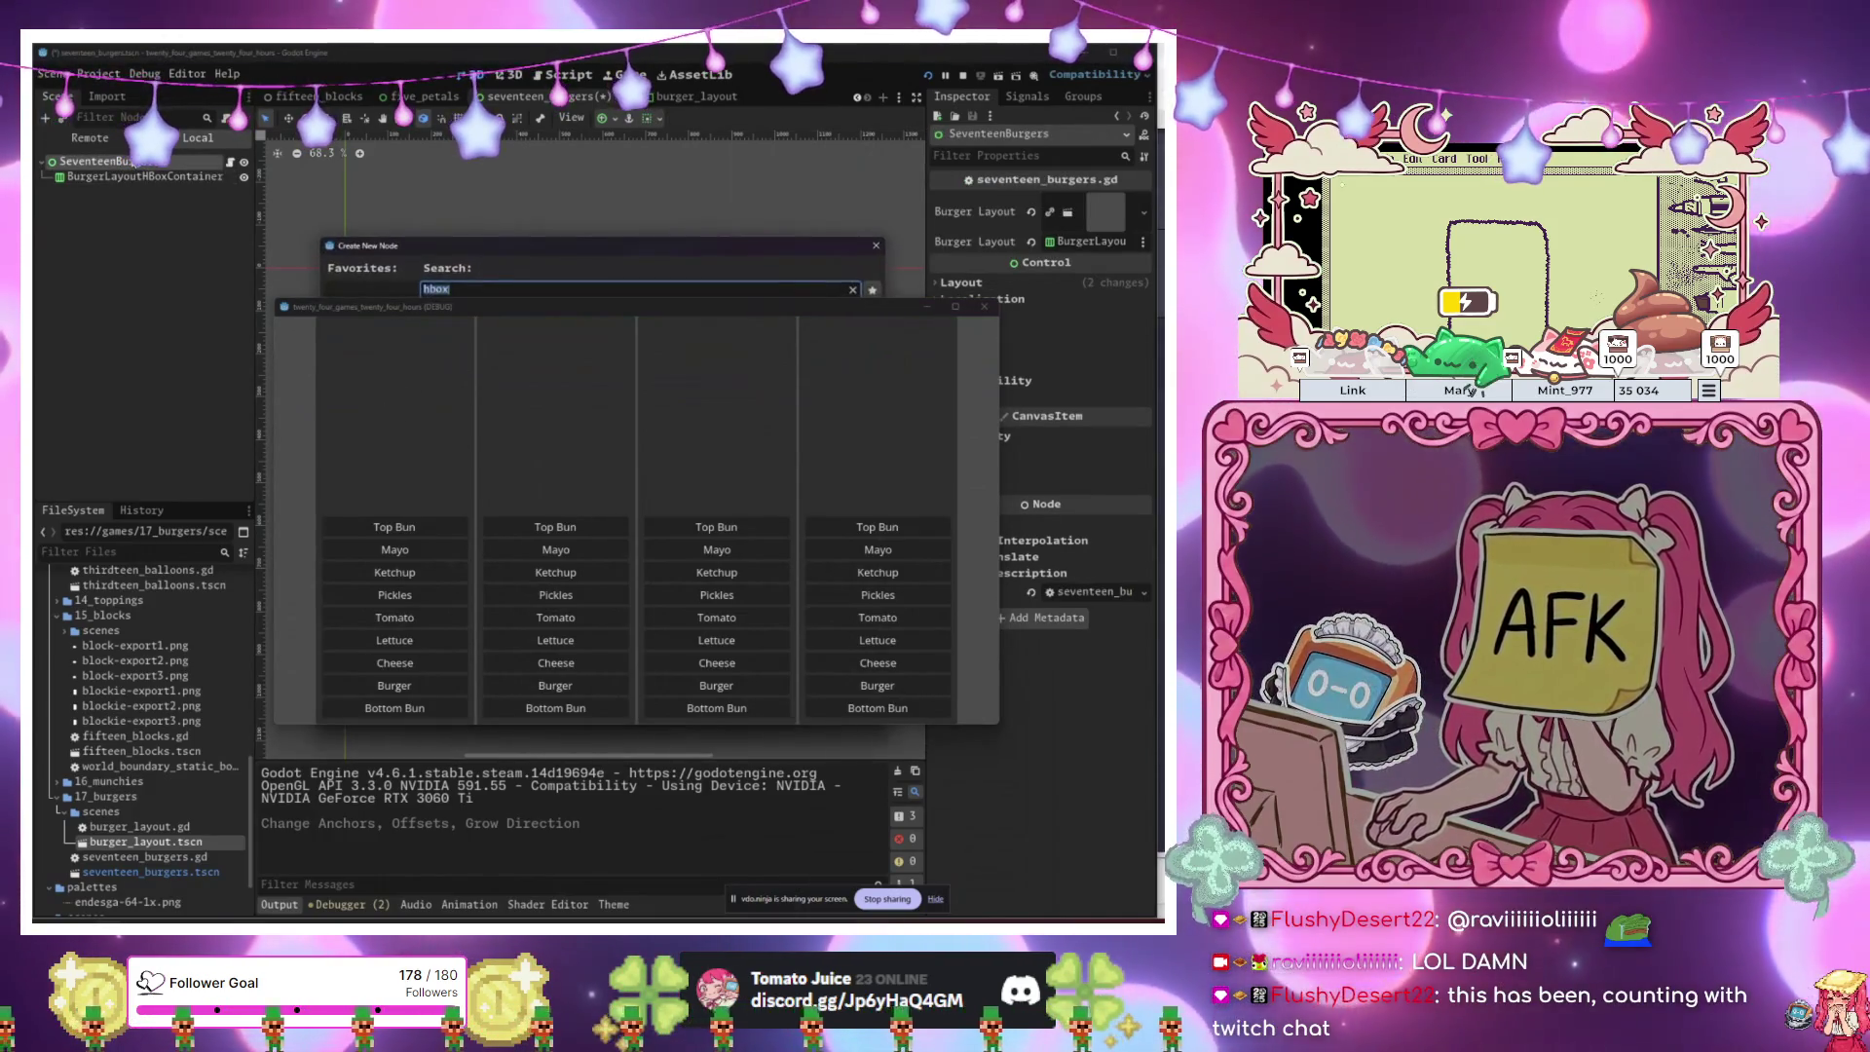
{"action": "key", "text": "Return"}
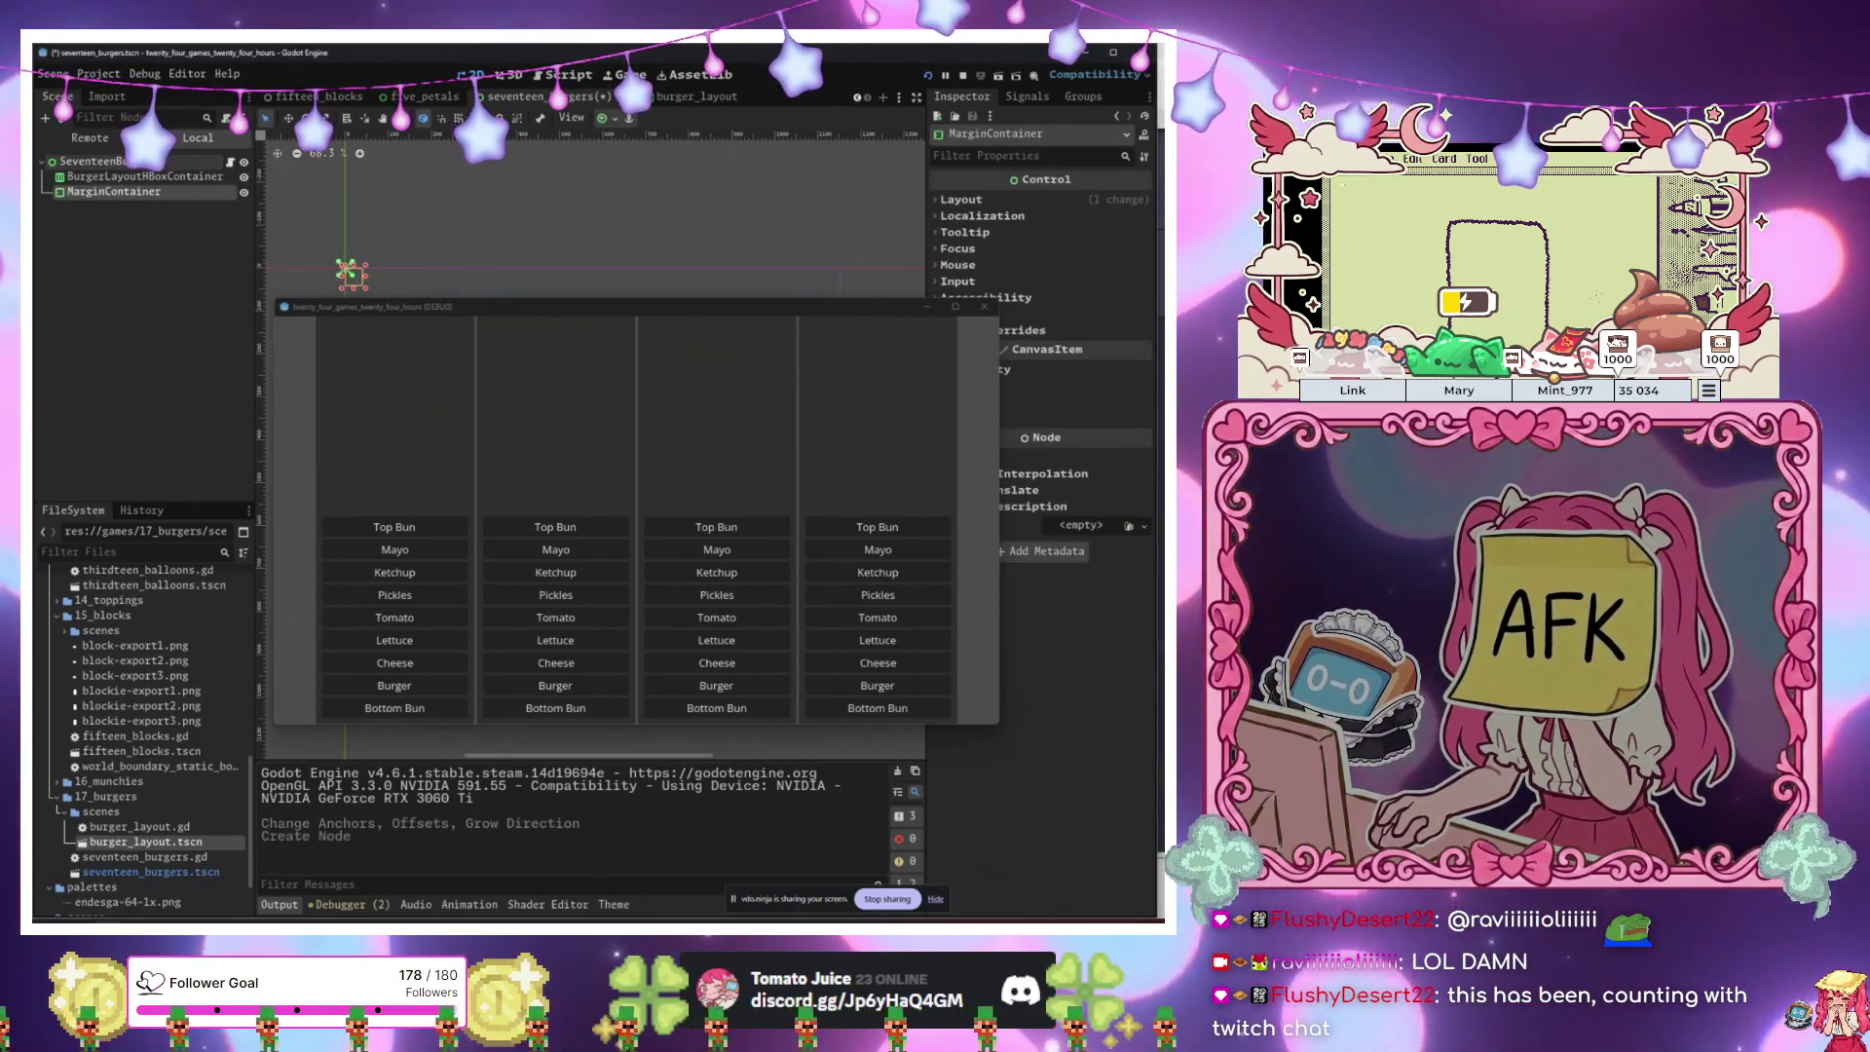
{"action": "left_click", "coordinate": [602, 118]}
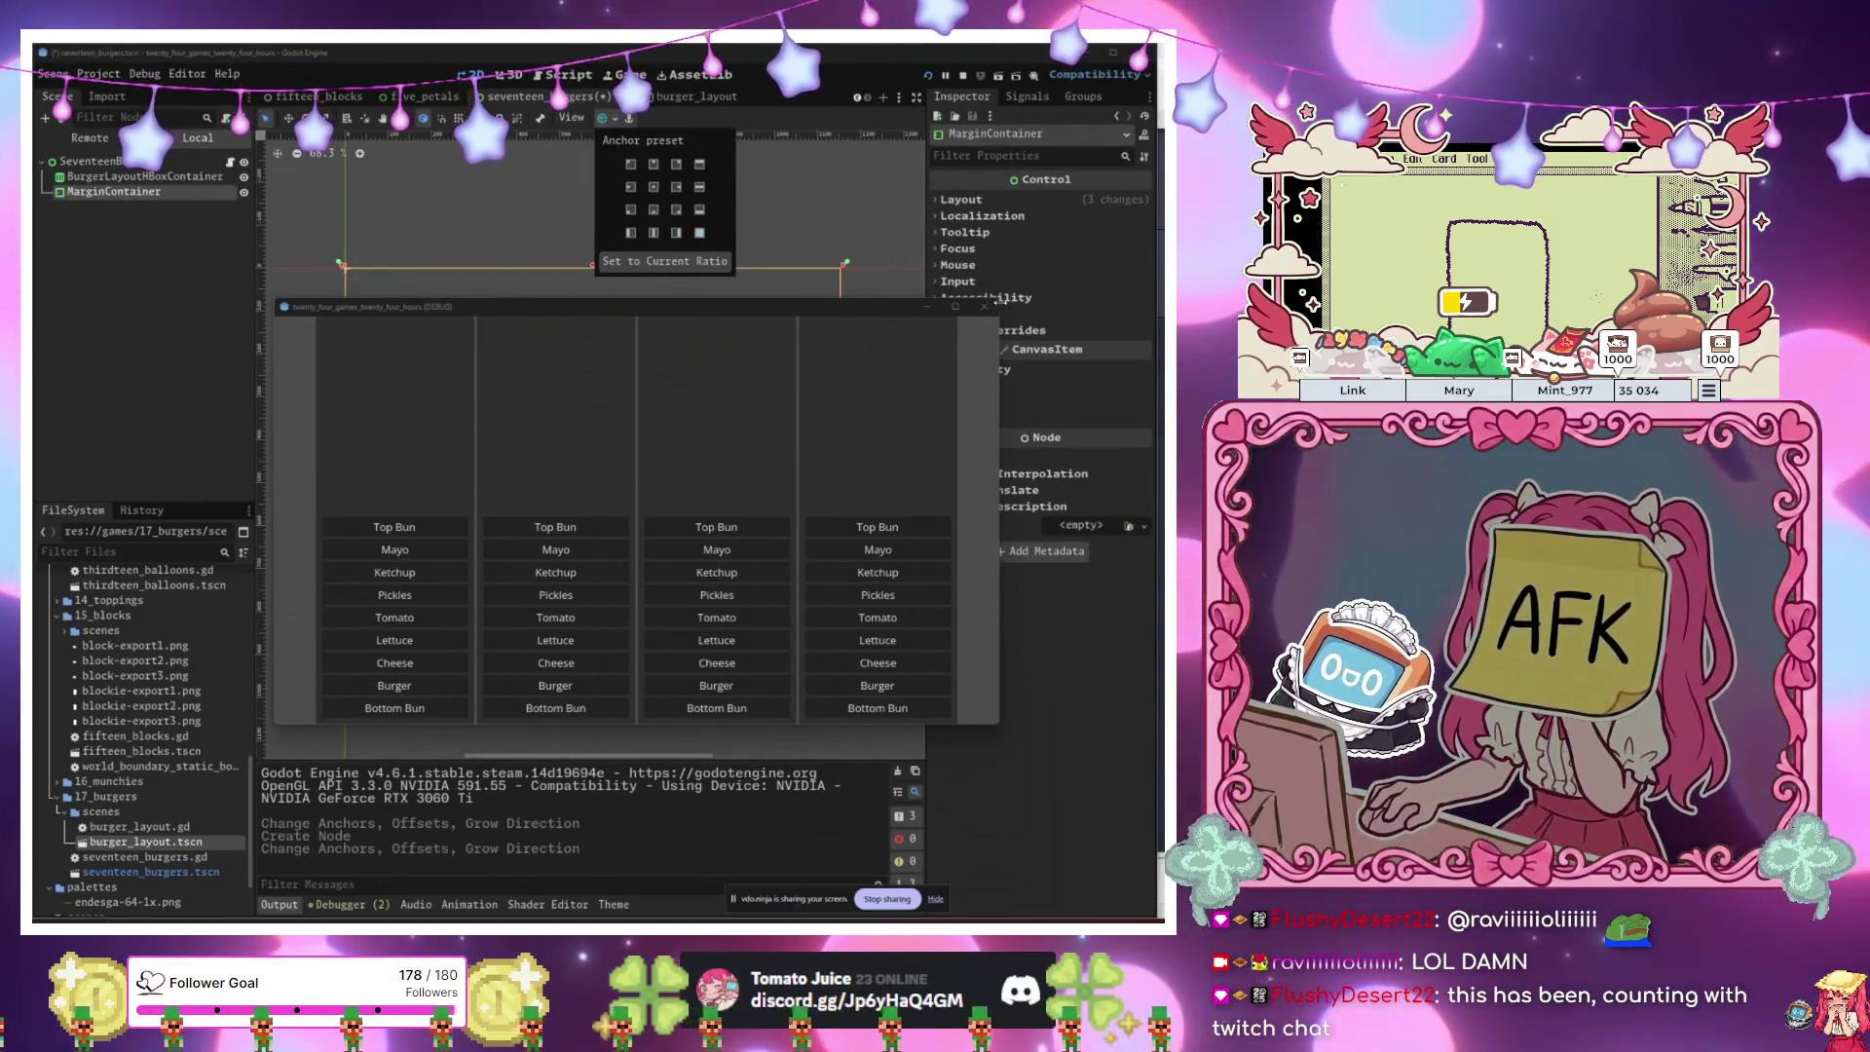
{"action": "left_click", "coordinate": [688, 230]}
Stop the game and nest BurgerLayoutHBoxContainer inside the MarginContainer
{"action": "key", "text": "F8"}
{"action": "left_click", "coordinate": [112, 157]}
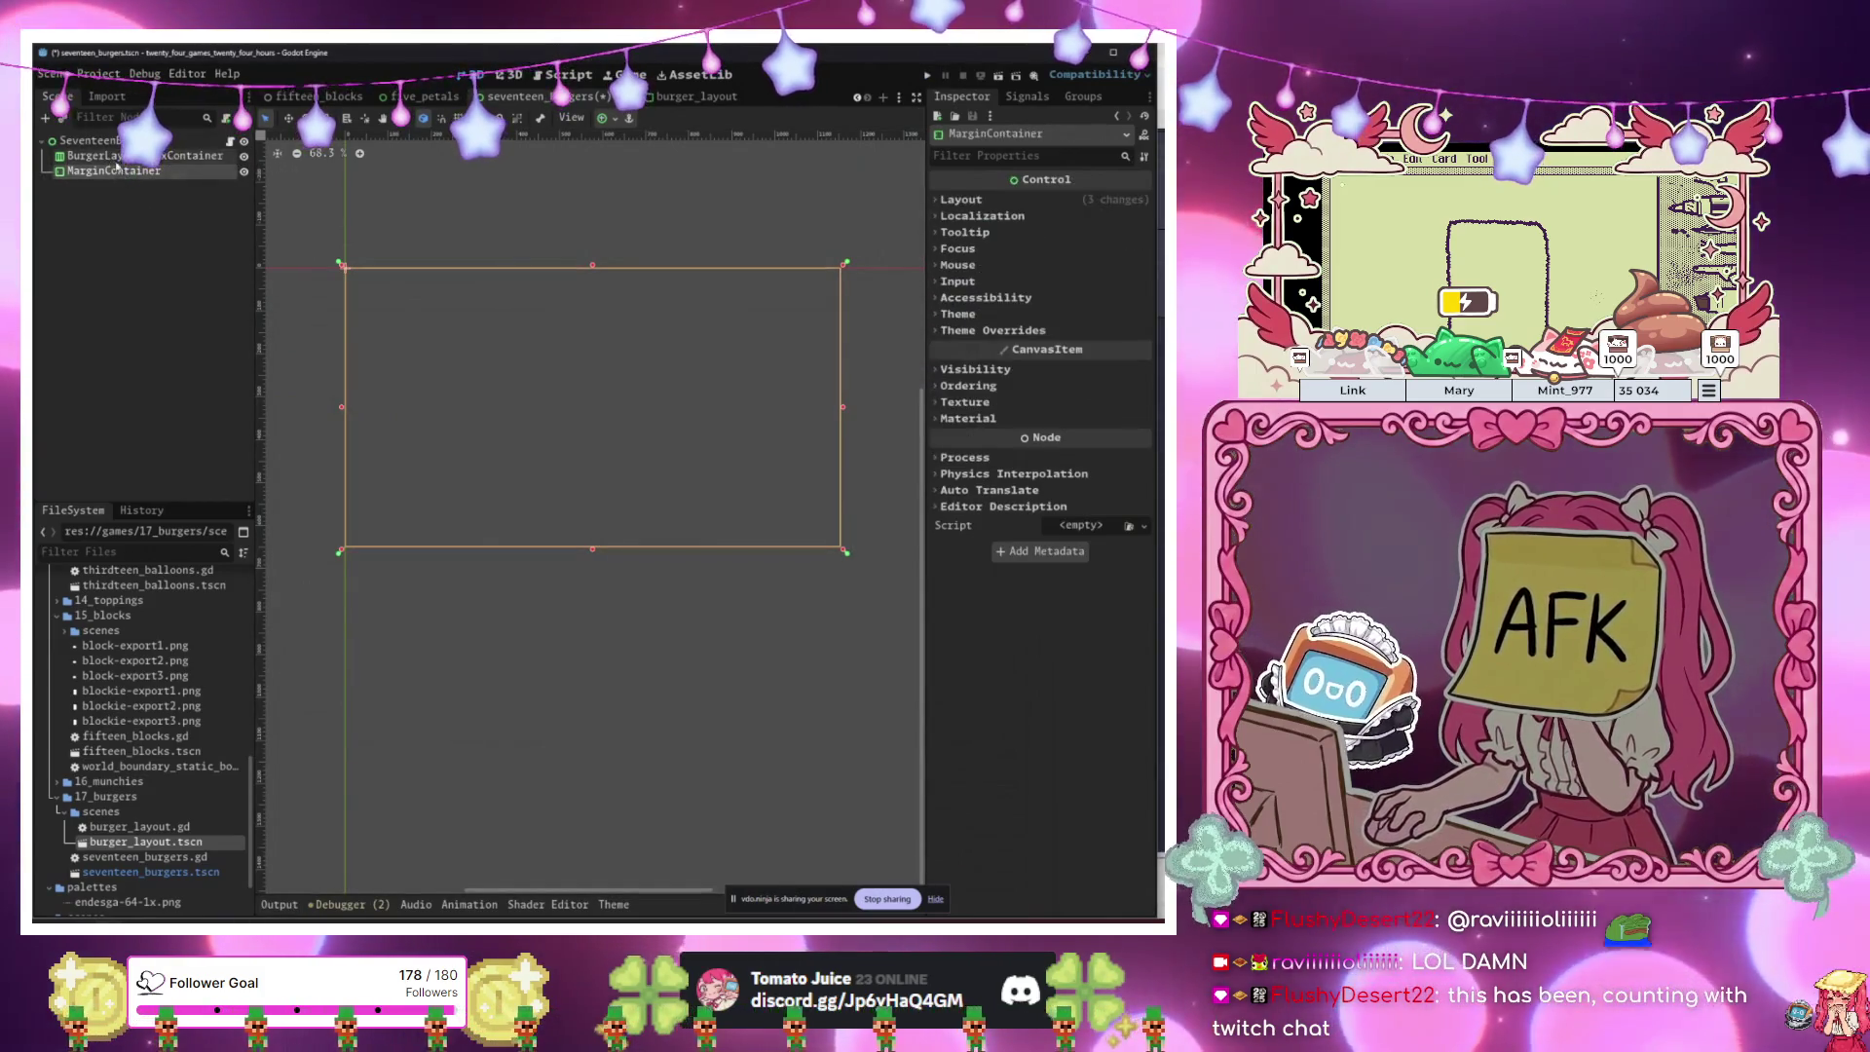
{"action": "left_click_drag", "start_coordinate": [112, 174], "coordinate": [97, 156]}
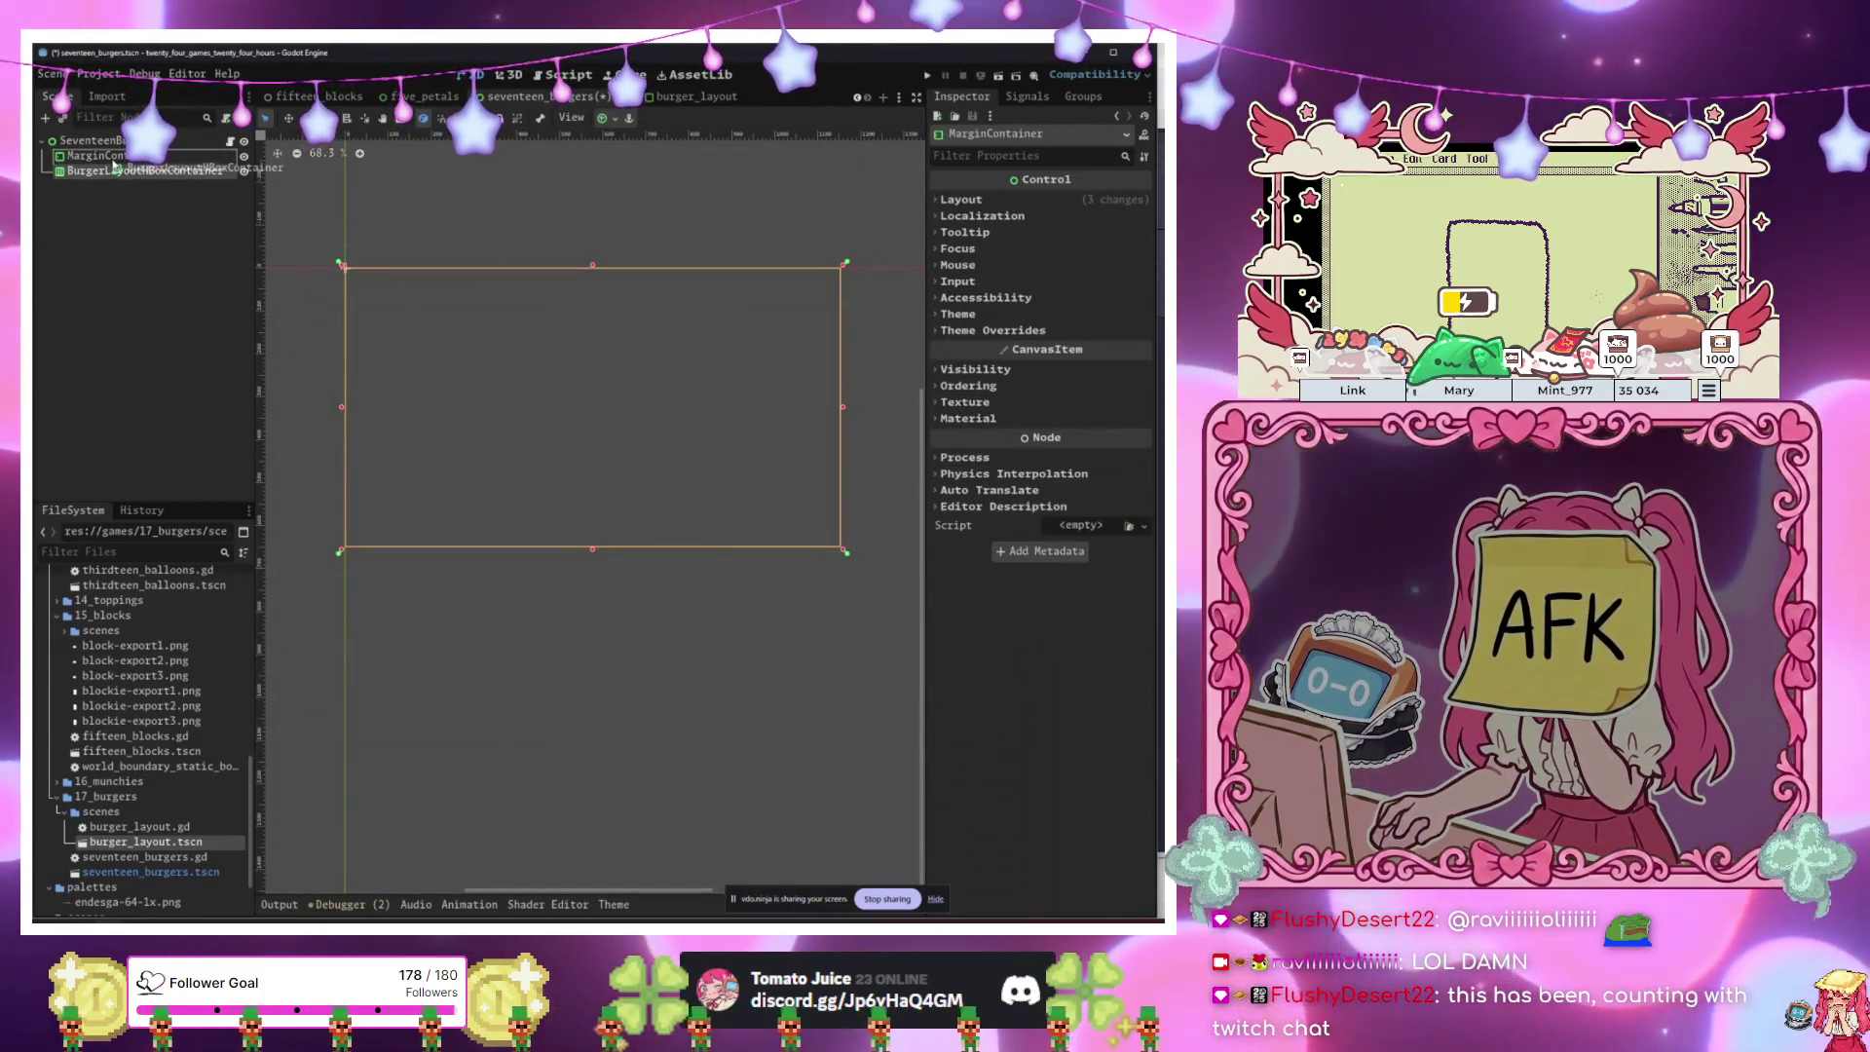
{"action": "left_click", "coordinate": [95, 156]}
Set the MarginContainer's left, top, bottom and right margin constants to 20
{"action": "left_click", "coordinate": [992, 330]}
{"action": "left_click", "coordinate": [979, 346]}
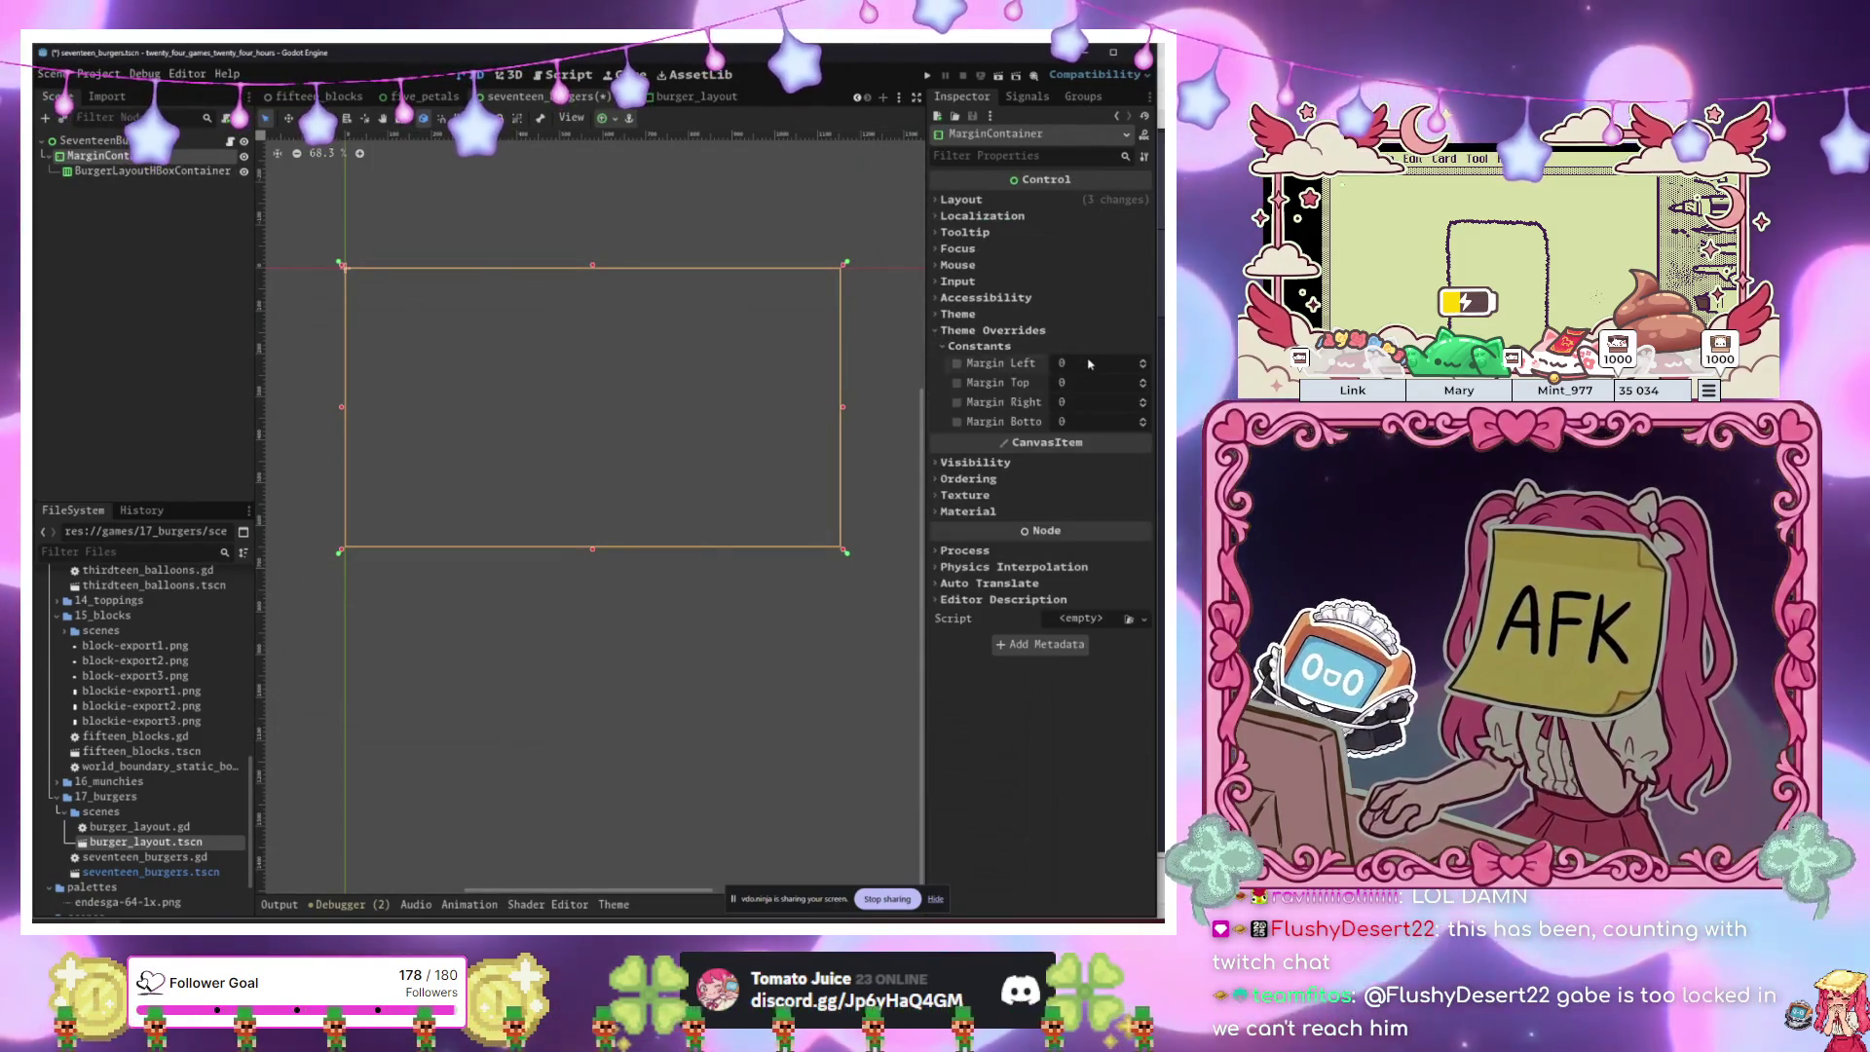
{"action": "left_click", "coordinate": [1089, 361]}
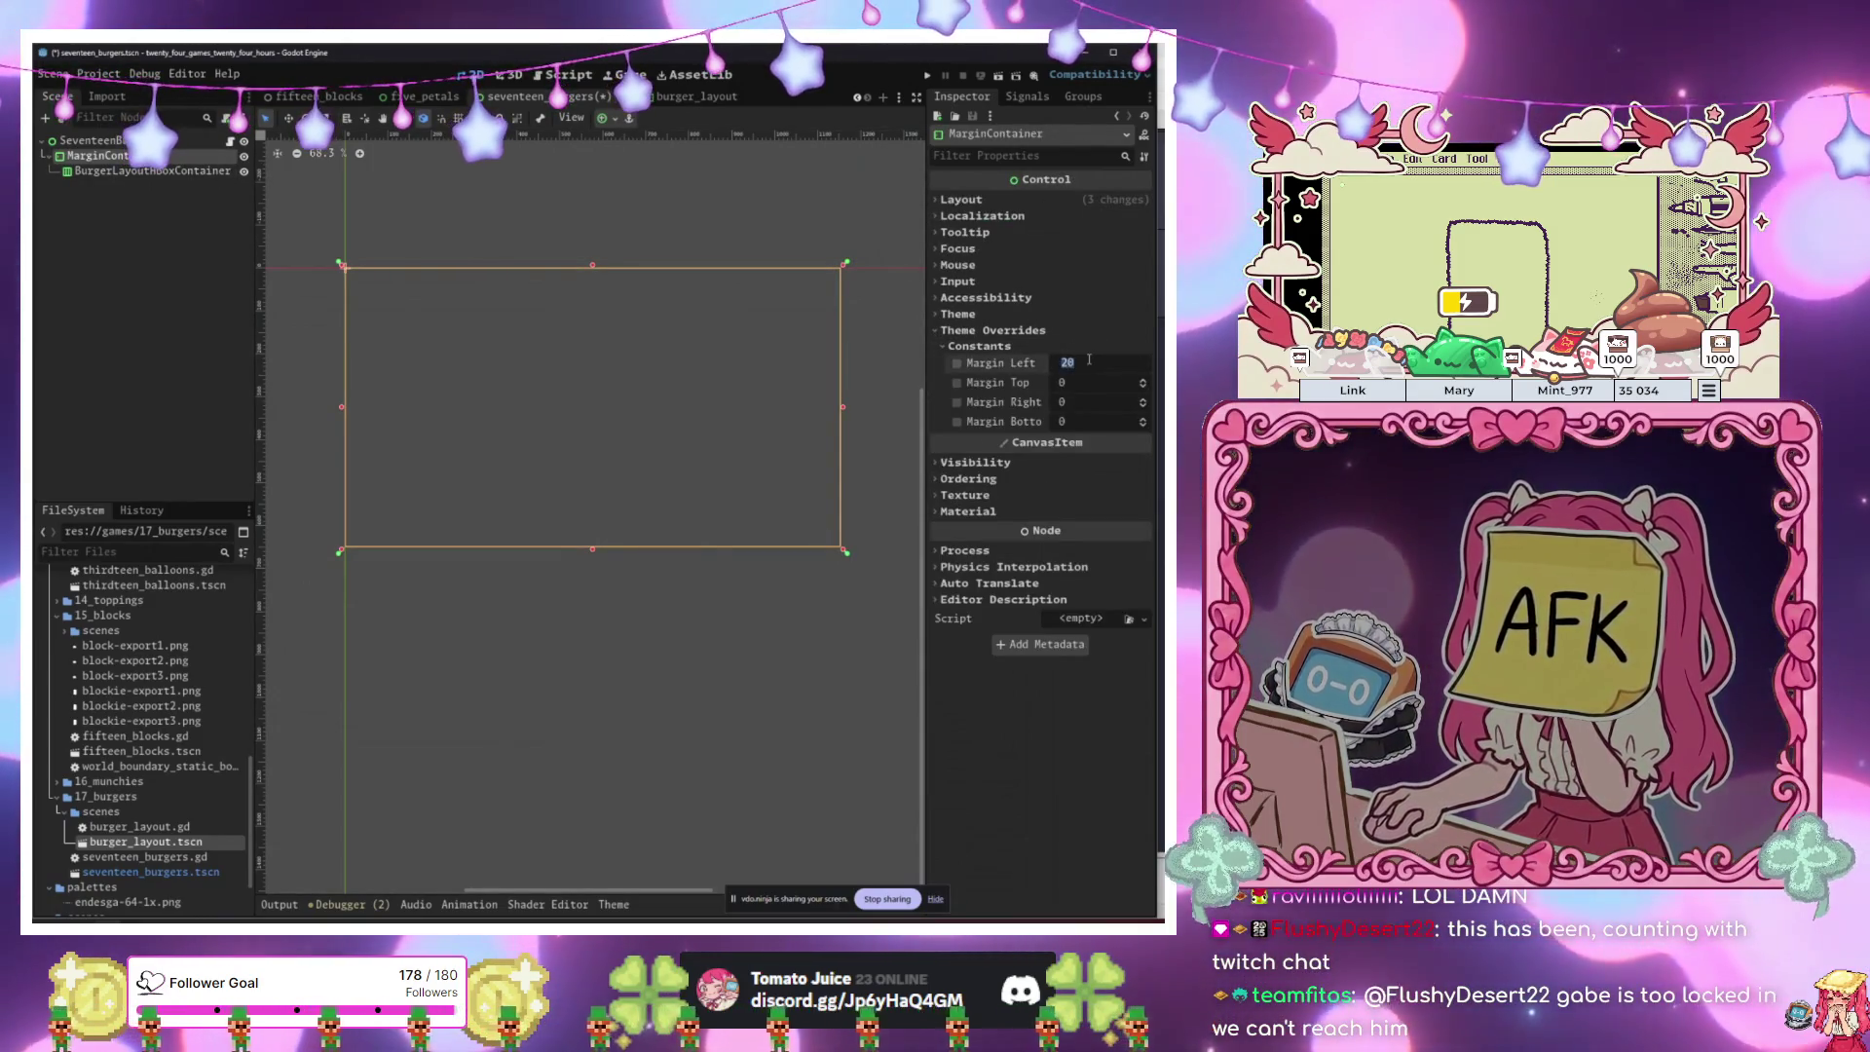
{"action": "key", "text": "Return"}
{"action": "left_click", "coordinate": [1092, 382]}
{"action": "type", "text": "20"}
{"action": "key", "text": "Return"}
{"action": "left_click", "coordinate": [1091, 421]}
{"action": "type", "text": "20"}
{"action": "key", "text": "Return"}
{"action": "left_click", "coordinate": [1097, 402]}
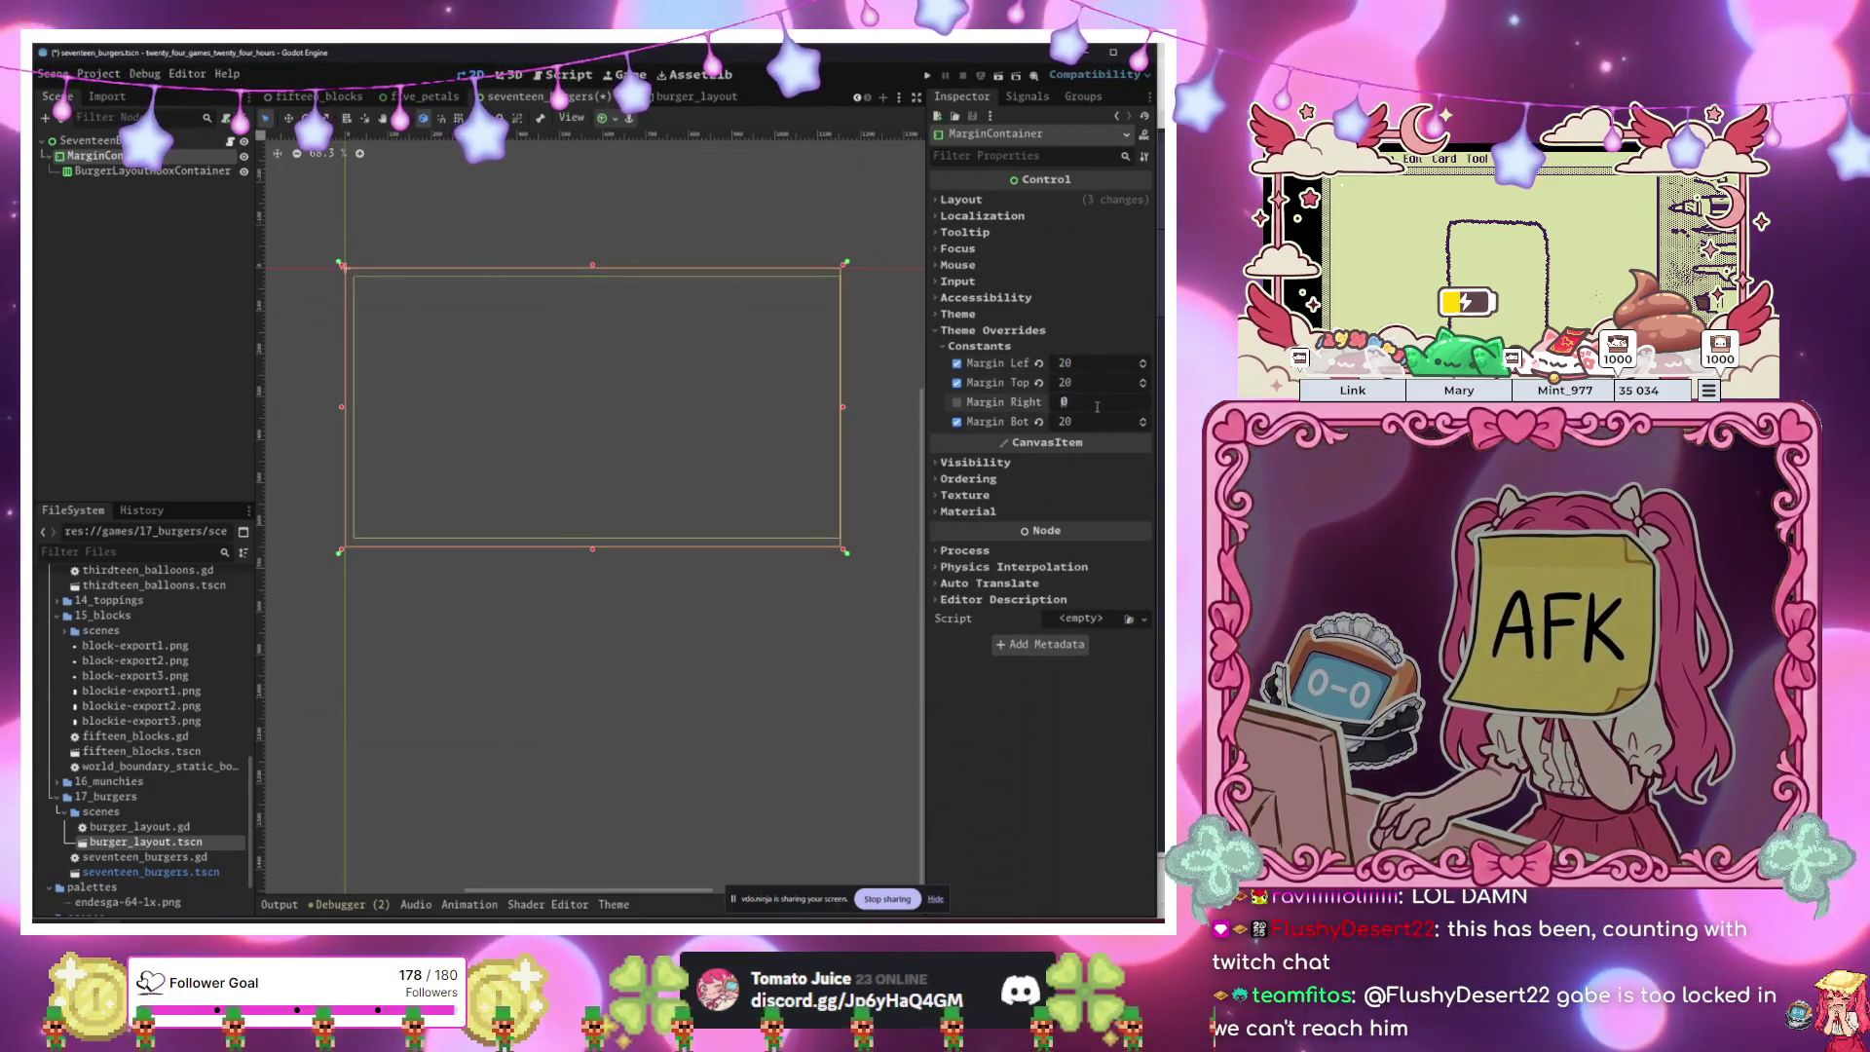
Test-run the game to preview the burger columns, then close it
{"action": "left_click", "coordinate": [671, 480]}
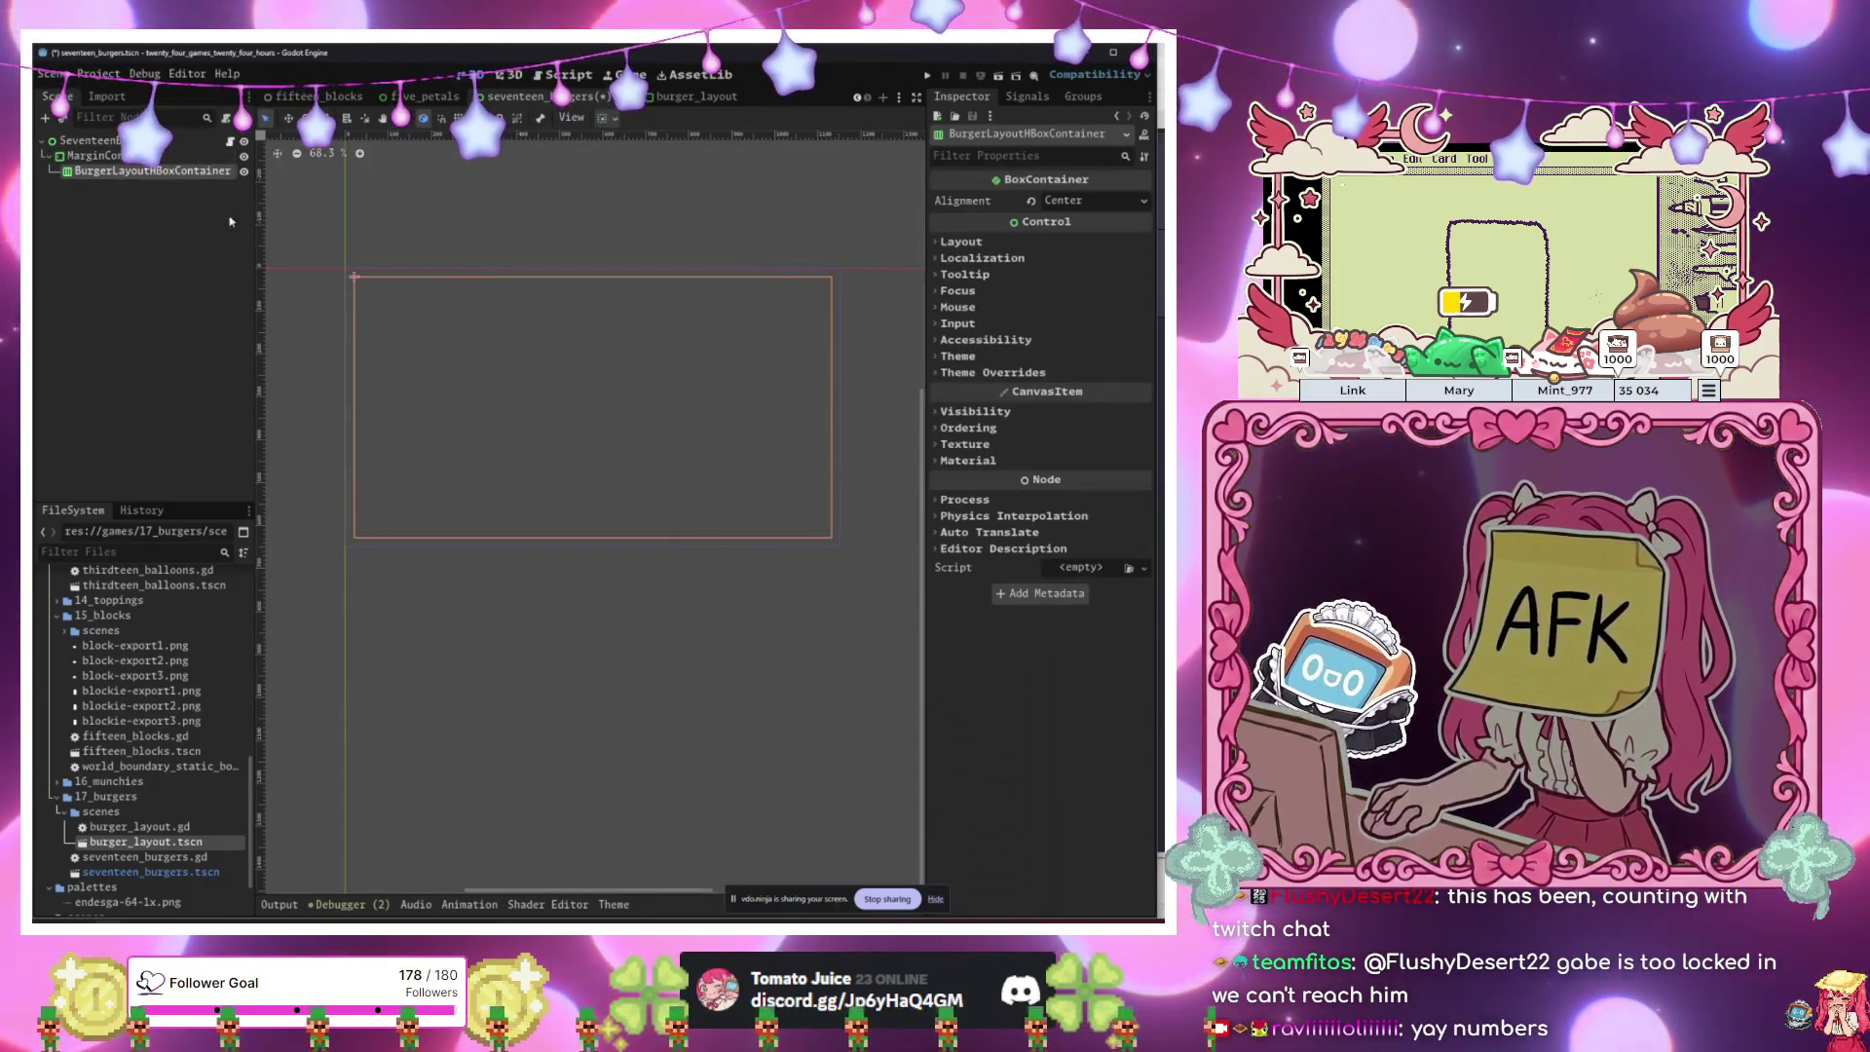
{"action": "left_click", "coordinate": [591, 213]}
{"action": "key", "text": "F6"}
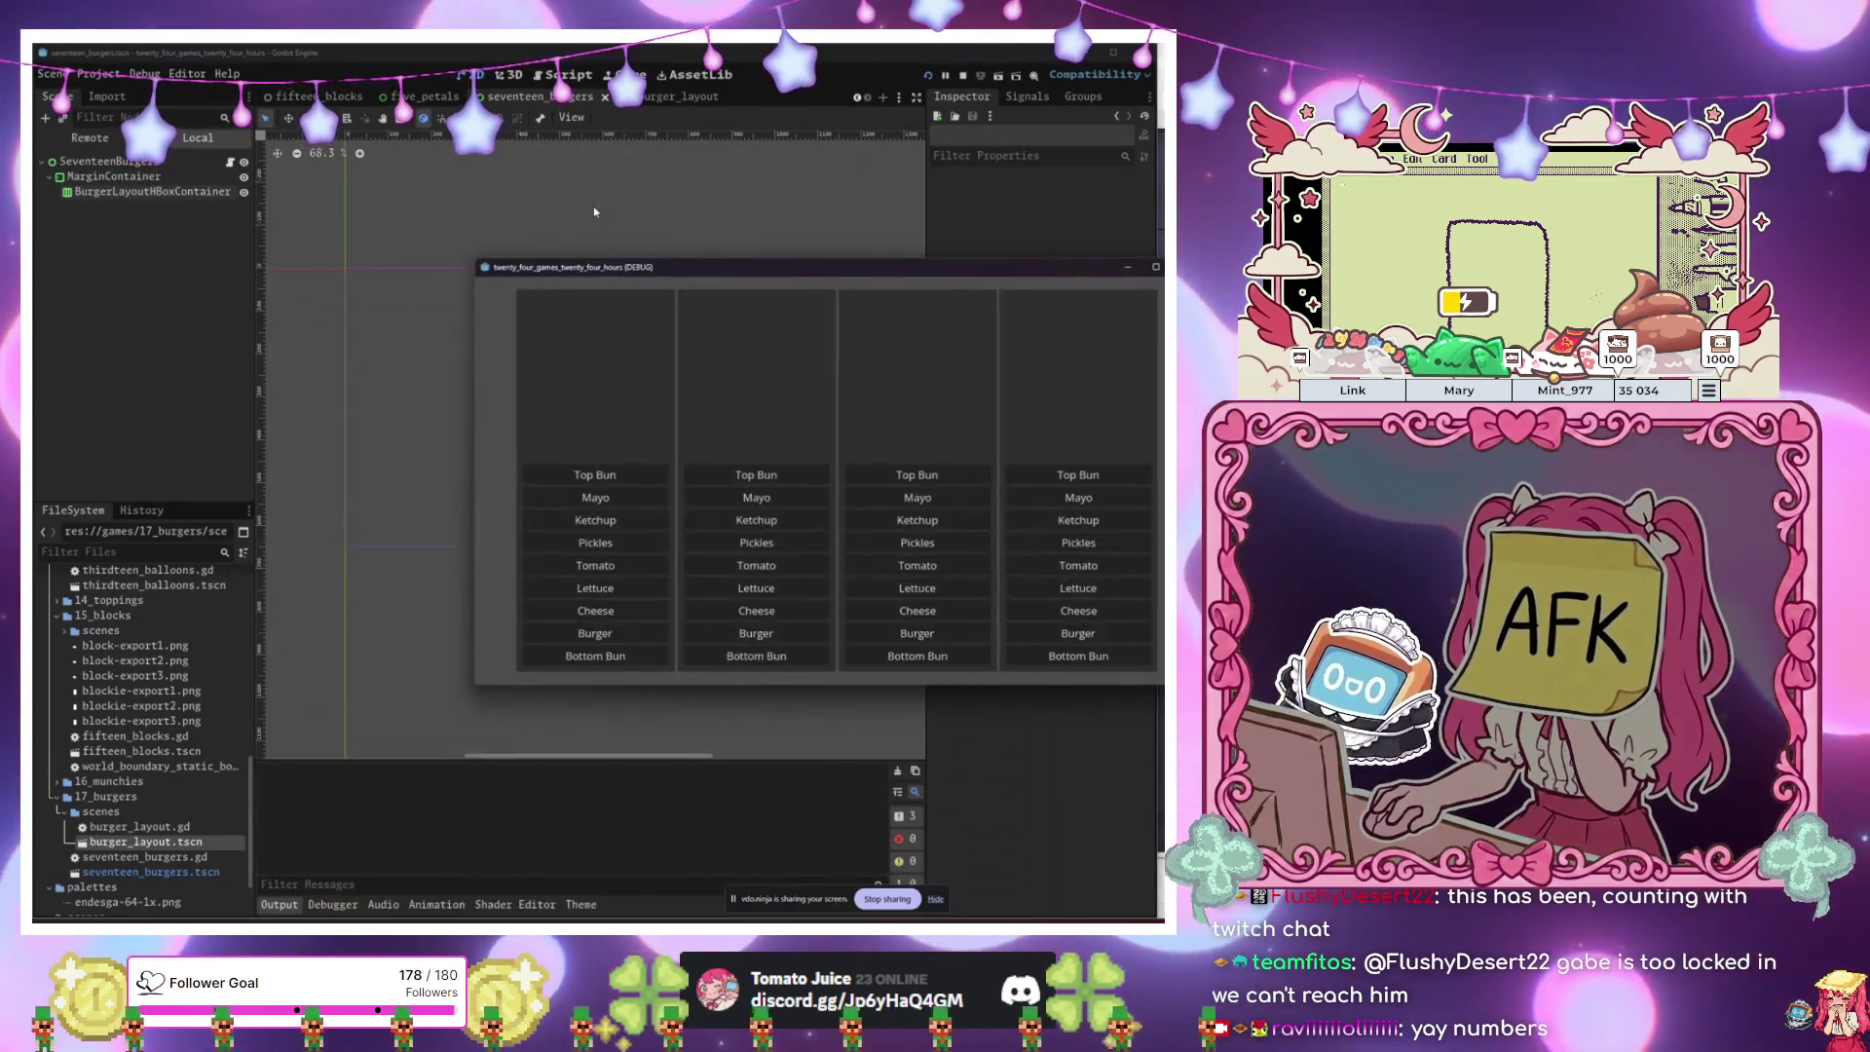
{"action": "left_click", "coordinate": [1155, 267]}
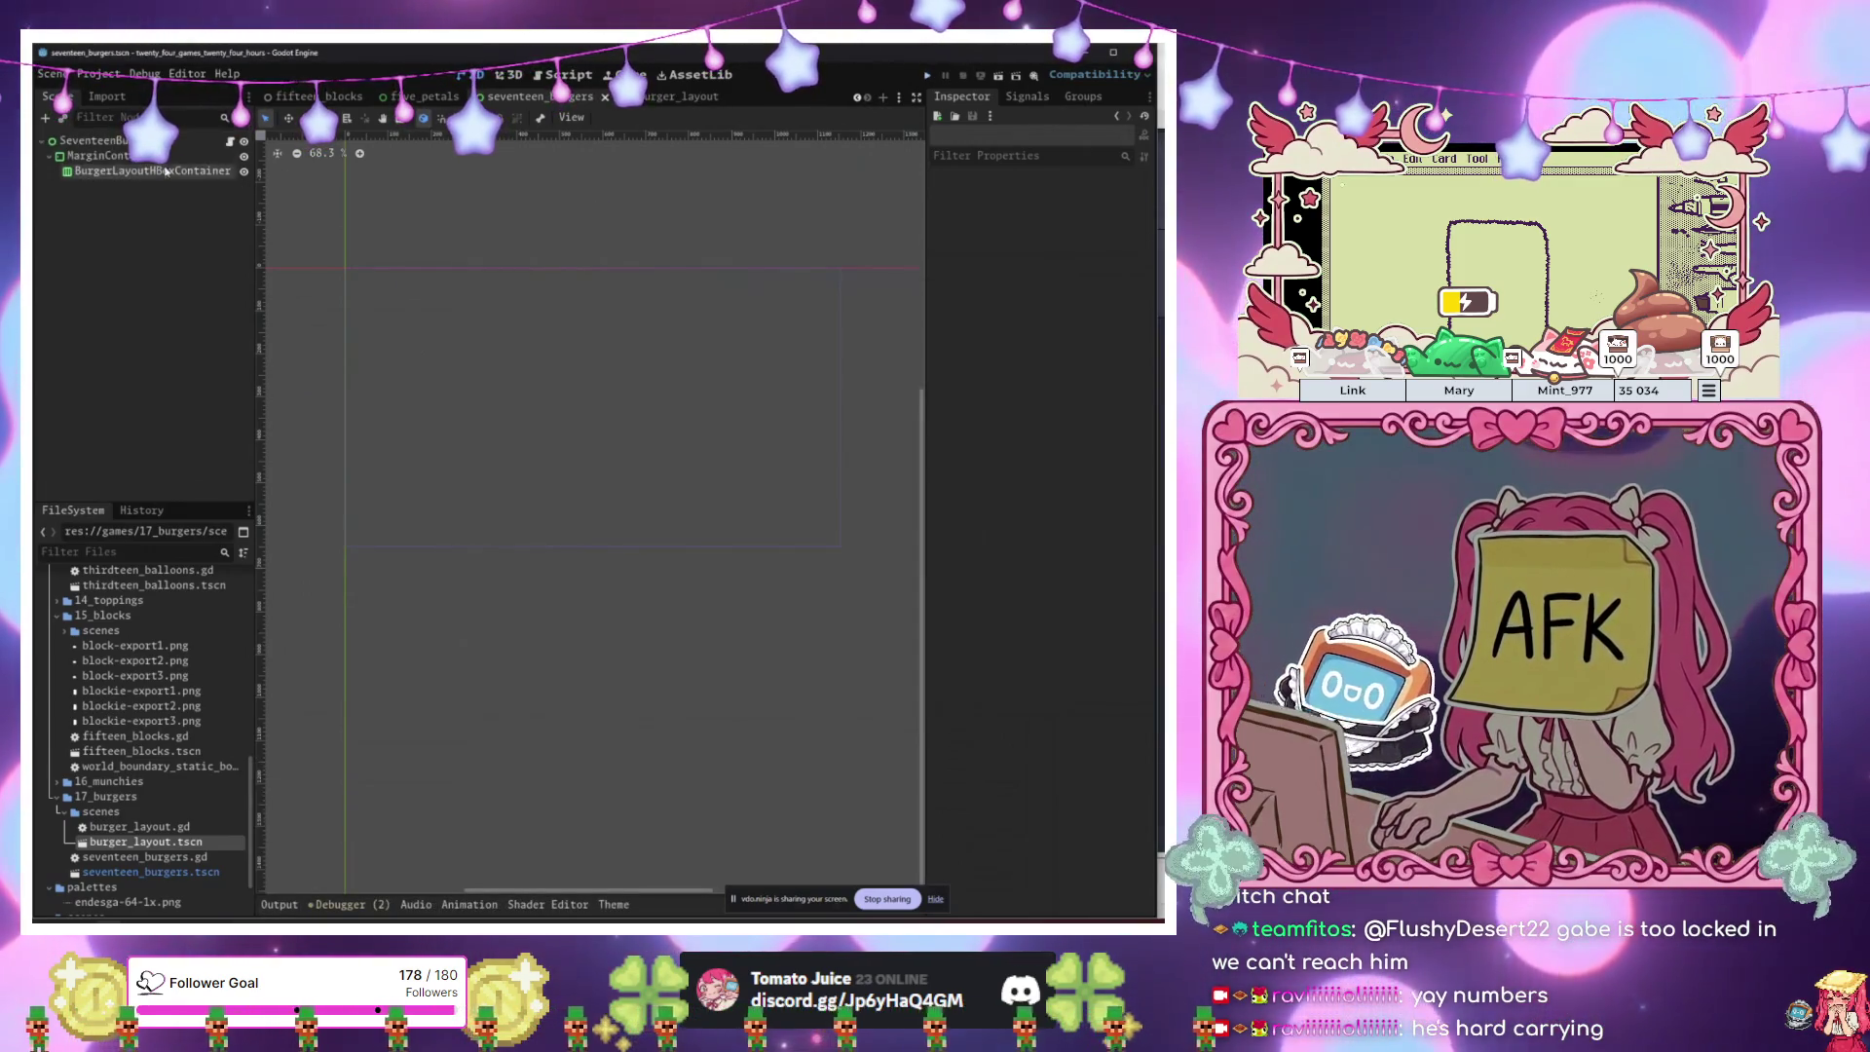
Set the HBox container's Separation constant to 20, rerun to check spacing, and stop
{"action": "left_click", "coordinate": [585, 409]}
{"action": "left_click", "coordinate": [994, 372]}
{"action": "left_click", "coordinate": [1040, 392]}
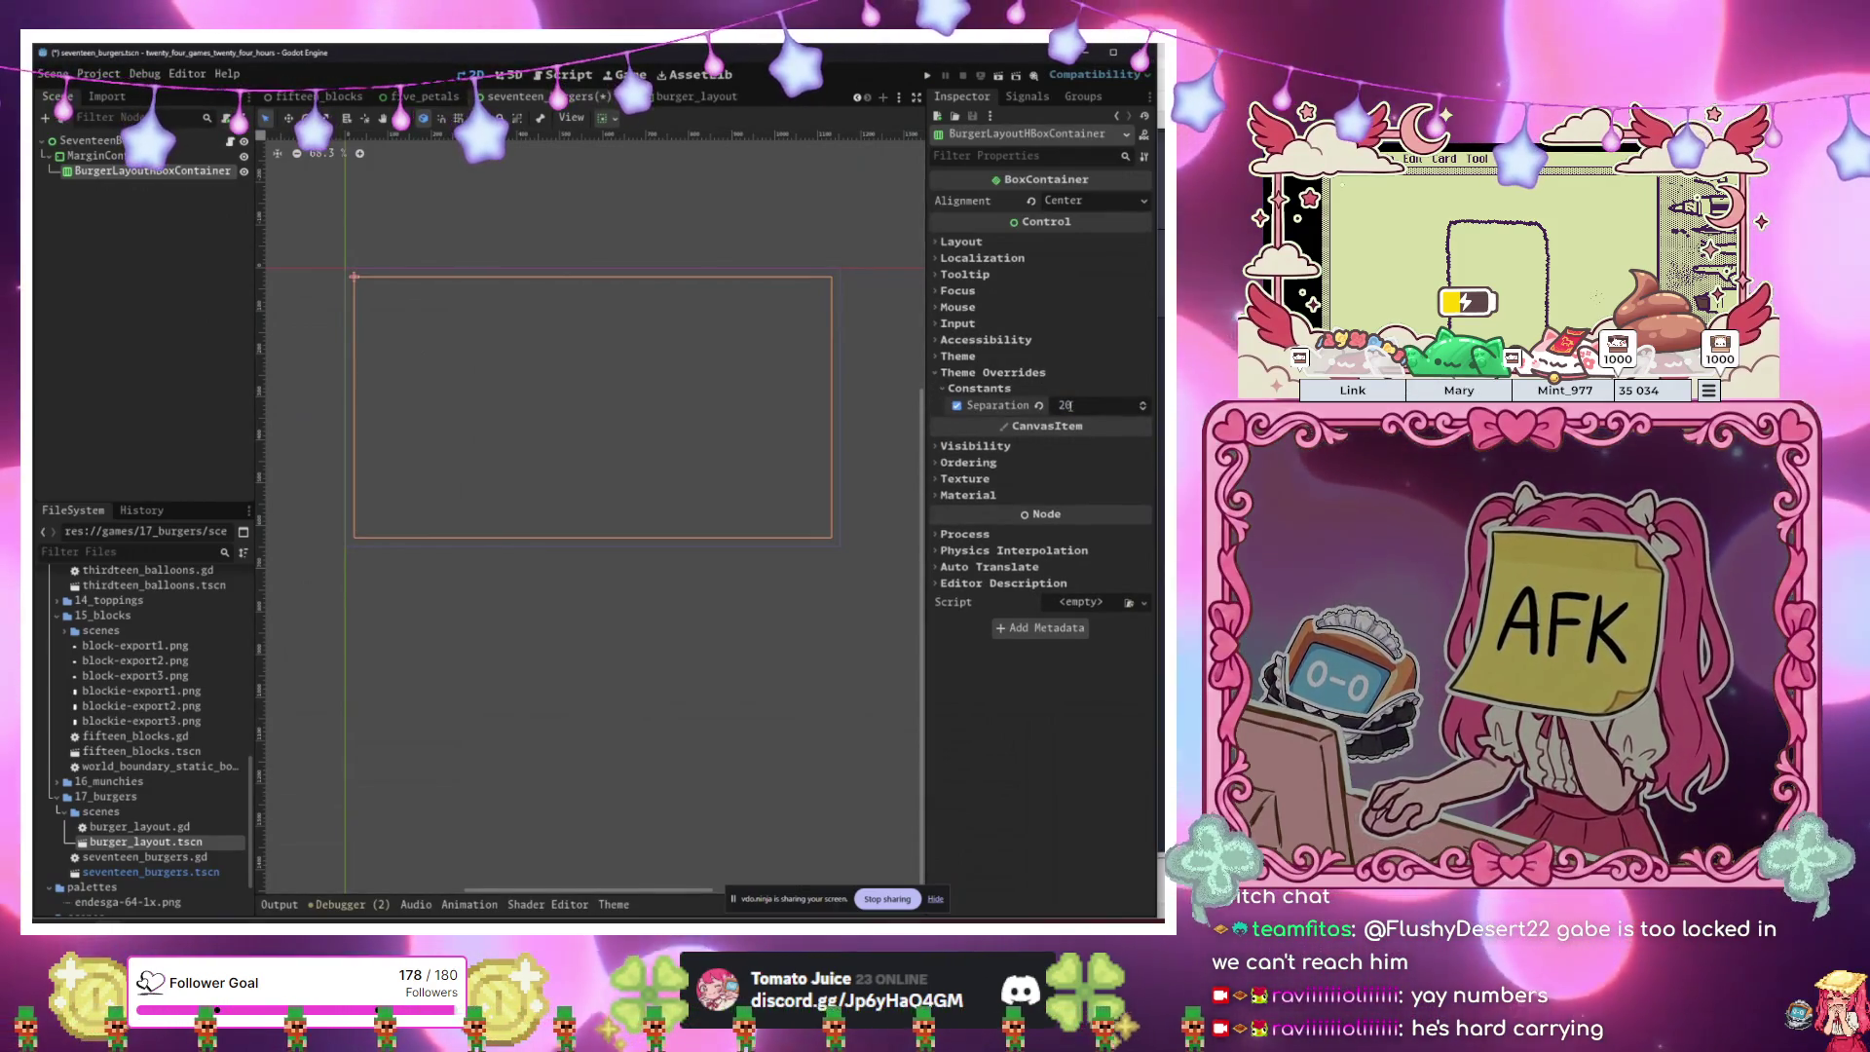
{"action": "key", "text": "F6"}
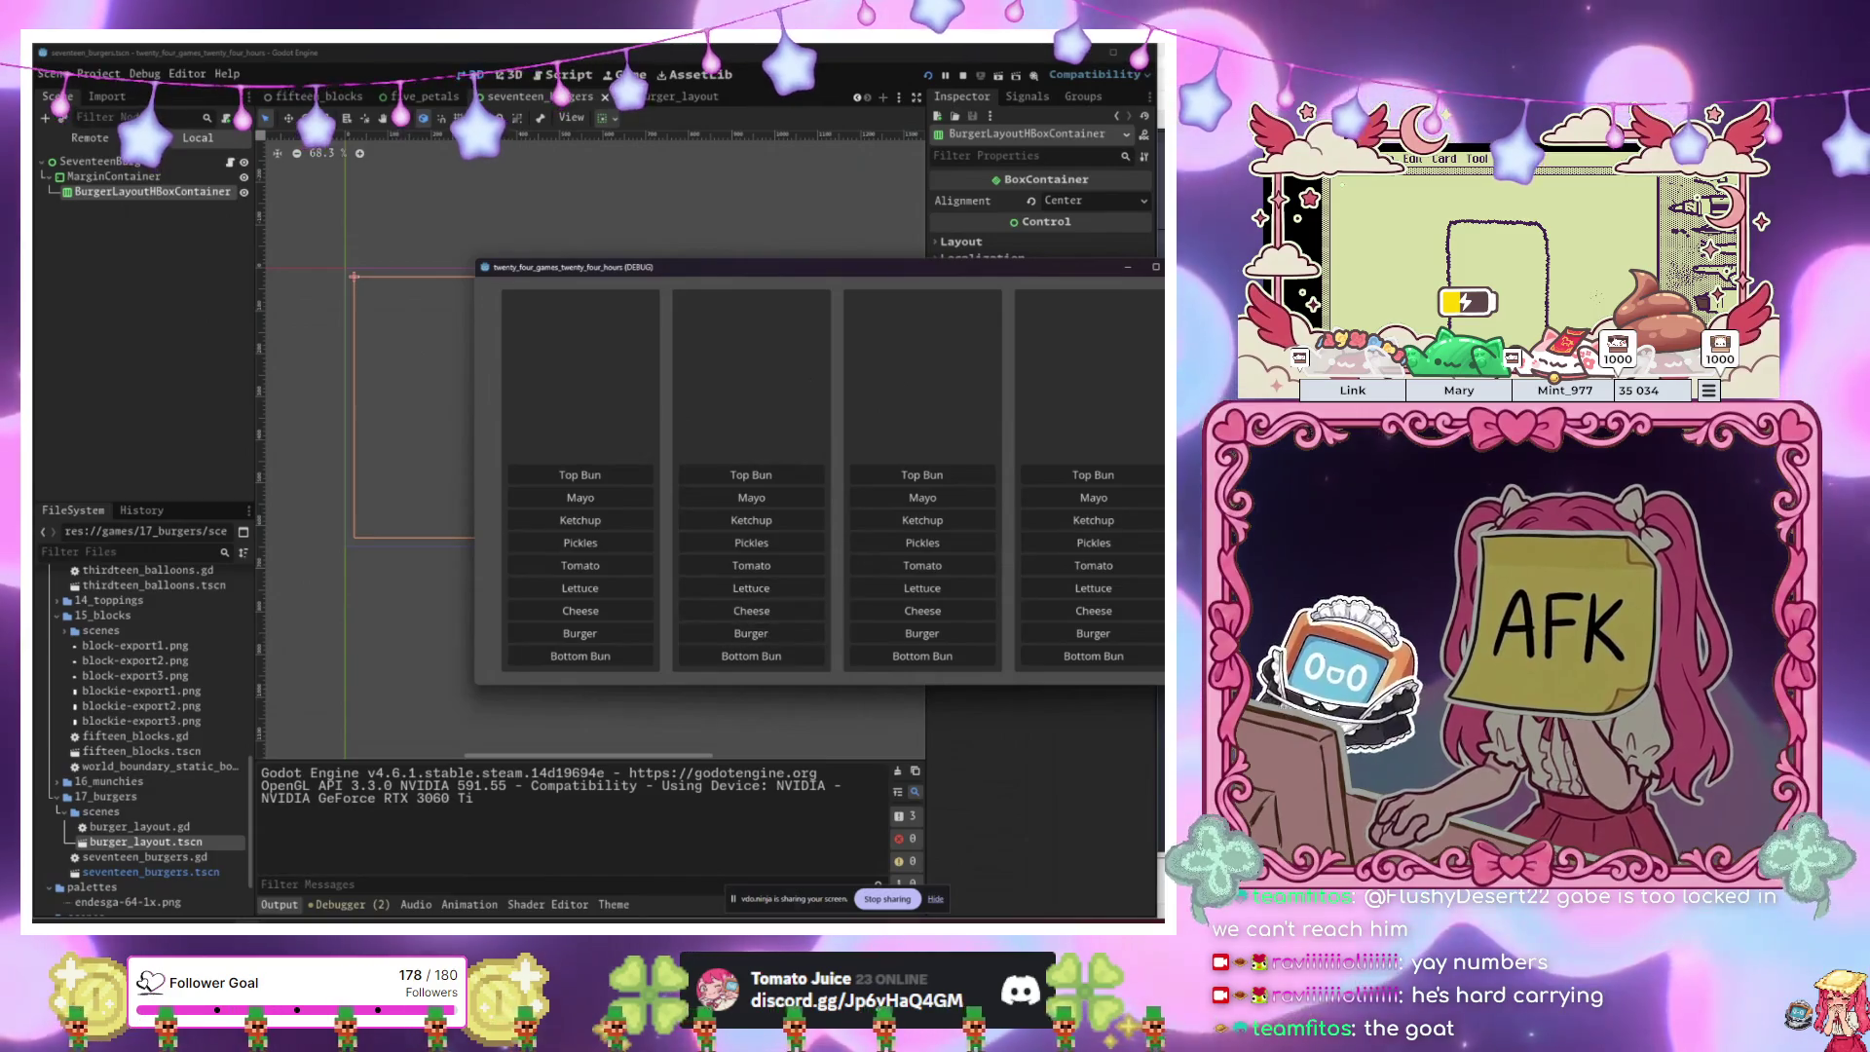
{"action": "key", "text": "F8"}
{"action": "left_click", "coordinate": [107, 156]}
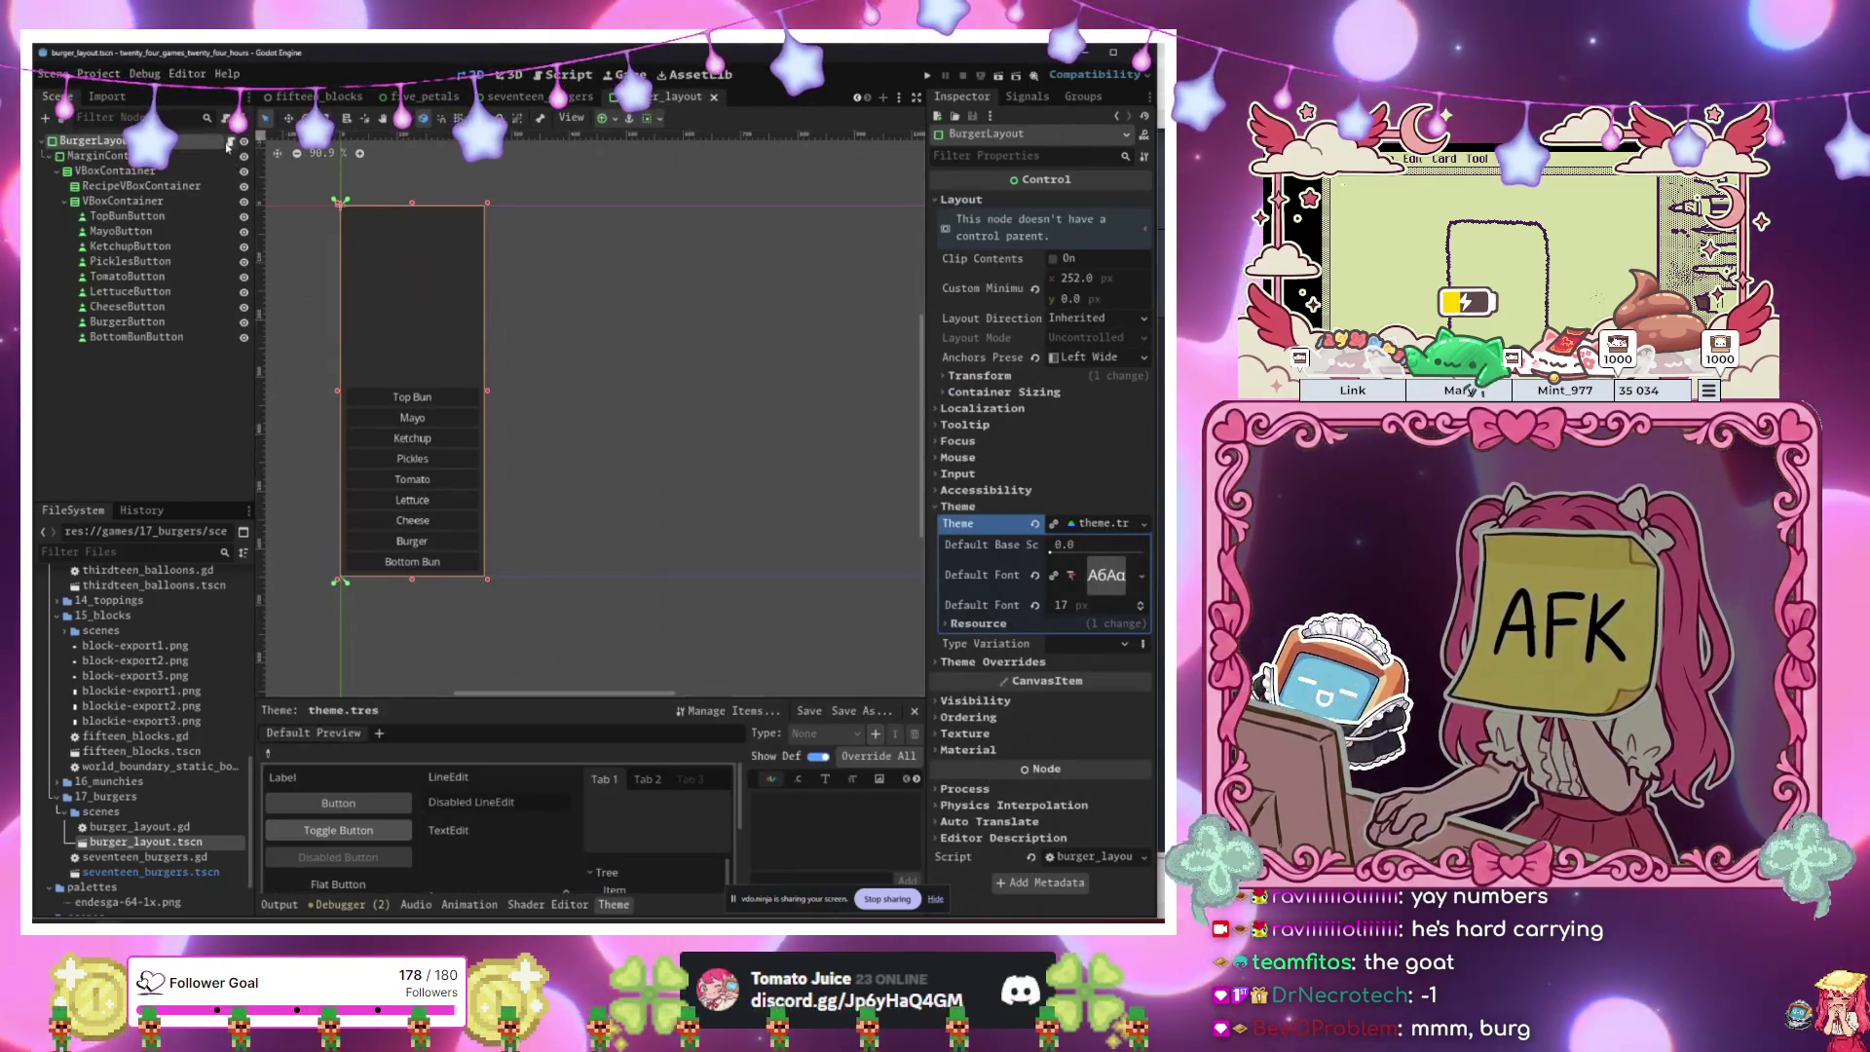
Write func create_random_burg() -> void: with a pass body at the end of burger_layout.gd
{"action": "left_click", "coordinate": [230, 142]}
{"action": "left_click", "coordinate": [509, 435]}
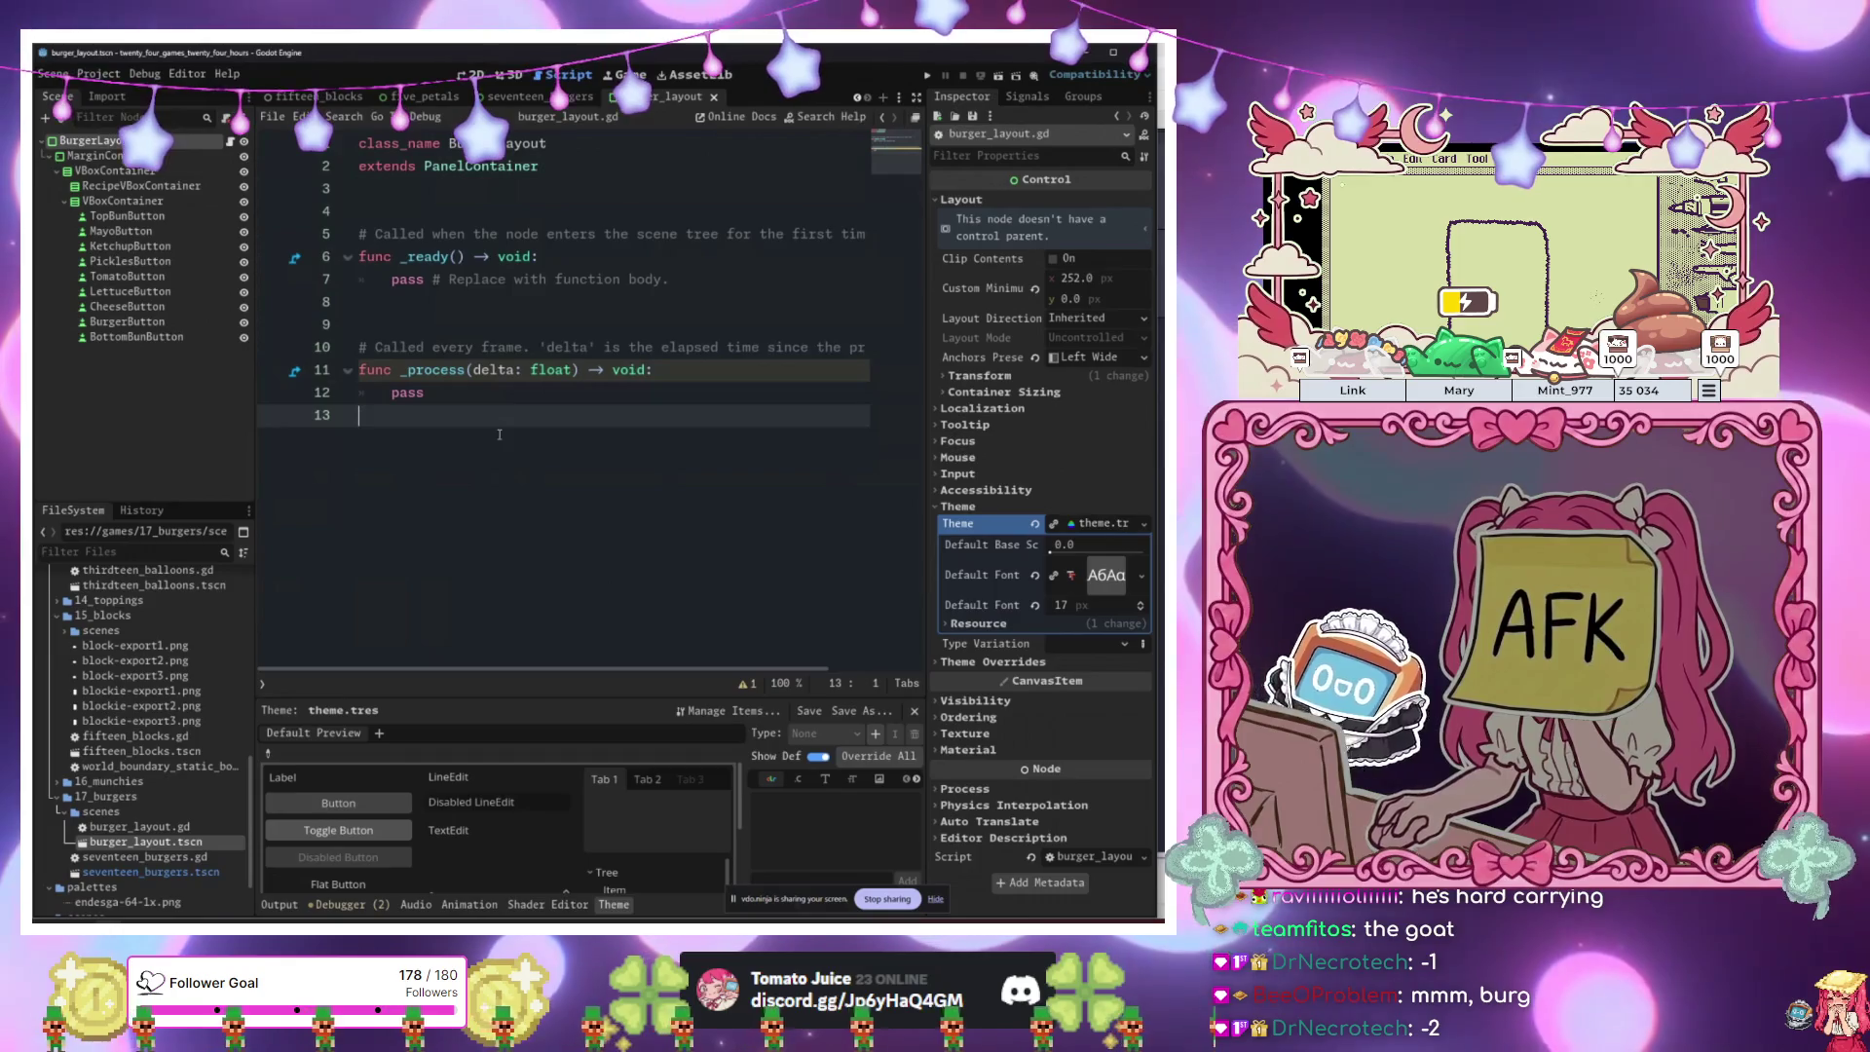
{"action": "key", "text": "Return"}
{"action": "key", "text": "Return"}
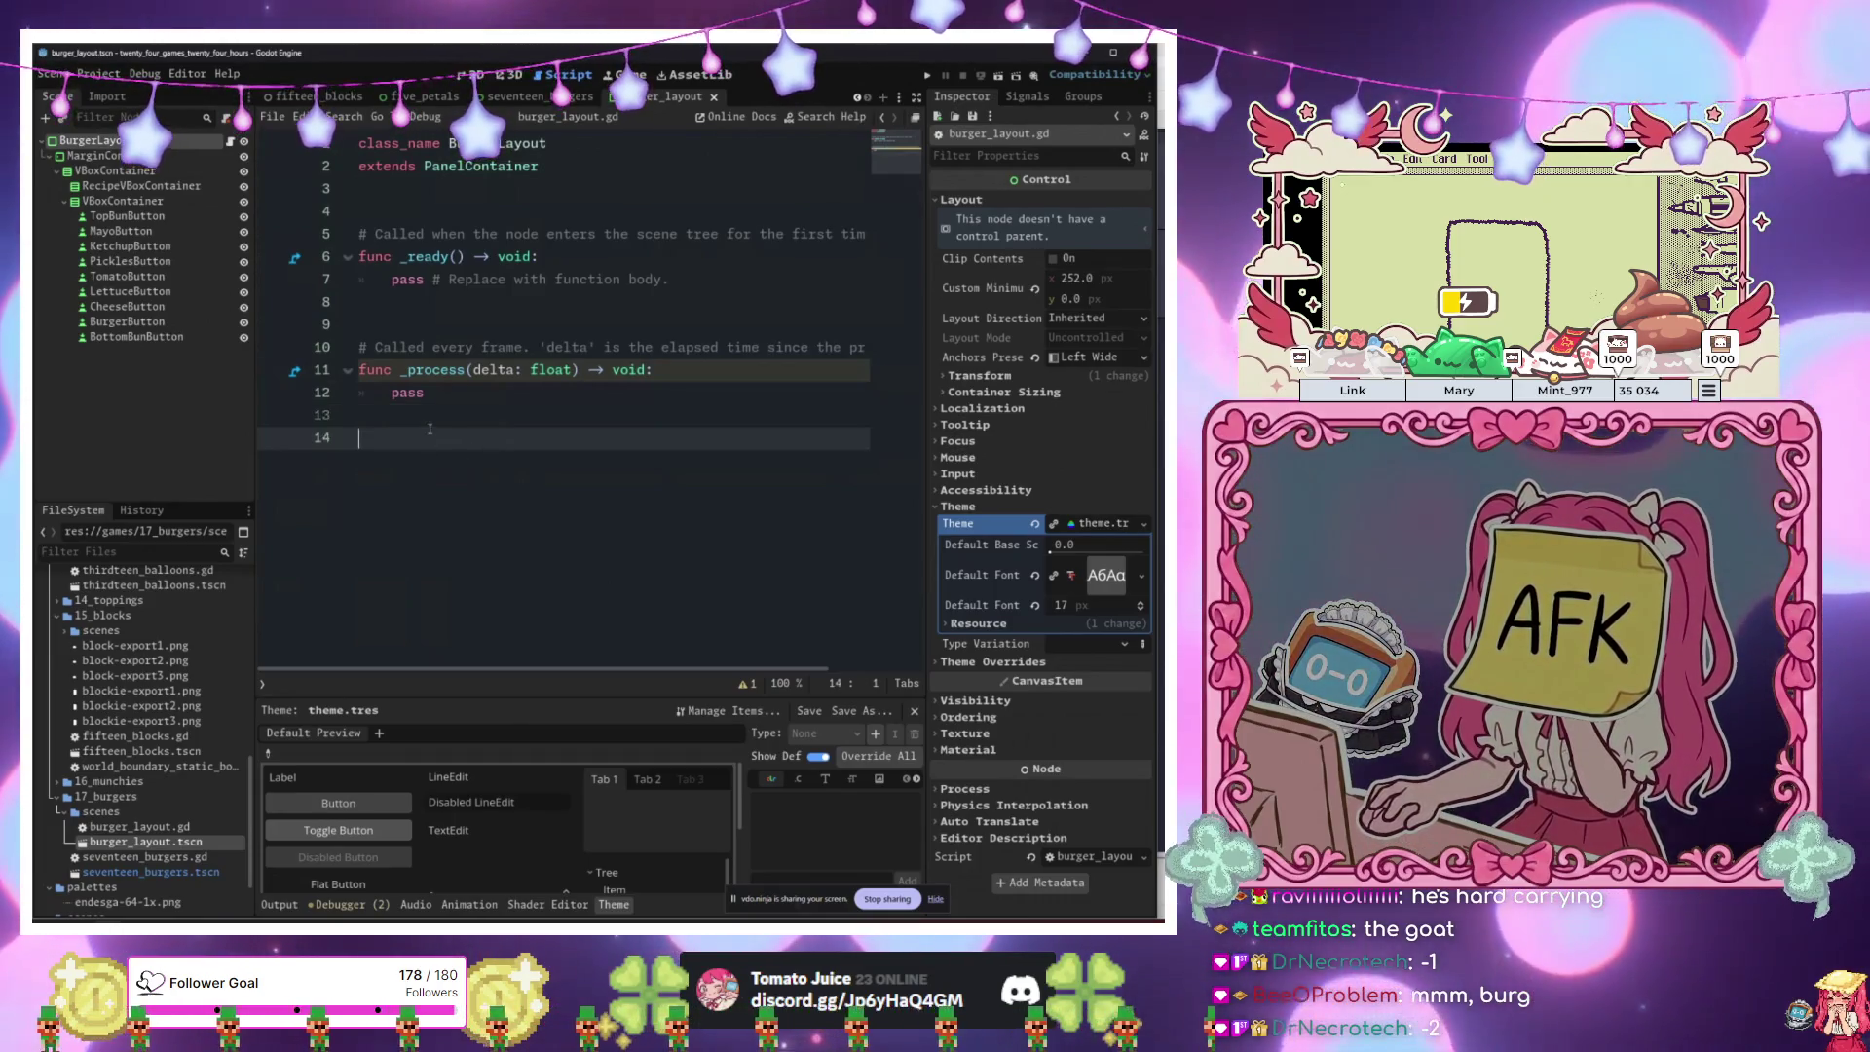
{"action": "type", "text": "create_random"}
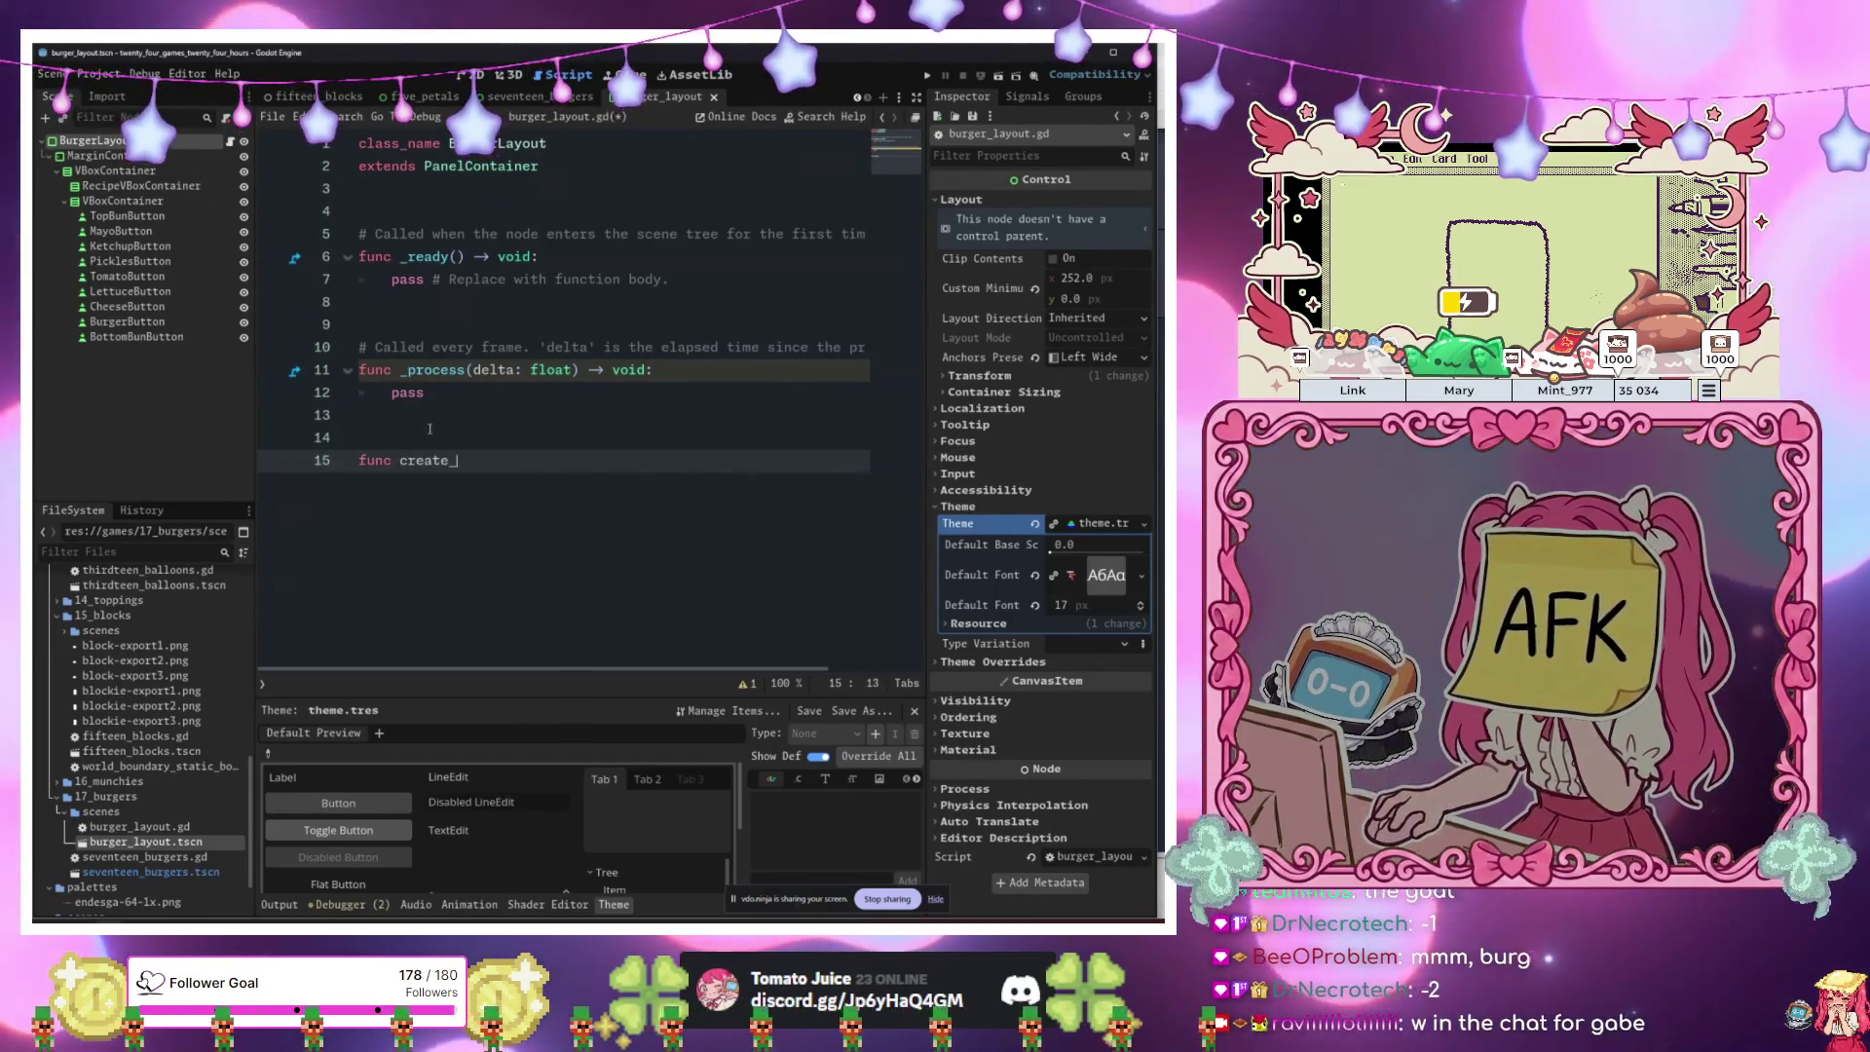
{"action": "type", "text": "_bu"}
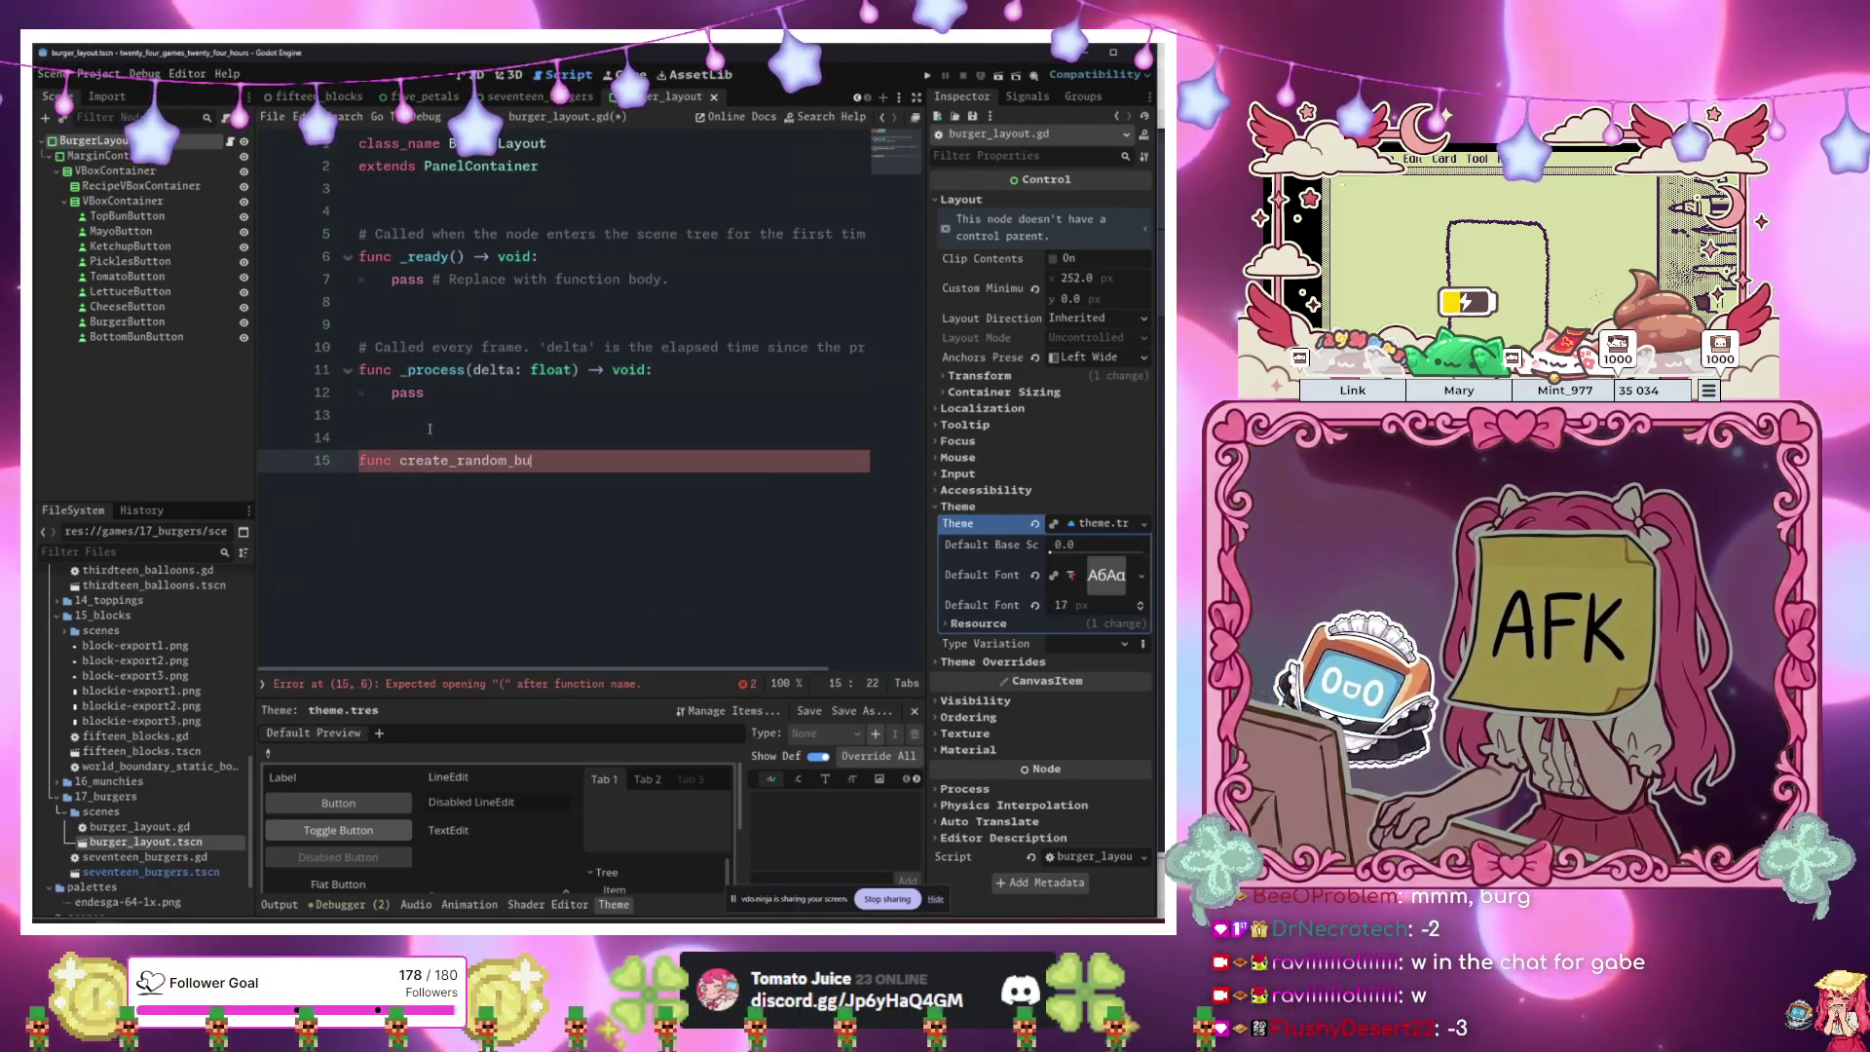
{"action": "type", "text": "rg() -> void:"}
{"action": "key", "text": "Return"}
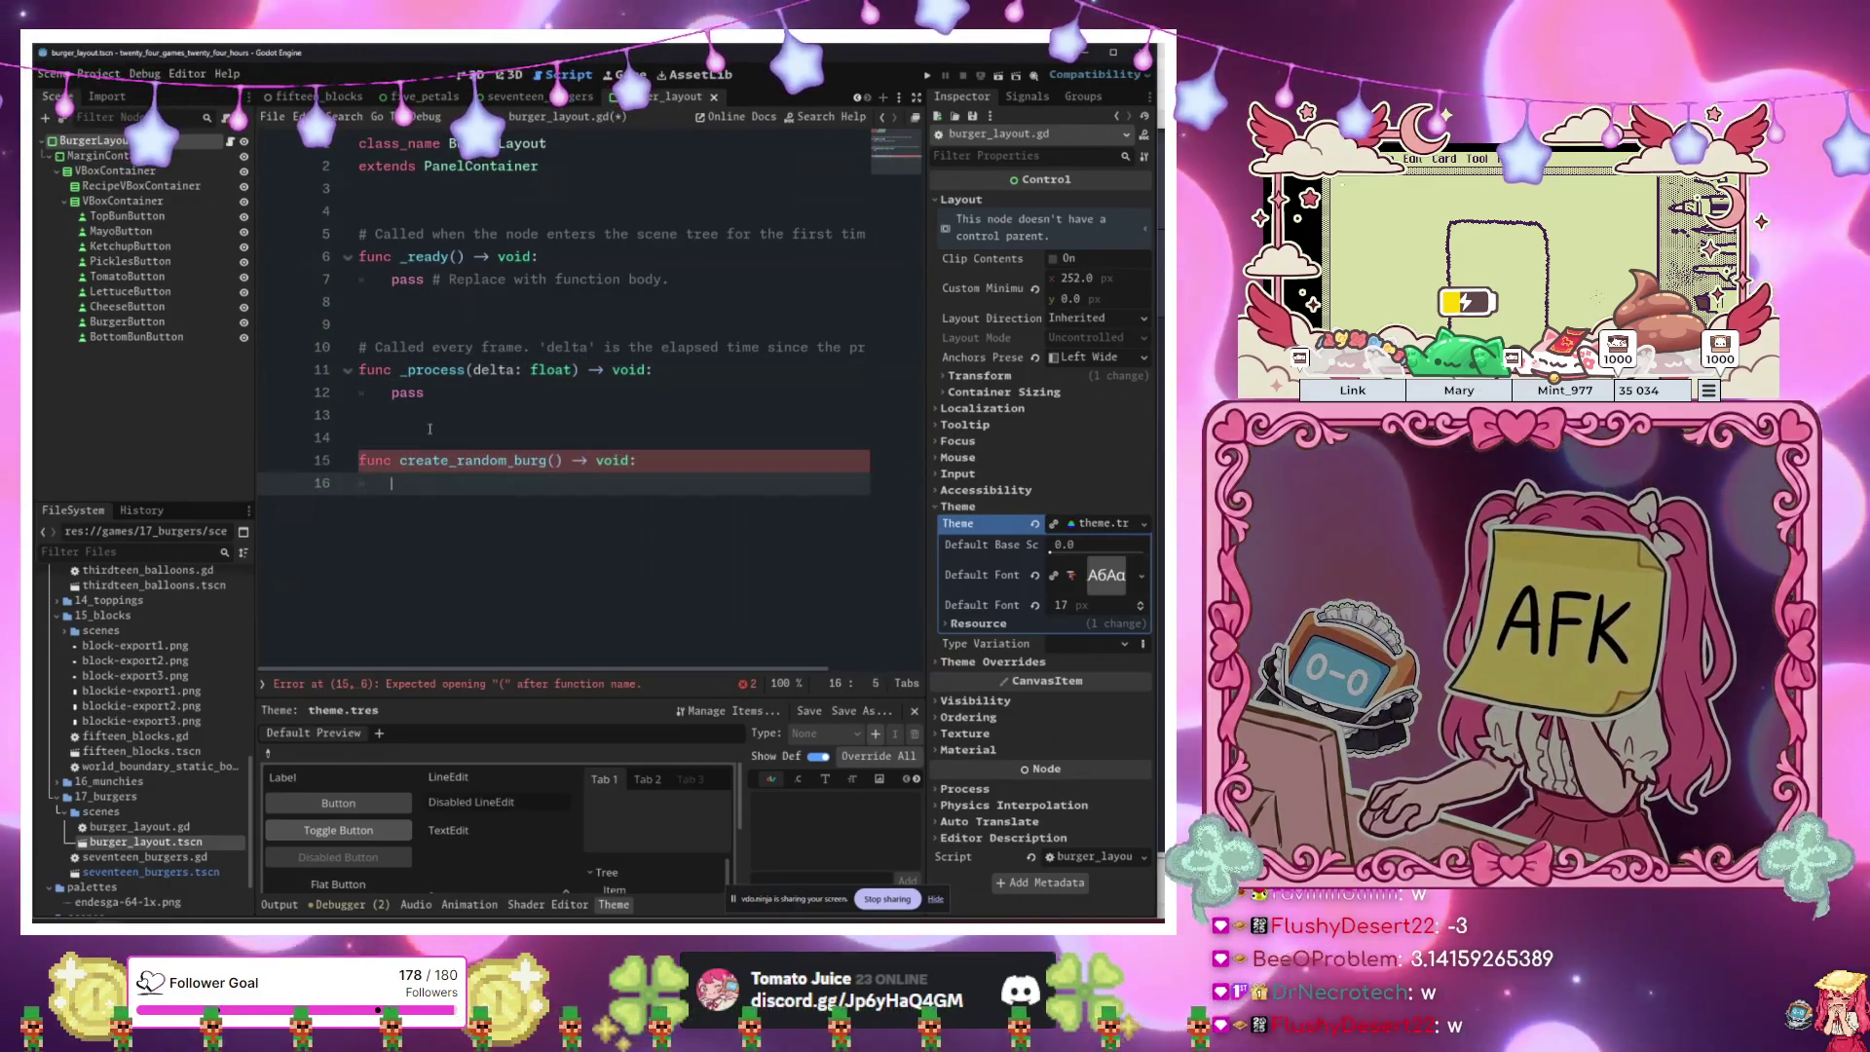
{"action": "type", "text": "pass"}
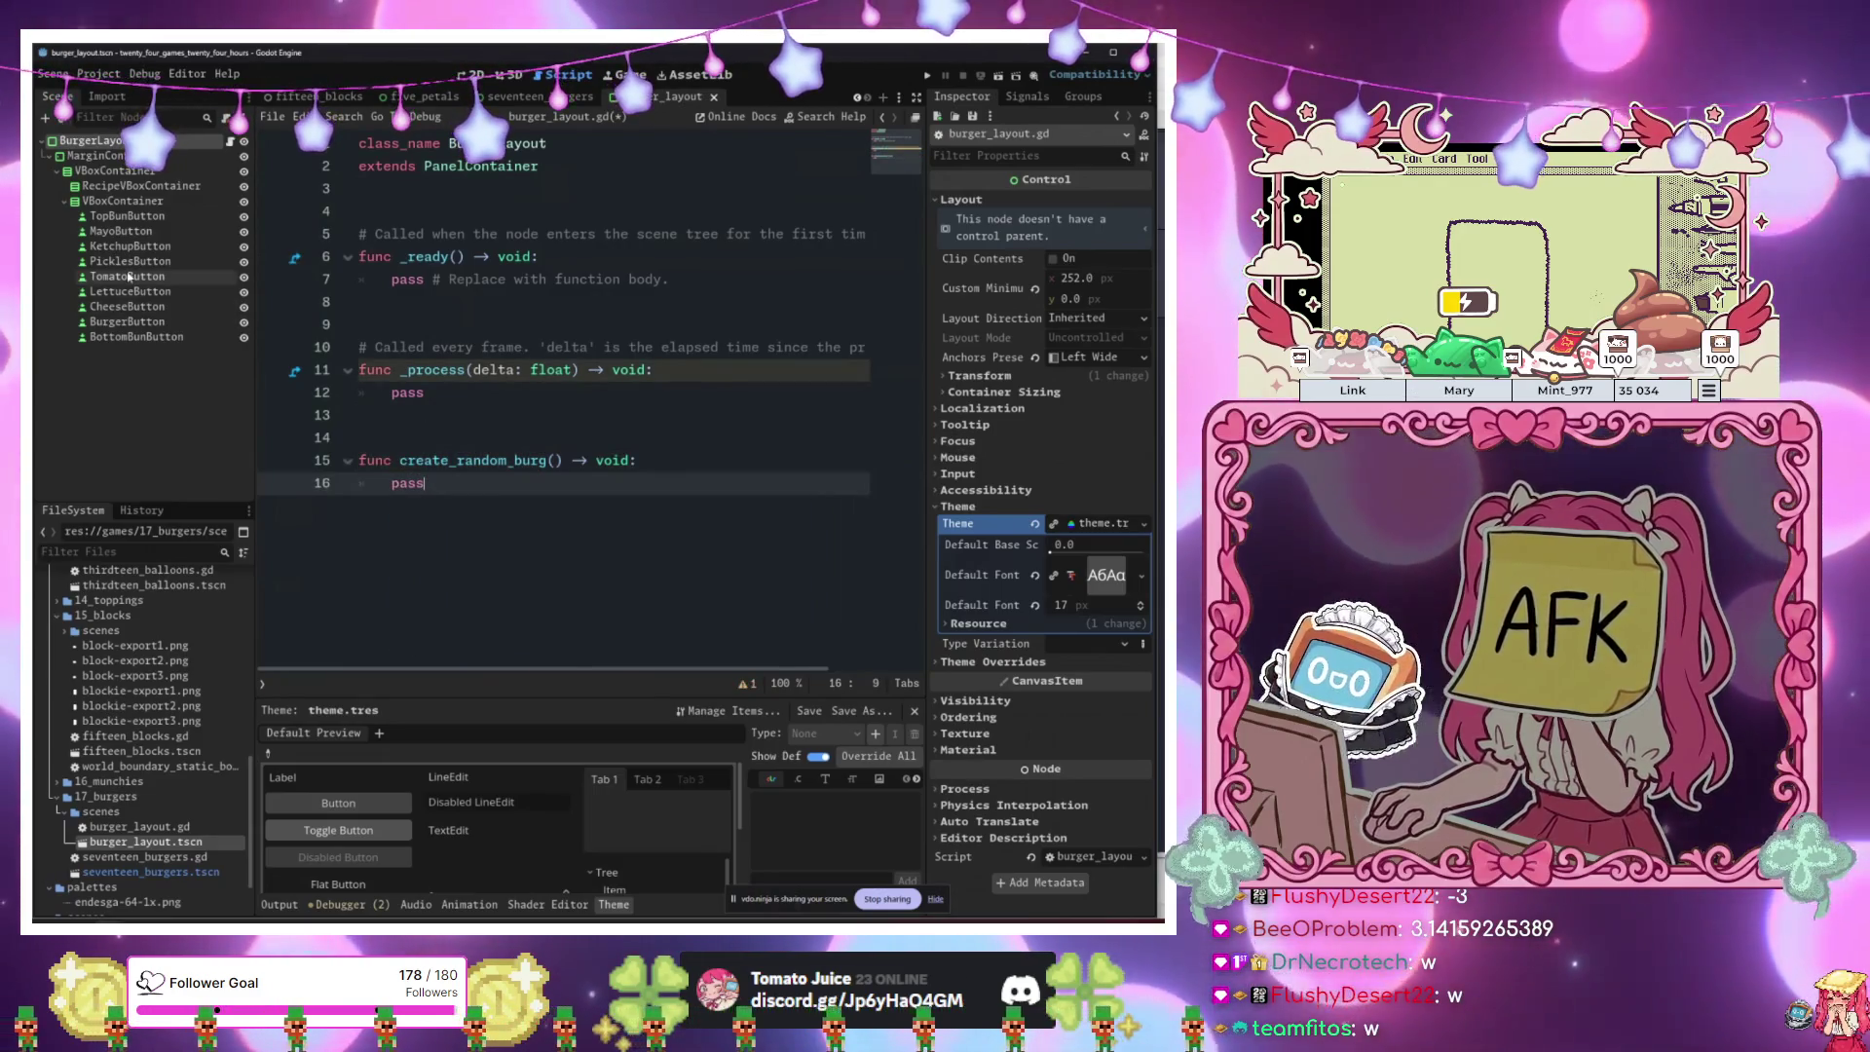
Select all nine ingredient button nodes, TopBunButton through BottomBunButton, in the Scene dock
{"action": "left_click", "coordinate": [127, 215]}
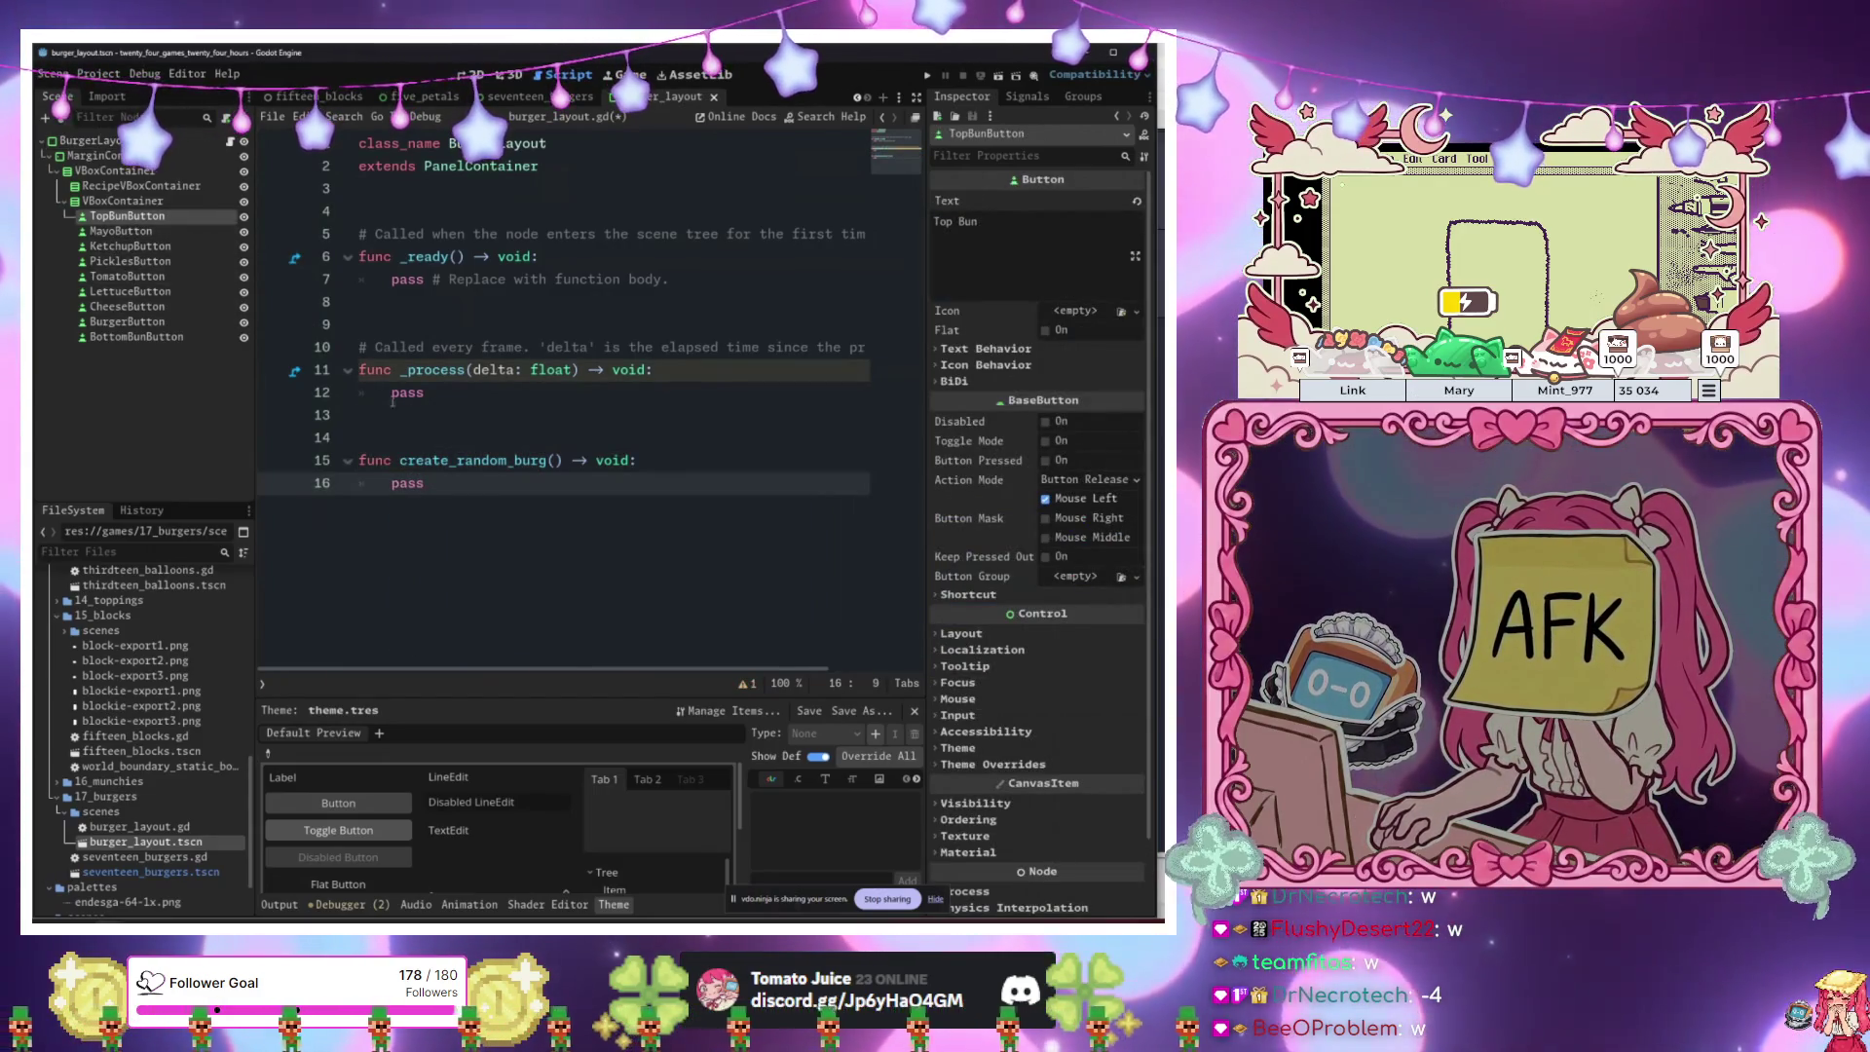
{"action": "left_click", "coordinate": [130, 246], "text": "shift"}
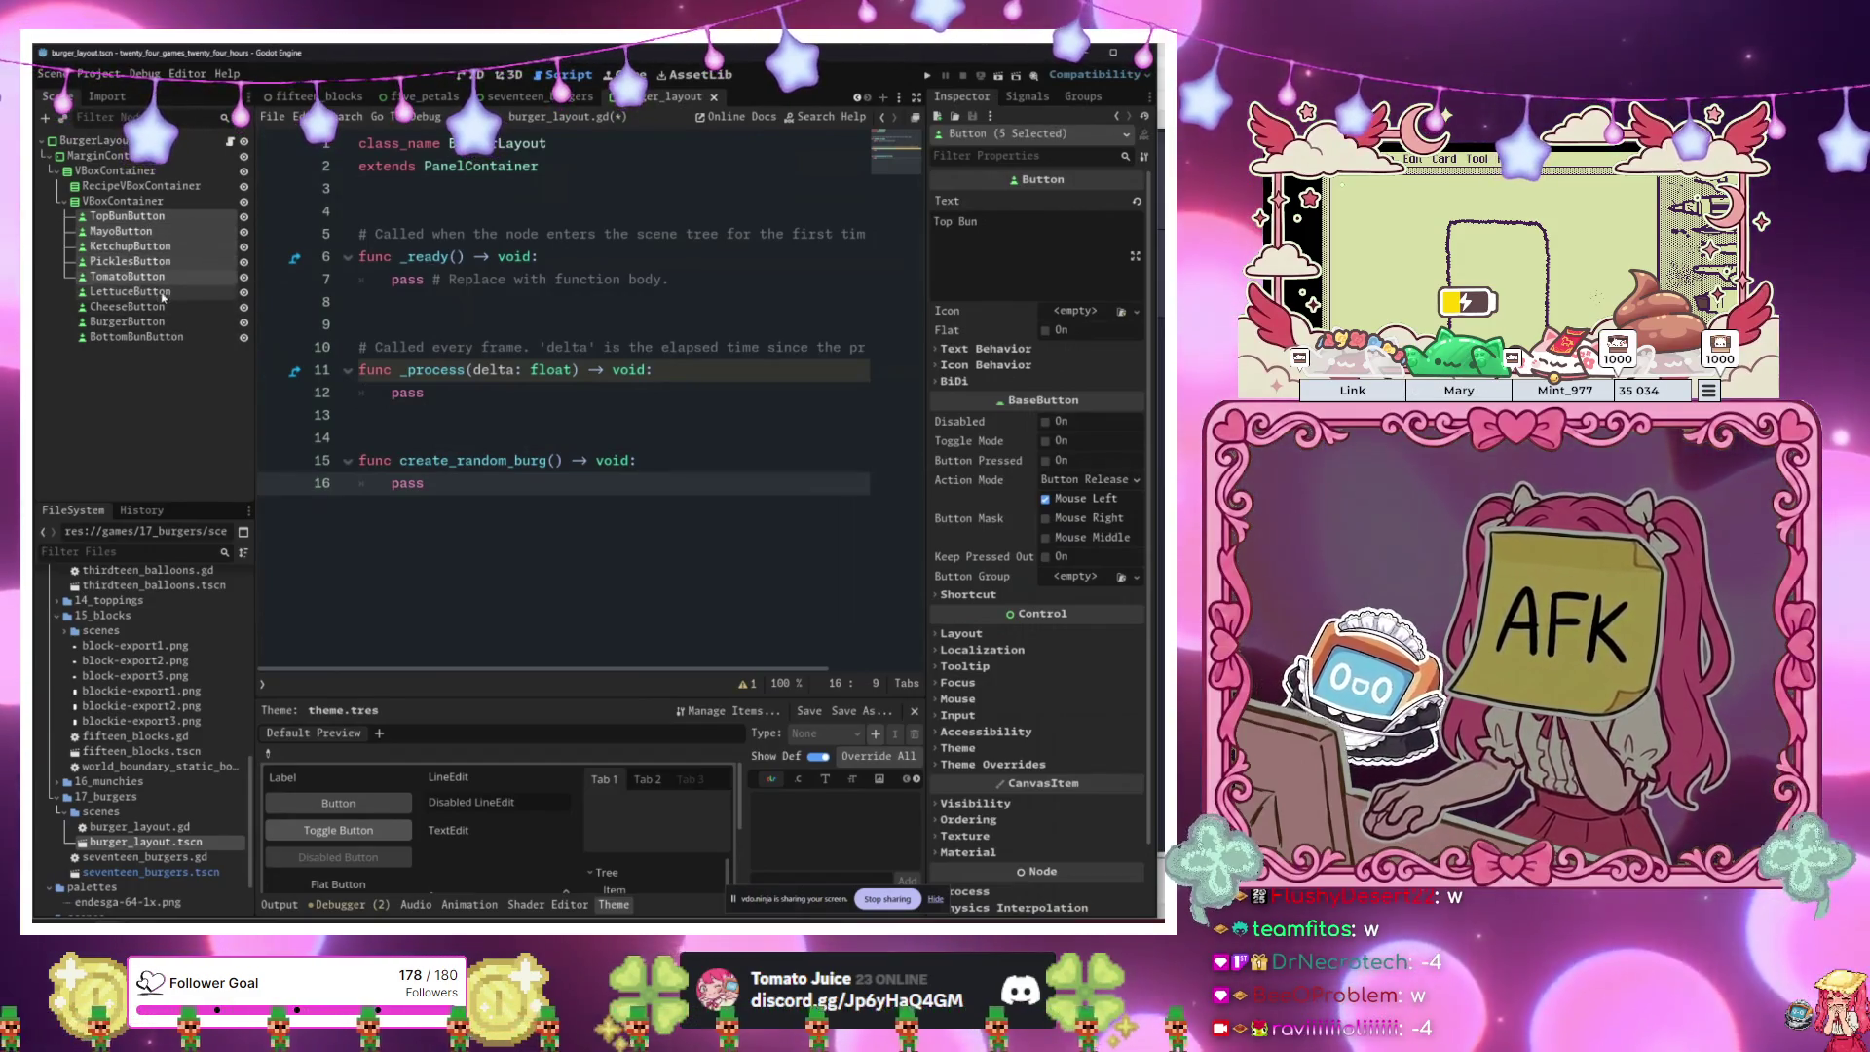
{"action": "left_click", "coordinate": [156, 307], "text": "shift"}
{"action": "left_click", "coordinate": [137, 336], "text": "shift"}
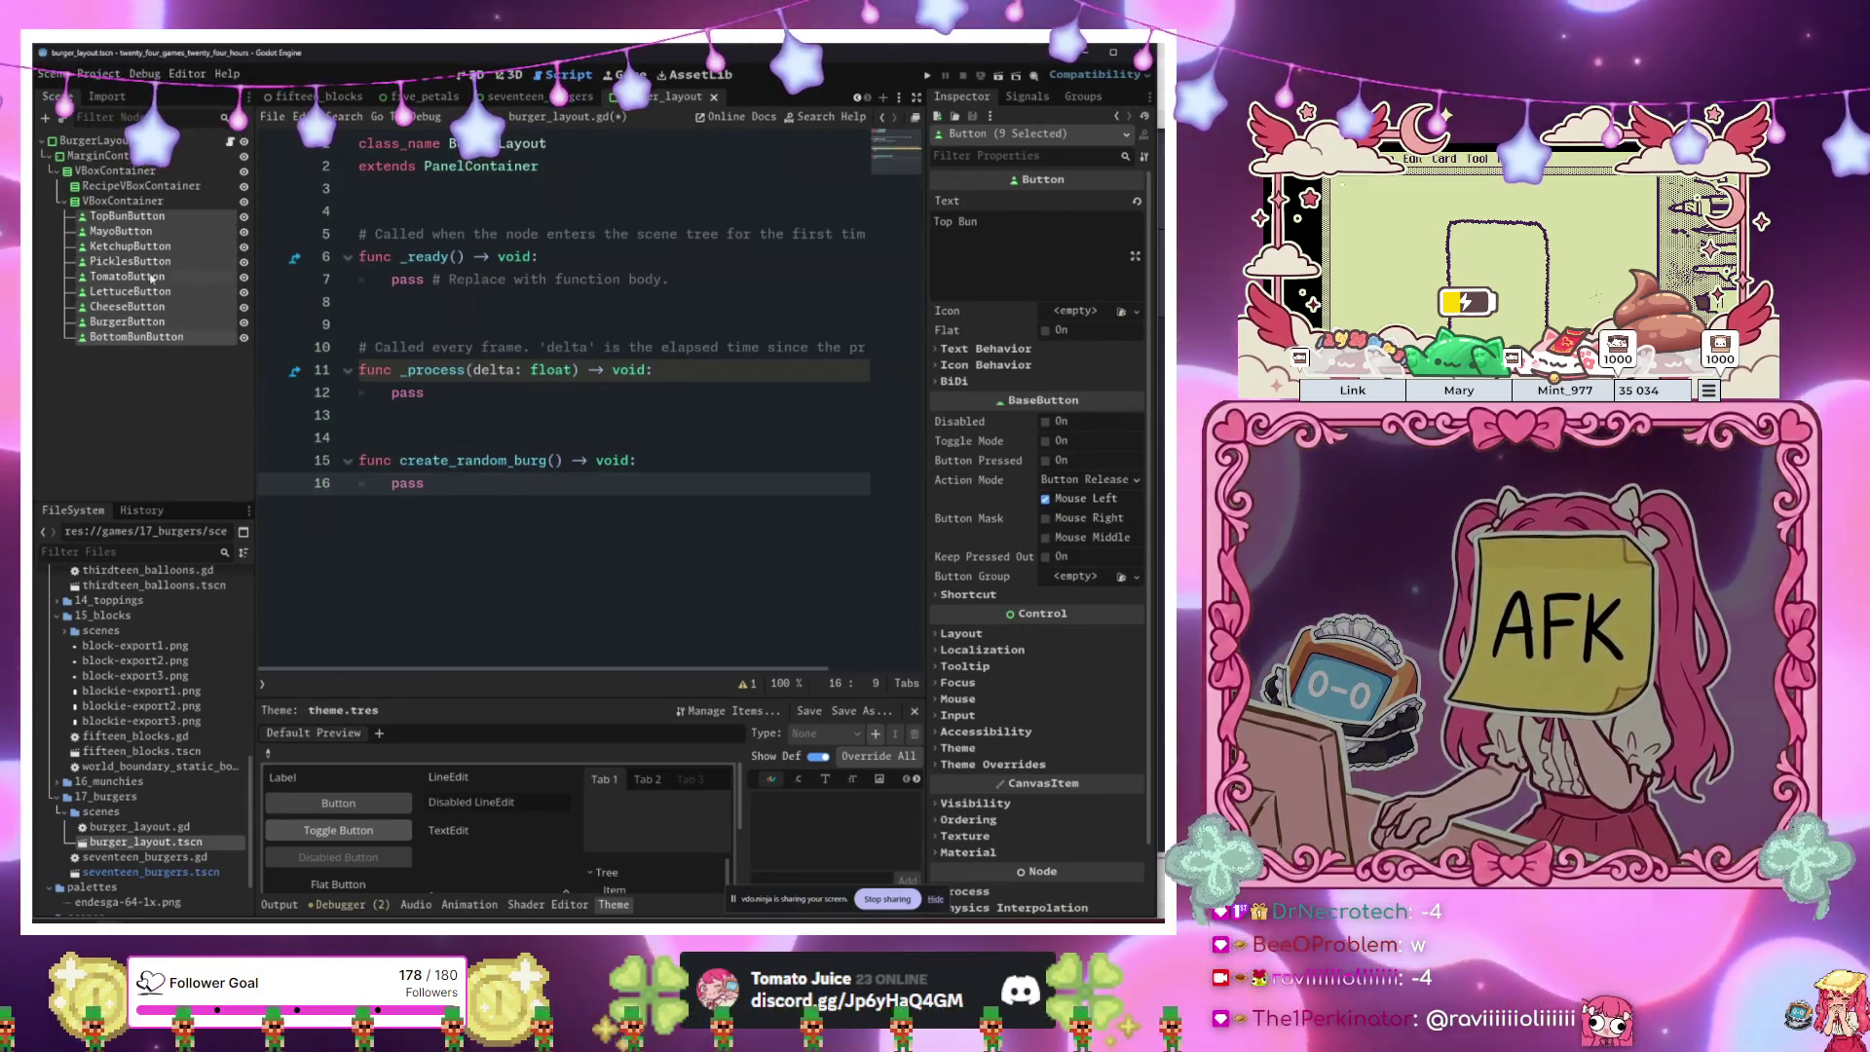
Drop exported references for all nine buttons into the script and open space above them
{"action": "mouse_move", "coordinate": [136, 336]}
{"action": "left_mouse_down"}
{"action": "mouse_move", "coordinate": [398, 235]}
{"action": "mouse_move", "coordinate": [321, 210]}
{"action": "left_mouse_up"}
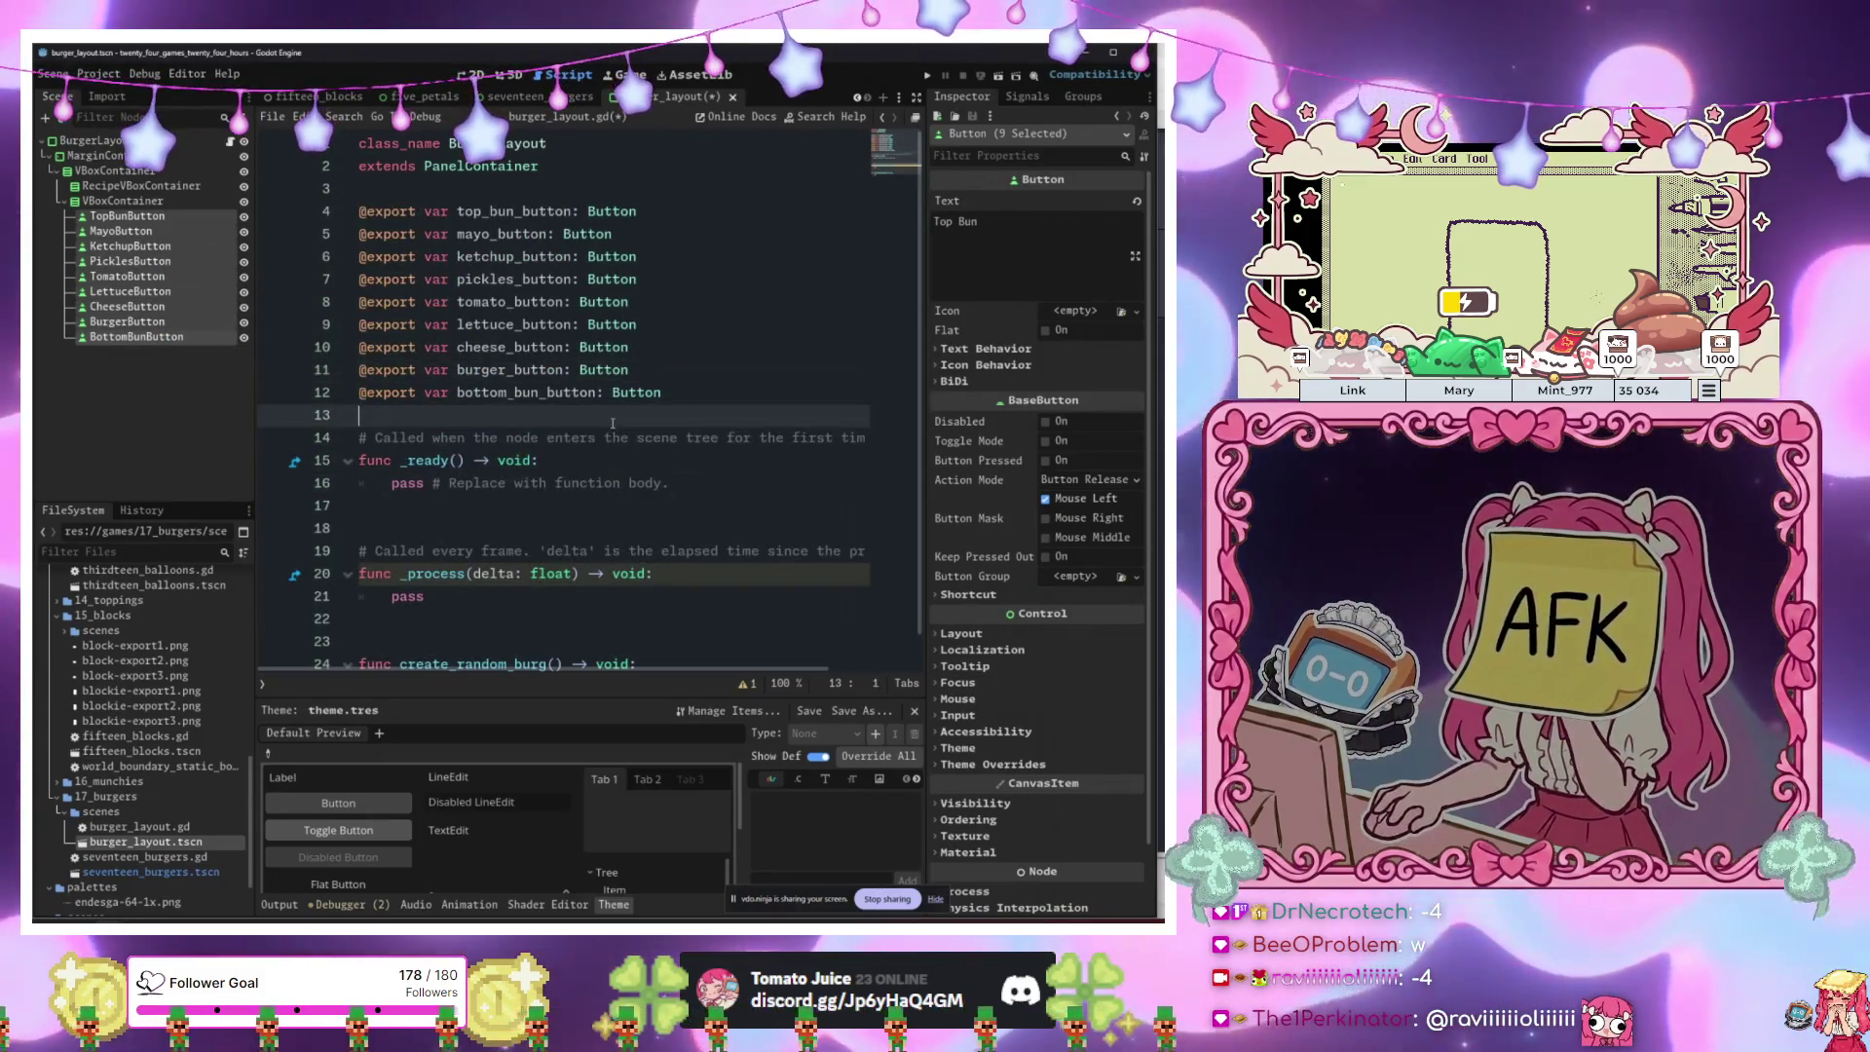
{"action": "left_click", "coordinate": [449, 188]}
{"action": "key", "text": "Return"}
{"action": "key", "text": "Return"}
{"action": "key", "text": "Return"}
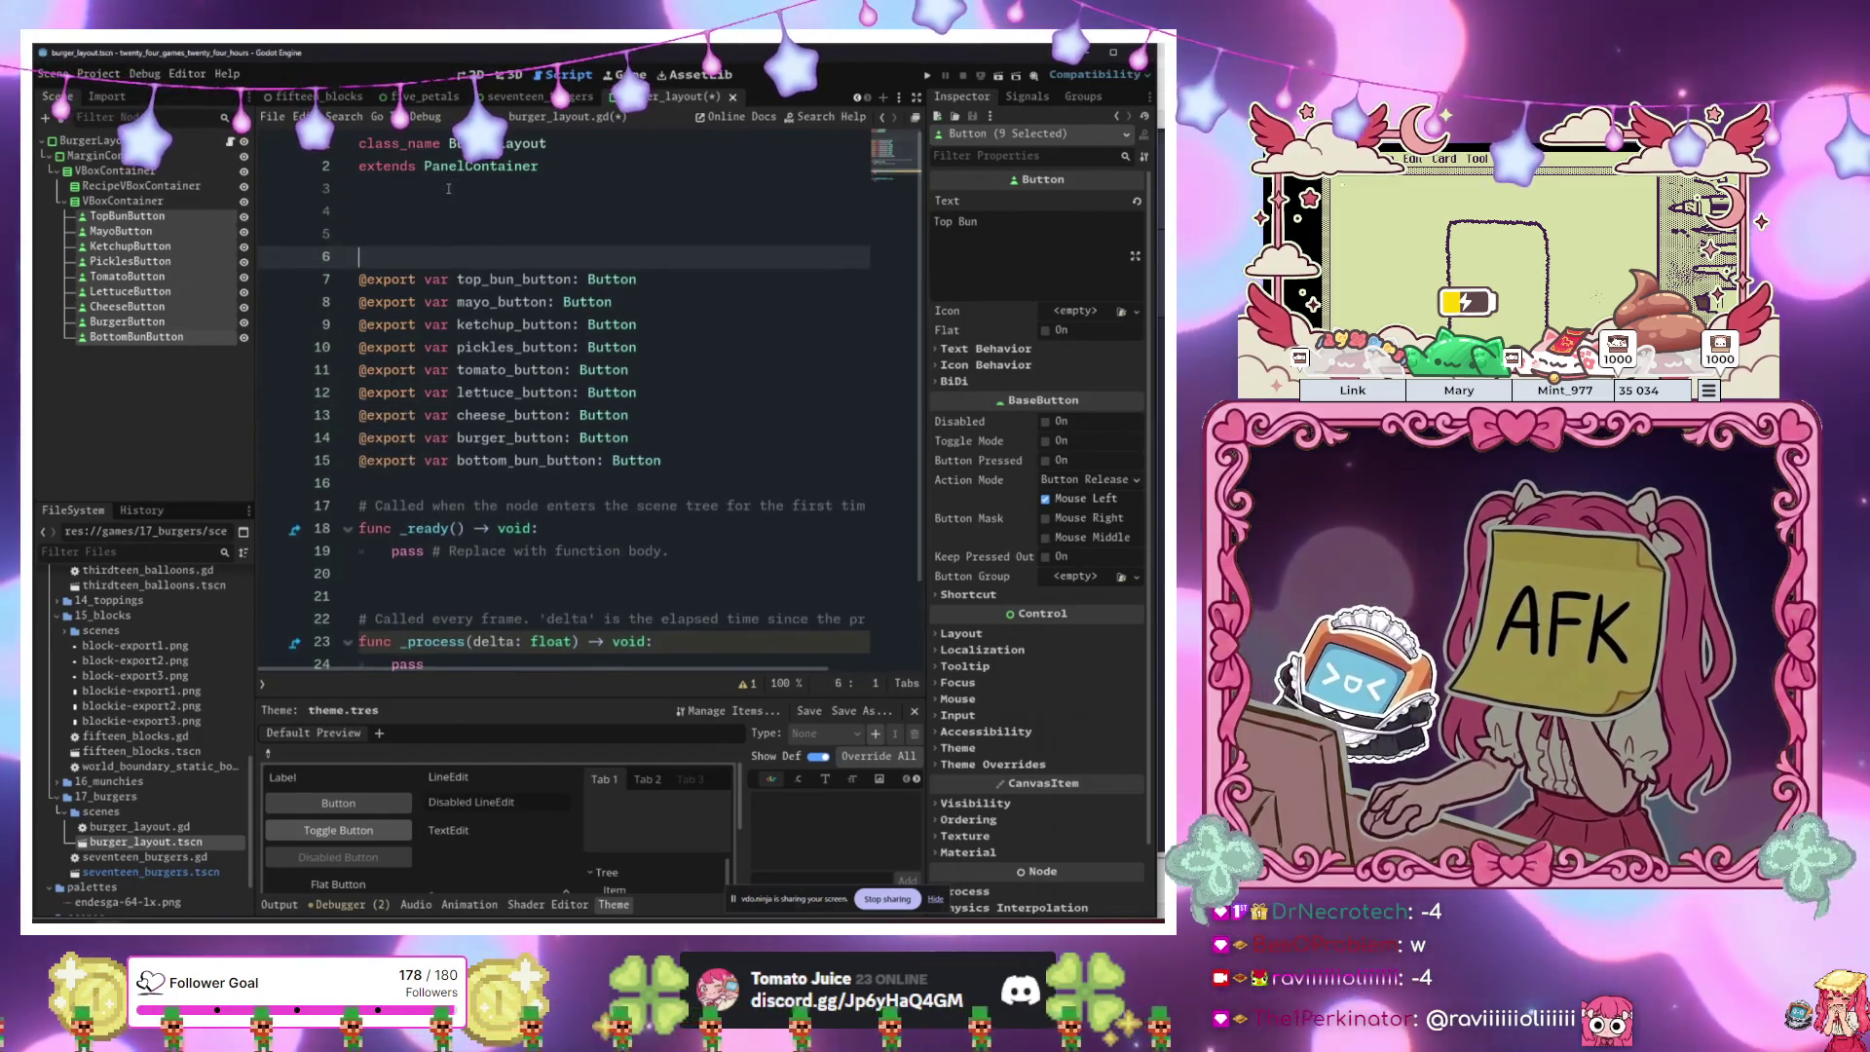
{"action": "key", "text": "Up"}
{"action": "key", "text": "Up"}
Start the Ingredients enum declaration and do a quick save-and-run test
{"action": "type", "text": "enum"}
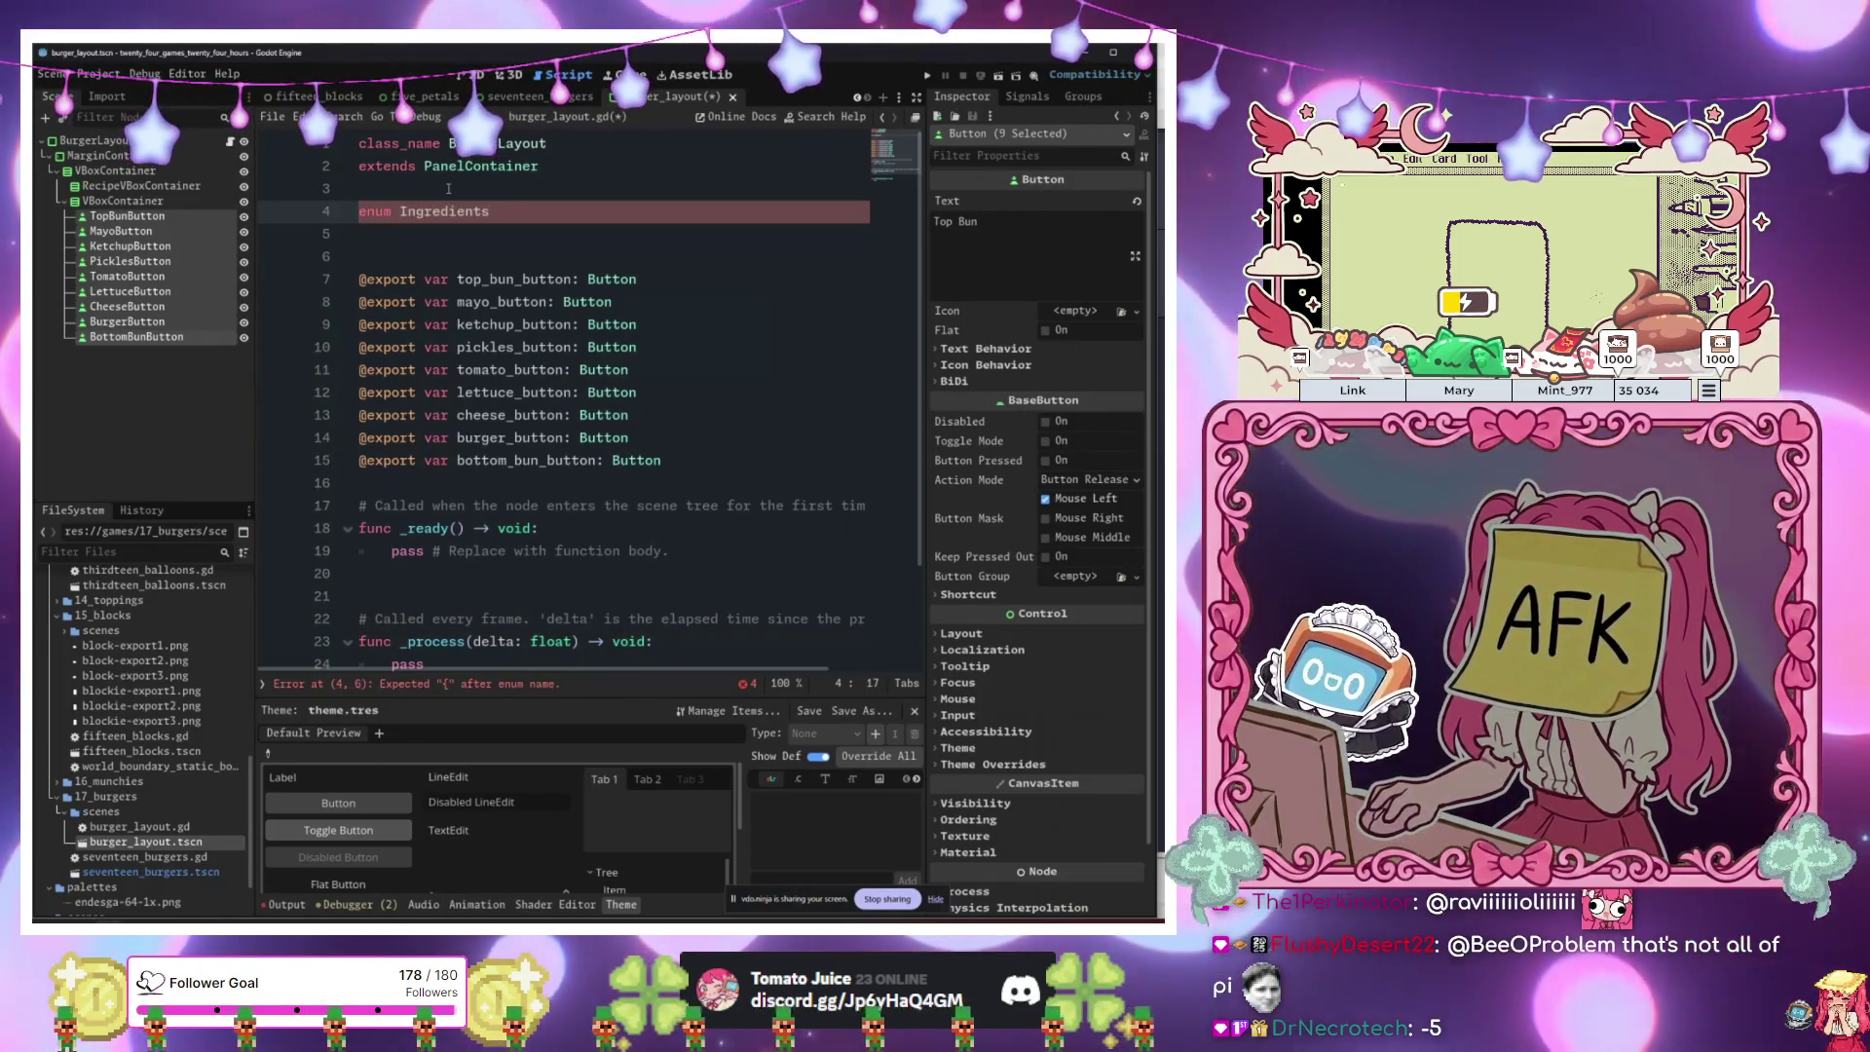
{"action": "type", "text": "{"}
{"action": "key", "text": "Return"}
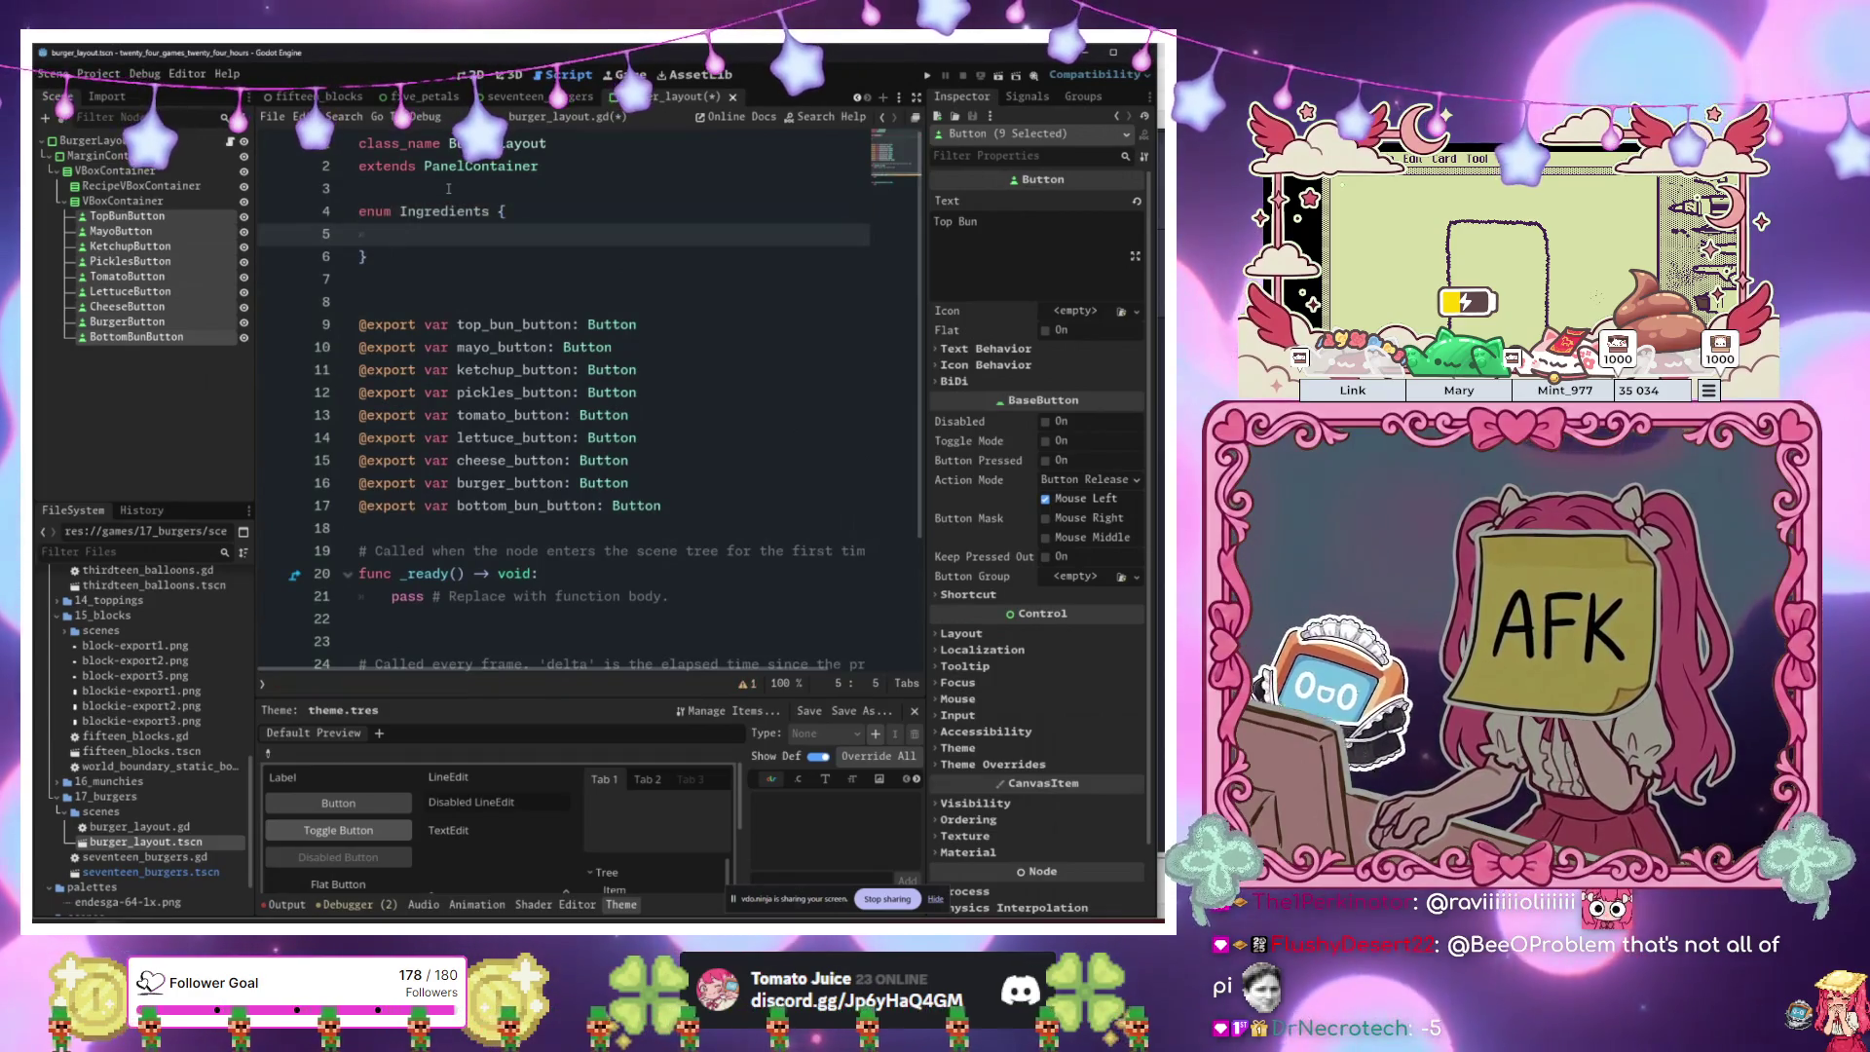
{"action": "type", "text": "TOP_"}
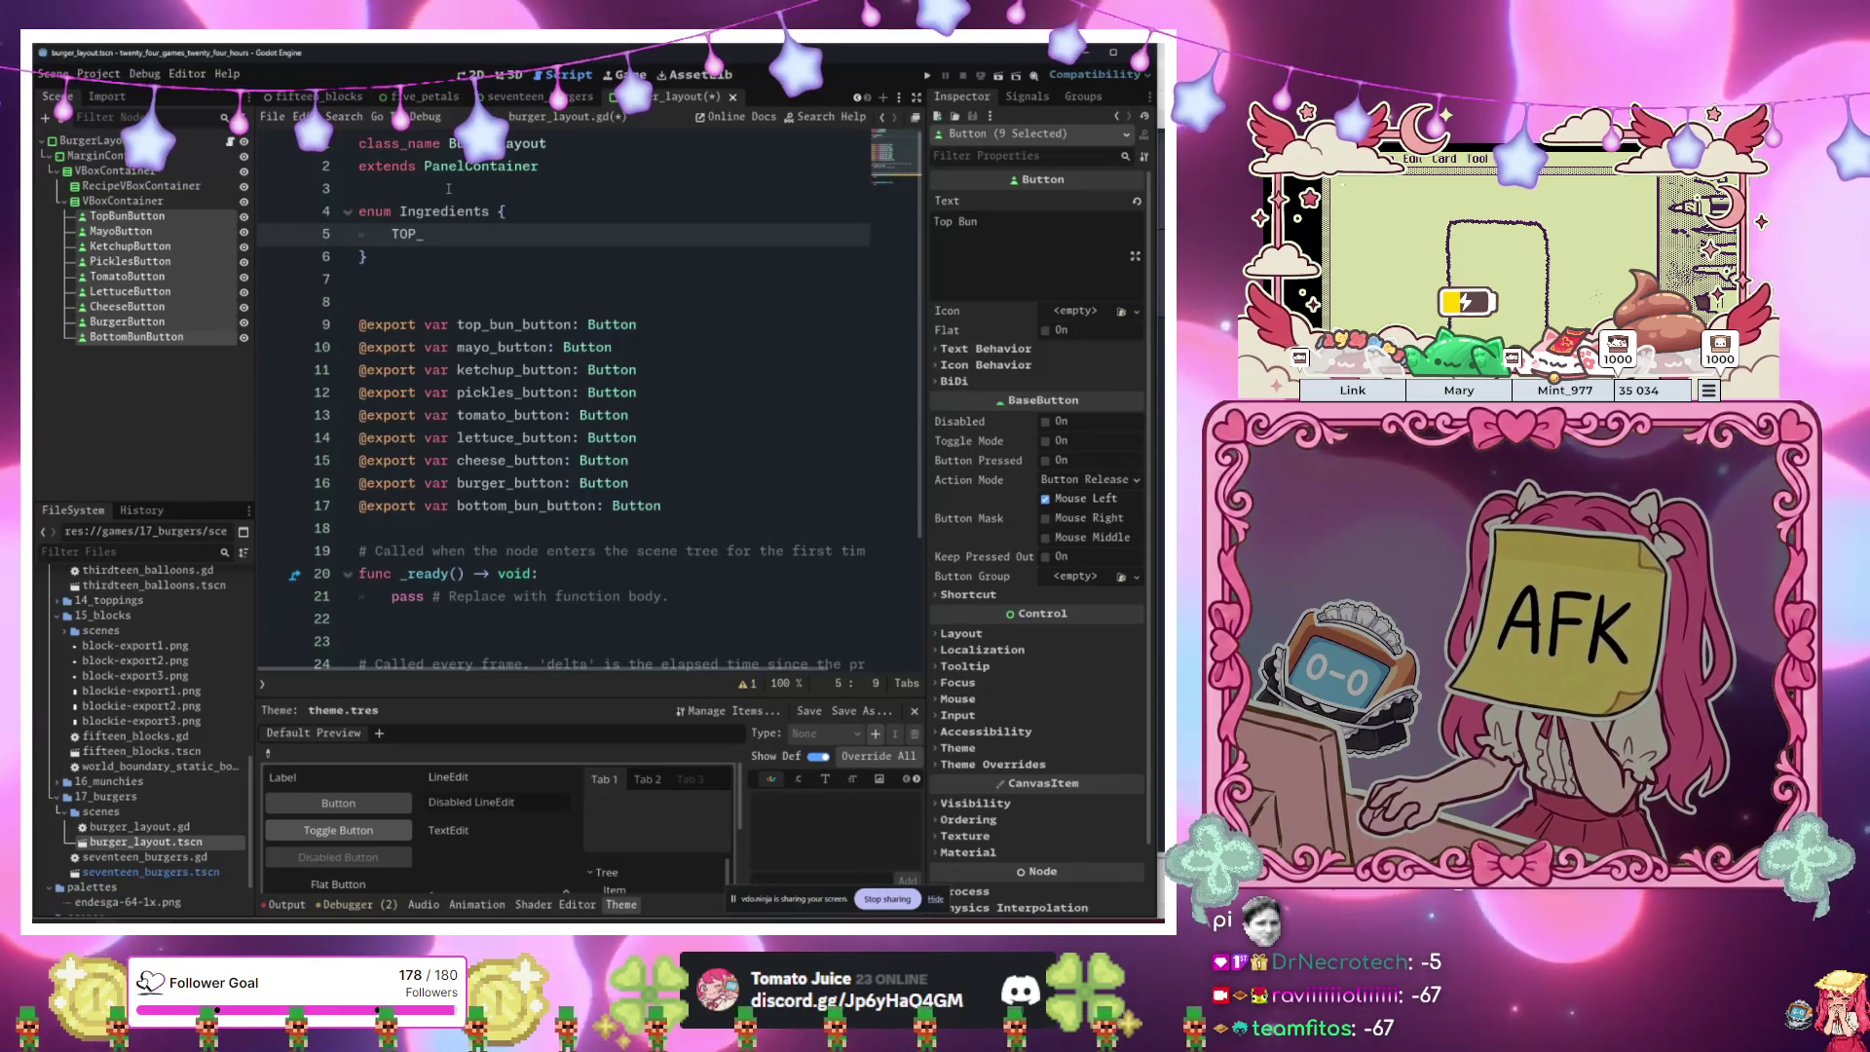
{"action": "key", "text": "ctrl+f"}
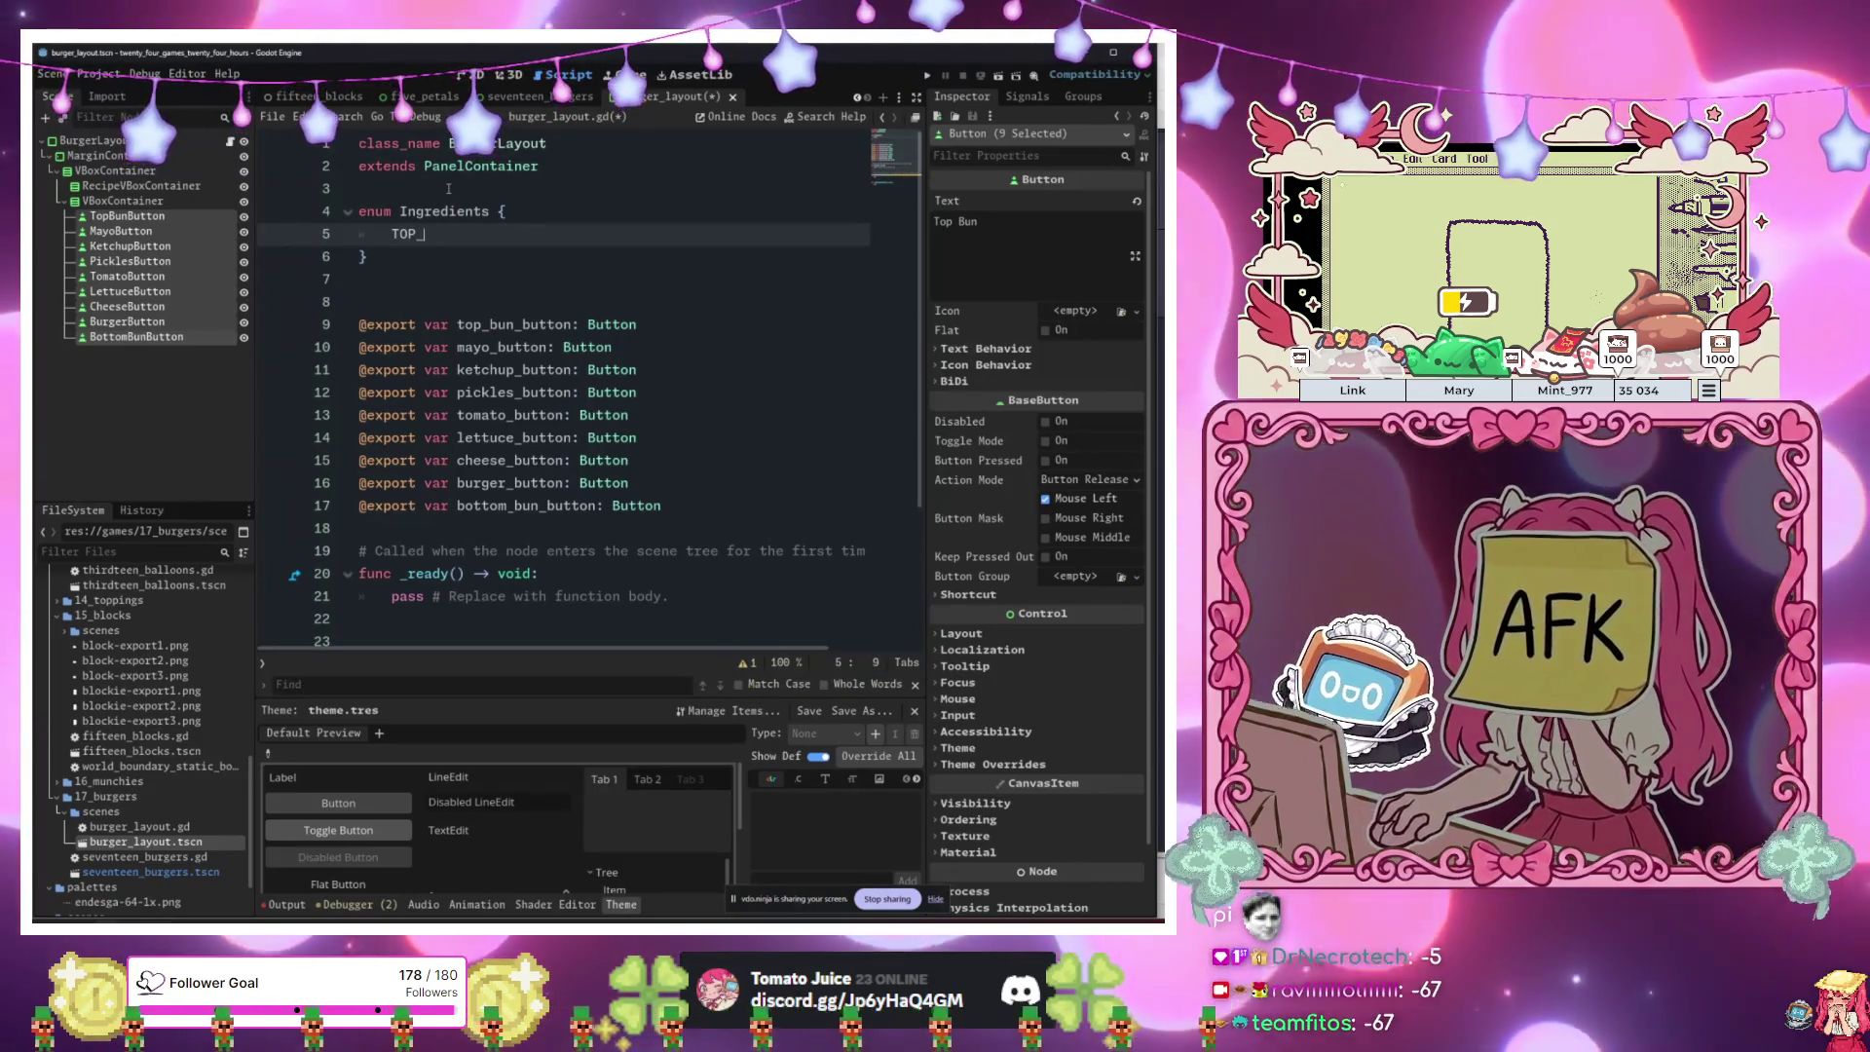
{"action": "key", "text": "F6"}
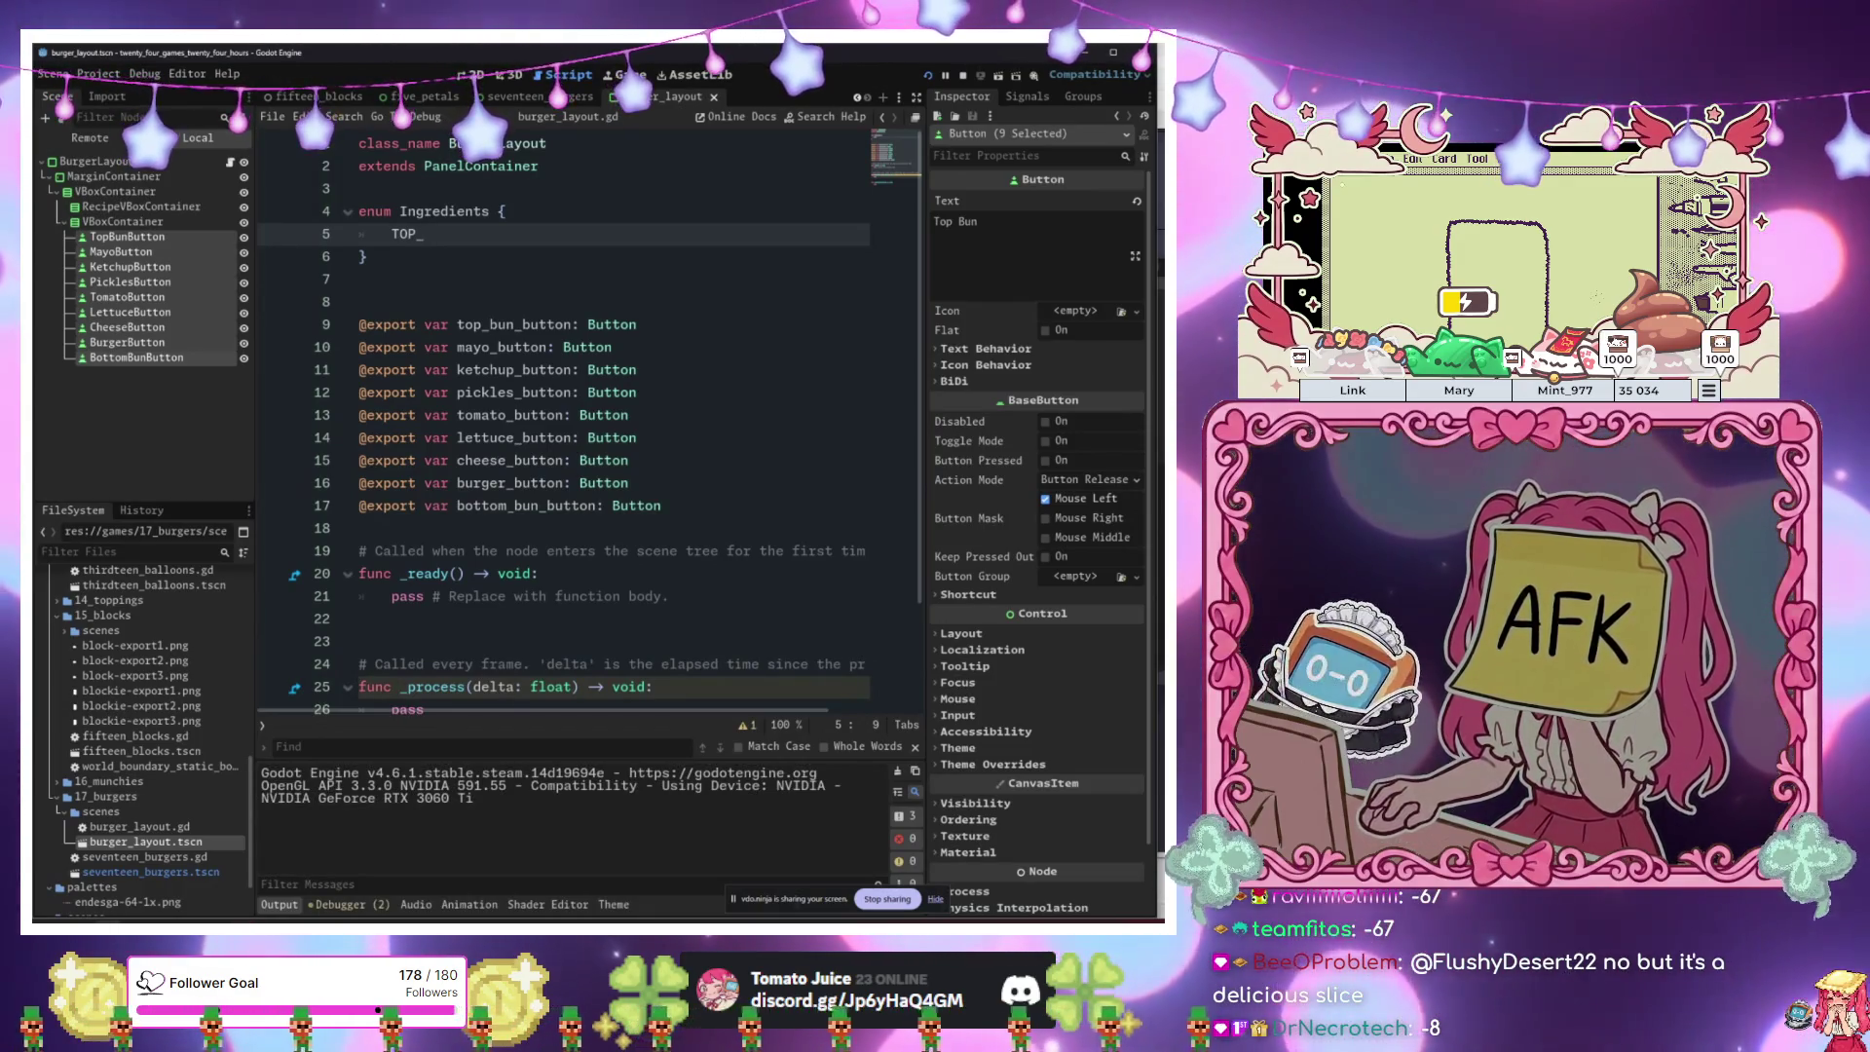
{"action": "key", "text": "F8"}
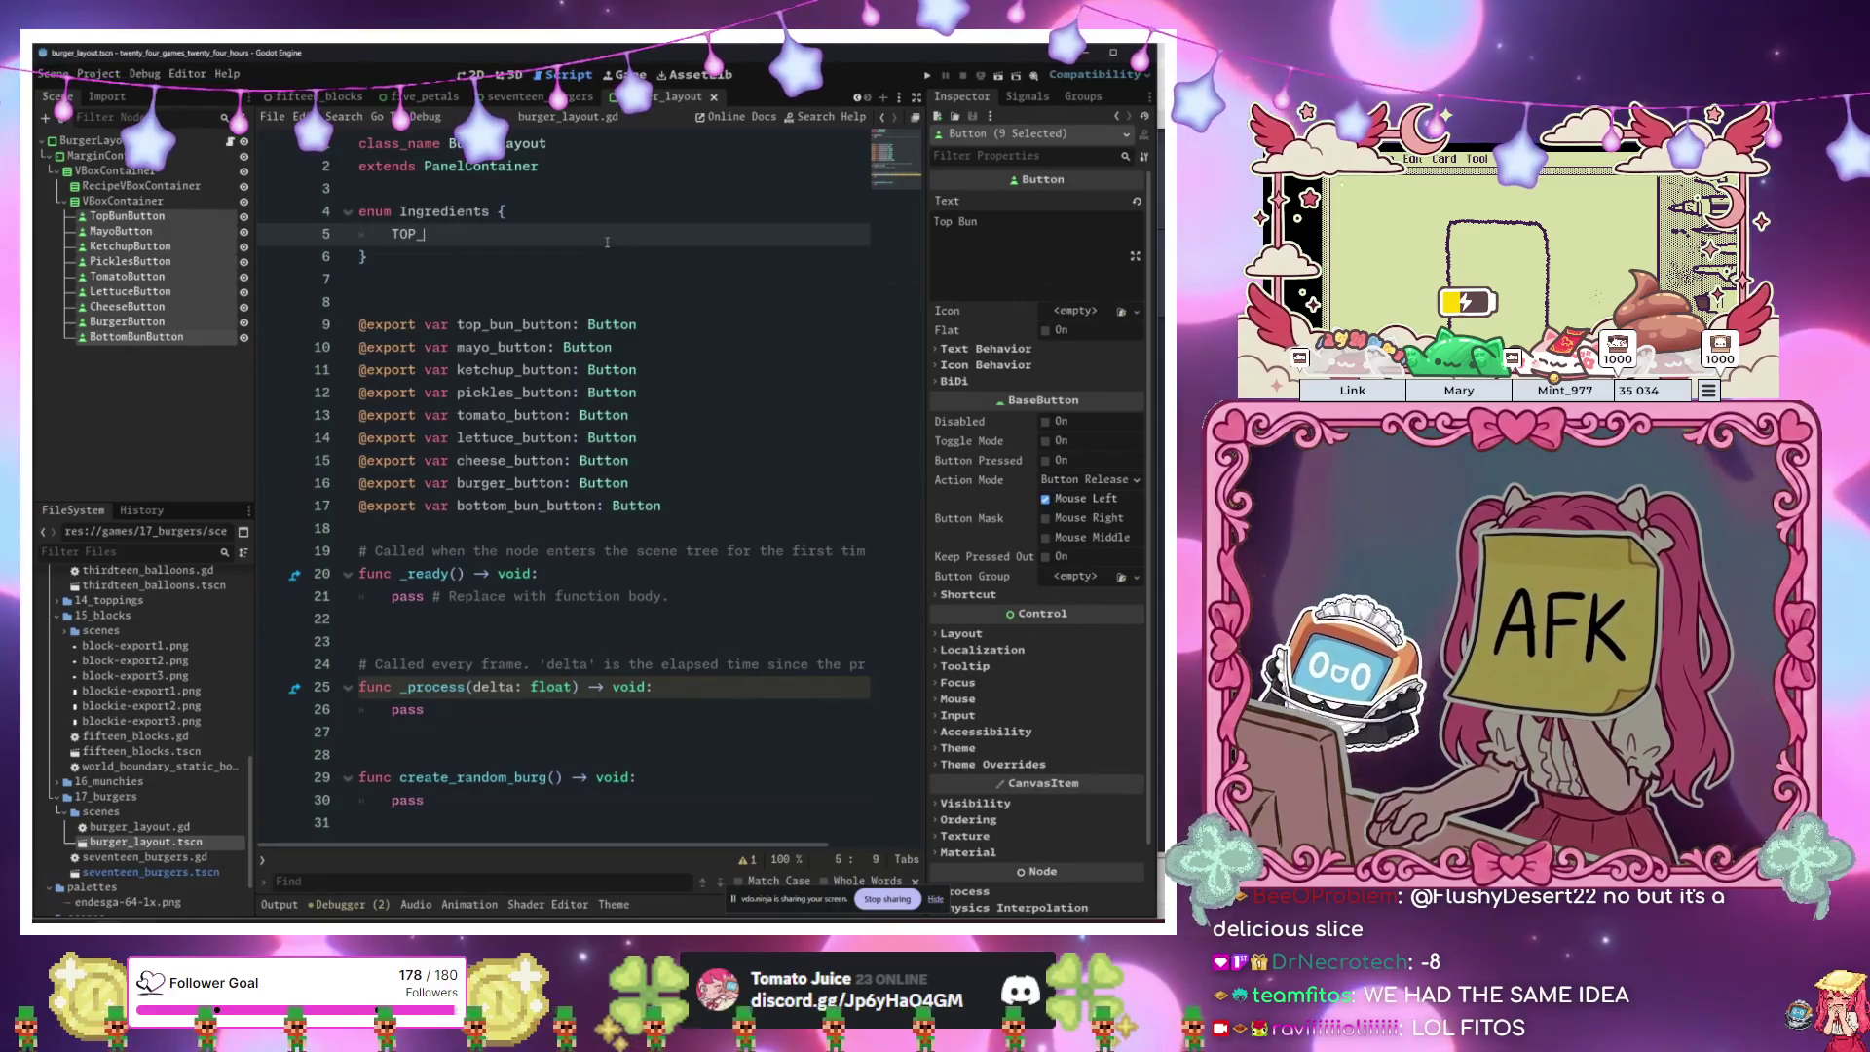
Add enum entries TOP_BUN, MAYO, KETCHUP, PICKLES and TOMATO
{"action": "type", "text": "BUN,"}
{"action": "key", "text": "Return"}
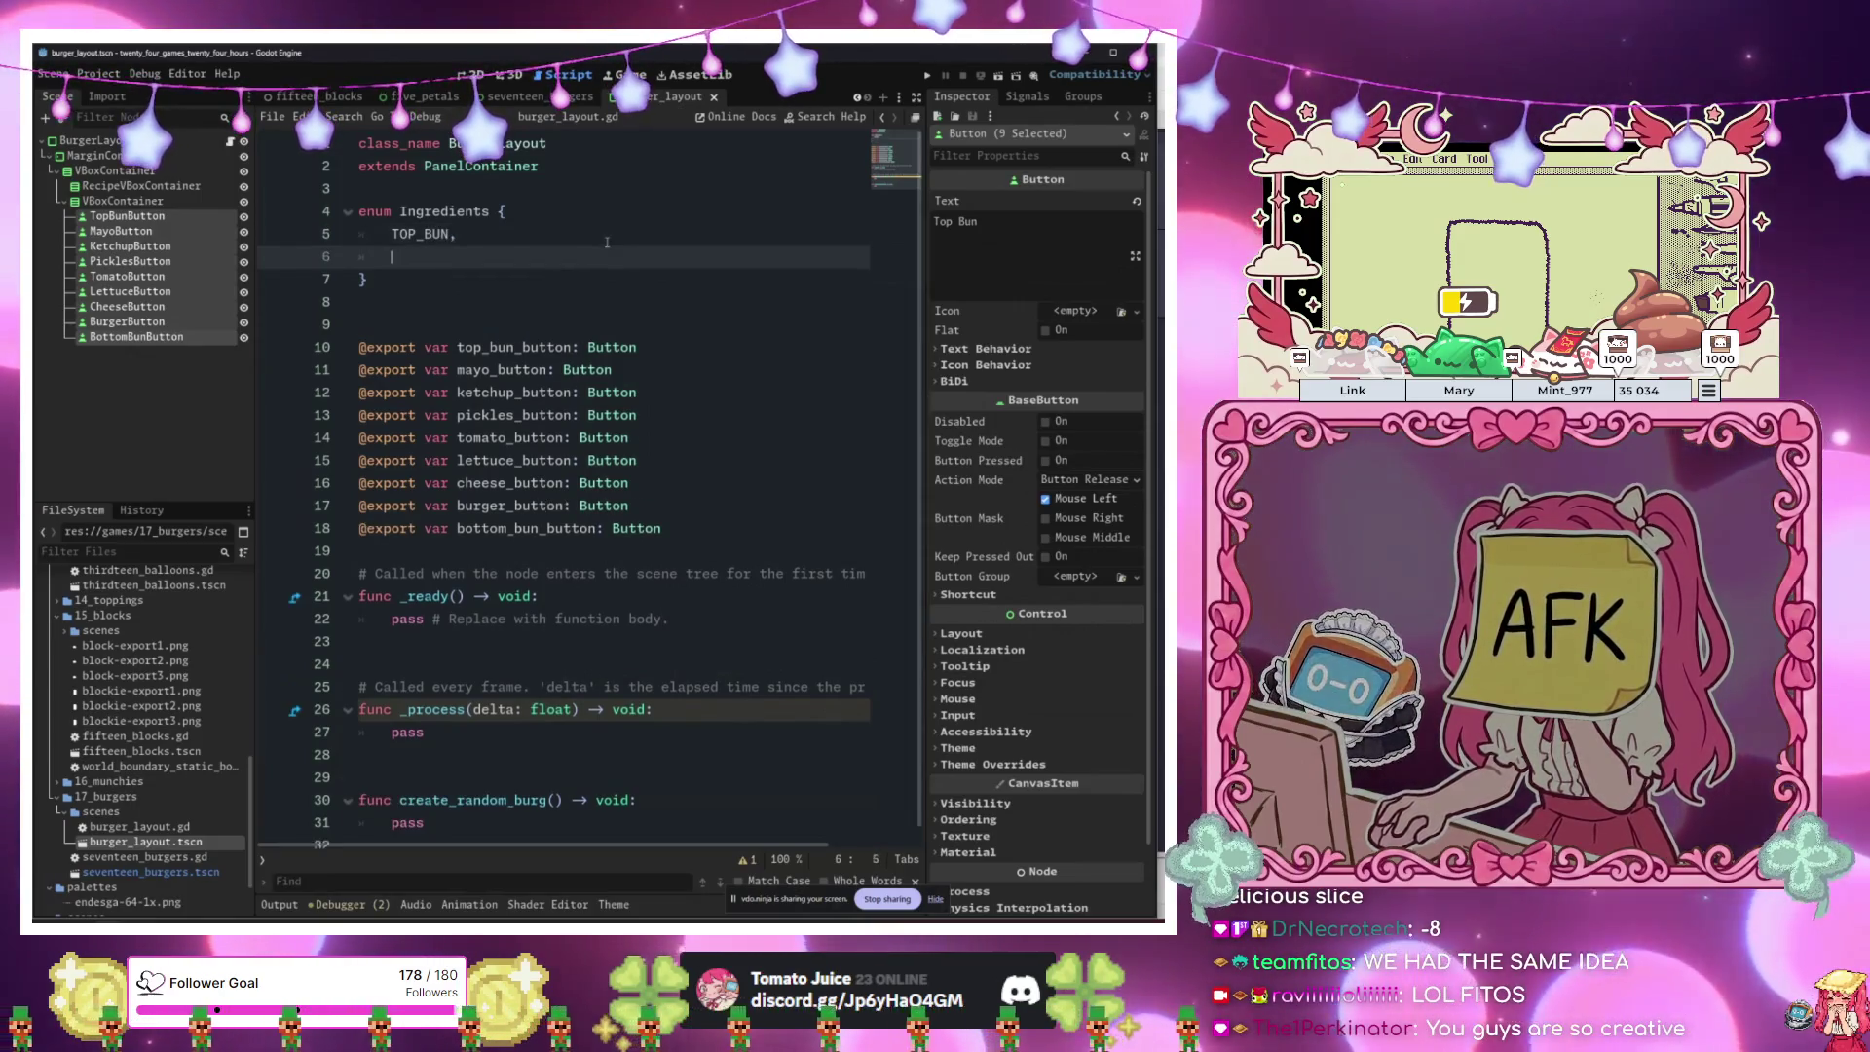
{"action": "type", "text": "O,"}
{"action": "key", "text": "Return"}
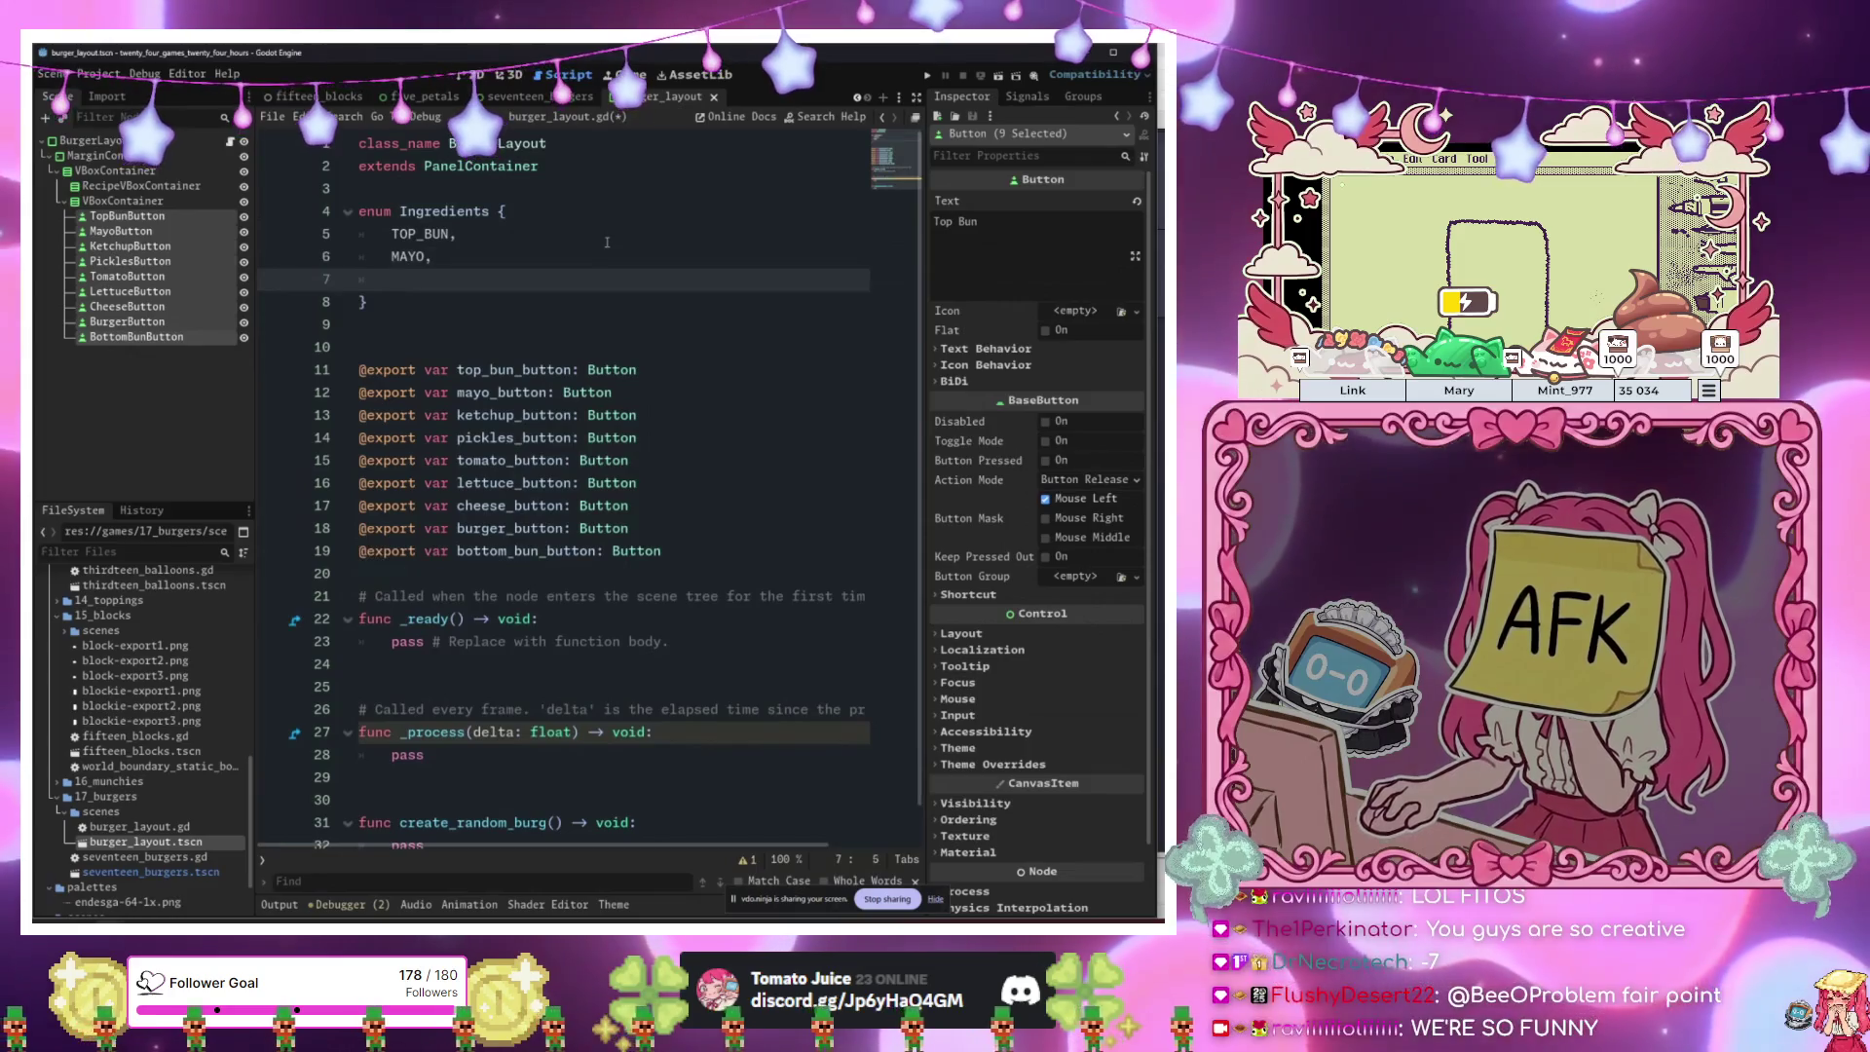
{"action": "type", "text": "KETCHUP,"}
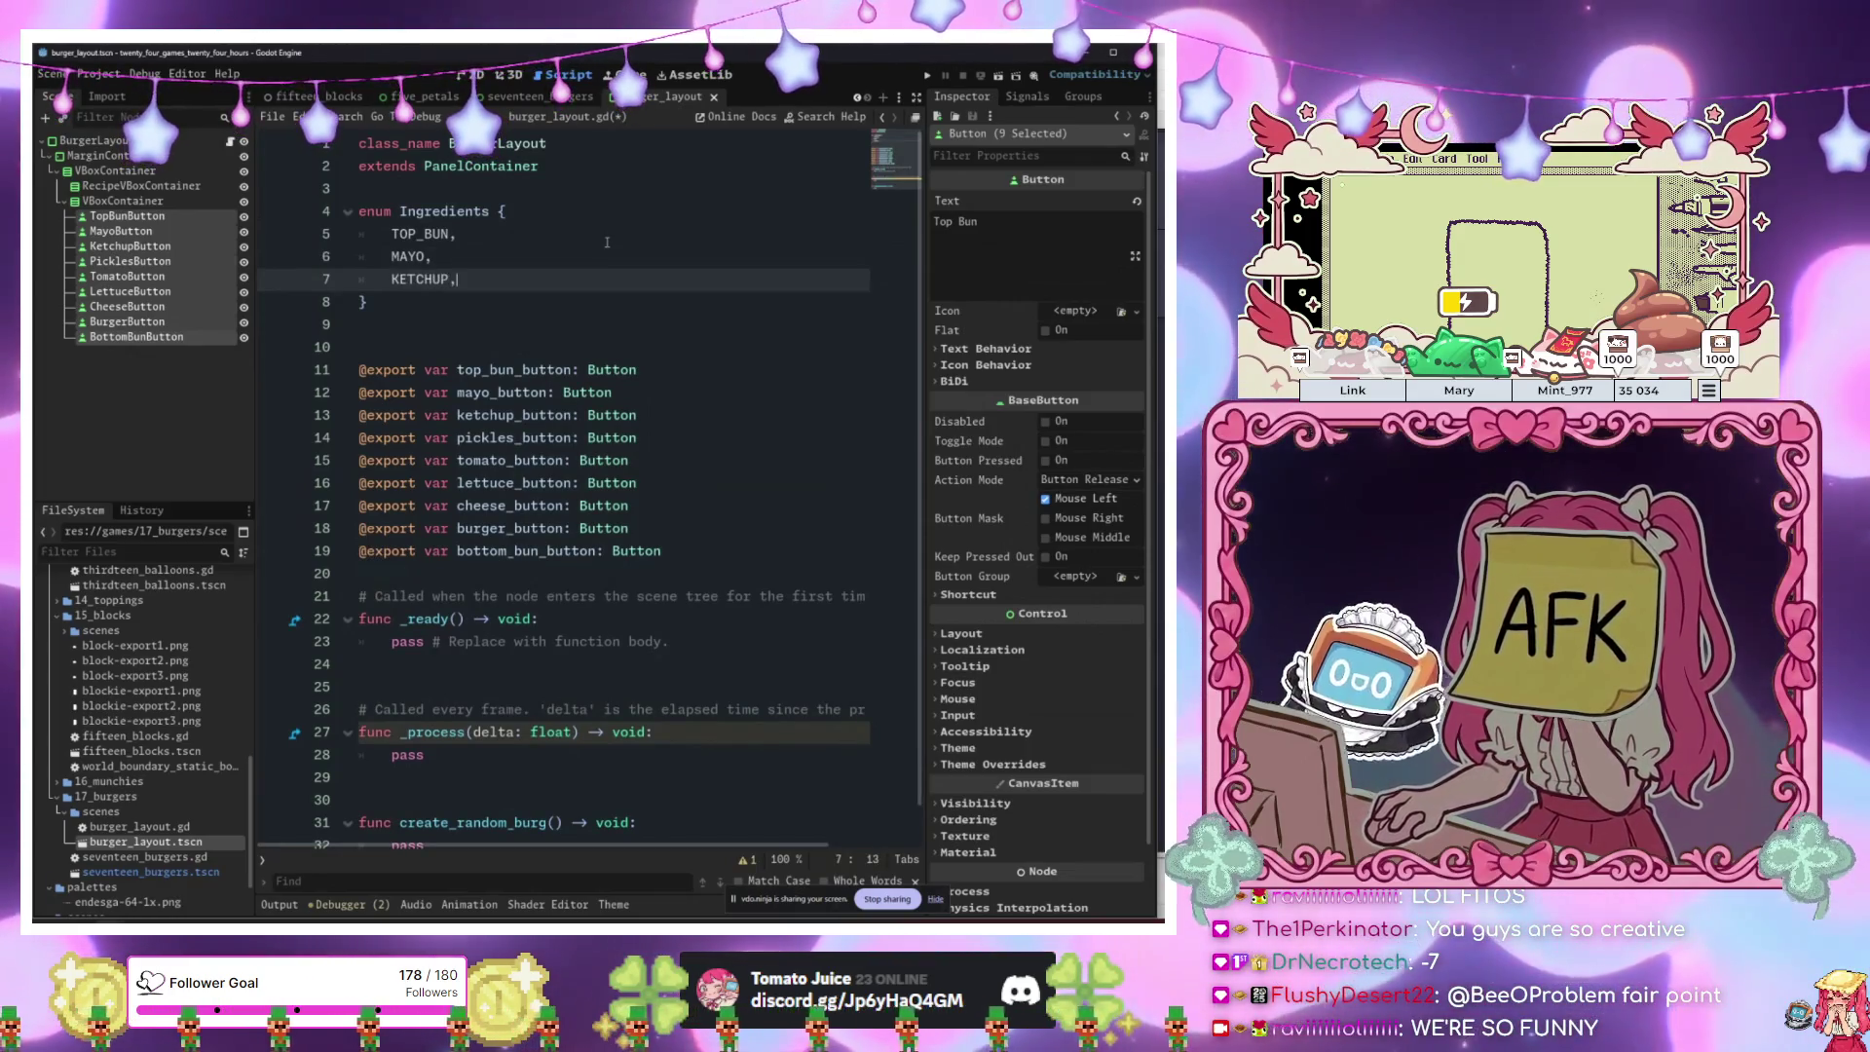
{"action": "key", "text": "Return"}
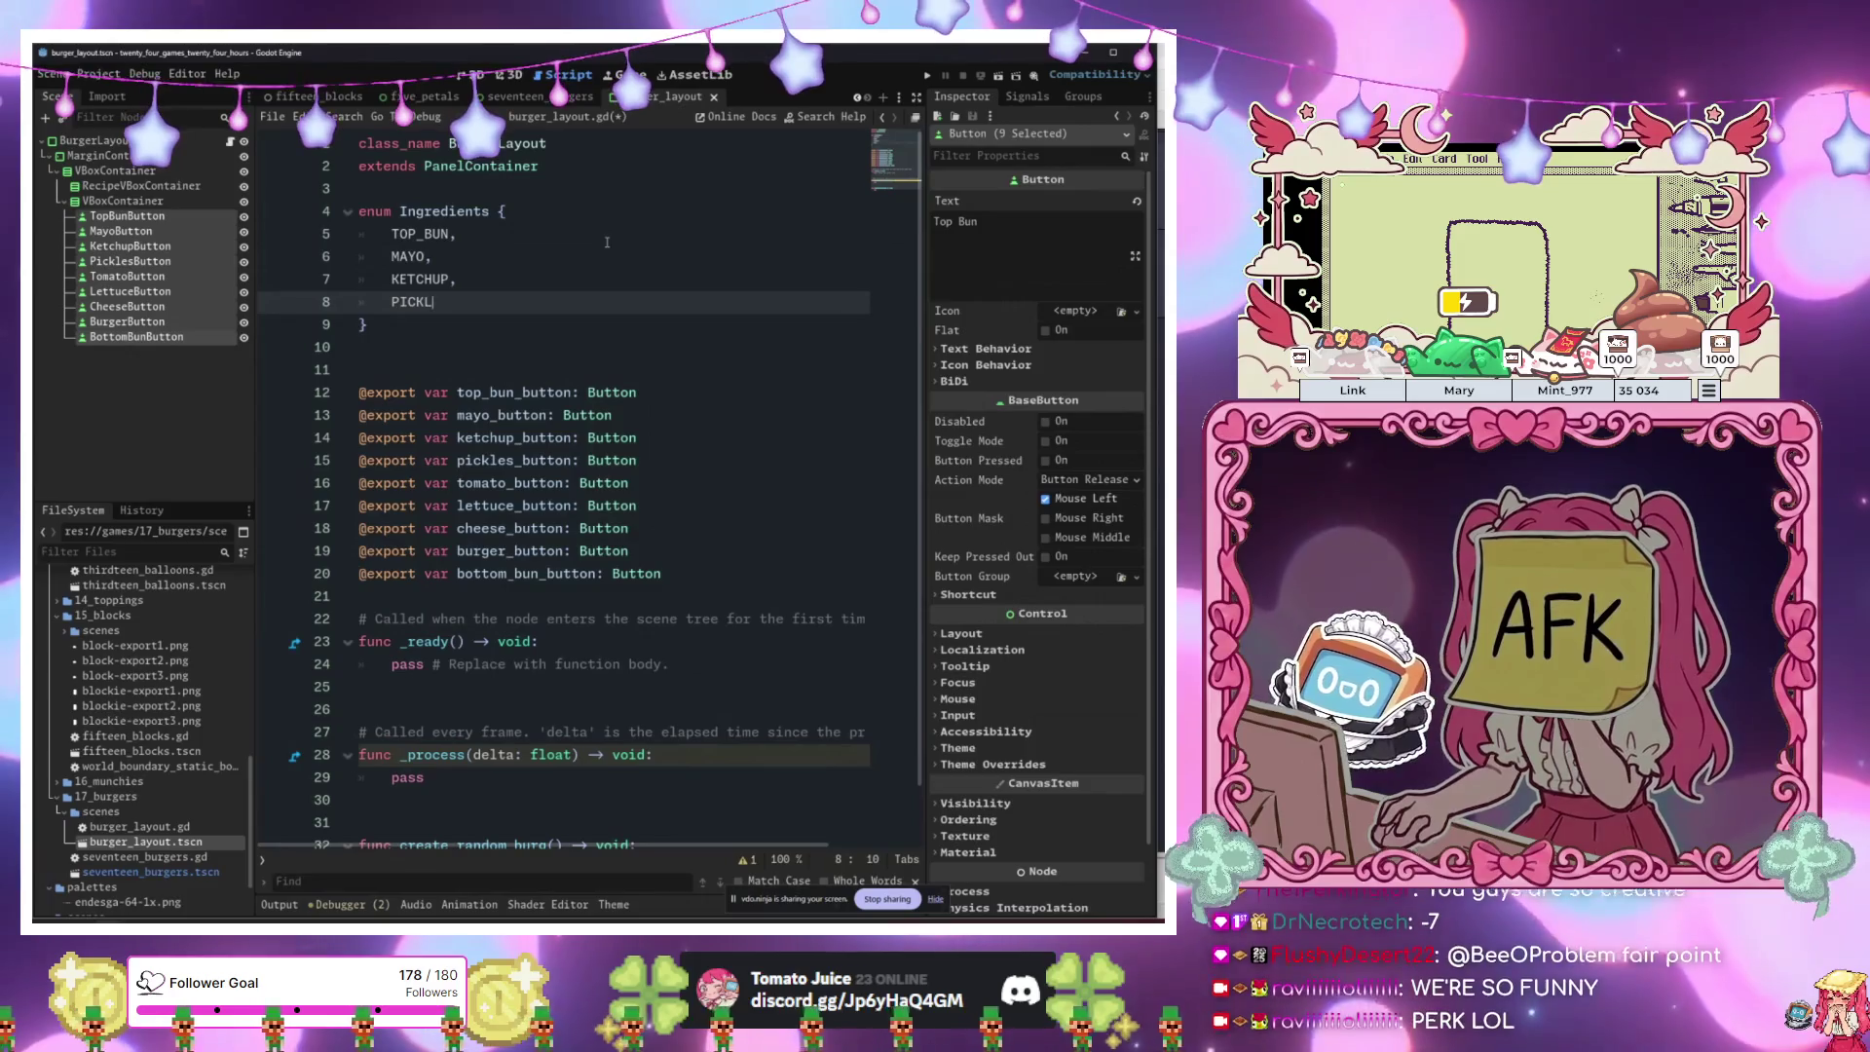
{"action": "type", "text": "ES,"}
{"action": "key", "text": "Return"}
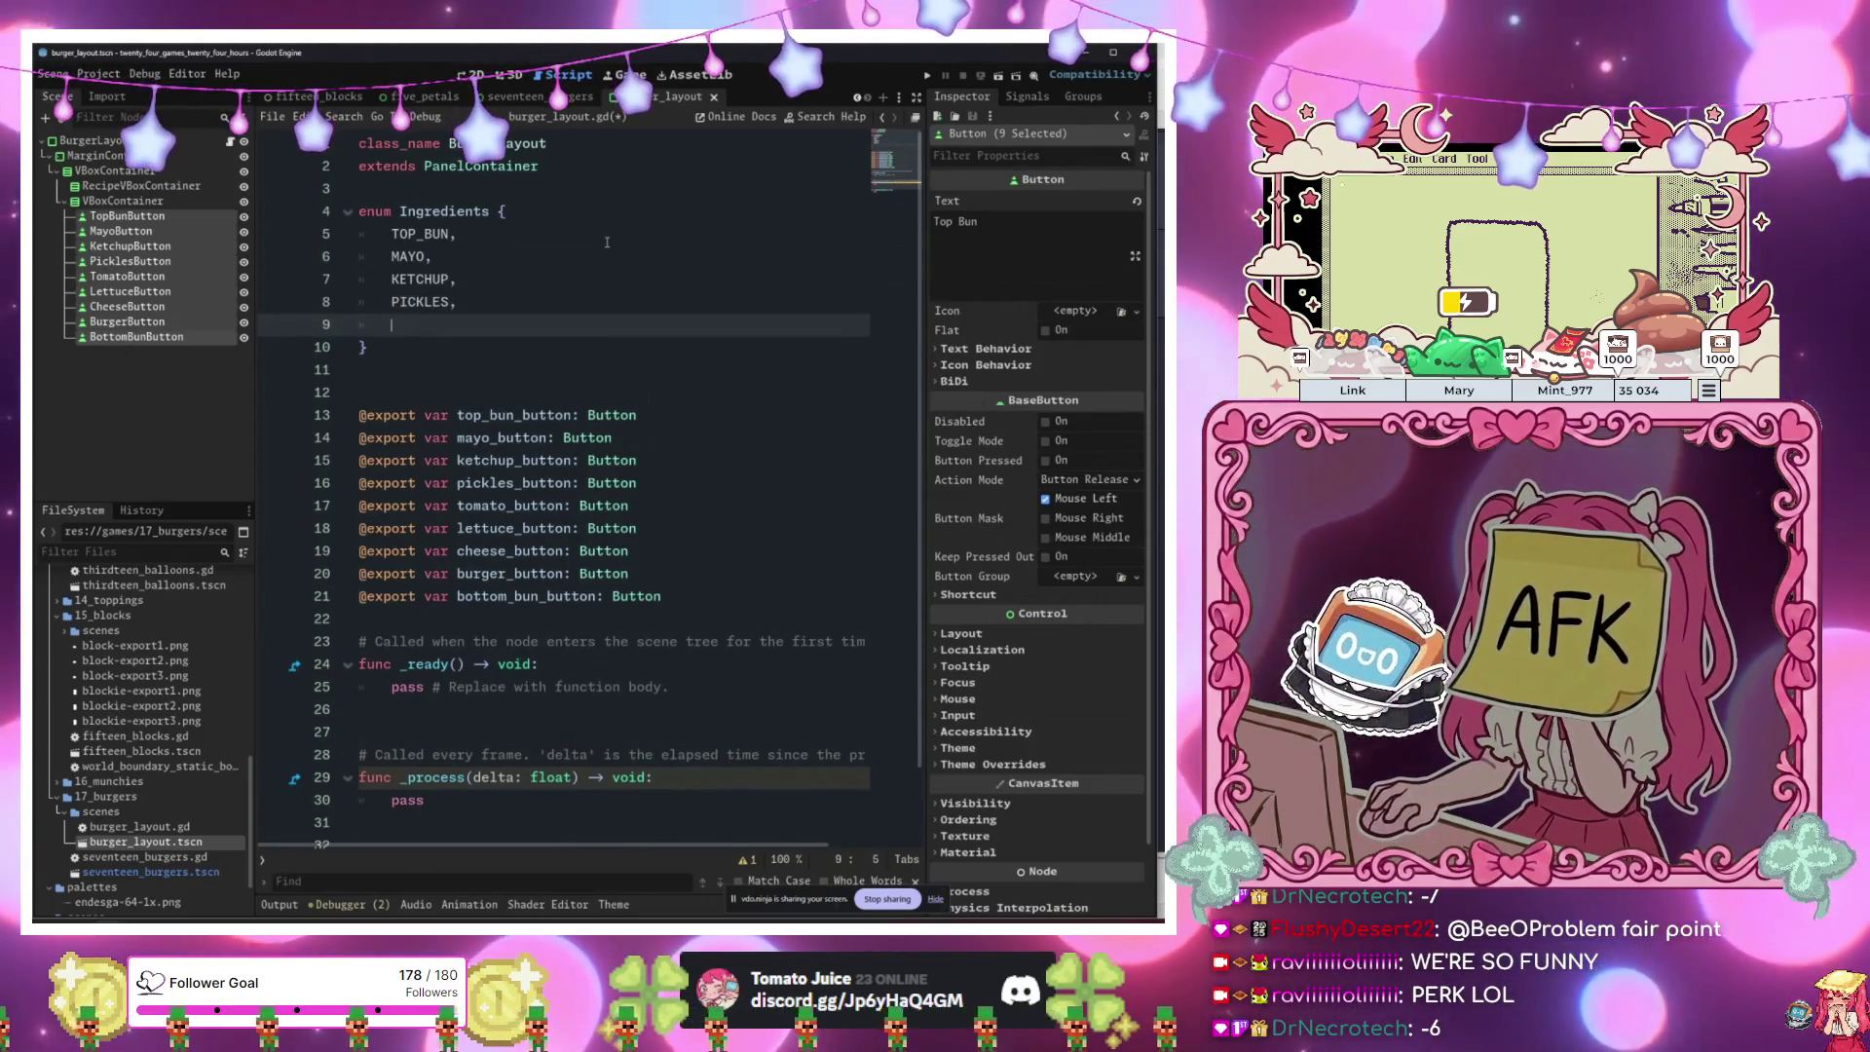
{"action": "type", "text": ","}
{"action": "key", "text": "Return"}
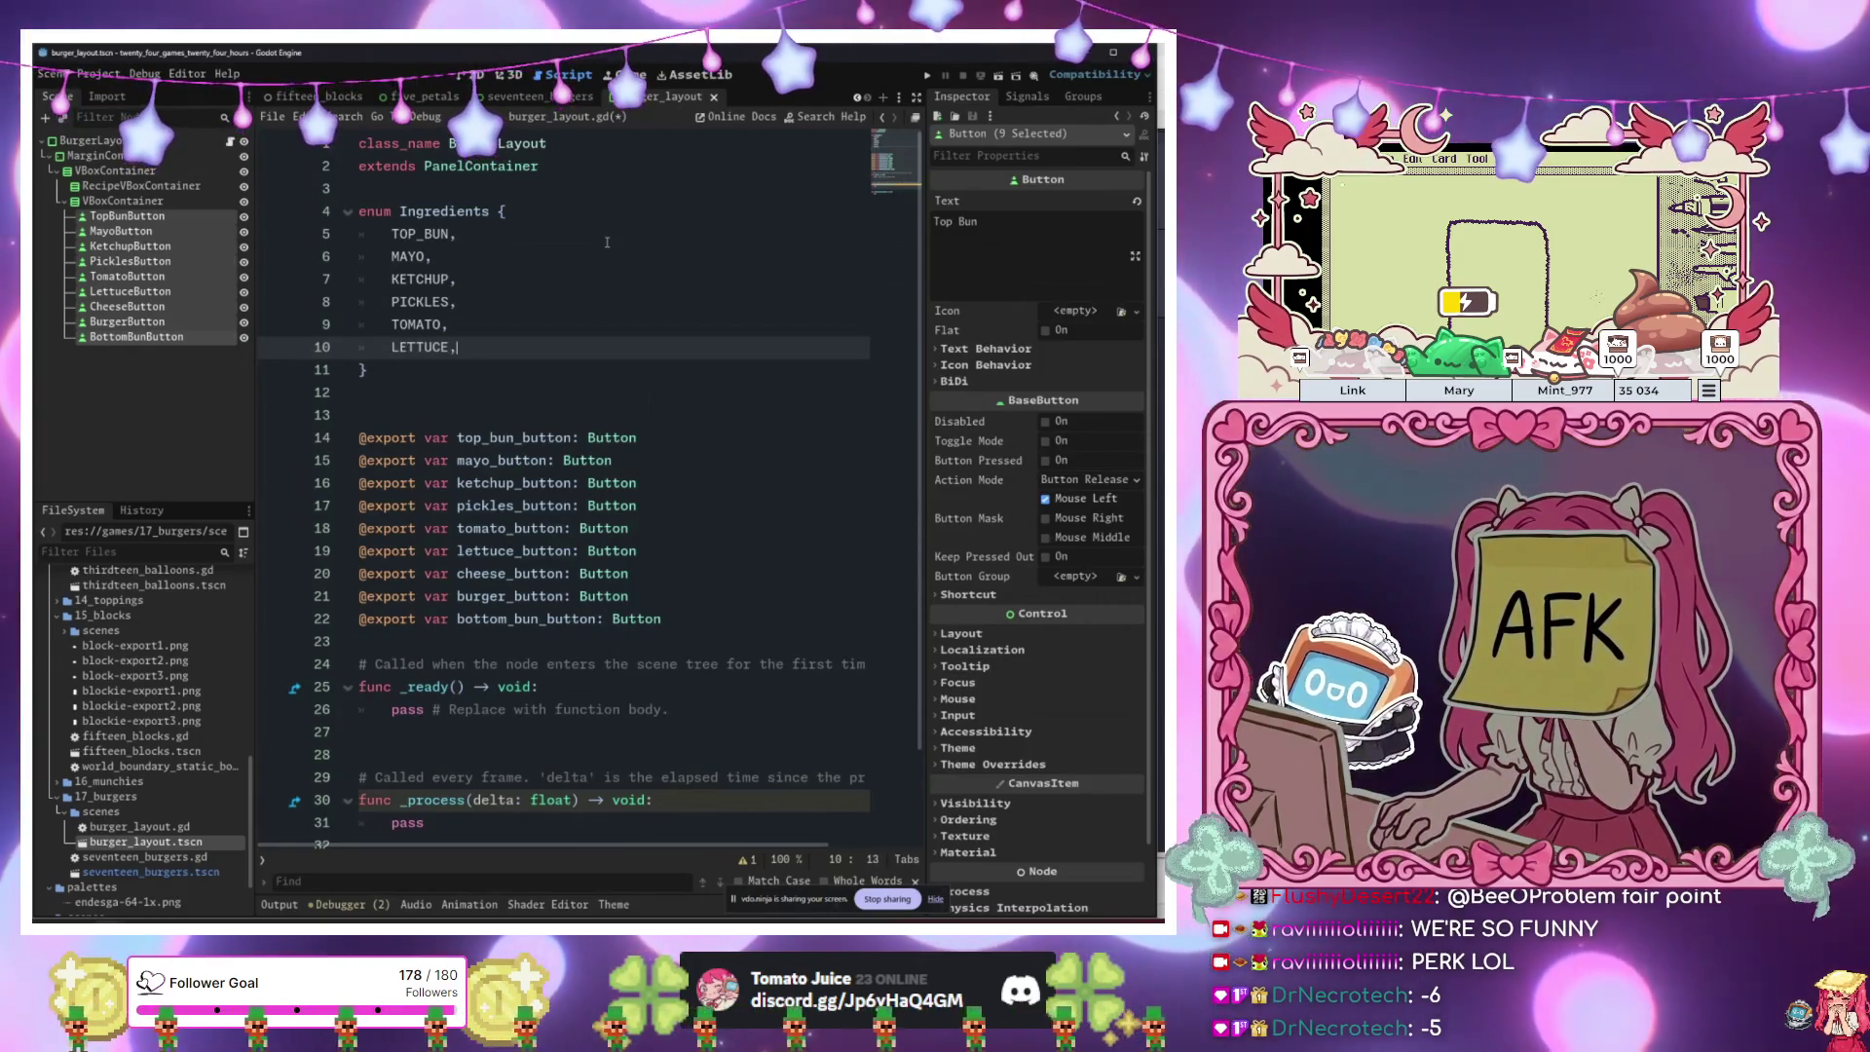
Finish the enum with LETTUCE, CHEESE, BURGER and BOTTOM_BUN as the last entry
{"action": "key", "text": "Return"}
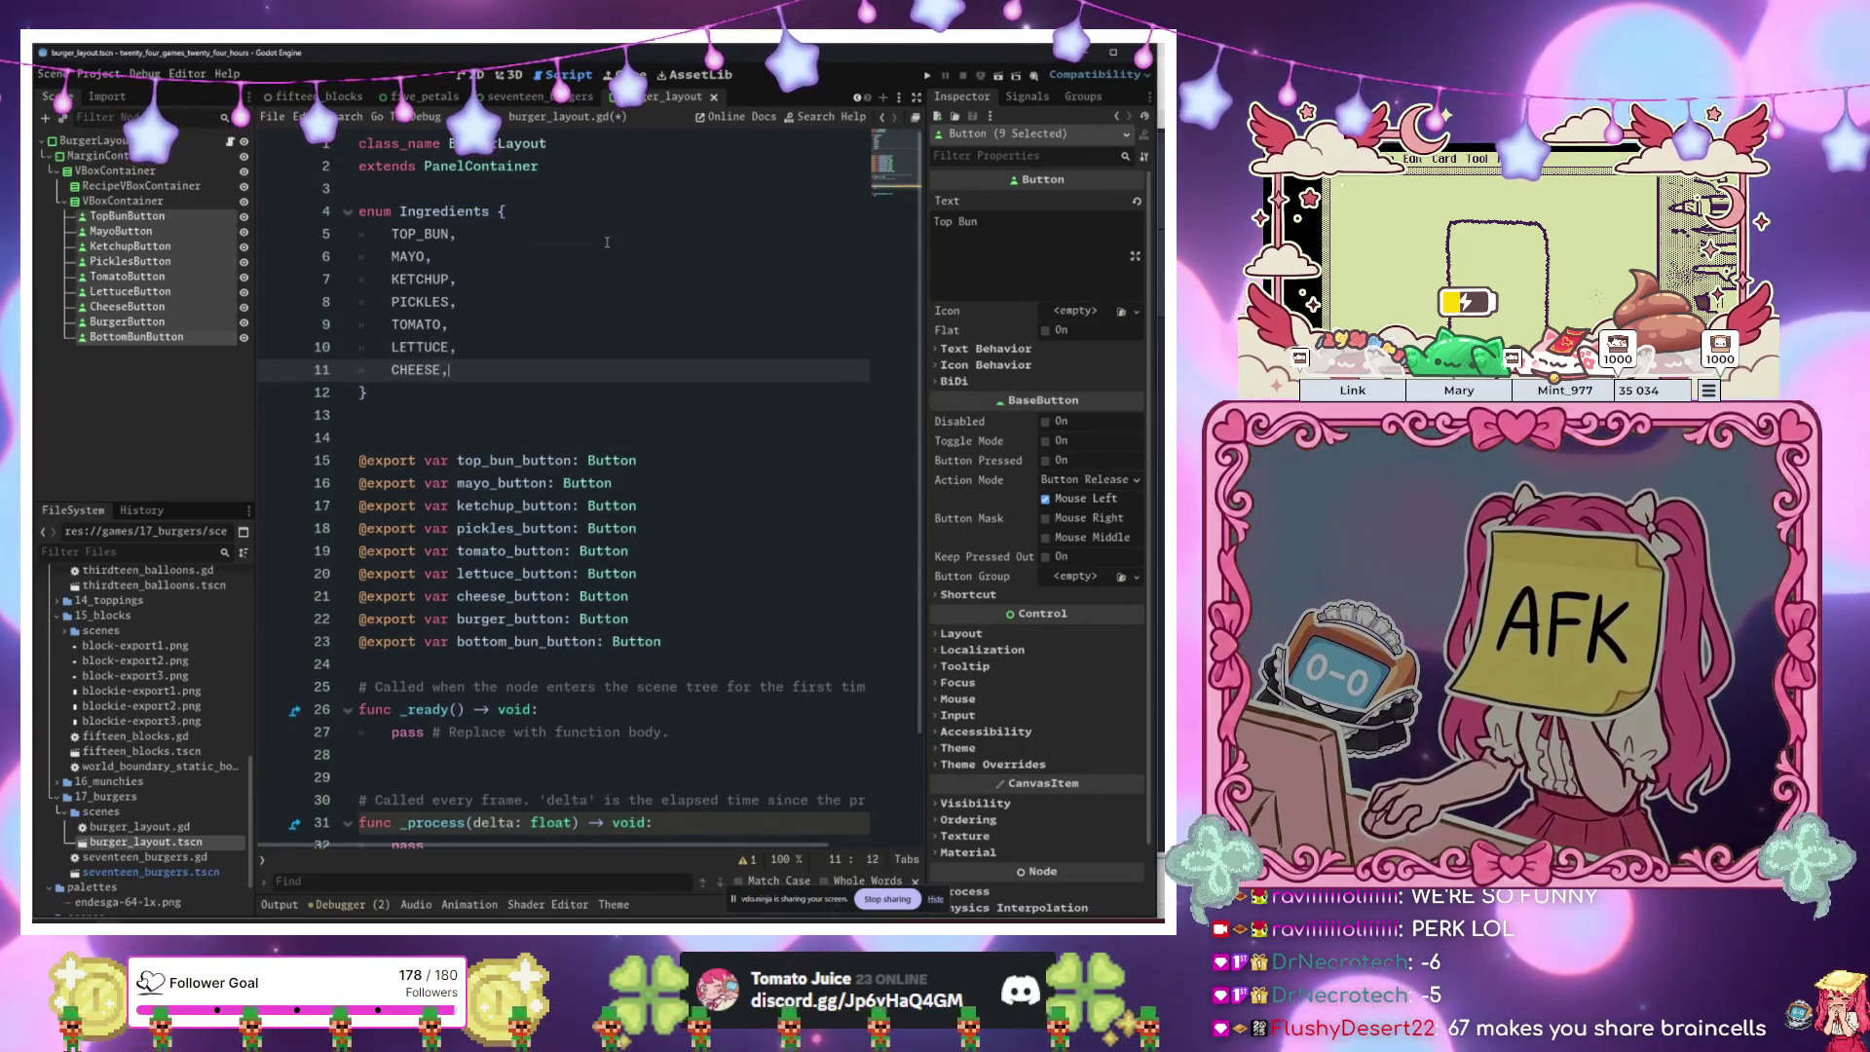
{"action": "key", "text": "Return"}
{"action": "type", "text": "B"}
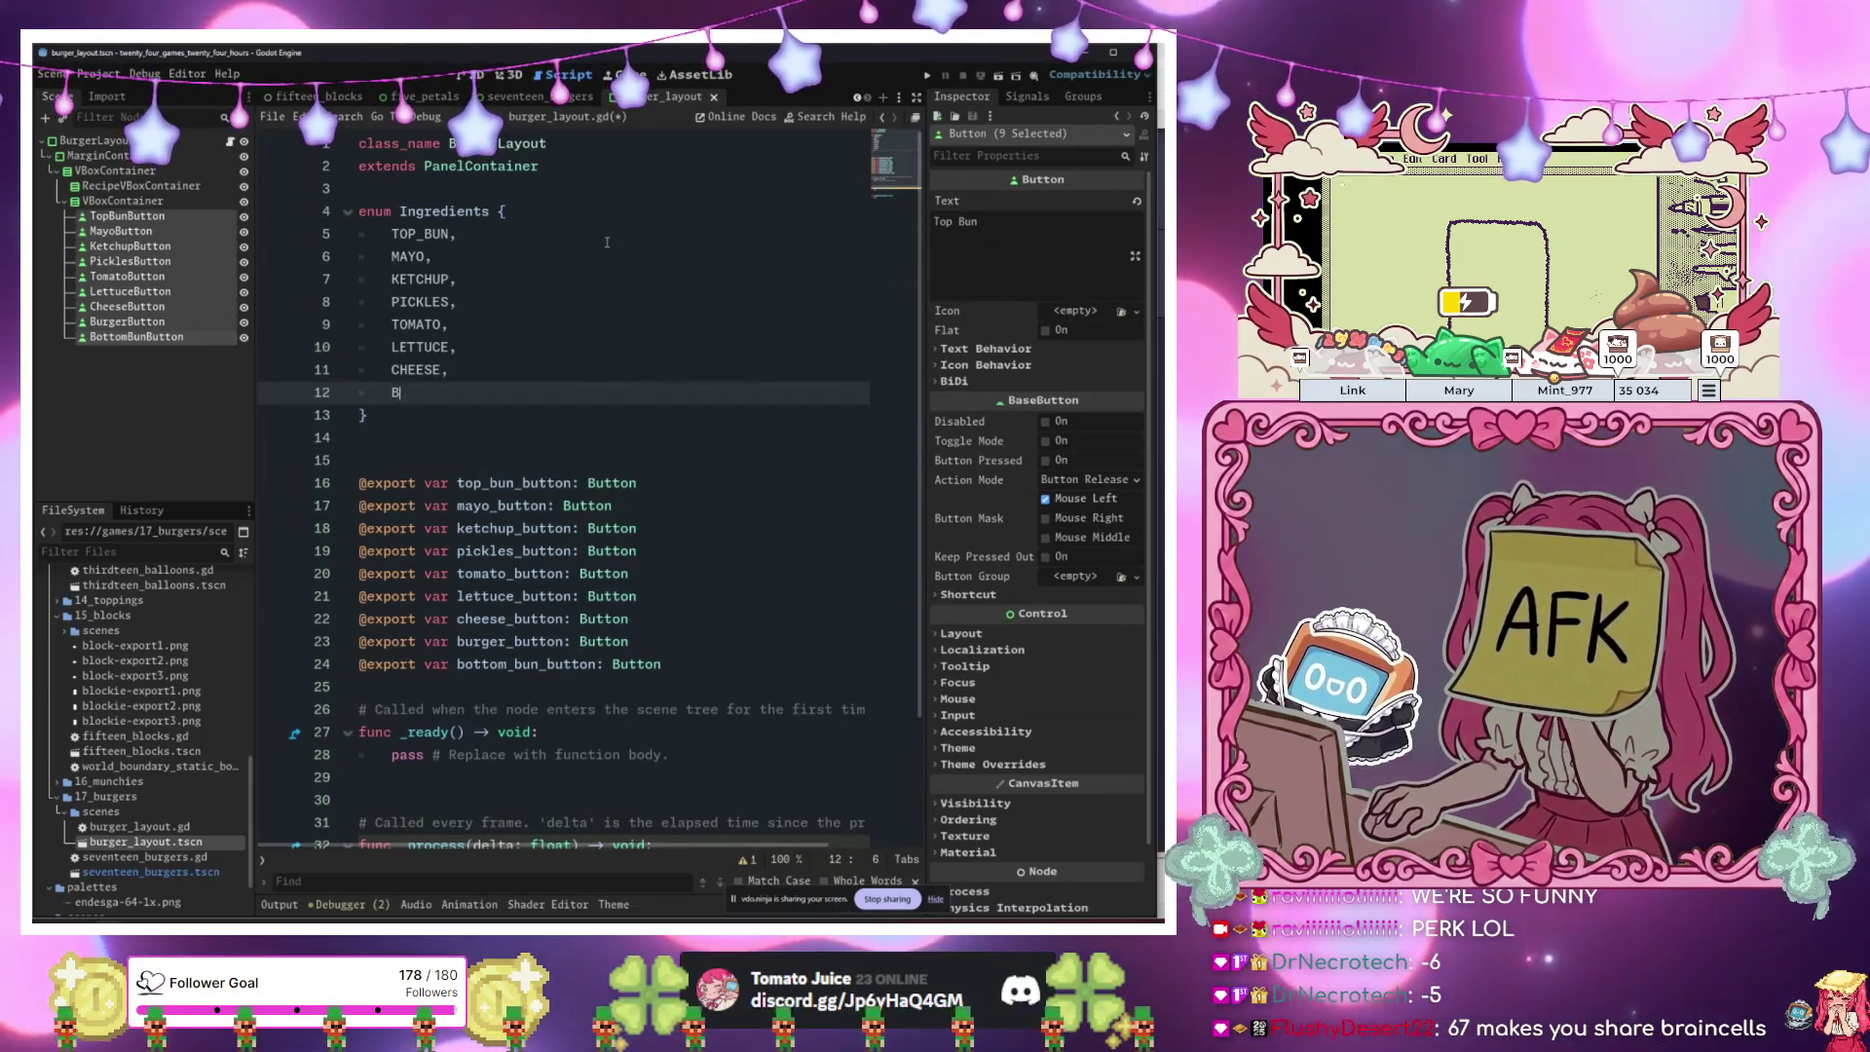
{"action": "type", "text": ","}
{"action": "key", "text": "Return"}
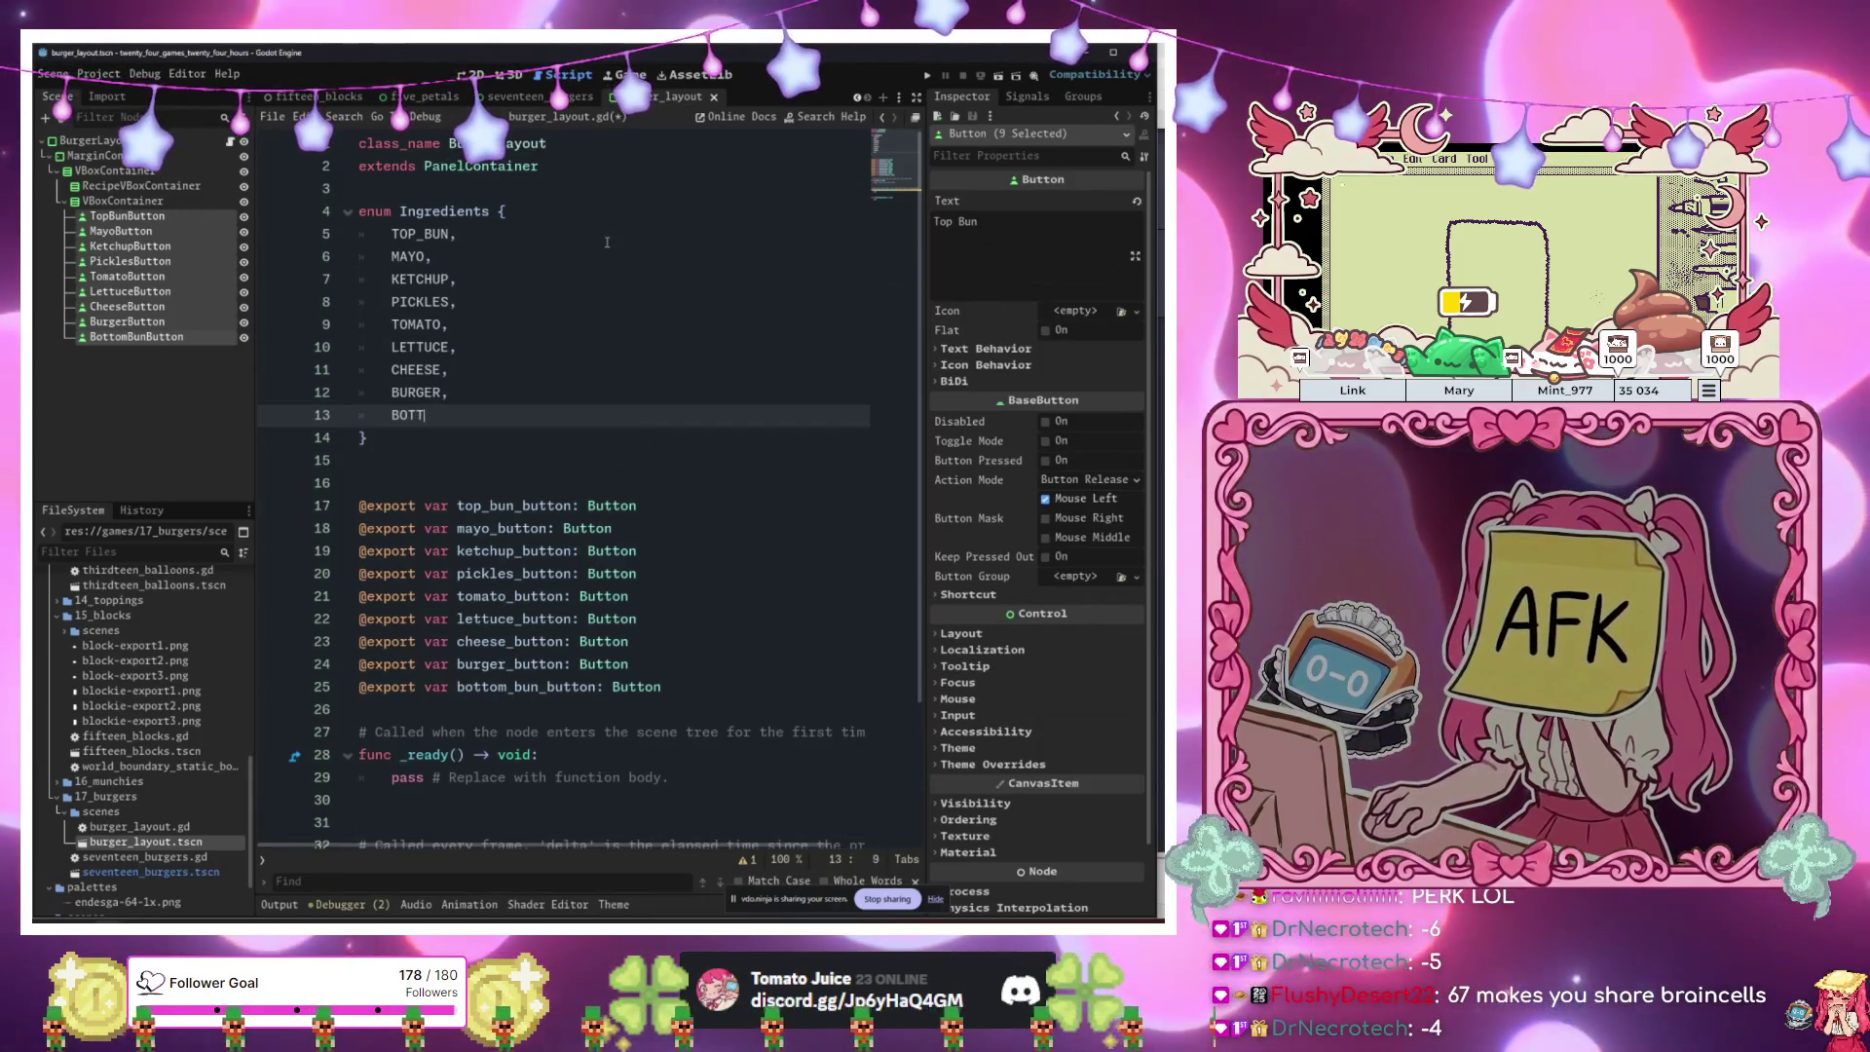
{"action": "type", "text": "OM_"}
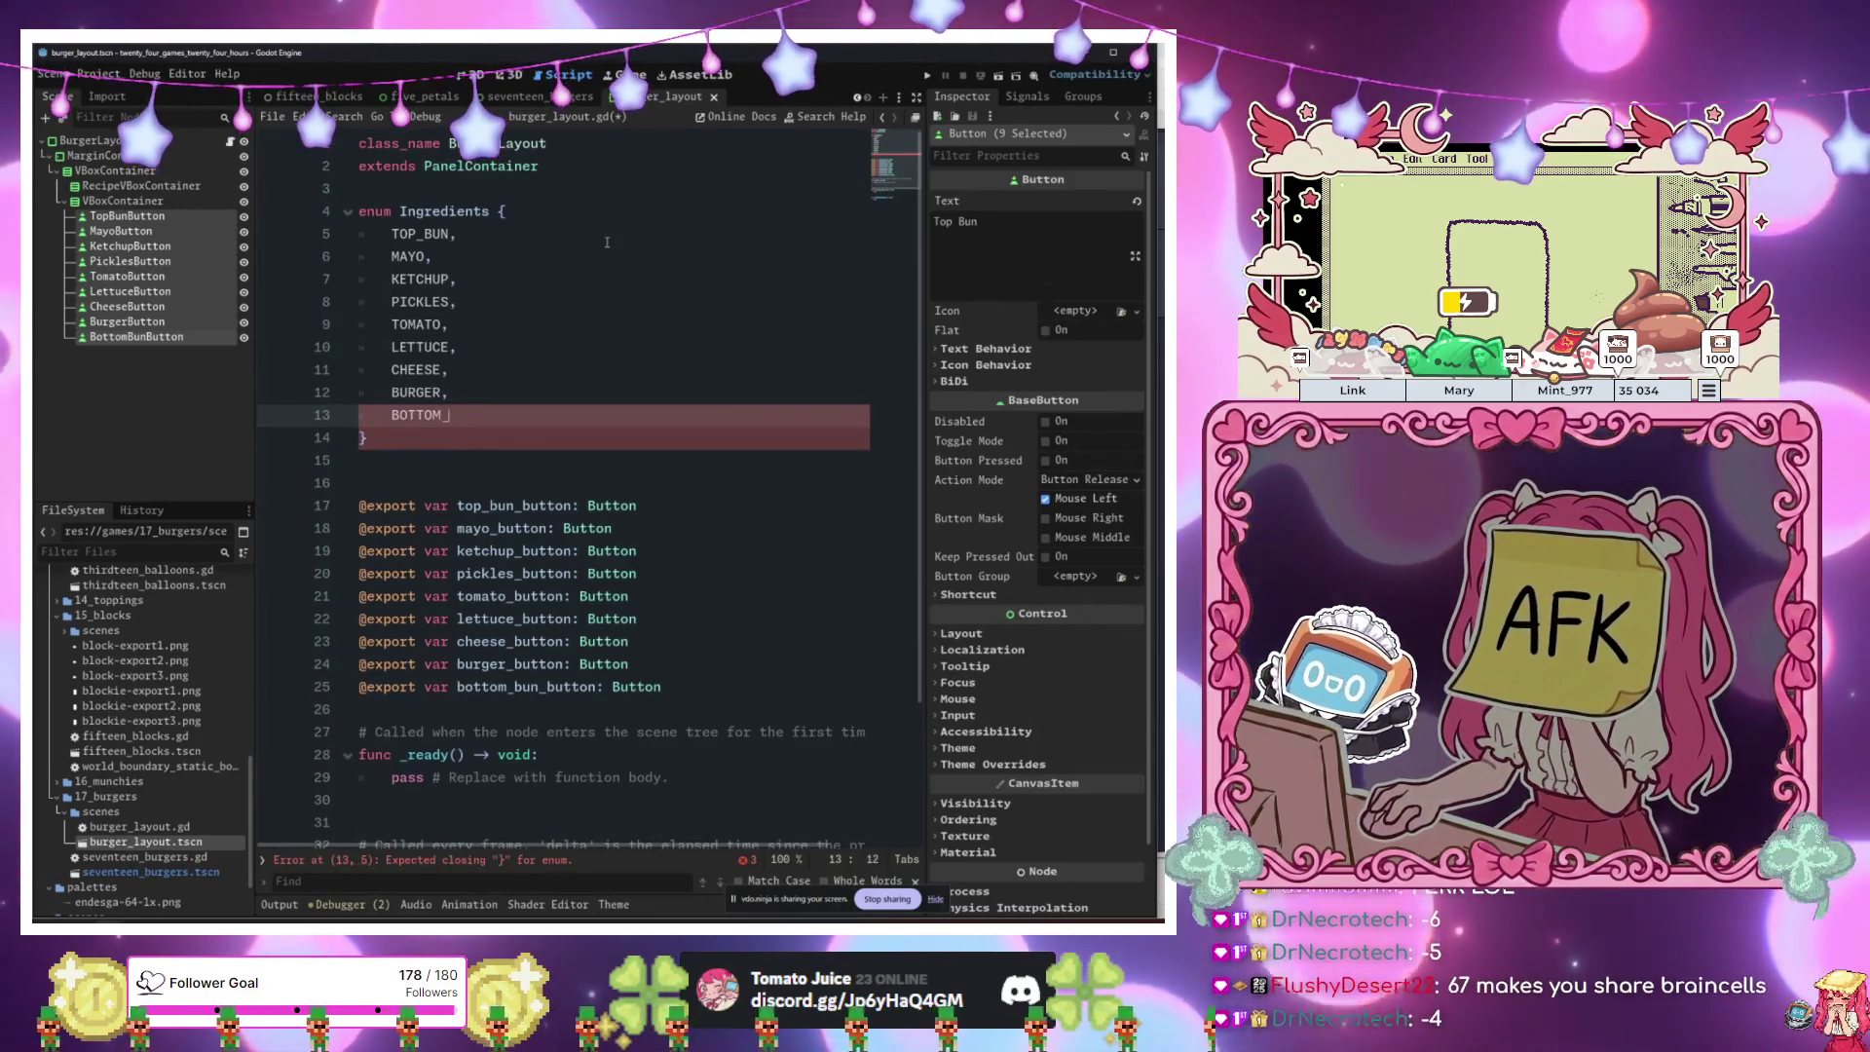
{"action": "type", "text": "BUN,"}
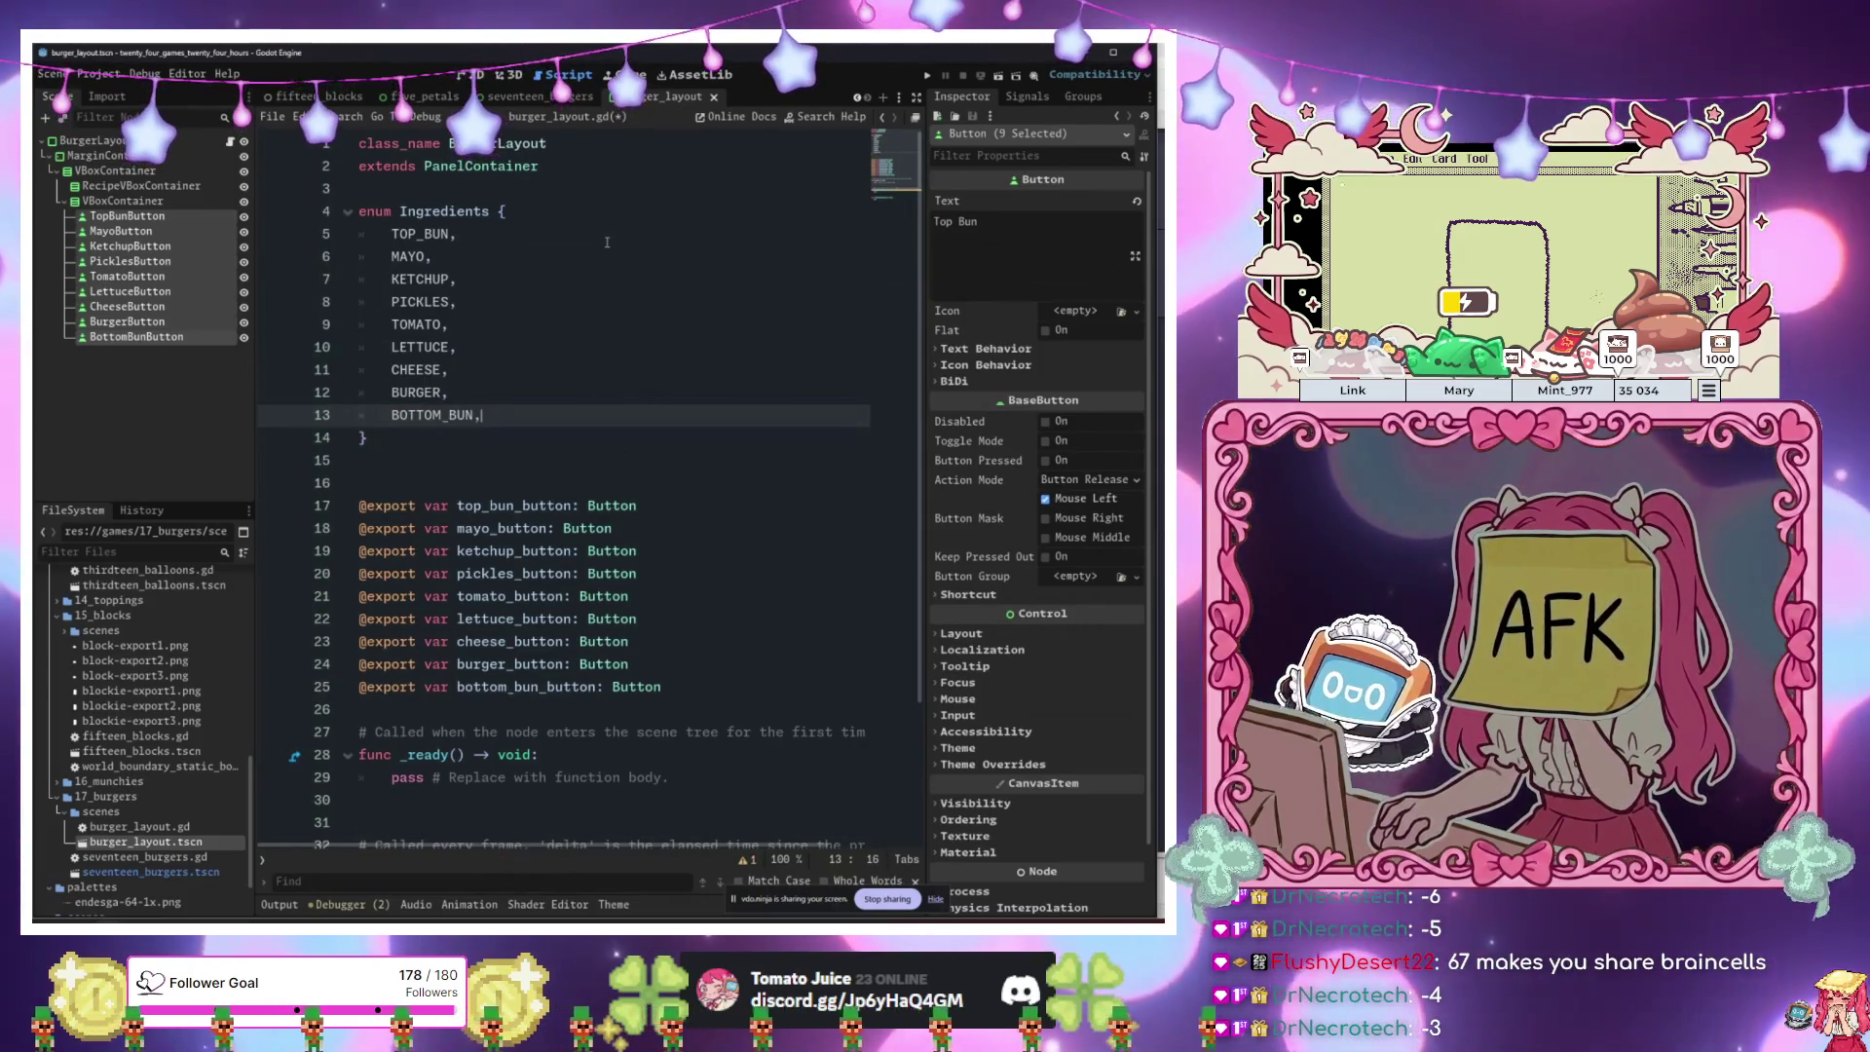
{"action": "key", "text": "Up"}
{"action": "key", "text": "Up"}
{"action": "key", "text": "Up"}
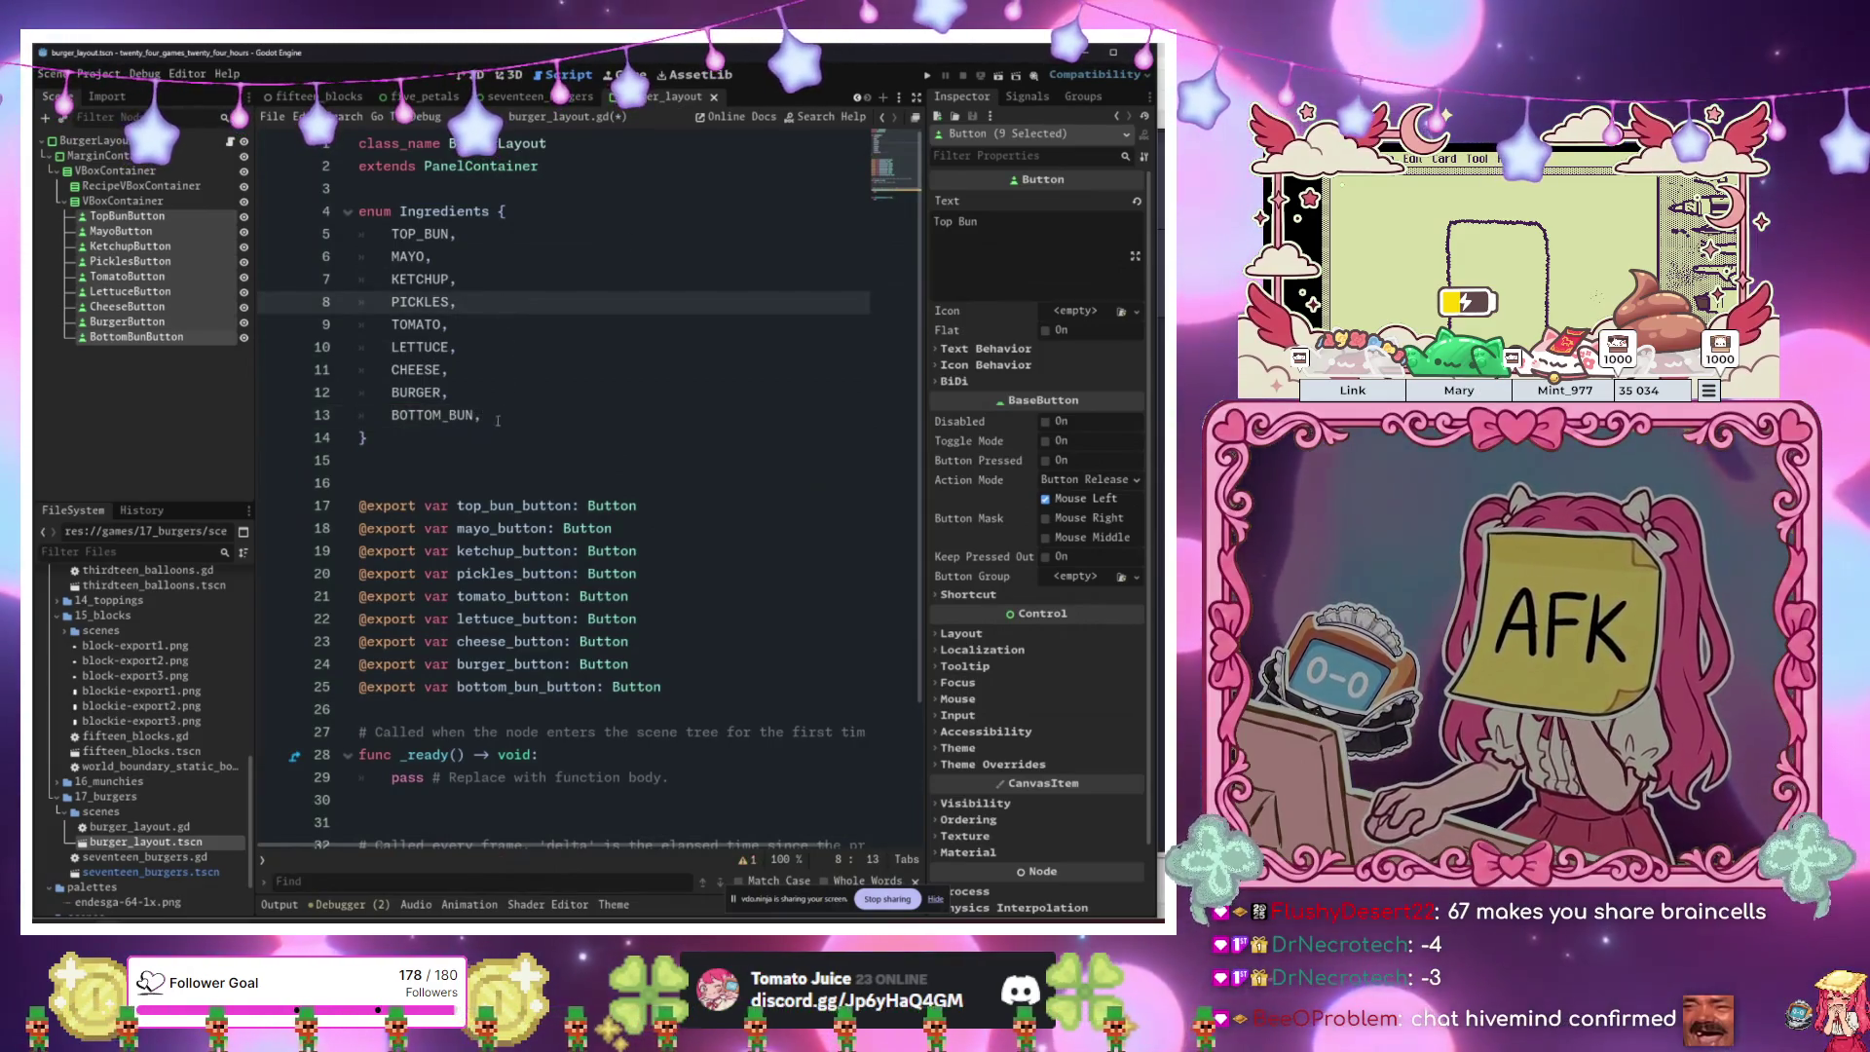
{"action": "scroll", "coordinate": [498, 420], "scroll_direction": "down", "scroll_amount": 3}
{"action": "scroll", "coordinate": [485, 341], "scroll_direction": "up", "scroll_amount": 3}
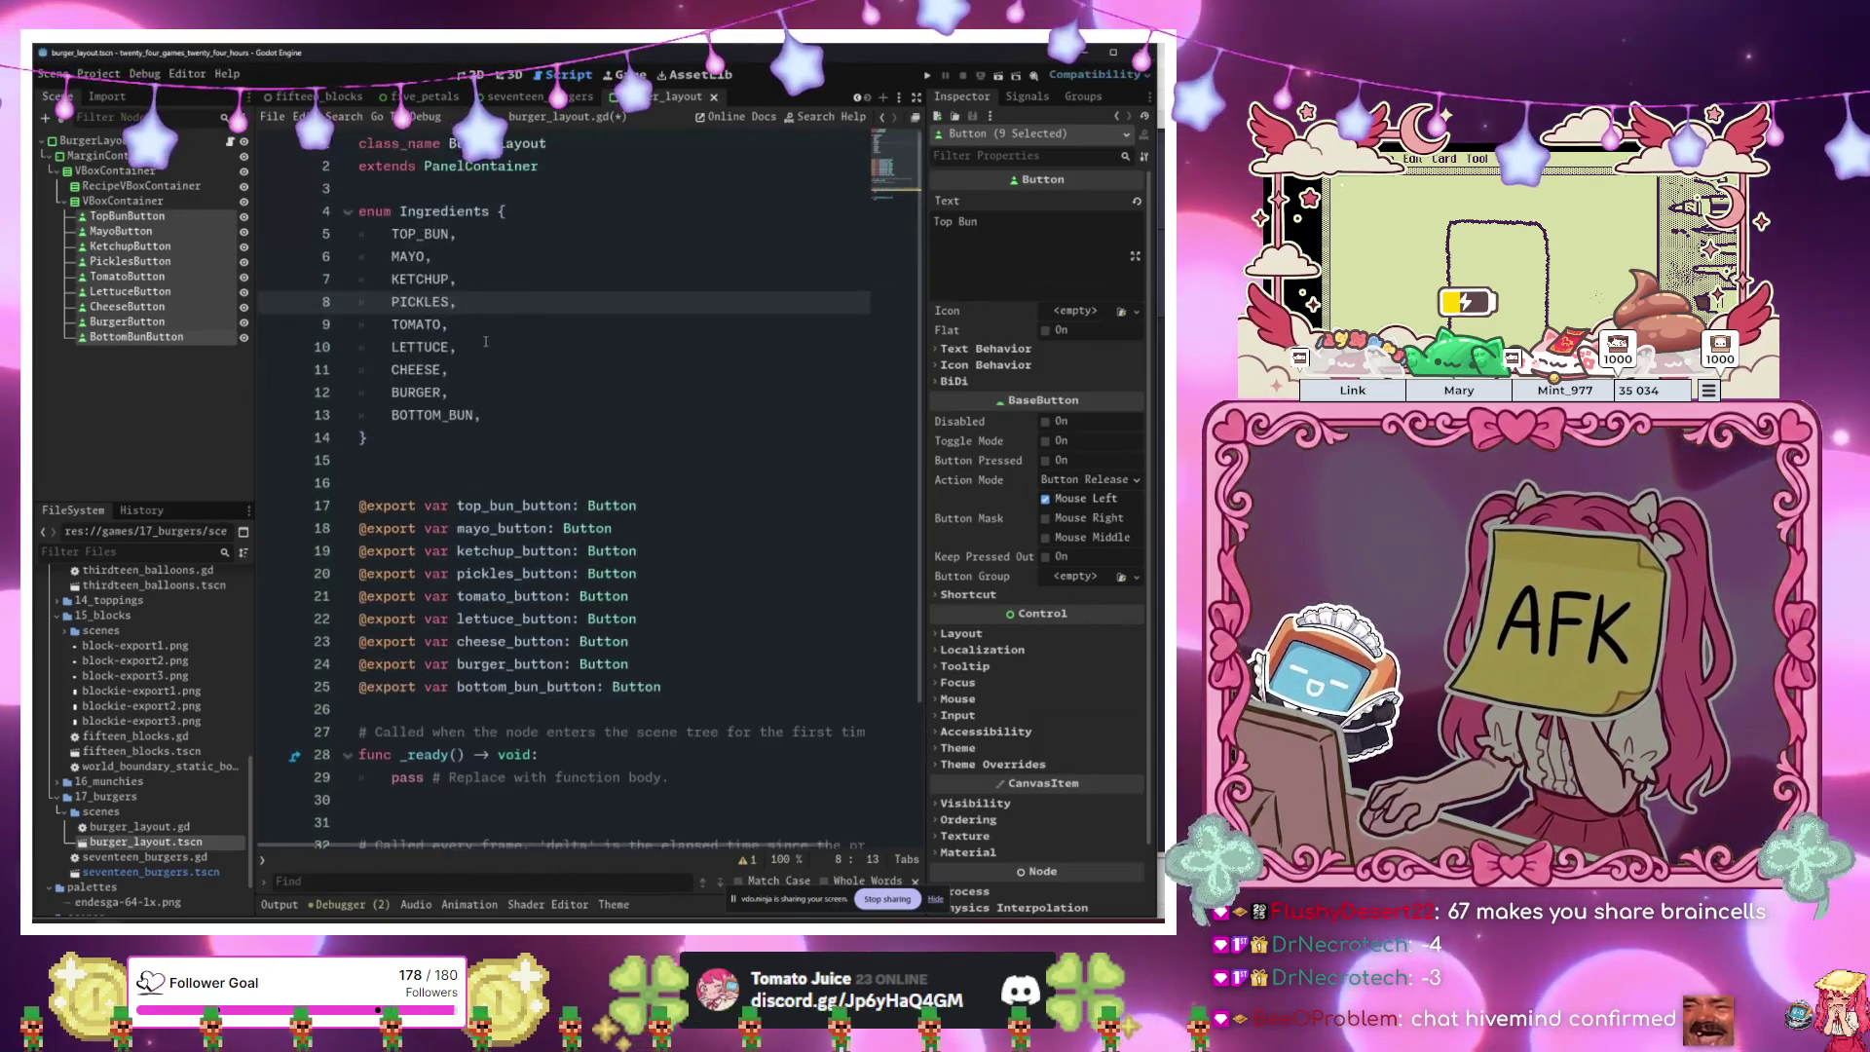
{"action": "scroll", "coordinate": [486, 341], "scroll_direction": "down", "scroll_amount": 3}
Below create_random_burg, declare a static function taking ingredient: Ingredients and returning String
{"action": "left_click", "coordinate": [593, 817]}
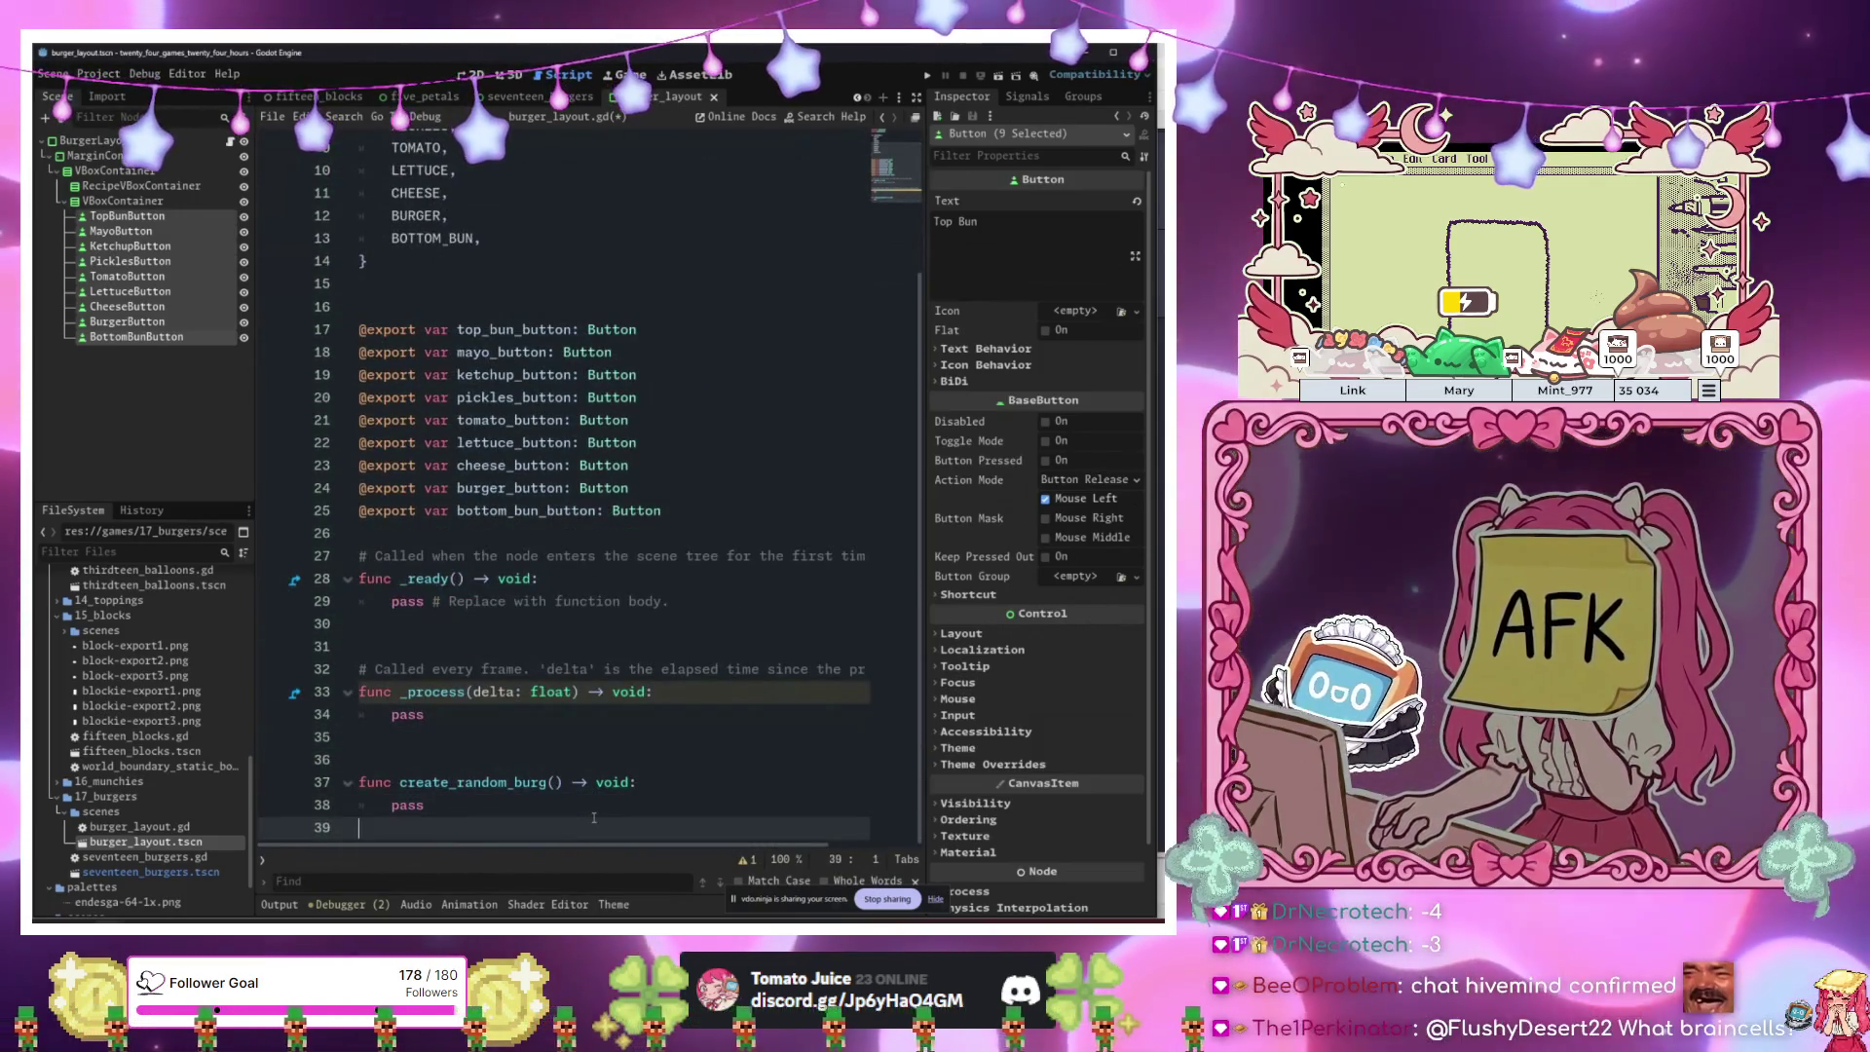
{"action": "key", "text": "Return"}
{"action": "key", "text": "Return"}
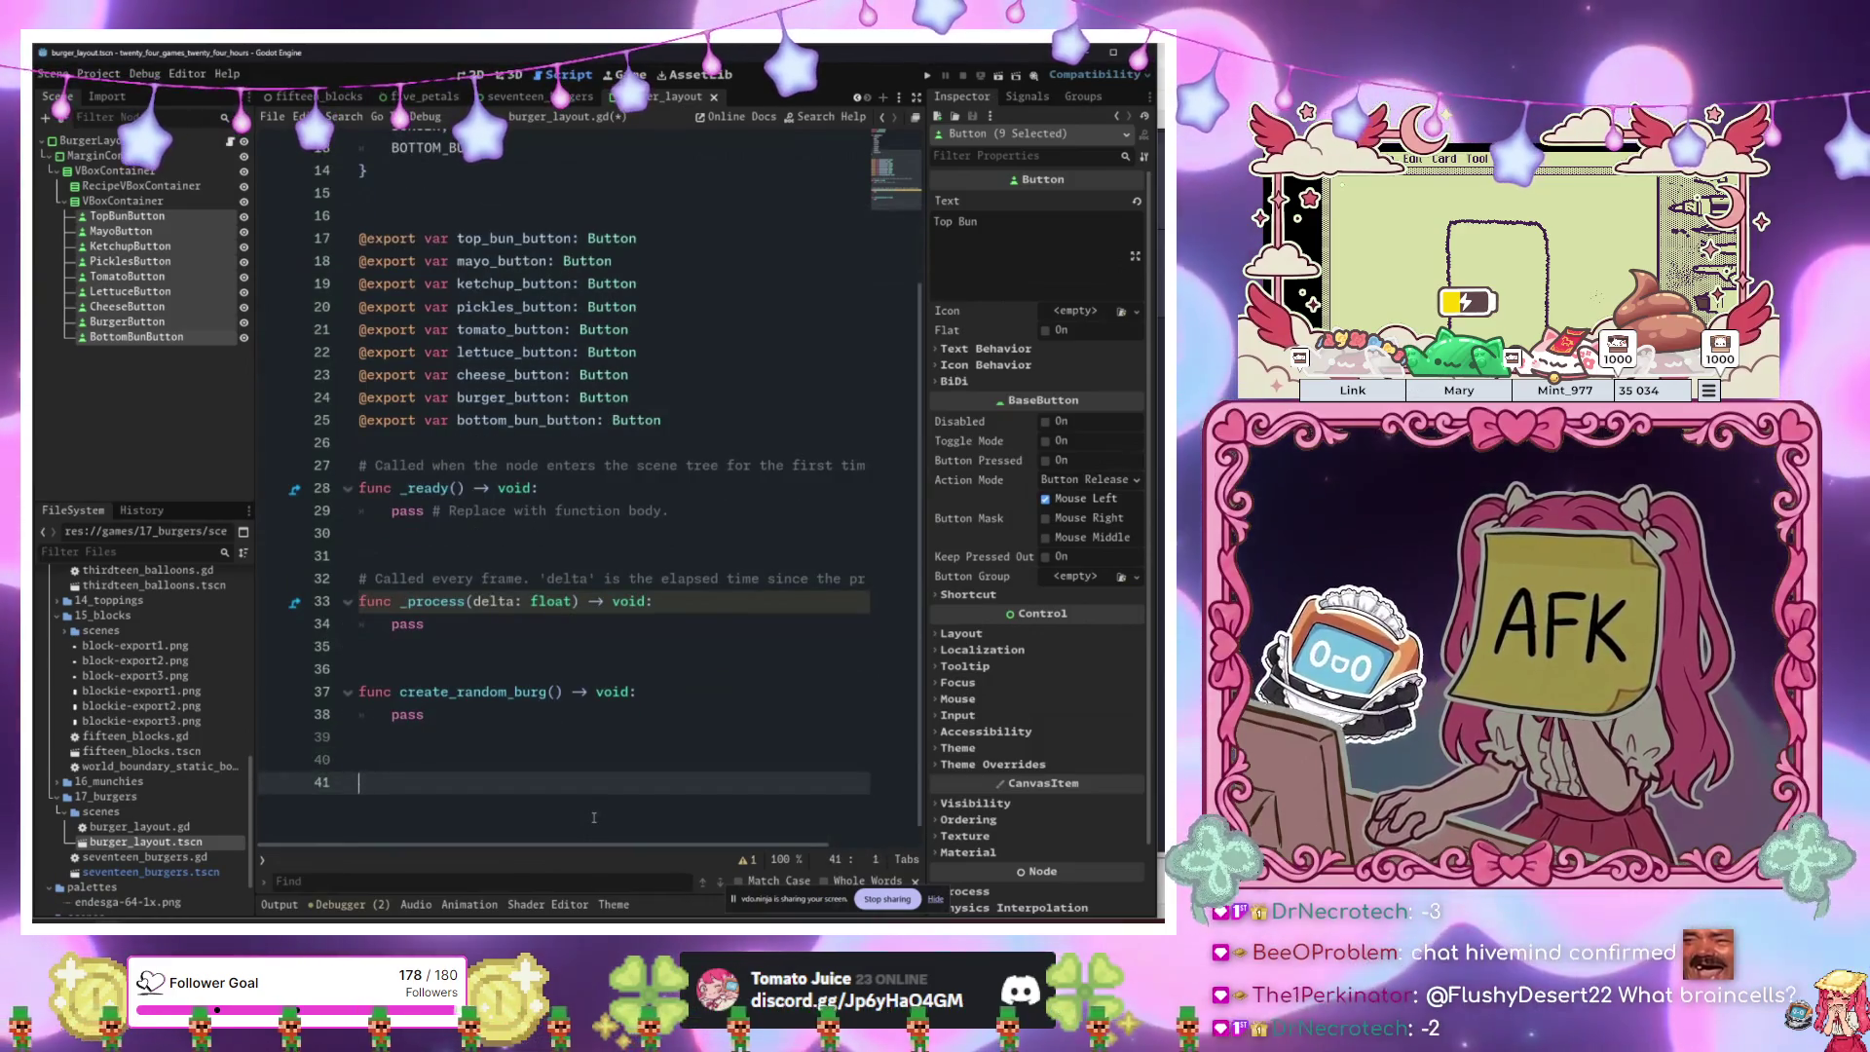
{"action": "key", "text": "Return"}
{"action": "type", "text": "func get_ingr"}
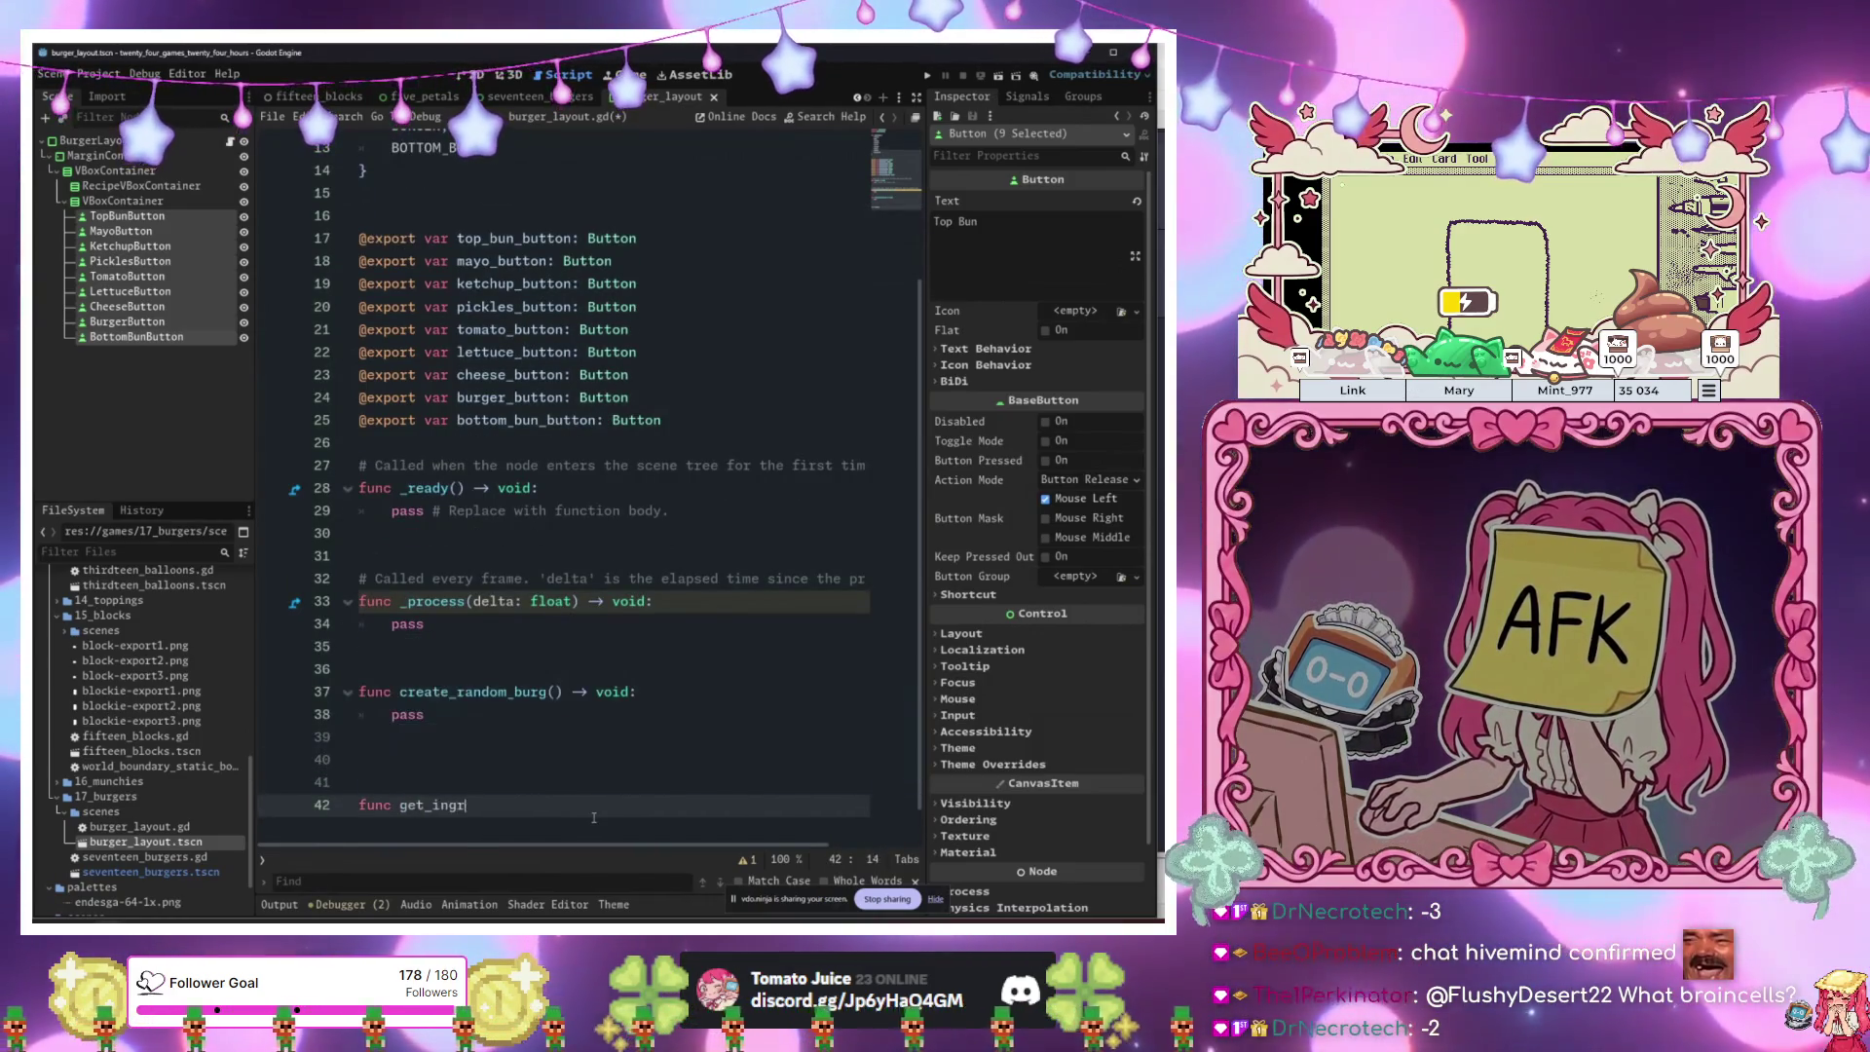
{"action": "type", "text": "edient_text"}
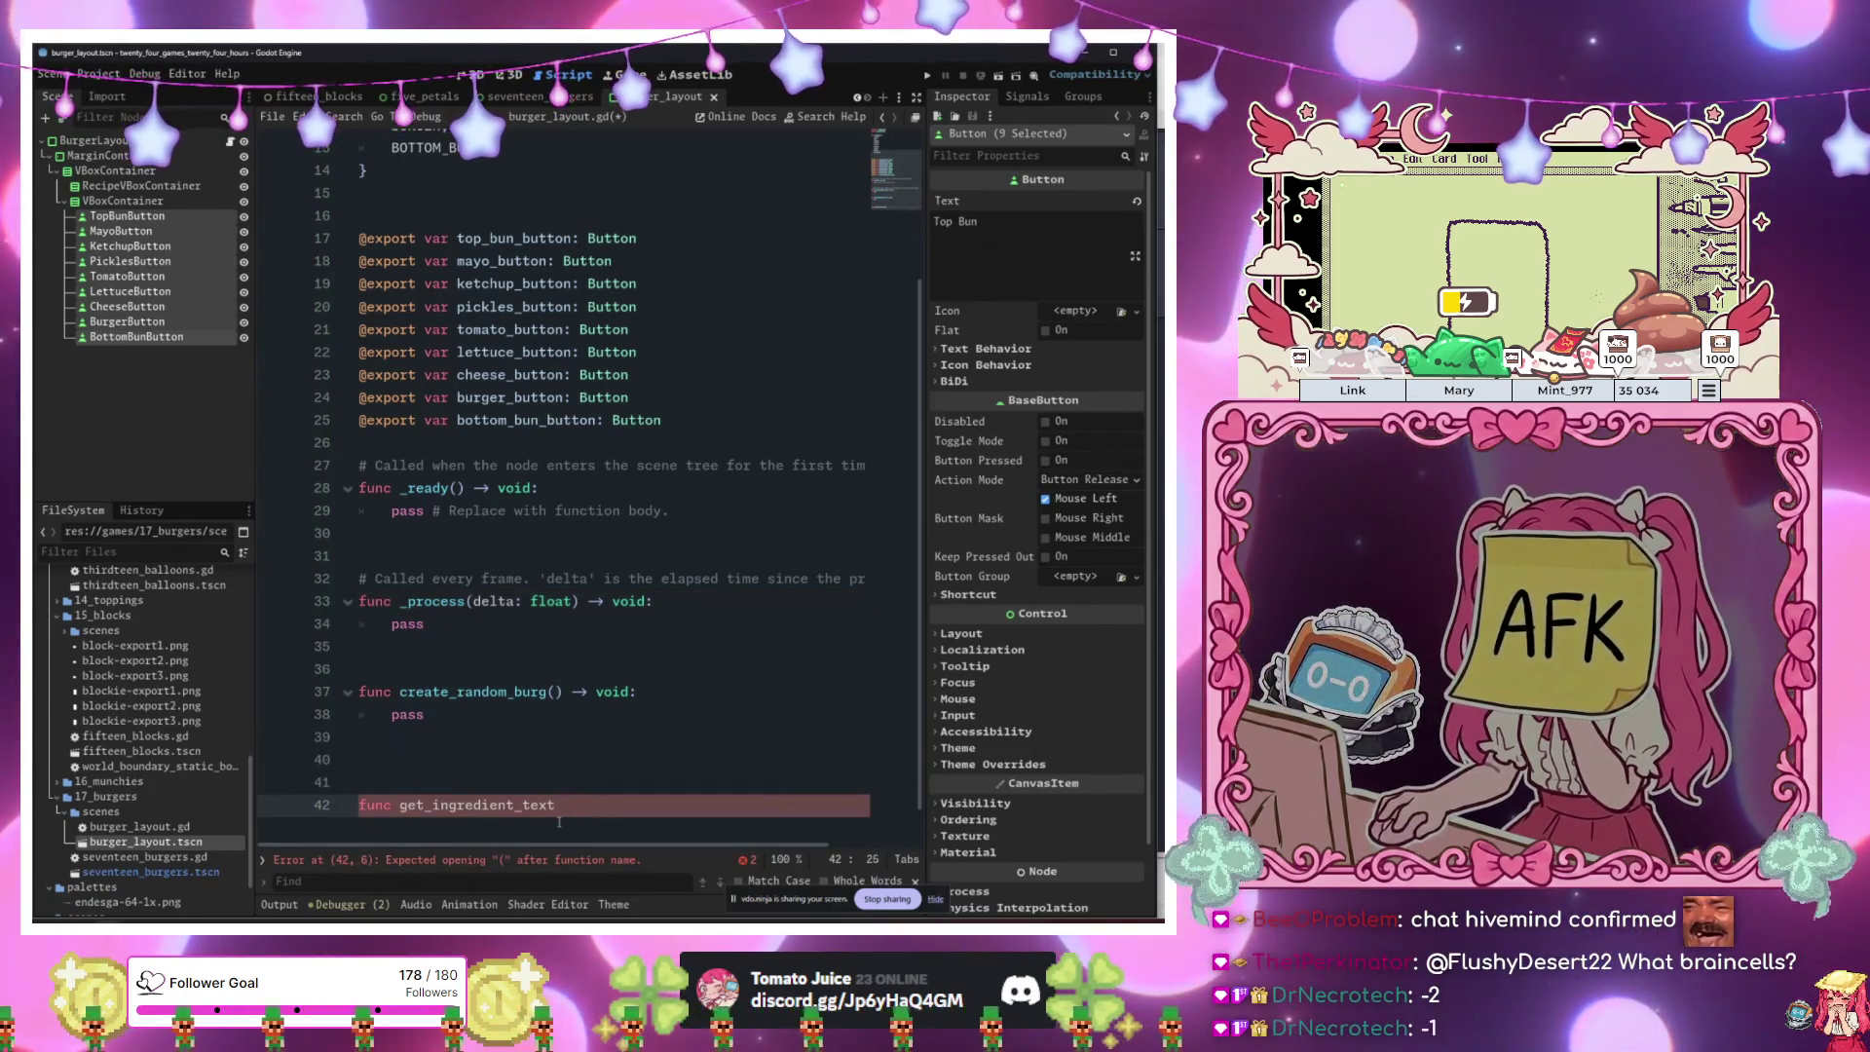
{"action": "left_click", "coordinate": [360, 806]}
{"action": "type", "text": "stat"}
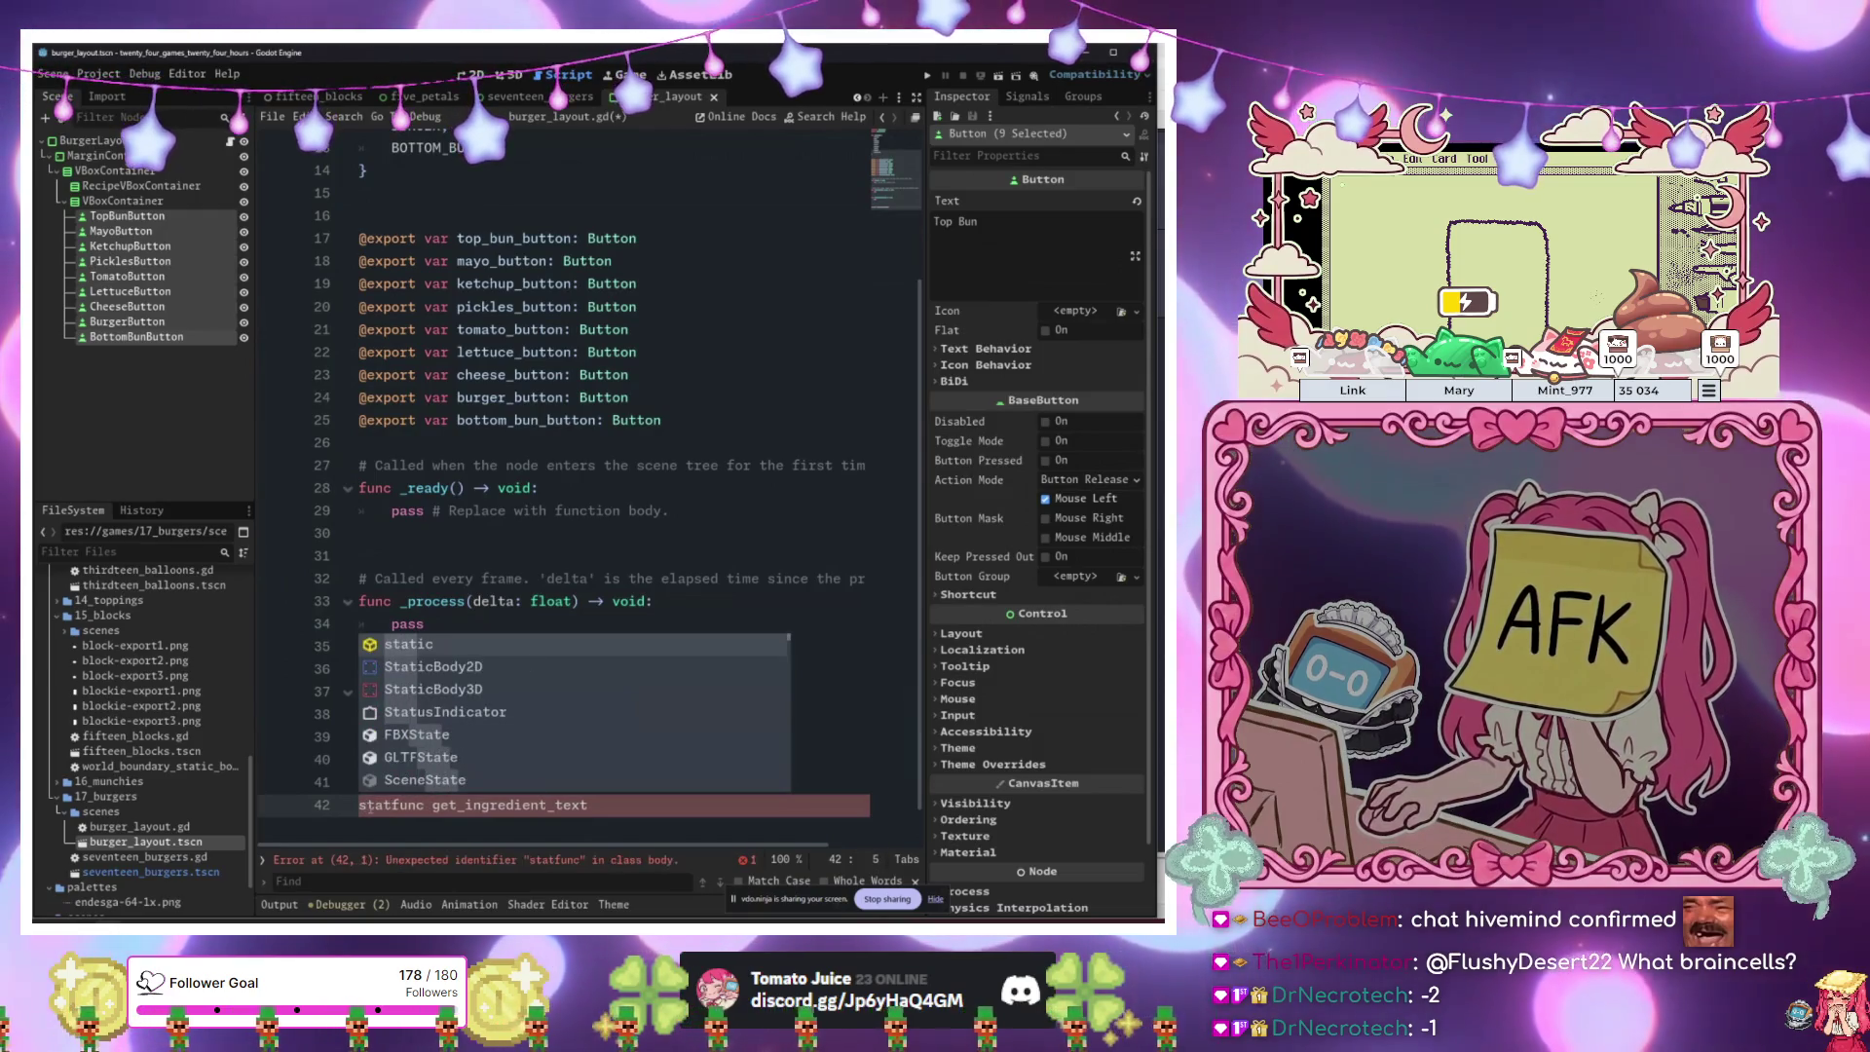
{"action": "key", "text": "Return"}
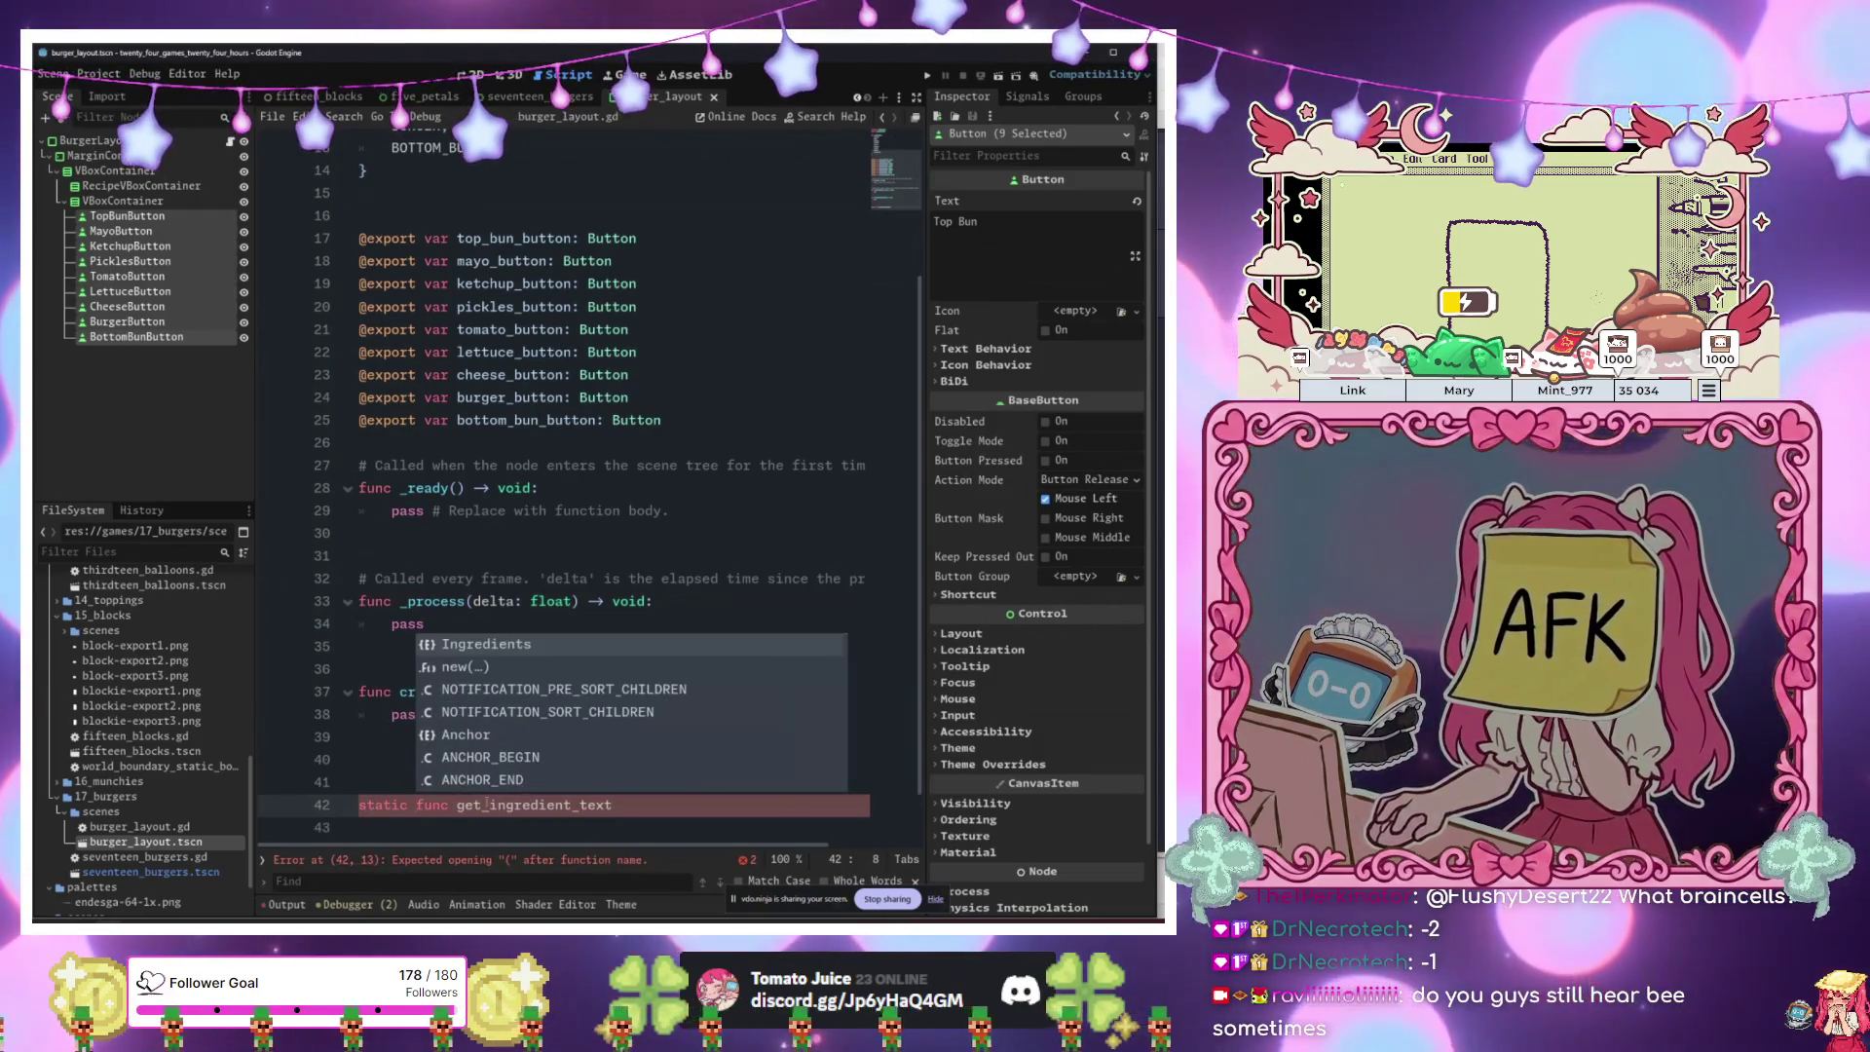
{"action": "left_click", "coordinate": [666, 813]}
{"action": "type", "text": "("}
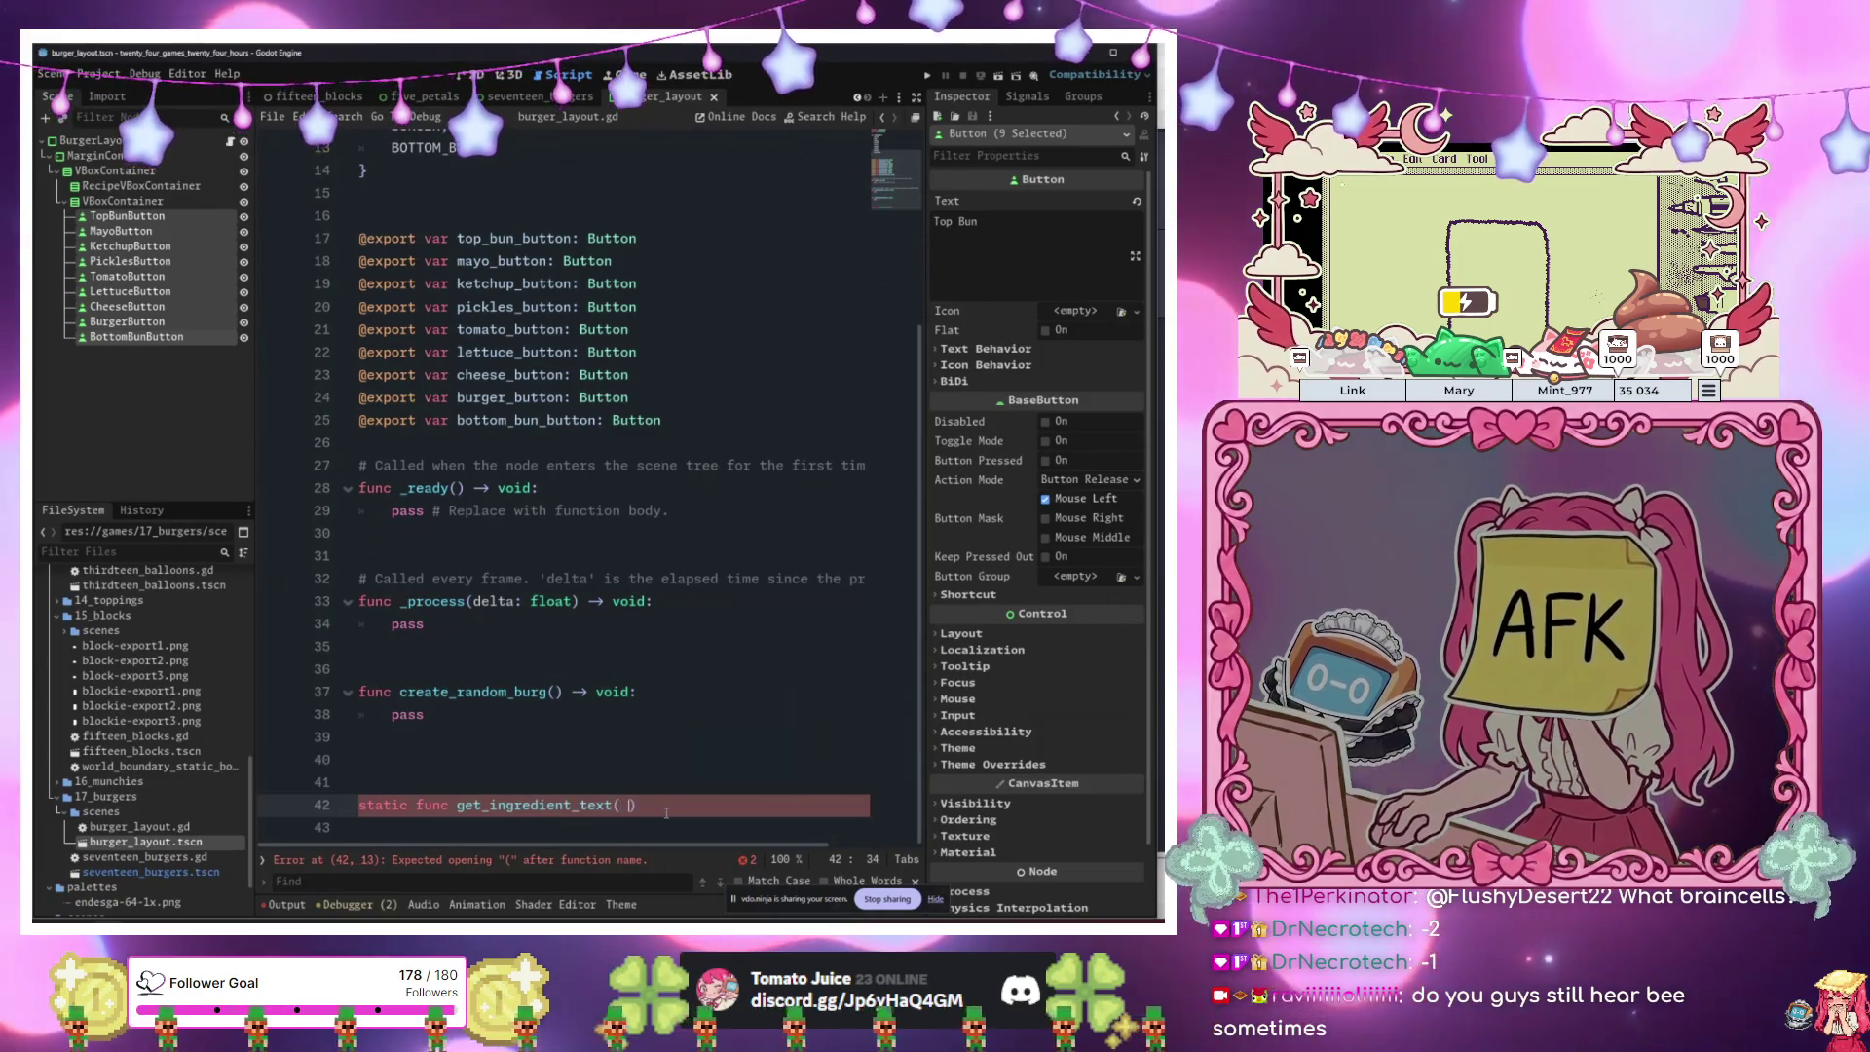
{"action": "key", "text": "BackSpace"}
{"action": "key", "text": "End"}
{"action": "type", "text": "-> String"}
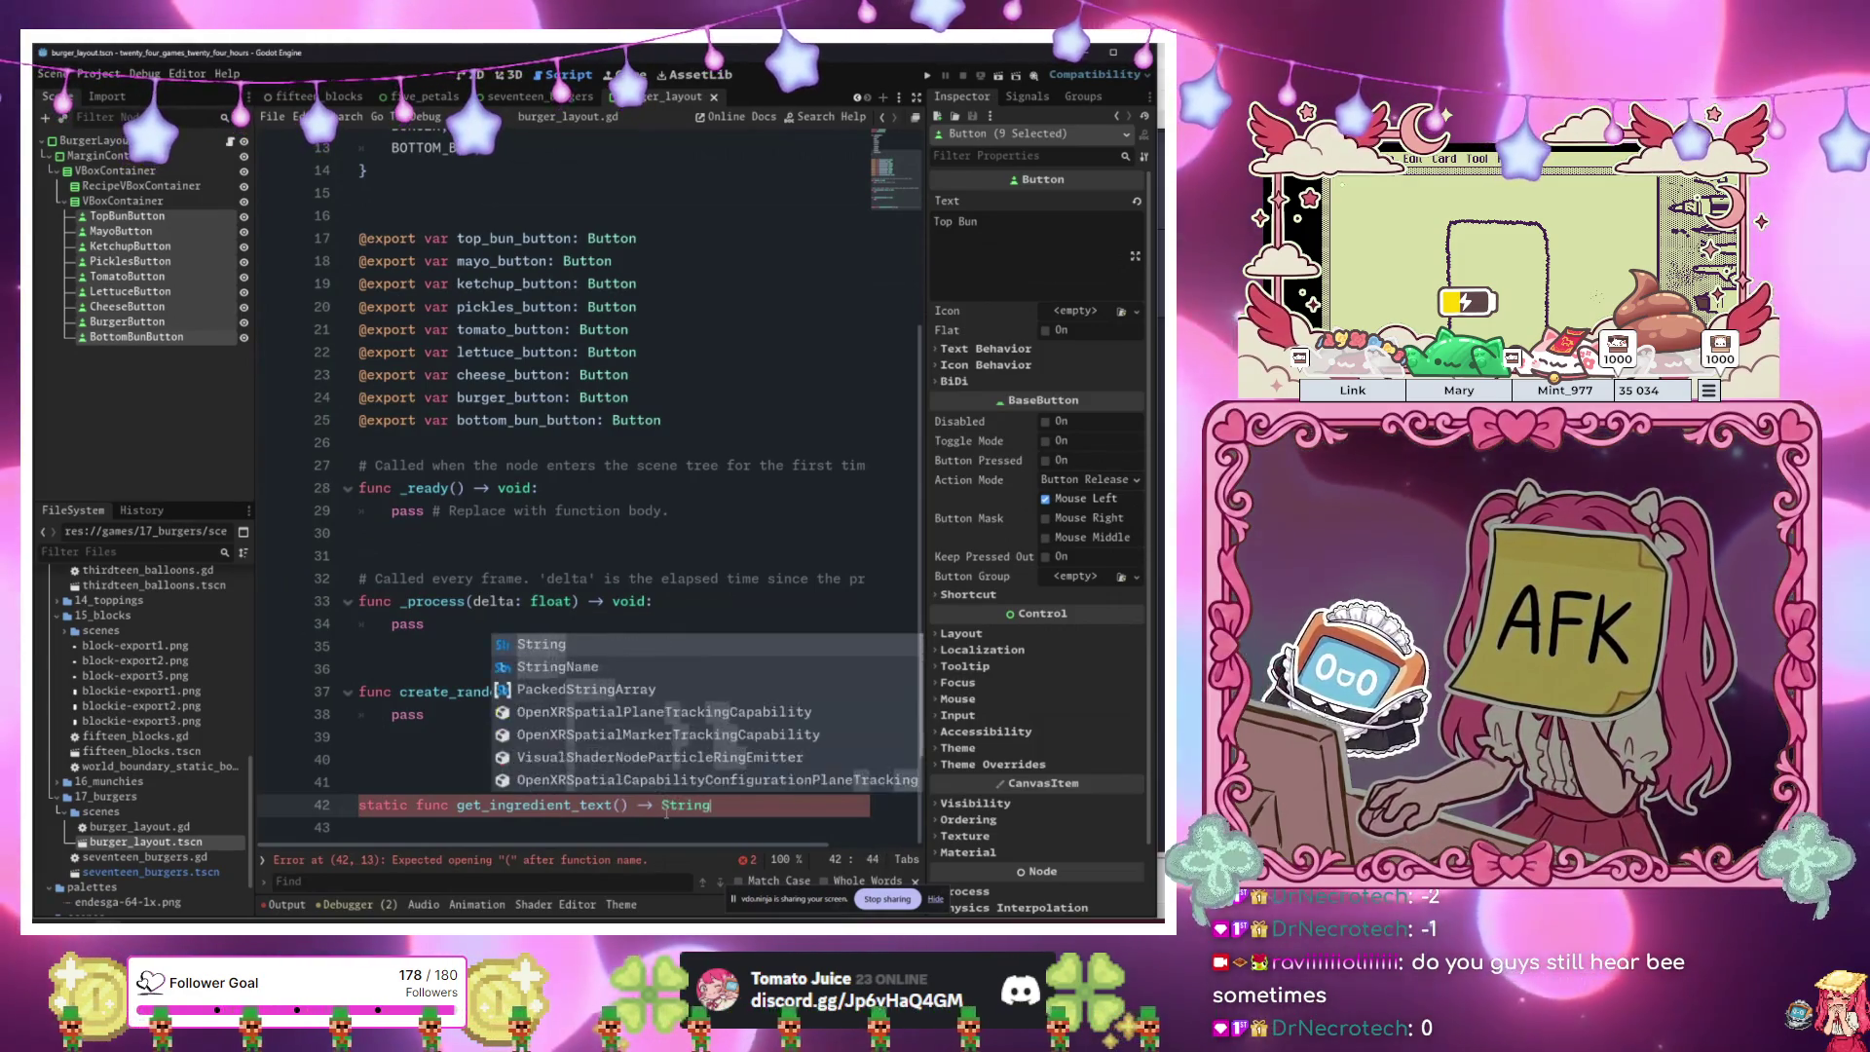
{"action": "type", "text": ":"}
{"action": "key", "text": "Return"}
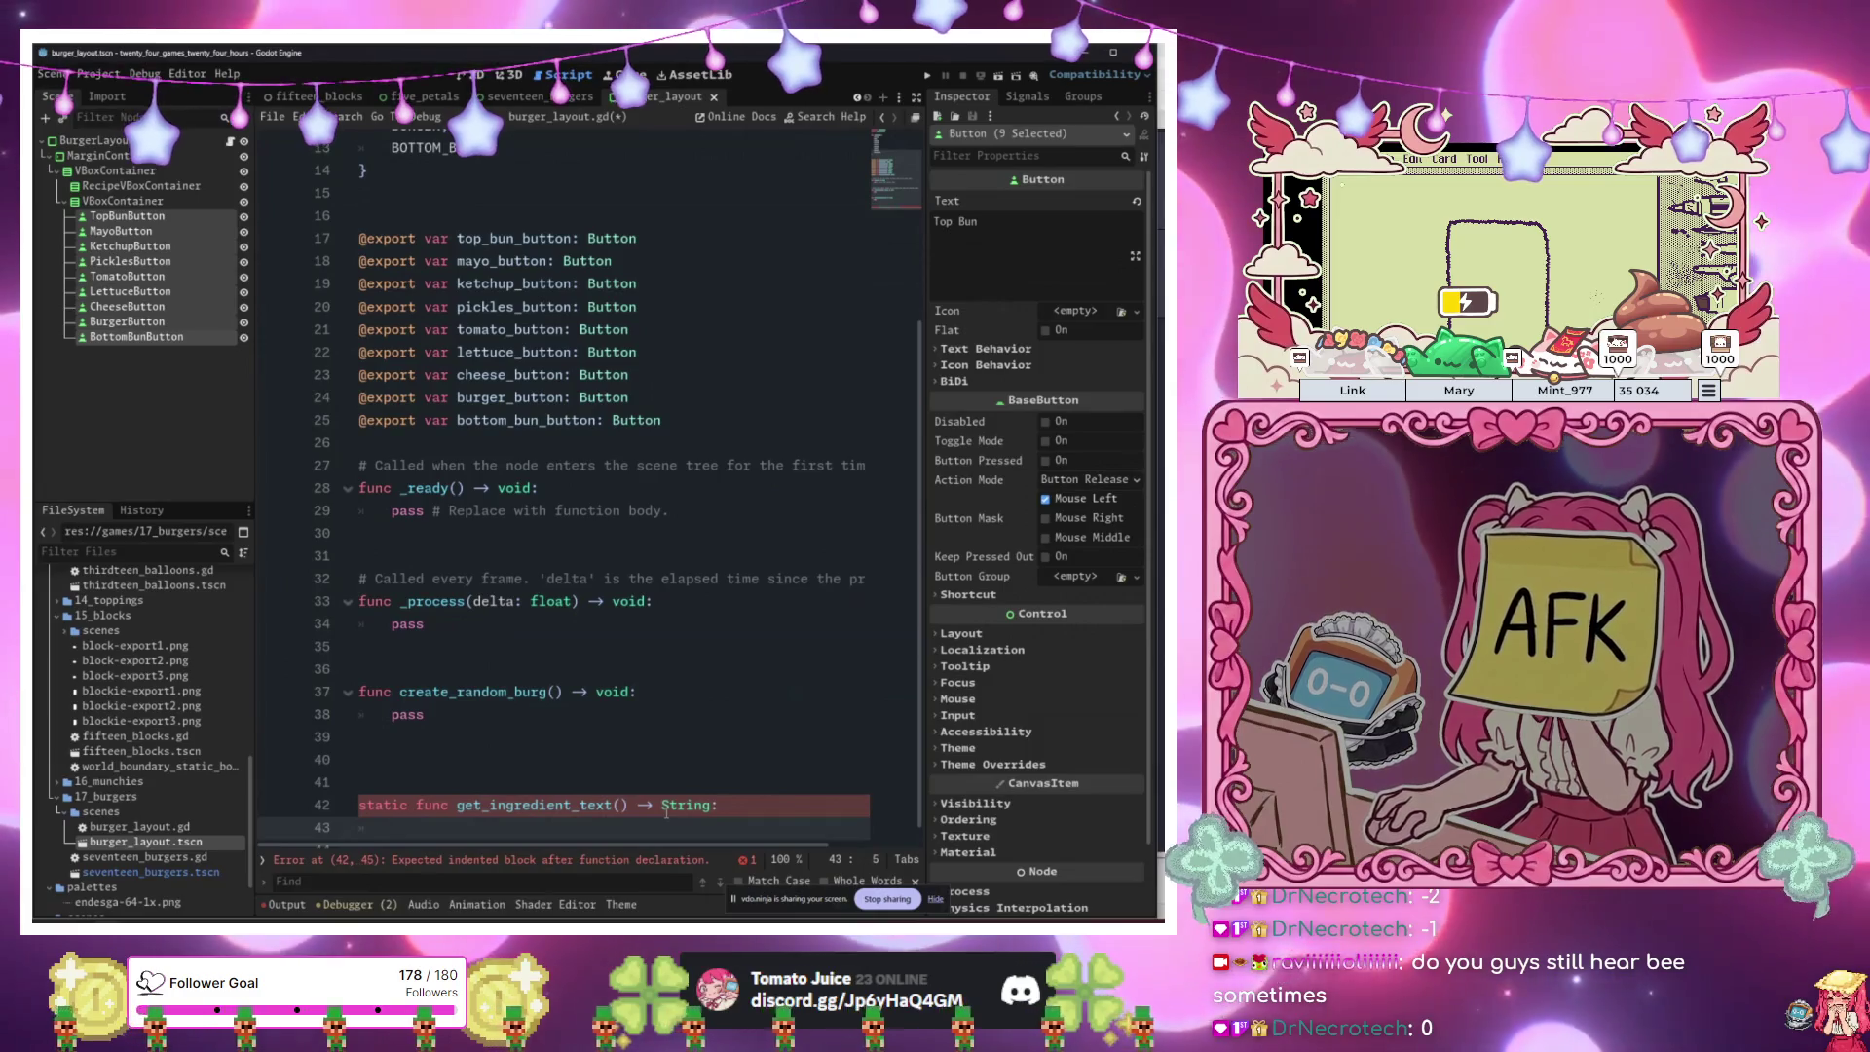
{"action": "left_click", "coordinate": [622, 805]}
{"action": "type", "text": "i"}
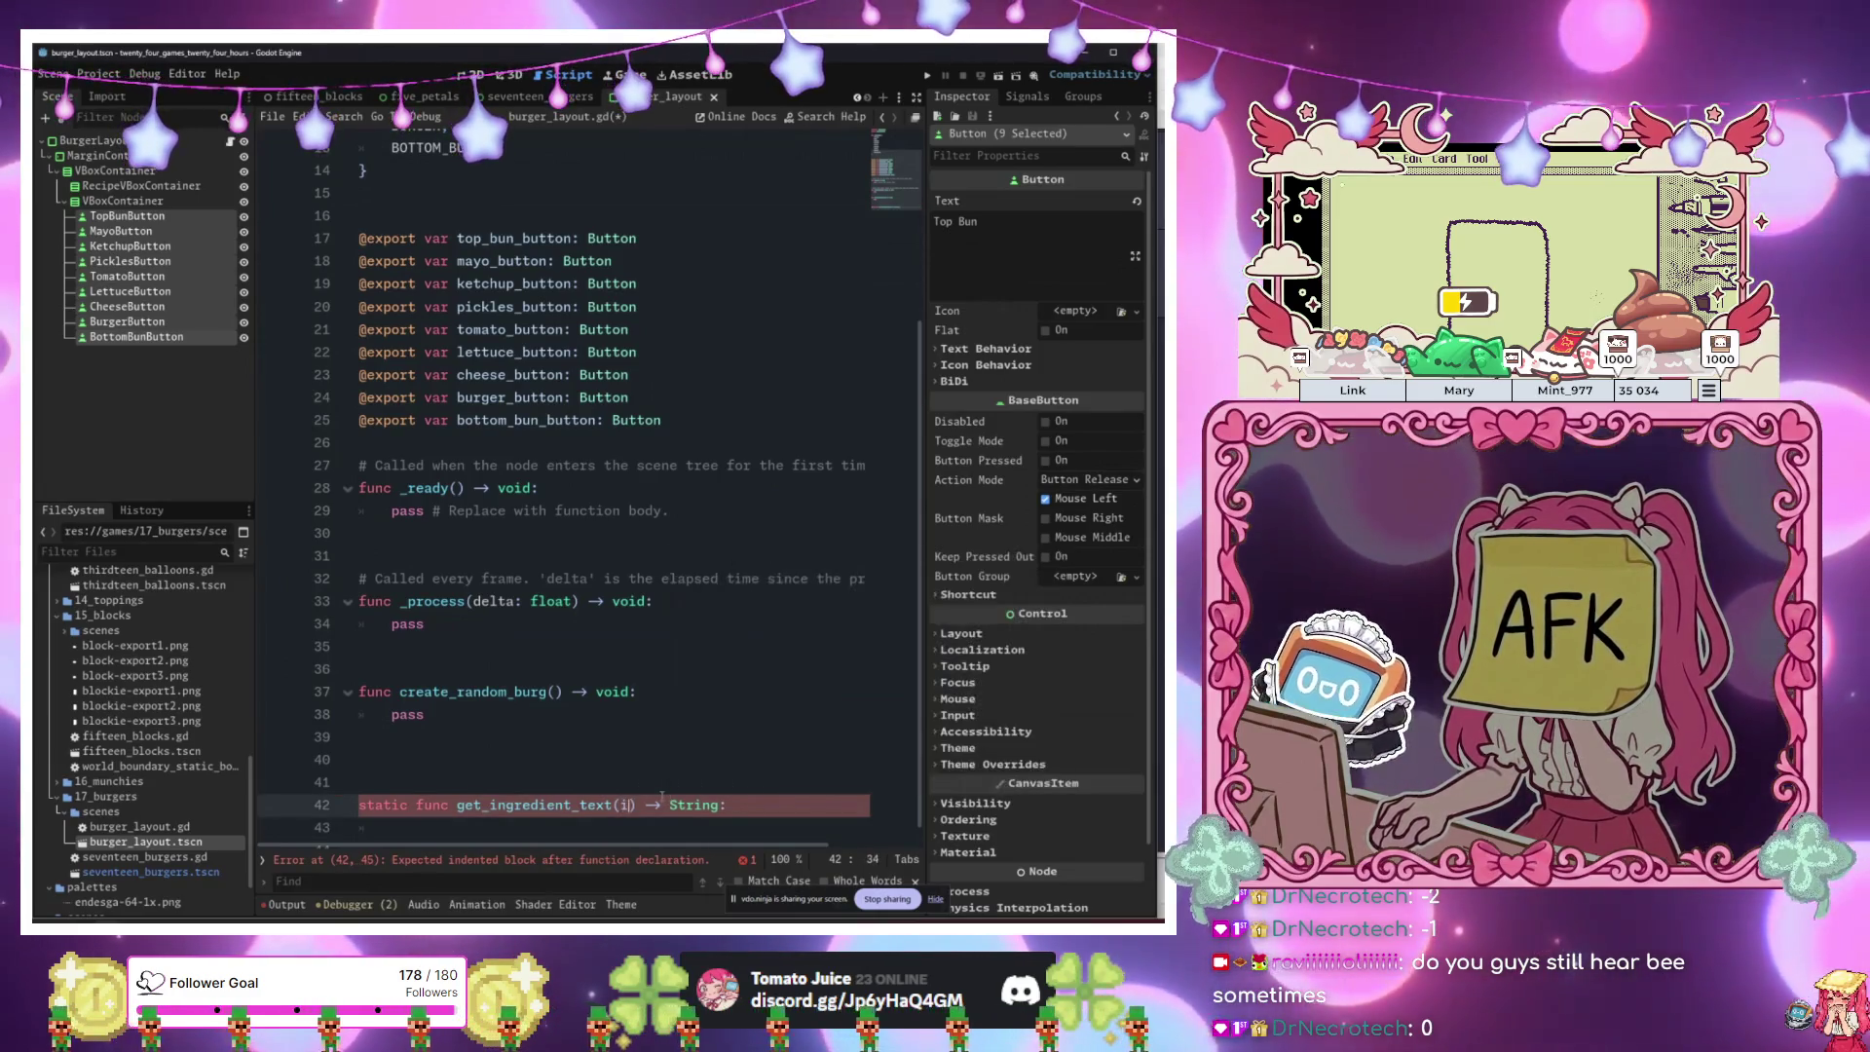
{"action": "type", "text": "ngredient: "}
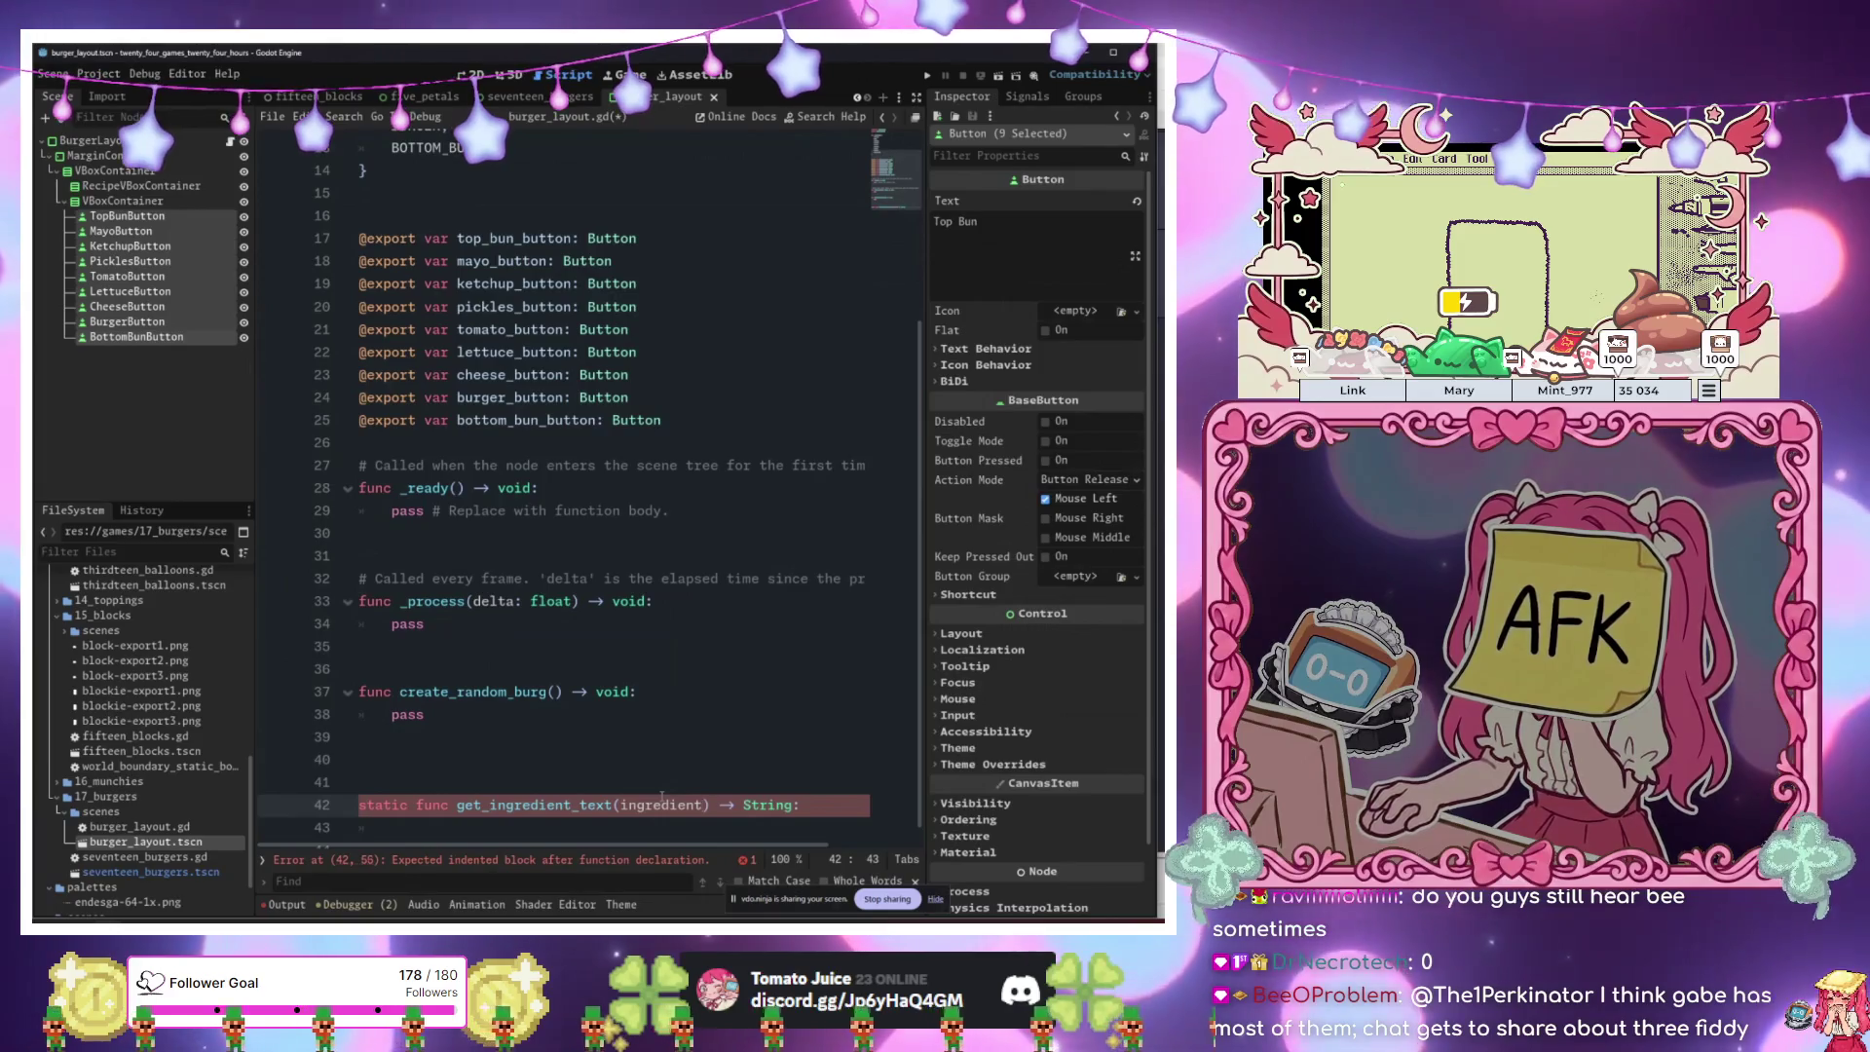
{"action": "type", "text": "Ing"}
{"action": "key", "text": "Return"}
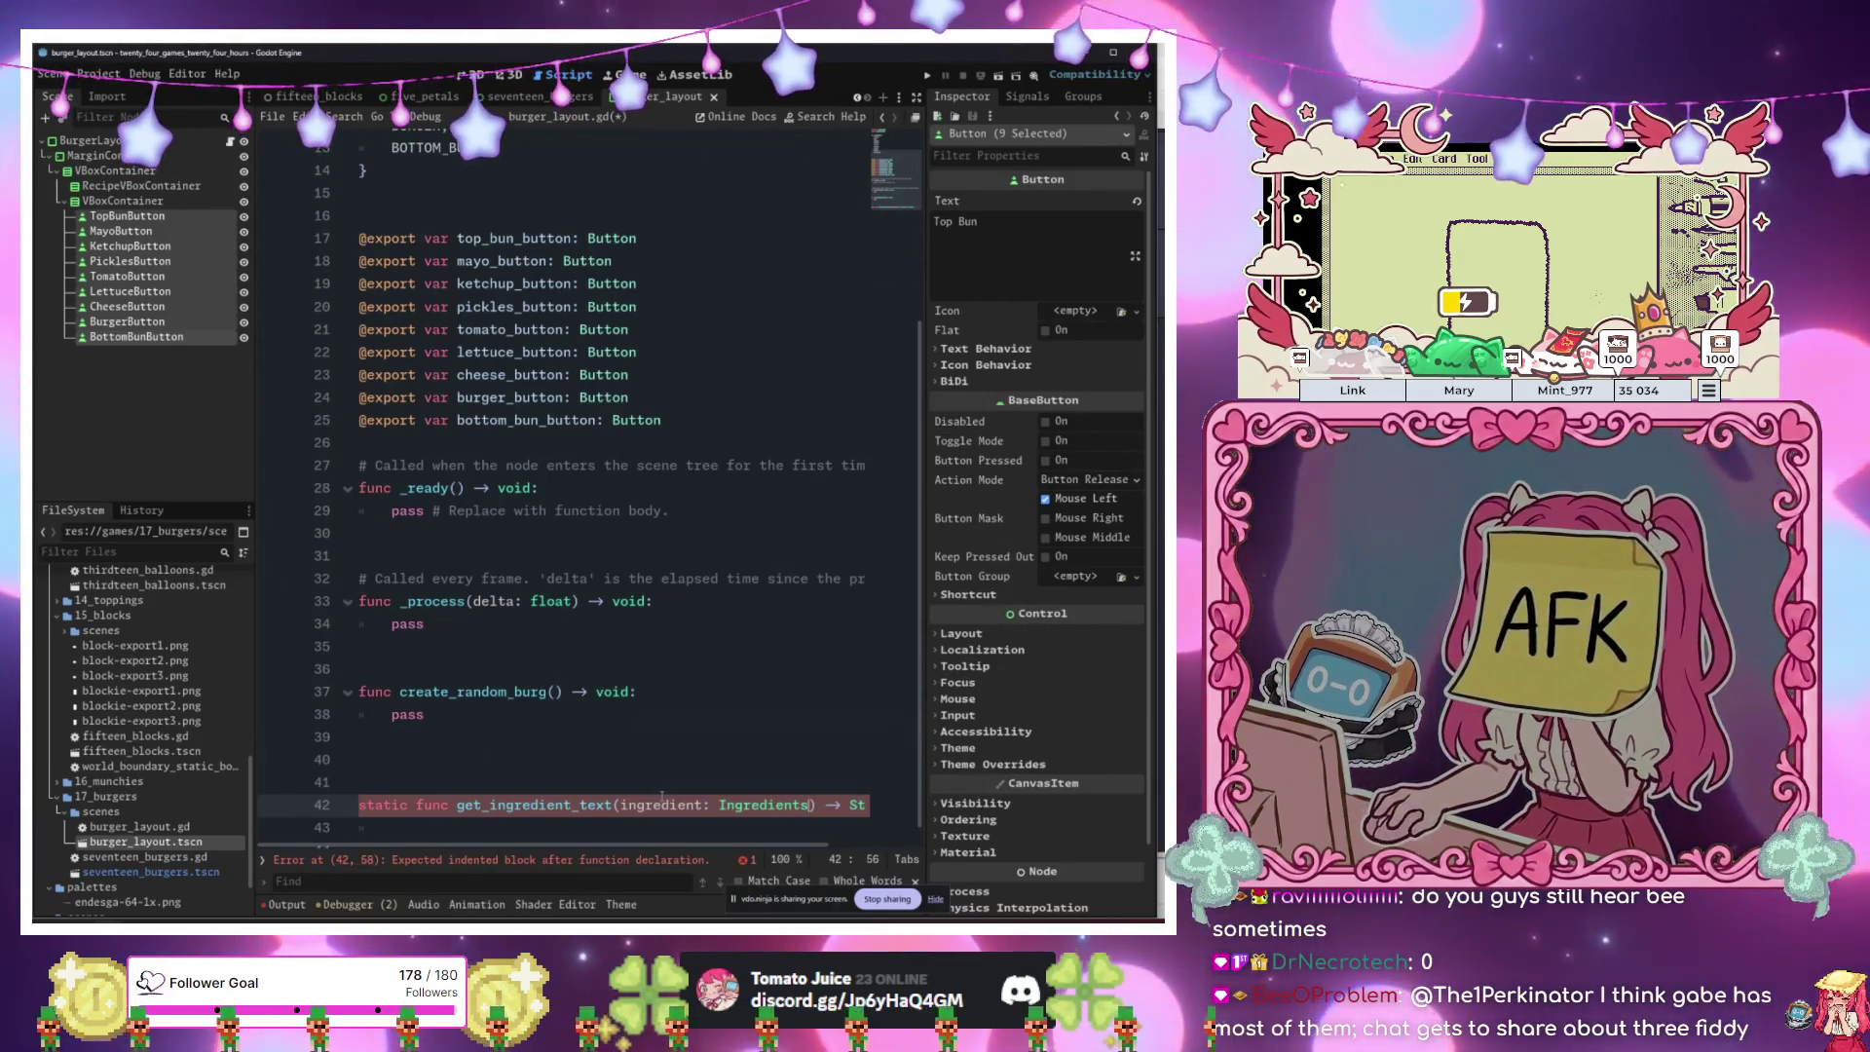
Make the function body return Ingredients.keys()[ingredient]
{"action": "key", "text": "Down"}
{"action": "type", "text": "in"}
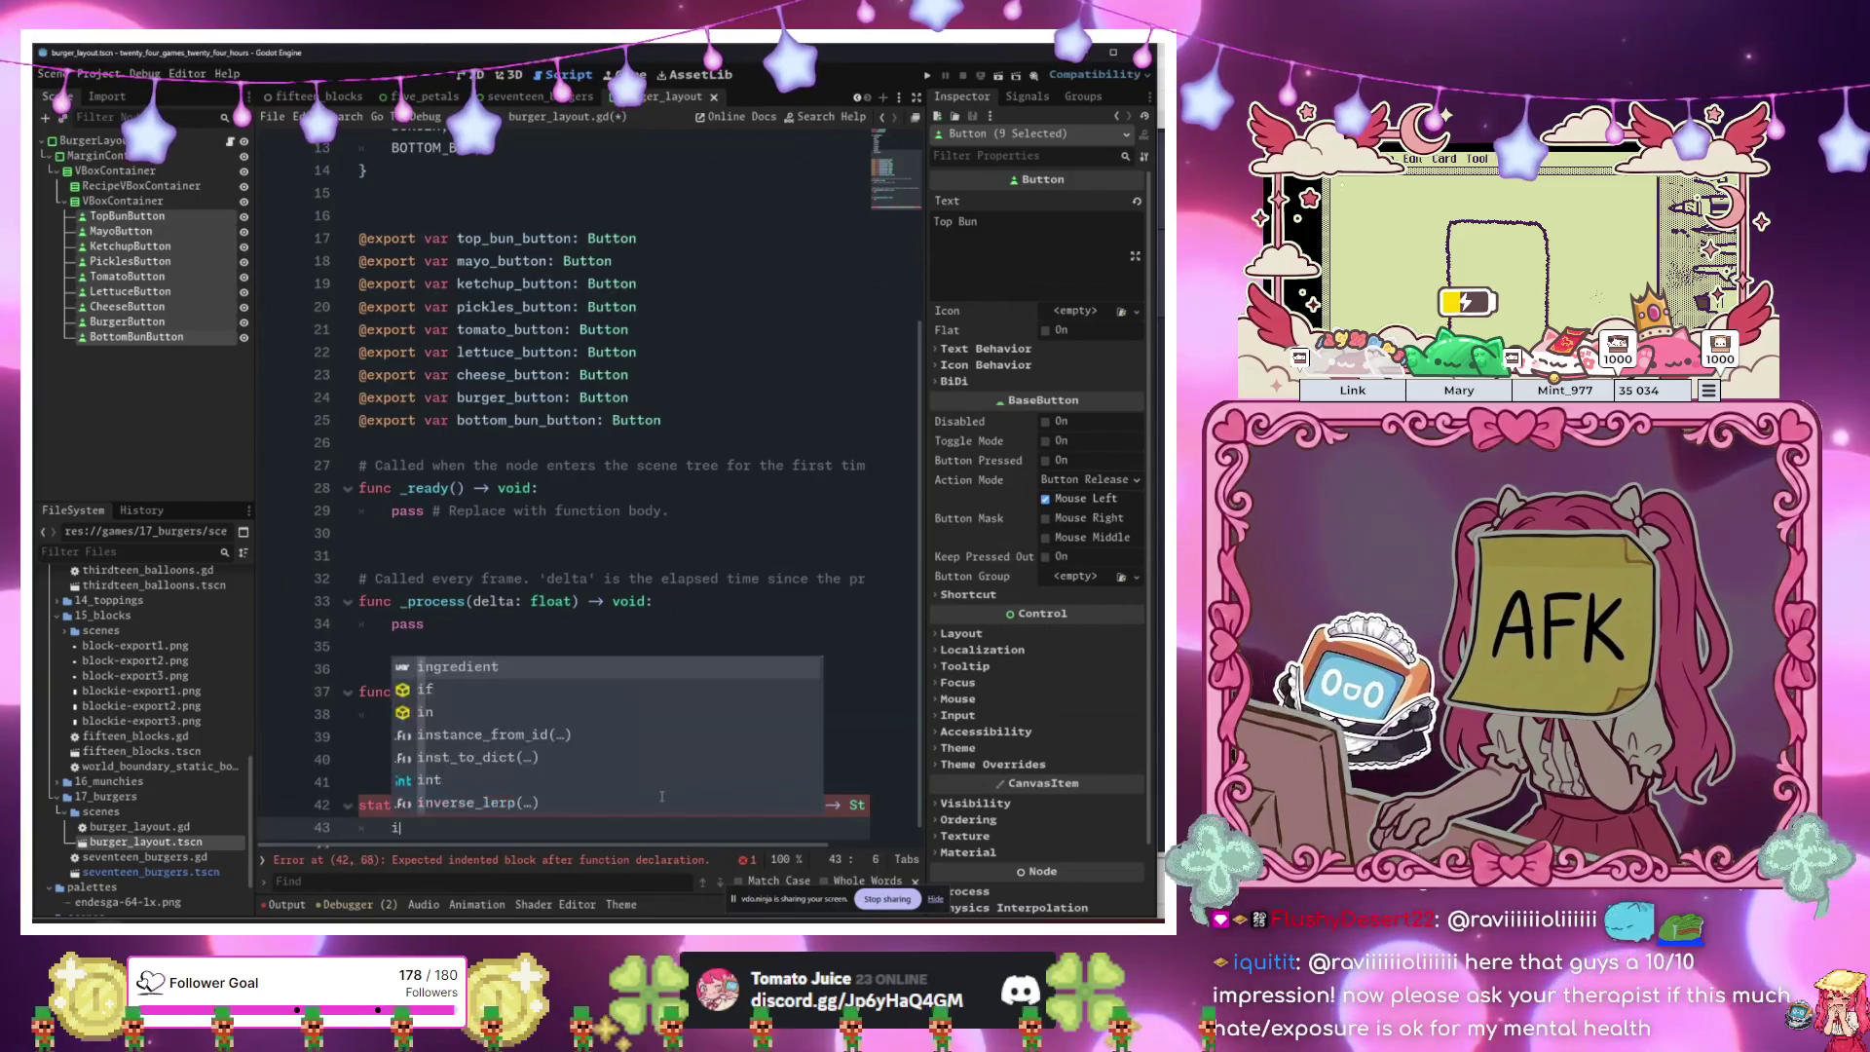
{"action": "key", "text": "Return"}
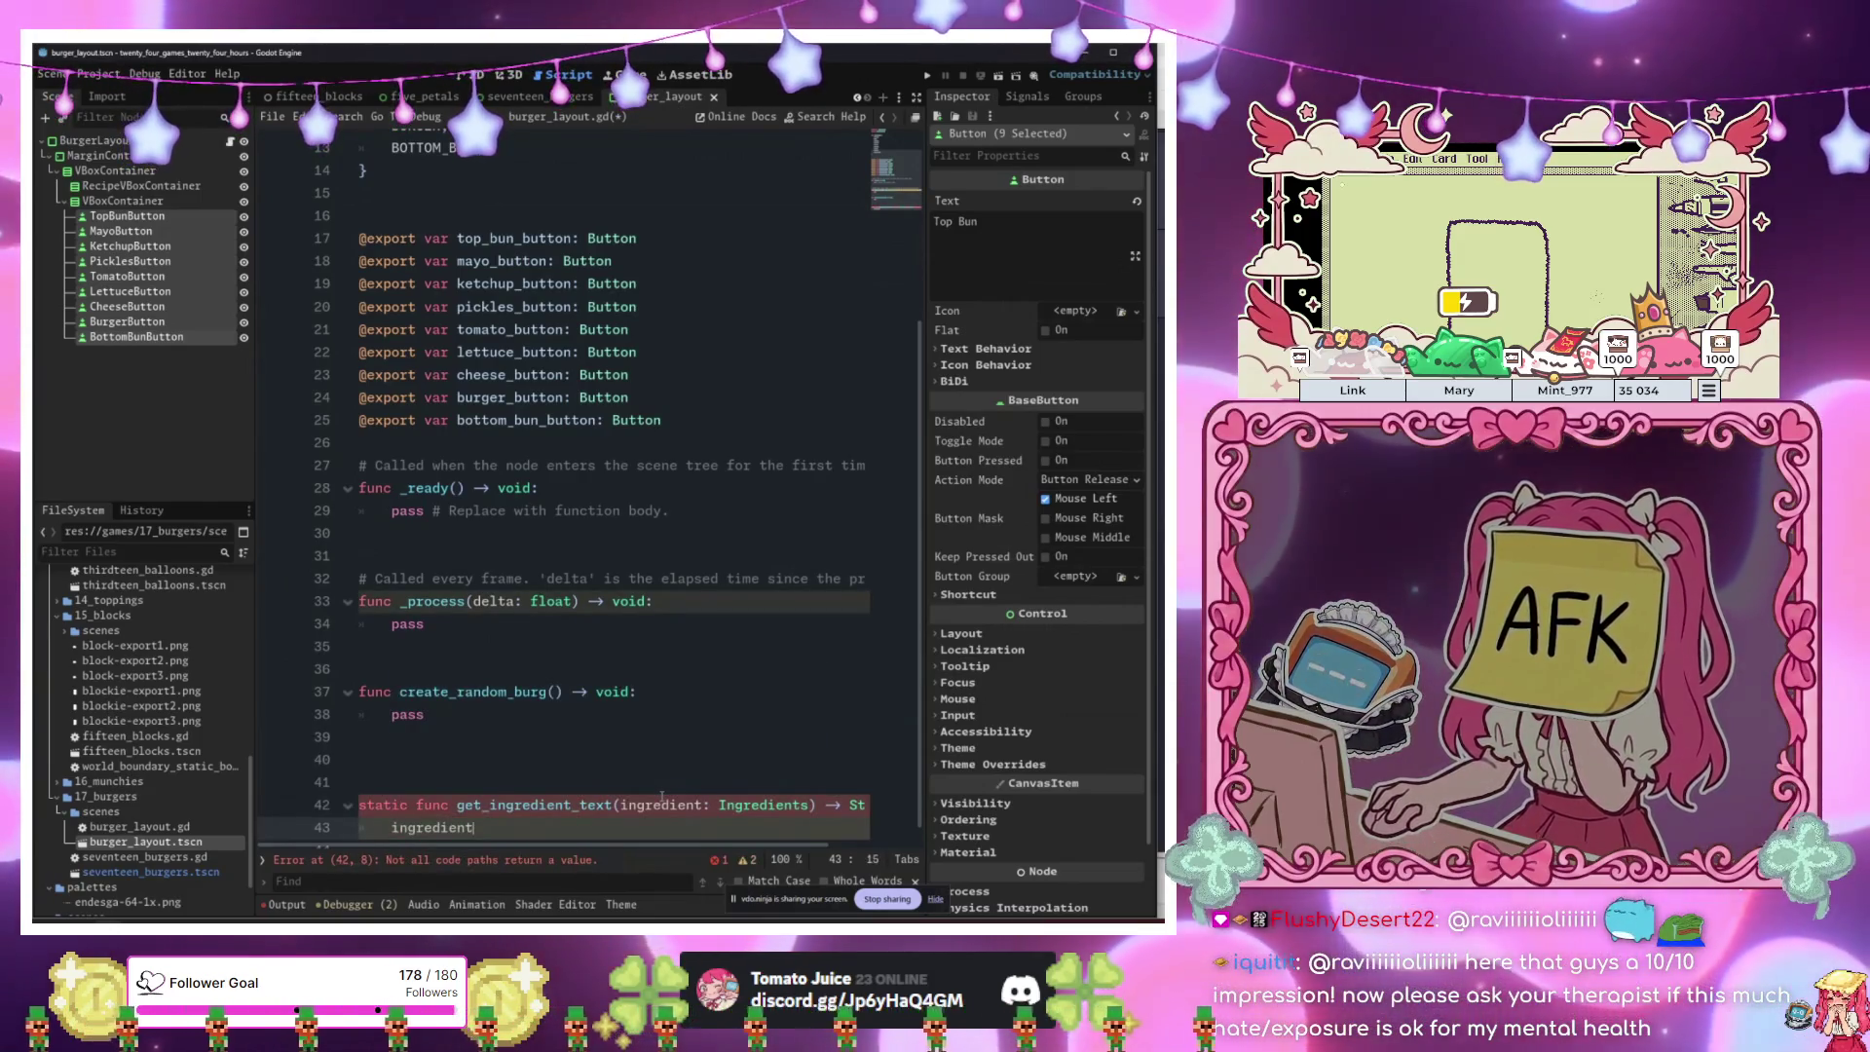
{"action": "key", "text": "ctrl+BackSpace"}
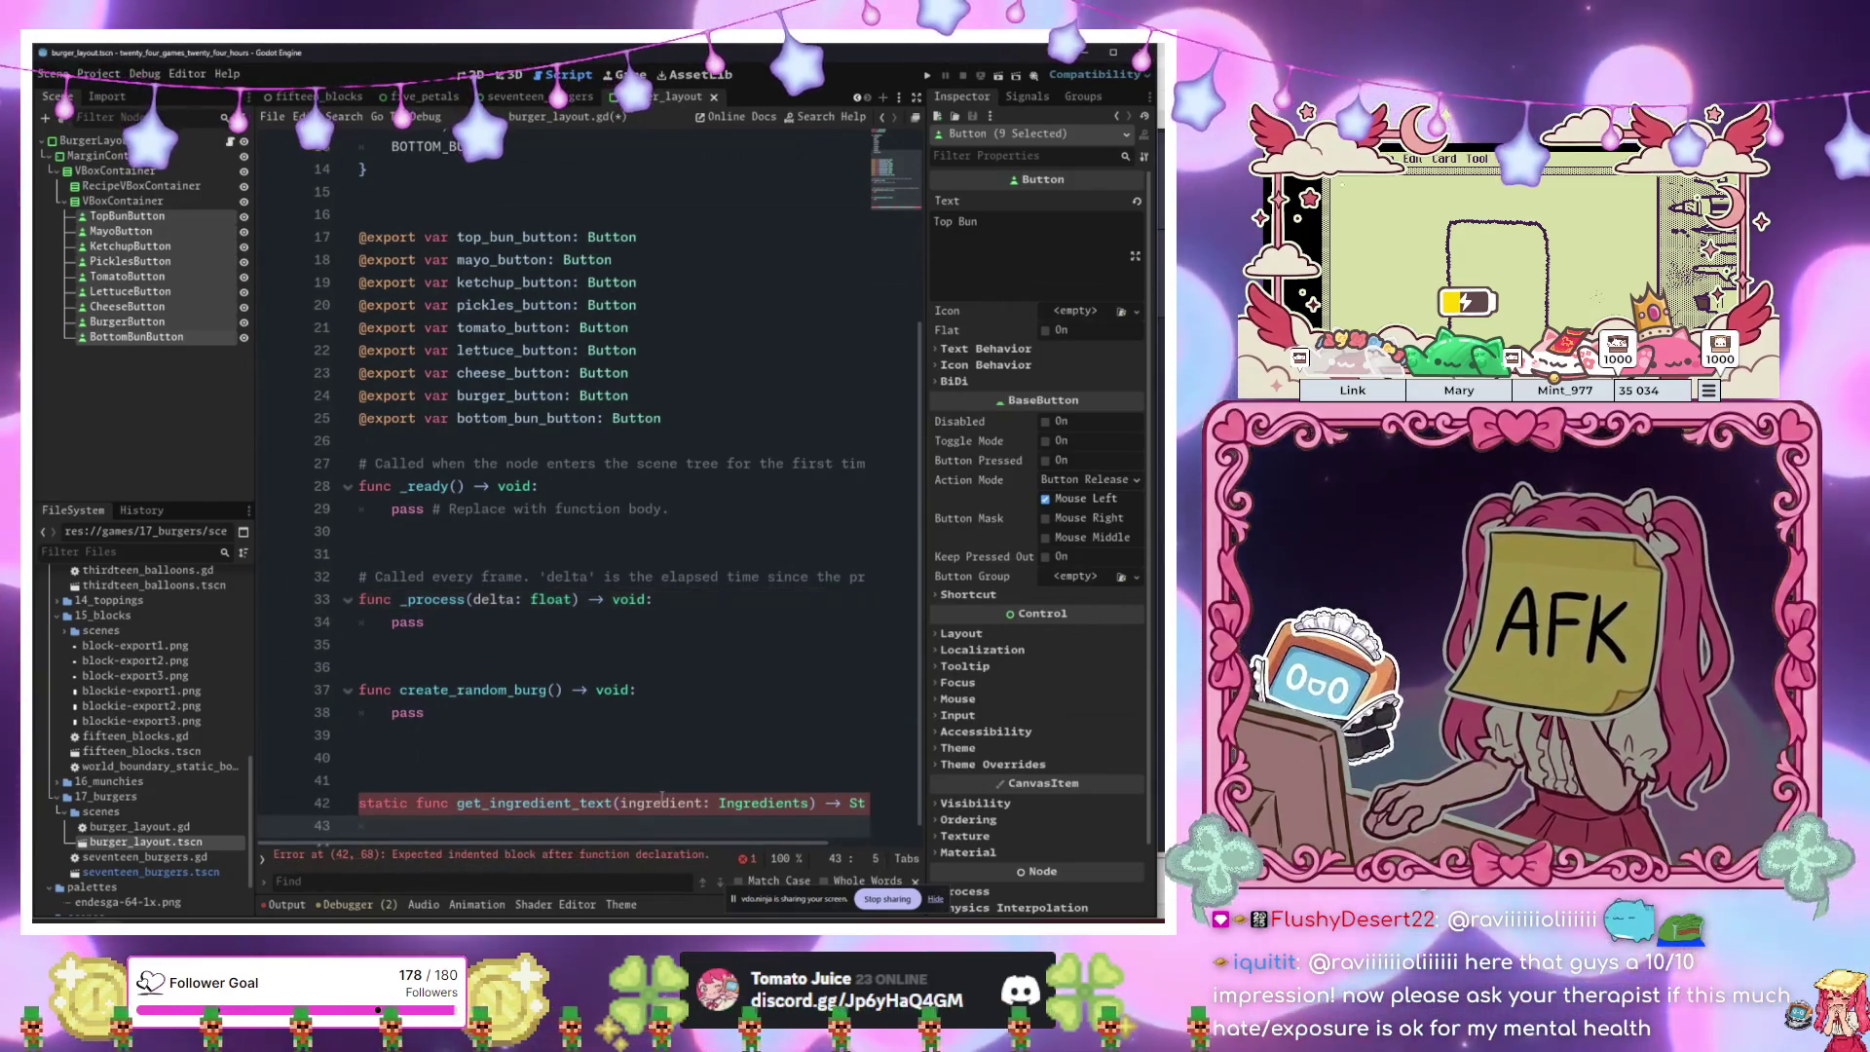
{"action": "type", "text": "reu"}
{"action": "key", "text": "Return"}
{"action": "type", "text": "INtre"}
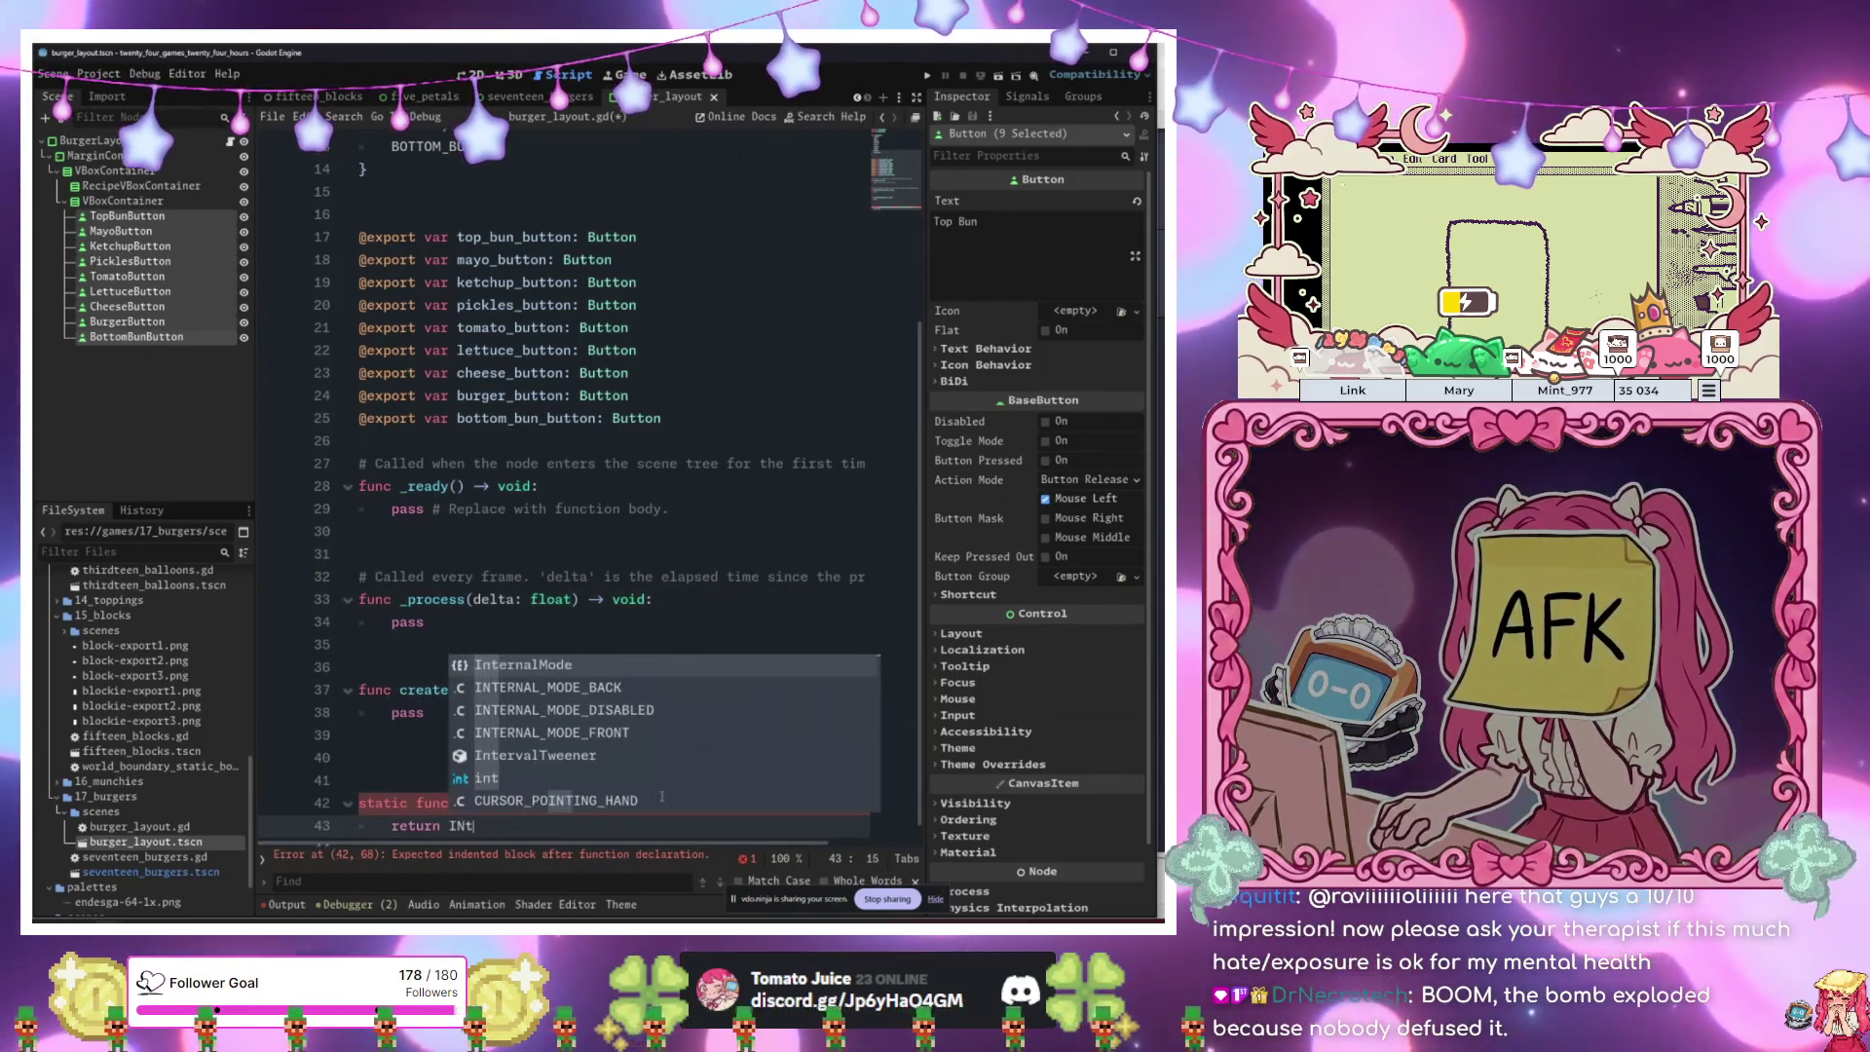
{"action": "key", "text": "BackSpace"}
{"action": "key", "text": "BackSpace"}
{"action": "key", "text": "BackSpace"}
{"action": "type", "text": "ng"}
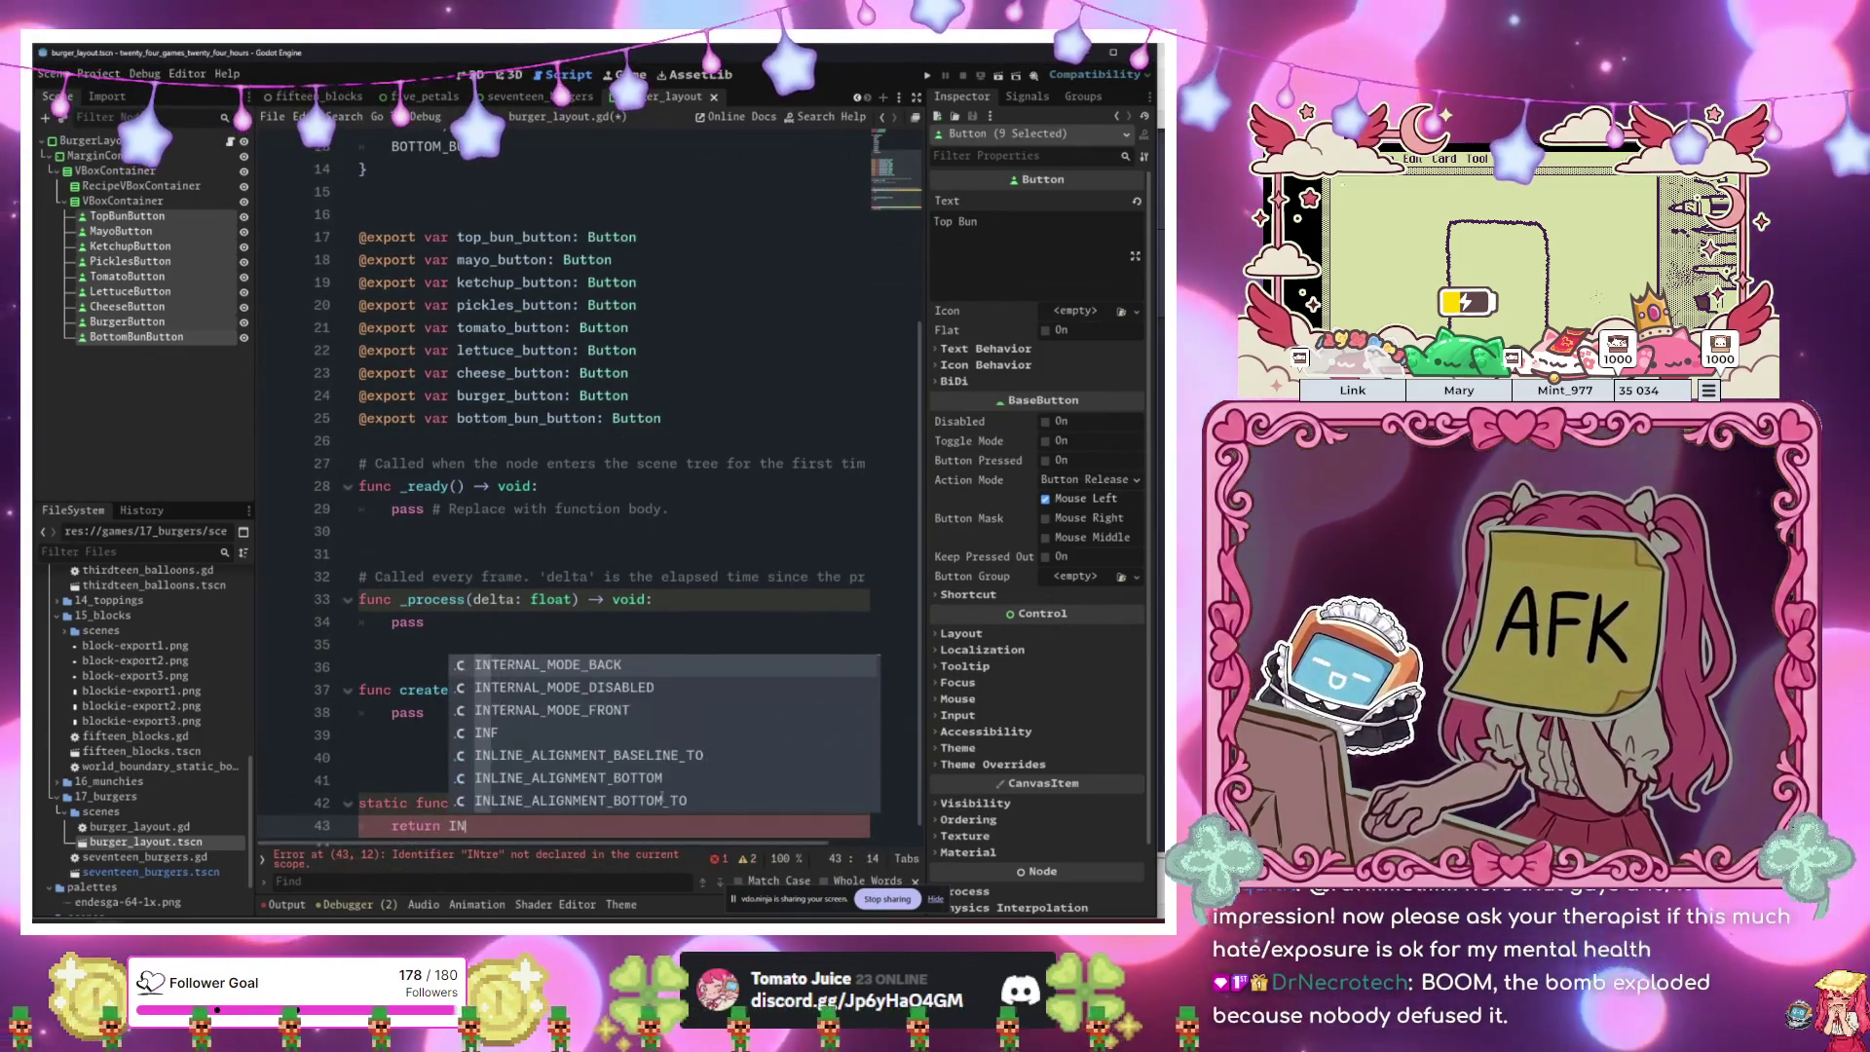
{"action": "key", "text": "Return"}
{"action": "type", "text": "."}
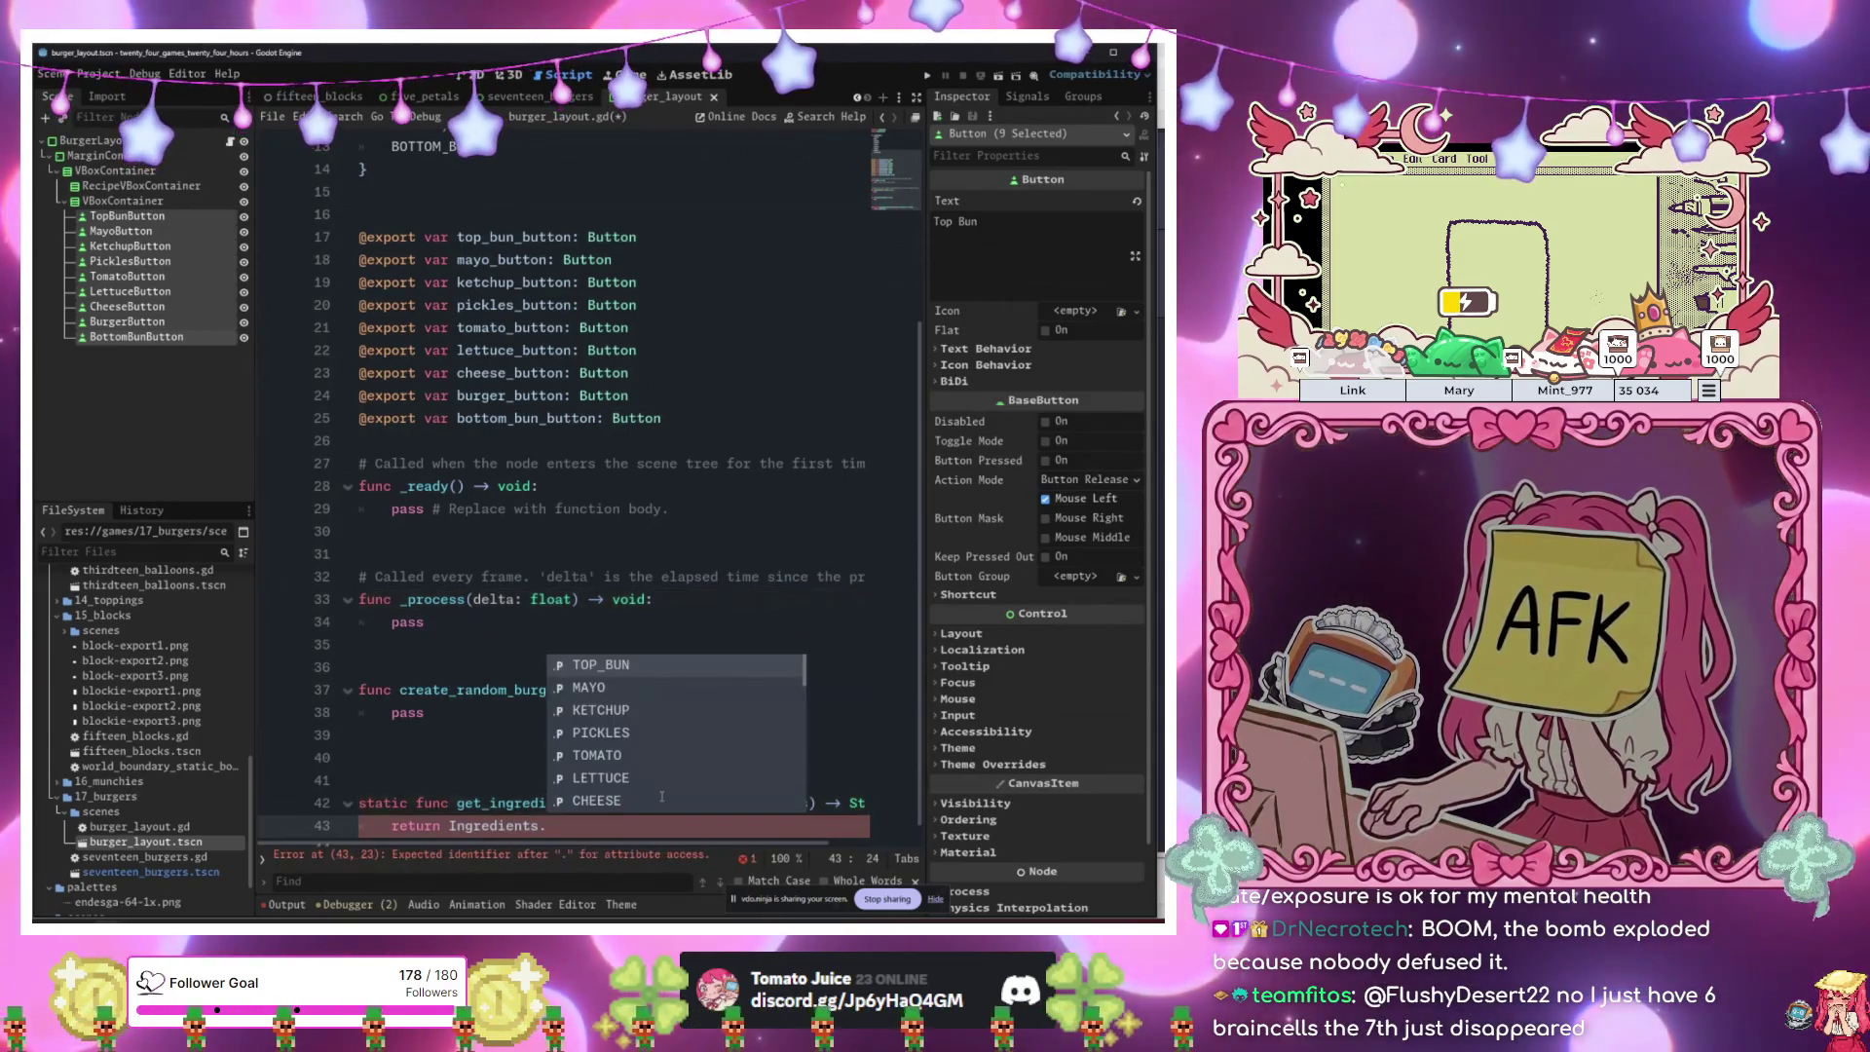
{"action": "type", "text": "k"}
{"action": "key", "text": "Return"}
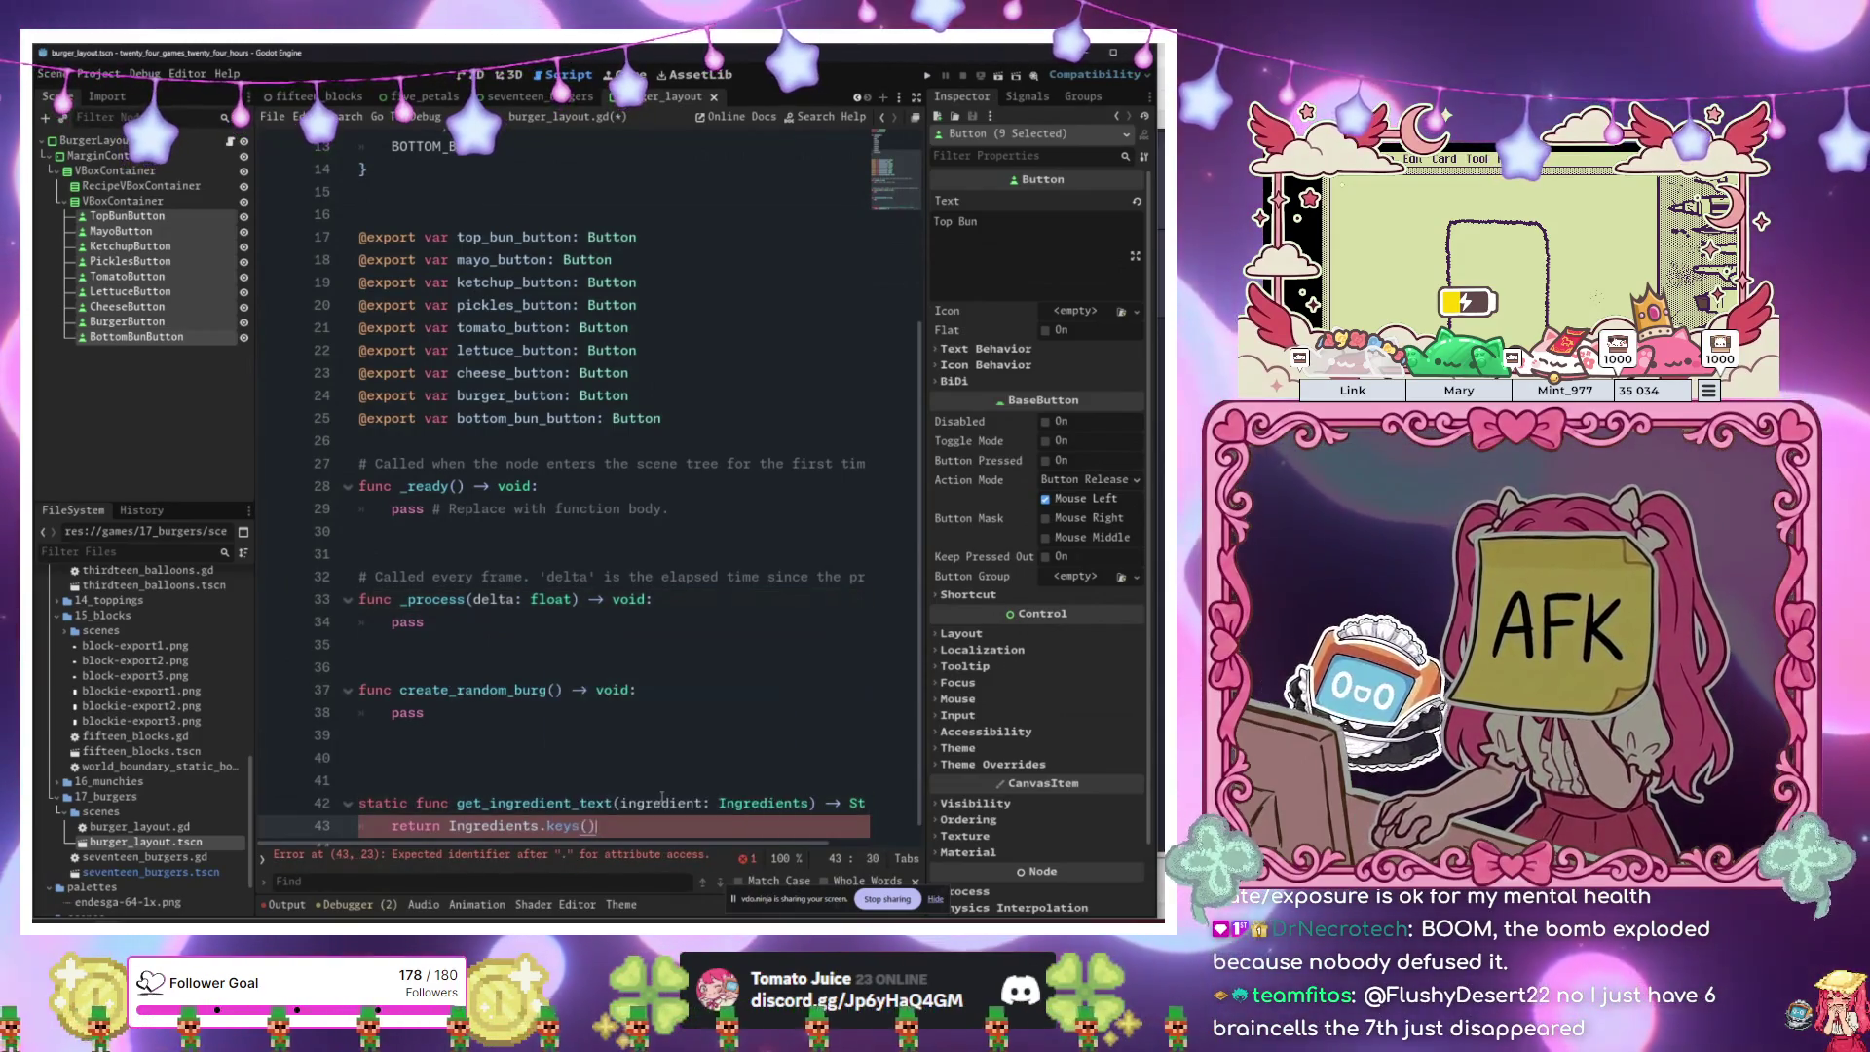
{"action": "type", "text": "ingredient"}
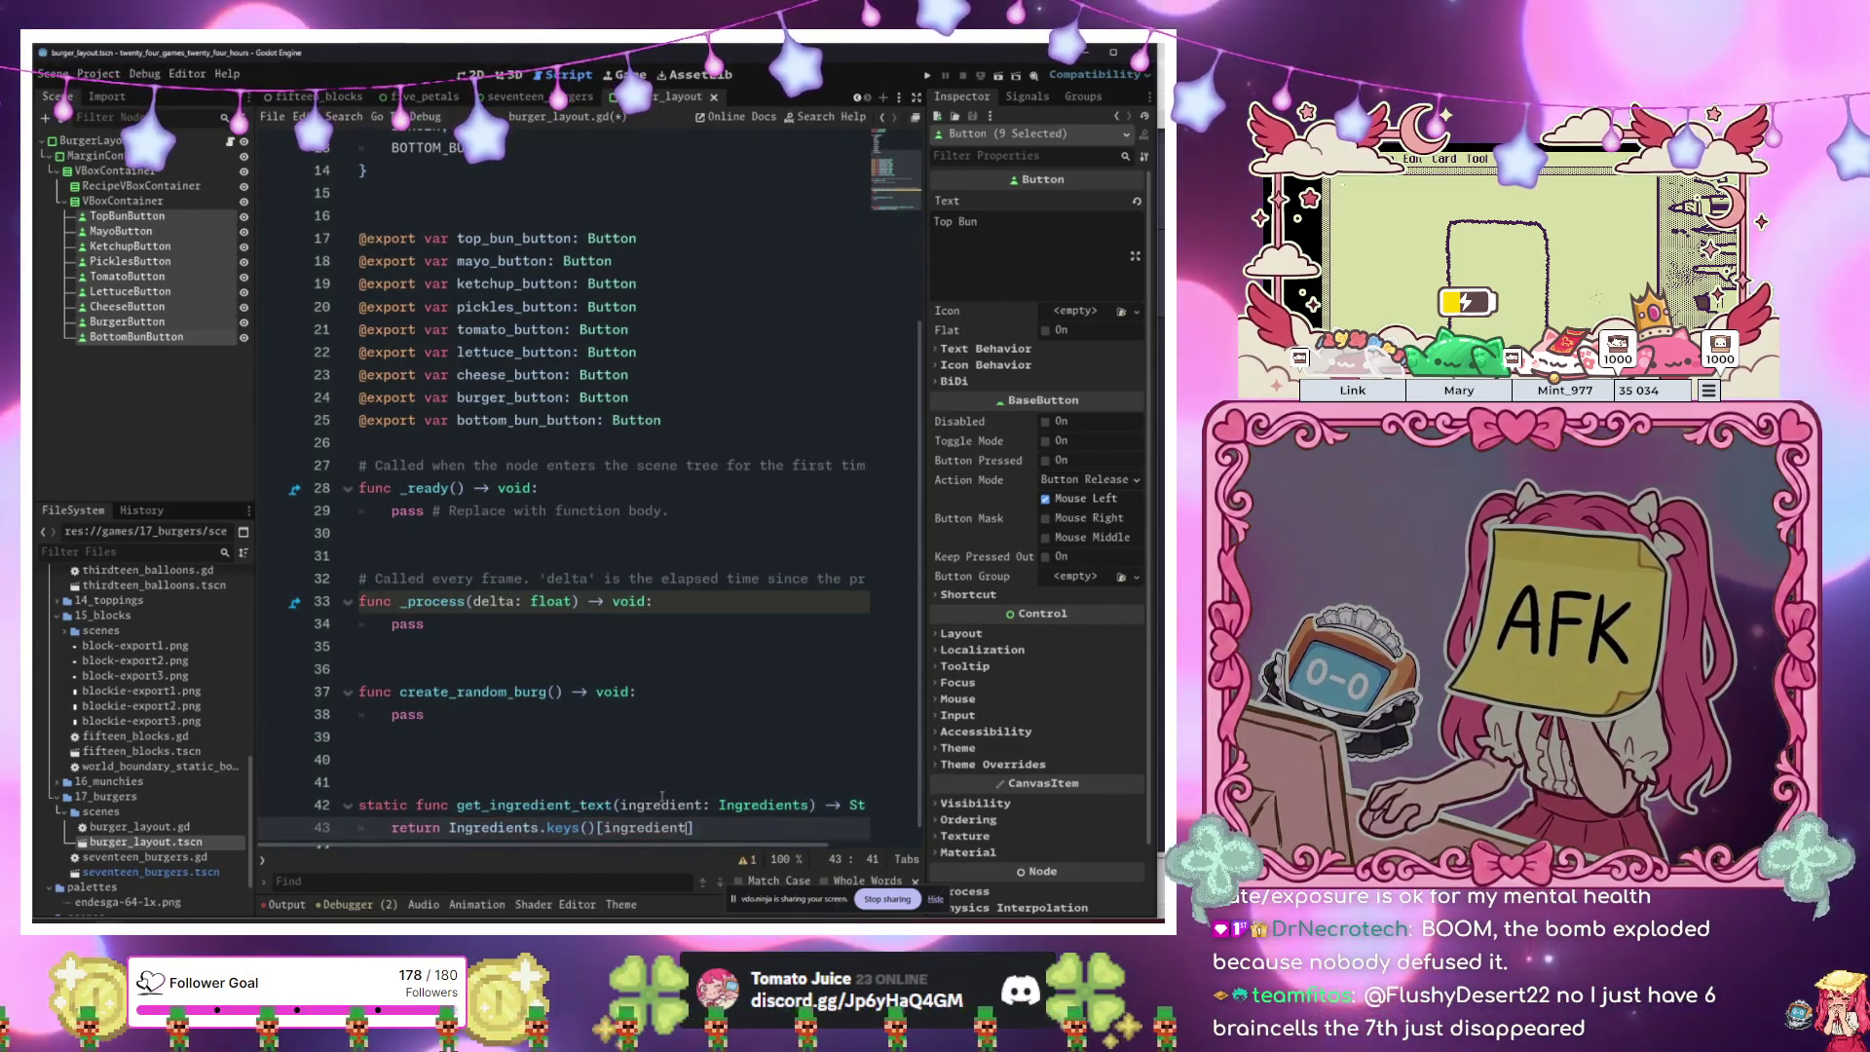
Correct the function's name to get_ingredient_string
{"action": "scroll", "coordinate": [575, 721], "scroll_direction": "down", "scroll_amount": 1}
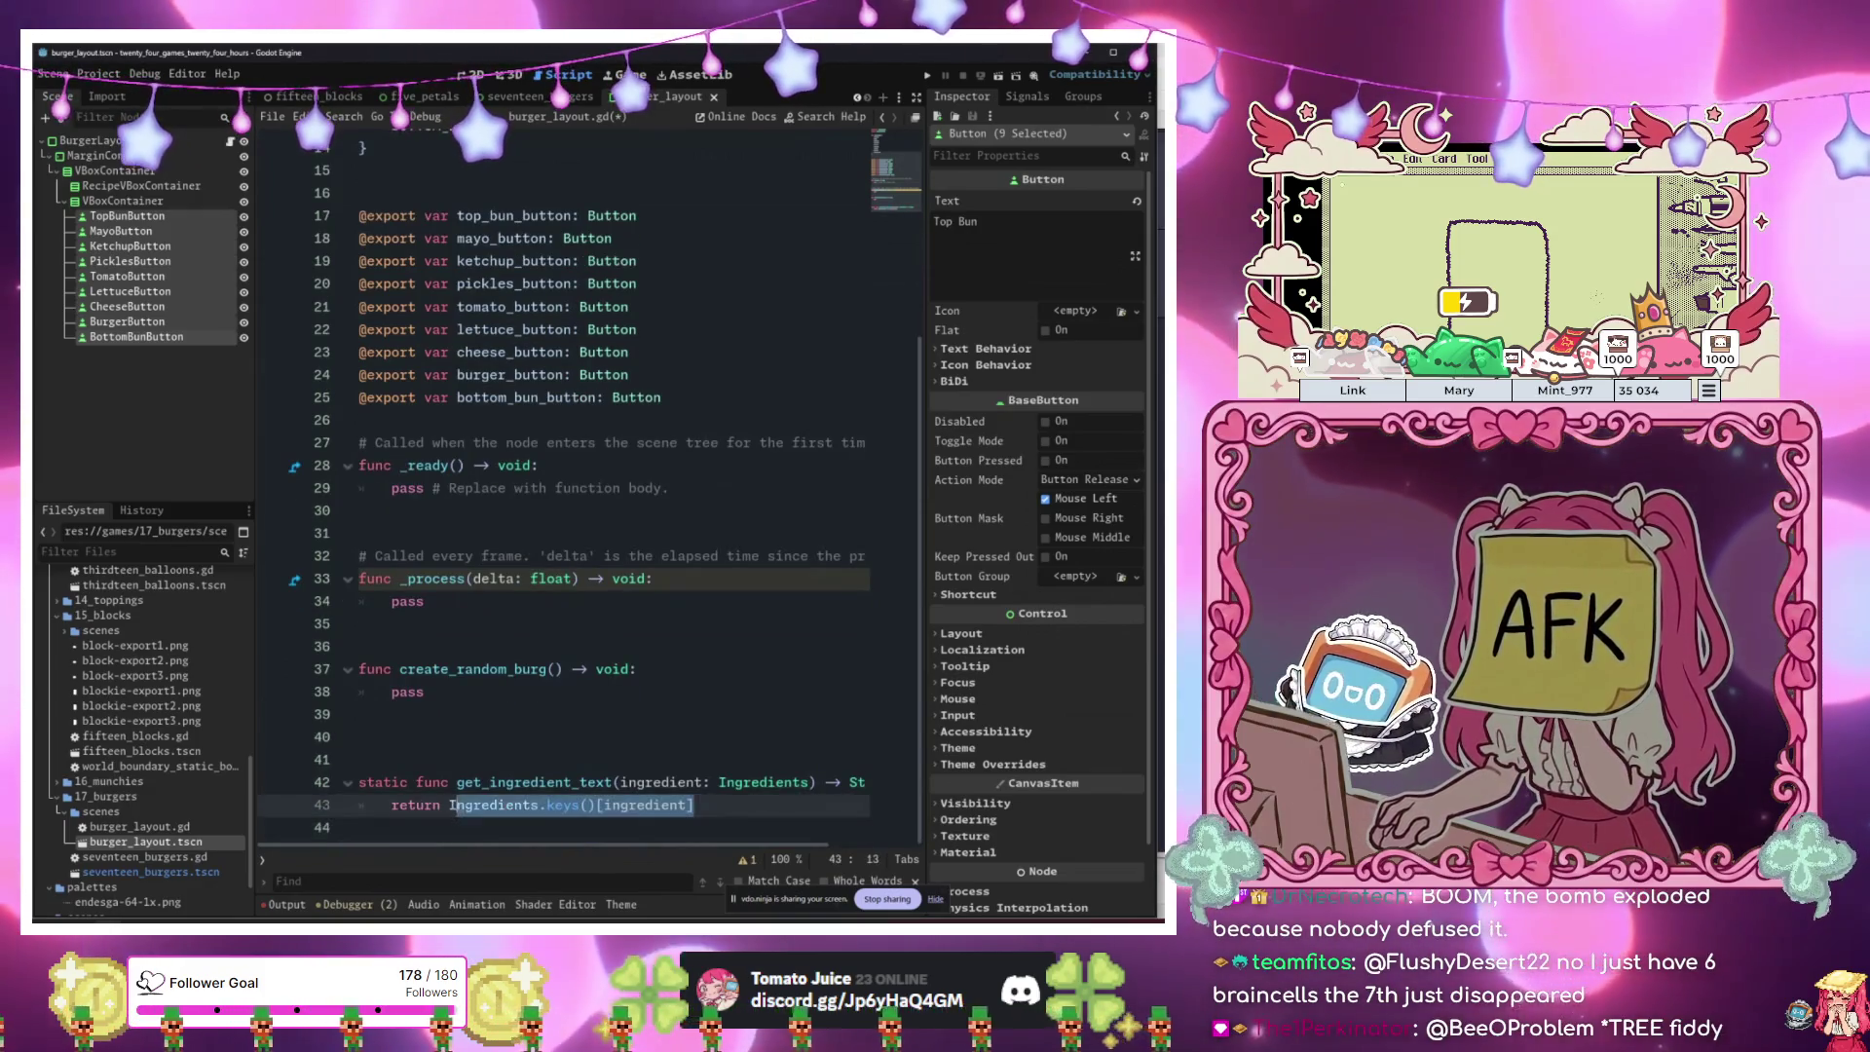
{"action": "left_click", "coordinate": [523, 783]}
{"action": "left_click", "coordinate": [671, 709]}
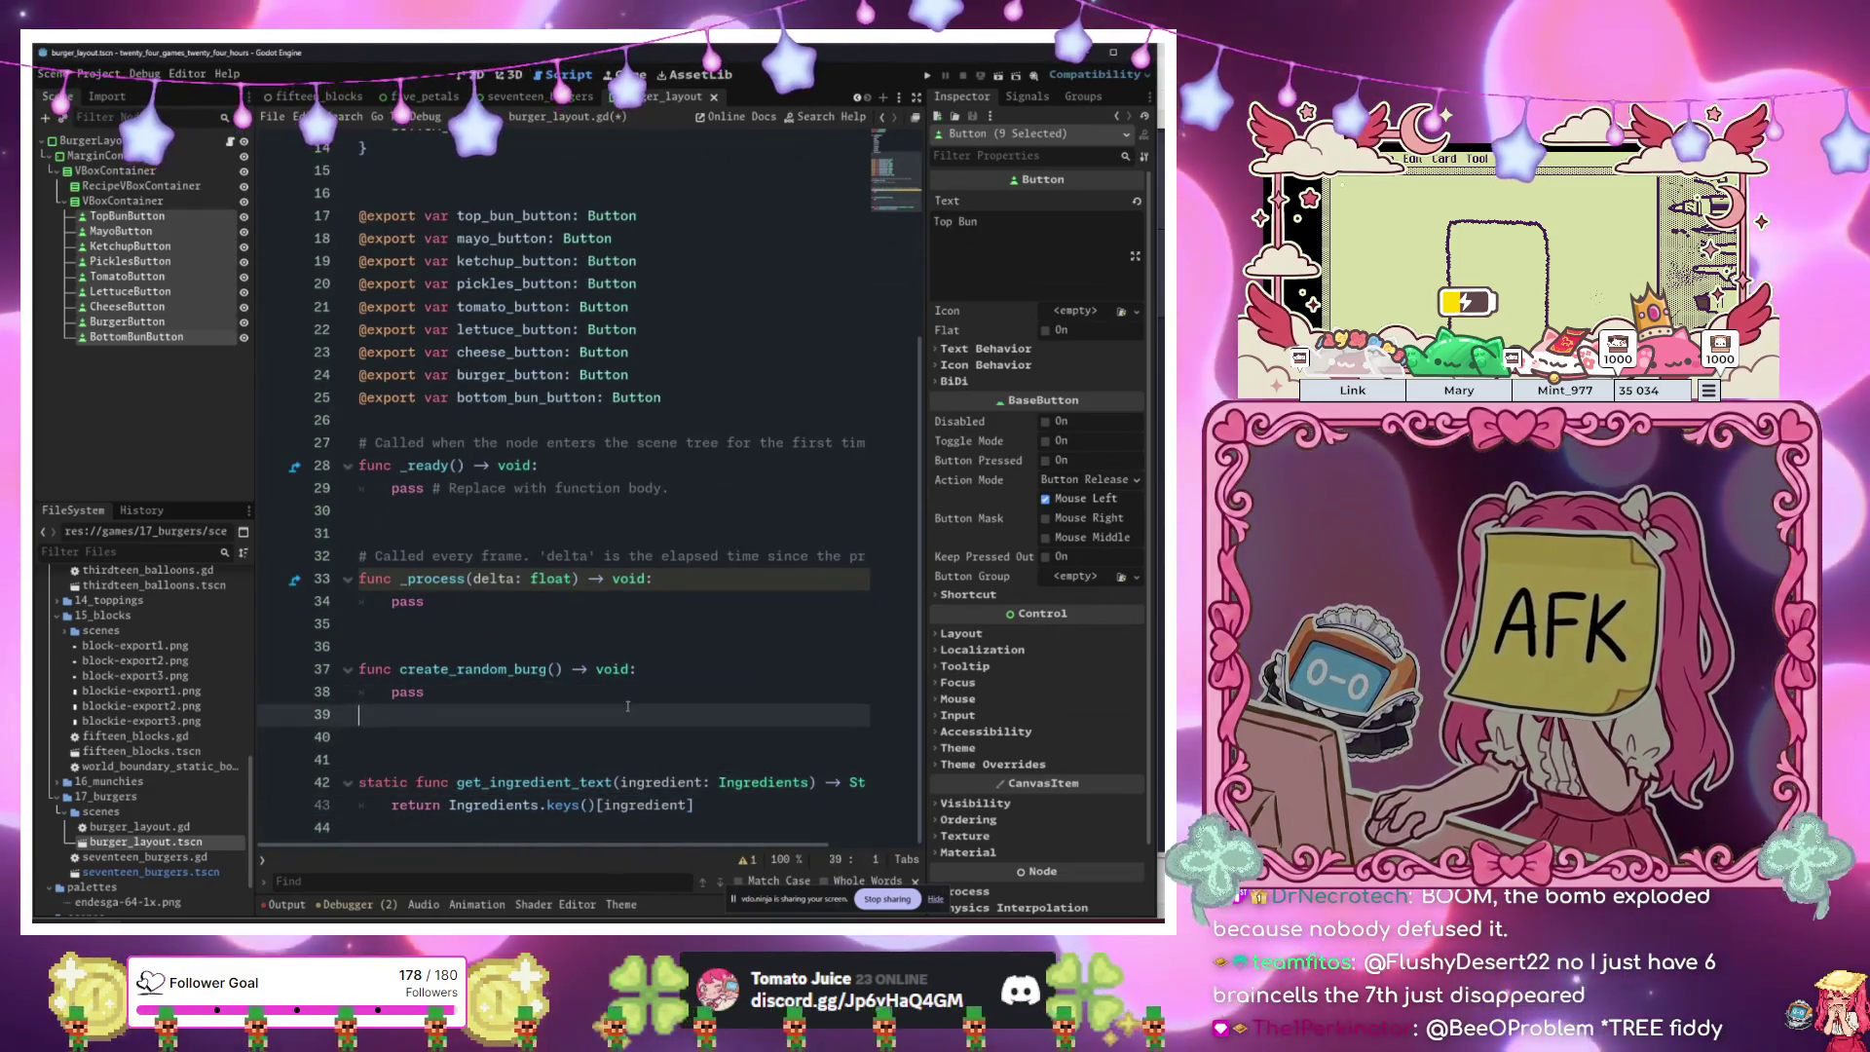
{"action": "scroll", "coordinate": [653, 741], "scroll_direction": "up", "scroll_amount": 3}
{"action": "scroll", "coordinate": [633, 772], "scroll_direction": "down", "scroll_amount": 3}
{"action": "left_click", "coordinate": [613, 782]}
{"action": "key", "text": "BackSpace"}
{"action": "key", "text": "BackSpace"}
{"action": "key", "text": "BackSpace"}
{"action": "type", "text": "string"}
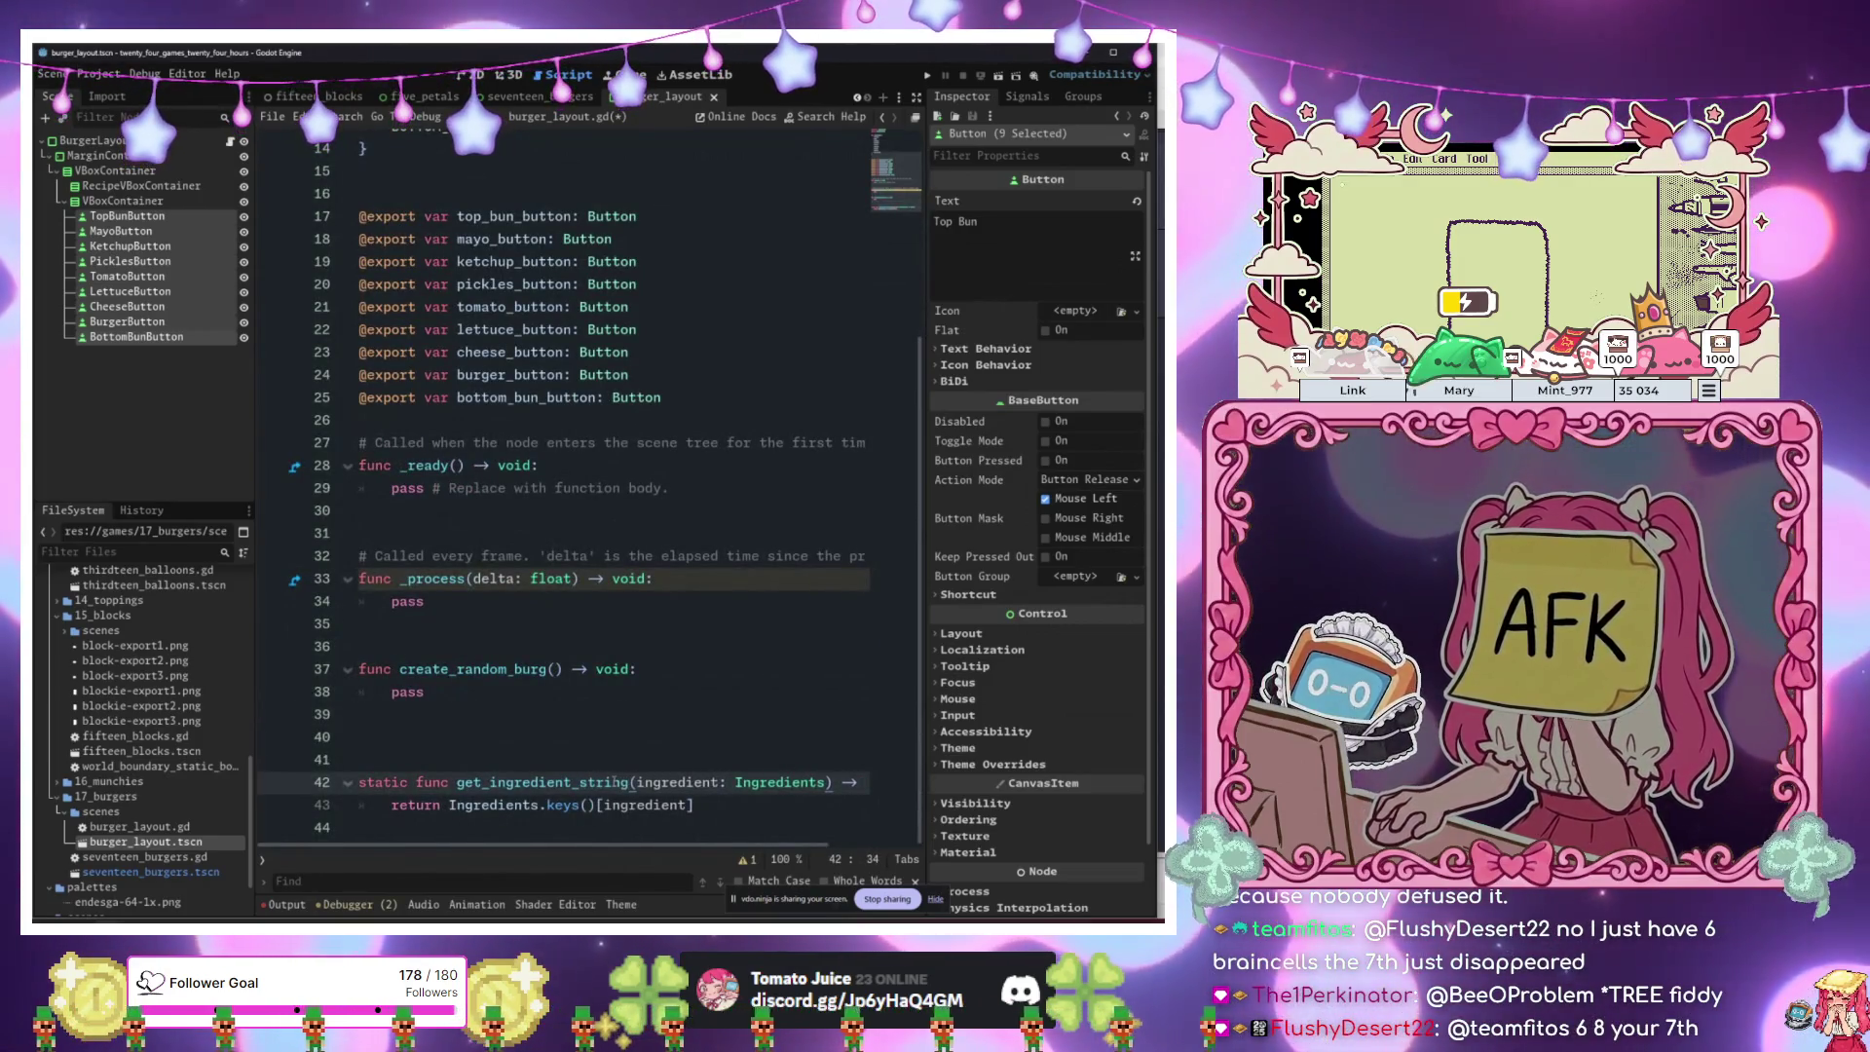
{"action": "left_click", "coordinate": [580, 714]}
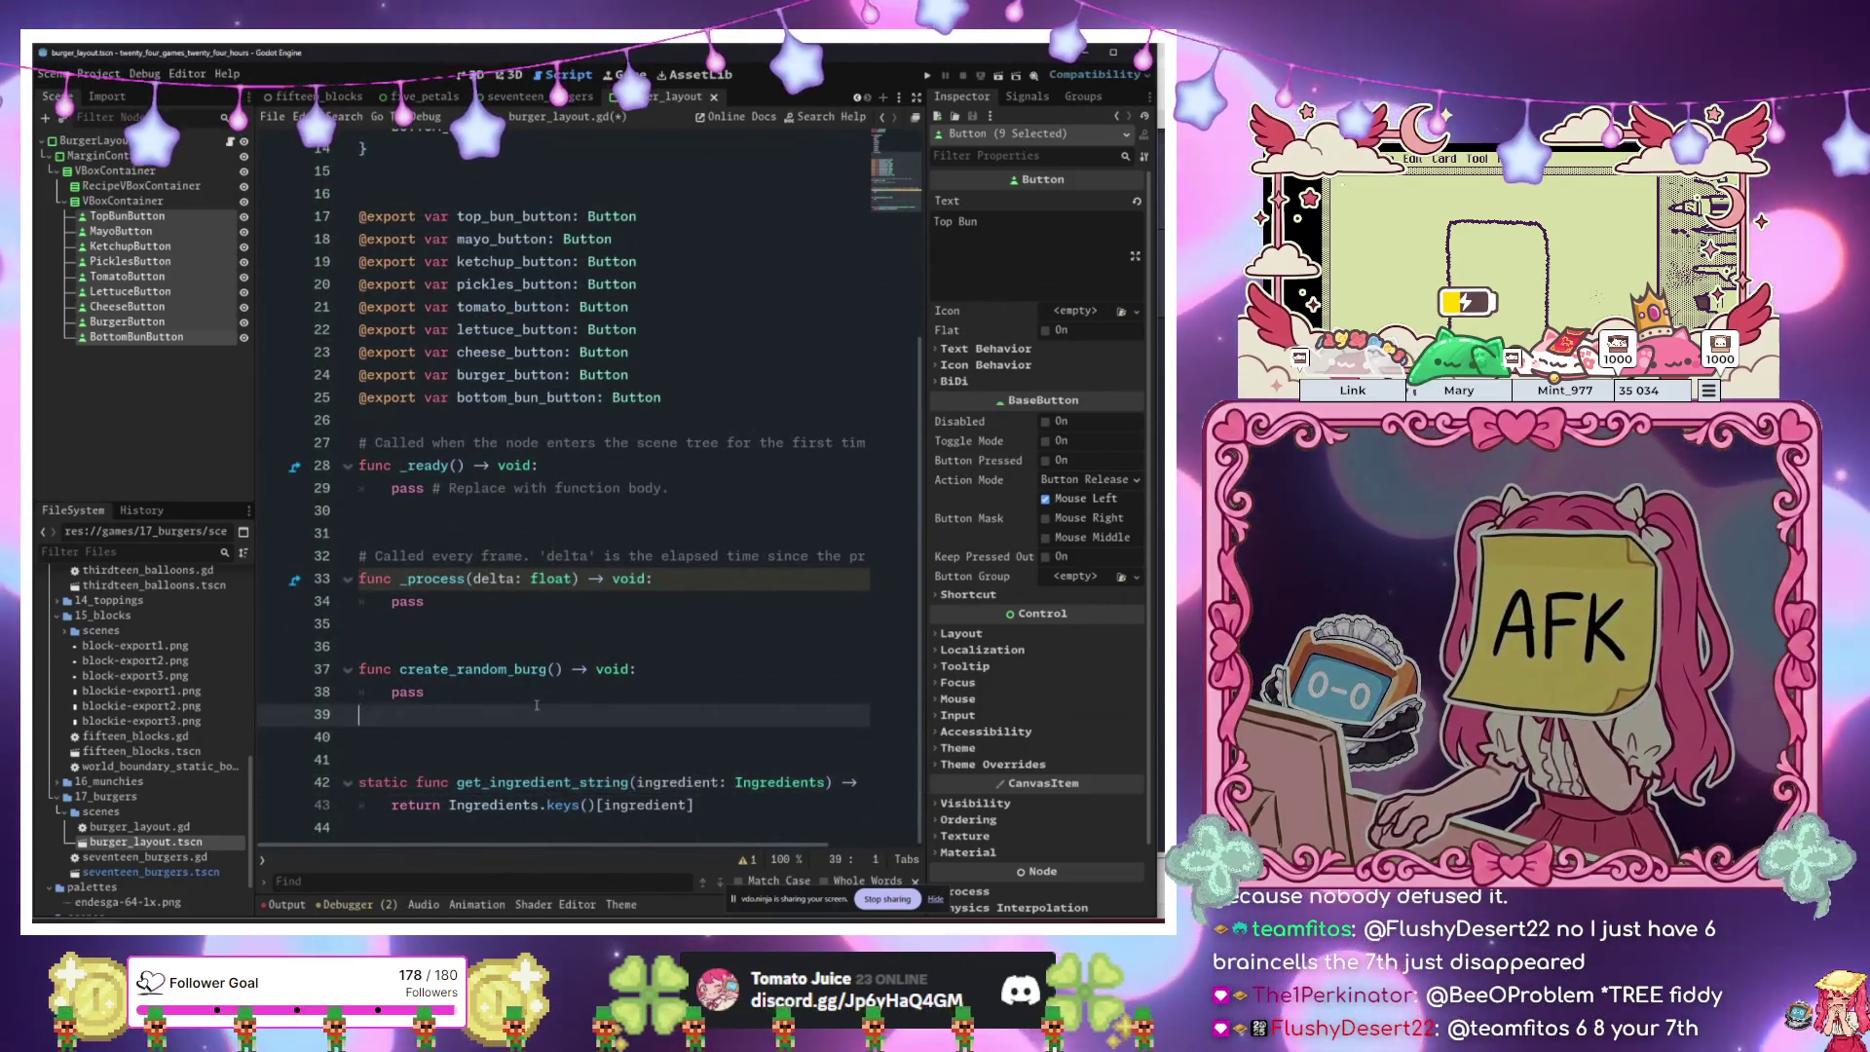
{"action": "left_click", "coordinate": [566, 687]}
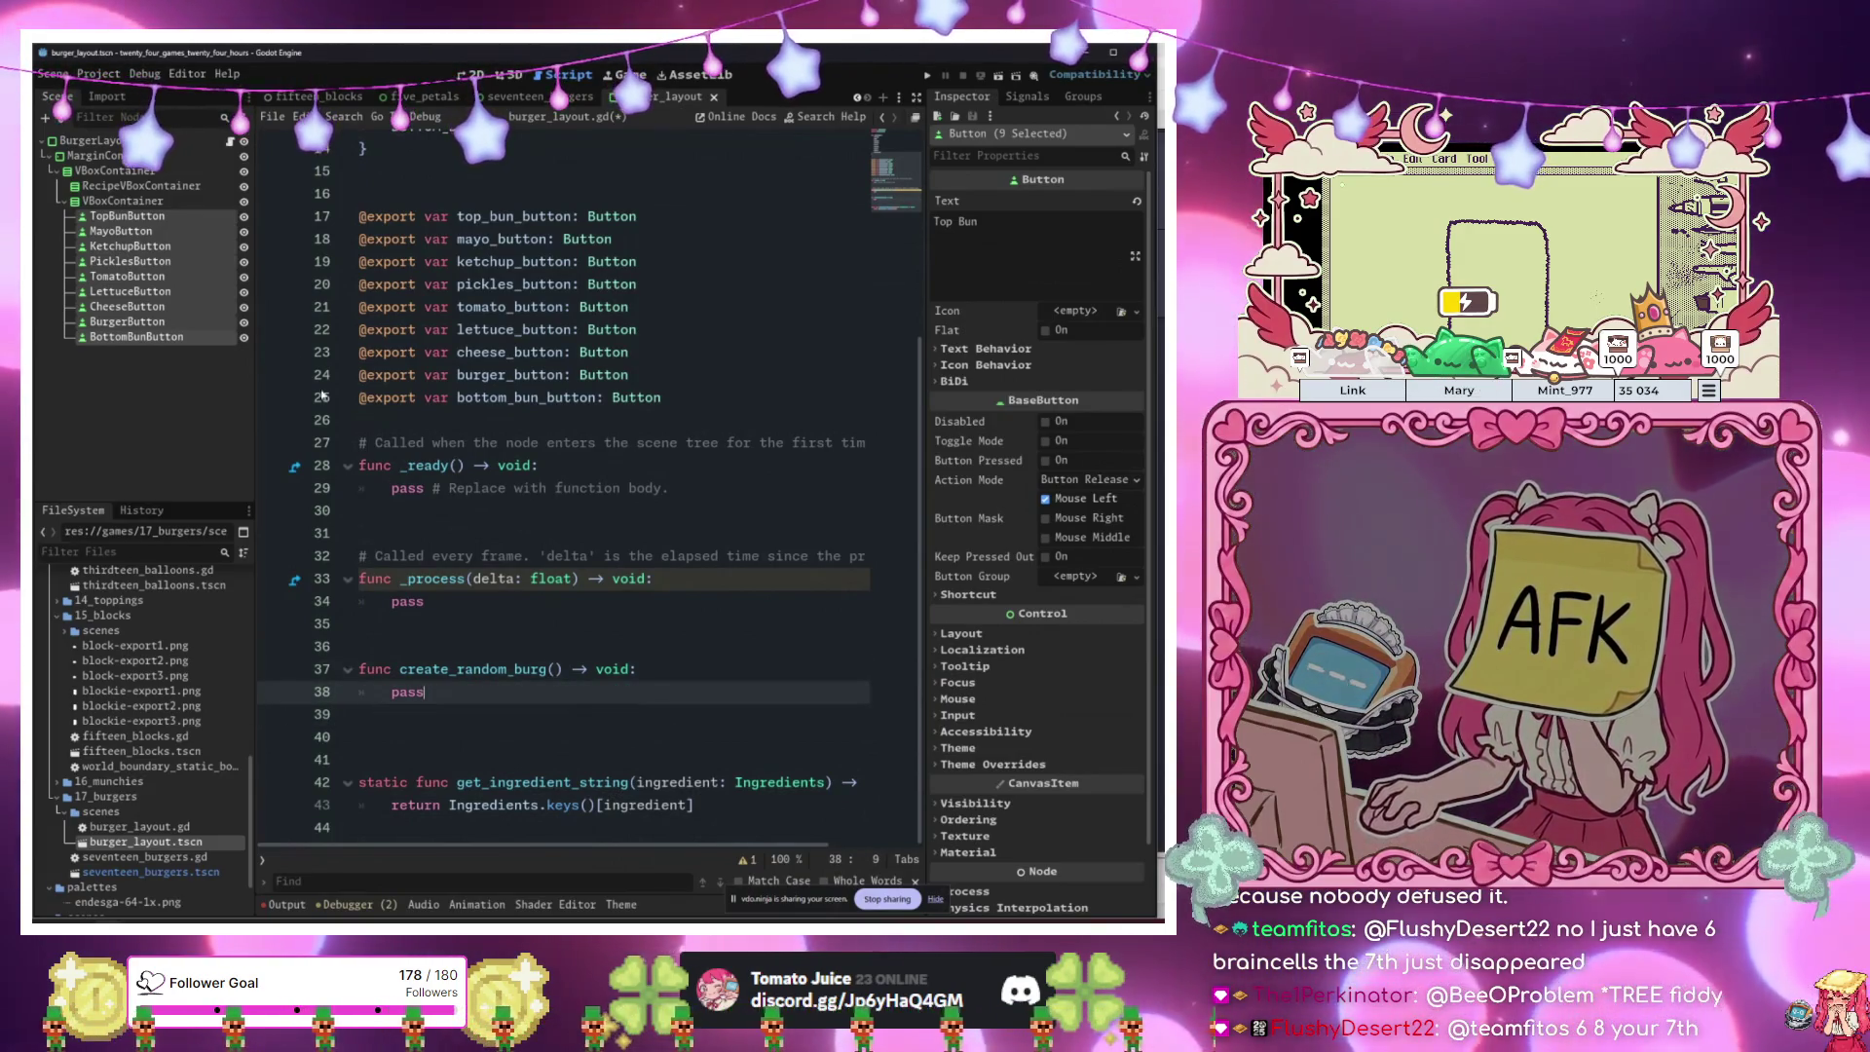
Declare var recipe: Array[Ingredients] = [] below the exported buttons, and delete create_random_burg's pass
{"action": "scroll", "coordinate": [572, 575], "scroll_direction": "up", "scroll_amount": 3}
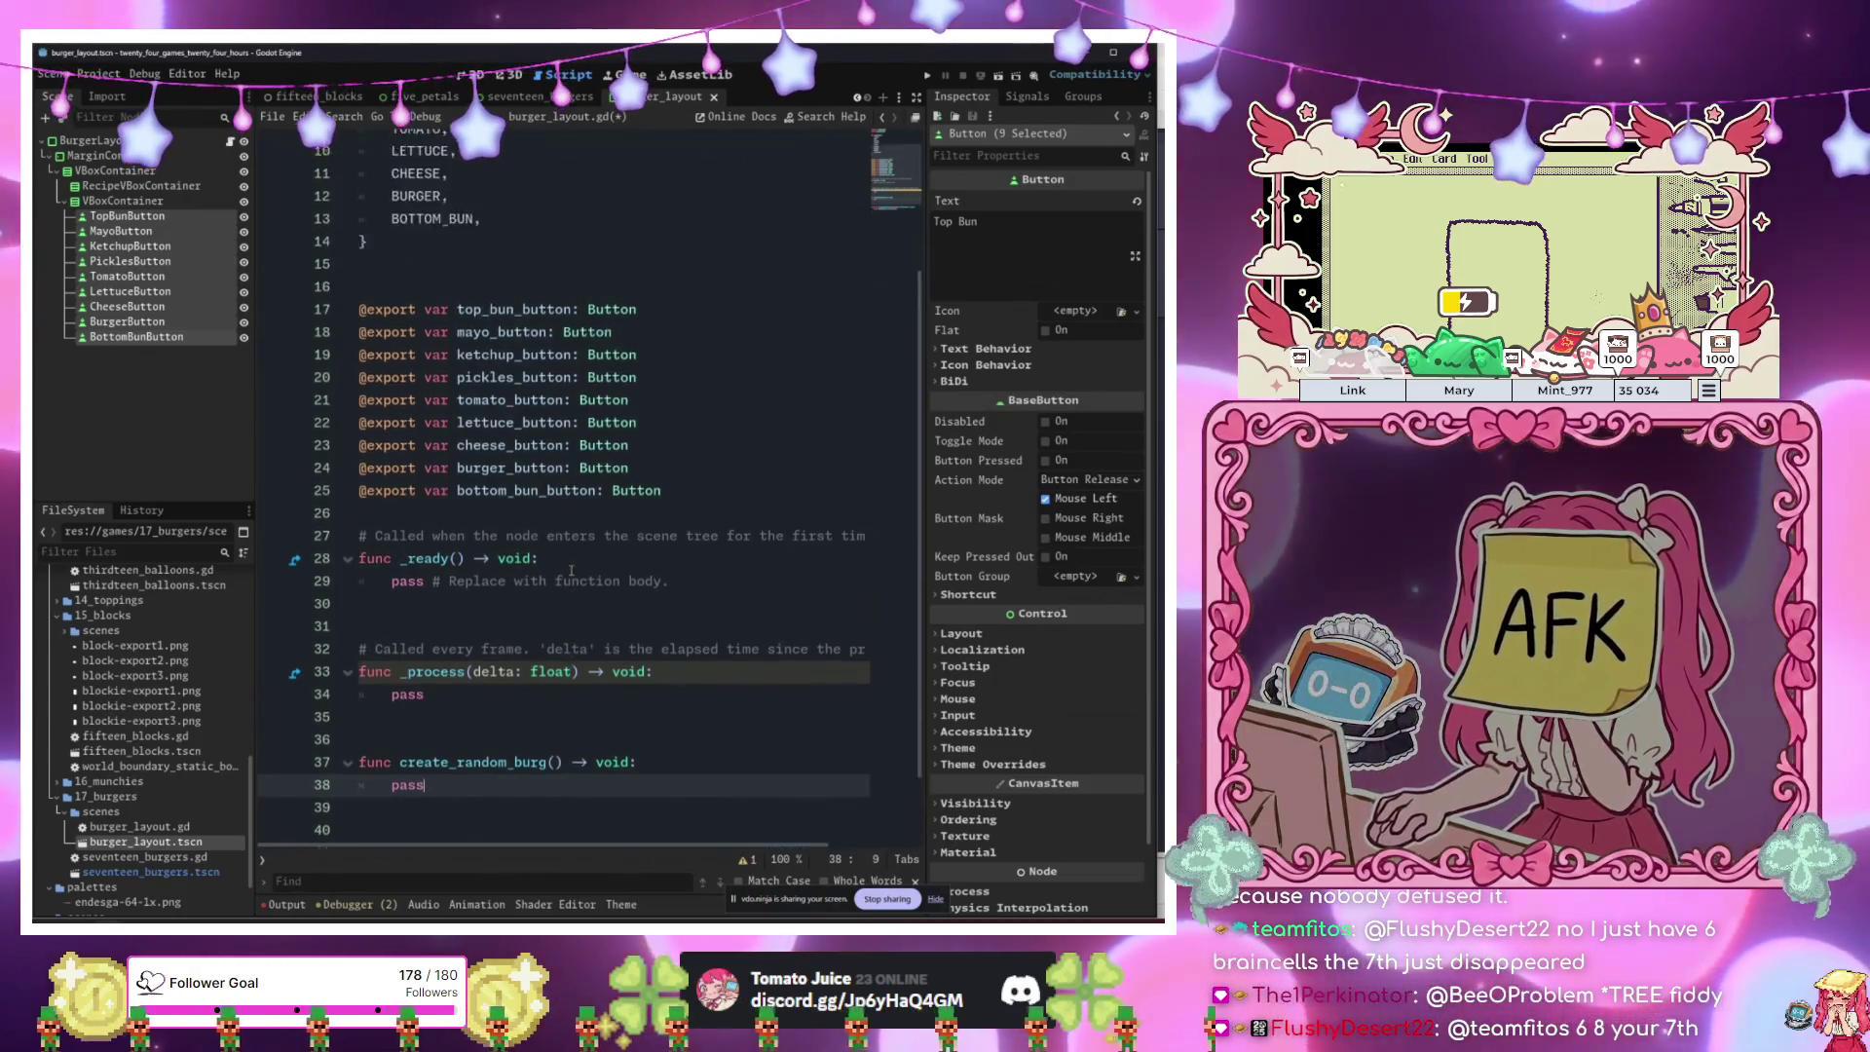
{"action": "scroll", "coordinate": [572, 575], "scroll_direction": "down", "scroll_amount": 3}
{"action": "left_click", "coordinate": [554, 435]}
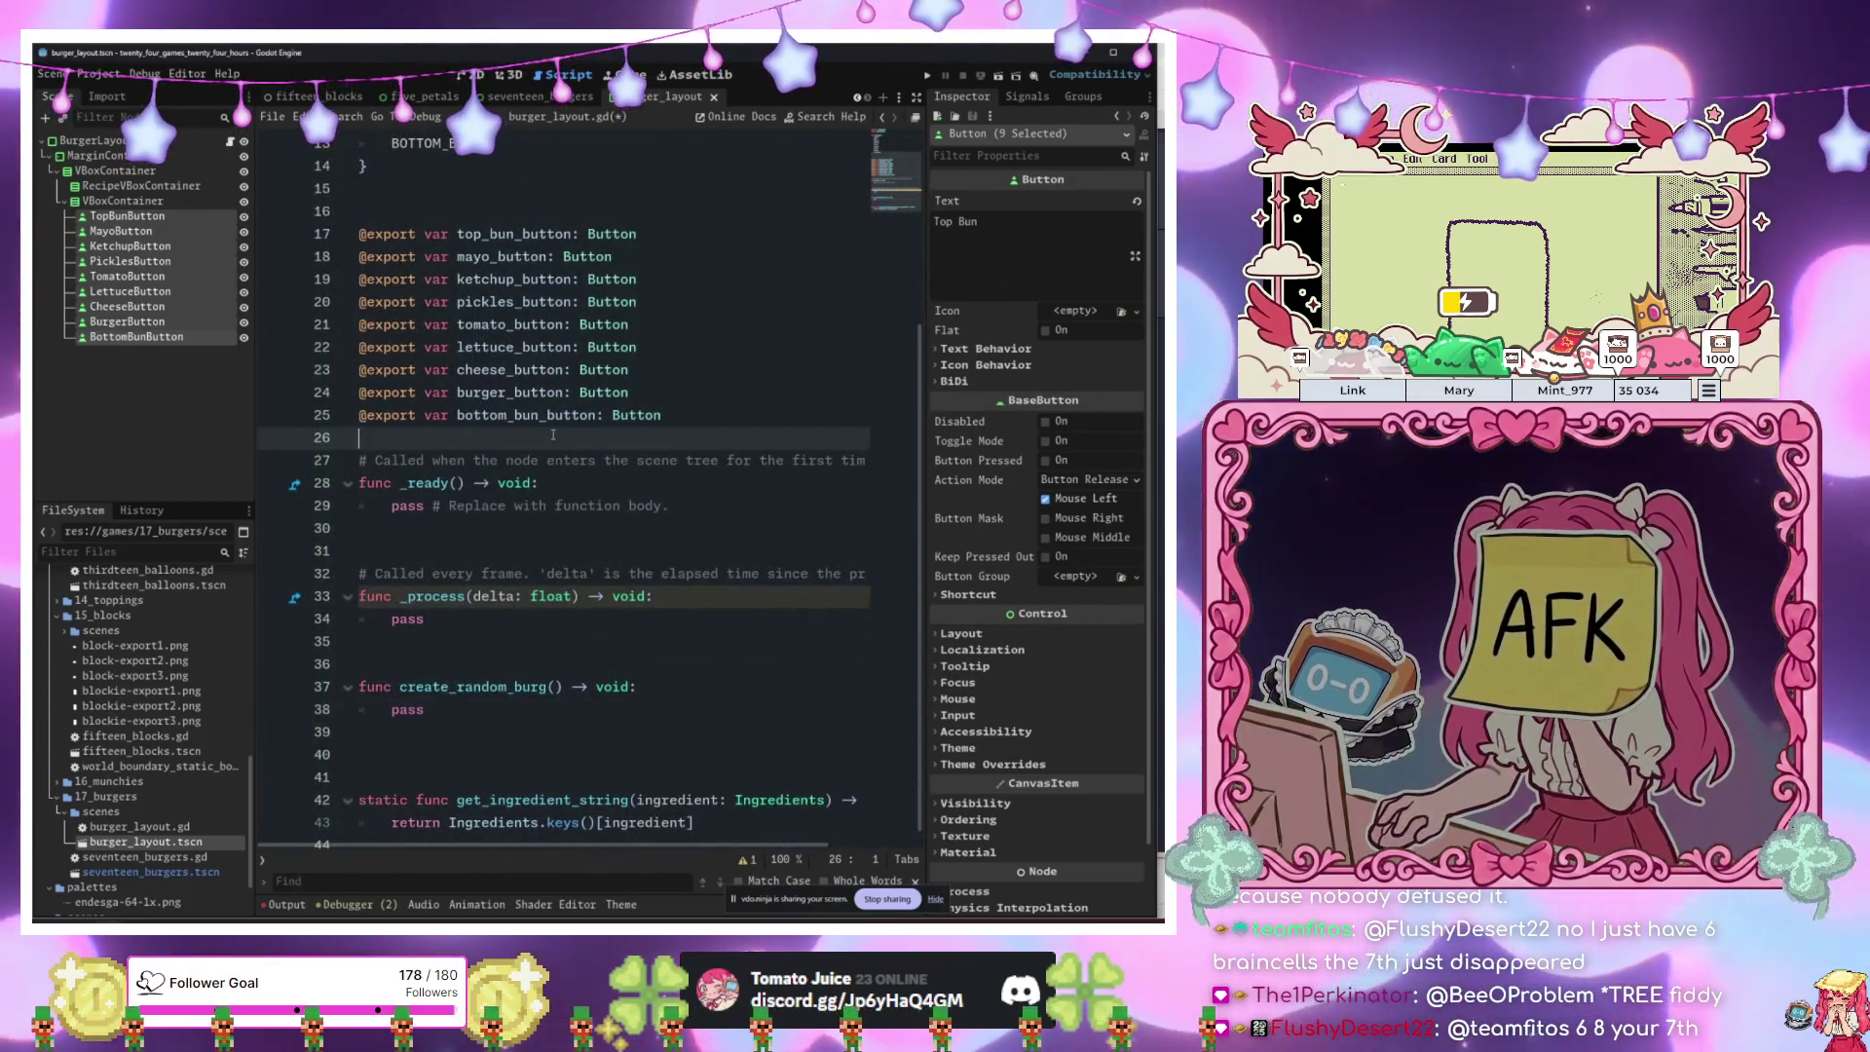
{"action": "key", "text": "Return"}
{"action": "key", "text": "Return"}
{"action": "key", "text": "Return"}
{"action": "key", "text": "Return"}
{"action": "key", "text": "Up"}
{"action": "key", "text": "Up"}
{"action": "key", "text": "Up"}
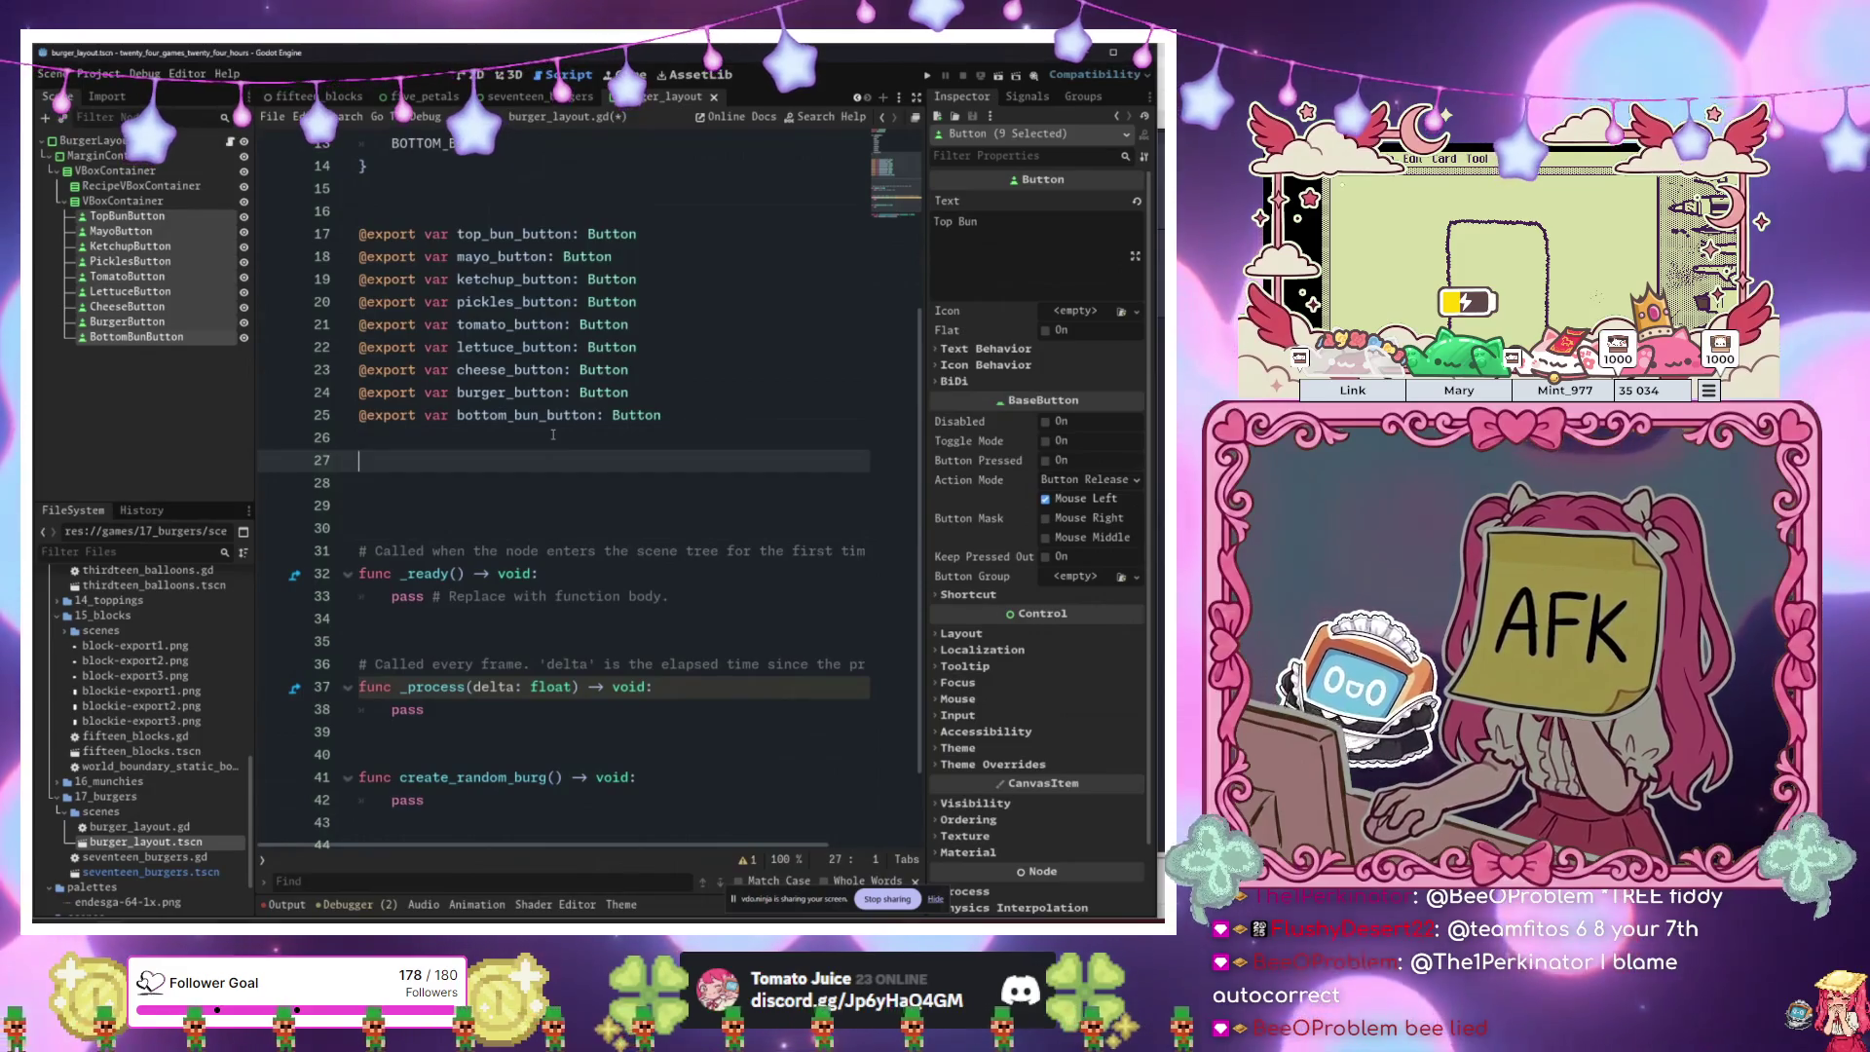
{"action": "scroll", "coordinate": [553, 434], "scroll_direction": "down", "scroll_amount": 1}
{"action": "scroll", "coordinate": [552, 437], "scroll_direction": "down", "scroll_amount": 3}
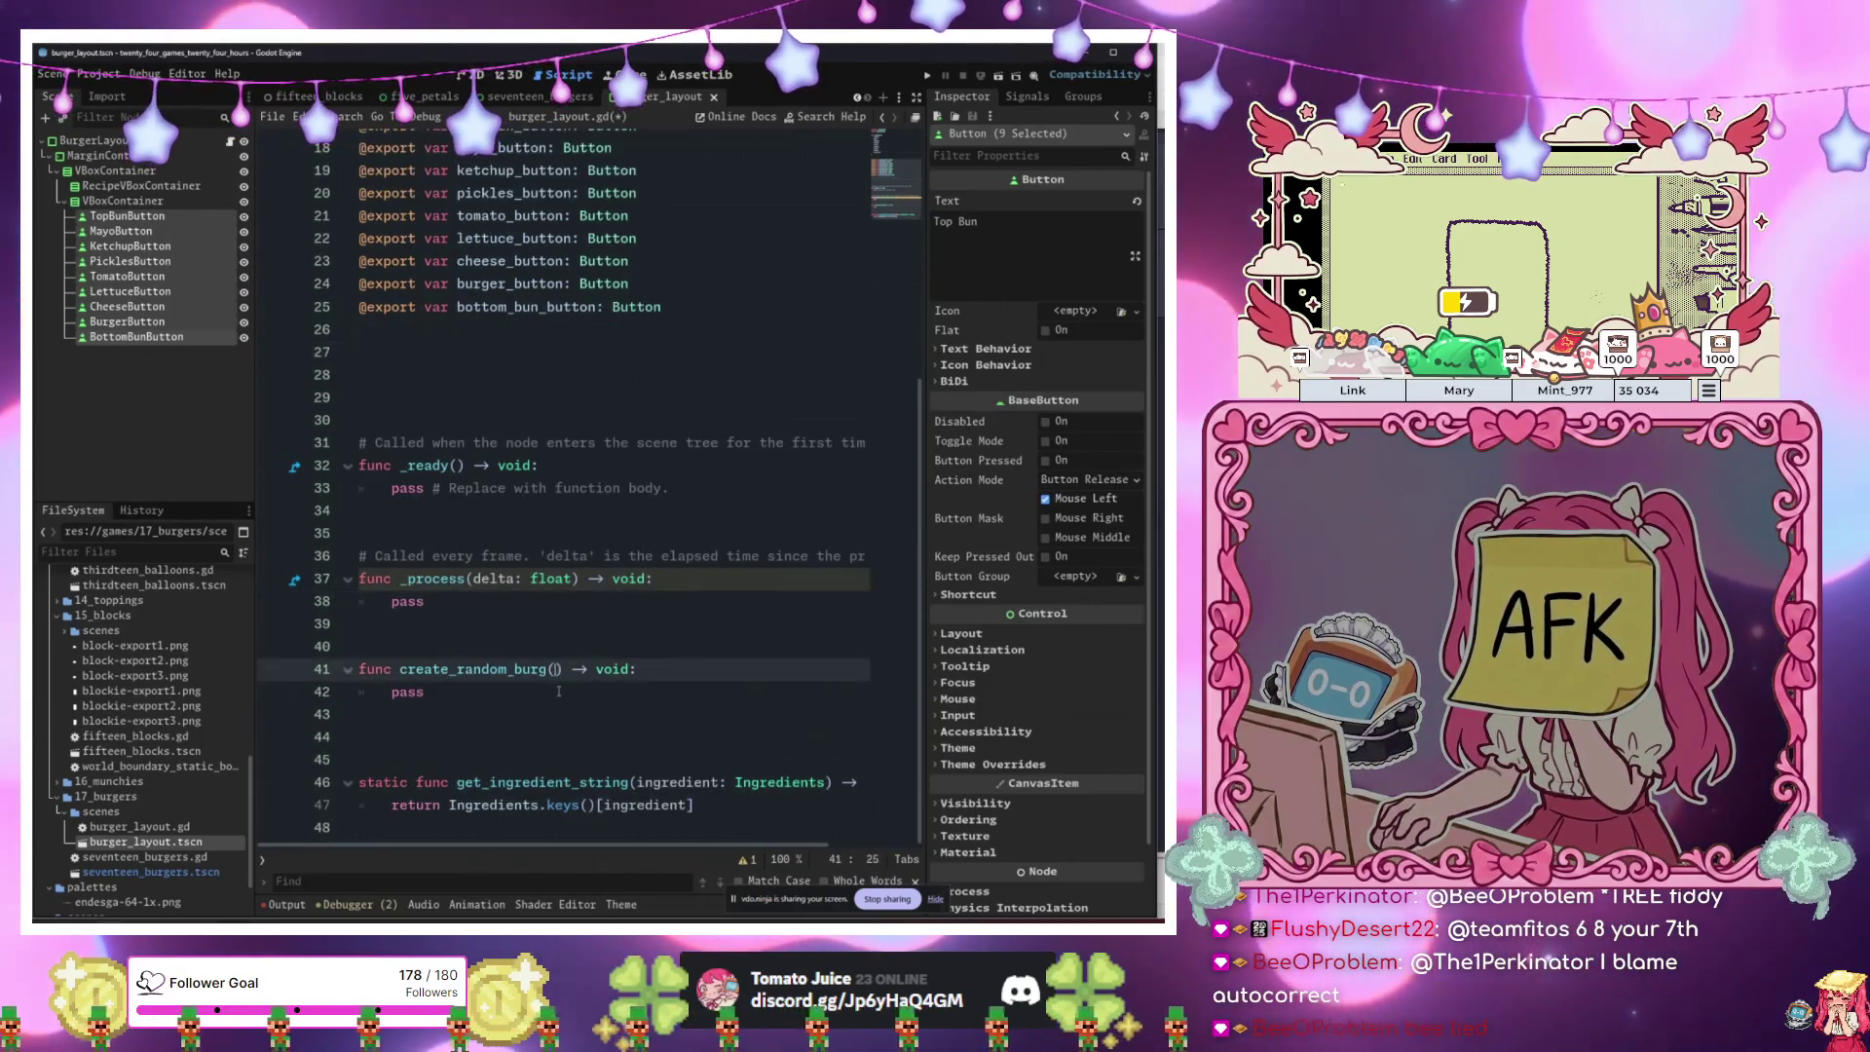
{"action": "left_click", "coordinate": [558, 691]}
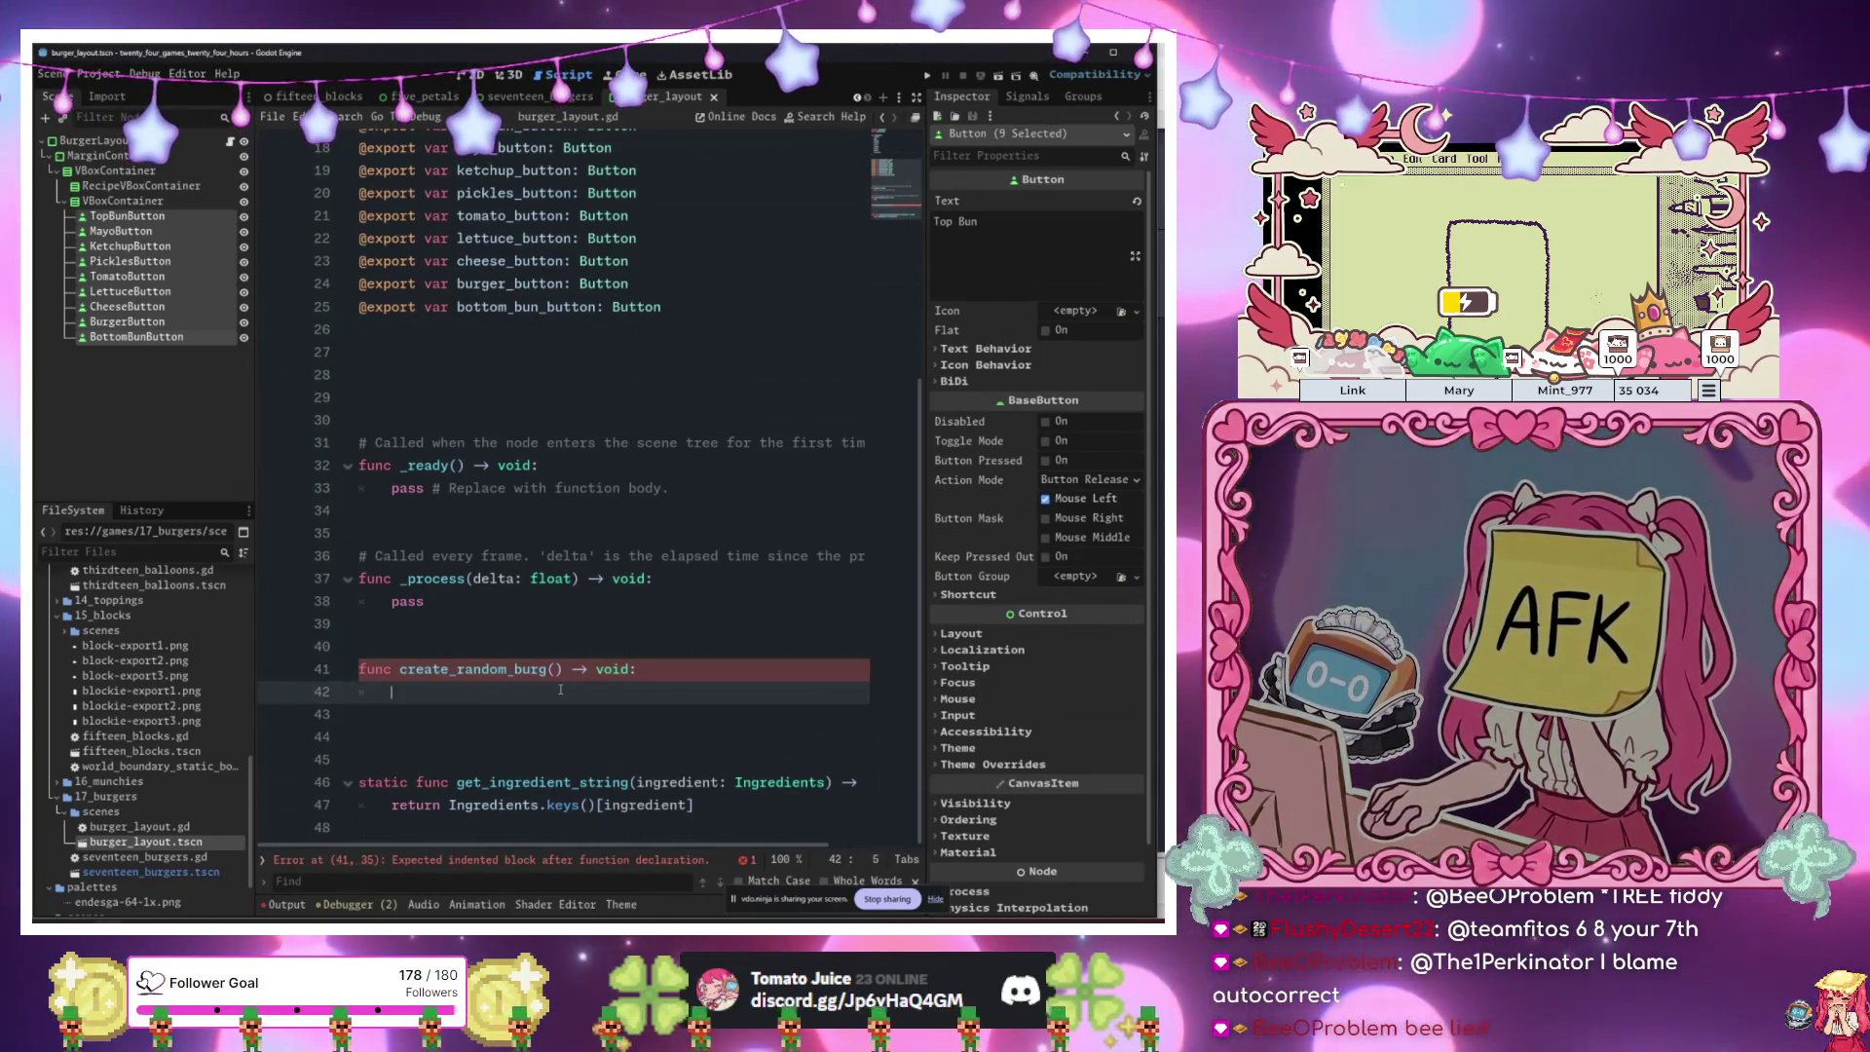
{"action": "type", "text": "pass"}
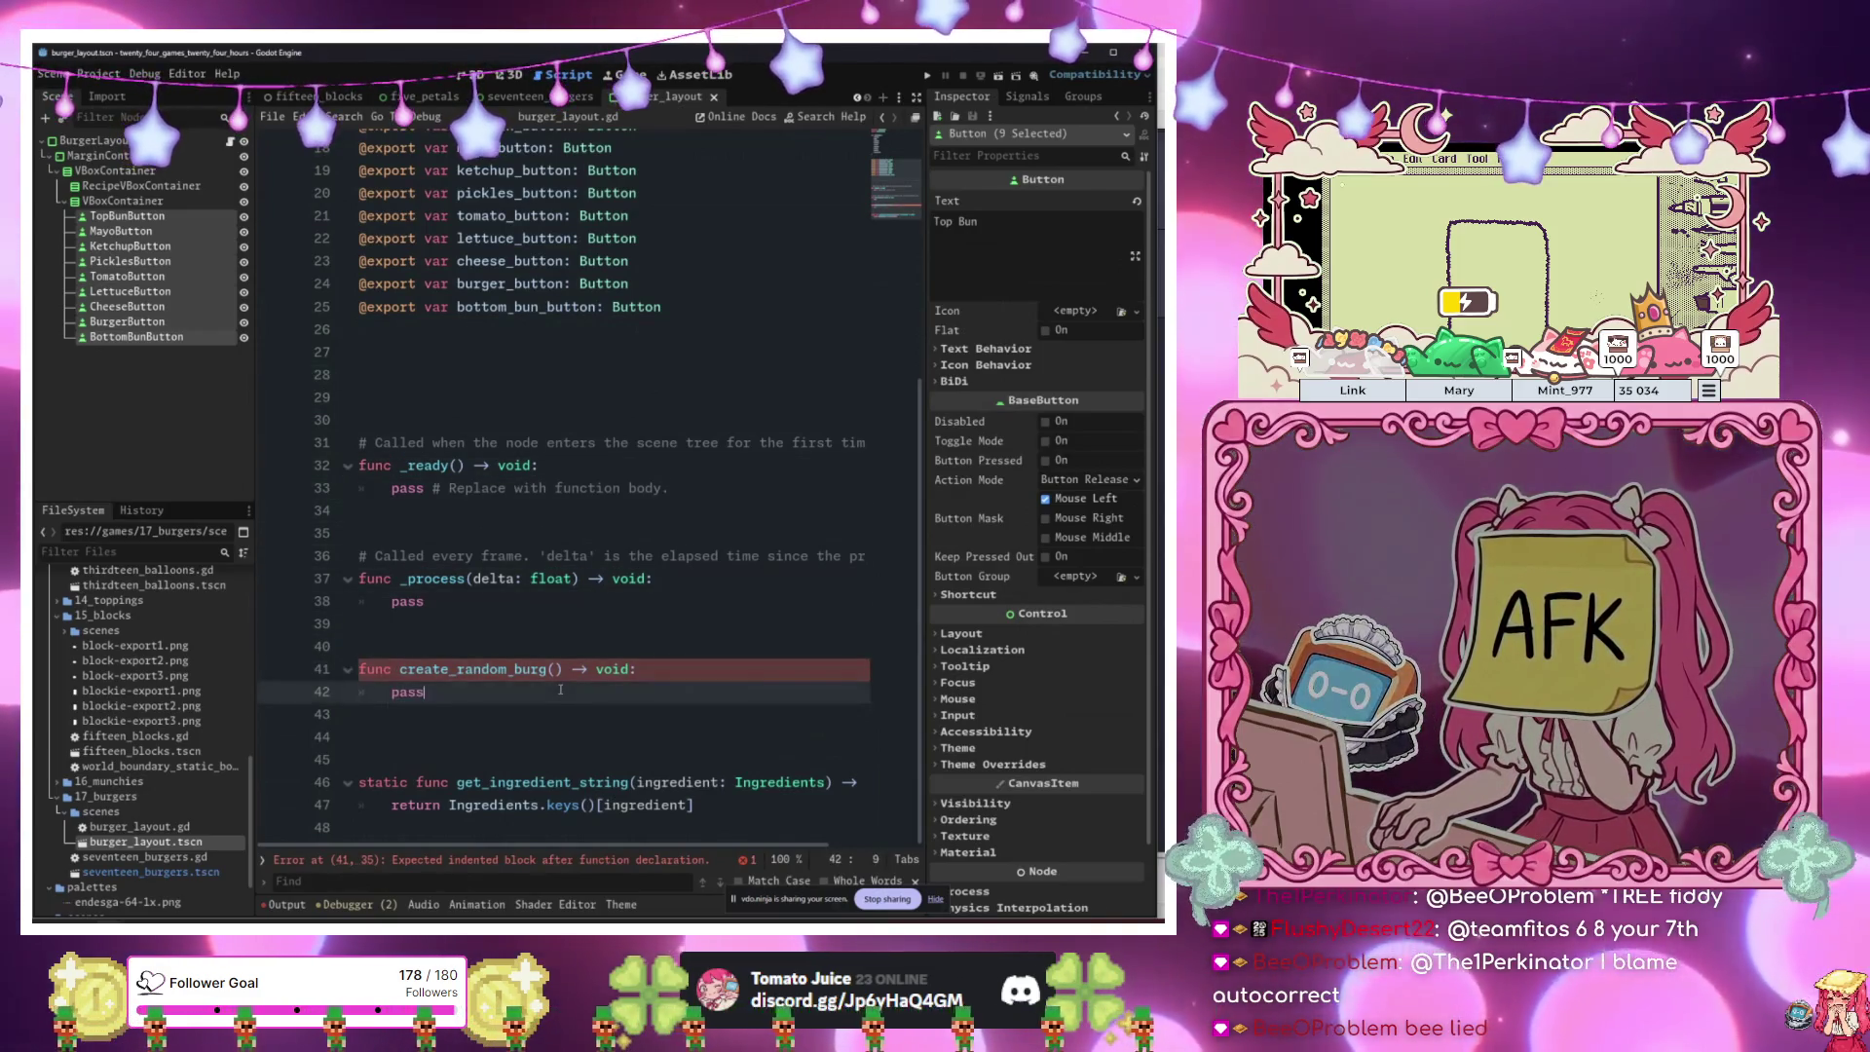
{"action": "key", "text": "Up"}
{"action": "key", "text": "Up"}
{"action": "key", "text": "Up"}
{"action": "type", "text": "var r"}
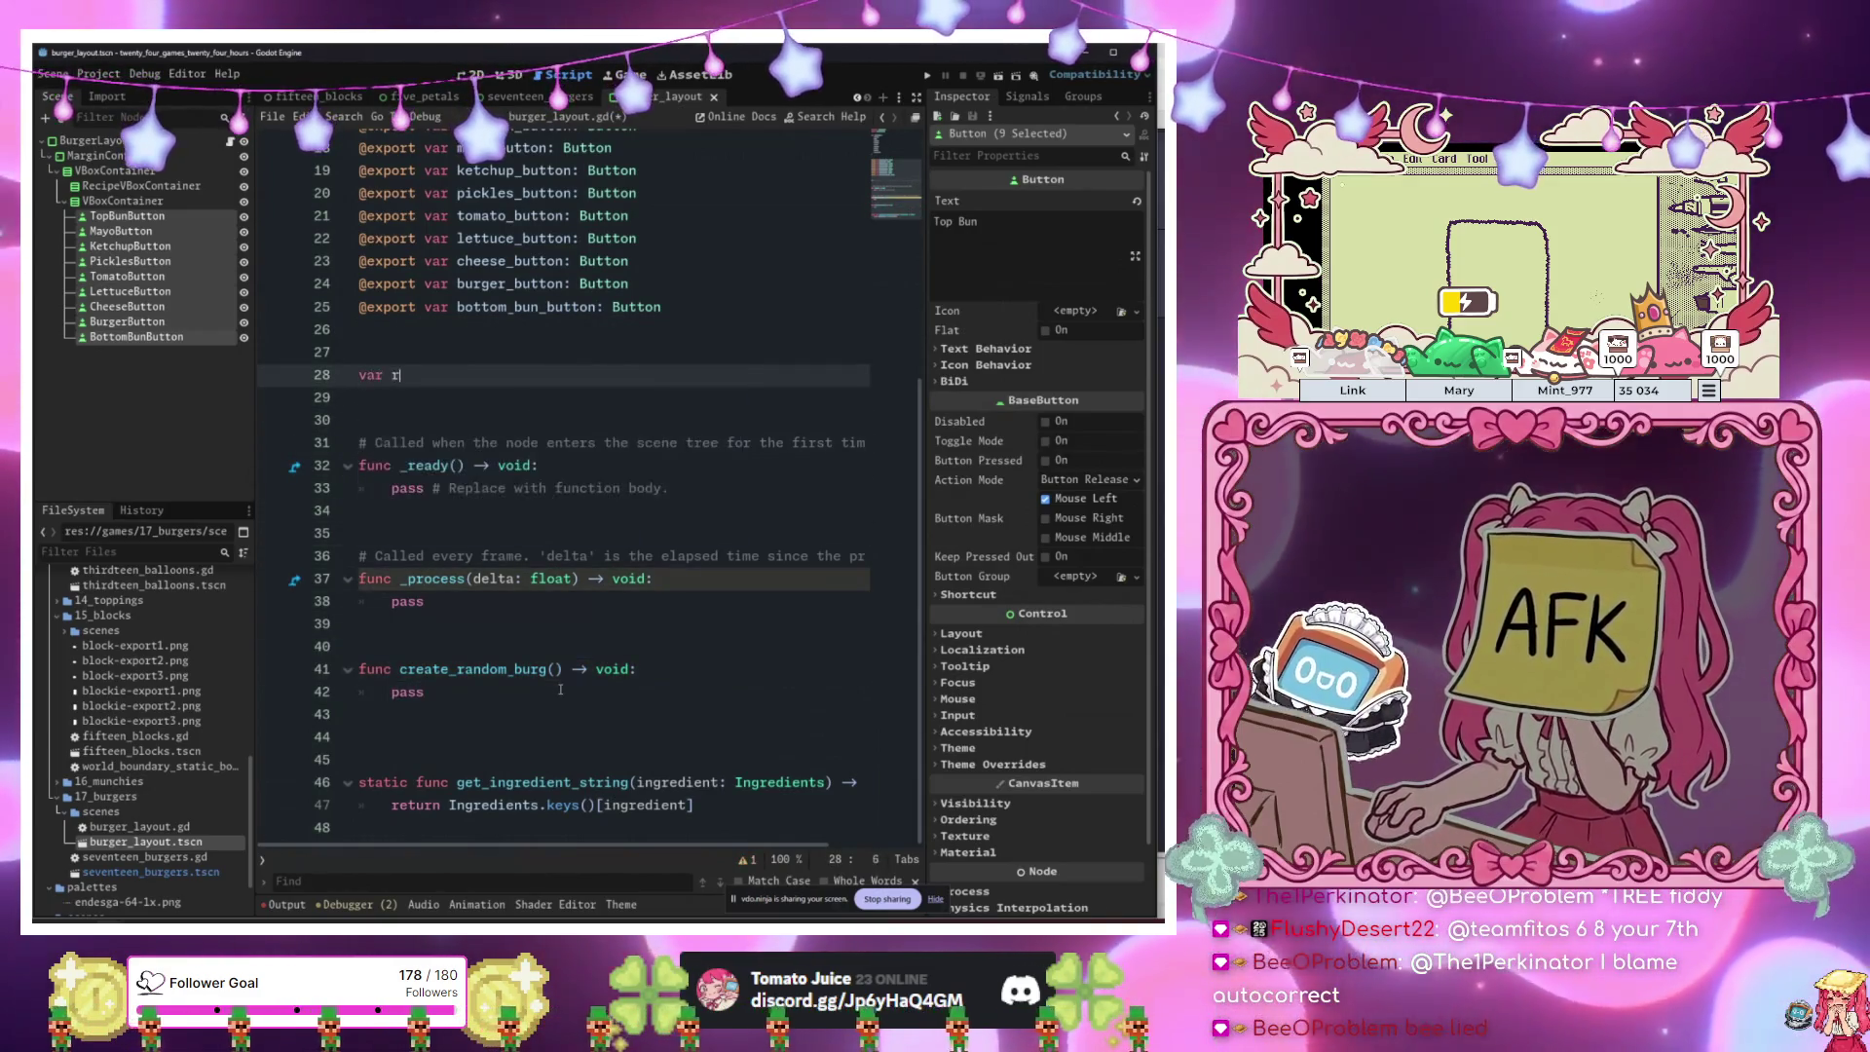
{"action": "type", "text": "ecipe: Array[In"}
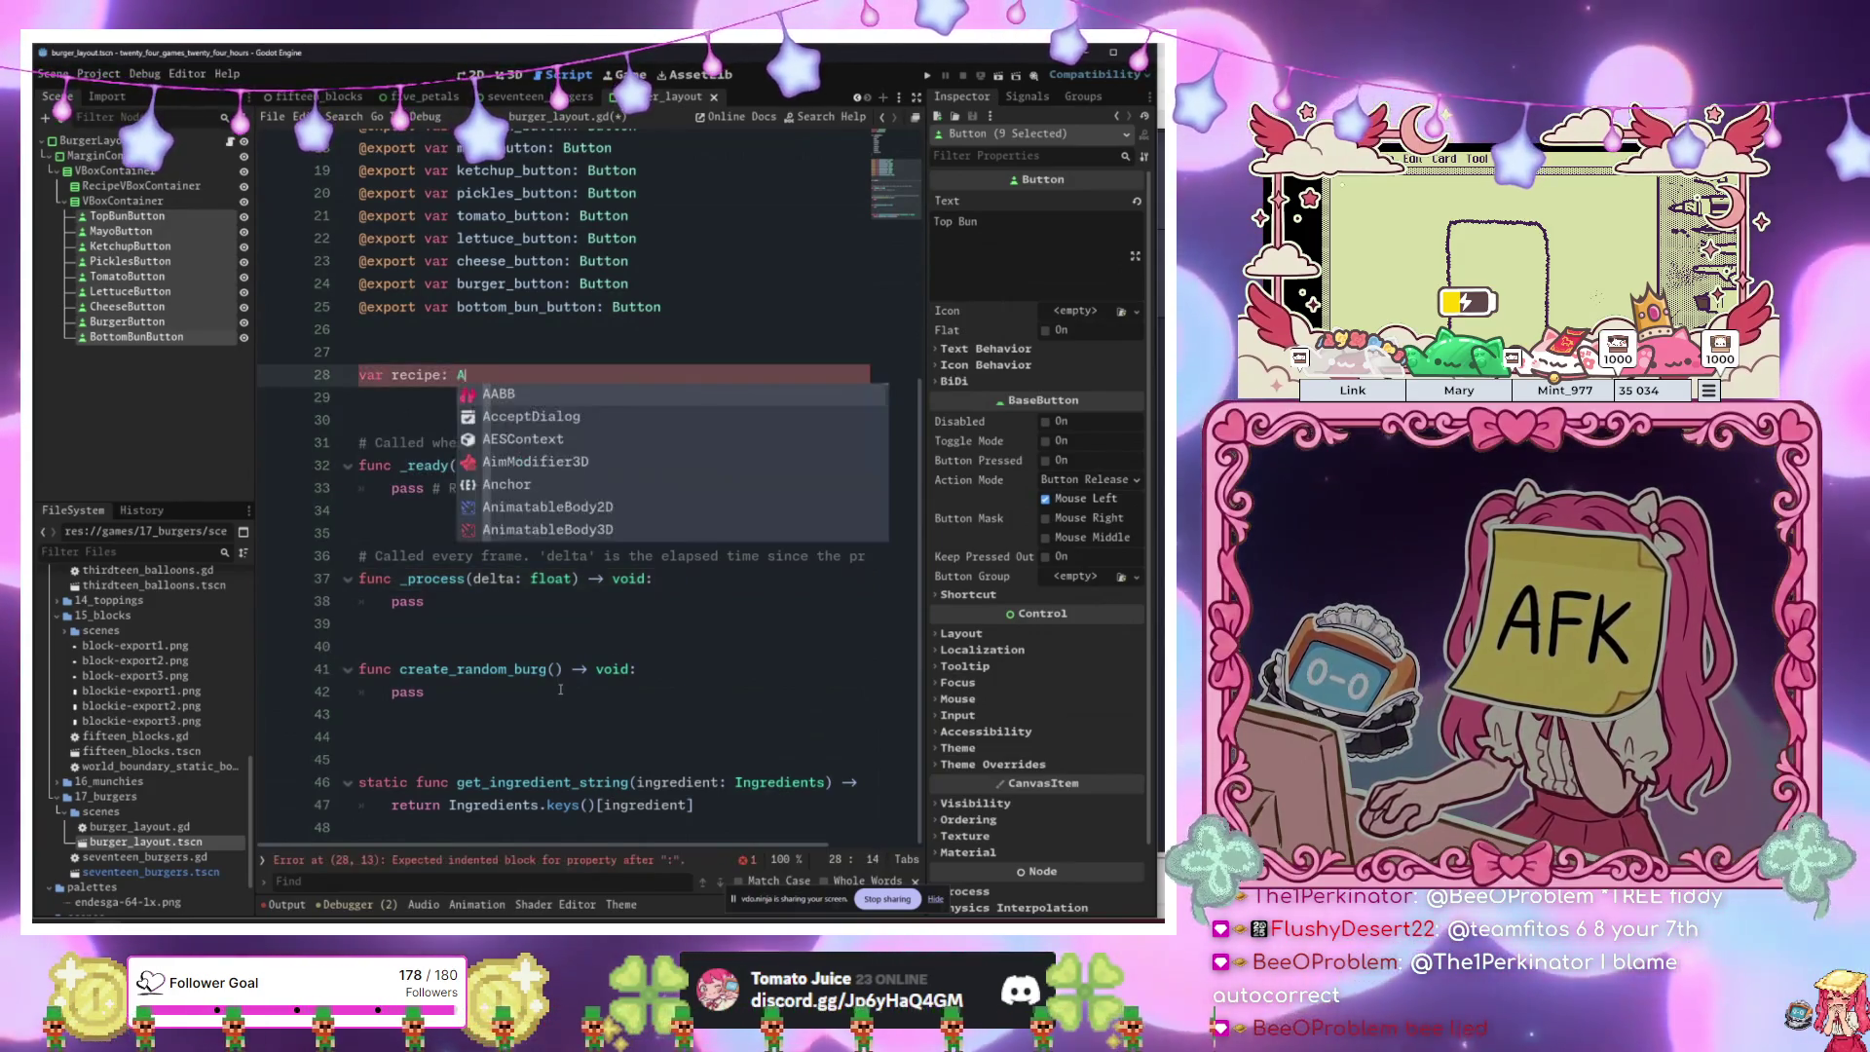
{"action": "key", "text": "Return"}
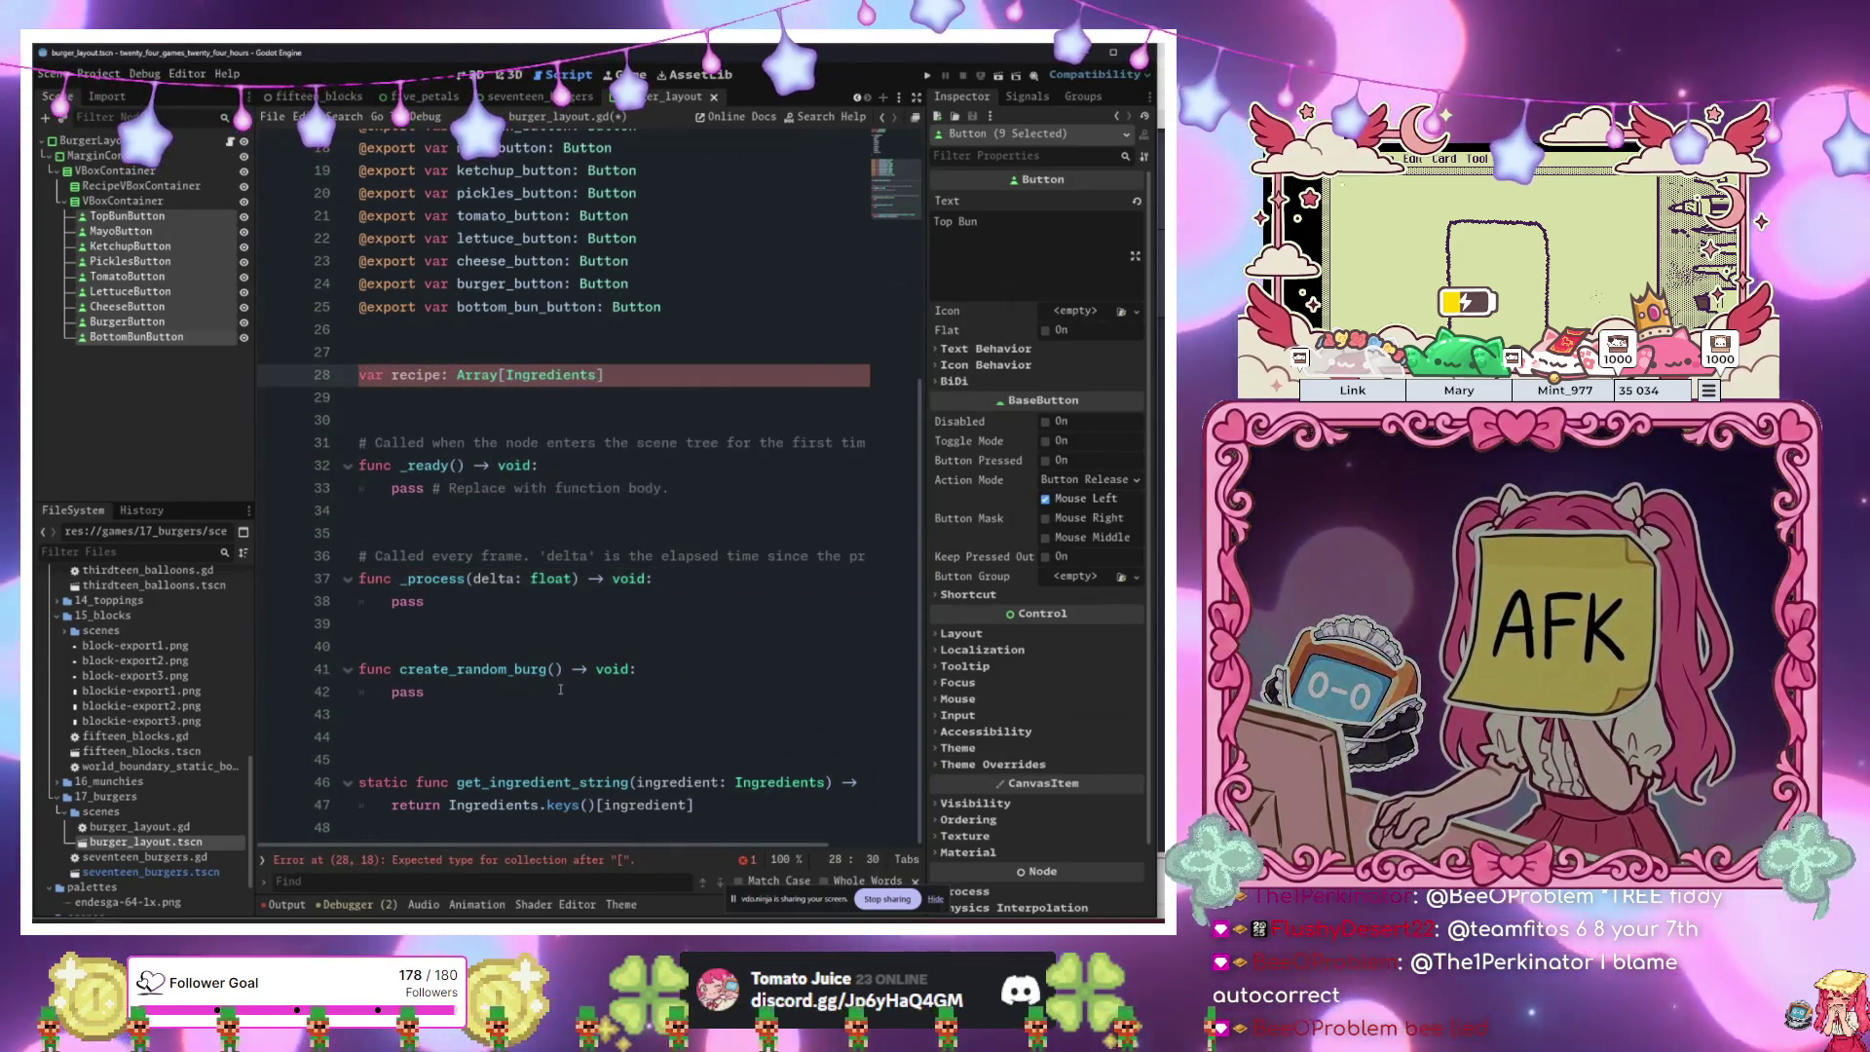
{"action": "type", "text": "] = ["}
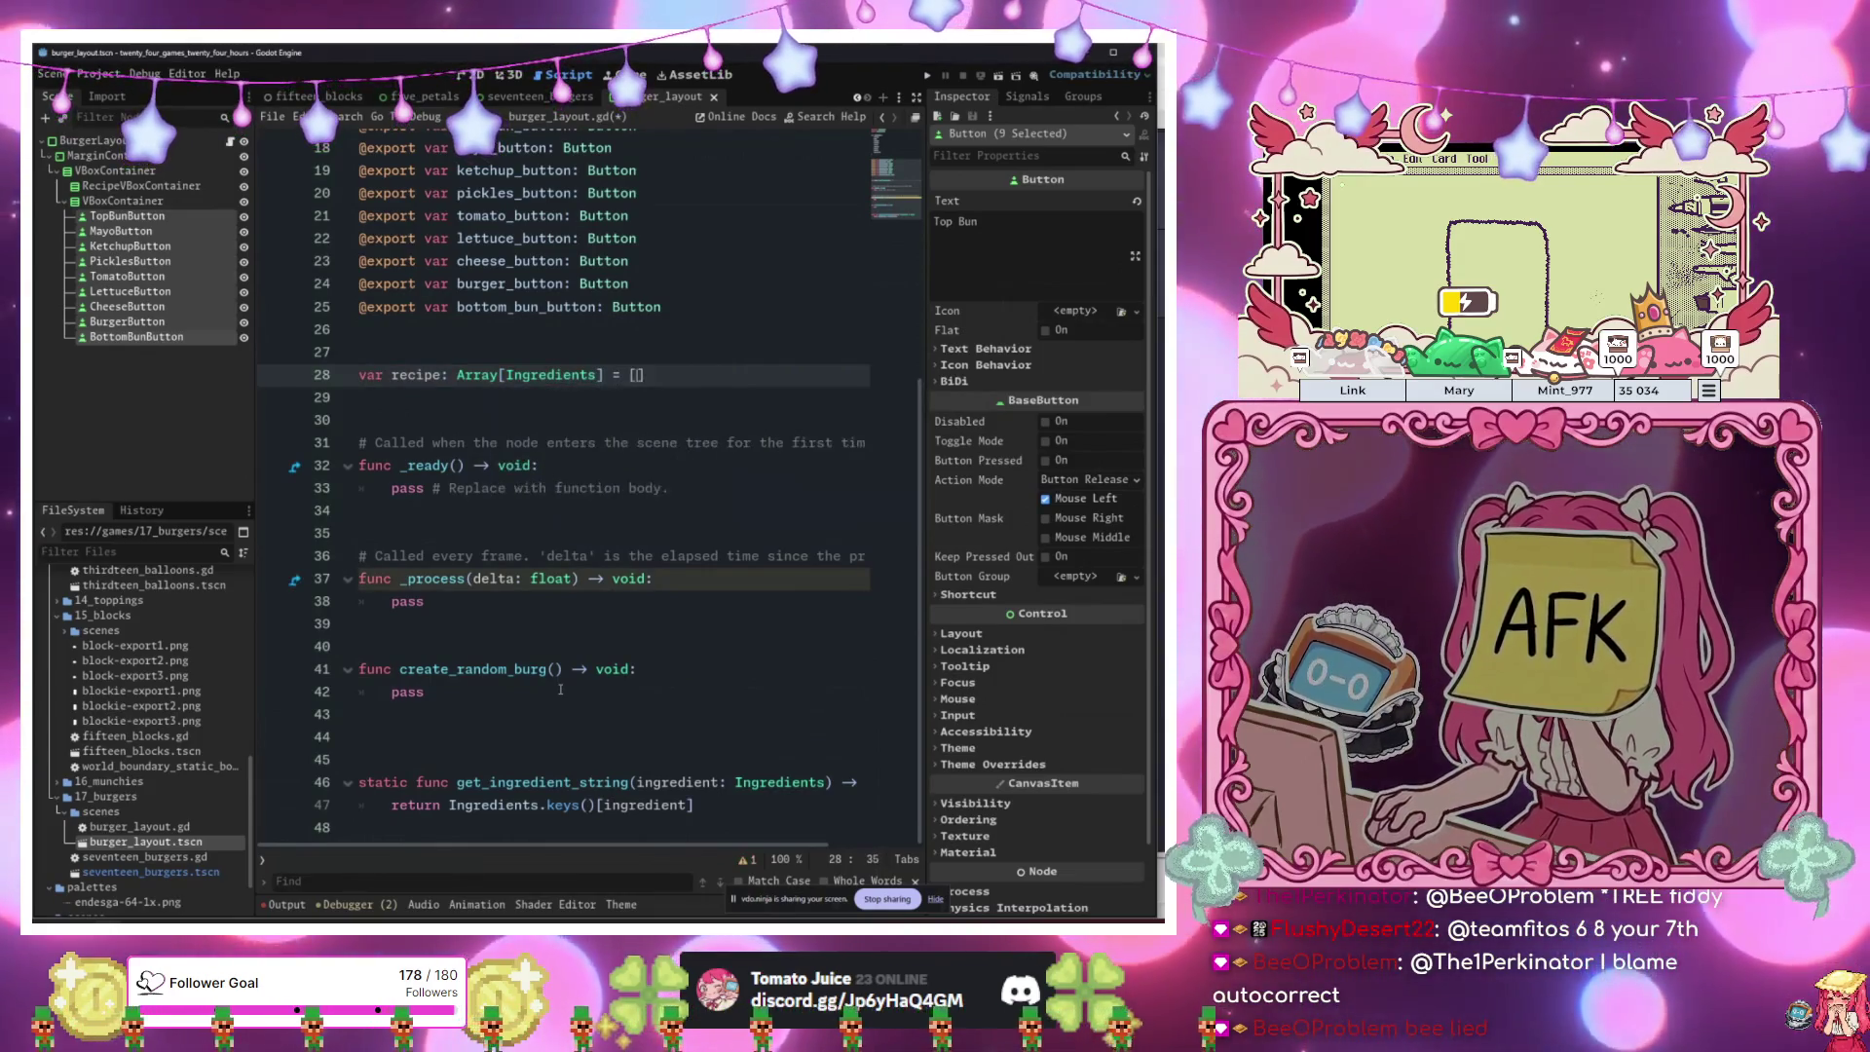
{"action": "left_click", "coordinate": [561, 689]}
{"action": "key", "text": "BackSpace"}
{"action": "key", "text": "BackSpace"}
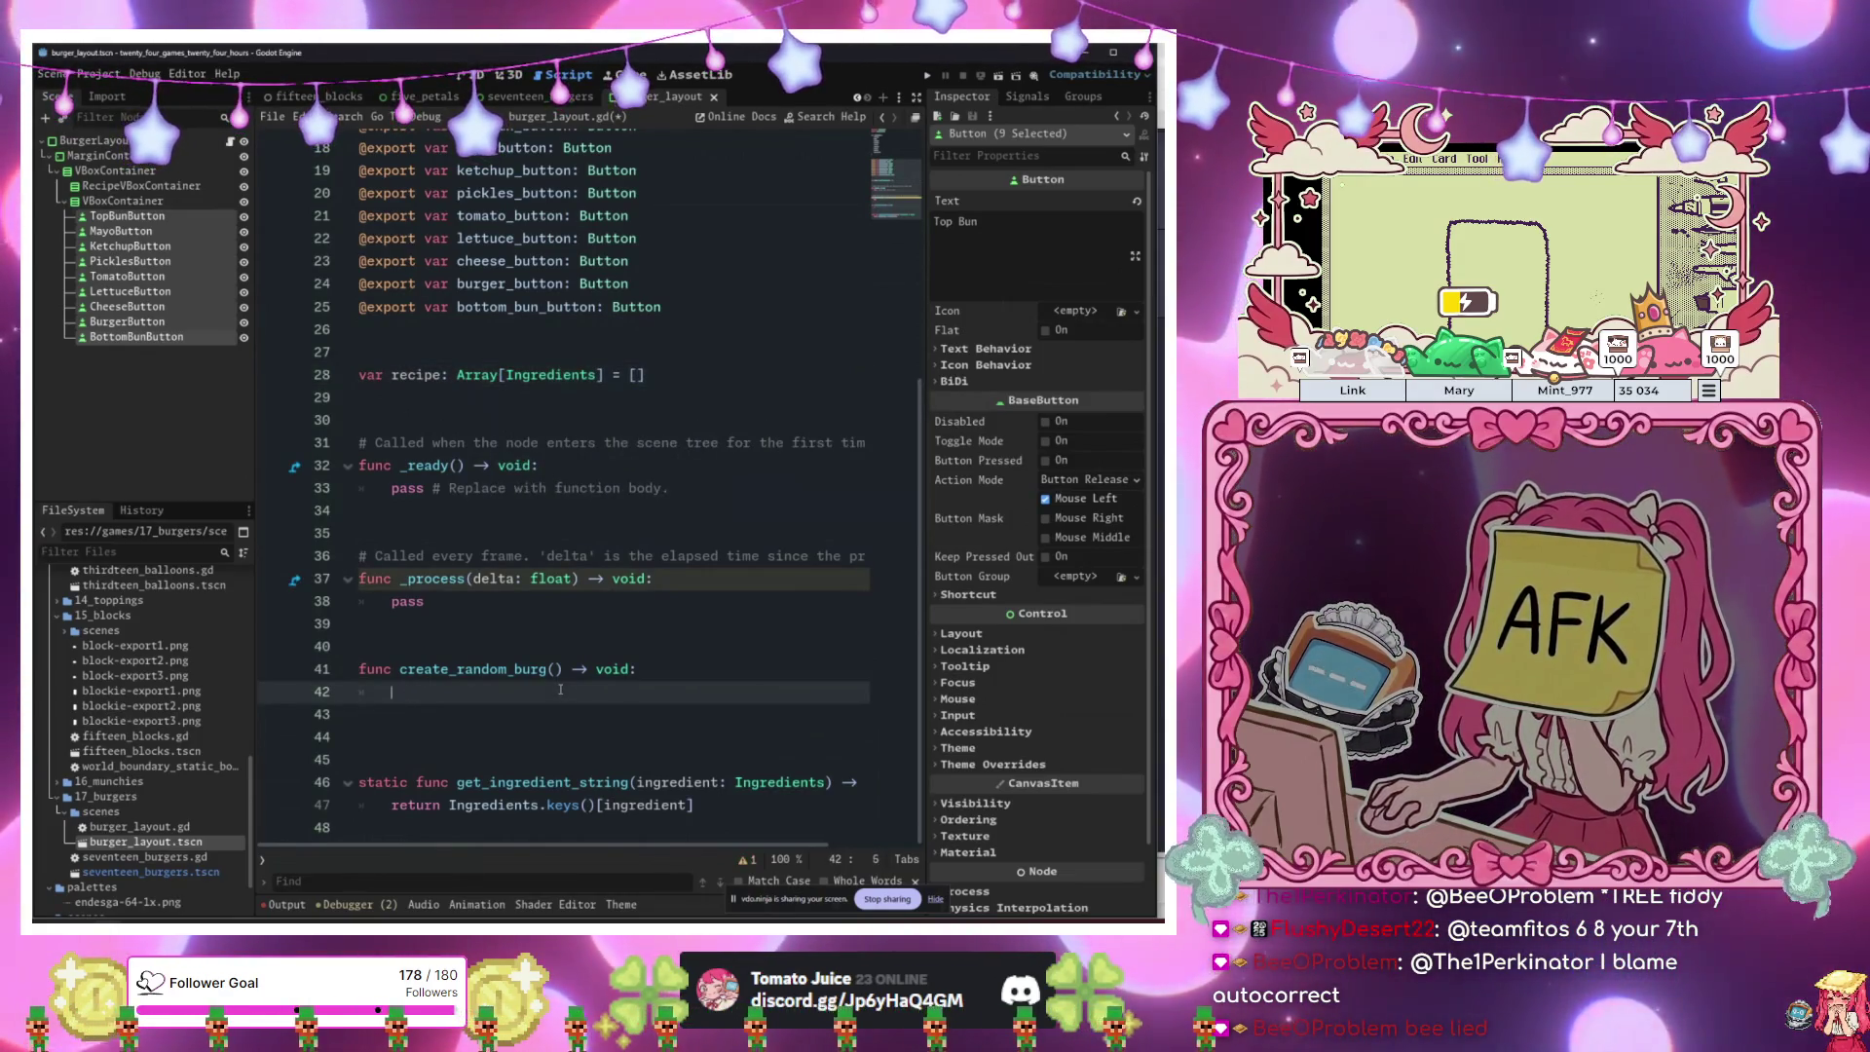
Add an if randi_range(0, 1): check in create_random_burg
{"action": "type", "text": "if "}
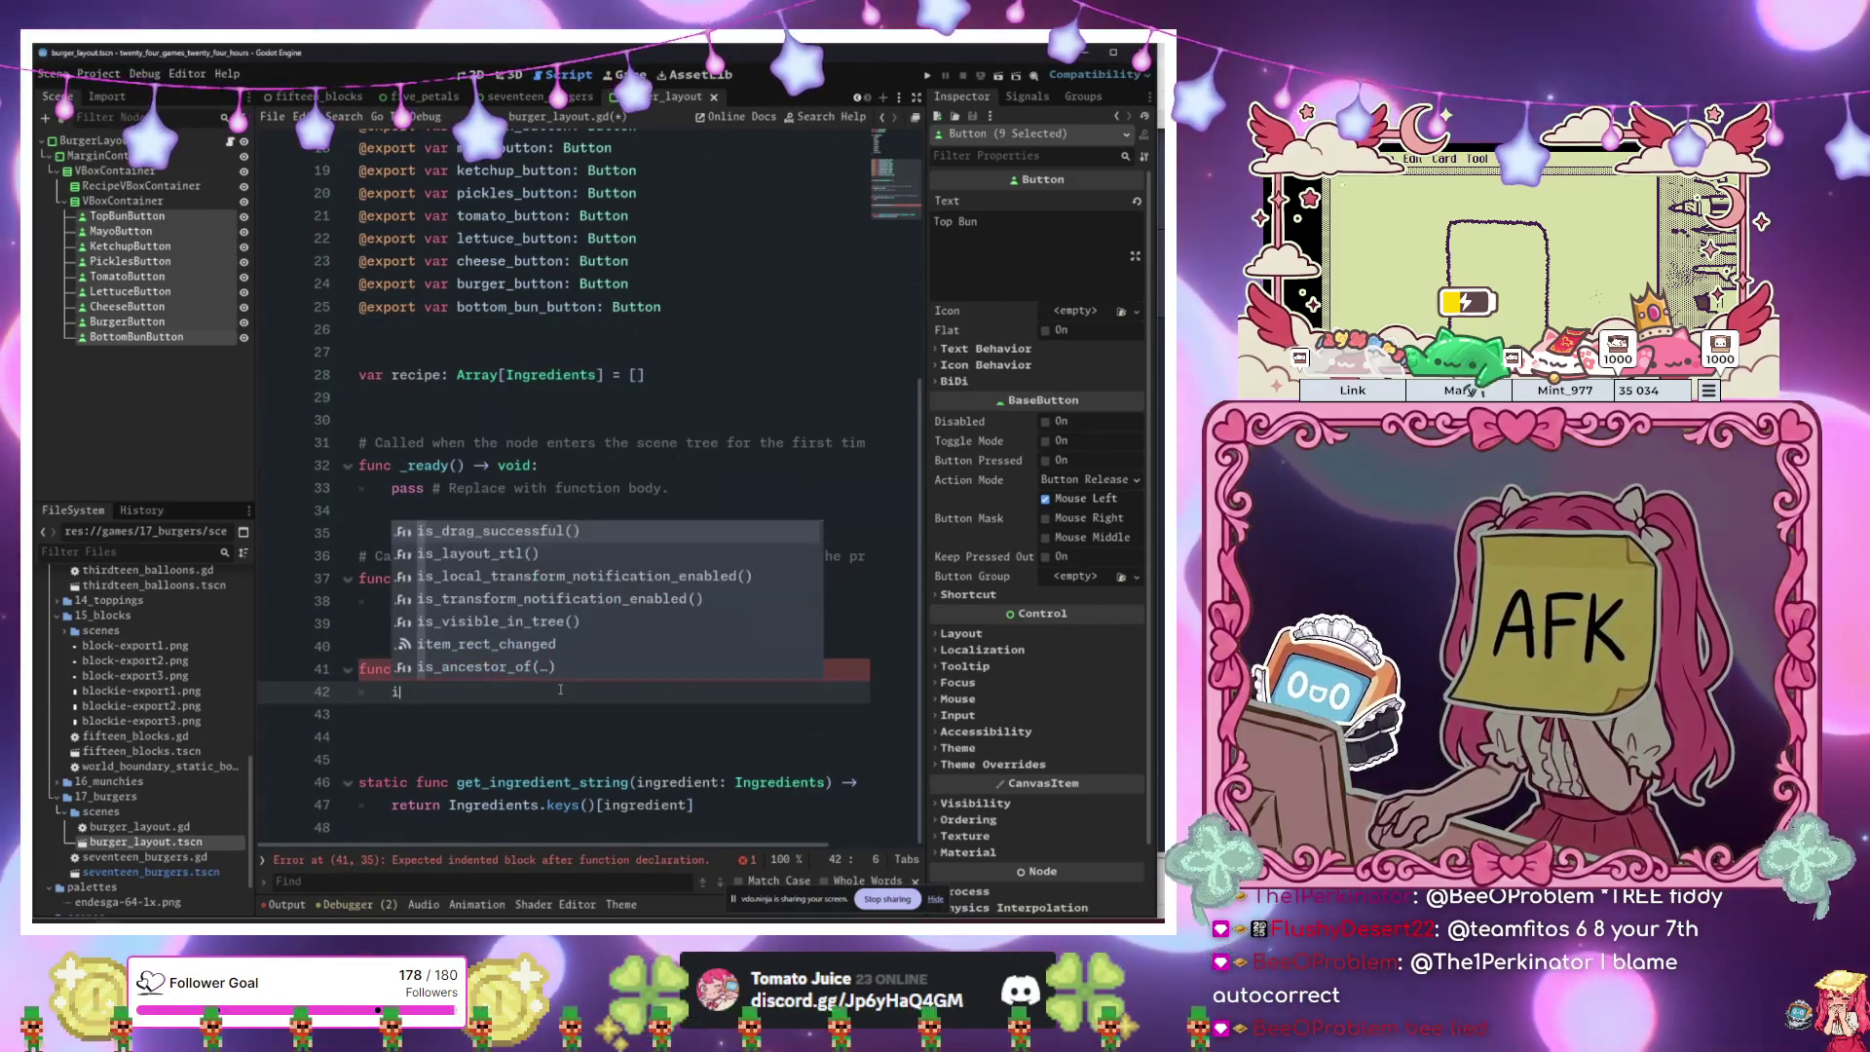
{"action": "type", "text": "randi"}
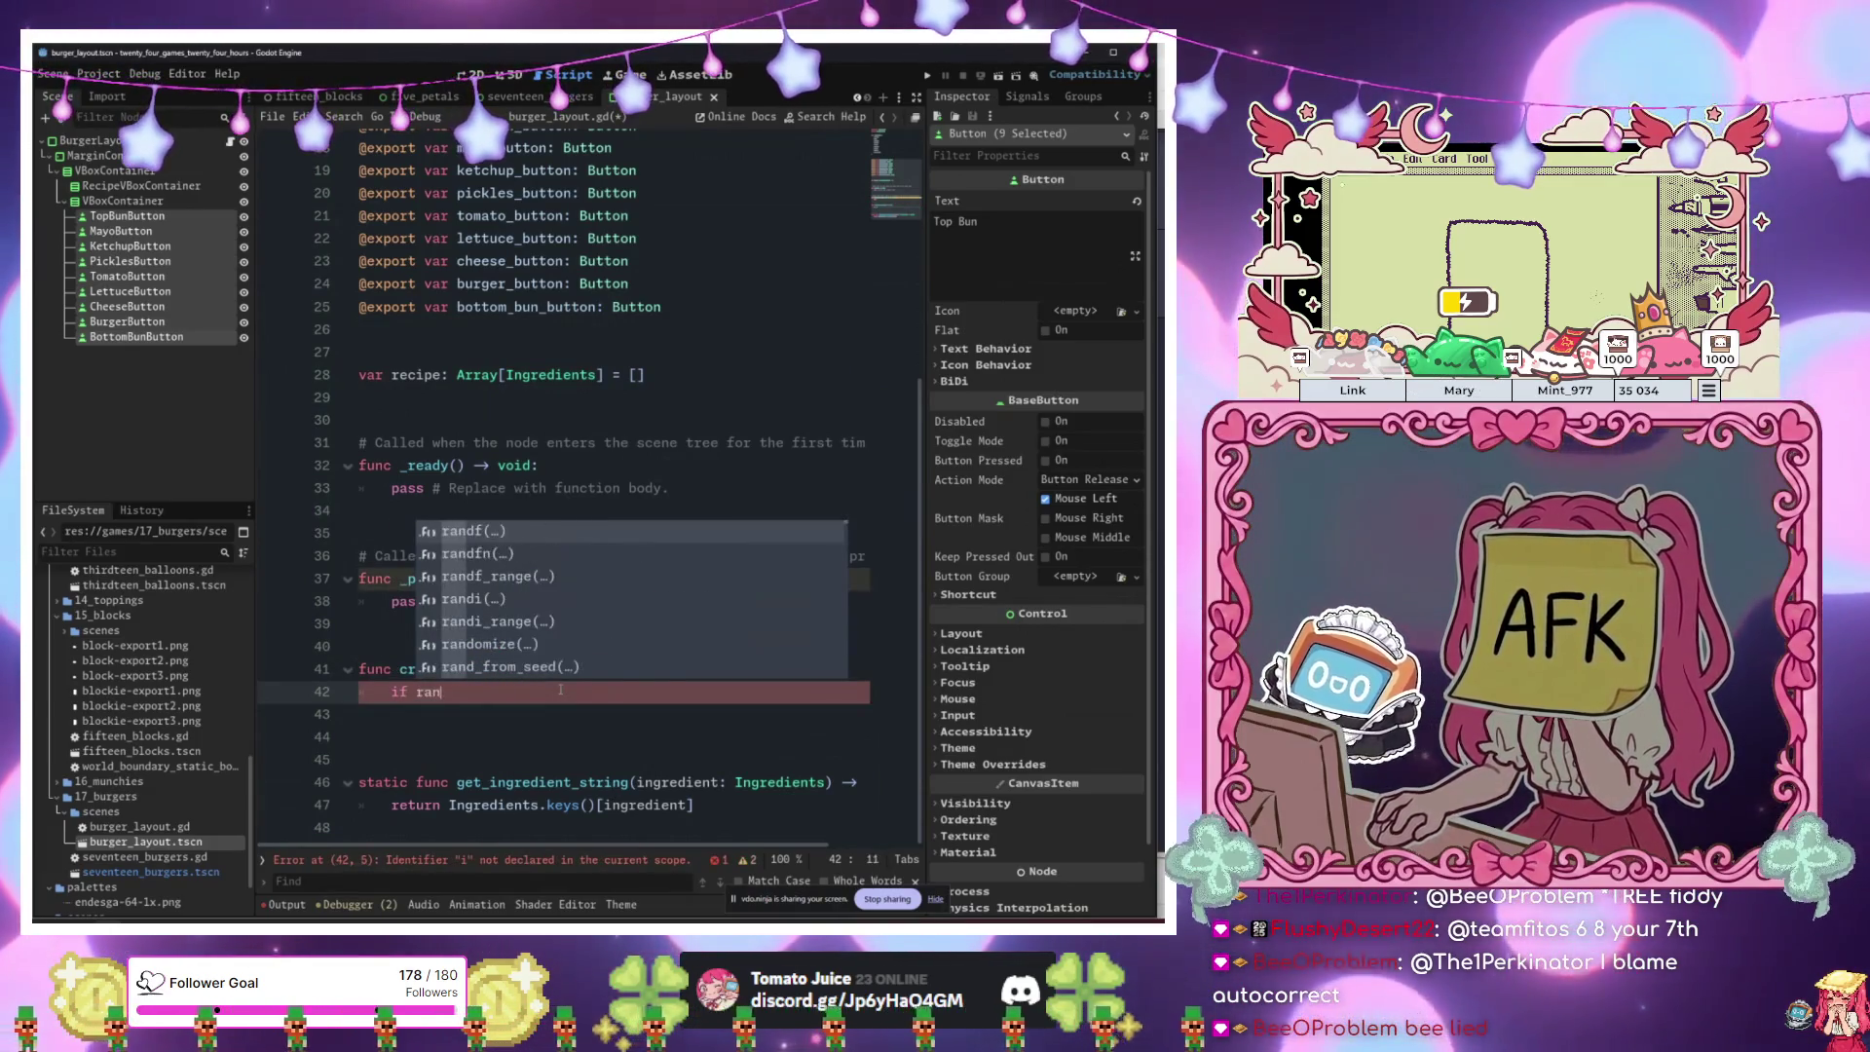
{"action": "key", "text": "Down"}
{"action": "key", "text": "Down"}
{"action": "key", "text": "Return"}
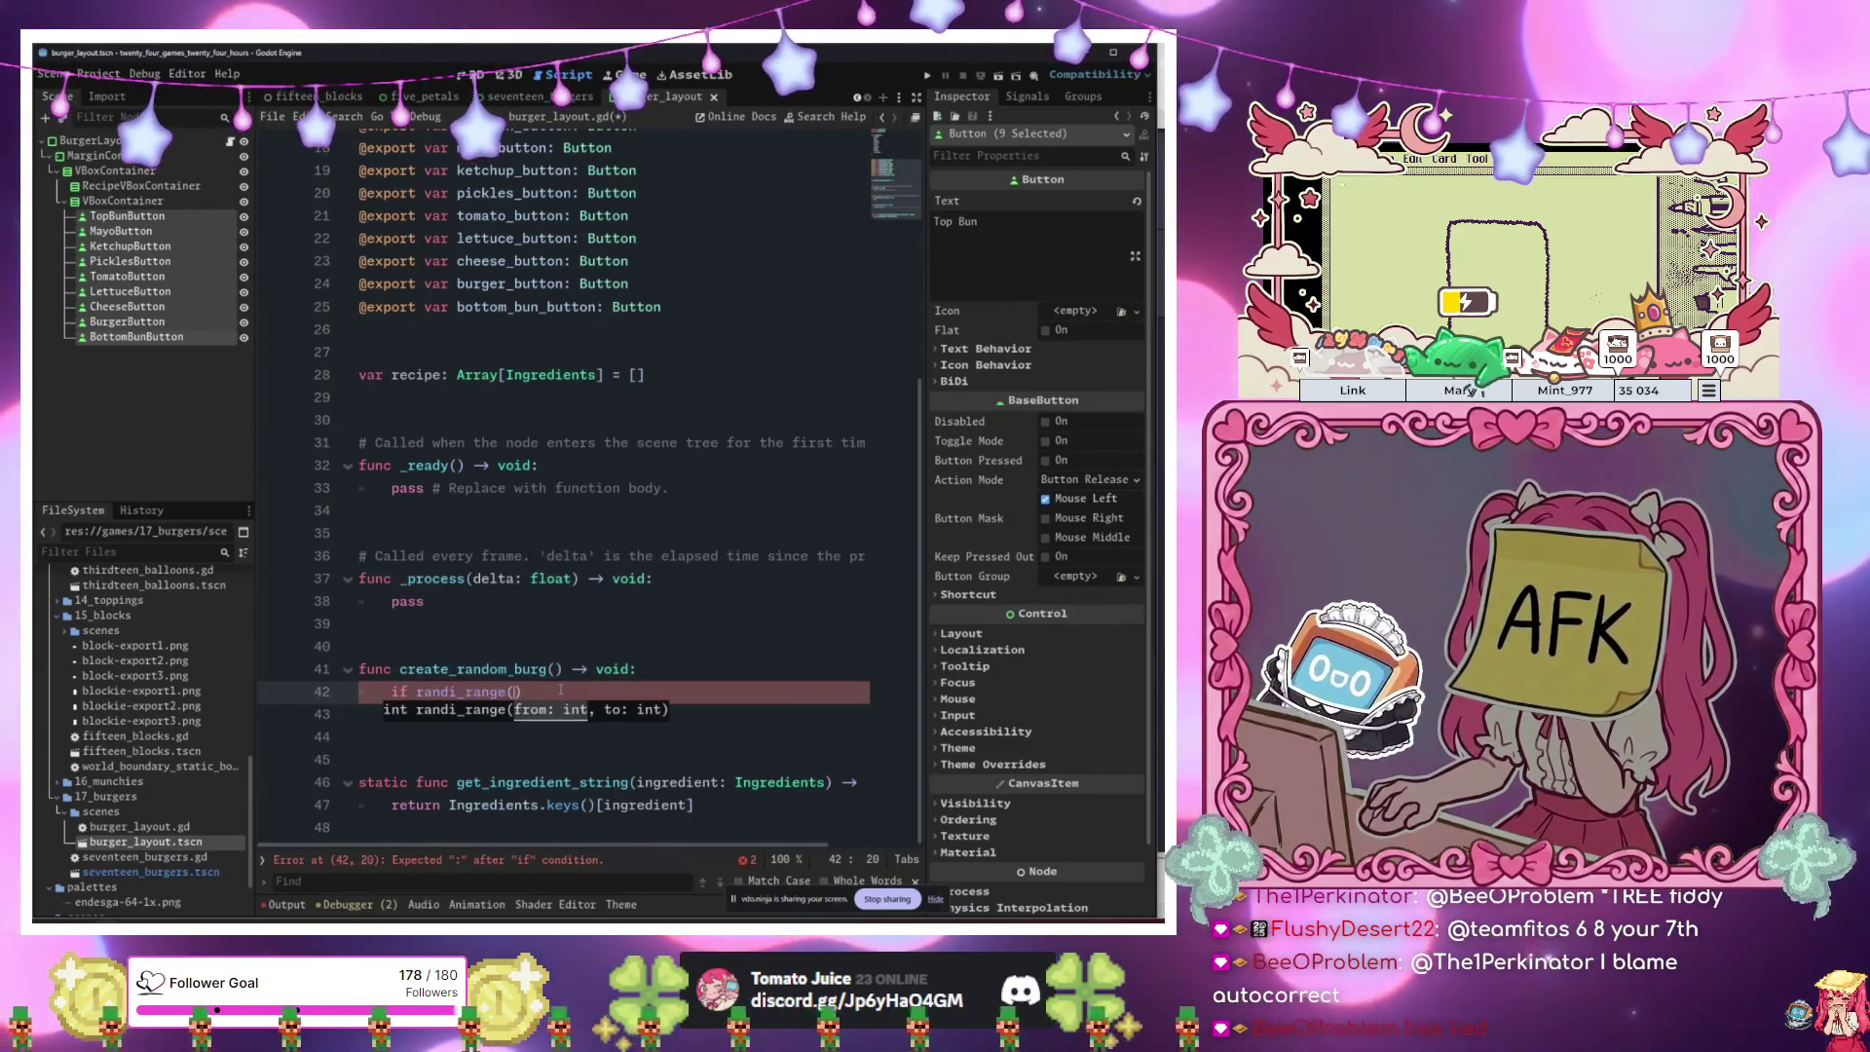
{"action": "type", "text": ", 1"}
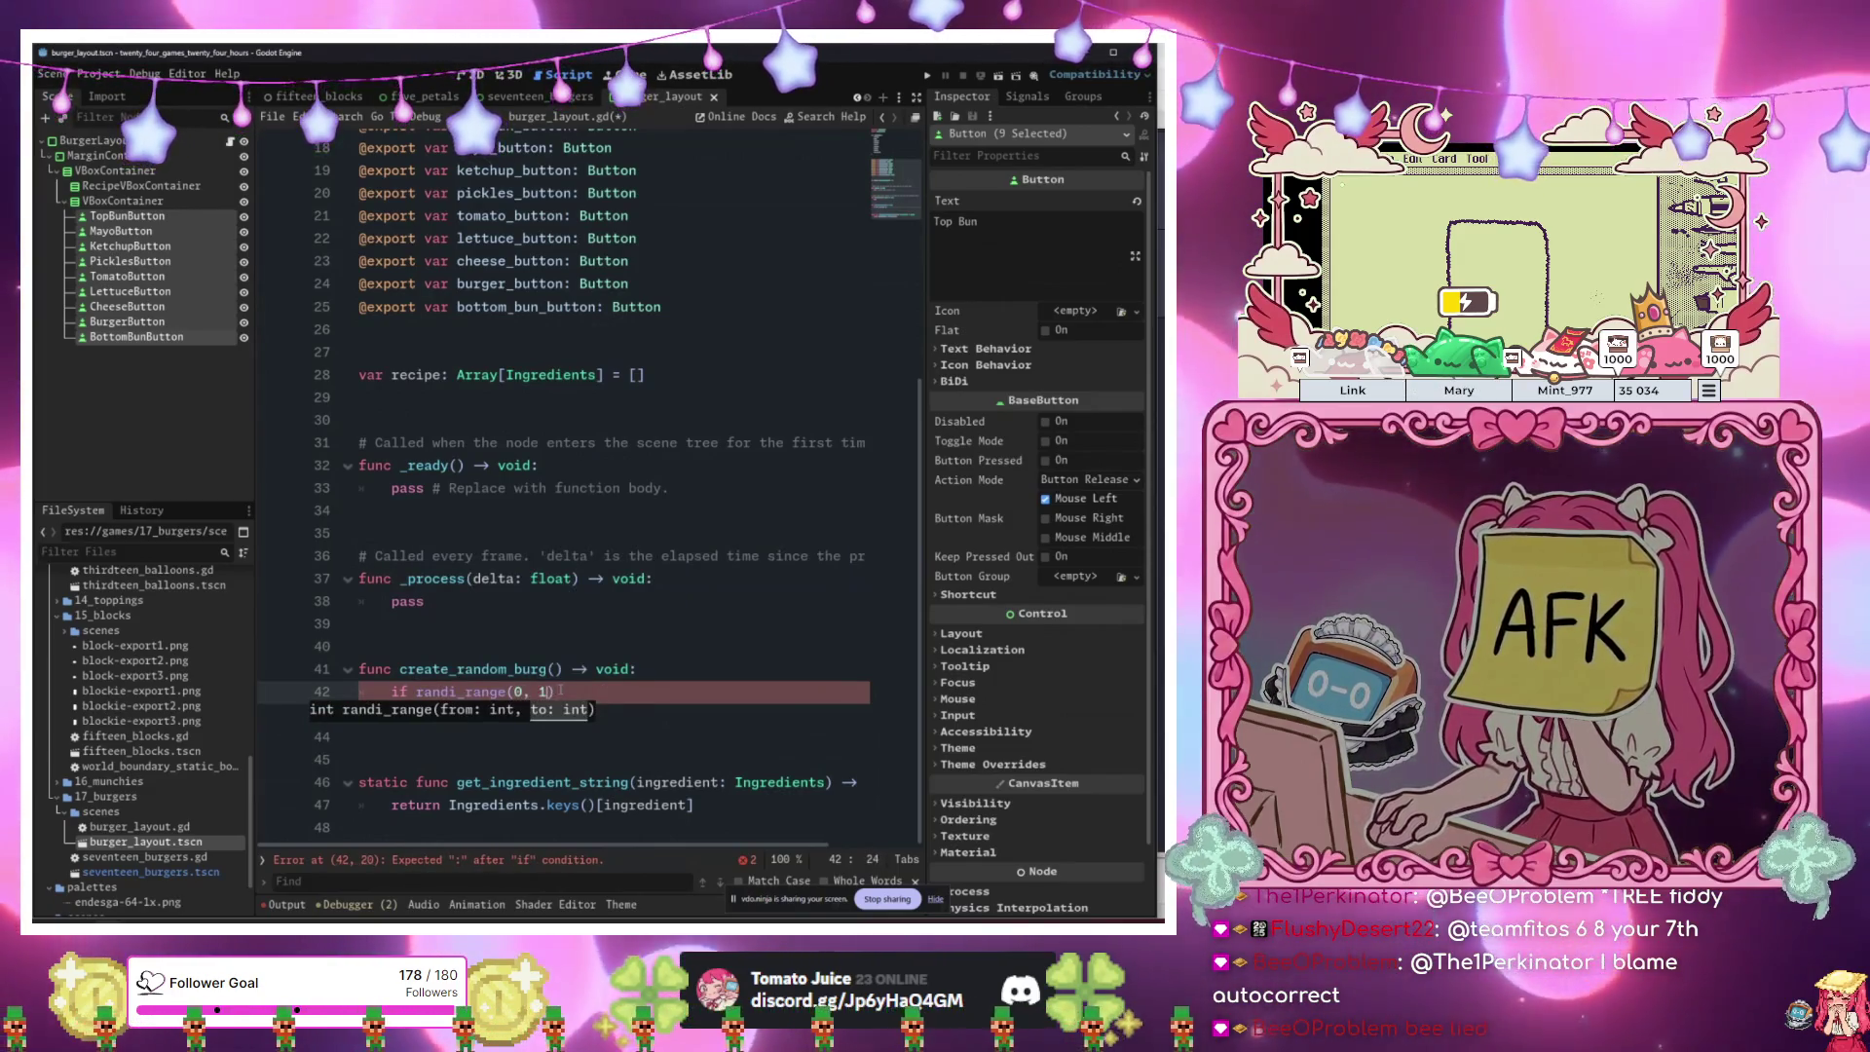
{"action": "key", "text": "Return"}
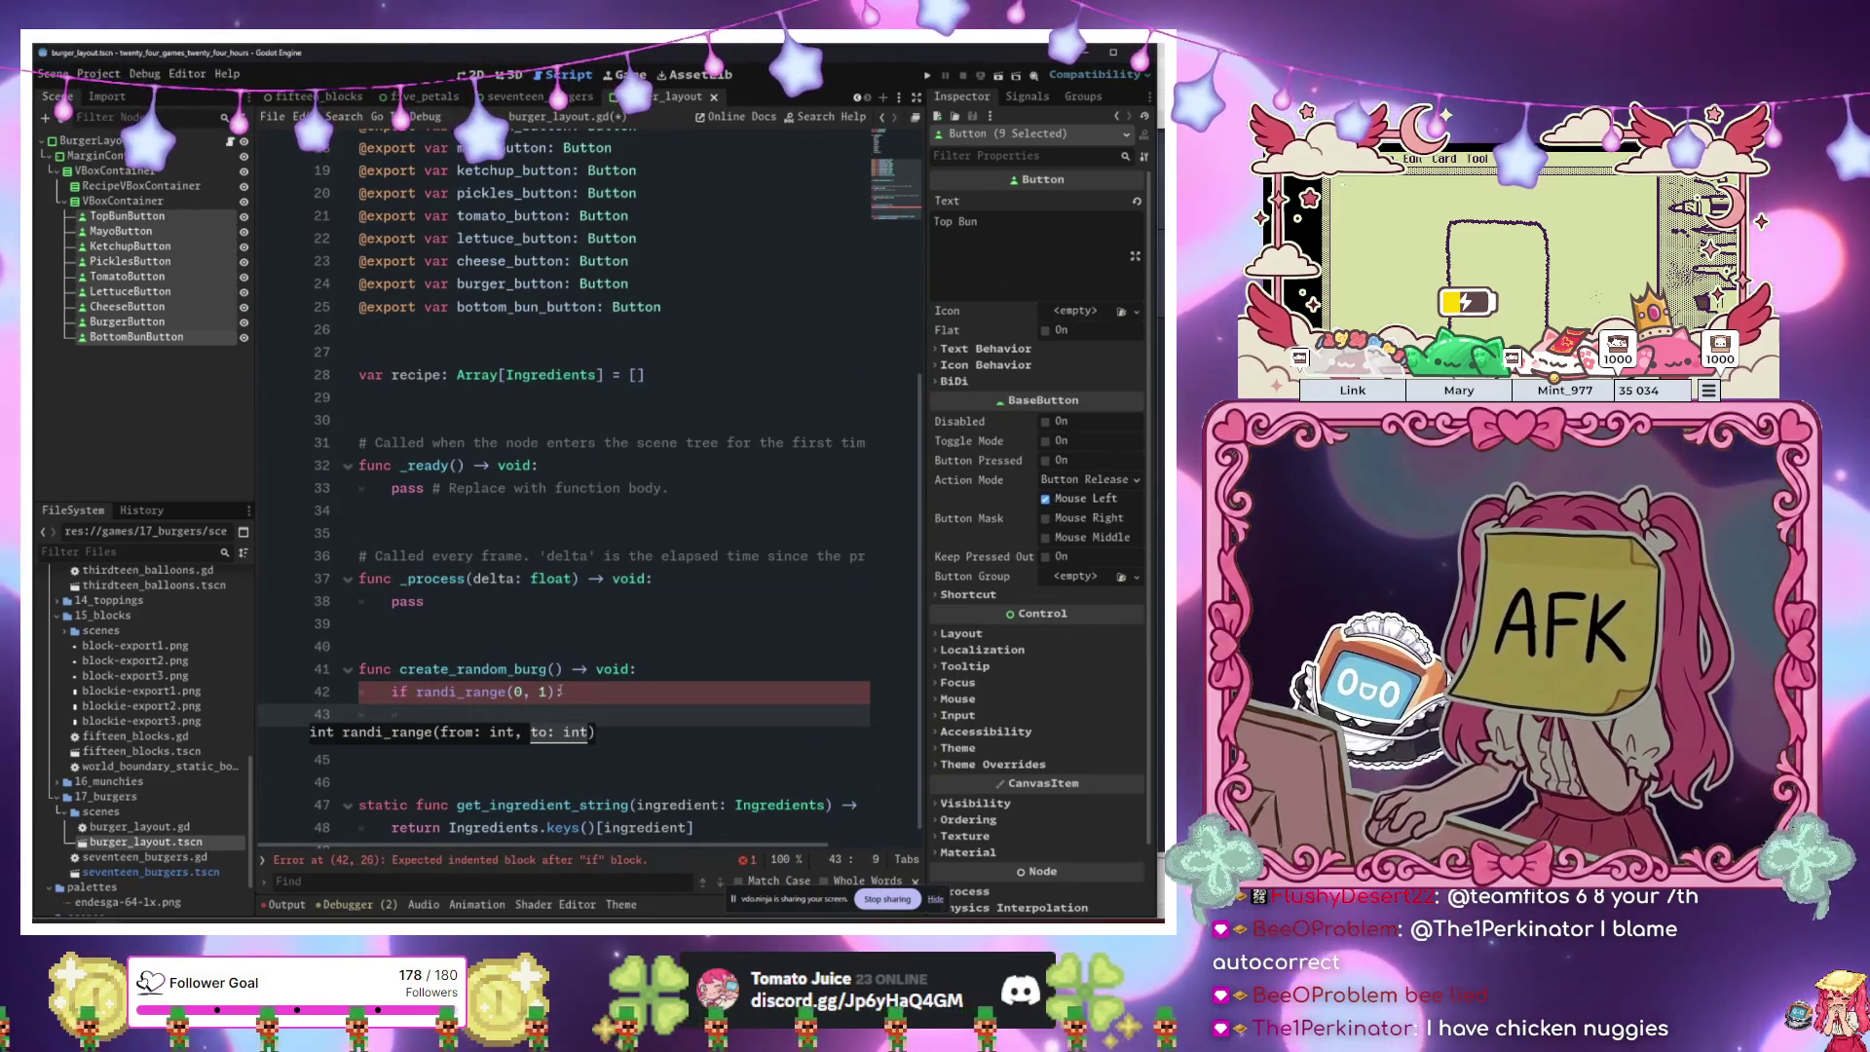
Append Ingredients.TOP_BUN before the check and Ingredients.MAYO inside it
{"action": "left_click", "coordinate": [728, 666]}
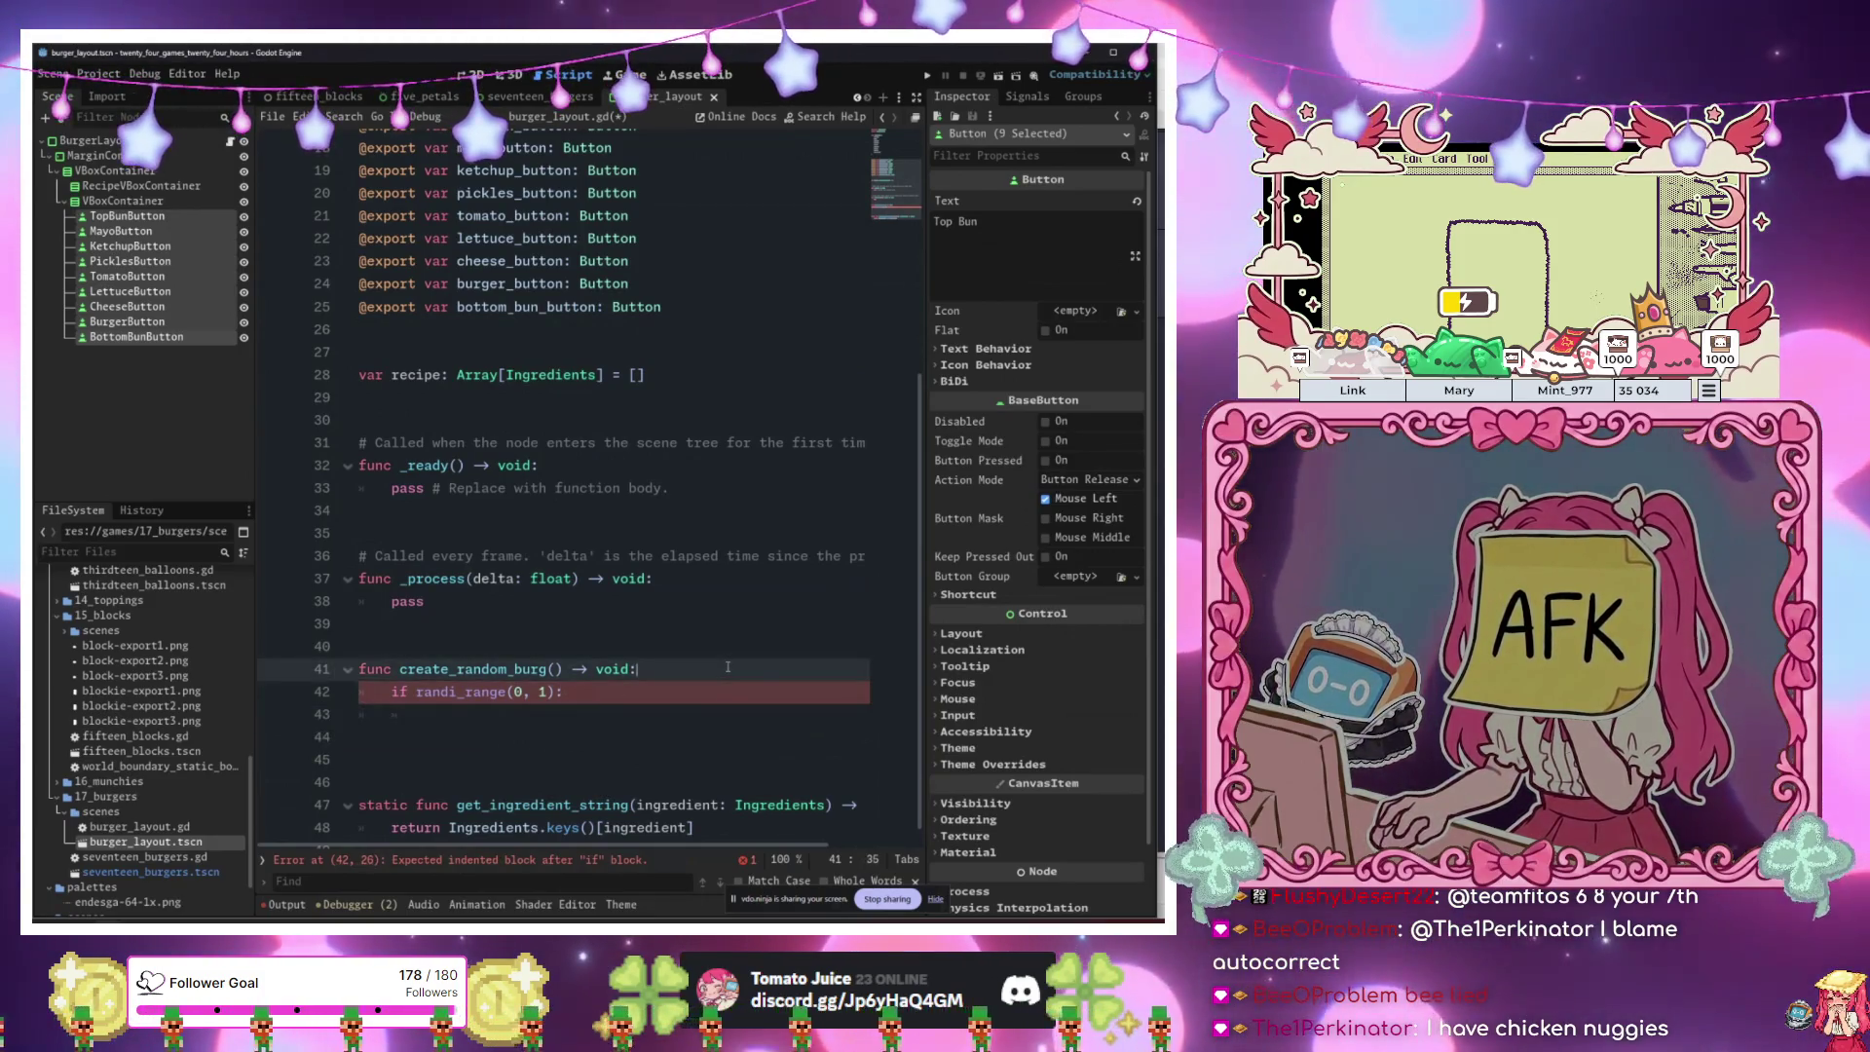
{"action": "key", "text": "Return"}
{"action": "key", "text": "Return"}
{"action": "key", "text": "Up"}
{"action": "type", "text": "ecipe.append("}
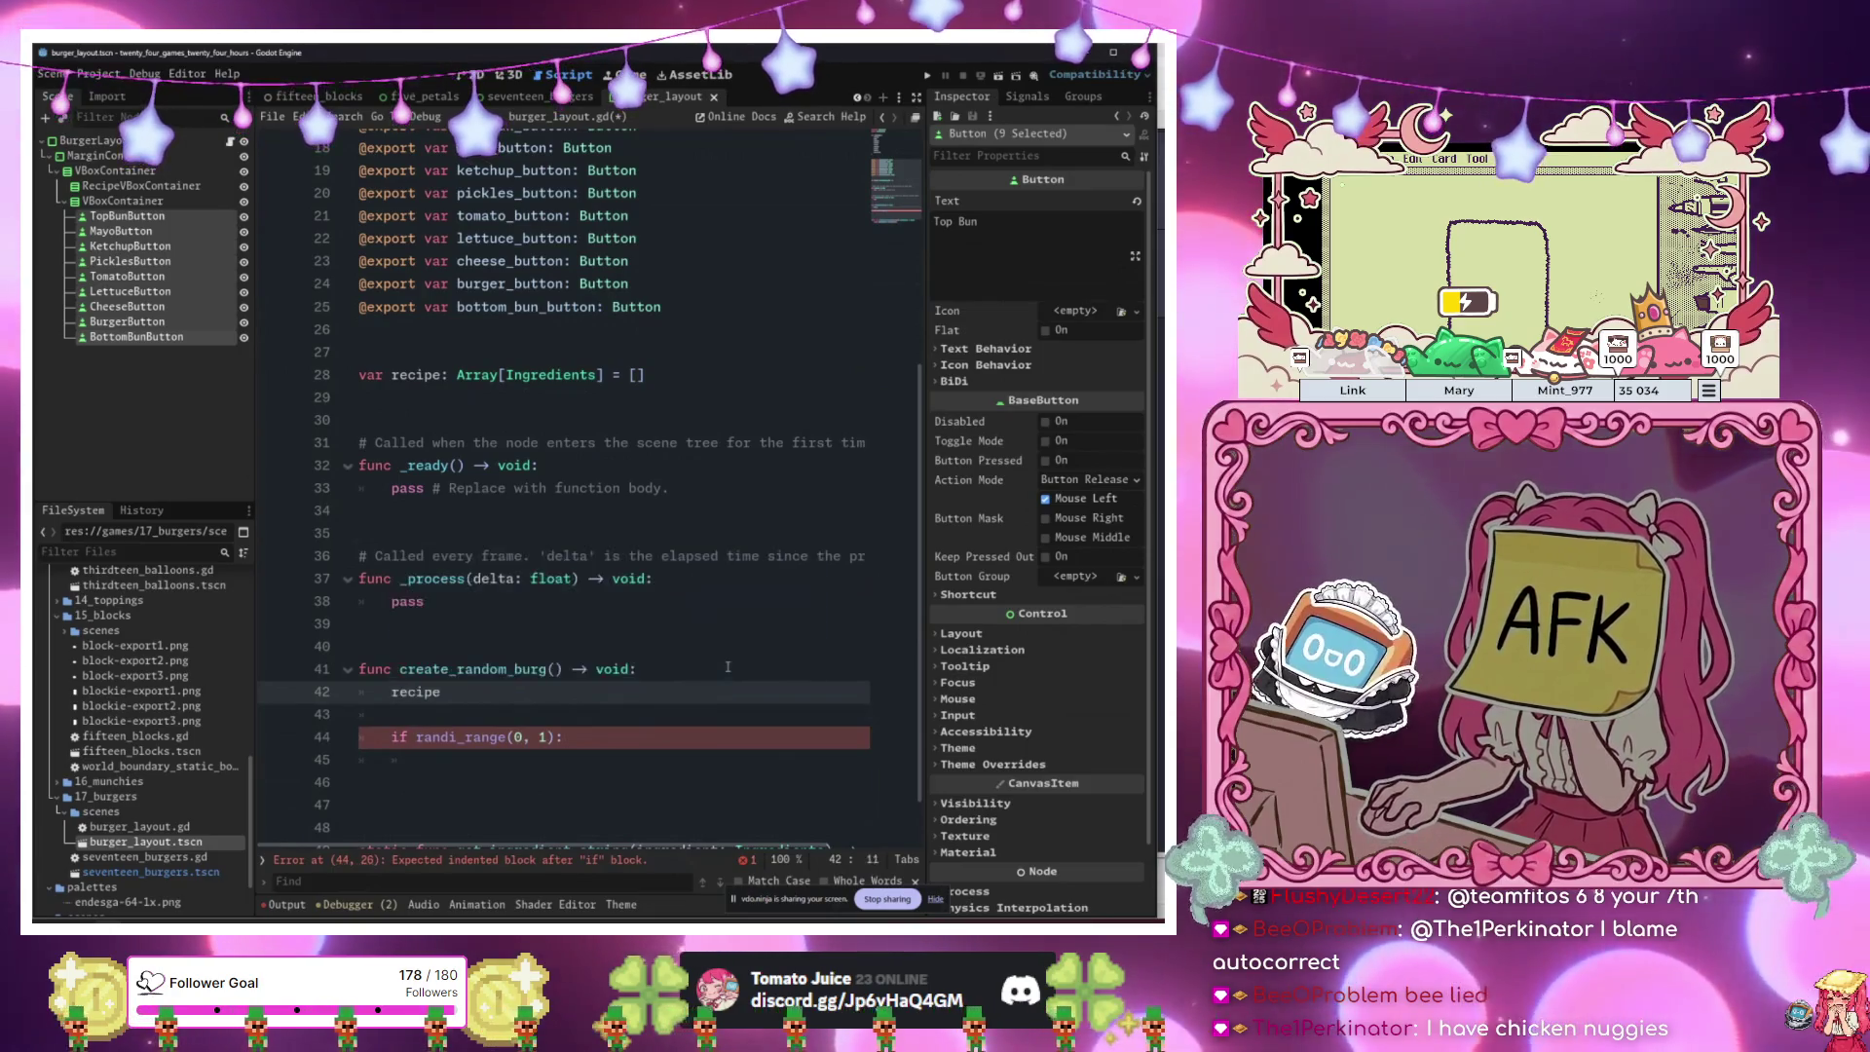
{"action": "type", "text": "Ingredients."}
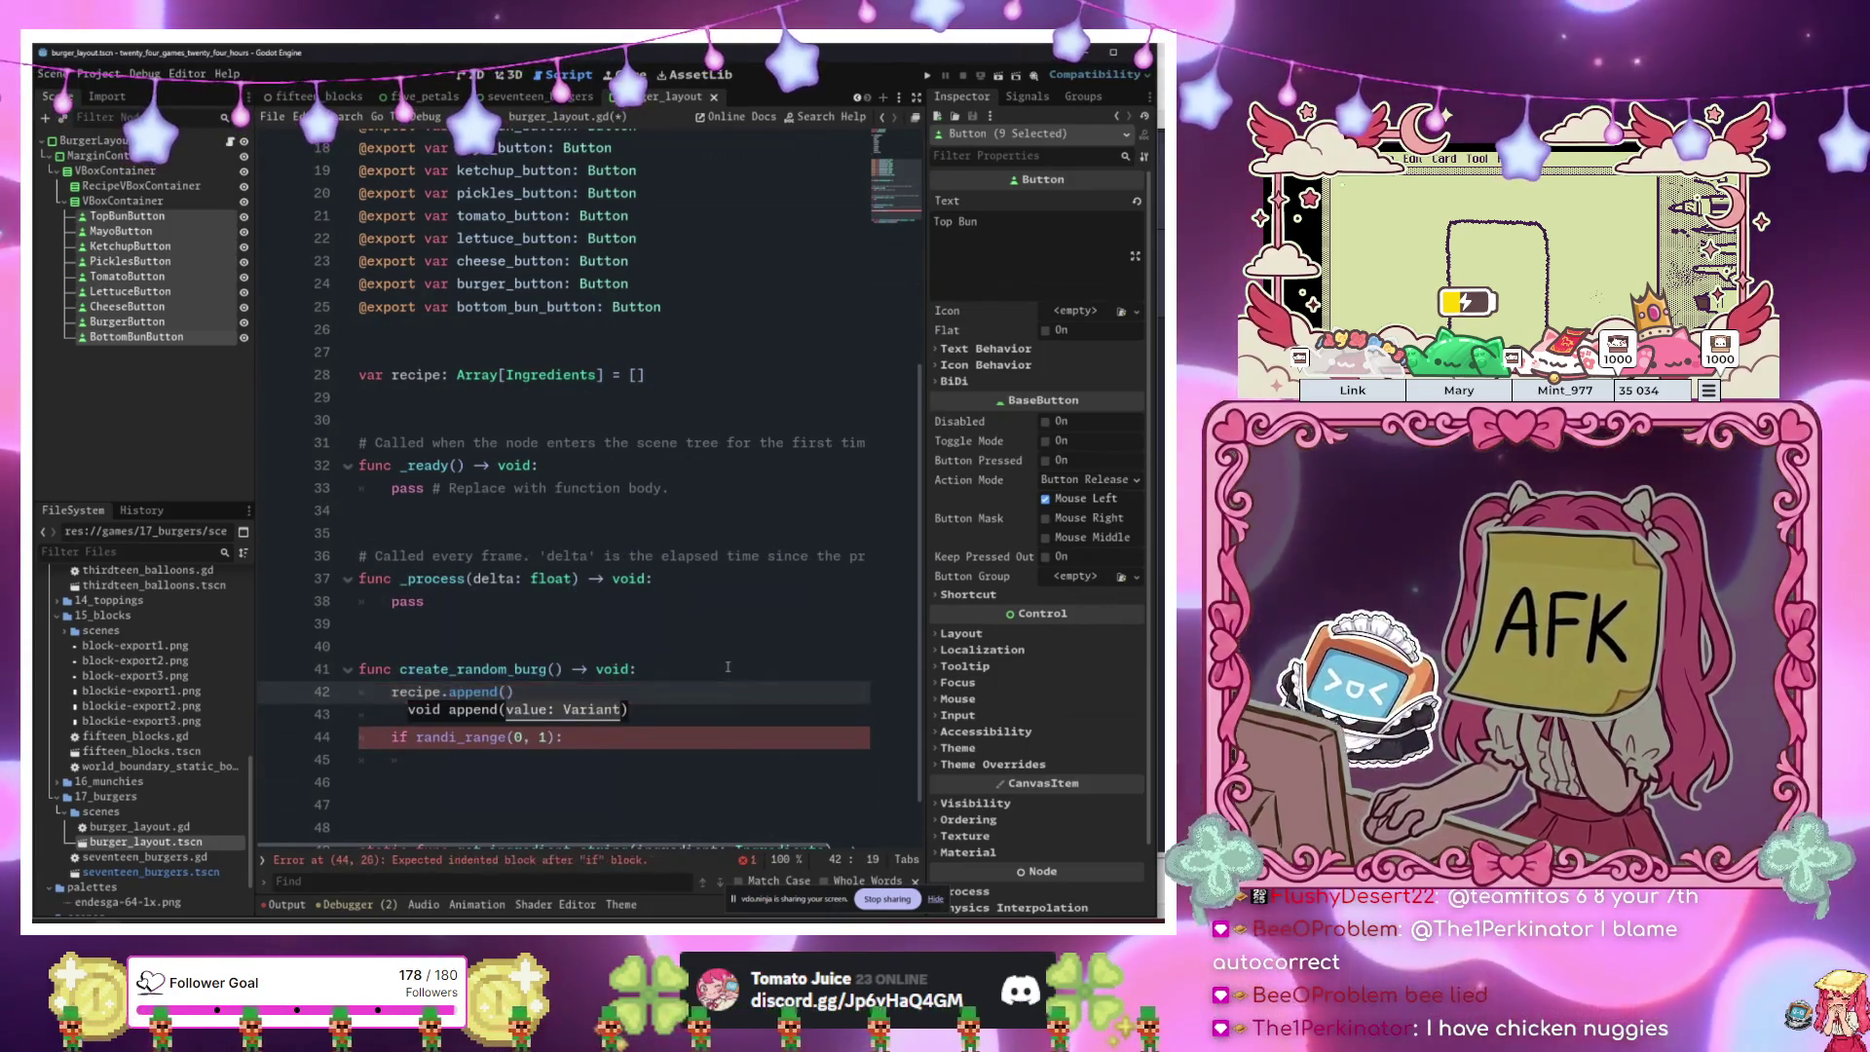
{"action": "key", "text": "Return"}
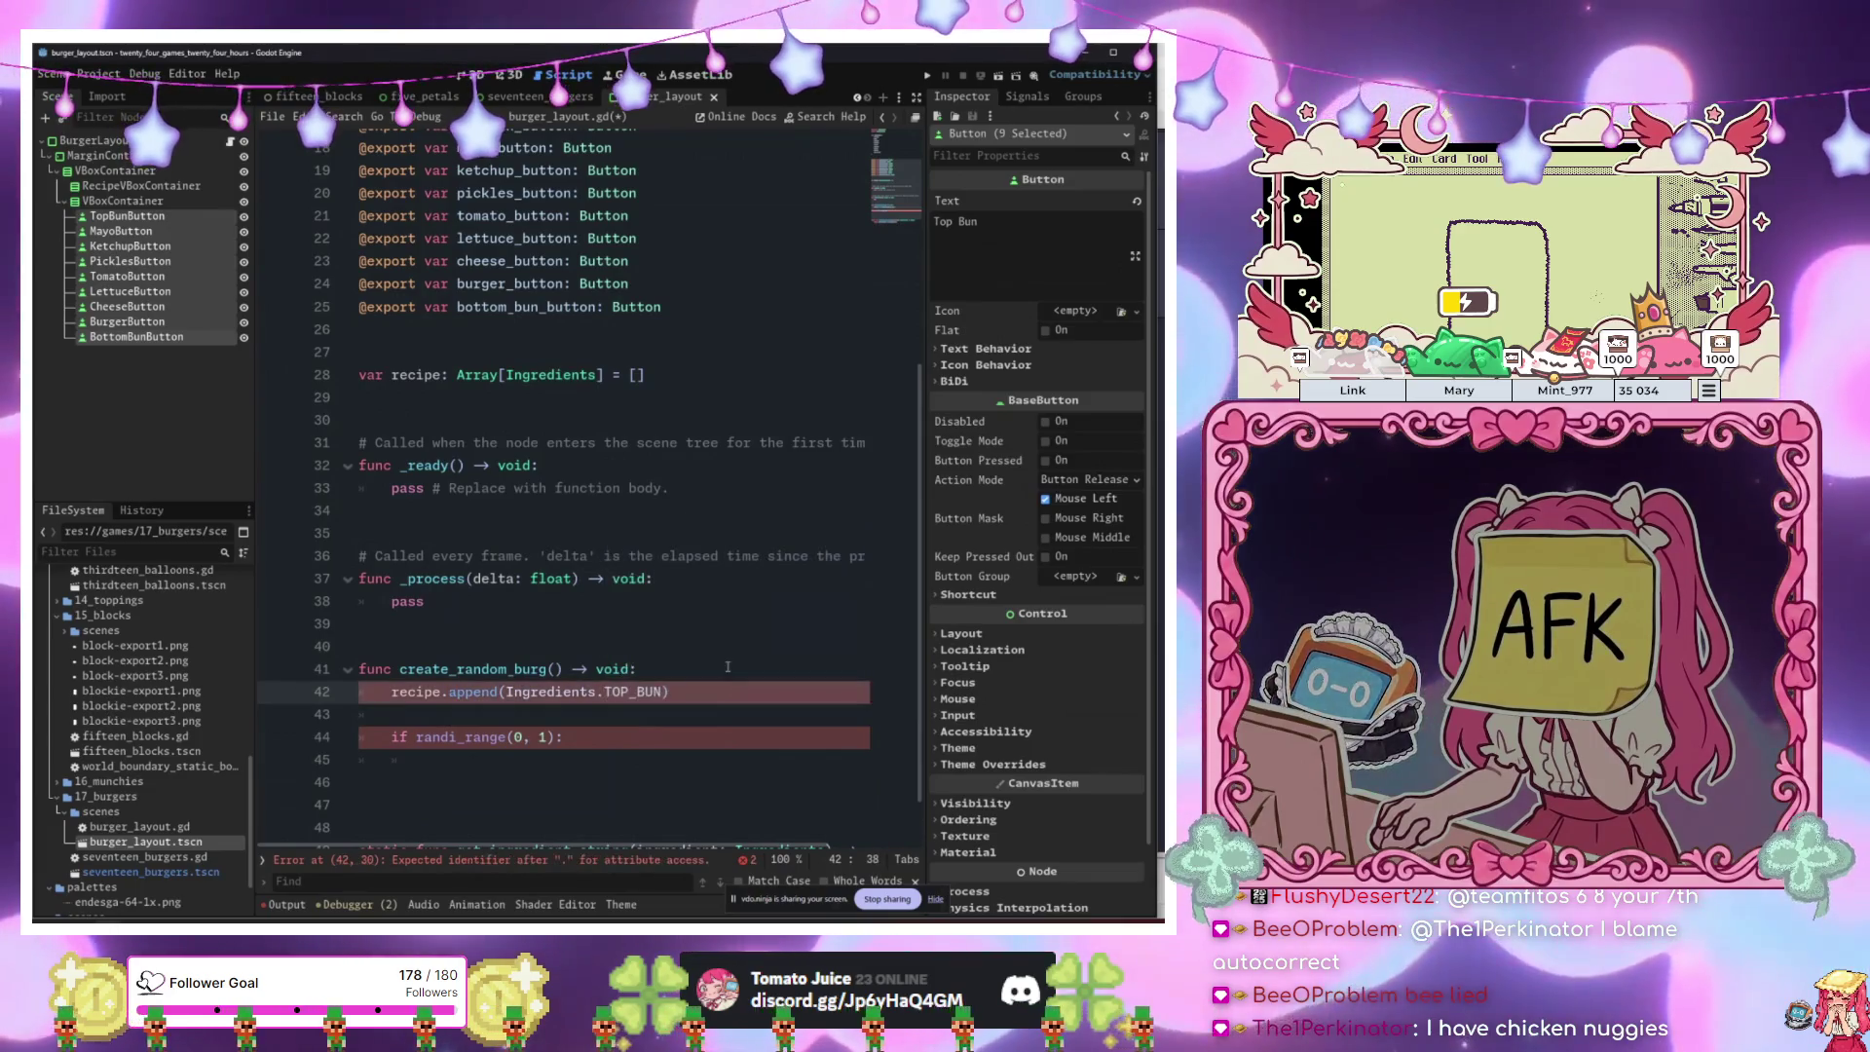
{"action": "key", "text": "Down"}
{"action": "key", "text": "Down"}
{"action": "key", "text": "Down"}
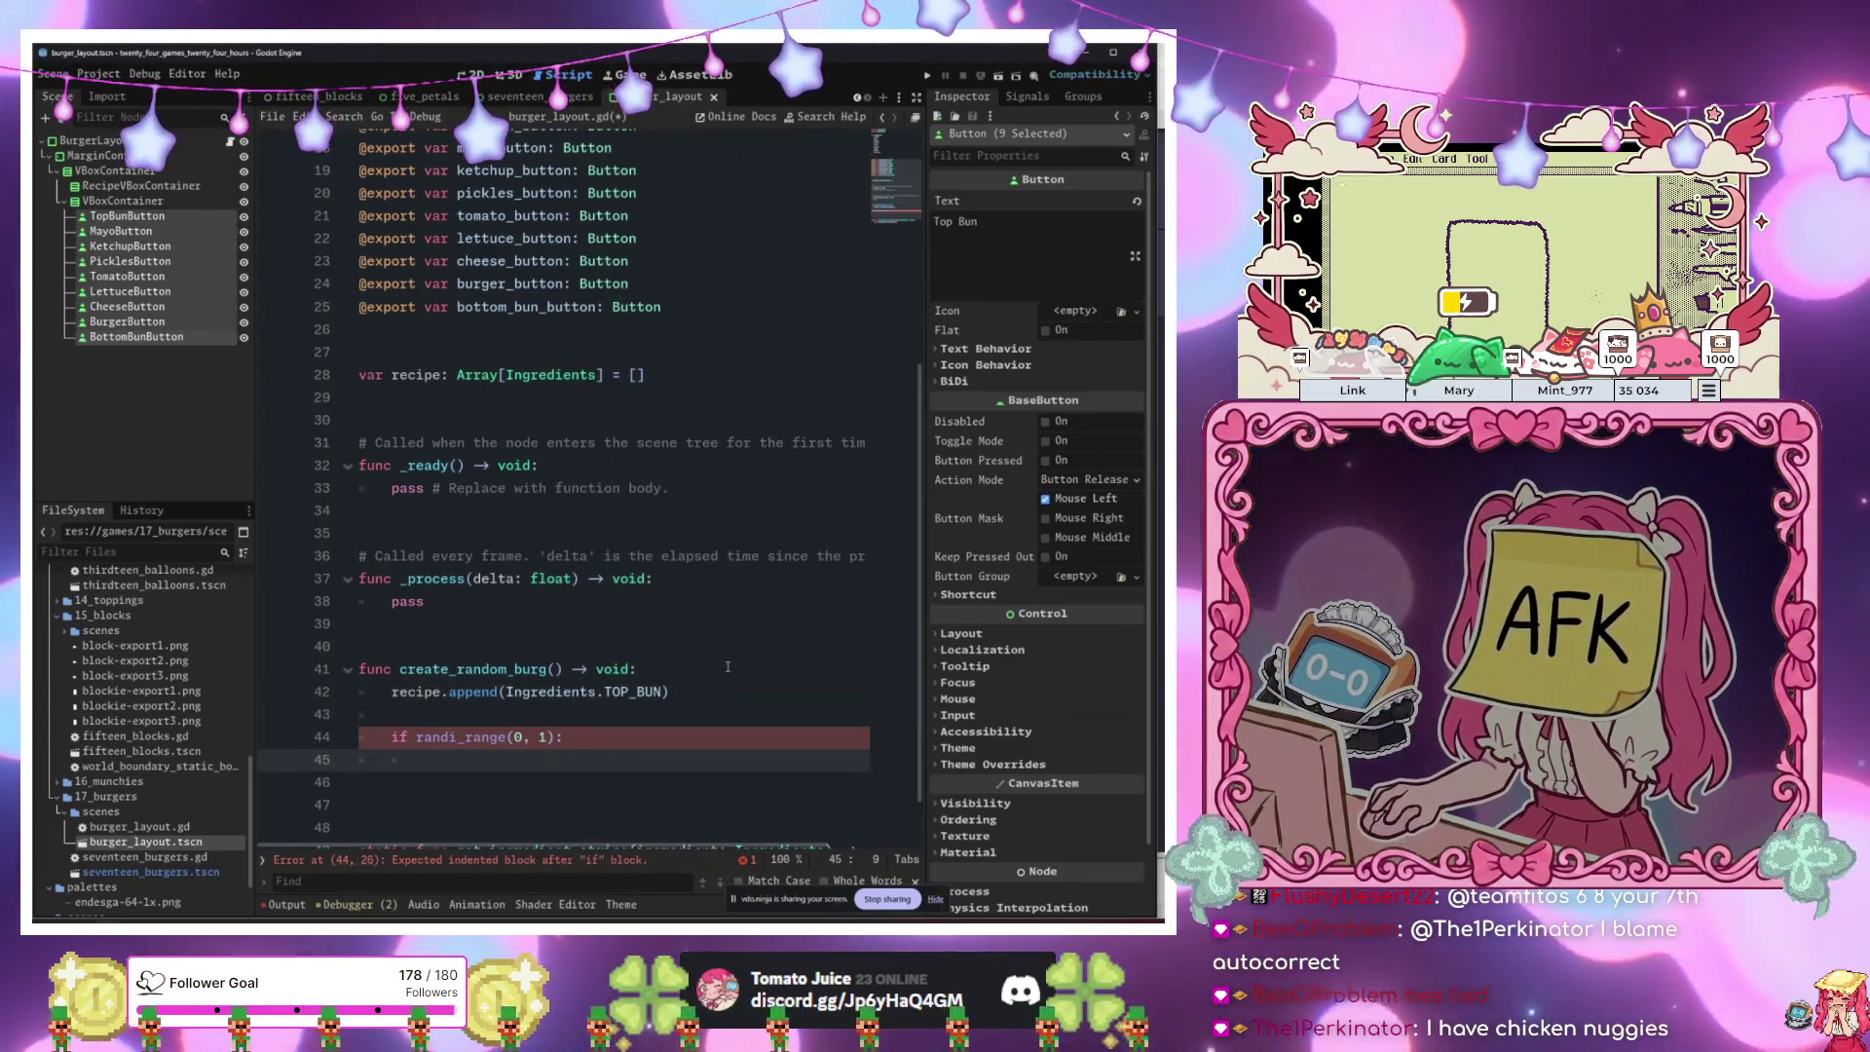
{"action": "type", "text": "recipe.app"}
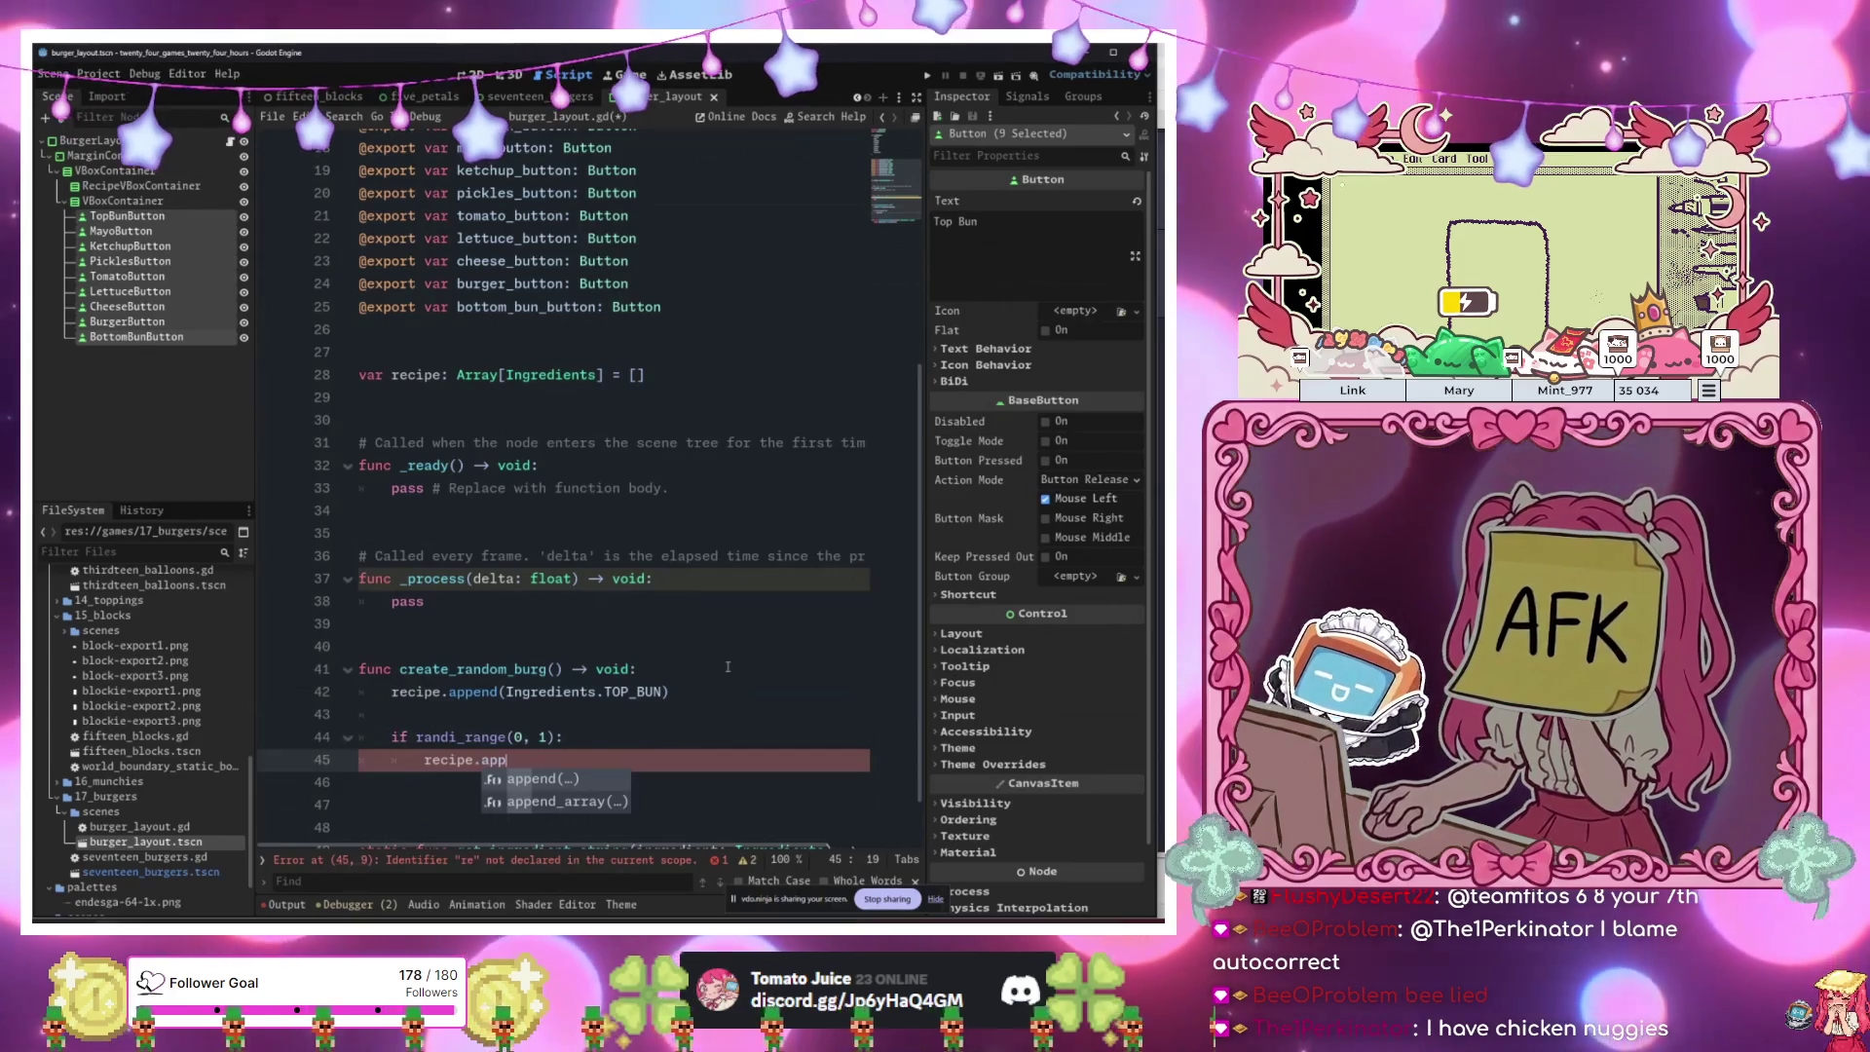
{"action": "key", "text": "Return"}
{"action": "type", "text": "IN"}
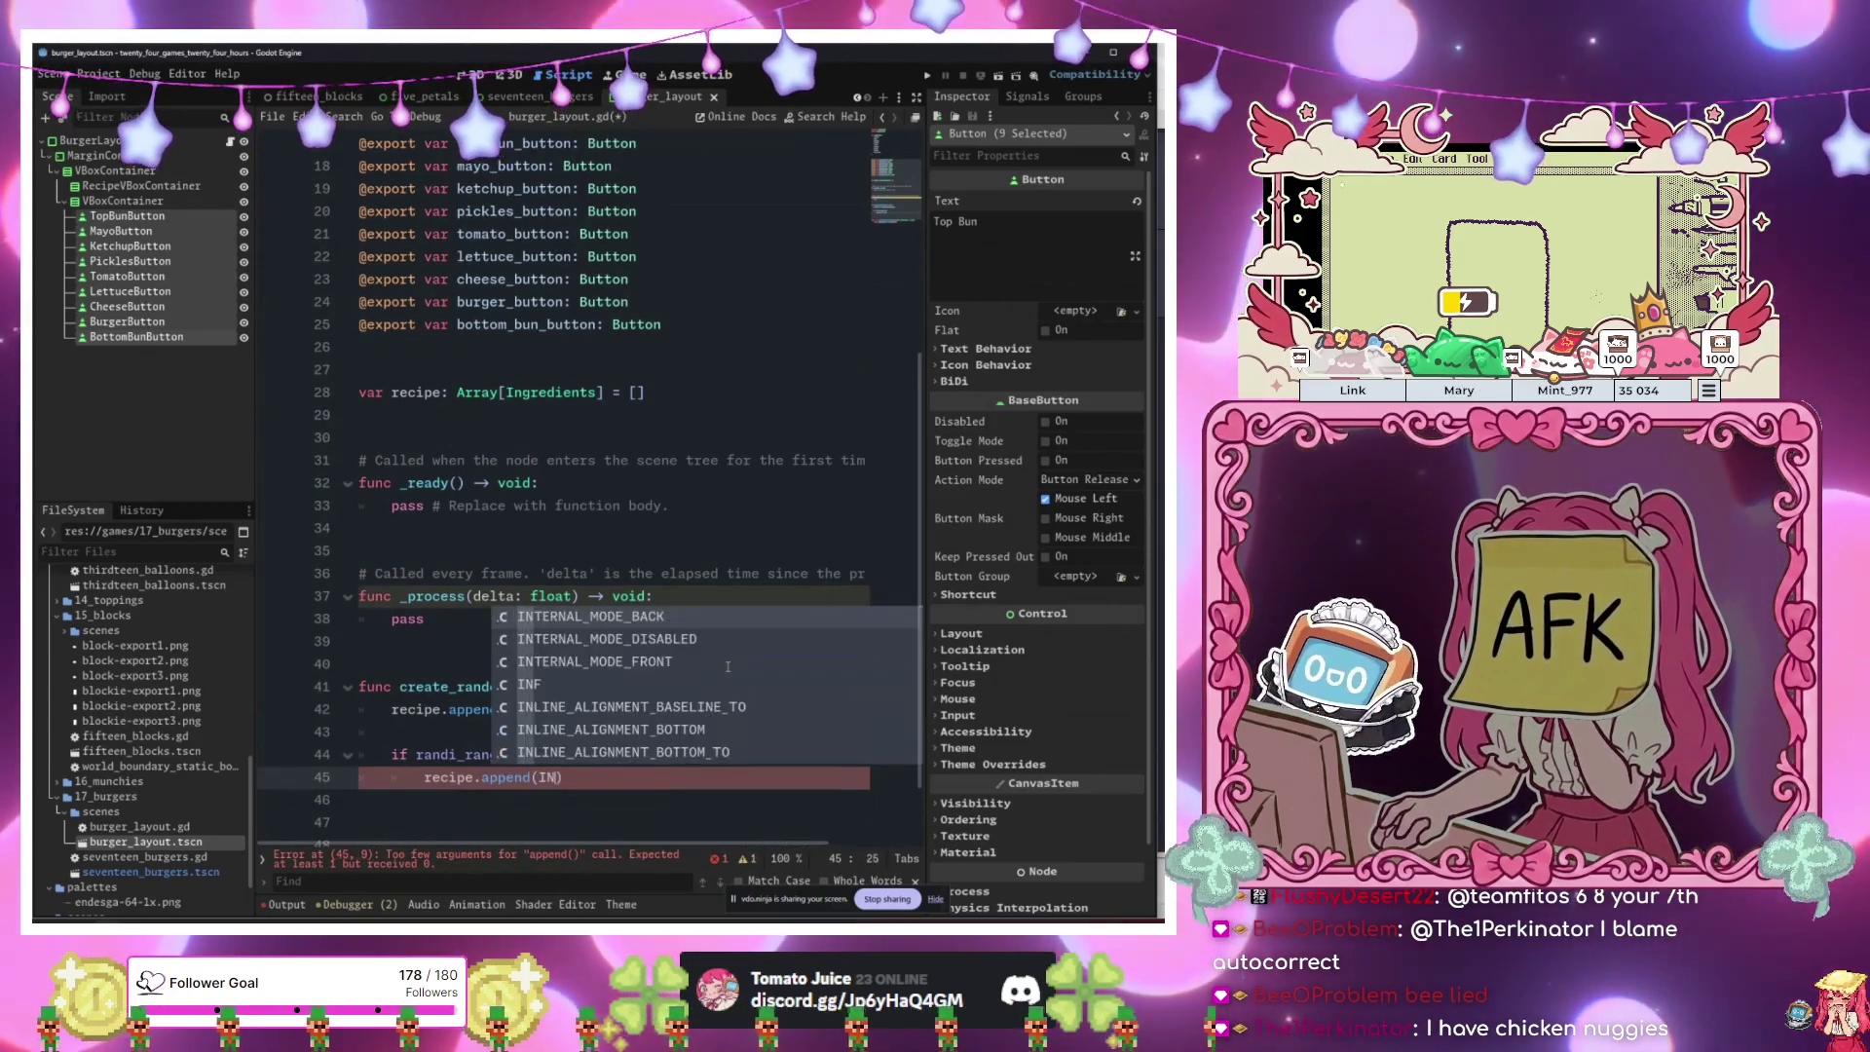
{"action": "type", "text": "gredients."}
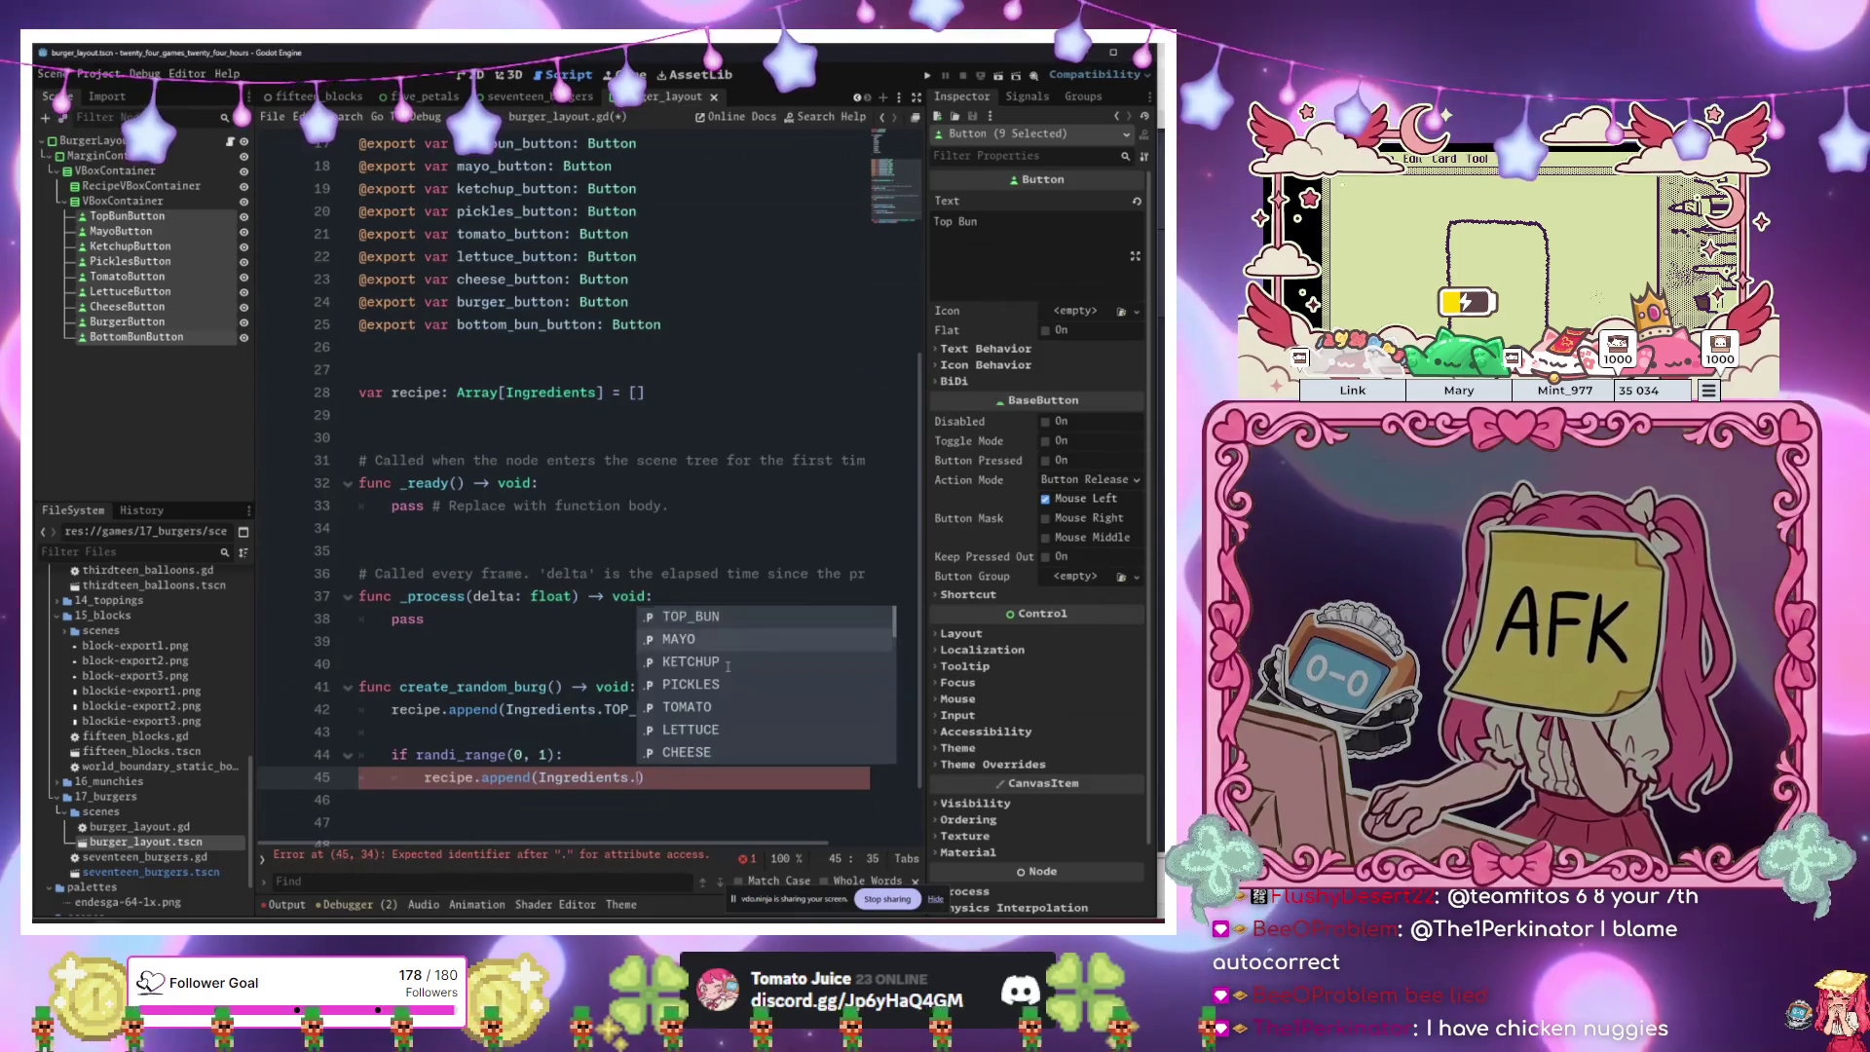
{"action": "key", "text": "Return"}
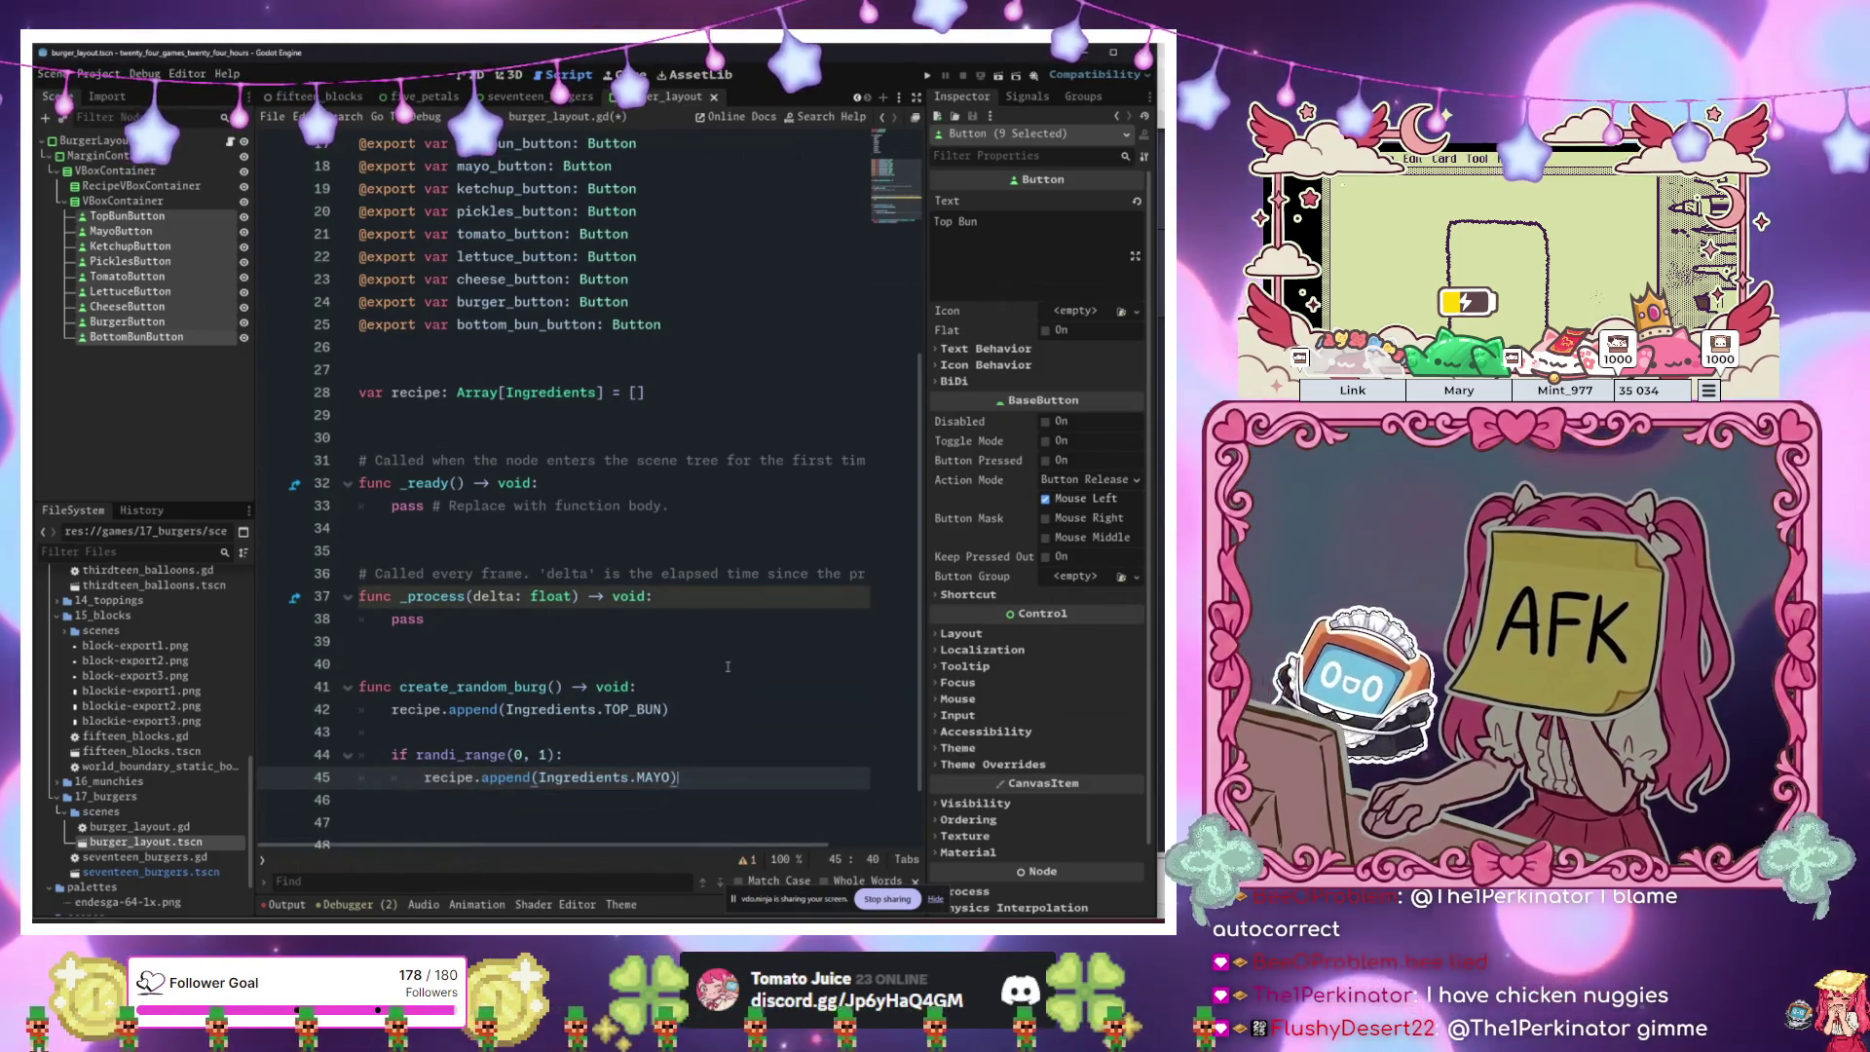
{"action": "left_click", "coordinate": [440, 755], "text": "shift"}
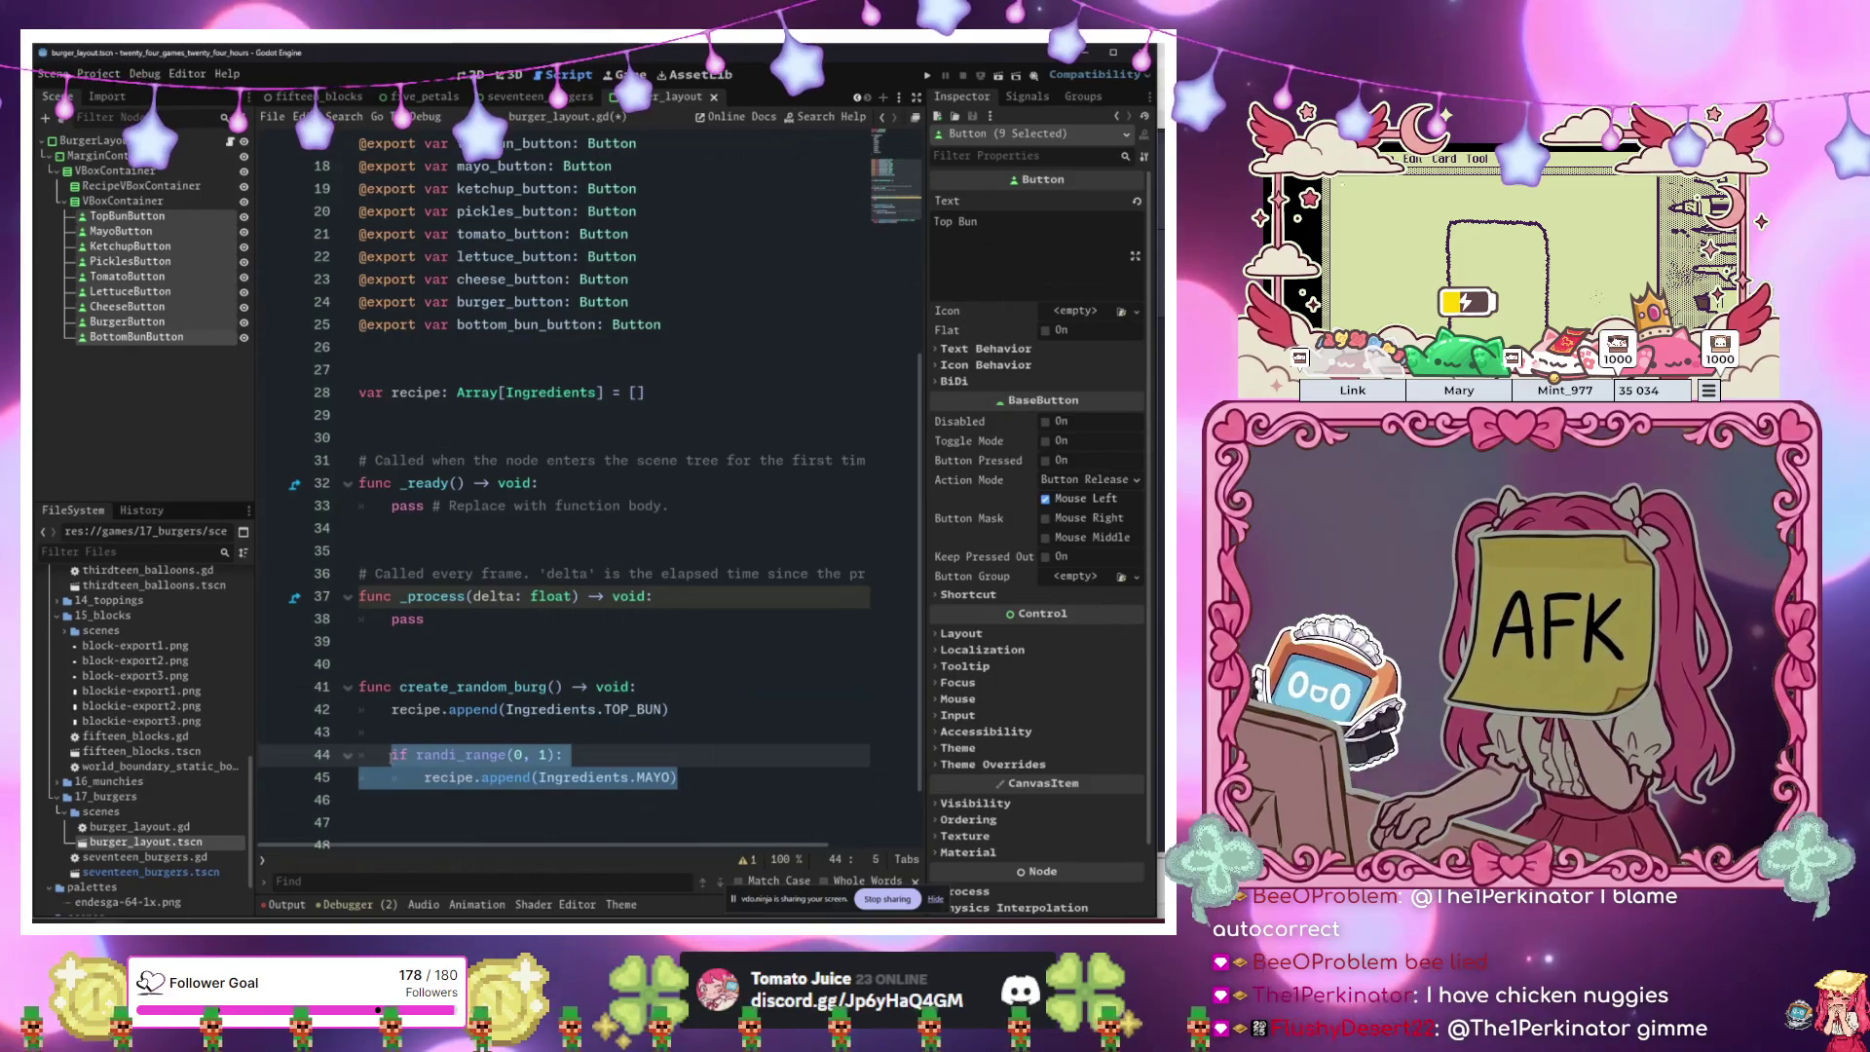
Duplicate the random mayo if-block into four more ingredient checks
{"action": "left_click", "coordinate": [699, 786]}
{"action": "key", "text": "Return"}
{"action": "key", "text": "BackSpace"}
{"action": "key", "text": "ctrl+v"}
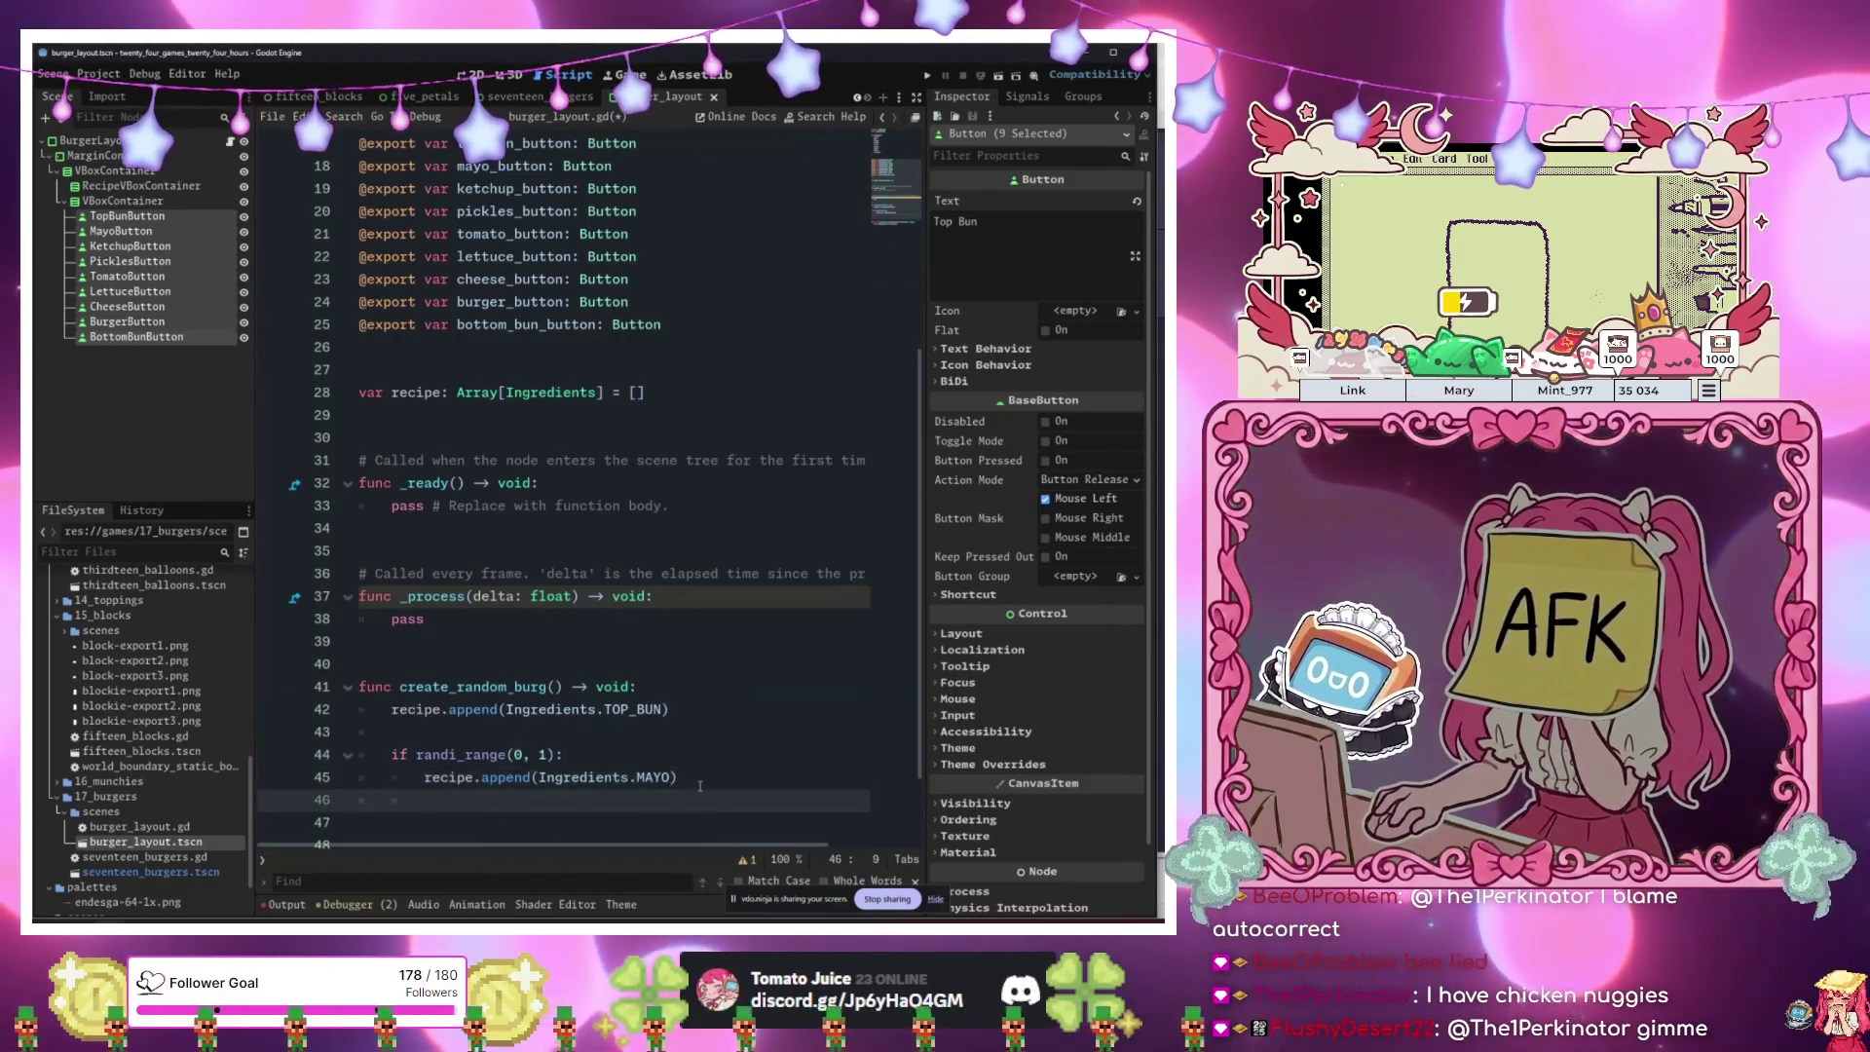
{"action": "type", "text": "if randi_range(0, 1): \t\trecipe.append(Ingredients.MAYO)"}
{"action": "key", "text": "ctrl+z"}
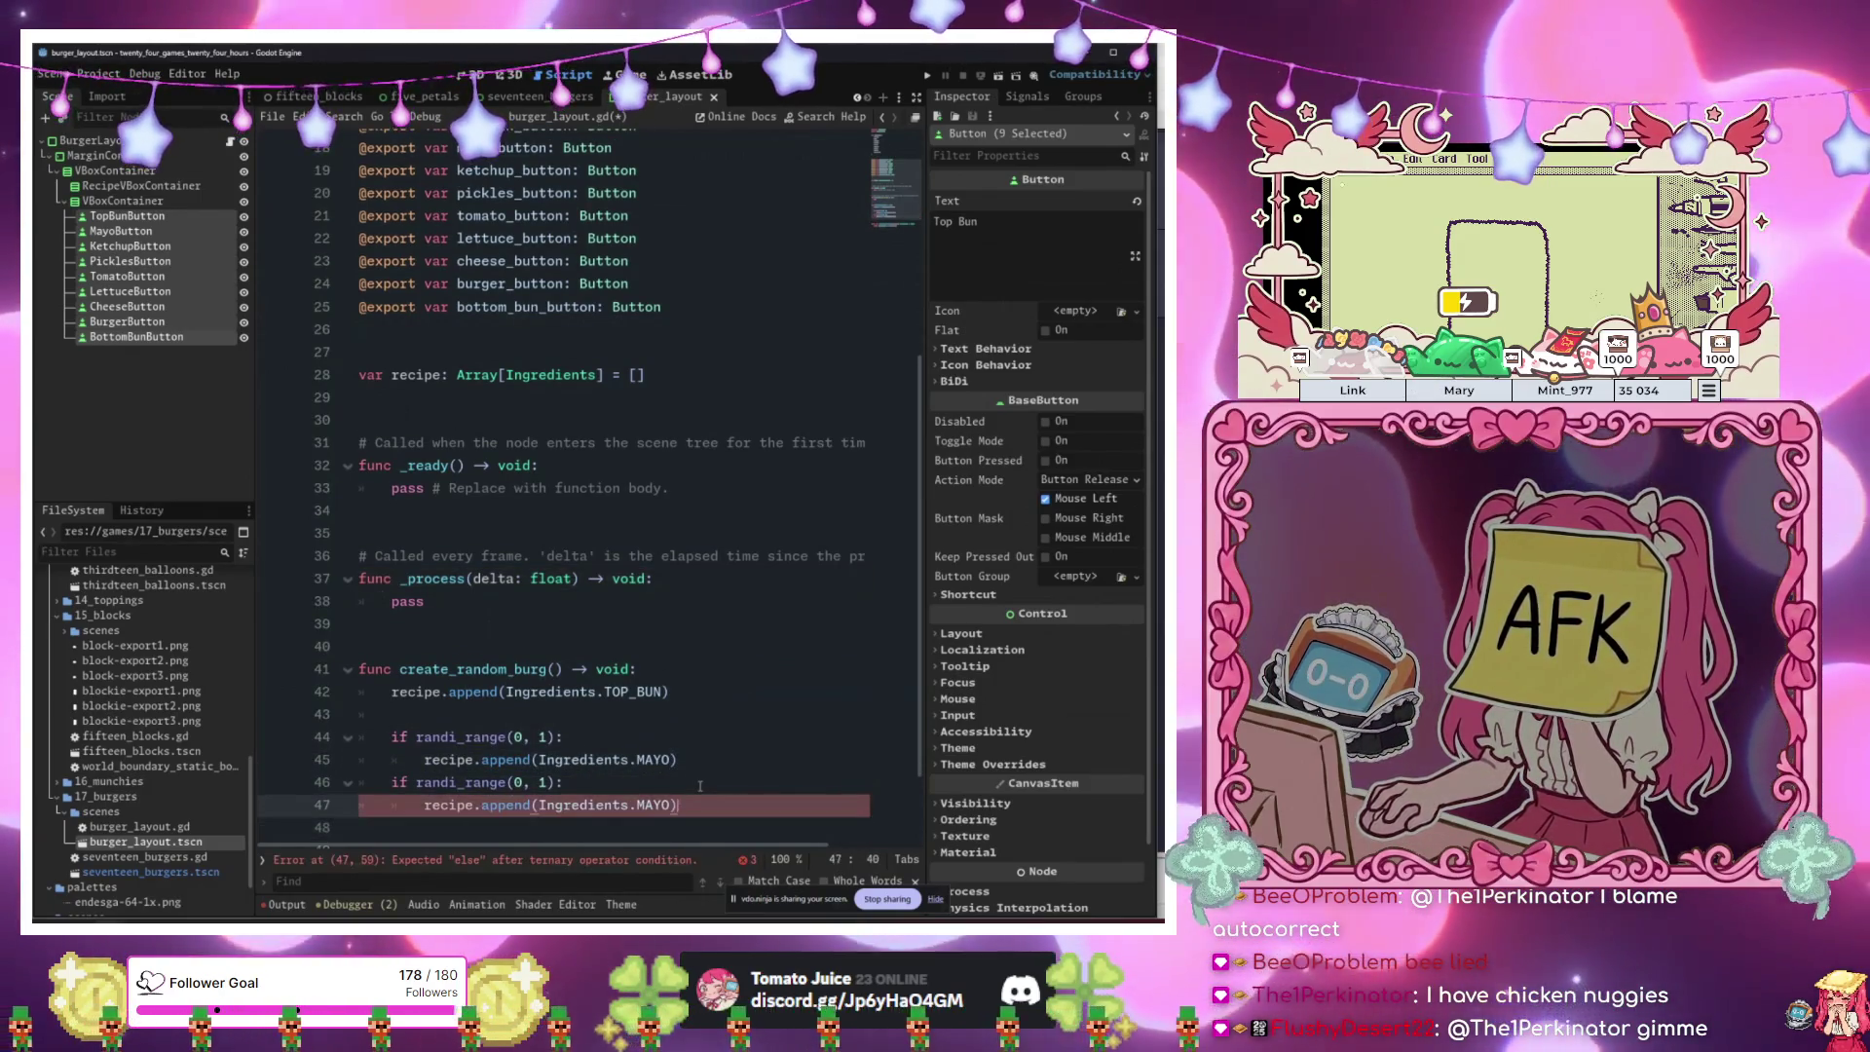
{"action": "left_click_drag", "start_coordinate": [682, 807], "coordinate": [385, 776]}
{"action": "key", "text": "ctrl+c"}
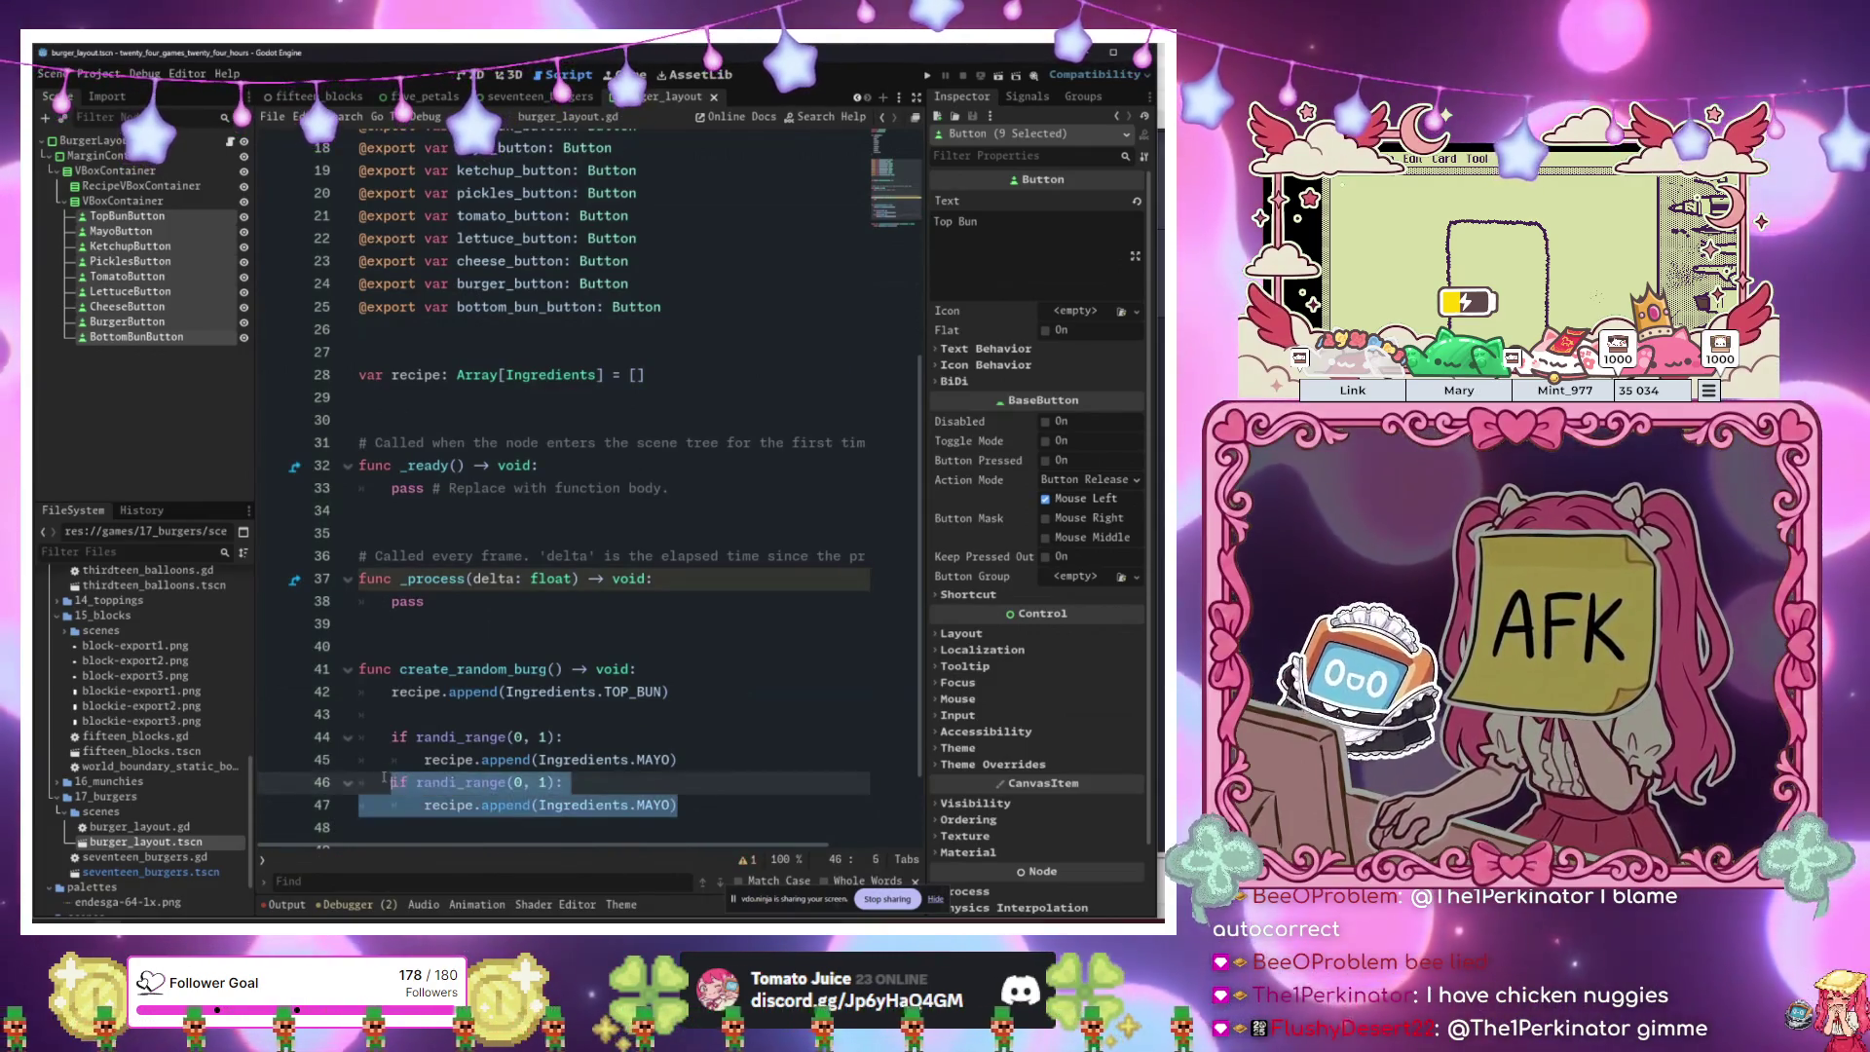
{"action": "left_click", "coordinate": [686, 800]}
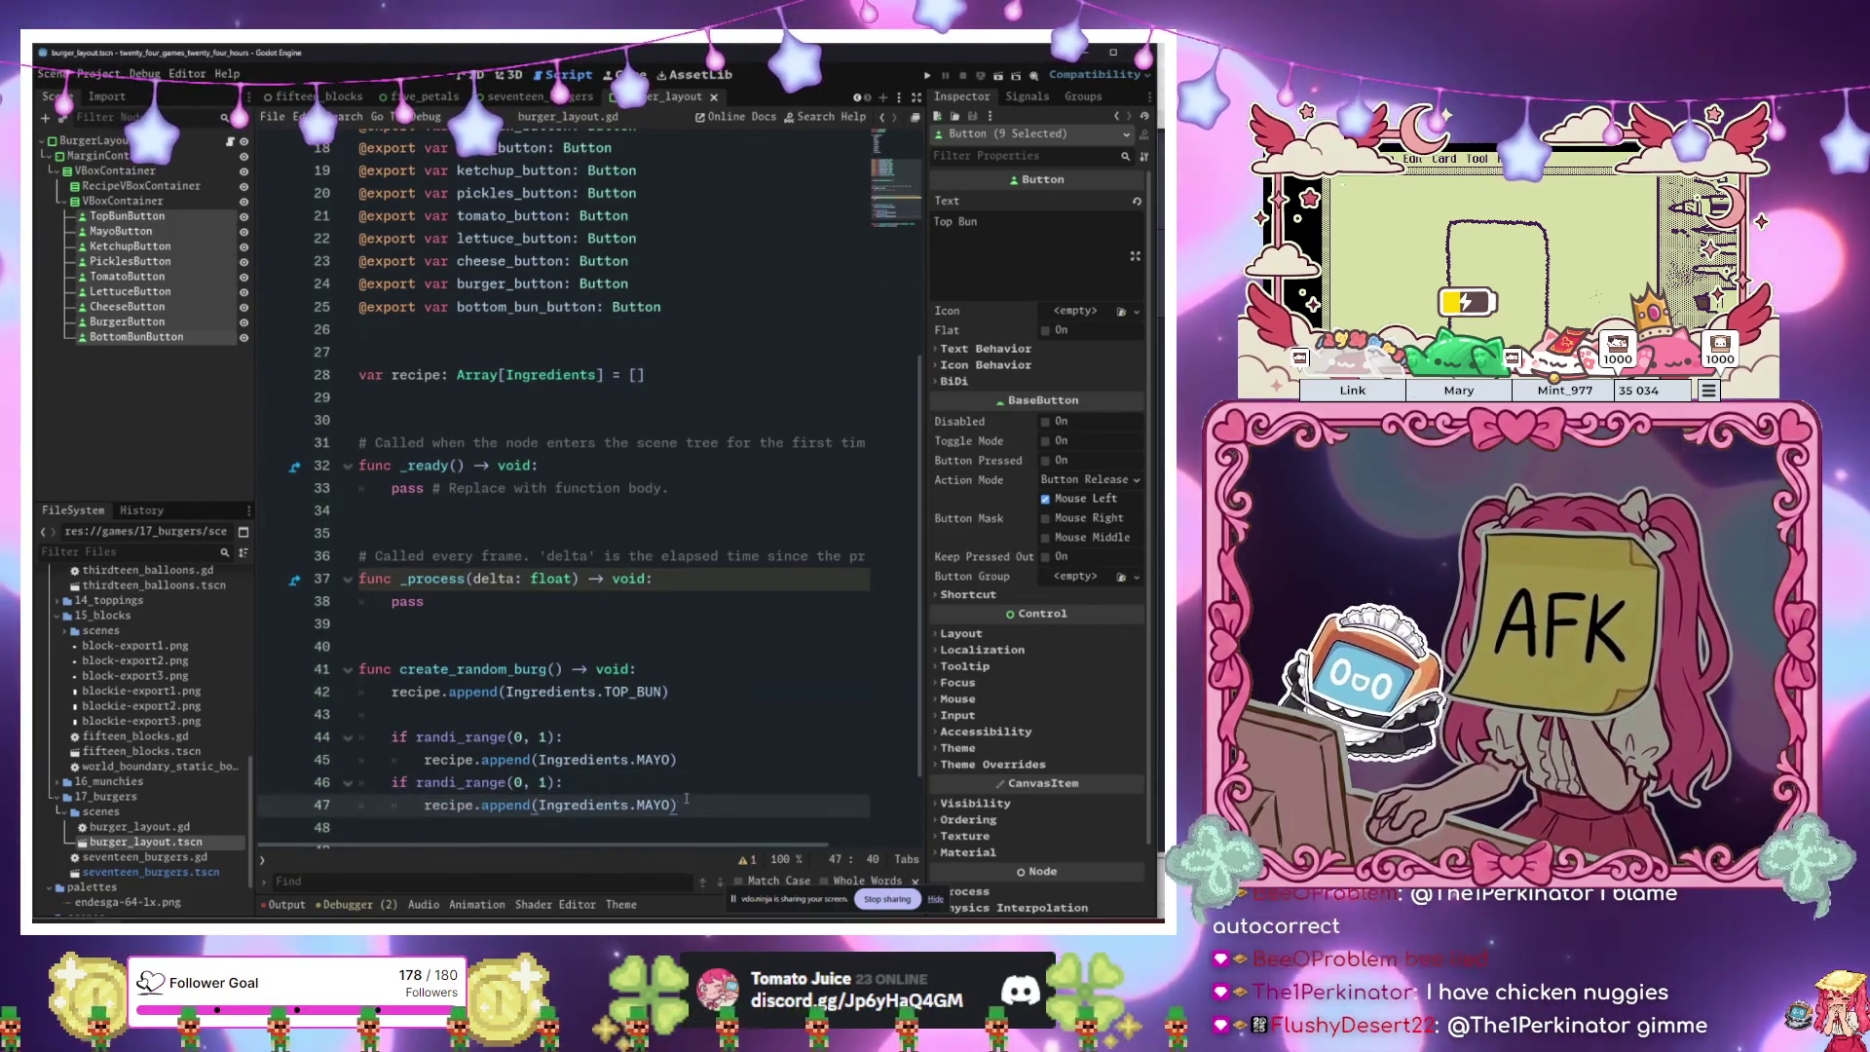
{"action": "key", "text": "Return"}
{"action": "key", "text": "ctrl+v"}
{"action": "key", "text": "Return"}
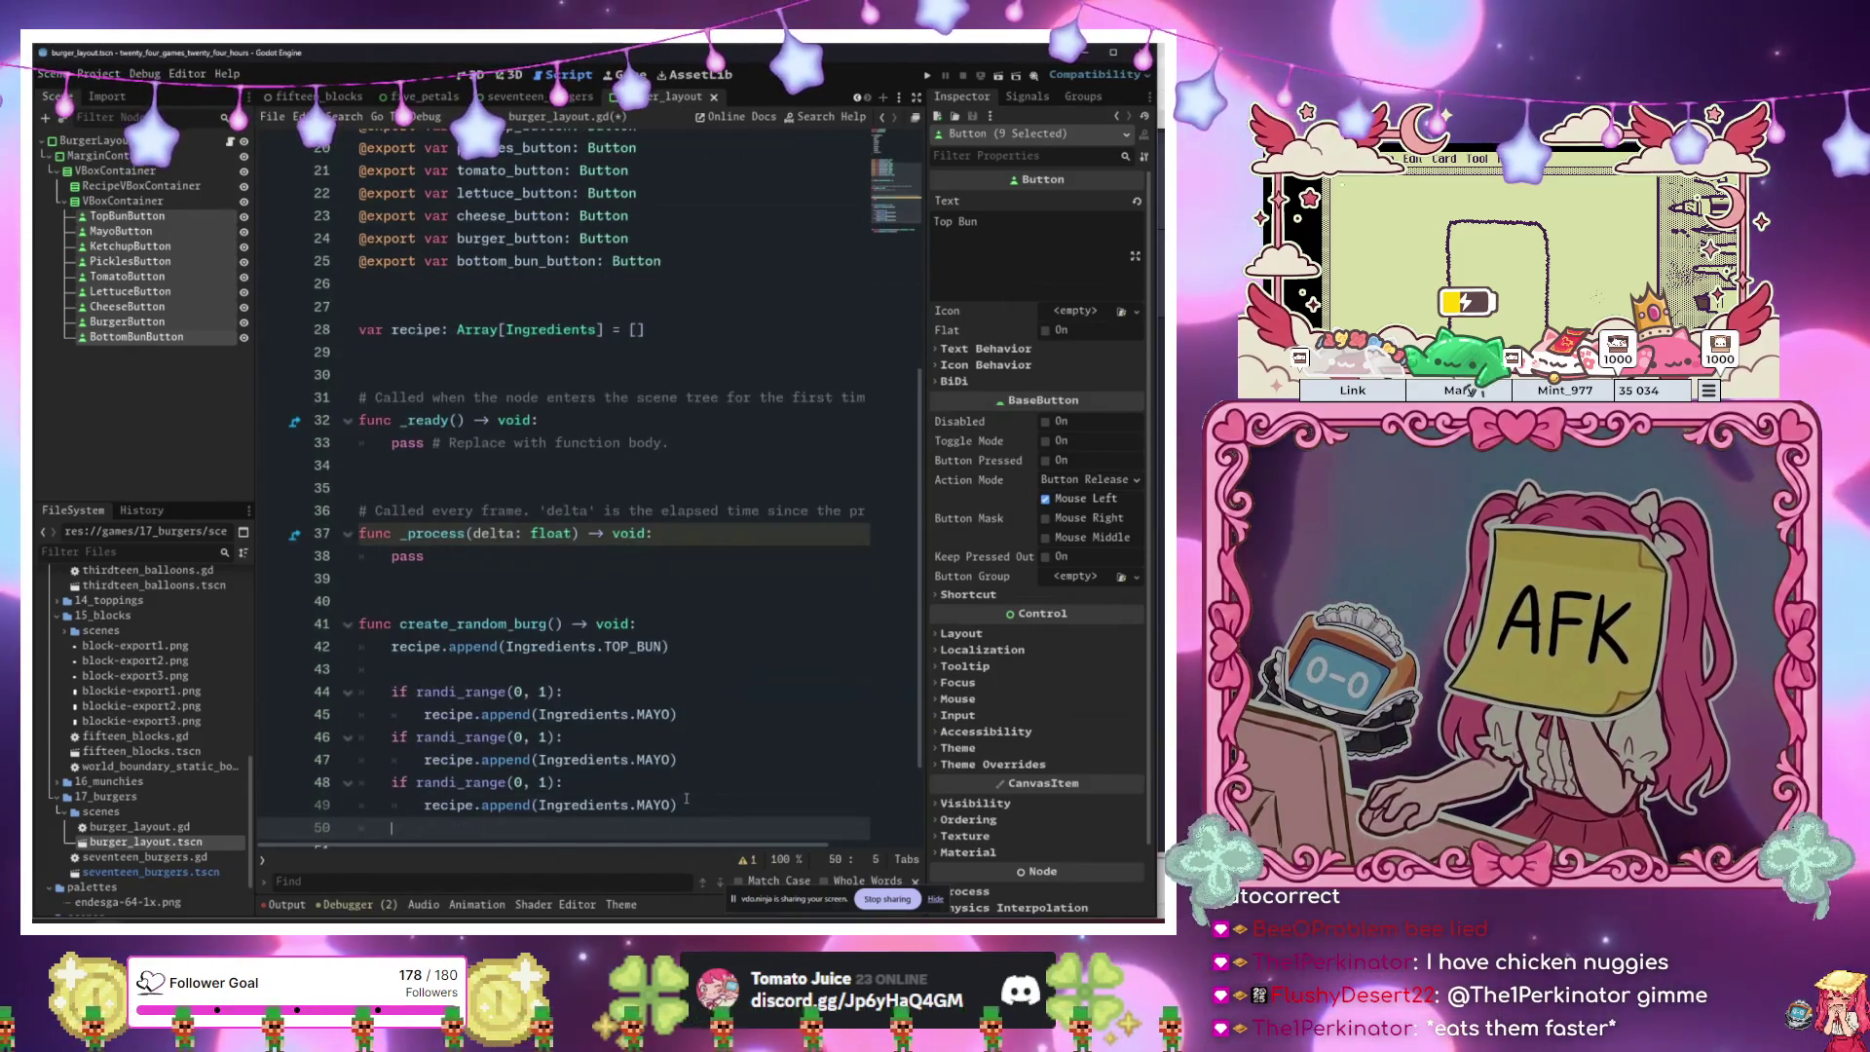
{"action": "key", "text": "ctrl+v"}
{"action": "key", "text": "Return"}
{"action": "key", "text": "ctrl+v"}
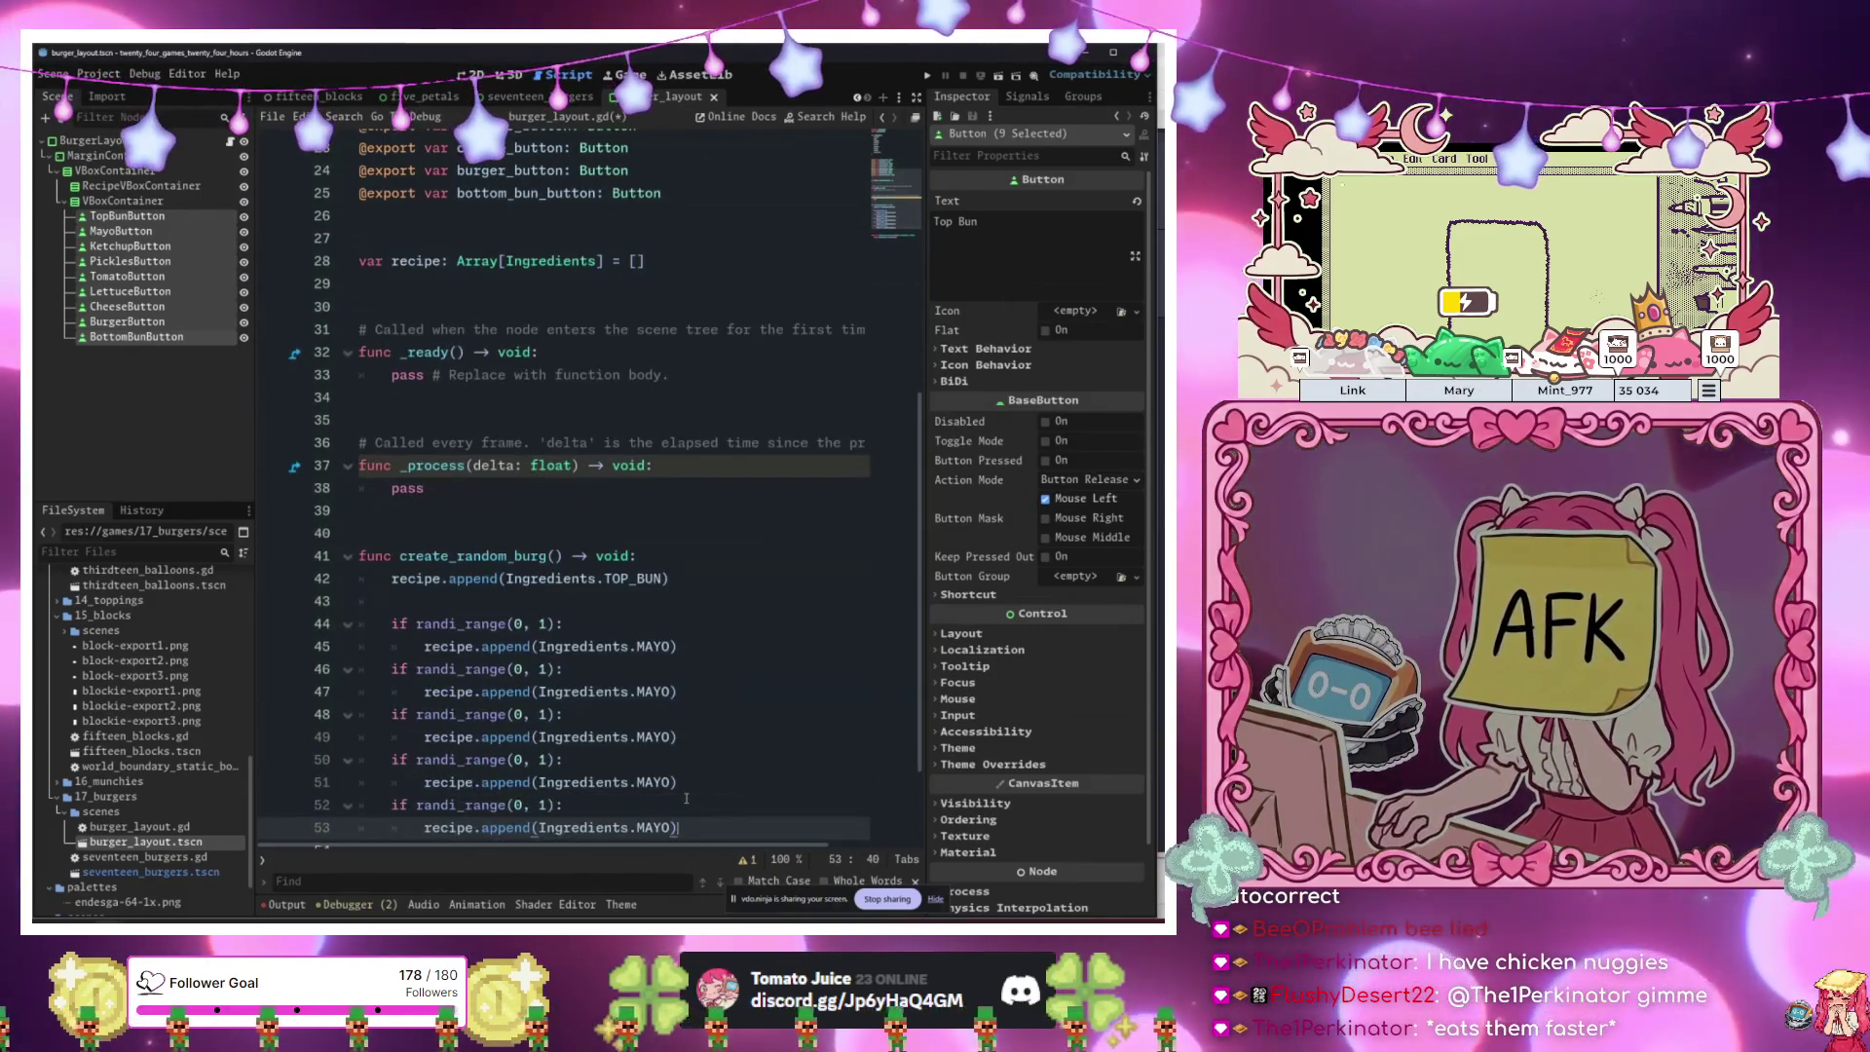
{"action": "type", "text": ")"}
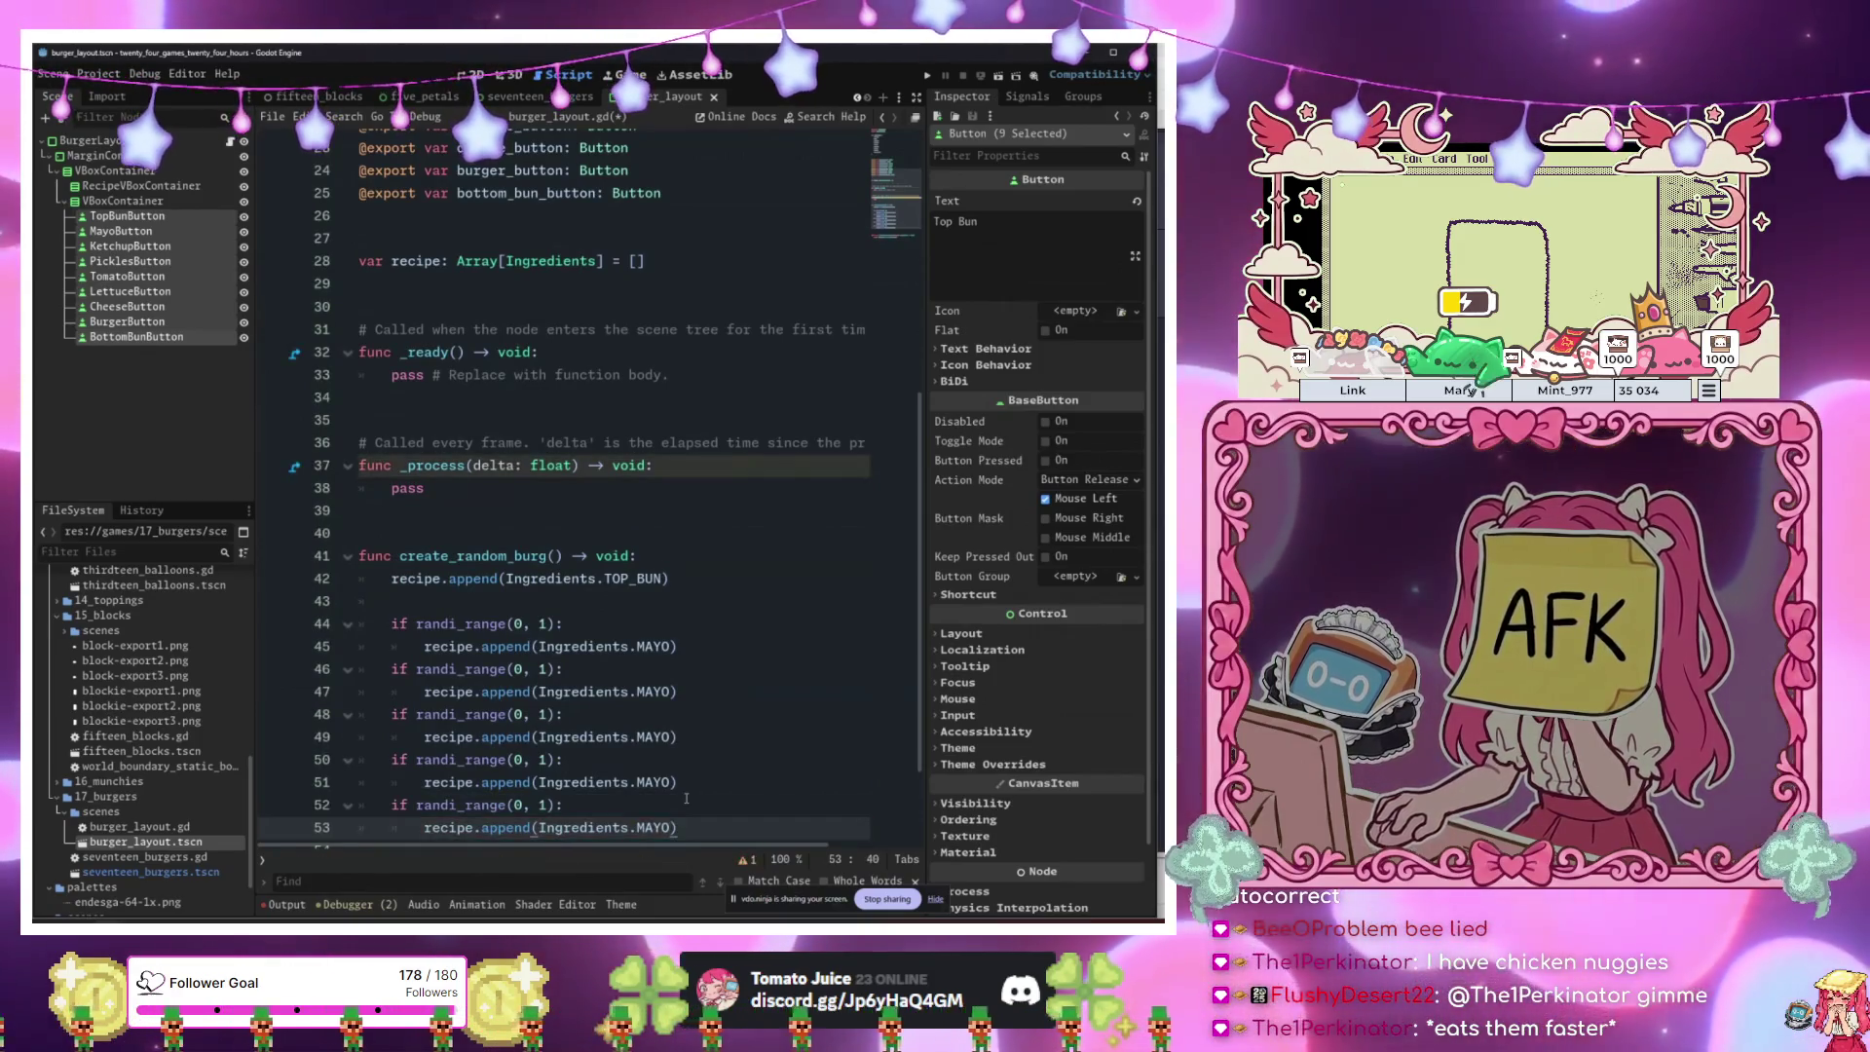
Change the first copies to KETCHUP and PICKLES, giving pickles a 0–2 range
{"action": "key", "text": "Up"}
{"action": "key", "text": "Up"}
{"action": "key", "text": "Up"}
{"action": "key", "text": "Left"}
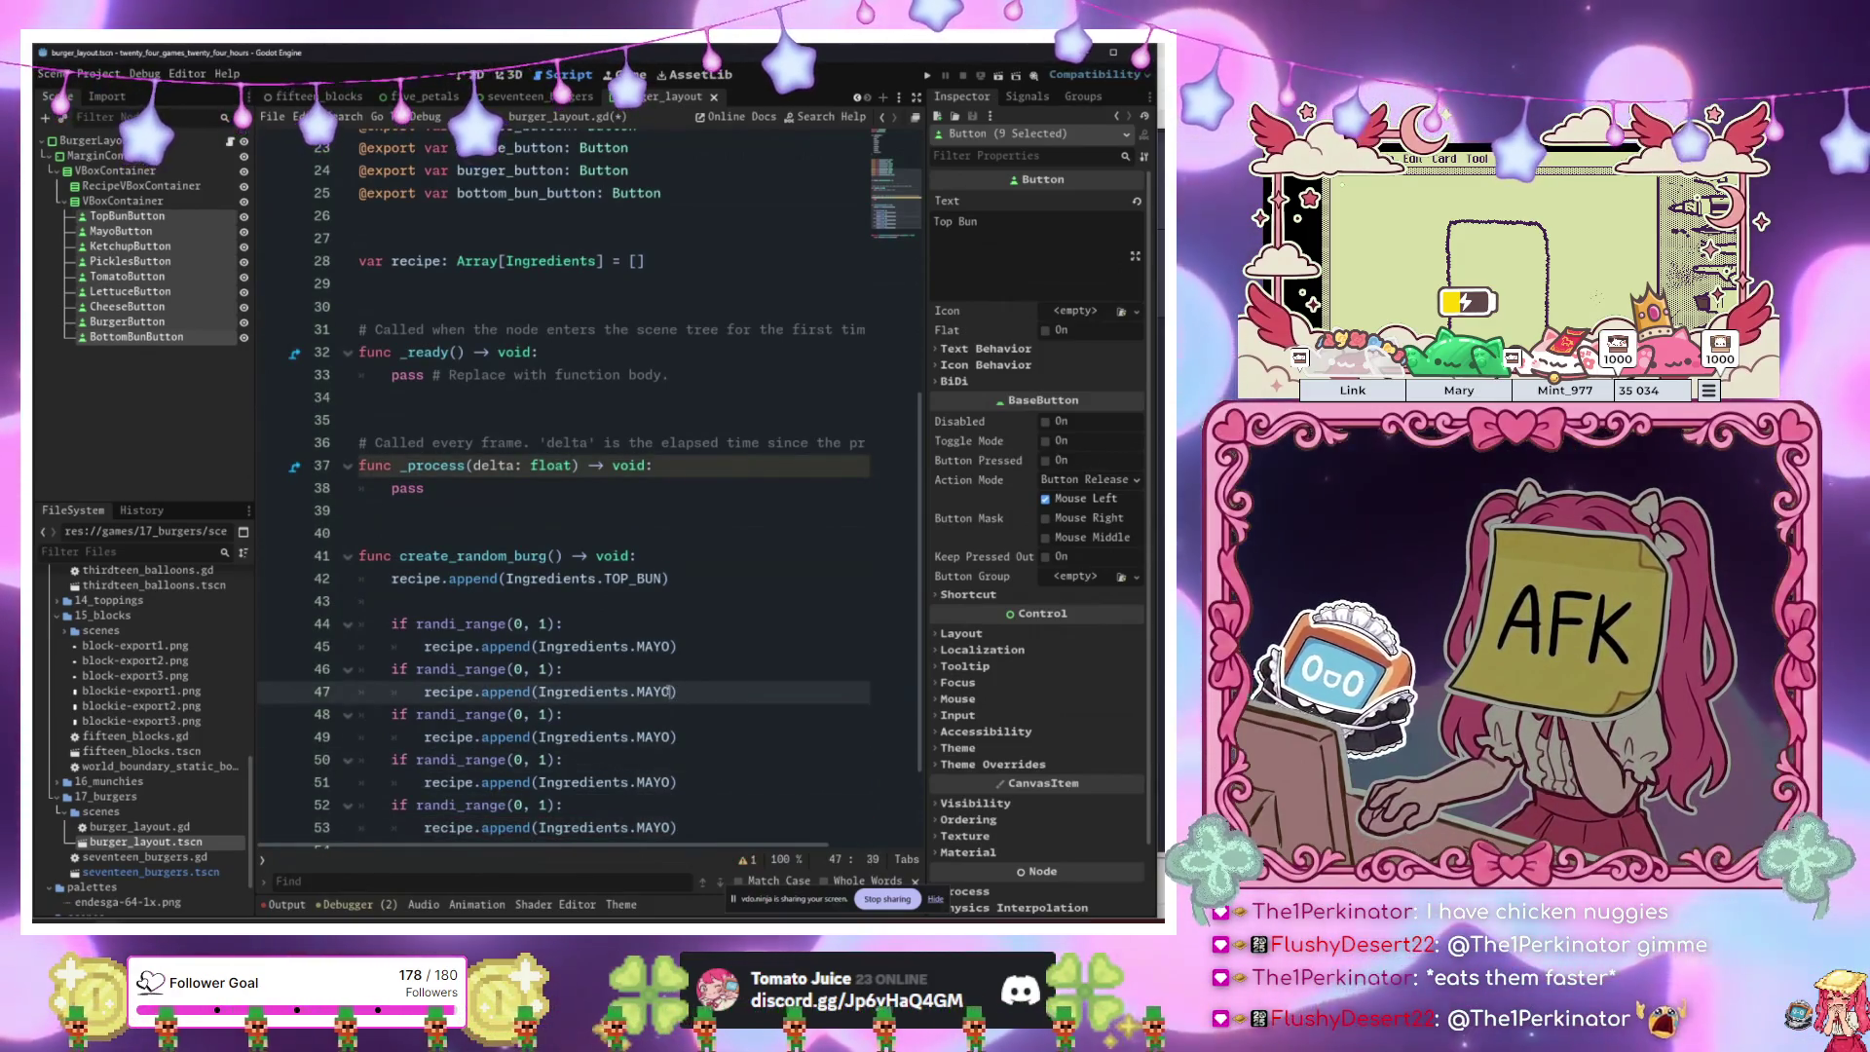
{"action": "type", "text": "Ker"}
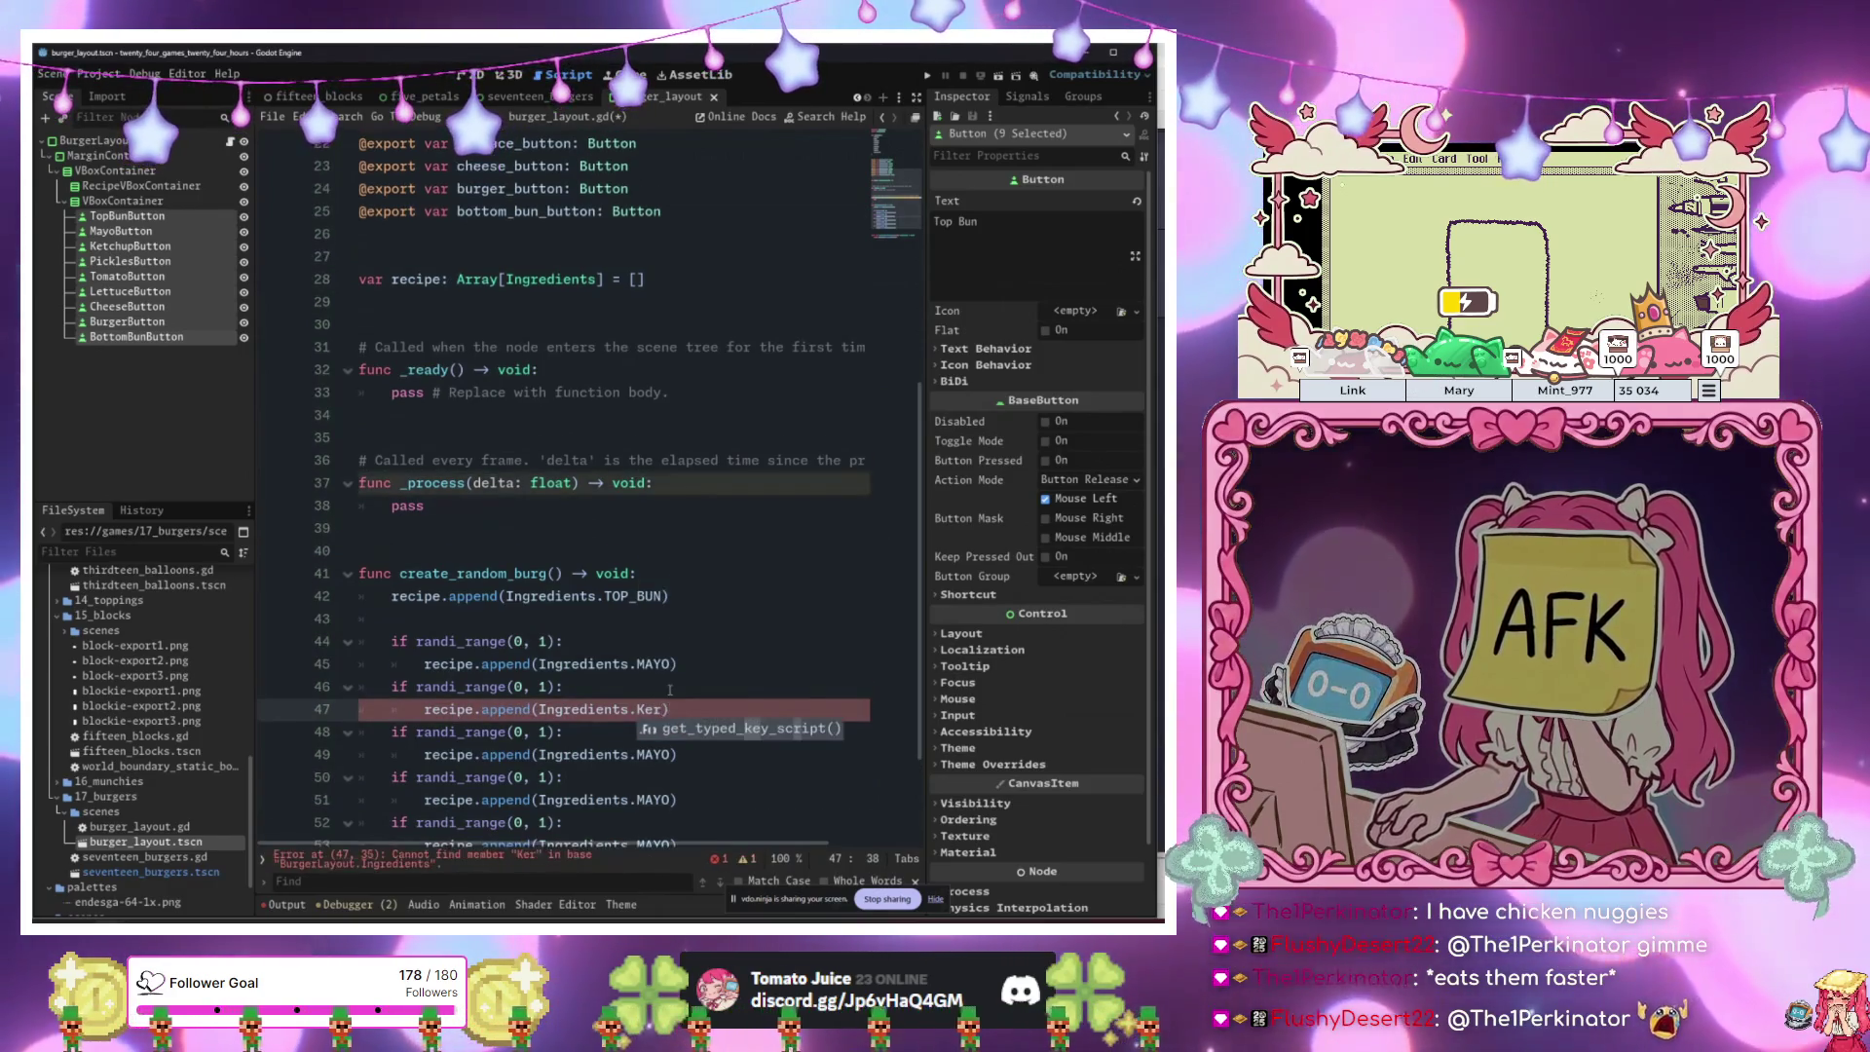
{"action": "key", "text": "BackSpace"}
{"action": "key", "text": "BackSpace"}
{"action": "key", "text": "Return"}
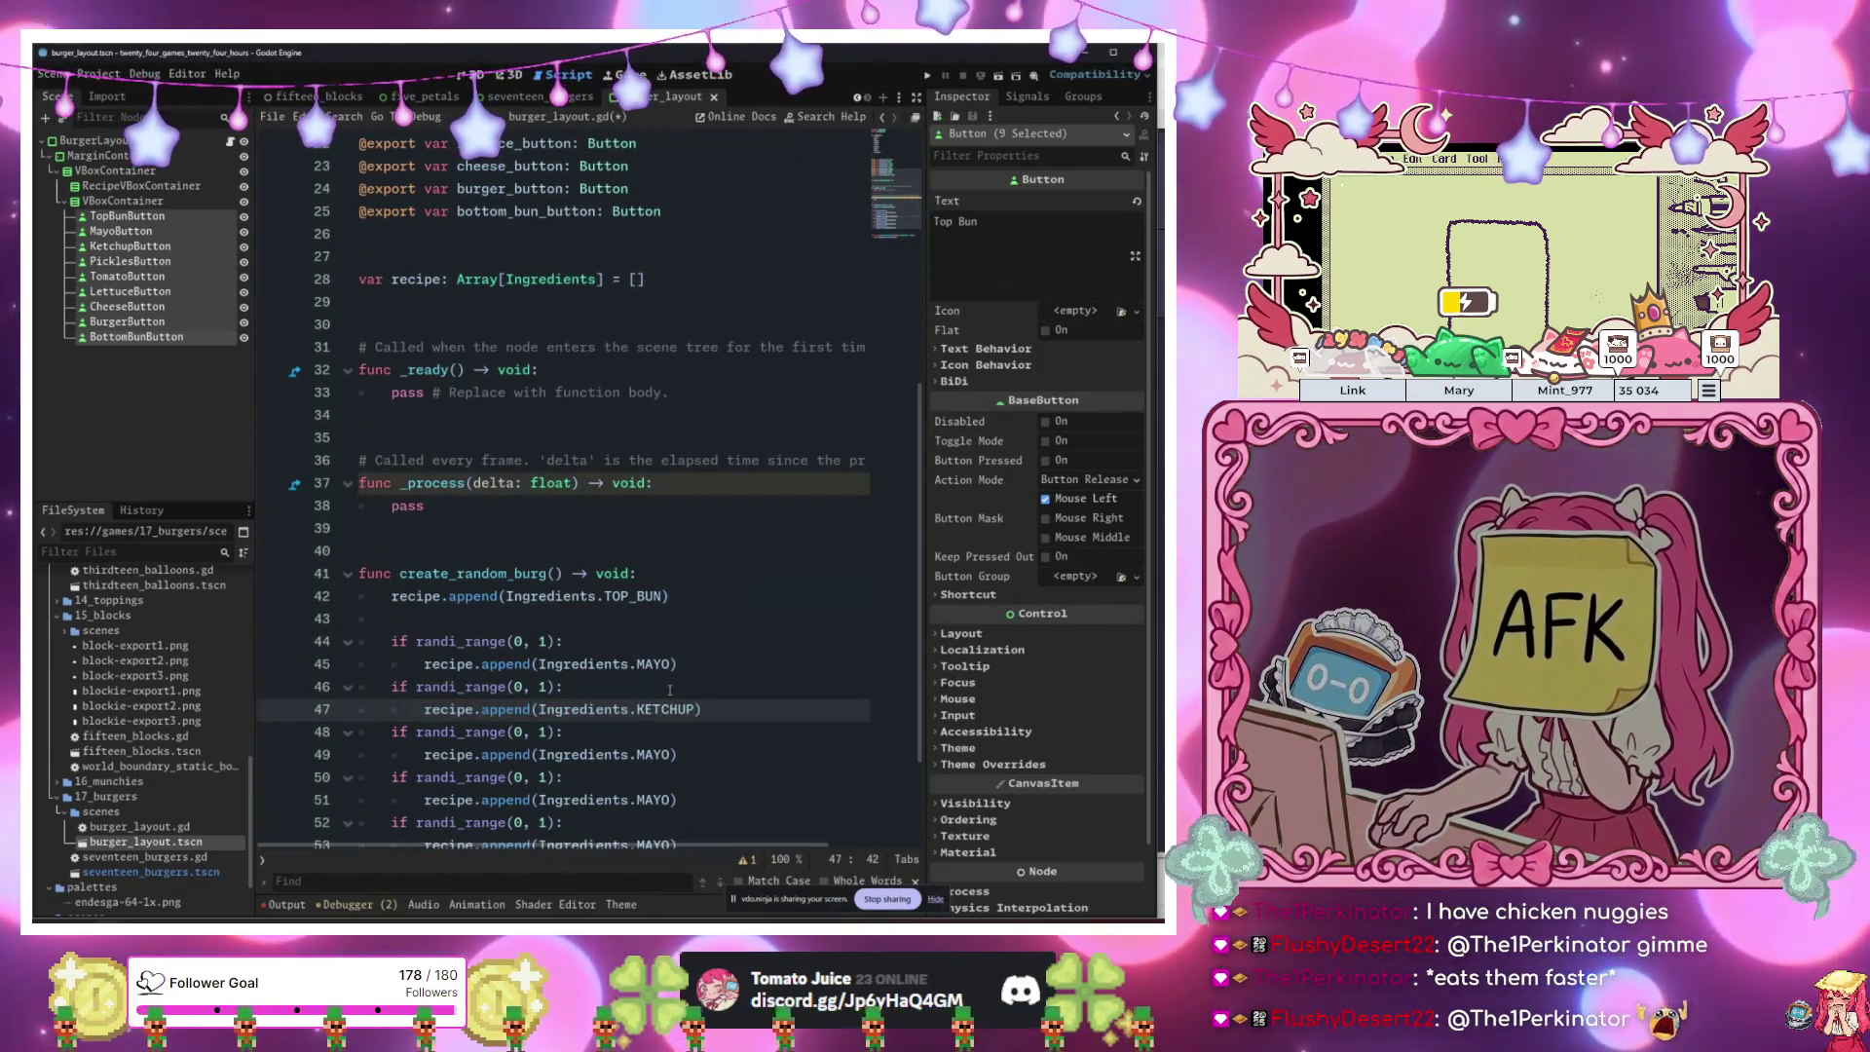
{"action": "left_click", "coordinate": [589, 731]}
{"action": "scroll", "coordinate": [590, 747], "scroll_direction": "down", "scroll_amount": 1}
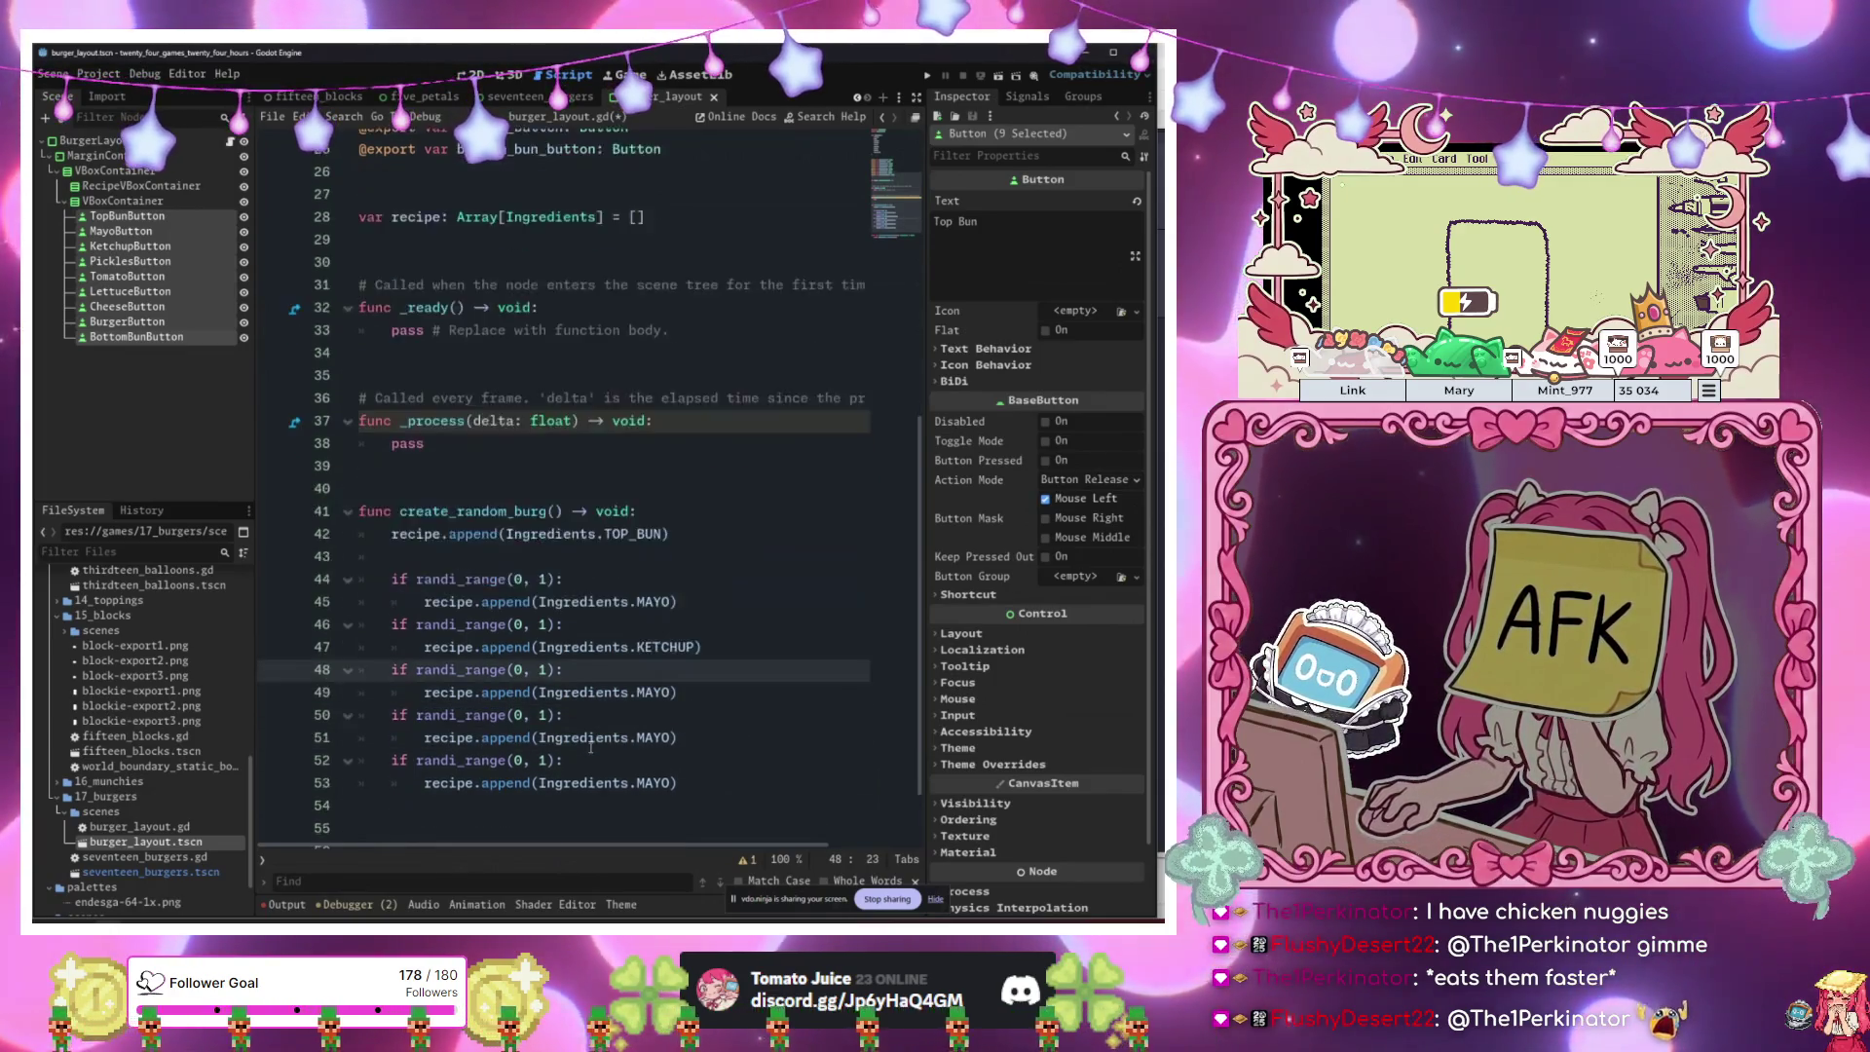
{"action": "scroll", "coordinate": [590, 747], "scroll_direction": "down", "scroll_amount": 1}
{"action": "left_click", "coordinate": [548, 596]}
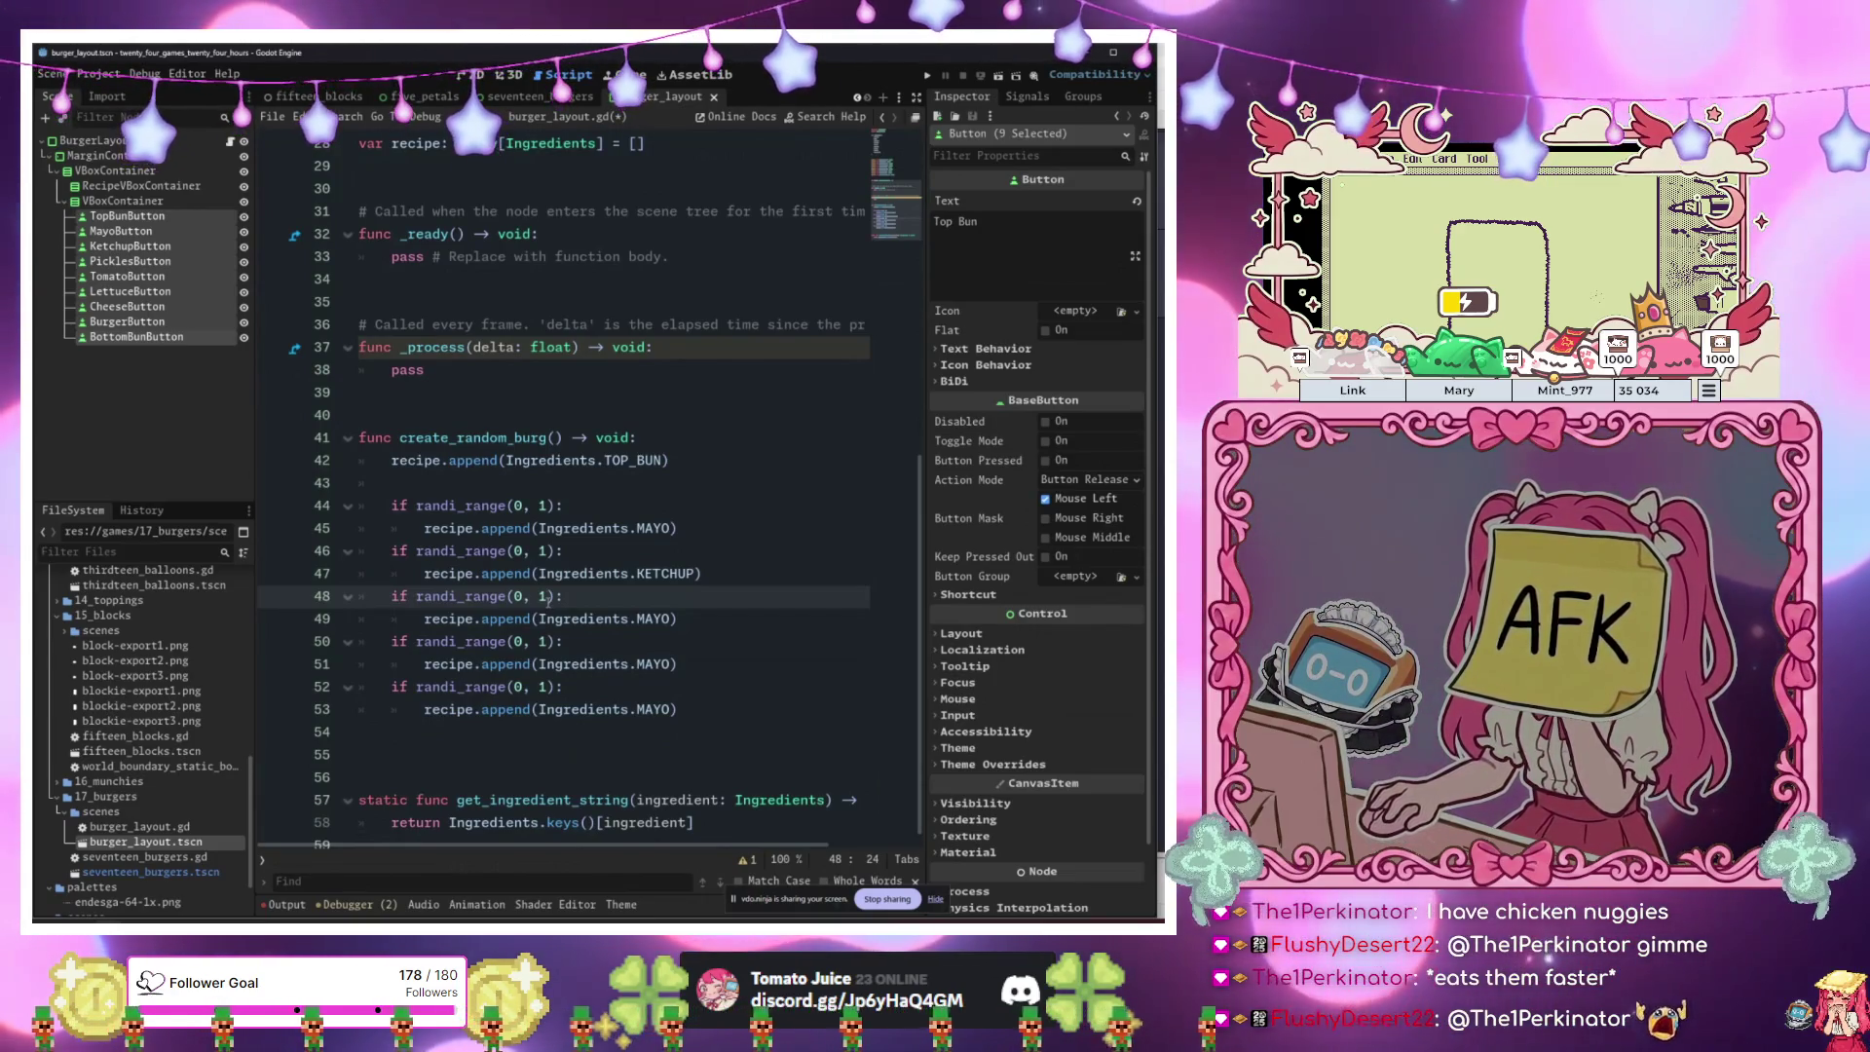
{"action": "type", "text": ","}
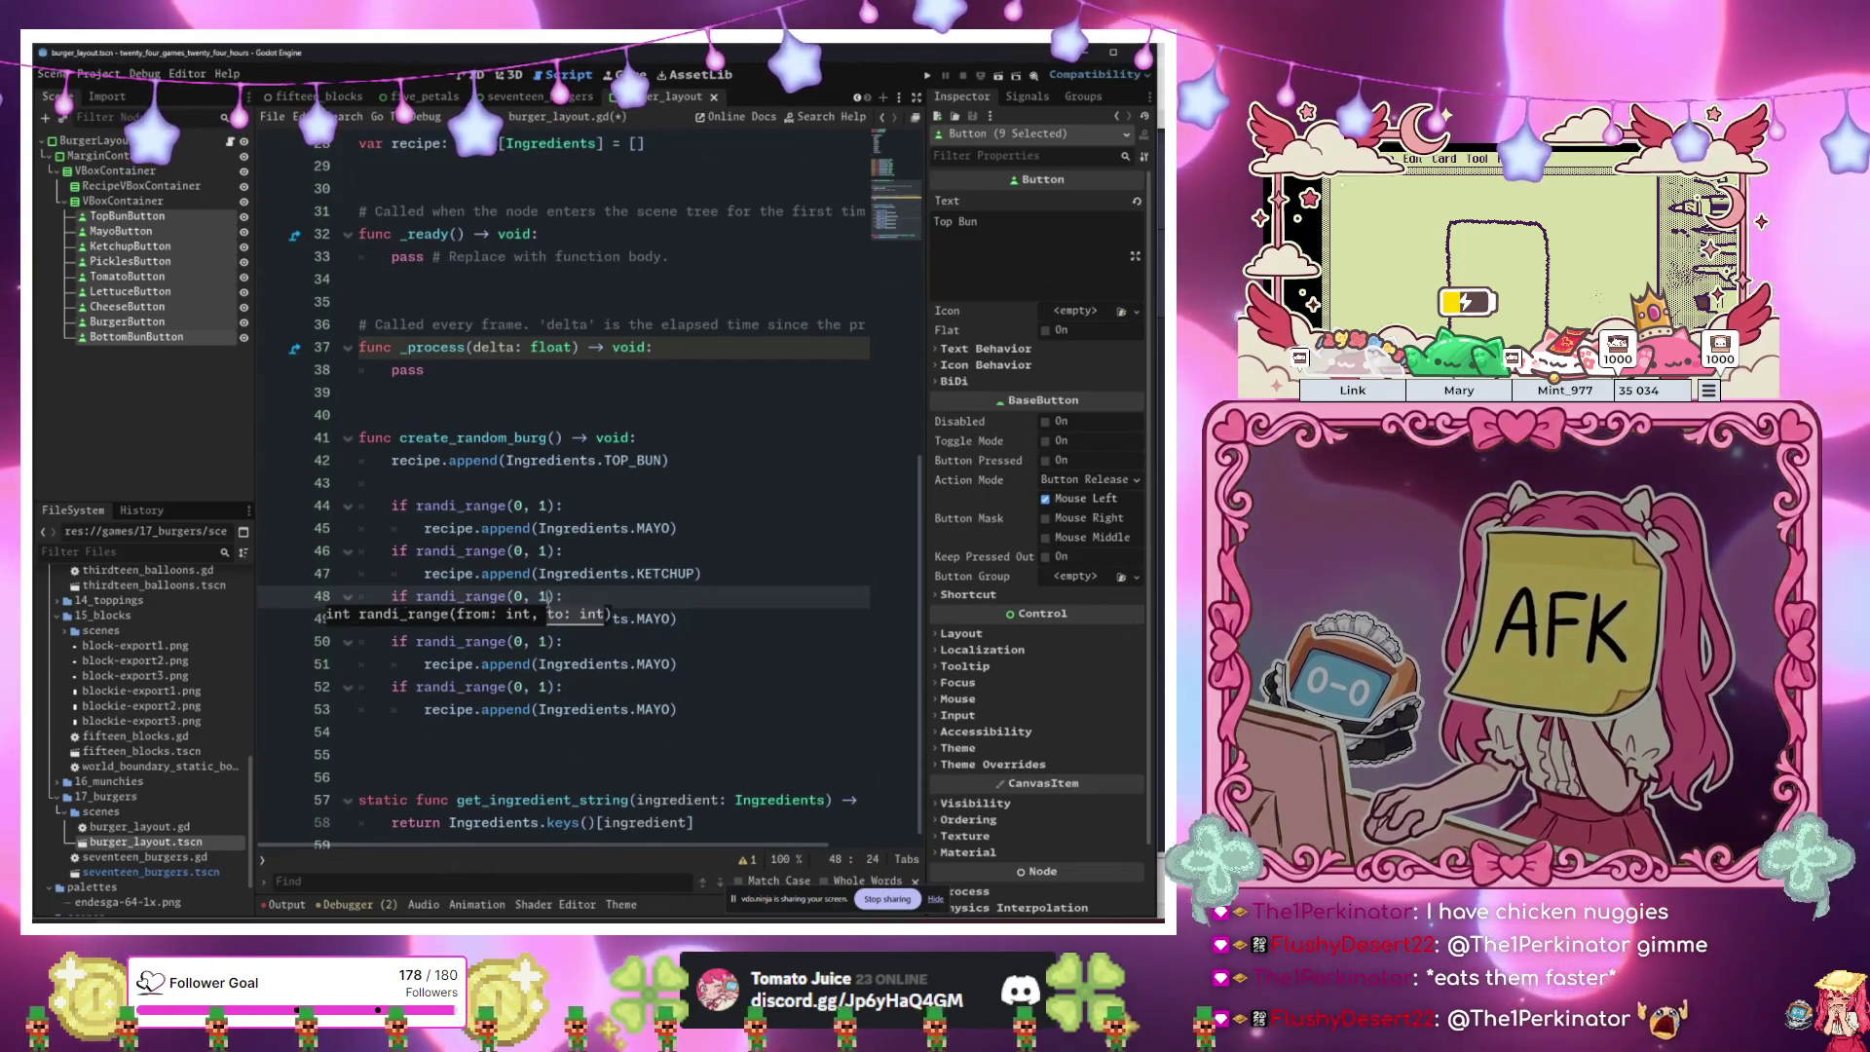
{"action": "left_click", "coordinate": [757, 610]}
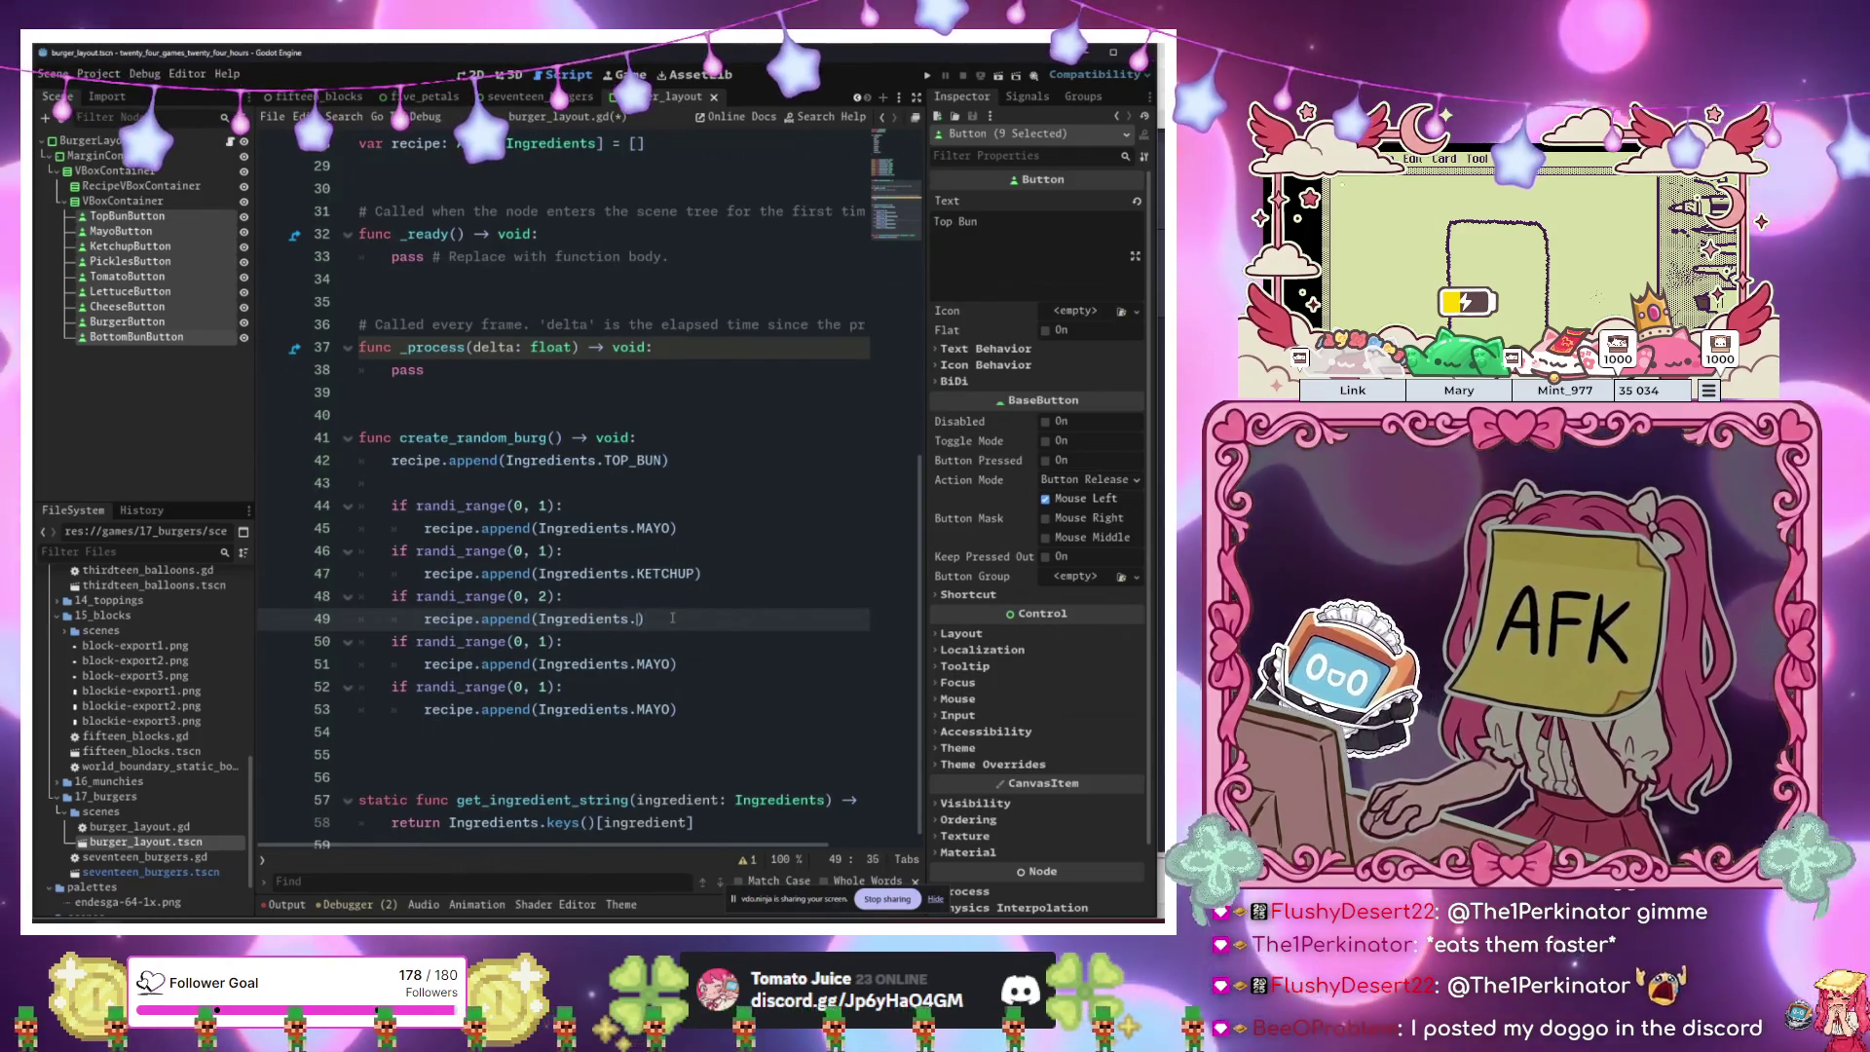
{"action": "type", "text": "PICKLES"}
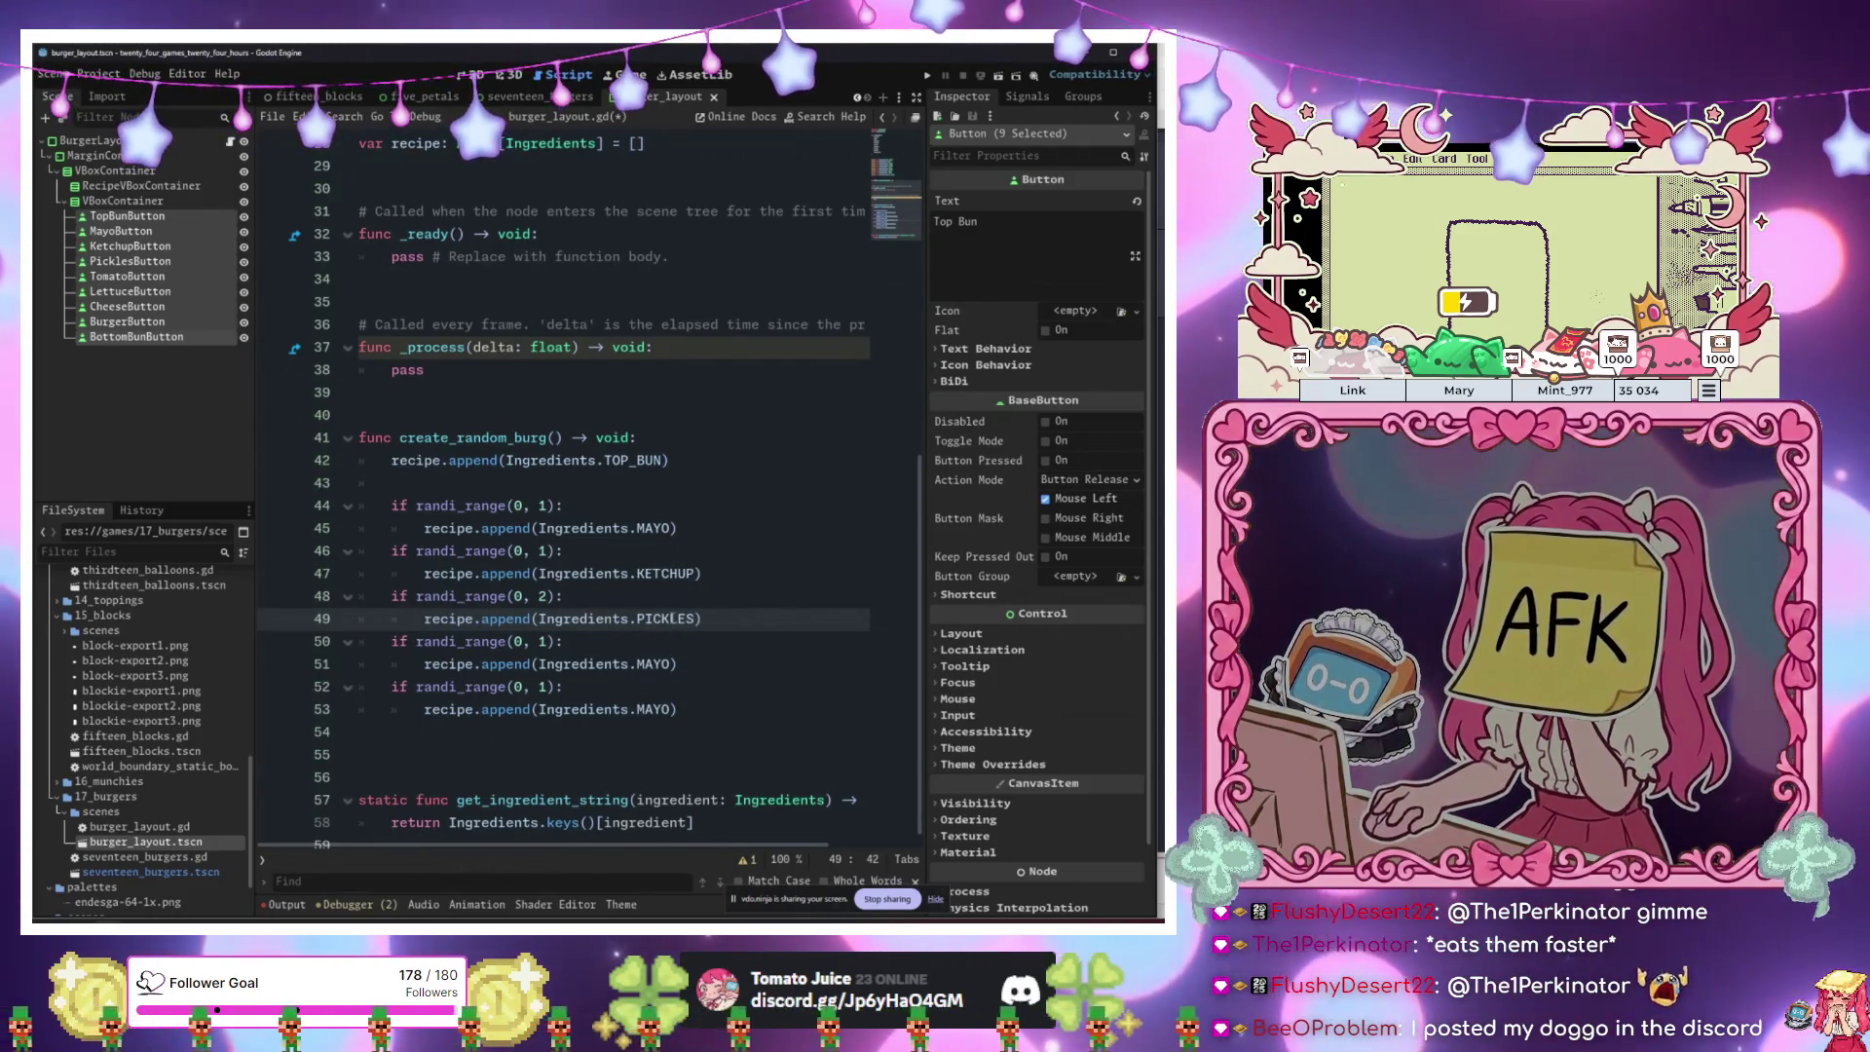
Set the remaining checks to TOMATO and LETTUCE with randi_range(0, 2), then save the script
{"action": "key", "text": "Down"}
{"action": "key", "text": "Down"}
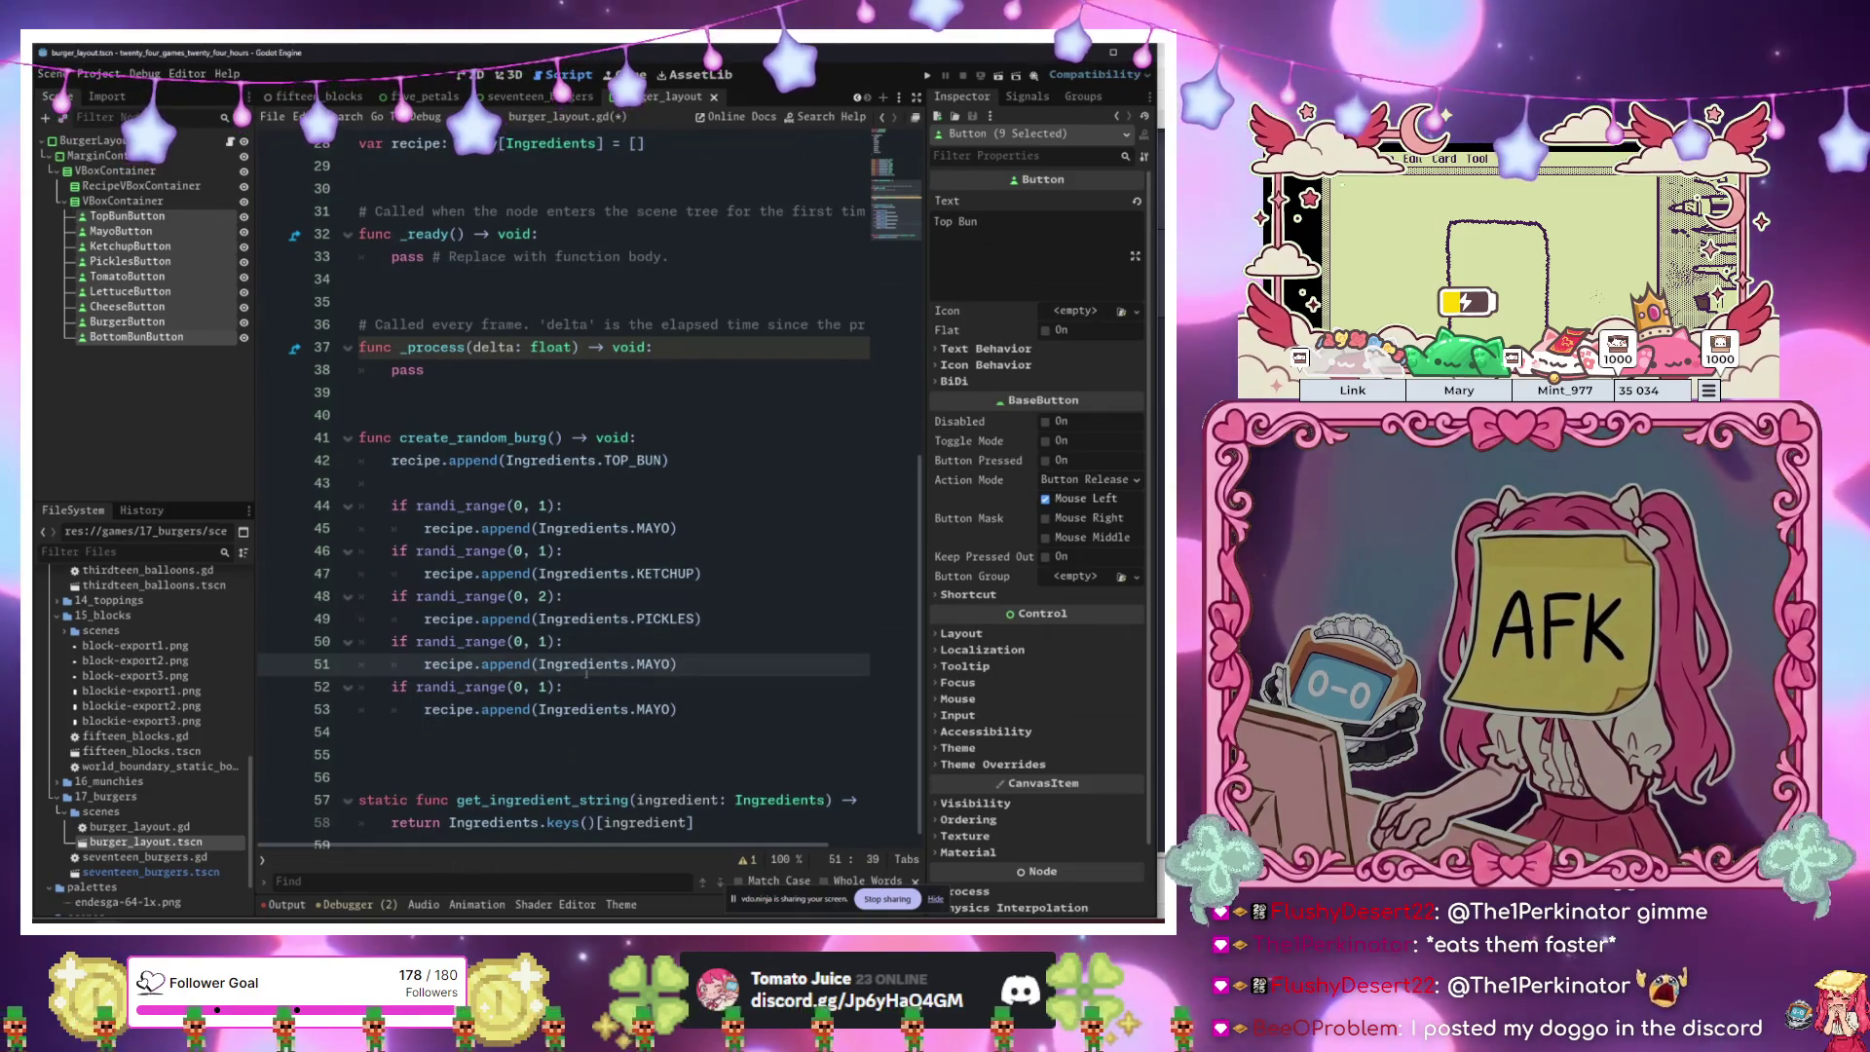
{"action": "left_click", "coordinate": [548, 642]}
{"action": "key", "text": "BackSpace"}
{"action": "type", "text": "2"}
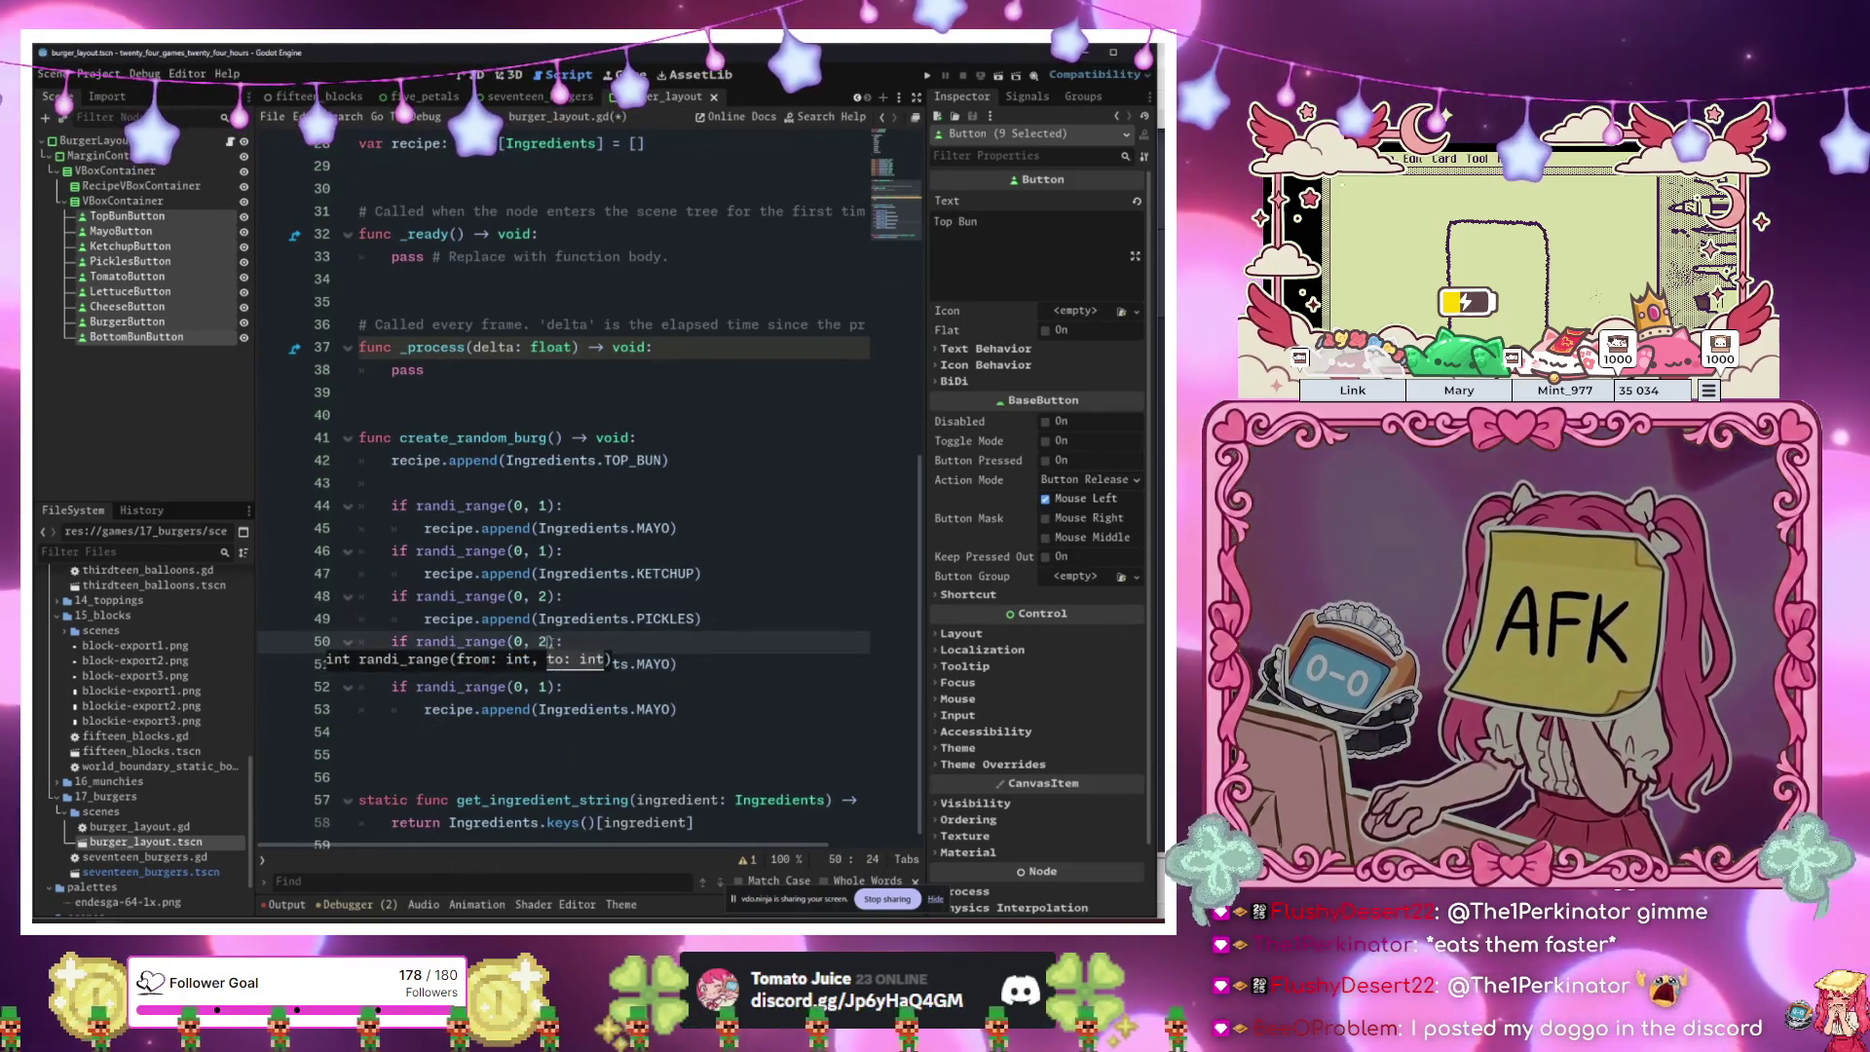
{"action": "double_click", "coordinate": [655, 663]}
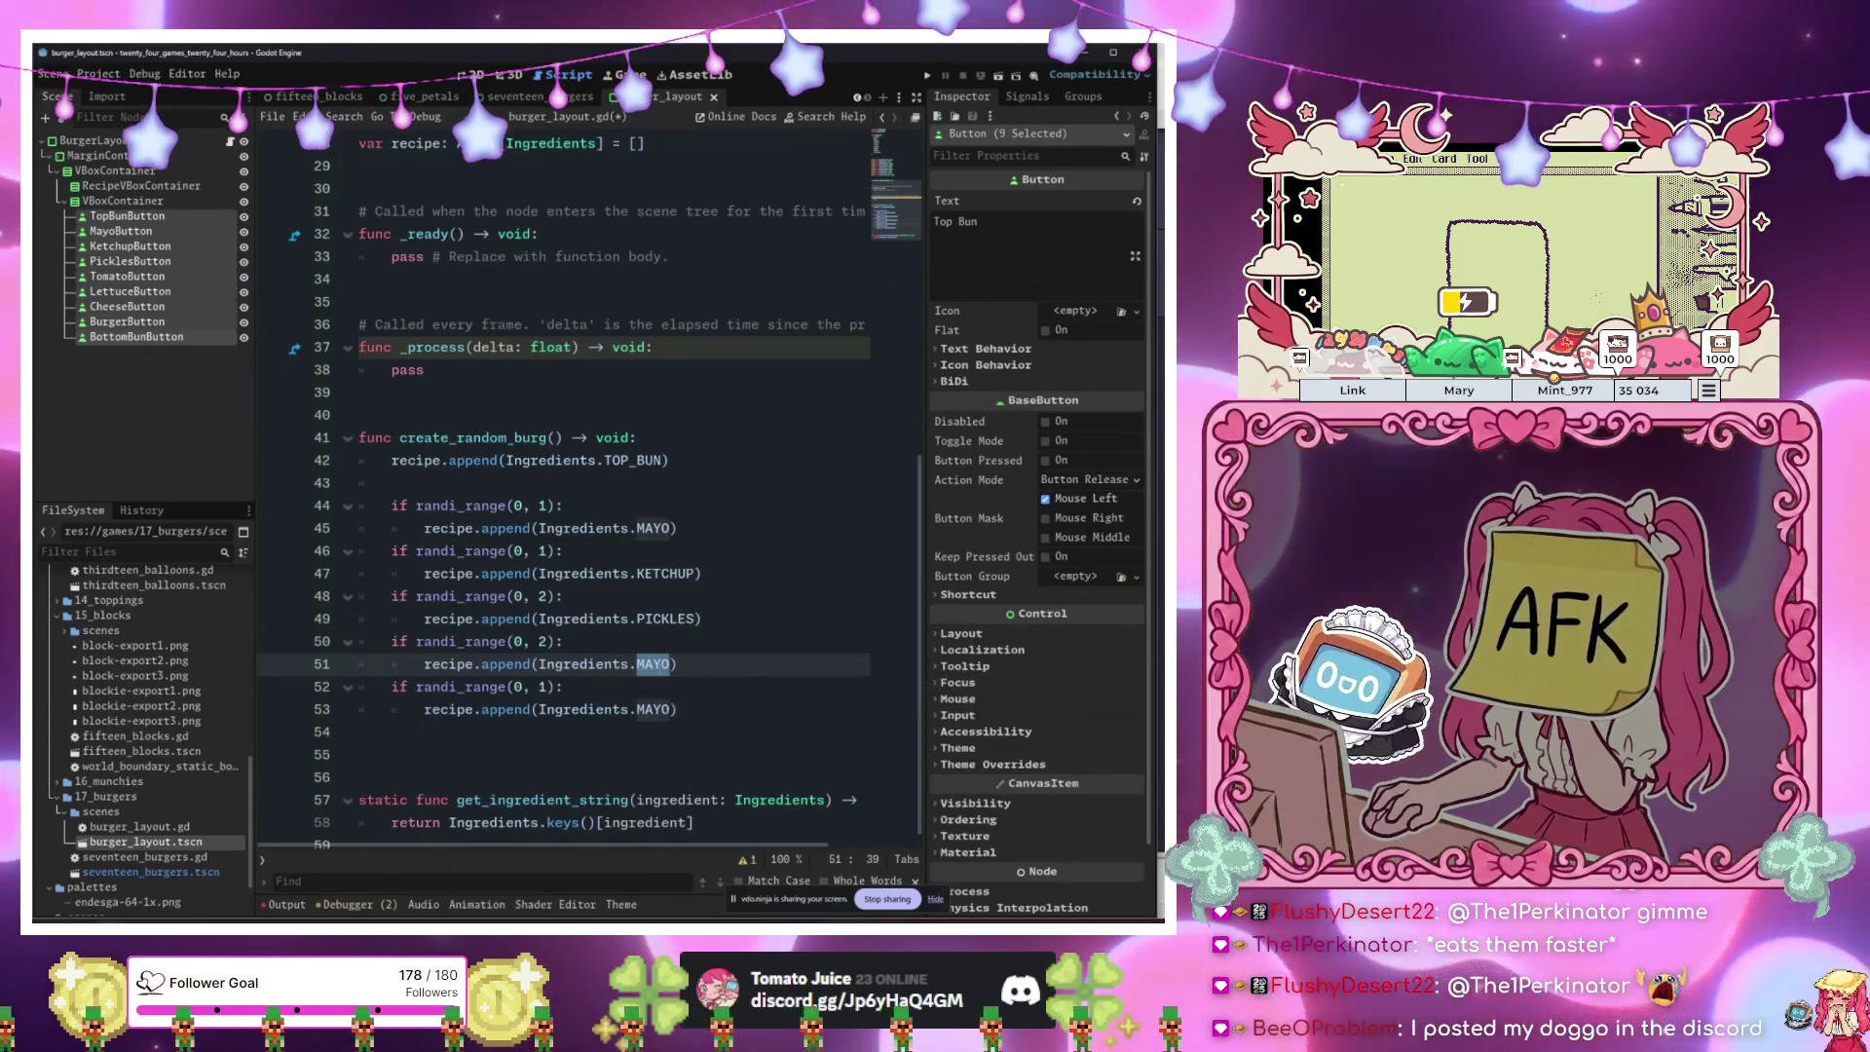
{"action": "type", "text": "Tom"}
{"action": "key", "text": "Return"}
{"action": "key", "text": "Down"}
{"action": "key", "text": "Left"}
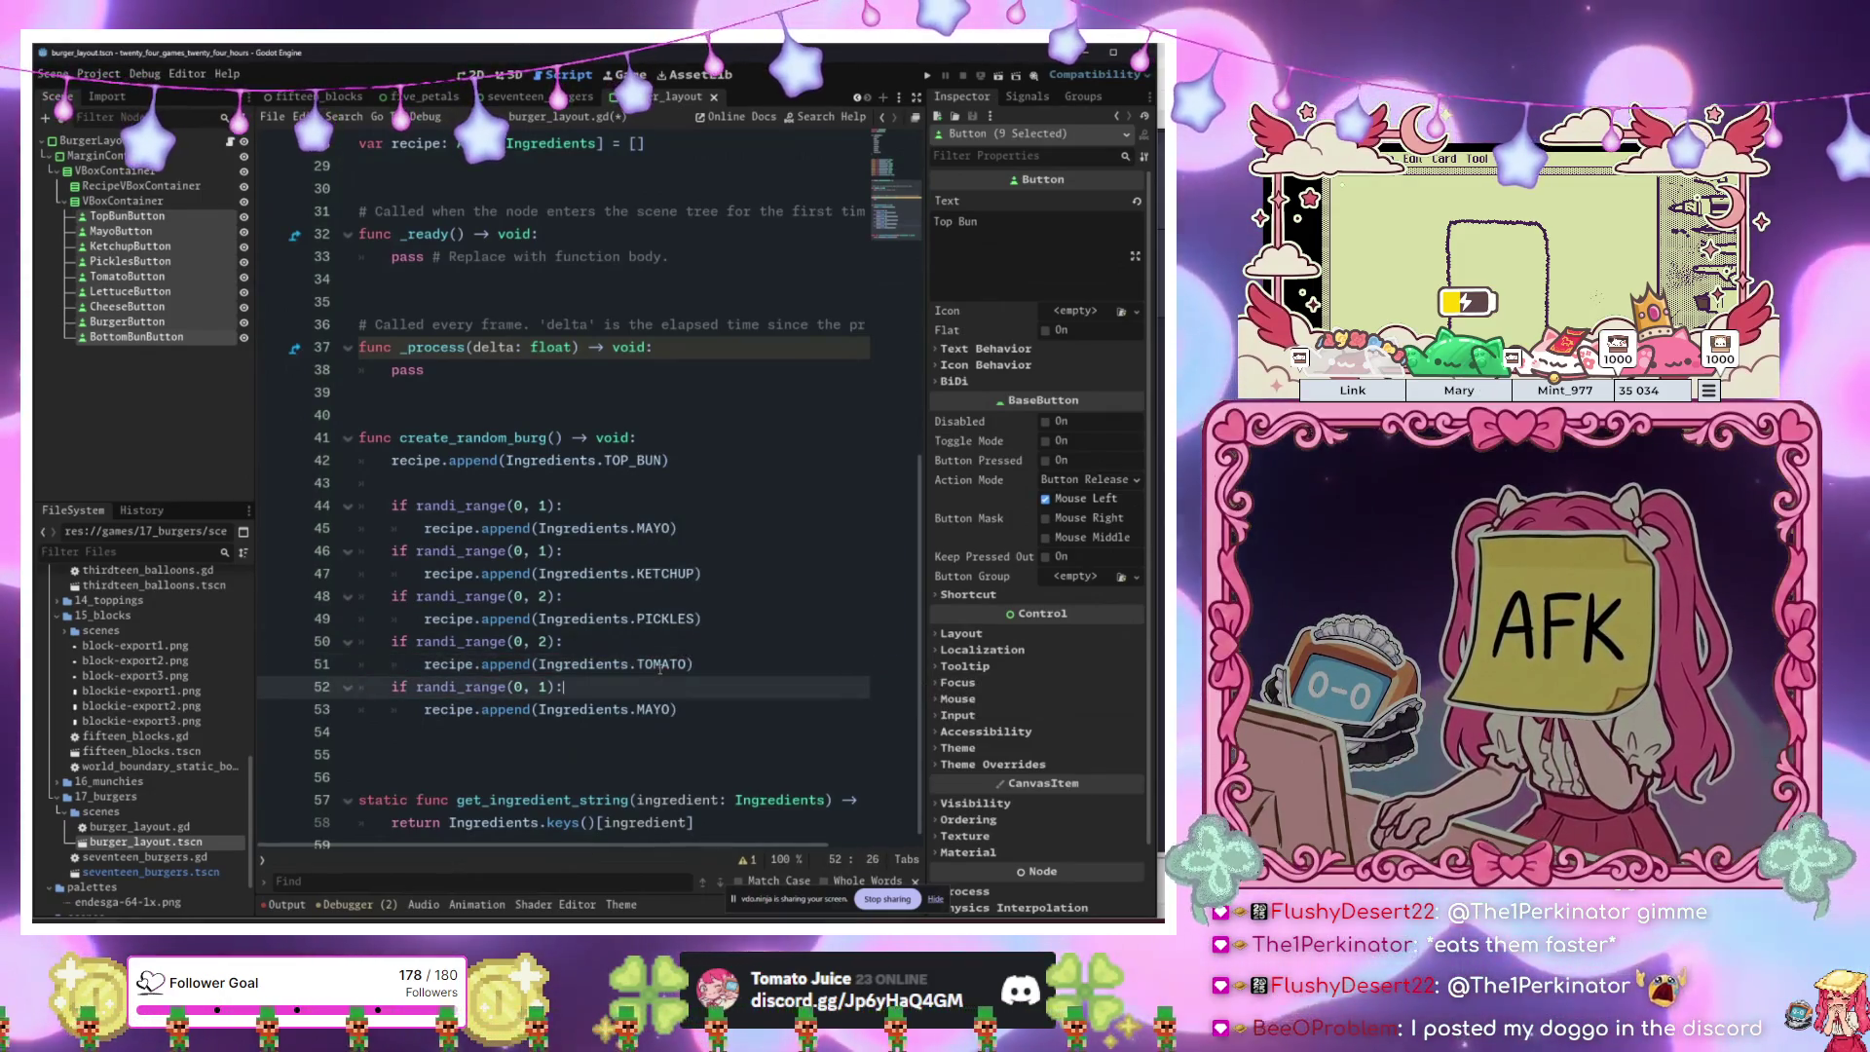
{"action": "key", "text": "Left"}
{"action": "key", "text": "BackSpace"}
{"action": "type", "text": "2"}
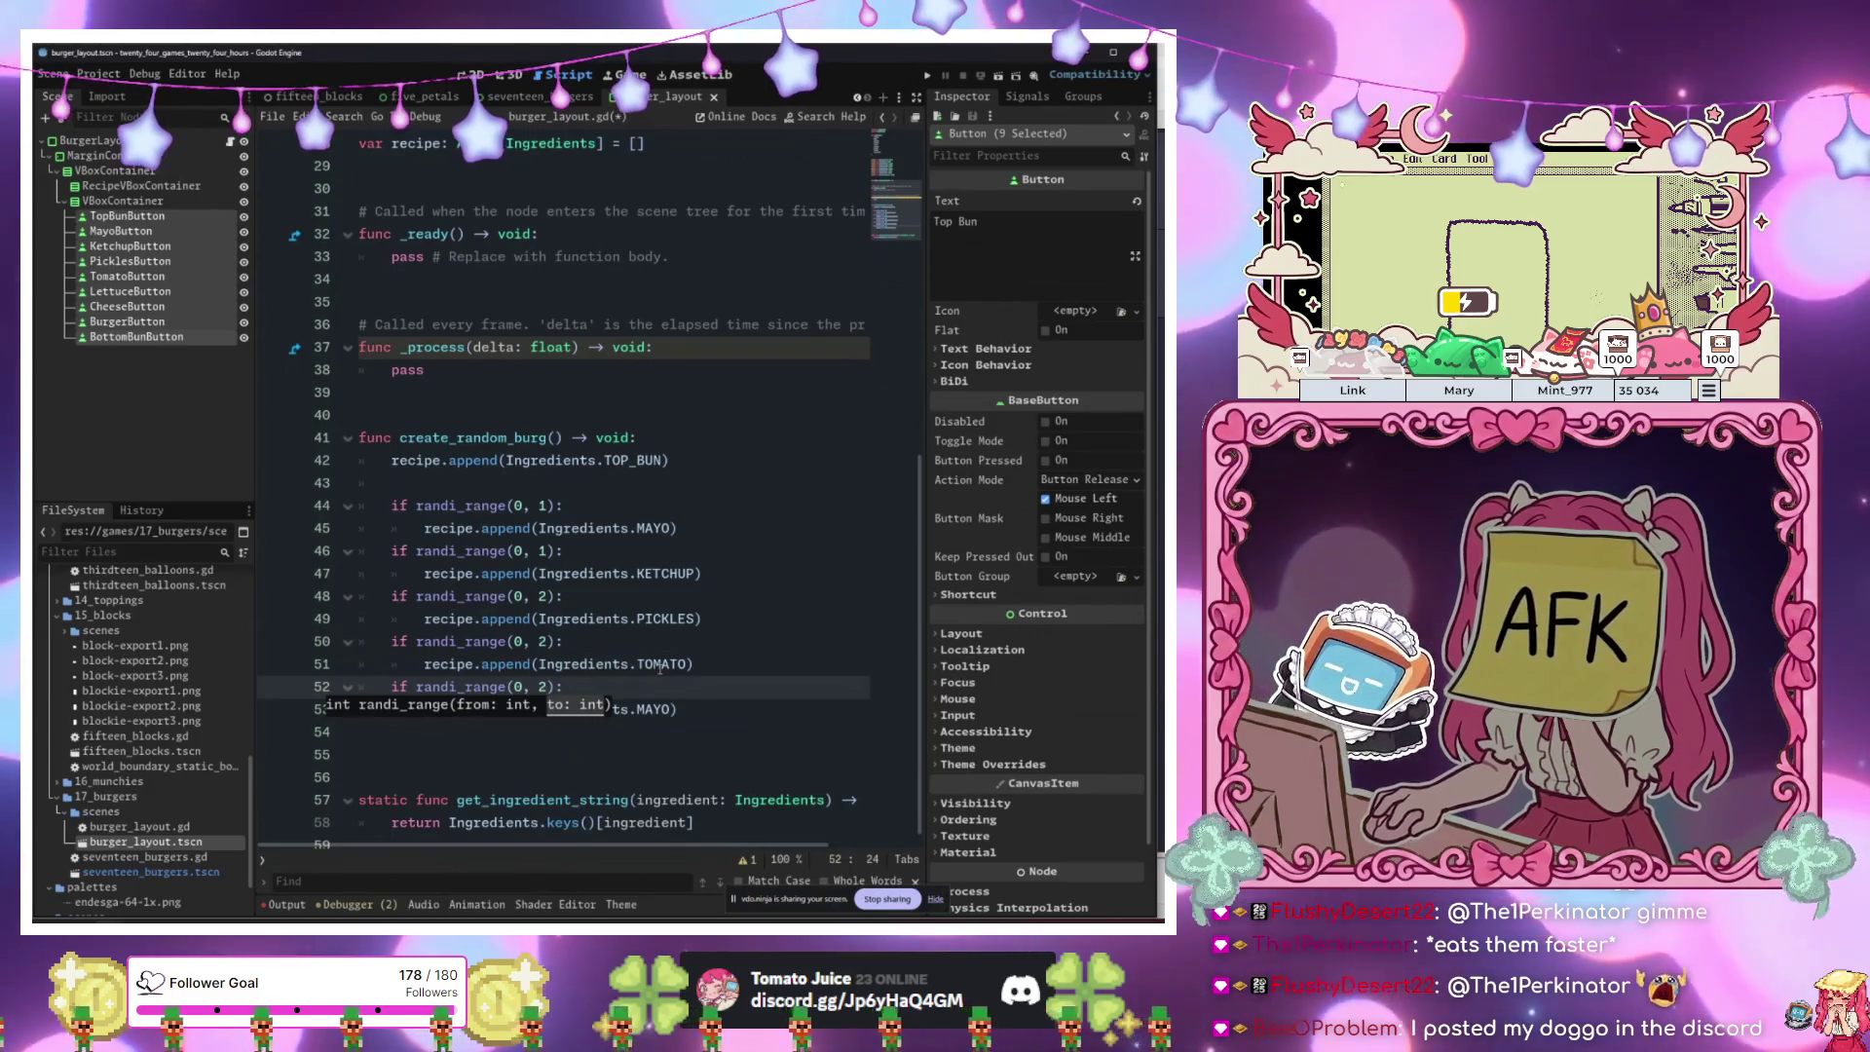
{"action": "left_click", "coordinate": [666, 710]}
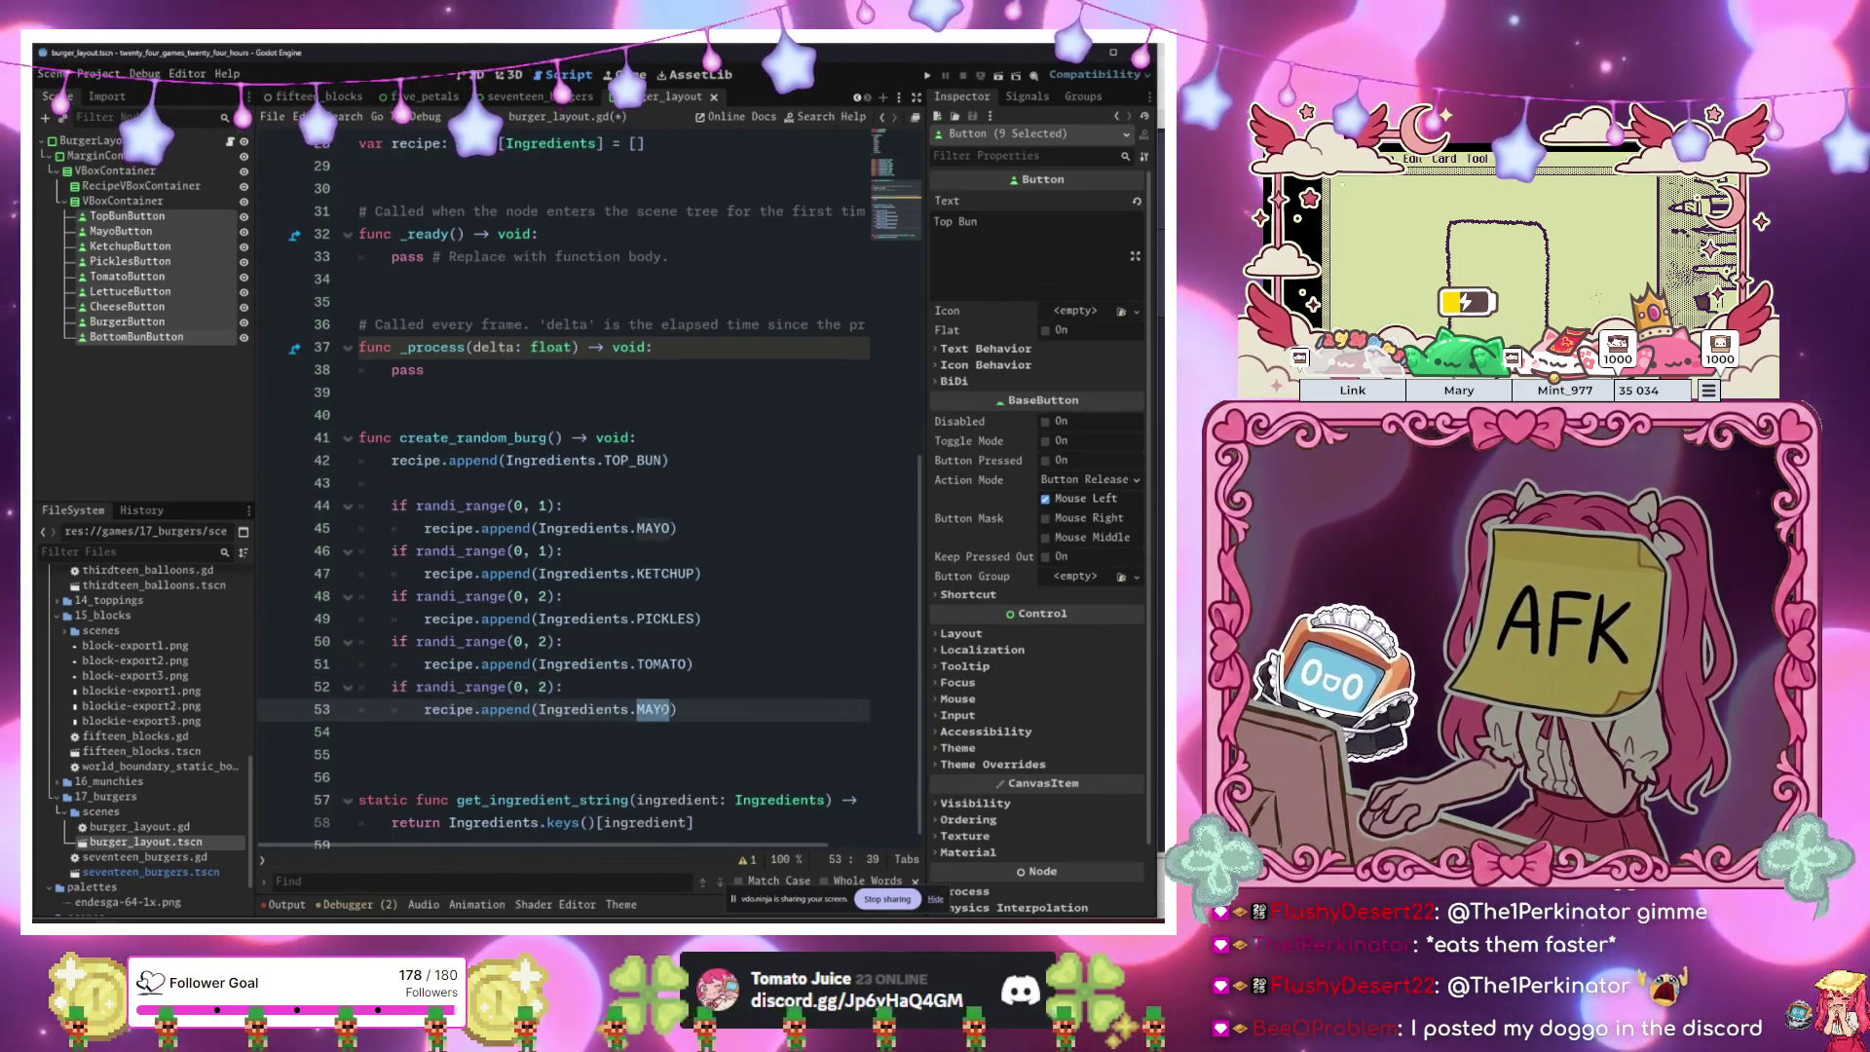
{"action": "type", "text": "Let"}
{"action": "key", "text": "Return"}
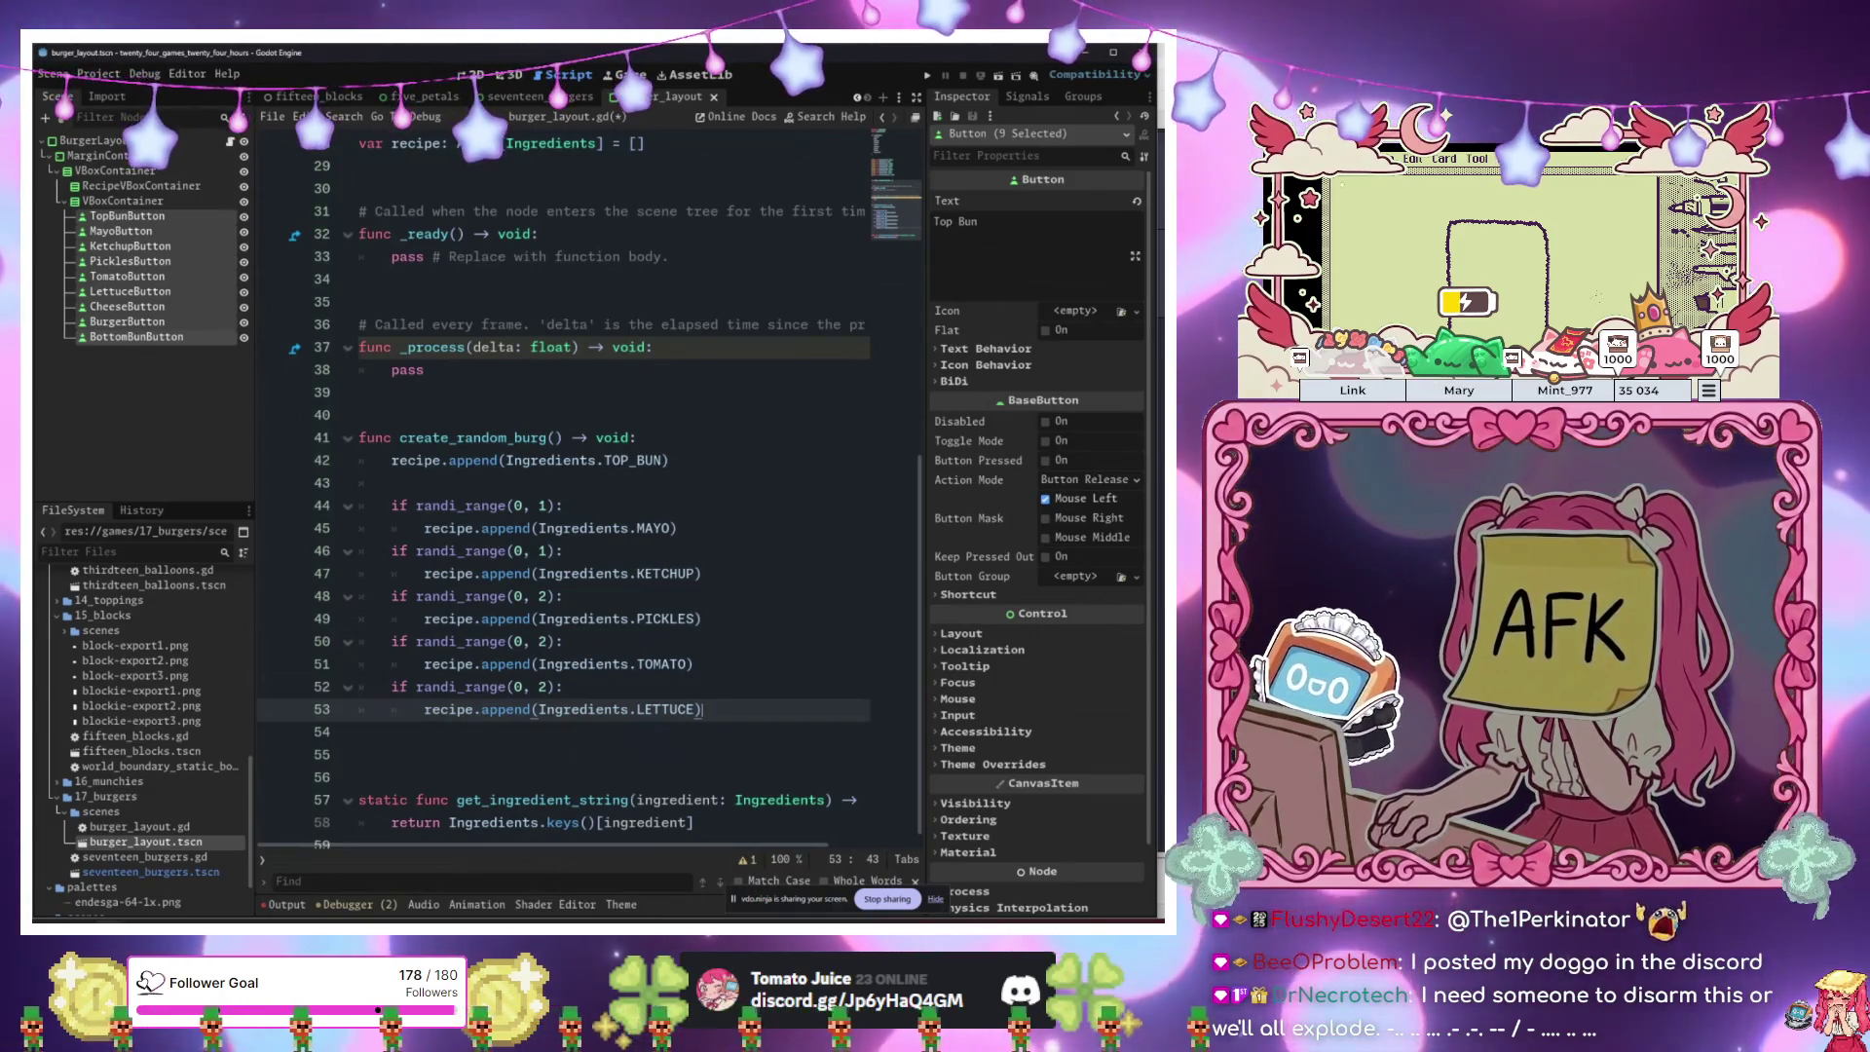
{"action": "key", "text": "ctrl+s"}
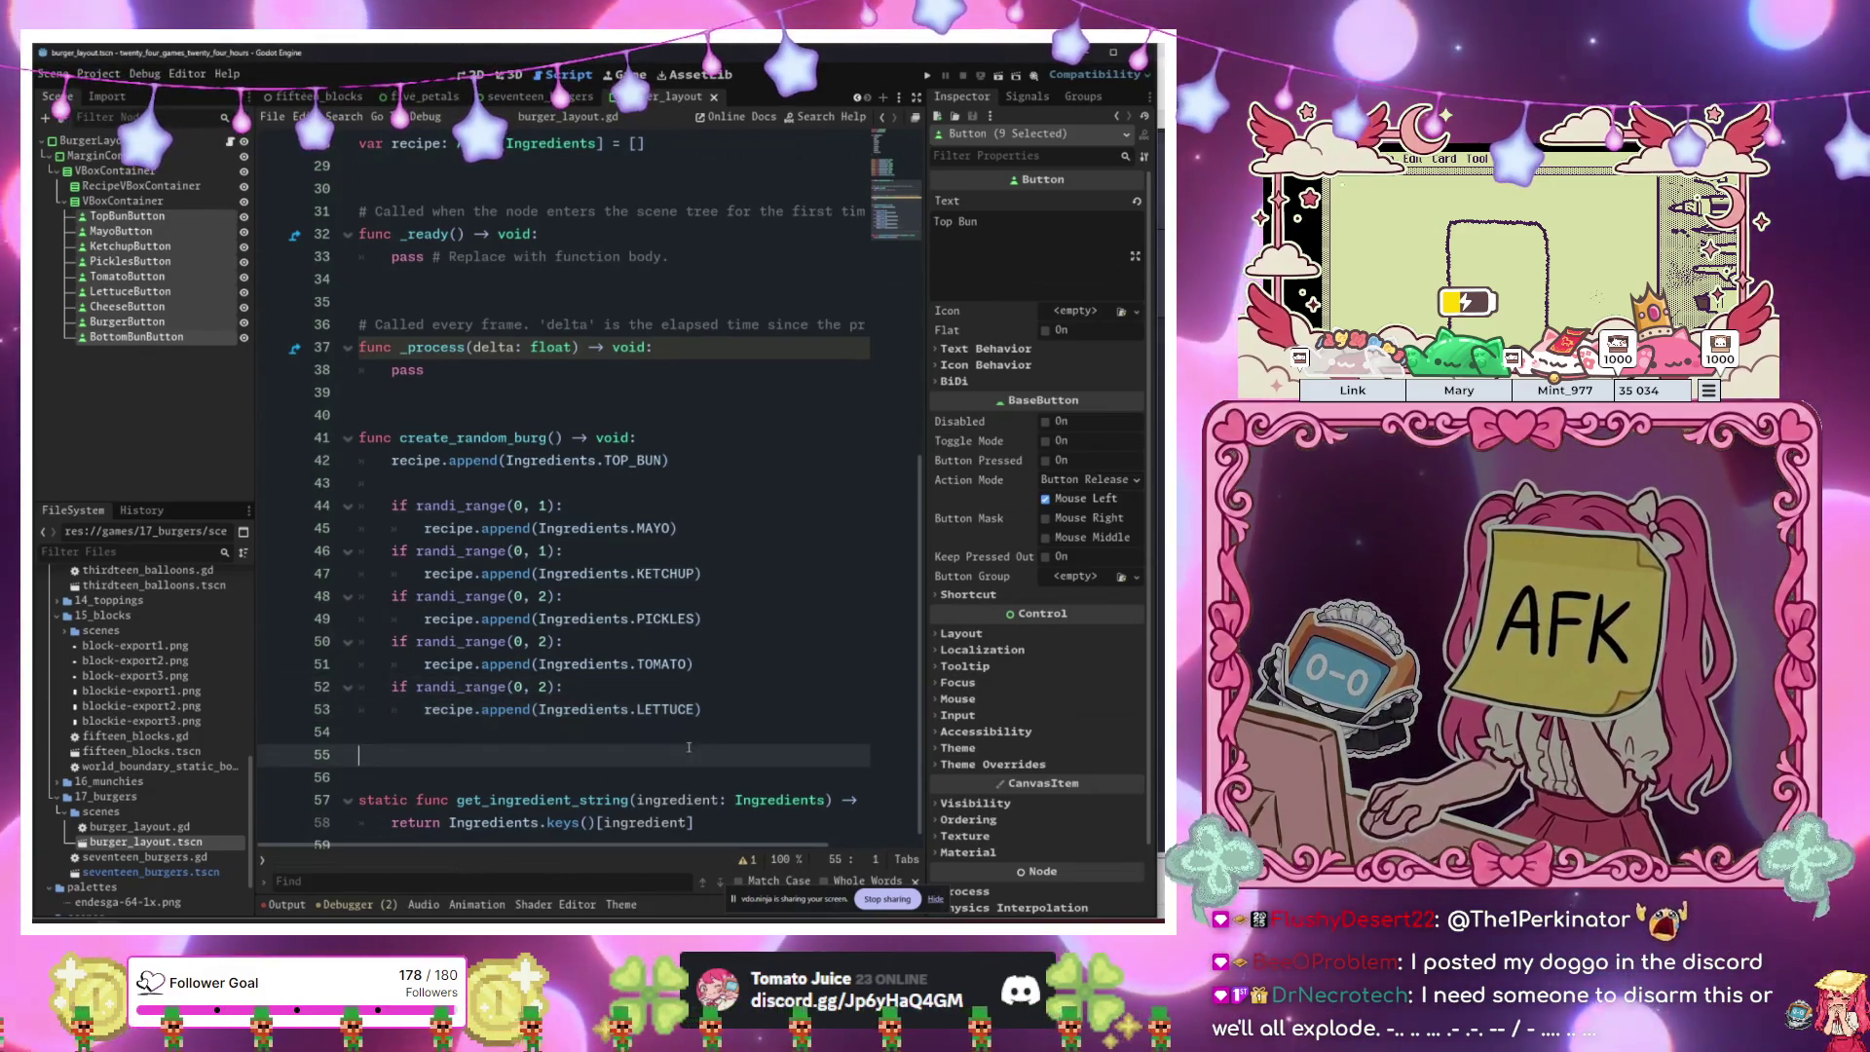
Paste extra random mayo if-blocks after the lettuce check
{"action": "key", "text": "Return"}
{"action": "type", "text": "\\"}
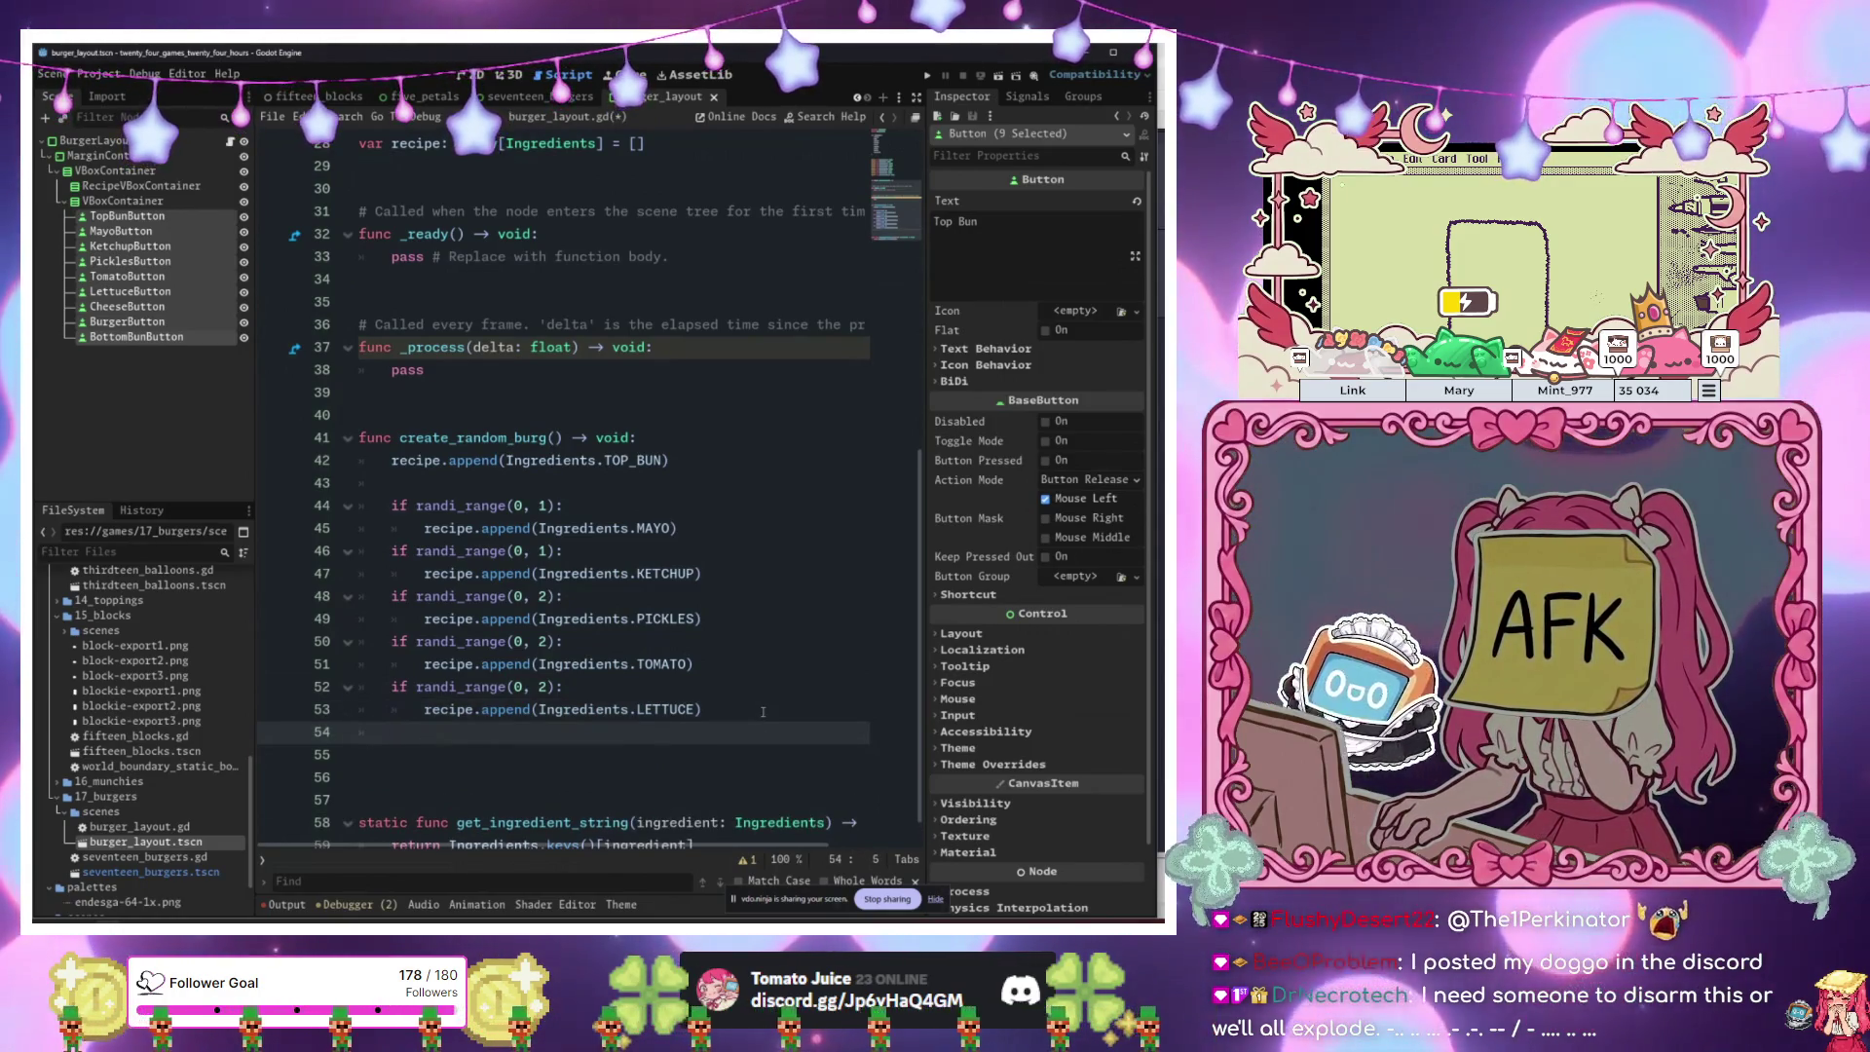
{"action": "type", "text": "if randi_range(0, 1): \t\trecipe.append(Ingredients.MAYO)"}
{"action": "type", "text": "if randi_range(0, 1): \t\trecipe.append(Ingredients.MAYO)"}
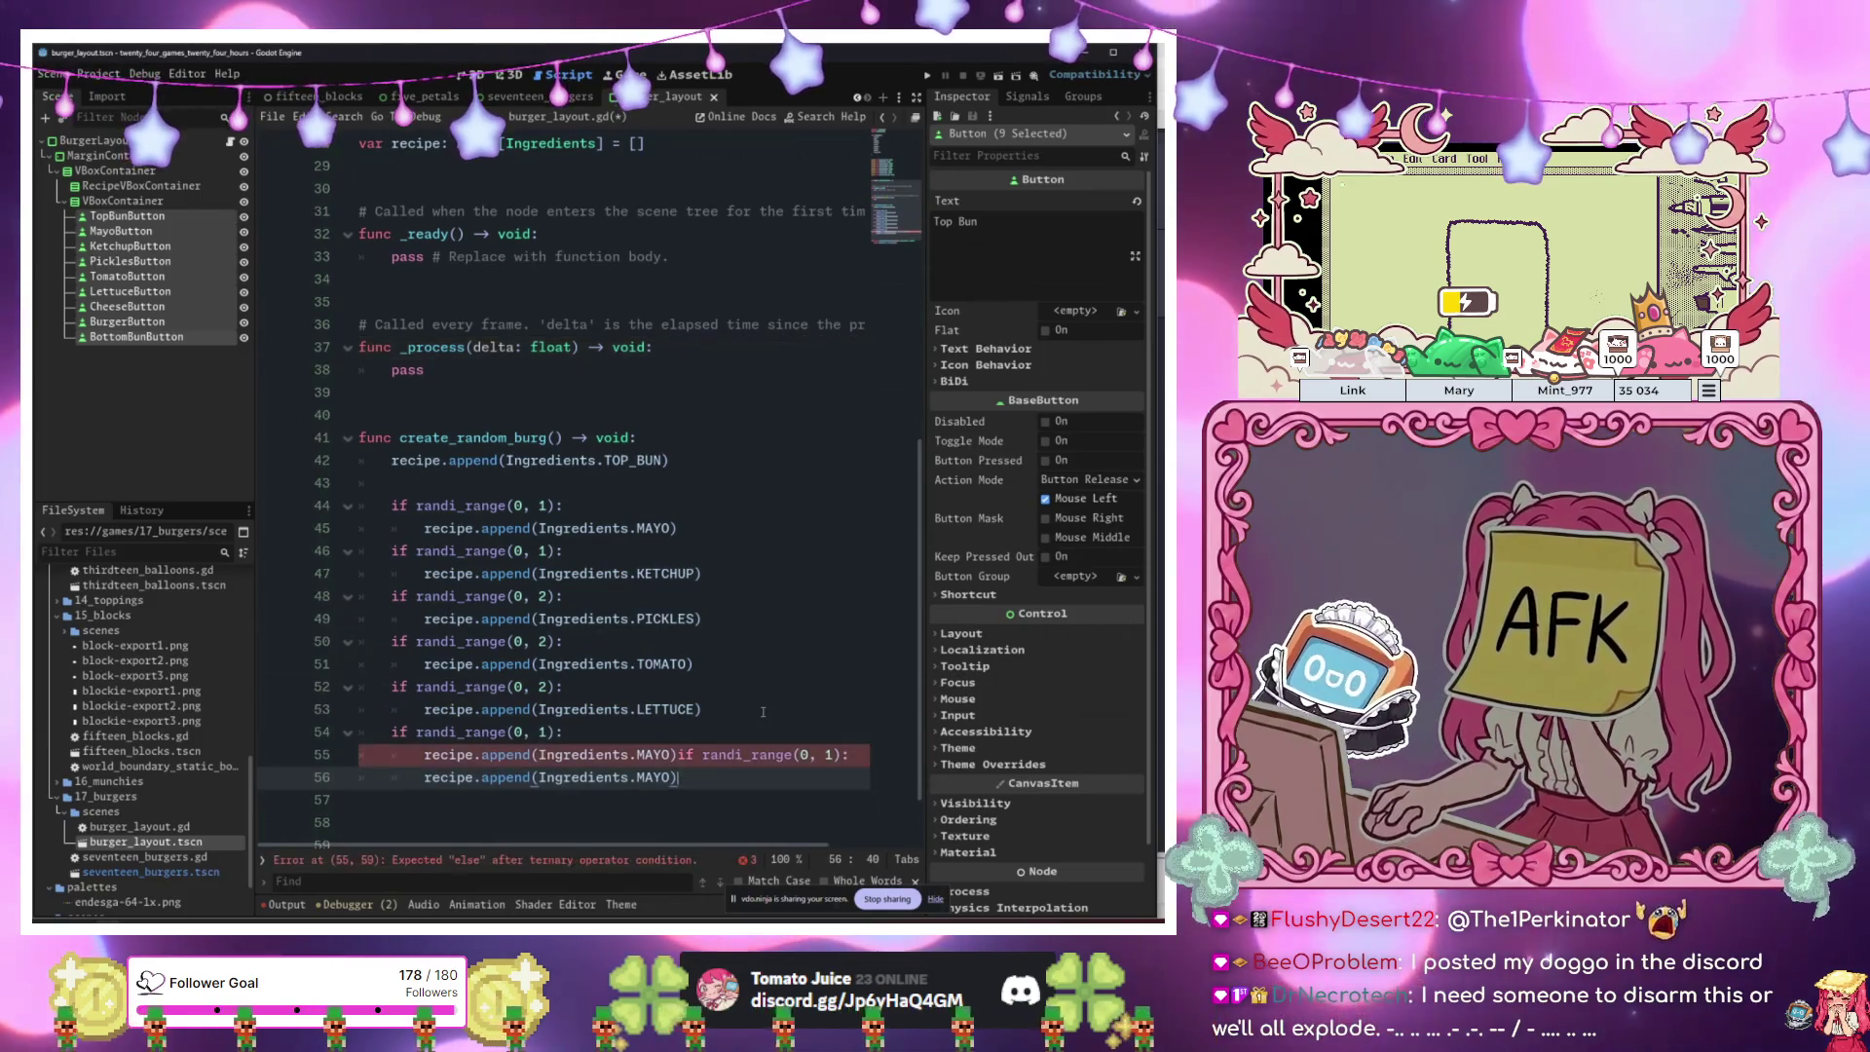
{"action": "key", "text": "ctrl+z"}
{"action": "key", "text": "Return"}
{"action": "type", "text": "if randi_range(0, 1): \t\trecipe.append(Ingredients.MAYO)"}
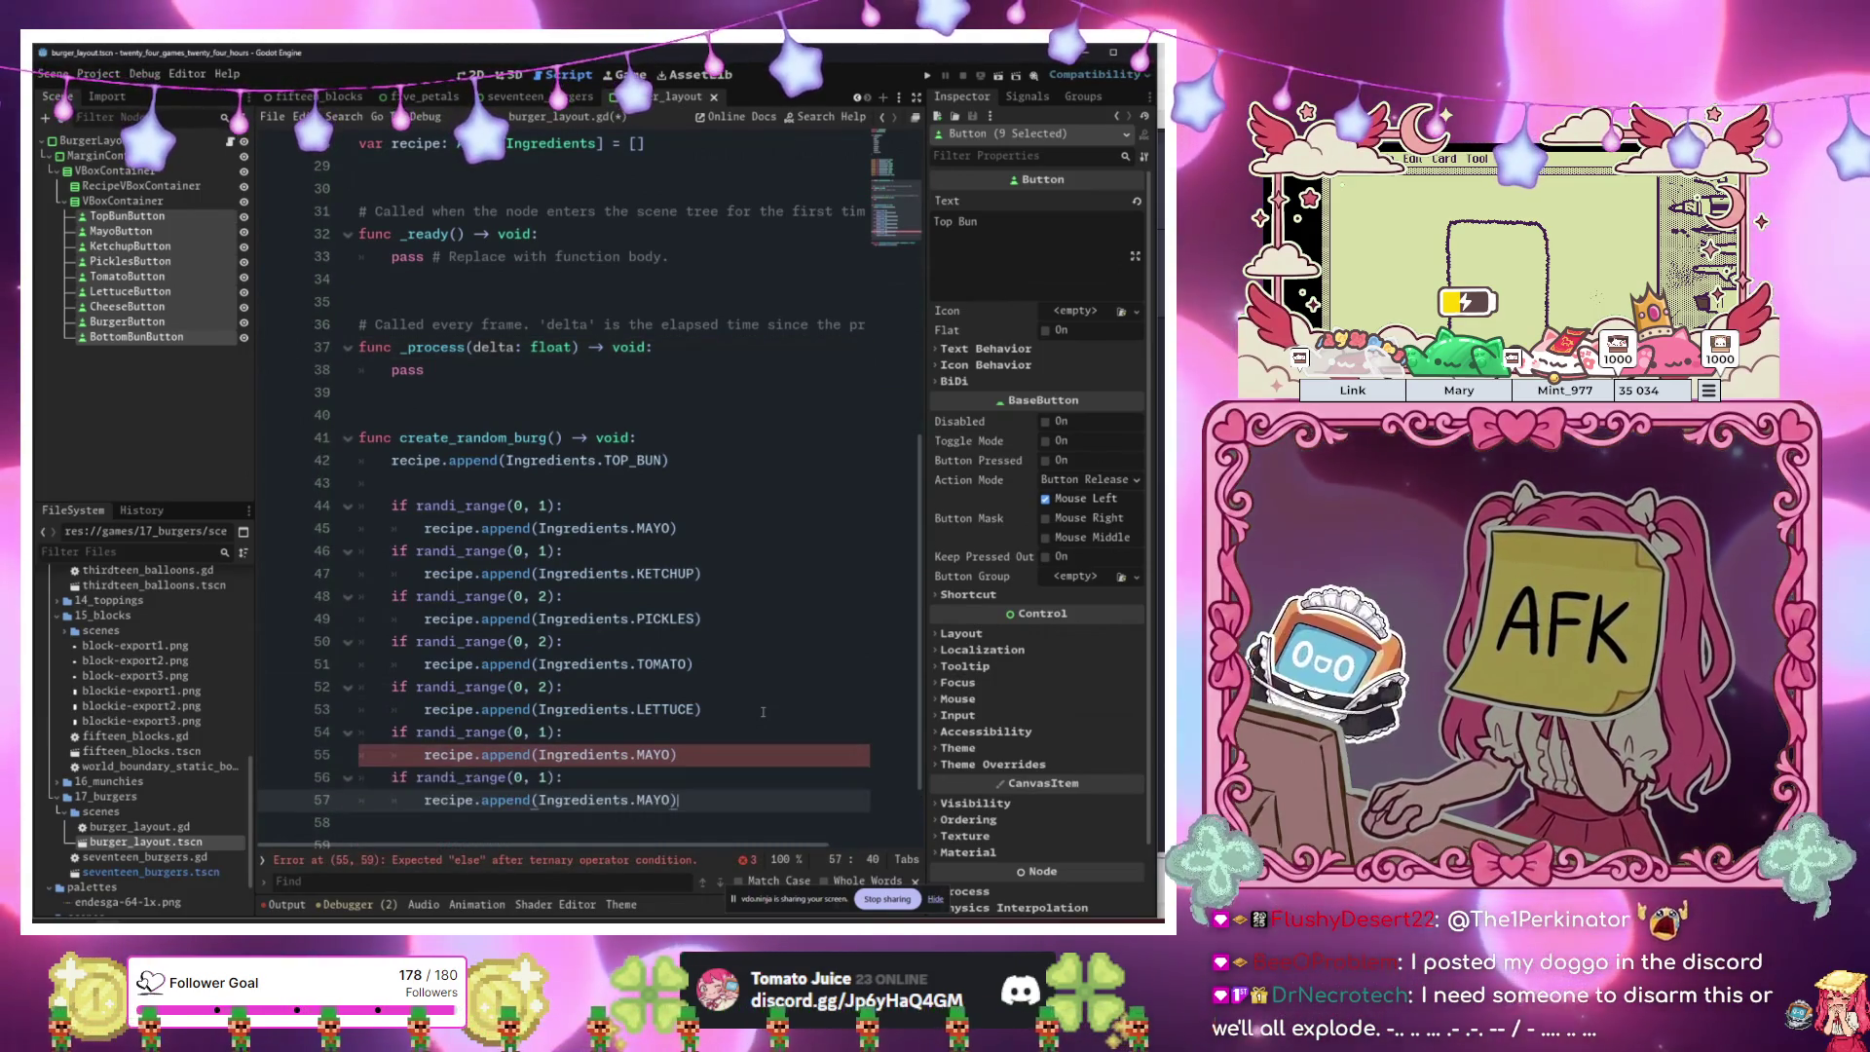
{"action": "key", "text": "Return"}
{"action": "type", "text": "if randi_range(0, 1): \t\trecipe.append(Ingredients.MAYO)"}
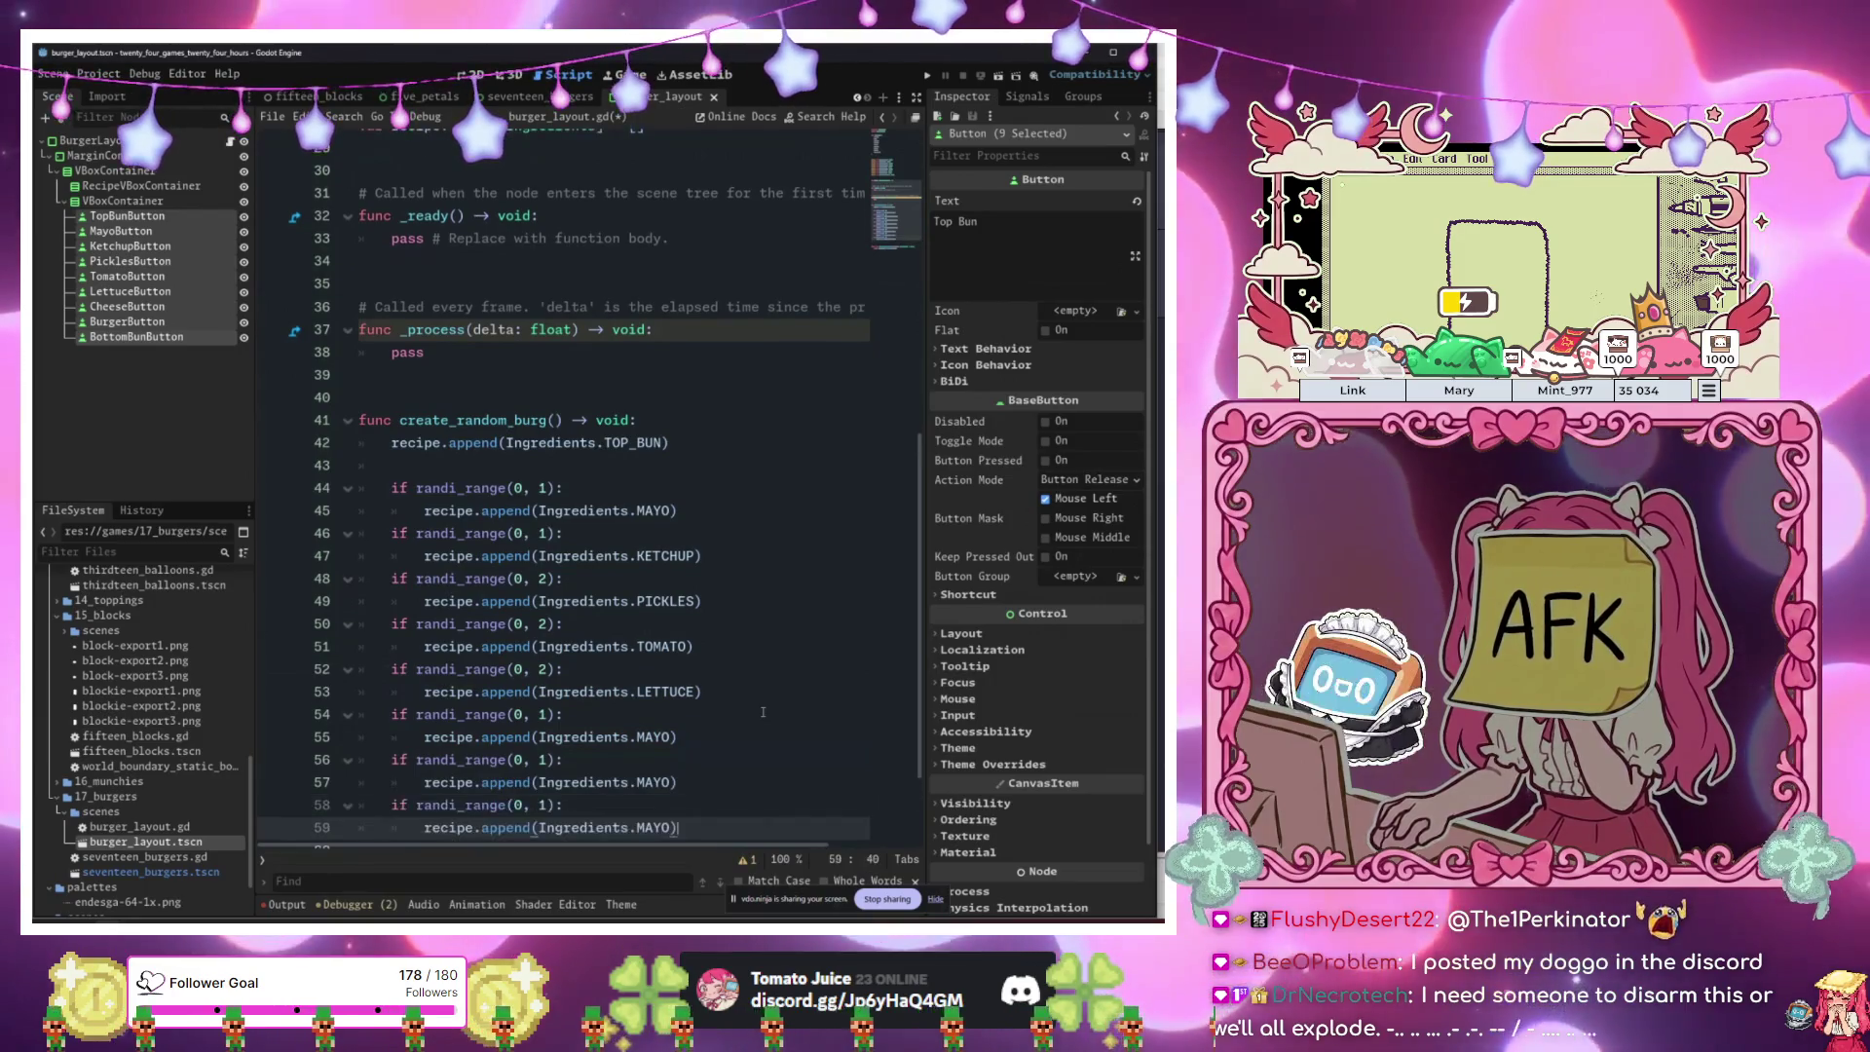
{"action": "key", "text": "Return"}
{"action": "type", "text": "if randi_range(0, 1): \t\trecipe.append(Ingredients.MAYO)"}
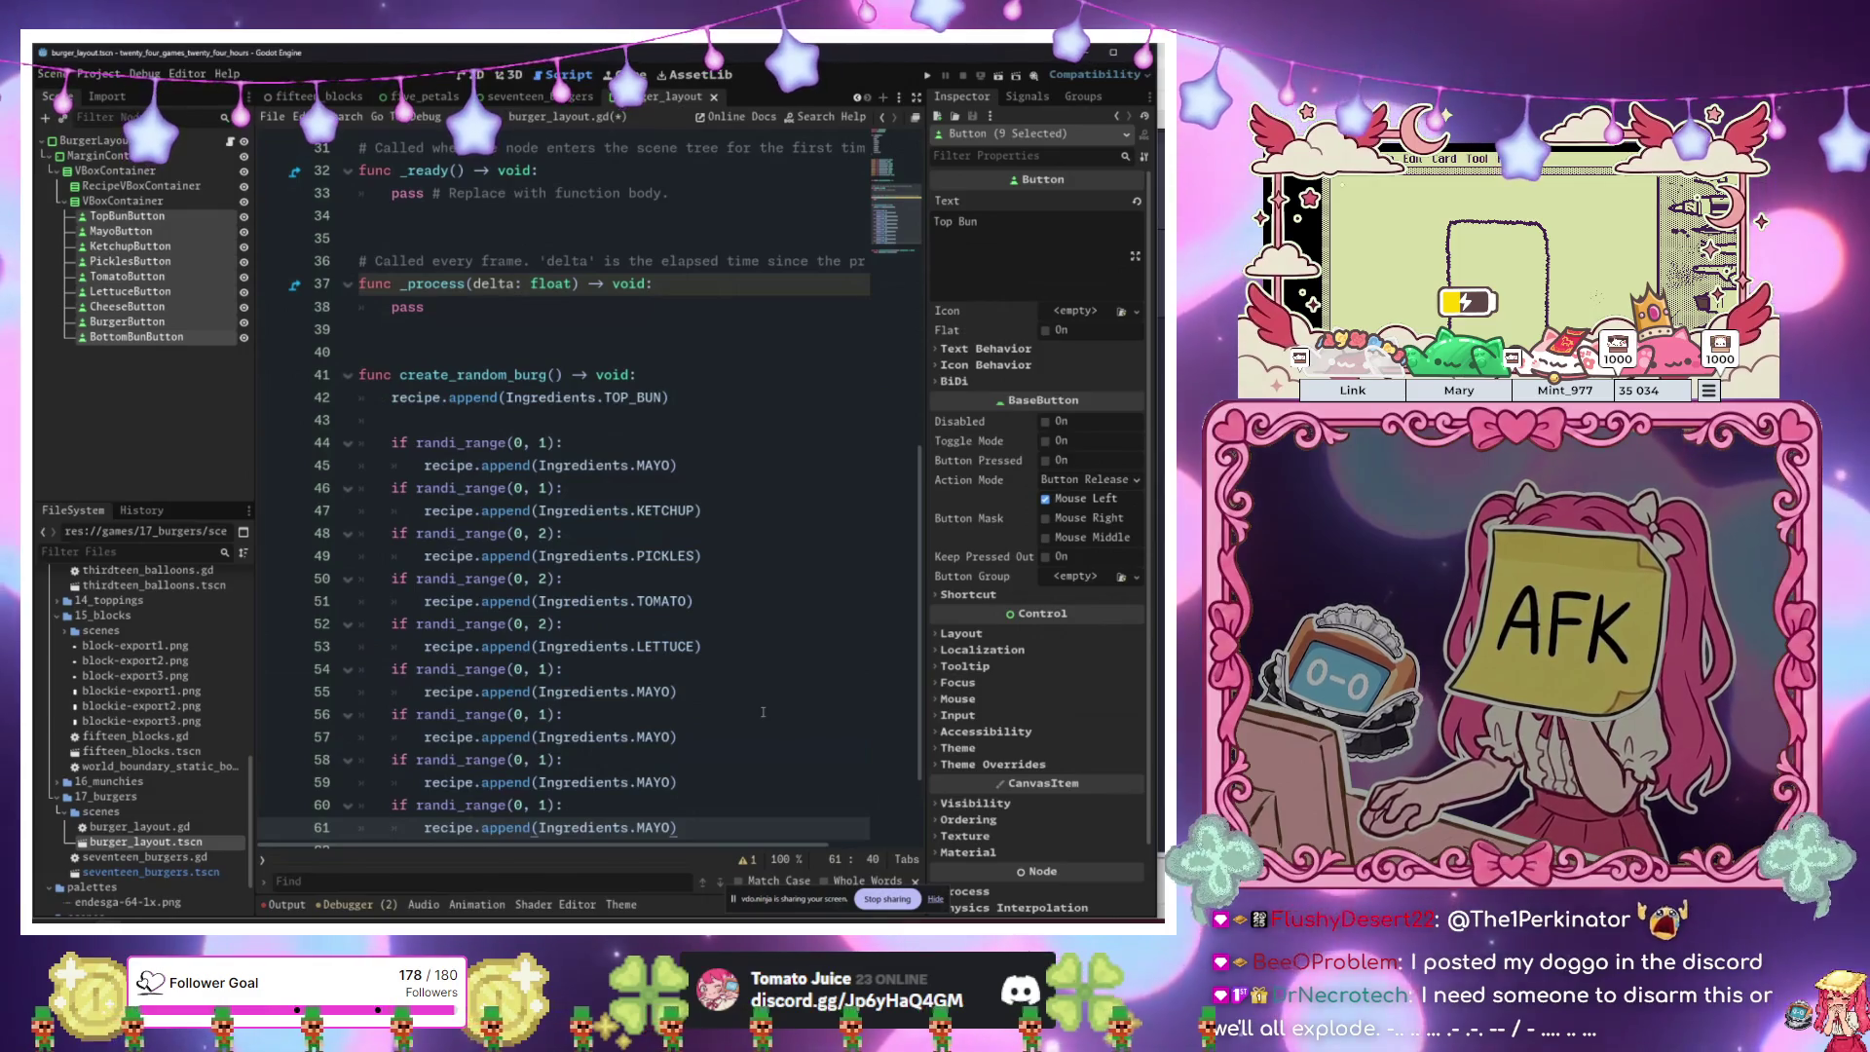
Change one block to append Ingredients.BURGER via randi_range(0, 4)
{"action": "left_click", "coordinate": [543, 760]}
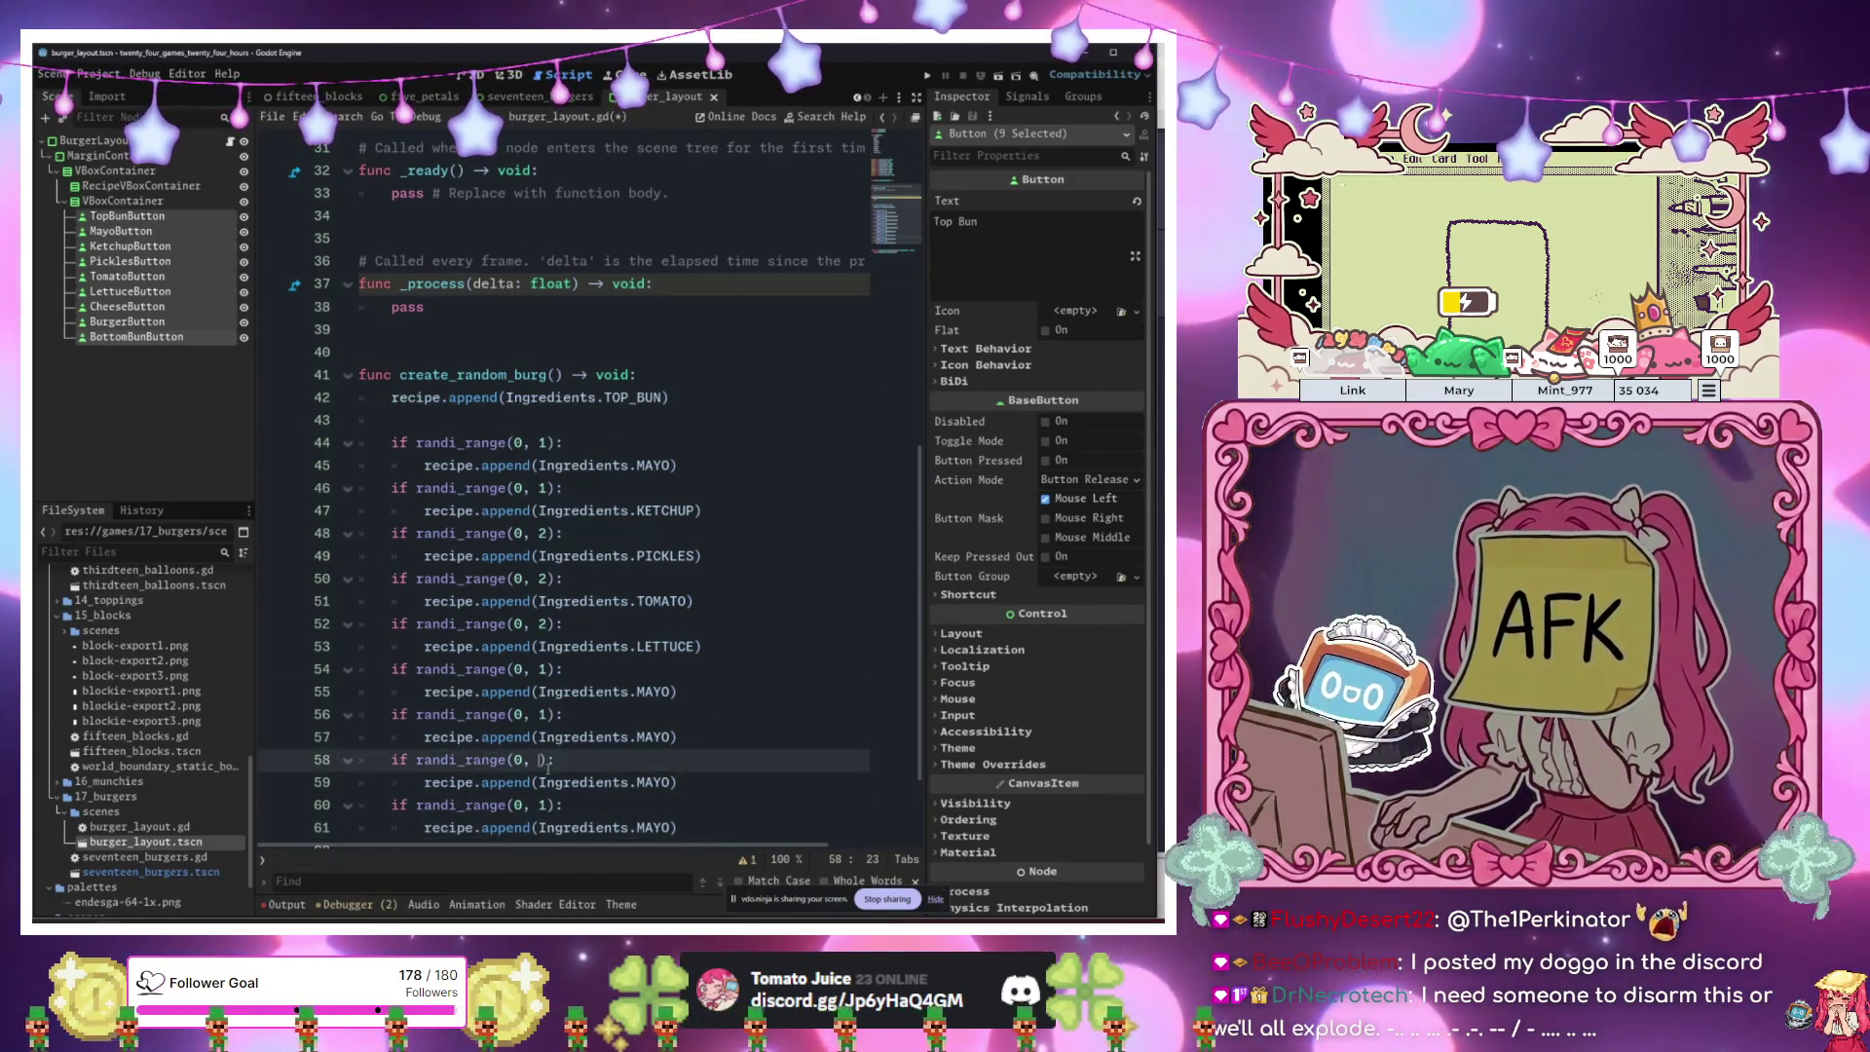
{"action": "type", "text": "4"}
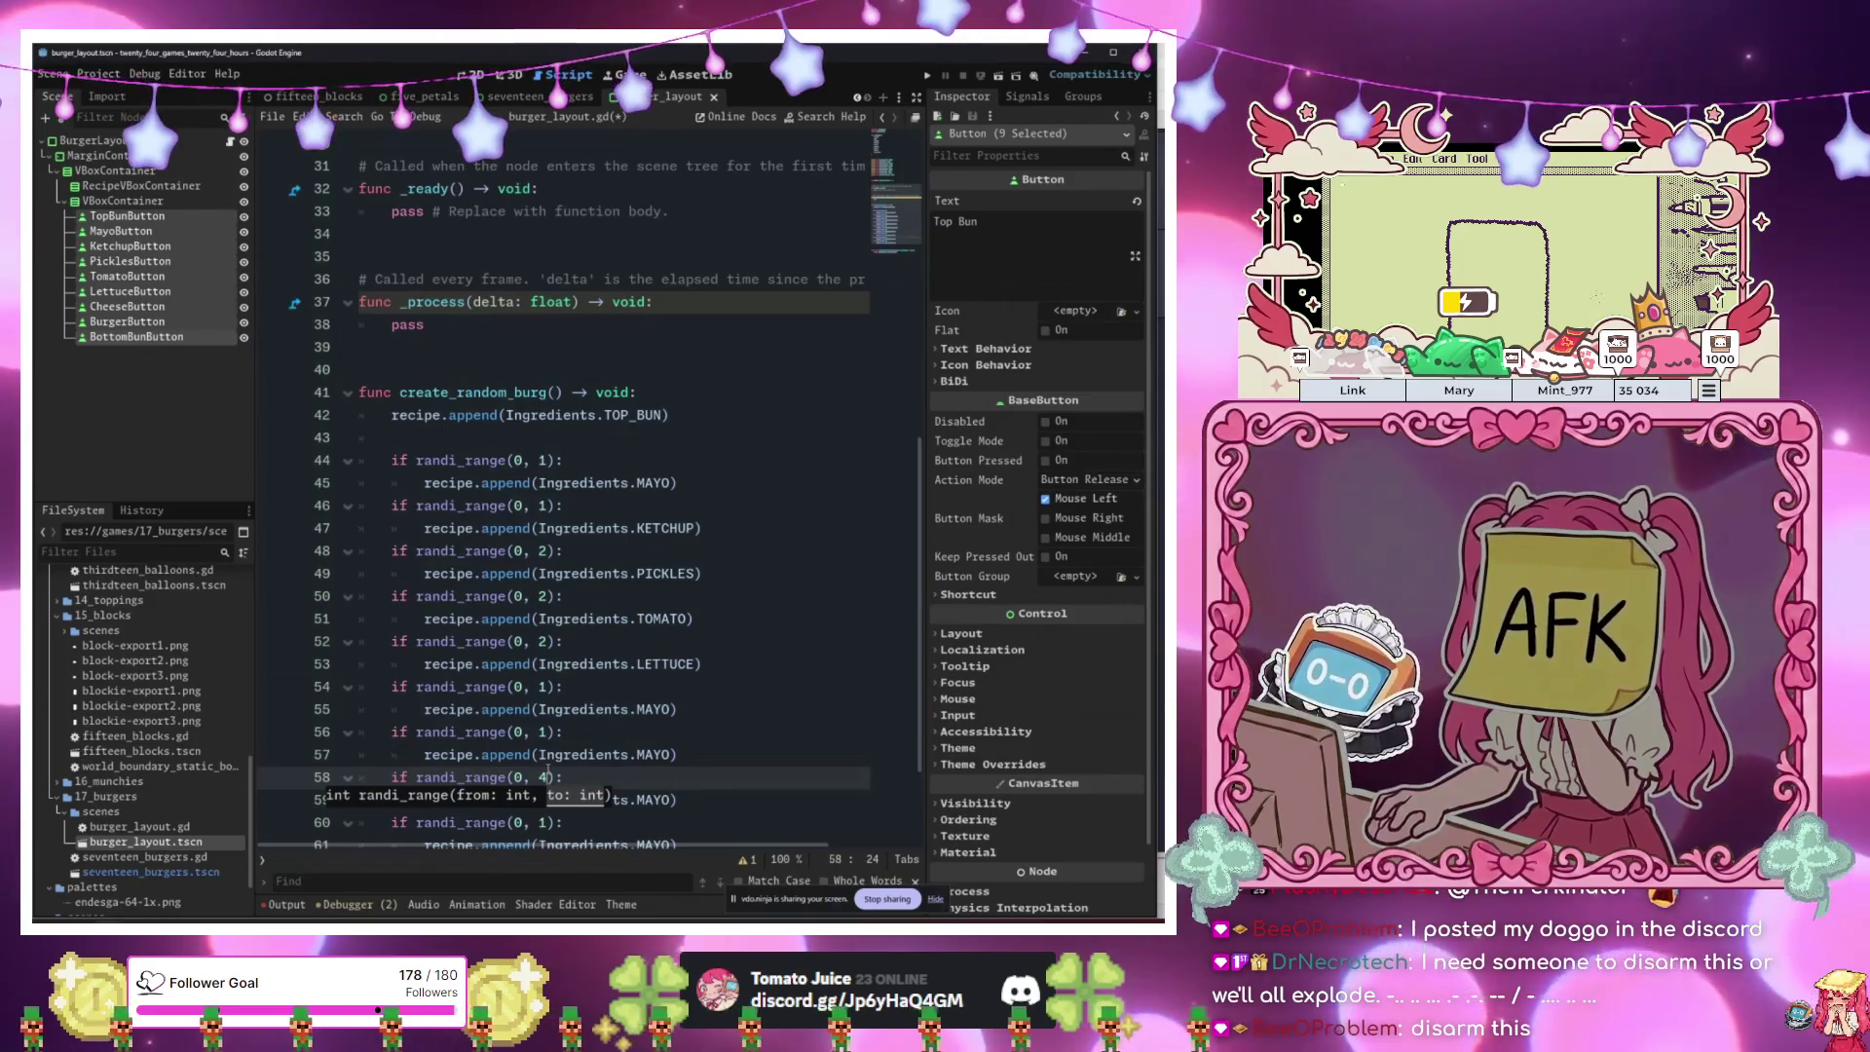
{"action": "double_click", "coordinate": [656, 800]}
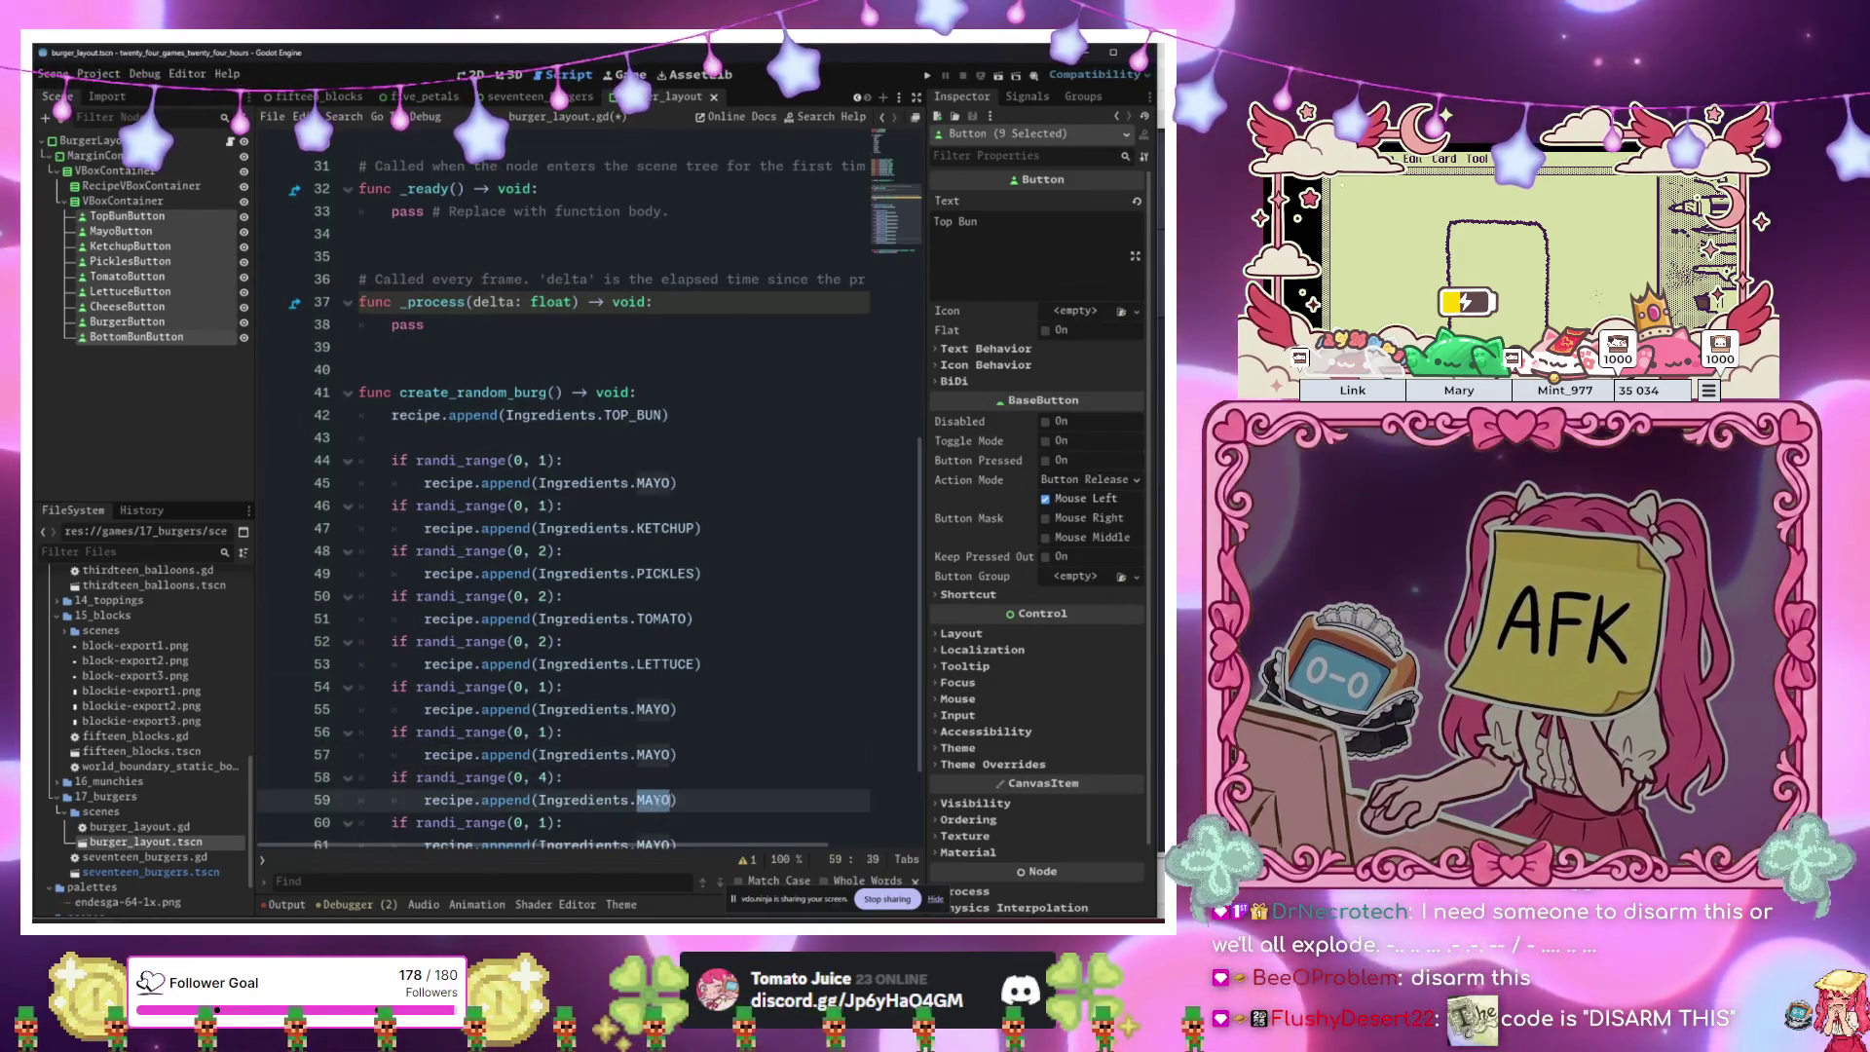
{"action": "type", "text": "B"}
{"action": "key", "text": "Return"}
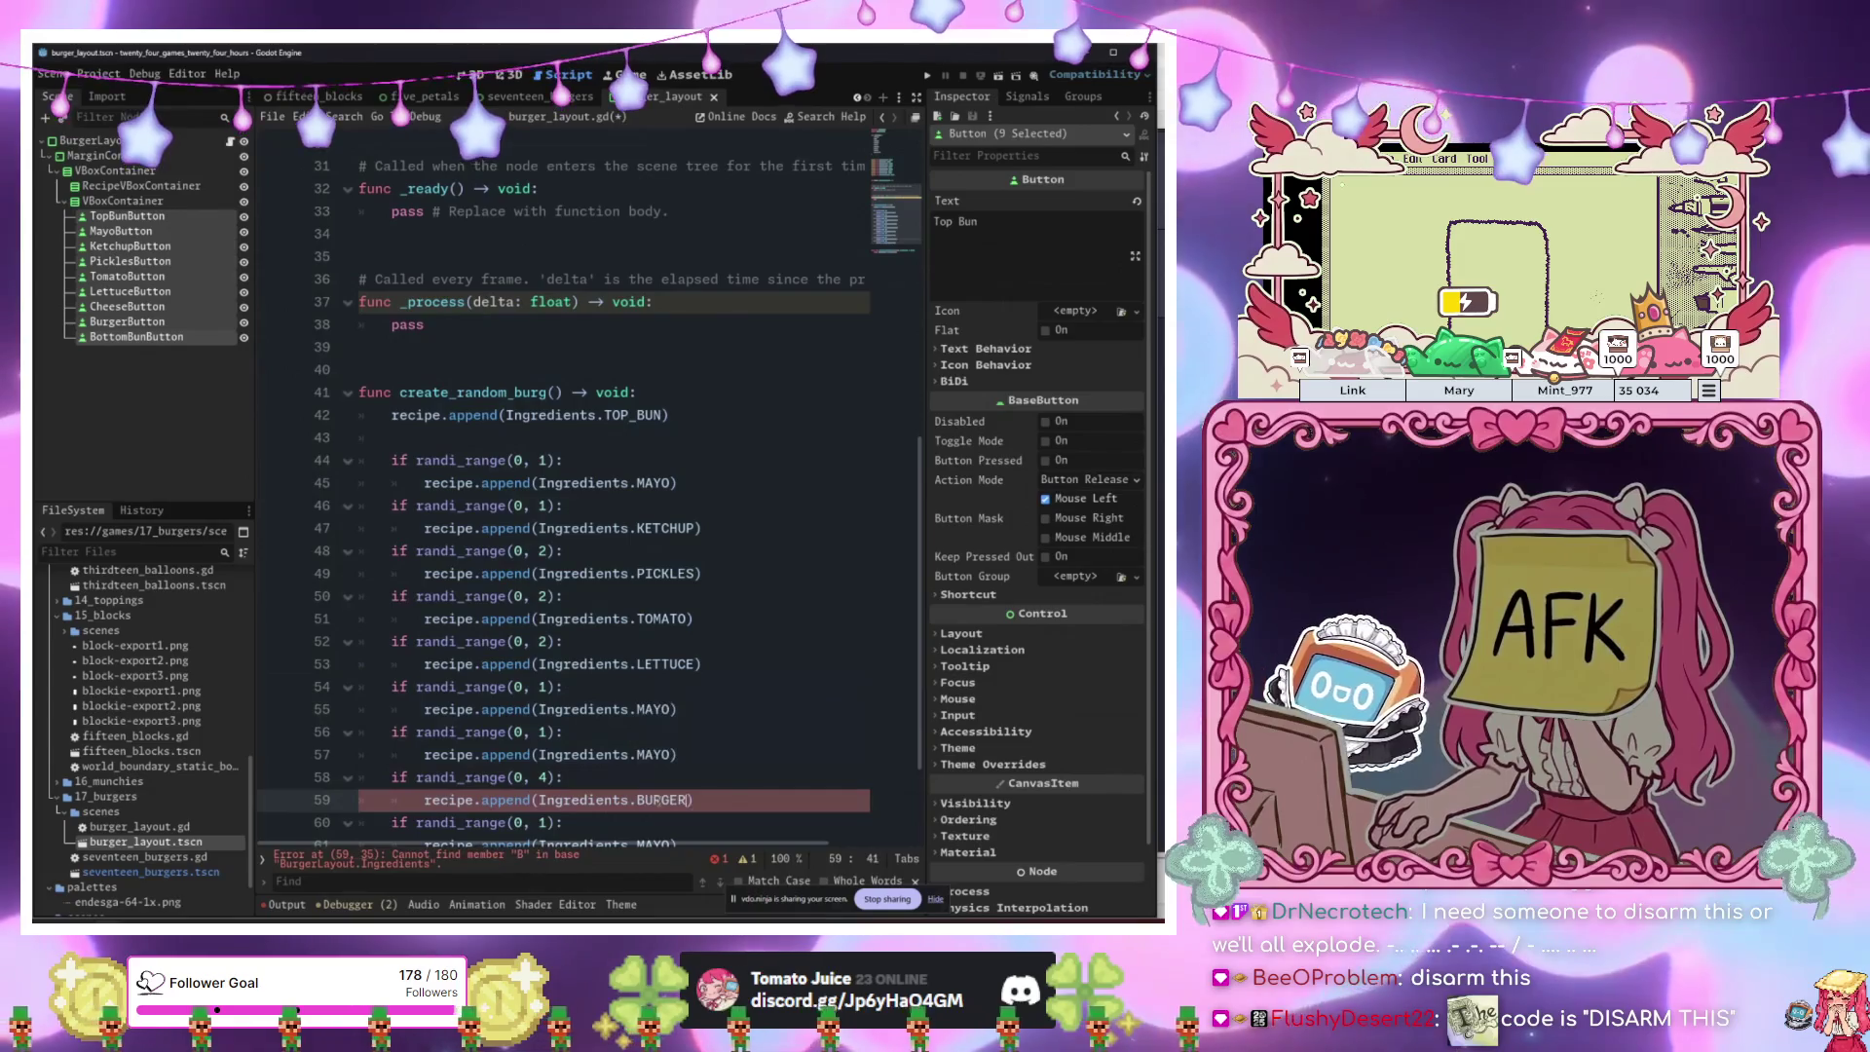
Replace the final if-block with an unconditional recipe.append(Ingredients.BOTTOM_BUN)
{"action": "scroll", "coordinate": [551, 766], "scroll_direction": "down", "scroll_amount": 3}
{"action": "left_click_drag", "start_coordinate": [563, 670], "coordinate": [389, 670]}
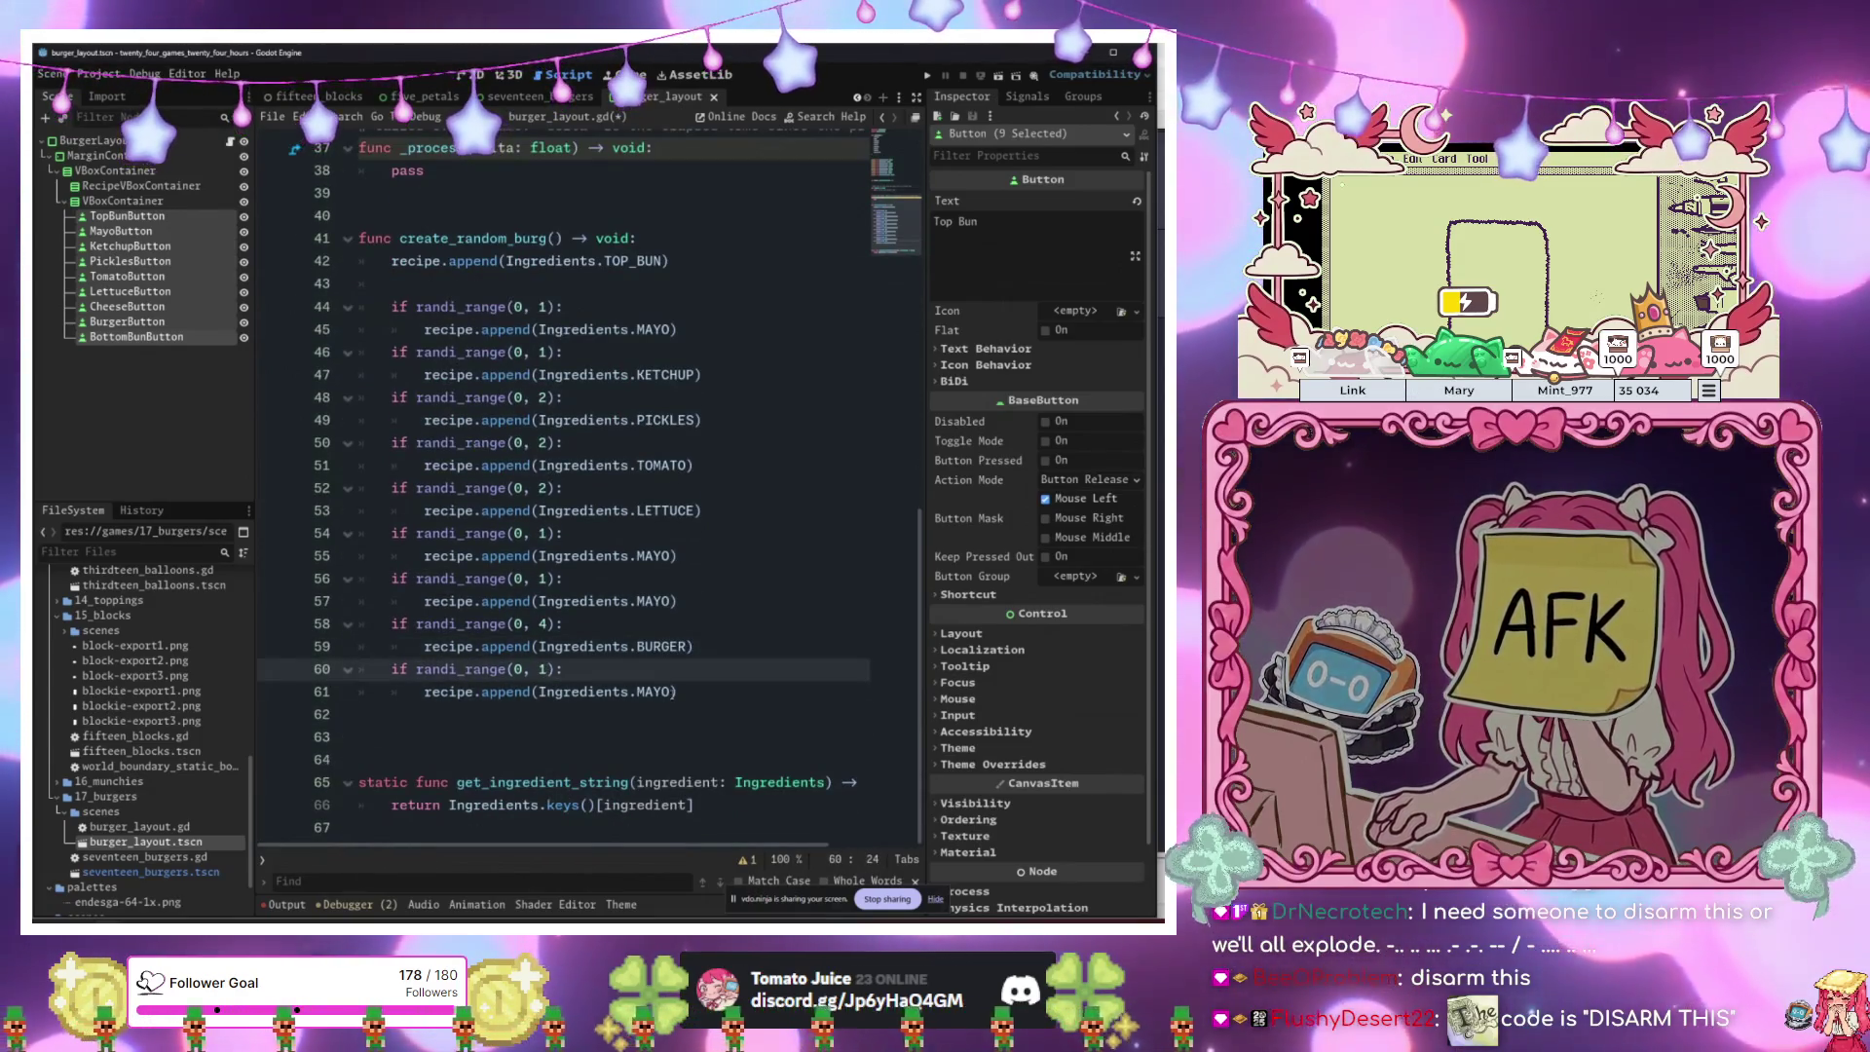
{"action": "key", "text": "BackSpace"}
{"action": "left_click", "coordinate": [422, 692]}
{"action": "key", "text": "BackSpace"}
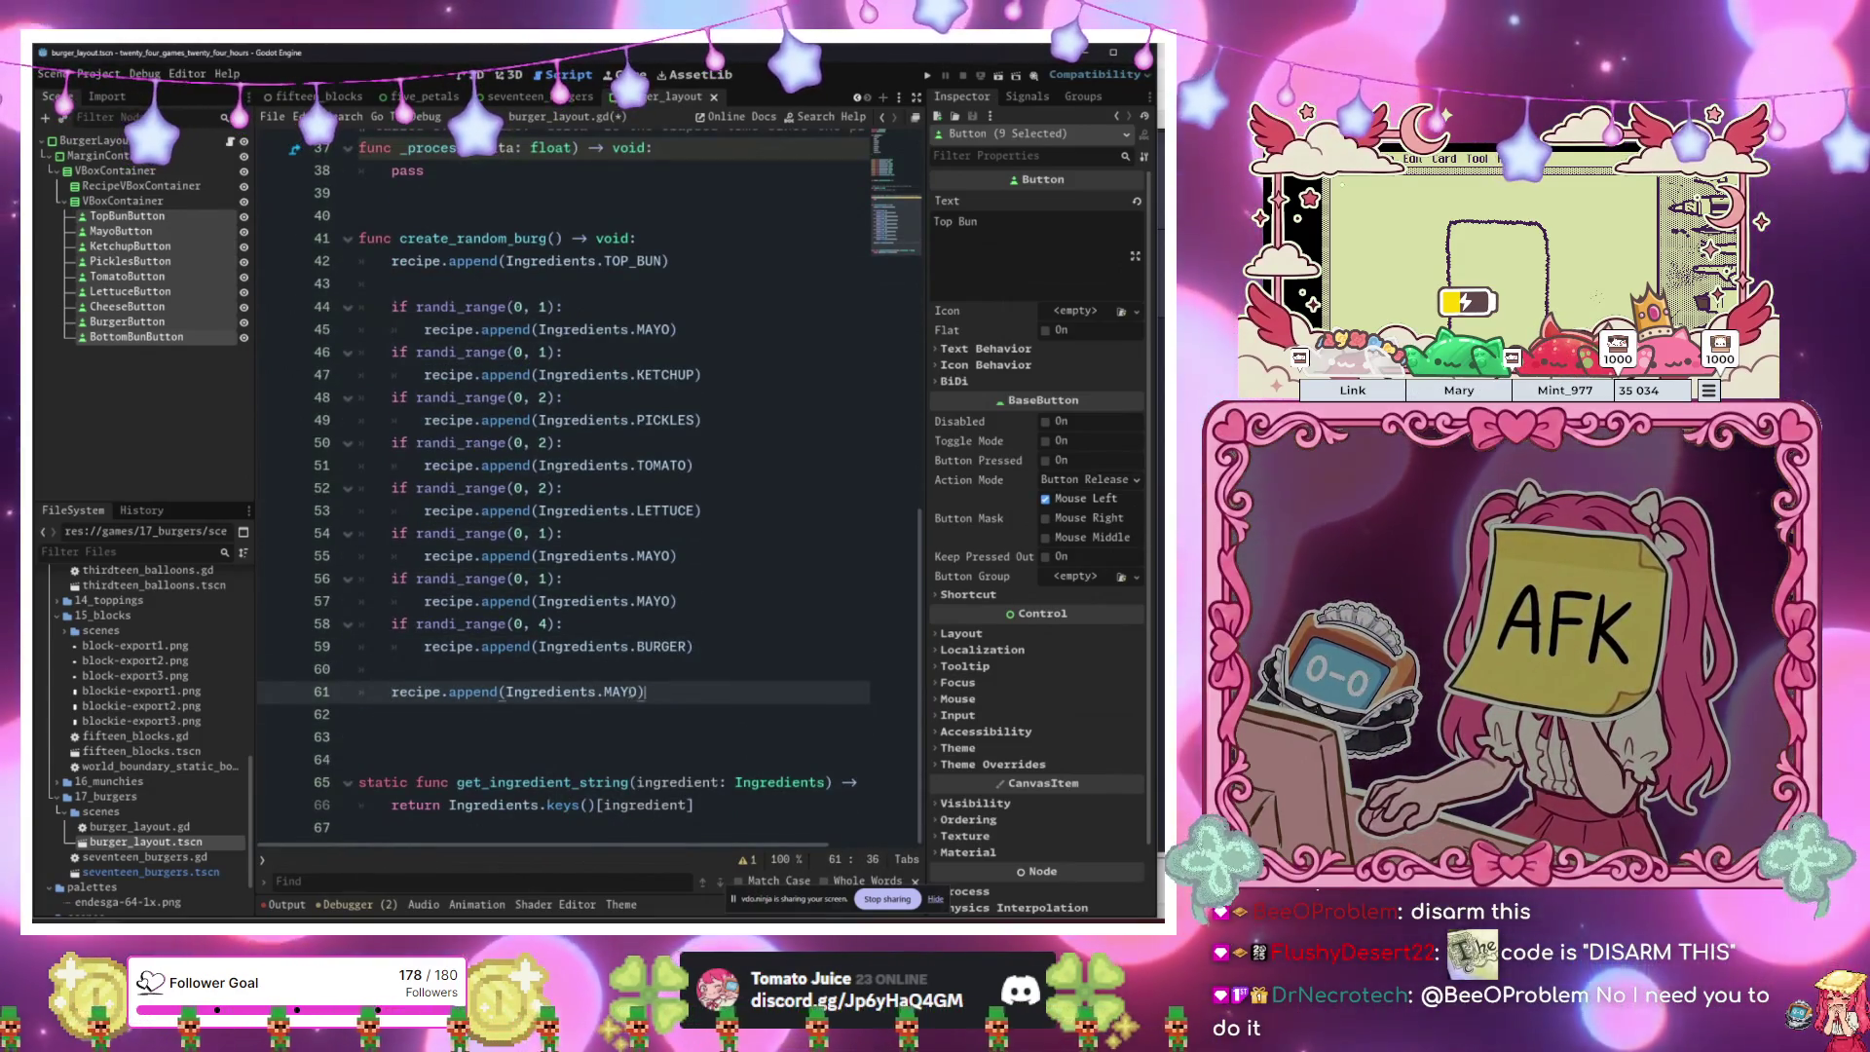
{"action": "key", "text": "Left"}
{"action": "key", "text": "BackSpace"}
{"action": "key", "text": "BackSpace"}
{"action": "key", "text": "BackSpace"}
{"action": "type", "text": "Bom"}
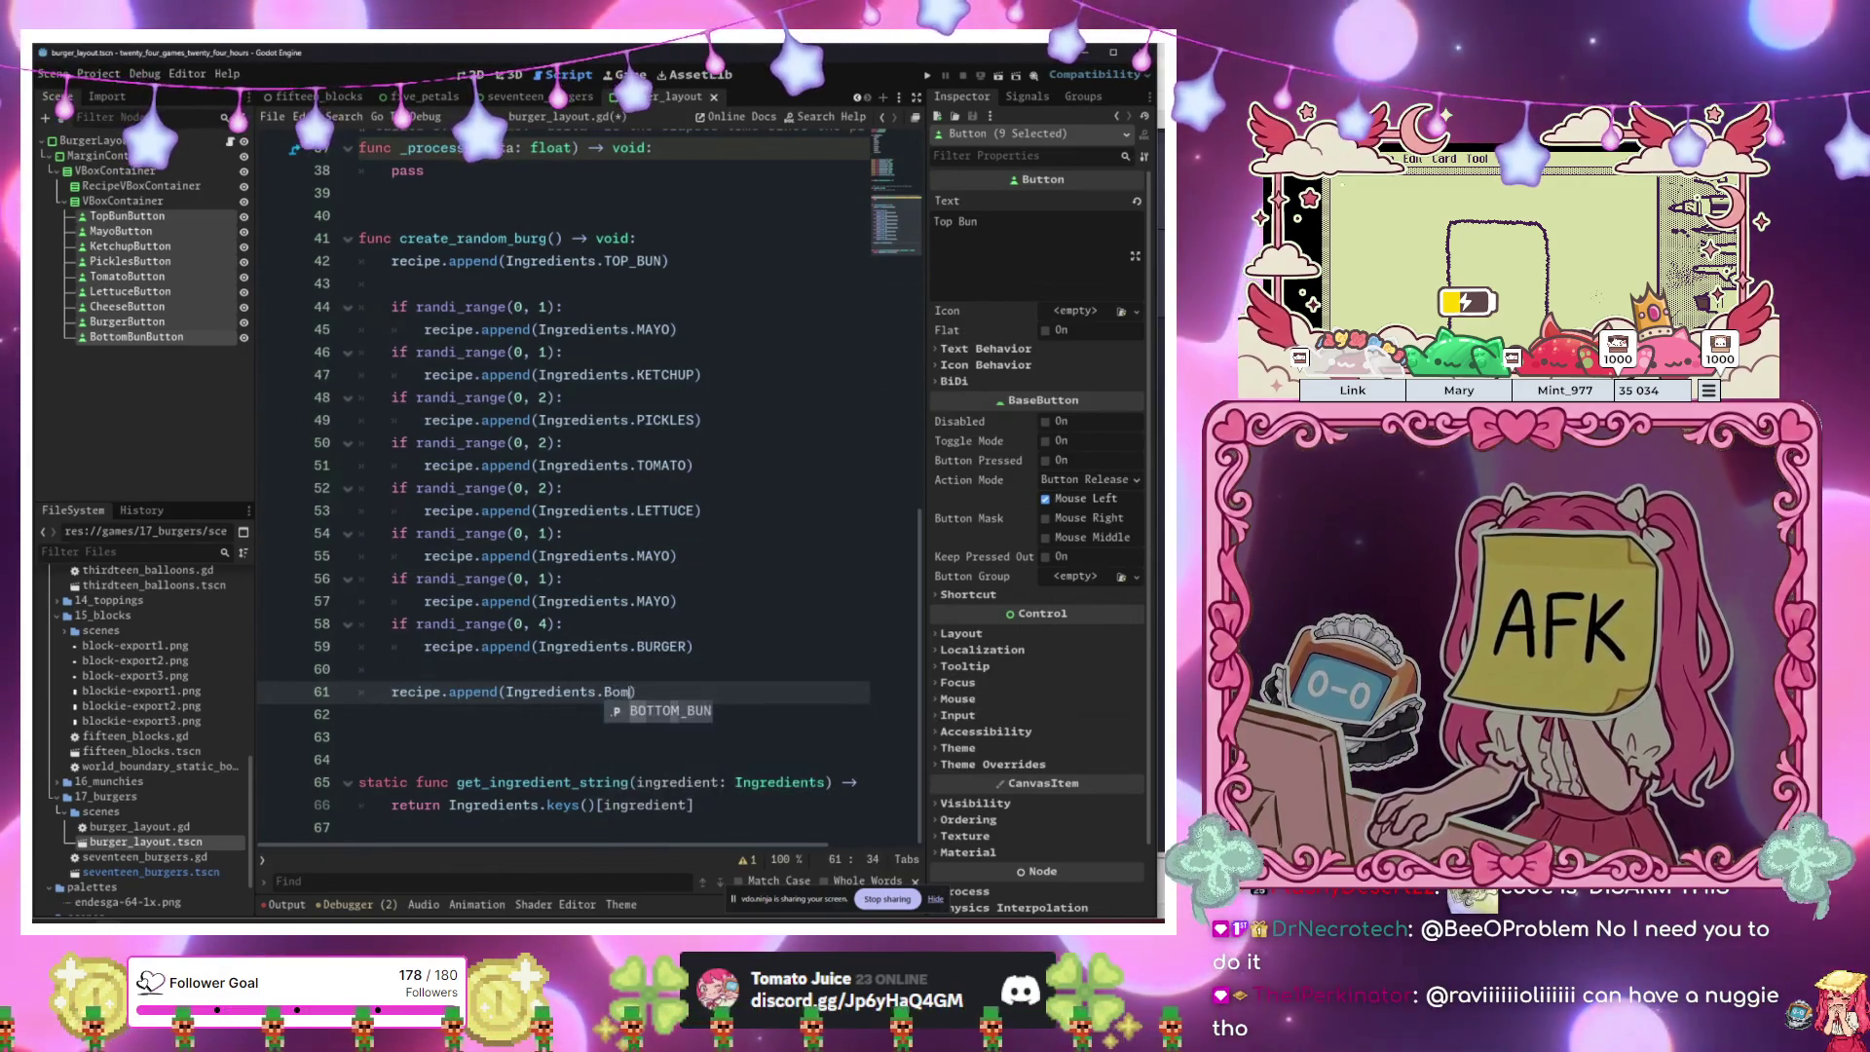
{"action": "key", "text": "Return"}
{"action": "left_click", "coordinate": [715, 655]}
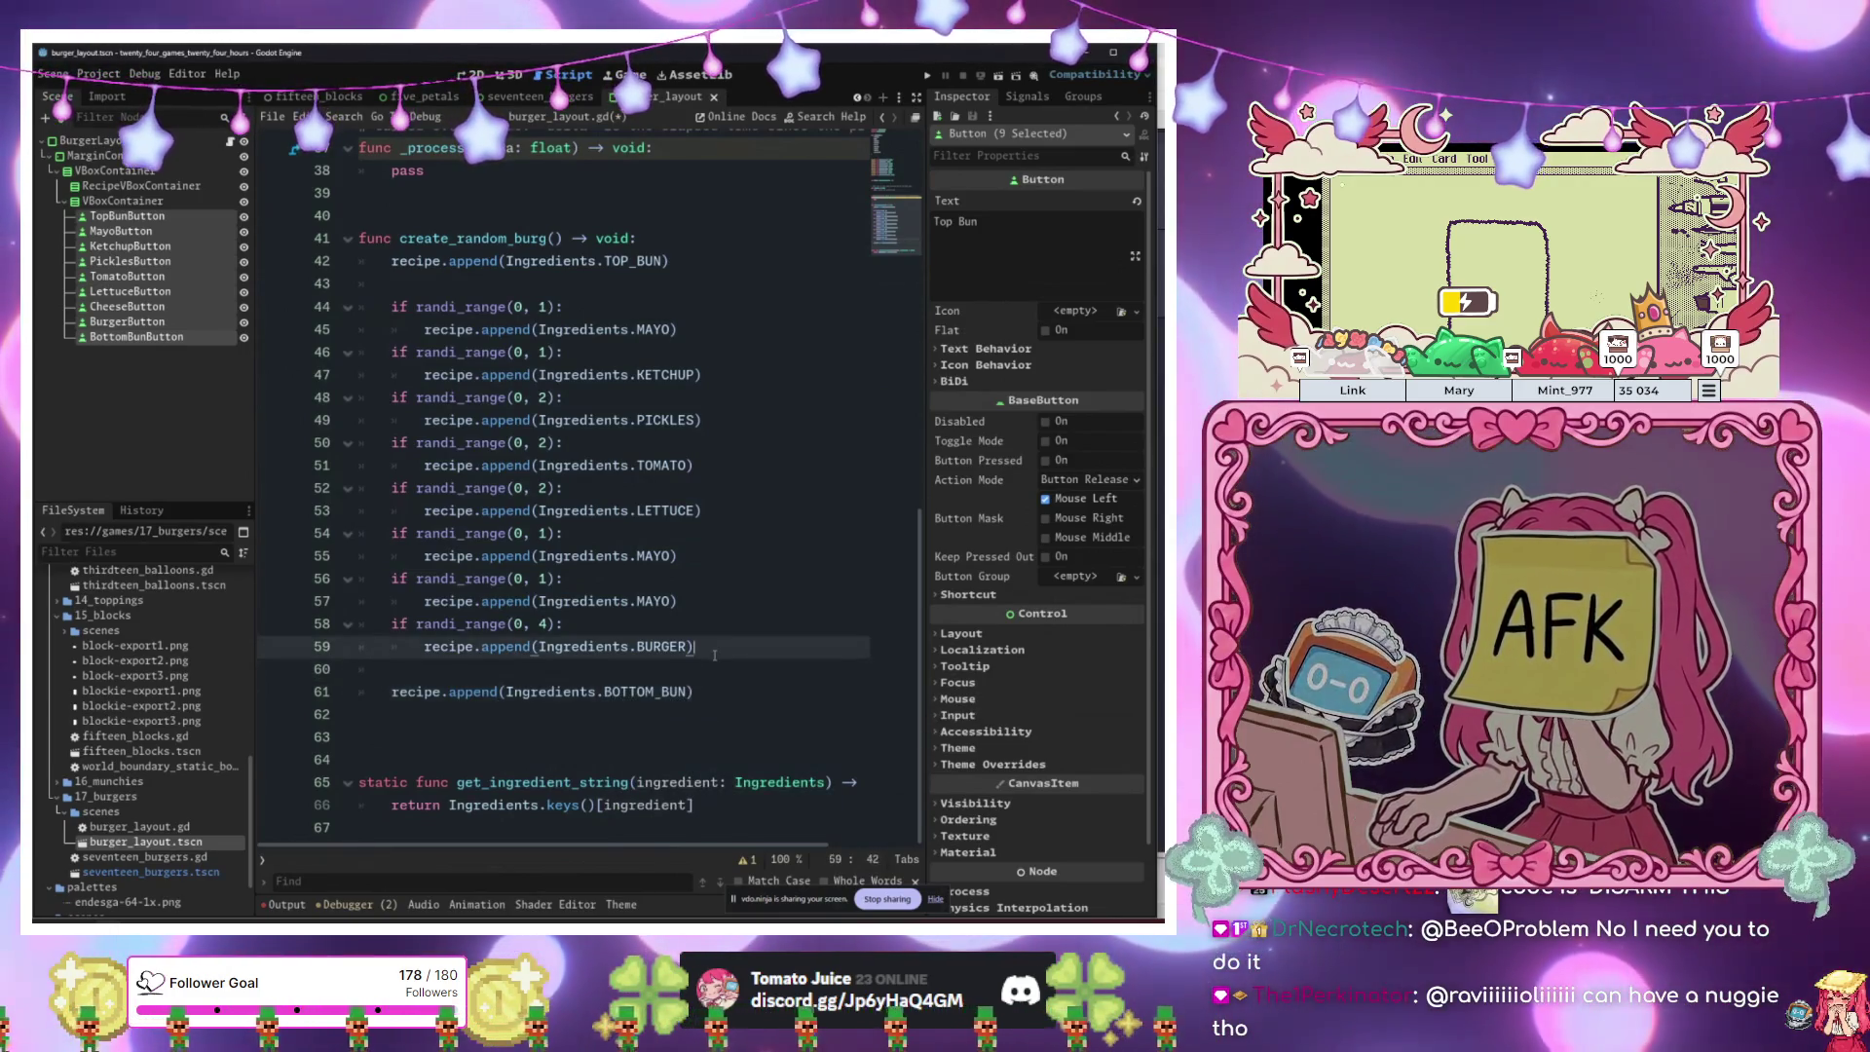
{"action": "scroll", "coordinate": [727, 647], "scroll_direction": "up", "scroll_amount": 3}
Add mayo_button.show() and ketchup_button.show() under the MAYO and KETCHUP appends
{"action": "left_click", "coordinate": [713, 533]}
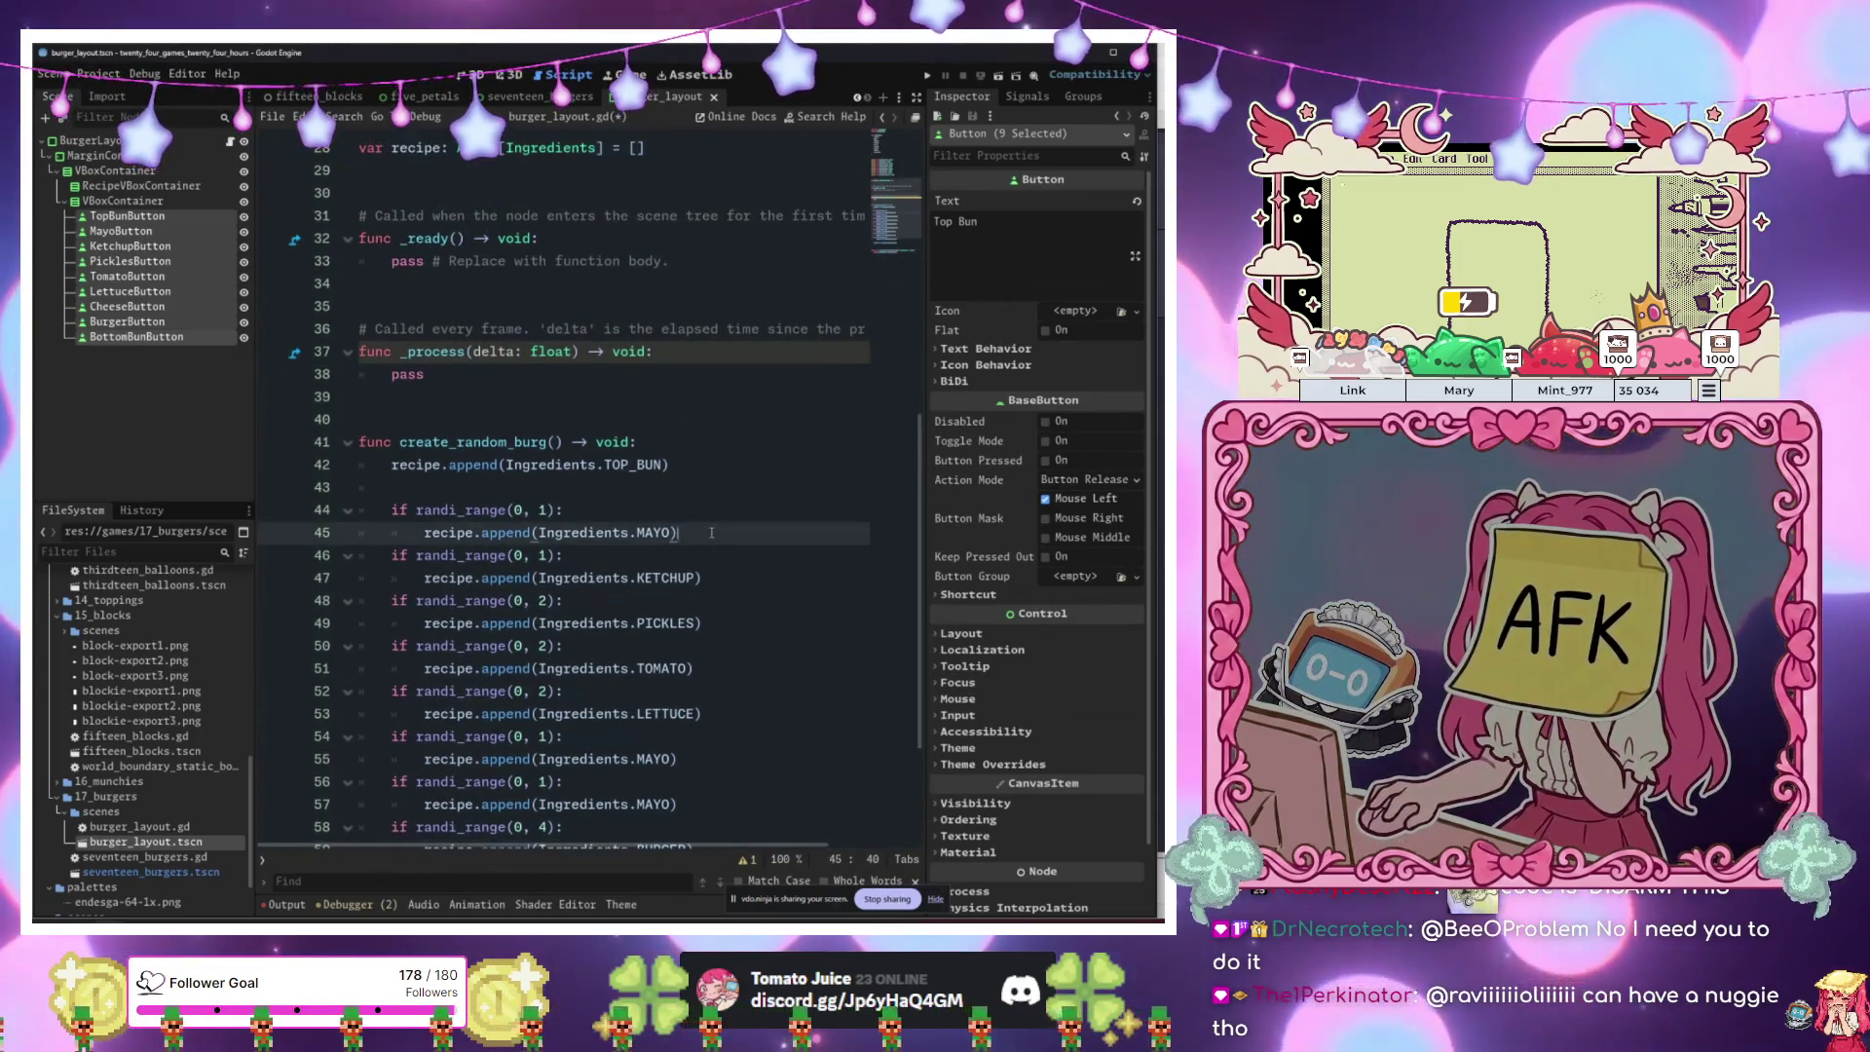
{"action": "key", "text": "Return"}
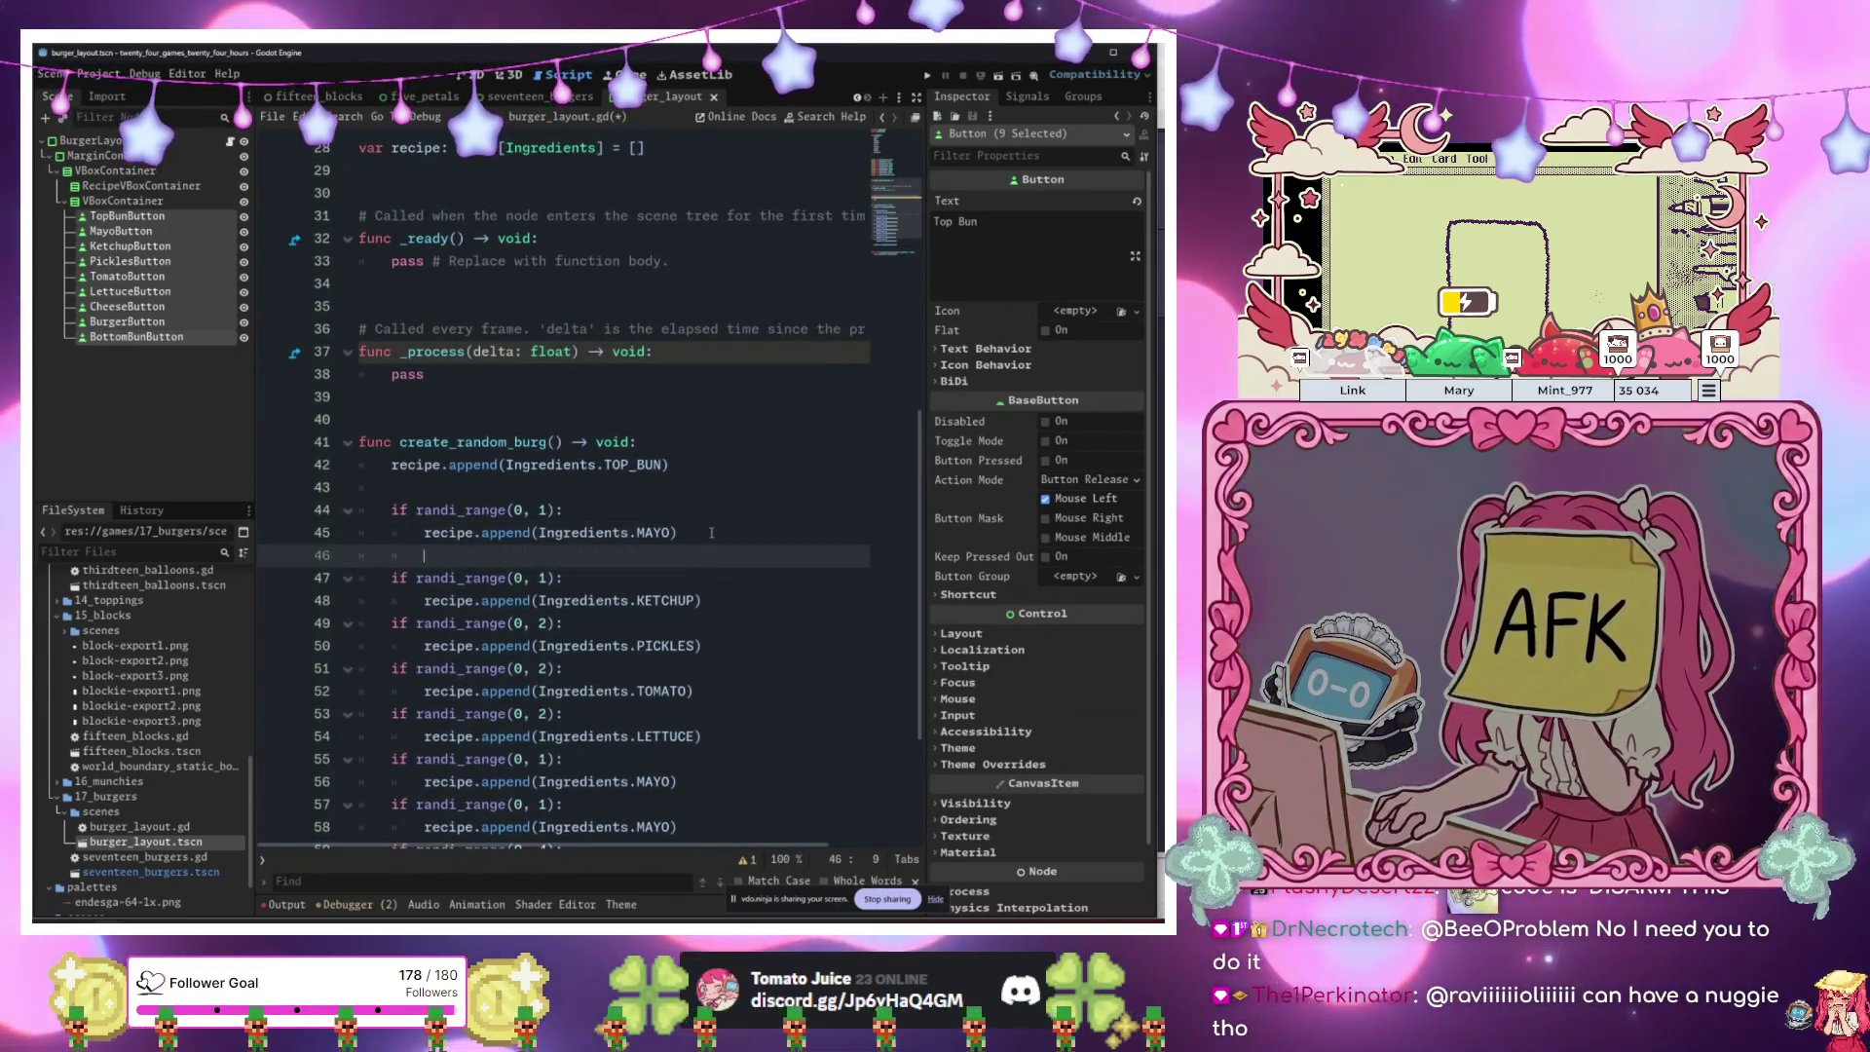
{"action": "type", "text": "ayo_button.sho"}
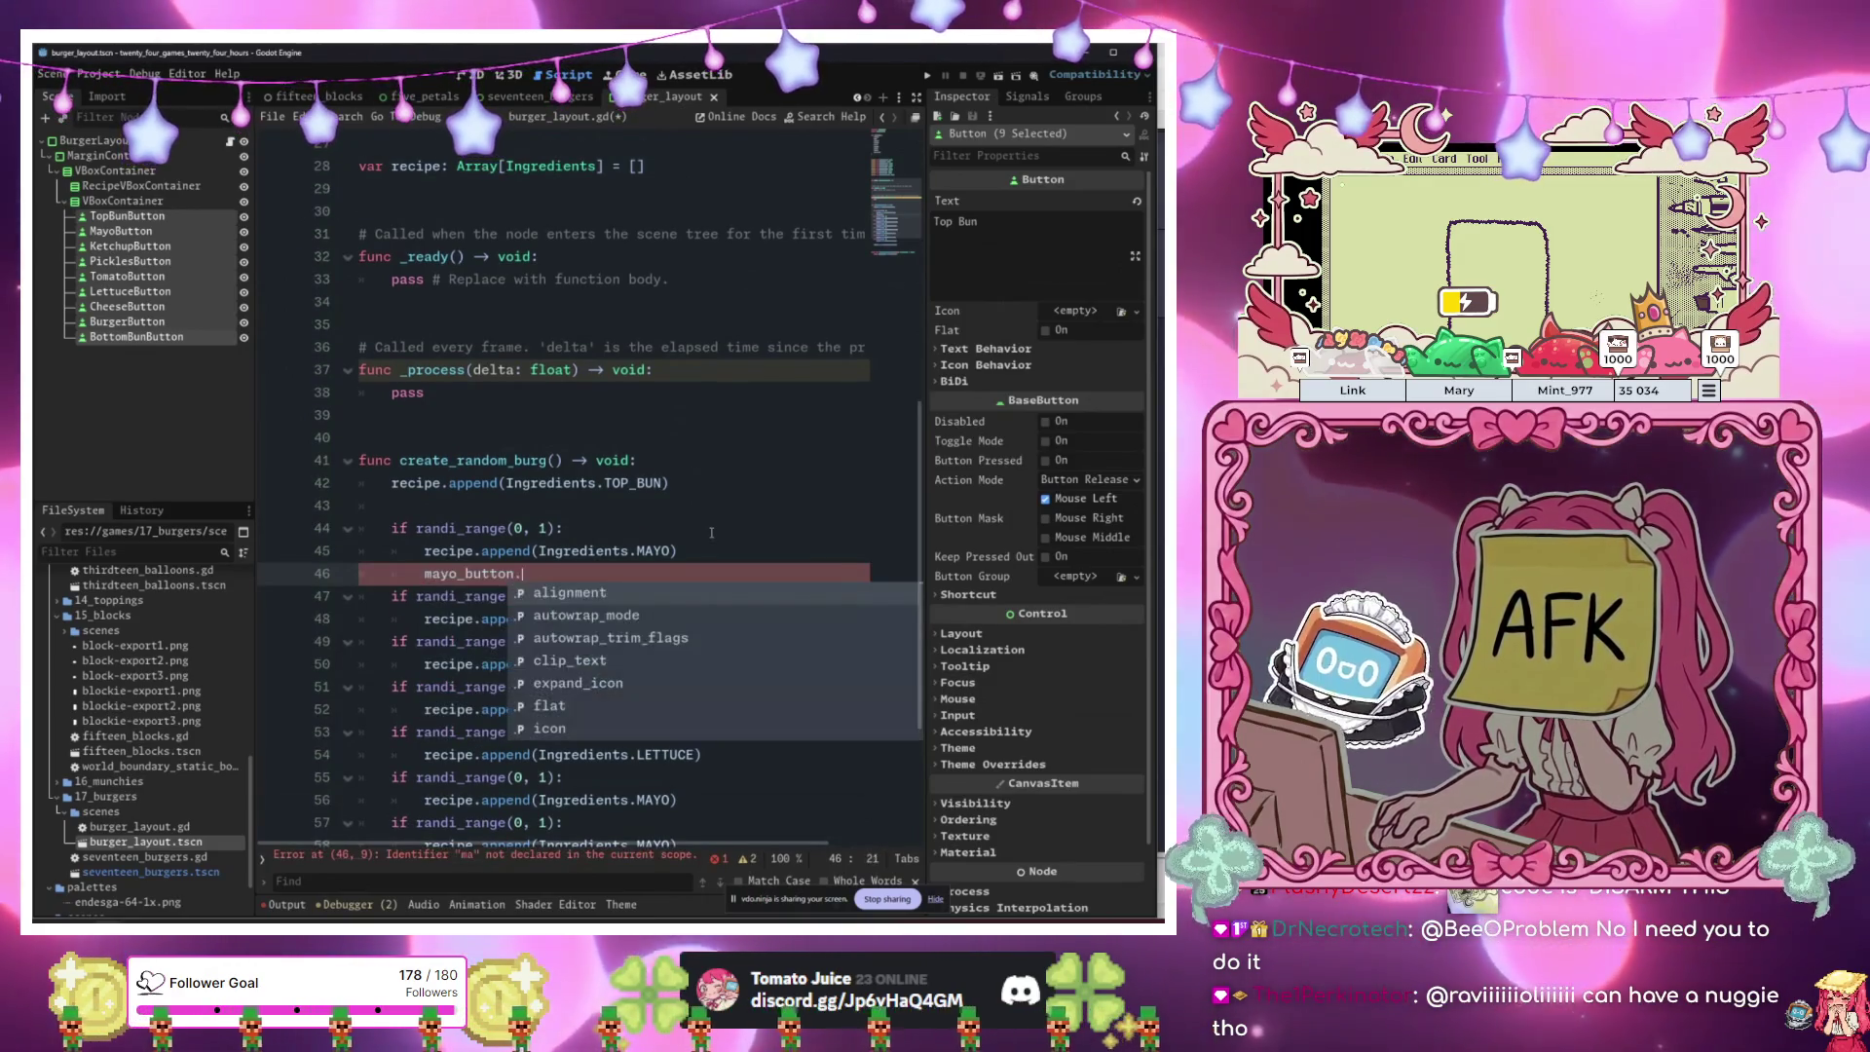
{"action": "type", "text": "w"}
{"action": "key", "text": "Return"}
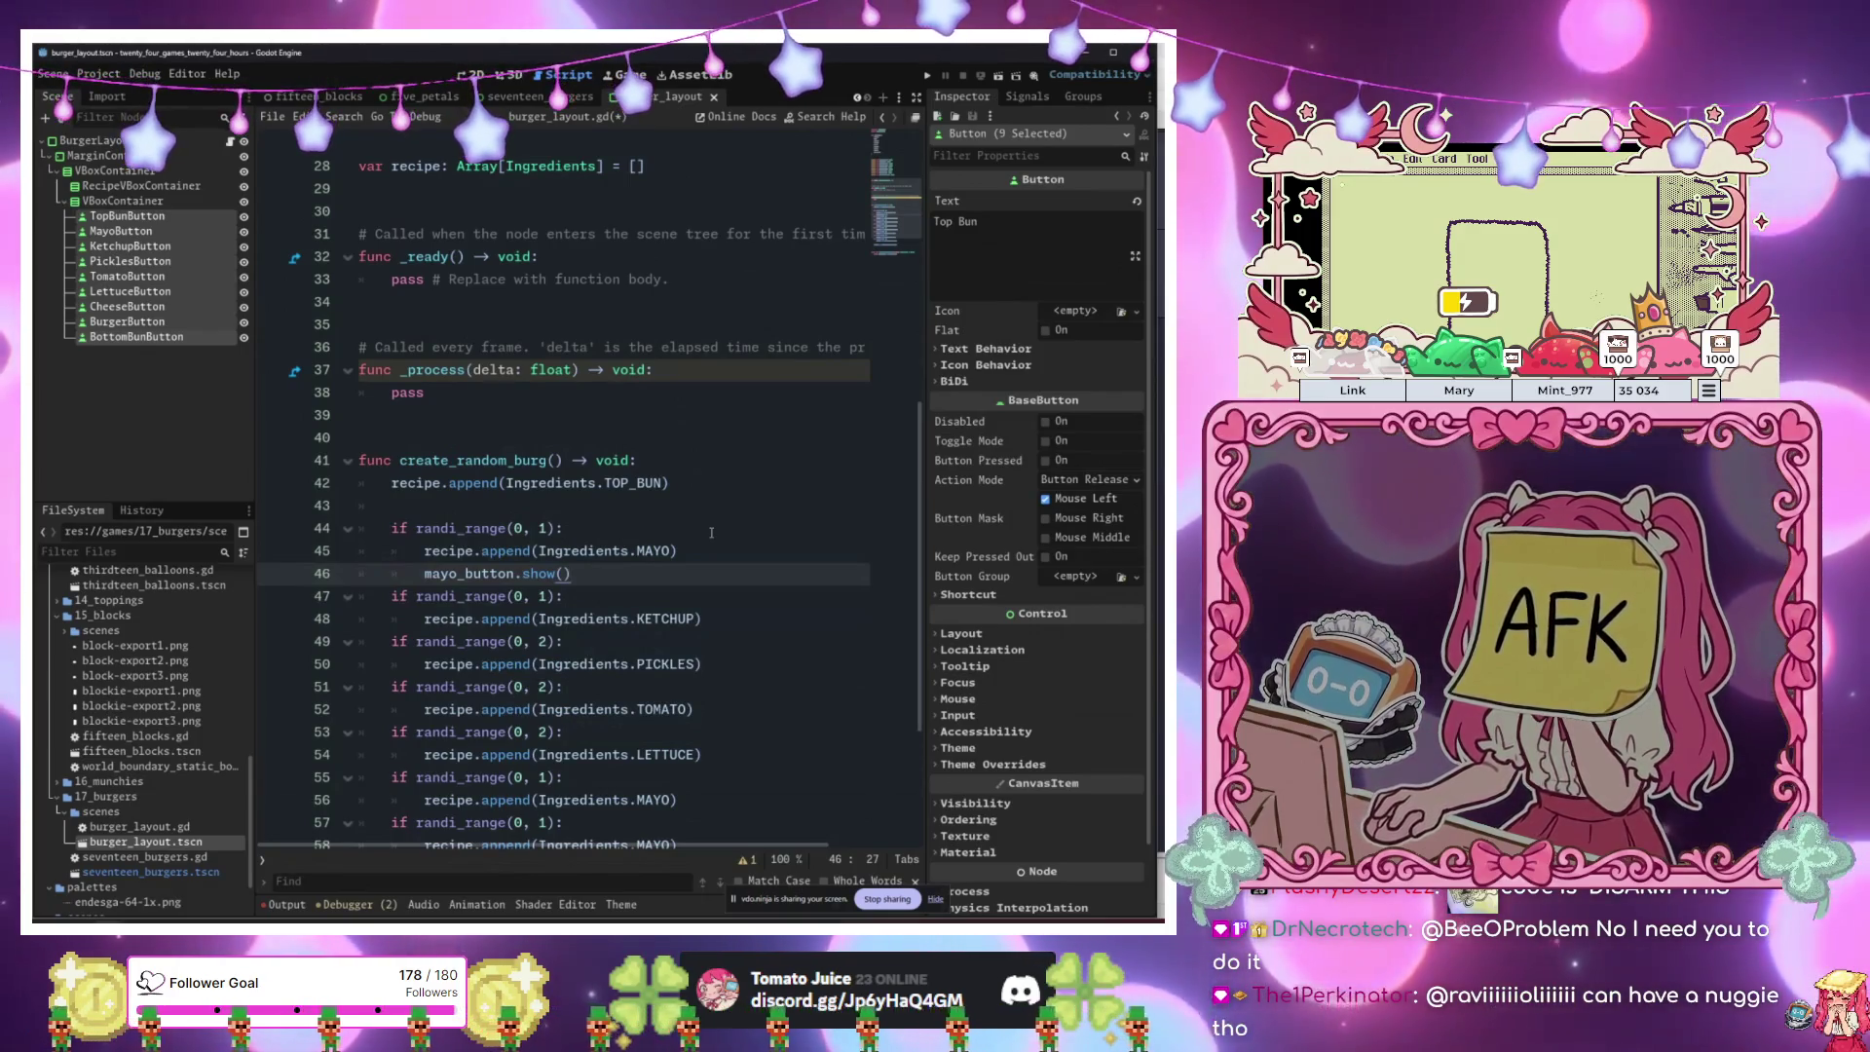
{"action": "key", "text": "Down"}
{"action": "key", "text": "Down"}
{"action": "key", "text": "End"}
{"action": "key", "text": "Return"}
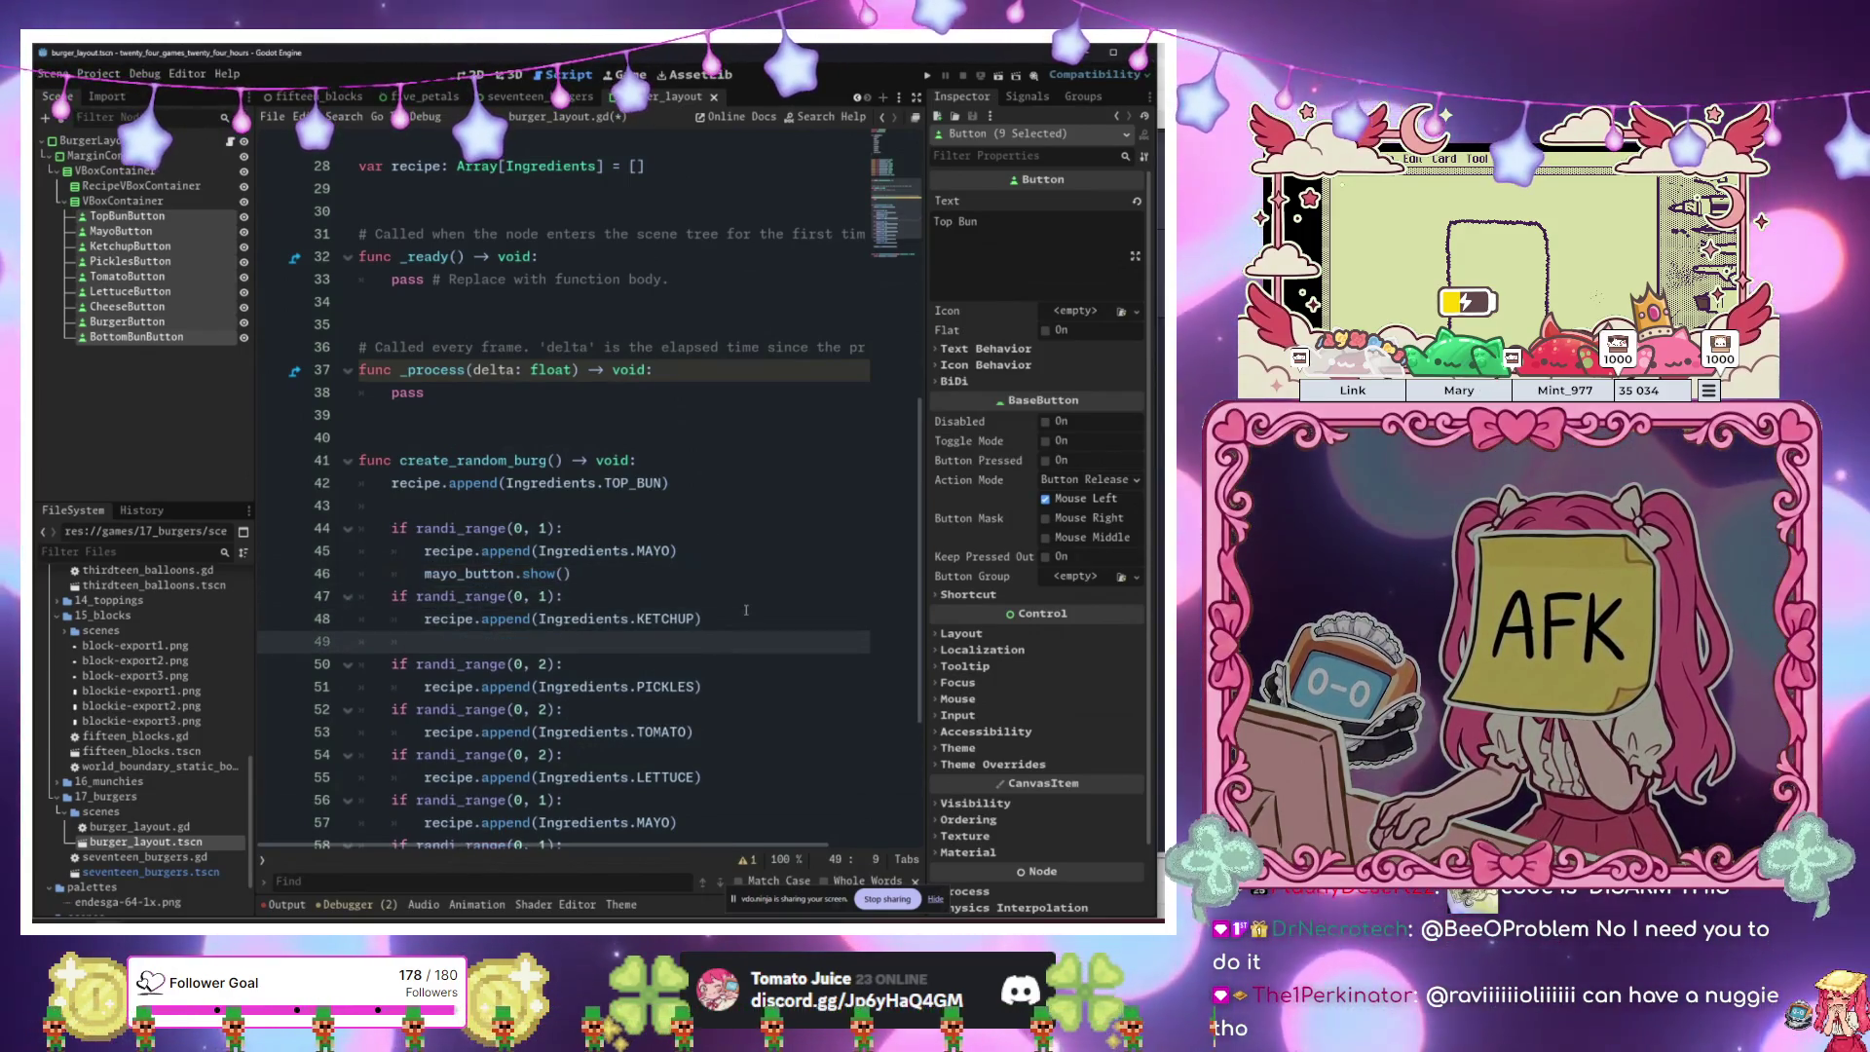
{"action": "type", "text": "ke"}
{"action": "key", "text": "Return"}
{"action": "type", "text": ".sh"}
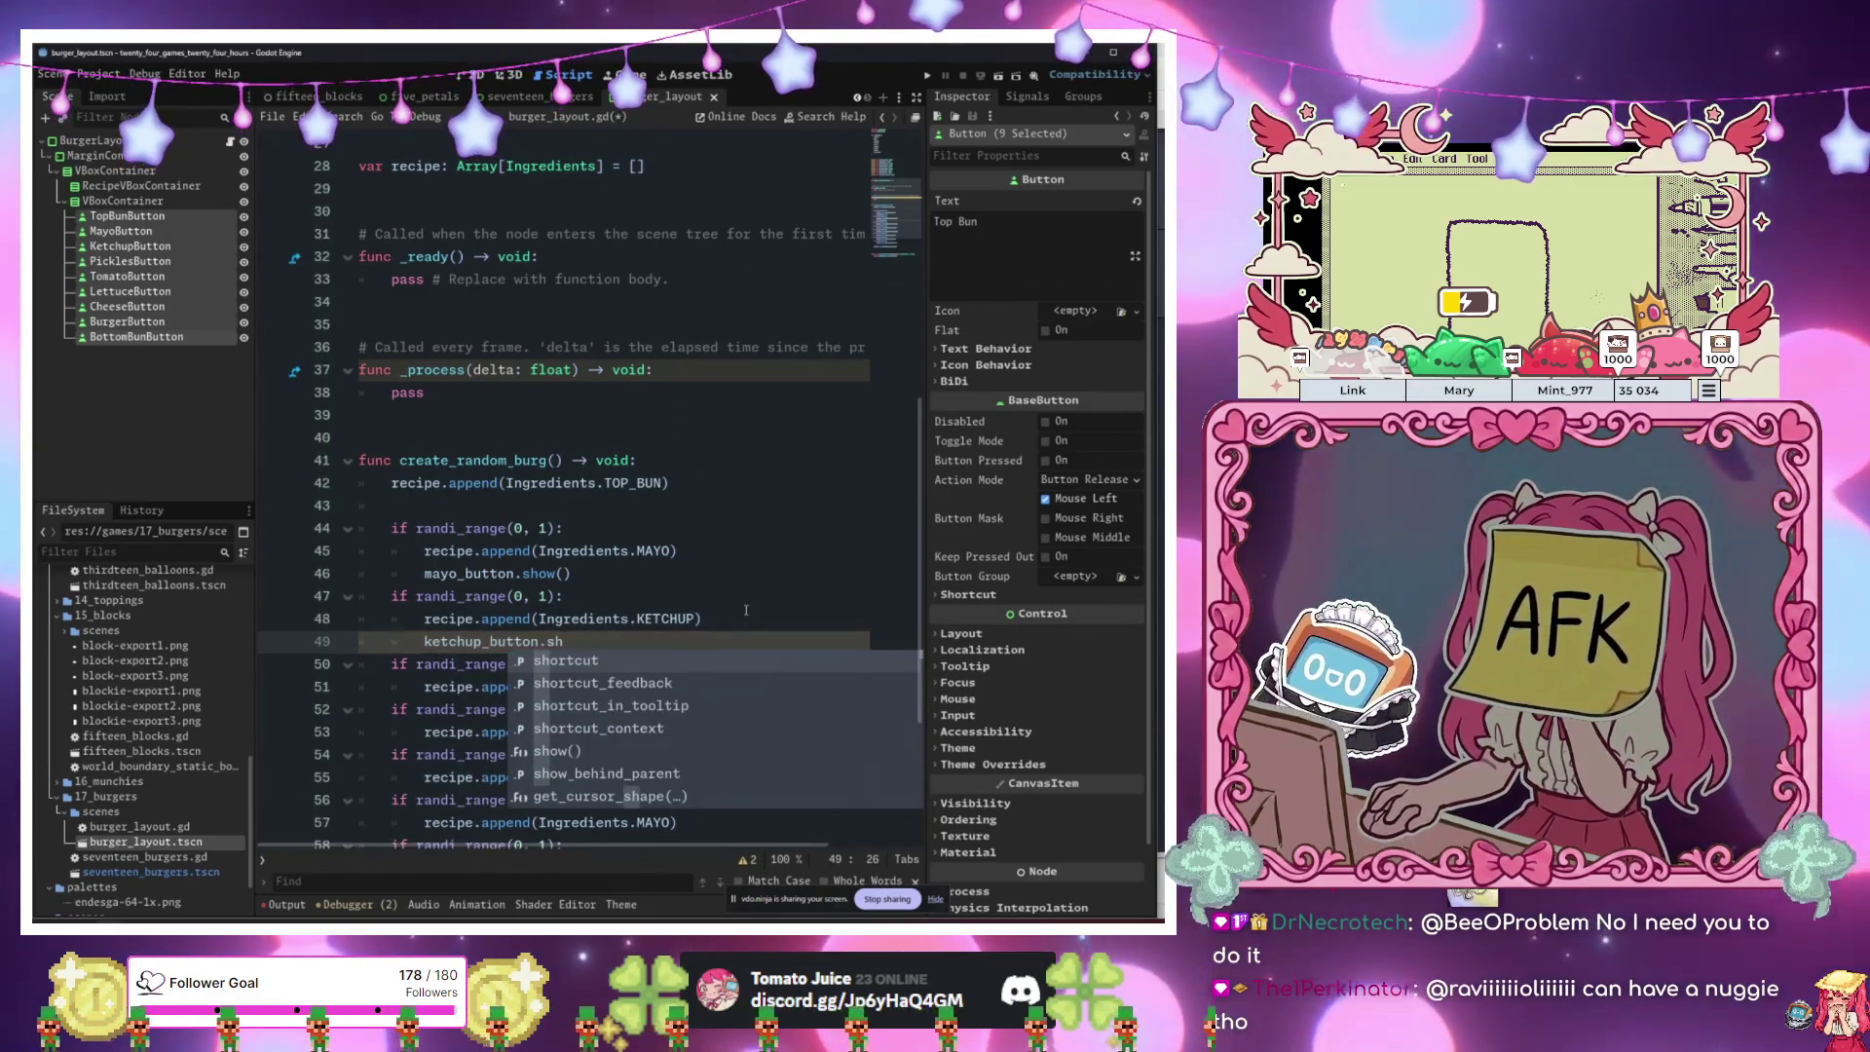
{"action": "type", "text": "o"}
{"action": "key", "text": "Return"}
Add pickles_button.show() under the PICKLES append
{"action": "key", "text": "Down"}
{"action": "key", "text": "Down"}
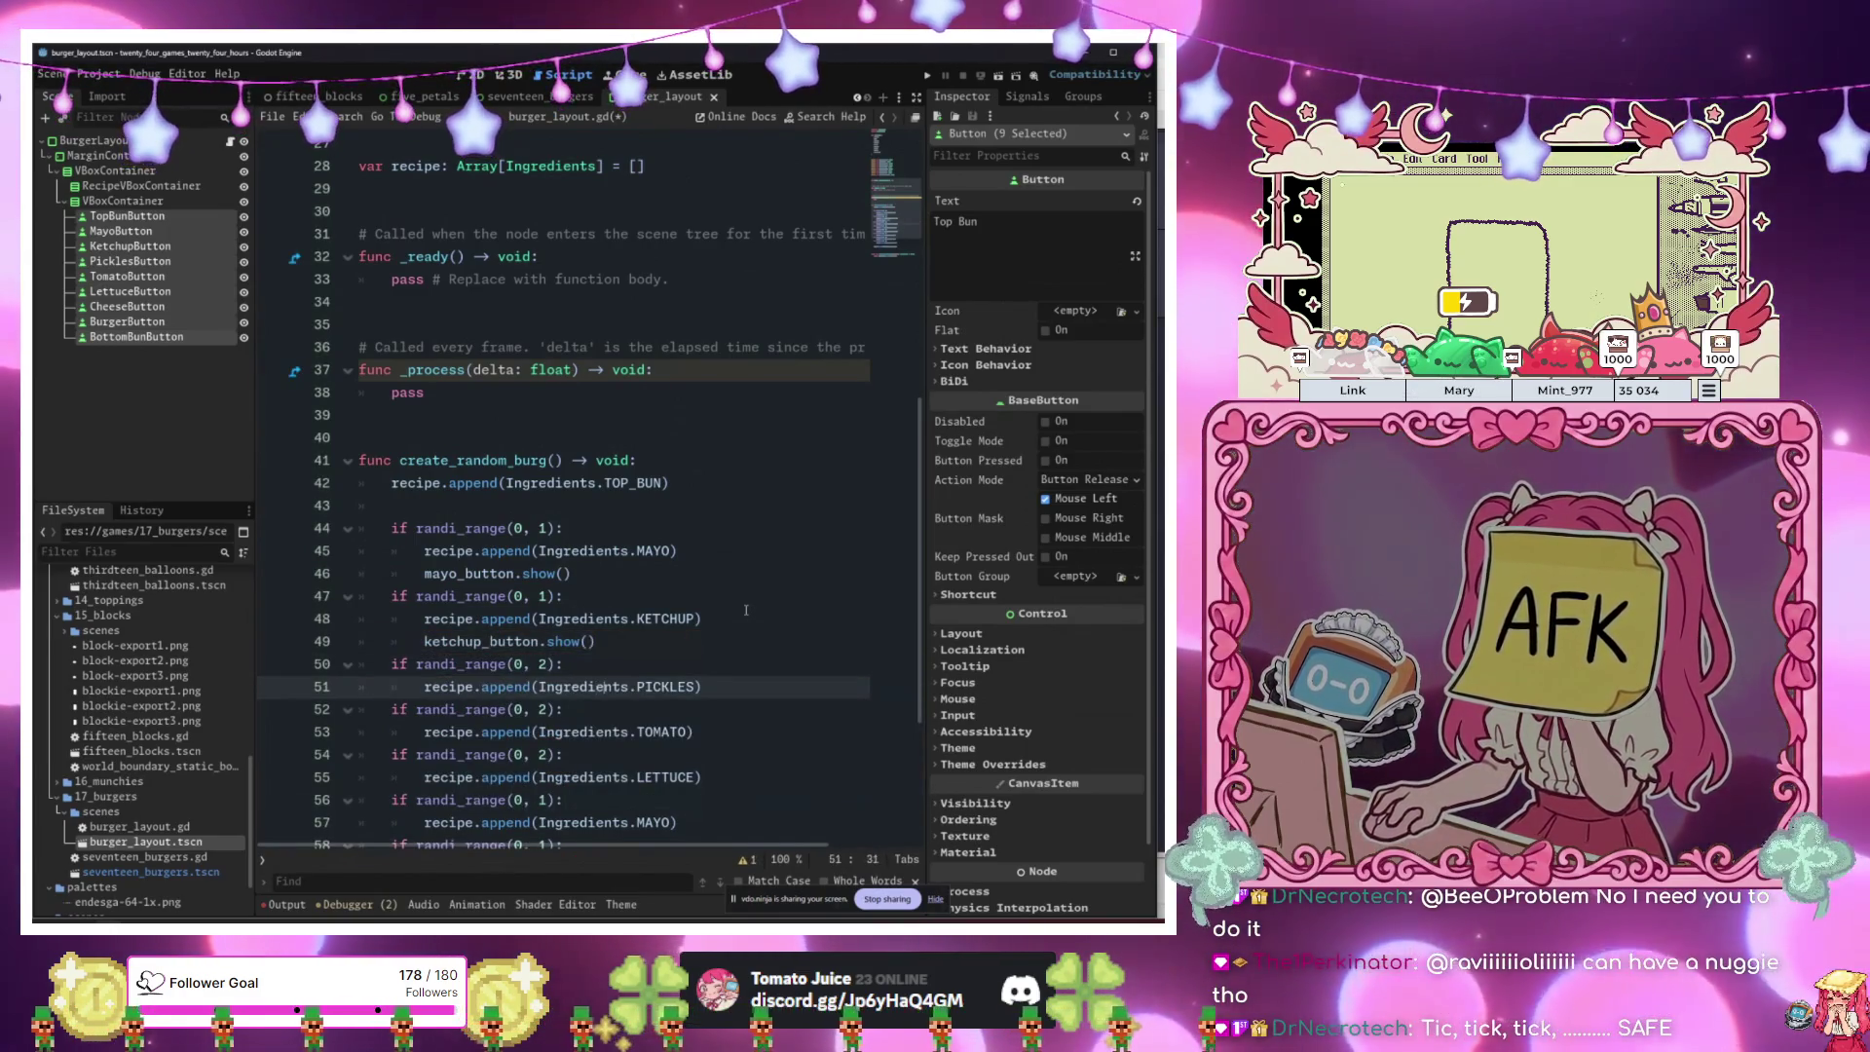
{"action": "key", "text": "End"}
{"action": "key", "text": "Return"}
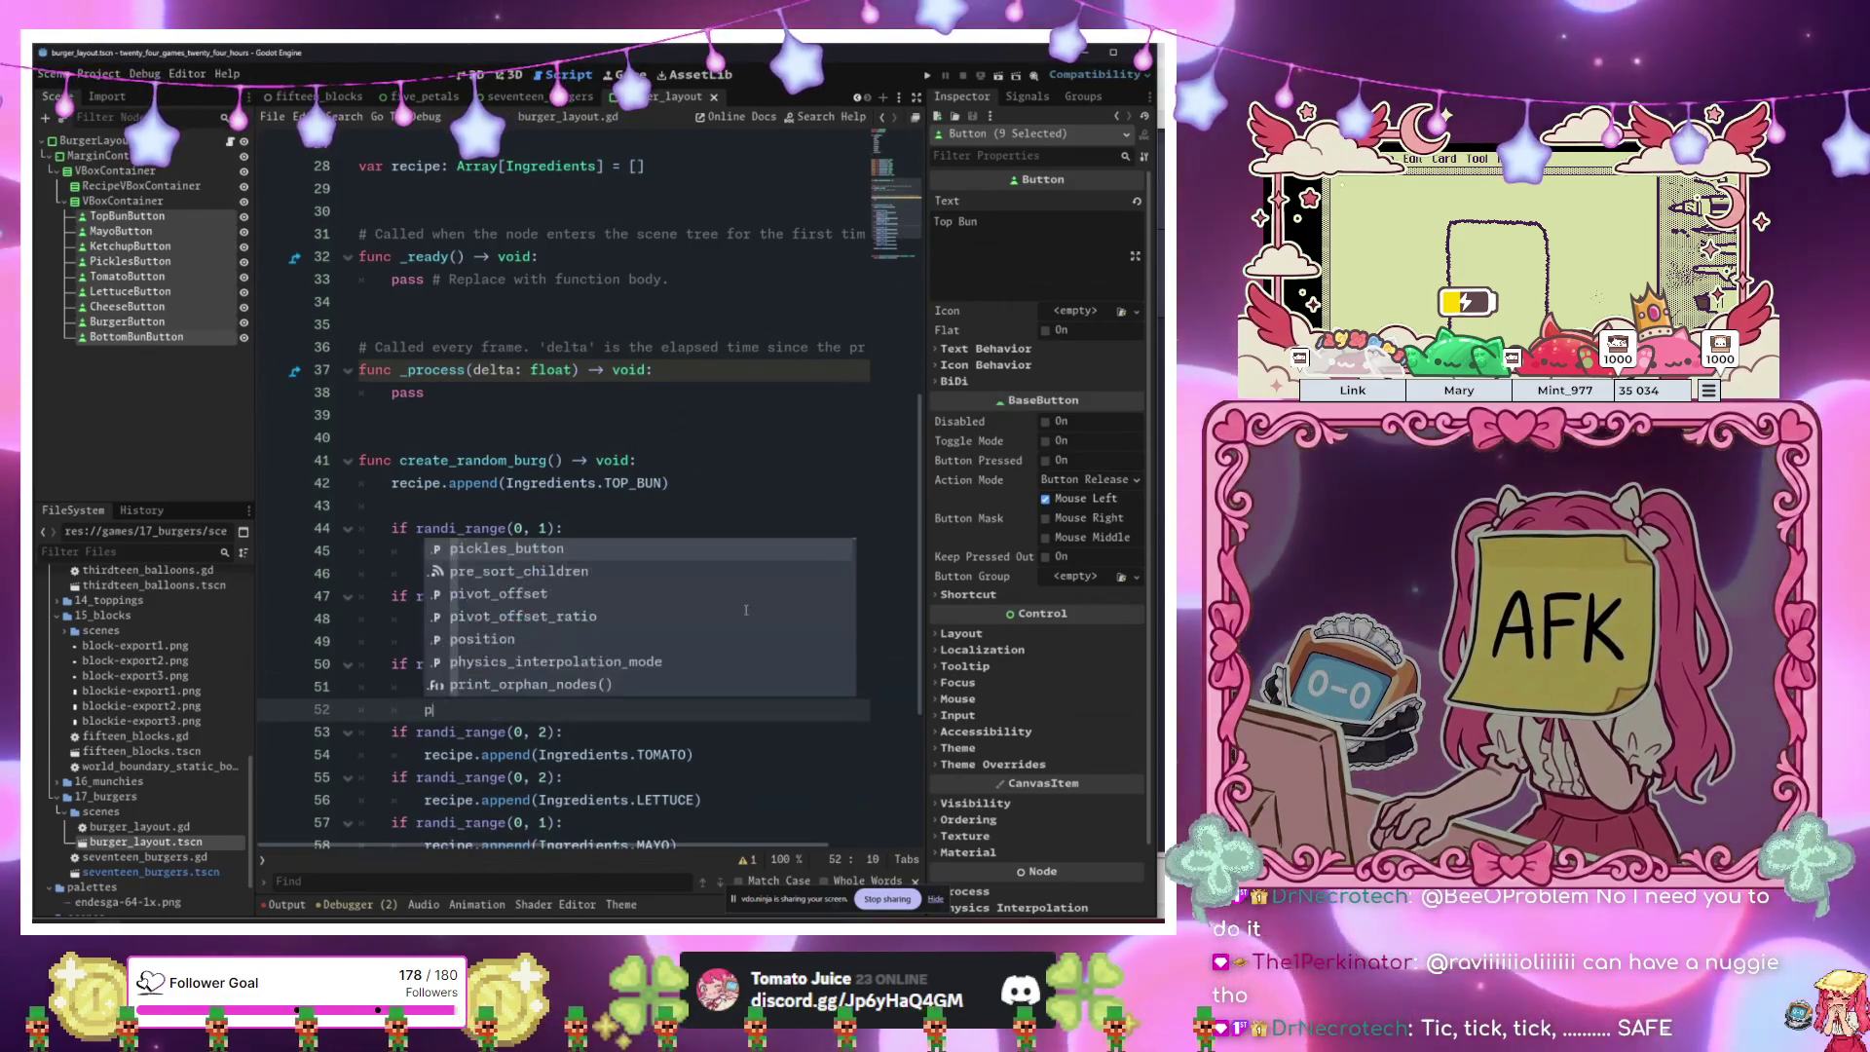
{"action": "type", "text": "pi"}
{"action": "key", "text": "Return"}
{"action": "type", "text": ".sh"}
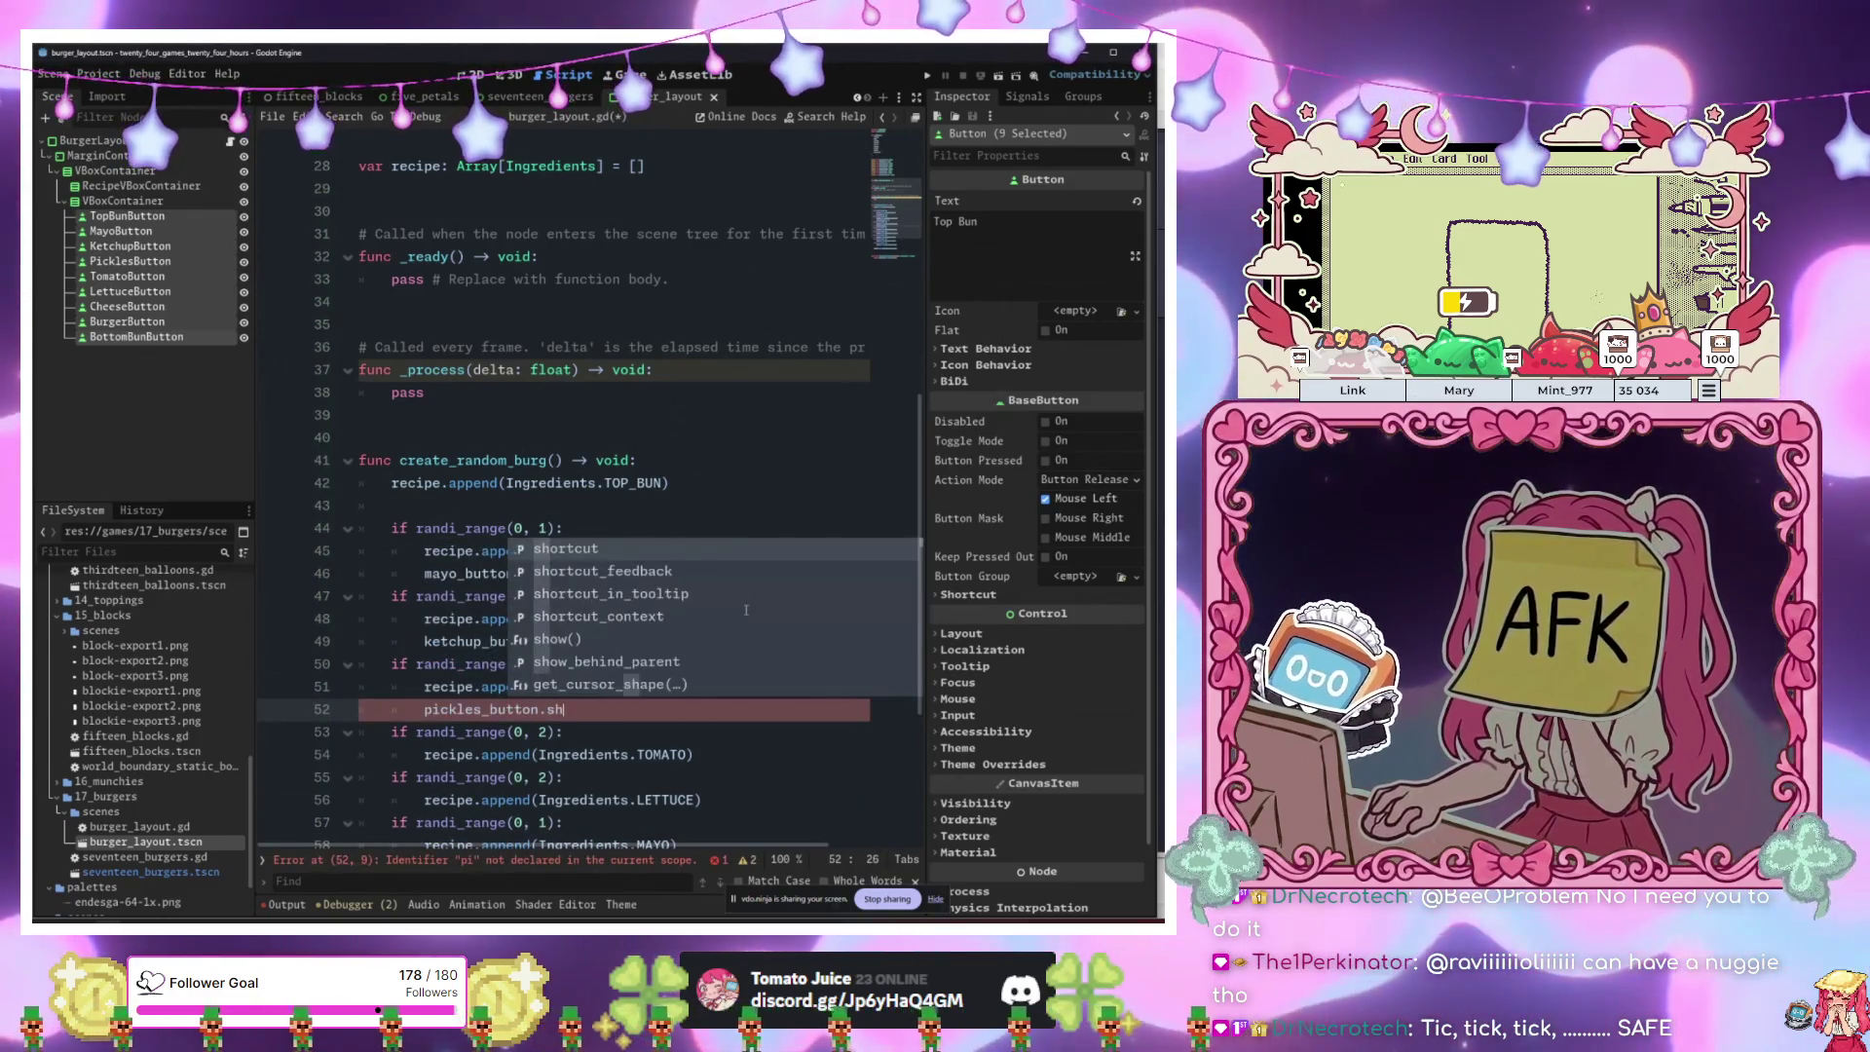
{"action": "type", "text": "o"}
{"action": "key", "text": "Return"}
Add tomato_button.show() under the TOMATO append
{"action": "key", "text": "Down"}
{"action": "key", "text": "Down"}
{"action": "key", "text": "Home"}
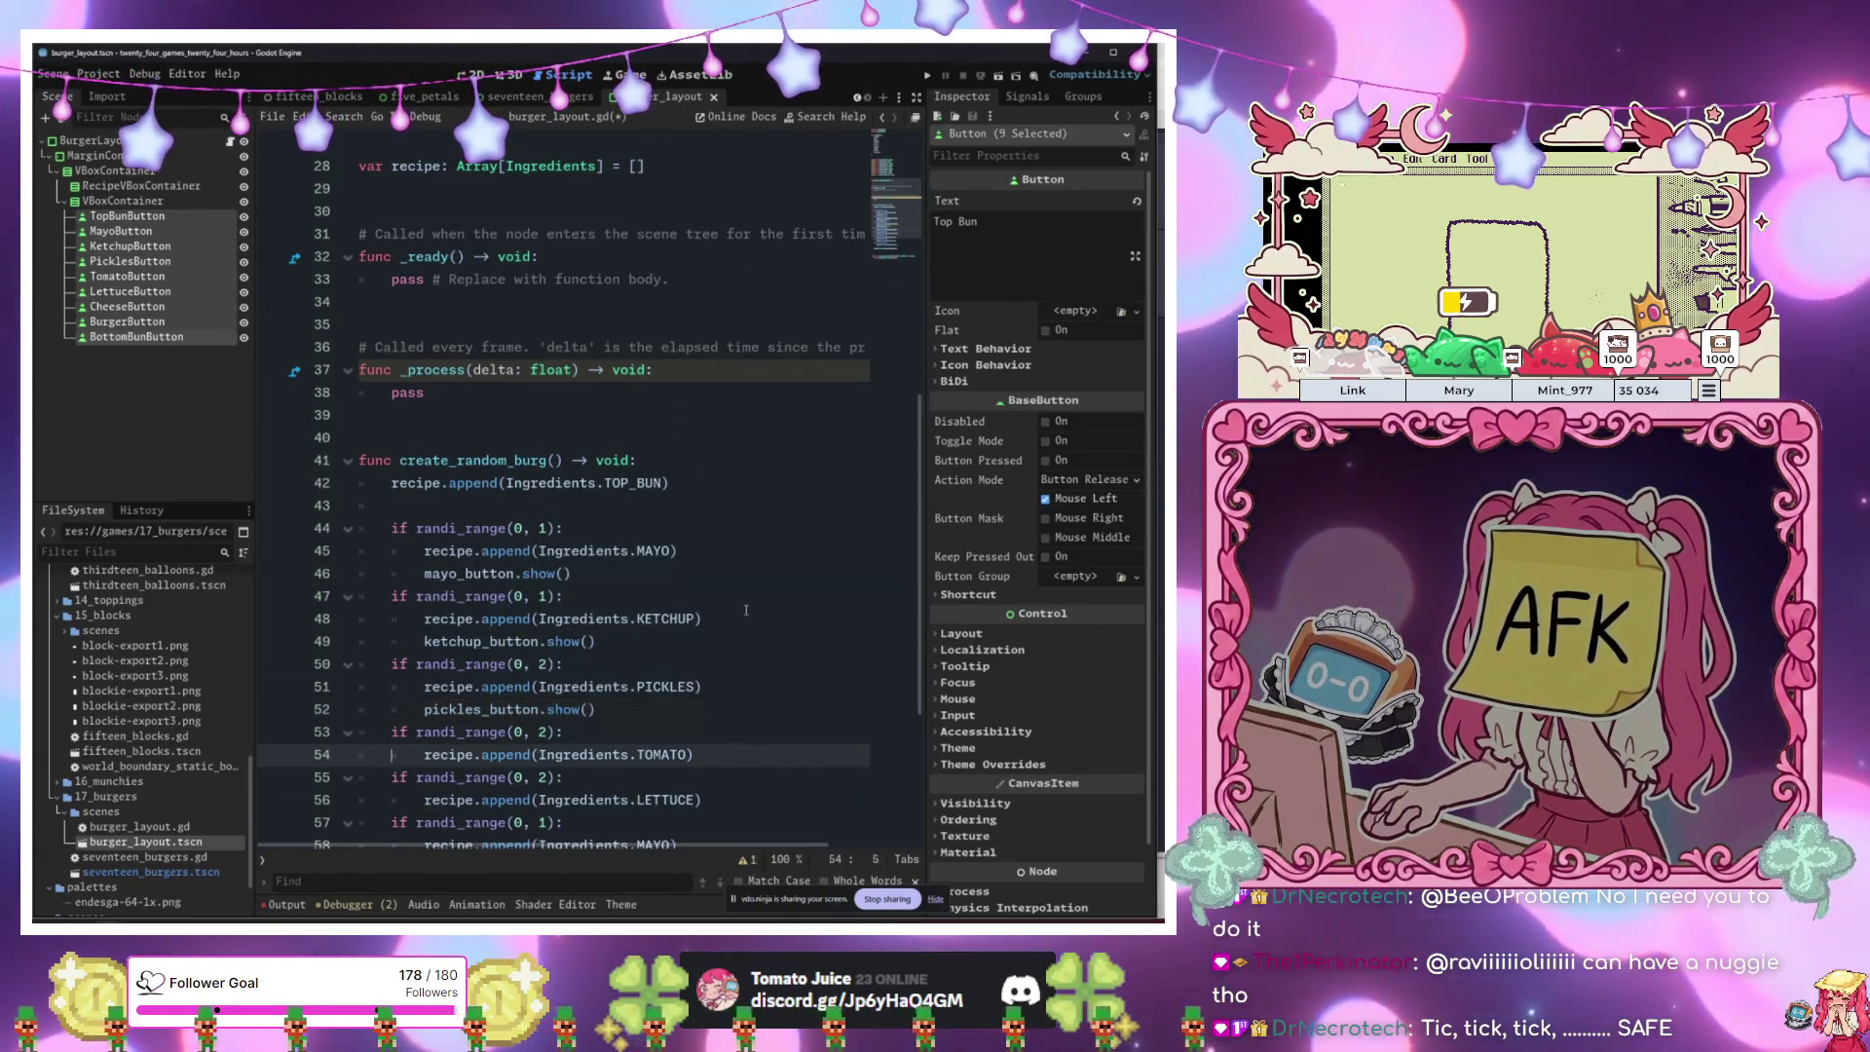
{"action": "key", "text": "Up"}
{"action": "key", "text": "End"}
{"action": "key", "text": "Down"}
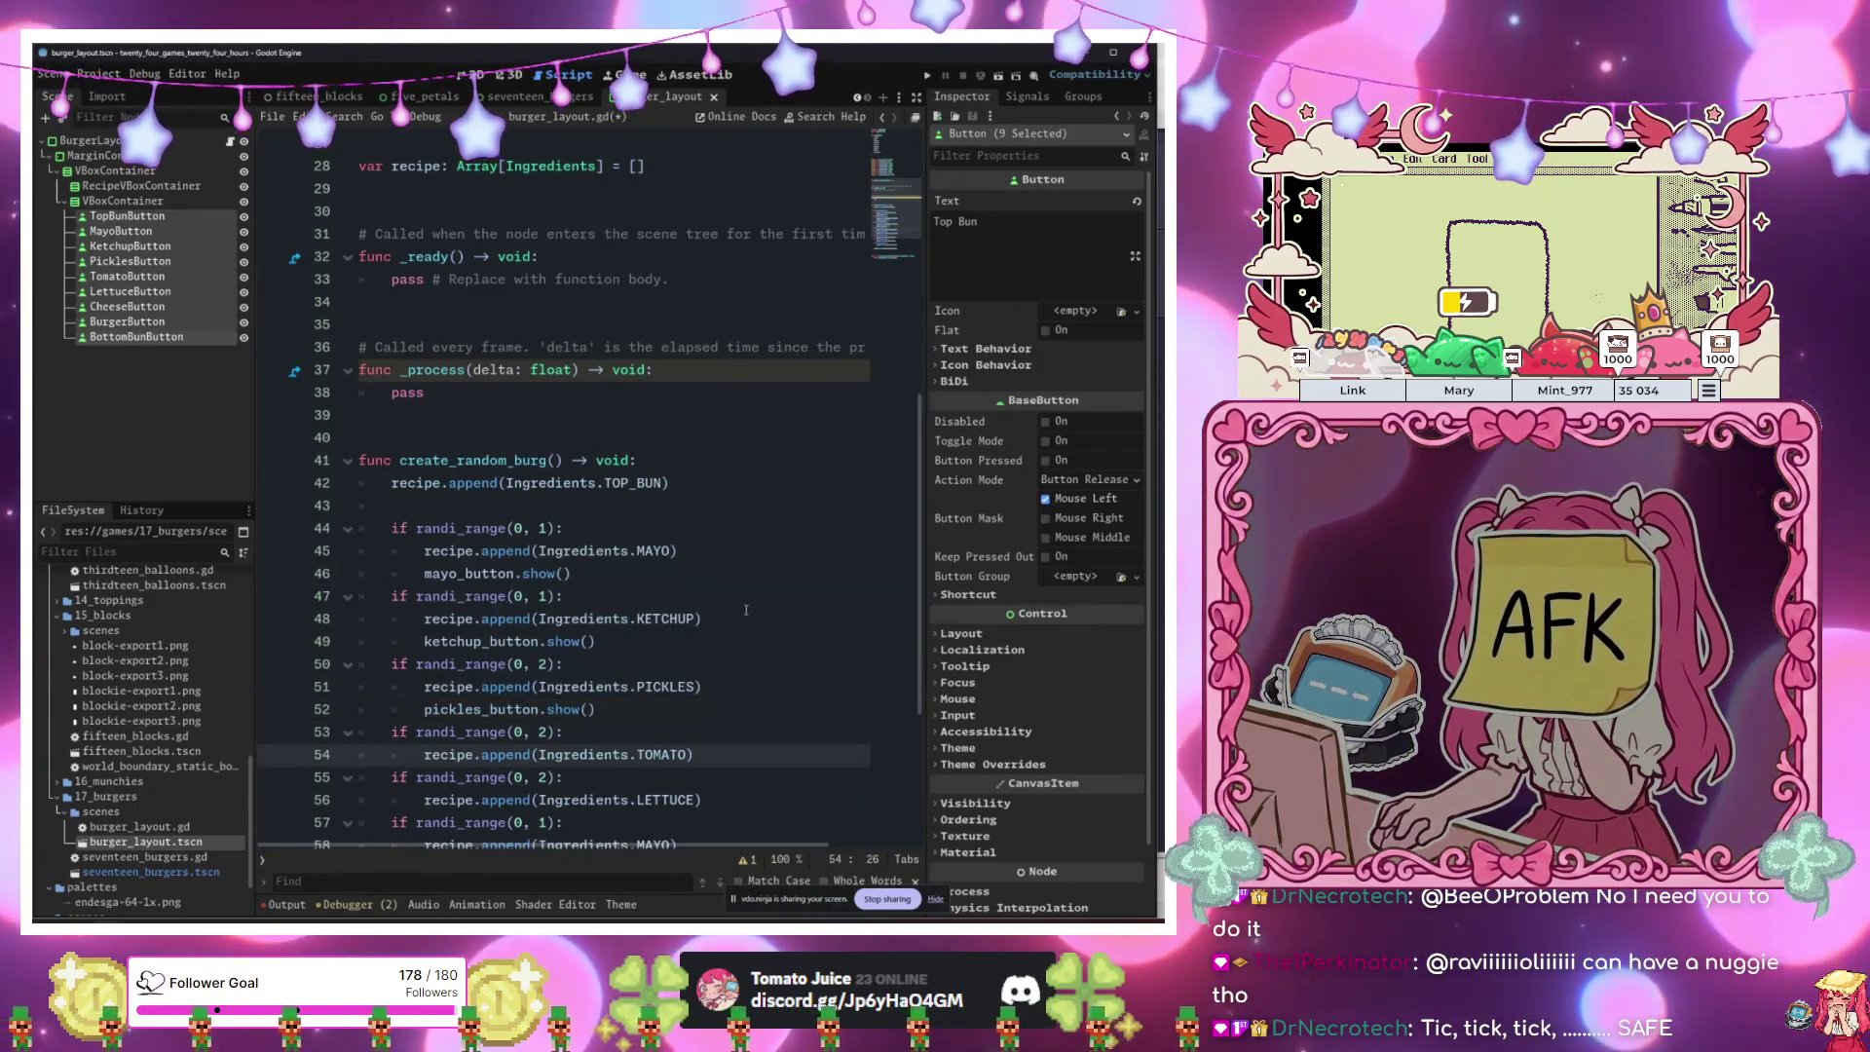
{"action": "key", "text": "Down"}
{"action": "key", "text": "End"}
{"action": "key", "text": "Up"}
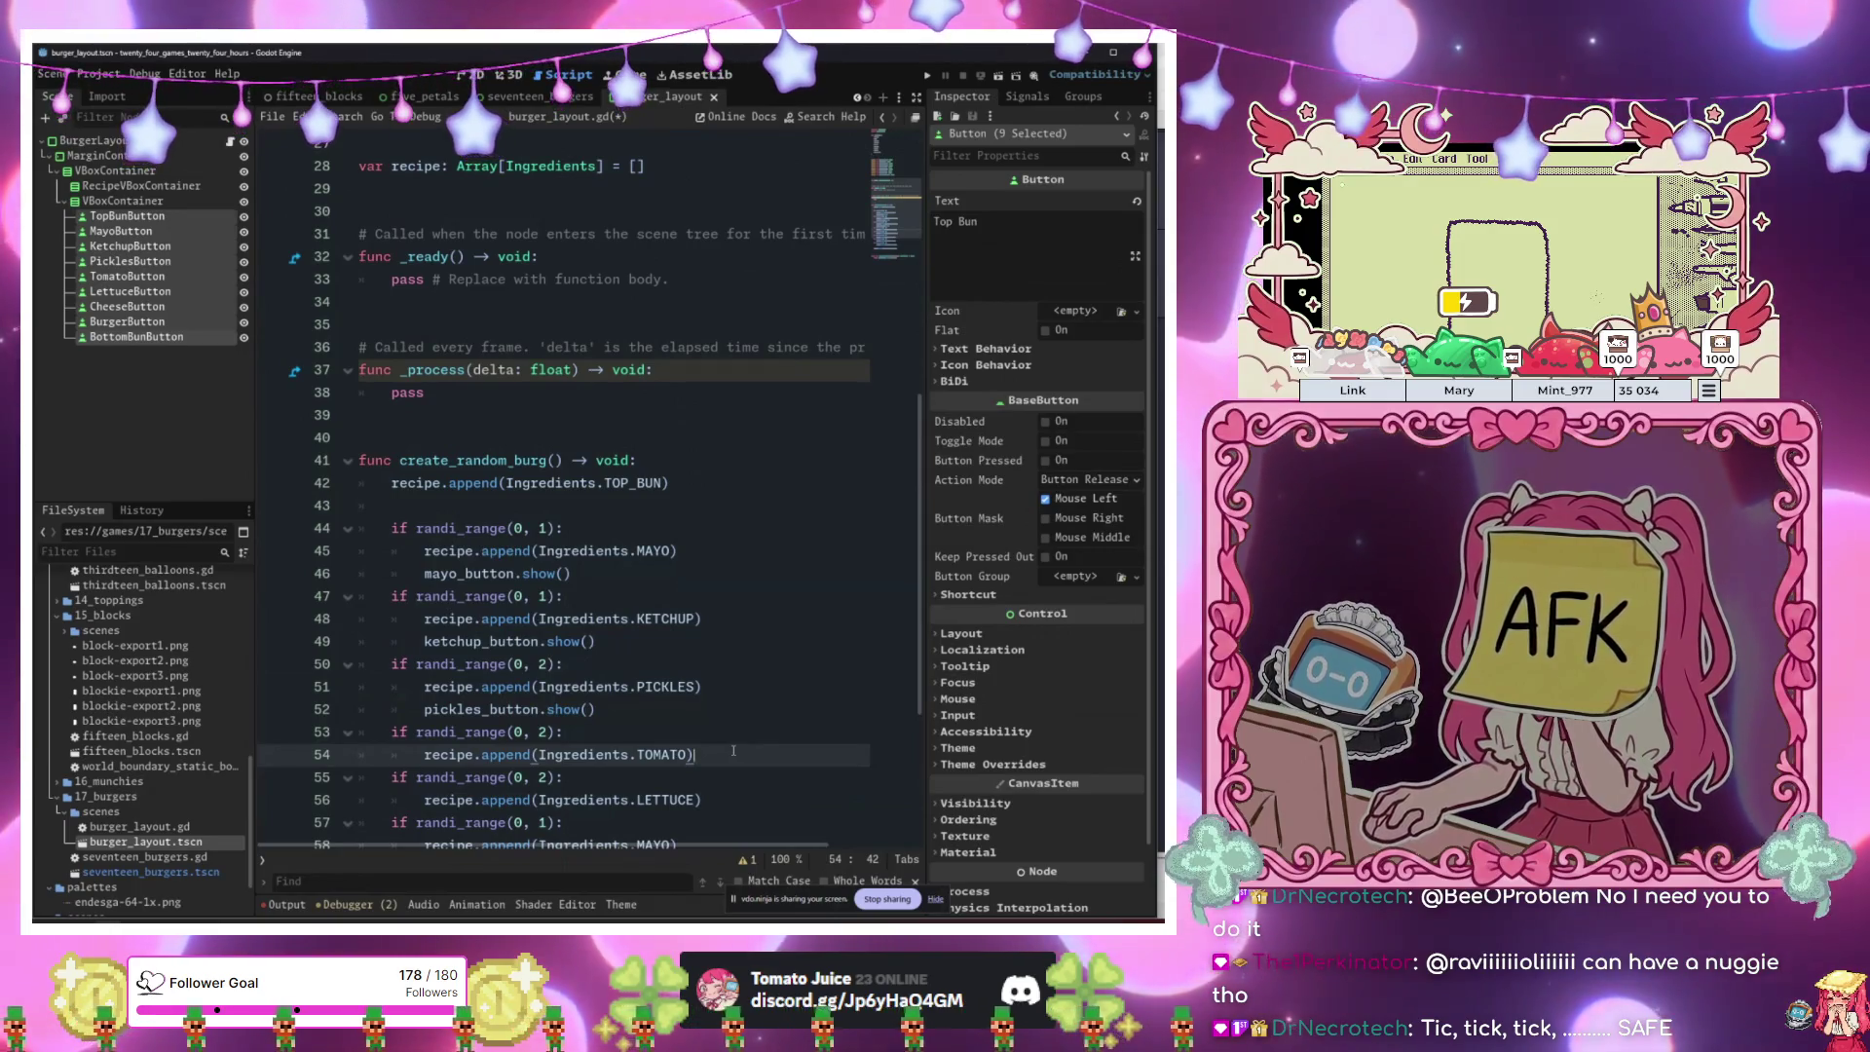
{"action": "scroll", "coordinate": [733, 750], "scroll_direction": "down", "scroll_amount": 3}
{"action": "key", "text": "Return"}
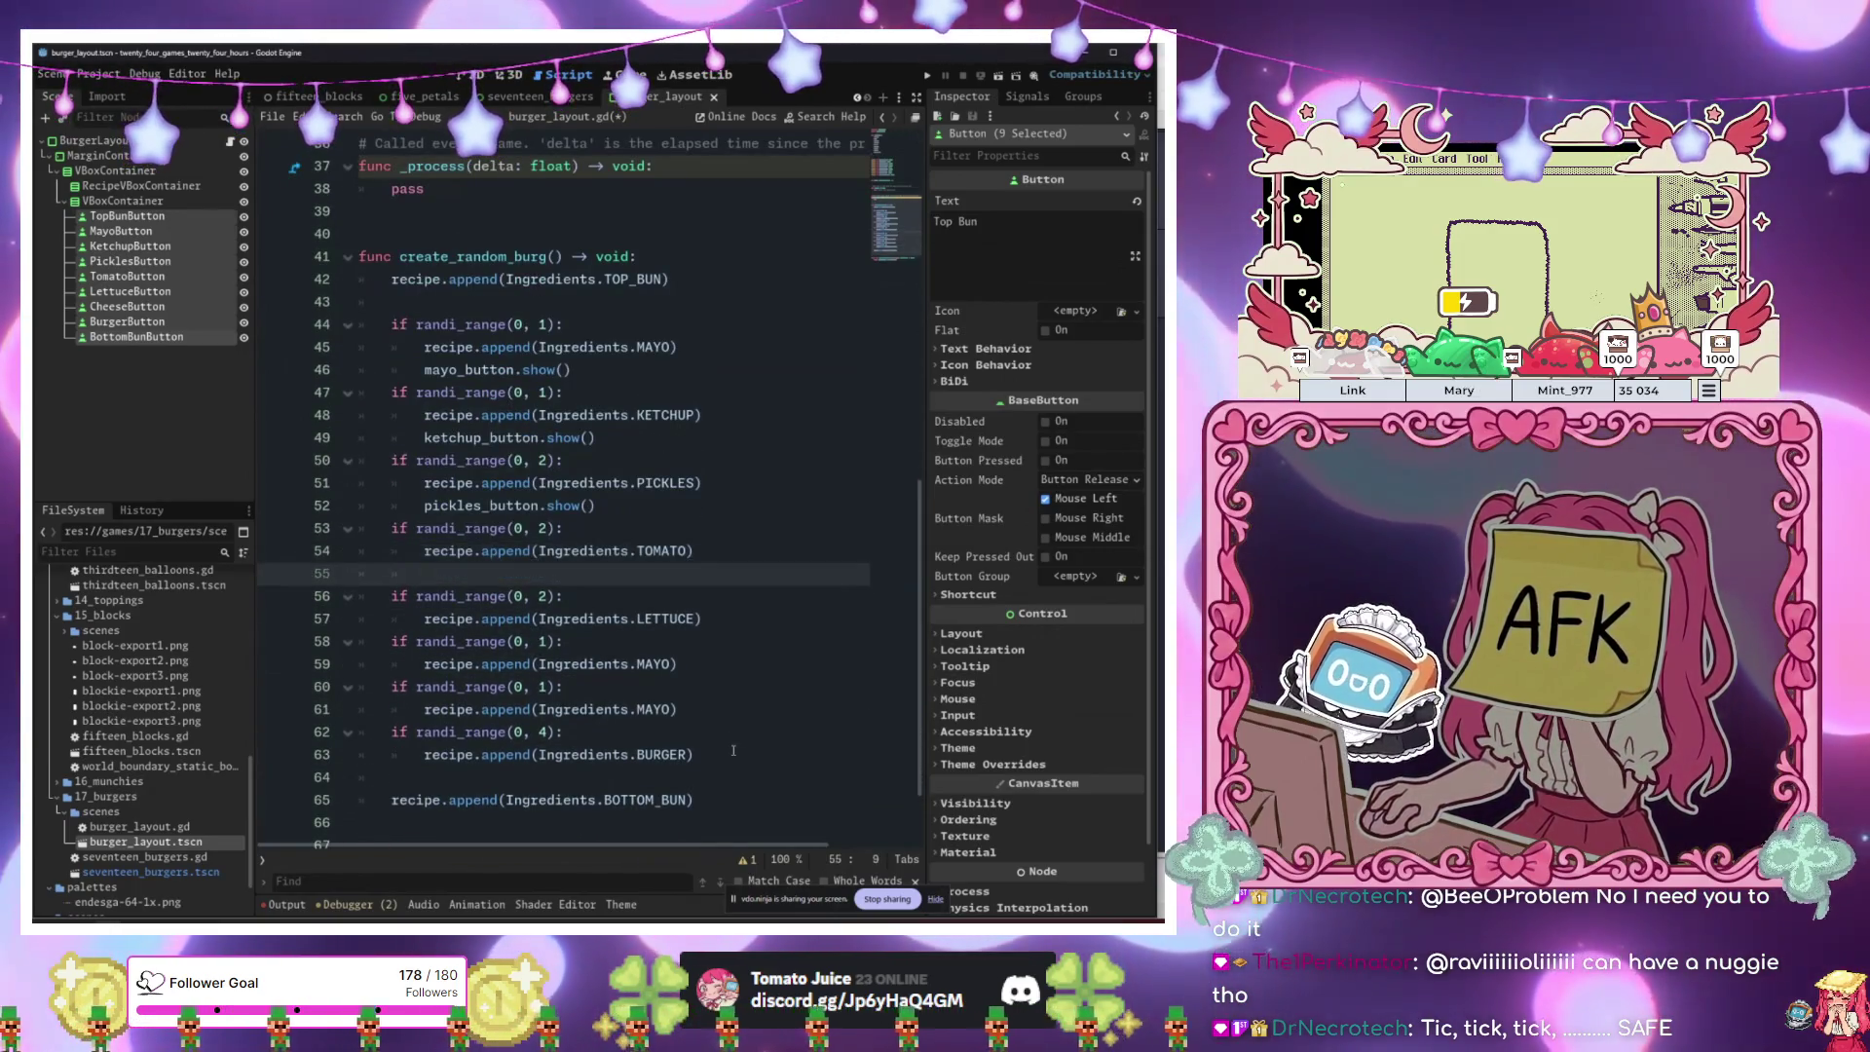
{"action": "type", "text": "to"}
{"action": "key", "text": "Return"}
{"action": "type", "text": ".sh"}
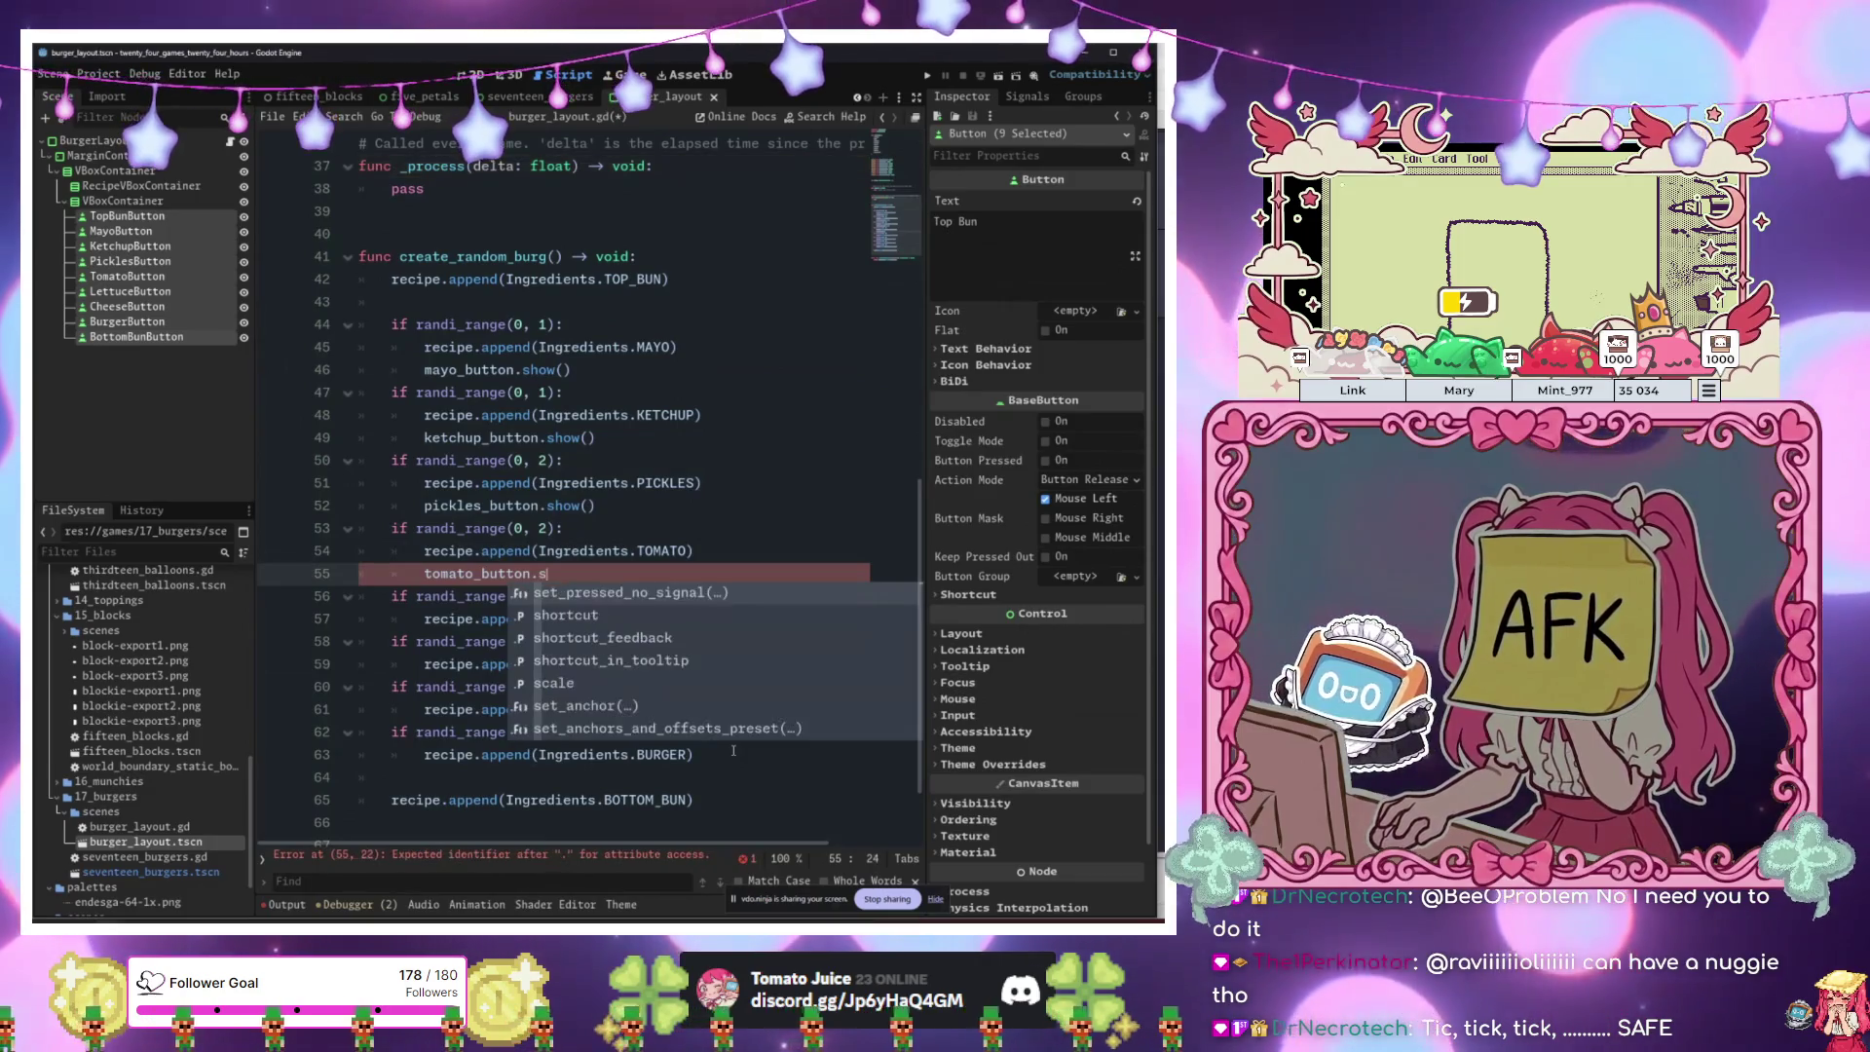
{"action": "key", "text": "Down"}
{"action": "key", "text": "Return"}
Add lettuce_button.show() under the LETTUCE append
{"action": "key", "text": "Down"}
{"action": "key", "text": "Down"}
{"action": "key", "text": "End"}
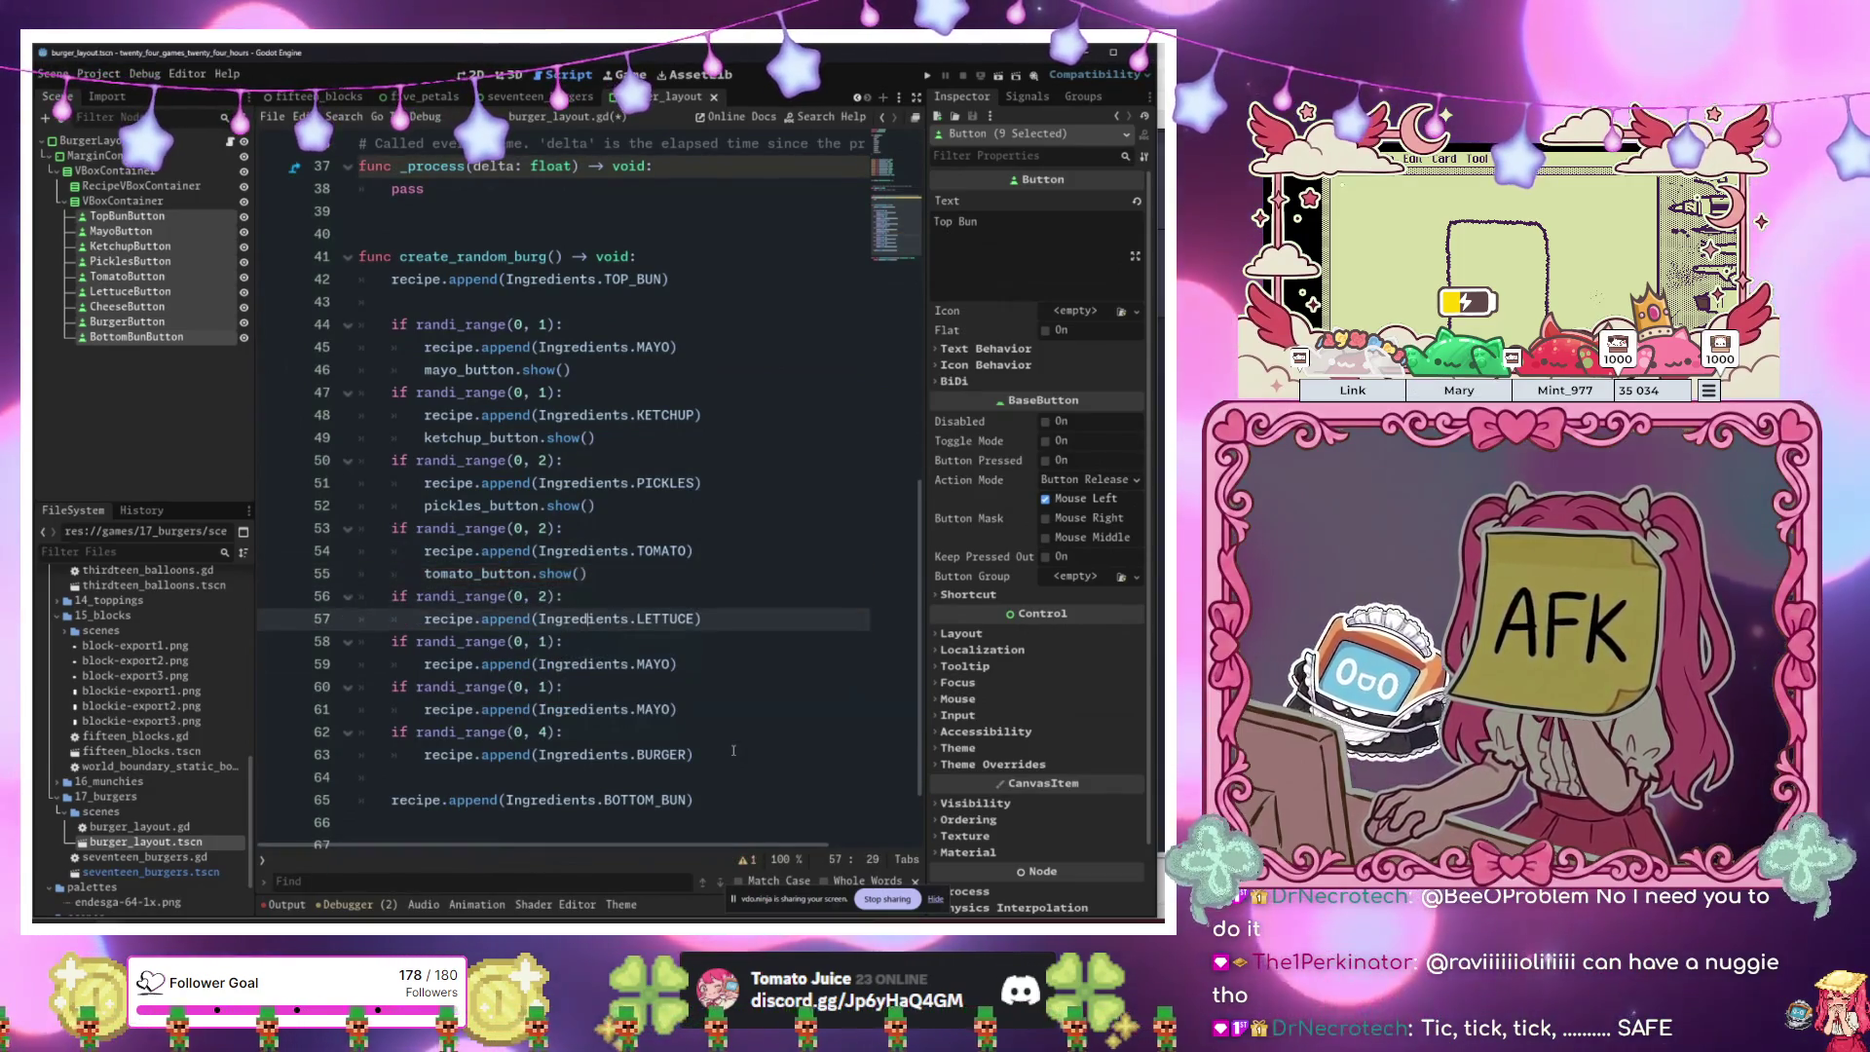
{"action": "key", "text": "Return"}
{"action": "type", "text": "let"}
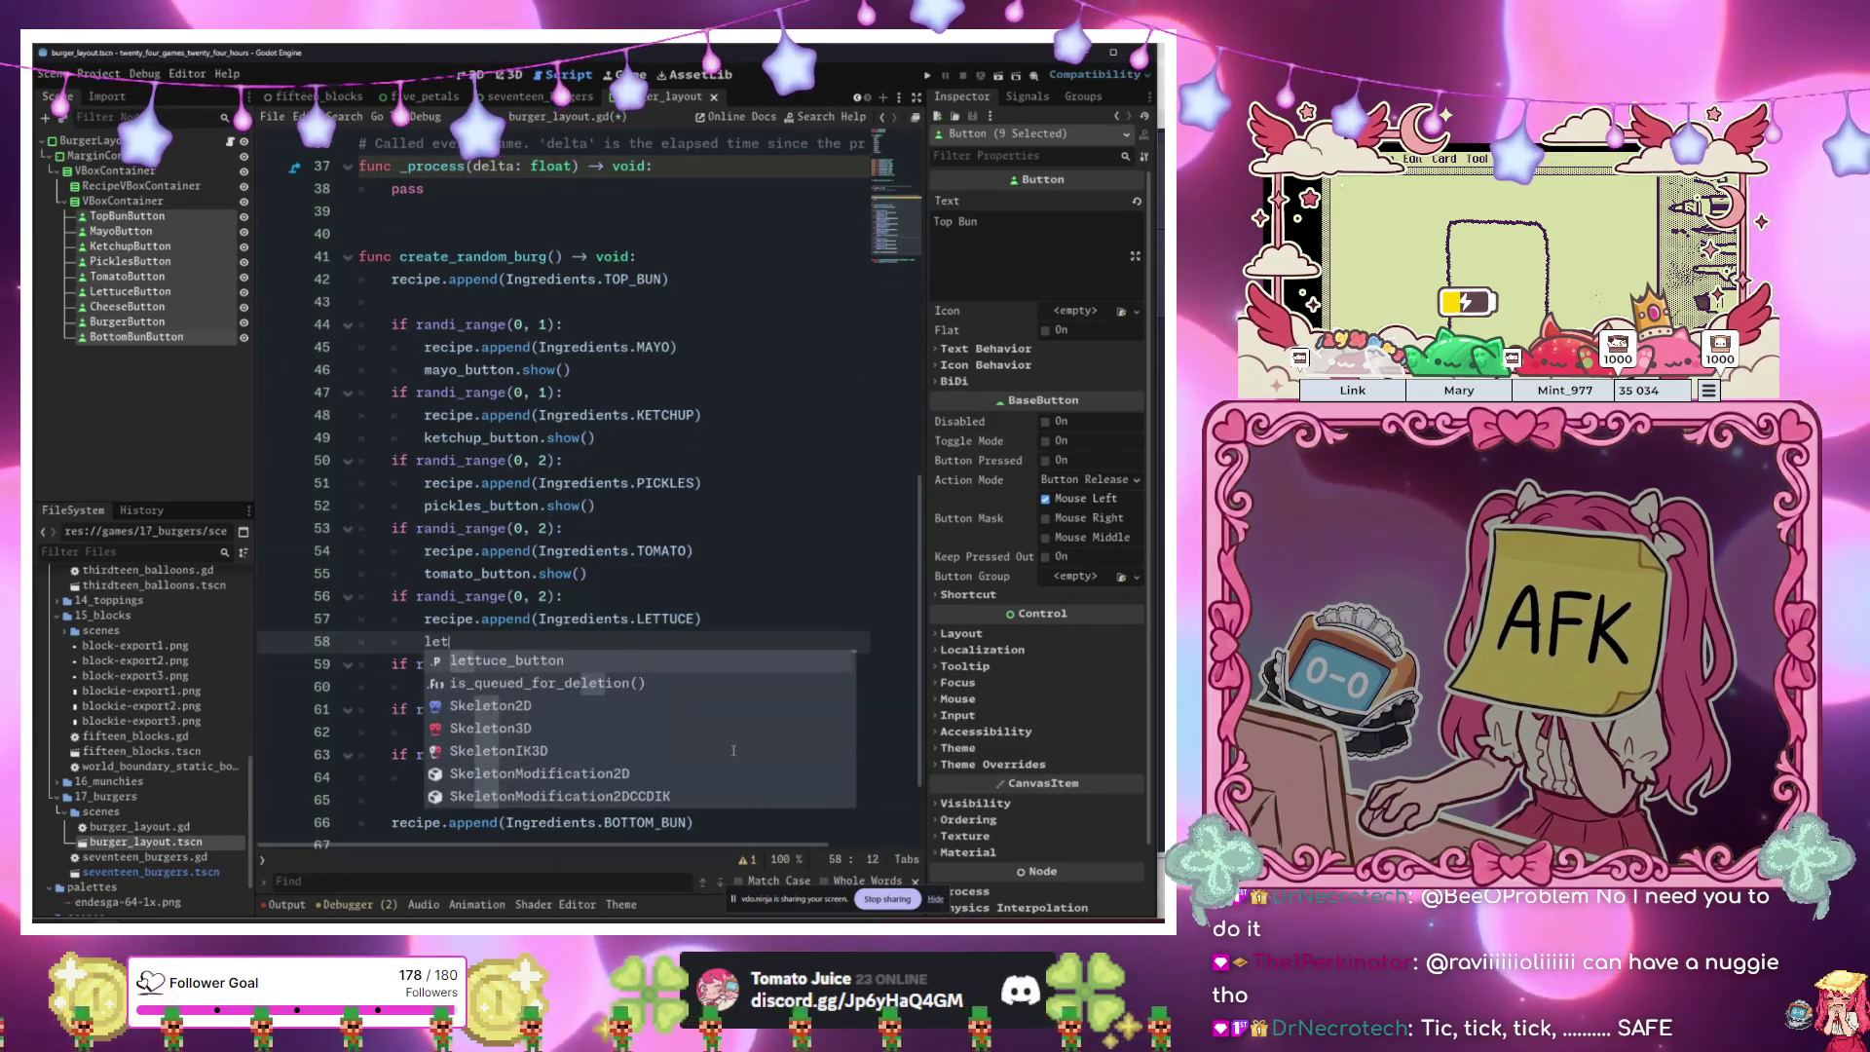
{"action": "key", "text": "Return"}
{"action": "type", "text": ".sh"}
{"action": "key", "text": "Down"}
{"action": "key", "text": "Down"}
{"action": "key", "text": "Down"}
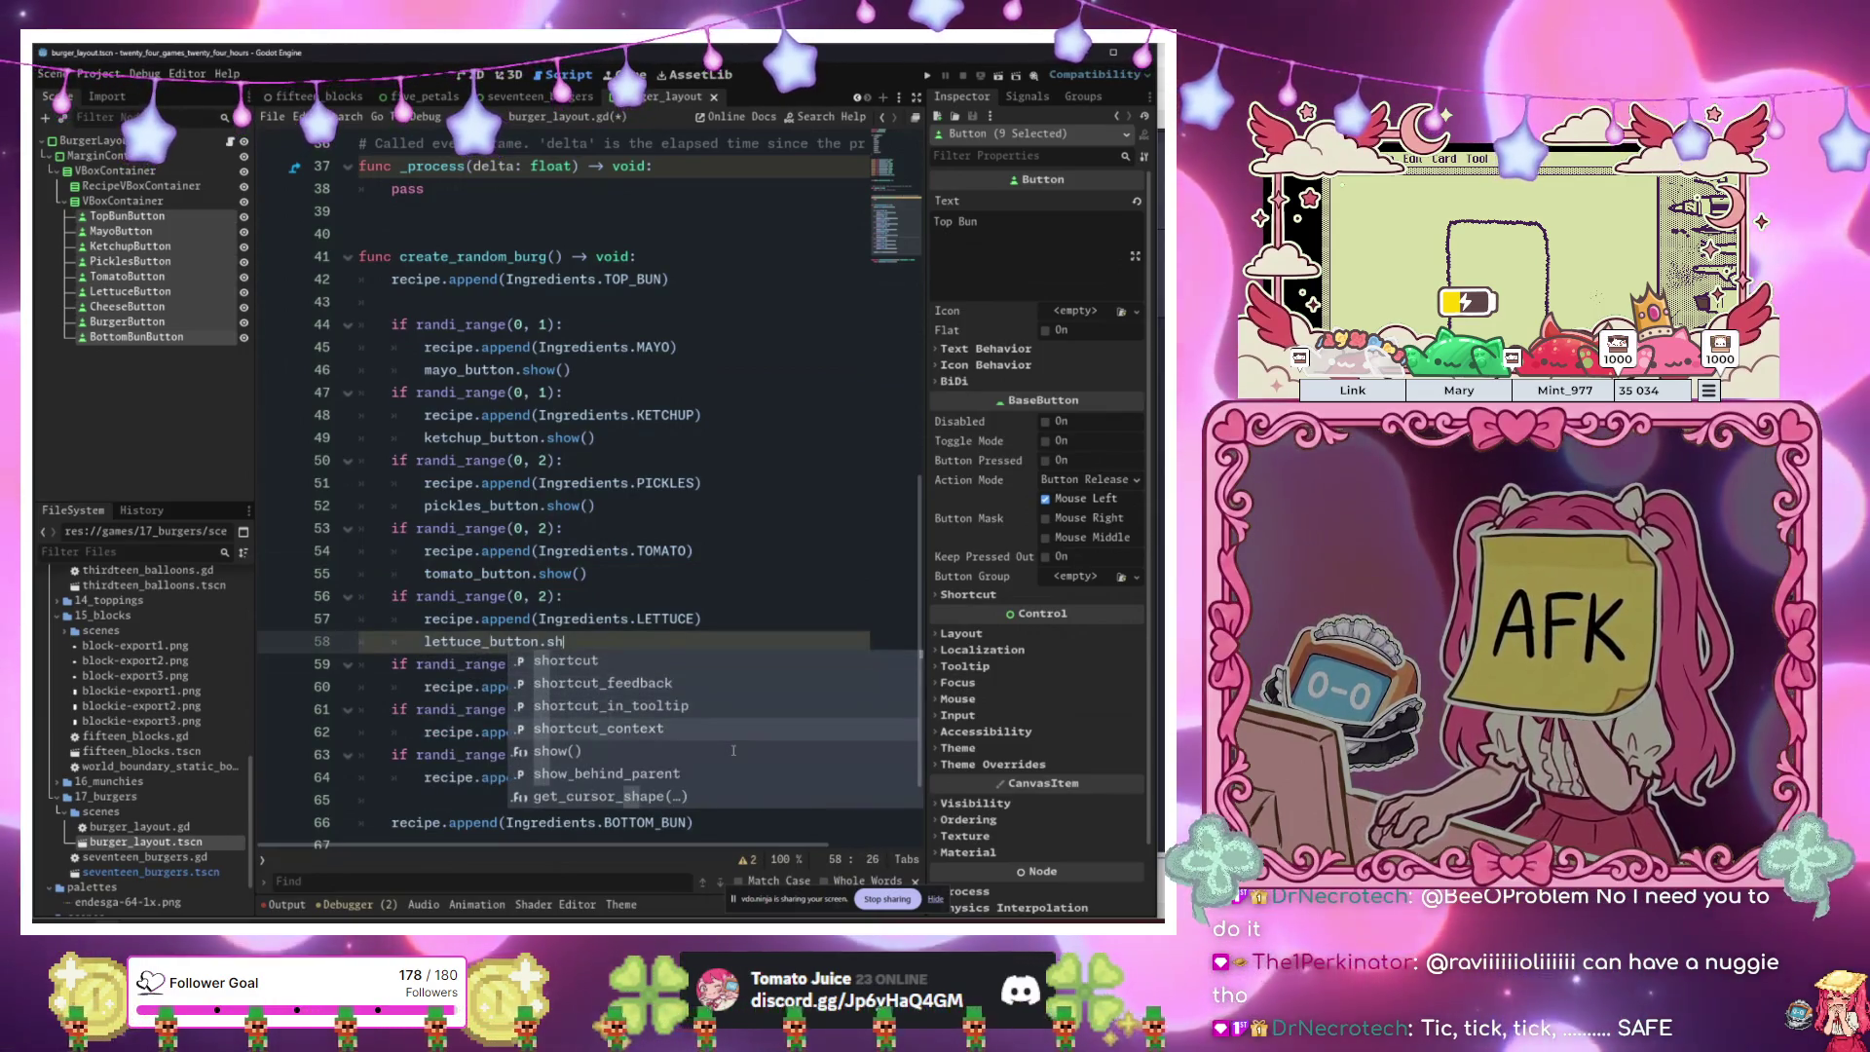
{"action": "key", "text": "Return"}
Change the next MAYO check on line 60 to CHEESE with randi_range(0, 3)
{"action": "key", "text": "Down"}
{"action": "key", "text": "Down"}
{"action": "key", "text": "BackSpace"}
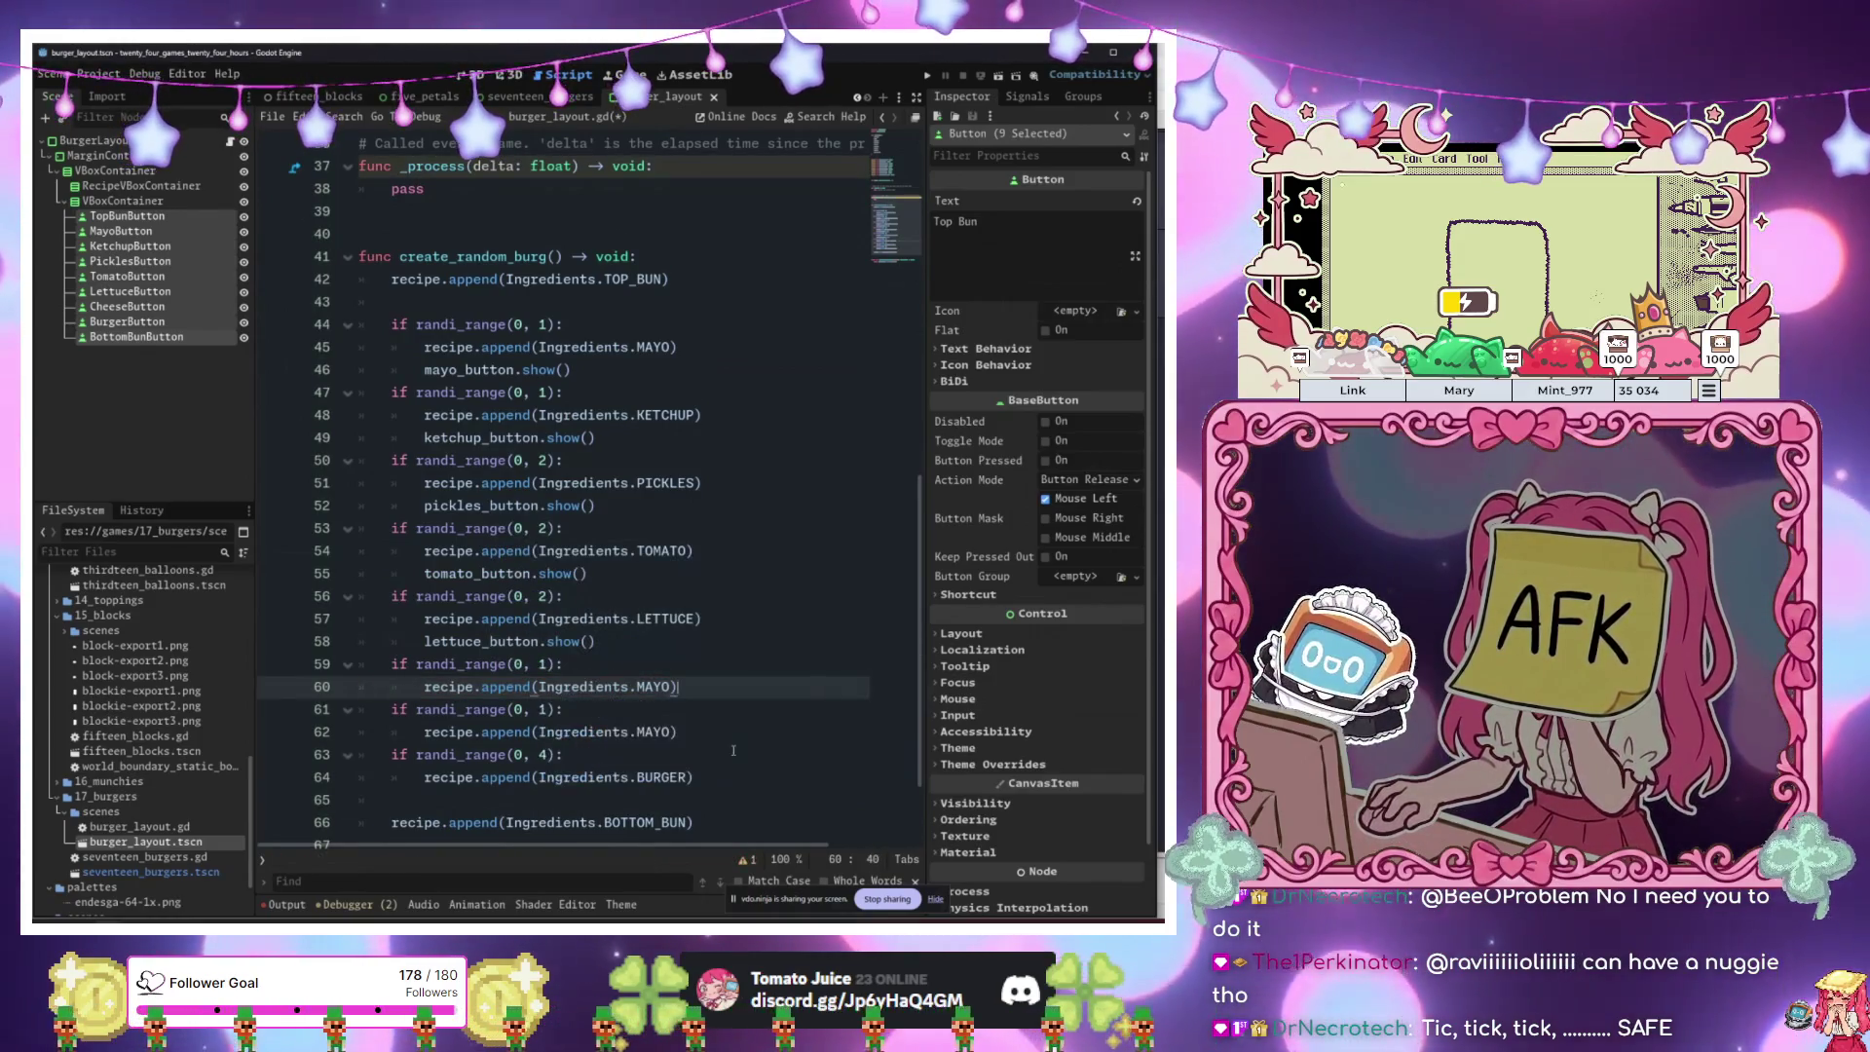
{"action": "key", "text": "End"}
{"action": "key", "text": "Return"}
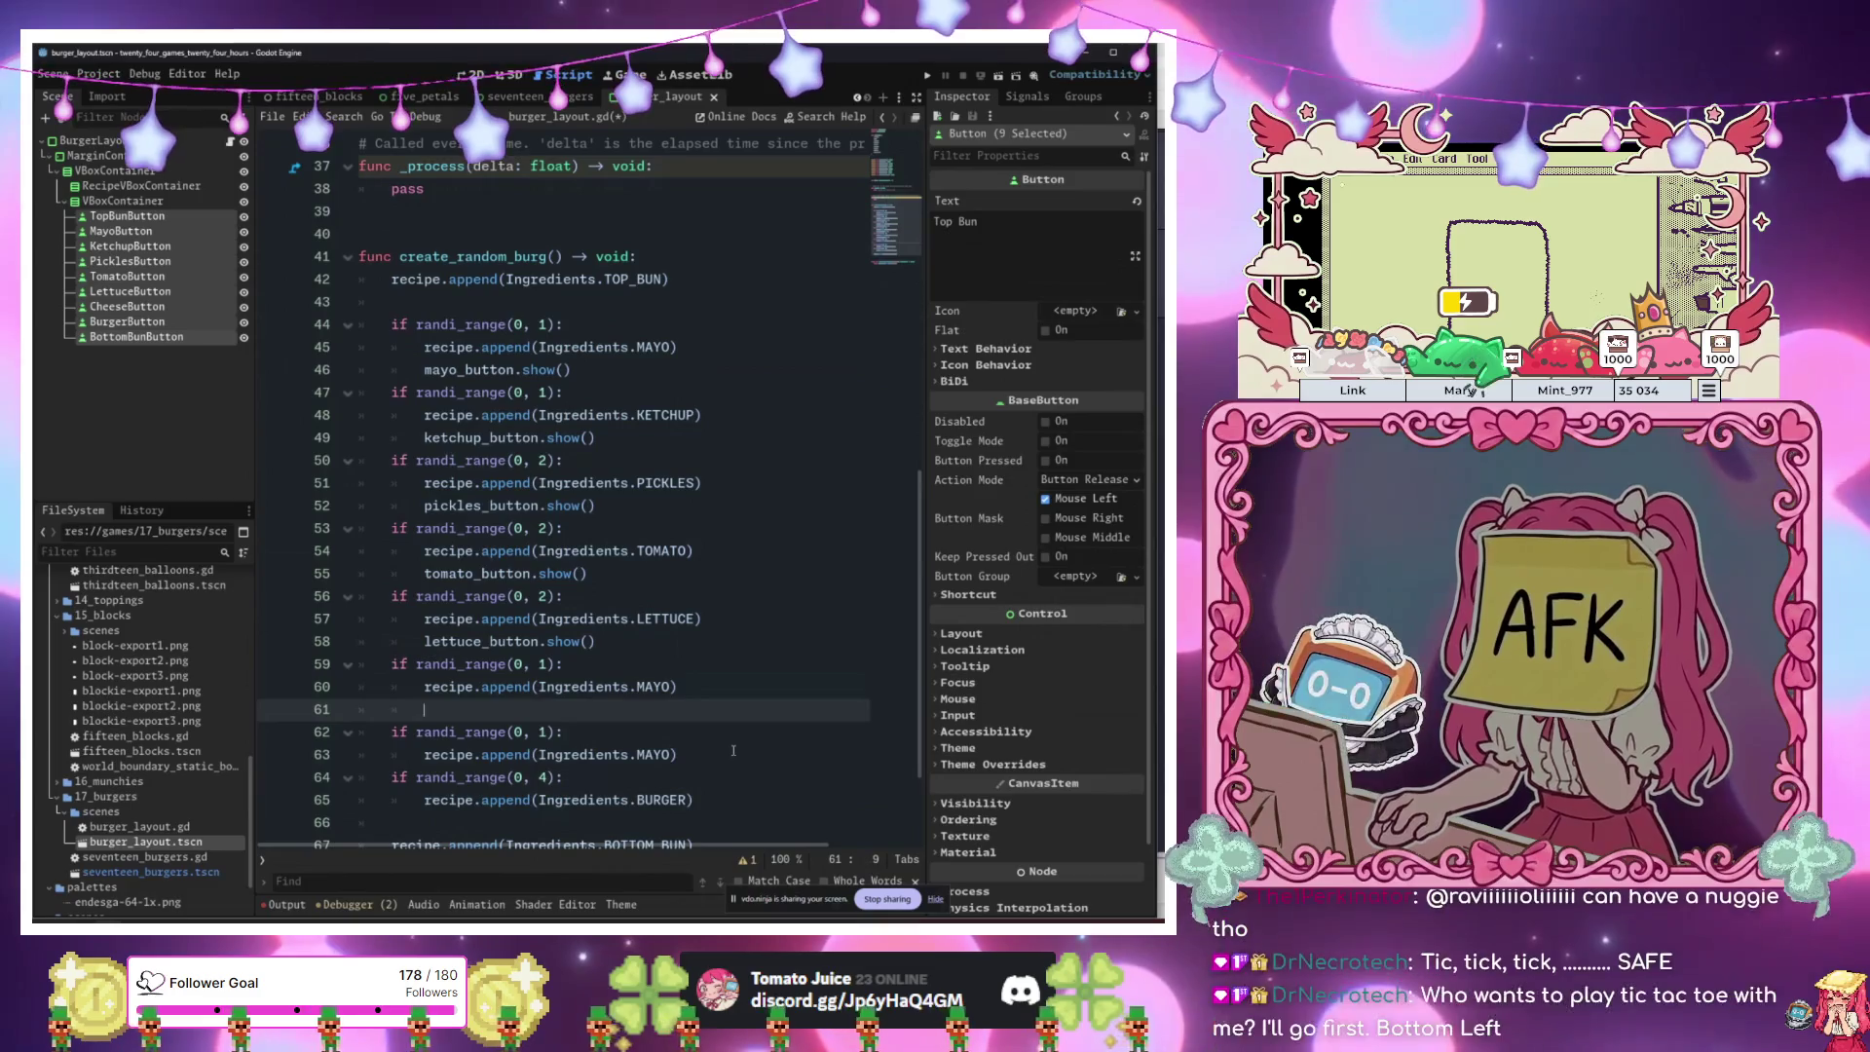
{"action": "double_click", "coordinate": [654, 687]}
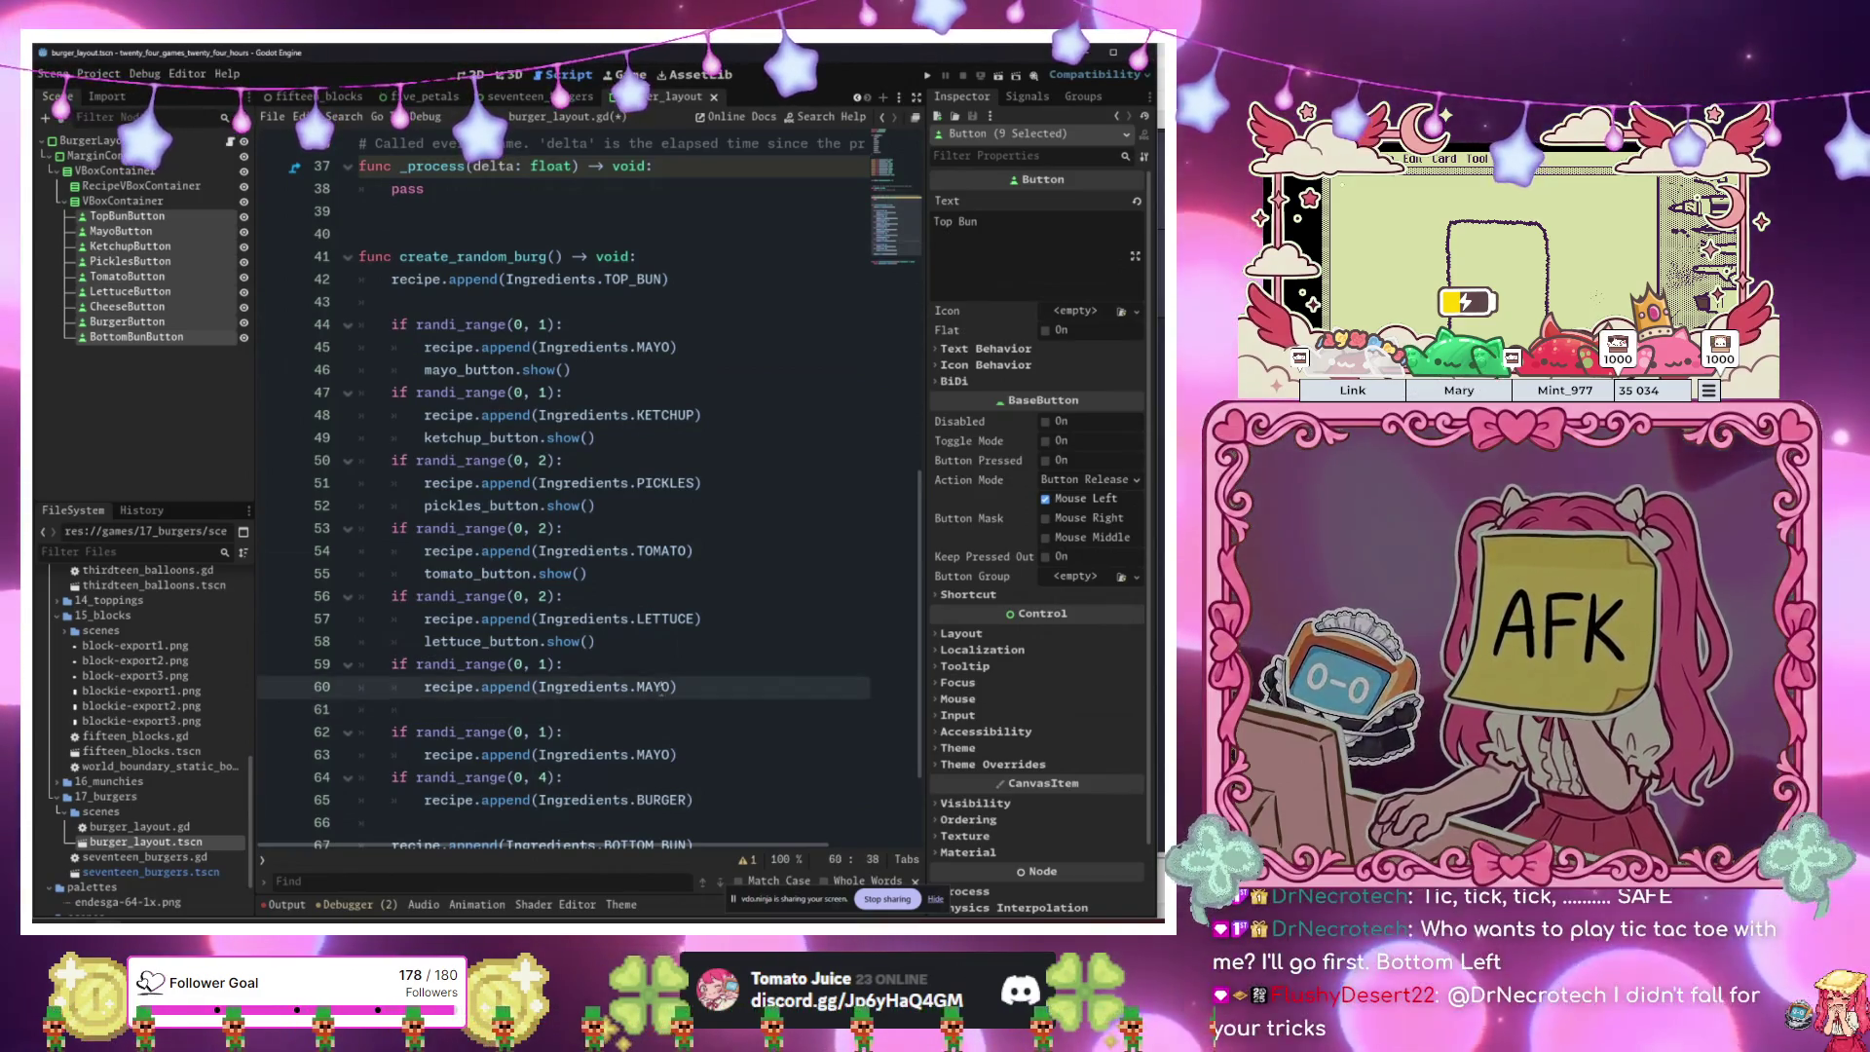
{"action": "type", "text": "Ch"}
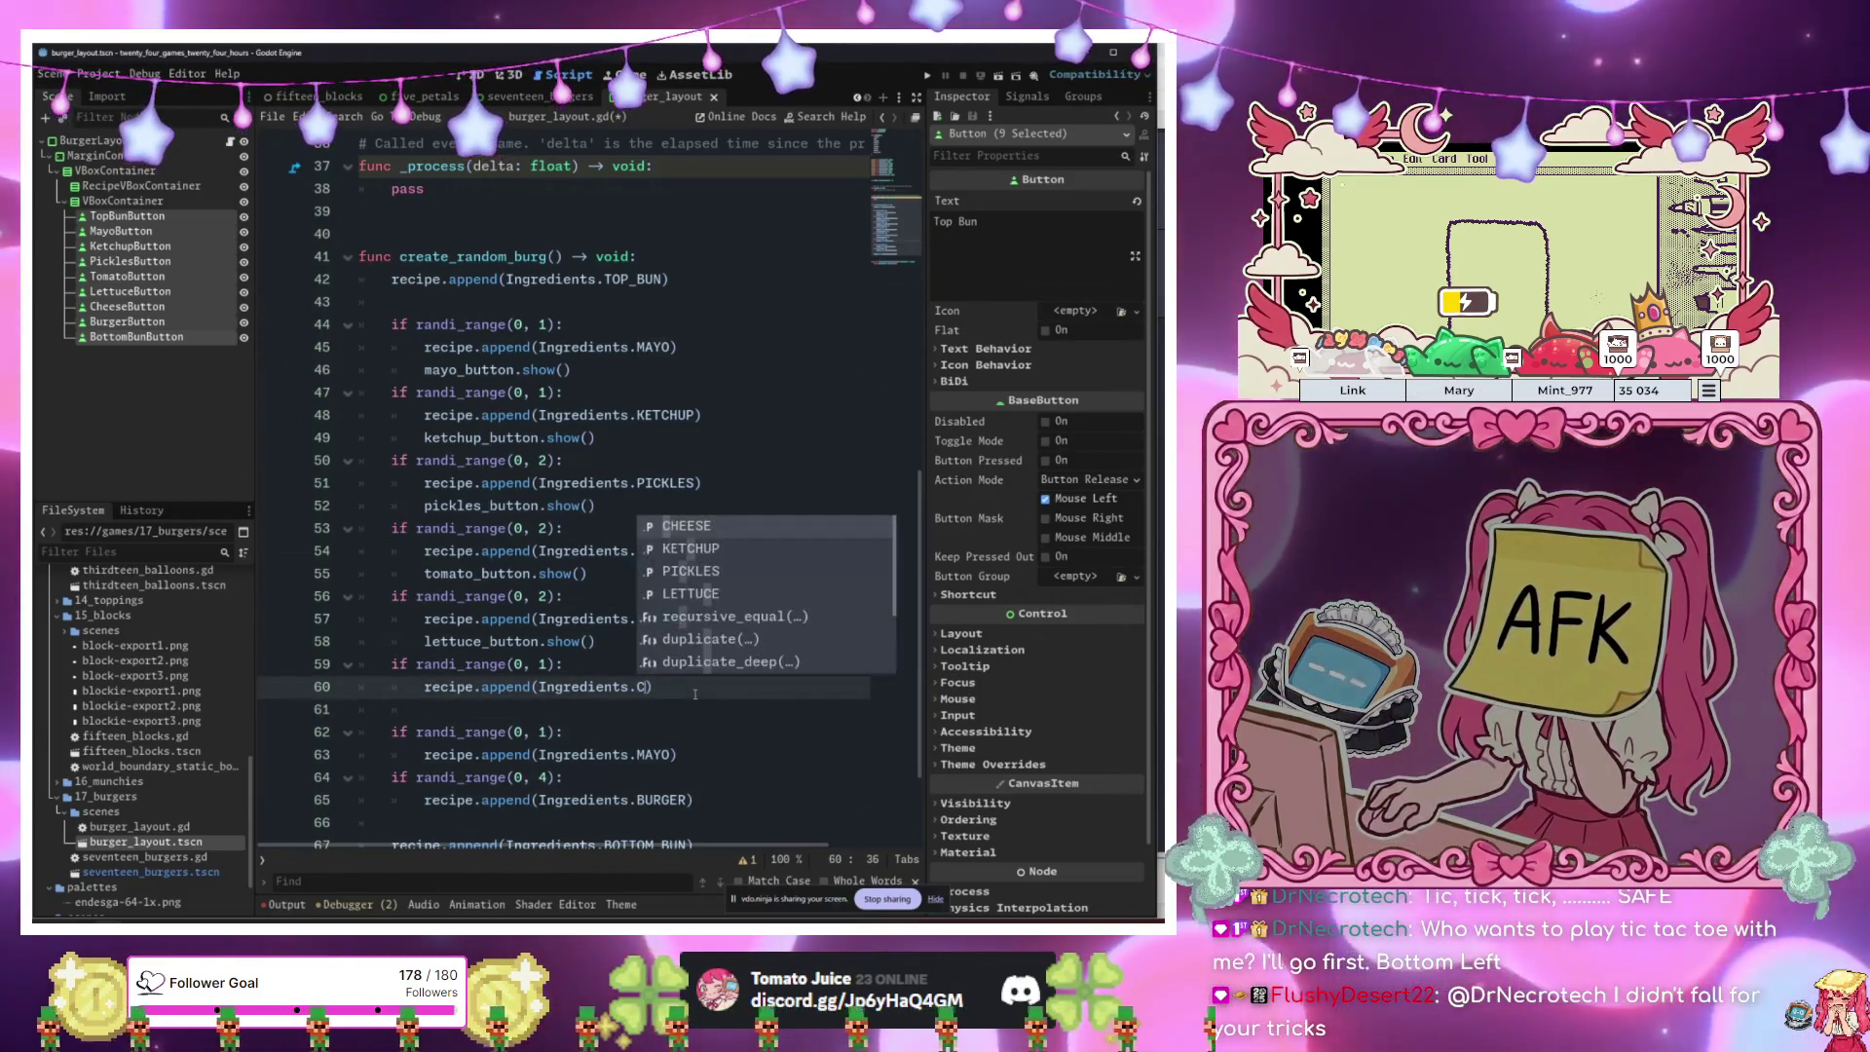
{"action": "key", "text": "Return"}
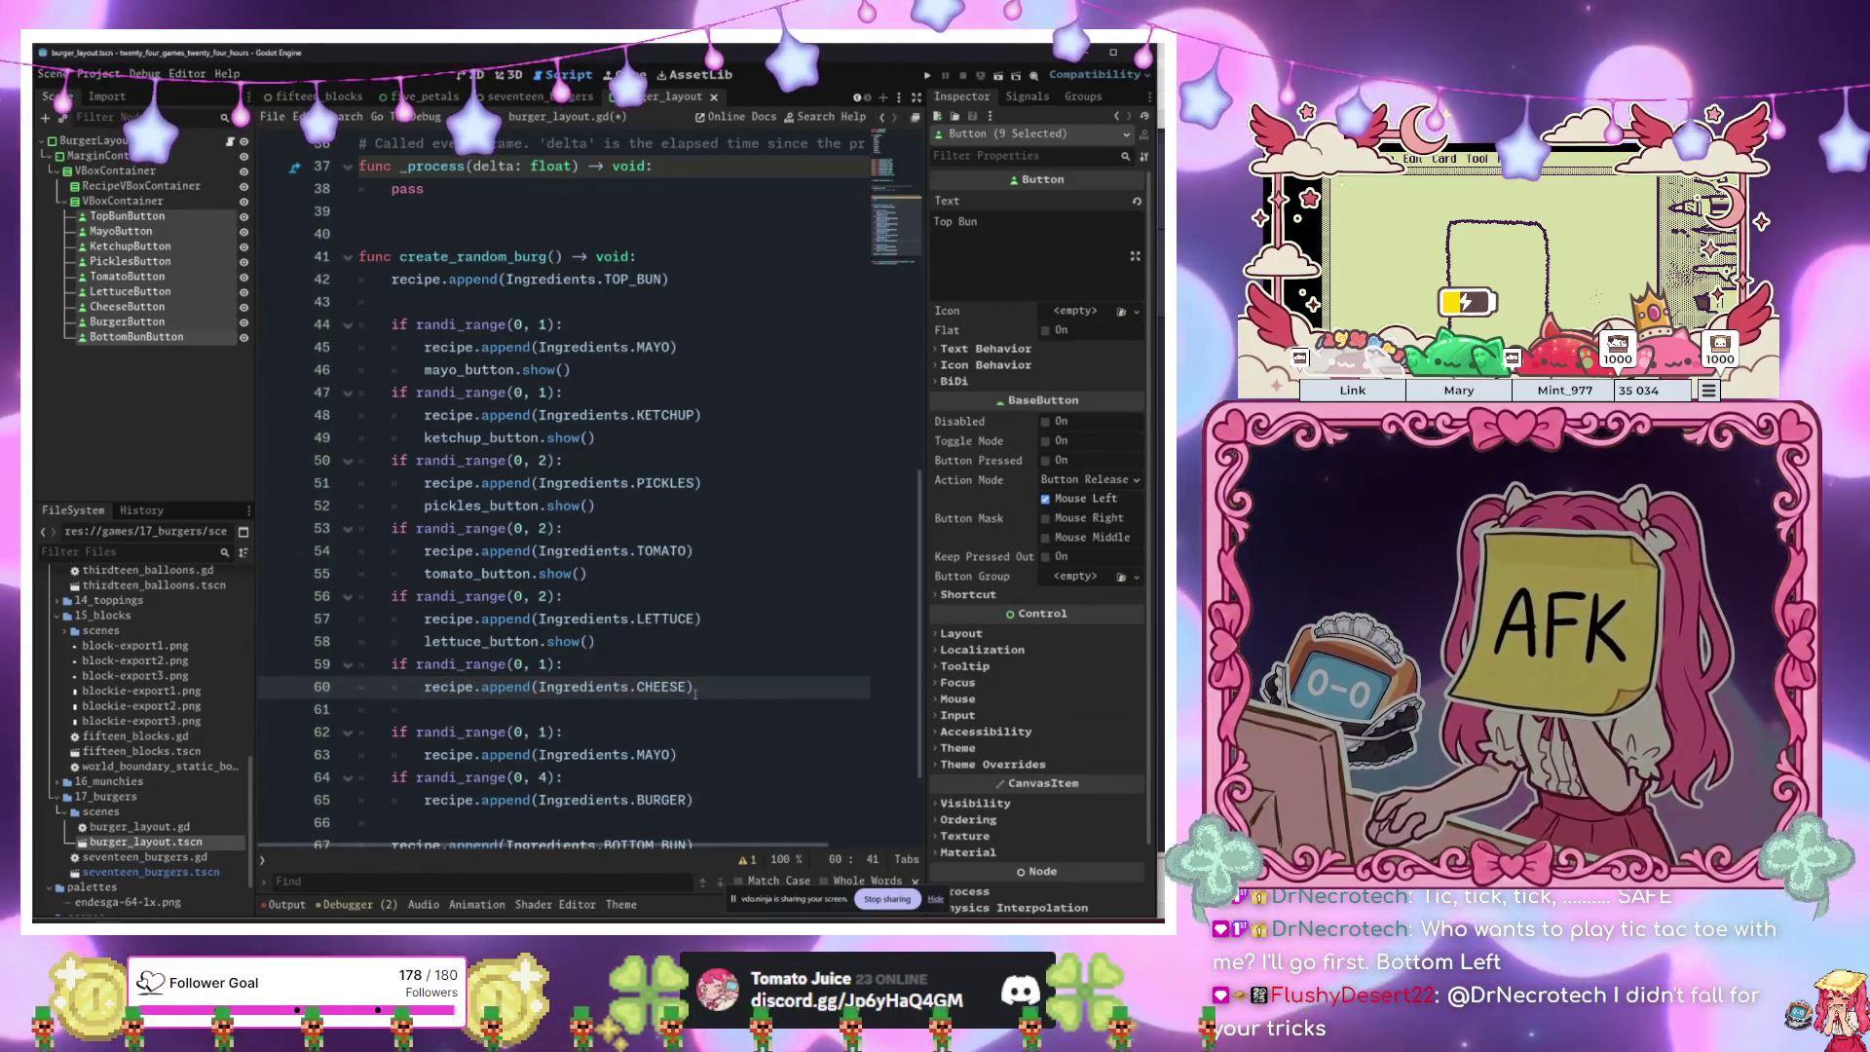
{"action": "left_click", "coordinate": [551, 666]}
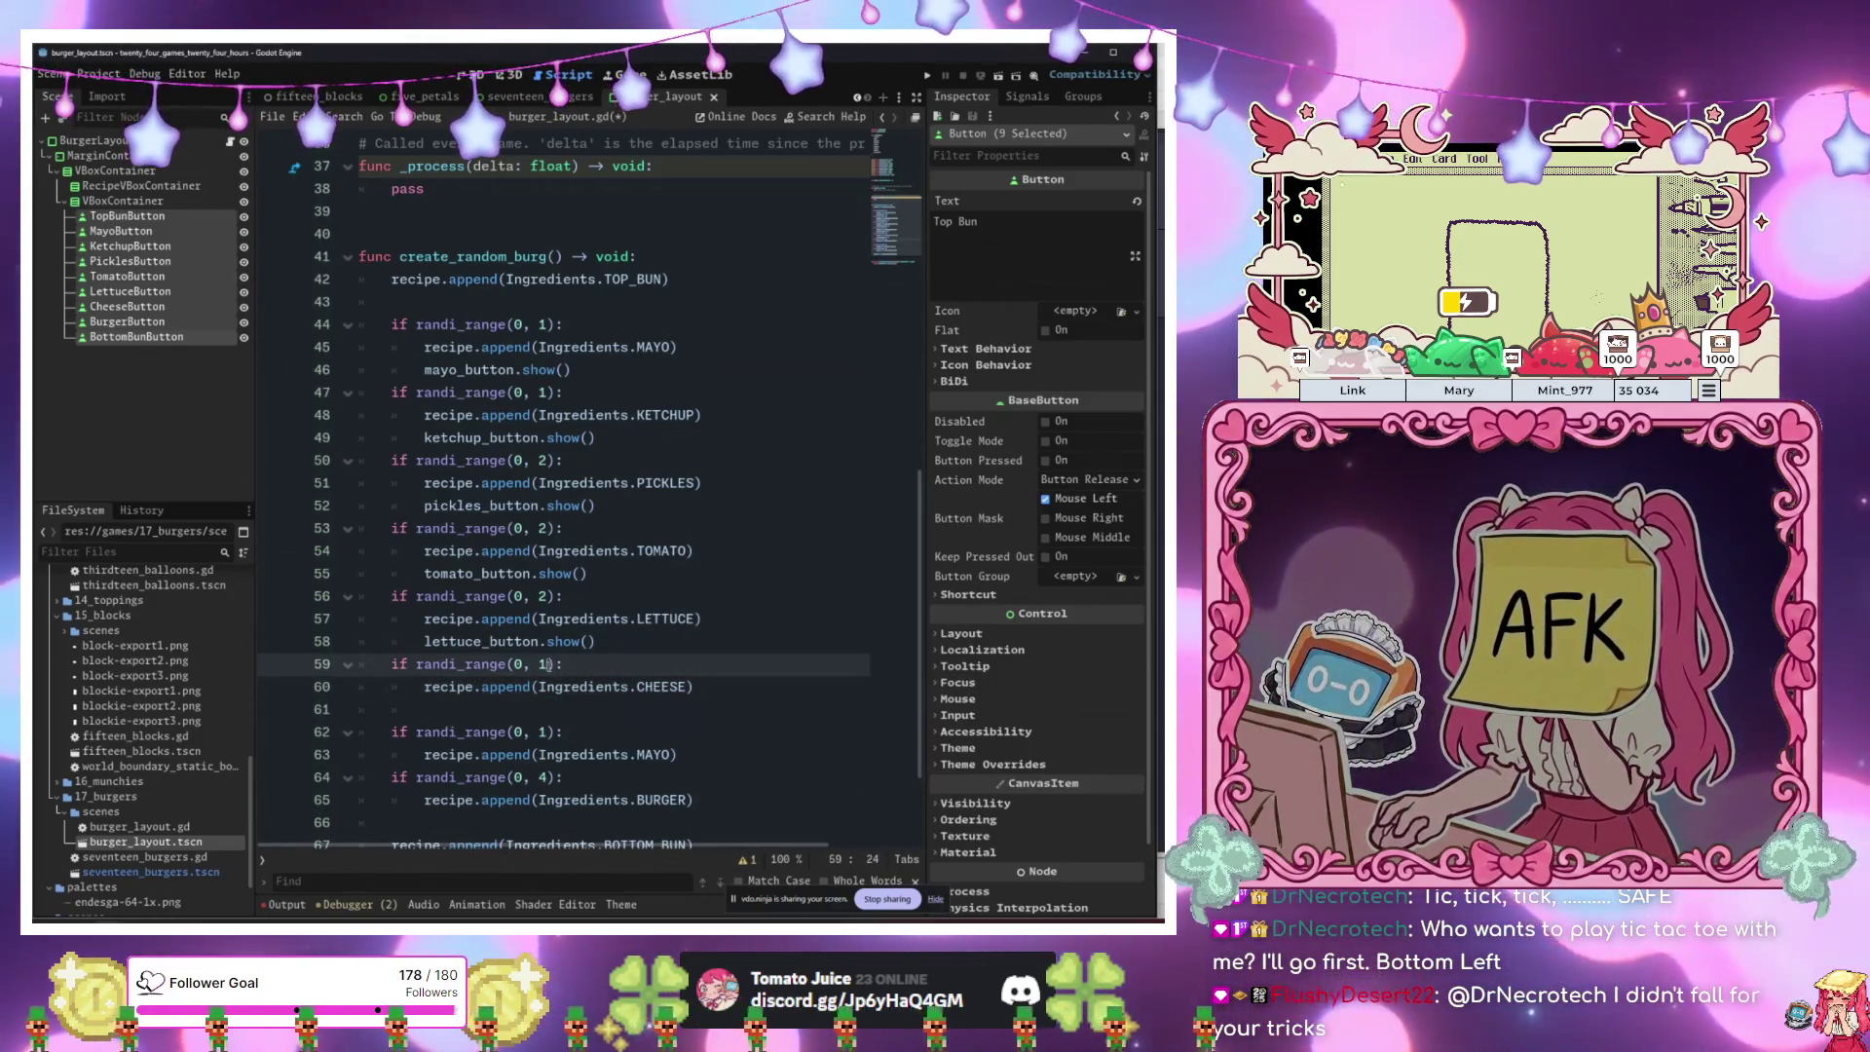
{"action": "type", "text": "3"}
{"action": "left_click", "coordinate": [650, 701]}
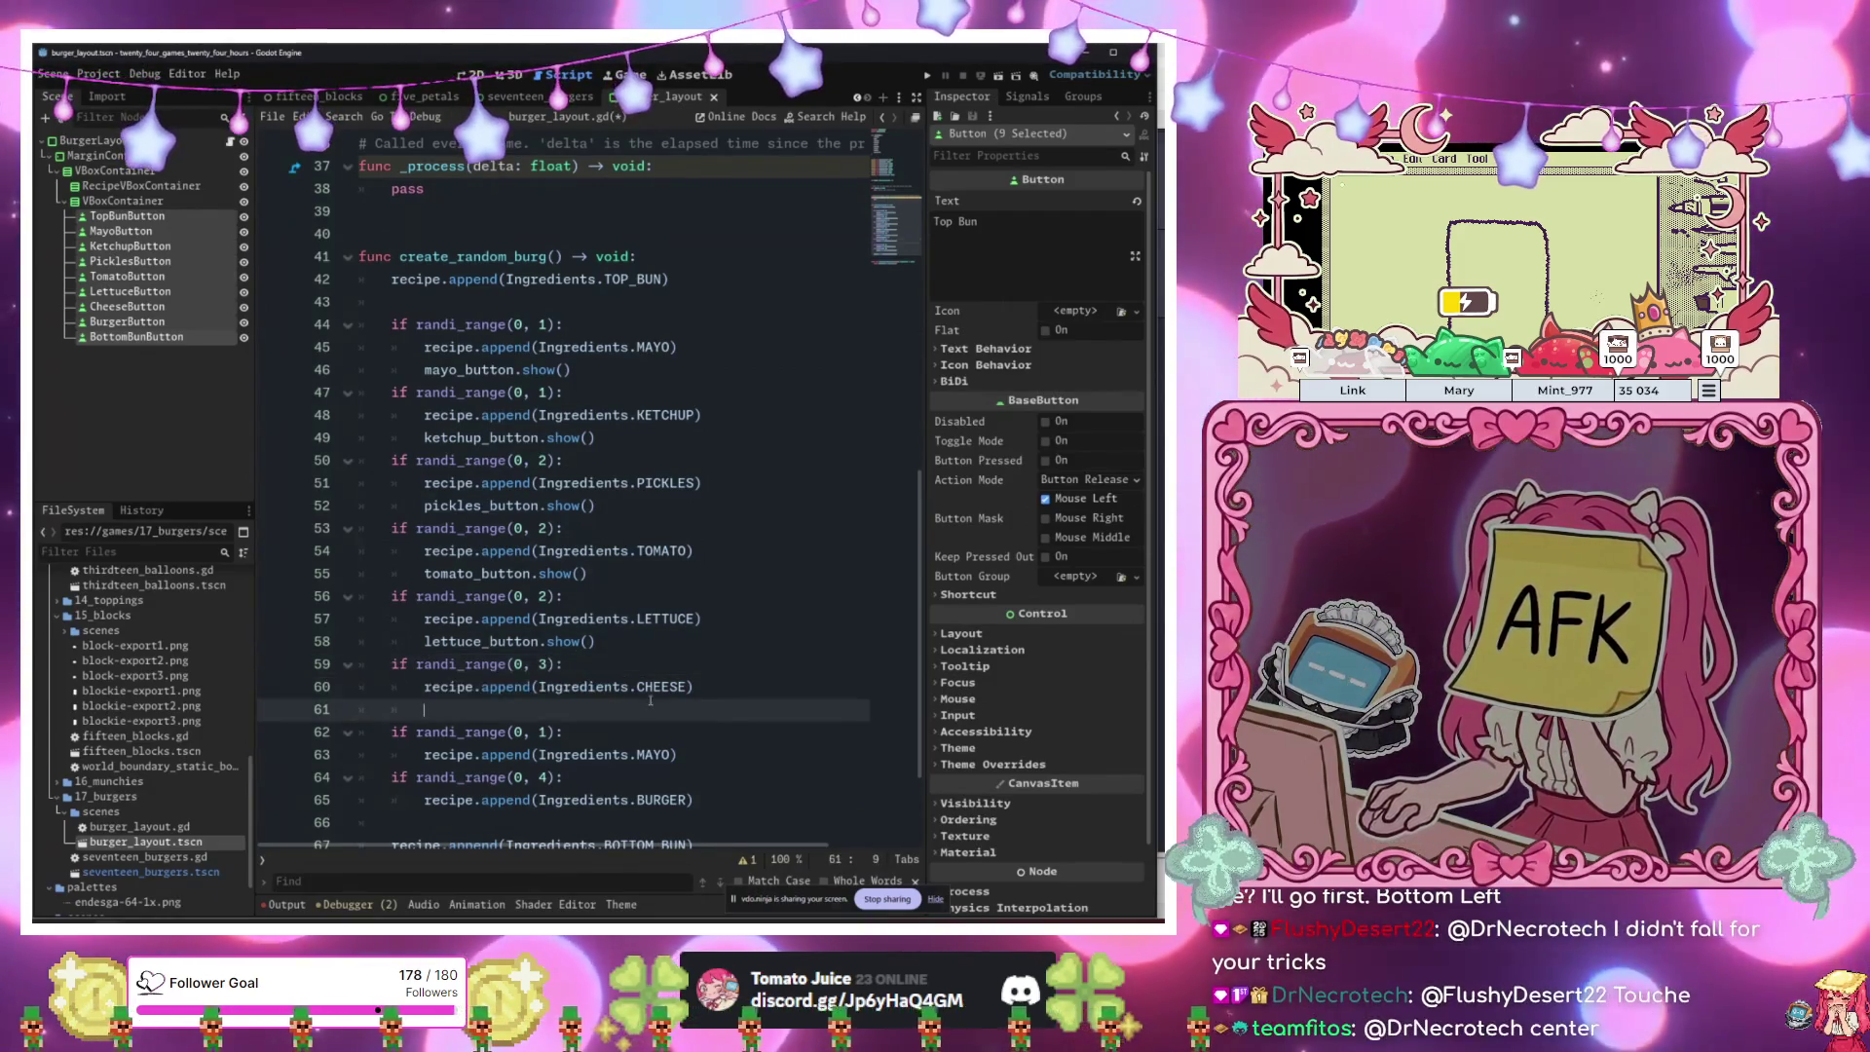
{"action": "left_click", "coordinate": [547, 664]}
{"action": "left_click", "coordinate": [569, 706]}
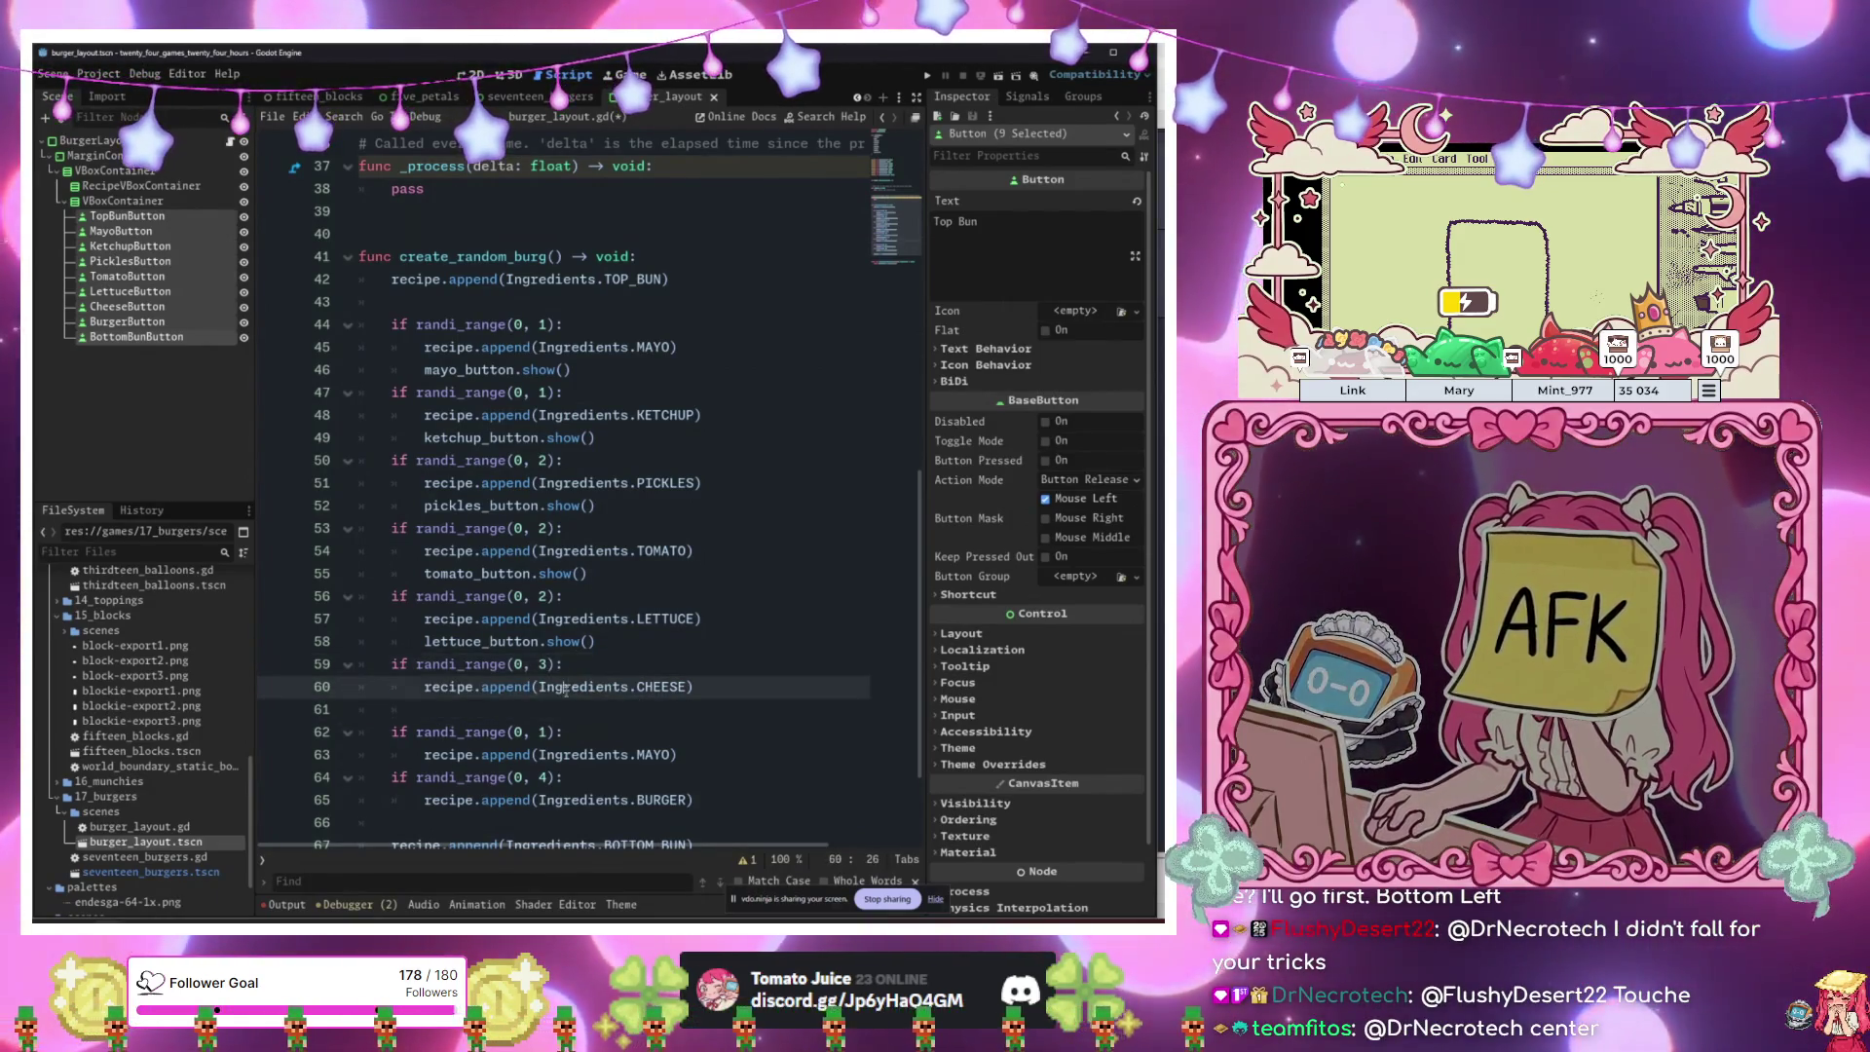